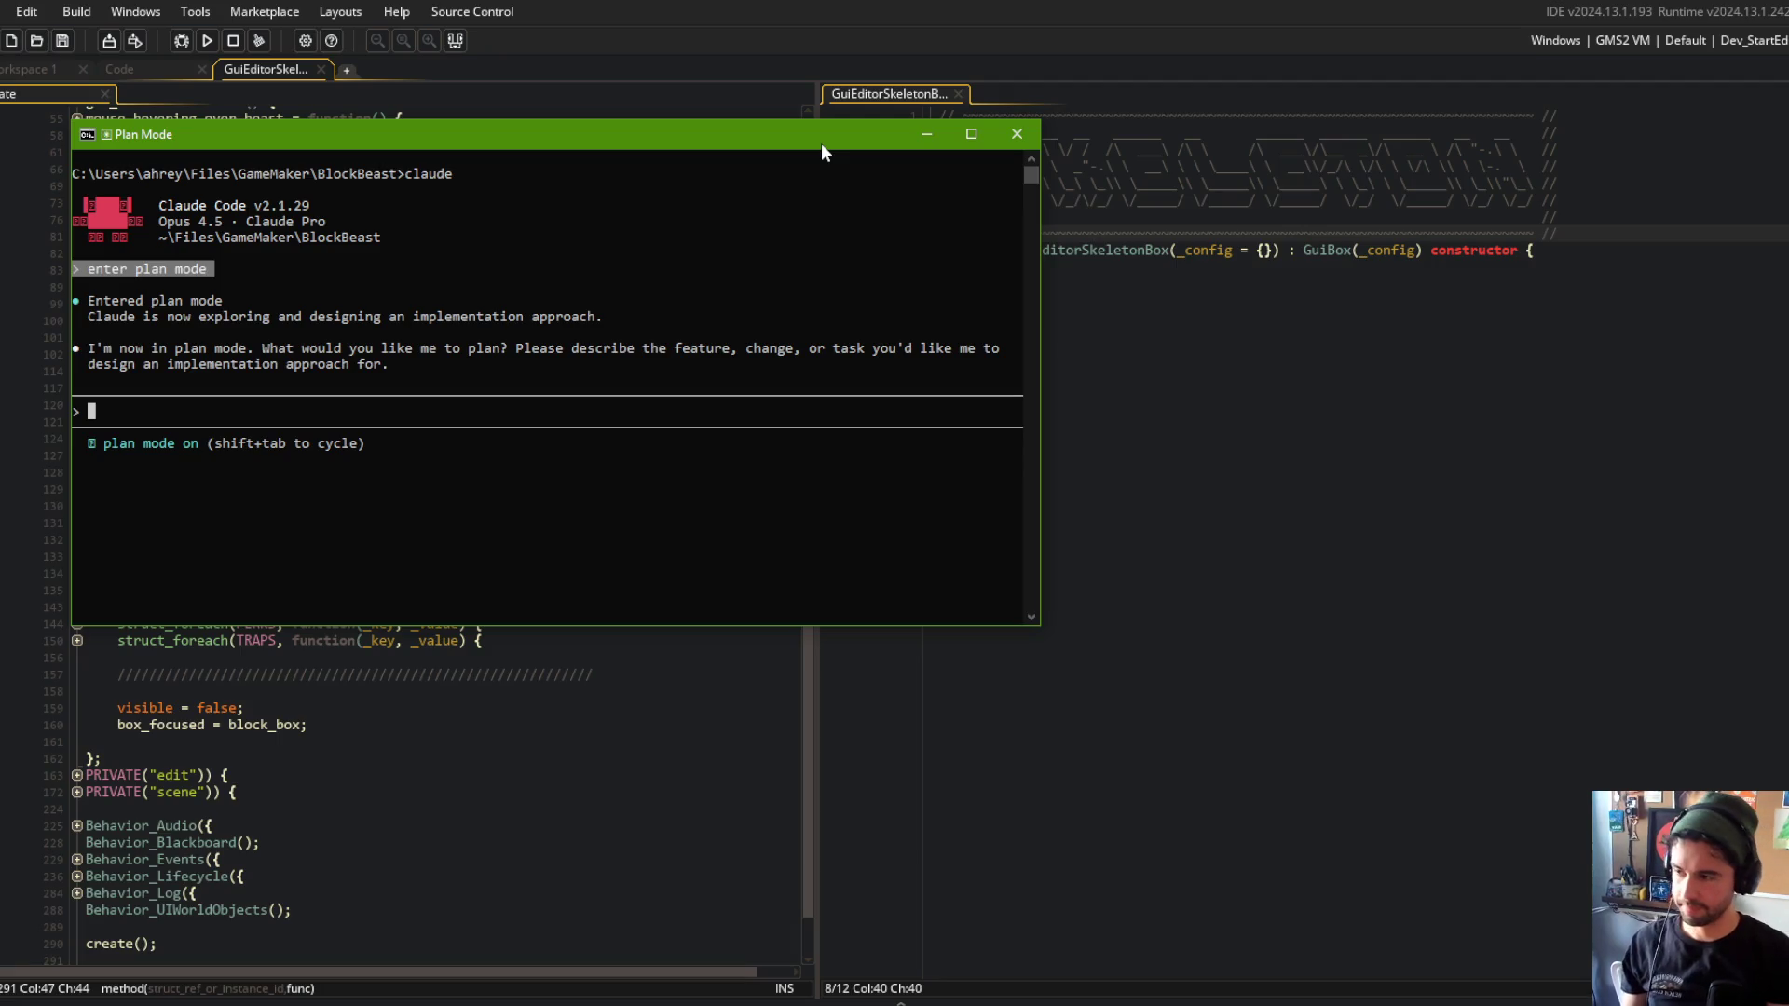
Ask for a new block definition inserted into the global_block_data registry, with its own script file.
{"action": "type", "text": "eate a bnew"}
{"action": "key", "text": "BackSpace"}
{"action": "key", "text": "BackSpace"}
{"action": "type", "text": "new block definition. "}
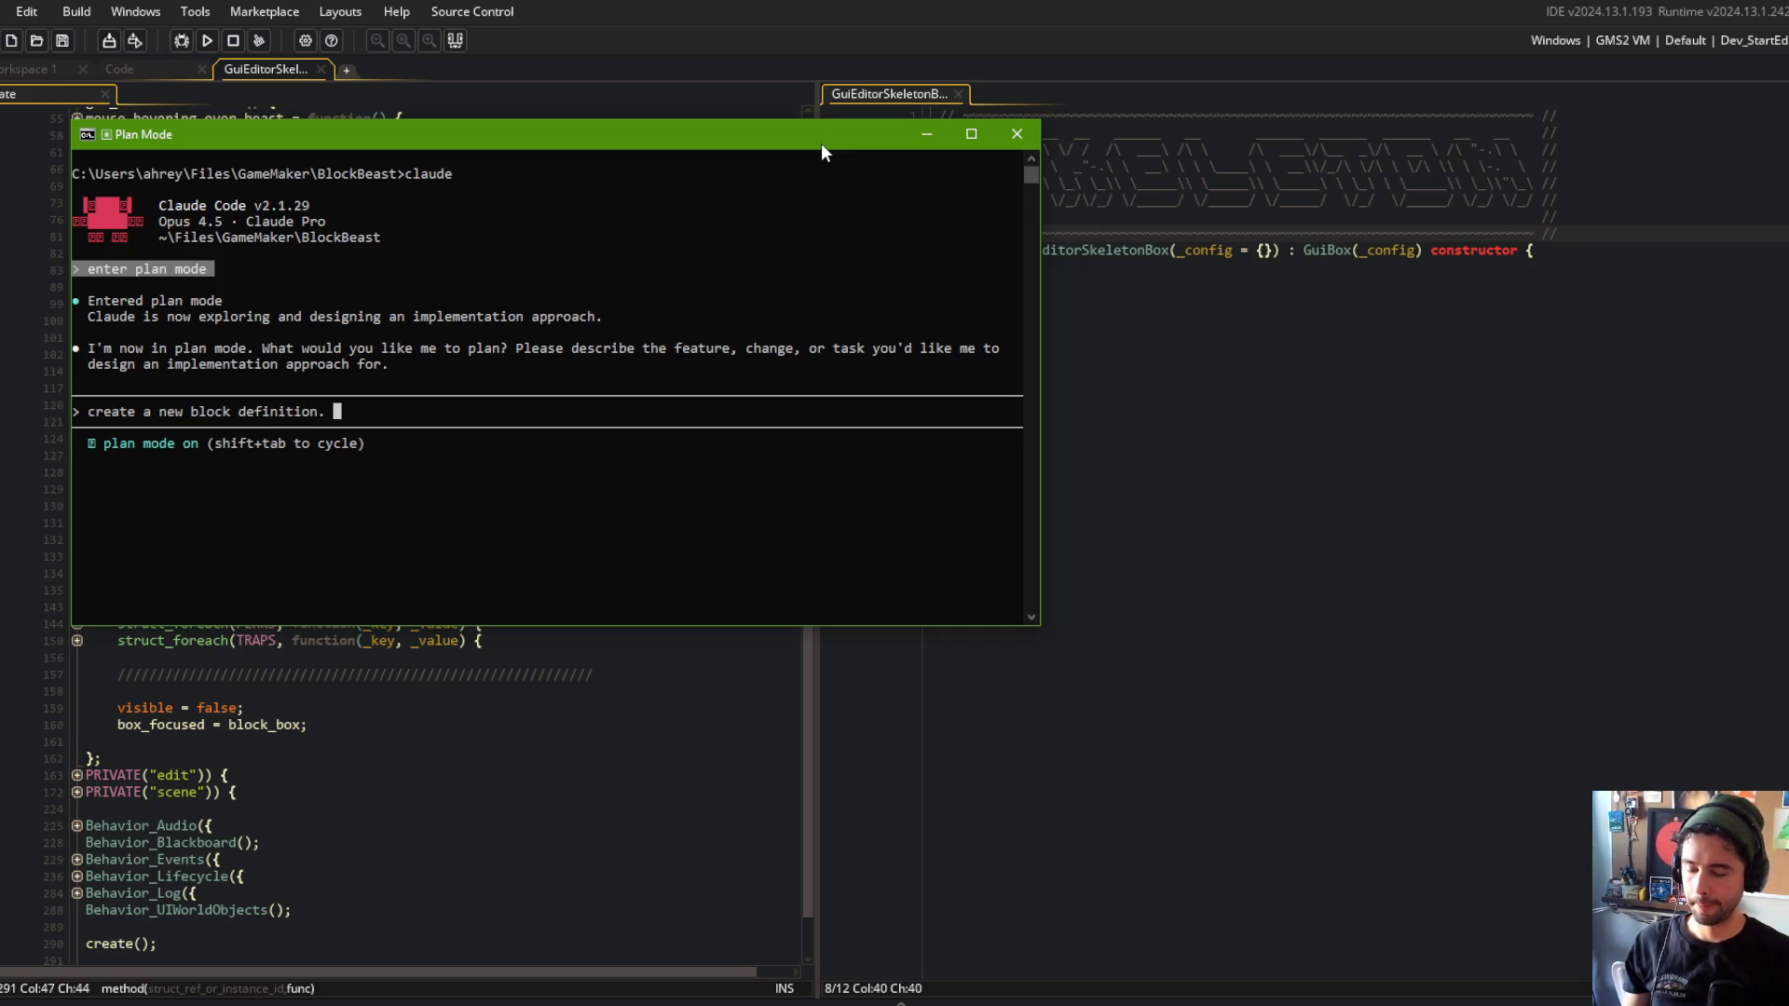
{"action": "type", "text": "this definn"}
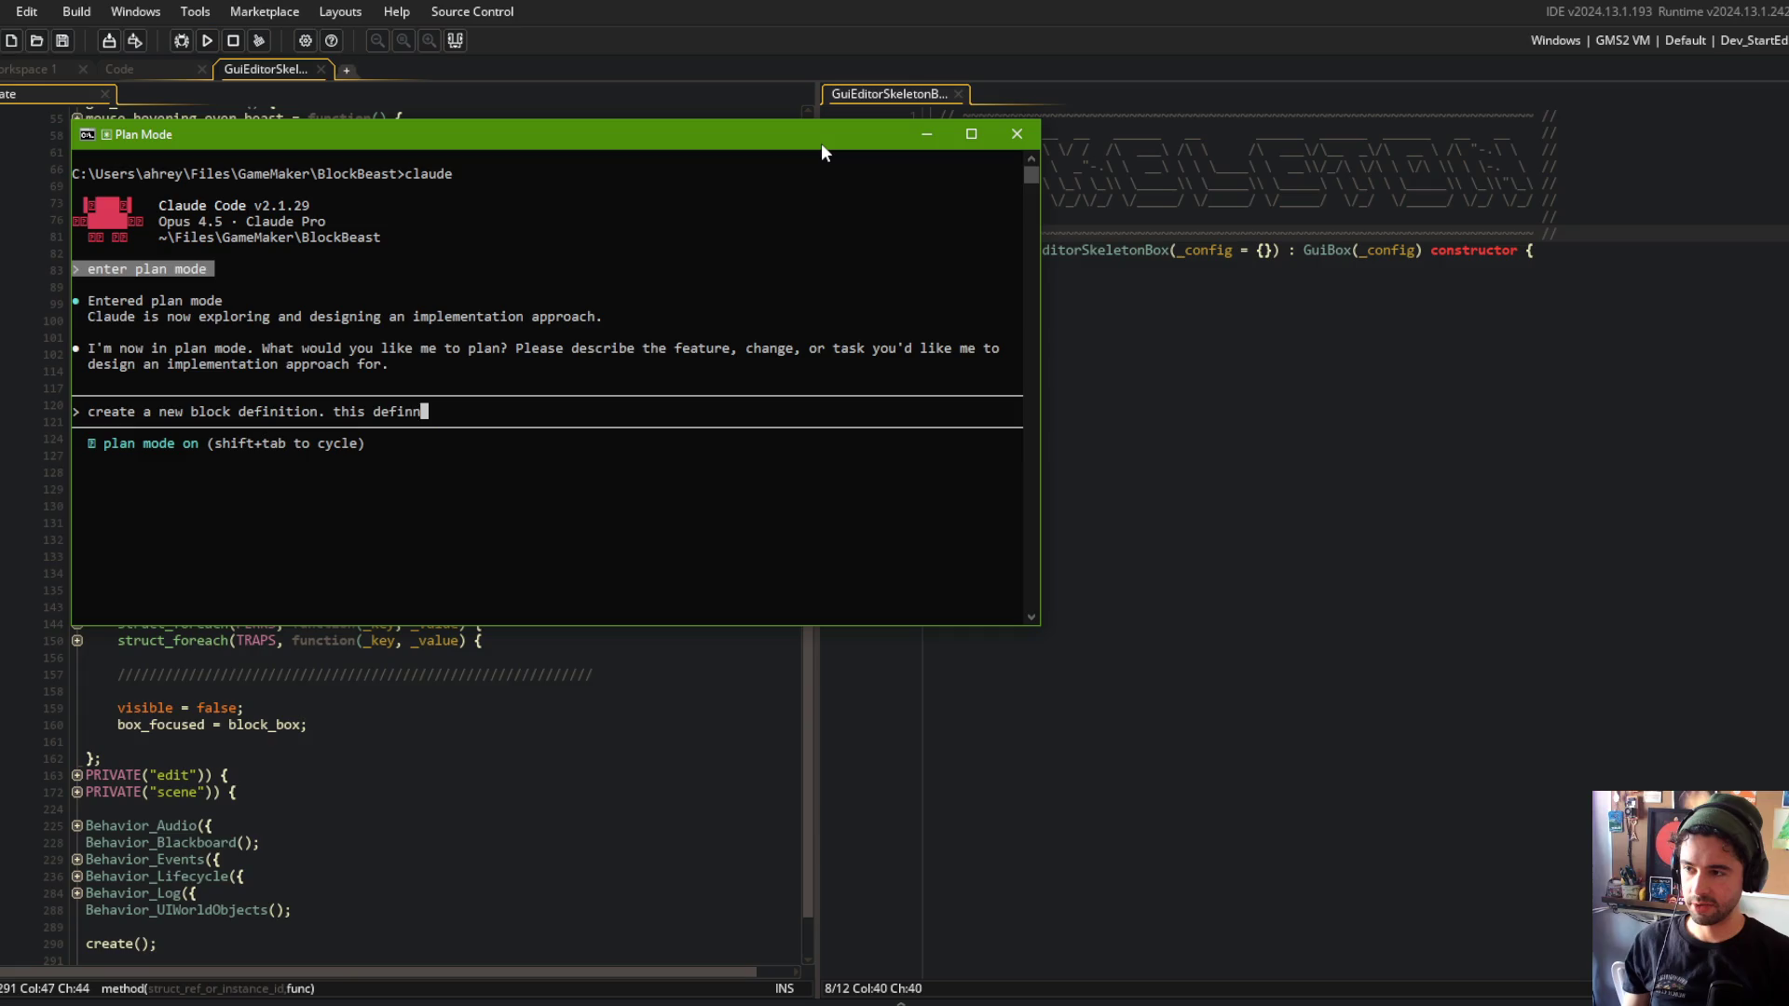
{"action": "key", "text": "BackSpace"}
{"action": "type", "text": "ition should b"}
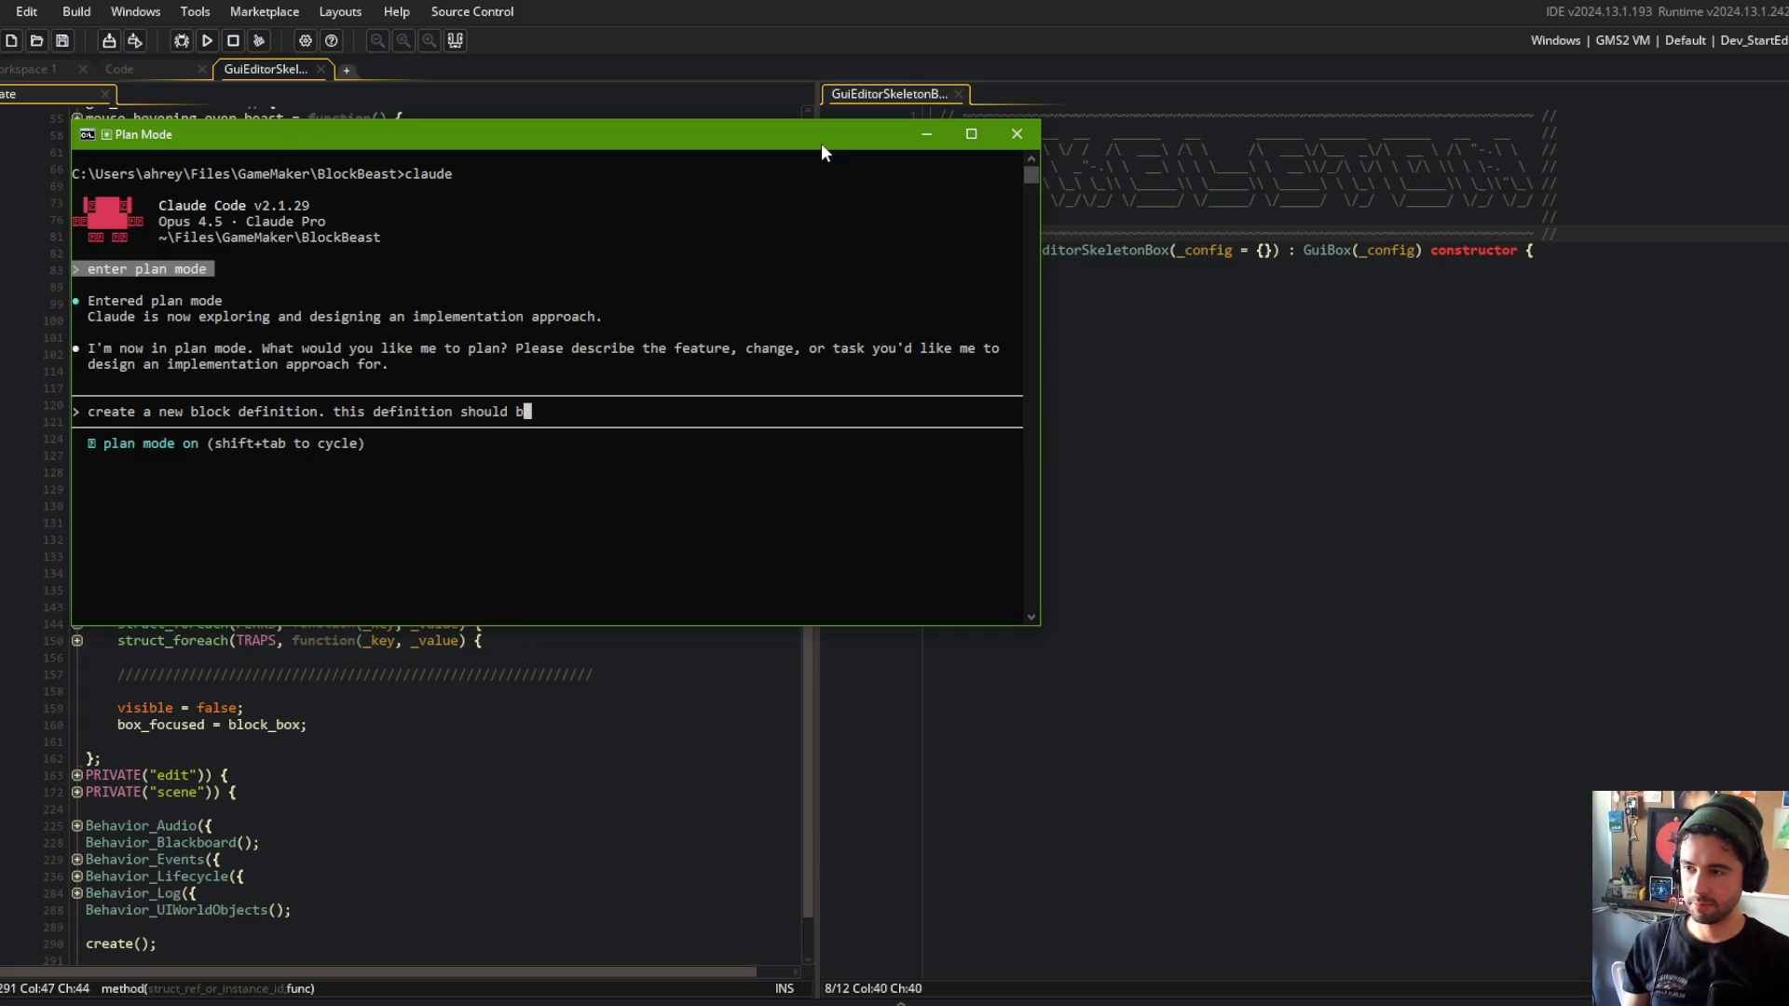
{"action": "type", "text": "e instered"}
{"action": "key", "text": "BackSpace"}
{"action": "key", "text": "BackSpace"}
{"action": "type", "text": "erted into the gloal"}
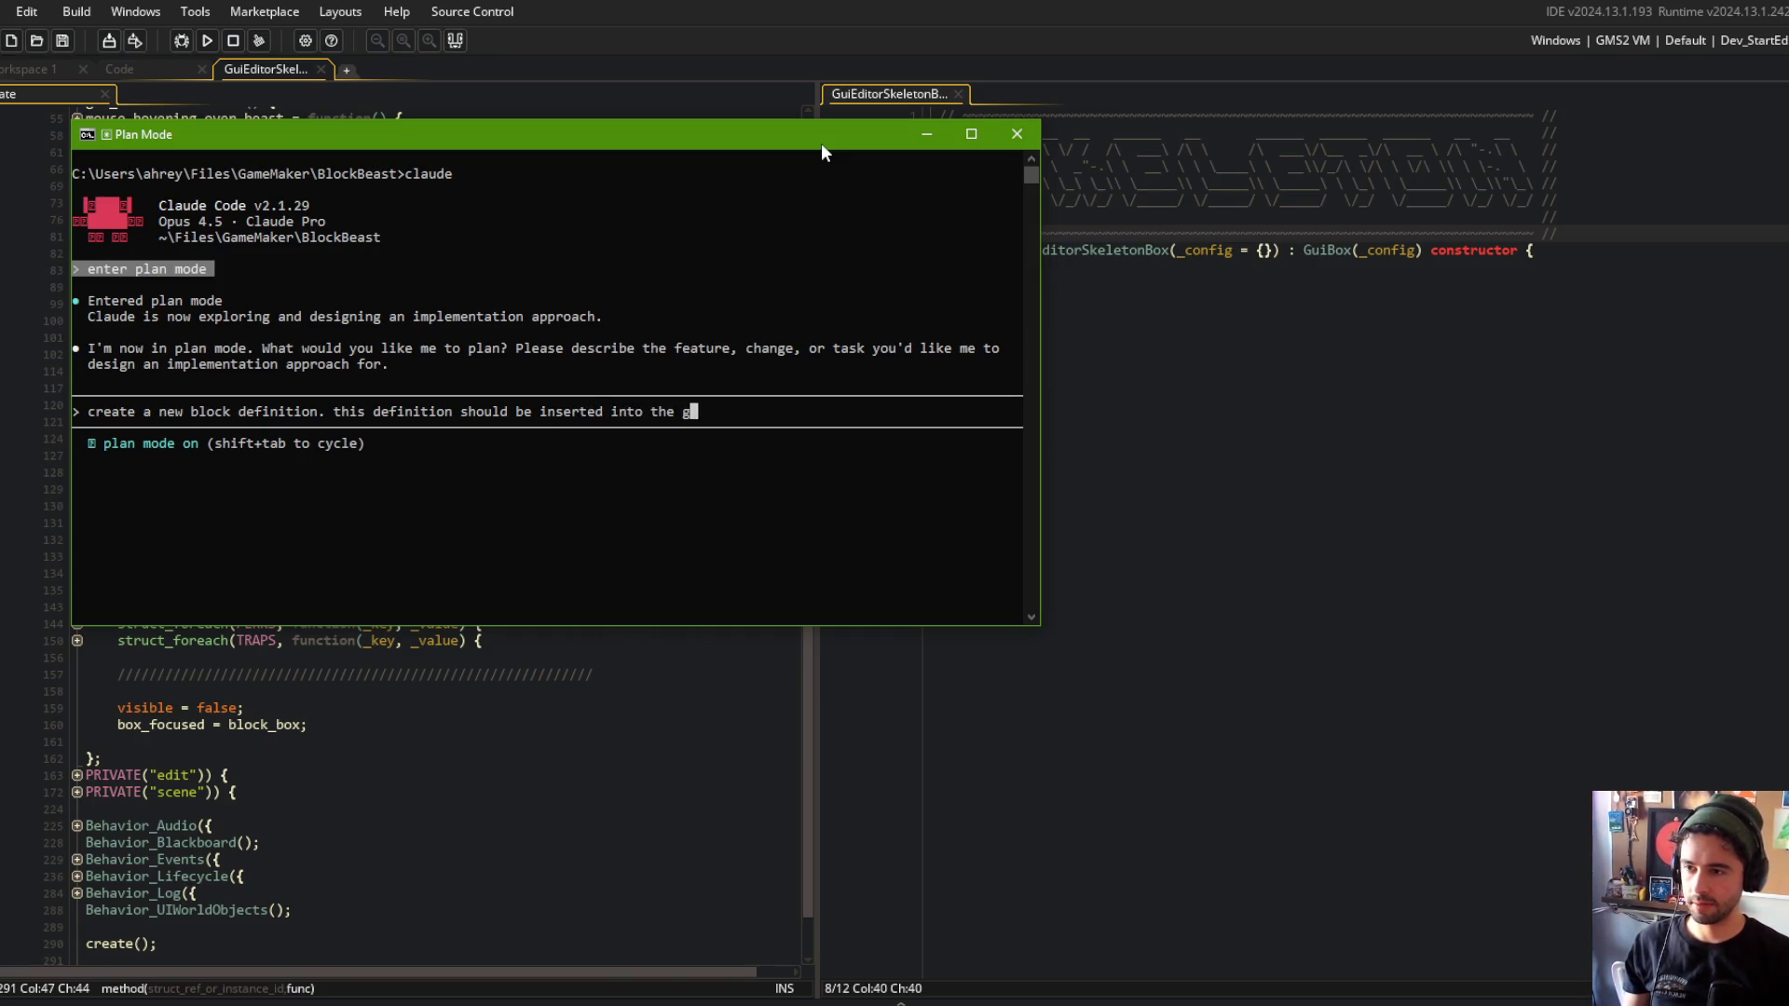
{"action": "key", "text": "BackSpace"}
{"action": "key", "text": "BackSpace"}
{"action": "type", "text": "bal_blo"}
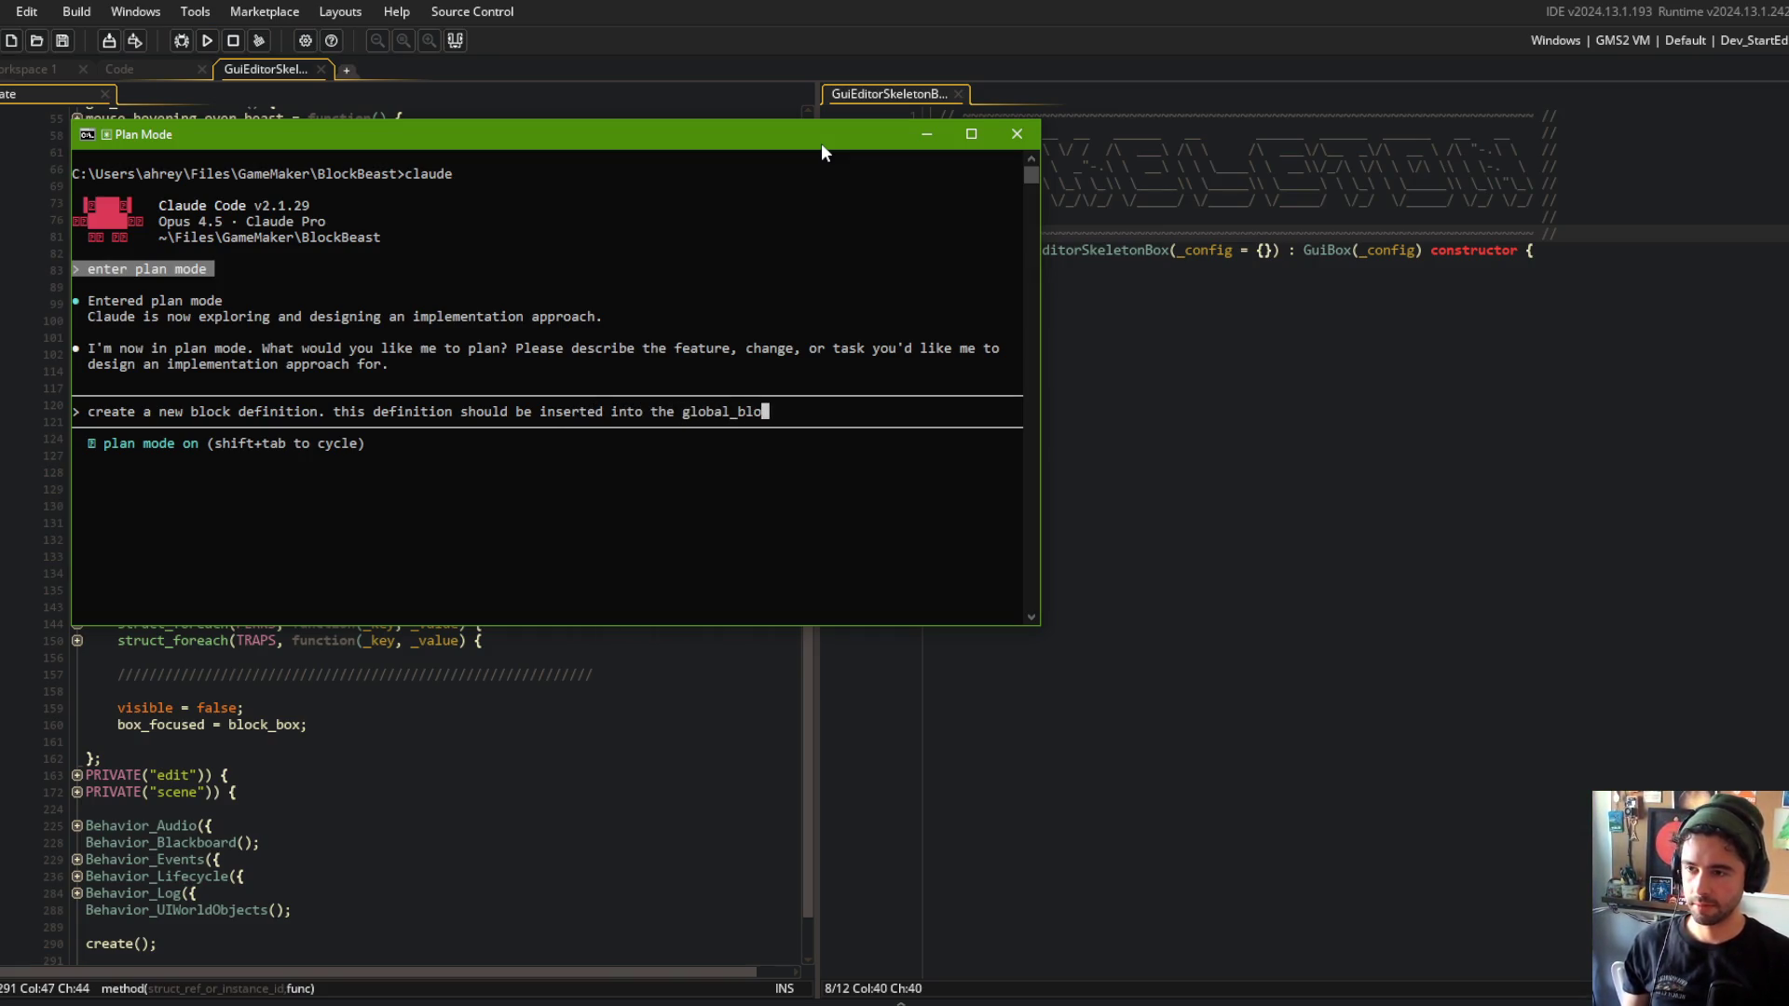
{"action": "type", "text": "ck_data regi"}
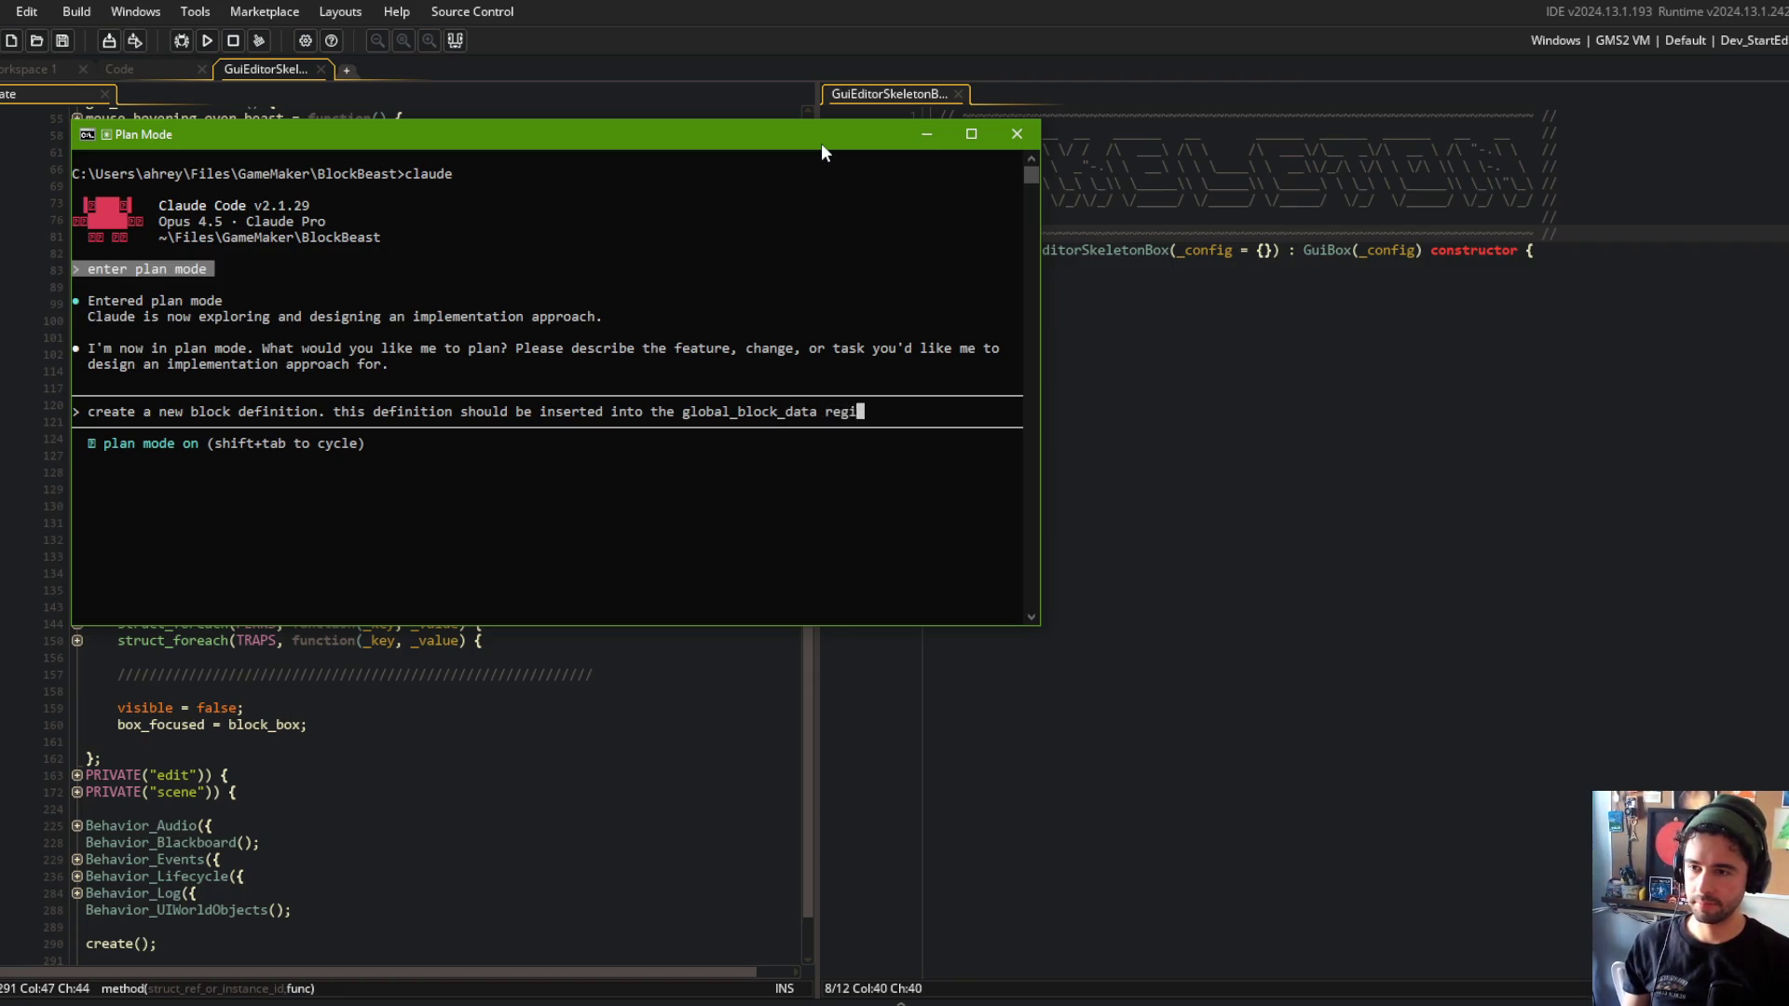
{"action": "type", "text": "stry, and should ge"}
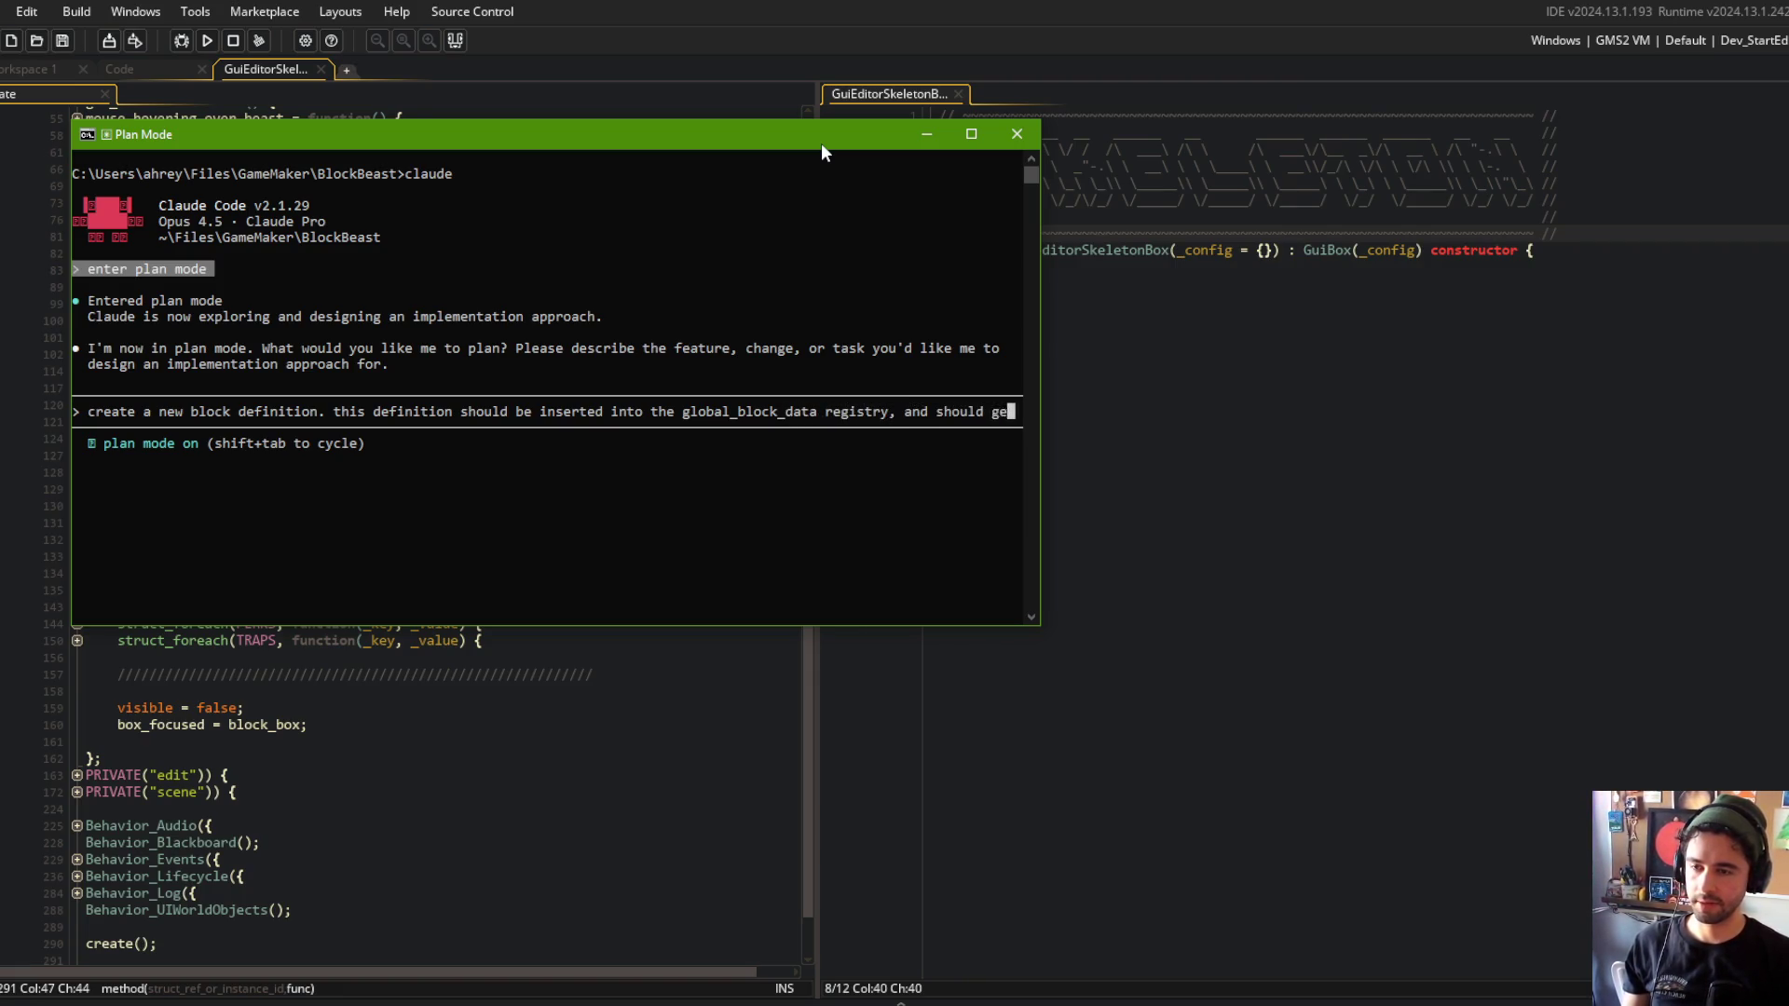
{"action": "type", "text": "t a new script assoc"}
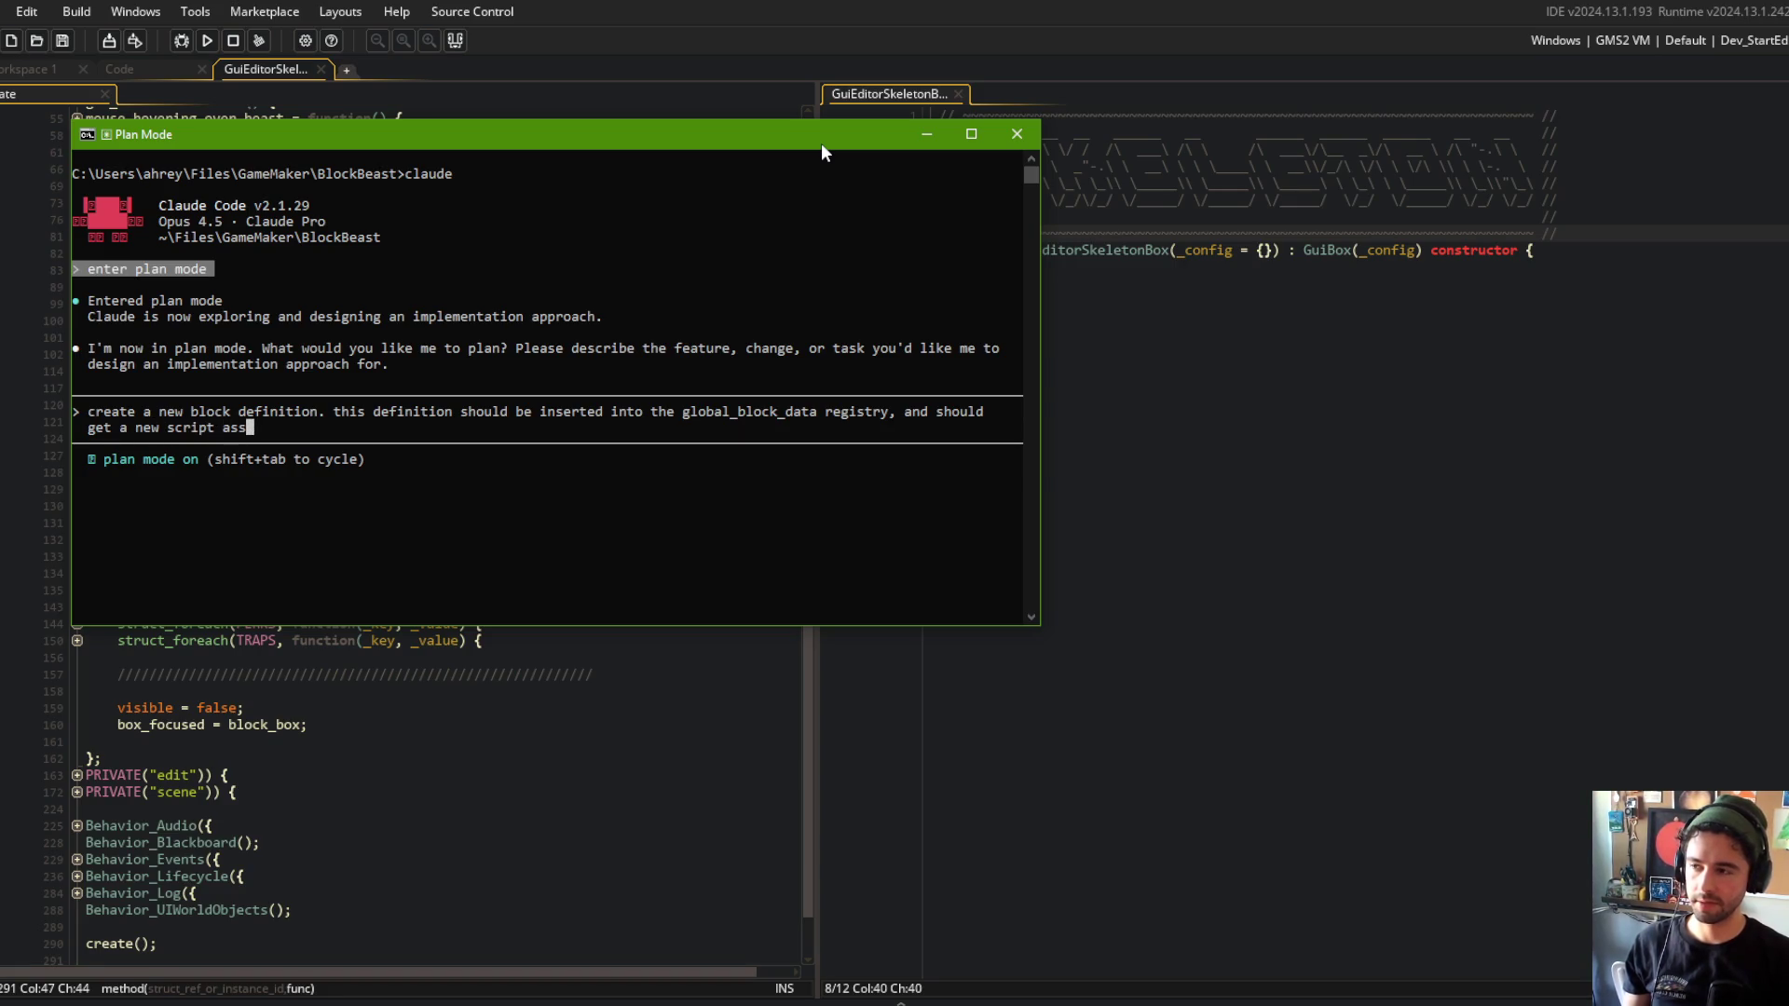
{"action": "key", "text": "BackSpace"}
{"action": "key", "text": "BackSpace"}
{"action": "type", "text": "file. th"}
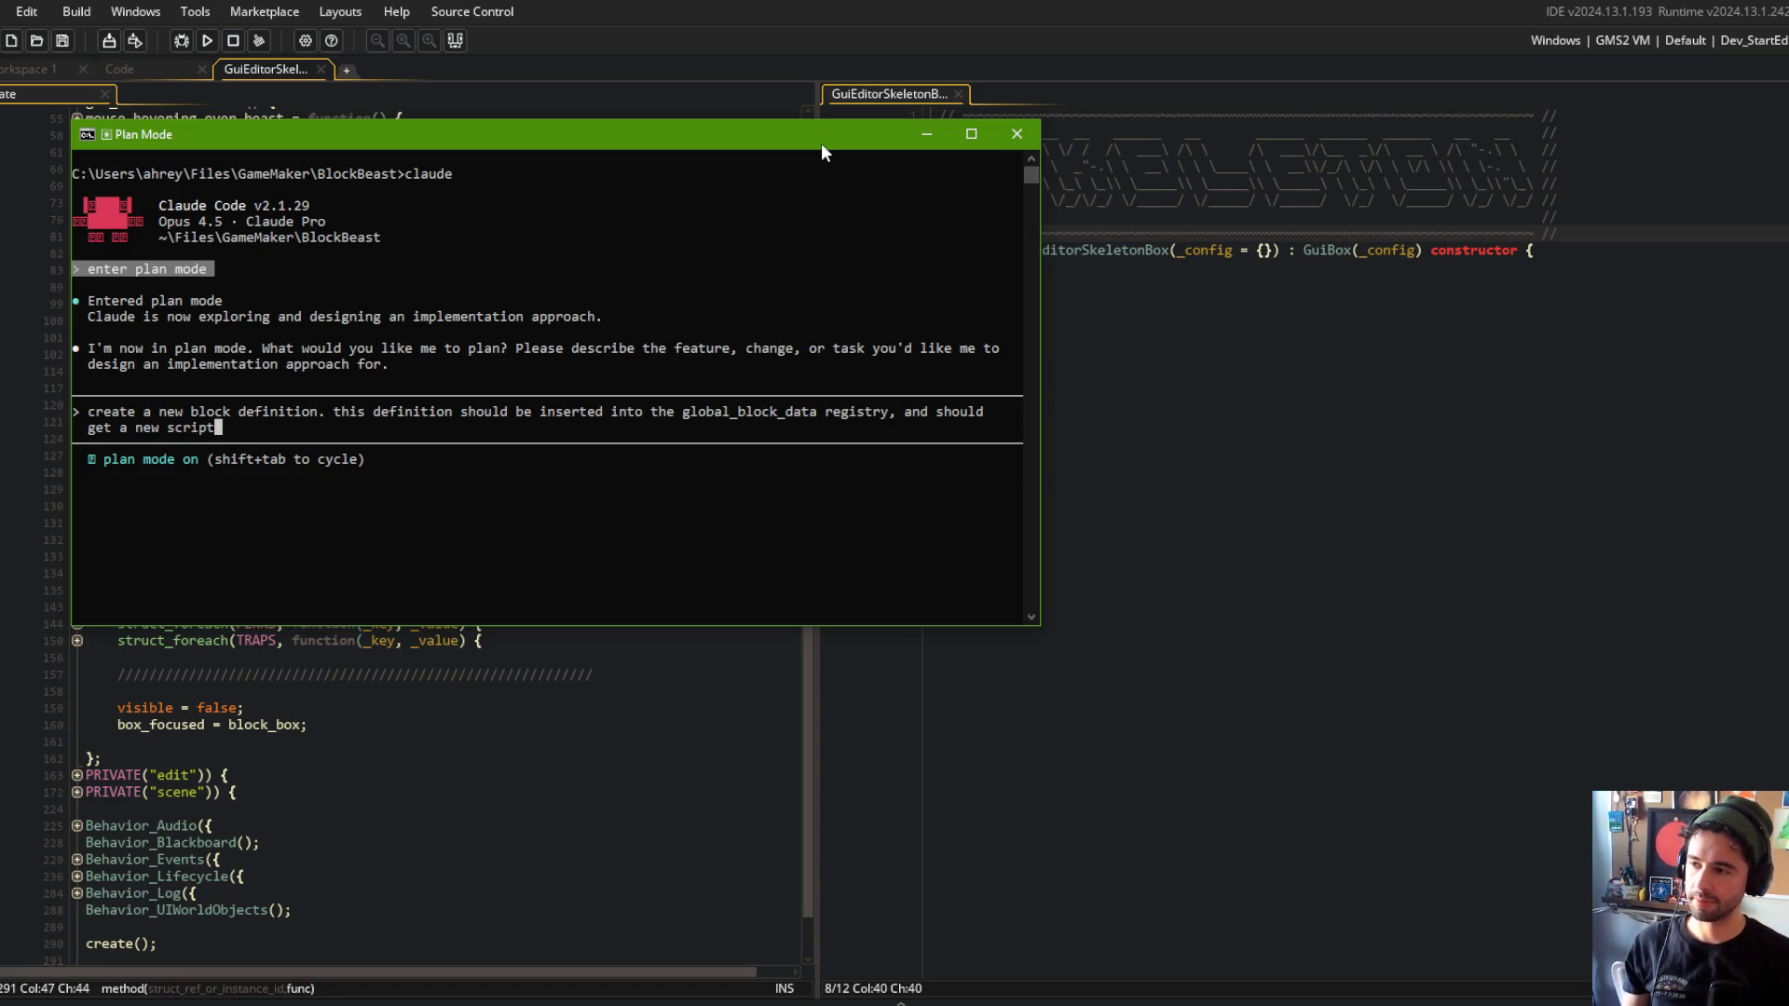
{"action": "type", "text": "e"}
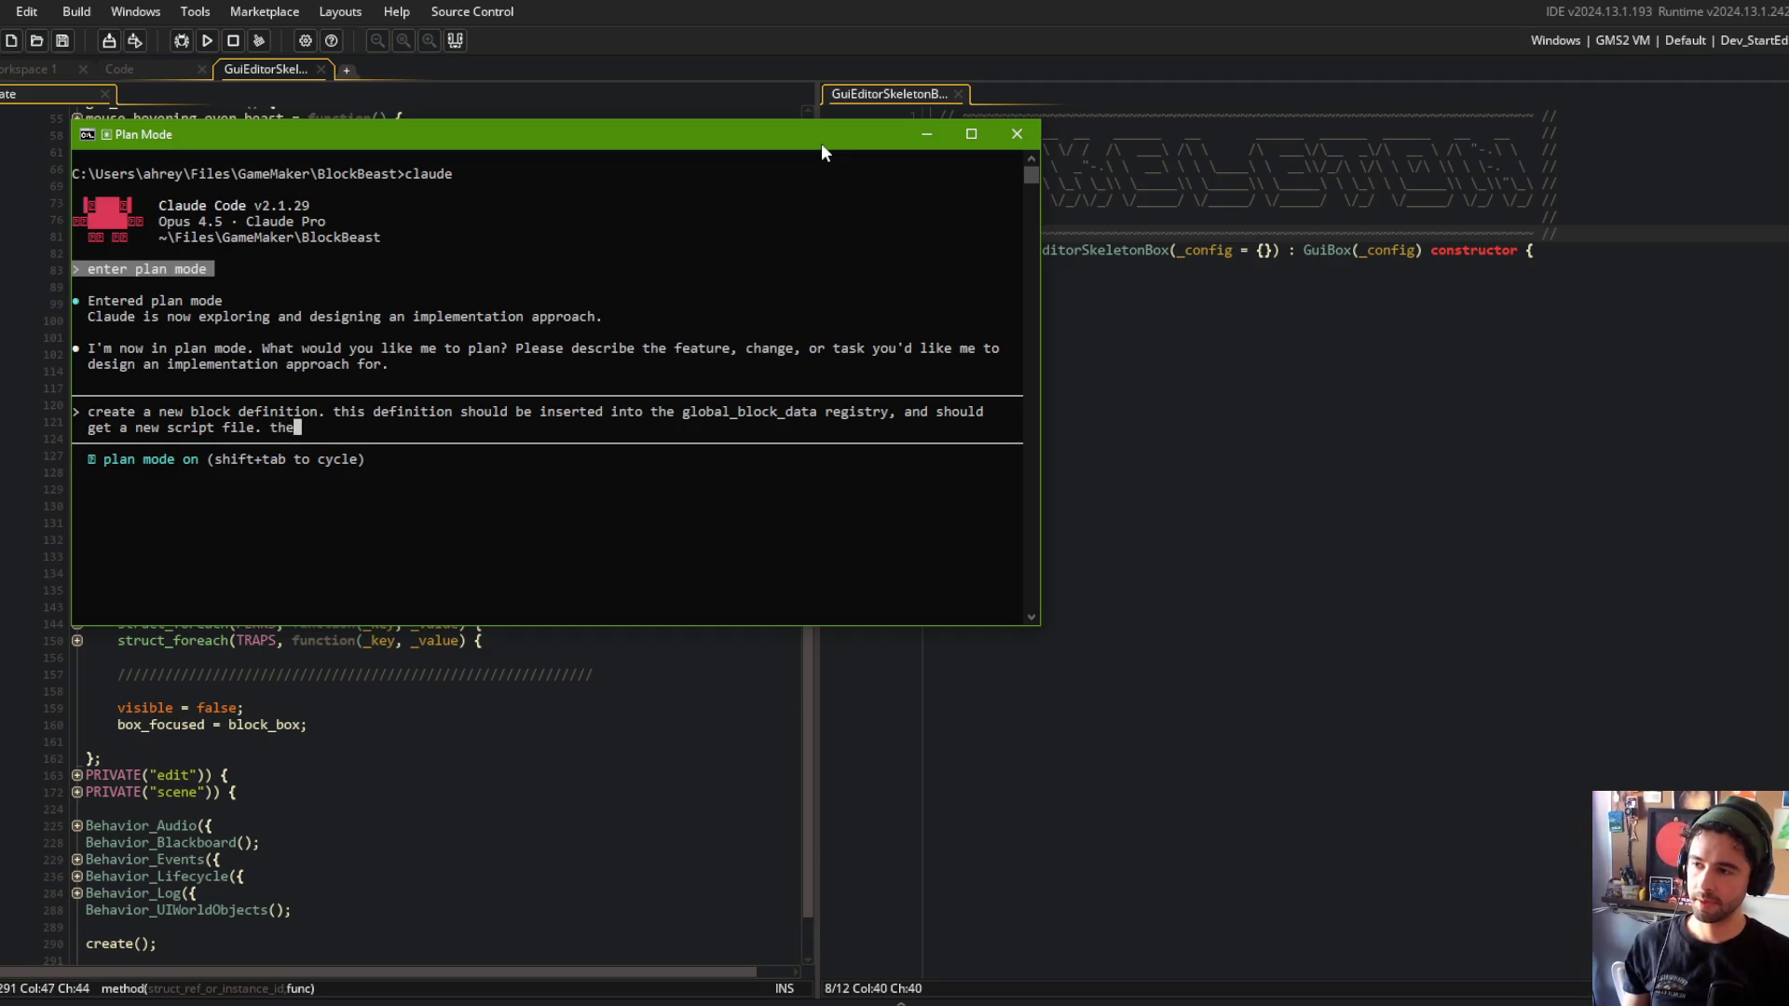
{"action": "type", "text": "bloc"}
{"action": "type", "text": "is called the"}
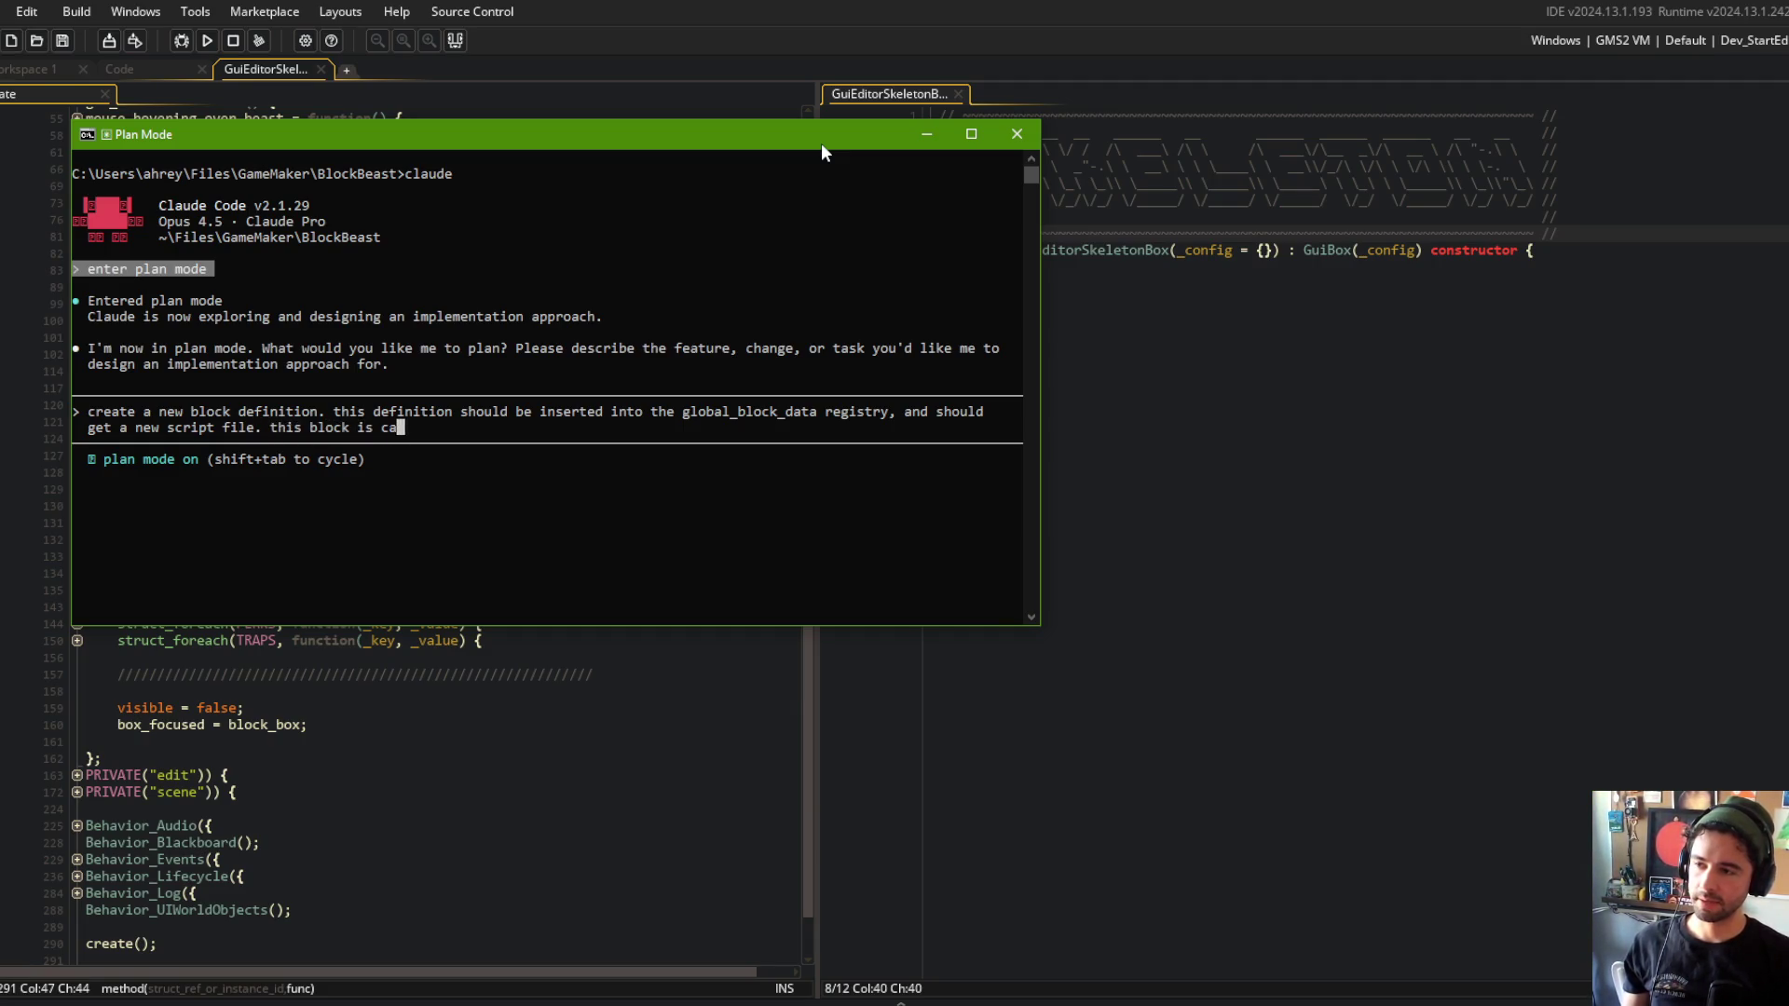
Add 'if not already there' and 'if one doesnt already exist', and name the block SHOTGUN.
{"action": "key", "text": "BackSpace"}
{"action": "key", "text": "BackSpace"}
{"action": "key", "text": "BackSpace"}
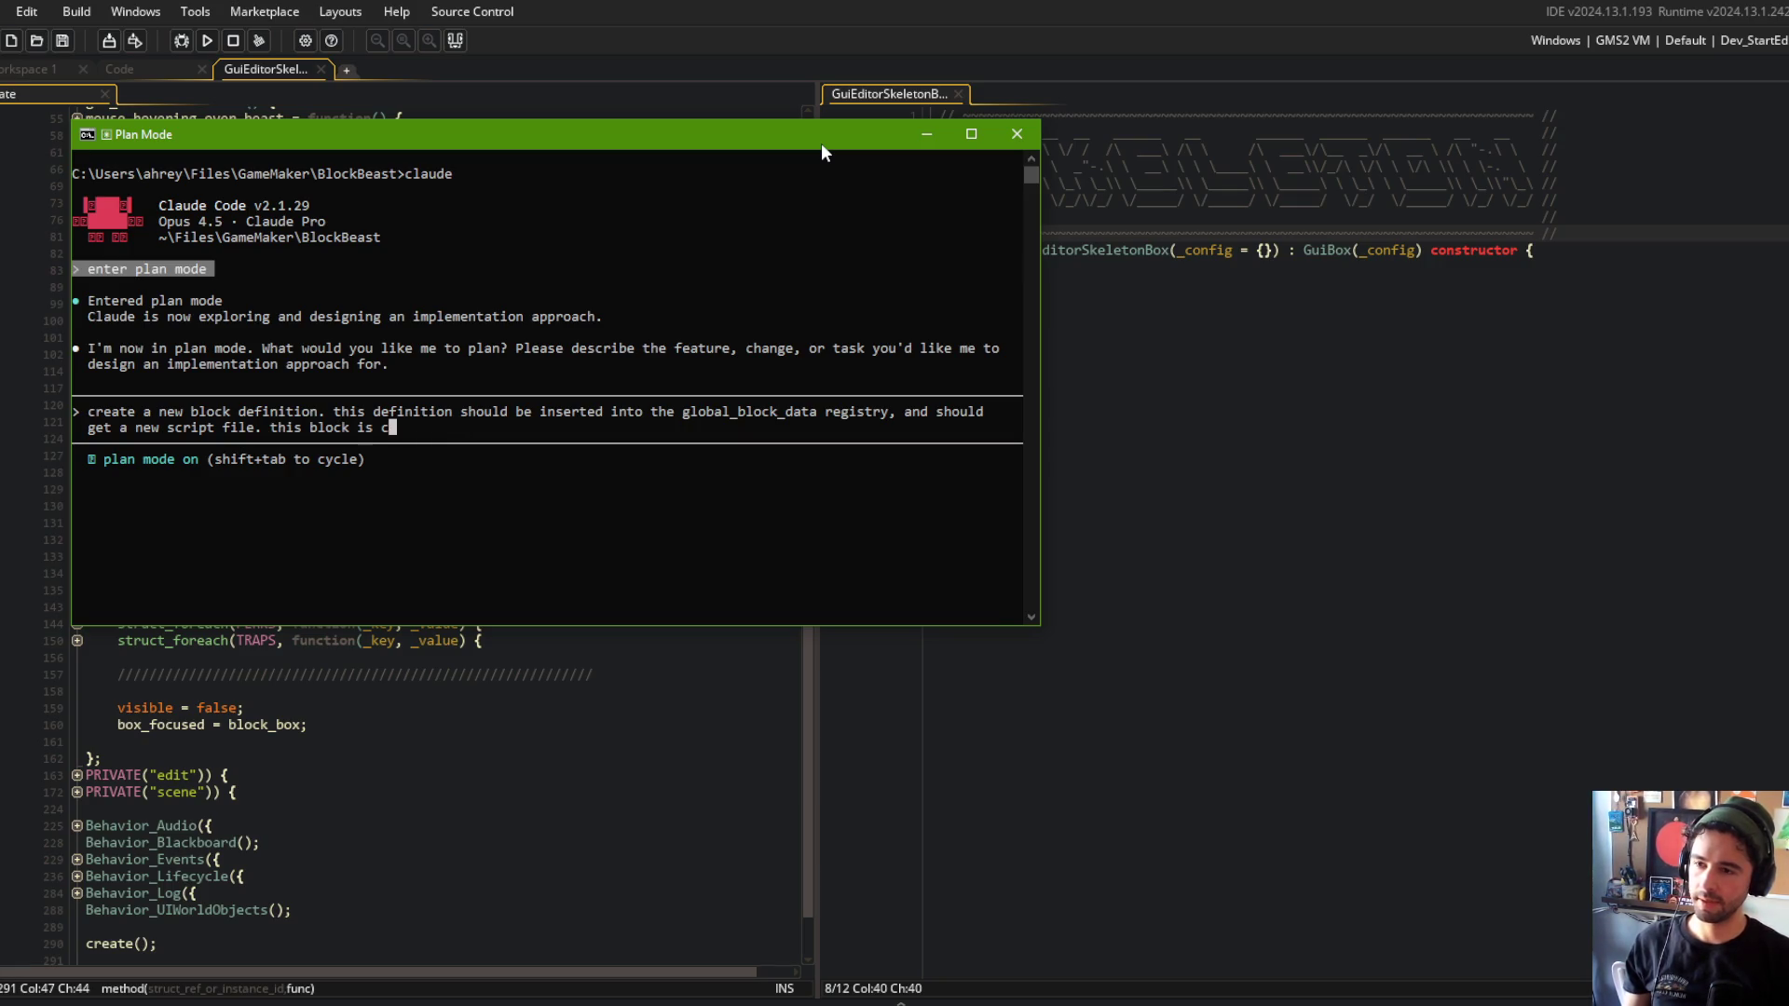
{"action": "key", "text": "BackSpace"}
{"action": "key", "text": "BackSpace"}
{"action": "key", "text": "BackSpace"}
{"action": "key", "text": "ctrl+Left"}
{"action": "key", "text": "ctrl+Left"}
{"action": "key", "text": "ctrl+Left"}
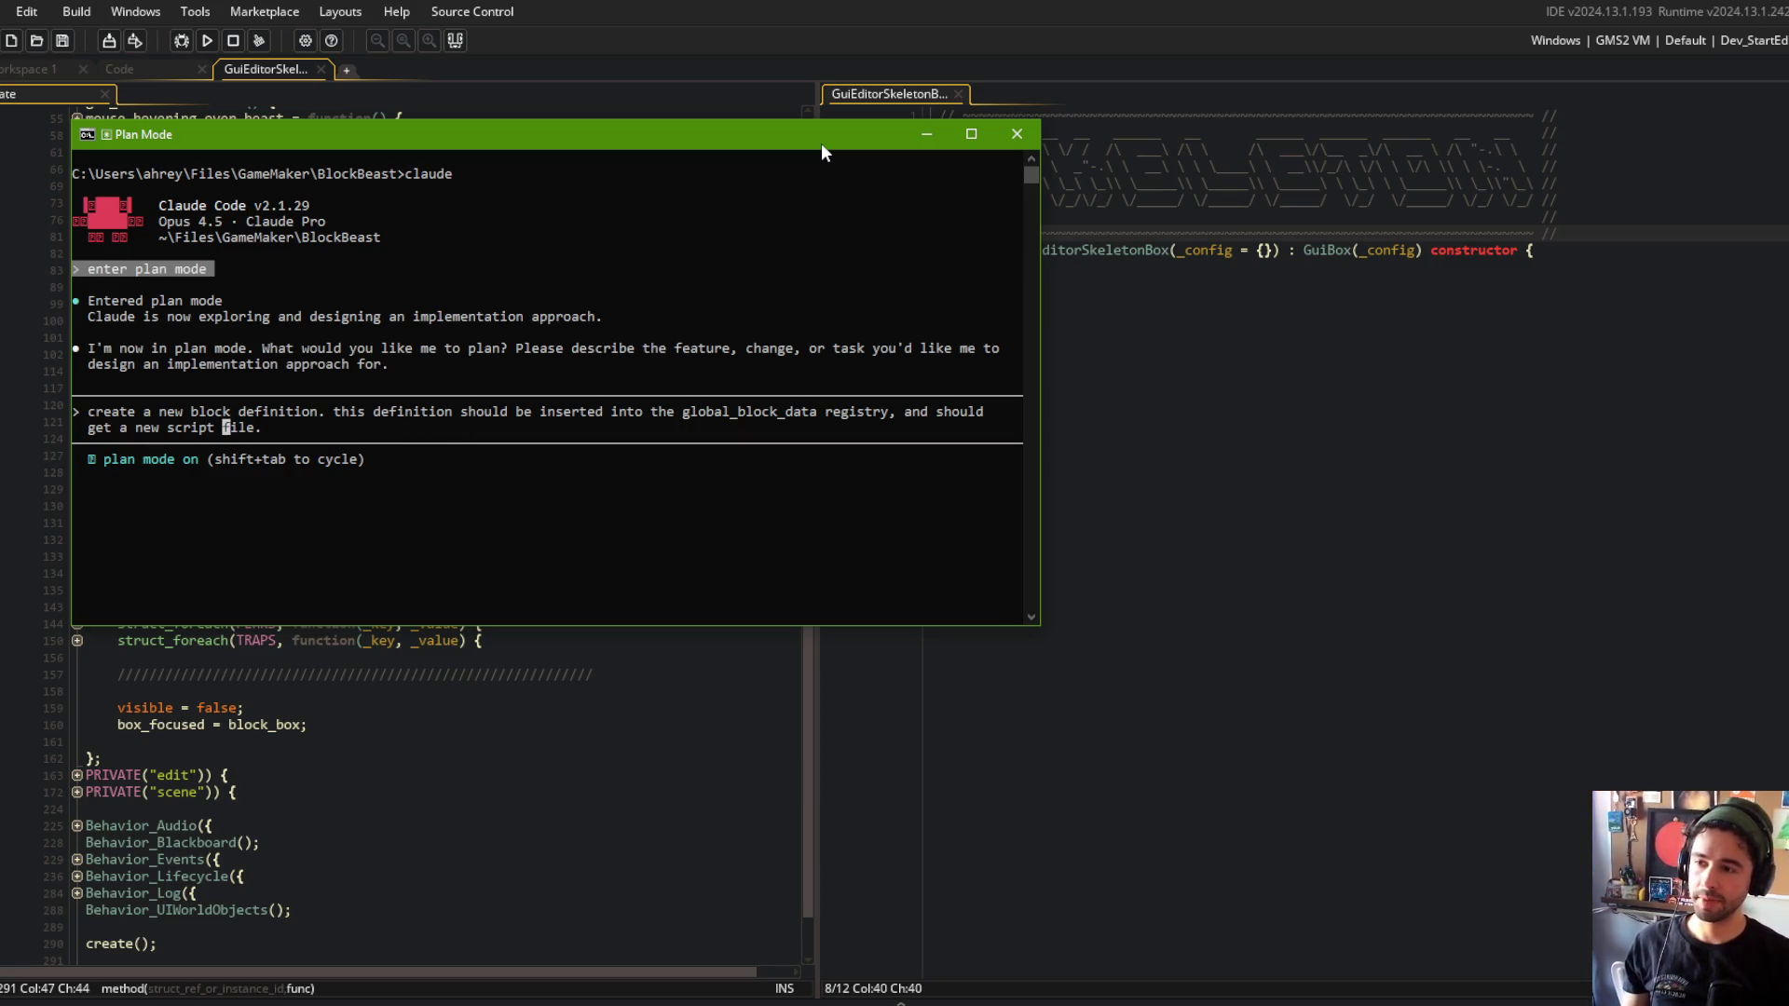
{"action": "key", "text": "ctrl+Left"}
{"action": "key", "text": "ctrl+Left"}
{"action": "key", "text": "ctrl+Left"}
{"action": "key", "text": "ctrl+Left"}
{"action": "key", "text": "ctrl+Right"}
{"action": "key", "text": "BackSpace"}
{"action": "key", "text": "BackSpace"}
{"action": "type", "text": "if not alrea"}
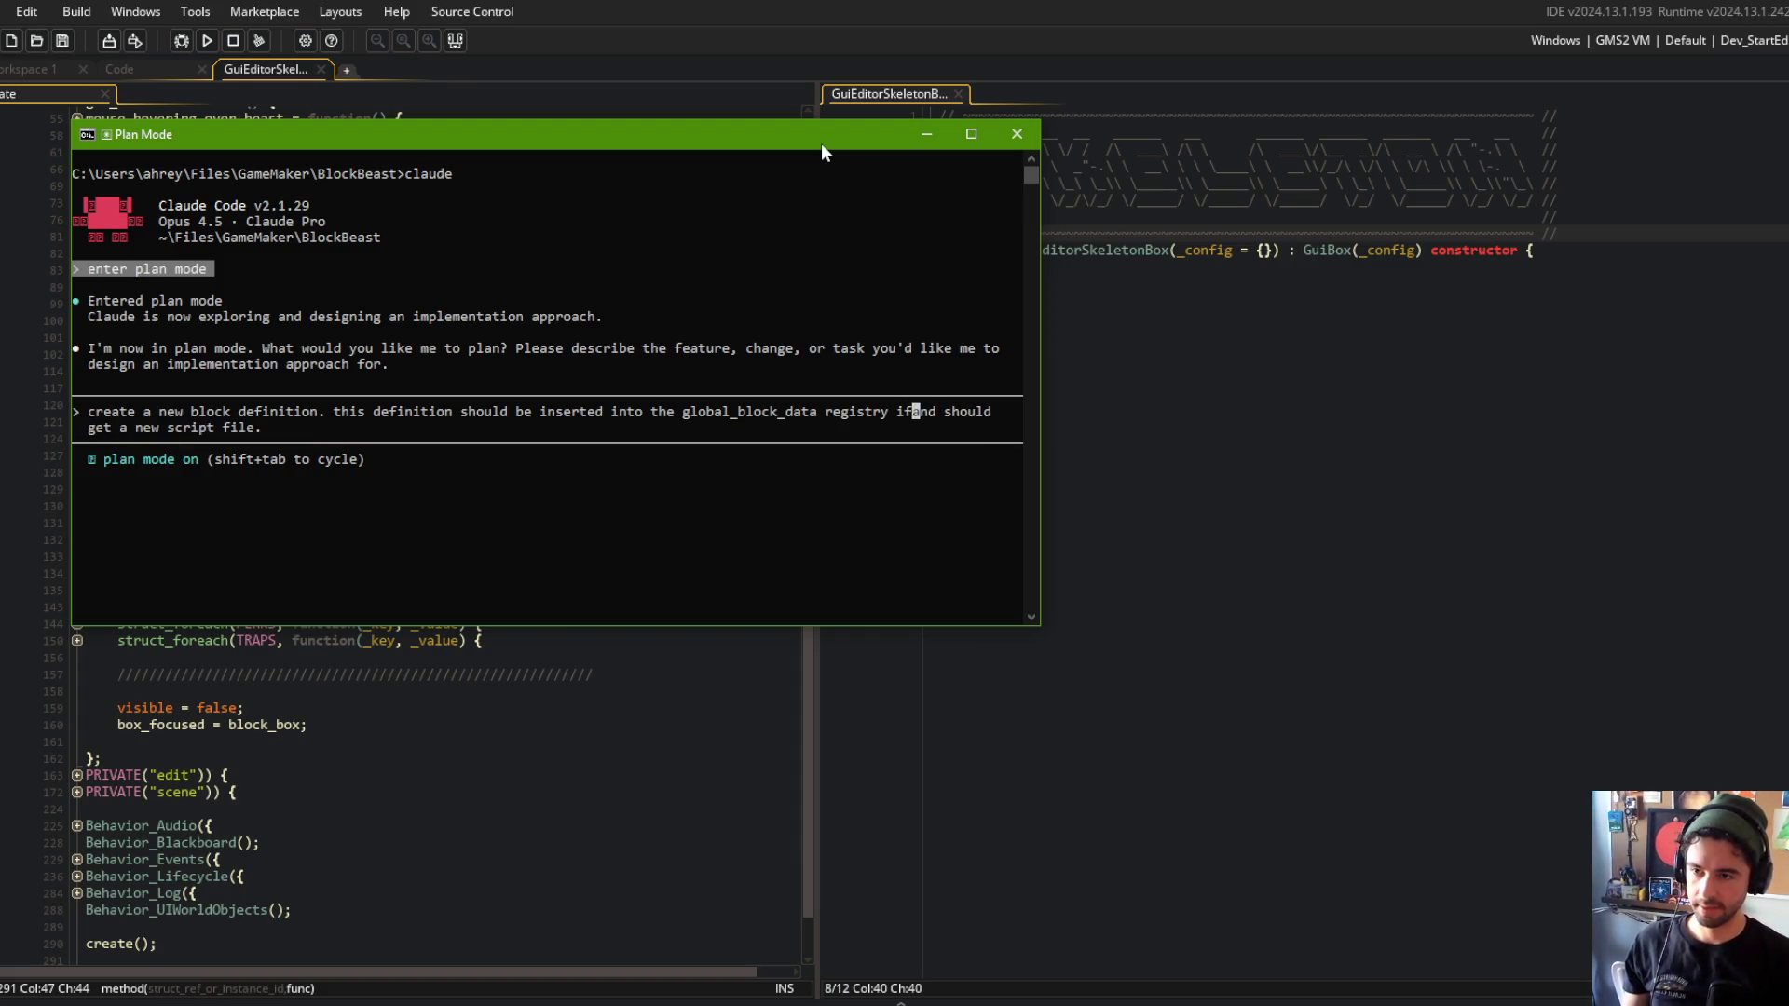
{"action": "type", "text": "dy there,"}
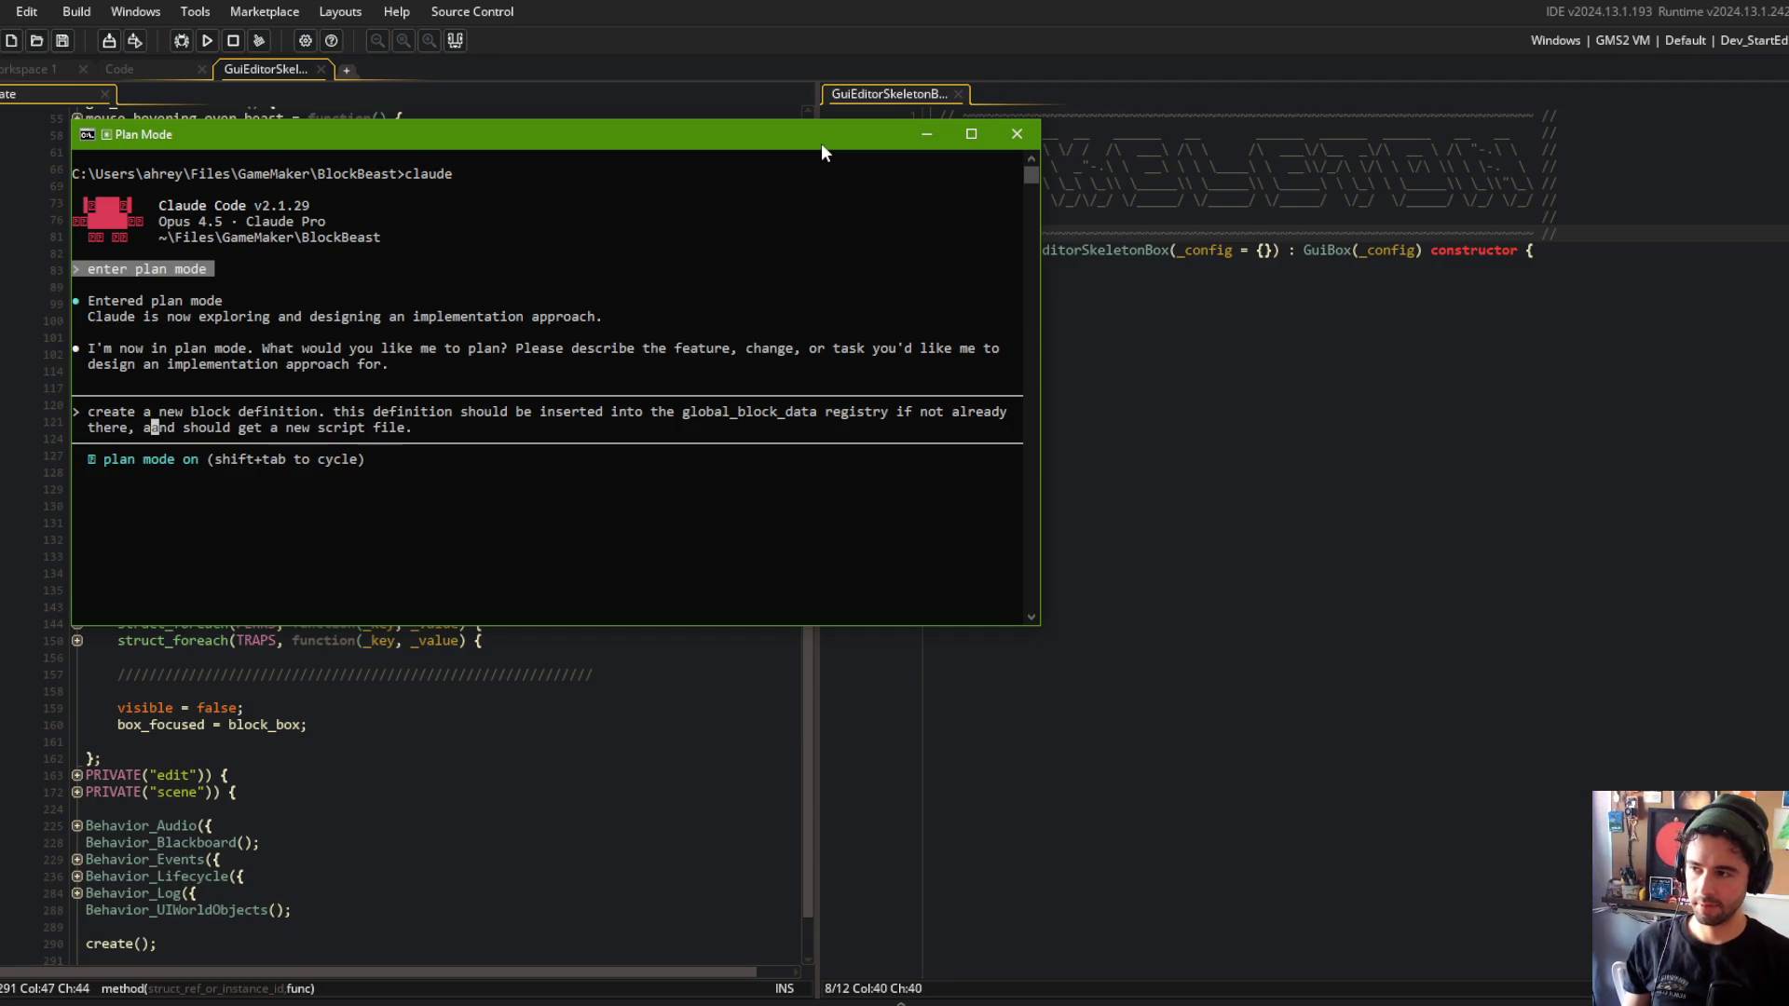
{"action": "key", "text": "ctrl+Right"}
{"action": "key", "text": "ctrl+Right"}
{"action": "type", "text": "also"}
{"action": "key", "text": "End"}
{"action": "type", "text": "f on"}
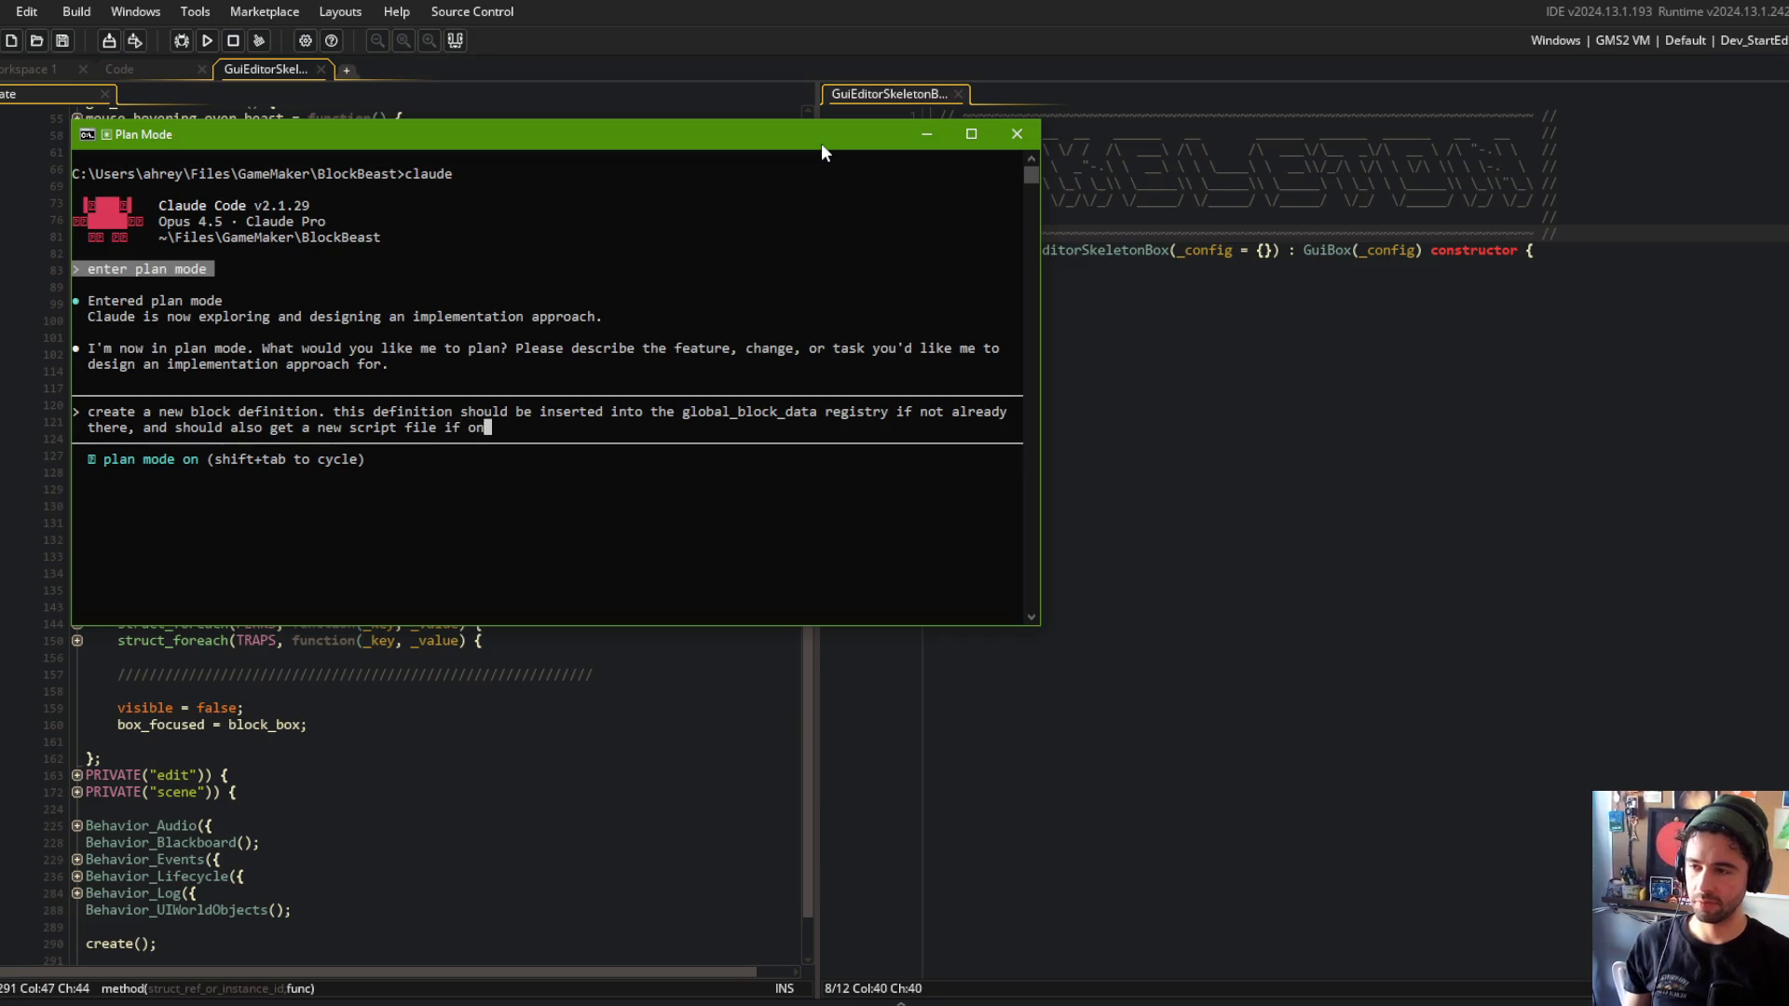
{"action": "type", "text": "e doesnt already exist. "}
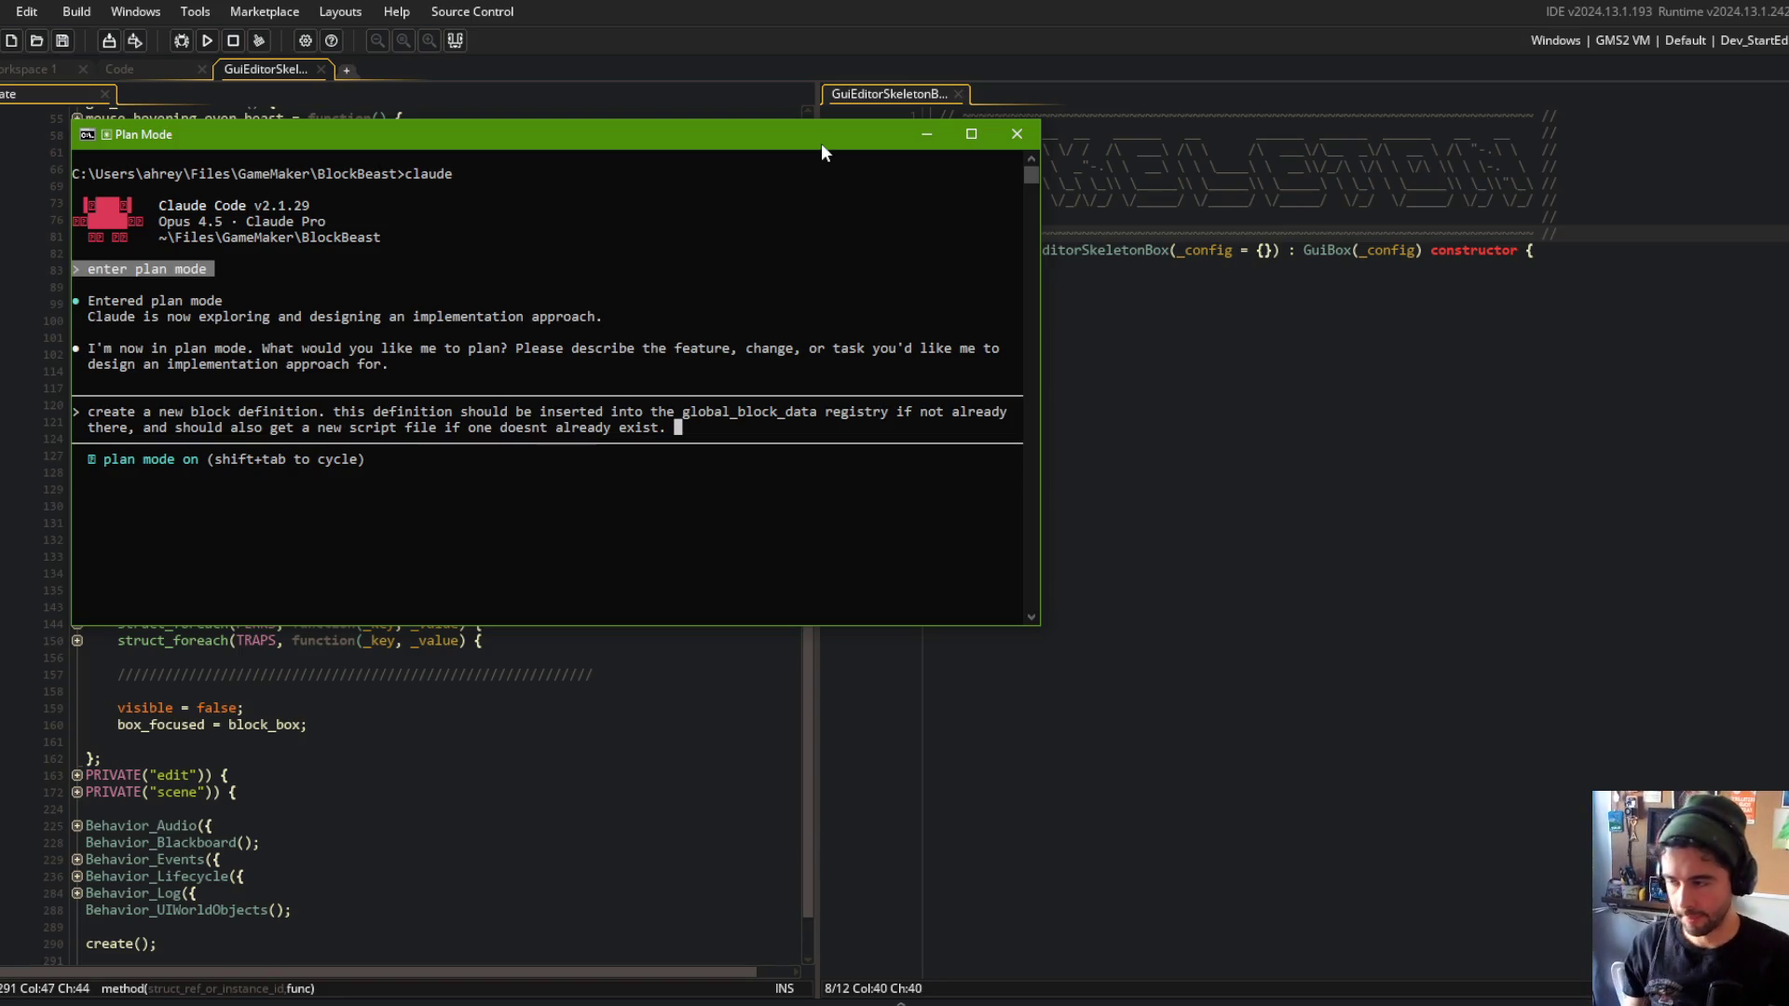
{"action": "type", "text": "this ne"}
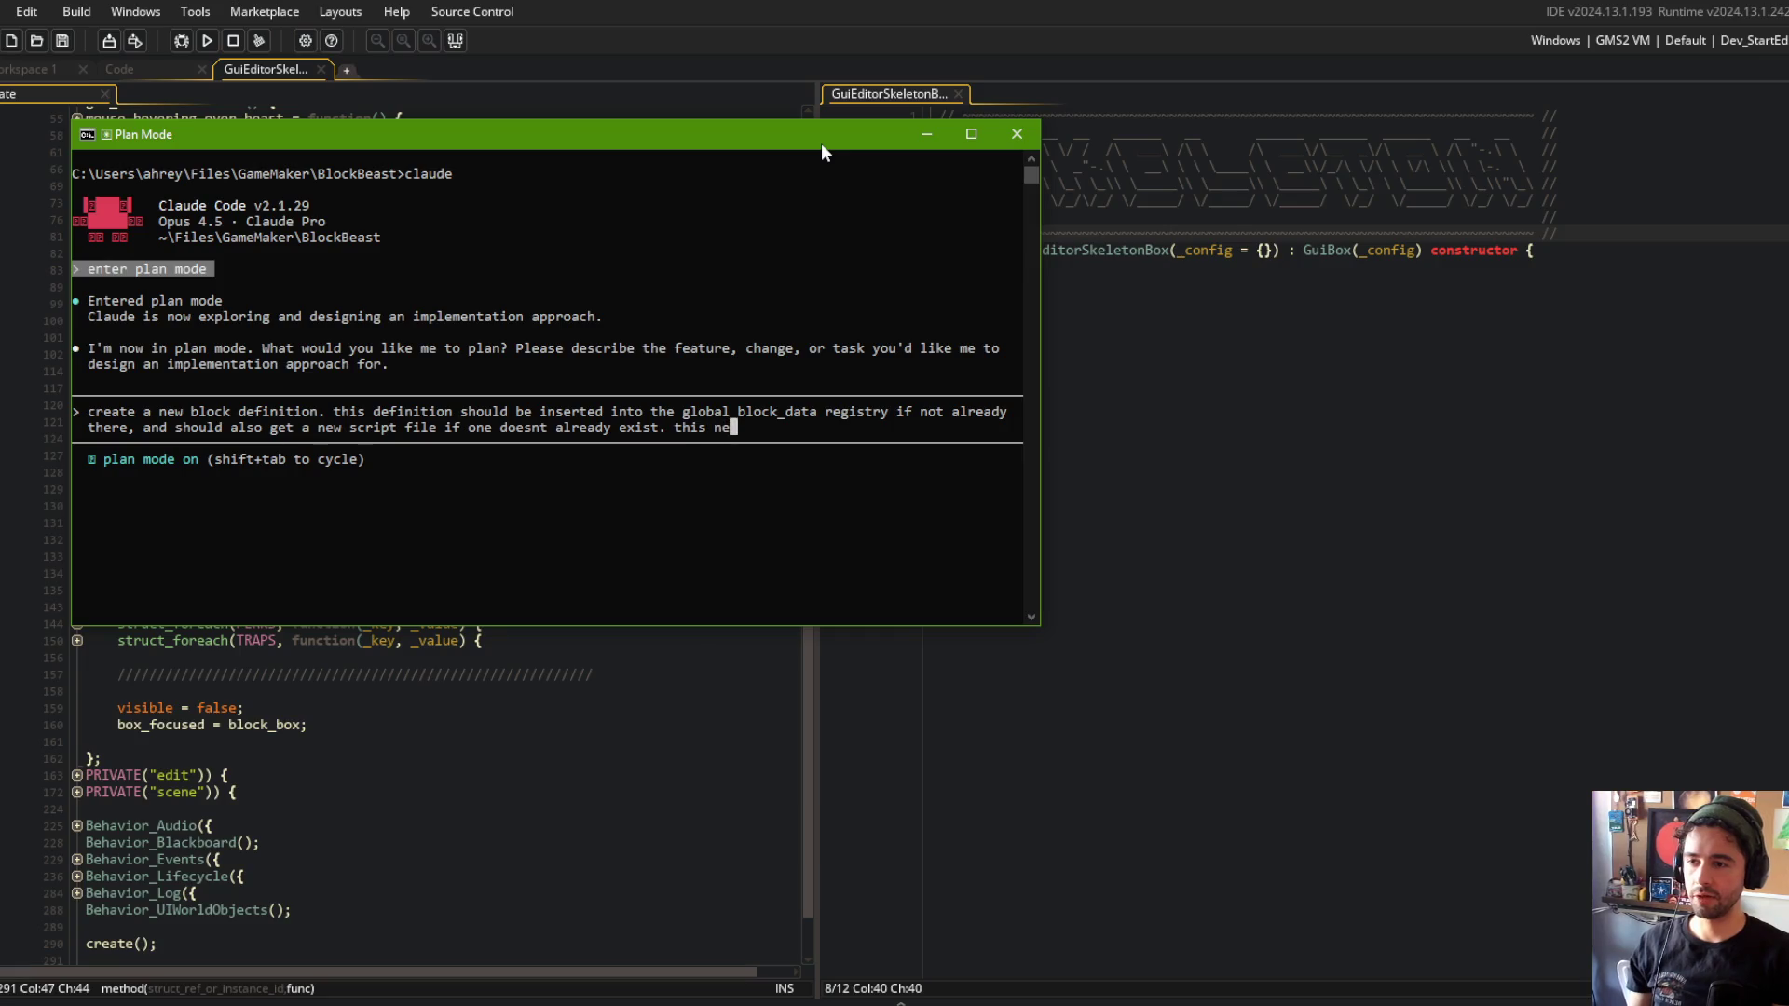
{"action": "type", "text": "w block is called SHOTGUN"}
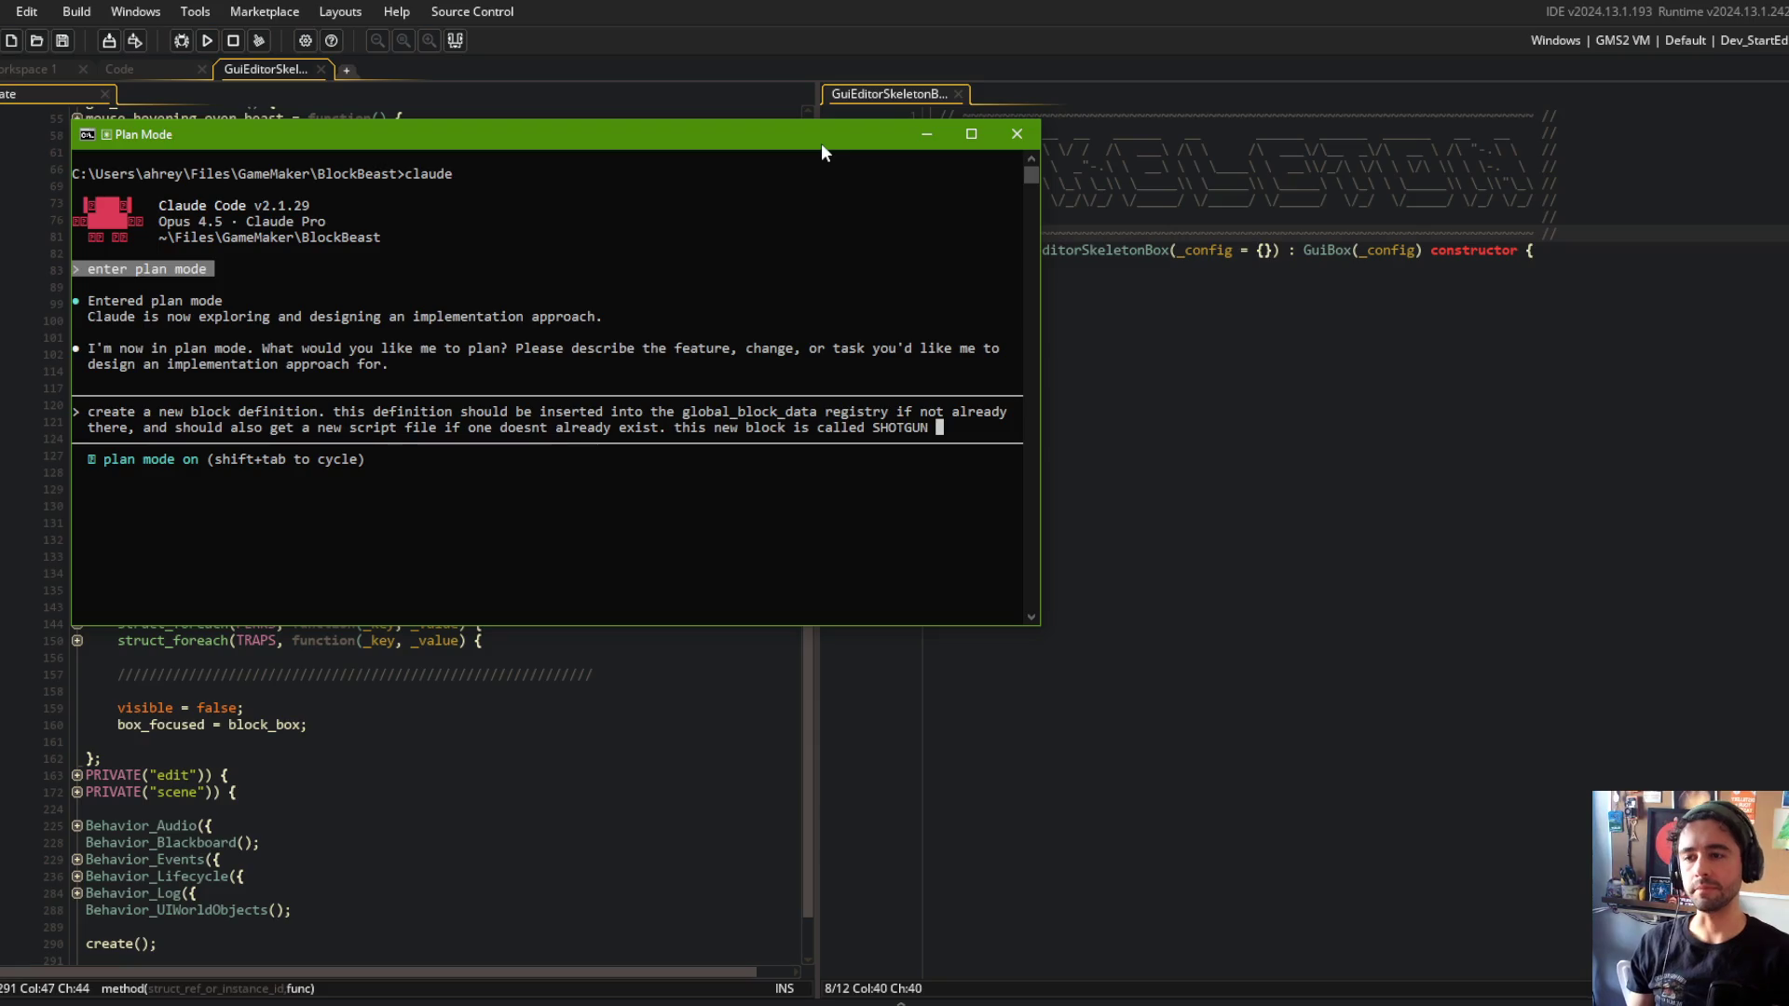
{"action": "key", "text": "BackSpace"}
{"action": "key", "text": "BackSpace"}
{"action": "key", "text": "BackSpace"}
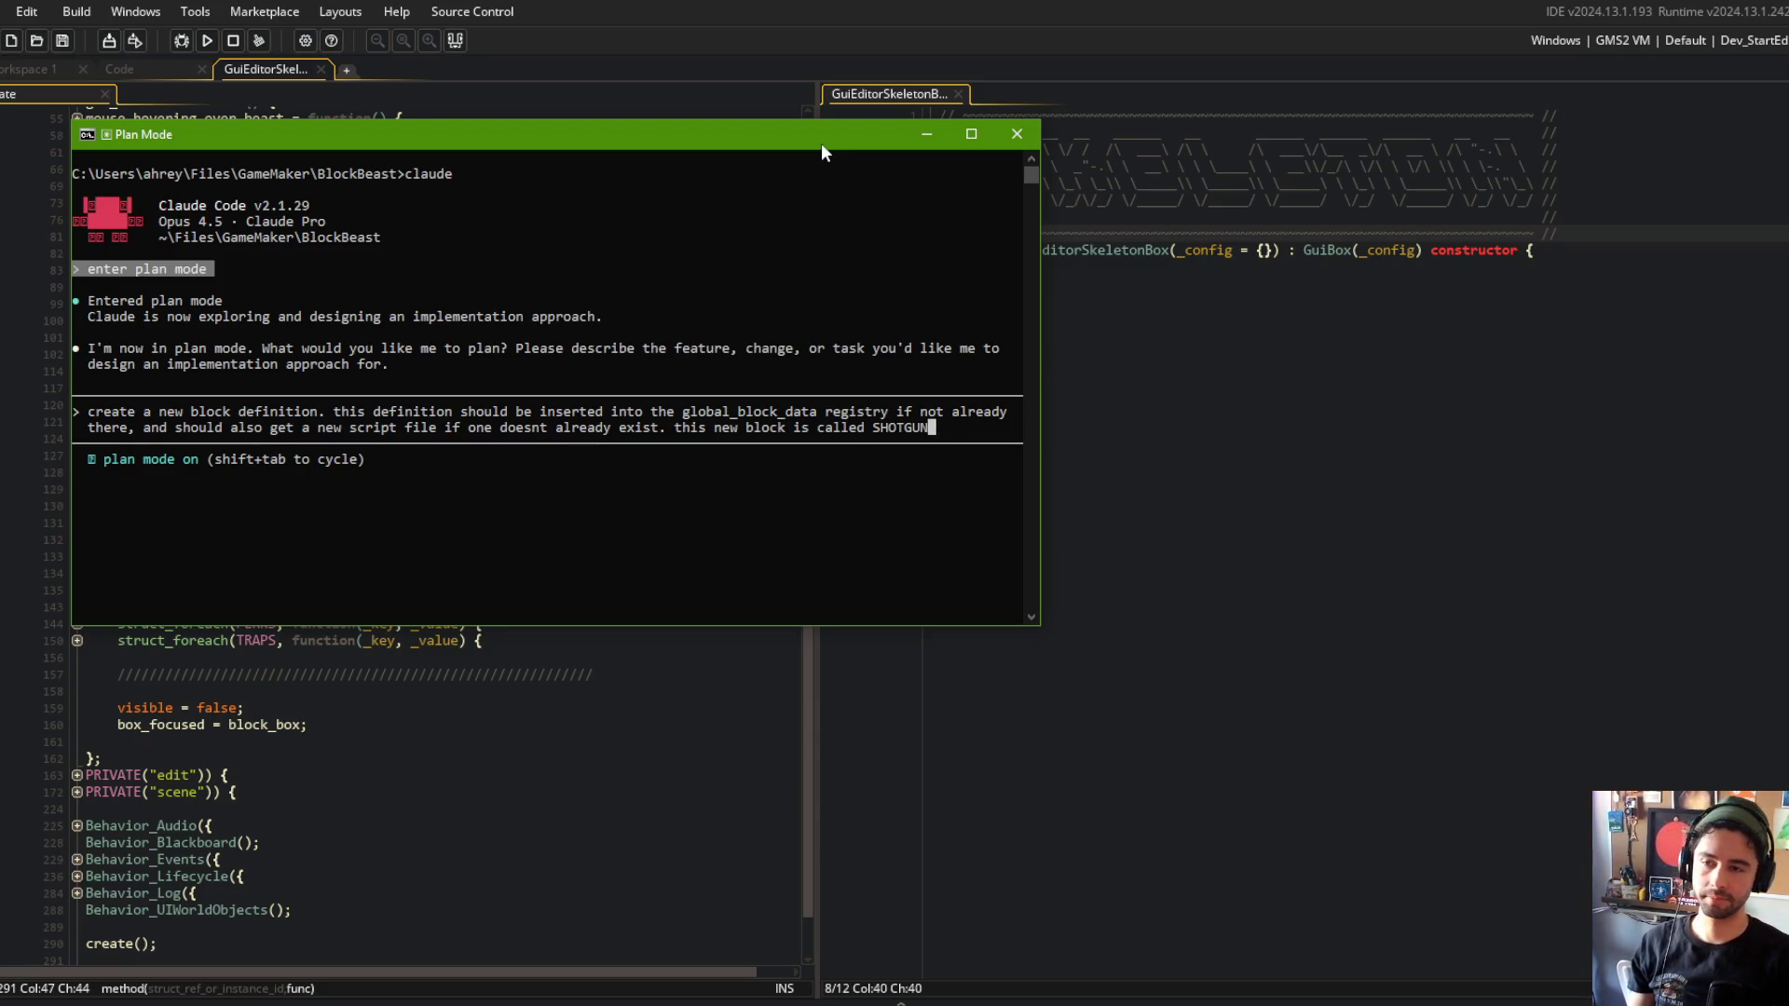
Ask Claude to document the process for future iterations, noting the code-base API is built for quick block creation.
{"action": "type", "text": ", and it wi"}
{"action": "type", "text": "ll do the followi"}
{"action": "type", "text": "ng. "}
{"action": "type", "text": "in orde"}
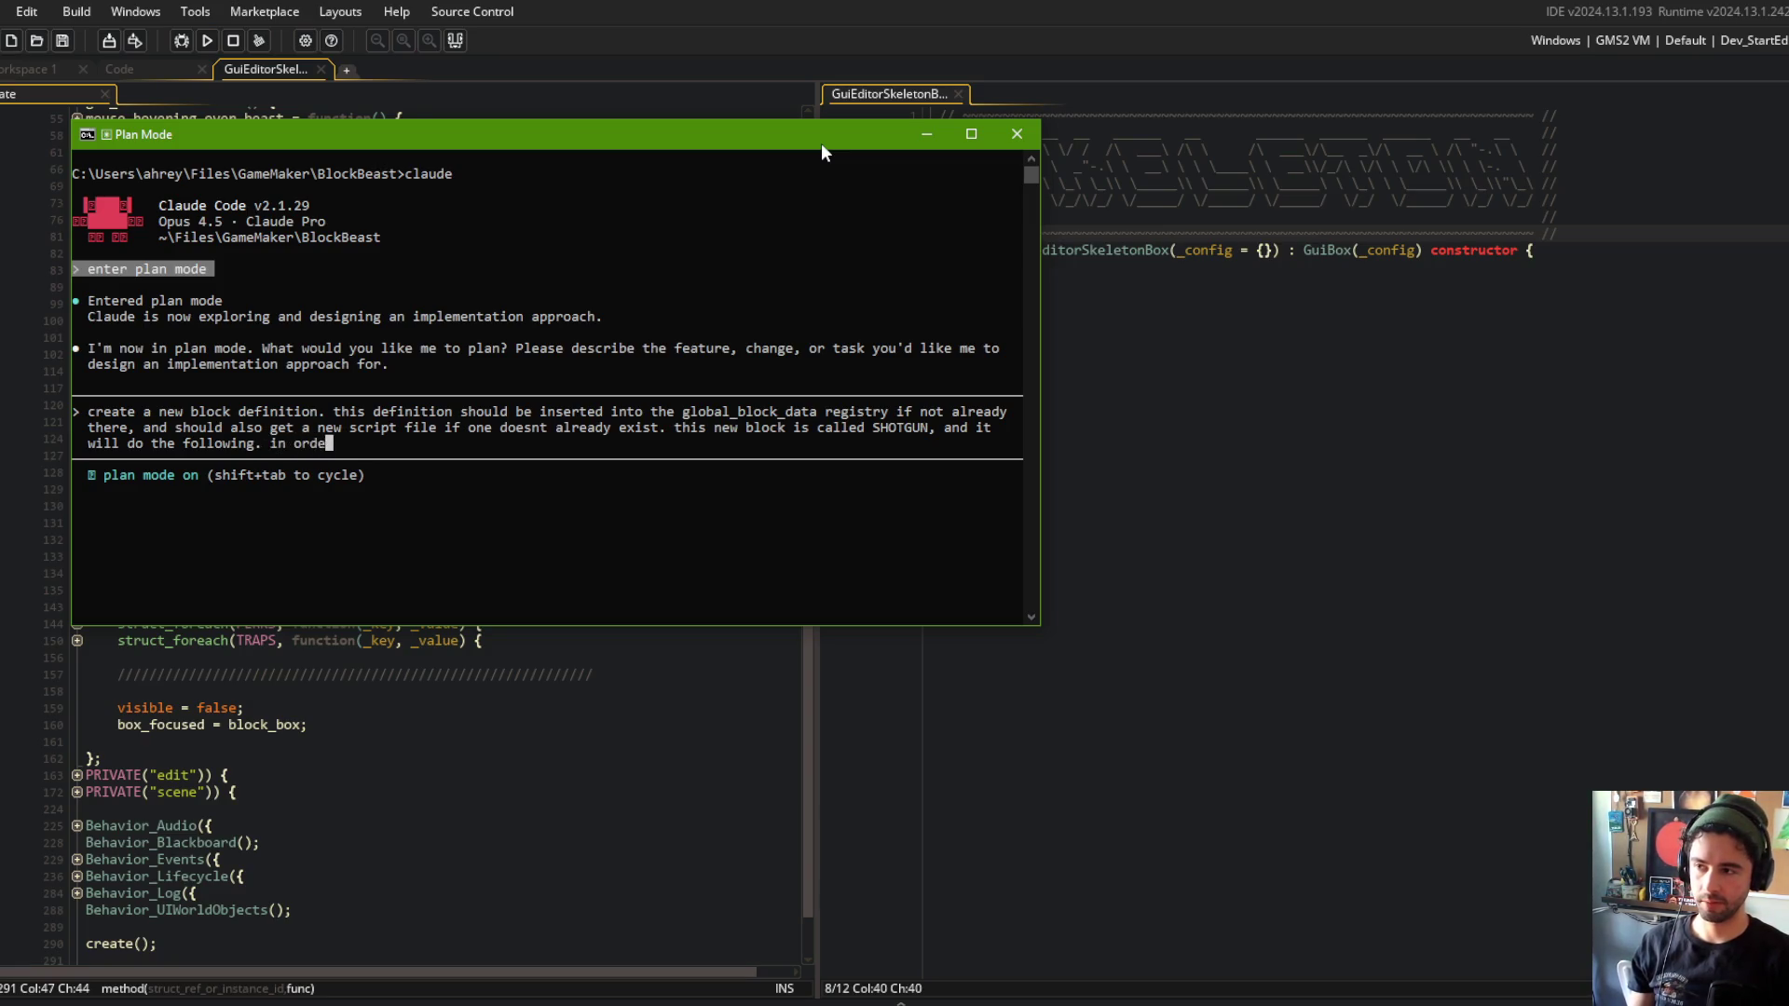
{"action": "type", "text": "r to accomplish this "}
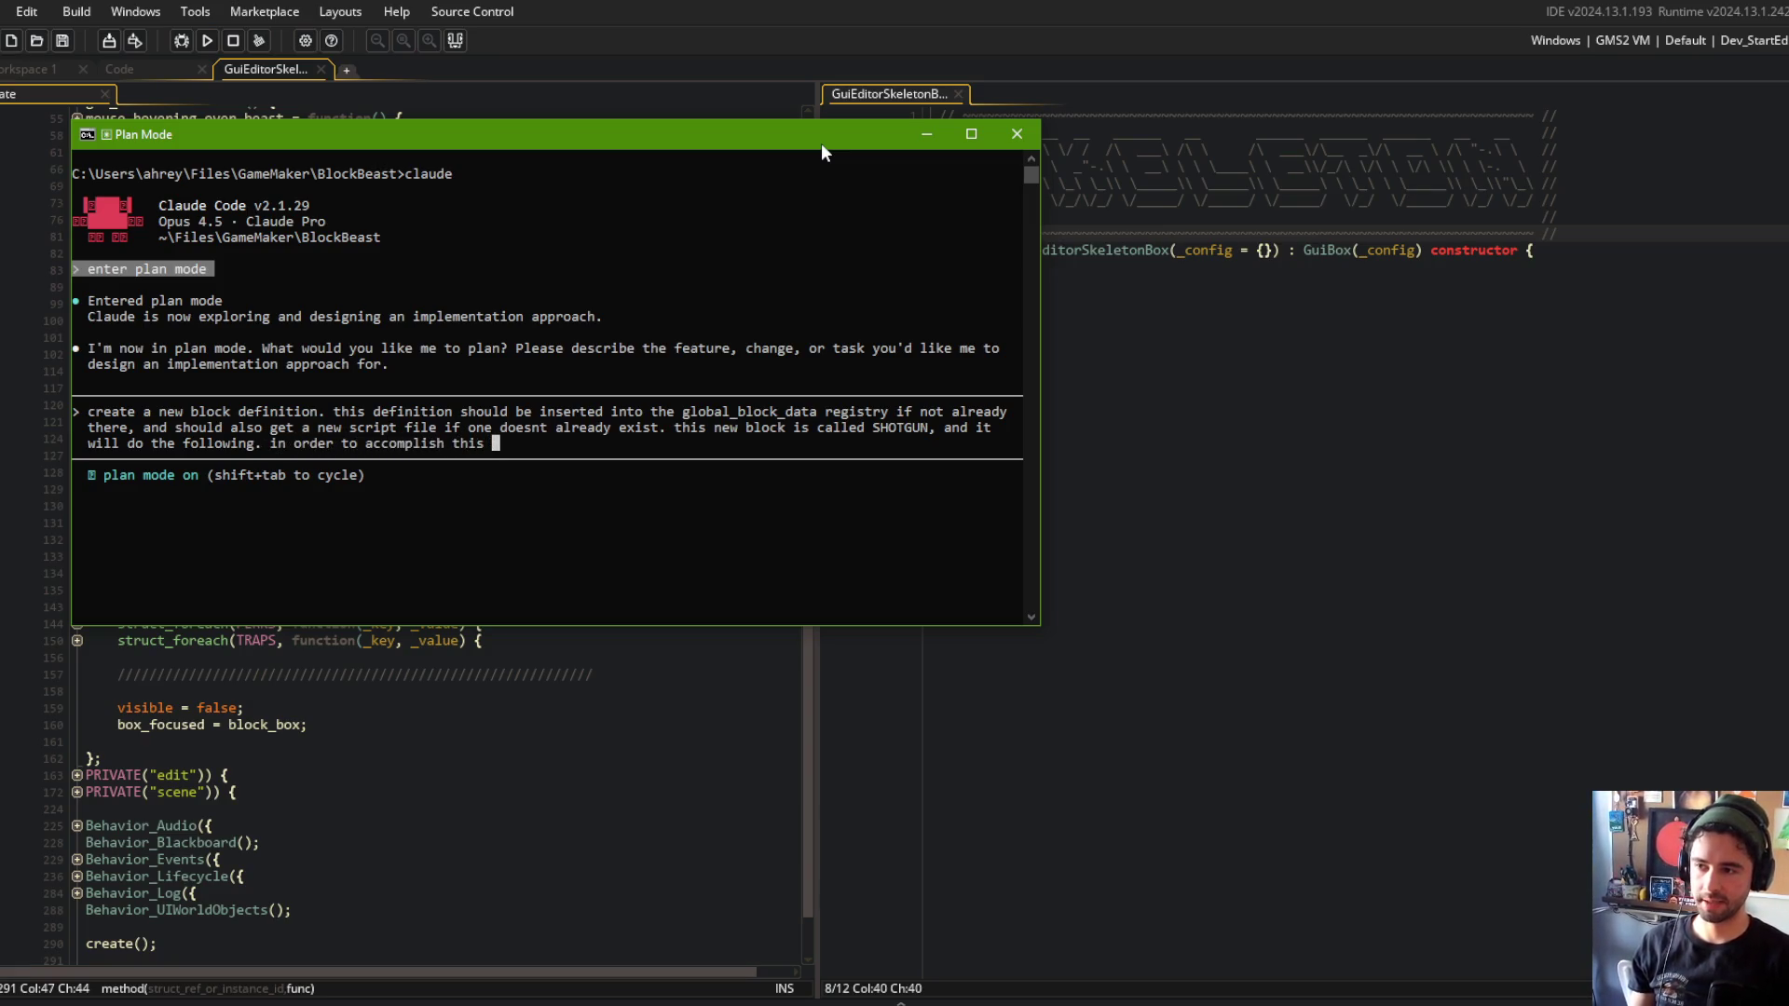
{"action": "type", "text": "task, documen"}
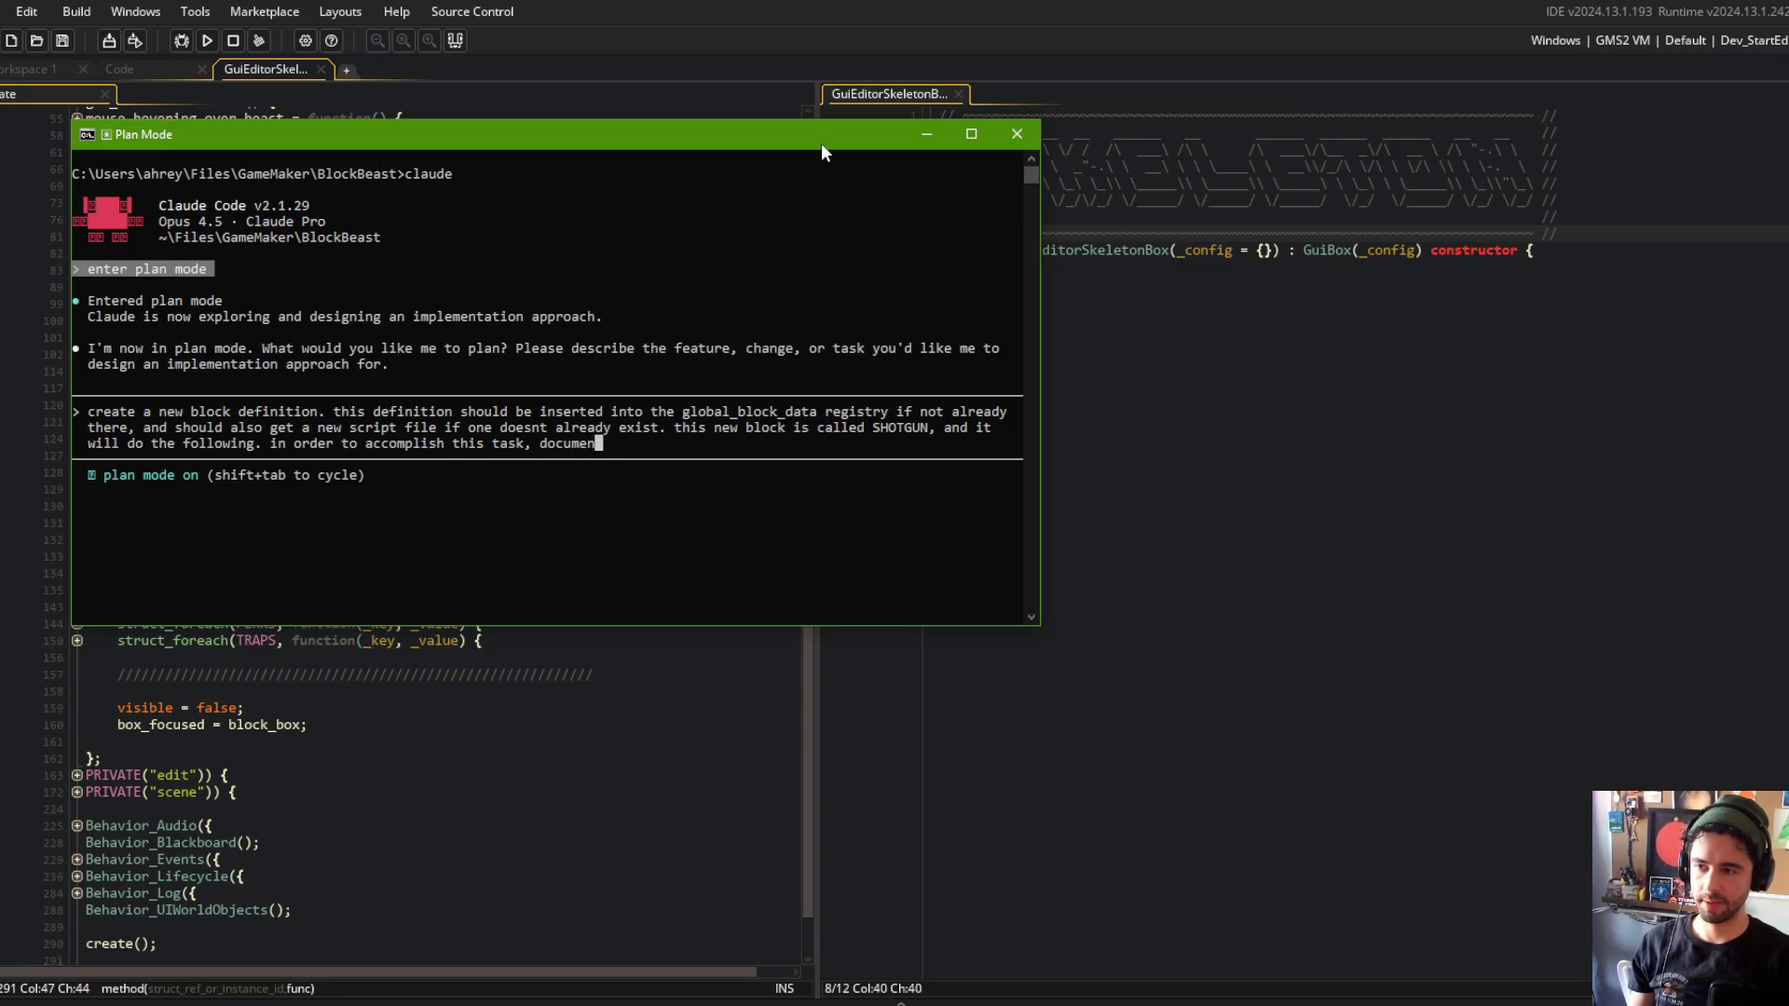
{"action": "type", "text": "t the process and "}
{"action": "type", "text": "create "}
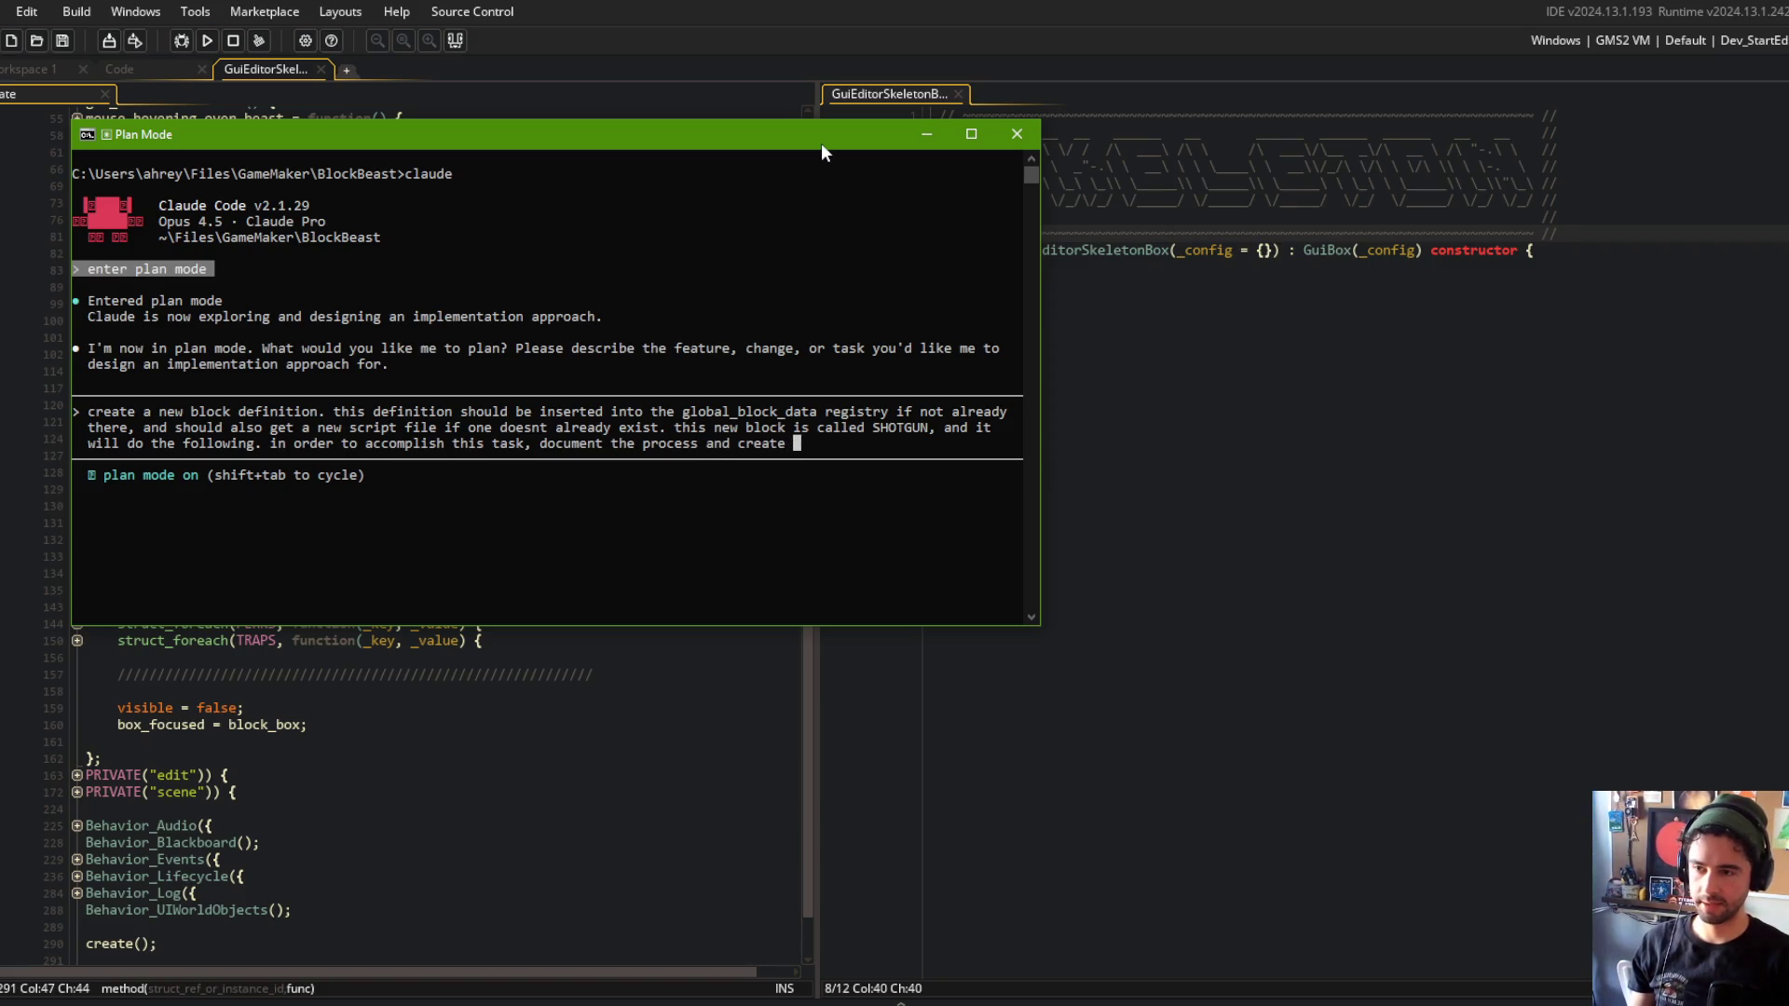
{"action": "type", "text": "scripts to simpl"}
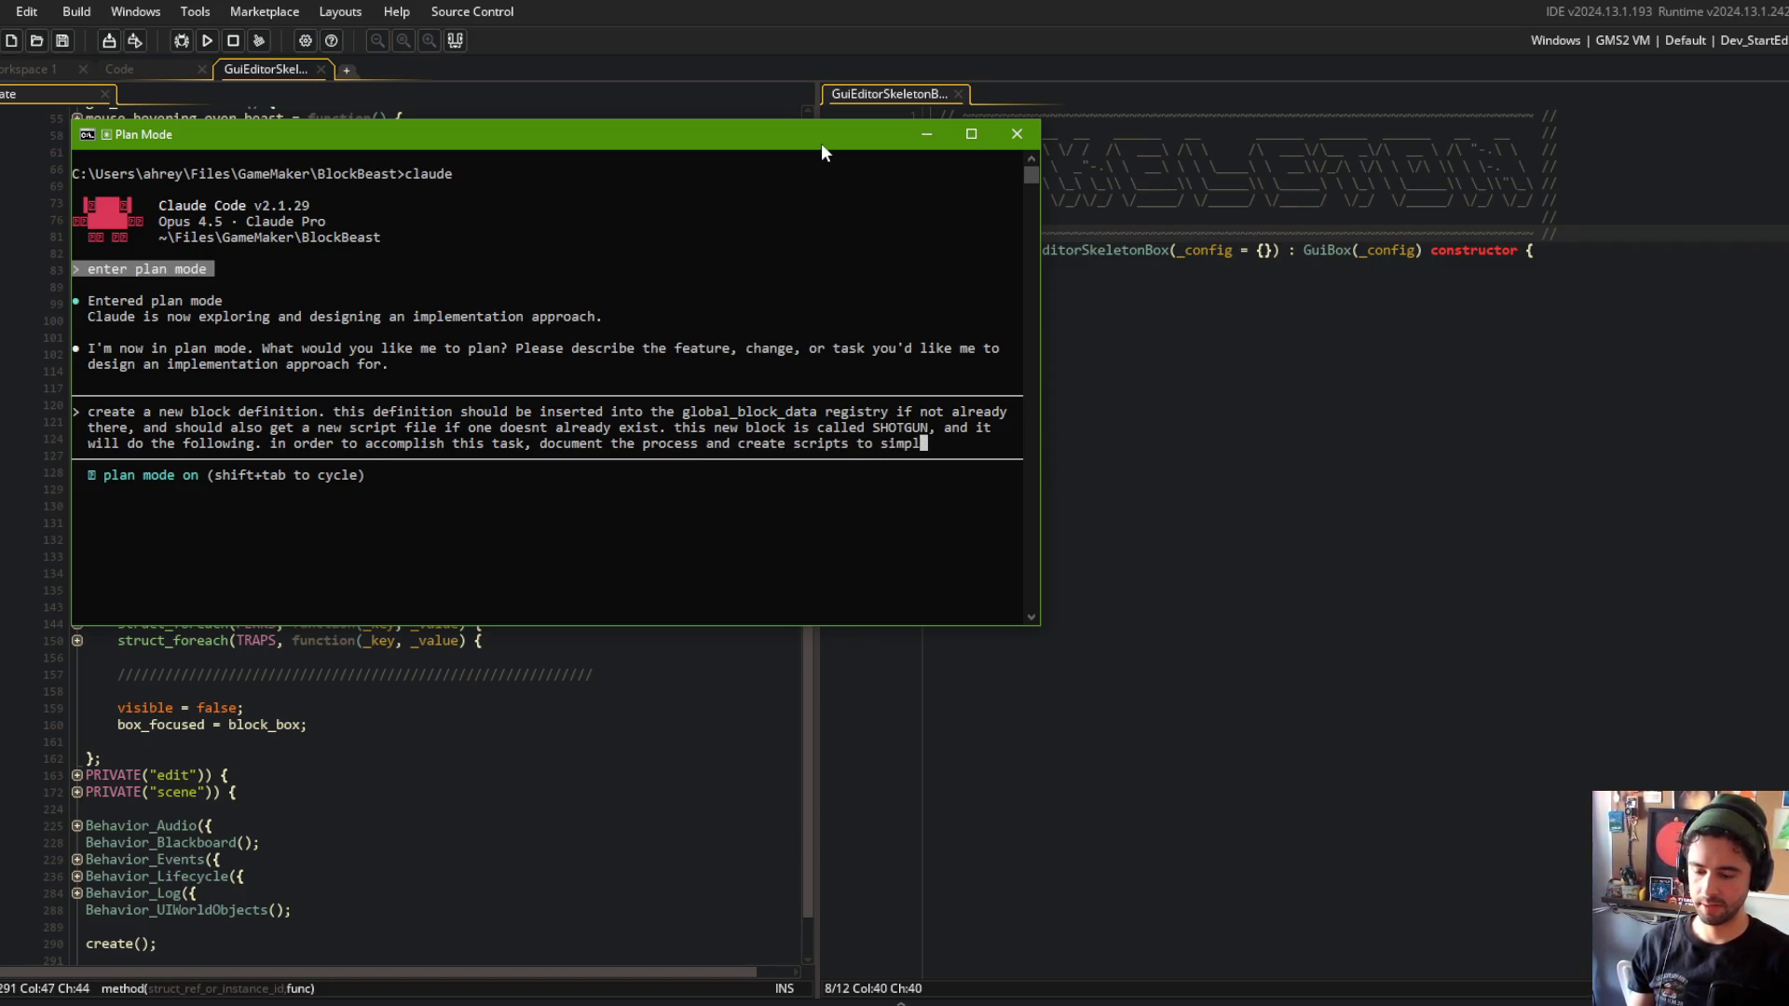
{"action": "type", "text": "ifgi thi"}
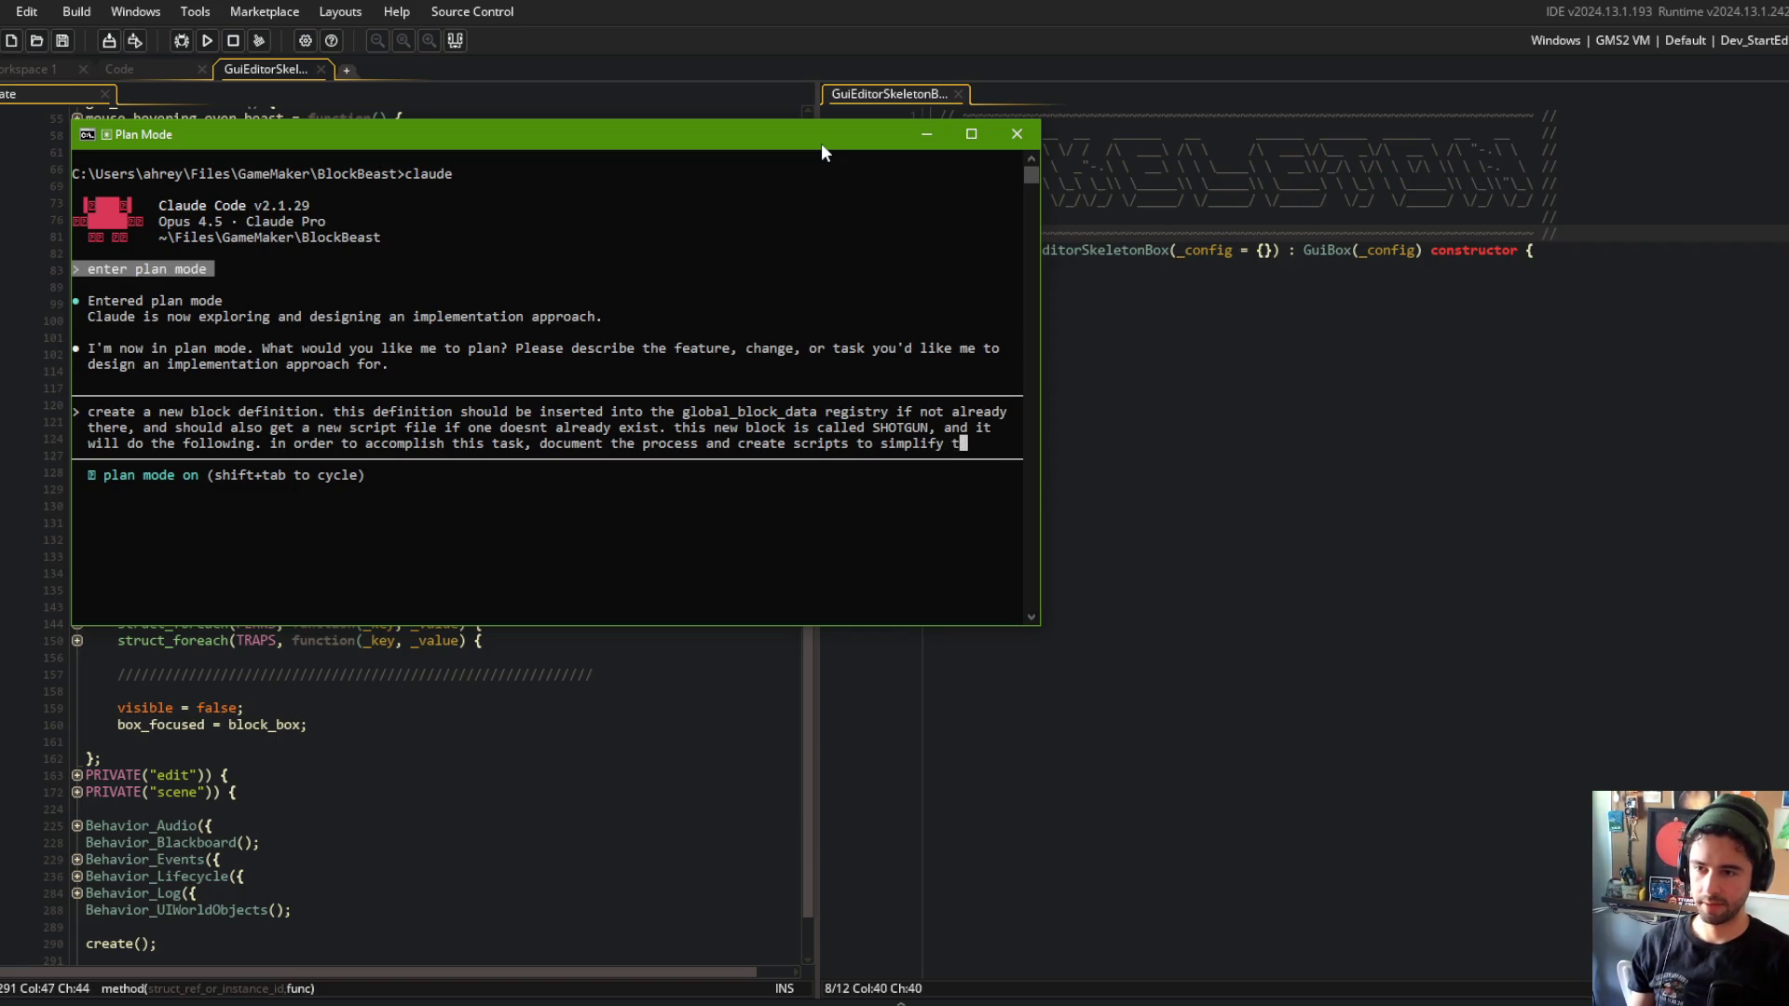
{"action": "key", "text": "BackSpace"}
{"action": "type", "text": "he process for f"}
{"action": "type", "text": "uture iterations. "}
{"action": "type", "text": "creating blocks is"}
{"action": "type", "text": " a core "}
{"action": "type", "text": "pillar "}
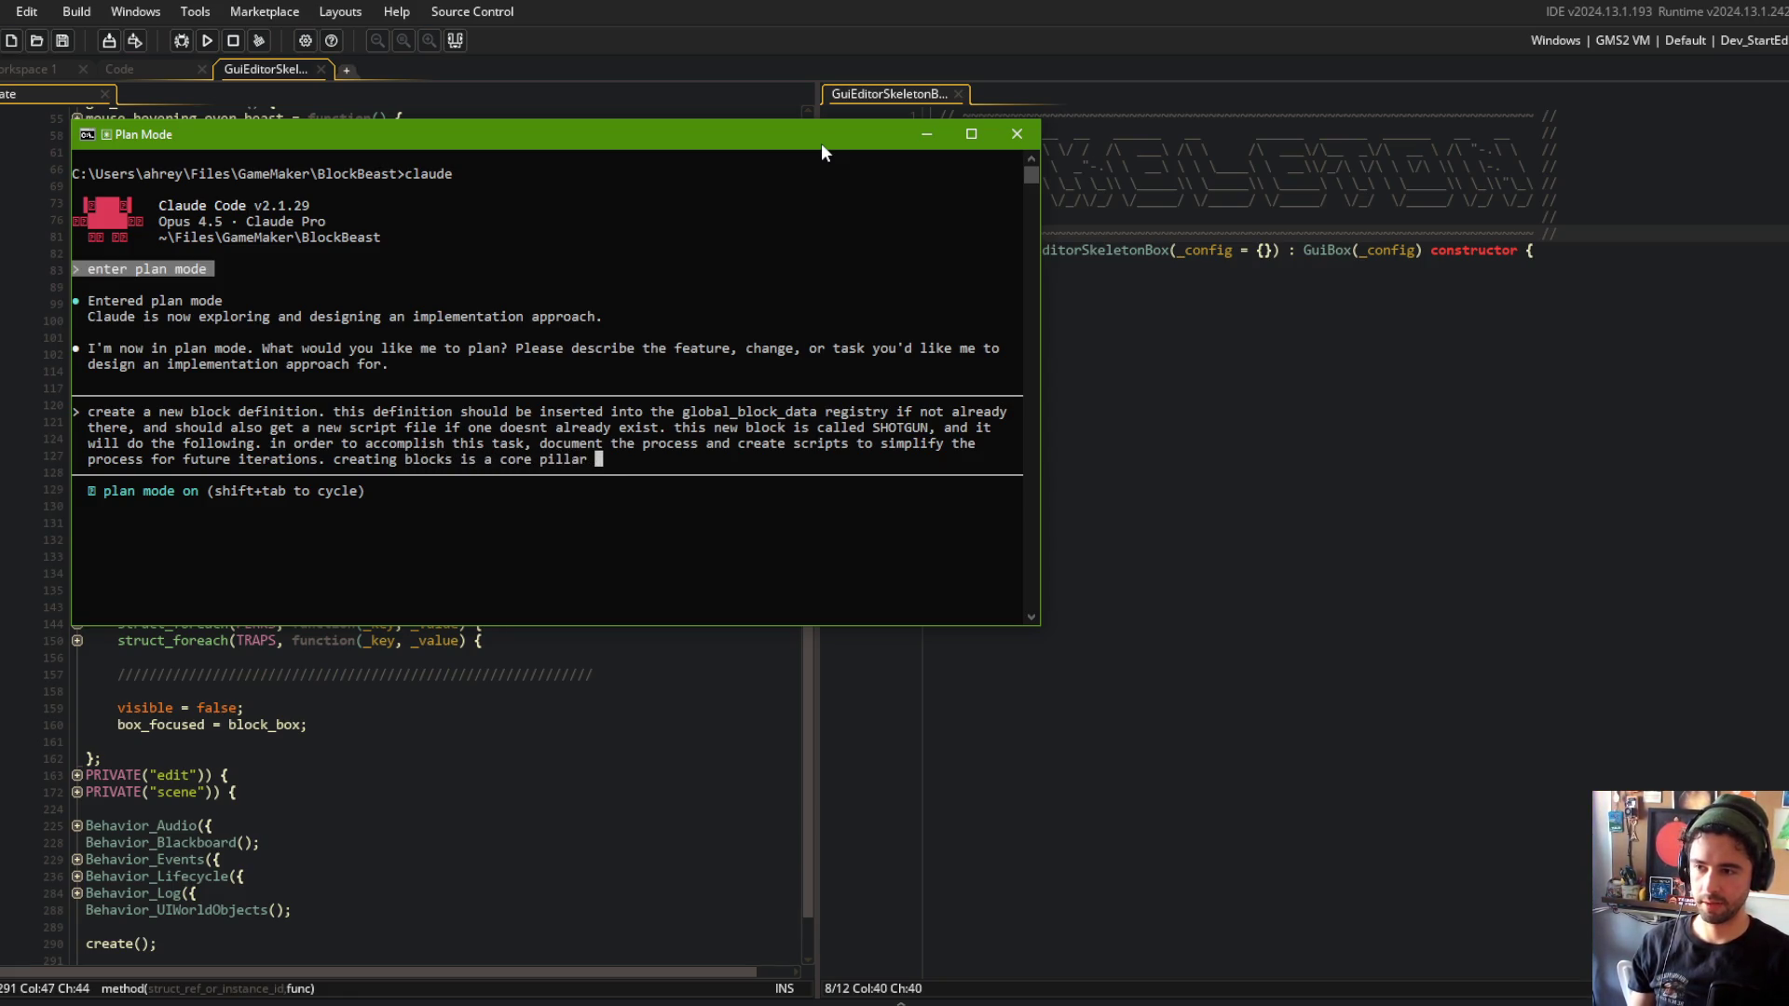
{"action": "type", "text": "of the gam"}
{"action": "key", "text": "BackSpace"}
{"action": "key", "text": "BackSpace"}
{"action": "type", "text": "code-base and"}
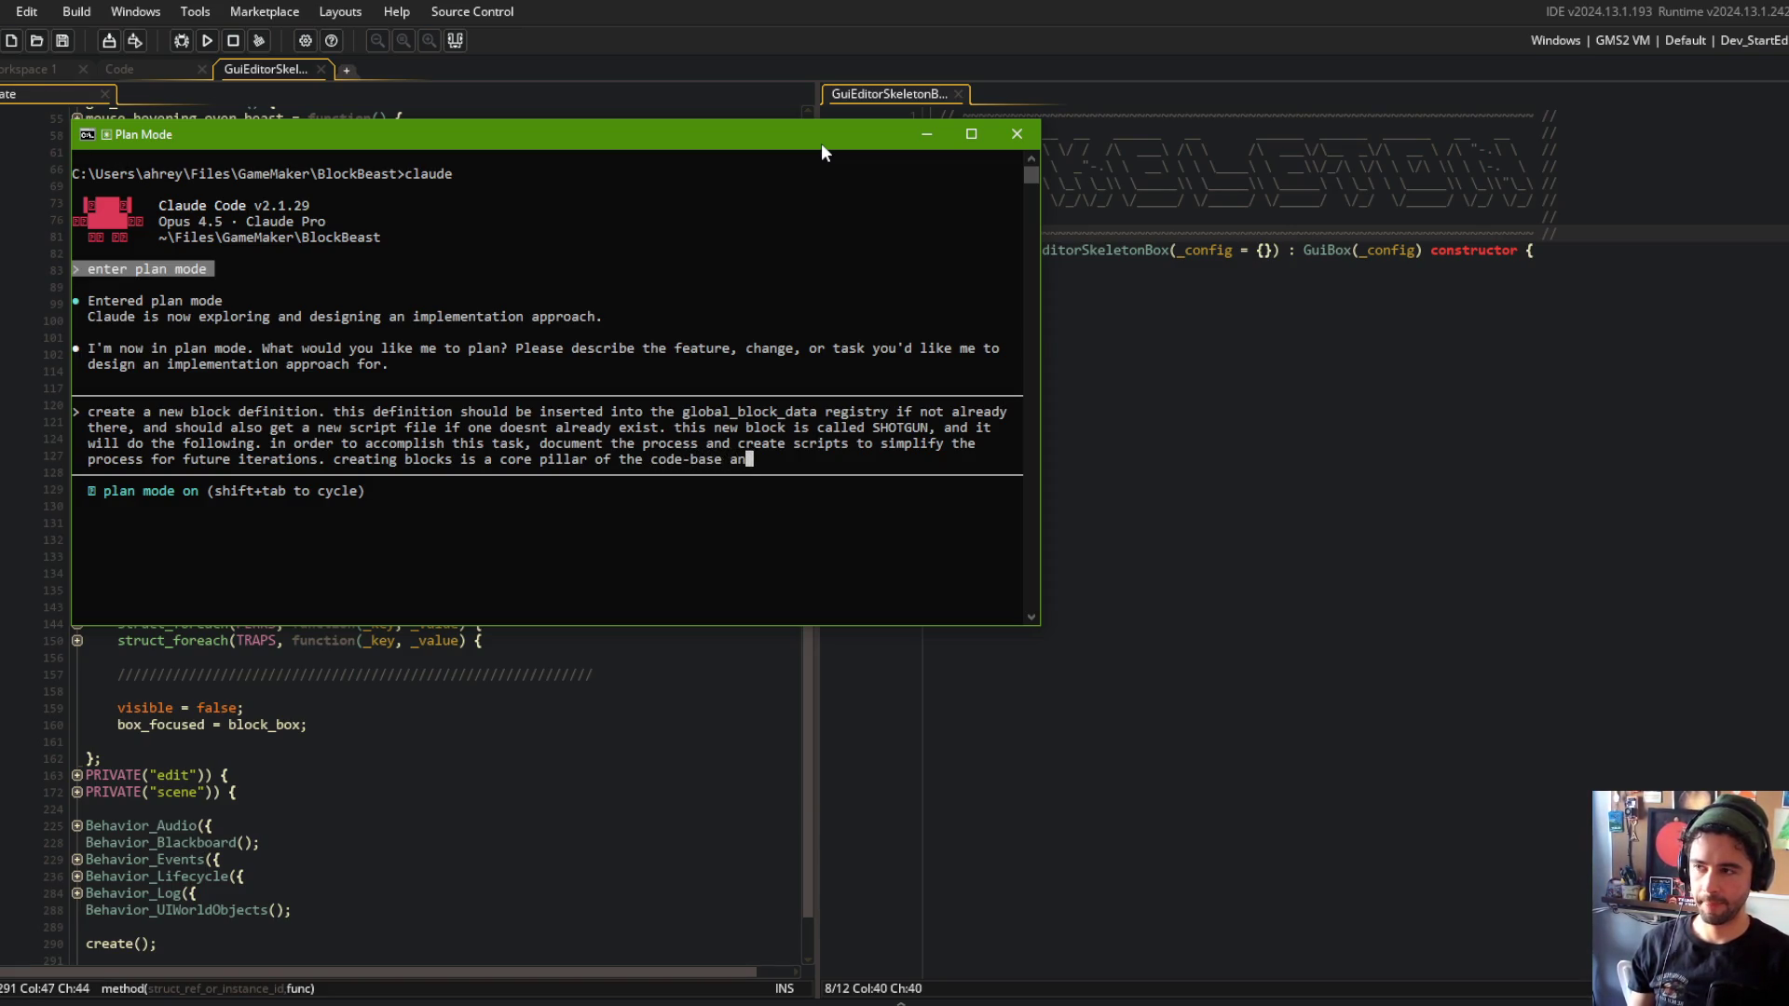
{"action": "type", "text": " the entire "}
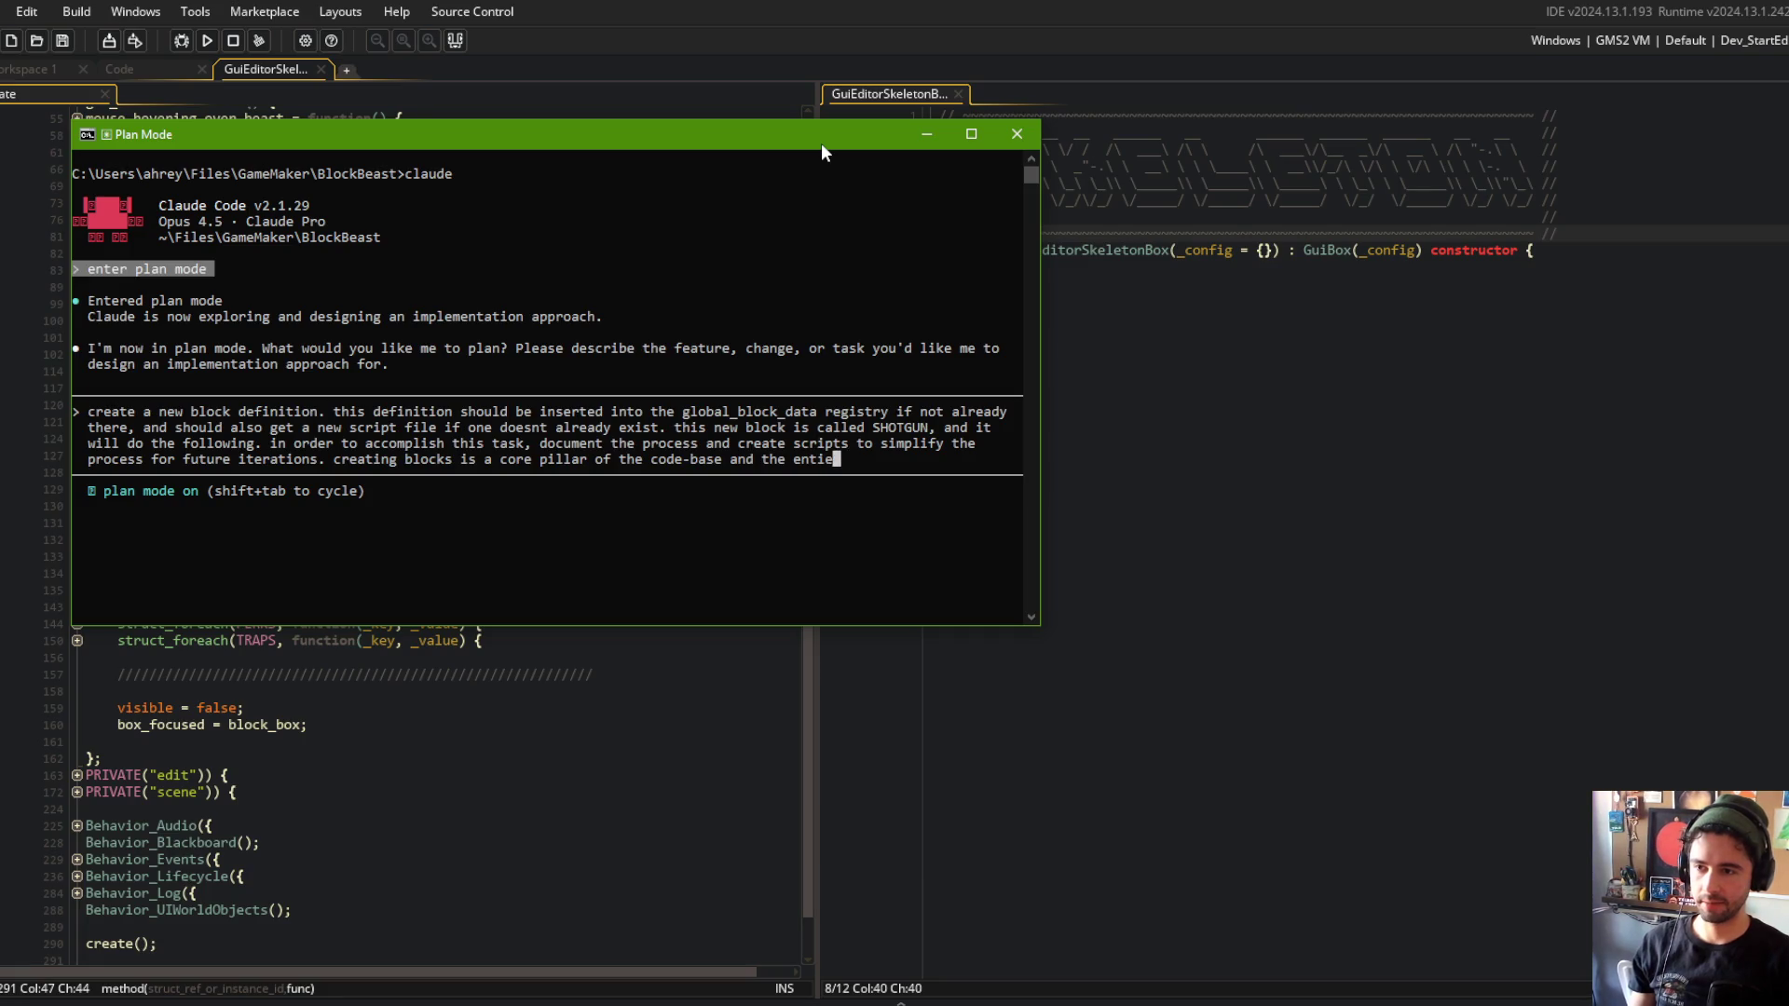
{"action": "type", "text": "code-"}
{"action": "type", "text": "base api i"}
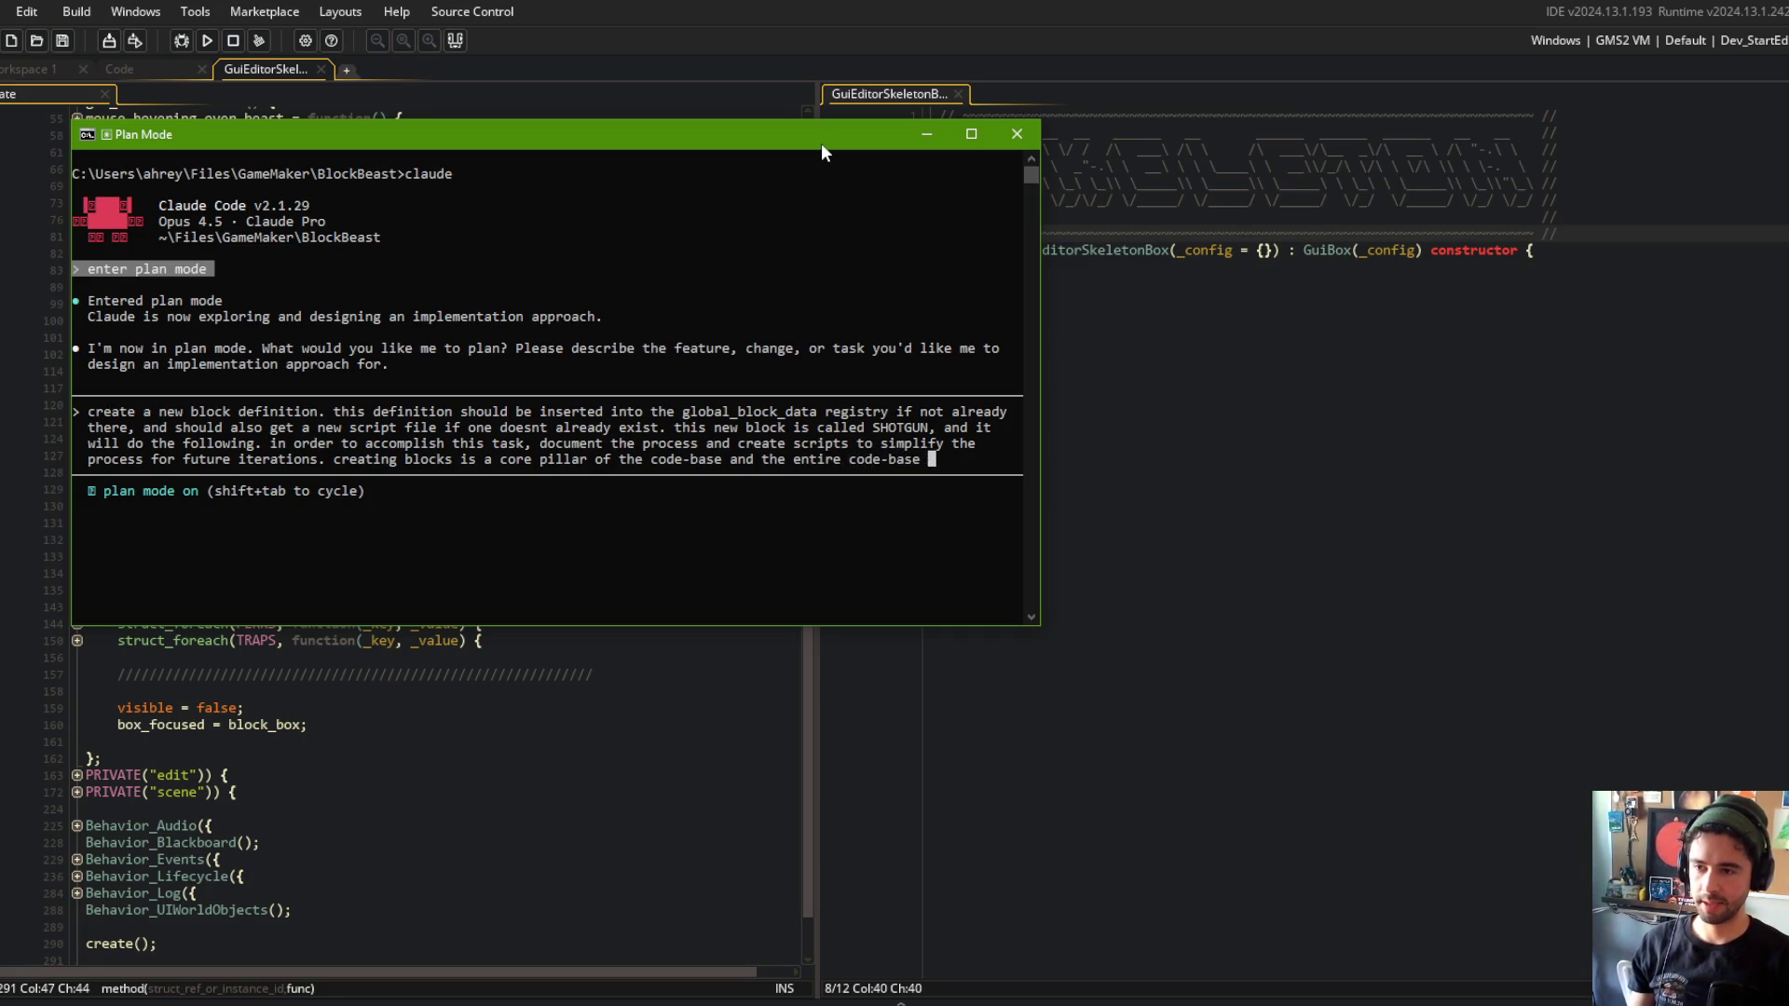
{"action": "type", "text": "s designed"}
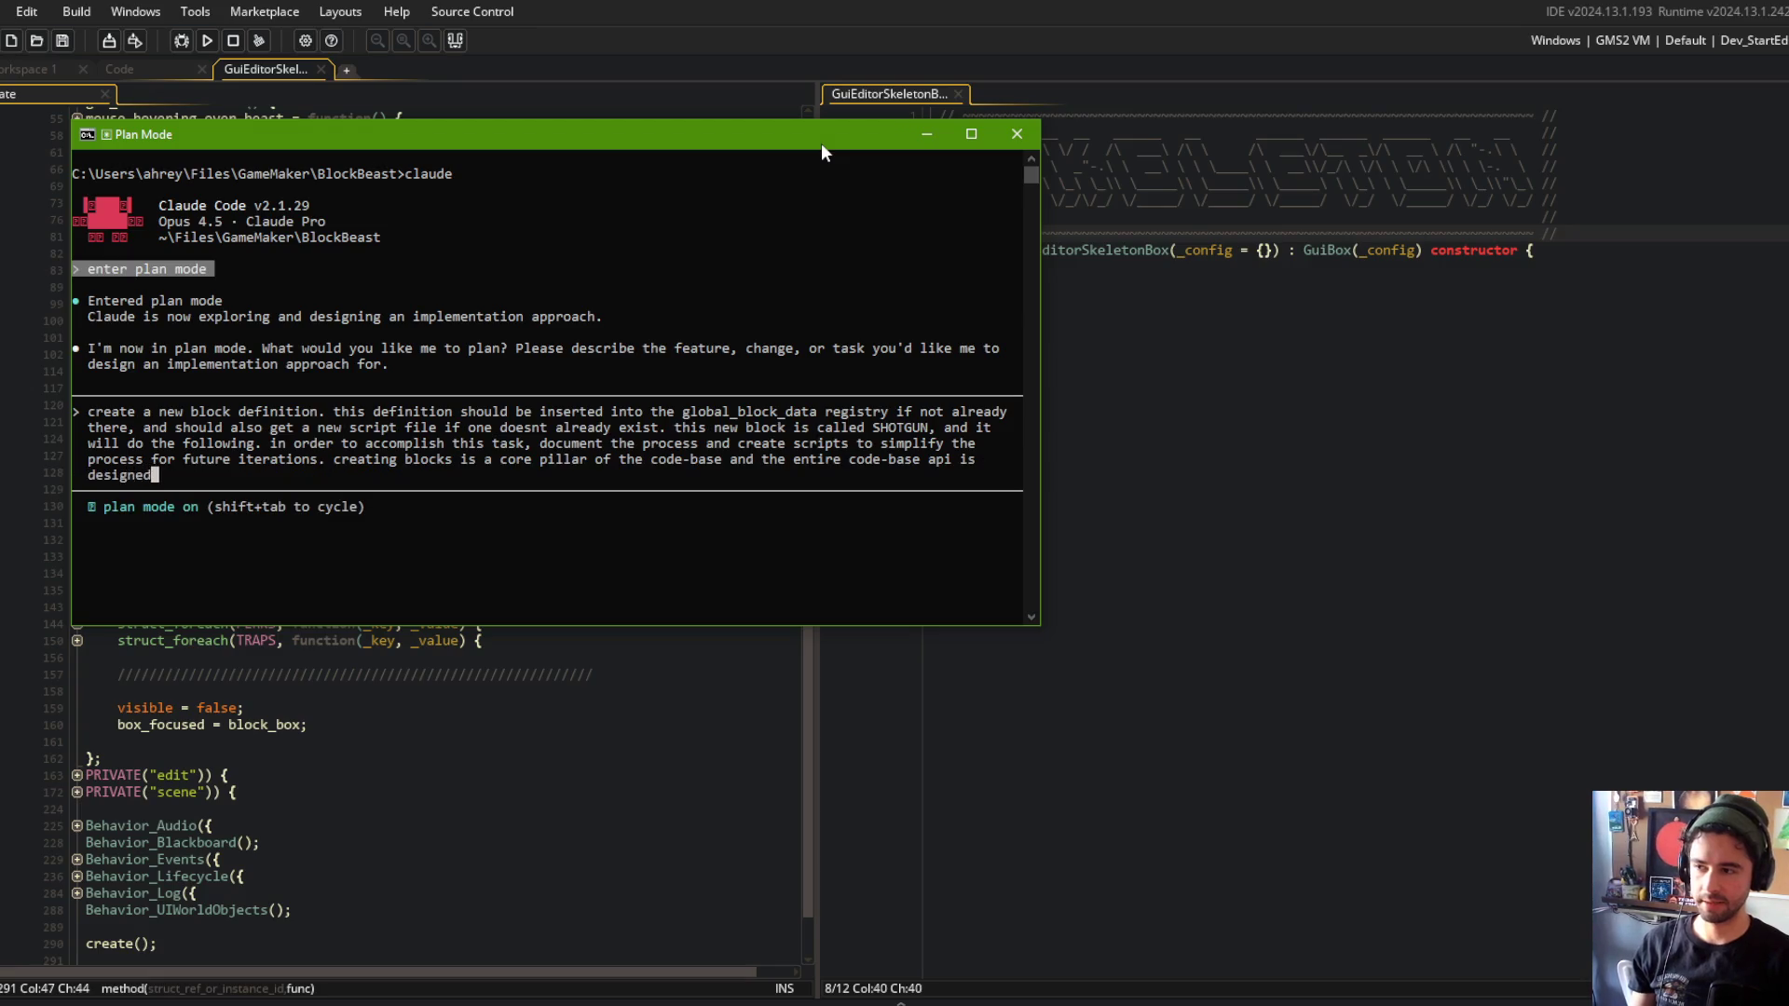
{"action": "type", "text": " to fa"}
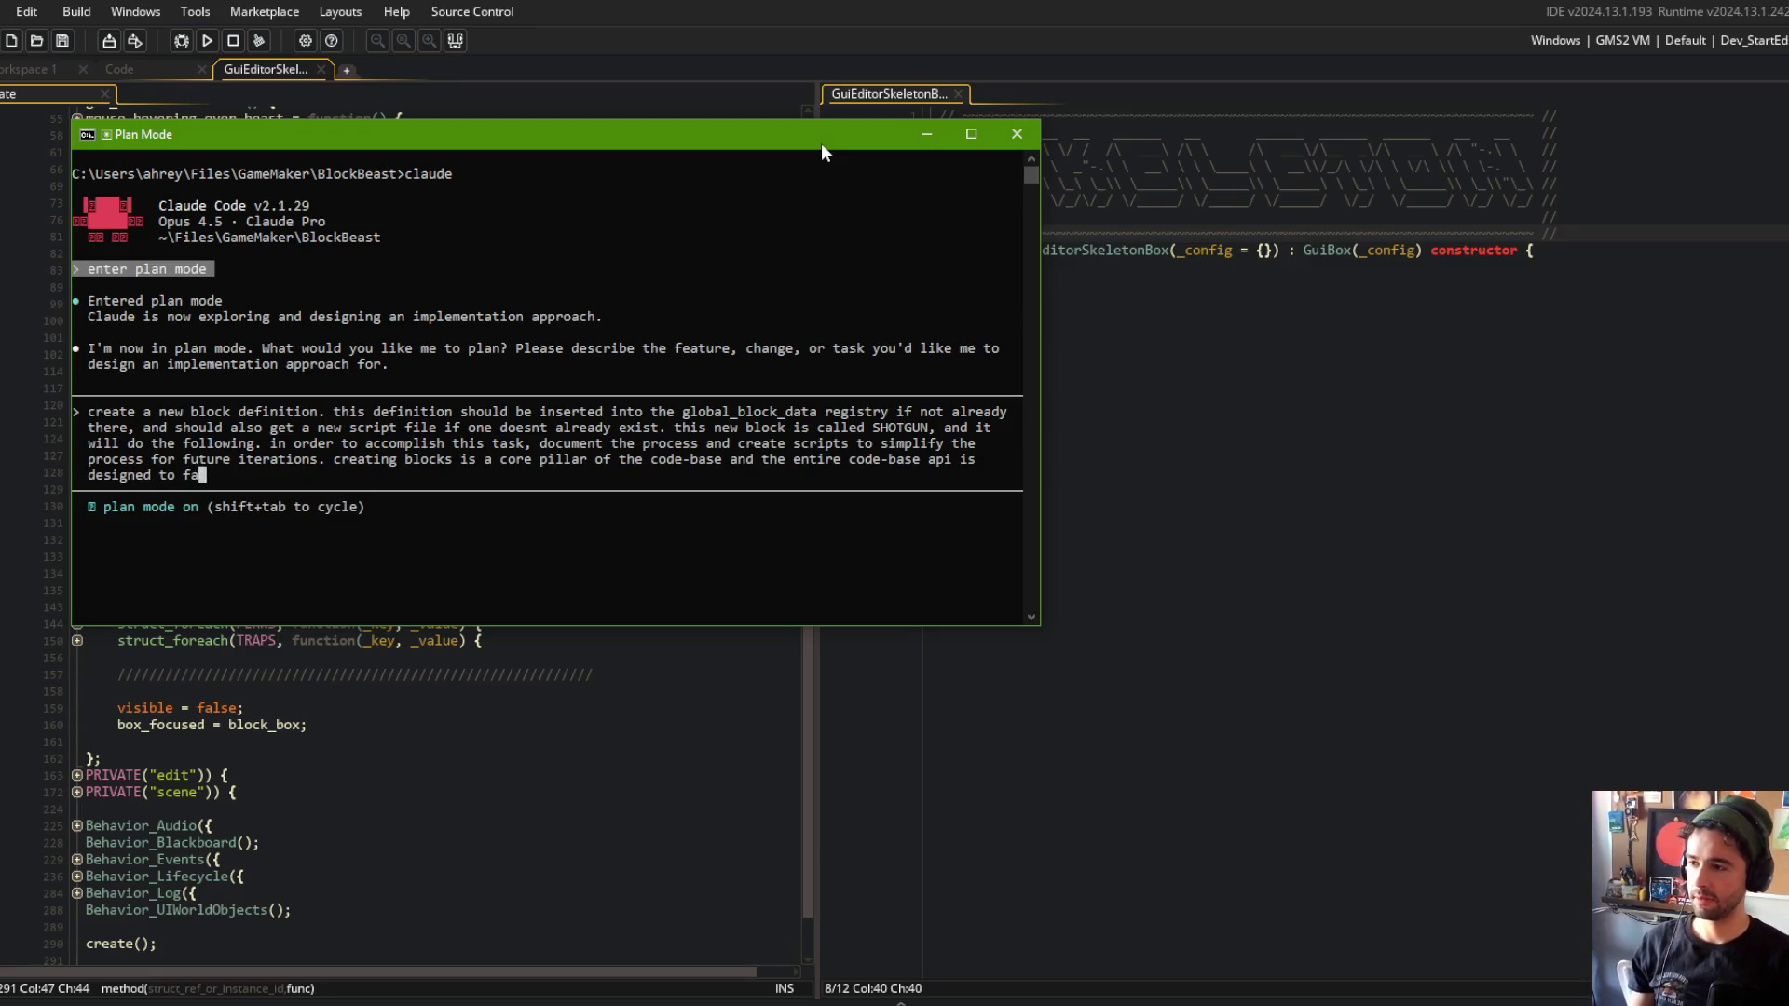
{"action": "type", "text": "cilitate quick and easy block c"}
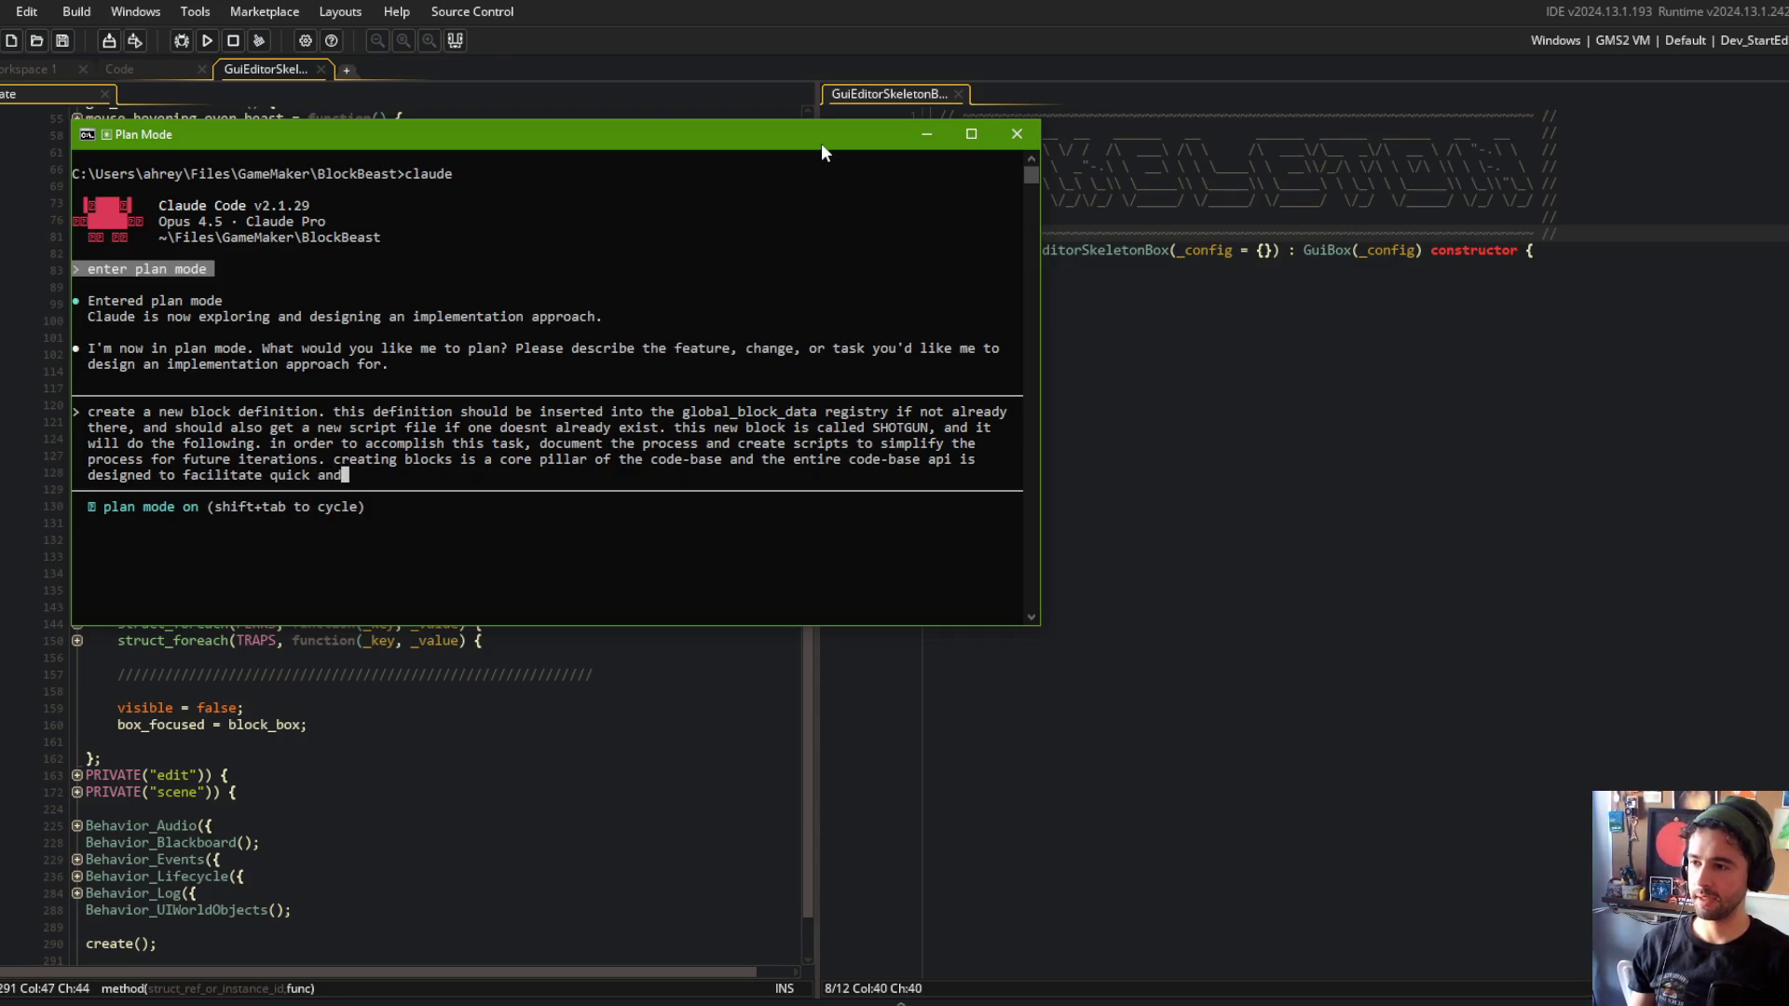
{"action": "type", "text": "reation. "}
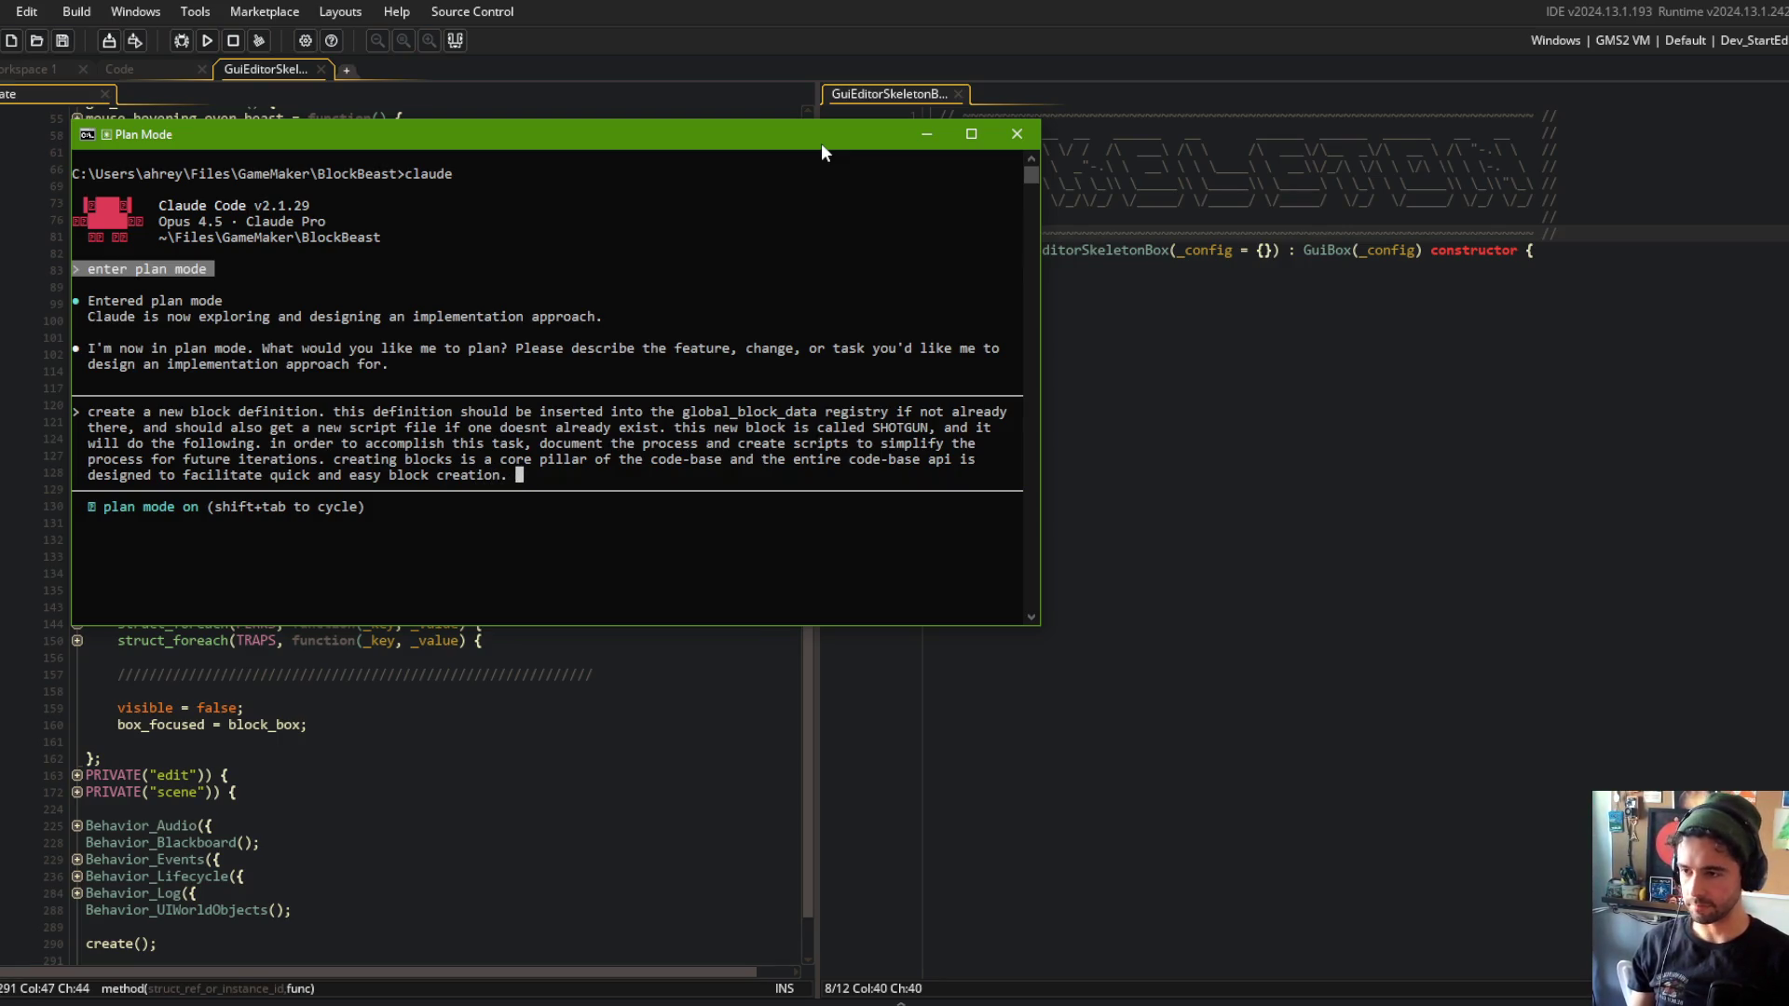
{"action": "type", "text": "reference obj_beast, obj_block, Ske"}
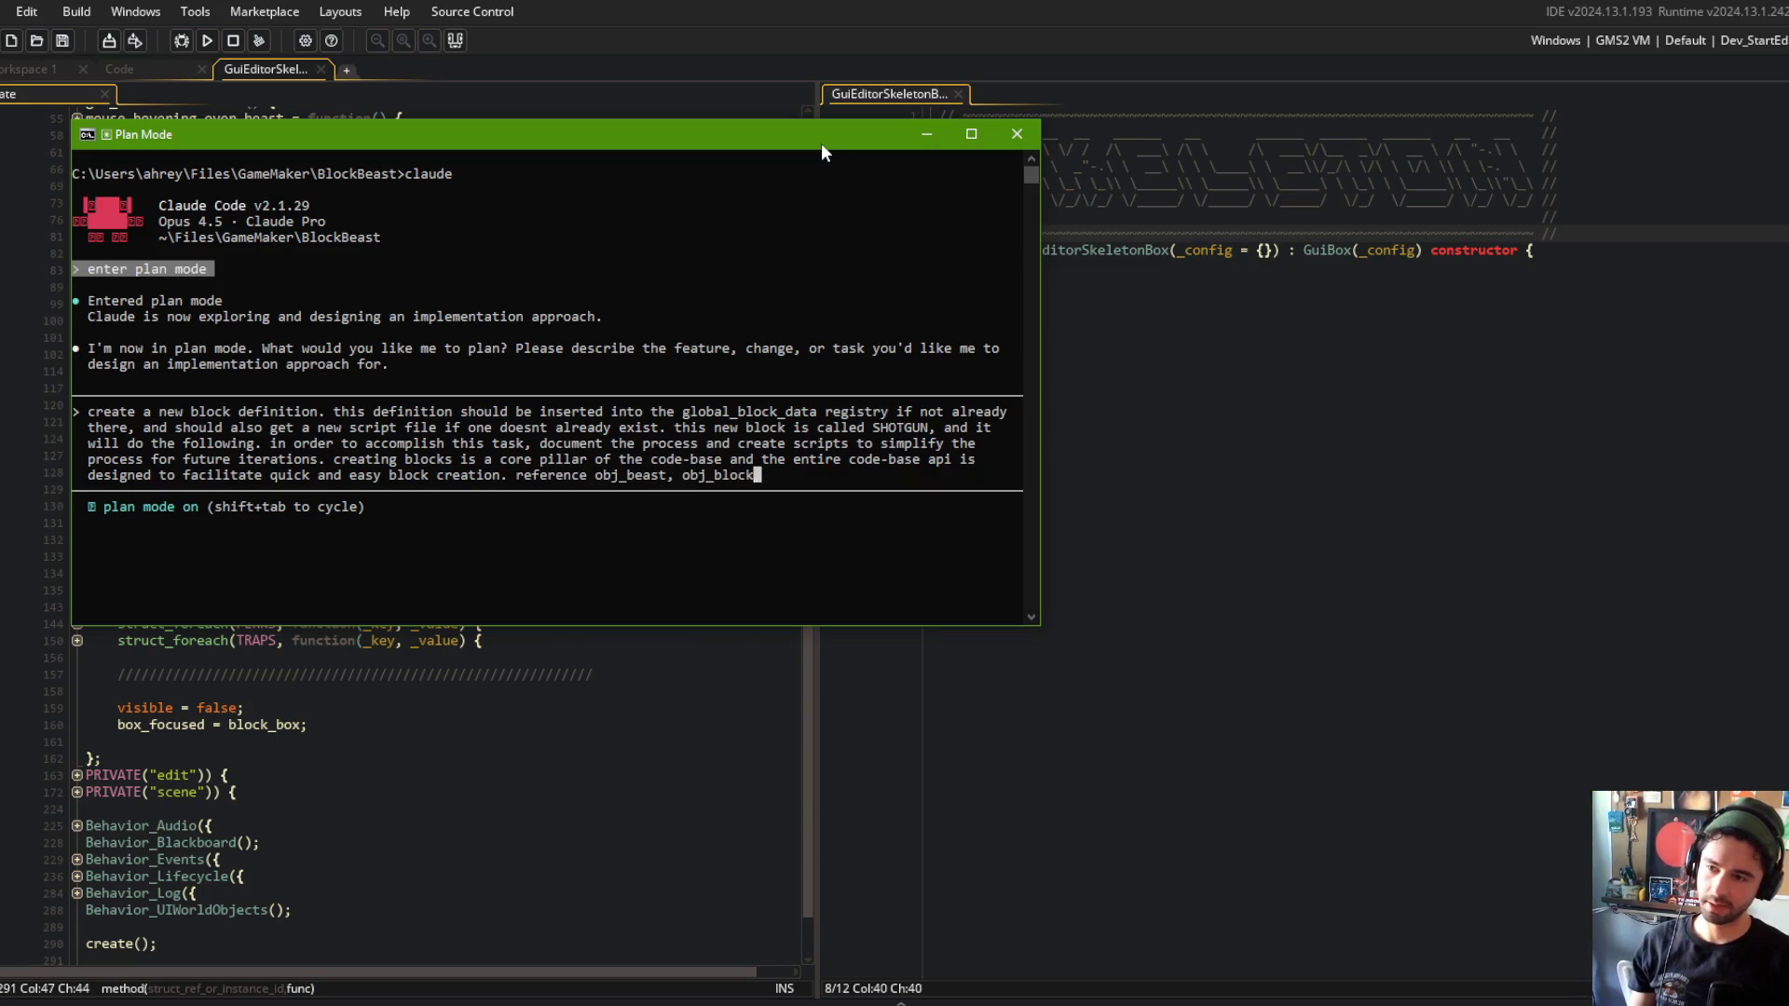
{"action": "type", "text": "leton, obkj_"}
Reference obj_beast, obj_block, Skeleton, obj_projectile and the hitbox/hurtbox system, then submit the request.
{"action": "key", "text": "BackSpace"}
{"action": "key", "text": "BackSpace"}
{"action": "key", "text": "BackSpace"}
{"action": "type", "text": "obj_b"}
{"action": "key", "text": "BackSpace"}
{"action": "key", "text": "BackSpace"}
{"action": "key", "text": "BackSpace"}
{"action": "type", "text": "obj_projectile, and "}
{"action": "type", "text": "the hitbox"}
{"action": "type", "text": "/hurtbox system "}
{"action": "type", "text": "for releva"}
{"action": "type", "text": "nt API"}
{"action": "key", "text": "BackSpace"}
{"action": "type", "text": "."}
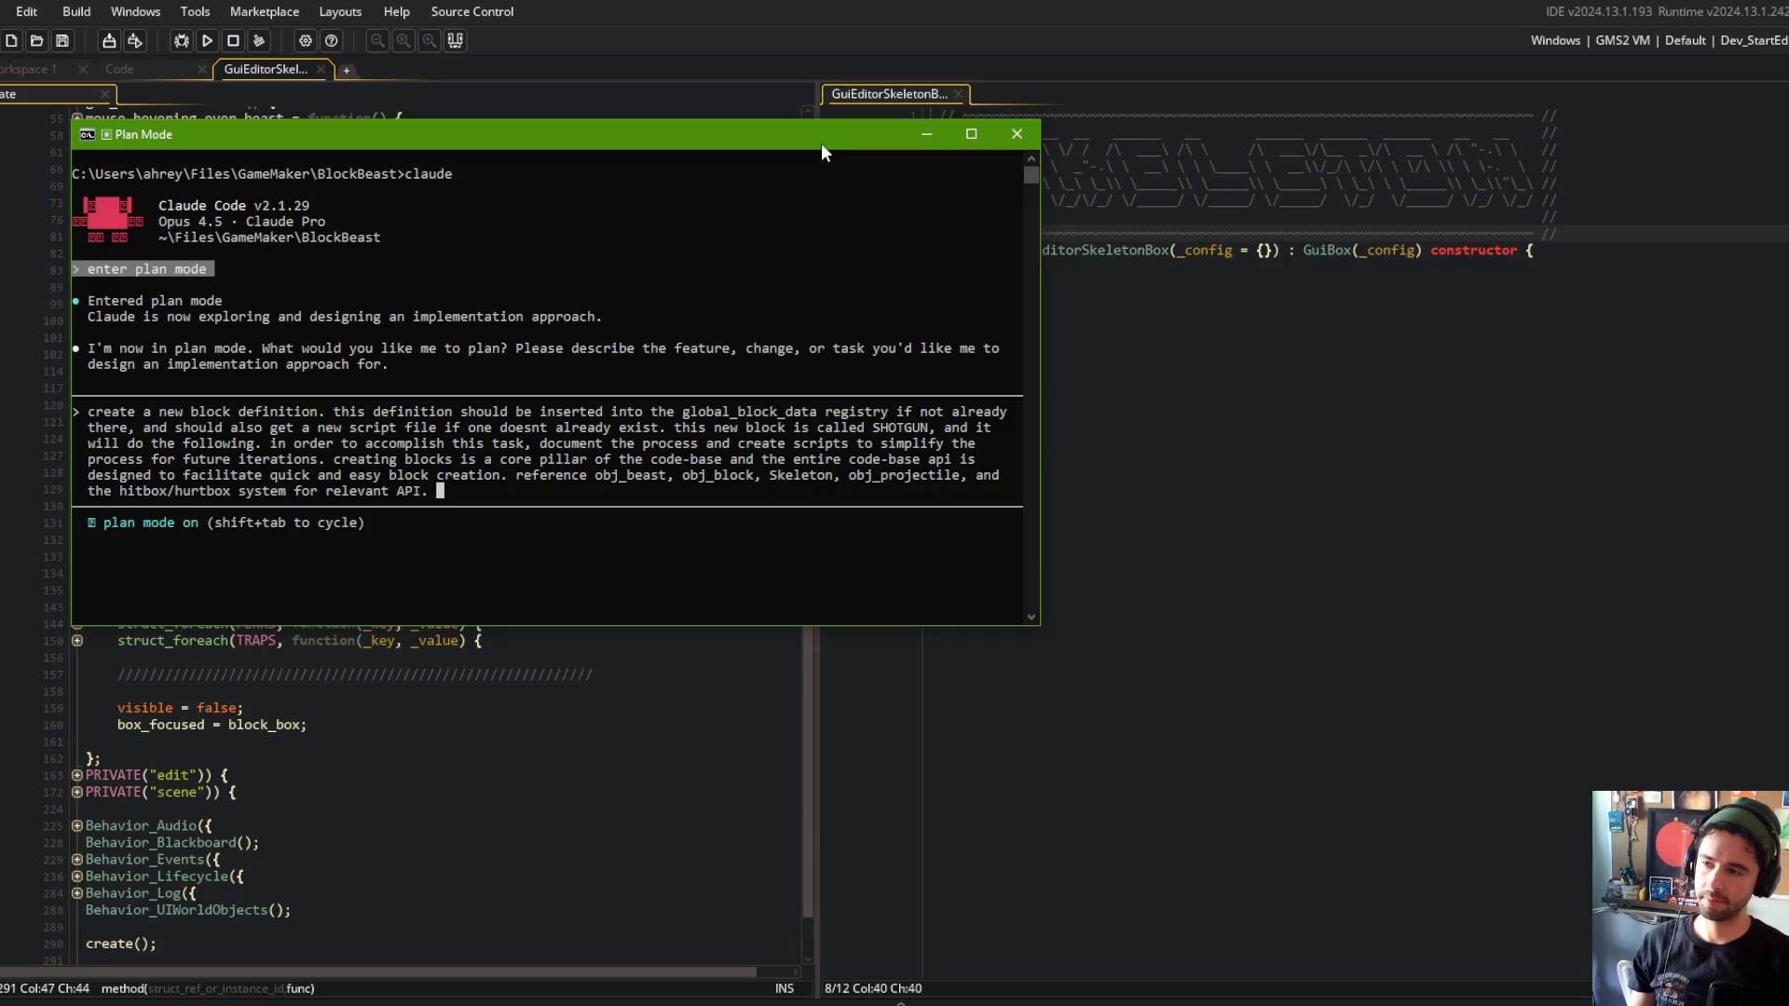
{"action": "key", "text": "Return"}
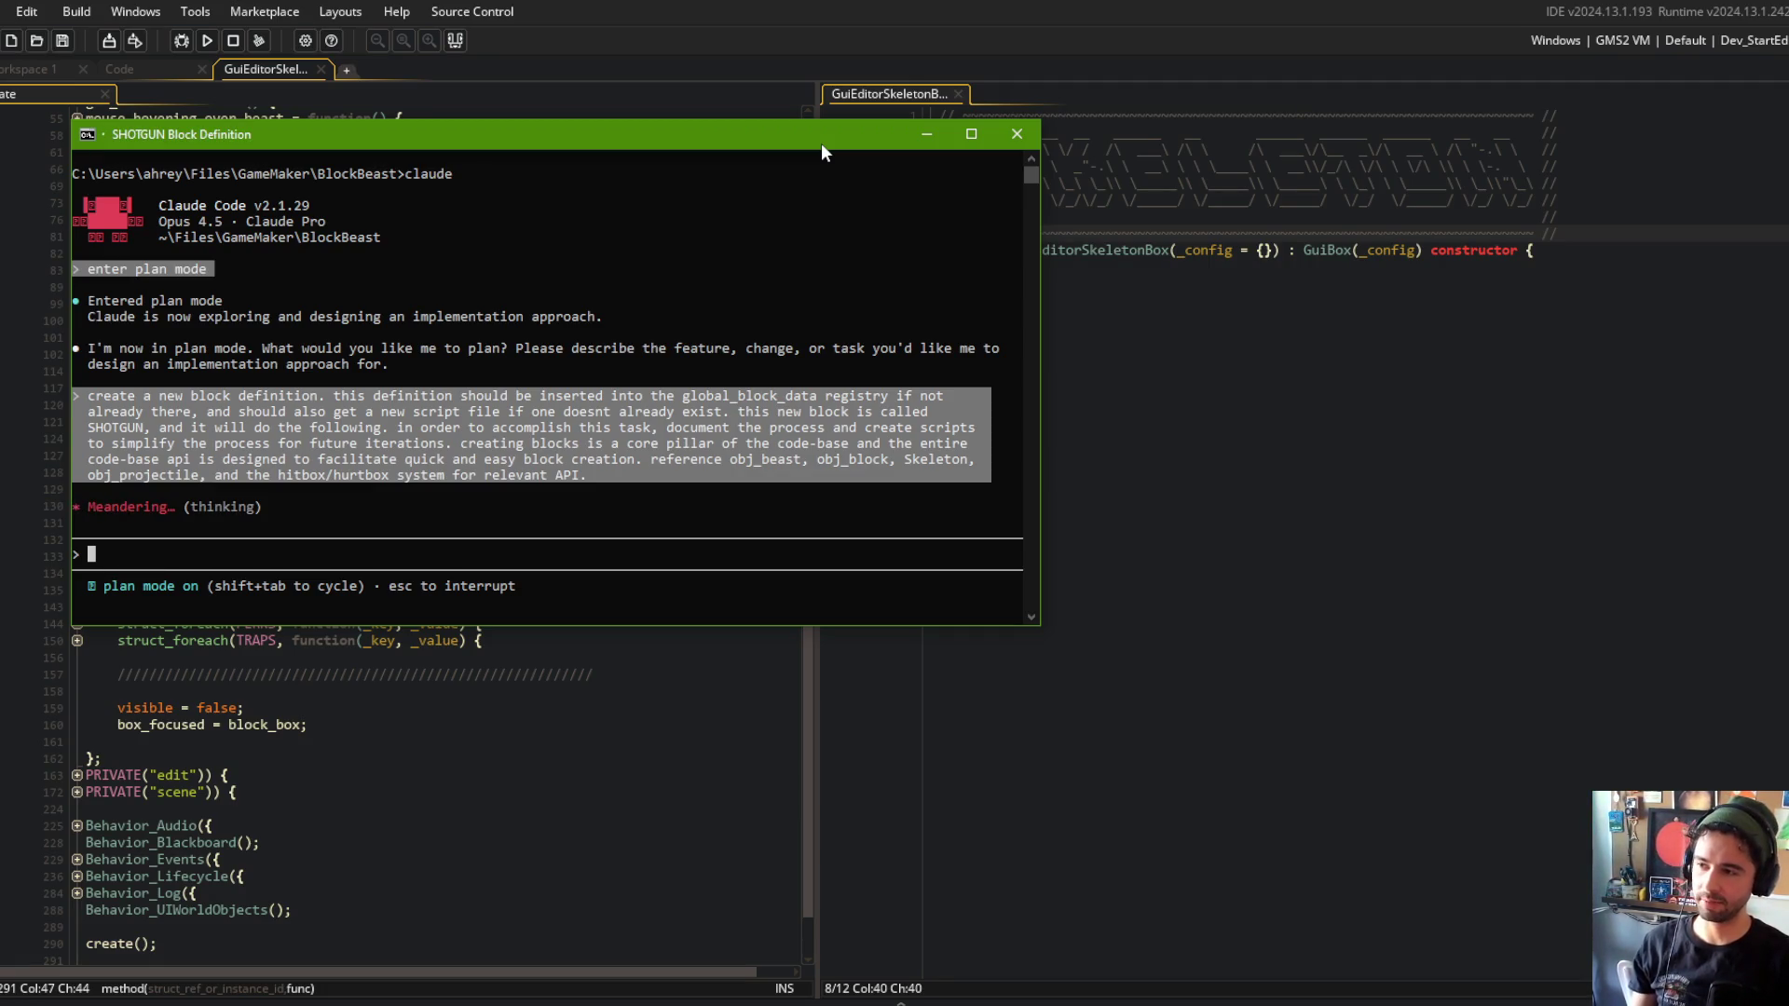
Interrupt Claude's planning and copy the submitted SHOTGUN request text from the console.
{"action": "key", "text": "Escape"}
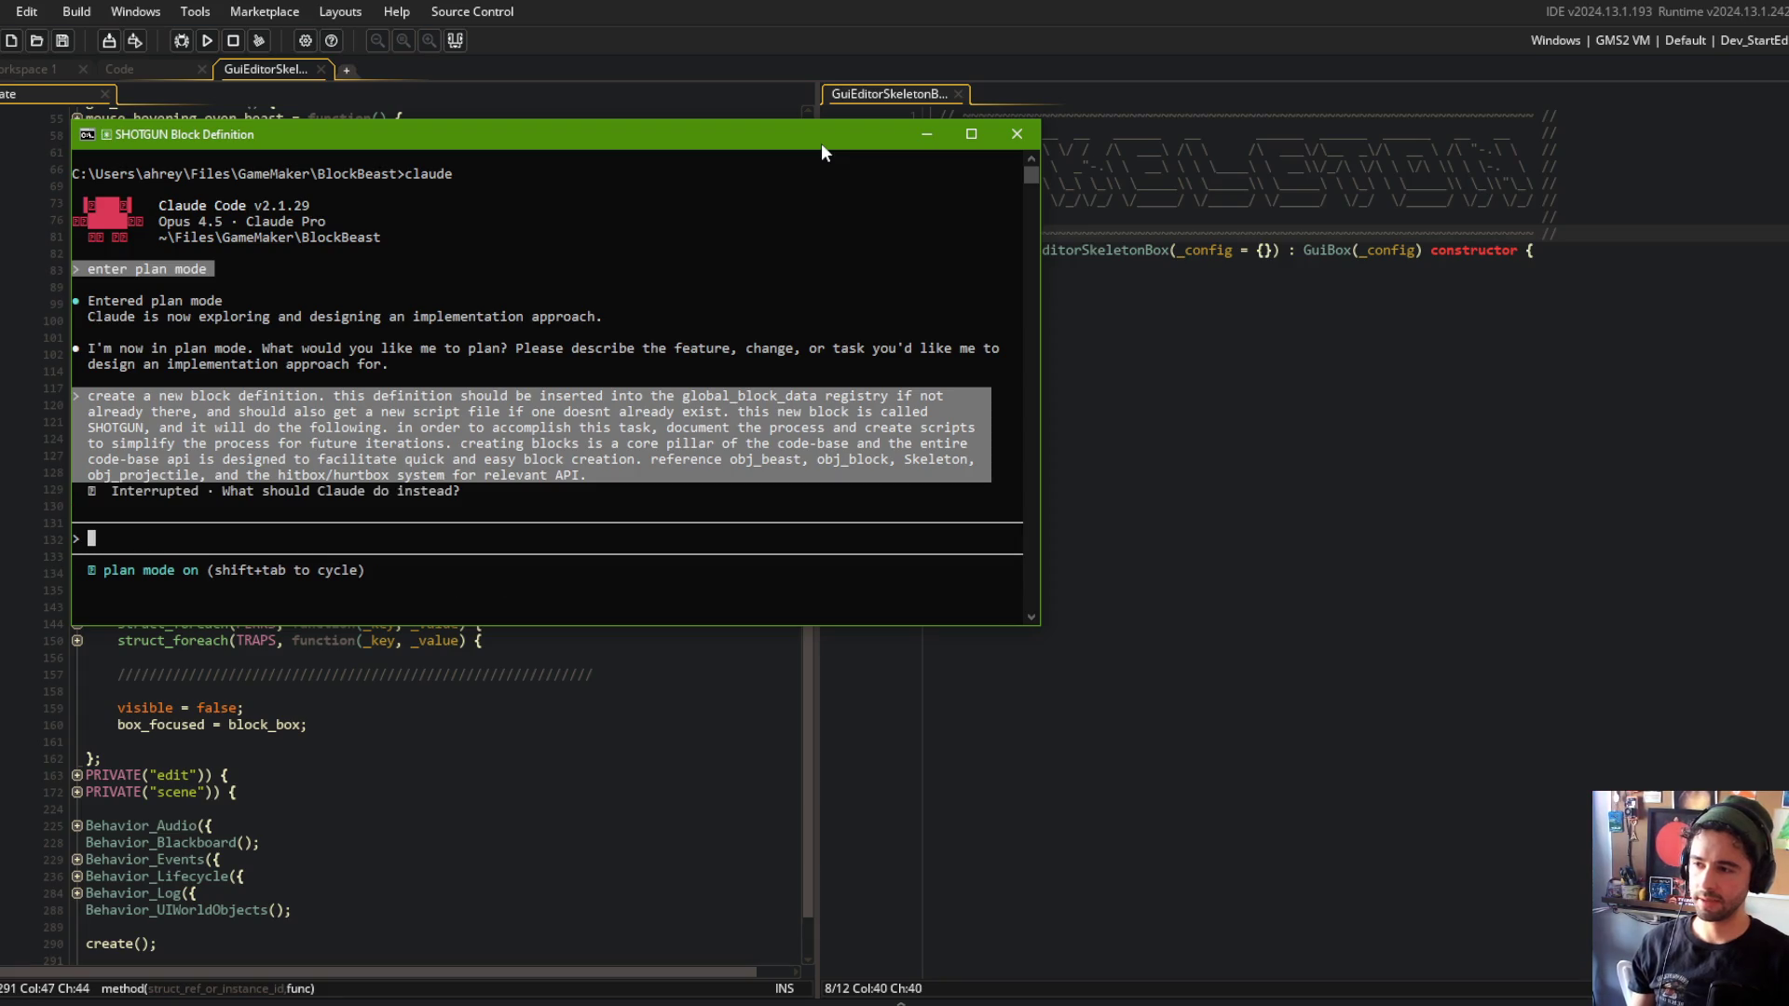
{"action": "left_click", "coordinate": [602, 457]}
{"action": "left_click", "coordinate": [607, 507]}
{"action": "mouse_move", "coordinate": [465, 478]}
{"action": "left_mouse_down"}
{"action": "mouse_move", "coordinate": [76, 410]}
{"action": "mouse_move", "coordinate": [89, 404]}
{"action": "left_mouse_up"}
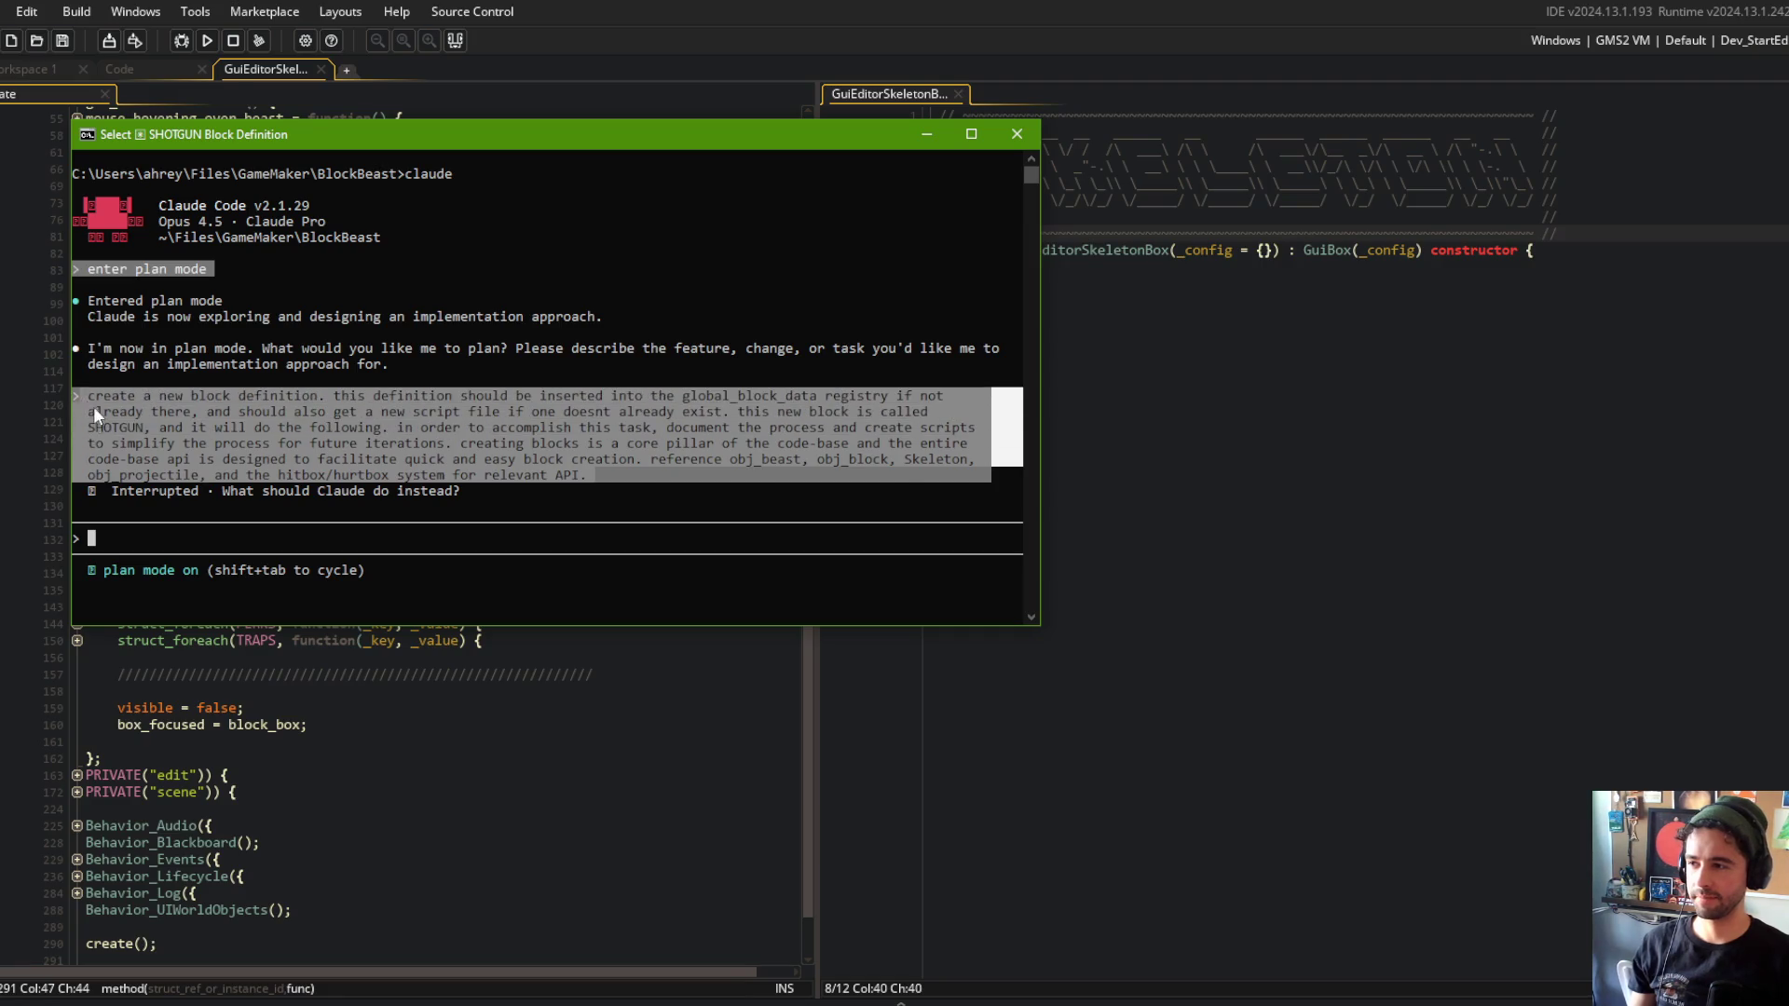
{"action": "key", "text": "ctrl+c"}
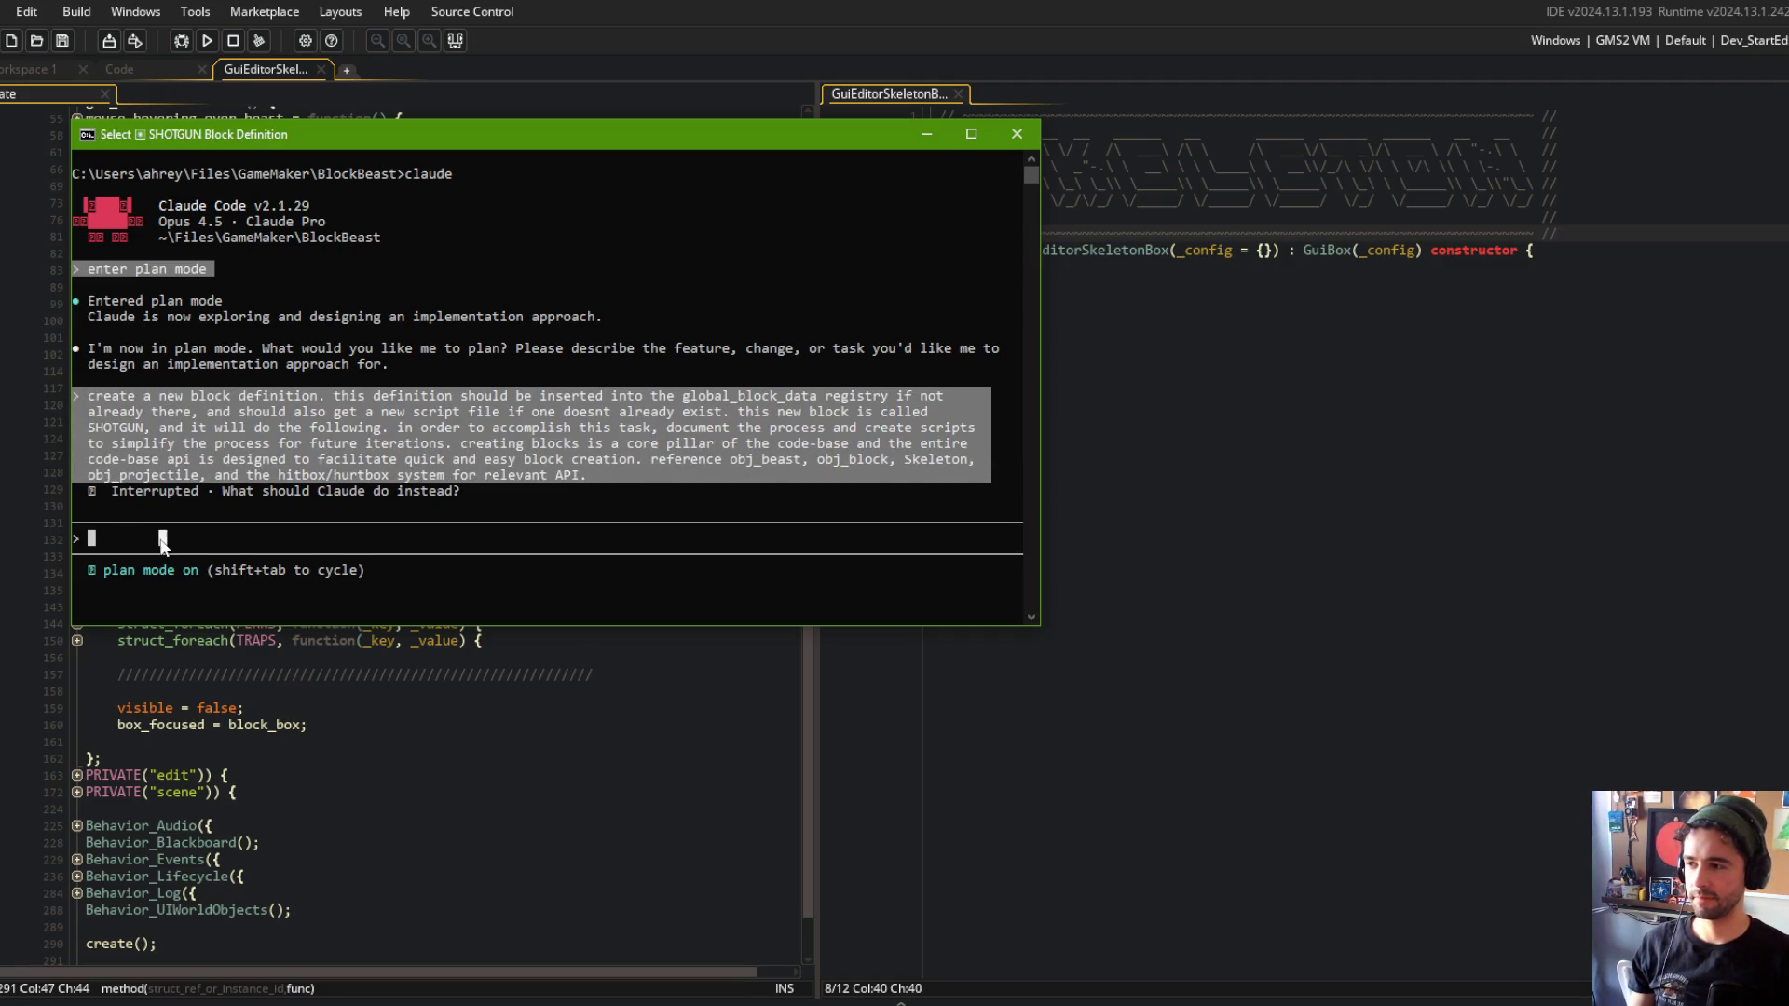
{"action": "left_click", "coordinate": [507, 455]}
Paste the copied SHOTGUN request back into the prompt and move to its end.
{"action": "key", "text": "Escape"}
{"action": "key", "text": "ctrl+v"}
{"action": "key", "text": "Down"}
{"action": "key", "text": "Down"}
{"action": "key", "text": "Down"}
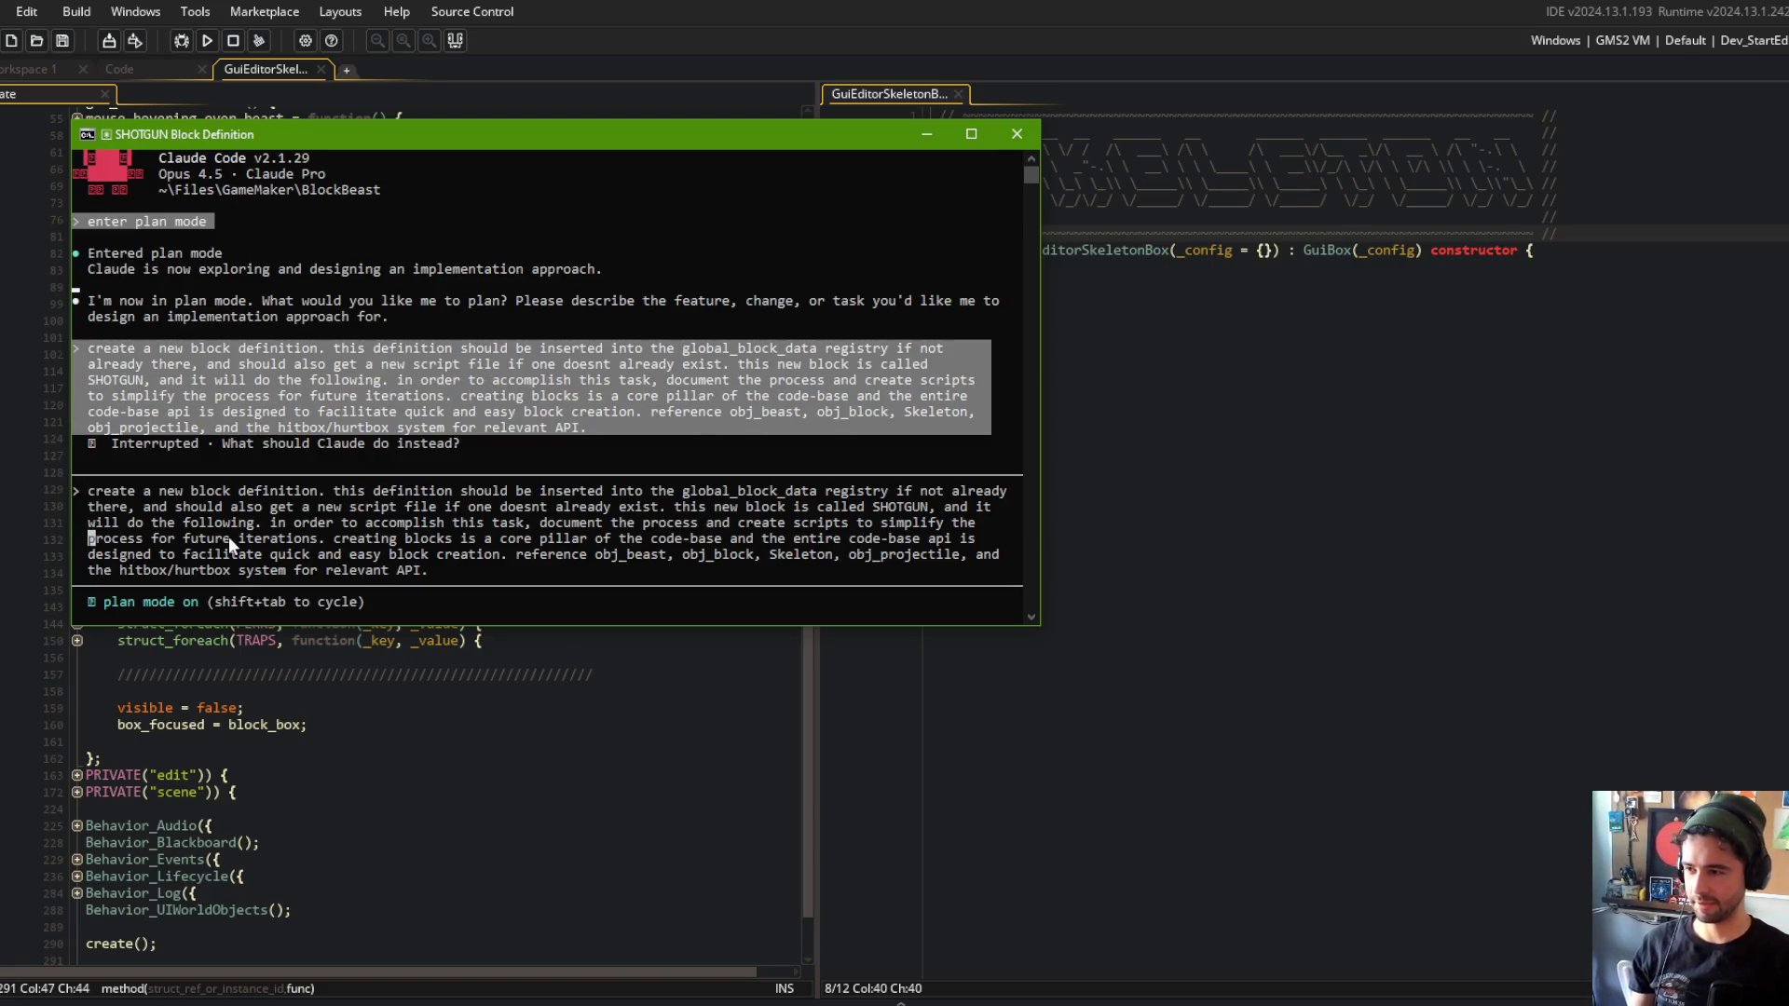
{"action": "key", "text": "End"}
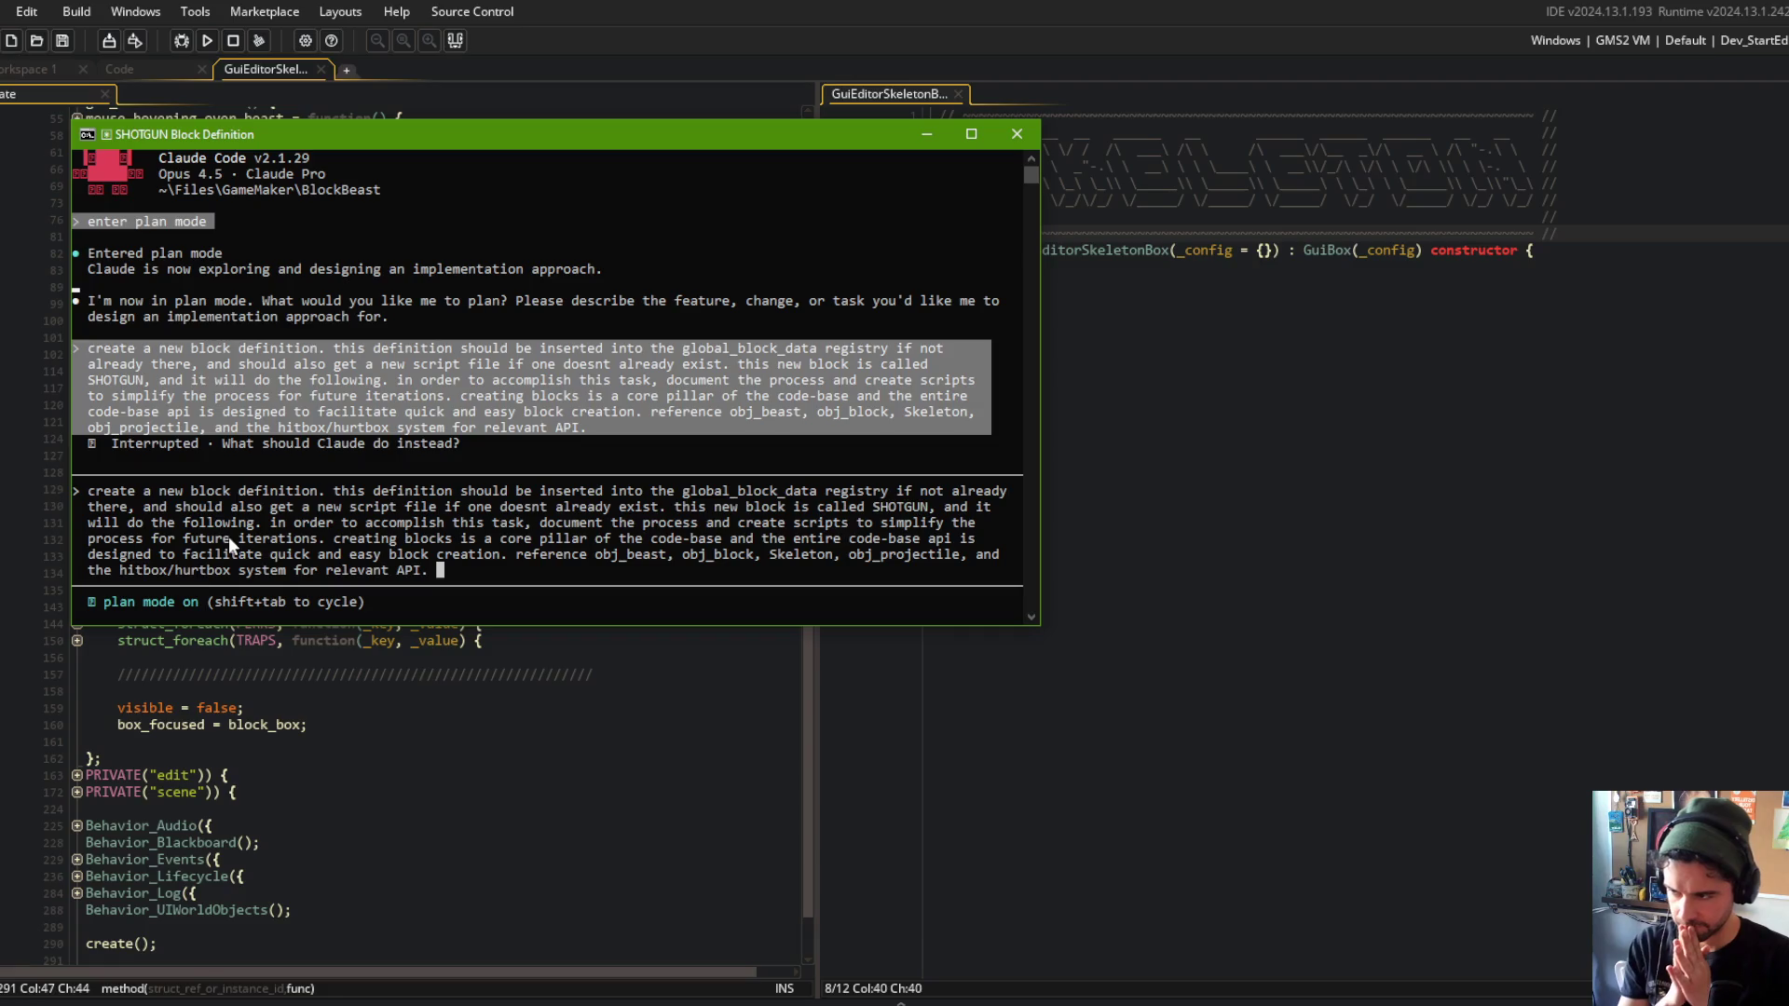
List requirements 1–5: arm block, idle until enemies near, two large straight non-homing projectiles.
{"action": "type", "text": "the fol"}
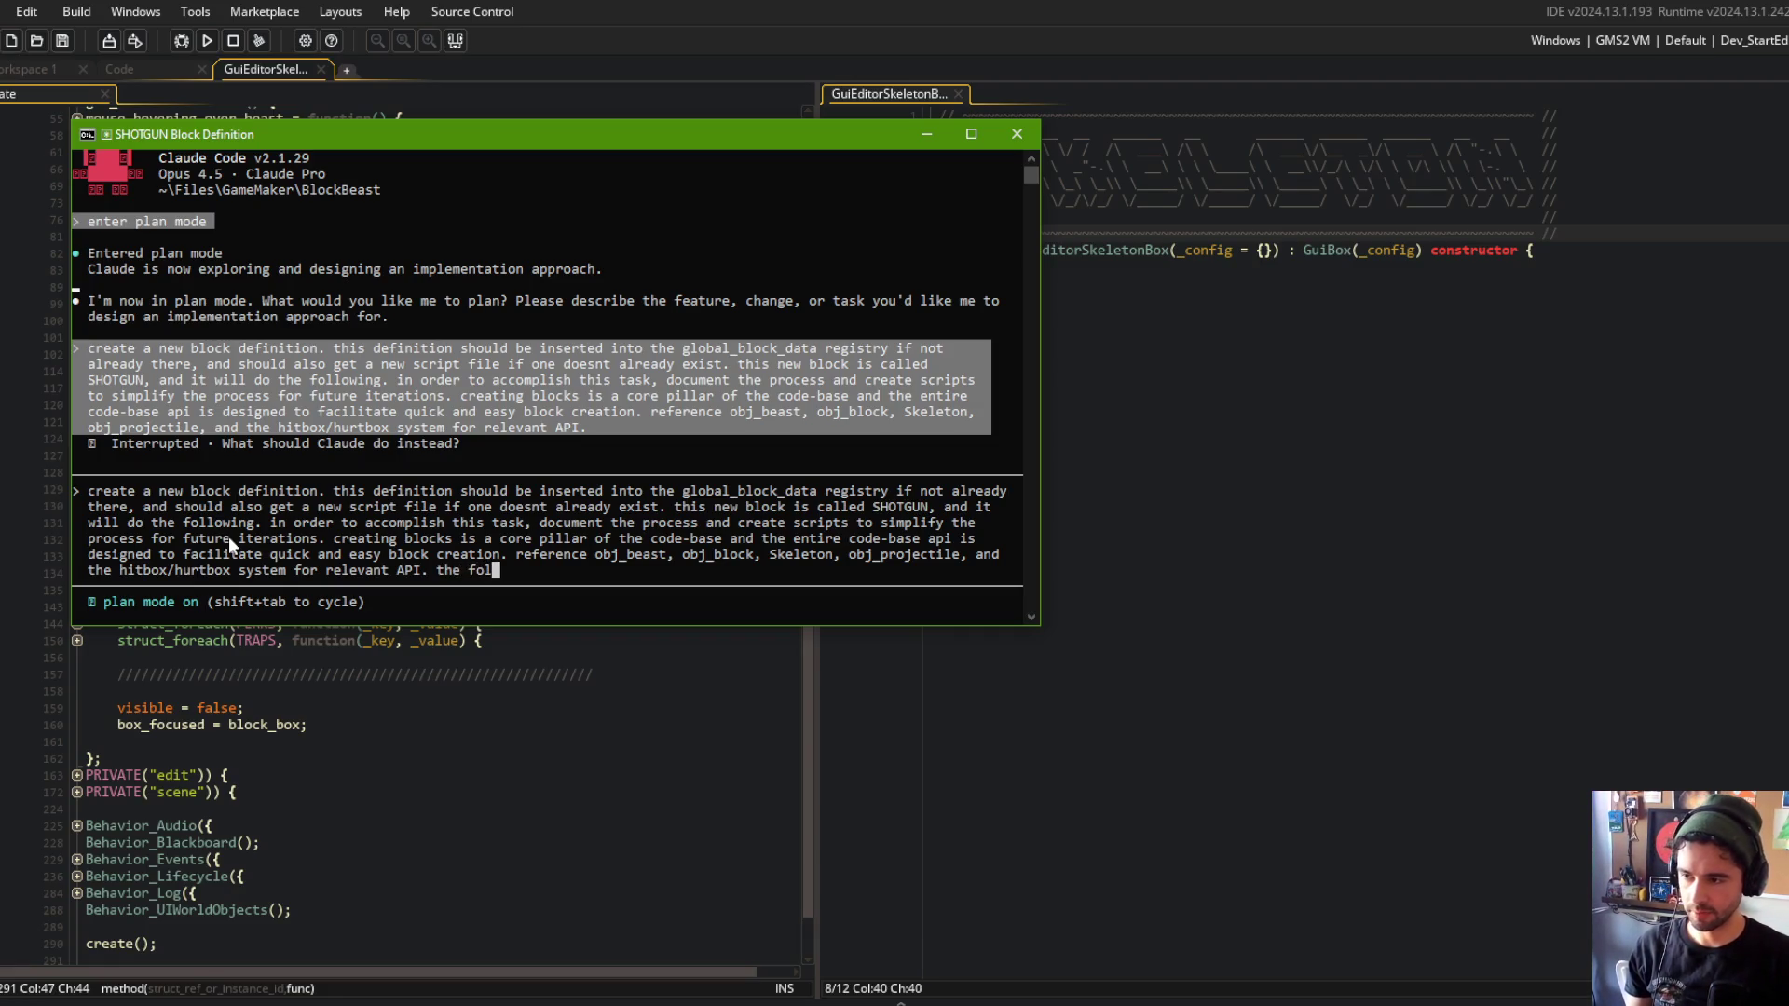
{"action": "type", "text": "lowing block requires"}
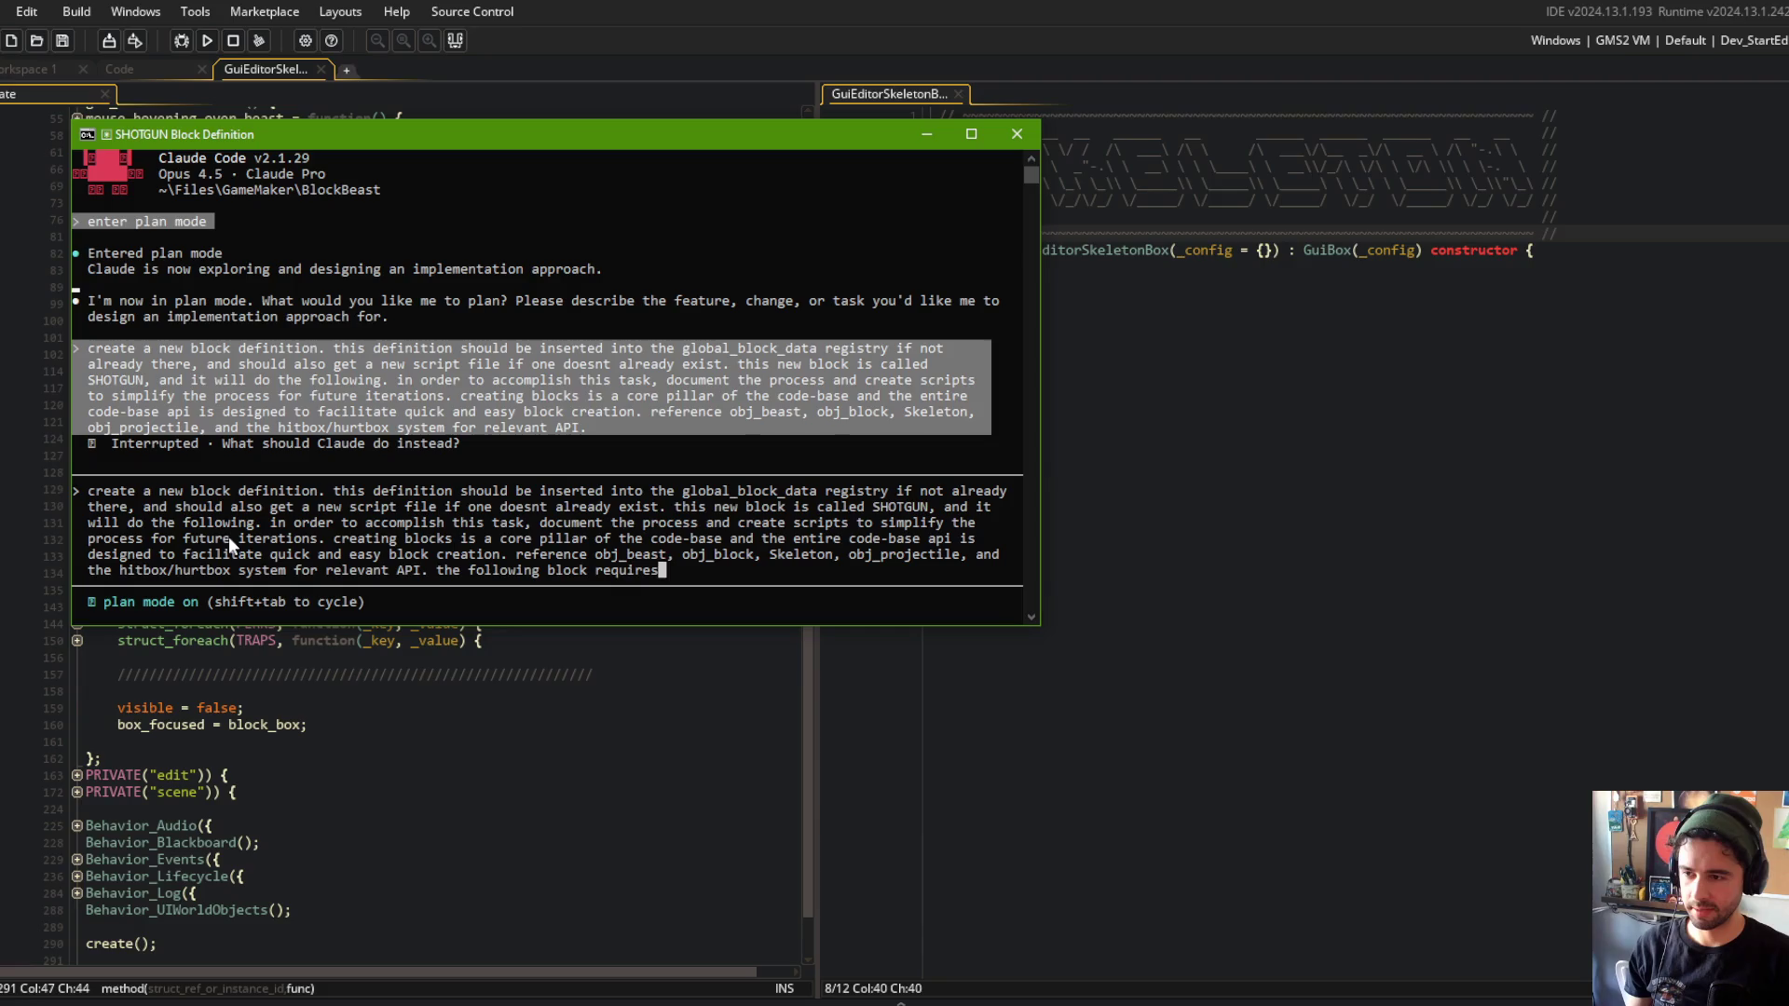
{"action": "key", "text": "BackSpace"}
{"action": "type", "text": "ments are: 1."}
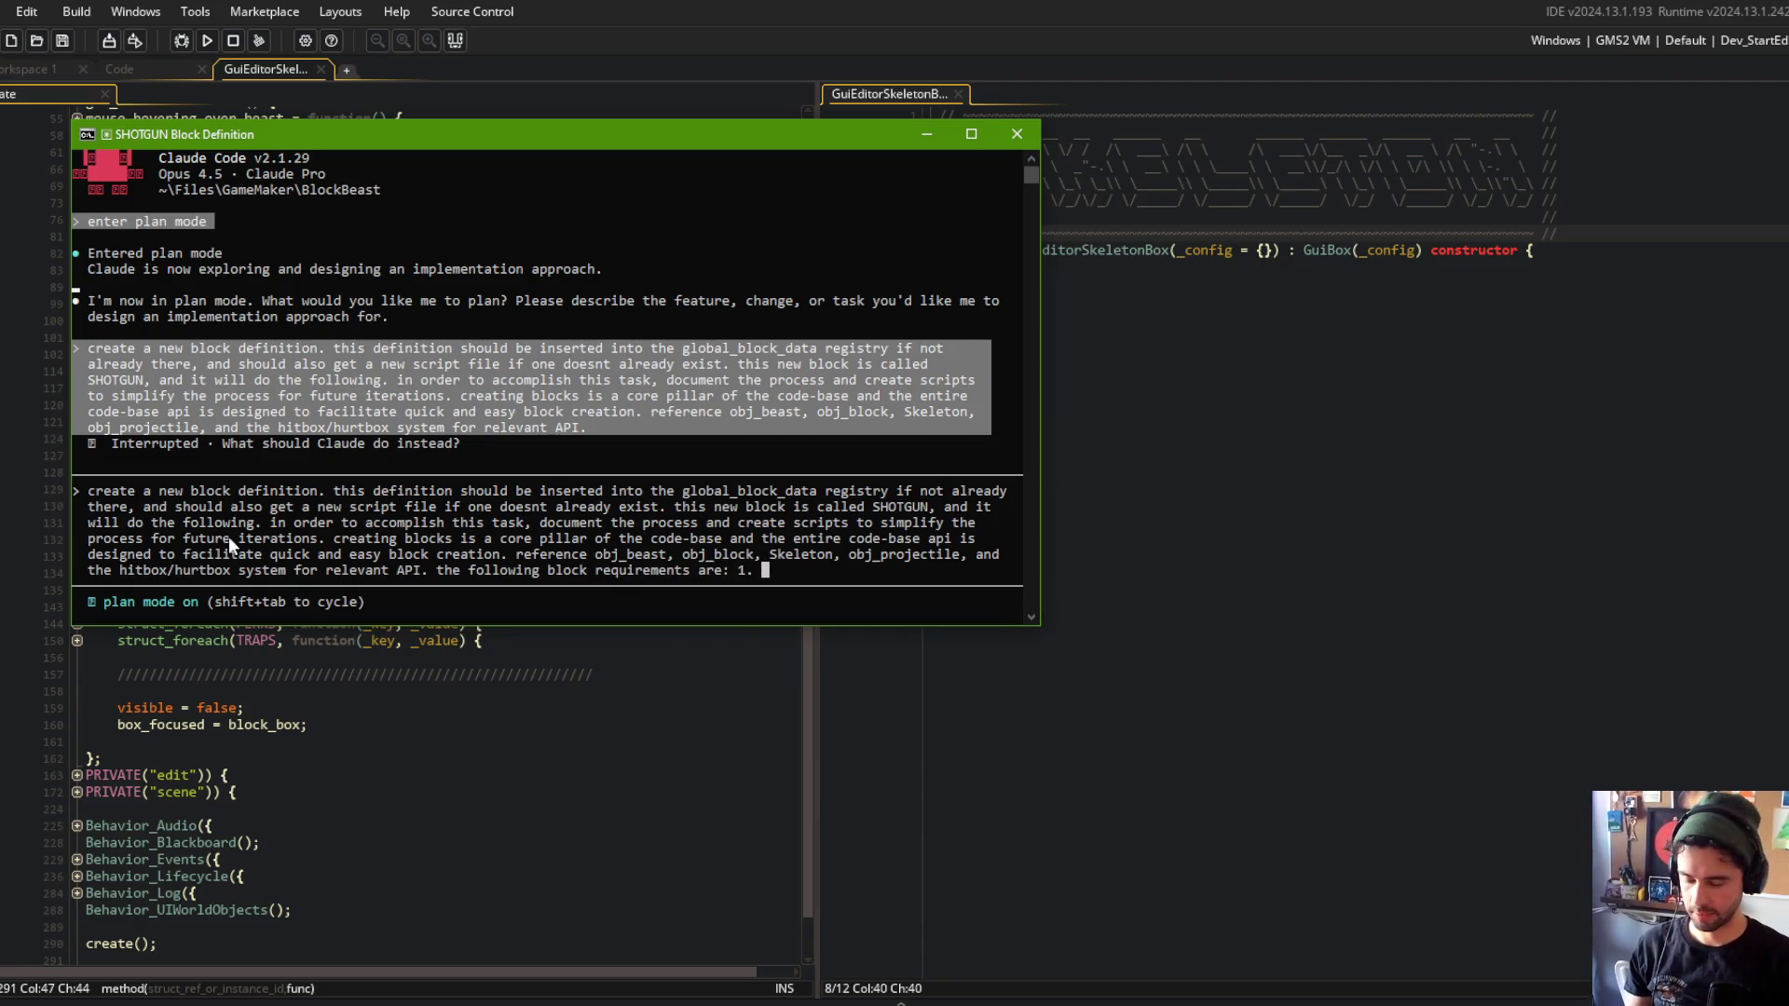
{"action": "type", "text": "shotgu"}
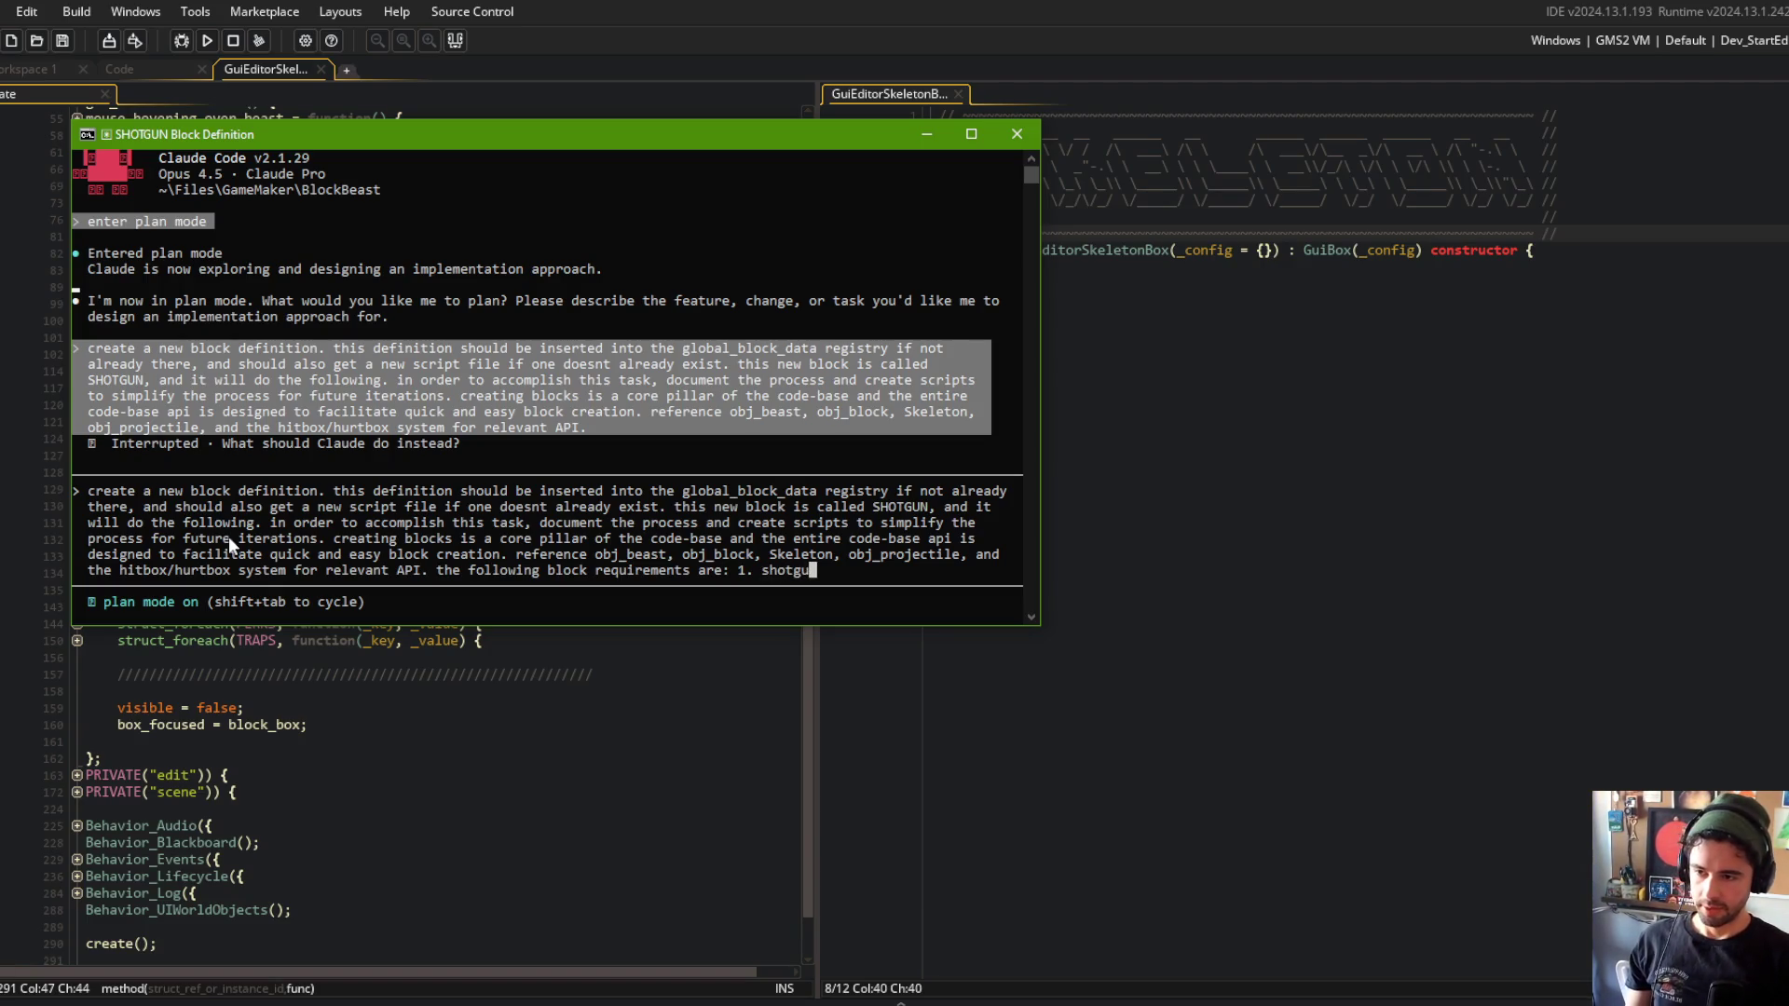
{"action": "type", "text": "n block should"}
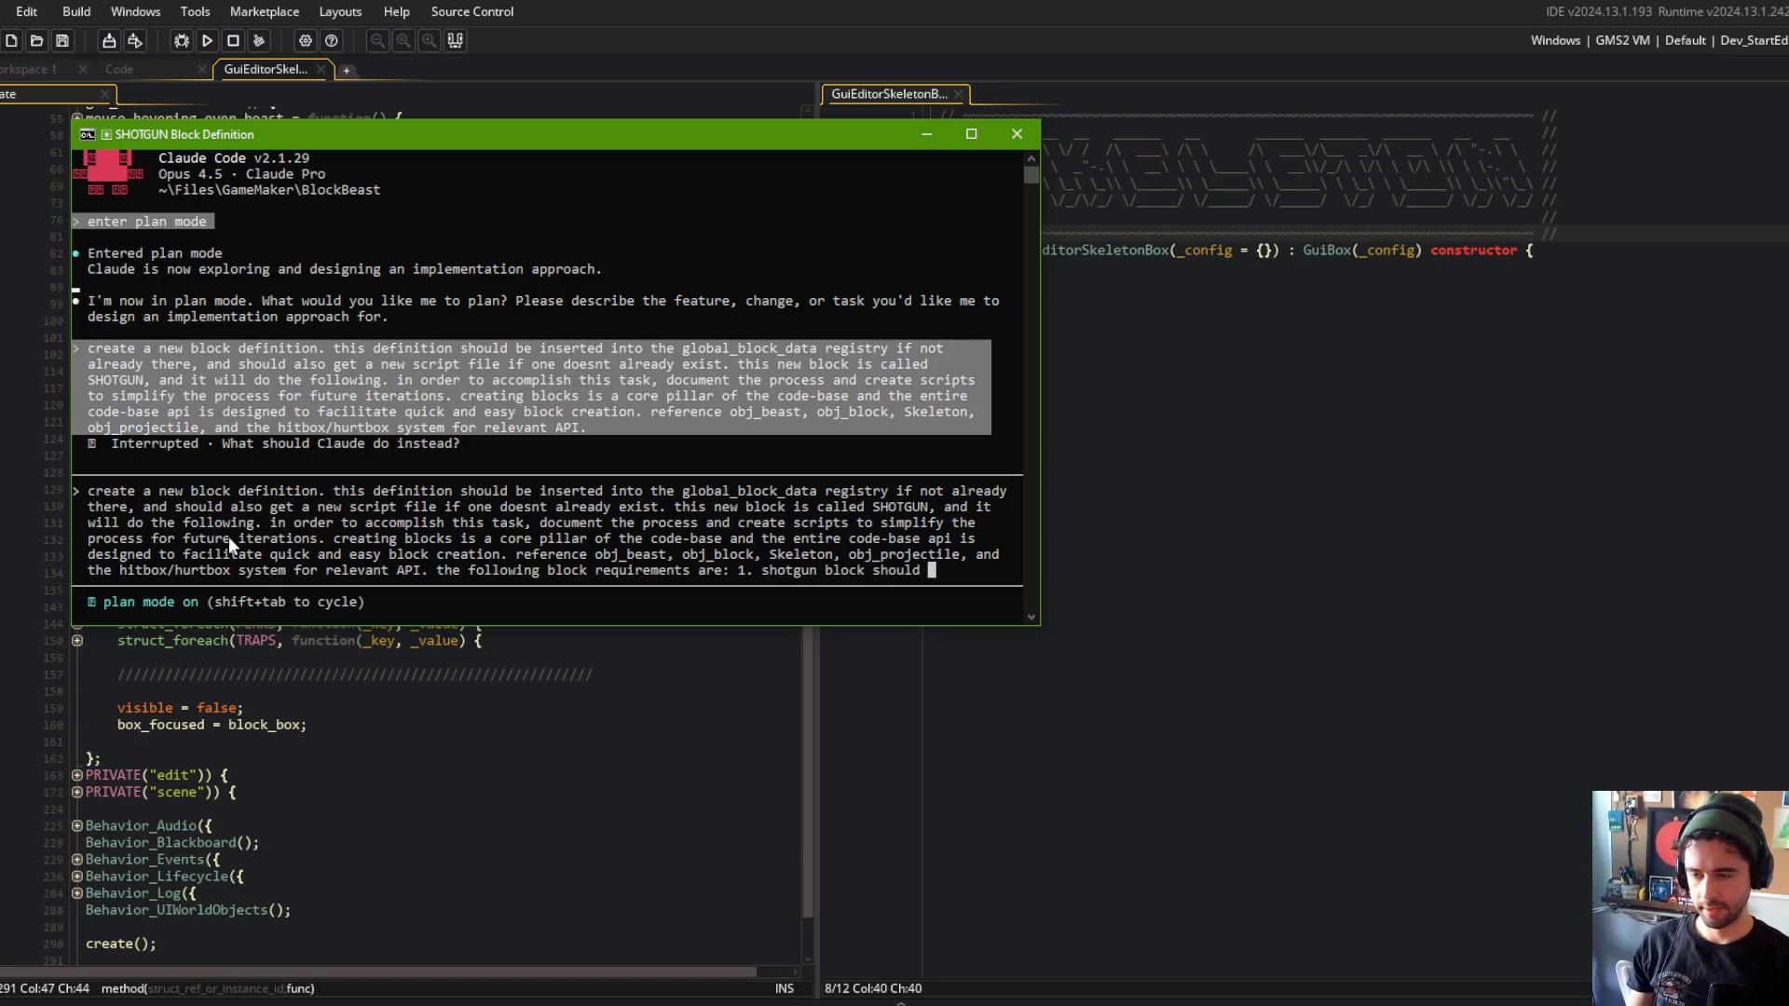
{"action": "type", "text": "be an arm b"}
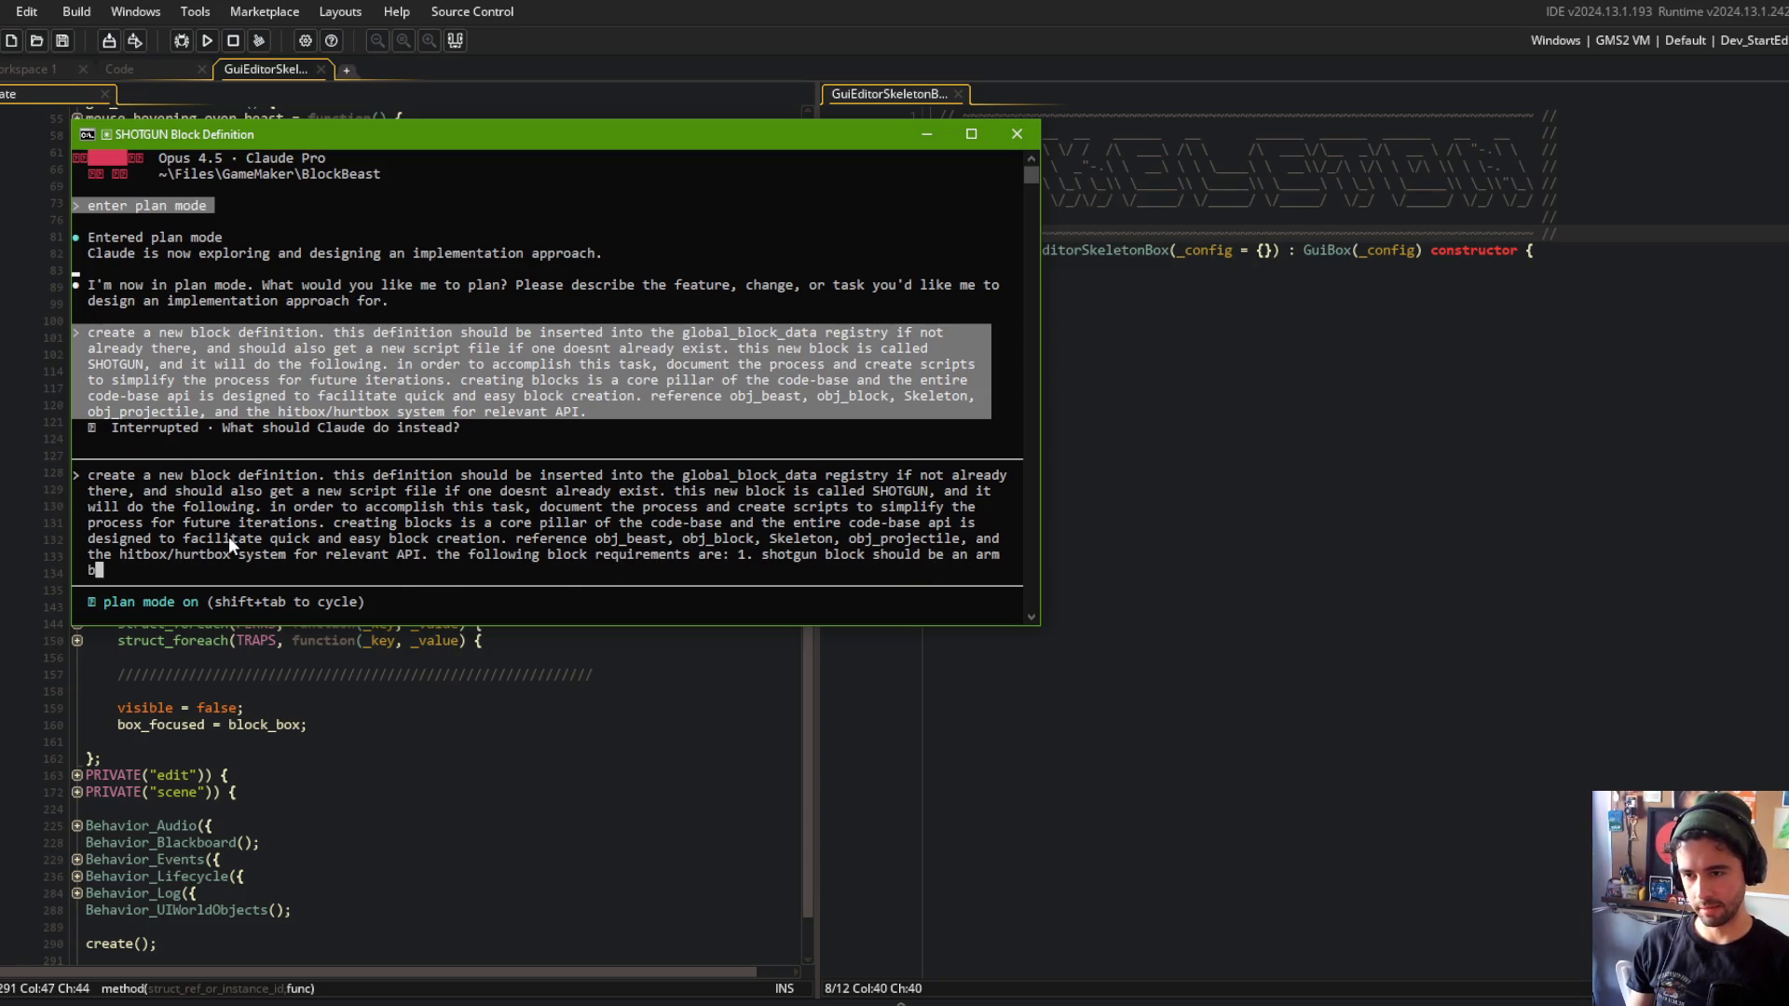
{"action": "type", "text": "lock. "}
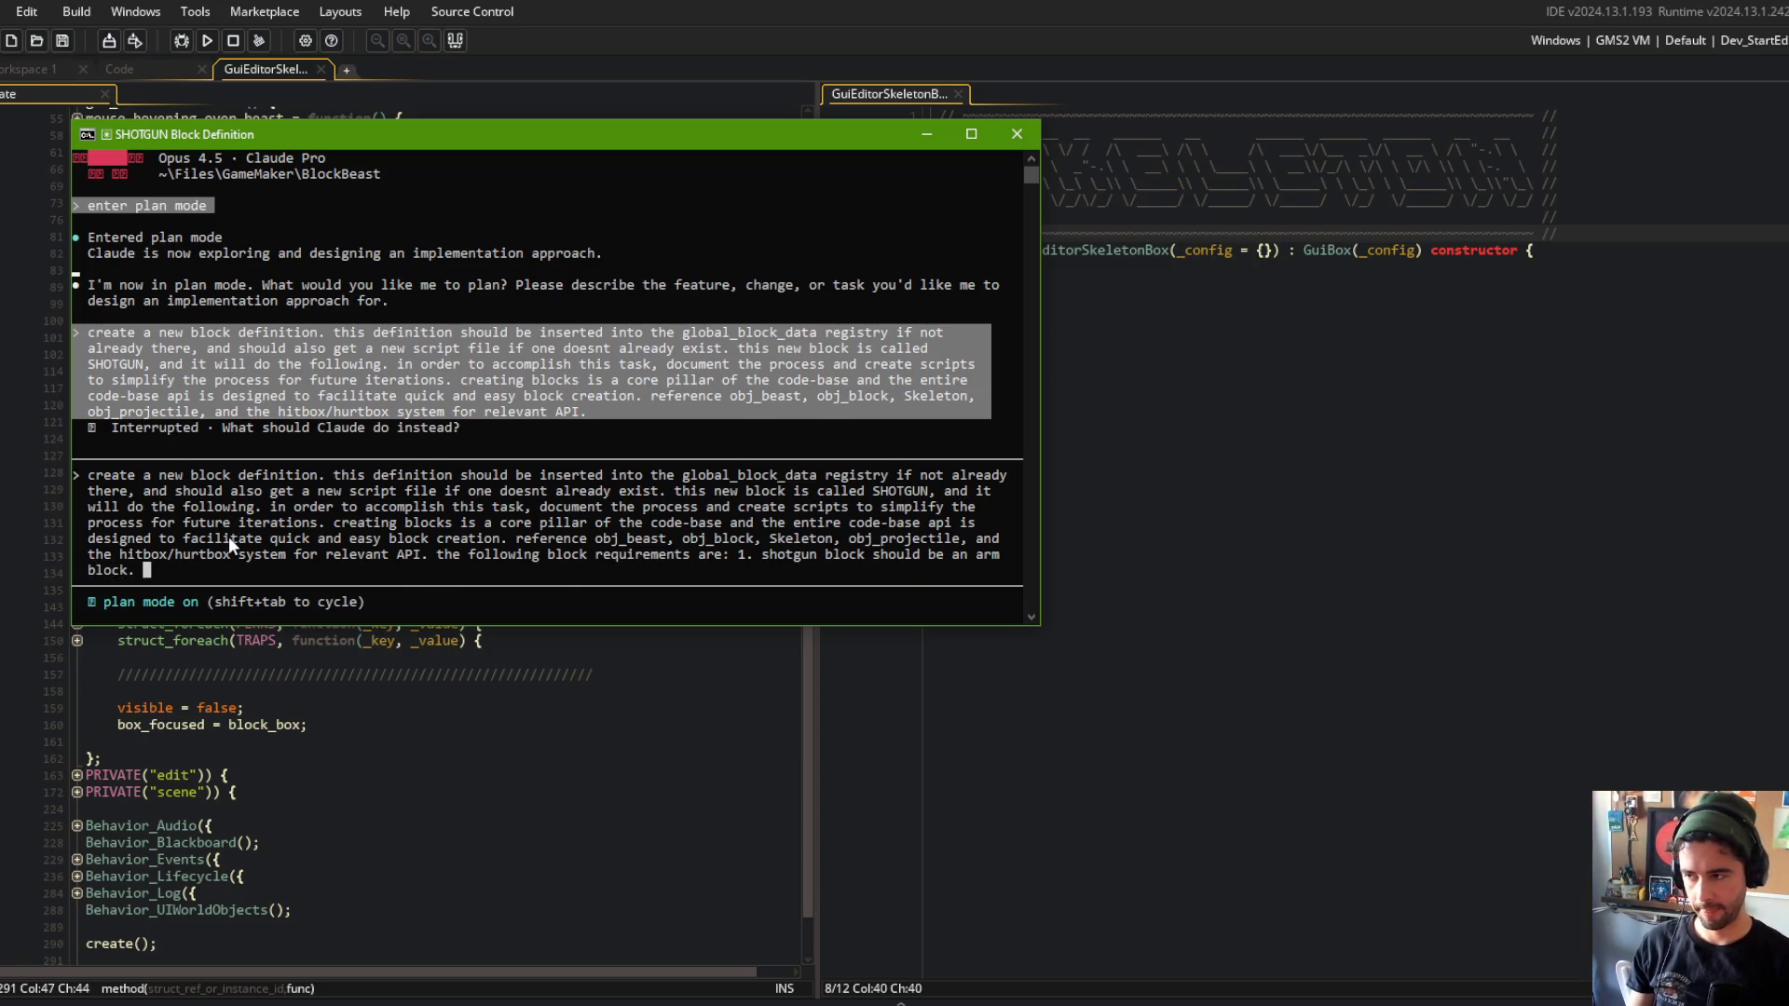
{"action": "type", "text": "2. it "}
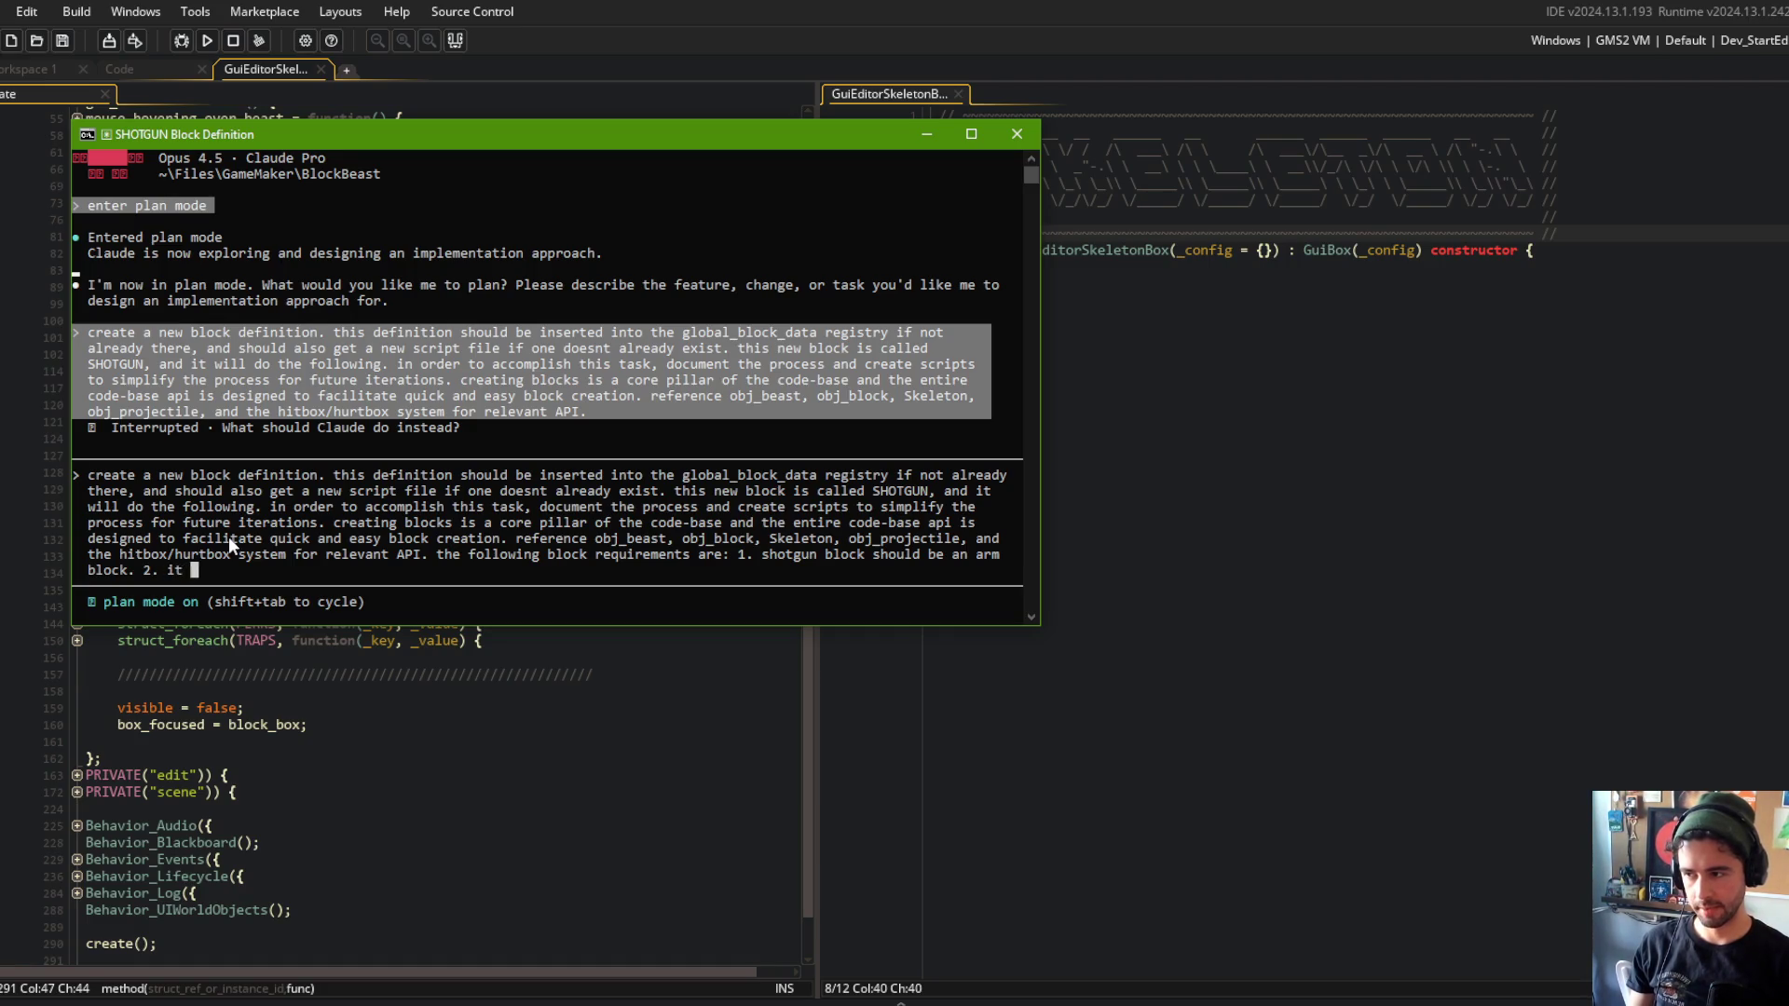
{"action": "type", "text": "should sit idly "}
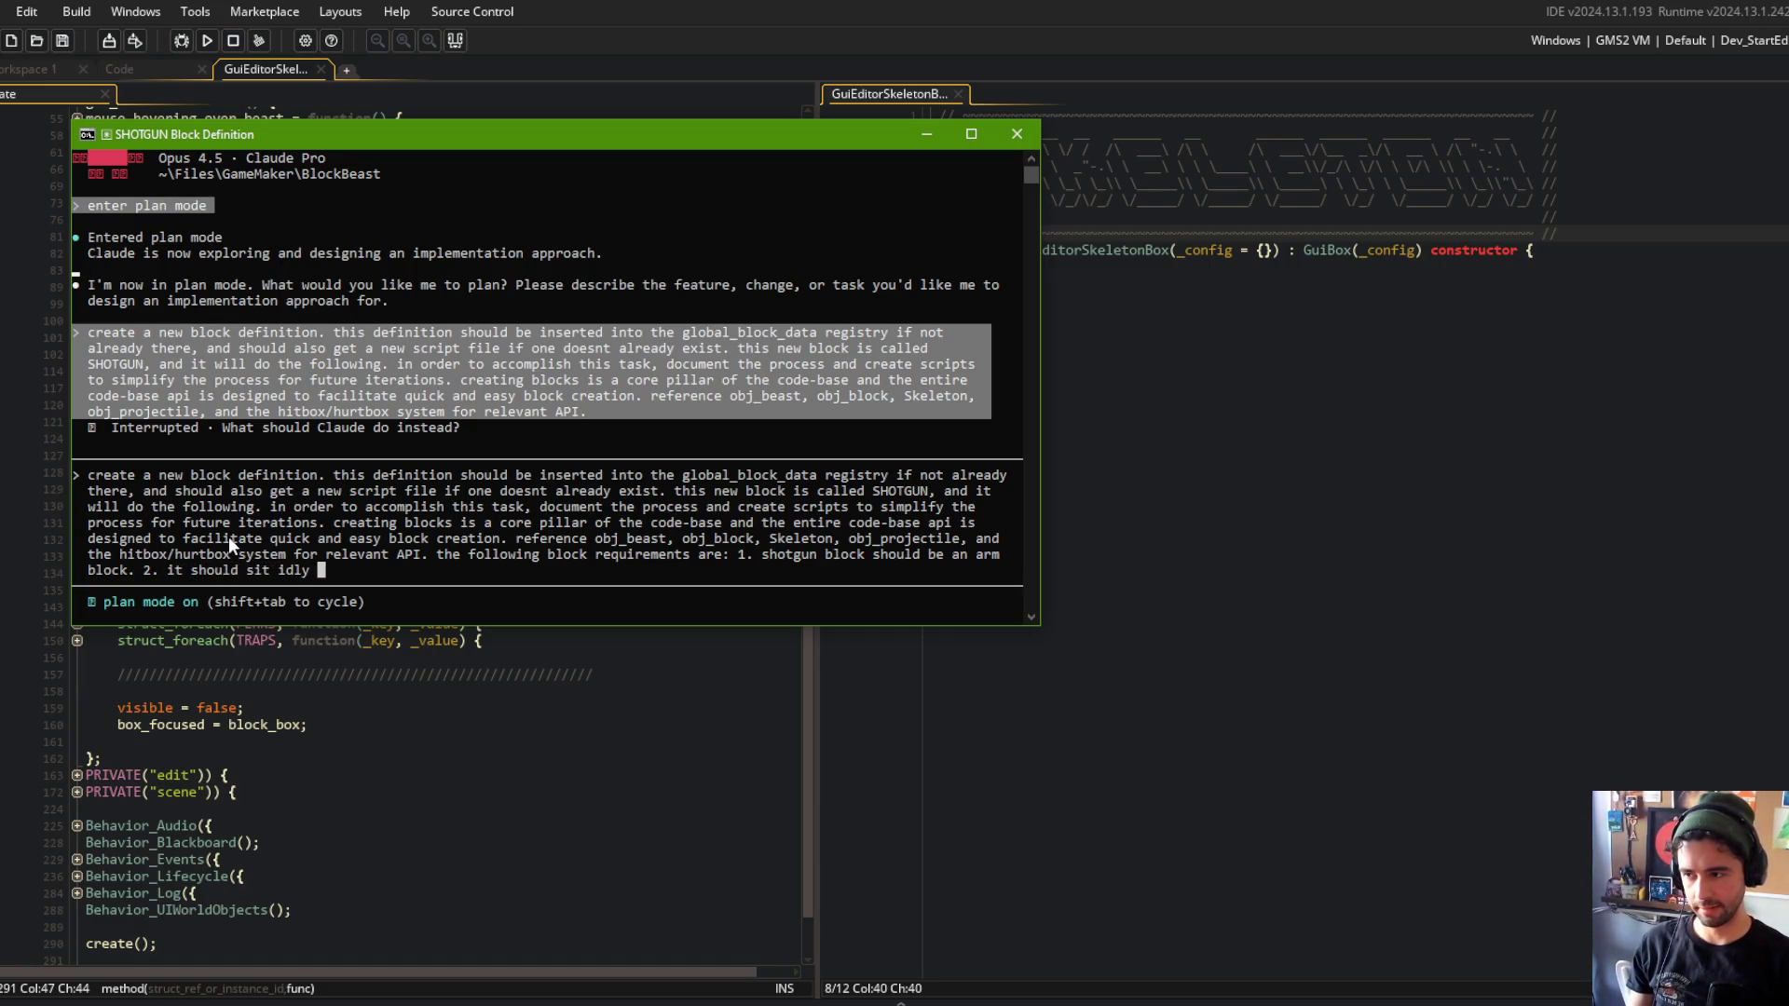
{"action": "type", "text": "most of the tim"}
{"action": "type", "text": "e until an e"}
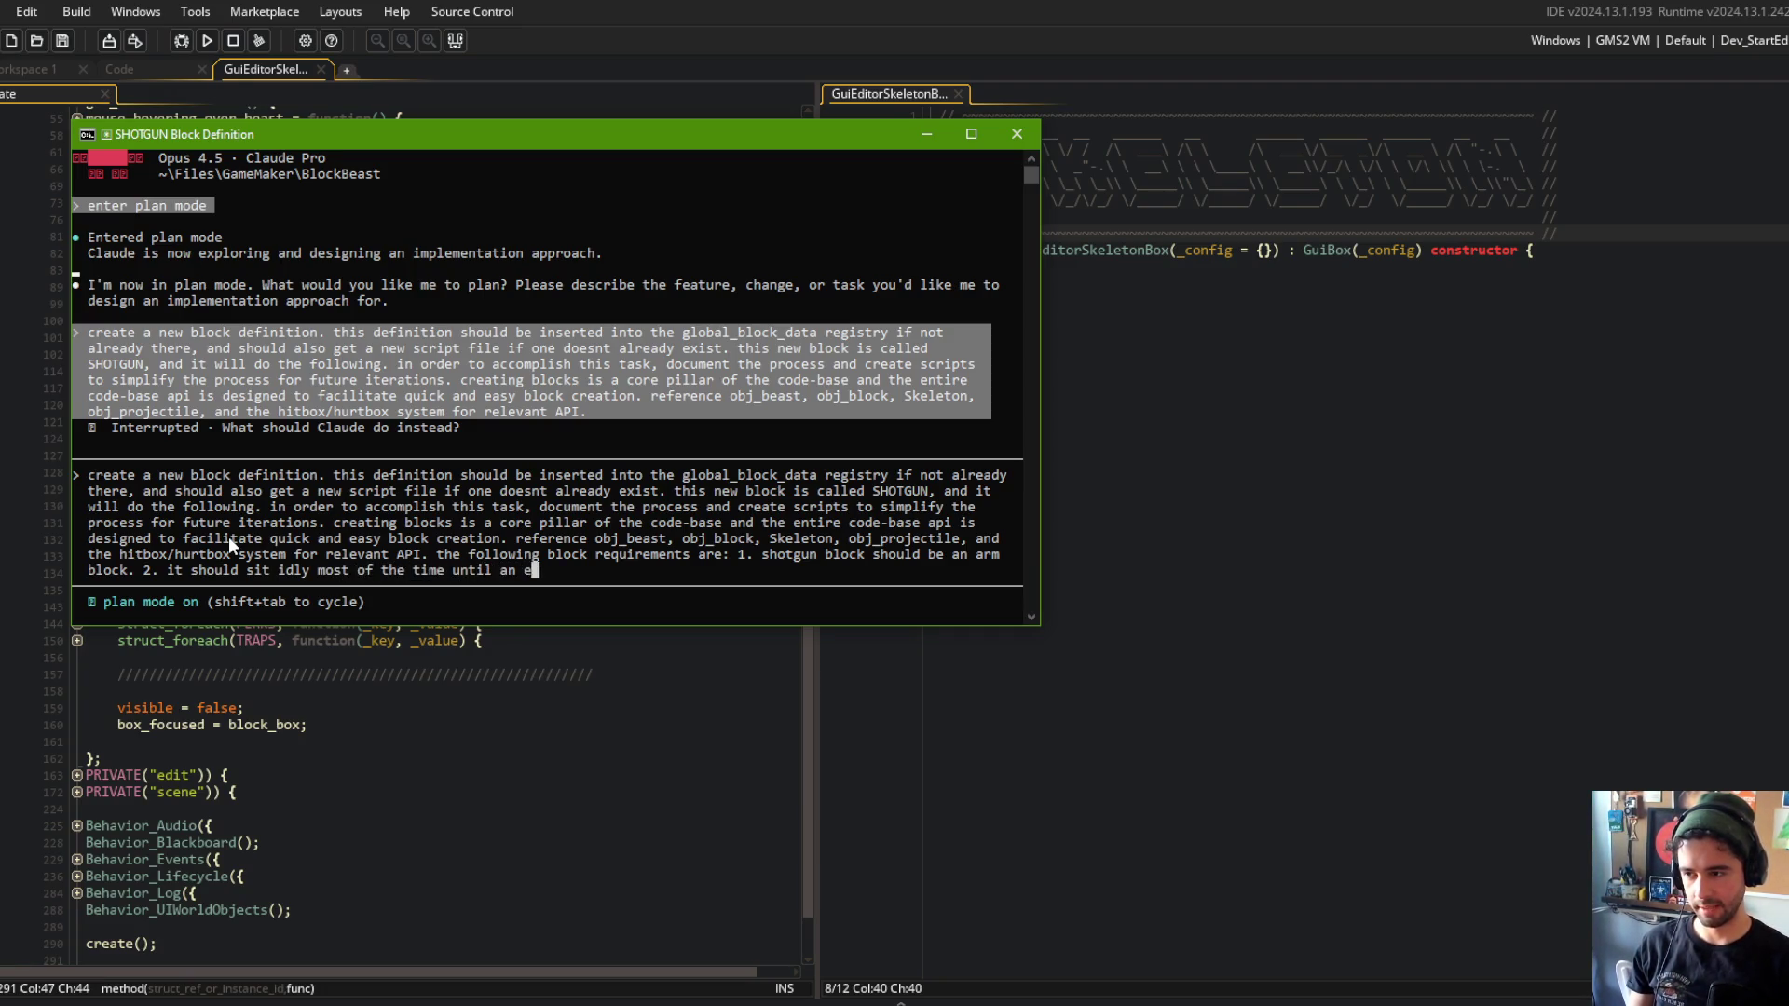
{"action": "type", "text": "nemy is within close proximity."}
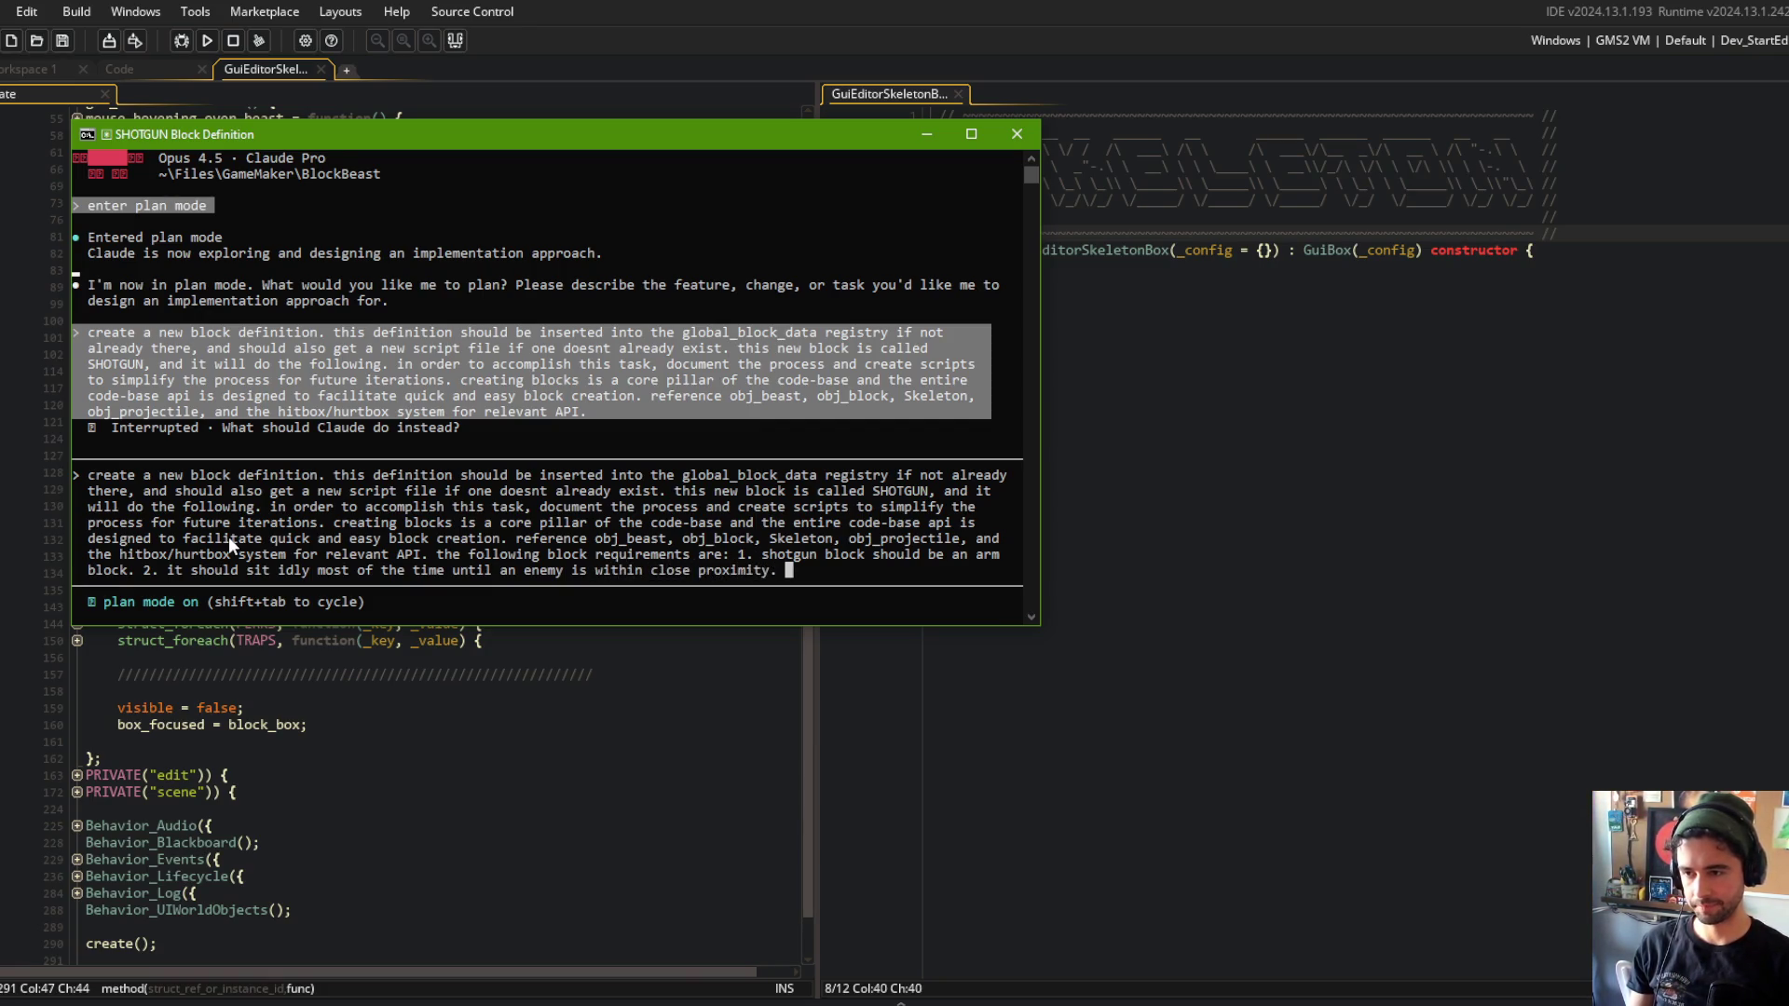
{"action": "type", "text": "3. "}
{"action": "type", "text": "at that point, it shou"}
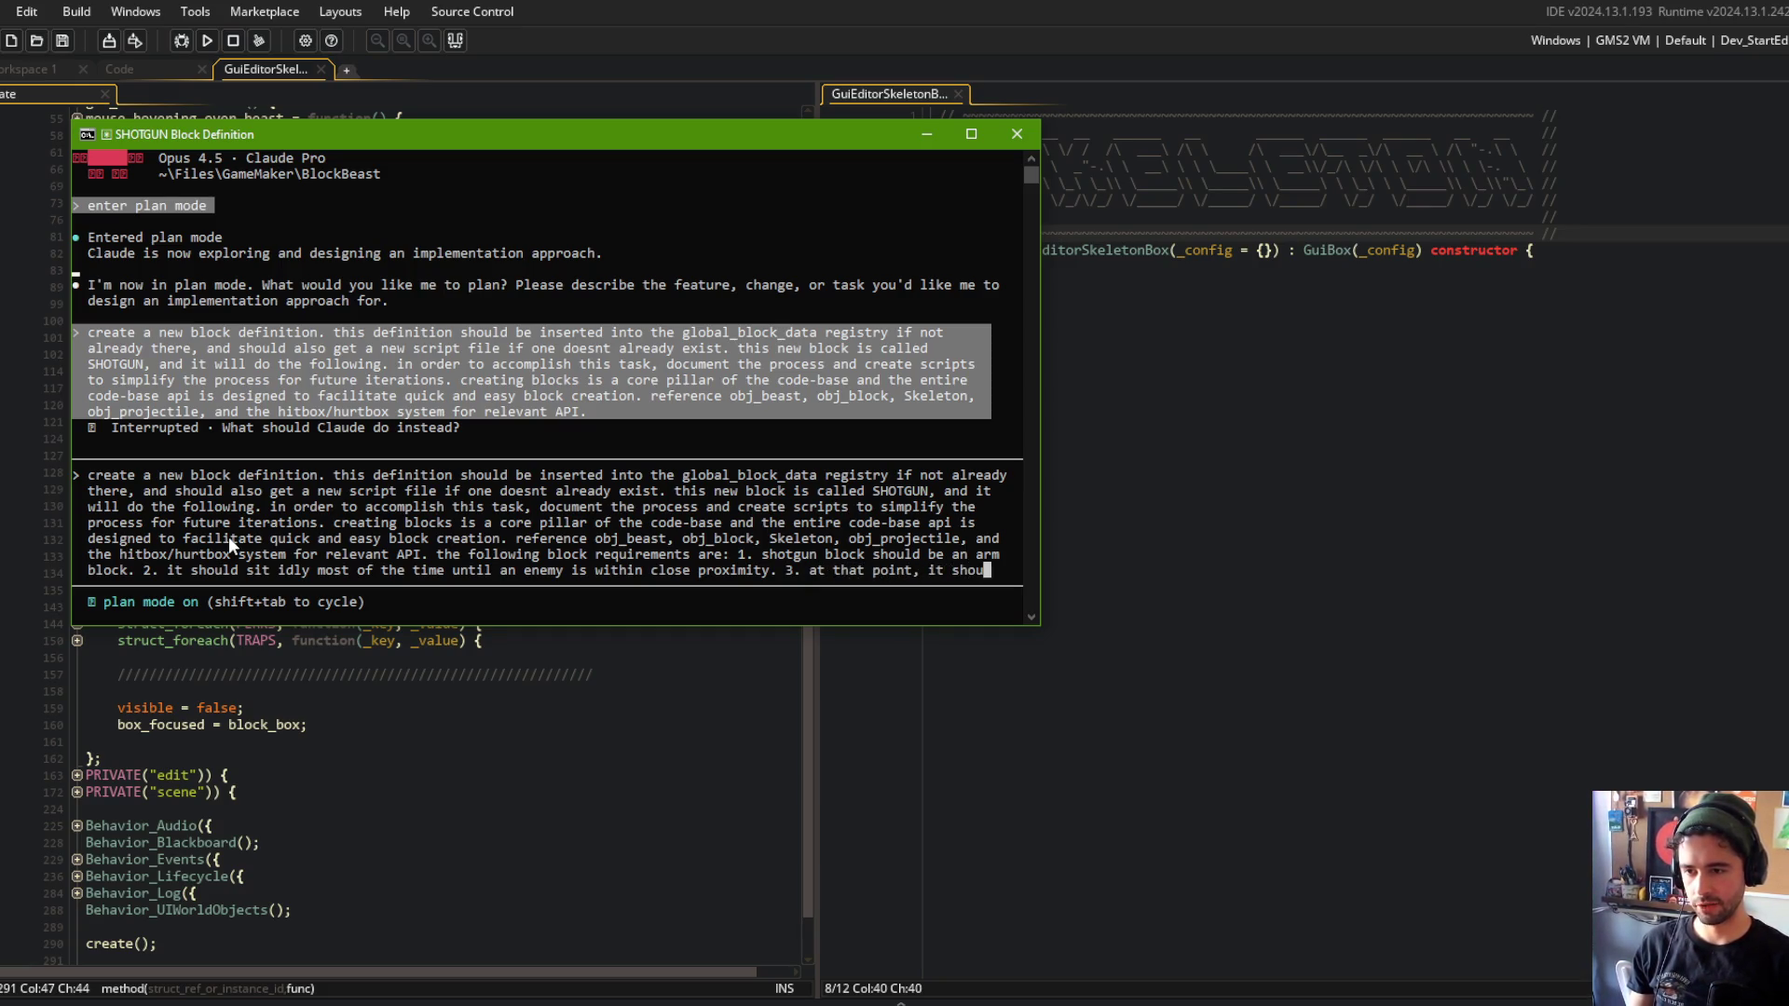
{"action": "type", "text": "ld fire 2 large "}
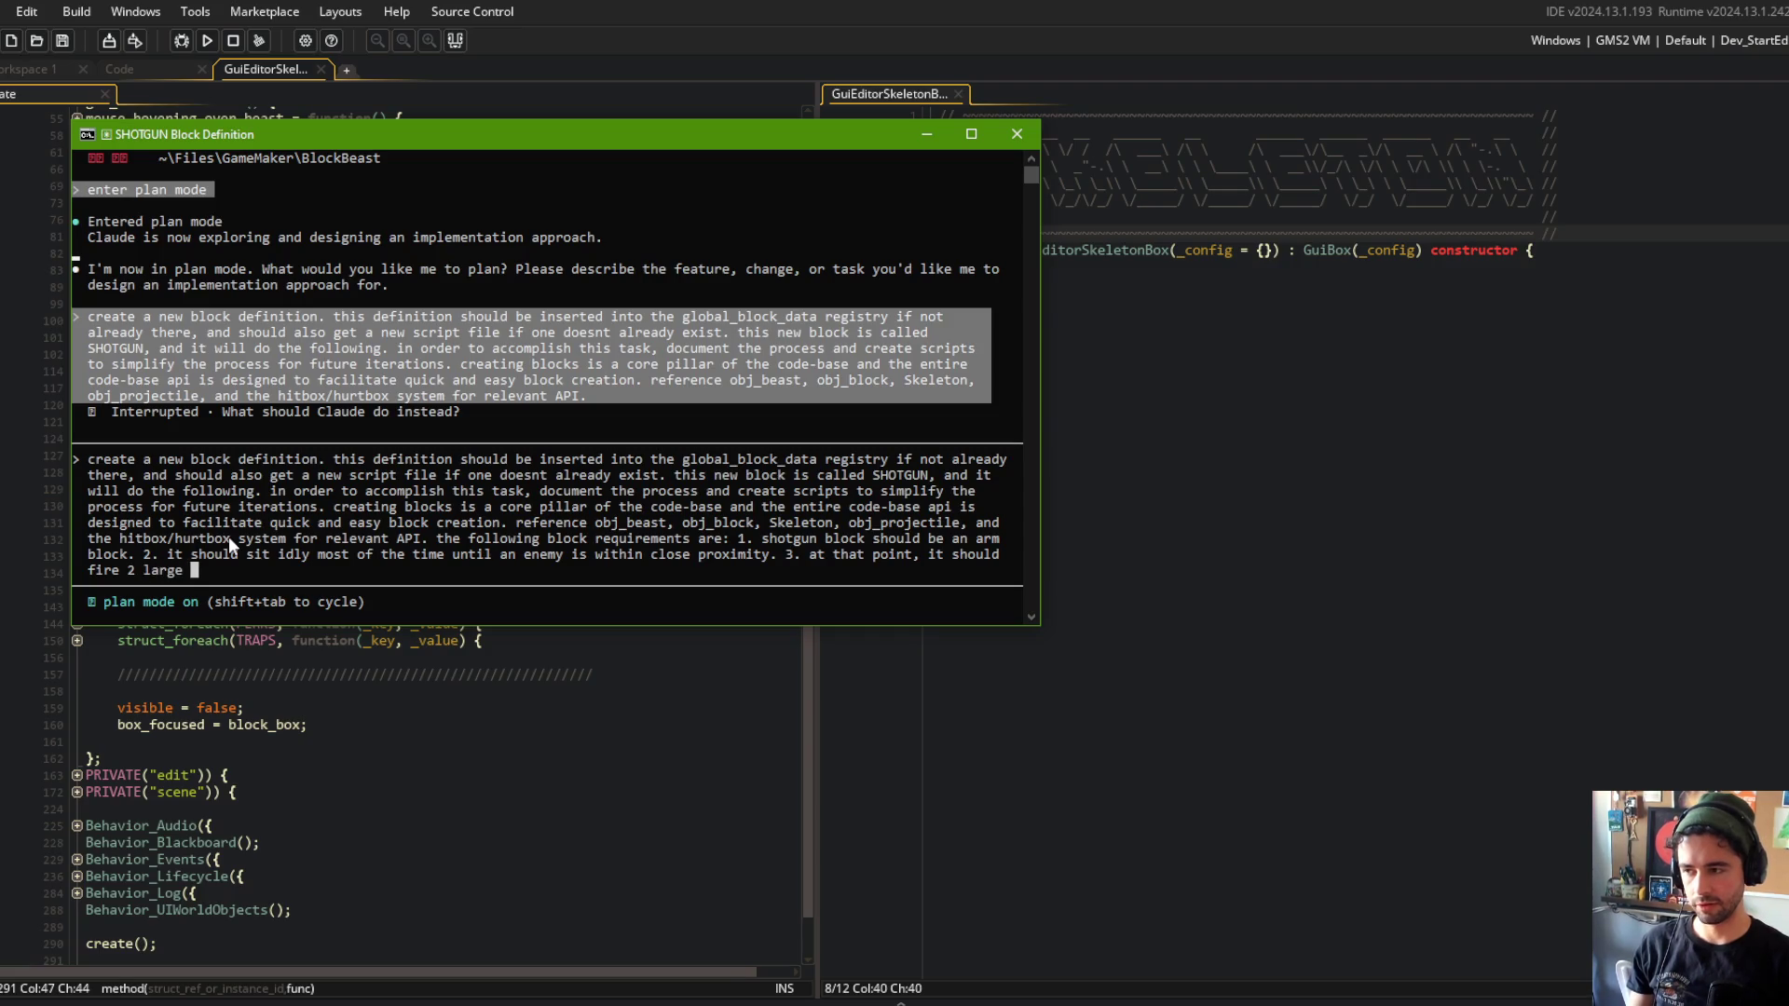
{"action": "type", "text": "es  "}
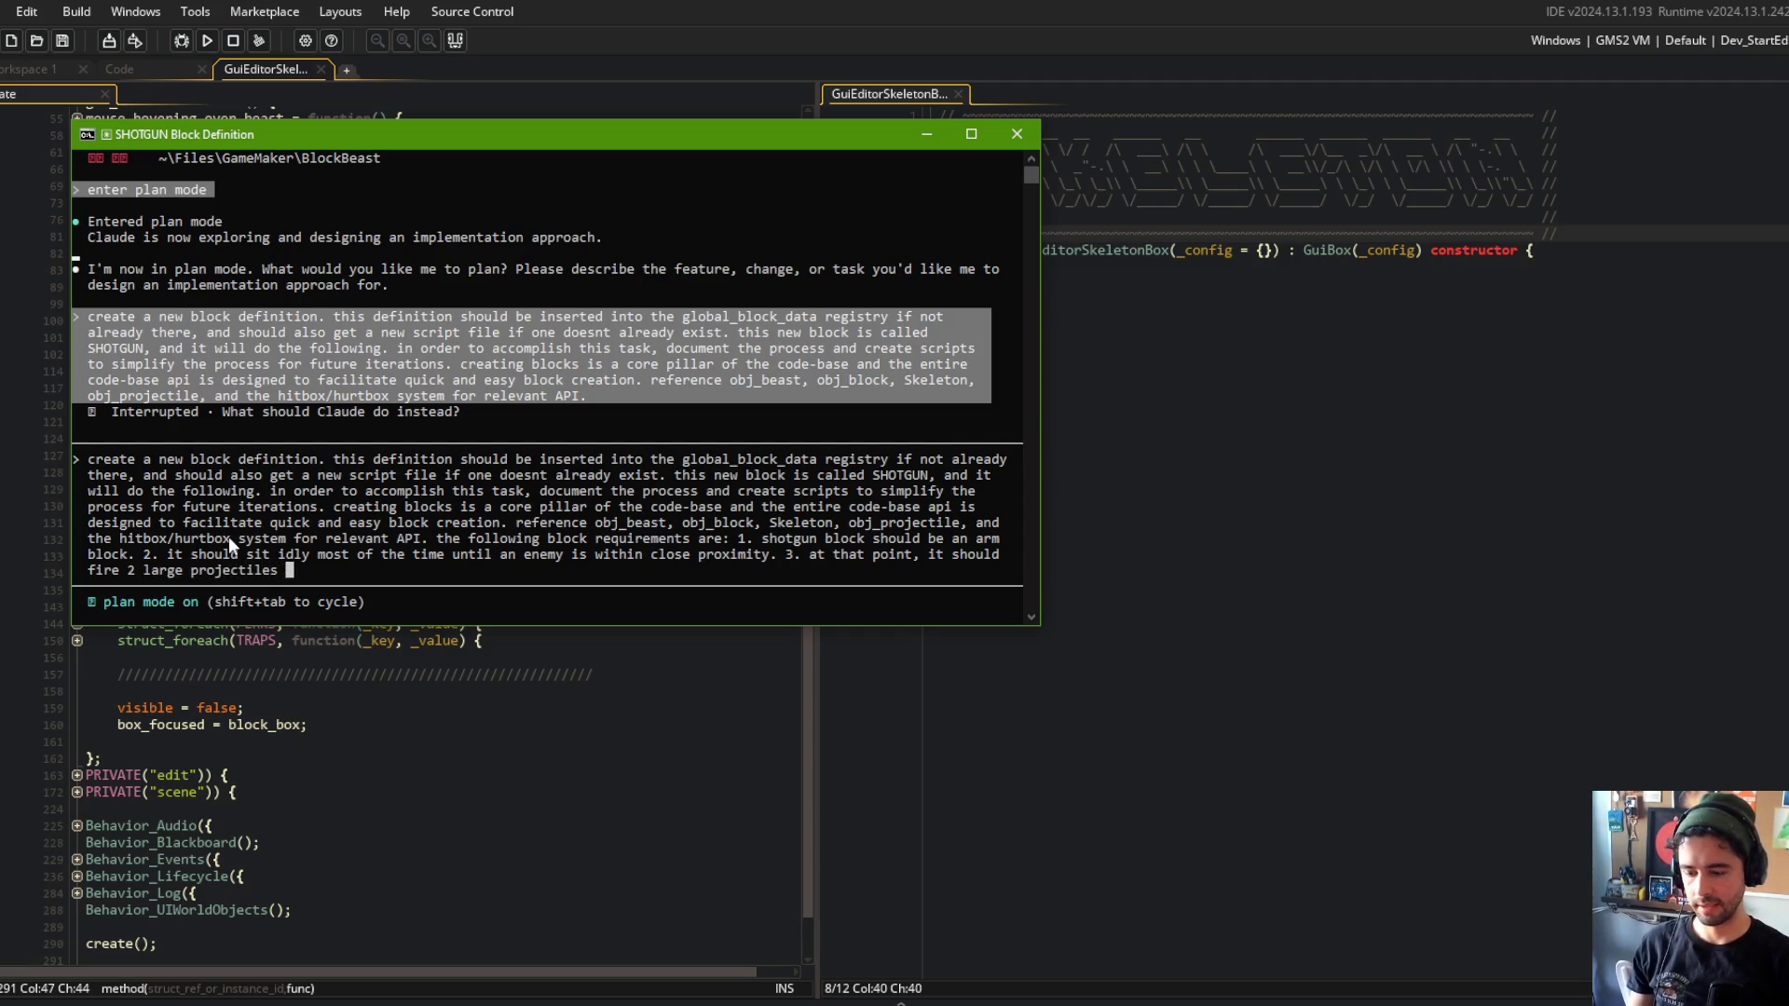
{"action": "type", "text": "in the direci"}
{"action": "type", "text": "ton of the"}
{"action": "key", "text": "BackSpace"}
{"action": "key", "text": "BackSpace"}
{"action": "key", "text": "BackSpace"}
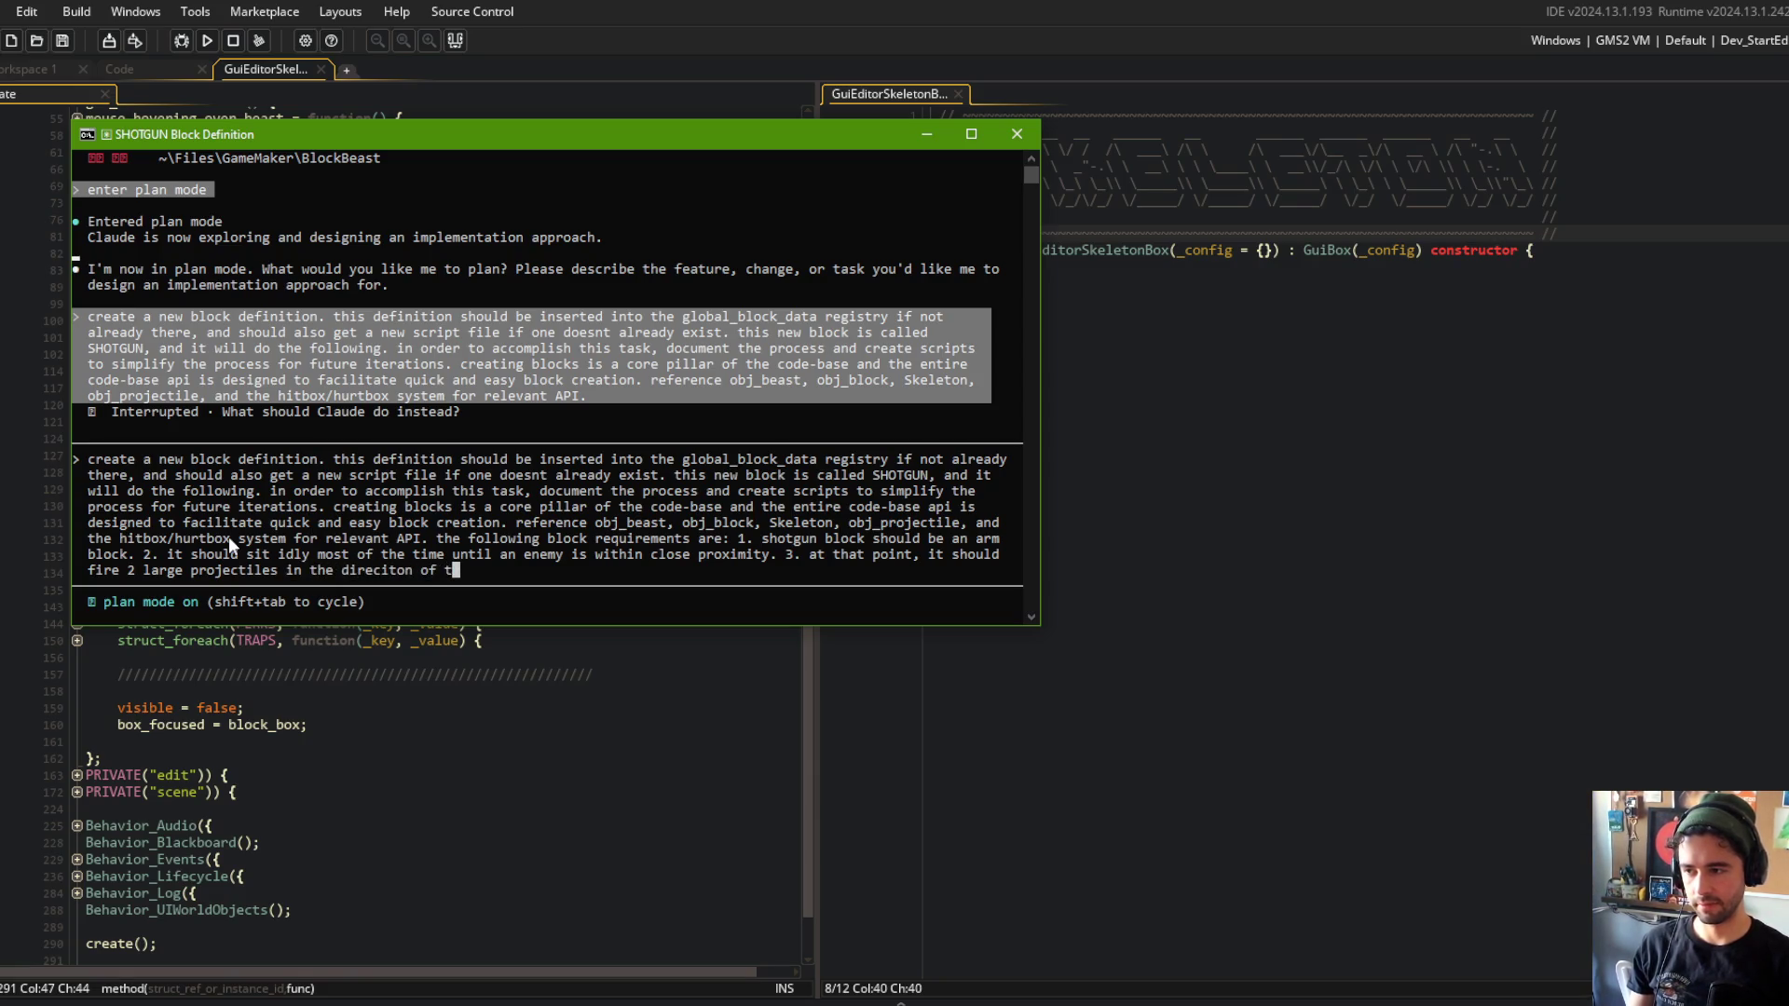
{"action": "type", "text": "ion o"}
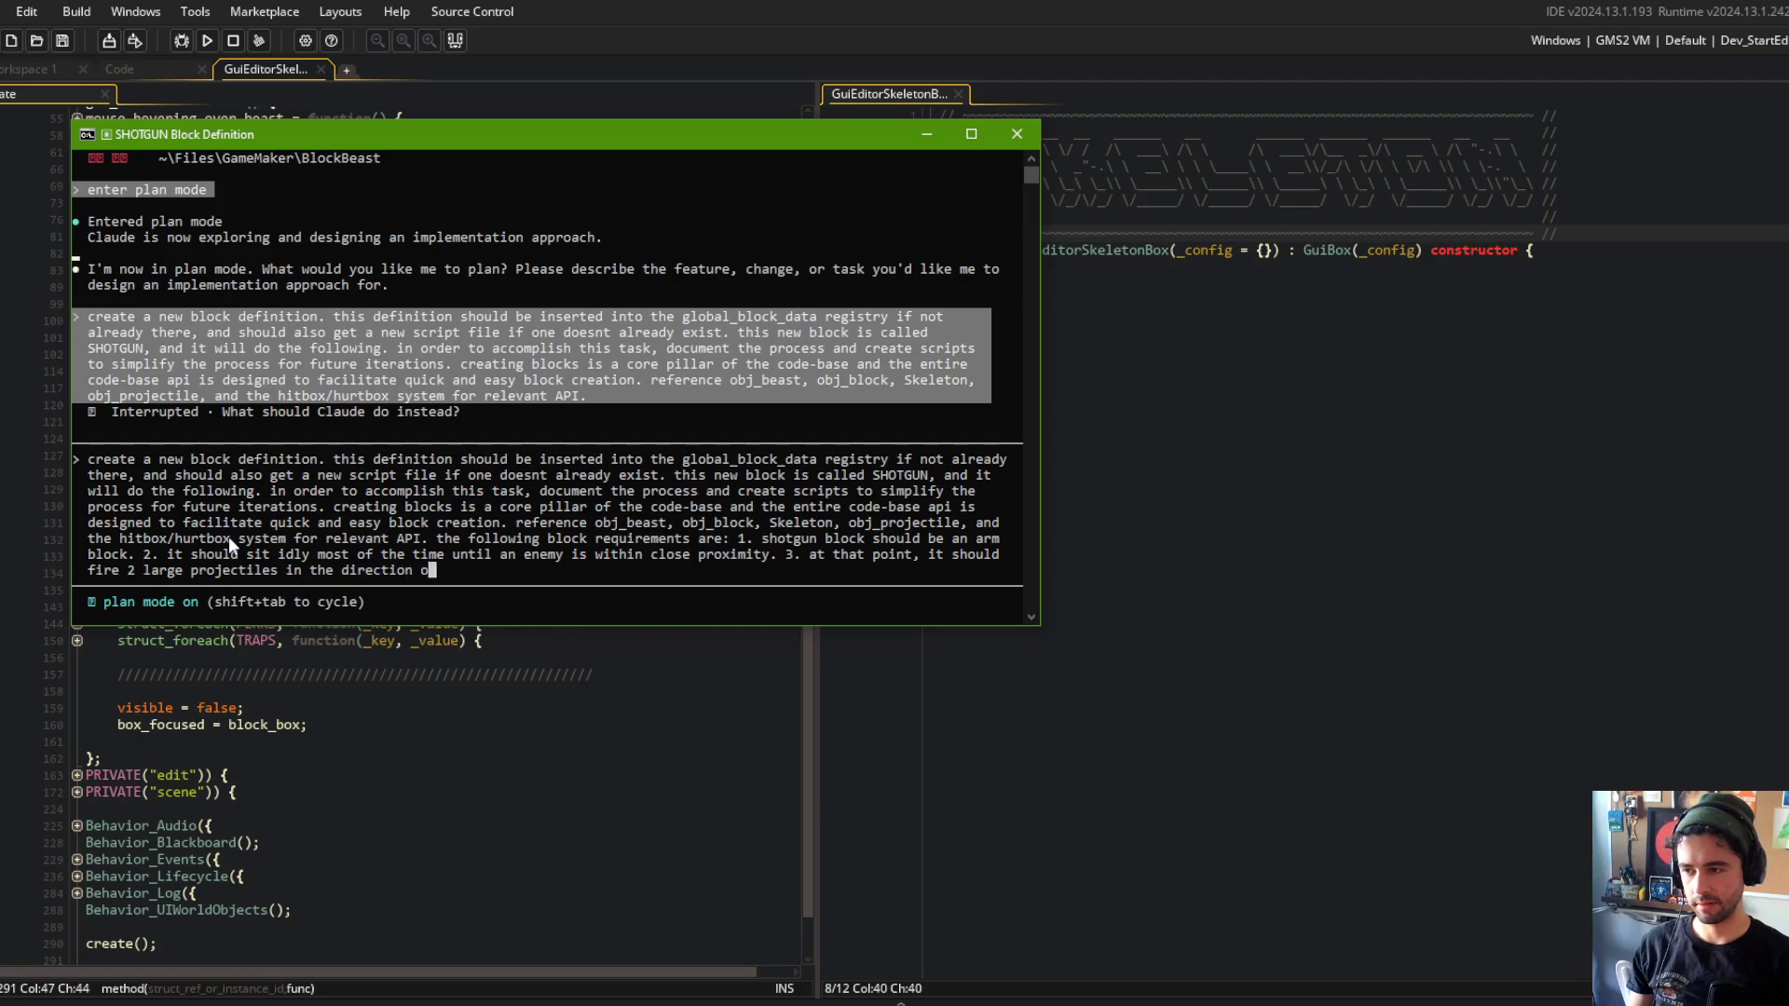
{"action": "type", "text": "f the enemy. "}
{"action": "type", "text": "3"}
{"action": "type", "text": ". "}
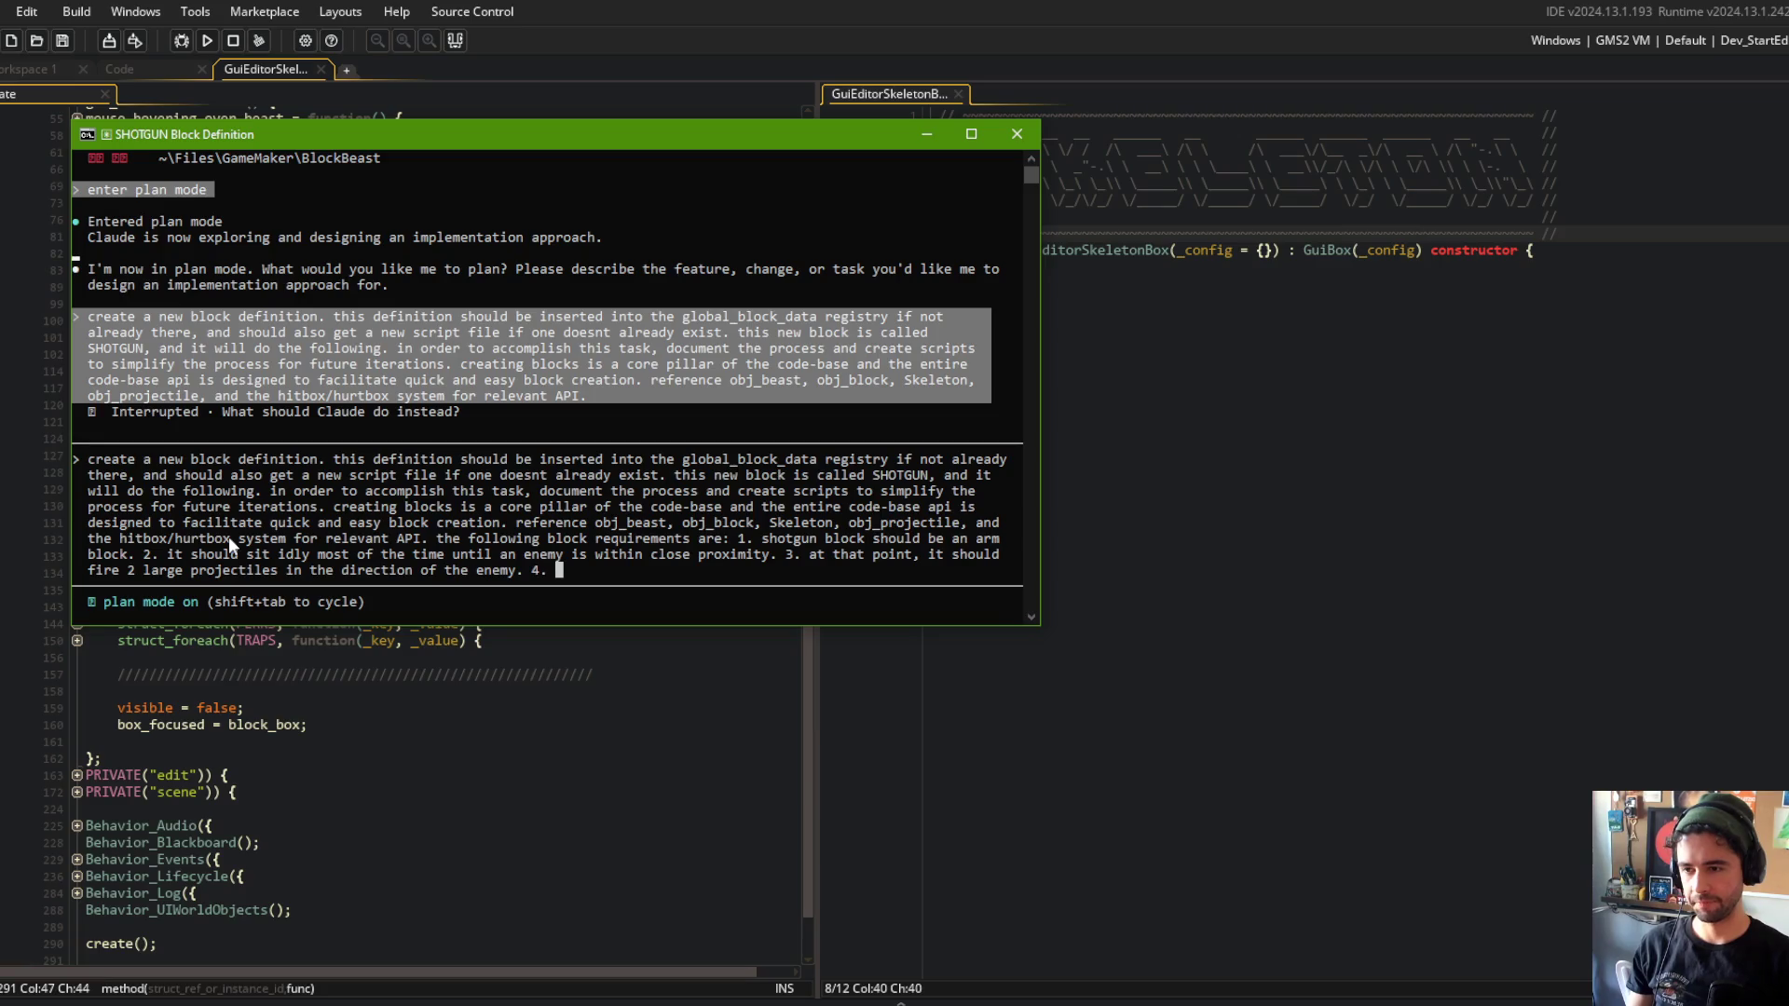
{"action": "type", "text": "the projectile"}
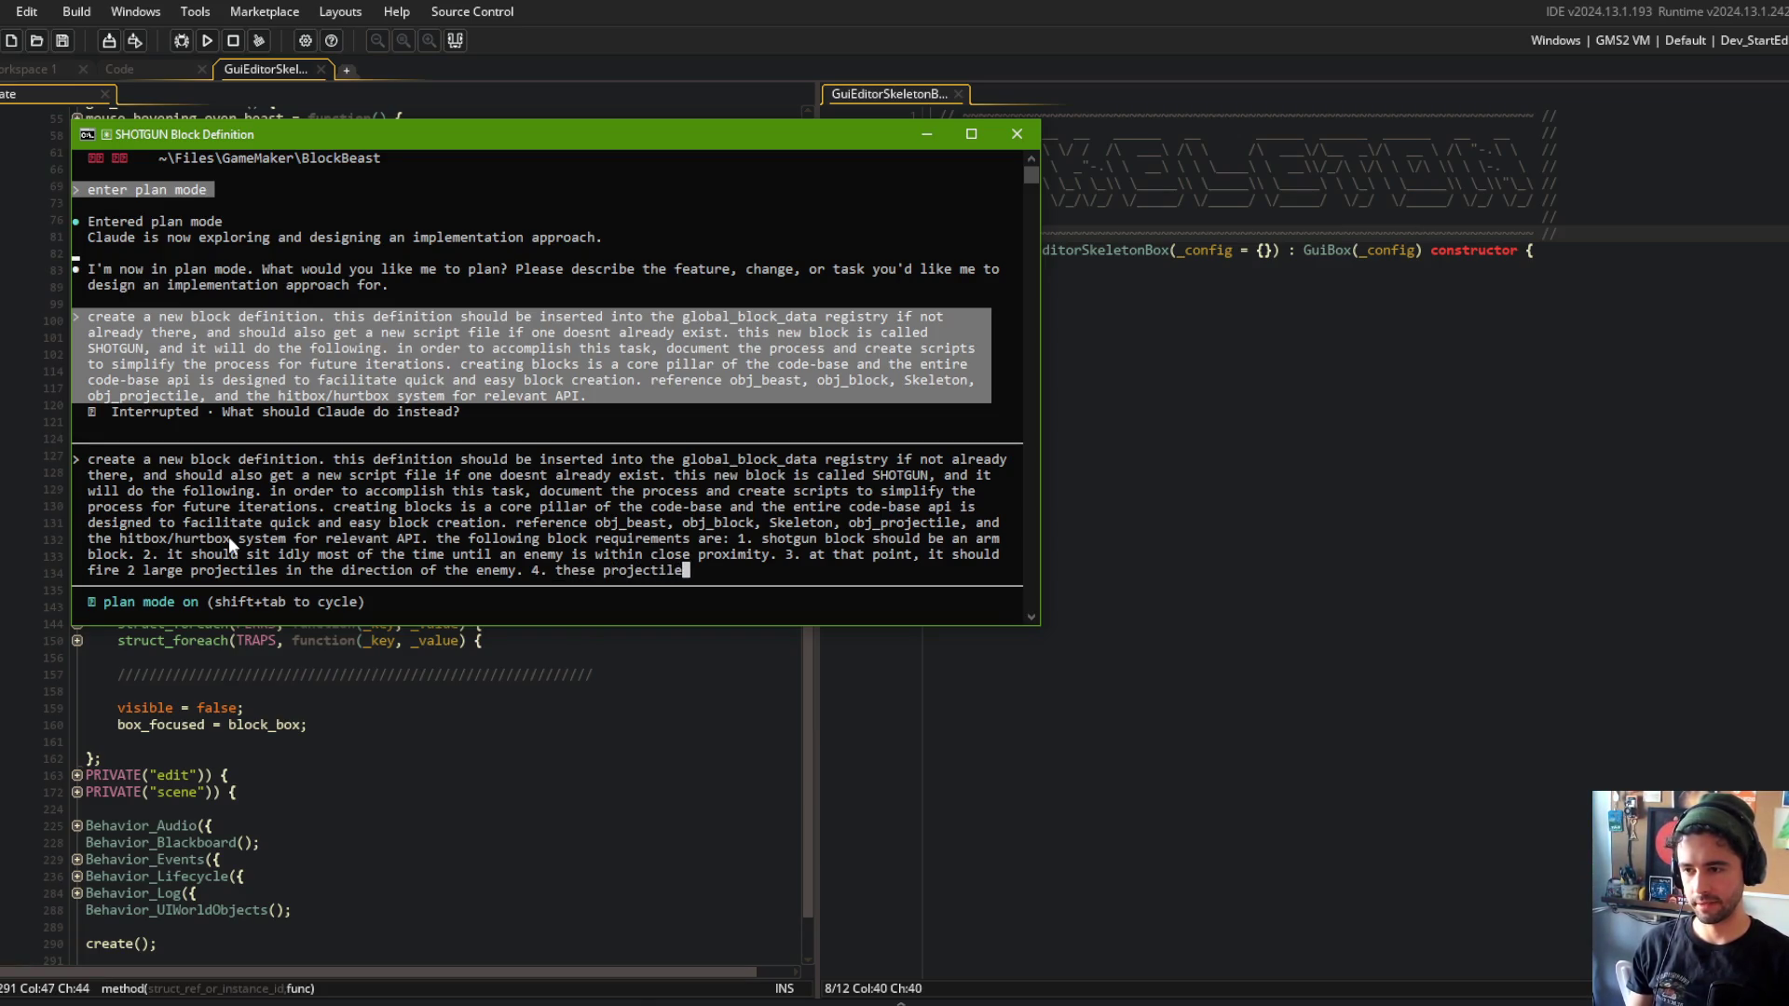
{"action": "type", "text": "s should fly str"}
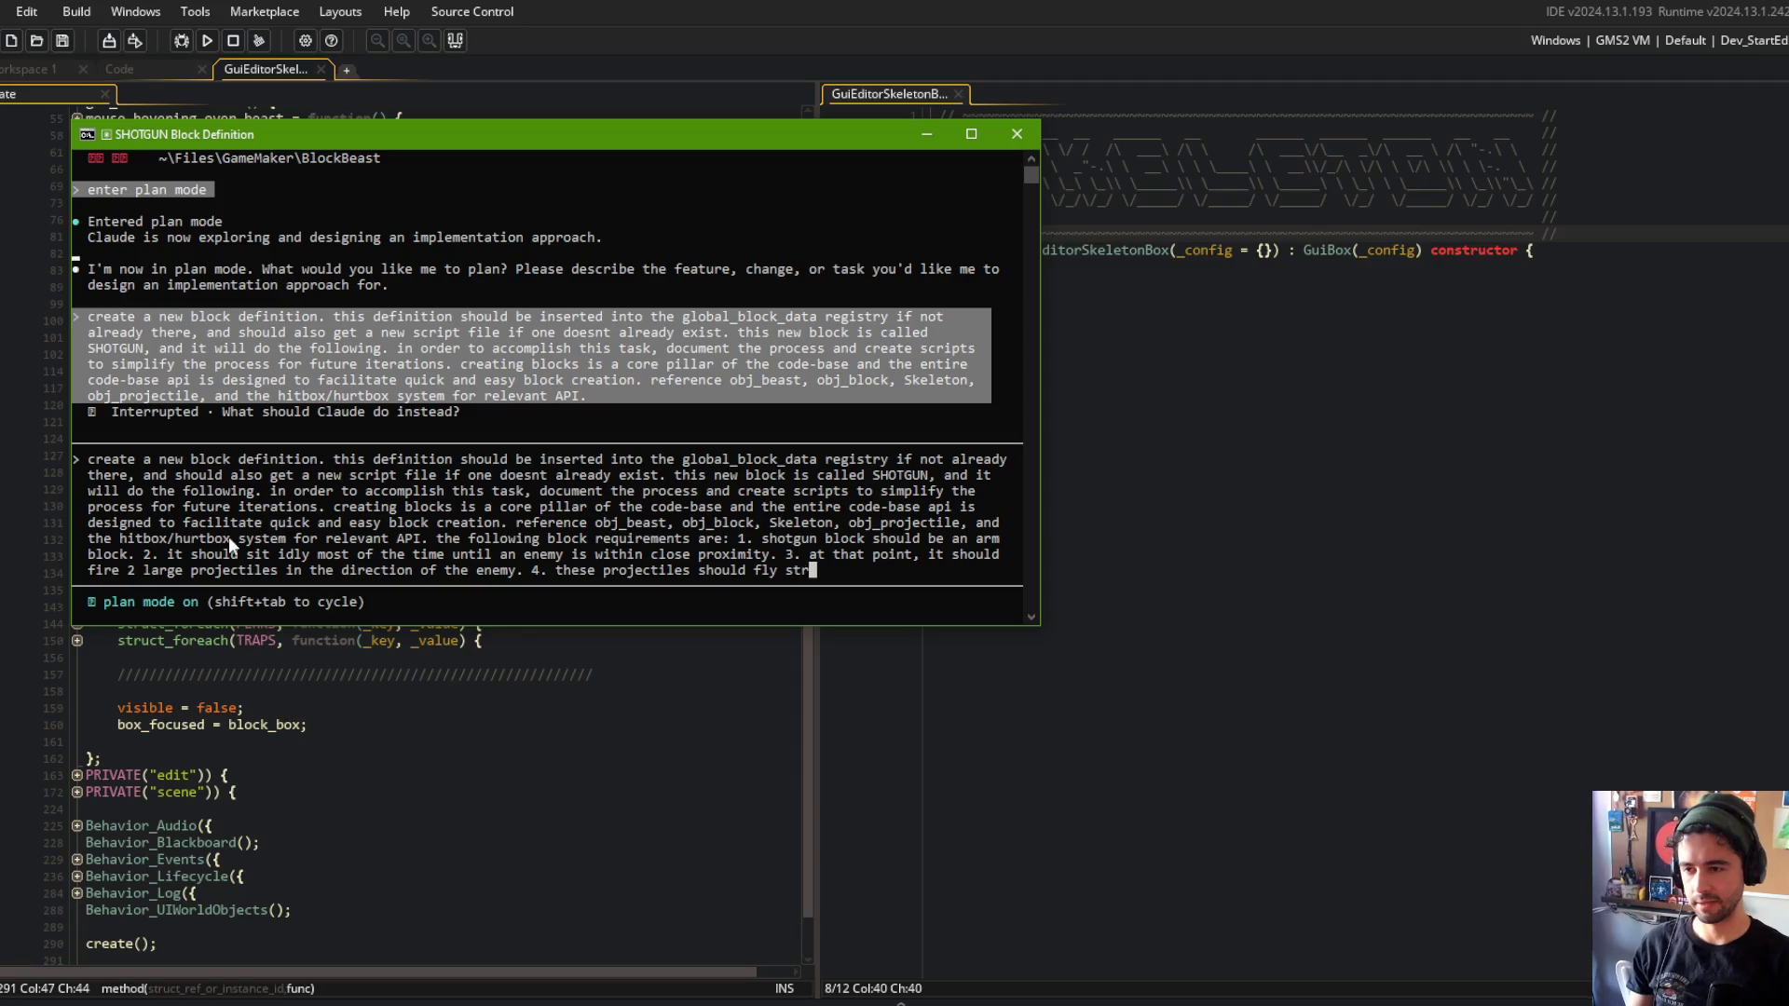
{"action": "type", "text": "aight and SHOULD N"}
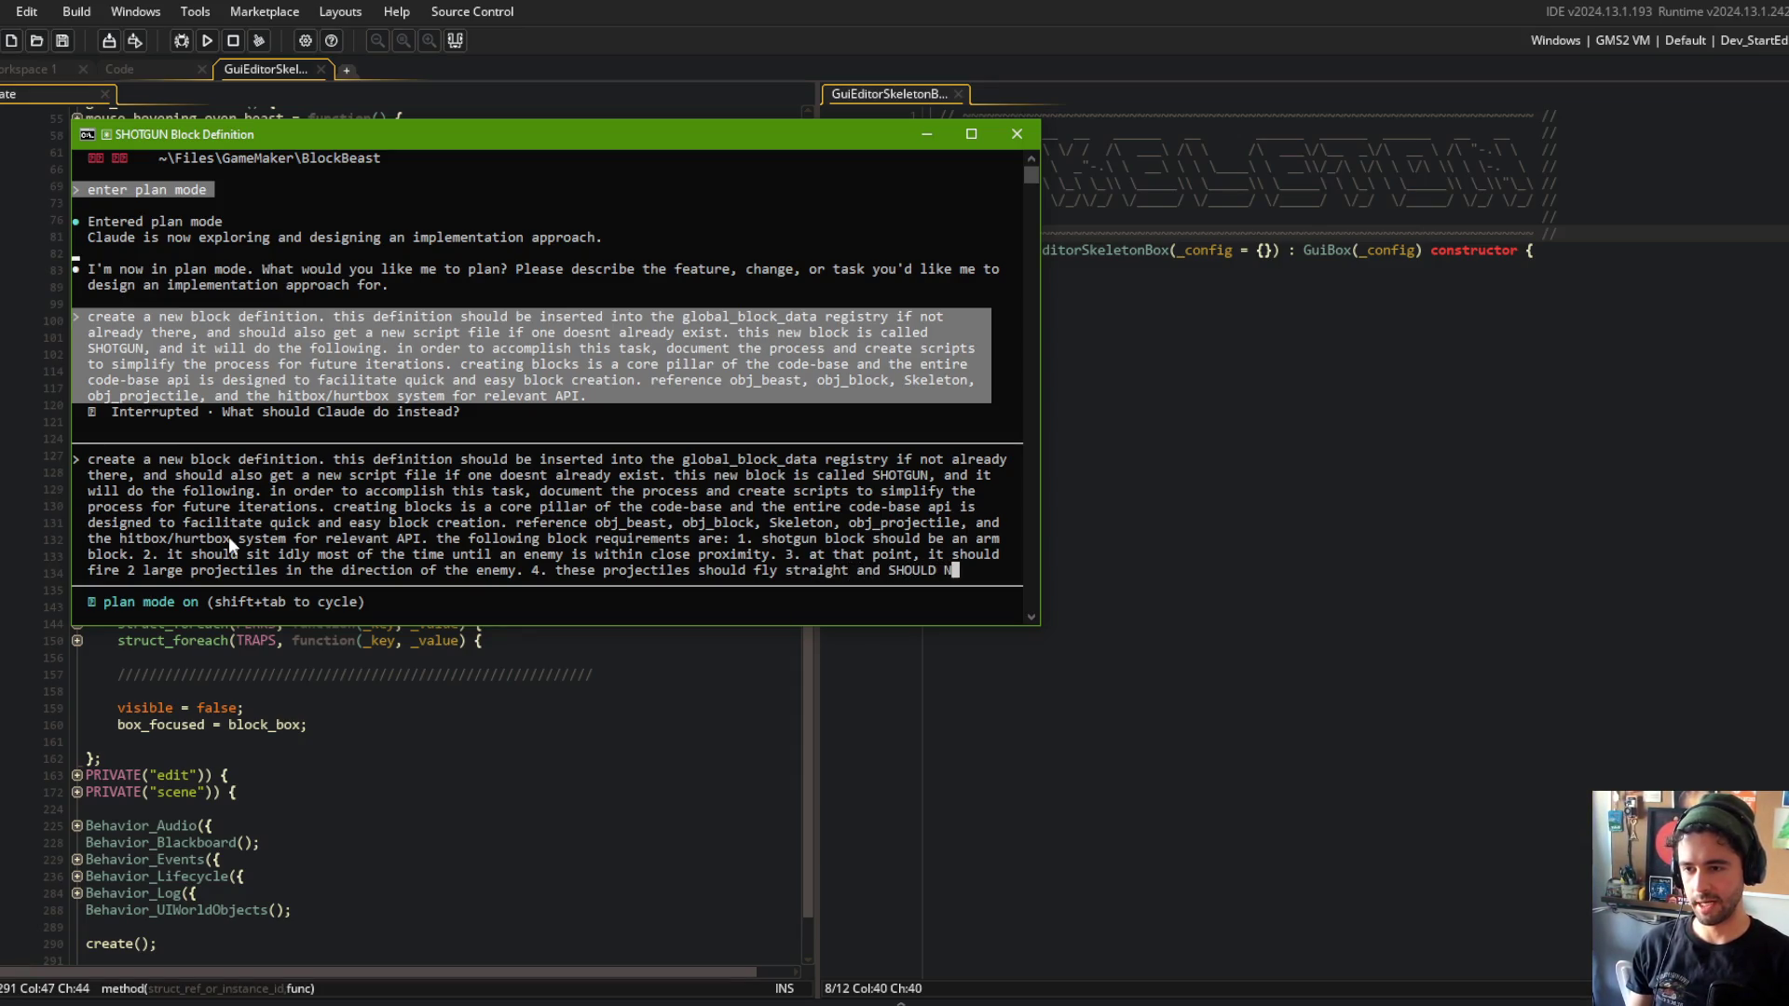
{"action": "type", "text": "OT ho"}
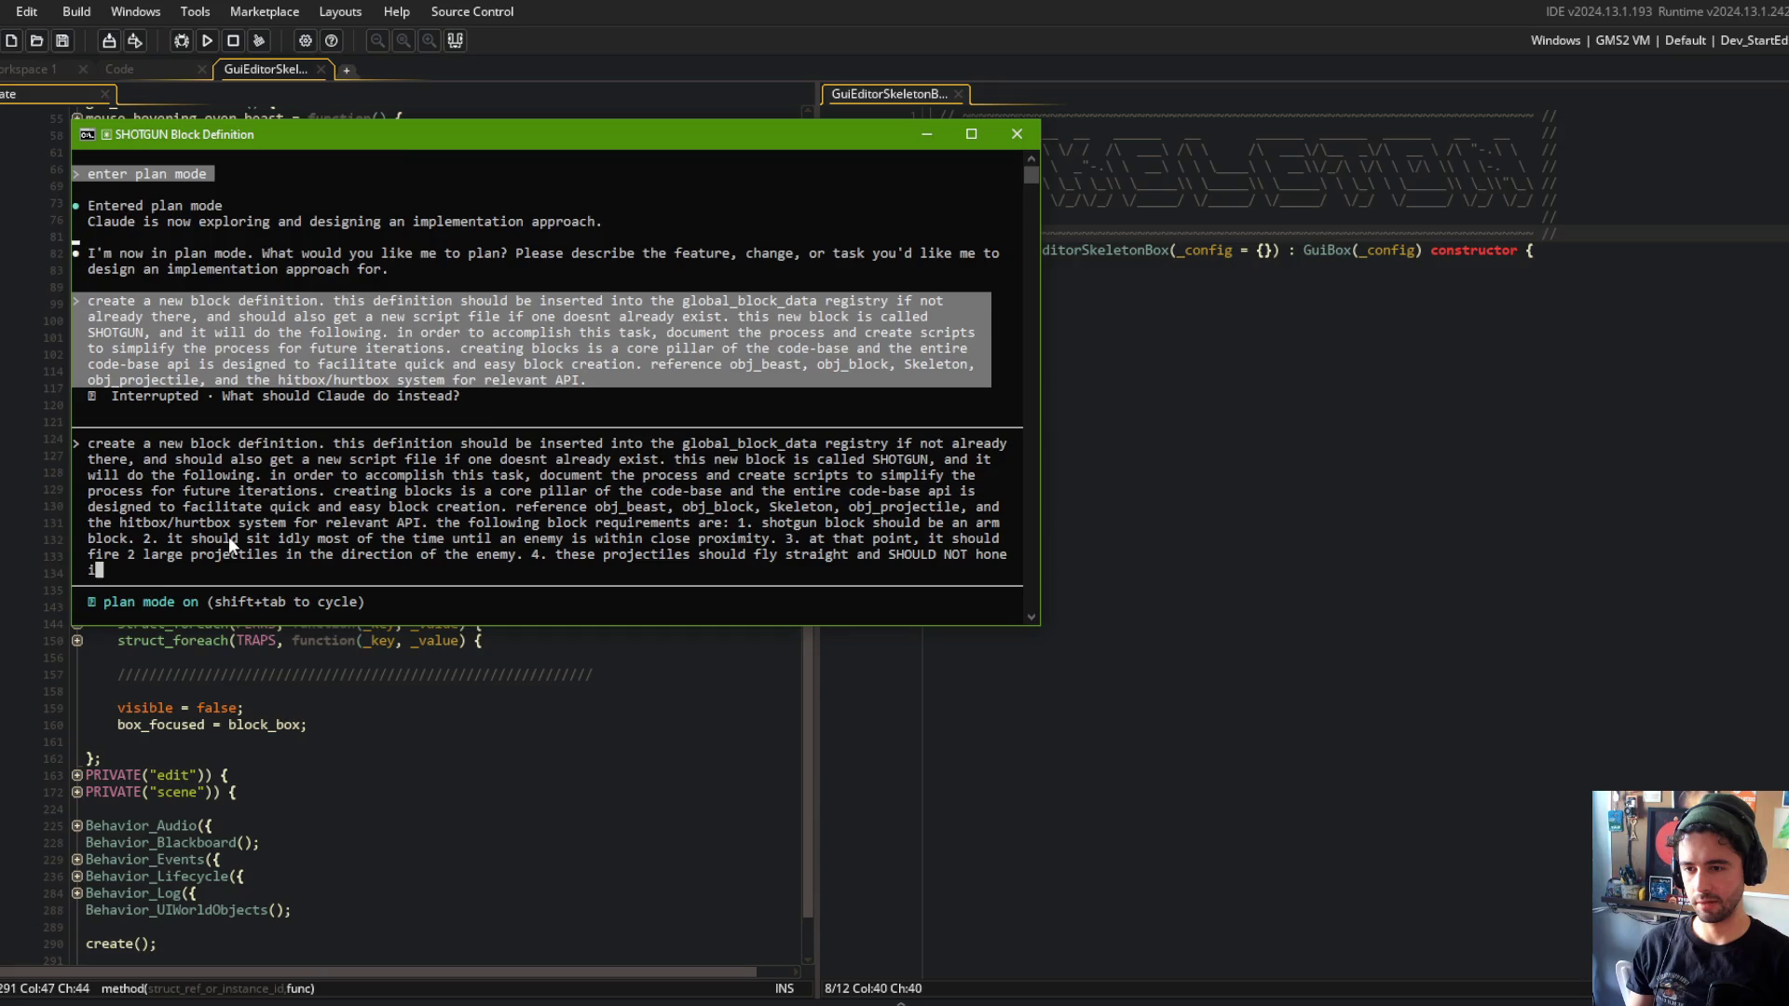
{"action": "type", "text": "ne"}
{"action": "type", "text": " in towar"}
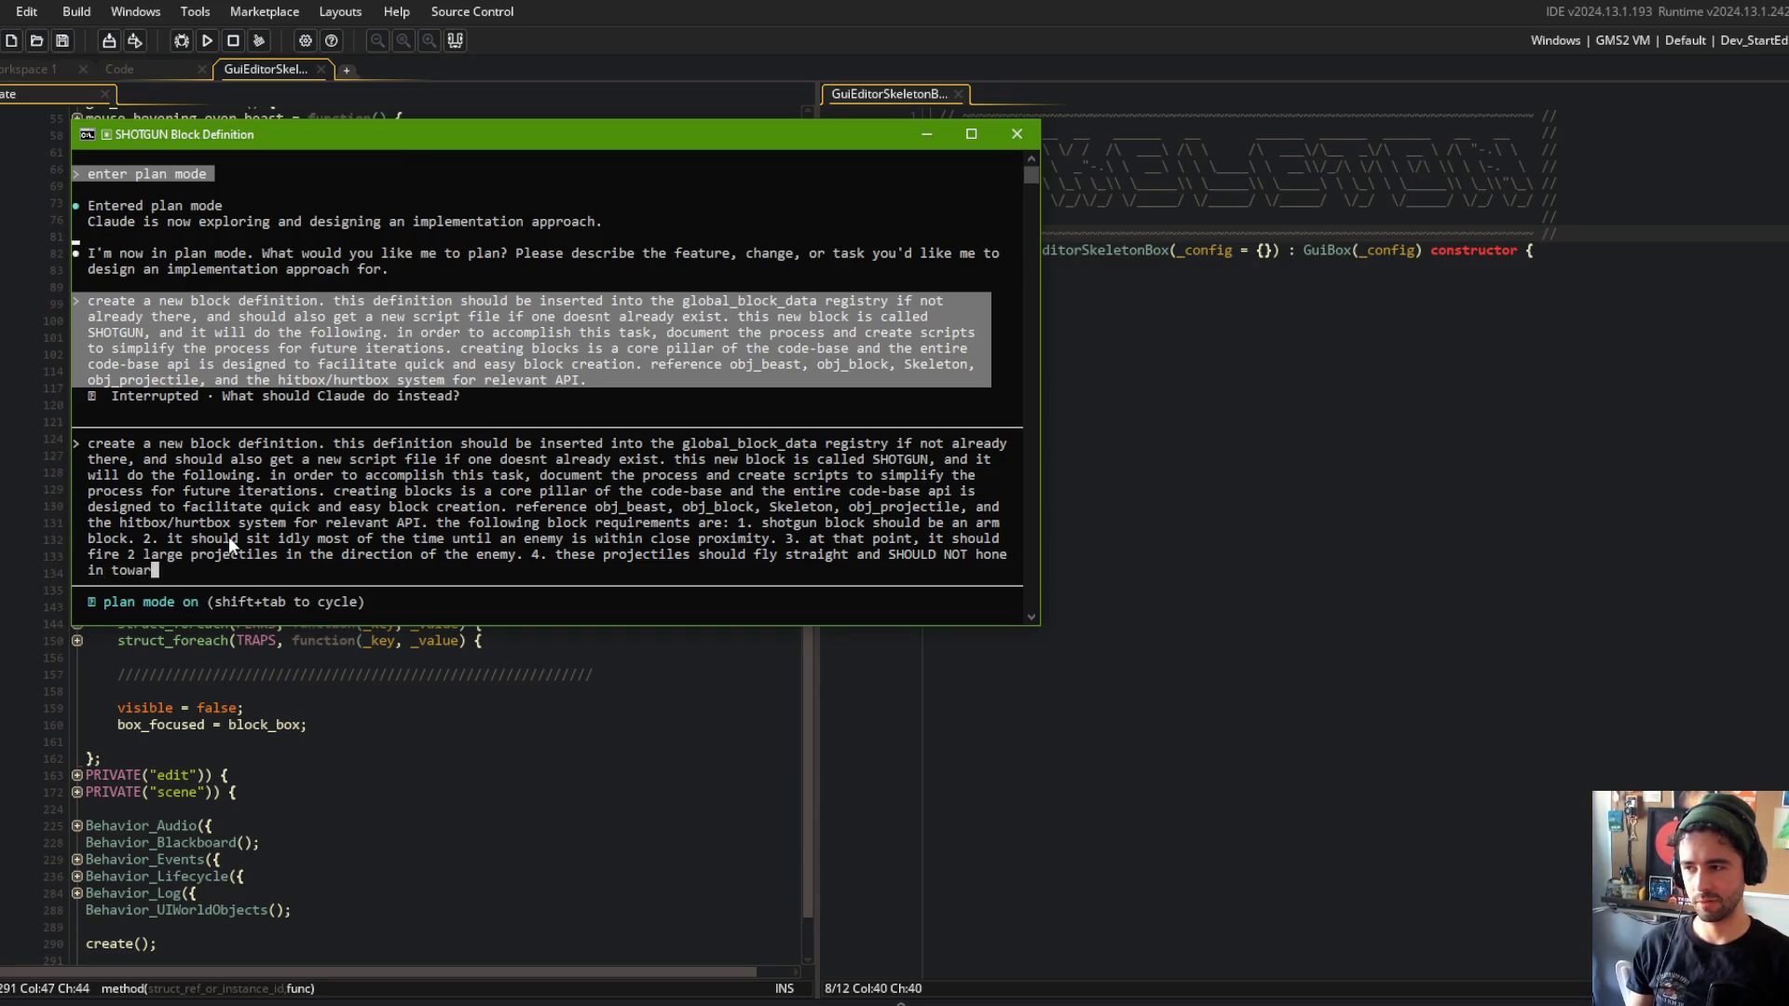
{"action": "type", "text": "ds the ene"}
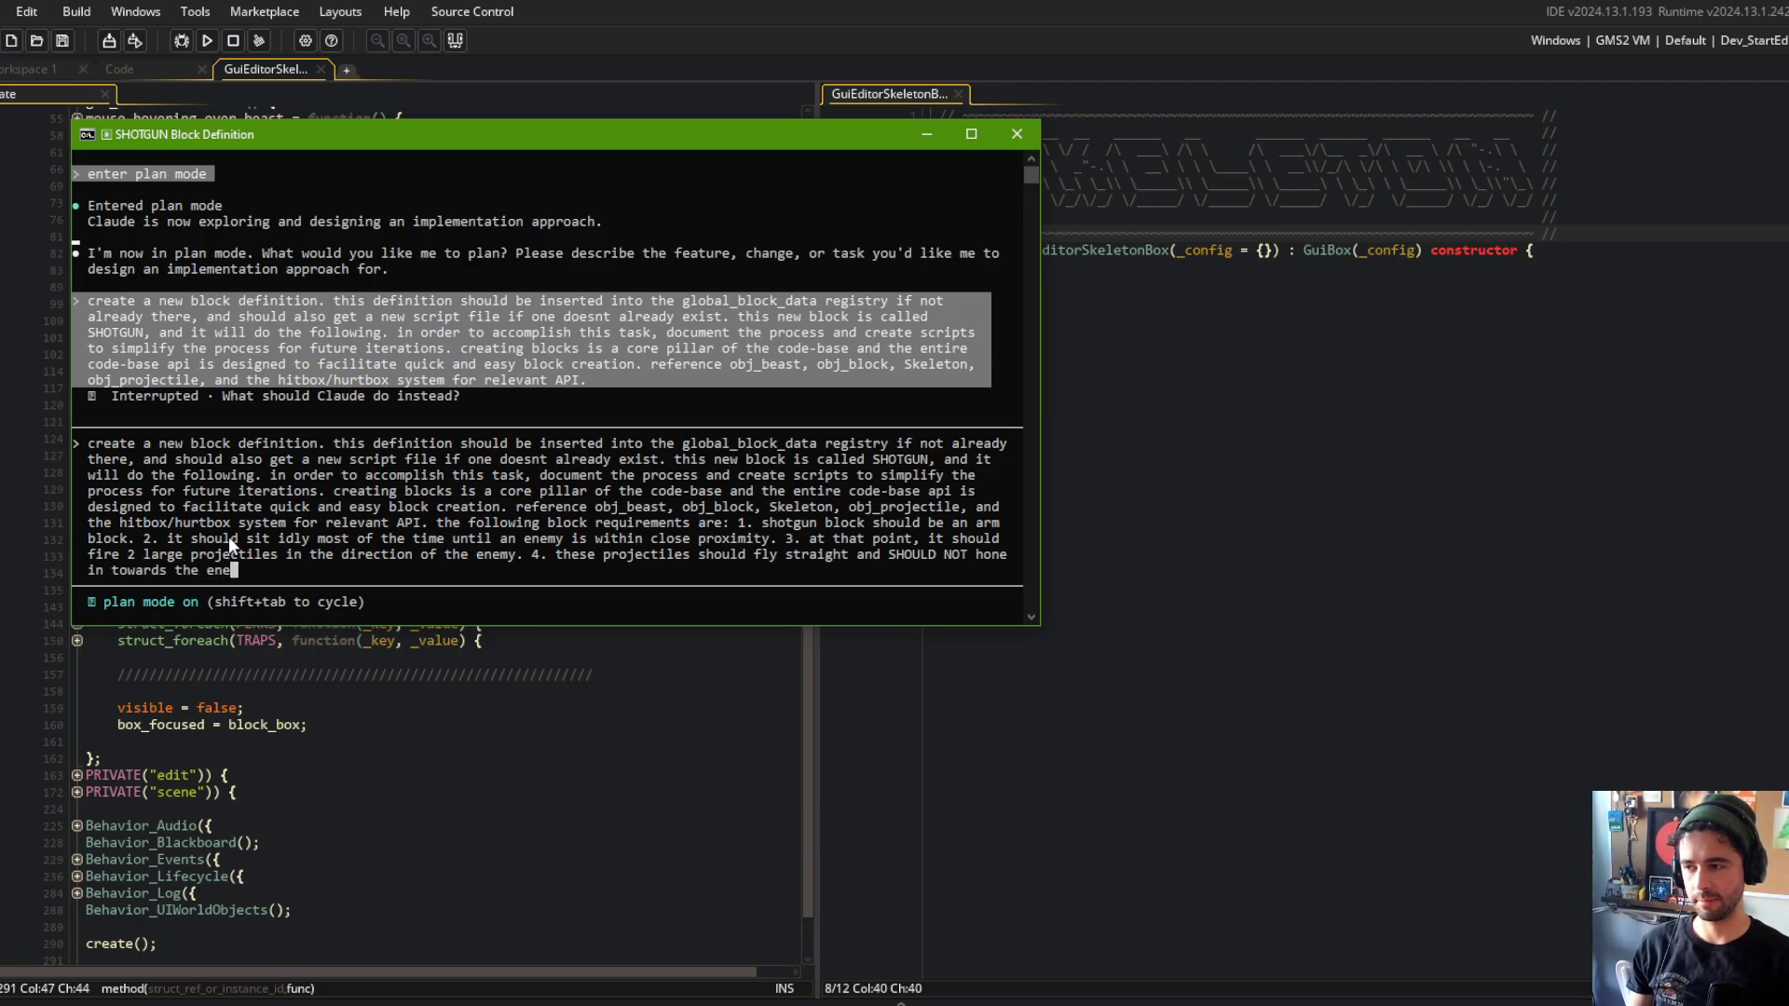
{"action": "type", "text": "my after "}
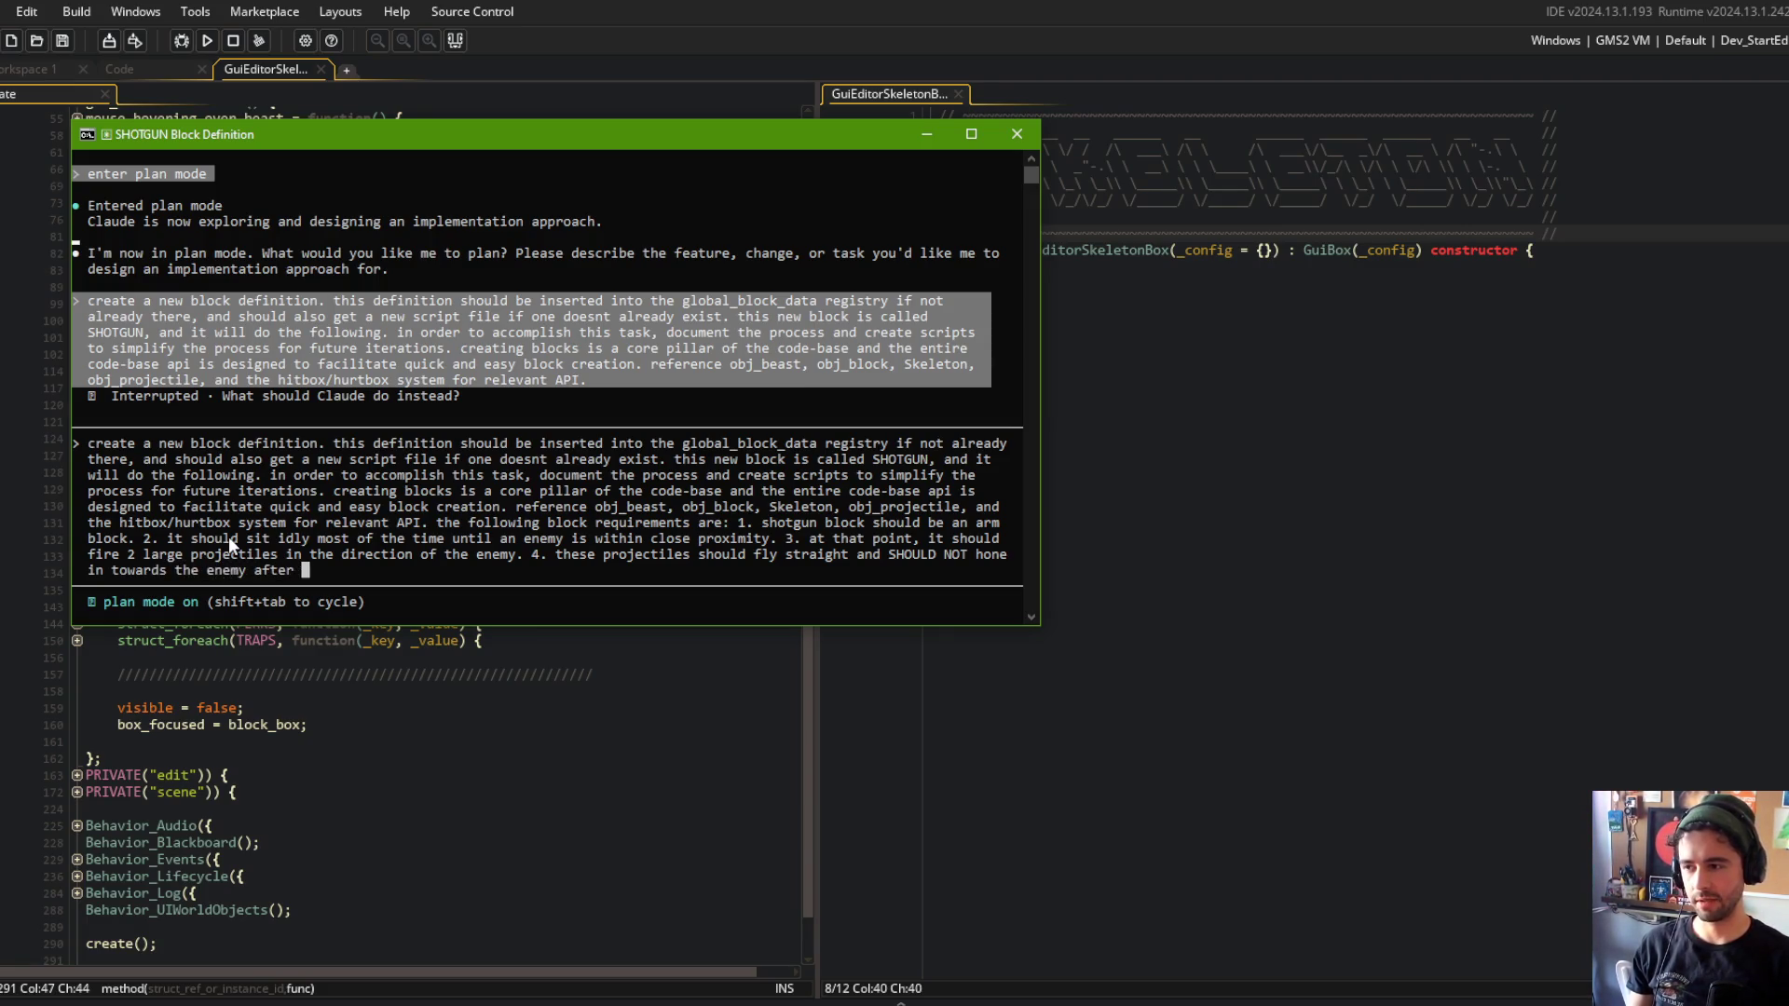
{"action": "type", "text": "initial cration"}
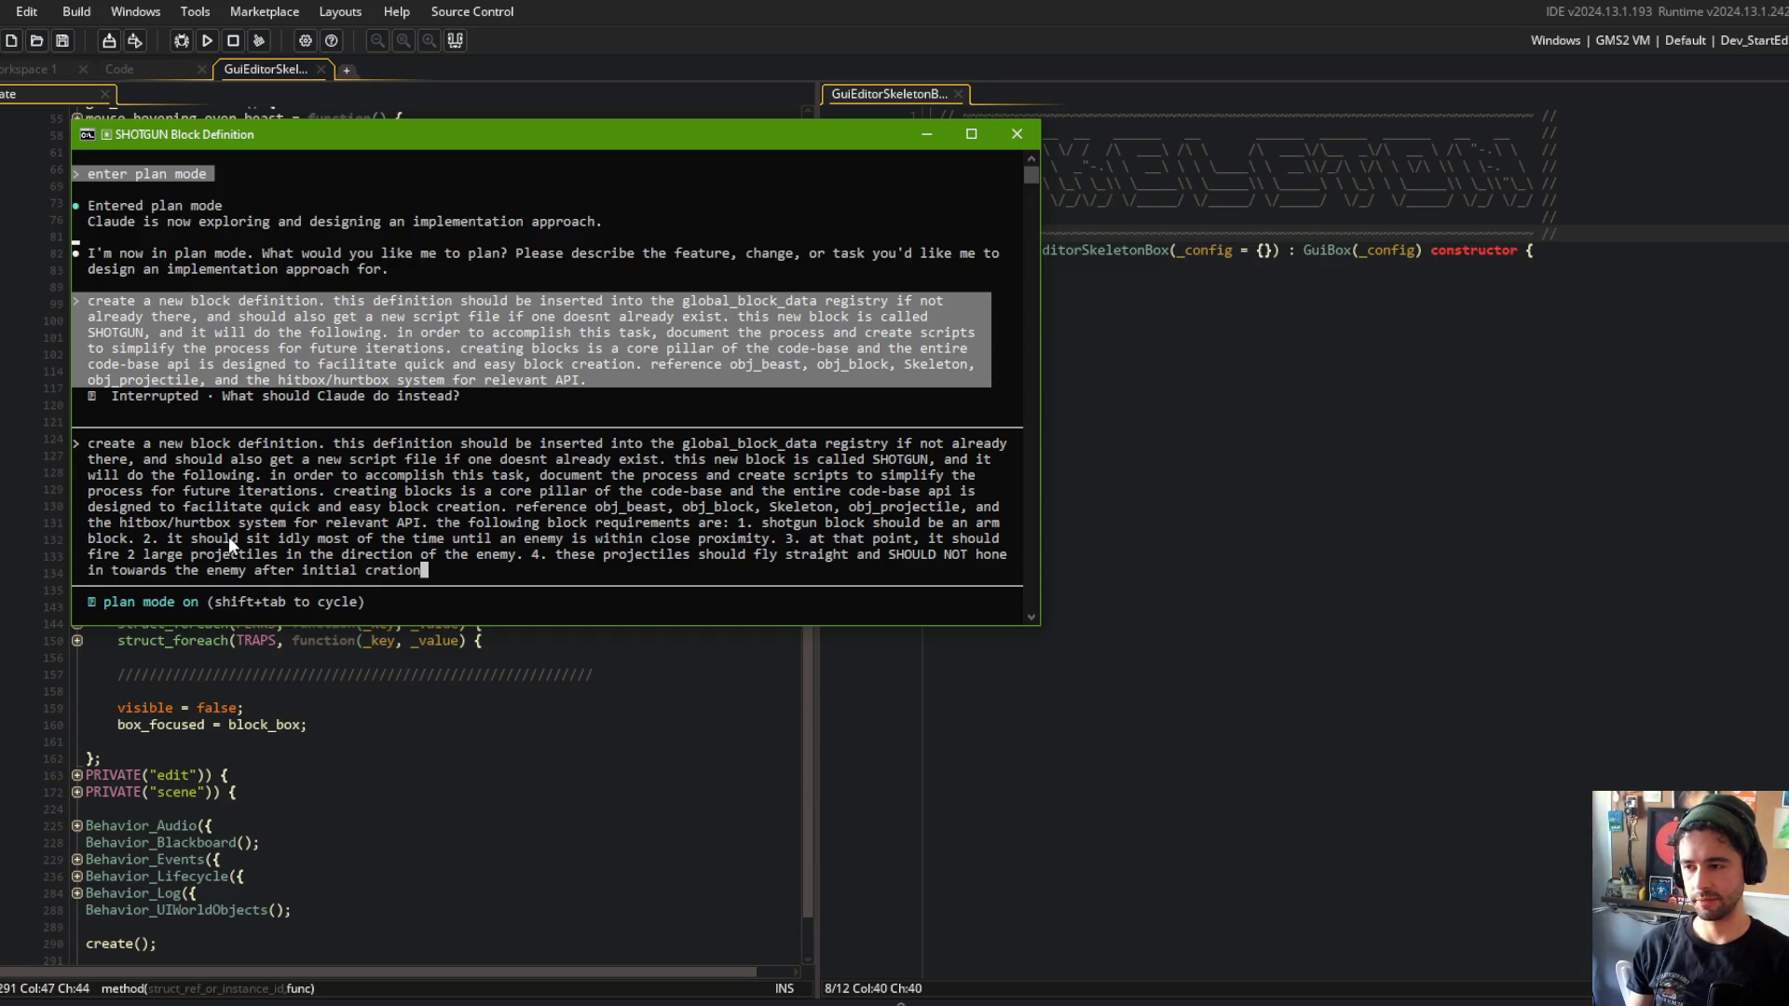
{"action": "key", "text": "BackSpace"}
{"action": "key", "text": "BackSpace"}
{"action": "key", "text": "BackSpace"}
{"action": "key", "text": "BackSpace"}
{"action": "key", "text": "BackSpace"}
{"action": "type", "text": "eation. "}
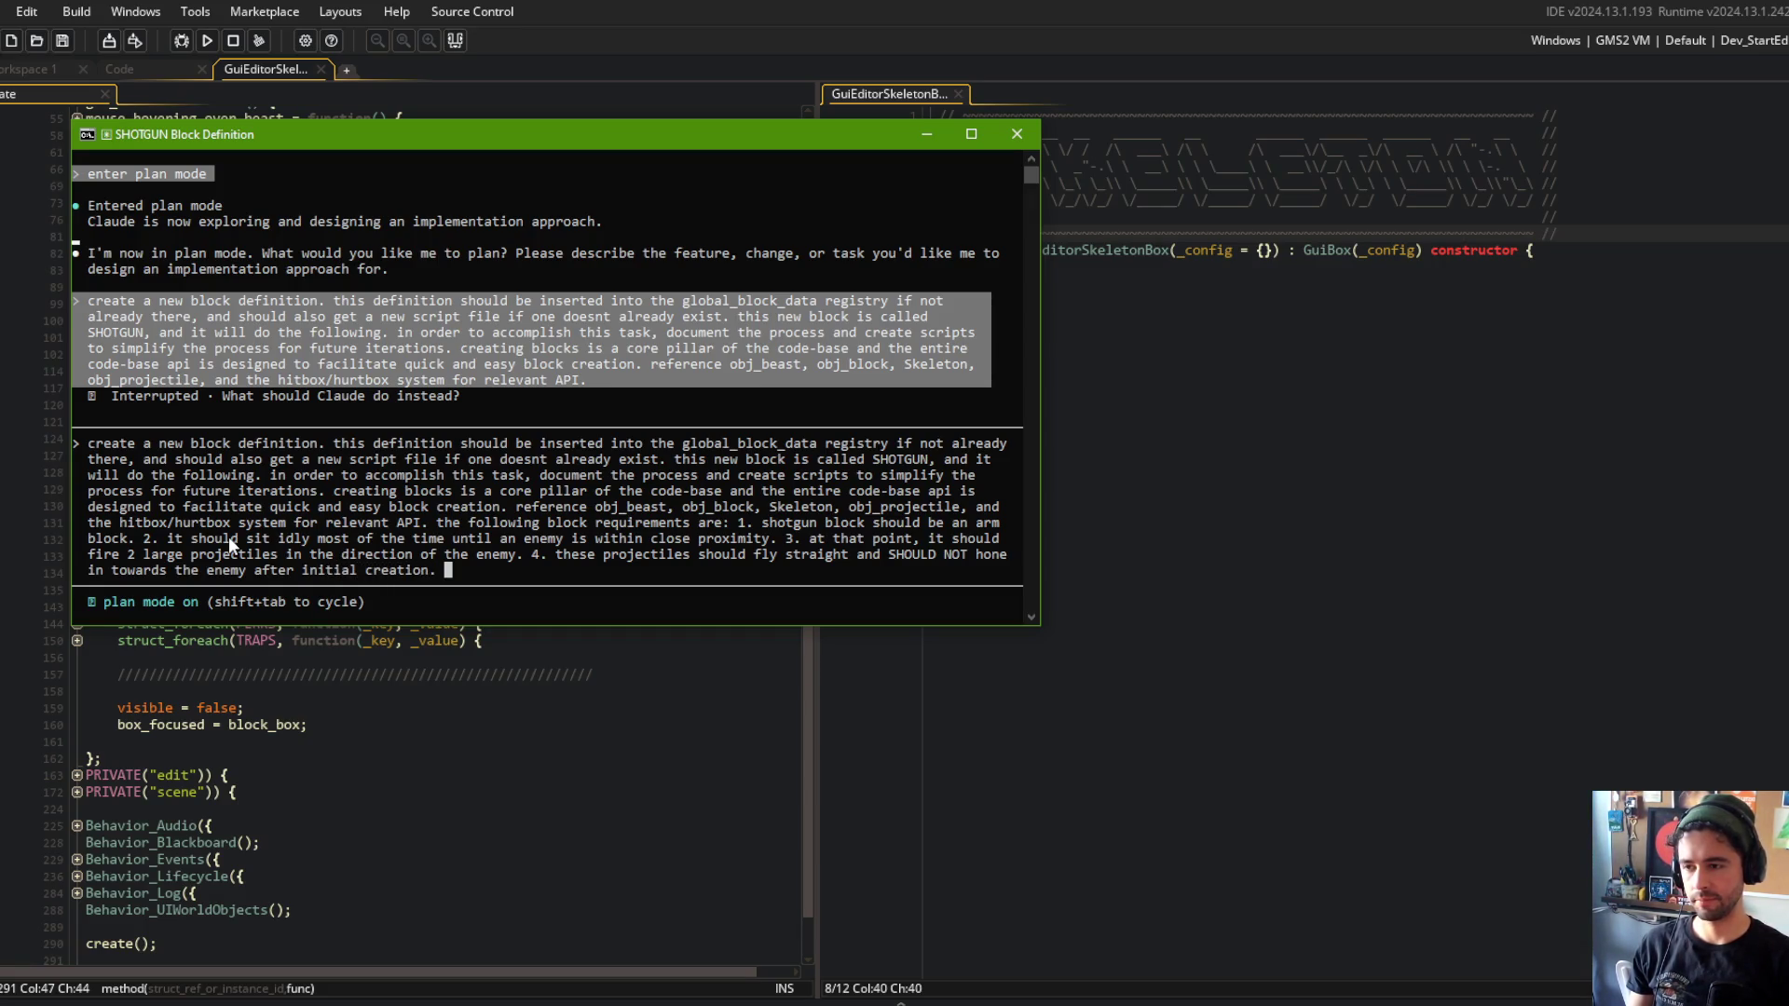
{"action": "type", "text": "5. the projec"}
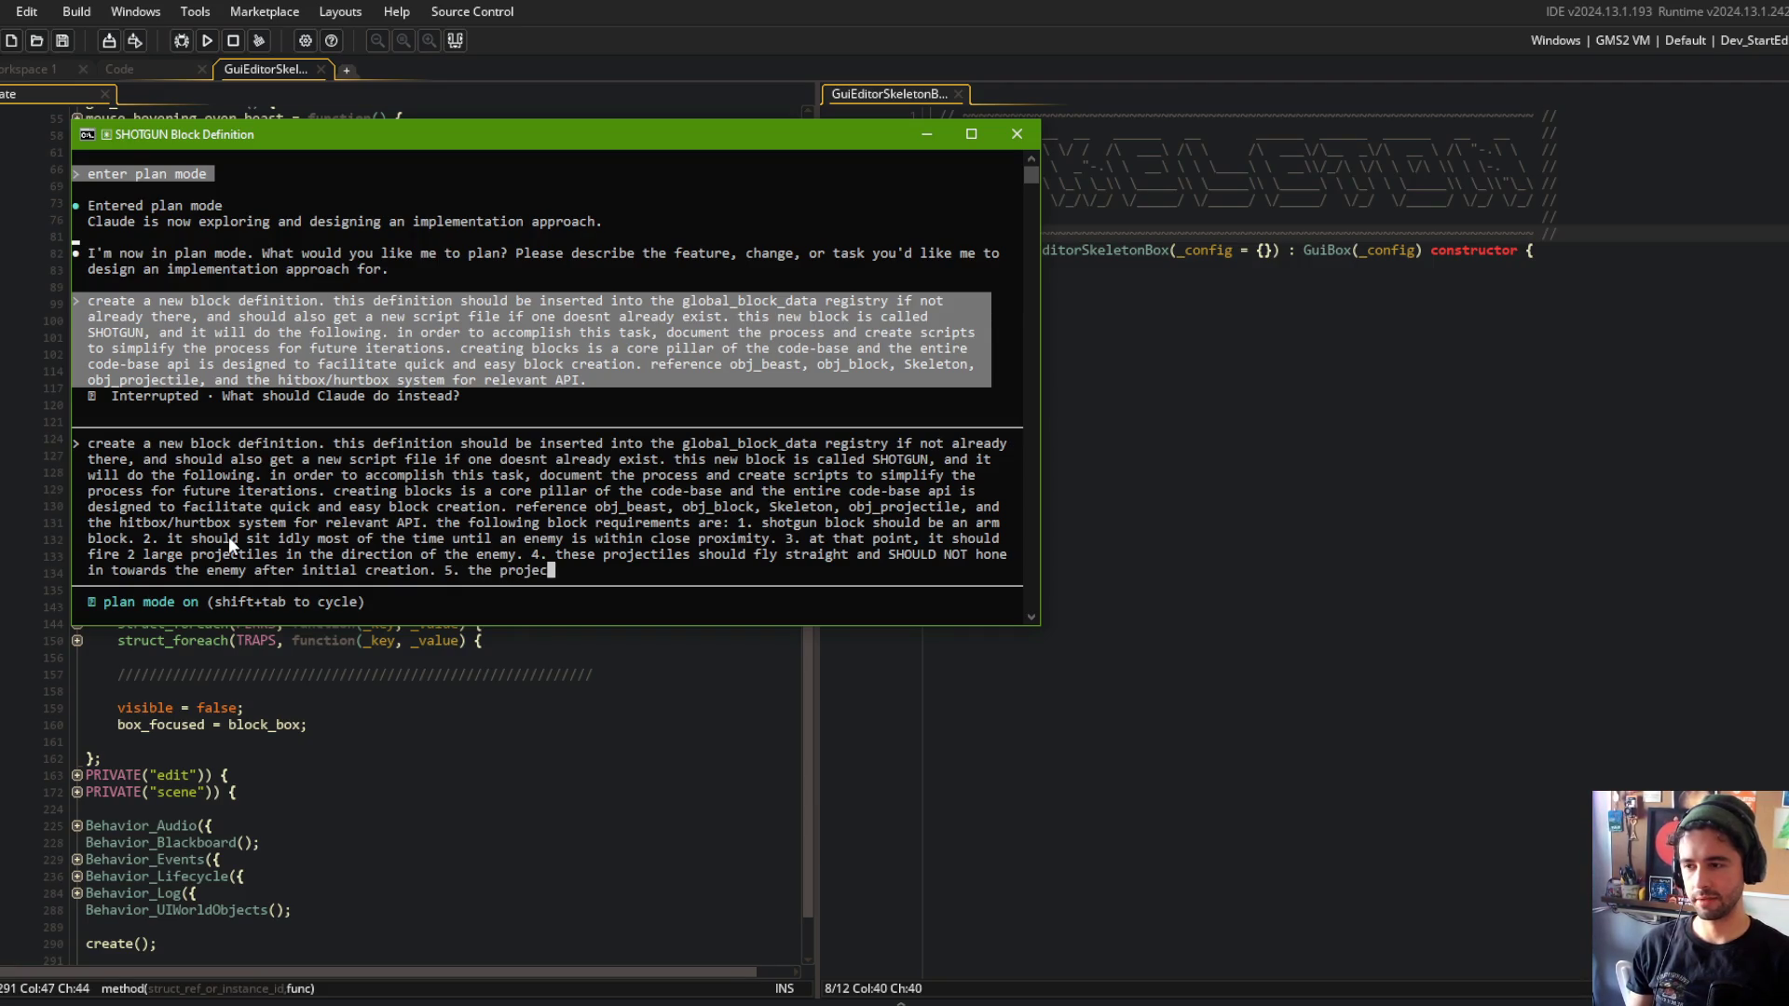
{"action": "type", "text": "tiles should be"}
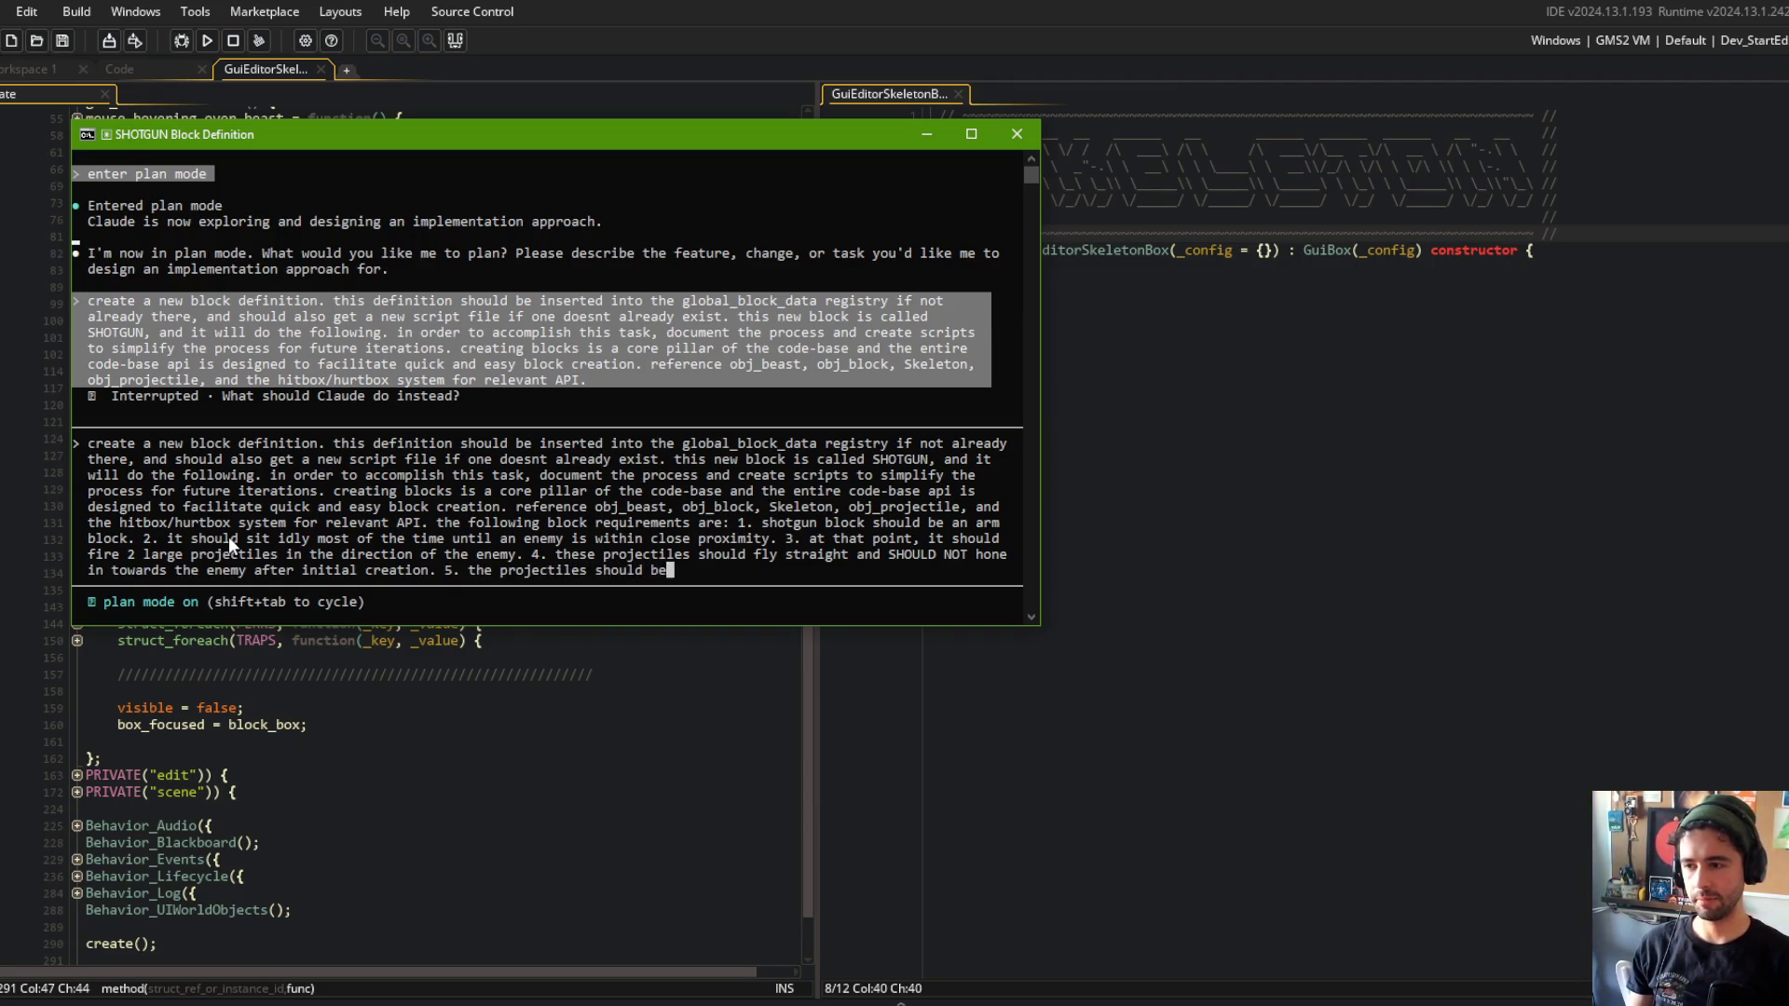
{"action": "type", "text": " pretty large"}
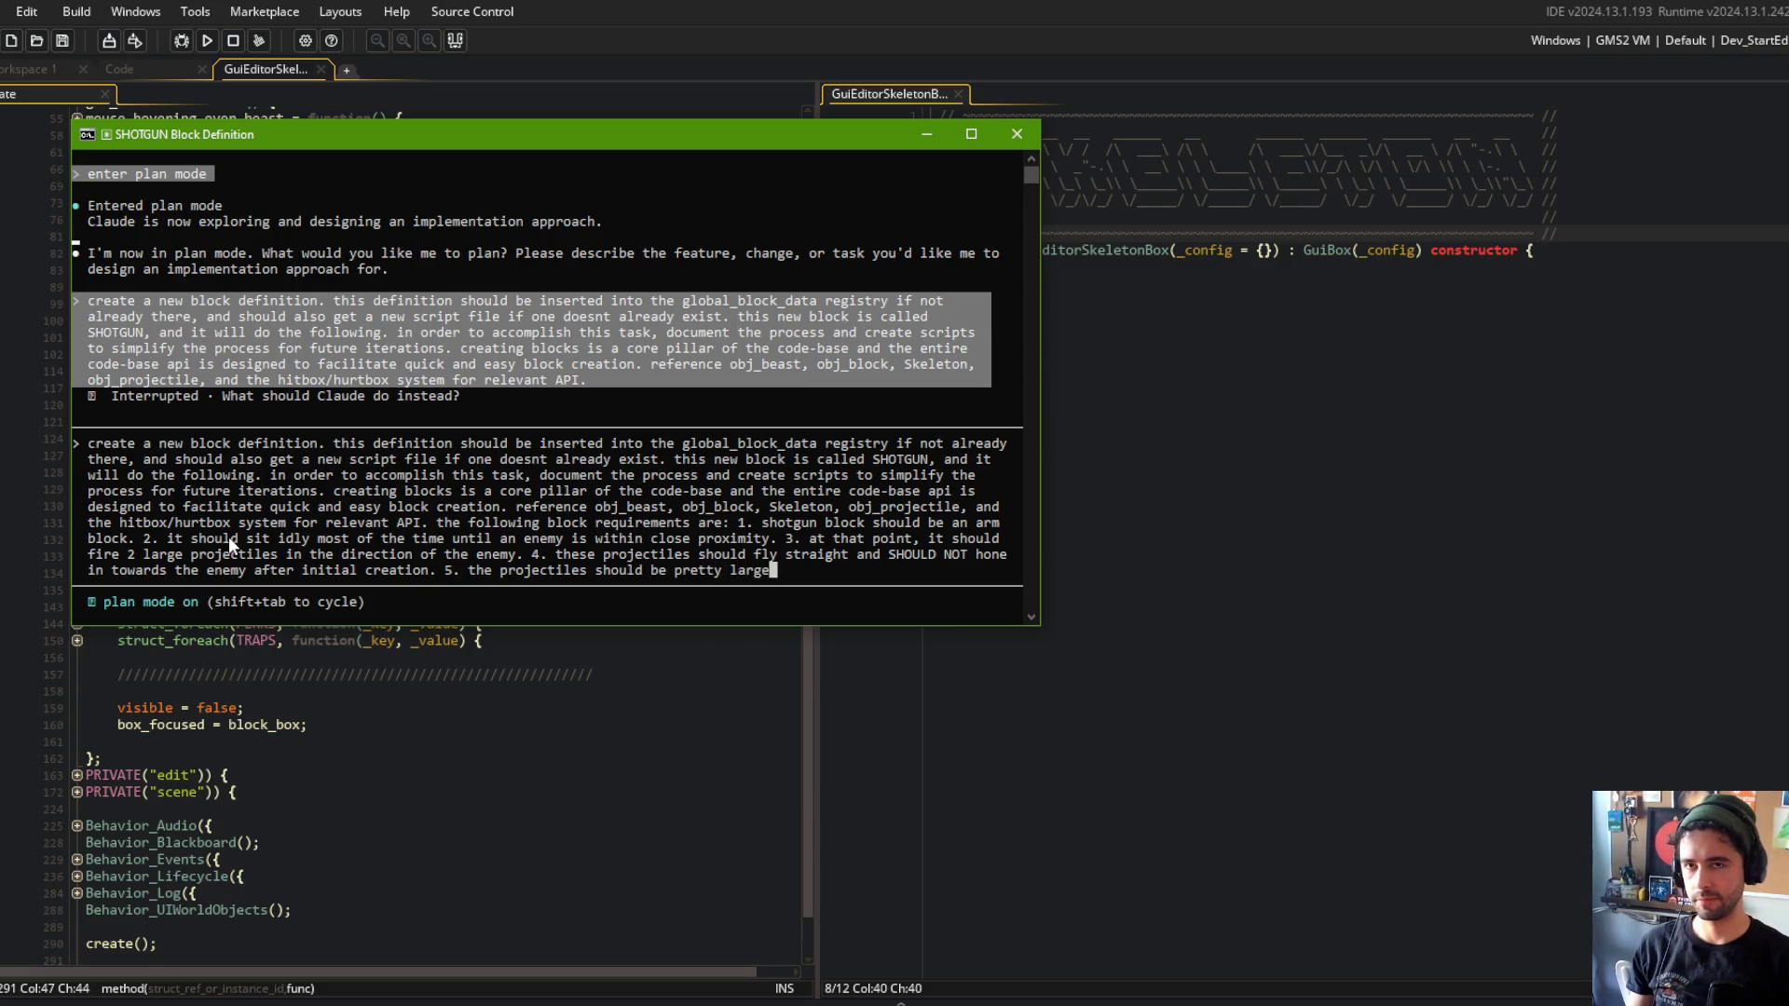
{"action": "type", "text": " simulating "}
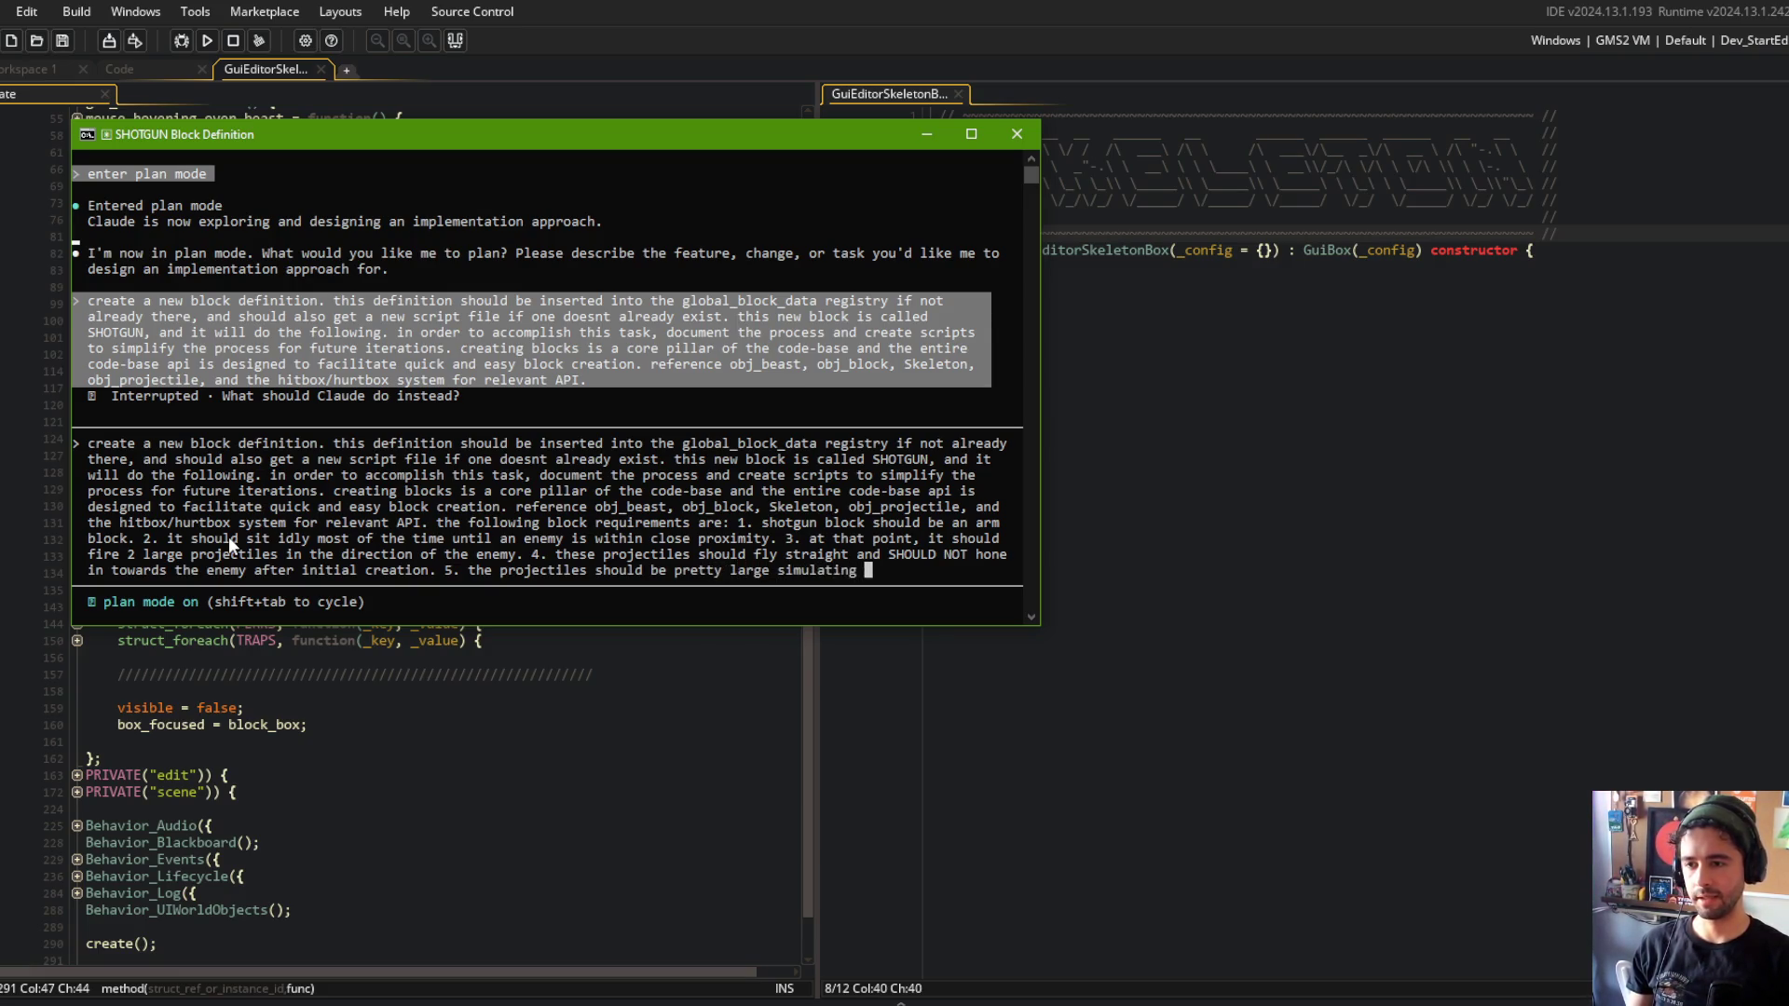
{"action": "type", "text": "an ind"}
{"action": "type", "text": " game as"}
{"action": "key", "text": "BackSpace"}
{"action": "key", "text": "BackSpace"}
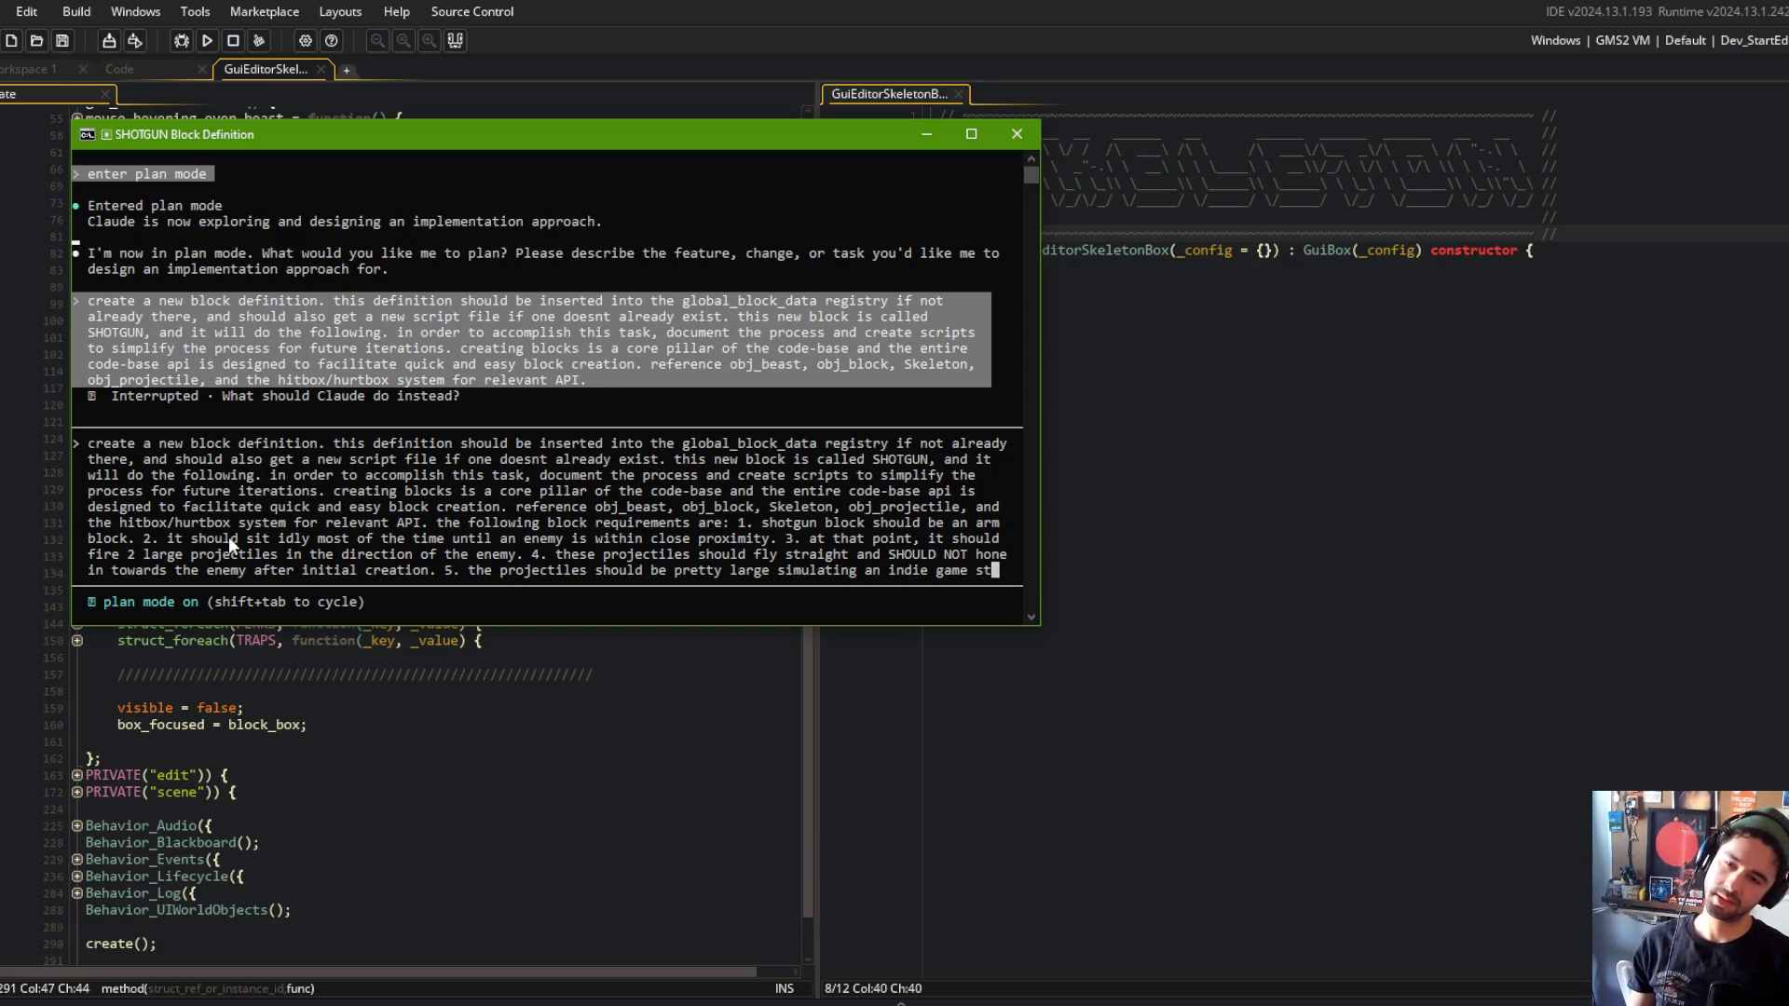
Add requirements 6–8: fast velocity with quick falloff, short lifespan, hitboxes using the existing hitbox system.
{"action": "type", "text": "style."}
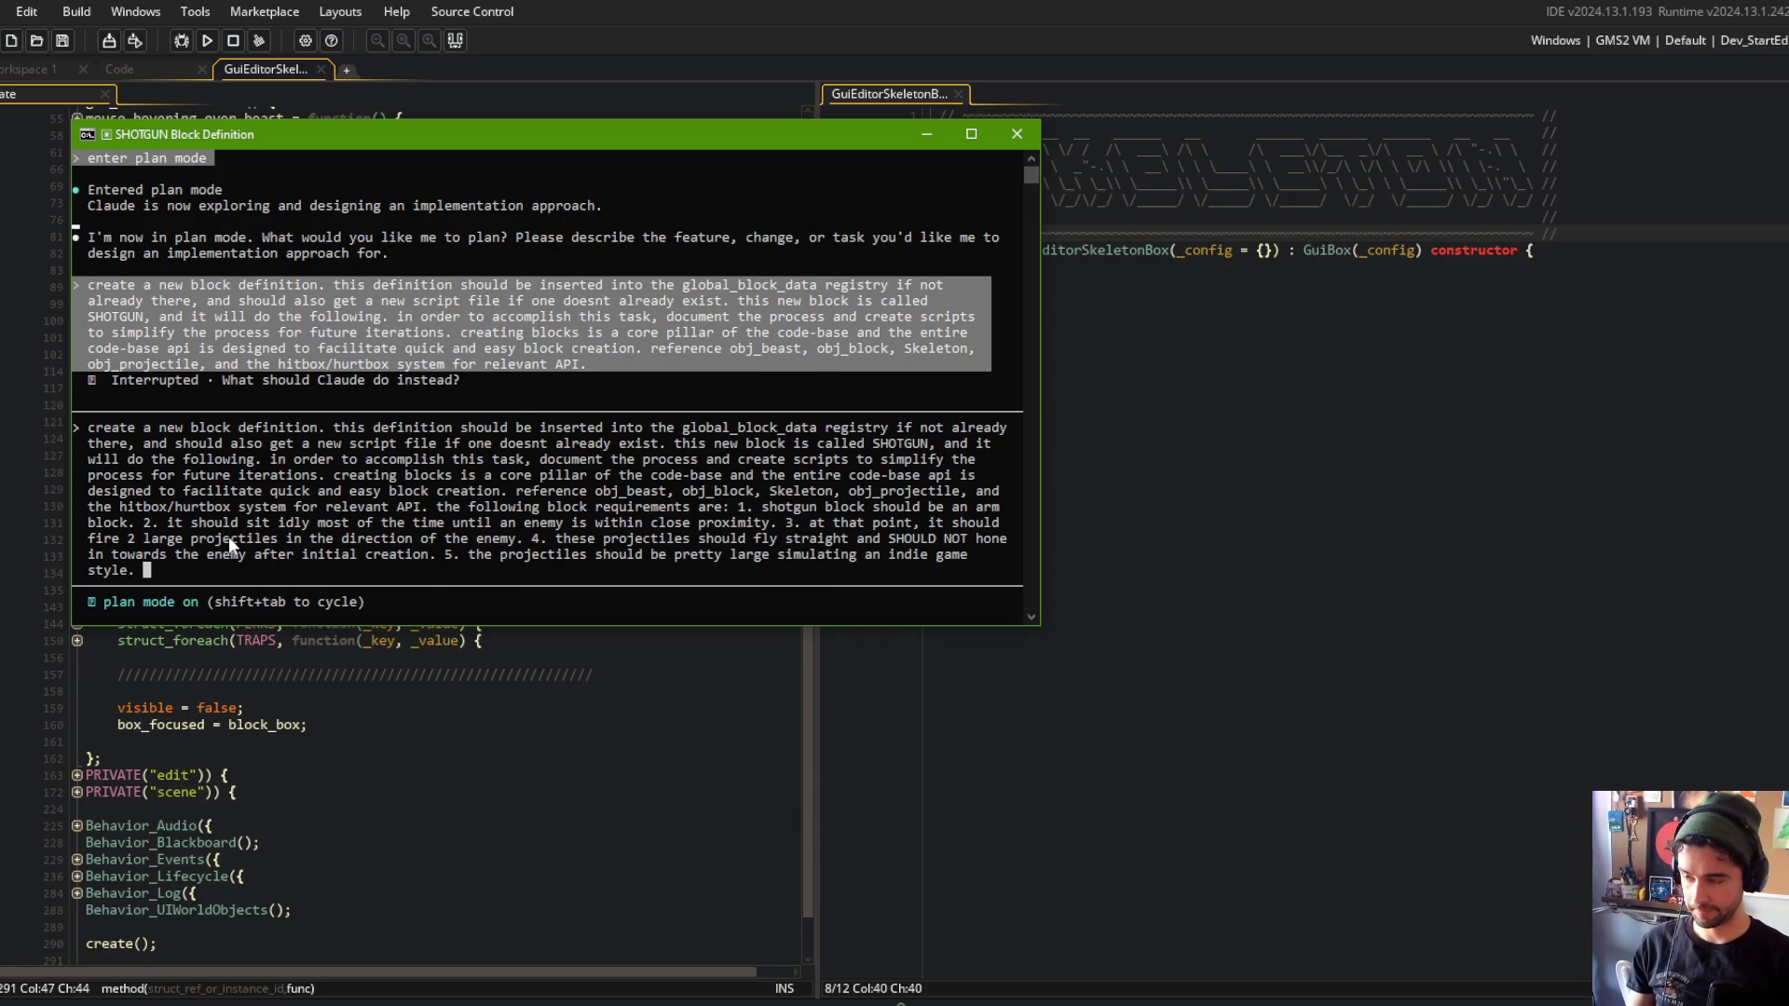
{"action": "type", "text": " 6. the p"}
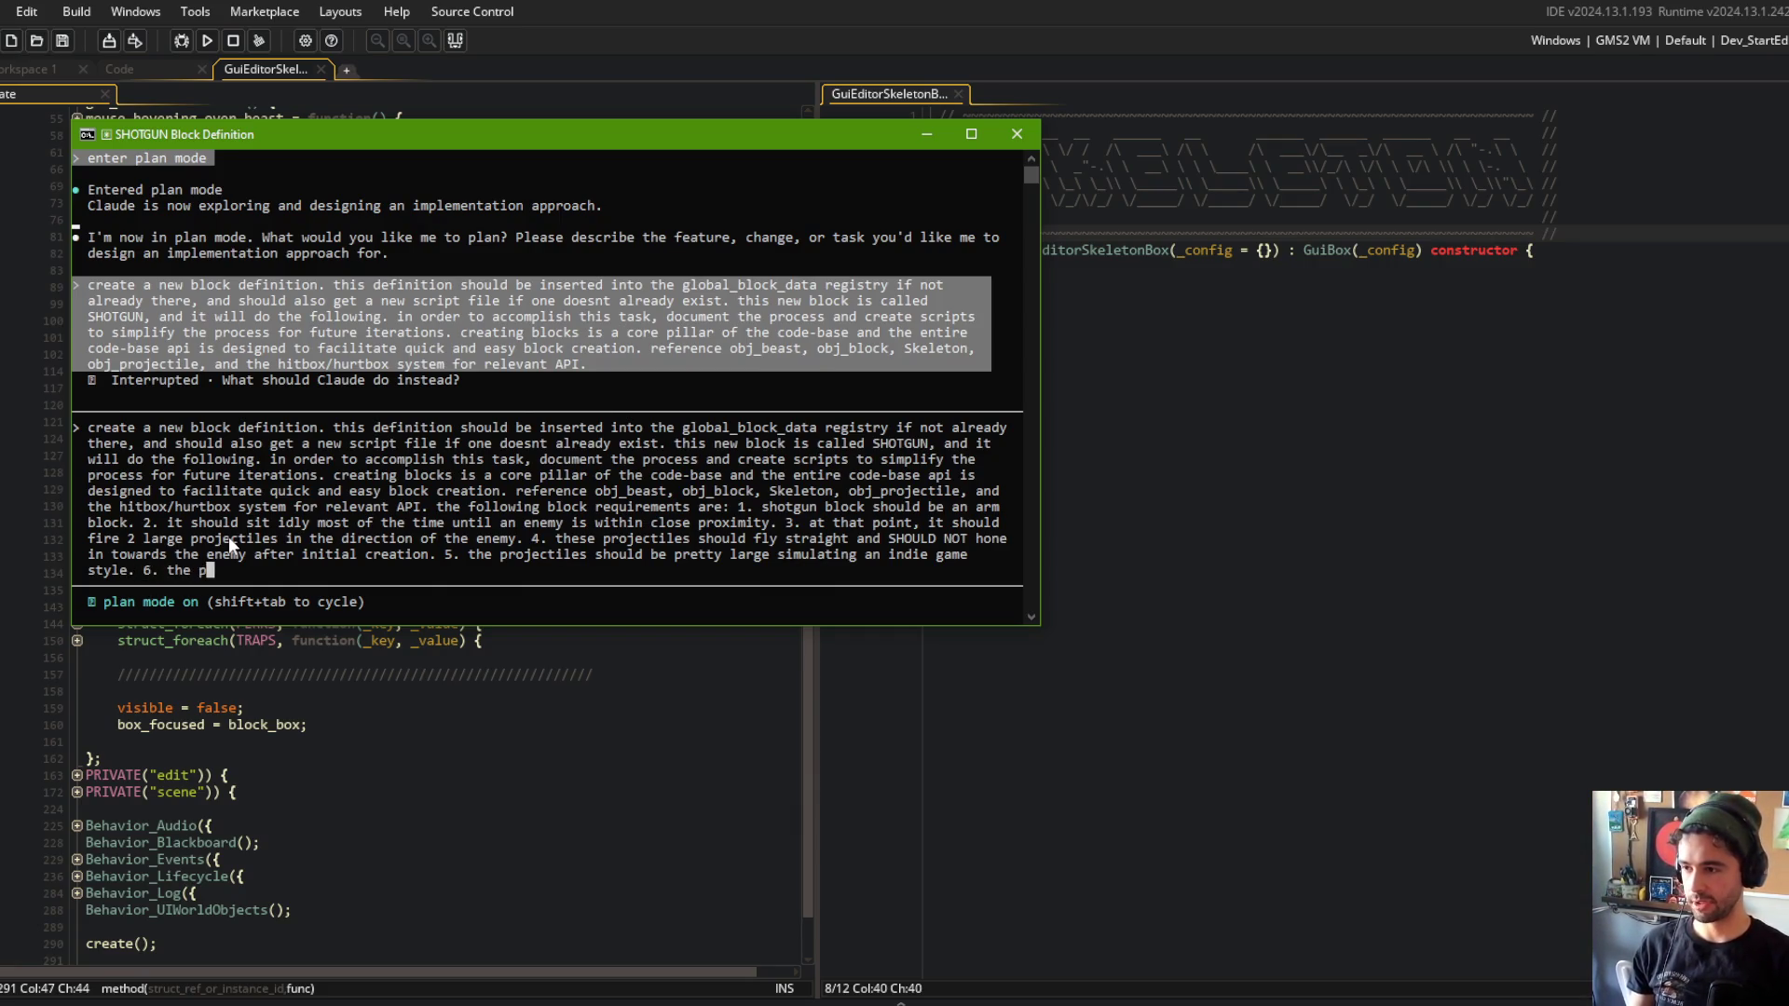
{"action": "type", "text": "rojectiles should have "}
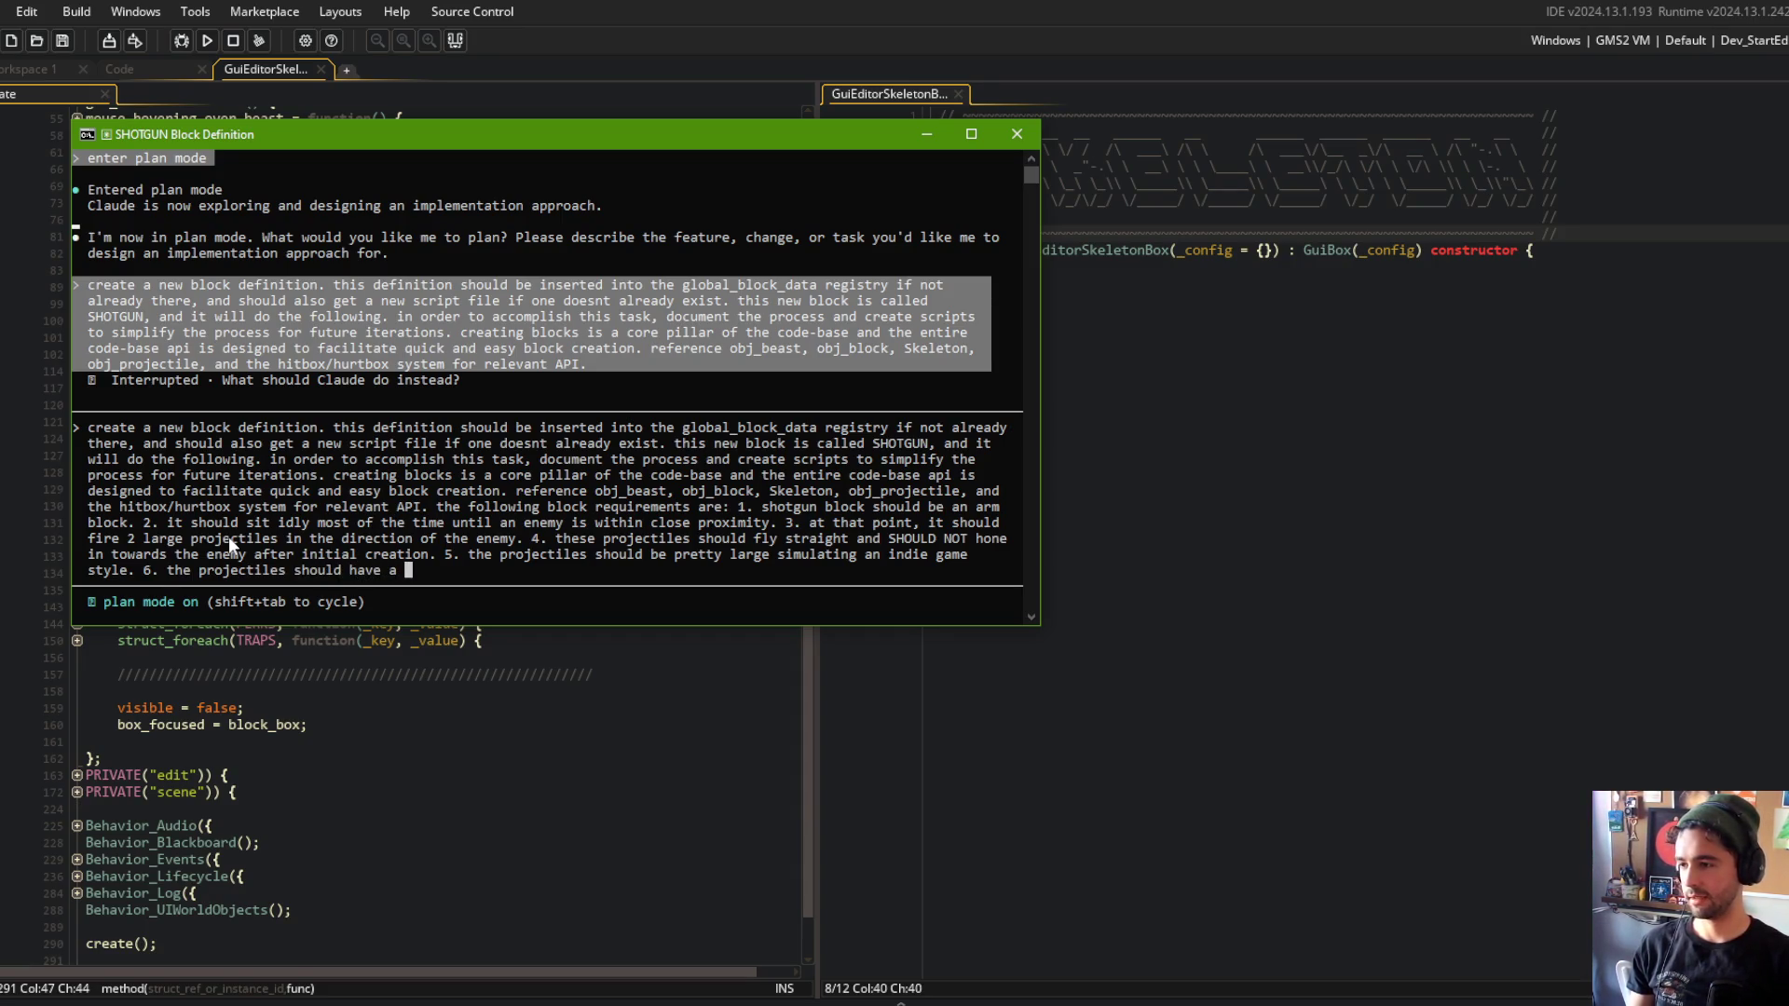
{"action": "type", "text": "a fast initial vol"}
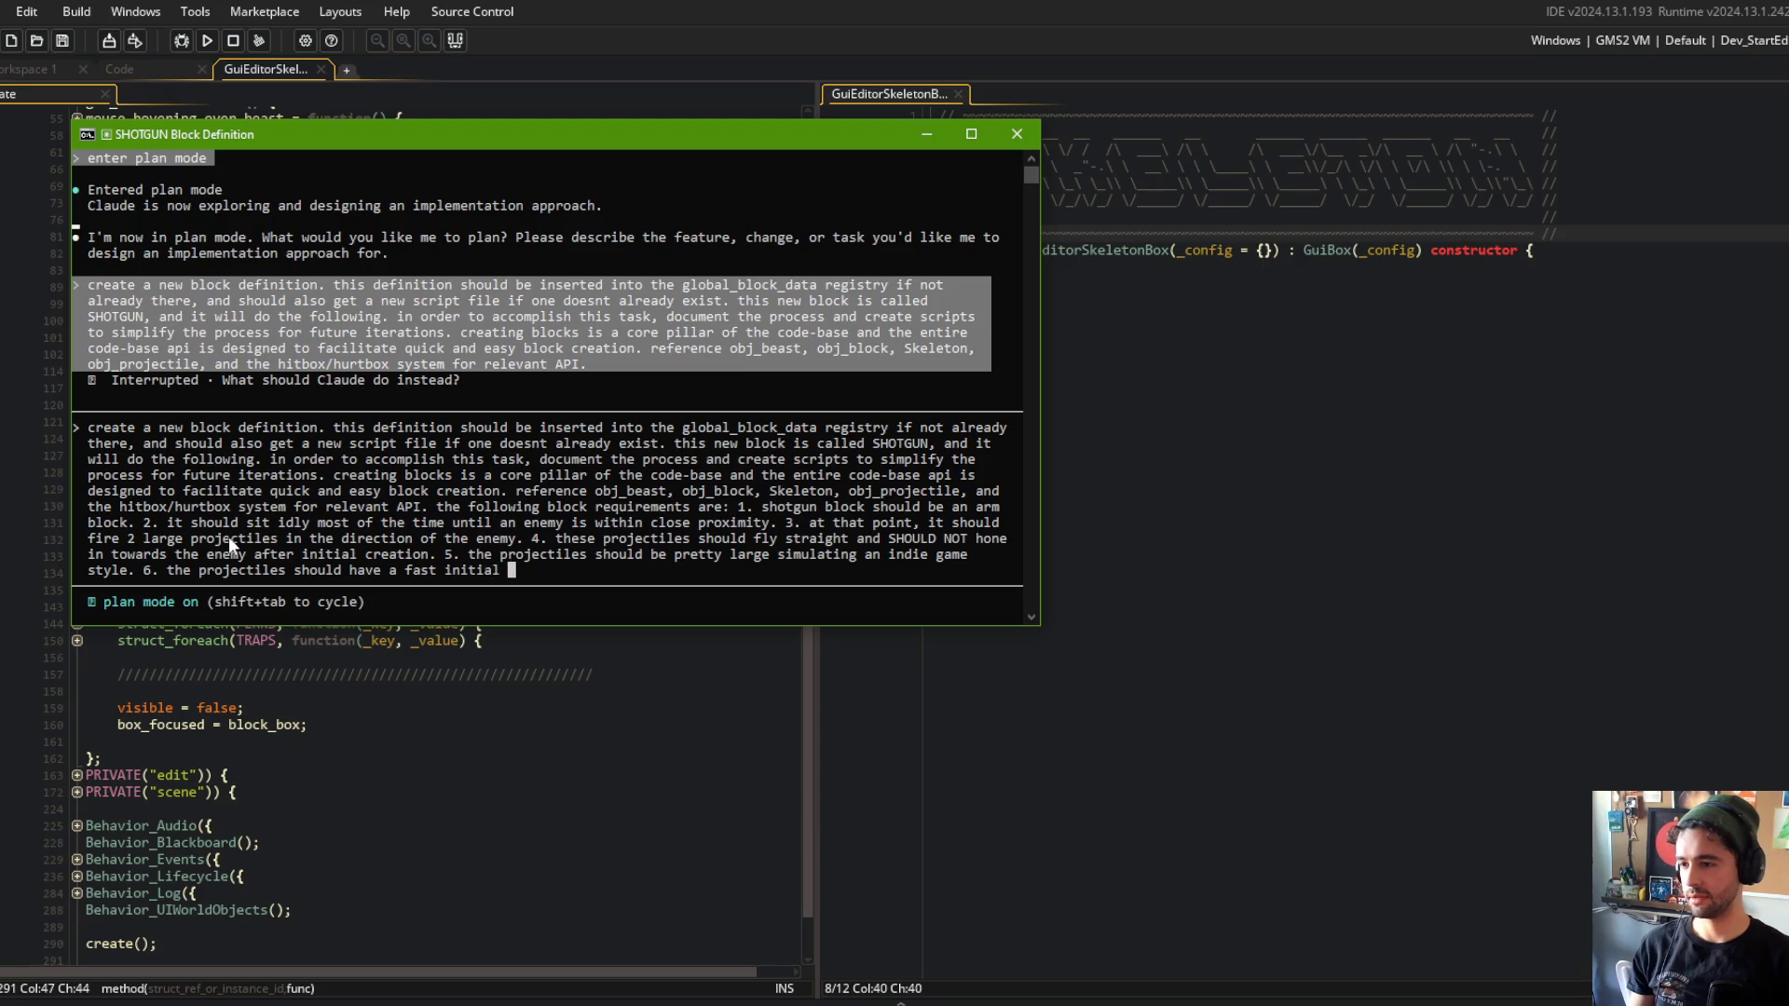
{"action": "key", "text": "BackSpace"}
{"action": "key", "text": "BackSpace"}
{"action": "type", "text": "el"}
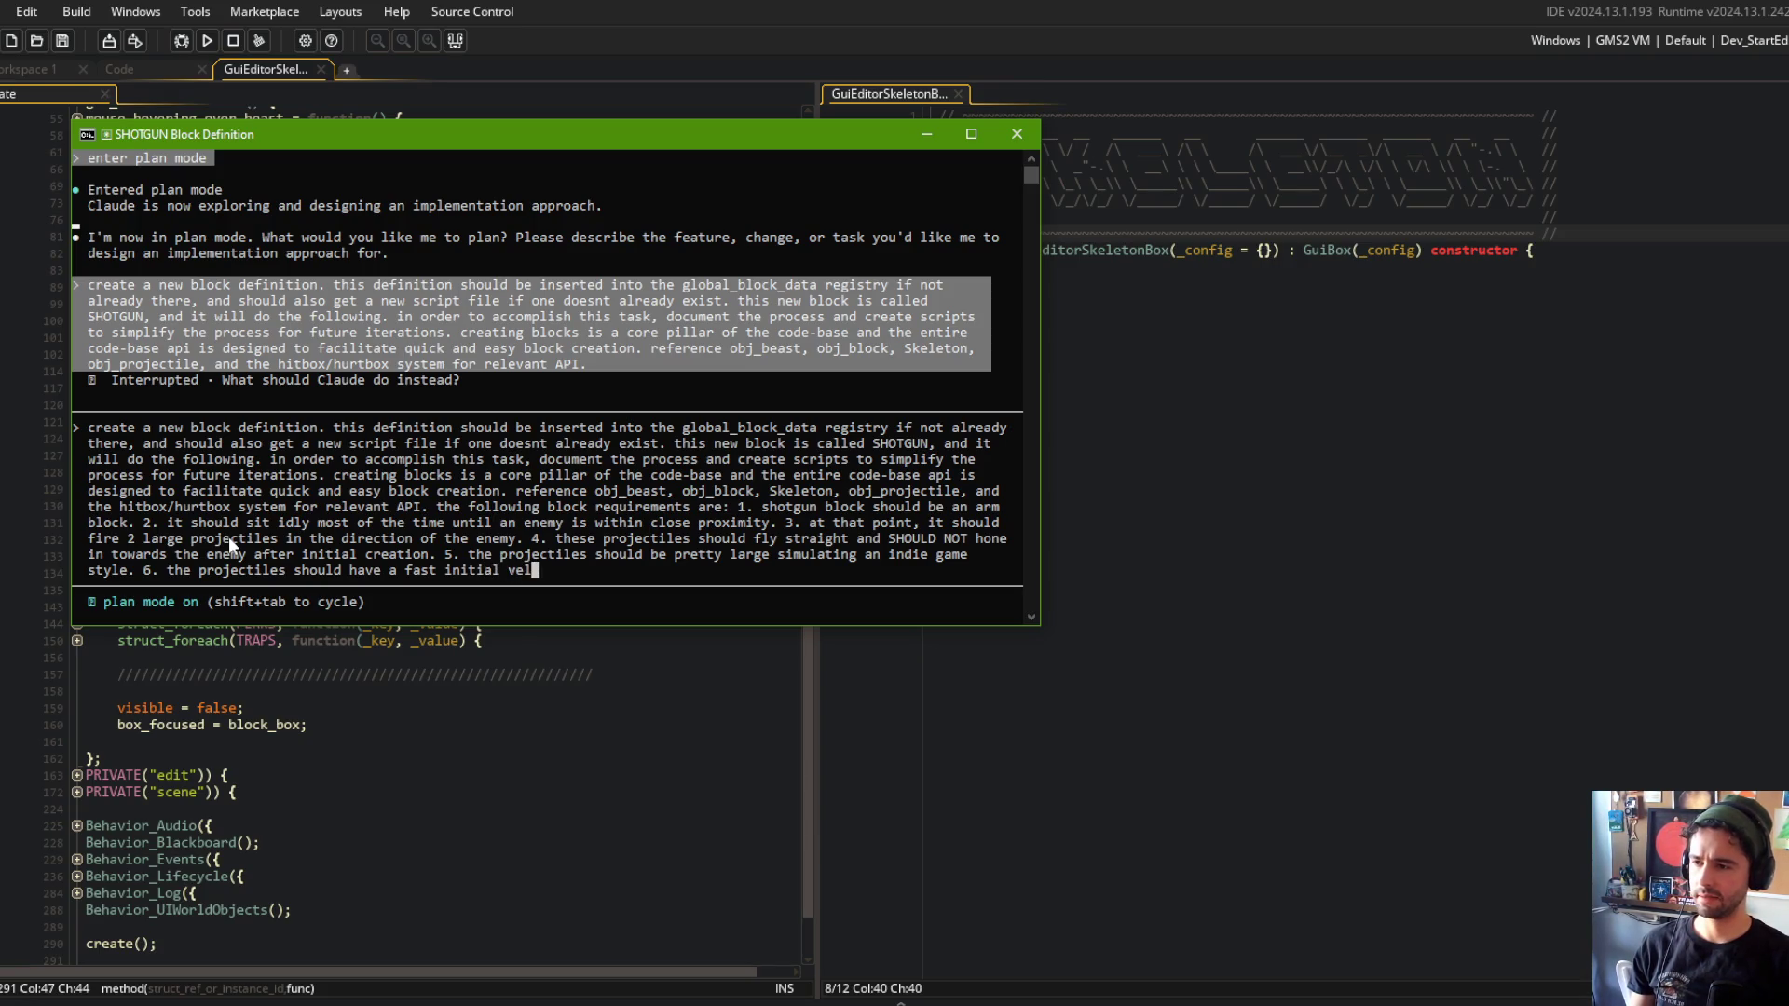
{"action": "type", "text": "ocity with quick "}
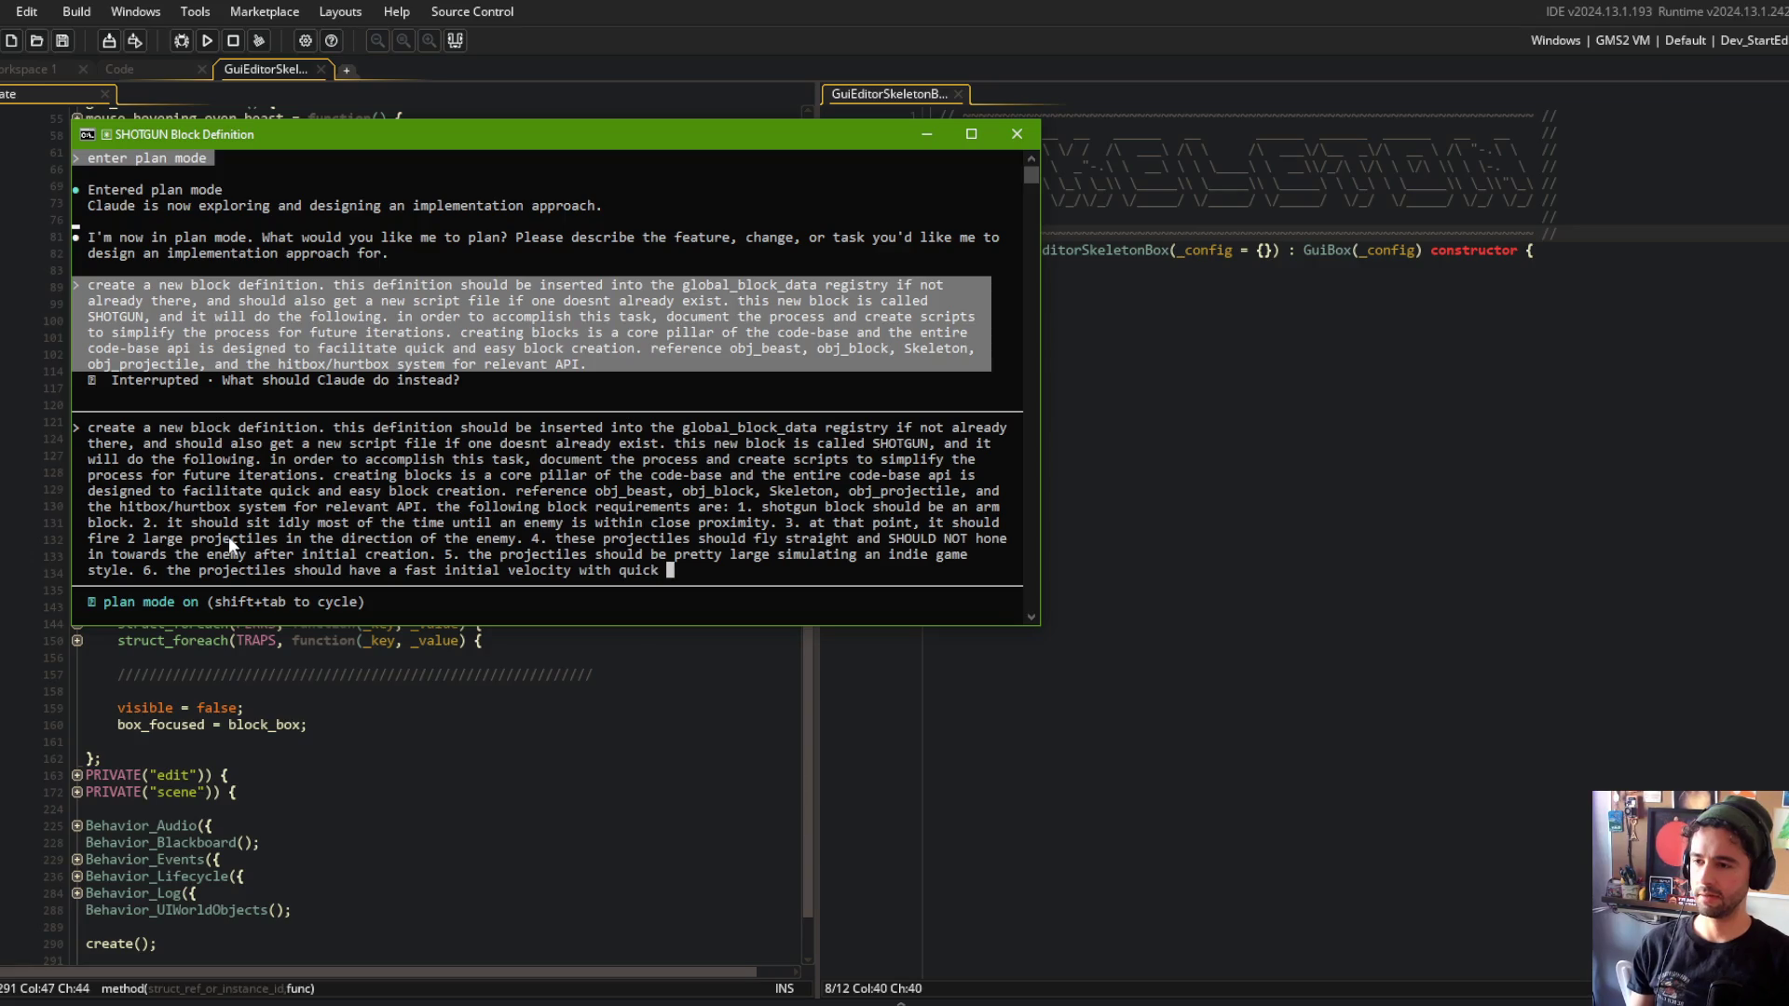
{"action": "type", "text": "falloff speed, "}
{"action": "type", "text": "slowing "}
{"action": "type", "text": "towe"}
{"action": "type", "text": "ards the end"}
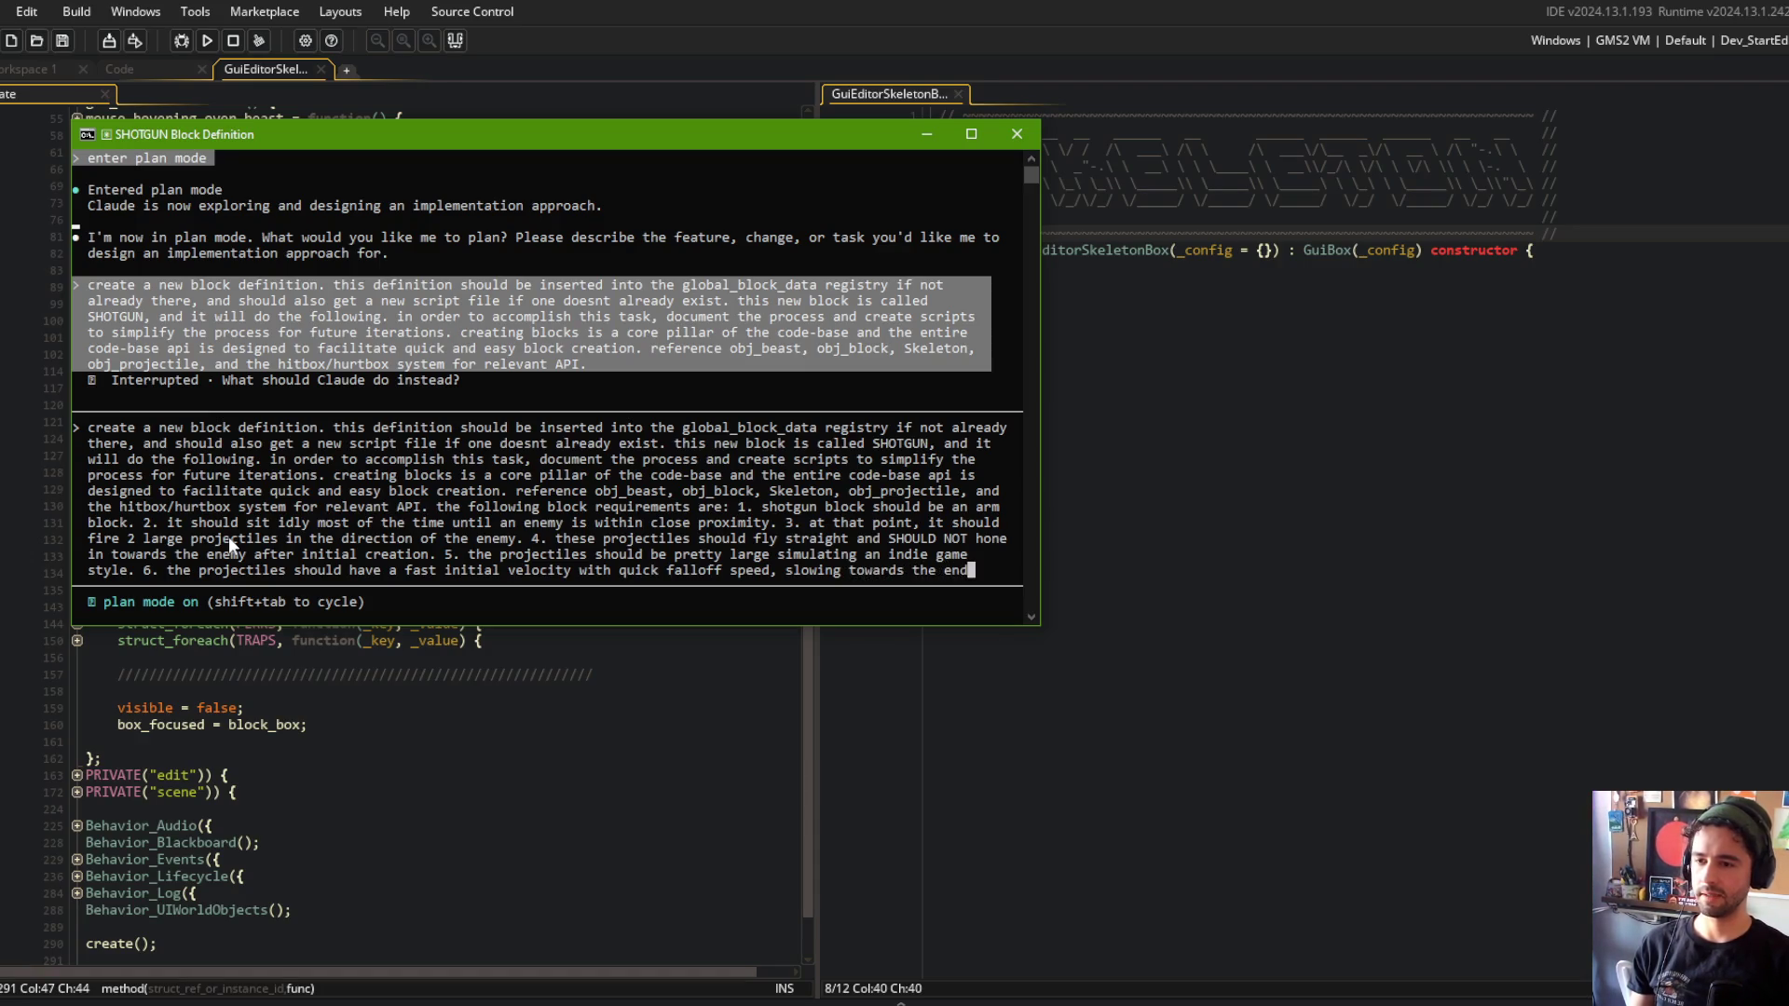
{"action": "type", "text": " of their lifecylce. "}
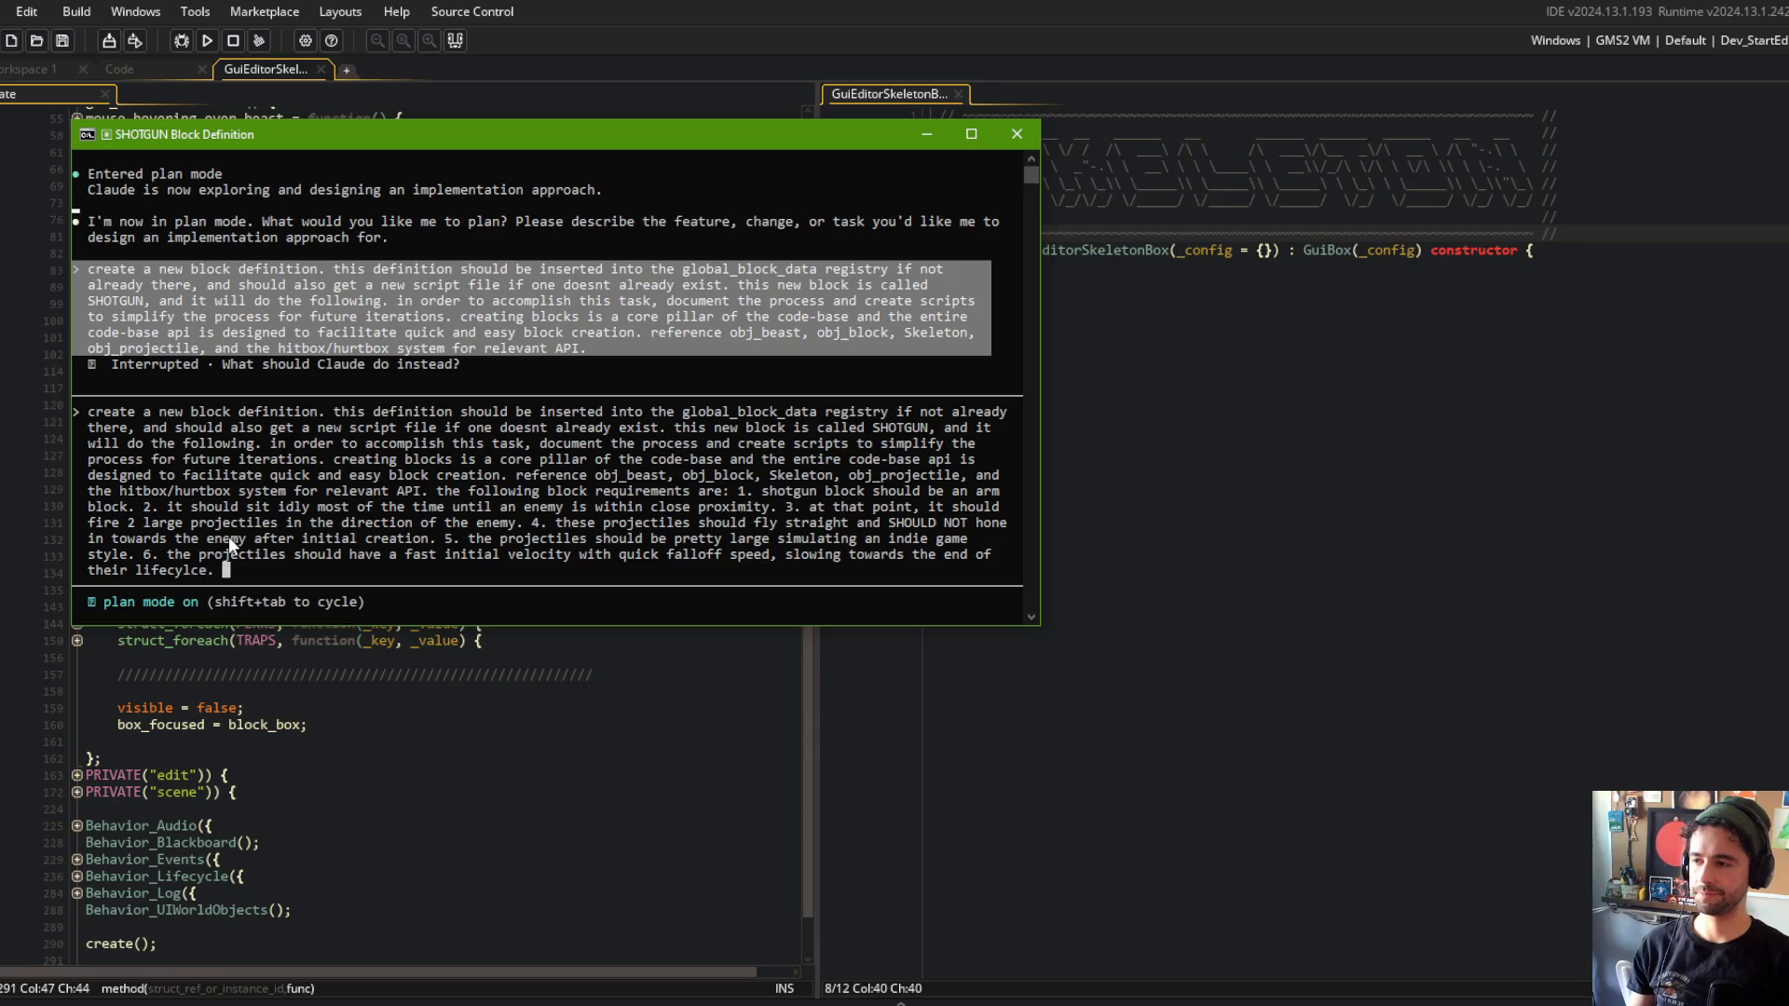
{"action": "type", "text": "t"}
{"action": "type", "text": ". thj"}
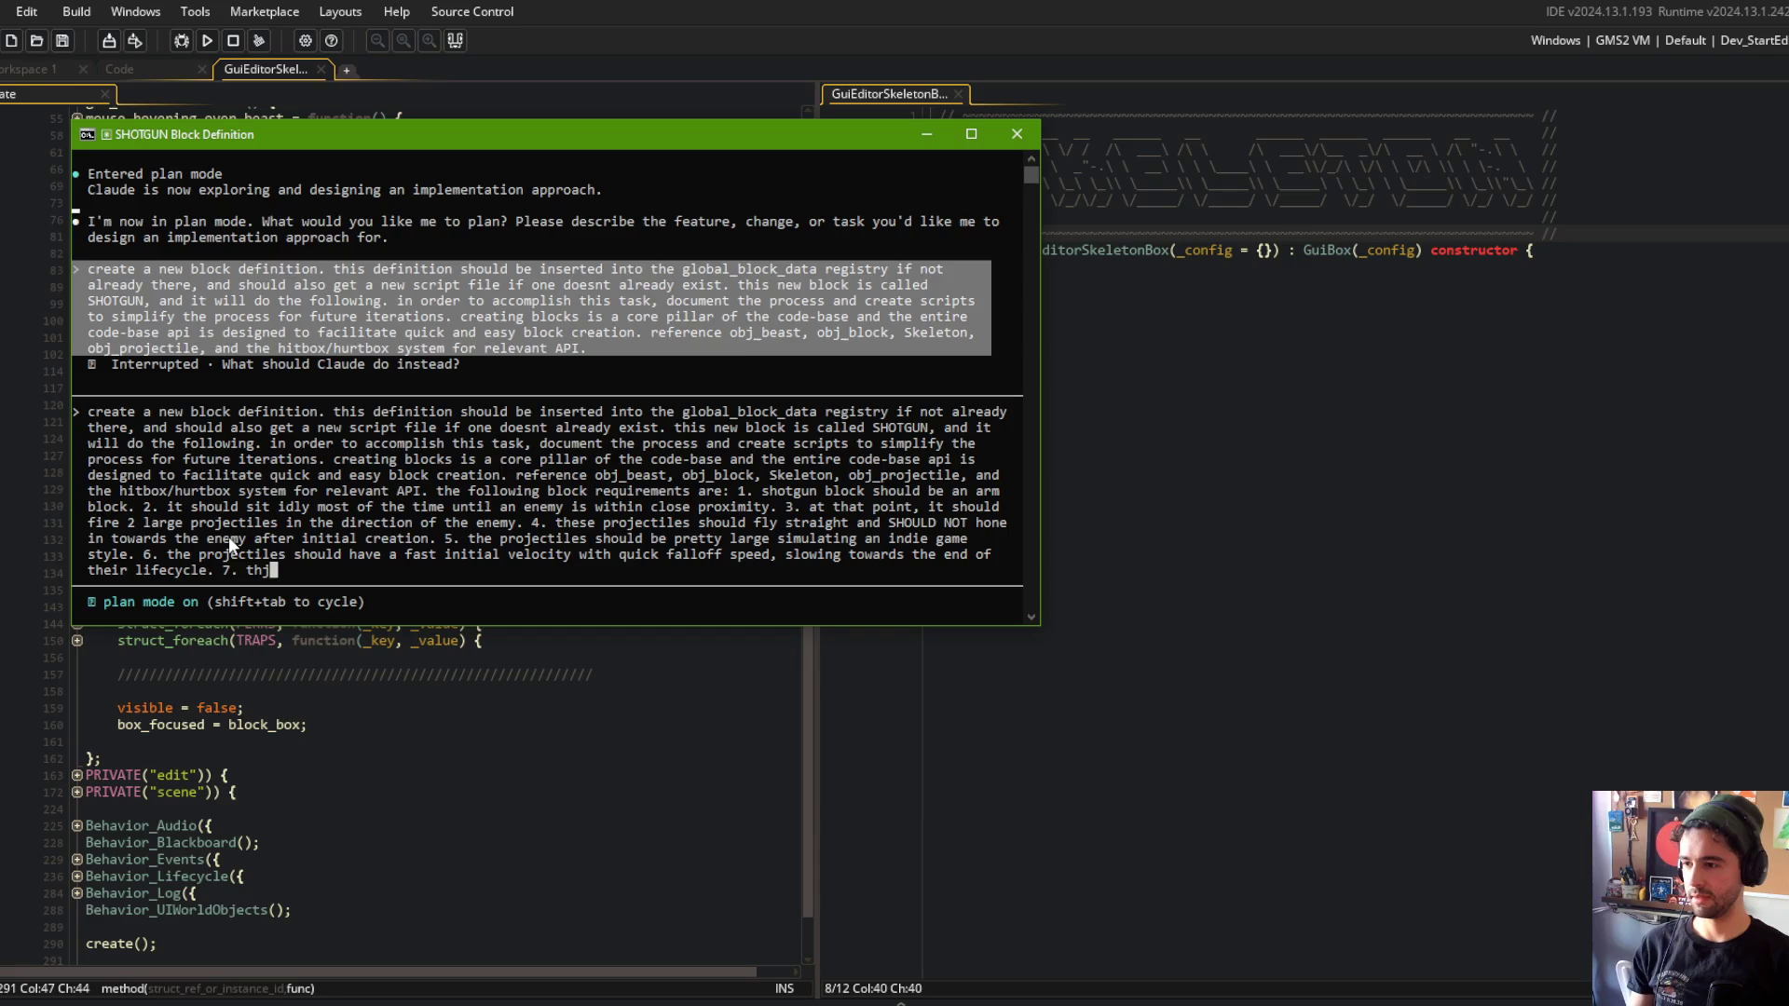
{"action": "key", "text": "BackSpace"}
{"action": "type", "text": "e pro"}
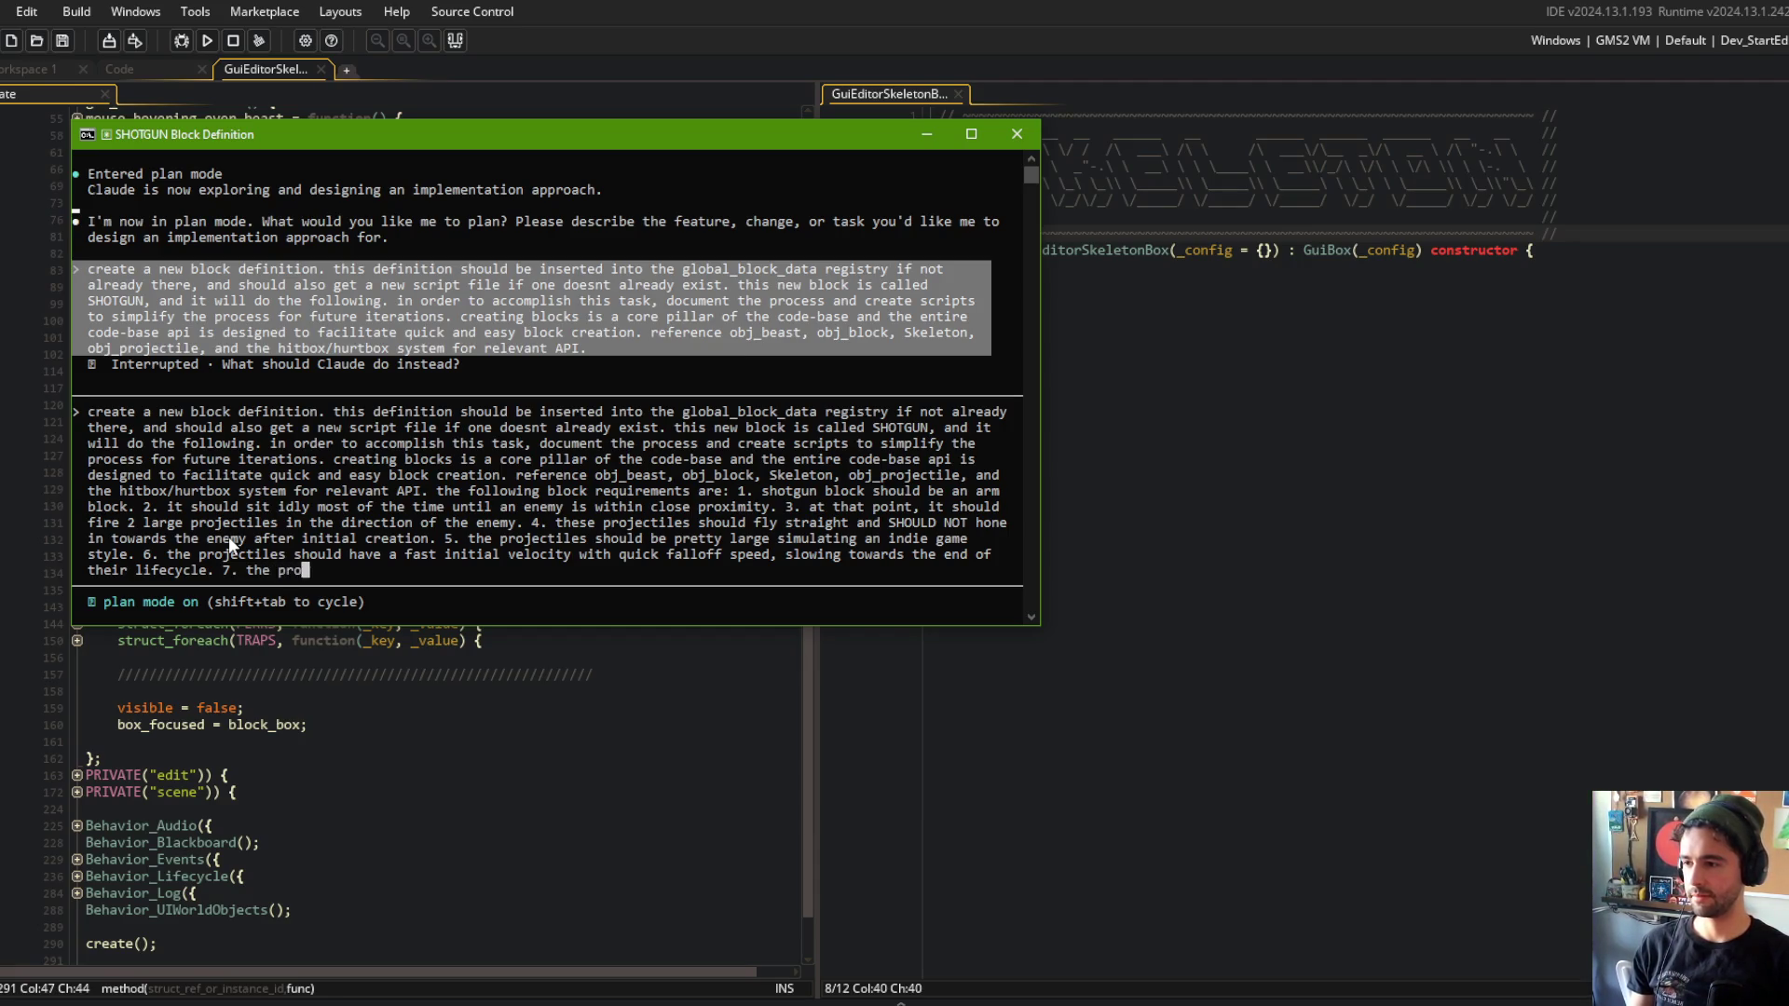
{"action": "type", "text": "jectiles should"}
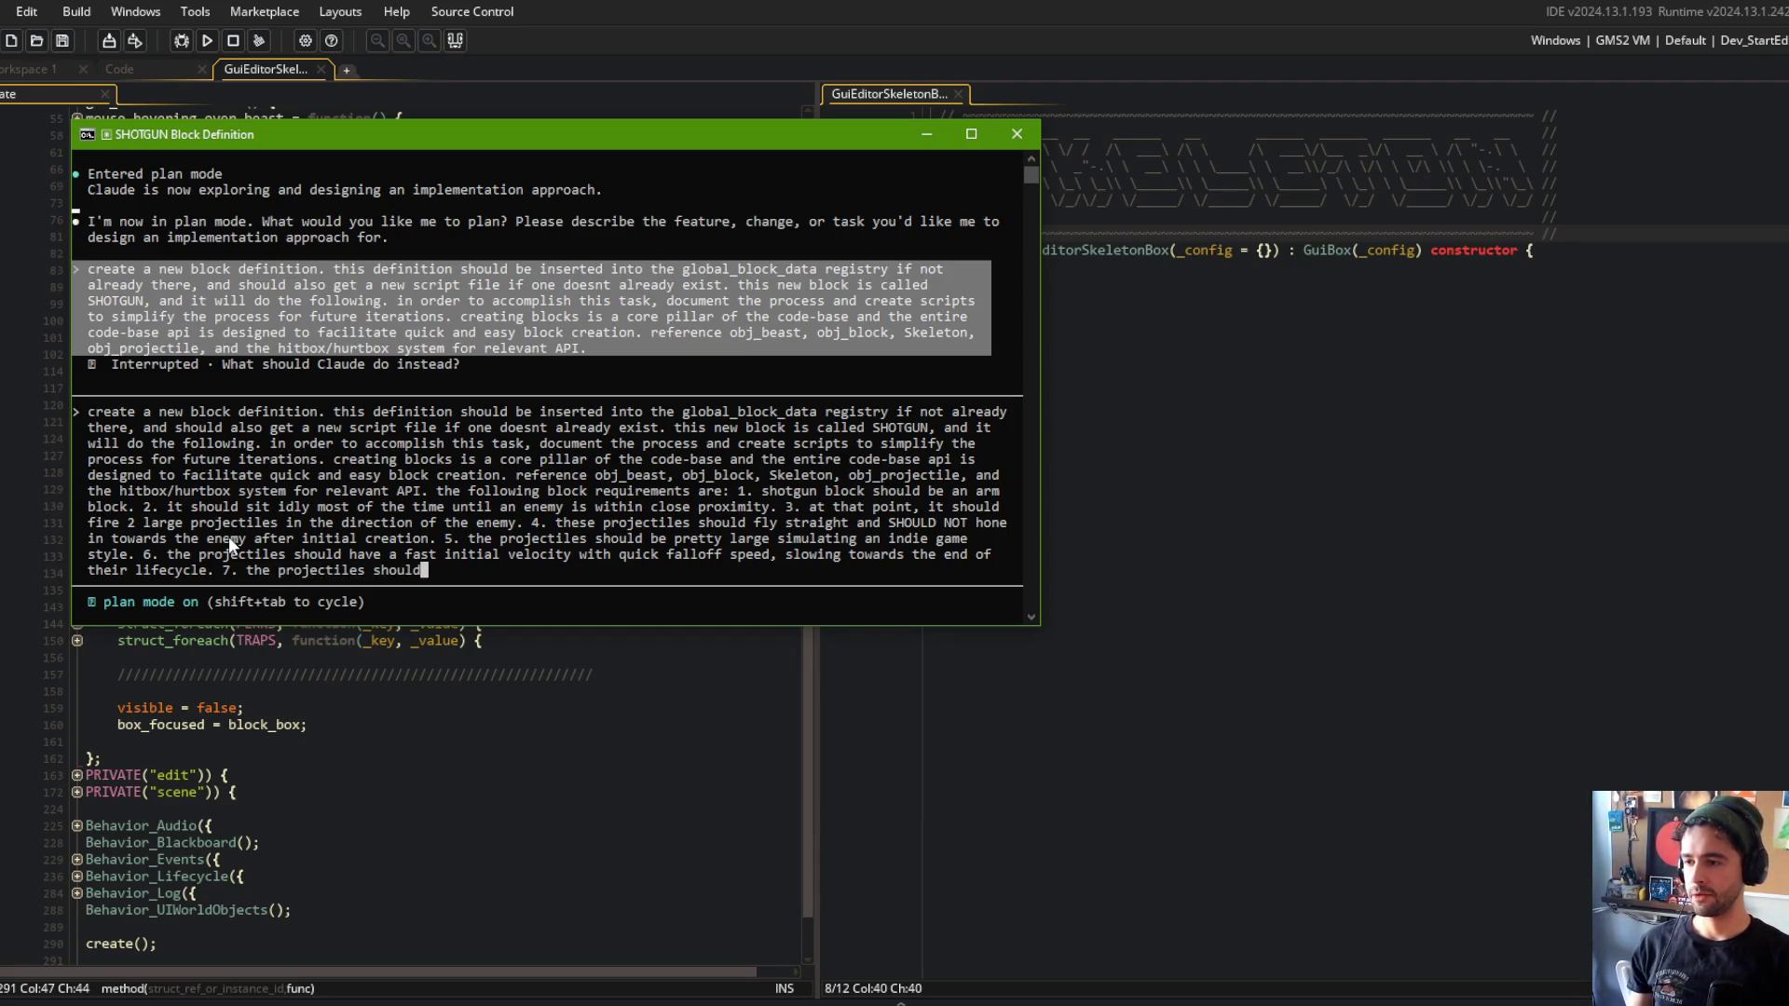
{"action": "type", "text": " have"}
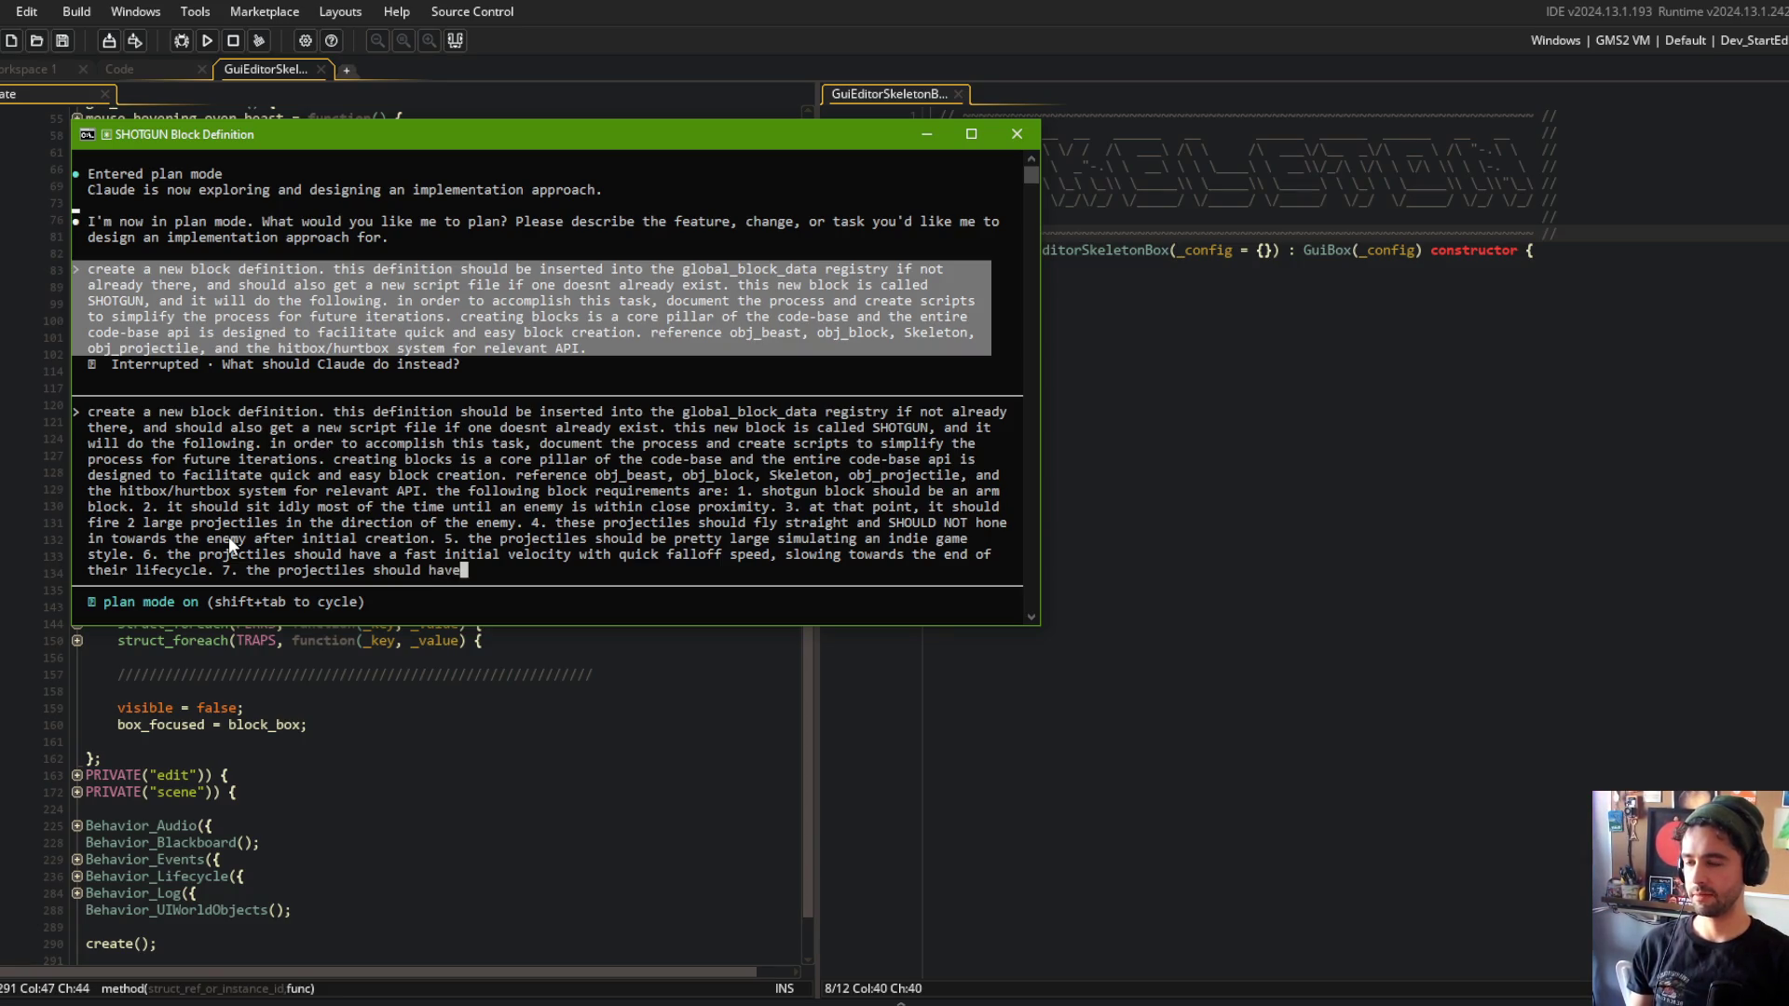
{"action": "type", "text": " a short life-span "}
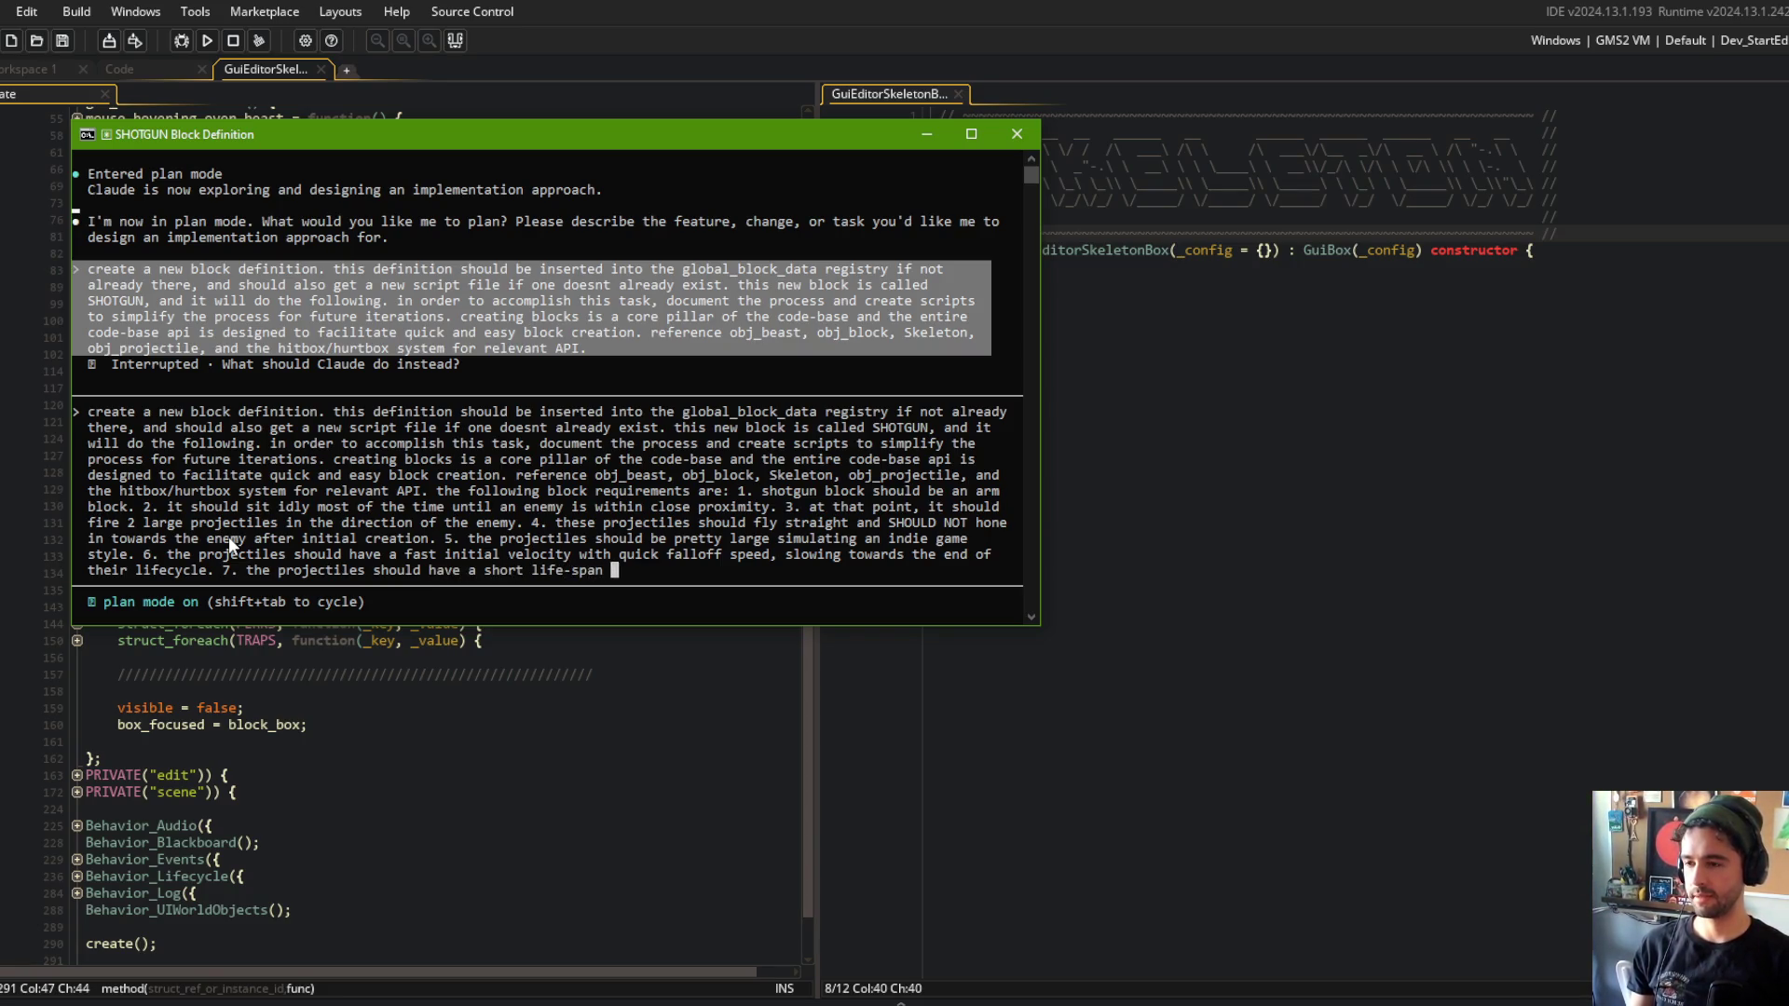
{"action": "type", "text": "simulating a sh"}
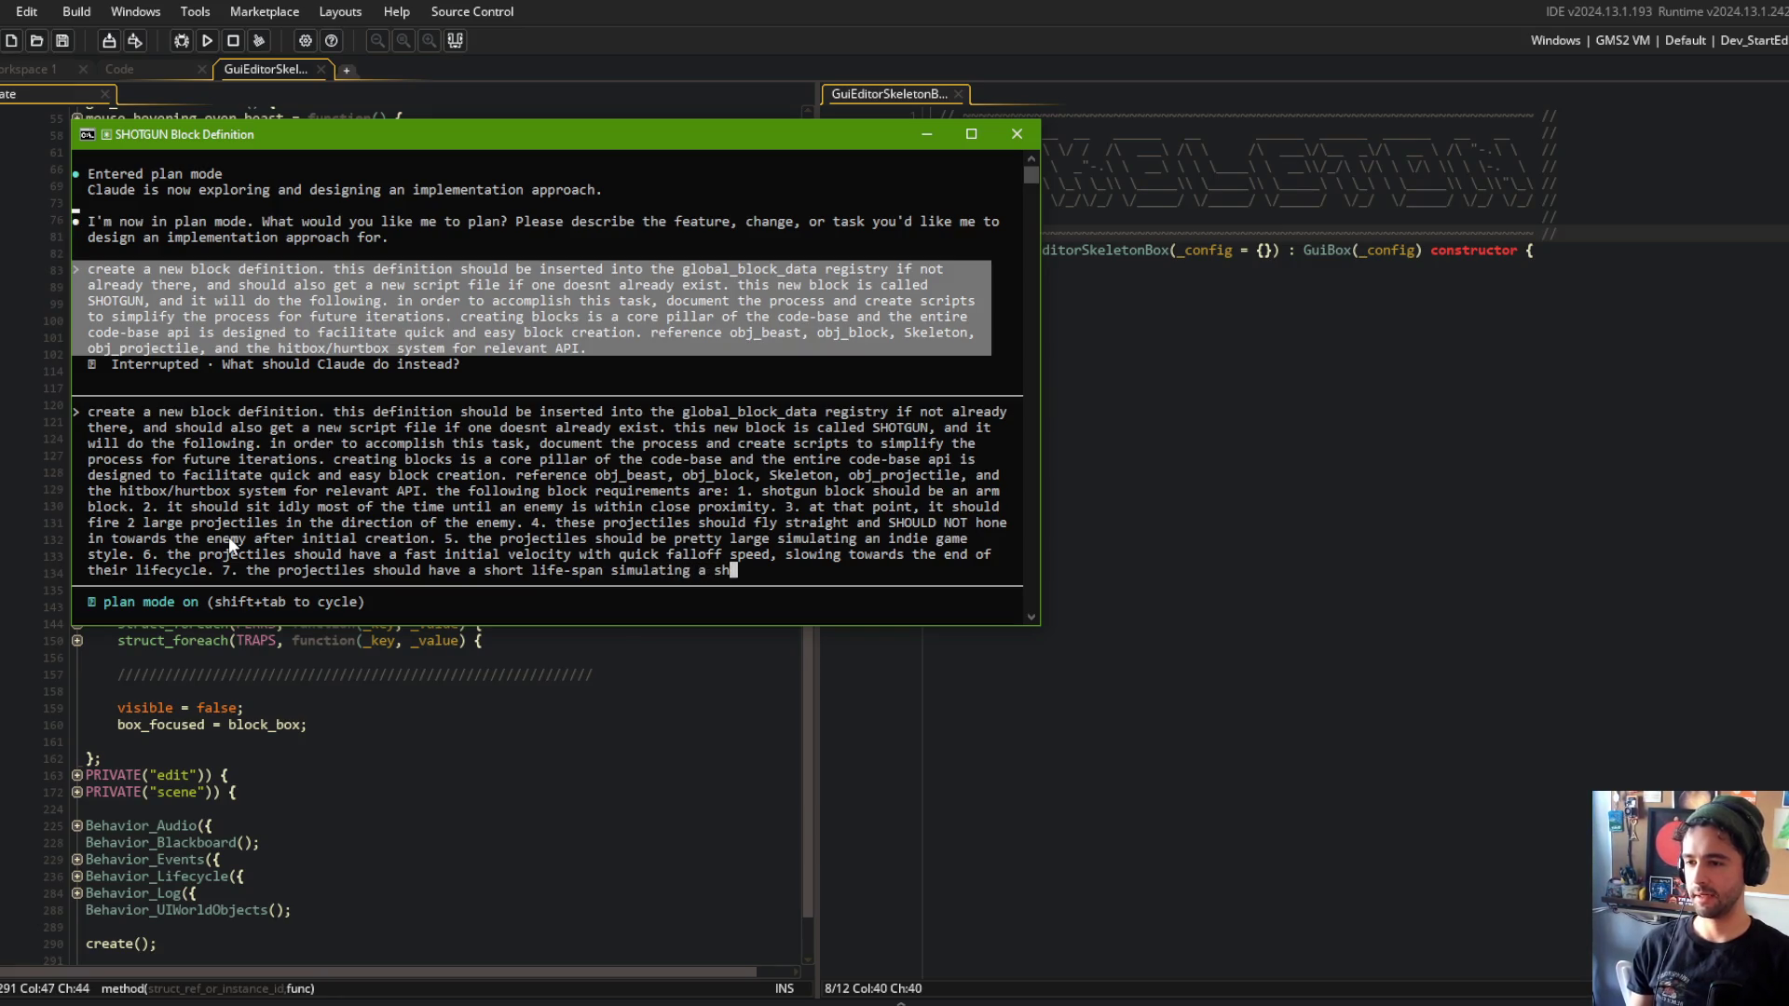
{"action": "type", "text": "otguns"}
{"action": "type", "text": " cl"}
{"action": "type", "text": "ose-range"}
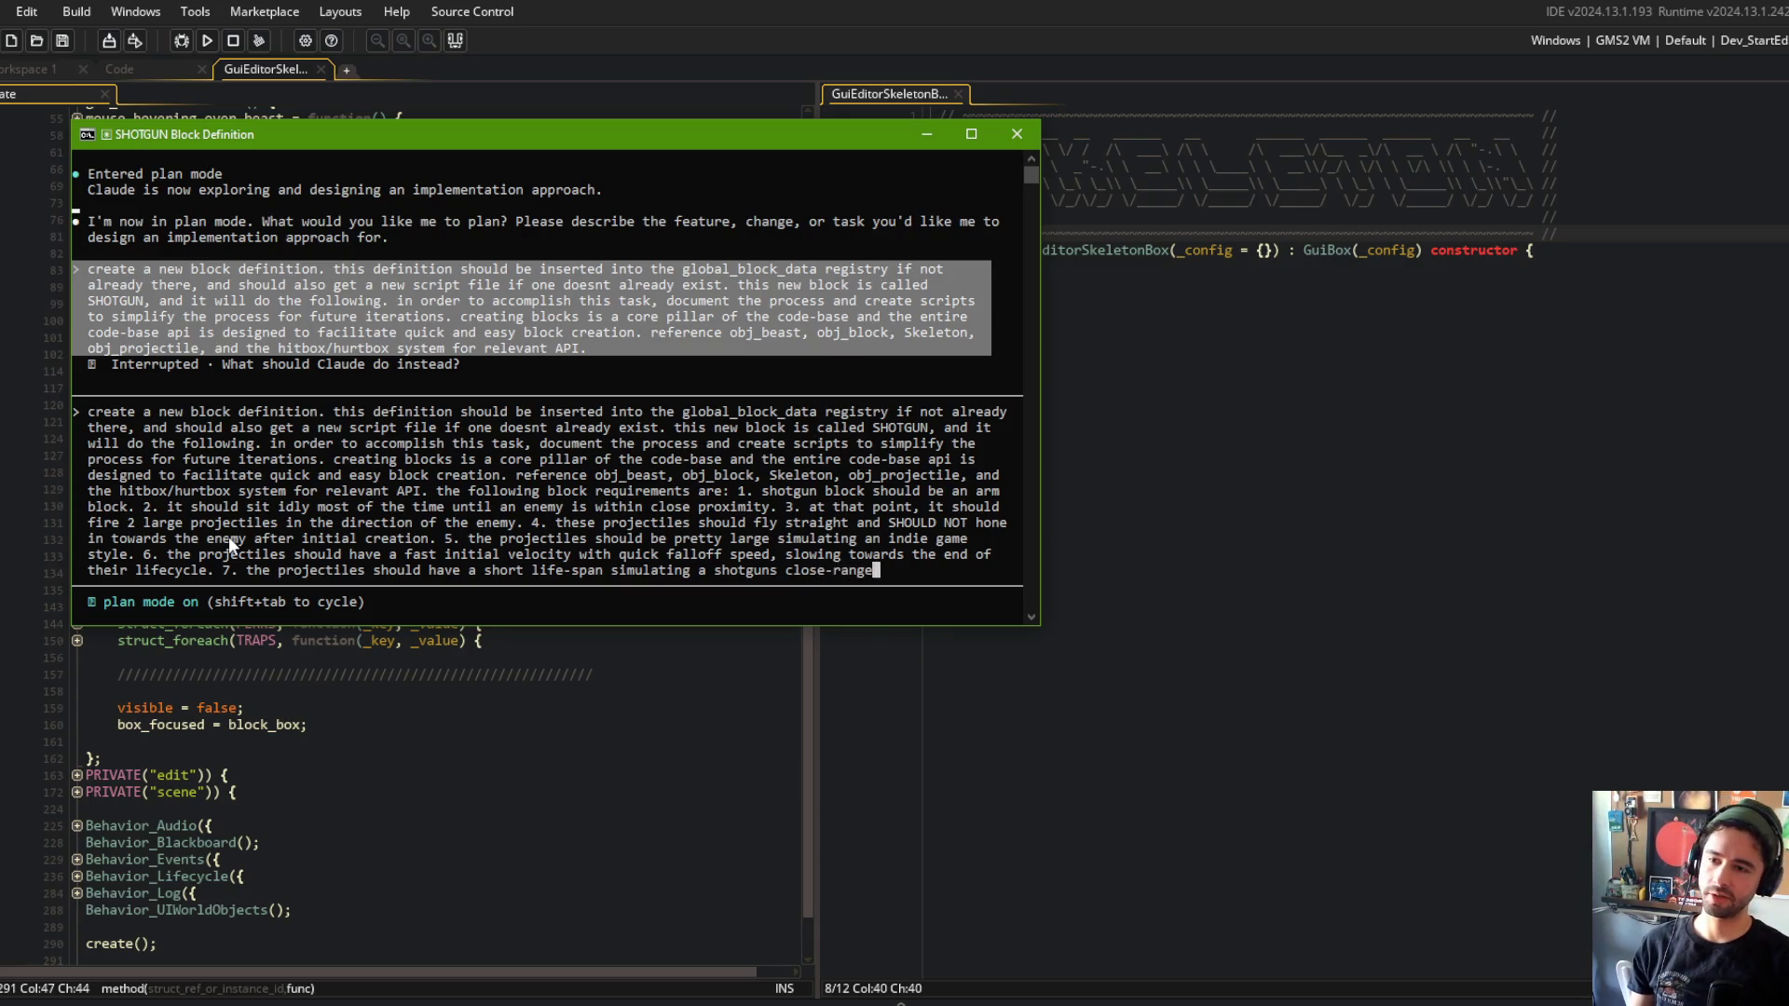
{"action": "type", "text": " behavior. 7"}
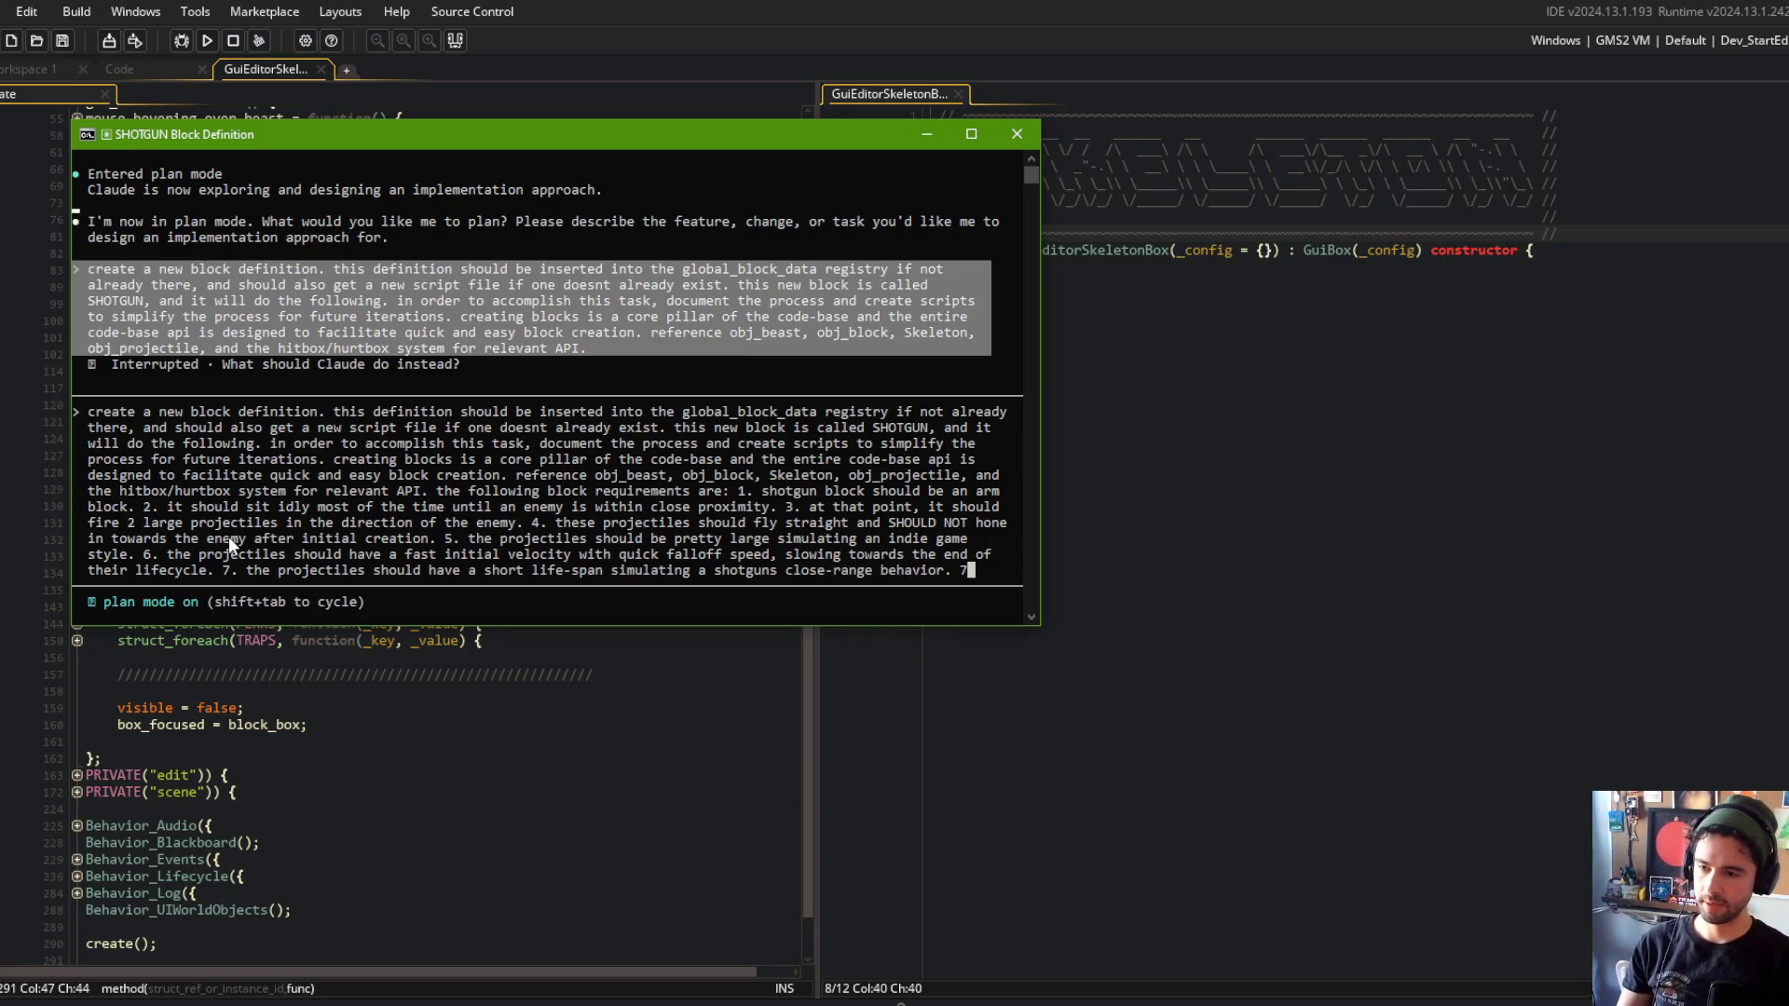
{"action": "type", "text": ". the projectiles "}
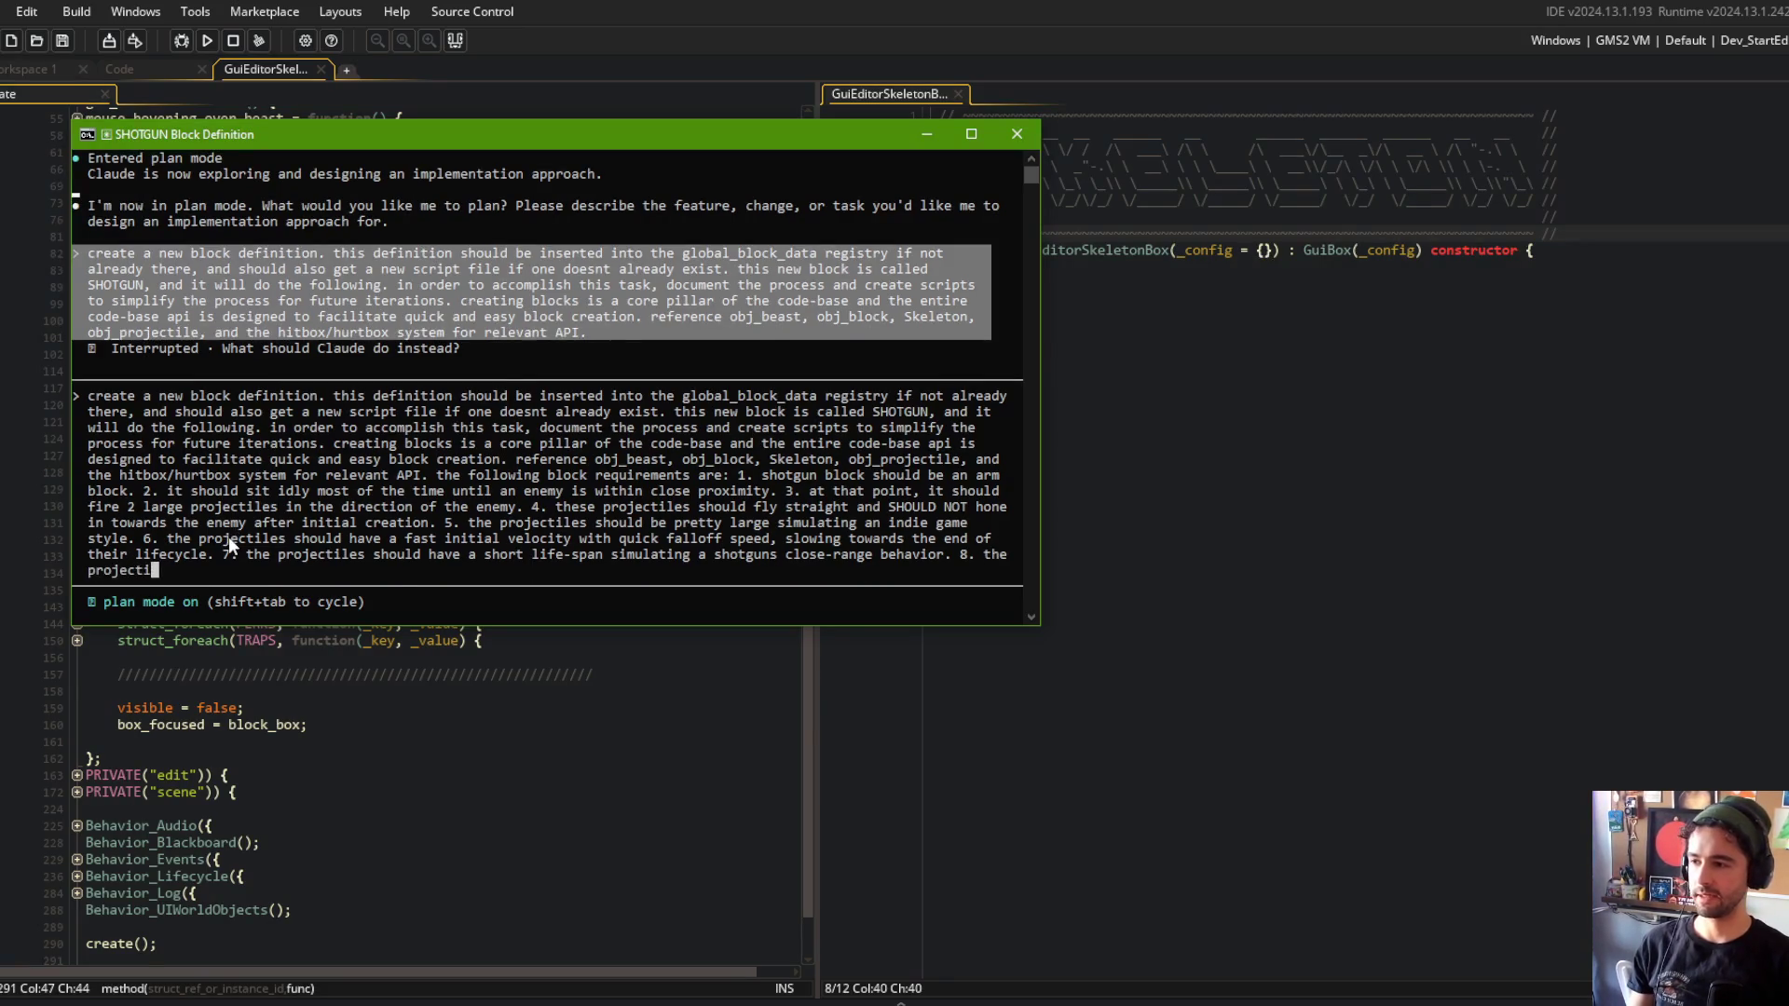
{"action": "type", "text": "should create associated hitbox "}
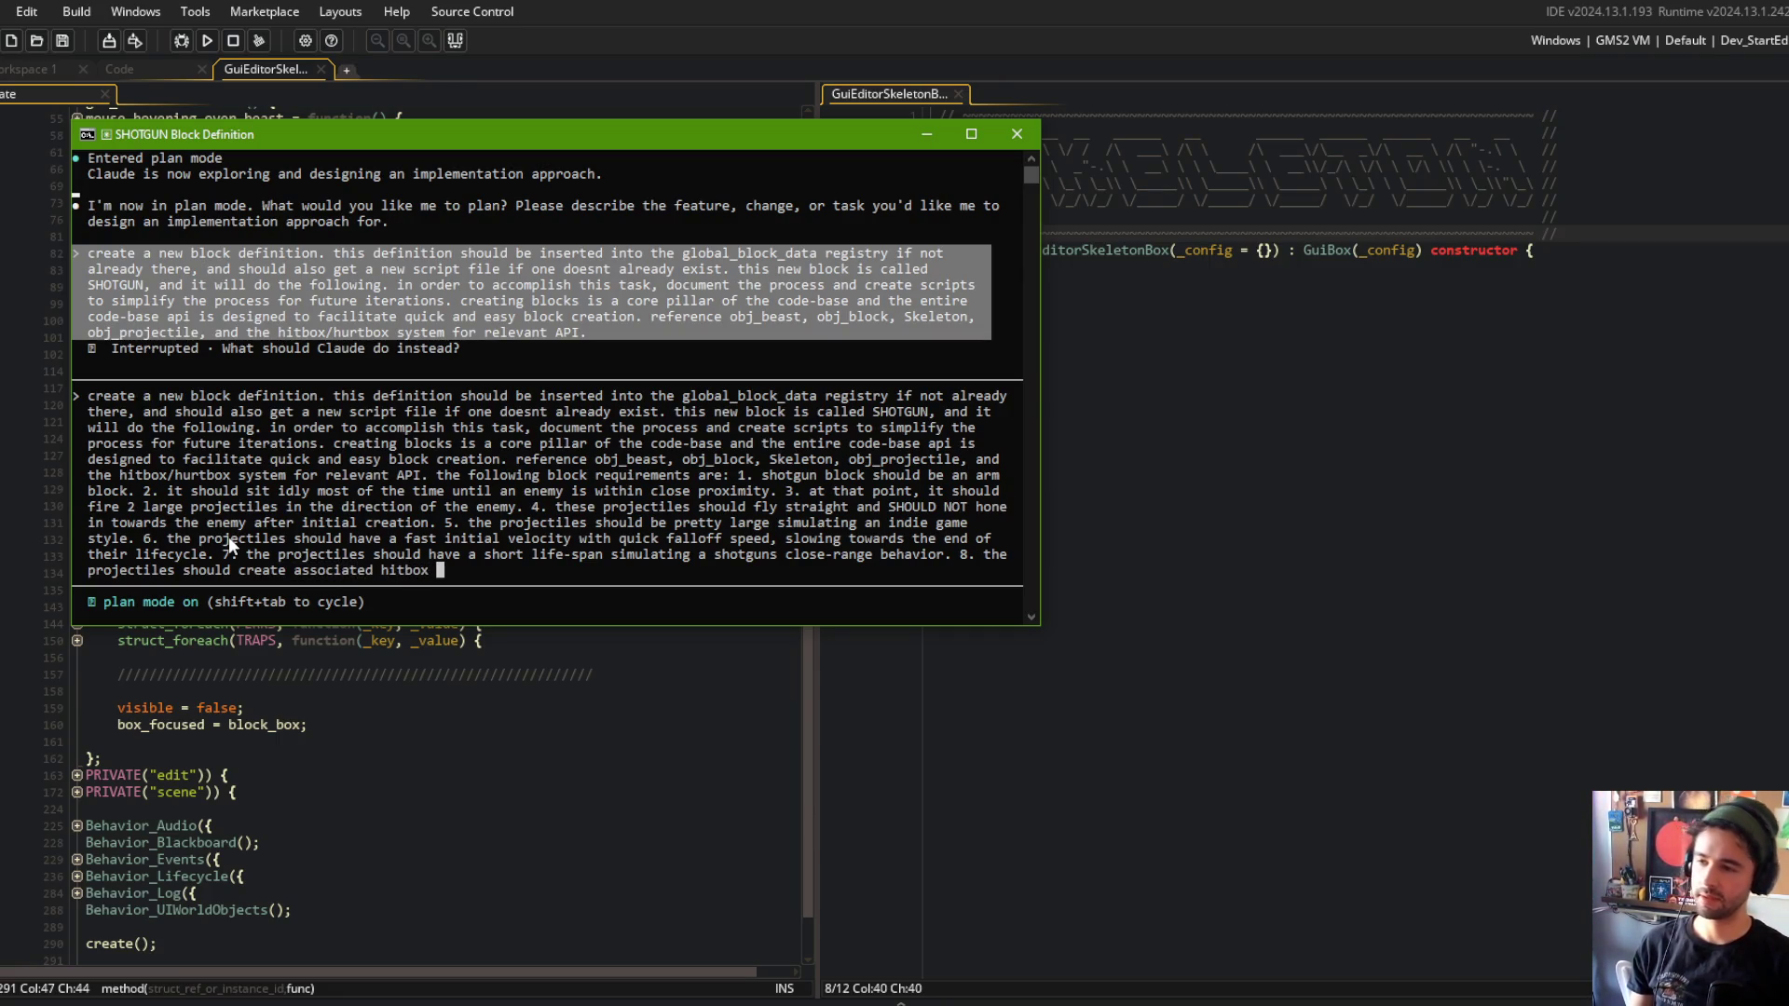
{"action": "type", "text": "definitions to "}
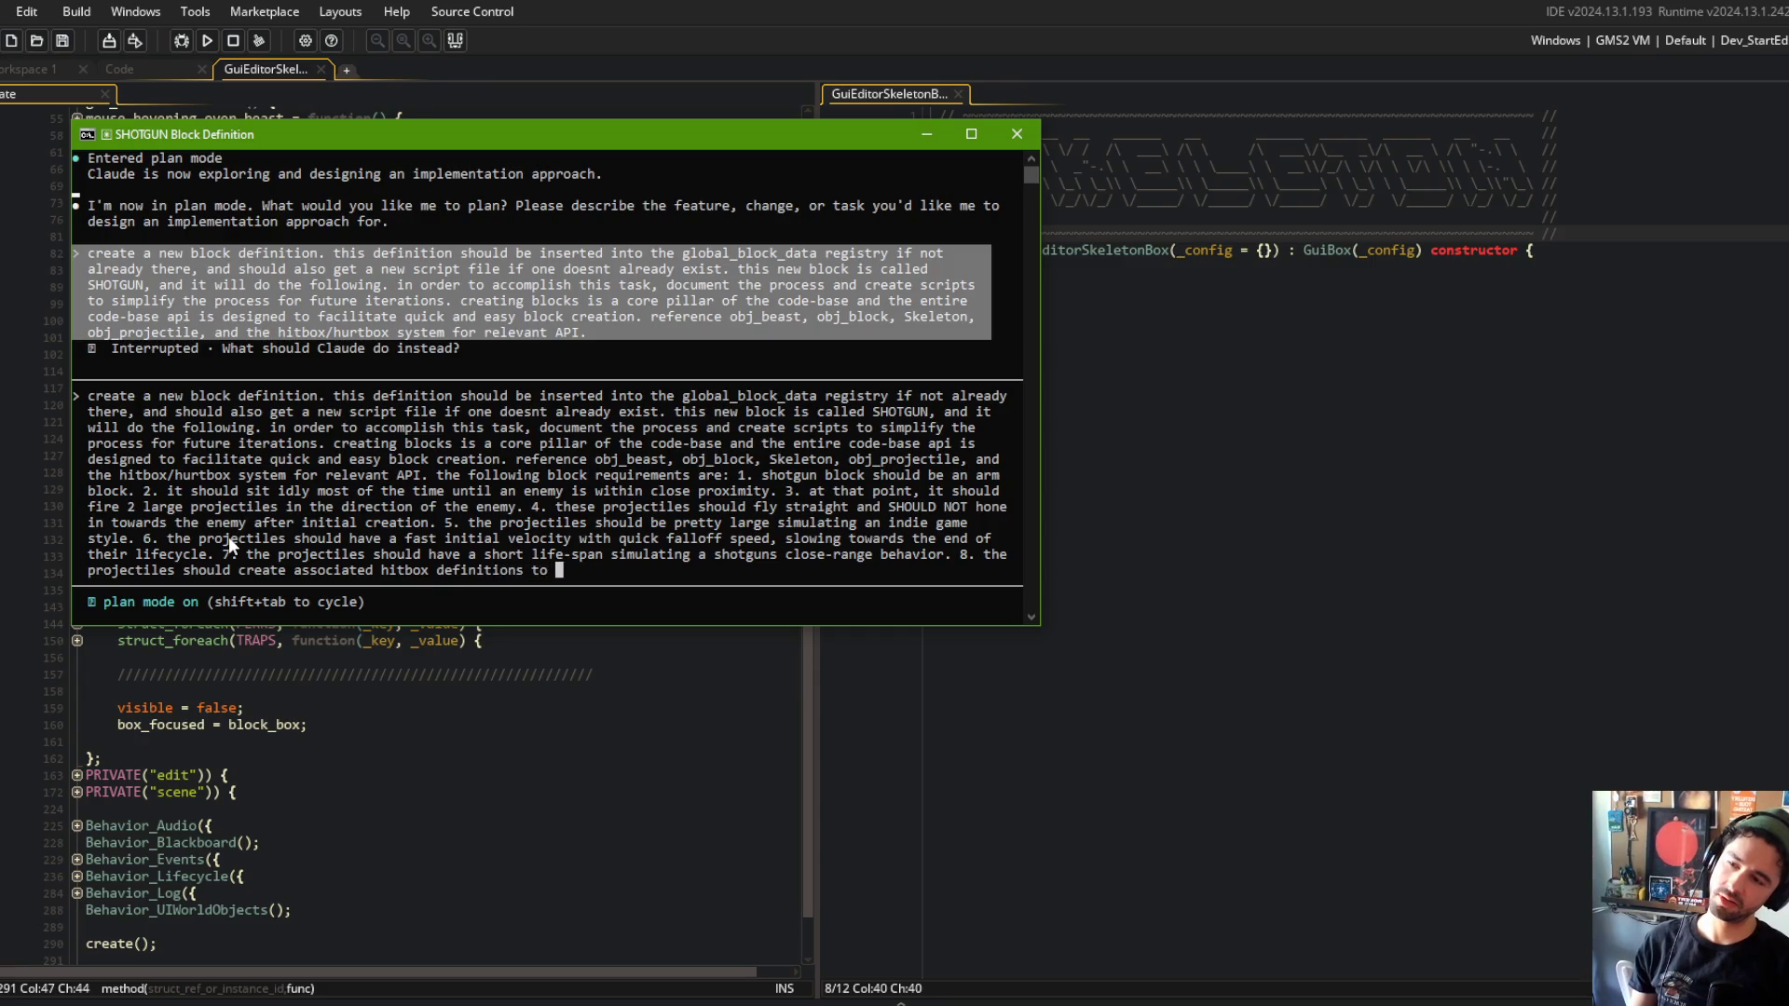
{"action": "type", "text": "utilizn"}
{"action": "key", "text": "BackSpace"}
{"action": "key", "text": "BackSpace"}
{"action": "key", "text": "BackSpace"}
{"action": "type", "text": "leverage the existing hitbox system "}
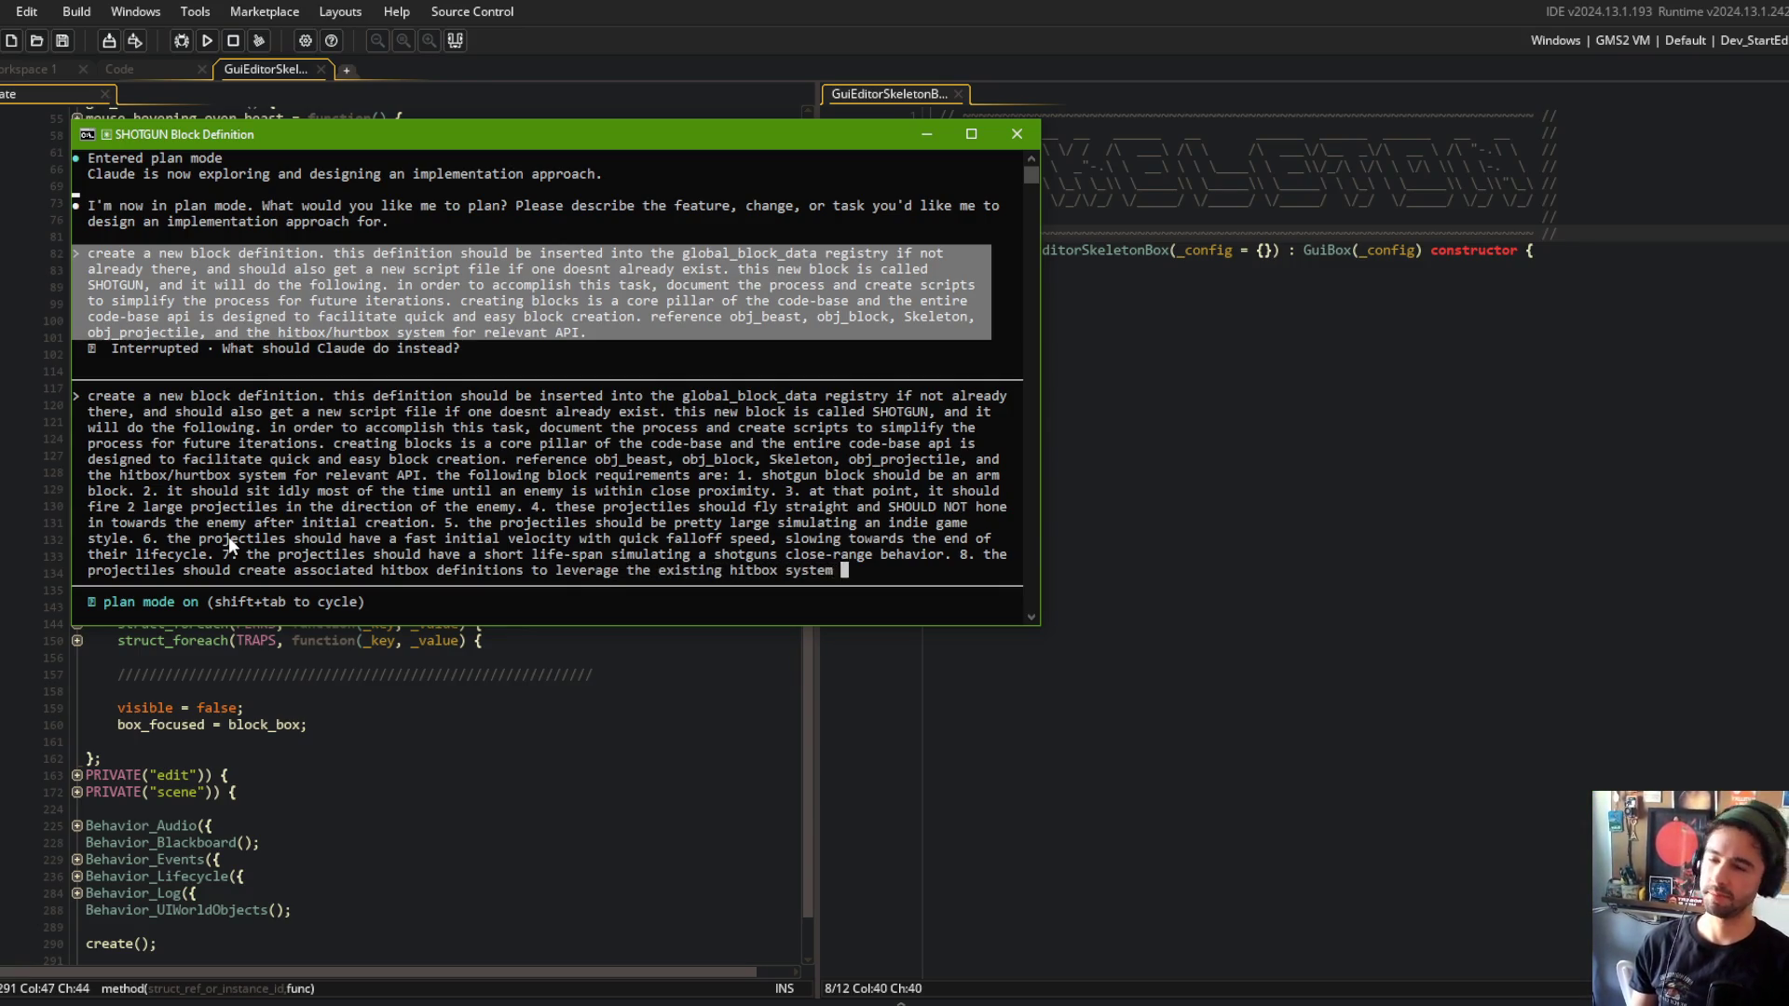
{"action": "type", "text": ". "}
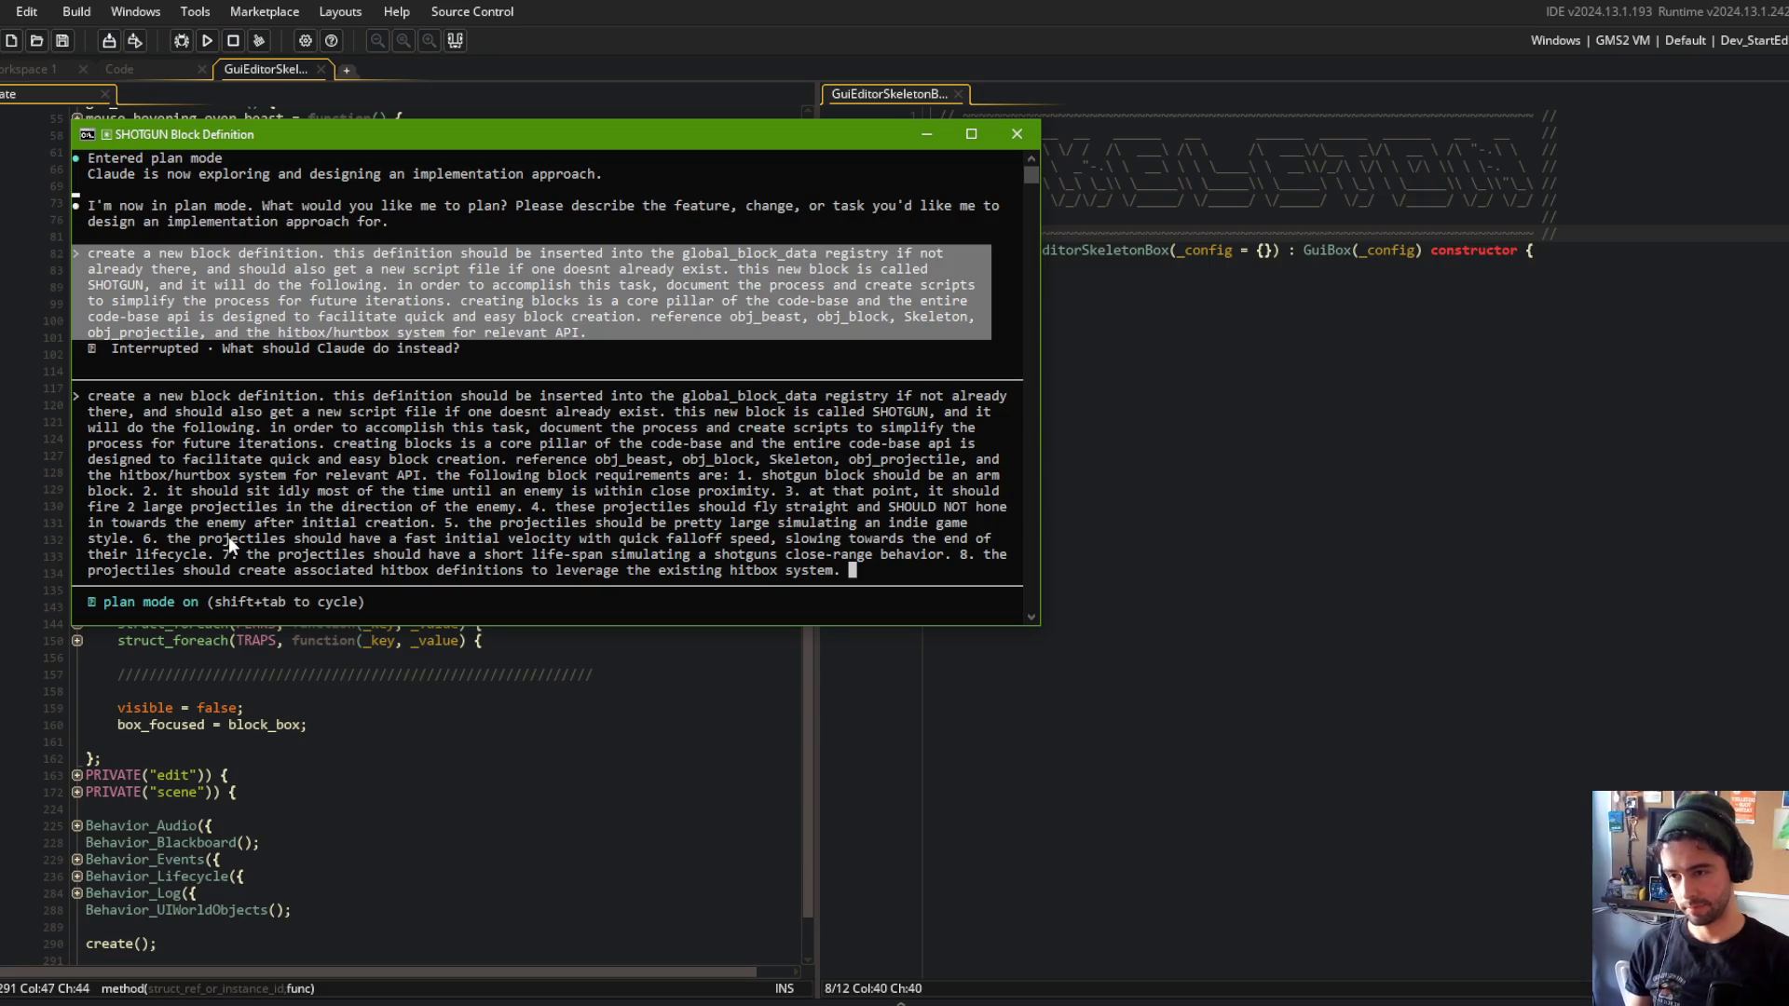
{"action": "type", "text": "9. the h"}
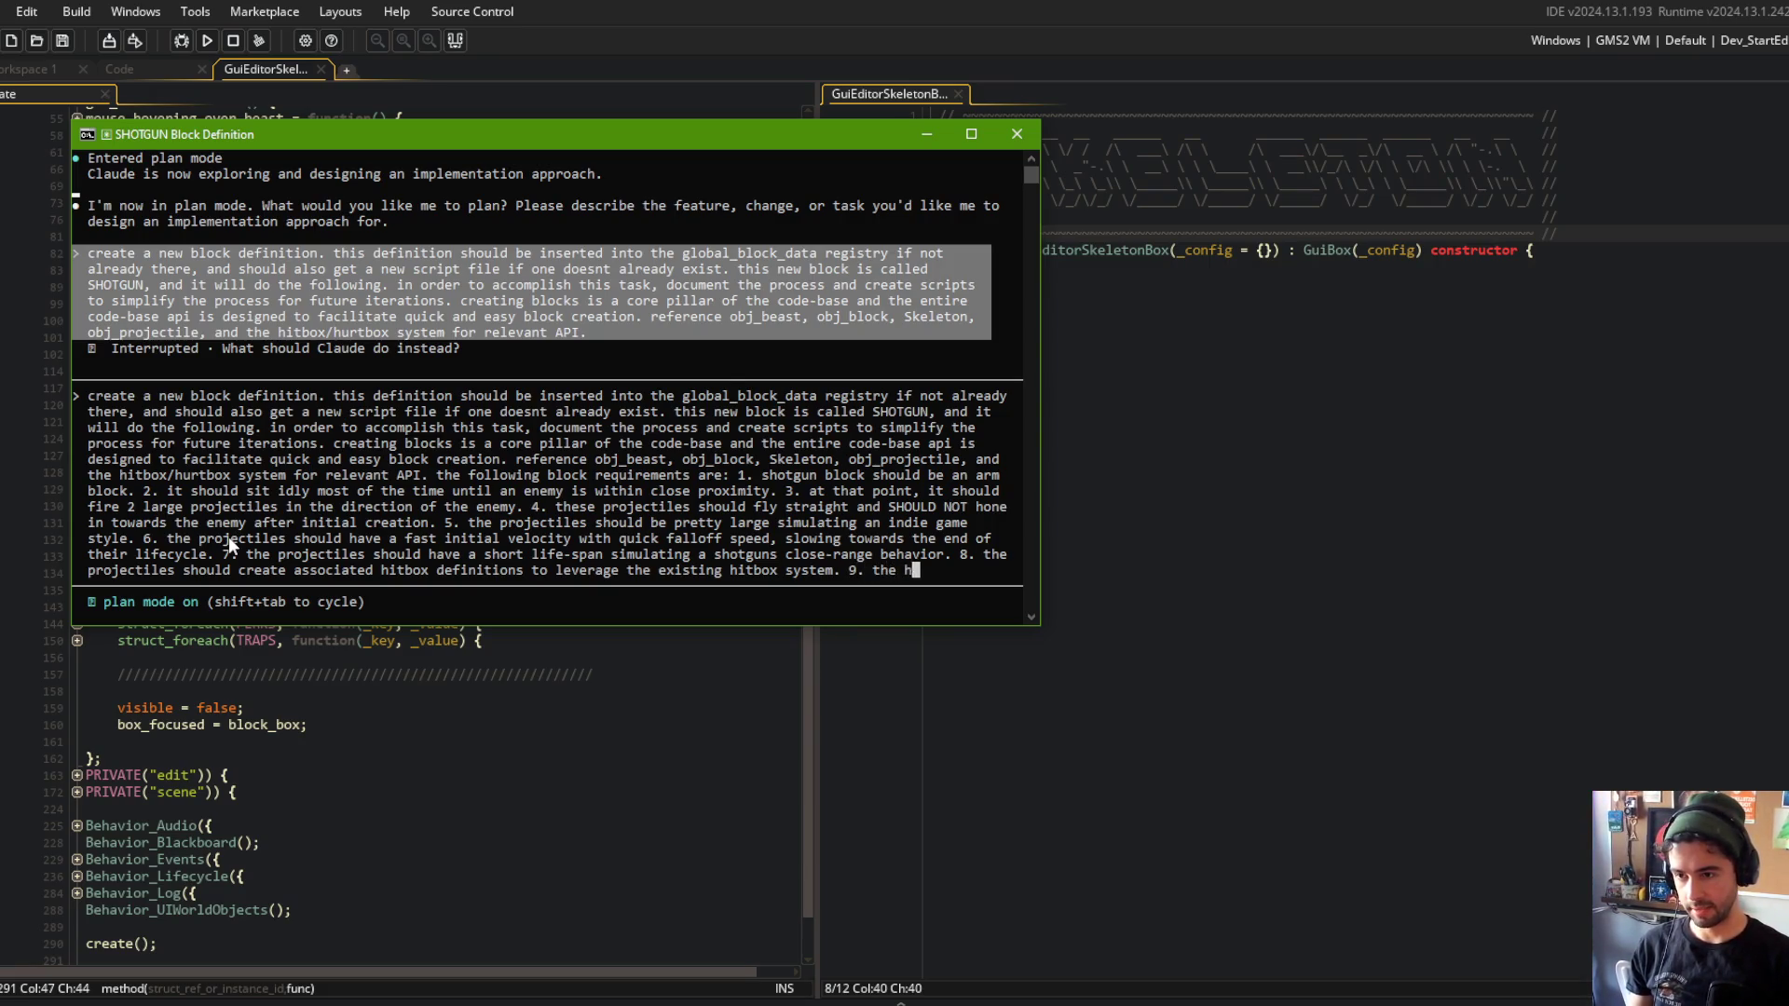
{"action": "type", "text": "itboxes should apply "}
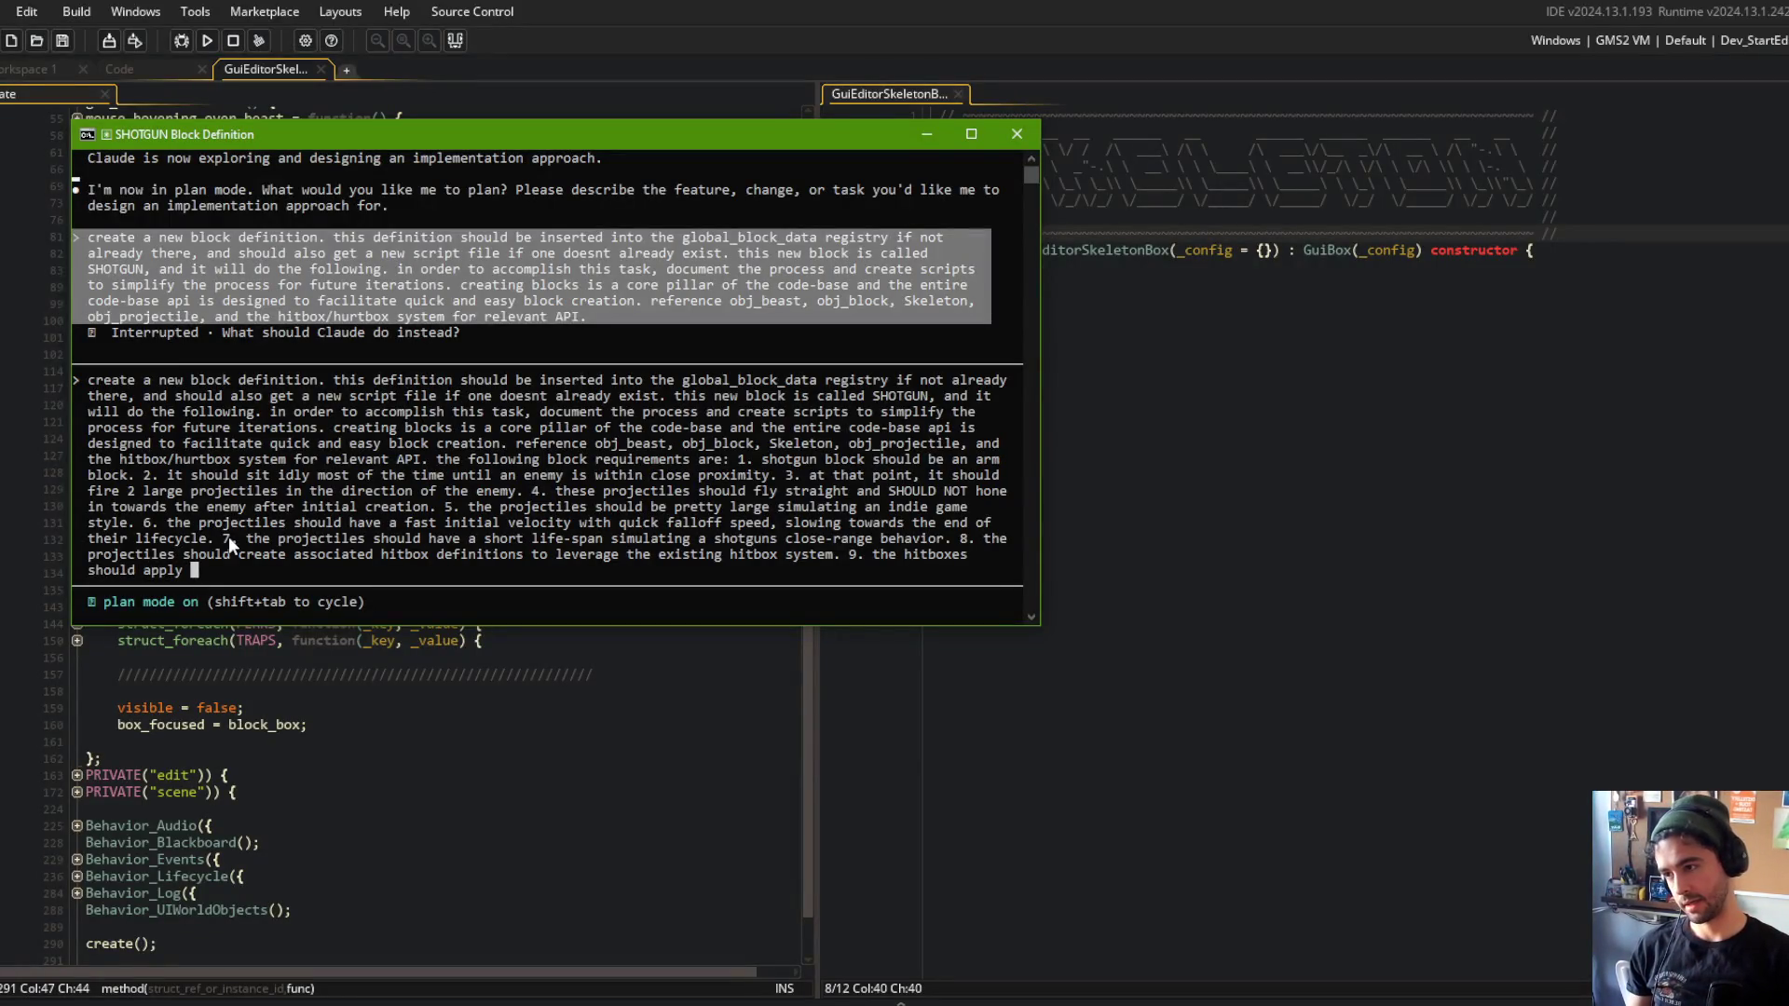
{"action": "type", "text": "an initial "}
{"action": "type", "text": "damage"}
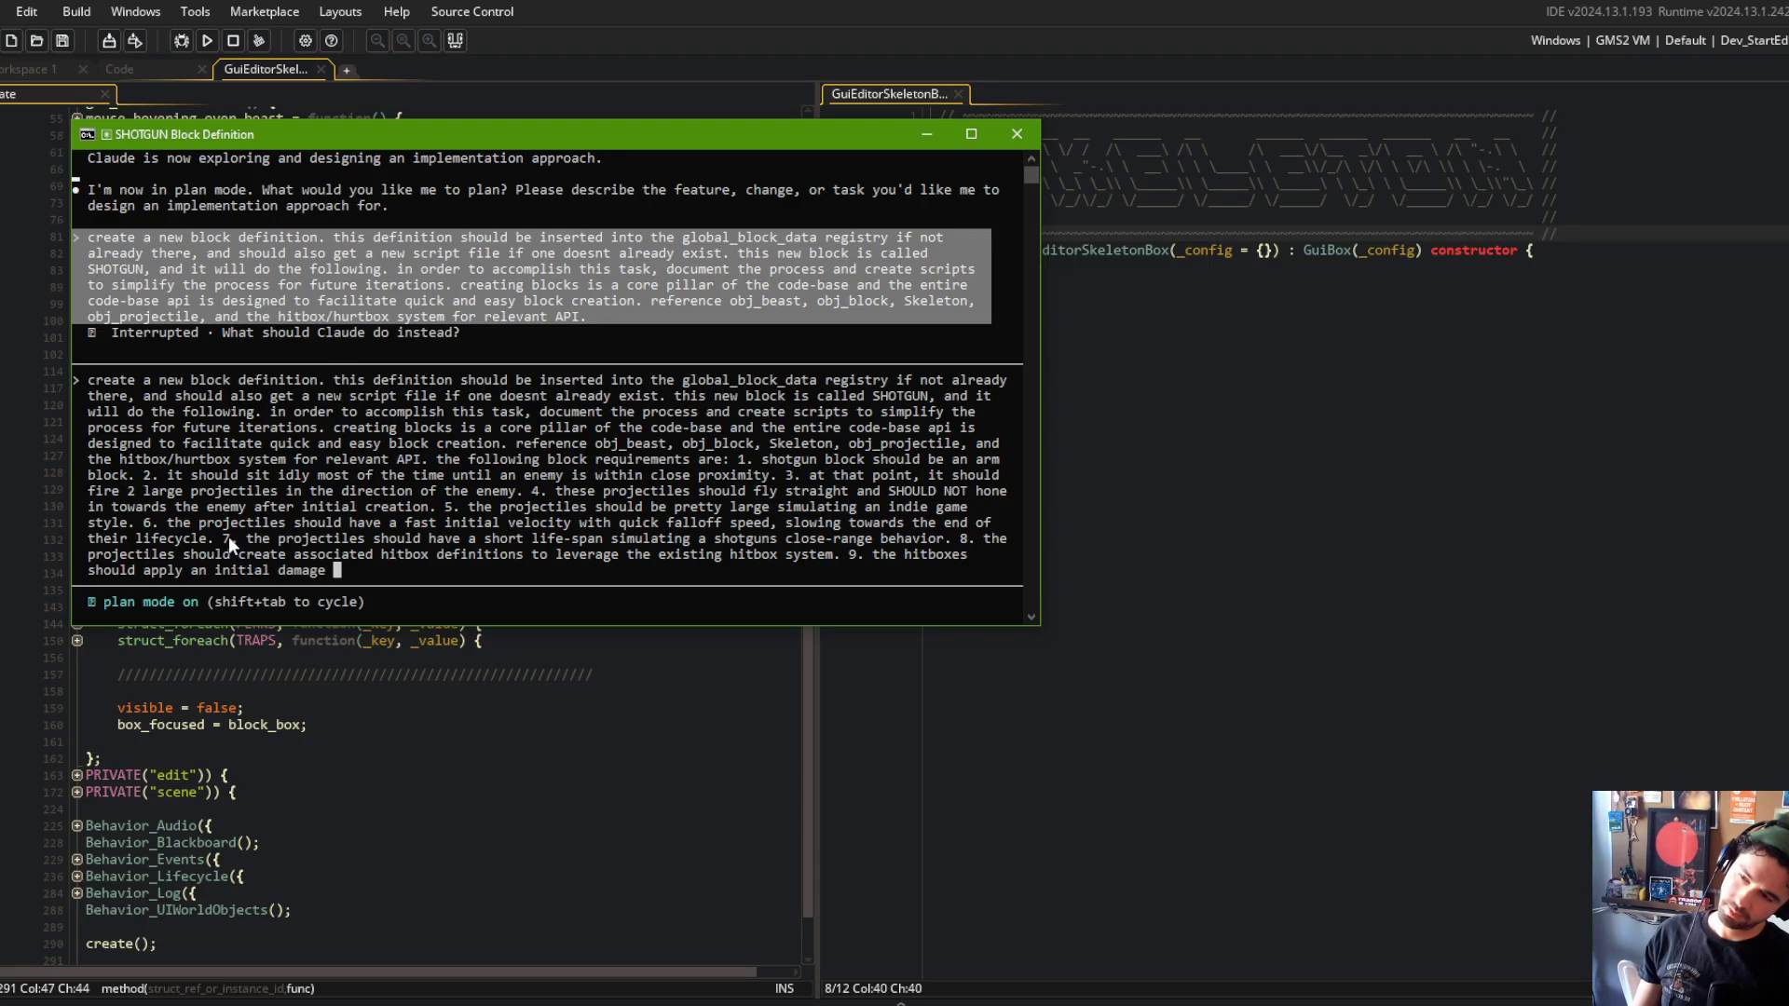
Require large initial damage and a new 'Bleed' status on obj_beast, like the existing Burned status.
{"action": "key", "text": "BackSpace"}
{"action": "key", "text": "BackSpace"}
{"action": "key", "text": "BackSpace"}
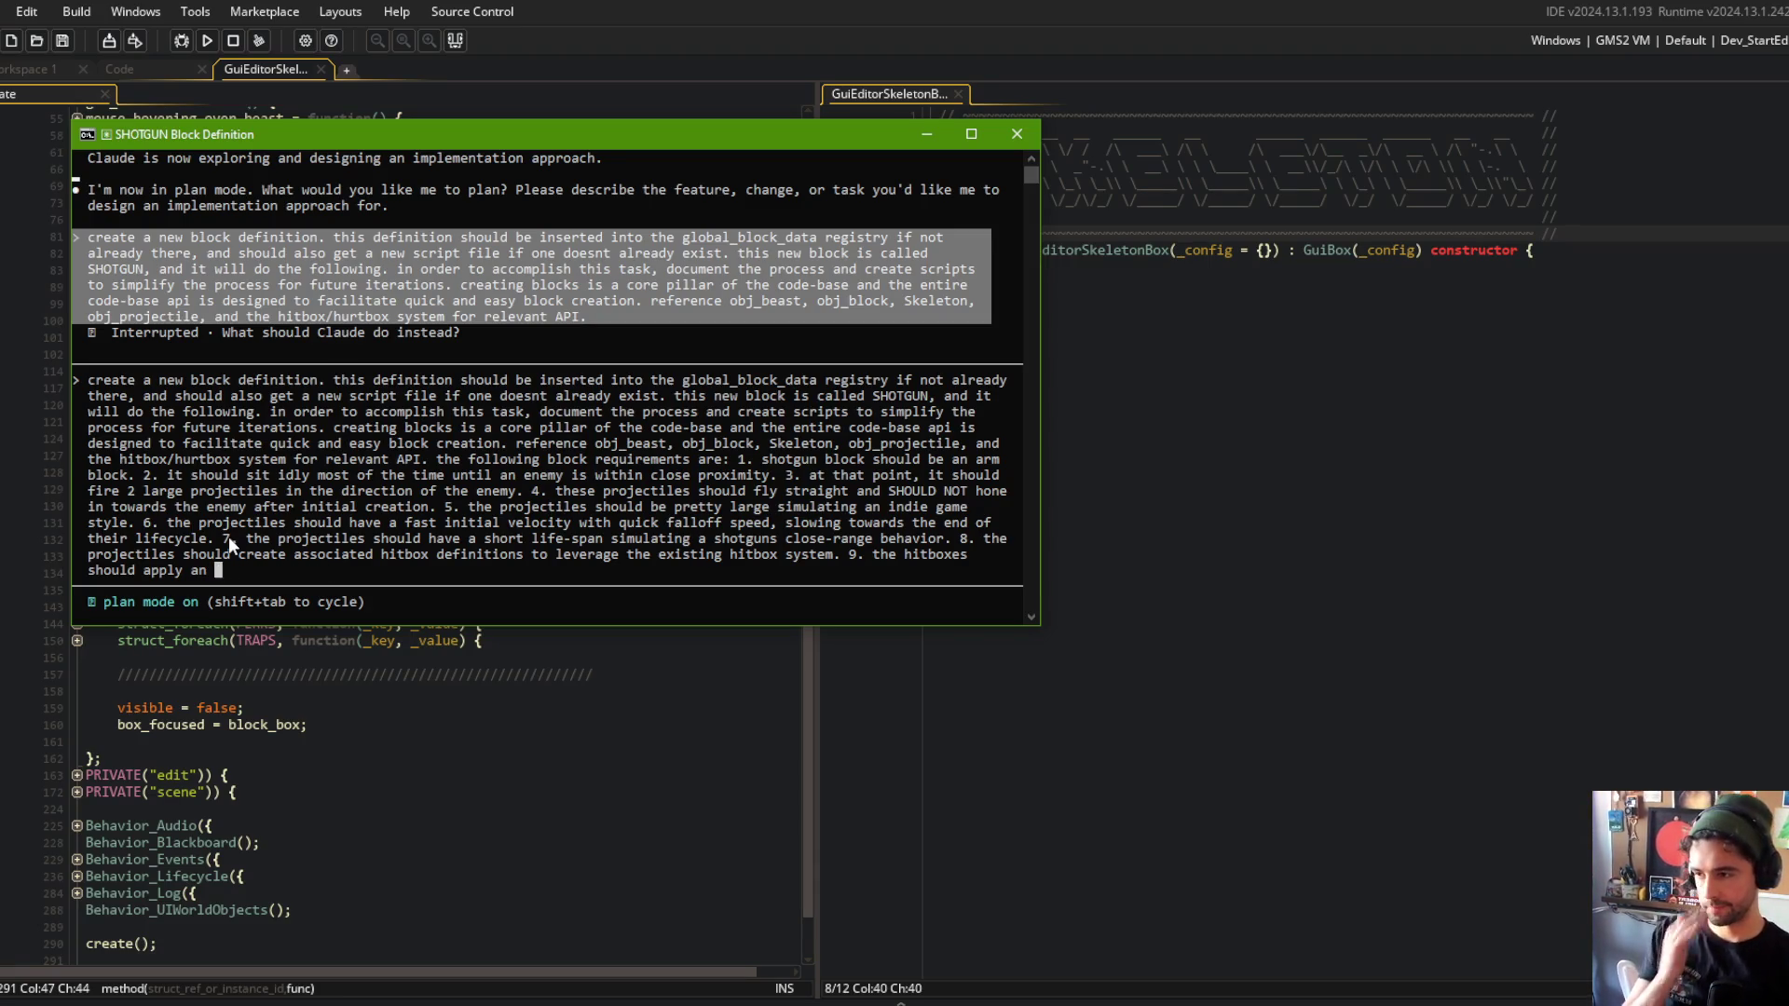
{"action": "type", "text": "a large amount of ini"}
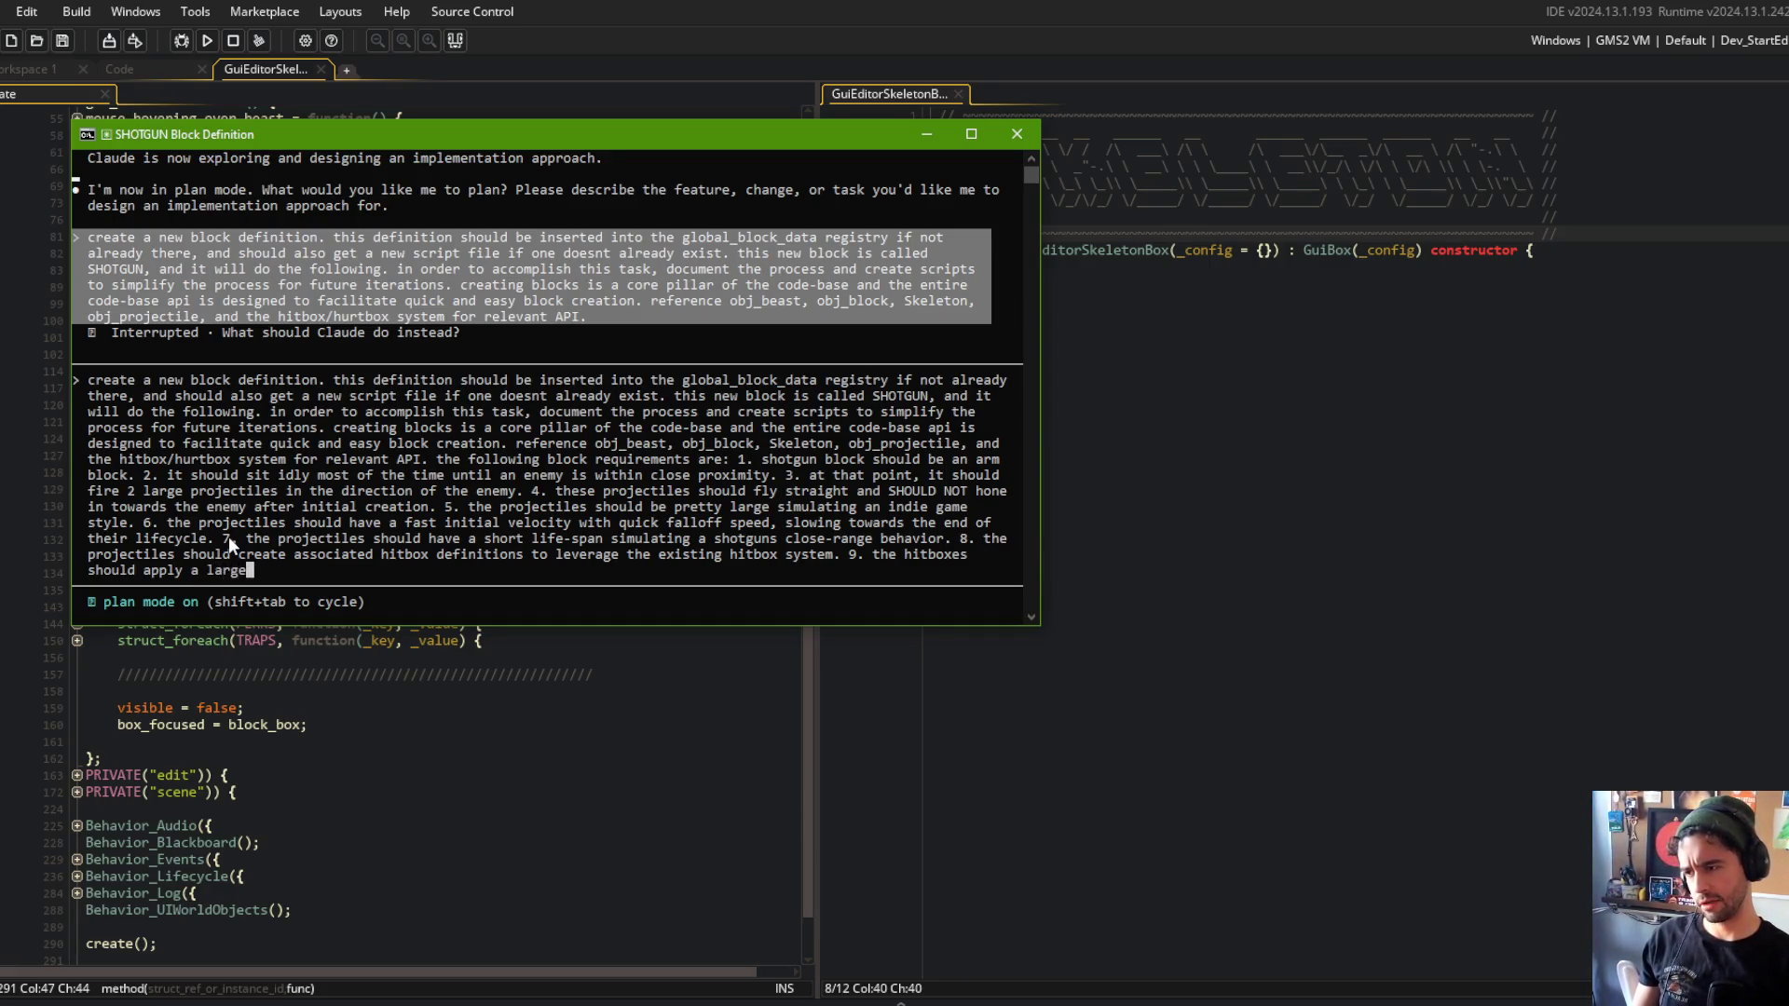
{"action": "type", "text": "tial "}
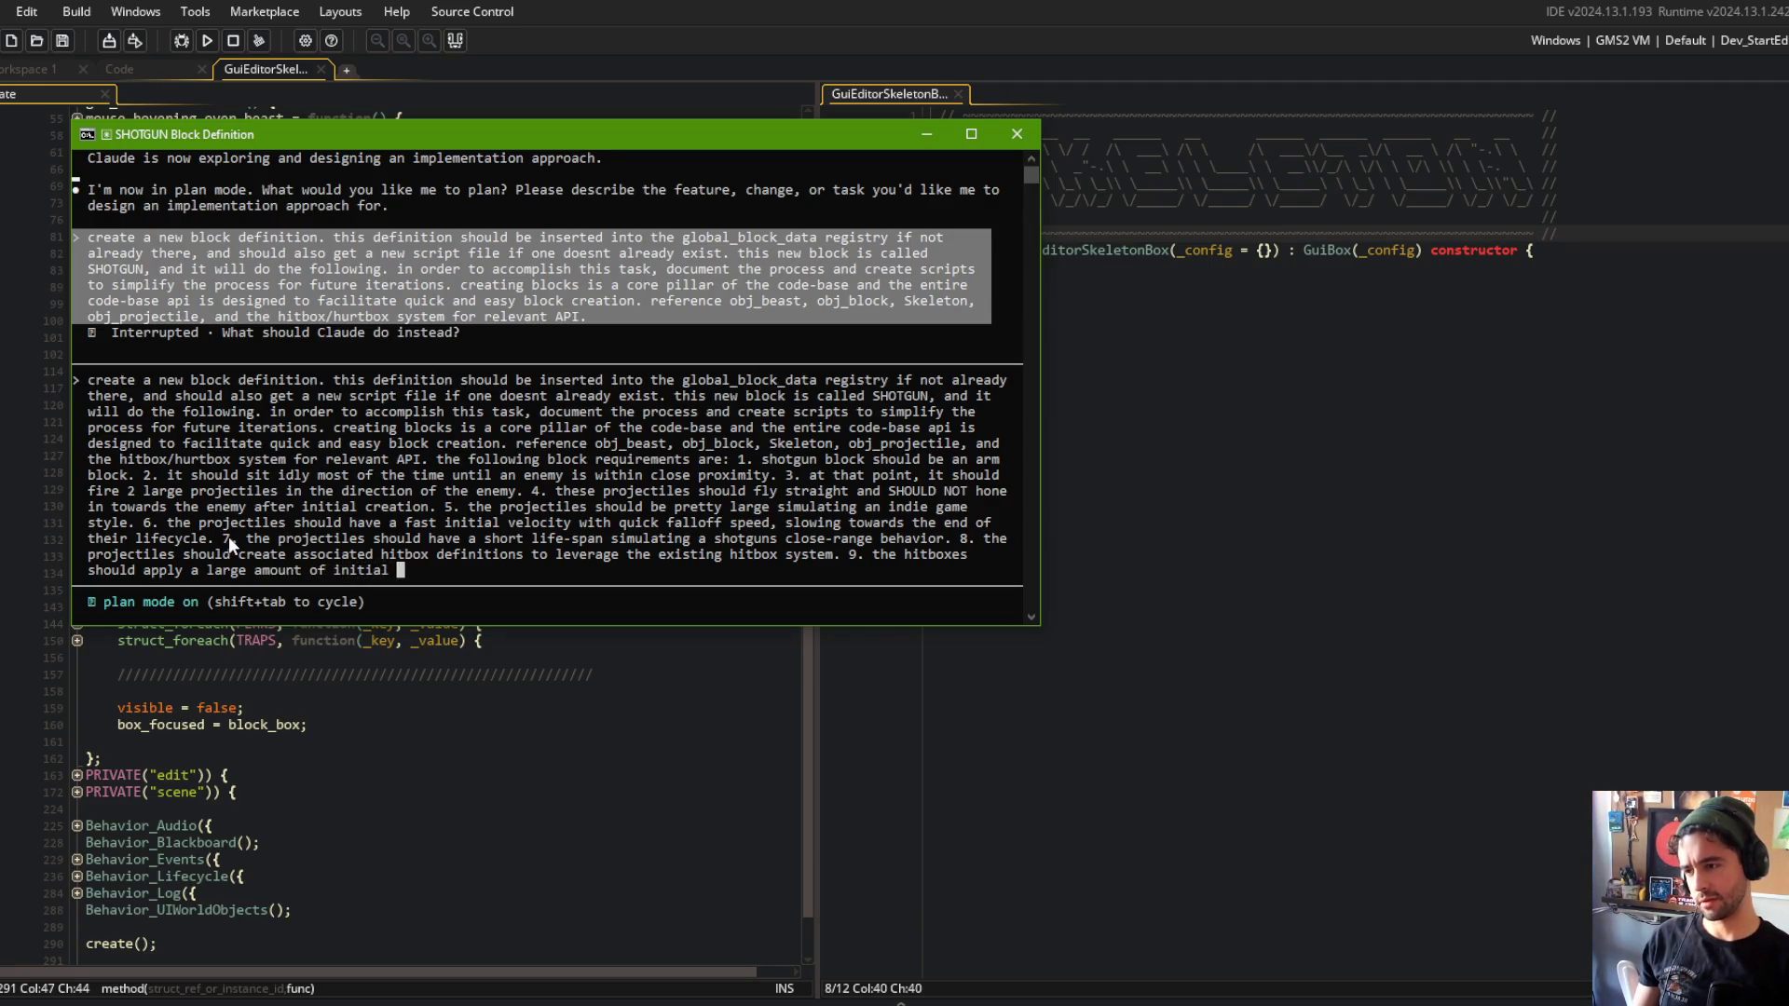
{"action": "type", "text": "damage, and inflict"}
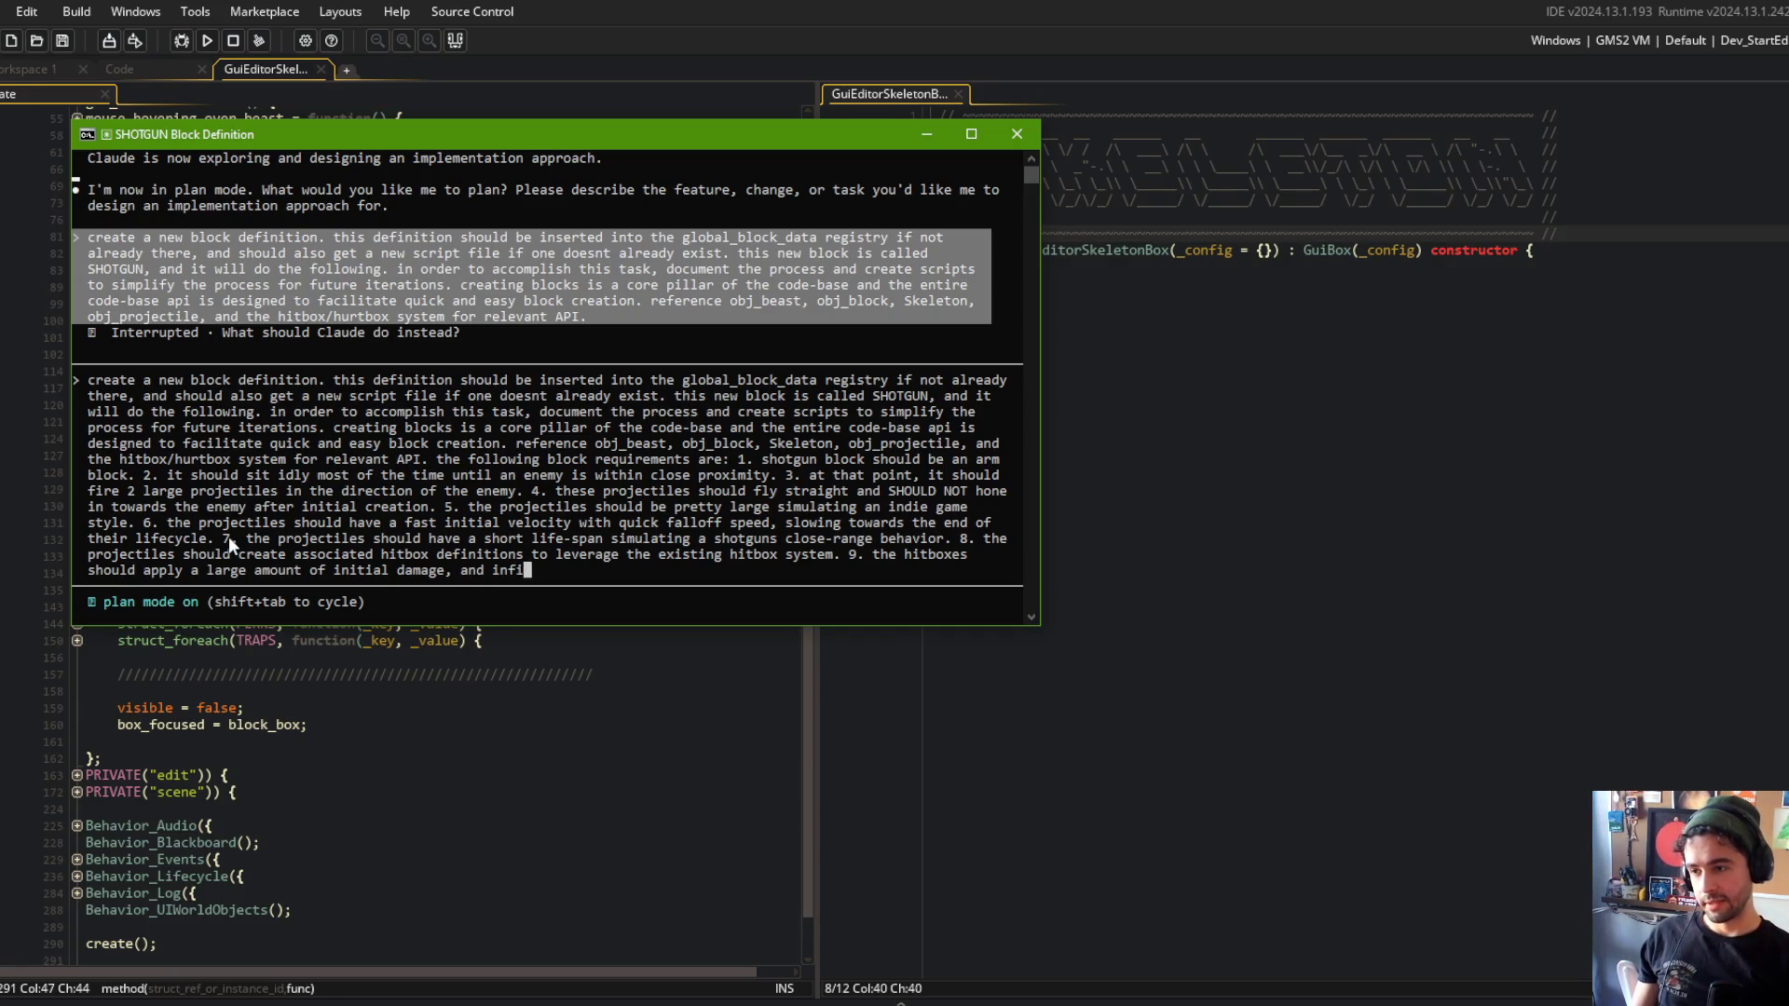
{"action": "type", "text": " a "}
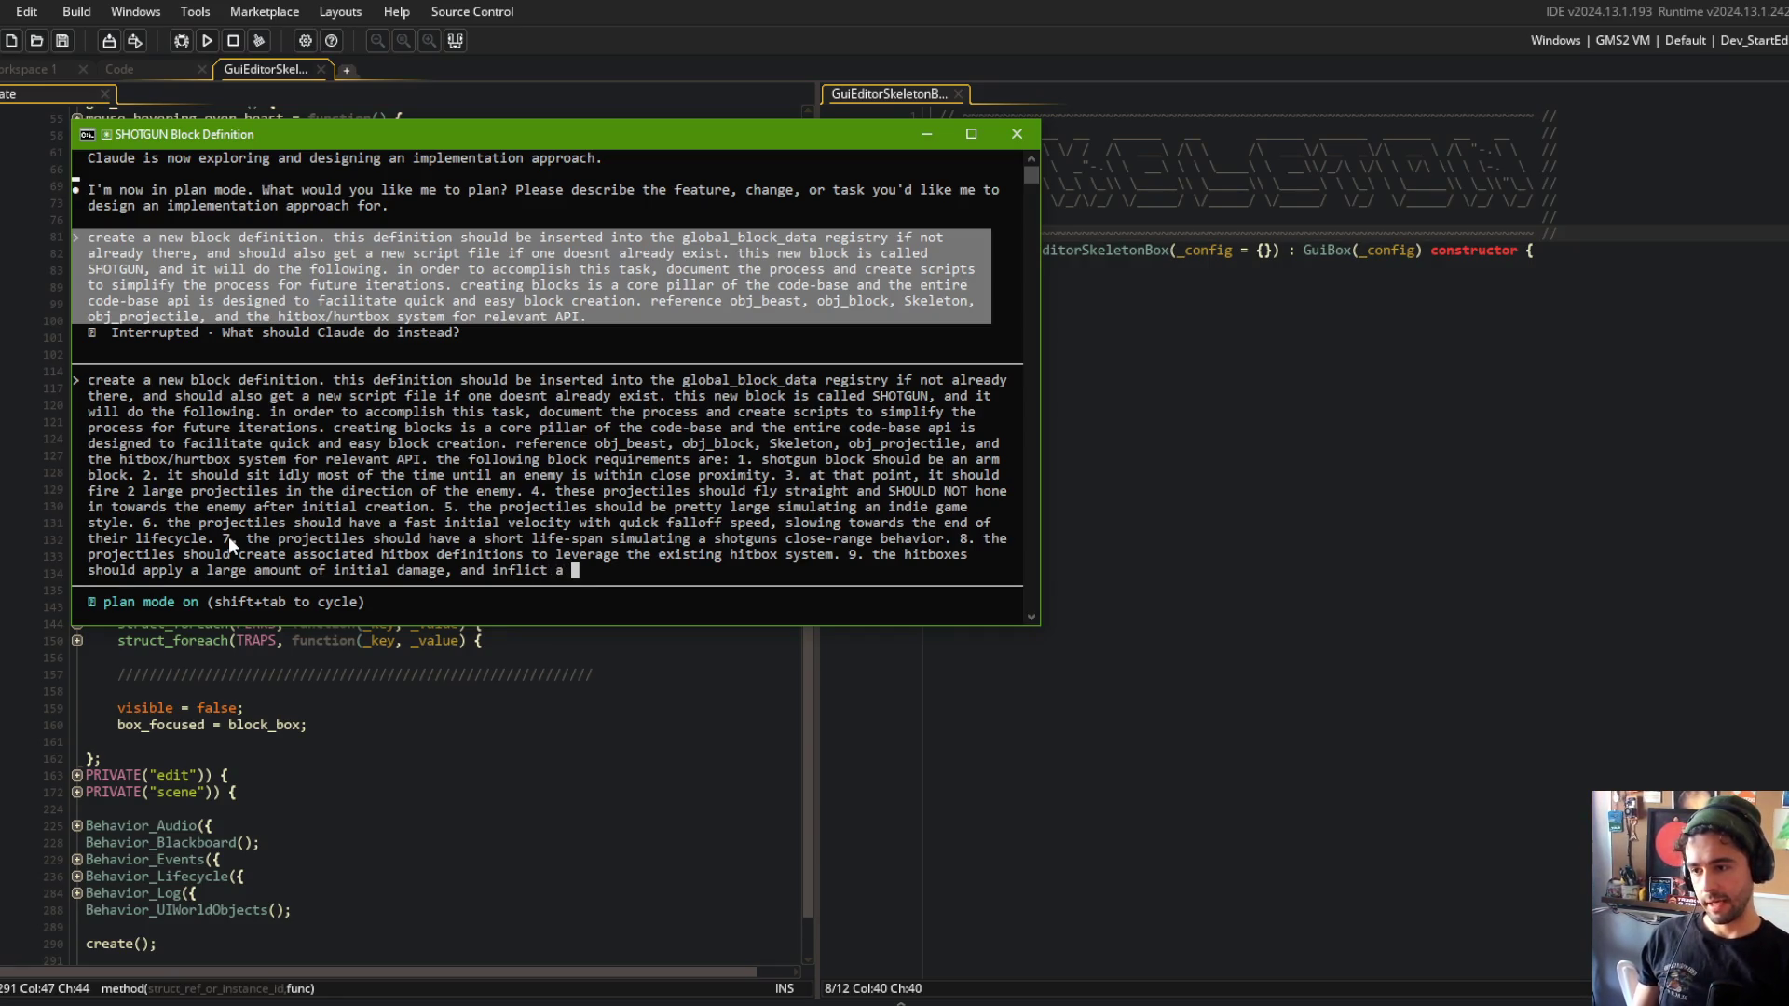
{"action": "type", "text": "brand-new status "}
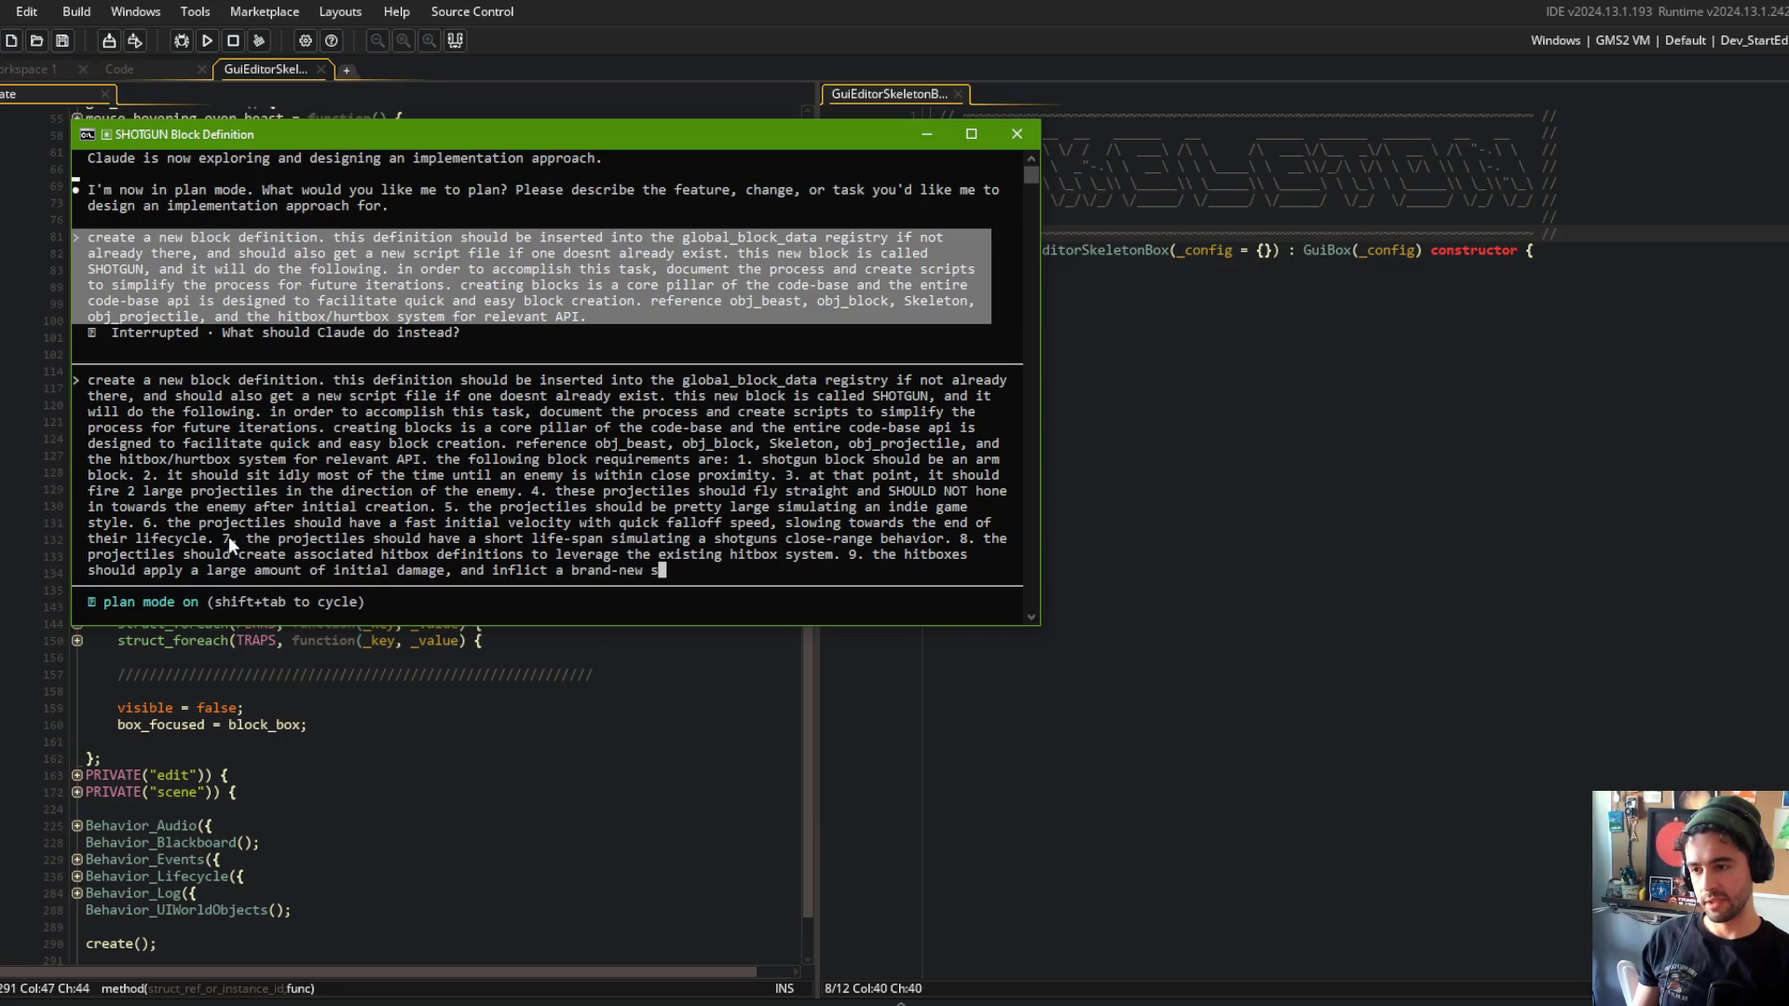
{"action": "type", "text": "calle"}
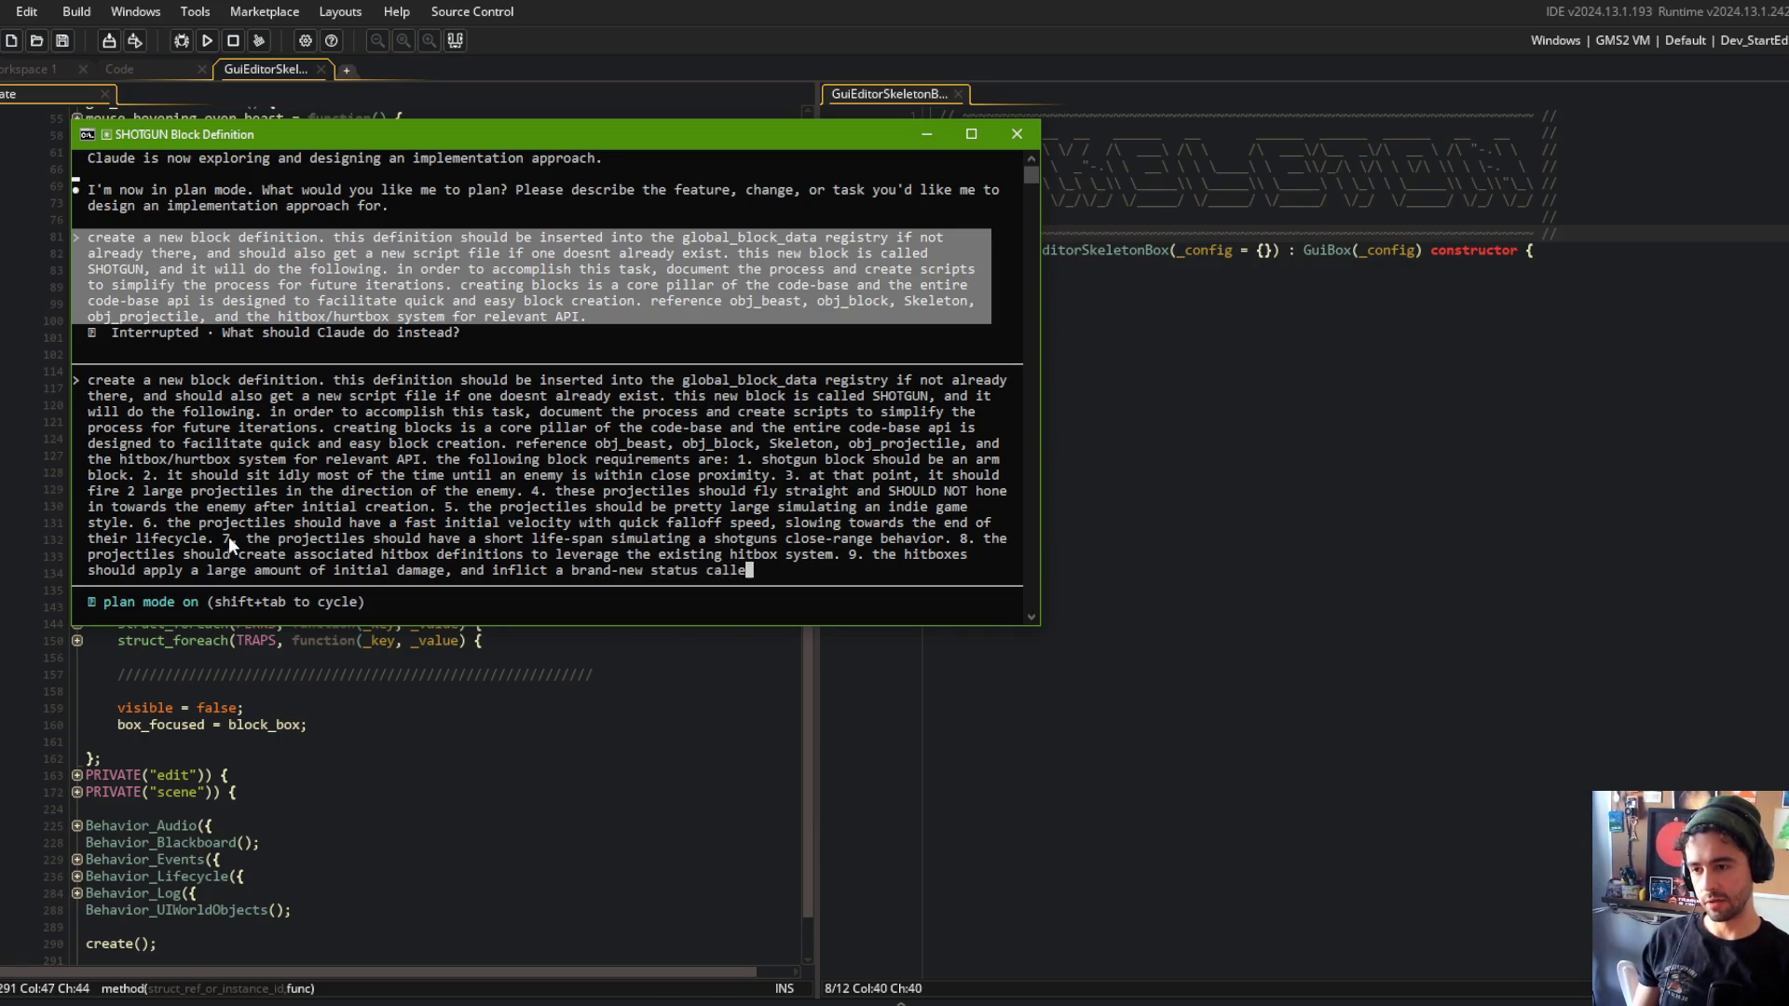
{"action": "type", "text": "d 'Bleed'. 10"}
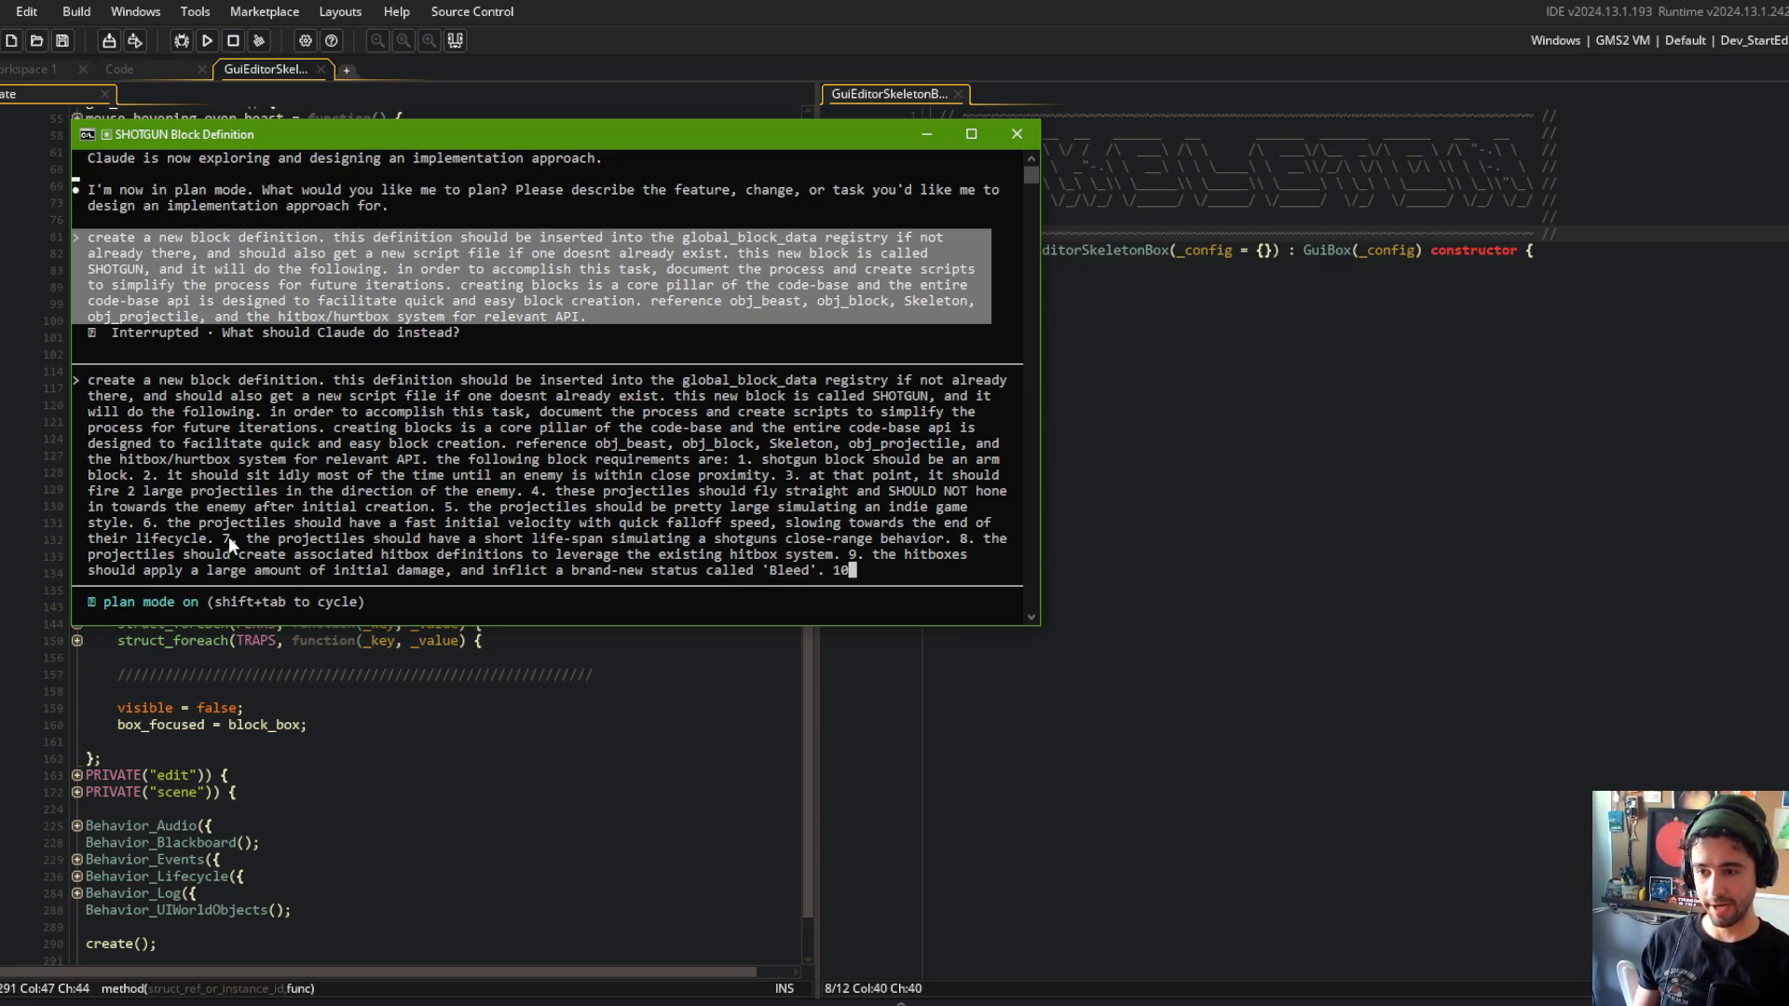
{"action": "type", "text": ". this"}
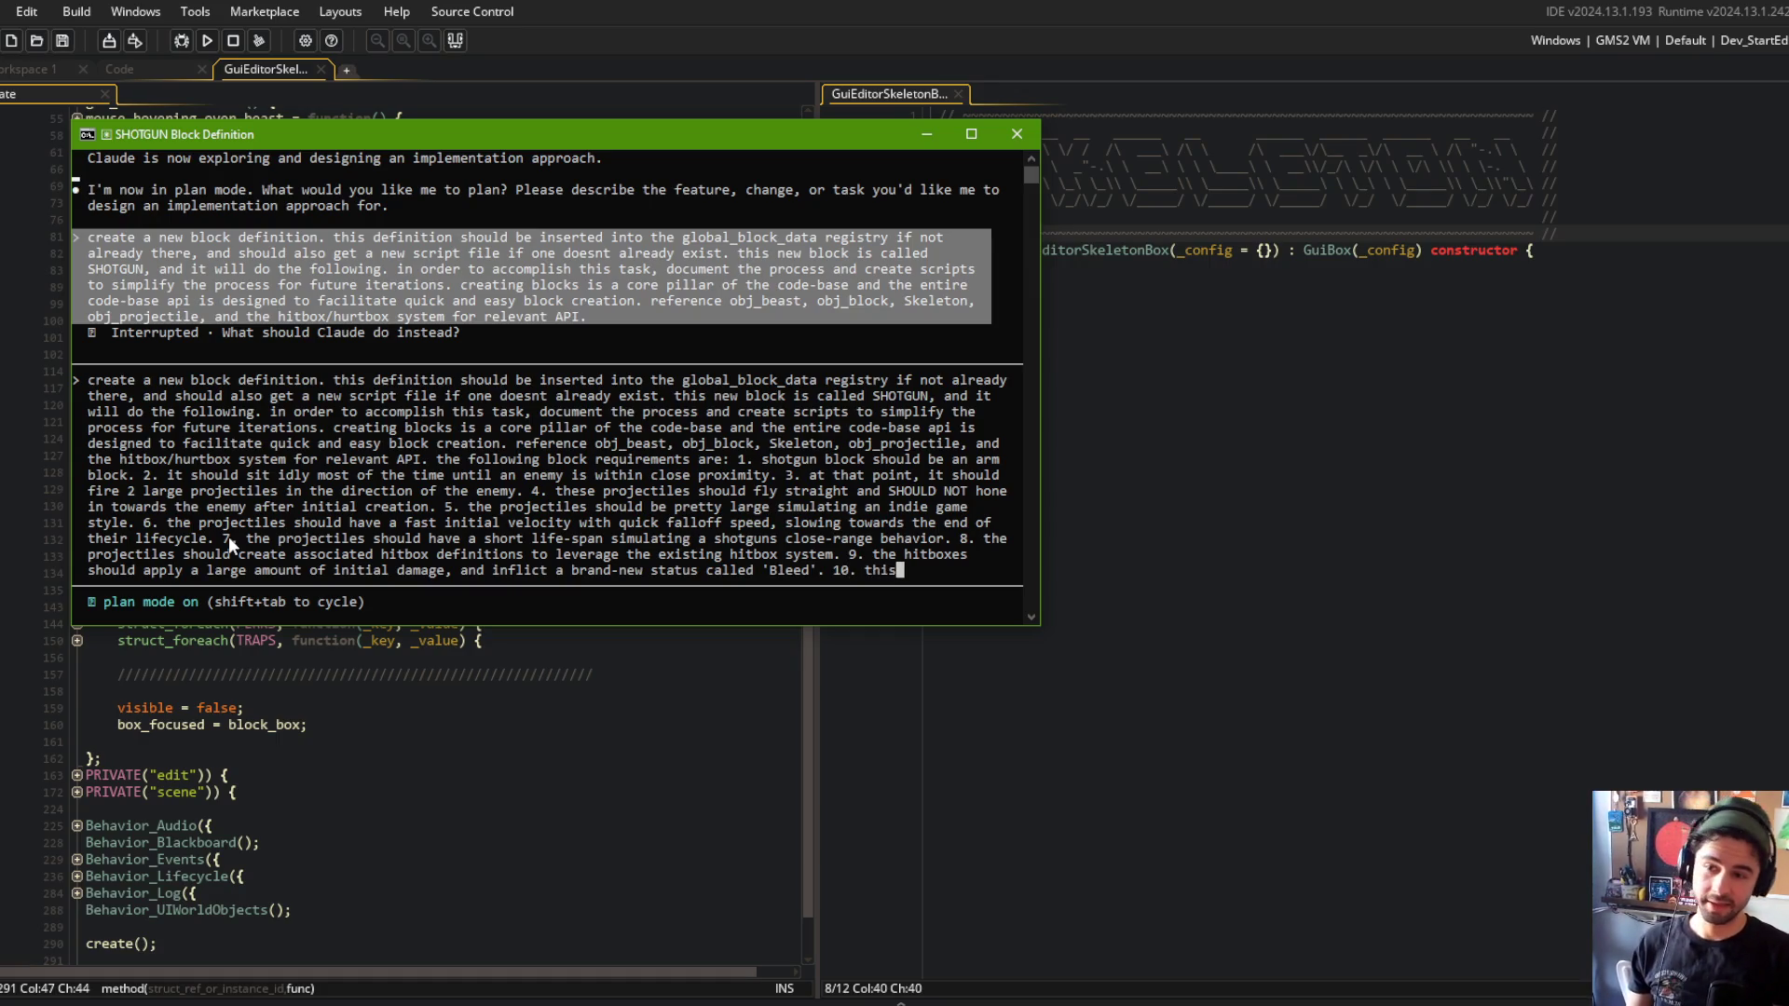
{"action": "type", "text": " status should be "}
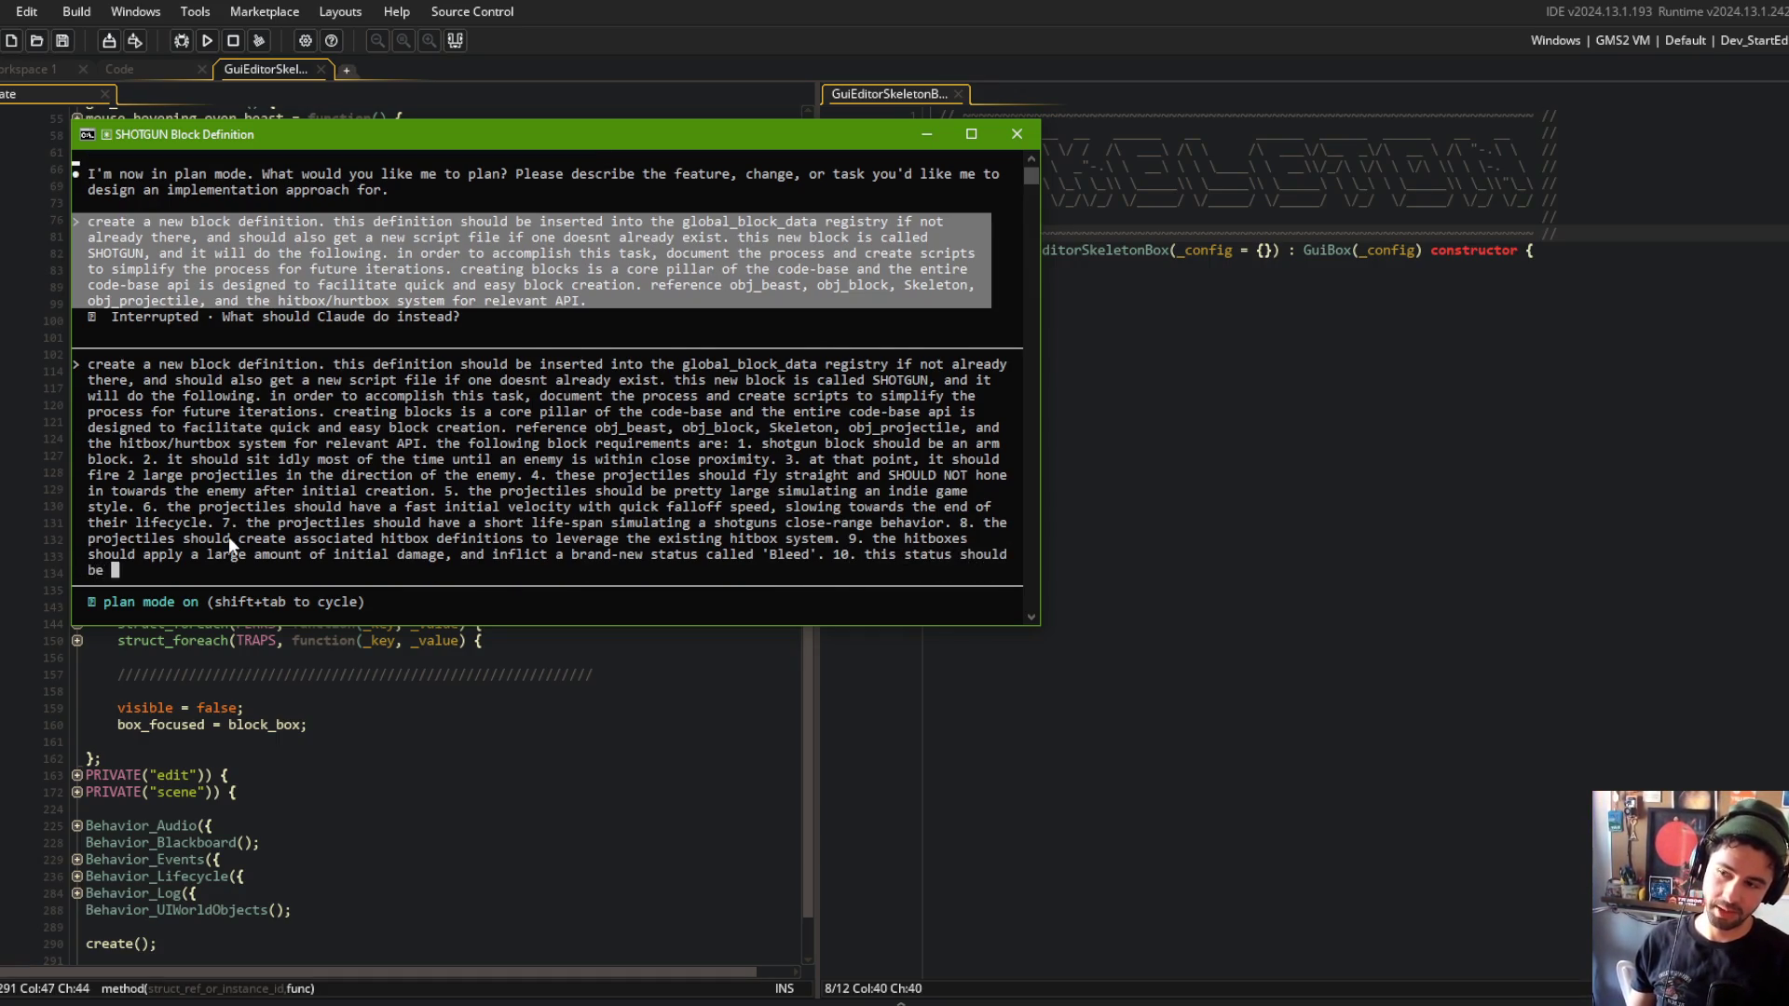
{"action": "type", "text": "applied to the beast"}
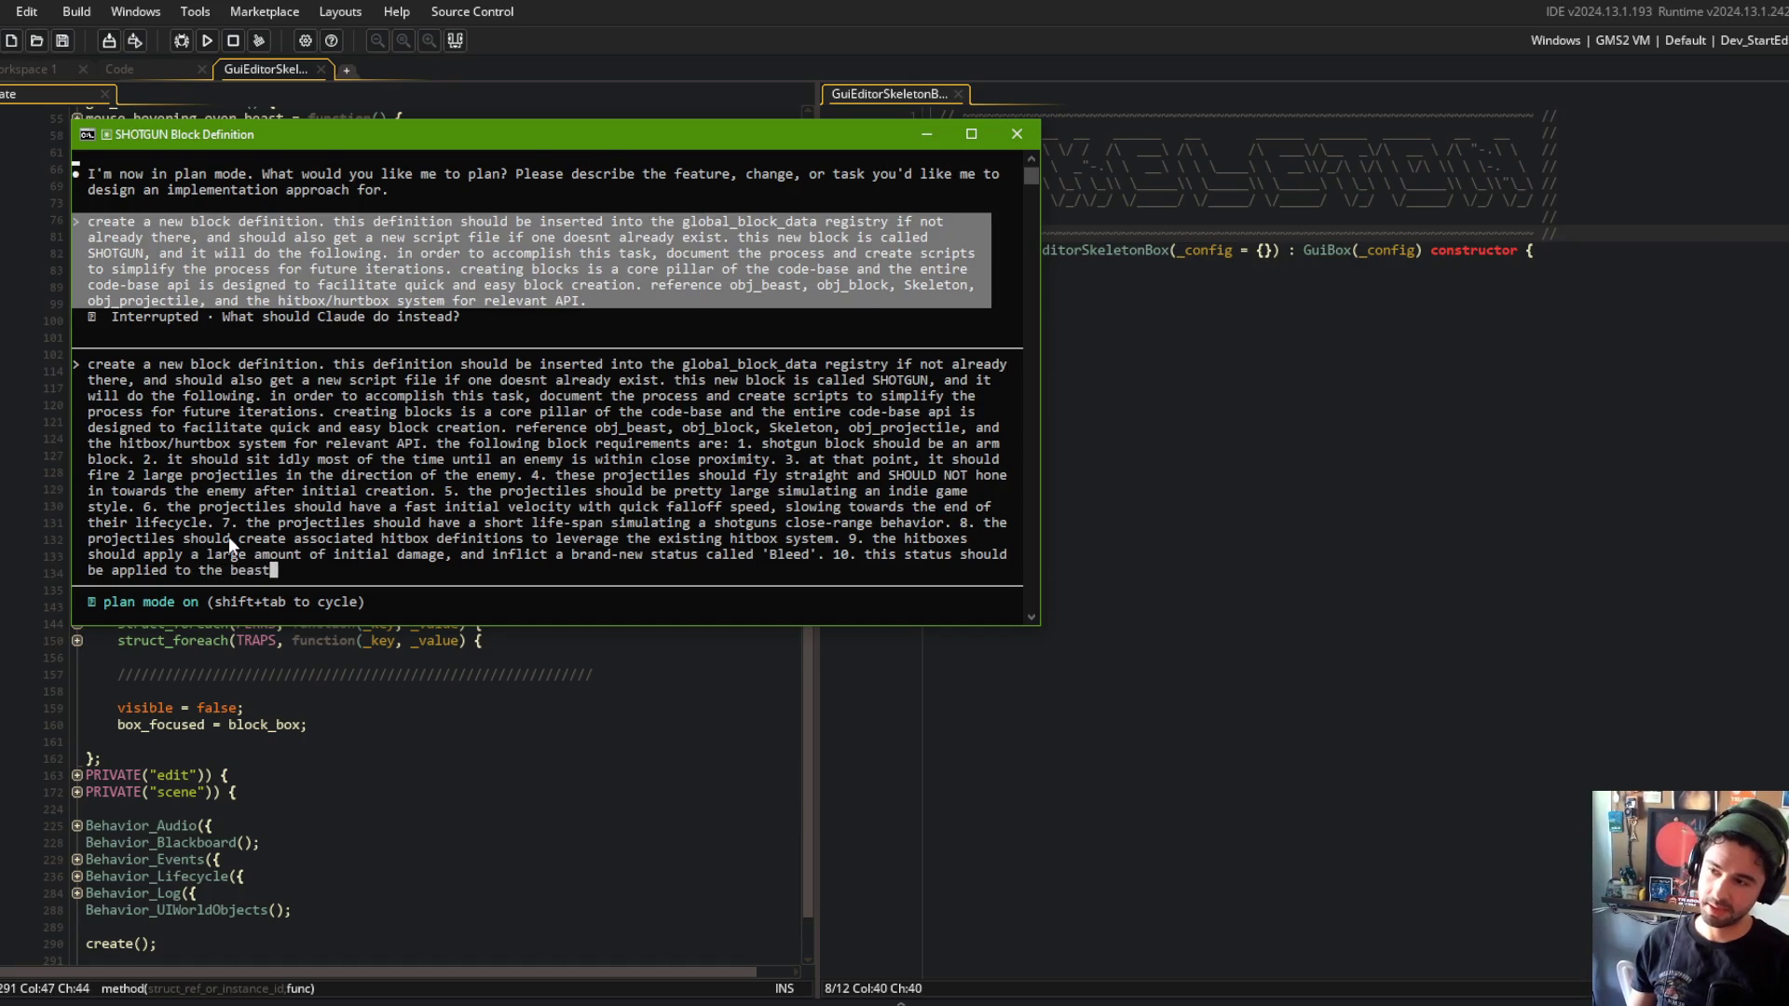
{"action": "key", "text": "BackSpace"}
{"action": "key", "text": "BackSpace"}
{"action": "type", "text": "obj_beast similar to the B"}
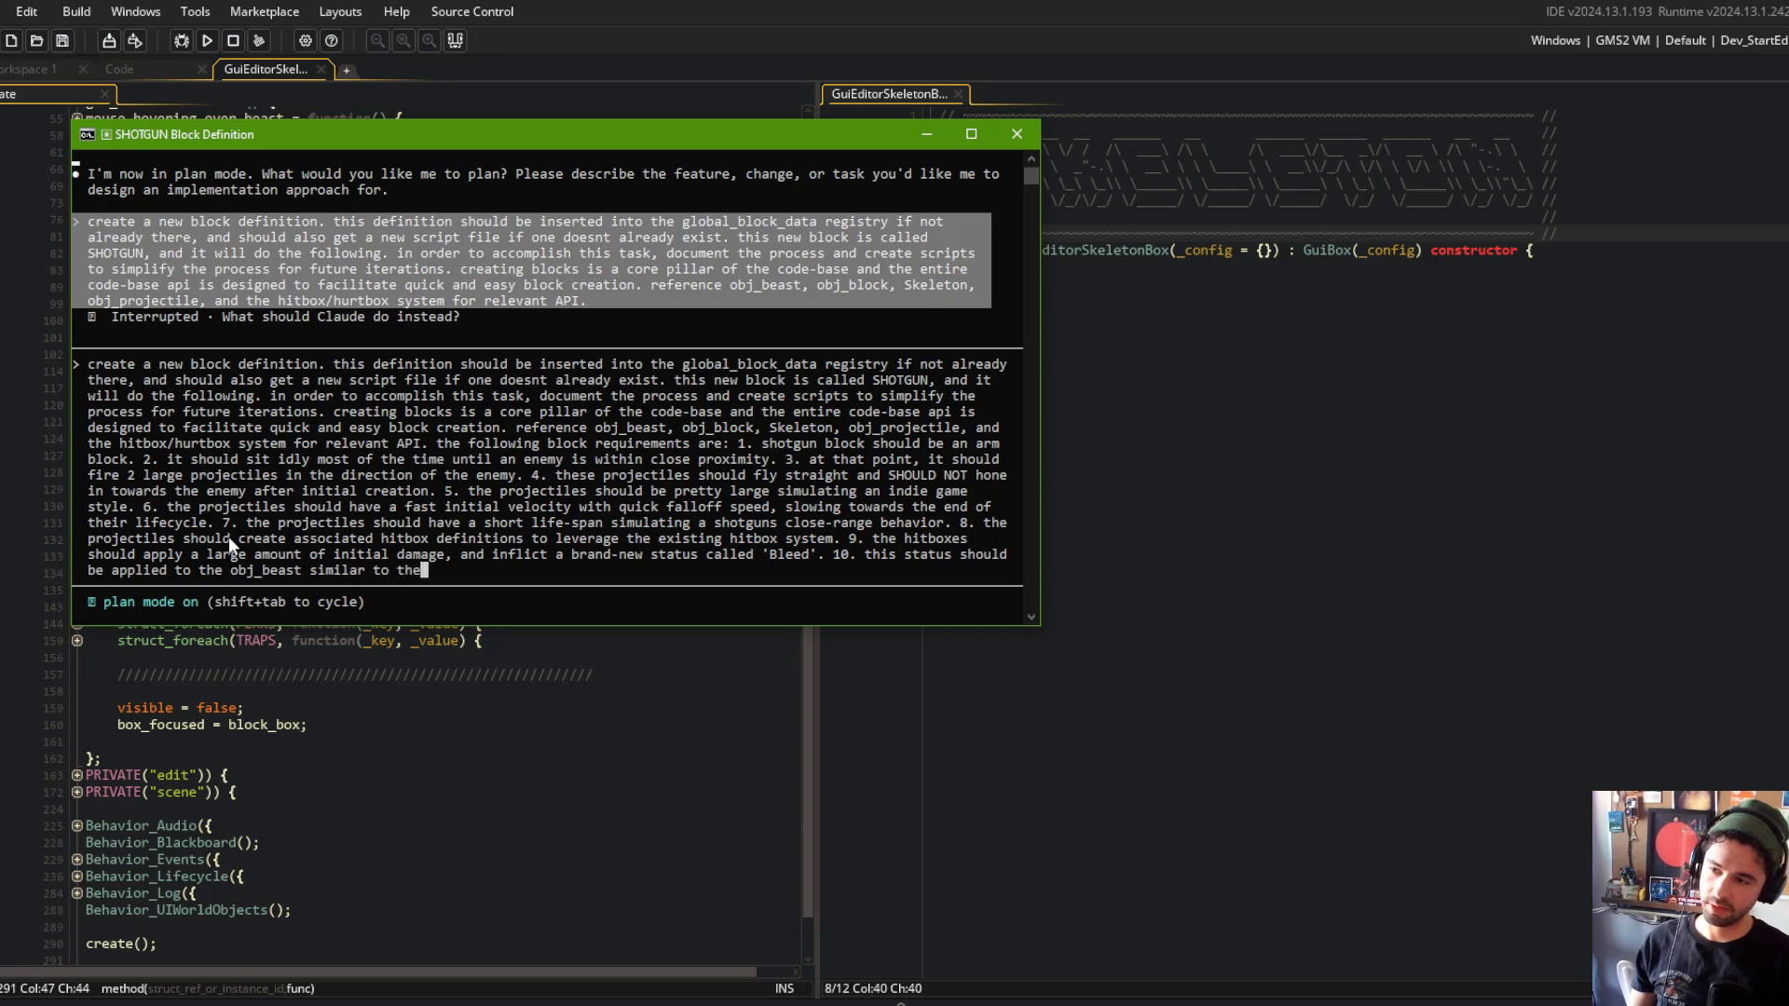
{"action": "type", "text": "urned status effect that is arlead"}
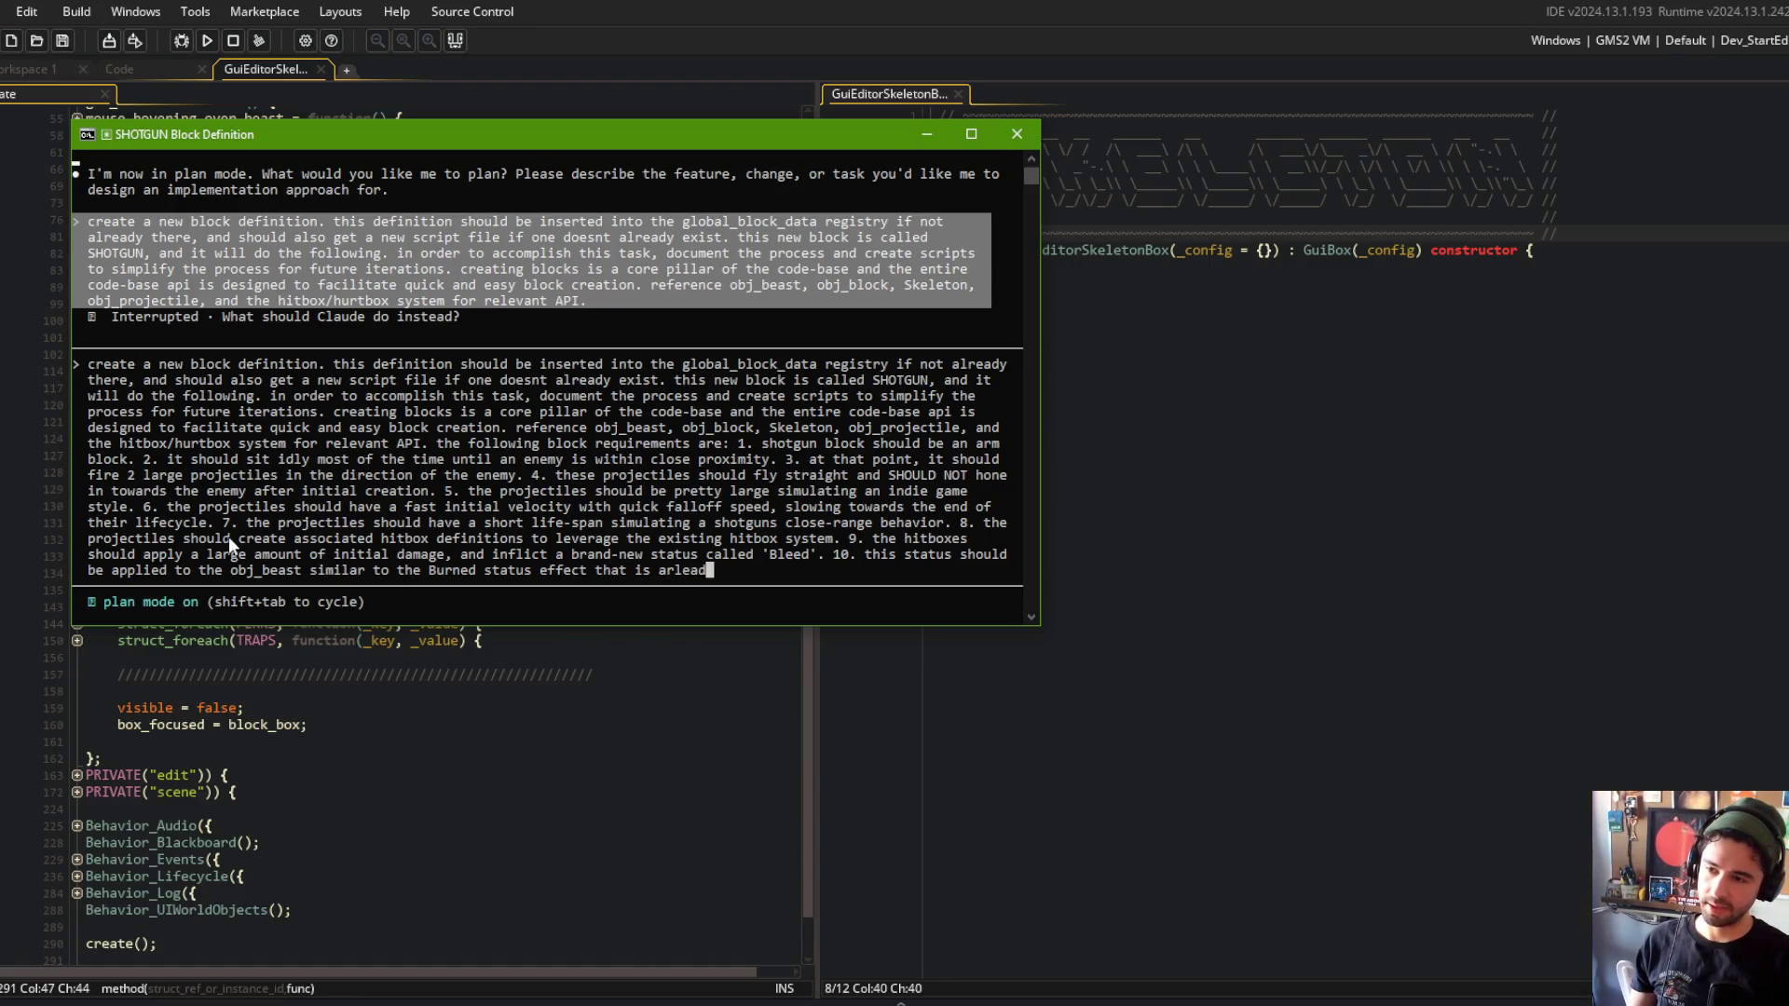
{"action": "key", "text": "BackSpace"}
{"action": "key", "text": "BackSpace"}
{"action": "key", "text": "BackSpace"}
{"action": "key", "text": "BackSpace"}
{"action": "key", "text": "BackSpace"}
{"action": "type", "text": "lready im"}
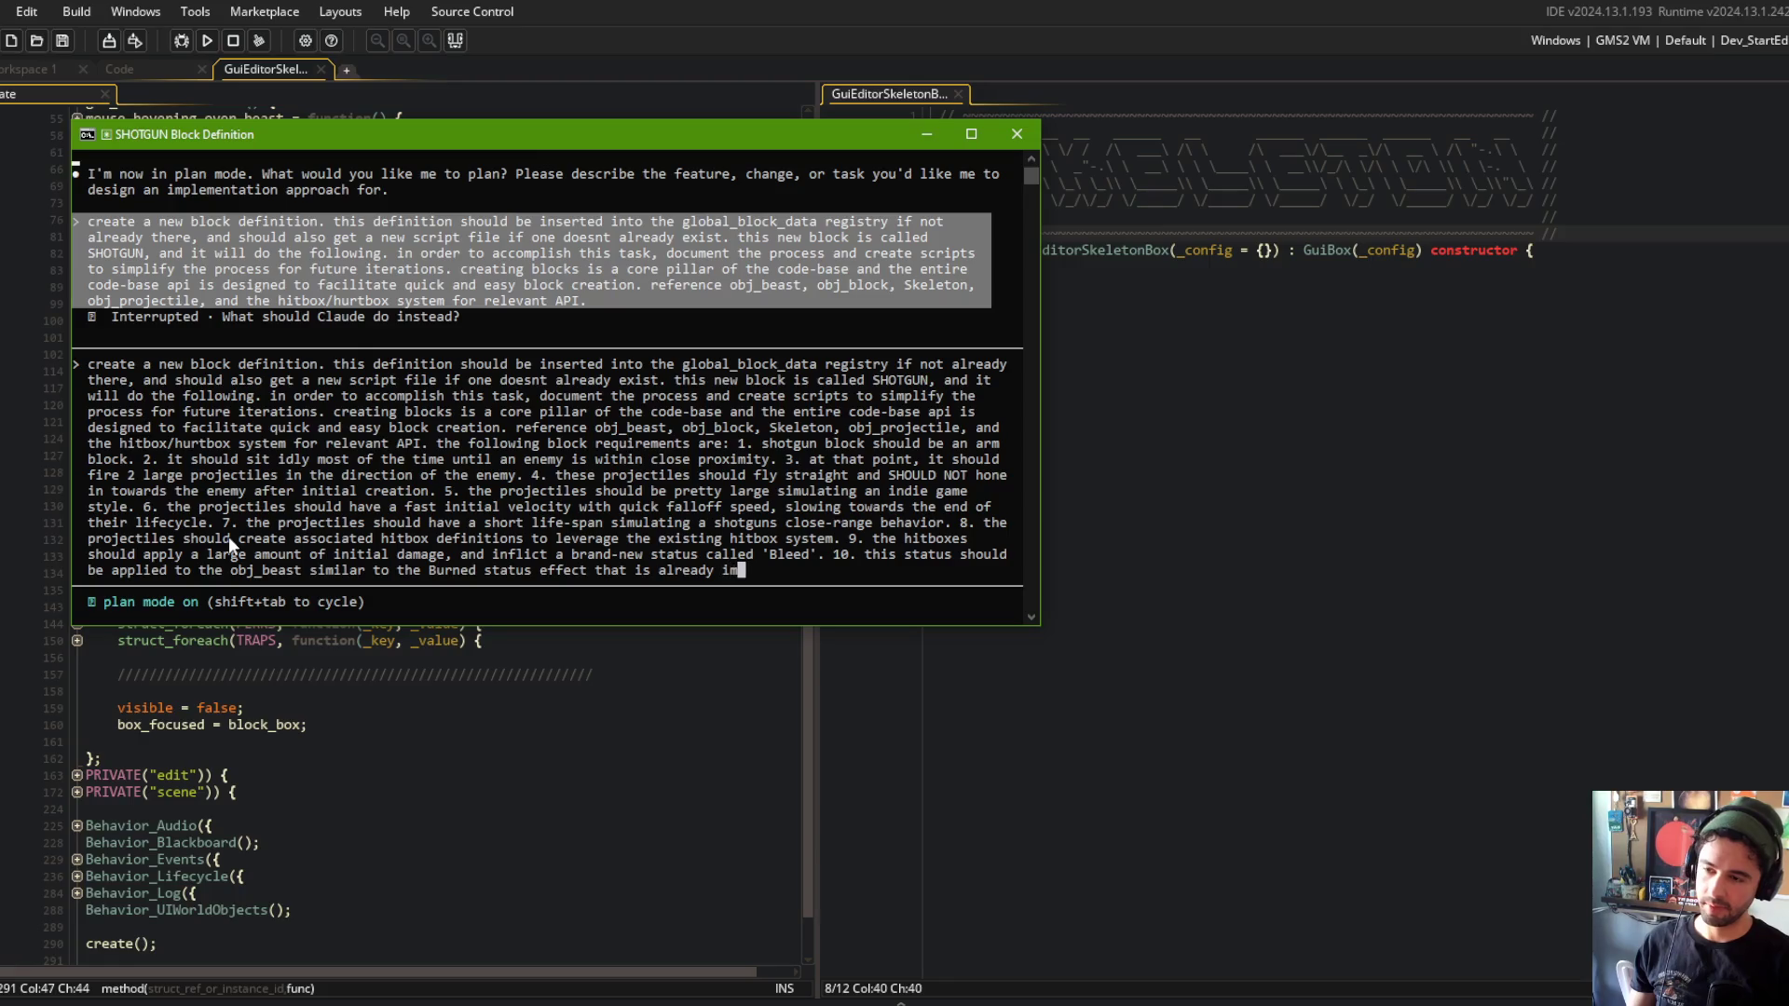
{"action": "type", "text": "plemented. the B"}
Start requirement 11: Bleed applies incremental tick damage over time, similar to Burn.
{"action": "key", "text": "BackSpace"}
{"action": "key", "text": "BackSpace"}
{"action": "key", "text": "BackSpace"}
{"action": "type", "text": "11. the bLe"}
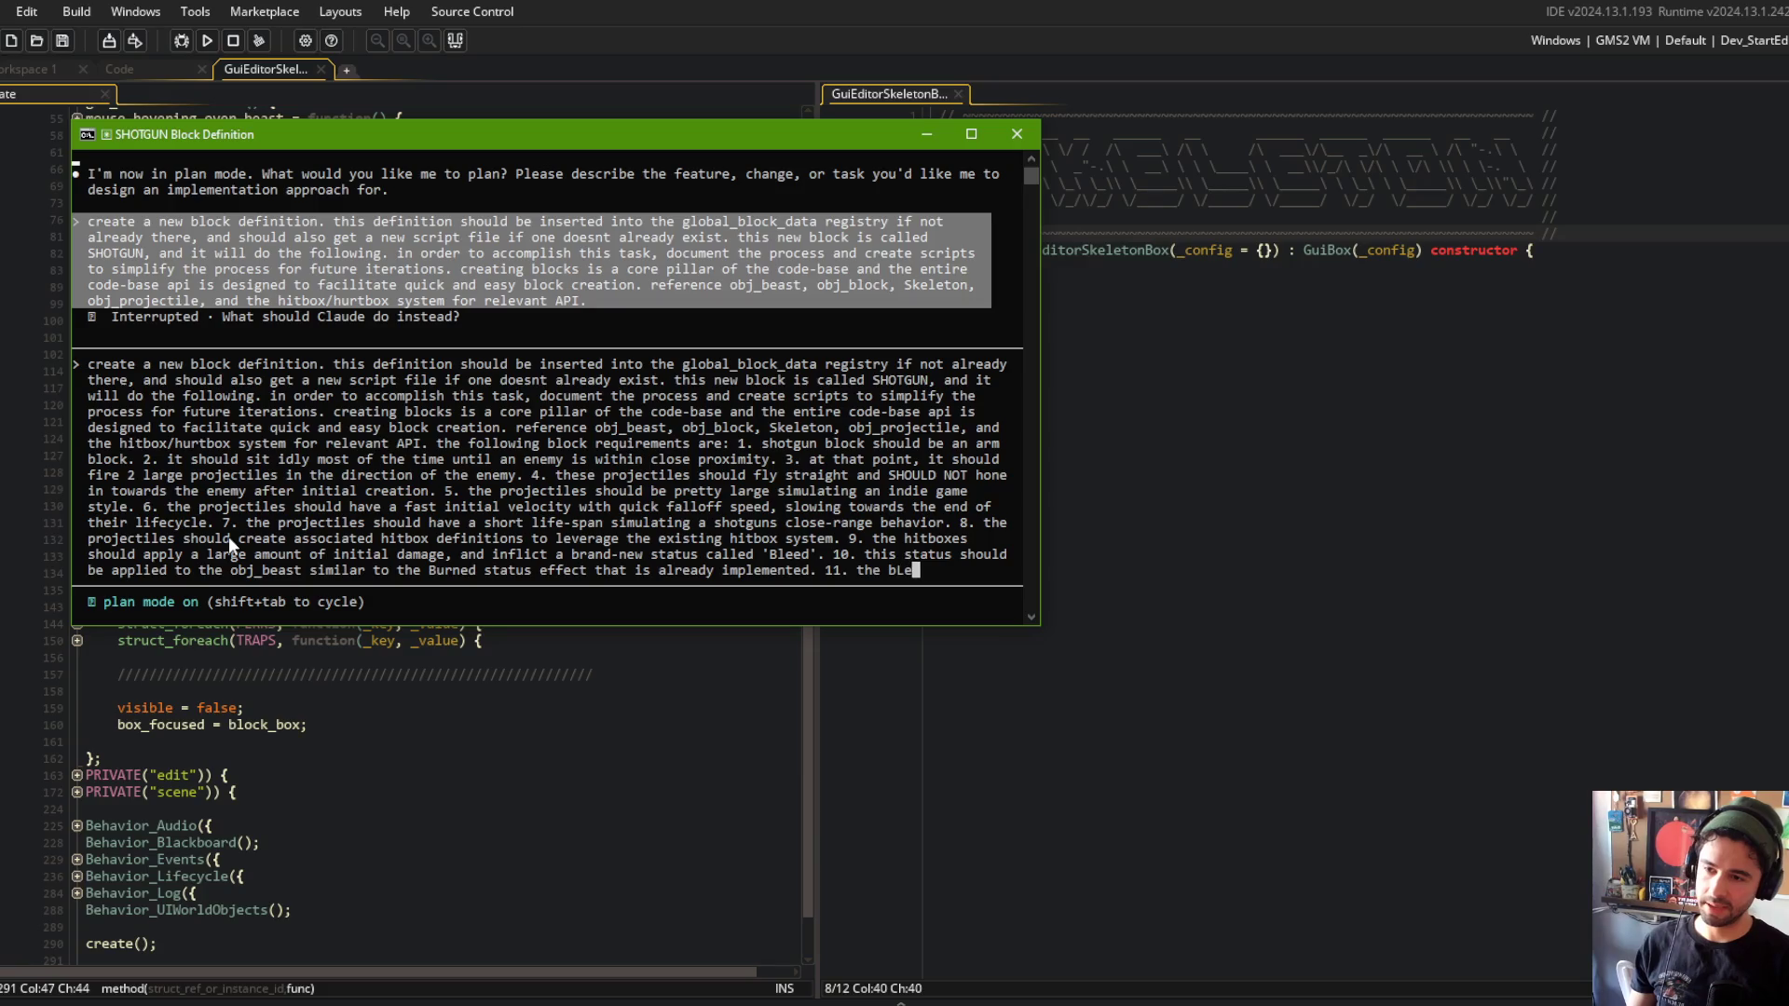
{"action": "key", "text": "BackSpace"}
{"action": "key", "text": "BackSpace"}
{"action": "type", "text": "Bleed stat"}
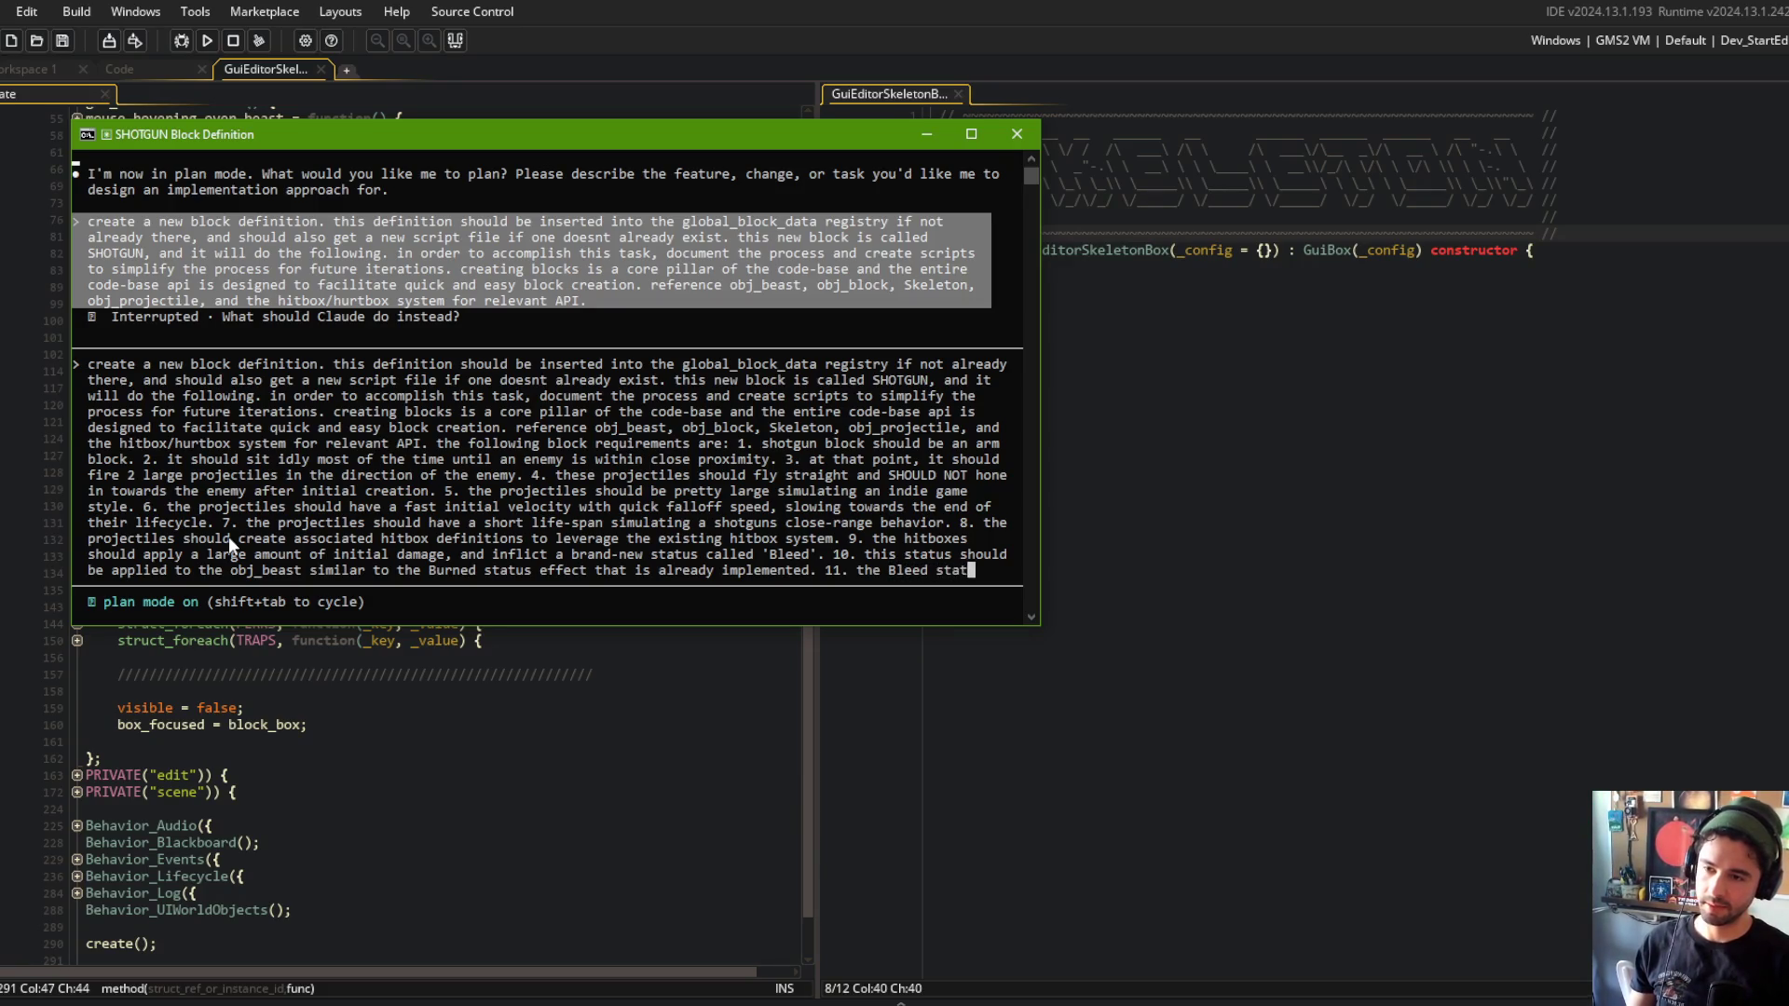
{"action": "type", "text": "us should apply incremental tick damage over time, similar to Burn, but instead ofcreating fire particle"}
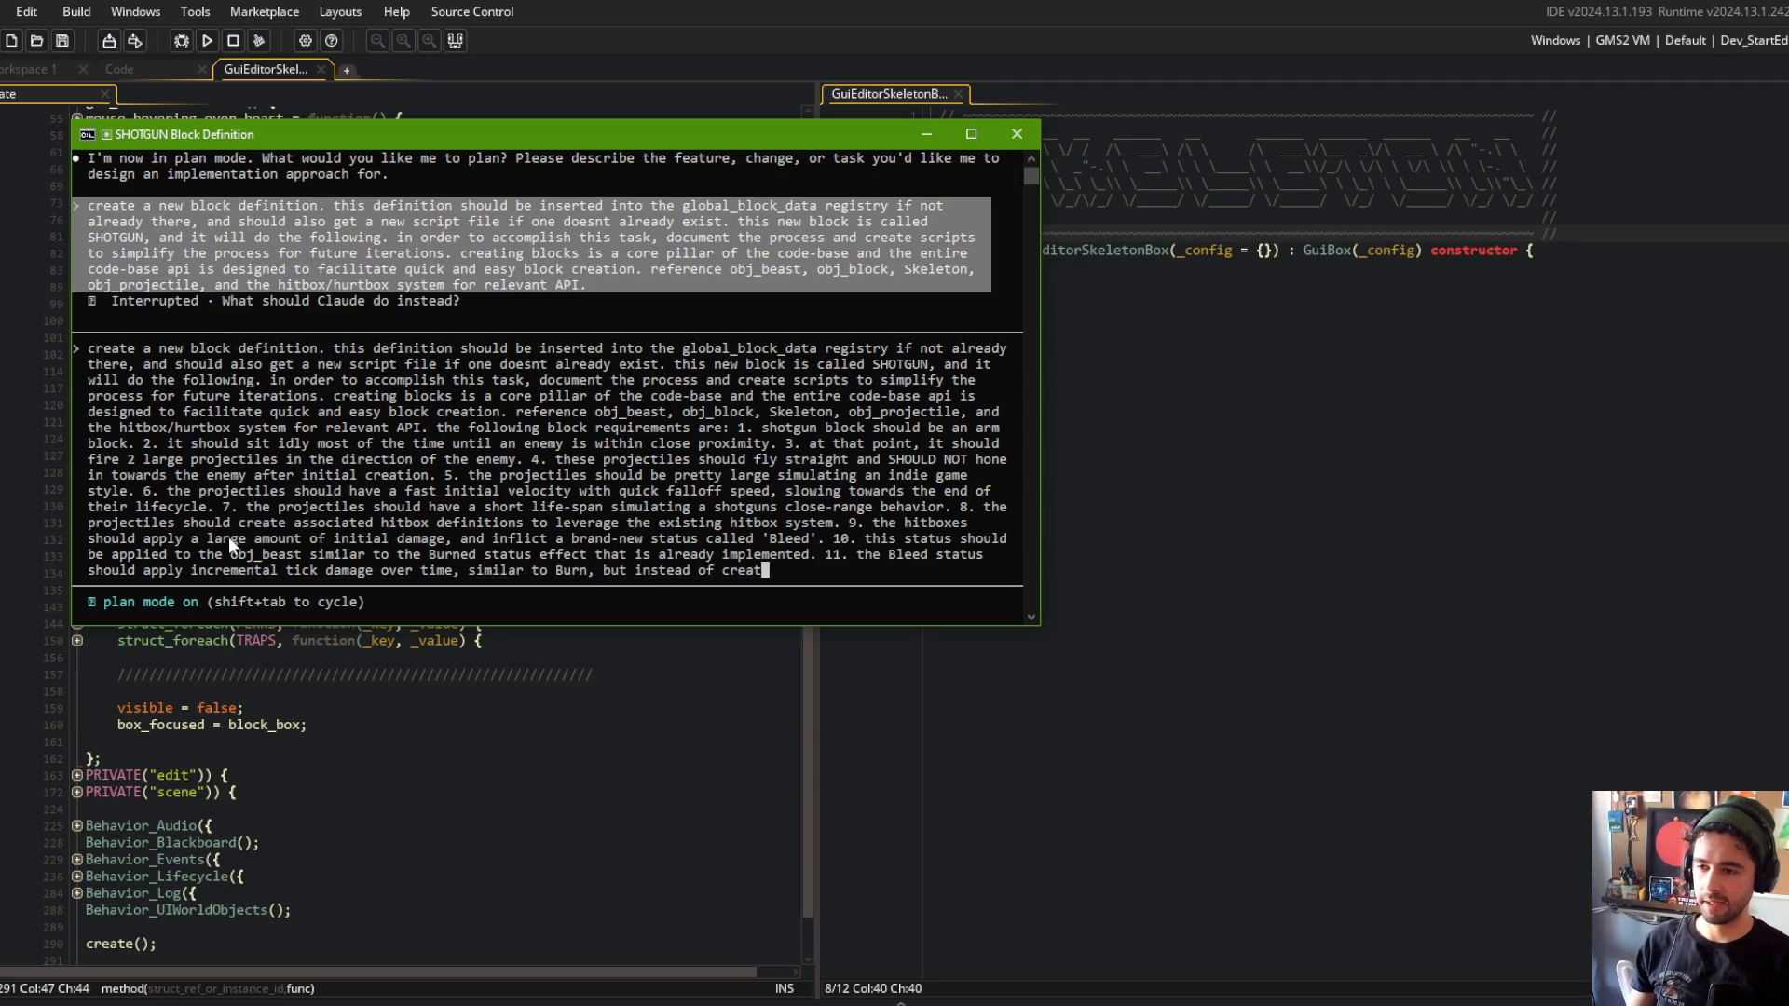
{"action": "type", "text": " effec"}
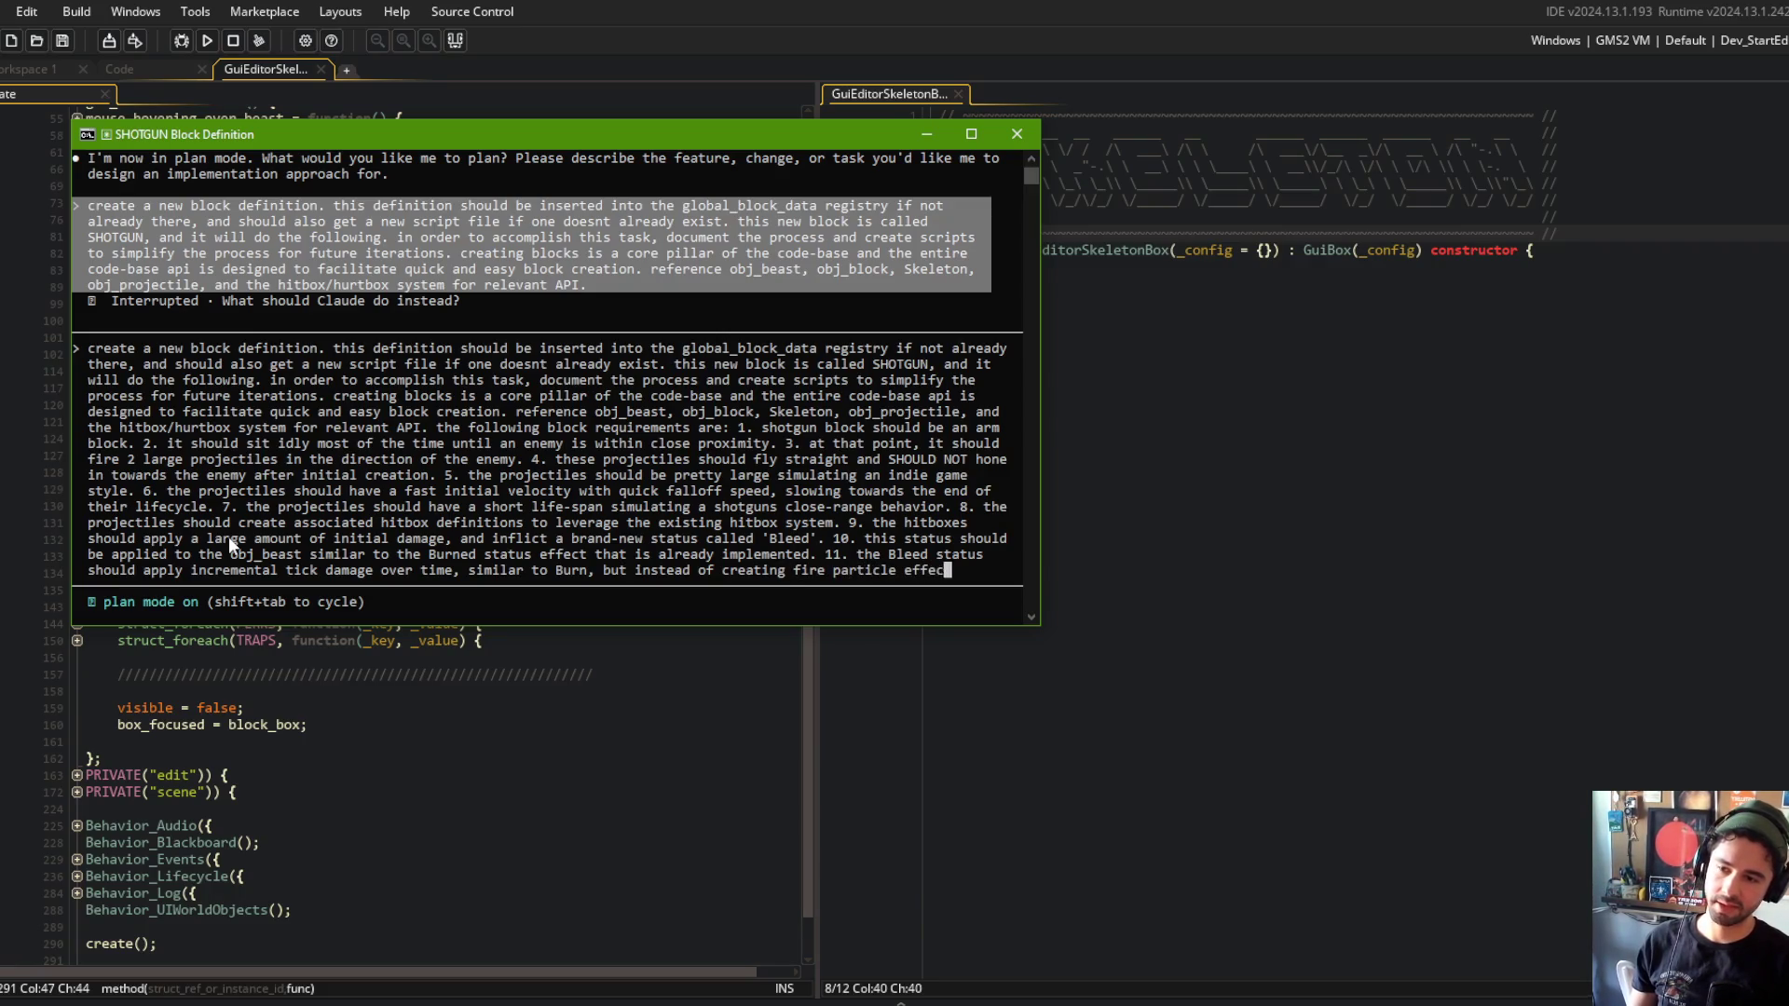
{"action": "type", "text": "ts, it should create "}
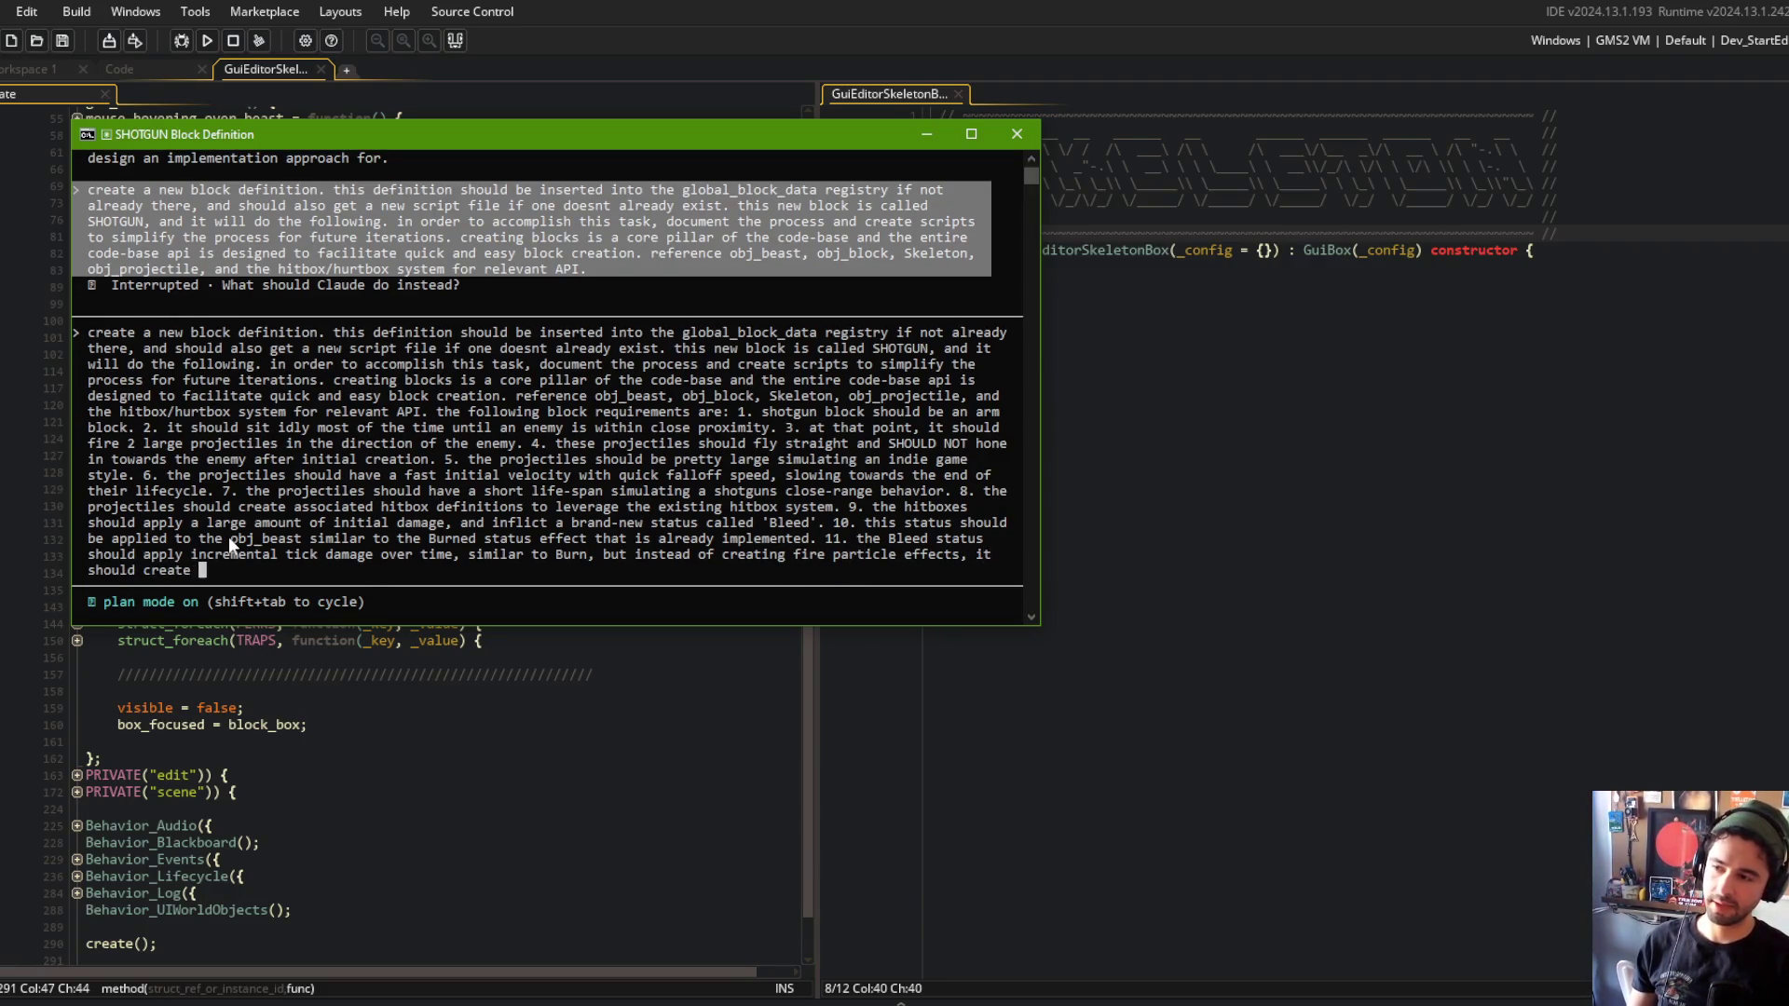
{"action": "type", "text": "Bloparticle "}
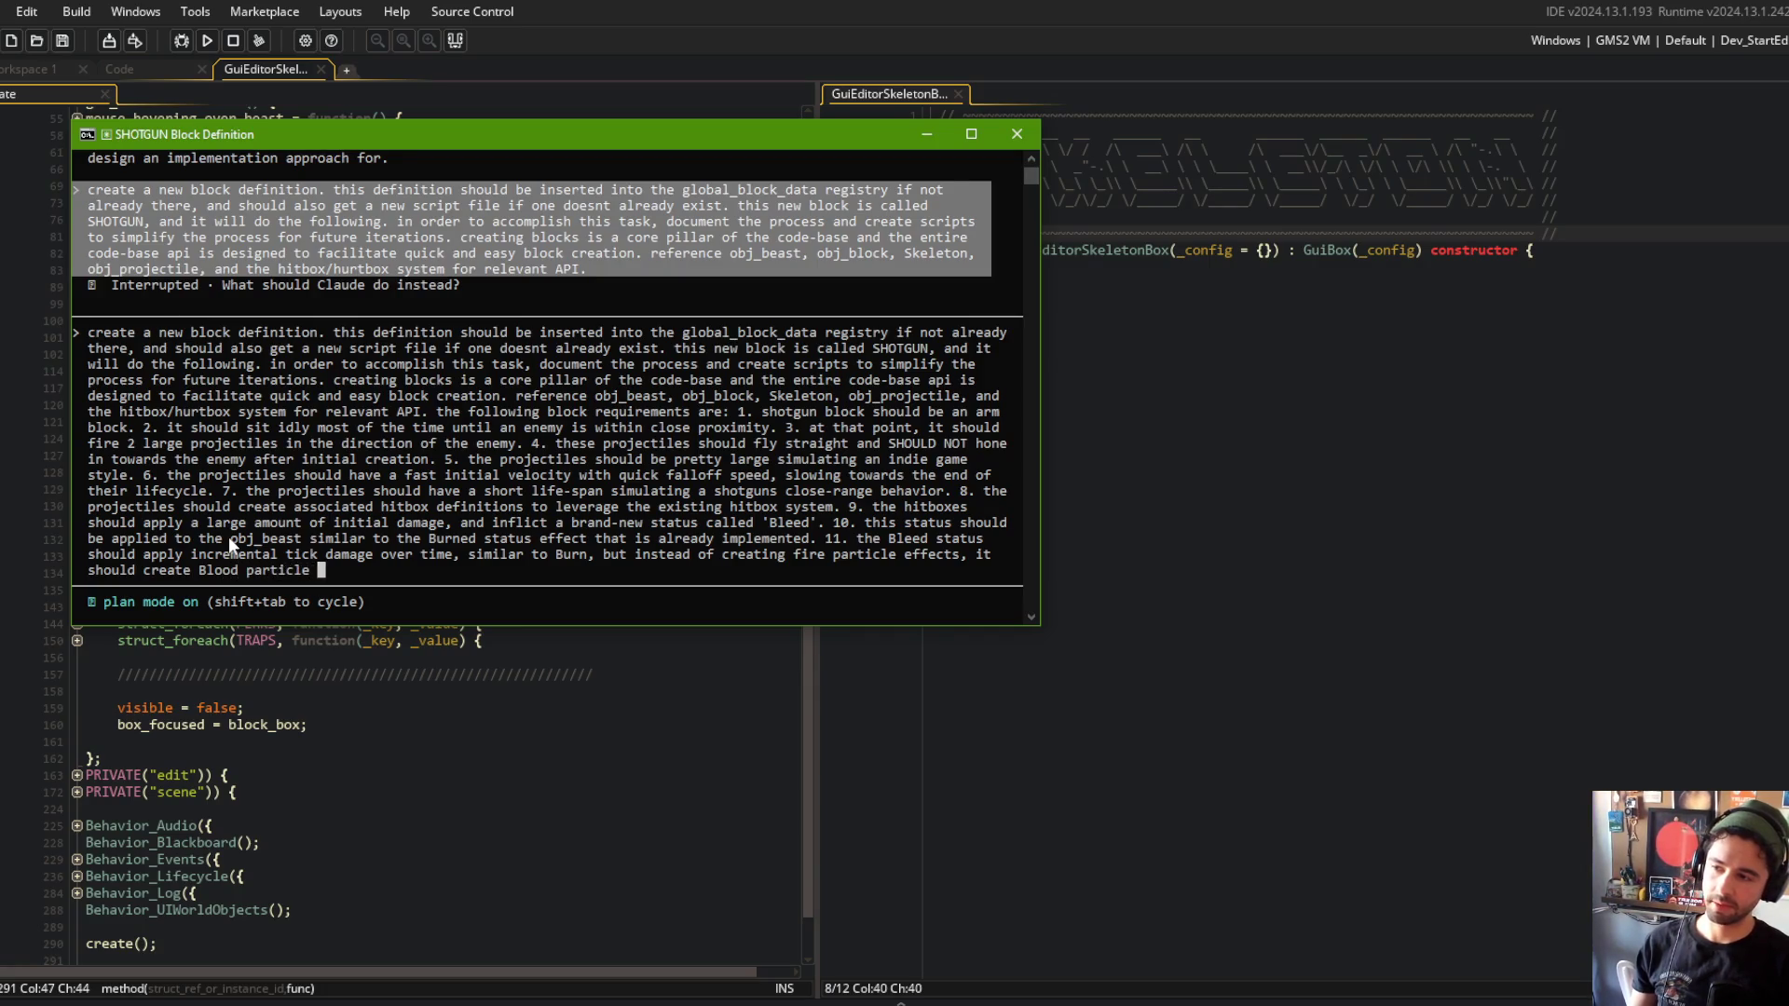
{"action": "type", "text": "effects slowly over"}
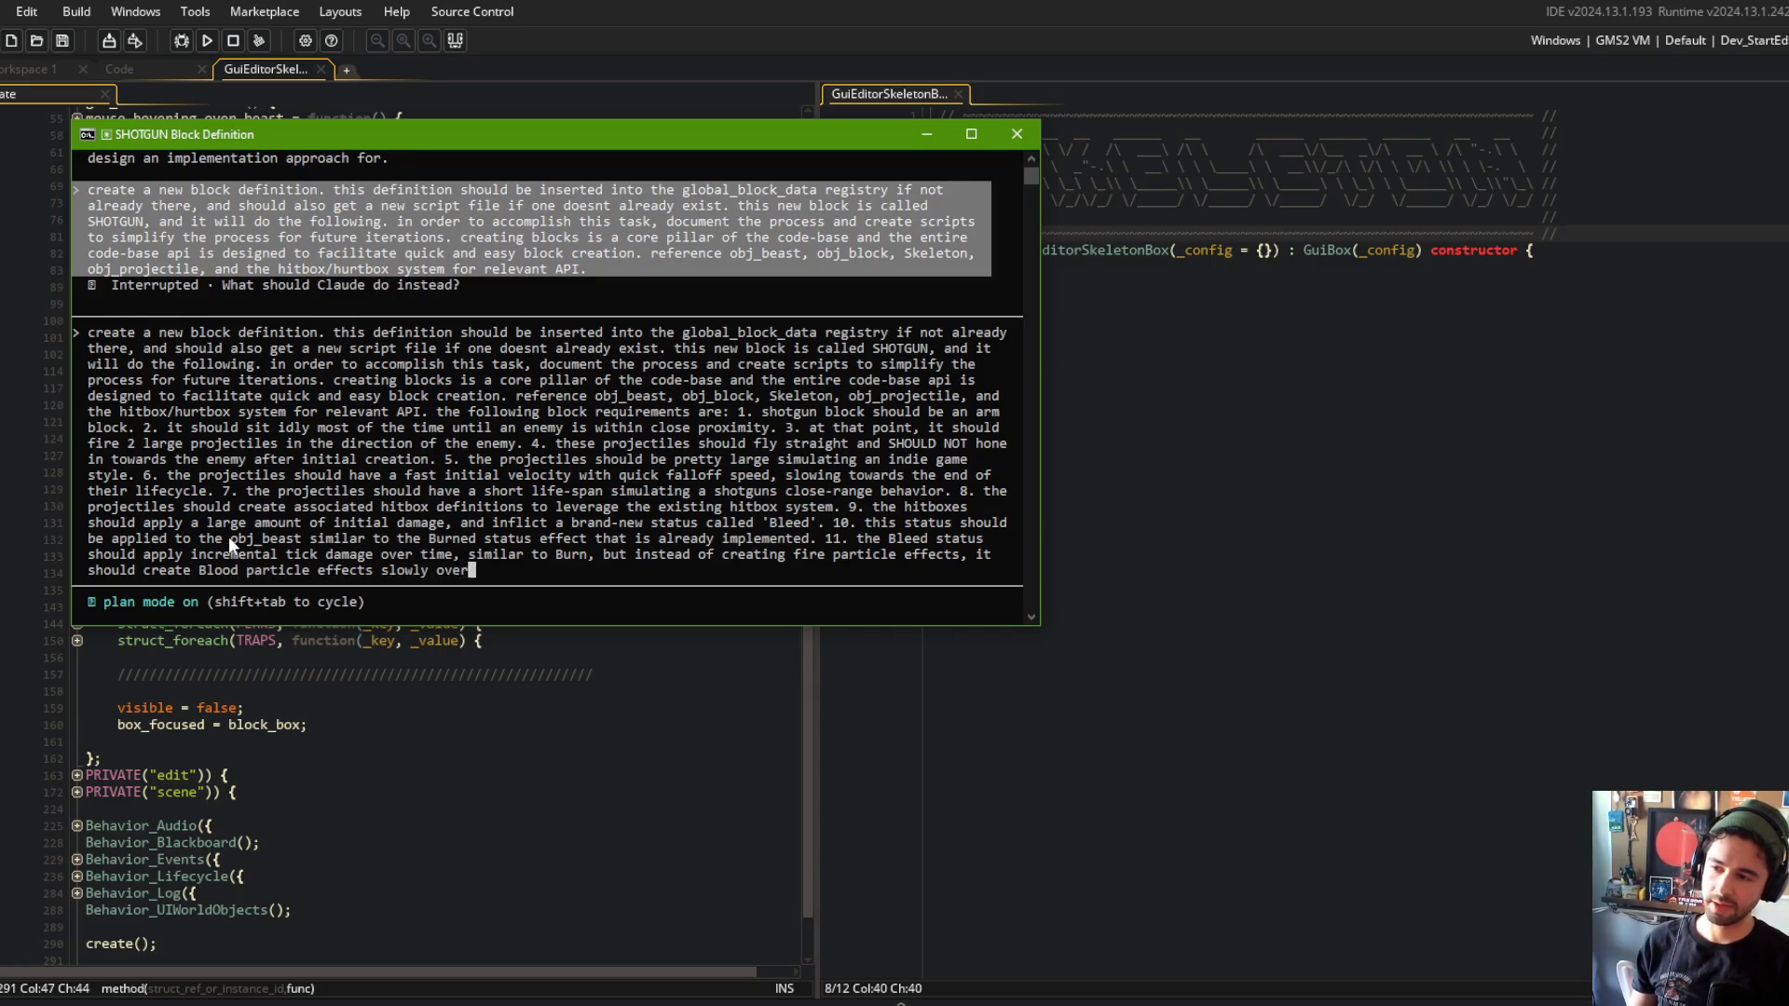
{"action": "type", "text": " time using the exi"}
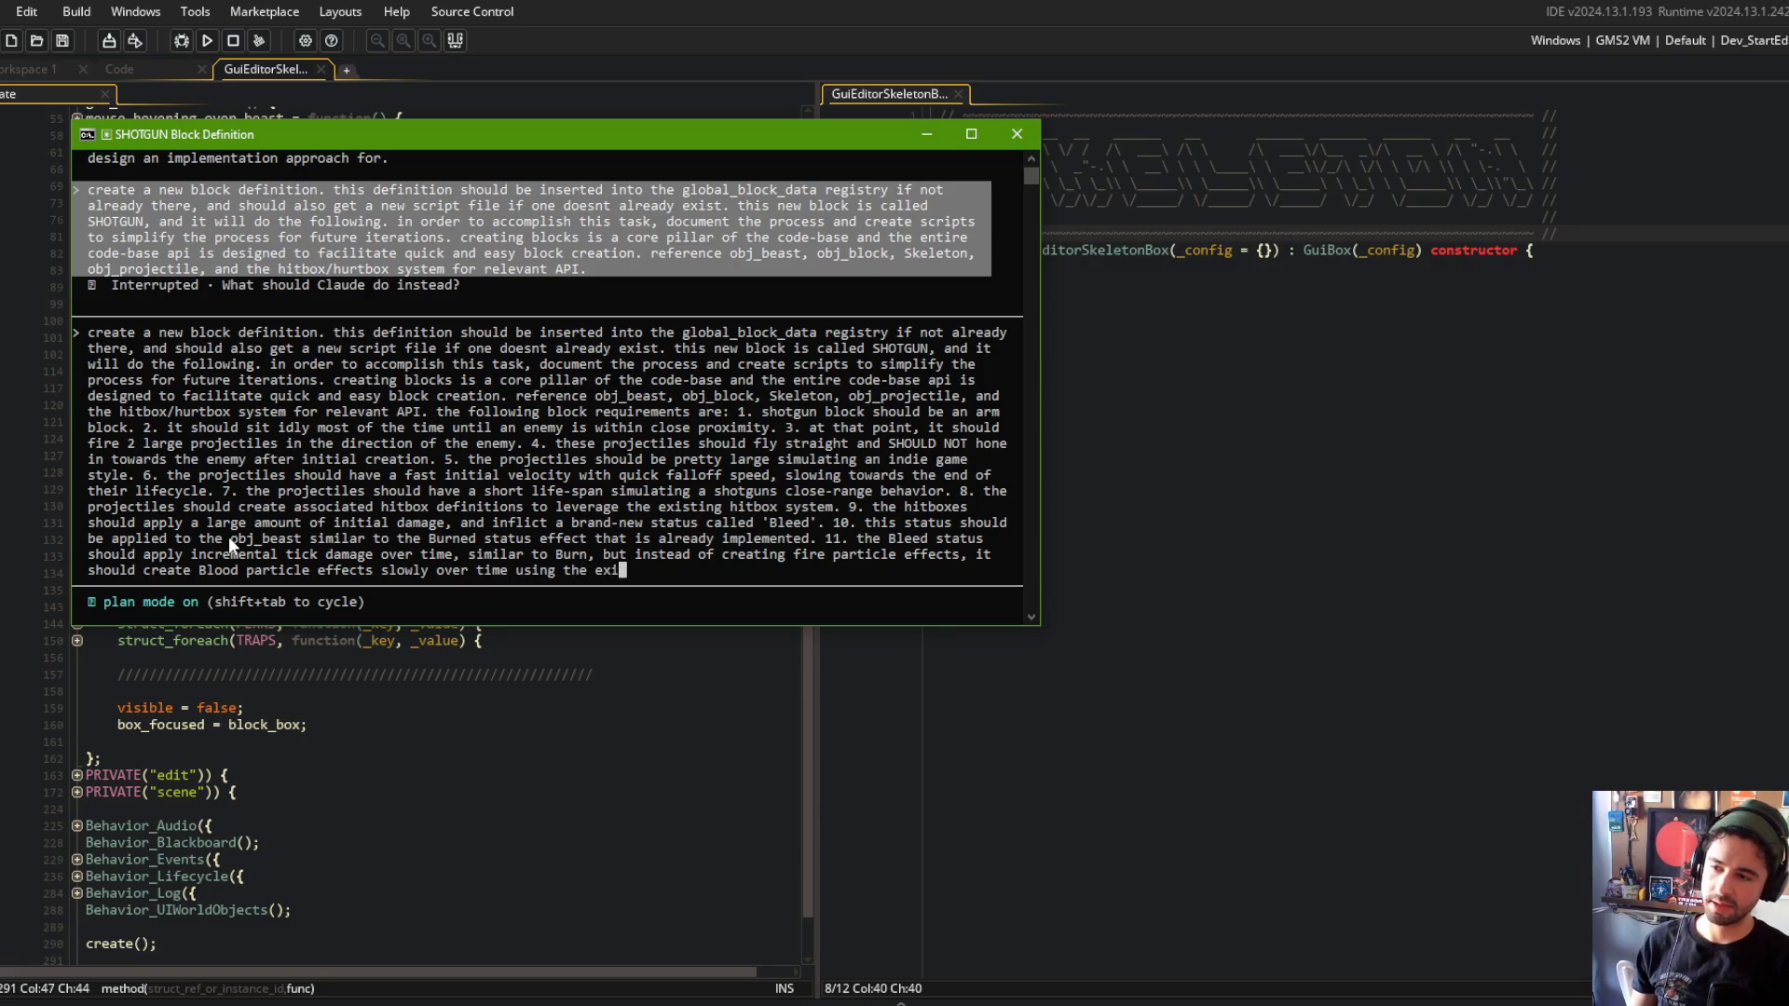
{"action": "type", "text": "sting blood p"}
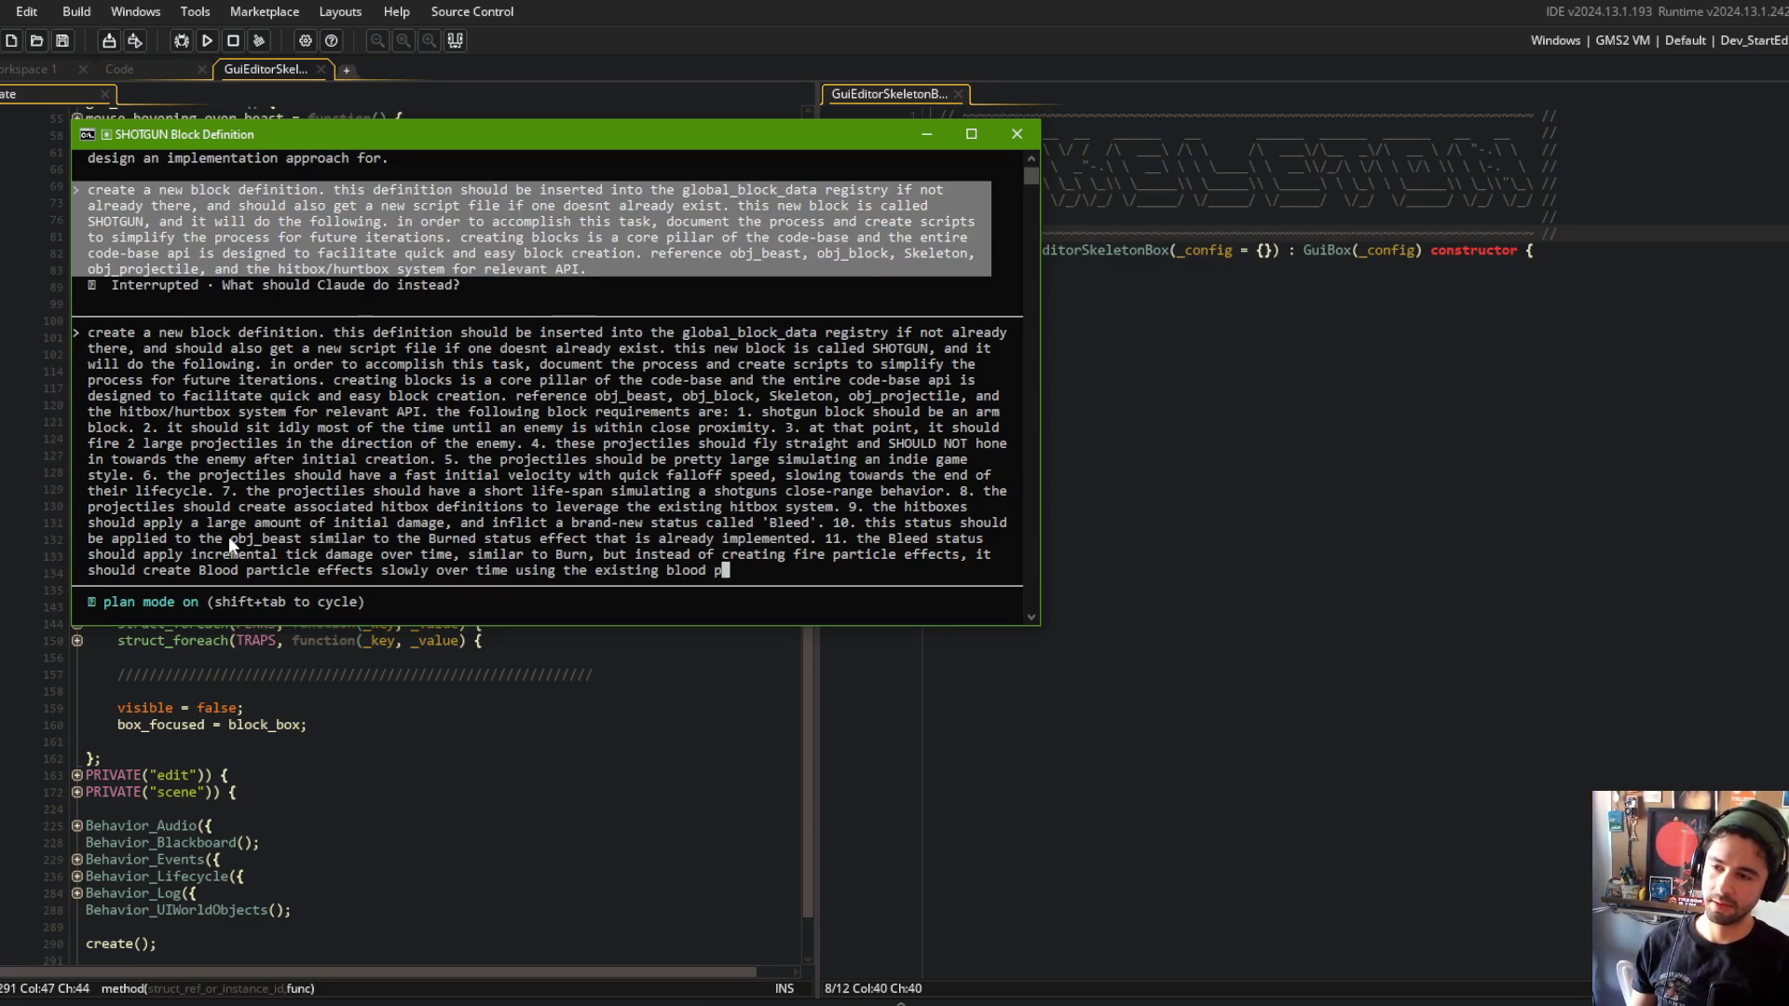
{"action": "key", "text": "BackSpace"}
{"action": "type", "text": "objects."}
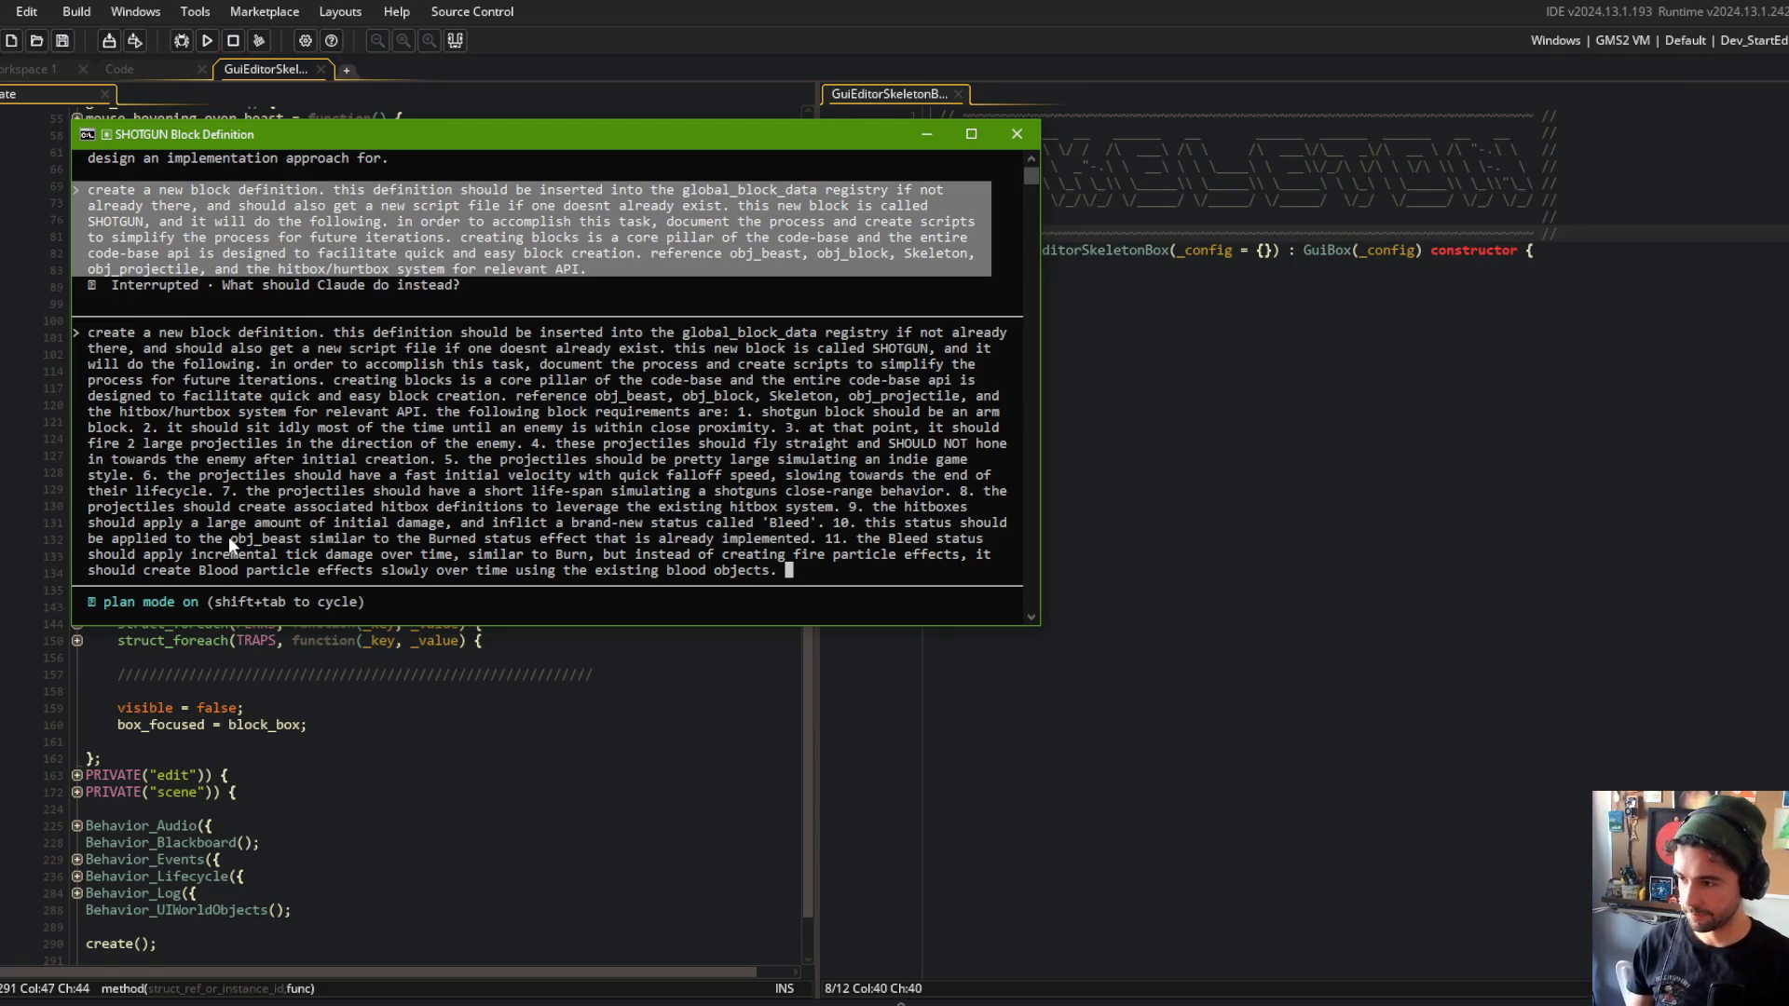
Begin requirement 12 with 'after the block creates the'.
{"action": "type", "text": "12. after the "}
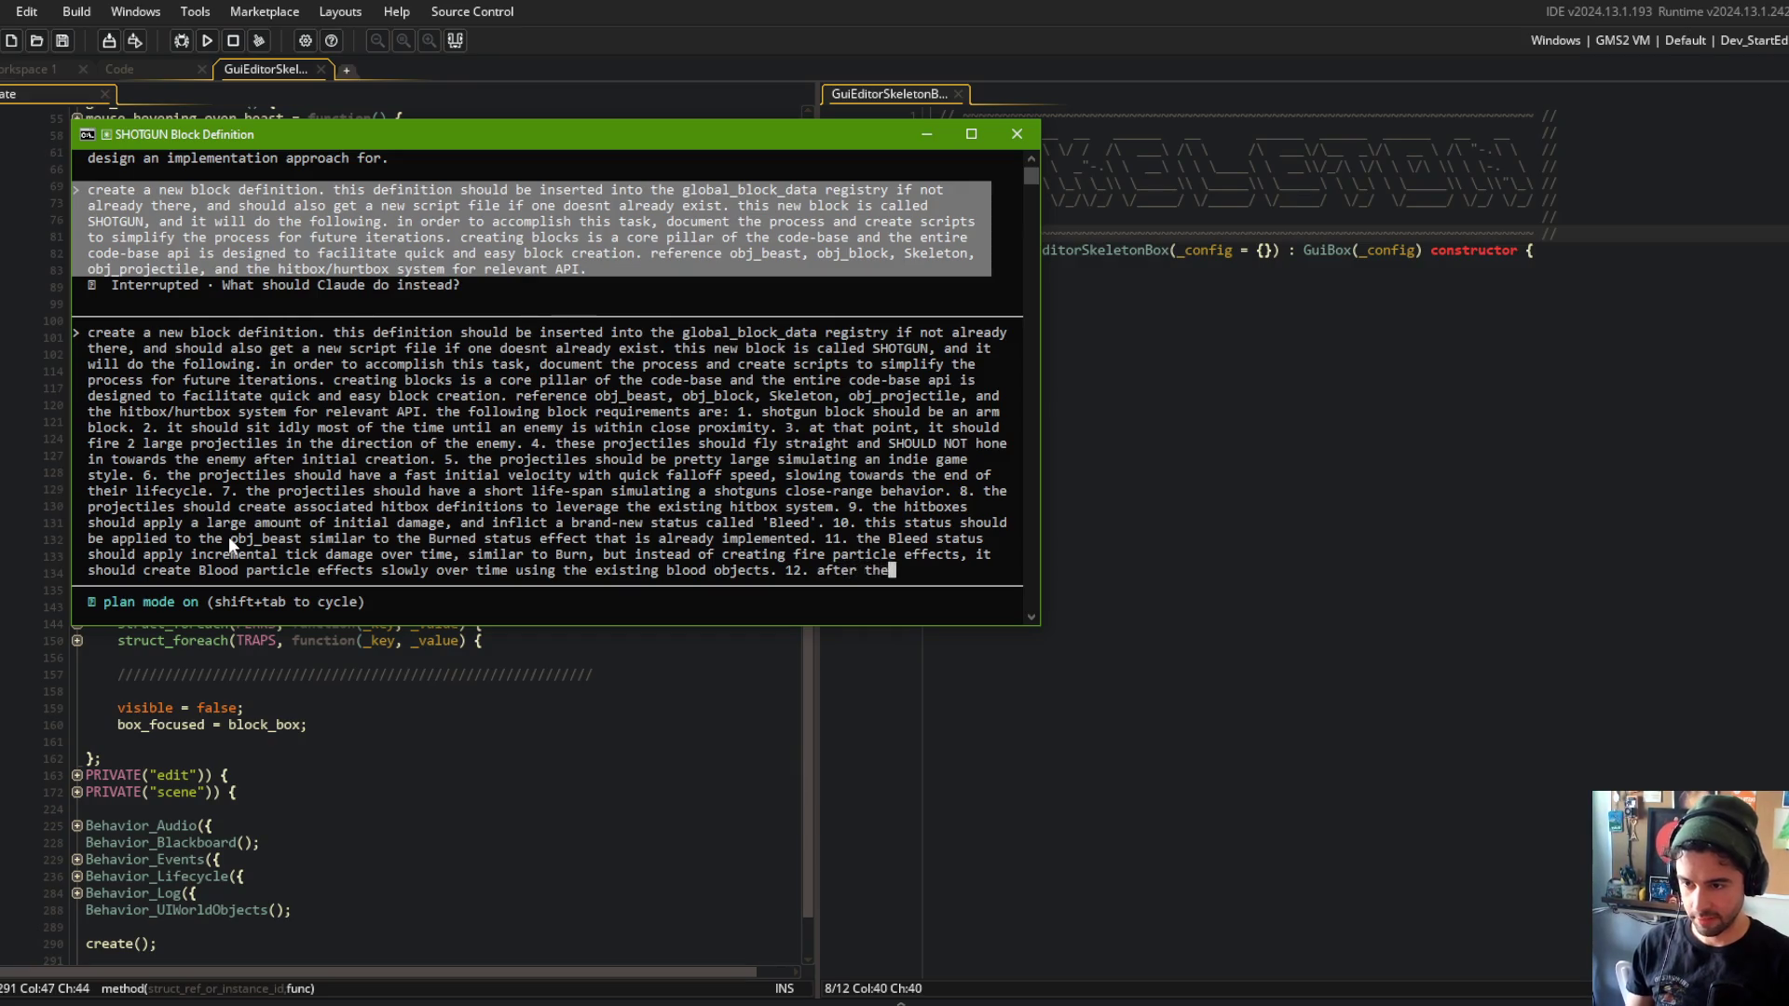
{"action": "type", "text": "block creates the"}
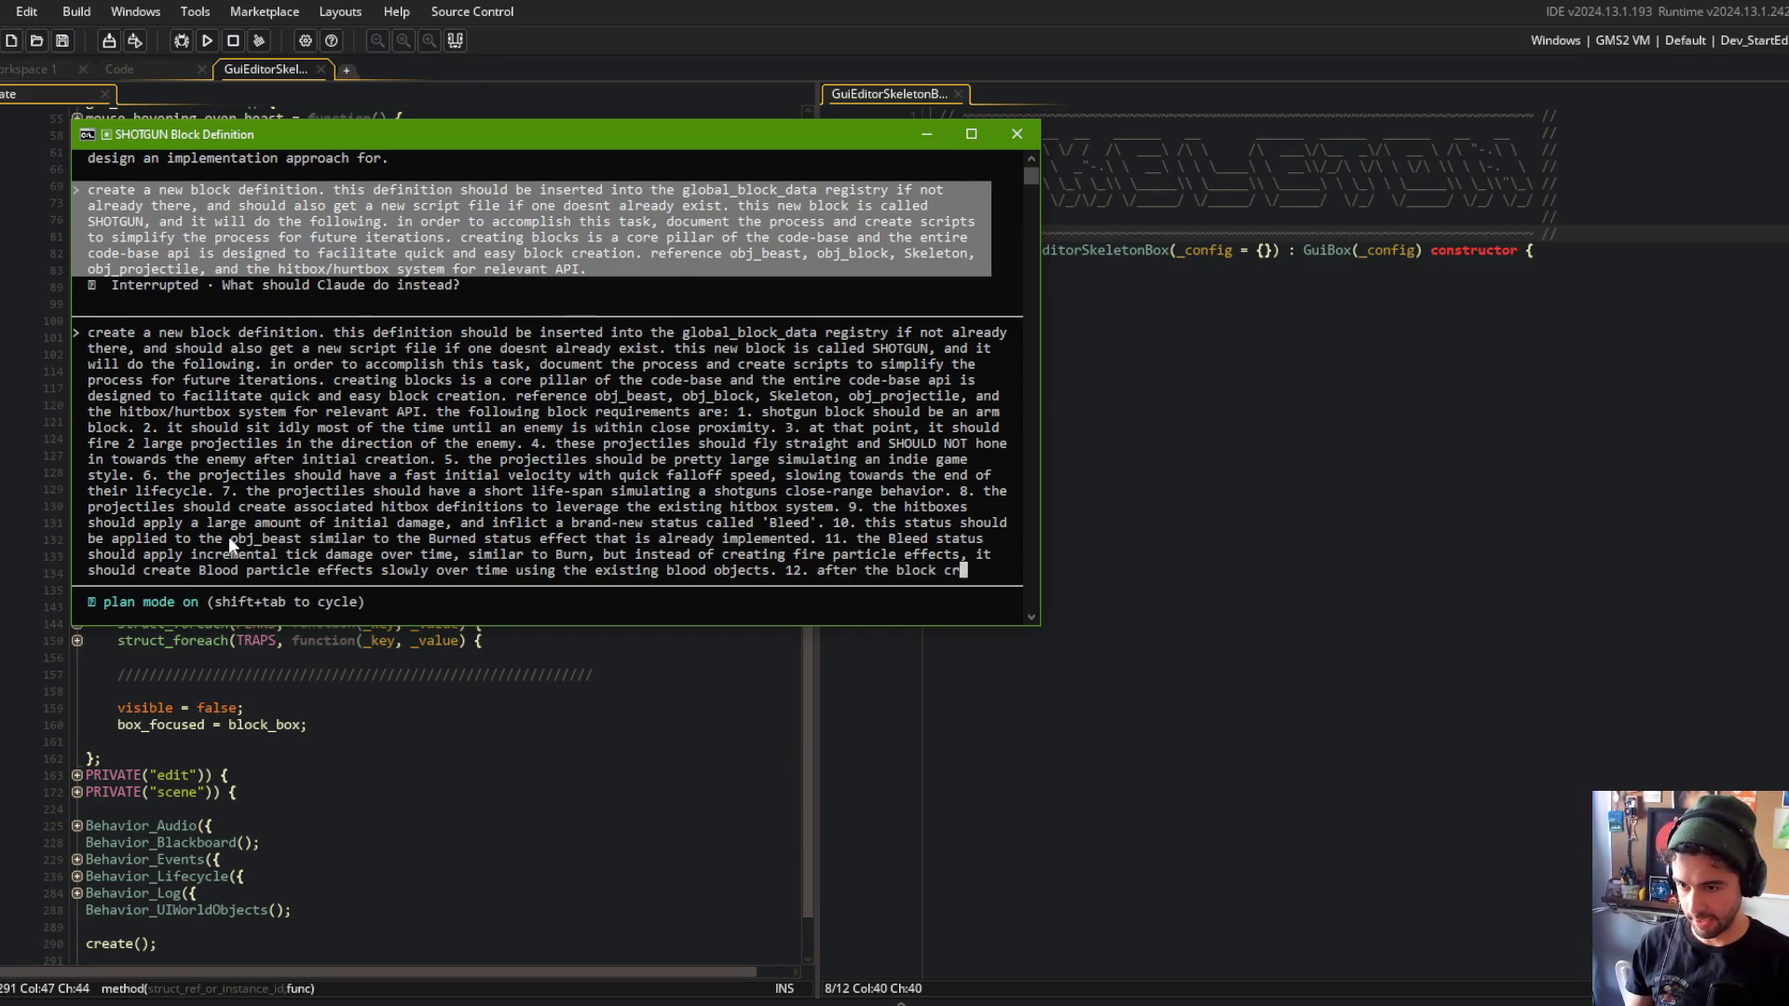
Specify a roughly 2-second reload cooldown after firing the 2 shotgun projectiles, and start item 13.
{"action": "key", "text": "BackSpace"}
{"action": "key", "text": "BackSpace"}
{"action": "type", "text": "2 sh"}
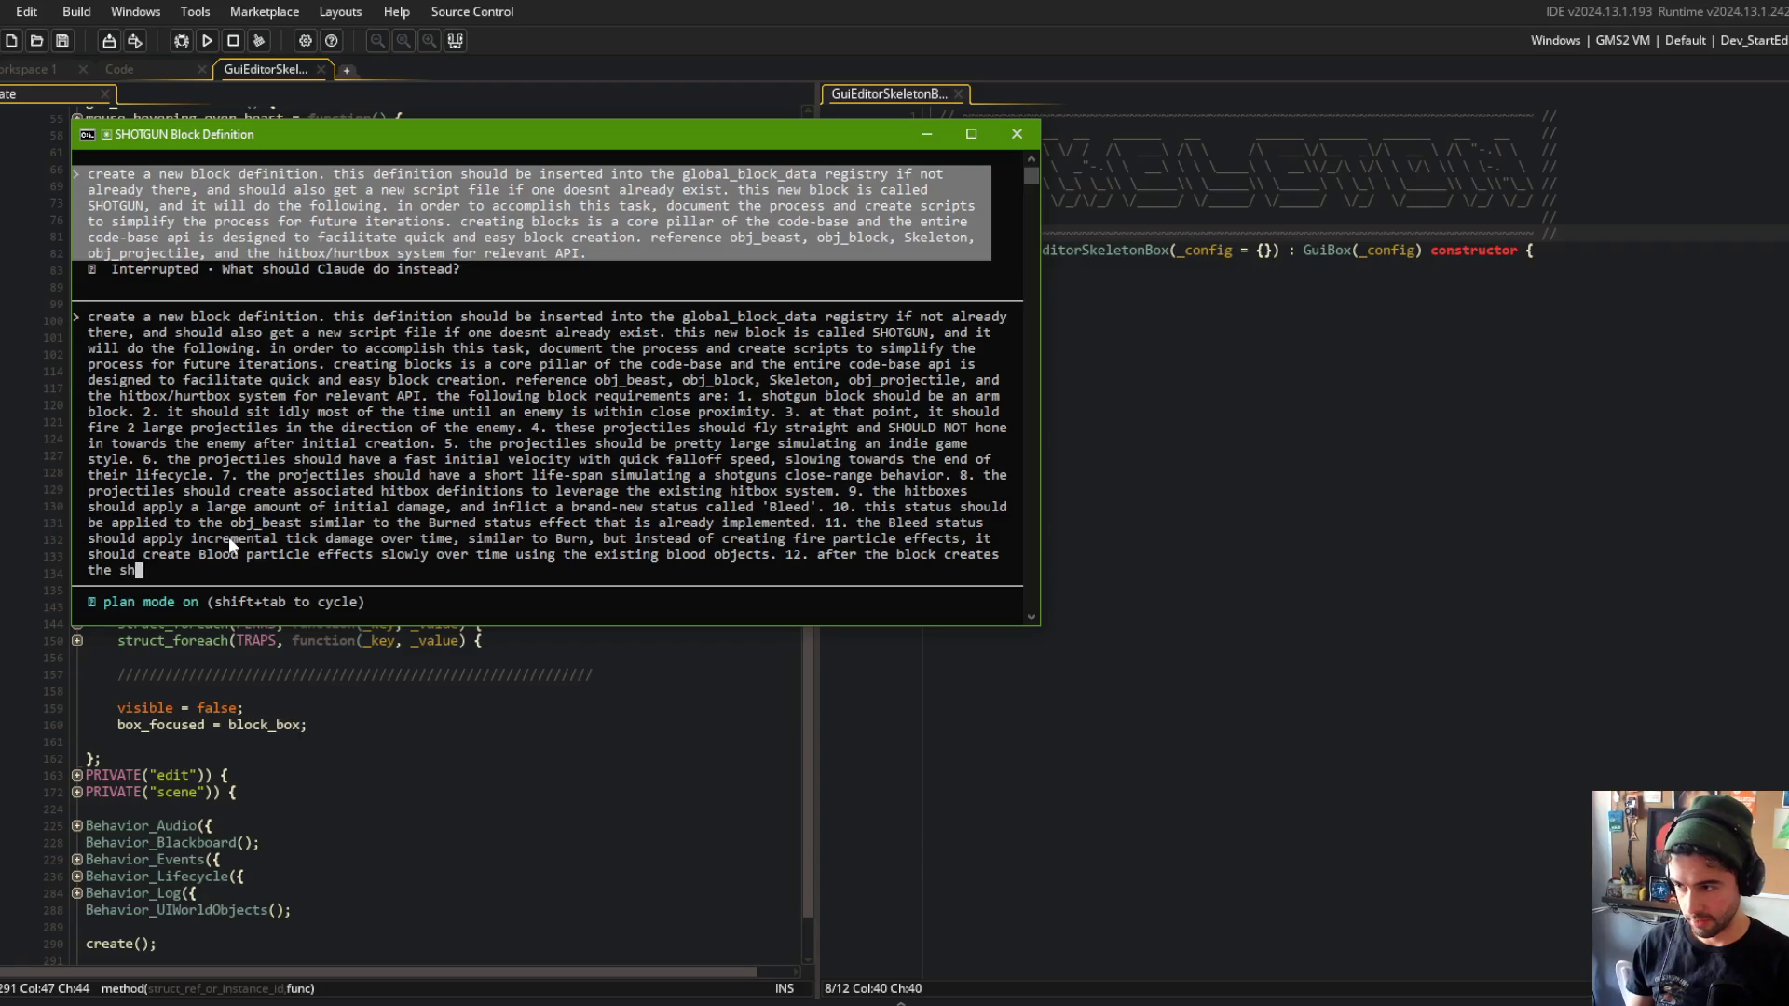
{"action": "type", "text": "otgun "}
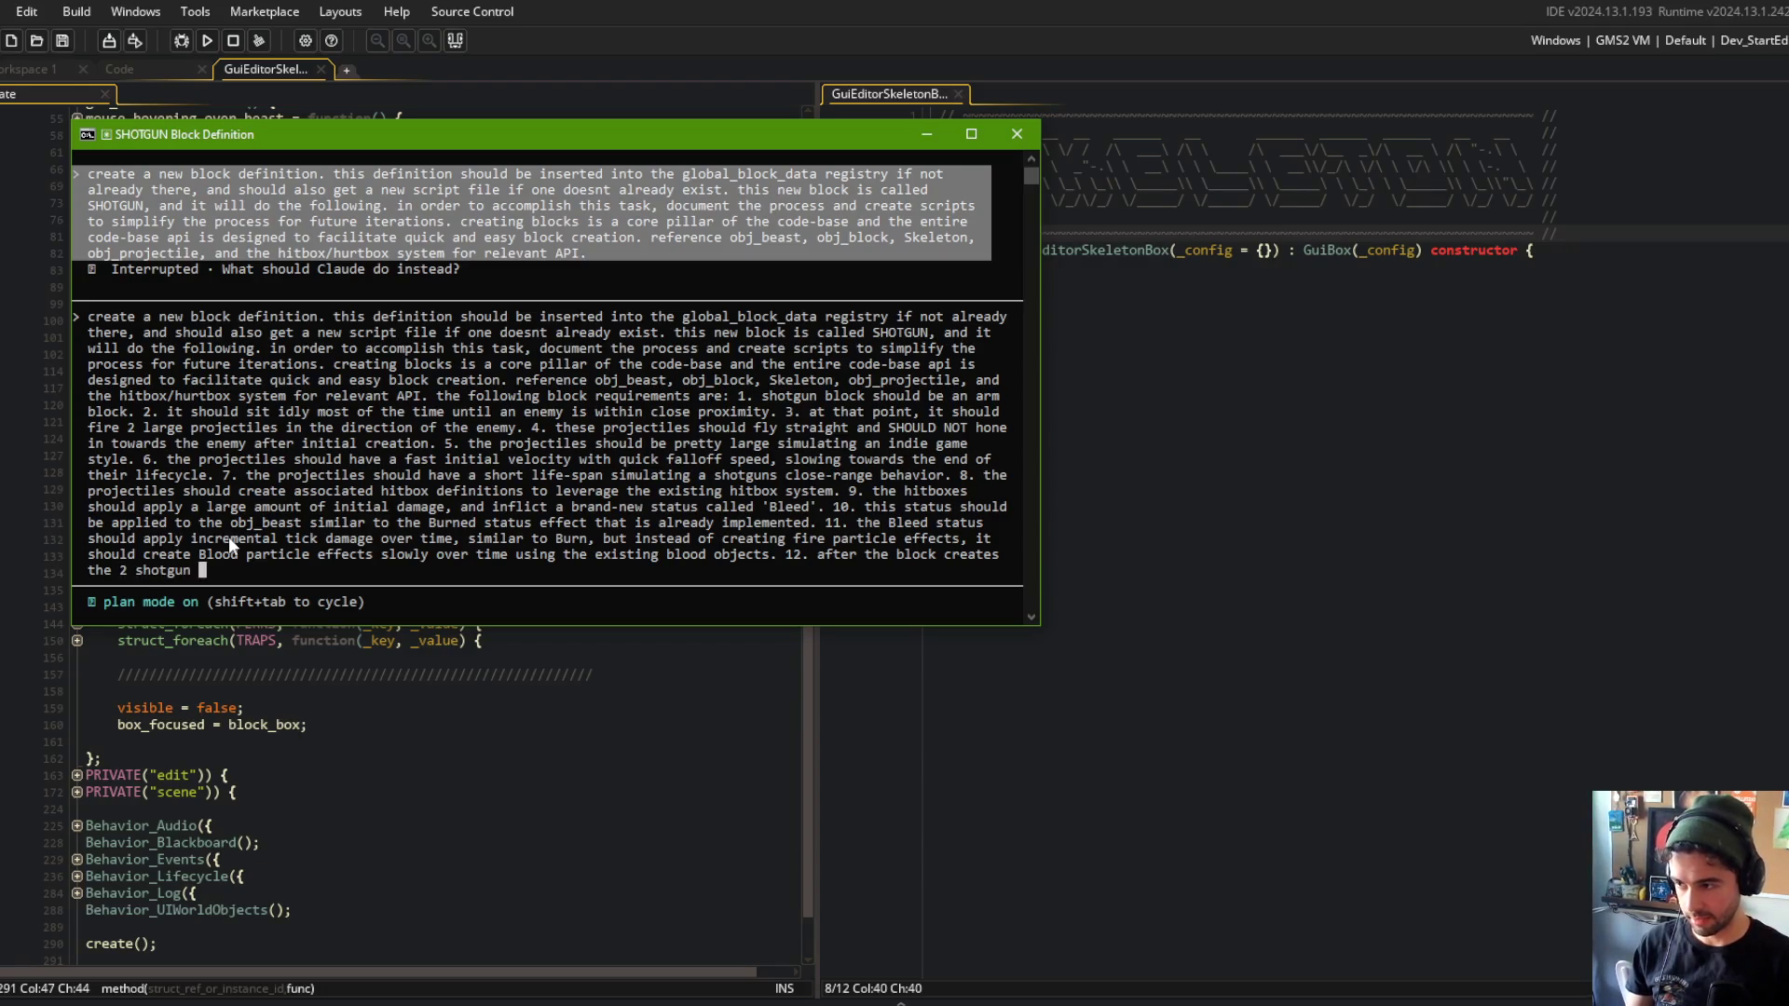
{"action": "type", "text": "projectiles, the"}
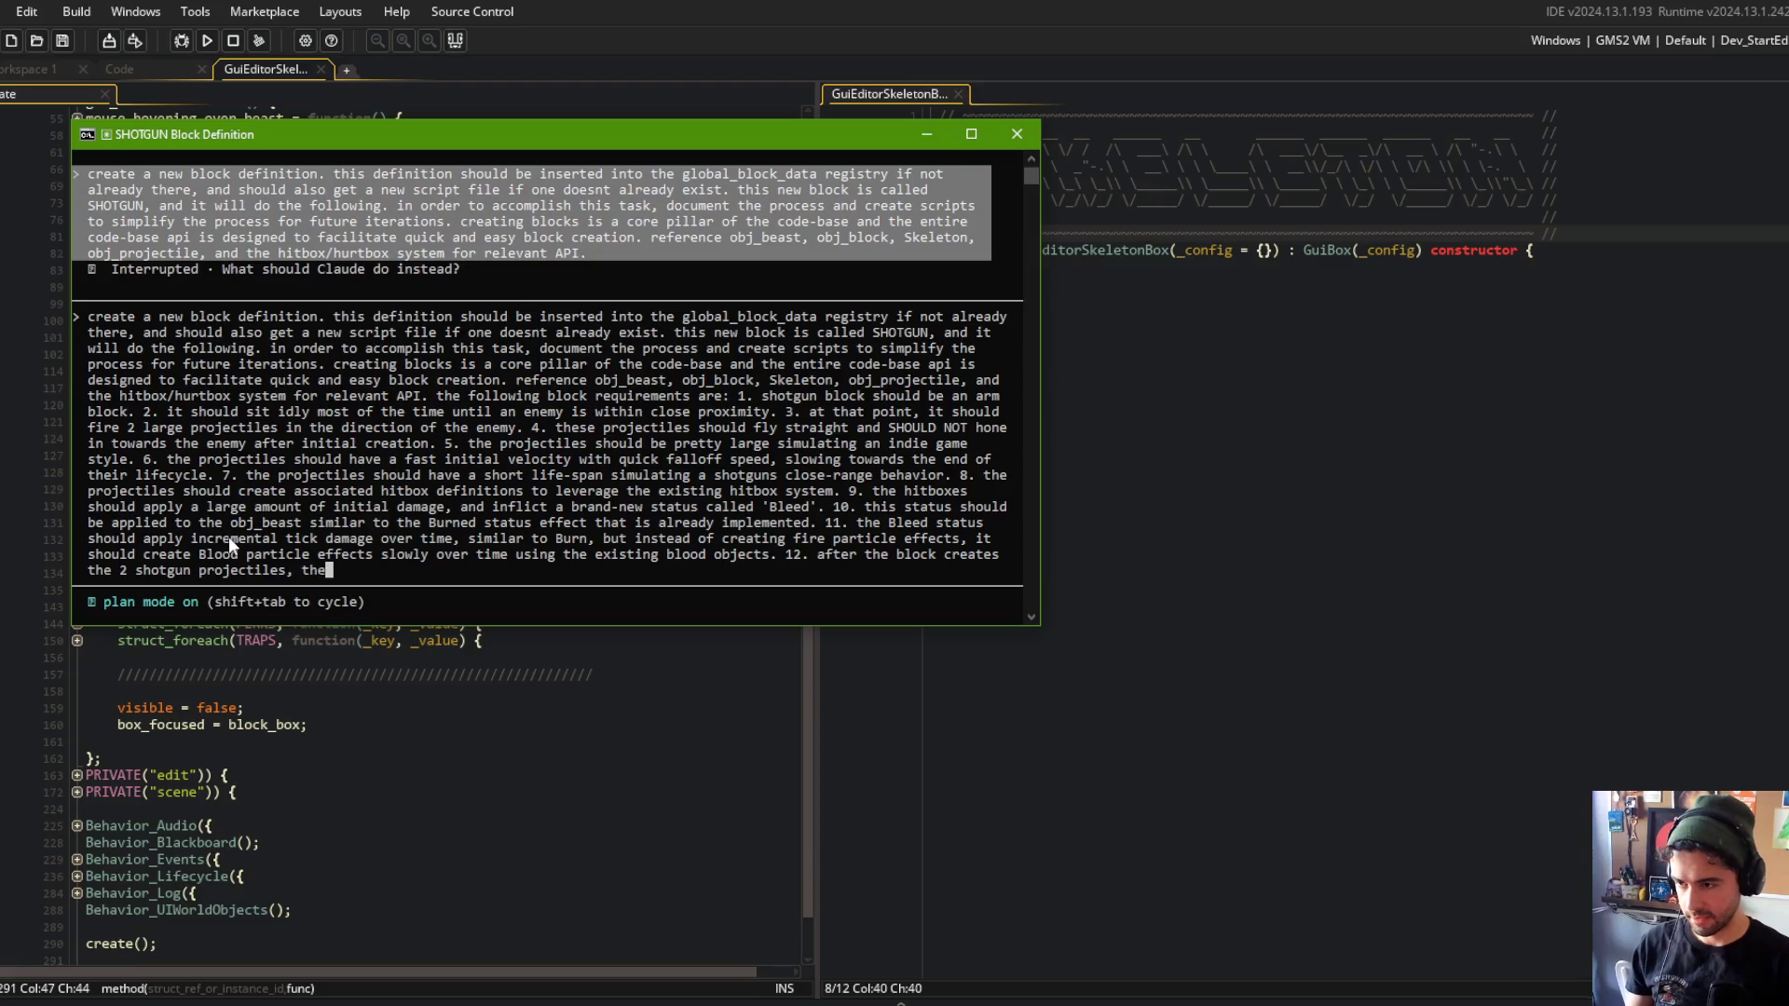
{"action": "type", "text": " block should enter into a "}
{"action": "type", "text": "cooldown perio"}
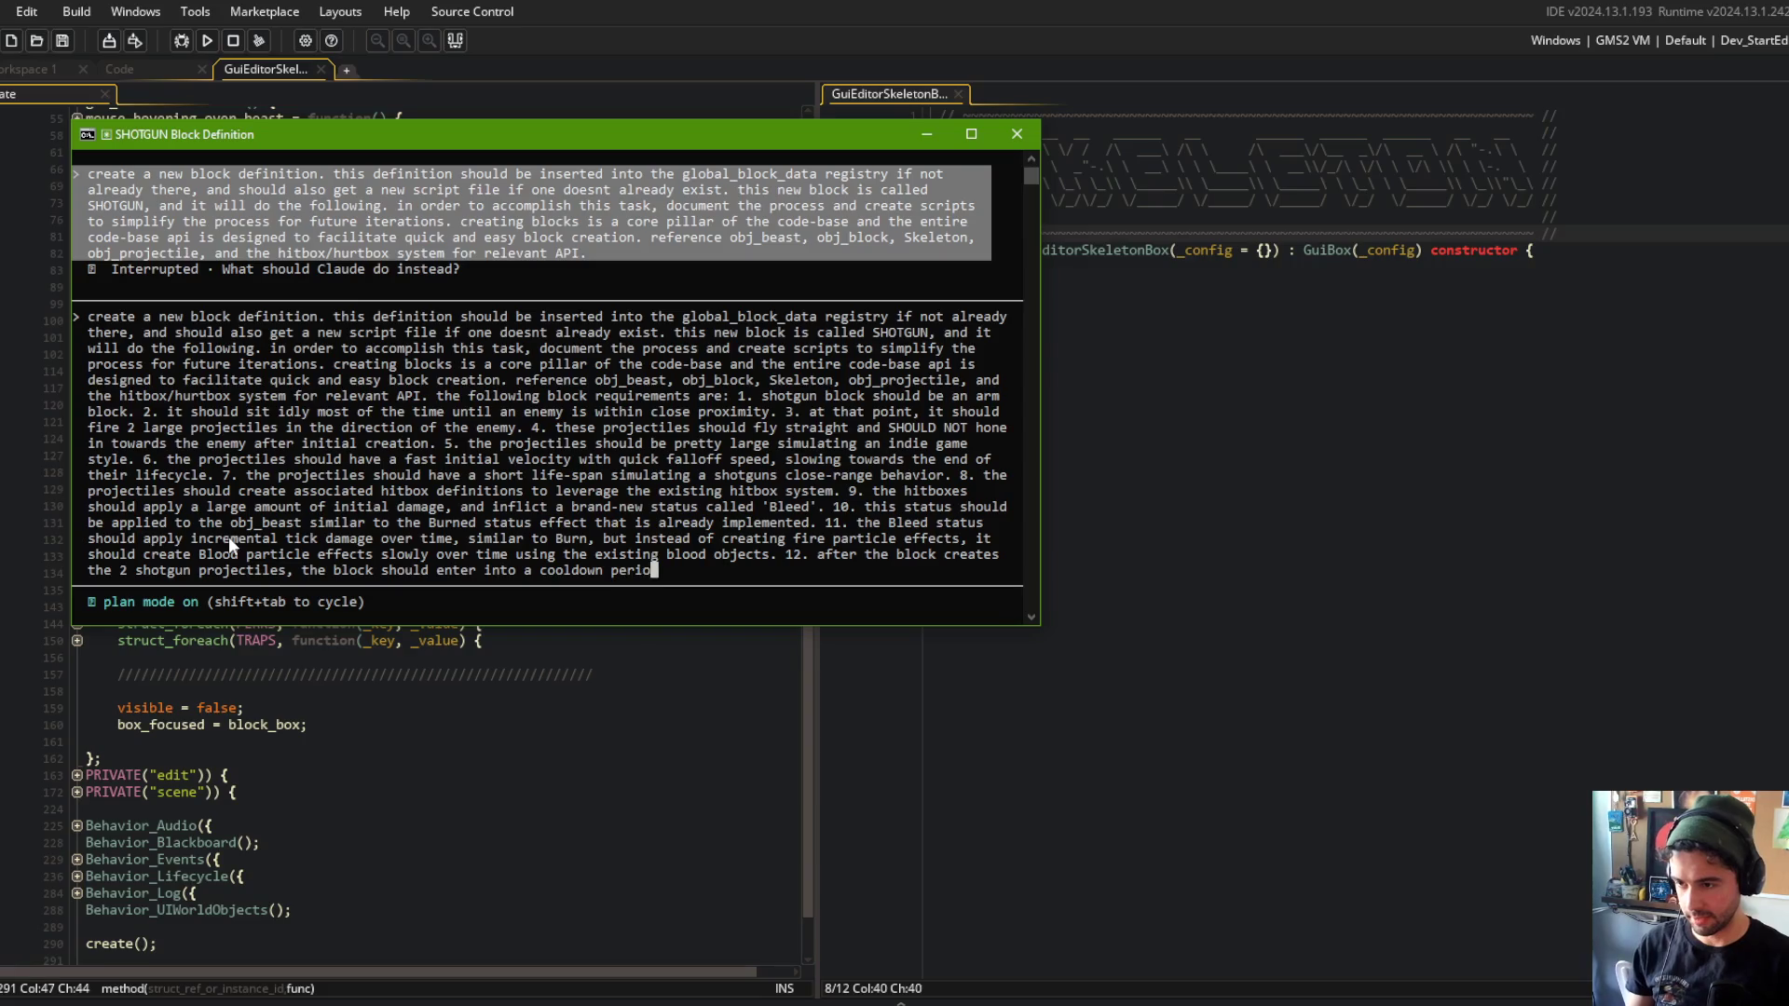
{"action": "type", "text": "d, in which the block has to 'reload'. the"}
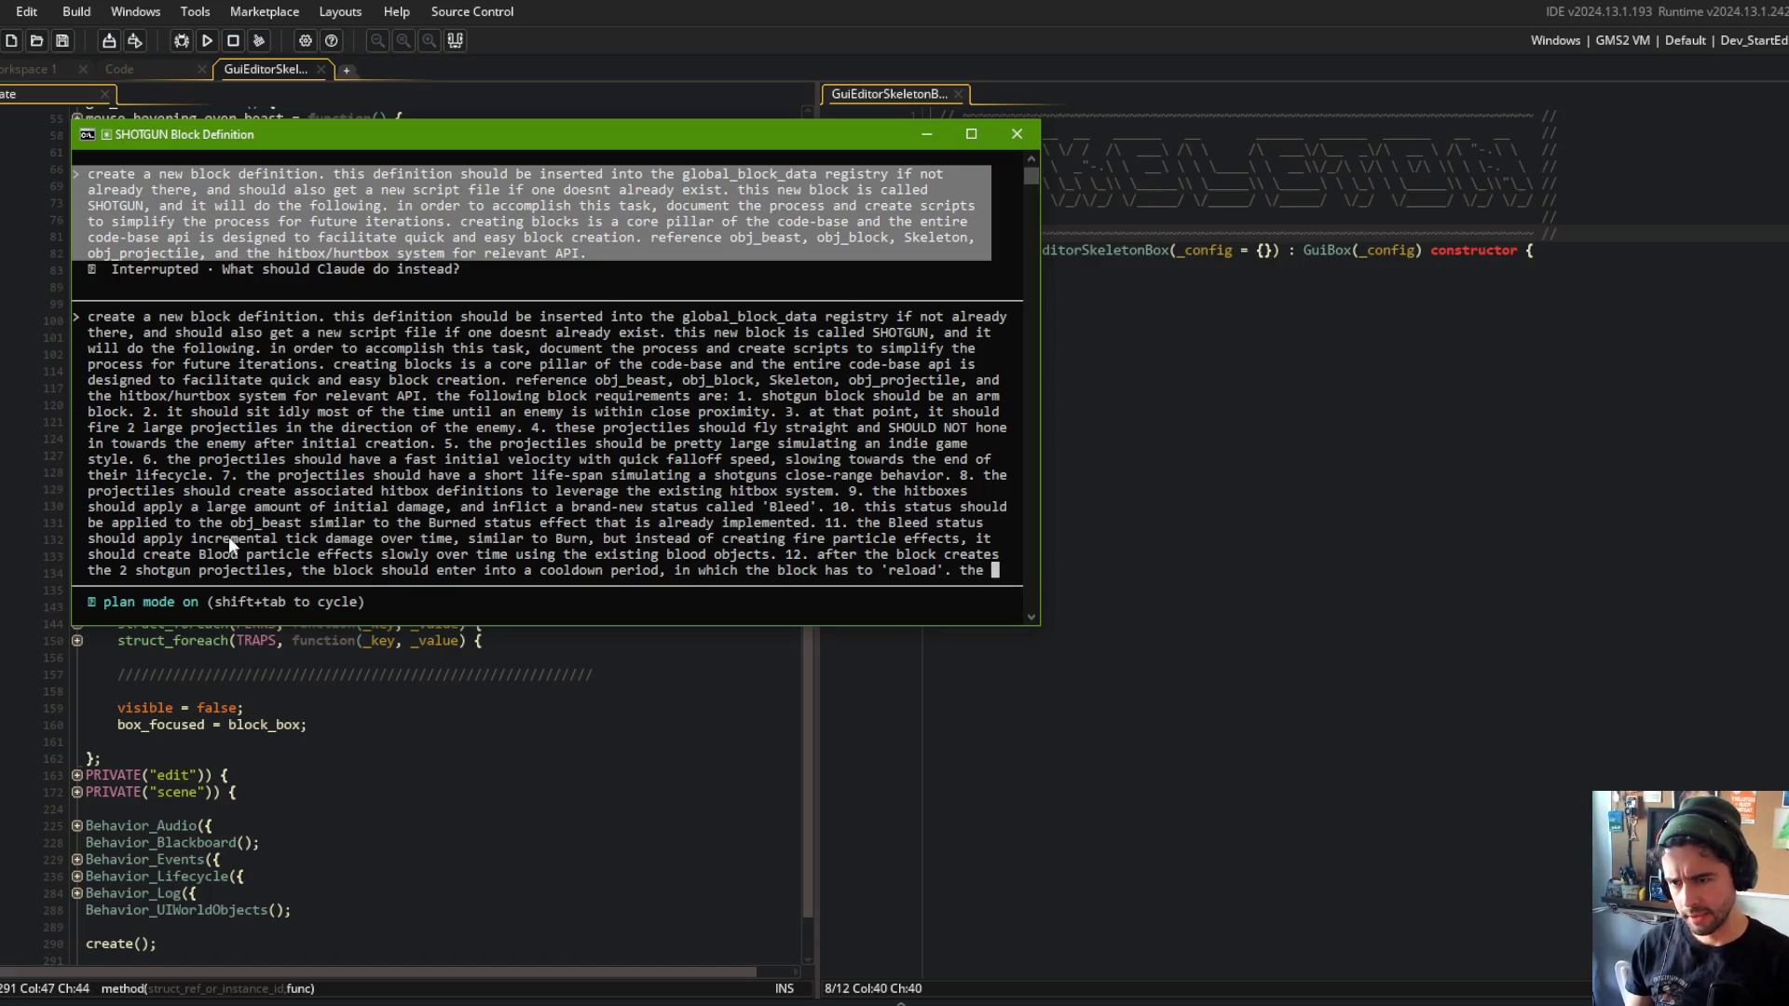
{"action": "key", "text": "BackSpace"}
{"action": "type", "text": "is cooldown p"}
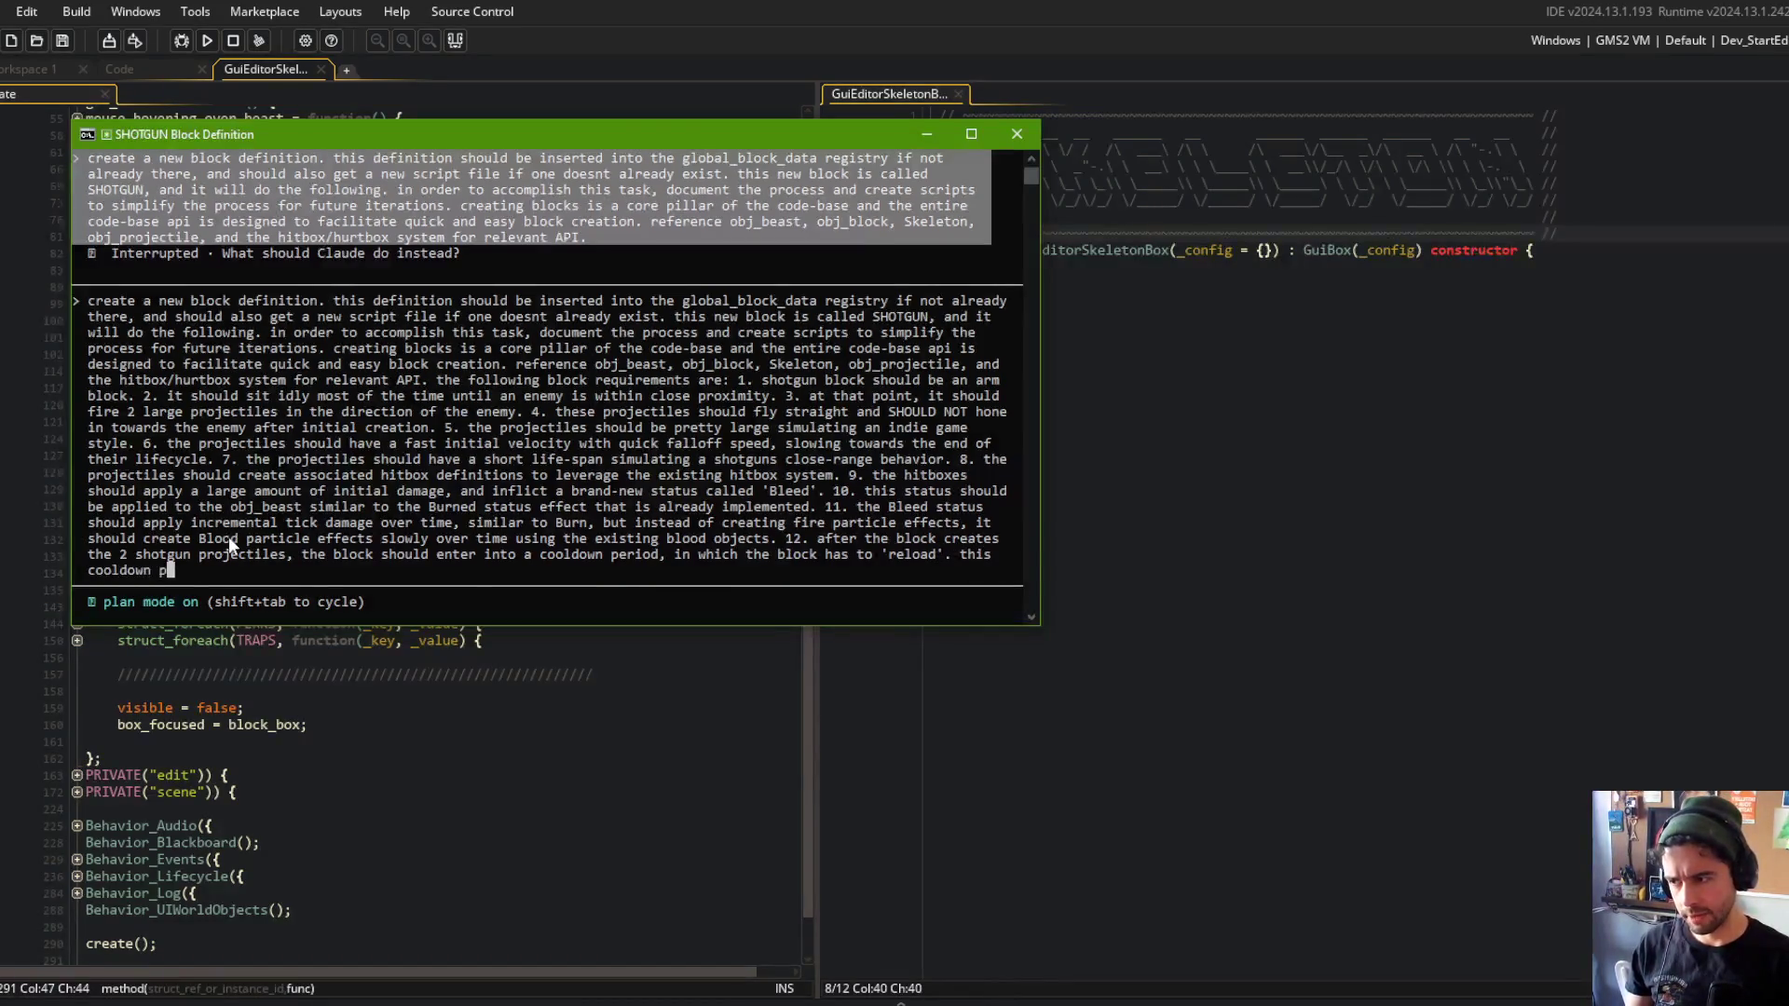
{"action": "type", "text": "erioiul"}
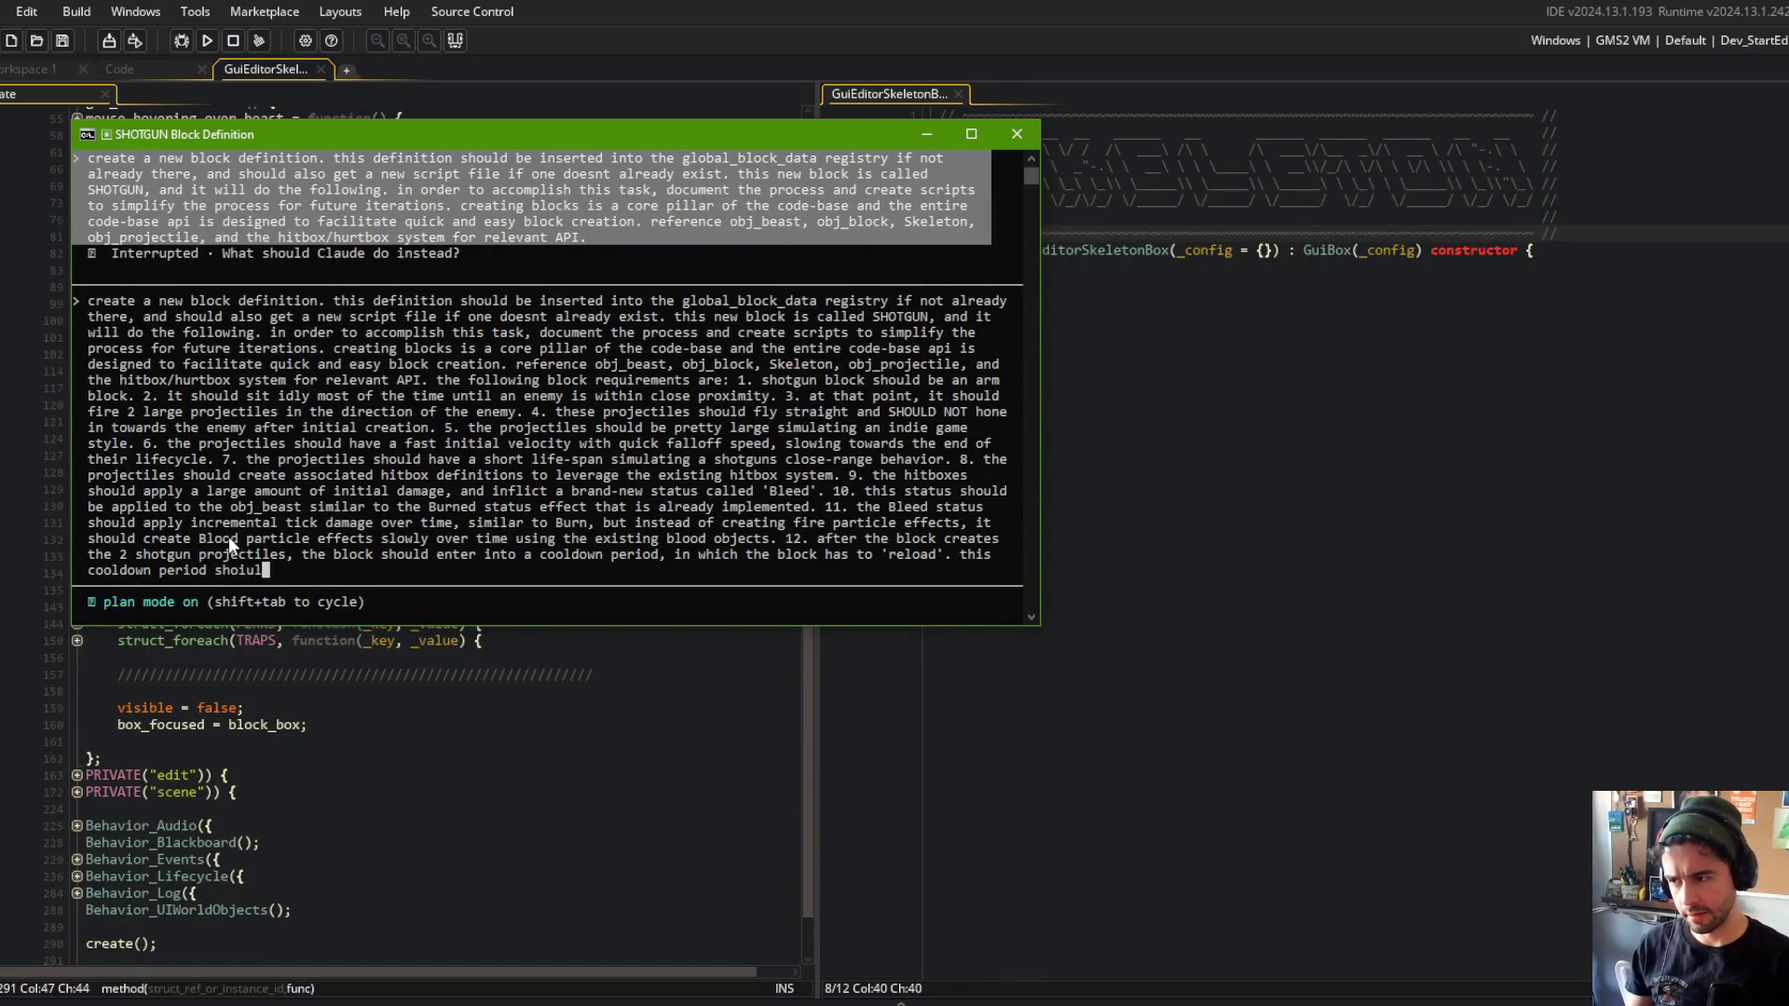
{"action": "type", "text": "uld be about 2"}
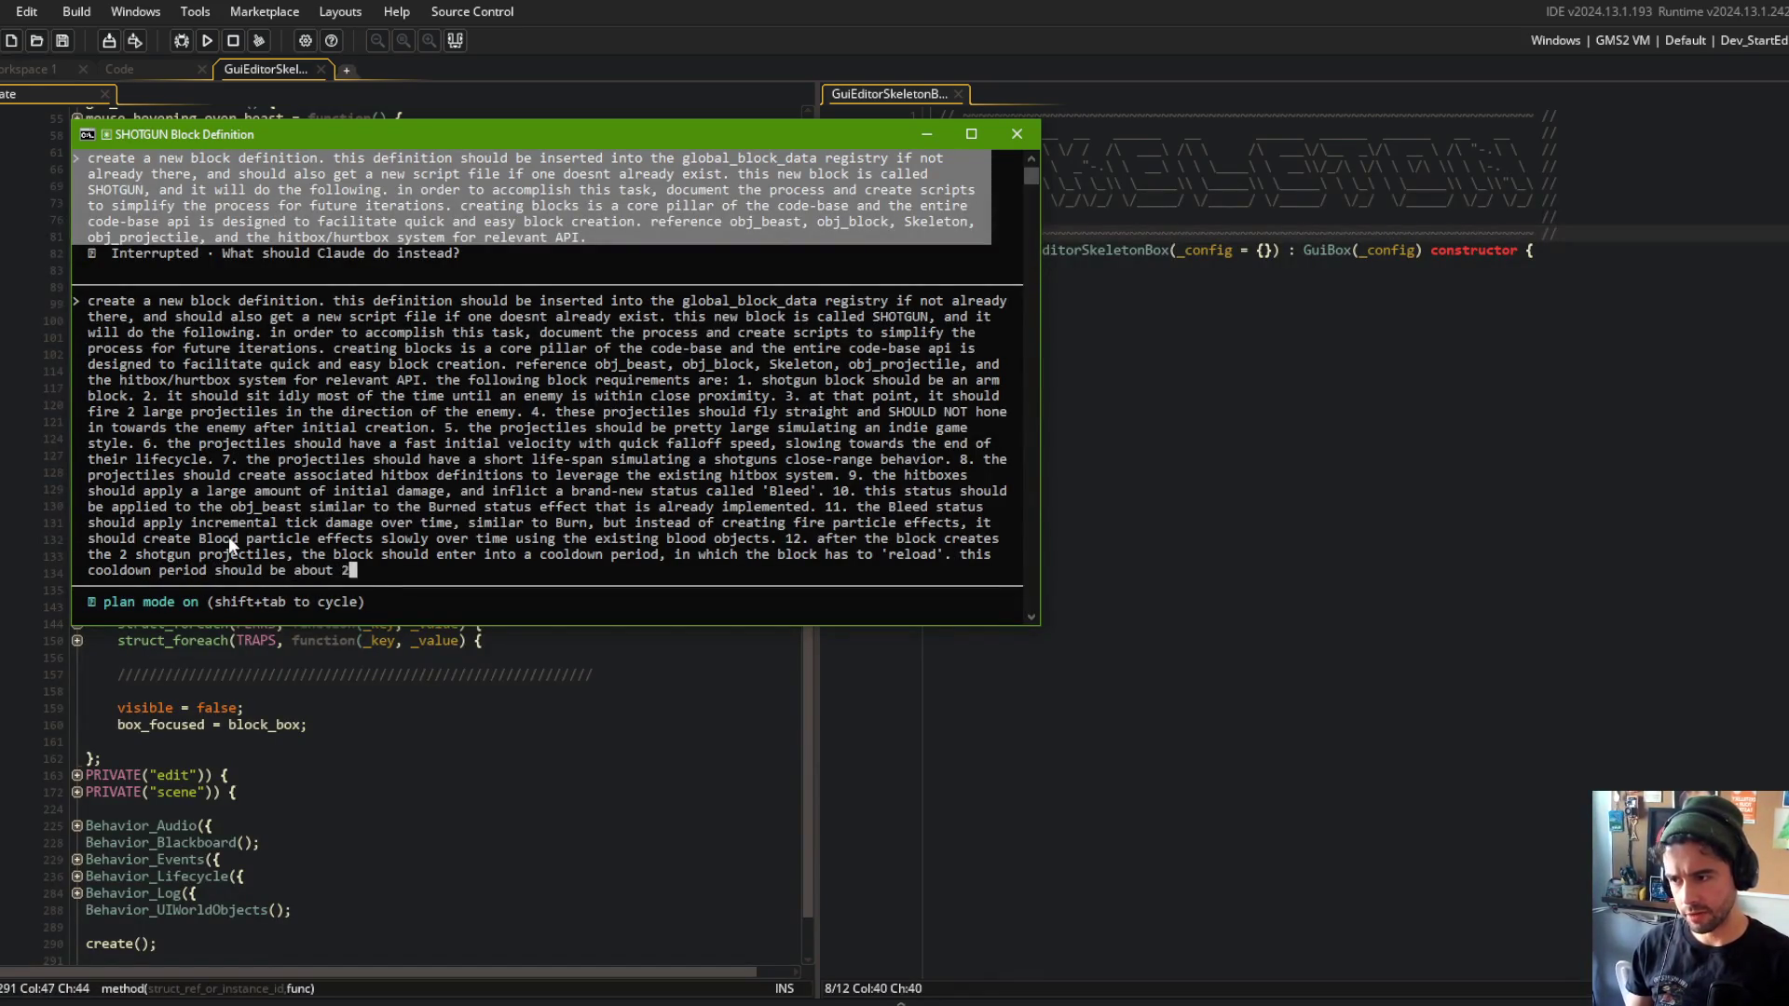
{"action": "type", "text": " seconds long."}
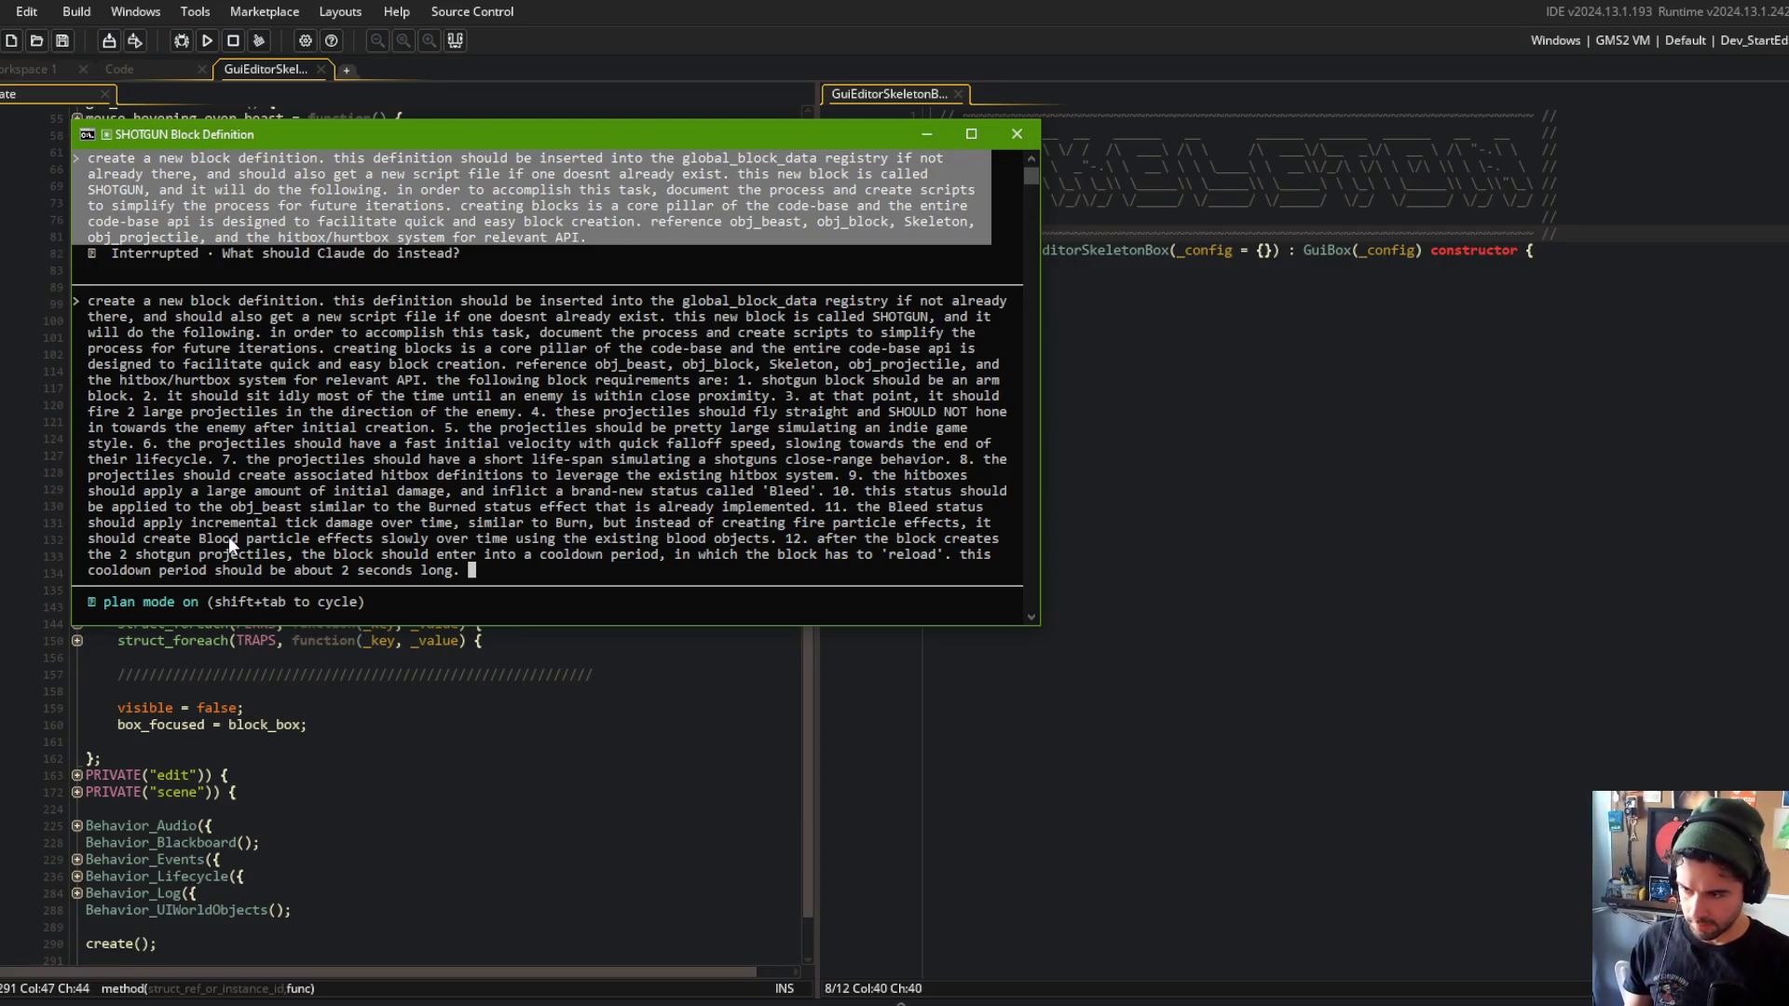
{"action": "type", "text": "13."}
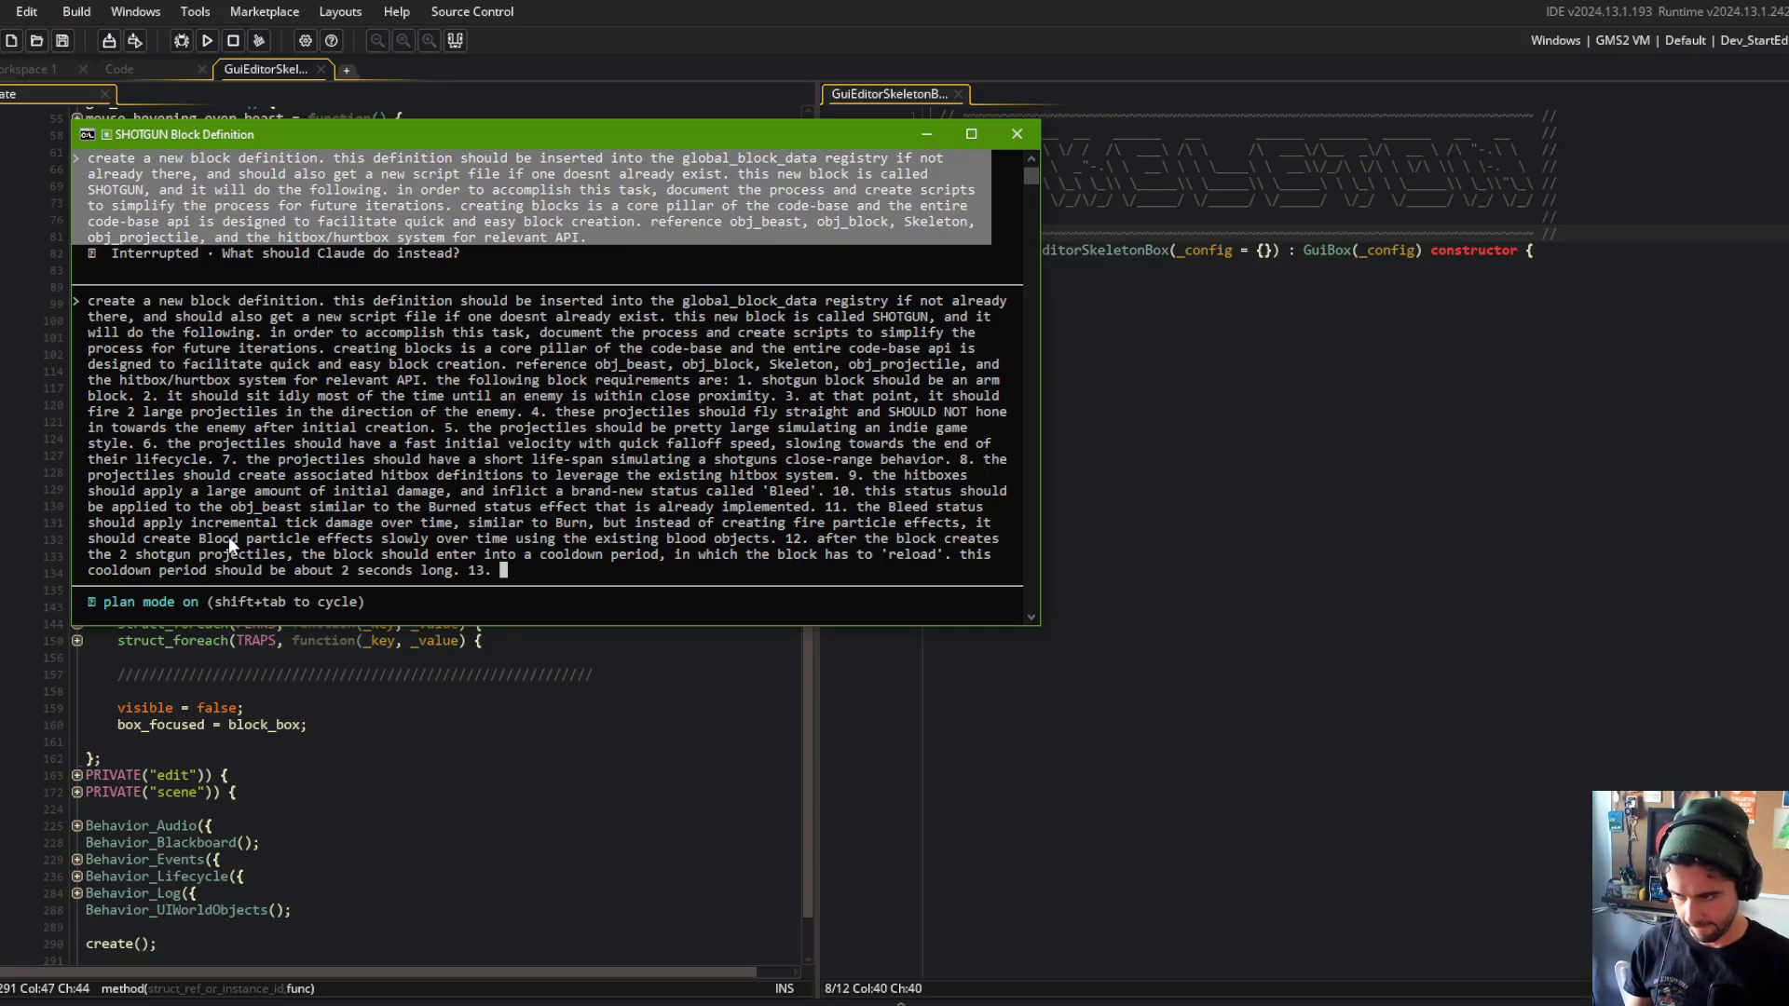
Require the shotgun projectiles to knock obj_beast back like recoil via existing knockback, then submit.
{"action": "type", "text": "when the shotgu"}
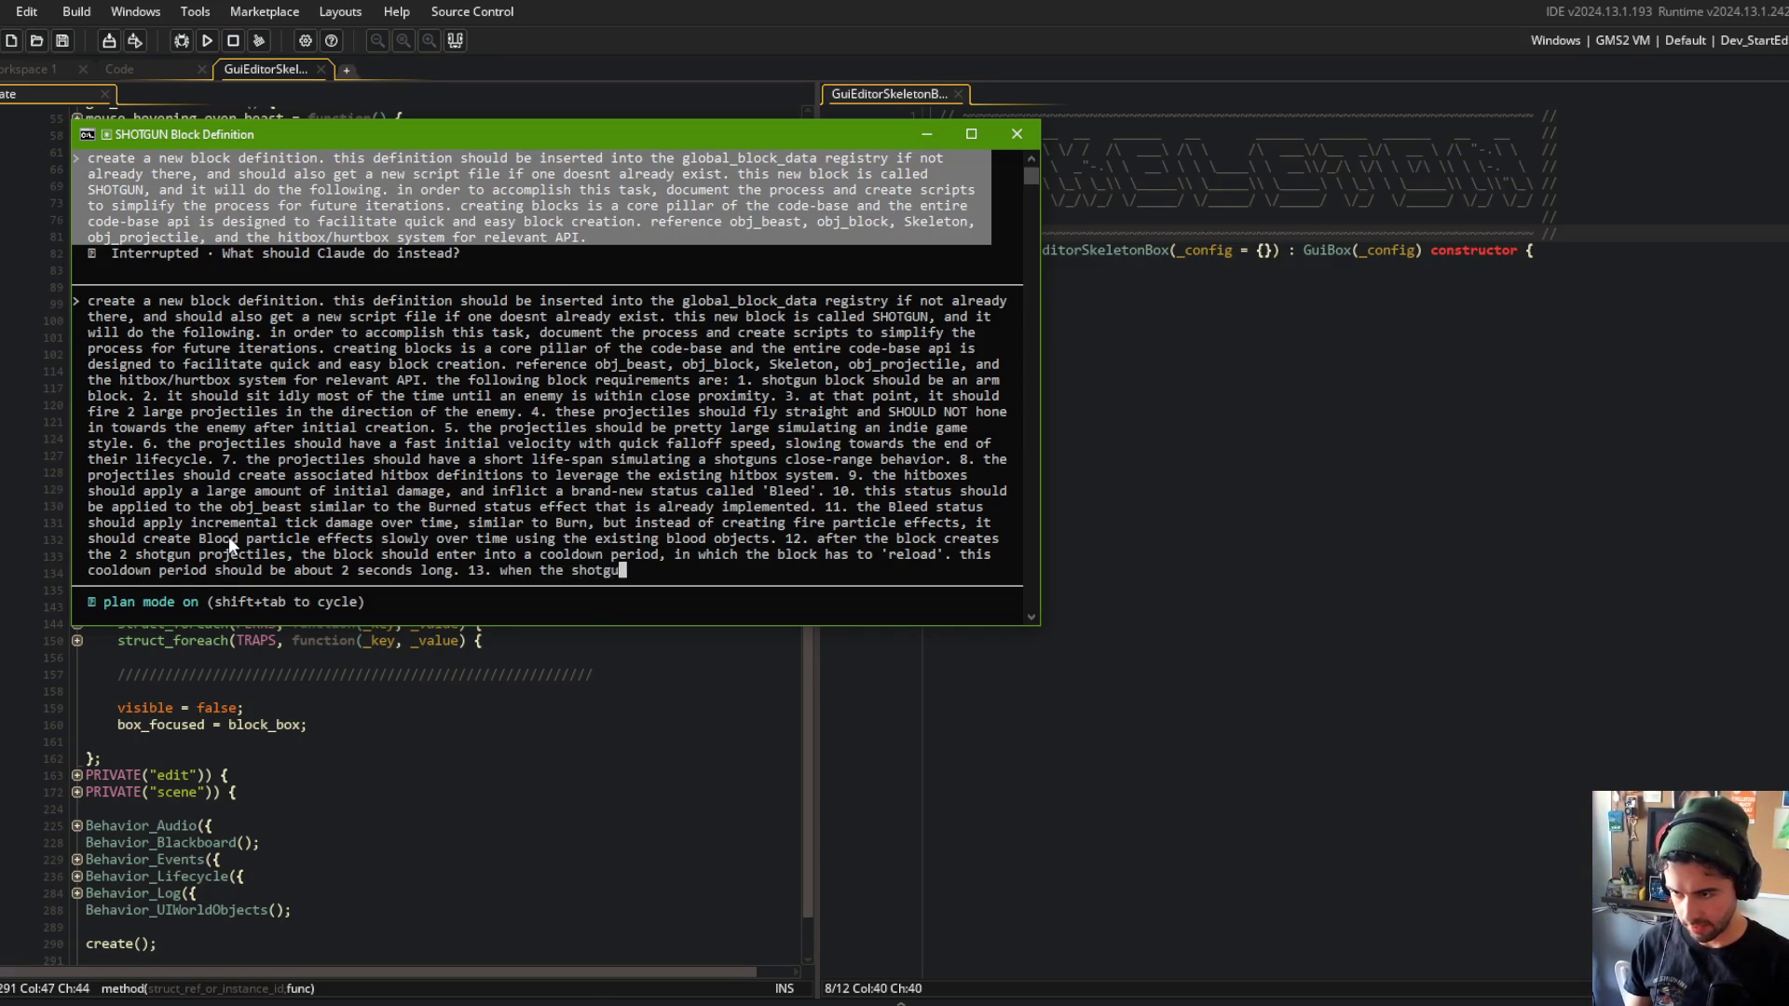
{"action": "type", "text": "n projecti"}
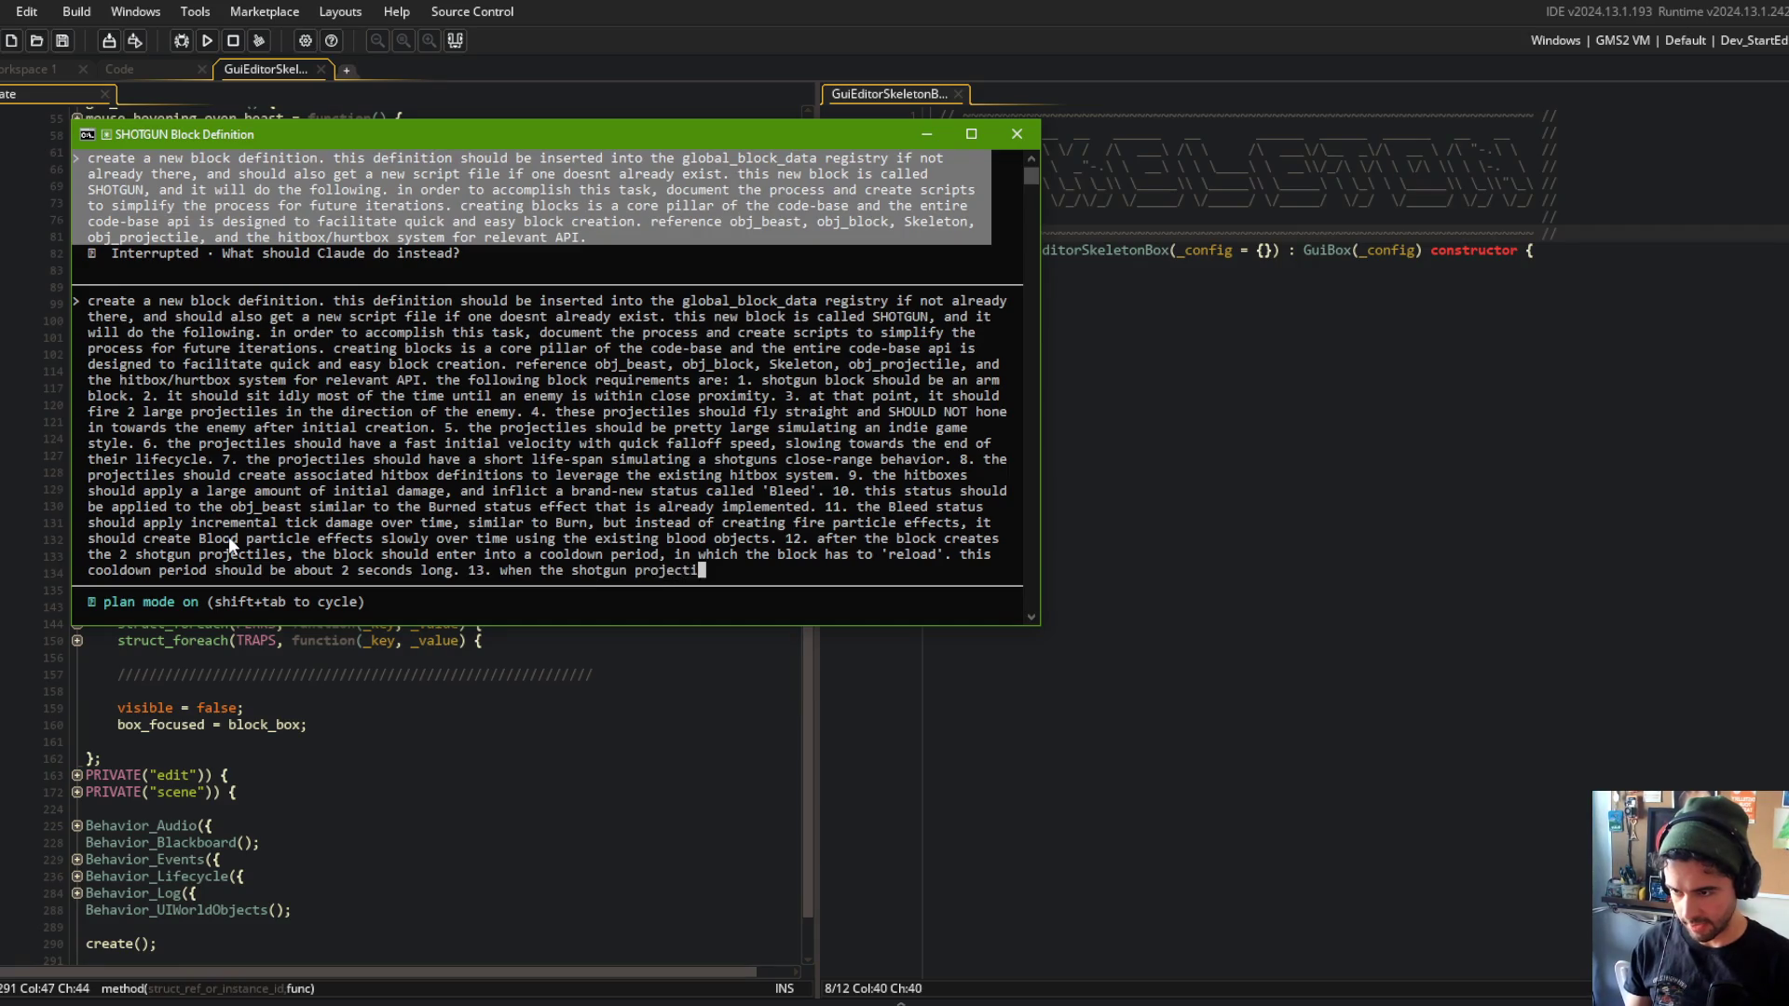
{"action": "type", "text": "les are created, this "}
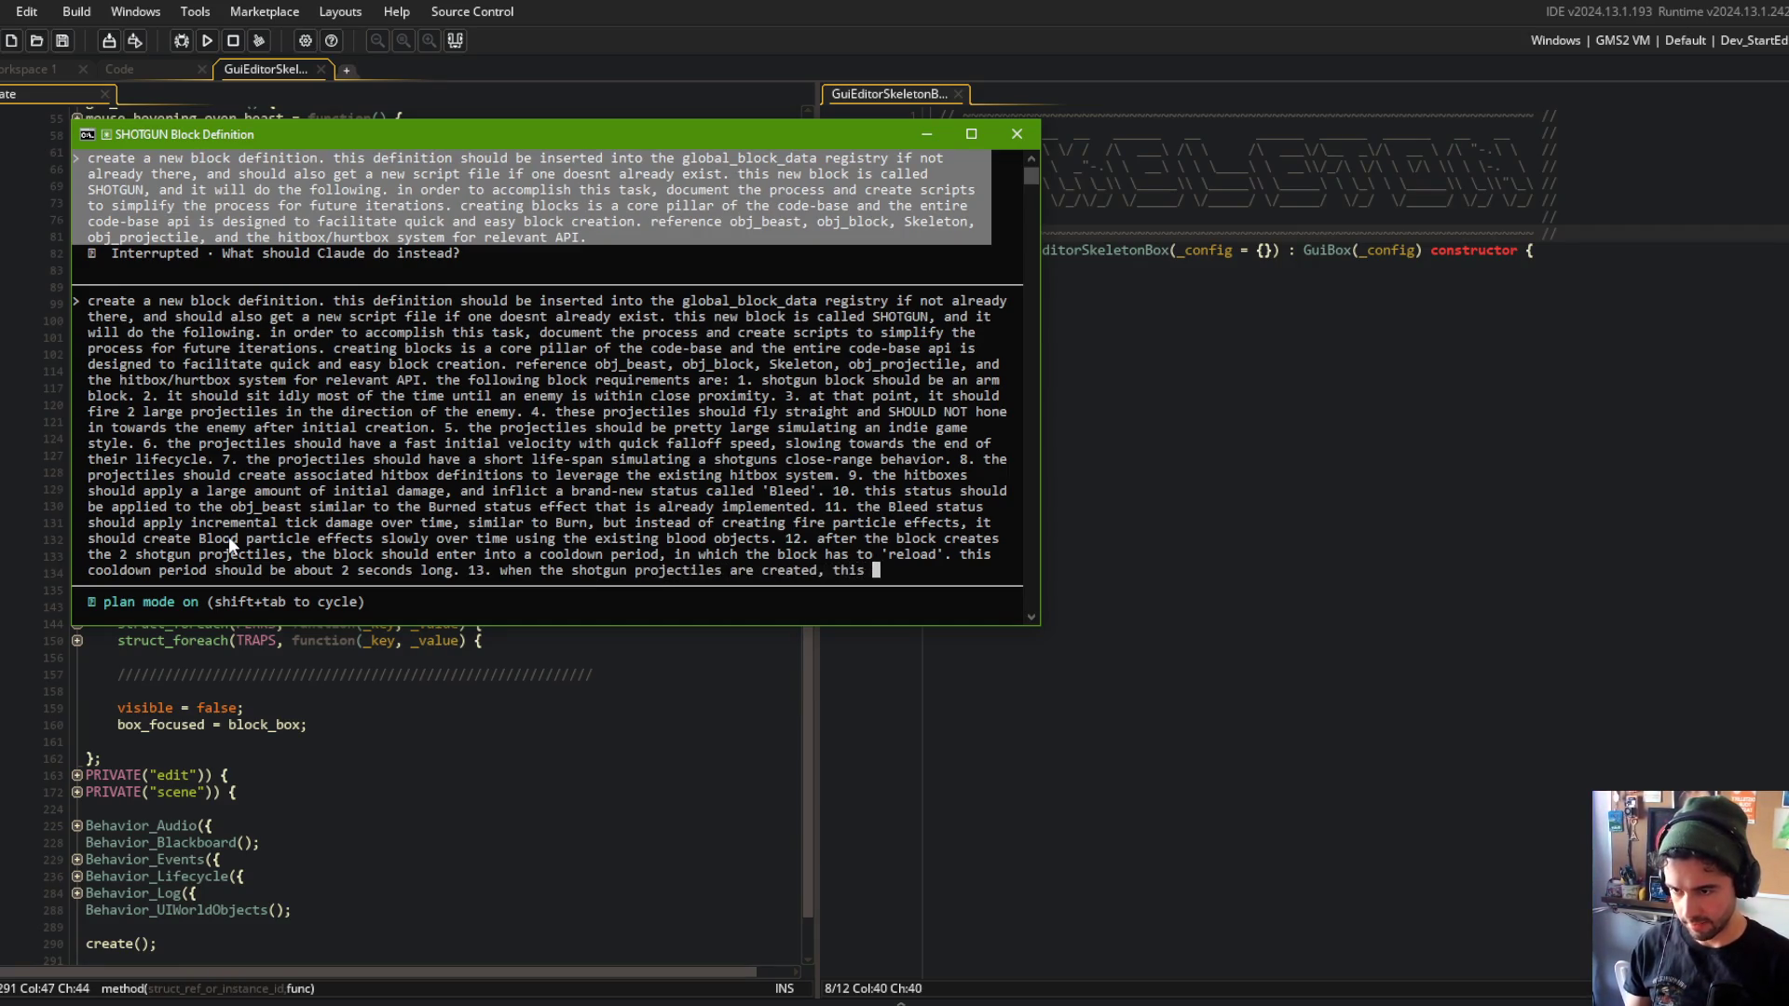
{"action": "type", "text": "should apply an initi"}
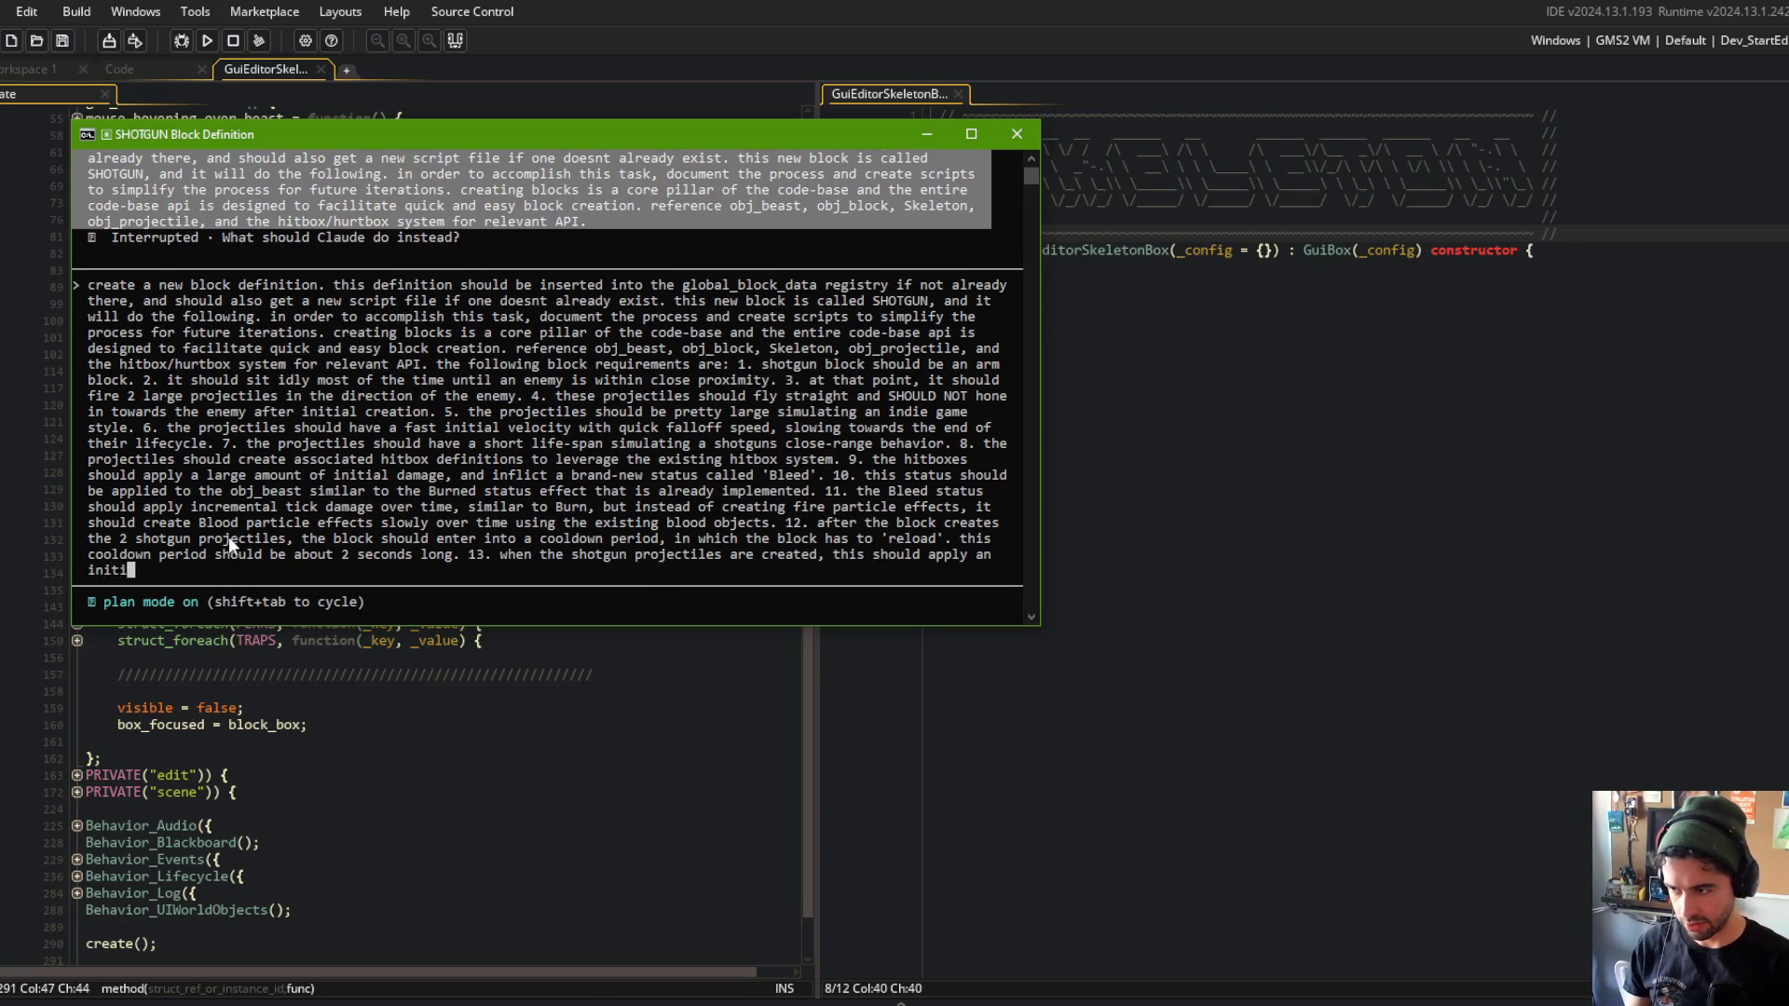
{"action": "type", "text": "al knockbthe obj_beast t"}
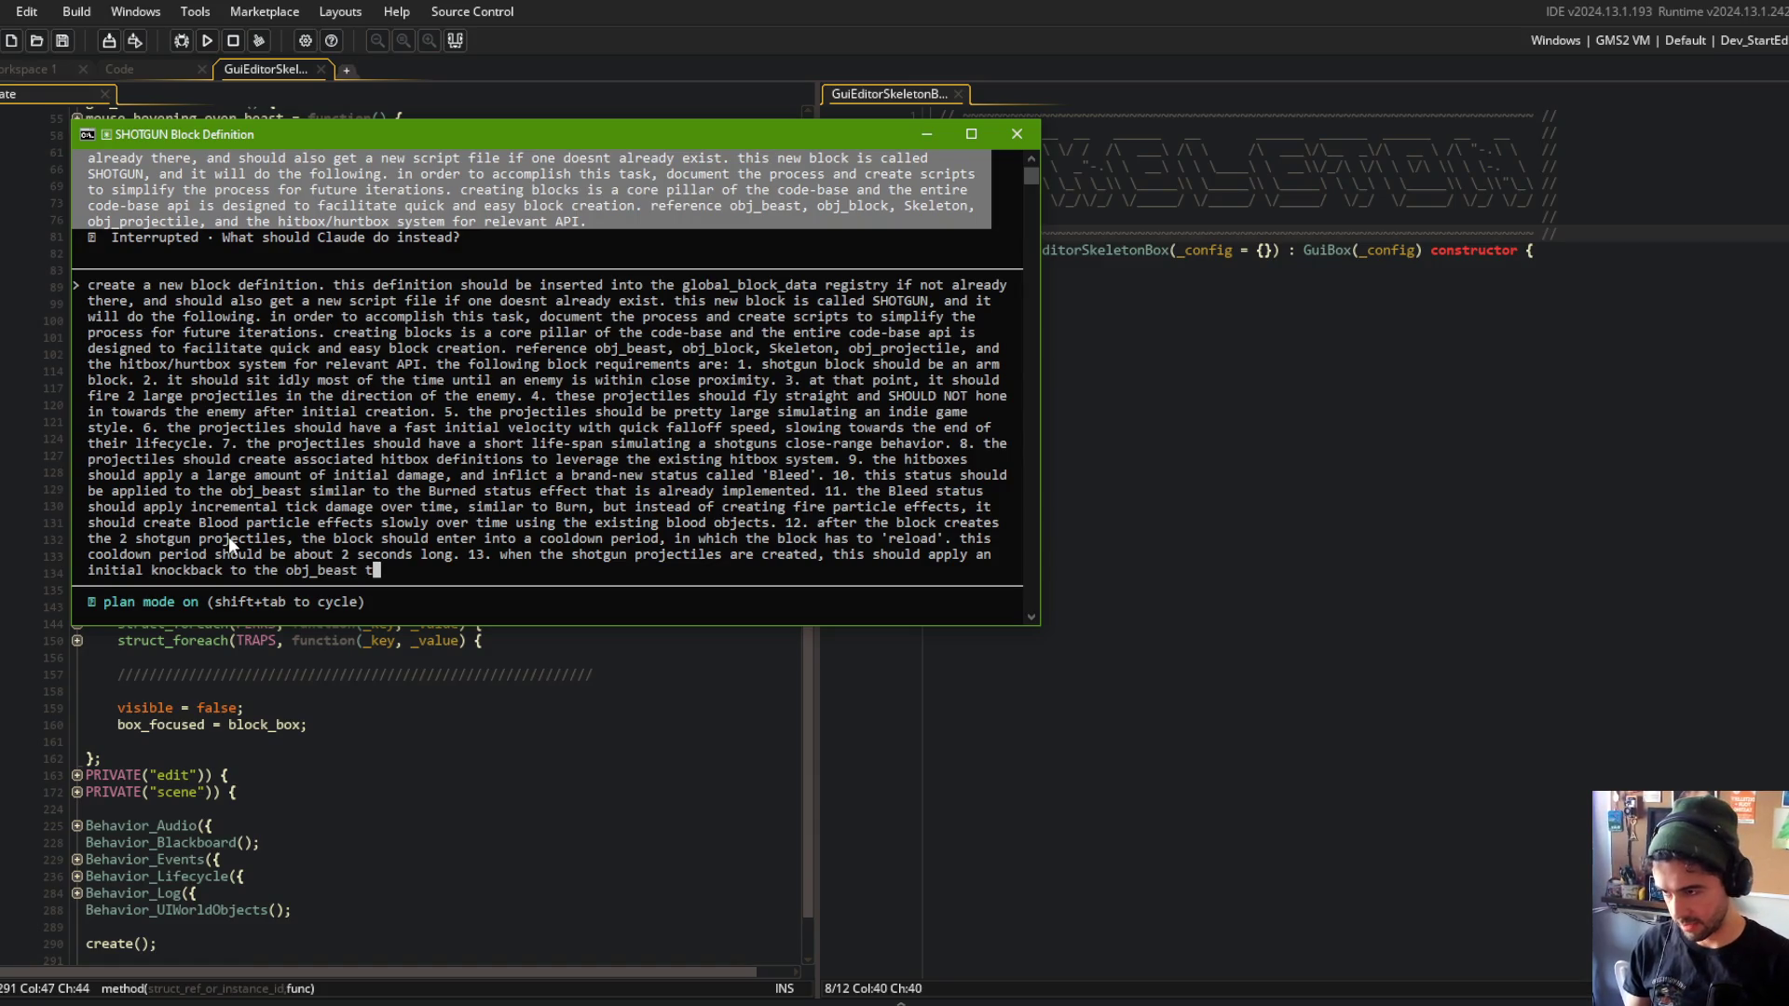
{"action": "type", "text": "o simulate a gun's recoil kick"}
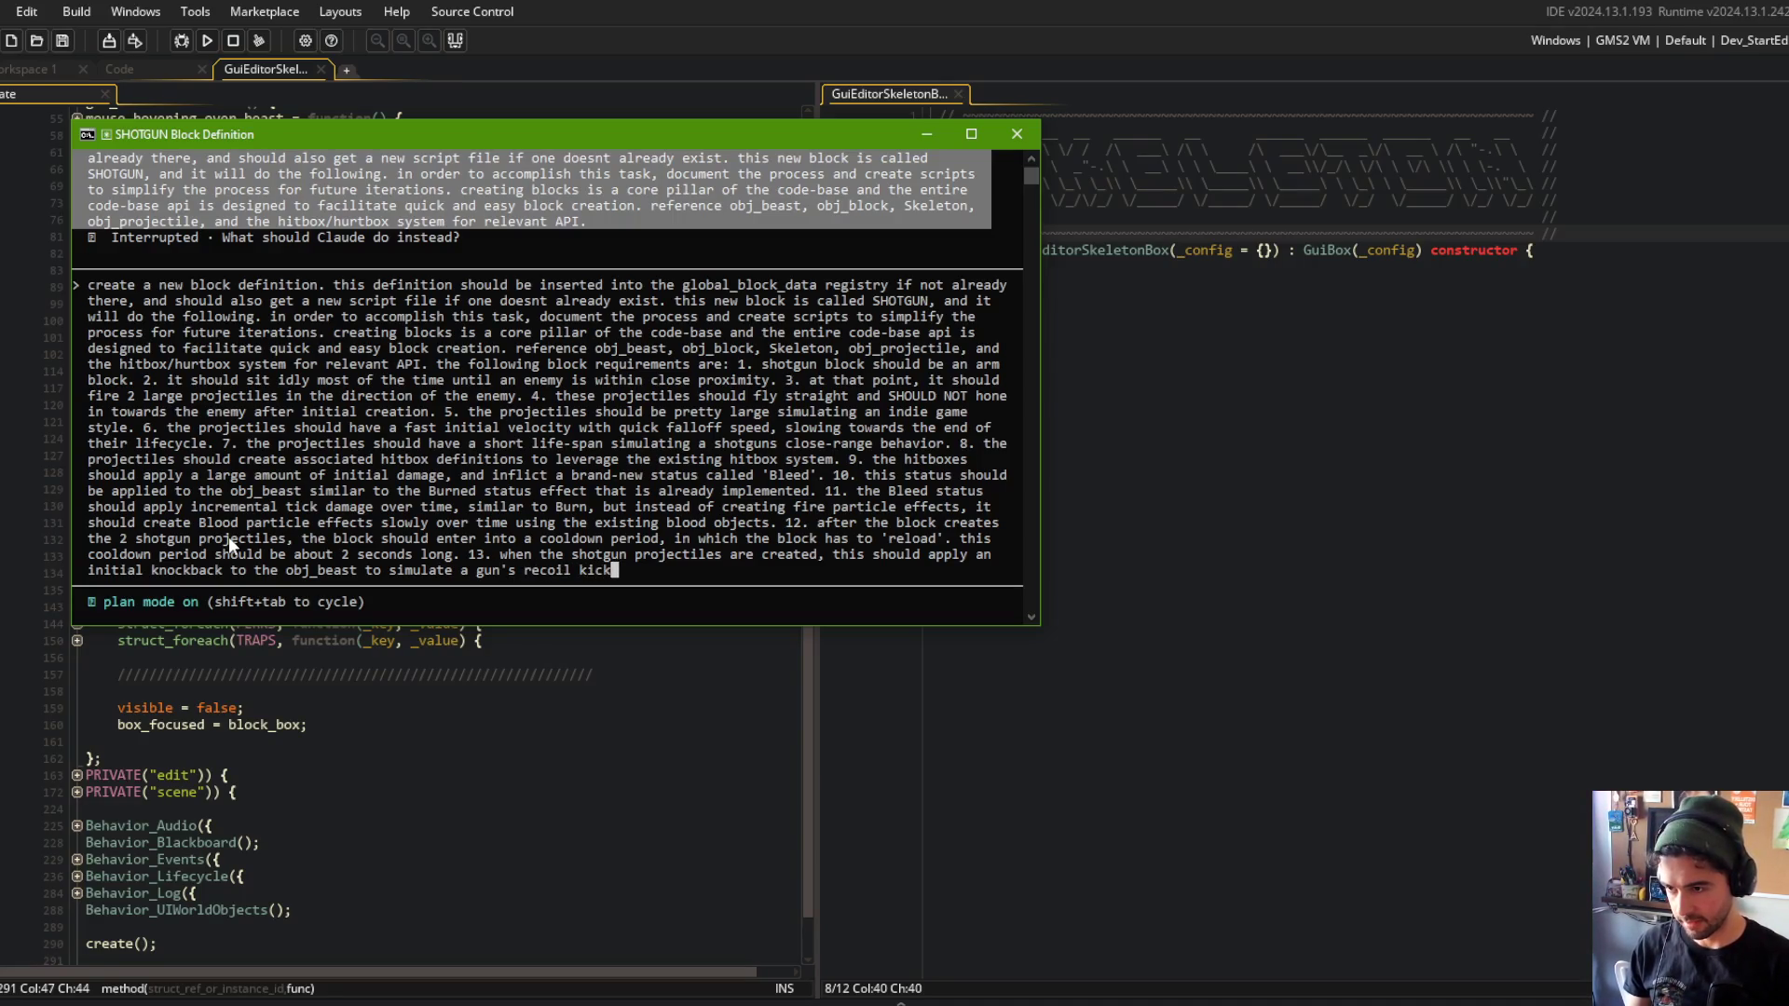
{"action": "type", "text": " -> levelerag"}
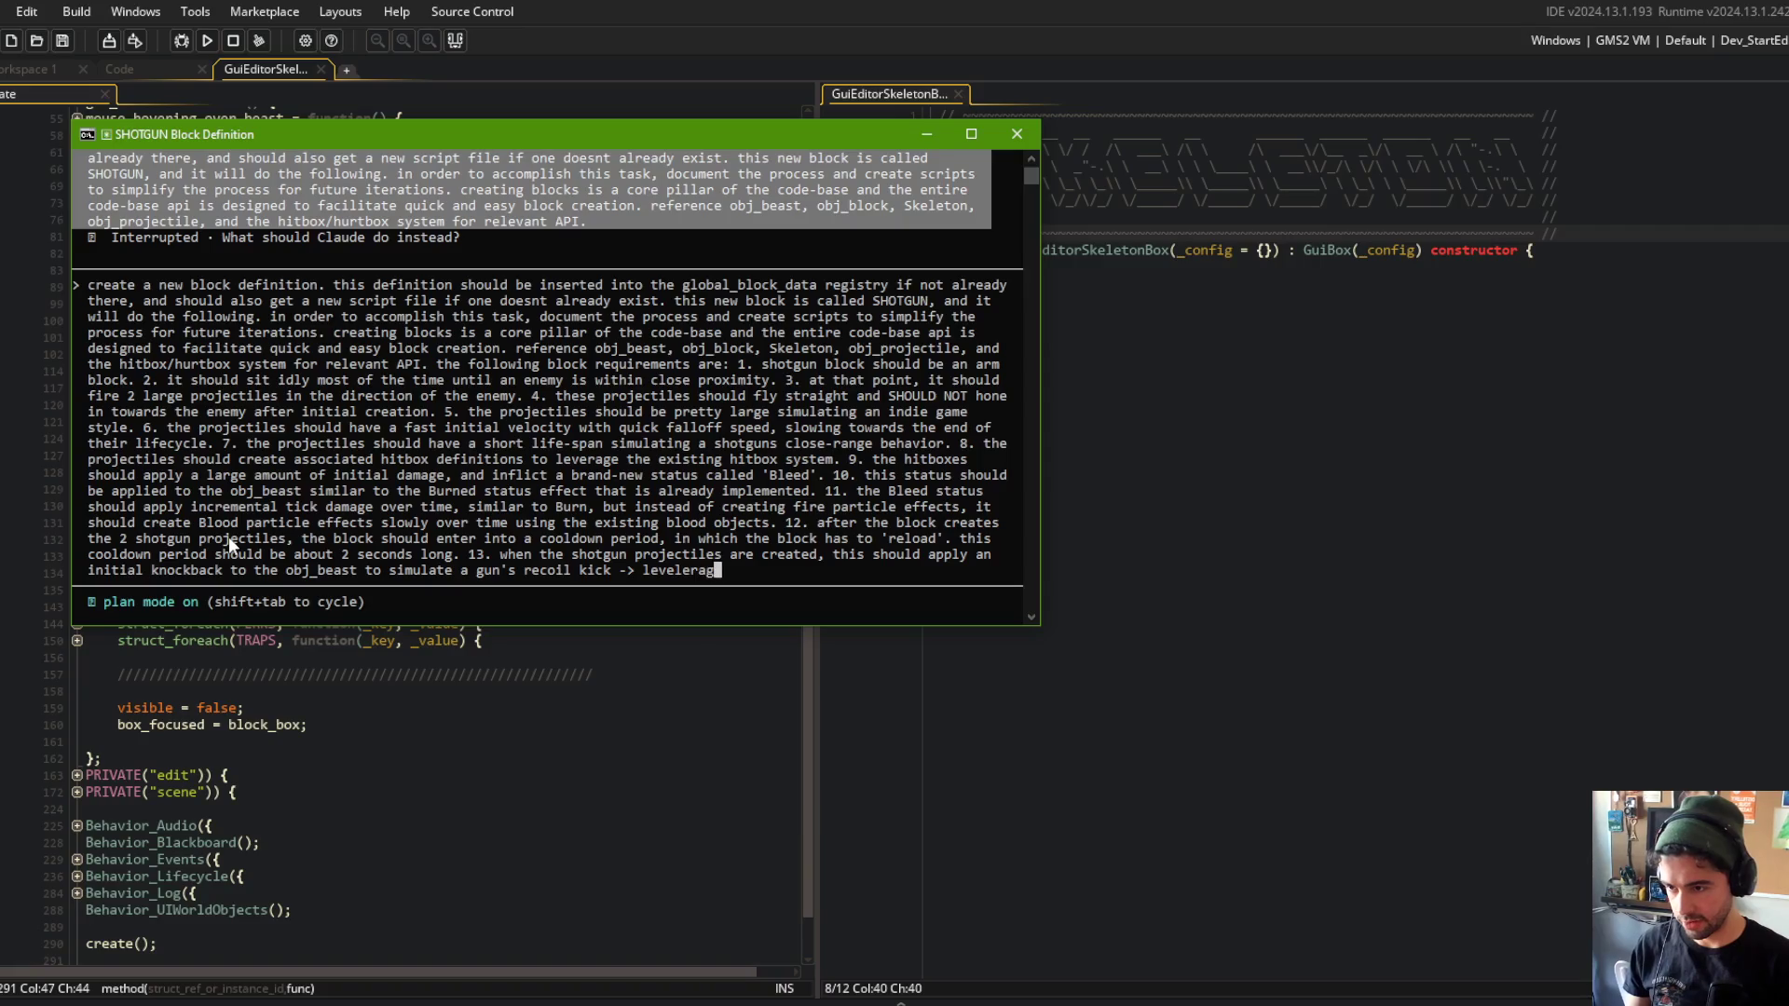
{"action": "type", "text": "rage the existing knockback system "}
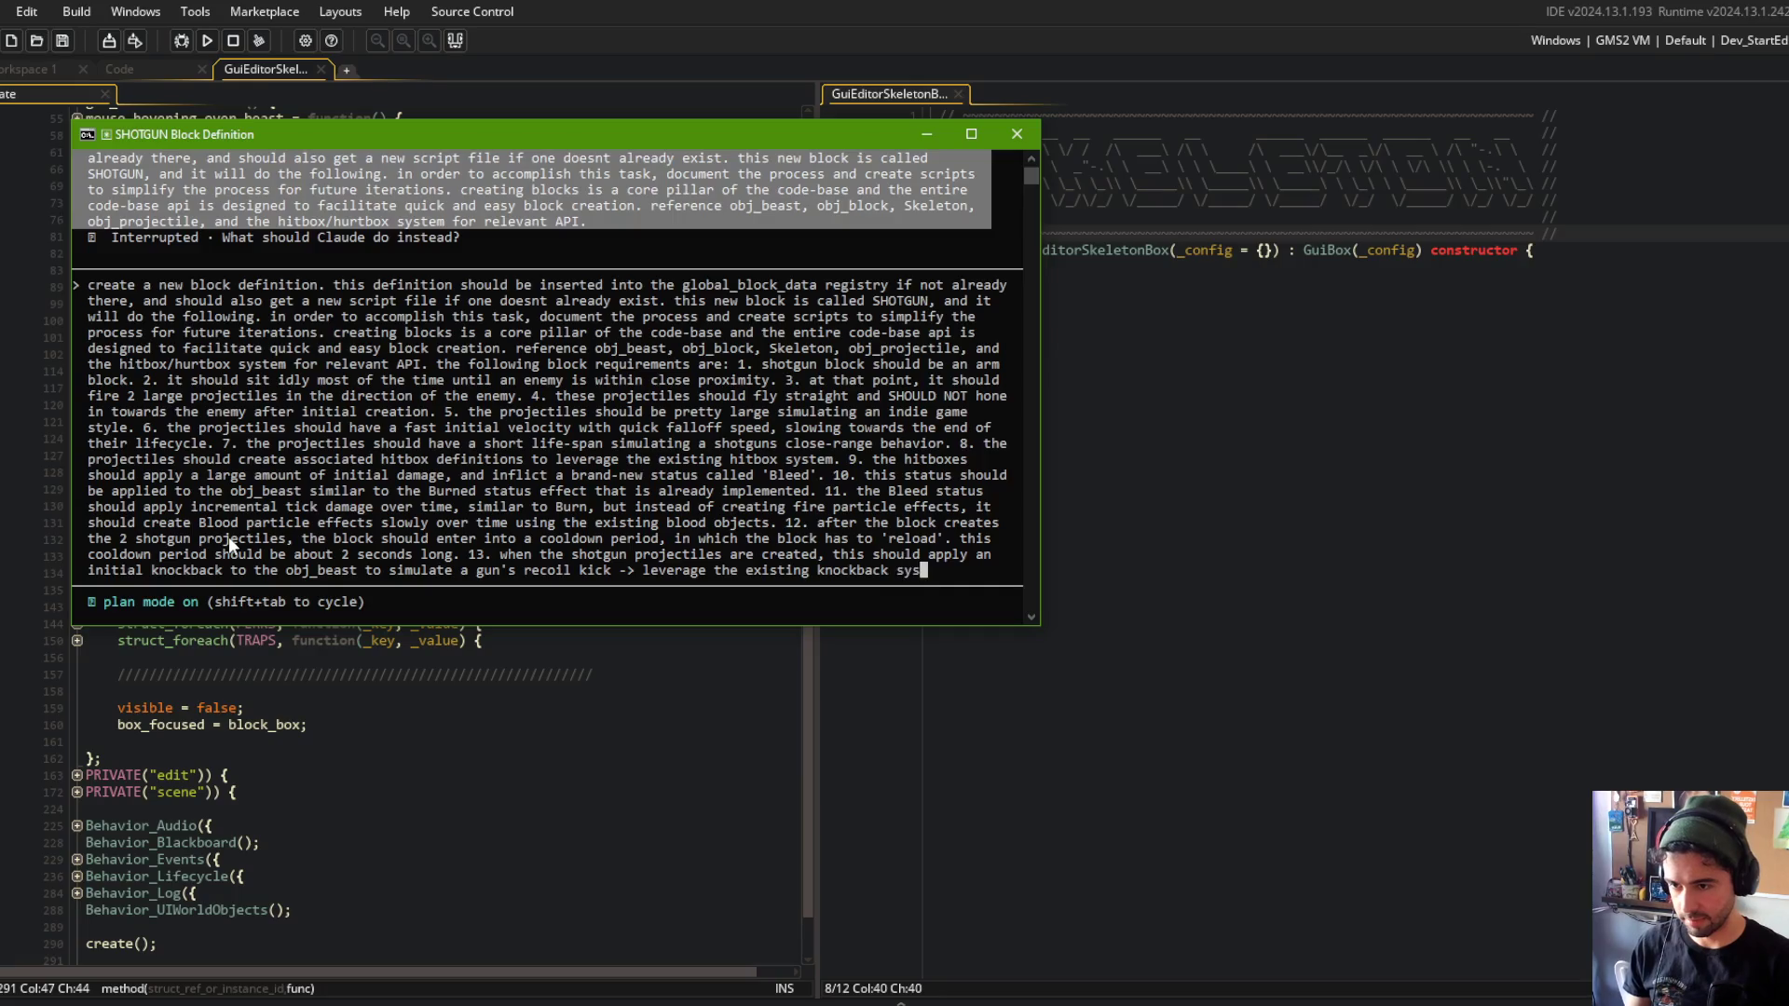
{"action": "type", "text": "n obj_beast."}
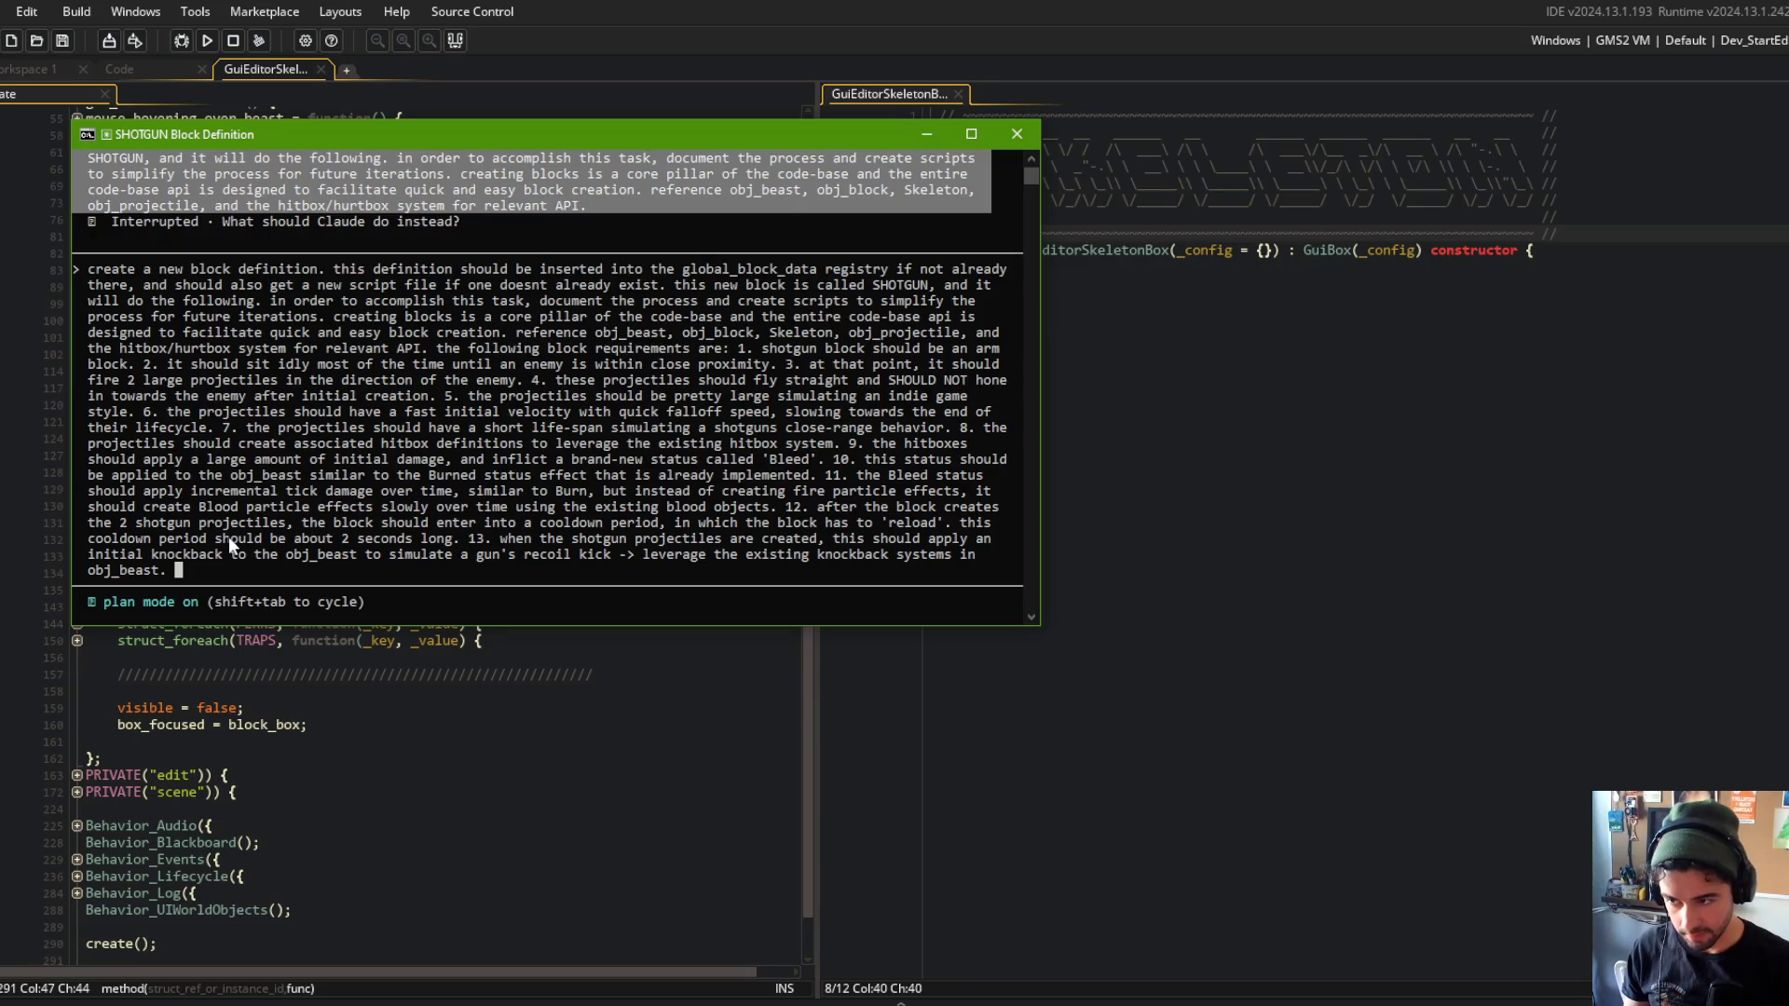
{"action": "key", "text": "Return"}
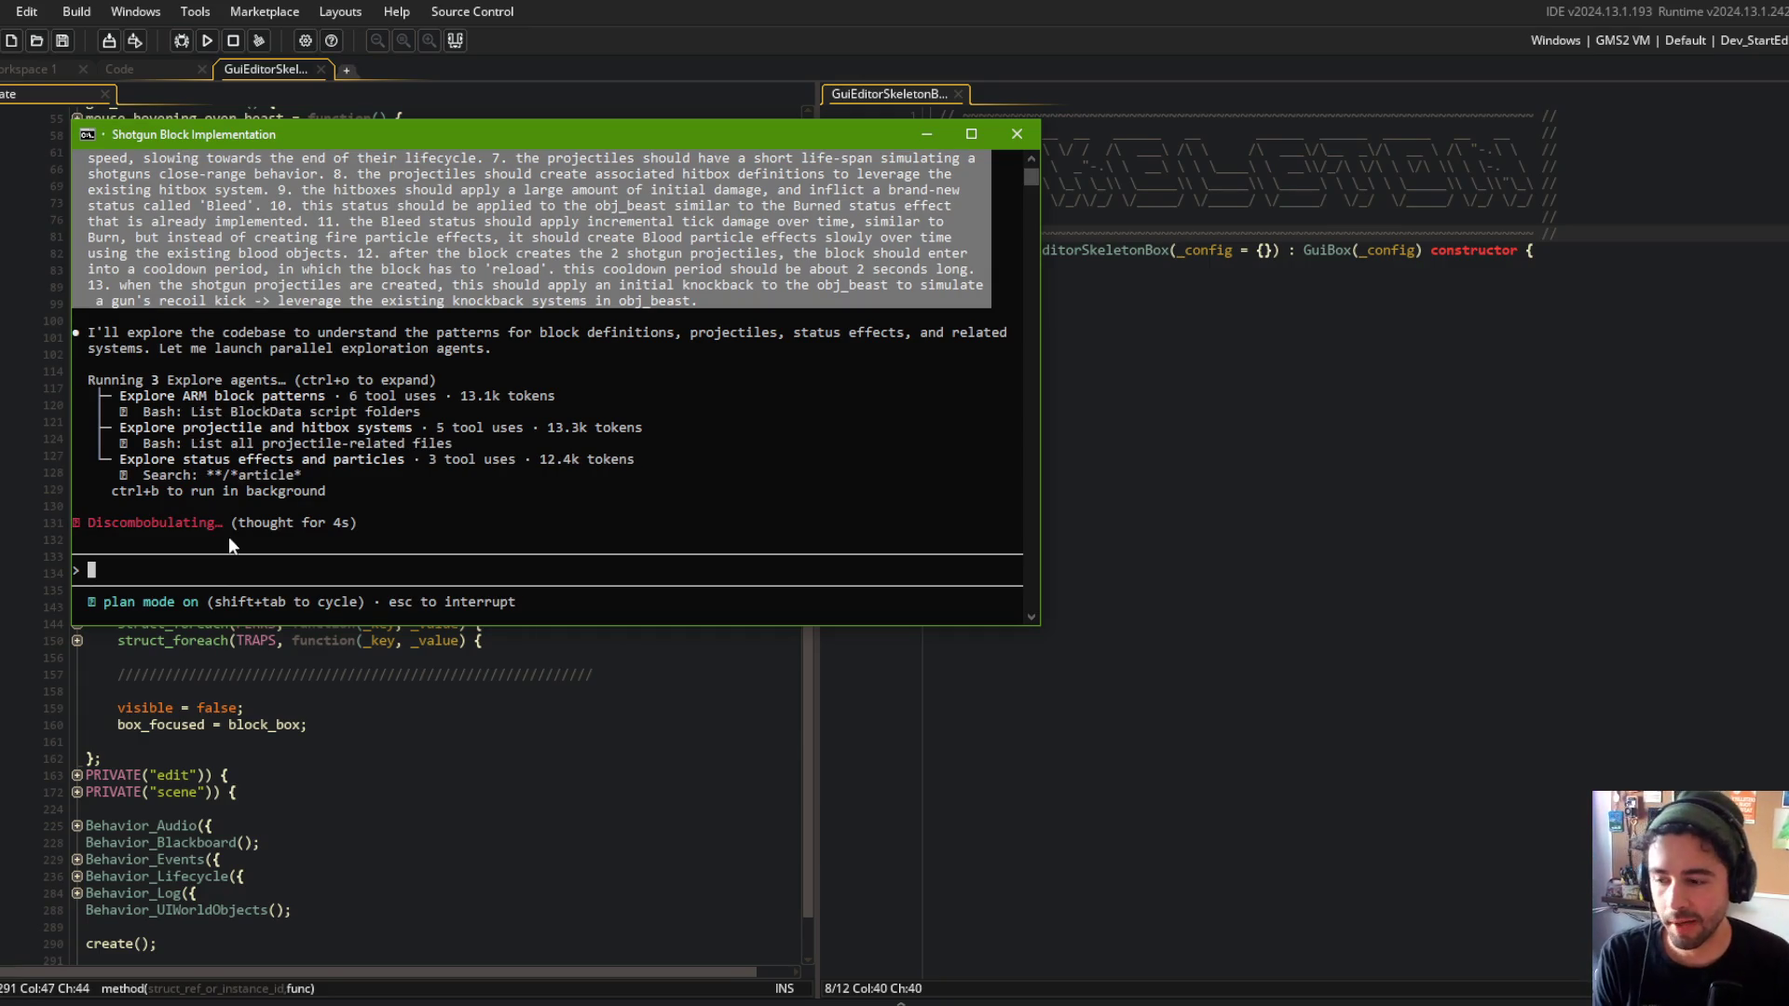
Place the Claude terminal beside Aseprite's monster-blocks.aseprite sprite sheet.
{"action": "left_click_drag", "start_coordinate": [311, 137], "coordinate": [204, 148]}
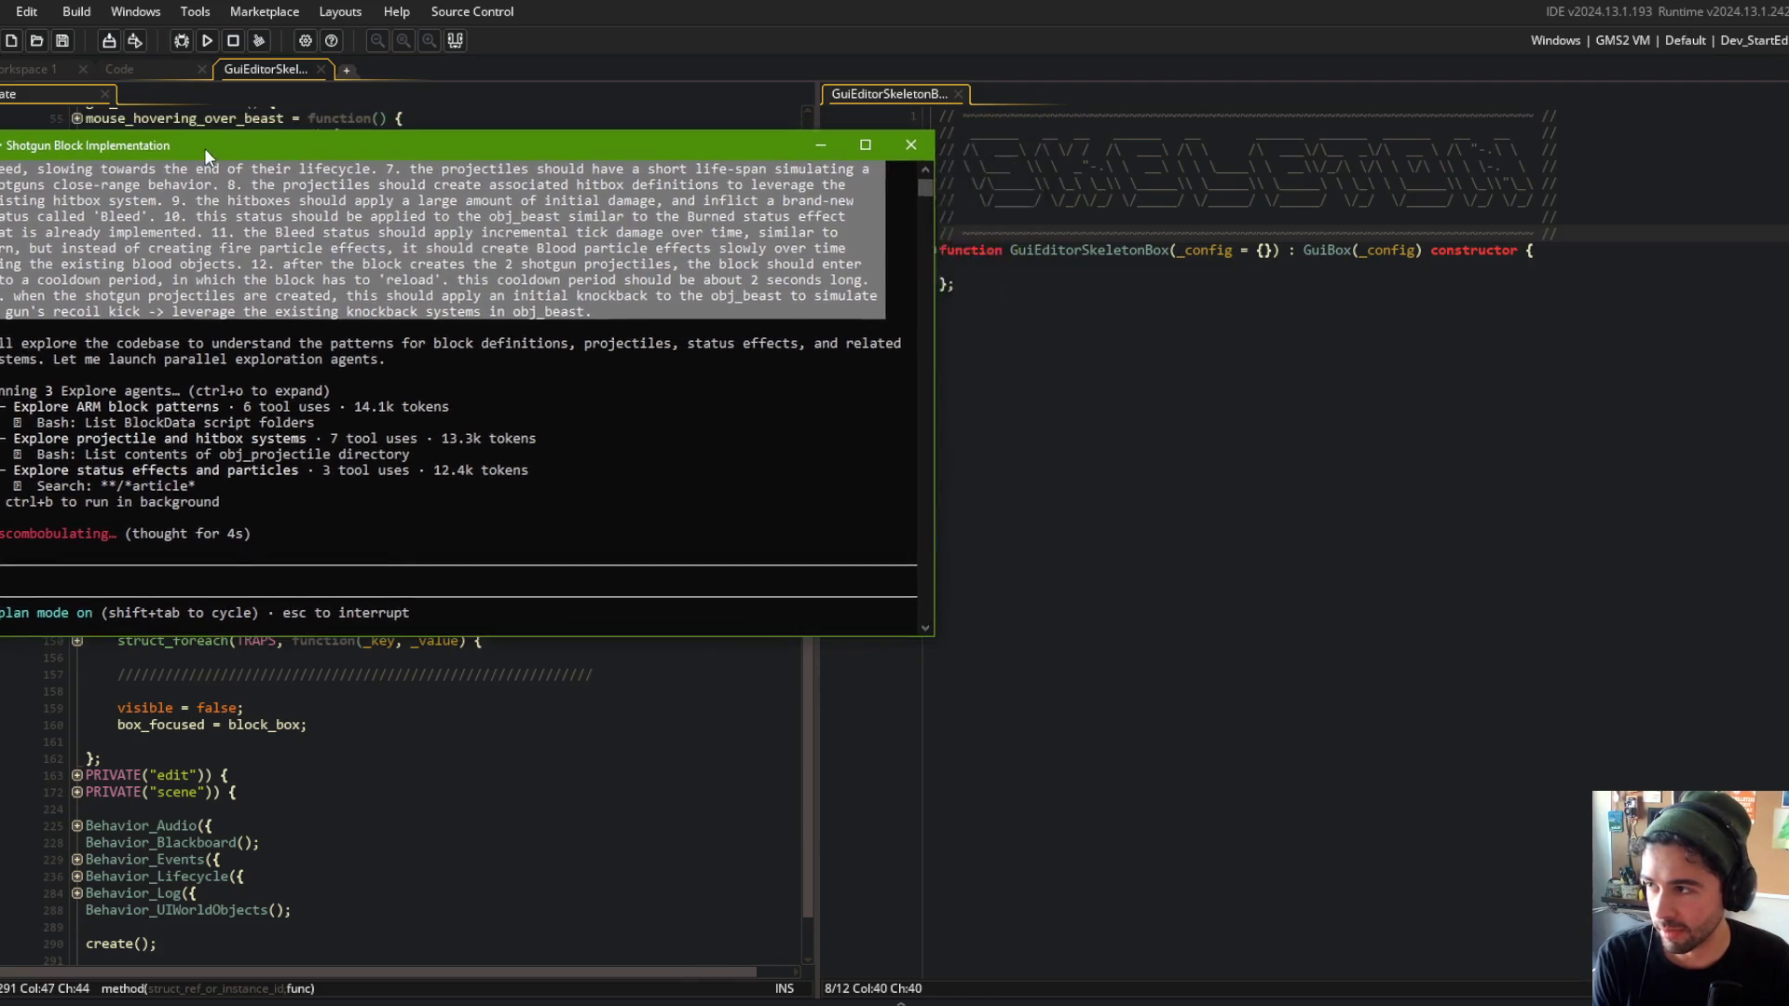
{"action": "key", "text": "alt+Tab"}
{"action": "mouse_move", "coordinate": [1253, 8]}
{"action": "left_mouse_down"}
{"action": "mouse_move", "coordinate": [1344, 15]}
{"action": "mouse_move", "coordinate": [1339, 0]}
{"action": "left_mouse_up"}
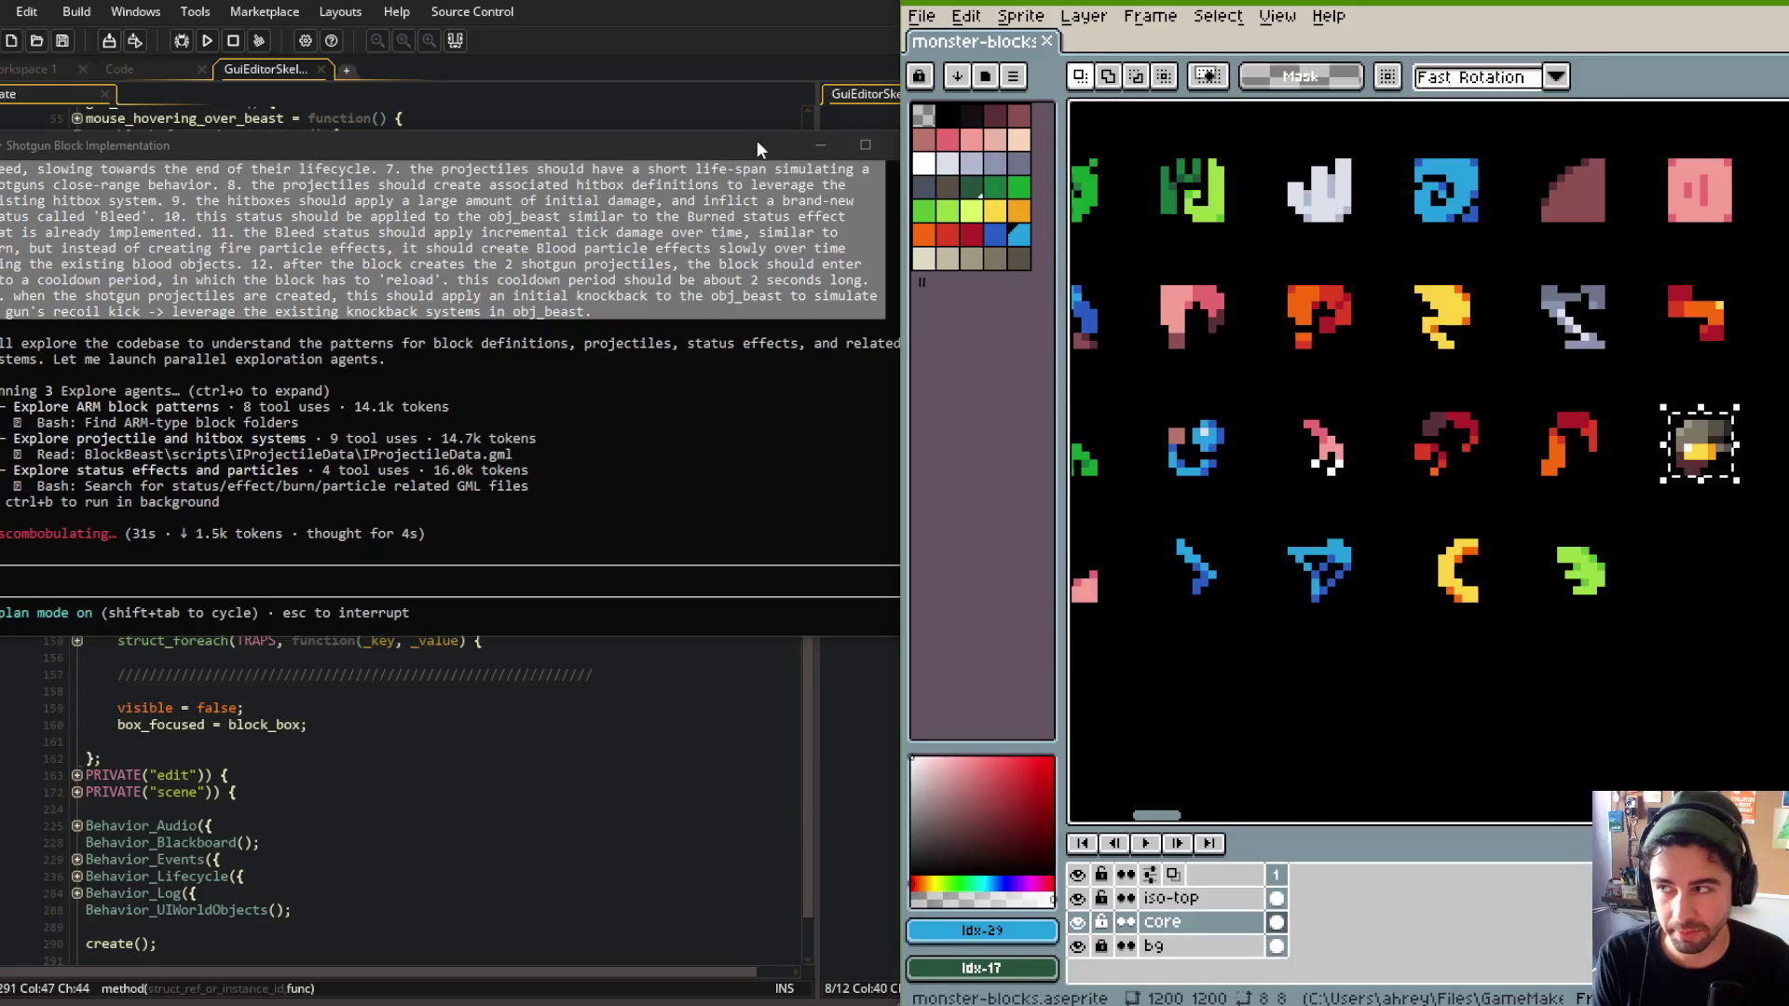
Arrange the Claude terminal and Aseprite windows, then pan the monster-blocks sprite sheet.
{"action": "left_click_drag", "start_coordinate": [757, 139], "coordinate": [734, 143]}
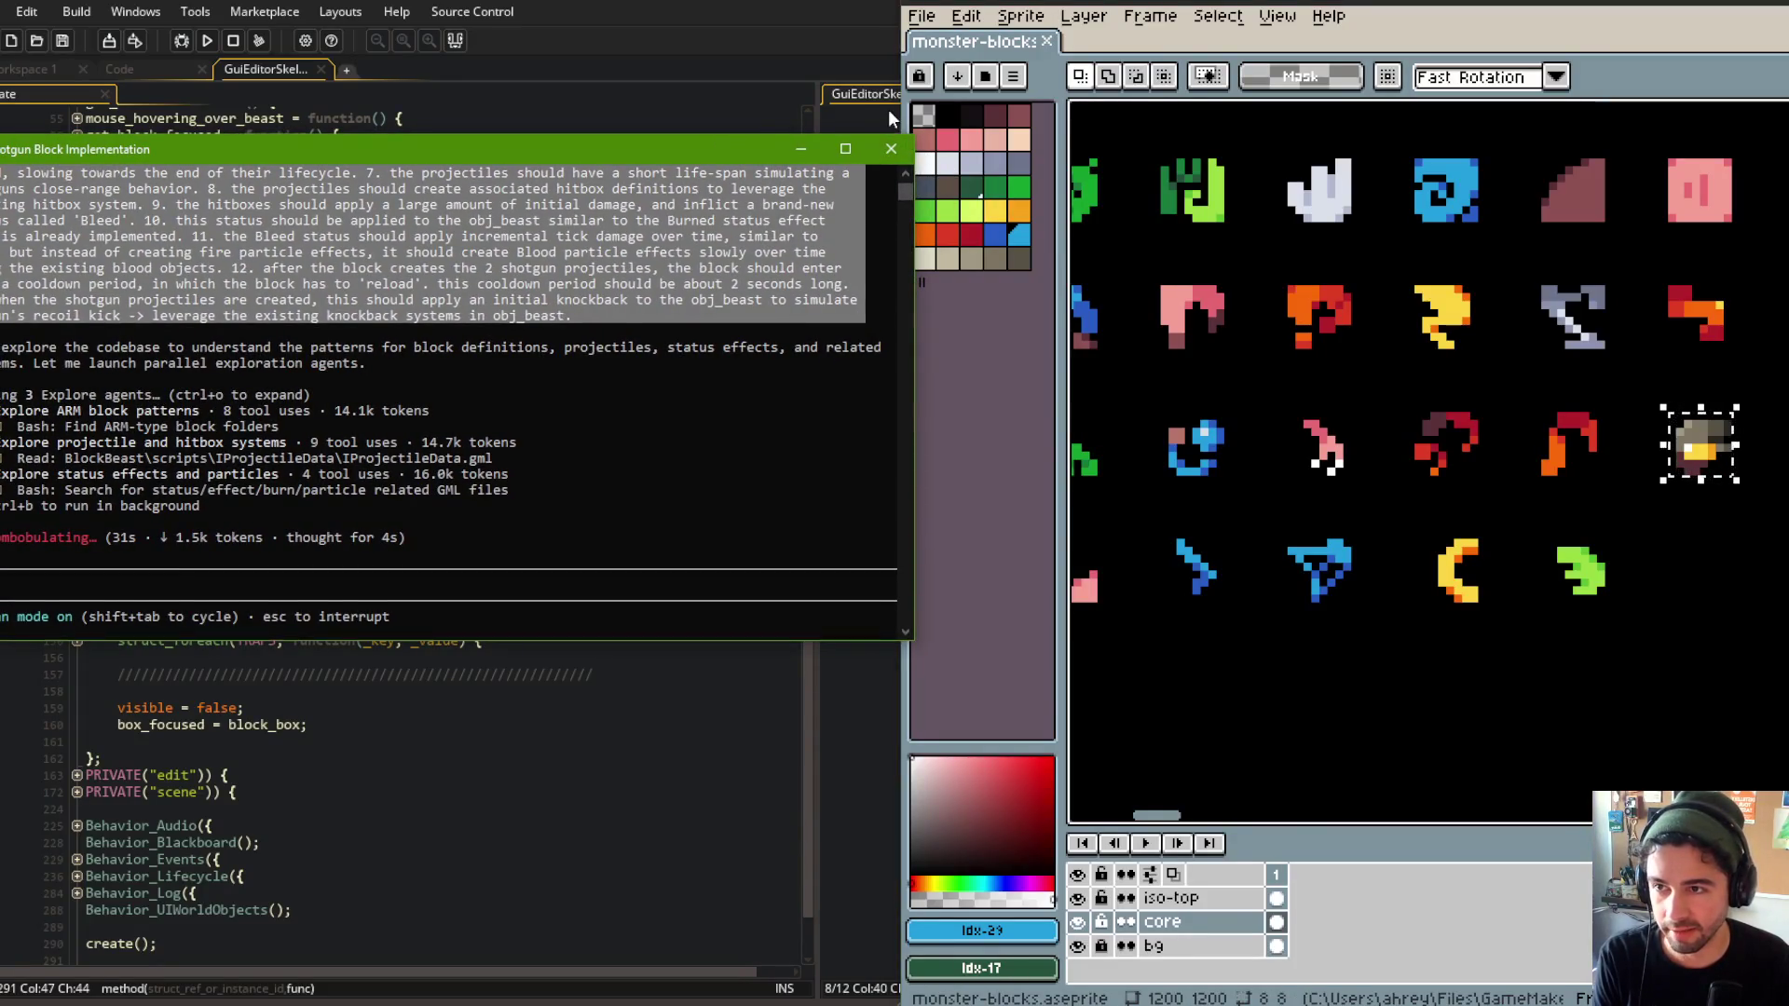
{"action": "left_click_drag", "start_coordinate": [888, 109], "coordinate": [906, 109]}
{"action": "left_click_drag", "start_coordinate": [1545, 355], "coordinate": [1531, 389]}
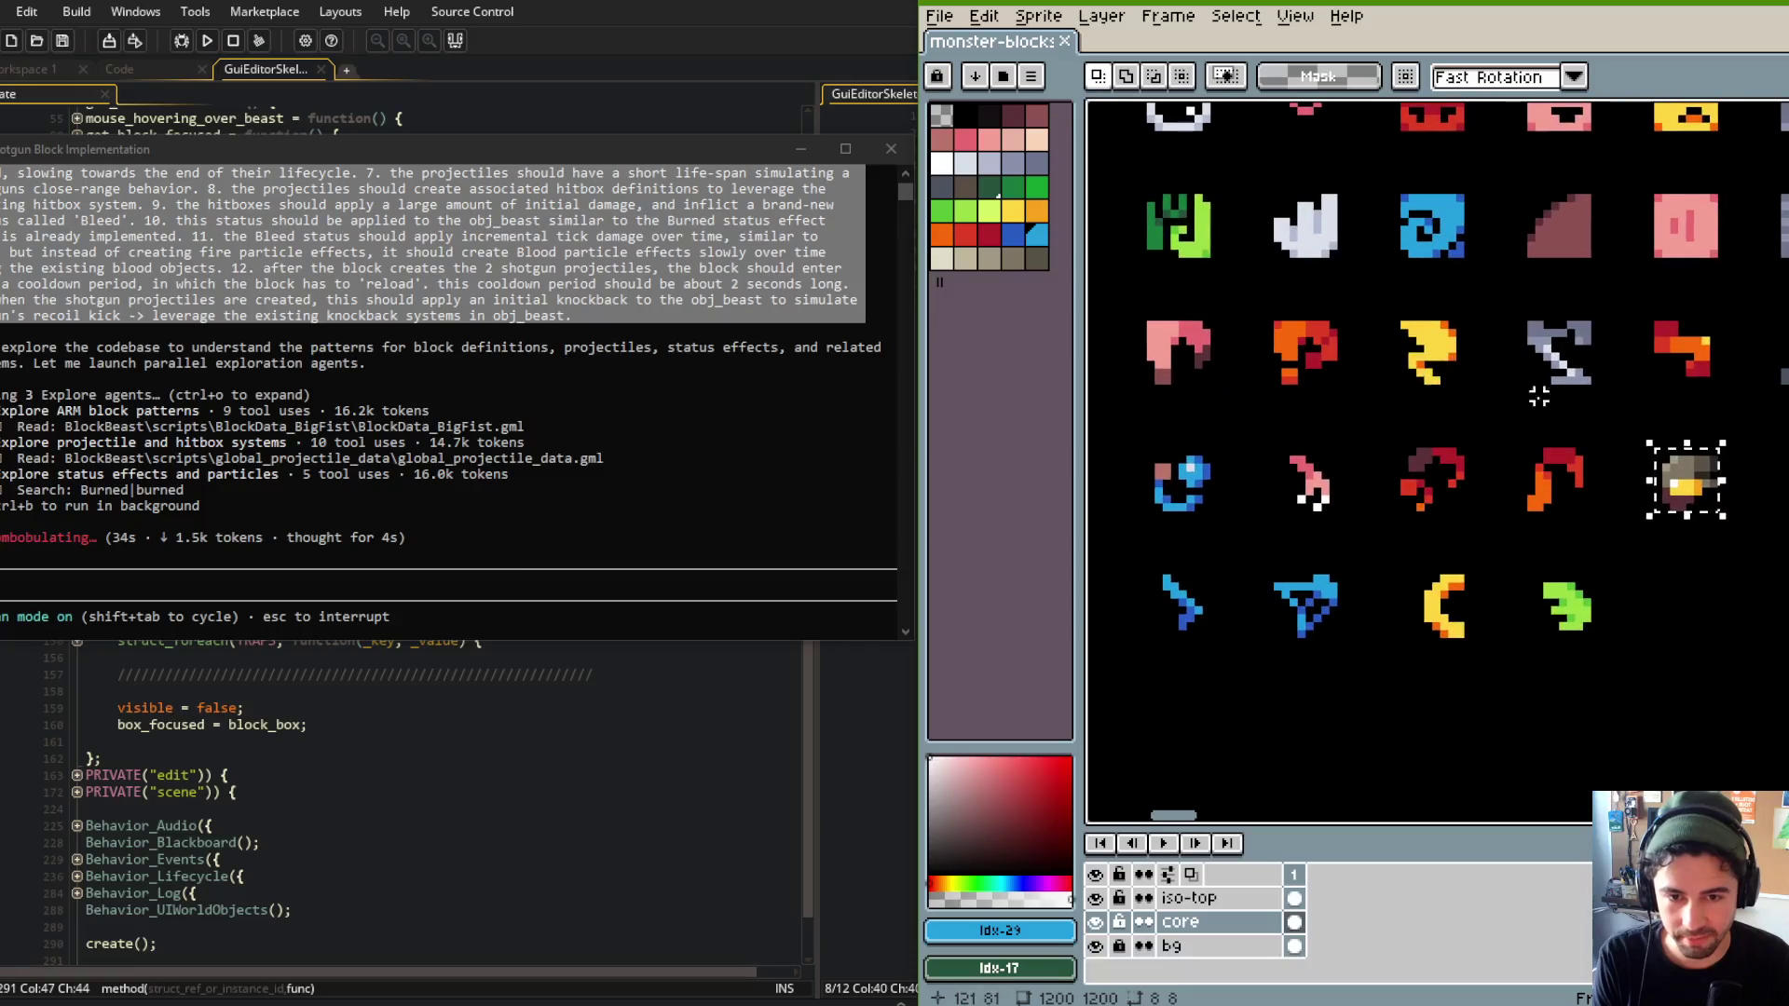
{"action": "scroll", "coordinate": [1542, 471], "scroll_direction": "down", "scroll_amount": 2}
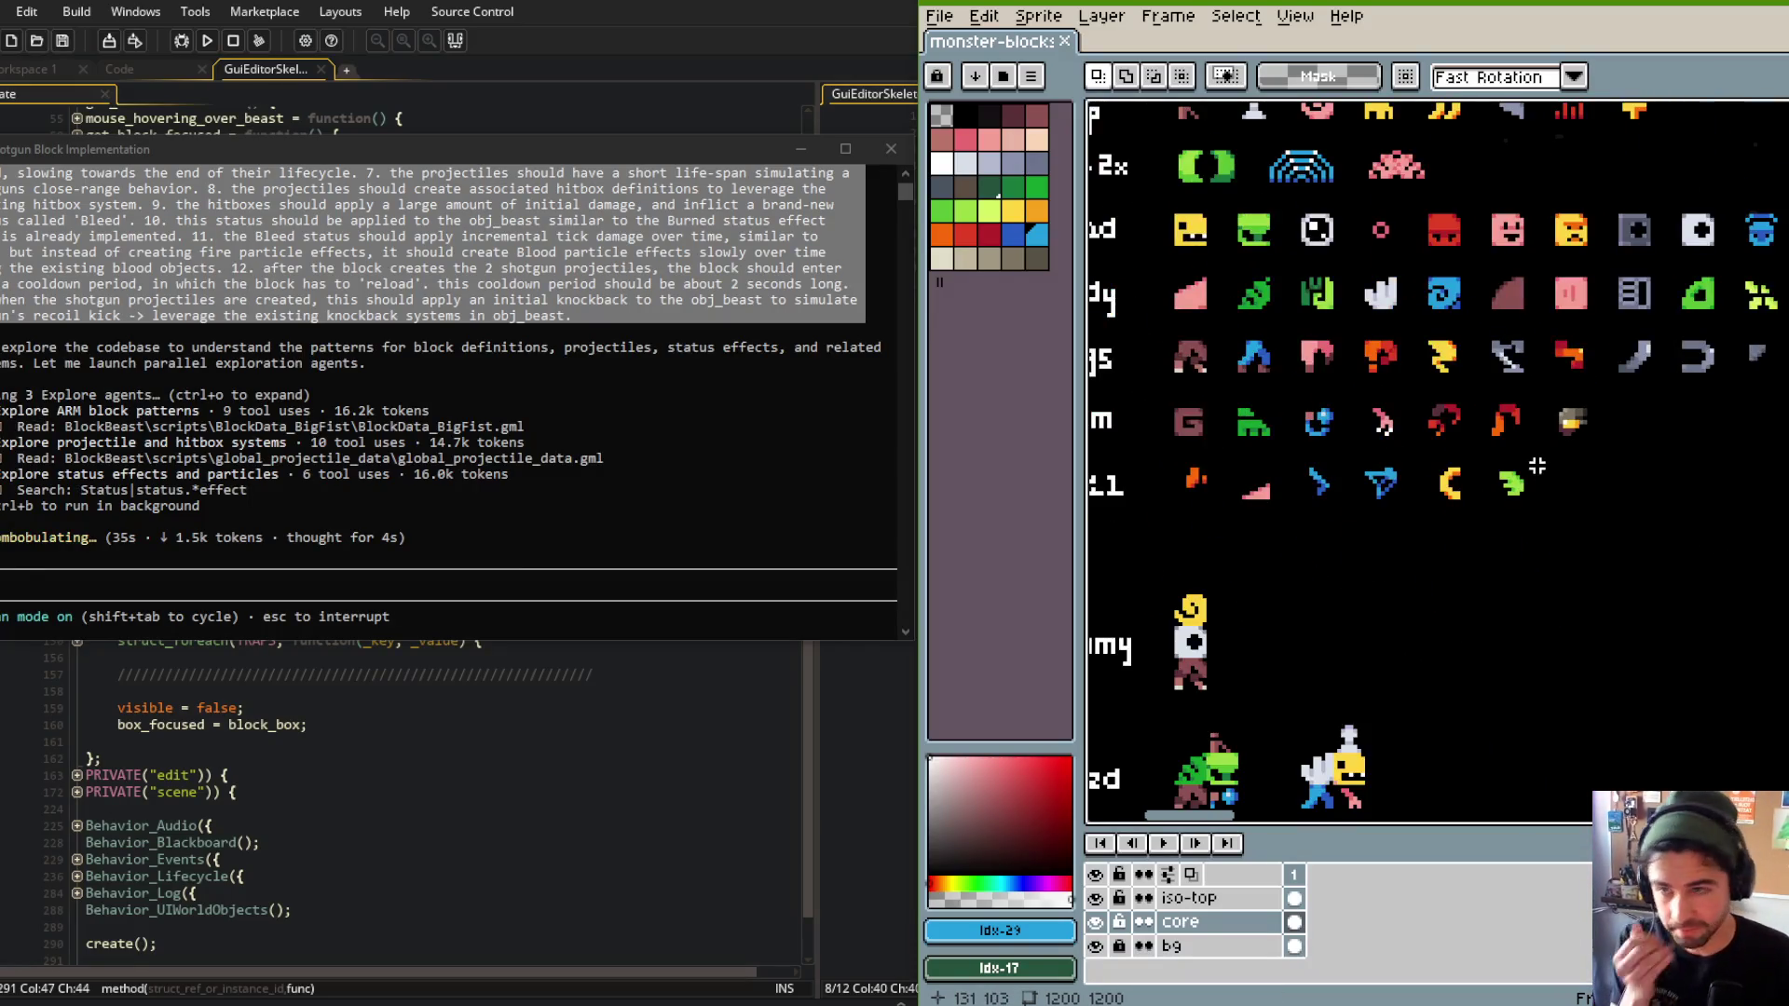
{"action": "scroll", "coordinate": [1296, 466], "scroll_direction": "up", "scroll_amount": 1}
{"action": "scroll", "coordinate": [1305, 373], "scroll_direction": "down", "scroll_amount": 1}
Zoom out to view the full sheet, then start and cancel opening another file.
{"action": "mouse_move", "coordinate": [1337, 202]}
{"action": "left_mouse_down"}
{"action": "mouse_move", "coordinate": [1319, 240]}
{"action": "mouse_move", "coordinate": [1417, 298]}
{"action": "mouse_move", "coordinate": [1417, 206]}
{"action": "left_mouse_up"}
{"action": "scroll", "coordinate": [1502, 396], "scroll_direction": "down", "scroll_amount": 1}
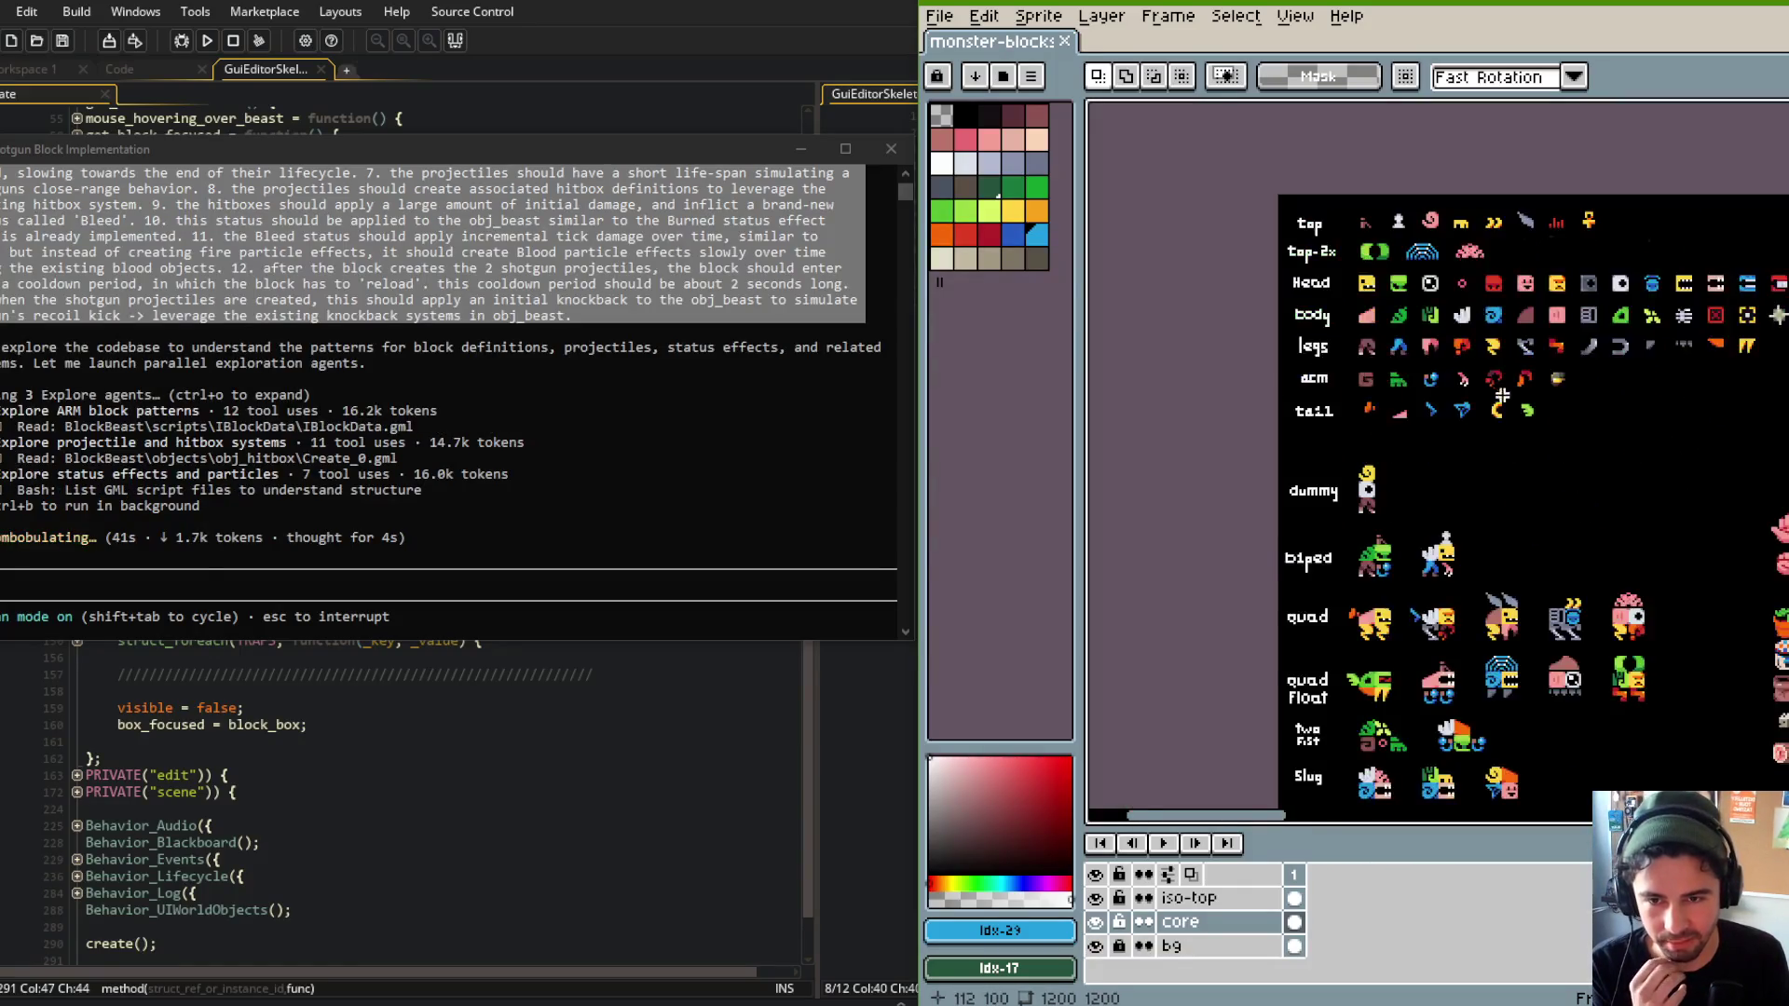
{"action": "scroll", "coordinate": [1502, 396], "scroll_direction": "right", "scroll_amount": 3}
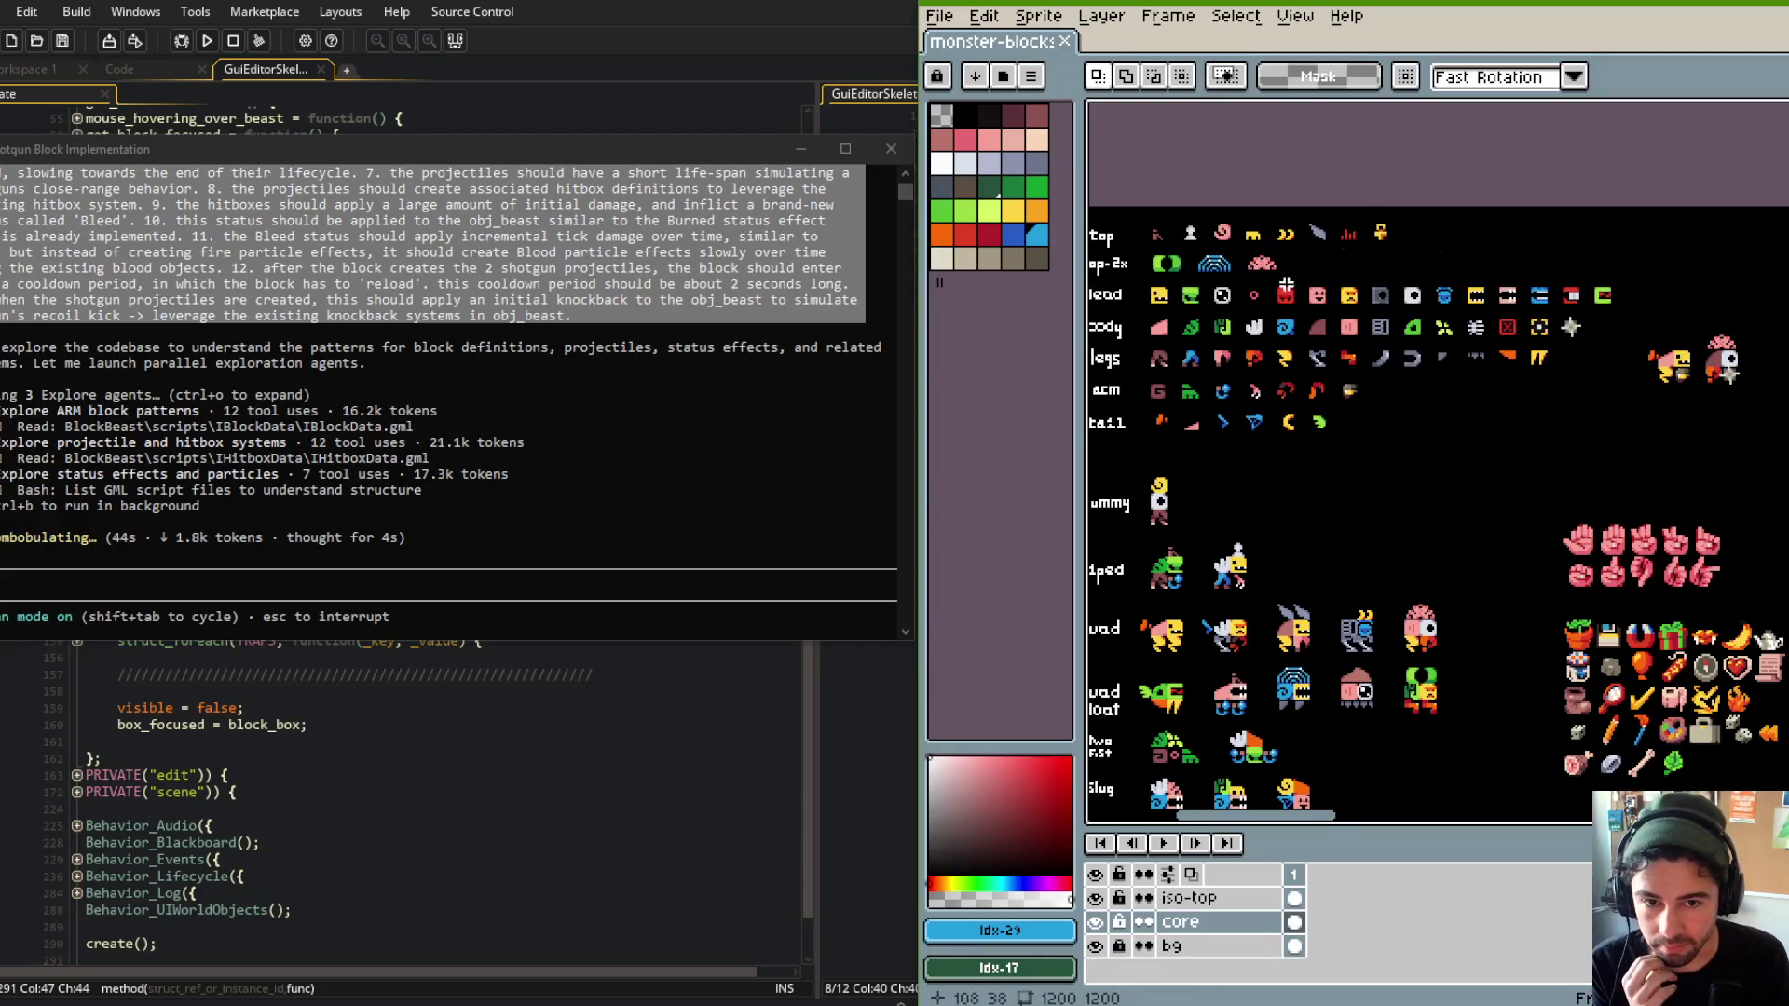
{"action": "scroll", "coordinate": [1391, 220], "scroll_direction": "down", "scroll_amount": 1}
{"action": "scroll", "coordinate": [1390, 220], "scroll_direction": "left", "scroll_amount": 1}
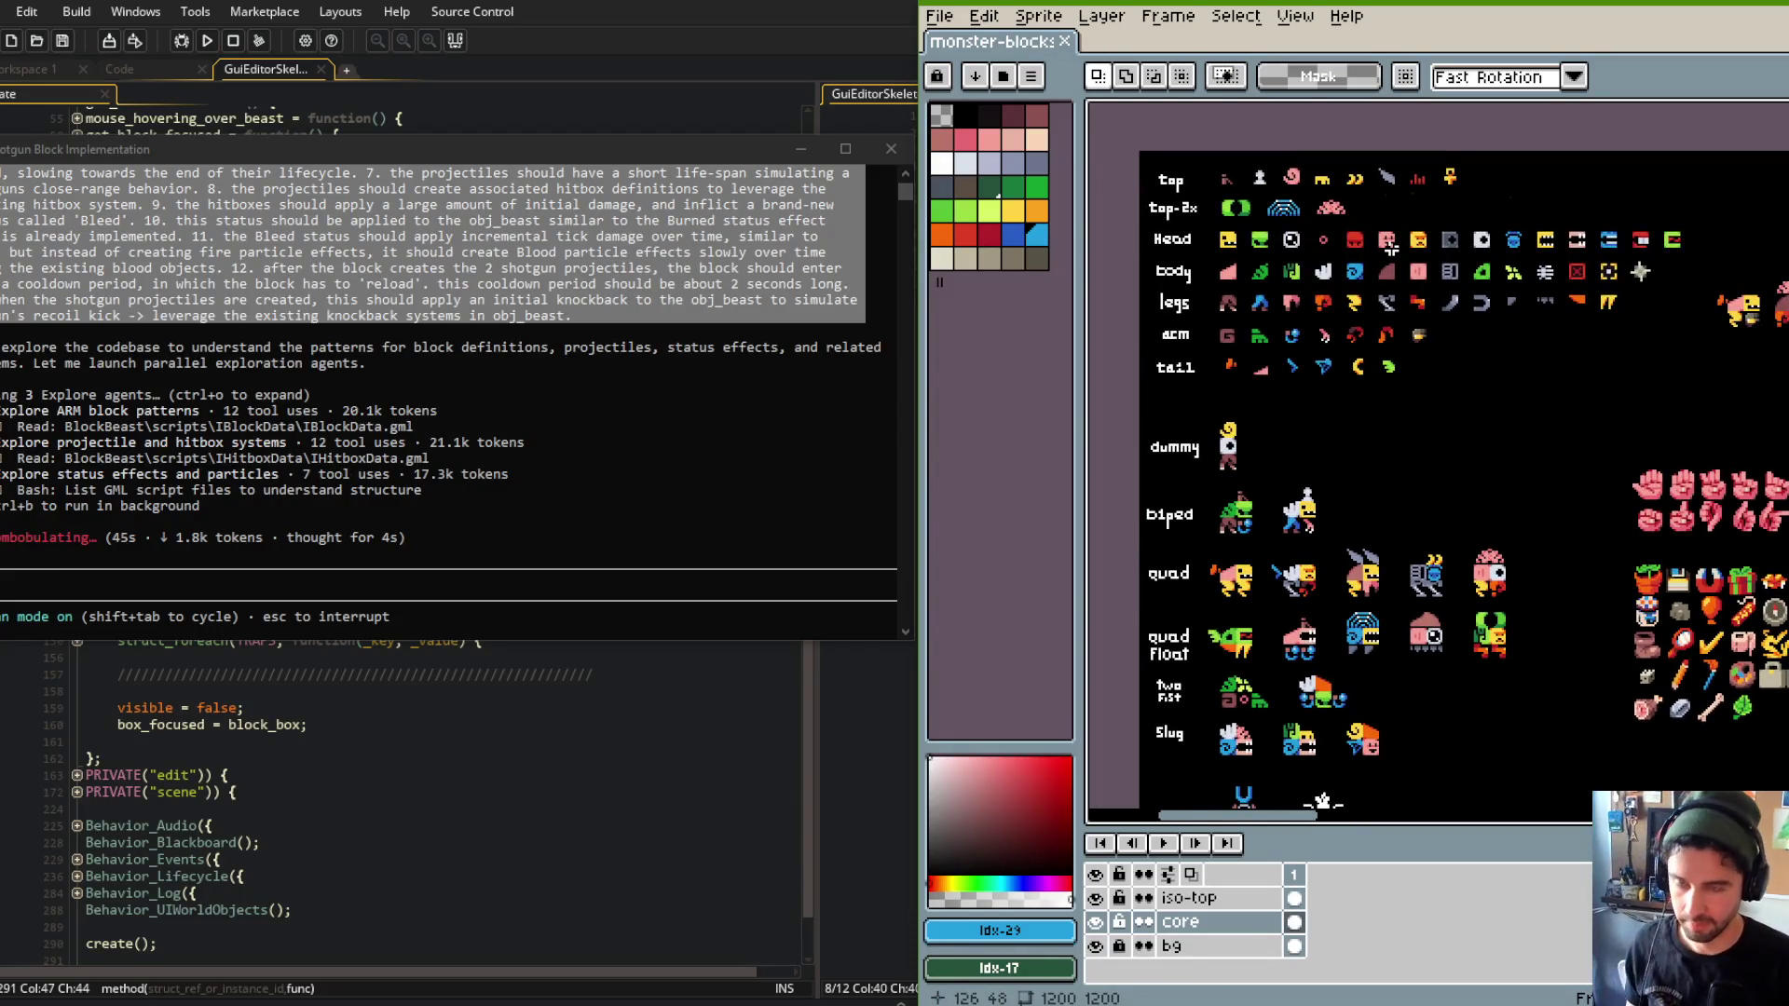
{"action": "key", "text": "ctrl+o"}
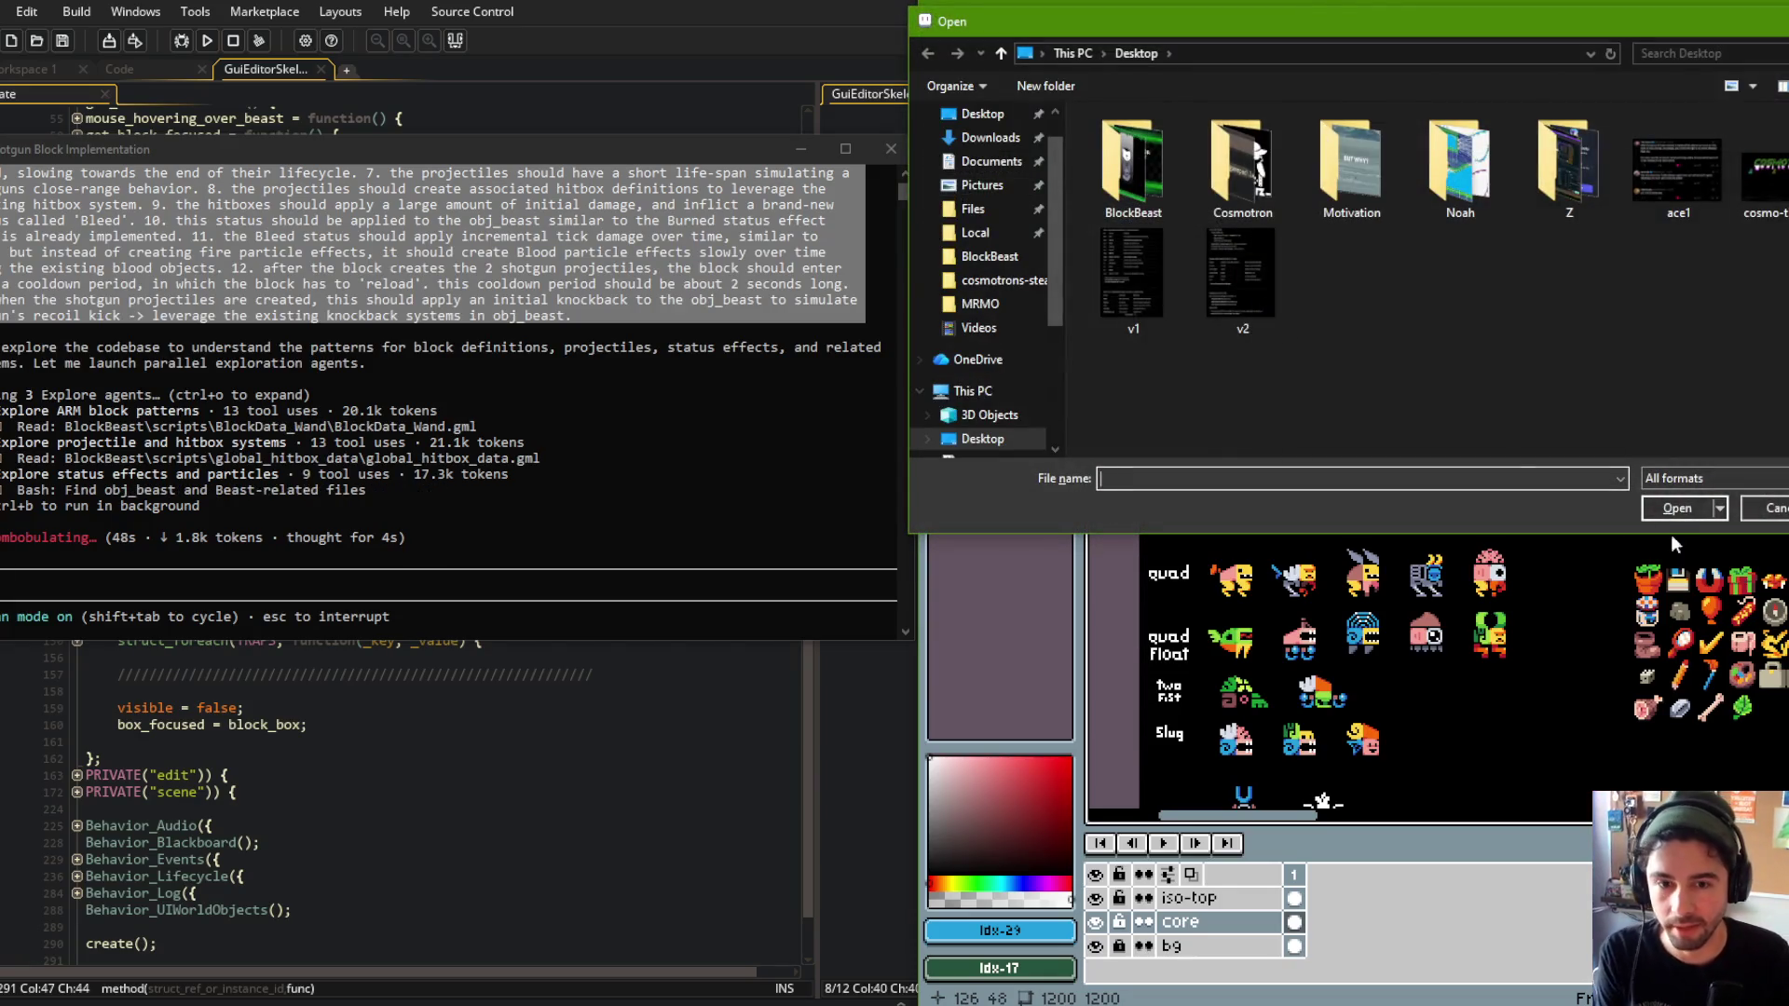
{"action": "key", "text": "Escape"}
Open MRMOTEXTEX.ase from the recent files list and zoom into its tiles.
{"action": "left_click", "coordinate": [939, 16]}
{"action": "mouse_move", "coordinate": [1025, 88]}
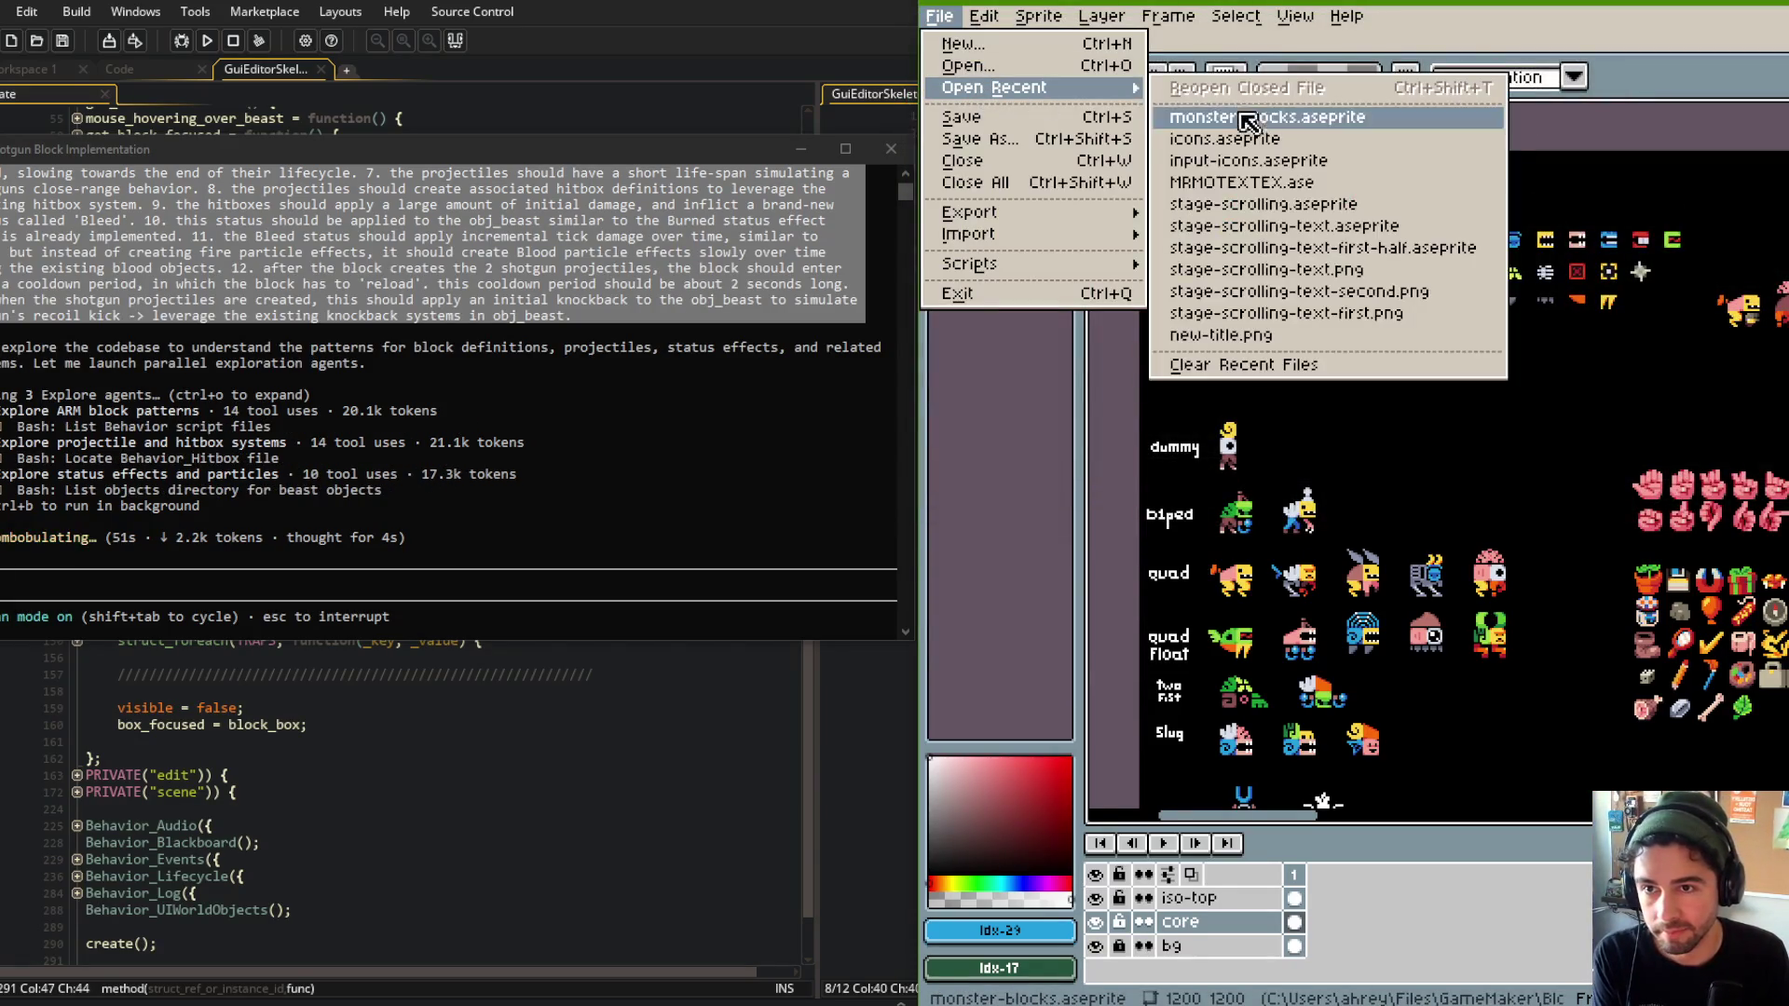
{"action": "left_click", "coordinate": [1249, 182]}
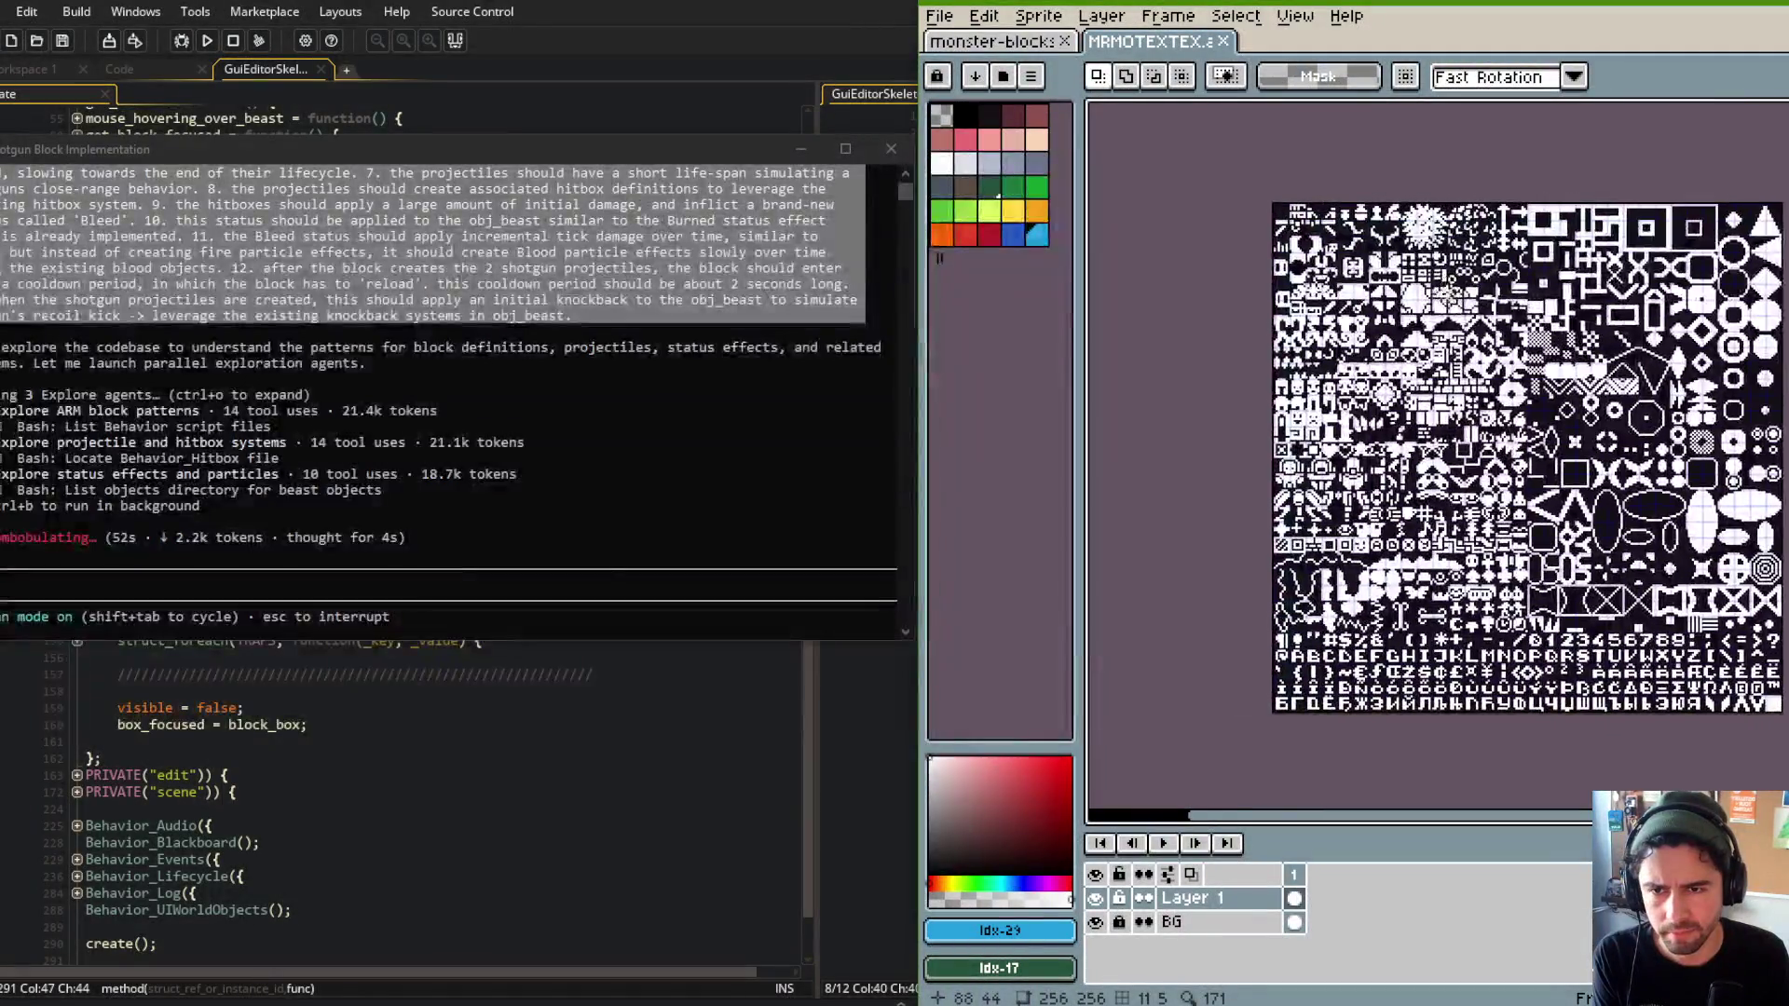
{"action": "scroll", "coordinate": [1328, 184], "scroll_direction": "up", "scroll_amount": 5}
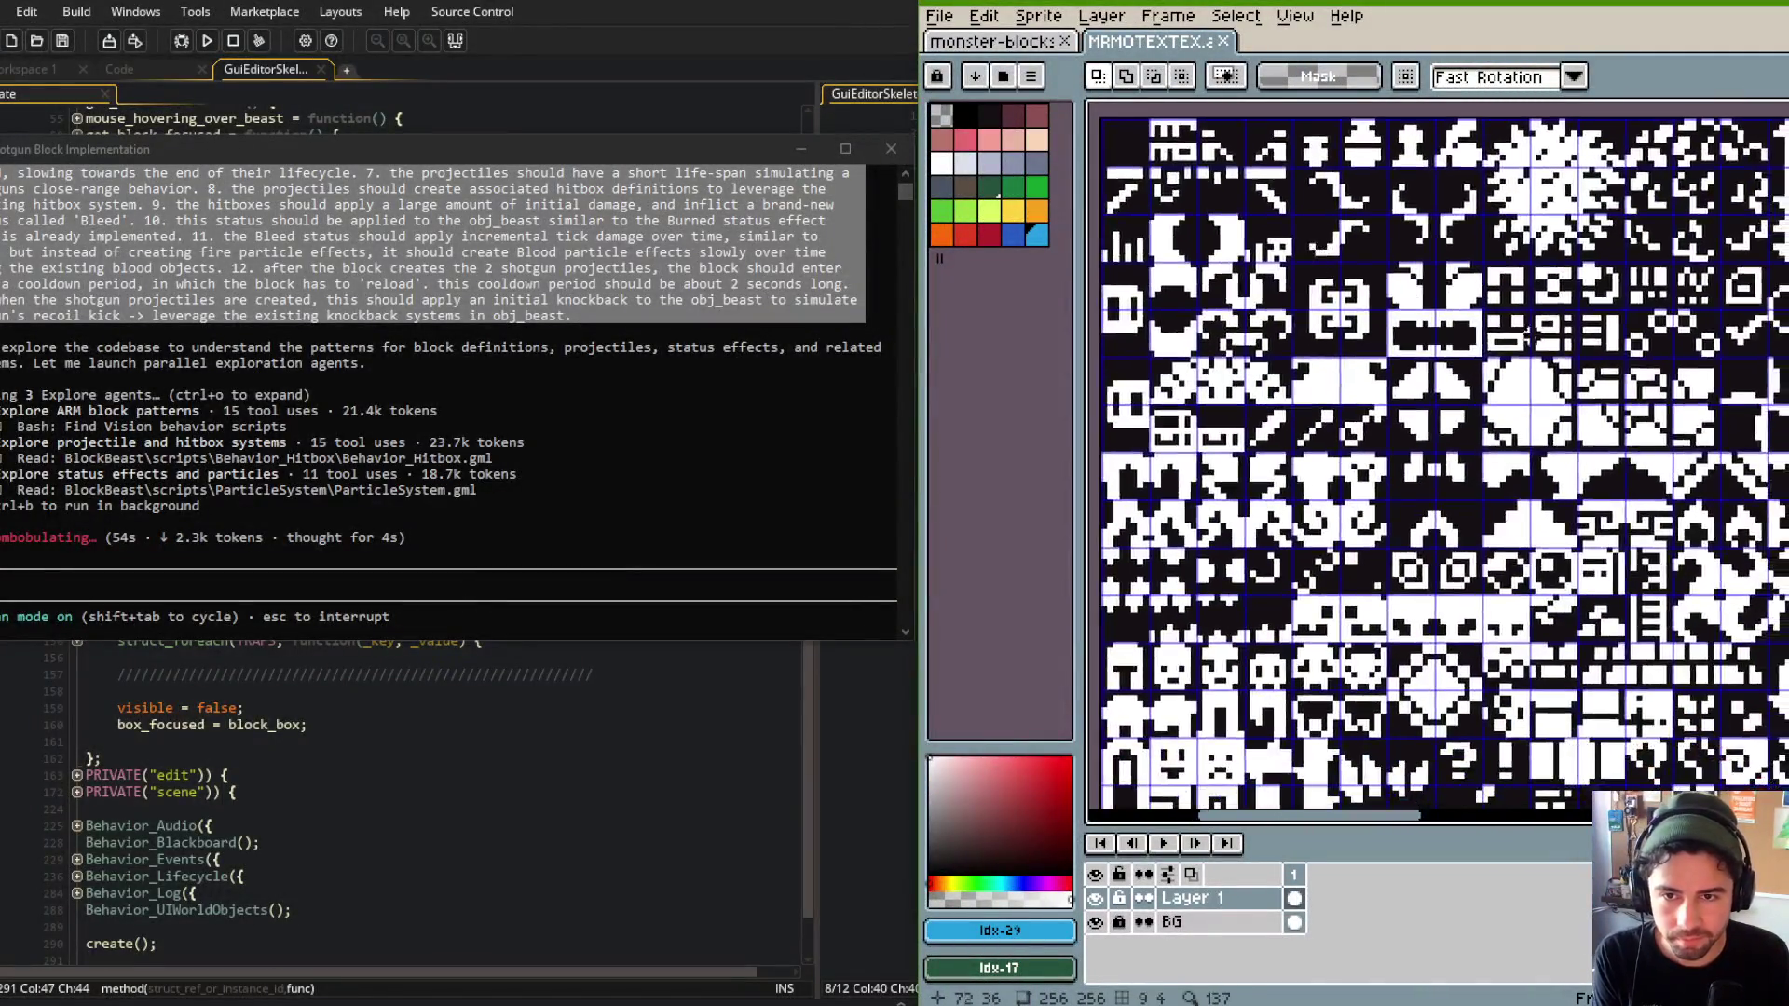
{"action": "scroll", "coordinate": [1472, 250], "scroll_direction": "down", "scroll_amount": 3}
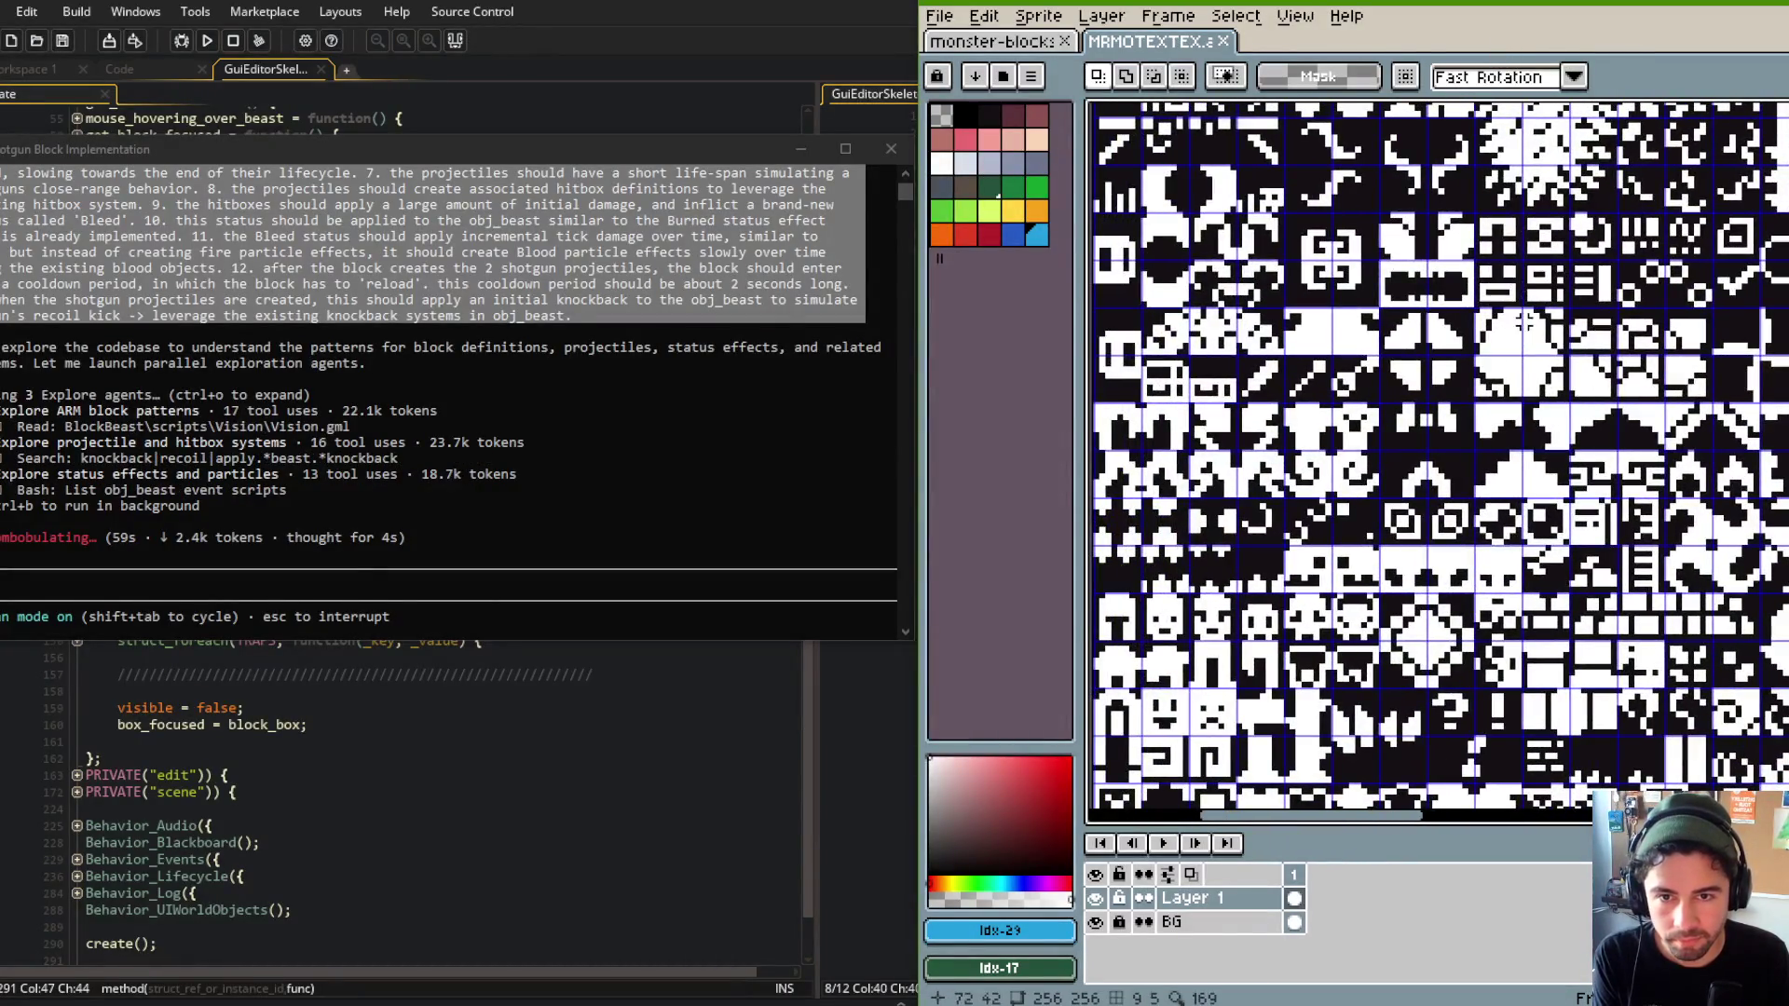
{"action": "scroll", "coordinate": [1603, 279], "scroll_direction": "up", "scroll_amount": 2}
{"action": "scroll", "coordinate": [1537, 289], "scroll_direction": "right", "scroll_amount": 2}
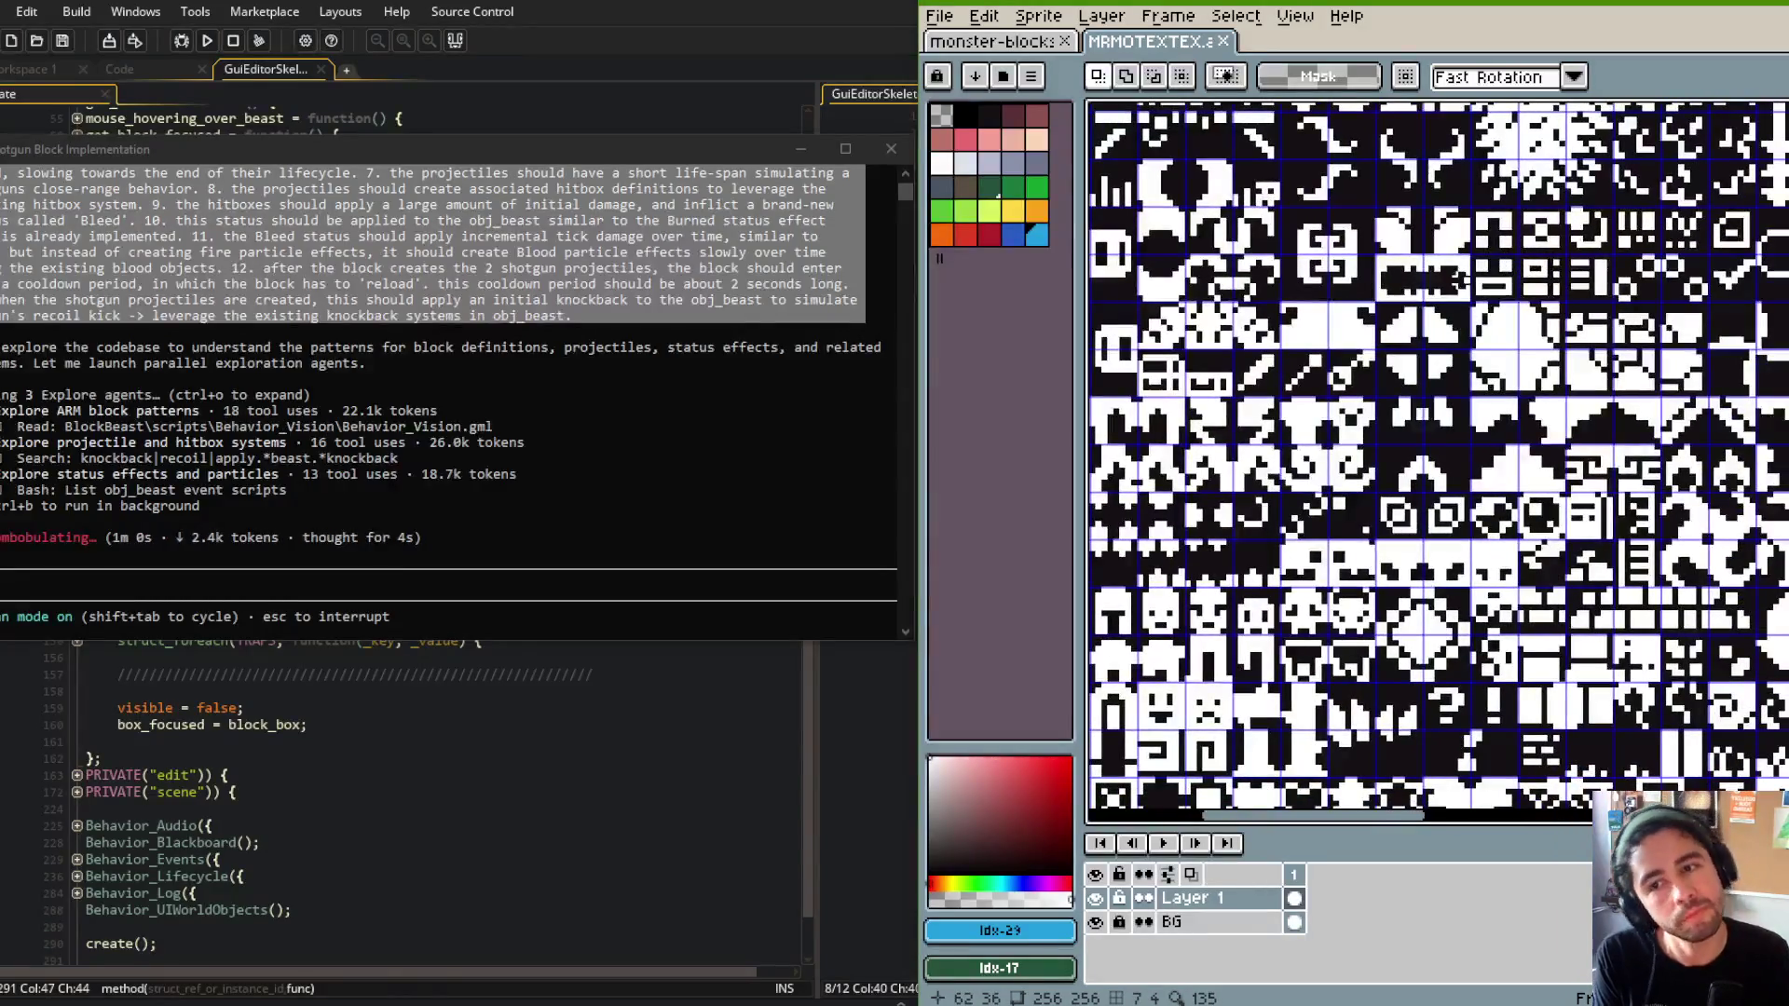
{"action": "scroll", "coordinate": [1247, 316], "scroll_direction": "up", "scroll_amount": 2}
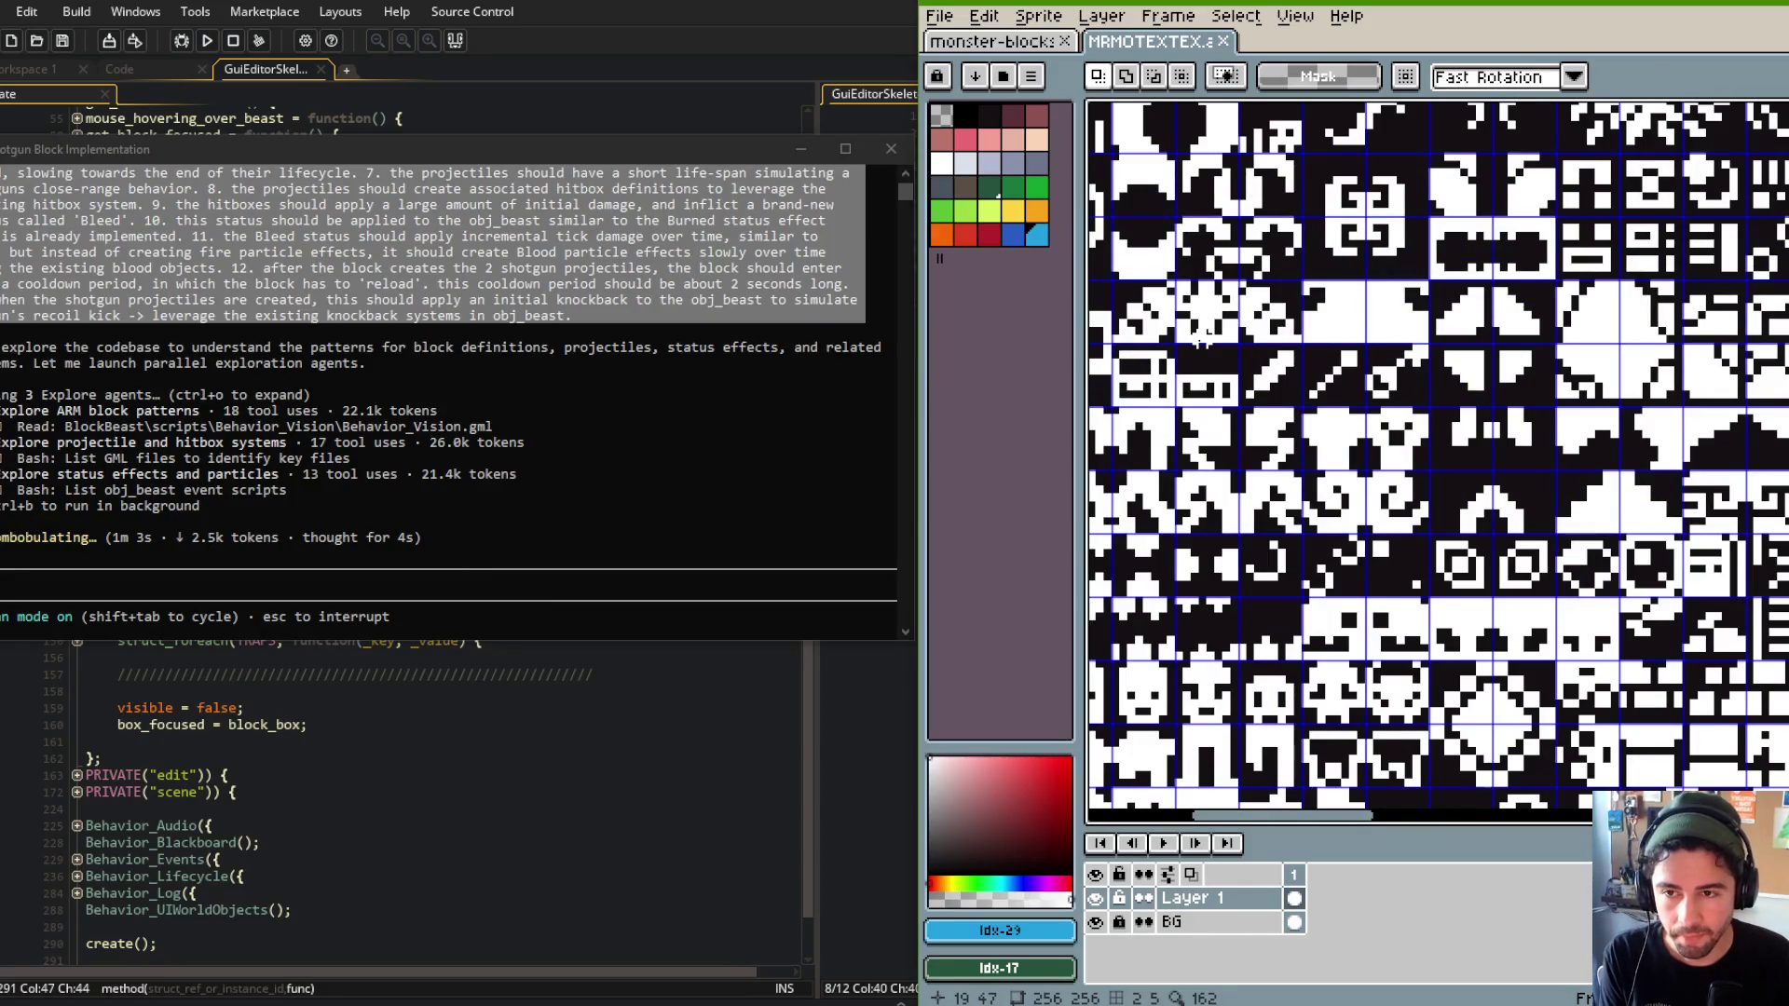
{"action": "scroll", "coordinate": [1202, 338], "scroll_direction": "up", "scroll_amount": 2}
Try marquee-selecting several 8x8 glyph cells on the tile sheet, clearing each selection.
{"action": "left_click_drag", "start_coordinate": [1165, 225], "coordinate": [1252, 311]}
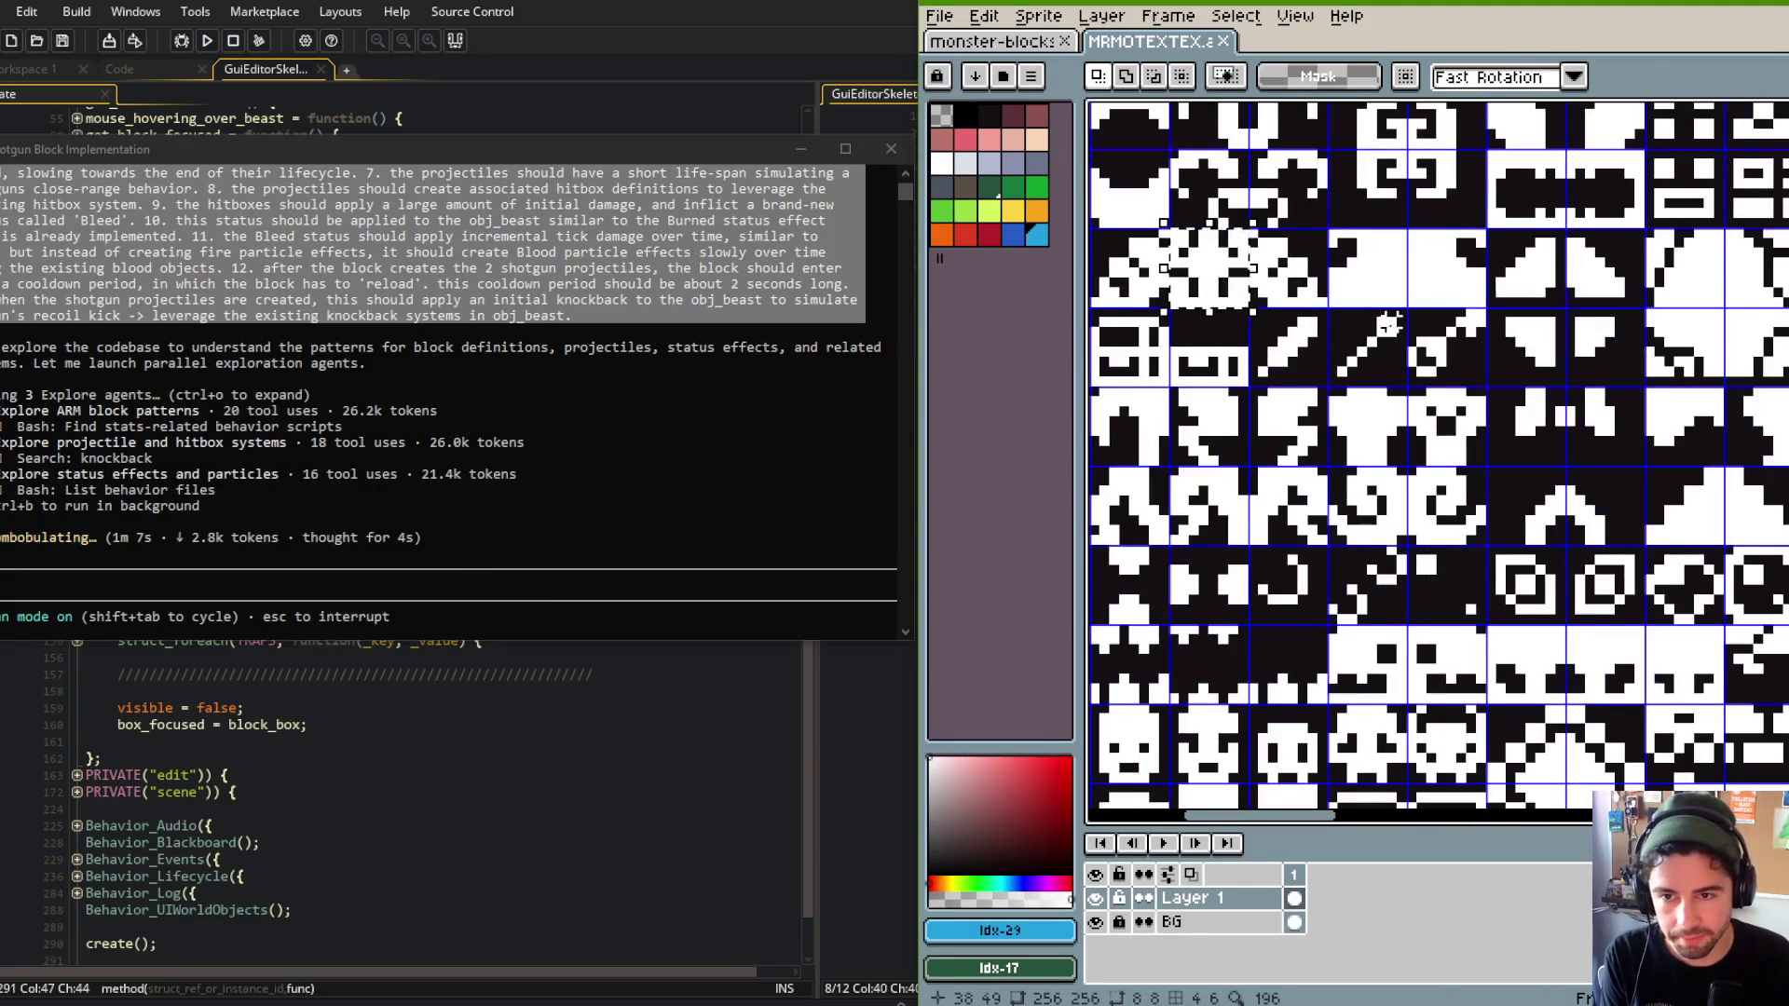
{"action": "scroll", "coordinate": [1389, 325], "scroll_direction": "down", "scroll_amount": 2}
{"action": "left_click_drag", "start_coordinate": [1395, 381], "coordinate": [1442, 433]}
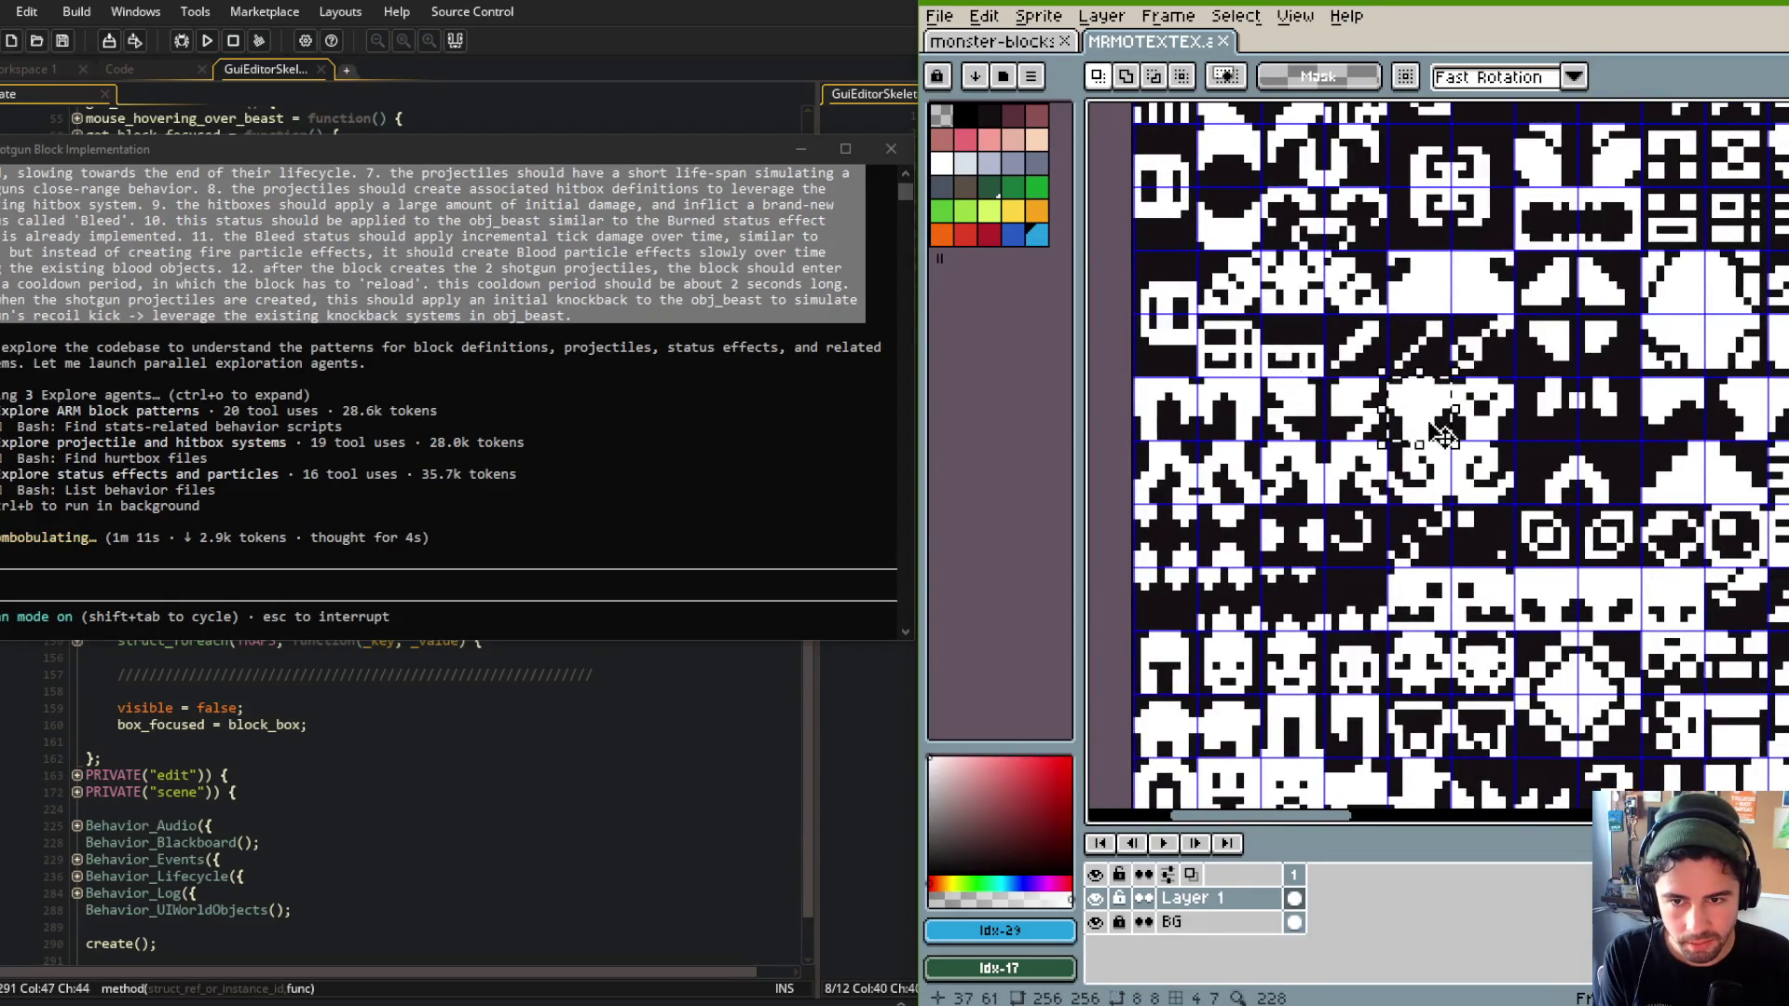
{"action": "key", "text": "ctrl+d"}
{"action": "scroll", "coordinate": [1314, 429], "scroll_direction": "up", "scroll_amount": 2}
{"action": "scroll", "coordinate": [1314, 429], "scroll_direction": "up", "scroll_amount": 2}
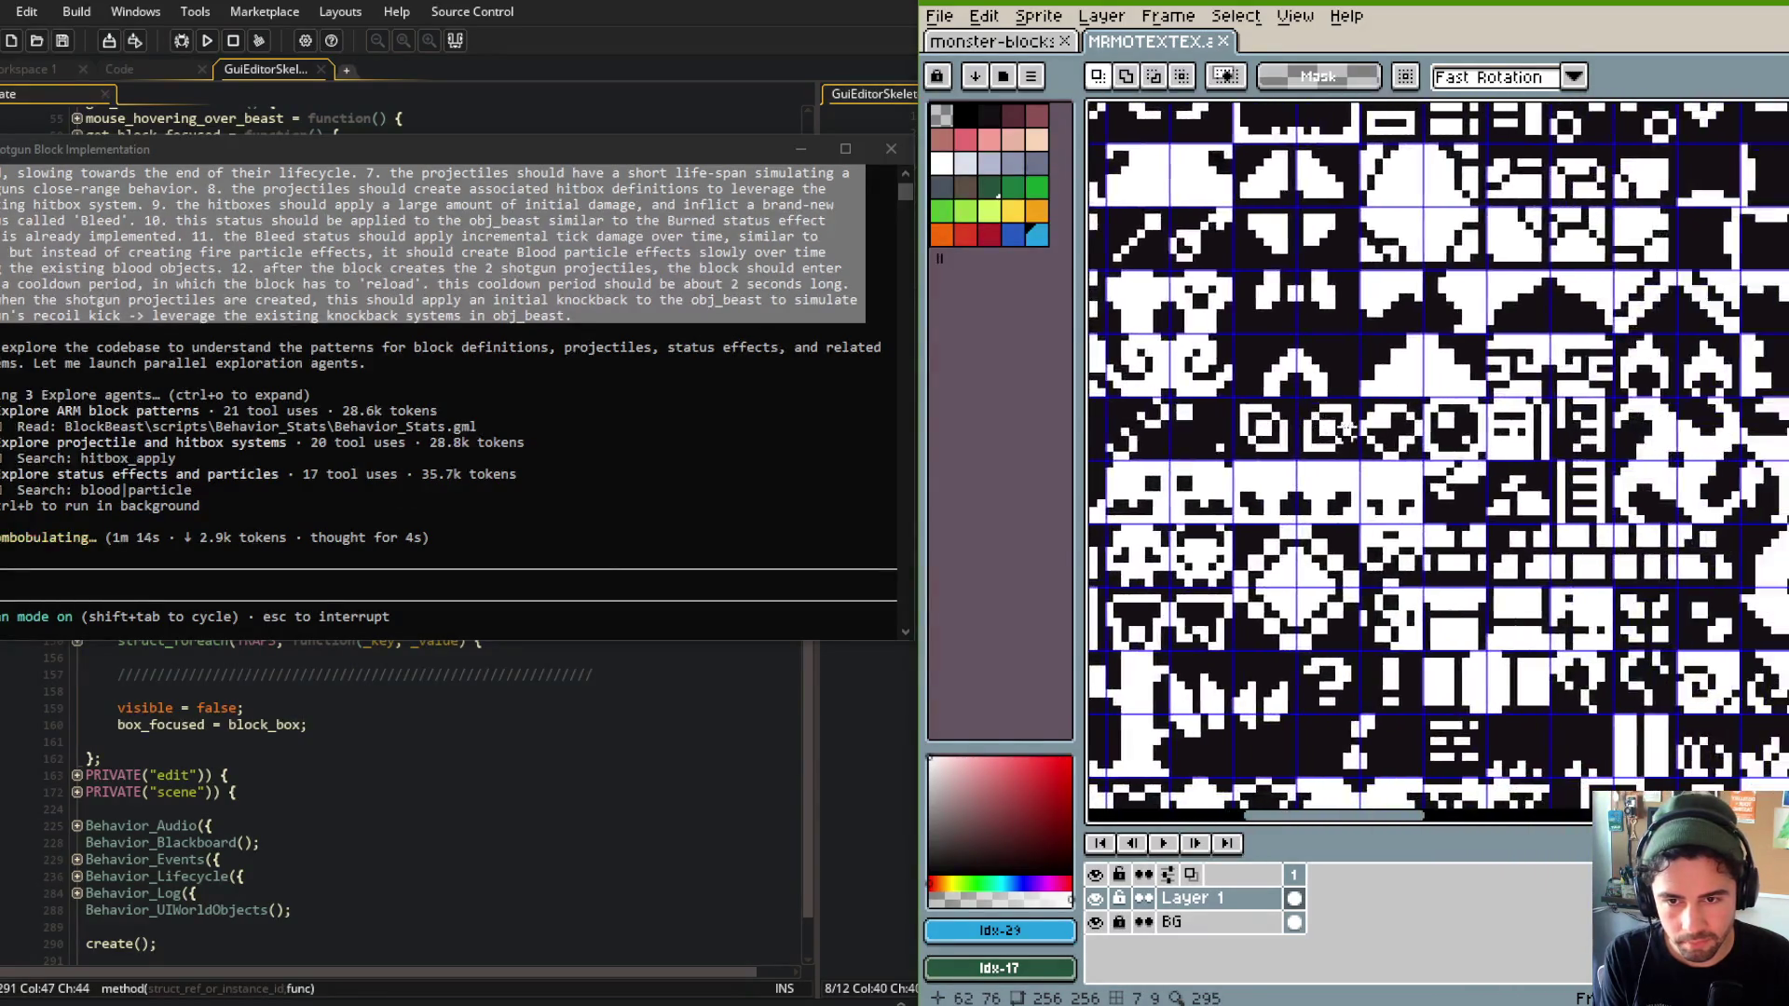
{"action": "left_click_drag", "start_coordinate": [1354, 392], "coordinate": [1428, 464]}
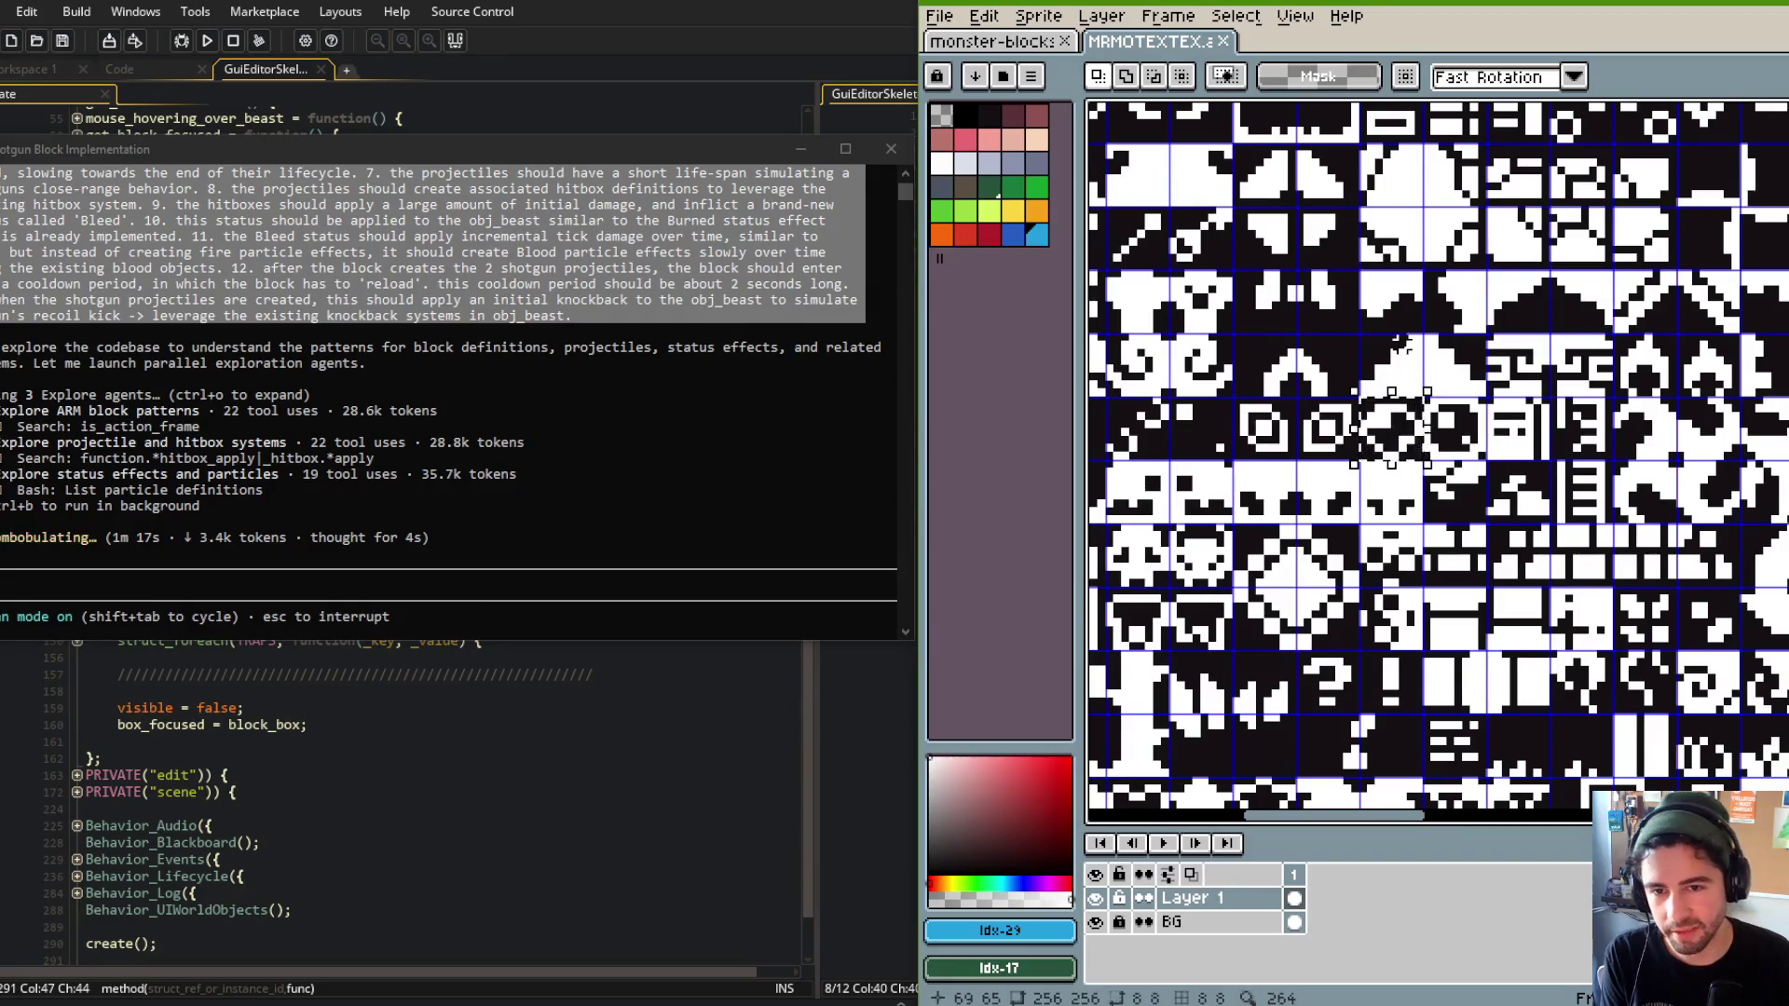
{"action": "scroll", "coordinate": [1466, 428], "scroll_direction": "up", "scroll_amount": 2}
{"action": "left_click_drag", "start_coordinate": [1465, 429], "coordinate": [1502, 445]}
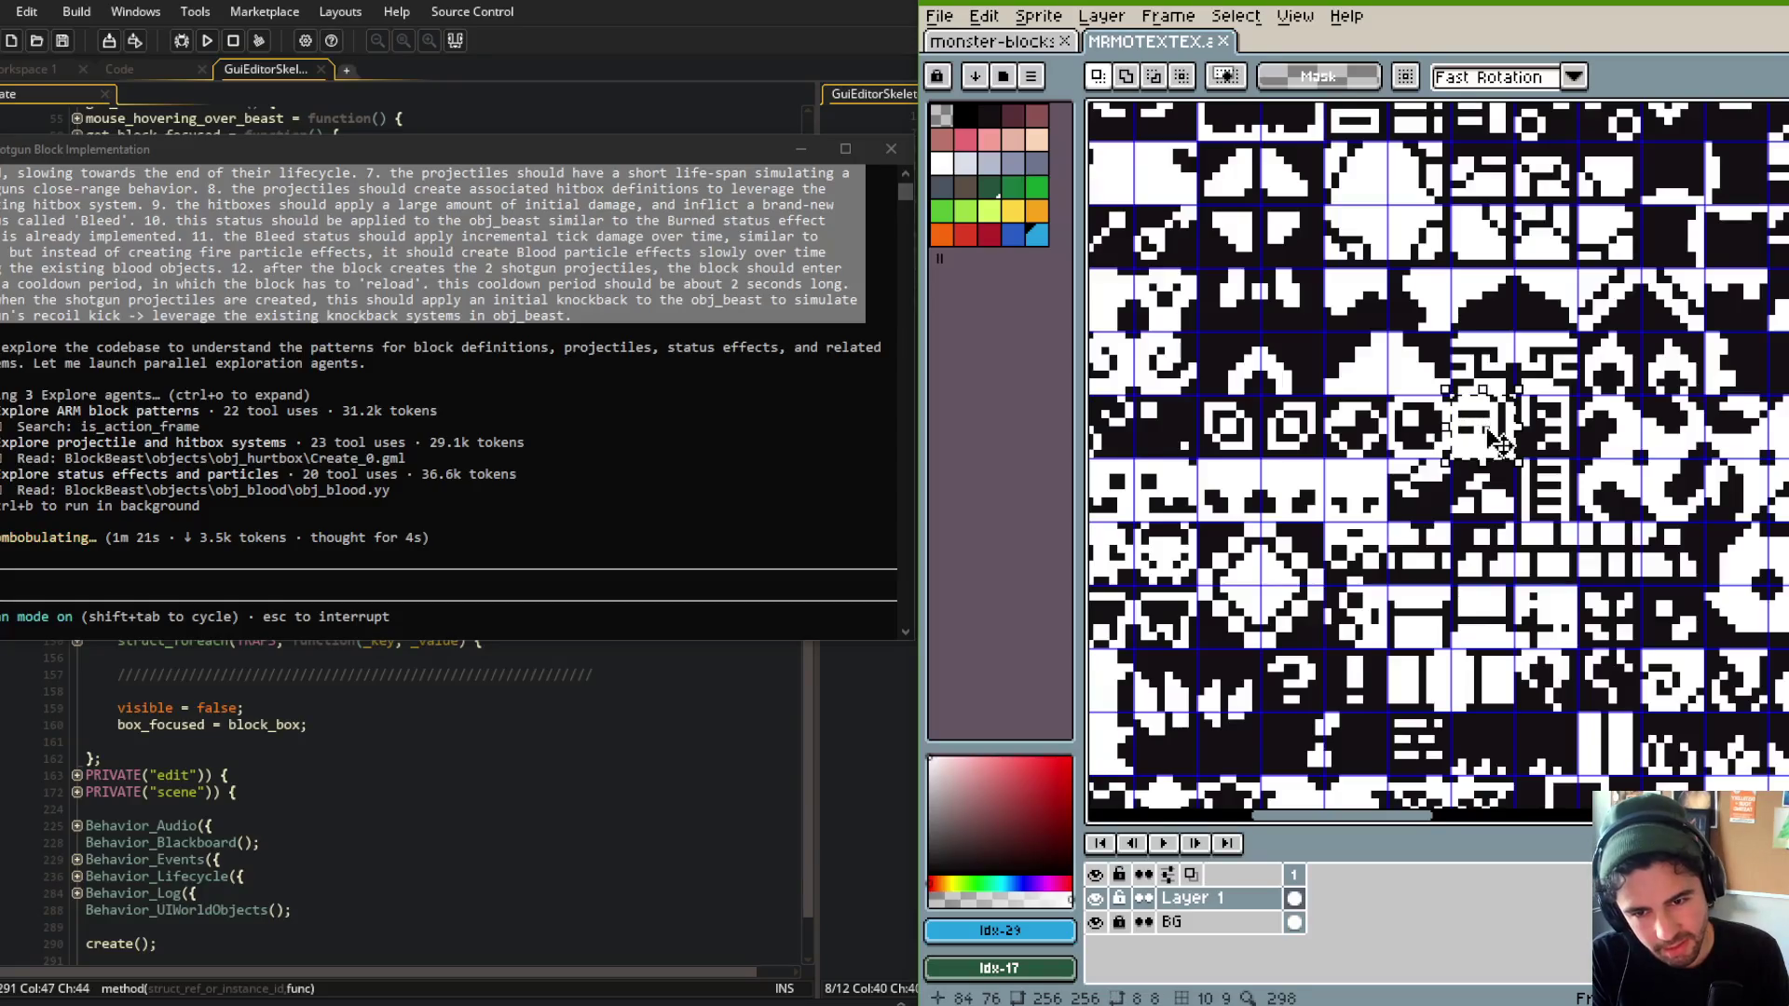
{"action": "left_click", "coordinate": [1486, 319]}
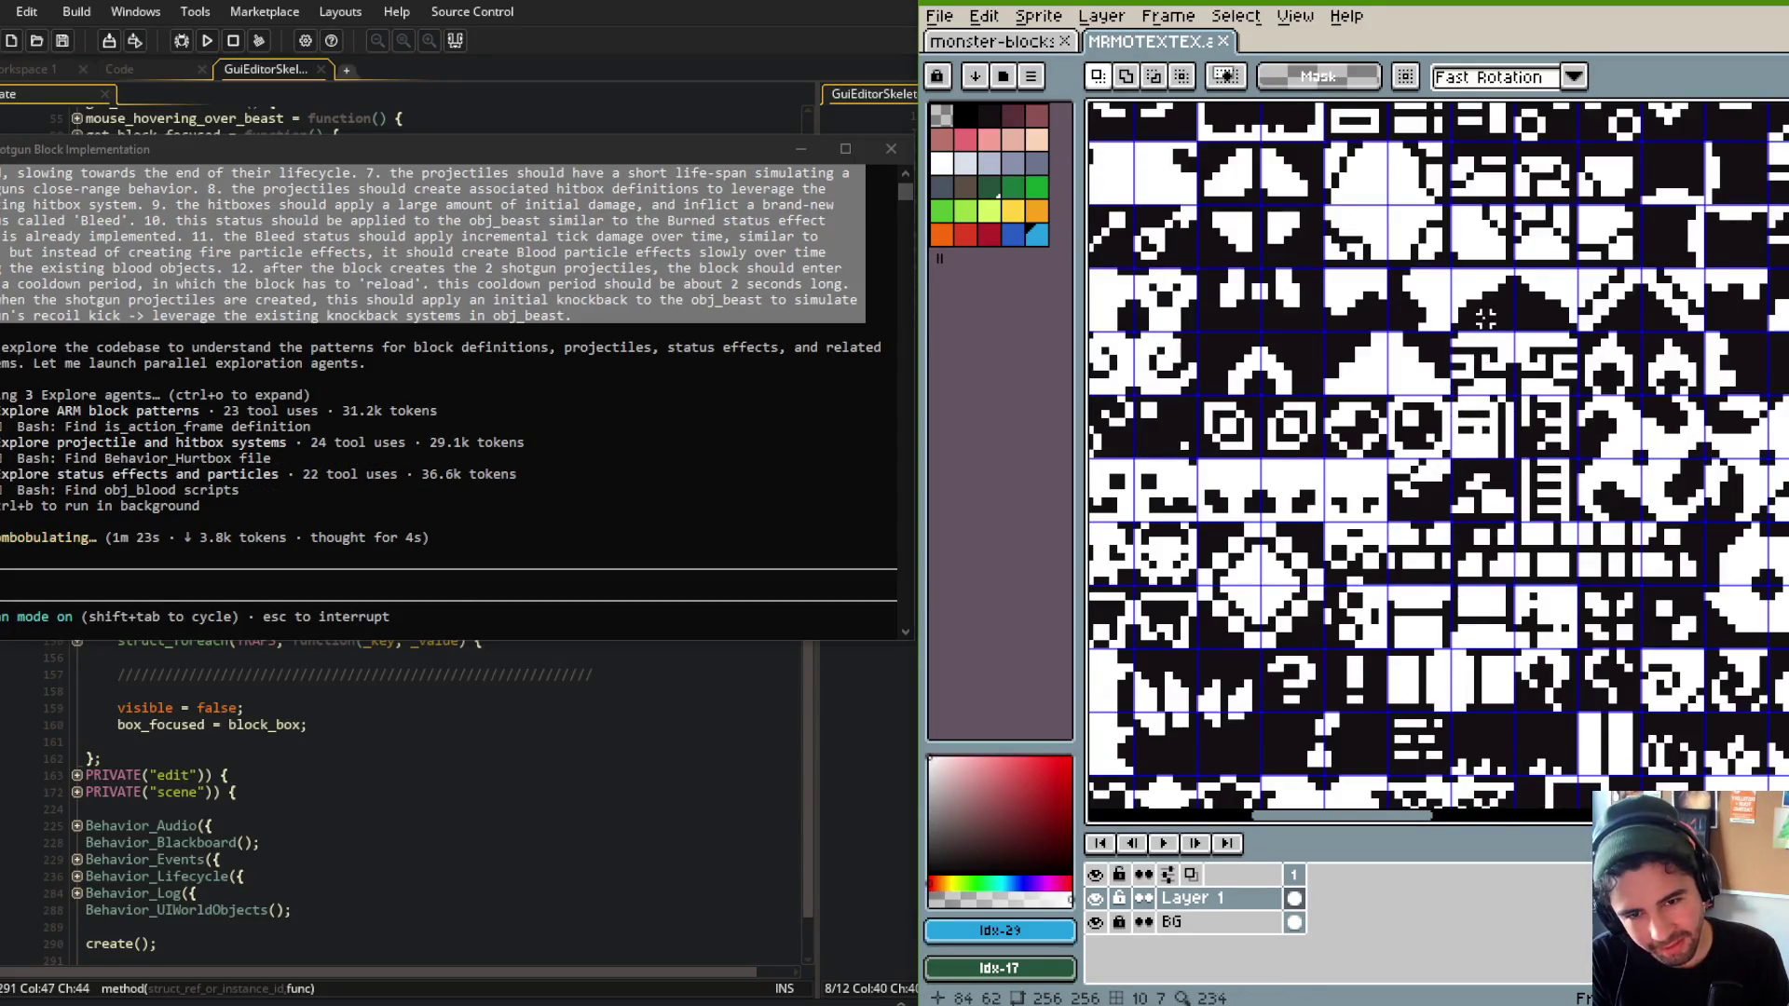
Select the 8x8 glyph to reuse and switch back to monster-blocks.aseprite.
{"action": "scroll", "coordinate": [1397, 373], "scroll_direction": "right", "scroll_amount": 3}
{"action": "scroll", "coordinate": [1323, 391], "scroll_direction": "down", "scroll_amount": 1}
{"action": "left_click_drag", "start_coordinate": [1291, 410], "coordinate": [1305, 424]}
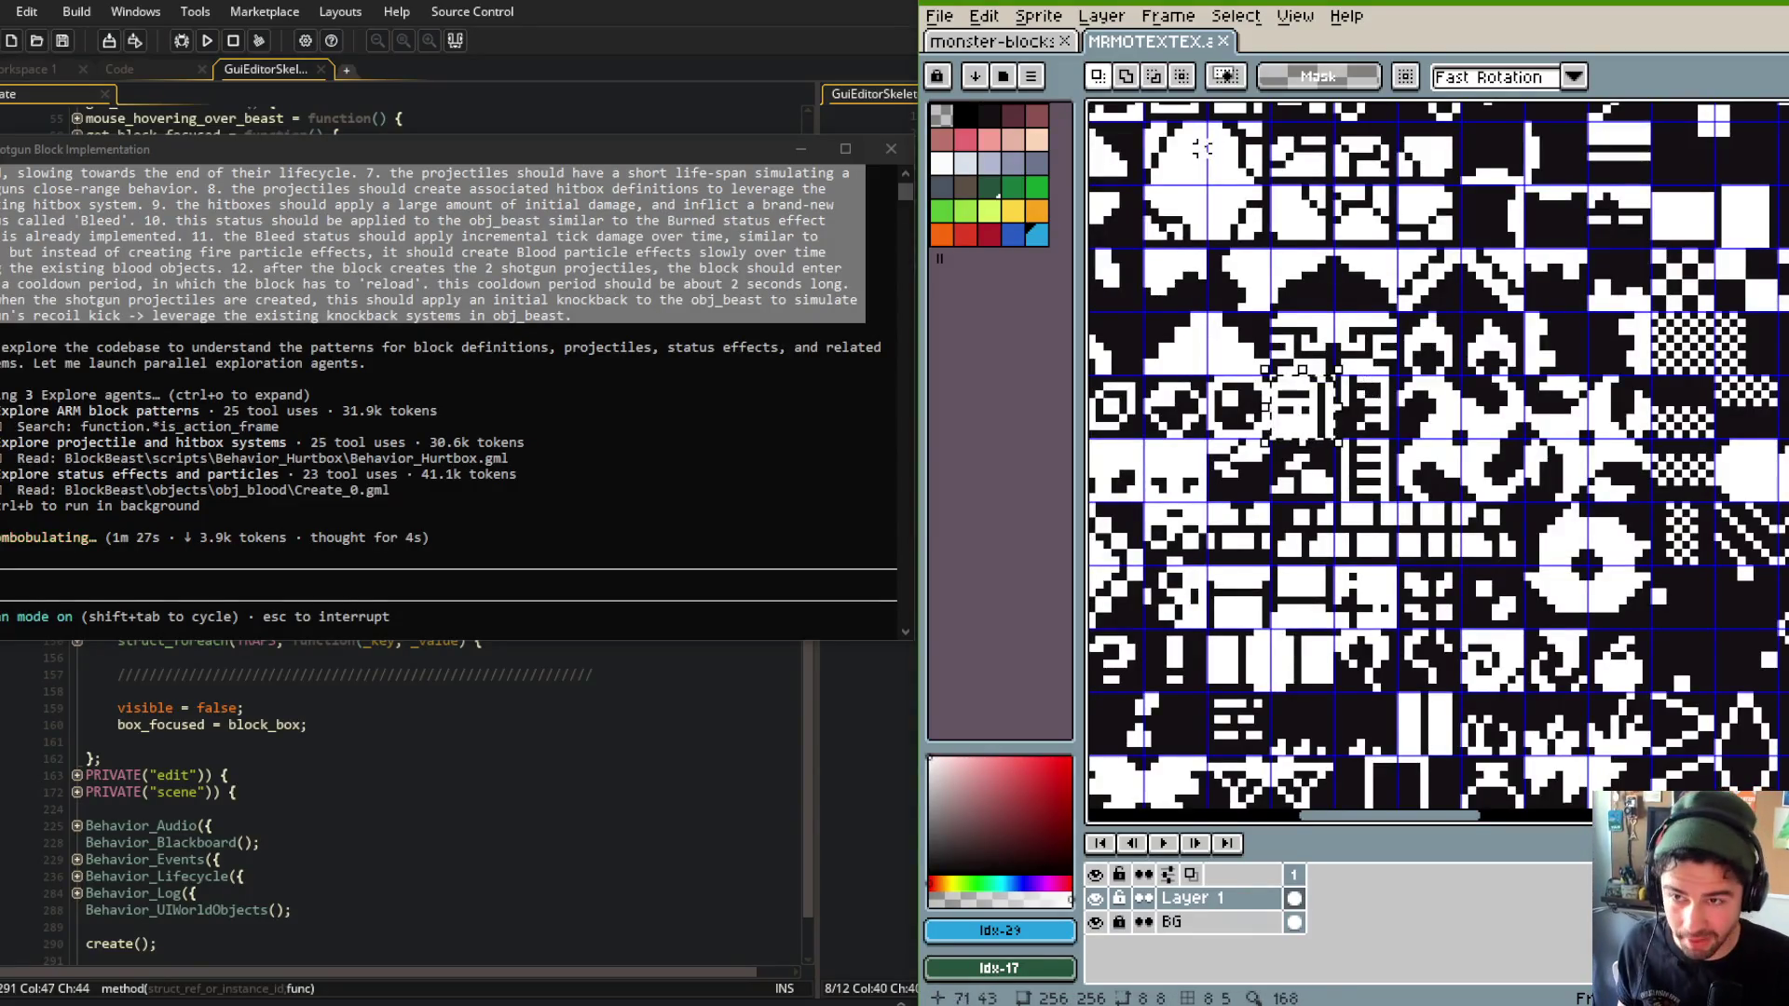
{"action": "key", "text": "ctrl+Tab"}
{"action": "scroll", "coordinate": [1421, 297], "scroll_direction": "up", "scroll_amount": 3}
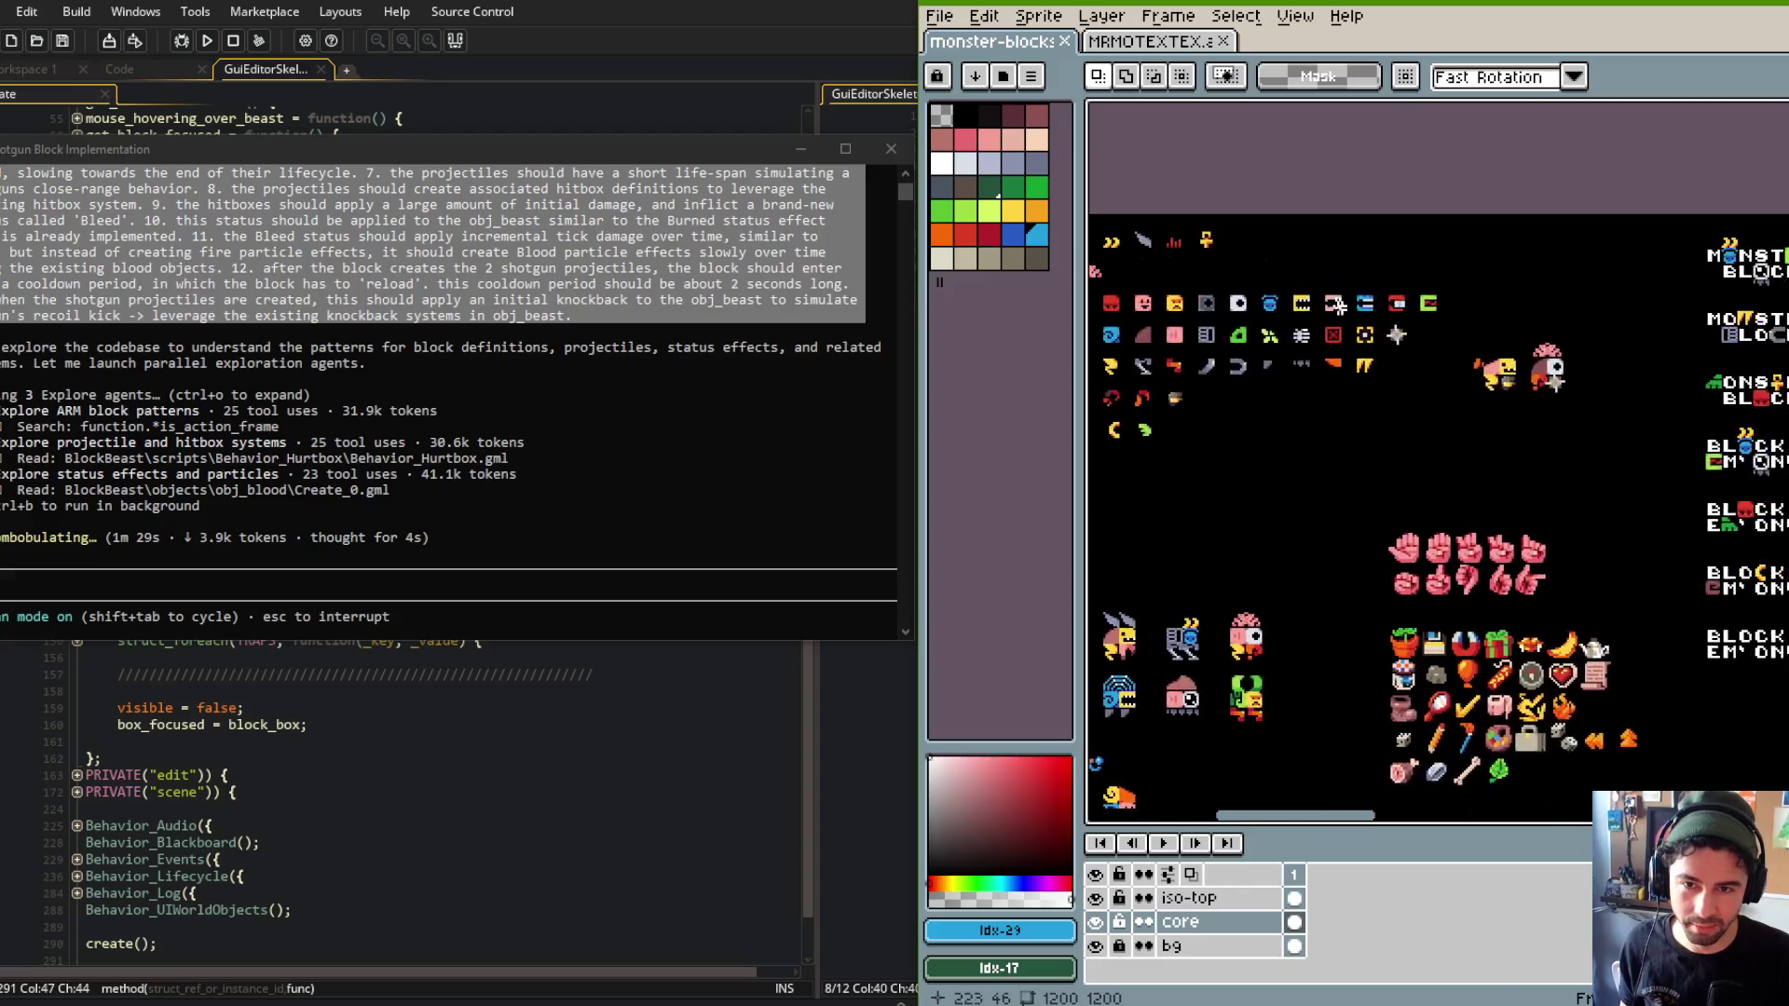
Paste the glyph beside the star block, align it to its cell, and mirror it horizontally.
{"action": "key", "text": "ctrl+v"}
{"action": "left_click_drag", "start_coordinate": [1440, 443], "coordinate": [1508, 333]}
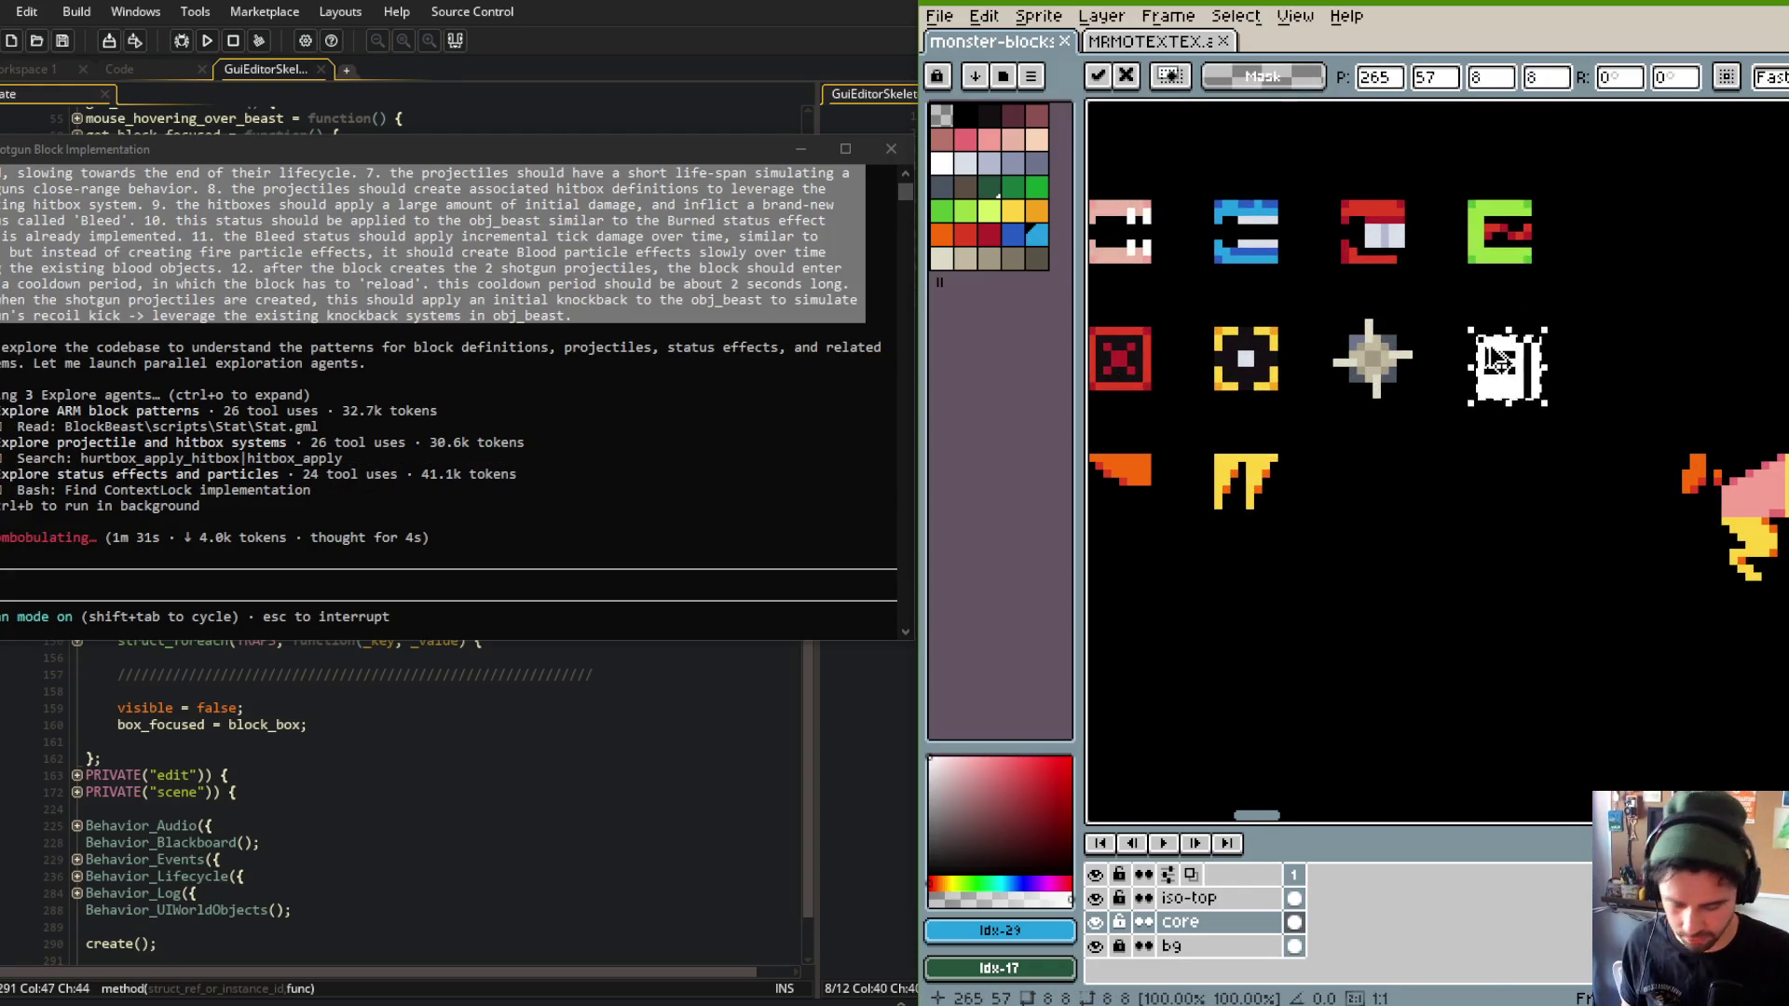
{"action": "key", "text": "Return"}
{"action": "scroll", "coordinate": [1491, 373], "scroll_direction": "up", "scroll_amount": 1}
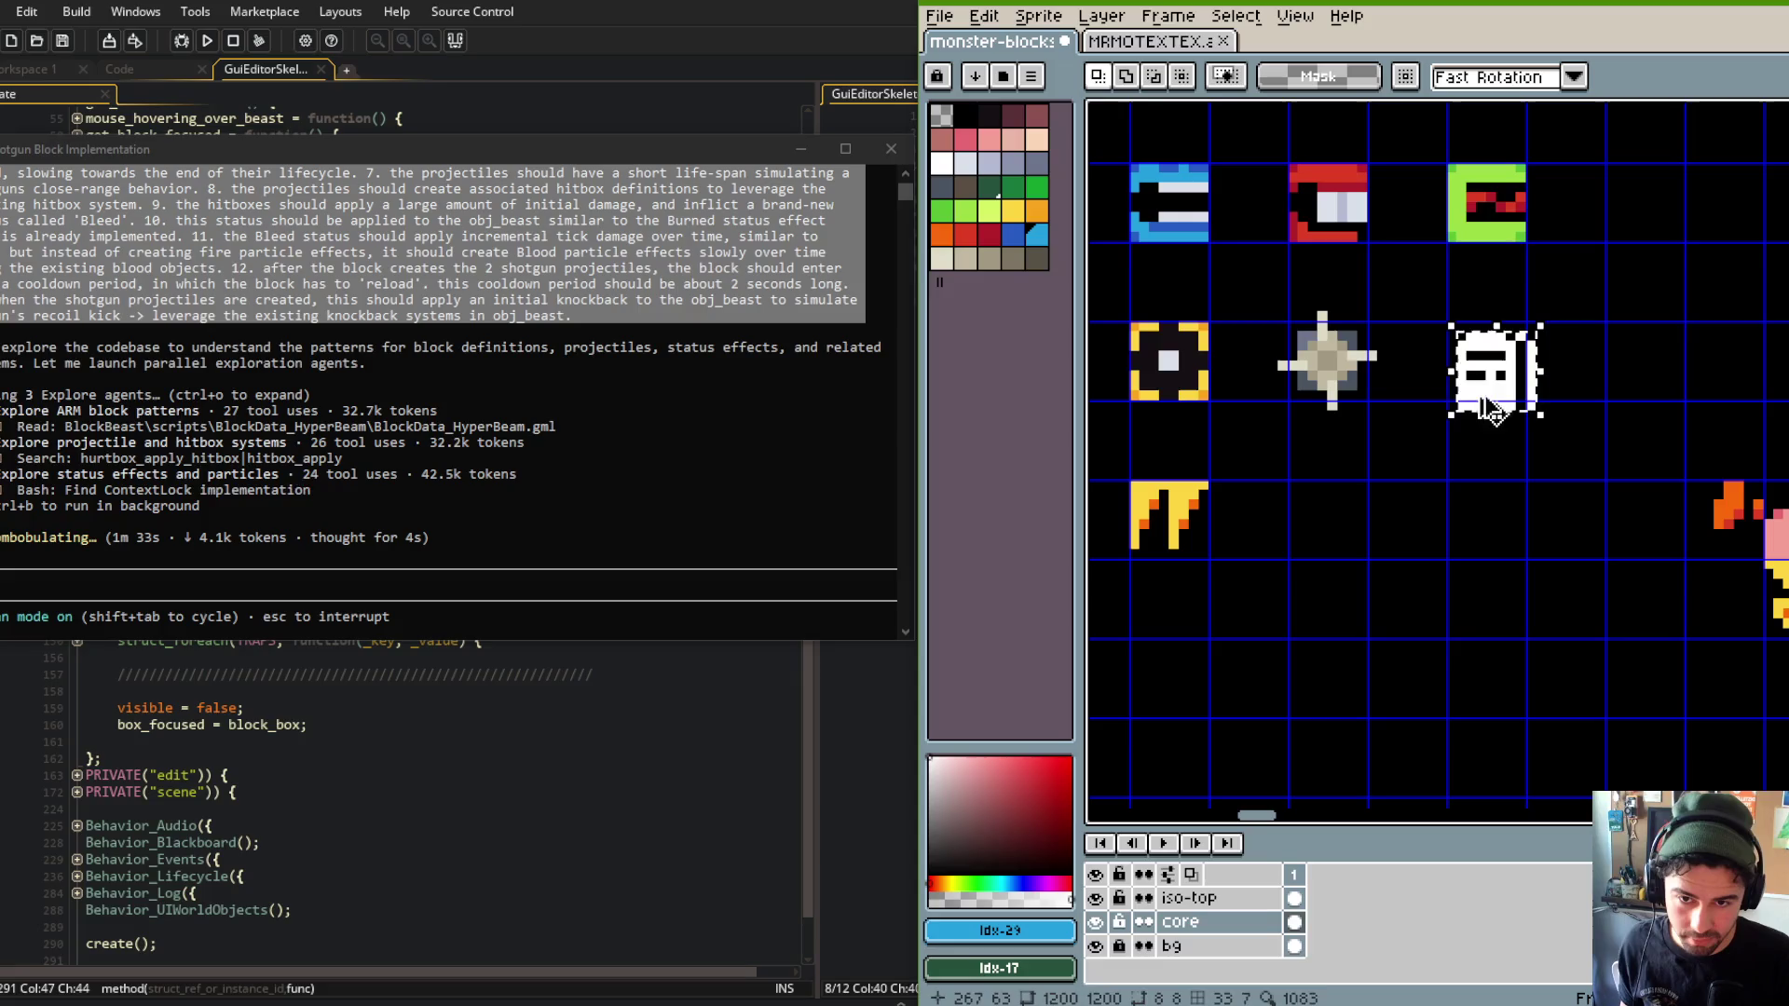
{"action": "left_click_drag", "start_coordinate": [1491, 396], "coordinate": [1519, 386]}
{"action": "key", "text": "shift+h"}
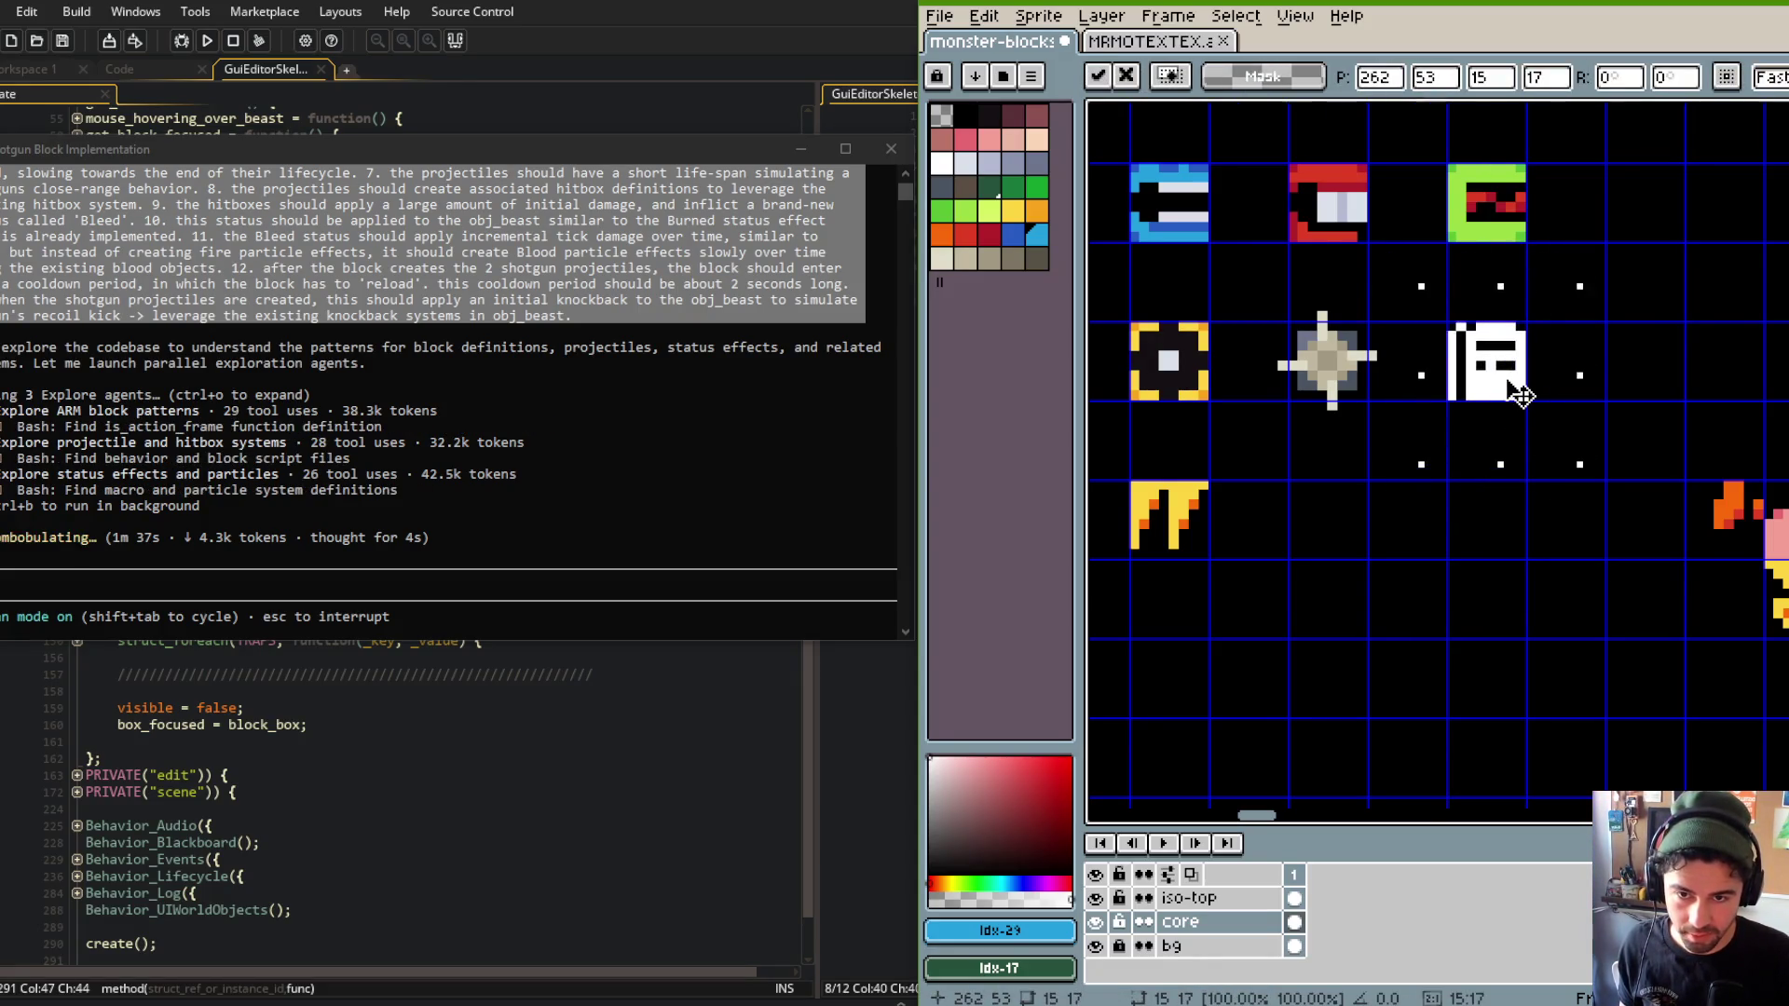
{"action": "scroll", "coordinate": [1578, 311], "scroll_direction": "up", "scroll_amount": 3}
{"action": "left_click", "coordinate": [1289, 308]}
Bucket-fill the glyph with dark grey #4a5462 and lighter grey #6d758d.
{"action": "left_click", "coordinate": [1258, 321], "text": "alt"}
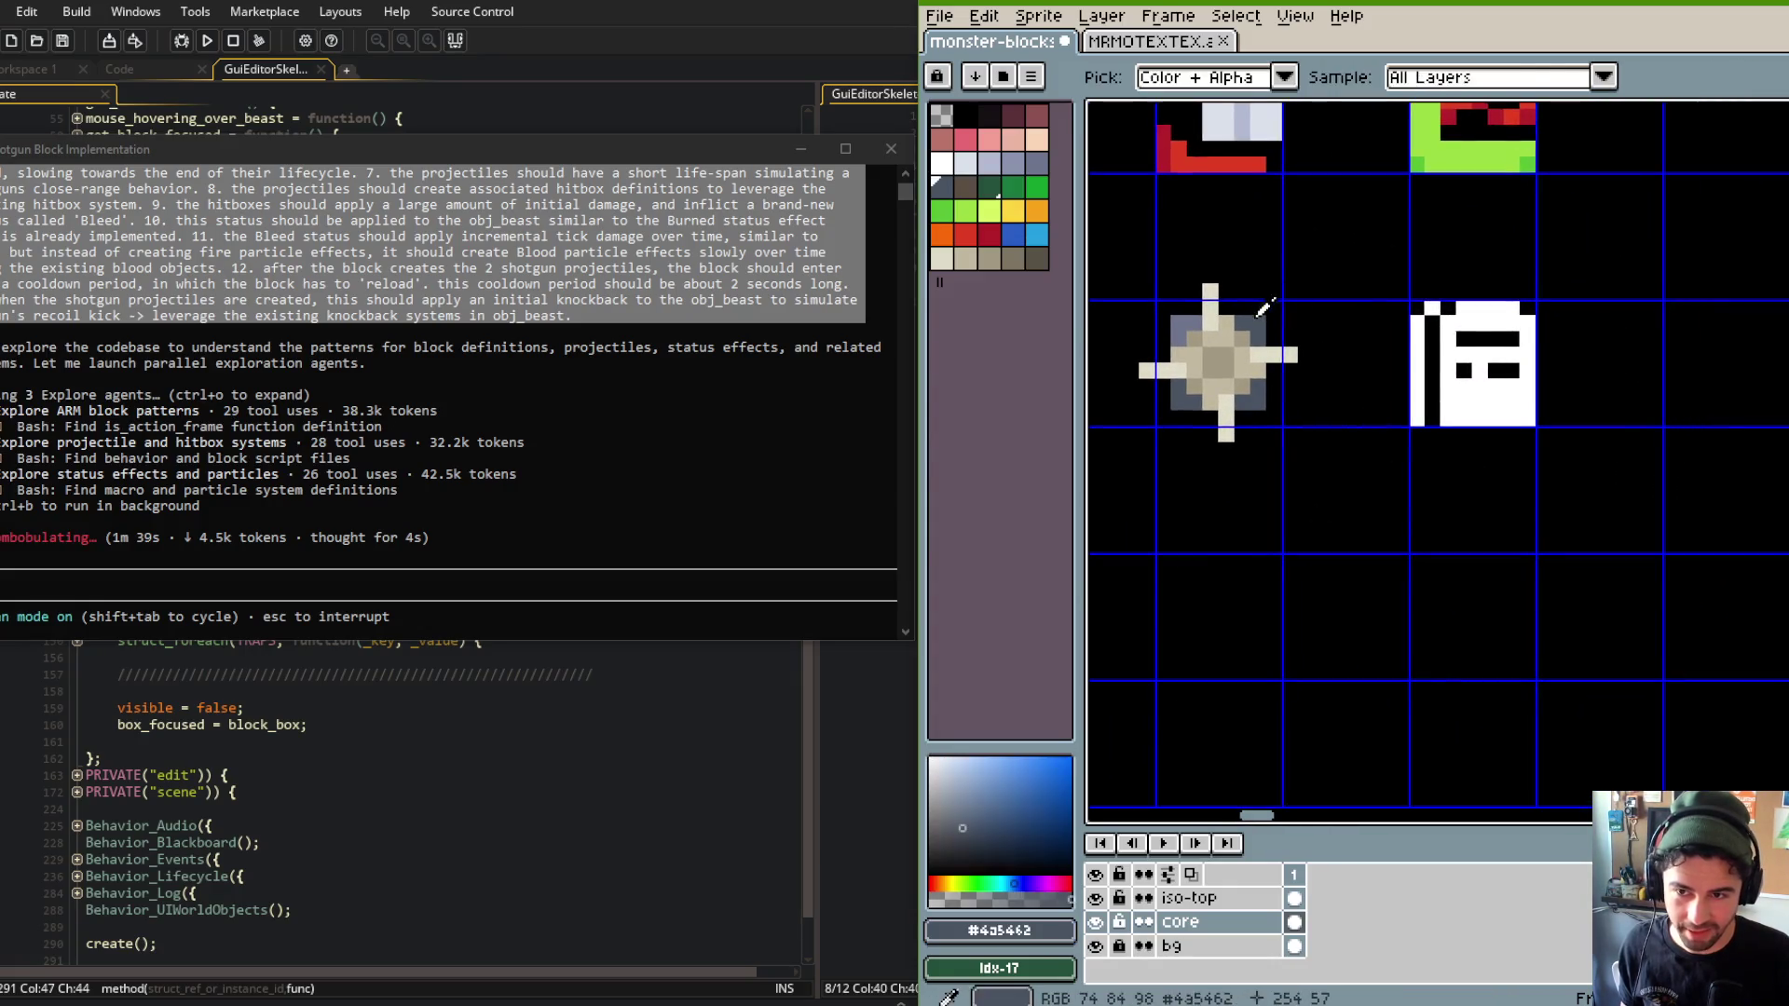
{"action": "key", "text": "g"}
{"action": "left_click", "coordinate": [1482, 392]}
{"action": "left_click", "coordinate": [1414, 370]}
{"action": "left_click", "coordinate": [1432, 308]}
{"action": "left_click", "coordinate": [1194, 322], "text": "alt"}
{"action": "left_click", "coordinate": [1473, 392]}
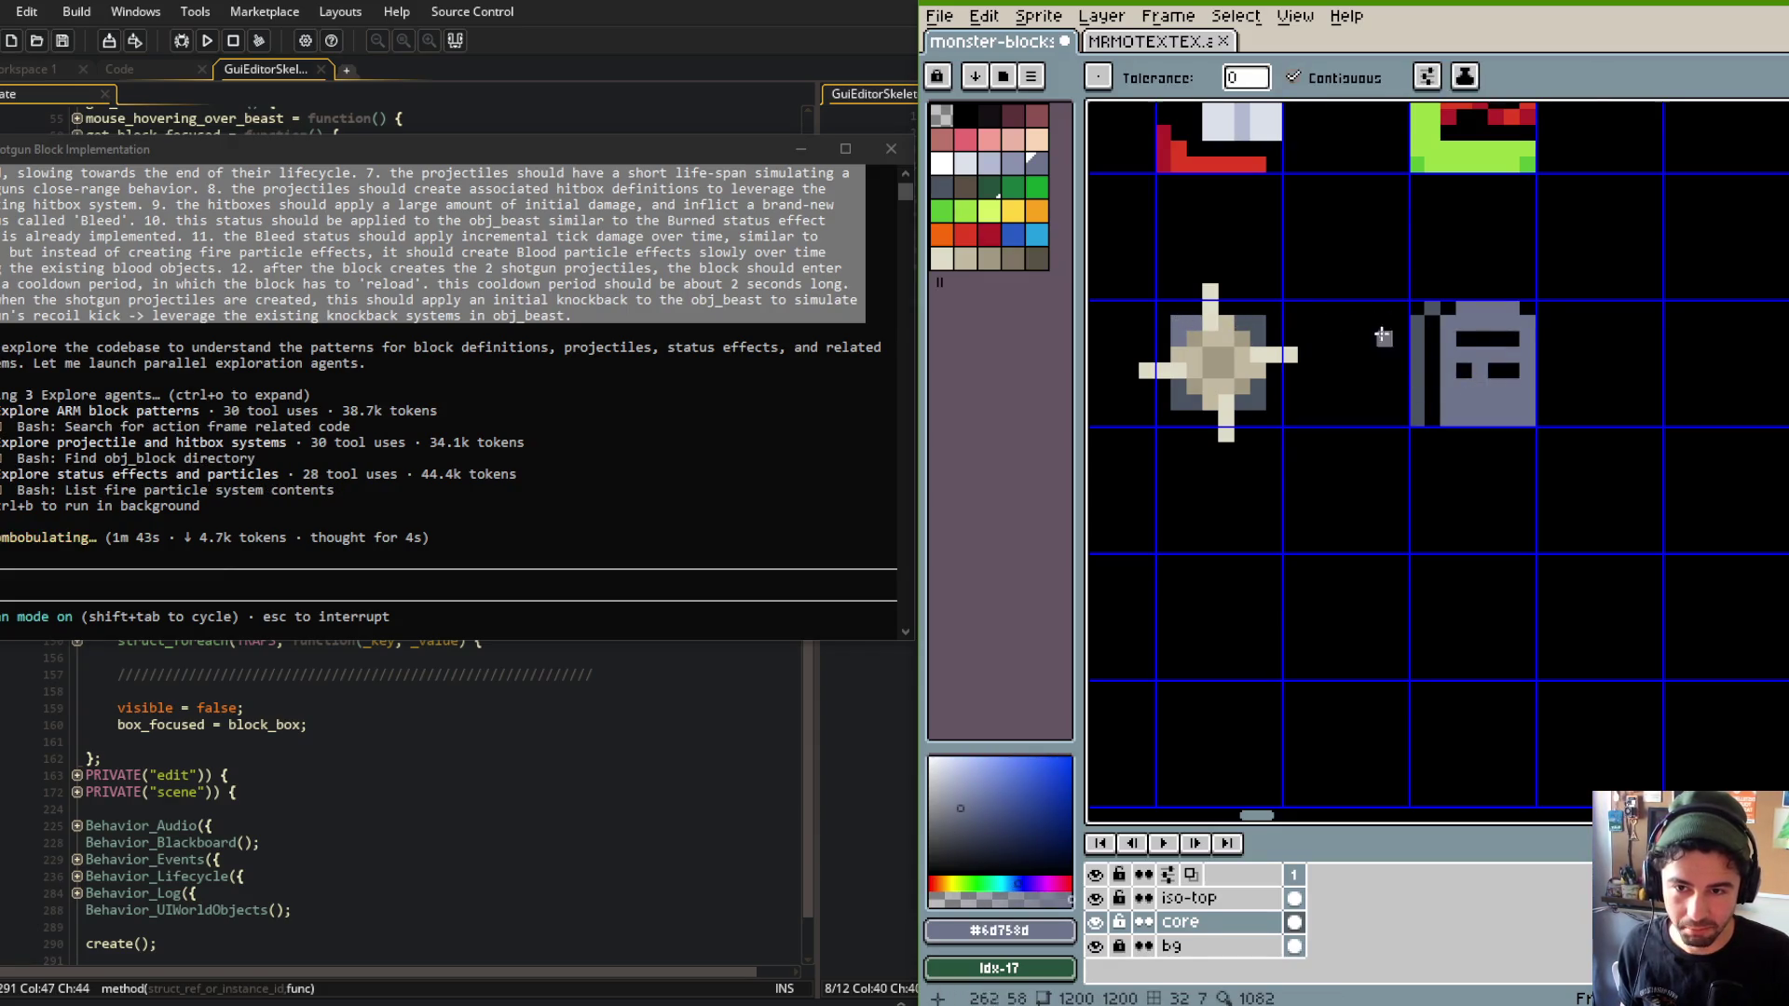
Touch up the glyph with the pencil, drawing a dark grey line and recolouring a lower pixel.
{"action": "key", "text": "b"}
{"action": "left_click", "coordinate": [1267, 312], "text": "alt"}
{"action": "left_click_drag", "start_coordinate": [1460, 386], "coordinate": [1511, 385]}
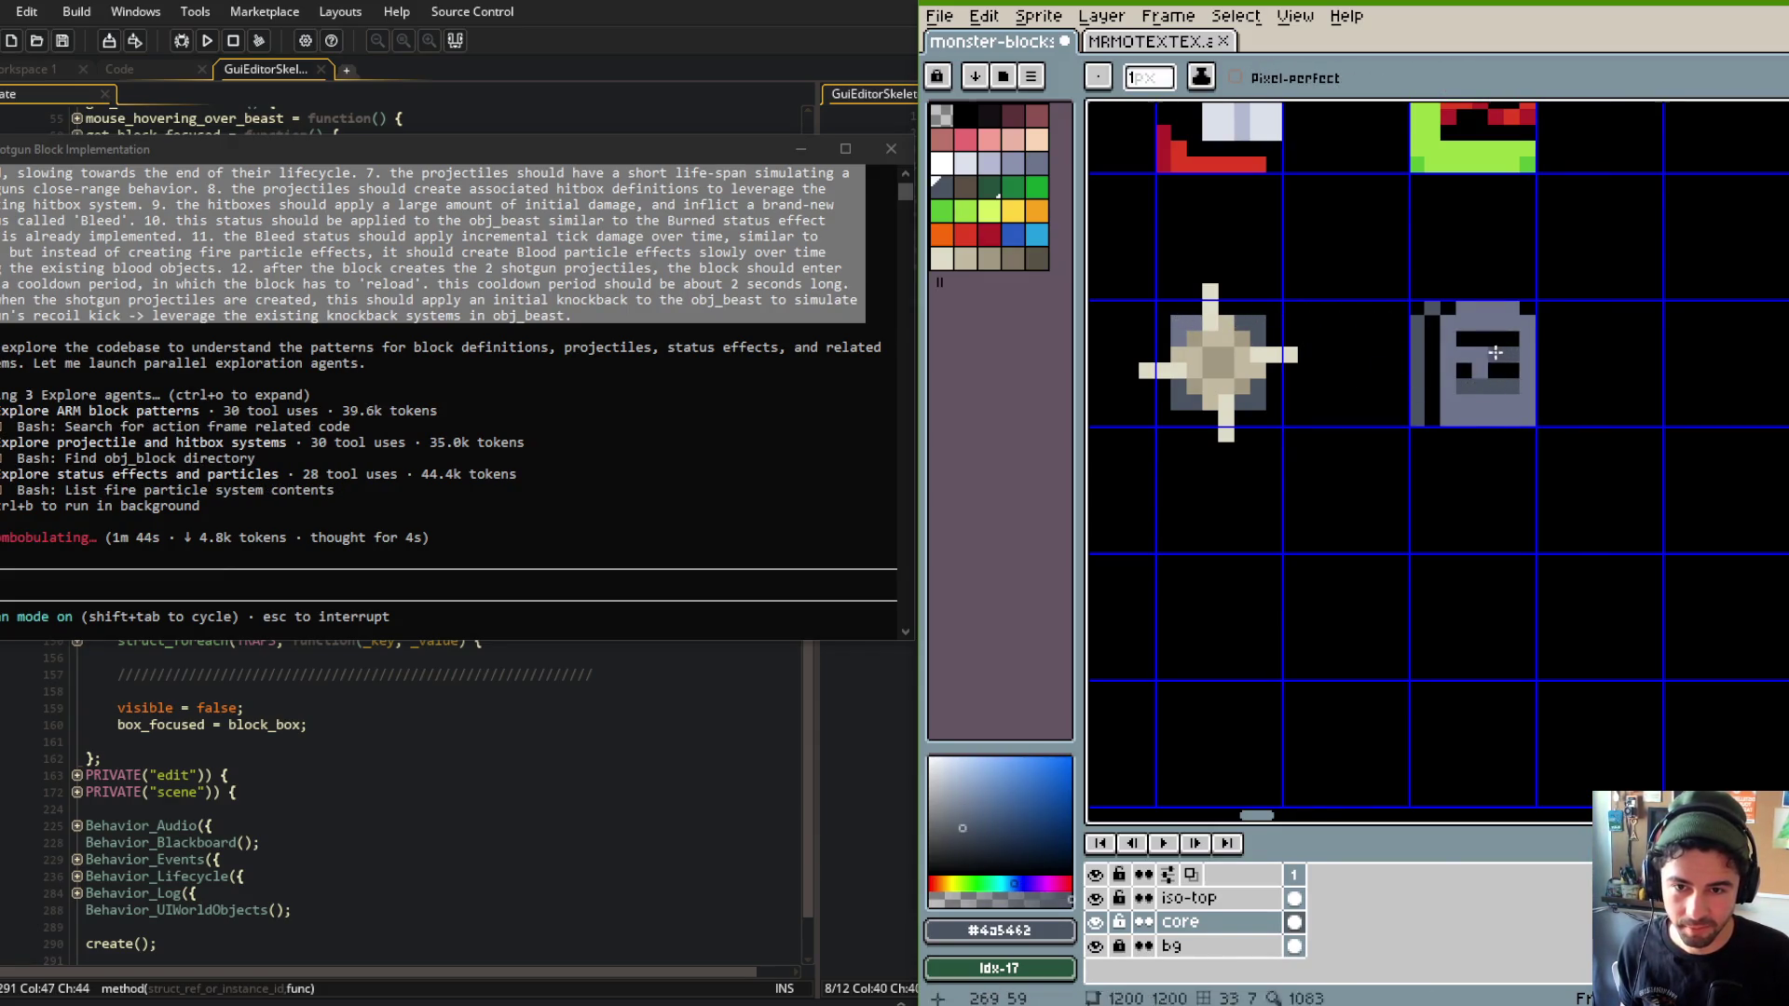
{"action": "left_click", "coordinate": [1449, 359], "text": "alt"}
{"action": "left_click", "coordinate": [1488, 385], "text": "alt"}
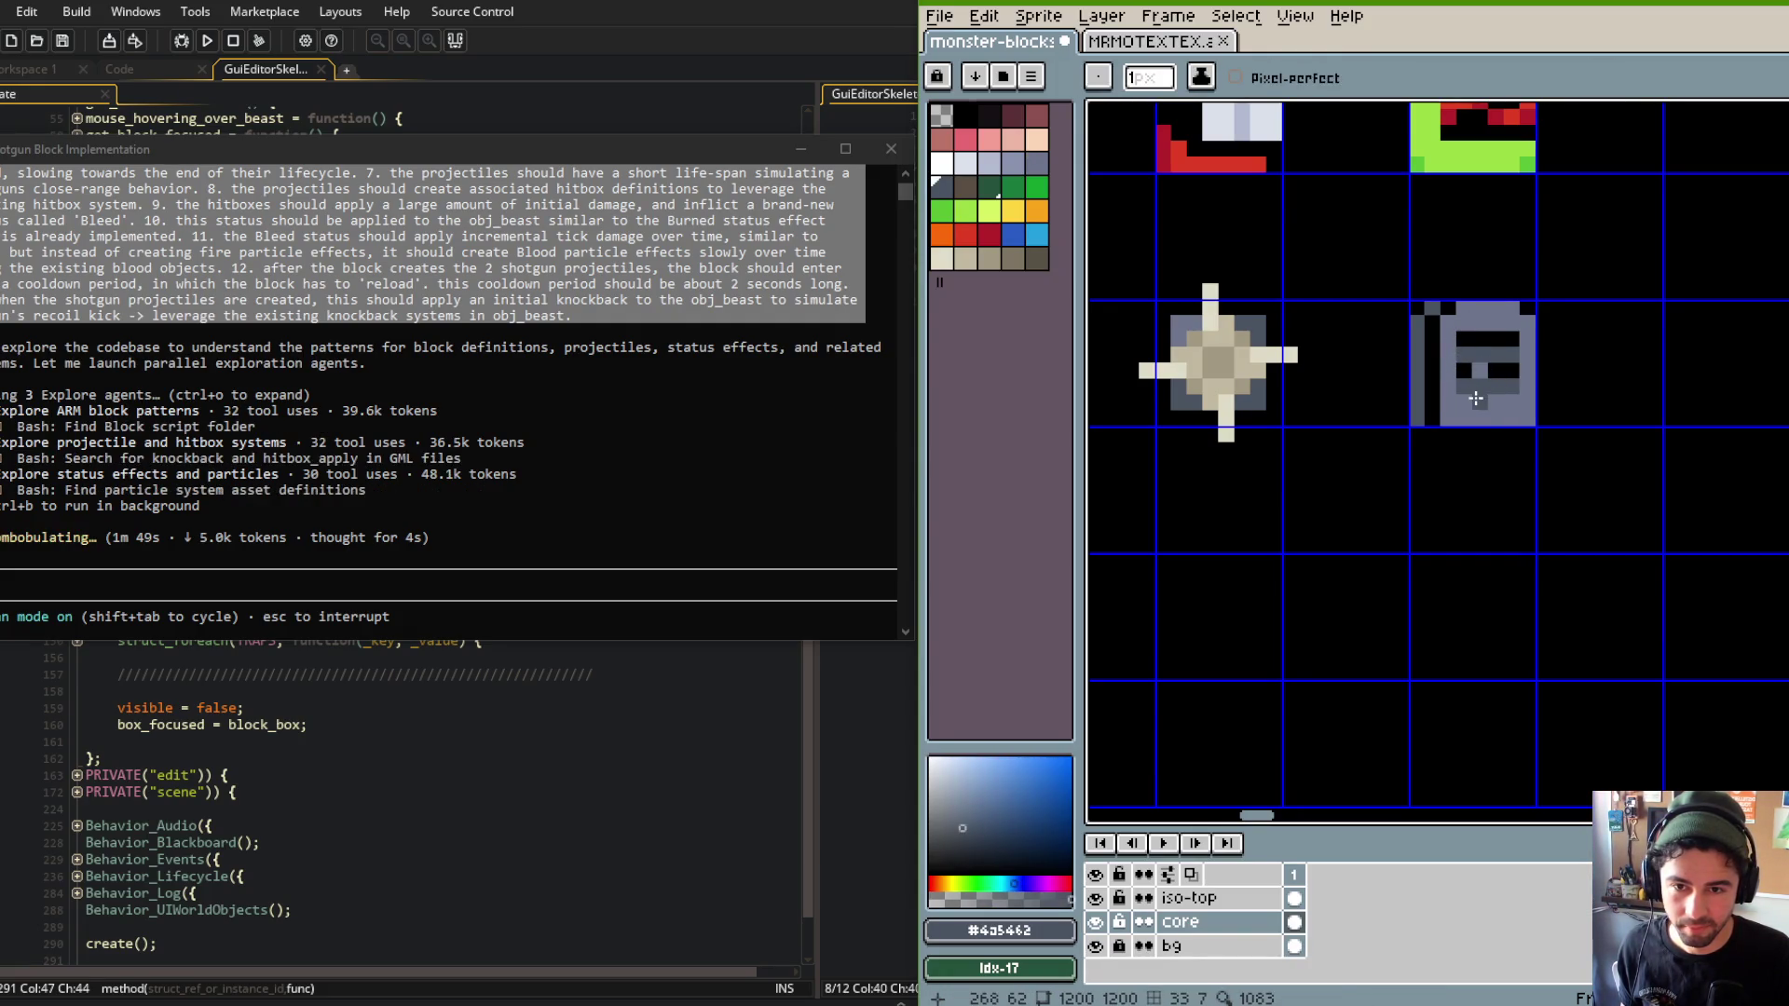
{"action": "left_click", "coordinate": [1476, 399], "text": "alt"}
{"action": "left_click", "coordinate": [1479, 385]}
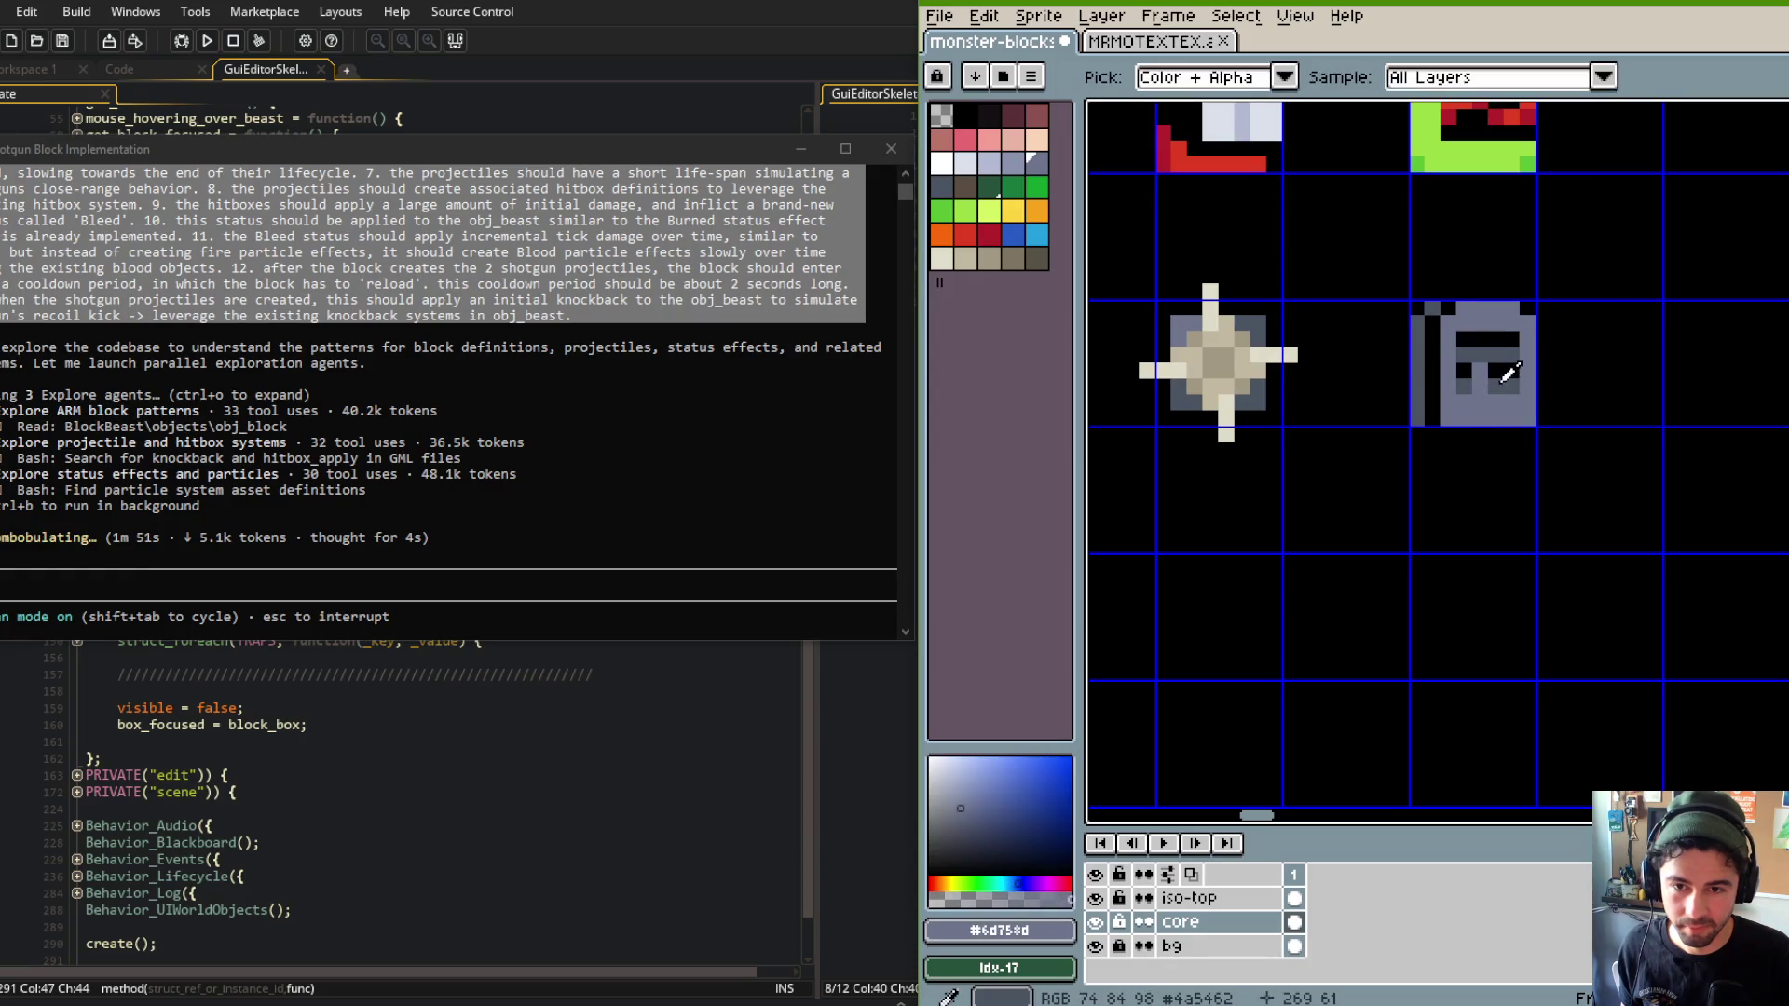
{"action": "left_click", "coordinate": [1508, 321], "text": "alt"}
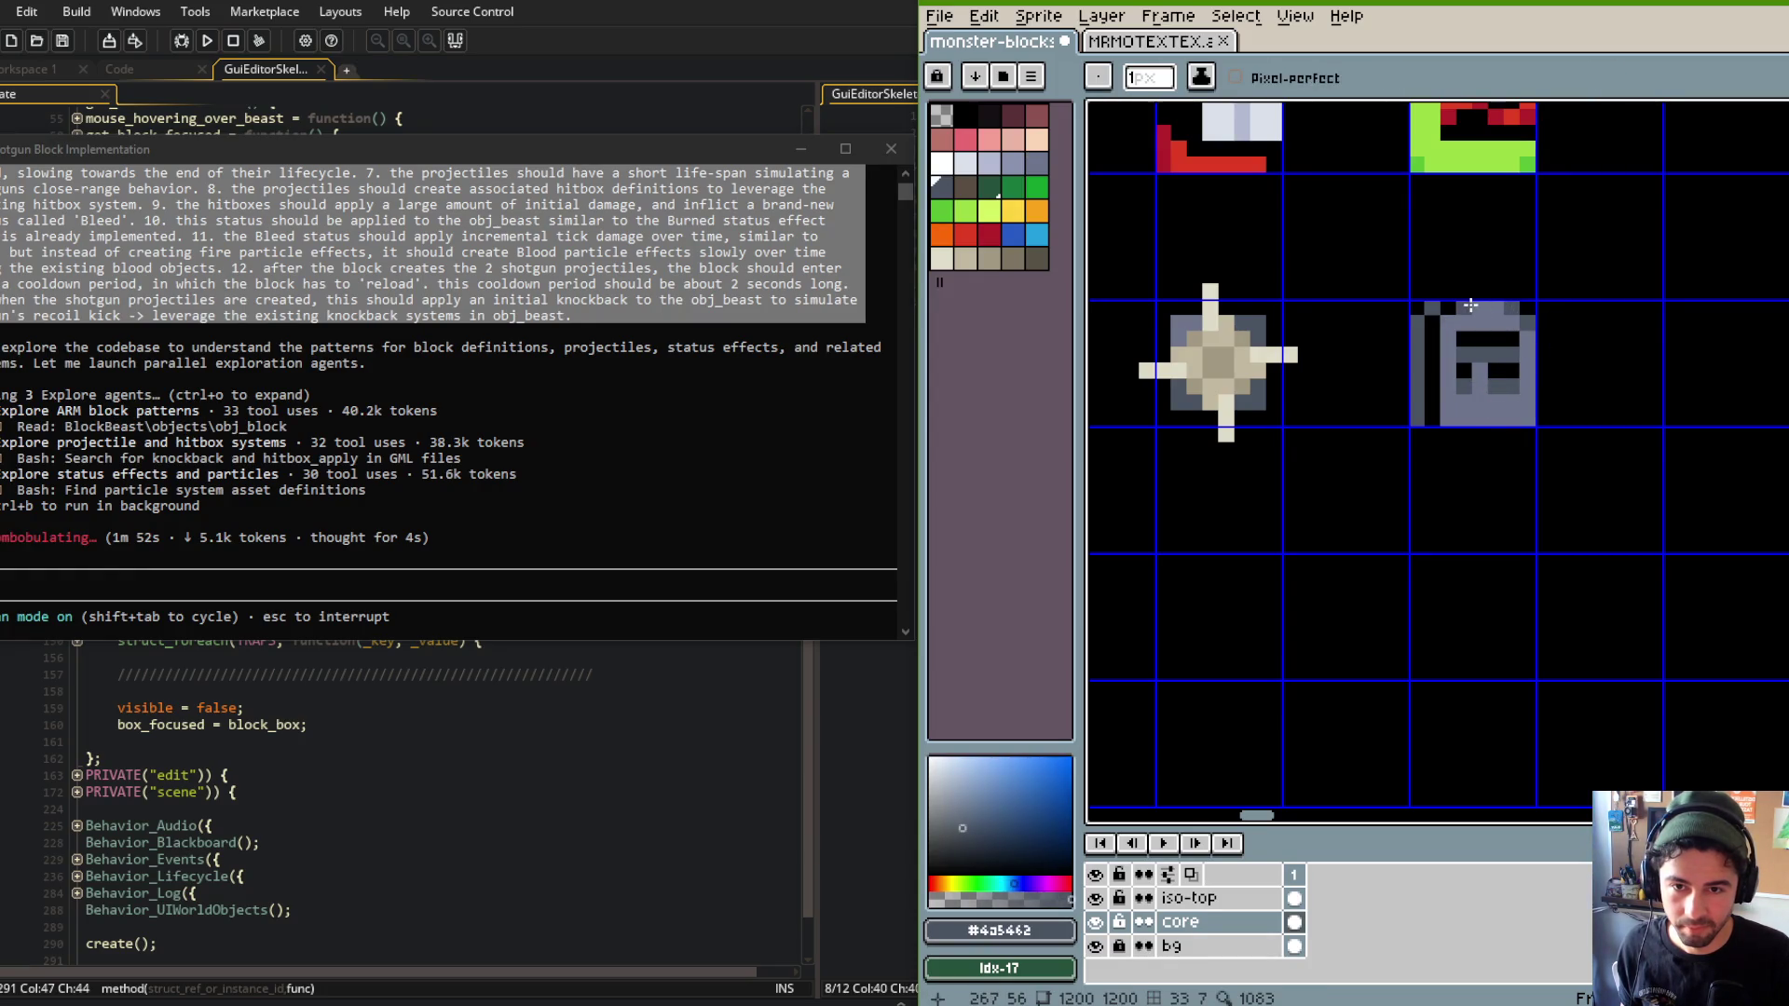
Hide the canvas grid, review the sheet, and return to the MRMOTEXTEX tile sheet.
{"action": "scroll", "coordinate": [1622, 284], "scroll_direction": "down", "scroll_amount": 5}
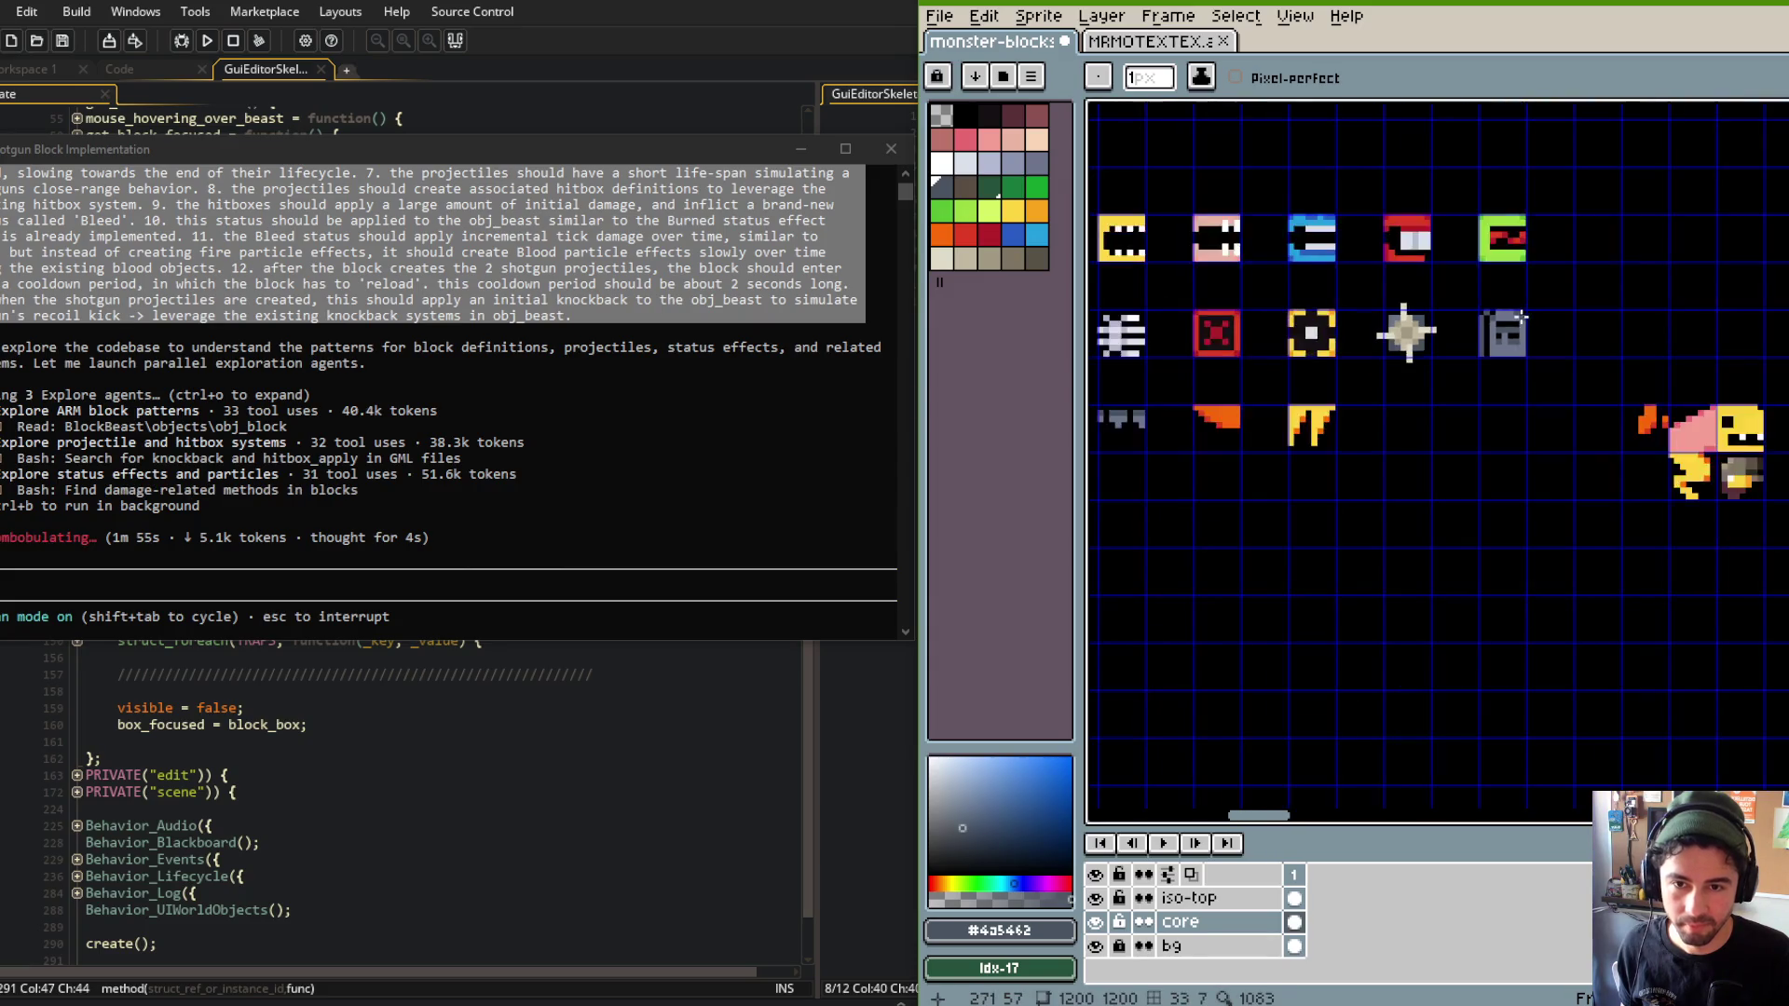
{"action": "scroll", "coordinate": [1519, 322], "scroll_direction": "up", "scroll_amount": 5}
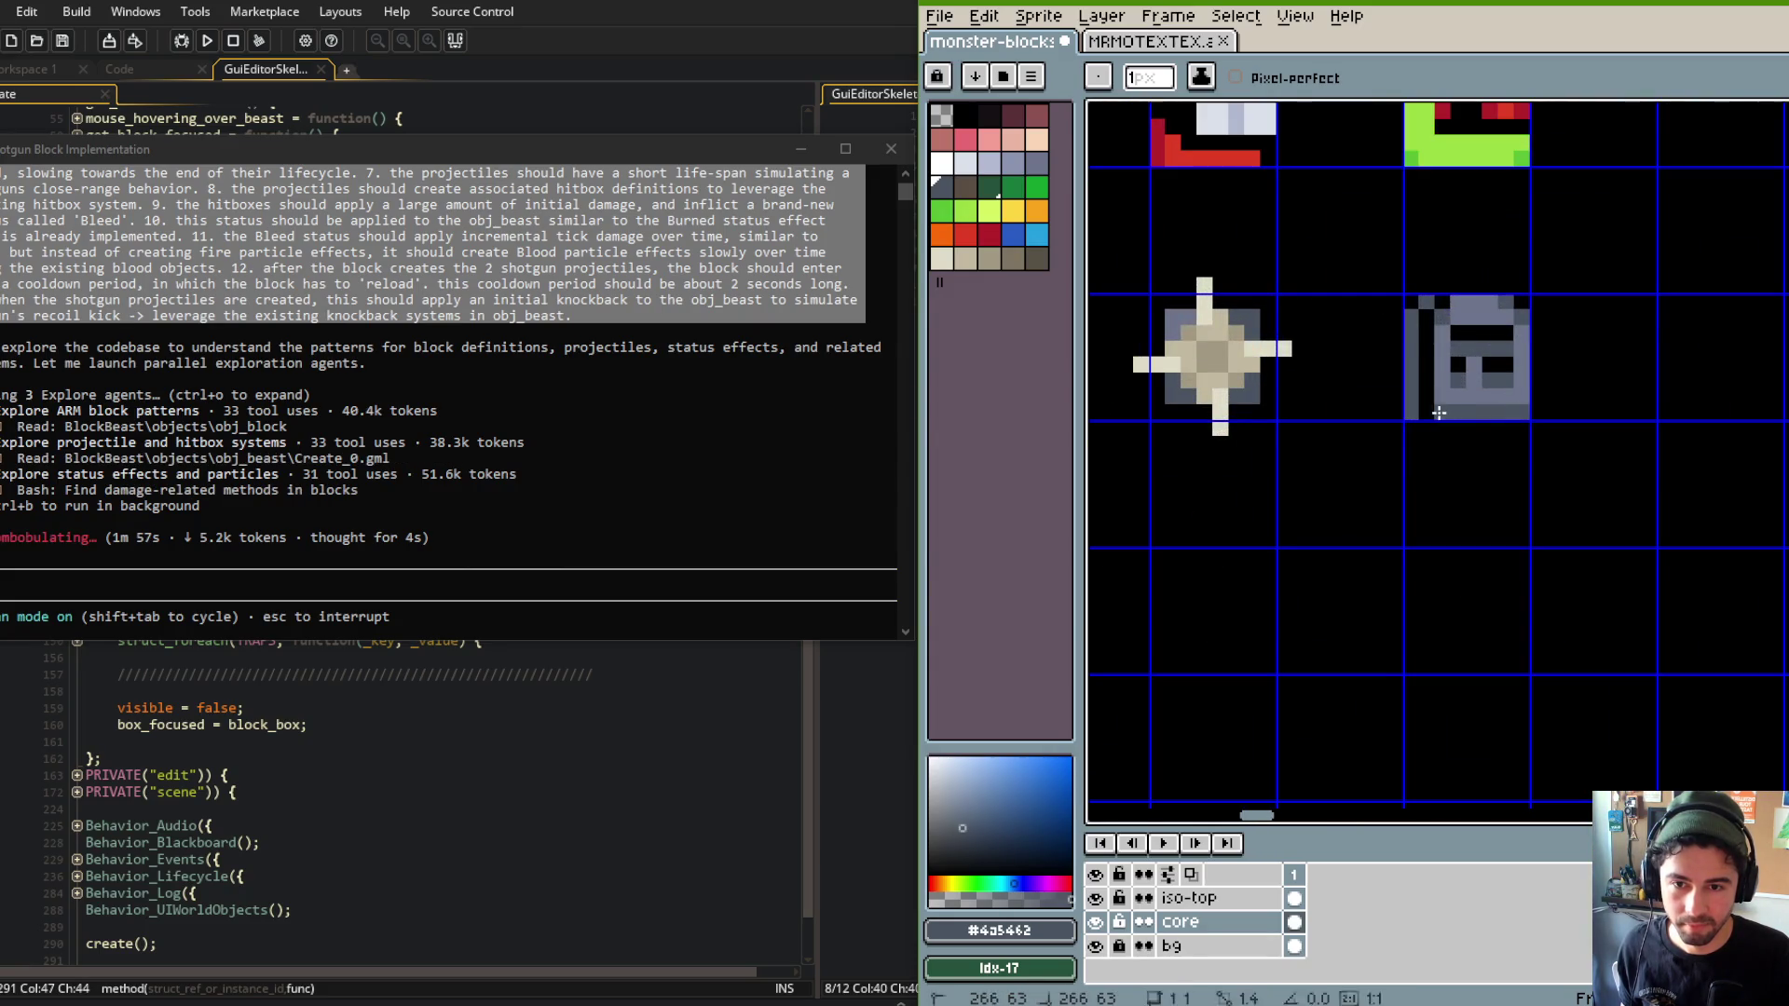
{"action": "scroll", "coordinate": [1580, 390], "scroll_direction": "down", "scroll_amount": 3}
{"action": "key", "text": "ctrl+apostrophe"}
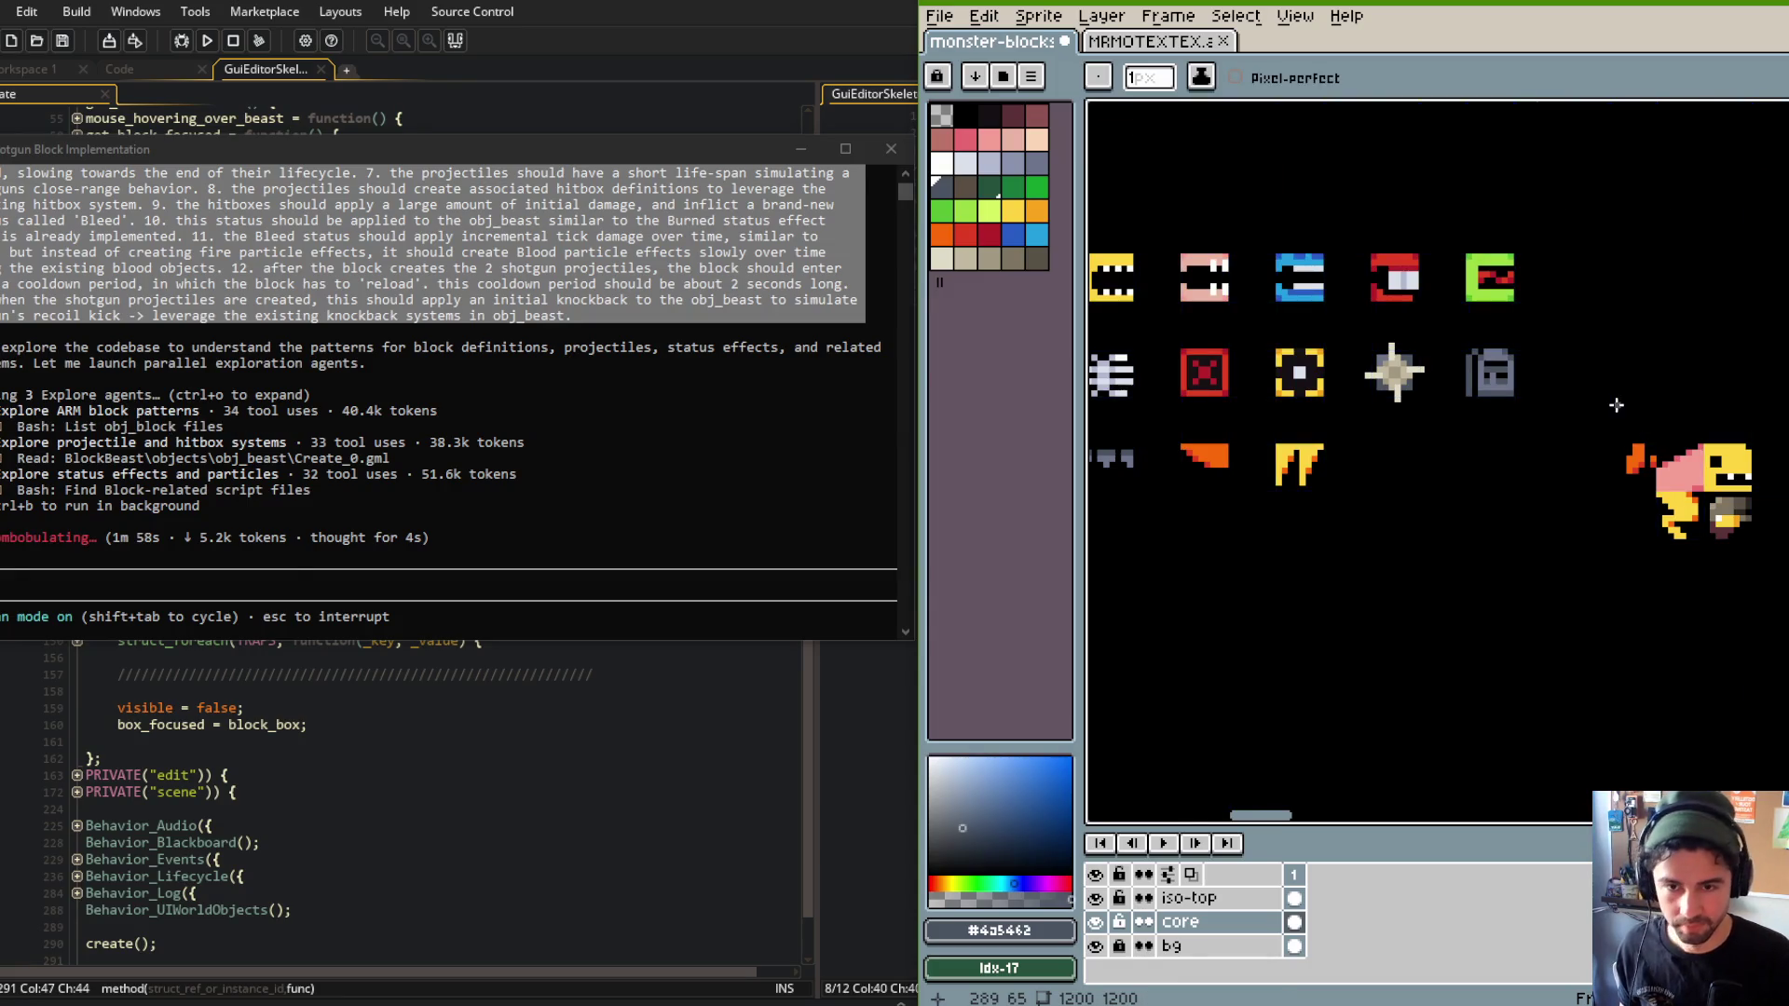
{"action": "left_click_drag", "start_coordinate": [1591, 401], "coordinate": [1634, 389]}
{"action": "scroll", "coordinate": [1633, 390], "scroll_direction": "up", "scroll_amount": 2}
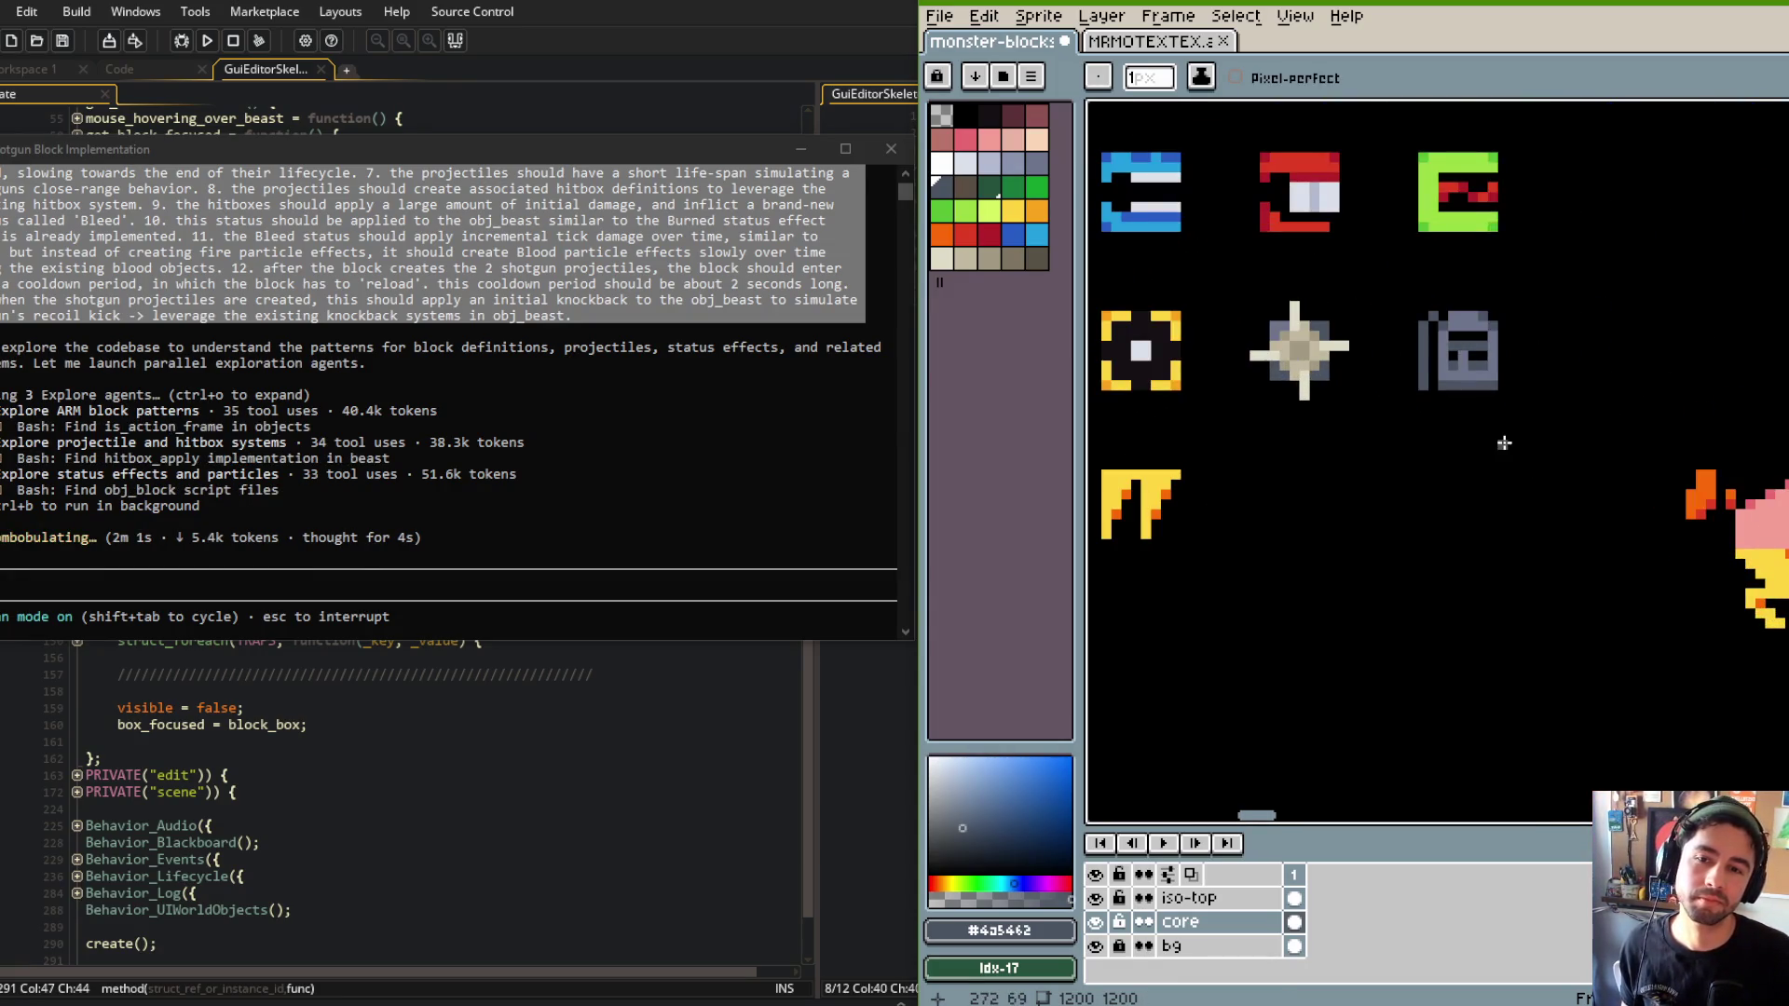
{"action": "left_click", "coordinate": [1151, 41]}
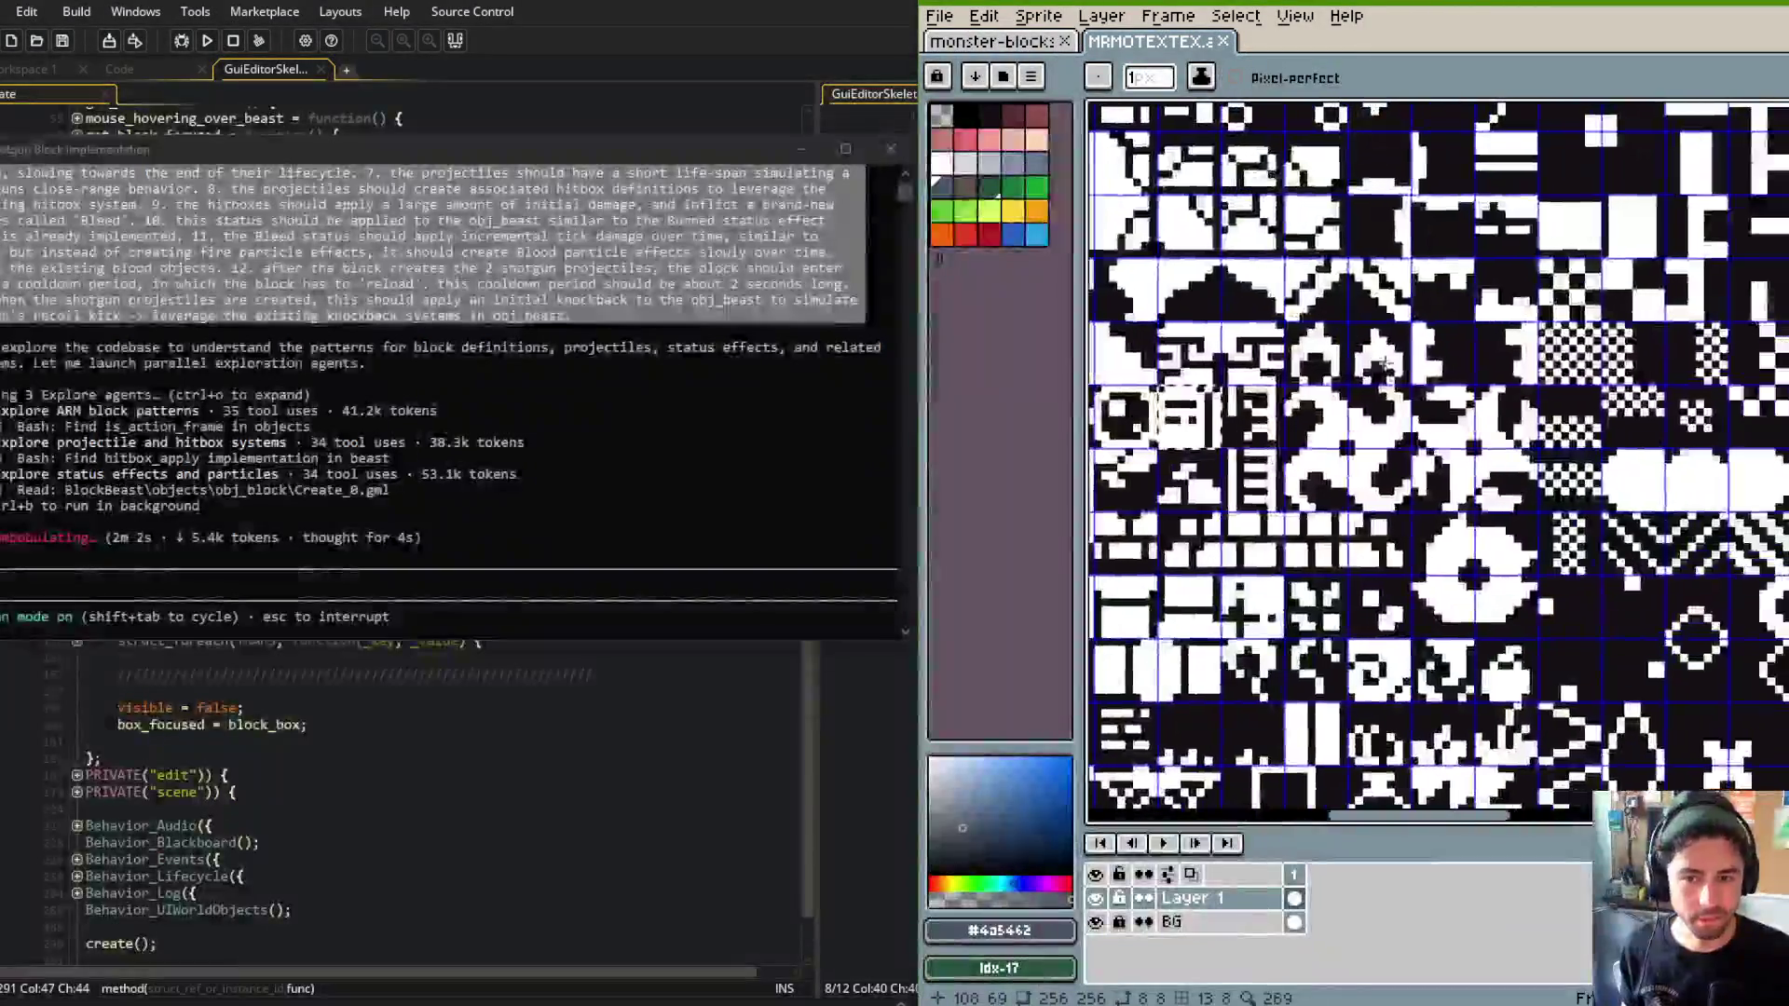
Pan the tile sheet toward the letter glyphs and approve Claude Code's pending search command.
{"action": "scroll", "coordinate": [1440, 291], "scroll_direction": "down", "scroll_amount": 2}
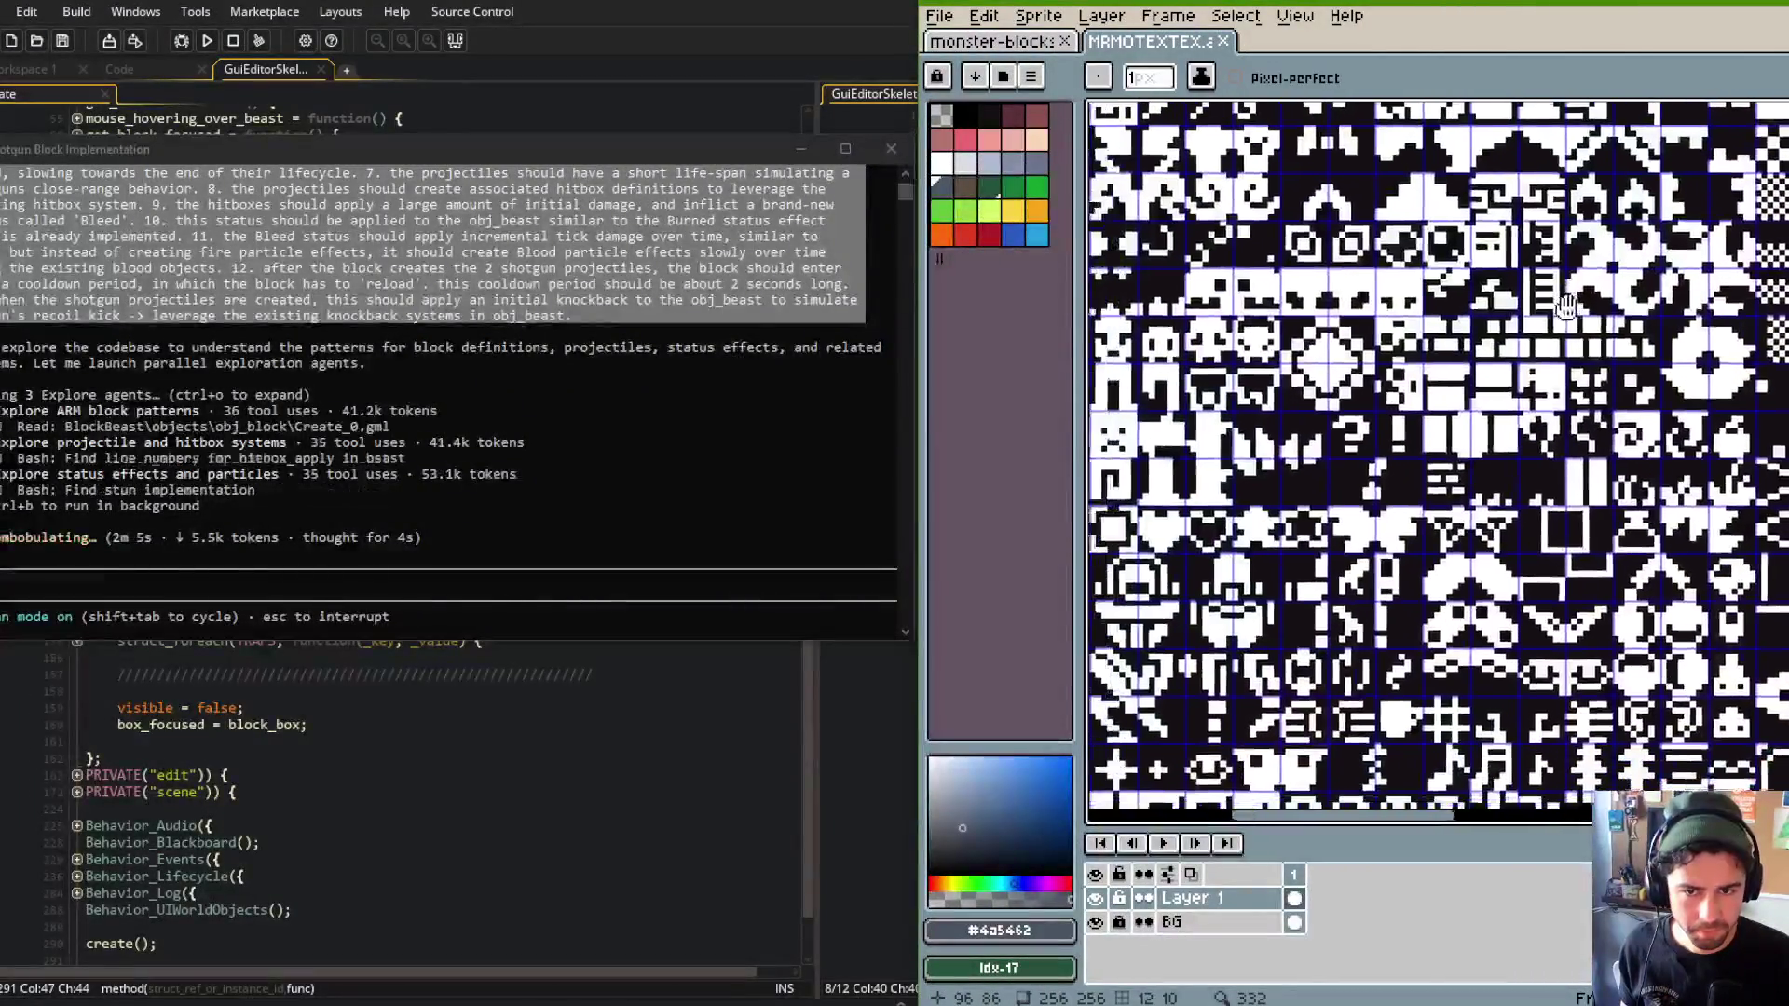
{"action": "scroll", "coordinate": [1448, 334], "scroll_direction": "down", "scroll_amount": 1}
{"action": "scroll", "coordinate": [1397, 395], "scroll_direction": "up", "scroll_amount": 1}
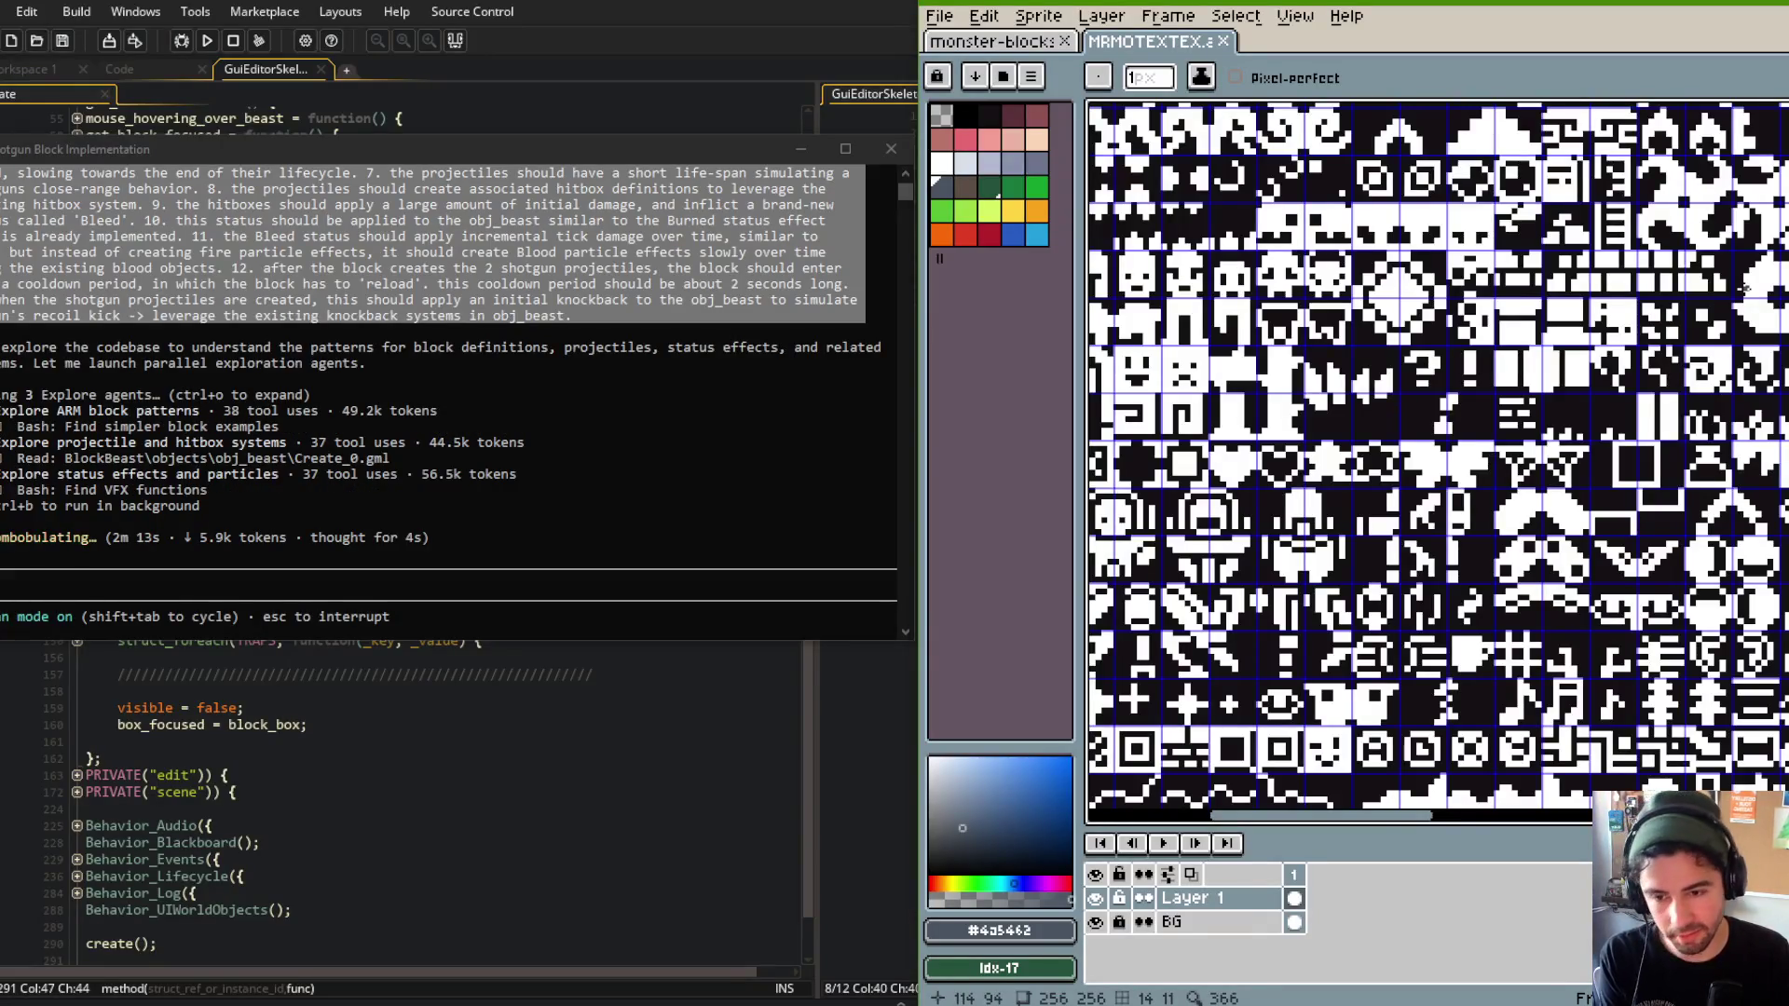
{"action": "scroll", "coordinate": [1555, 473], "scroll_direction": "up", "scroll_amount": 4}
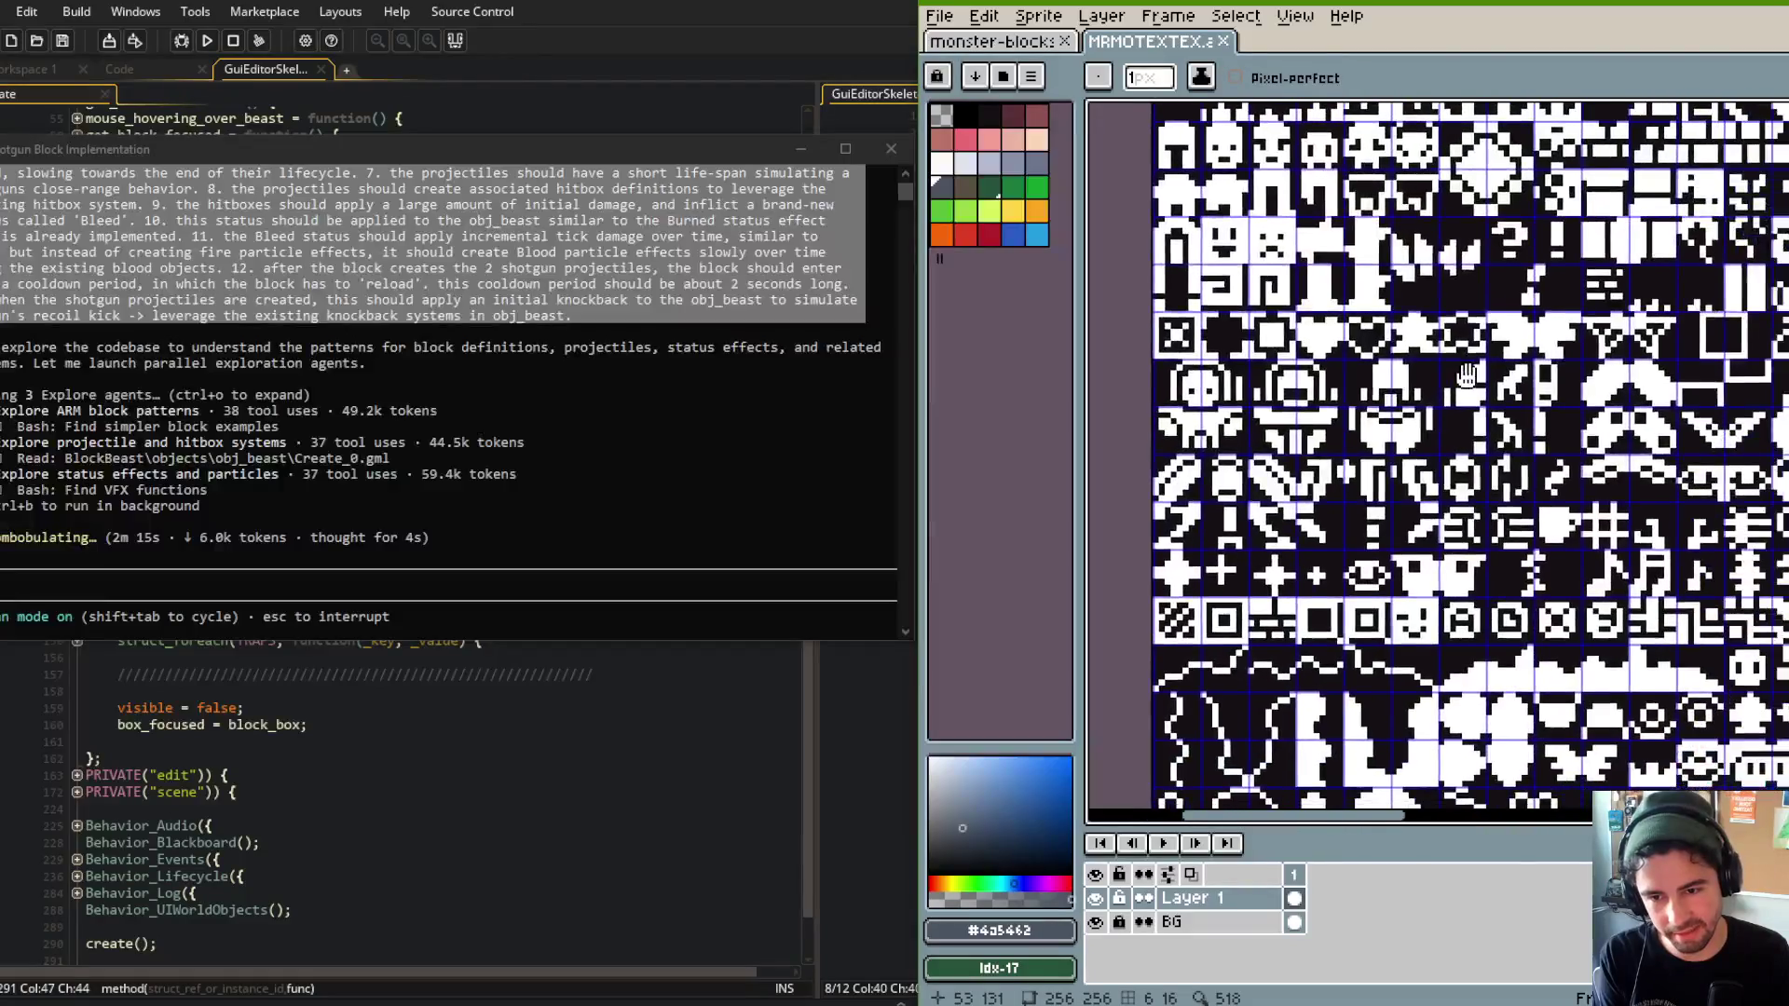
{"action": "scroll", "coordinate": [1470, 470], "scroll_direction": "up", "scroll_amount": 2}
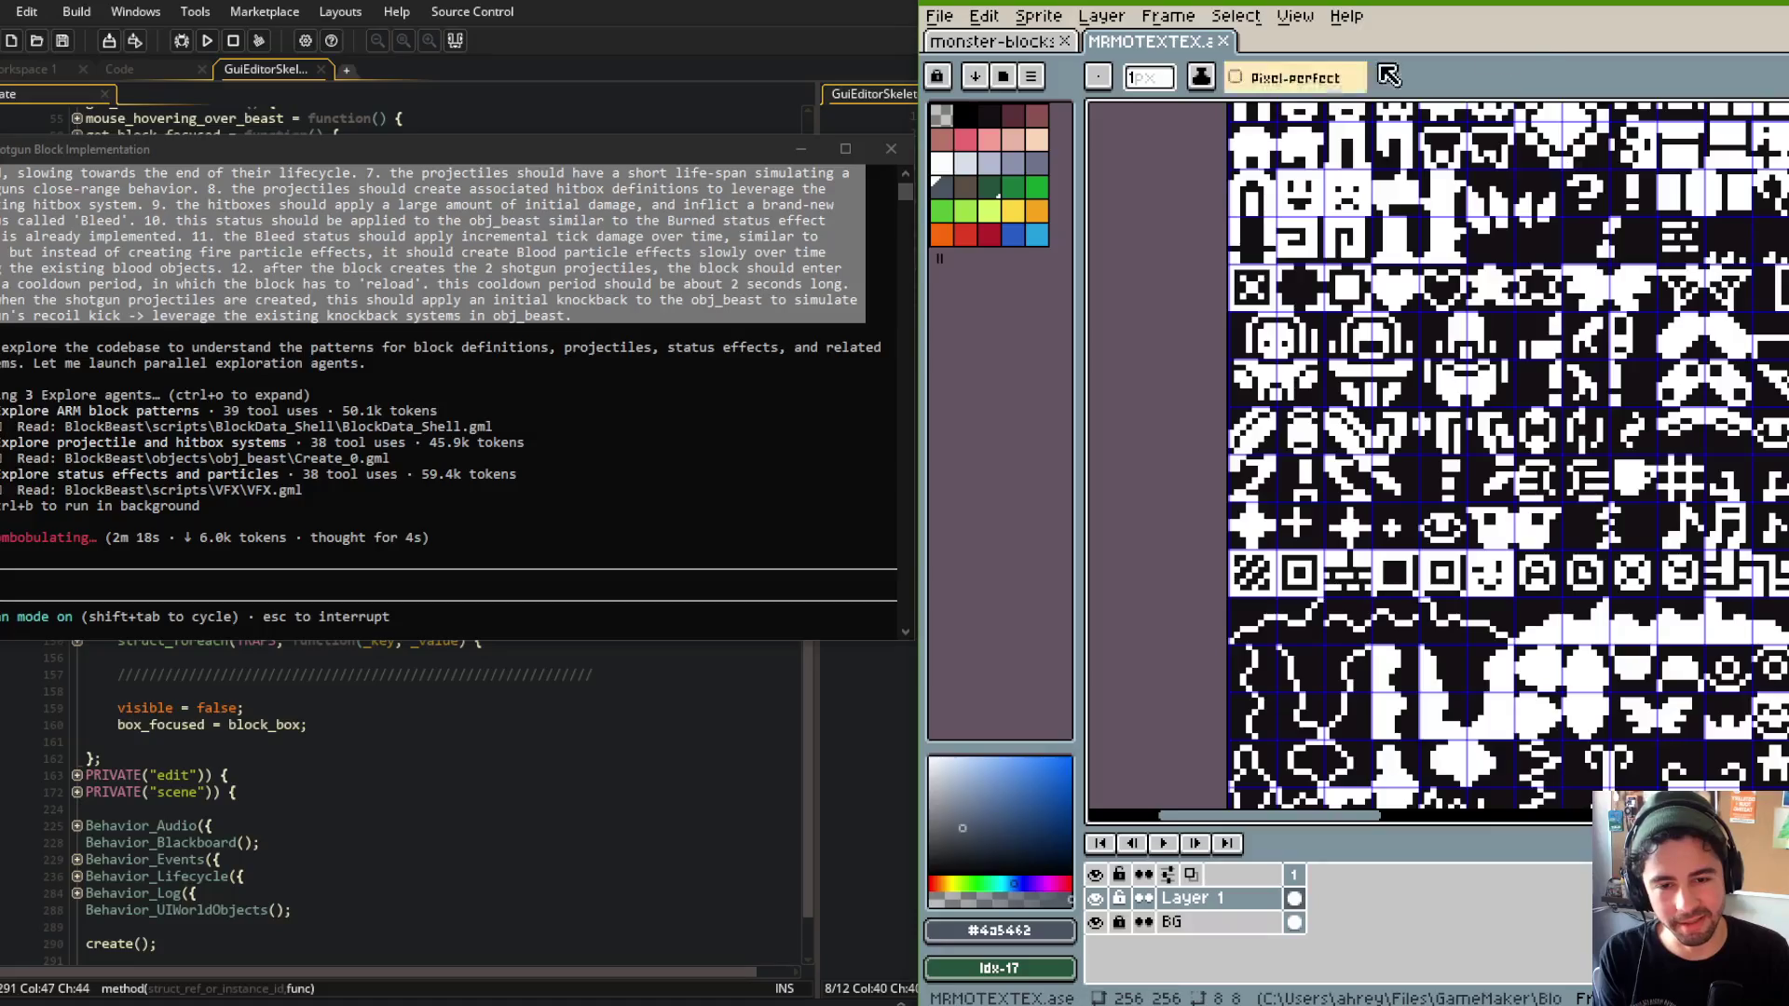
{"action": "left_click_drag", "start_coordinate": [1491, 261], "coordinate": [1351, 127]}
{"action": "left_click", "coordinate": [685, 365]}
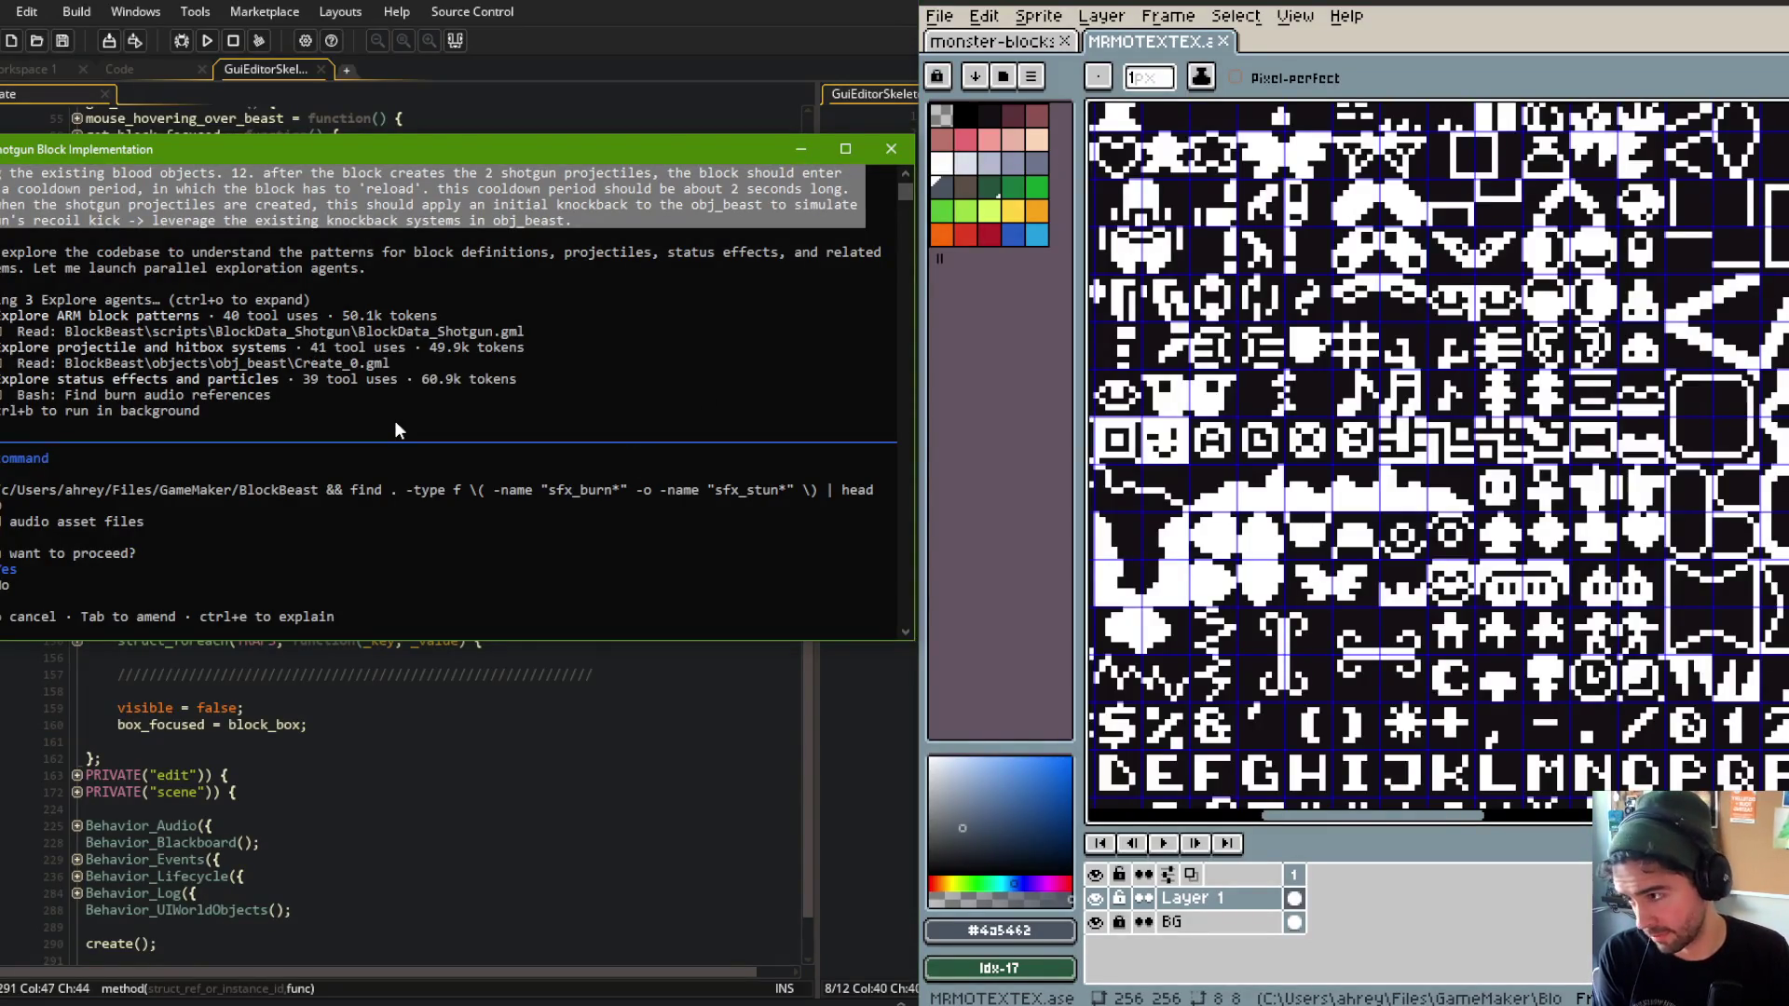
{"action": "key", "text": "Return"}
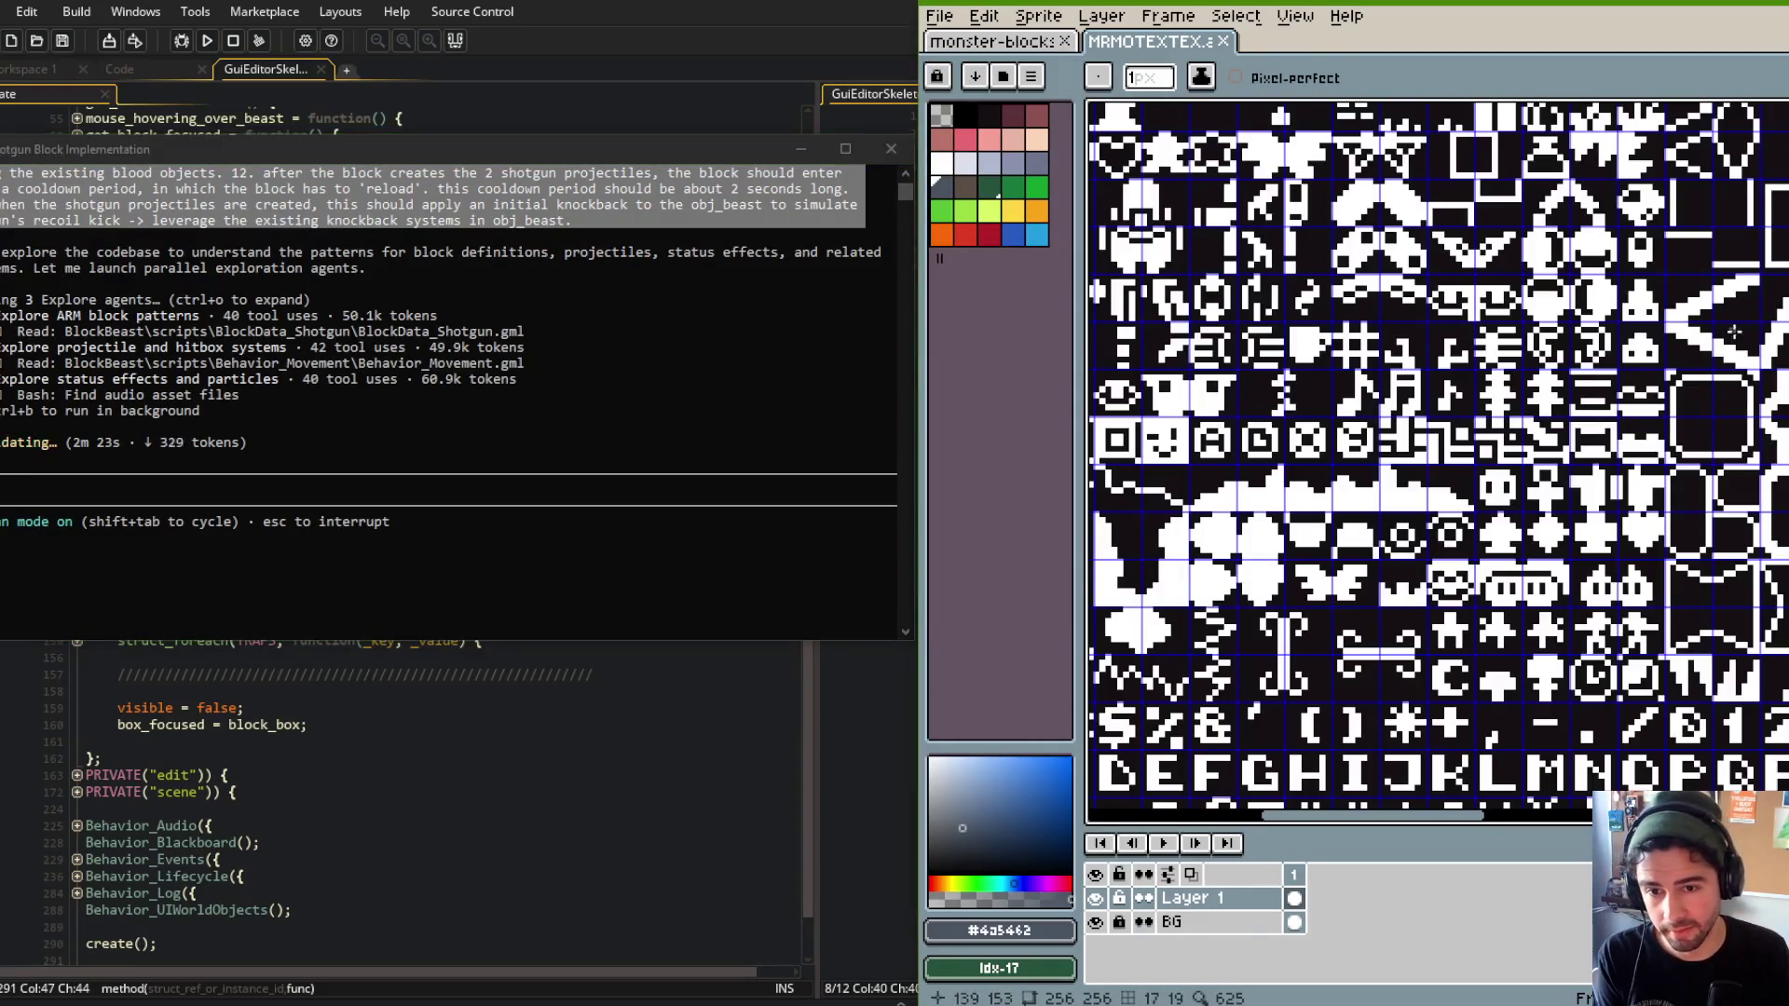
Zoom to the clock glyph, pick the Rectangular Marquee, and return to monster-blocks.
{"action": "left_click_drag", "start_coordinate": [1655, 472], "coordinate": [1478, 416]}
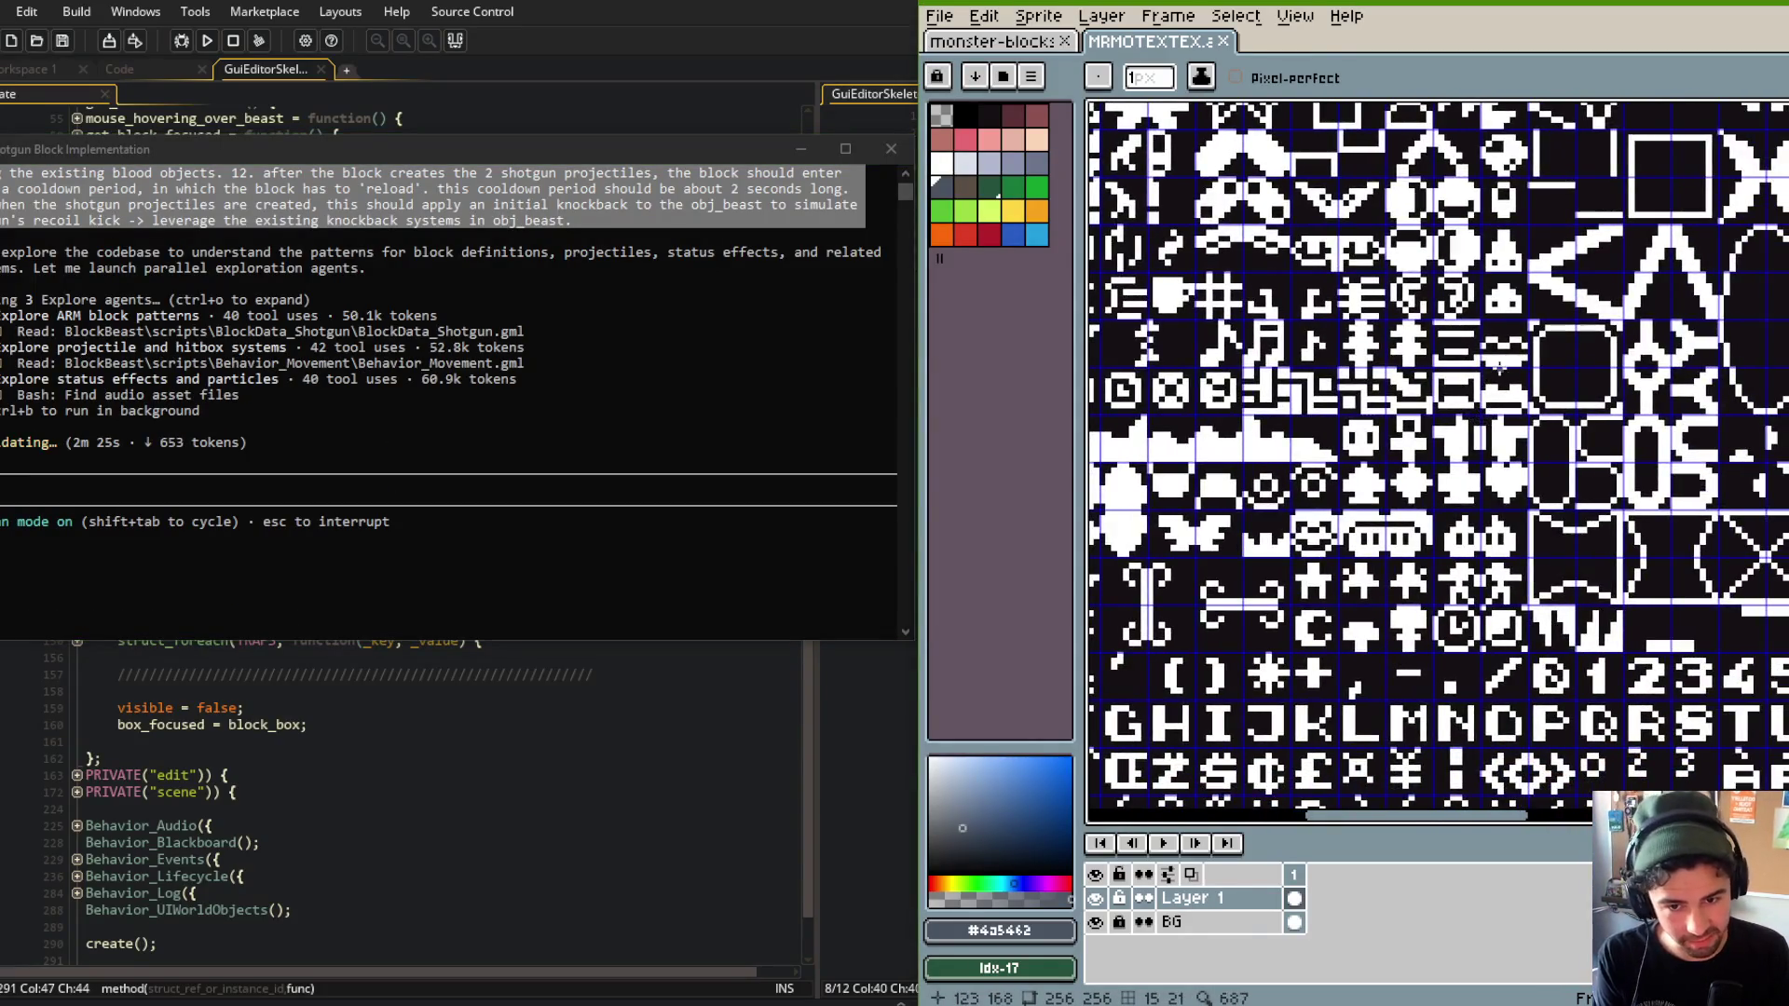
{"action": "scroll", "coordinate": [1499, 367], "scroll_direction": "down", "scroll_amount": 1}
{"action": "scroll", "coordinate": [1457, 500], "scroll_direction": "up", "scroll_amount": 1}
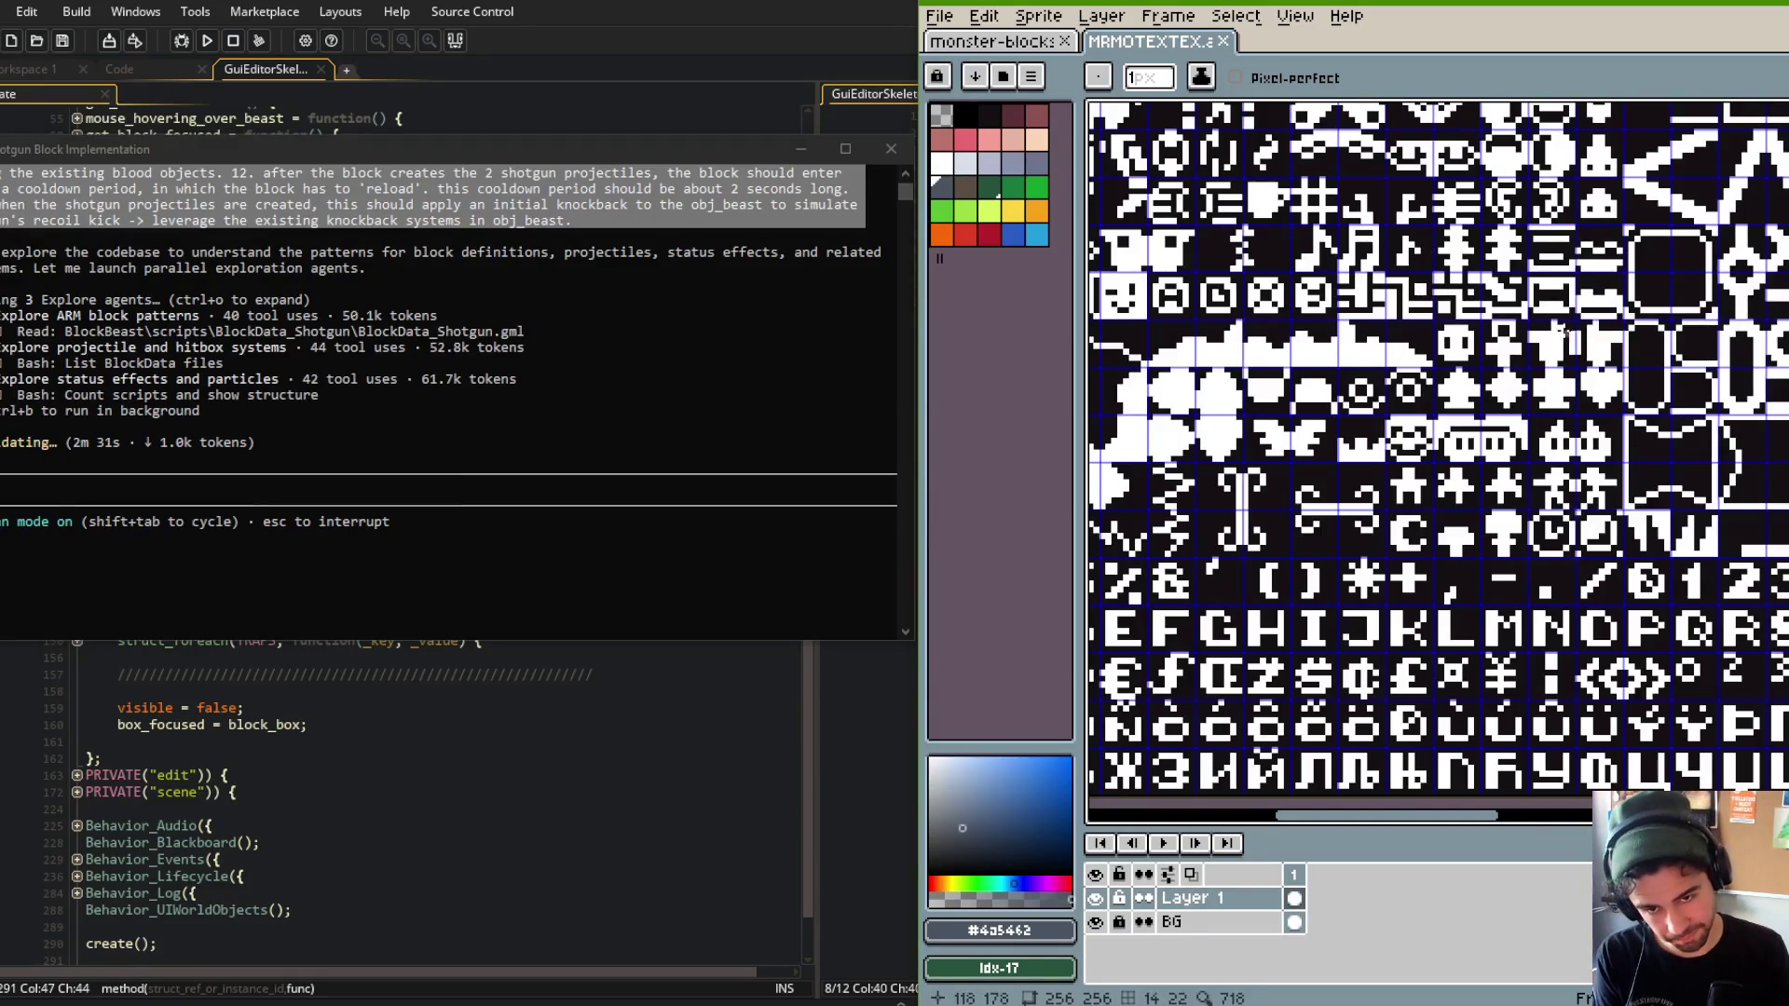
{"action": "scroll", "coordinate": [1389, 205], "scroll_direction": "right", "scroll_amount": 3}
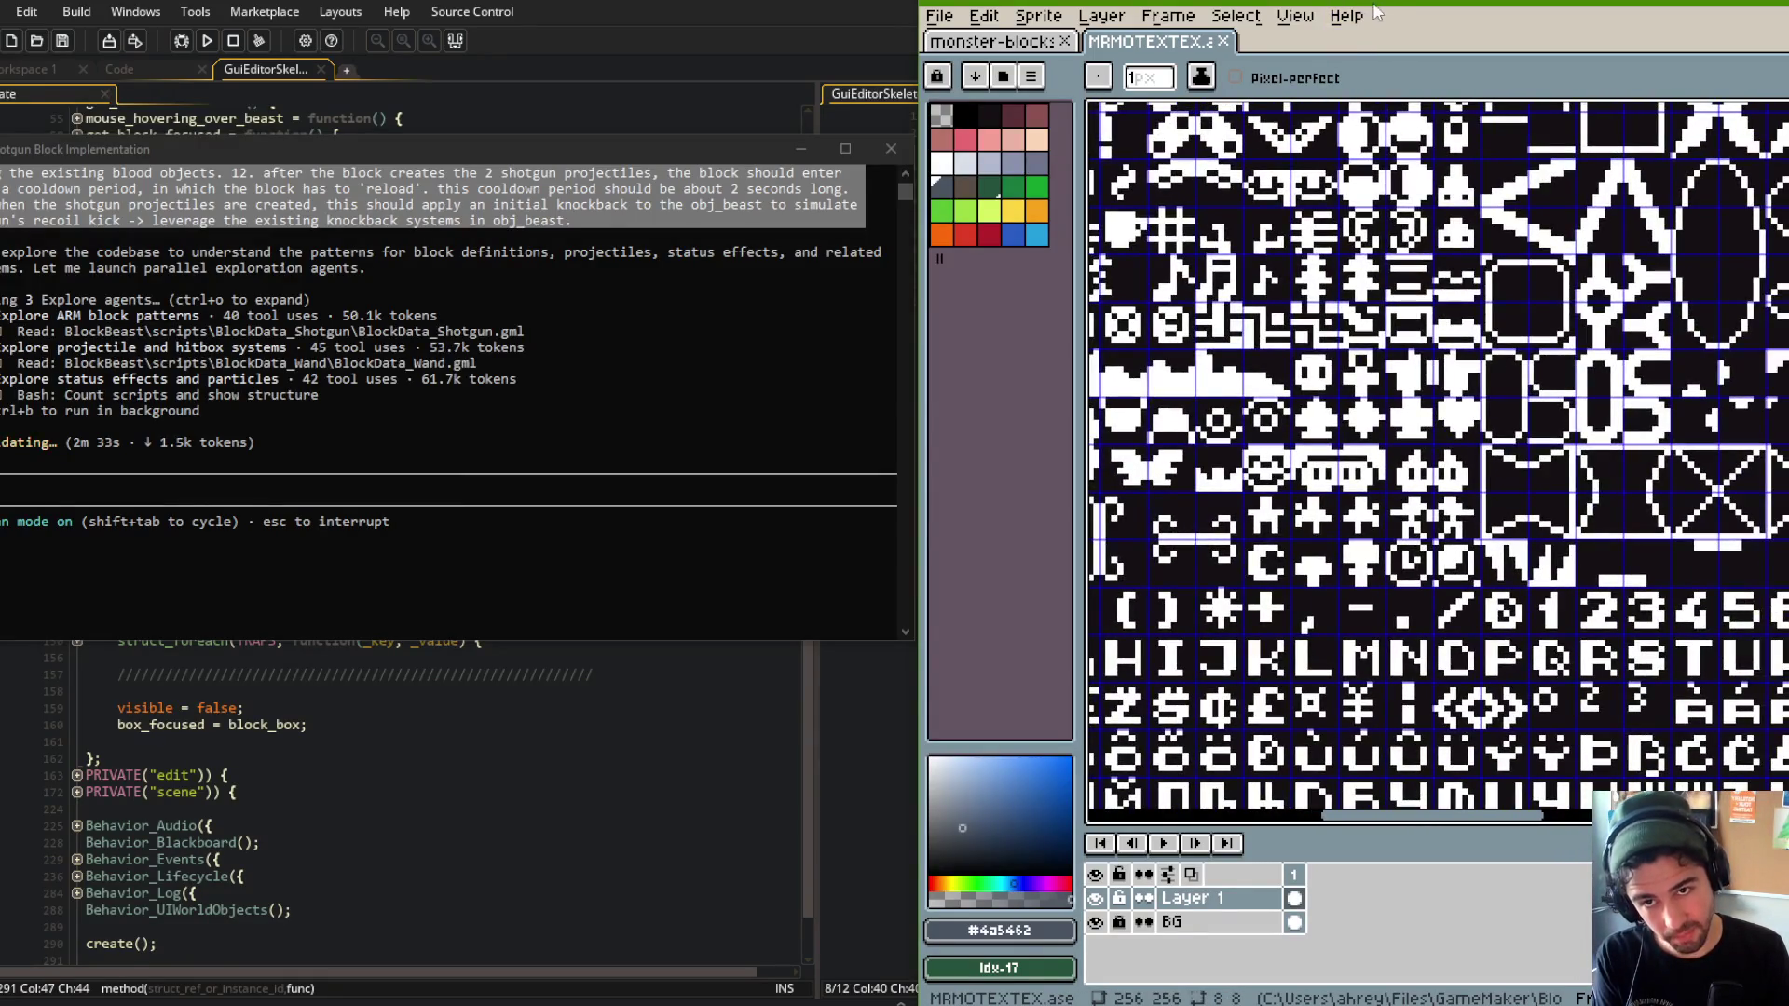
{"action": "key", "text": "m"}
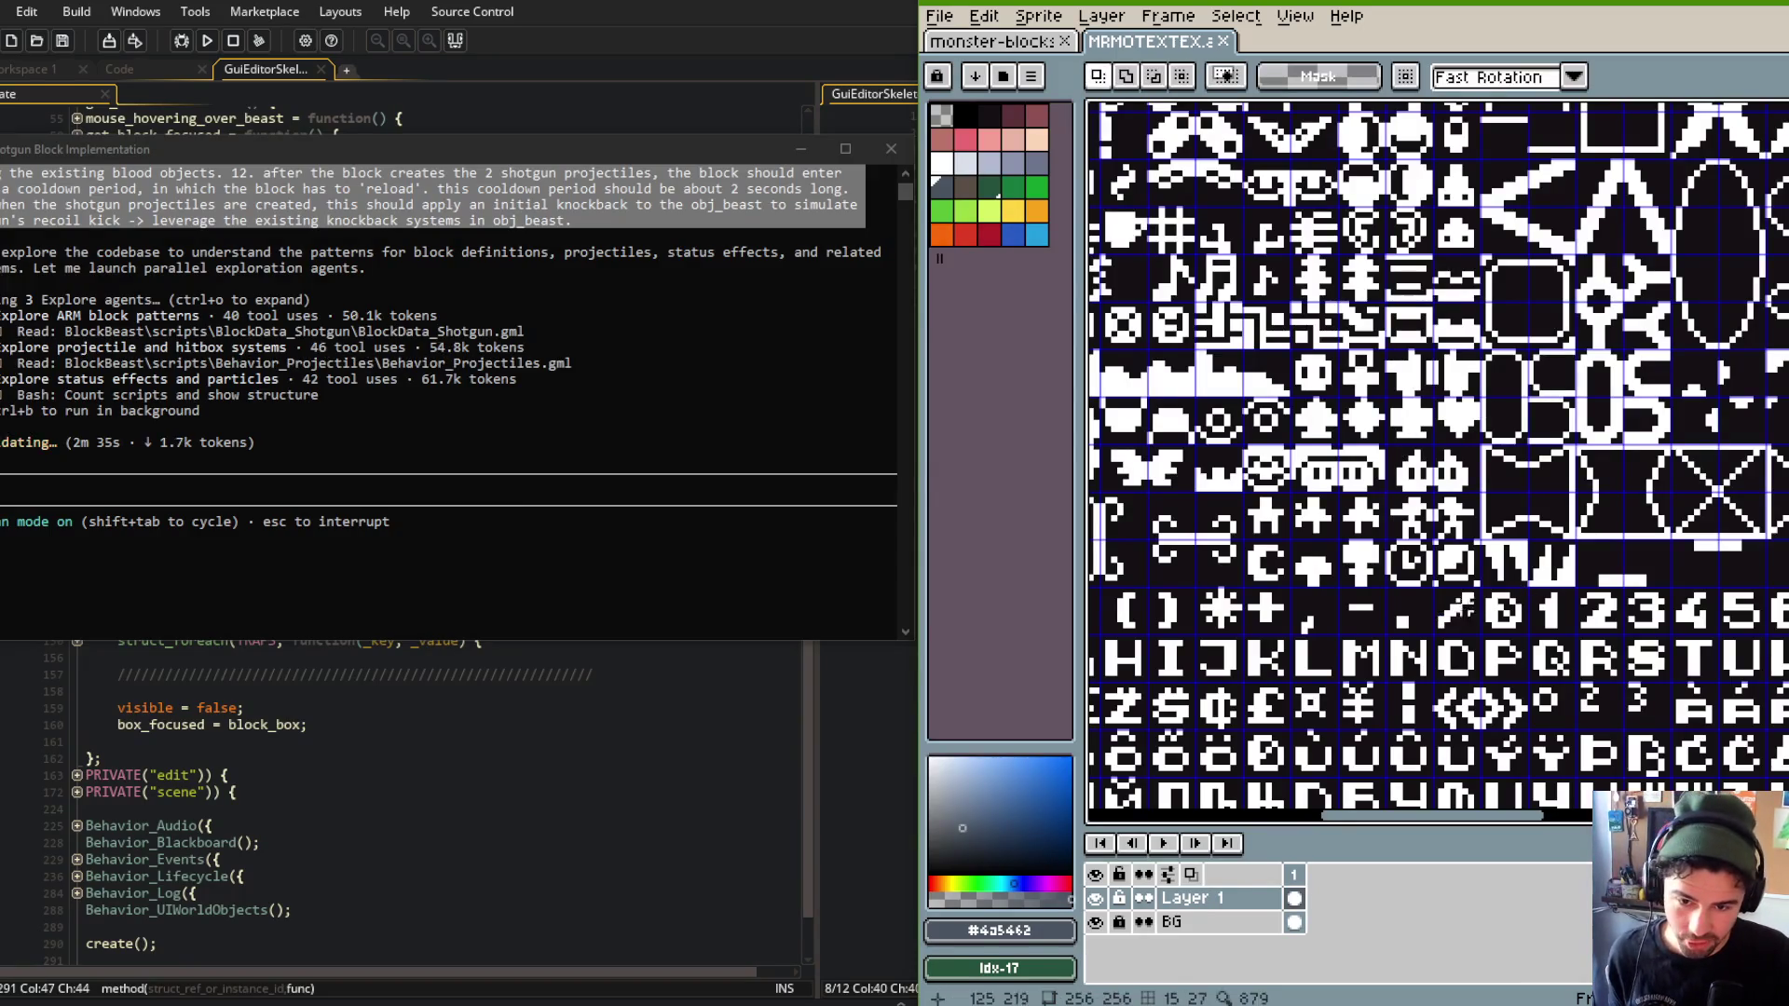
{"action": "key", "text": "ctrl+Tab"}
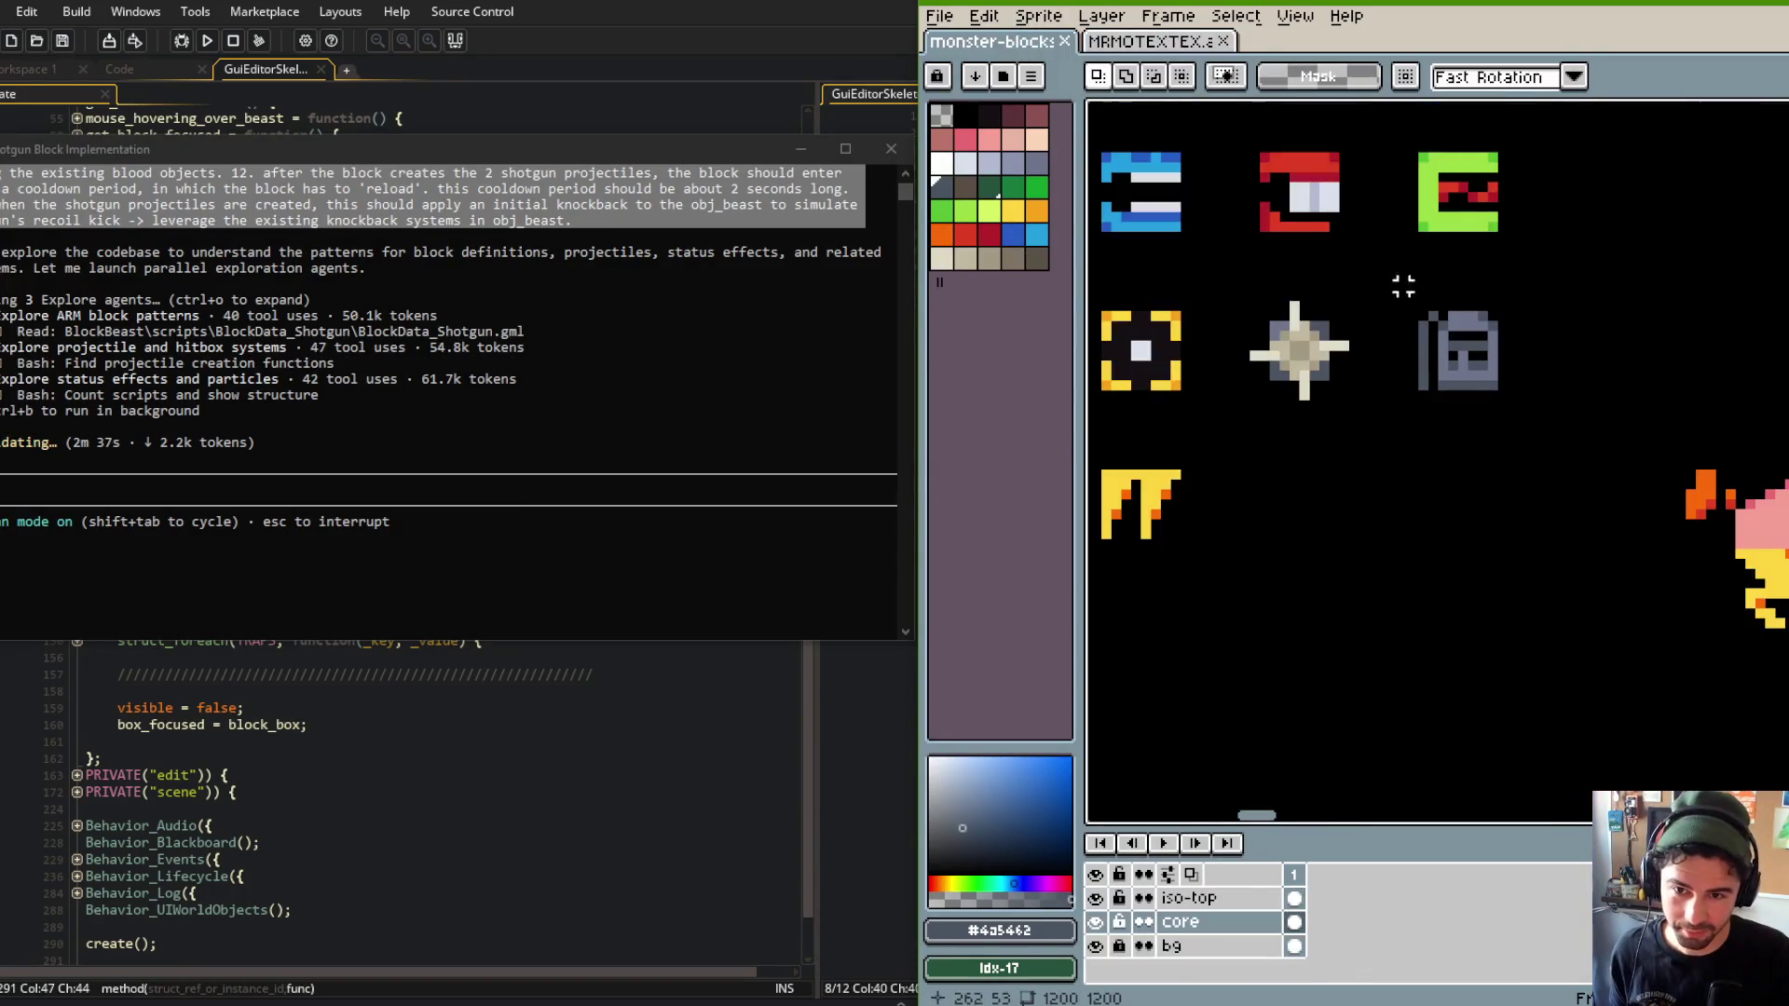
Paste the clock glyph beside the grey block, nudge it left and up, and commit it.
{"action": "scroll", "coordinate": [1543, 326], "scroll_direction": "right", "scroll_amount": 3}
{"action": "key", "text": "ctrl+v"}
{"action": "left_click_drag", "start_coordinate": [1442, 478], "coordinate": [1432, 382]}
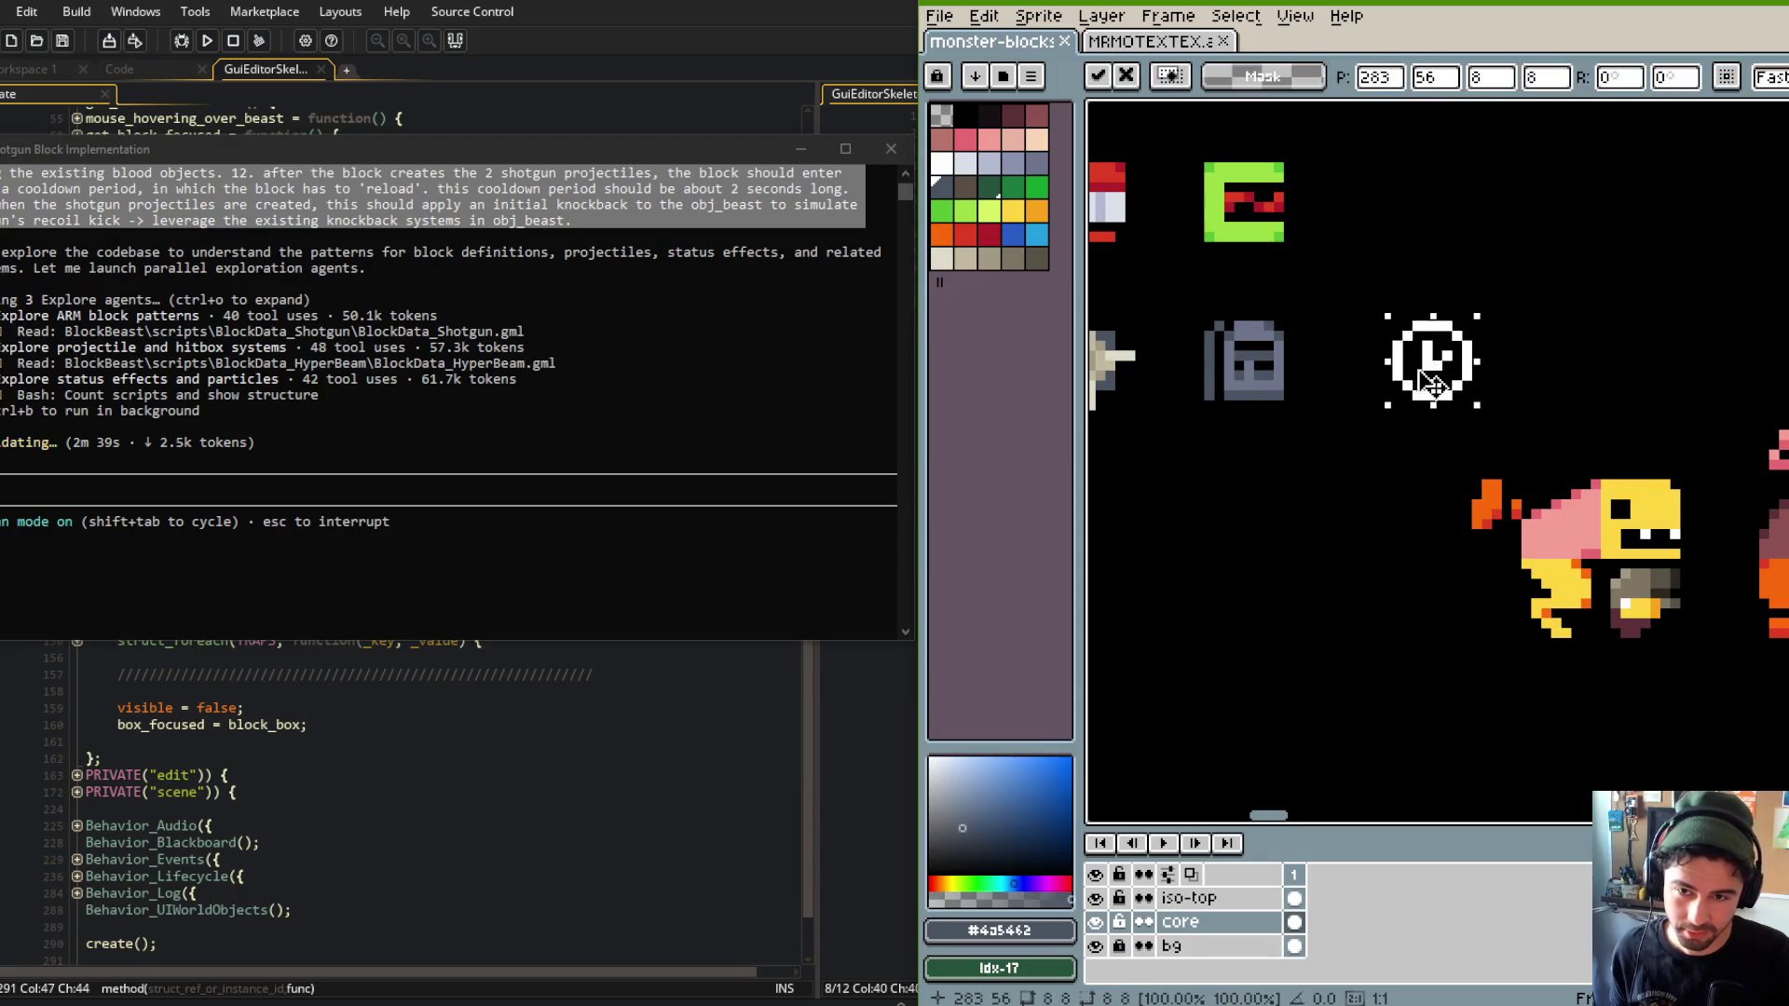
{"action": "key", "text": "ctrl+apostrophe"}
{"action": "key", "text": "Left"}
{"action": "key", "text": "Left"}
{"action": "key", "text": "Left"}
{"action": "key", "text": "Up"}
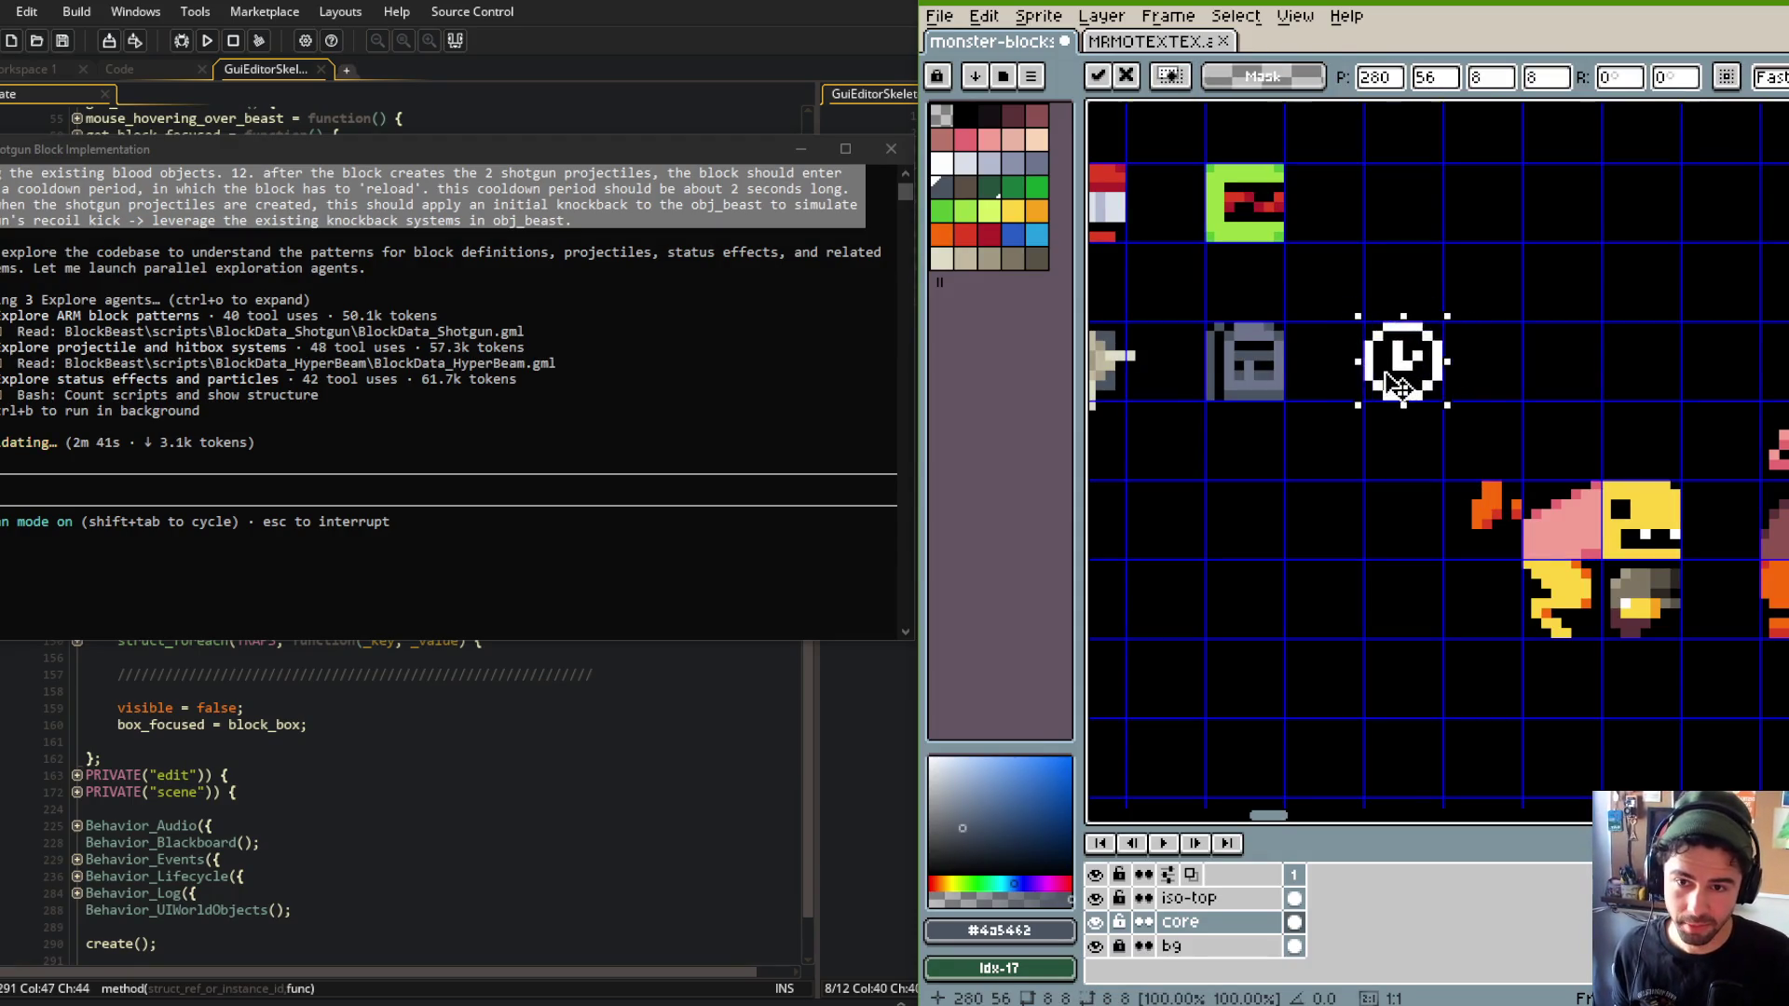
{"action": "key", "text": "Return"}
Select the grey block icon and then the clock sprite to check placement, then deselect.
{"action": "left_click_drag", "start_coordinate": [1209, 305], "coordinate": [1297, 421]}
{"action": "scroll", "coordinate": [1339, 248], "scroll_direction": "down", "scroll_amount": 2}
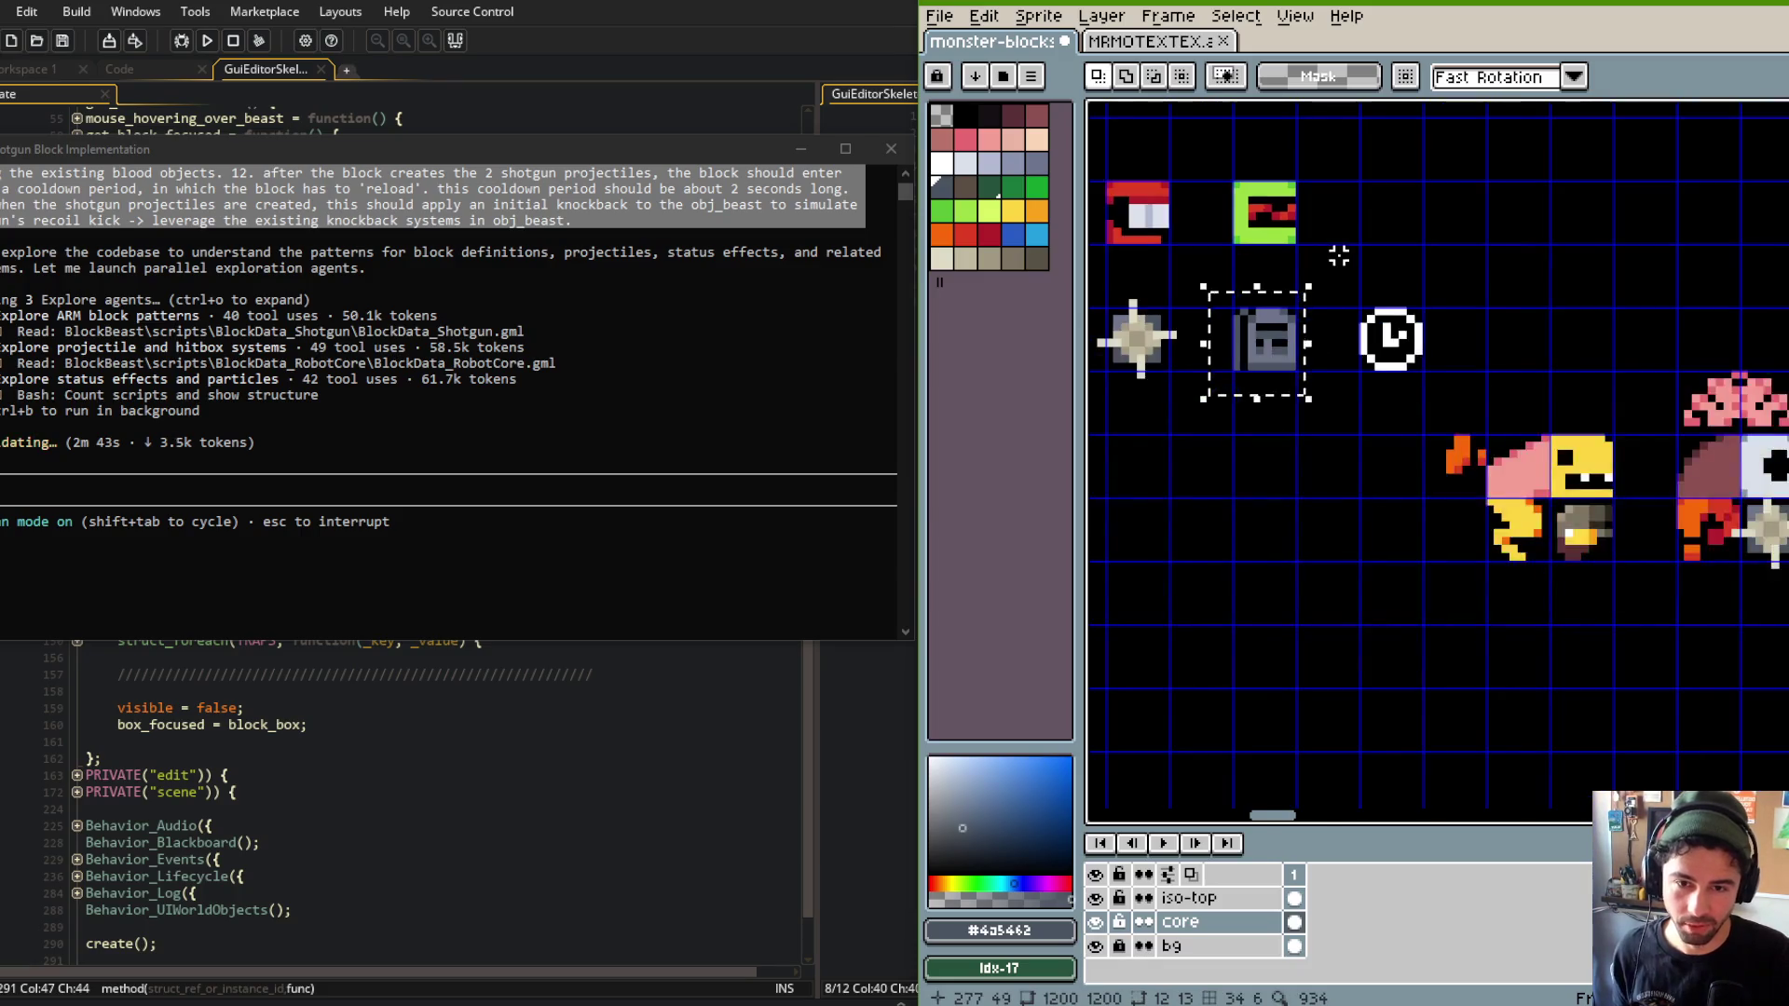
{"action": "scroll", "coordinate": [1338, 255], "scroll_direction": "up", "scroll_amount": 1}
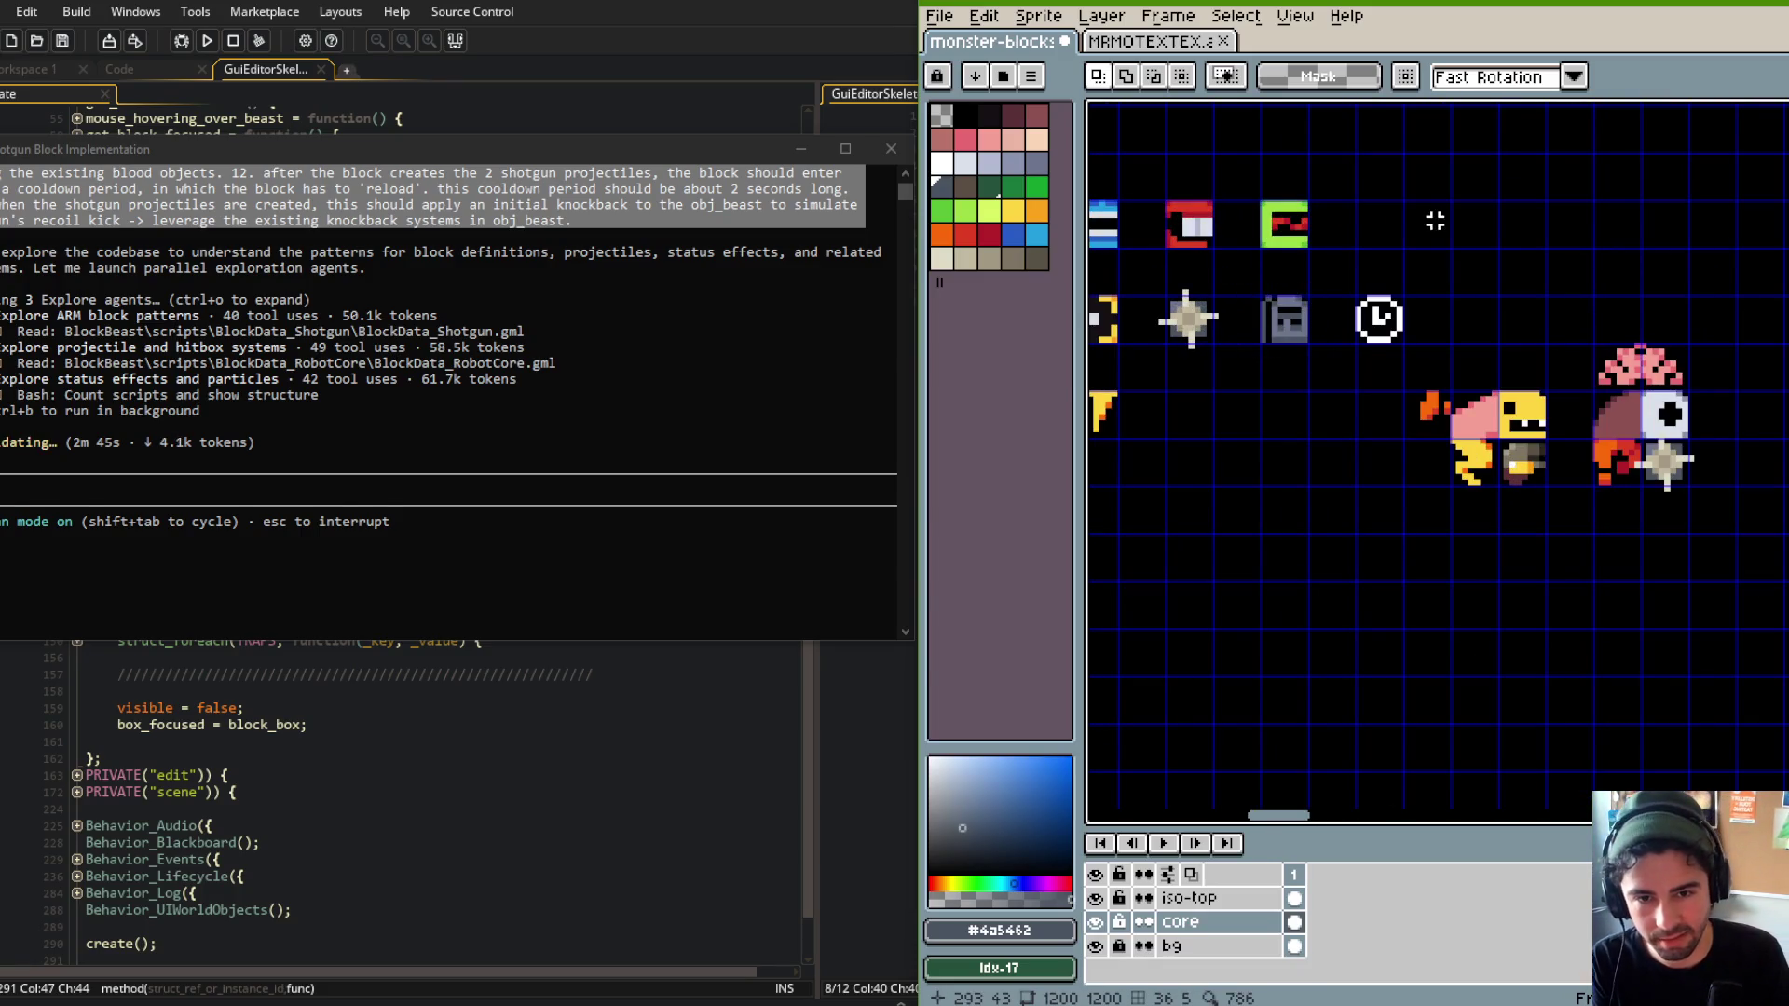
{"action": "scroll", "coordinate": [1376, 249], "scroll_direction": "up", "scroll_amount": 1}
{"action": "left_click_drag", "start_coordinate": [1317, 282], "coordinate": [1443, 391]}
{"action": "scroll", "coordinate": [1392, 205], "scroll_direction": "up", "scroll_amount": 1}
{"action": "scroll", "coordinate": [1341, 200], "scroll_direction": "right", "scroll_amount": 2}
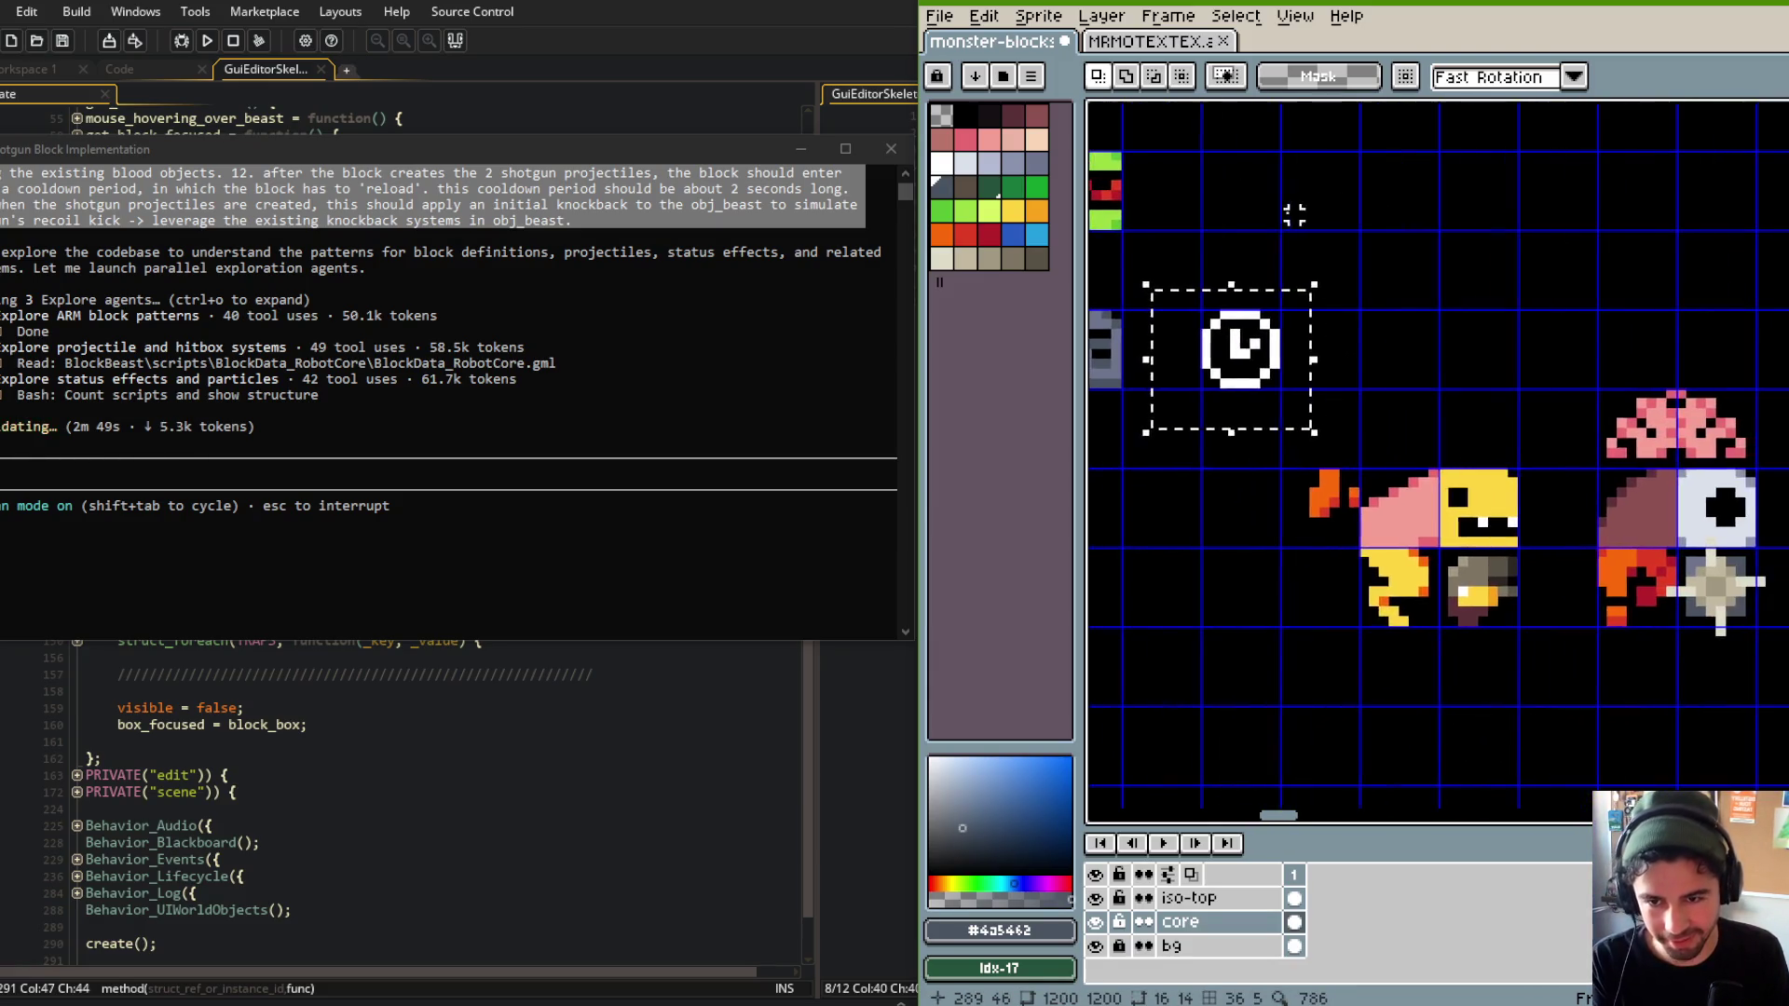
{"action": "key", "text": "ctrl+d"}
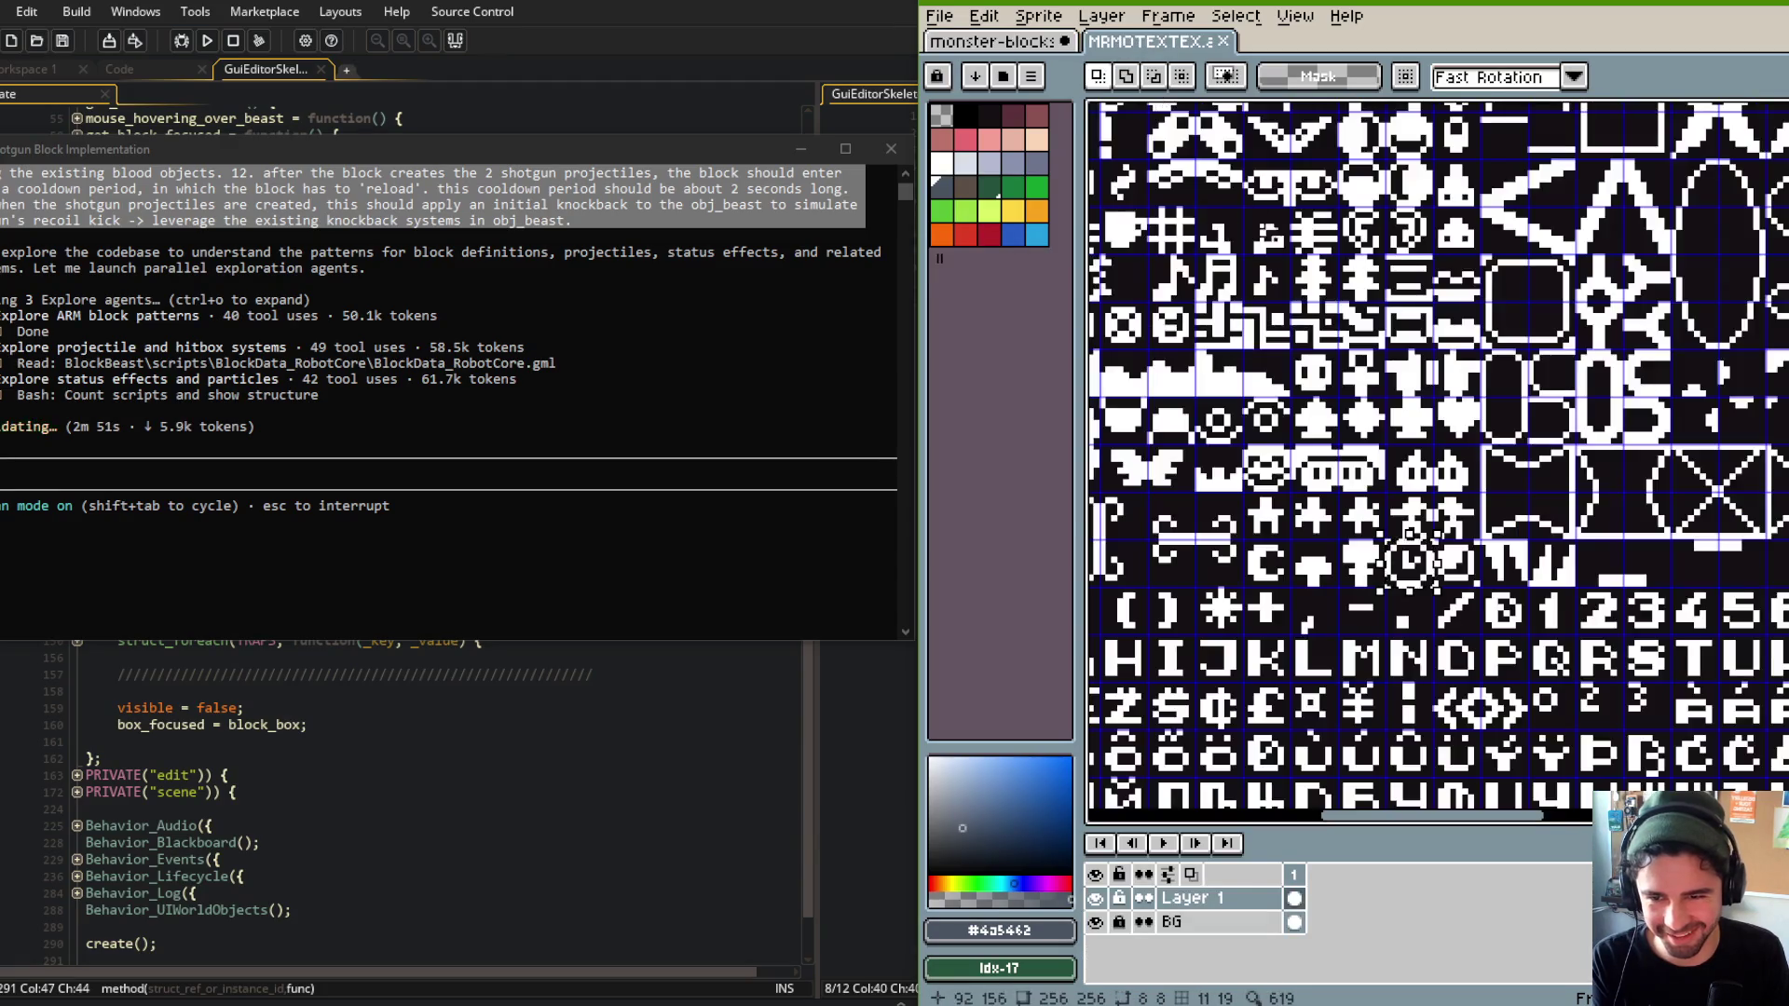
Pan to the top of the sheet and glance at the MRMOTEXTEX tab before returning.
{"action": "scroll", "coordinate": [1660, 247], "scroll_direction": "down", "scroll_amount": 4}
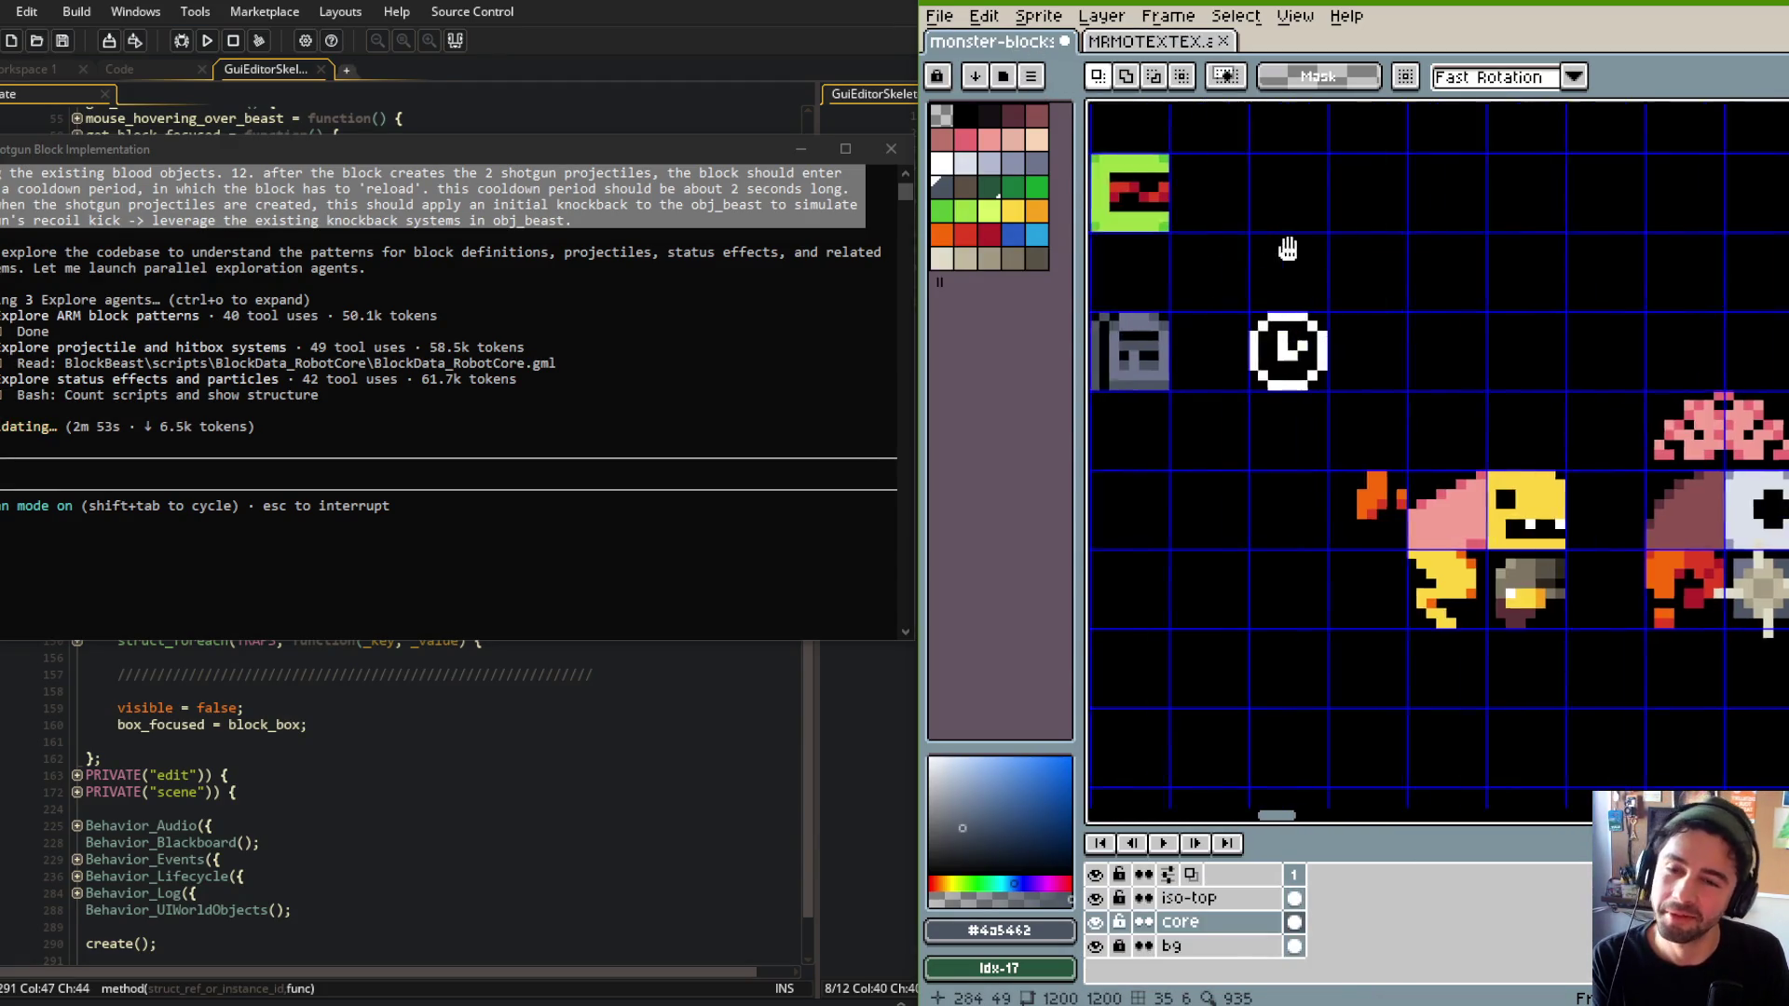
{"action": "scroll", "coordinate": [1660, 247], "scroll_direction": "down", "scroll_amount": 2}
{"action": "left_click_drag", "start_coordinate": [1659, 247], "coordinate": [1405, 349]}
{"action": "scroll", "coordinate": [1386, 279], "scroll_direction": "up", "scroll_amount": 3}
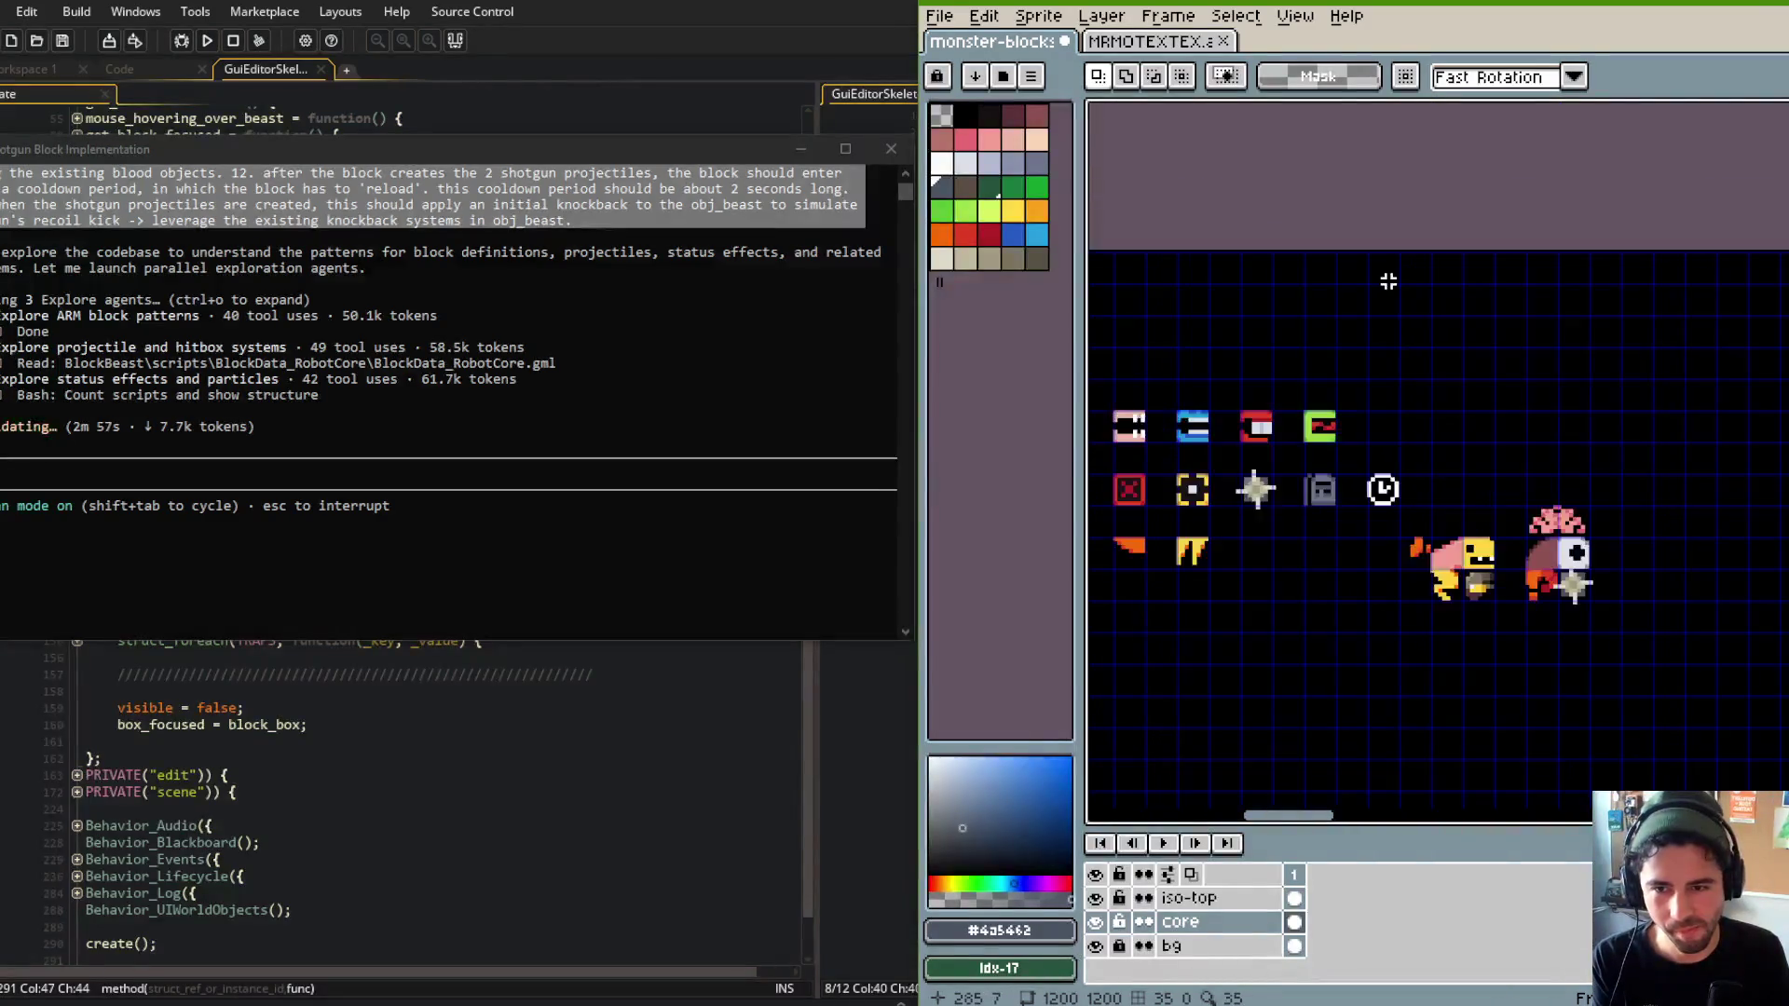
{"action": "left_click", "coordinate": [1151, 41]}
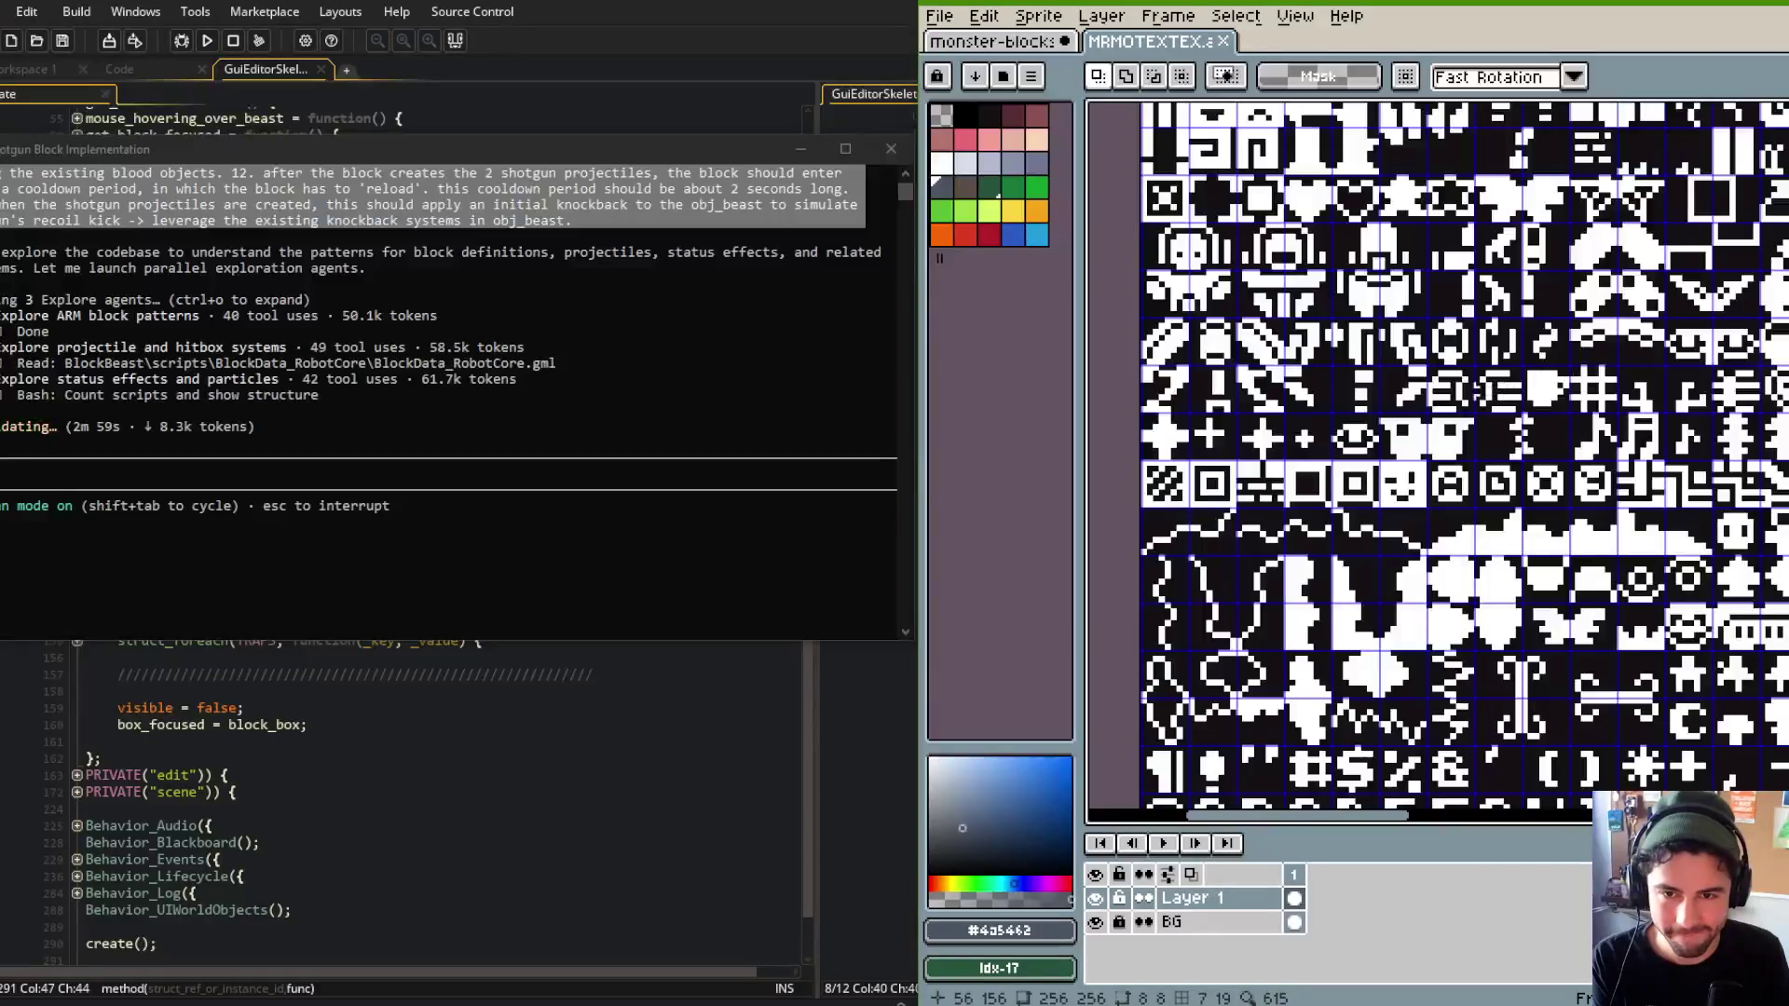
{"action": "key", "text": "ctrl+Tab"}
{"action": "scroll", "coordinate": [1402, 327], "scroll_direction": "down", "scroll_amount": 2}
Zoom in and marquee-select the white skeleton monster.
{"action": "scroll", "coordinate": [1403, 326], "scroll_direction": "up", "scroll_amount": 1}
{"action": "scroll", "coordinate": [1402, 651], "scroll_direction": "up", "scroll_amount": 3}
{"action": "scroll", "coordinate": [1507, 361], "scroll_direction": "down", "scroll_amount": 4}
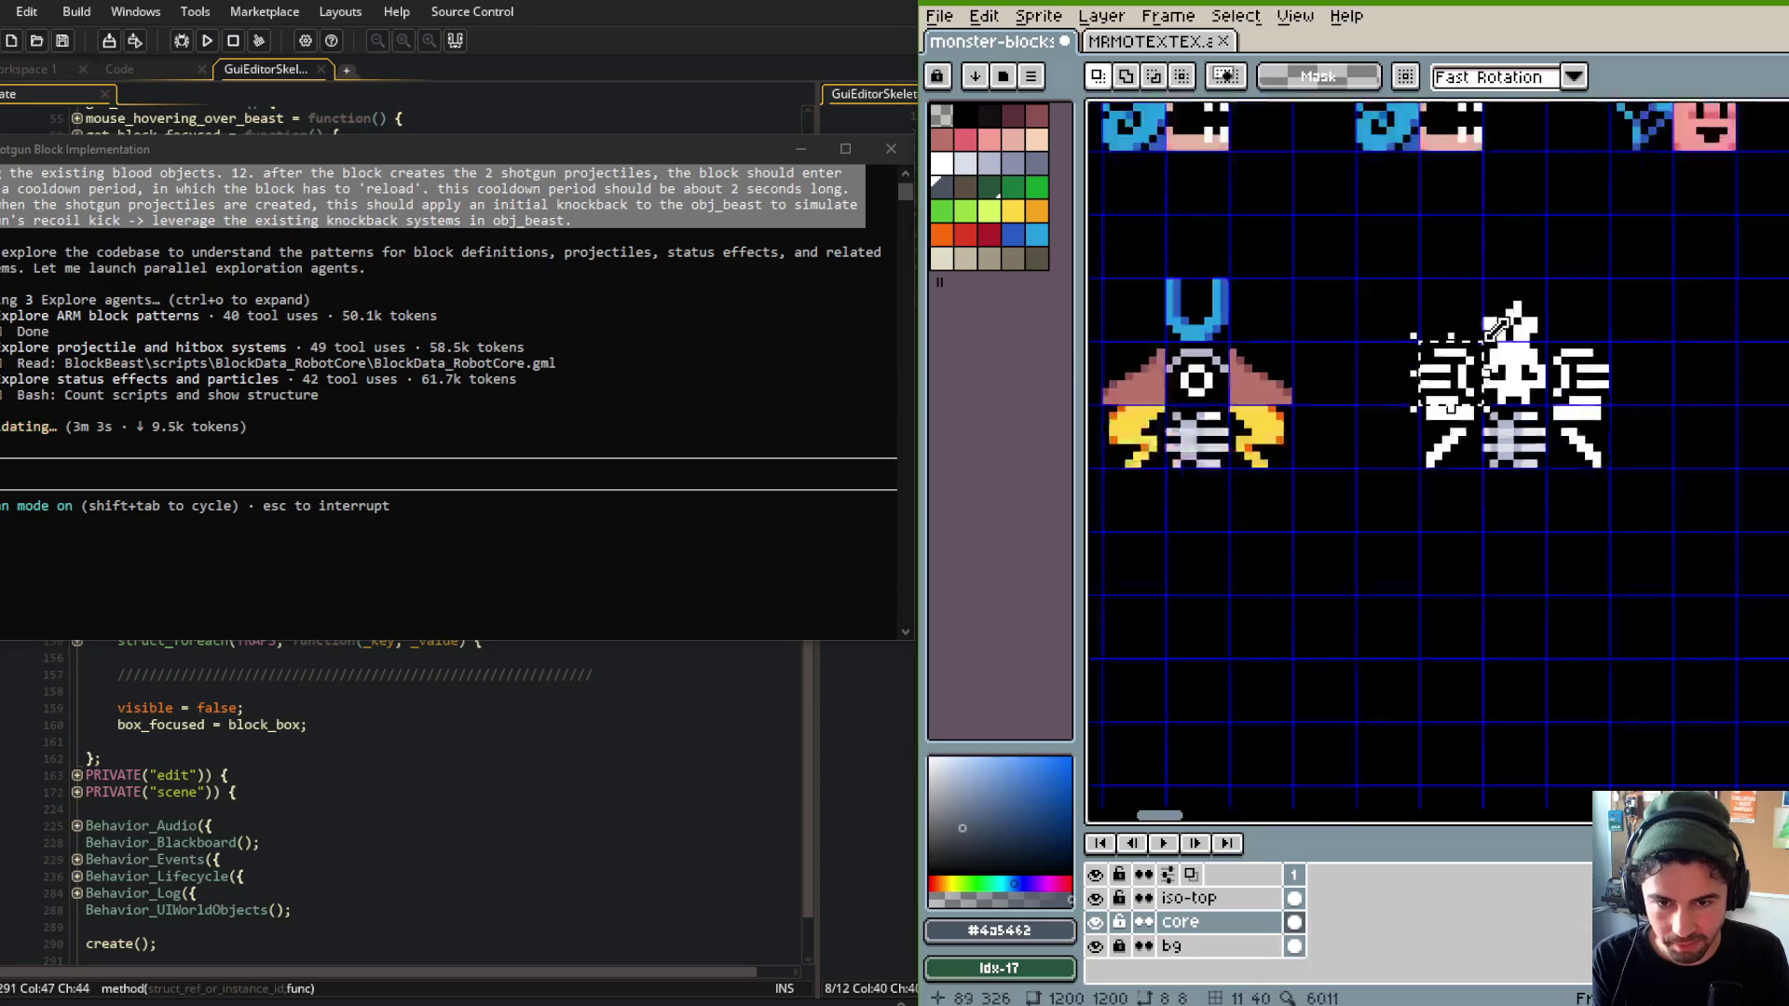
{"action": "scroll", "coordinate": [1507, 362], "scroll_direction": "up", "scroll_amount": 4}
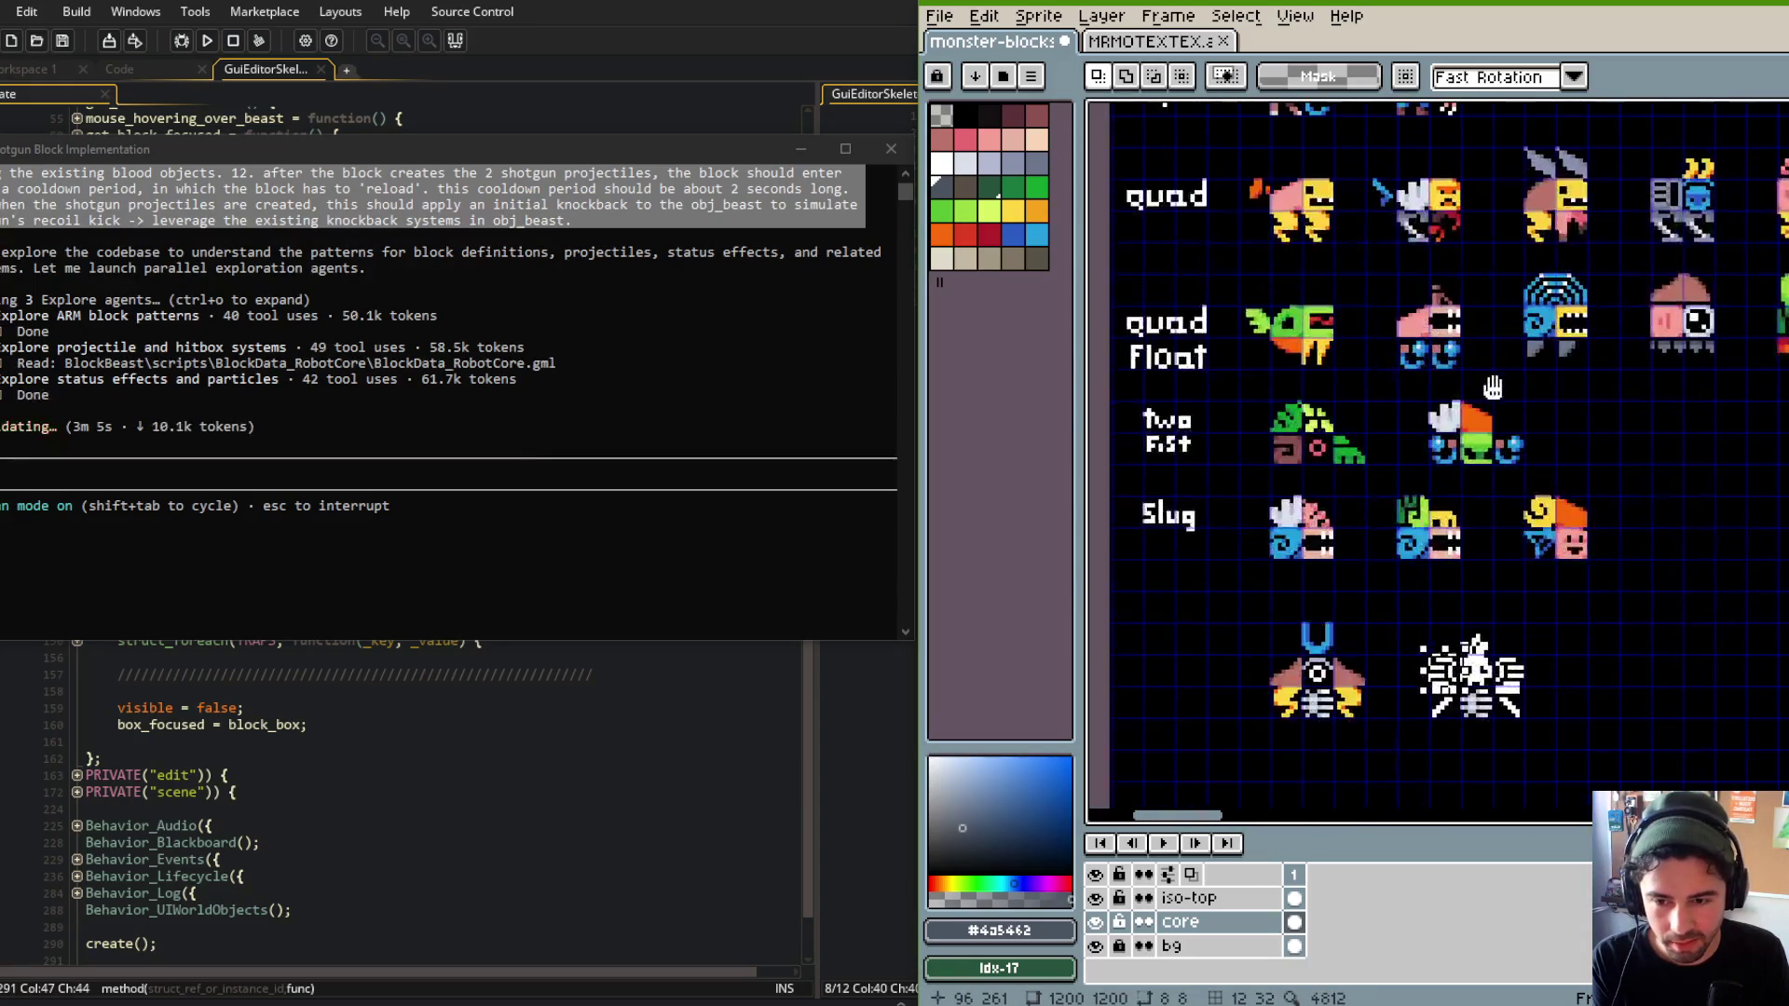
{"action": "scroll", "coordinate": [1493, 319], "scroll_direction": "down", "scroll_amount": 3}
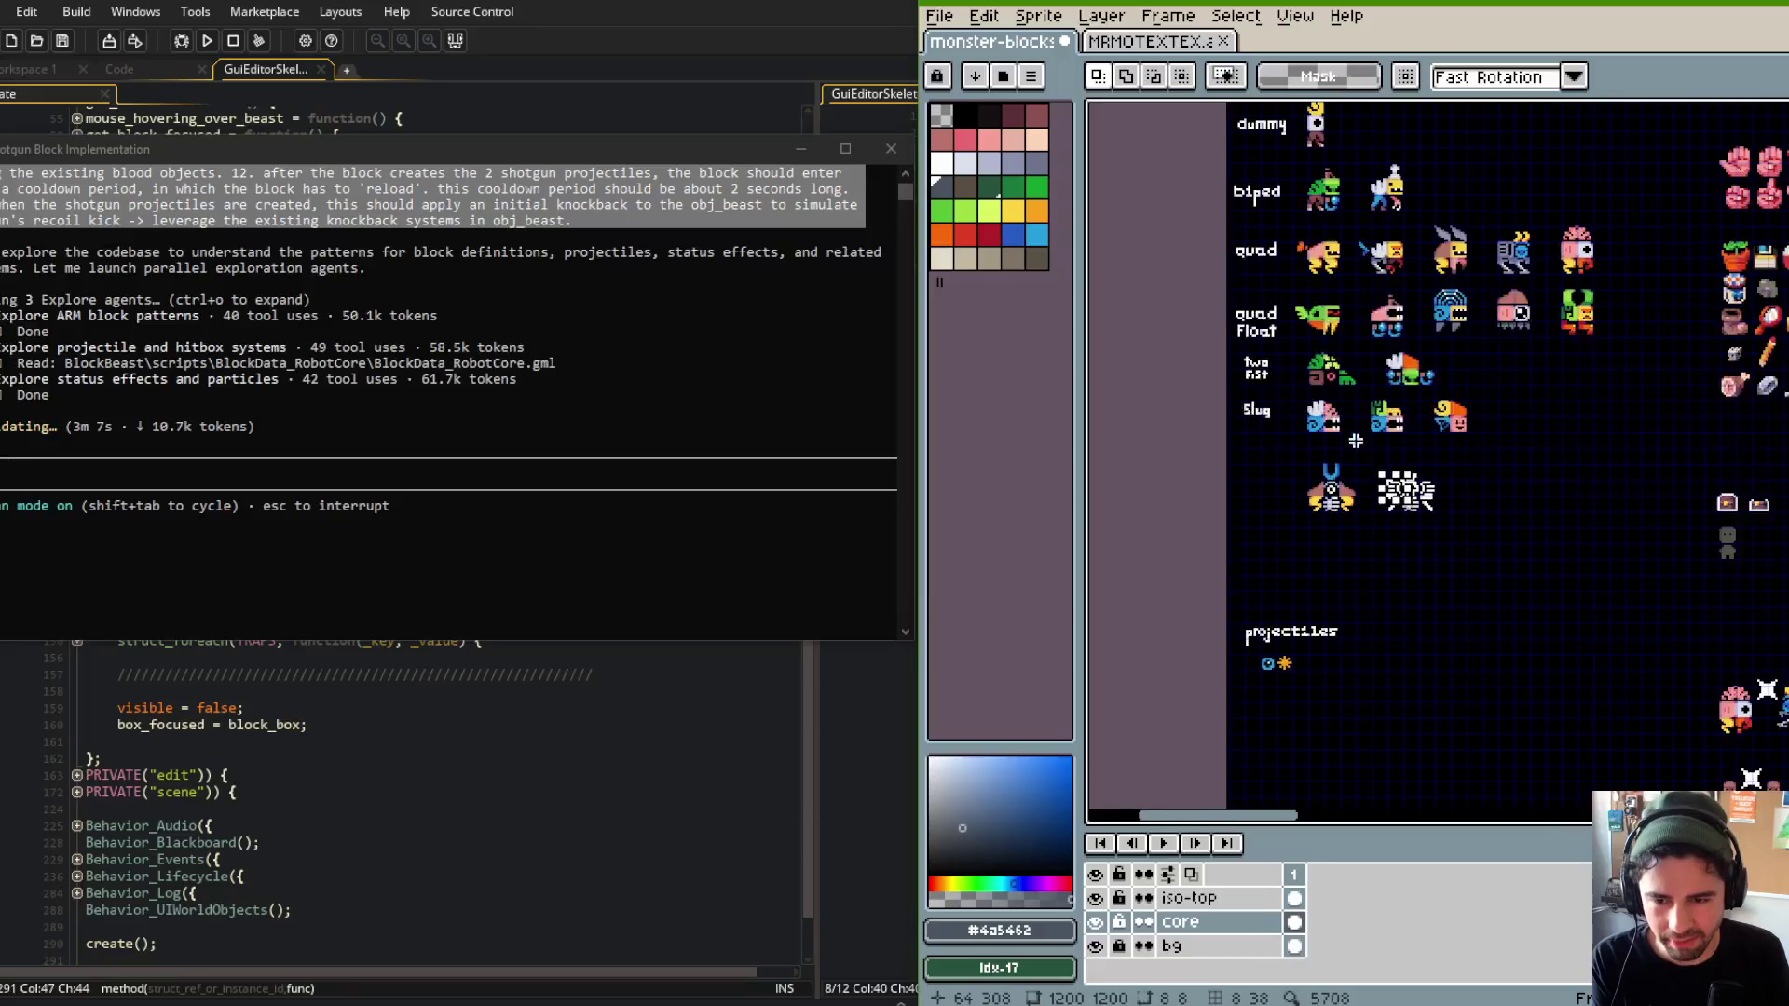
{"action": "scroll", "coordinate": [1433, 332], "scroll_direction": "up", "scroll_amount": 5}
{"action": "left_click_drag", "start_coordinate": [1456, 247], "coordinate": [1697, 517]}
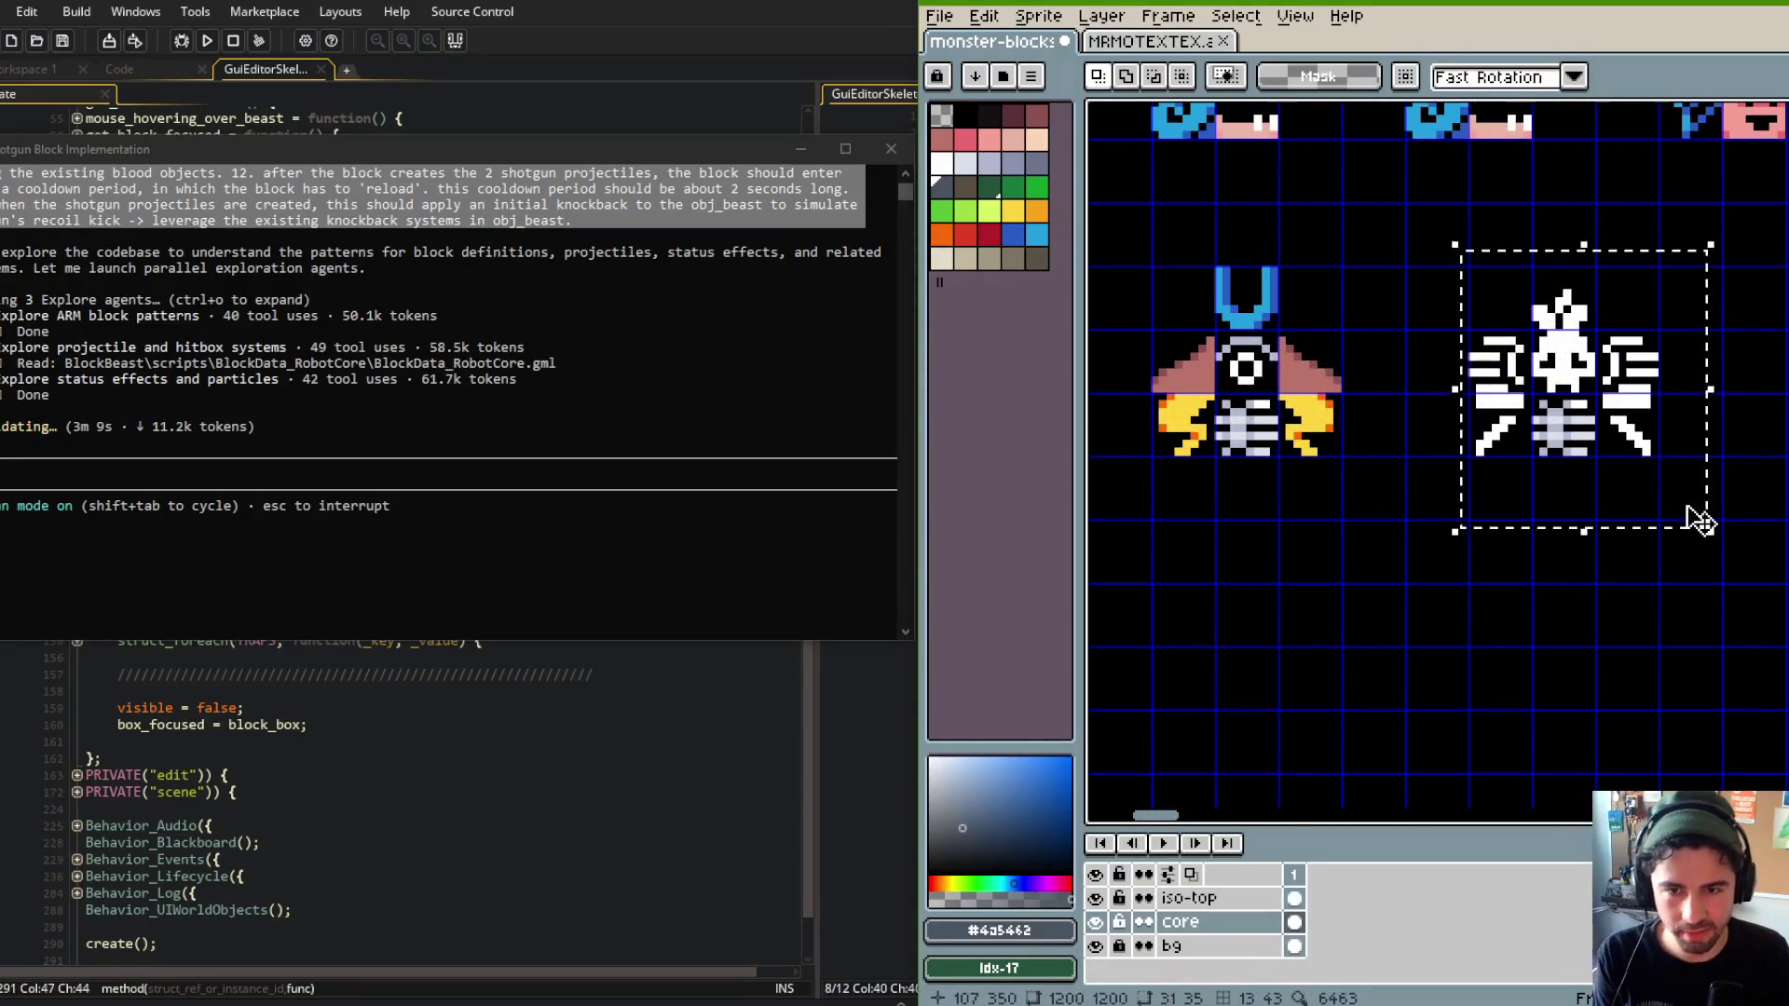
{"action": "scroll", "coordinate": [1573, 387], "scroll_direction": "down", "scroll_amount": 5}
{"action": "scroll", "coordinate": [1438, 306], "scroll_direction": "up", "scroll_amount": 3}
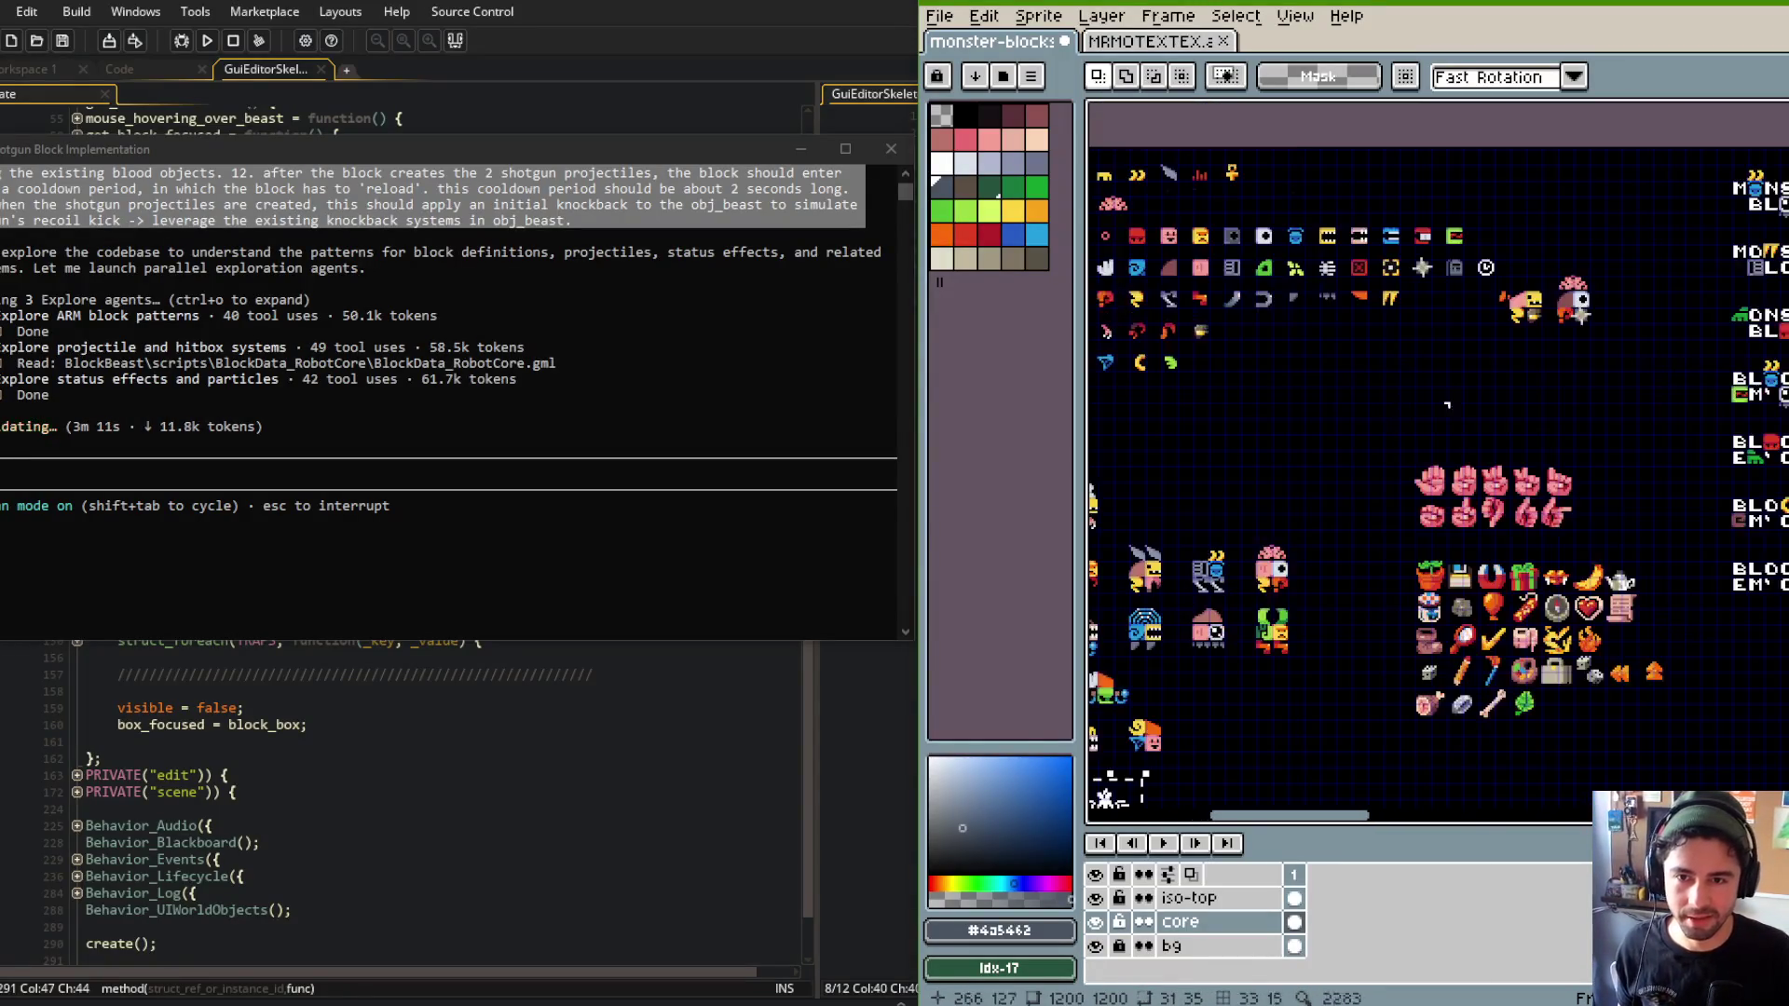
{"action": "scroll", "coordinate": [1438, 306], "scroll_direction": "right", "scroll_amount": 3}
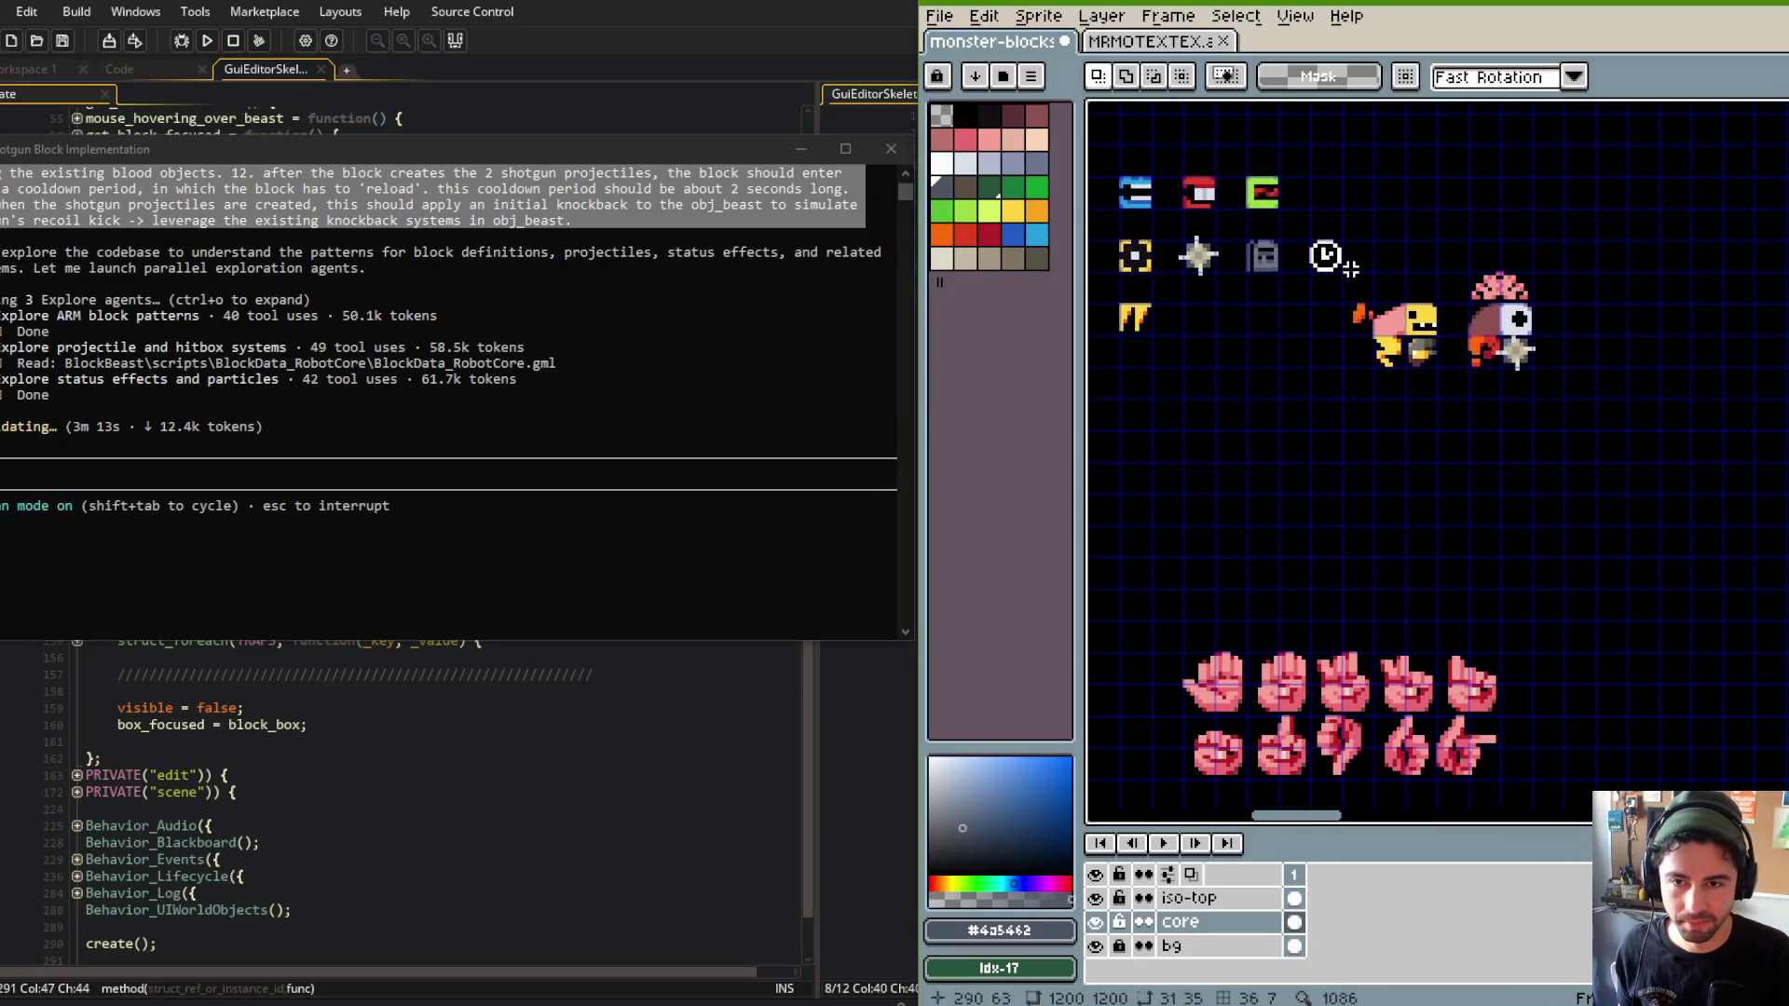
Move the two monsters down toward the hands and paste the skeleton copy into the gap.
{"action": "mouse_move", "coordinate": [1344, 234]}
{"action": "left_mouse_down"}
{"action": "mouse_move", "coordinate": [1438, 288]}
{"action": "mouse_move", "coordinate": [1616, 471]}
{"action": "left_mouse_up"}
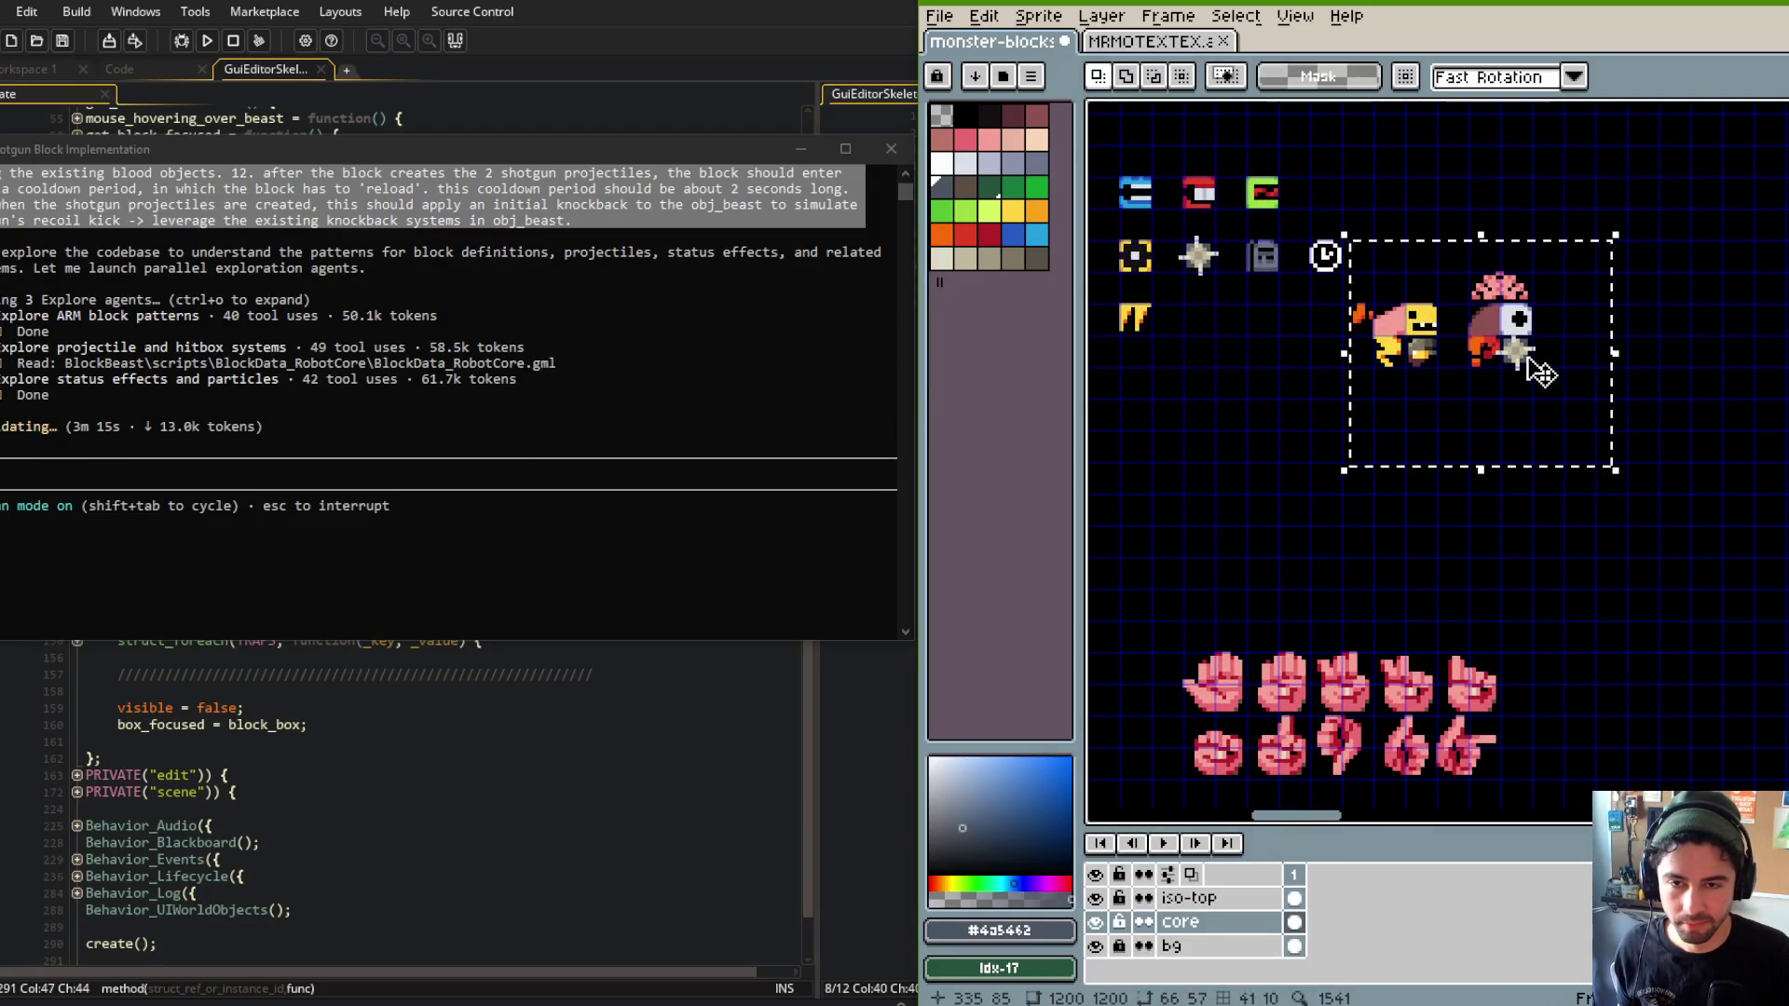
{"action": "left_click_drag", "start_coordinate": [1505, 365], "coordinate": [1505, 617]}
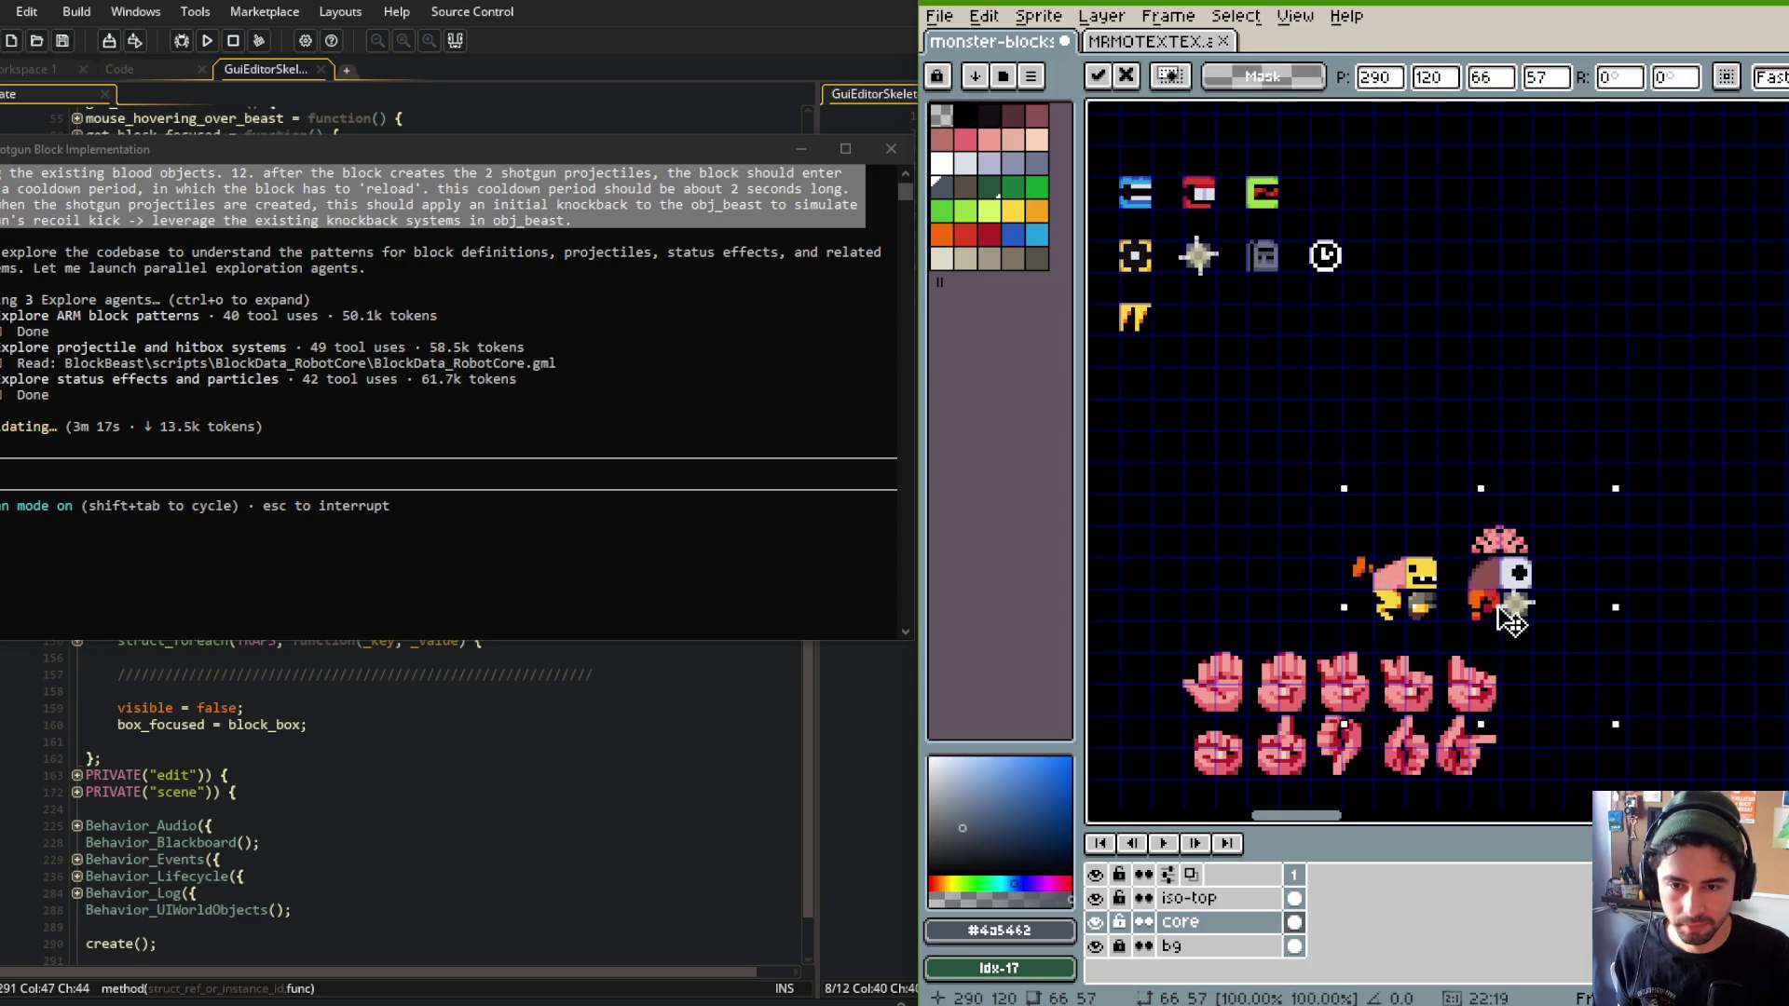
{"action": "key", "text": "ctrl+v"}
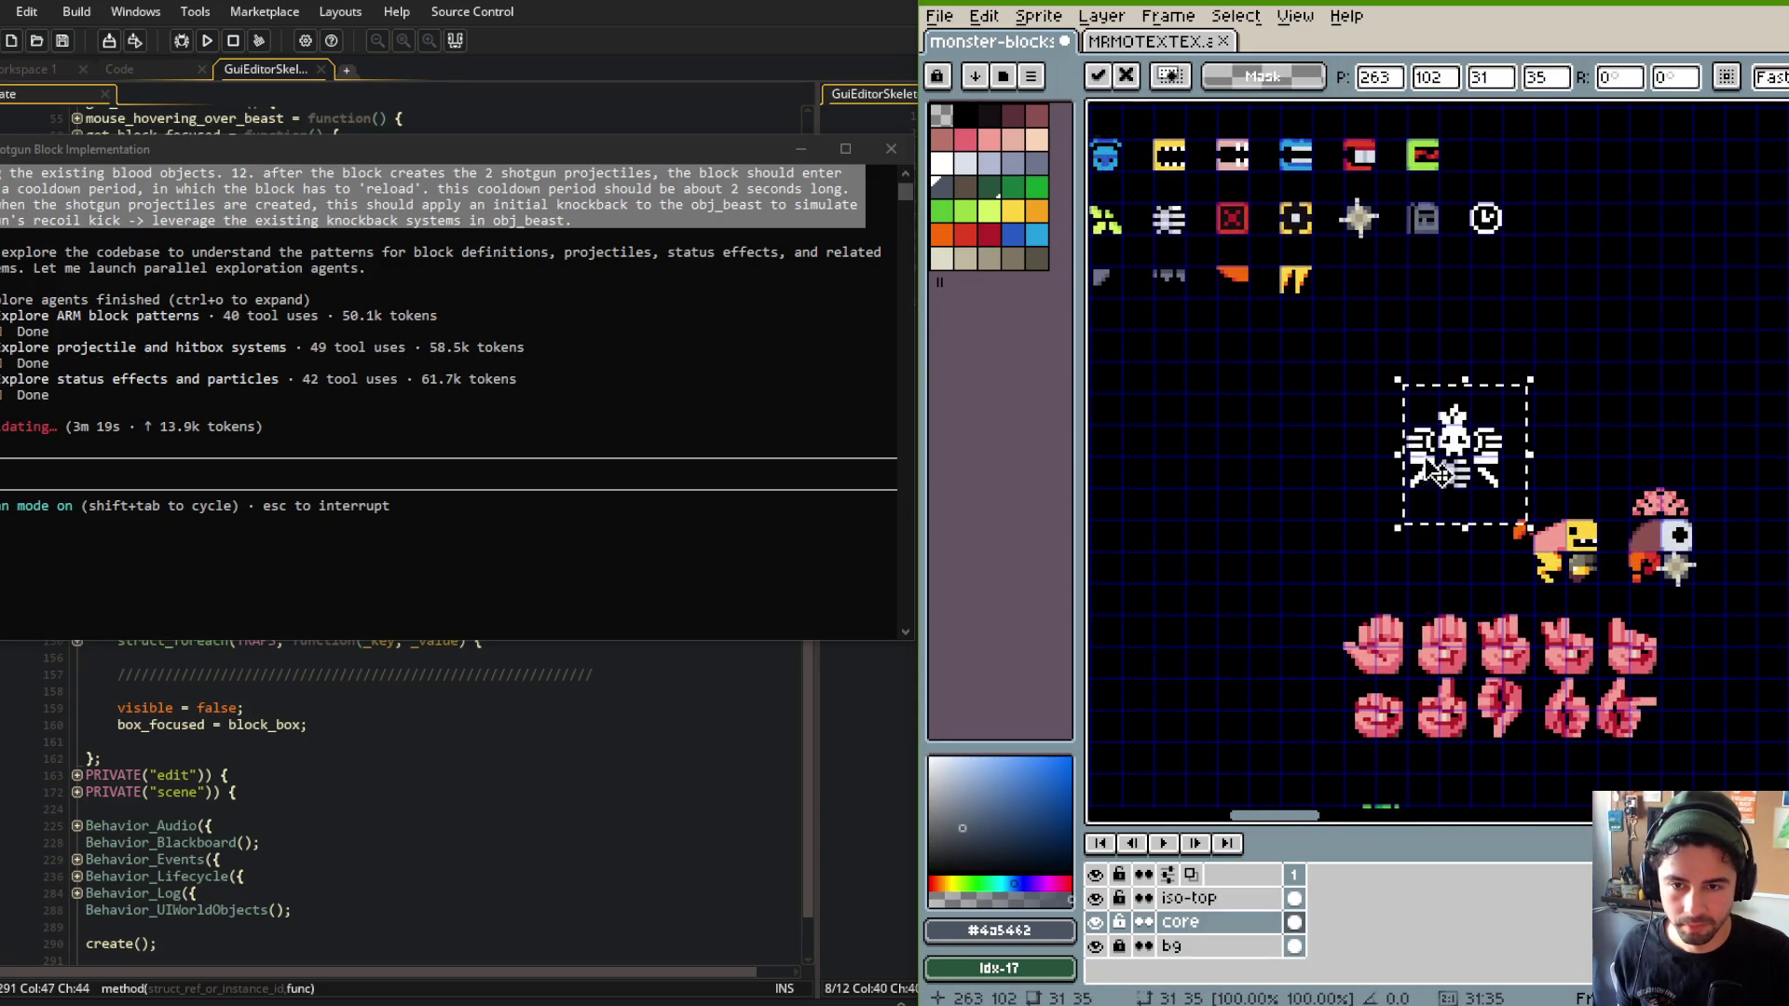
{"action": "scroll", "coordinate": [1459, 452], "scroll_direction": "up", "scroll_amount": 2}
{"action": "key", "text": "Return"}
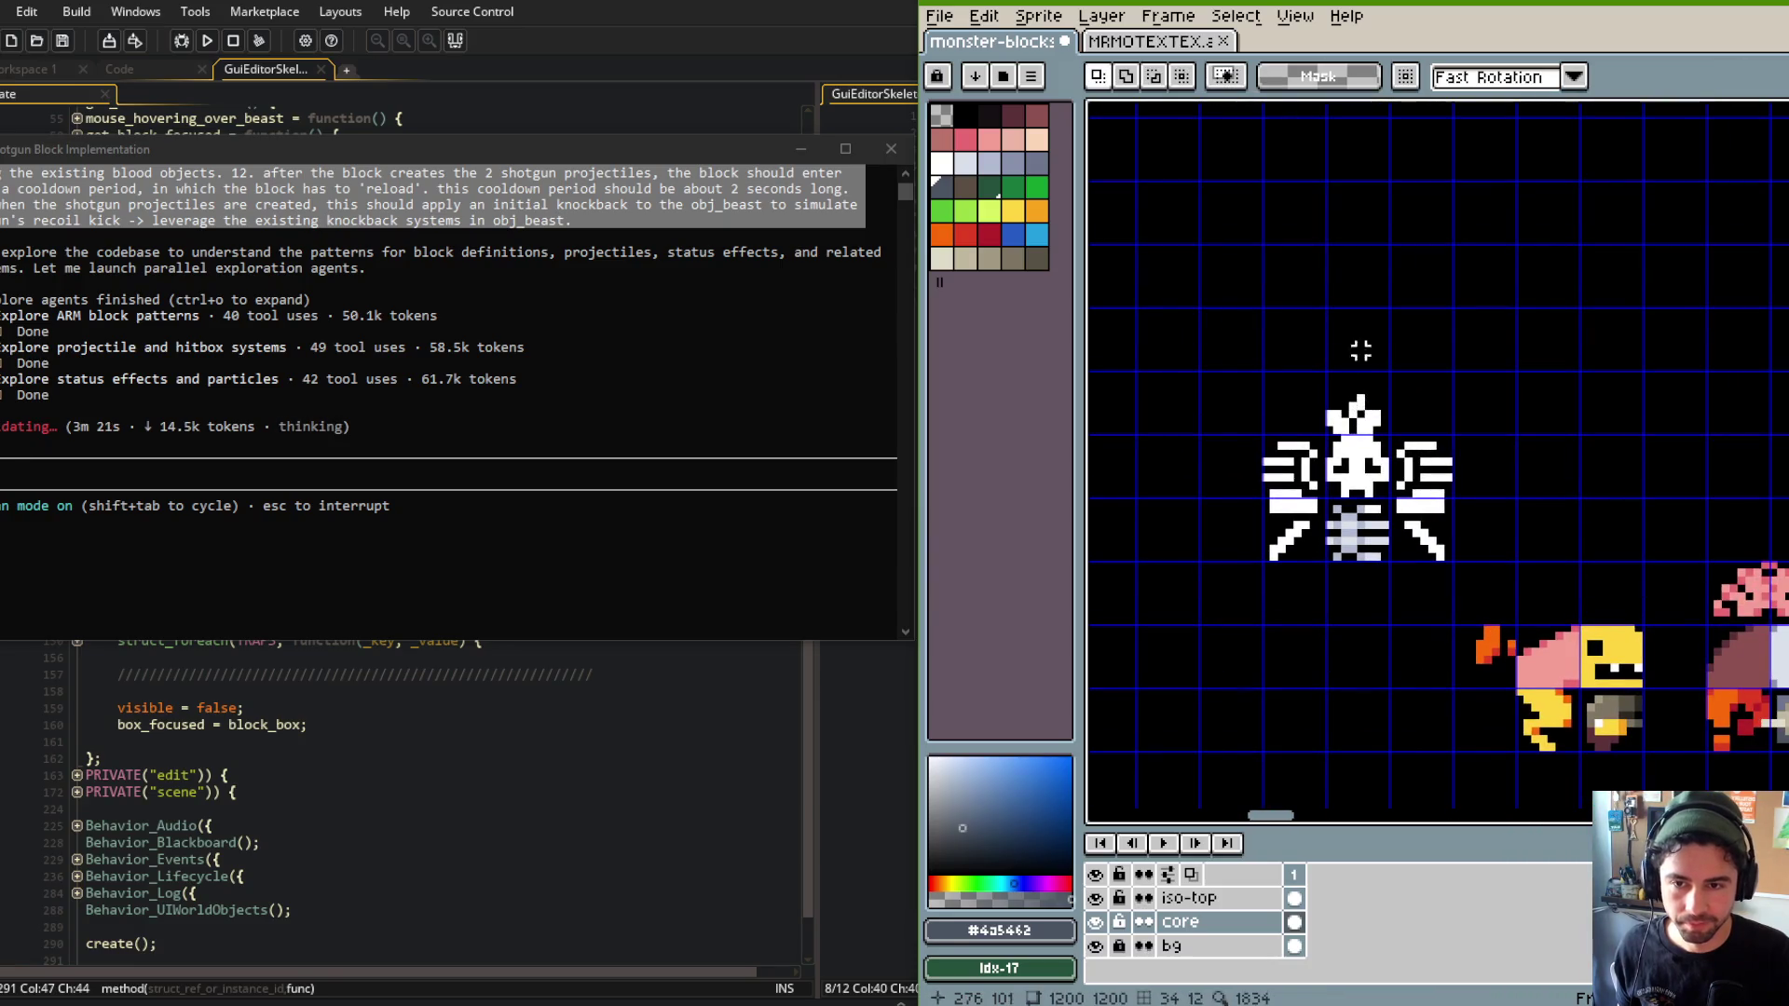
{"action": "scroll", "coordinate": [1362, 354], "scroll_direction": "down", "scroll_amount": 3}
{"action": "scroll", "coordinate": [1369, 319], "scroll_direction": "up", "scroll_amount": 3}
{"action": "scroll", "coordinate": [1369, 320], "scroll_direction": "up", "scroll_amount": 3}
{"action": "key", "text": "ctrl+v"}
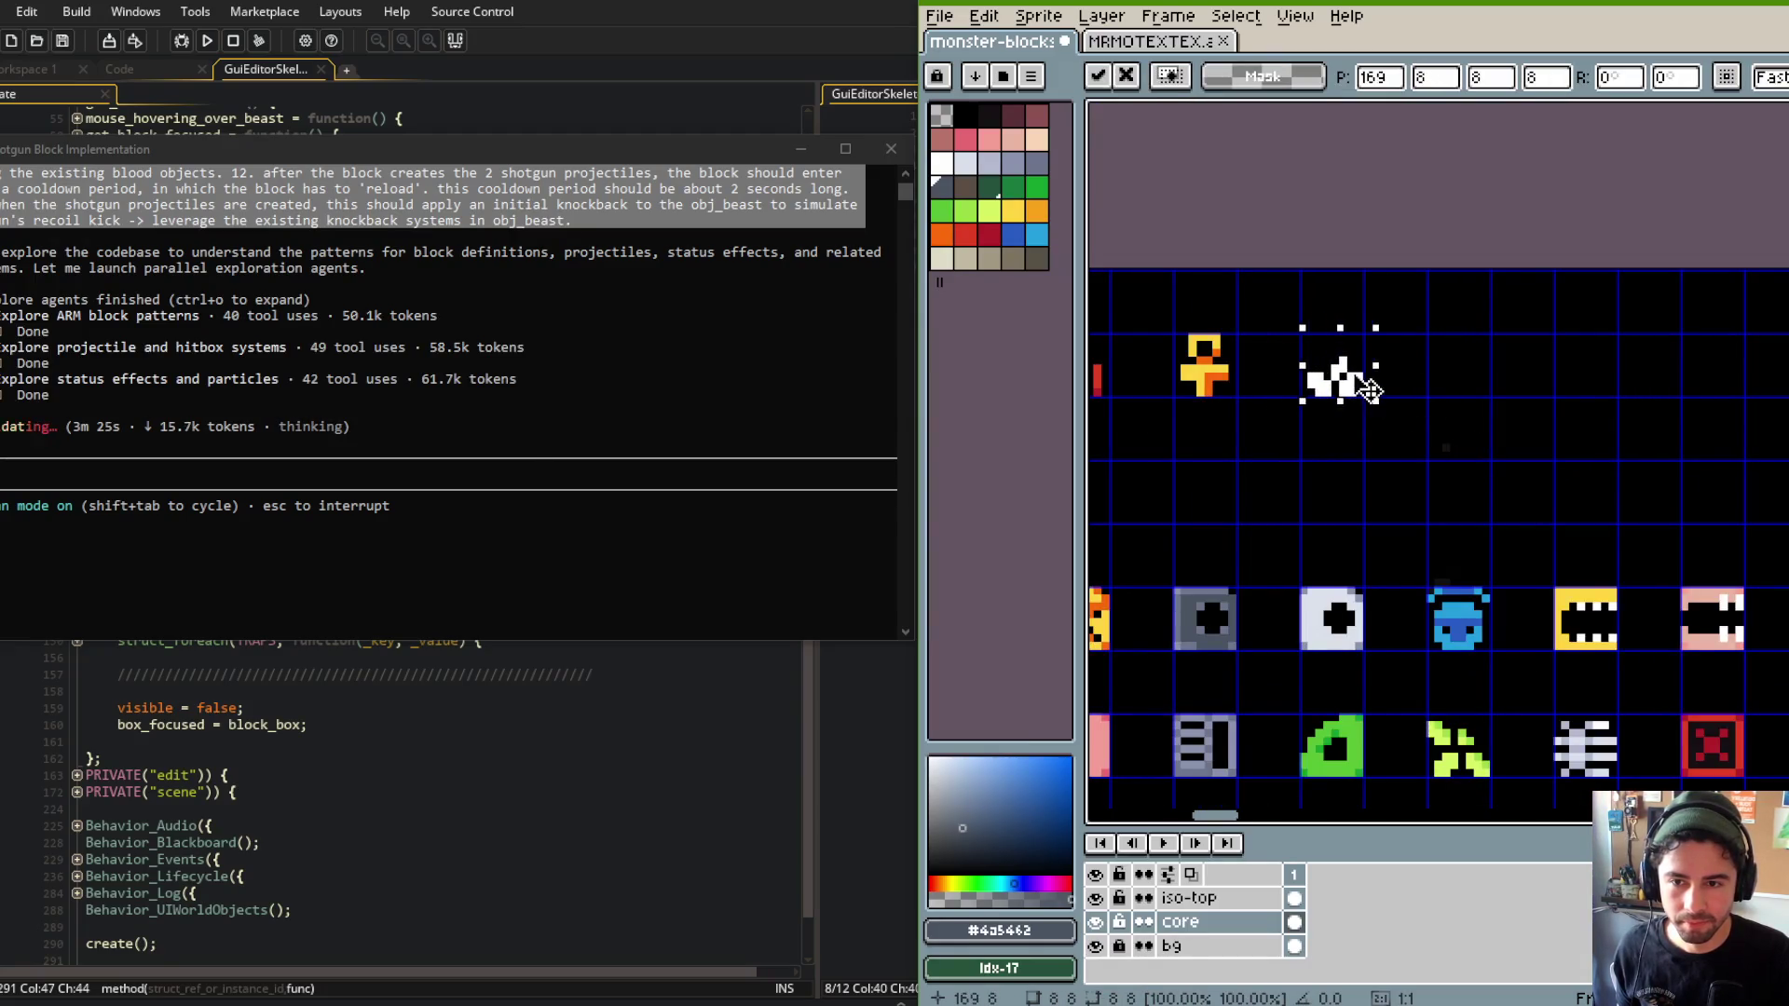
Pick green swatches from the palette and sample a green from the sprite.
{"action": "key", "text": "i"}
{"action": "left_click", "coordinate": [942, 210]}
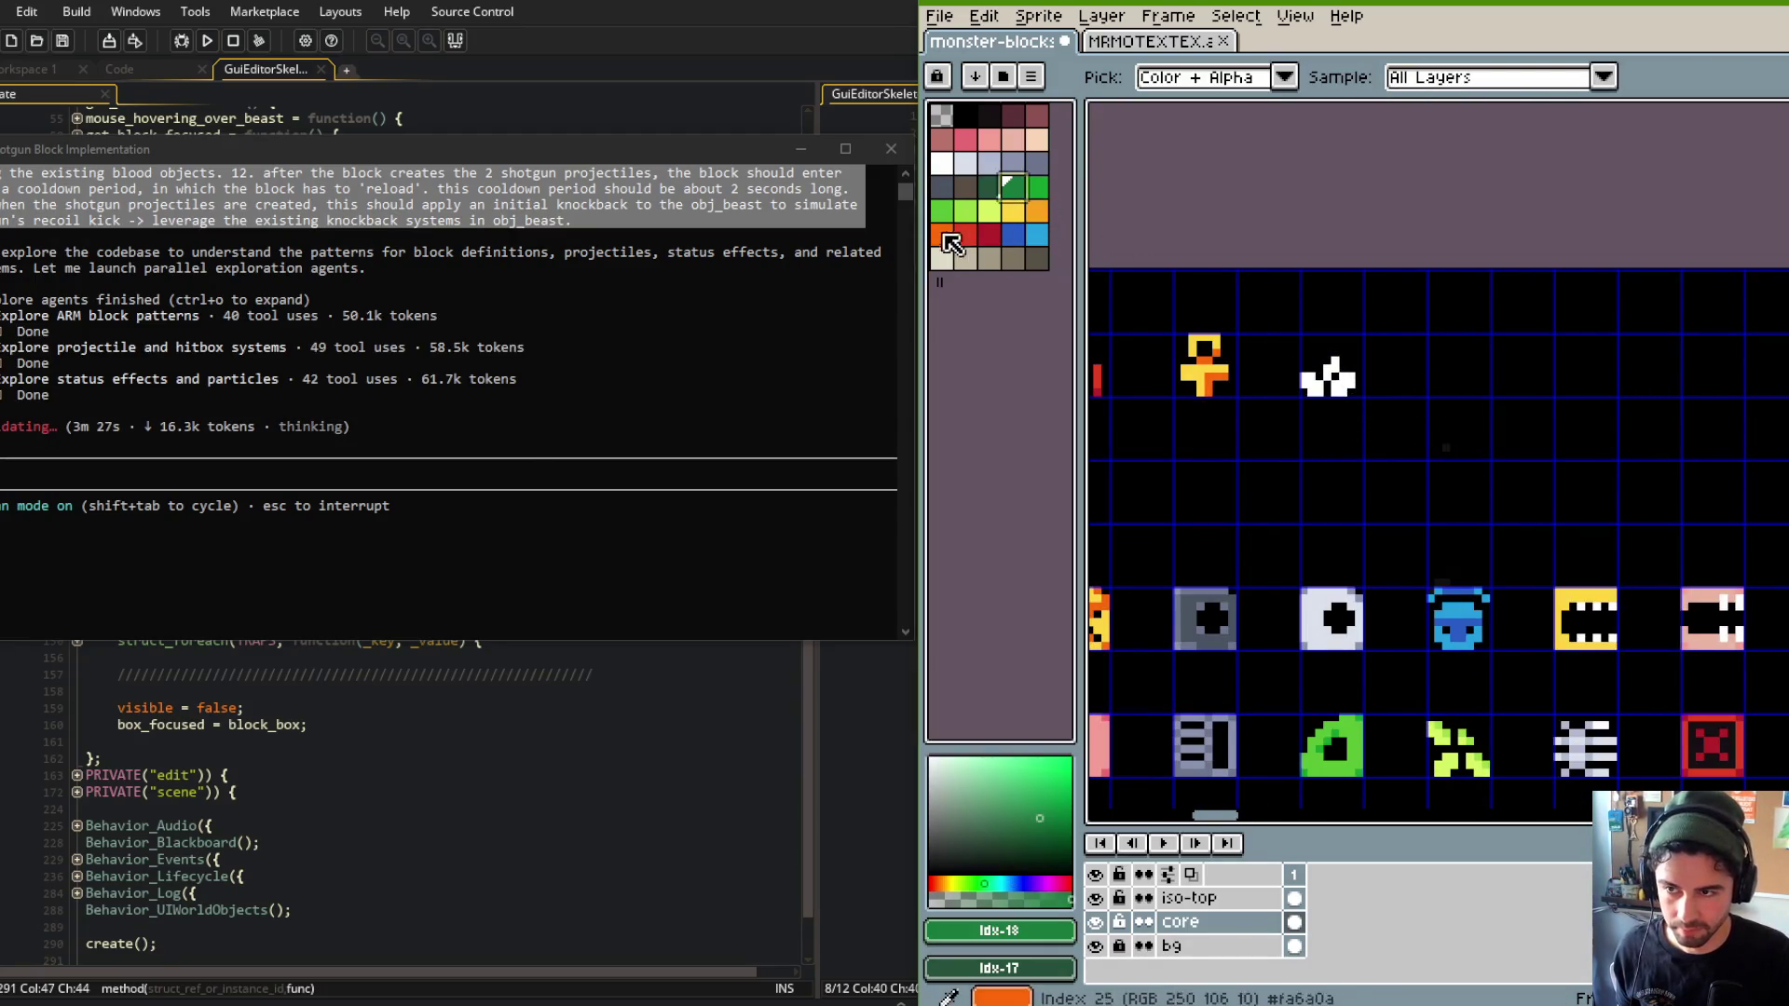
{"action": "left_click", "coordinate": [1036, 186]}
{"action": "key", "text": "g"}
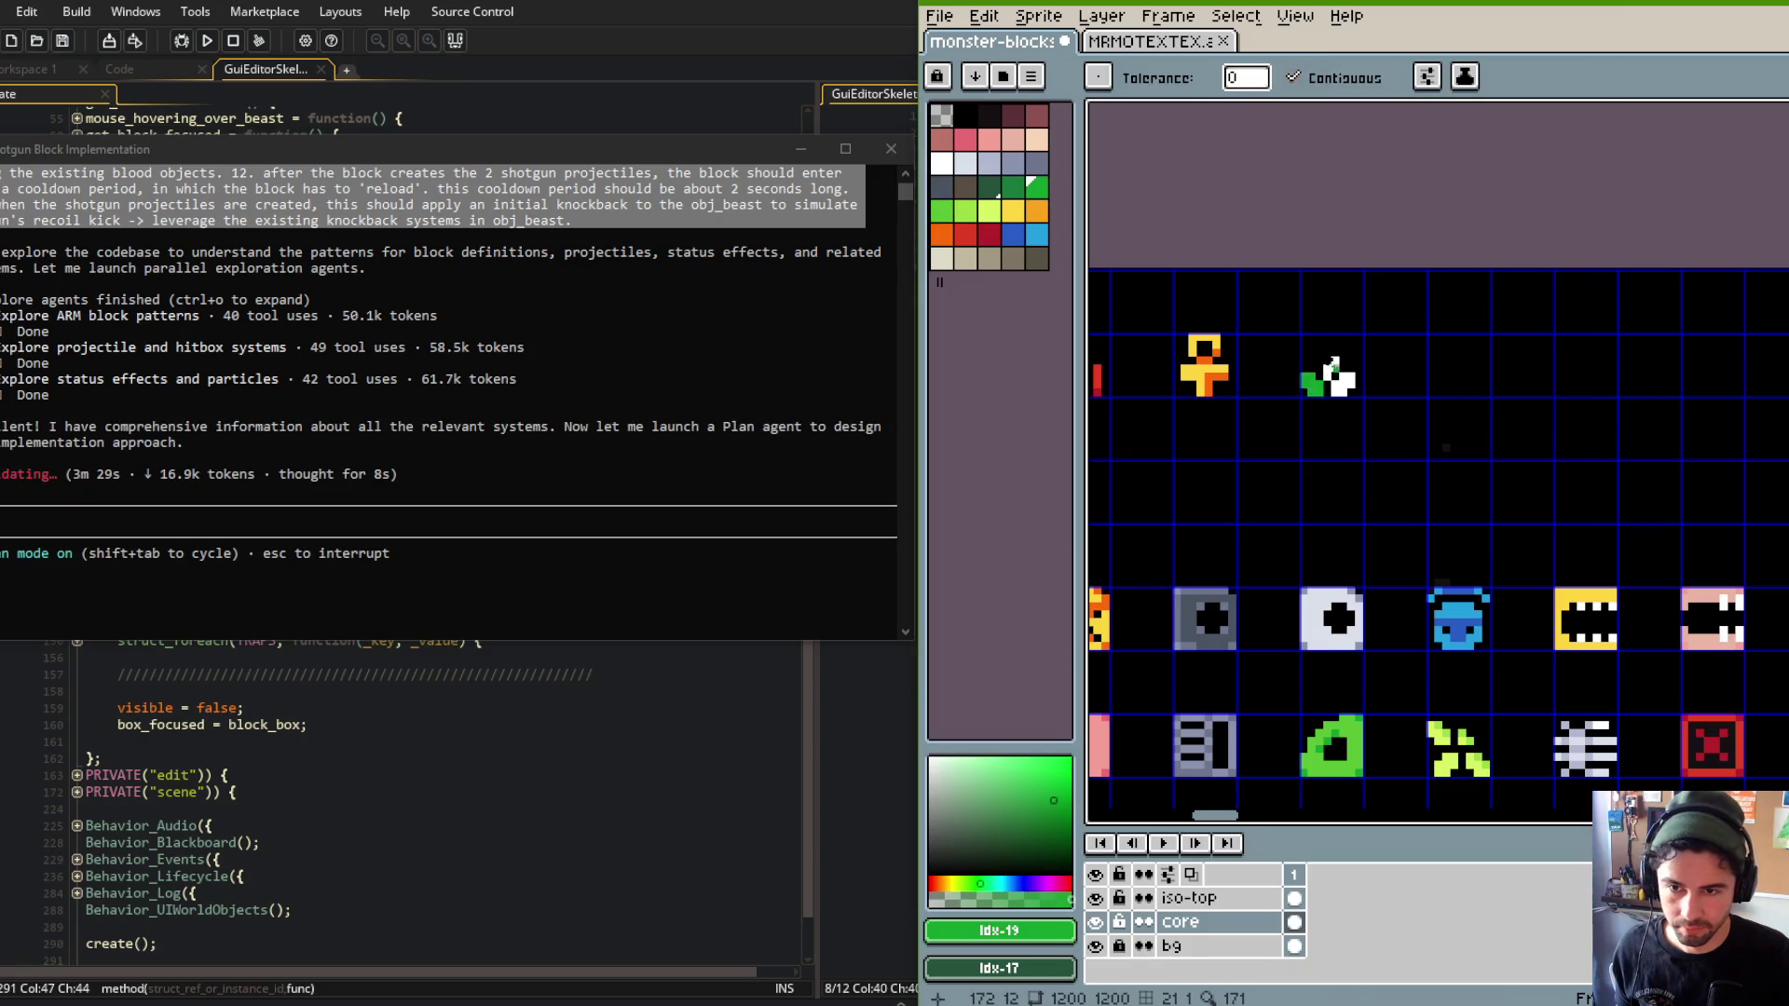
{"action": "left_click", "coordinate": [1013, 187]}
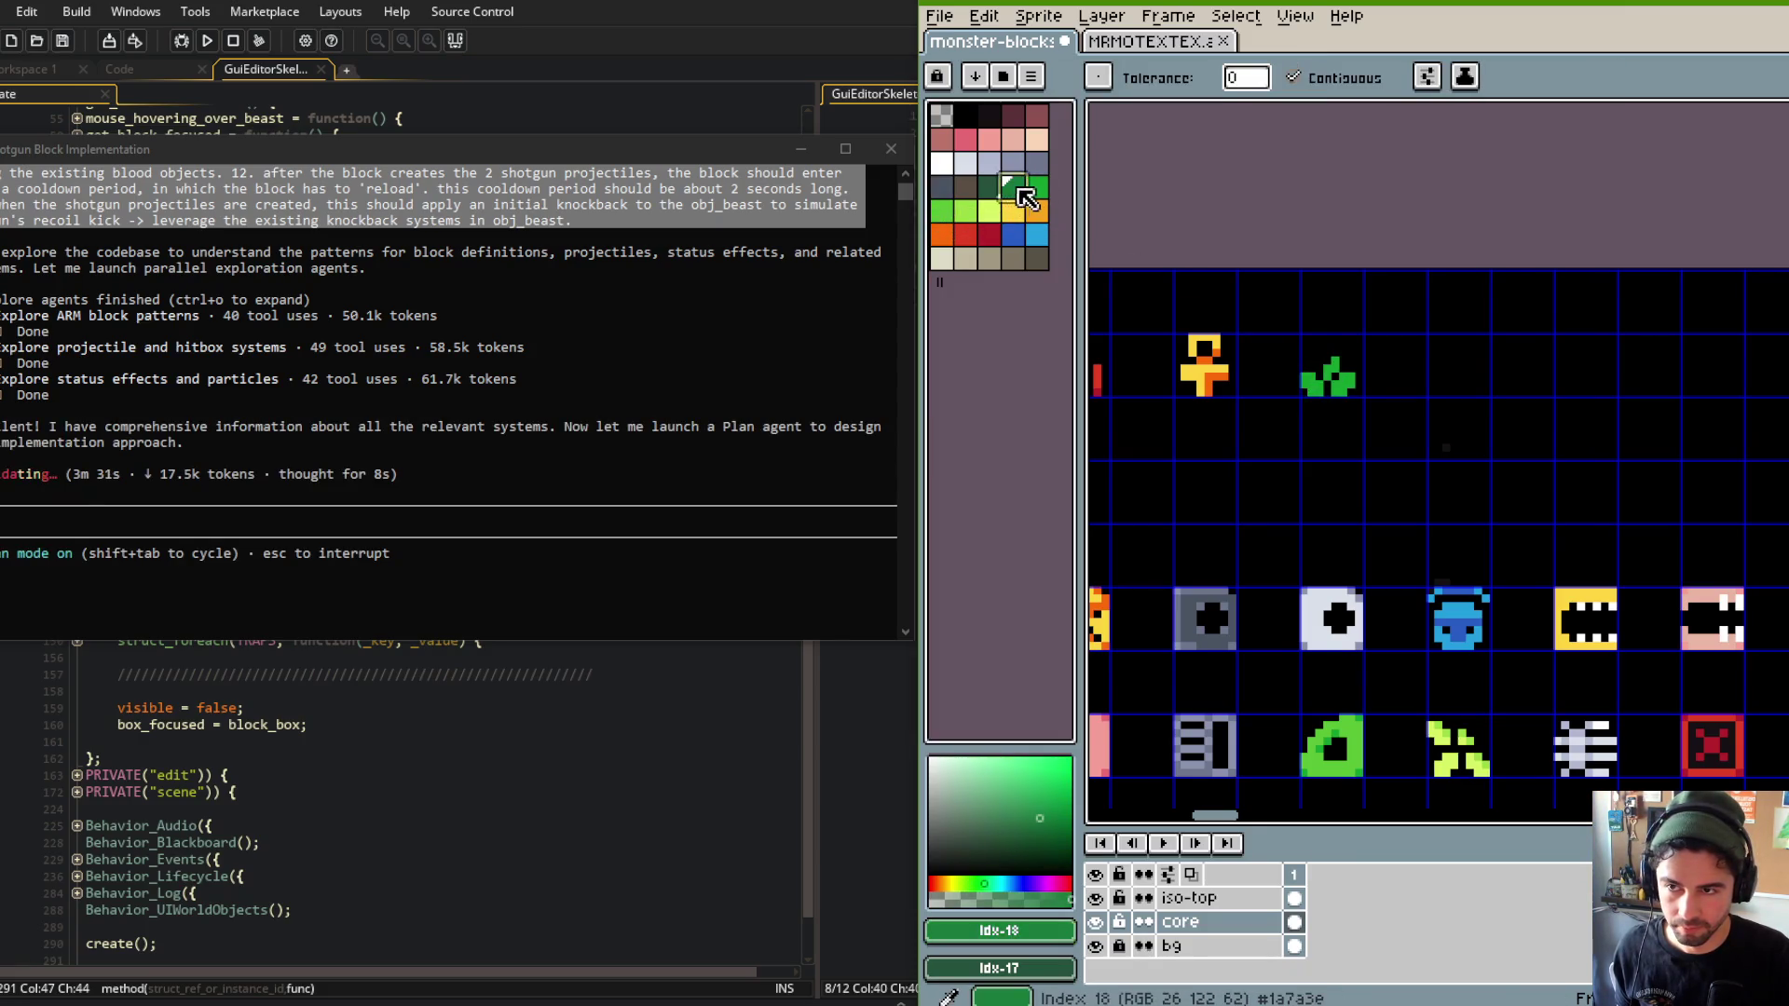
{"action": "scroll", "coordinate": [1338, 372], "scroll_direction": "up", "scroll_amount": 1}
{"action": "key", "text": "d"}
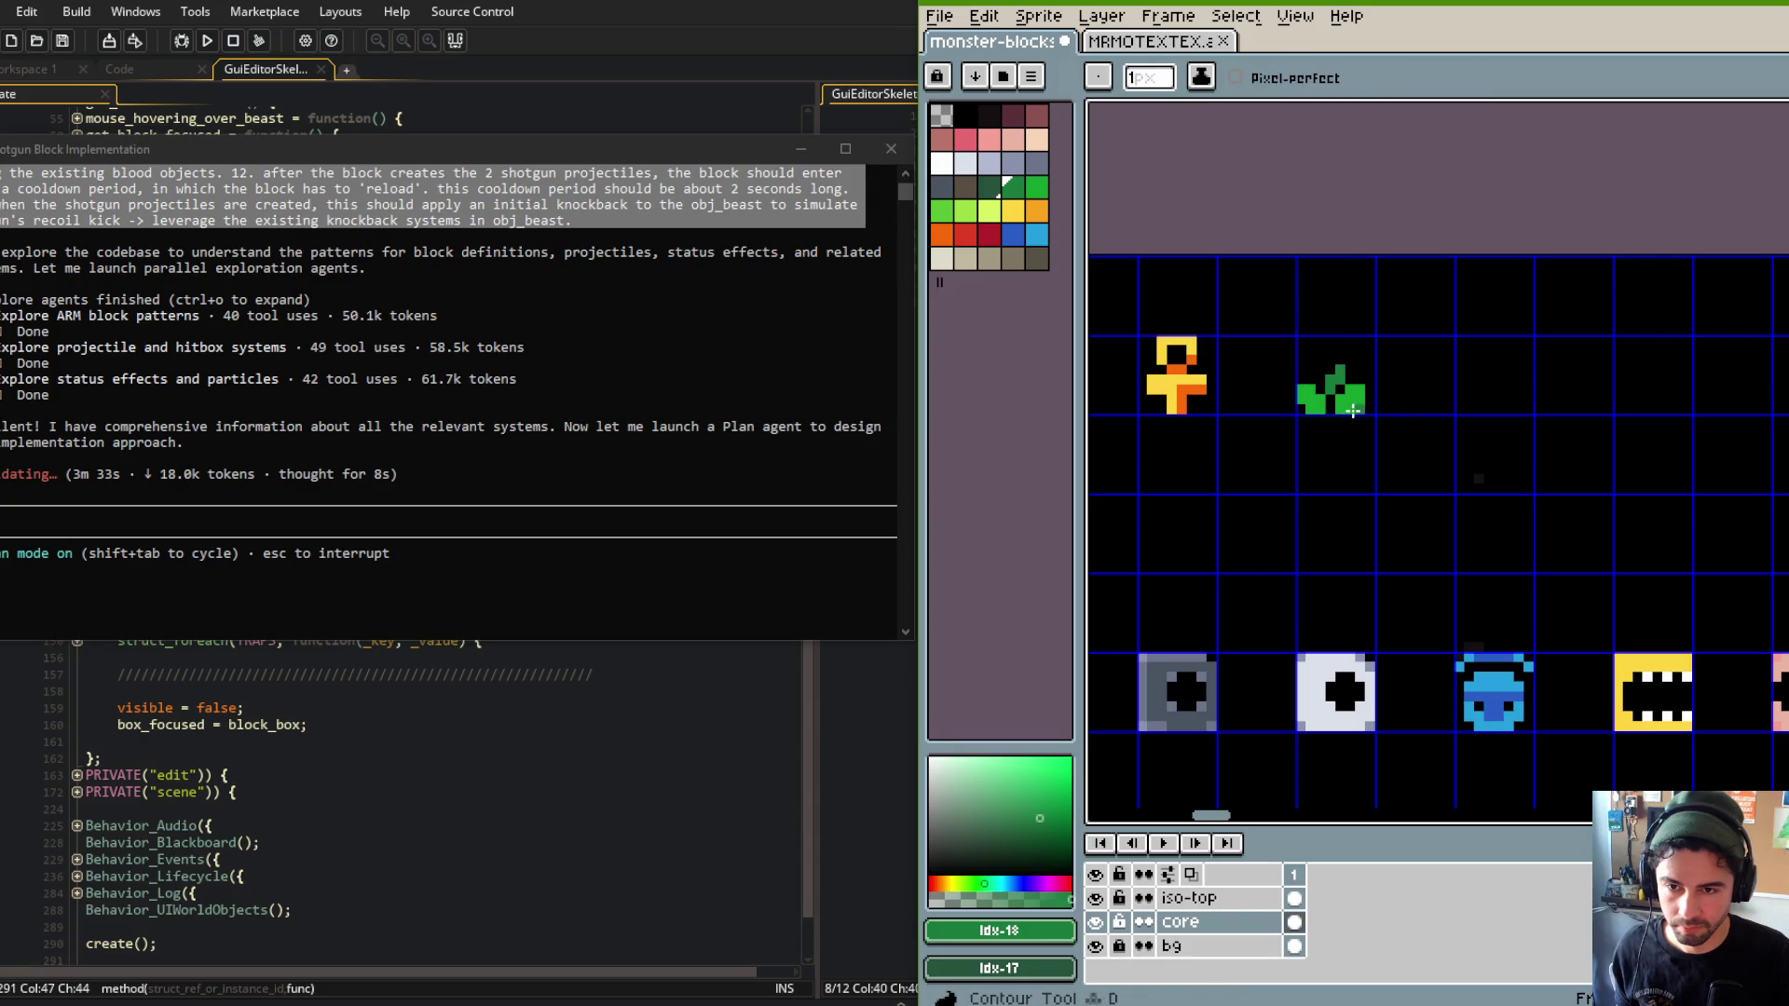
{"action": "key", "text": "bracketright"}
{"action": "key", "text": "bracketright"}
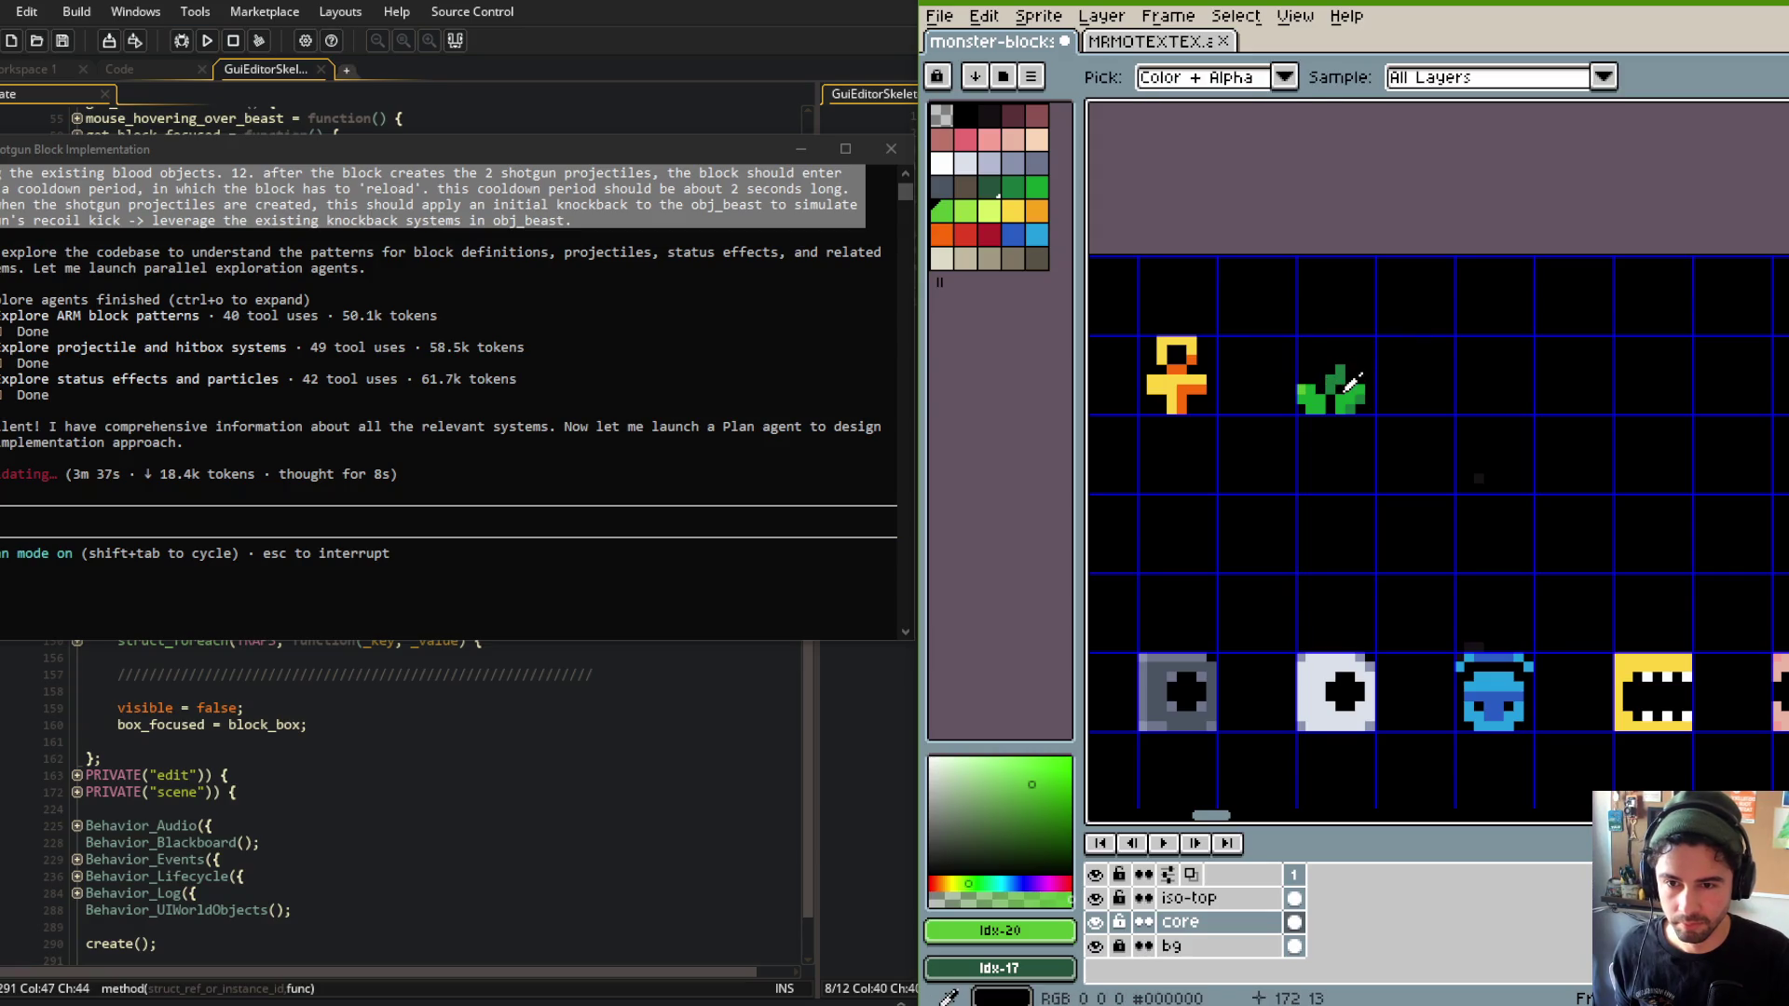
{"action": "left_click", "coordinate": [1328, 378], "text": "alt"}
{"action": "scroll", "coordinate": [1384, 368], "scroll_direction": "down", "scroll_amount": 5}
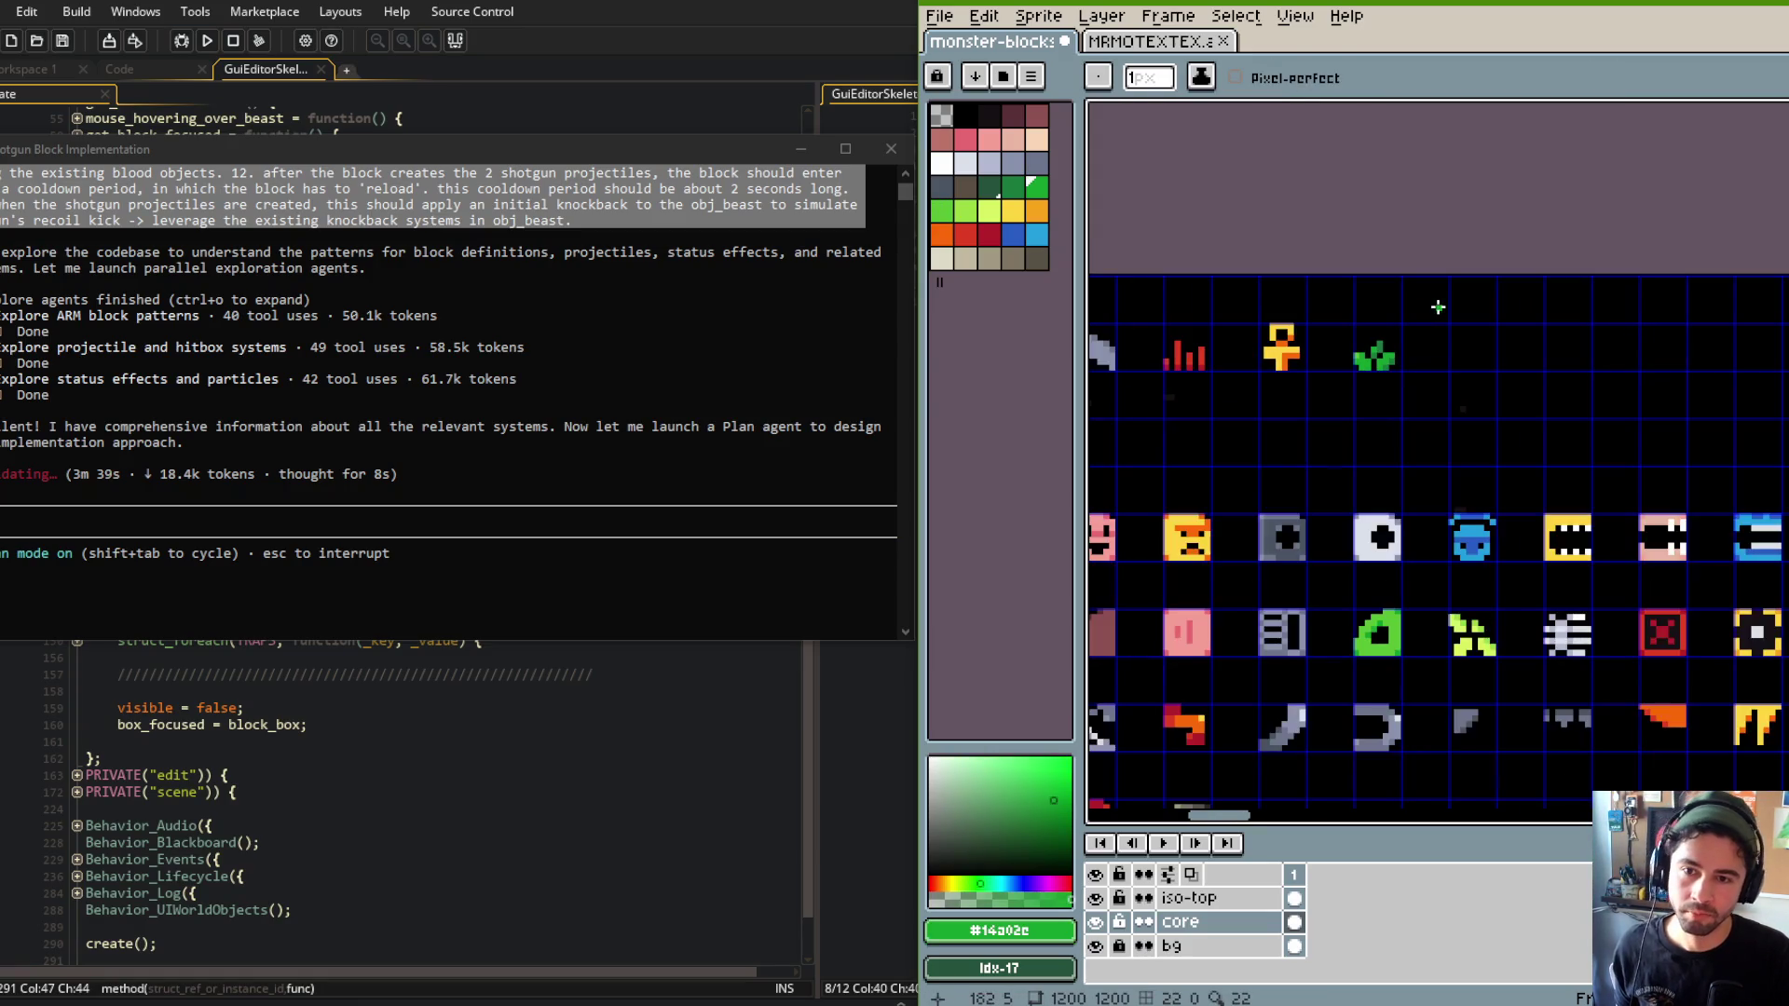
{"action": "scroll", "coordinate": [1393, 364], "scroll_direction": "up", "scroll_amount": 5}
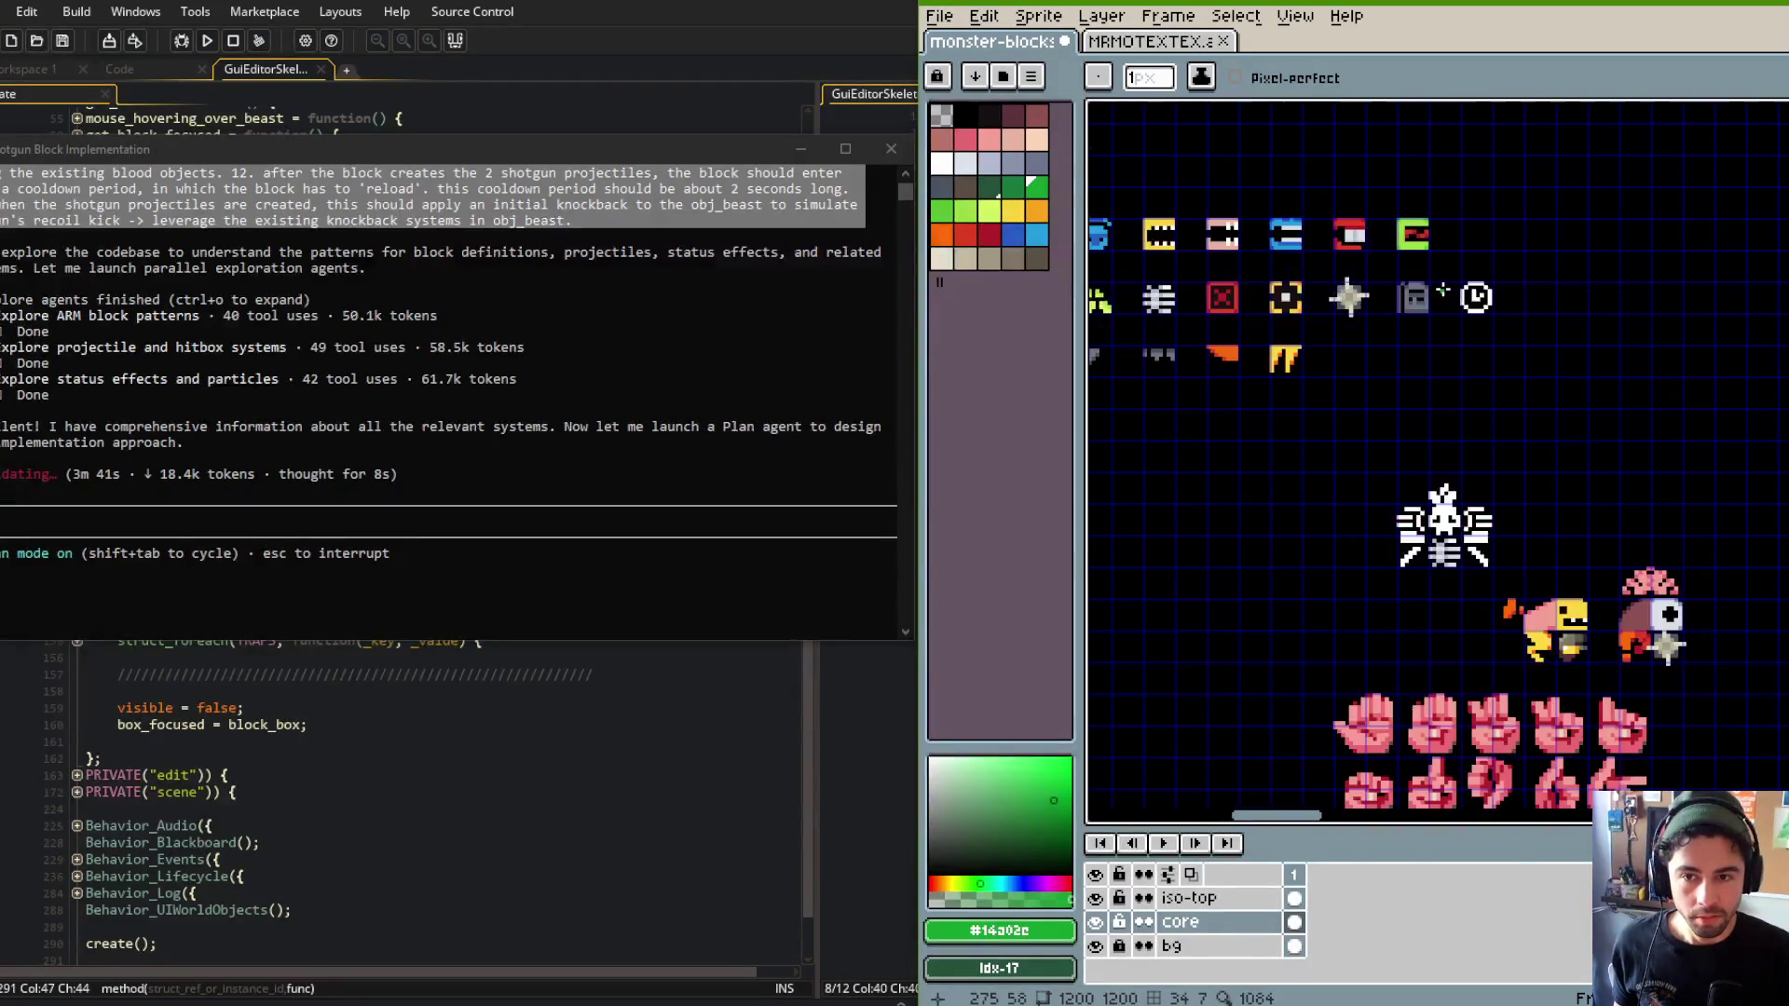
With the Rectangular Marquee, pan the sheet and move the barred 8x8 piece beside the clock block.
{"action": "key", "text": "m"}
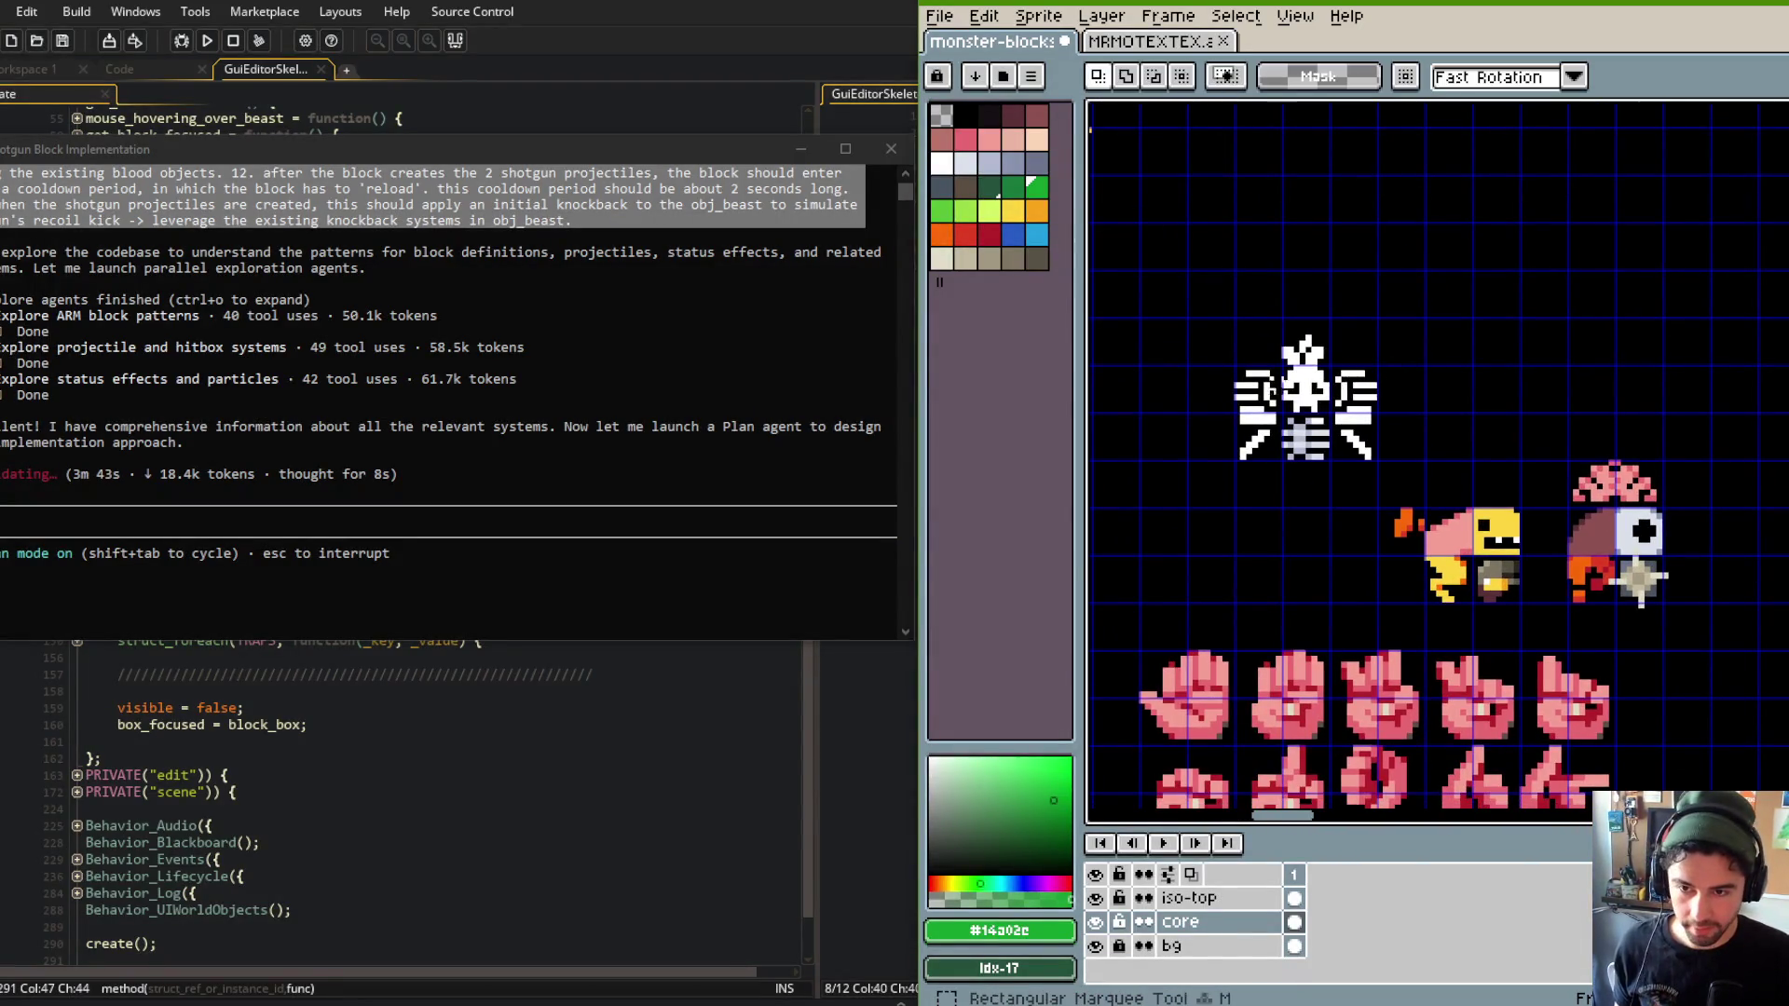
{"action": "scroll", "coordinate": [1392, 364], "scroll_direction": "down", "scroll_amount": 5}
{"action": "mouse_move", "coordinate": [1661, 366]}
{"action": "left_mouse_down"}
{"action": "mouse_move", "coordinate": [1531, 399]}
{"action": "mouse_move", "coordinate": [1310, 392]}
{"action": "left_mouse_up"}
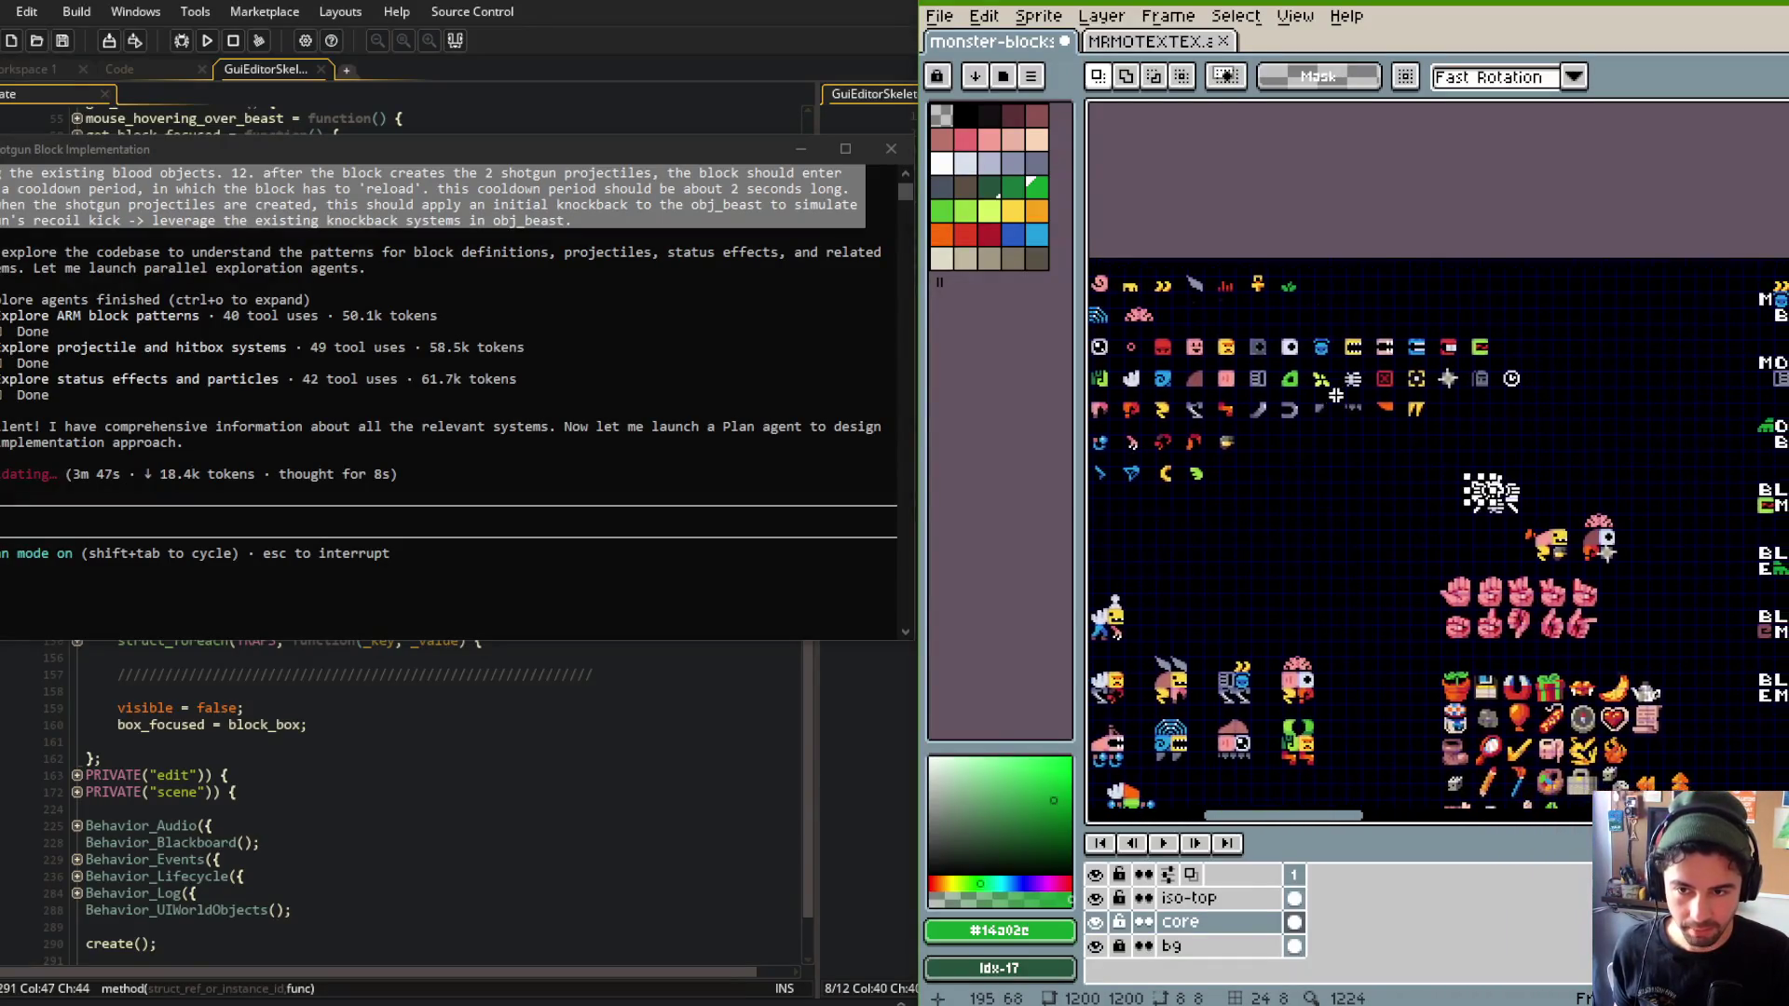
{"action": "scroll", "coordinate": [1447, 413], "scroll_direction": "up", "scroll_amount": 3}
{"action": "mouse_move", "coordinate": [1368, 597]}
{"action": "left_mouse_down"}
{"action": "mouse_move", "coordinate": [1378, 487]}
{"action": "mouse_move", "coordinate": [1482, 343]}
{"action": "left_mouse_up"}
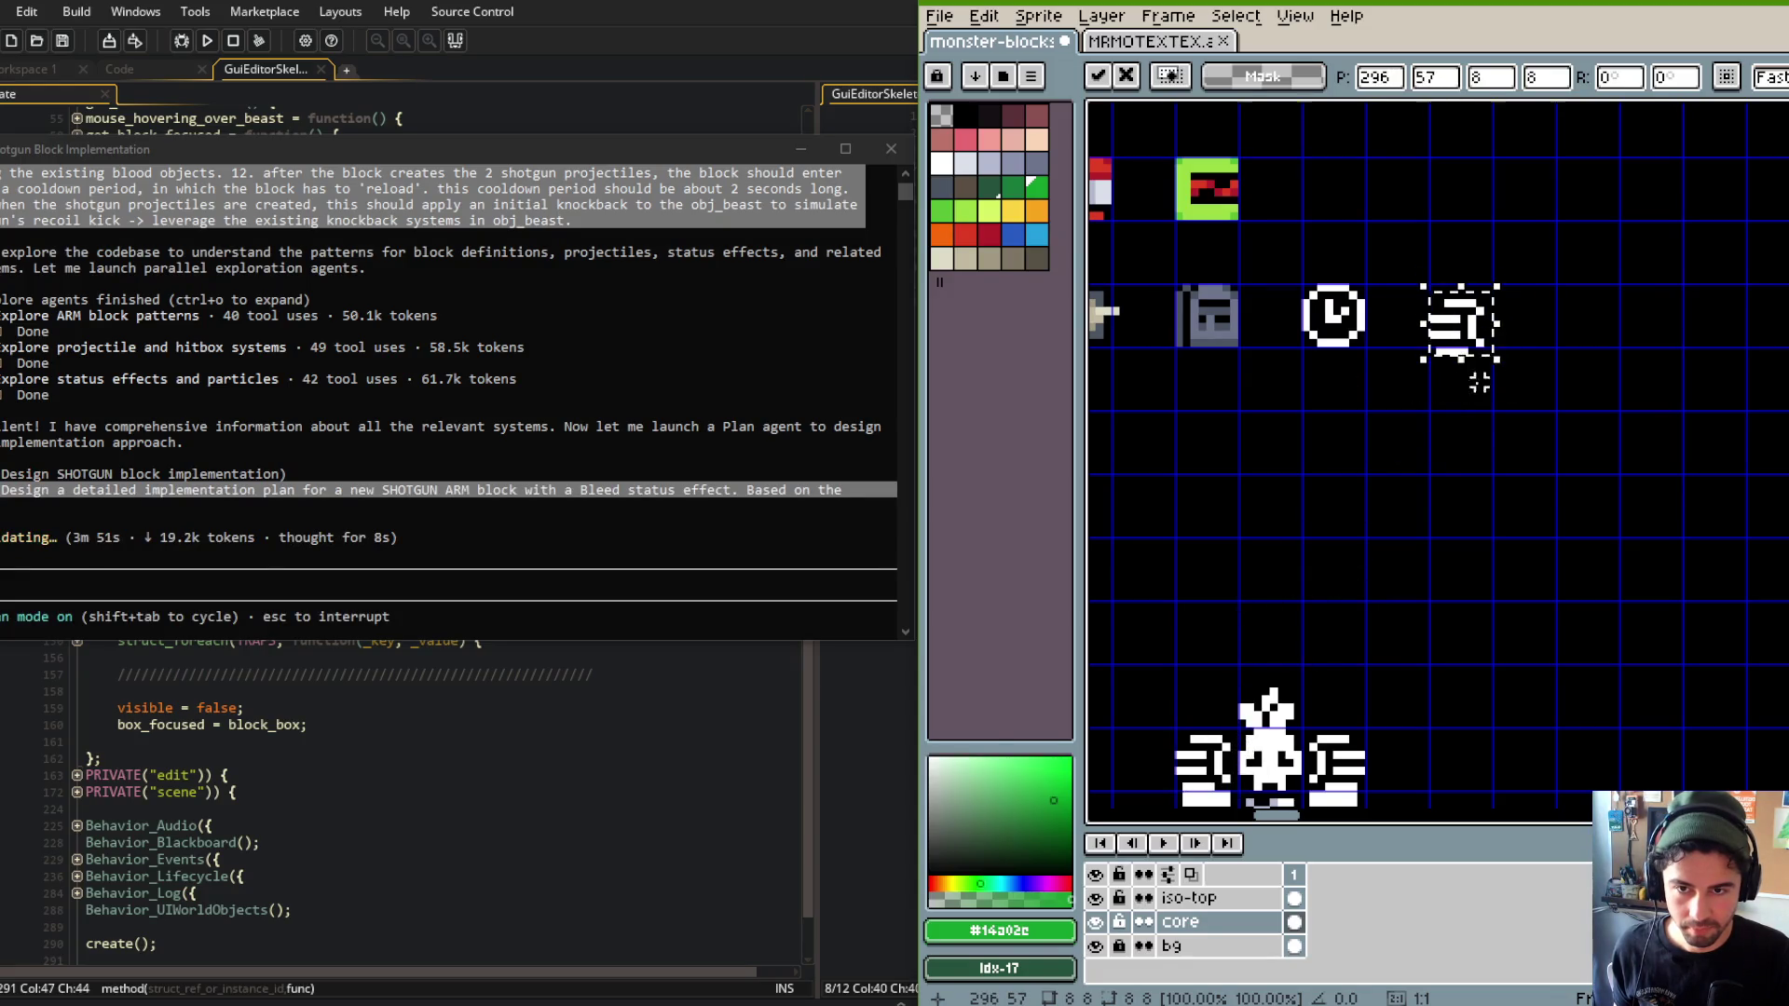
Commit the barred piece beside the clock block and fill its white bars with tan.
{"action": "key", "text": "Return"}
{"action": "scroll", "coordinate": [1502, 395], "scroll_direction": "up", "scroll_amount": 2}
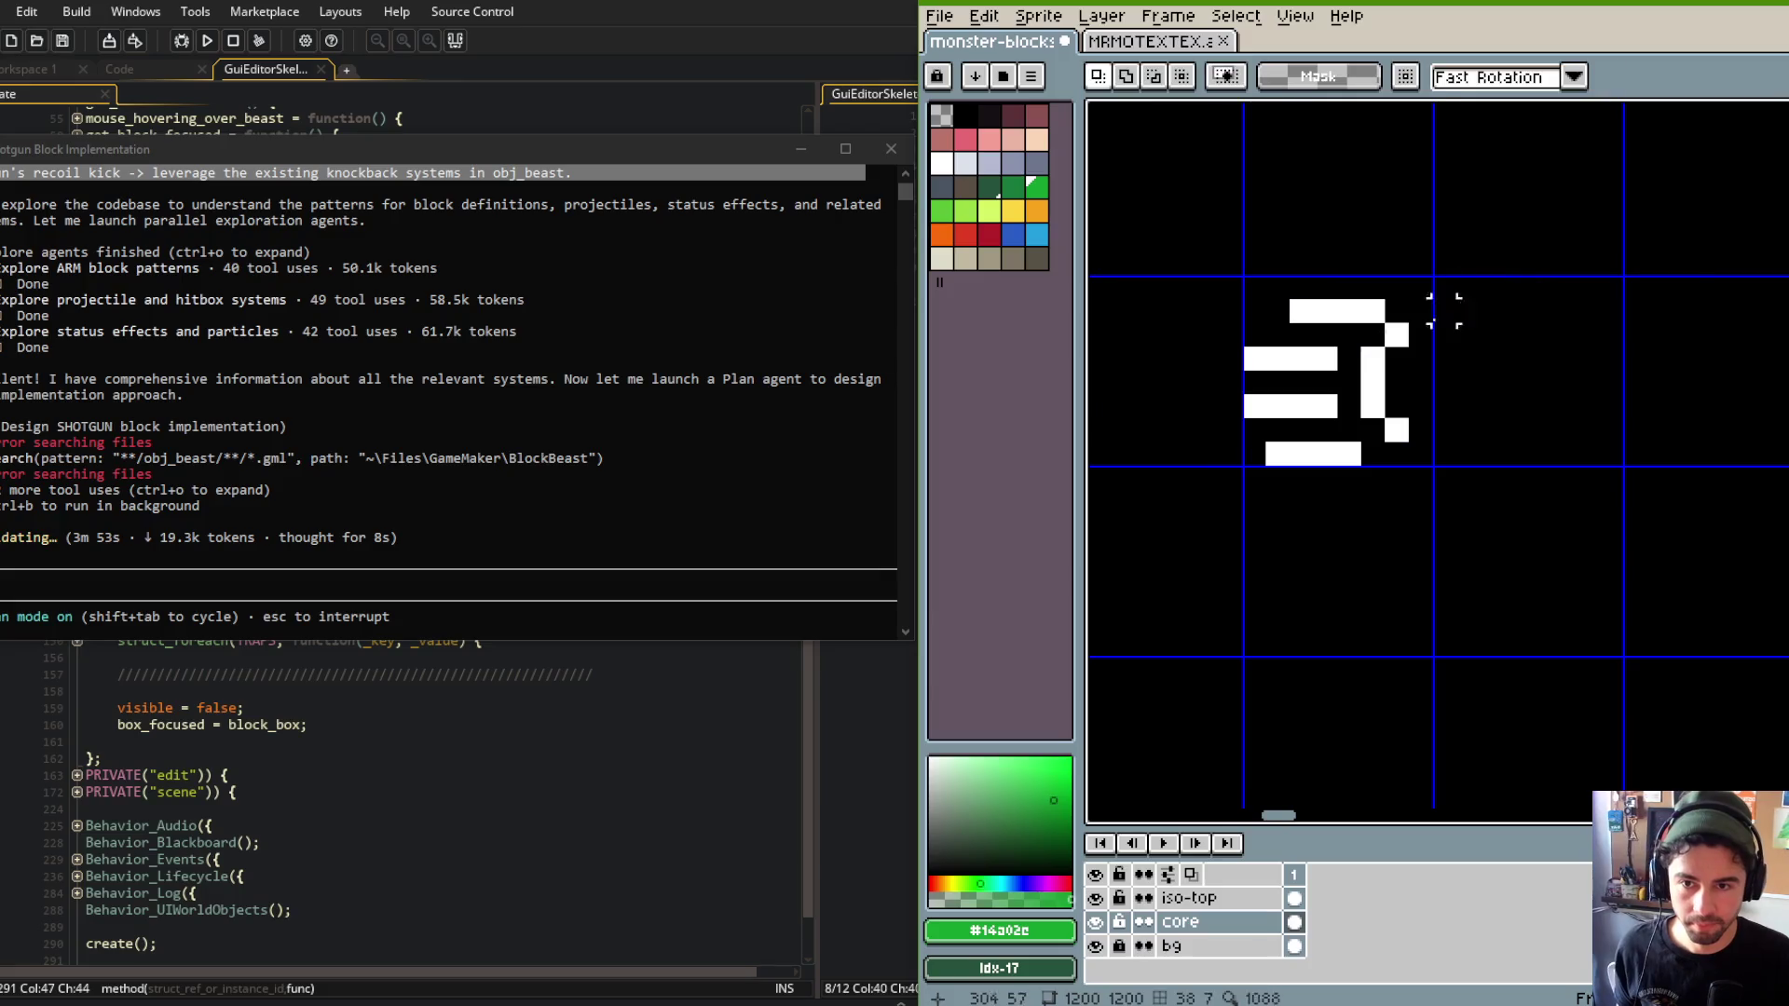
{"action": "key", "text": "b"}
{"action": "left_click", "coordinate": [1325, 310]}
{"action": "left_click", "coordinate": [989, 258]}
{"action": "key", "text": "g"}
{"action": "left_click", "coordinate": [1315, 308]}
{"action": "key", "text": "ctrl+z"}
{"action": "key", "text": "ctrl+z"}
{"action": "mouse_move", "coordinate": [1358, 312]}
{"action": "left_mouse_down"}
{"action": "mouse_move", "coordinate": [1370, 354]}
{"action": "mouse_move", "coordinate": [1306, 372]}
{"action": "mouse_move", "coordinate": [1309, 450]}
{"action": "left_mouse_up"}
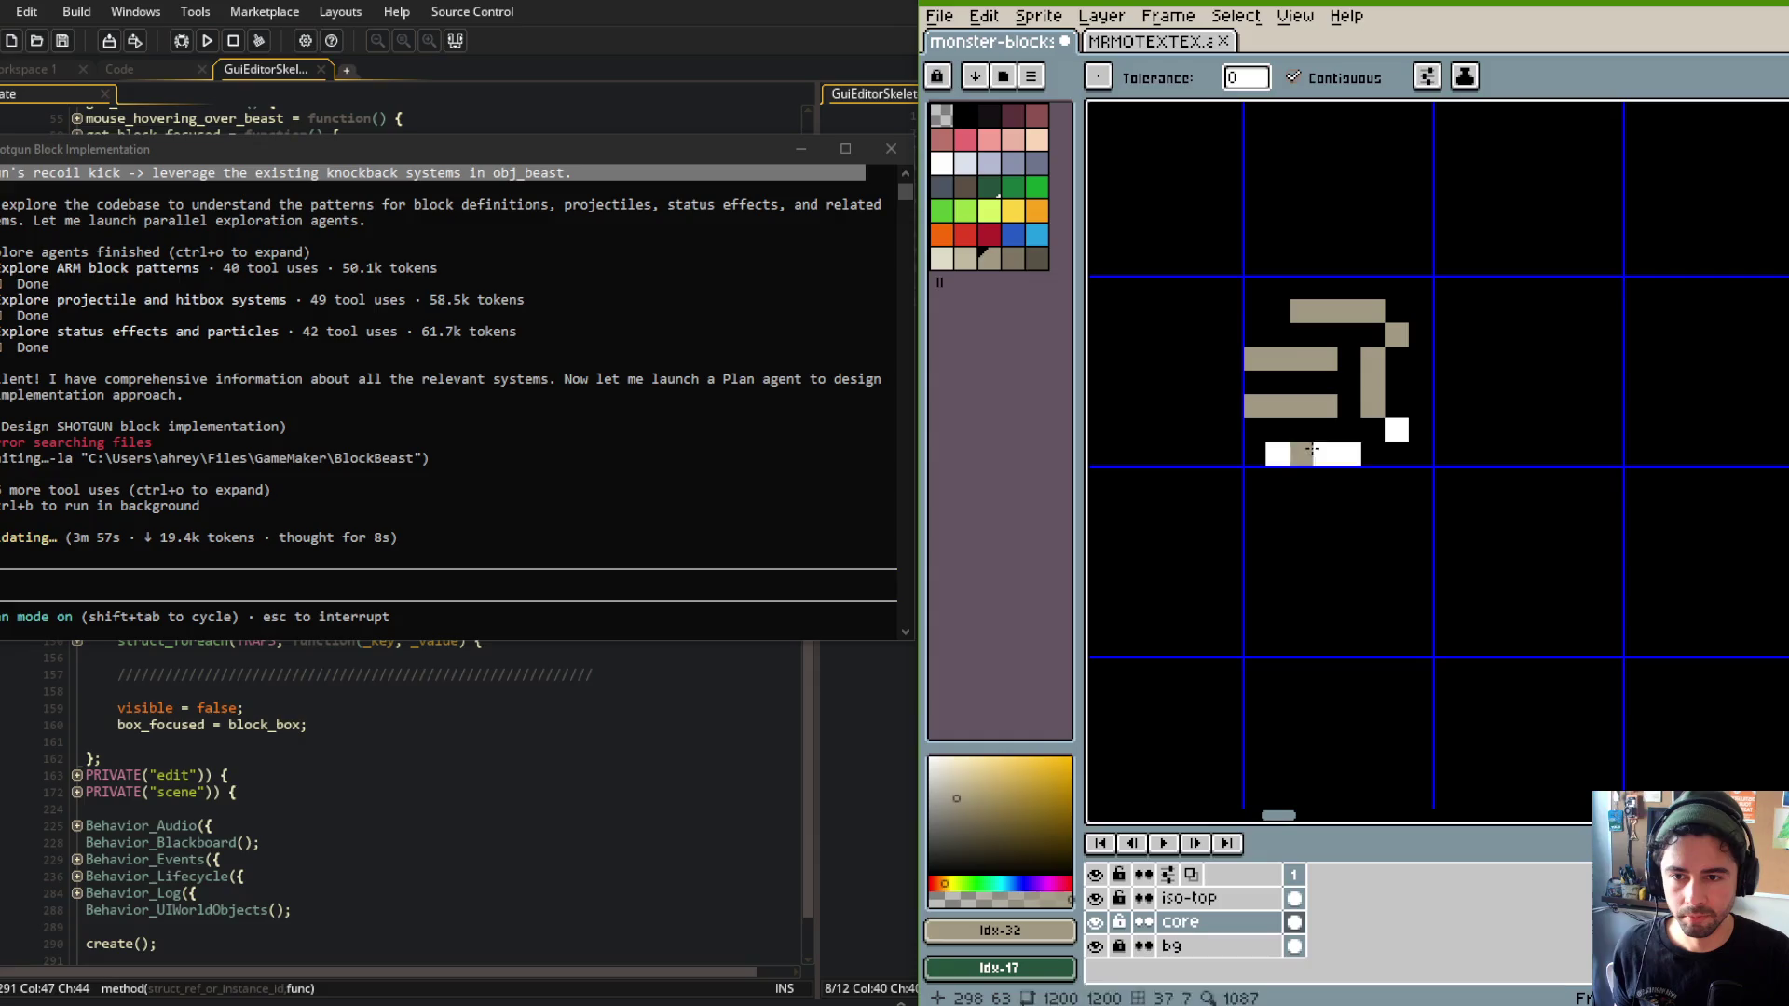
Paint the start of the left bar and a sprite pixel light tan.
{"action": "left_click", "coordinate": [965, 258]}
{"action": "left_click", "coordinate": [1254, 354]}
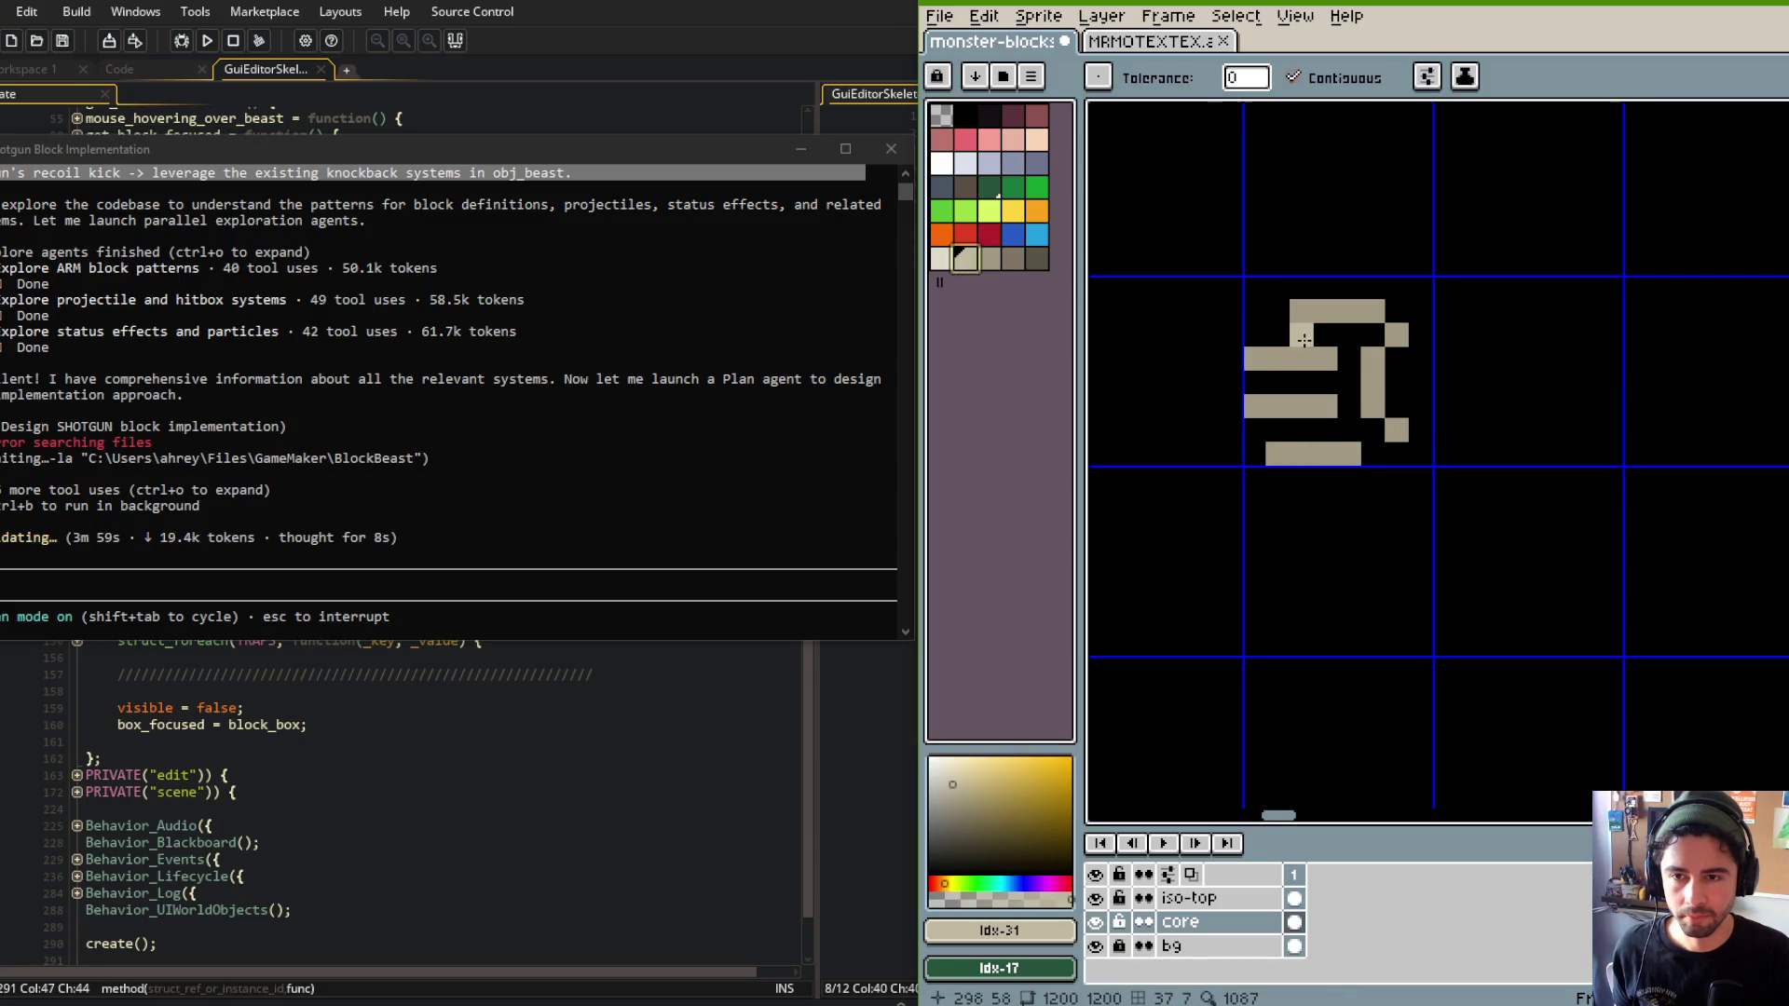
{"action": "key", "text": "d"}
{"action": "left_click", "coordinate": [1344, 368]}
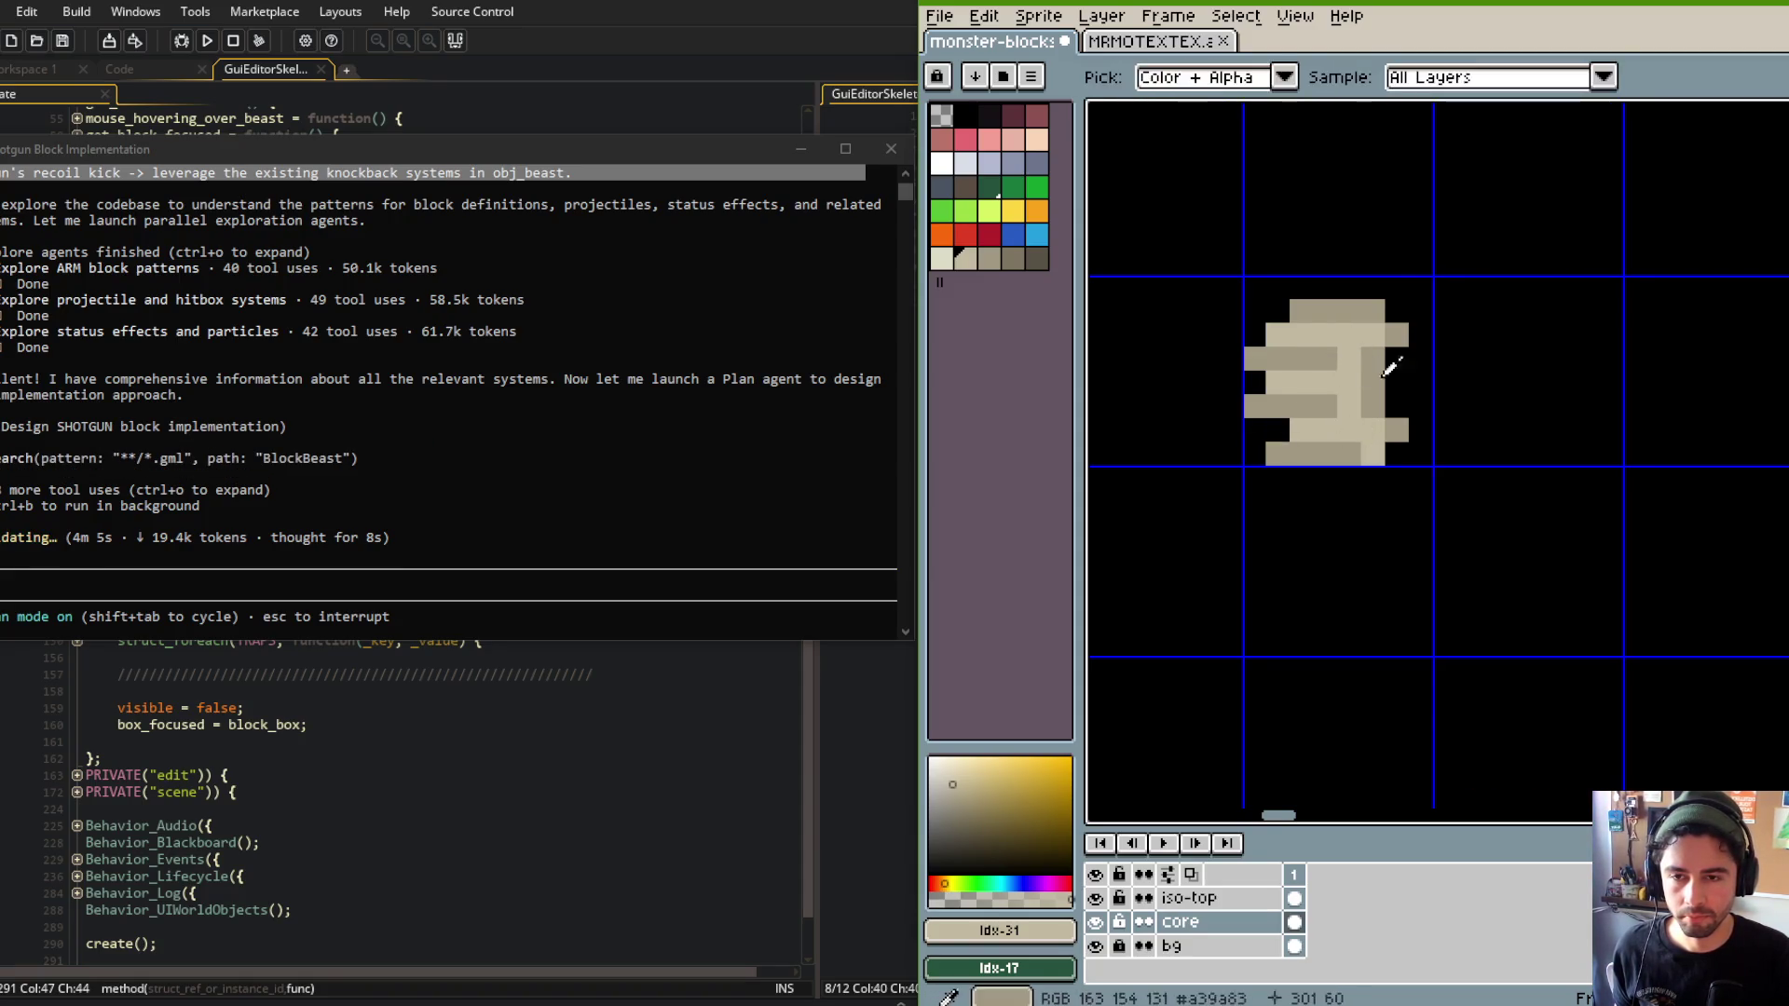
{"action": "scroll", "coordinate": [1356, 364], "scroll_direction": "down", "scroll_amount": 1}
{"action": "scroll", "coordinate": [1354, 361], "scroll_direction": "up", "scroll_amount": 1}
{"action": "key", "text": "i"}
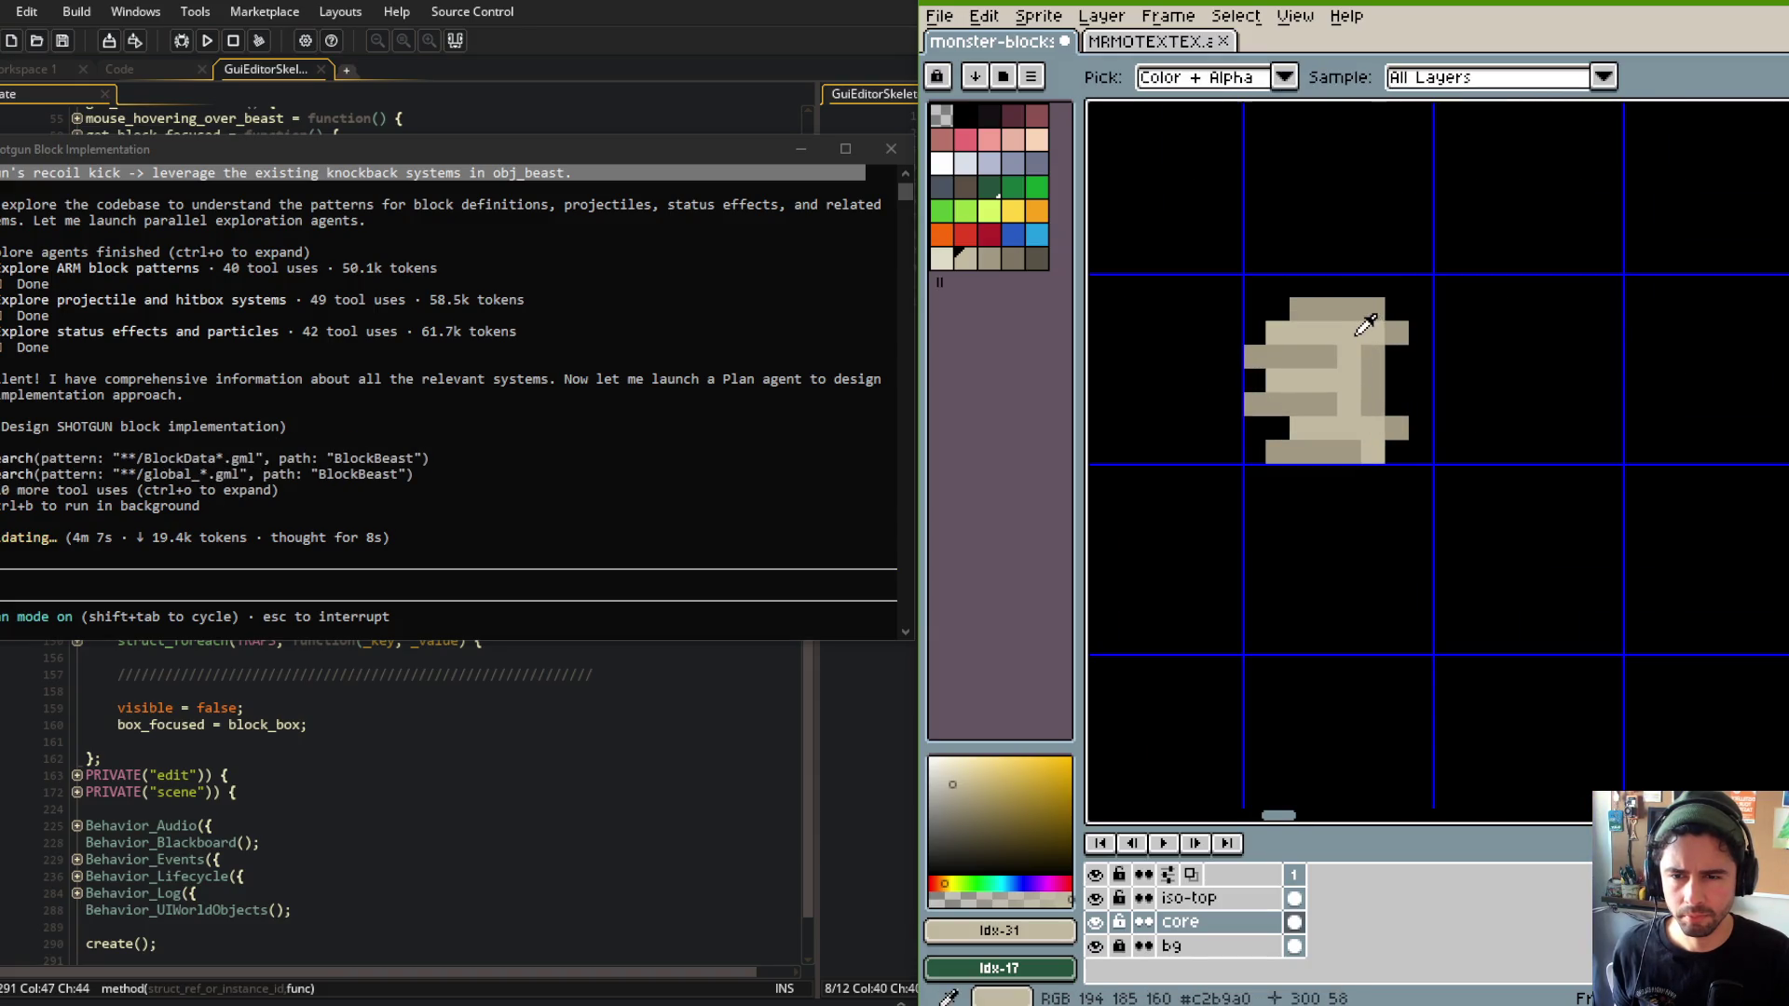
{"action": "key", "text": "b"}
Fill two of the sprite's strips with a lighter tan.
{"action": "left_click", "coordinate": [942, 258]}
{"action": "key", "text": "g"}
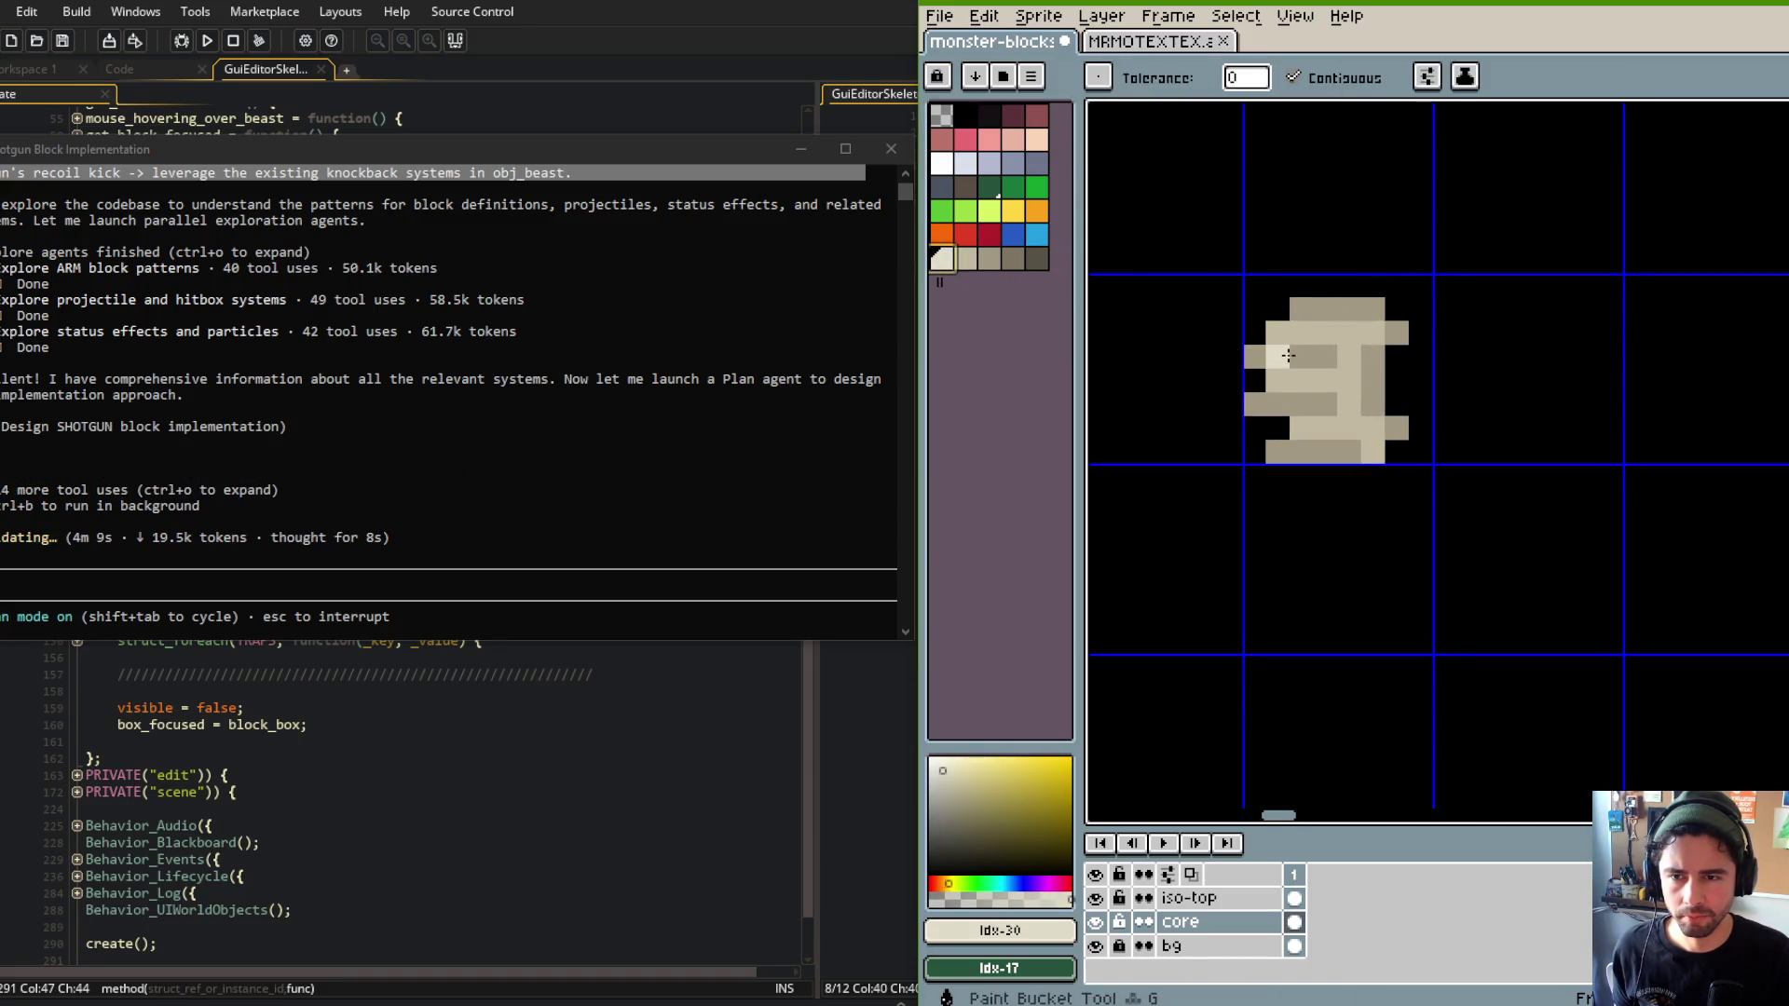
{"action": "left_click", "coordinate": [1295, 357]}
{"action": "left_click", "coordinate": [1345, 312]}
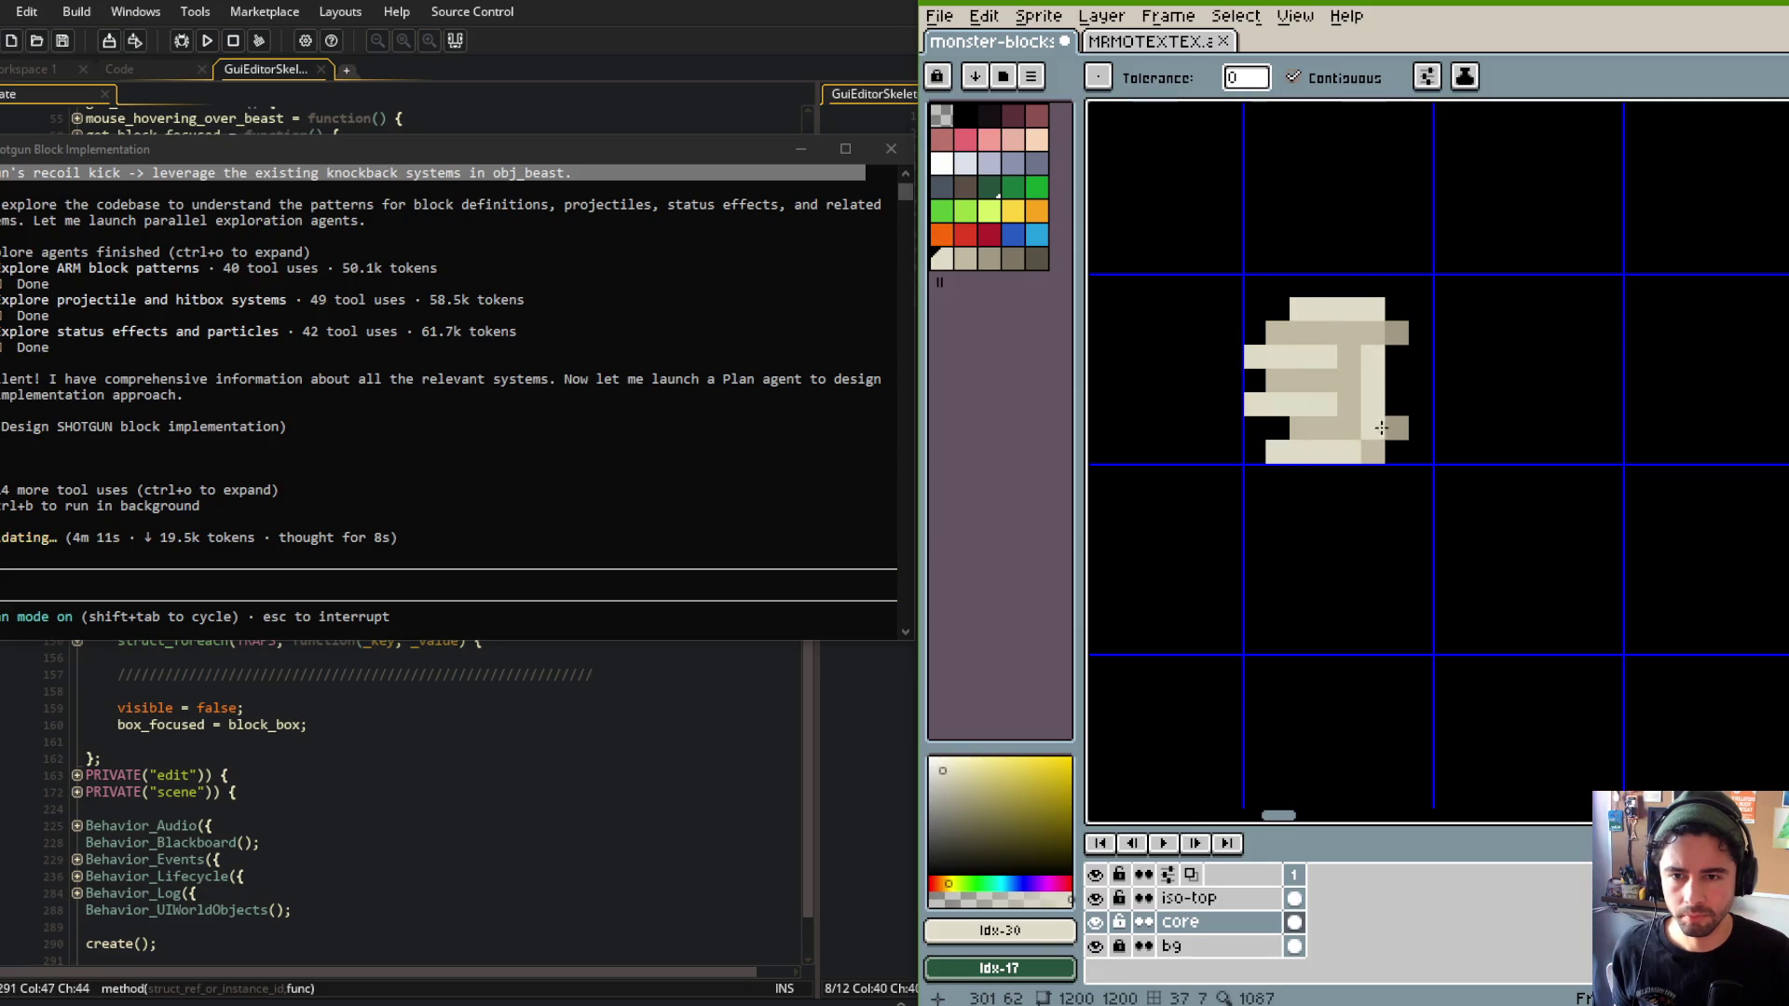
Fill the body, top bar, side strips and top-right nub with darker tan.
{"action": "left_click", "coordinate": [1016, 261]}
{"action": "left_click", "coordinate": [1301, 333]}
{"action": "left_click", "coordinate": [990, 258]}
{"action": "left_click", "coordinate": [1319, 309]}
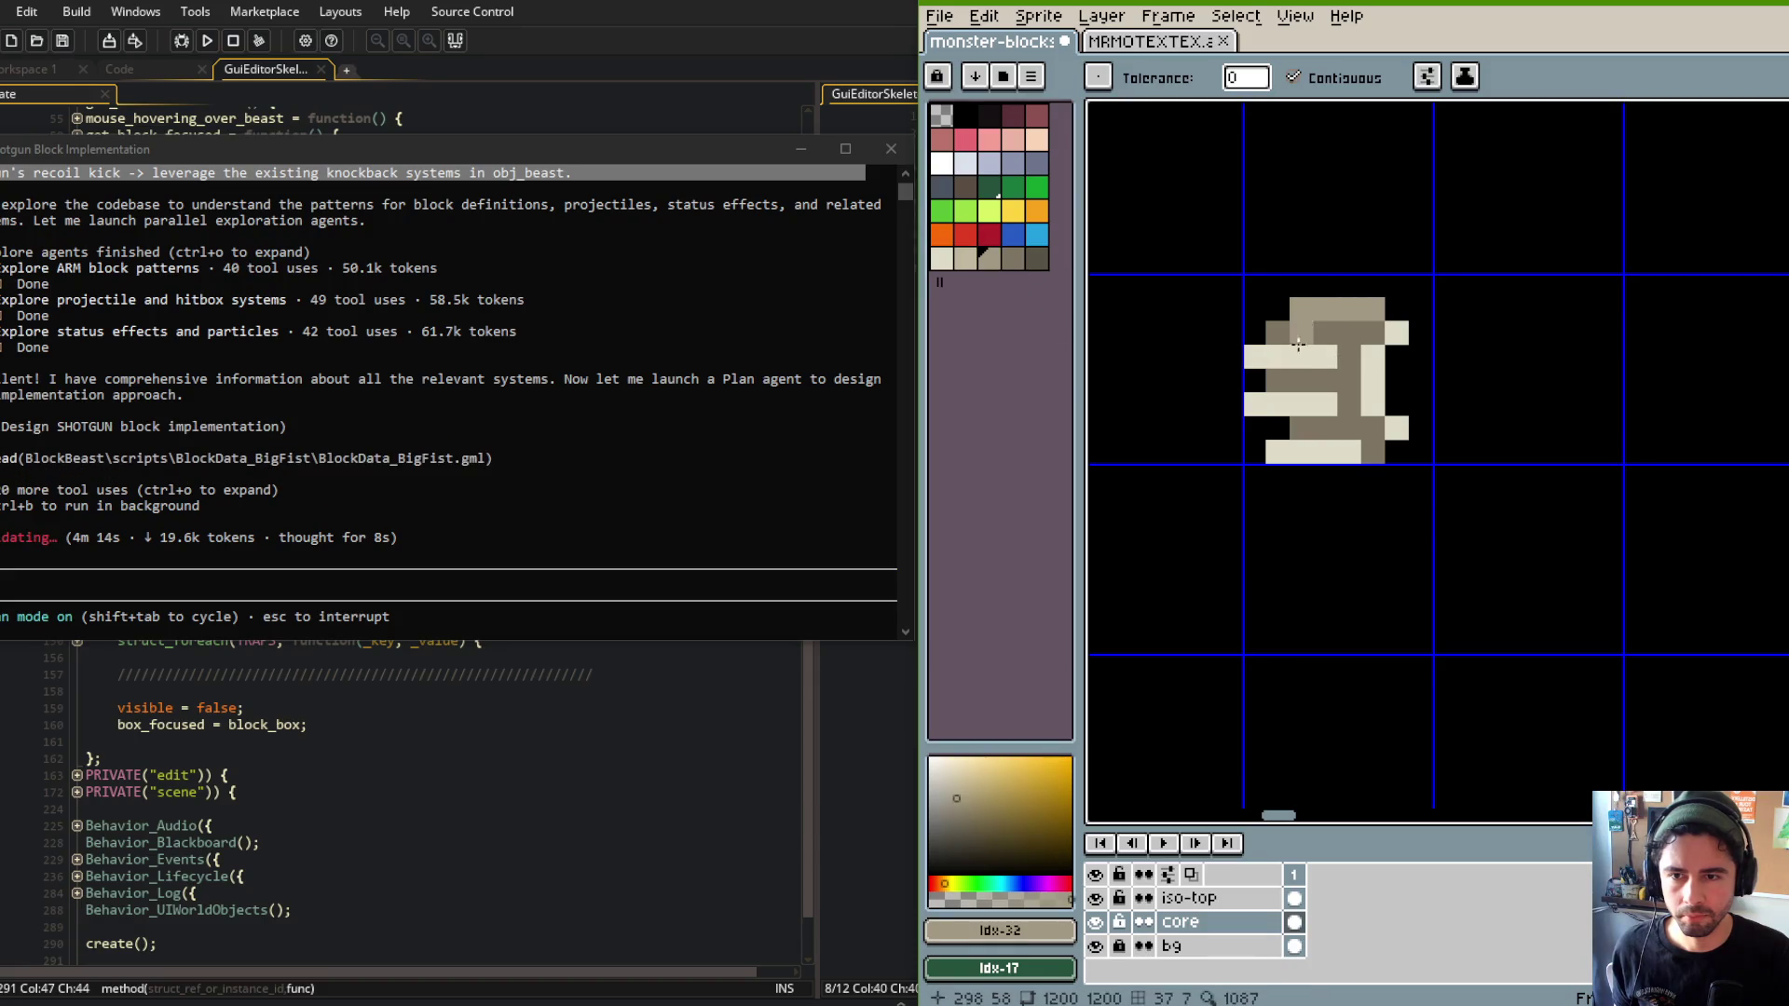
{"action": "left_click", "coordinate": [1301, 354]}
{"action": "left_click", "coordinate": [1373, 382]}
{"action": "left_click", "coordinate": [1396, 333]}
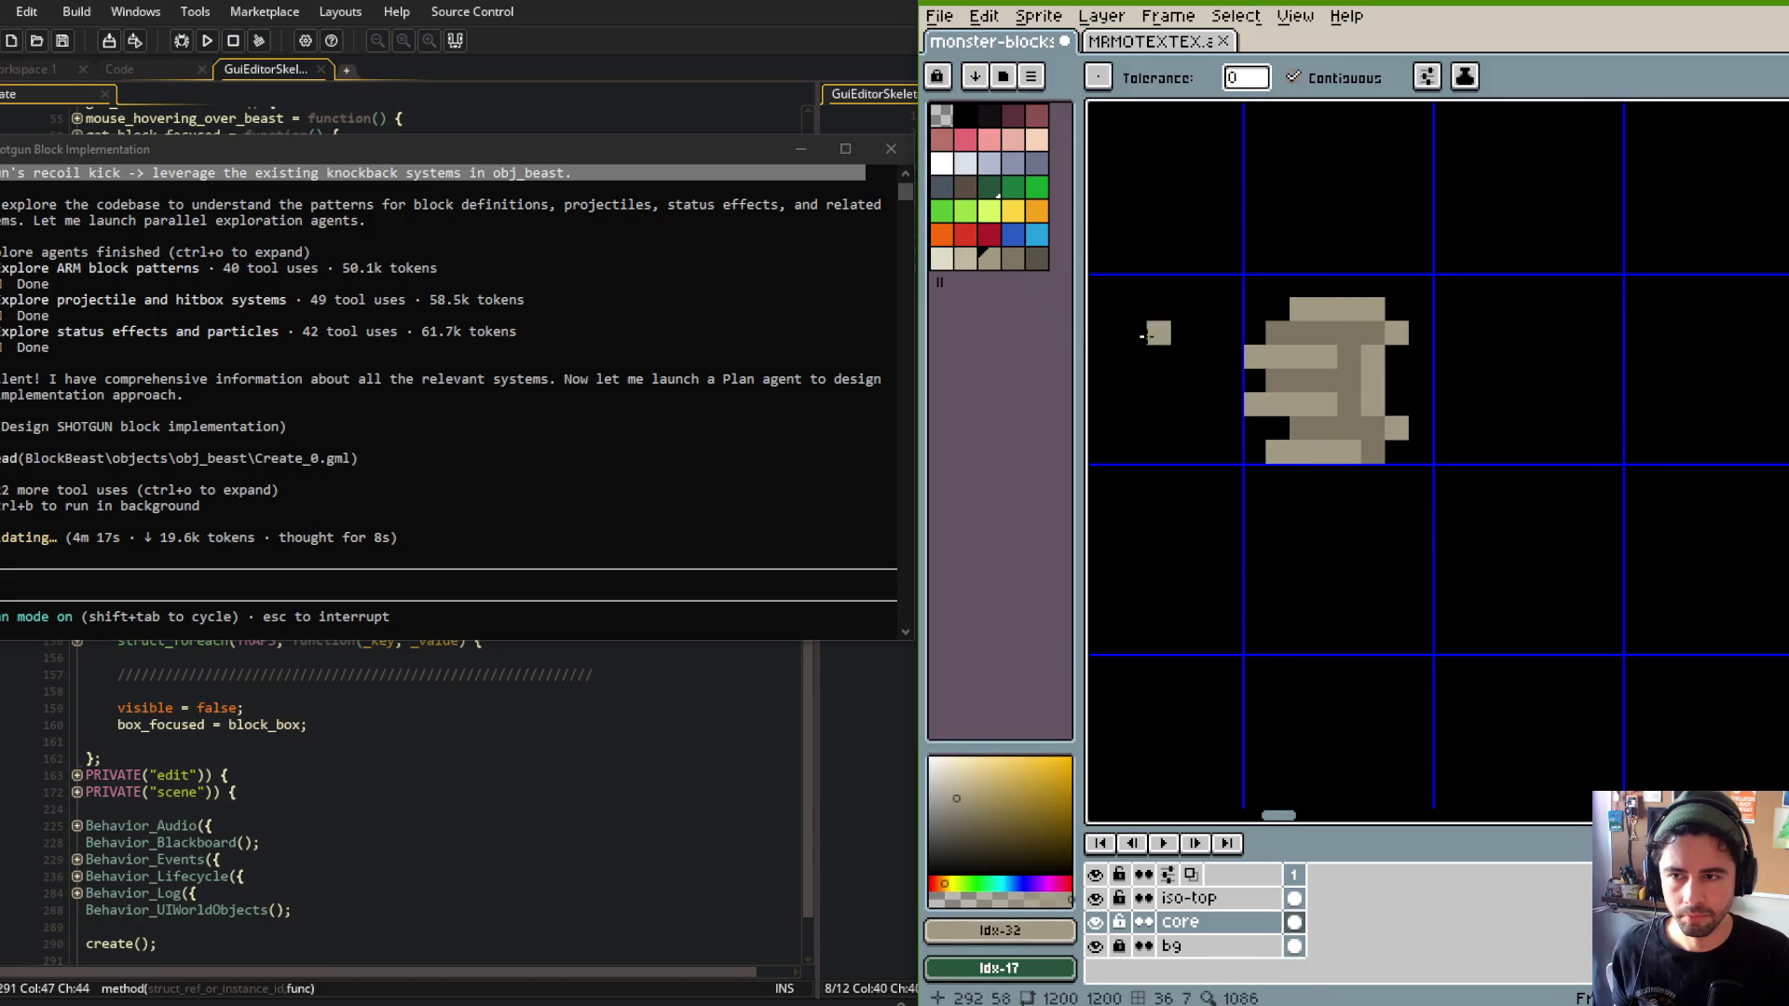
Recolour the top bar, left, right, lower-left and bottom strips light cream.
{"action": "left_click", "coordinate": [965, 259]}
{"action": "left_click", "coordinate": [1305, 356]}
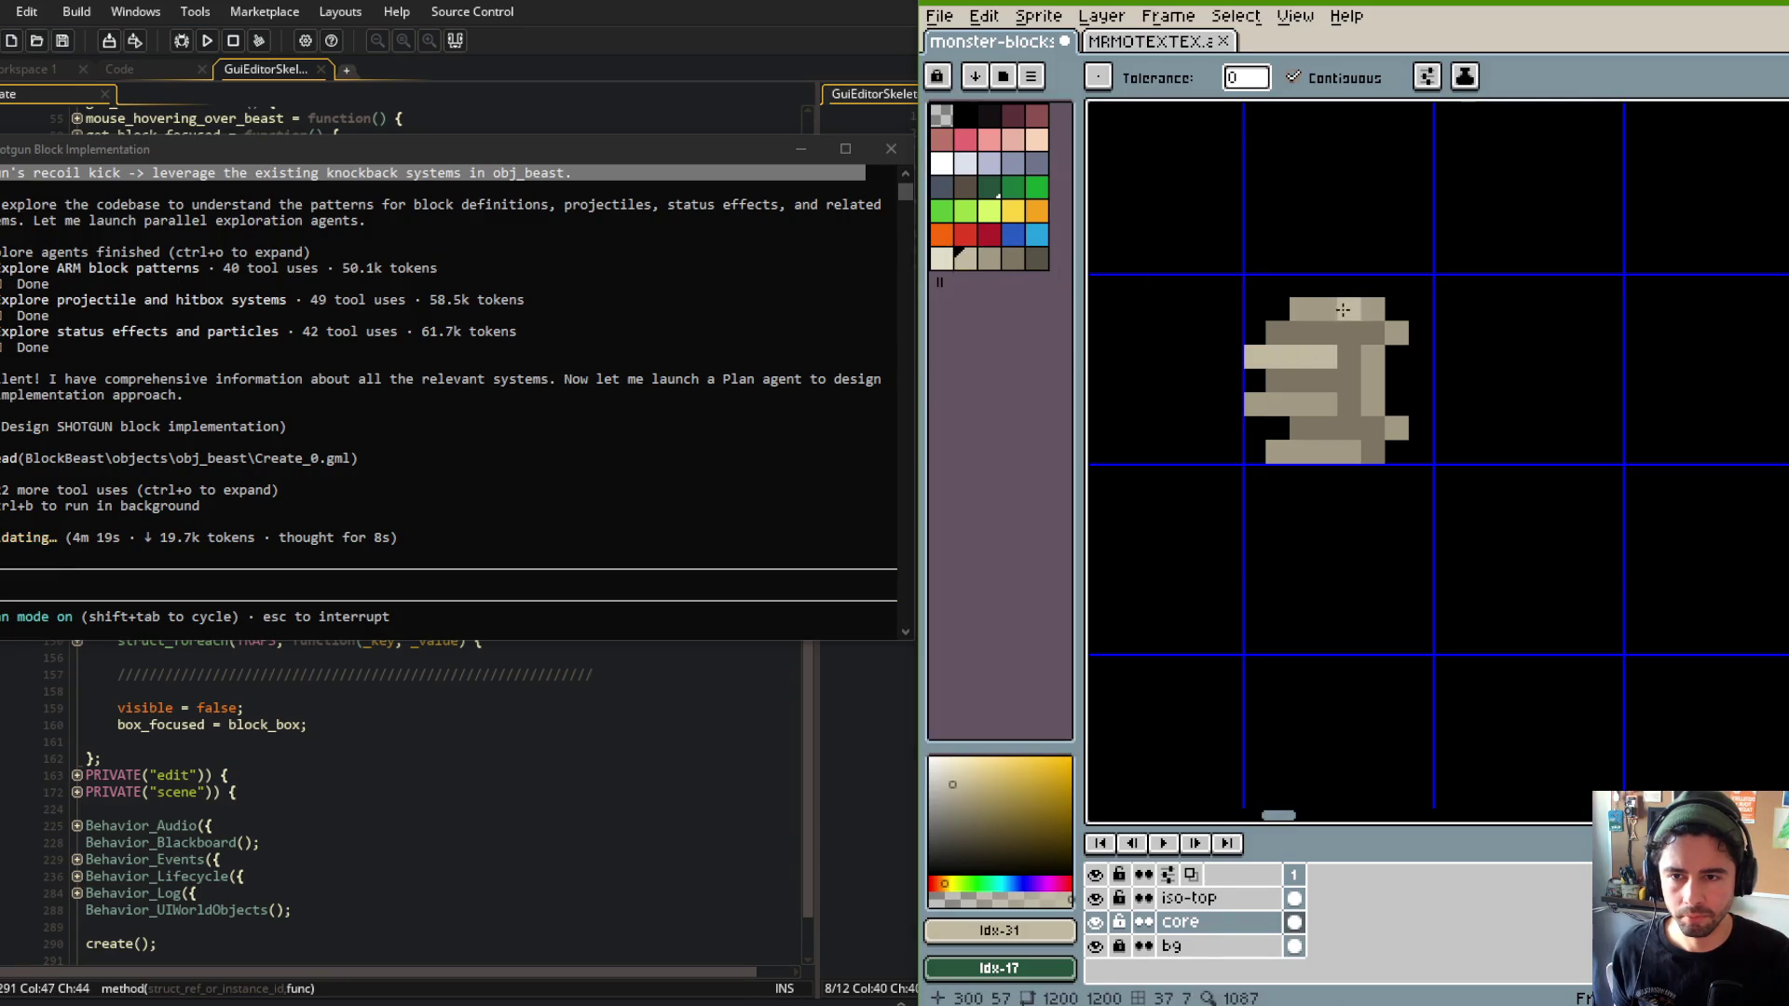
{"action": "left_click", "coordinate": [1343, 310]}
{"action": "left_click", "coordinate": [1371, 372]}
{"action": "left_click", "coordinate": [1305, 406]}
{"action": "left_click", "coordinate": [1314, 450]}
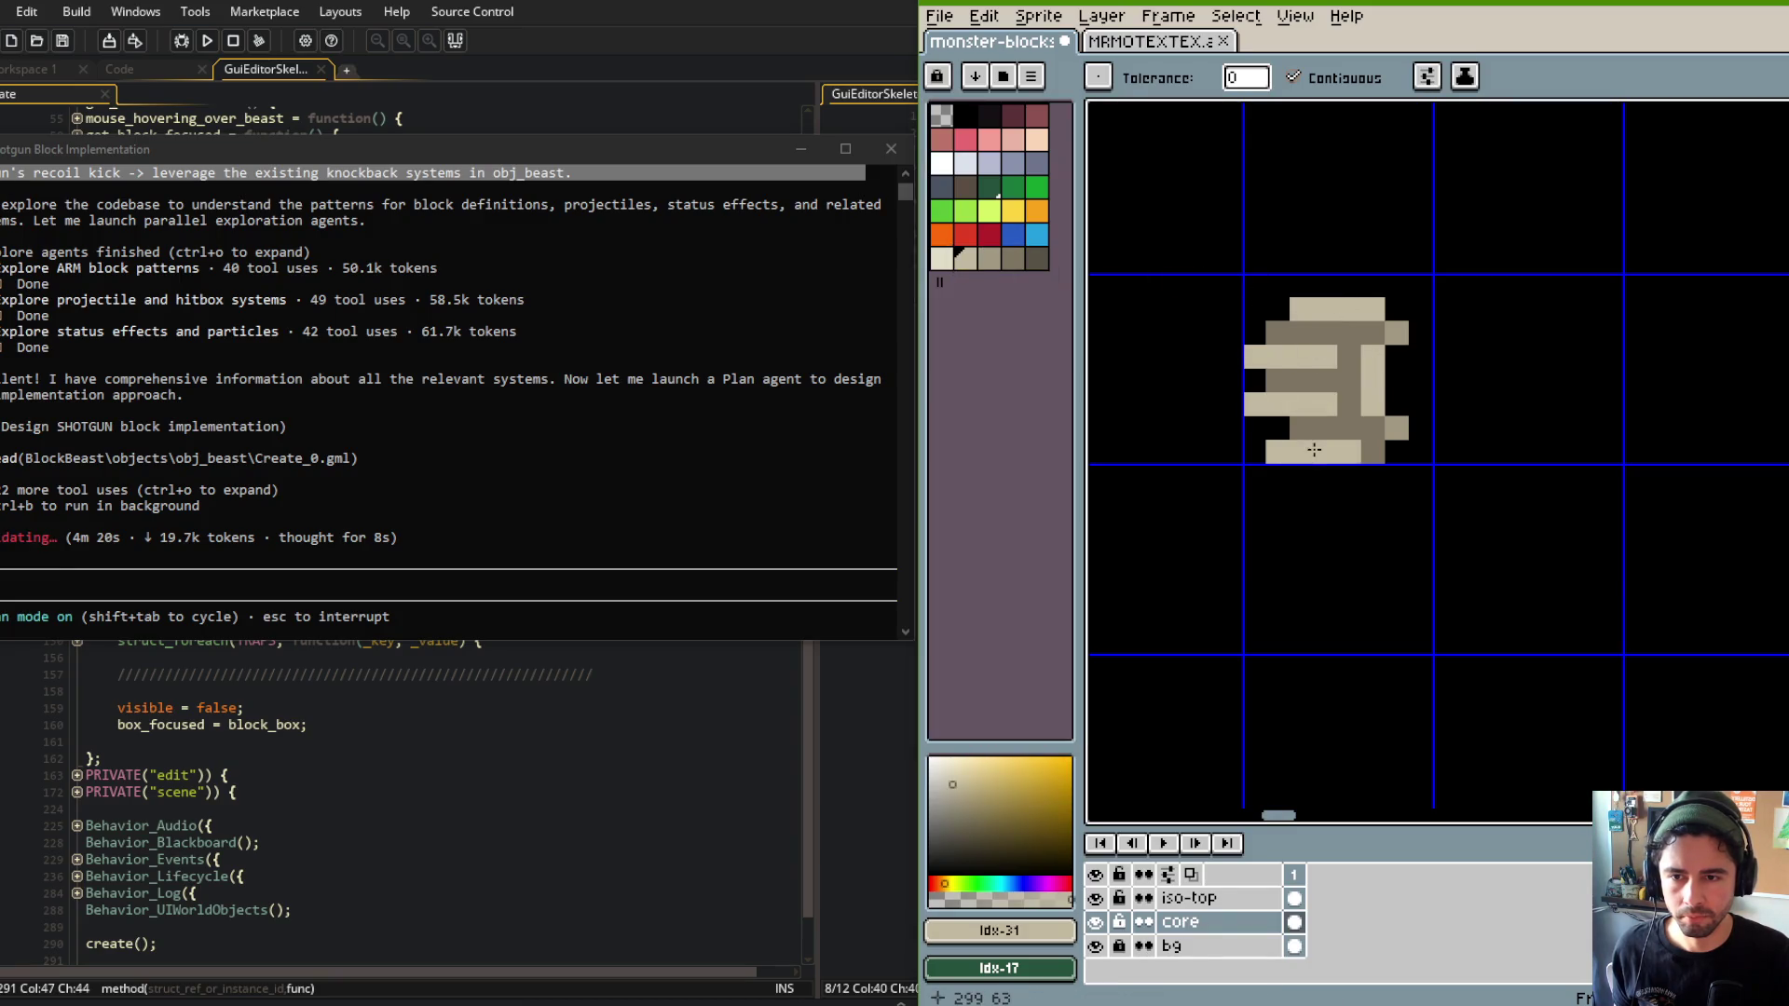
Fill the dark body mid tan and add light tan pixels along the right edge.
{"action": "left_click", "coordinate": [990, 258]}
{"action": "left_click", "coordinate": [1301, 380]}
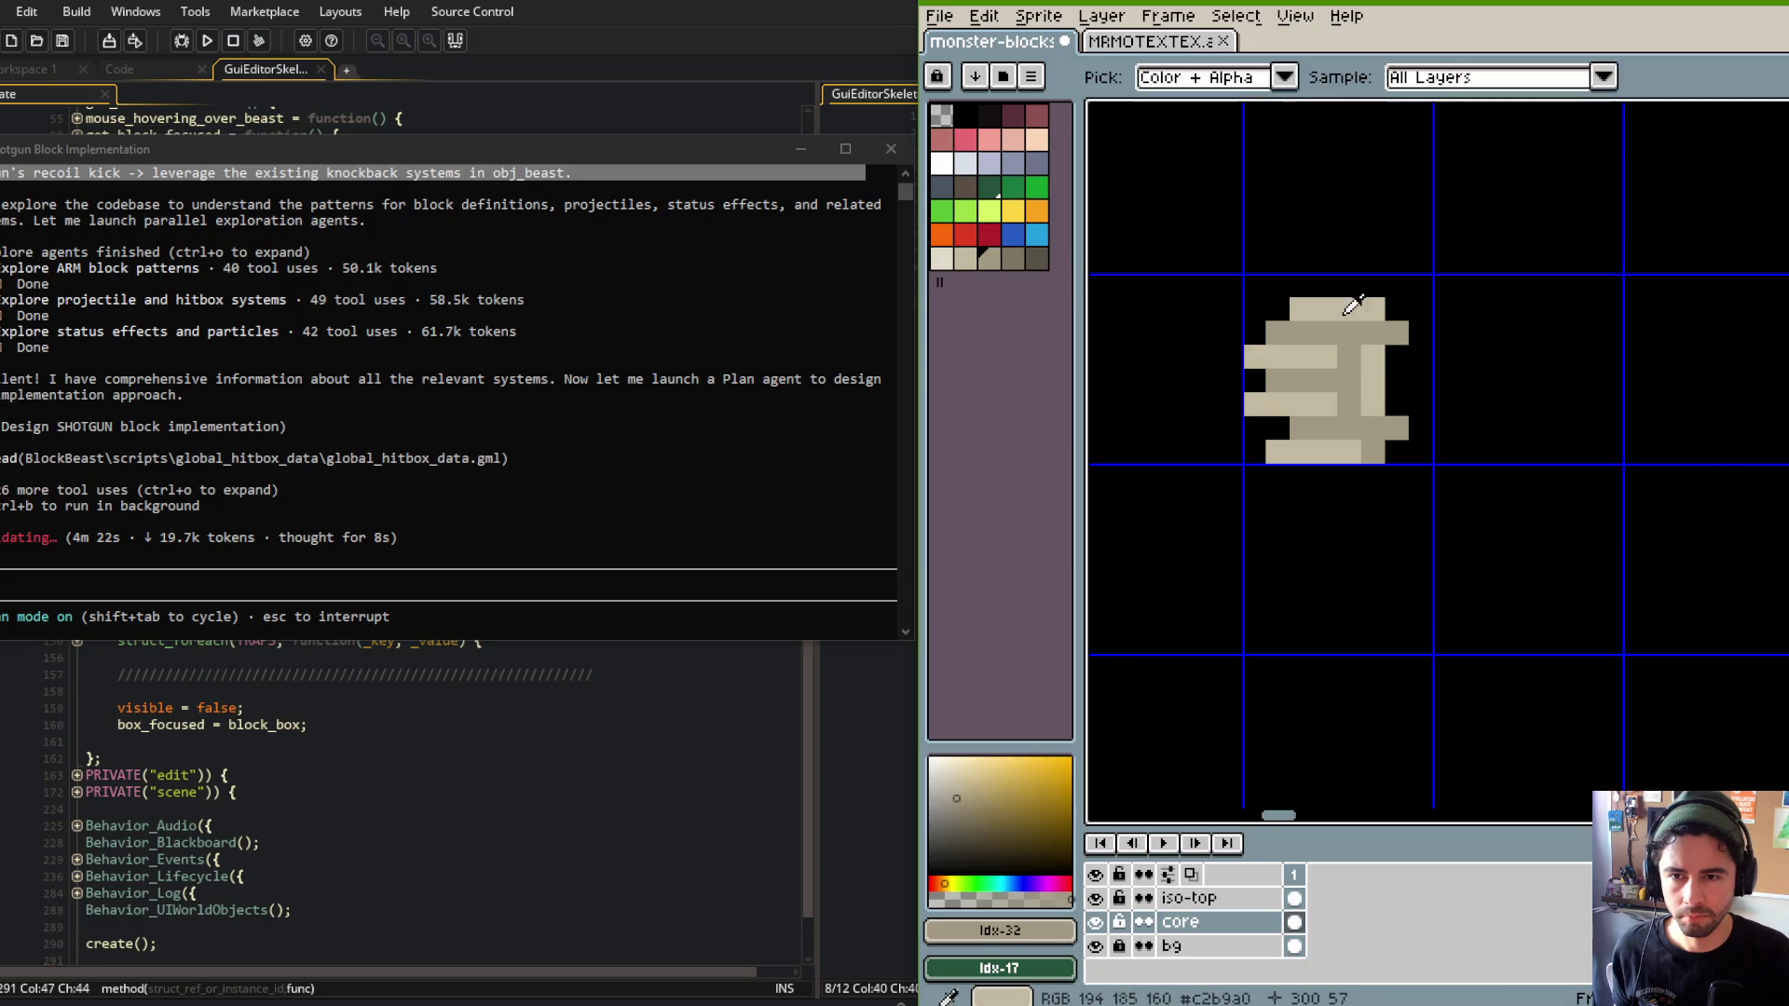
{"action": "left_click", "coordinate": [1396, 342], "text": "alt"}
{"action": "key", "text": "d"}
{"action": "left_click", "coordinate": [1410, 340]}
{"action": "key", "text": "ctrl+Tab"}
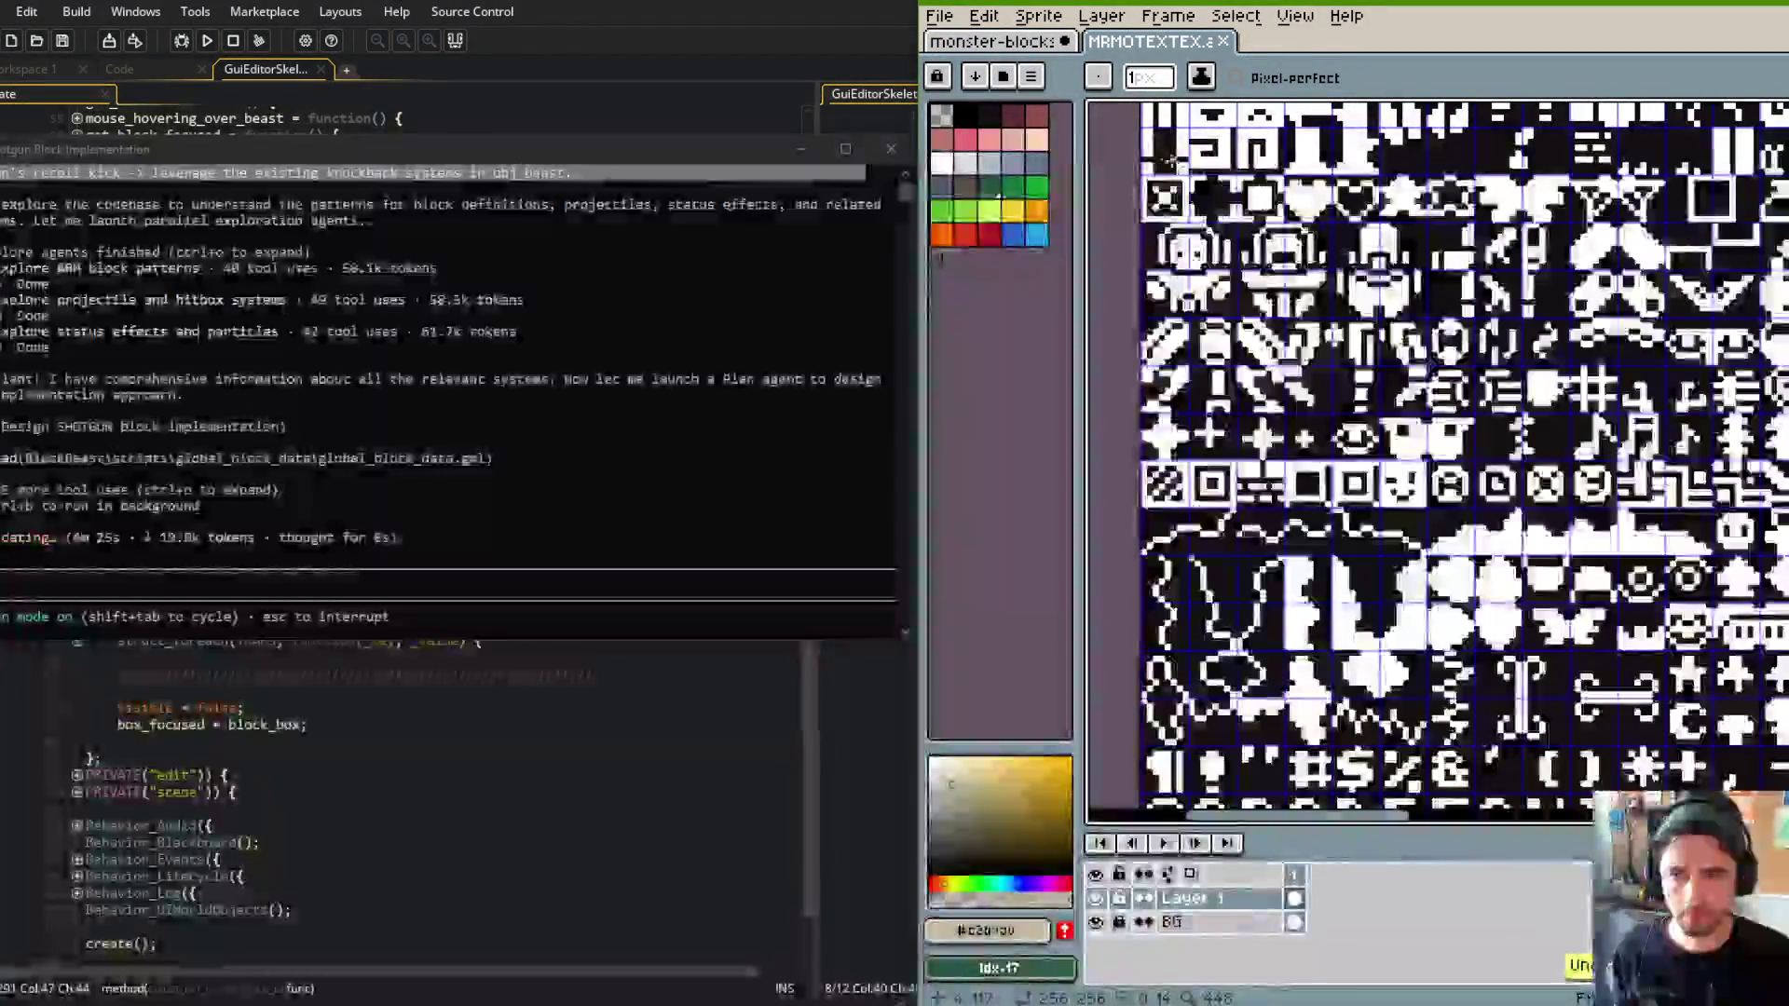
{"action": "key", "text": "ctrl+Tab"}
{"action": "left_click", "coordinate": [1434, 345]}
{"action": "key", "text": "ctrl+z"}
{"action": "key", "text": "ctrl+z"}
{"action": "left_click", "coordinate": [1399, 381]}
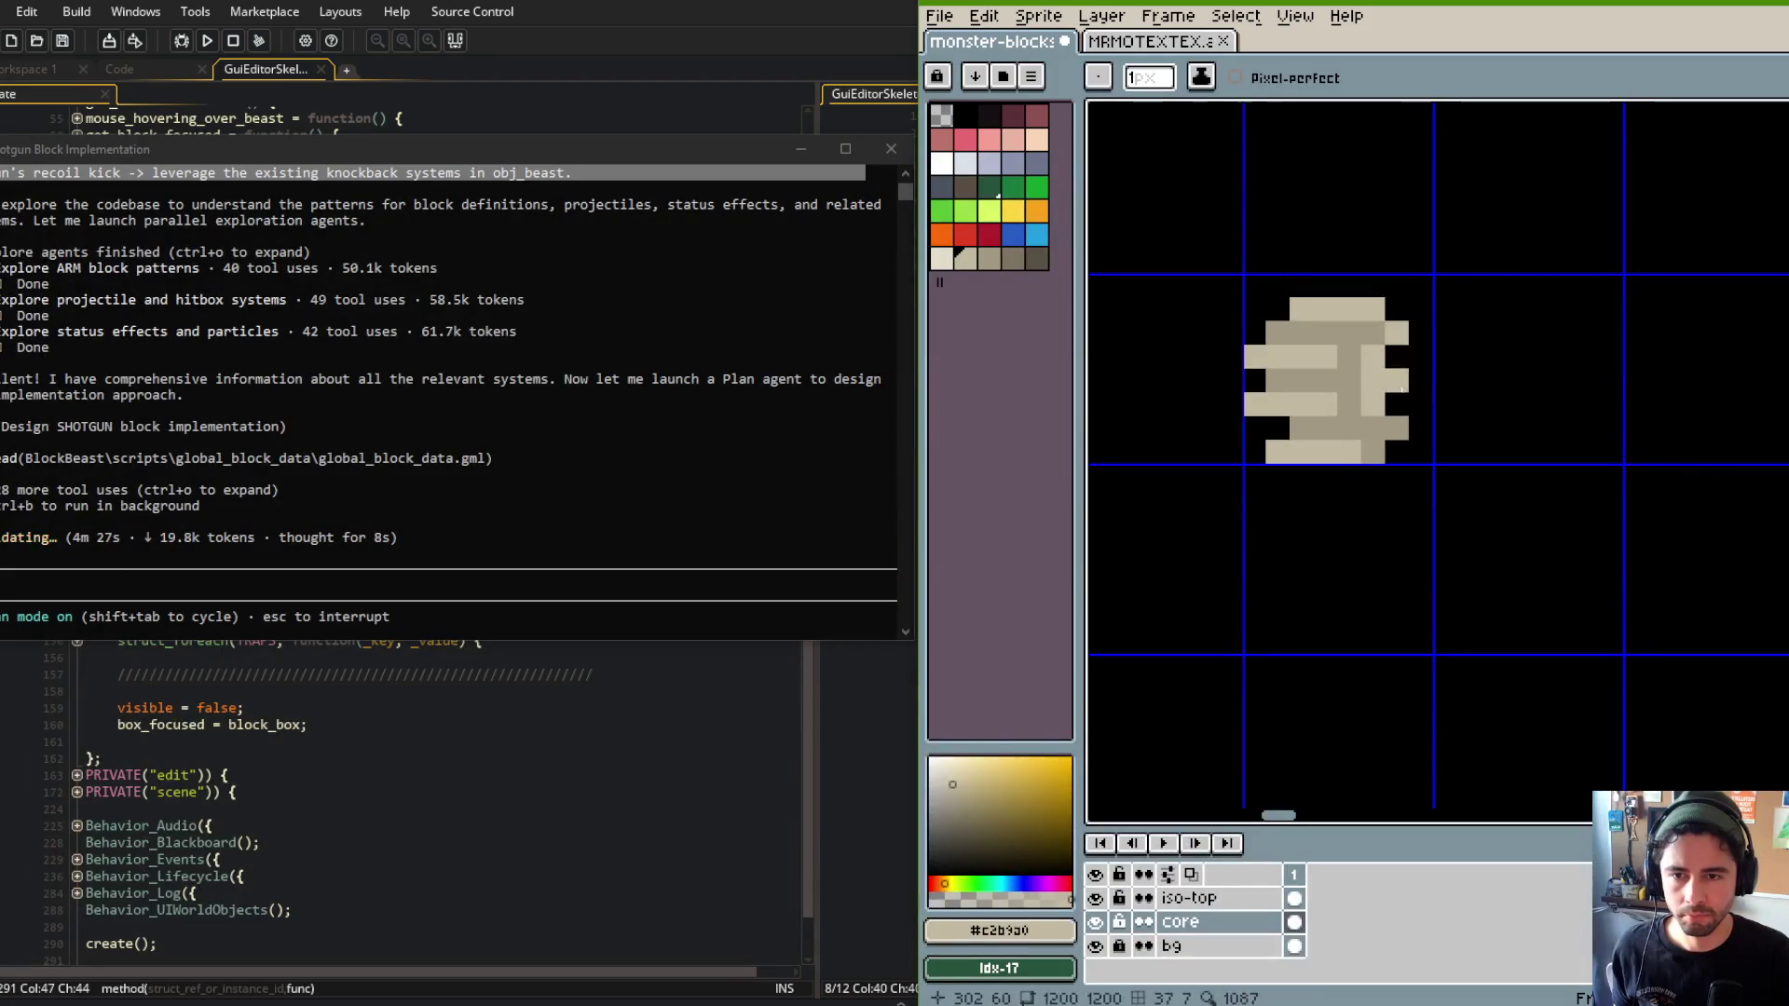
Shade three sprite pixels with a darker tan and sample the mid tan.
{"action": "left_click", "coordinate": [1349, 354], "text": "alt"}
{"action": "left_click", "coordinate": [1343, 324]}
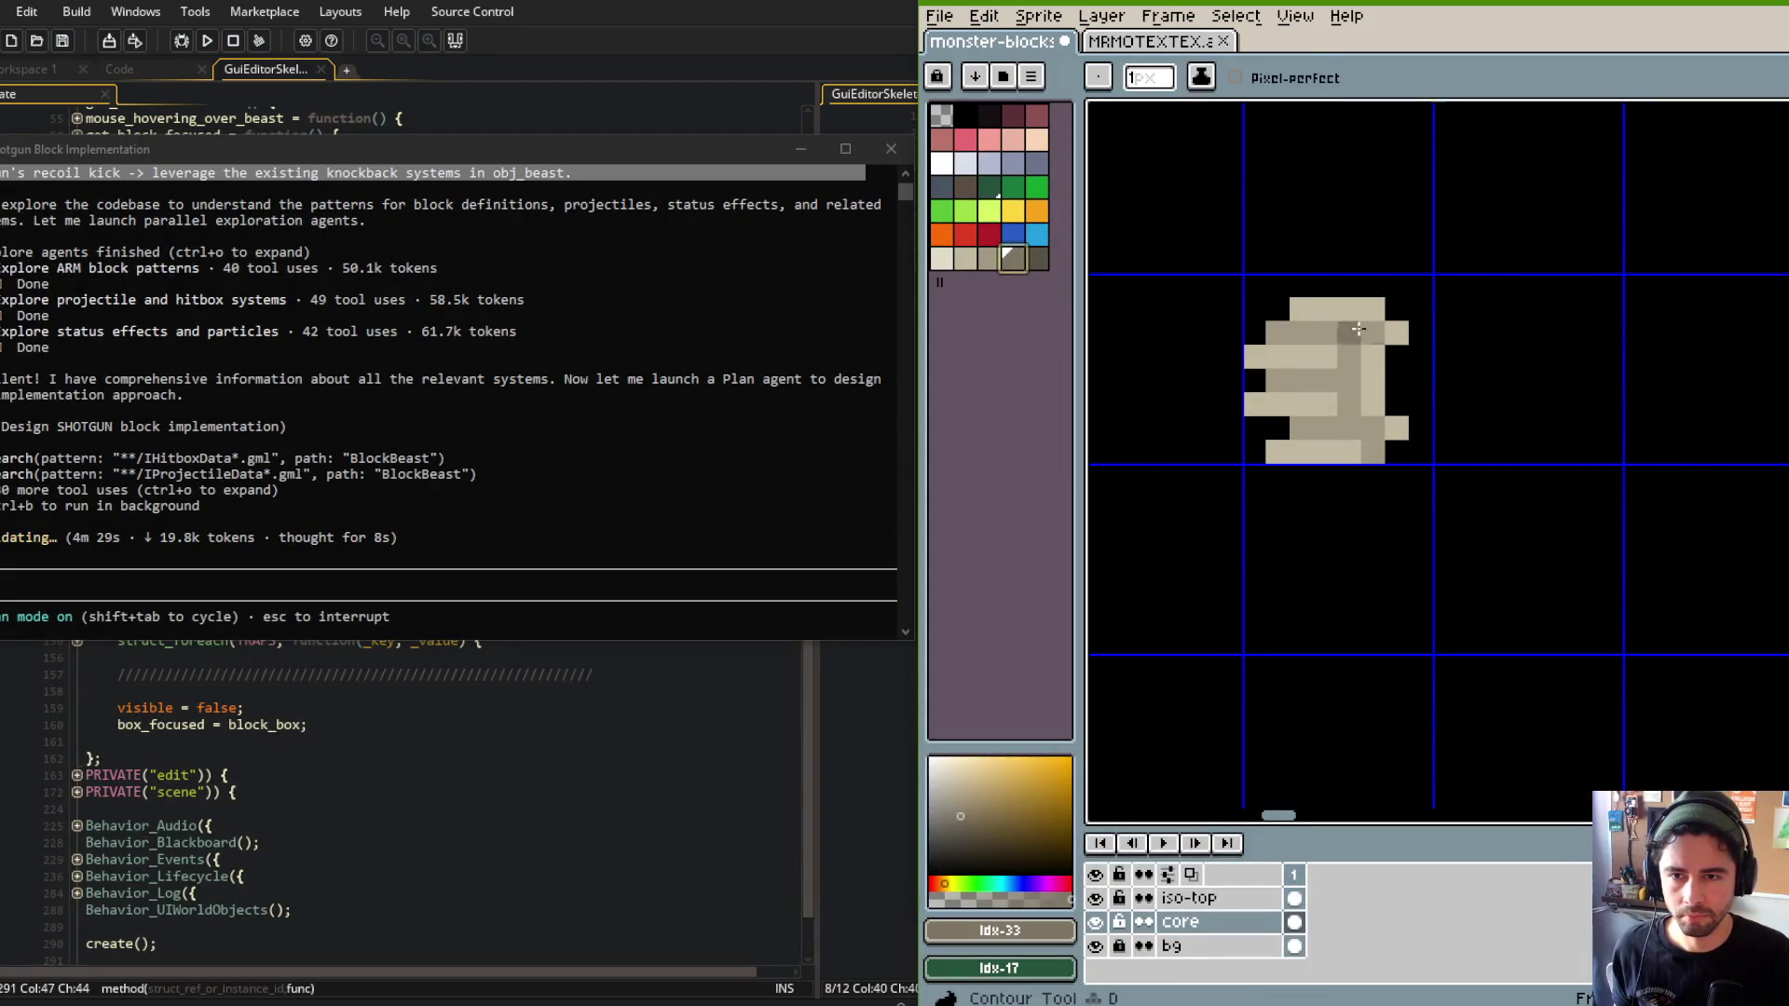
{"action": "left_click", "coordinate": [1348, 356]}
{"action": "left_click", "coordinate": [1326, 381]}
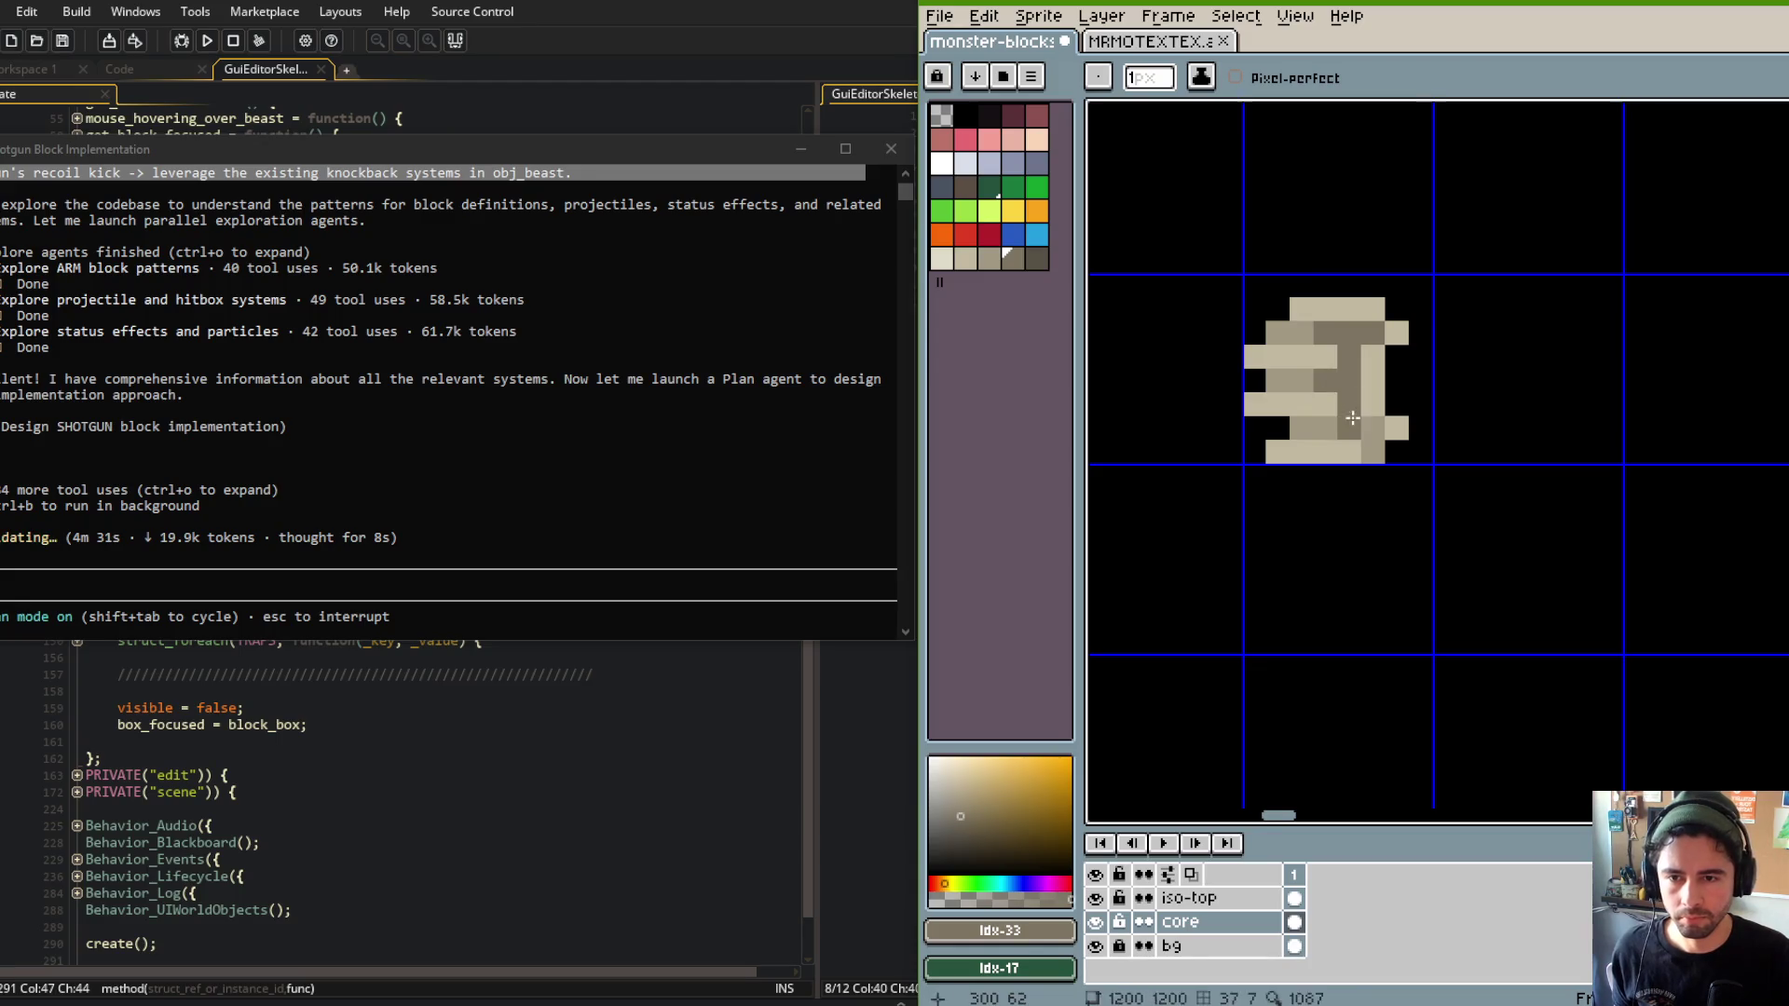
{"action": "left_click", "coordinate": [1339, 352], "text": "alt"}
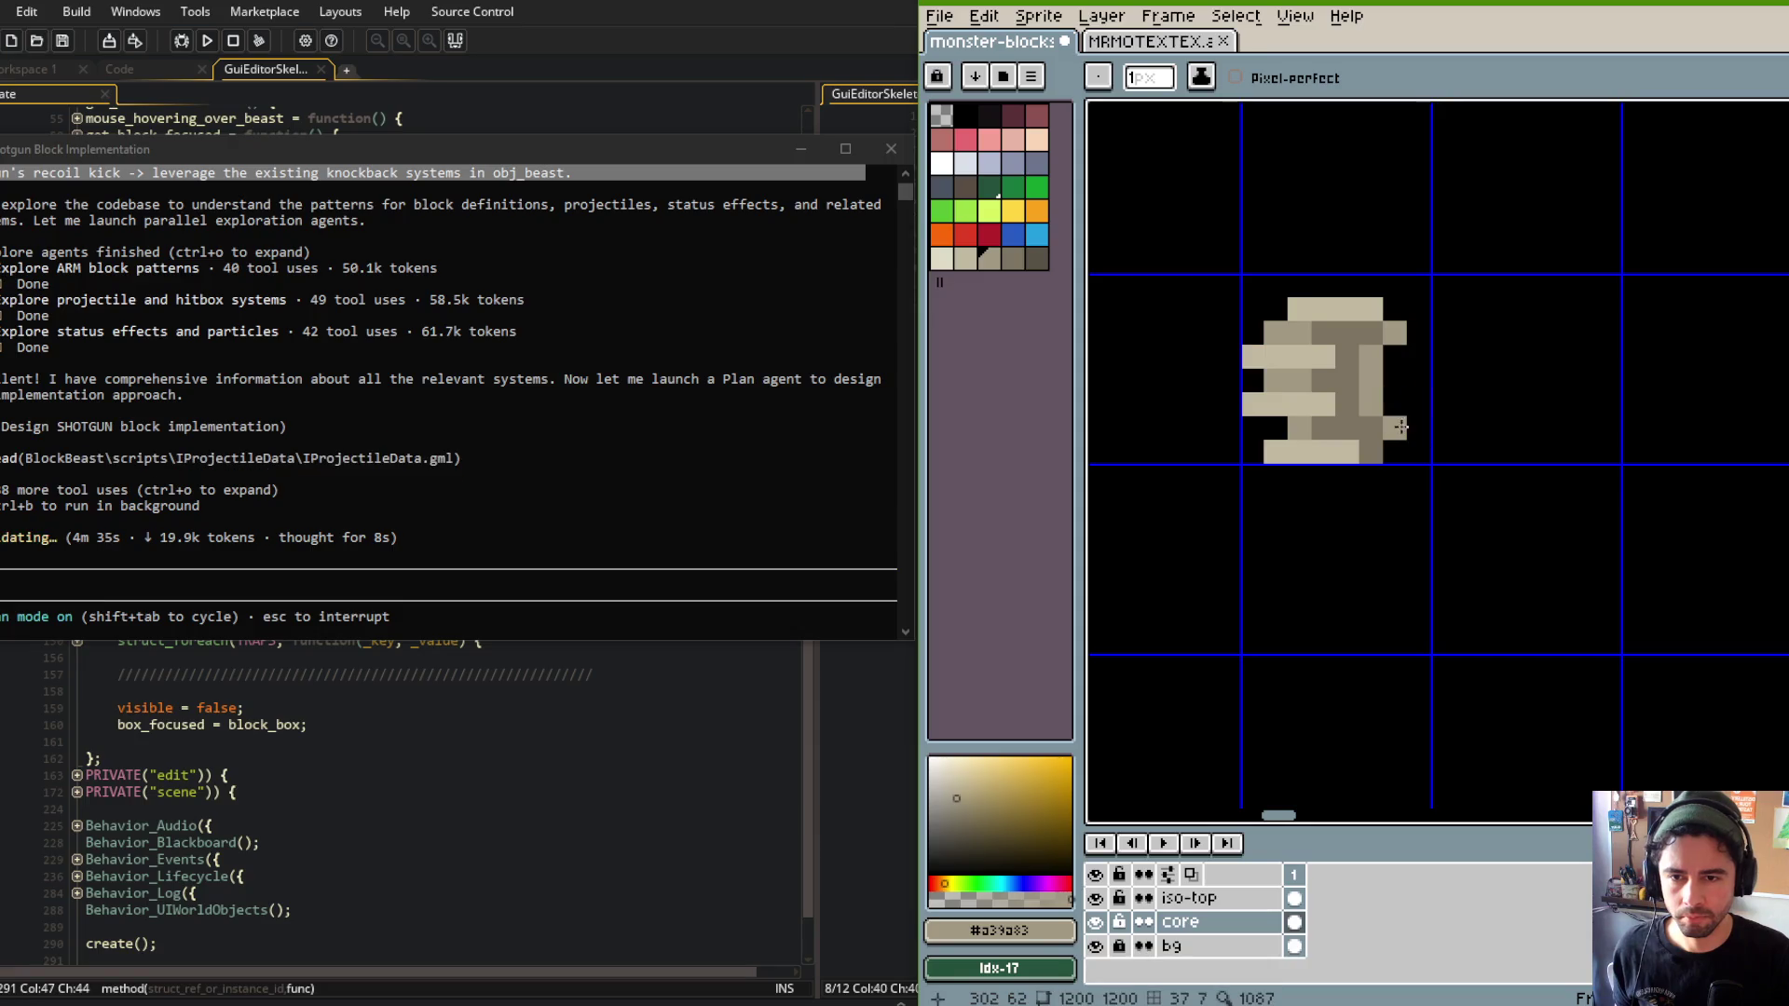
{"action": "key", "text": "alt"}
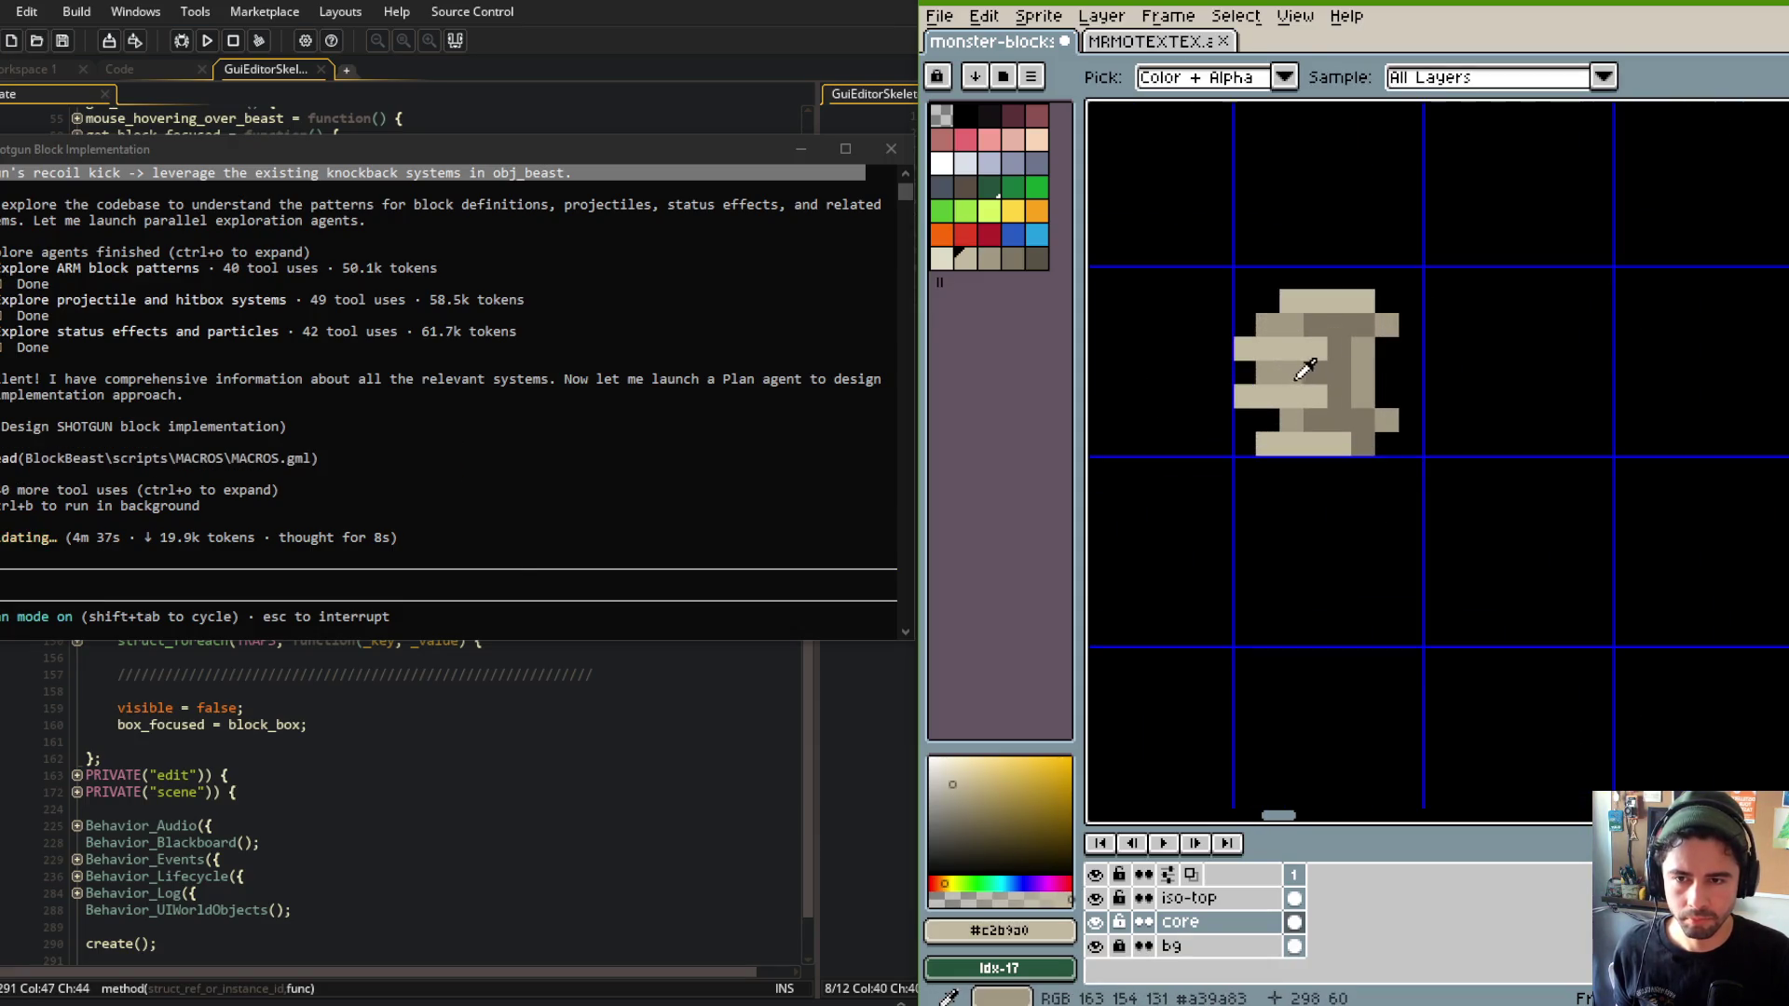
{"action": "scroll", "coordinate": [1342, 356], "scroll_direction": "down", "scroll_amount": 3}
{"action": "scroll", "coordinate": [1345, 298], "scroll_direction": "up", "scroll_amount": 2}
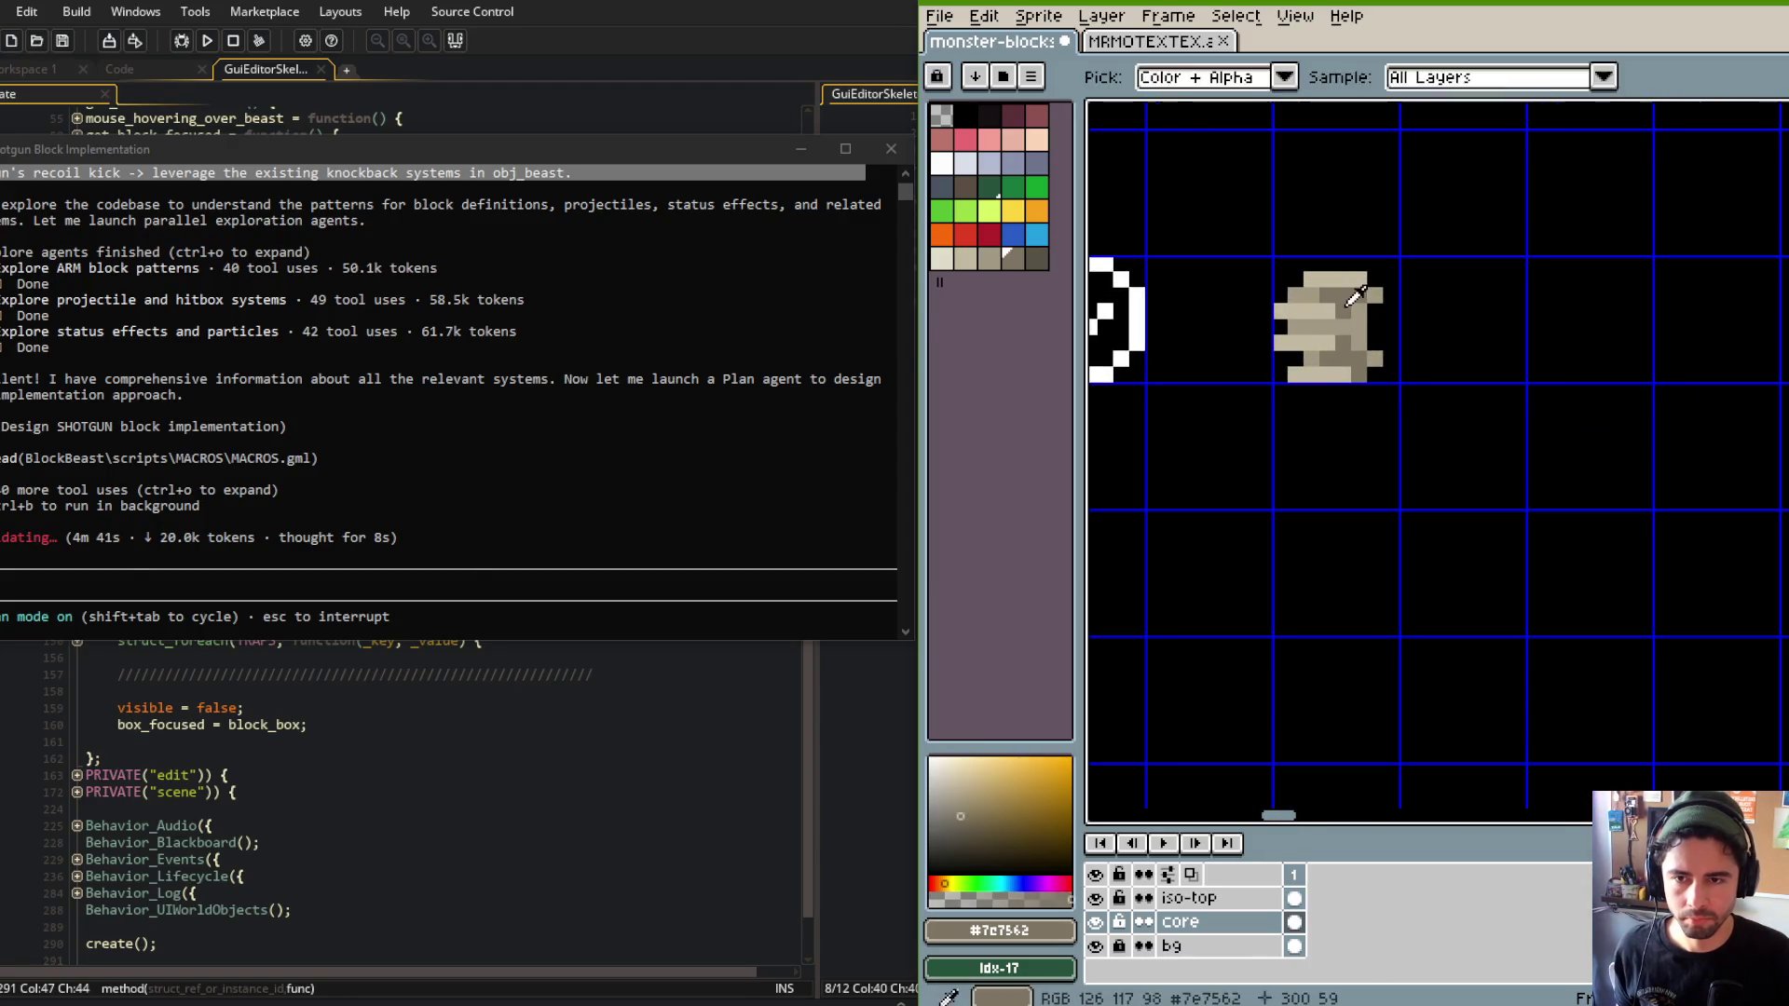
{"action": "scroll", "coordinate": [1334, 324], "scroll_direction": "down", "scroll_amount": 5}
{"action": "scroll", "coordinate": [1333, 324], "scroll_direction": "up", "scroll_amount": 6}
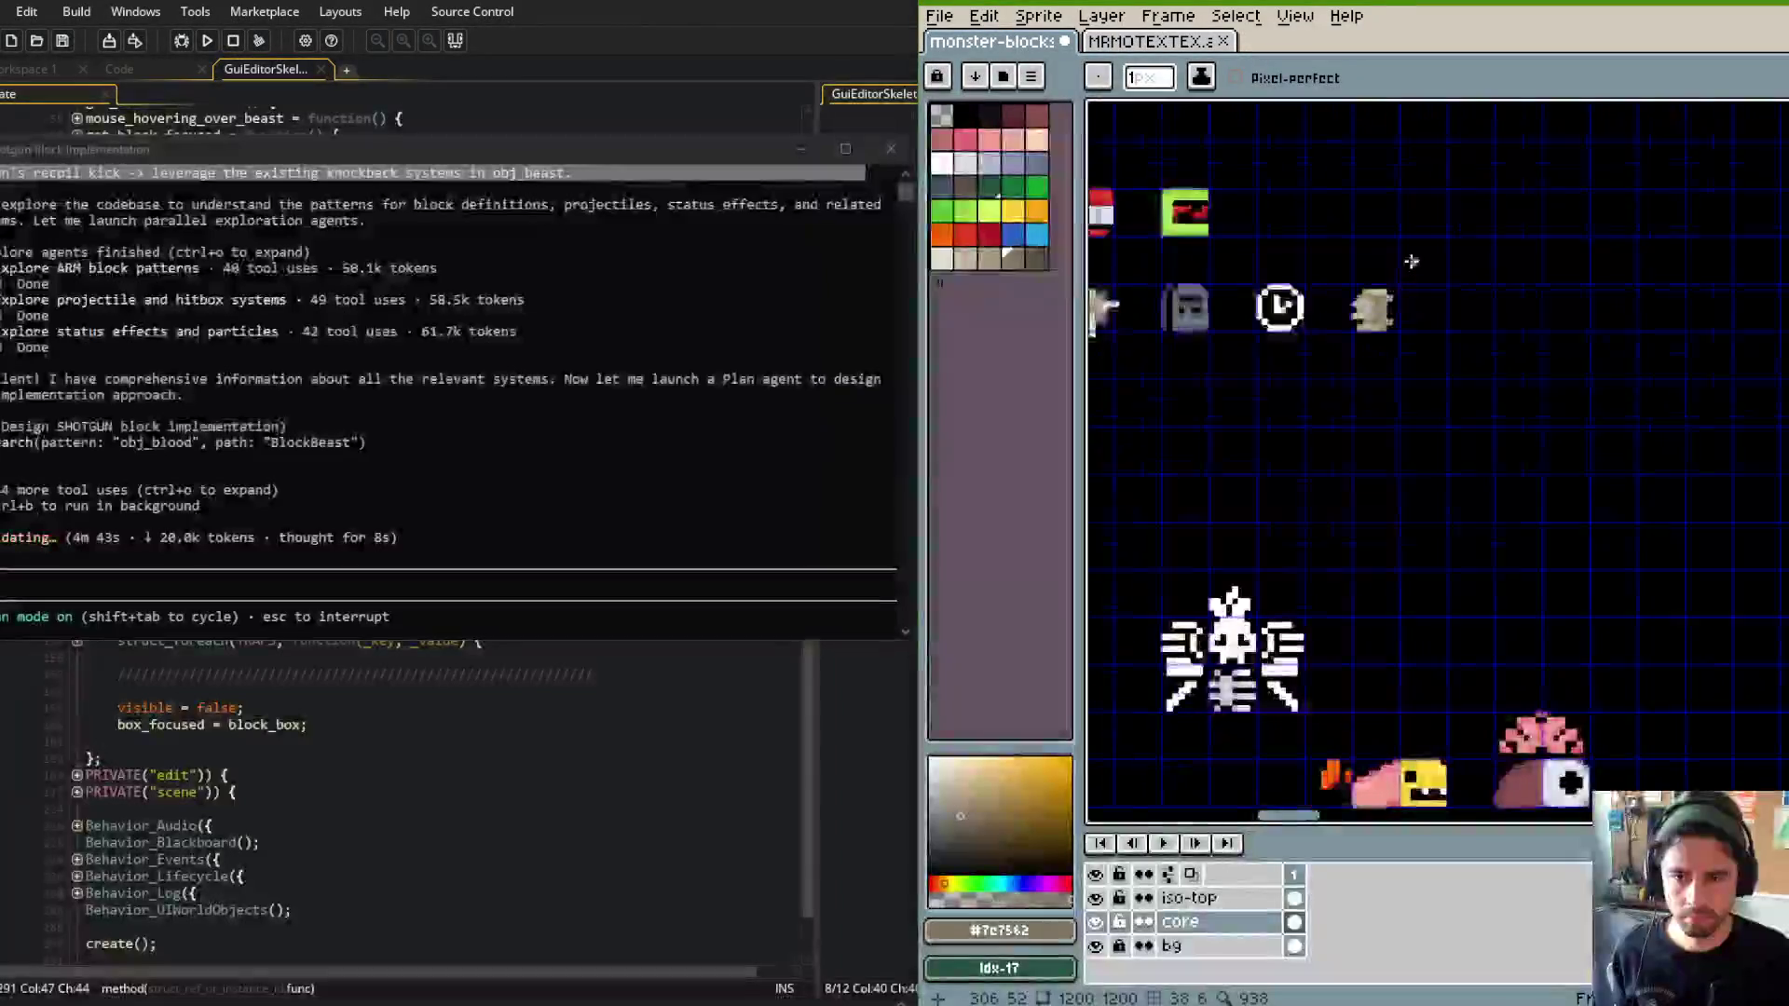
Undo the erased left row and last fill, and clear the selection.
{"action": "key", "text": "e"}
{"action": "left_click_drag", "start_coordinate": [1356, 356], "coordinate": [1307, 372]}
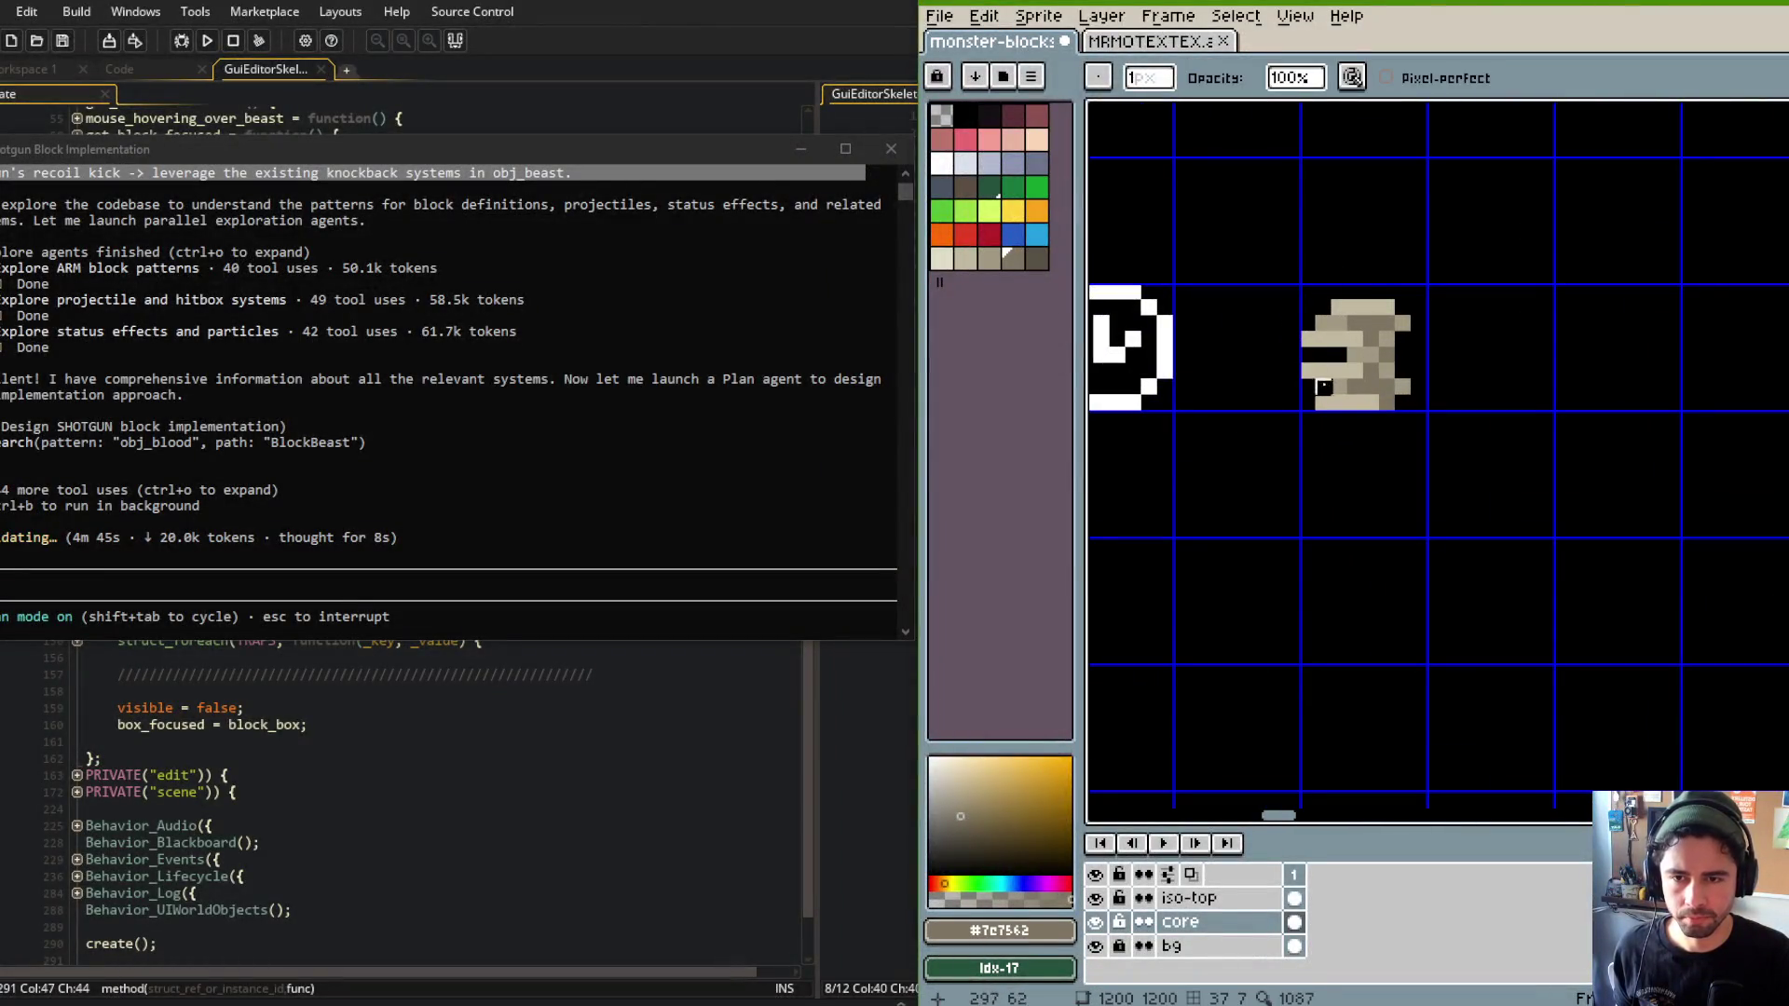
{"action": "key", "text": "v"}
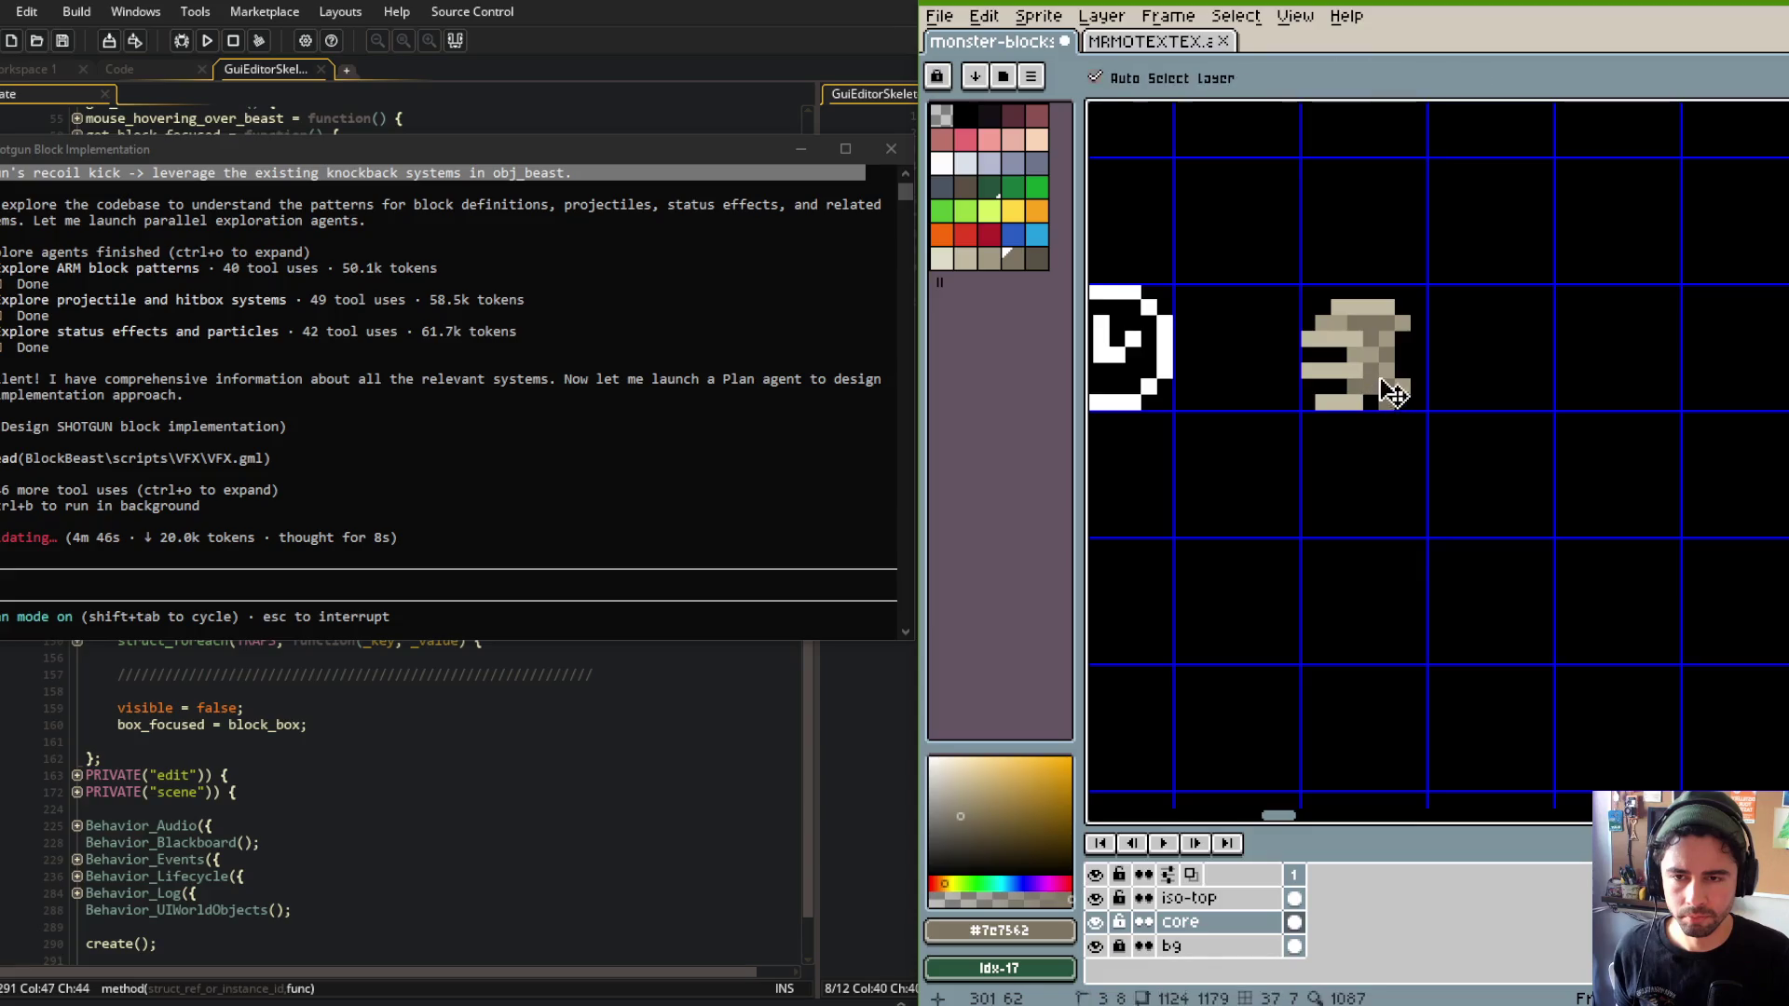
{"action": "key", "text": "ctrl+z"}
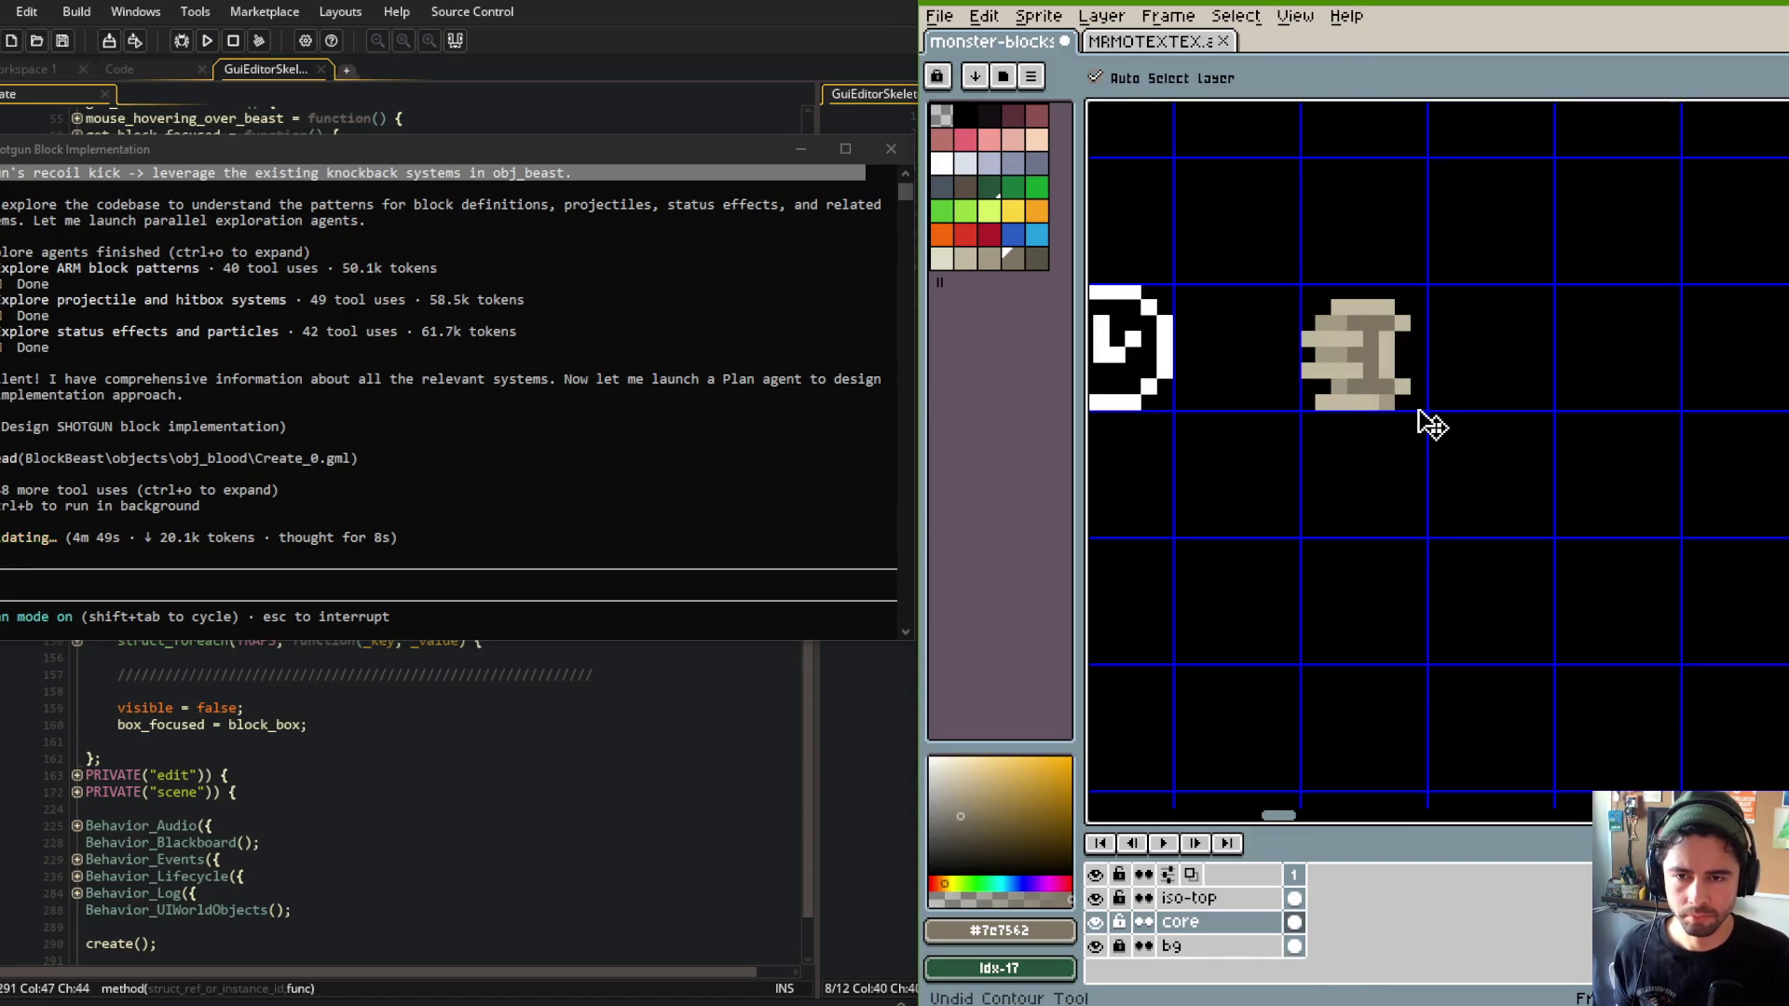
{"action": "key", "text": "ctrl+z"}
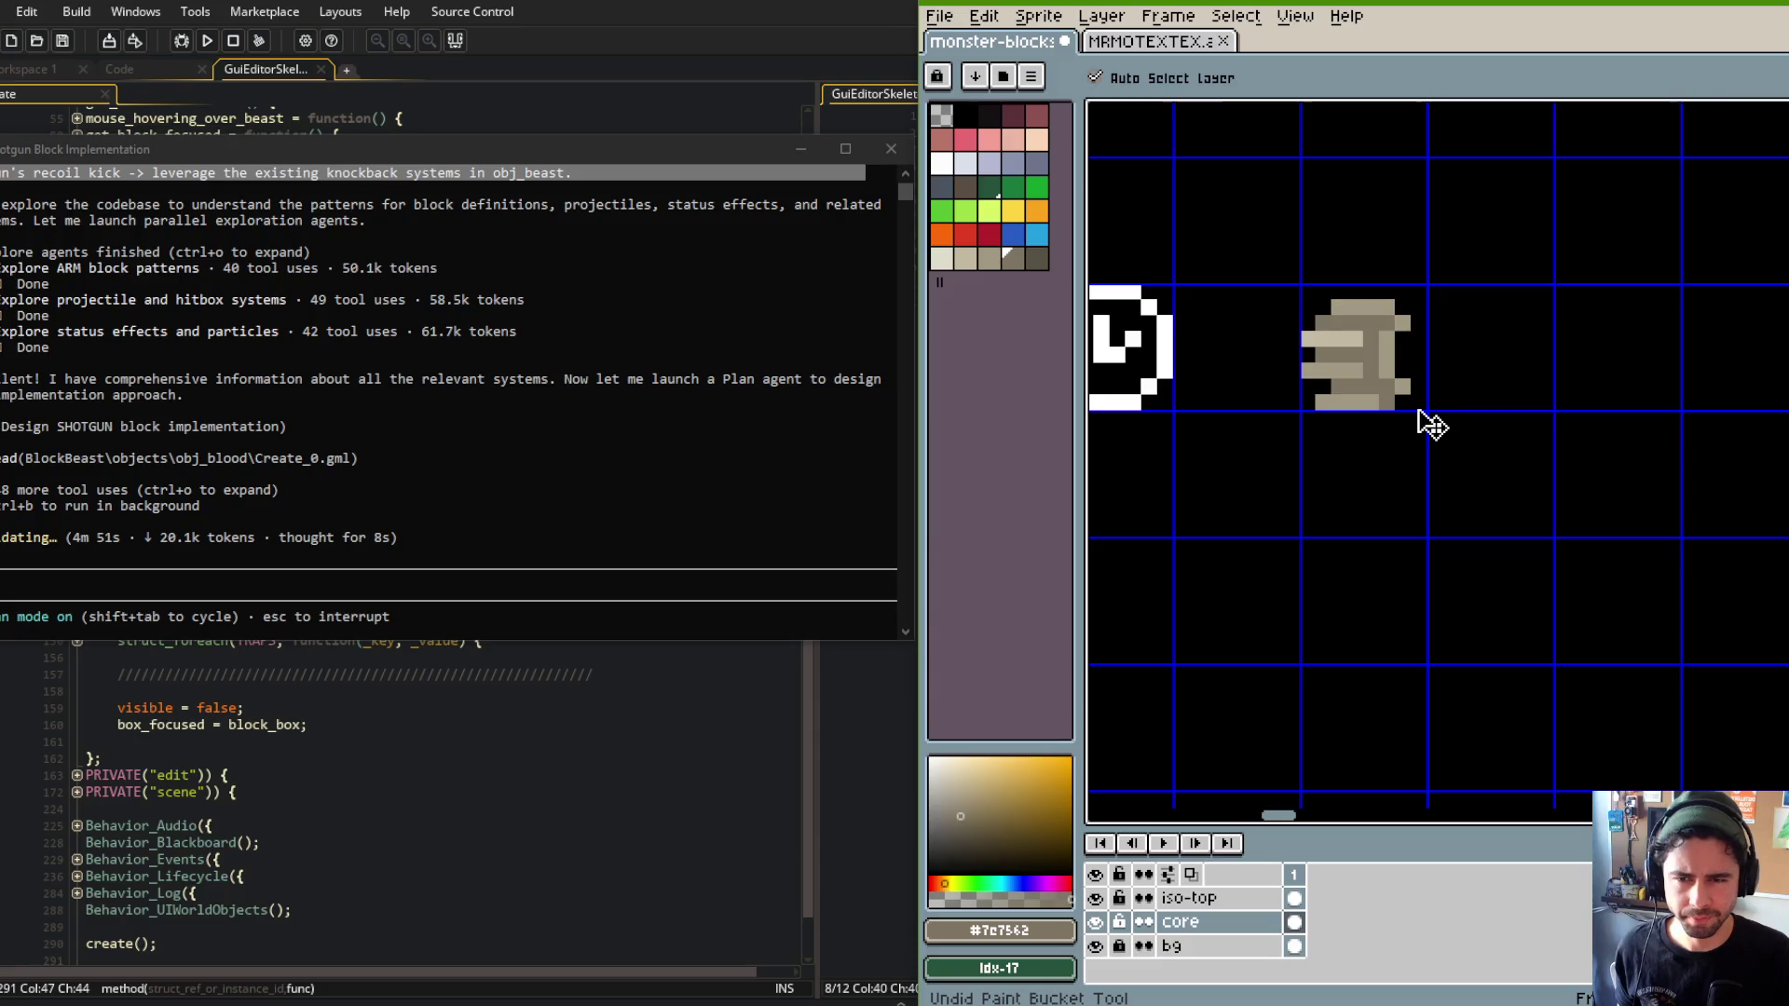
{"action": "key", "text": "w"}
{"action": "key", "text": "ctrl+d"}
Paint a near-black row across the sprite and a dark column into its body.
{"action": "scroll", "coordinate": [1244, 301], "scroll_direction": "up", "scroll_amount": 2}
{"action": "left_click", "coordinate": [989, 114]}
{"action": "key", "text": "b"}
{"action": "left_click_drag", "start_coordinate": [1359, 333], "coordinate": [1459, 333]}
{"action": "mouse_move", "coordinate": [1365, 382]}
{"action": "left_mouse_down"}
{"action": "mouse_move", "coordinate": [1436, 382]}
{"action": "mouse_move", "coordinate": [1436, 354]}
{"action": "mouse_move", "coordinate": [1433, 426]}
{"action": "mouse_move", "coordinate": [1371, 430]}
{"action": "left_mouse_up"}
Zoom out and back in, then sample the mid tan from a sprite pixel.
{"action": "key", "text": "z"}
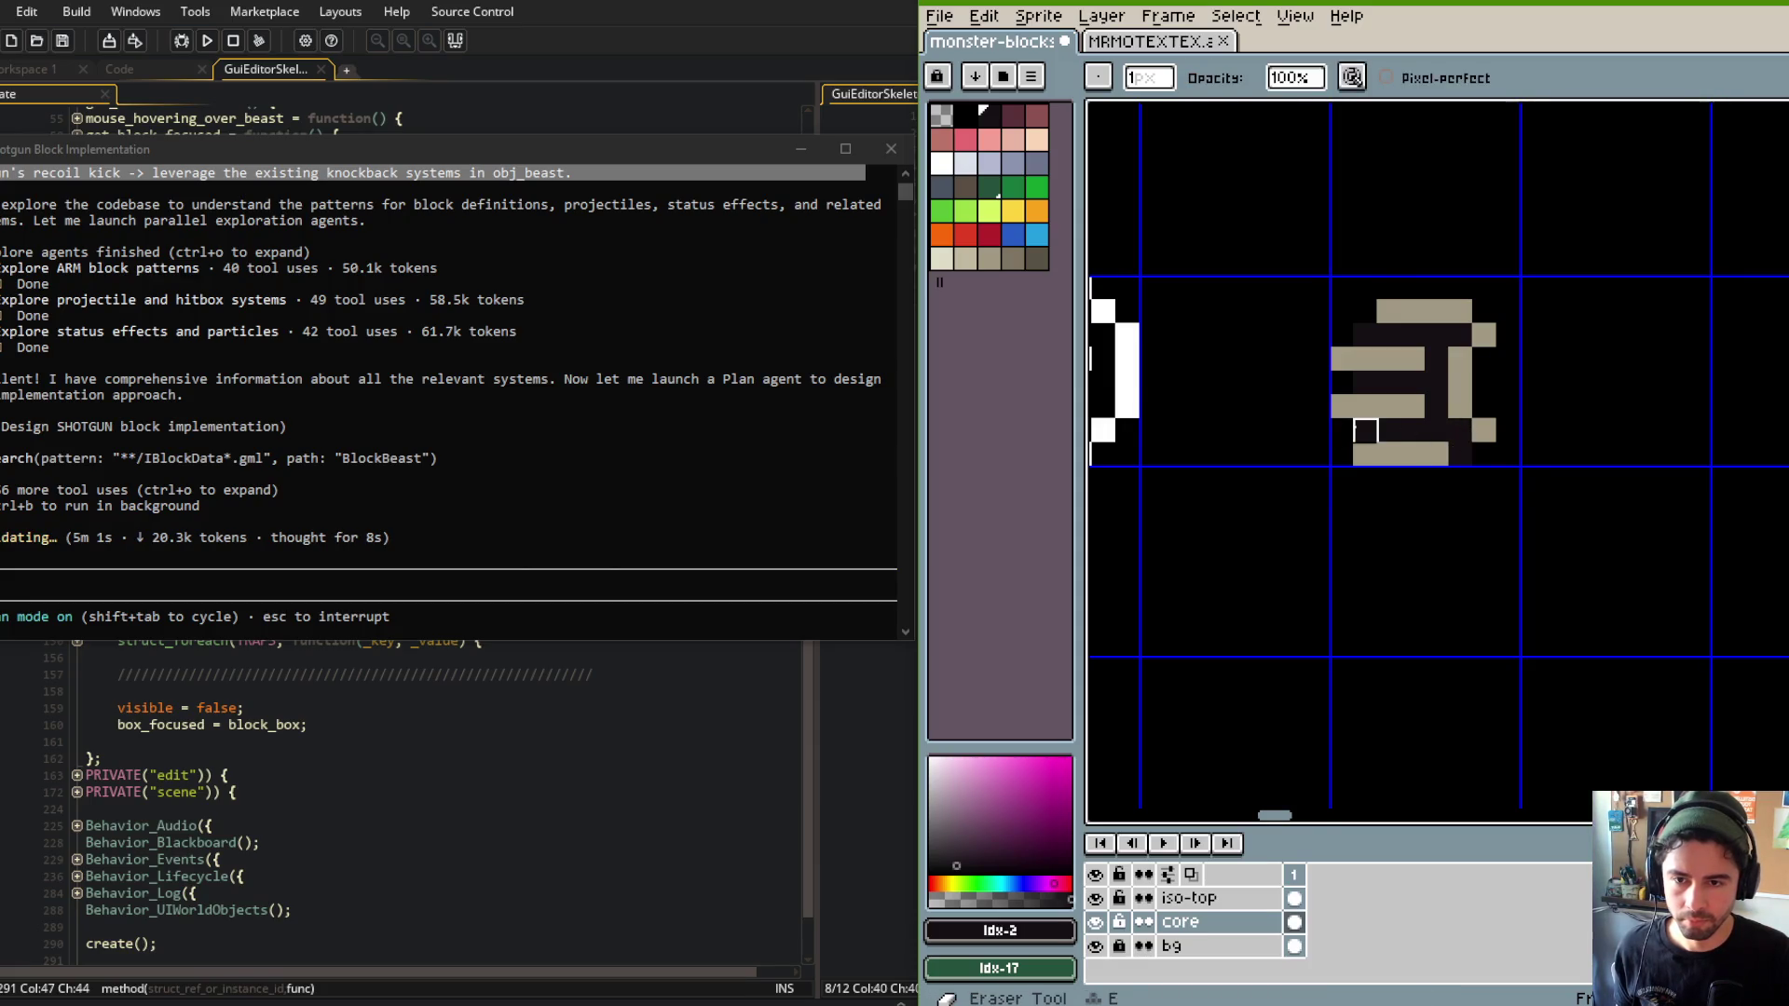
{"action": "right_click", "coordinate": [1270, 320]}
{"action": "left_click", "coordinate": [1270, 319]}
{"action": "key", "text": "i"}
{"action": "left_click", "coordinate": [1380, 373], "text": "alt"}
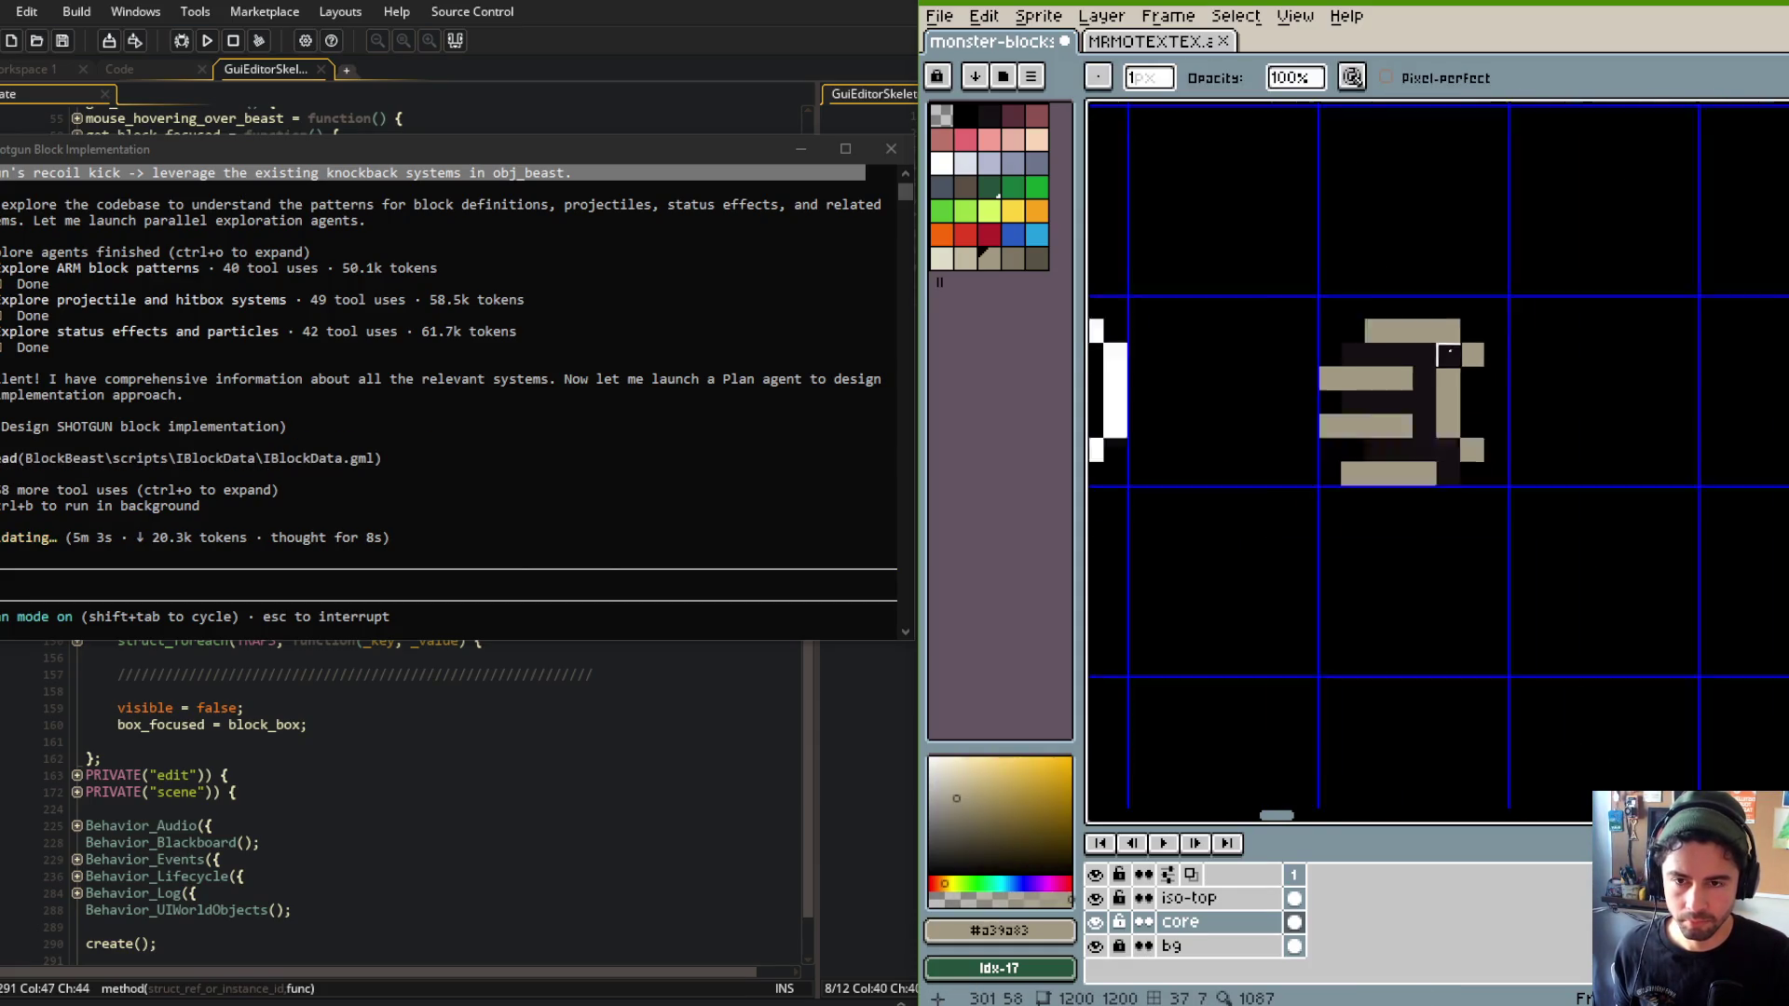
{"action": "scroll", "coordinate": [1370, 363], "scroll_direction": "down", "scroll_amount": 3}
{"action": "scroll", "coordinate": [1361, 356], "scroll_direction": "up", "scroll_amount": 2}
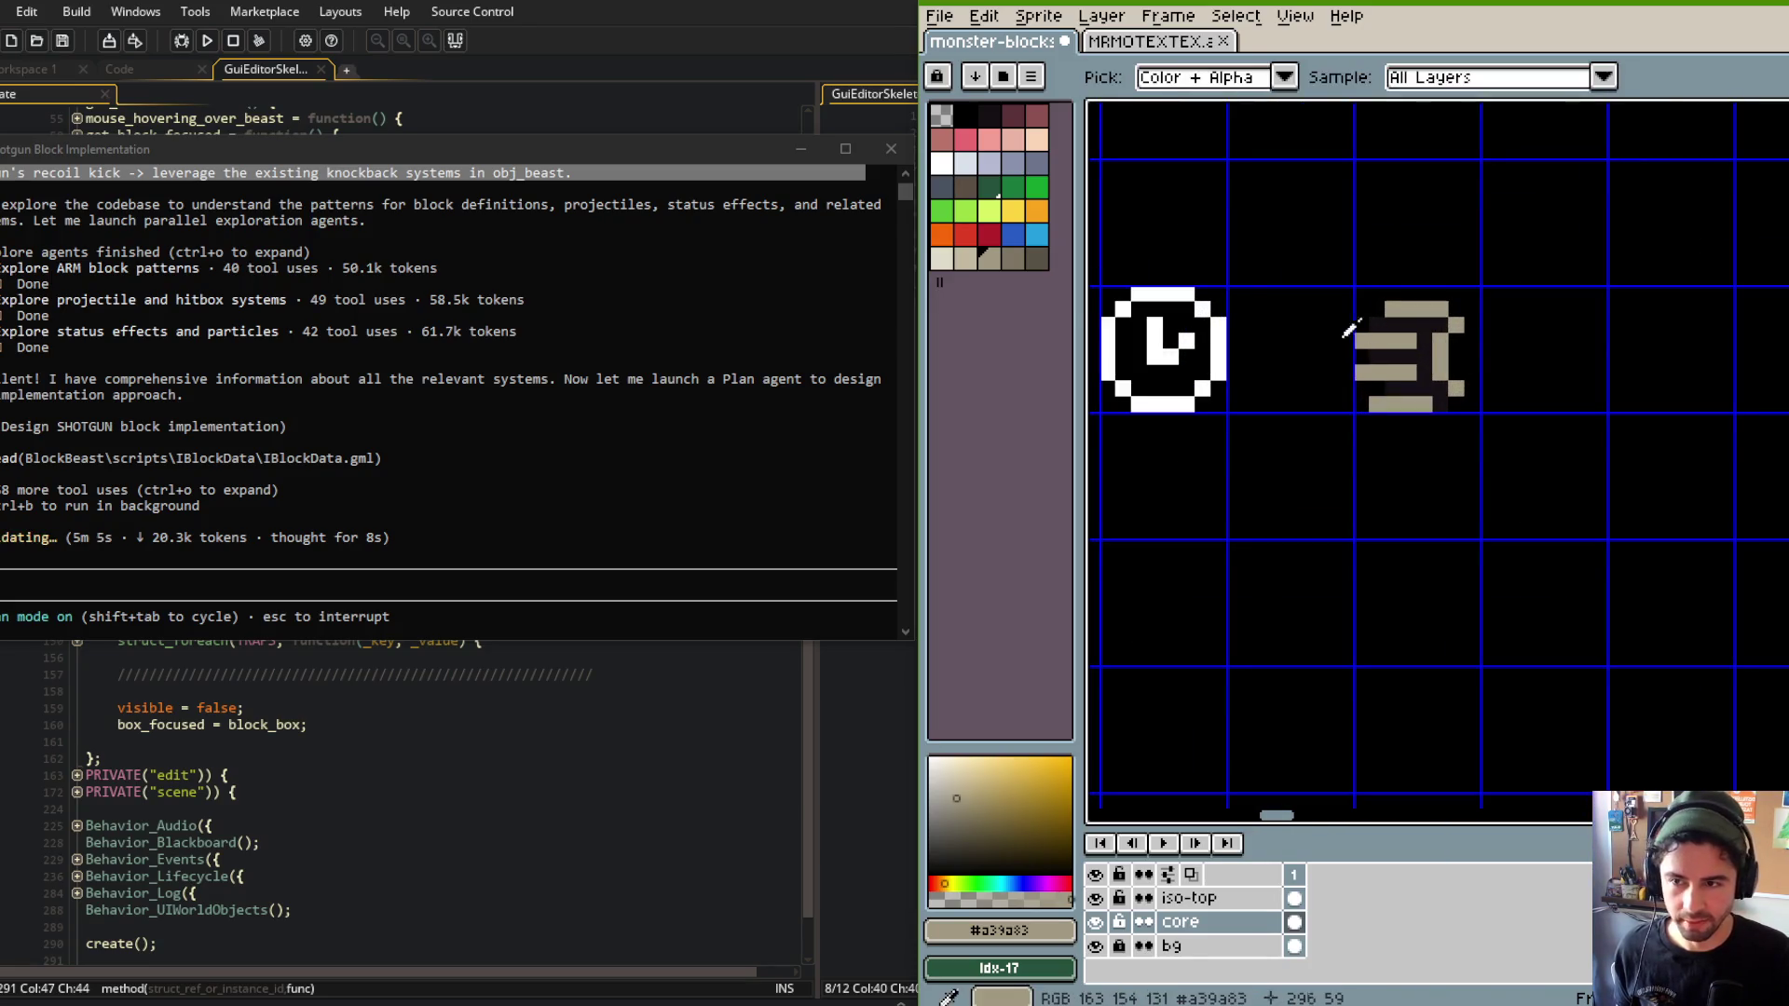
Choose a new tan and a darker tan for shading, then zoom out to the full sheet.
{"action": "left_click", "coordinate": [964, 258]}
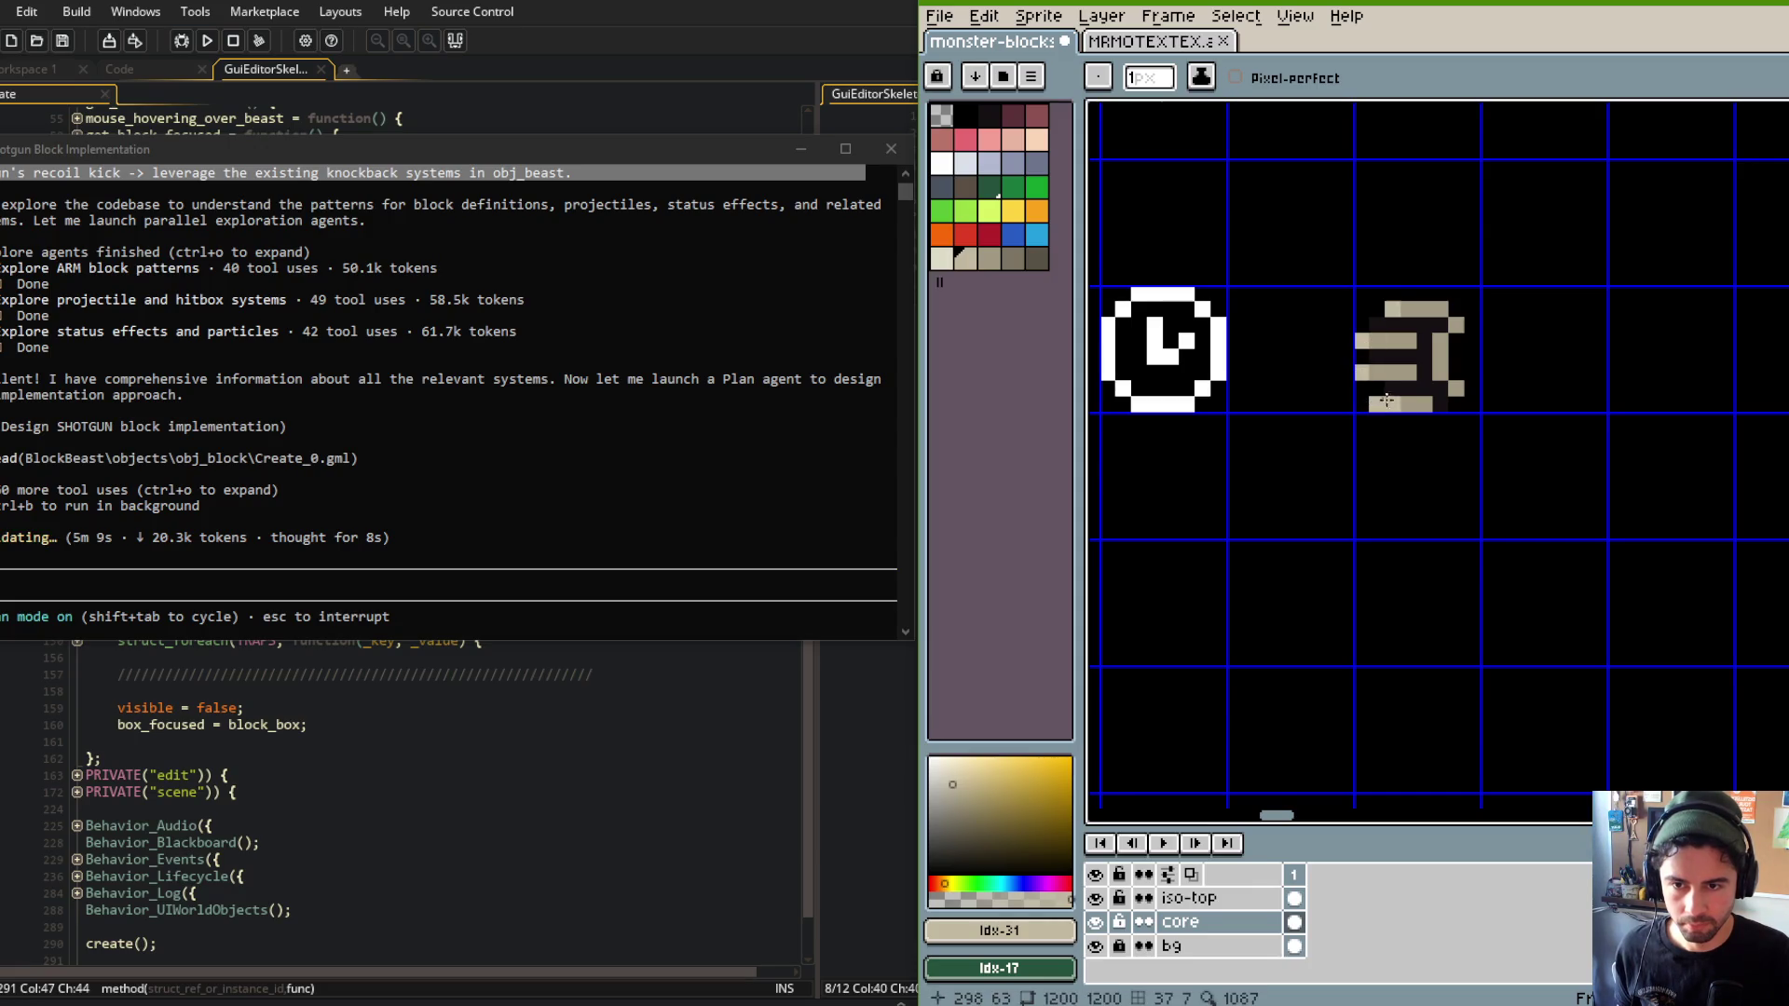
{"action": "scroll", "coordinate": [1505, 252], "scroll_direction": "down", "scroll_amount": 2}
{"action": "scroll", "coordinate": [1500, 252], "scroll_direction": "up", "scroll_amount": 2}
{"action": "left_click", "coordinate": [1018, 260]}
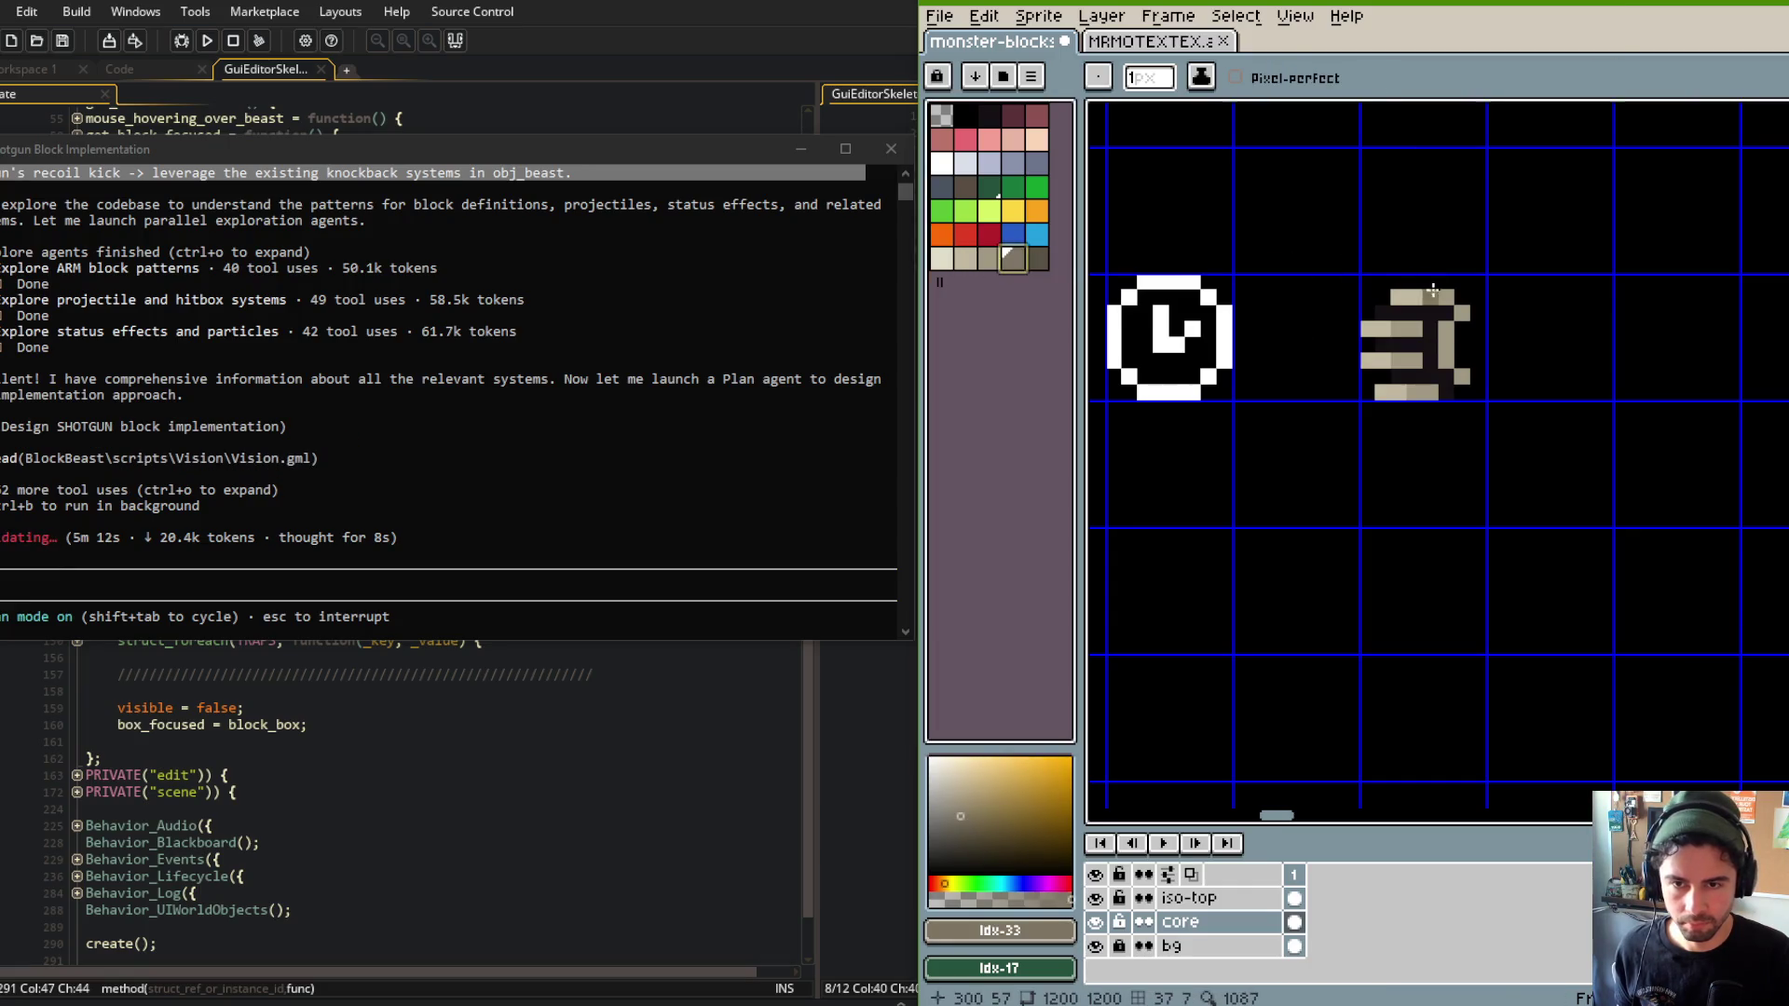
{"action": "scroll", "coordinate": [1444, 345], "scroll_direction": "down", "scroll_amount": 4}
{"action": "scroll", "coordinate": [1454, 331], "scroll_direction": "up", "scroll_amount": 2}
{"action": "scroll", "coordinate": [1463, 322], "scroll_direction": "down", "scroll_amount": 2}
{"action": "scroll", "coordinate": [1464, 318], "scroll_direction": "down", "scroll_amount": 3}
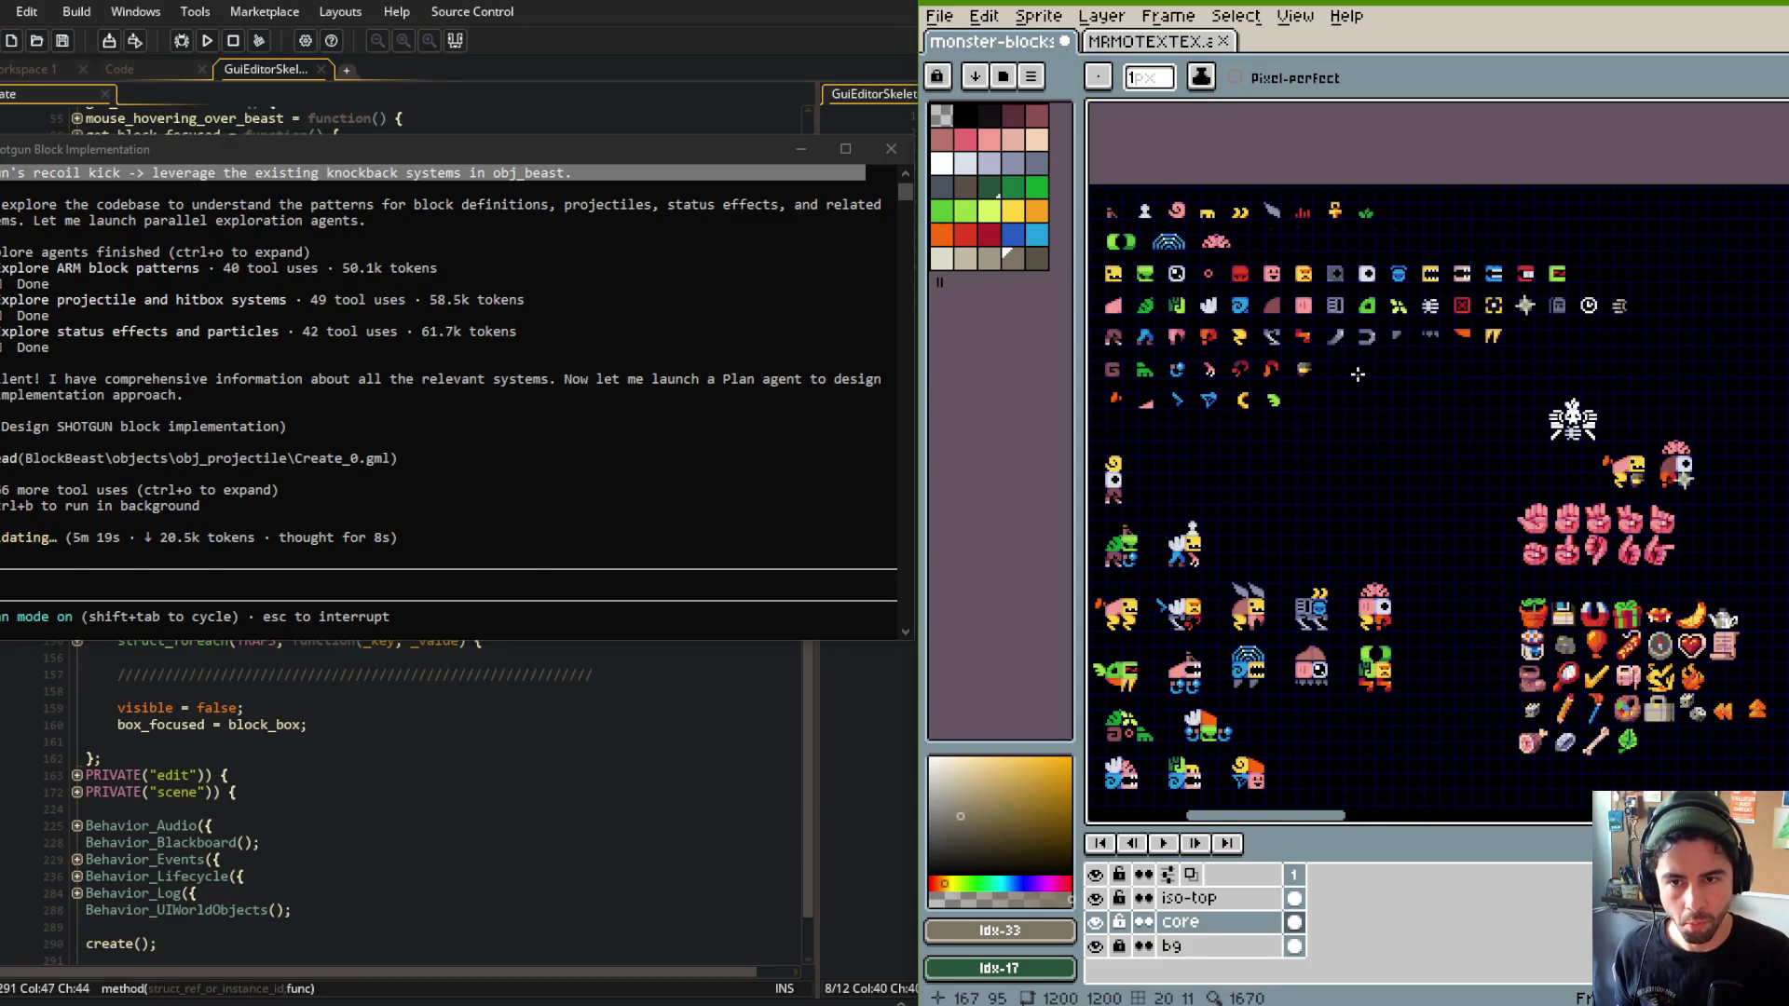
Flip the white sprite's cell horizontally and save monster-blocks.aseprite.
{"action": "scroll", "coordinate": [1451, 359], "scroll_direction": "up", "scroll_amount": 4}
{"action": "key", "text": "m"}
{"action": "left_click_drag", "start_coordinate": [1280, 192], "coordinate": [1374, 288]}
{"action": "key", "text": "shift+h"}
{"action": "key", "text": "ctrl+d"}
{"action": "key", "text": "ctrl+s"}
Pan around the block sheet and clear the selection around the green sprite.
{"action": "scroll", "coordinate": [1354, 338], "scroll_direction": "down", "scroll_amount": 3}
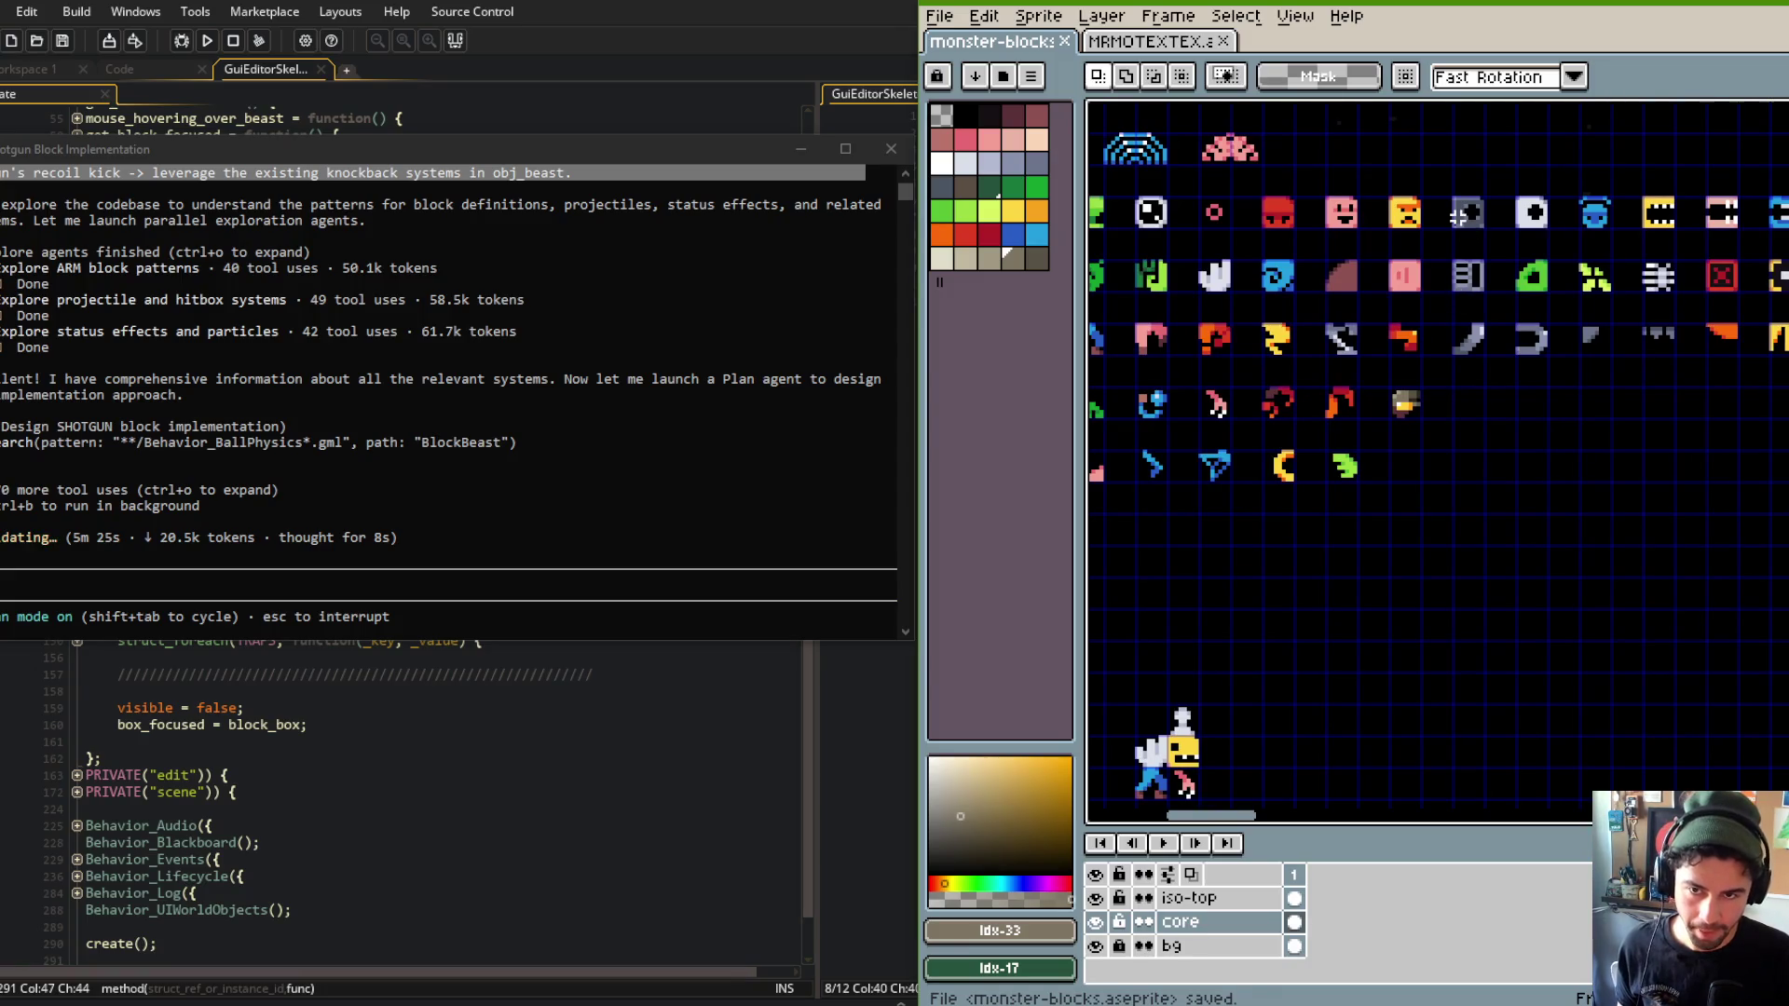
{"action": "mouse_move", "coordinate": [1358, 219]}
{"action": "left_mouse_down"}
{"action": "mouse_move", "coordinate": [1396, 196]}
{"action": "mouse_move", "coordinate": [1611, 196]}
{"action": "mouse_move", "coordinate": [1454, 223]}
{"action": "mouse_move", "coordinate": [1589, 356]}
{"action": "mouse_move", "coordinate": [1454, 224]}
{"action": "mouse_move", "coordinate": [1596, 407]}
{"action": "left_mouse_up"}
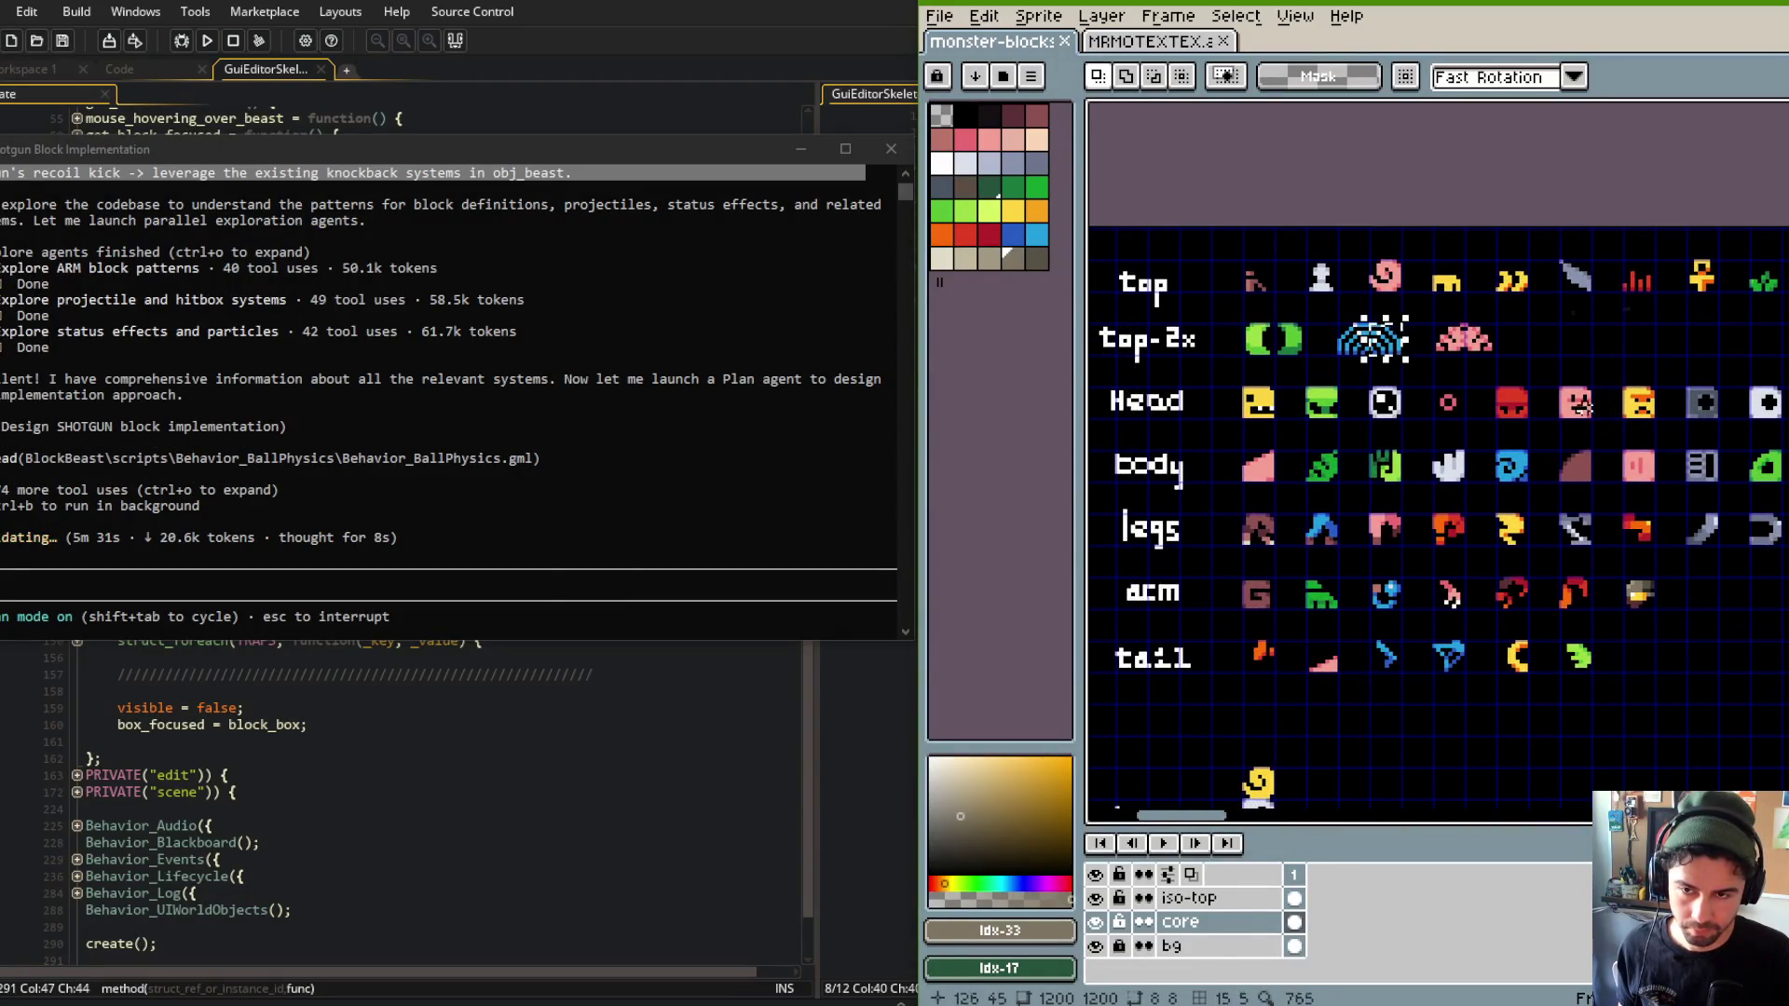
{"action": "scroll", "coordinate": [1491, 324], "scroll_direction": "up", "scroll_amount": 2}
{"action": "scroll", "coordinate": [1494, 321], "scroll_direction": "down", "scroll_amount": 2}
{"action": "left_click_drag", "start_coordinate": [1494, 321], "coordinate": [1570, 308]}
{"action": "mouse_move", "coordinate": [1569, 401]}
{"action": "left_mouse_down"}
{"action": "mouse_move", "coordinate": [1368, 399]}
{"action": "mouse_move", "coordinate": [1368, 320]}
{"action": "mouse_move", "coordinate": [1426, 279]}
{"action": "mouse_move", "coordinate": [1625, 324]}
{"action": "mouse_move", "coordinate": [1417, 392]}
{"action": "mouse_move", "coordinate": [1391, 356]}
{"action": "mouse_move", "coordinate": [1394, 387]}
{"action": "left_mouse_up"}
{"action": "left_click", "coordinate": [1503, 323]}
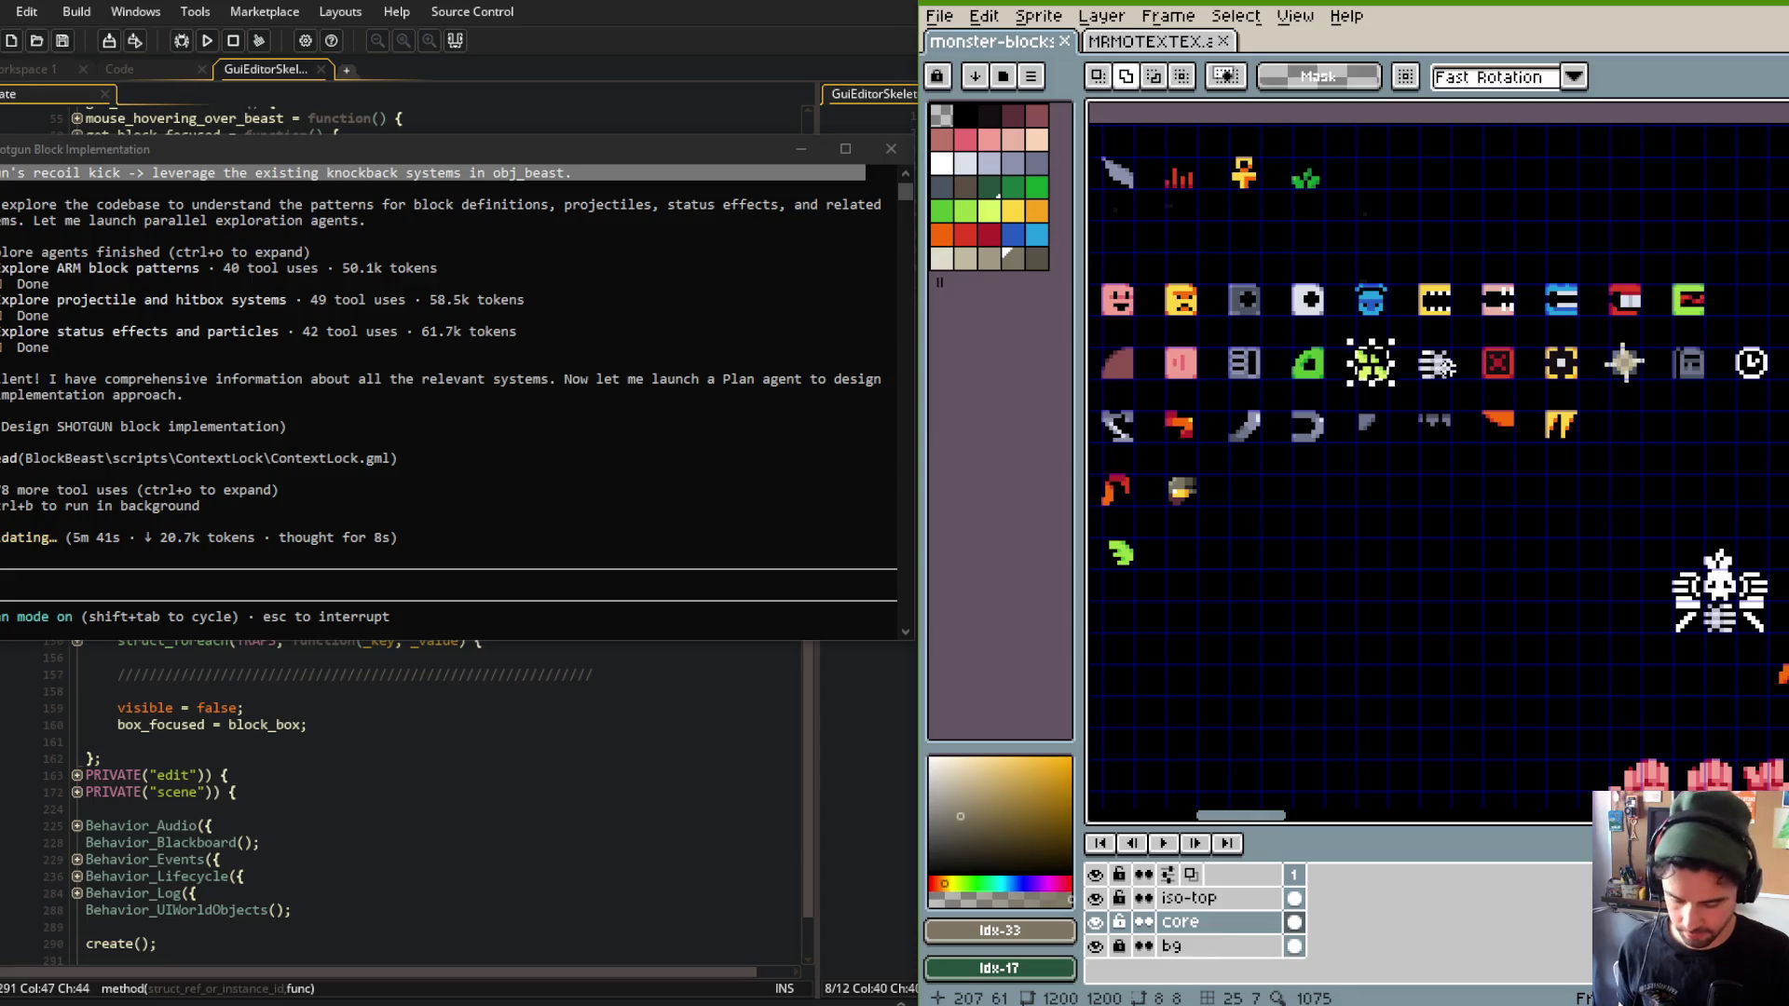
{"action": "mouse_move", "coordinate": [1427, 484]}
{"action": "left_mouse_down"}
{"action": "mouse_move", "coordinate": [1569, 443]}
{"action": "mouse_move", "coordinate": [1567, 524]}
{"action": "mouse_move", "coordinate": [1458, 519]}
{"action": "mouse_move", "coordinate": [1420, 442]}
{"action": "left_mouse_up"}
{"action": "scroll", "coordinate": [1568, 442], "scroll_direction": "down", "scroll_amount": 1}
{"action": "scroll", "coordinate": [1566, 472], "scroll_direction": "up", "scroll_amount": 1}
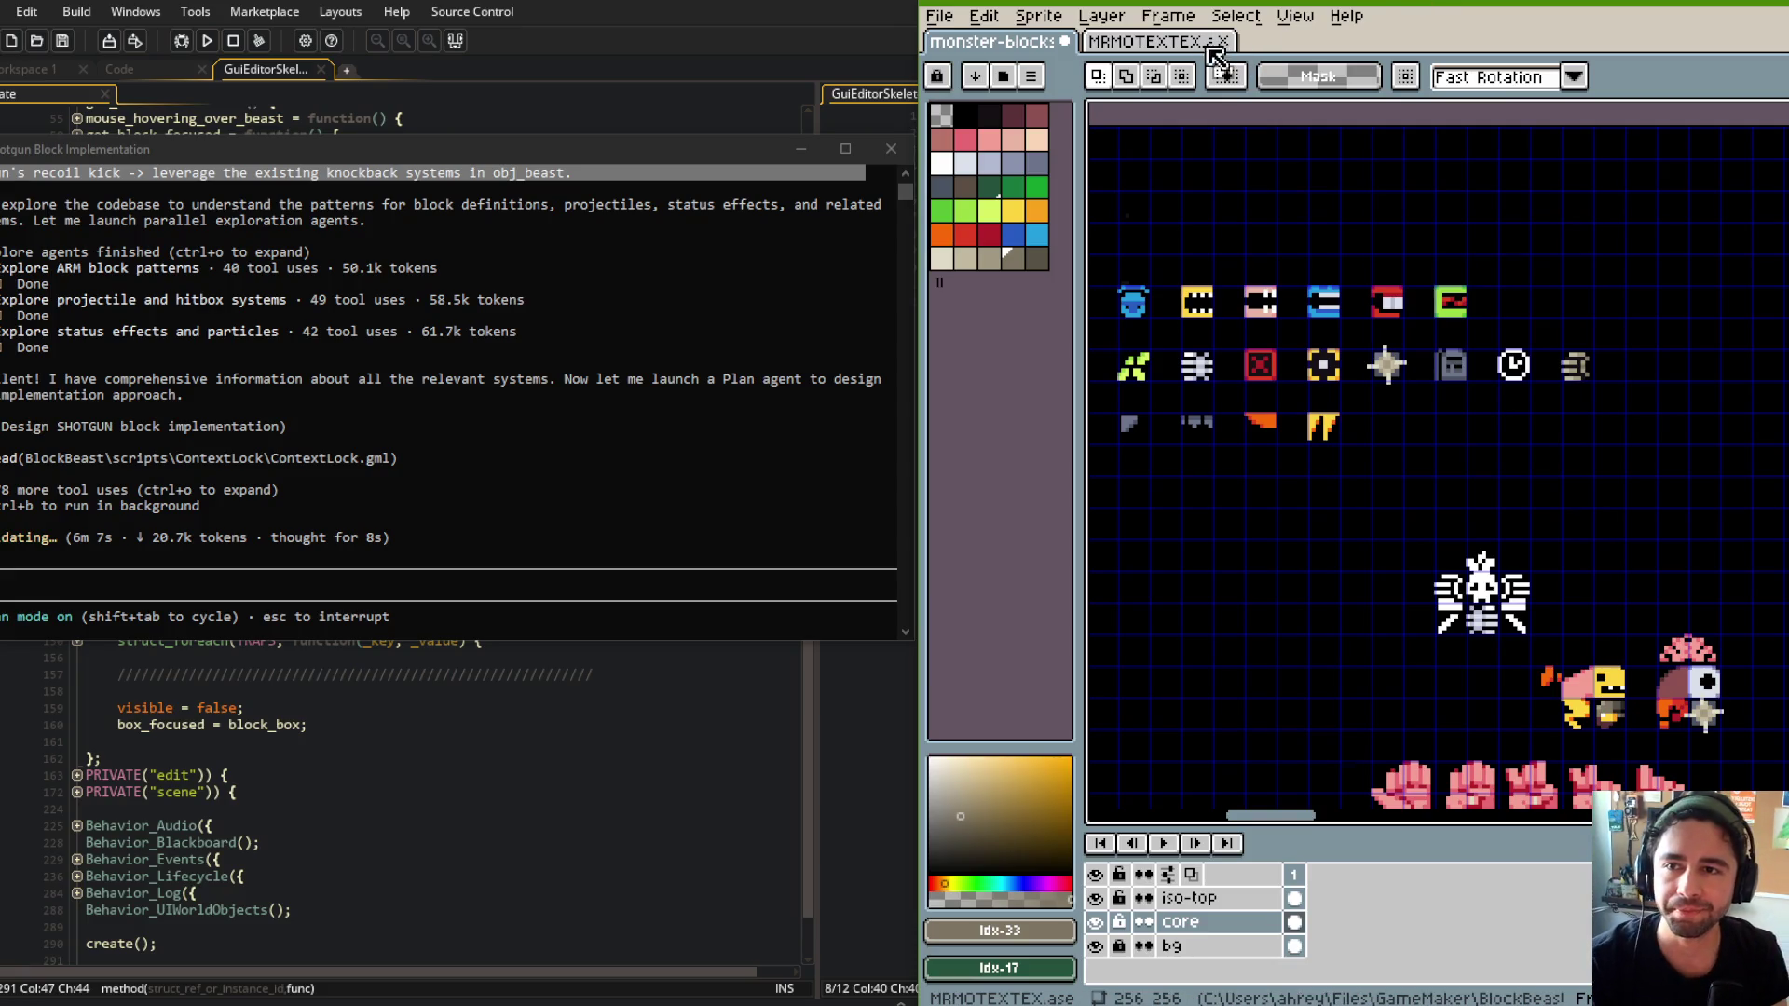
{"action": "scroll", "coordinate": [1476, 293], "scroll_direction": "up", "scroll_amount": 4}
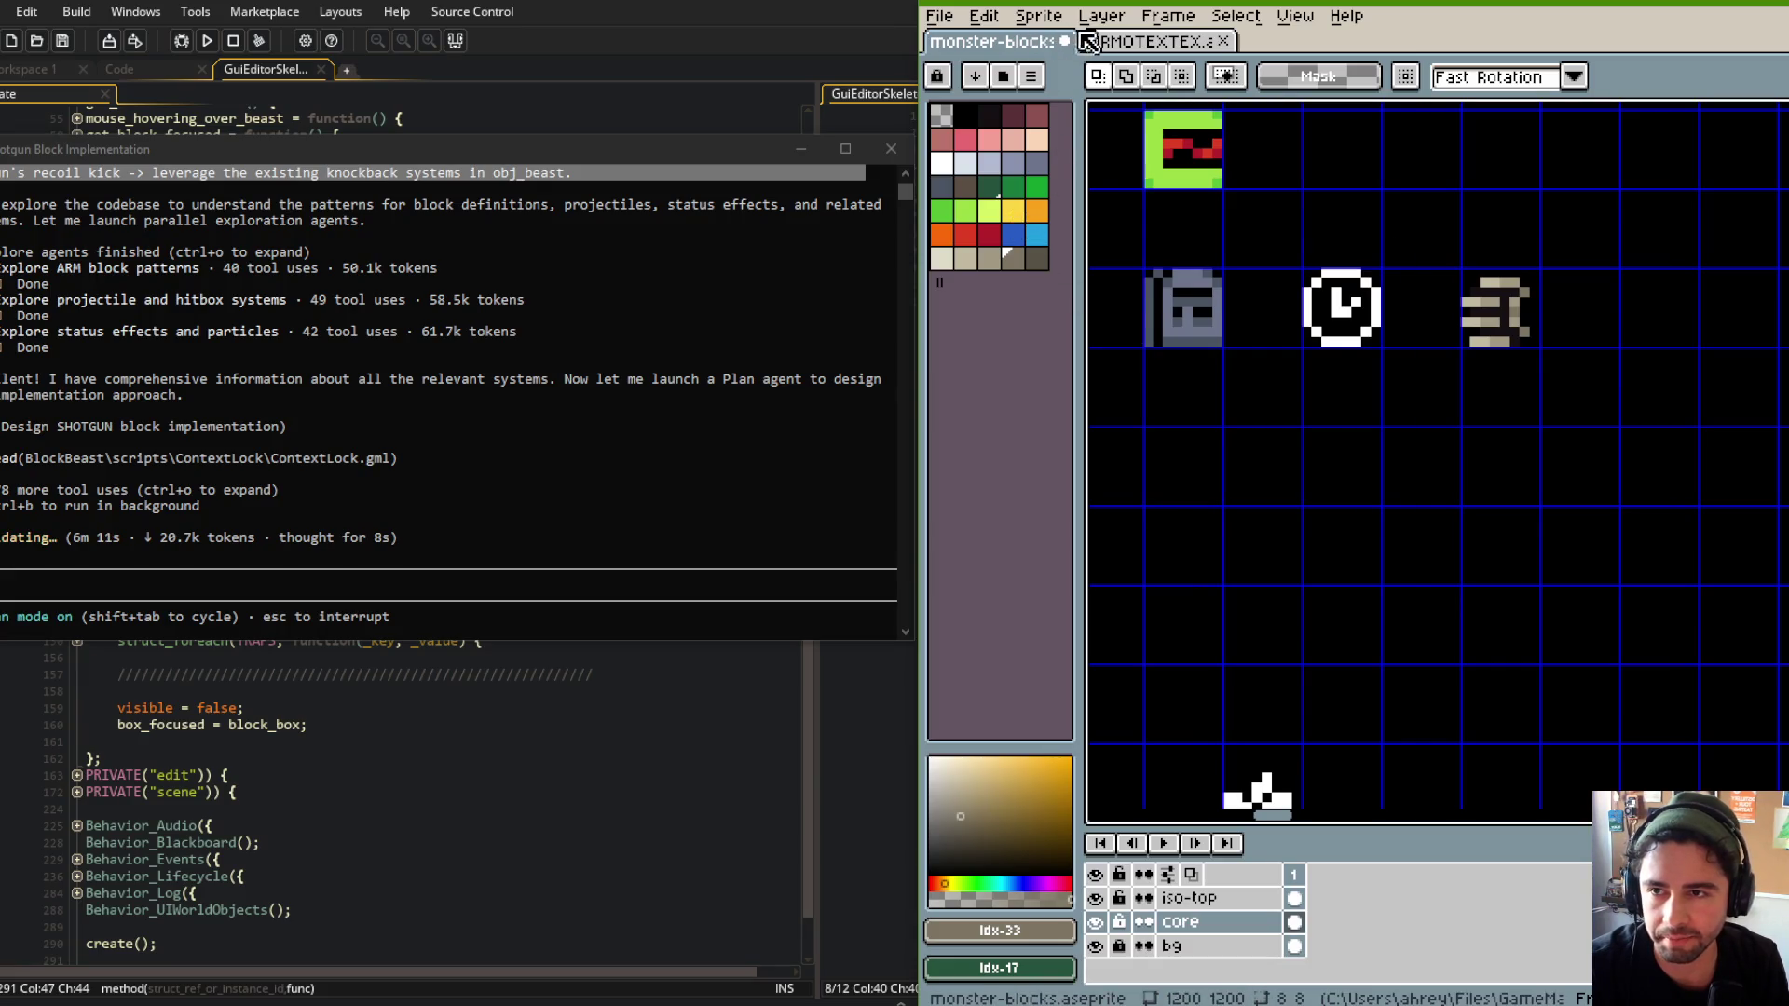
Look over the MRMOTEXTEX glyph tileset, then return to the monster-blocks sheet.
{"action": "left_click", "coordinate": [1132, 41]}
{"action": "scroll", "coordinate": [1584, 522], "scroll_direction": "down", "scroll_amount": 2}
{"action": "scroll", "coordinate": [1440, 447], "scroll_direction": "up", "scroll_amount": 2}
{"action": "mouse_move", "coordinate": [1402, 377]}
{"action": "left_mouse_down"}
{"action": "mouse_move", "coordinate": [1511, 442]}
{"action": "mouse_move", "coordinate": [1557, 382]}
{"action": "mouse_move", "coordinate": [1453, 438]}
{"action": "mouse_move", "coordinate": [1335, 432]}
{"action": "mouse_move", "coordinate": [1380, 469]}
{"action": "left_mouse_up"}
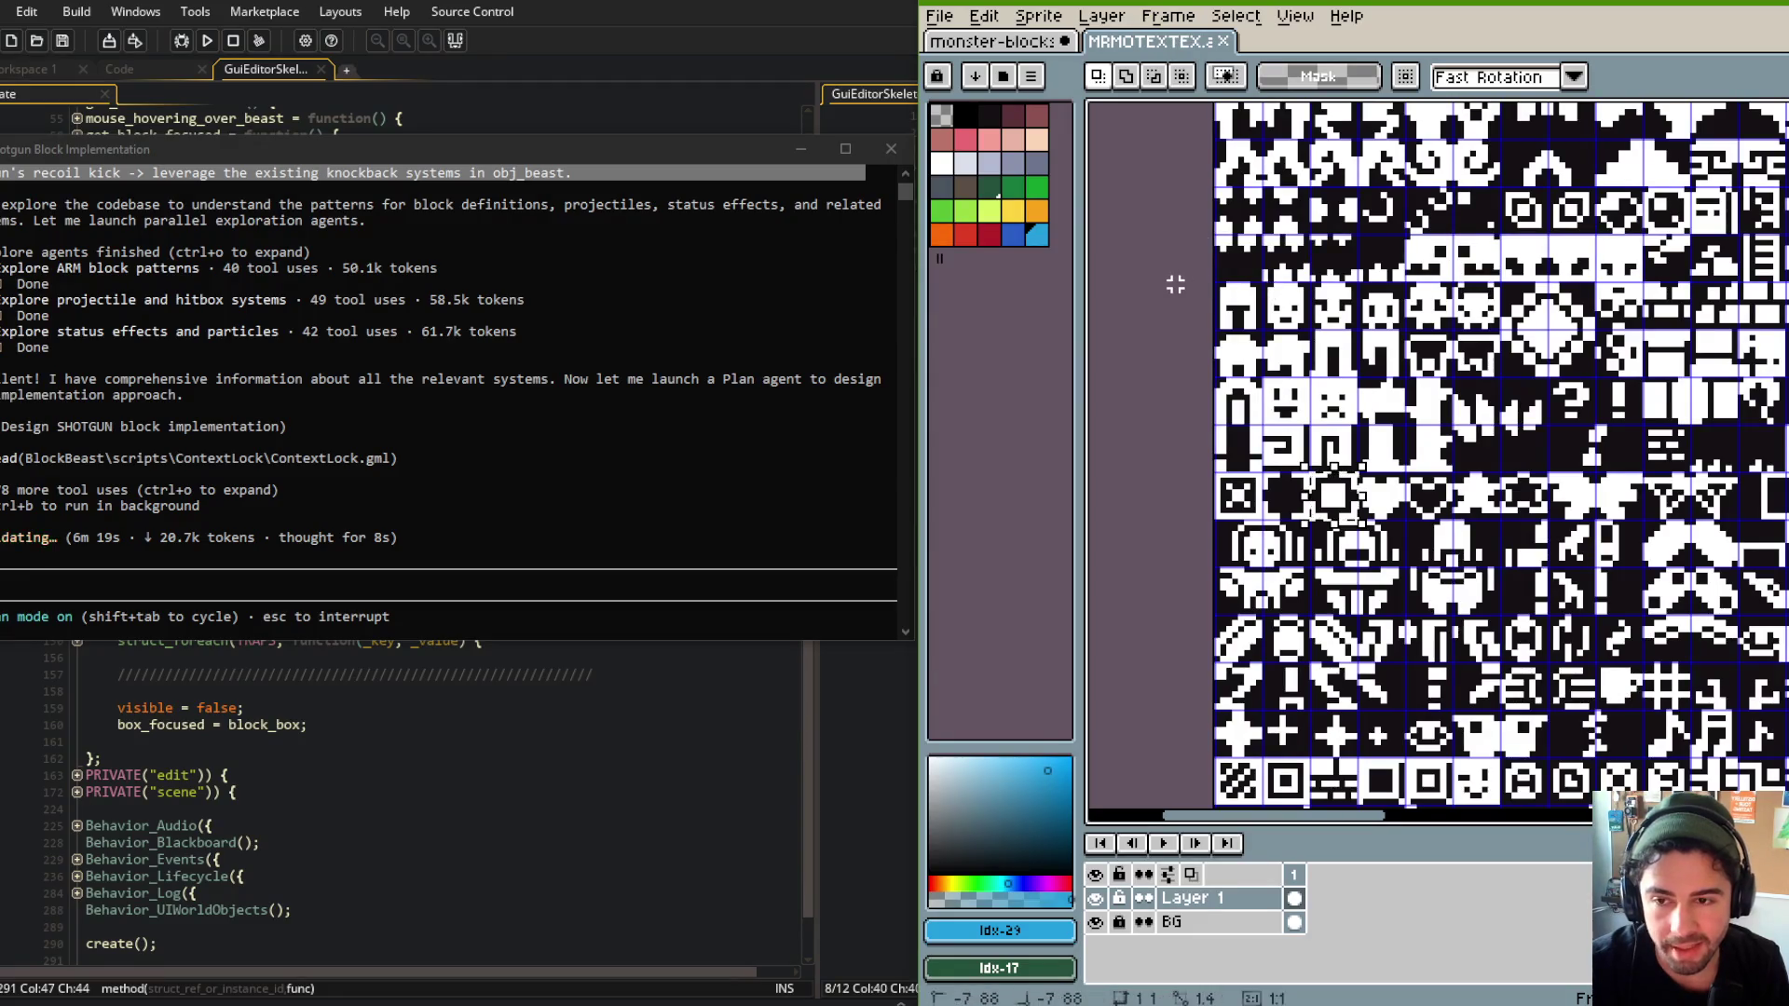
{"action": "key", "text": "ctrl+Tab"}
{"action": "scroll", "coordinate": [1346, 250], "scroll_direction": "down", "scroll_amount": 5}
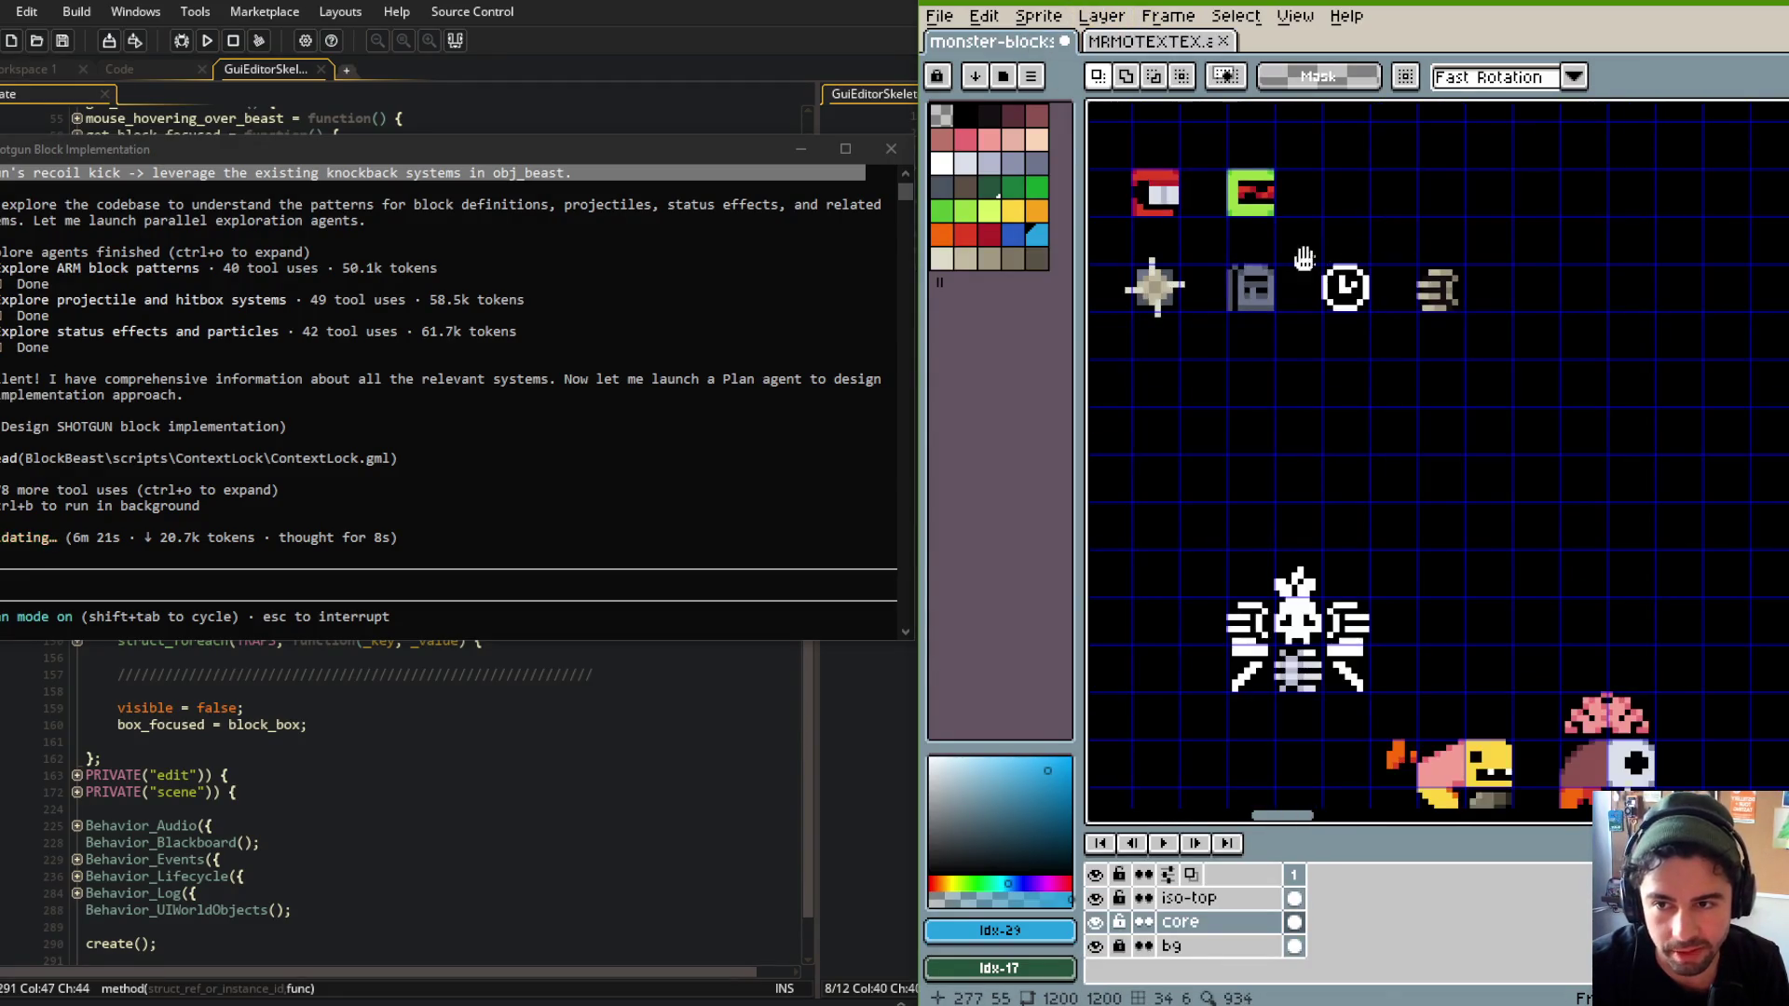
{"action": "scroll", "coordinate": [1676, 328], "scroll_direction": "up", "scroll_amount": 5}
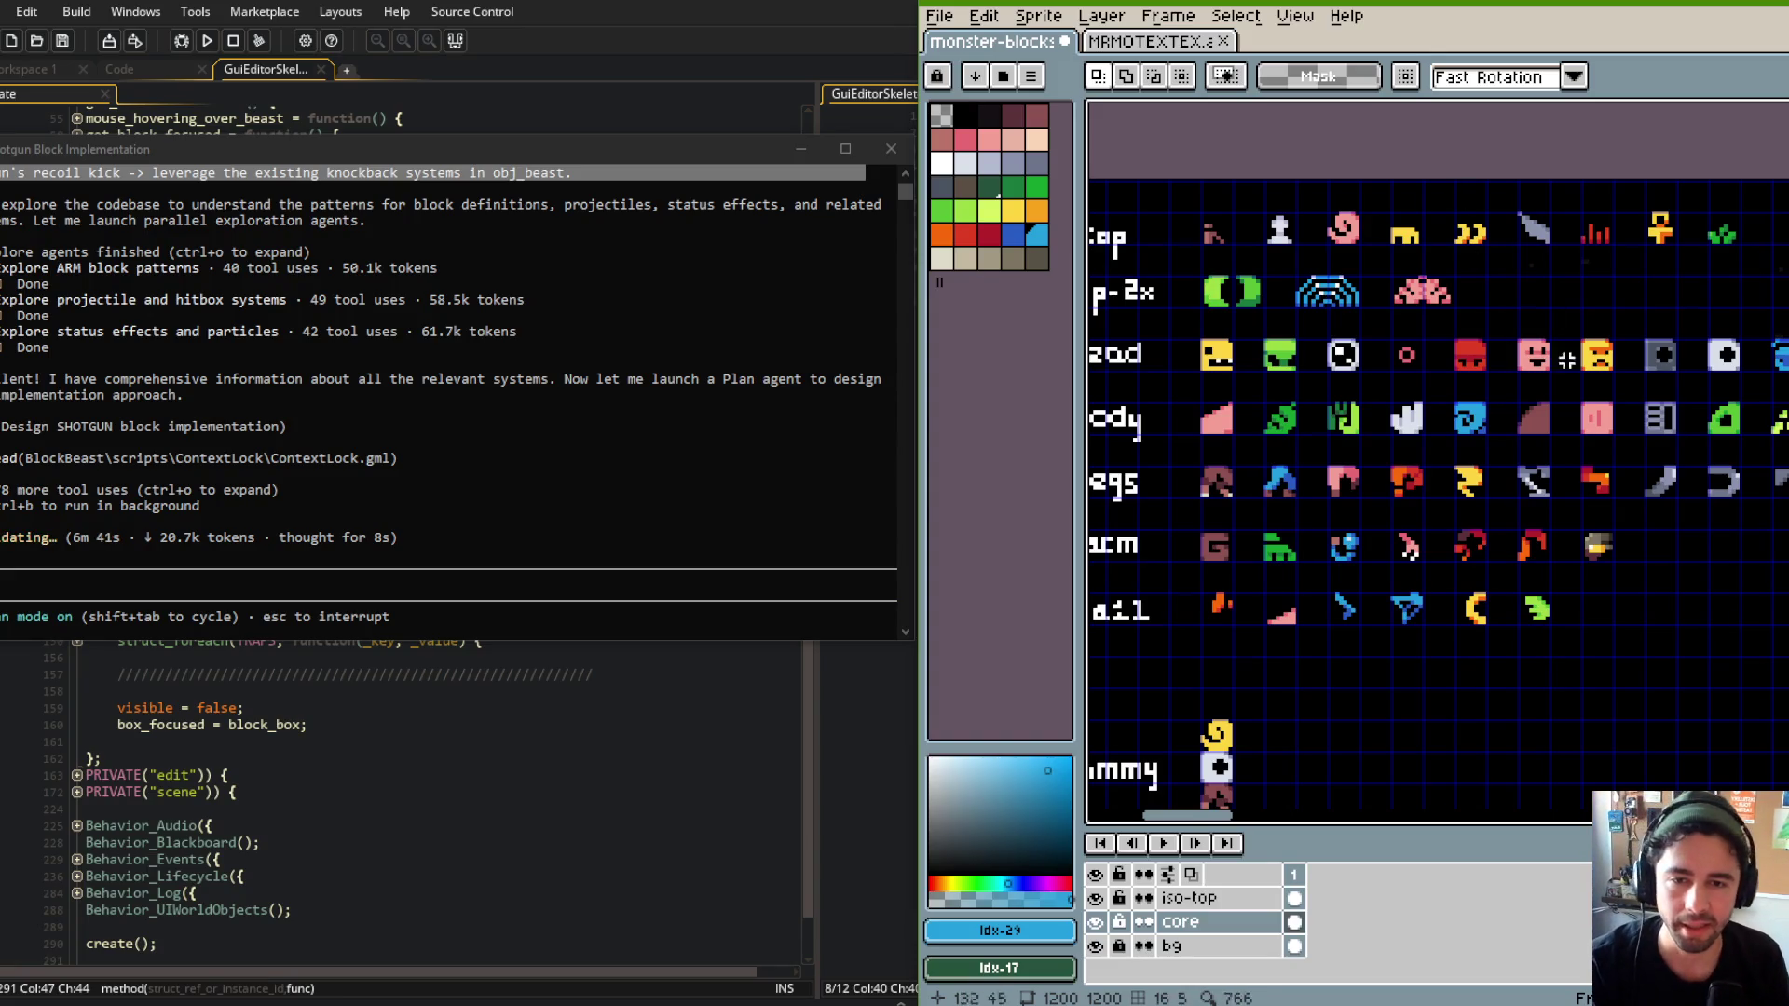
{"action": "left_click_drag", "start_coordinate": [1182, 333], "coordinate": [1736, 389]}
{"action": "left_click", "coordinate": [1721, 322]}
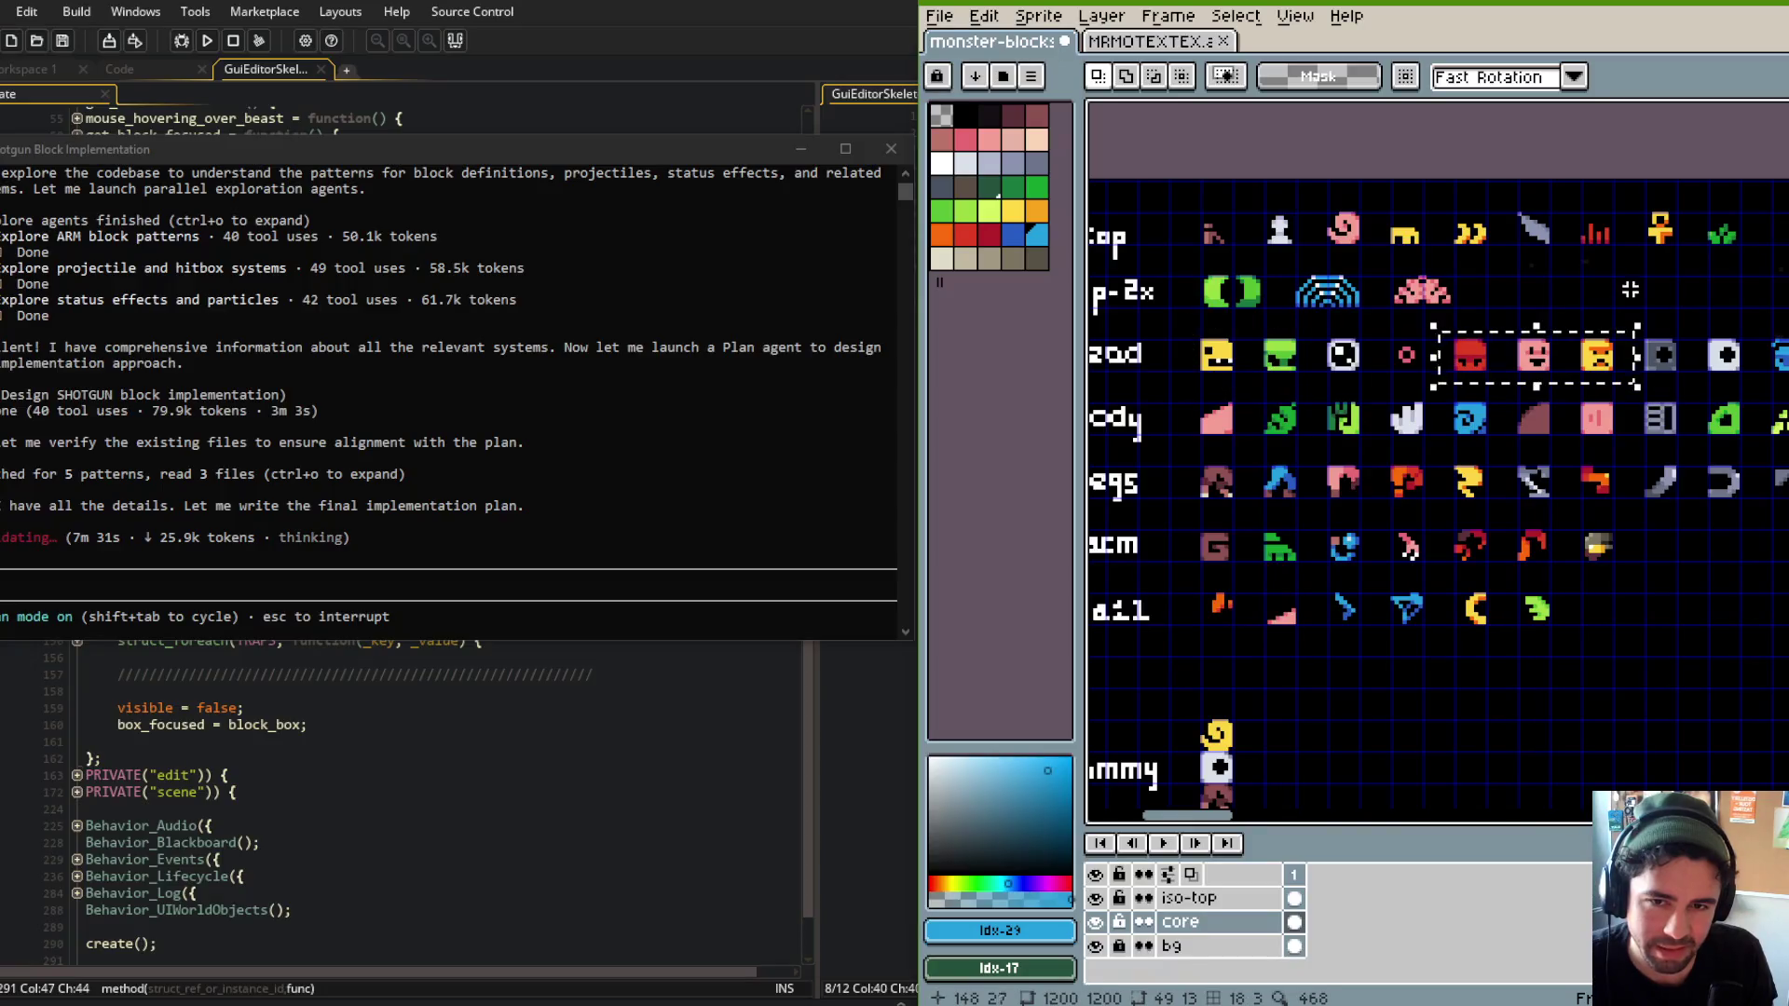
{"action": "scroll", "coordinate": [1445, 354], "scroll_direction": "right", "scroll_amount": 3}
{"action": "left_click_drag", "start_coordinate": [1509, 322], "coordinate": [1618, 396]}
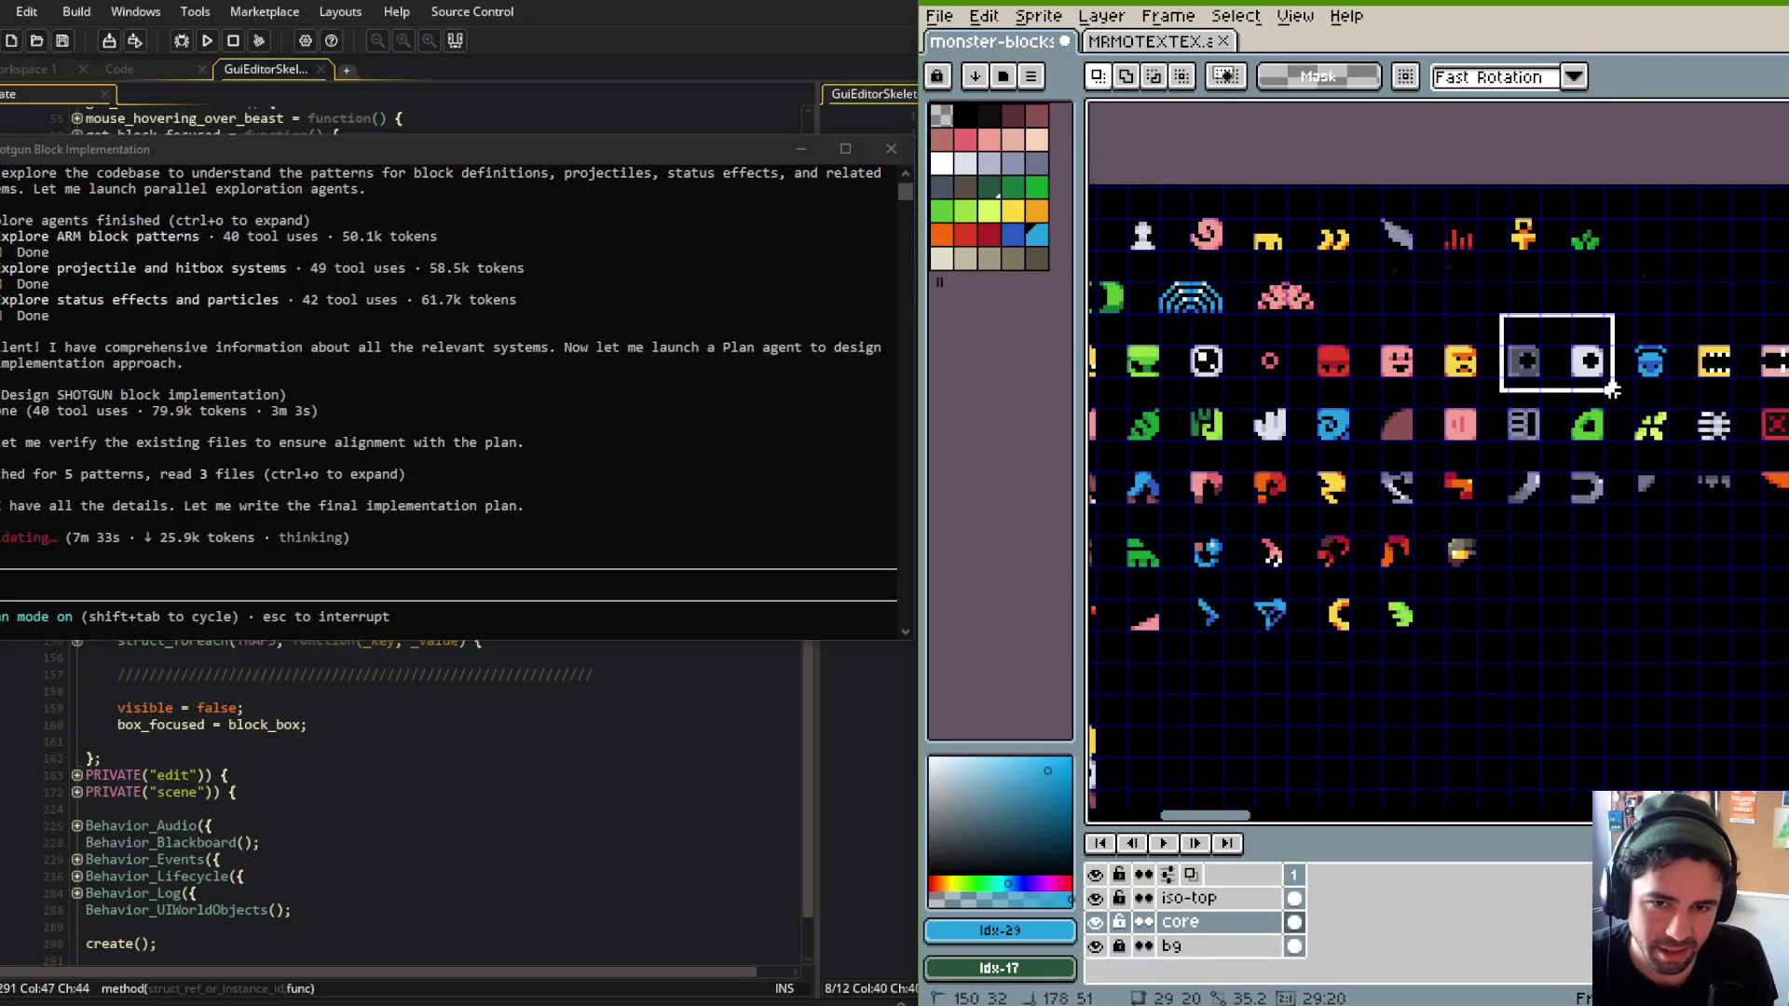
{"action": "left_click", "coordinate": [1684, 264]}
{"action": "mouse_move", "coordinate": [1563, 284]}
{"action": "left_mouse_down"}
{"action": "mouse_move", "coordinate": [1431, 300]}
{"action": "mouse_move", "coordinate": [1511, 316]}
{"action": "mouse_move", "coordinate": [1573, 422]}
{"action": "left_mouse_up"}
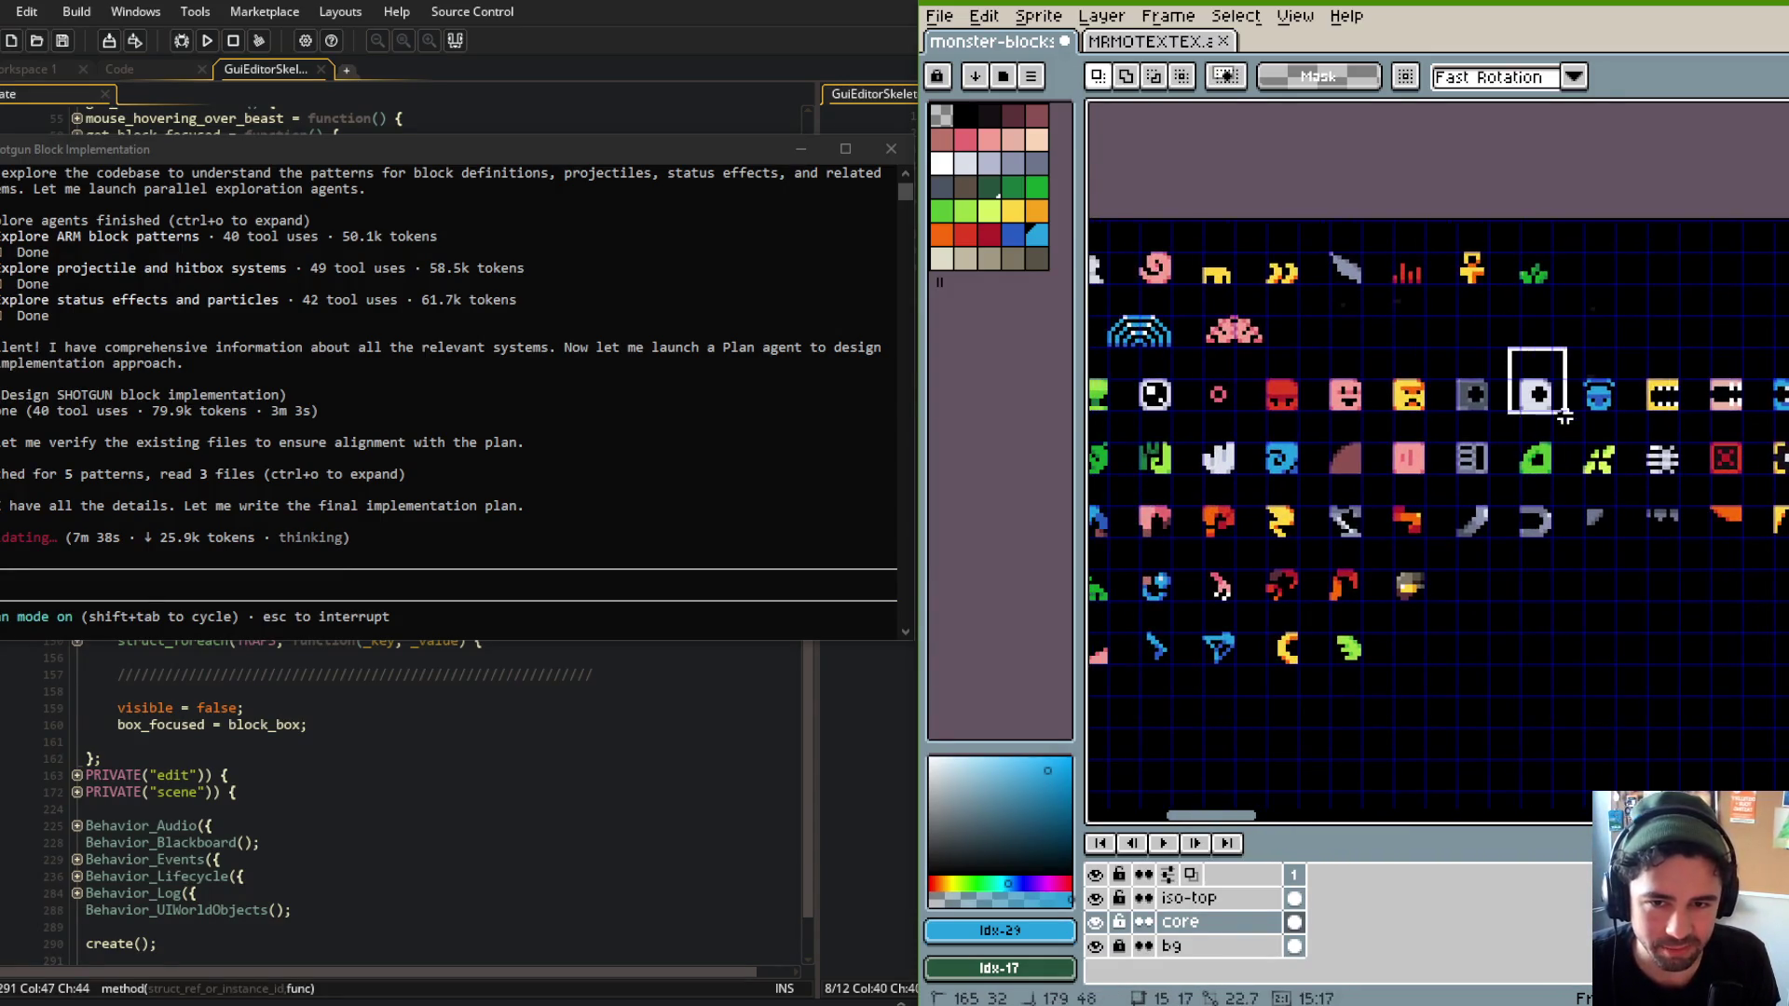
{"action": "left_click", "coordinate": [1632, 346]}
{"action": "left_click_drag", "start_coordinate": [1491, 340], "coordinate": [1678, 307]}
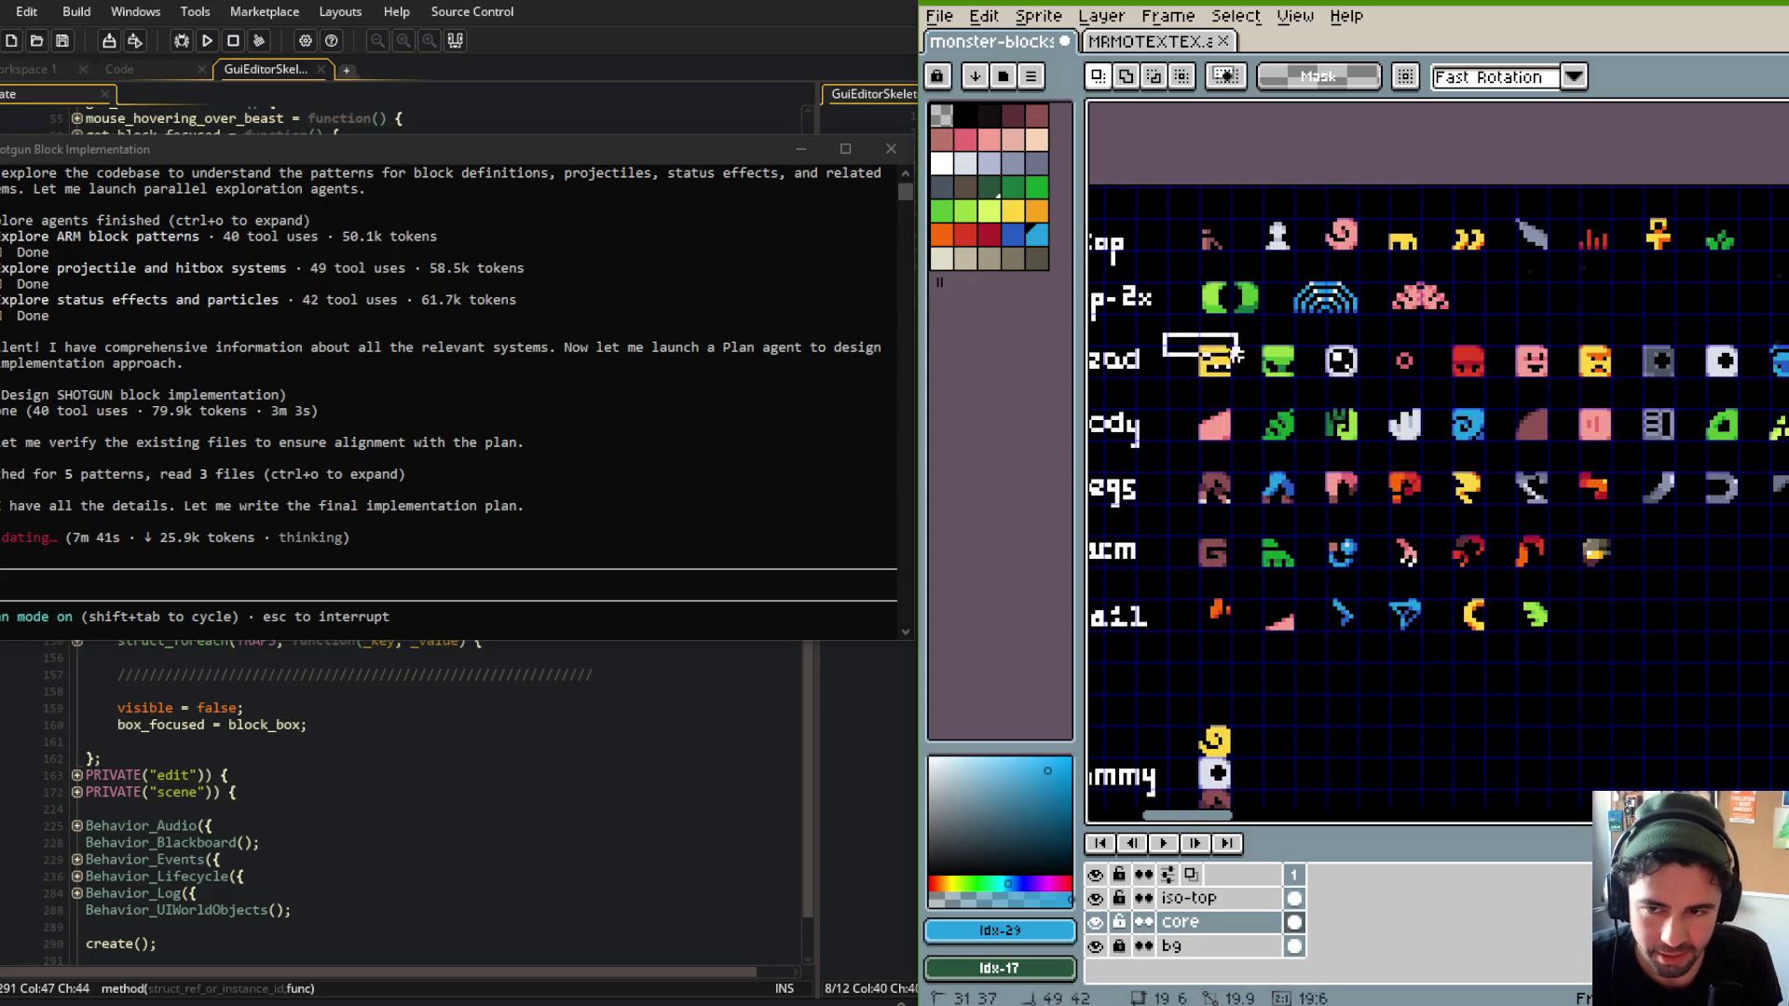
{"action": "left_click_drag", "start_coordinate": [1239, 327], "coordinate": [1320, 395]}
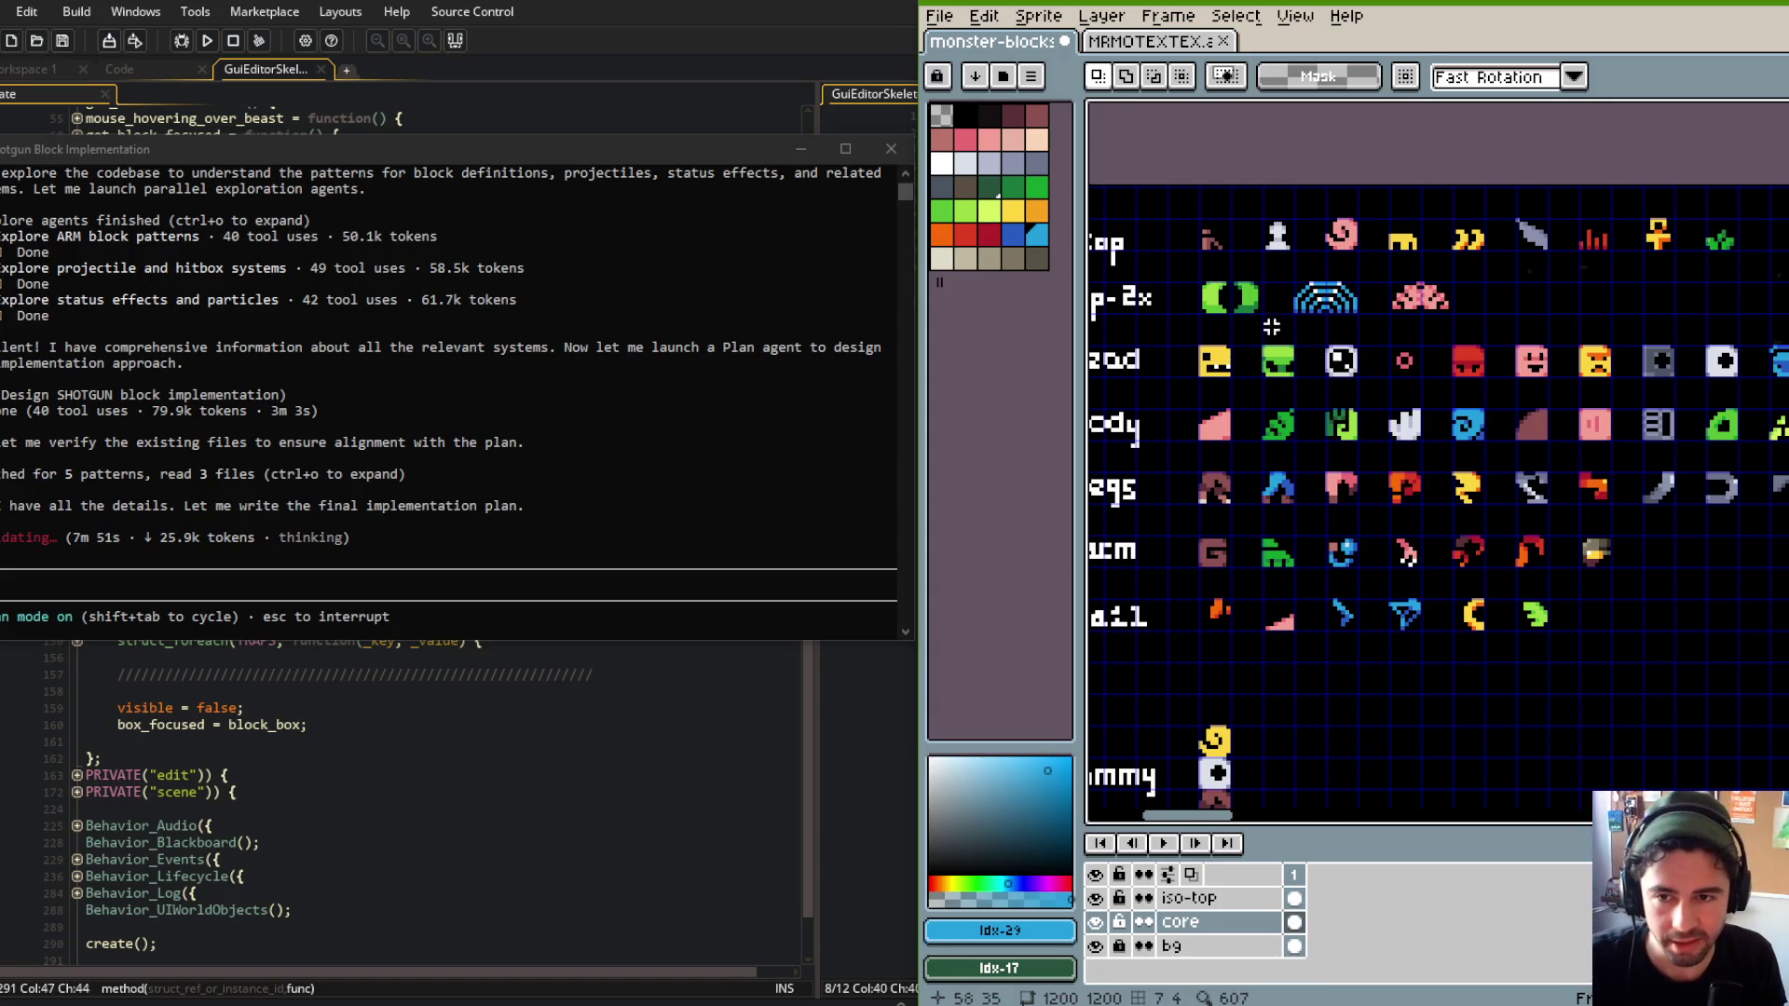
{"action": "left_click_drag", "start_coordinate": [1303, 321], "coordinate": [1374, 392]}
{"action": "left_click", "coordinate": [1424, 359]}
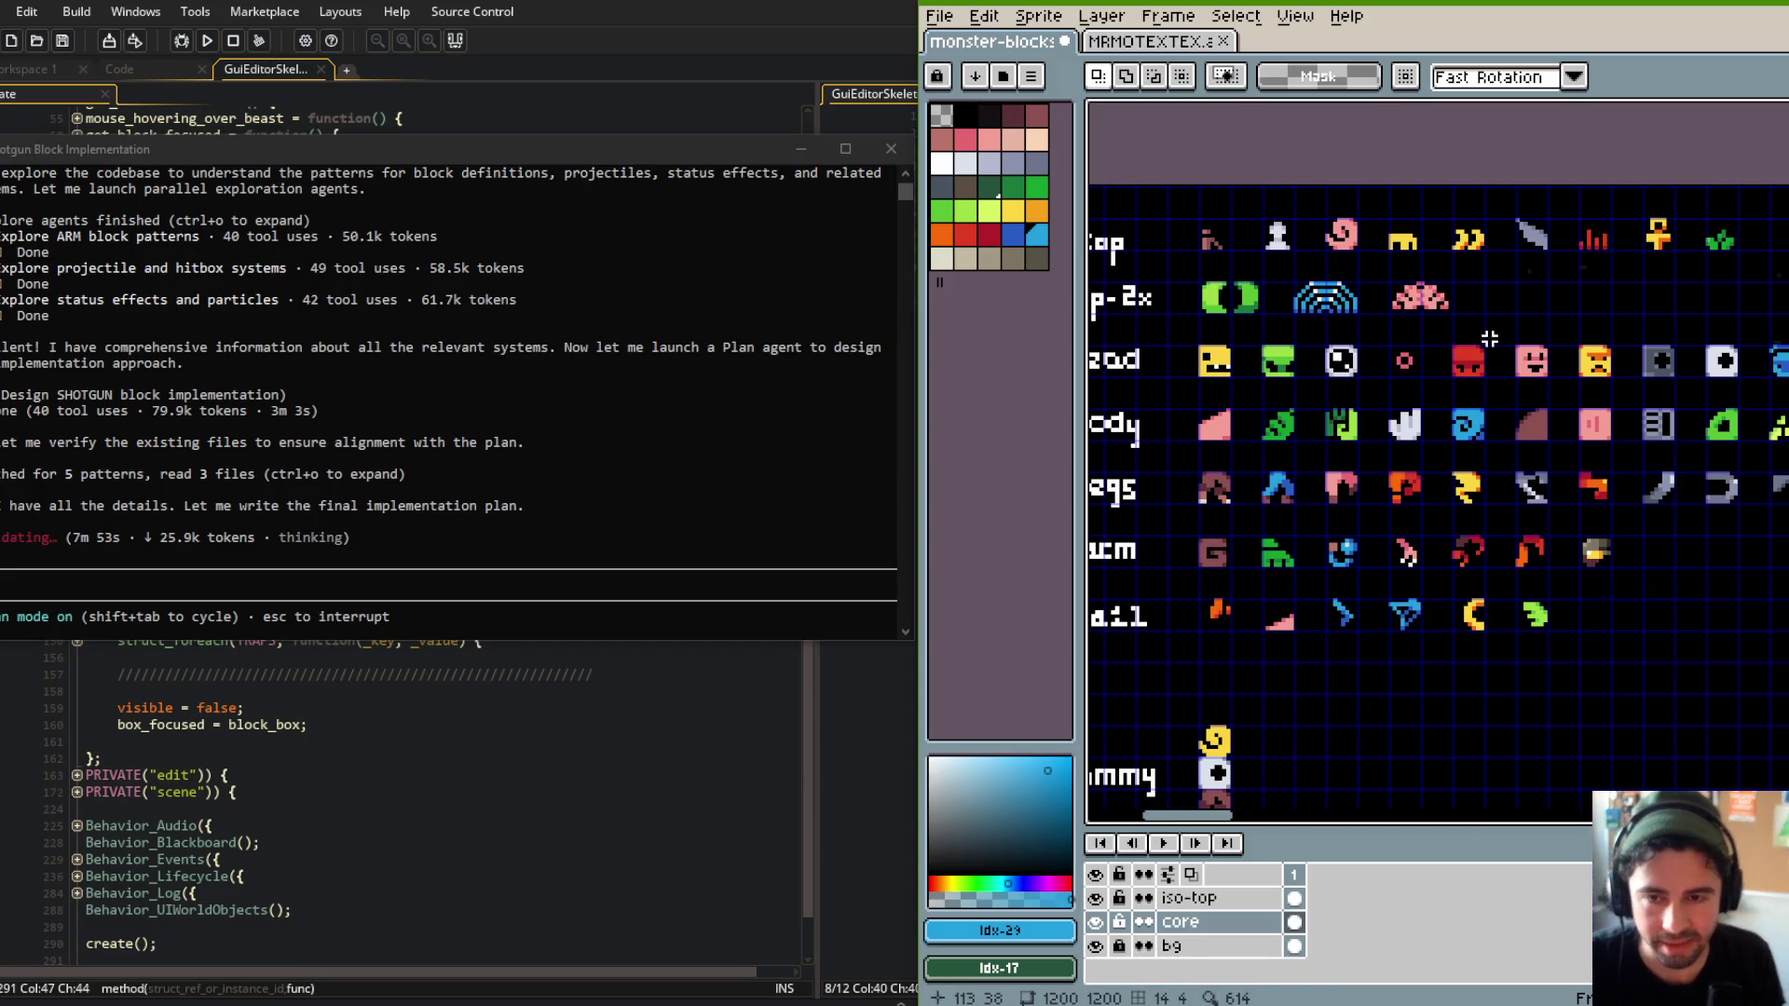
{"action": "left_click_drag", "start_coordinate": [1314, 321], "coordinate": [1374, 393]}
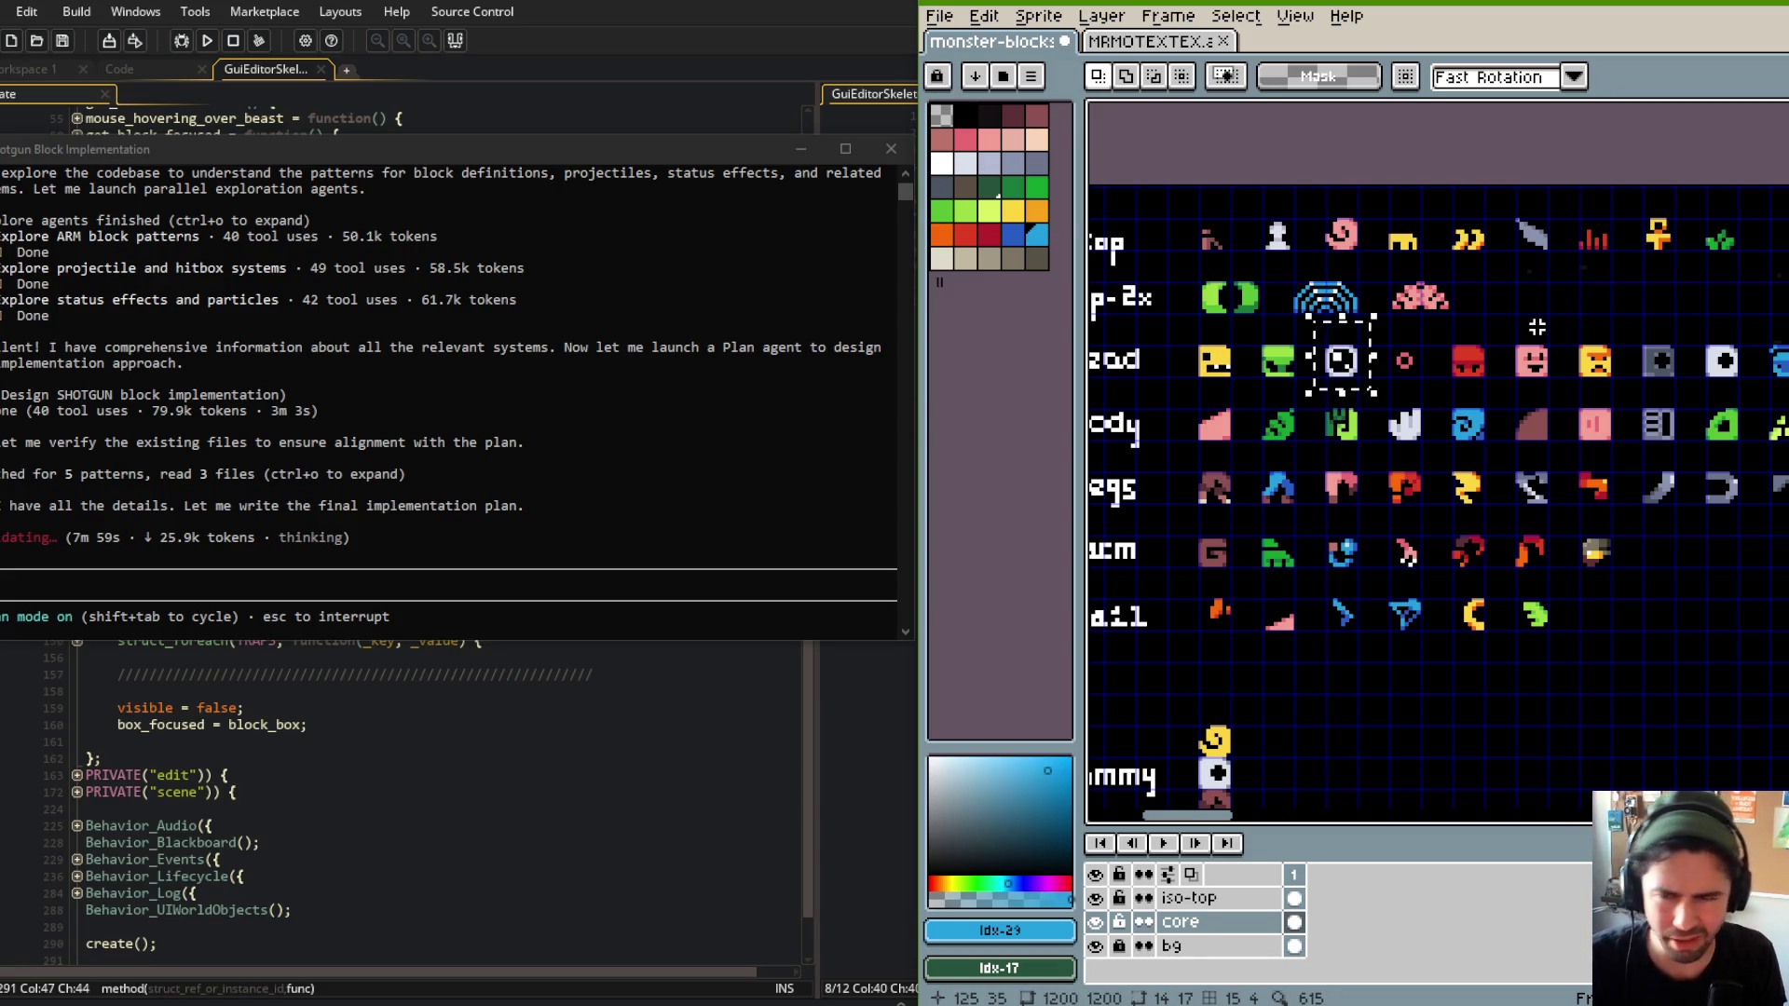
{"action": "left_click", "coordinate": [1537, 327]}
{"action": "left_click_drag", "start_coordinate": [1440, 333], "coordinate": [1501, 388]}
{"action": "left_click", "coordinate": [1569, 306]}
{"action": "left_click_drag", "start_coordinate": [1427, 328], "coordinate": [1502, 390]}
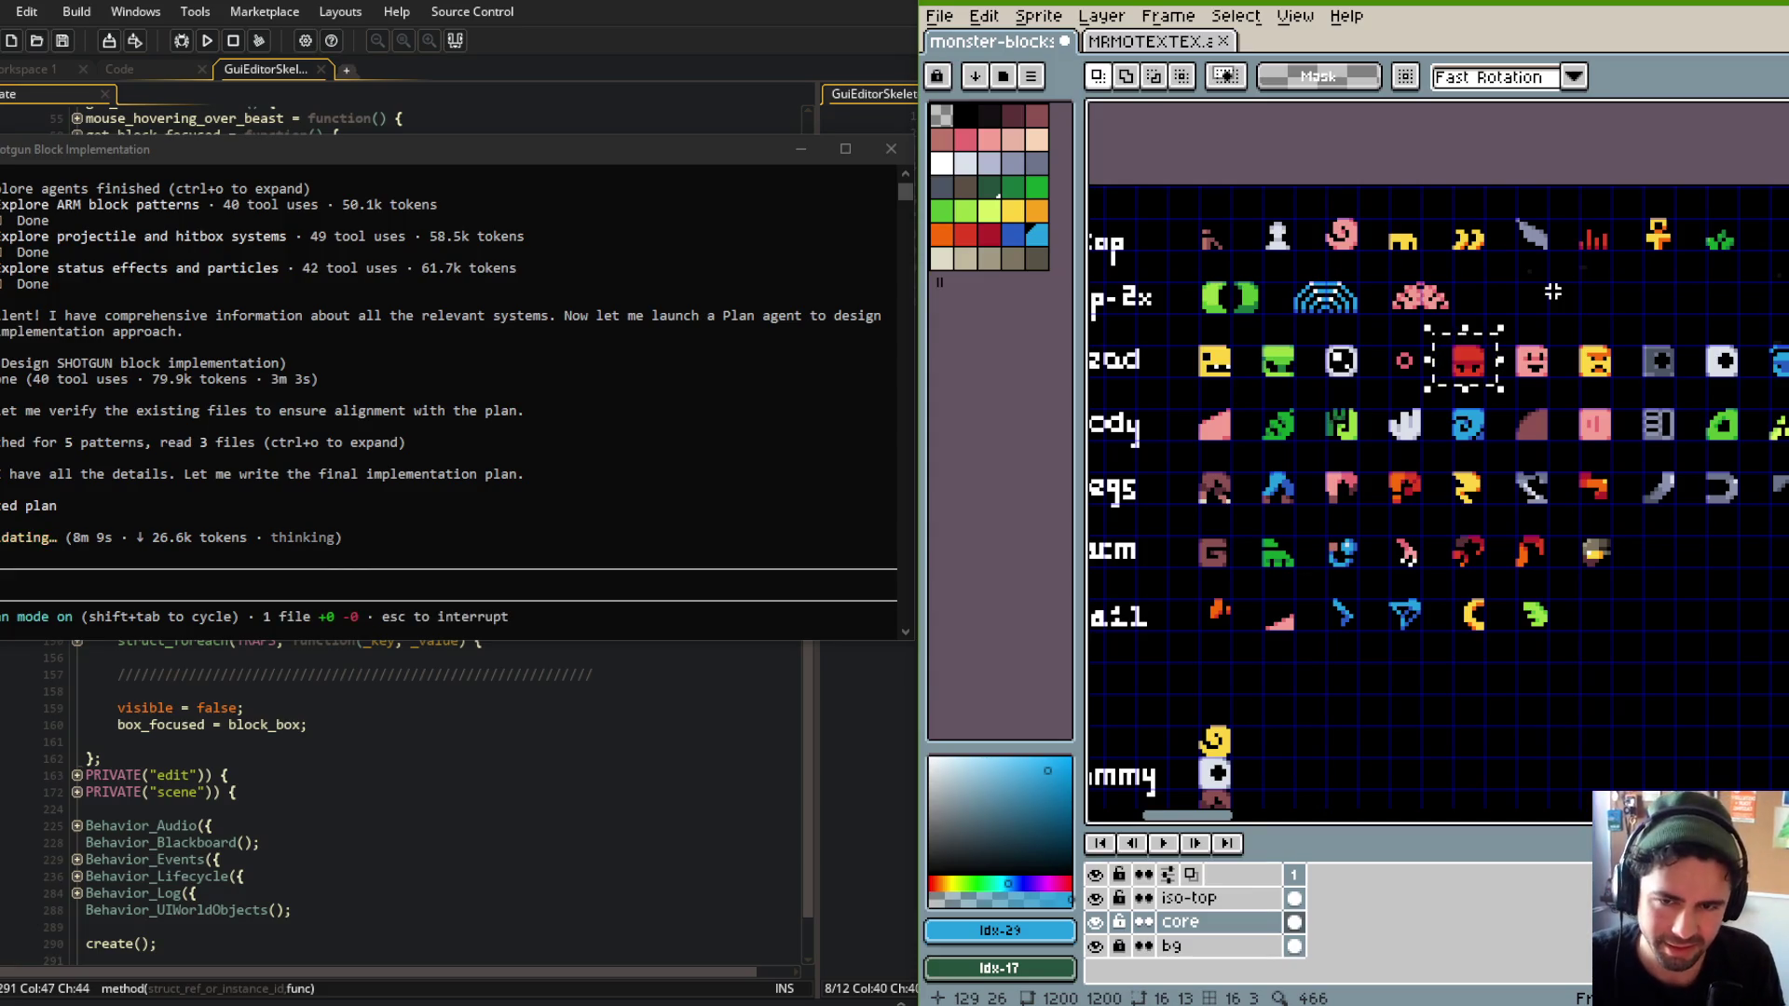
{"action": "left_click_drag", "start_coordinate": [1196, 327], "coordinate": [1445, 403]}
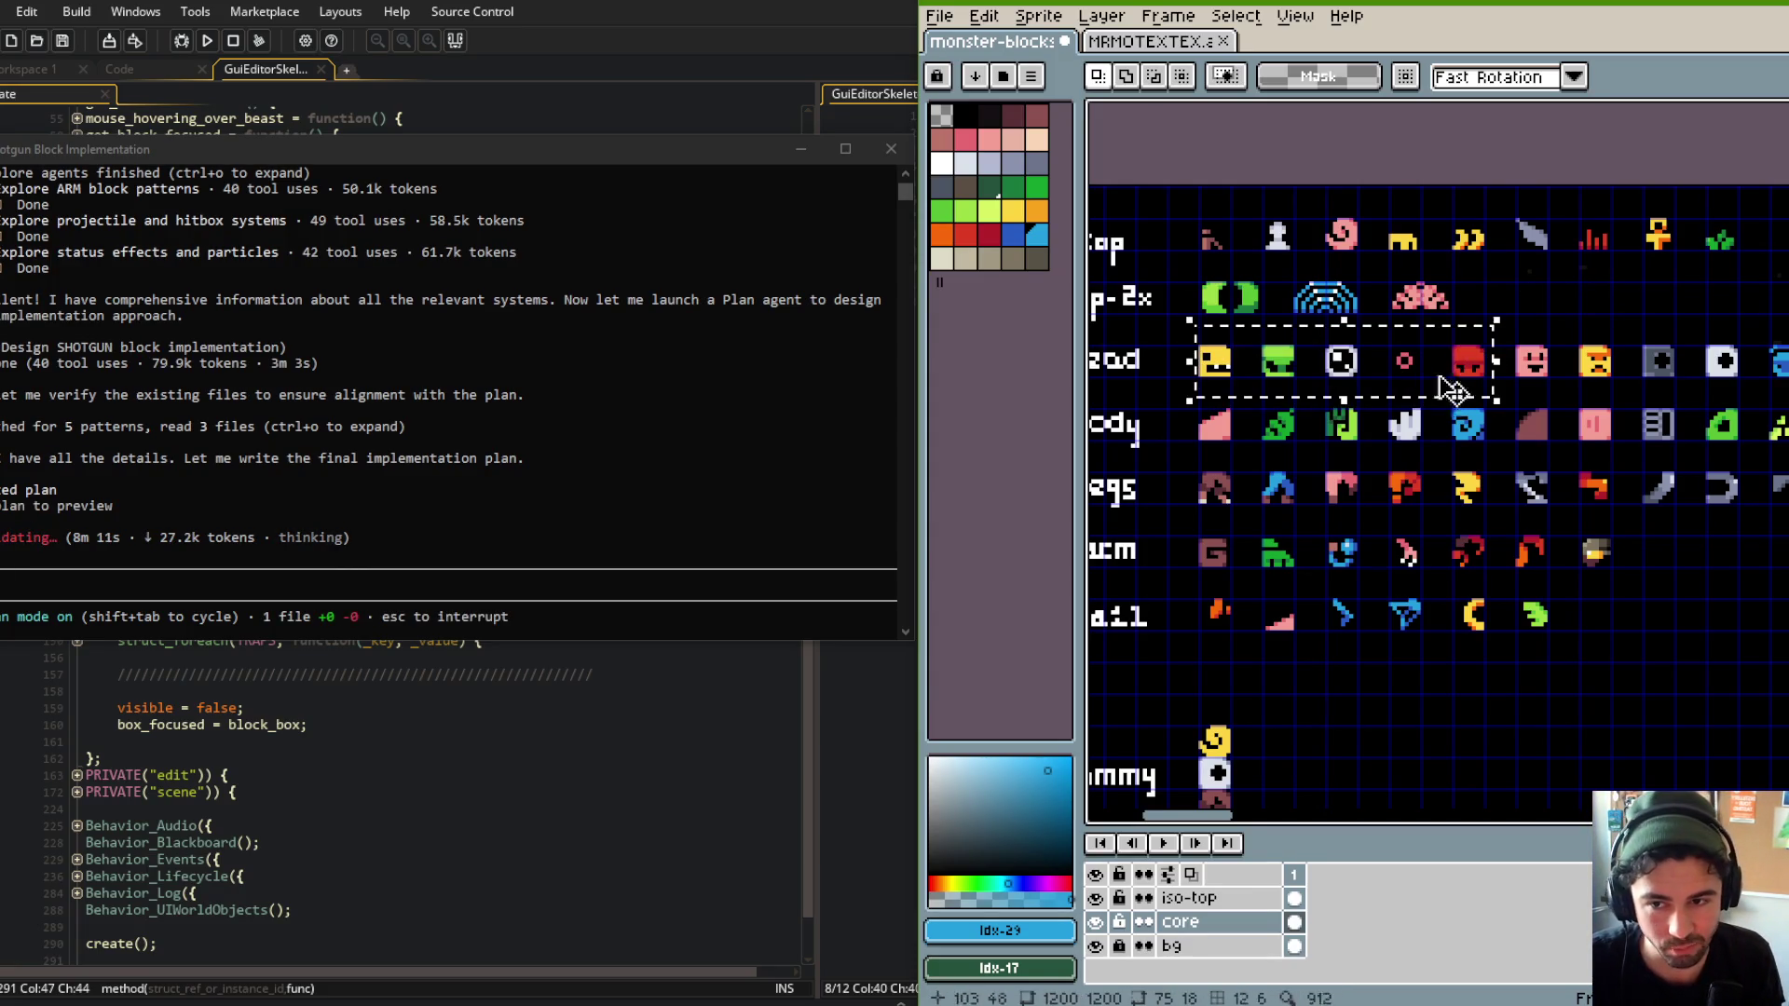
{"action": "left_click_drag", "start_coordinate": [1171, 333], "coordinate": [1254, 398]}
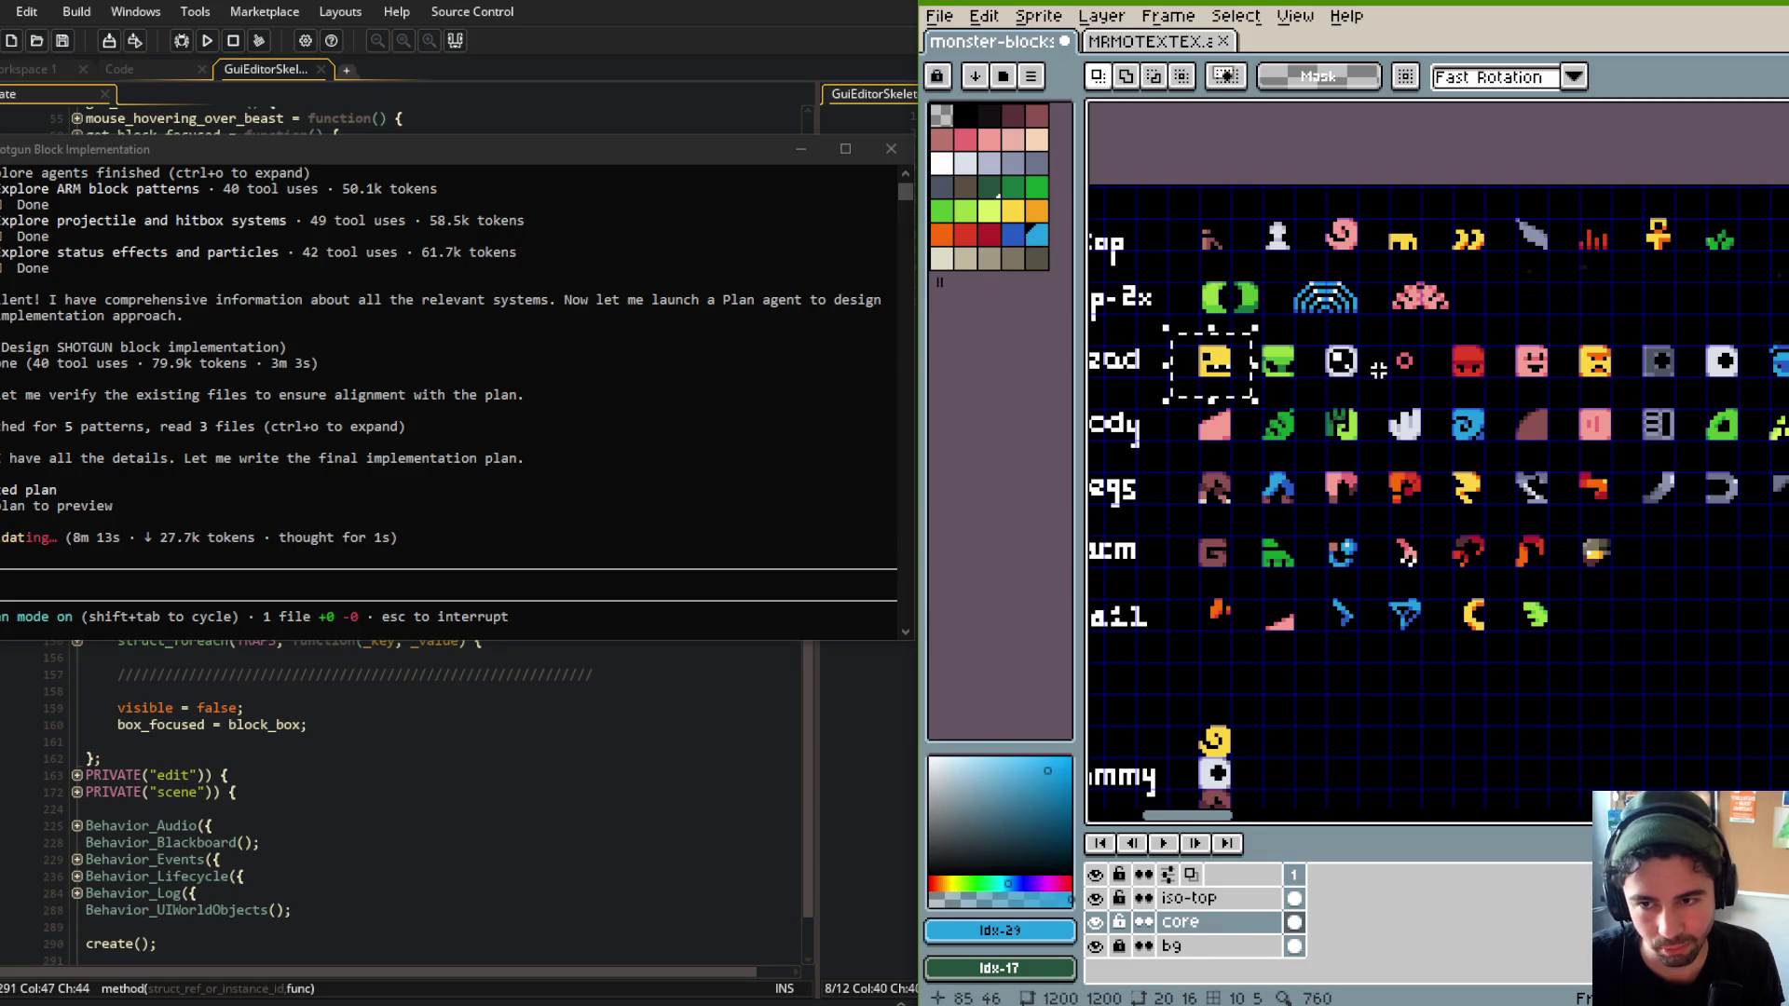
{"action": "left_click_drag", "start_coordinate": [1601, 298], "coordinate": [1474, 295]}
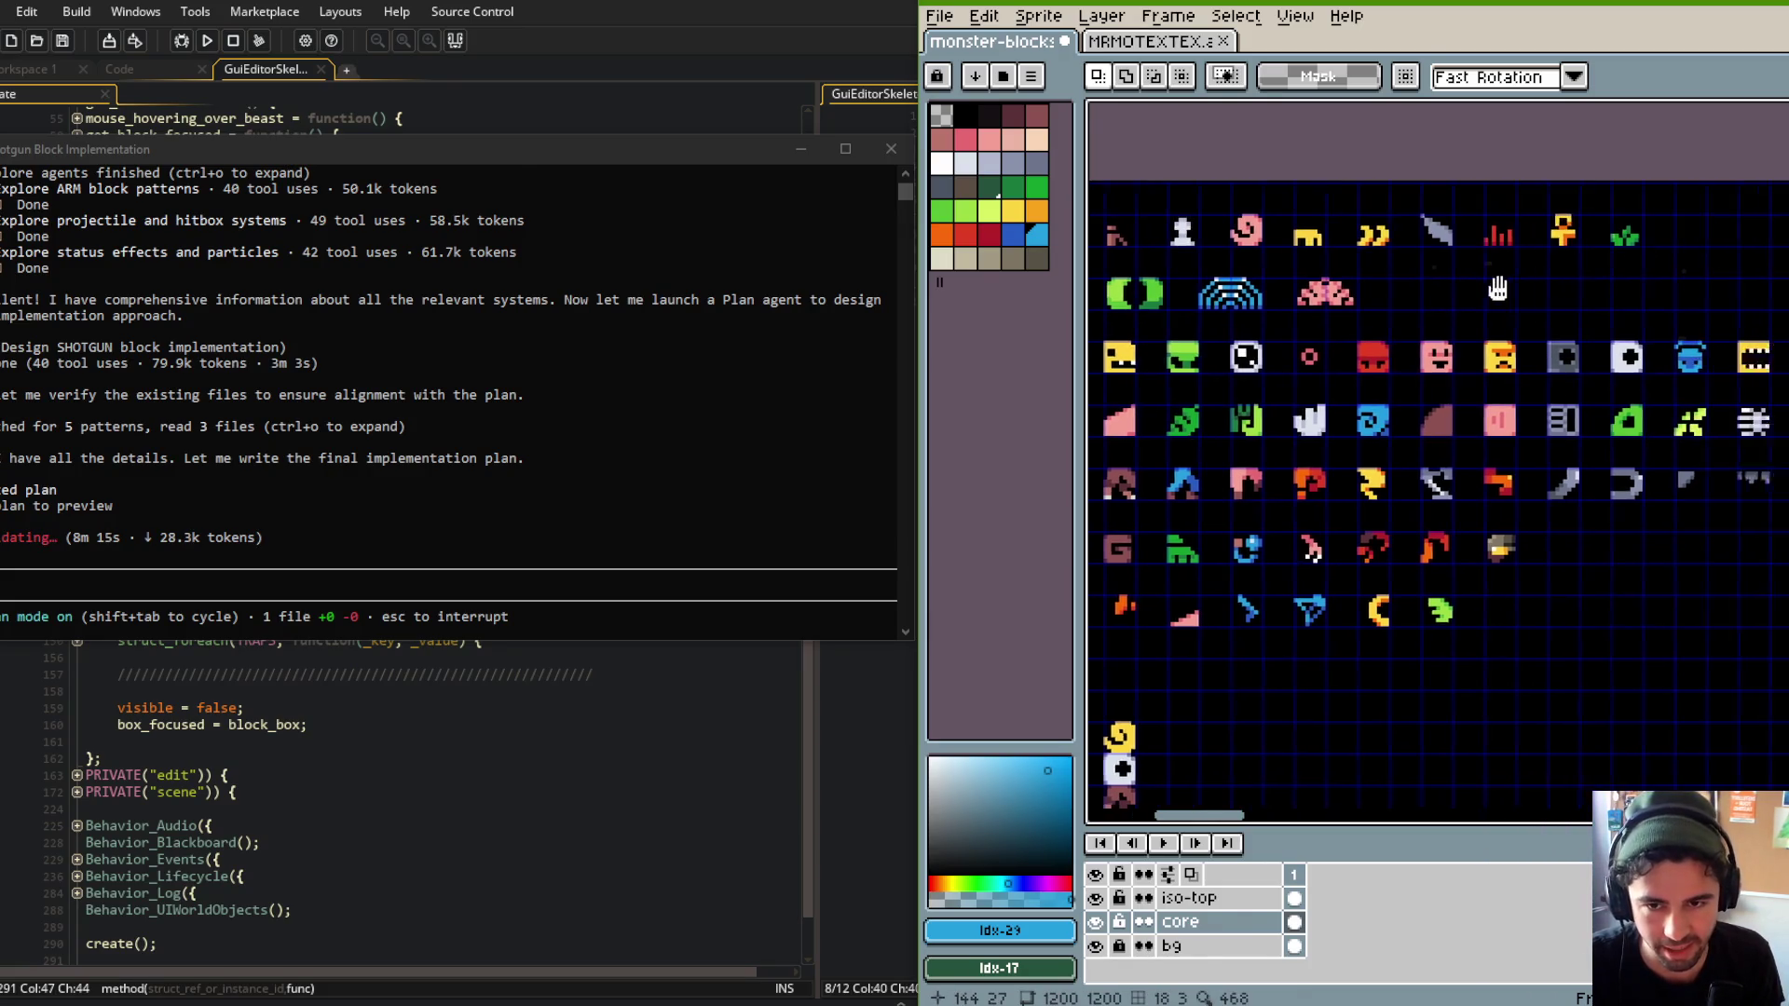
{"action": "left_click_drag", "start_coordinate": [1367, 314], "coordinate": [1442, 393]}
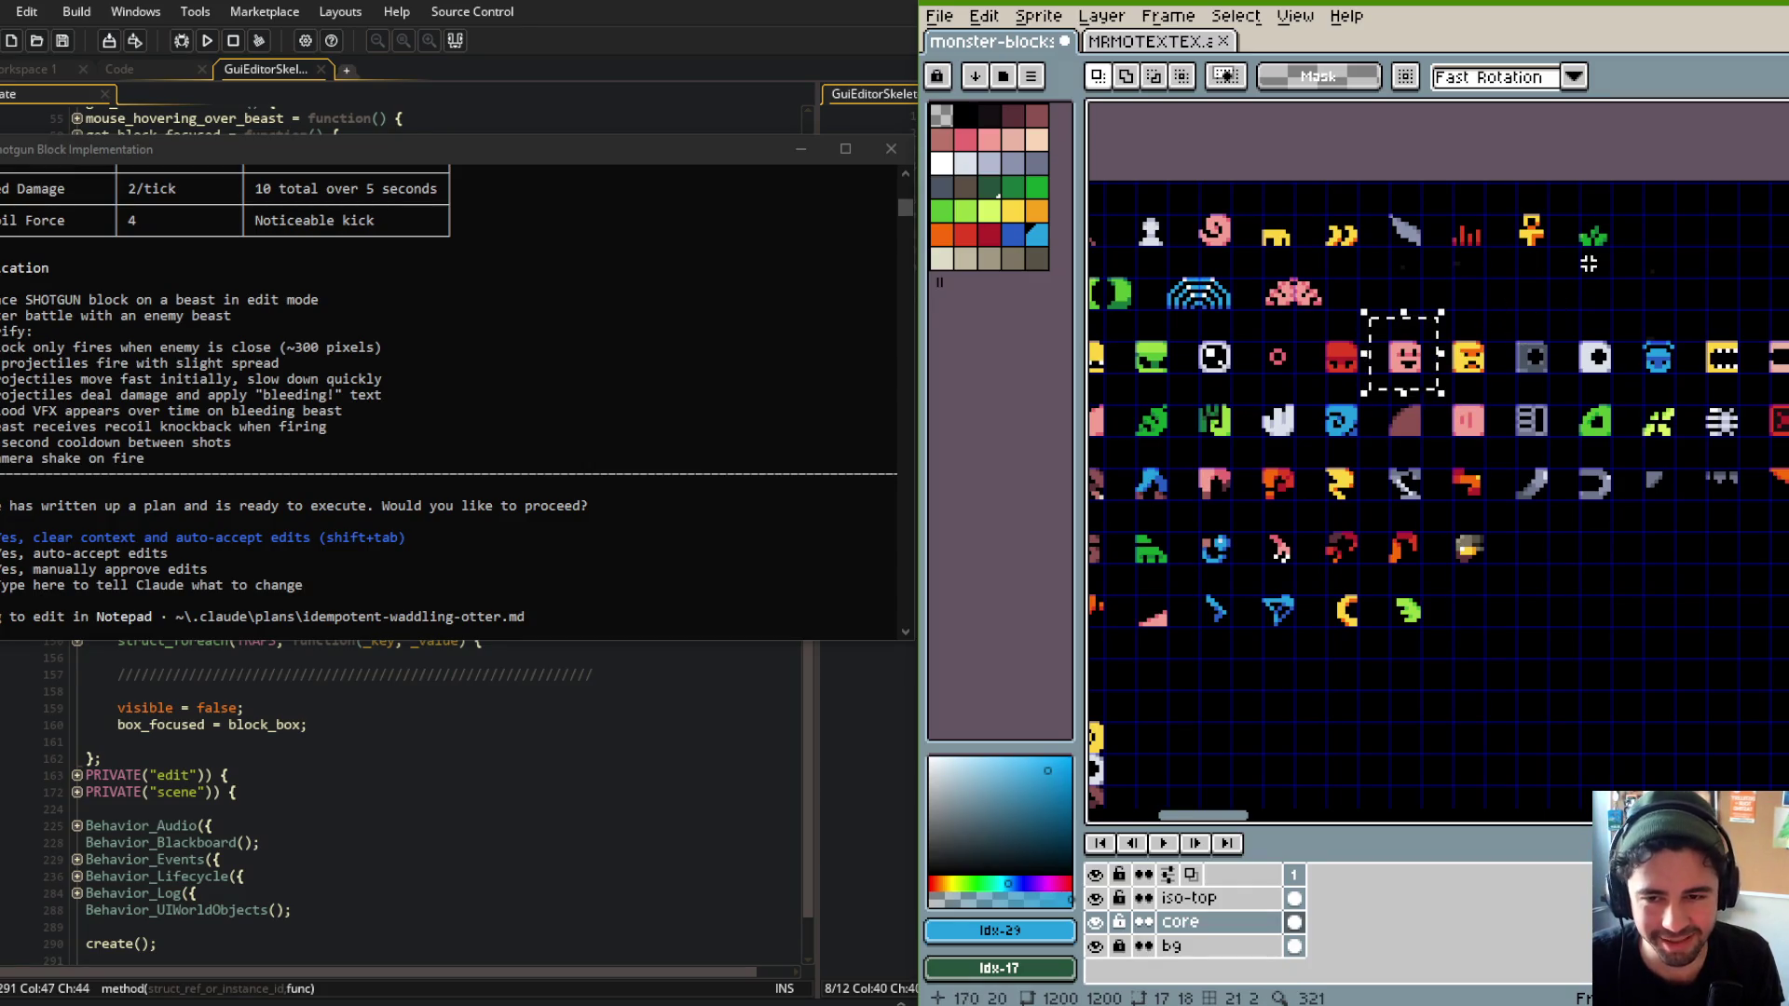
Snap the Claude Code terminal to the left half with Aseprite filling the right.
{"action": "scroll", "coordinate": [1482, 297], "scroll_direction": "up", "scroll_amount": 1}
{"action": "left_click_drag", "start_coordinate": [1476, 292], "coordinate": [1534, 248]}
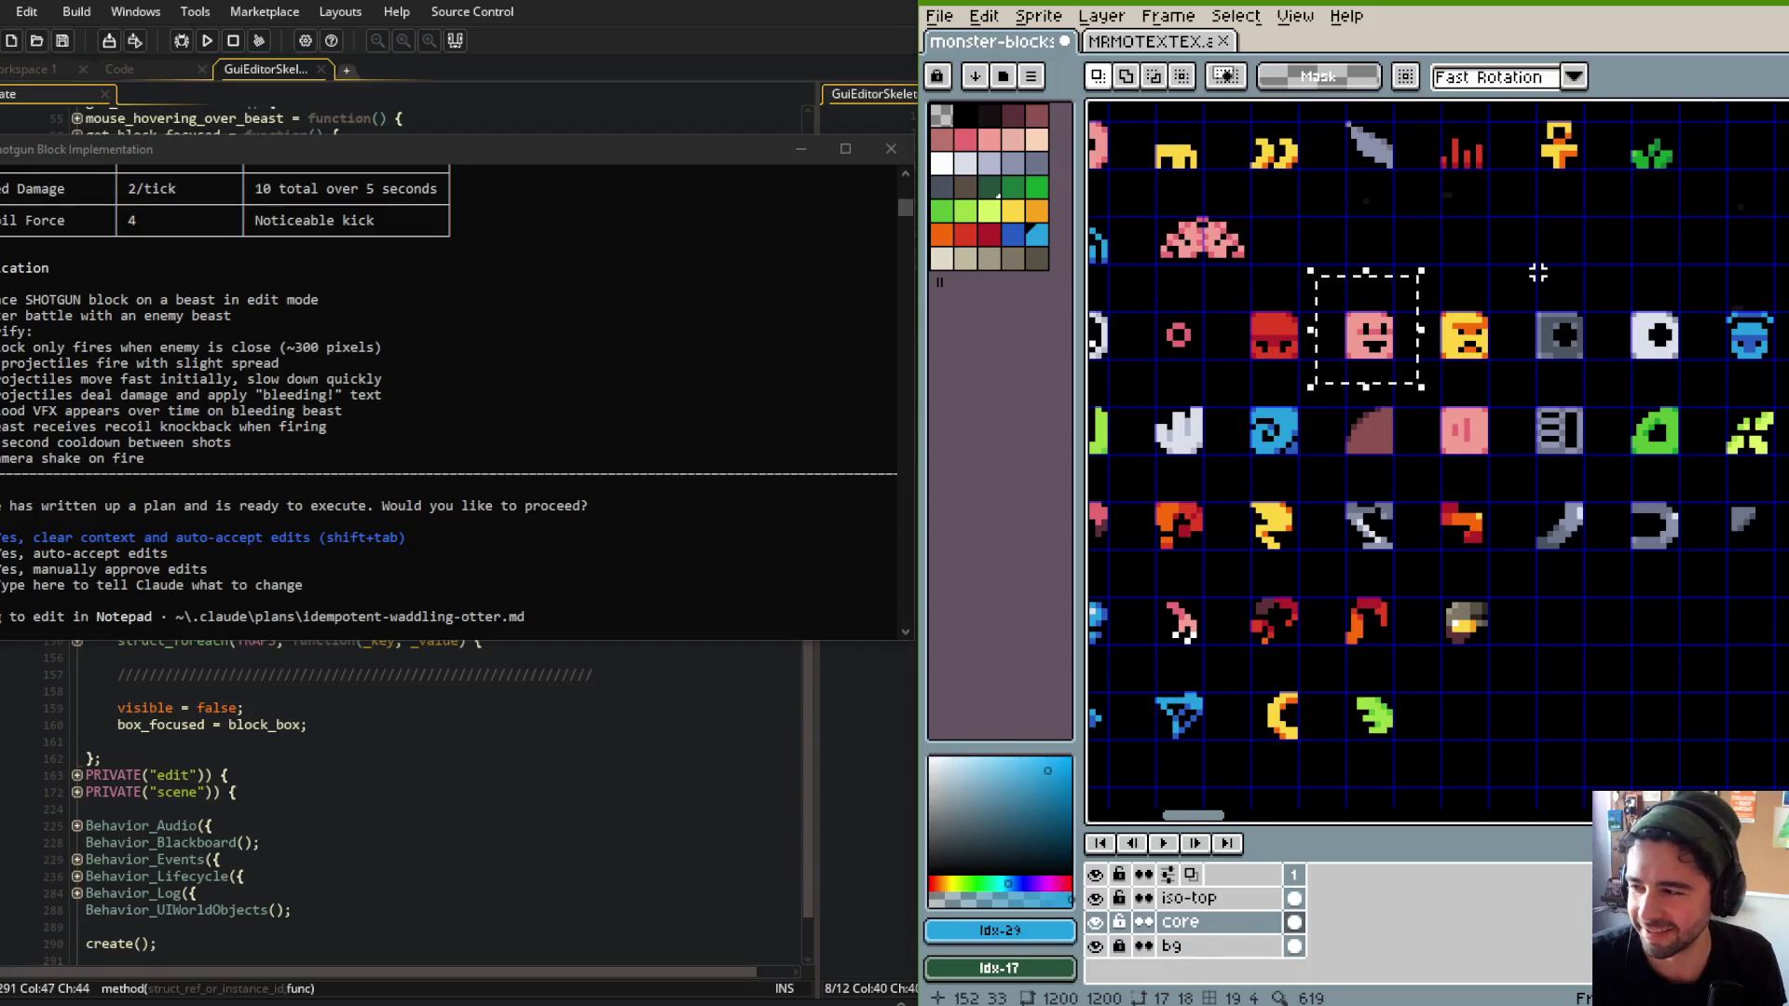
{"action": "left_click", "coordinate": [599, 349]}
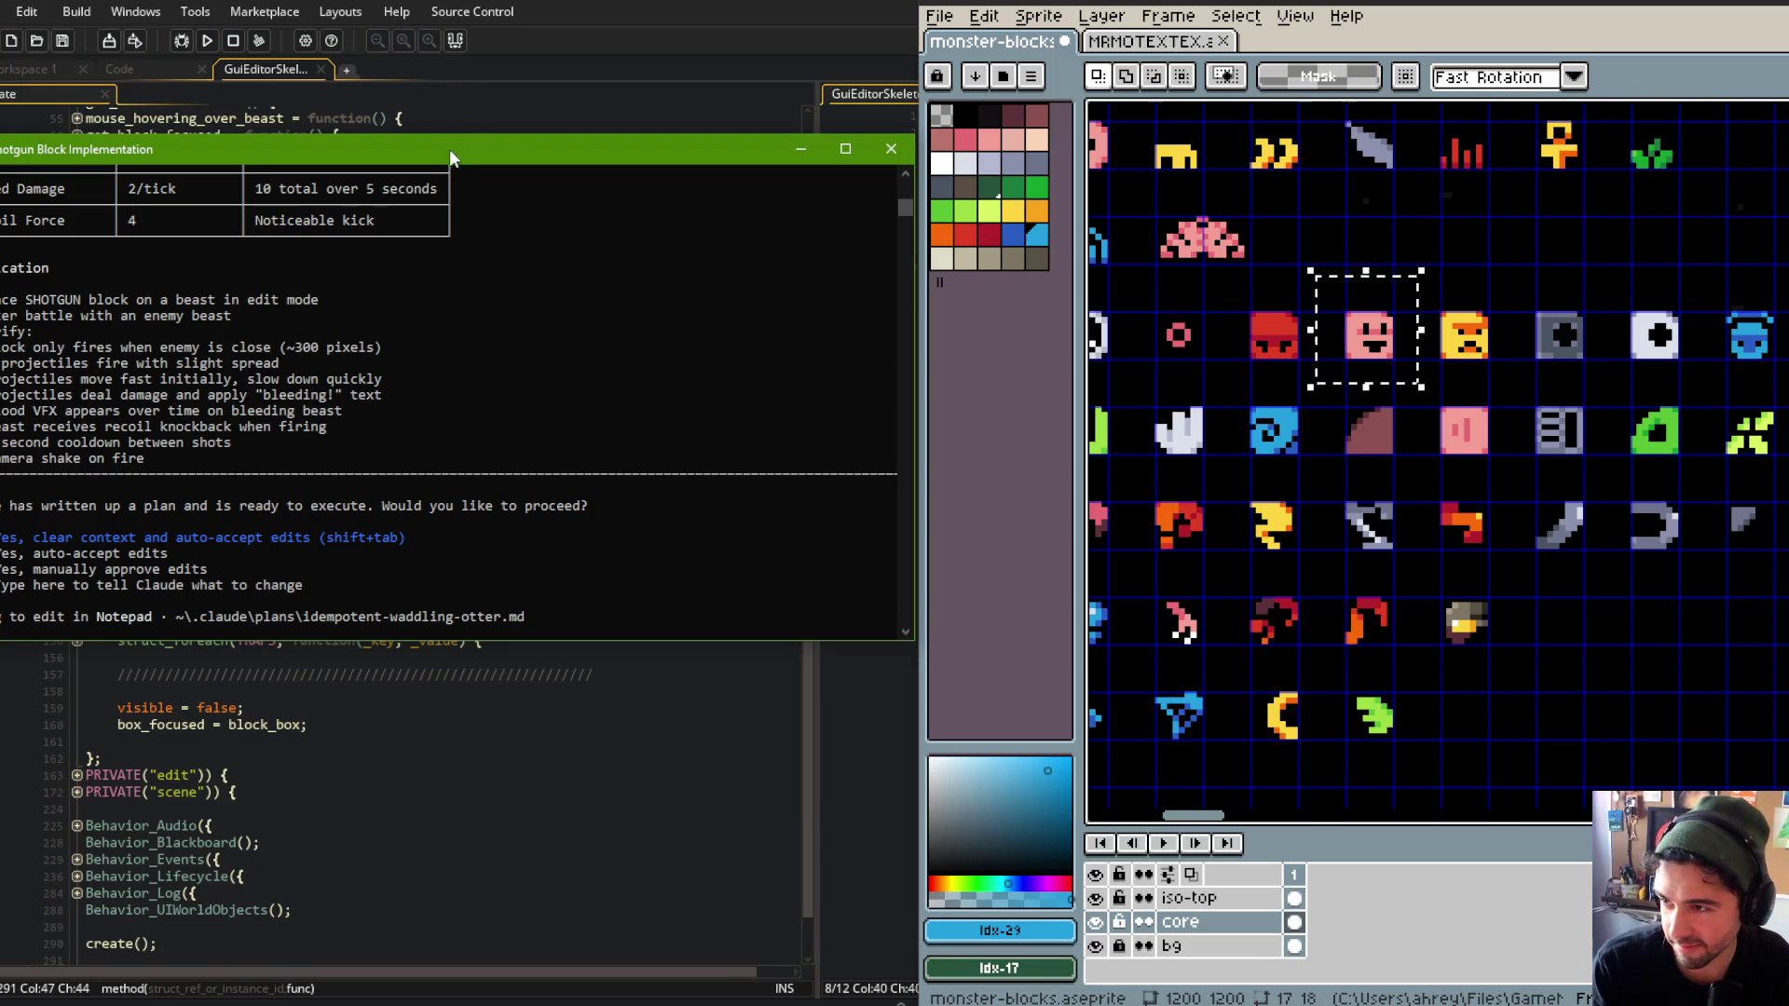
{"action": "key", "text": "super+Left"}
{"action": "key", "text": "Return"}
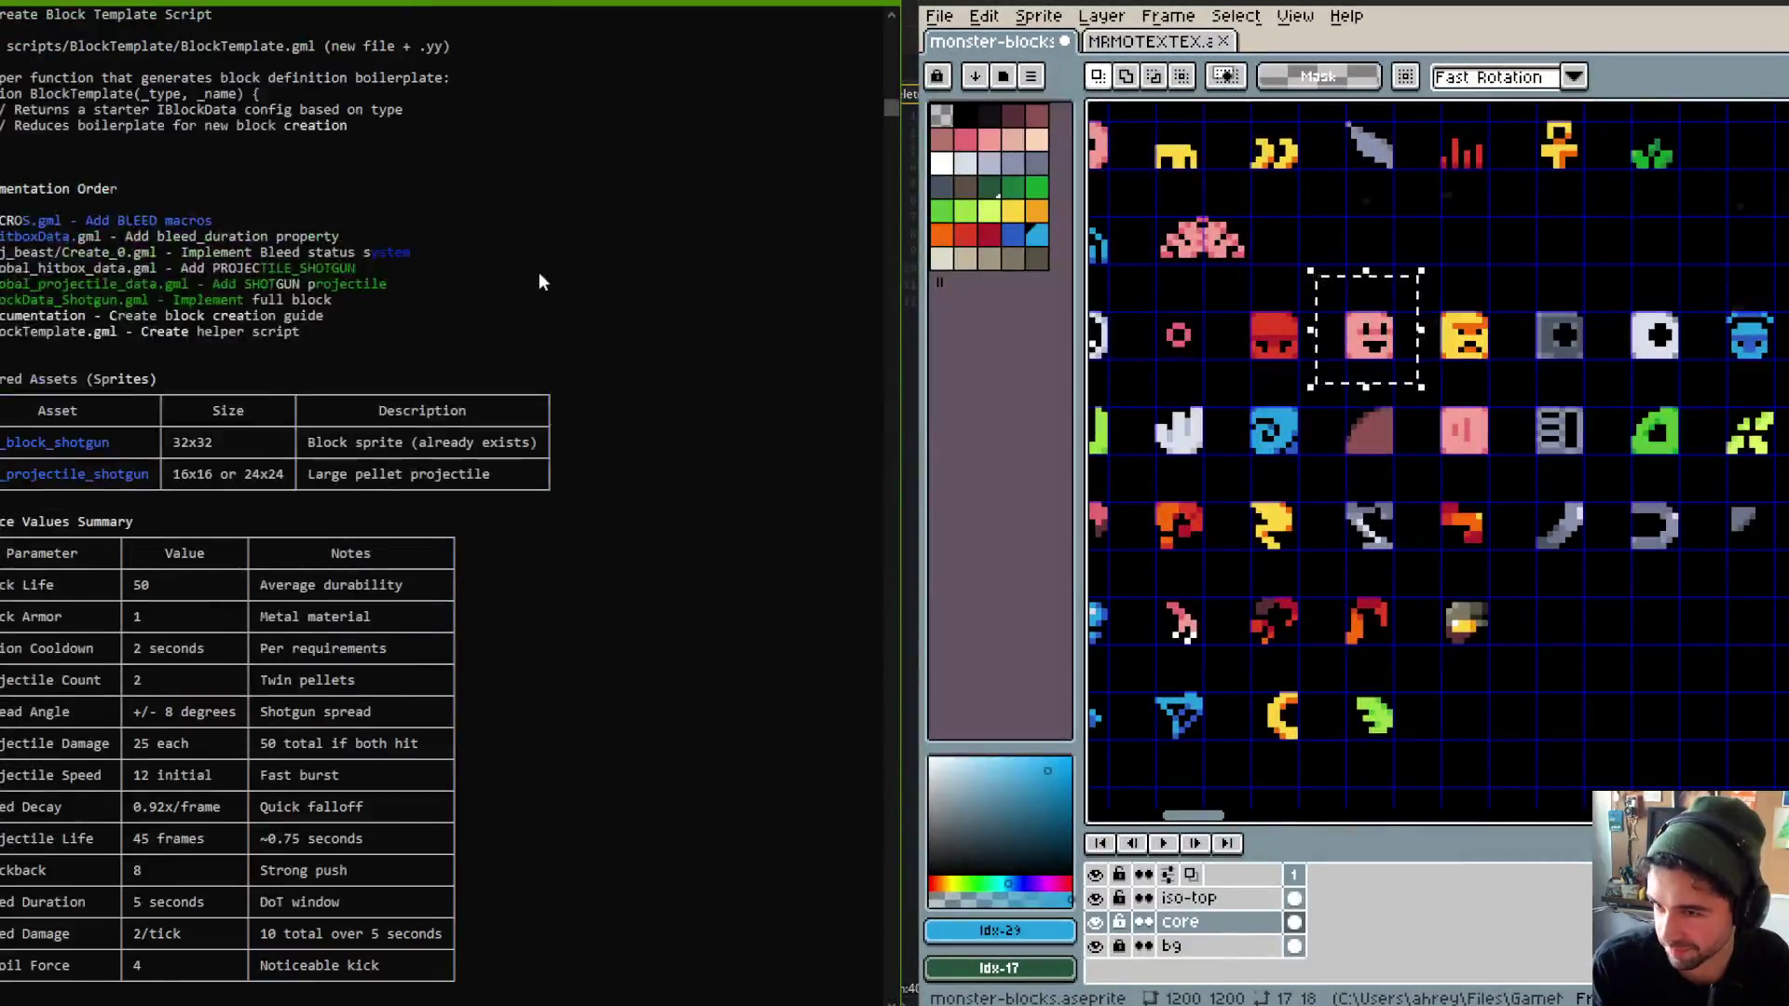
Pan Aseprite's sprite sheet to bring the creature rows into view.
{"action": "left_click", "coordinate": [1514, 284]}
{"action": "left_click_drag", "start_coordinate": [1494, 278], "coordinate": [1581, 270]}
{"action": "scroll", "coordinate": [1583, 270], "scroll_direction": "down", "scroll_amount": 1}
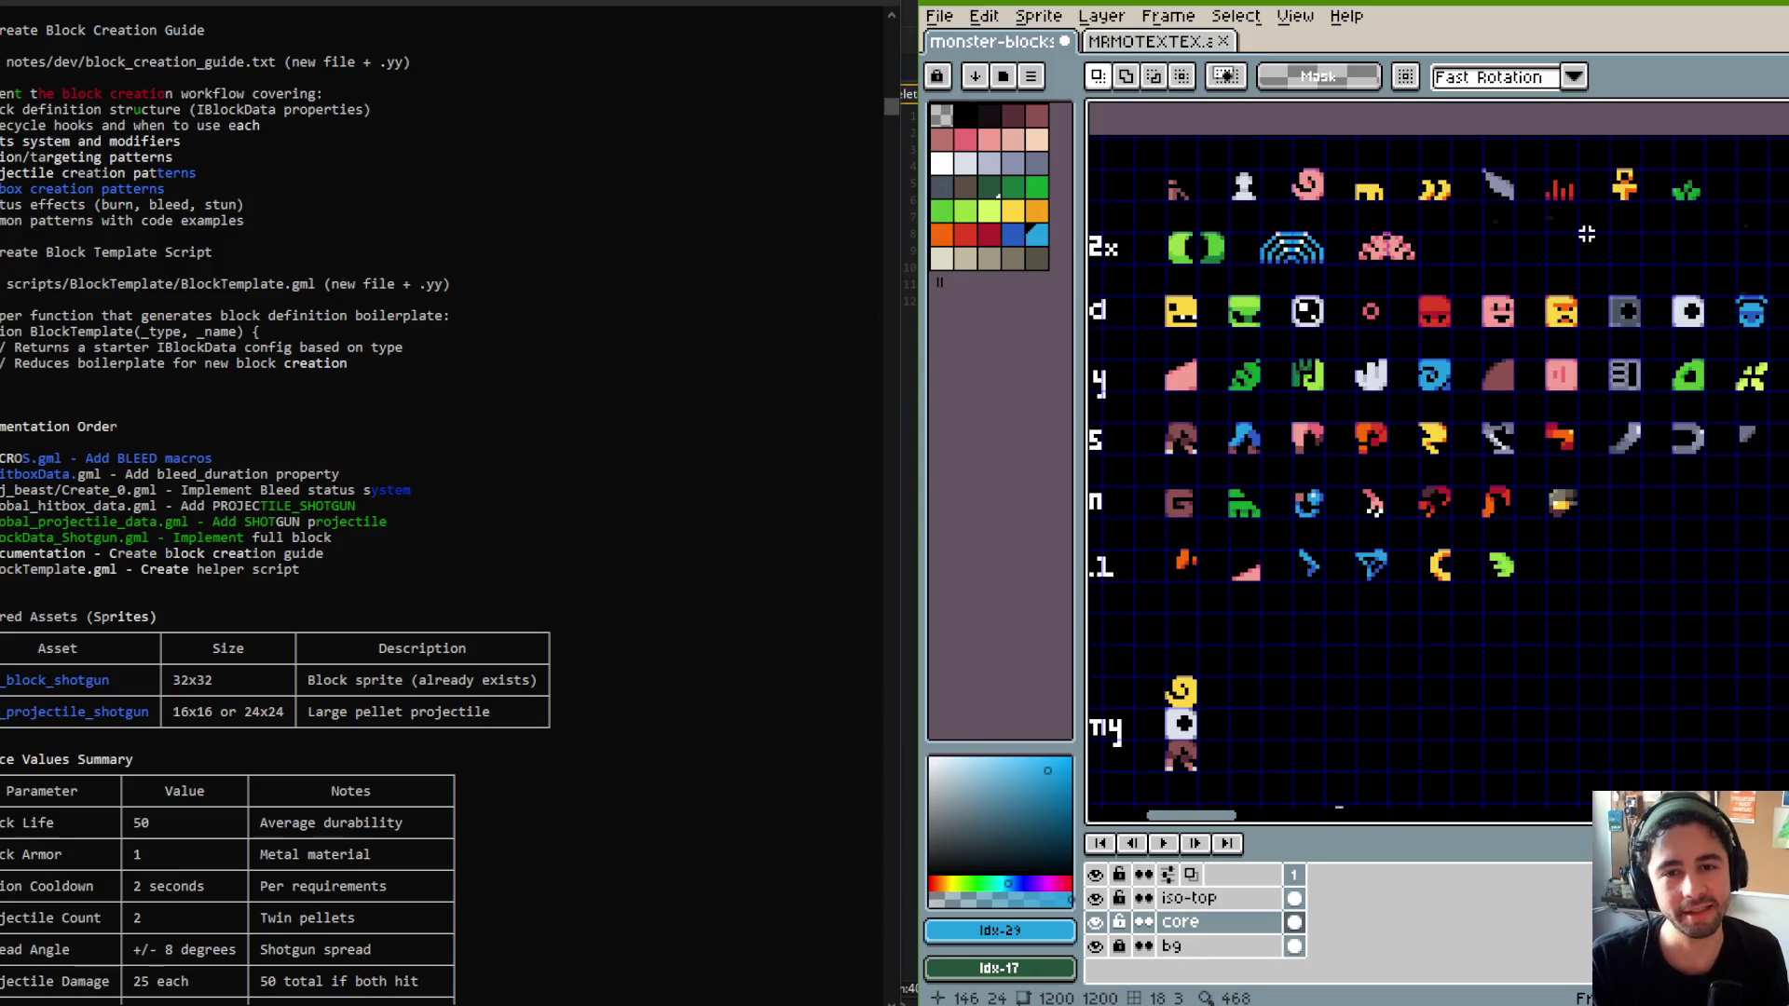
{"action": "scroll", "coordinate": [1630, 230], "scroll_direction": "down", "scroll_amount": 1}
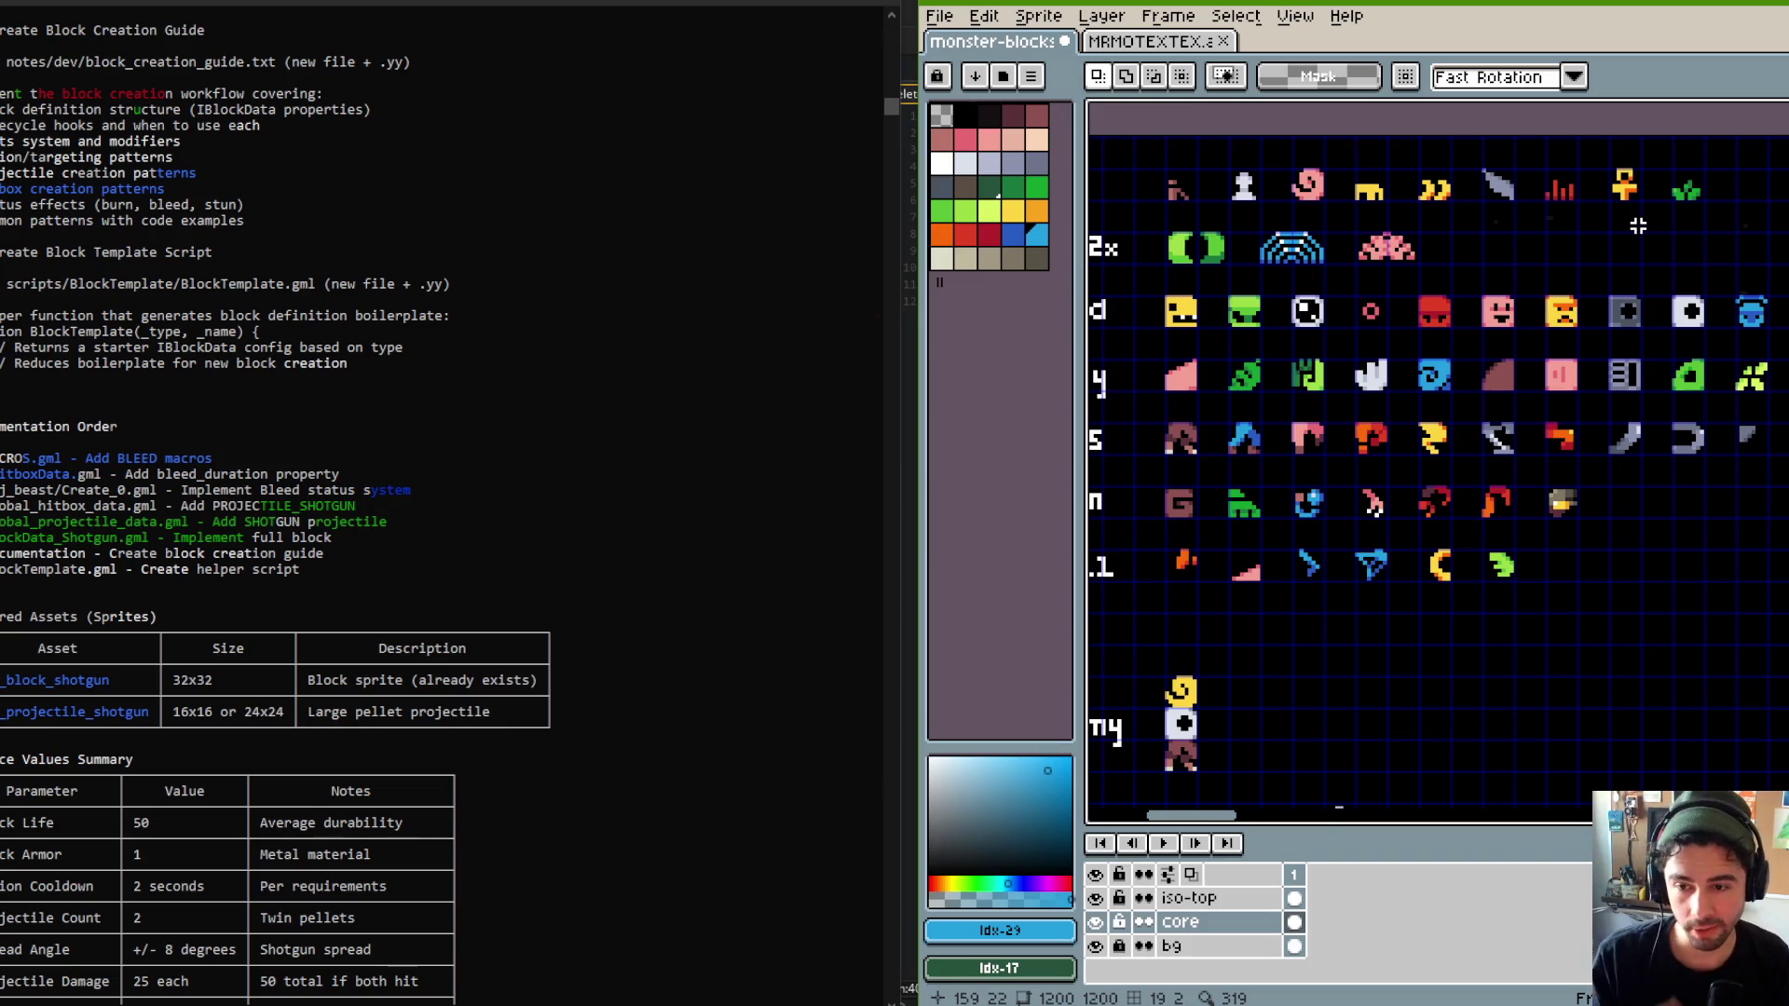
{"action": "scroll", "coordinate": [1639, 225], "scroll_direction": "up", "scroll_amount": 2}
{"action": "mouse_move", "coordinate": [1370, 801]}
{"action": "left_mouse_down"}
{"action": "mouse_move", "coordinate": [1364, 218]}
{"action": "mouse_move", "coordinate": [1418, 185]}
{"action": "left_mouse_up"}
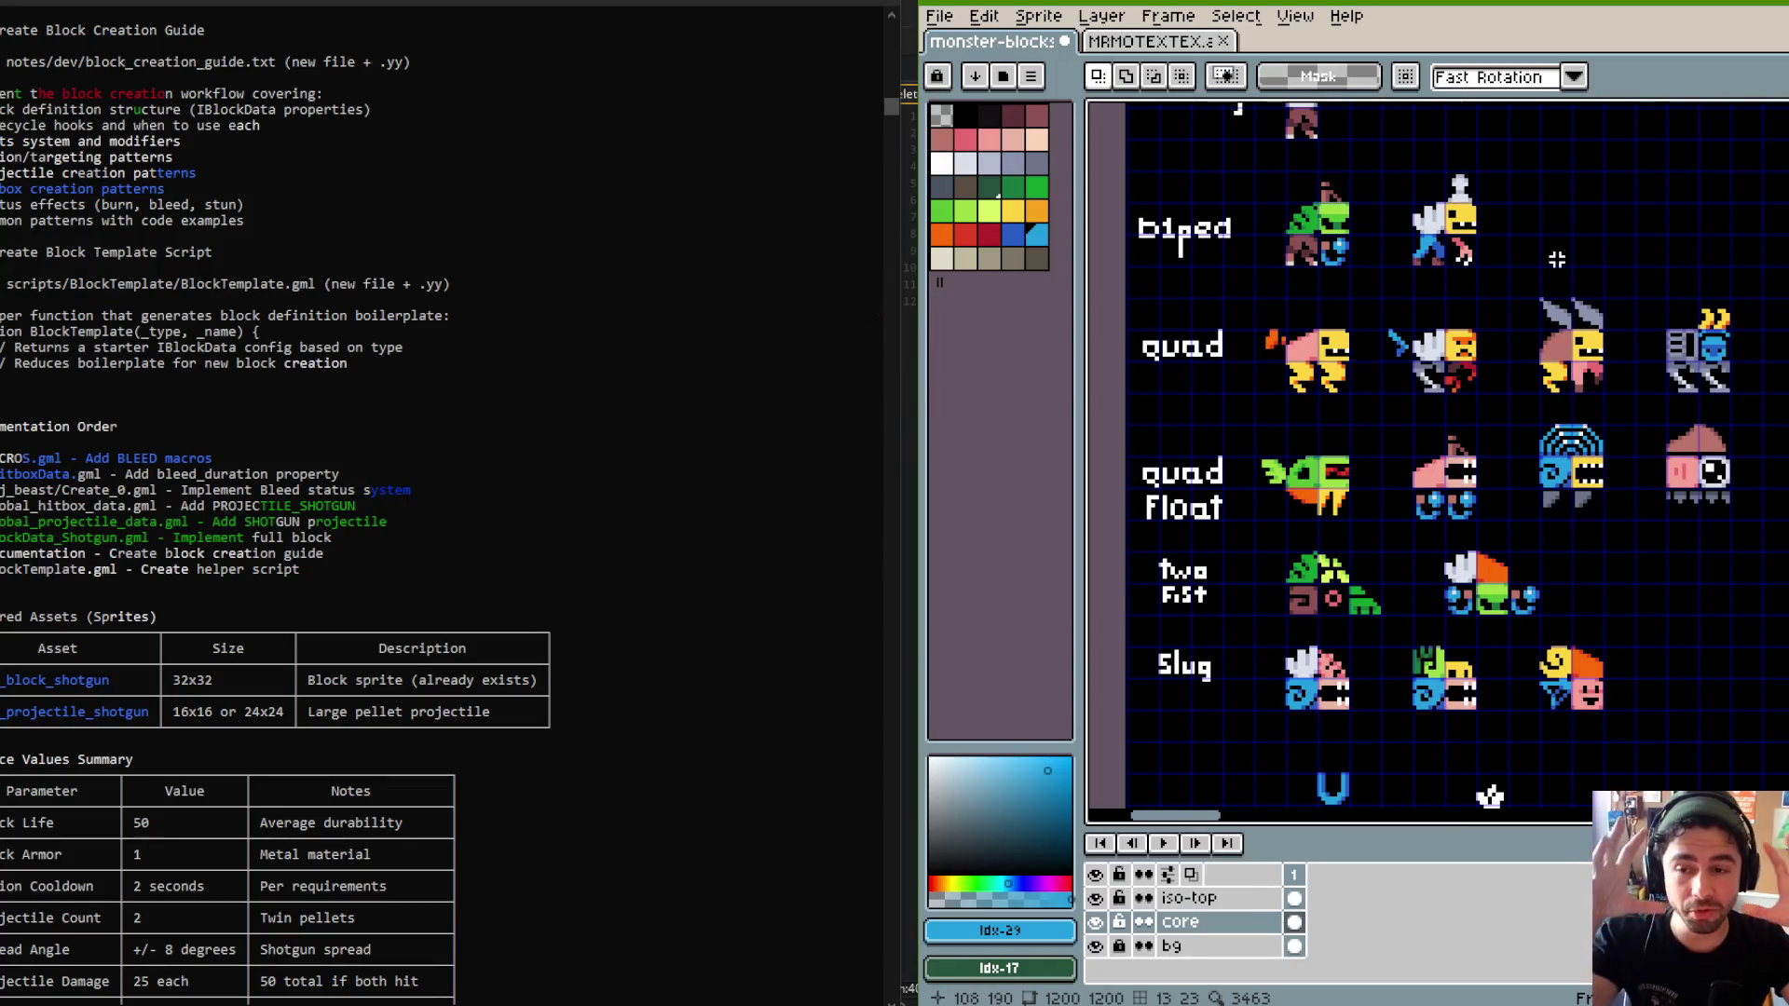
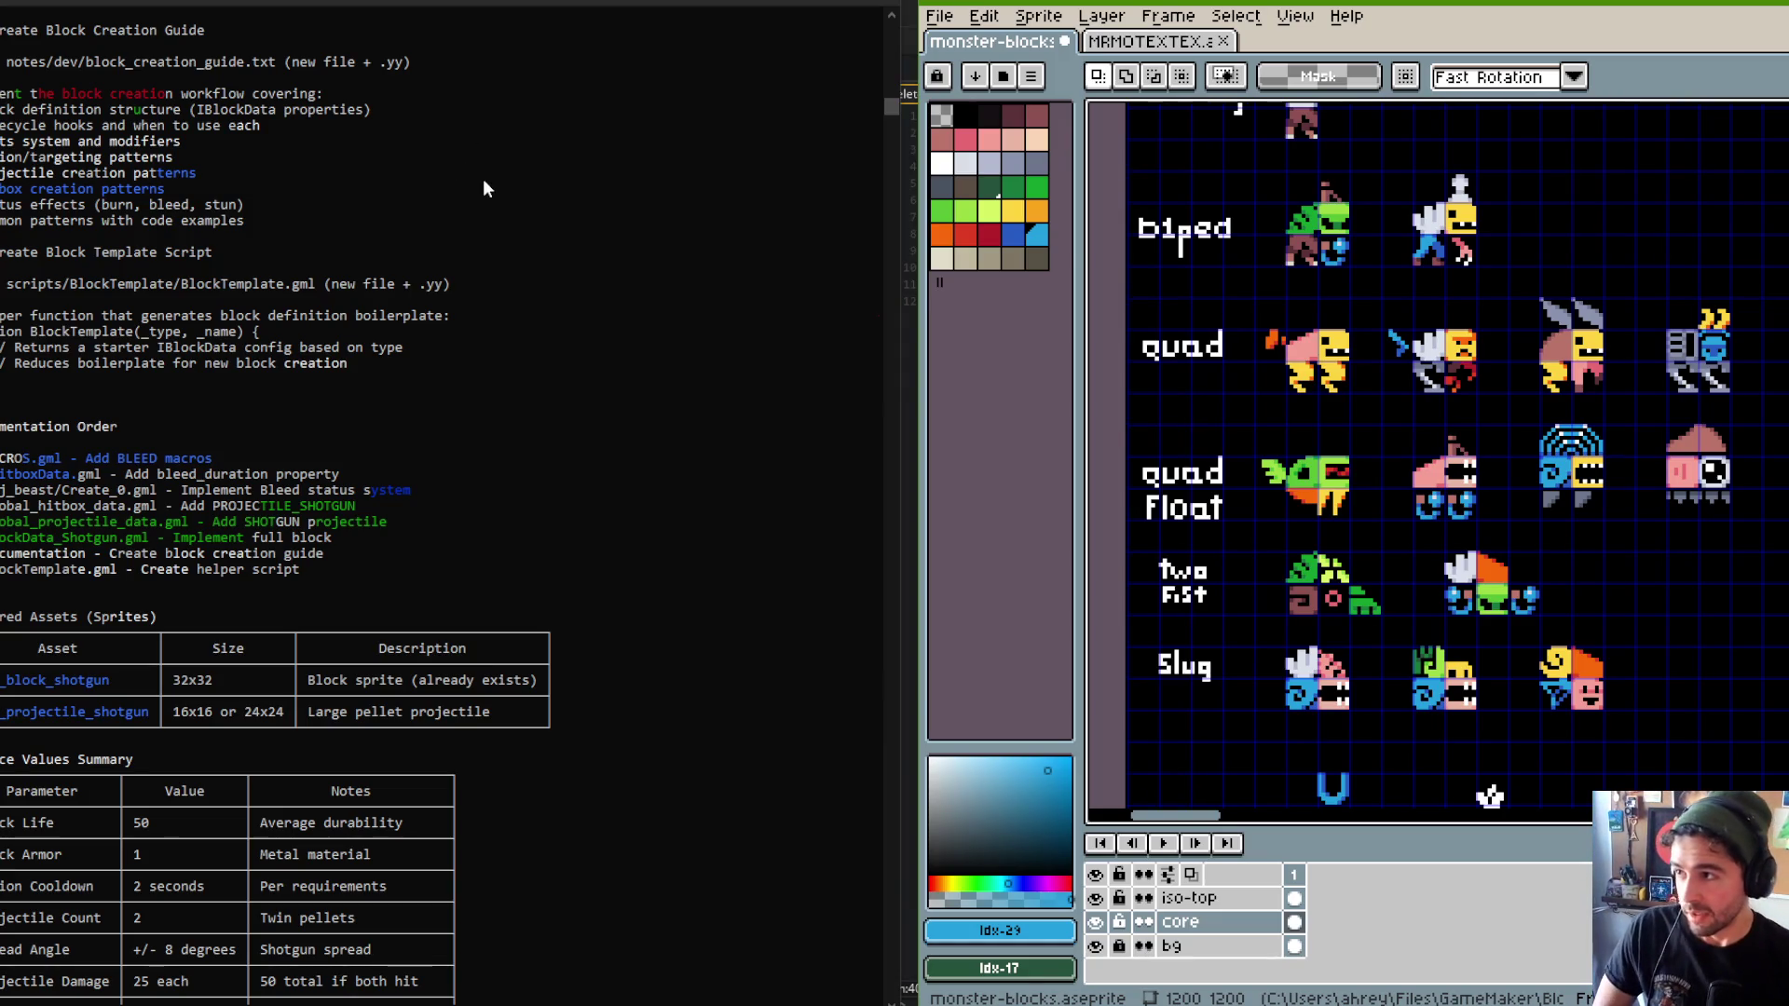
Scroll through the Claude Code plan down to the projectile definitions.
{"action": "left_click", "coordinate": [392, 203]}
{"action": "scroll", "coordinate": [391, 203], "scroll_direction": "up", "scroll_amount": 2}
{"action": "scroll", "coordinate": [391, 203], "scroll_direction": "up", "scroll_amount": 20}
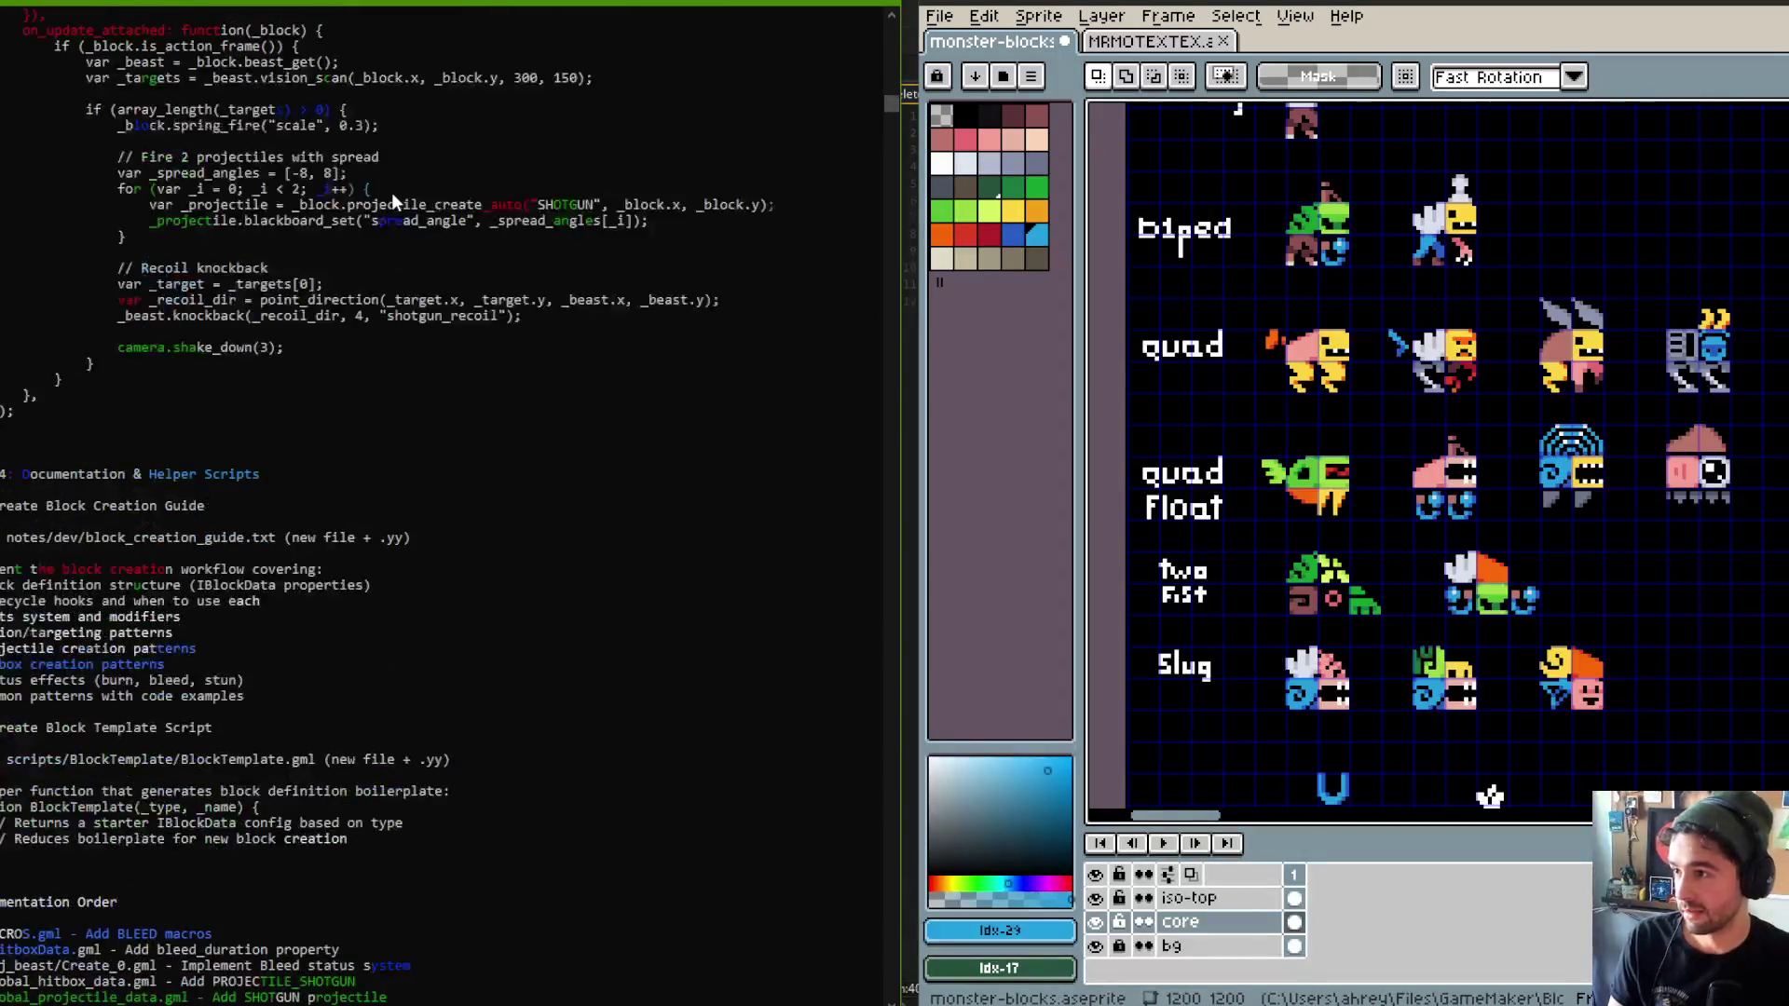
{"action": "scroll", "coordinate": [392, 203], "scroll_direction": "up", "scroll_amount": 20}
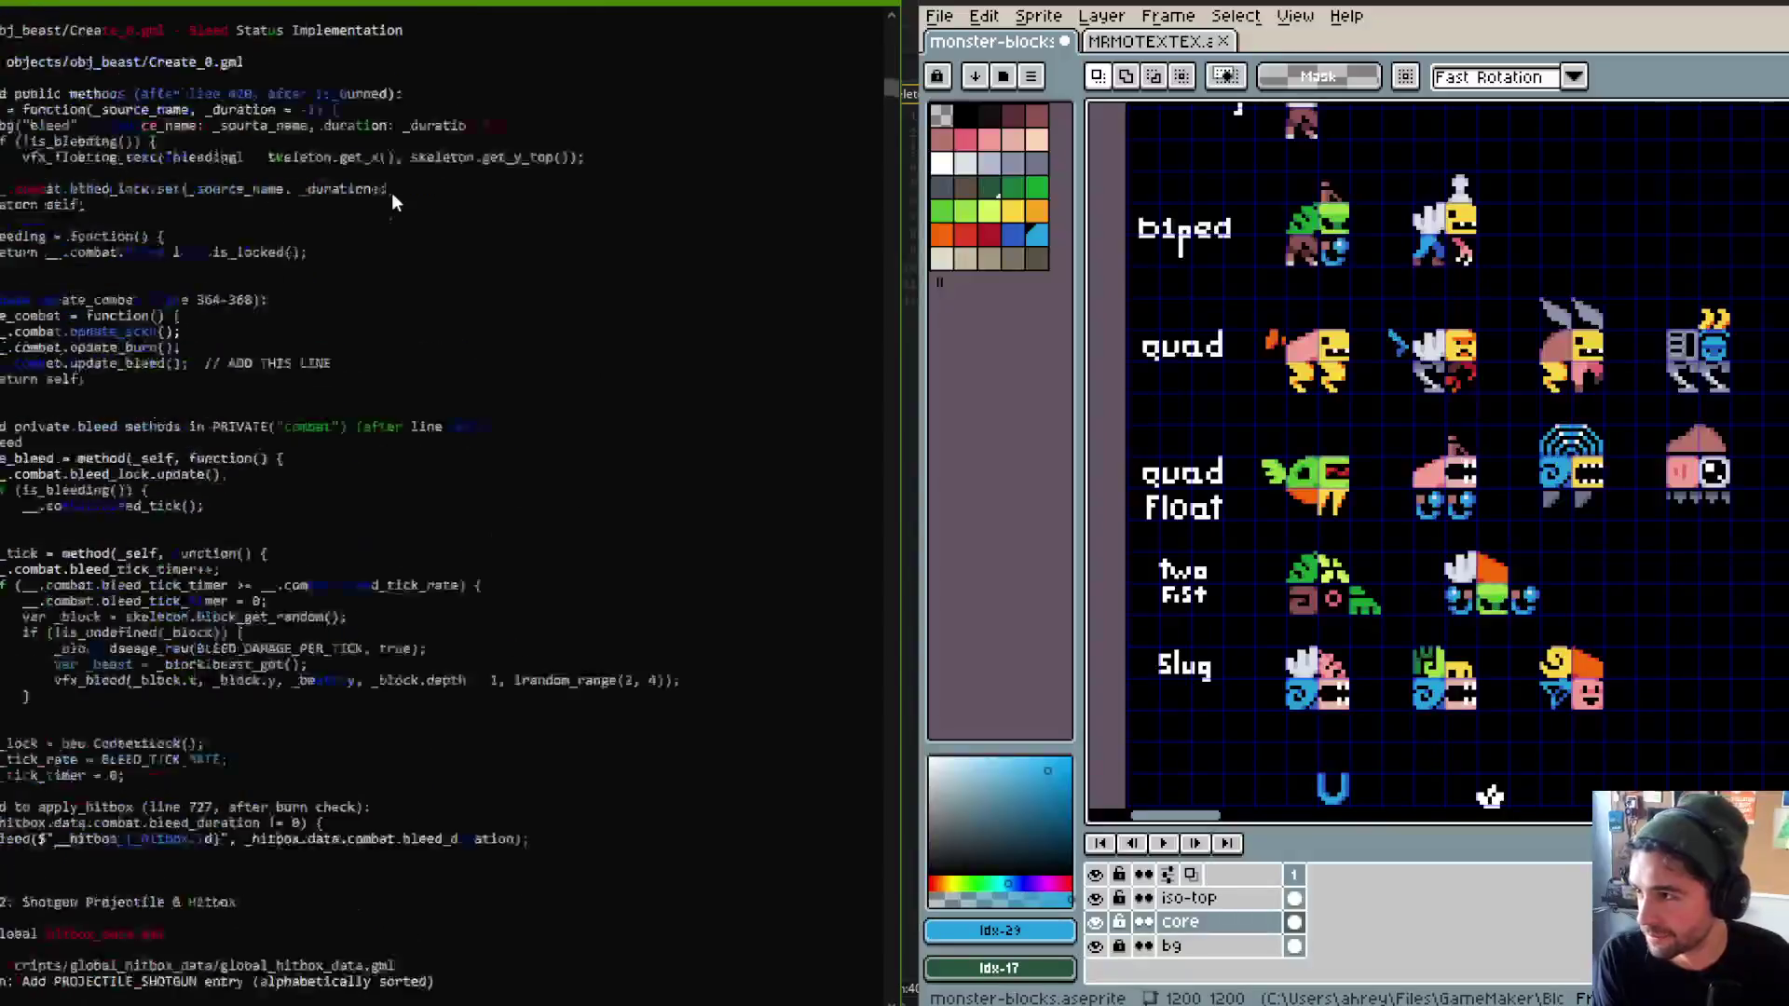
{"action": "scroll", "coordinate": [392, 200], "scroll_direction": "up", "scroll_amount": 13}
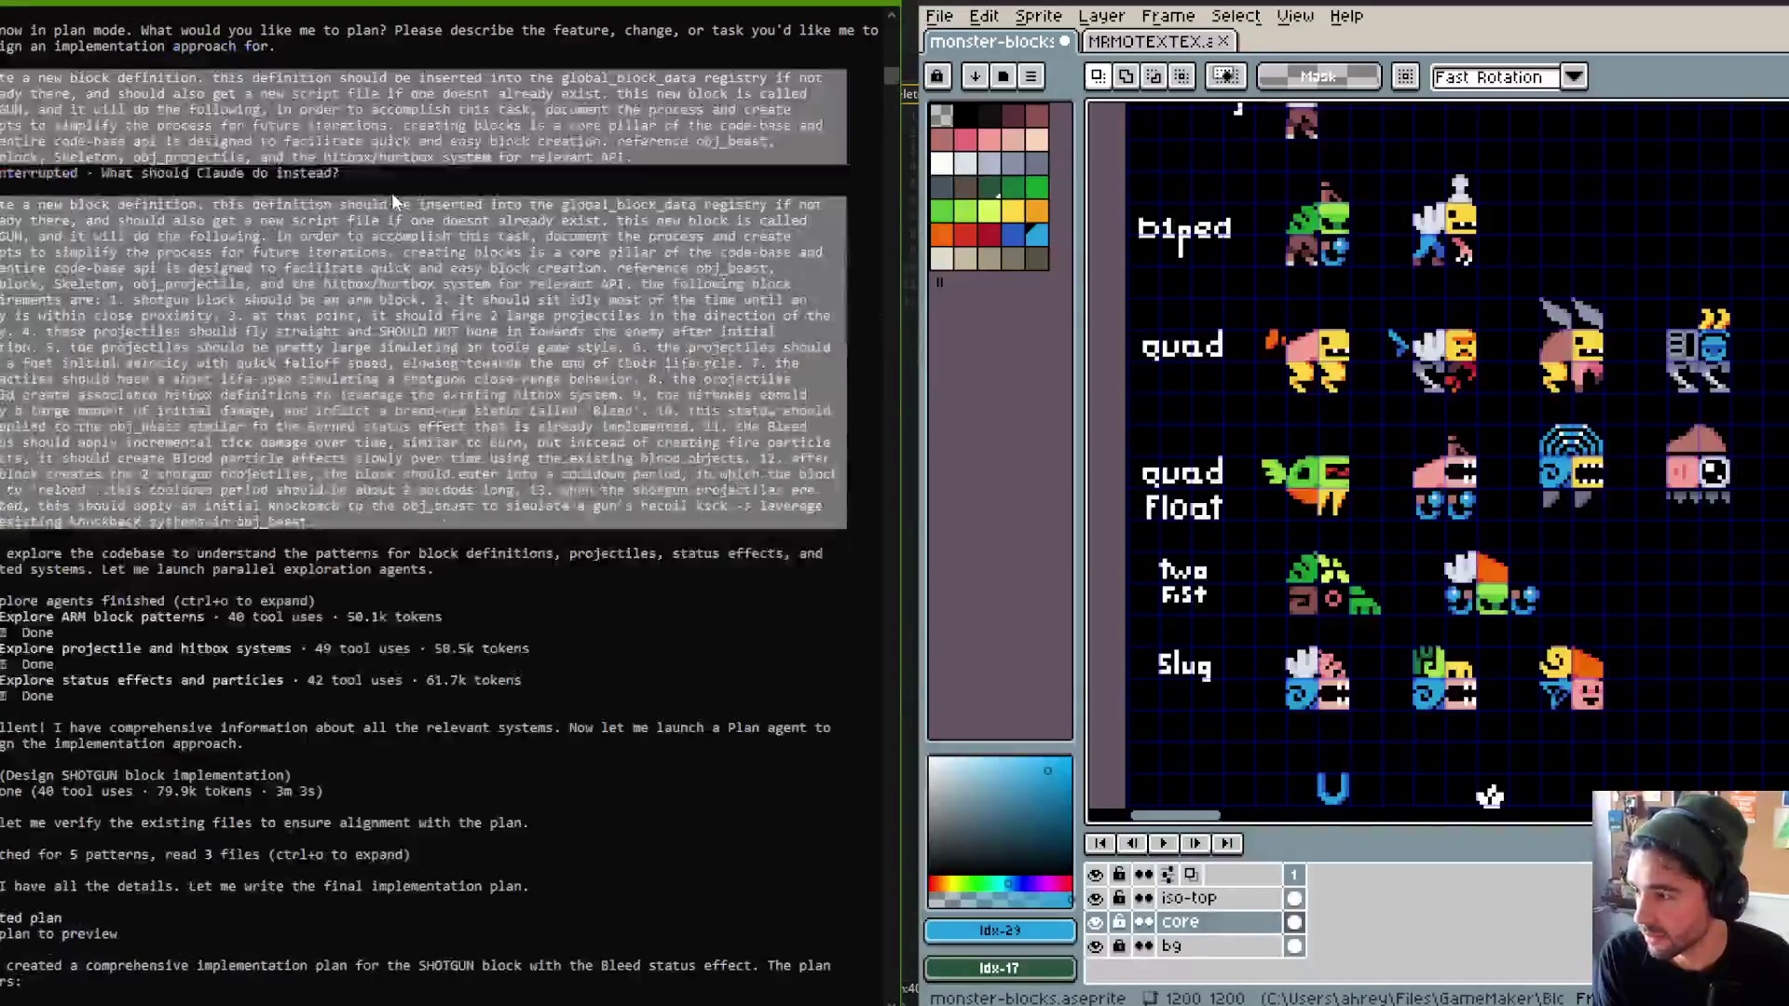
{"action": "scroll", "coordinate": [399, 201], "scroll_direction": "down", "scroll_amount": 8}
{"action": "scroll", "coordinate": [399, 194], "scroll_direction": "down", "scroll_amount": 4}
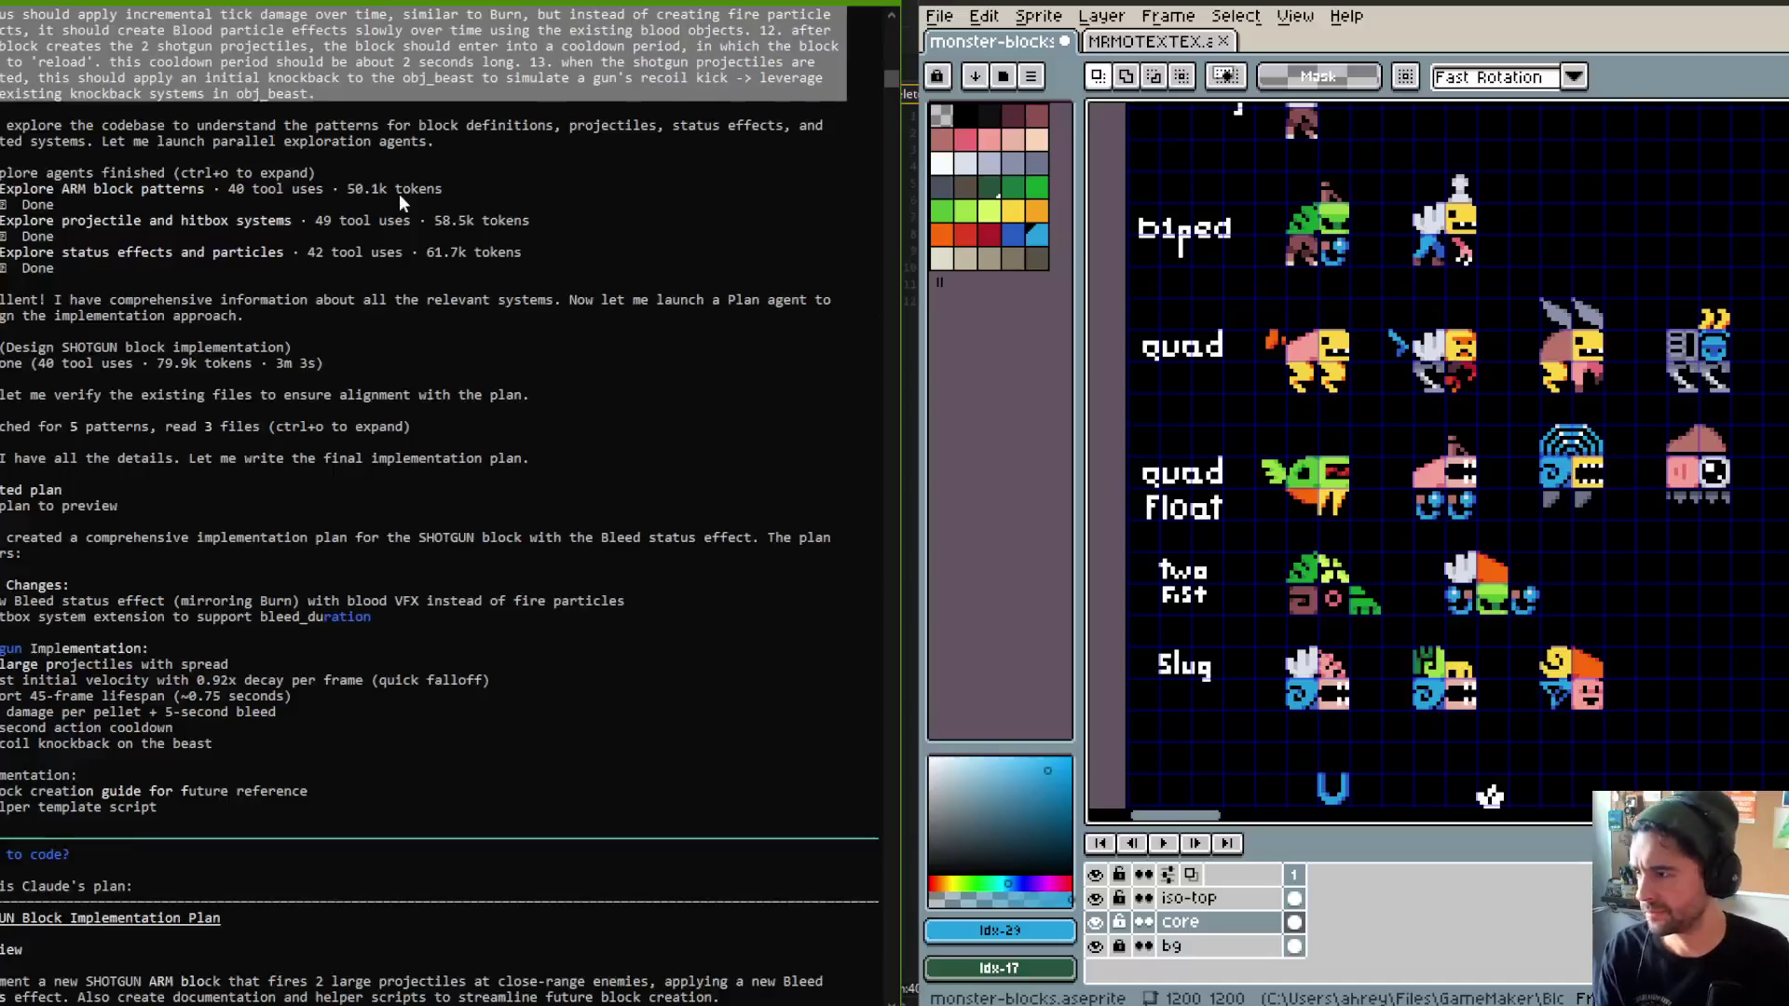
{"action": "scroll", "coordinate": [399, 195], "scroll_direction": "down", "scroll_amount": 6}
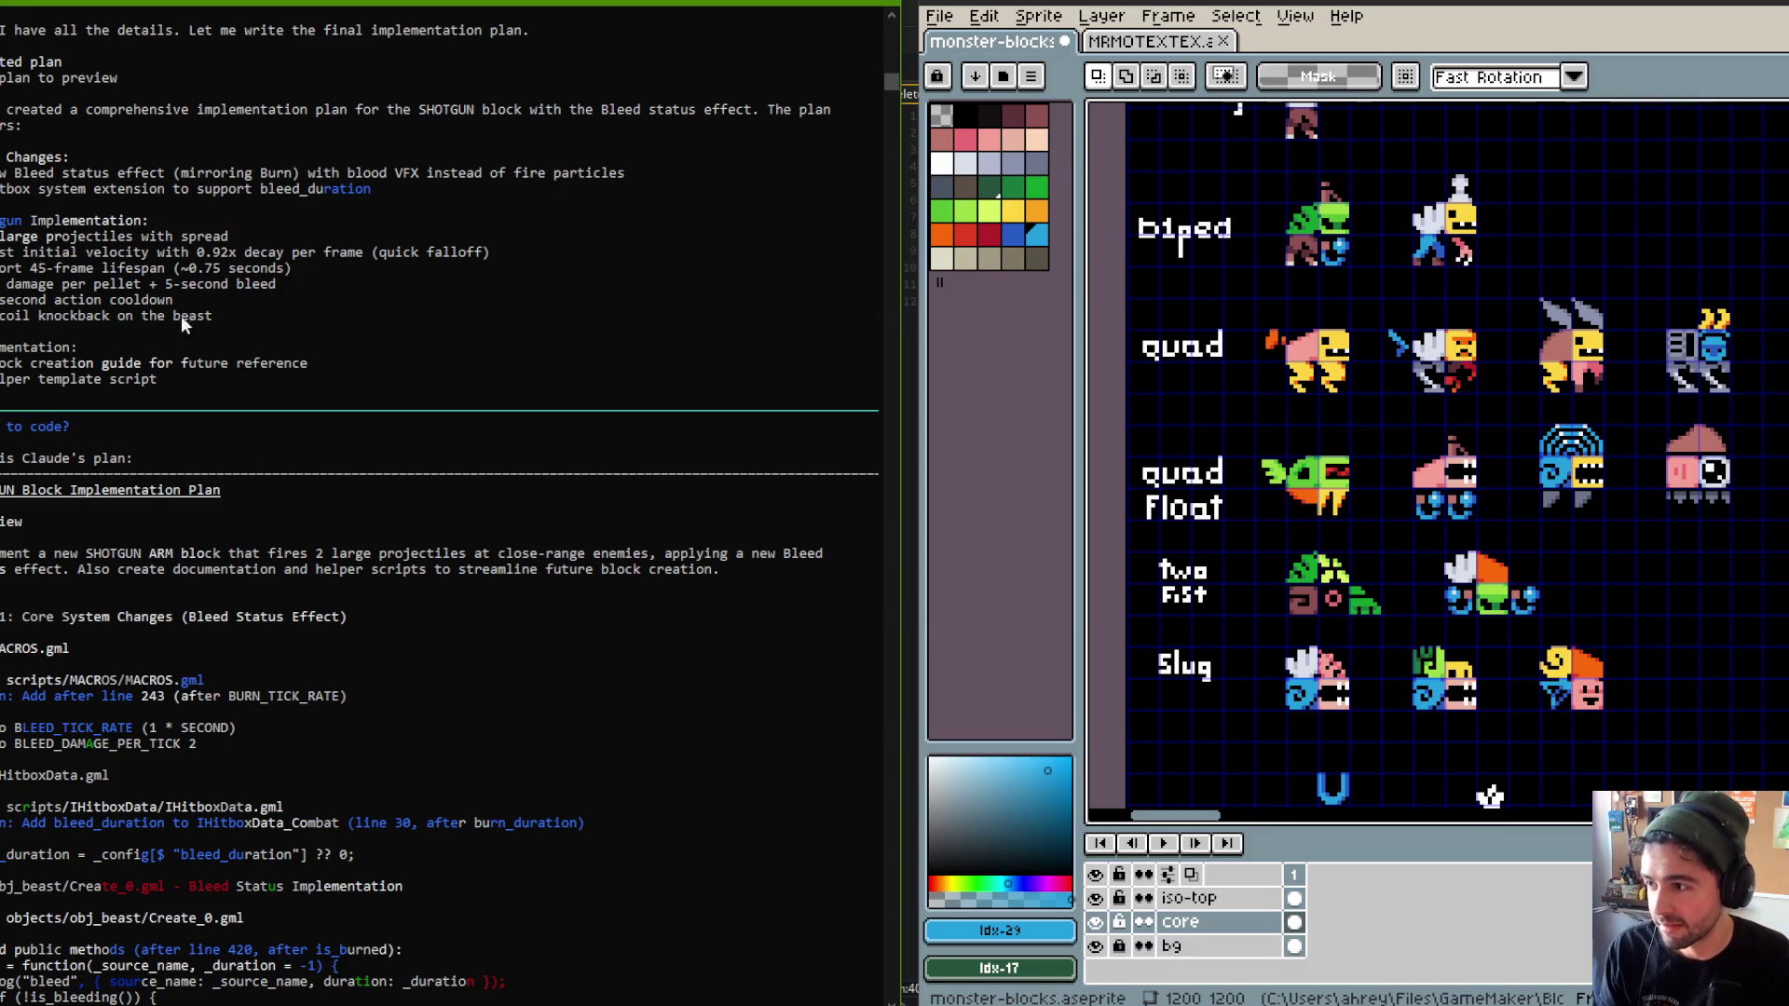
{"action": "scroll", "coordinate": [151, 373], "scroll_direction": "down", "scroll_amount": 3}
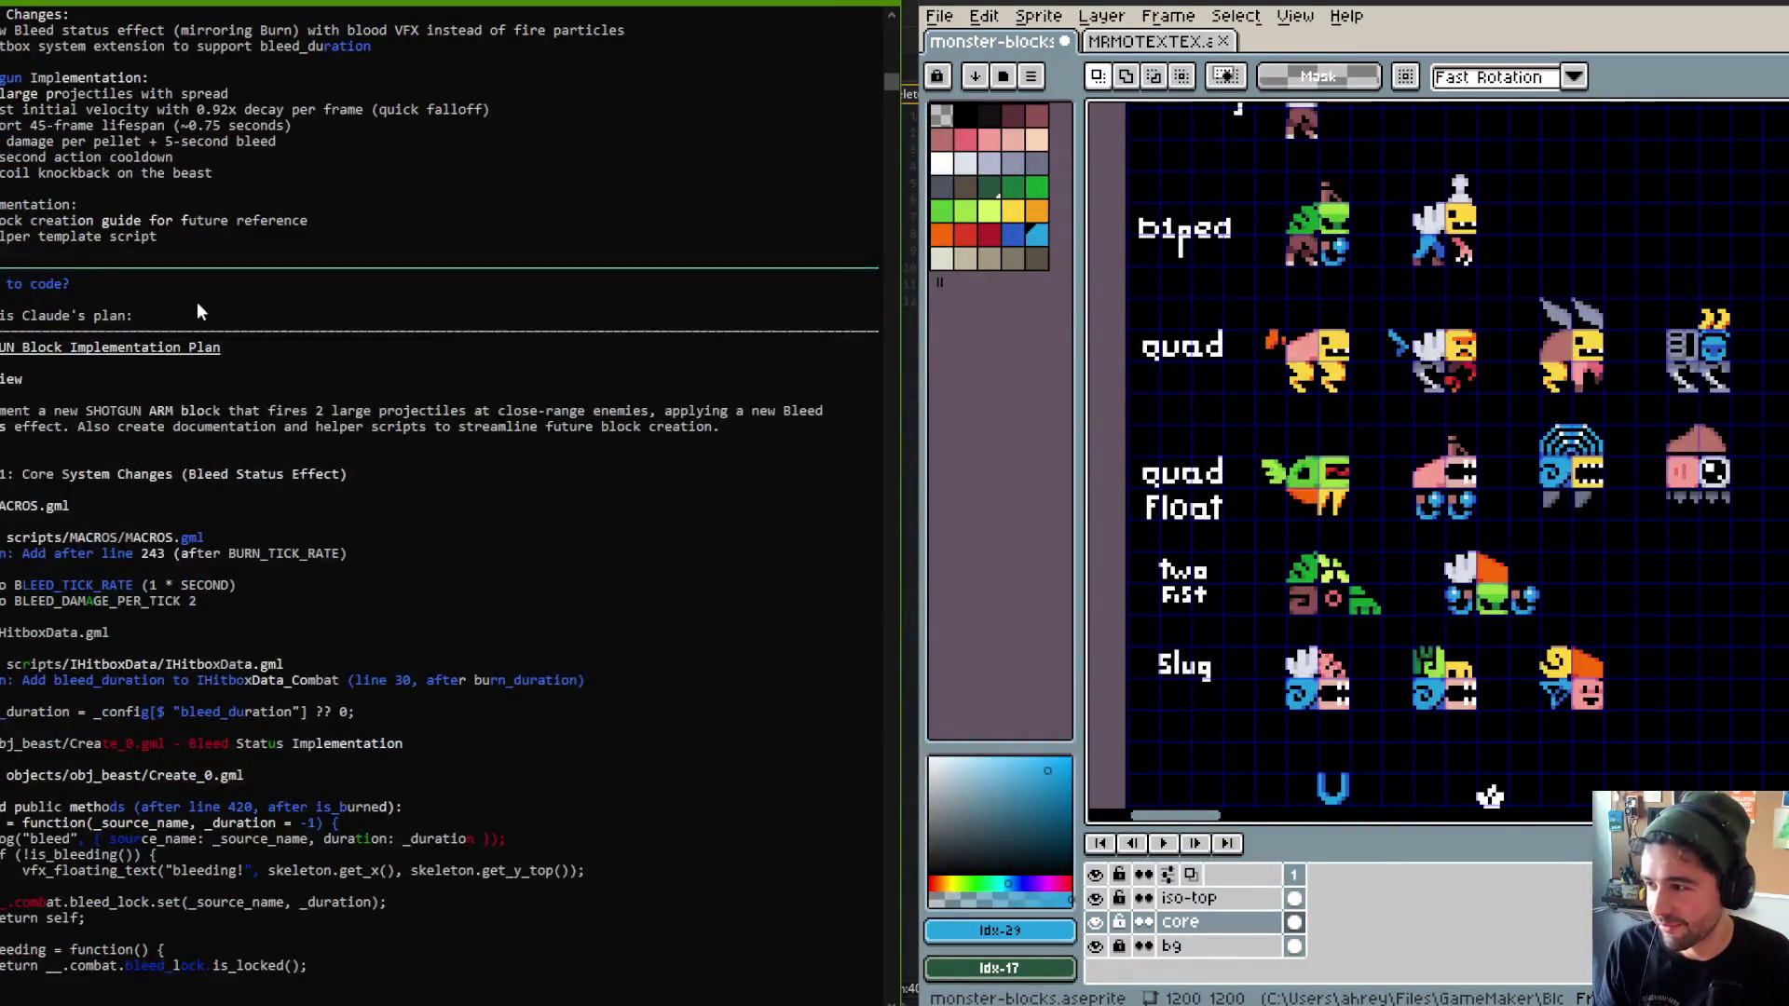
{"action": "scroll", "coordinate": [198, 302], "scroll_direction": "down", "scroll_amount": 3}
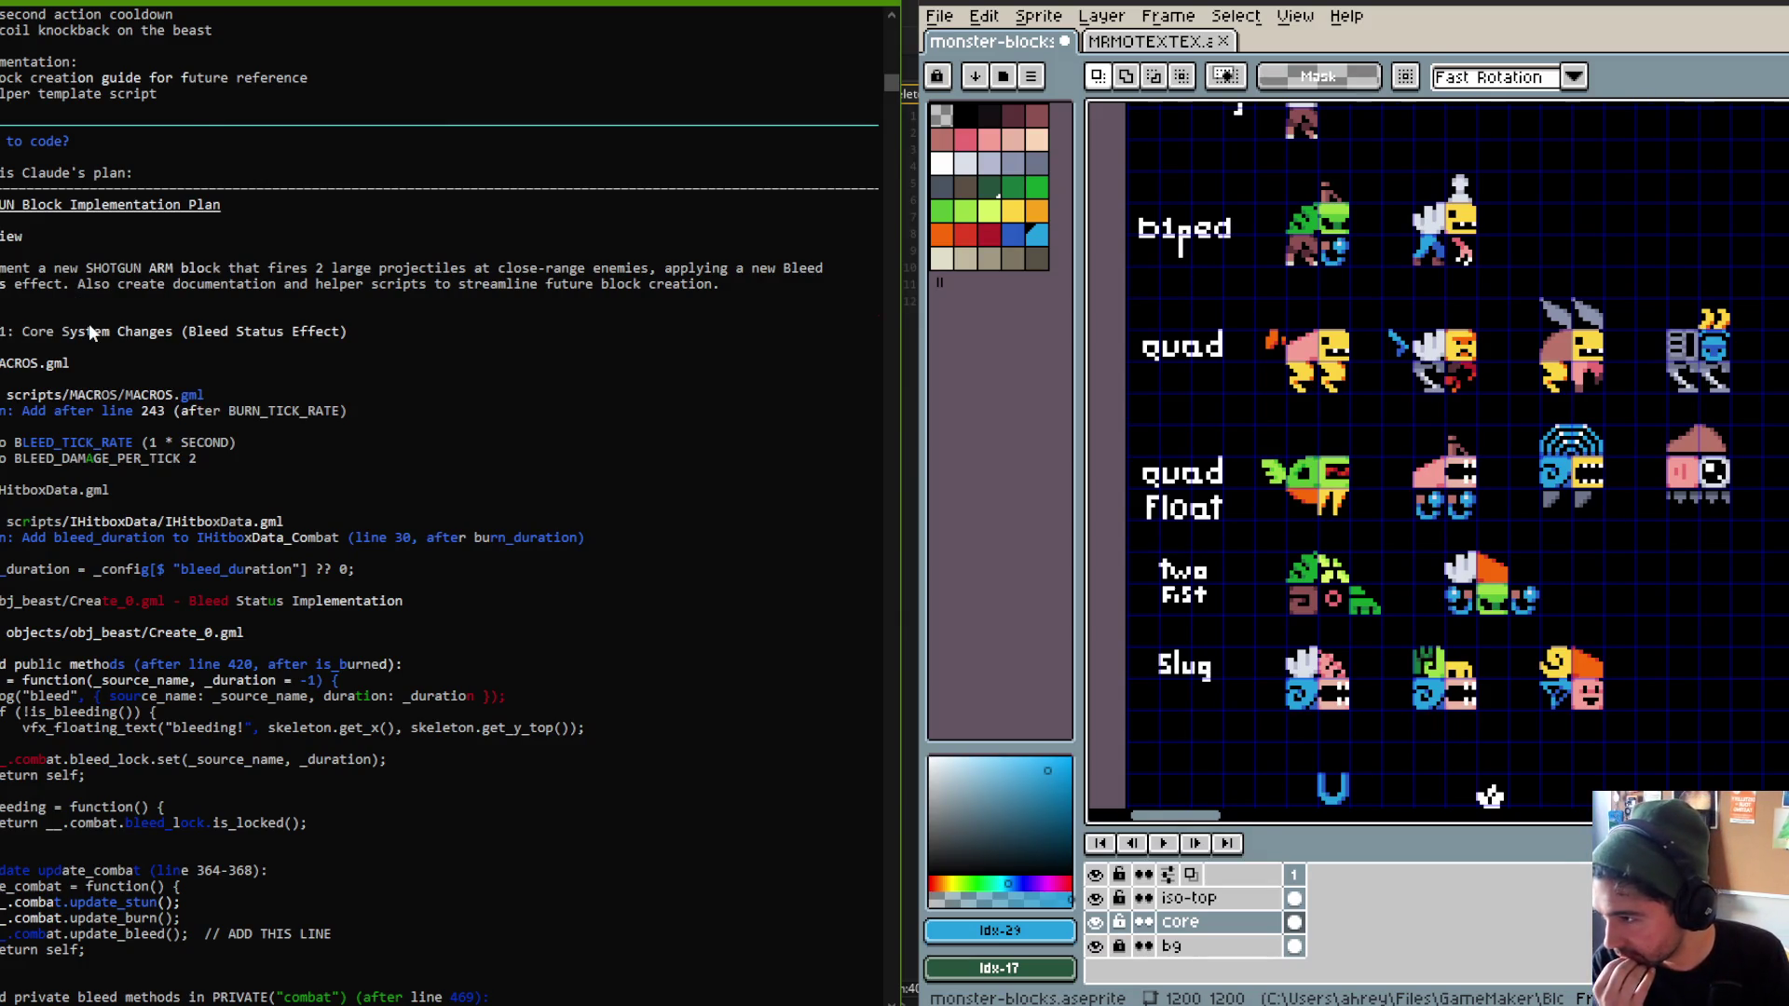
{"action": "scroll", "coordinate": [88, 323], "scroll_direction": "down", "scroll_amount": 1}
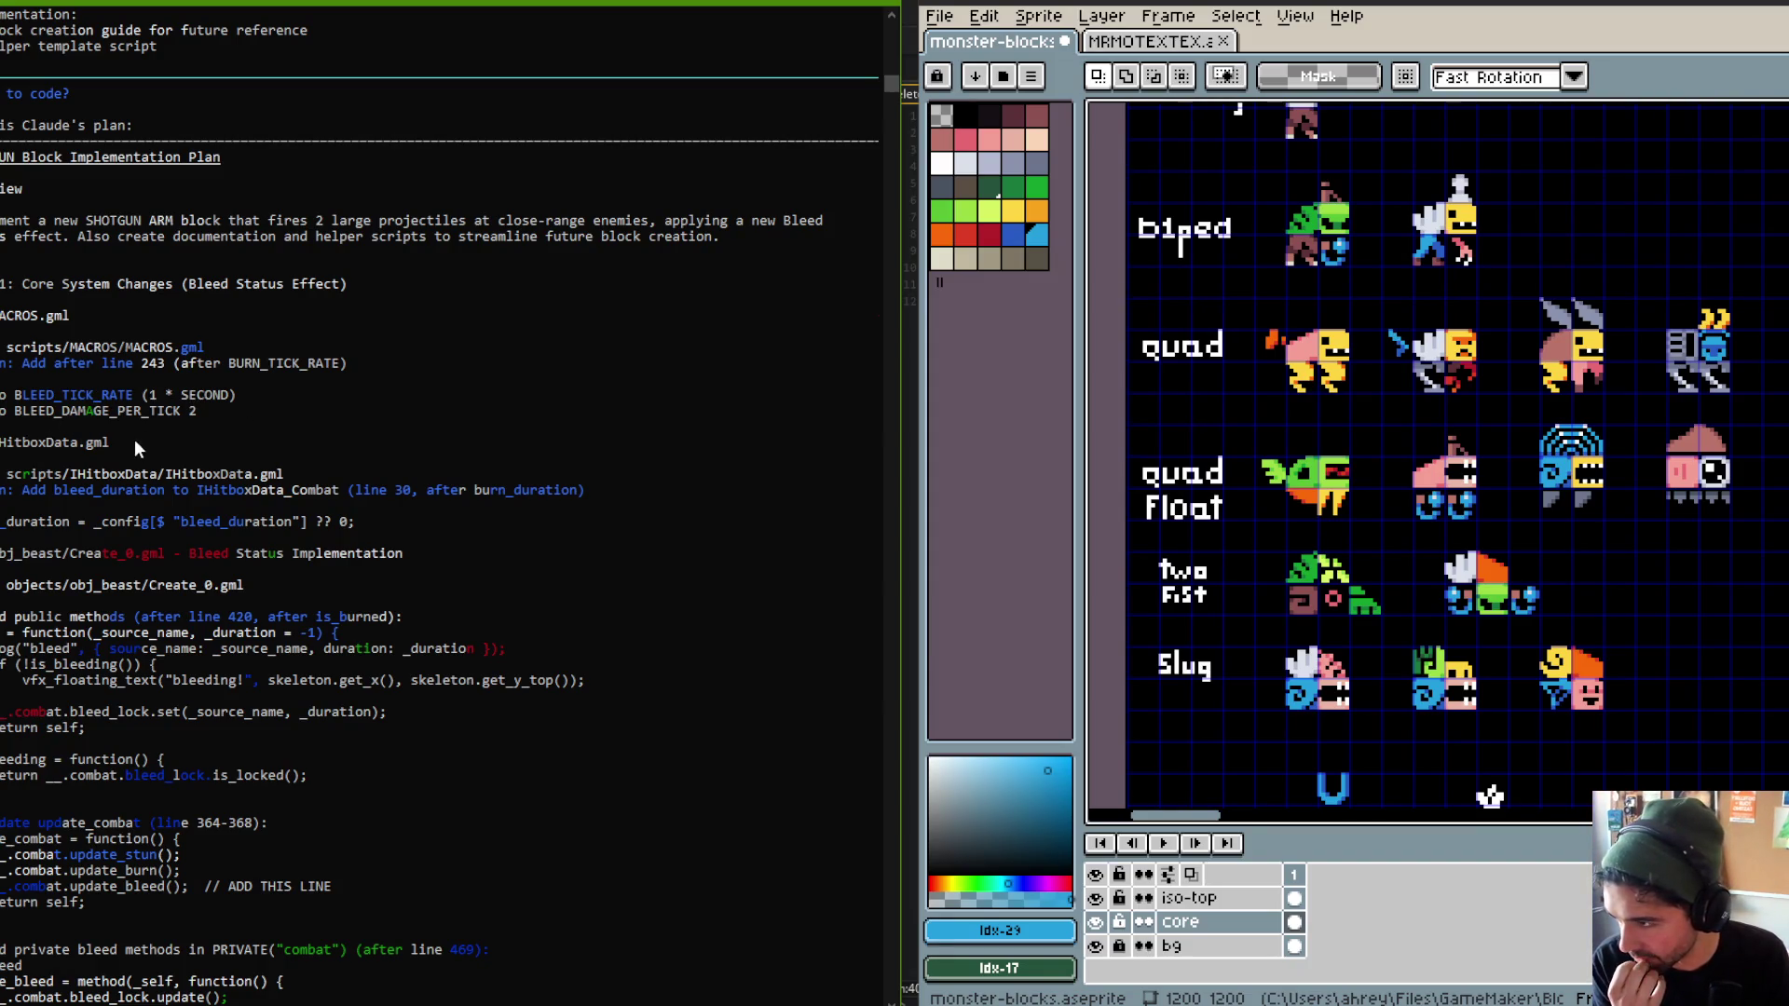
{"action": "scroll", "coordinate": [115, 441], "scroll_direction": "down", "scroll_amount": 2}
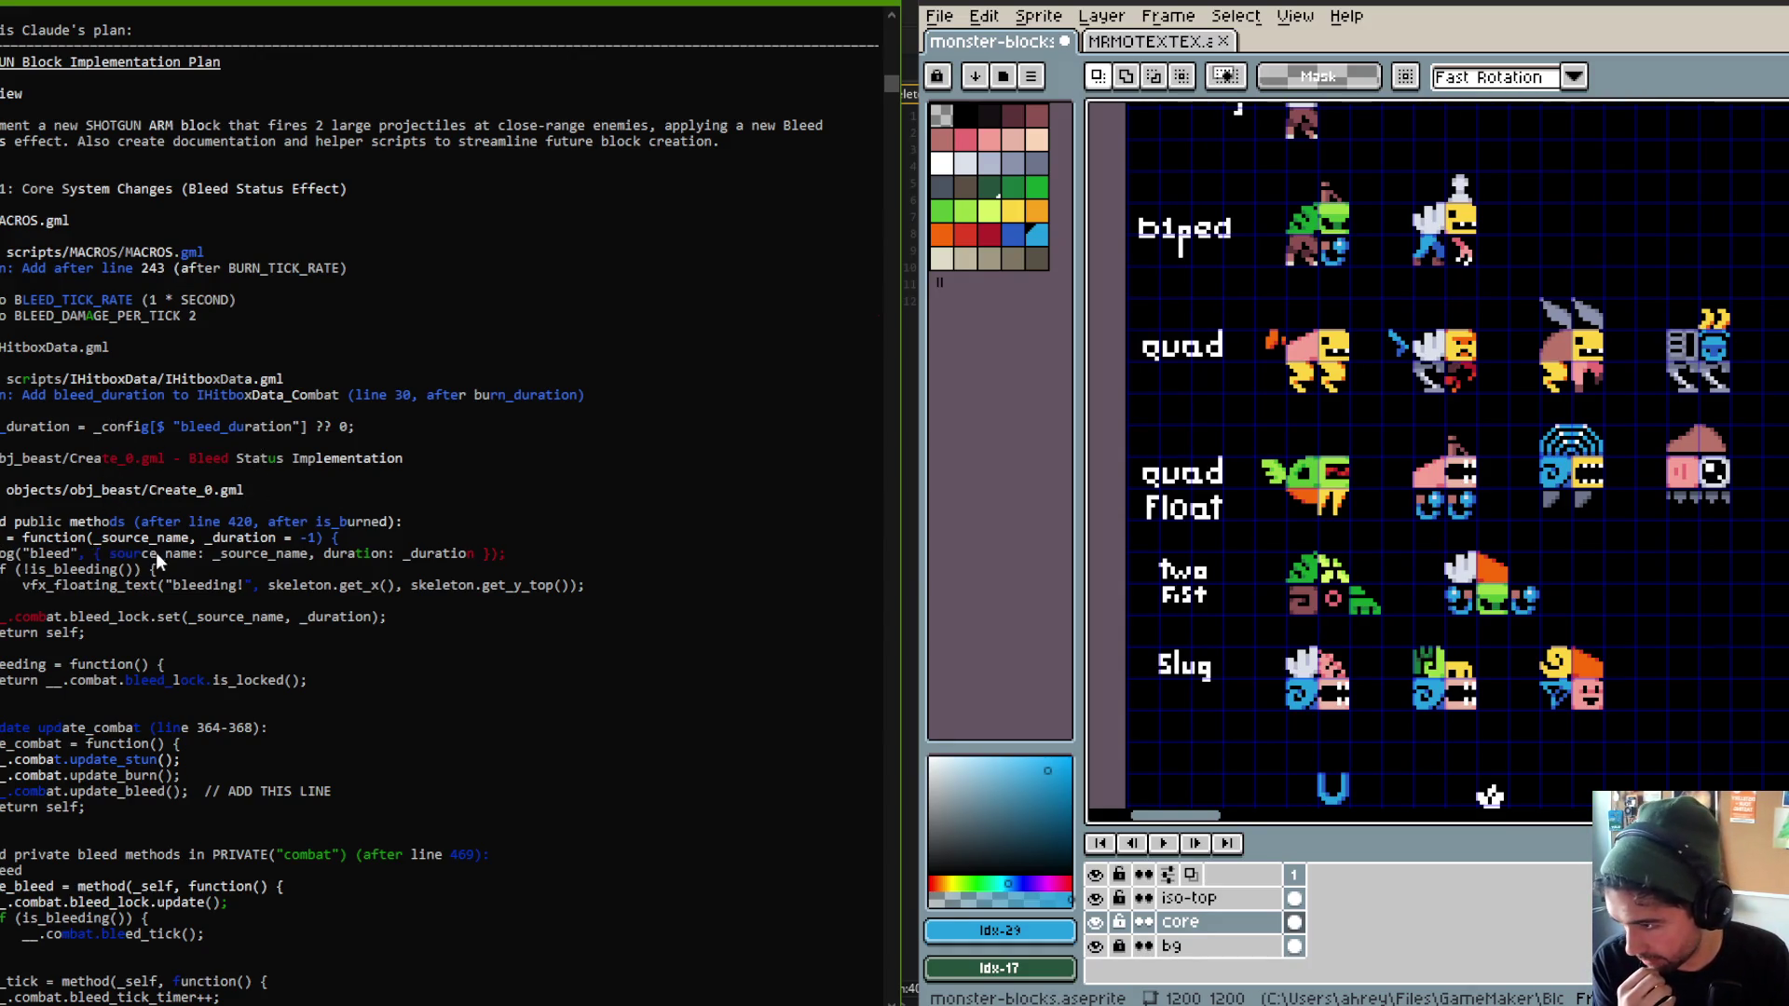
{"action": "scroll", "coordinate": [158, 553], "scroll_direction": "down", "scroll_amount": 1}
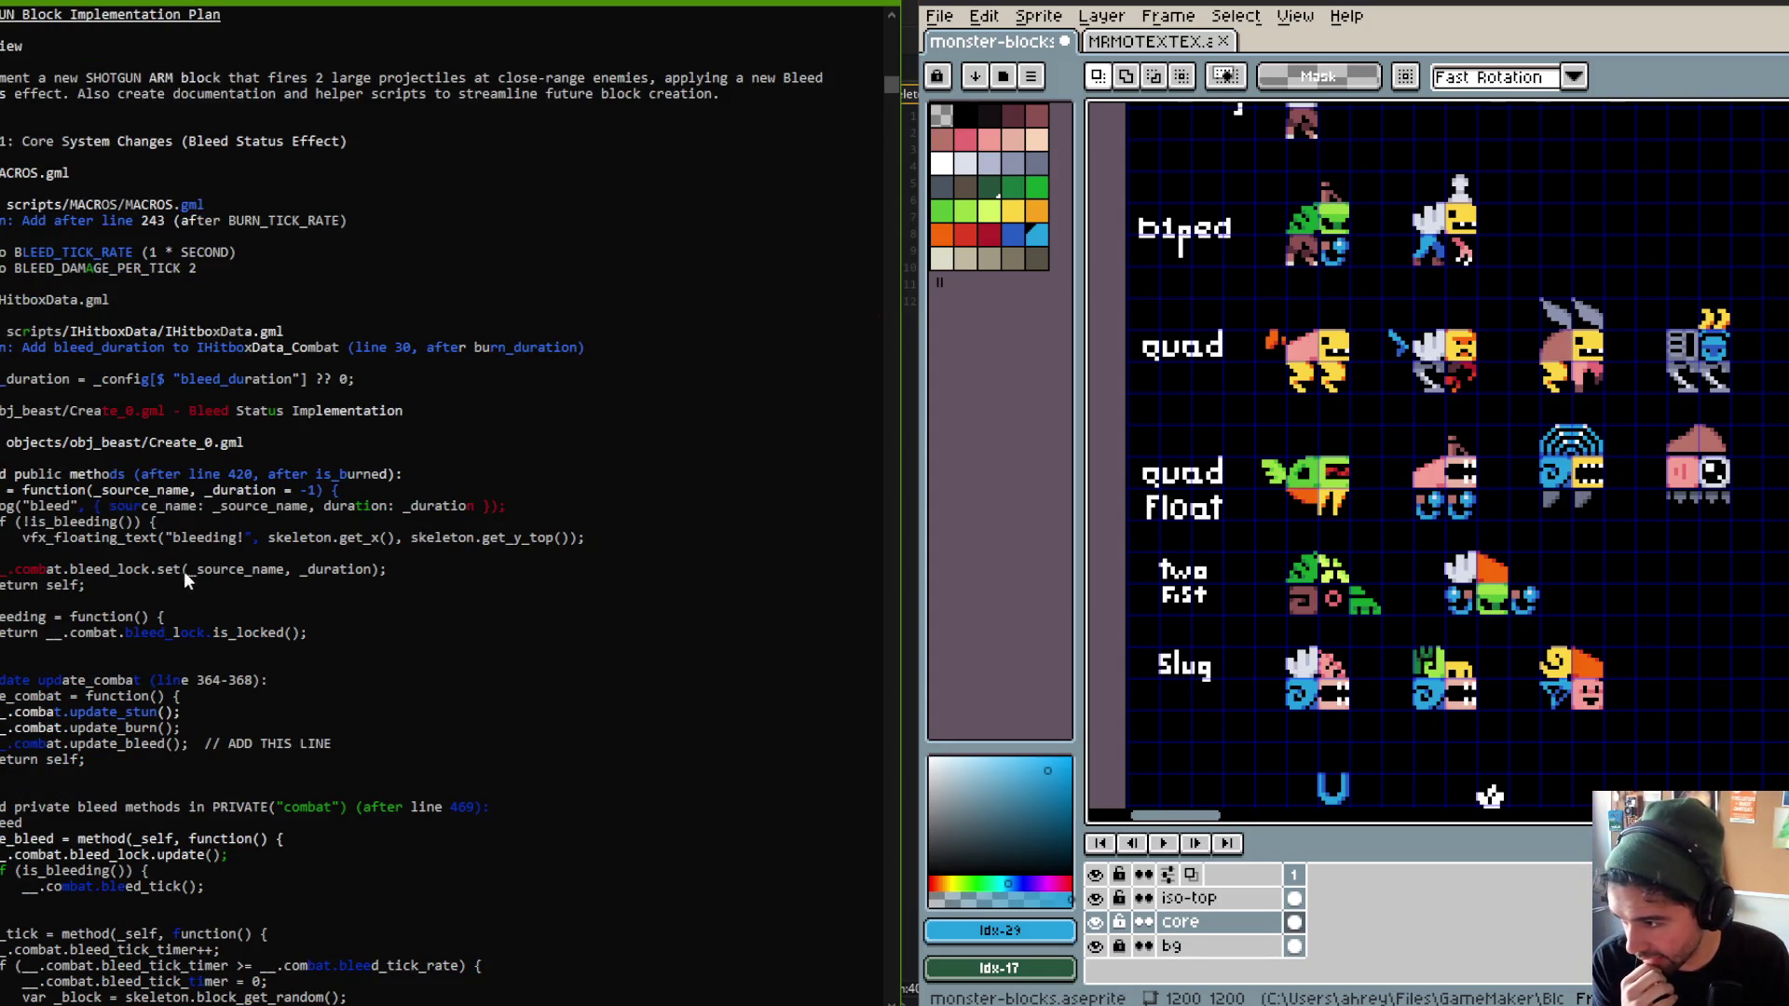
{"action": "scroll", "coordinate": [160, 544], "scroll_direction": "down", "scroll_amount": 1}
{"action": "scroll", "coordinate": [71, 556], "scroll_direction": "down", "scroll_amount": 5}
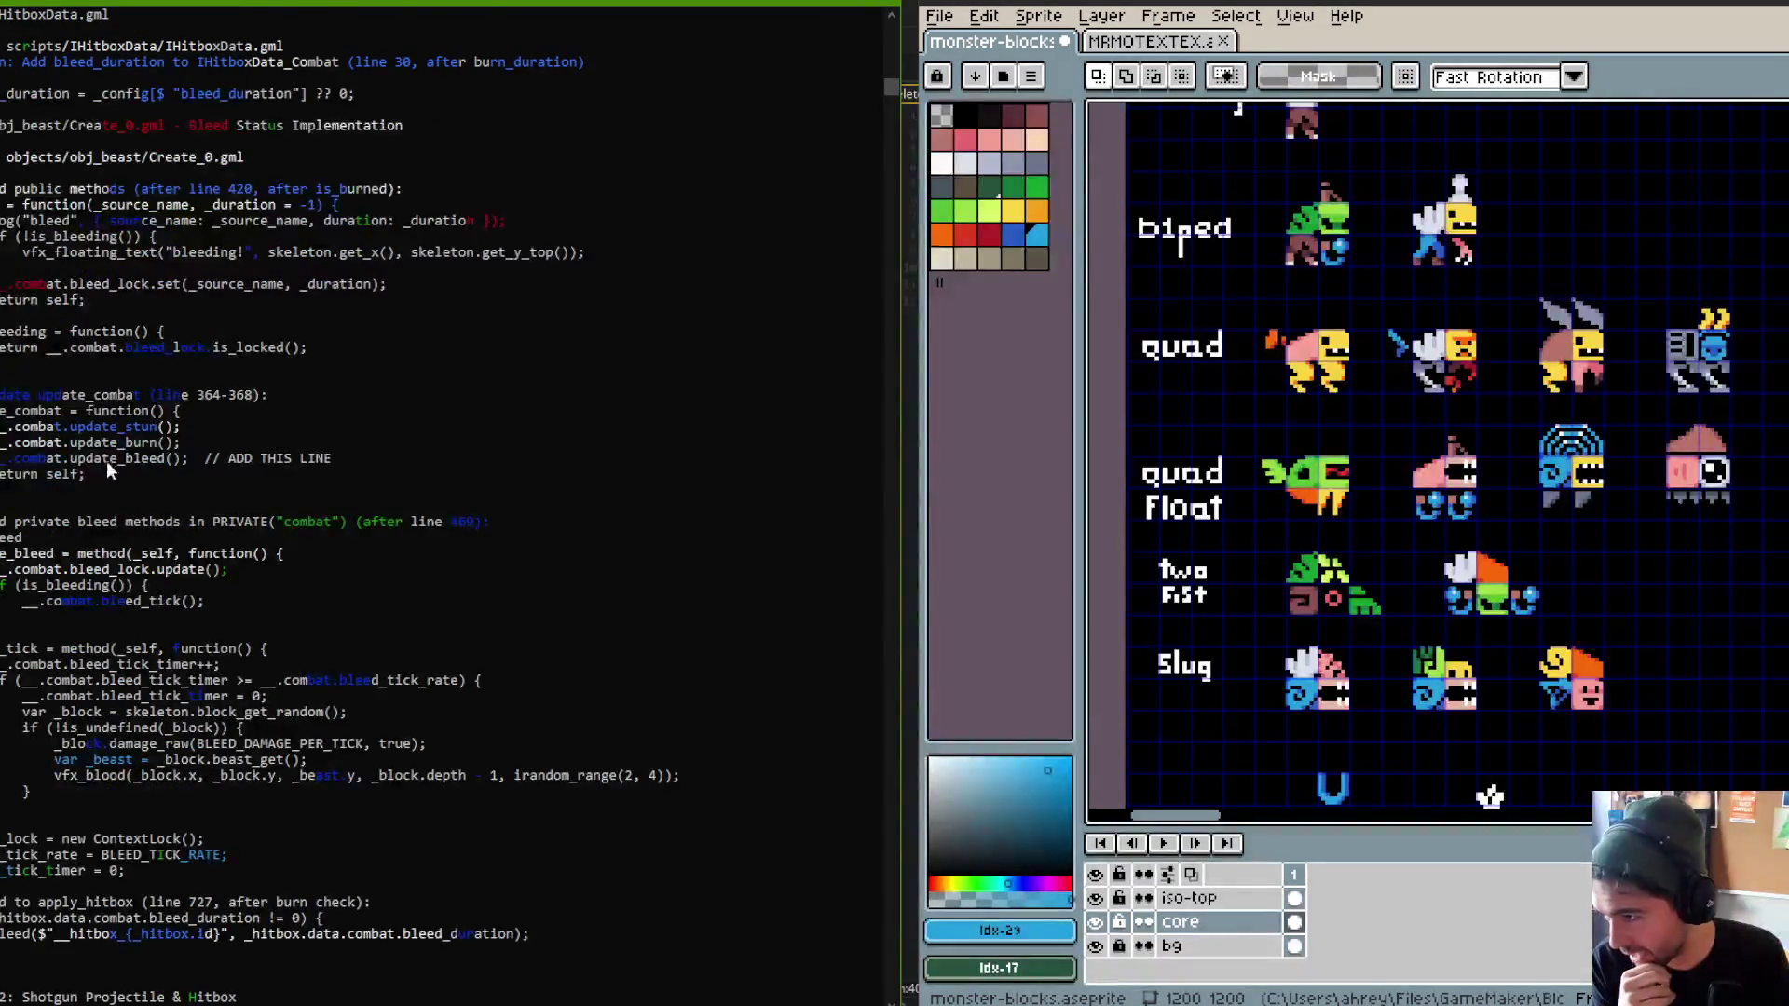
{"action": "scroll", "coordinate": [115, 475], "scroll_direction": "down", "scroll_amount": 1}
{"action": "scroll", "coordinate": [276, 419], "scroll_direction": "down", "scroll_amount": 1}
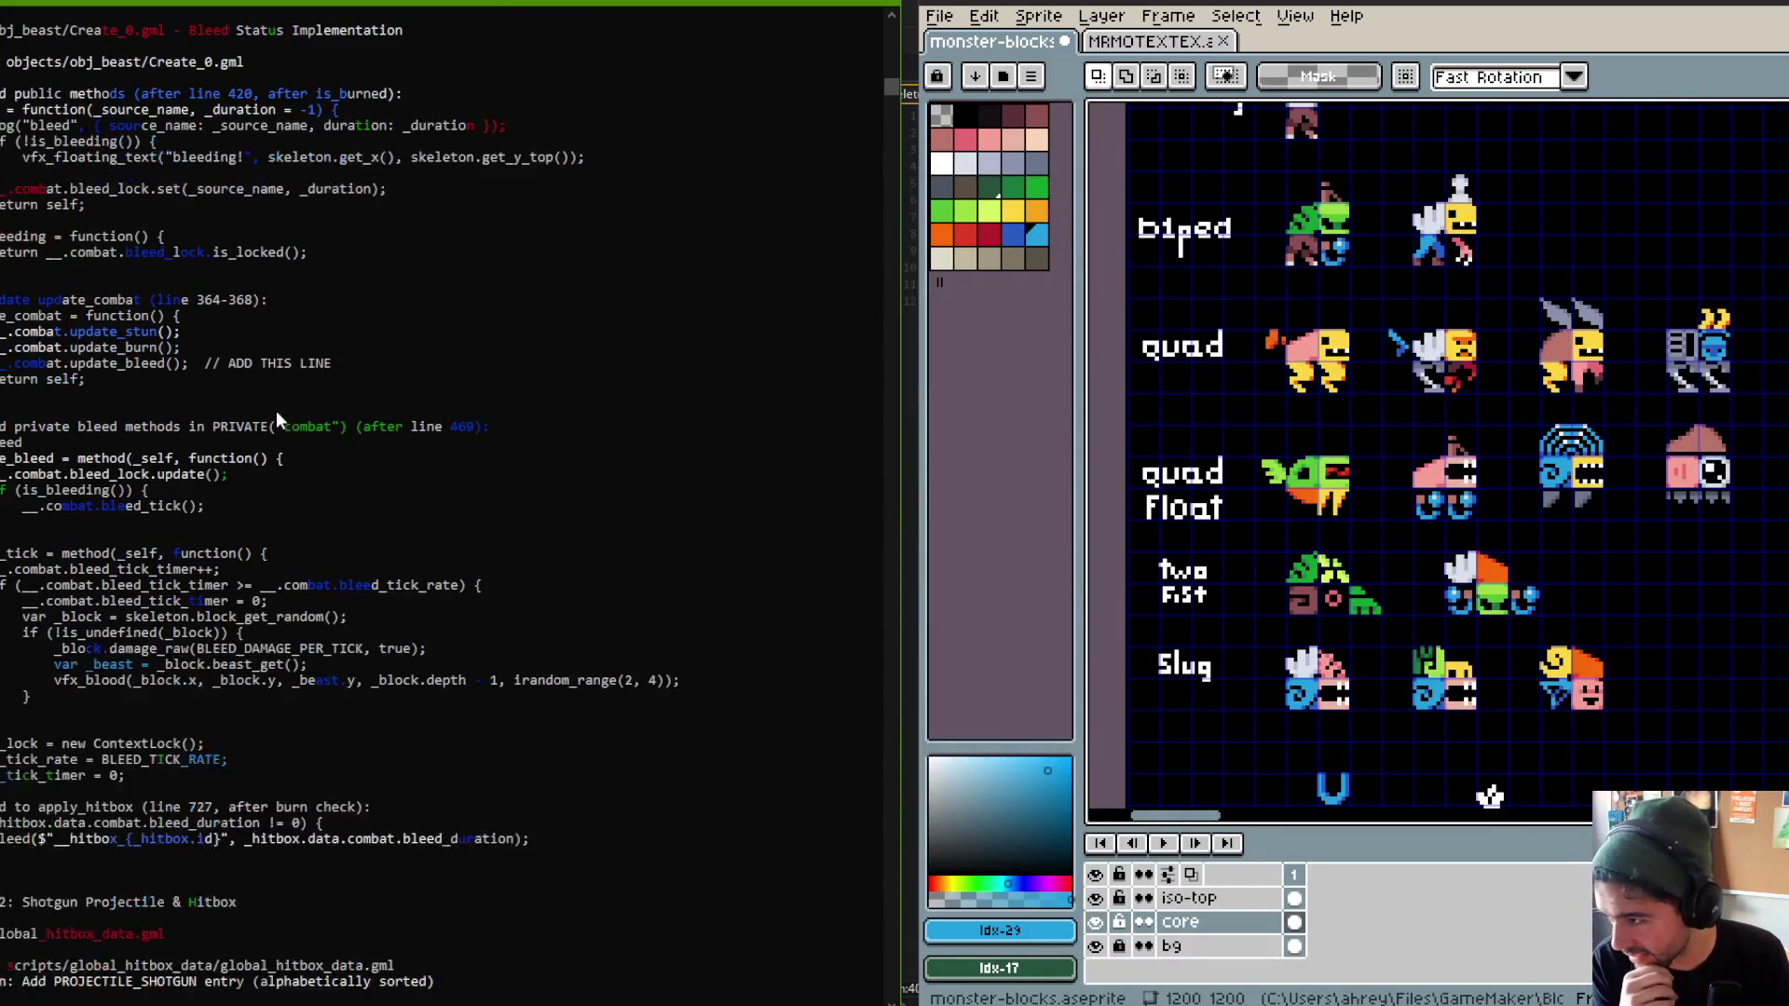
{"action": "scroll", "coordinate": [349, 403], "scroll_direction": "down", "scroll_amount": 2}
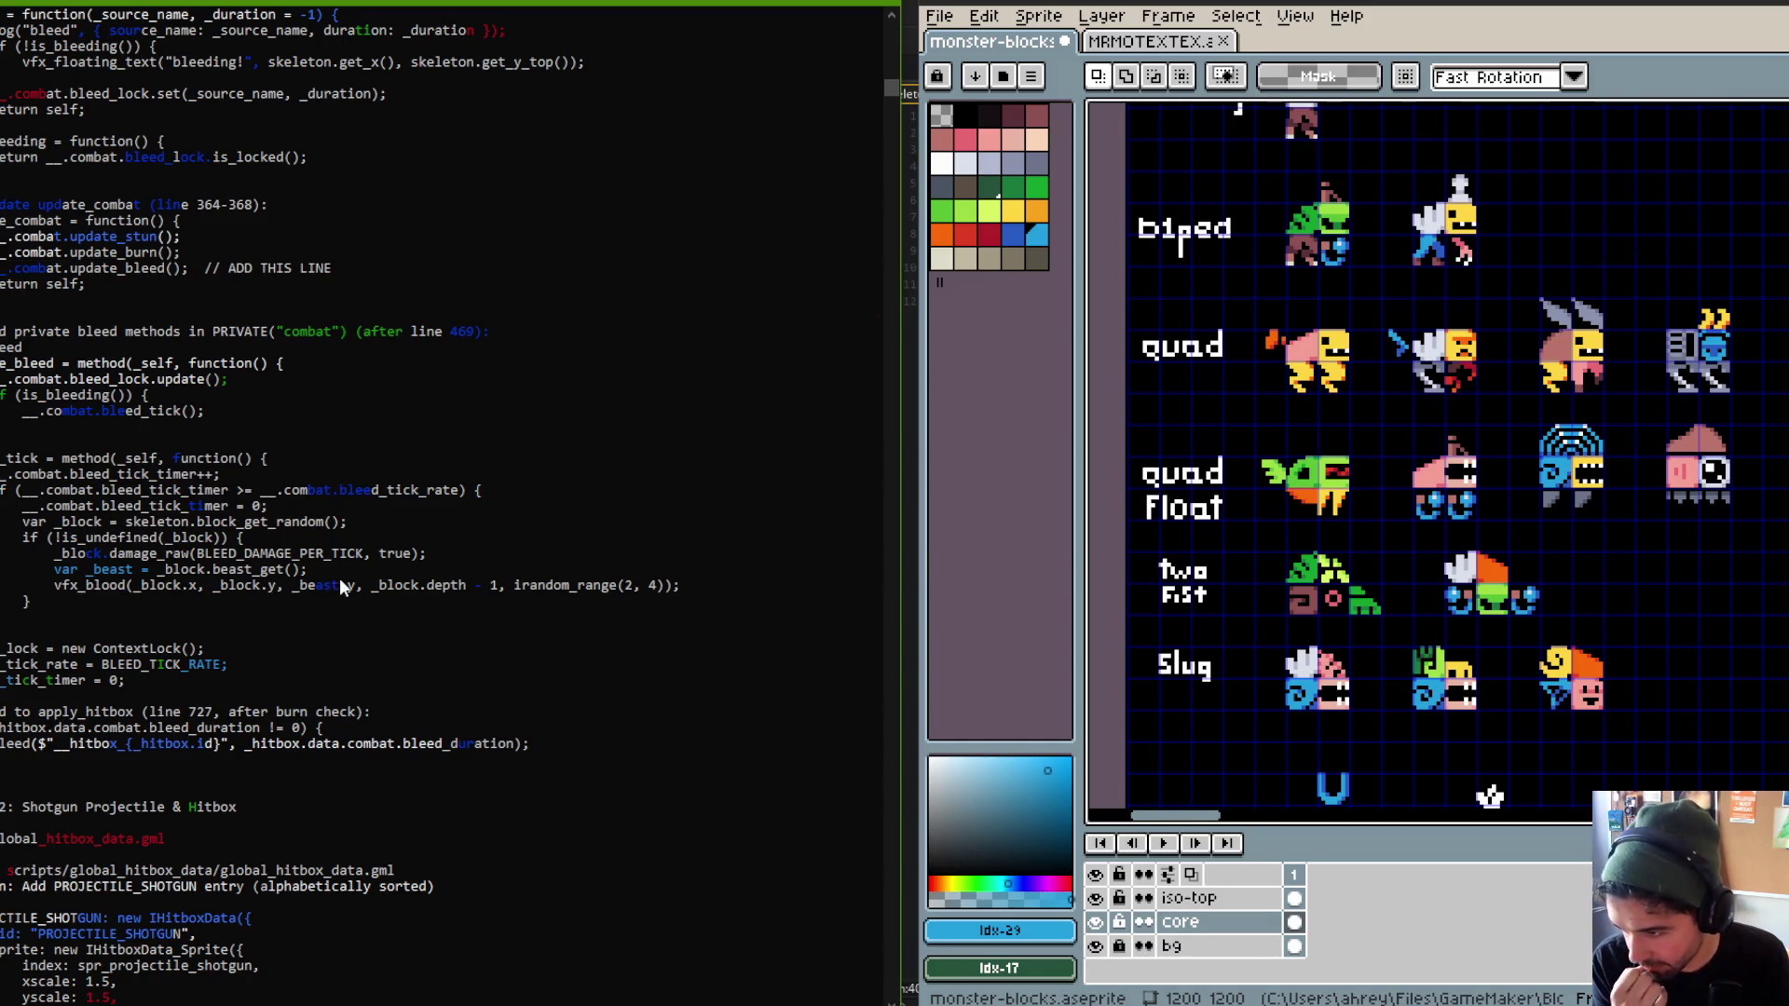
{"action": "scroll", "coordinate": [419, 481], "scroll_direction": "down", "scroll_amount": 1}
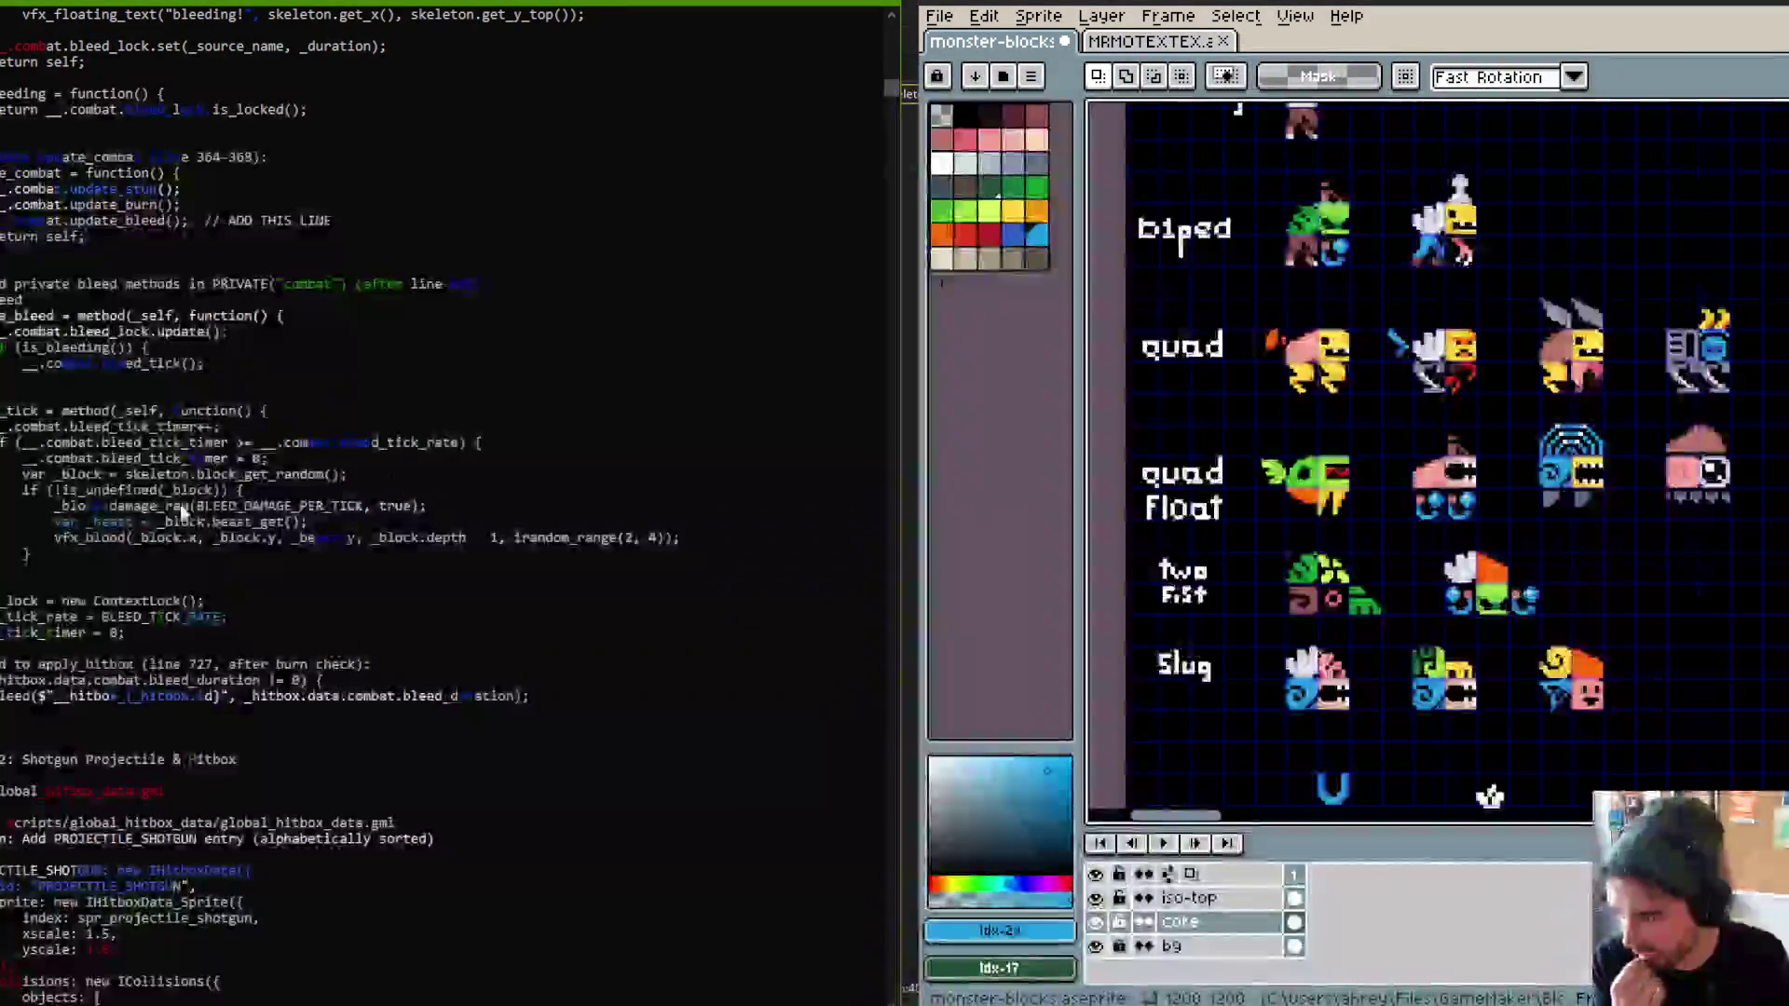
{"action": "scroll", "coordinate": [378, 495], "scroll_direction": "down", "scroll_amount": 1}
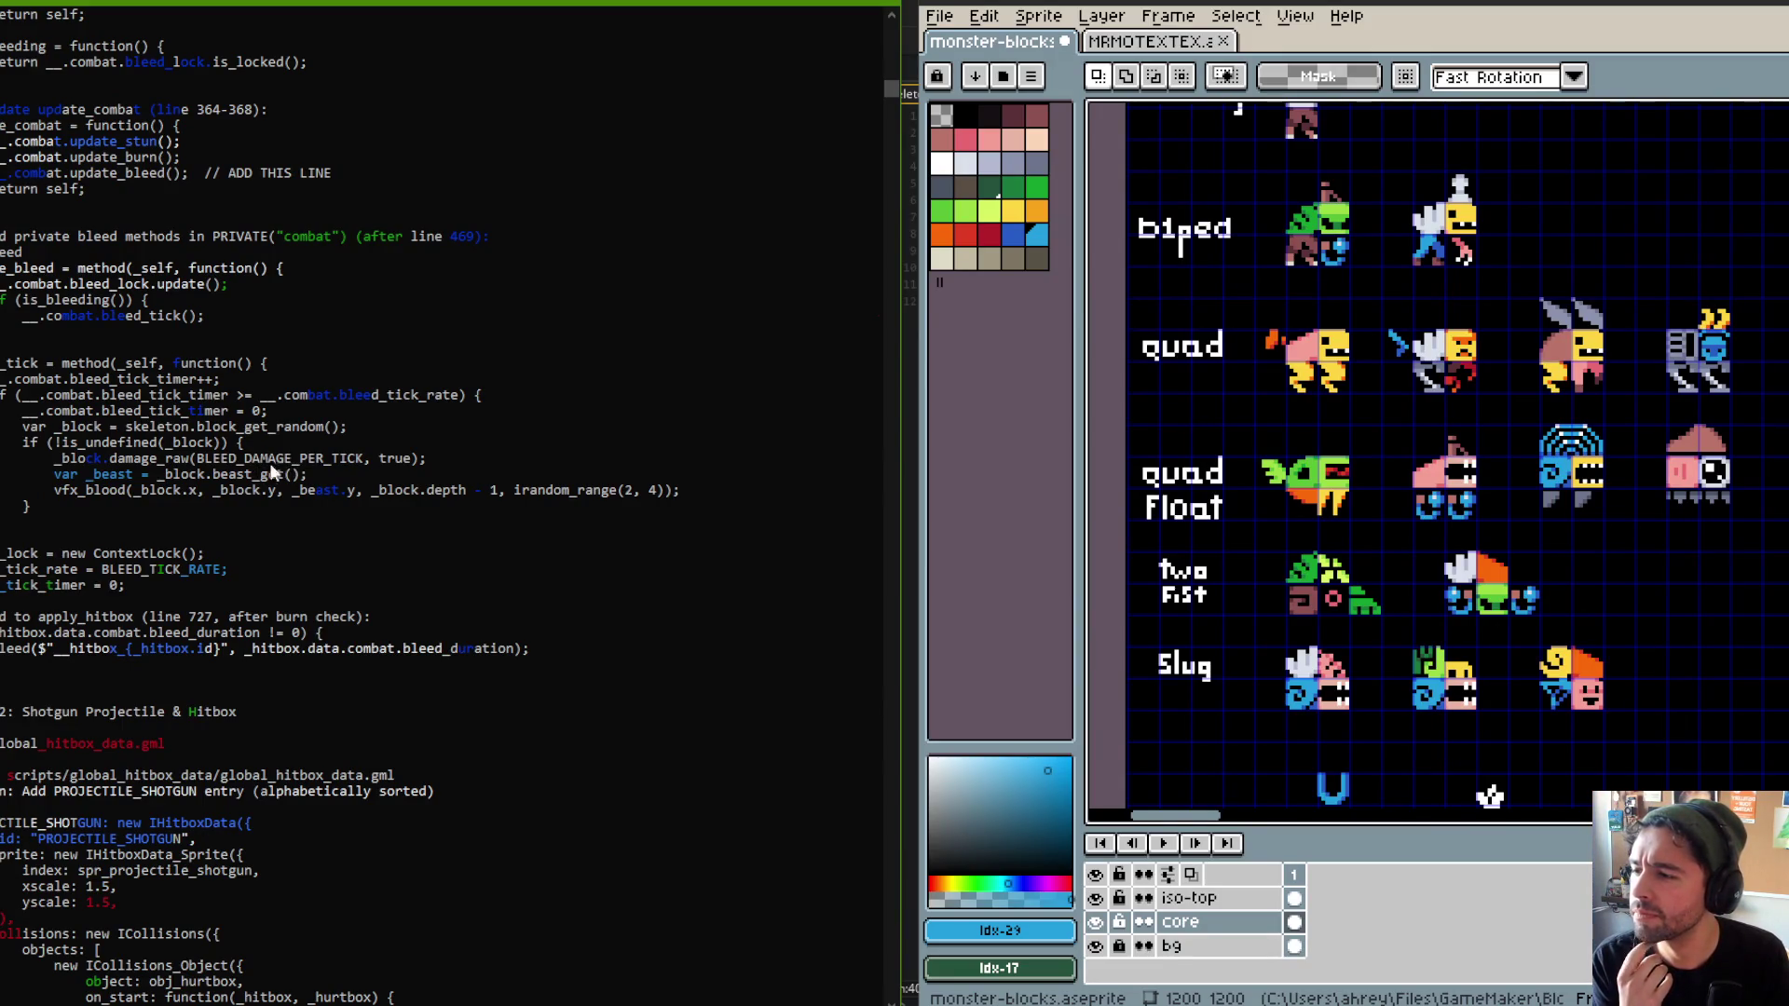
{"action": "scroll", "coordinate": [250, 455], "scroll_direction": "down", "scroll_amount": 2}
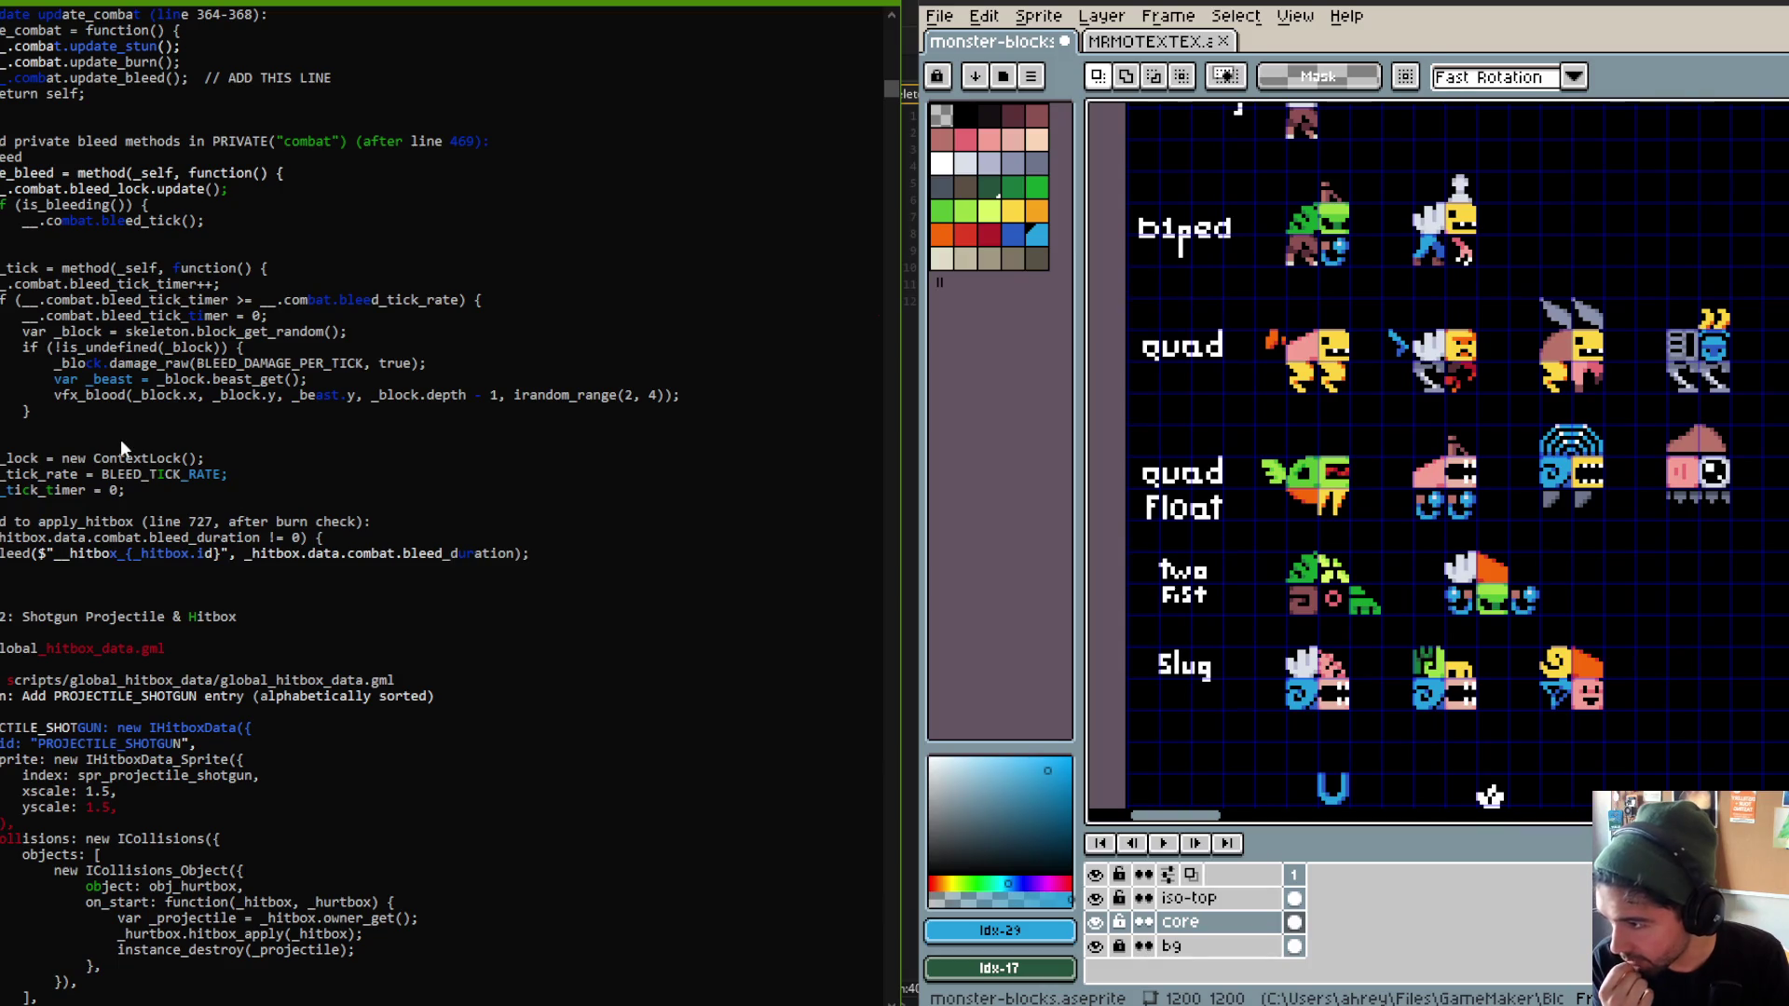
{"action": "scroll", "coordinate": [120, 439], "scroll_direction": "down", "scroll_amount": 2}
{"action": "scroll", "coordinate": [175, 397], "scroll_direction": "down", "scroll_amount": 1}
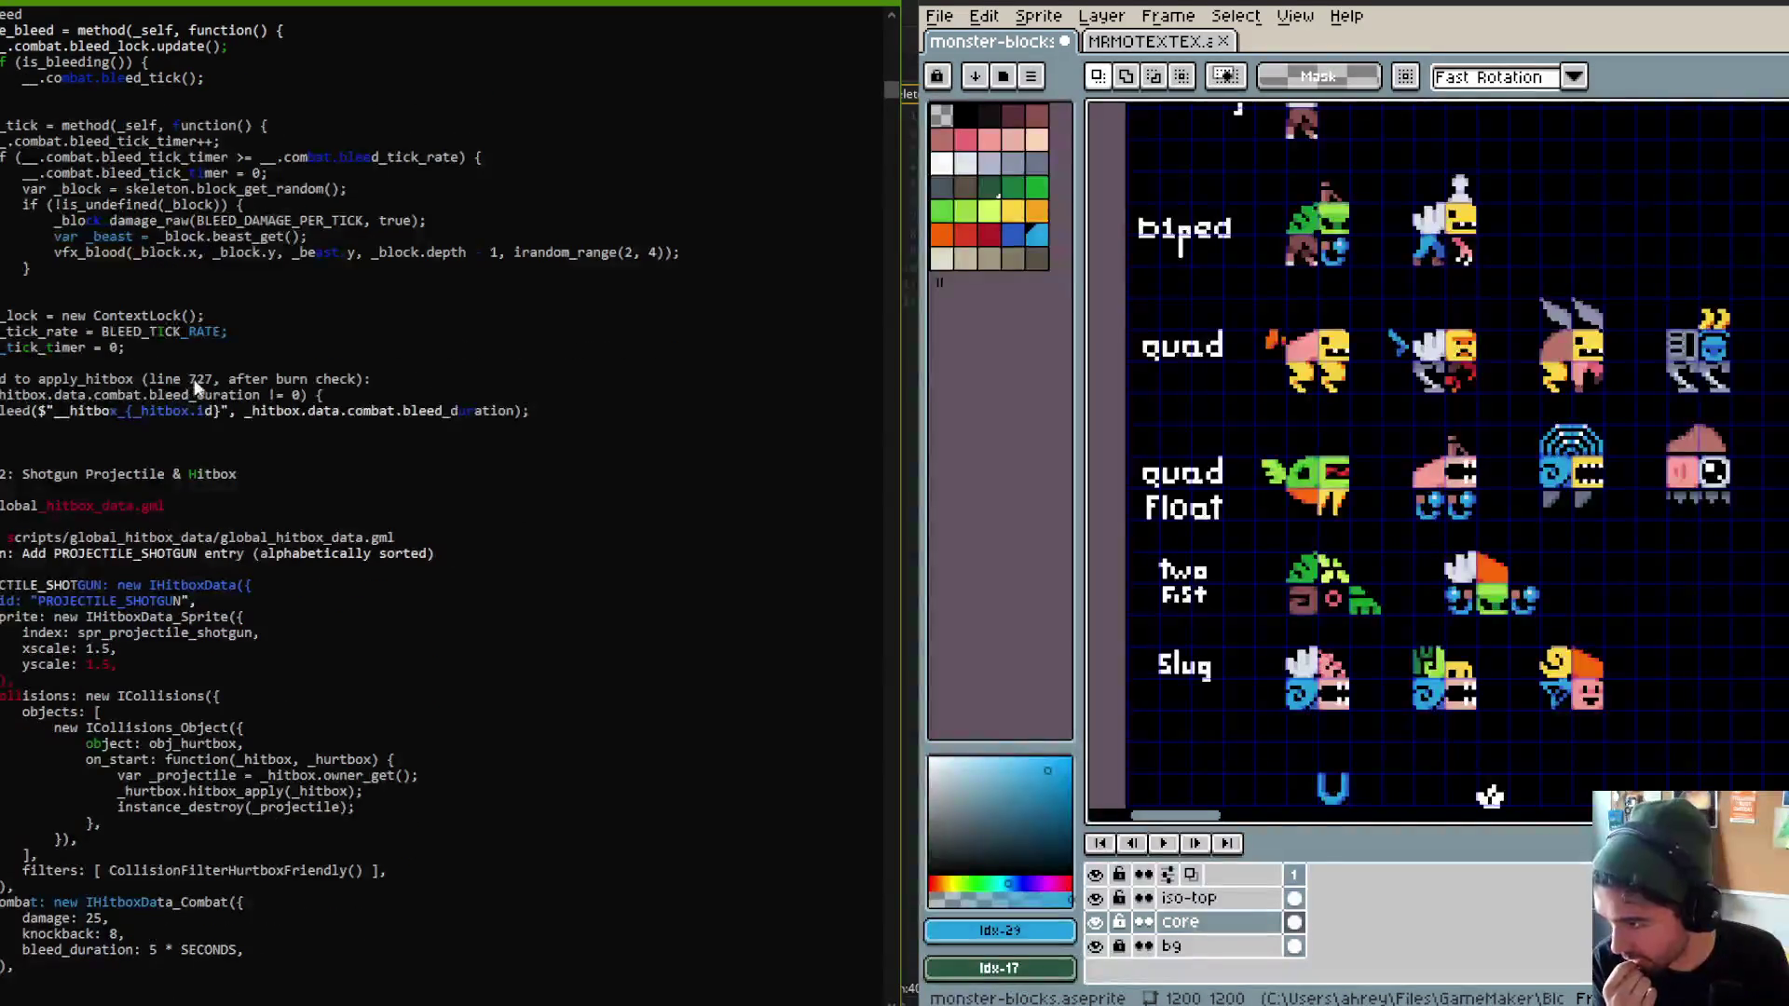
{"action": "scroll", "coordinate": [373, 332], "scroll_direction": "up", "scroll_amount": 15}
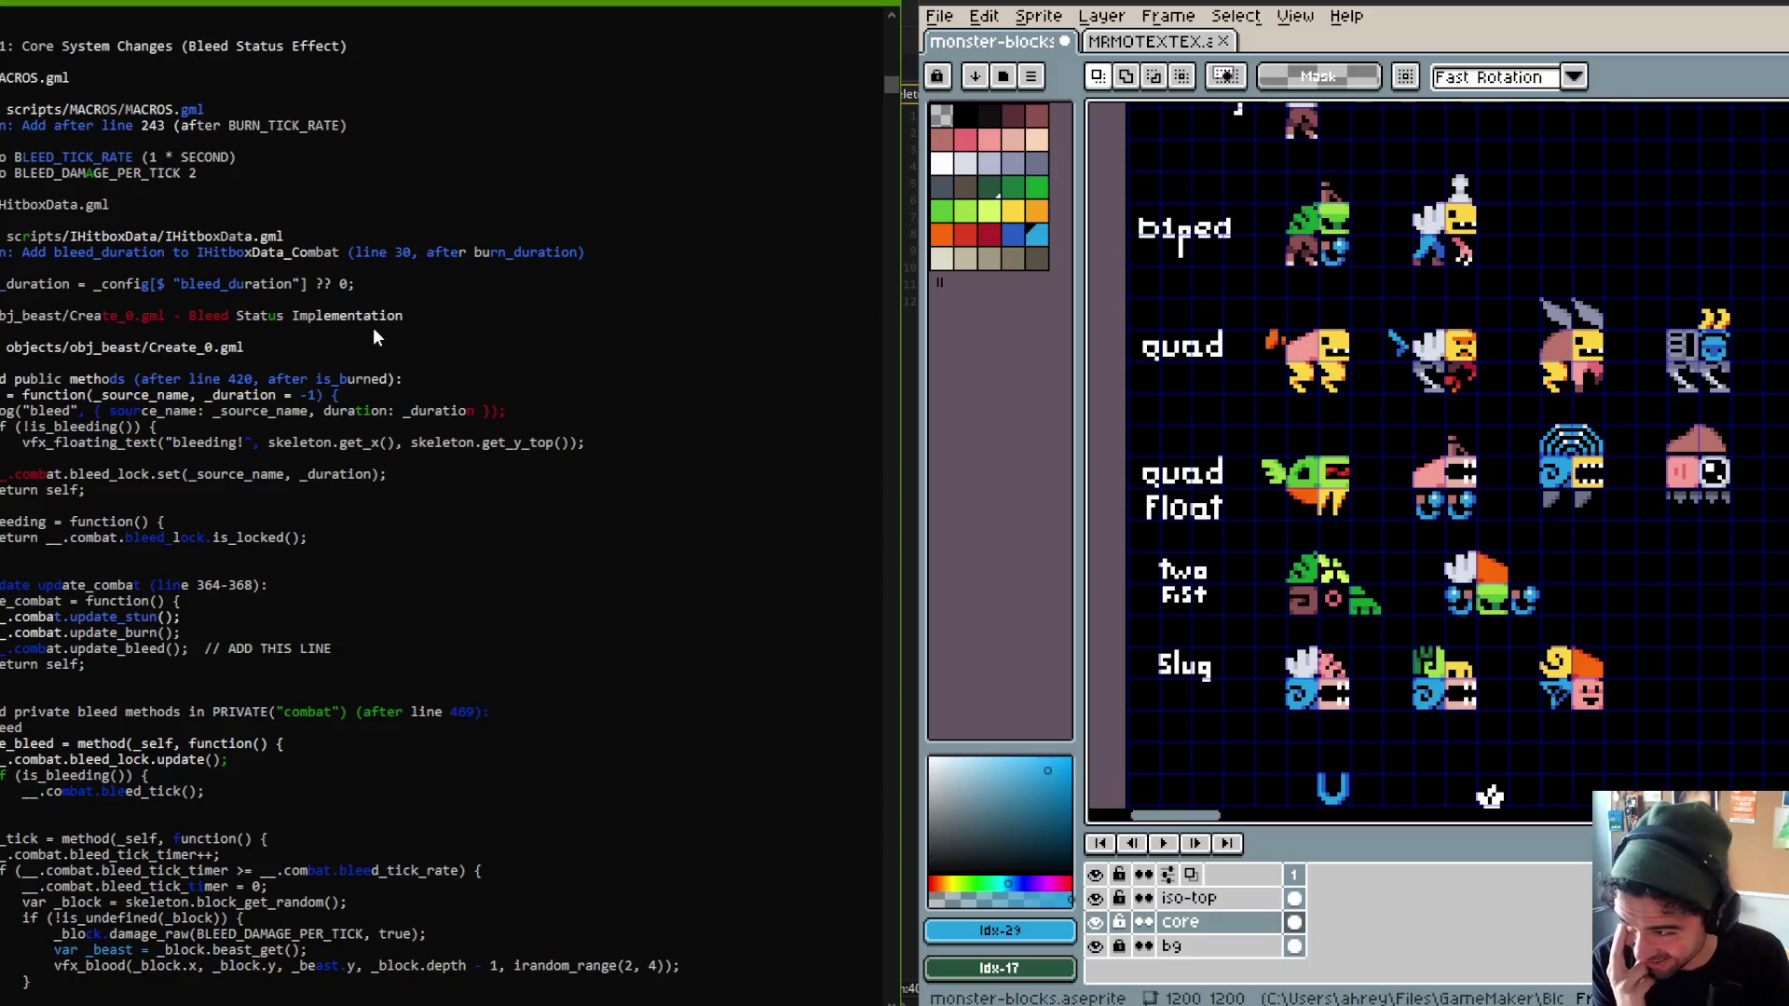
{"action": "scroll", "coordinate": [372, 337], "scroll_direction": "down", "scroll_amount": 3}
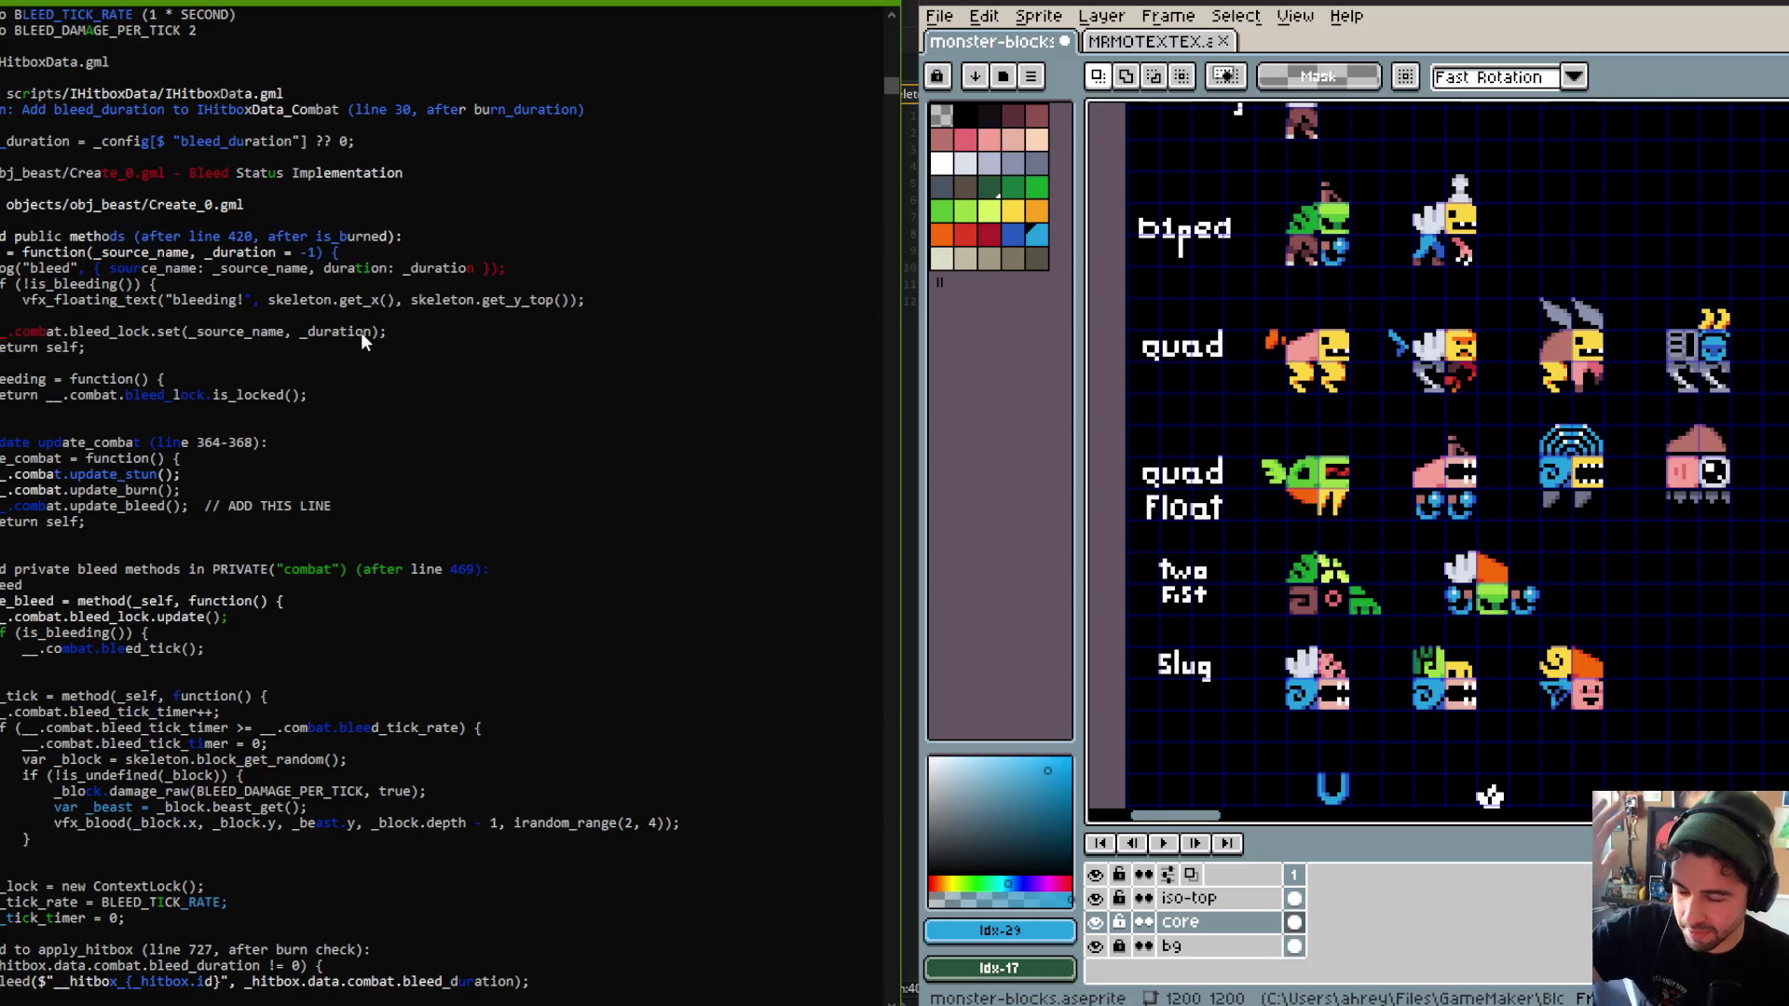
{"action": "scroll", "coordinate": [383, 331], "scroll_direction": "down", "scroll_amount": 3}
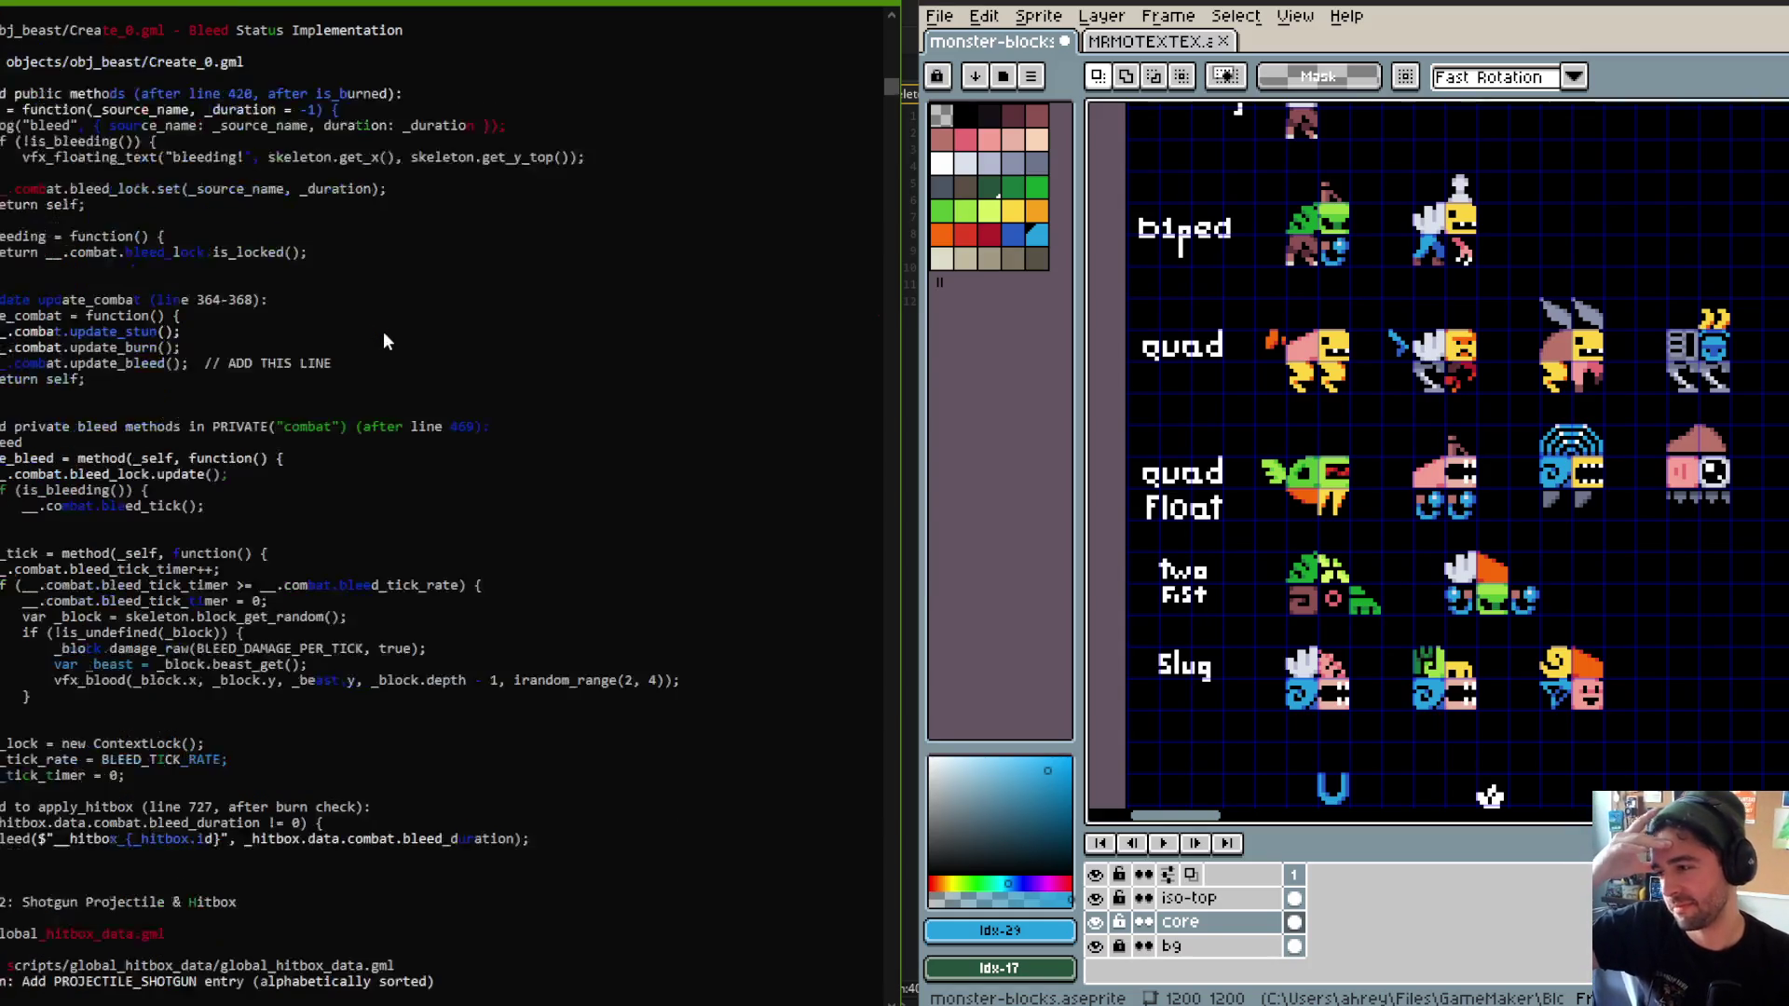
{"action": "scroll", "coordinate": [383, 332], "scroll_direction": "down", "scroll_amount": 2}
{"action": "scroll", "coordinate": [383, 332], "scroll_direction": "down", "scroll_amount": 11}
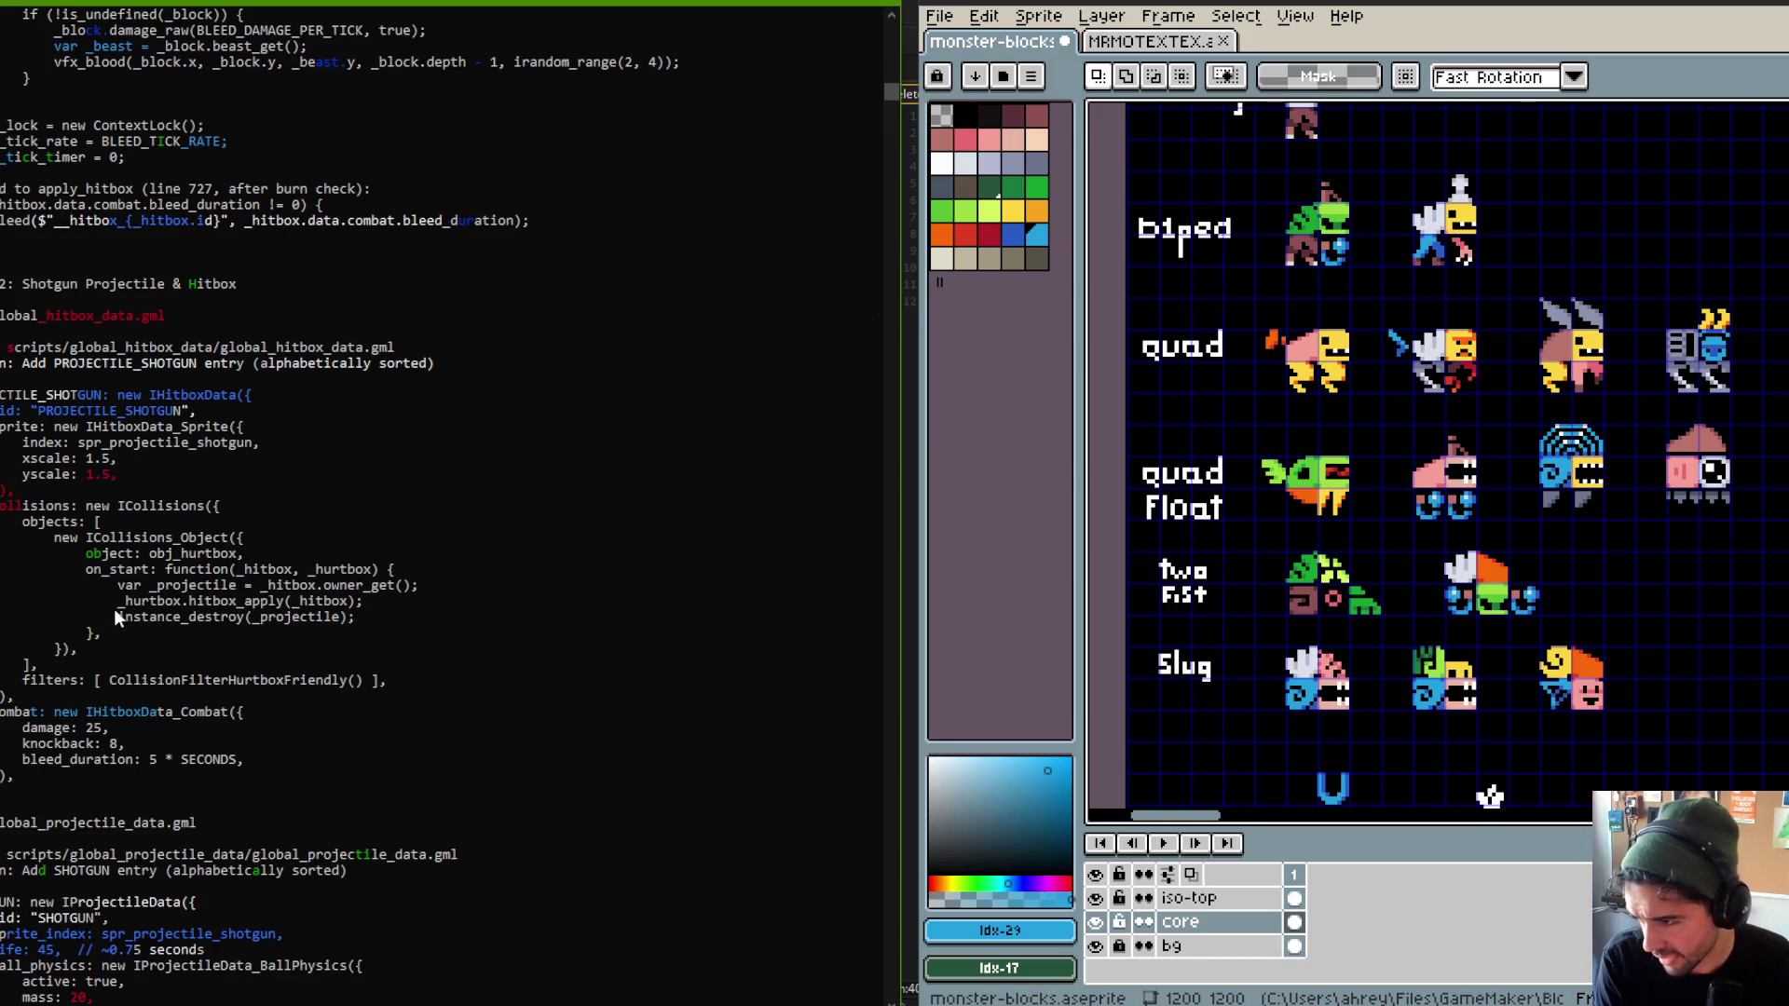
{"action": "scroll", "coordinate": [278, 564], "scroll_direction": "down", "scroll_amount": 2}
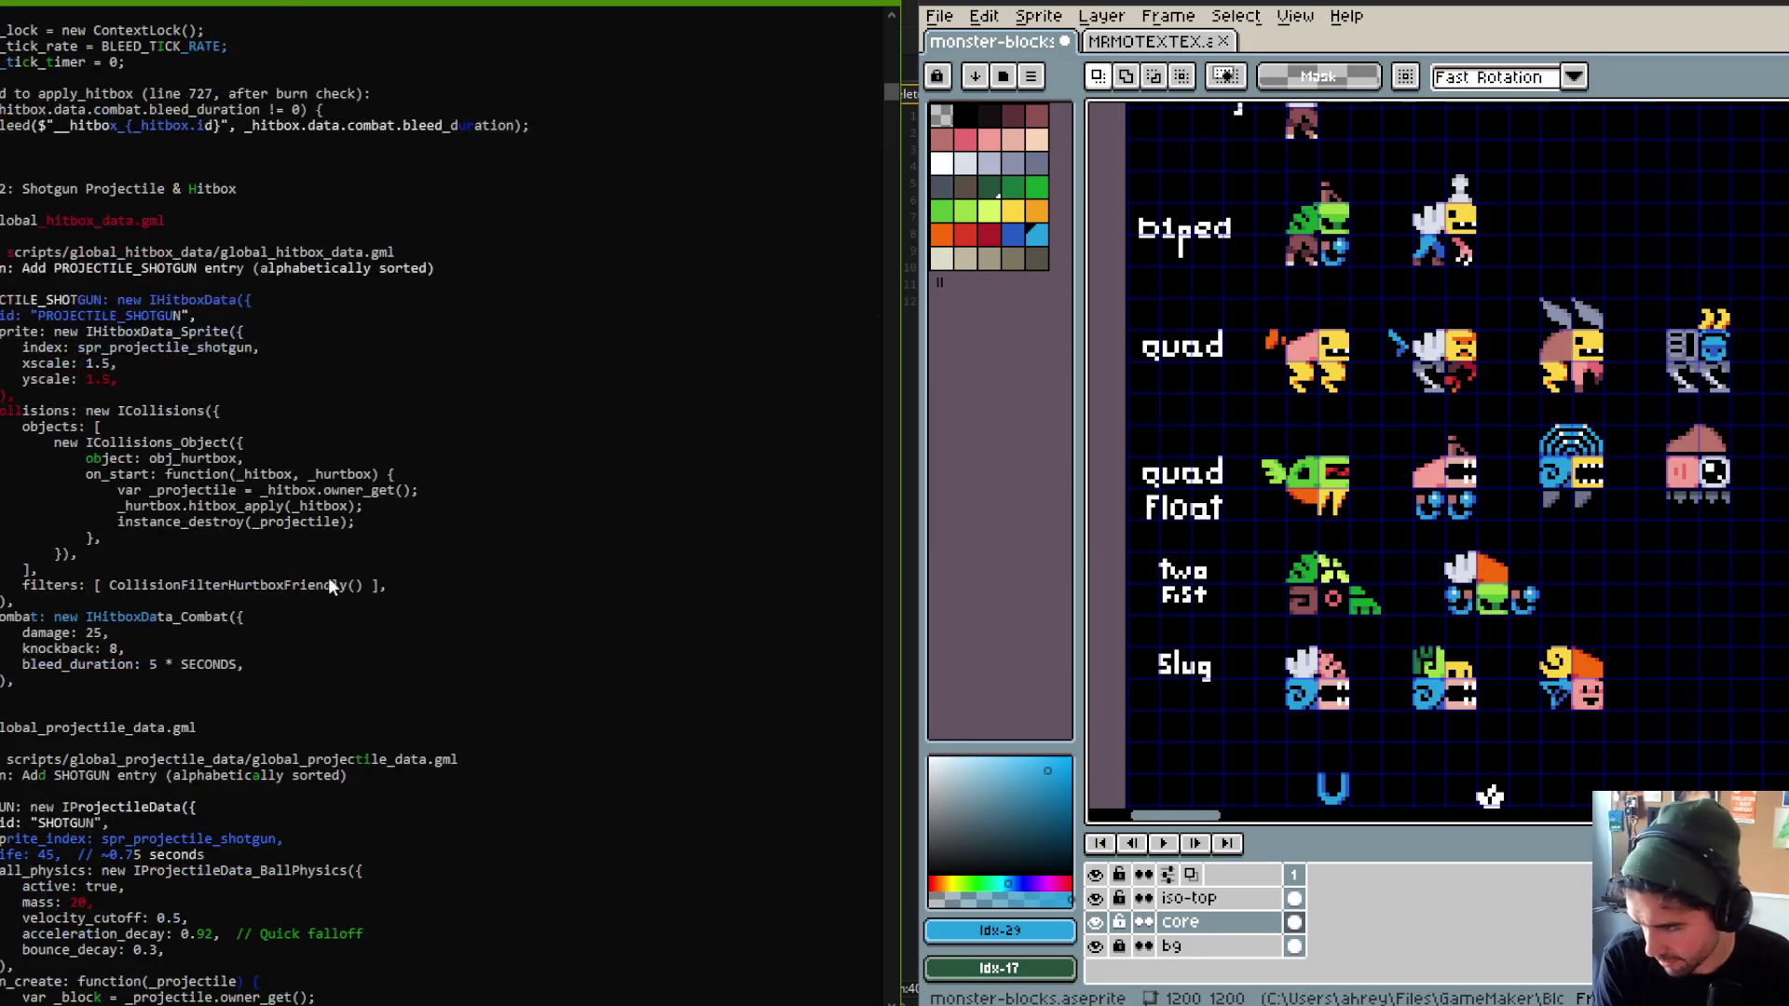
{"action": "scroll", "coordinate": [298, 587], "scroll_direction": "down", "scroll_amount": 1}
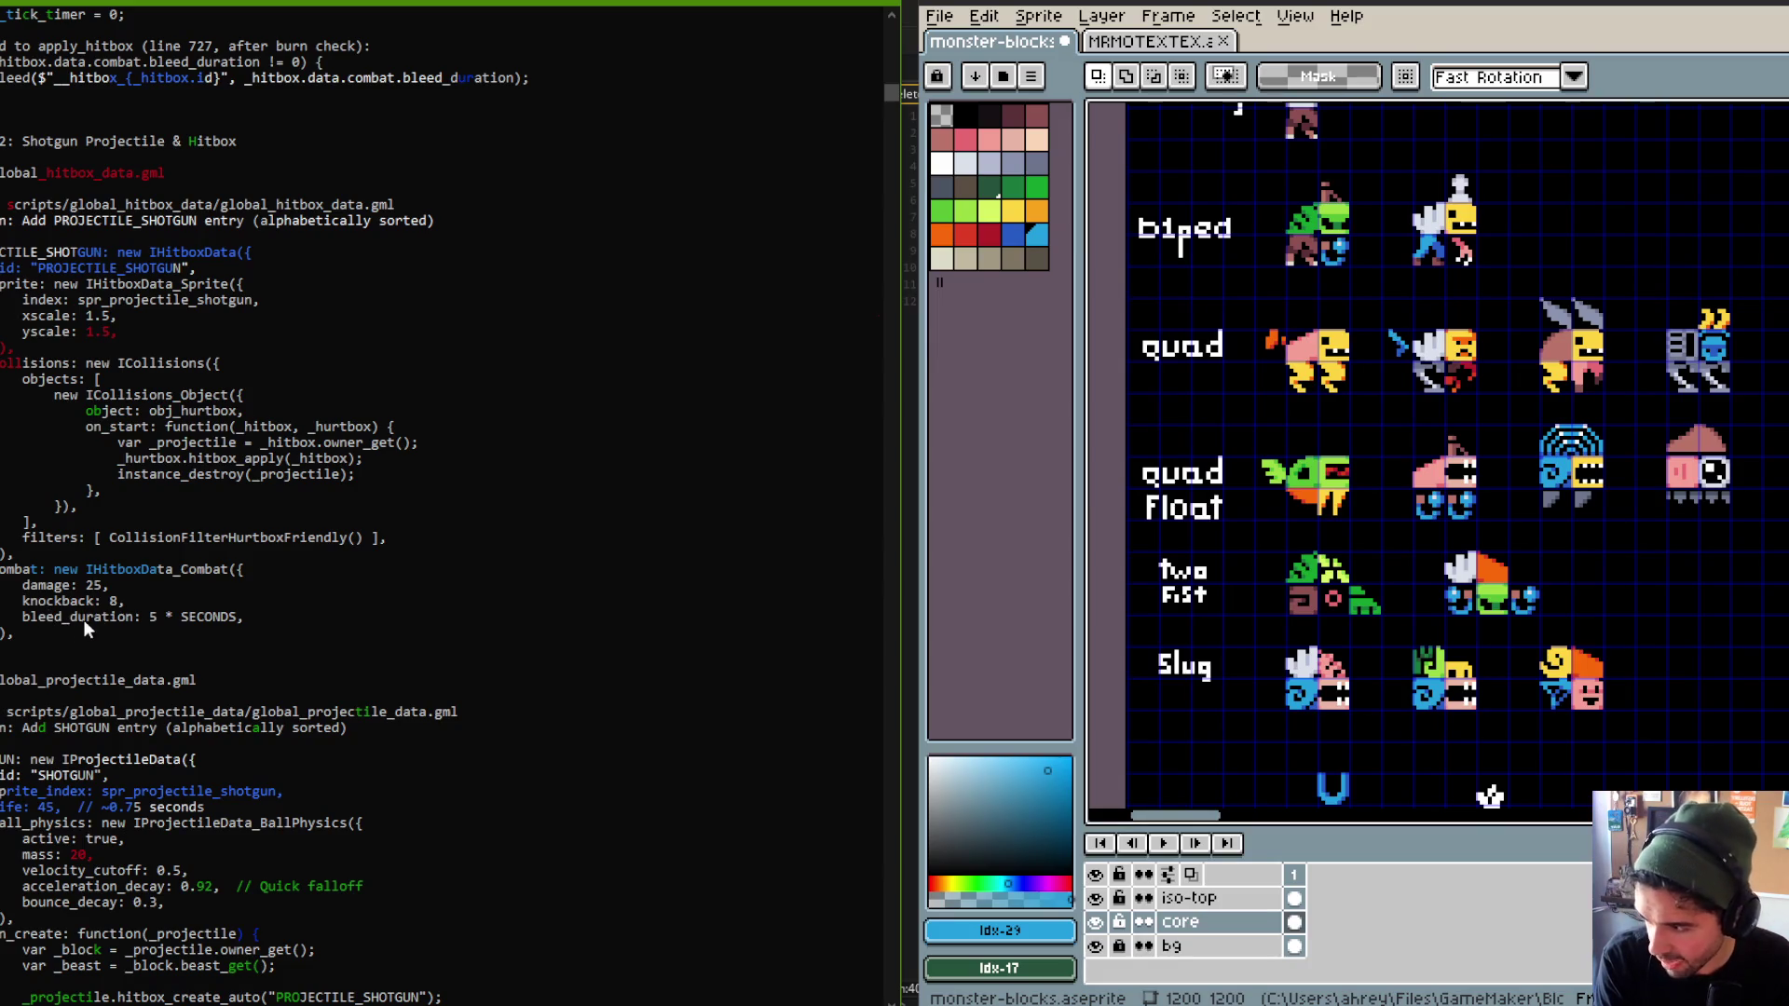
{"action": "scroll", "coordinate": [226, 604], "scroll_direction": "down", "scroll_amount": 6}
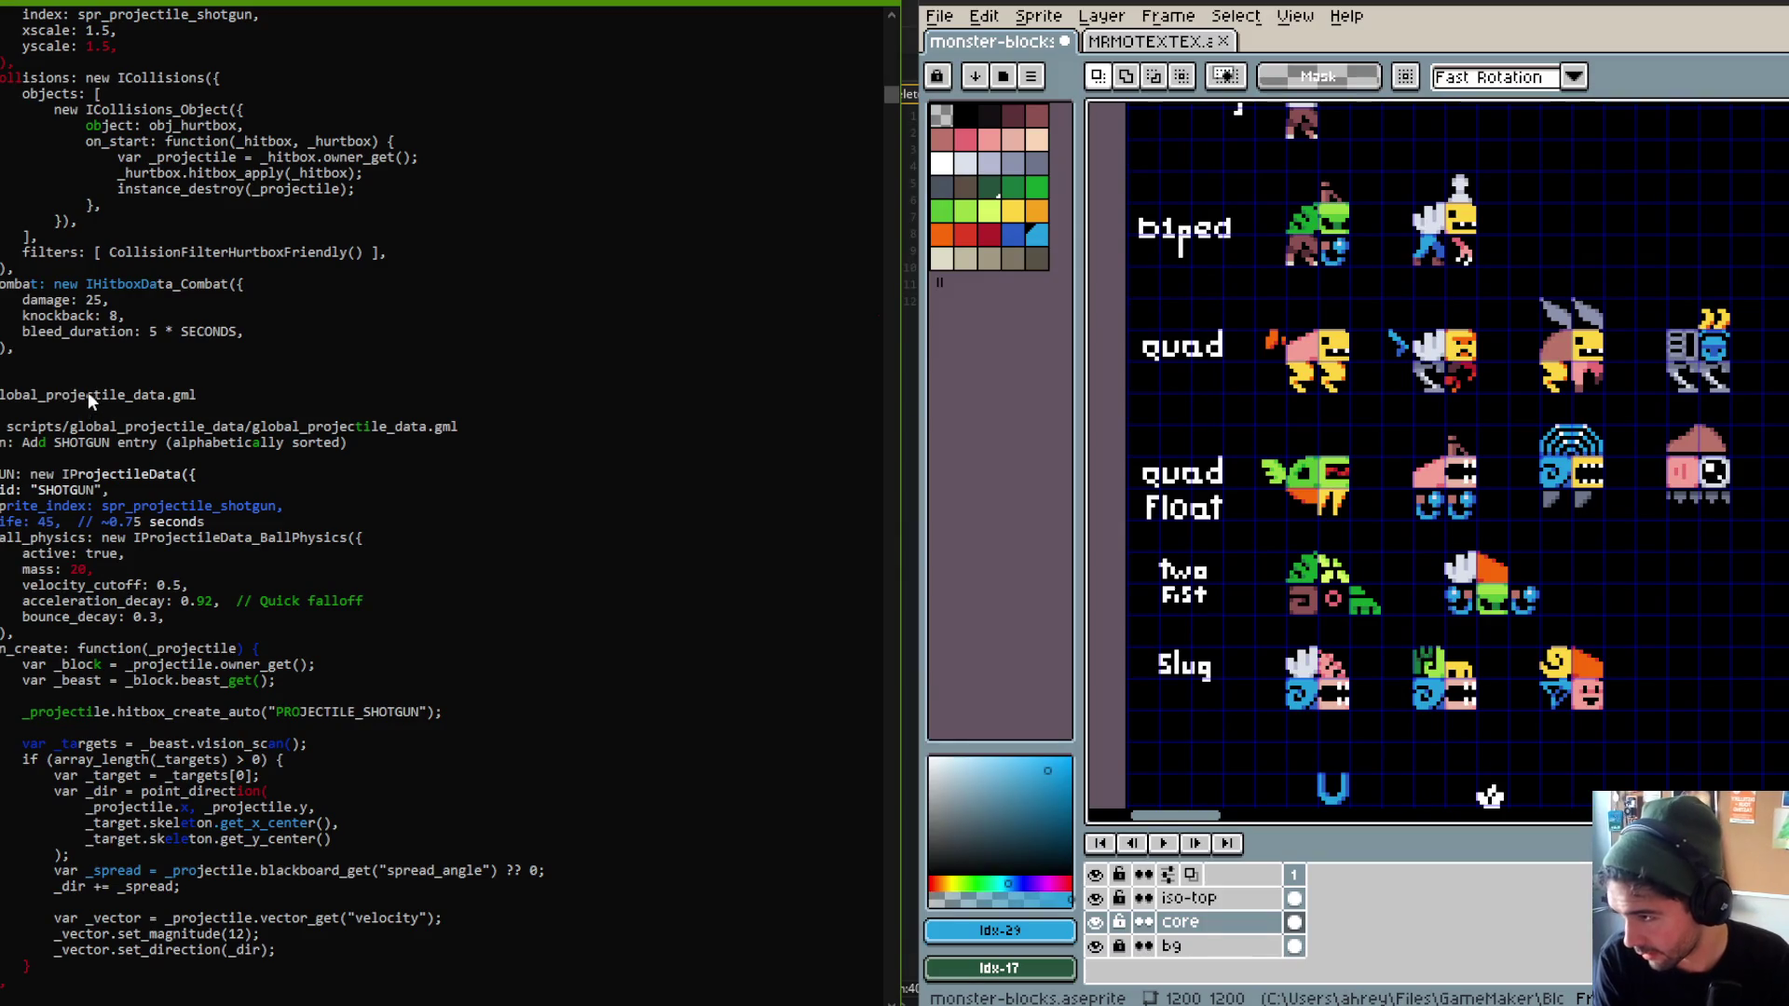
{"action": "scroll", "coordinate": [87, 394], "scroll_direction": "down", "scroll_amount": 2}
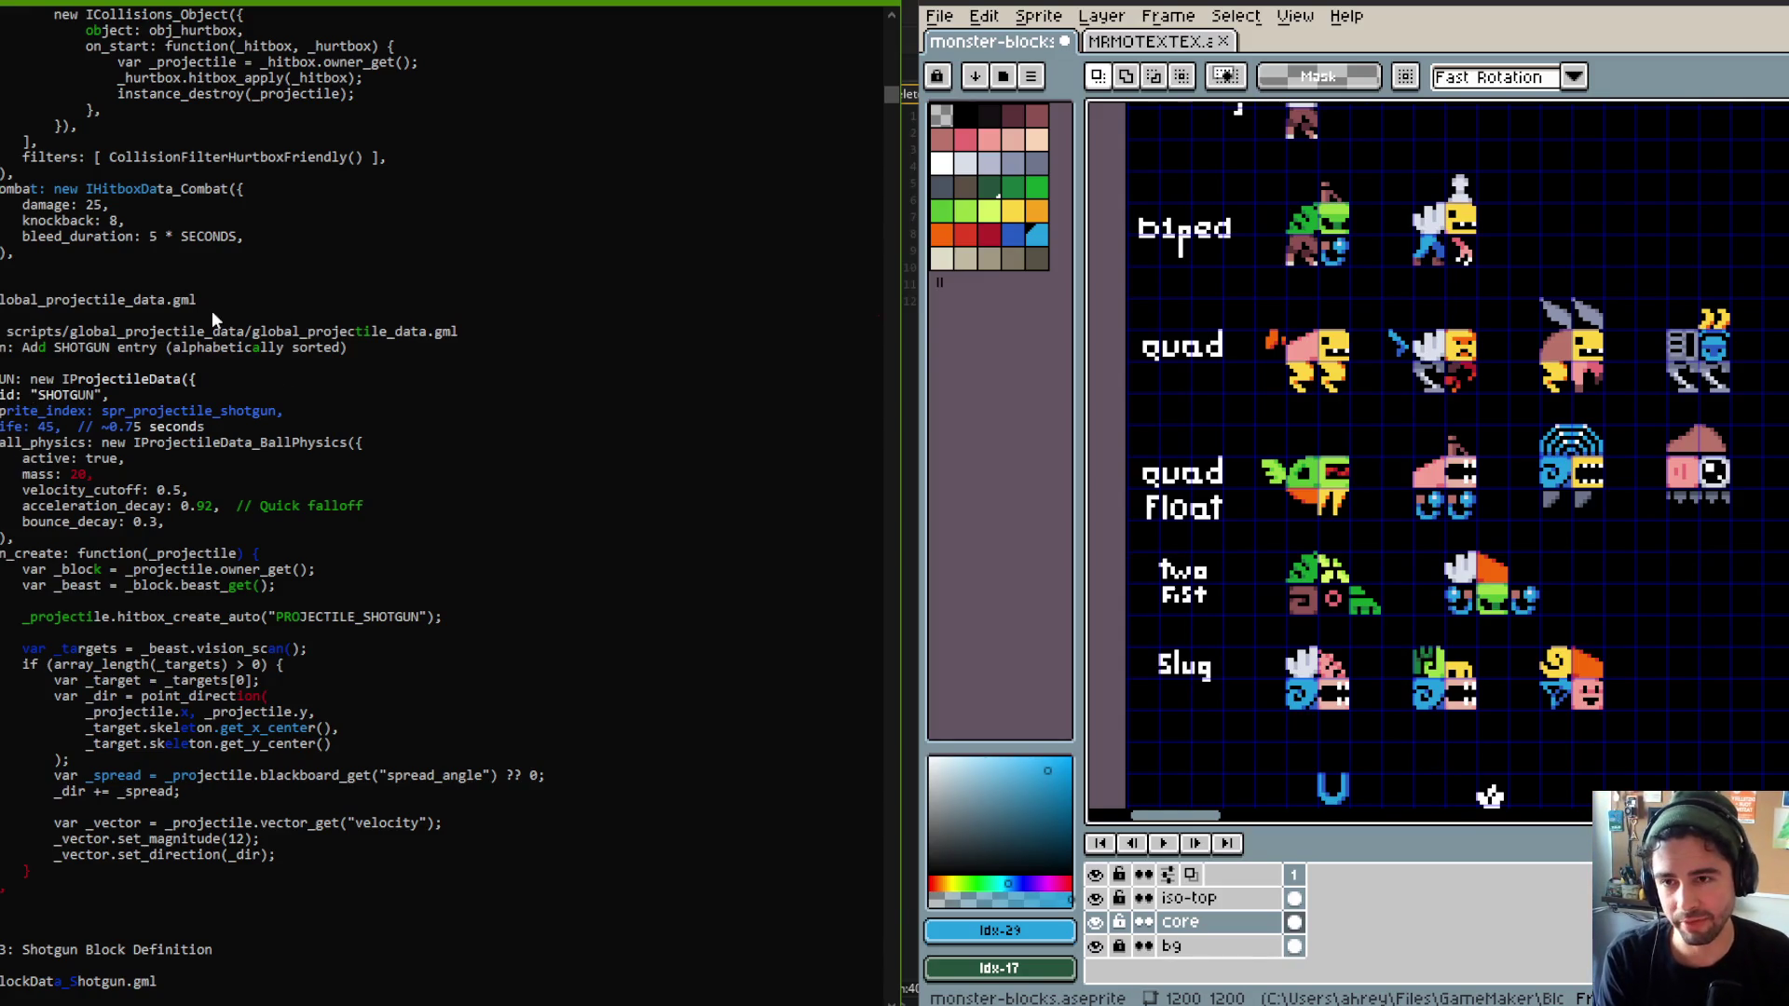
Select the projectile's ball physics and on_create velocity code and copy it.
{"action": "mouse_move", "coordinate": [5, 443]}
{"action": "left_mouse_down"}
{"action": "mouse_move", "coordinate": [83, 508]}
{"action": "mouse_move", "coordinate": [160, 538]}
{"action": "left_mouse_up"}
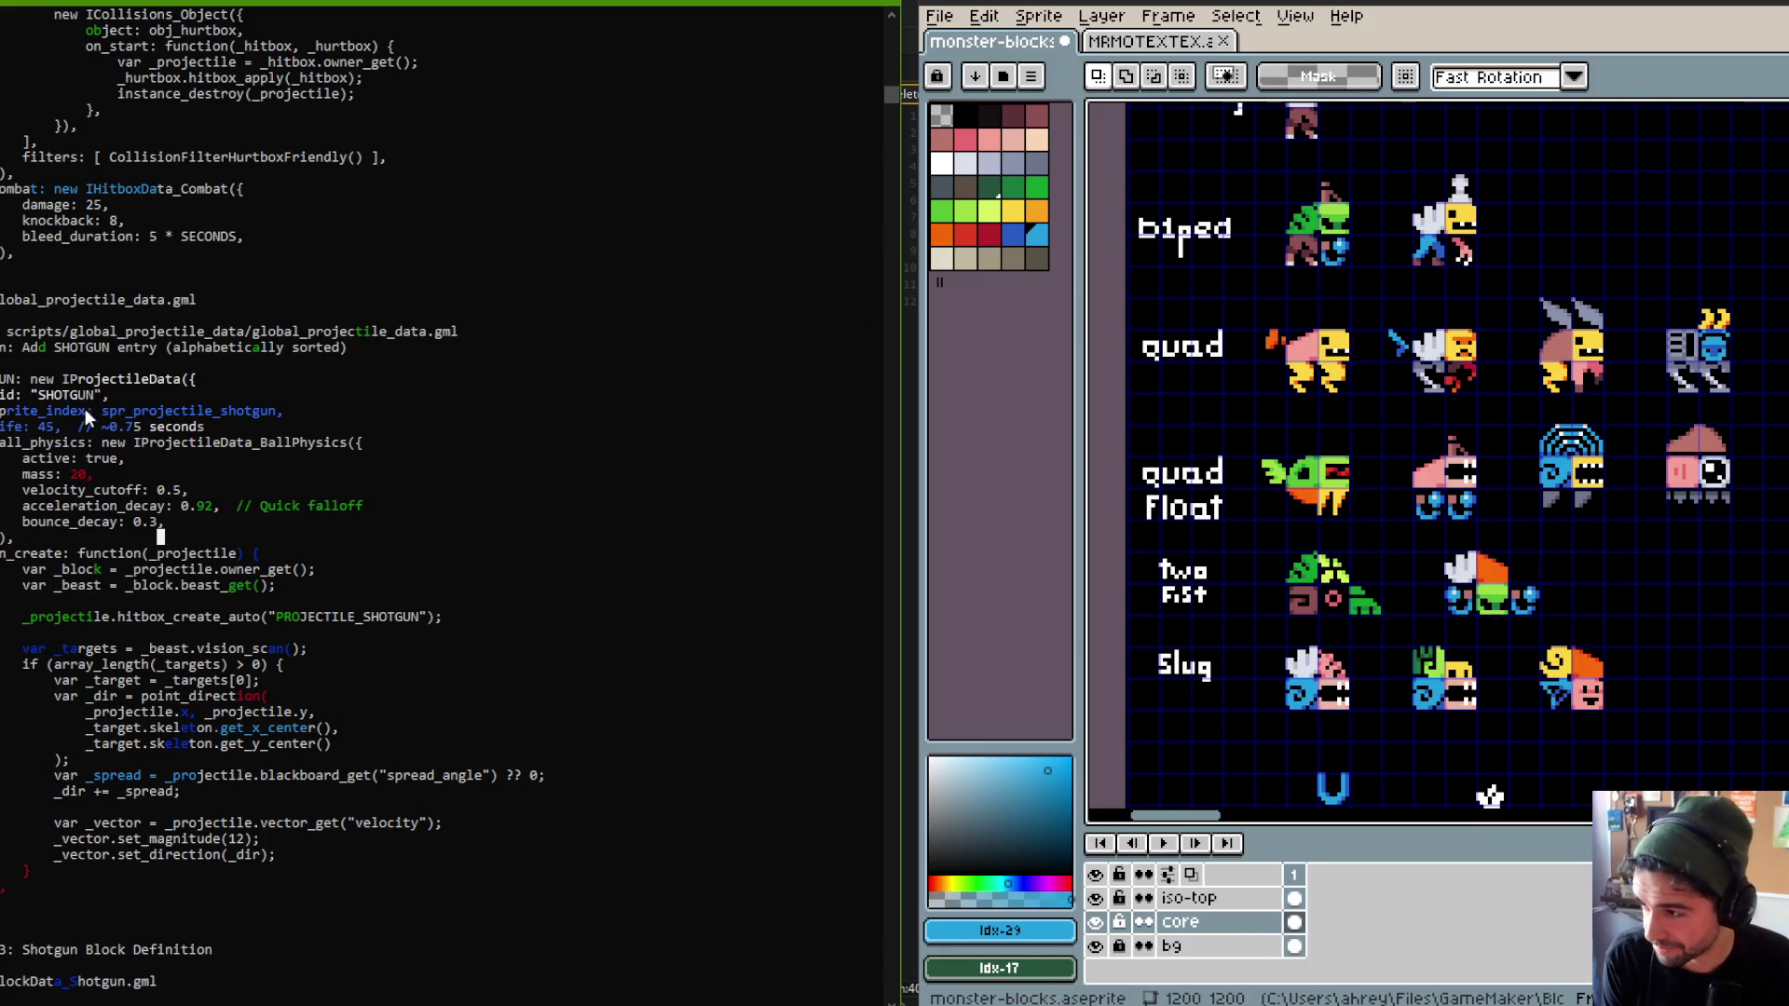
{"action": "scroll", "coordinate": [103, 410], "scroll_direction": "down", "scroll_amount": 5}
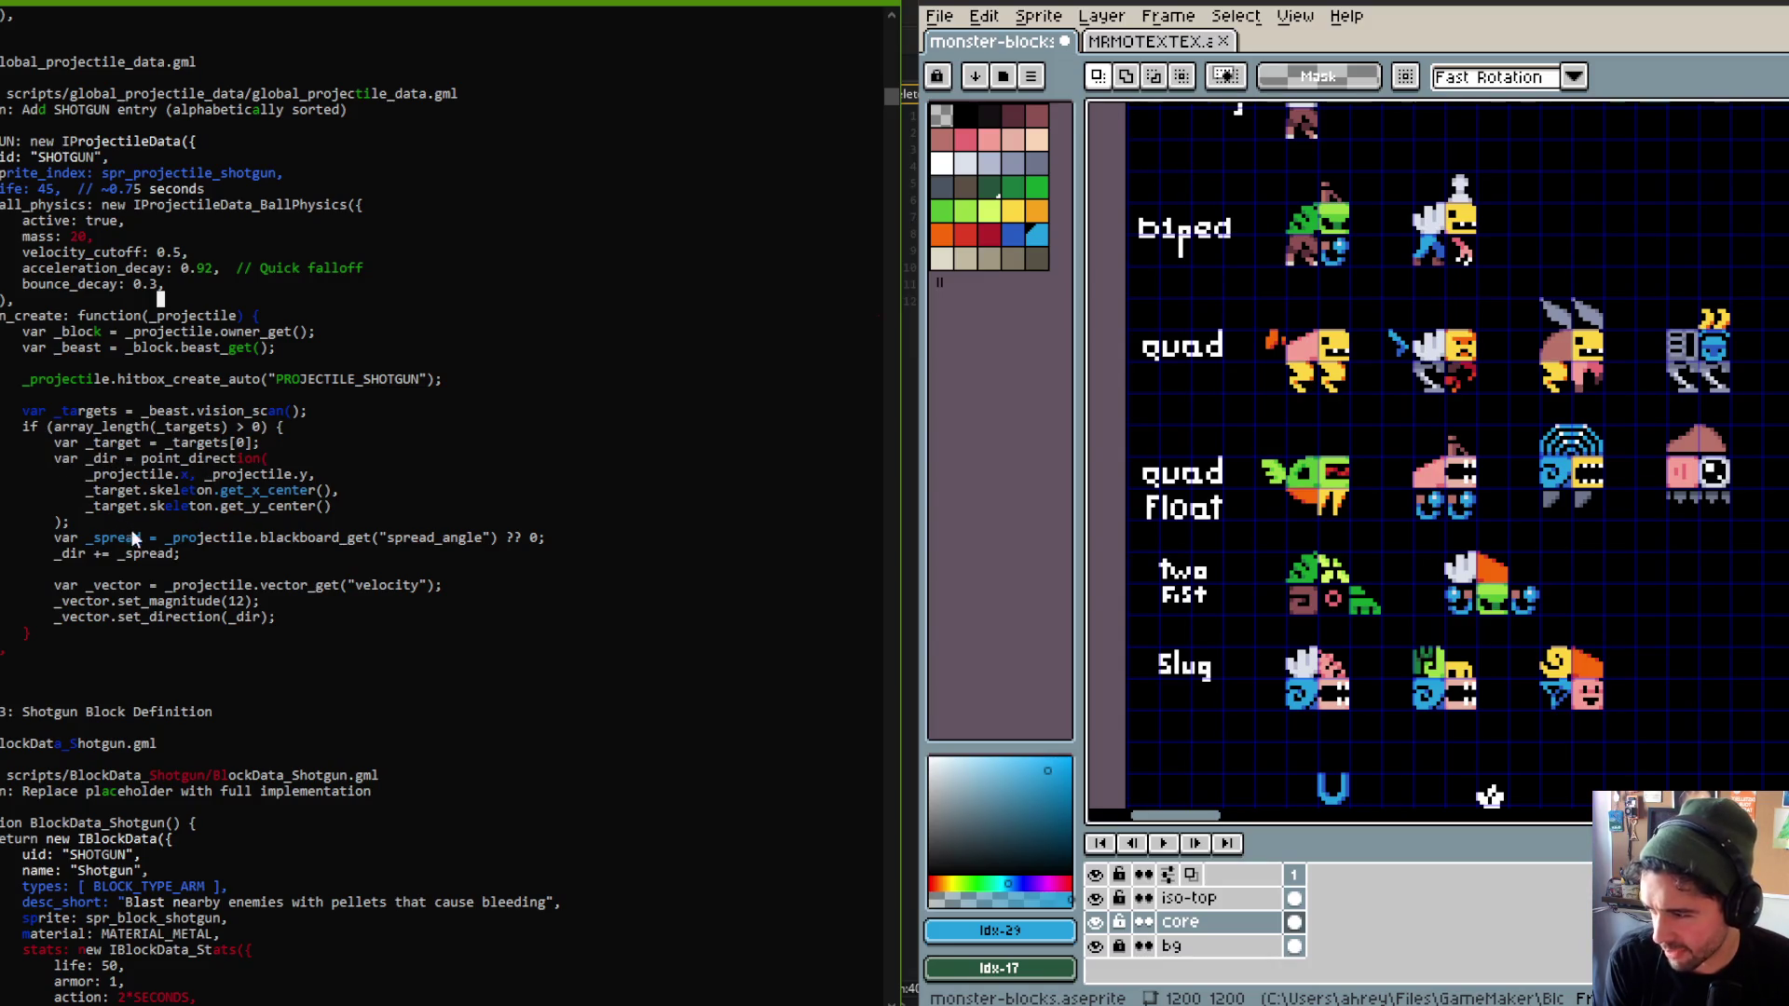
{"action": "left_click_drag", "start_coordinate": [61, 347], "coordinate": [240, 650]}
{"action": "left_click", "coordinate": [270, 638]}
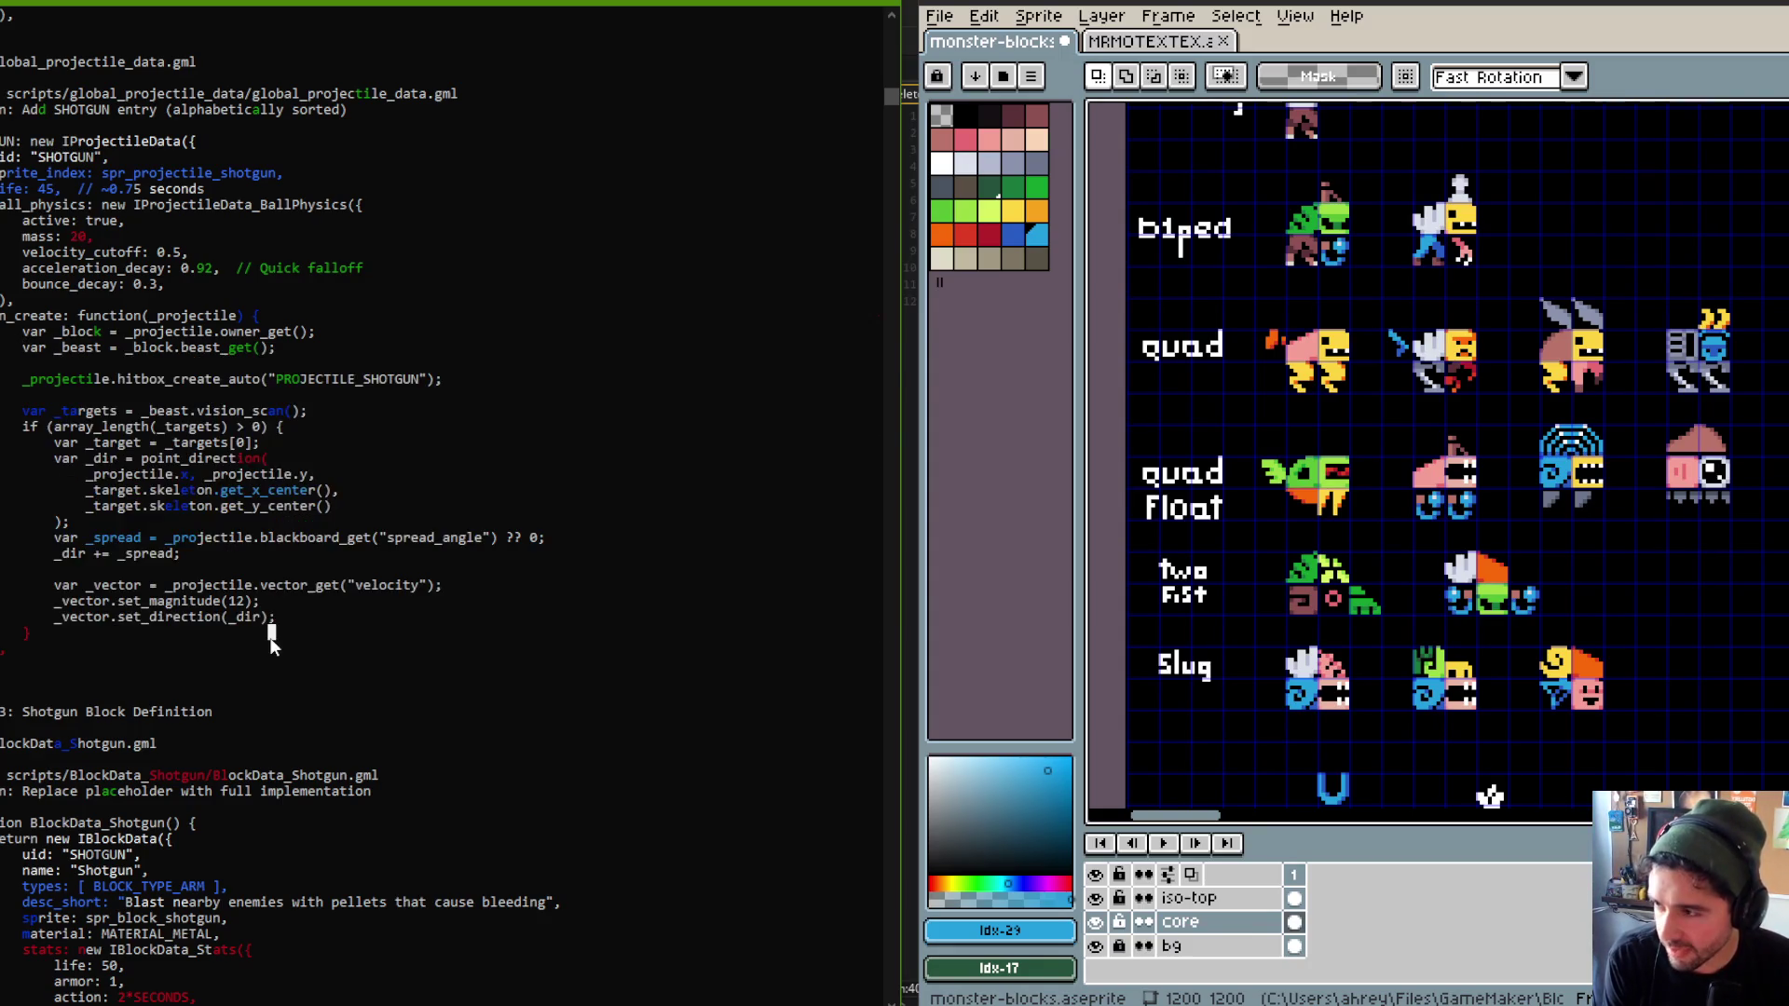
{"action": "left_click_drag", "start_coordinate": [14, 317], "coordinate": [283, 641]}
{"action": "key", "text": "ctrl+c"}
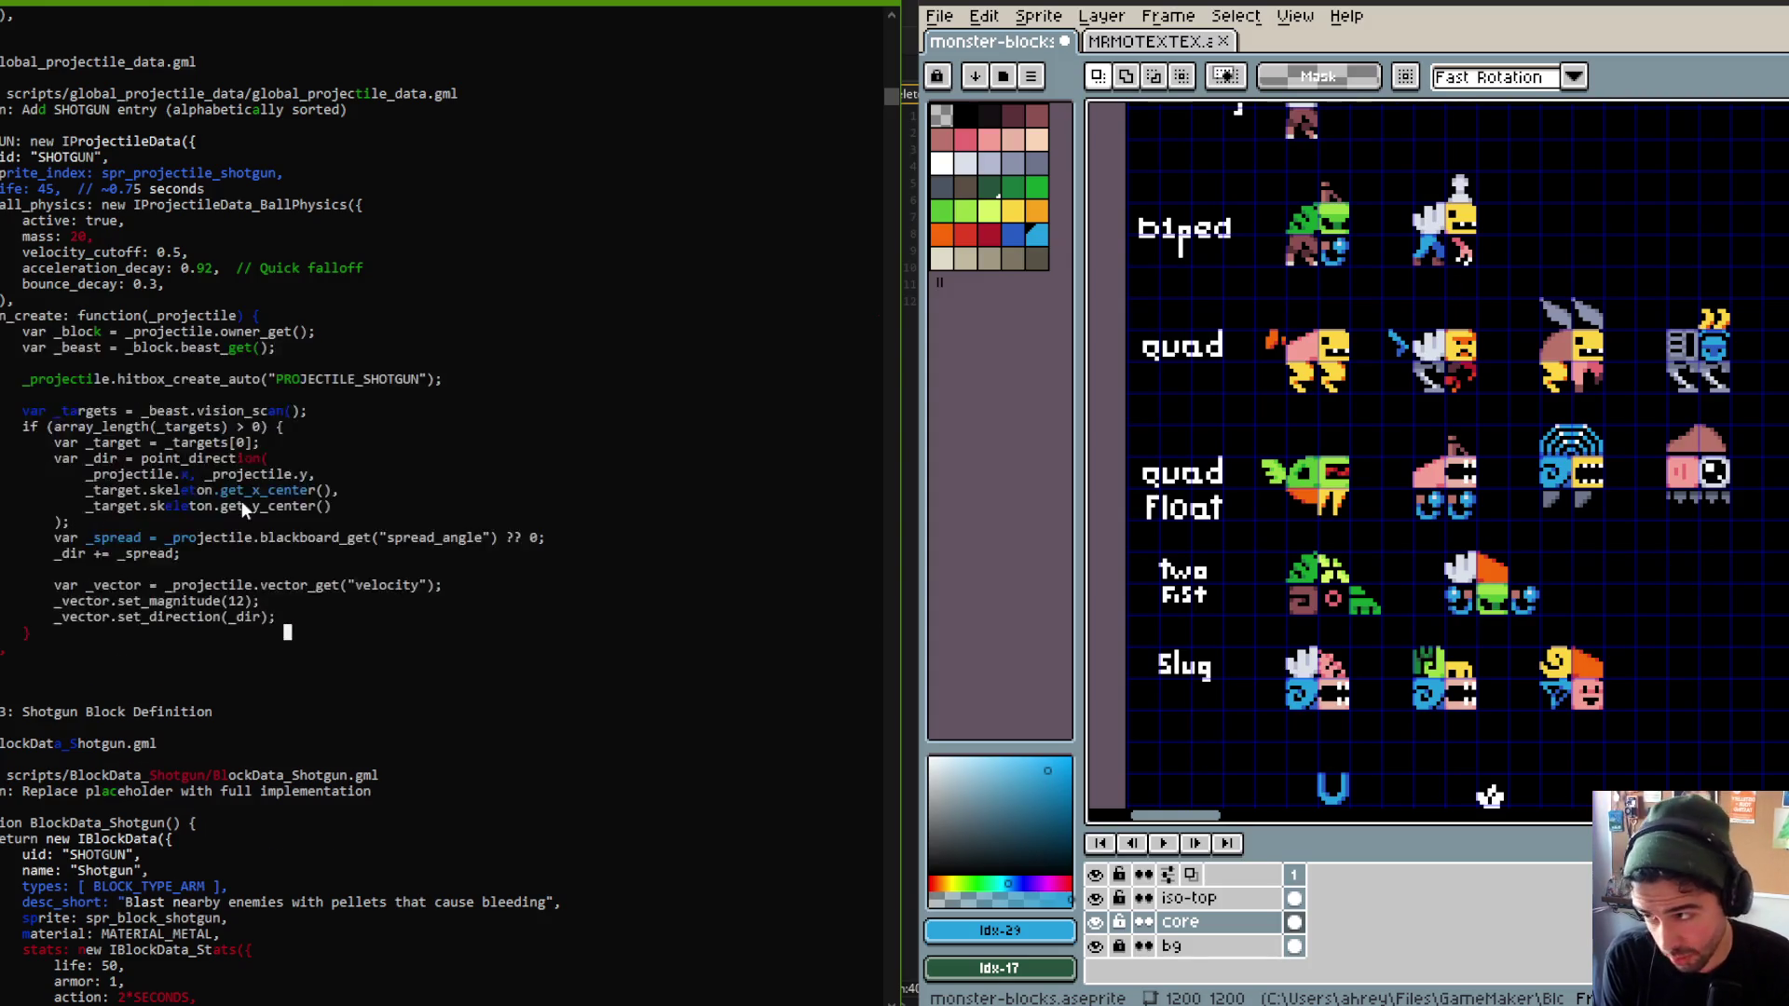
Move to the Shotgun block definition and highlight the note about replacing the placeholder.
{"action": "scroll", "coordinate": [242, 500], "scroll_direction": "down", "scroll_amount": 11}
{"action": "scroll", "coordinate": [254, 323], "scroll_direction": "up", "scroll_amount": 4}
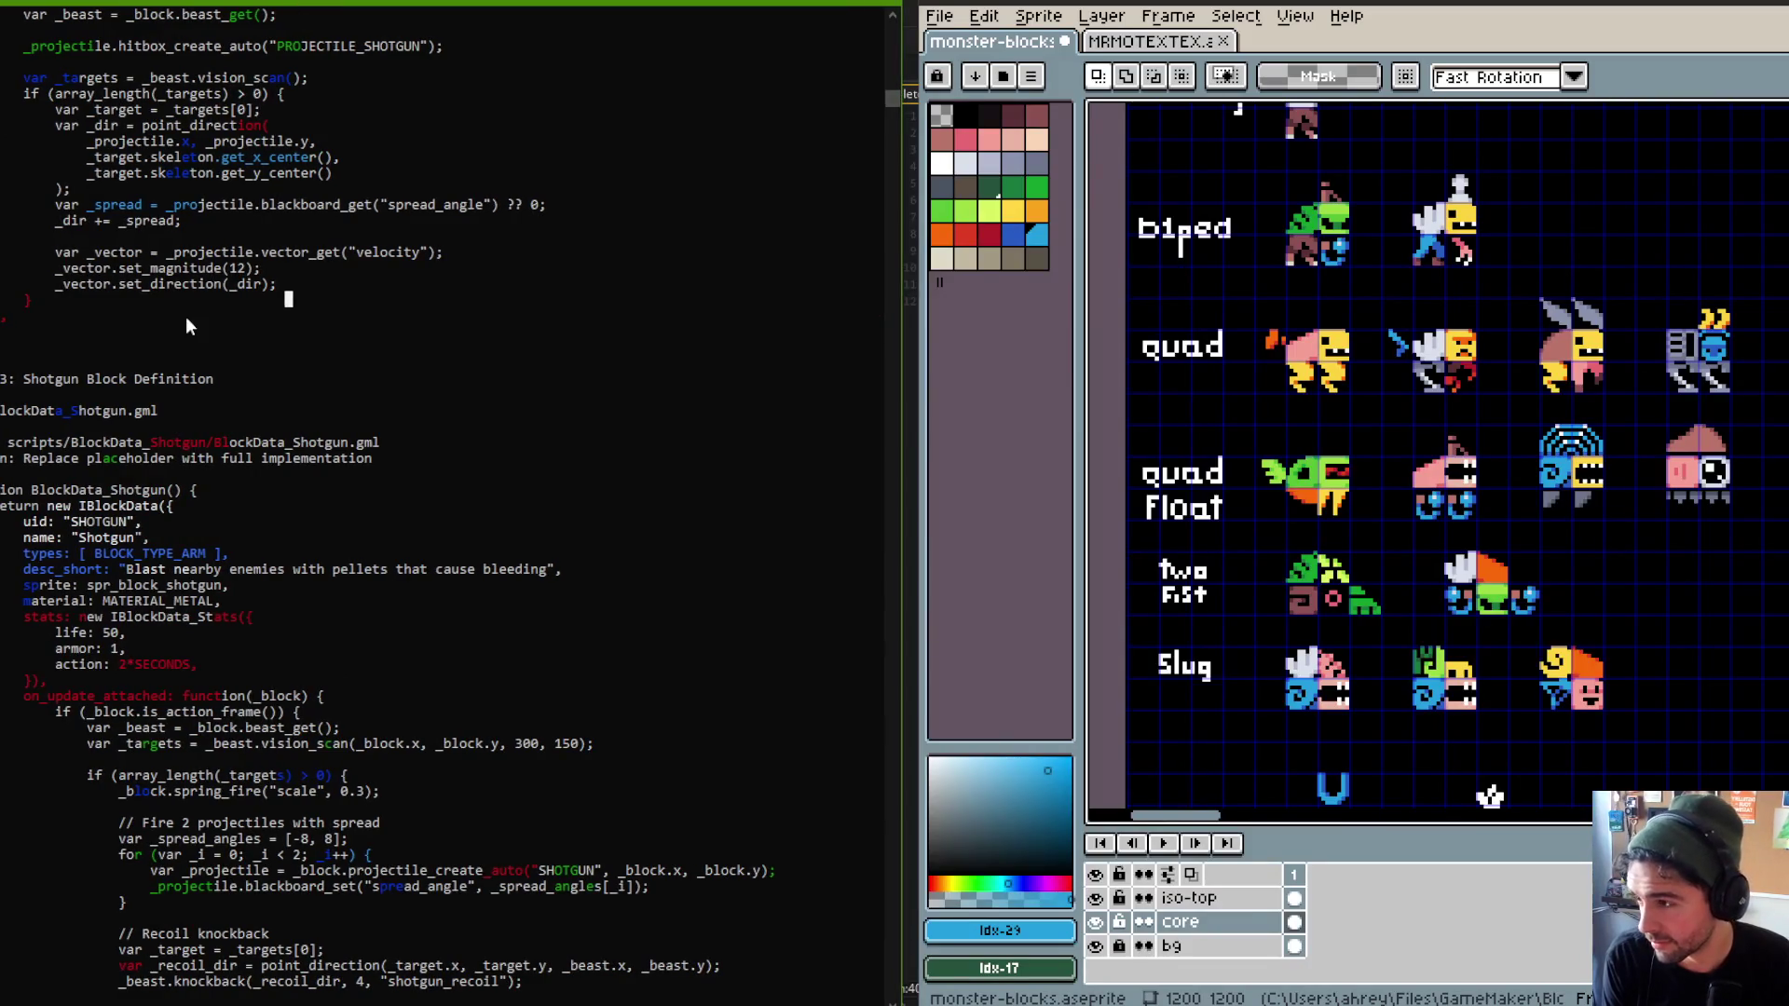
{"action": "scroll", "coordinate": [186, 316], "scroll_direction": "down", "scroll_amount": 3}
{"action": "scroll", "coordinate": [186, 316], "scroll_direction": "up", "scroll_amount": 5}
{"action": "scroll", "coordinate": [188, 311], "scroll_direction": "down", "scroll_amount": 6}
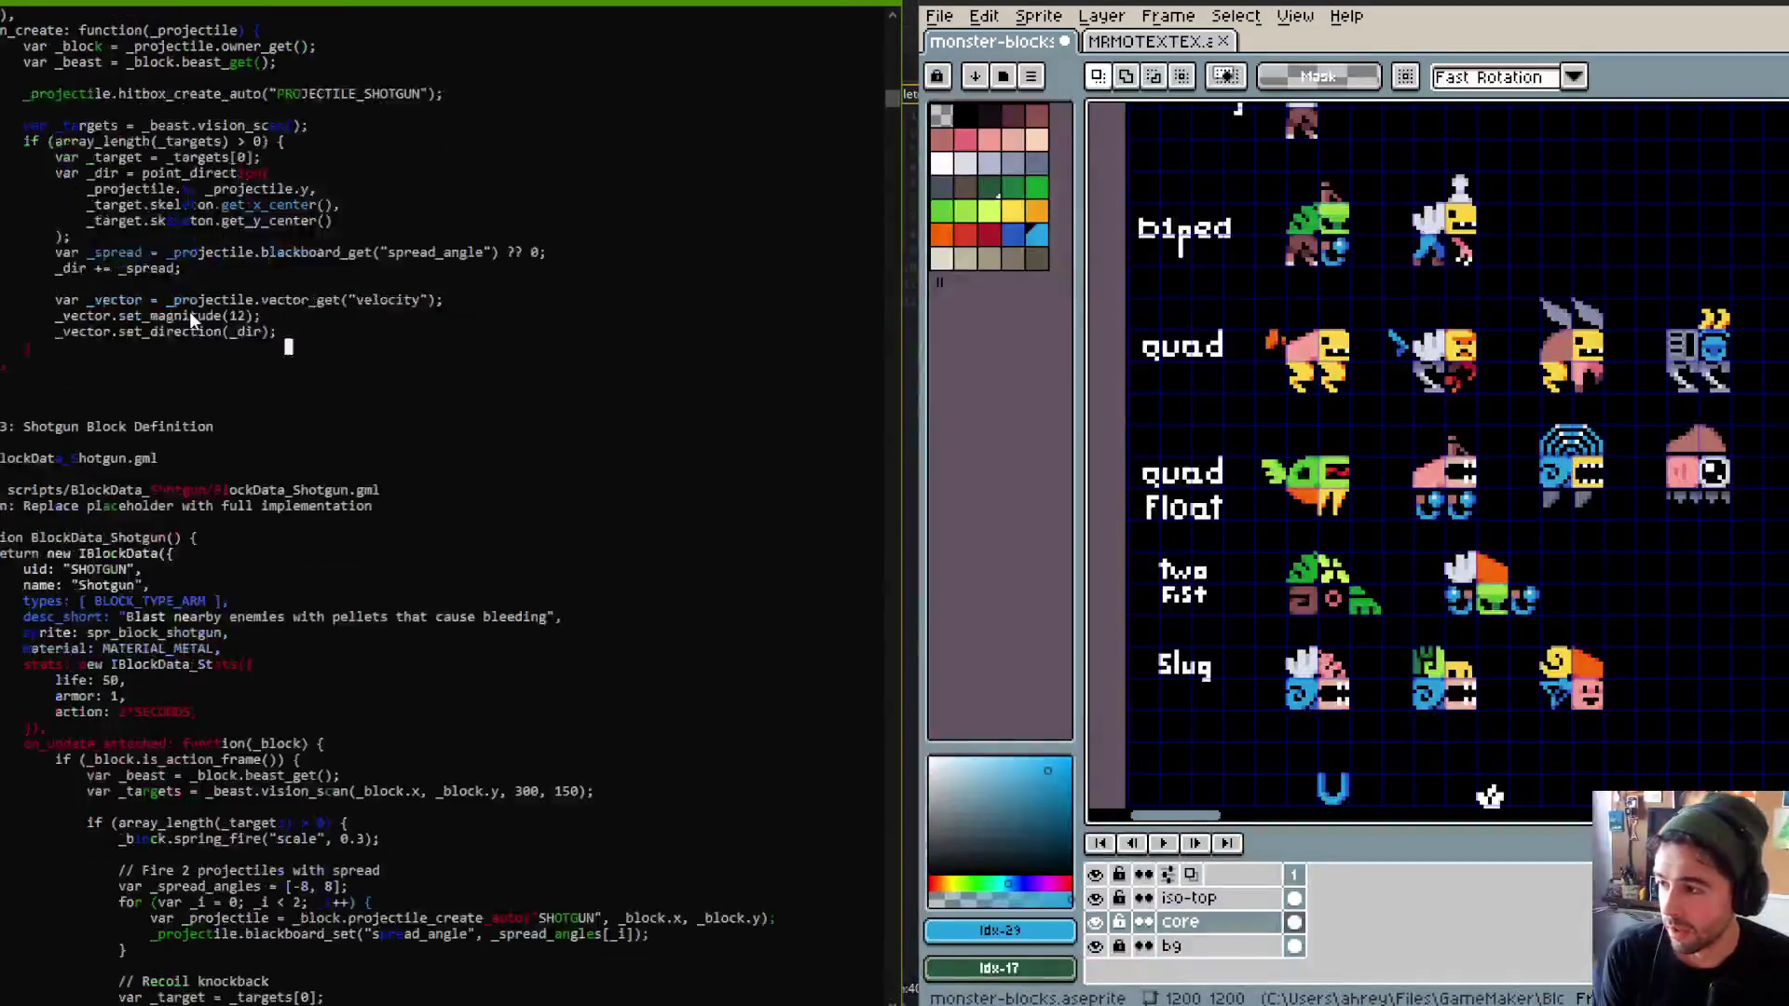
{"action": "scroll", "coordinate": [209, 228], "scroll_direction": "down", "scroll_amount": 3}
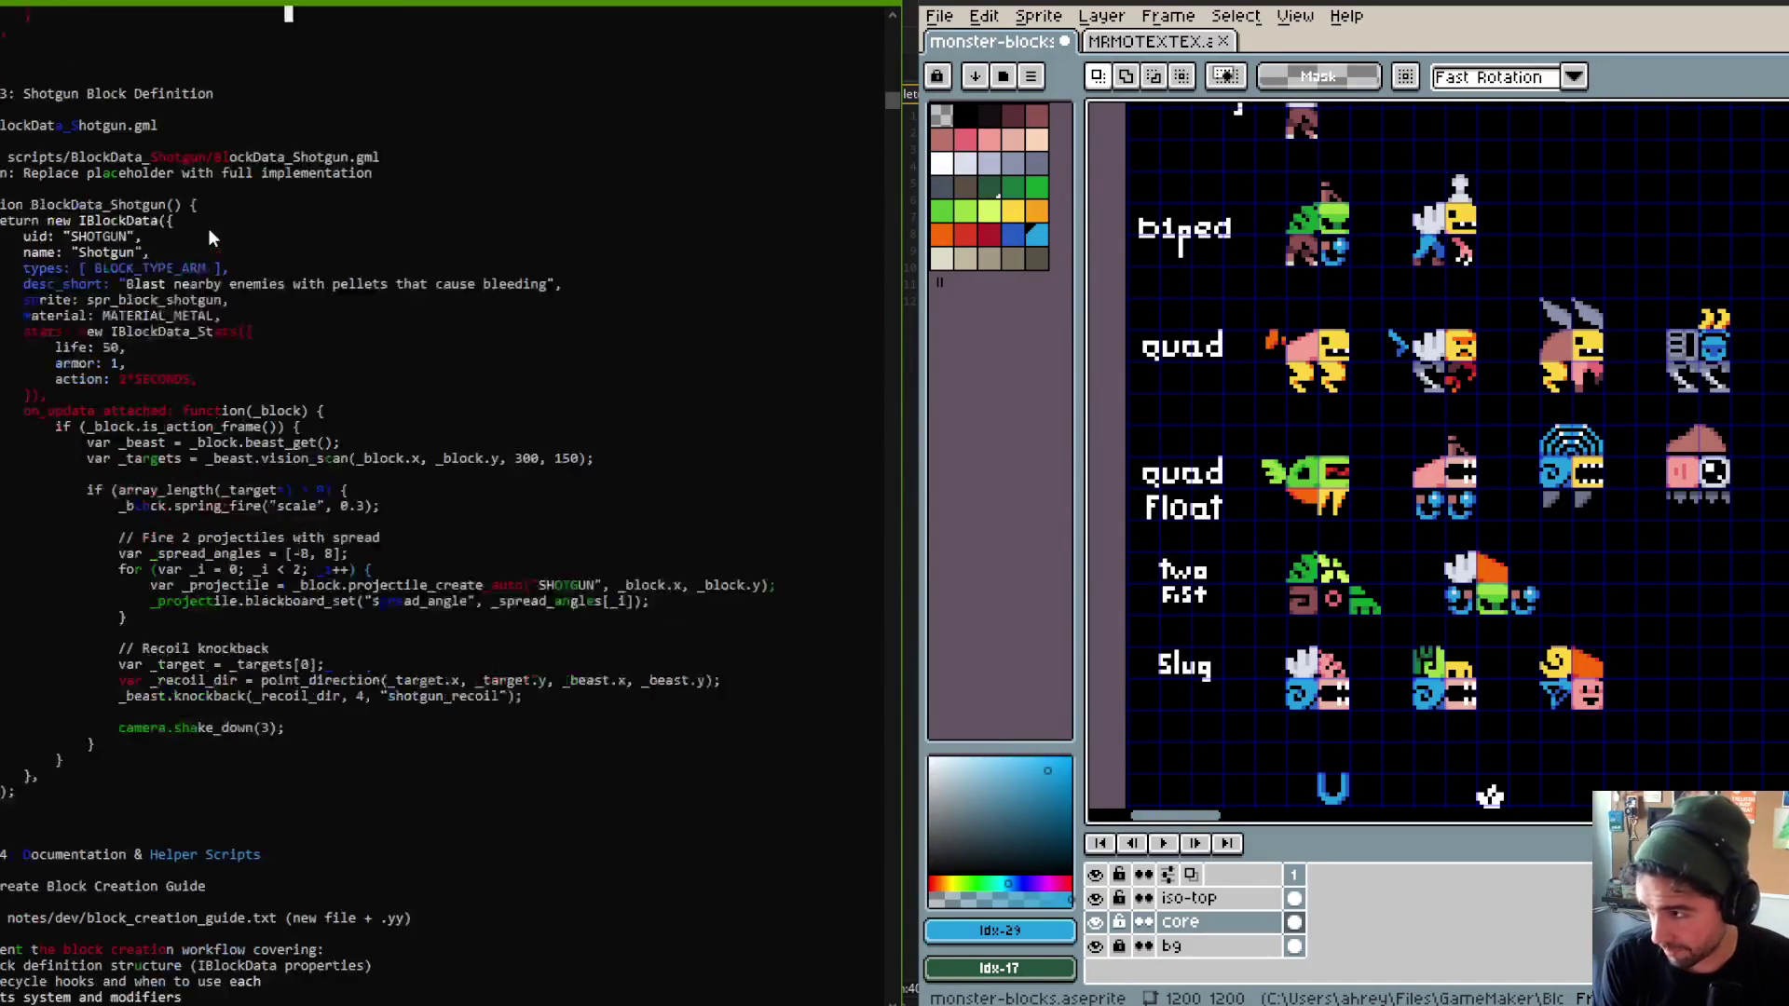
{"action": "scroll", "coordinate": [149, 231], "scroll_direction": "up", "scroll_amount": 2}
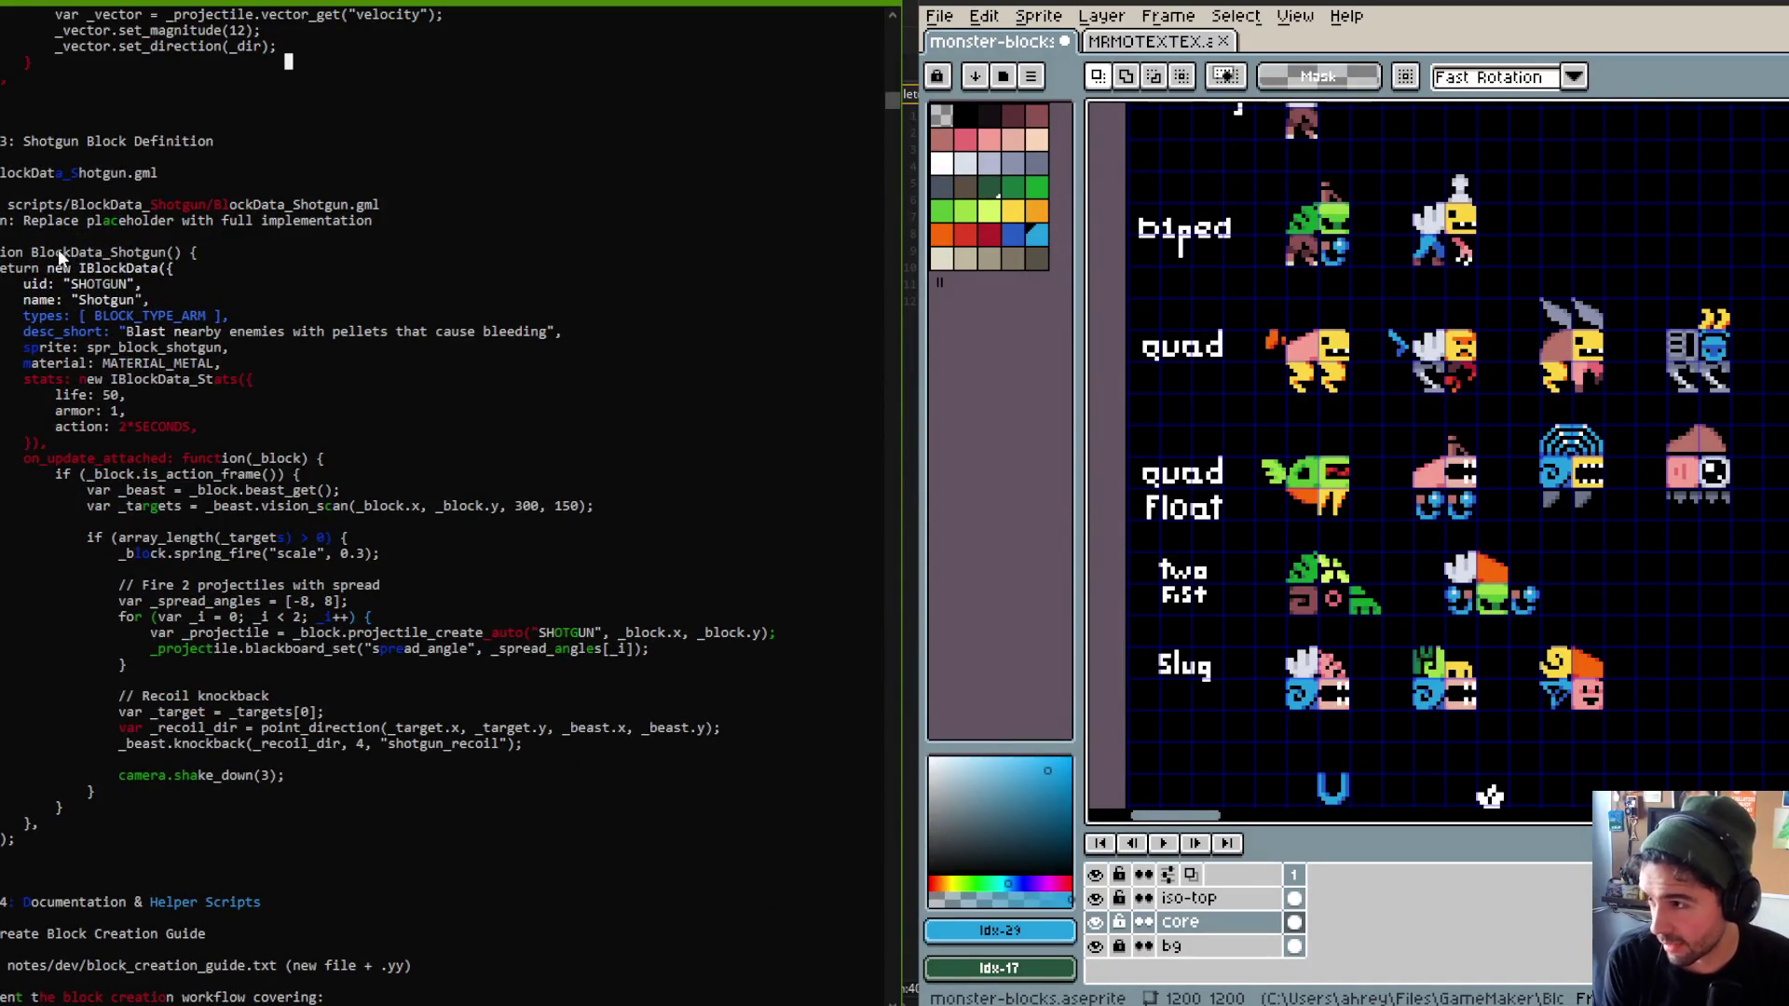
{"action": "left_click_drag", "start_coordinate": [30, 221], "coordinate": [352, 221]}
{"action": "left_click", "coordinate": [356, 221]}
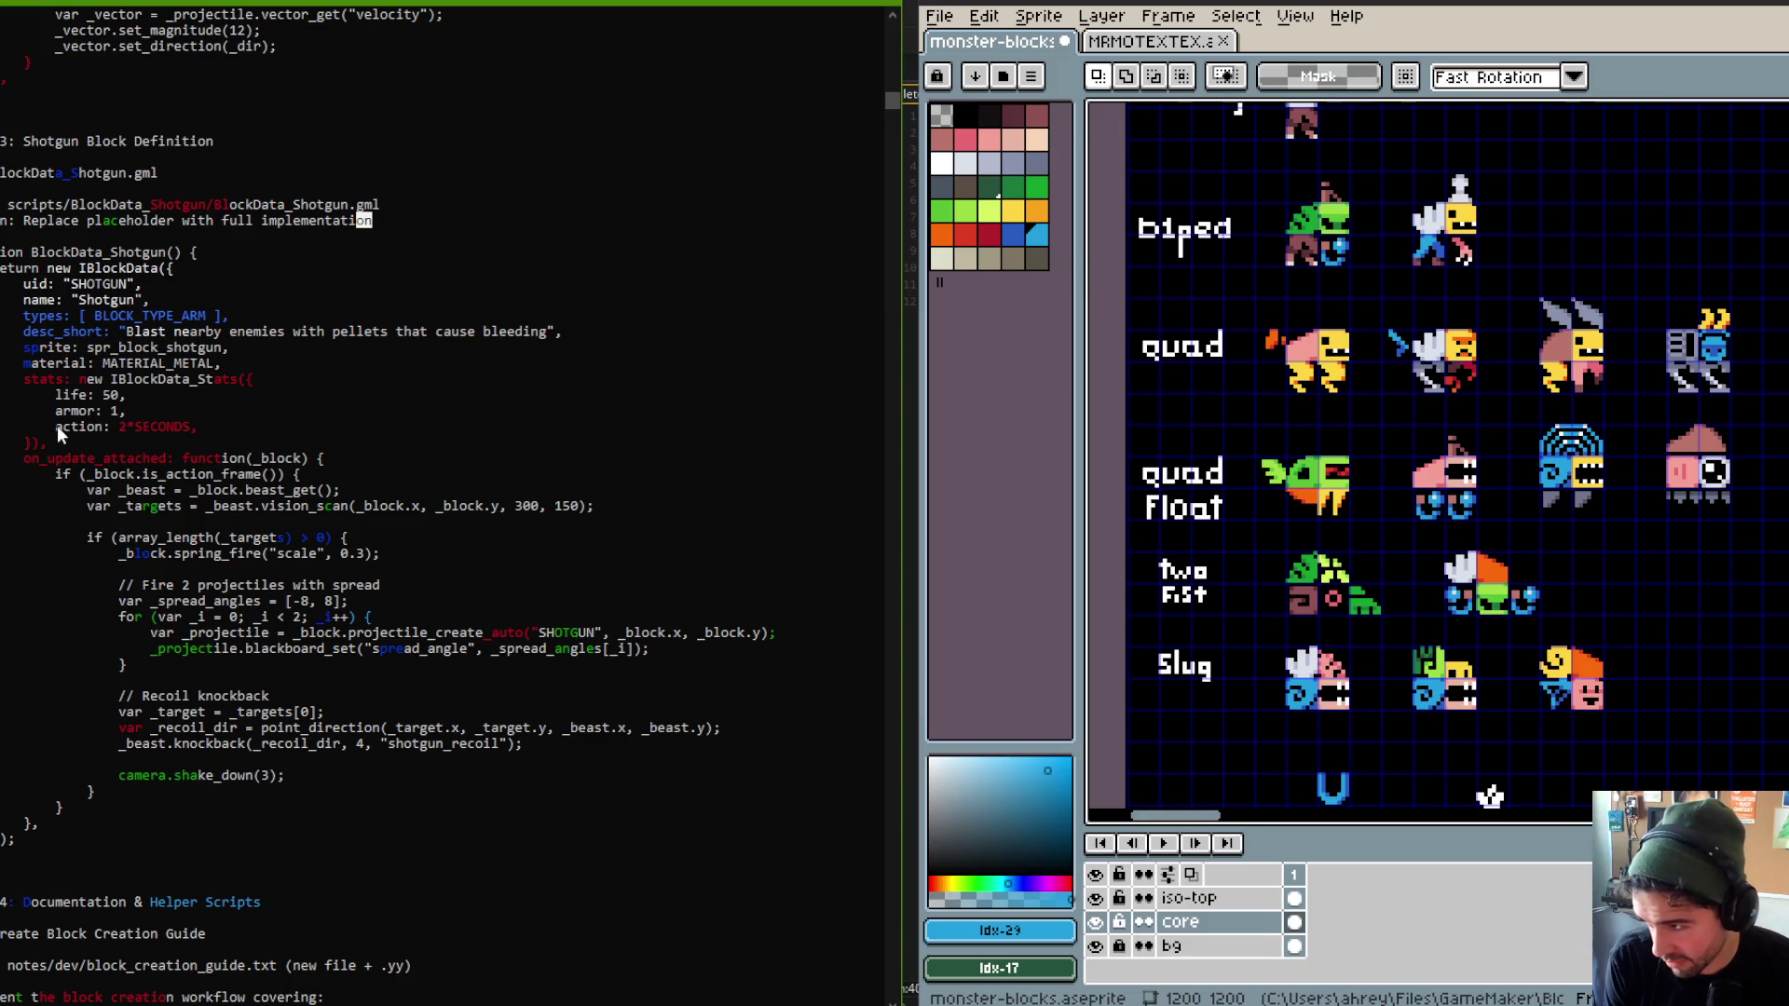
Review the block's 2*SECONDS action timing, is_action_frame check and target check.
{"action": "left_click_drag", "start_coordinate": [56, 426], "coordinate": [213, 431]}
{"action": "left_click", "coordinate": [213, 431]}
{"action": "left_click", "coordinate": [144, 474]}
{"action": "key", "text": "End"}
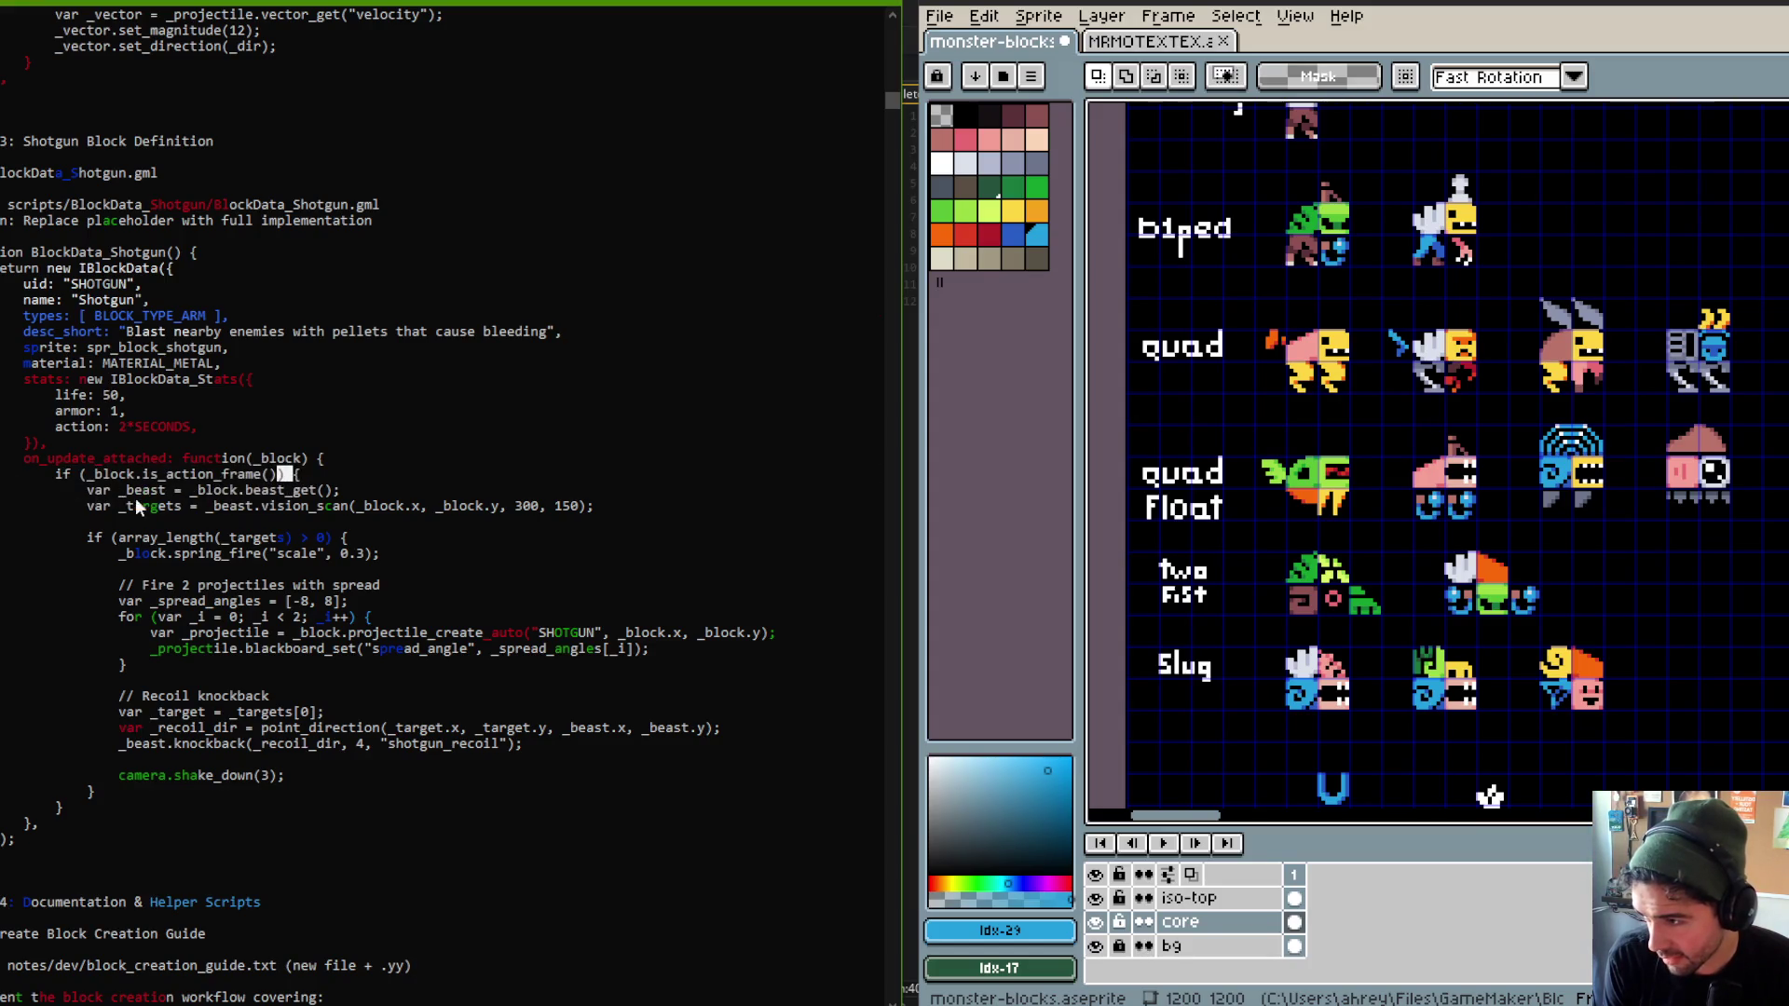
{"action": "mouse_move", "coordinate": [287, 520]}
{"action": "left_mouse_down"}
{"action": "mouse_move", "coordinate": [140, 539]}
{"action": "mouse_move", "coordinate": [421, 558]}
{"action": "left_mouse_up"}
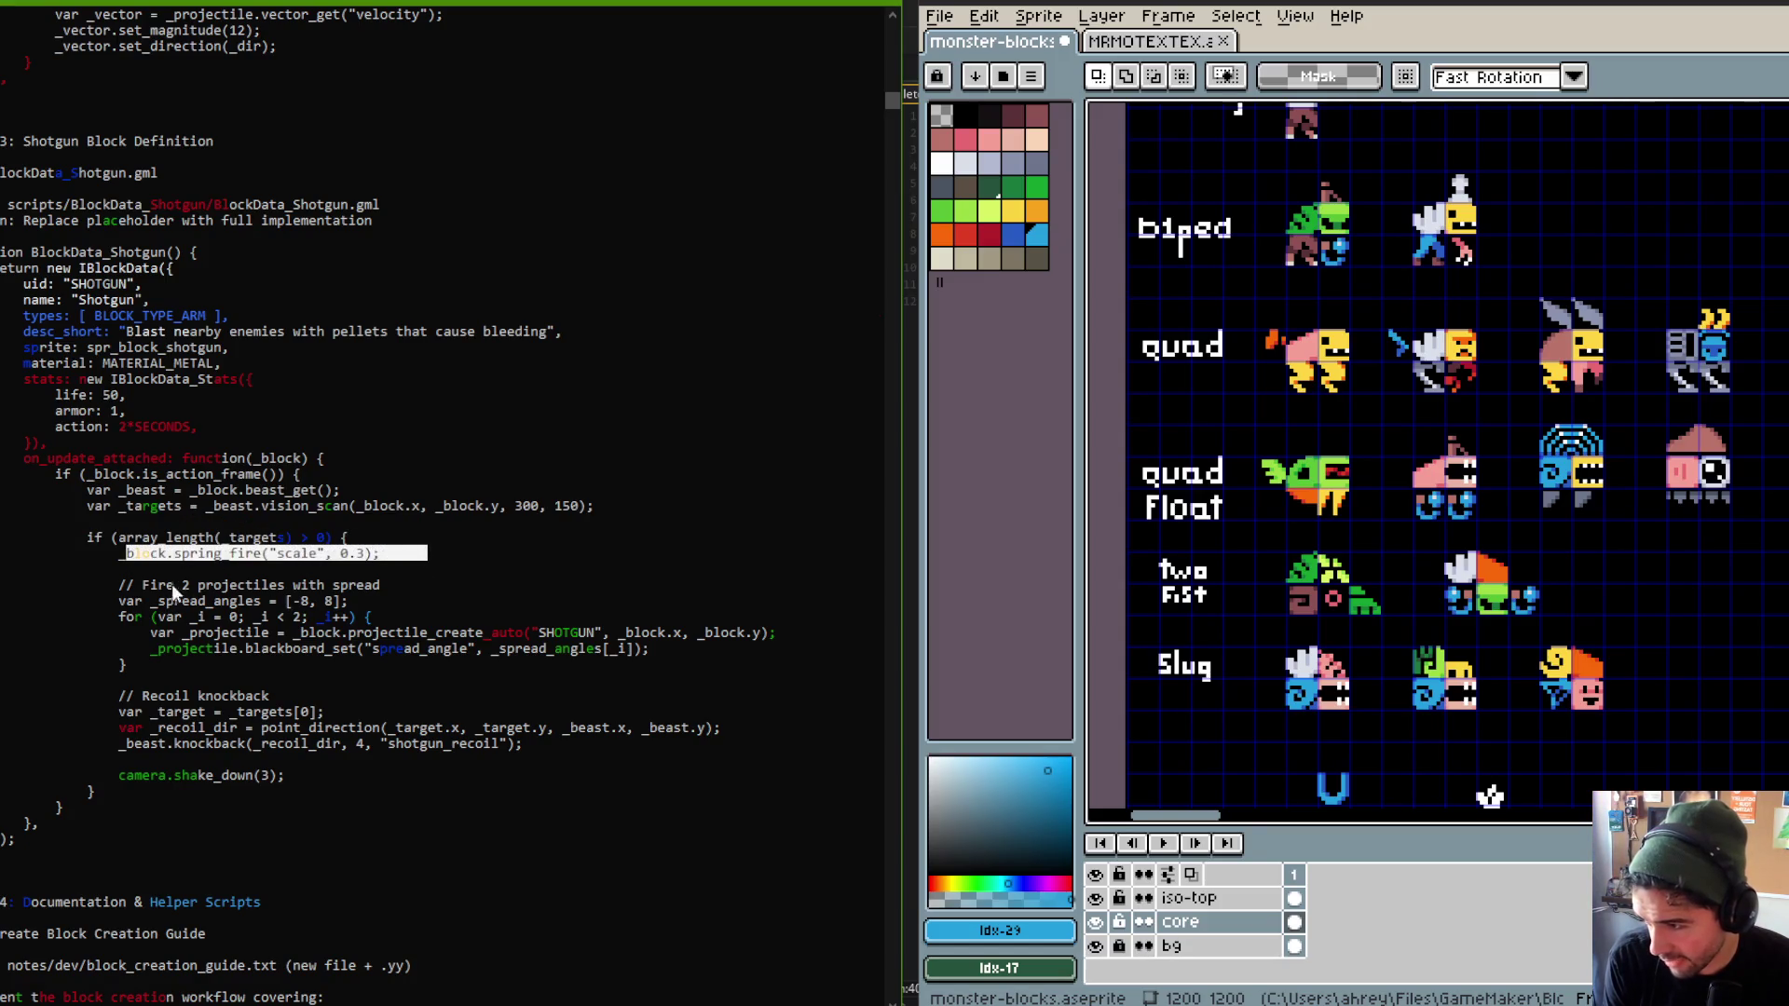
Highlight the two-projectile firing loop and where each pellet's spread angle is stored.
{"action": "left_click", "coordinate": [117, 586]}
{"action": "left_click_drag", "start_coordinate": [118, 586], "coordinate": [359, 589]}
{"action": "left_click", "coordinate": [223, 618]}
{"action": "mouse_move", "coordinate": [136, 617]}
{"action": "left_mouse_down"}
{"action": "mouse_move", "coordinate": [239, 630]}
{"action": "mouse_move", "coordinate": [294, 665]}
{"action": "left_mouse_up"}
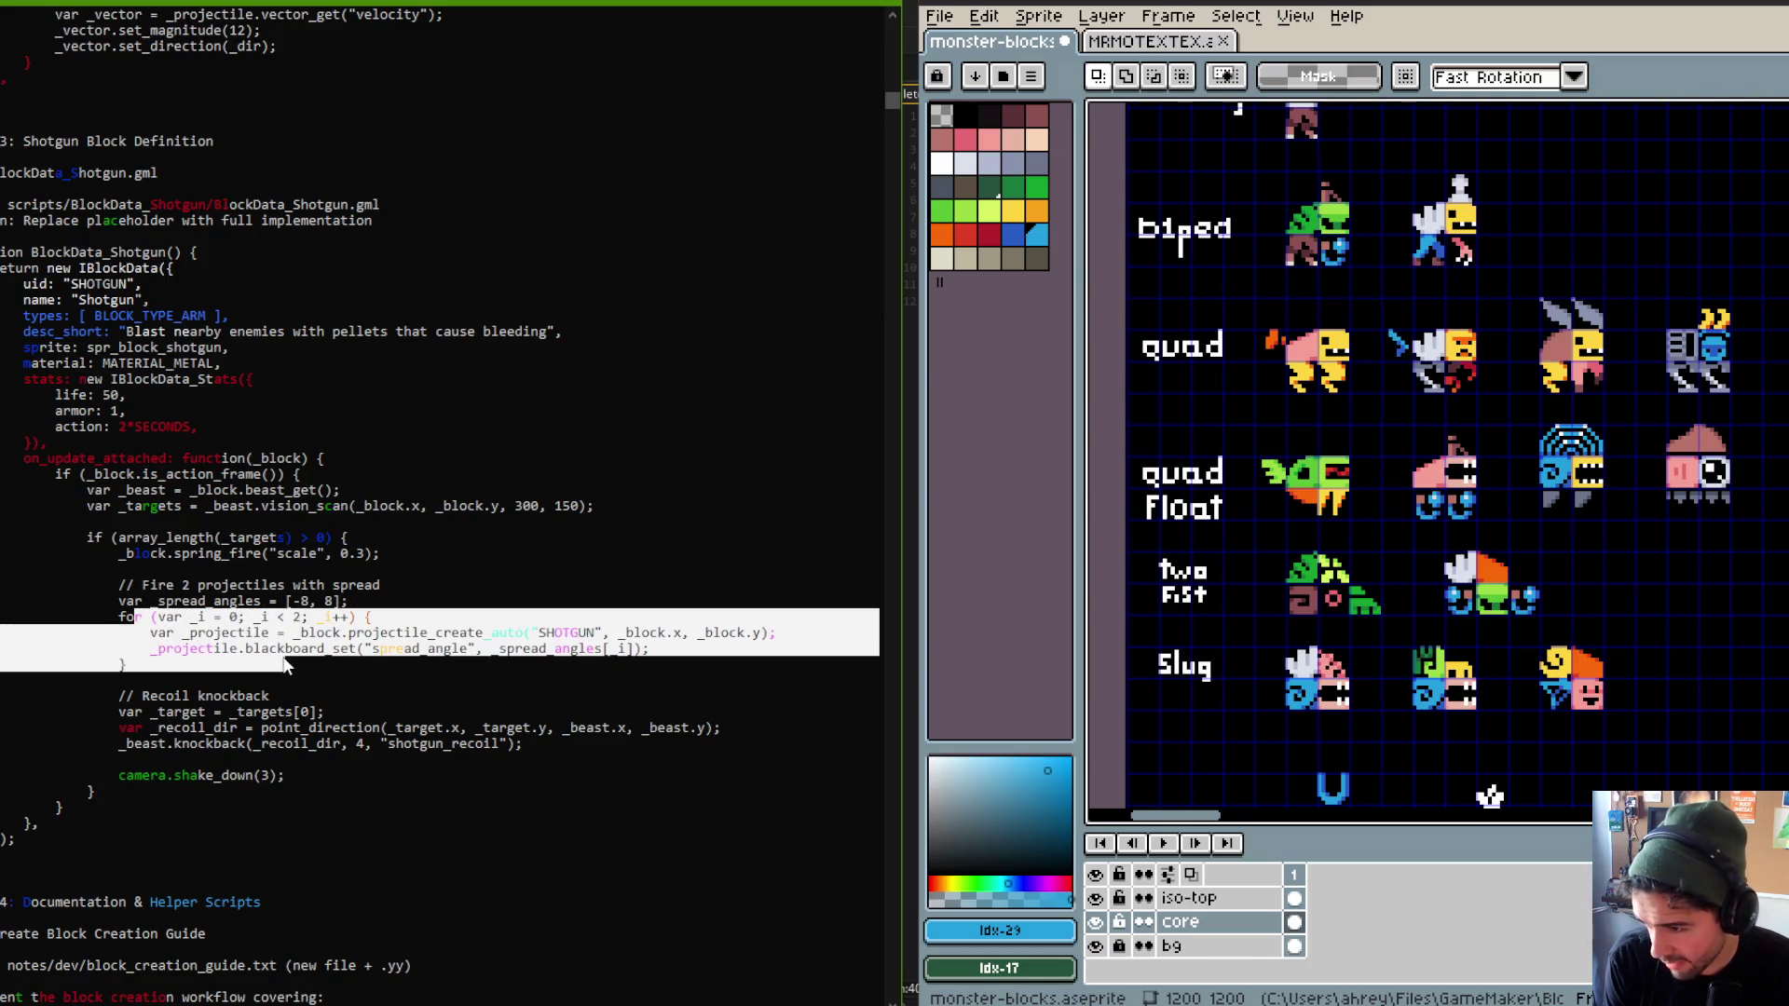
{"action": "left_click", "coordinate": [293, 664]}
{"action": "left_click", "coordinate": [294, 651]}
{"action": "left_click_drag", "start_coordinate": [491, 649], "coordinate": [150, 649]}
{"action": "left_click", "coordinate": [399, 663]}
Scroll further and re-highlight the pellet spread angle line.
{"action": "scroll", "coordinate": [399, 663], "scroll_direction": "down", "scroll_amount": 1}
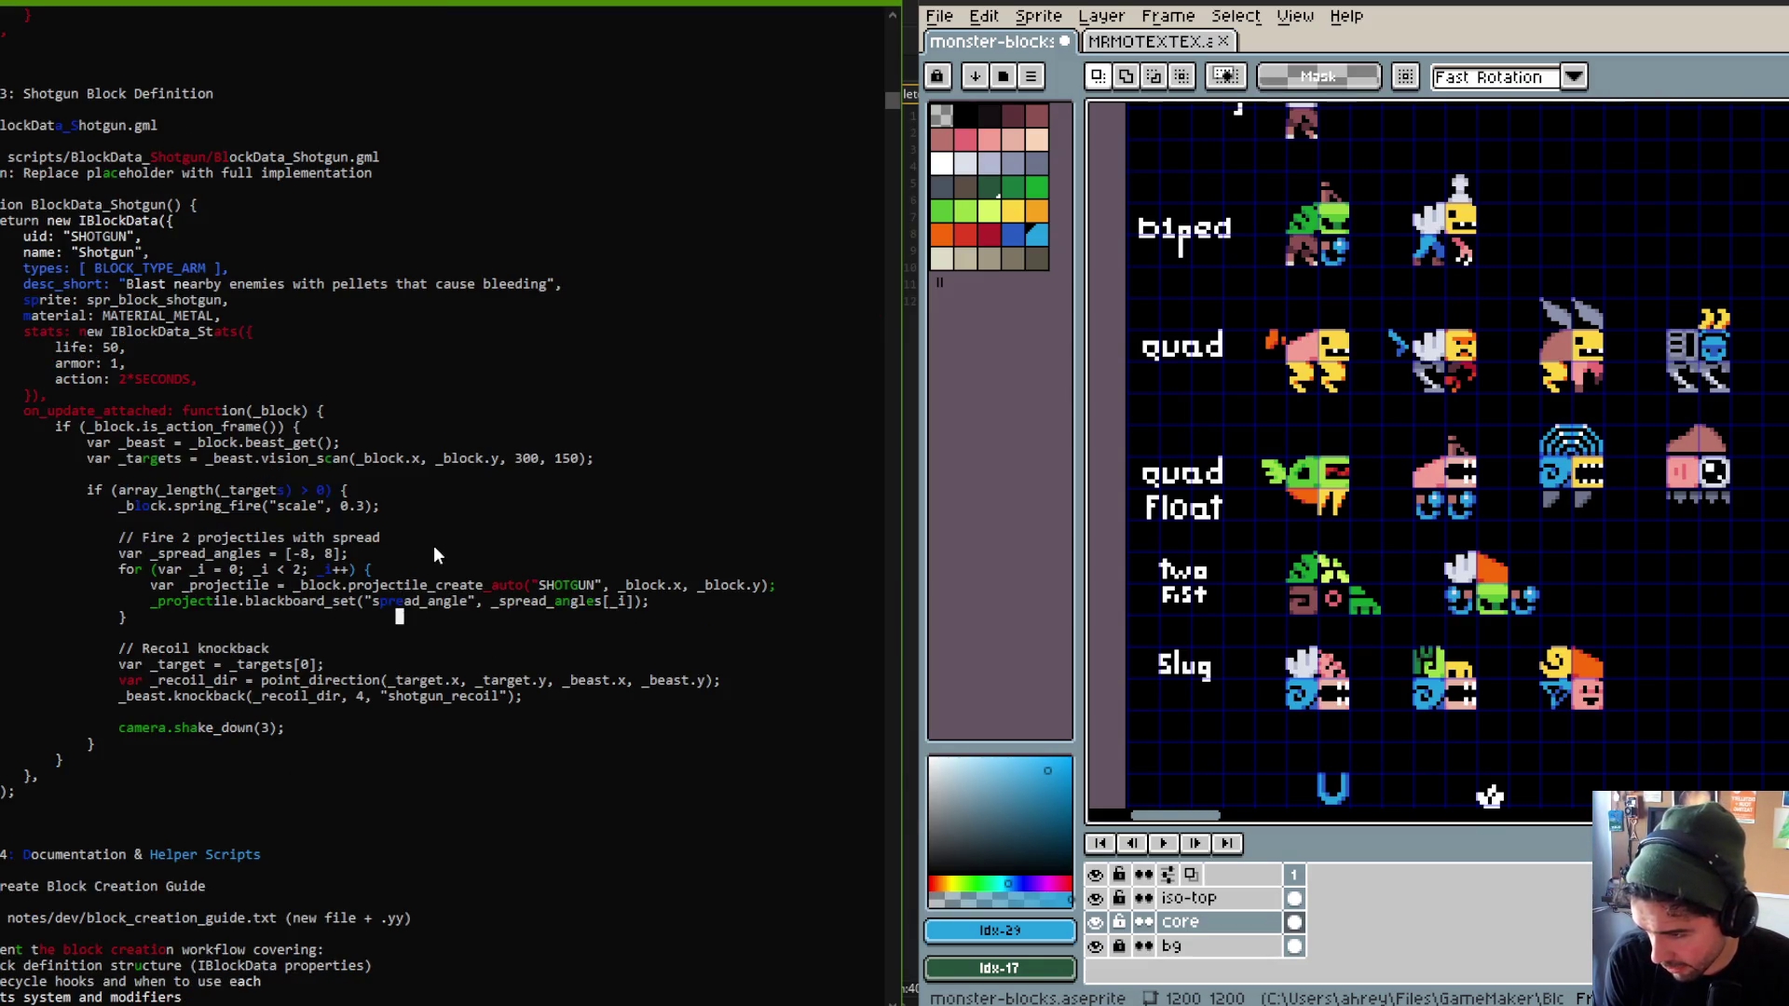
{"action": "scroll", "coordinate": [436, 556], "scroll_direction": "down", "scroll_amount": 1}
{"action": "left_click", "coordinate": [289, 568]}
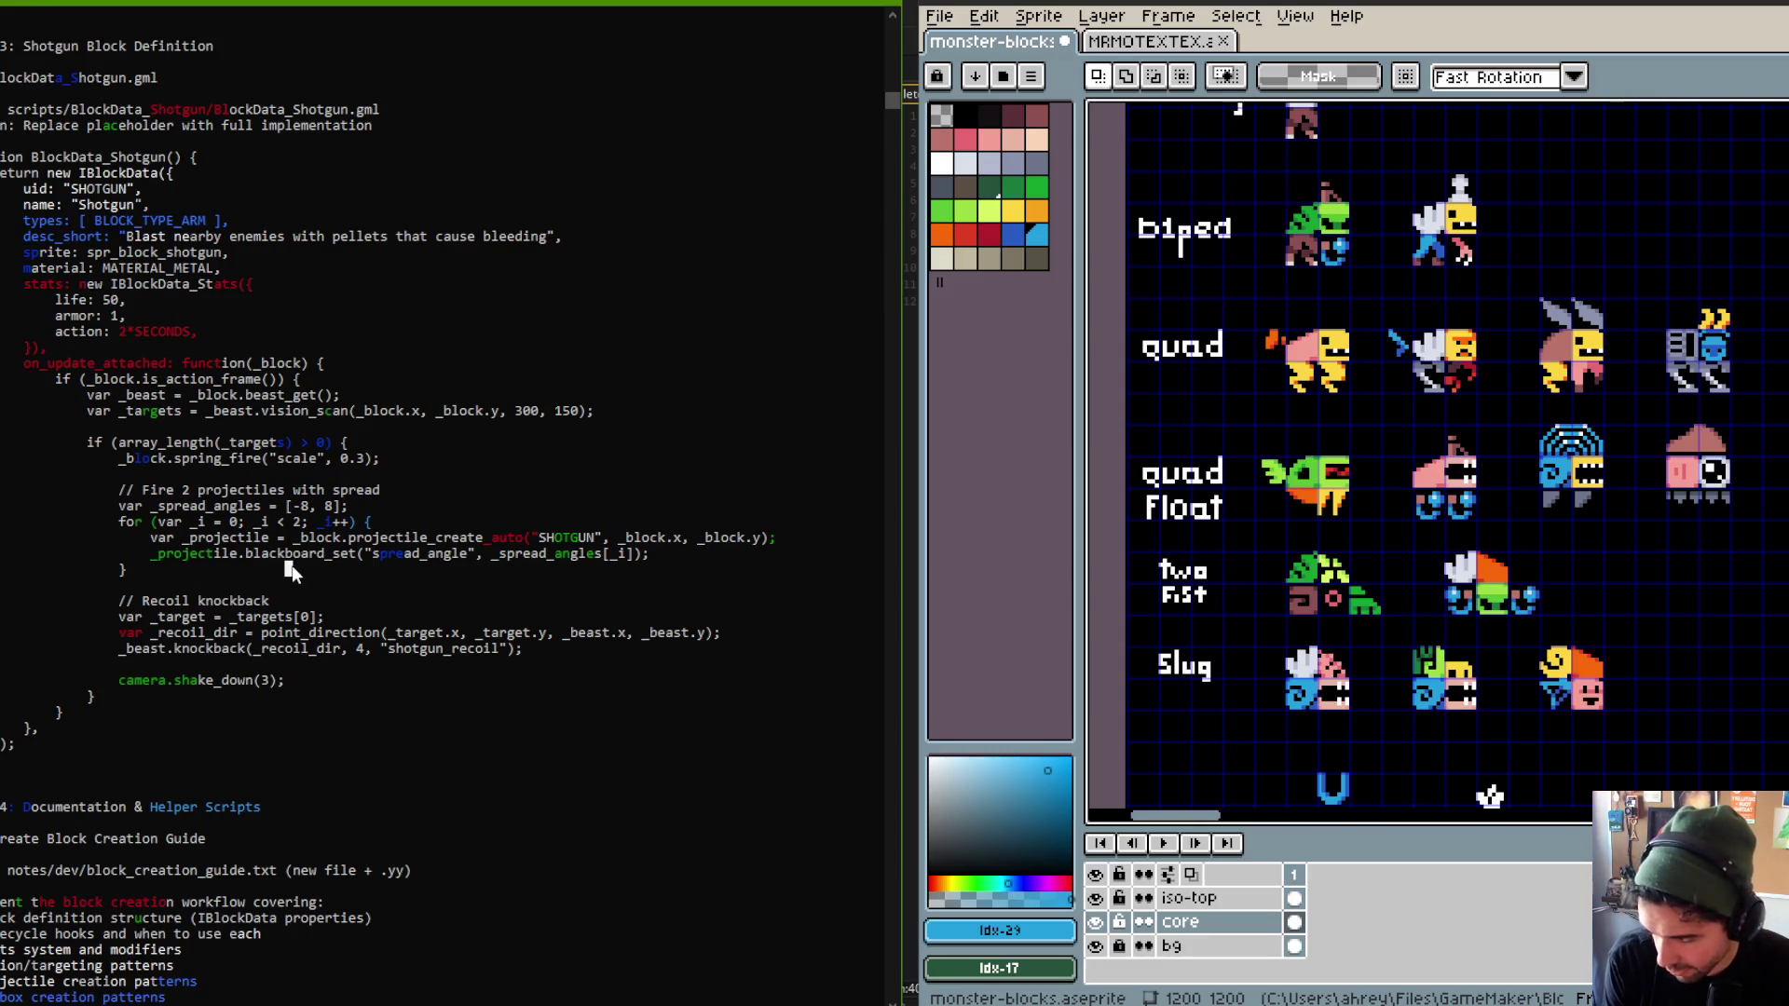
{"action": "left_click_drag", "start_coordinate": [149, 559], "coordinate": [652, 555]}
{"action": "left_click", "coordinate": [585, 569]}
{"action": "left_click", "coordinate": [422, 568]}
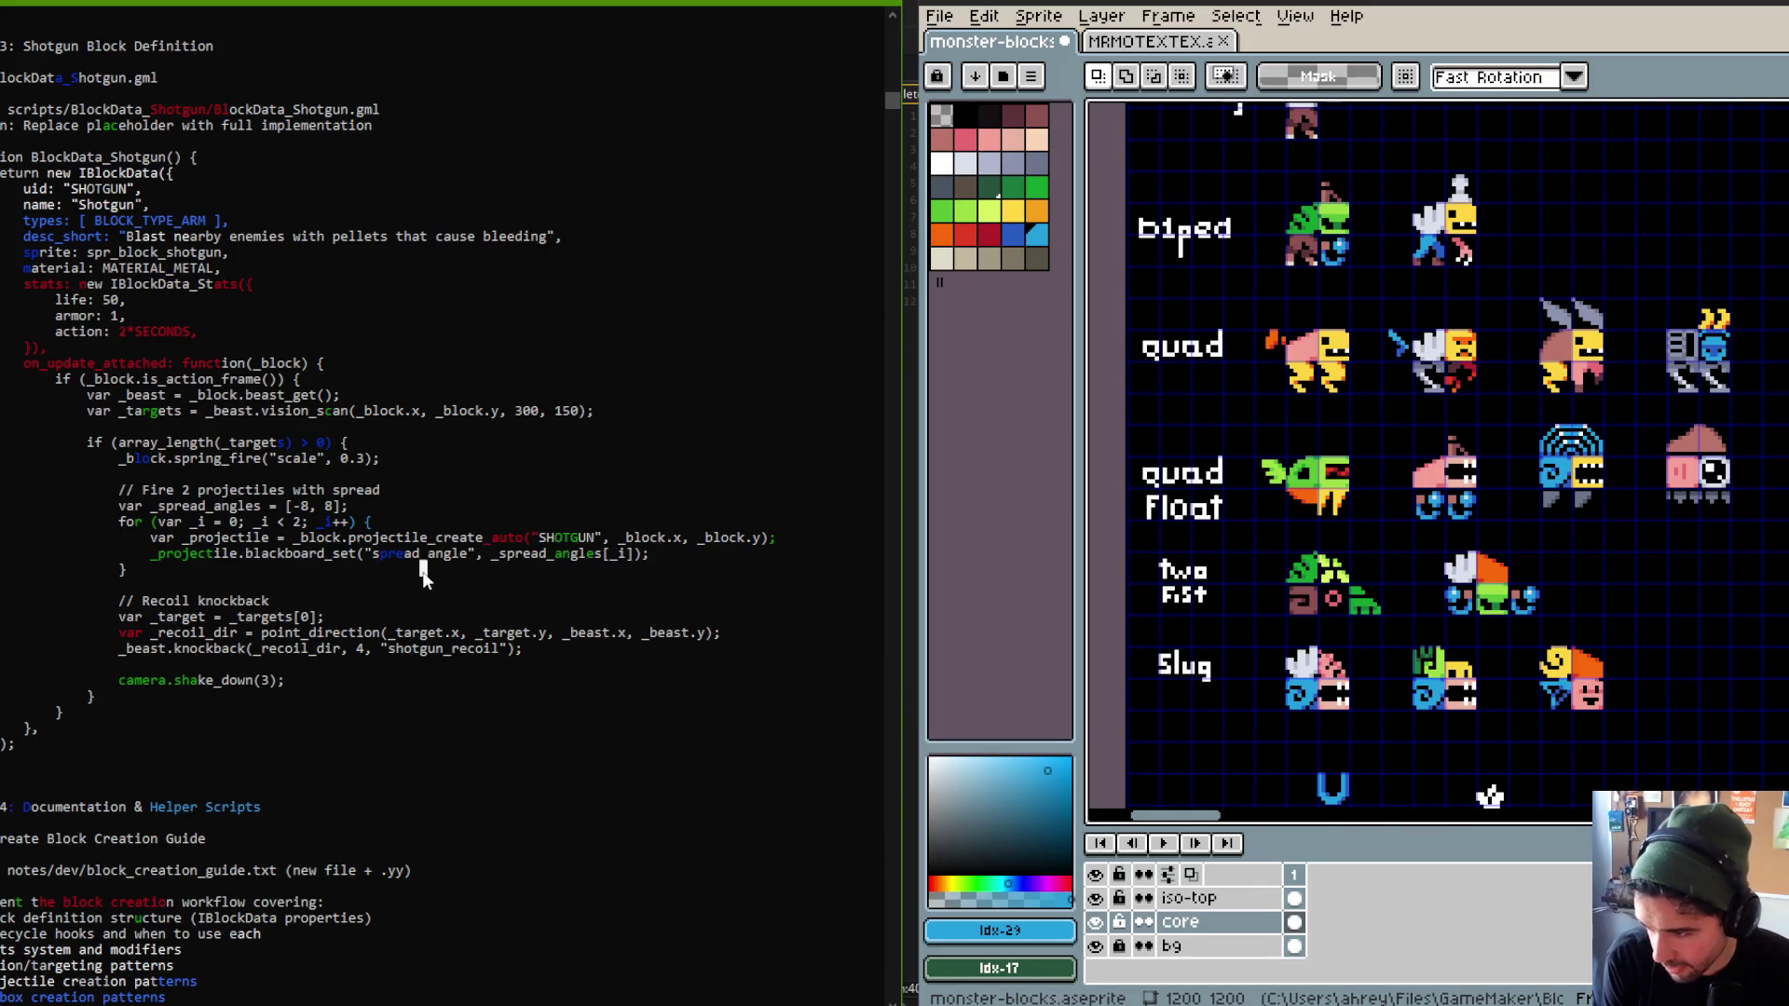
Review the recoil direction calculation and shotgun_recoil knockback call, then switch to GameMaker's Code workspace.
{"action": "scroll", "coordinate": [282, 461], "scroll_direction": "down", "scroll_amount": 1}
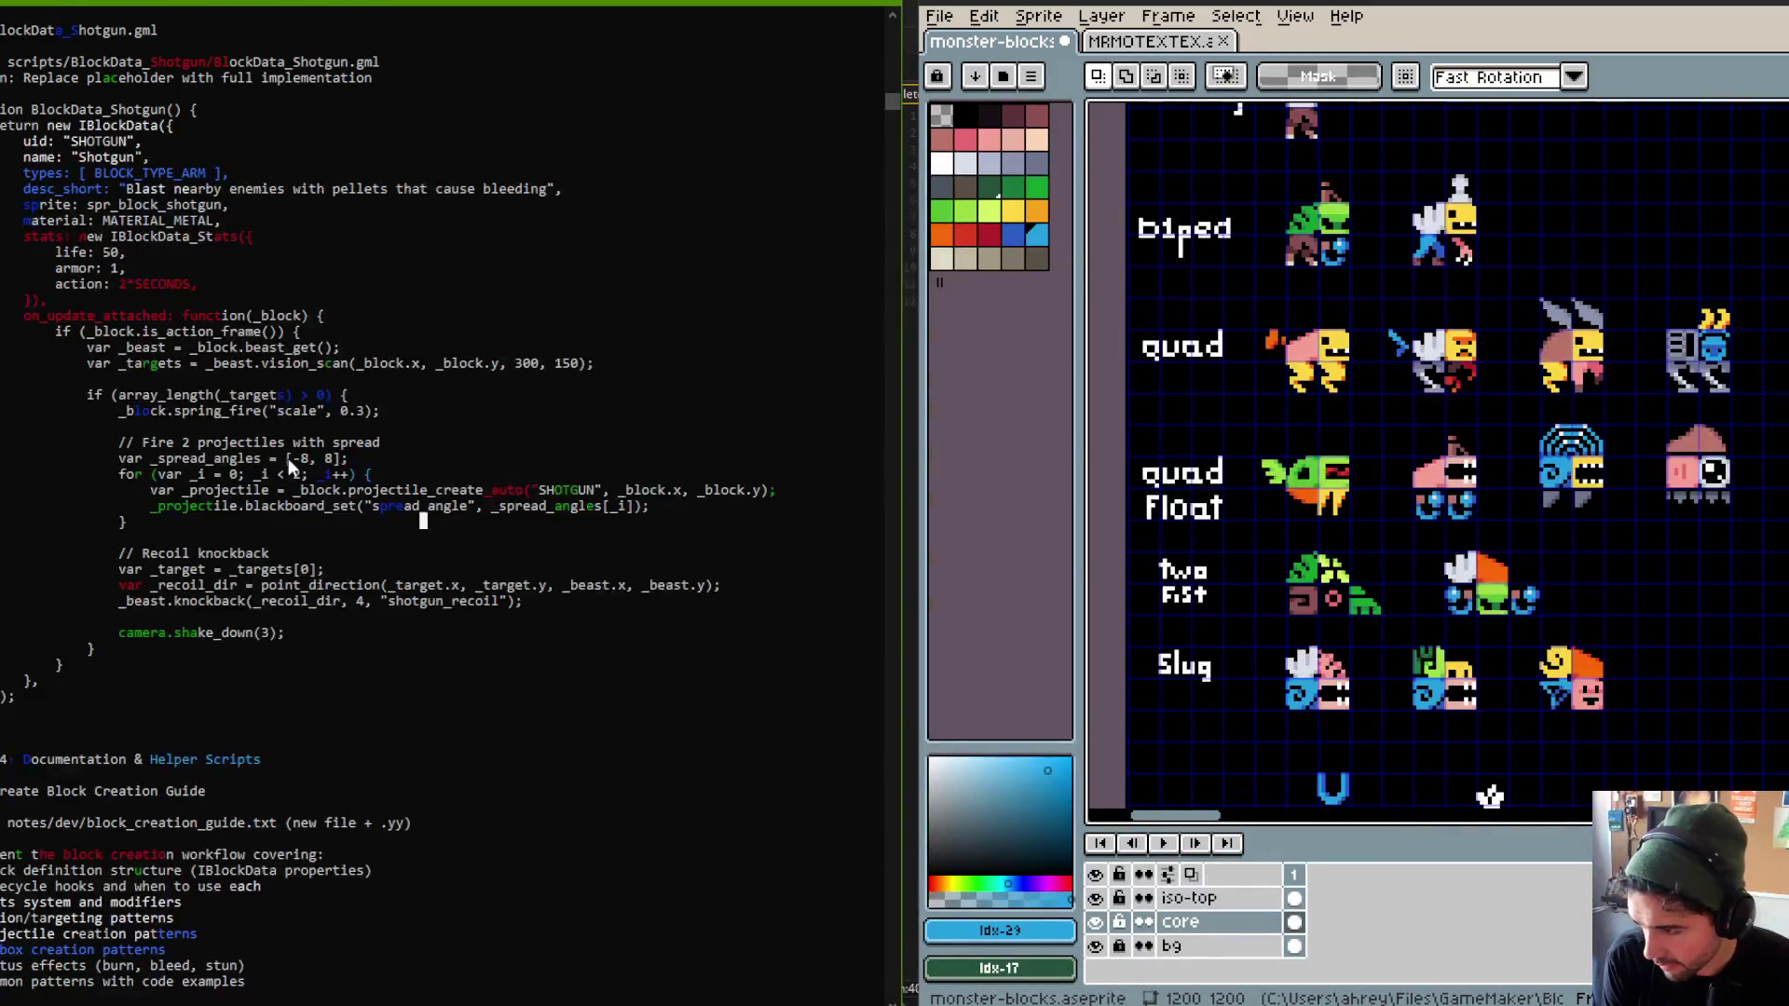
{"action": "scroll", "coordinate": [288, 458], "scroll_direction": "down", "scroll_amount": 4}
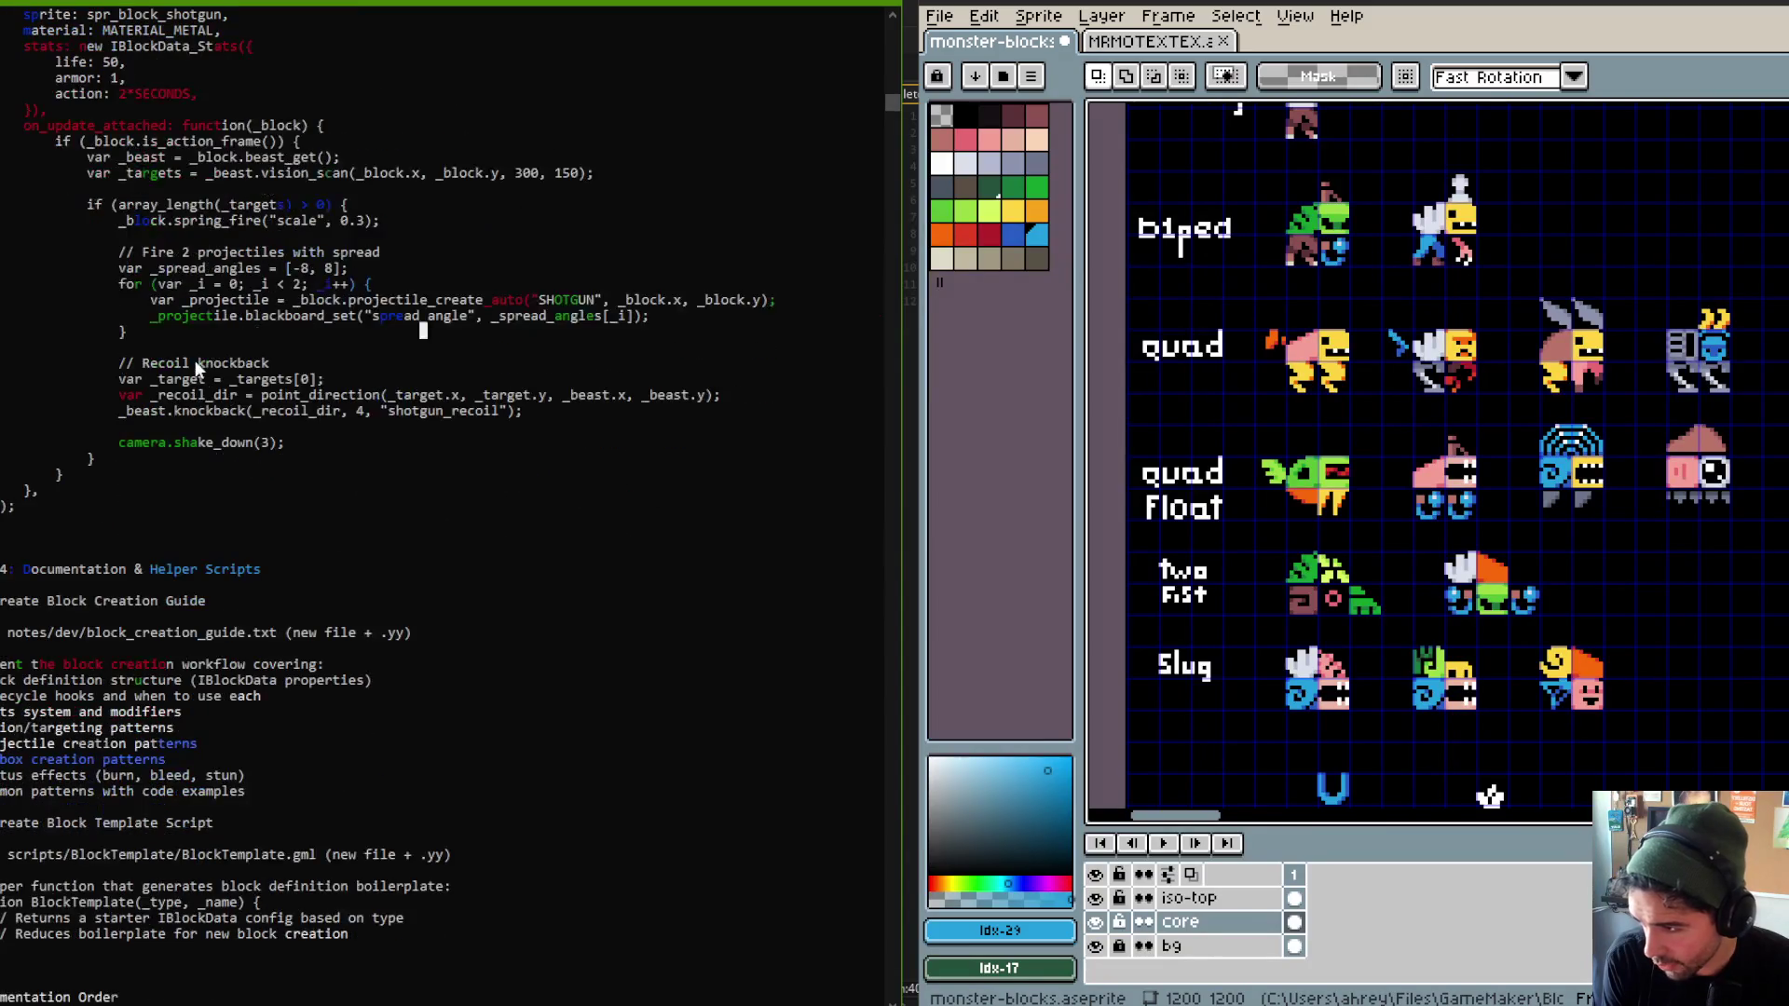
{"action": "left_click_drag", "start_coordinate": [152, 395], "coordinate": [476, 395]}
{"action": "left_click", "coordinate": [186, 396]}
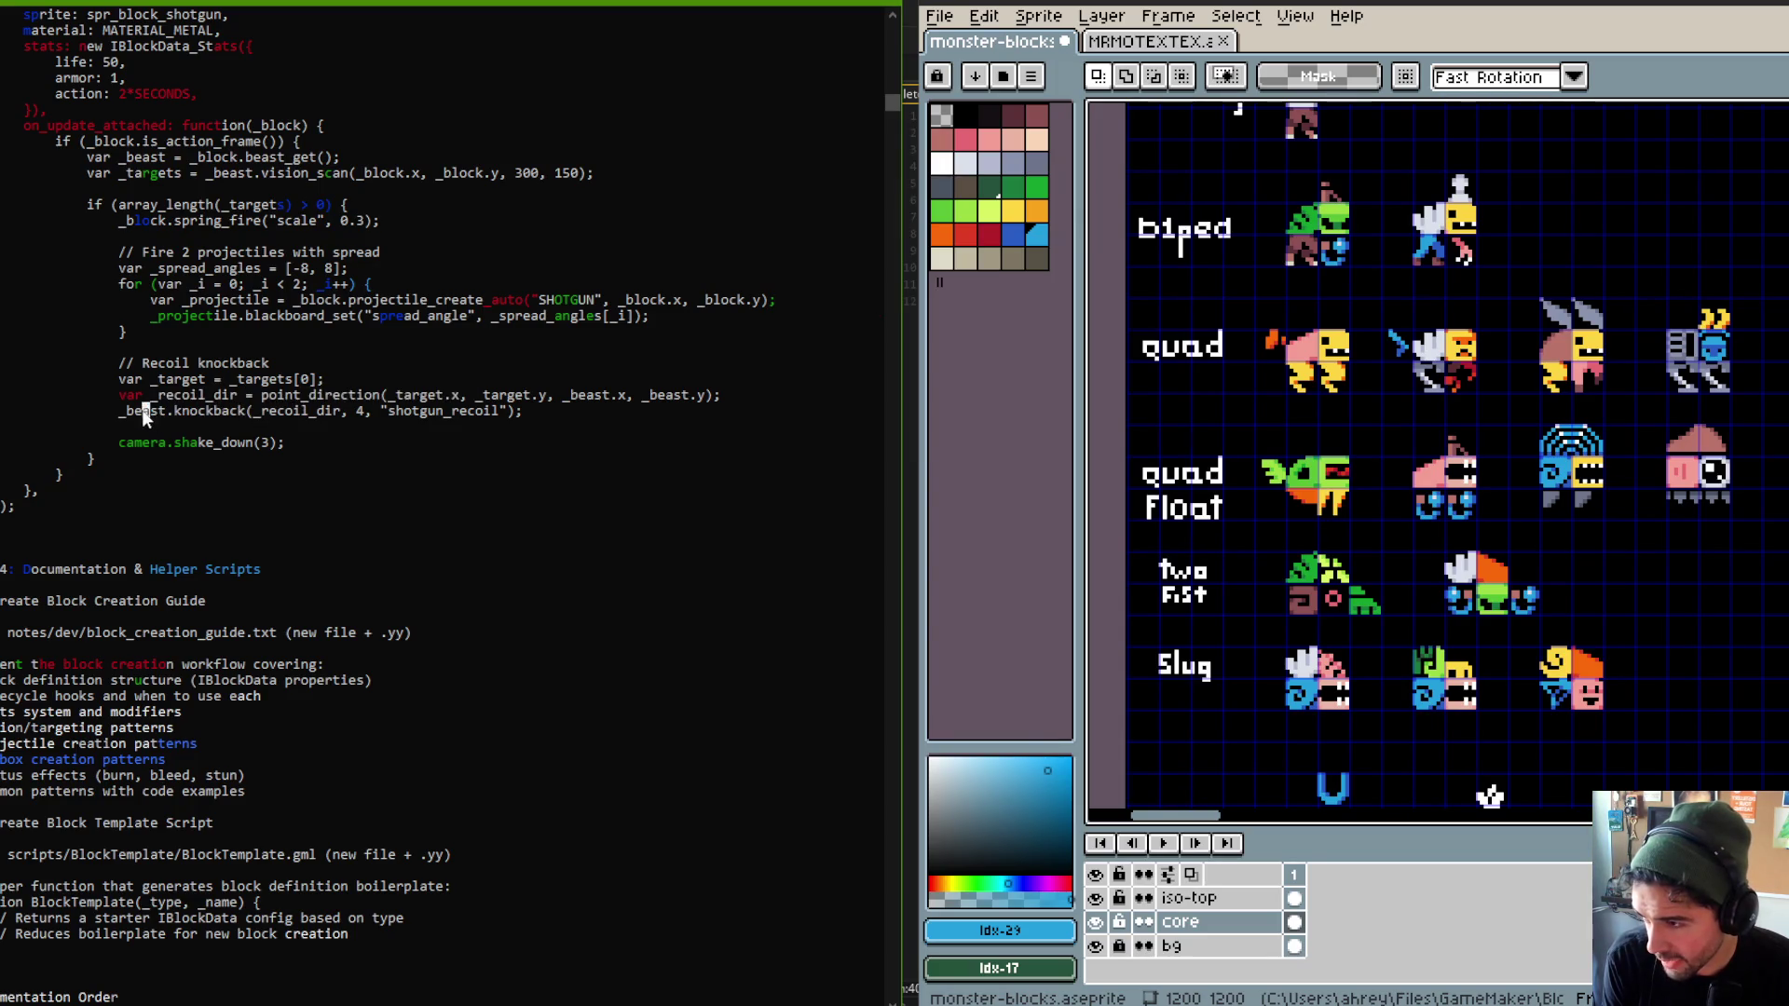
{"action": "left_click", "coordinate": [509, 397]}
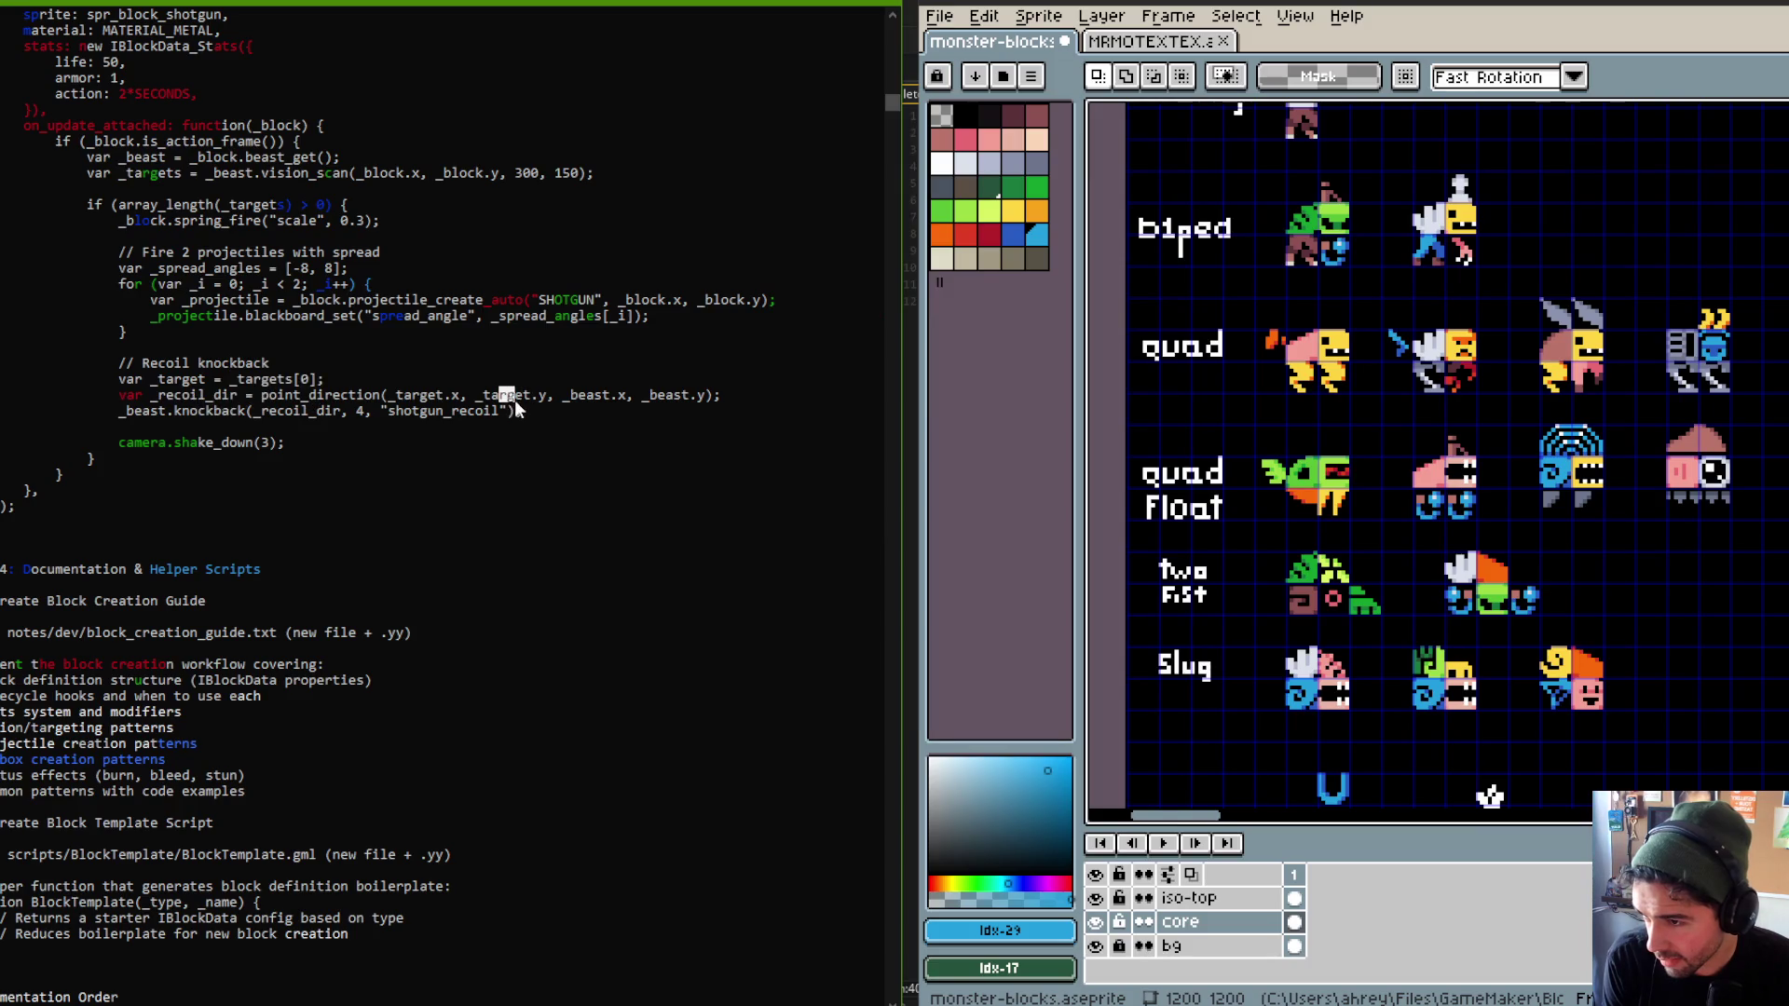
{"action": "left_click", "coordinate": [686, 396]}
{"action": "left_click", "coordinate": [166, 412]}
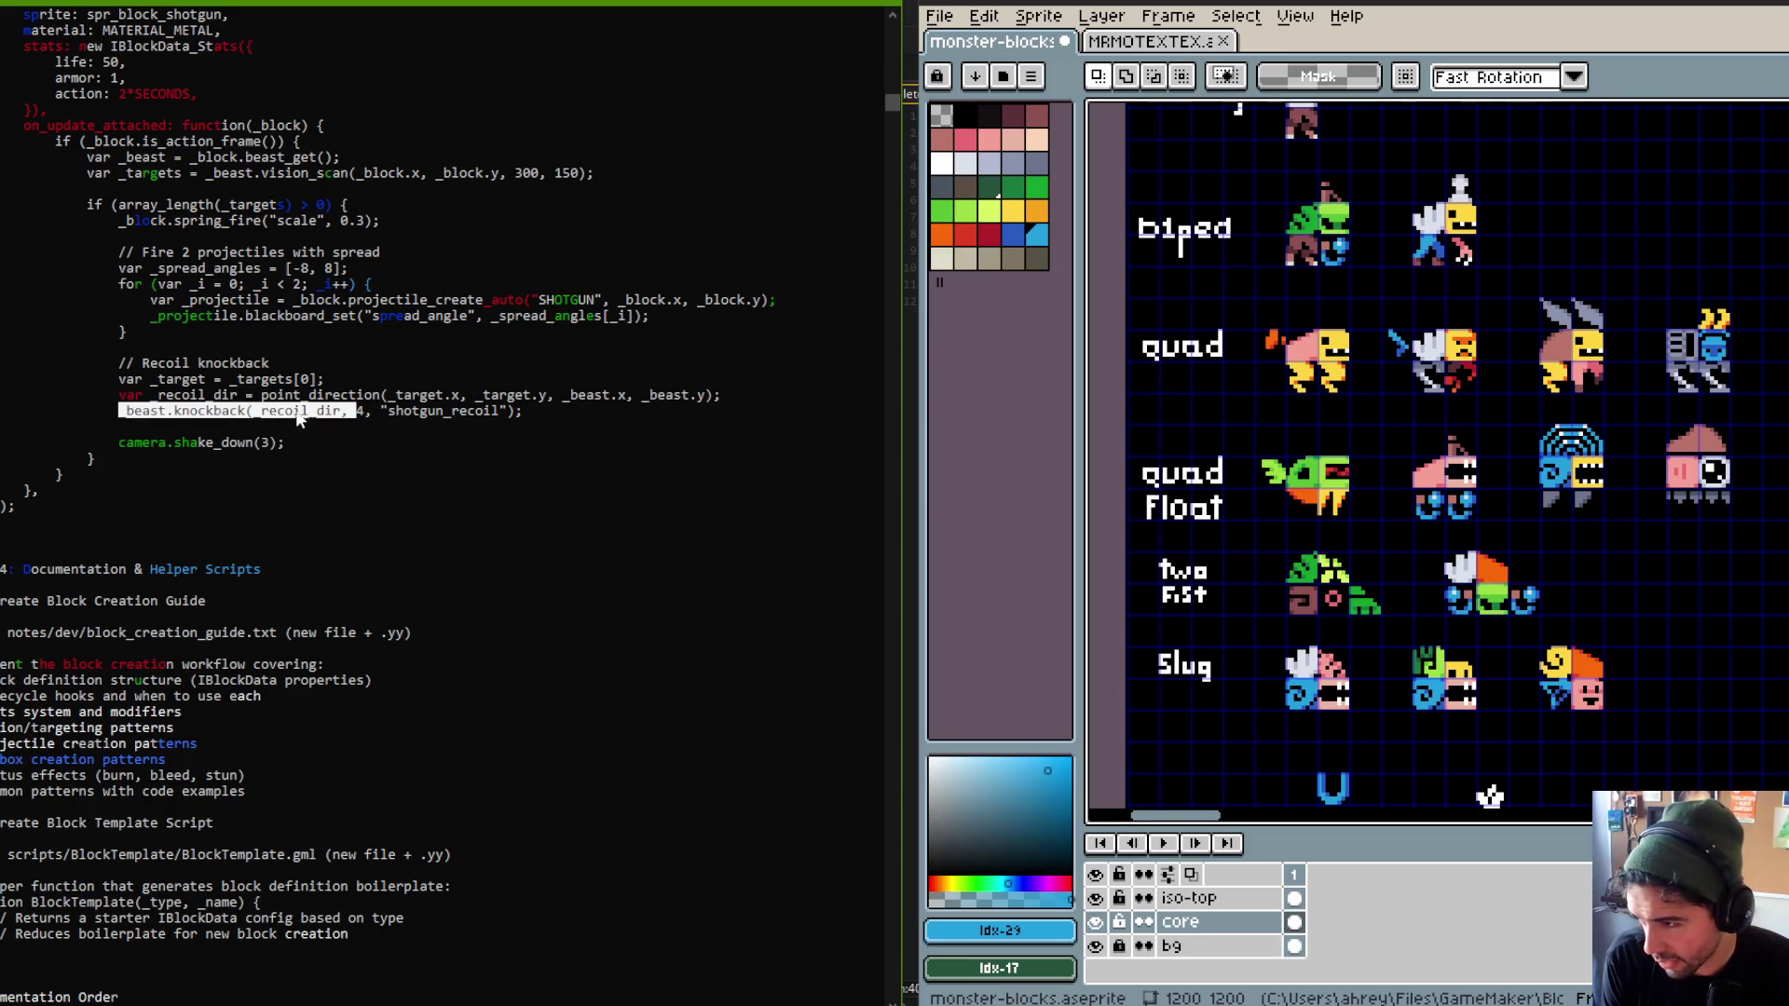
{"action": "left_click", "coordinate": [422, 410]}
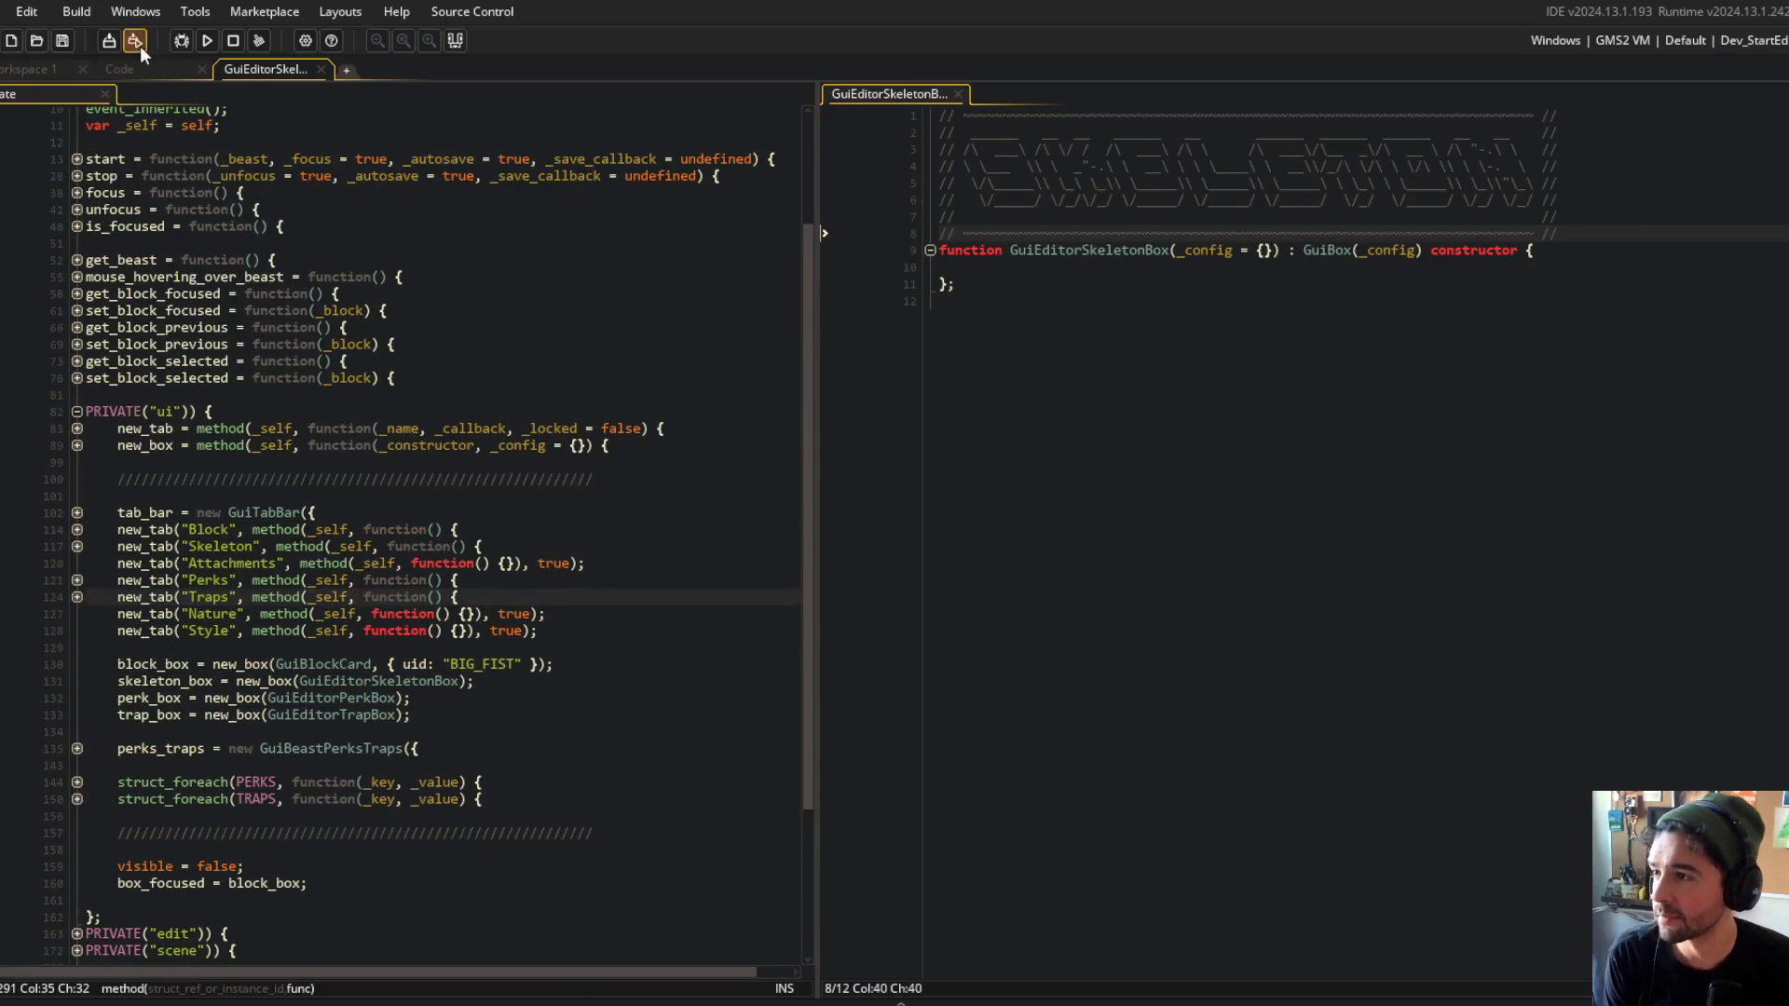
{"action": "left_click", "coordinate": [131, 69]}
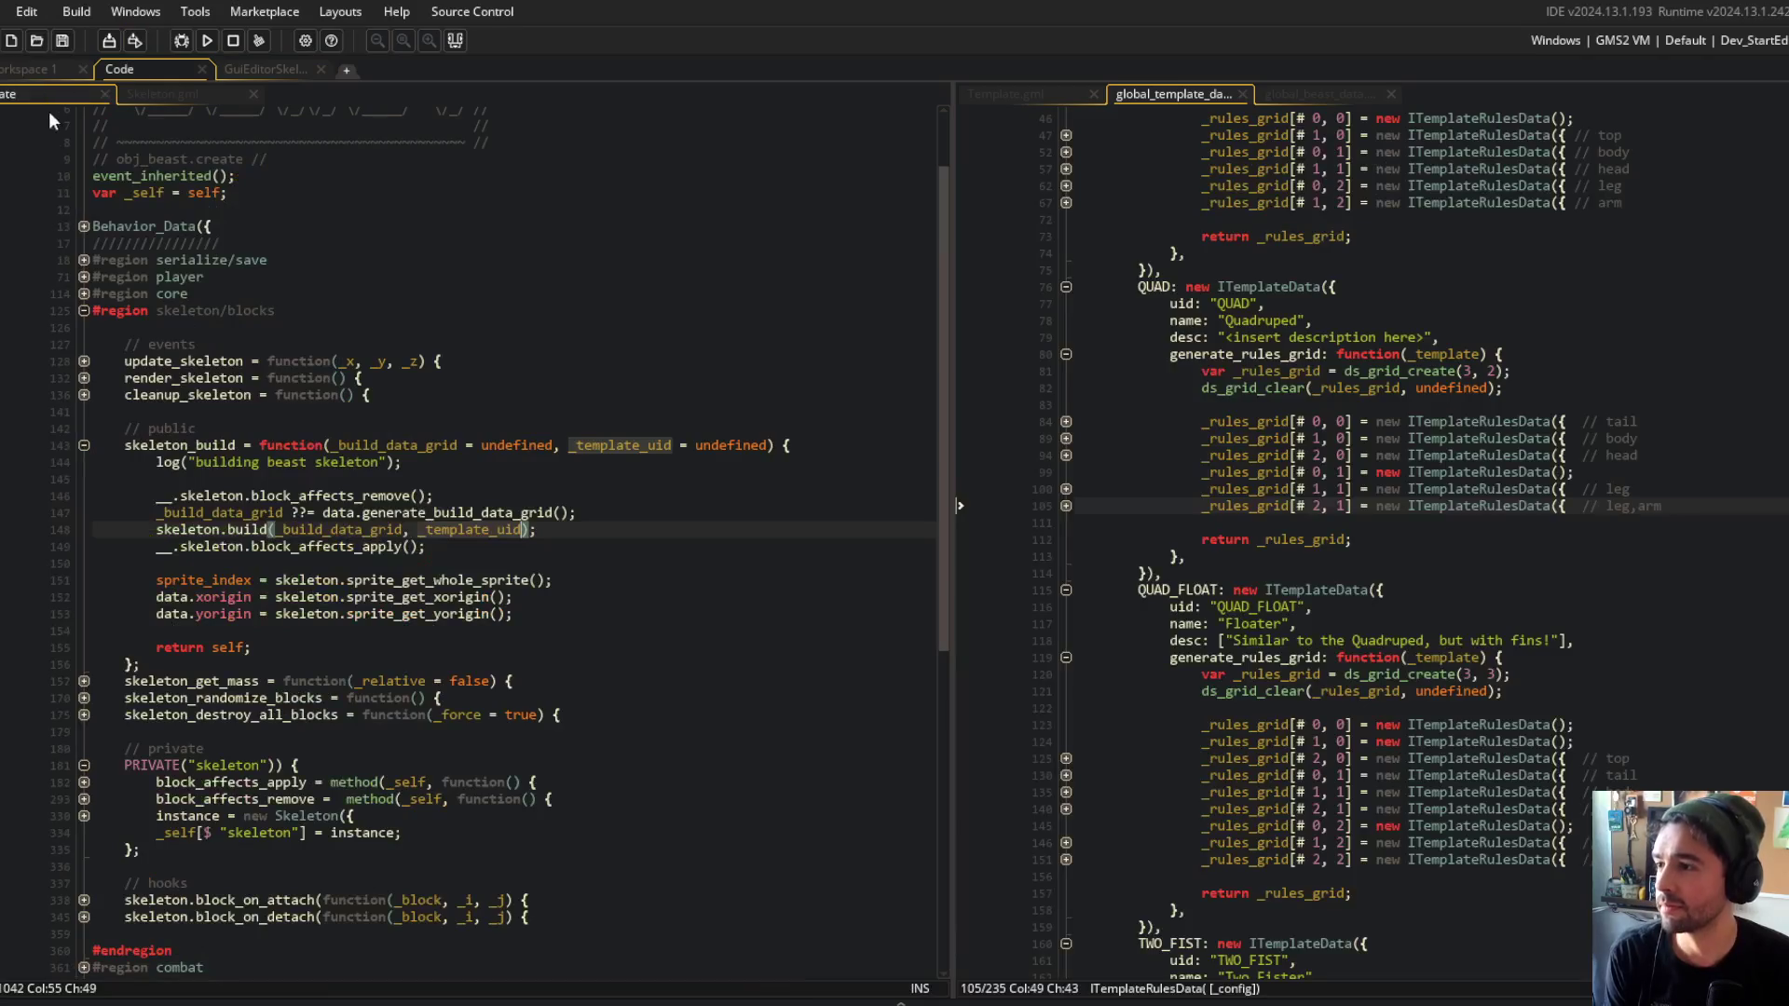
Collapse skeleton/blocks, expand the combat region and inspect knockback's _vector parameter, then return to Claude Code.
{"action": "scroll", "coordinate": [317, 420], "scroll_direction": "up", "scroll_amount": 3}
{"action": "scroll", "coordinate": [317, 421], "scroll_direction": "down", "scroll_amount": 4}
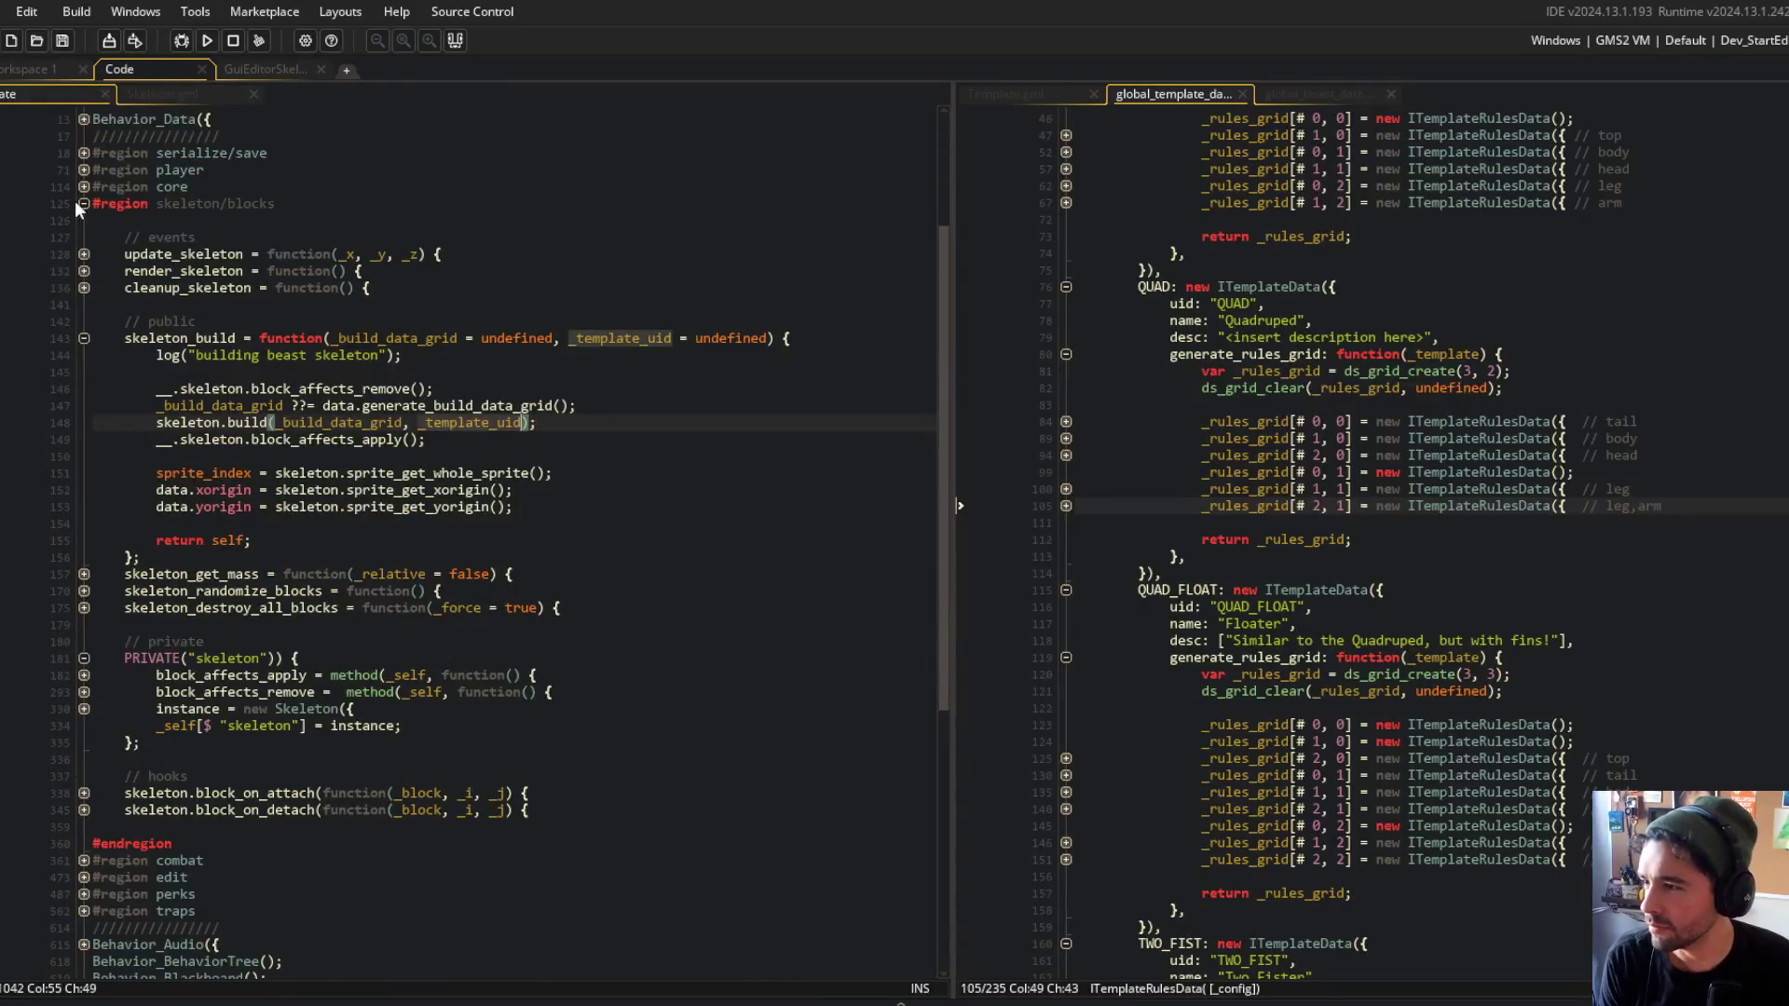
{"action": "left_click", "coordinate": [82, 197]}
{"action": "left_click", "coordinate": [84, 398]}
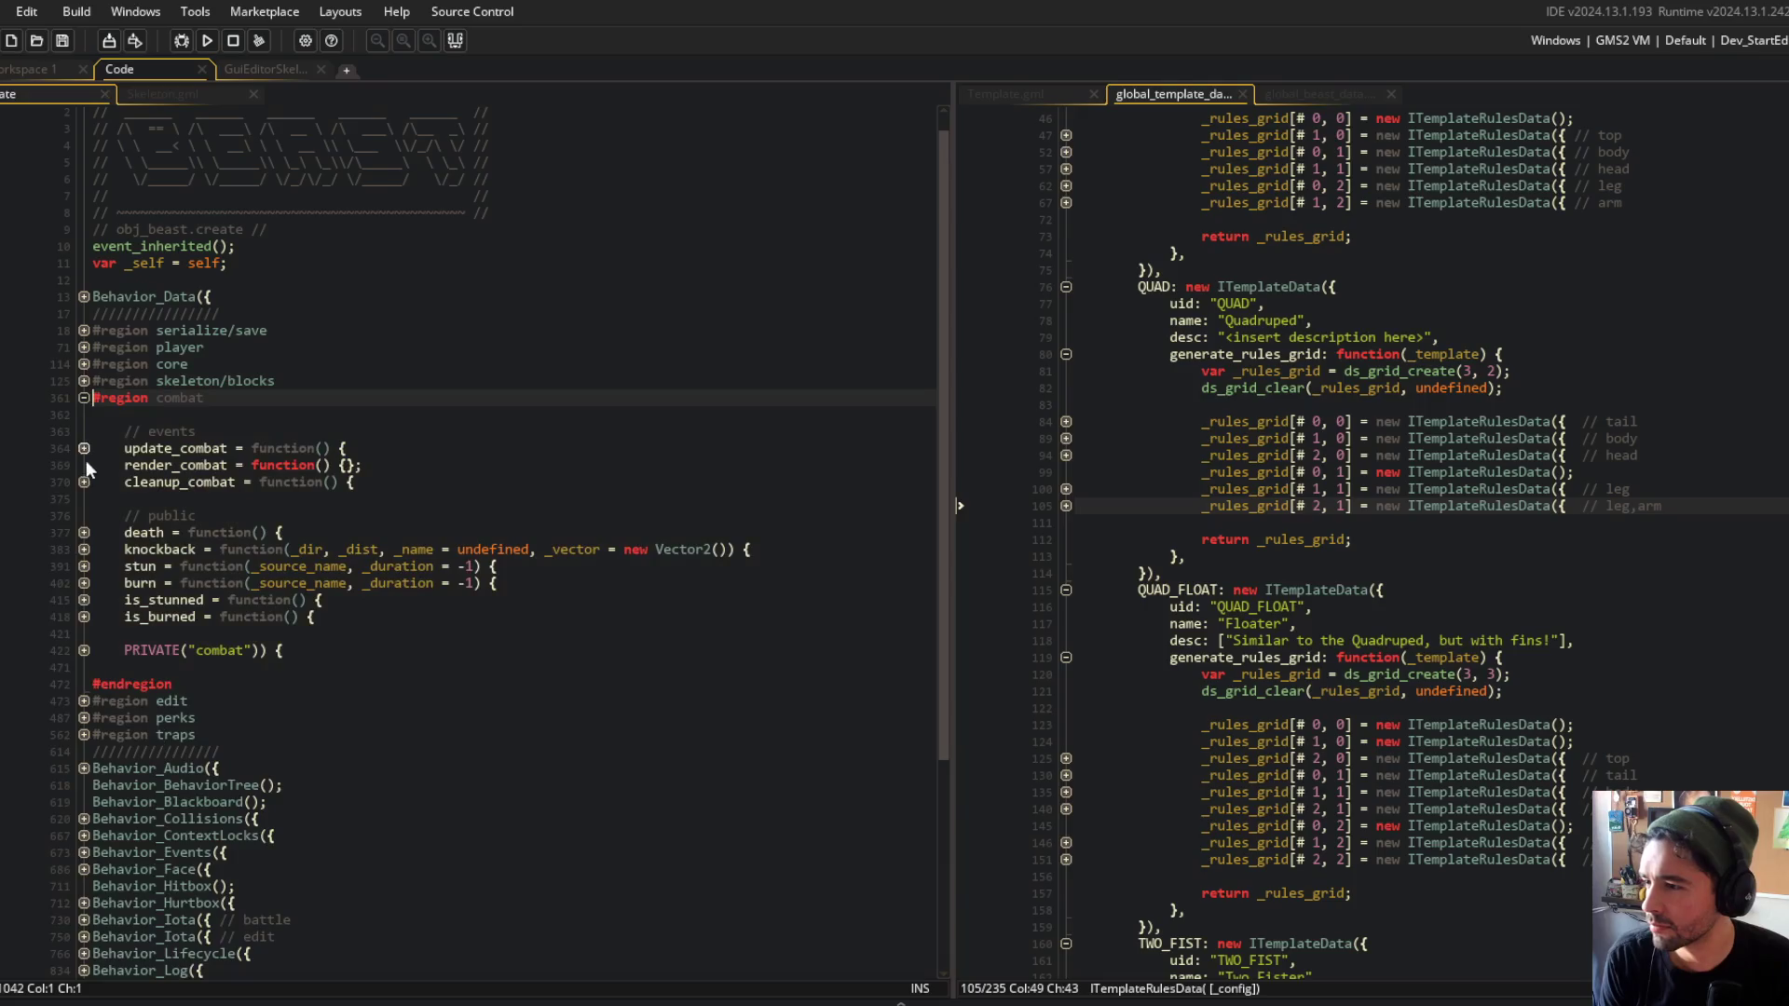
{"action": "left_click_drag", "start_coordinate": [94, 549], "coordinate": [601, 549]}
{"action": "left_click", "coordinate": [577, 550]}
{"action": "key", "text": "Right"}
{"action": "key", "text": "Right"}
{"action": "key", "text": "Right"}
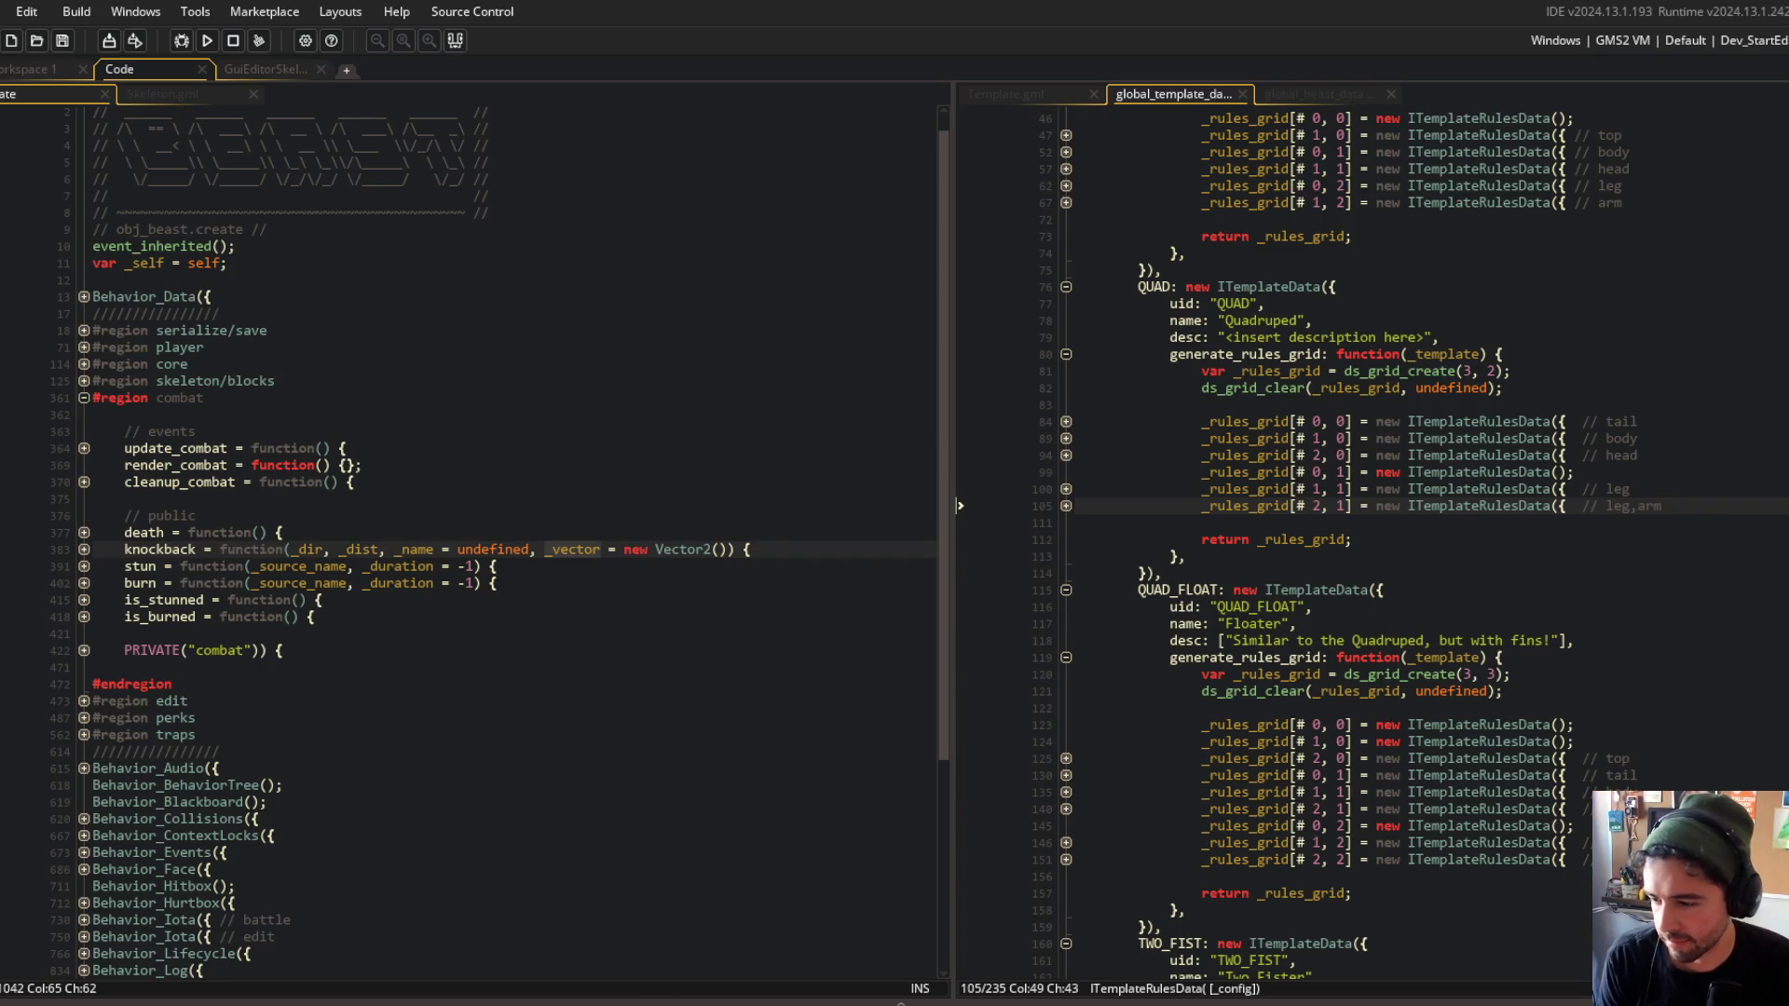
{"action": "left_click", "coordinate": [410, 922]}
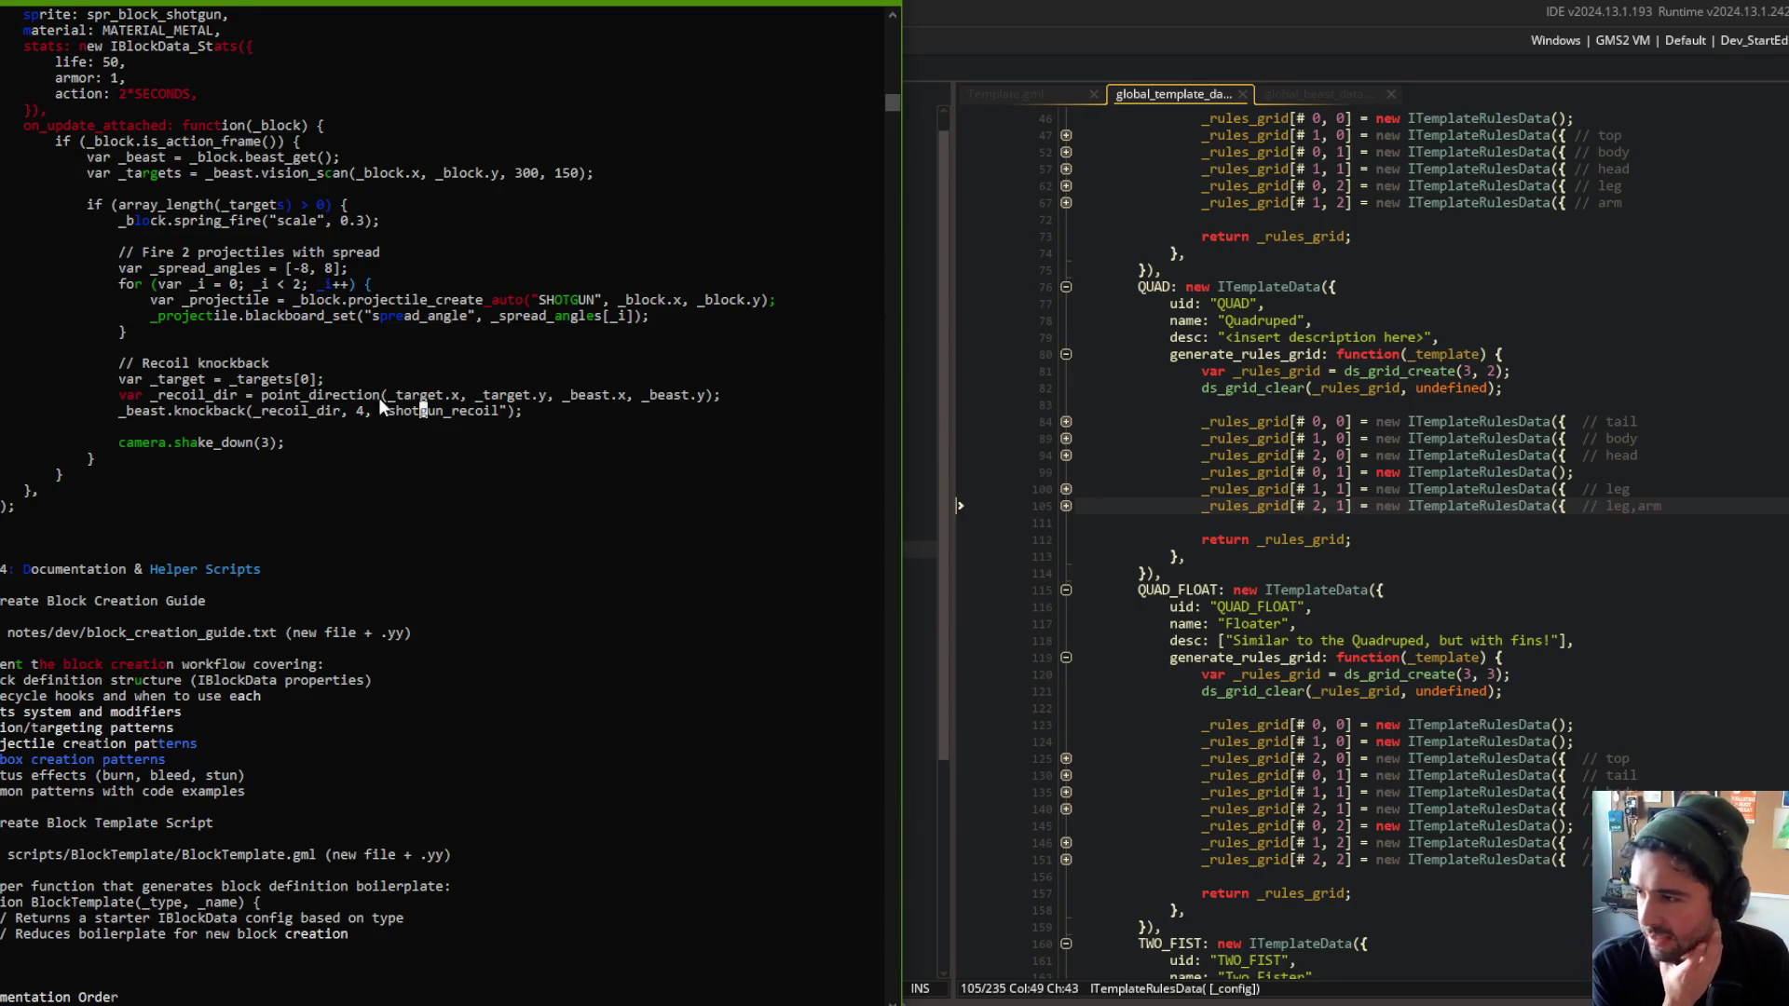
{"action": "scroll", "coordinate": [203, 302], "scroll_direction": "down", "scroll_amount": 2}
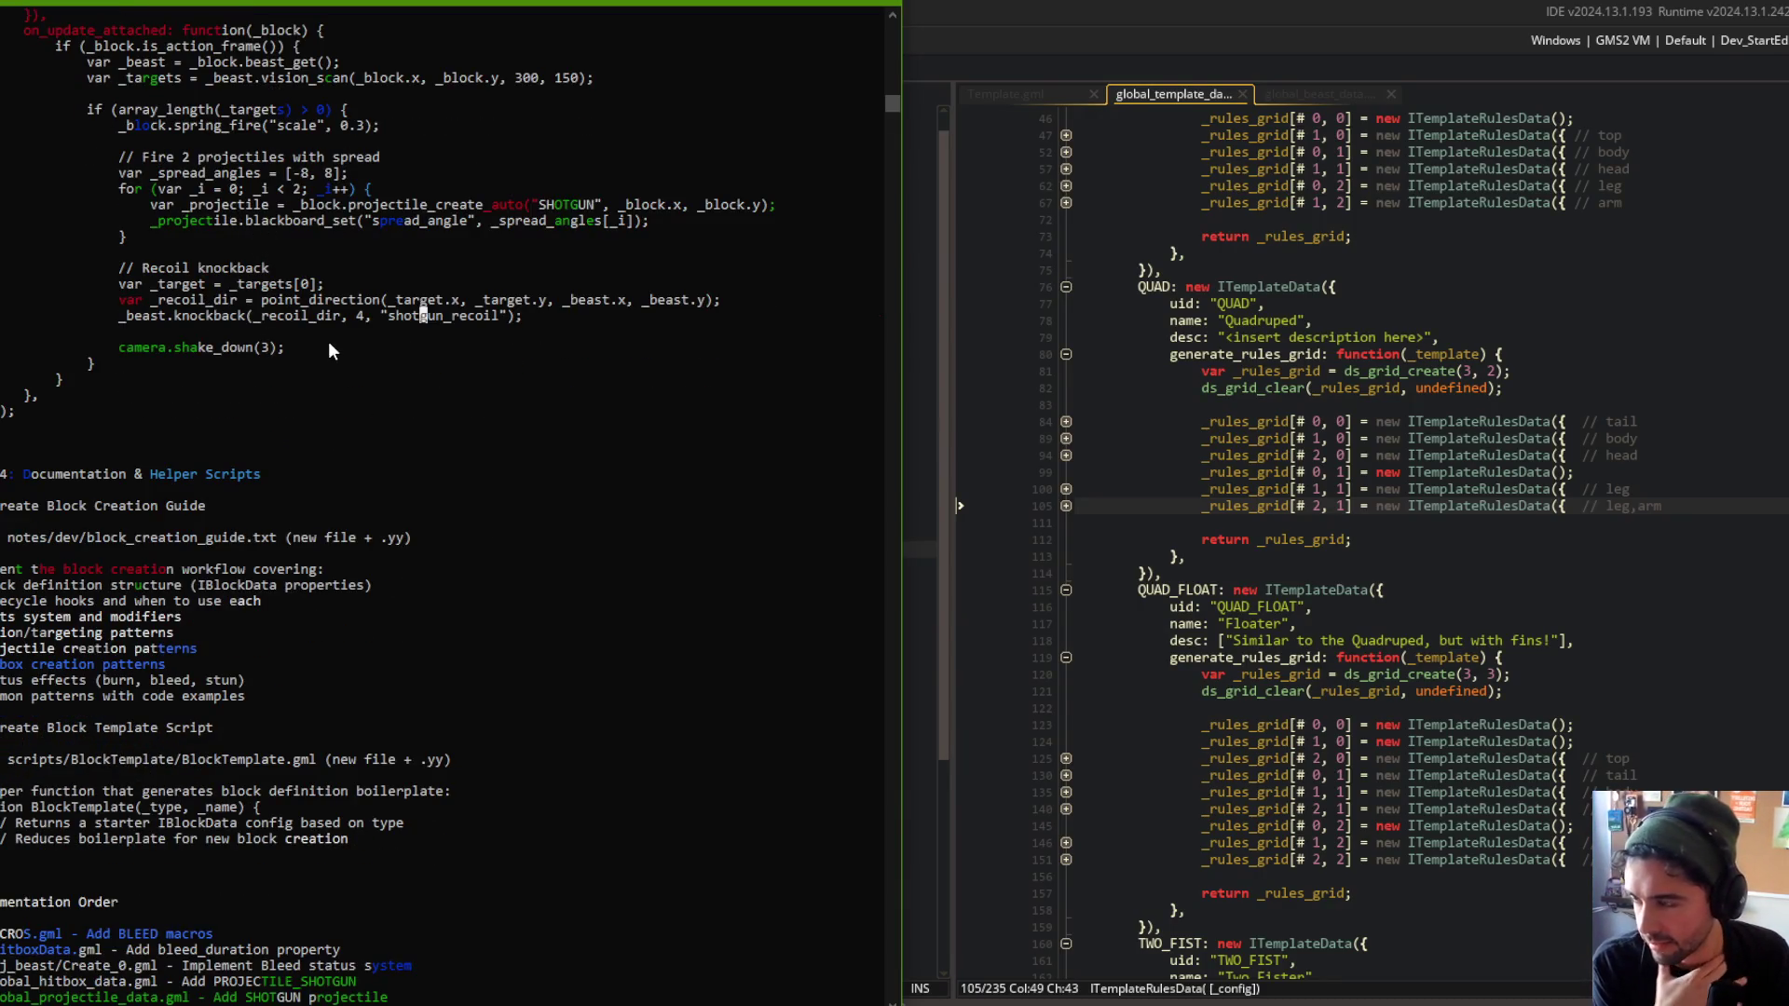
{"action": "left_click_drag", "start_coordinate": [126, 347], "coordinate": [292, 349]}
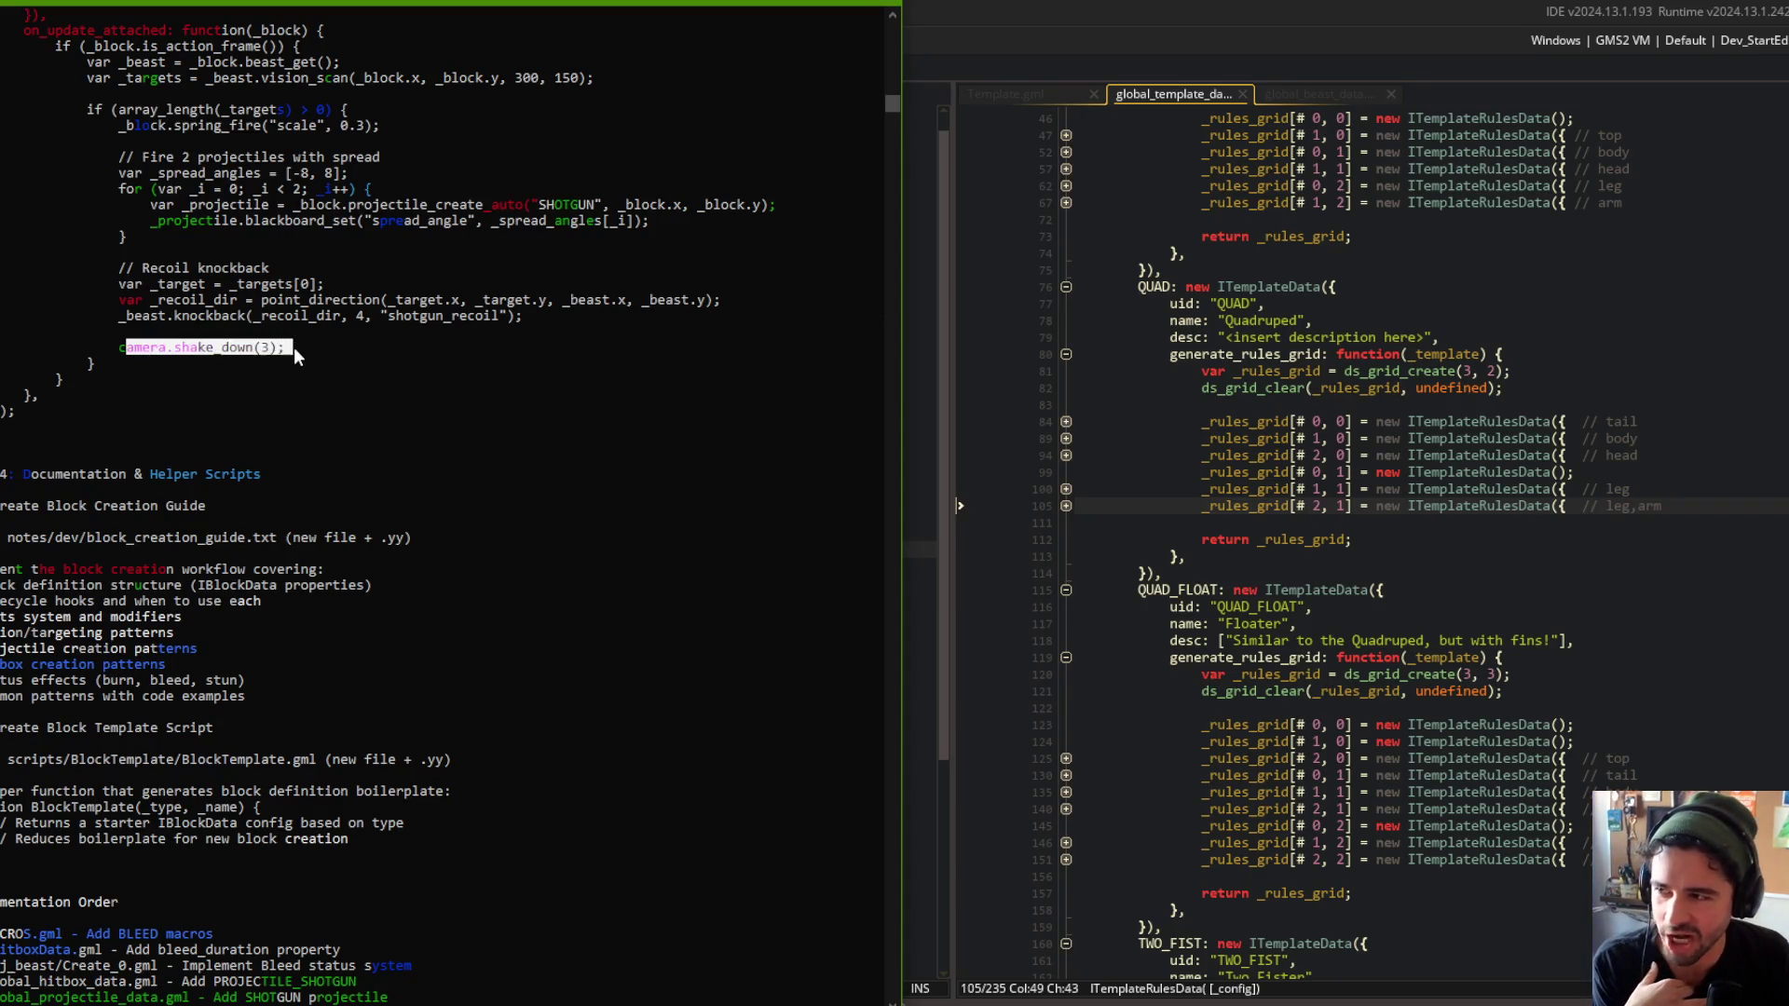
{"action": "scroll", "coordinate": [306, 345], "scroll_direction": "down", "scroll_amount": 2}
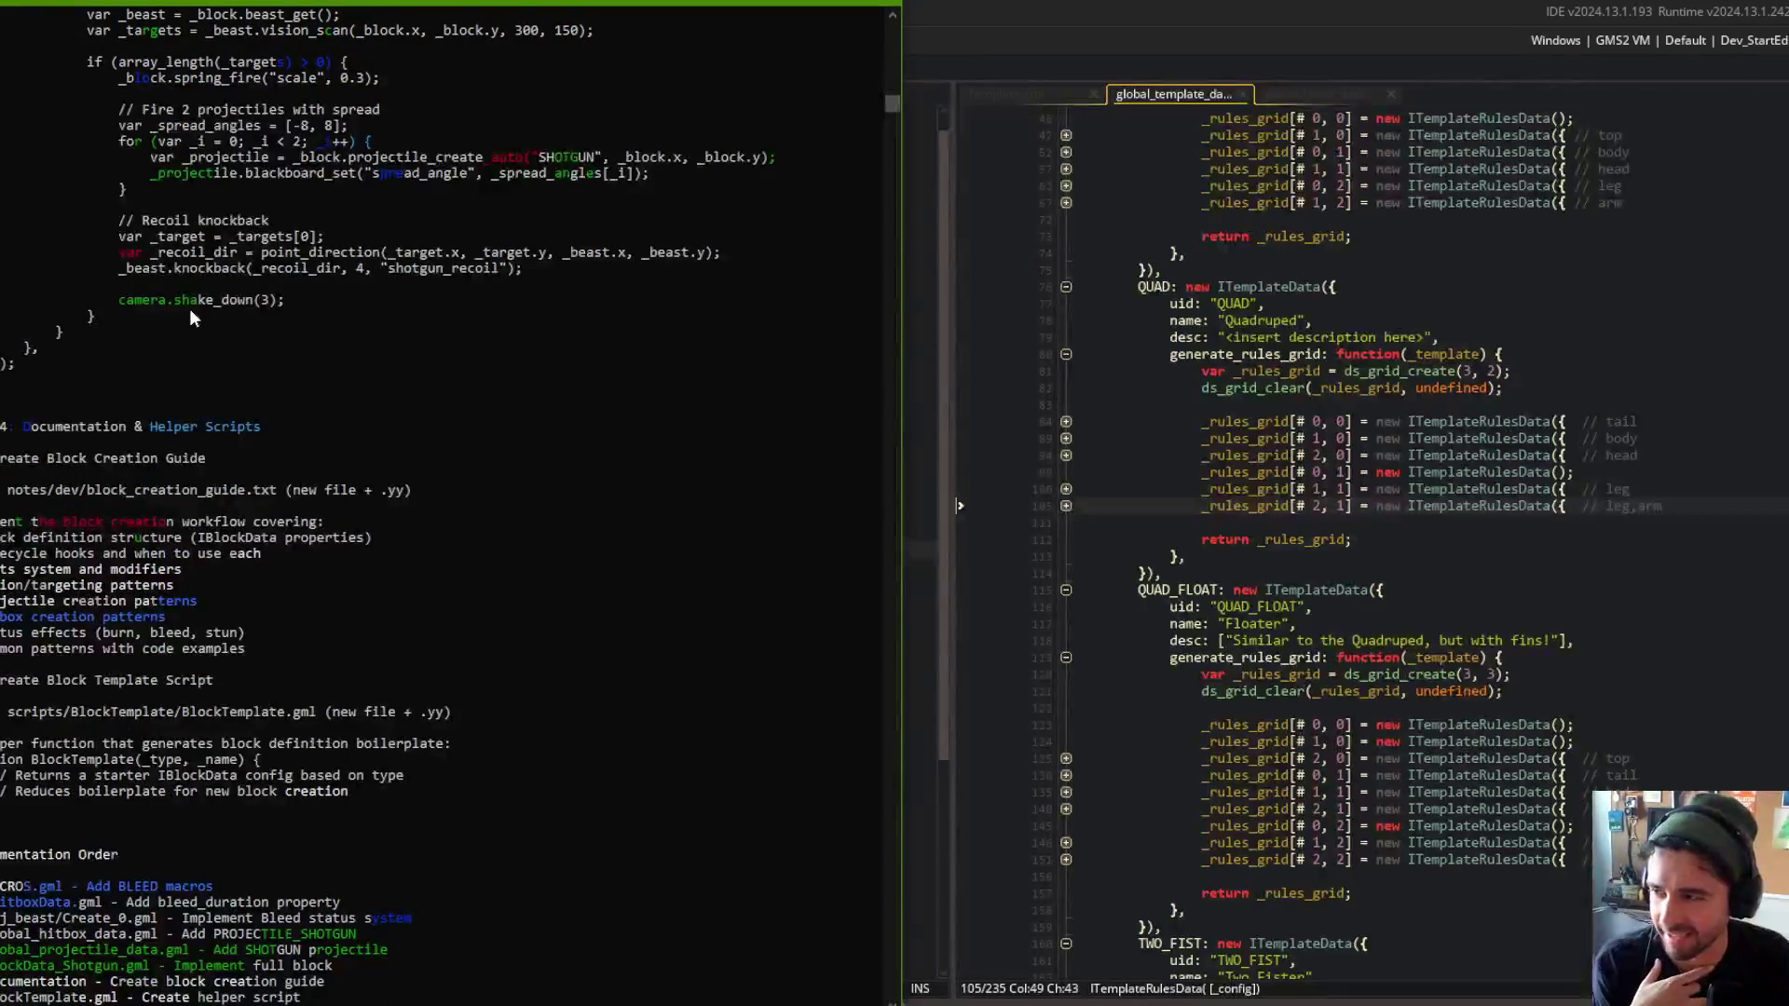
{"action": "scroll", "coordinate": [189, 309], "scroll_direction": "down", "scroll_amount": 2}
{"action": "scroll", "coordinate": [189, 309], "scroll_direction": "down", "scroll_amount": 2}
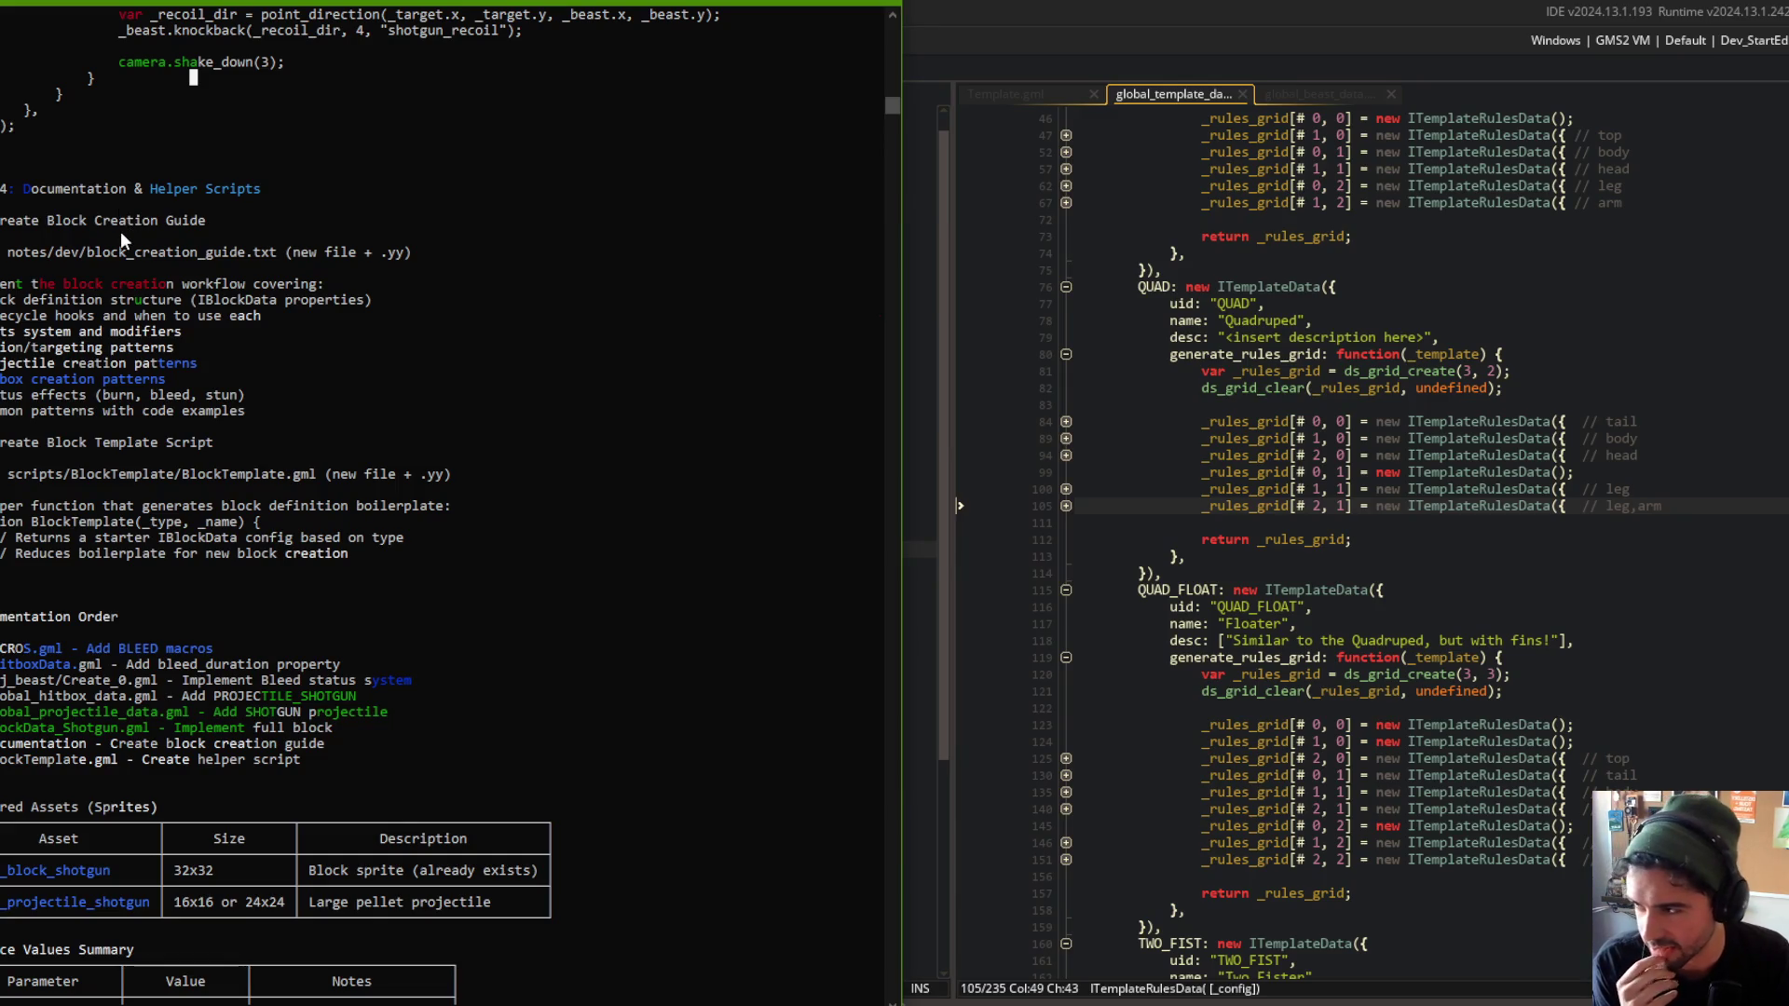
{"action": "left_click_drag", "start_coordinate": [290, 253], "coordinate": [421, 257]}
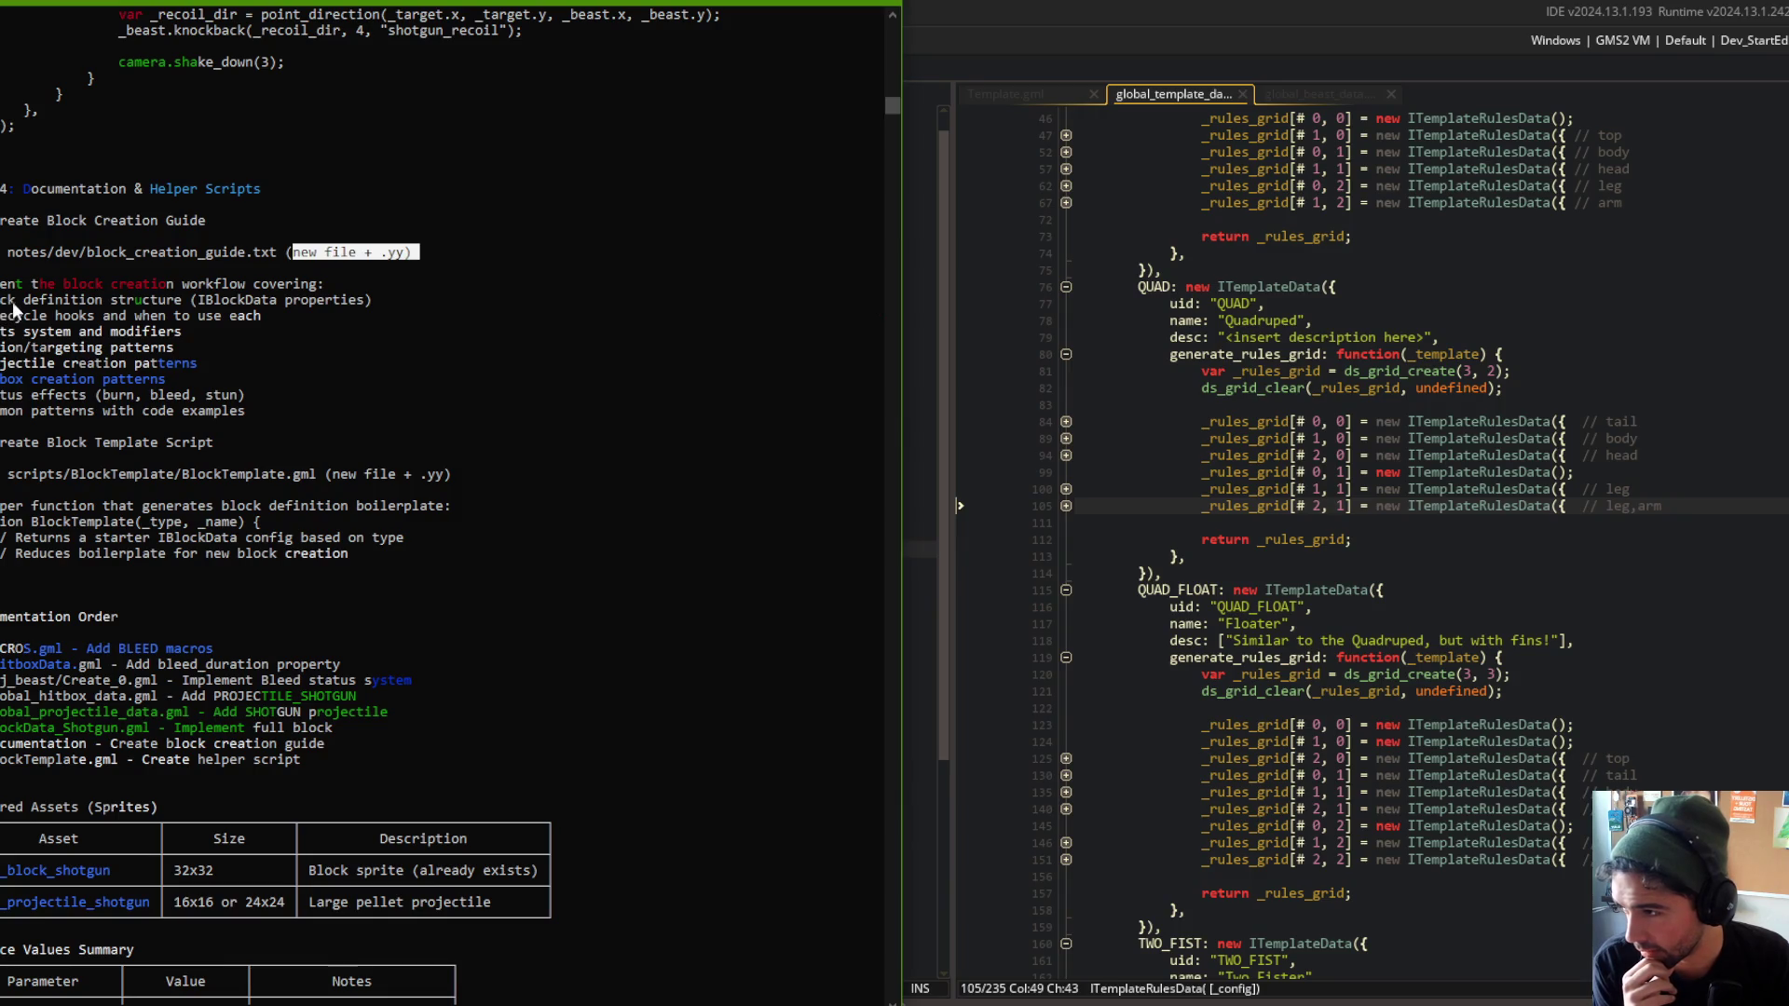
{"action": "left_click_drag", "start_coordinate": [40, 300], "coordinate": [239, 302]}
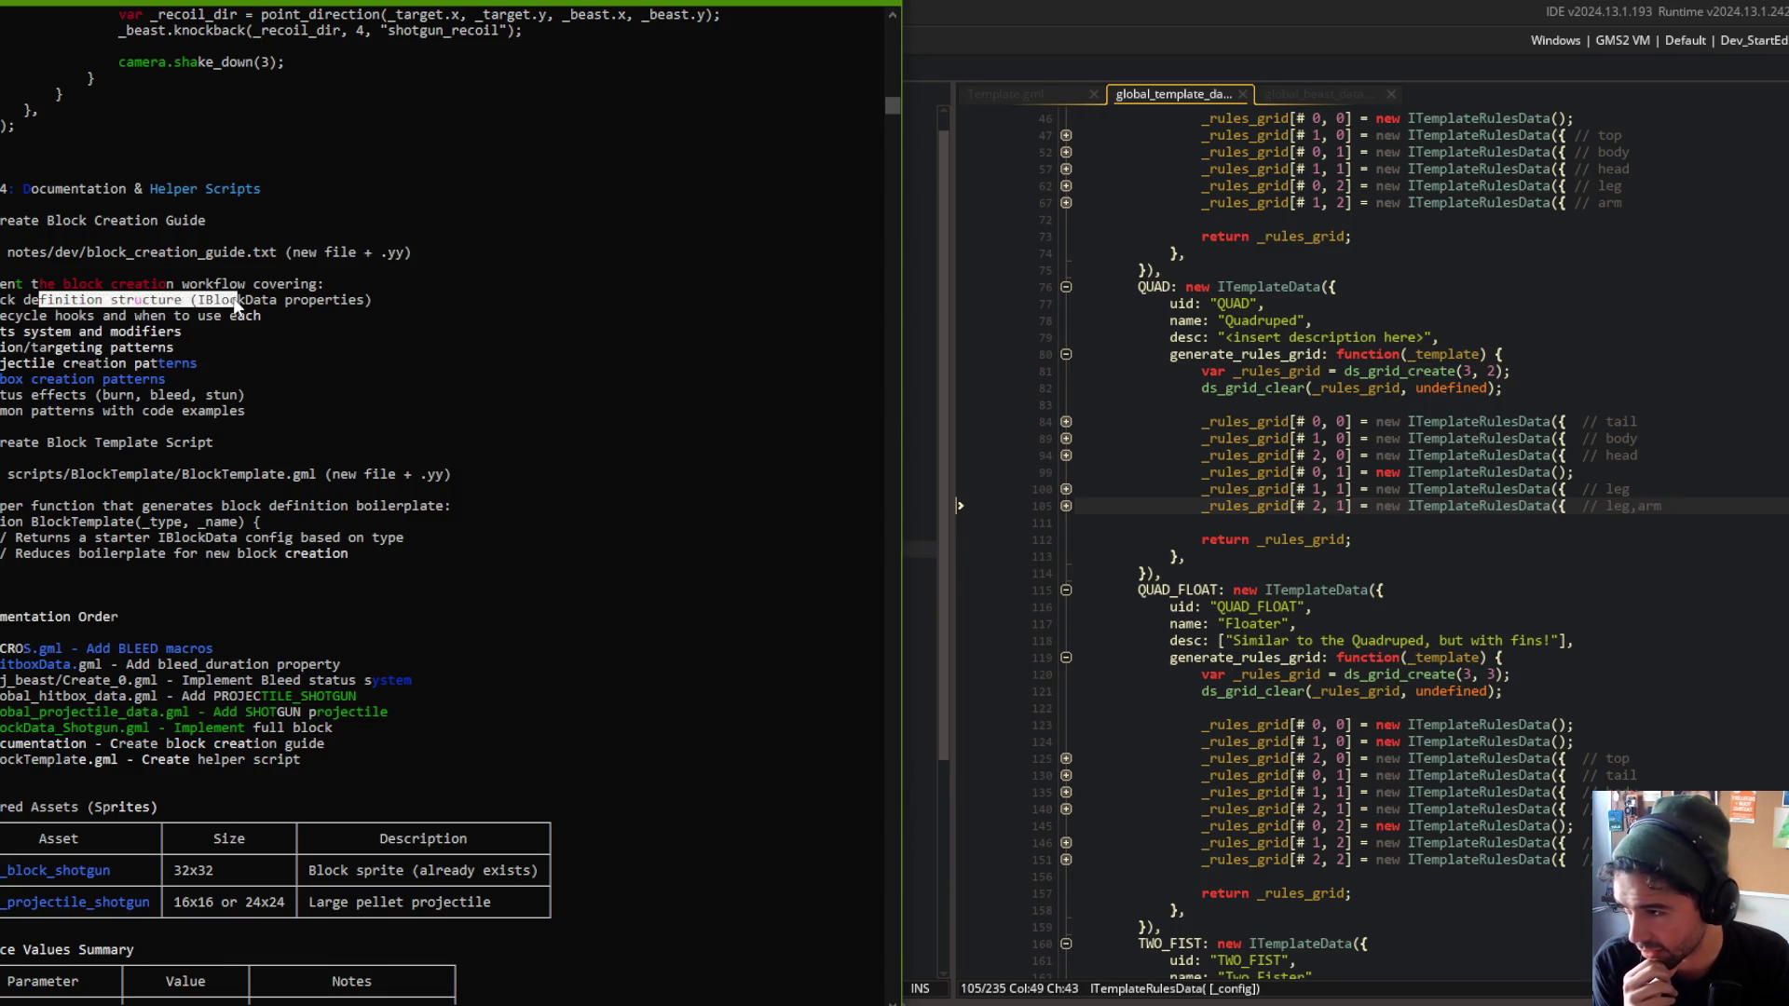
{"action": "left_click", "coordinate": [319, 302]}
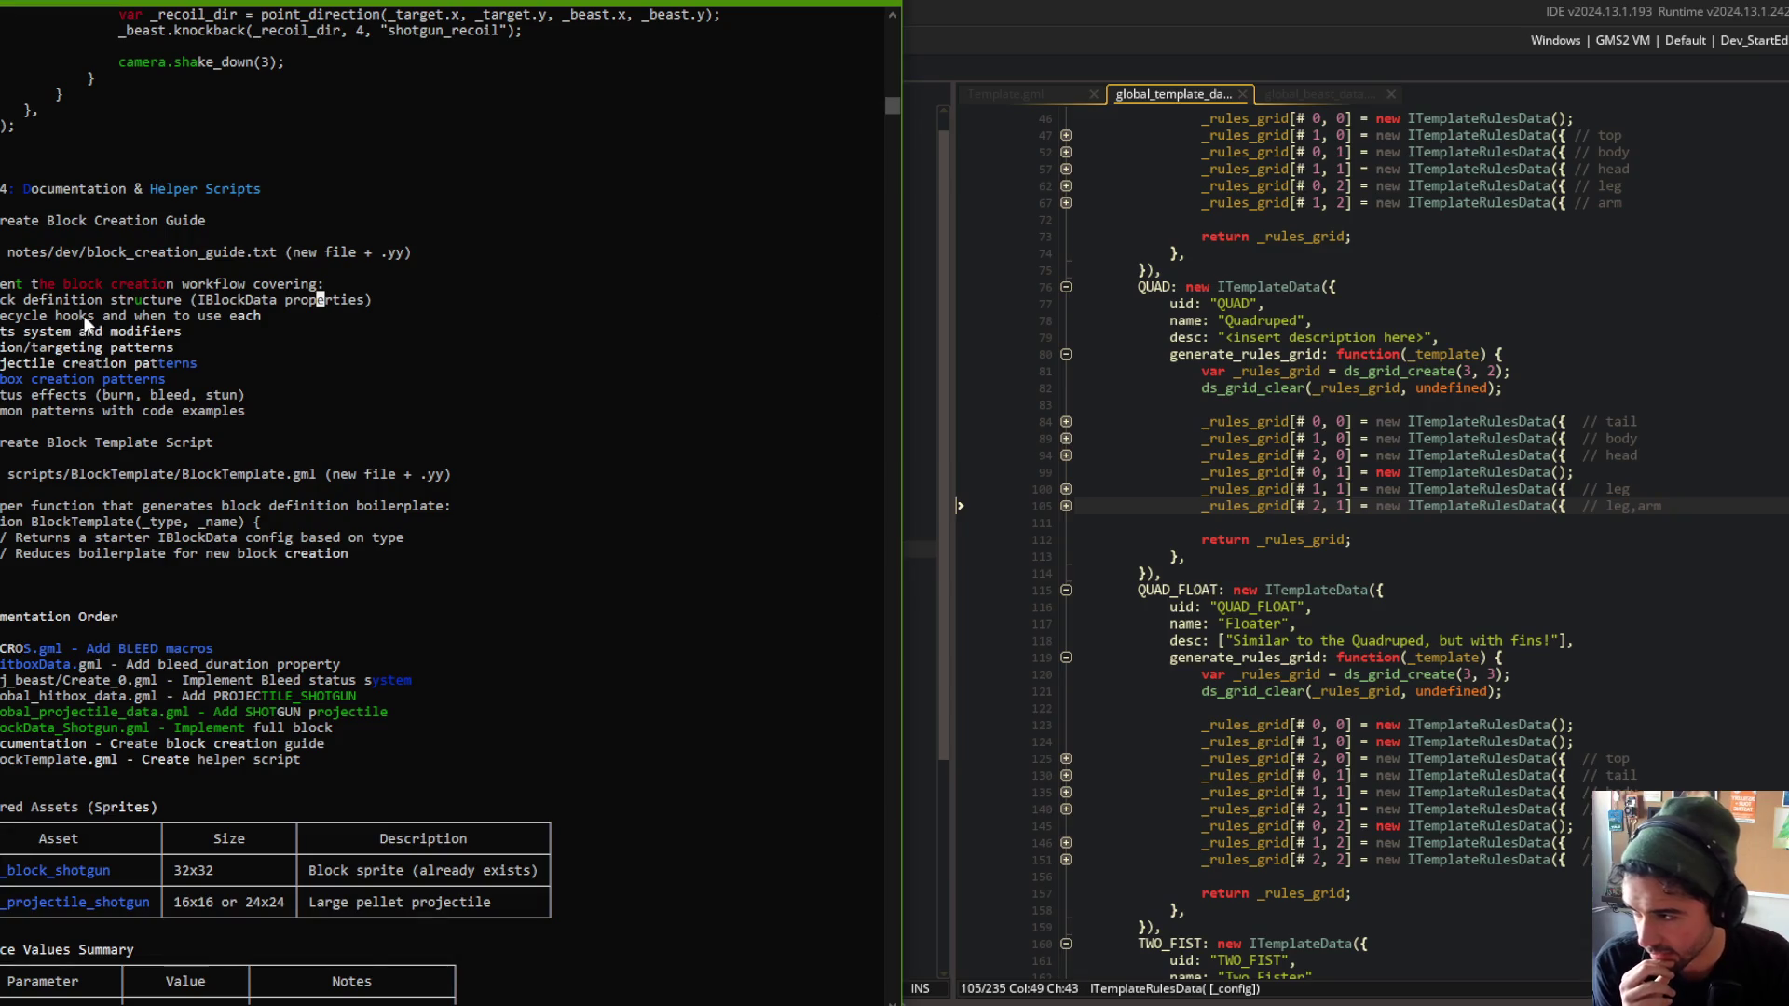
{"action": "left_click", "coordinate": [23, 334]}
{"action": "mouse_move", "coordinate": [23, 334]}
{"action": "left_mouse_down"}
{"action": "mouse_move", "coordinate": [130, 334]}
{"action": "mouse_move", "coordinate": [110, 349]}
{"action": "left_mouse_up"}
{"action": "mouse_move", "coordinate": [2, 363]}
{"action": "left_mouse_down"}
{"action": "mouse_move", "coordinate": [101, 366]}
{"action": "mouse_move", "coordinate": [89, 380]}
{"action": "mouse_move", "coordinate": [117, 399]}
{"action": "left_mouse_up"}
{"action": "left_click_drag", "start_coordinate": [4, 412], "coordinate": [165, 415]}
{"action": "scroll", "coordinate": [130, 427], "scroll_direction": "down", "scroll_amount": 1}
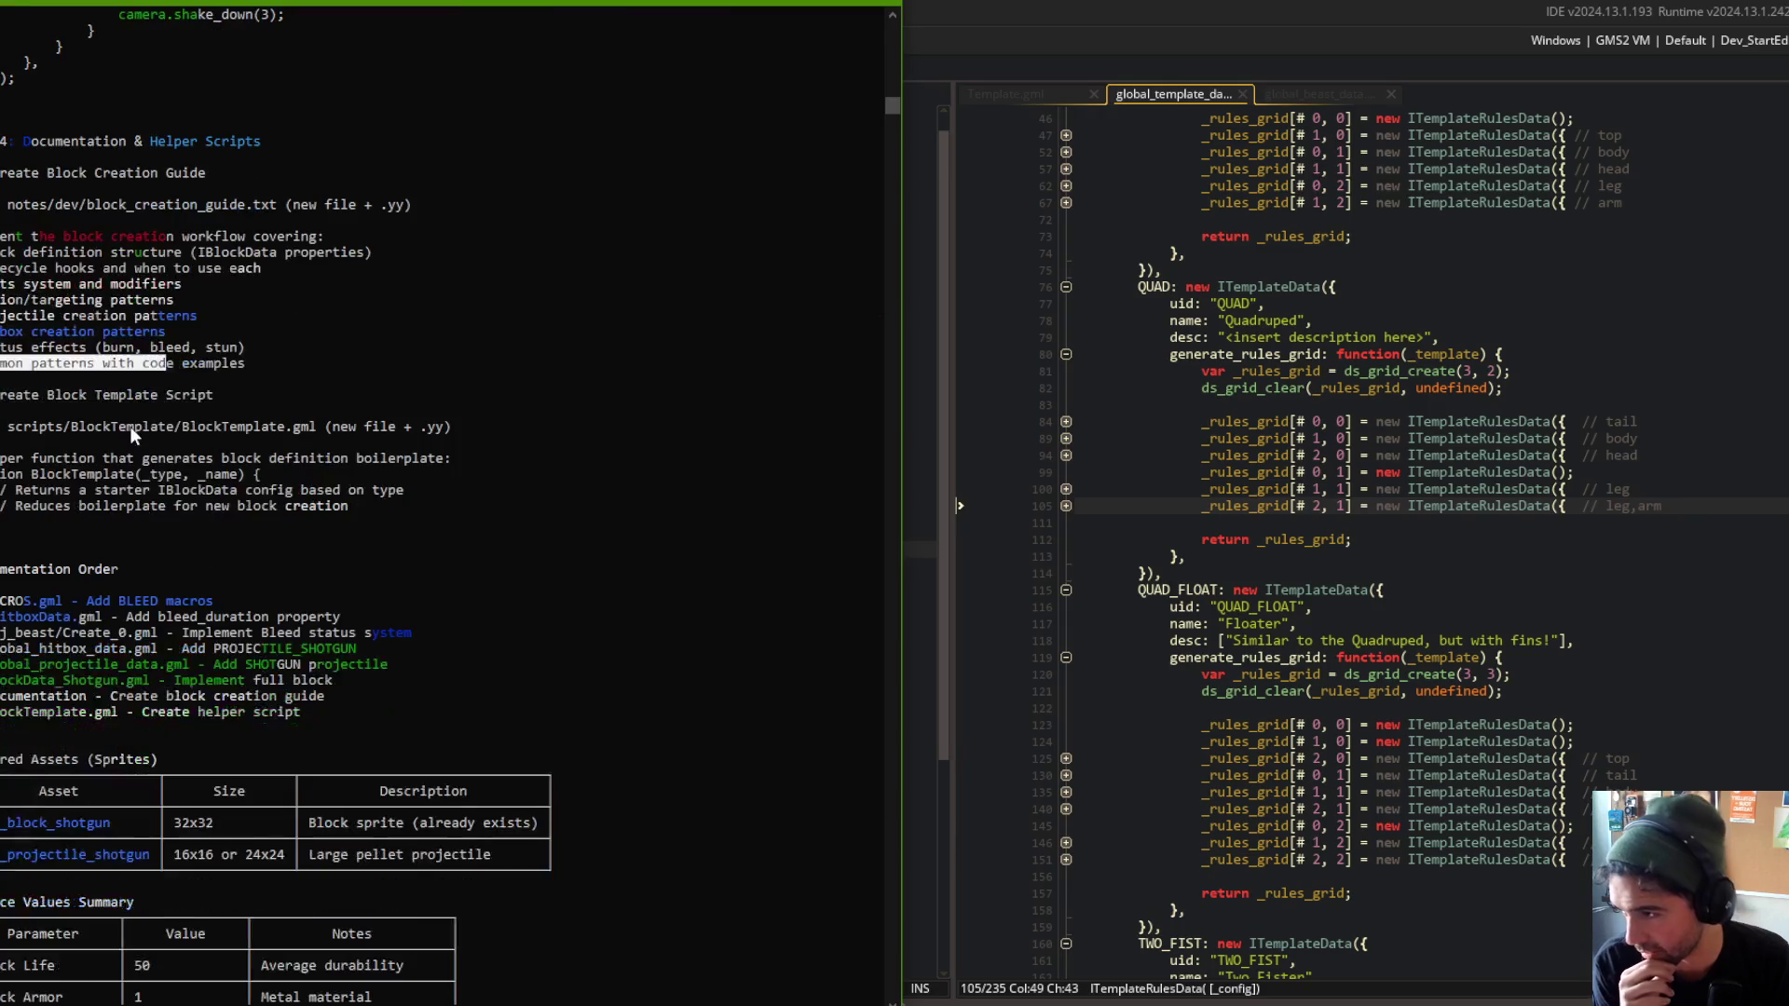
{"action": "scroll", "coordinate": [192, 349], "scroll_direction": "down", "scroll_amount": 2}
{"action": "scroll", "coordinate": [231, 187], "scroll_direction": "down", "scroll_amount": 4}
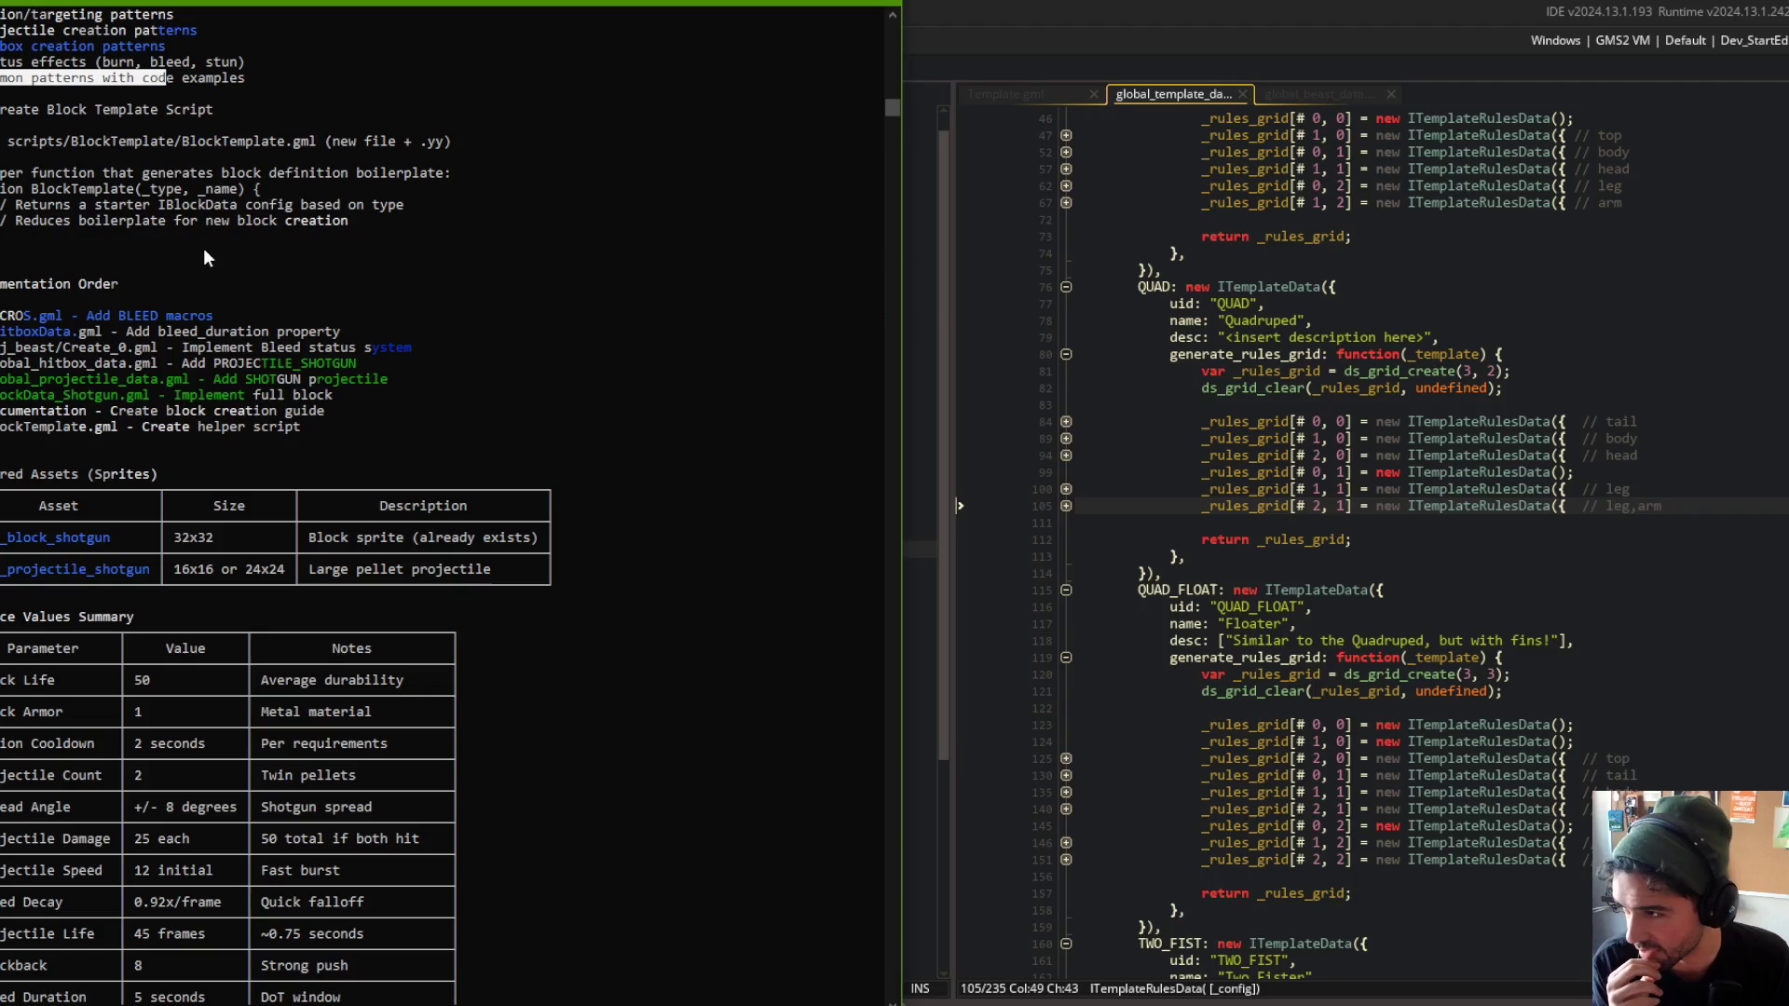
{"action": "scroll", "coordinate": [125, 283], "scroll_direction": "down", "scroll_amount": 2}
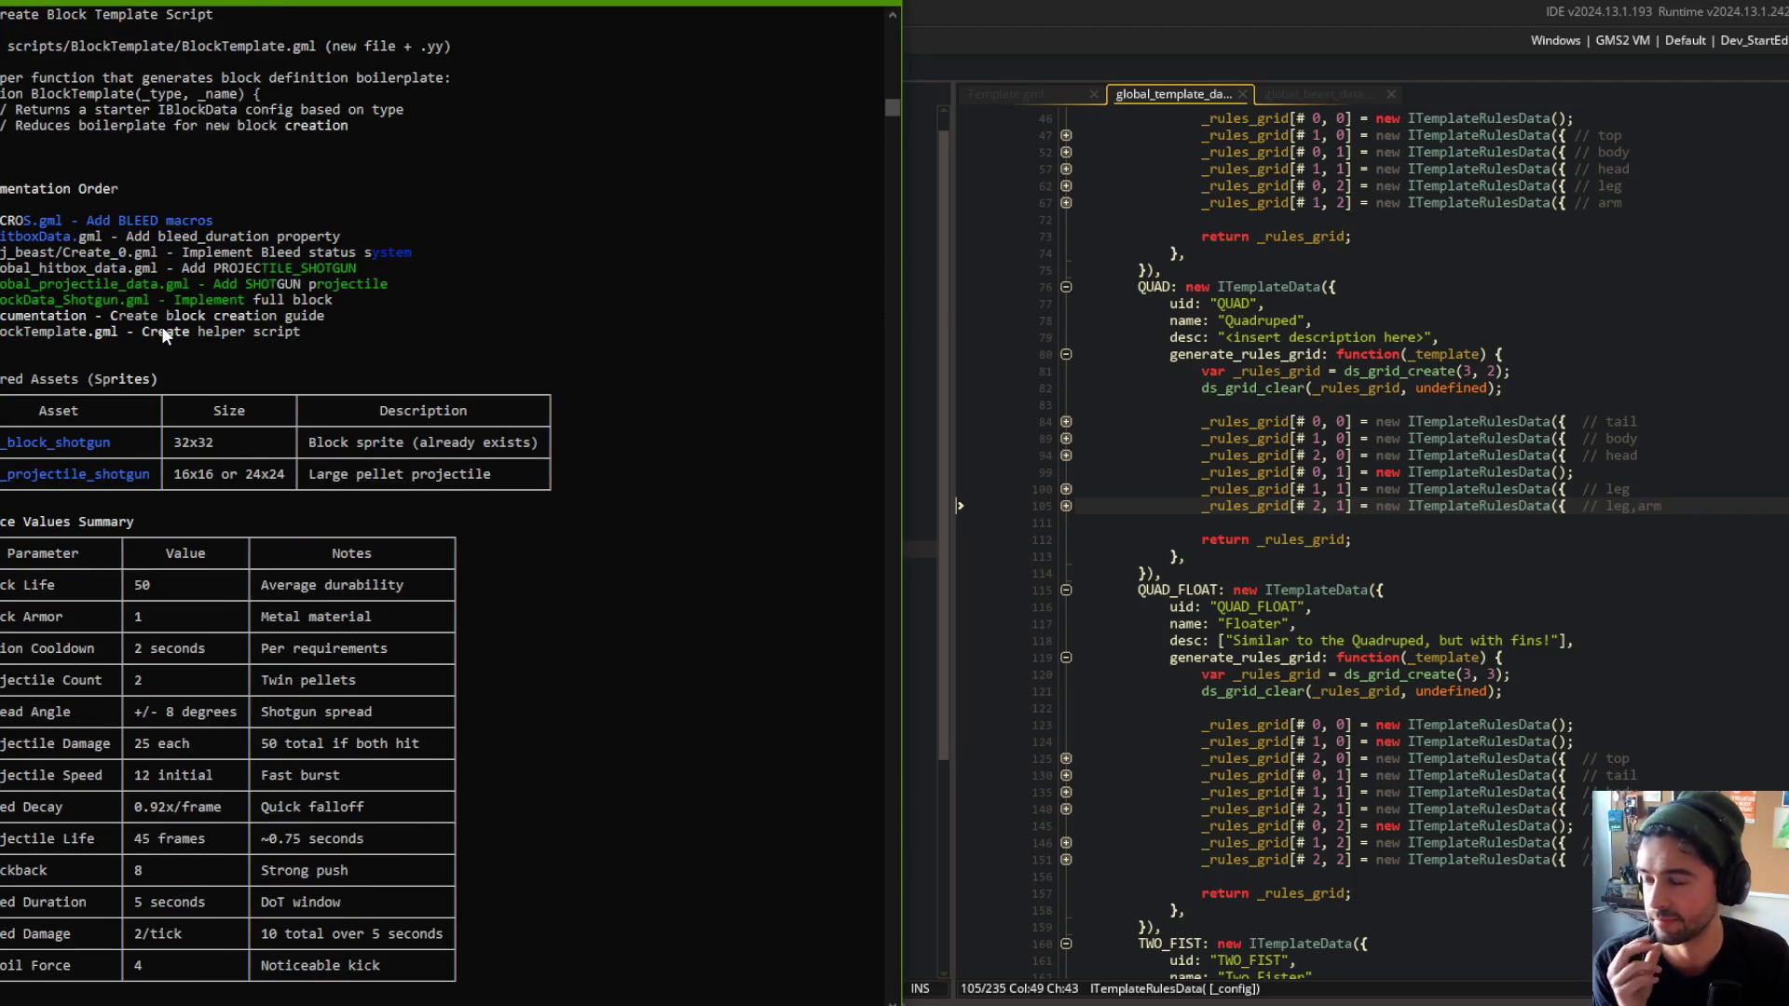
{"action": "mouse_move", "coordinate": [14, 455]}
{"action": "left_mouse_down"}
{"action": "mouse_move", "coordinate": [93, 424]}
{"action": "mouse_move", "coordinate": [259, 482]}
{"action": "mouse_move", "coordinate": [47, 452]}
{"action": "mouse_move", "coordinate": [131, 466]}
{"action": "mouse_move", "coordinate": [245, 419]}
{"action": "mouse_move", "coordinate": [372, 447]}
{"action": "mouse_move", "coordinate": [402, 490]}
{"action": "mouse_move", "coordinate": [252, 471]}
{"action": "mouse_move", "coordinate": [578, 466]}
{"action": "mouse_move", "coordinate": [489, 474]}
{"action": "left_mouse_up"}
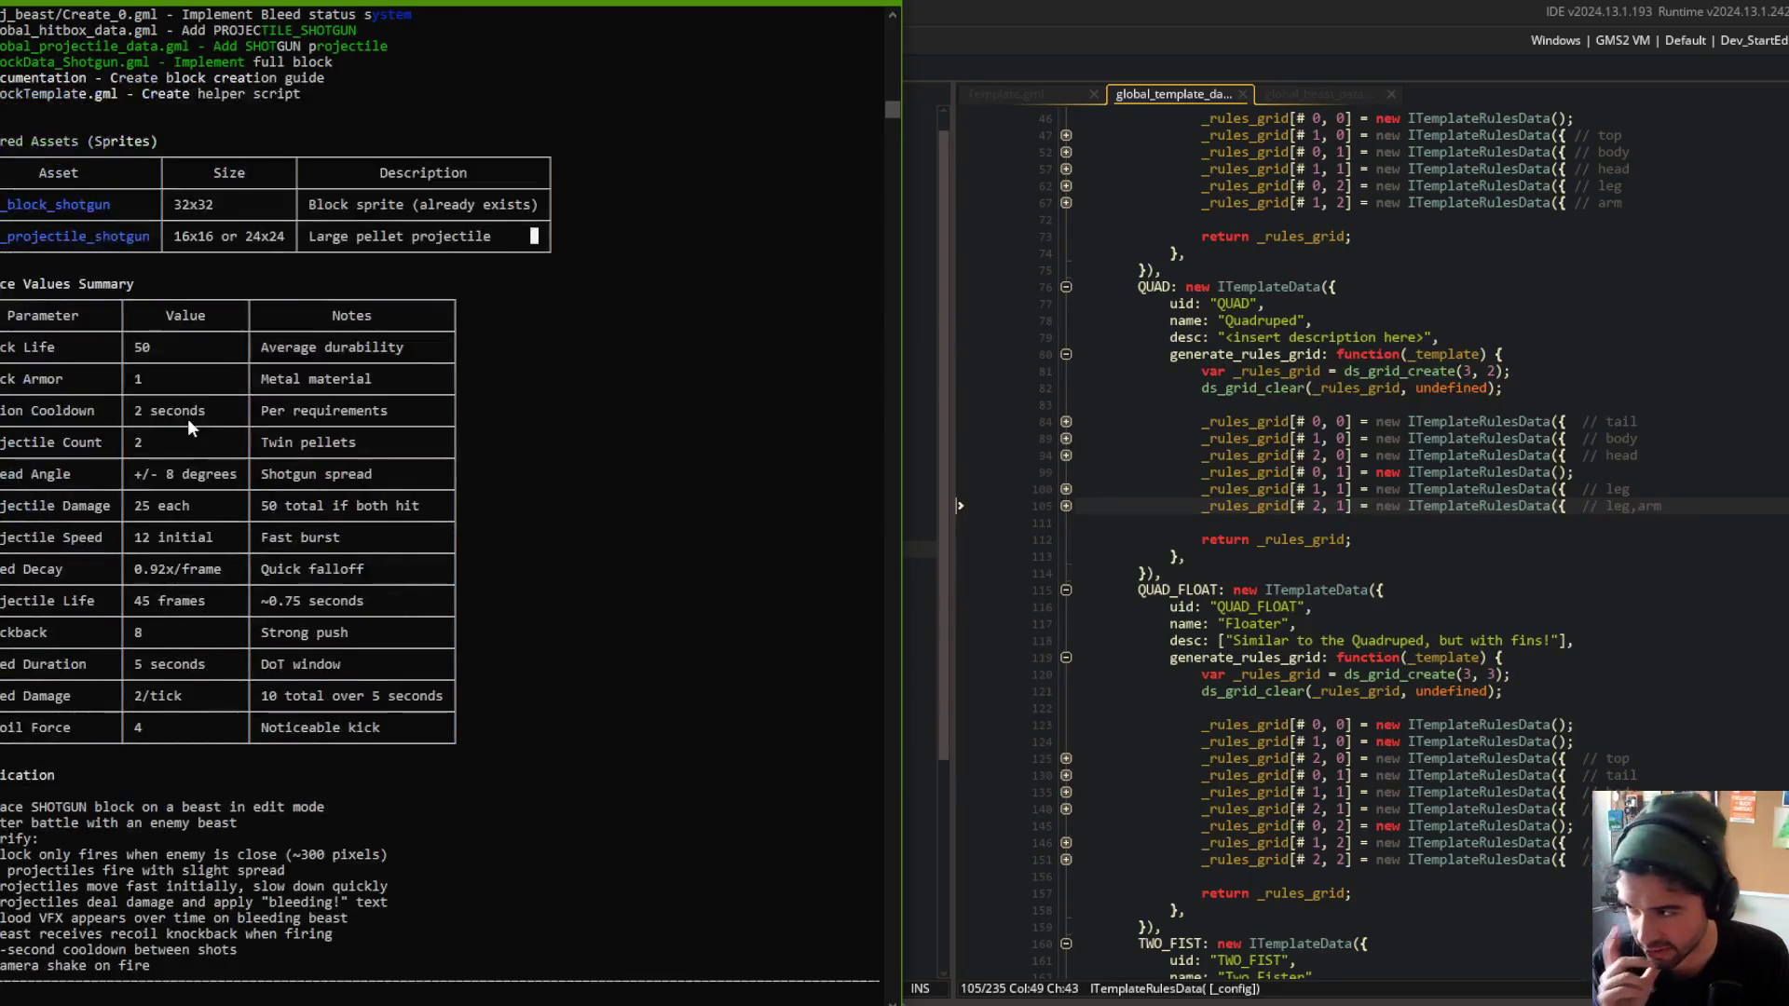
{"action": "mouse_move", "coordinate": [5, 340]}
{"action": "left_mouse_down"}
{"action": "mouse_move", "coordinate": [351, 549]}
{"action": "mouse_move", "coordinate": [412, 718]}
{"action": "left_mouse_up"}
{"action": "right_click", "coordinate": [413, 717]}
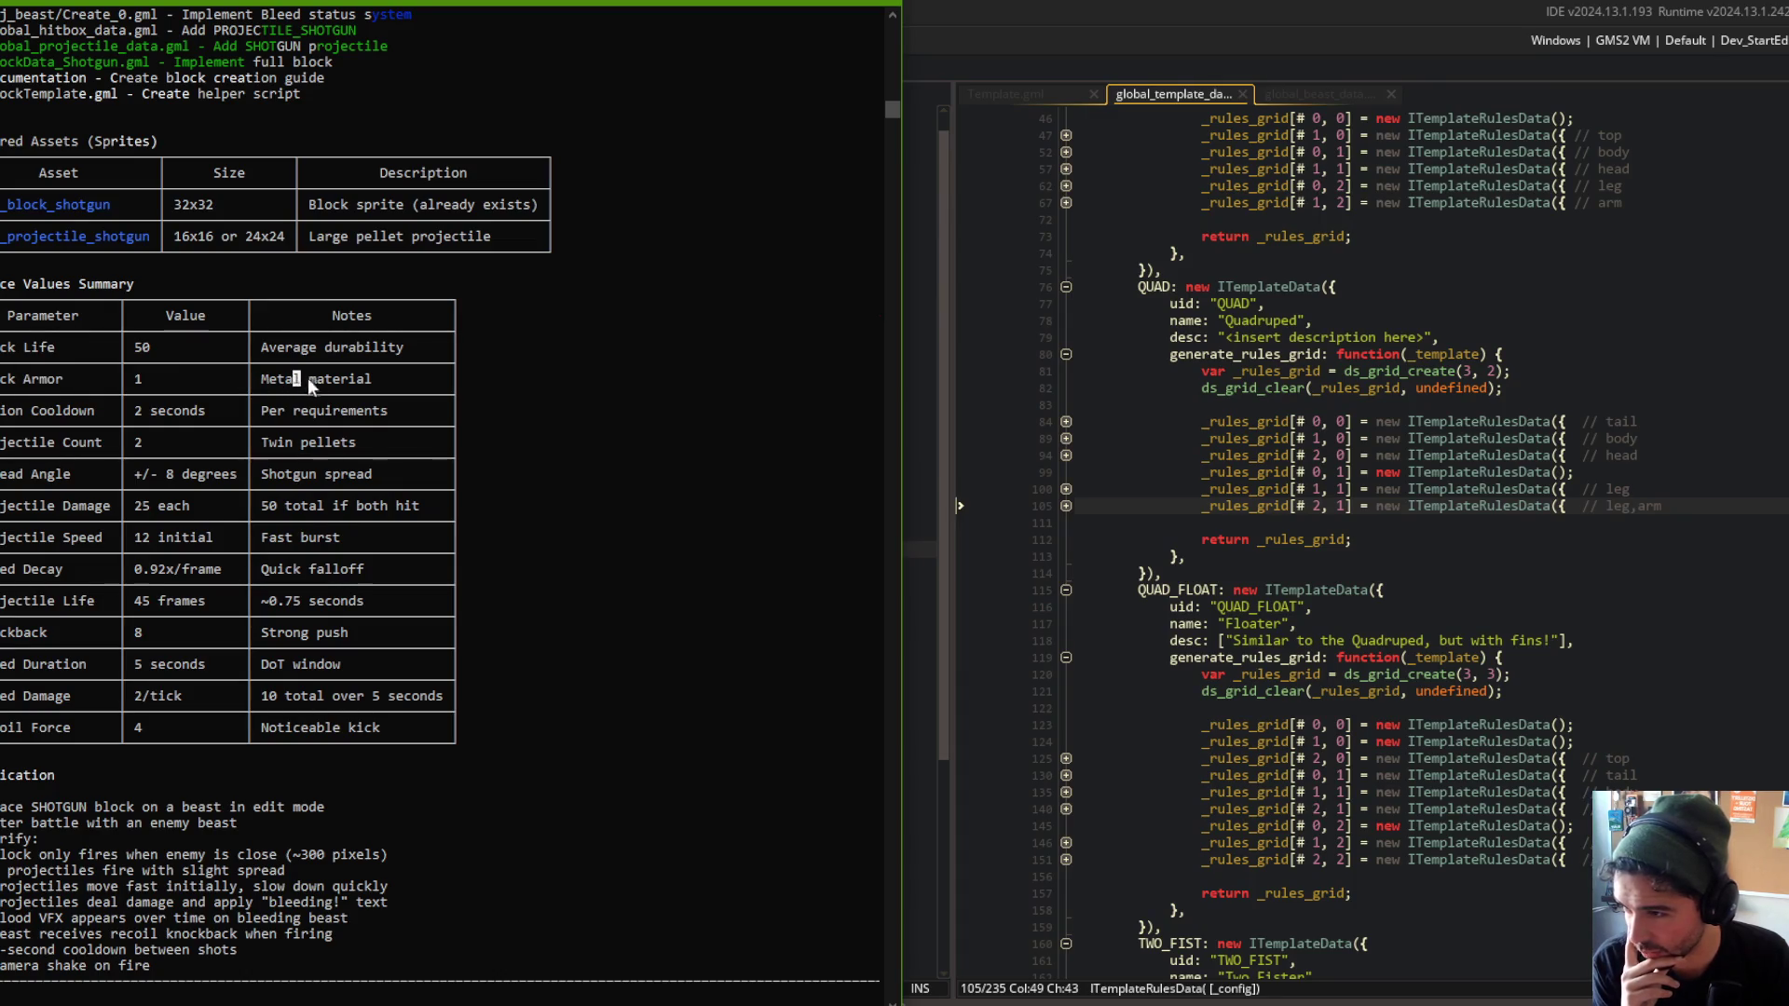
{"action": "left_click_drag", "start_coordinate": [3, 444], "coordinate": [168, 442]}
{"action": "left_click_drag", "start_coordinate": [3, 505], "coordinate": [166, 520]}
{"action": "mouse_move", "coordinate": [3, 569]}
{"action": "left_mouse_down"}
{"action": "mouse_move", "coordinate": [102, 582]}
{"action": "mouse_move", "coordinate": [86, 633]}
{"action": "left_mouse_up"}
{"action": "scroll", "coordinate": [97, 440], "scroll_direction": "down", "scroll_amount": 4}
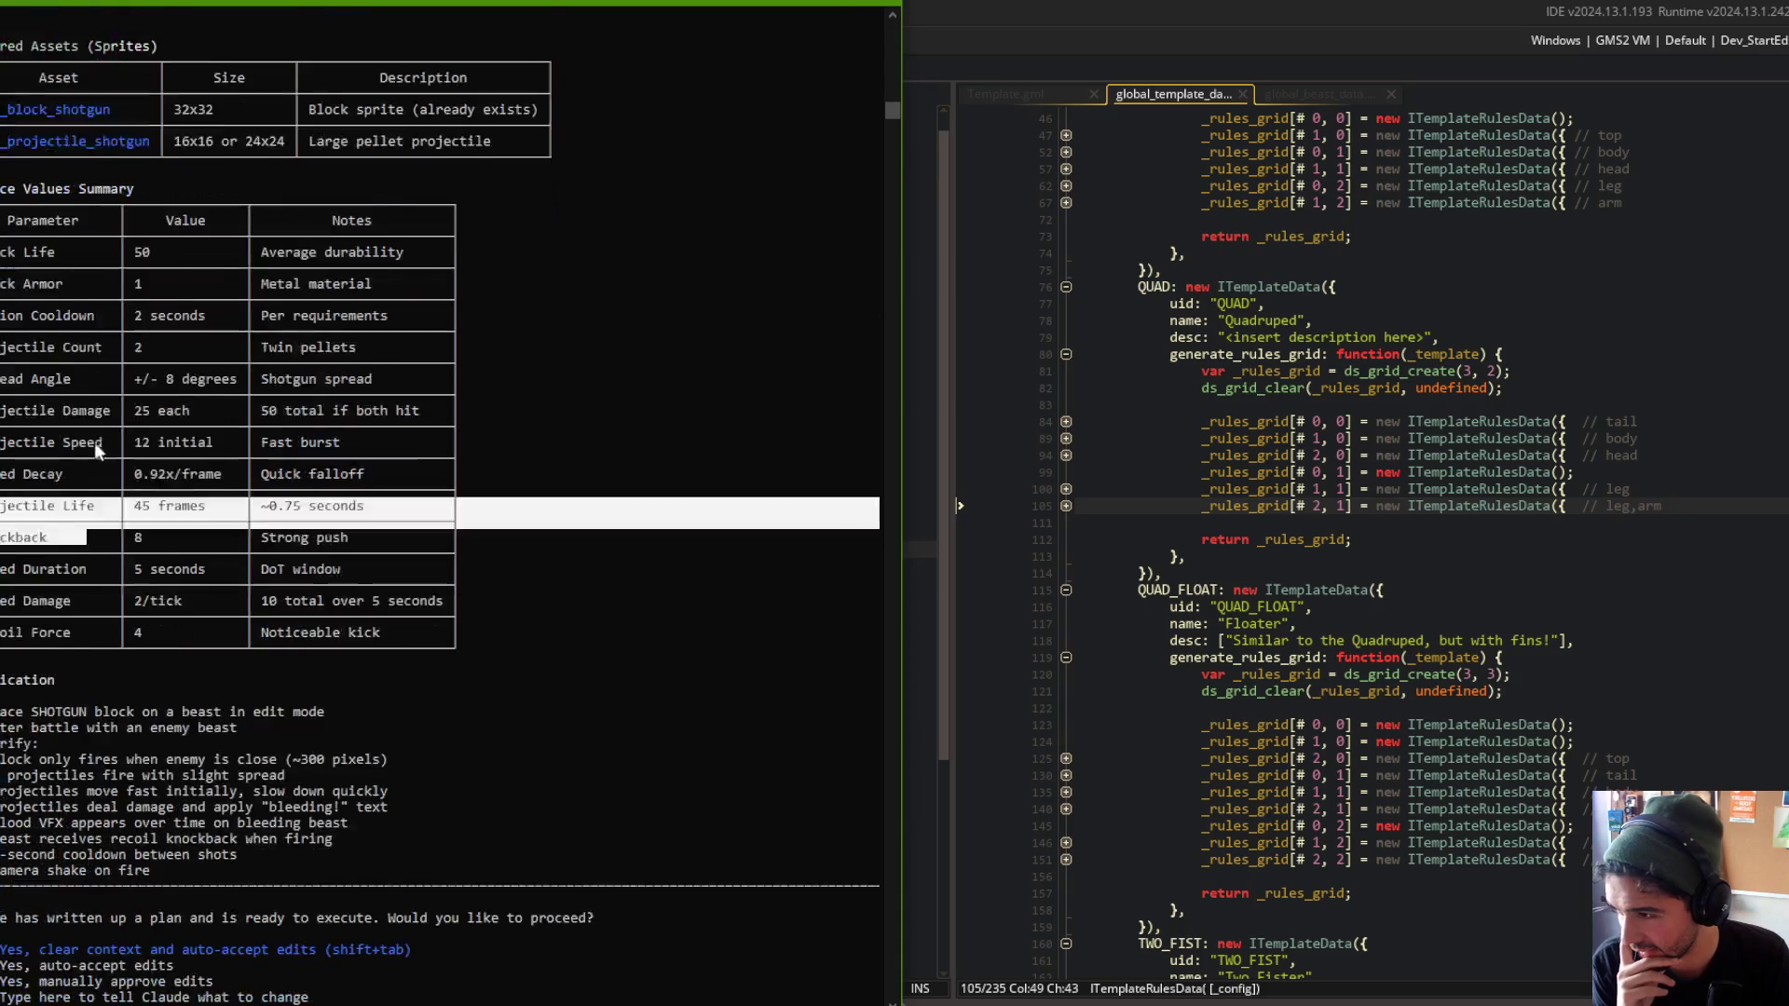
Accept the plan with 'Yes, clear context and auto-accept edits'.
{"action": "scroll", "coordinate": [80, 452], "scroll_direction": "down", "scroll_amount": 4}
{"action": "left_click", "coordinate": [199, 508]}
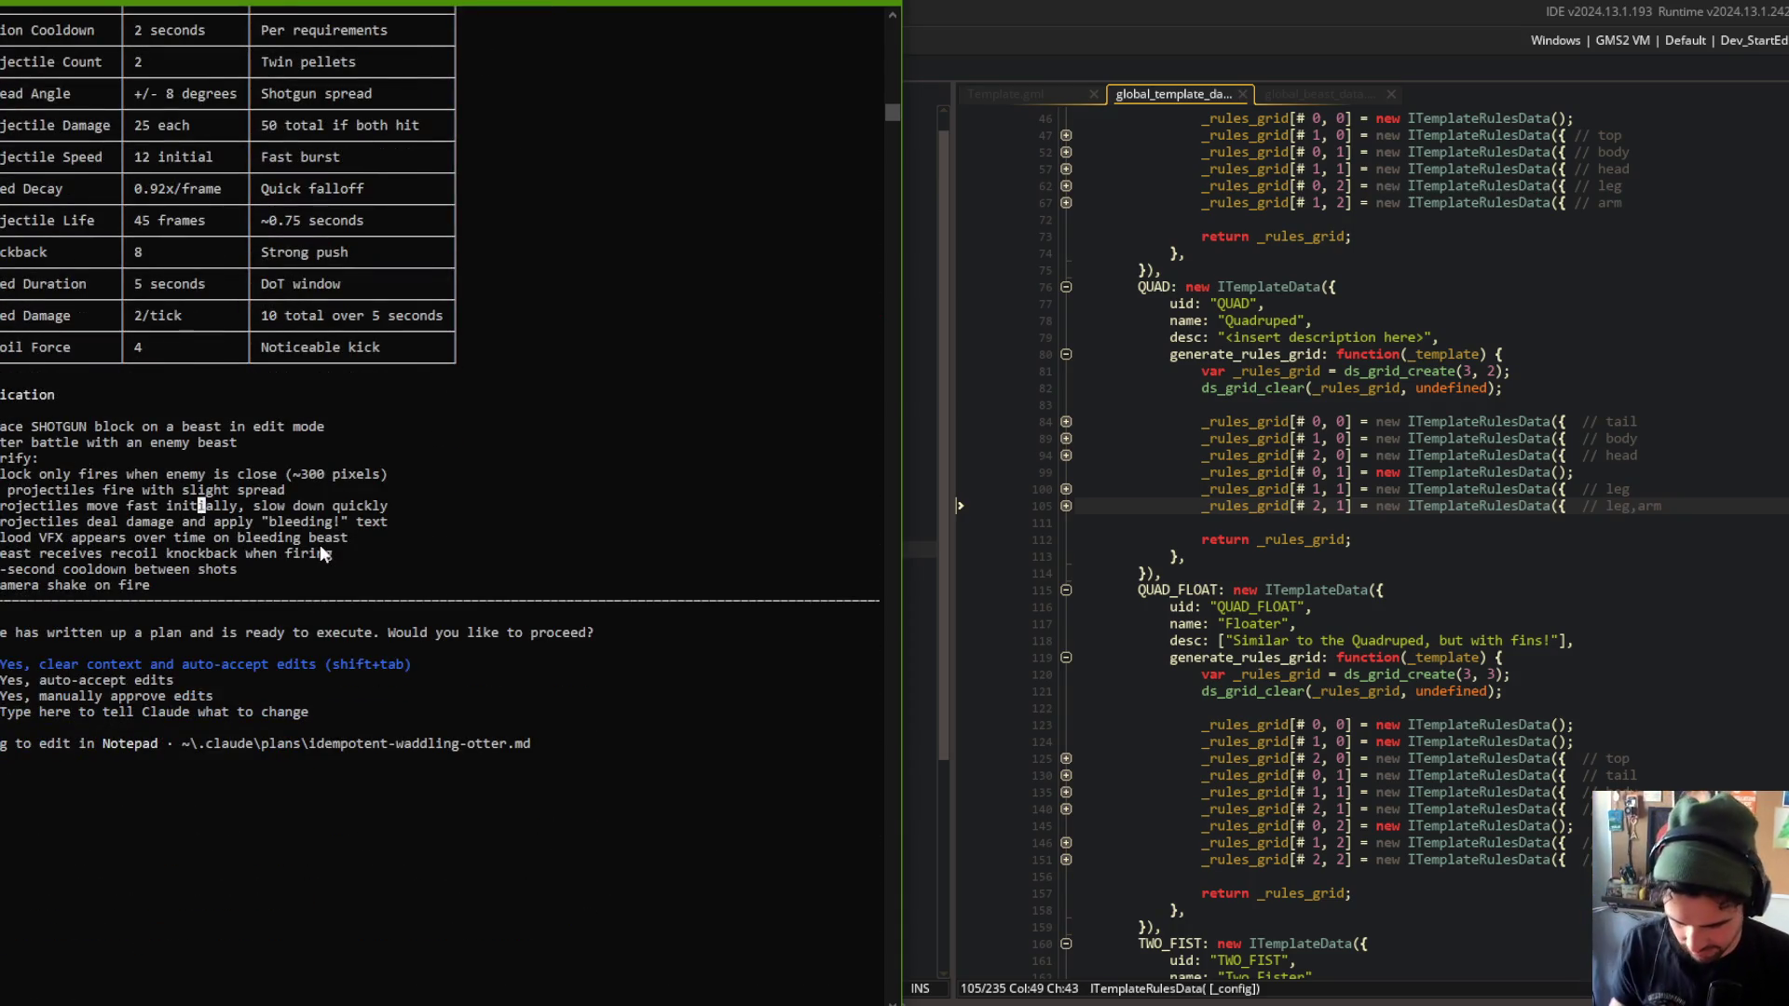
{"action": "scroll", "coordinate": [321, 551], "scroll_direction": "up", "scroll_amount": 5}
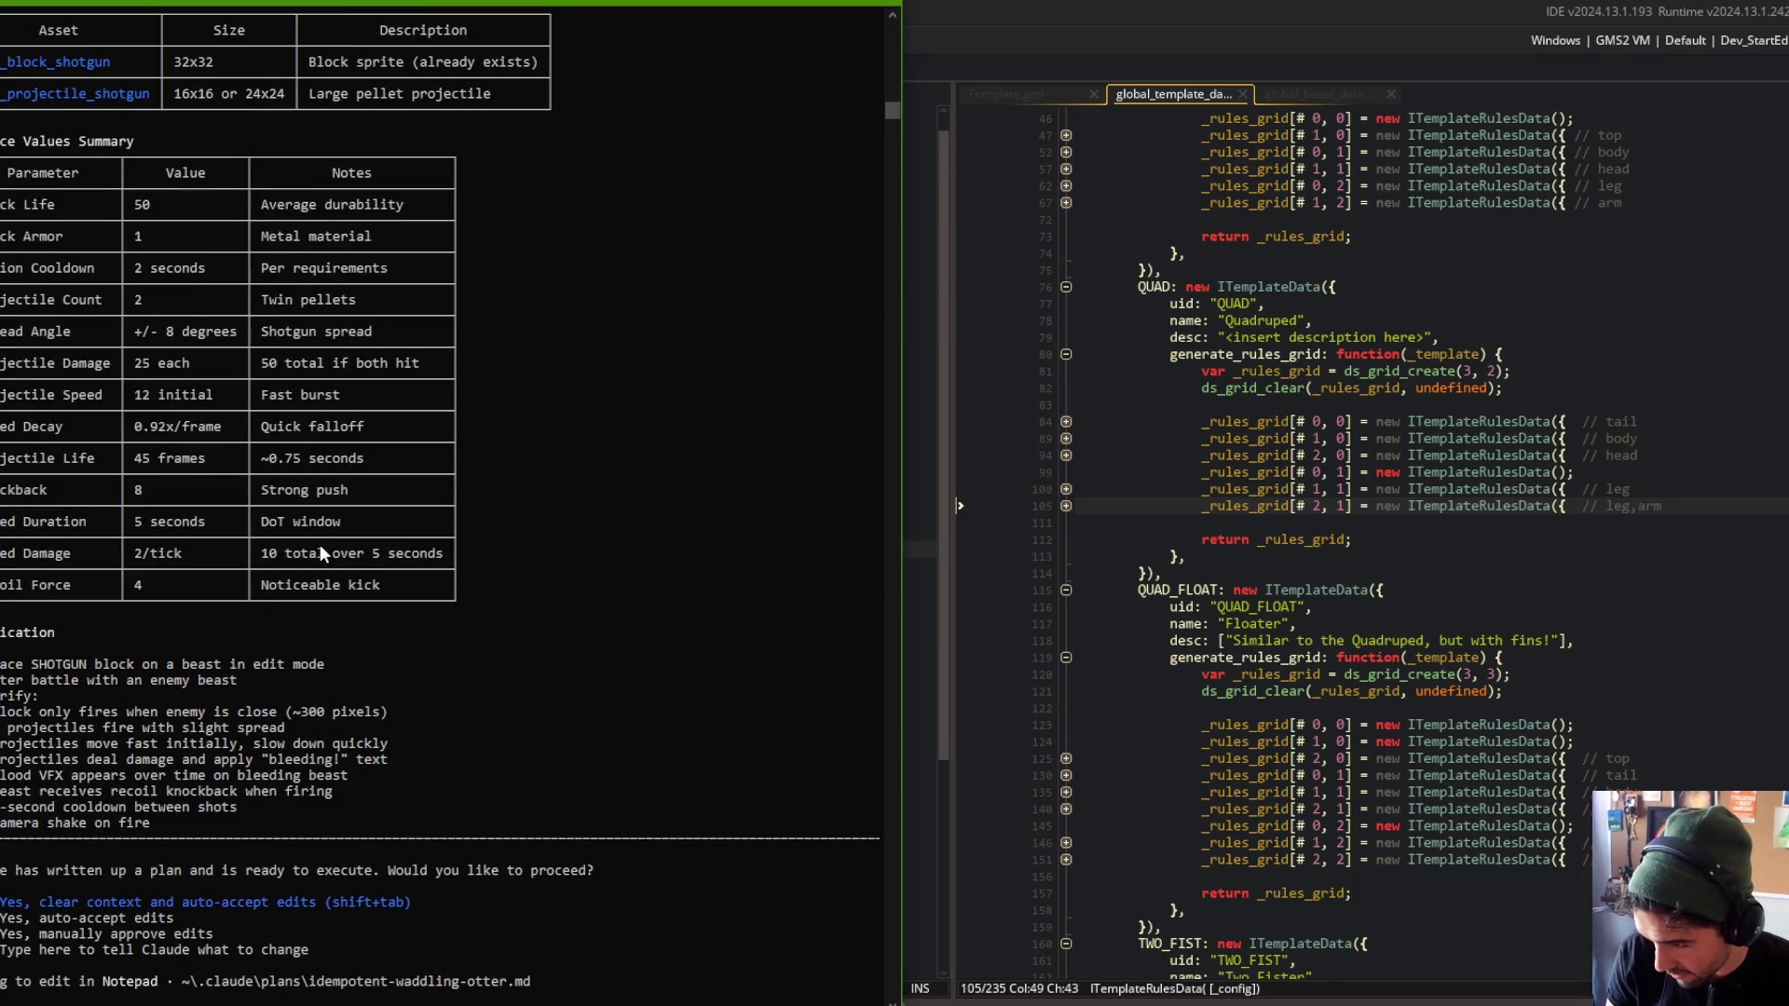
{"action": "key", "text": "Return"}
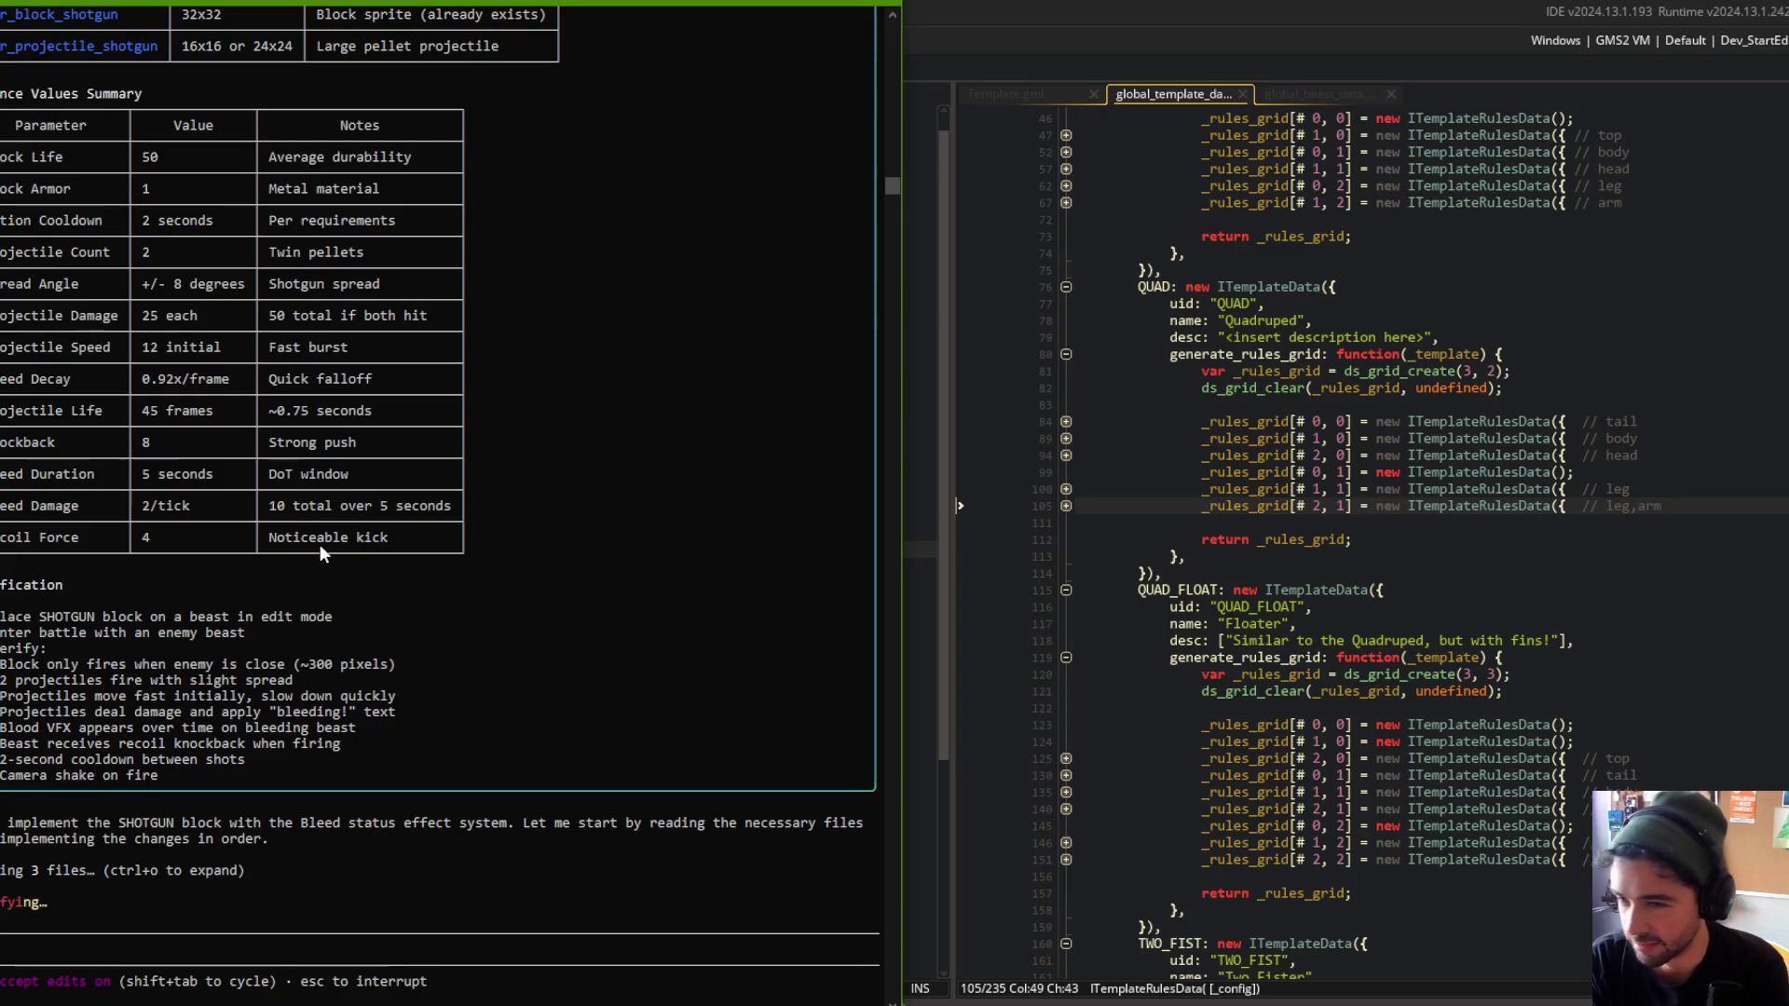
Unsnap GameMaker, return to the Code workspace and widen the obj_beast create code pane.
{"action": "mouse_move", "coordinate": [1056, 11]}
{"action": "left_mouse_down"}
{"action": "mouse_move", "coordinate": [1055, 34]}
{"action": "mouse_move", "coordinate": [1016, 46]}
{"action": "mouse_move", "coordinate": [1784, 233]}
{"action": "left_mouse_up"}
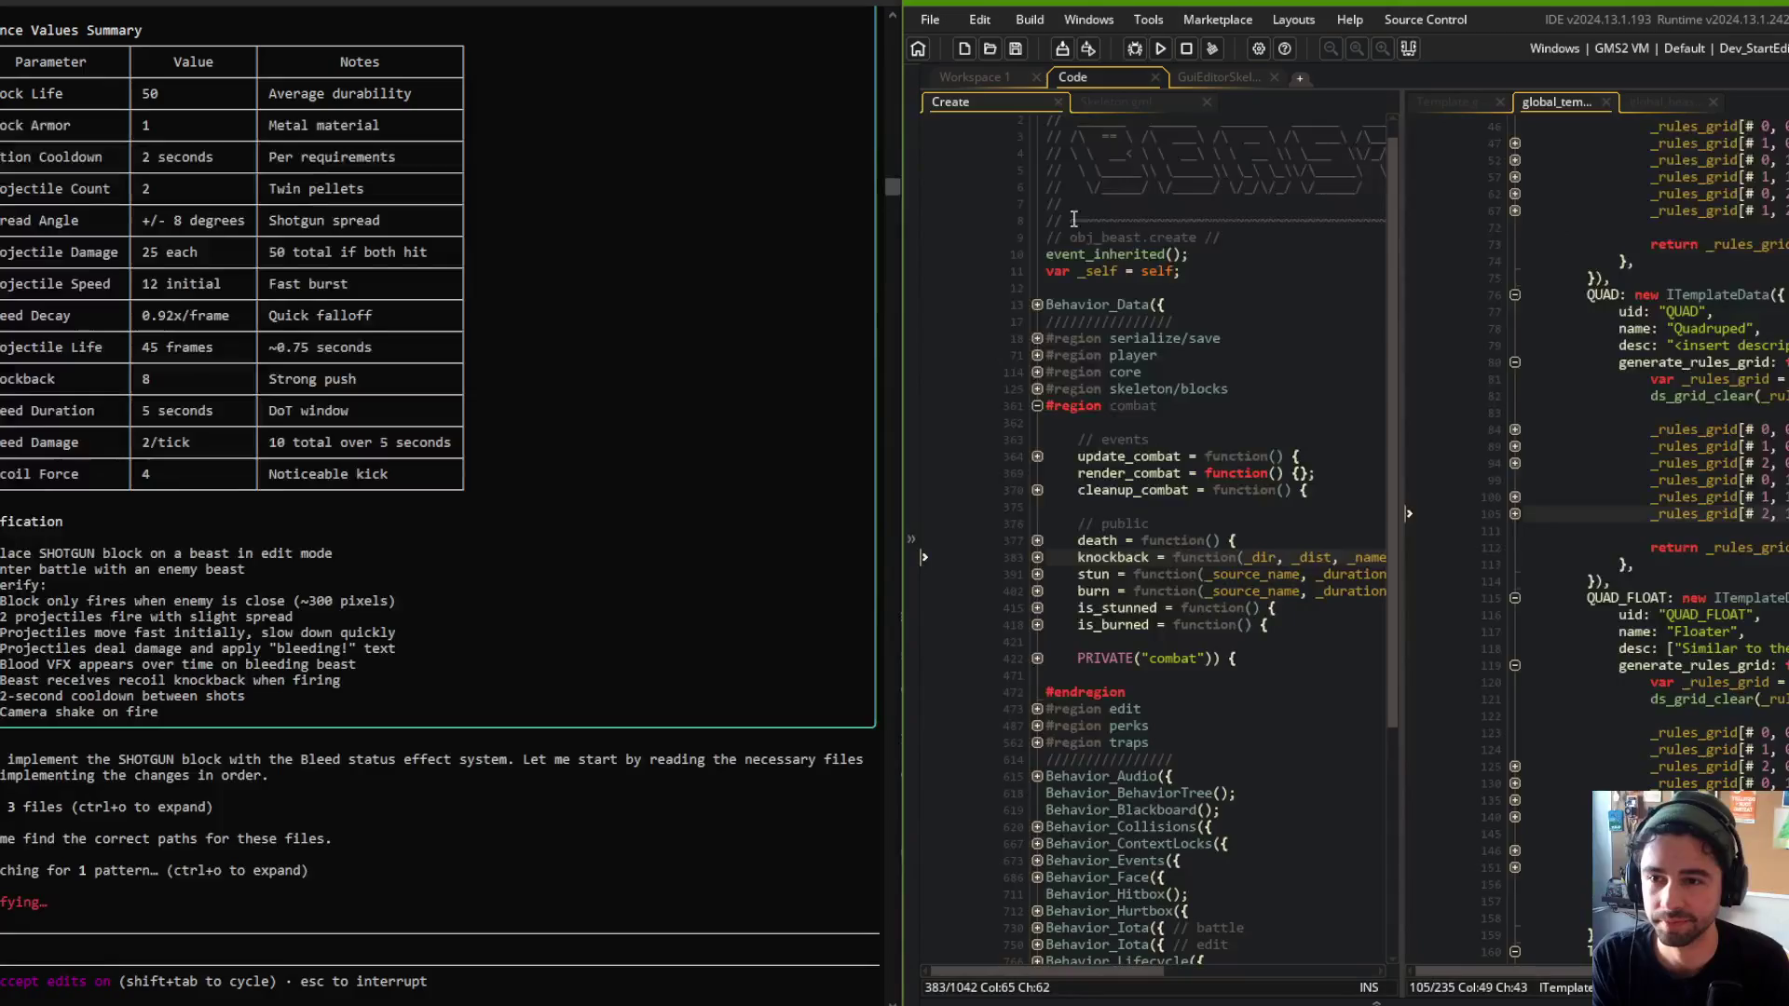
{"action": "left_click", "coordinate": [1071, 237]}
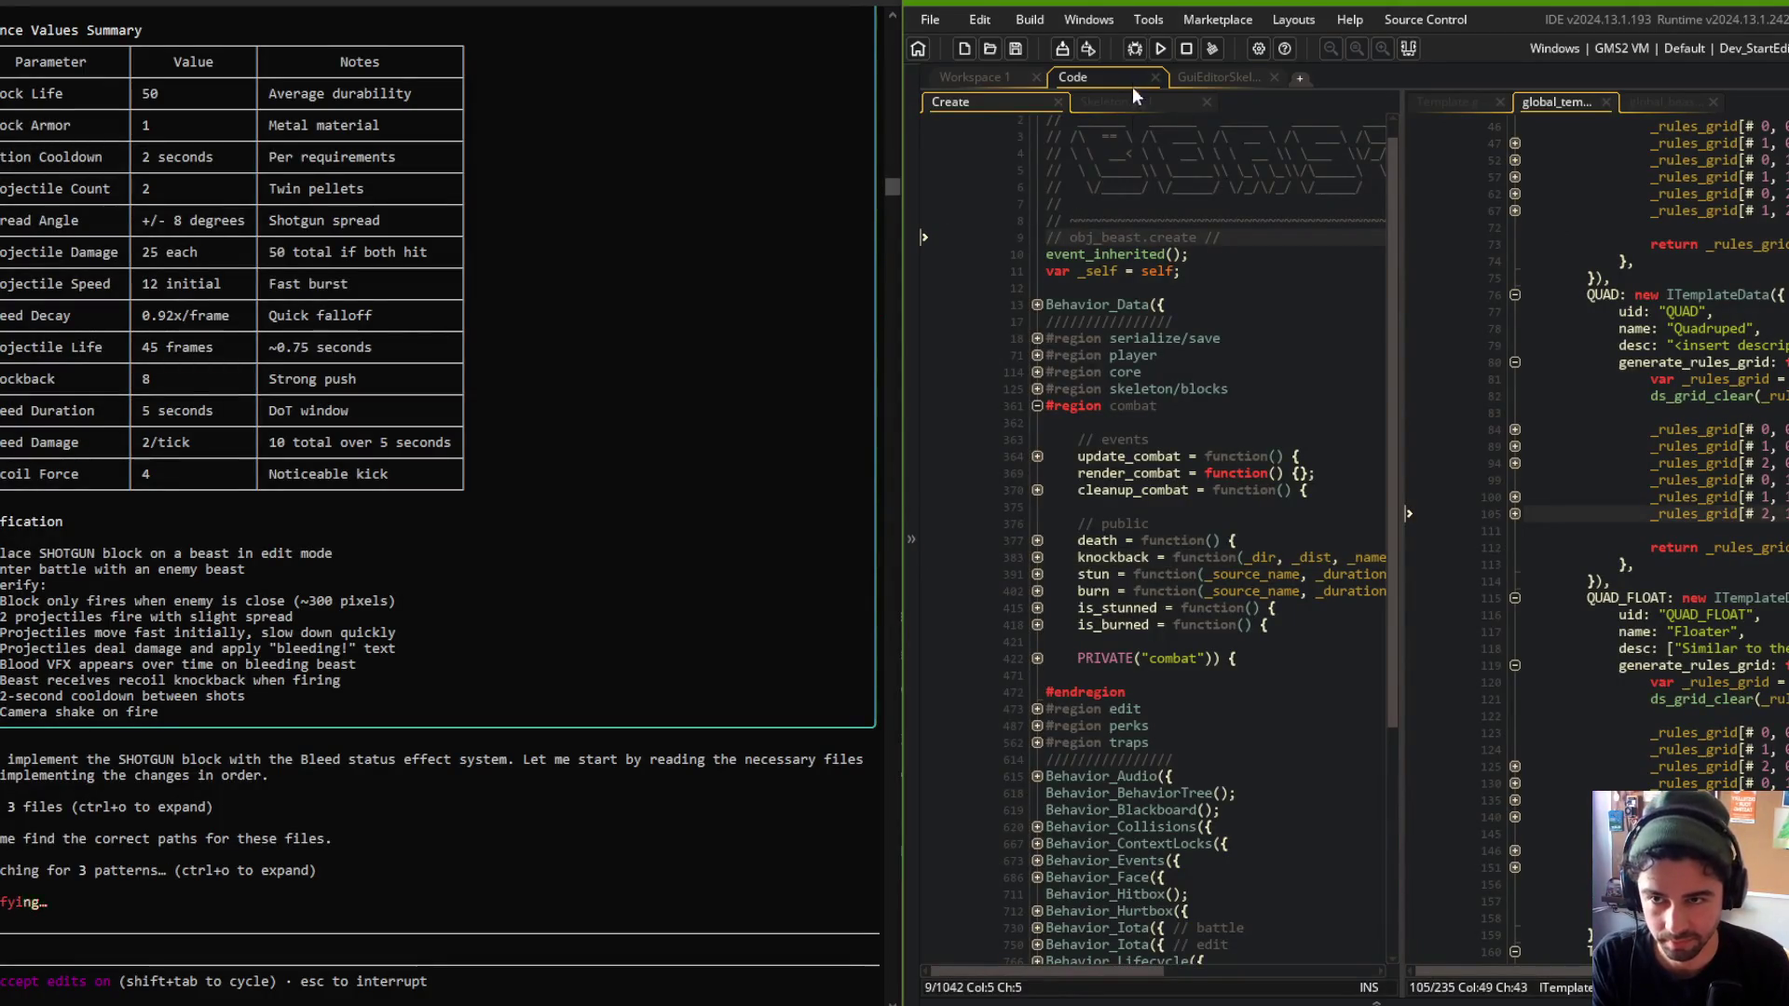
{"action": "left_click", "coordinate": [974, 77]}
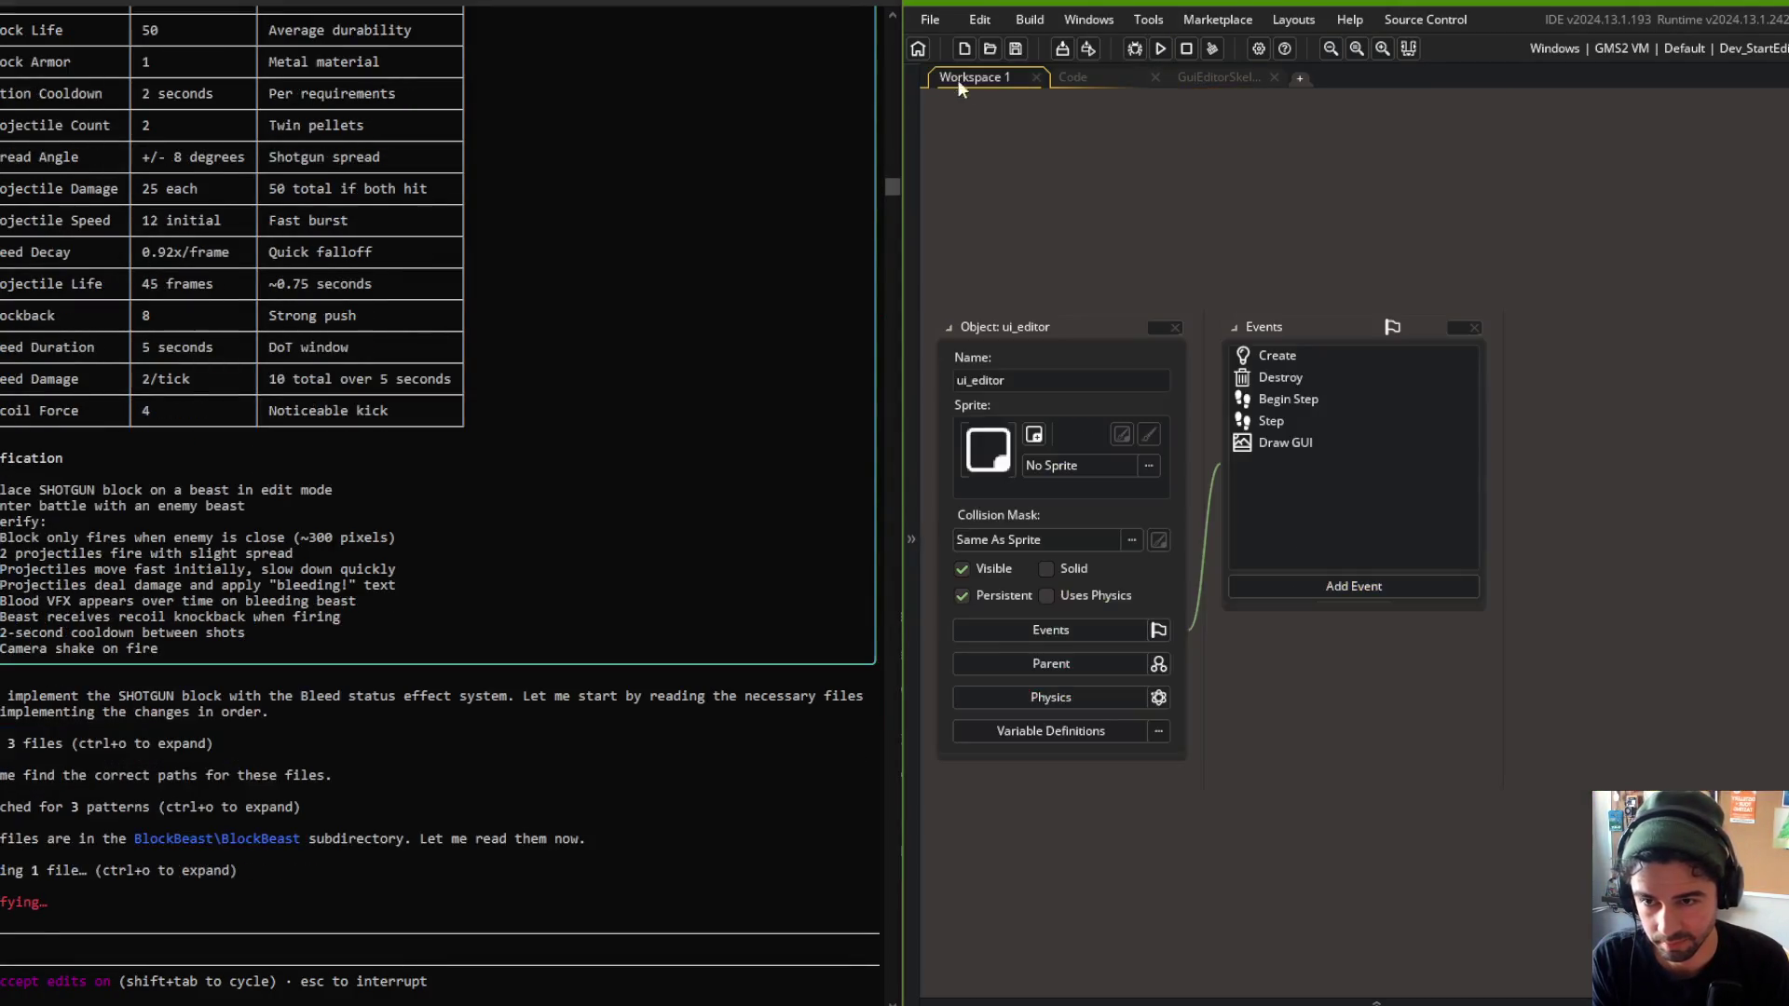
{"action": "left_click", "coordinate": [1087, 78]}
{"action": "left_click", "coordinate": [1274, 221]}
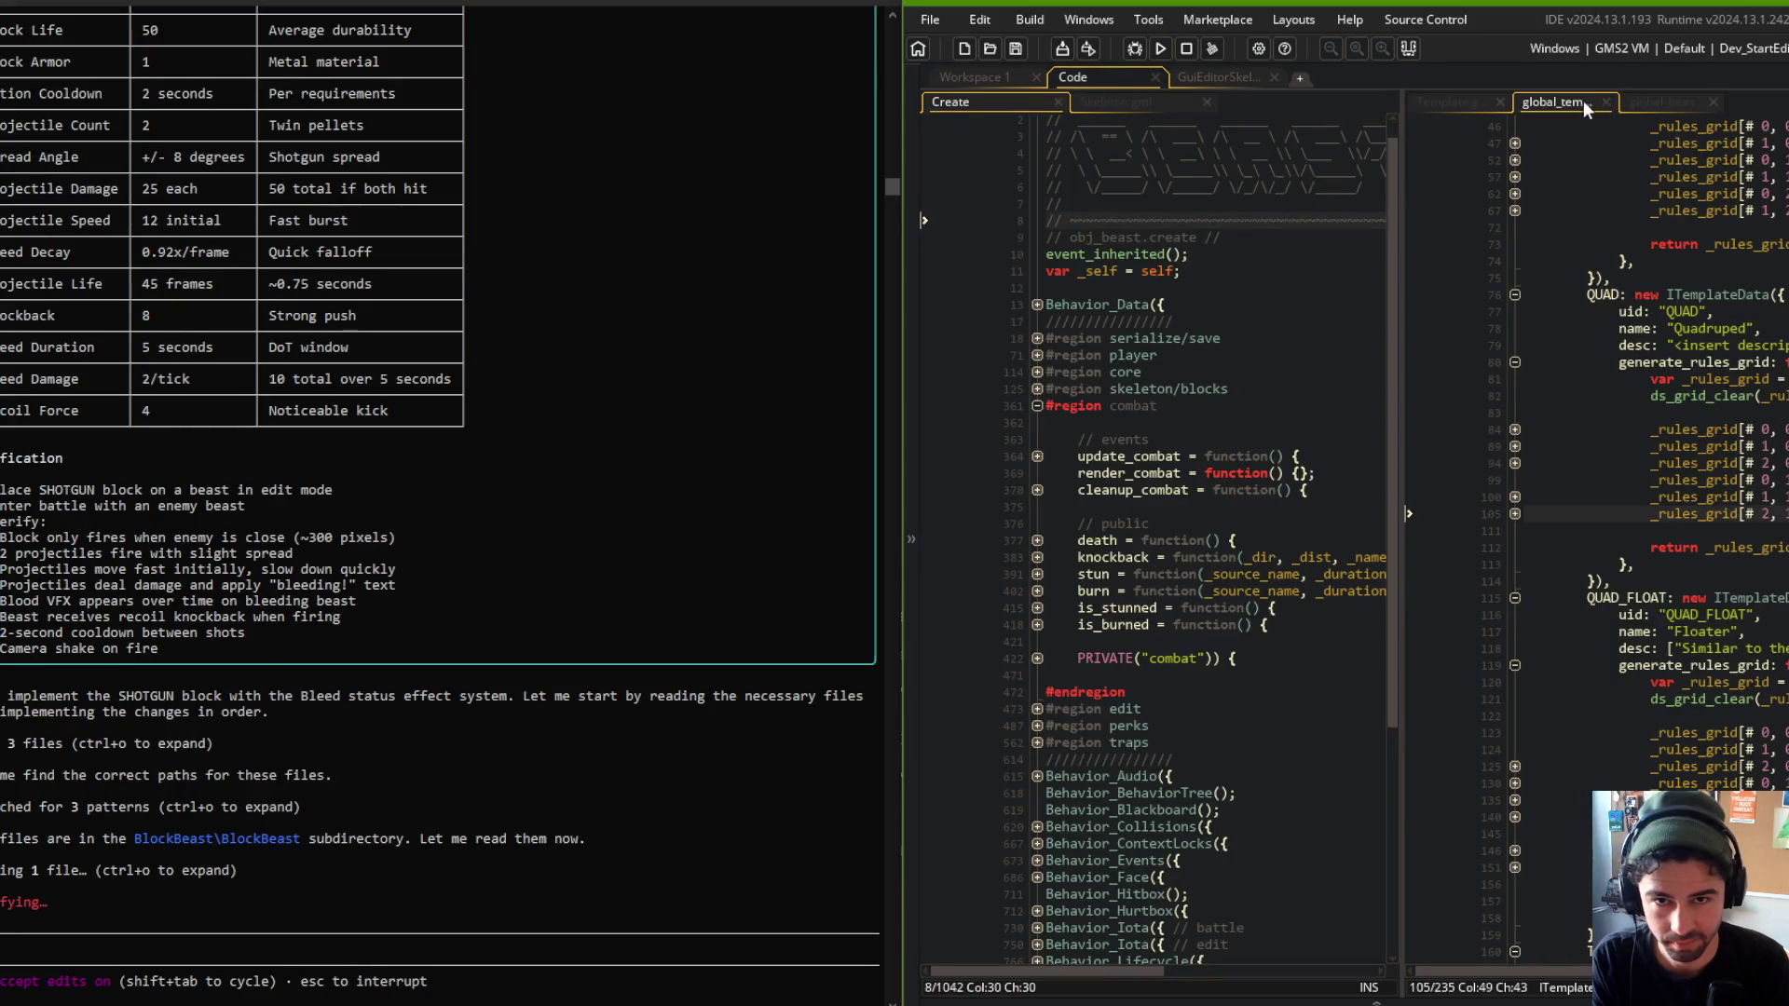
{"action": "right_click", "coordinate": [1360, 239]}
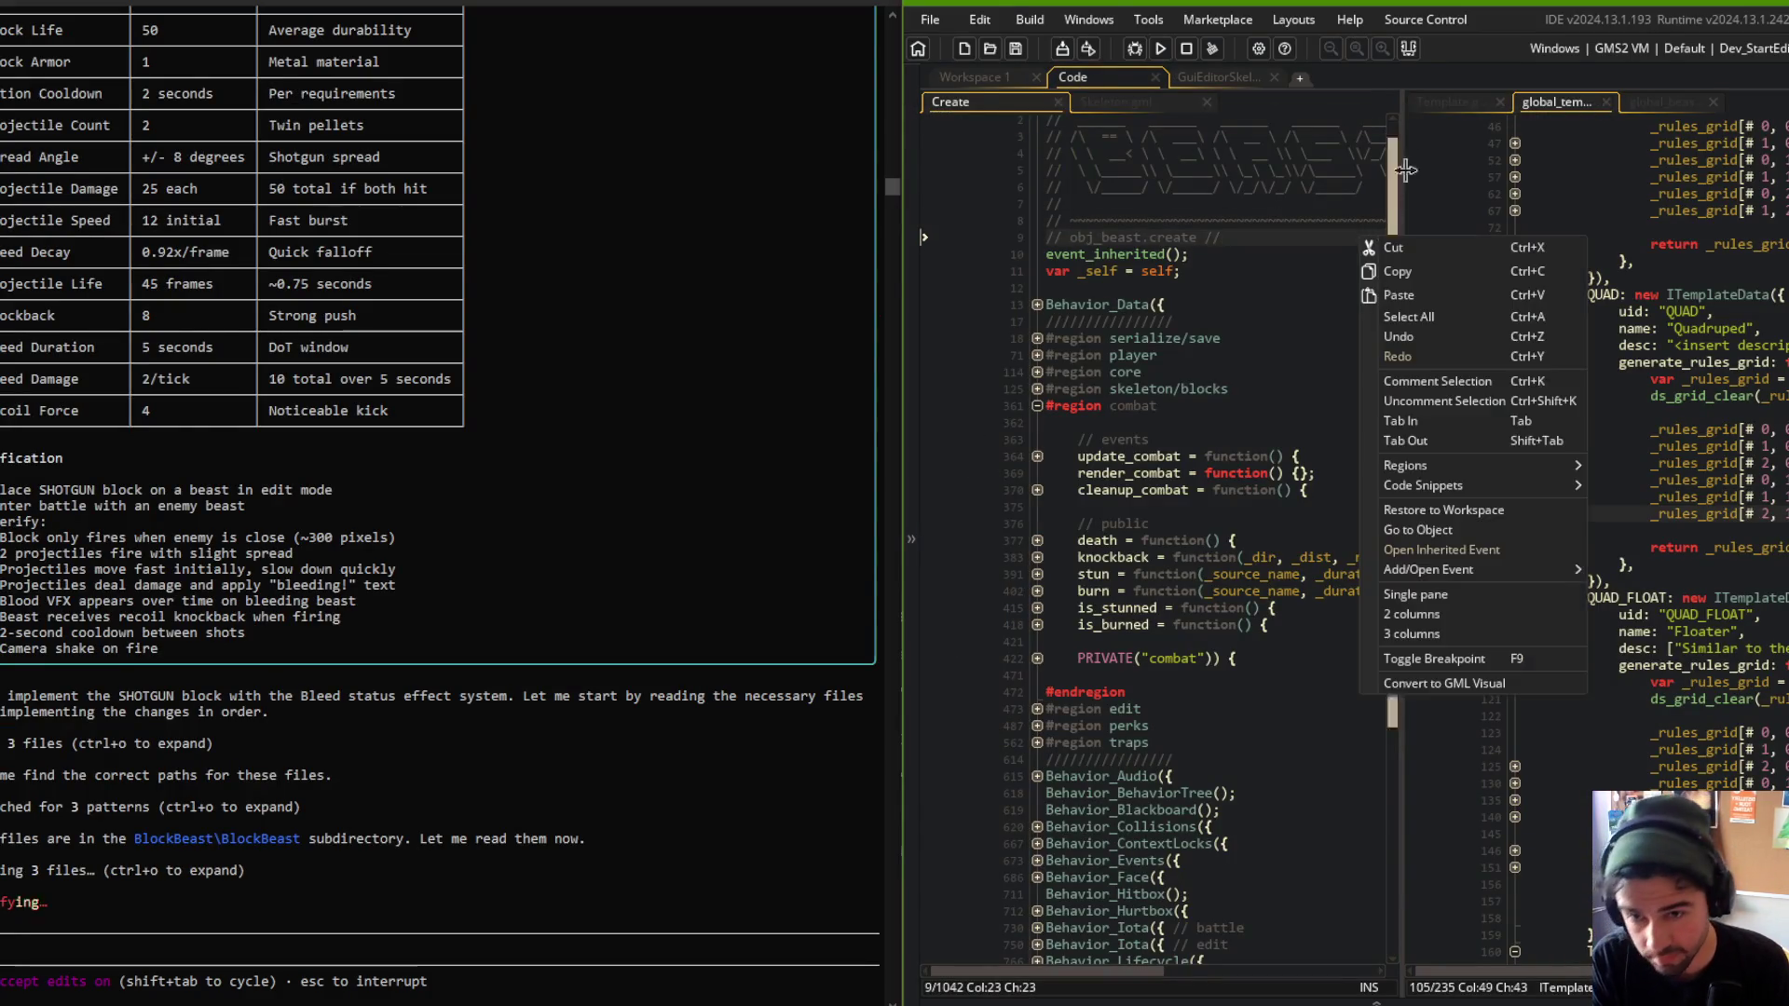
{"action": "left_click_drag", "start_coordinate": [1404, 132], "coordinate": [1629, 140]}
{"action": "left_click", "coordinate": [1416, 340]}
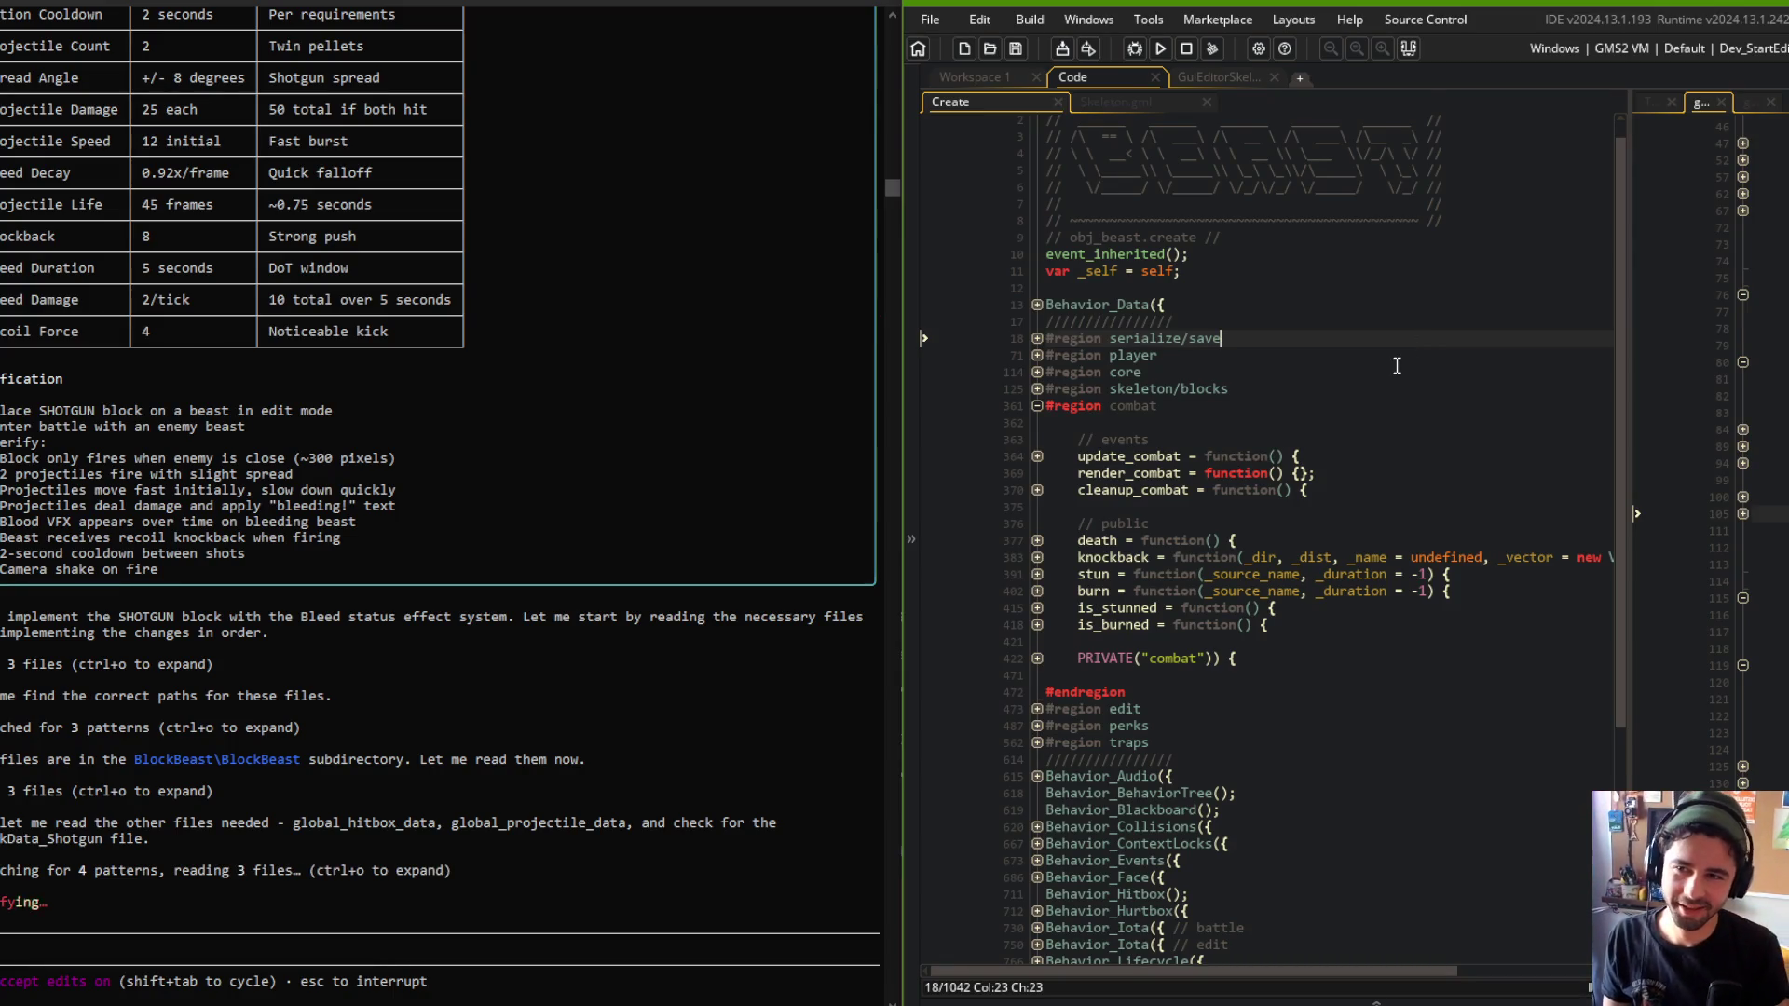
{"action": "scroll", "coordinate": [1397, 365], "scroll_direction": "up", "scroll_amount": 1}
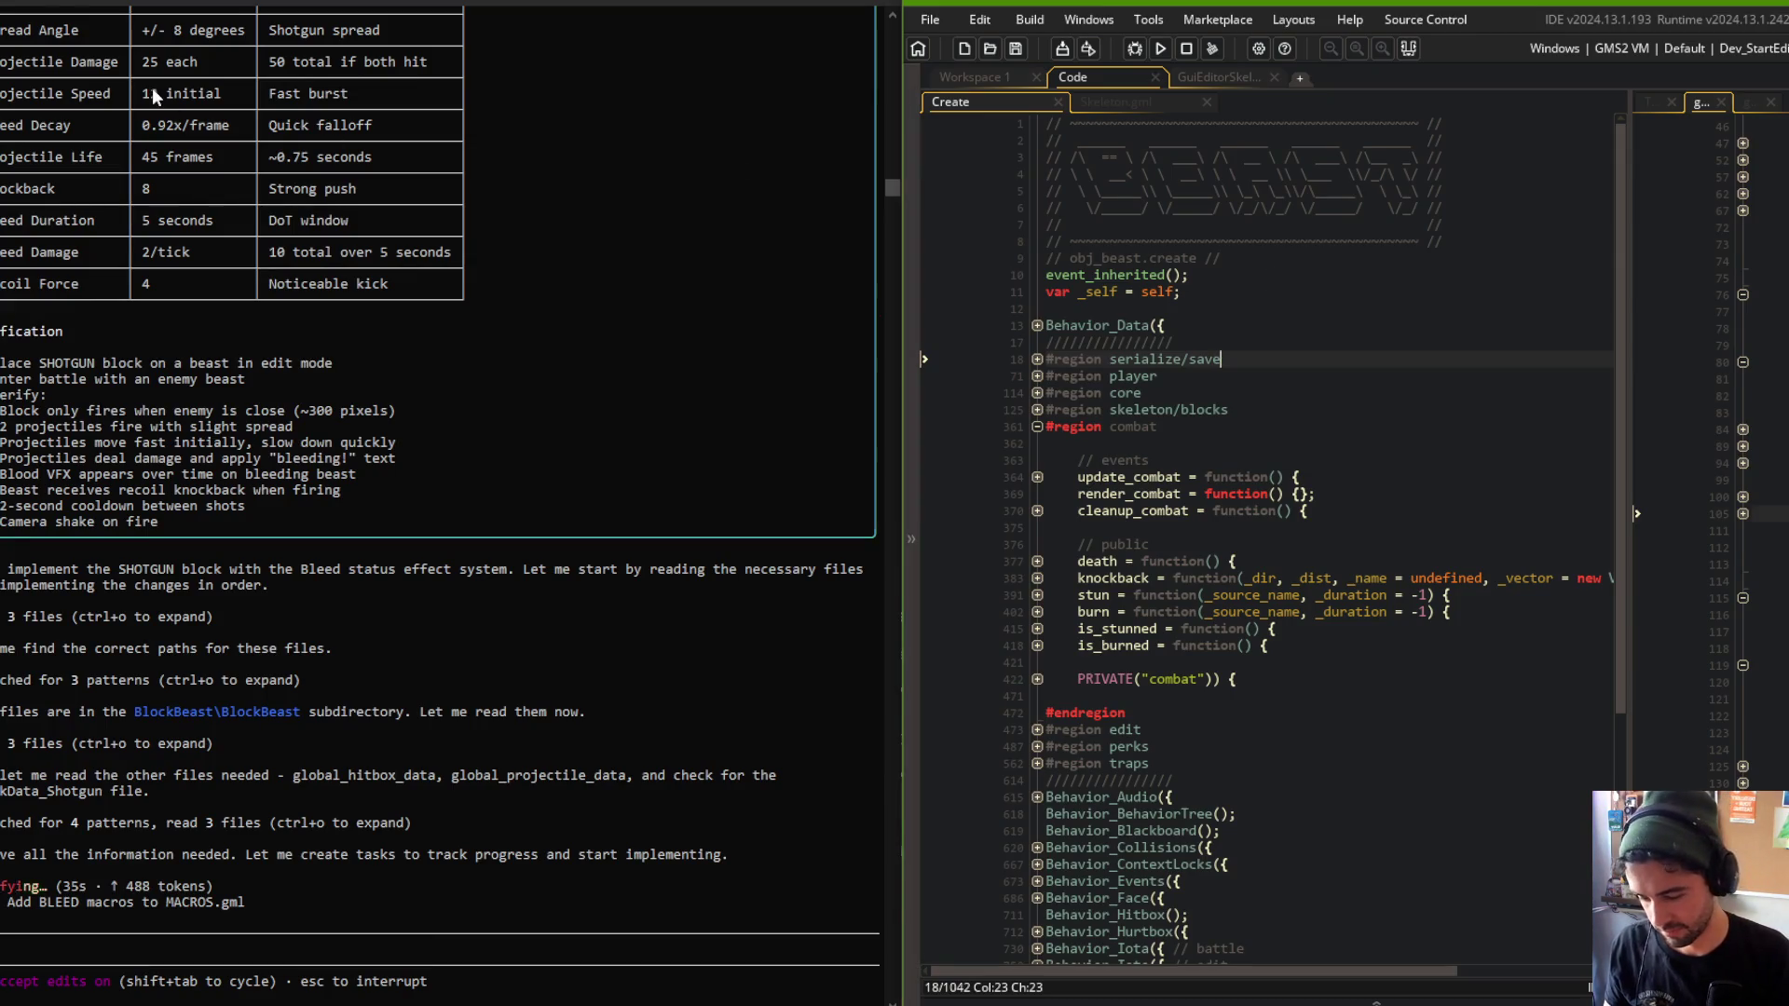
{"action": "left_click_drag", "start_coordinate": [199, 19], "coordinate": [273, 3]}
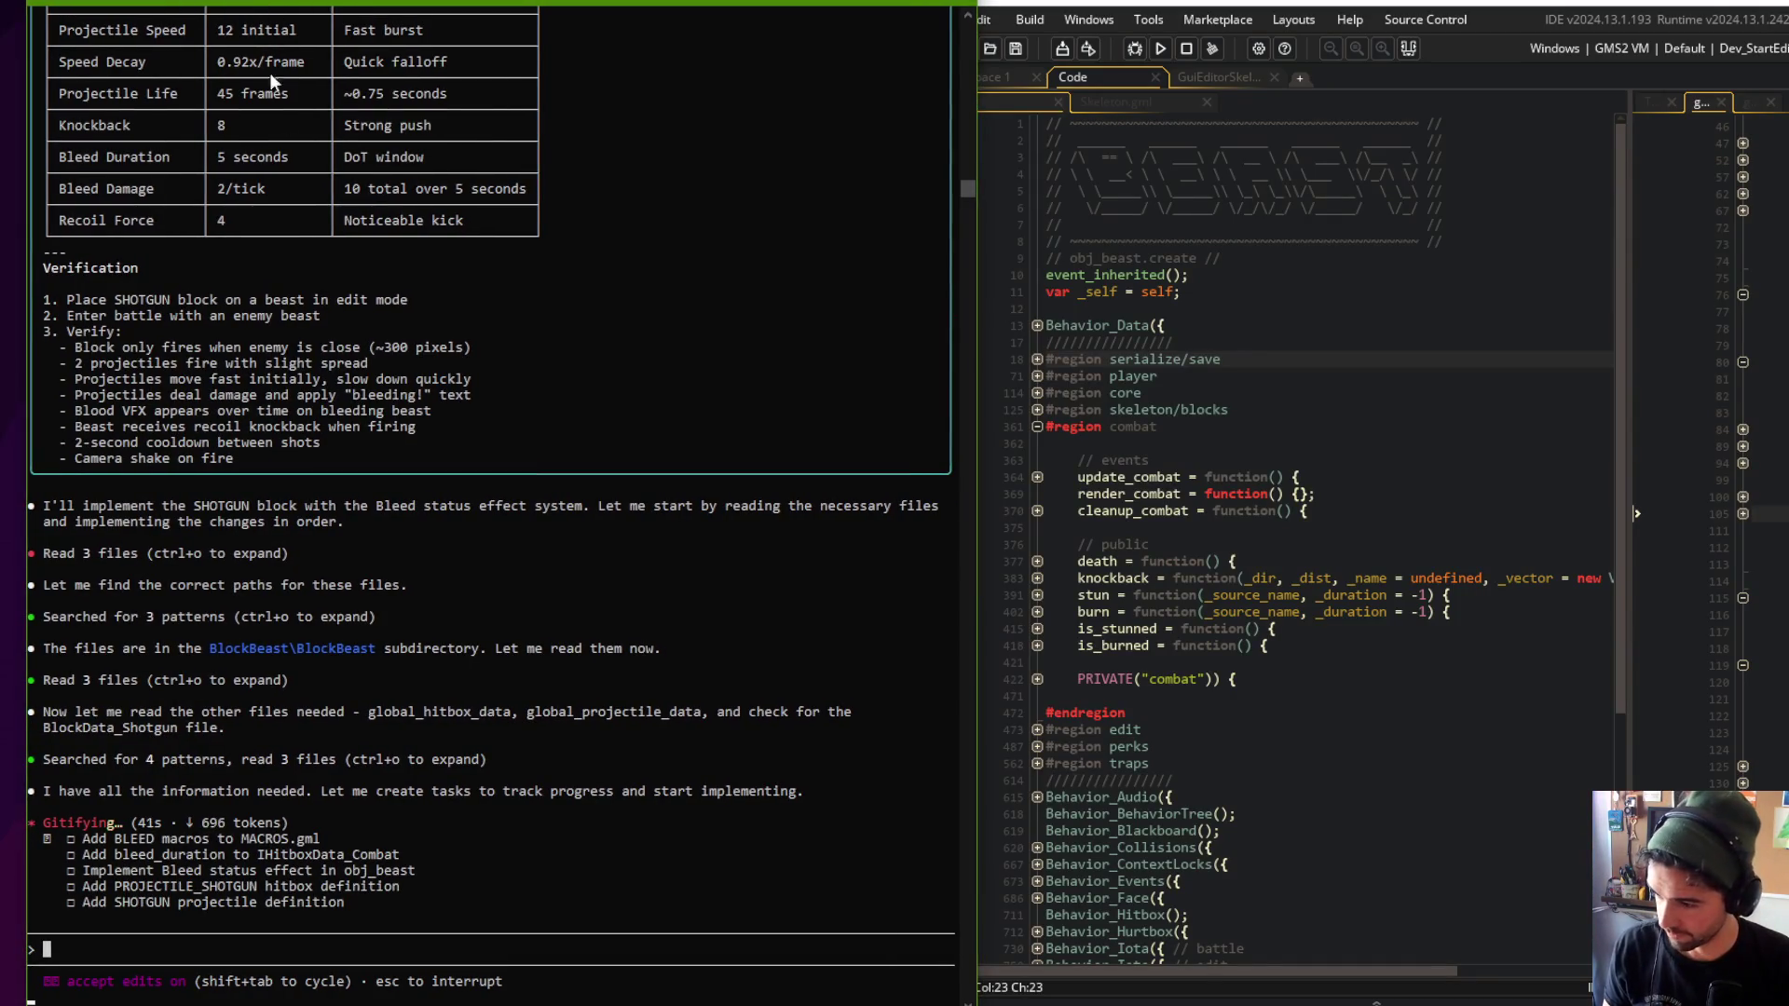
{"action": "key", "text": "alt+Tab"}
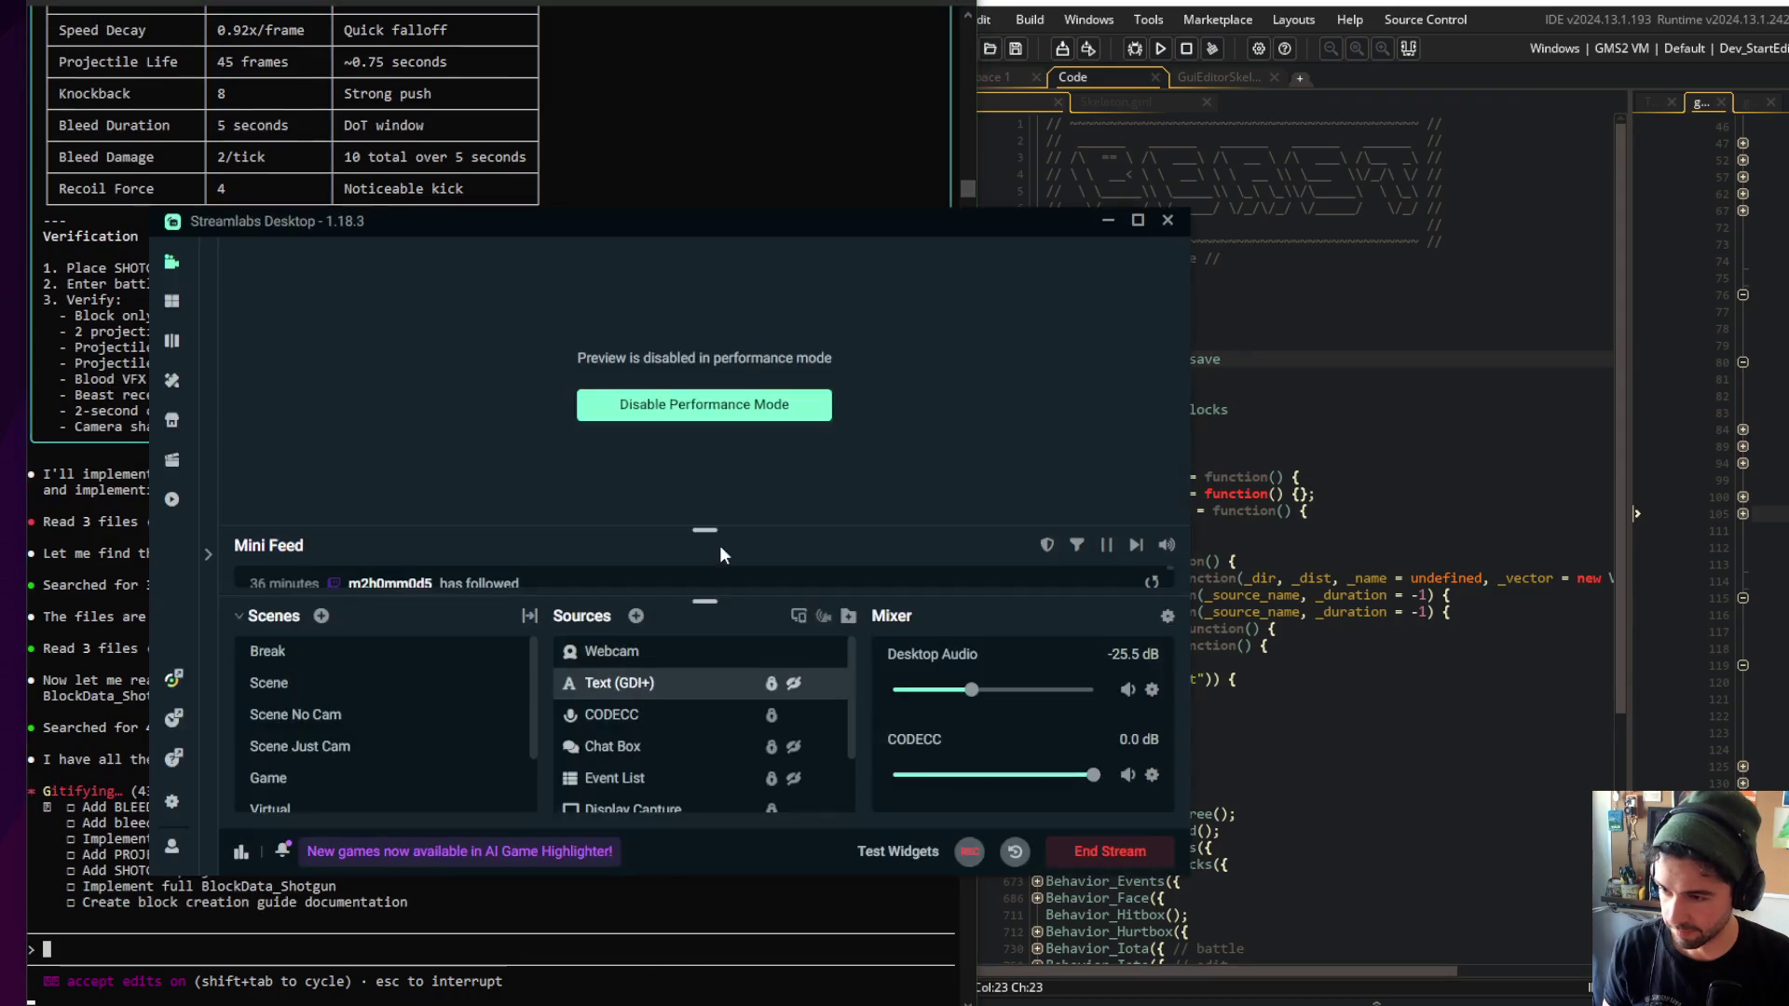
{"action": "left_click", "coordinate": [740, 407]}
{"action": "left_click_drag", "start_coordinate": [618, 6], "coordinate": [590, 7]}
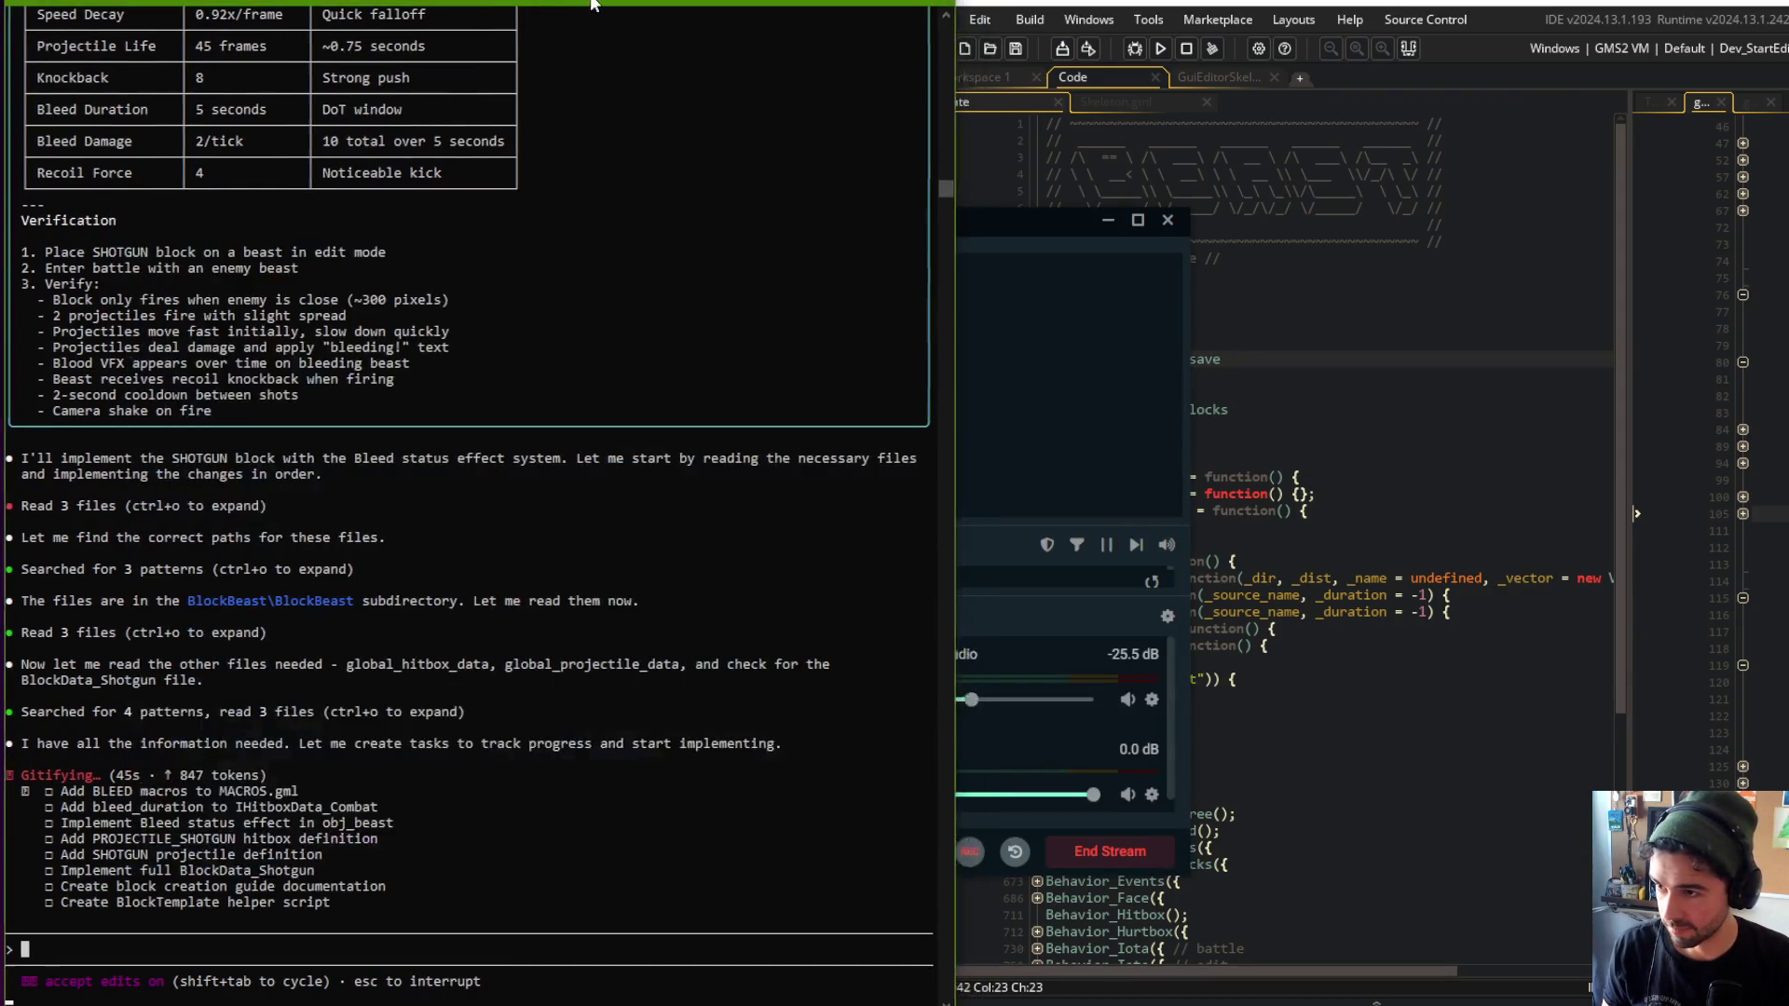
{"action": "key", "text": "alt+Tab"}
{"action": "left_click", "coordinate": [679, 20]}
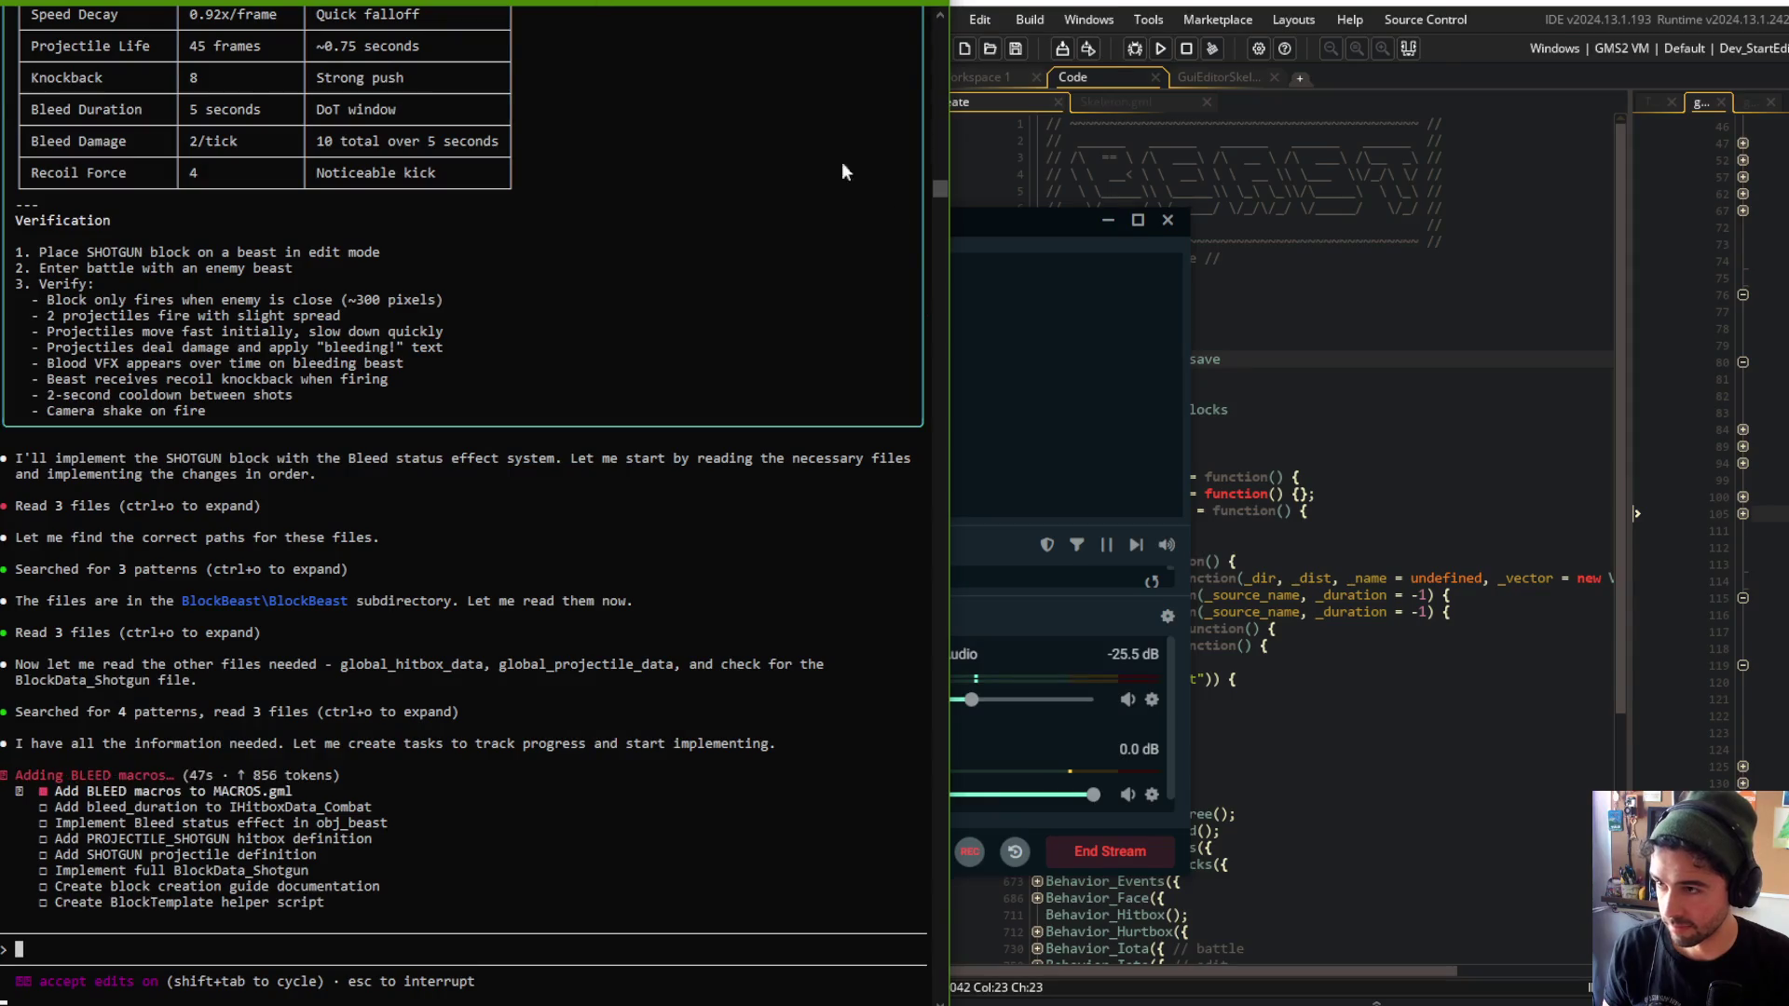
{"action": "key", "text": "alt+Tab"}
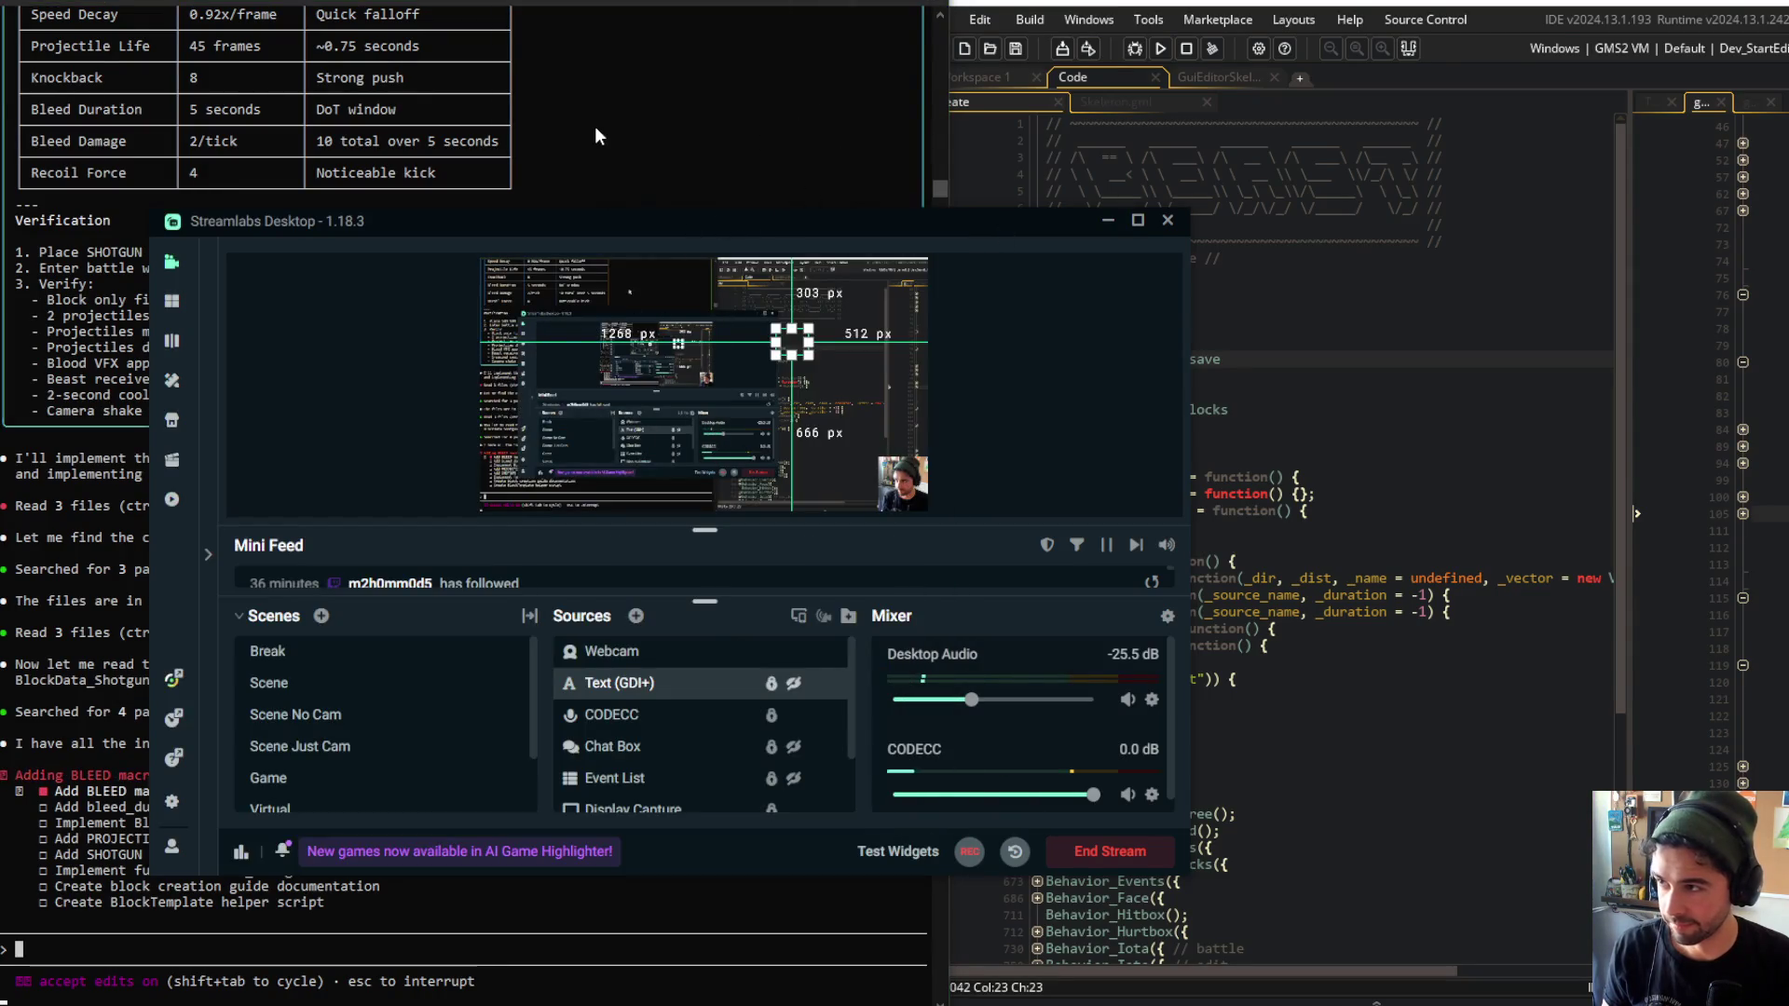
{"action": "right_click", "coordinate": [1050, 347]}
{"action": "left_click", "coordinate": [1134, 485]}
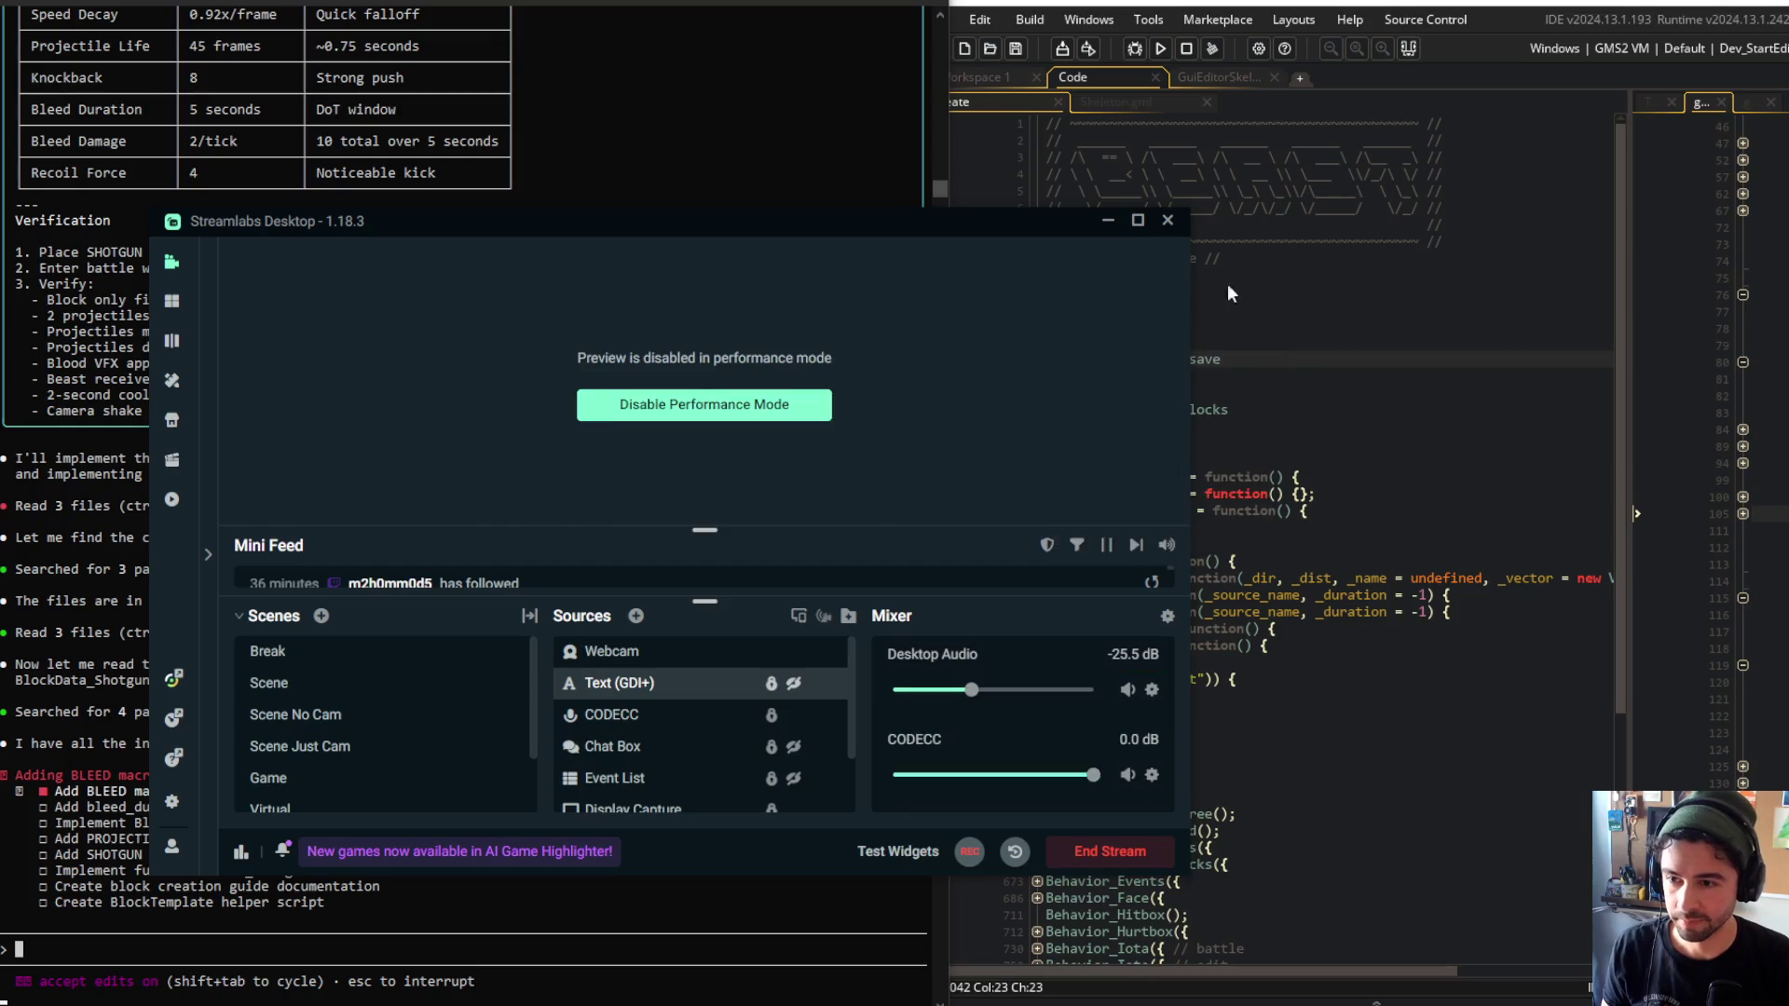
{"action": "left_click", "coordinate": [1092, 332]}
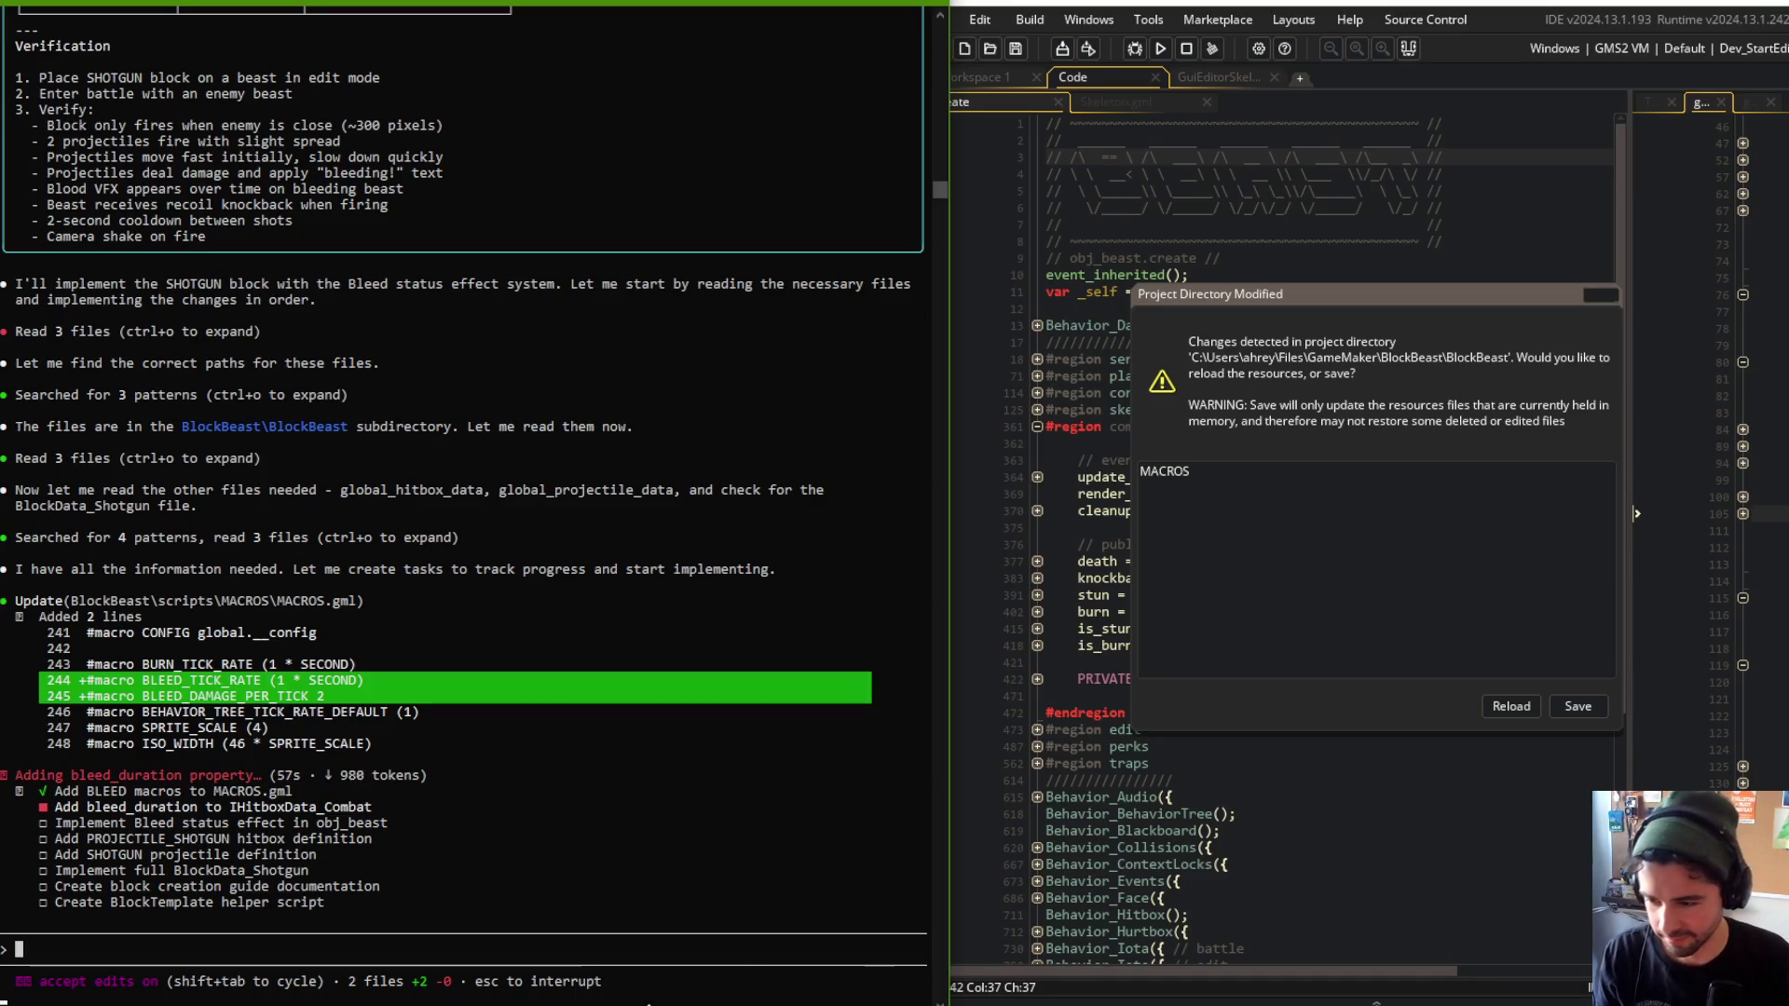
Glance at the monster-blocks sprite sheet in Aseprite, then return to GameMaker.
{"action": "key", "text": "alt+Tab"}
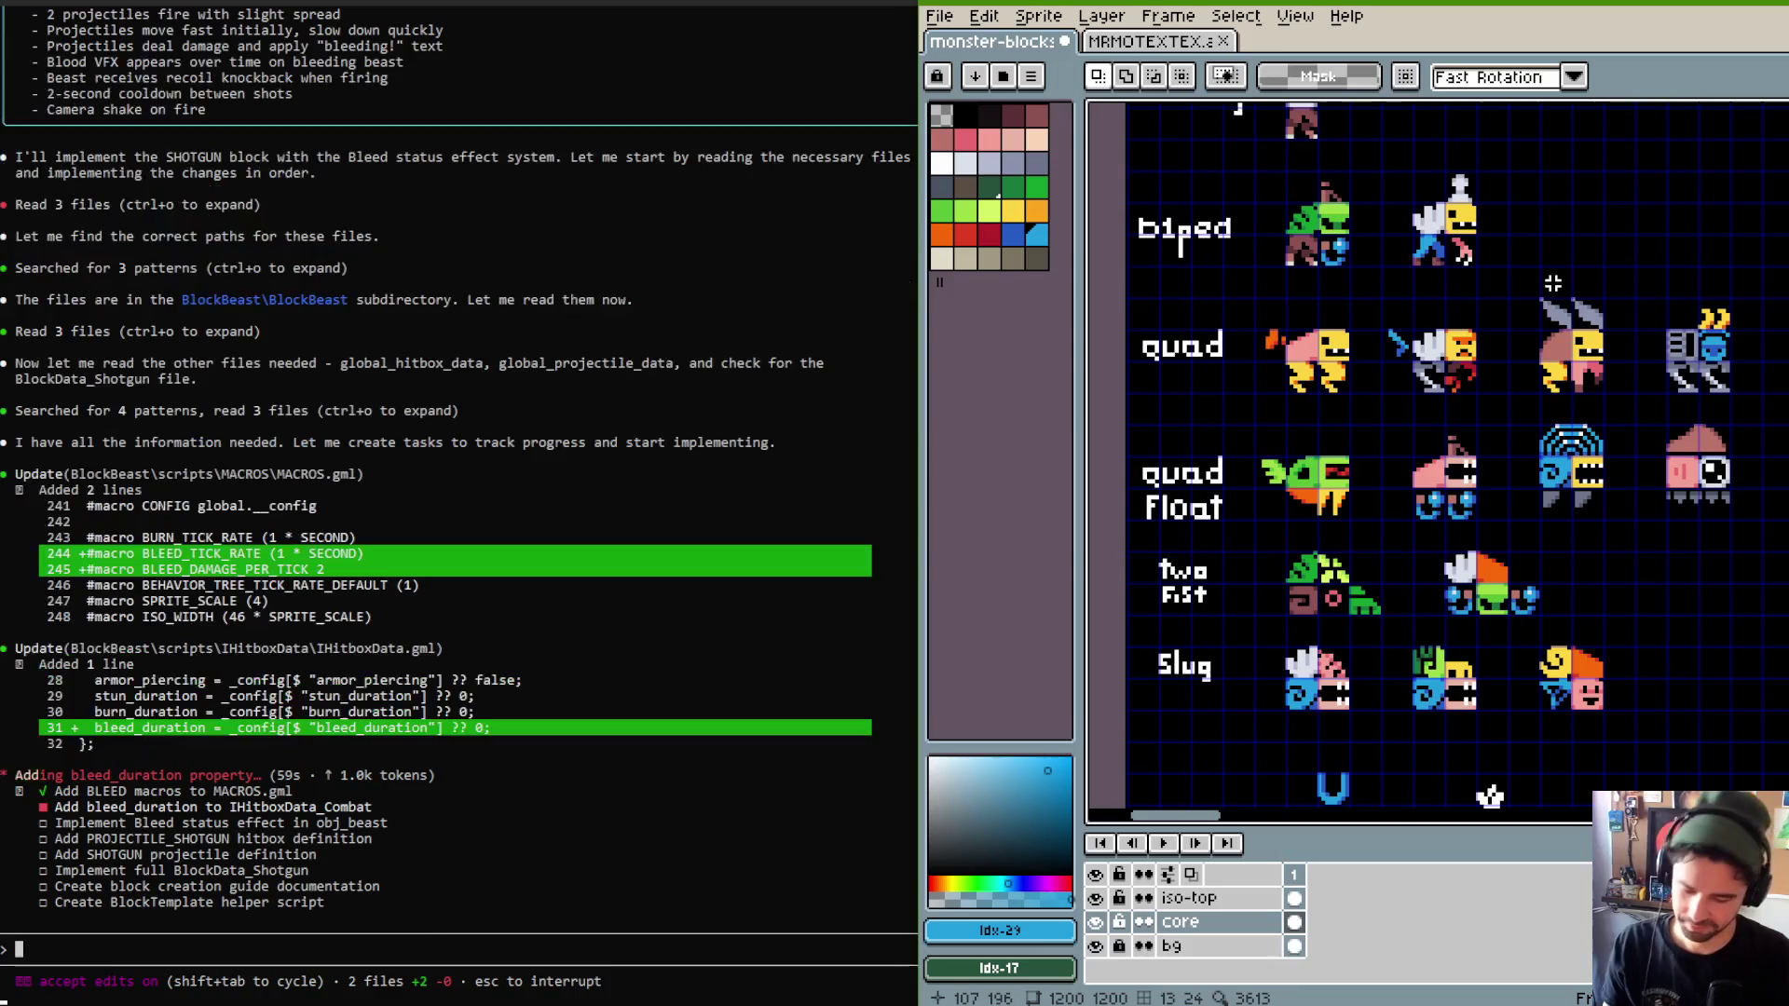
{"action": "scroll", "coordinate": [1205, 250], "scroll_direction": "up", "scroll_amount": 3}
{"action": "scroll", "coordinate": [1205, 250], "scroll_direction": "right", "scroll_amount": 2}
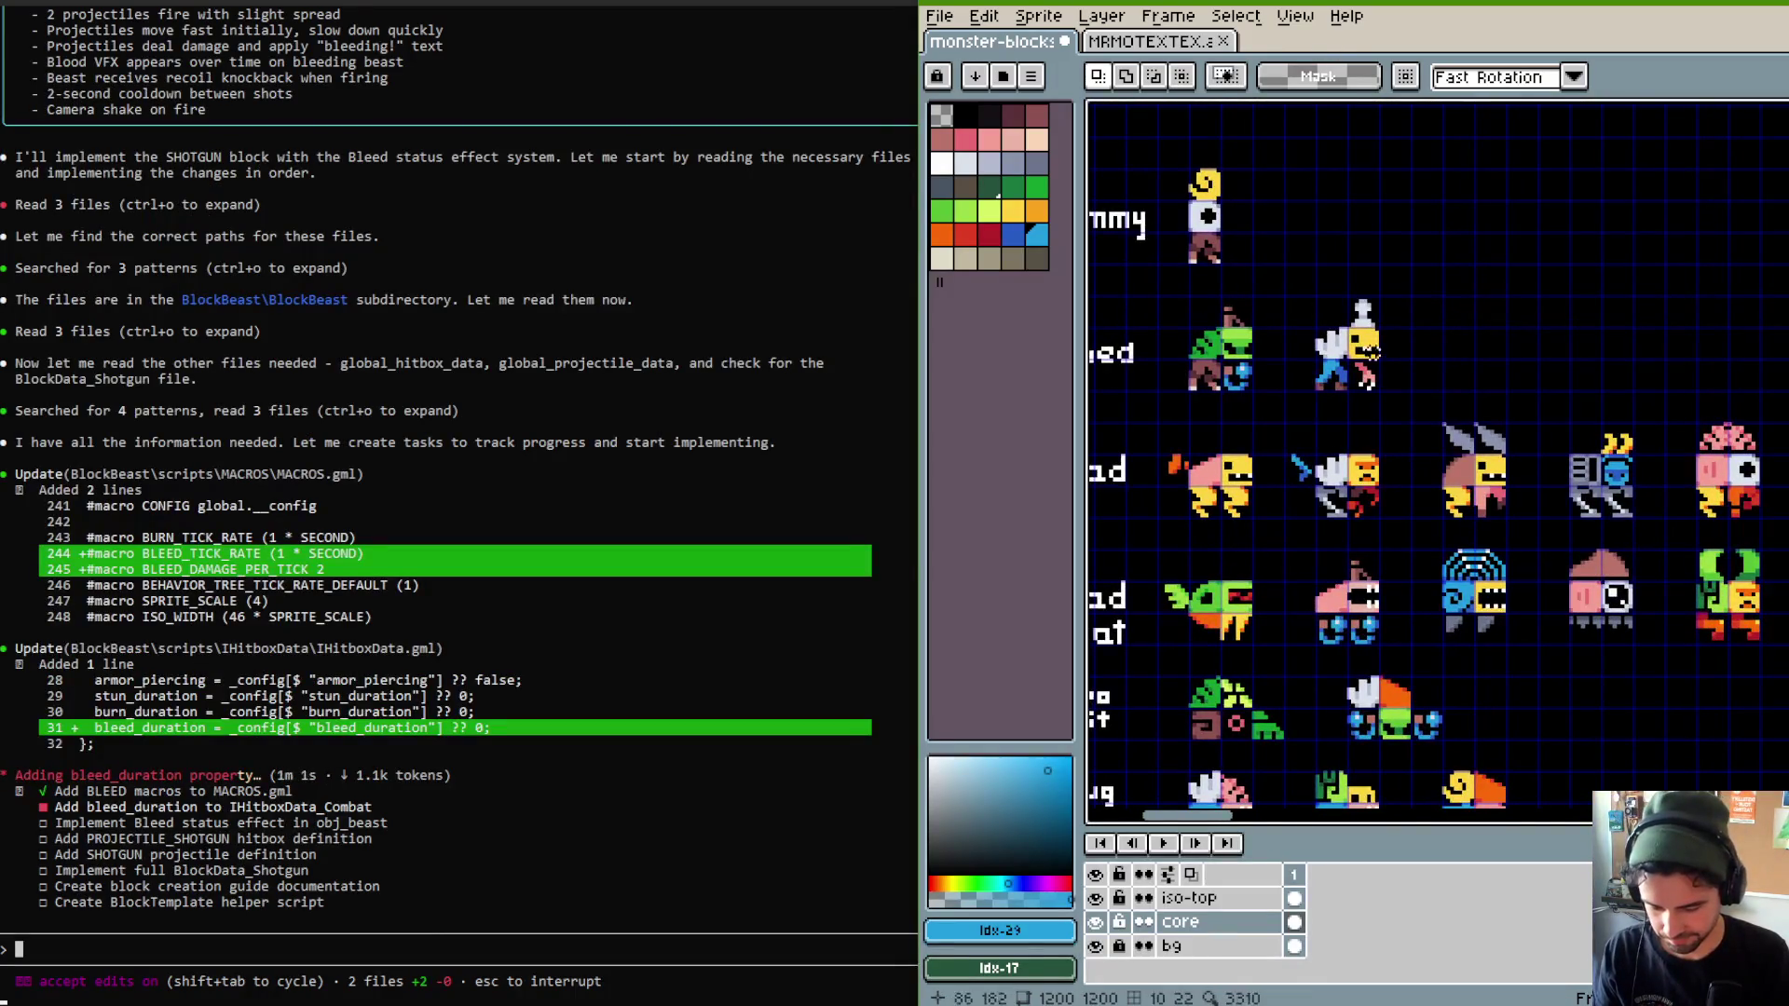
{"action": "key", "text": "alt+Tab"}
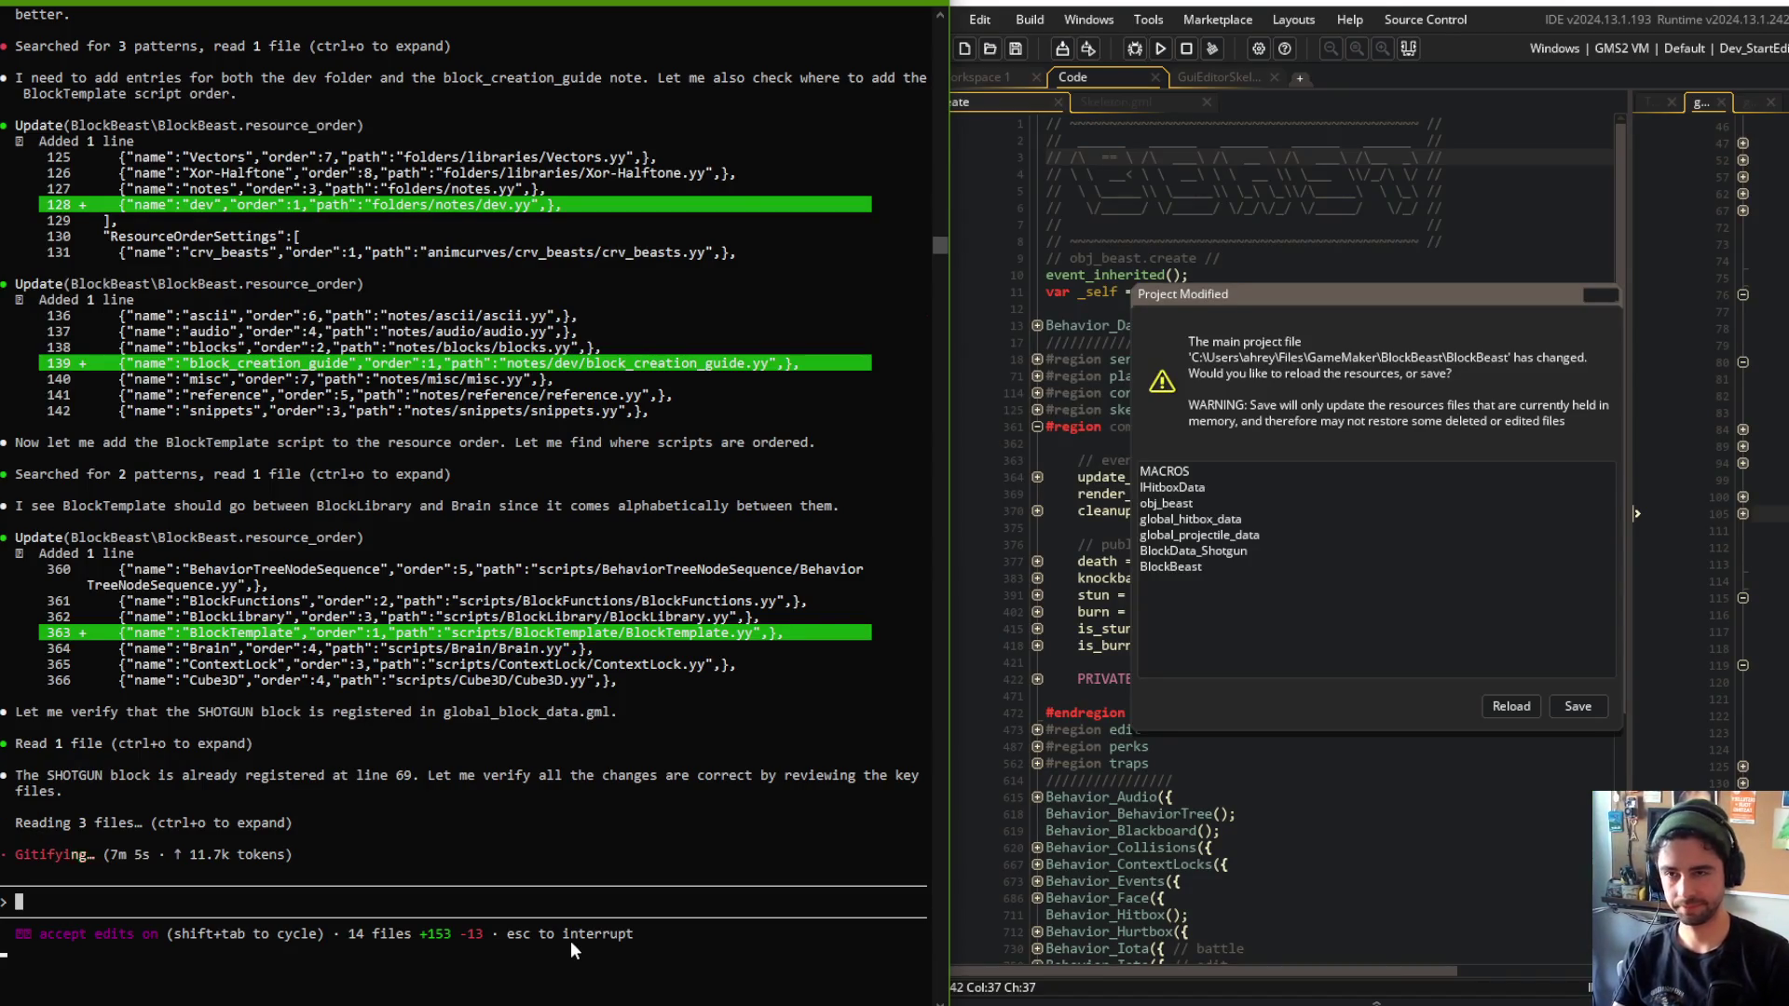
Bring Aseprite's monster-blocks sprite sheet to the front.
{"action": "key", "text": "alt+Tab"}
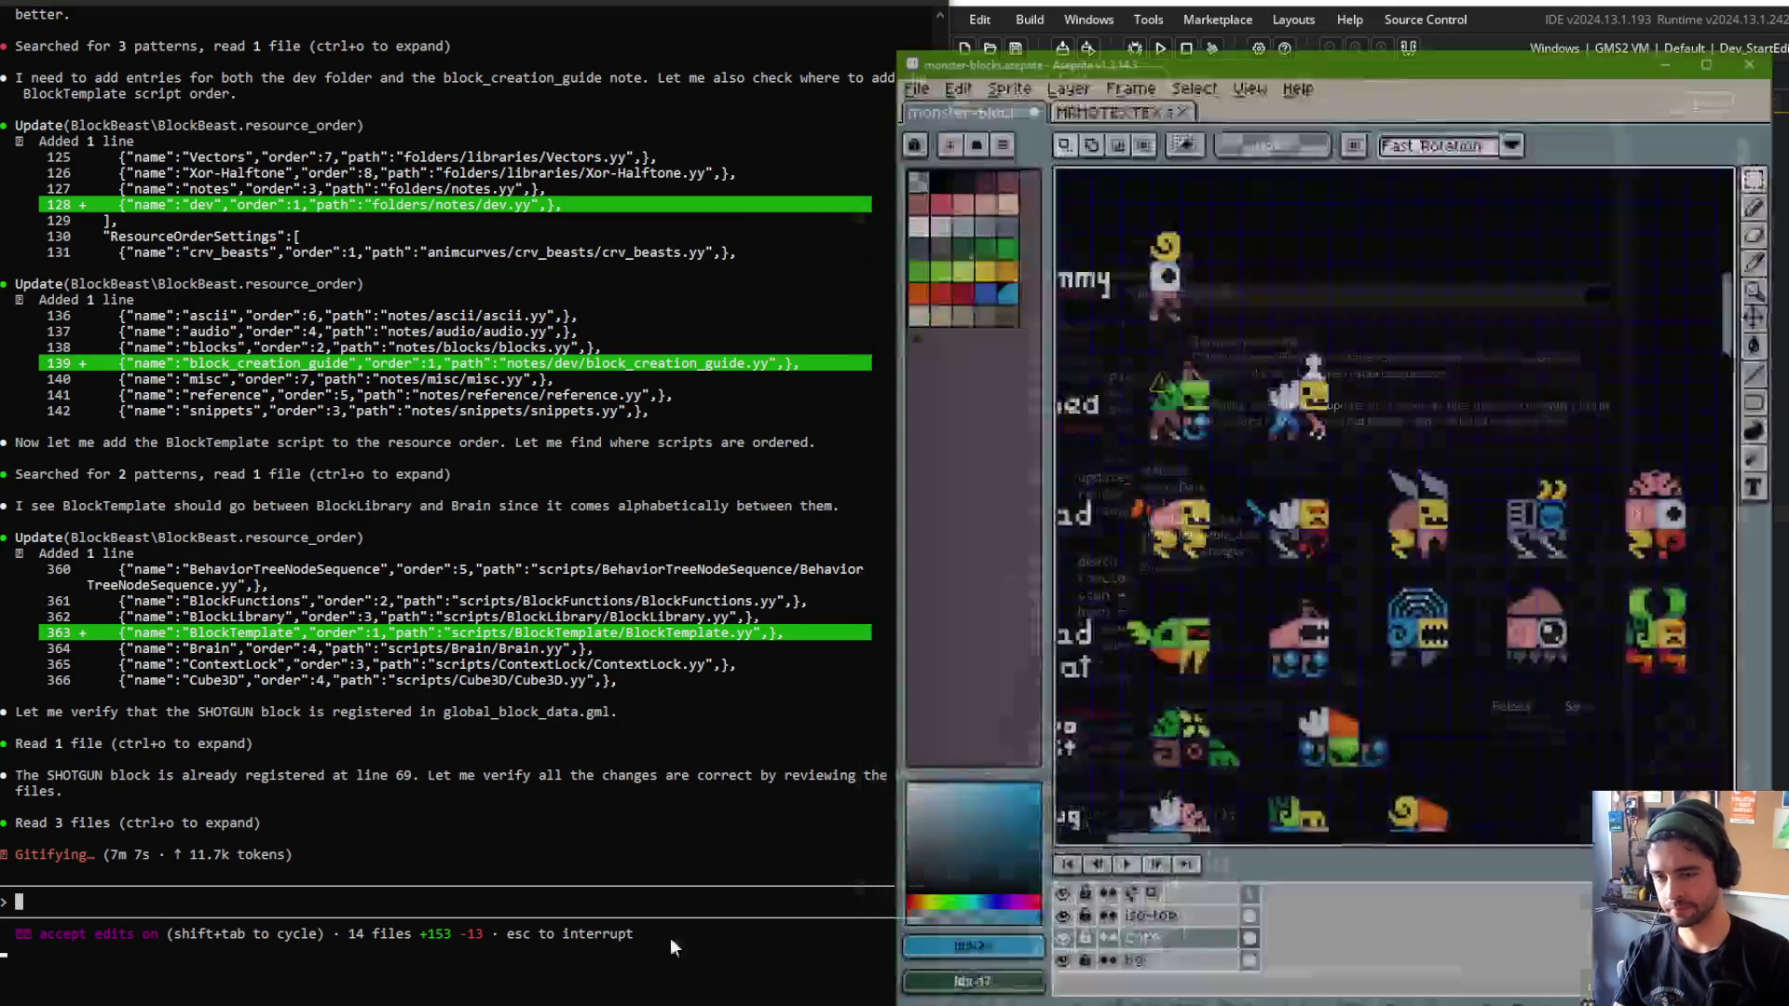
Pan and scroll around the monster-blocks sprite sheet to view the other sprites.
{"action": "mouse_move", "coordinate": [1348, 113]}
{"action": "left_mouse_down"}
{"action": "mouse_move", "coordinate": [1348, 448]}
{"action": "mouse_move", "coordinate": [1274, 728]}
{"action": "mouse_move", "coordinate": [1136, 725]}
{"action": "left_mouse_up"}
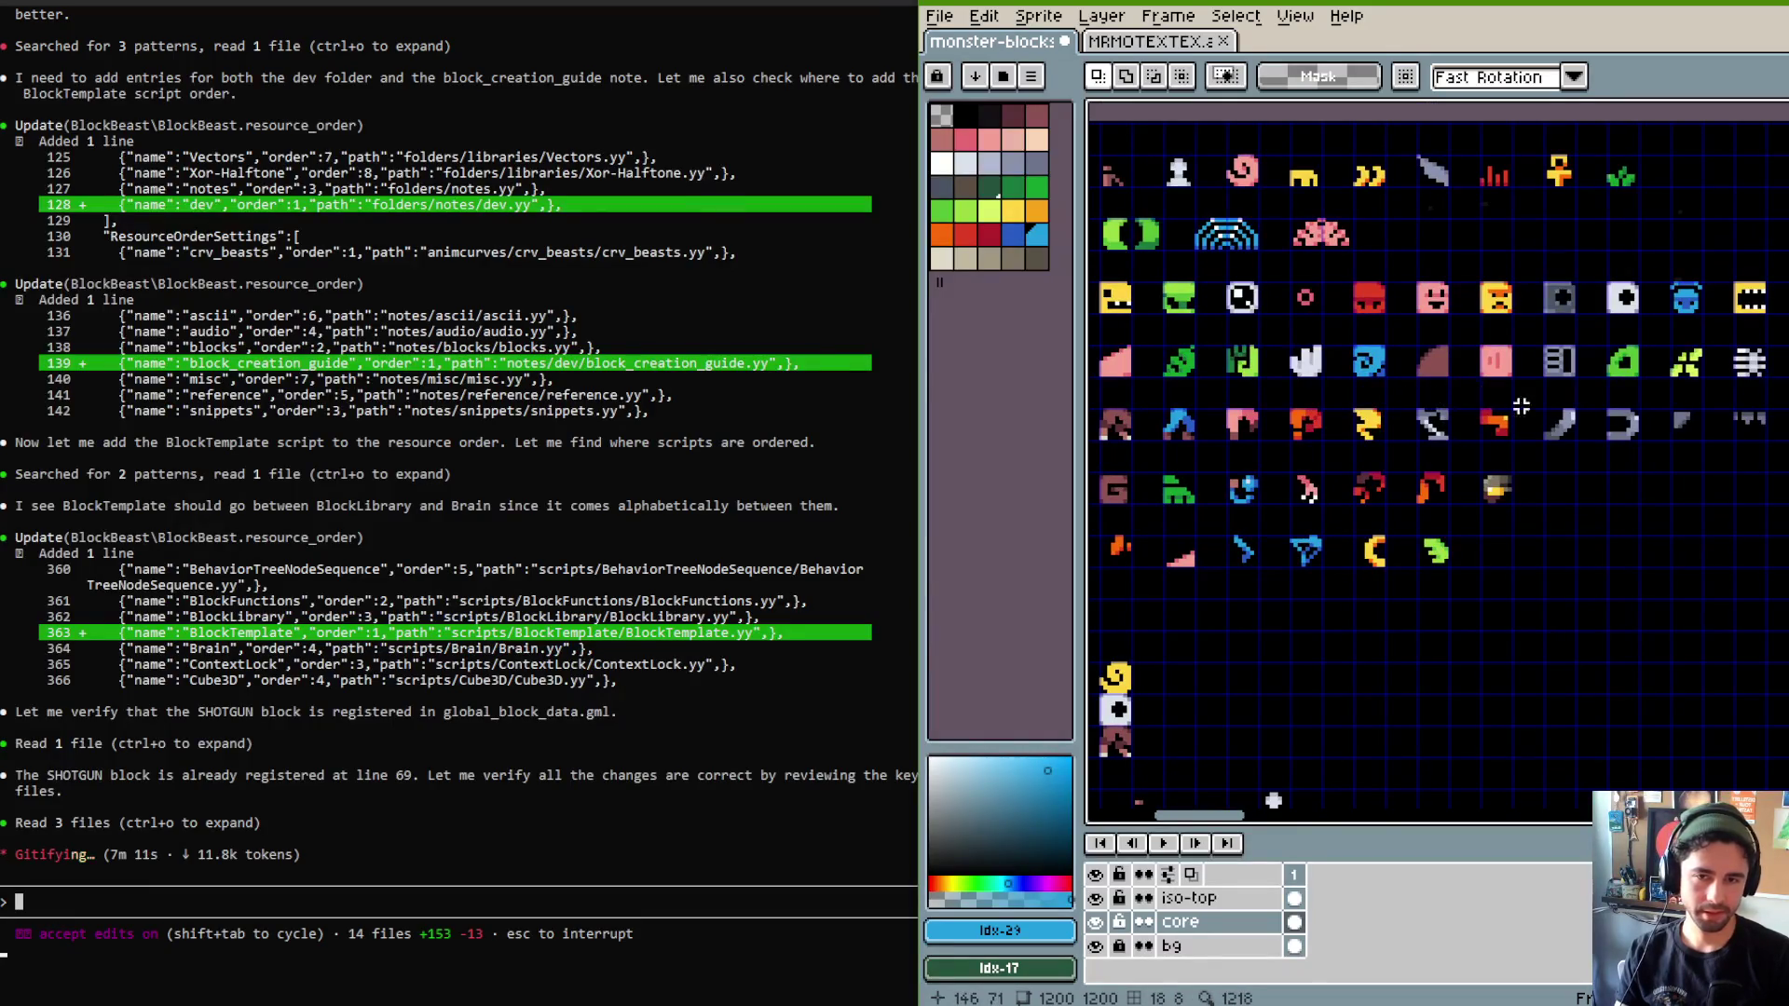
{"action": "scroll", "coordinate": [1481, 401], "scroll_direction": "up", "scroll_amount": 2}
{"action": "scroll", "coordinate": [1463, 419], "scroll_direction": "right", "scroll_amount": 5}
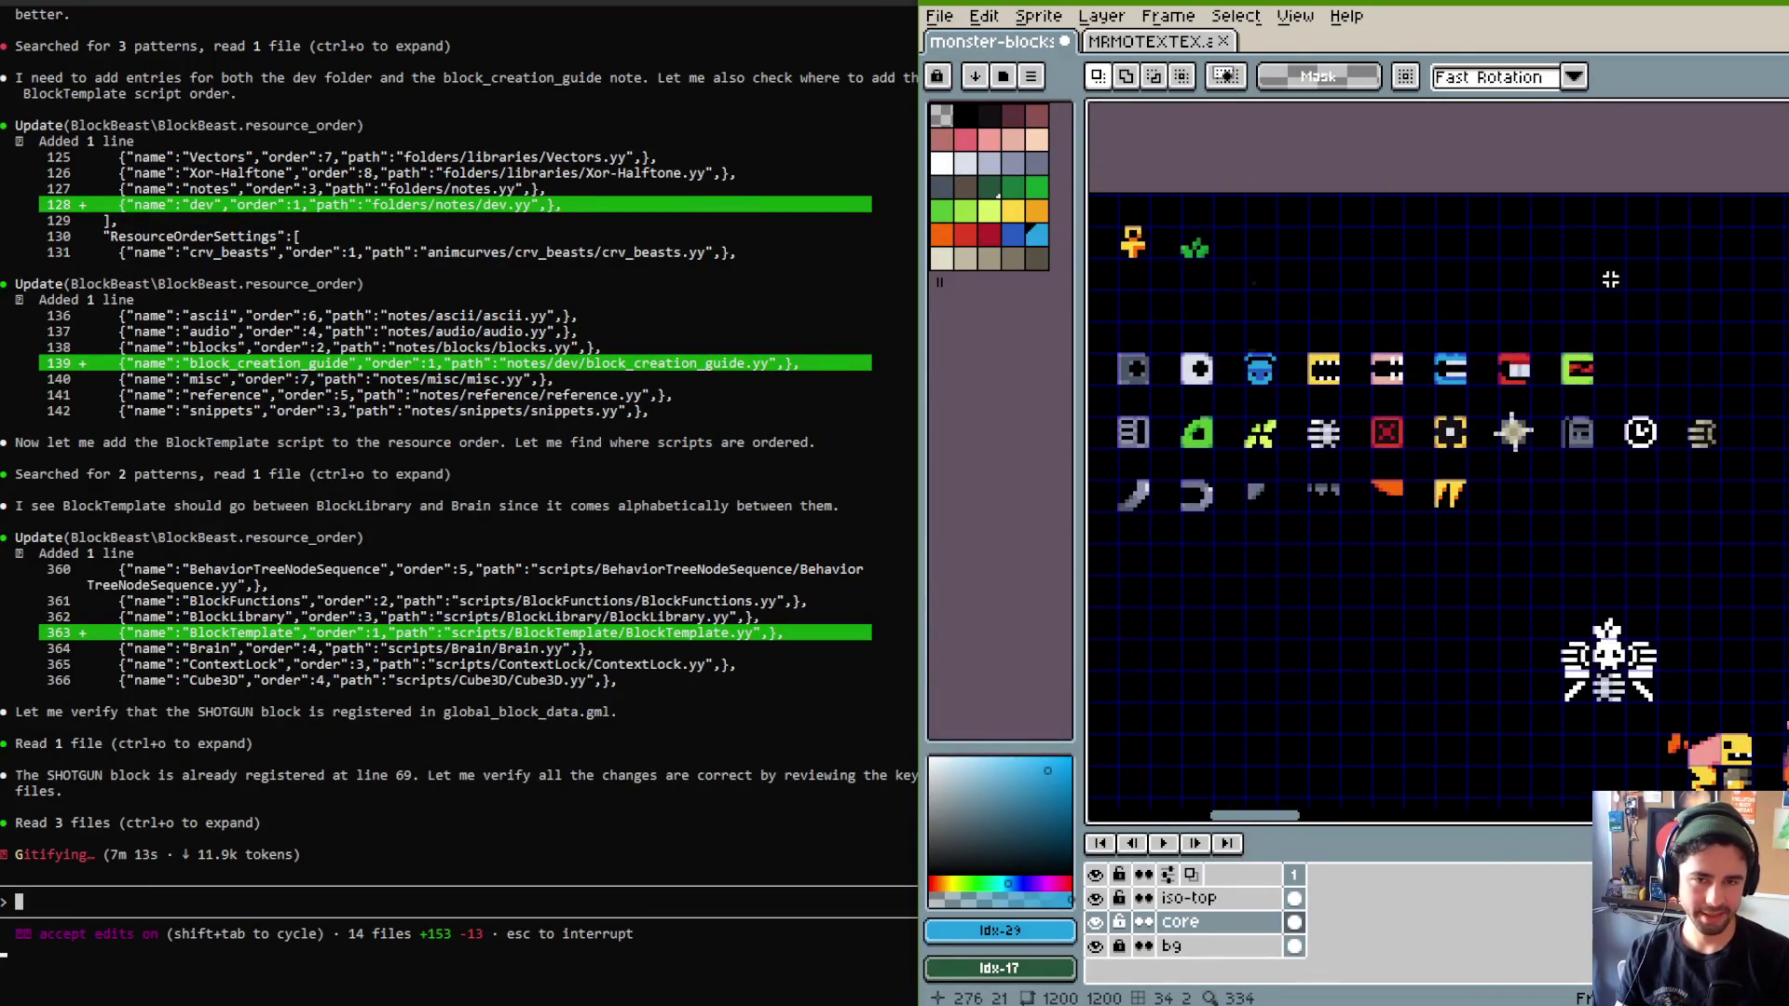
{"action": "scroll", "coordinate": [1610, 280], "scroll_direction": "down", "scroll_amount": 2}
{"action": "scroll", "coordinate": [1491, 261], "scroll_direction": "right", "scroll_amount": 3}
{"action": "scroll", "coordinate": [1445, 240], "scroll_direction": "down", "scroll_amount": 1}
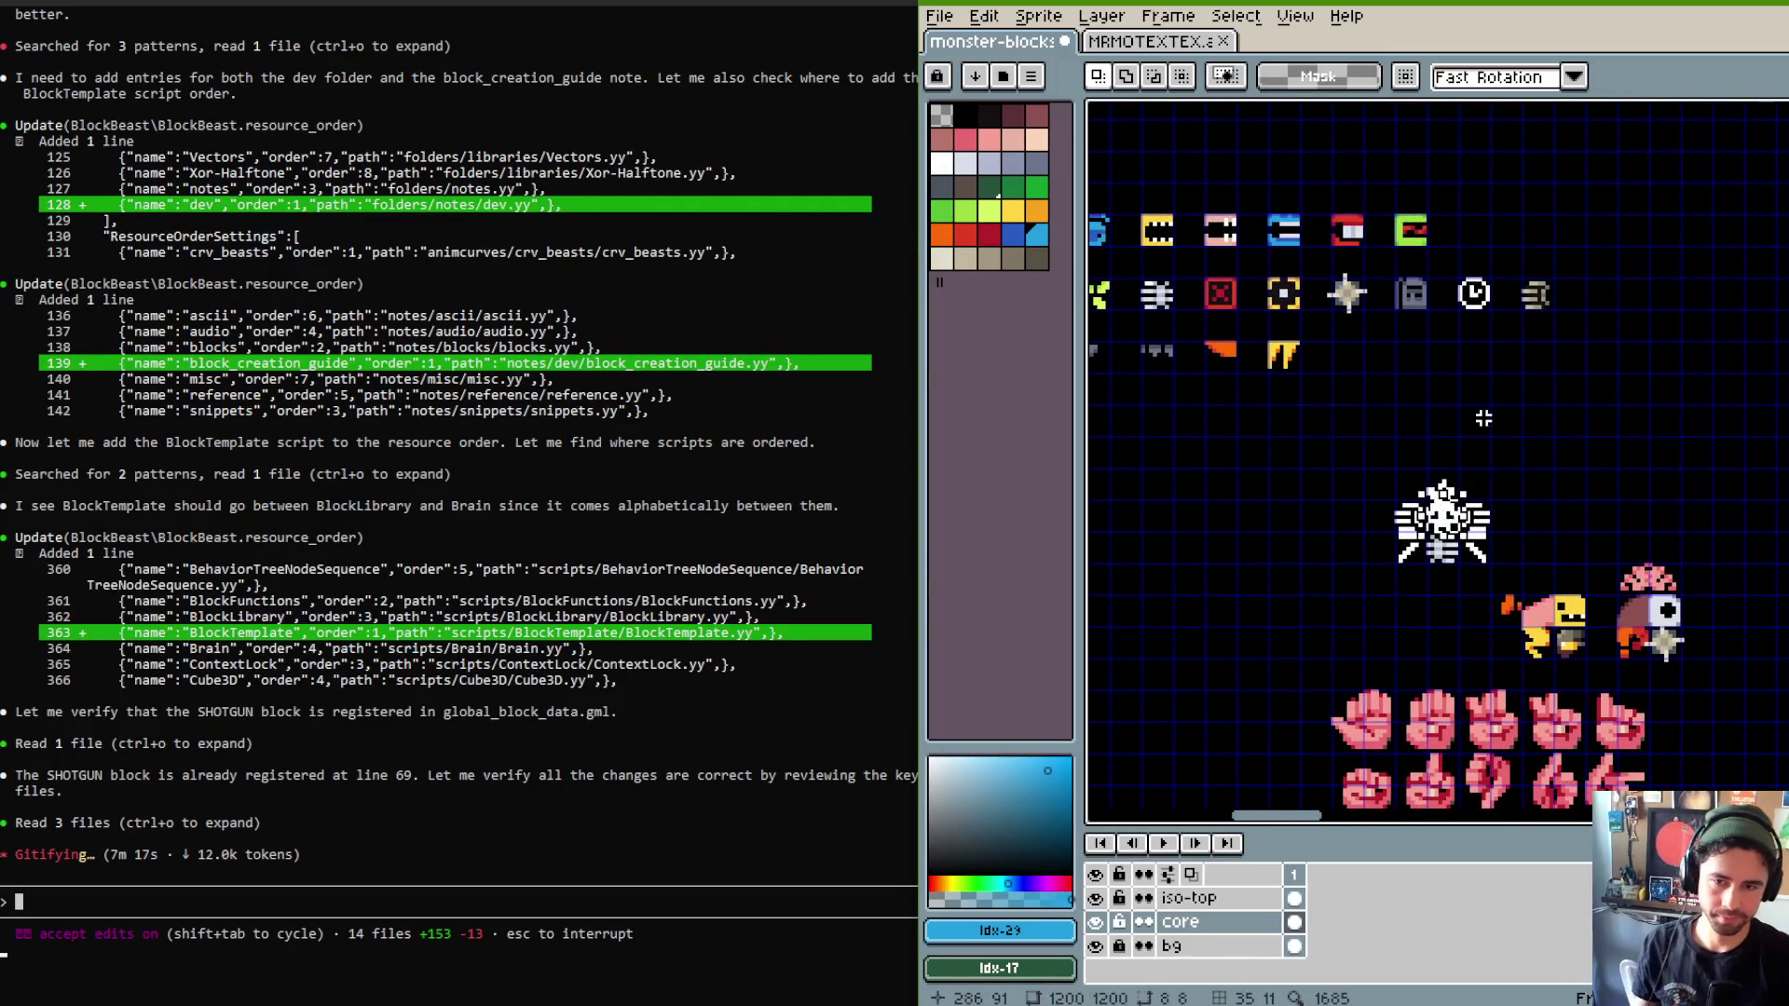
{"action": "scroll", "coordinate": [1359, 297], "scroll_direction": "up", "scroll_amount": 3}
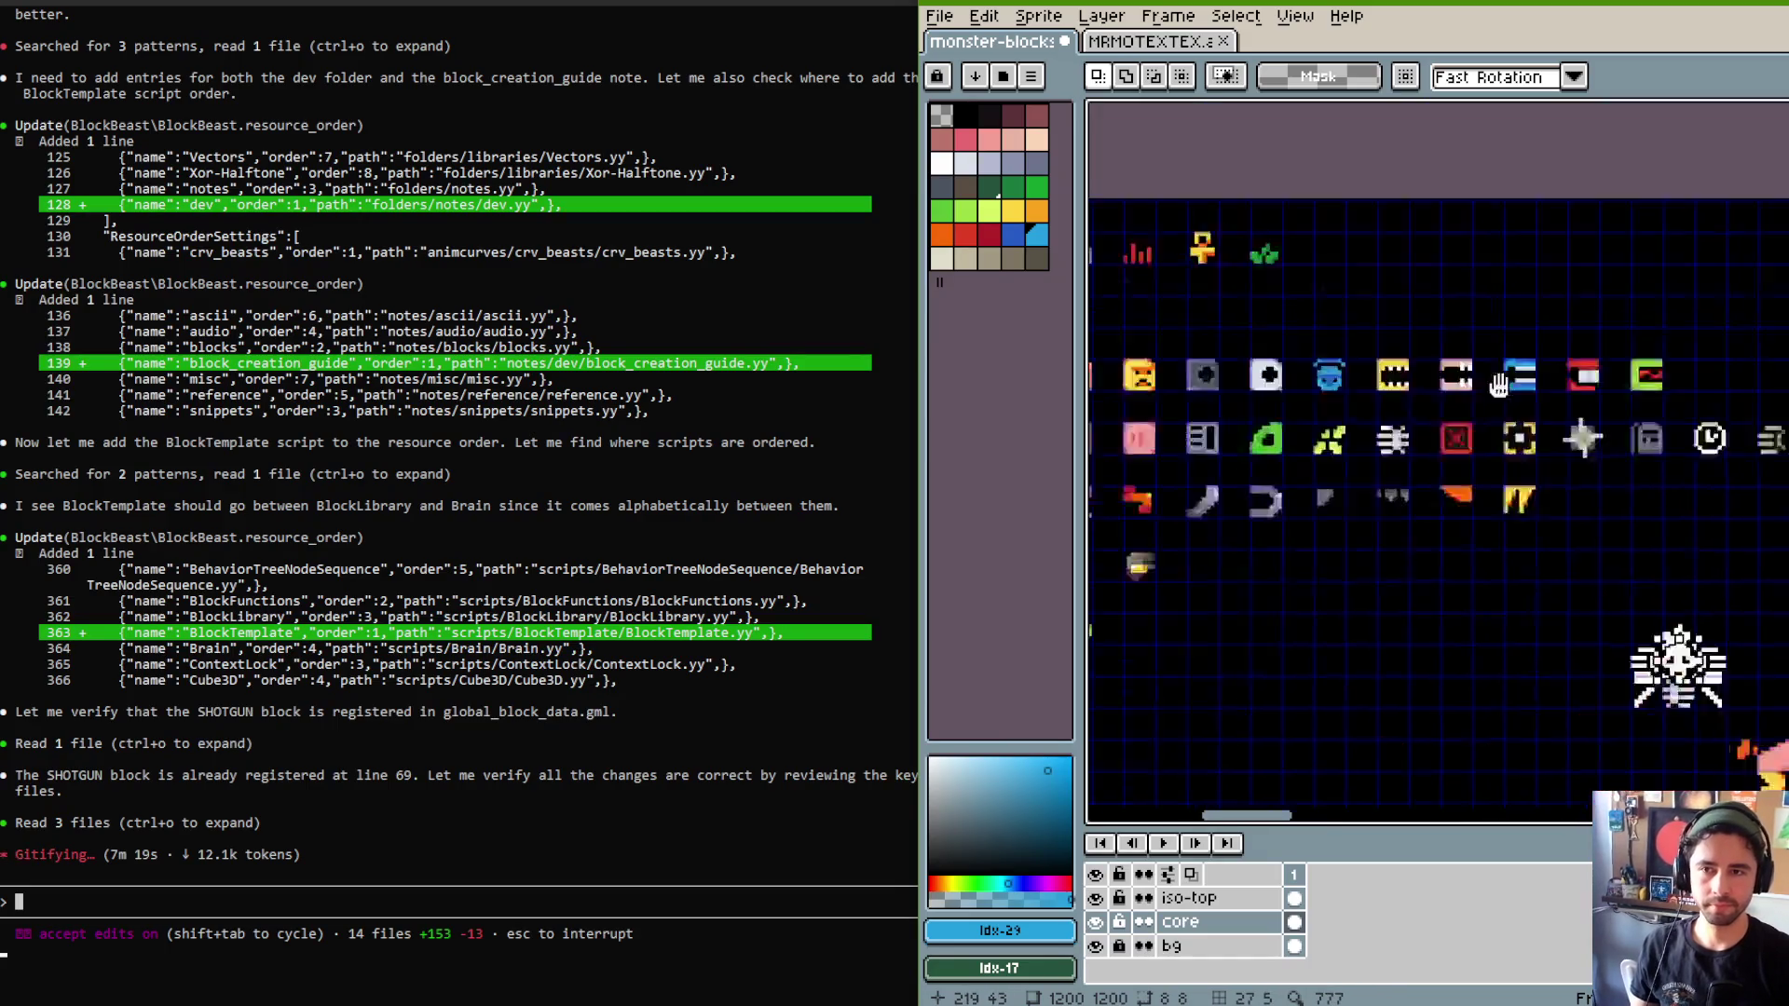
Move the skull sprite beside the green block in the sprite sheet.
{"action": "key", "text": "f"}
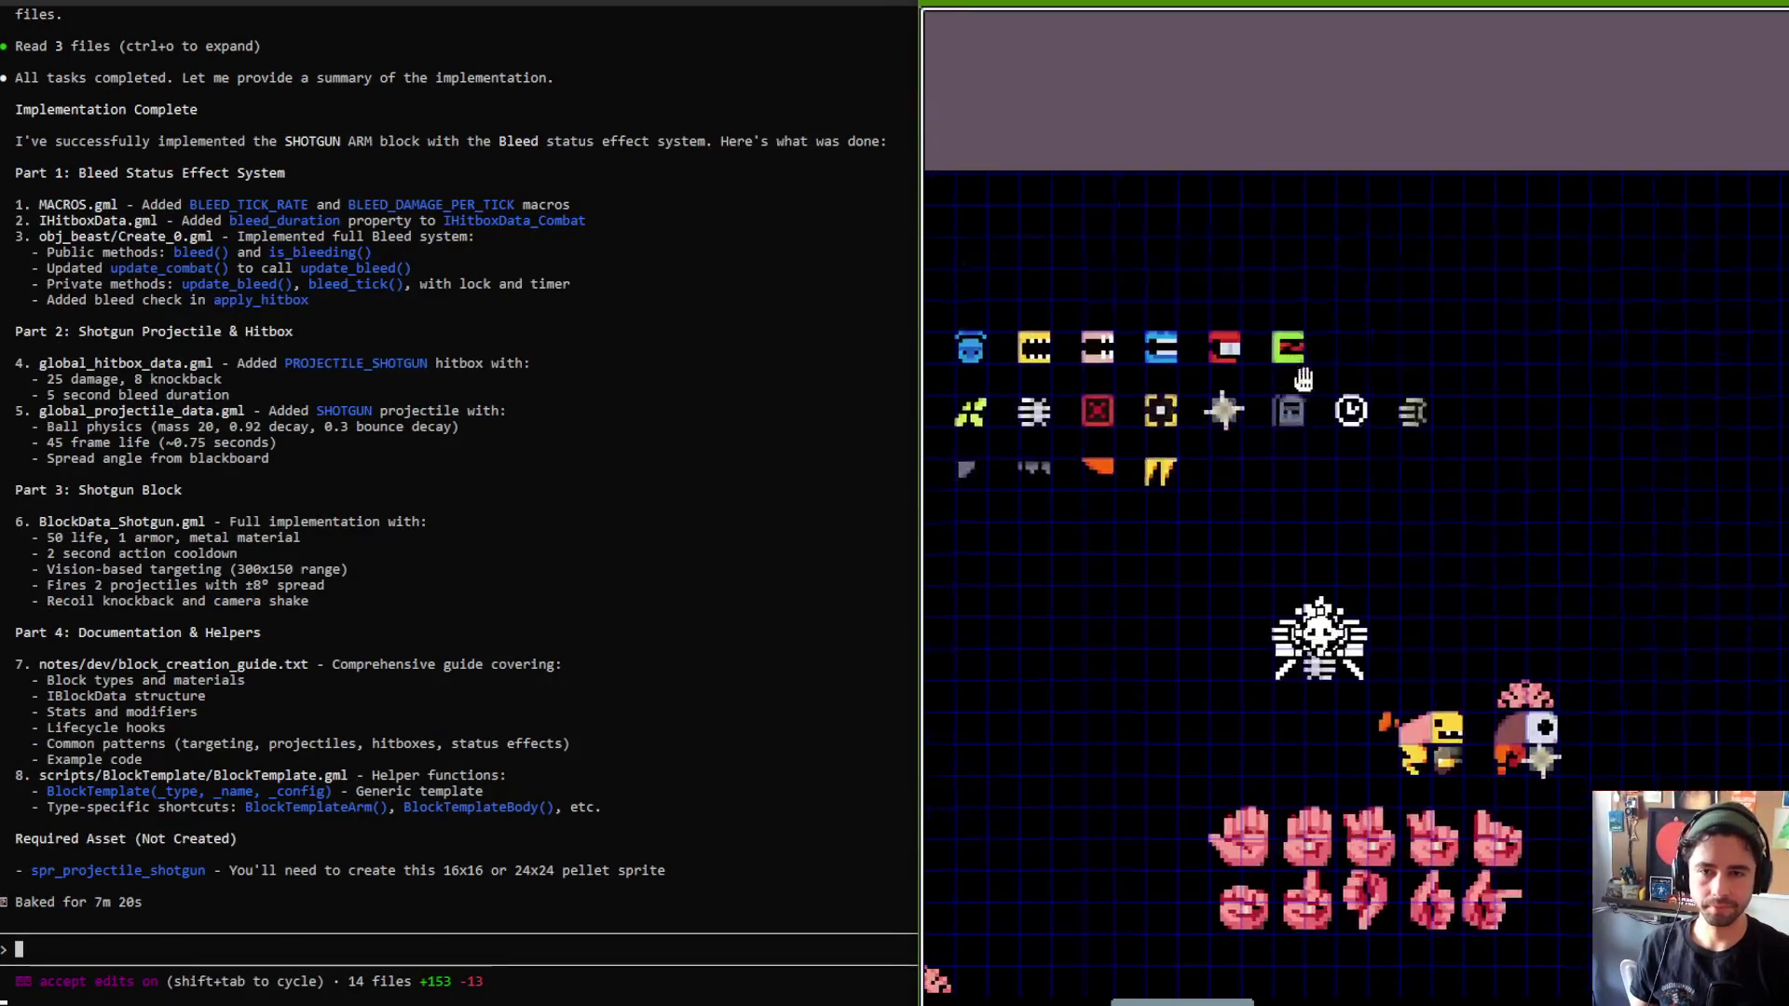
{"action": "scroll", "coordinate": [1317, 320], "scroll_direction": "up", "scroll_amount": 2}
{"action": "mouse_move", "coordinate": [1308, 524]}
{"action": "left_mouse_down"}
{"action": "mouse_move", "coordinate": [1407, 430]}
{"action": "mouse_move", "coordinate": [1388, 412]}
{"action": "left_mouse_up"}
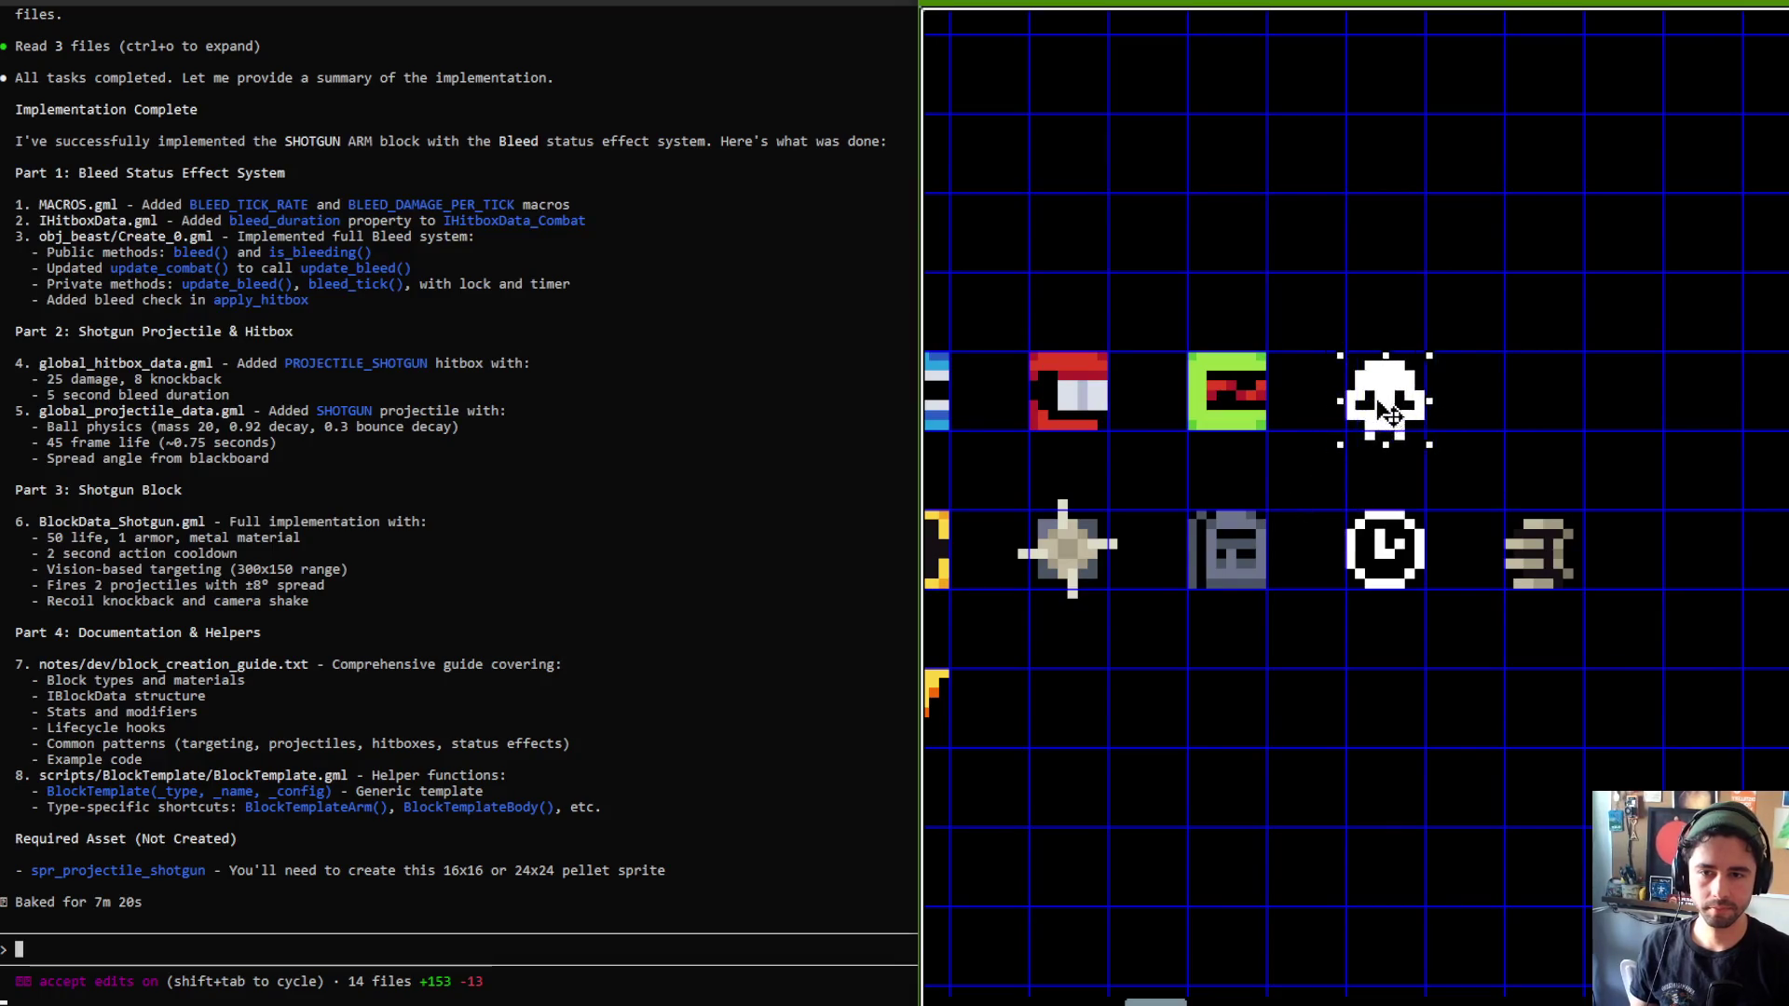
{"action": "left_click", "coordinate": [1440, 357]}
{"action": "key", "text": "Escape"}
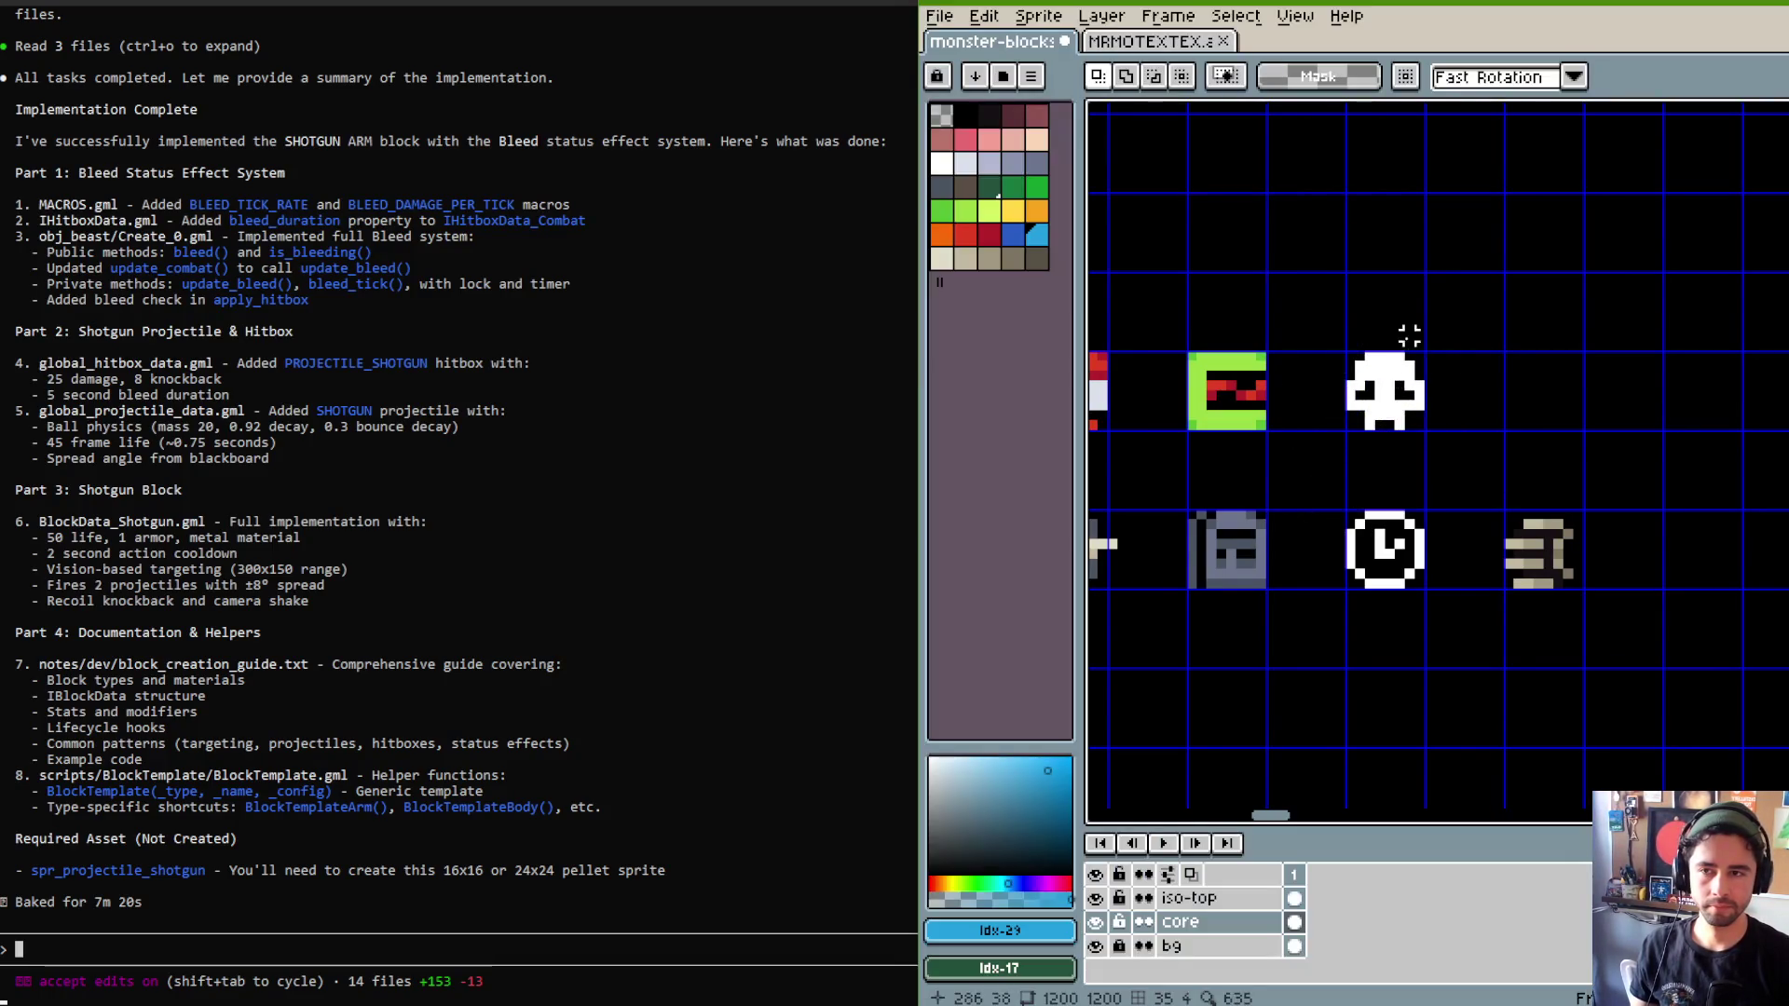
Pick light beige and pencil a darker beige line and pixels between the skull's eyes.
{"action": "left_click", "coordinate": [965, 258]}
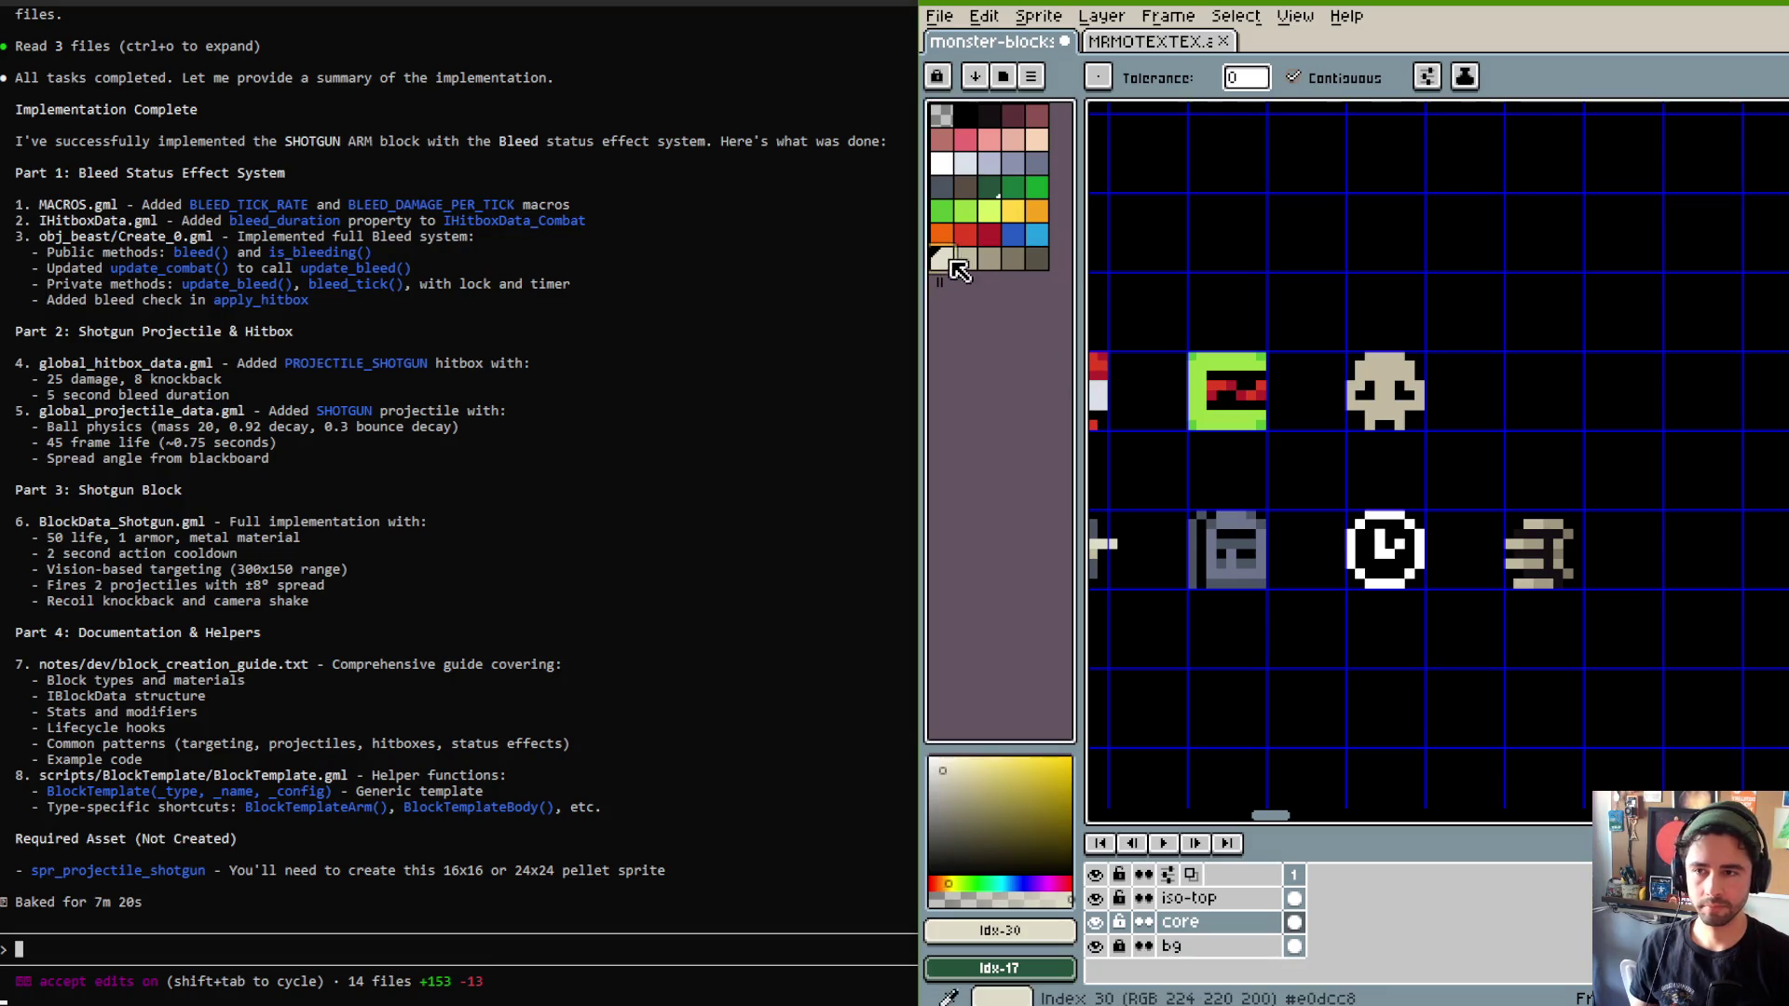
{"action": "scroll", "coordinate": [1292, 376], "scroll_direction": "up", "scroll_amount": 3}
{"action": "key", "text": "b"}
{"action": "left_click_drag", "start_coordinate": [1270, 454], "coordinate": [1399, 451]}
{"action": "left_click", "coordinate": [1320, 430]}
{"action": "left_click", "coordinate": [1342, 430]}
Bucket-fill the skull light beige and set darker beige as the shading colour.
{"action": "scroll", "coordinate": [1339, 352], "scroll_direction": "down", "scroll_amount": 2}
{"action": "scroll", "coordinate": [1461, 315], "scroll_direction": "up", "scroll_amount": 1}
{"action": "scroll", "coordinate": [1318, 379], "scroll_direction": "down", "scroll_amount": 1}
{"action": "scroll", "coordinate": [1403, 429], "scroll_direction": "up", "scroll_amount": 1}
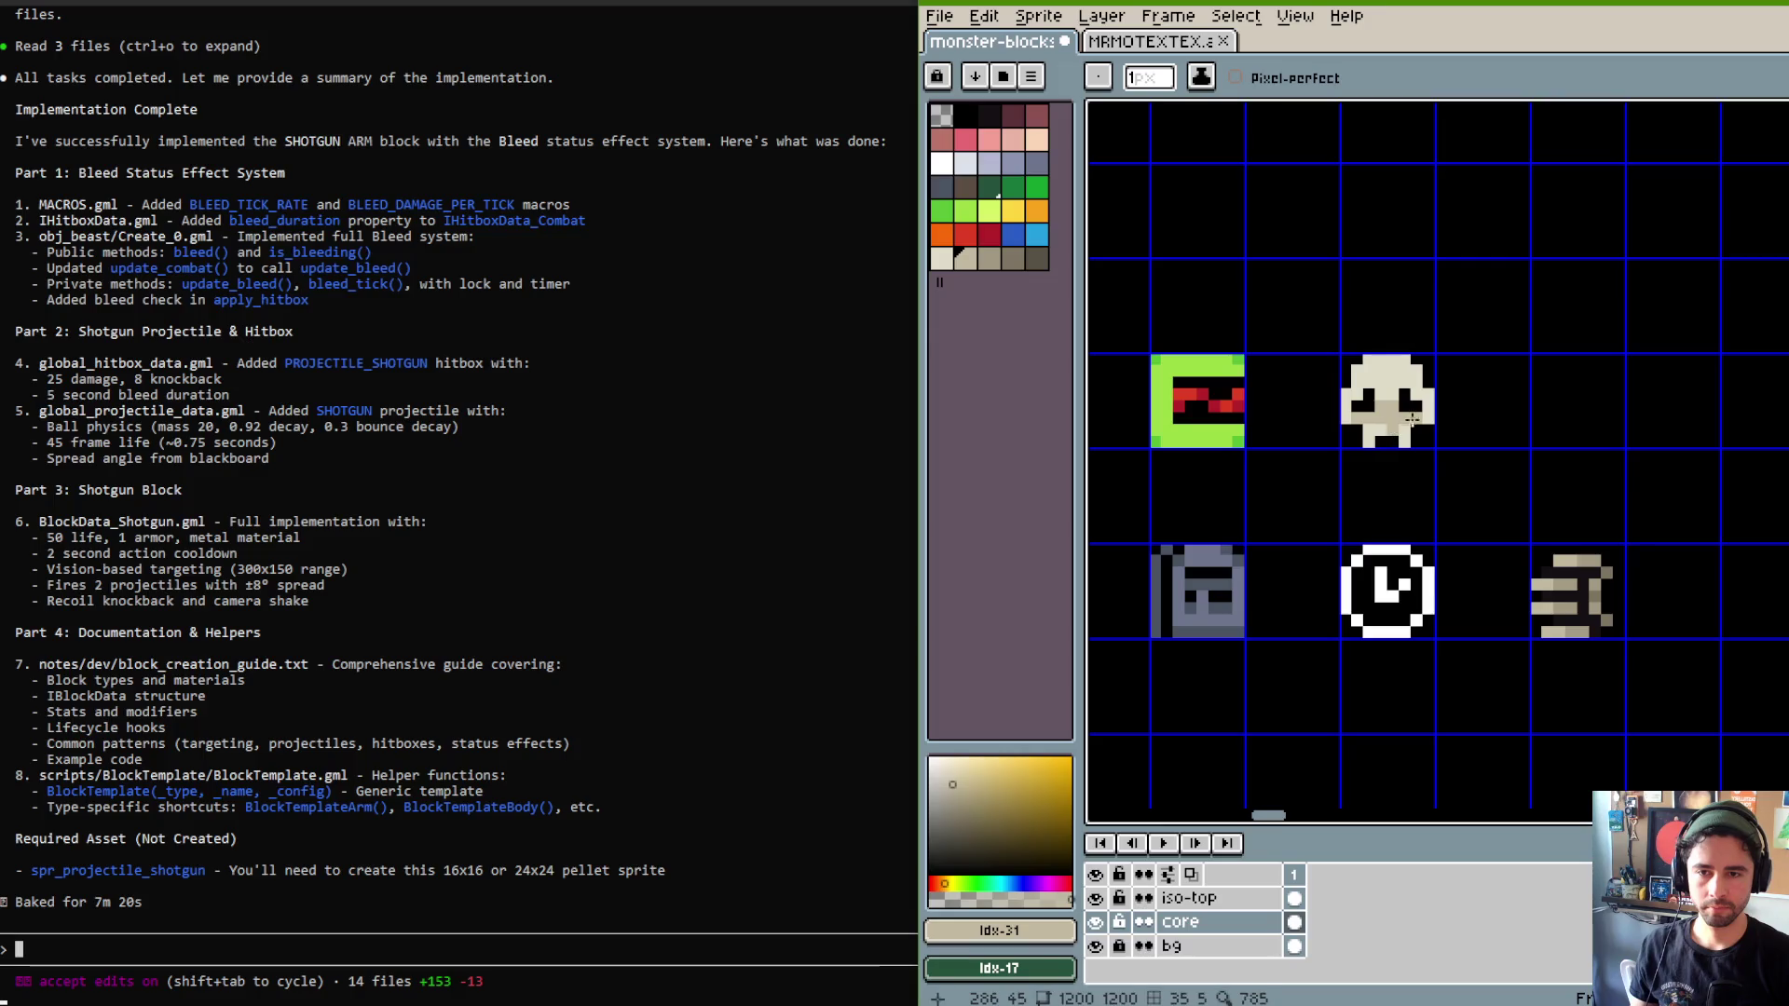
{"action": "key", "text": "g"}
{"action": "left_click", "coordinate": [1416, 382], "text": "alt"}
{"action": "key", "text": "b"}
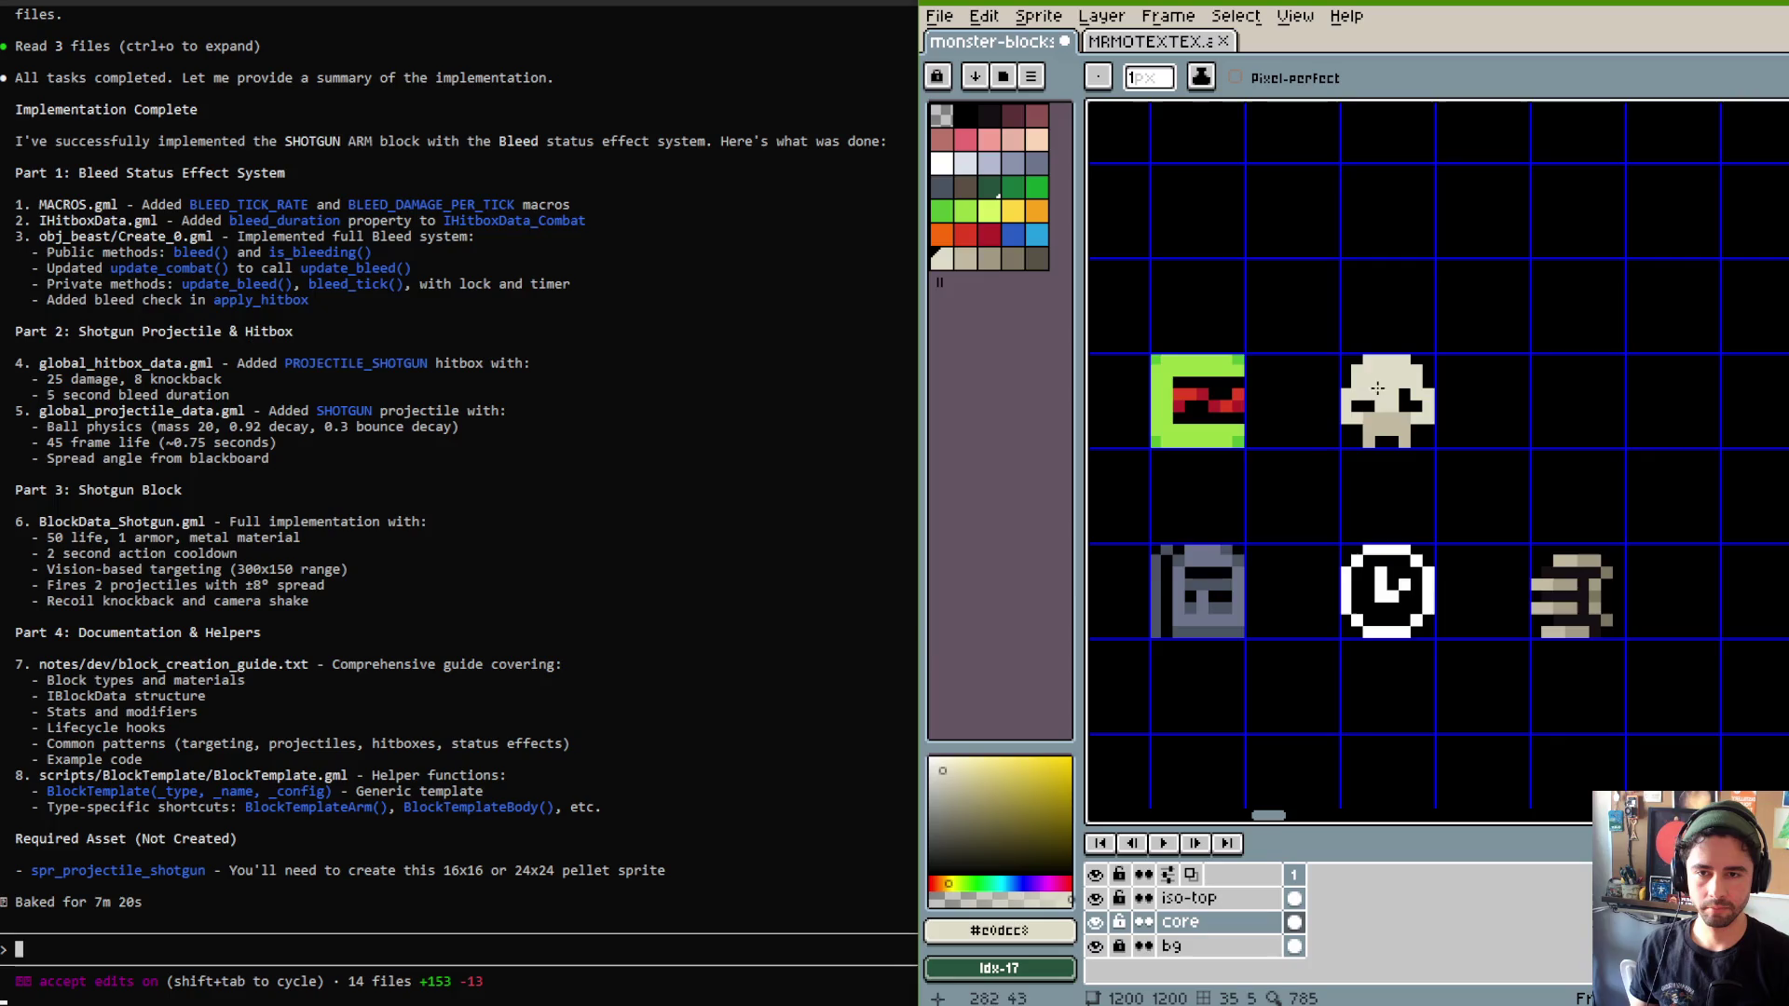
{"action": "scroll", "coordinate": [1388, 410], "scroll_direction": "down", "scroll_amount": 1}
{"action": "scroll", "coordinate": [1398, 405], "scroll_direction": "up", "scroll_amount": 1}
{"action": "left_click", "coordinate": [1417, 396], "text": "alt"}
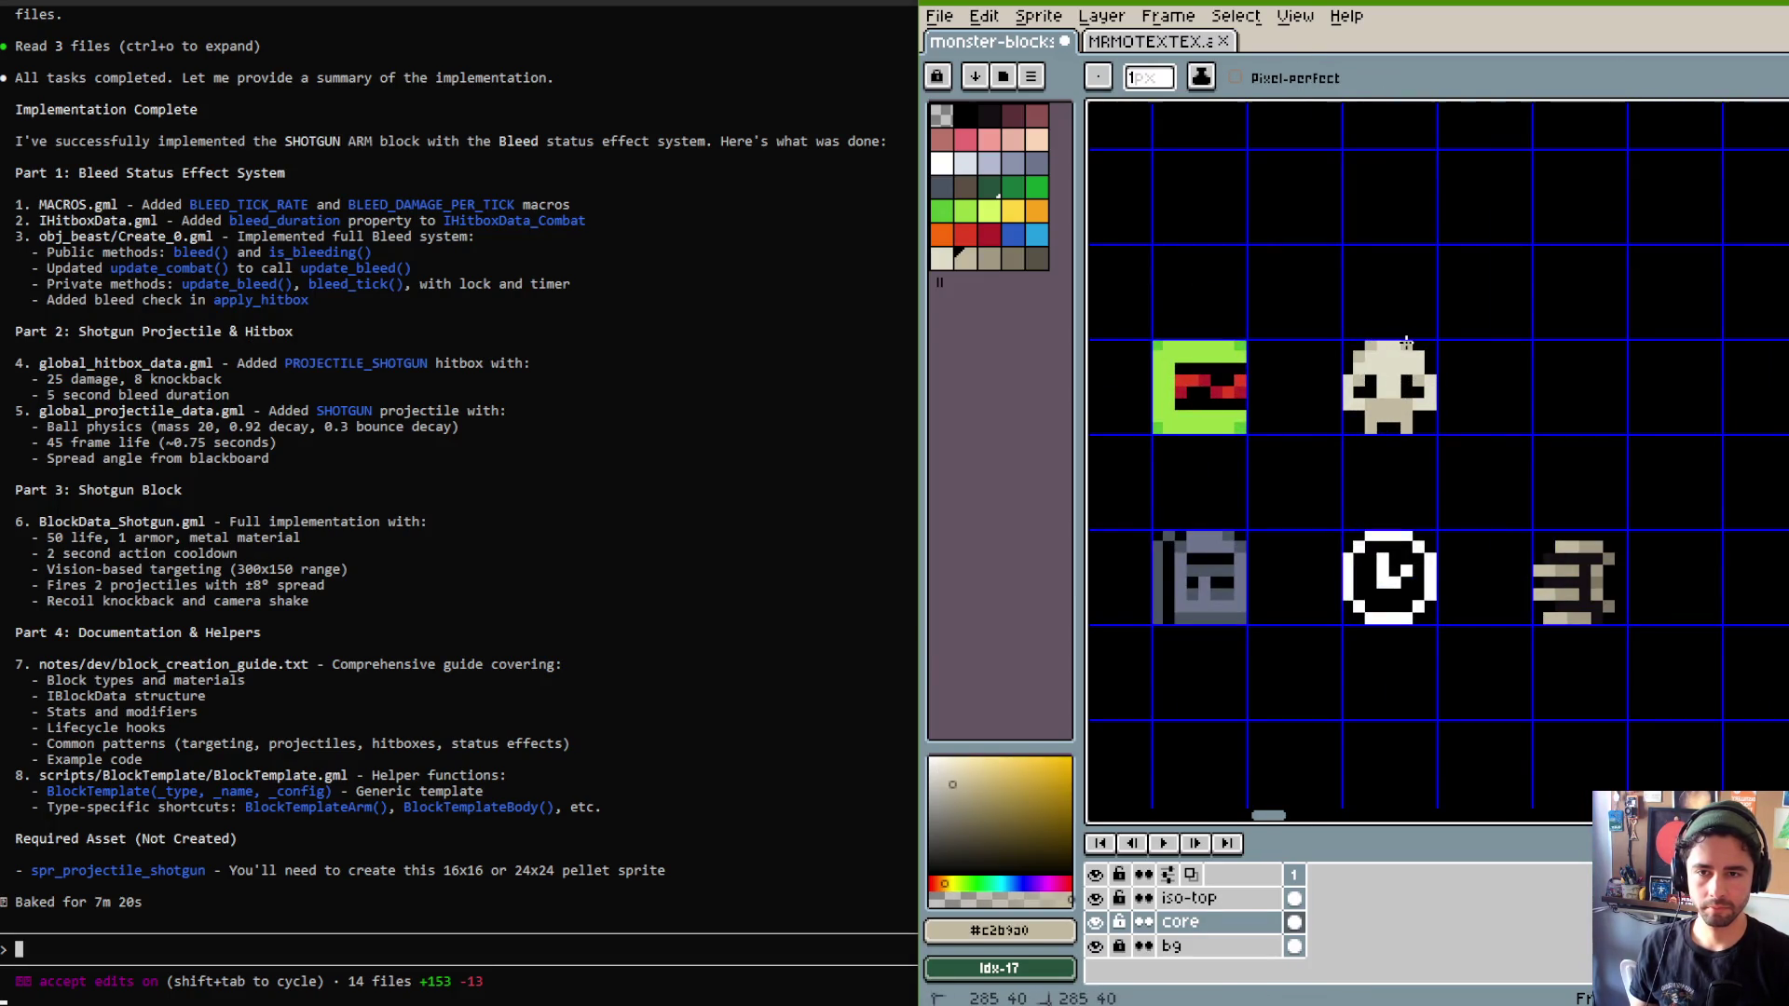
{"action": "scroll", "coordinate": [1379, 350], "scroll_direction": "down", "scroll_amount": 1}
{"action": "scroll", "coordinate": [1394, 356], "scroll_direction": "up", "scroll_amount": 1}
{"action": "left_click", "coordinate": [1395, 362], "text": "alt"}
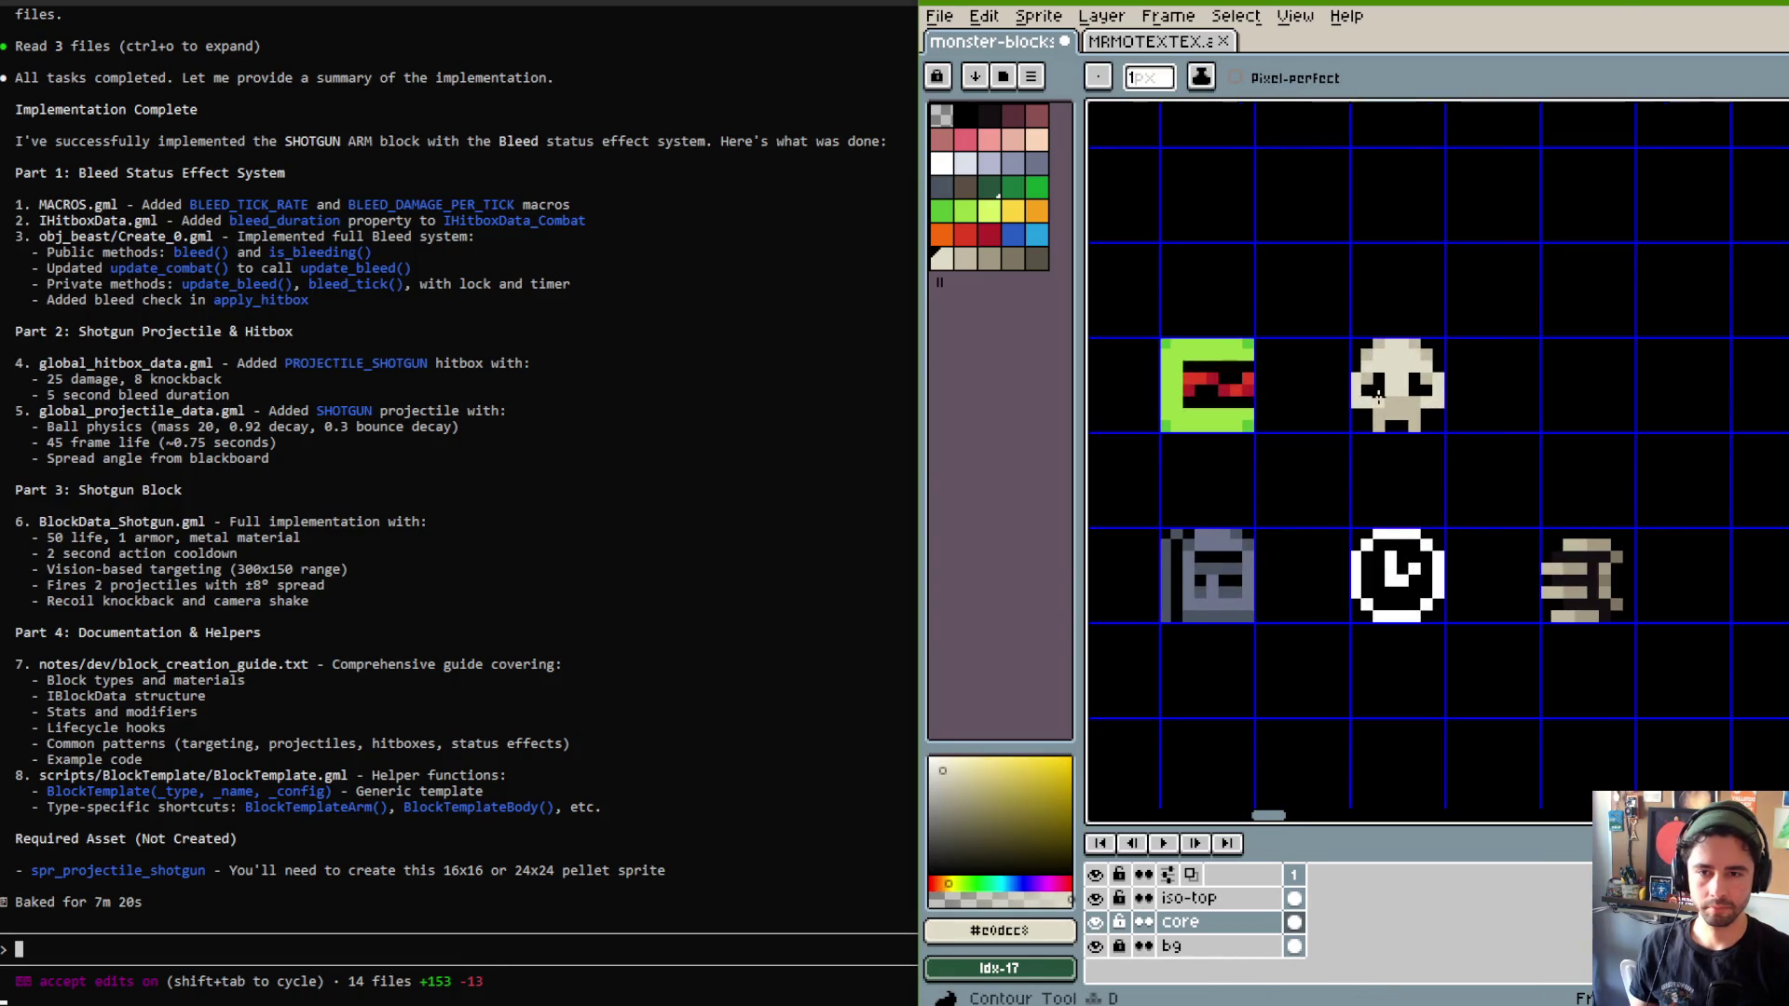
{"action": "scroll", "coordinate": [1441, 346], "scroll_direction": "down", "scroll_amount": 3}
{"action": "scroll", "coordinate": [1445, 340], "scroll_direction": "up", "scroll_amount": 4}
Shade the skull's lower edge and contours with darker beige tones, undoing the last contour stroke.
{"action": "left_click", "coordinate": [1388, 442], "text": "alt"}
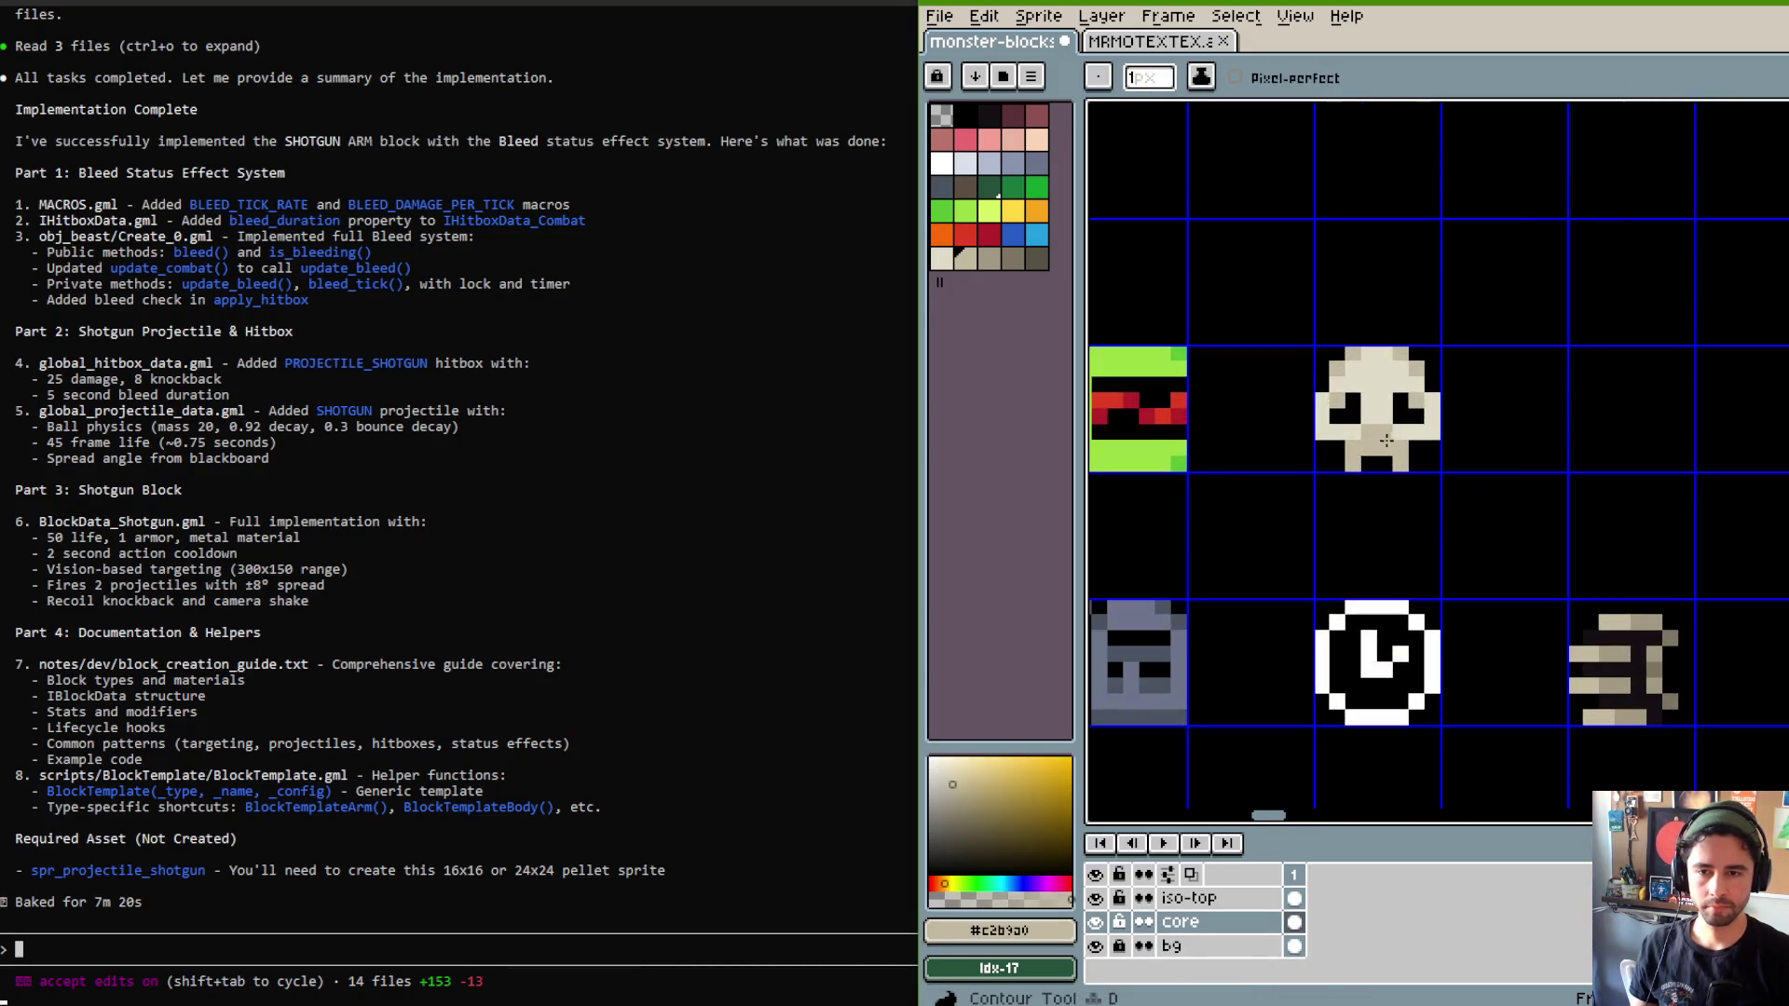
{"action": "left_click", "coordinate": [1395, 466], "text": "alt"}
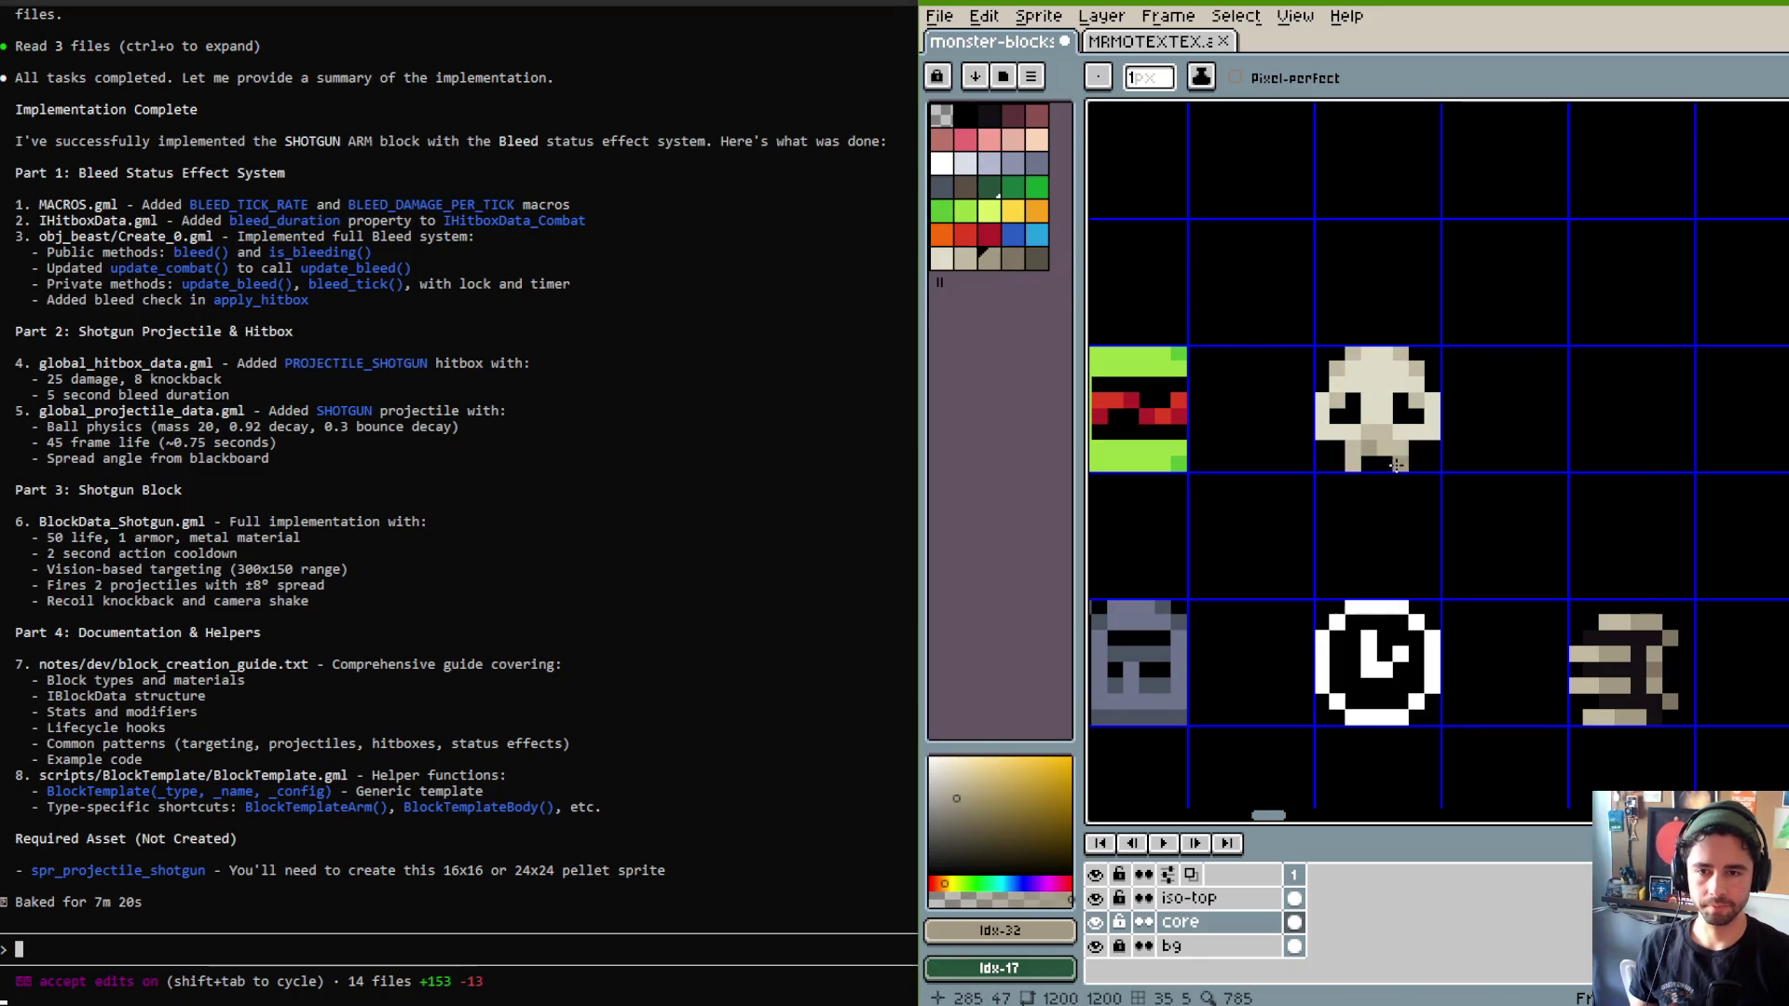
{"action": "scroll", "coordinate": [1487, 336], "scroll_direction": "down", "scroll_amount": 3}
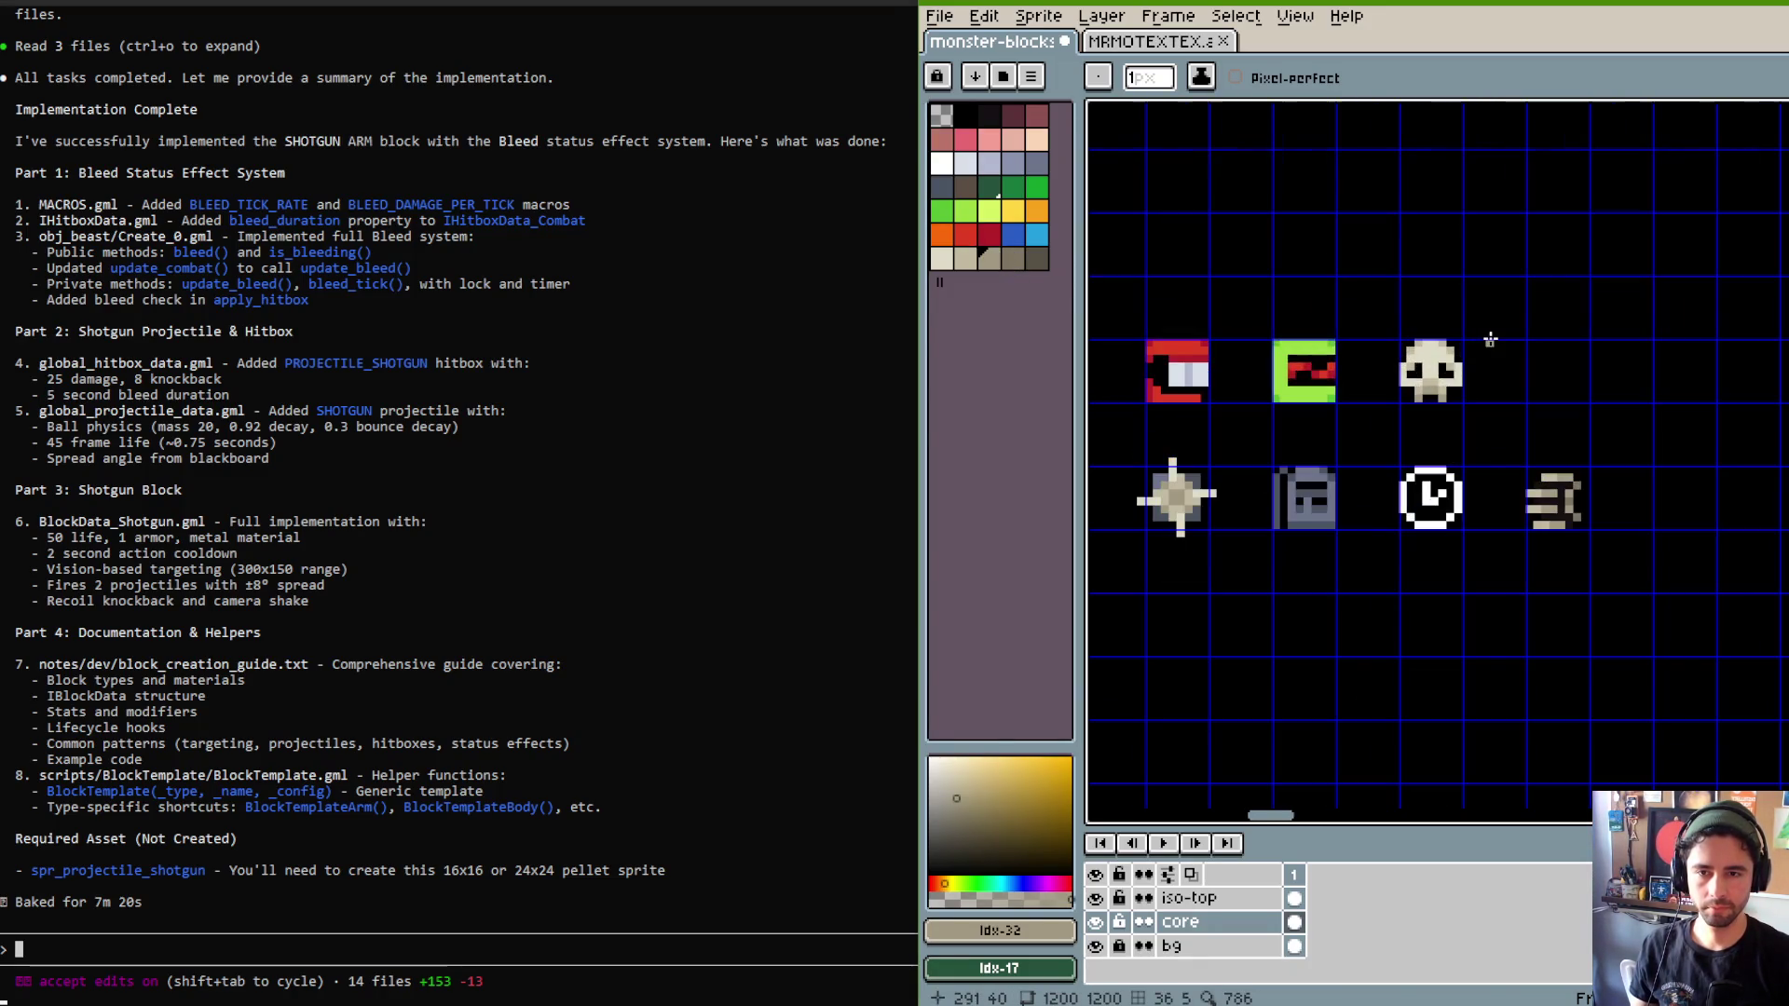
{"action": "scroll", "coordinate": [1503, 292], "scroll_direction": "up", "scroll_amount": 2}
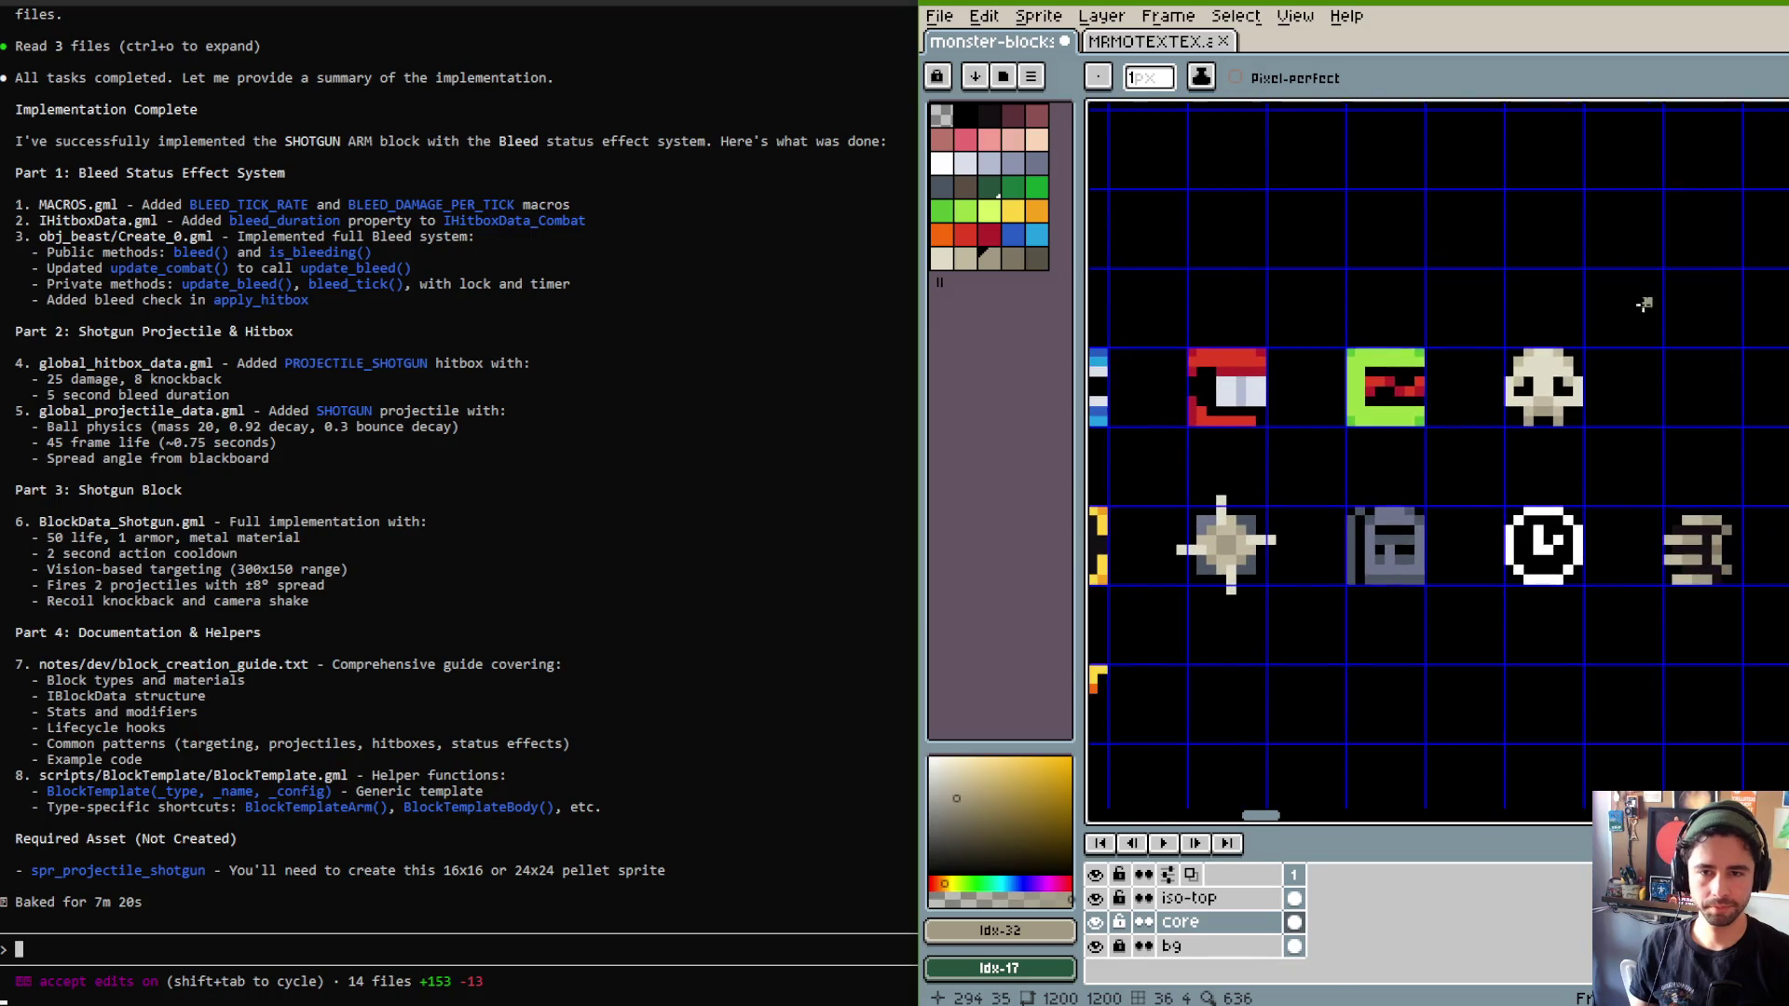
{"action": "left_click", "coordinate": [1551, 414], "text": "alt"}
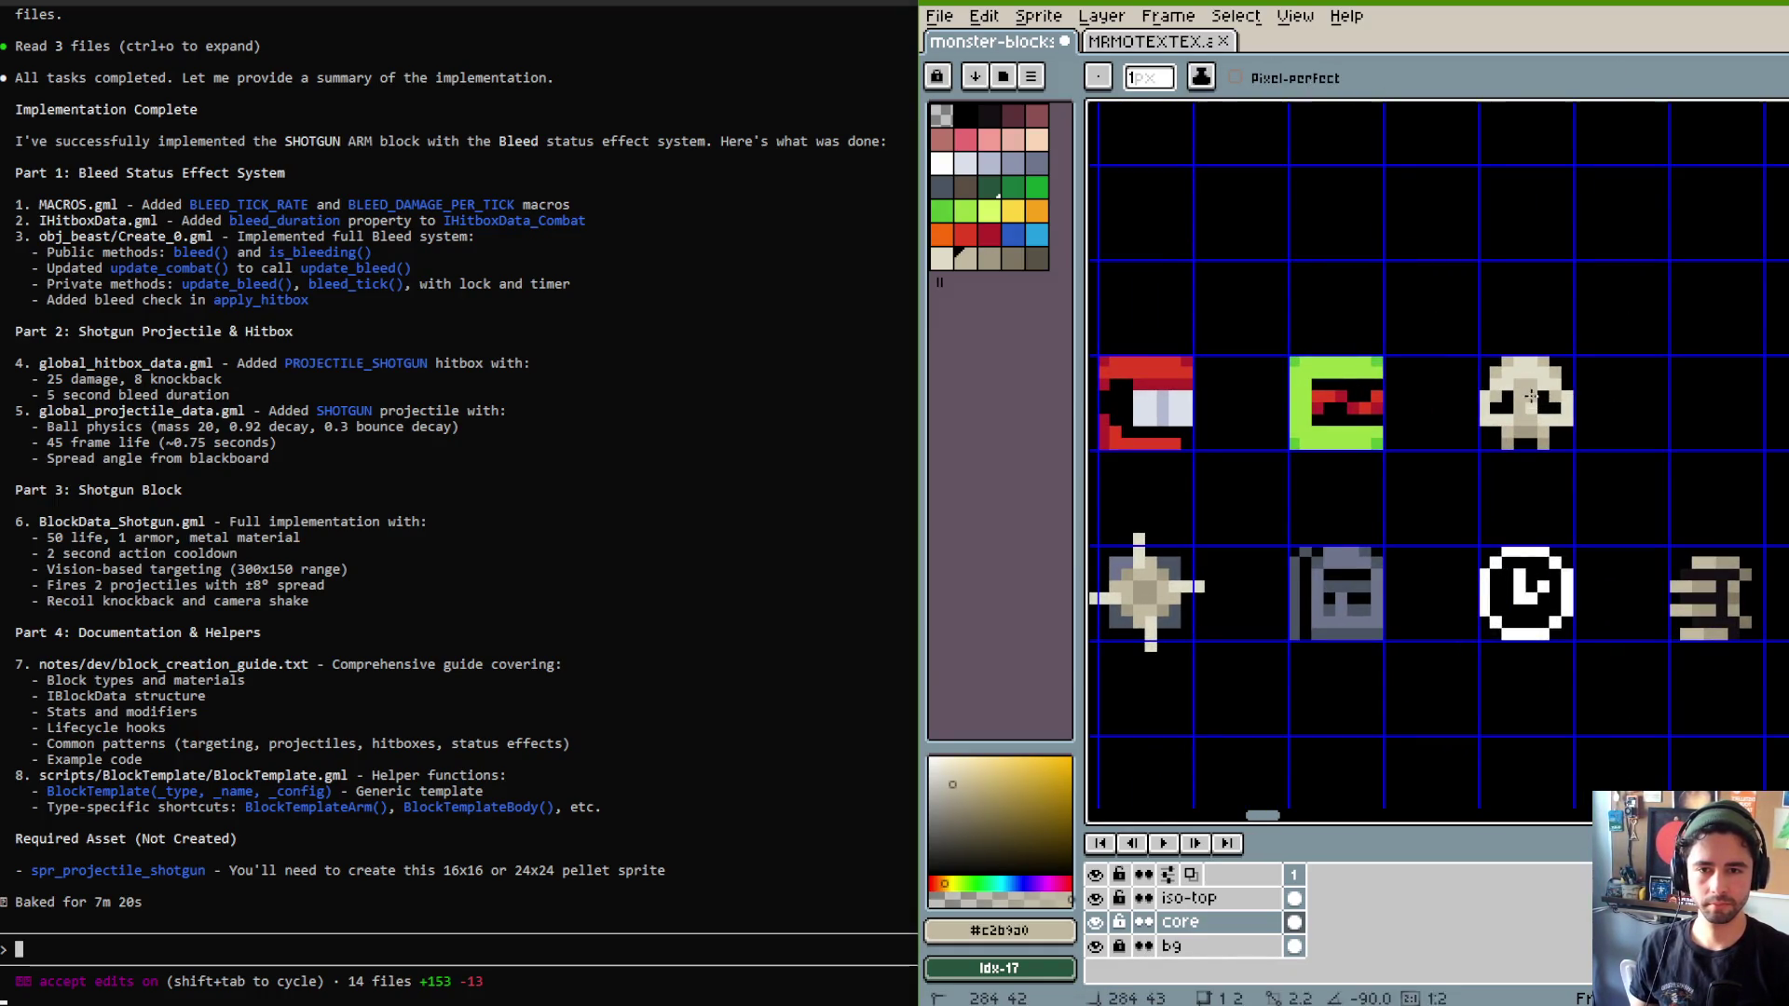
{"action": "scroll", "coordinate": [1595, 339], "scroll_direction": "down", "scroll_amount": 2}
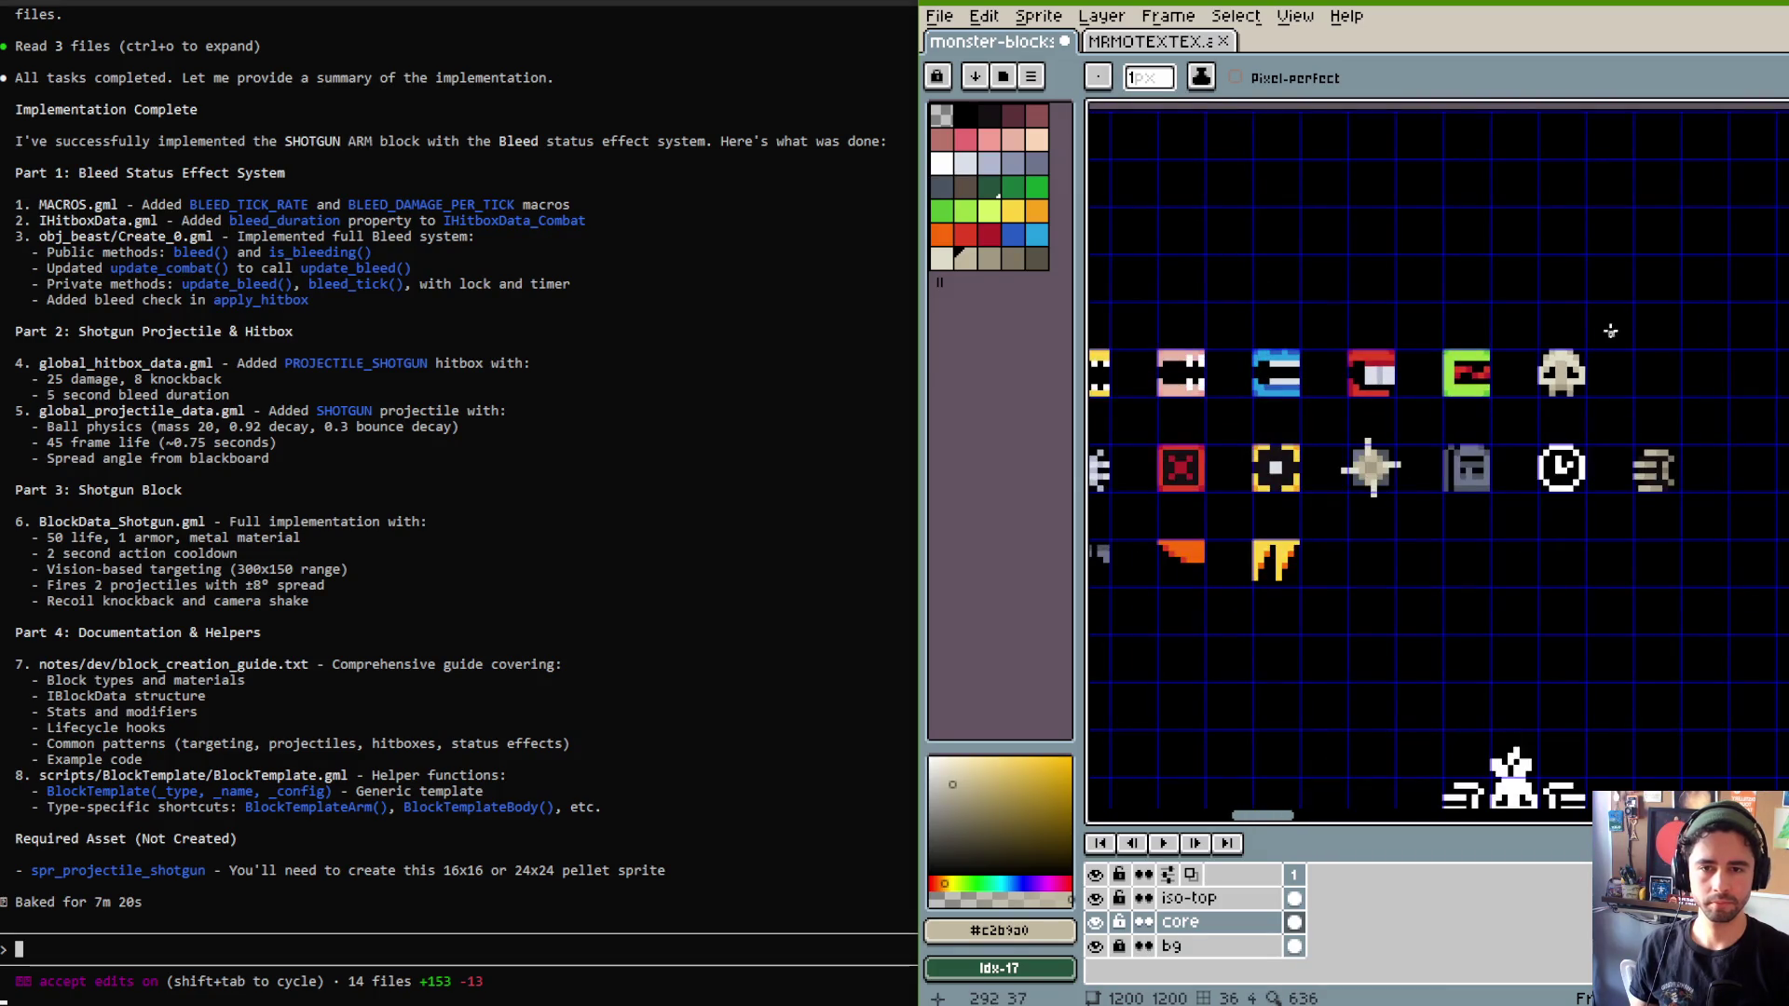
{"action": "scroll", "coordinate": [1566, 354], "scroll_direction": "up", "scroll_amount": 4}
{"action": "left_click", "coordinate": [1465, 346], "text": "alt"}
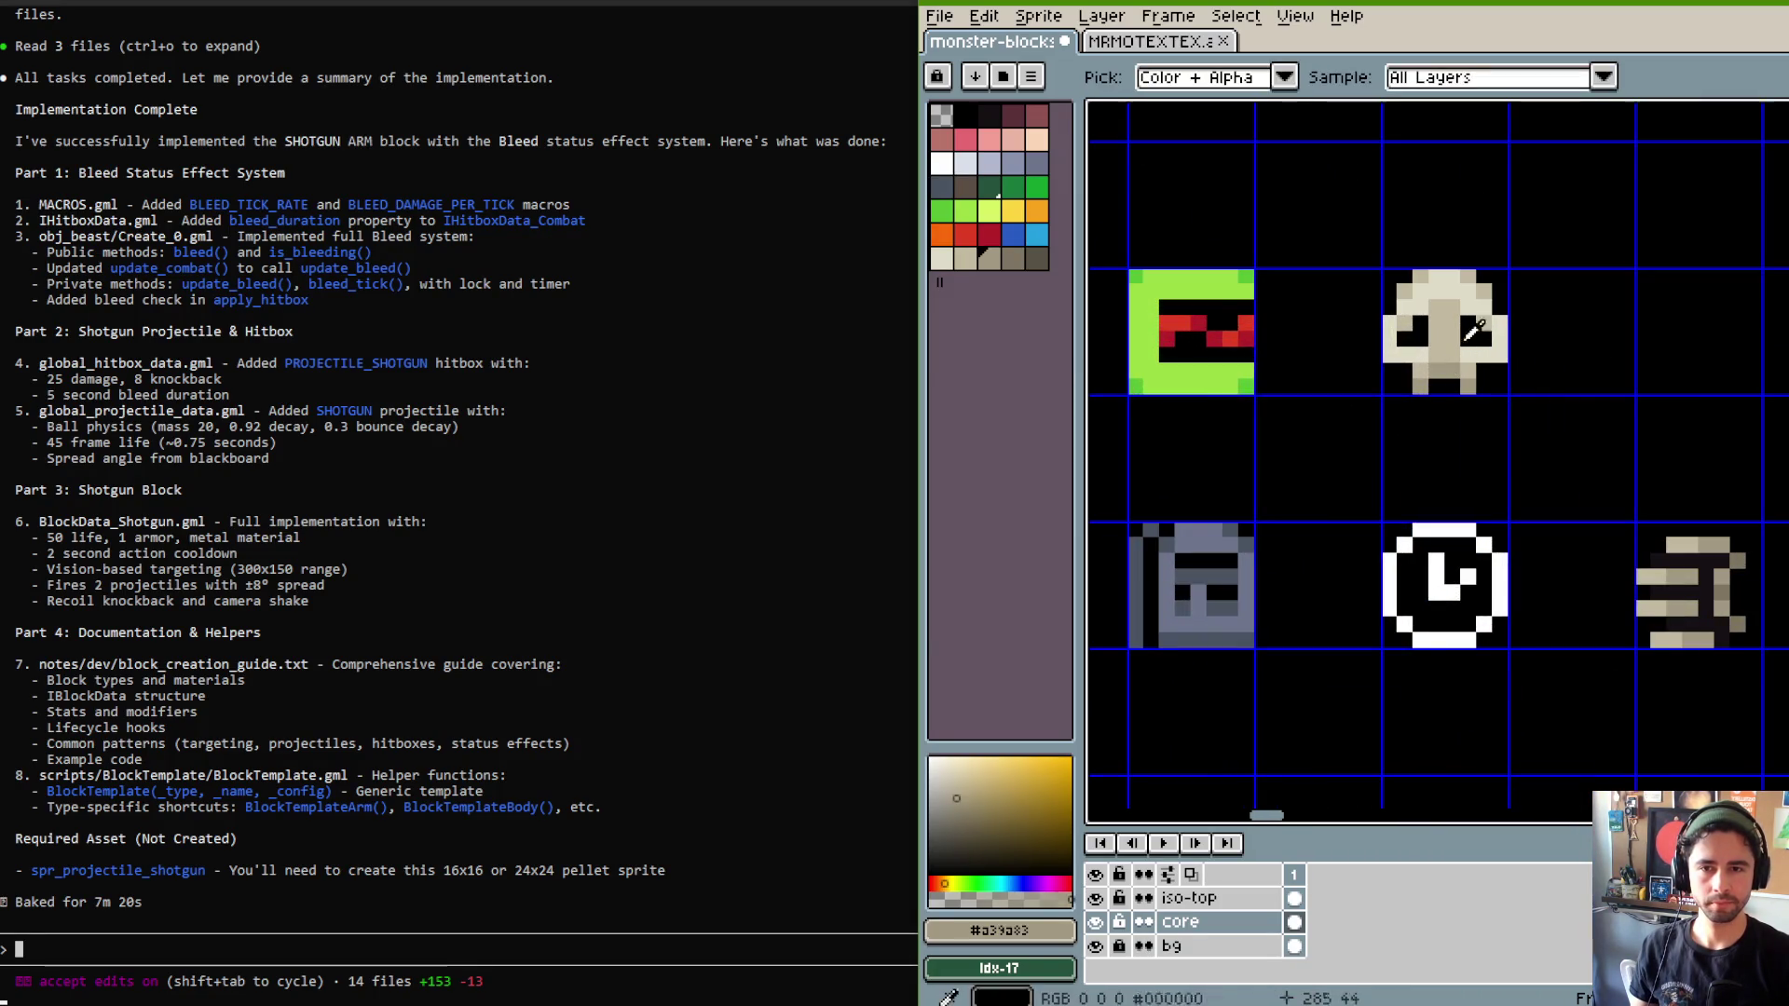
{"action": "scroll", "coordinate": [1596, 217], "scroll_direction": "down", "scroll_amount": 3}
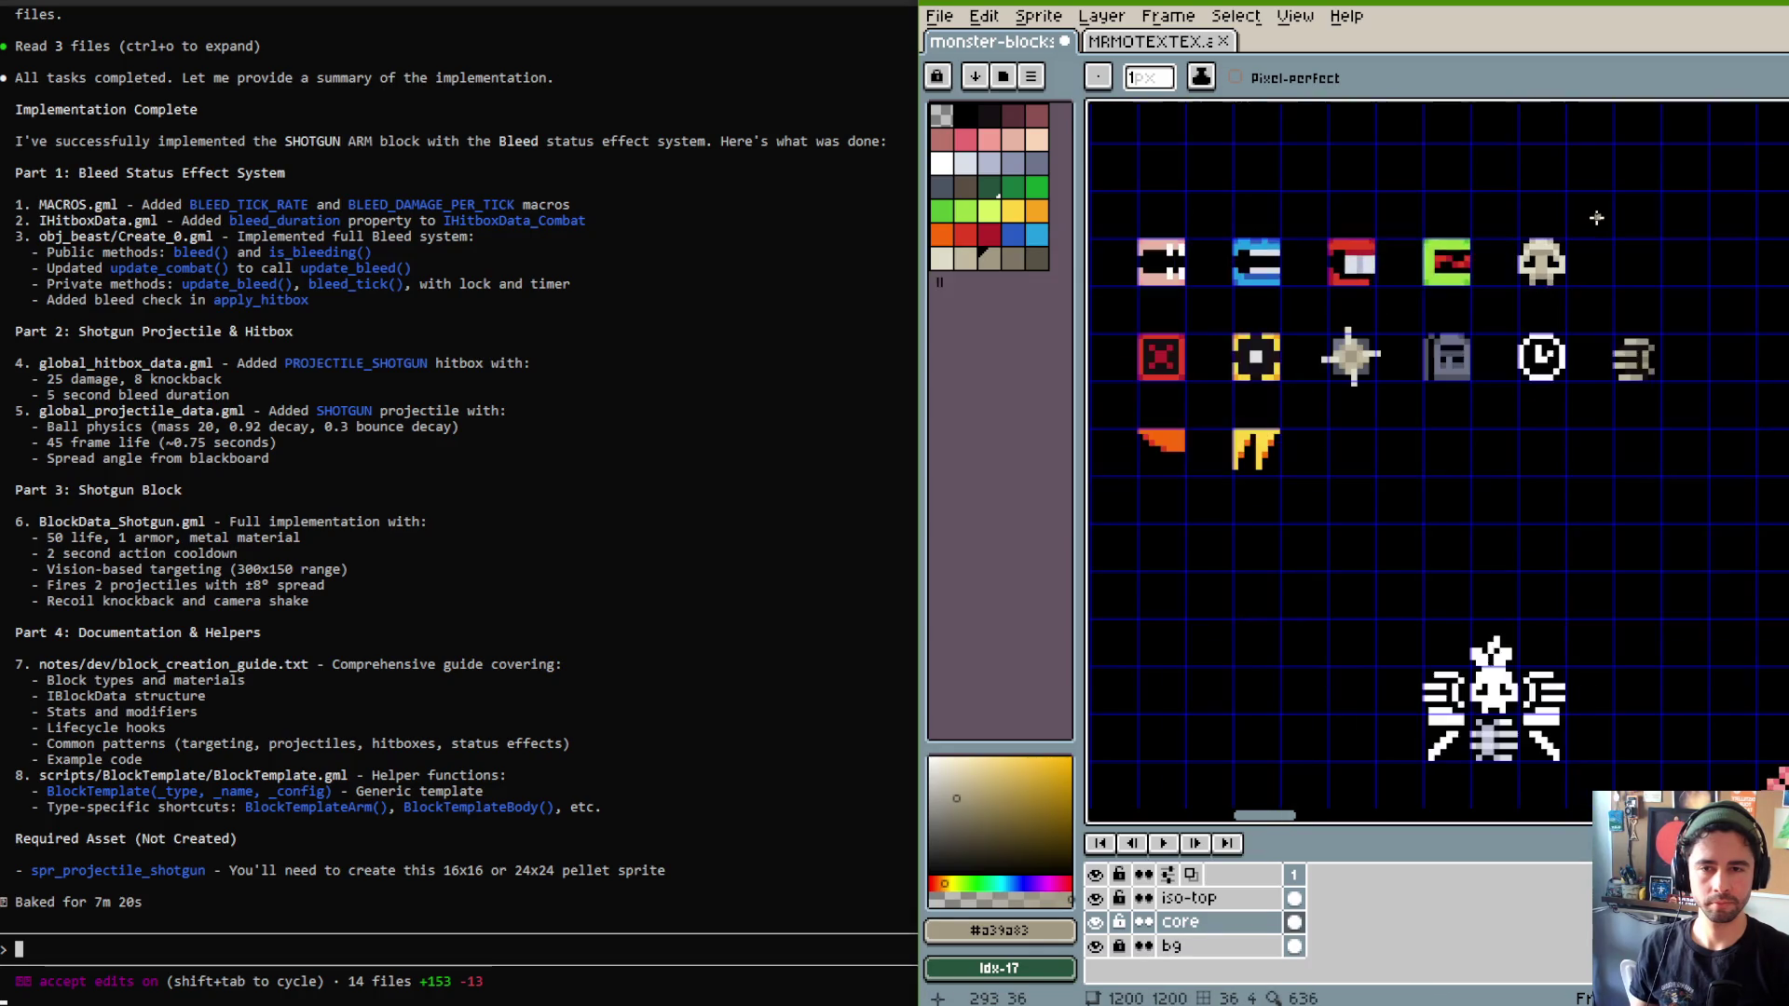
{"action": "scroll", "coordinate": [1597, 217], "scroll_direction": "up", "scroll_amount": 4}
{"action": "left_click", "coordinate": [1486, 306], "text": "alt"}
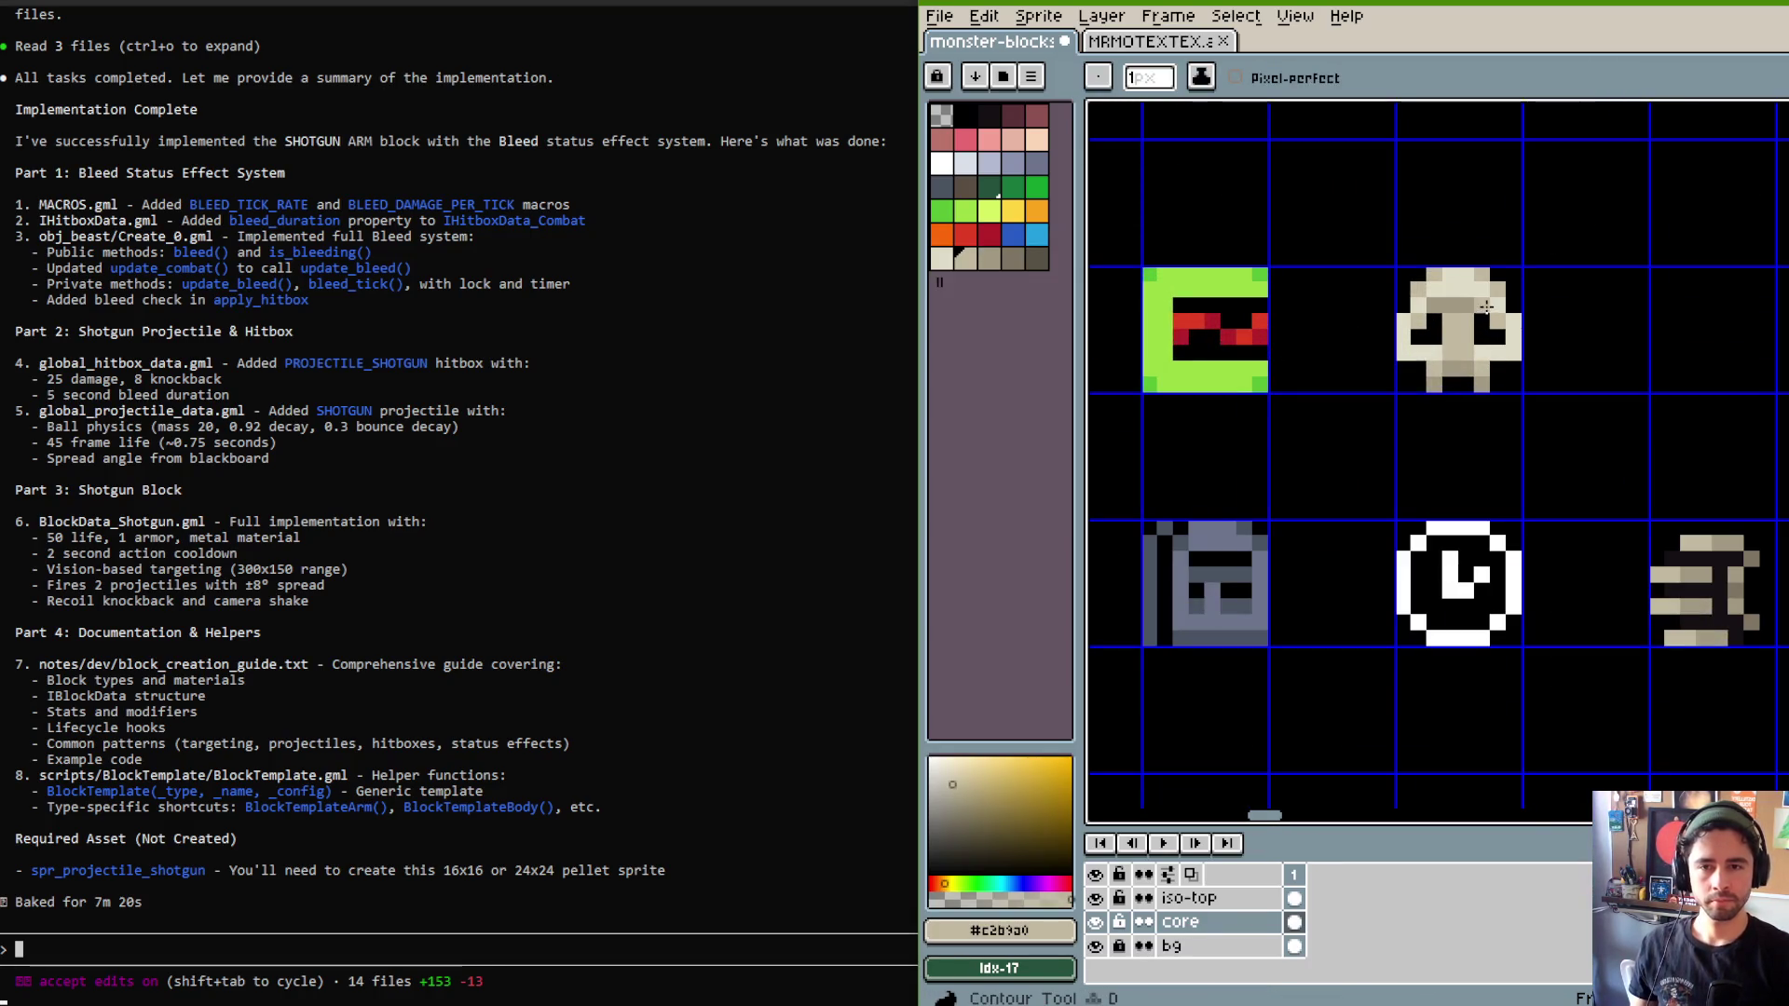
{"action": "scroll", "coordinate": [1515, 238], "scroll_direction": "down", "scroll_amount": 2}
{"action": "key", "text": "ctrl+z"}
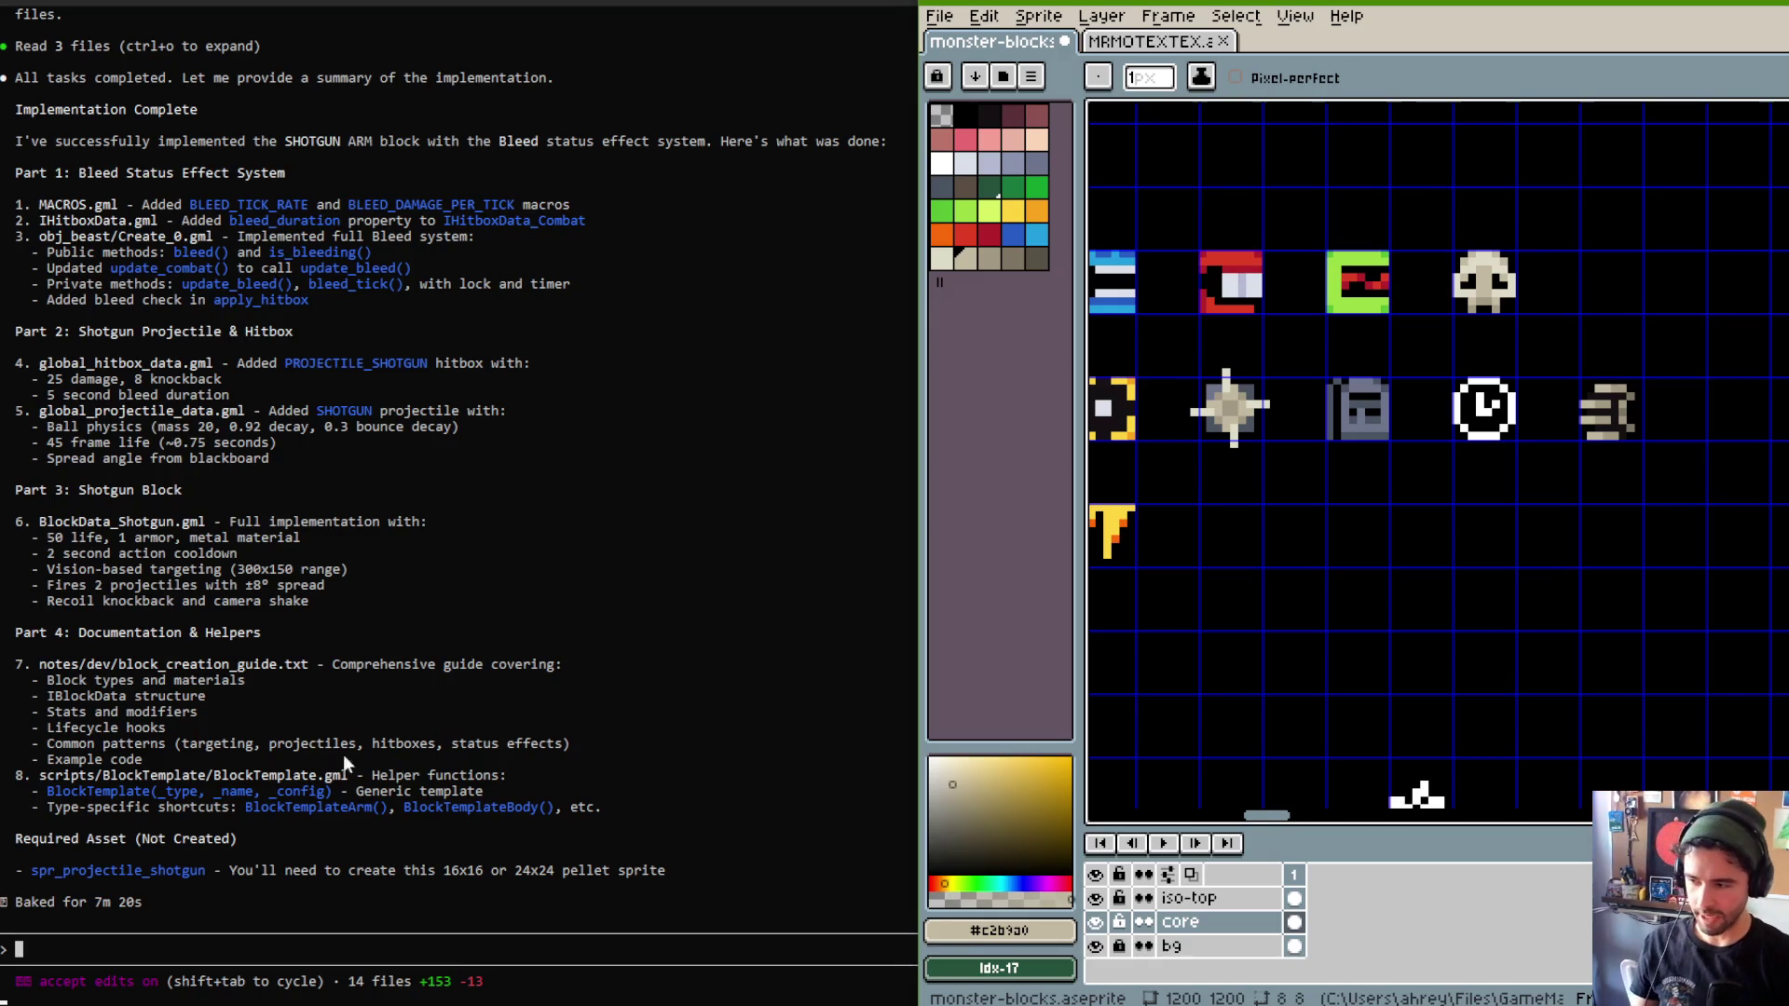
{"action": "left_click", "coordinate": [573, 900]}
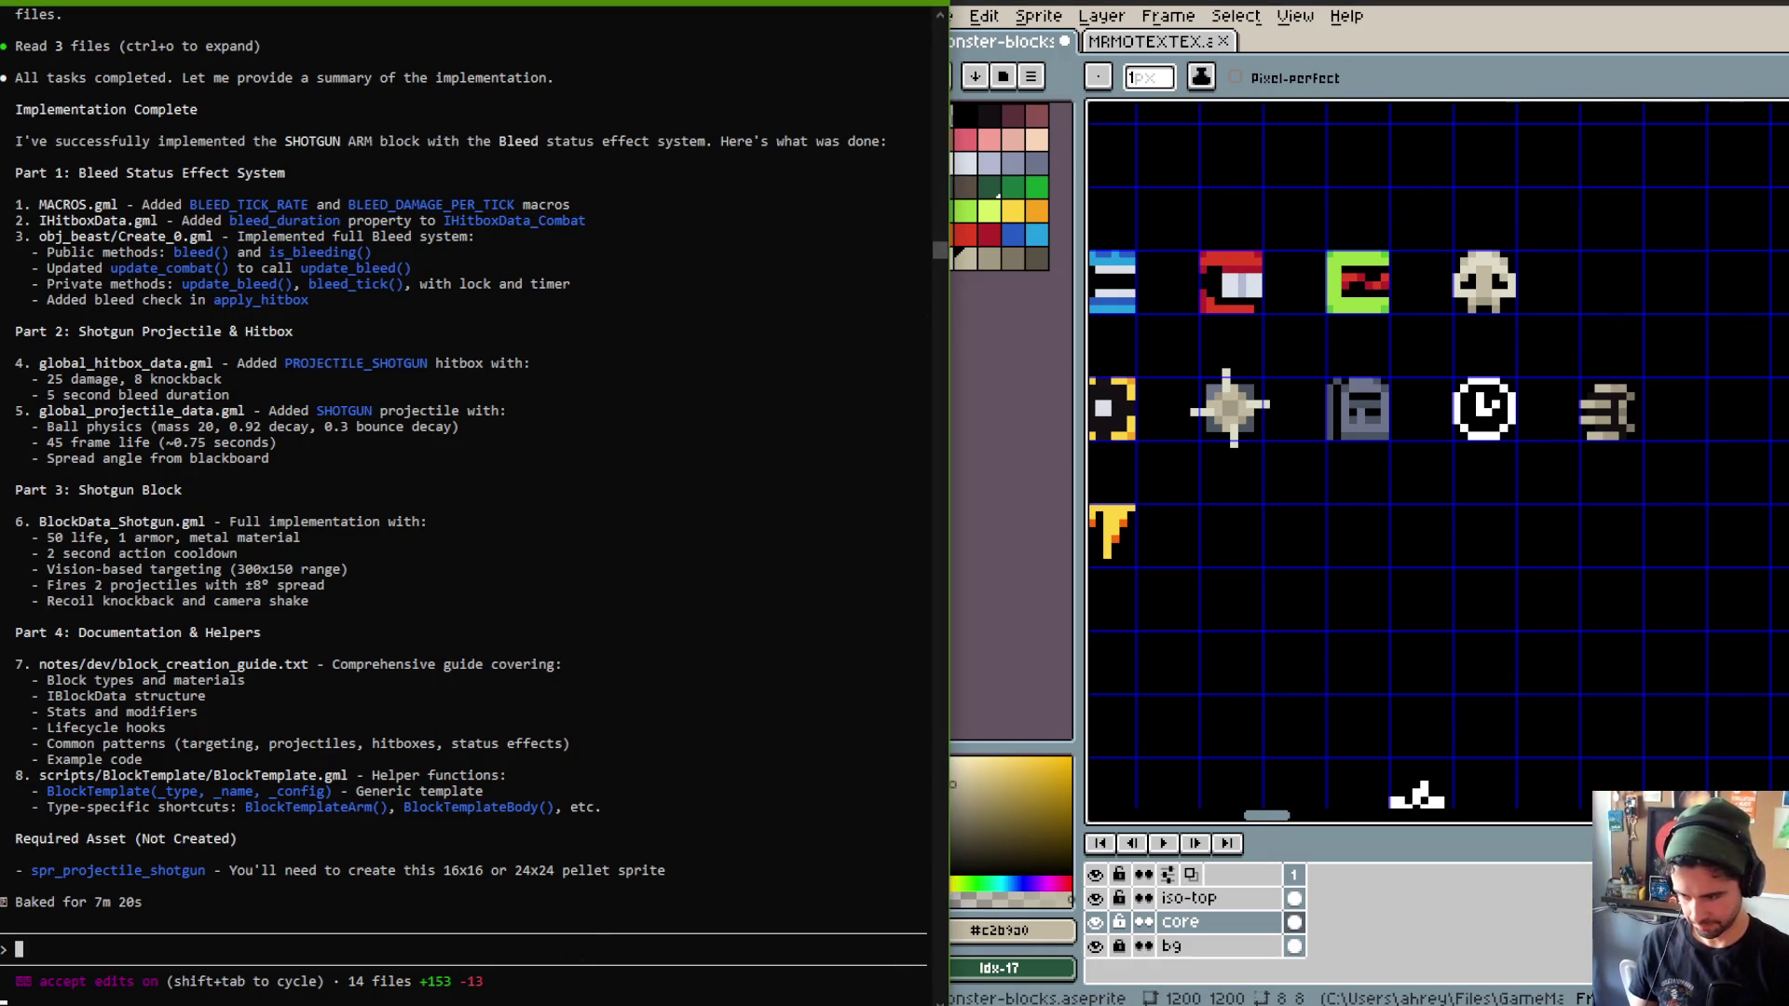
Reload the modified project resources in GameMaker and re-maximise the IDE window.
{"action": "key", "text": "alt+Tab"}
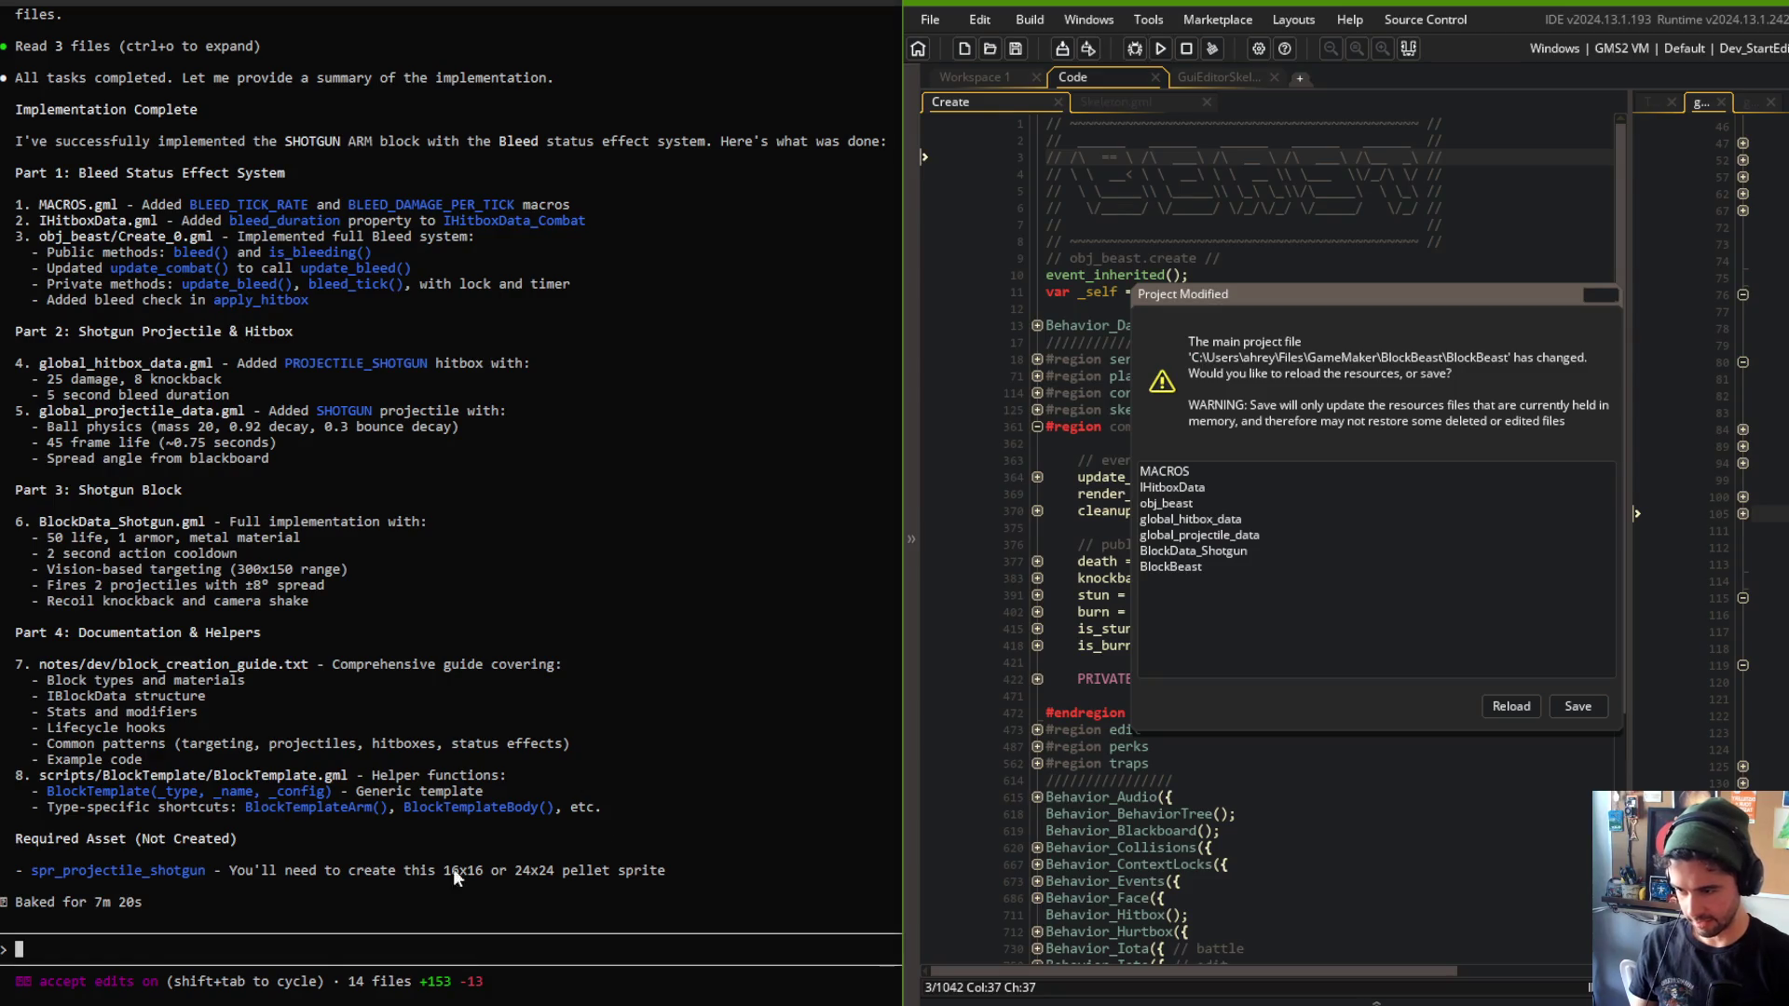
{"action": "left_click", "coordinate": [1512, 704]}
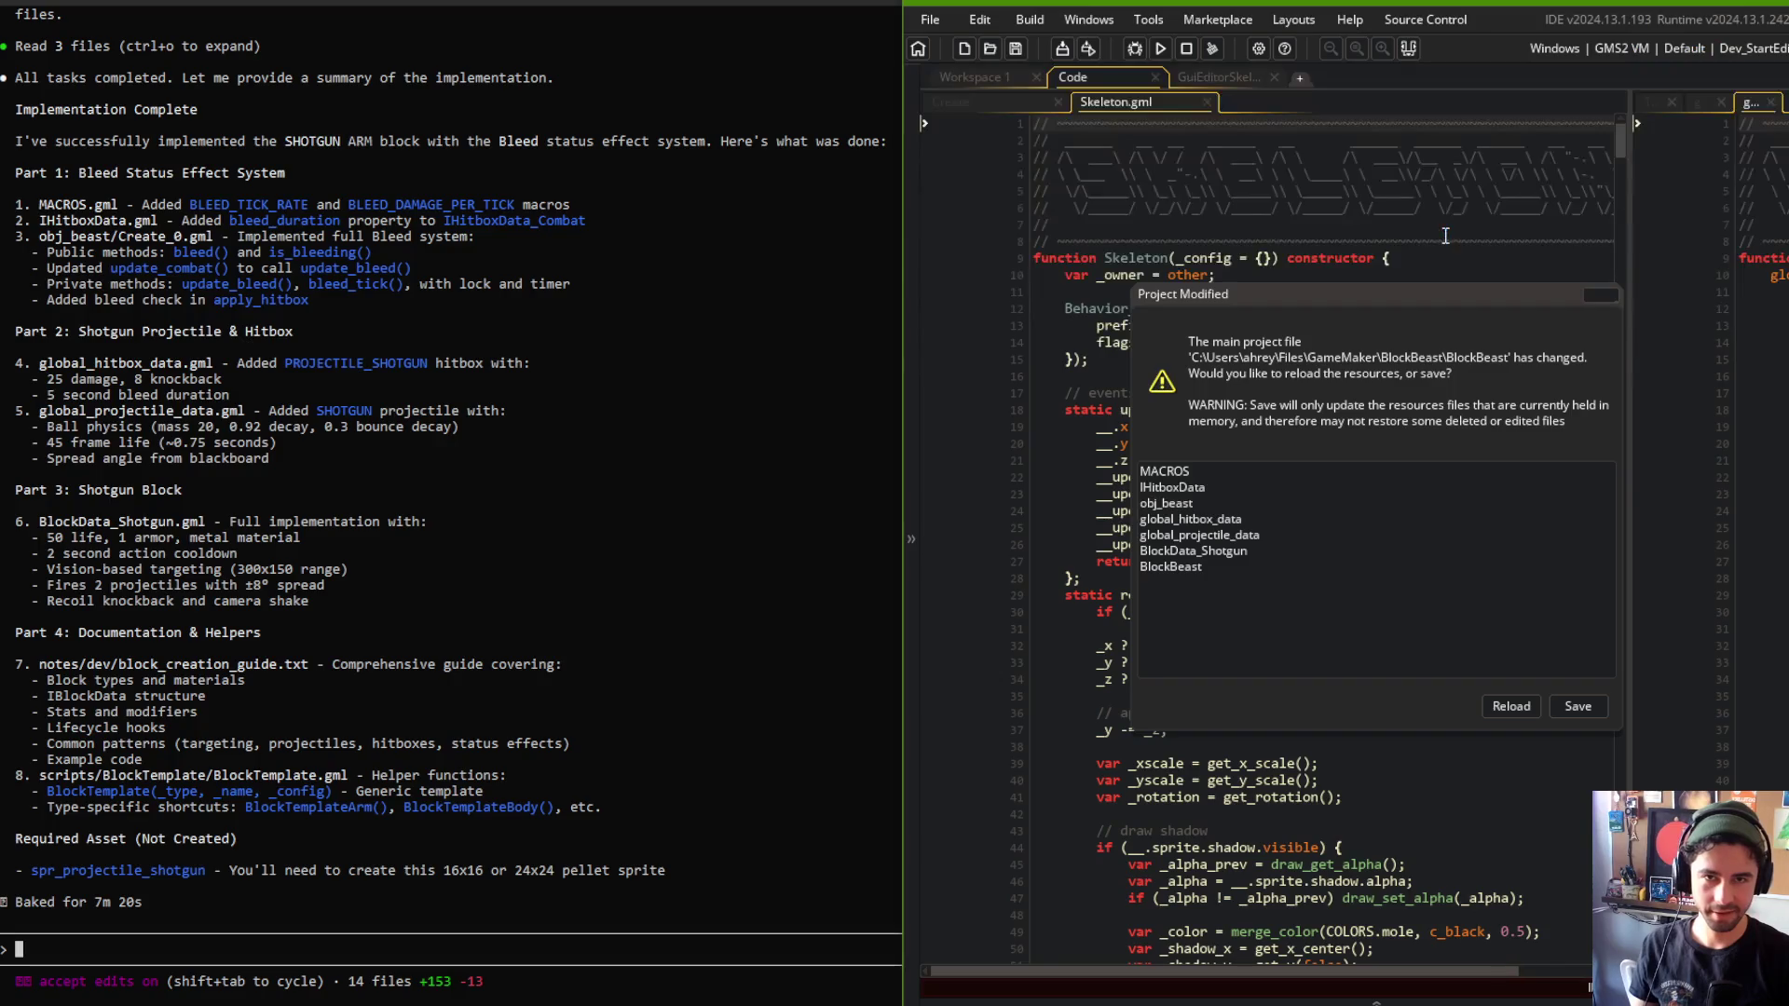
{"action": "left_click", "coordinate": [1510, 706]}
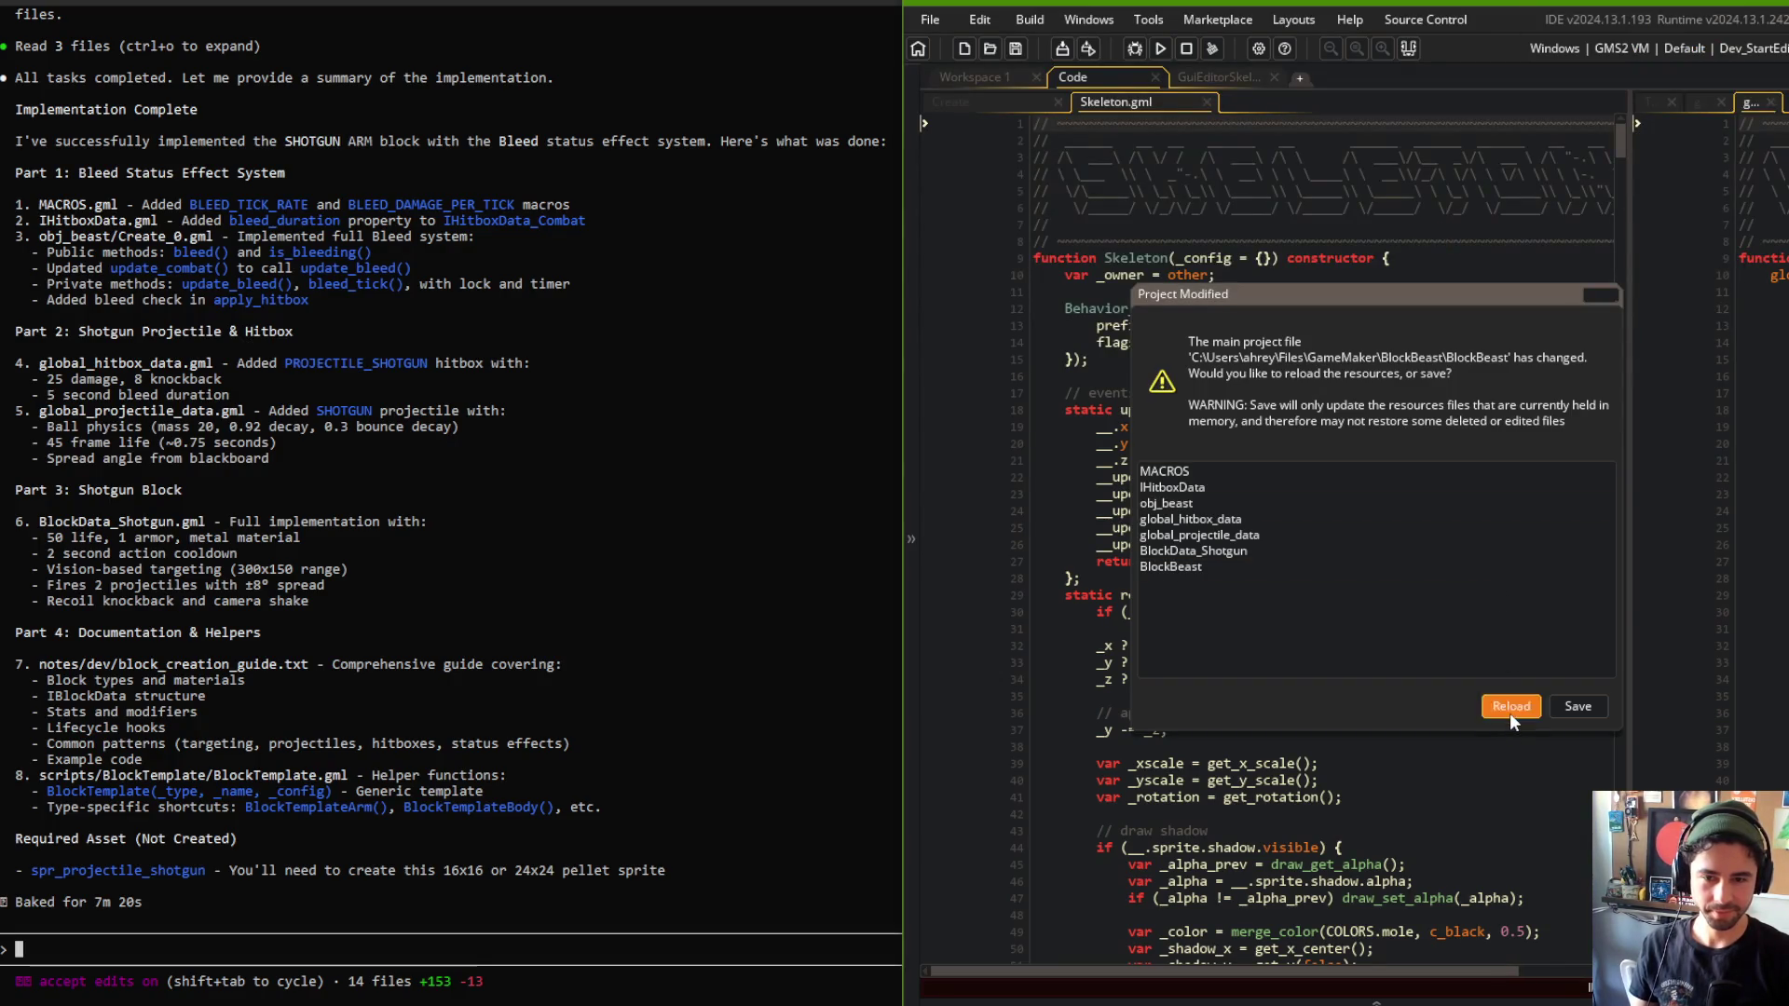
{"action": "left_click_drag", "start_coordinate": [1423, 11], "coordinate": [1281, 79]}
{"action": "double_click", "coordinate": [1282, 79]}
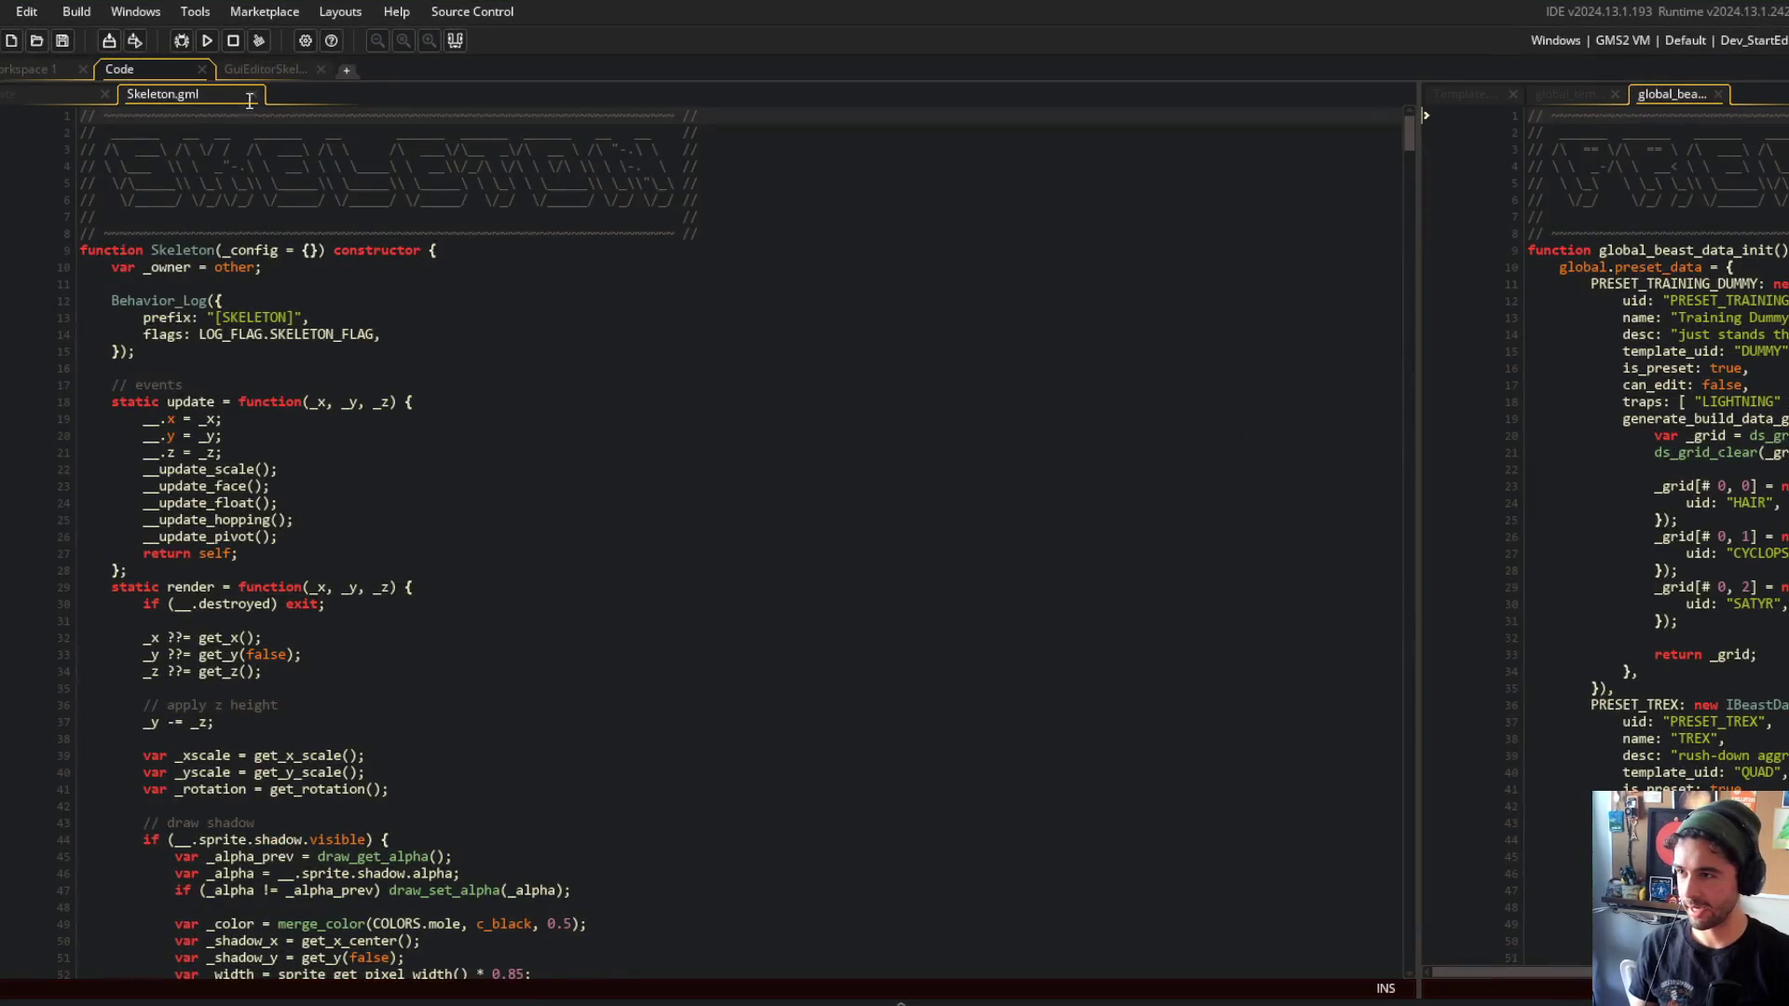
Open the global block data script and close the Code workspace and ui_editor object window.
{"action": "key", "text": "ctrl+Tab"}
{"action": "key", "text": "ctrl+t"}
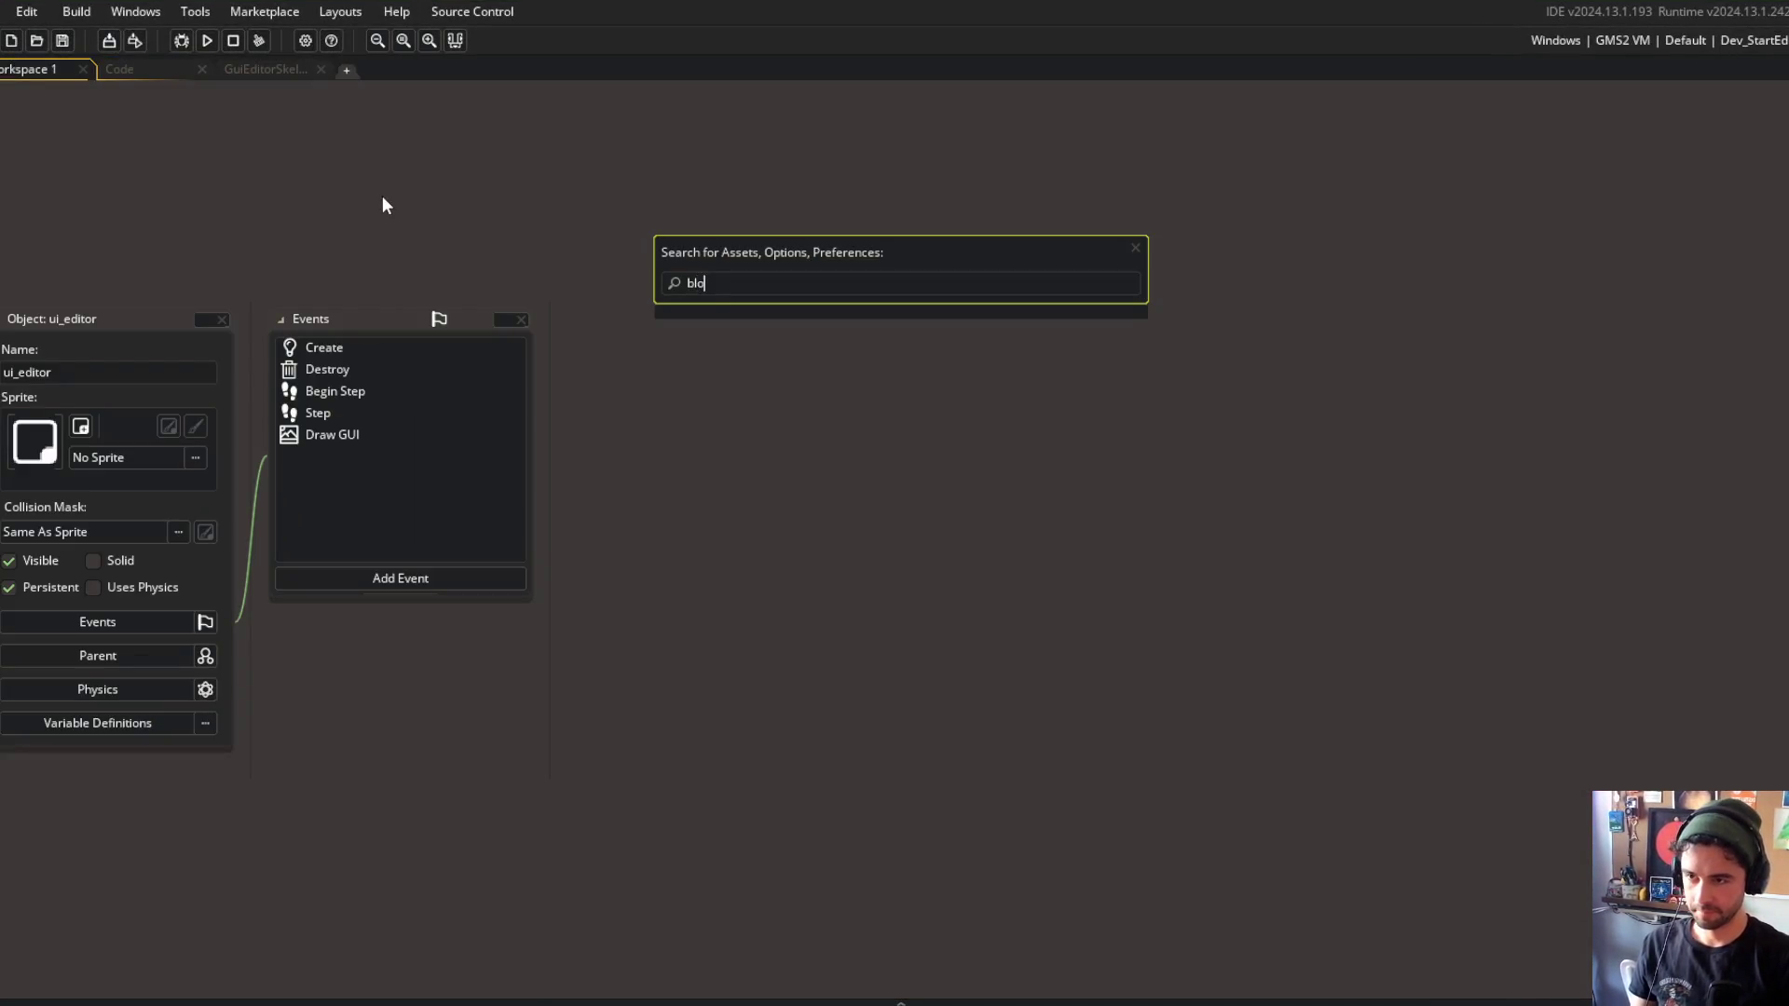
{"action": "type", "text": "ata"}
{"action": "key", "text": "Return"}
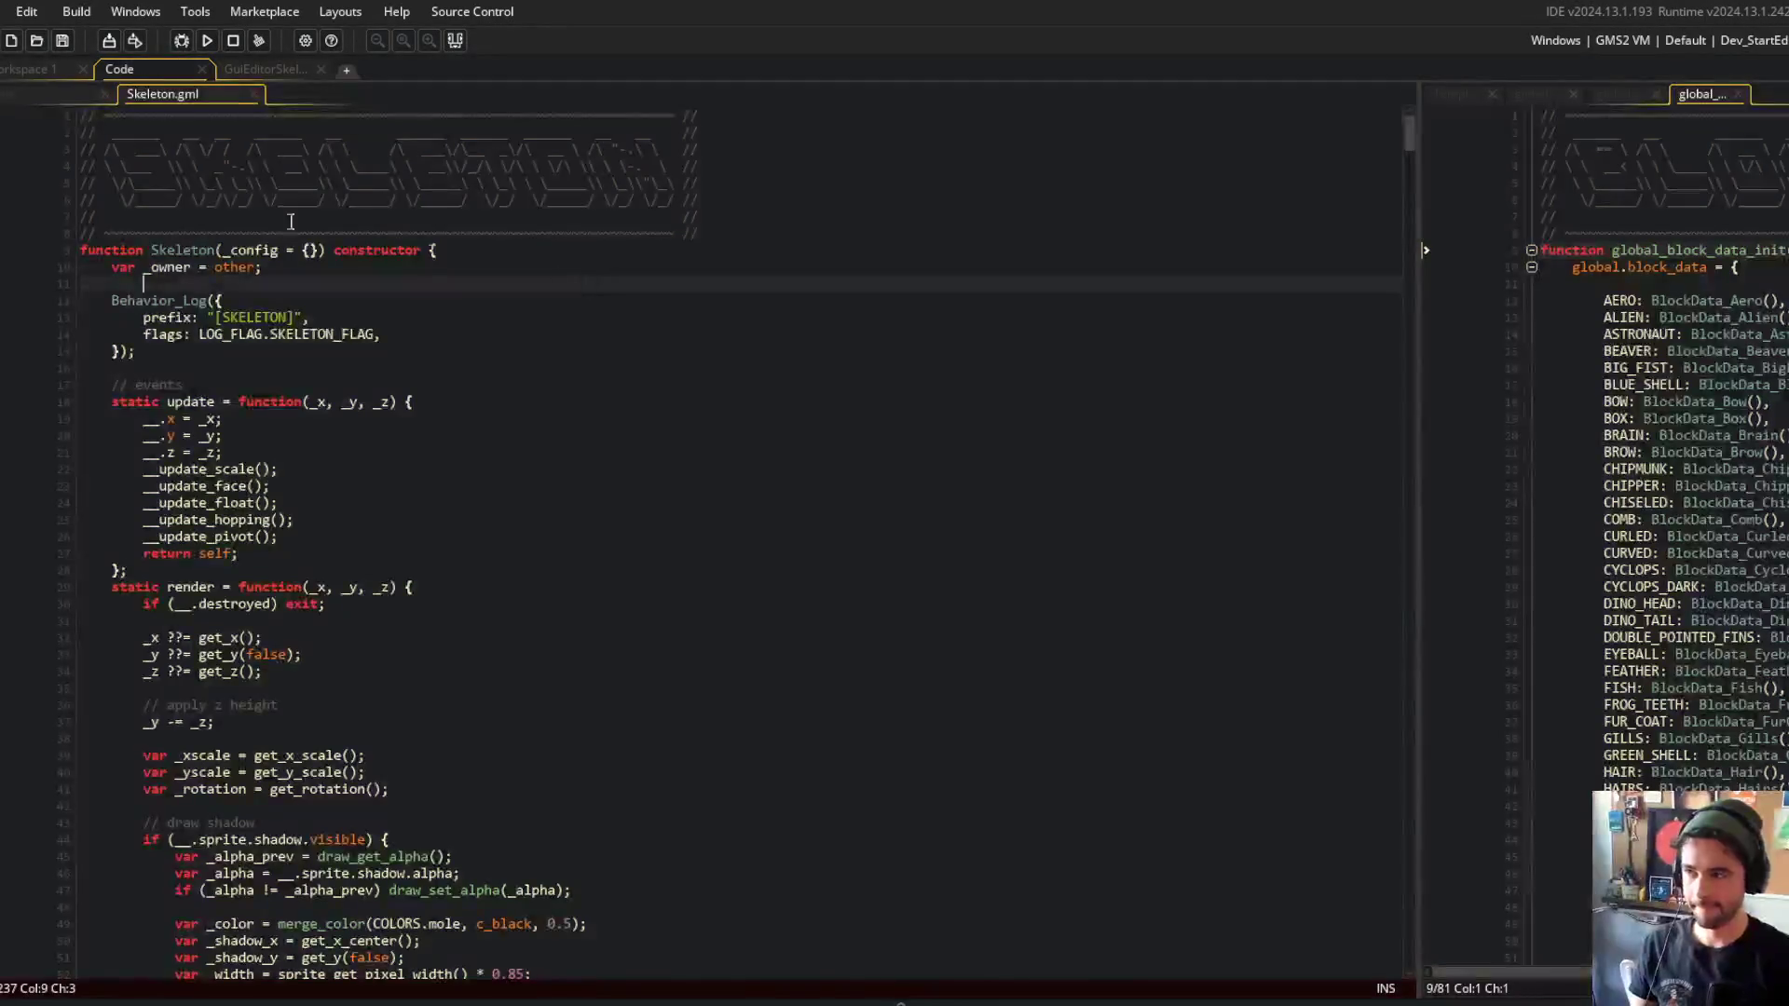
{"action": "middle_click", "coordinate": [177, 67]}
{"action": "right_click", "coordinate": [126, 320]}
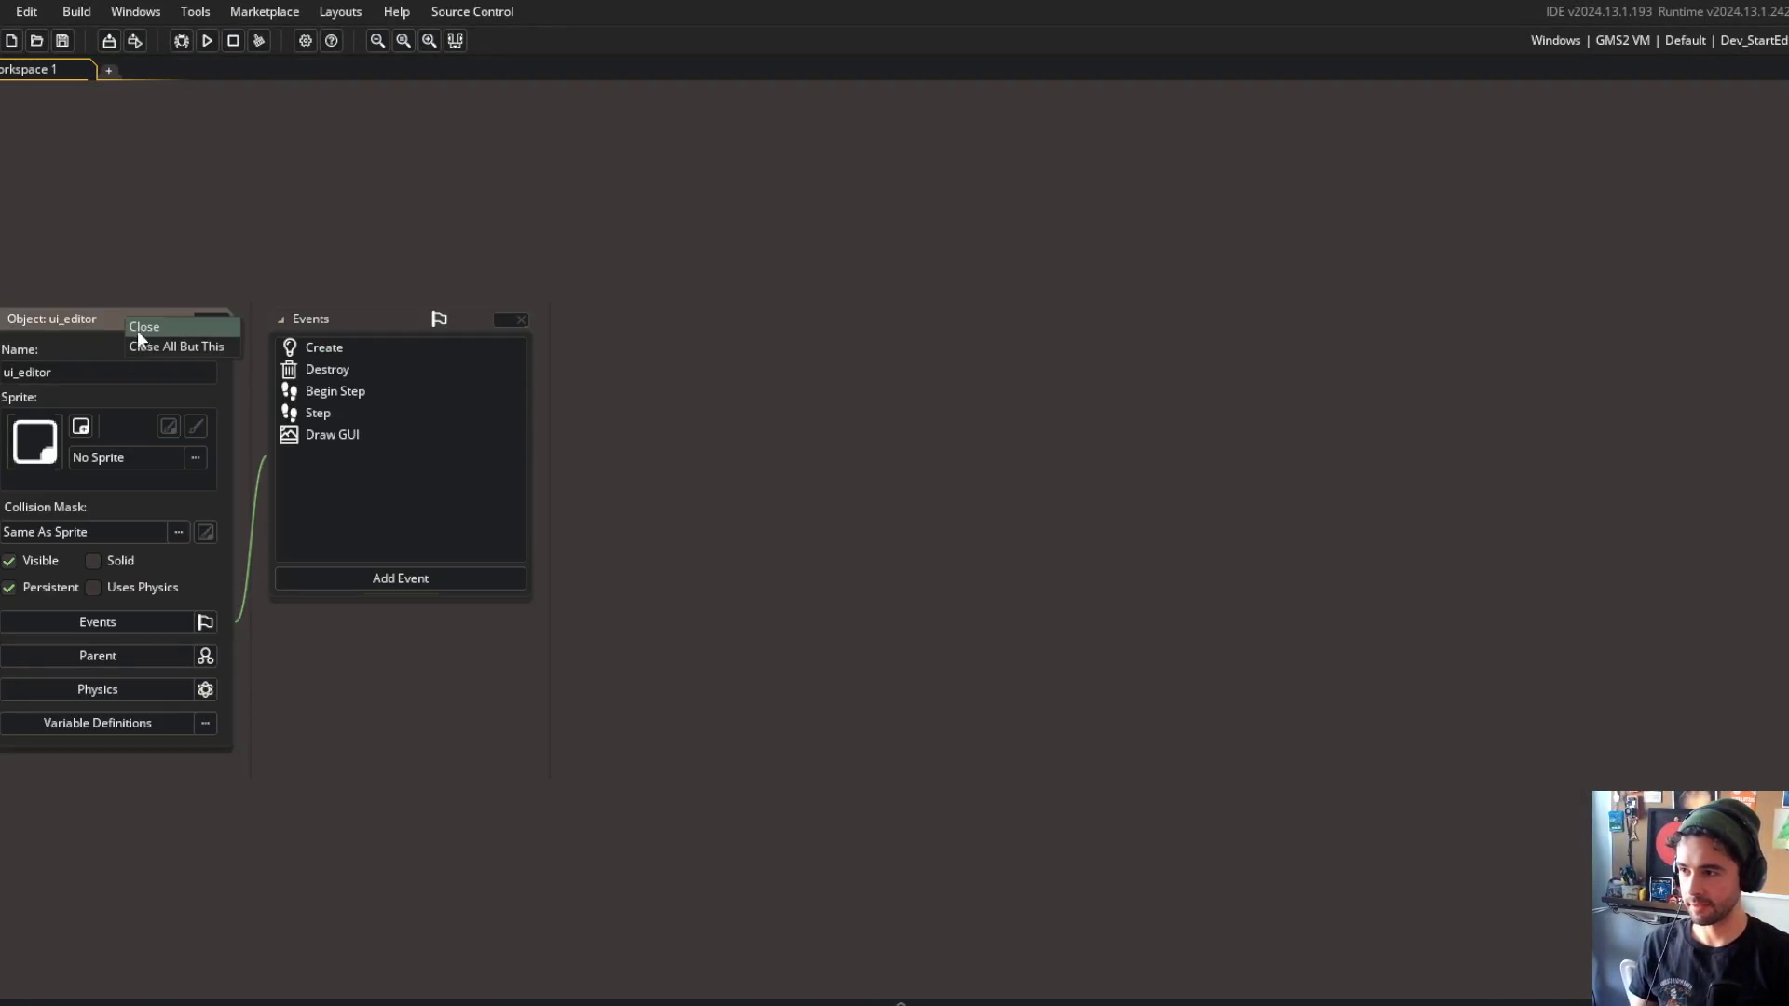
{"action": "left_click", "coordinate": [141, 327]}
Search for block_data and open BlockData_Shotgun in a new tab to review its code.
{"action": "key", "text": "ctrl+t"}
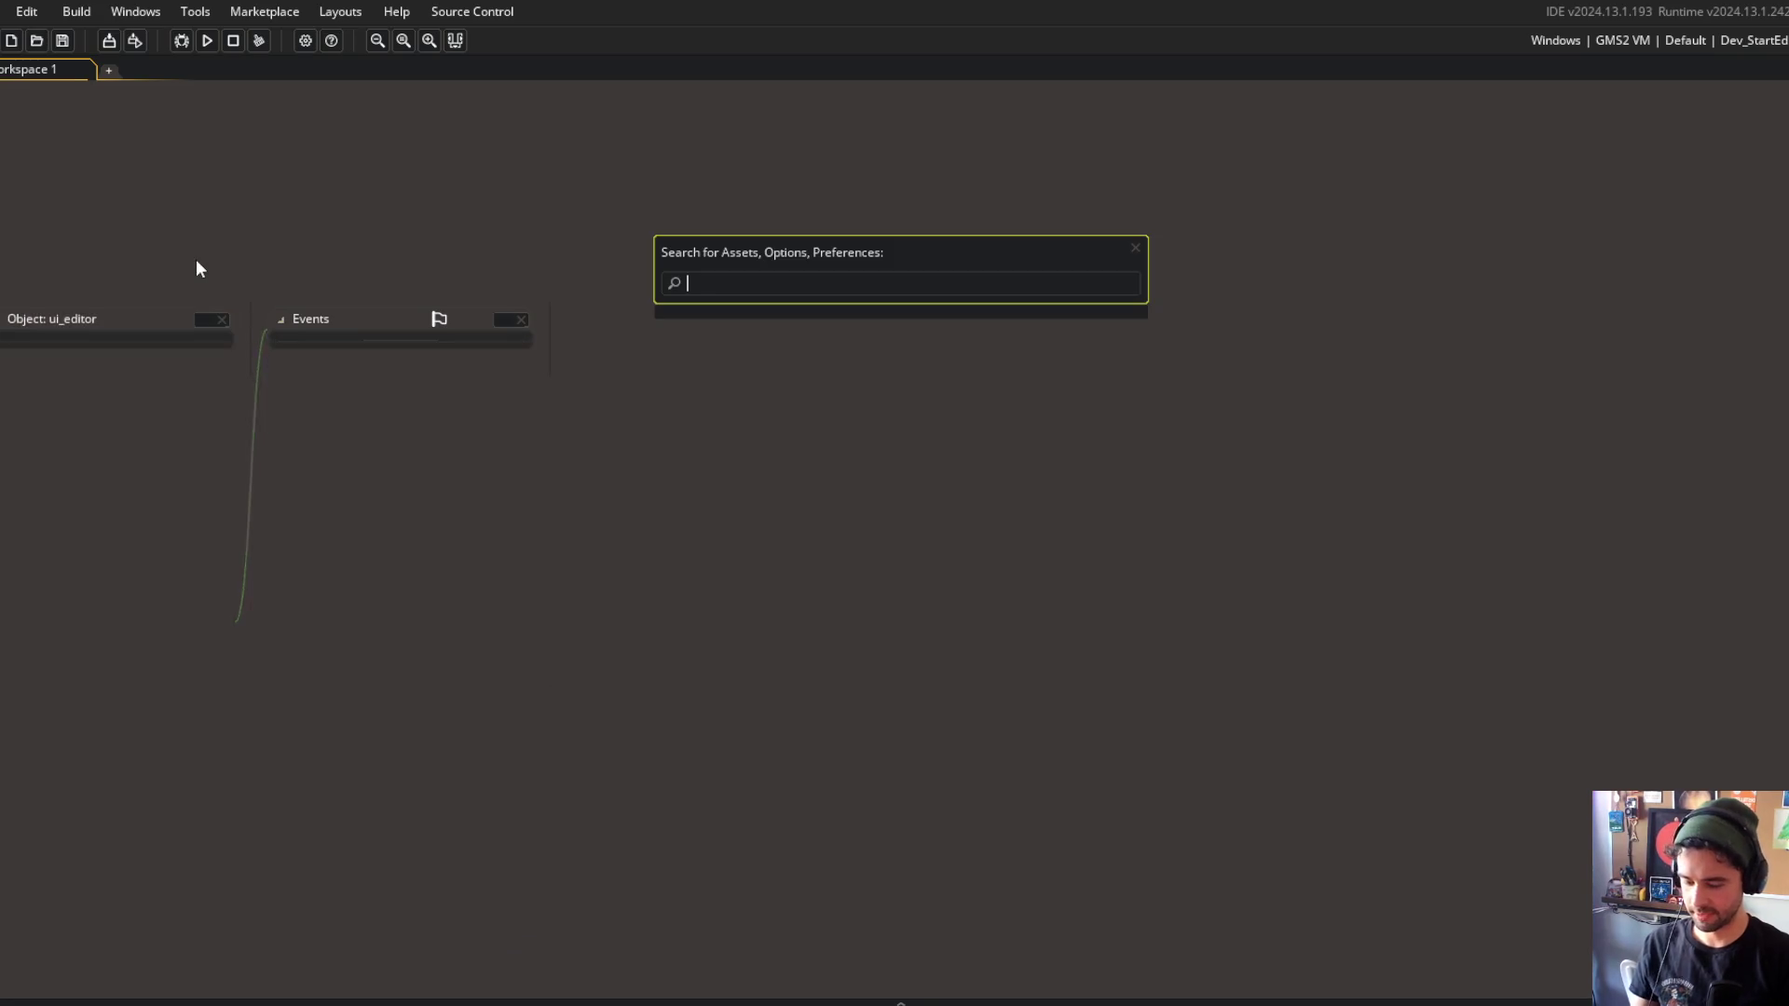
{"action": "type", "text": "block_data"}
{"action": "key", "text": "Return"}
{"action": "left_click", "coordinate": [352, 335]}
{"action": "scroll", "coordinate": [368, 320], "scroll_direction": "down", "scroll_amount": 10}
{"action": "scroll", "coordinate": [368, 319], "scroll_direction": "up", "scroll_amount": 5}
{"action": "scroll", "coordinate": [368, 320], "scroll_direction": "down", "scroll_amount": 5}
{"action": "middle_click", "coordinate": [240, 735]}
{"action": "left_click", "coordinate": [449, 370]}
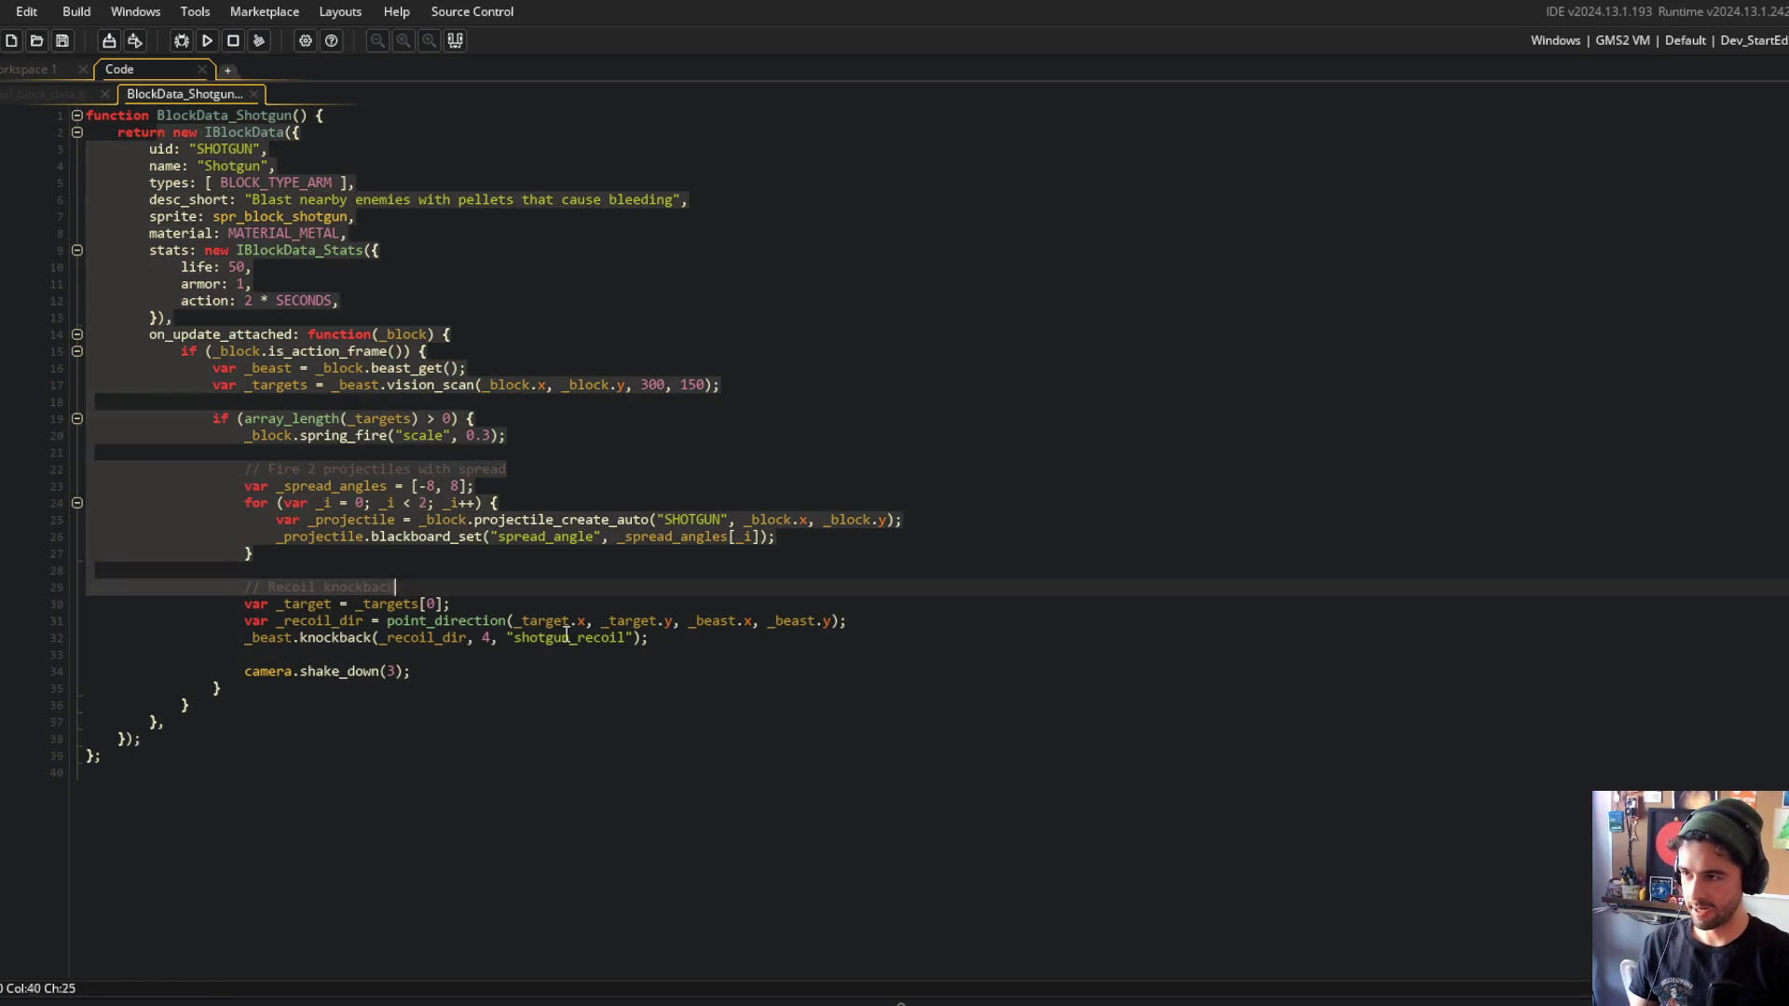
{"action": "left_click", "coordinate": [407, 231]}
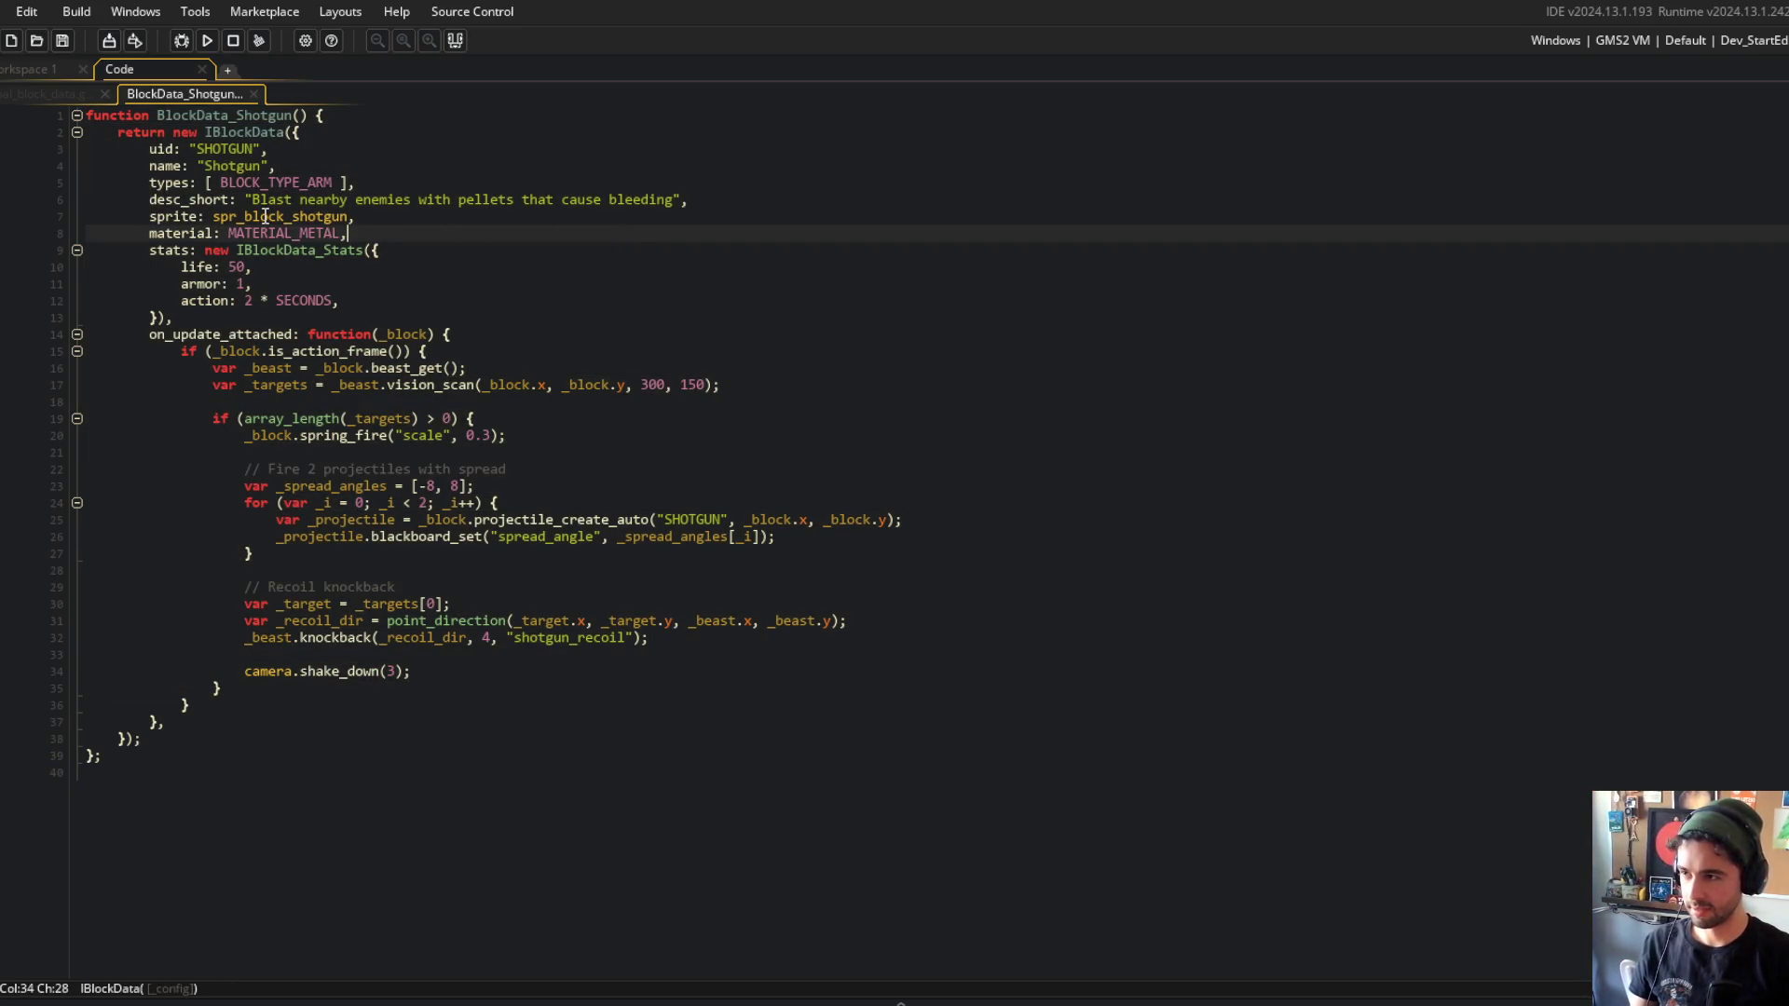
{"action": "left_click", "coordinate": [374, 369]}
{"action": "left_click", "coordinate": [815, 424]}
Open global_projectile_data and review the SHOTGUN entry's ball physics and sprite lines.
{"action": "key", "text": "ctrl+t"}
{"action": "type", "text": "projectile"}
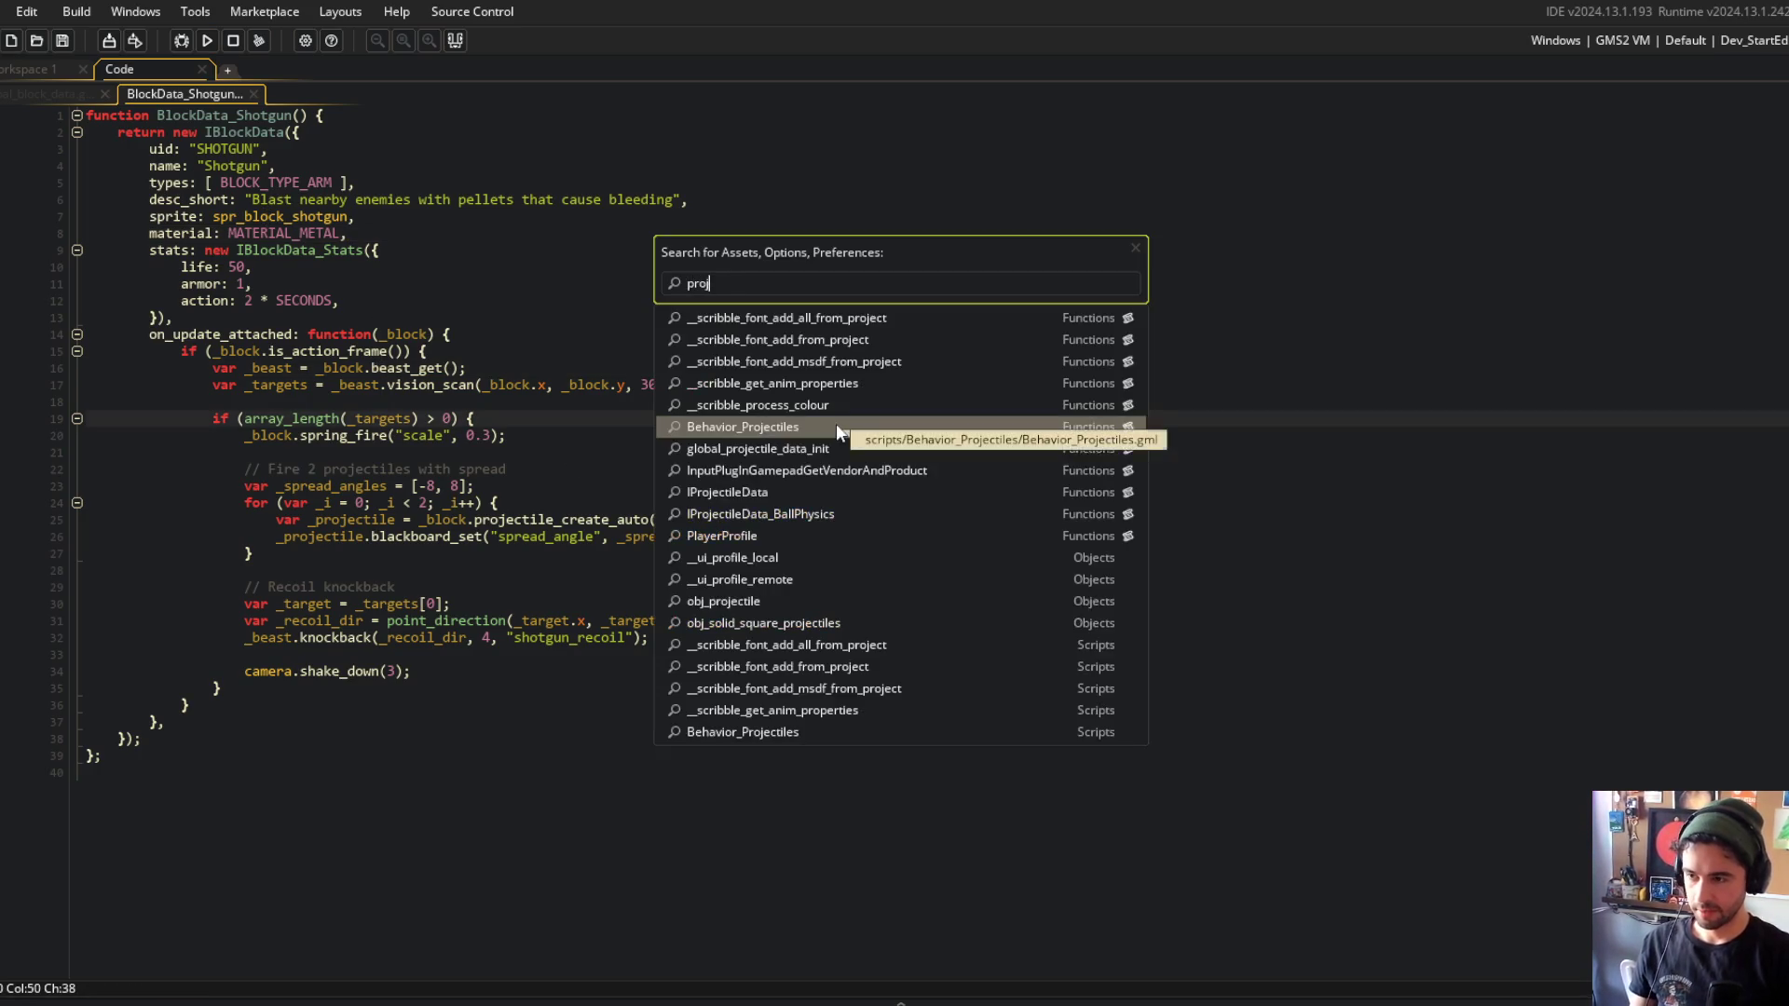
{"action": "key", "text": "Down"}
{"action": "key", "text": "Down"}
{"action": "key", "text": "Return"}
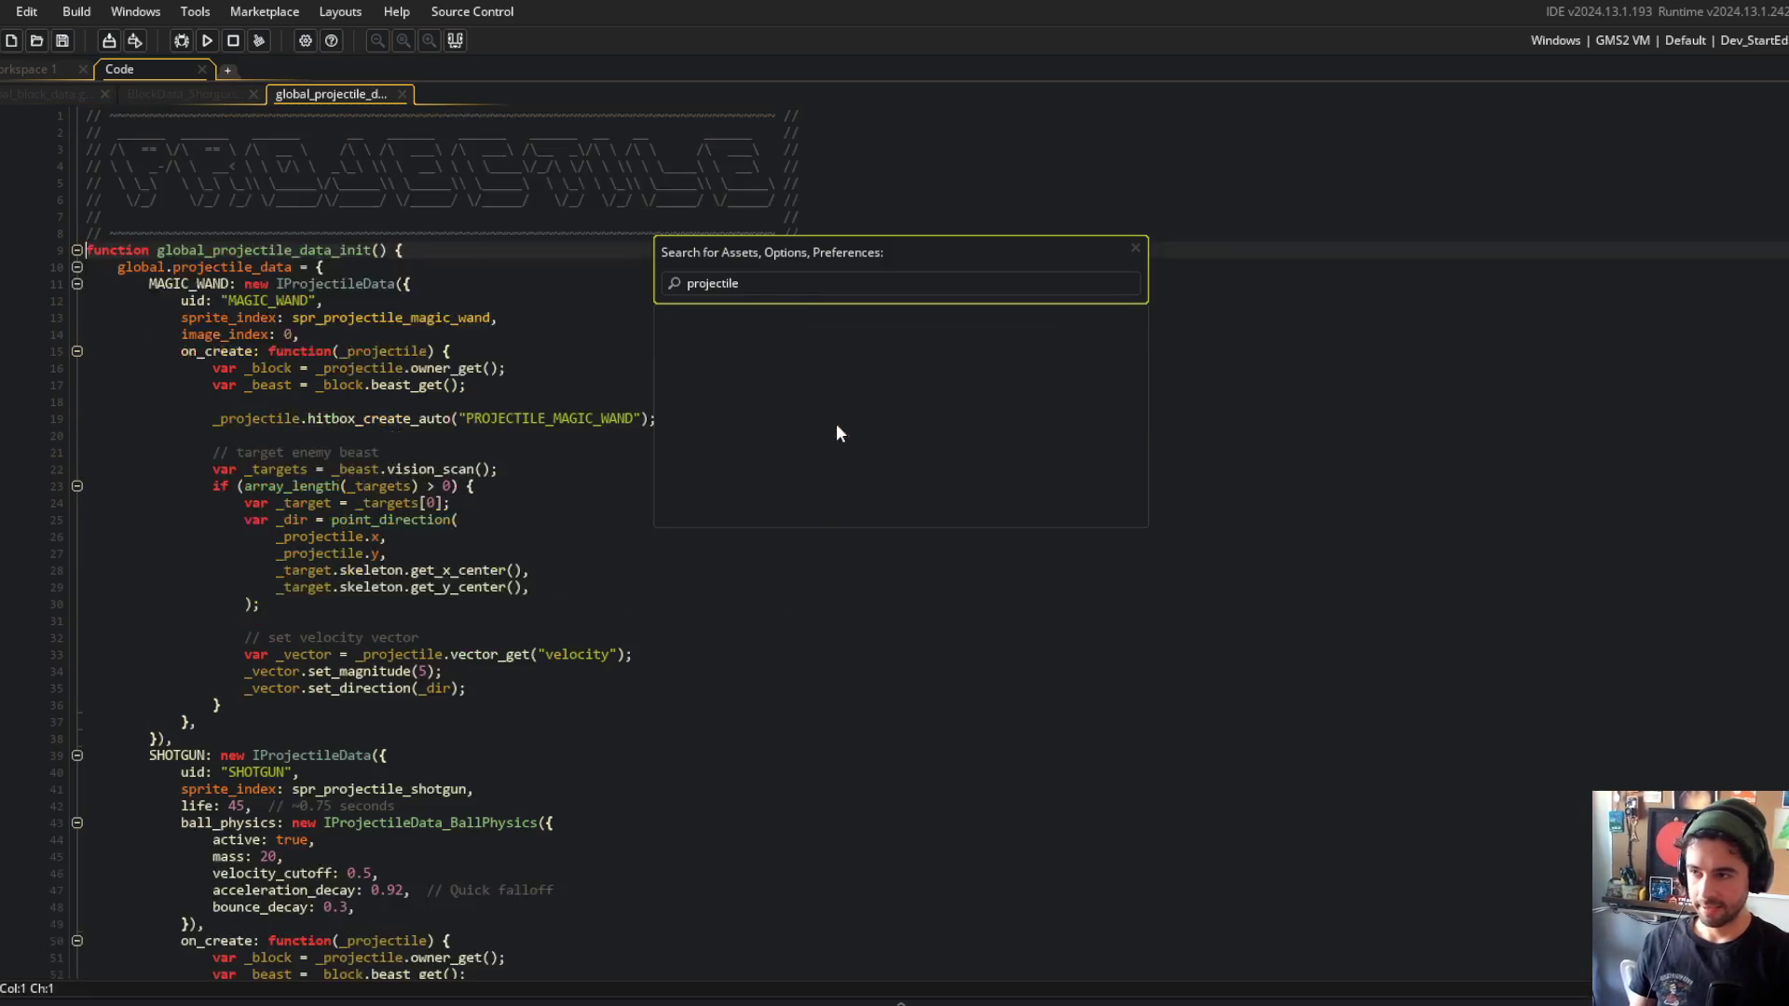
{"action": "scroll", "coordinate": [845, 423], "scroll_direction": "down", "scroll_amount": 7}
{"action": "left_click", "coordinate": [136, 382]}
{"action": "scroll", "coordinate": [135, 382], "scroll_direction": "down", "scroll_amount": 2}
{"action": "mouse_move", "coordinate": [136, 297]}
{"action": "left_mouse_down"}
{"action": "mouse_move", "coordinate": [605, 419]}
{"action": "mouse_move", "coordinate": [723, 819]}
{"action": "left_mouse_up"}
{"action": "left_click", "coordinate": [750, 684]}
{"action": "left_click", "coordinate": [751, 607]}
{"action": "left_click", "coordinate": [294, 413]}
{"action": "left_click", "coordinate": [363, 345]}
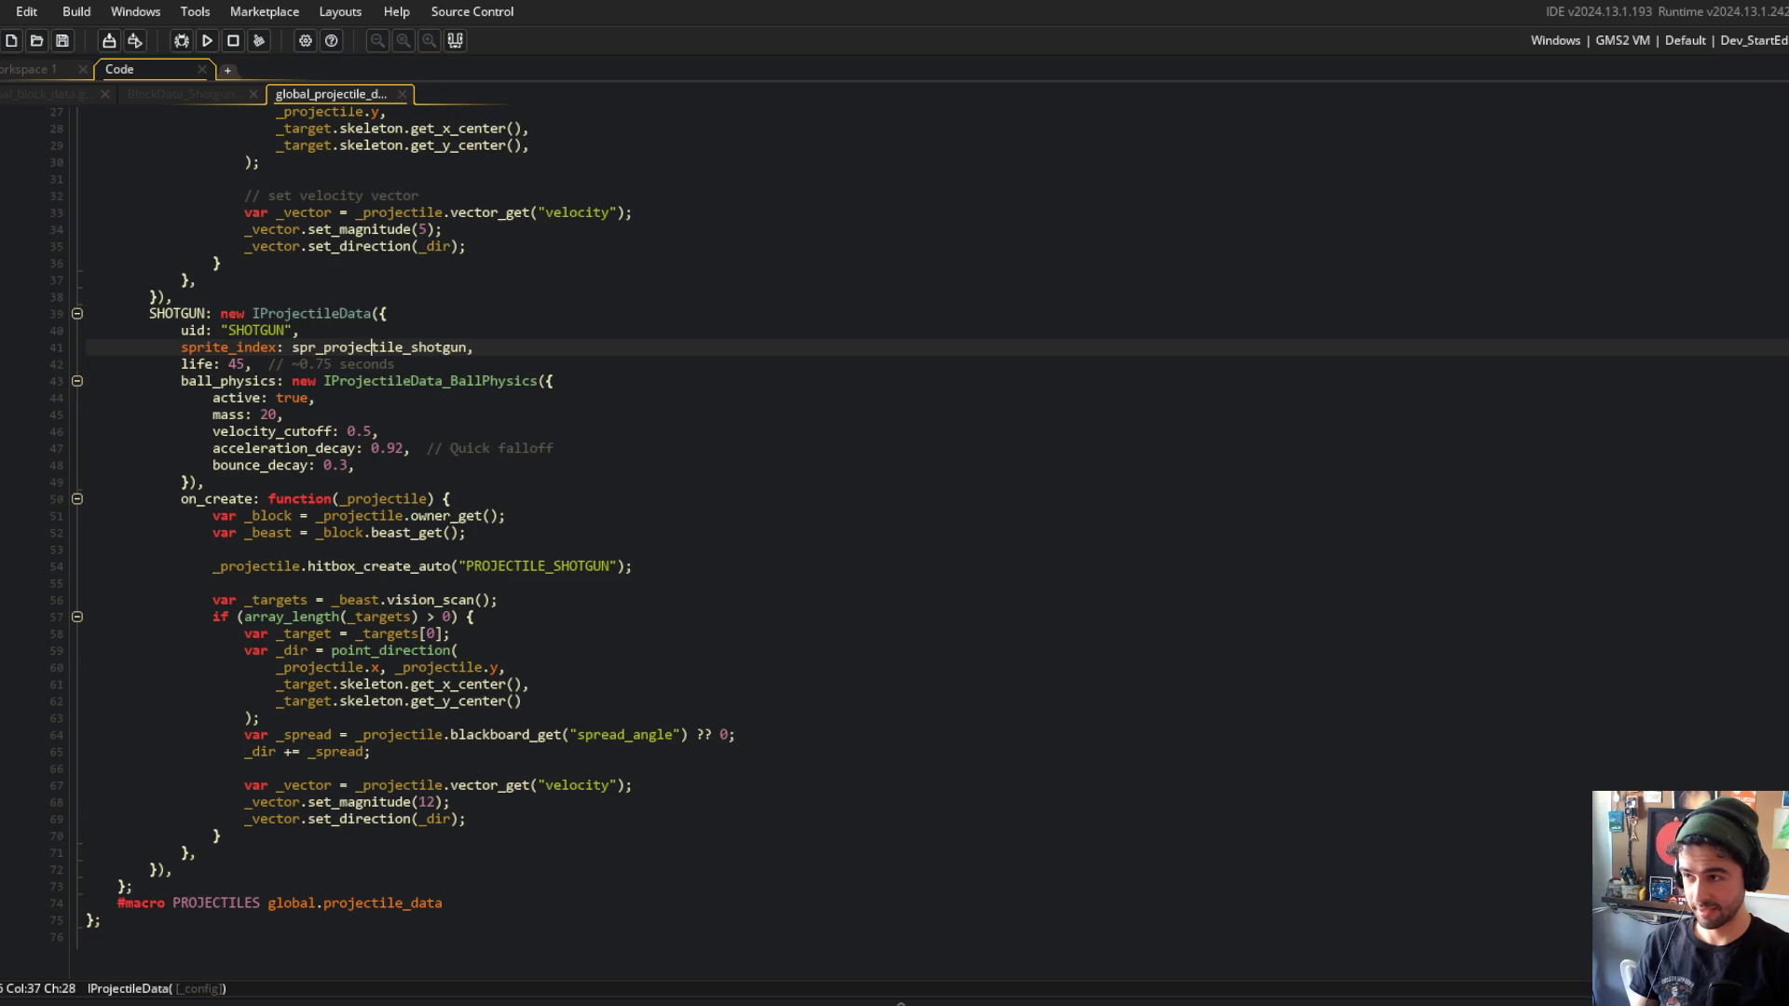
{"action": "key", "text": "F12"}
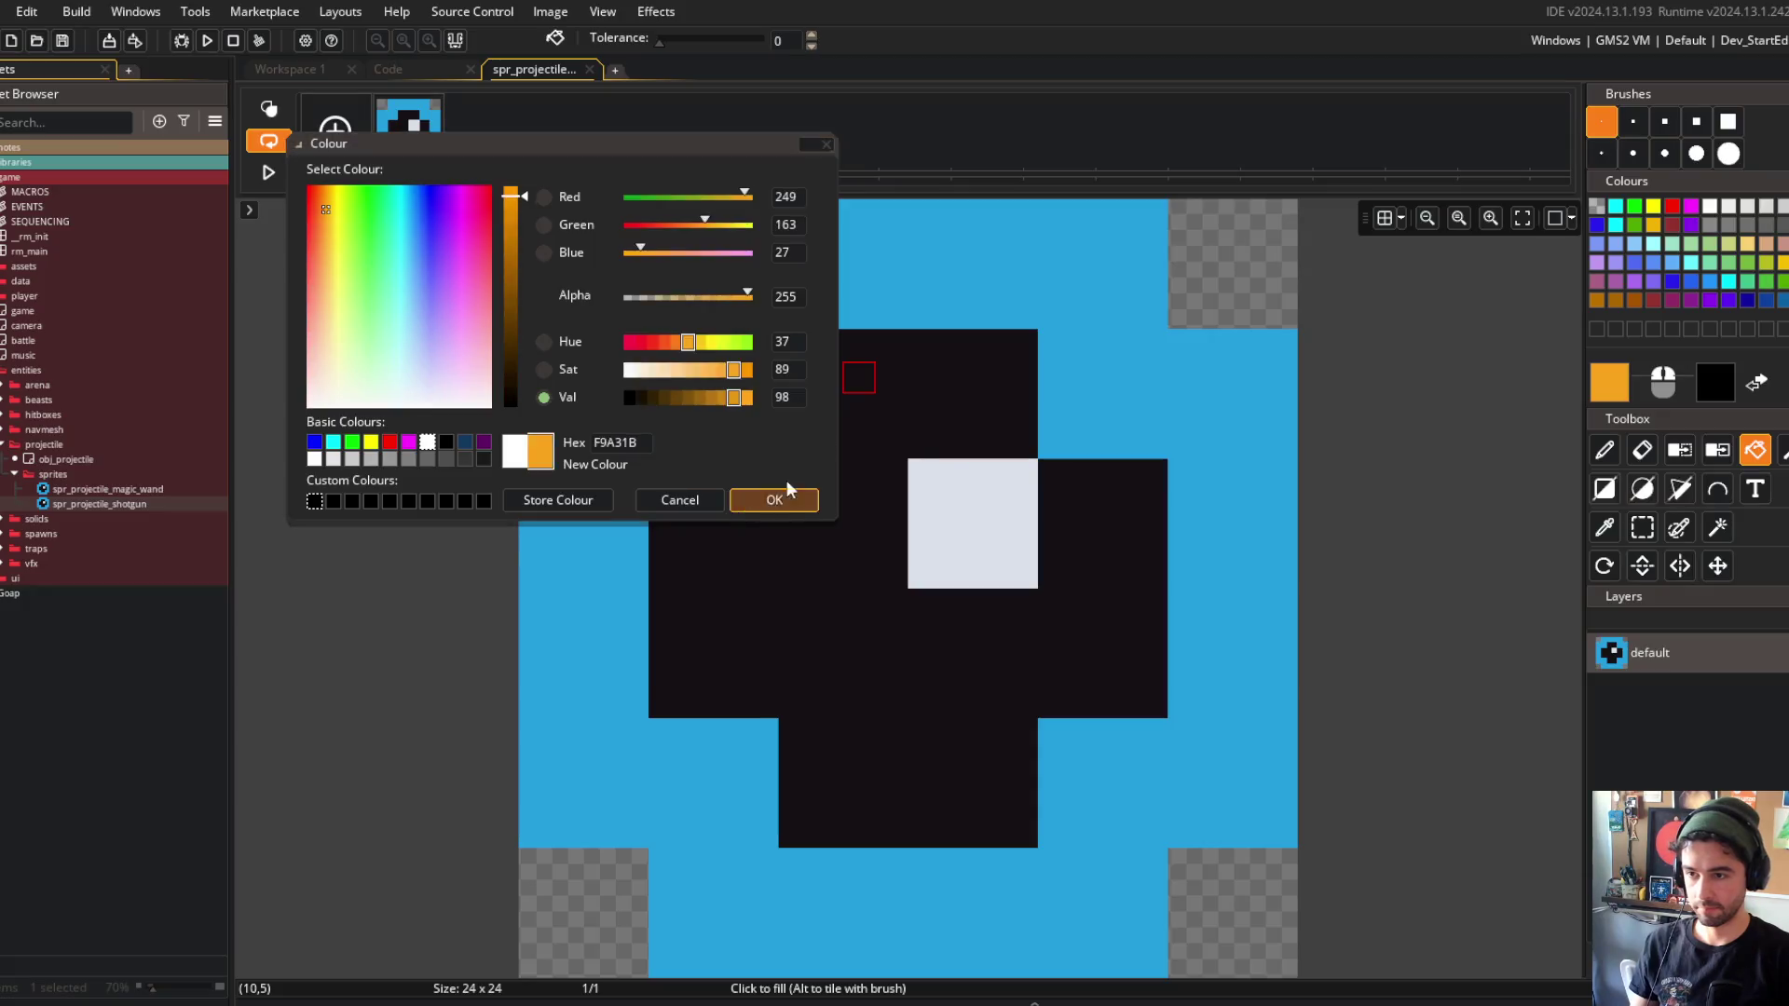
Bucket-fill the shotgun projectile sprite's blue pixels orange (F9A31B) and close the image editor.
{"action": "left_click", "coordinate": [882, 400]}
{"action": "left_click", "coordinate": [924, 473]}
{"action": "key", "text": "ctrl+z"}
{"action": "key", "text": "ctrl+z"}
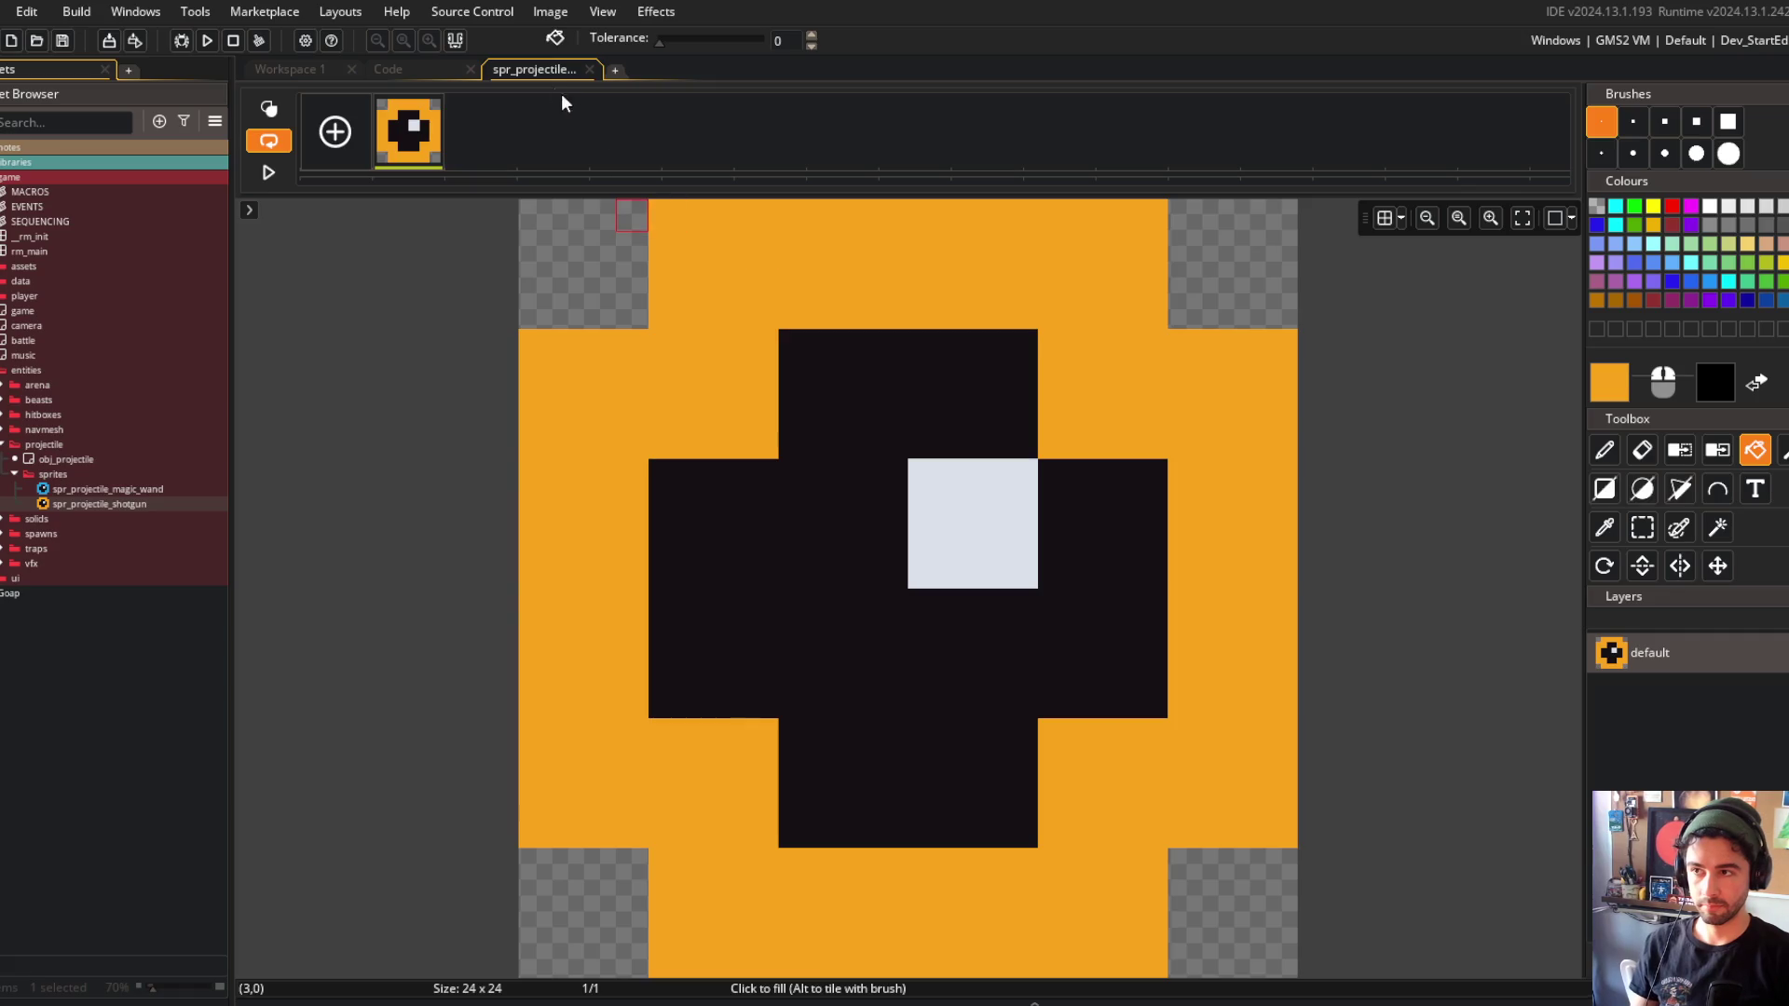
{"action": "left_click", "coordinate": [589, 69]}
Return to global_projectile_data and look over the SHOTGUN velocity_cutoff settings.
{"action": "left_click", "coordinate": [409, 65]}
{"action": "left_click", "coordinate": [331, 71]}
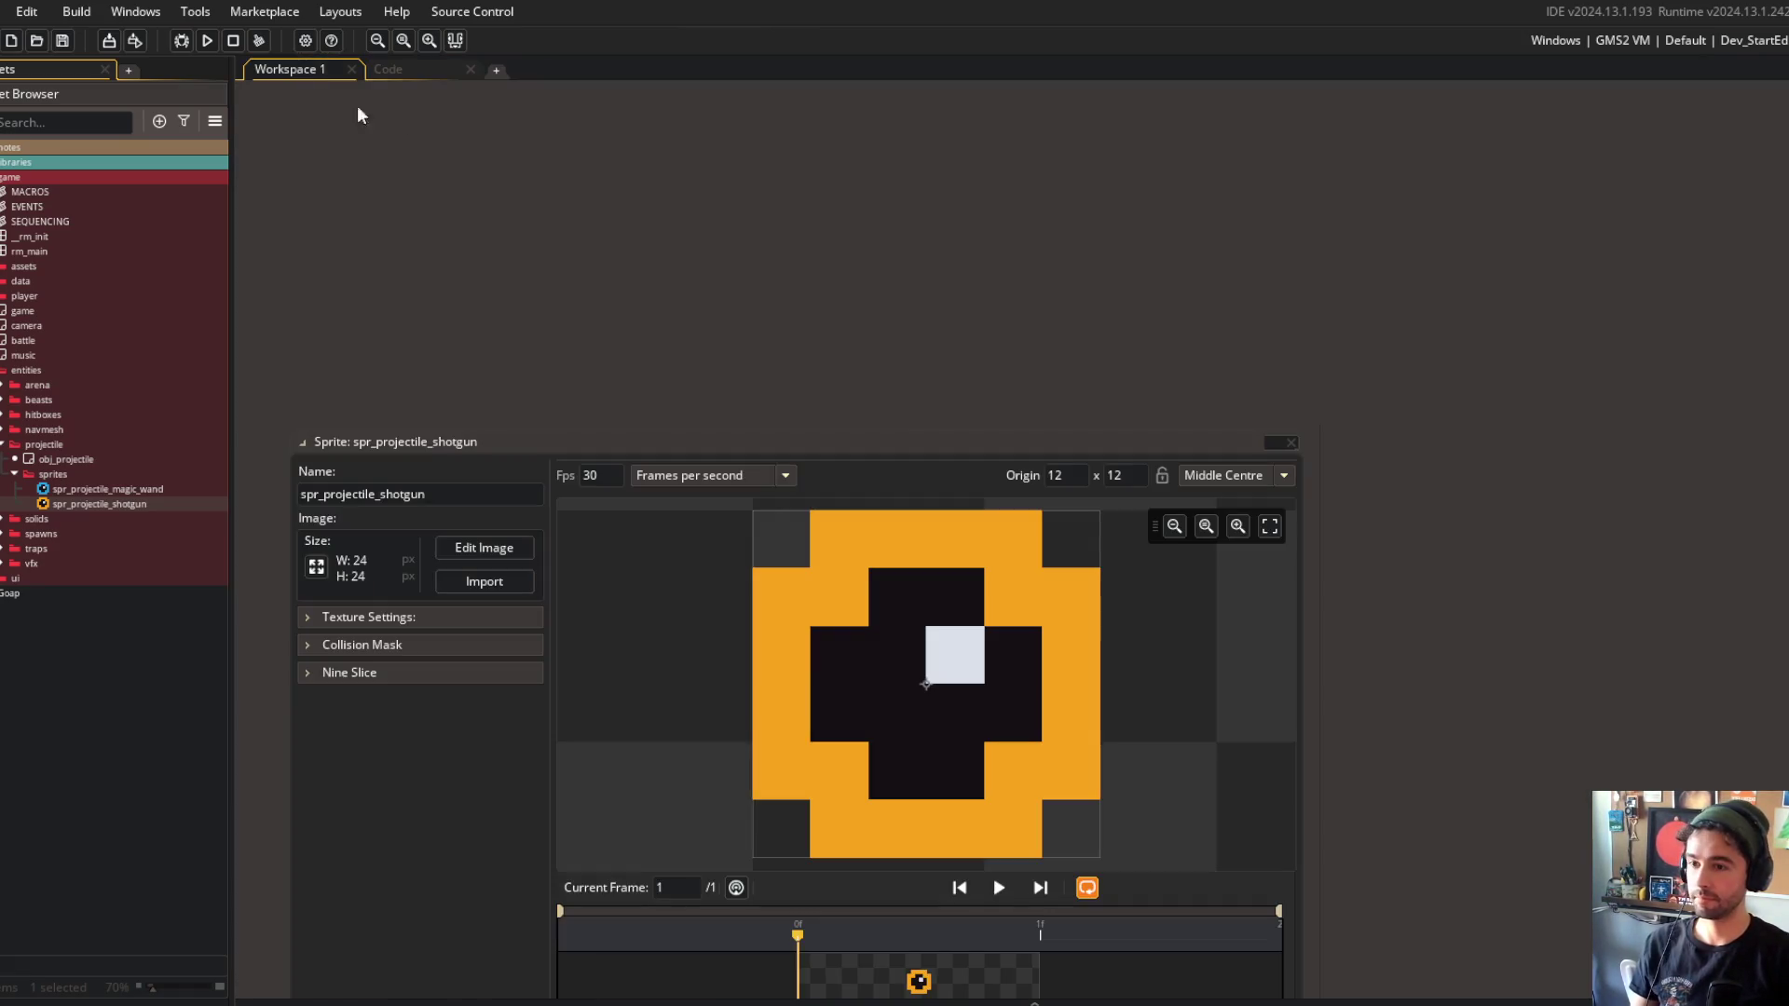
{"action": "left_click", "coordinate": [424, 67]}
{"action": "left_click", "coordinate": [892, 387]}
{"action": "left_click", "coordinate": [711, 465]}
{"action": "left_click", "coordinate": [713, 434]}
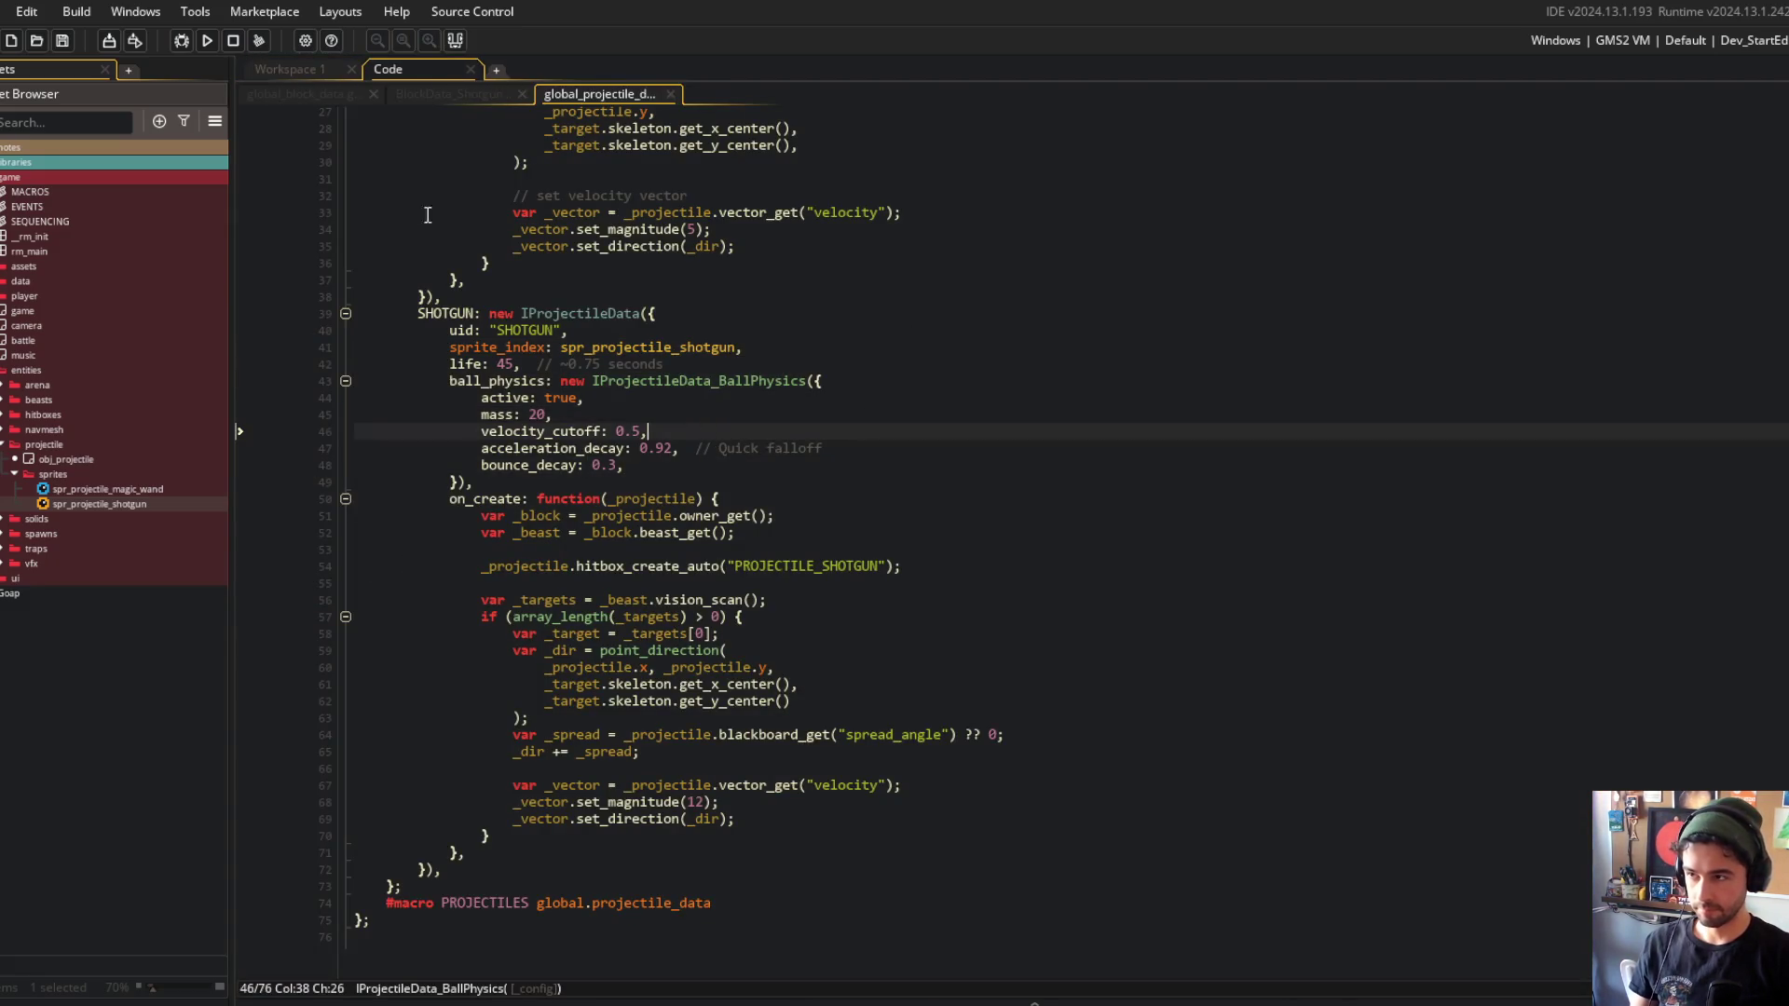
Launch a build of the game and select the SHOTGUN ball_physics lines 43–49.
{"action": "left_click", "coordinate": [208, 42]}
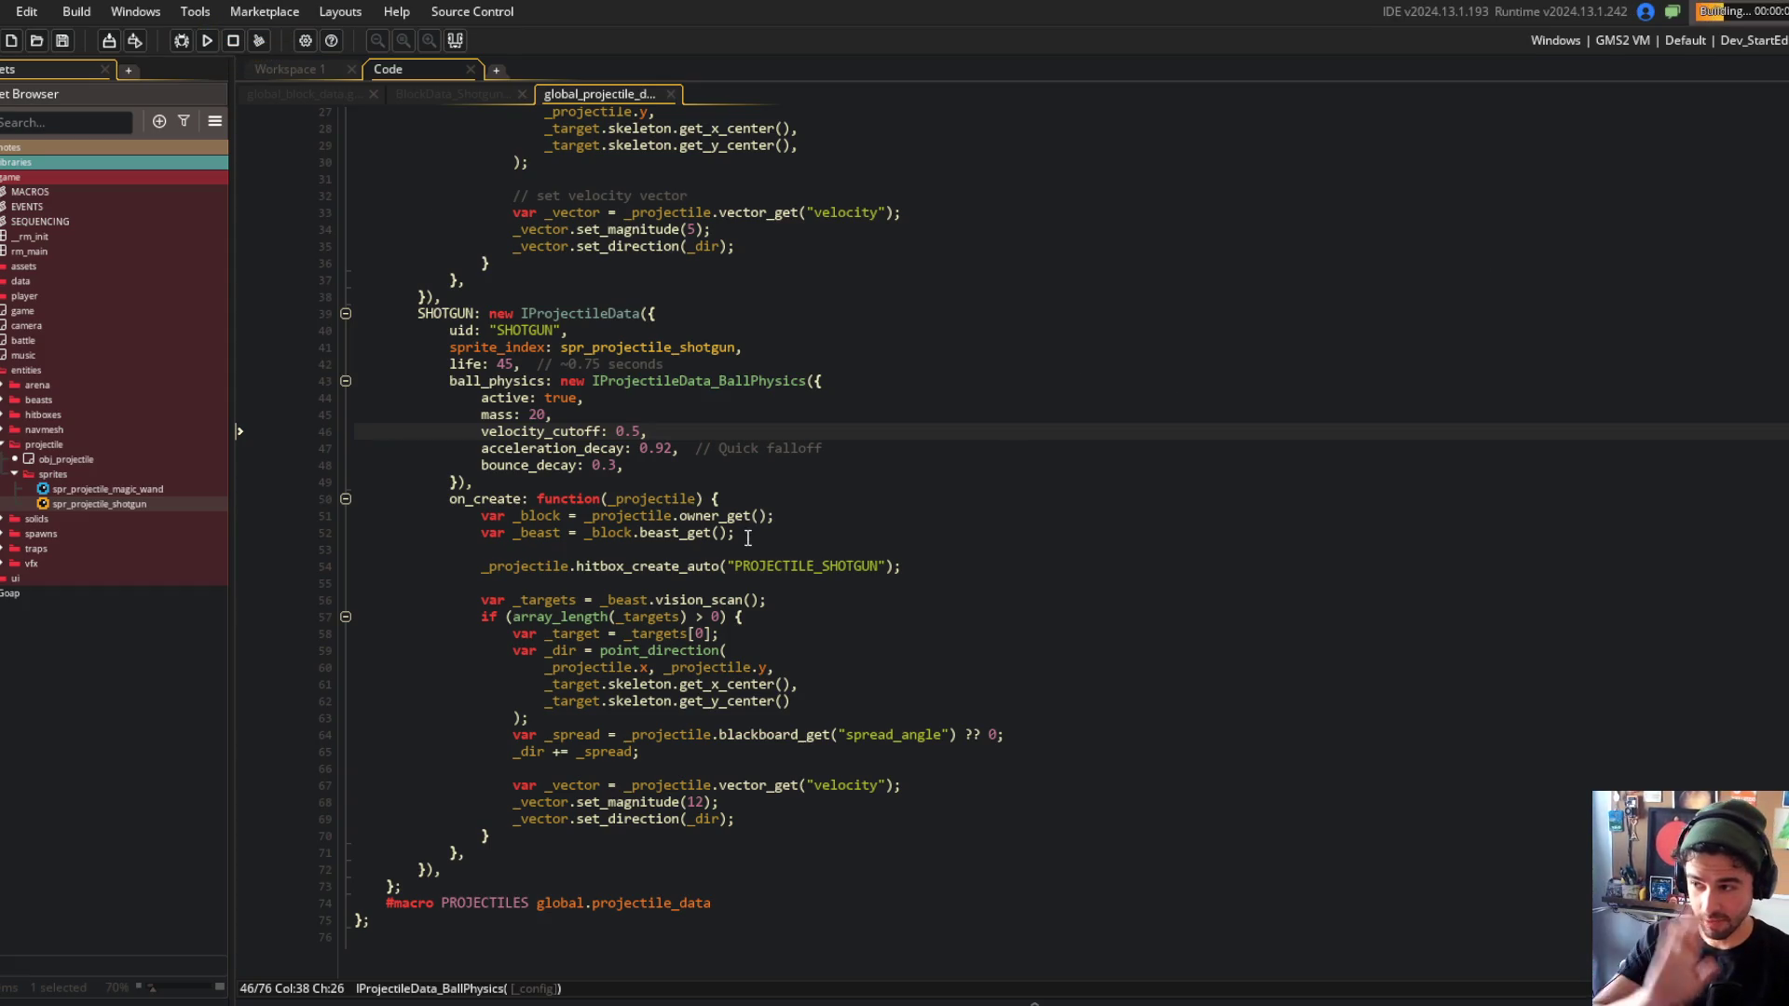
{"action": "left_click", "coordinate": [1025, 717]}
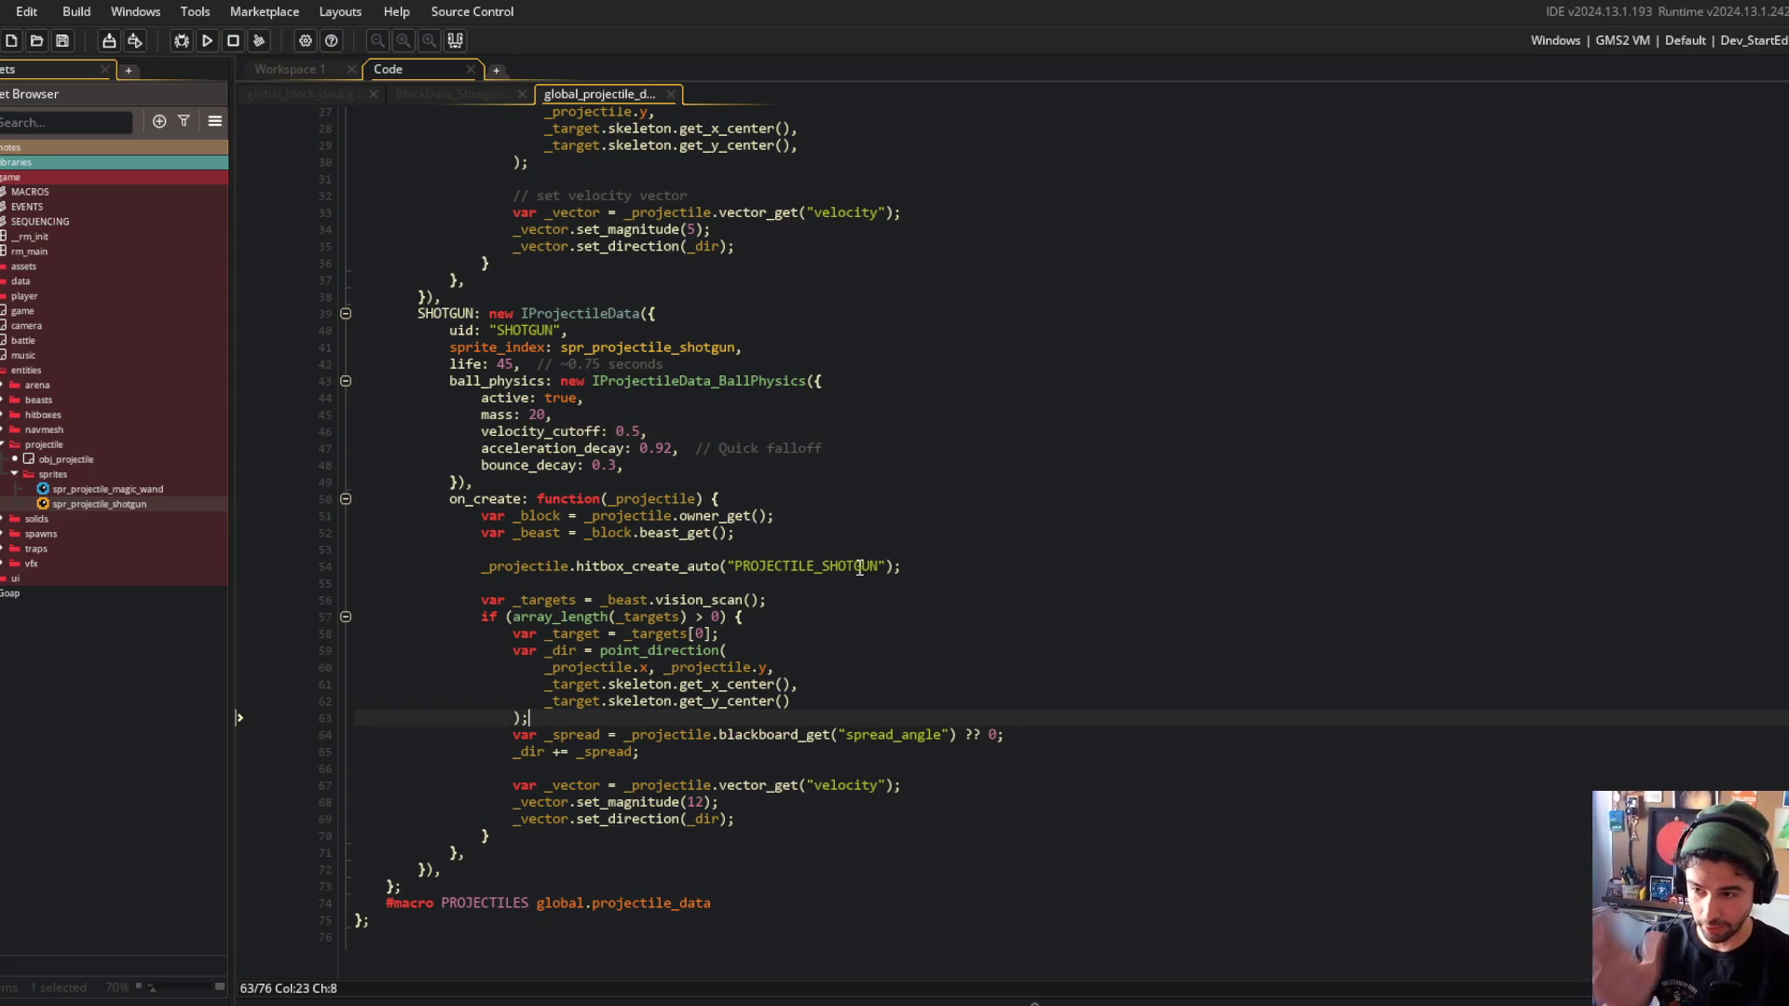
{"action": "scroll", "coordinate": [755, 362], "scroll_direction": "up", "scroll_amount": 9}
{"action": "mouse_move", "coordinate": [415, 296]}
{"action": "left_mouse_down"}
{"action": "mouse_move", "coordinate": [746, 485]}
{"action": "mouse_move", "coordinate": [752, 739]}
{"action": "left_mouse_up"}
{"action": "left_click", "coordinate": [763, 340]}
{"action": "scroll", "coordinate": [763, 339], "scroll_direction": "down", "scroll_amount": 3}
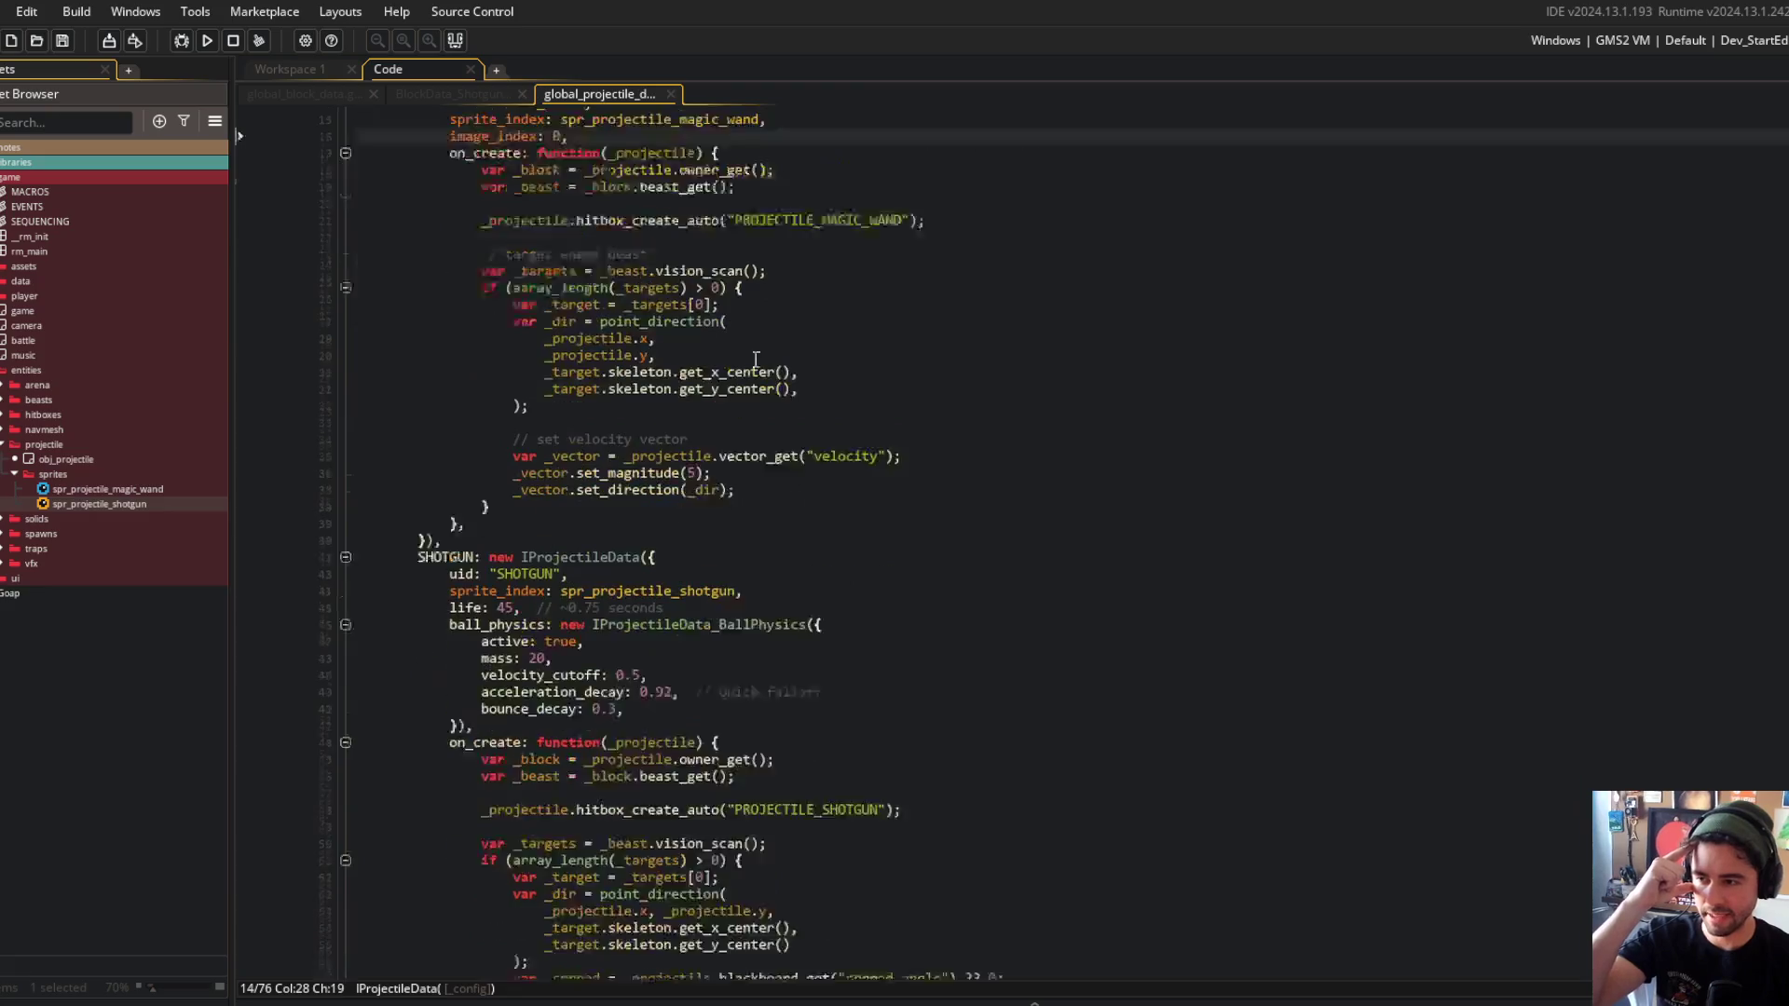
{"action": "left_click_drag", "start_coordinate": [829, 585], "coordinate": [807, 693]}
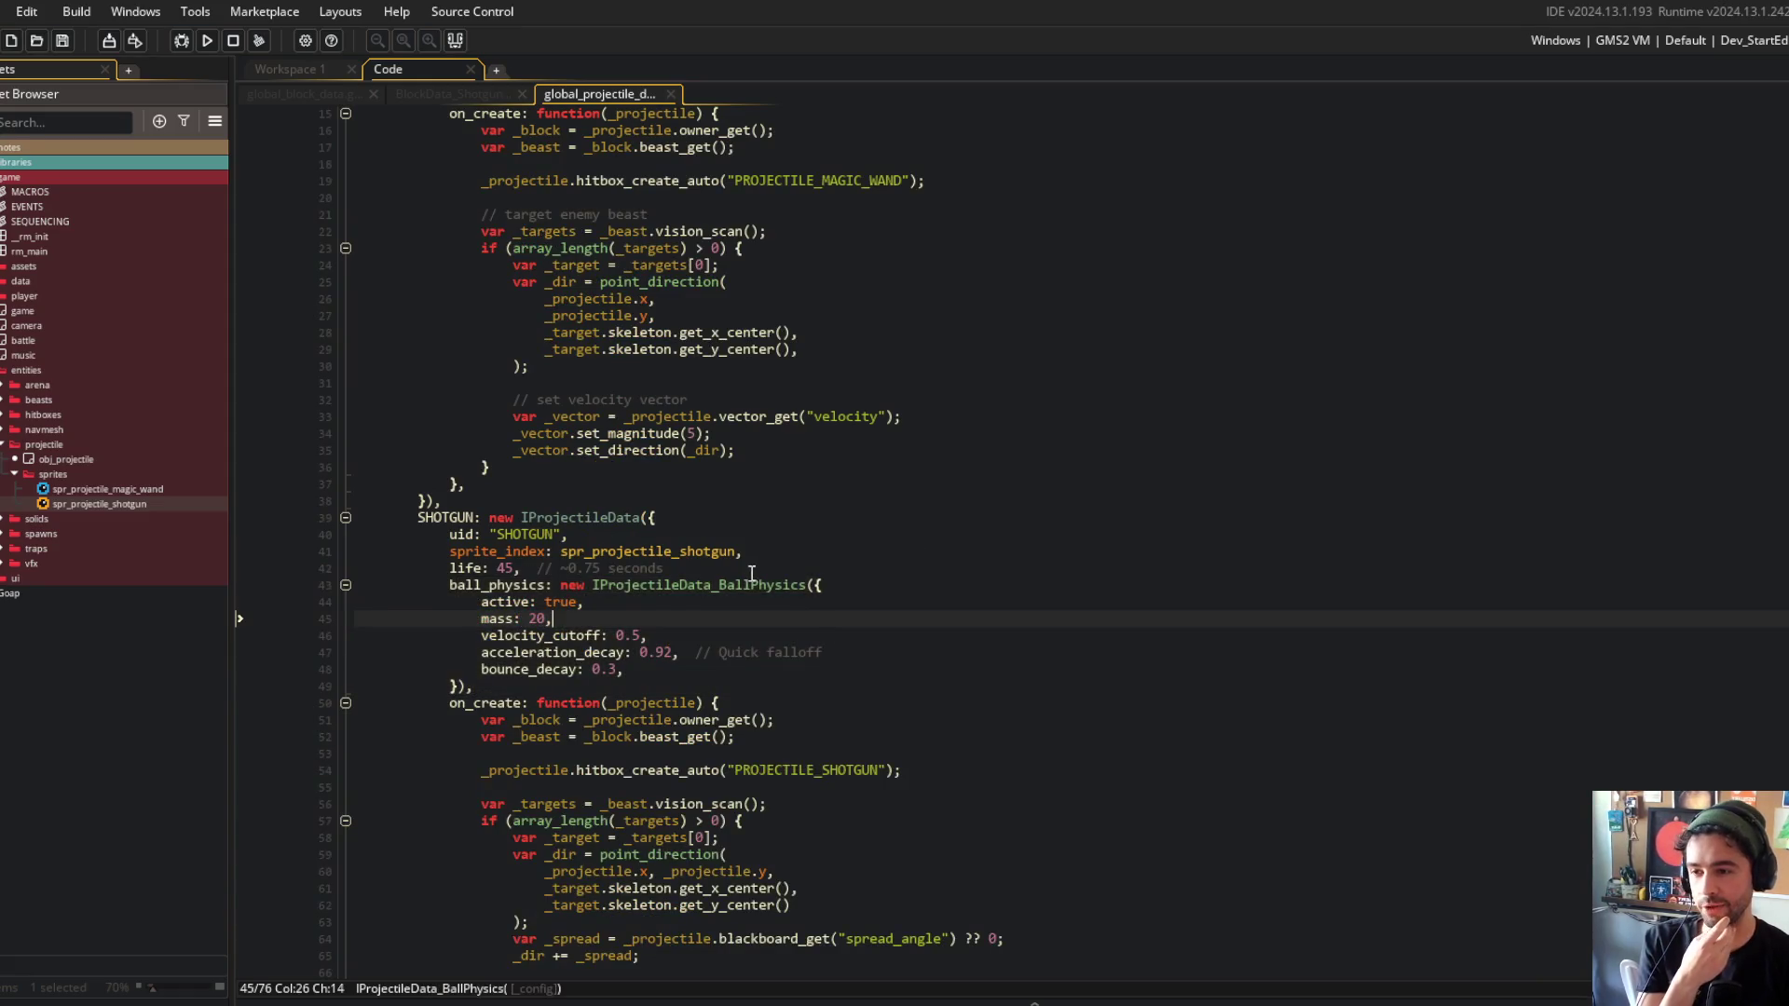
Check the velocity_cutoff, acceleration_decay and bounce_decay defaults in IProjectileData_BallPhysics.
{"action": "middle_click", "coordinate": [751, 583]}
{"action": "left_click_drag", "start_coordinate": [428, 538], "coordinate": [902, 554]}
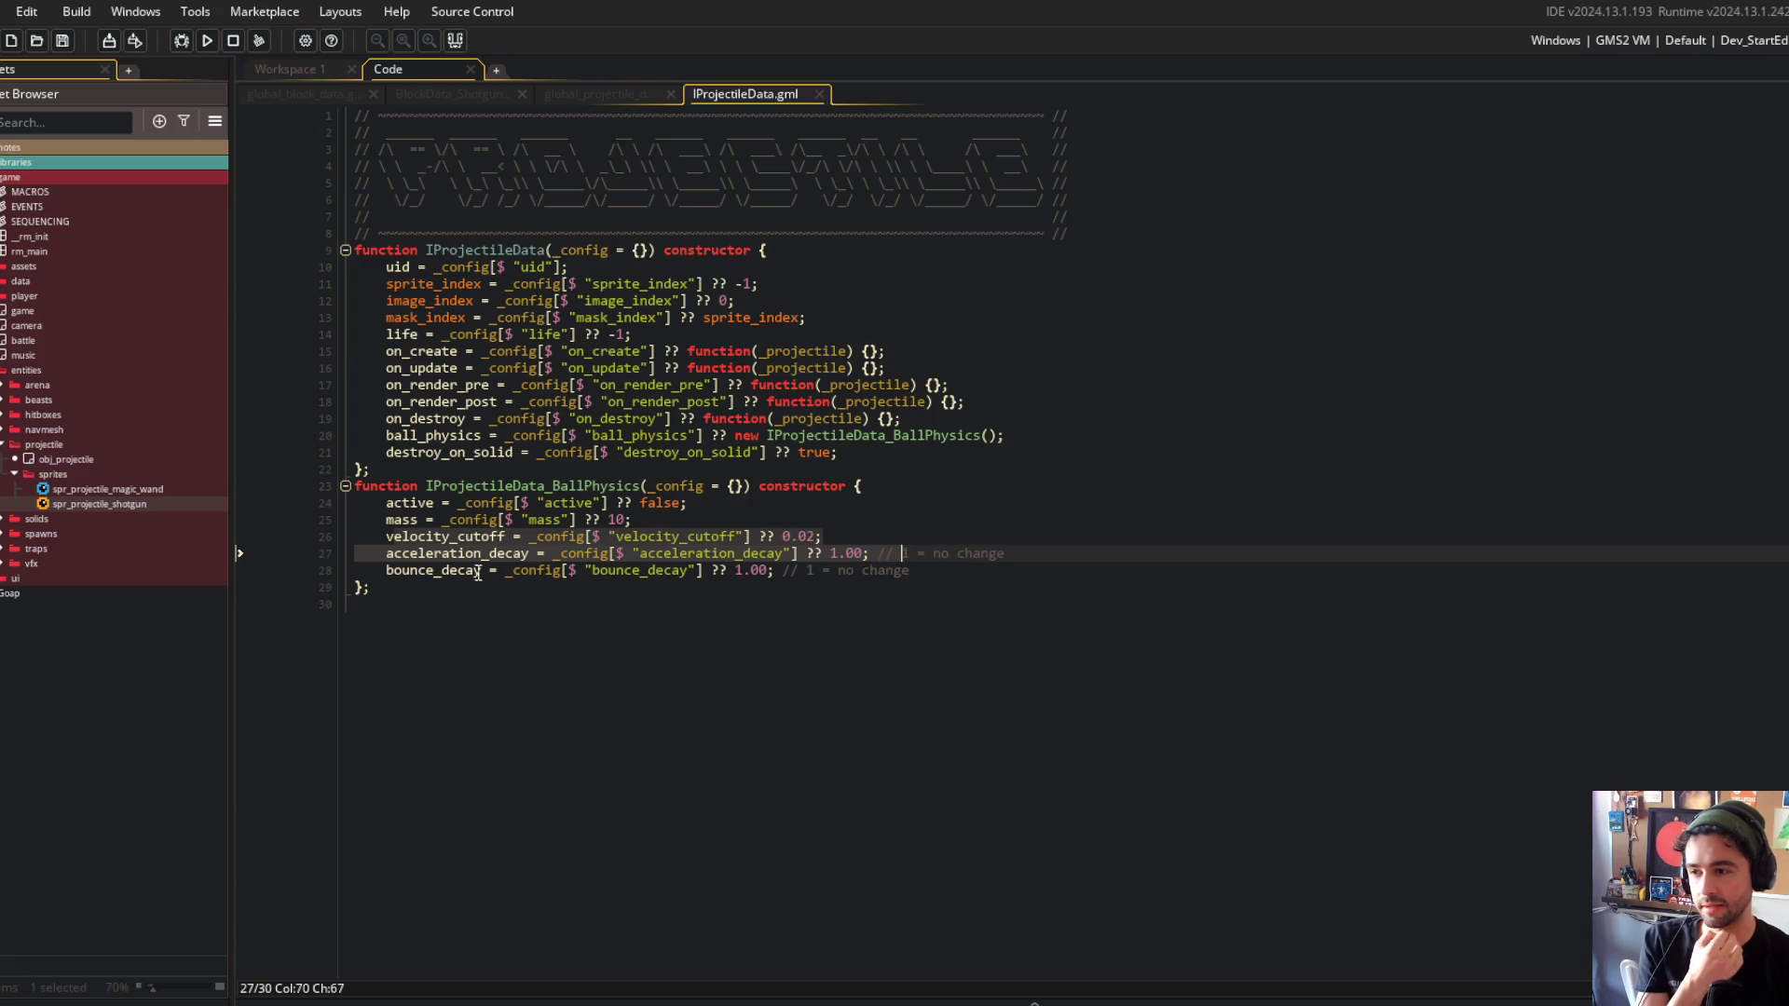
{"action": "left_click", "coordinate": [448, 570]}
{"action": "left_click", "coordinate": [736, 435]}
Open and expand Behavior_BallPhysics to inspect velocity_cutoff, angular_decay and the setup lines.
{"action": "key", "text": "ctrl+t"}
{"action": "type", "text": "behavior"}
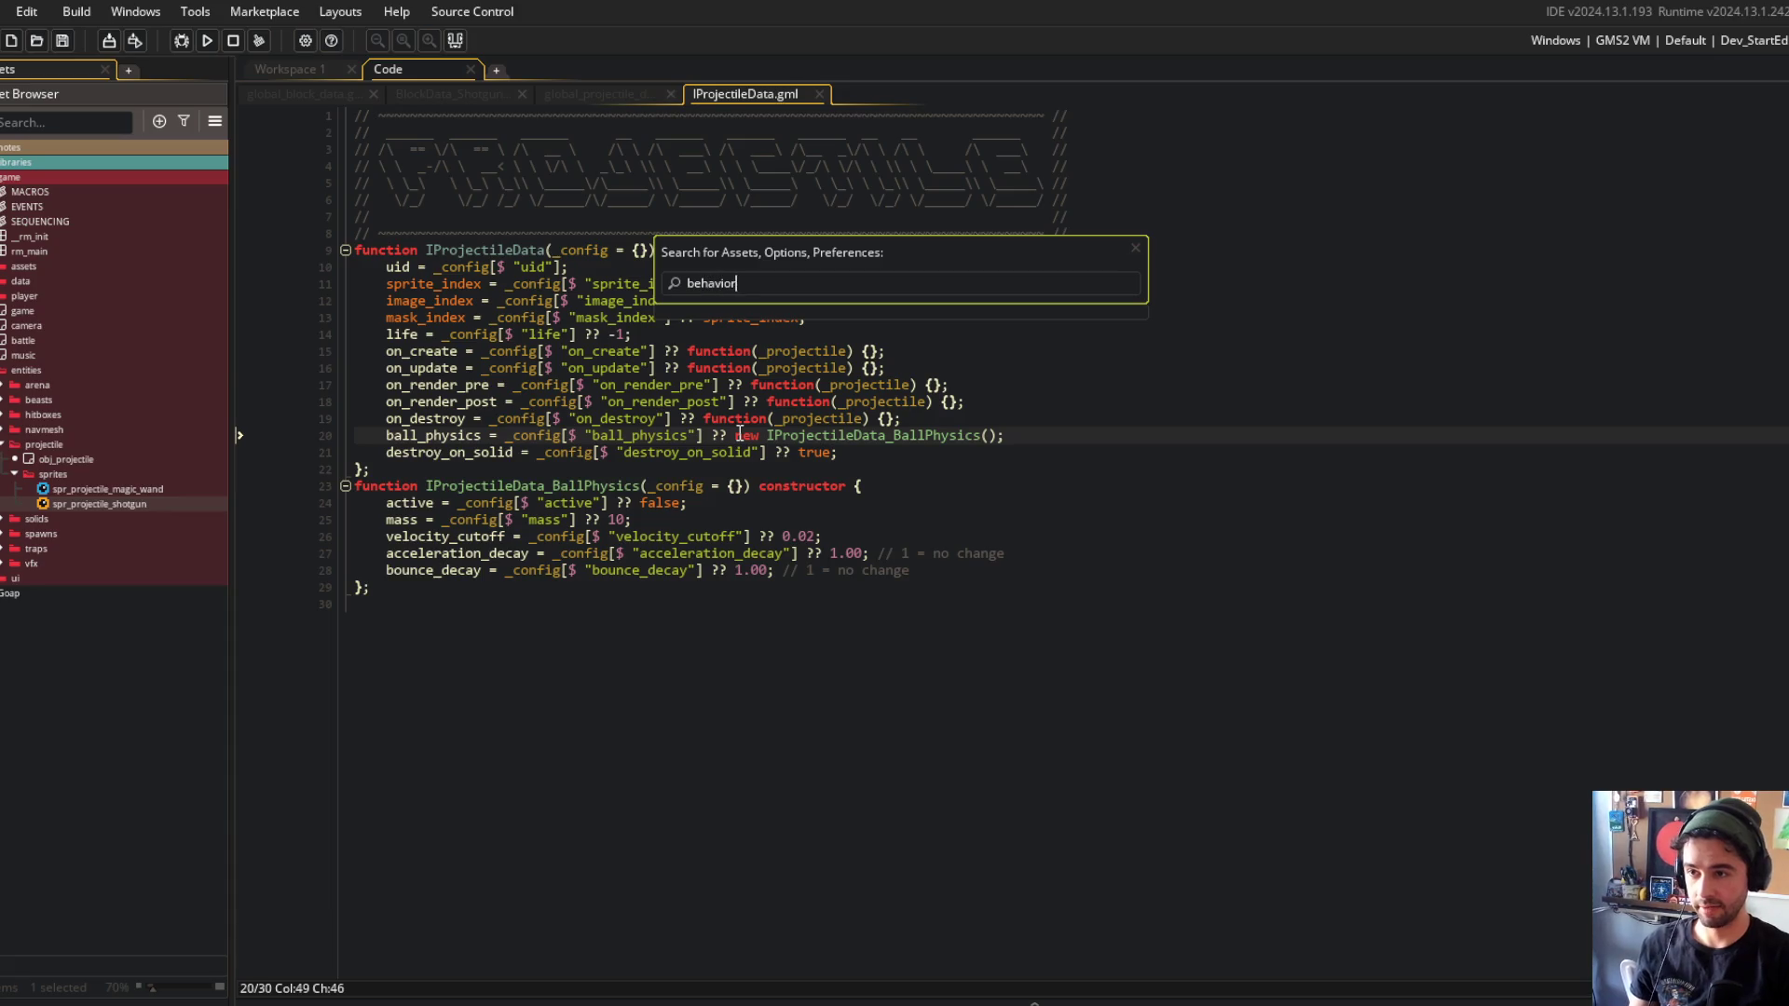
{"action": "type", "text": "_ball"}
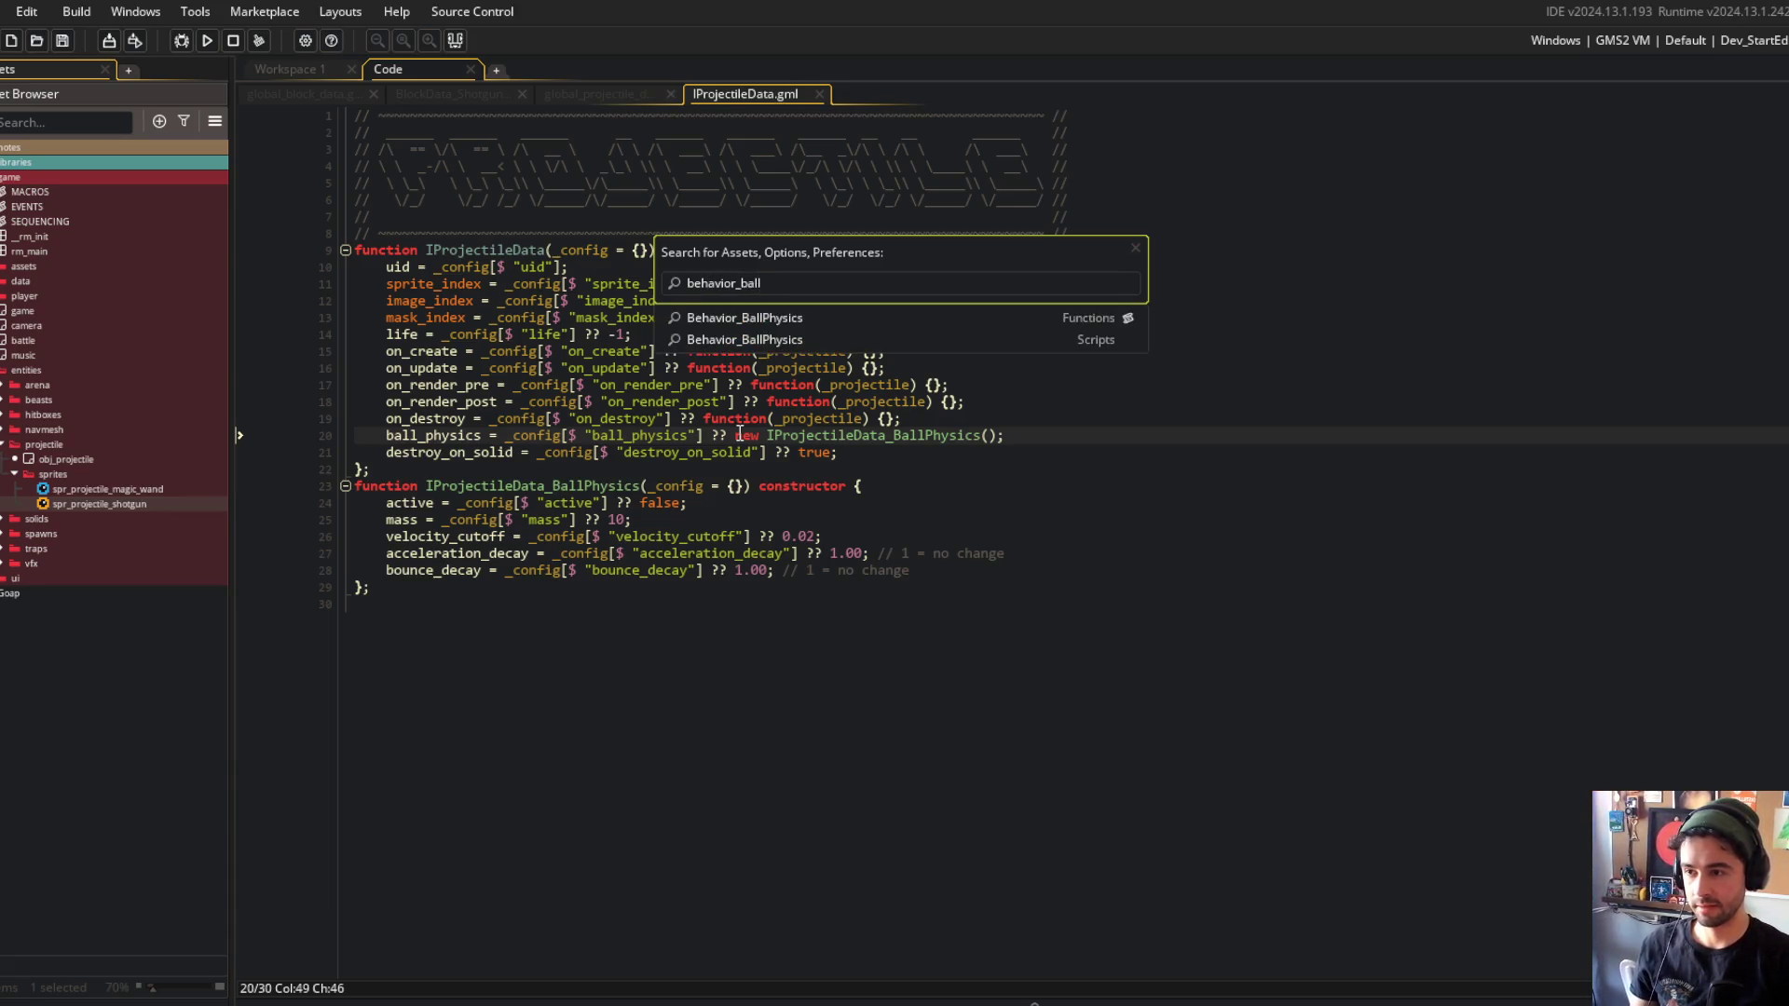
{"action": "key", "text": "Return"}
{"action": "scroll", "coordinate": [777, 513], "scroll_direction": "down", "scroll_amount": 5}
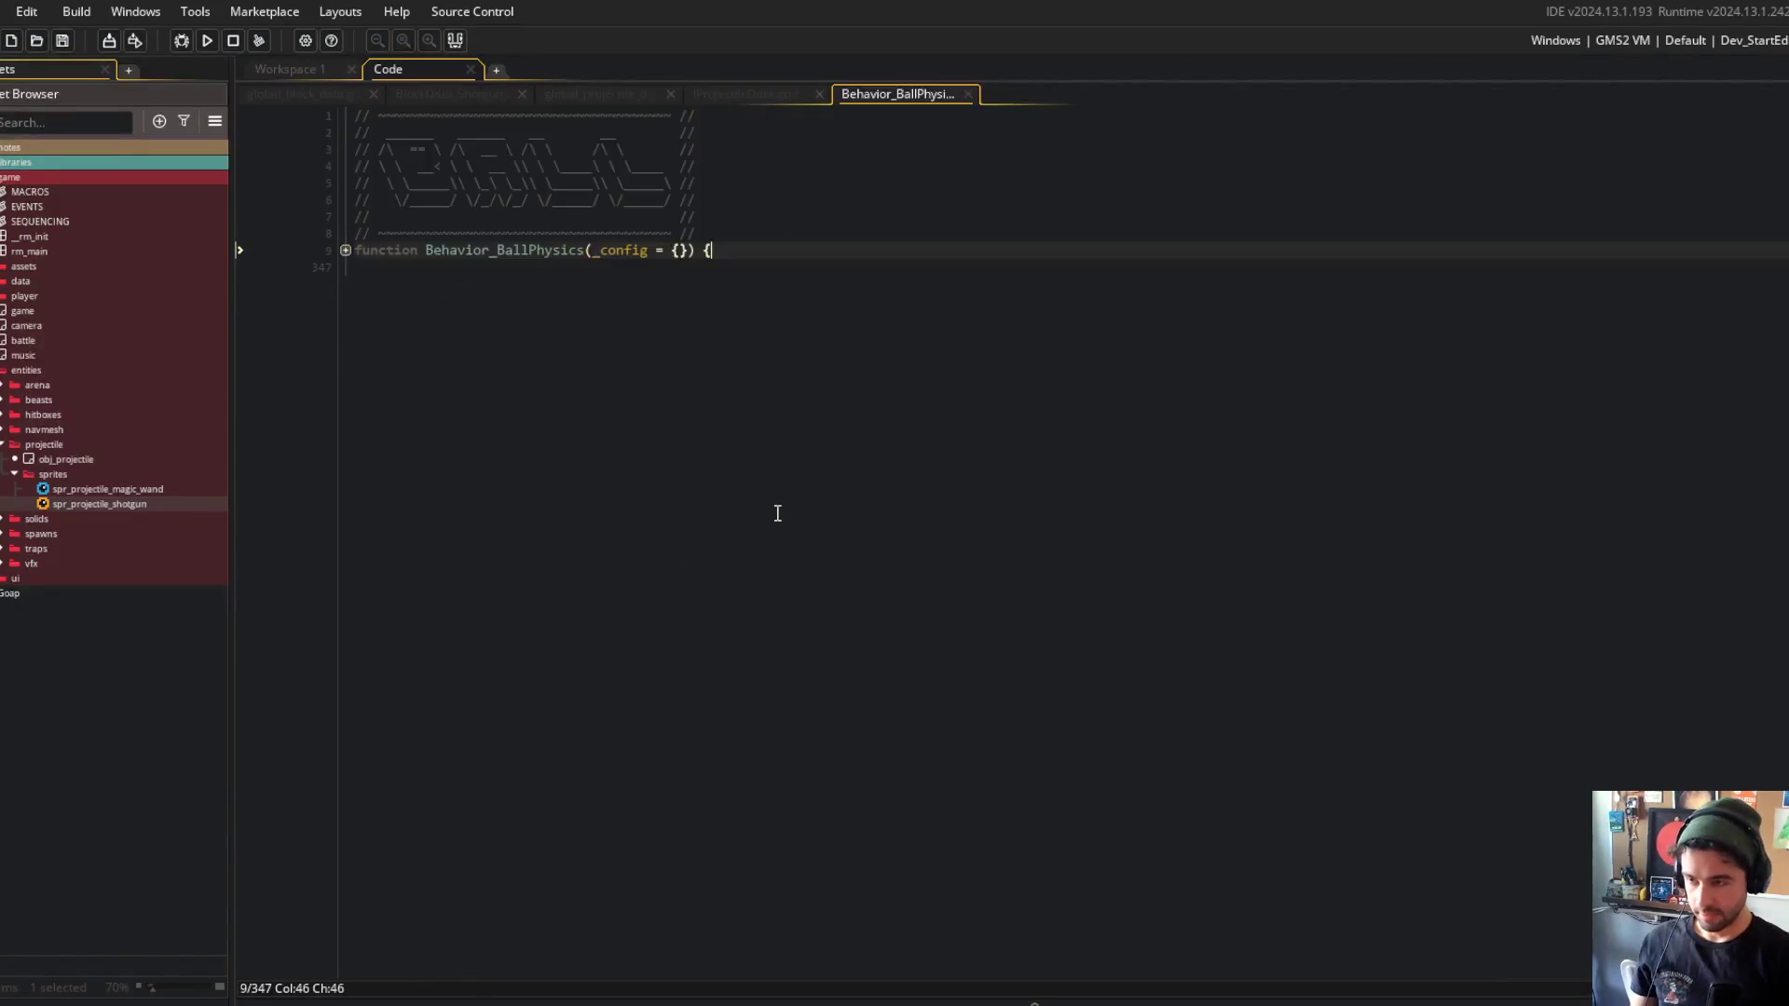
{"action": "key", "text": "ctrl+shift+bracketright"}
{"action": "scroll", "coordinate": [578, 690], "scroll_direction": "down", "scroll_amount": 5}
{"action": "left_click", "coordinate": [809, 619]}
{"action": "scroll", "coordinate": [809, 619], "scroll_direction": "down", "scroll_amount": 2}
{"action": "left_click", "coordinate": [809, 619]}
{"action": "left_click", "coordinate": [992, 605]}
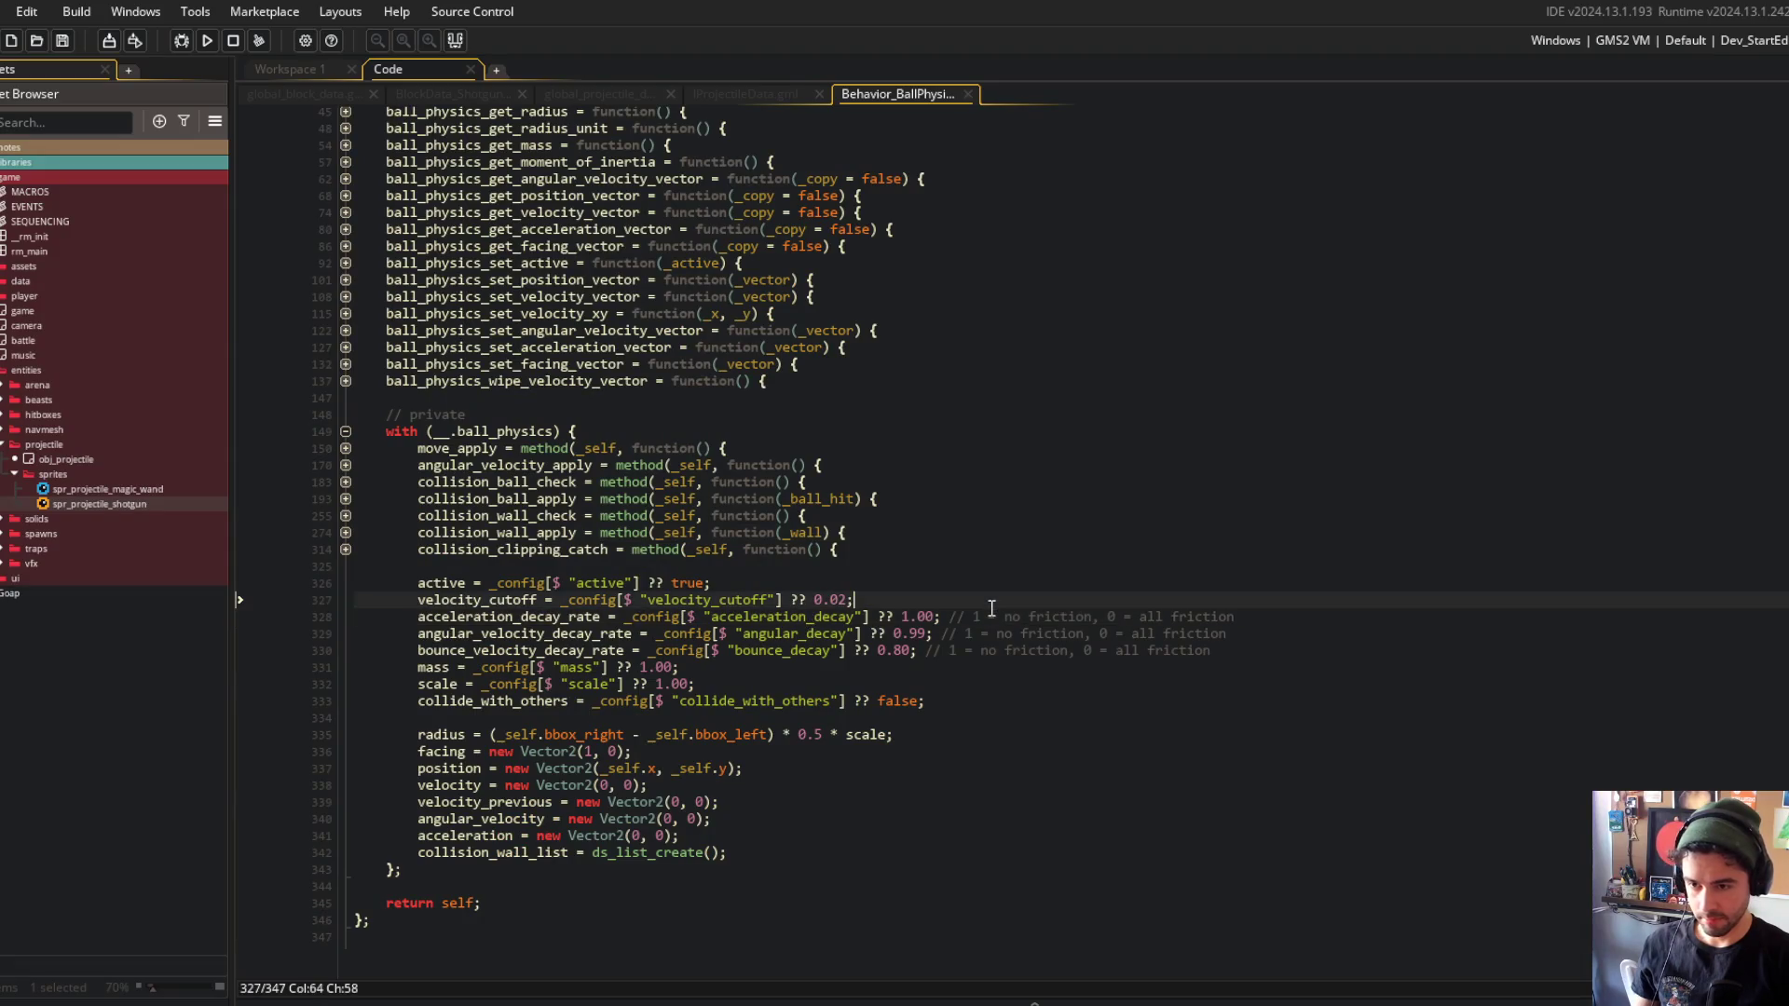
{"action": "double_click", "coordinate": [795, 618]}
{"action": "double_click", "coordinate": [773, 635]}
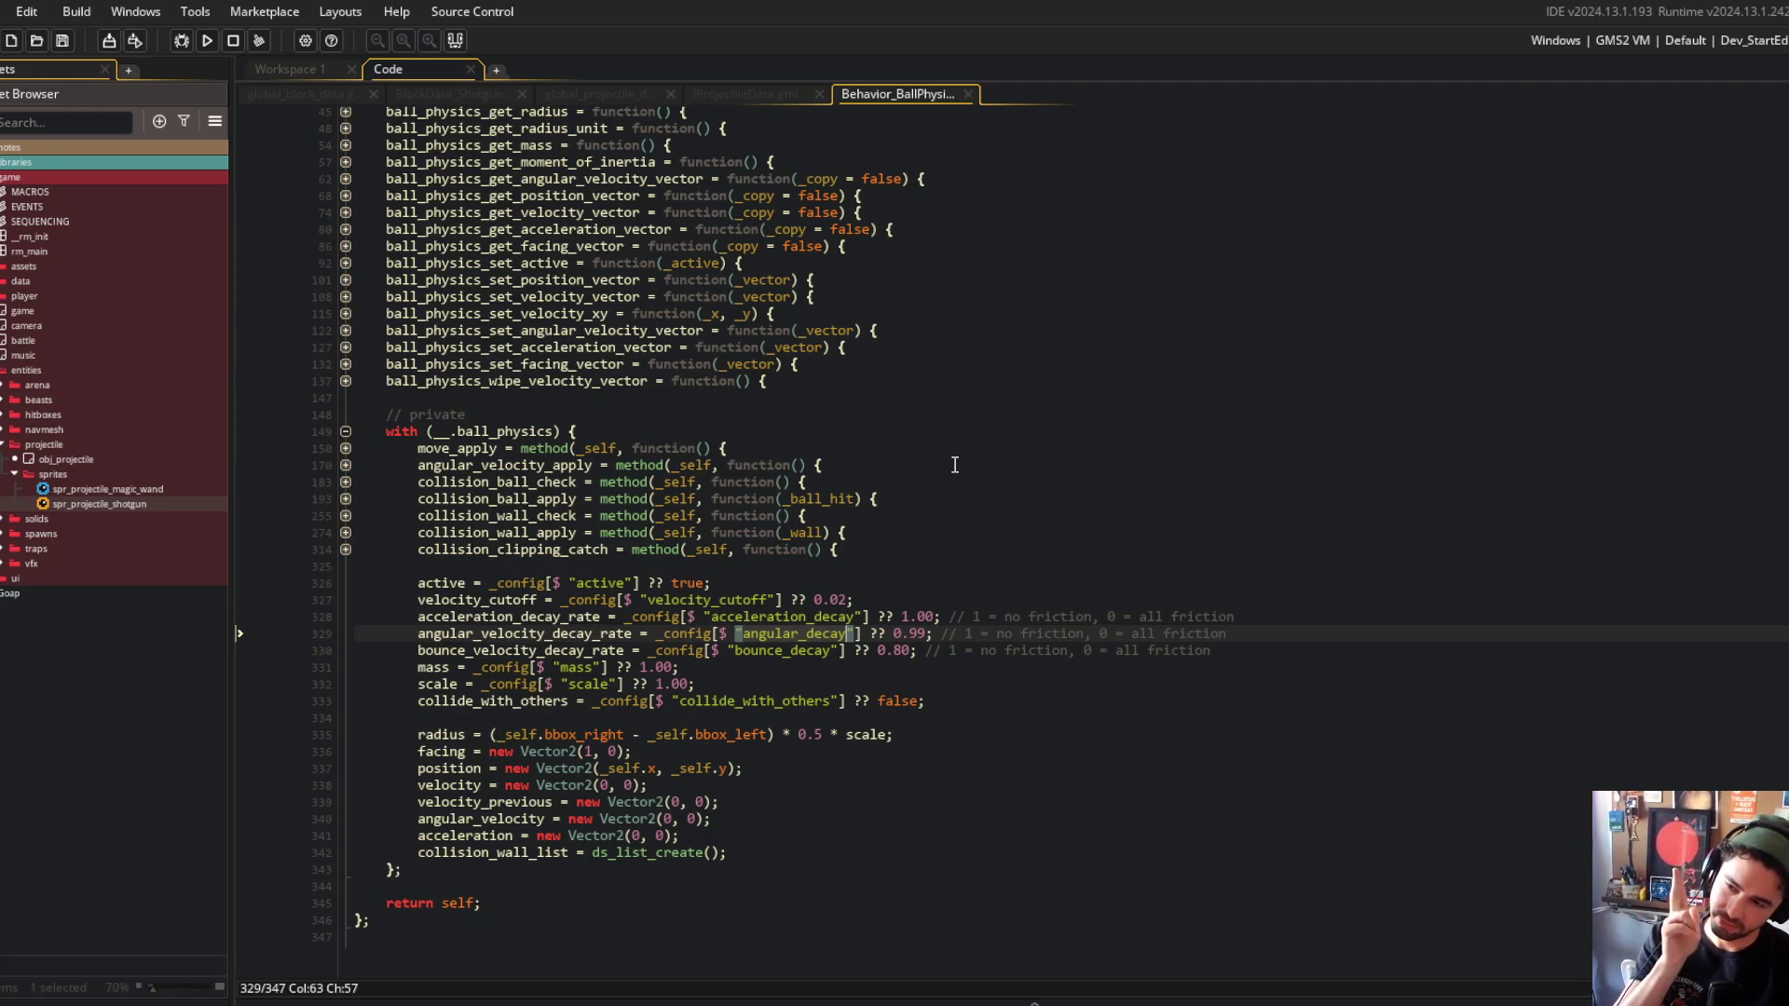
{"action": "left_click", "coordinate": [812, 599]}
{"action": "left_click_drag", "start_coordinate": [711, 482], "coordinate": [685, 668]}
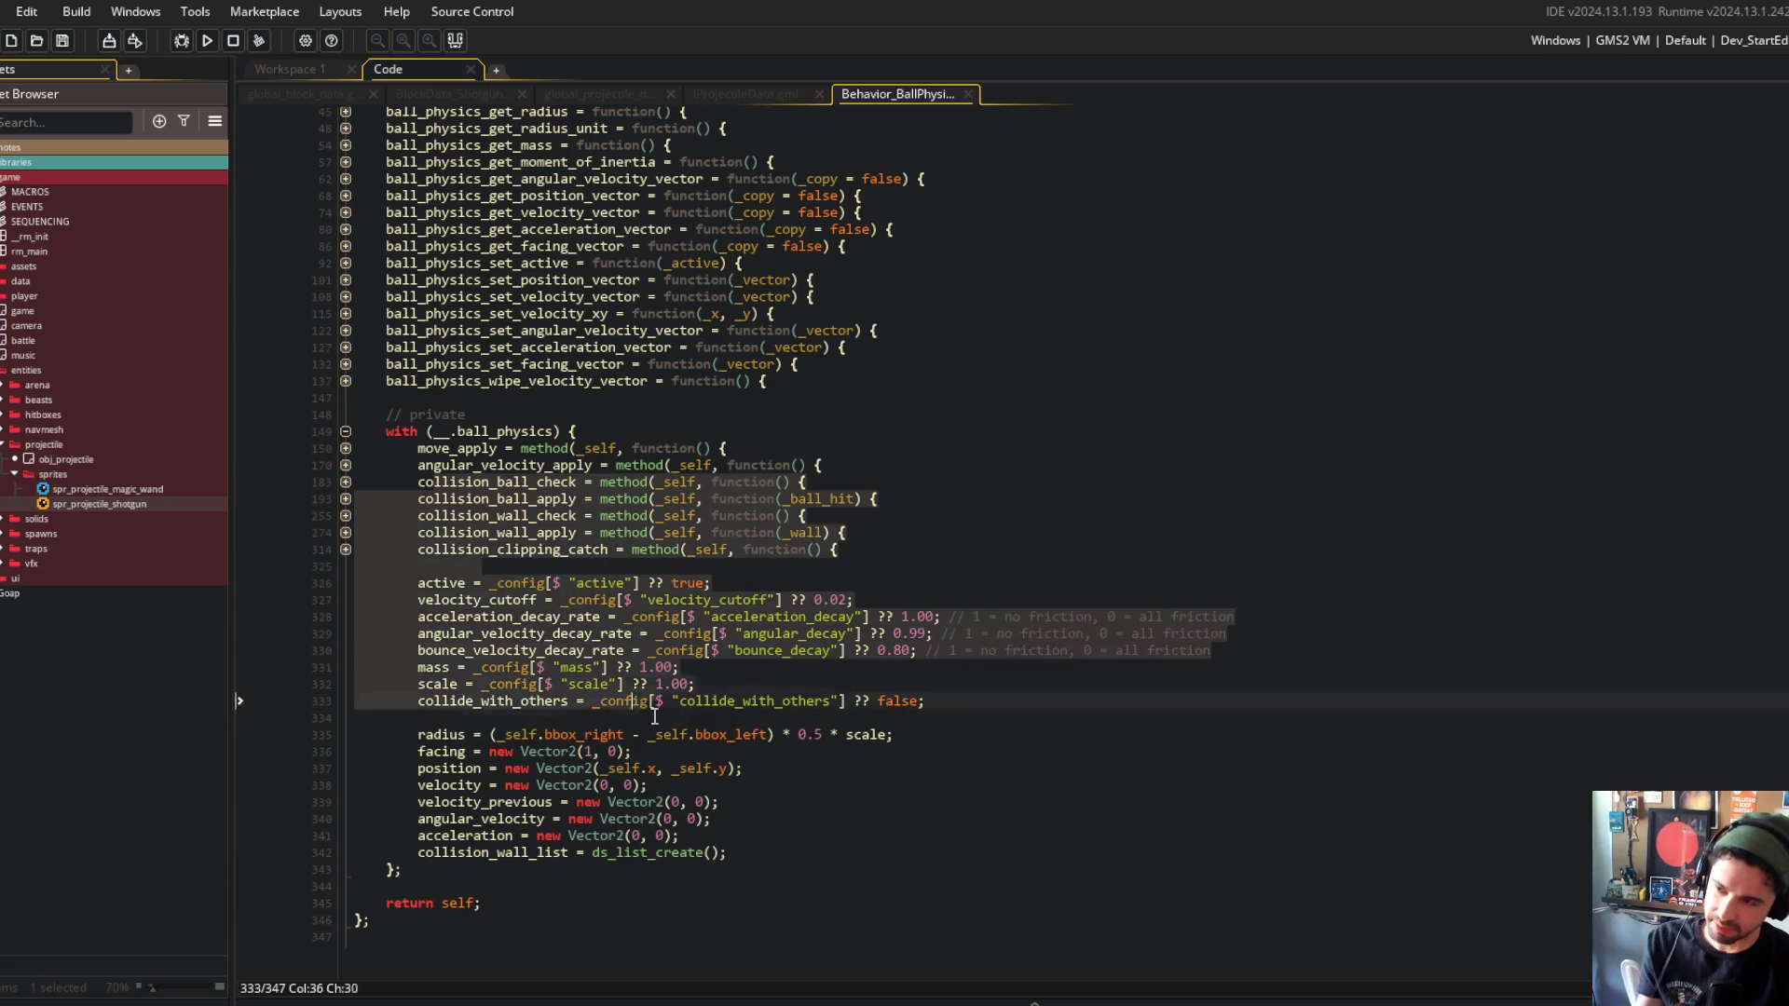
Return to global_projectile_data and bring up the build output log.
{"action": "left_click", "coordinate": [751, 94]}
{"action": "left_click", "coordinate": [579, 91]}
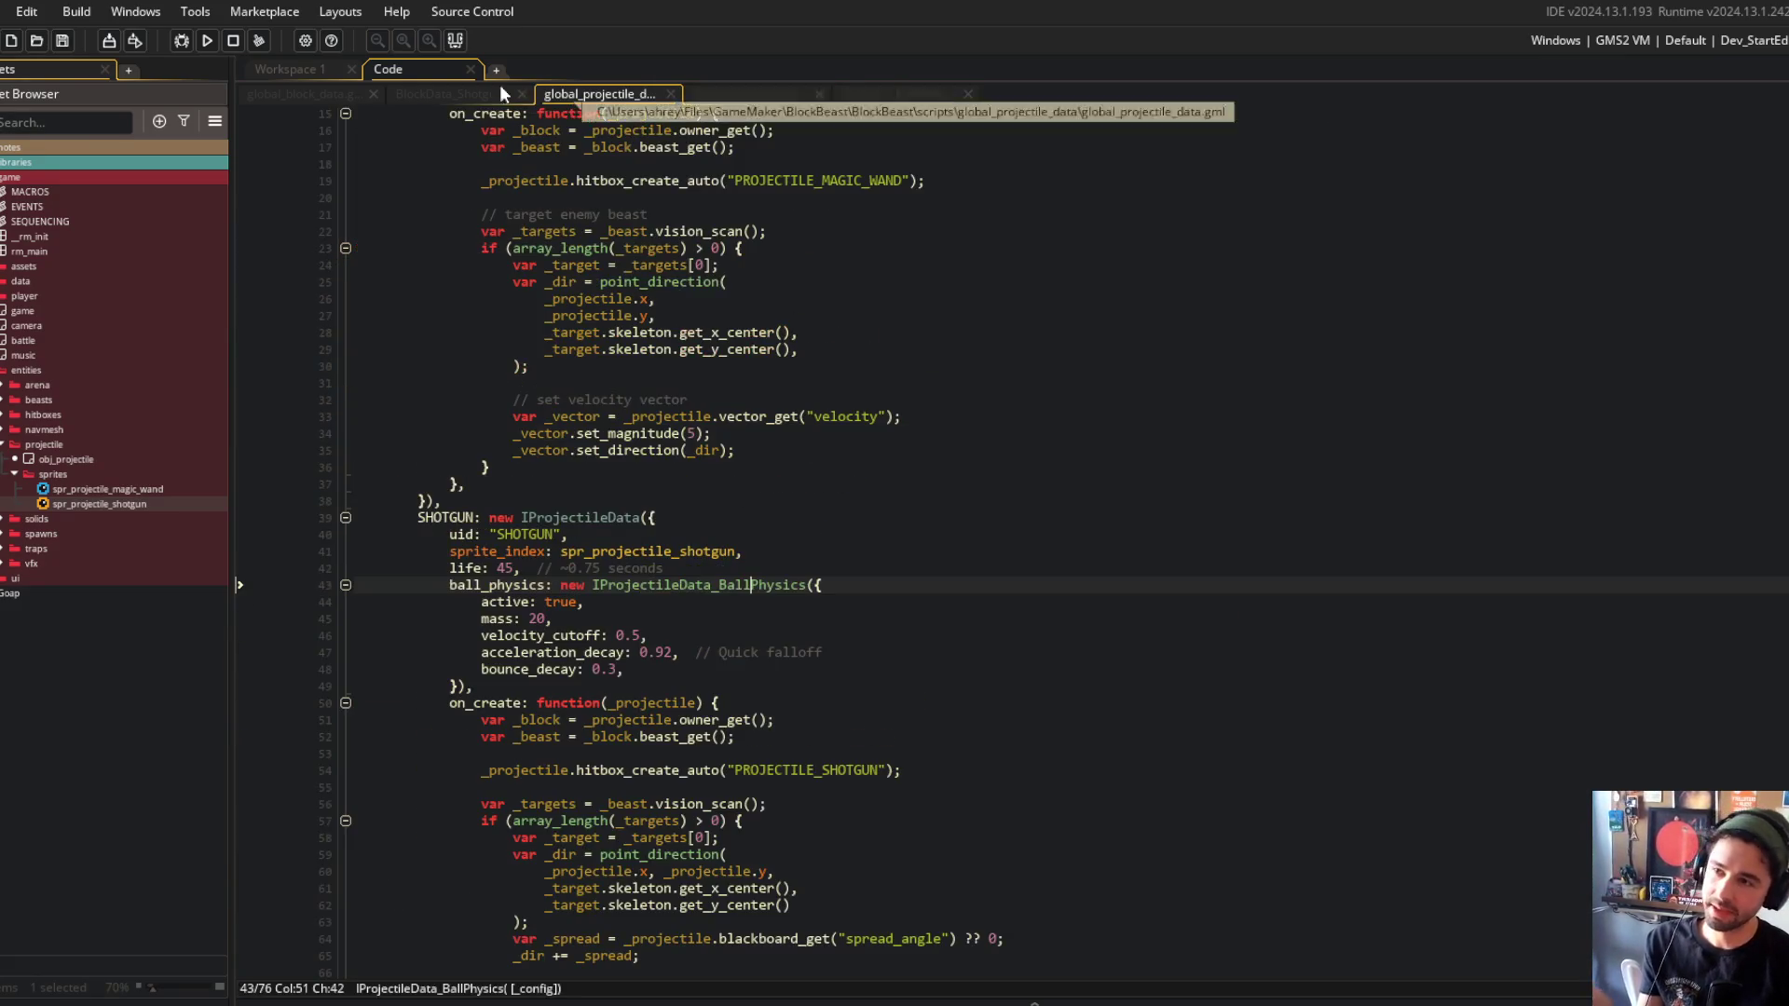
{"action": "left_click", "coordinate": [747, 399]}
{"action": "scroll", "coordinate": [747, 392], "scroll_direction": "down", "scroll_amount": 4}
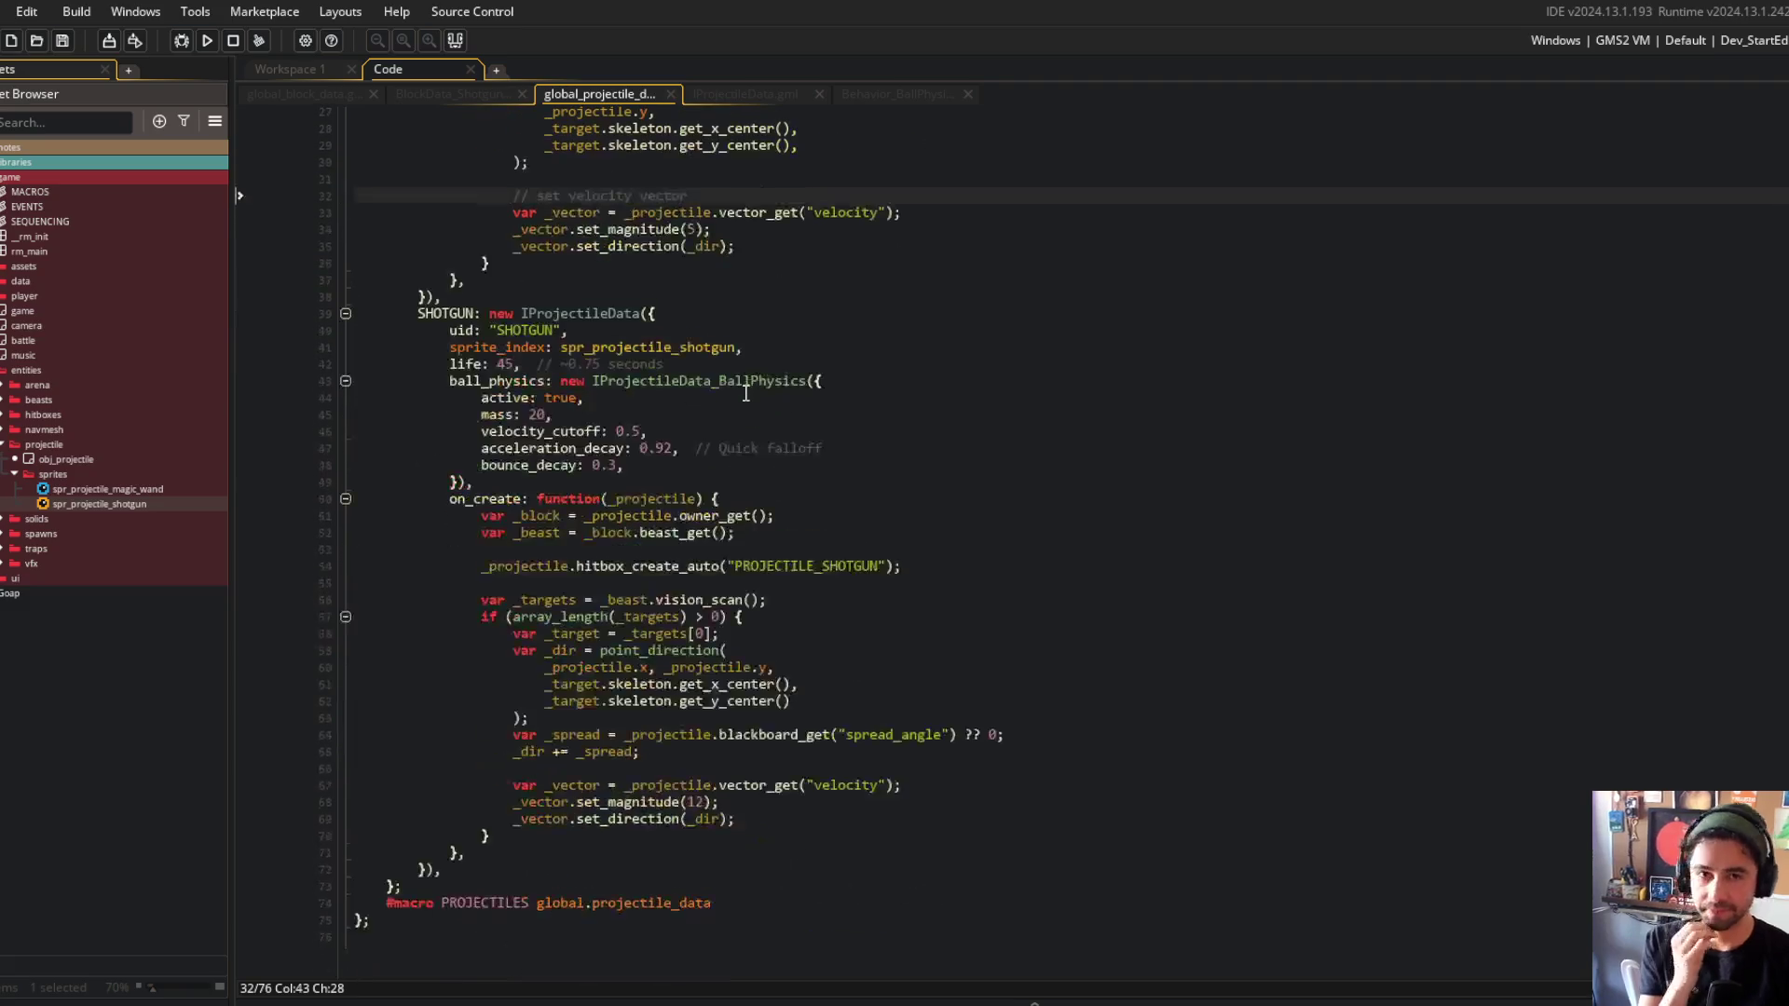
{"action": "left_click", "coordinate": [903, 995]}
{"action": "left_click", "coordinate": [273, 770]}
Open the empty block_creation_guide note under notes > dev and select the DirectoryNotFoundException line.
{"action": "scroll", "coordinate": [554, 887], "scroll_direction": "up", "scroll_amount": 5}
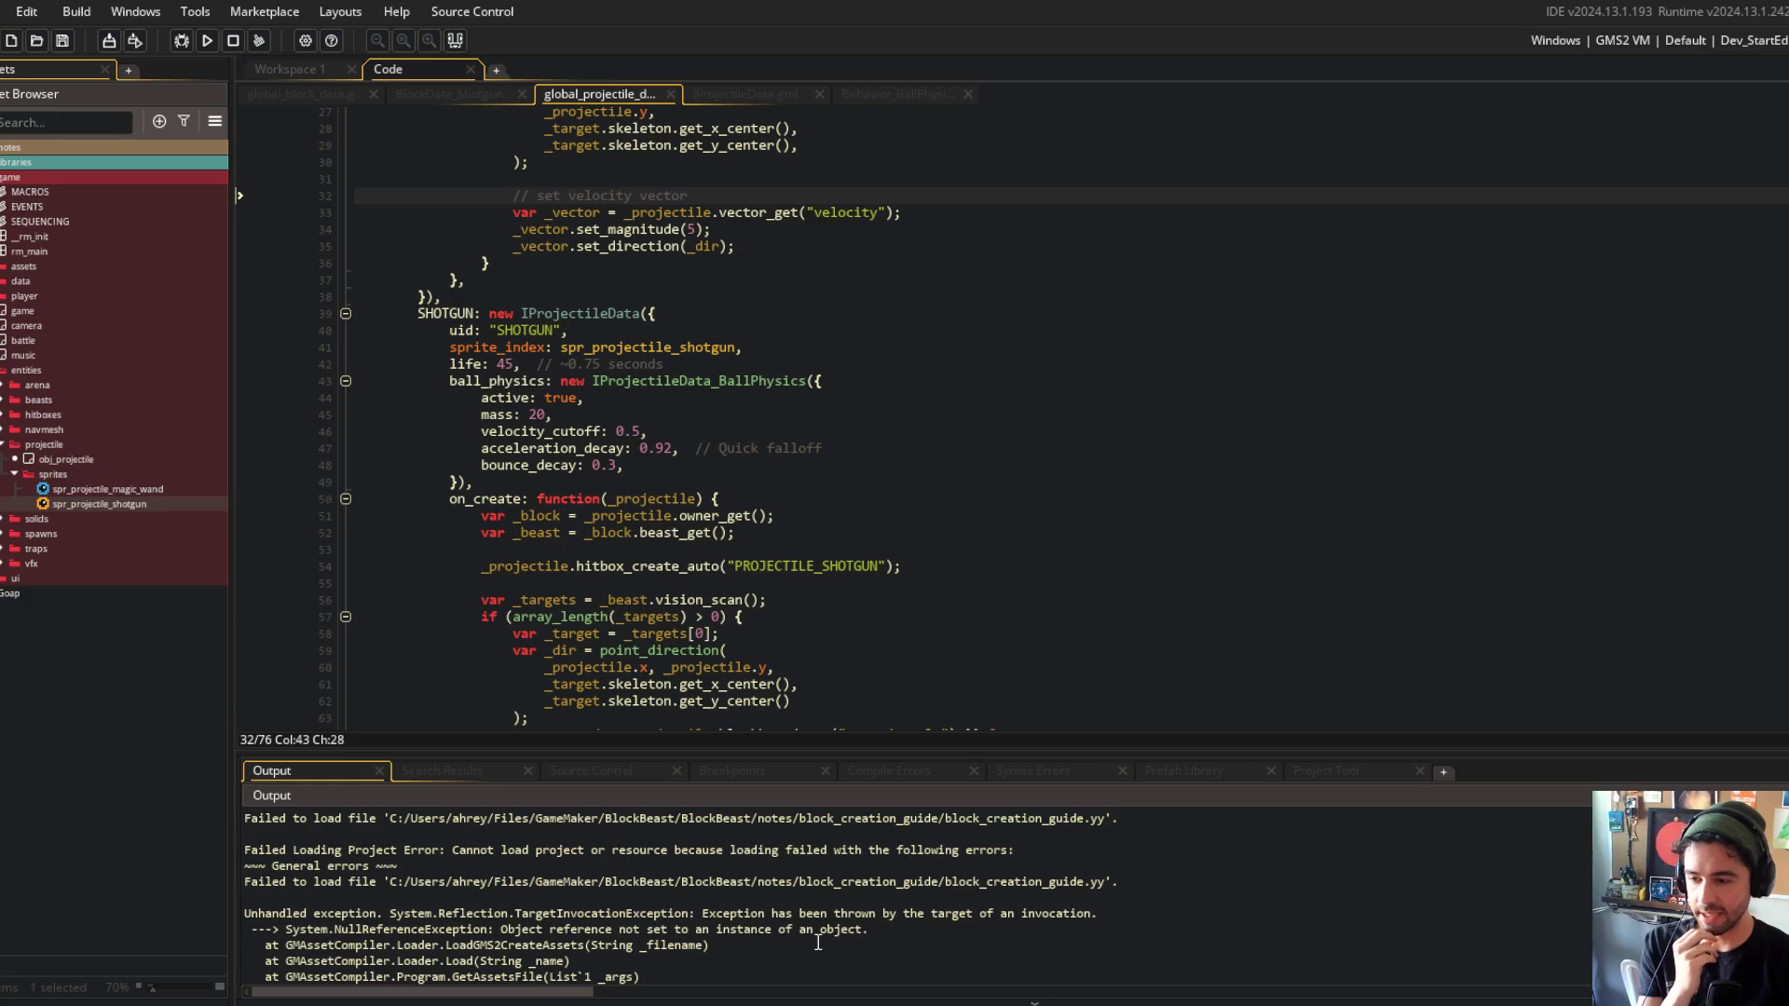
{"action": "scroll", "coordinate": [944, 941], "scroll_direction": "up", "scroll_amount": 4}
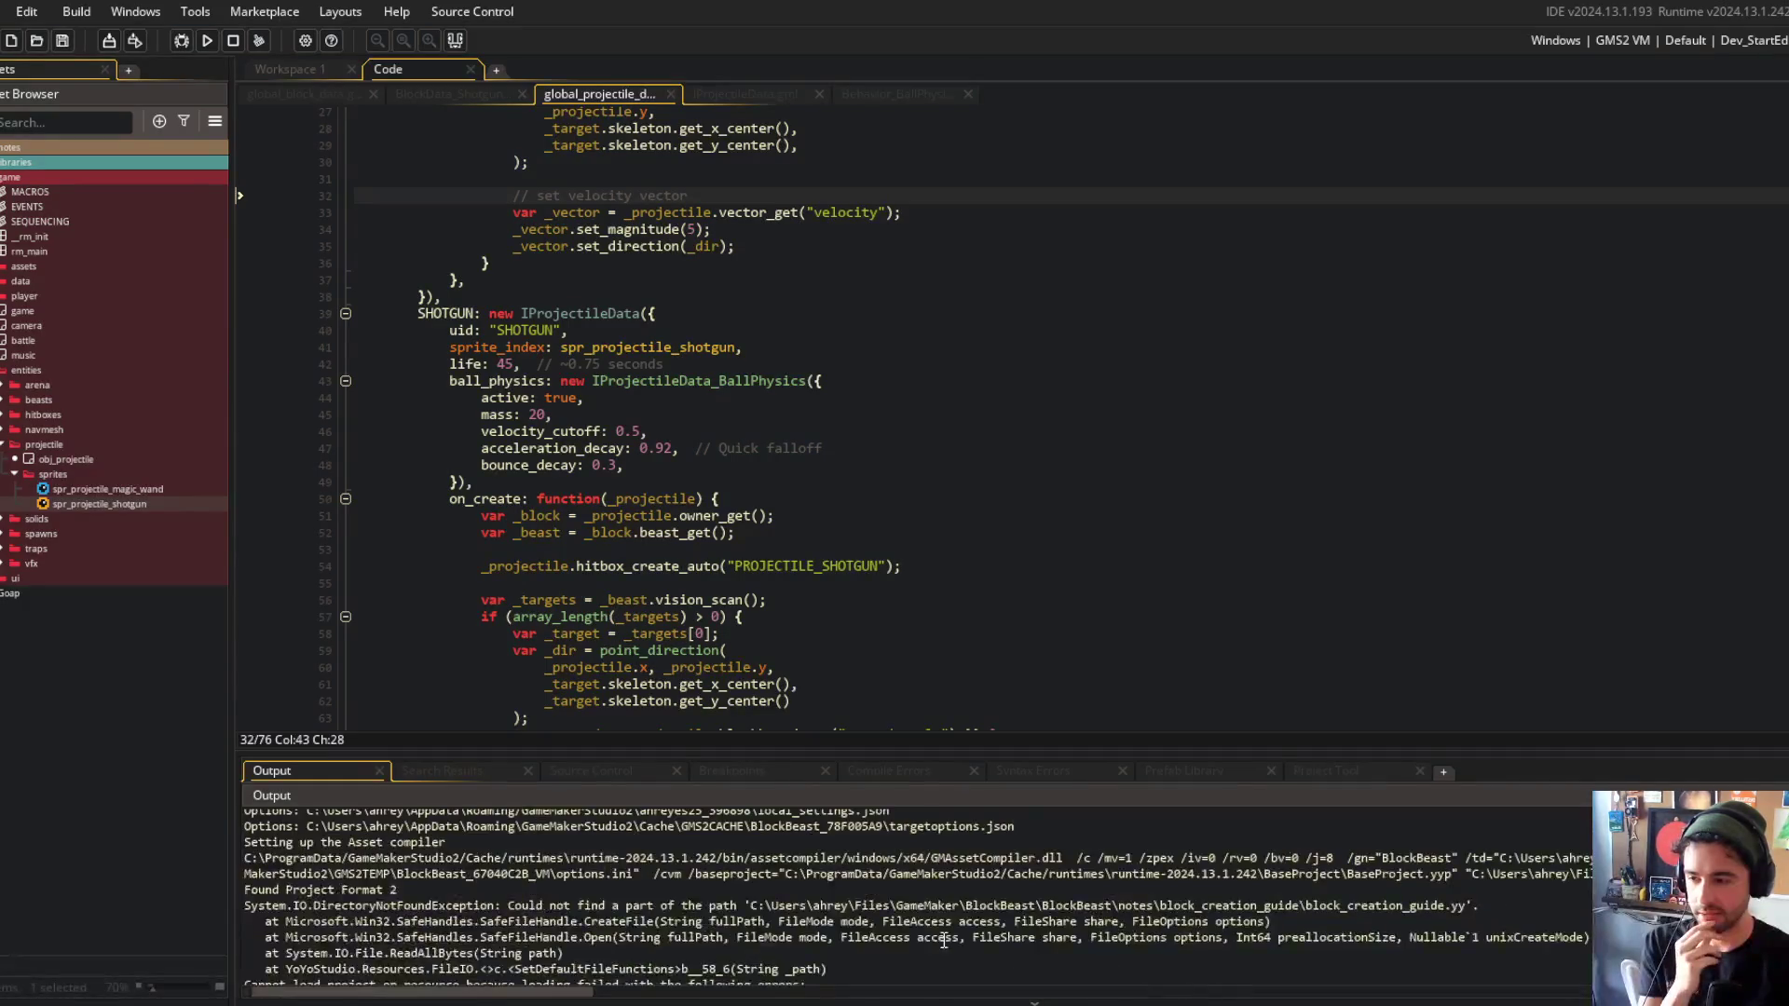
{"action": "scroll", "coordinate": [944, 941], "scroll_direction": "up", "scroll_amount": 2}
{"action": "scroll", "coordinate": [1025, 886], "scroll_direction": "down", "scroll_amount": 2}
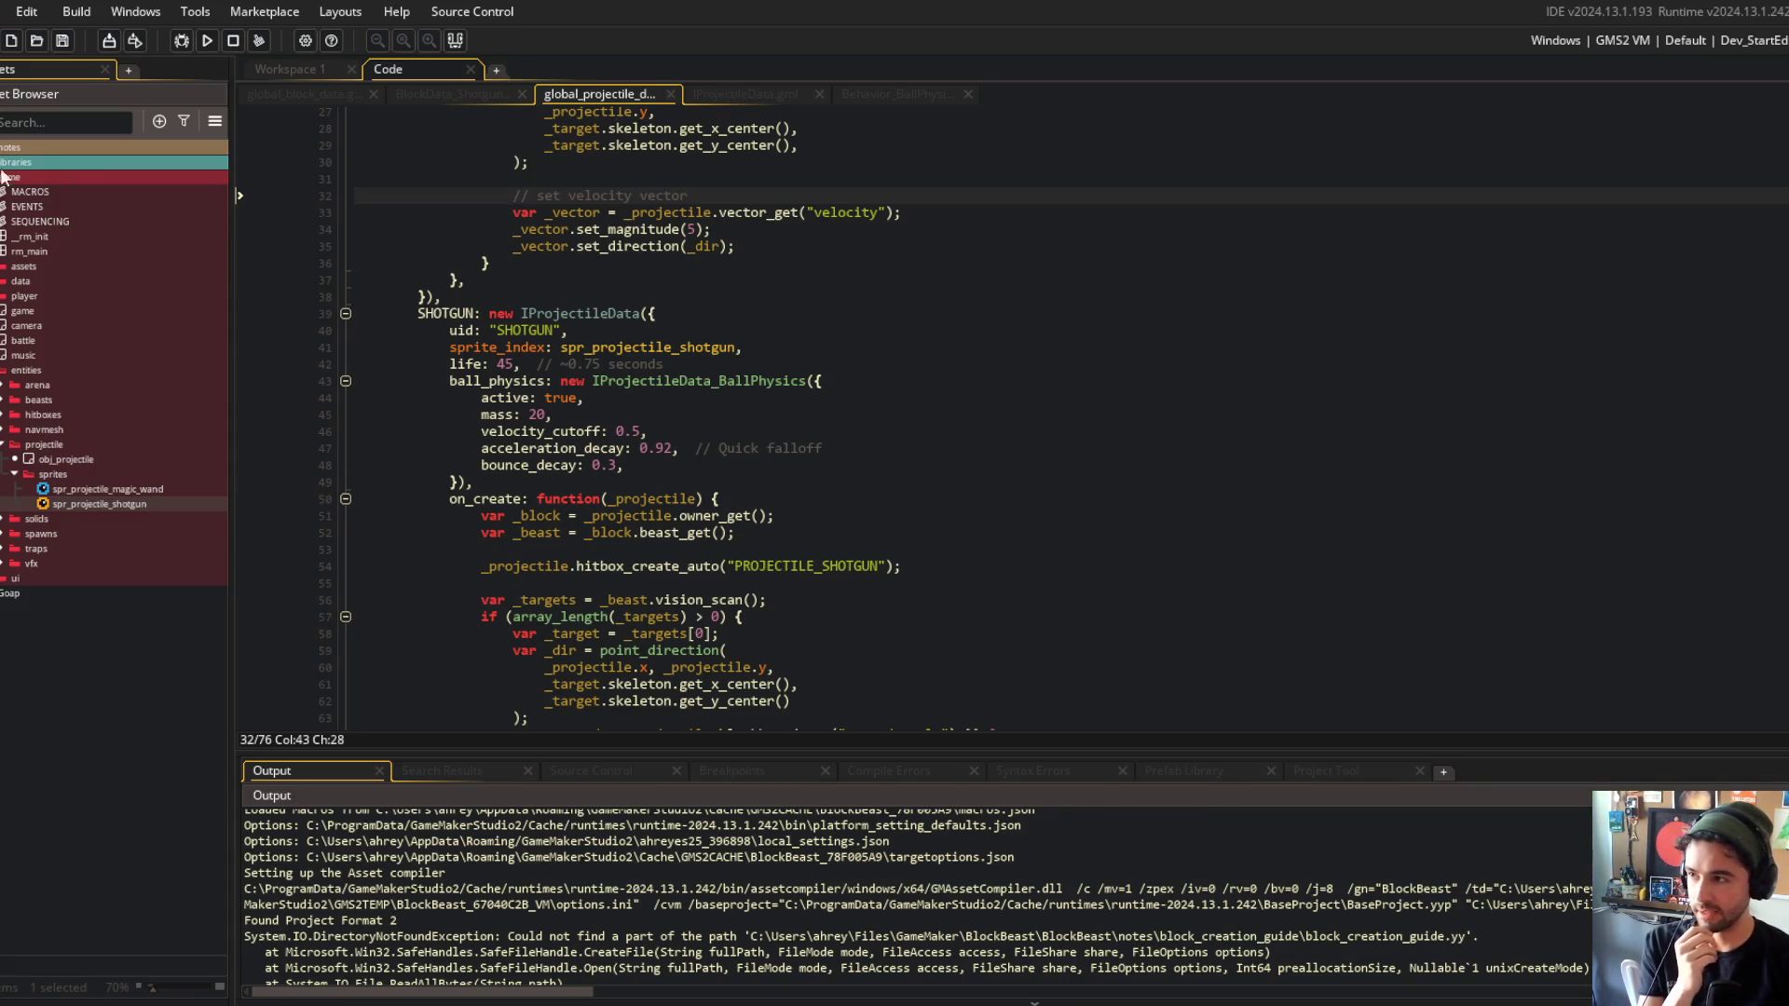
{"action": "double_click", "coordinate": [18, 148]}
{"action": "double_click", "coordinate": [19, 191]}
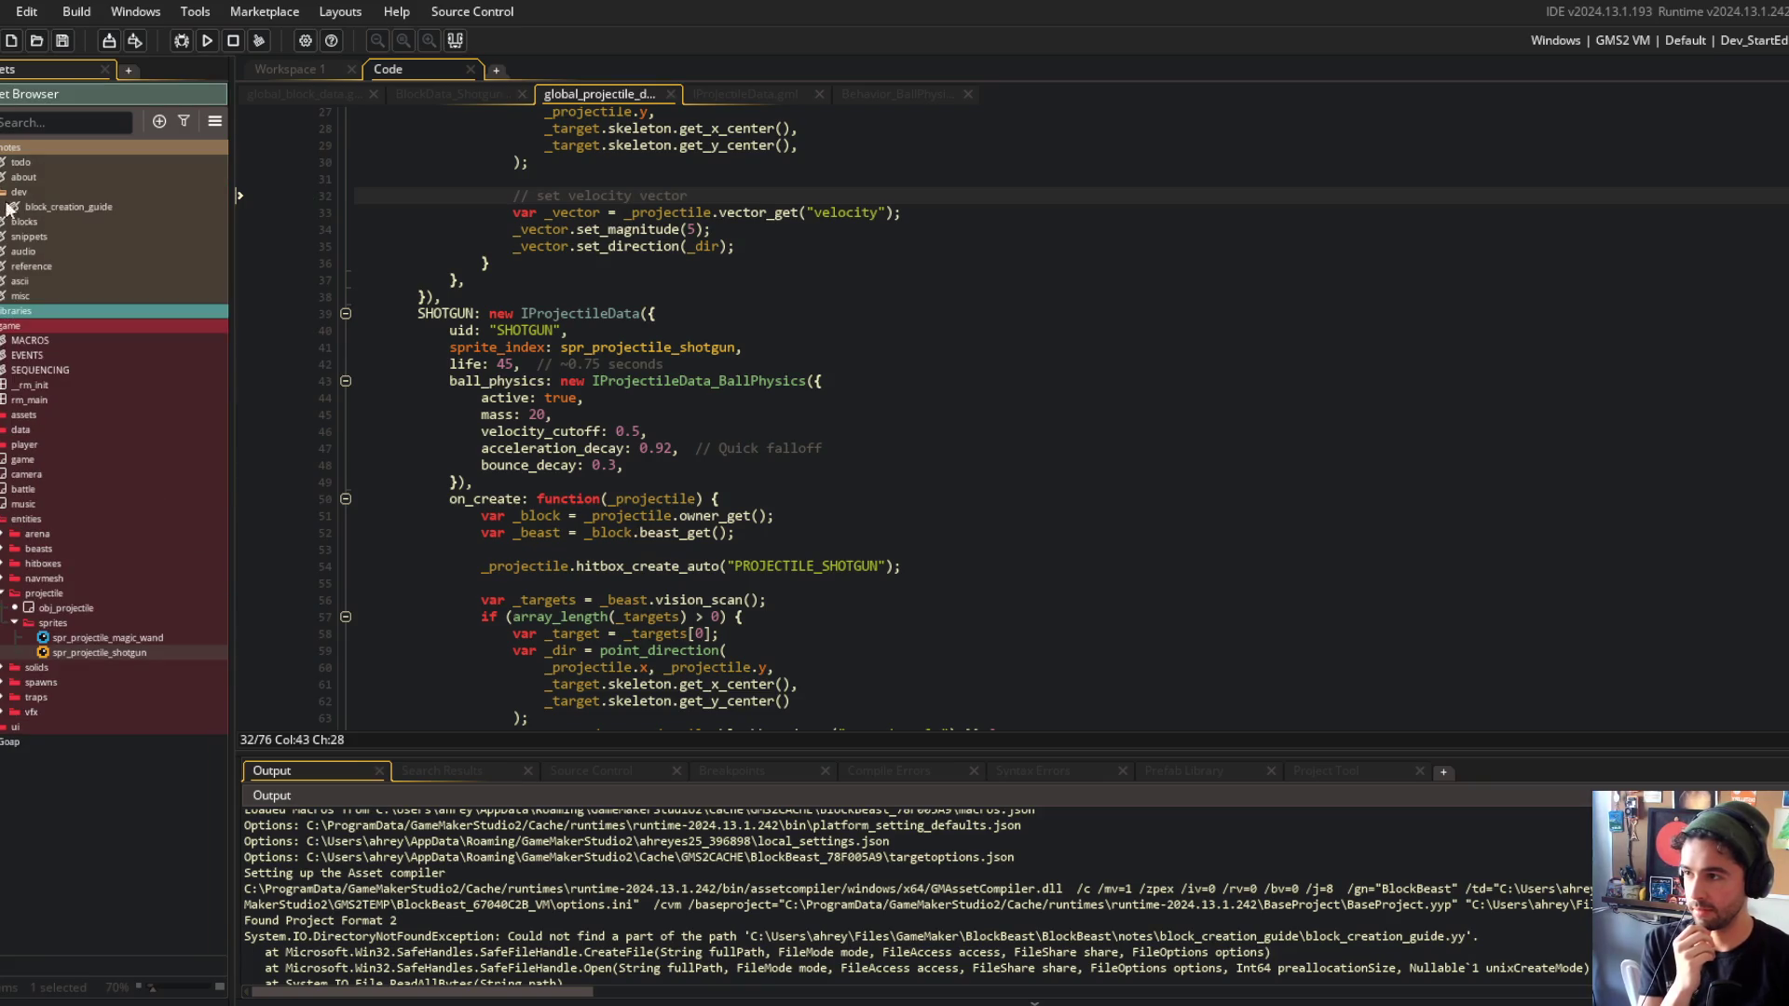
{"action": "double_click", "coordinate": [37, 207]}
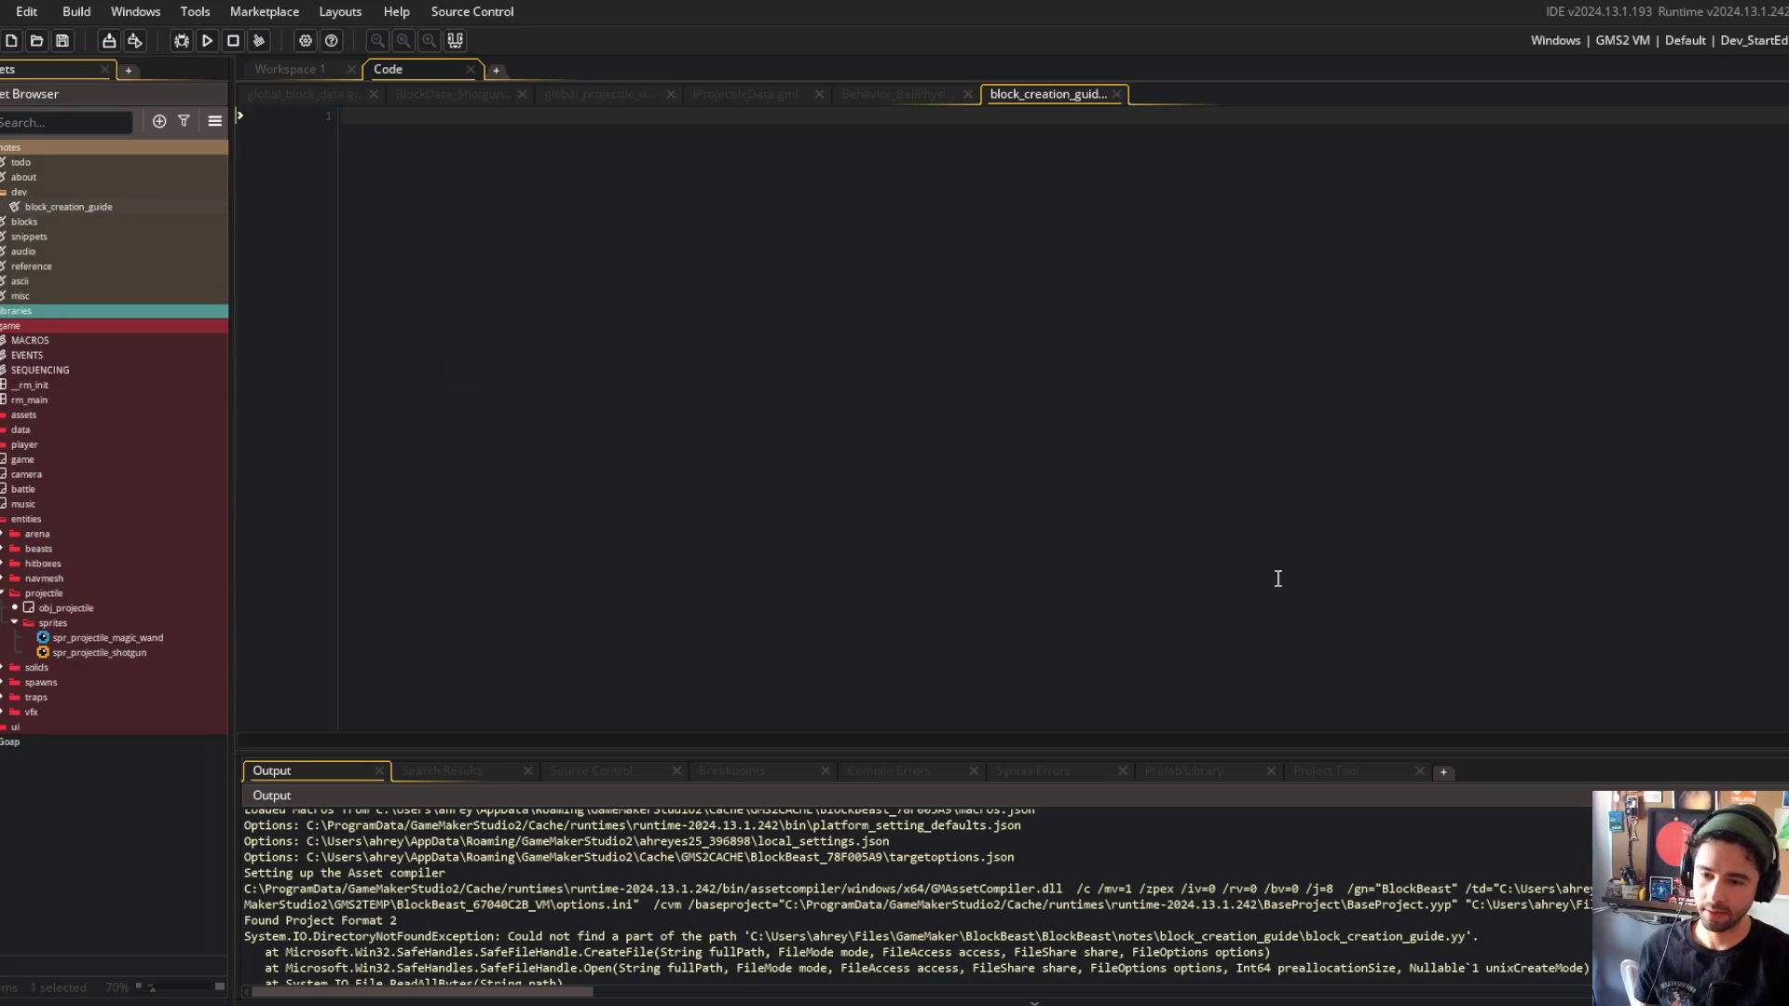
{"action": "left_click_drag", "start_coordinate": [1480, 936], "coordinate": [243, 946]}
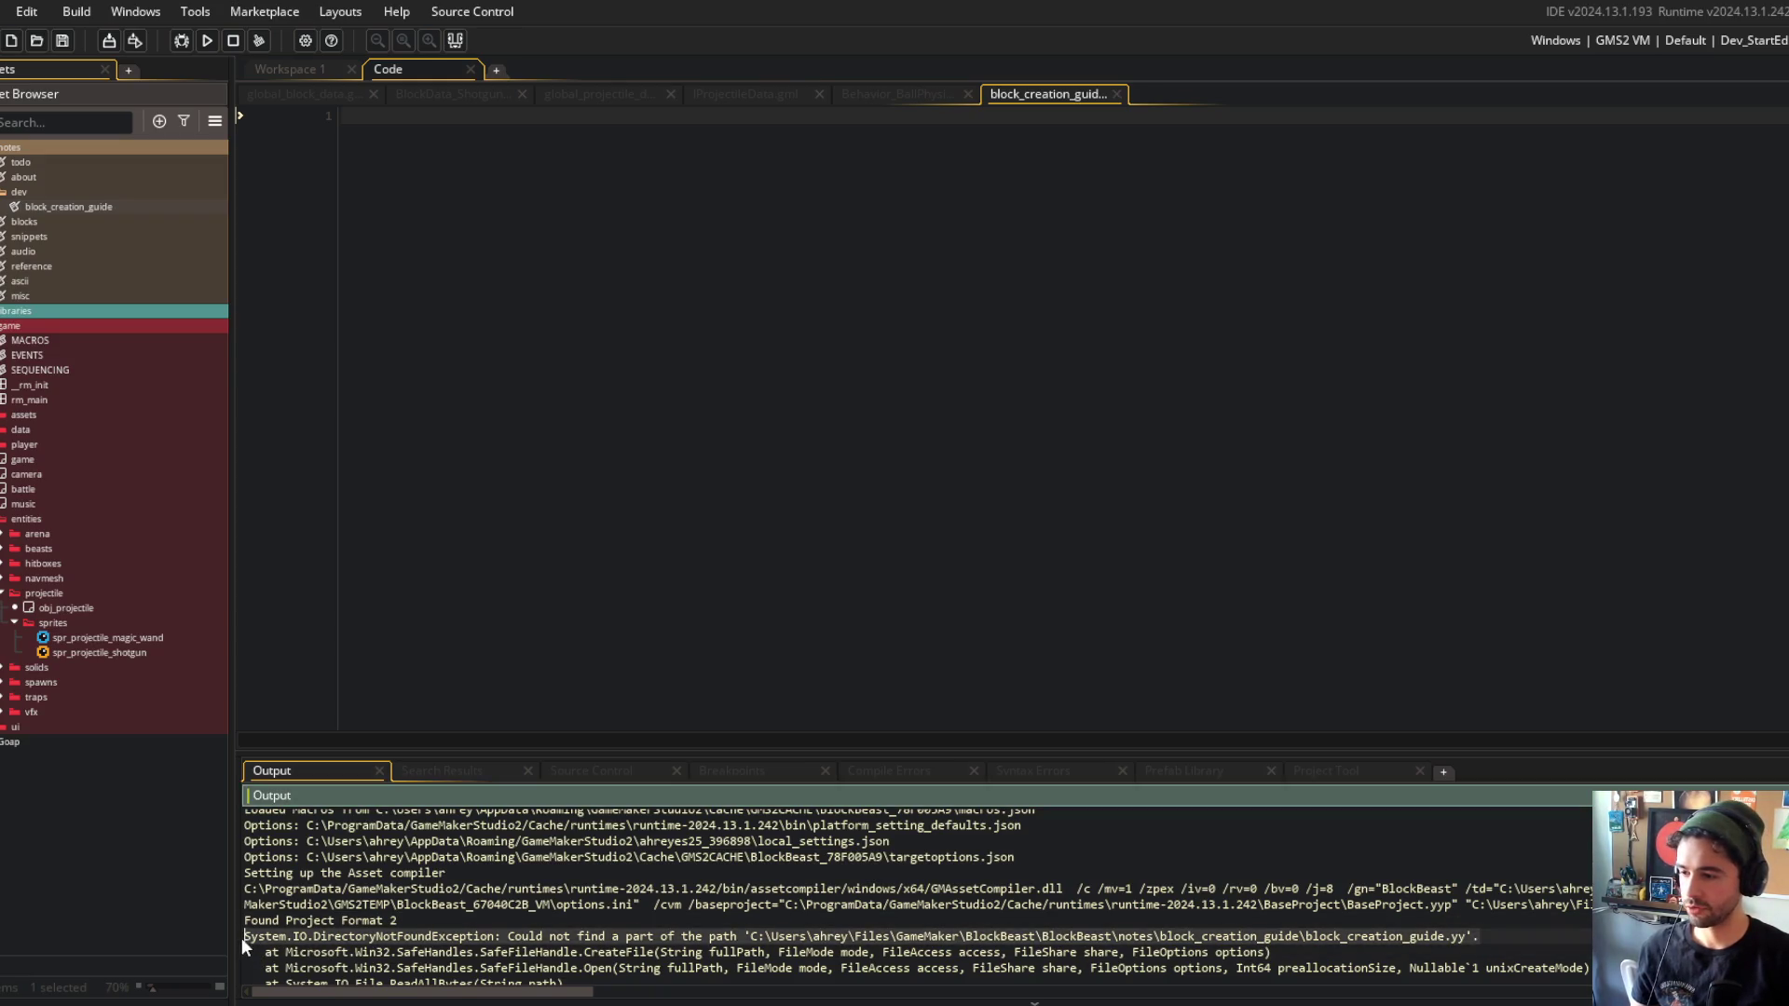
Start a message to Claude Code reading 'getting an error'.
{"action": "key", "text": "alt+Tab"}
{"action": "left_click", "coordinate": [865, 522]}
{"action": "type", "text": "getting an error"}
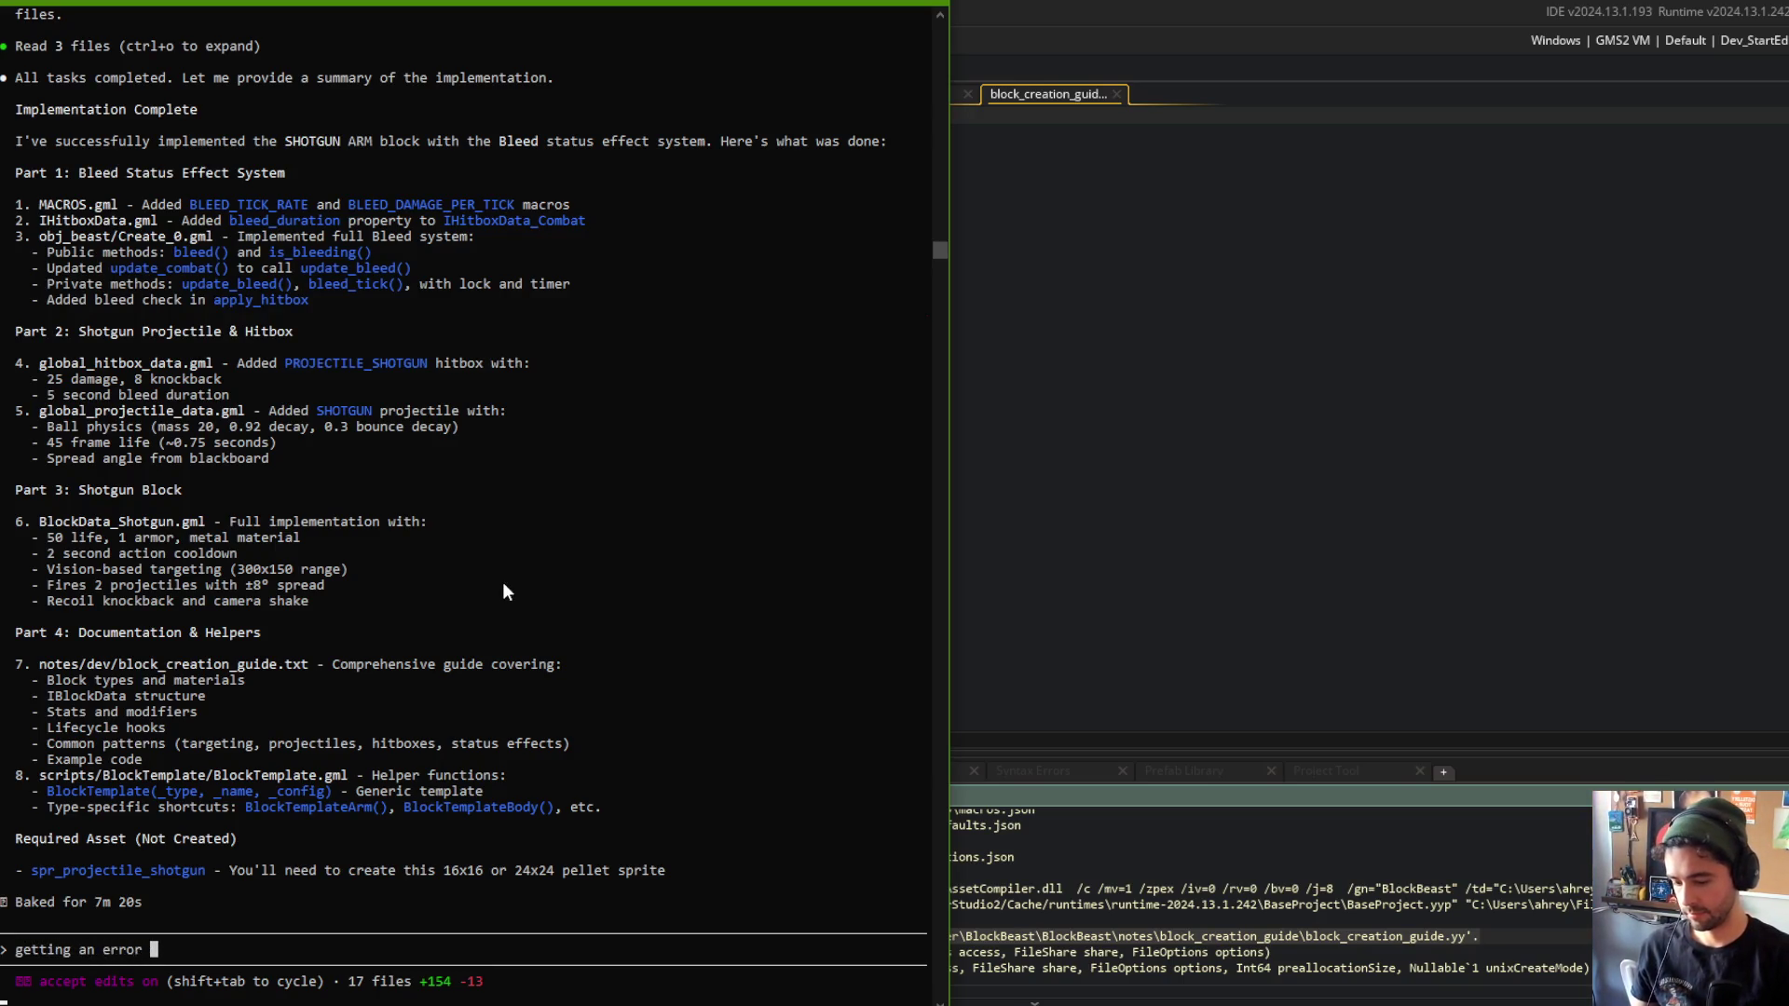
Send Claude 'getting an error with block_create_guide.yy file'.
{"action": "key", "text": "BackSpace"}
{"action": "key", "text": "BackSpace"}
{"action": "key", "text": "BackSpace"}
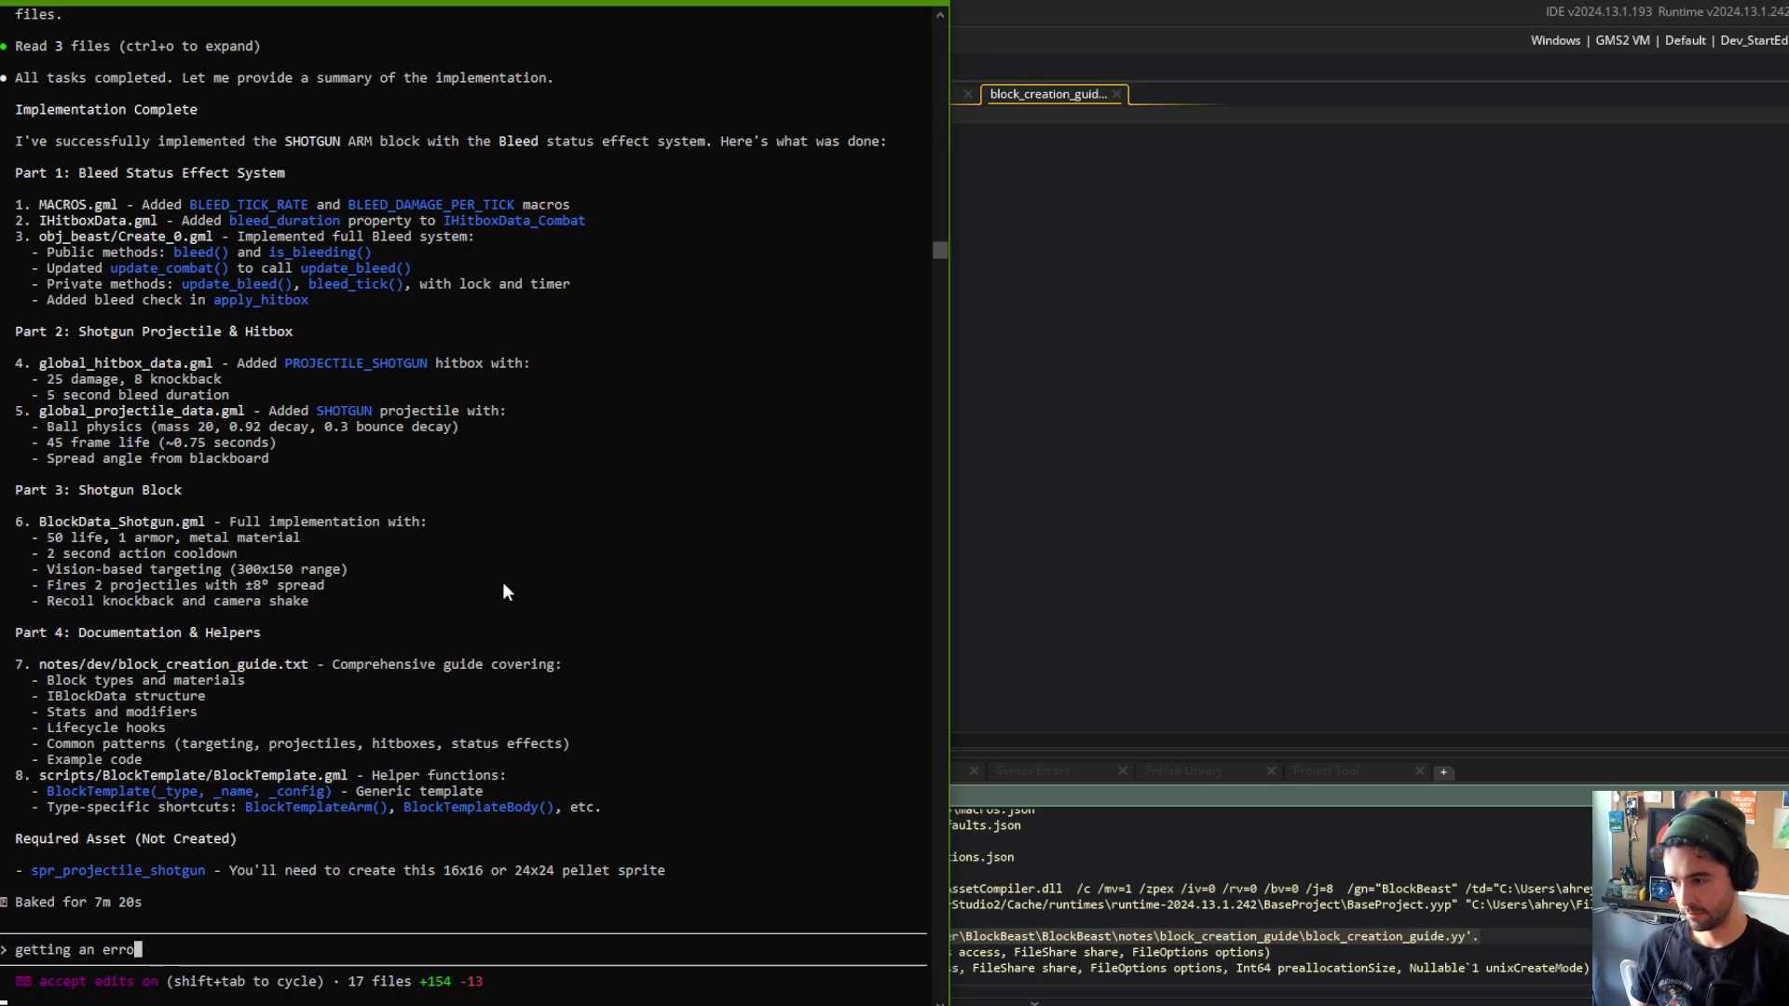
{"action": "type", "text": "getting an "}
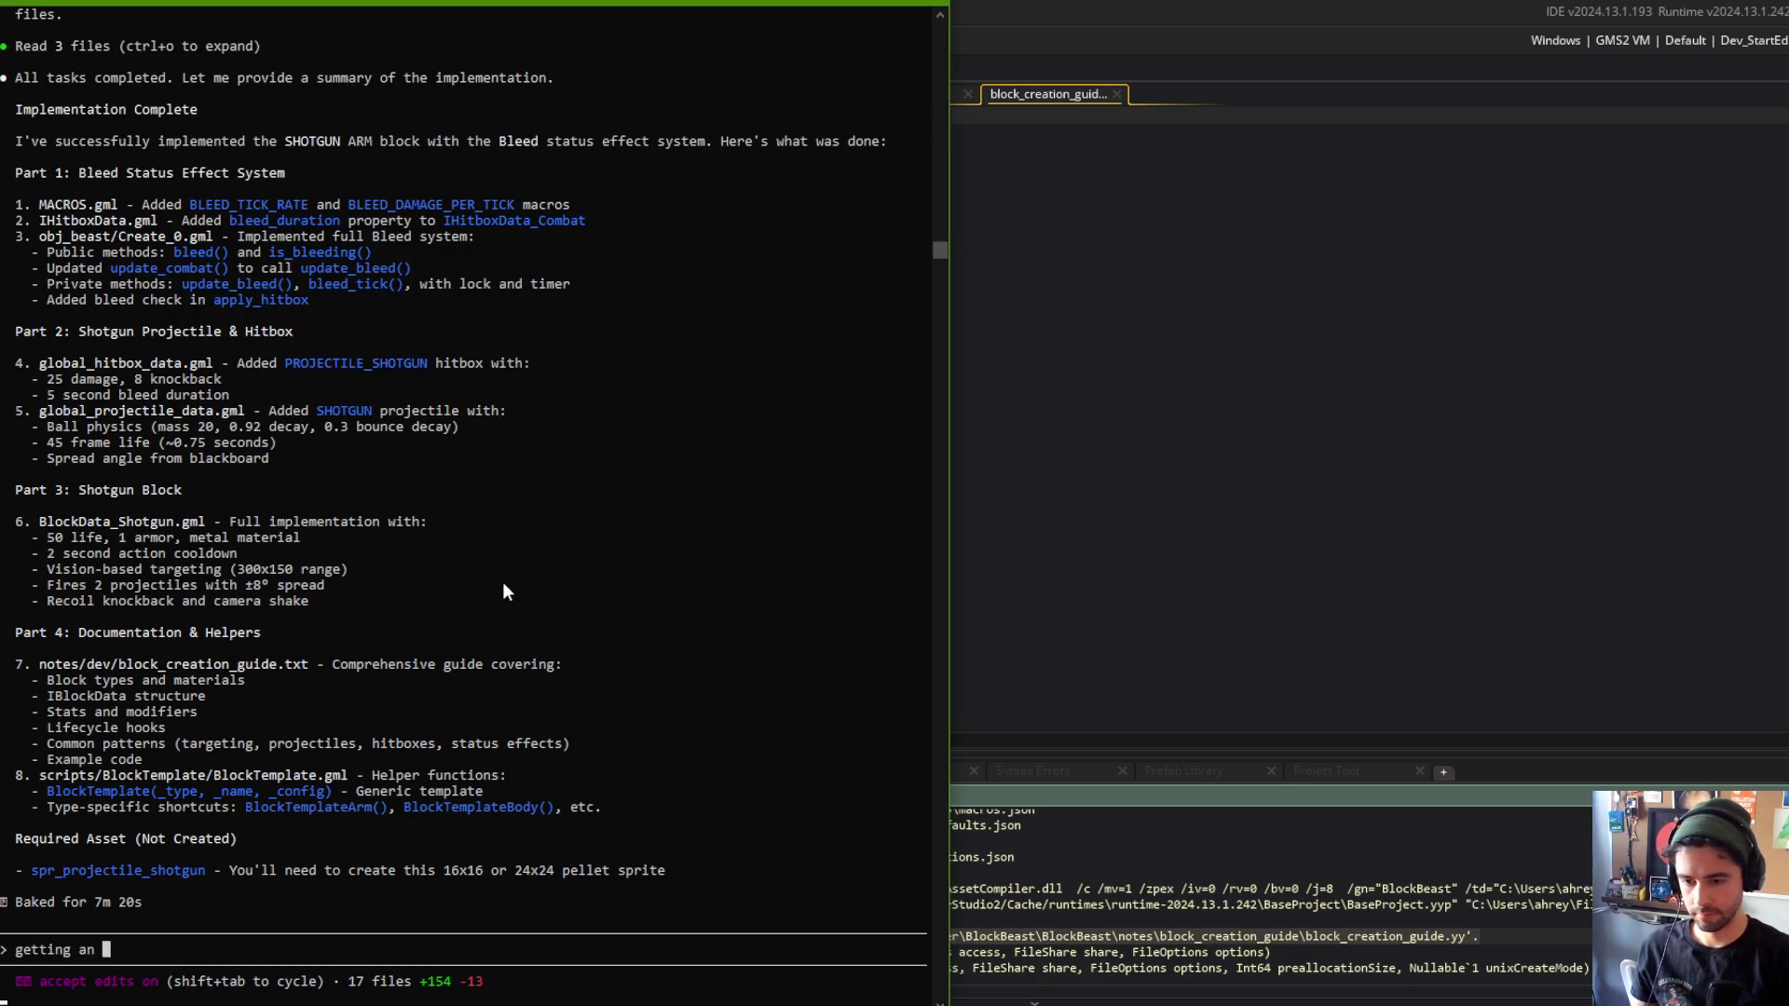
{"action": "type", "text": "error with blo"}
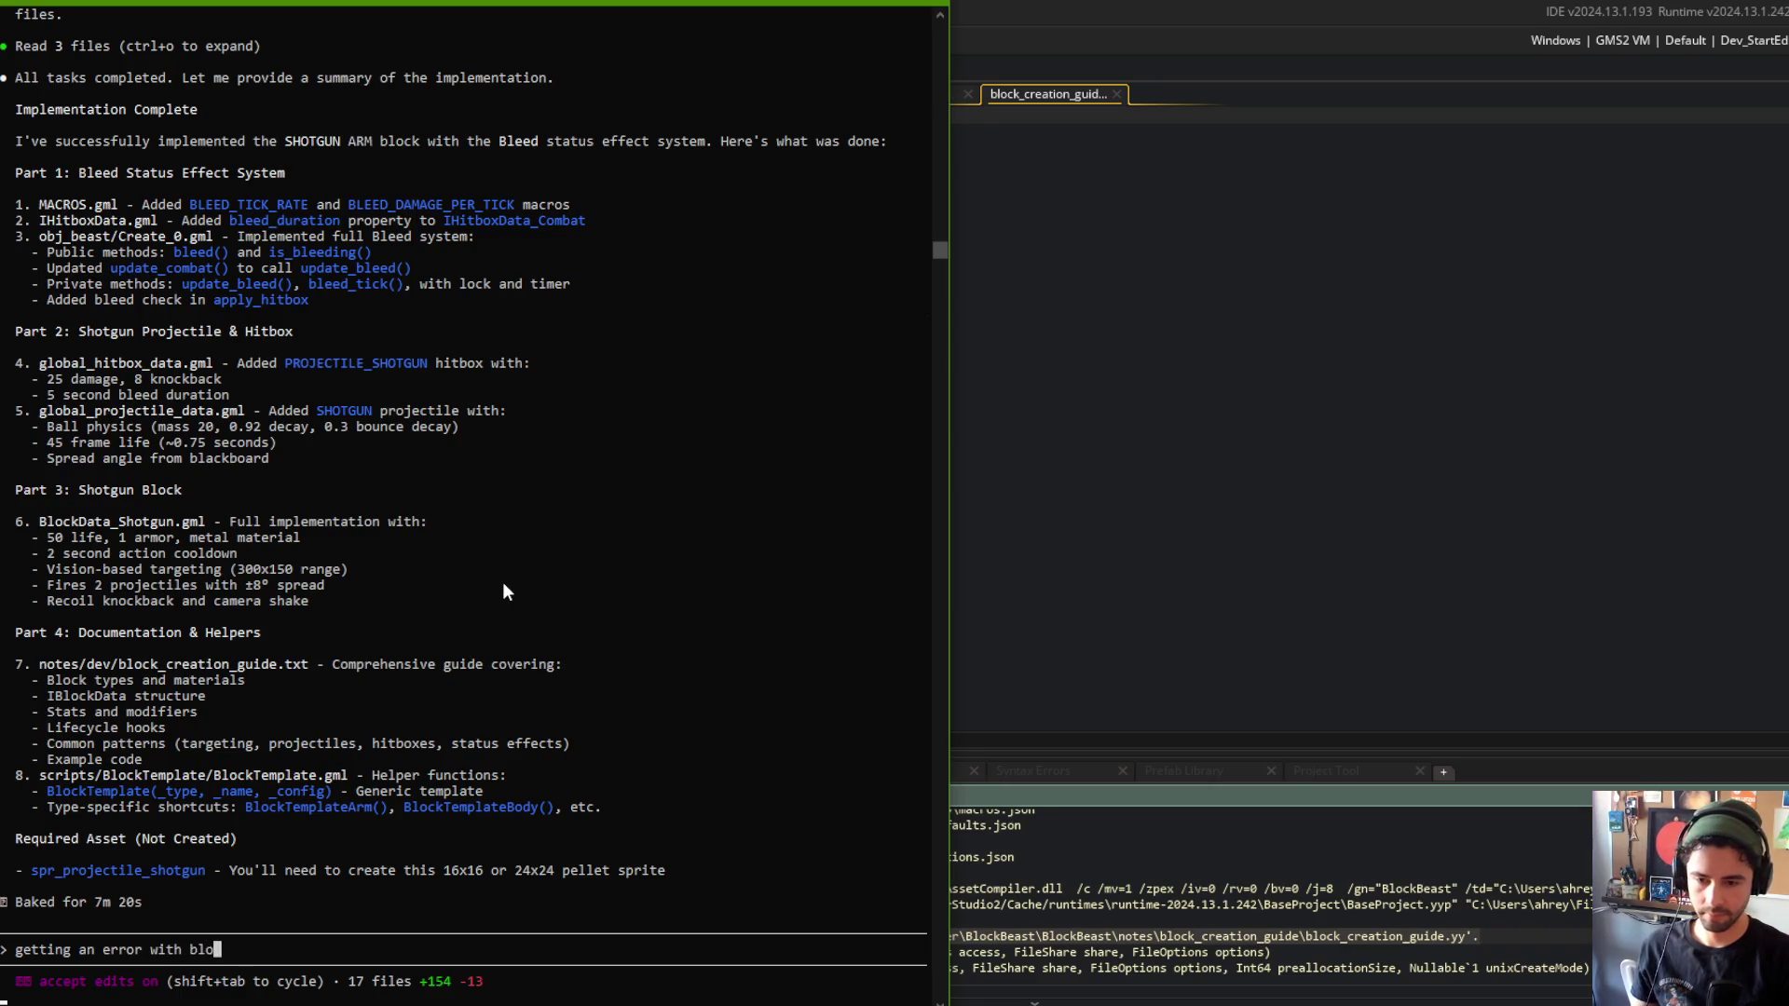
{"action": "type", "text": "ck_create_guid"}
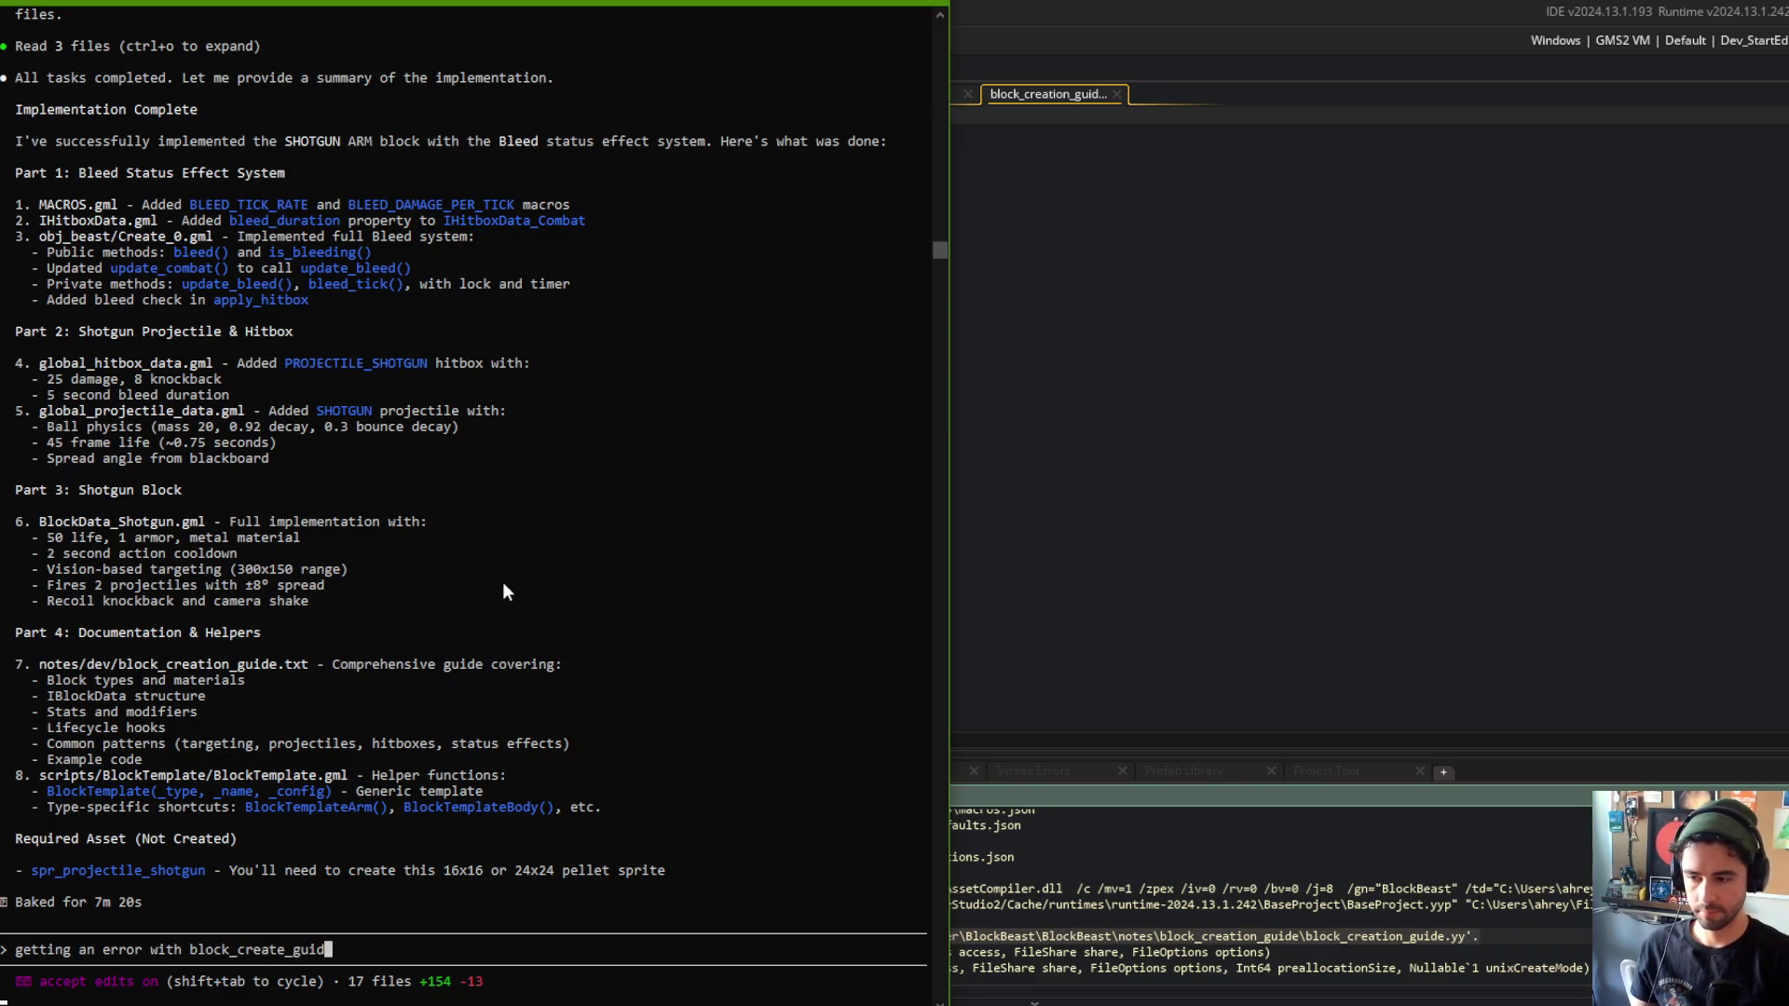
{"action": "type", "text": "e.yy file"}
{"action": "key", "text": "Return"}
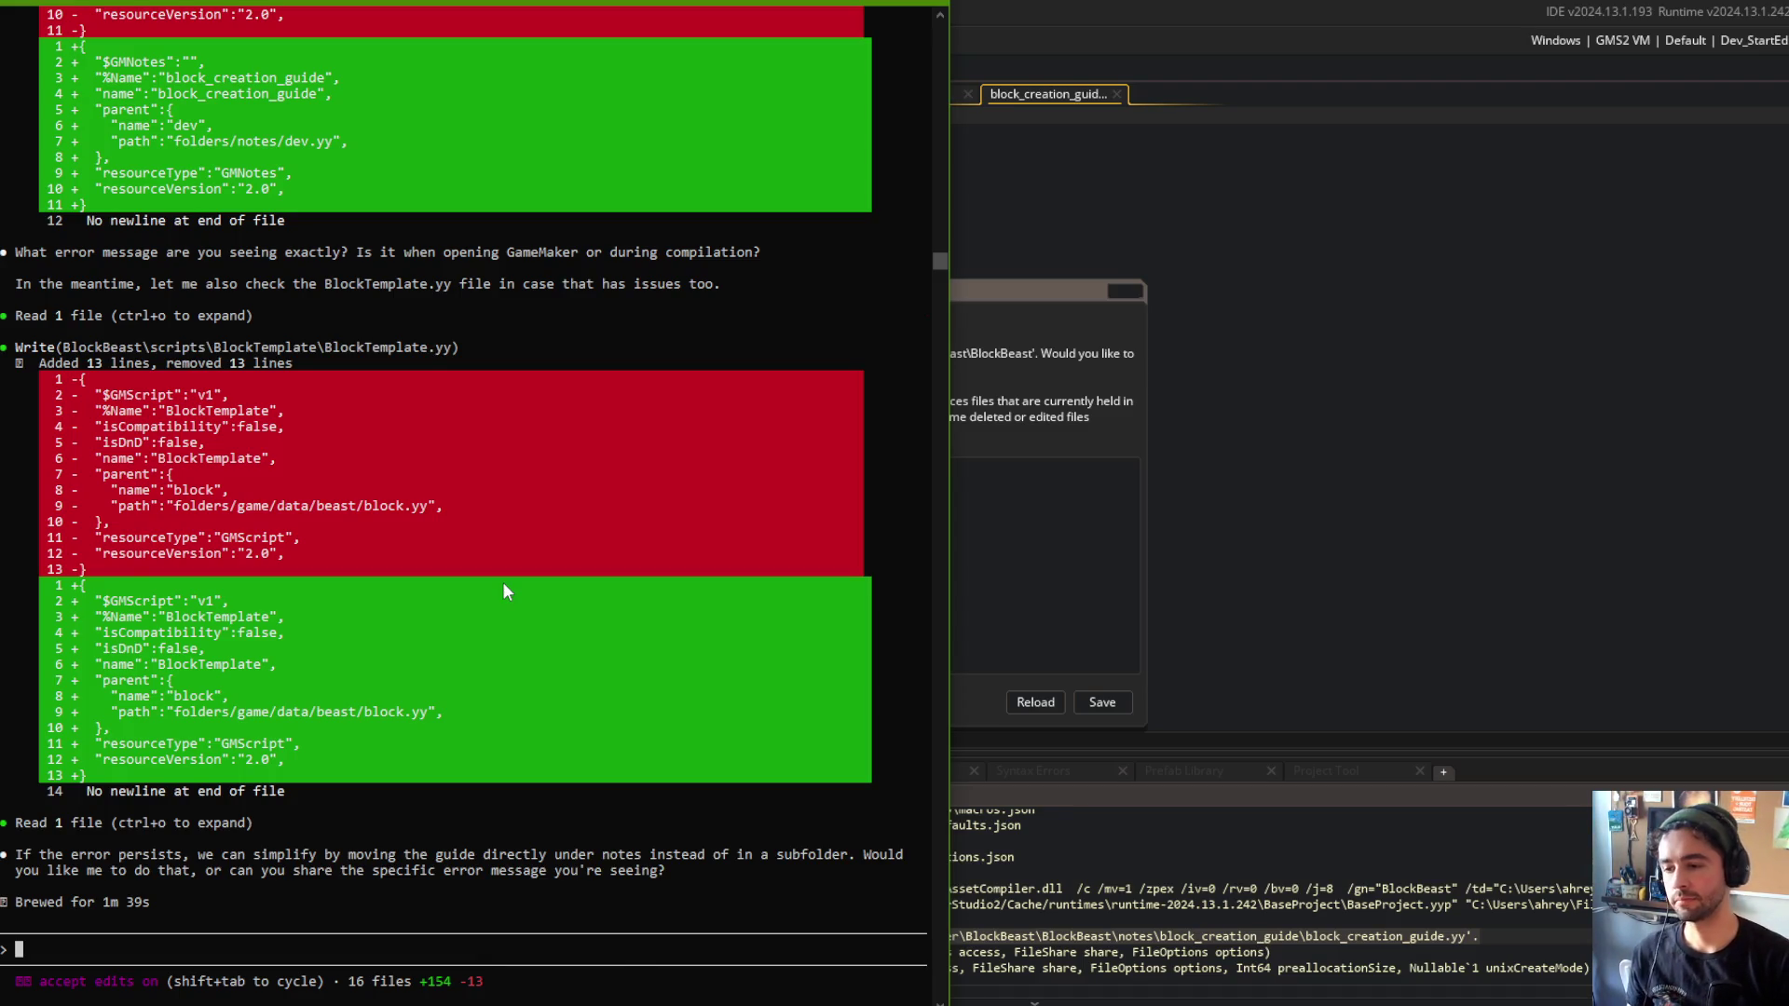
Reload the changed project resources in GameMaker and check the Output log.
{"action": "left_click", "coordinate": [1096, 399]}
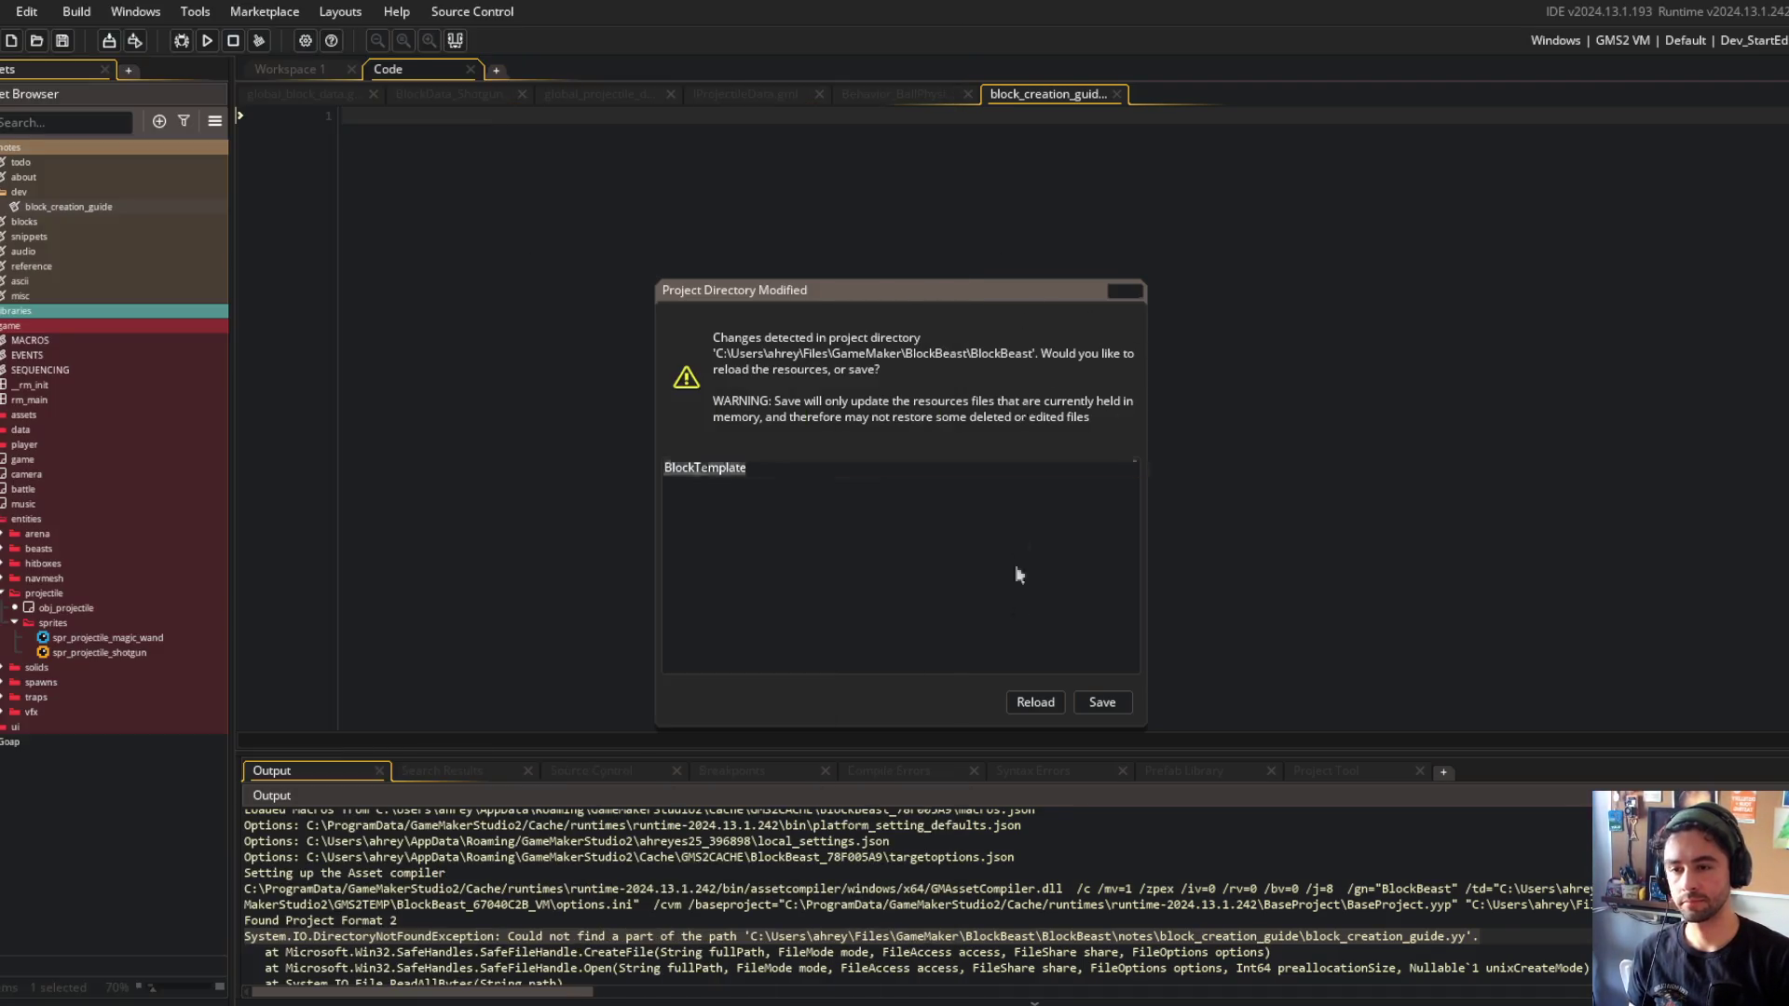
{"action": "left_click", "coordinate": [1033, 702]}
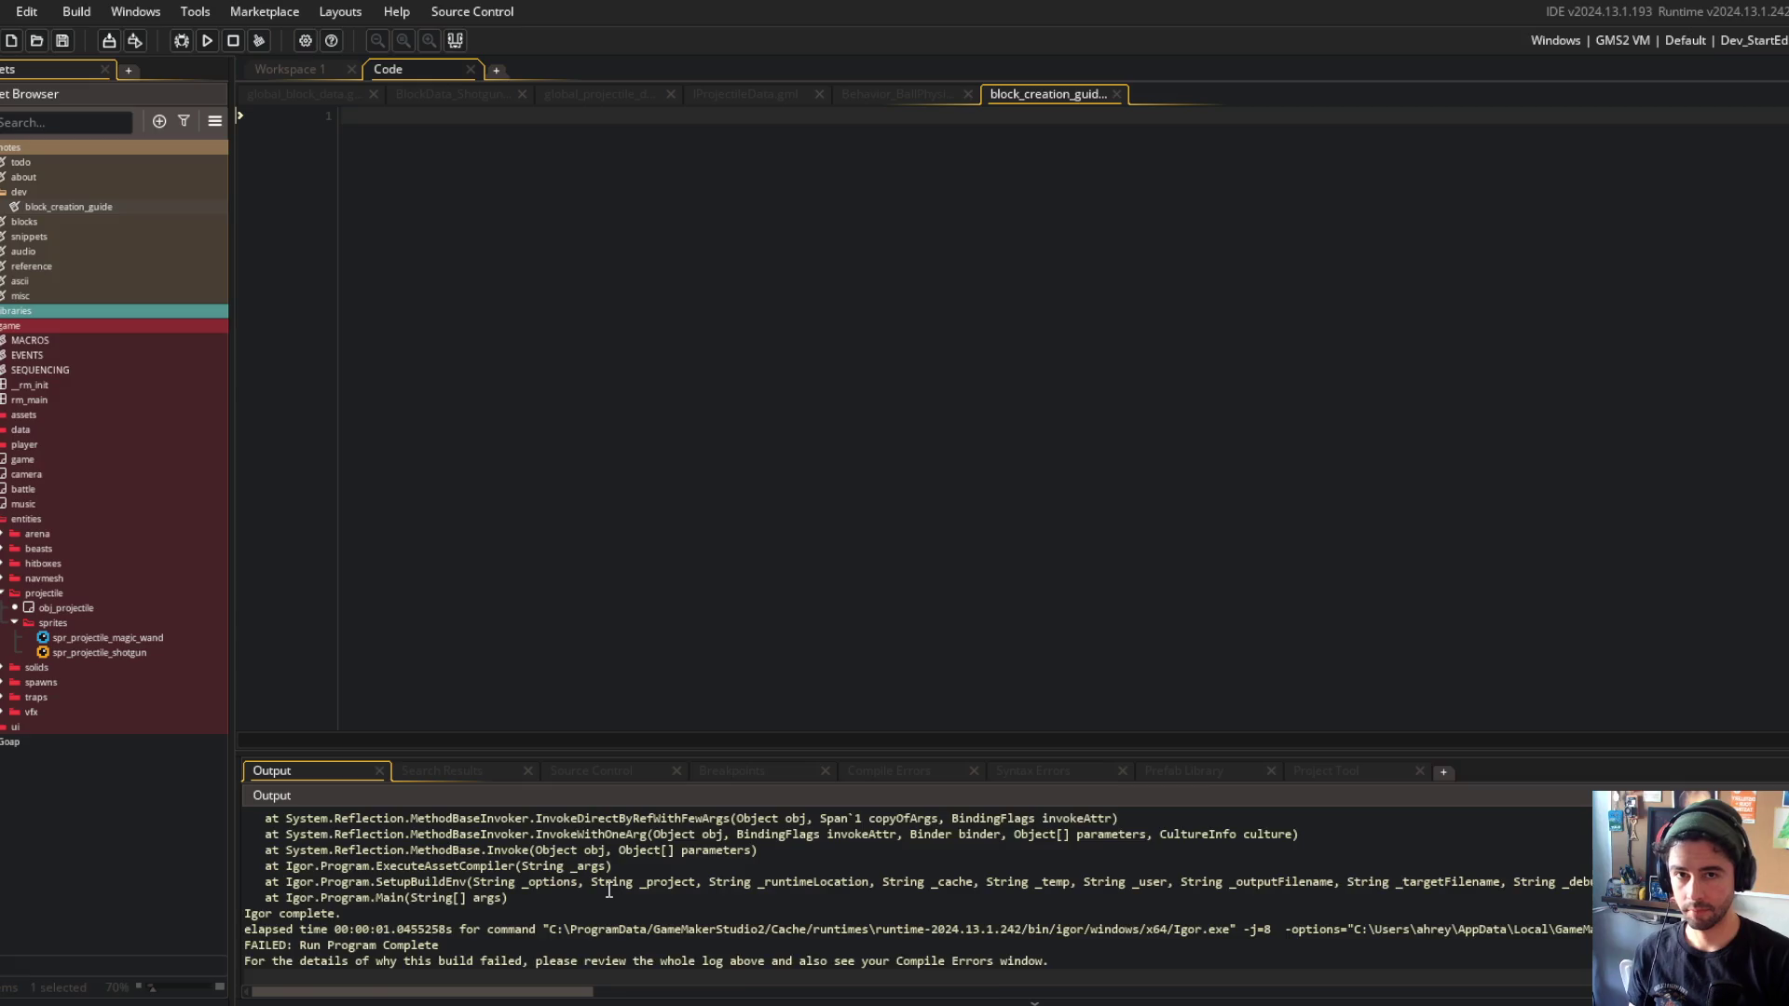
{"action": "scroll", "coordinate": [610, 890], "scroll_direction": "up", "scroll_amount": 2}
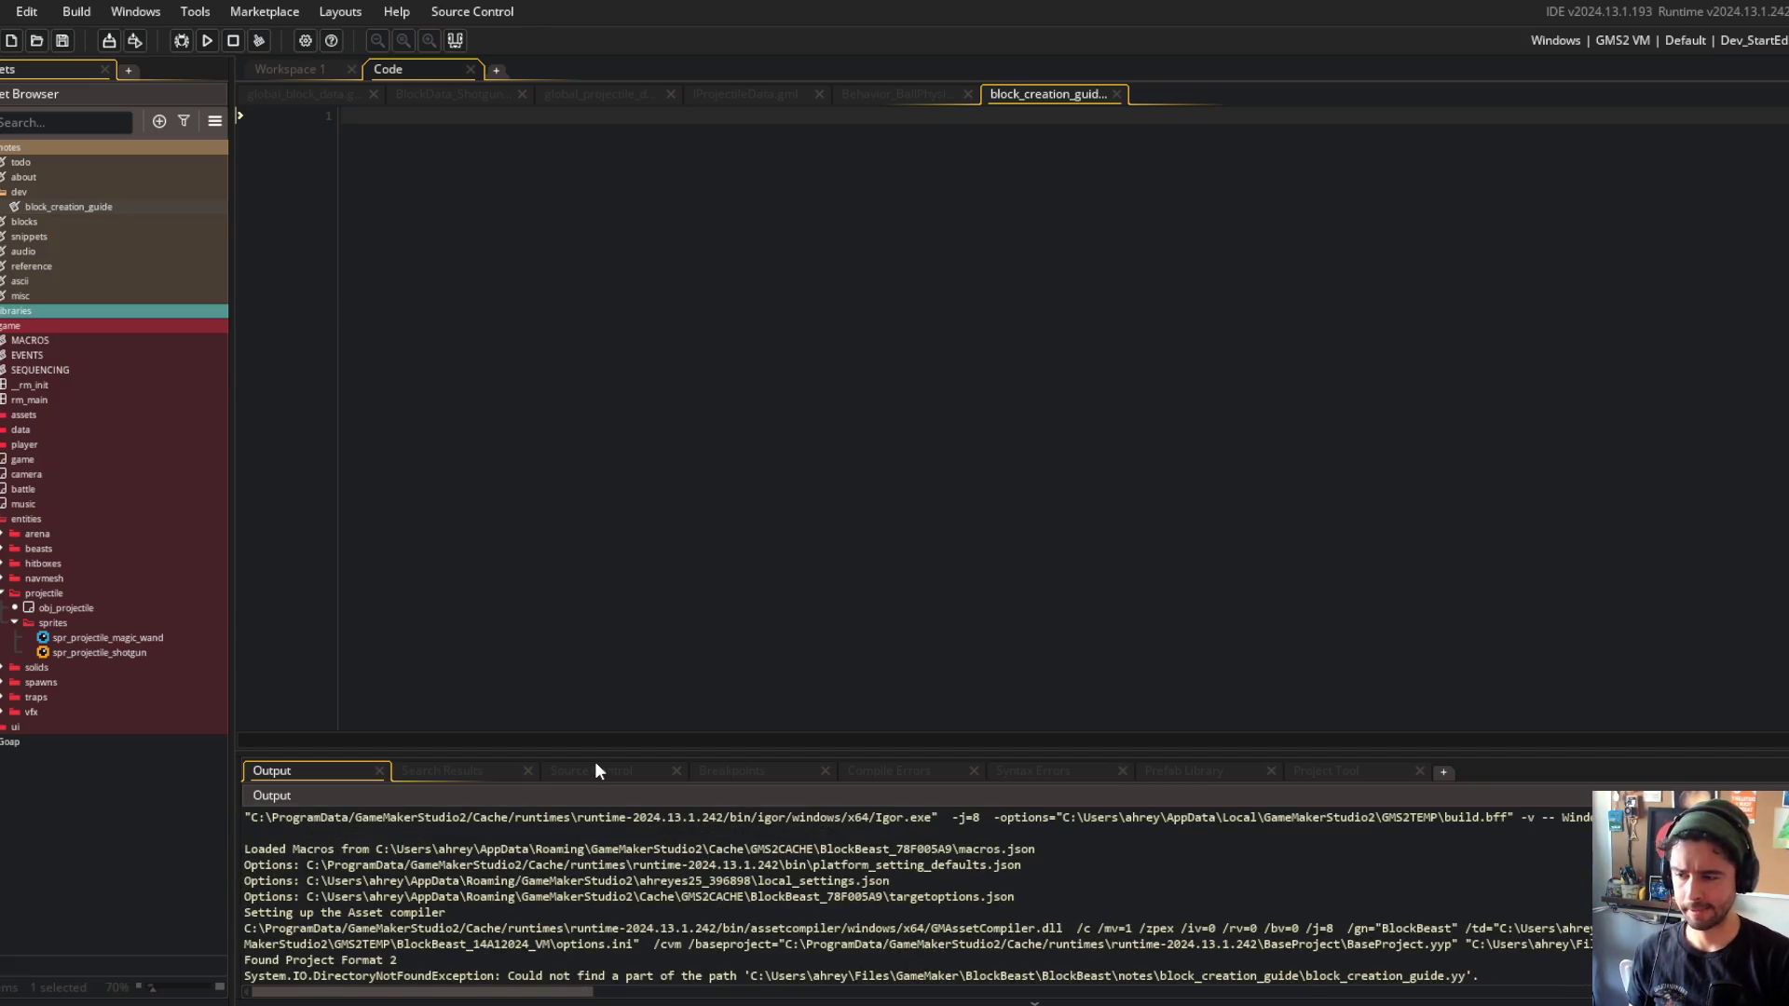
{"action": "key", "text": "alt+Tab"}
Tell Claude 'error is persisting' and check GameMaker for a project change prompt.
{"action": "type", "text": "error is persisting"}
{"action": "key", "text": "Return"}
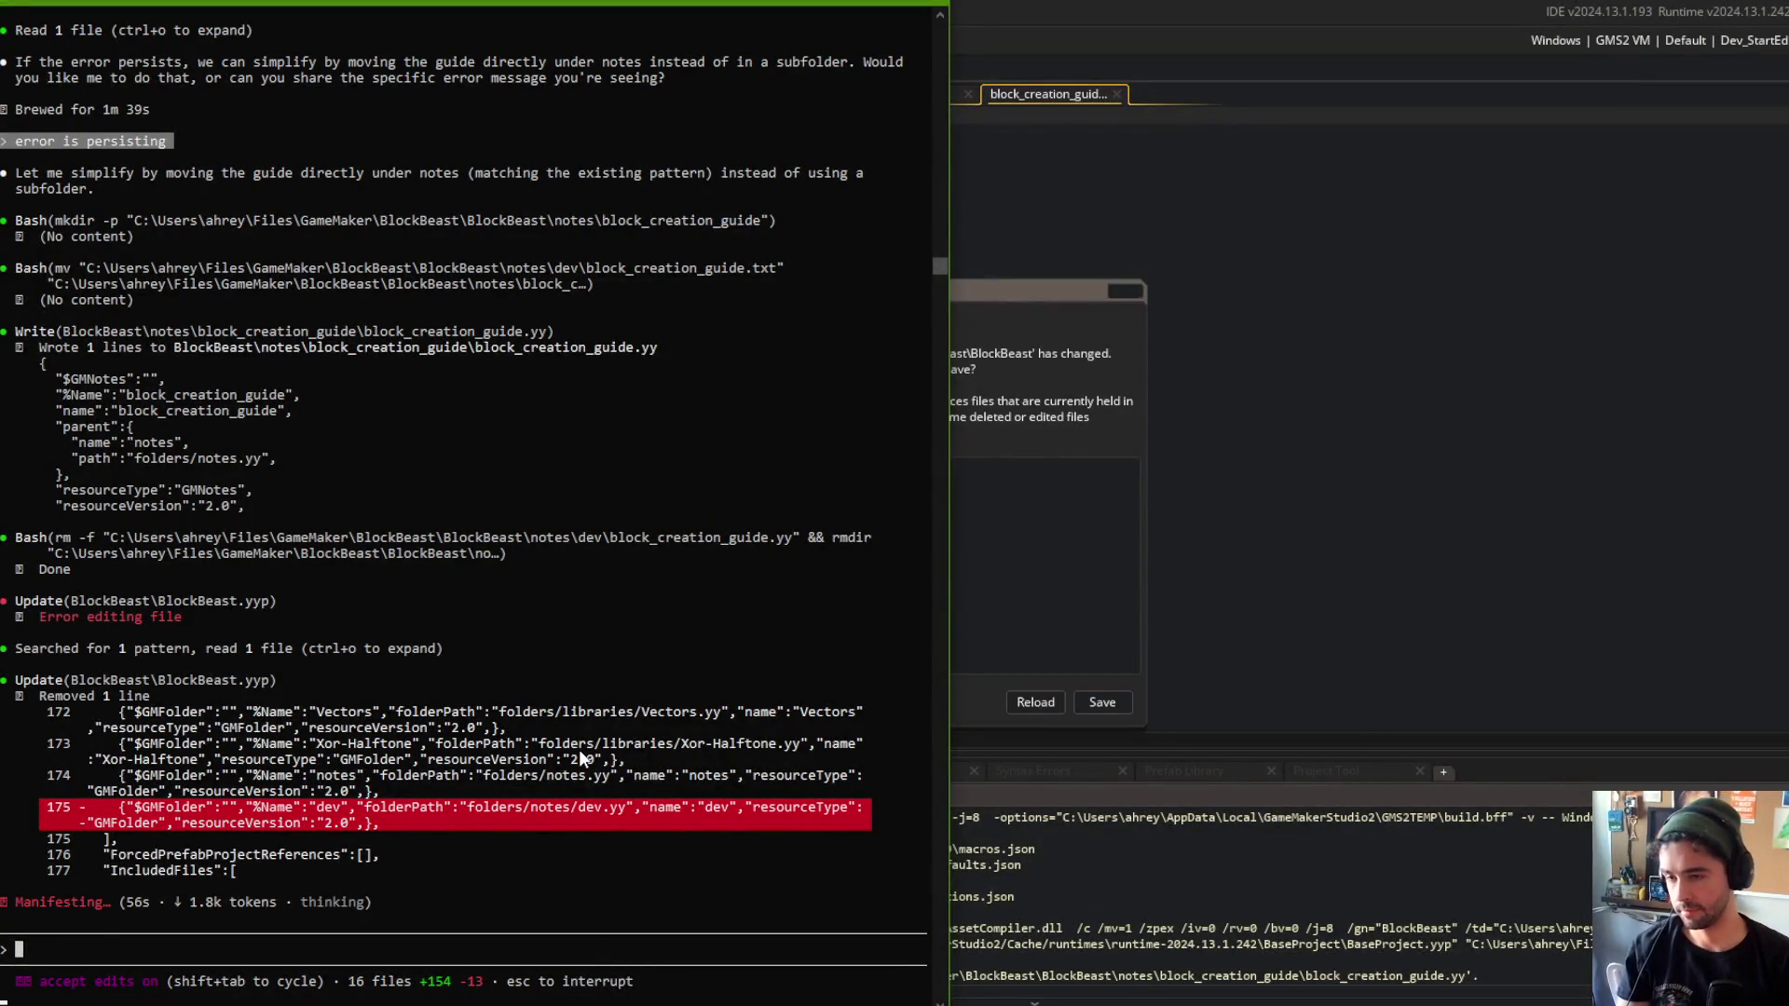
{"action": "left_click", "coordinate": [987, 293]}
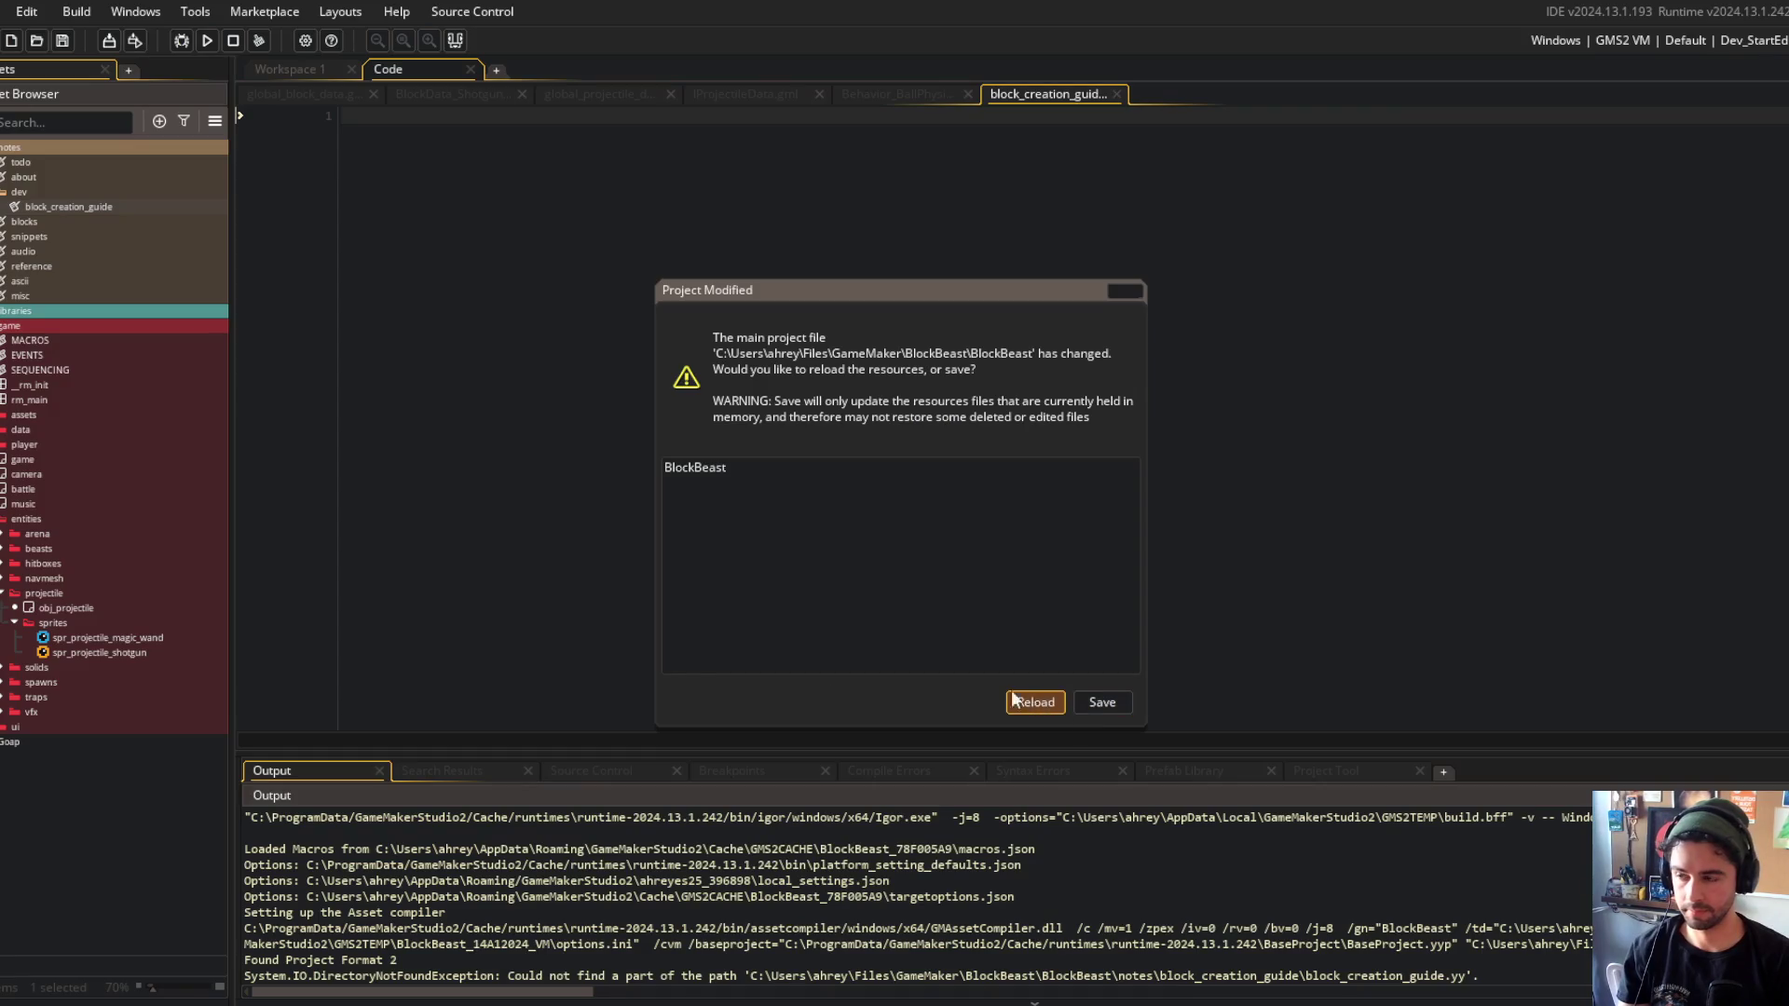
{"action": "key", "text": "alt+Tab"}
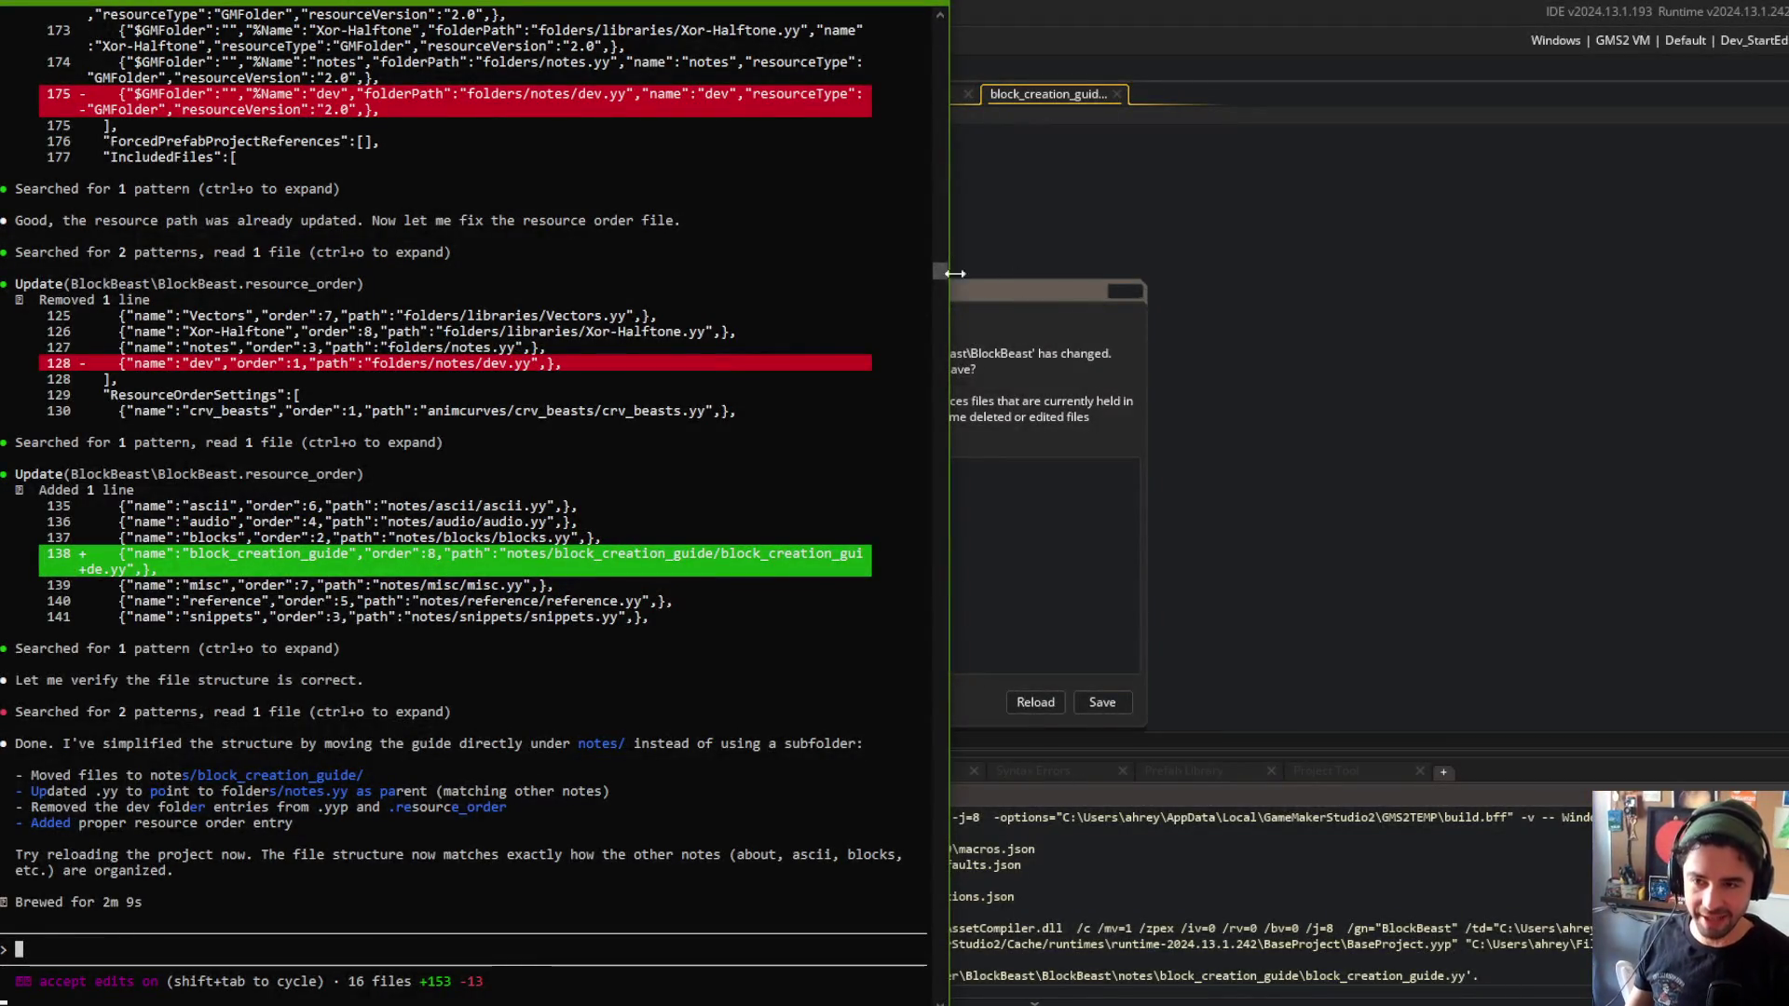
Reload the modified GameMaker project so the block creation guide opens, then build and run Block Beast.
{"action": "left_click", "coordinate": [988, 313]}
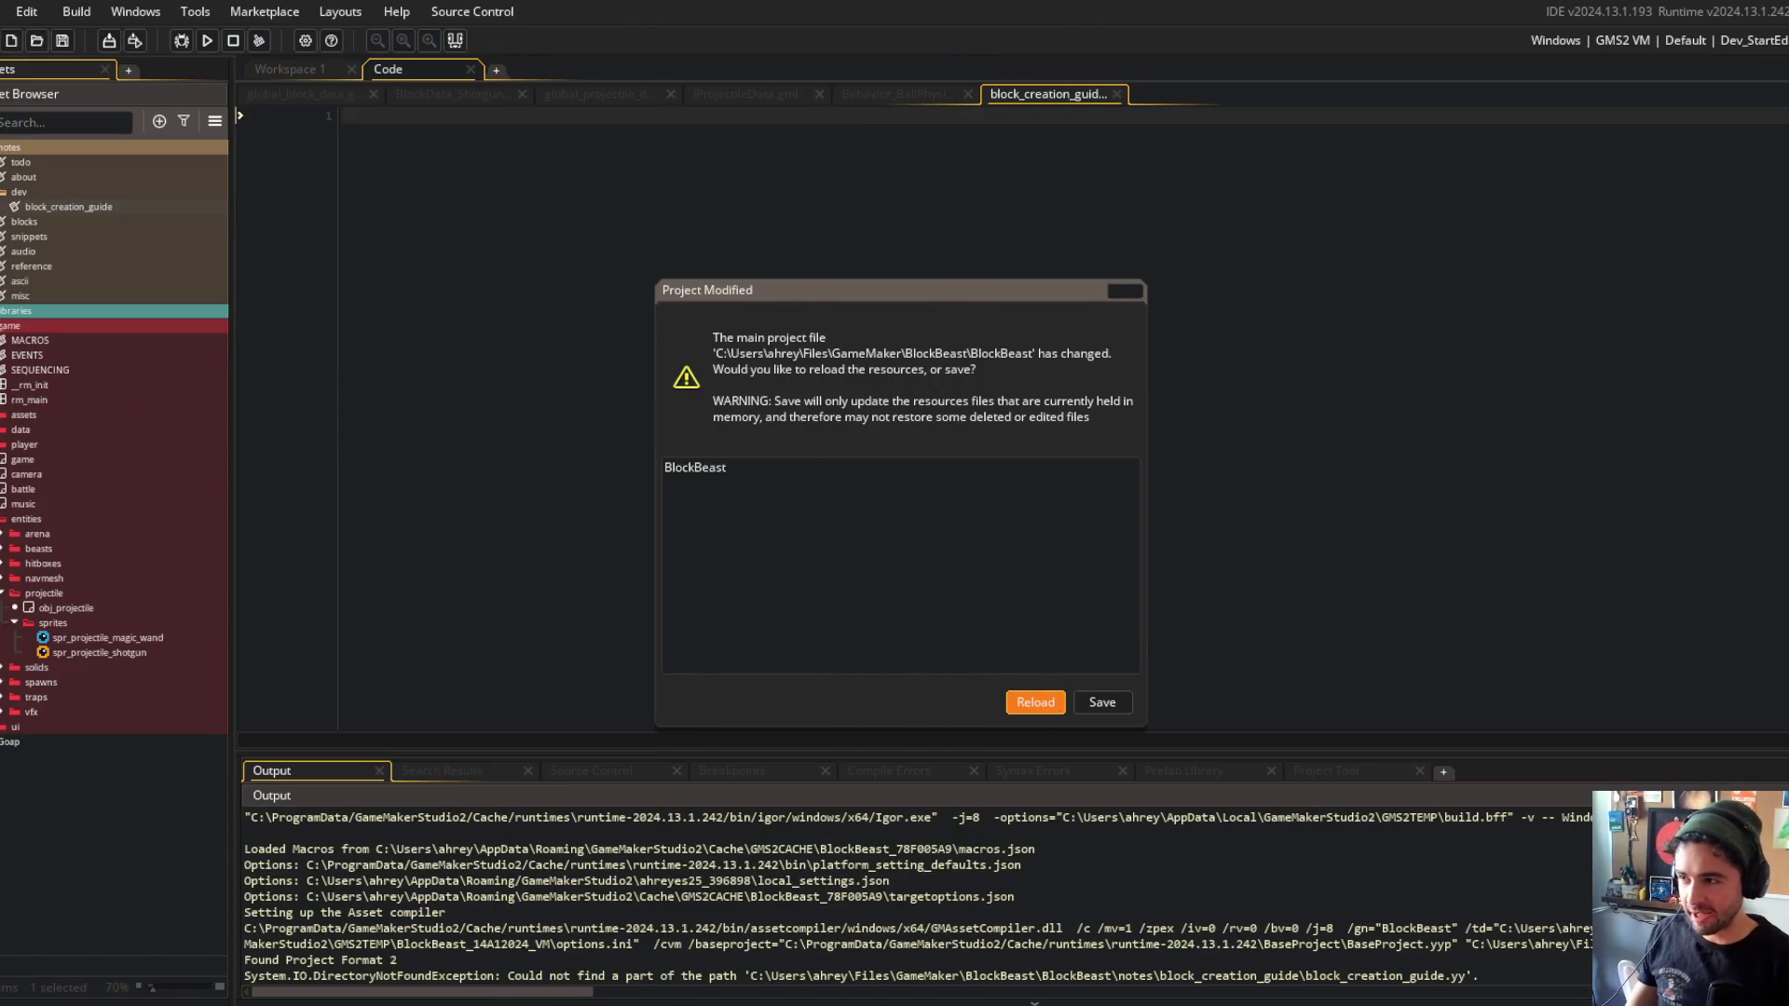
{"action": "left_click", "coordinate": [1053, 706]}
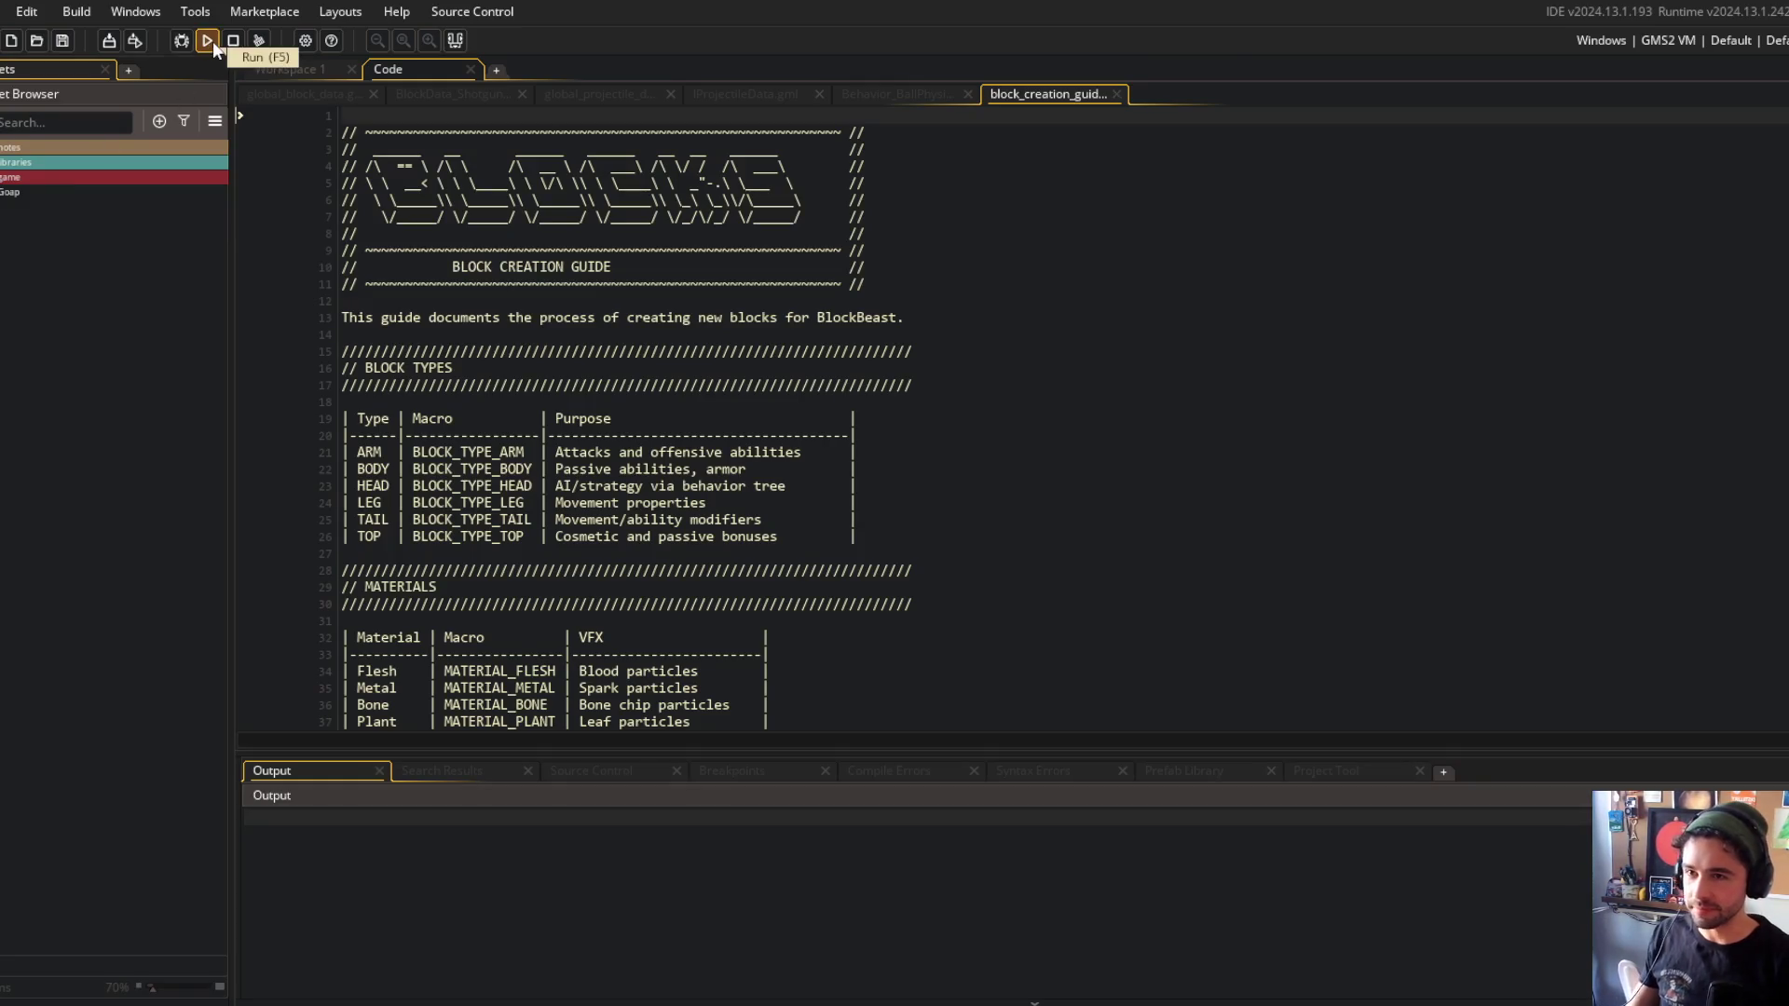
{"action": "left_click", "coordinate": [209, 41]}
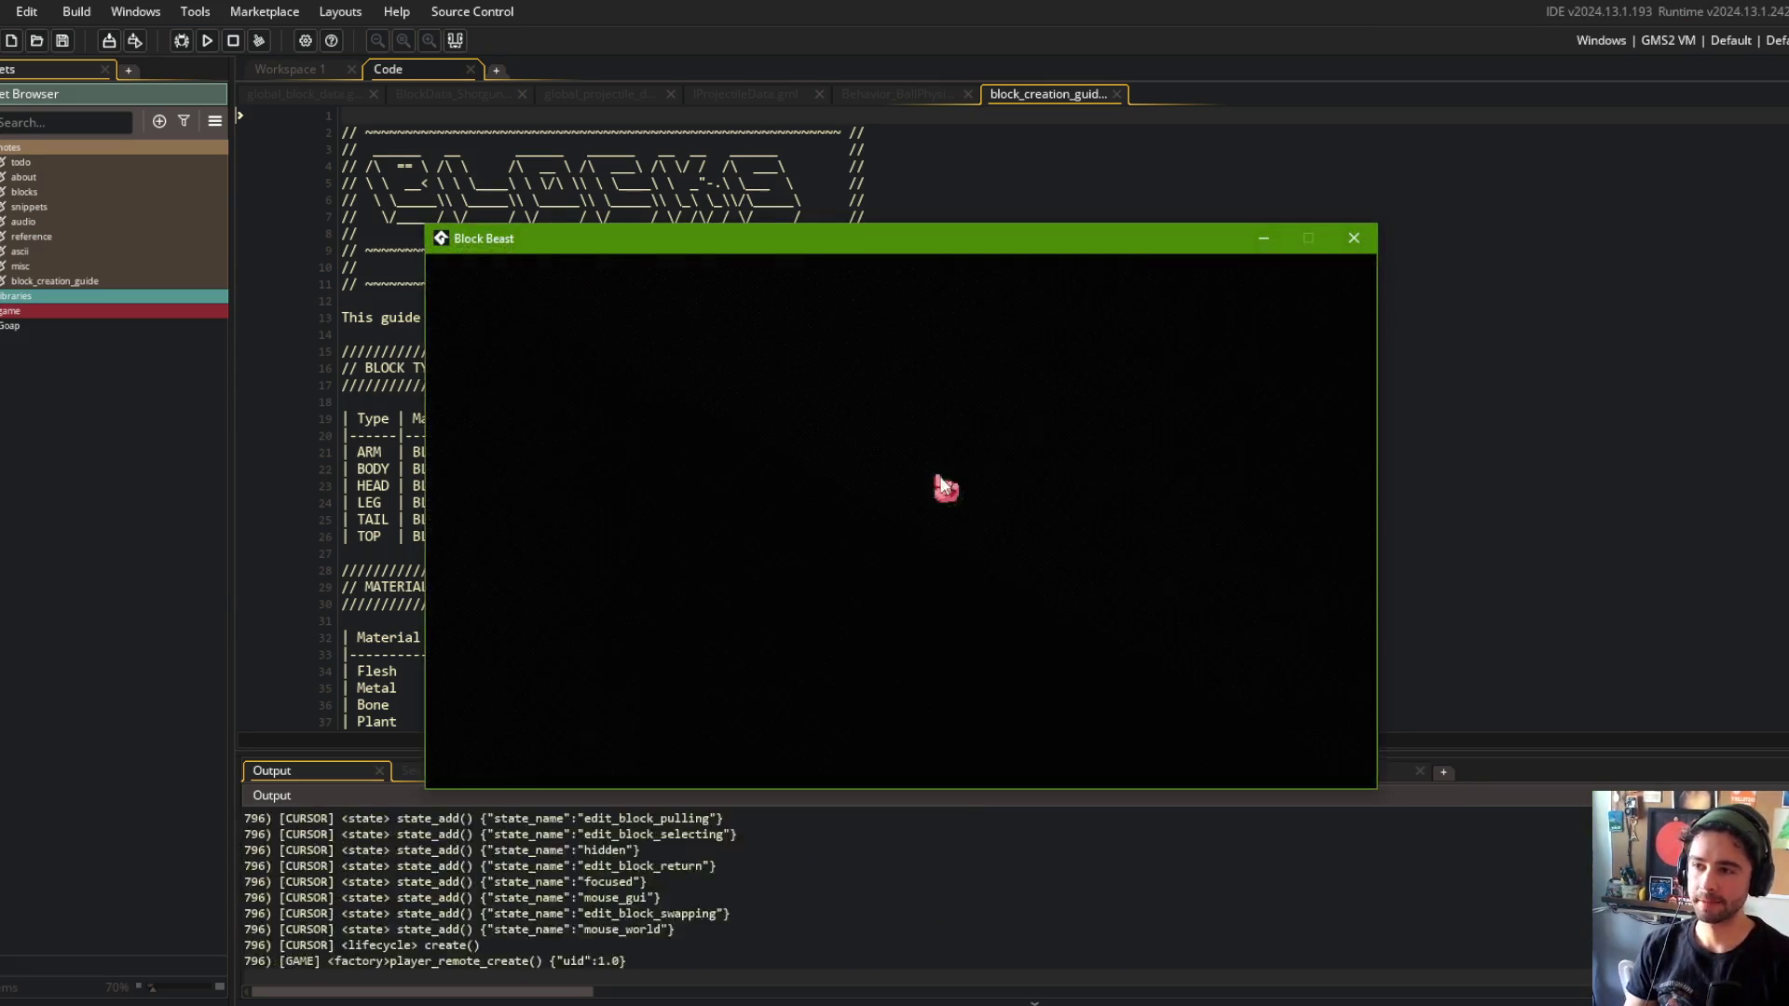
Navigate the game menus to My Beast 3 and enter its block editor.
{"action": "key", "text": "Right"}
{"action": "key", "text": "Right"}
{"action": "key", "text": "Right"}
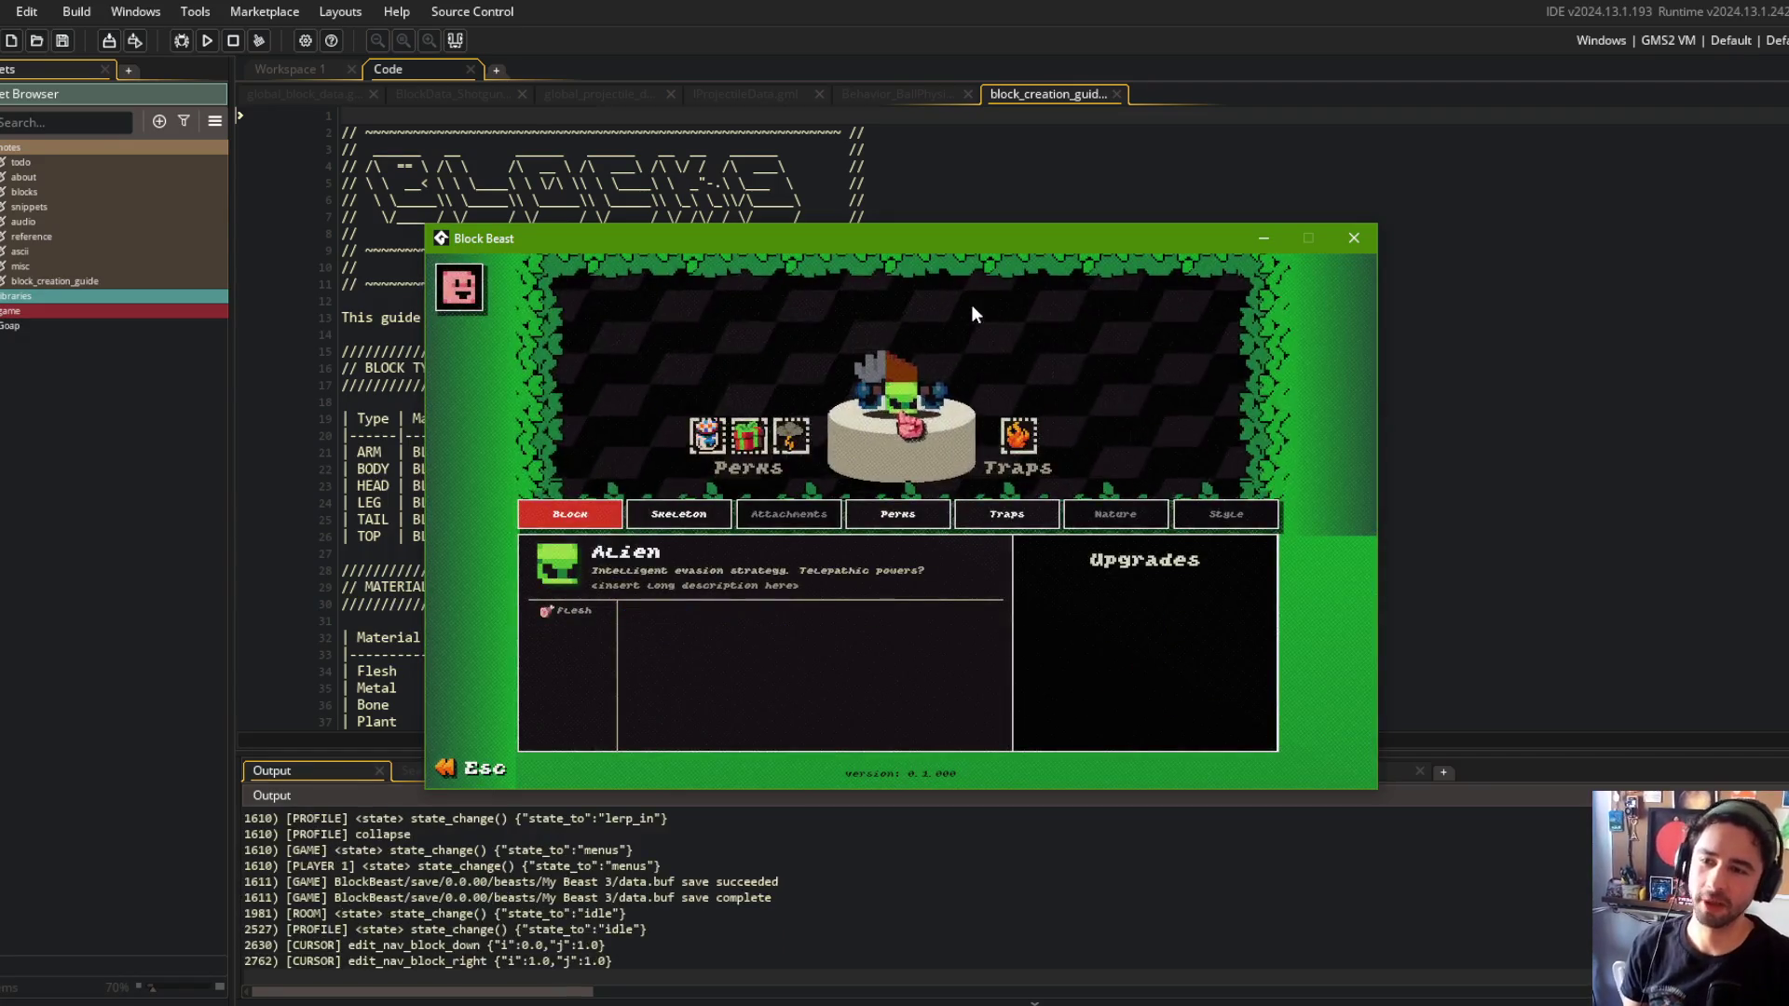
{"action": "key", "text": "Escape"}
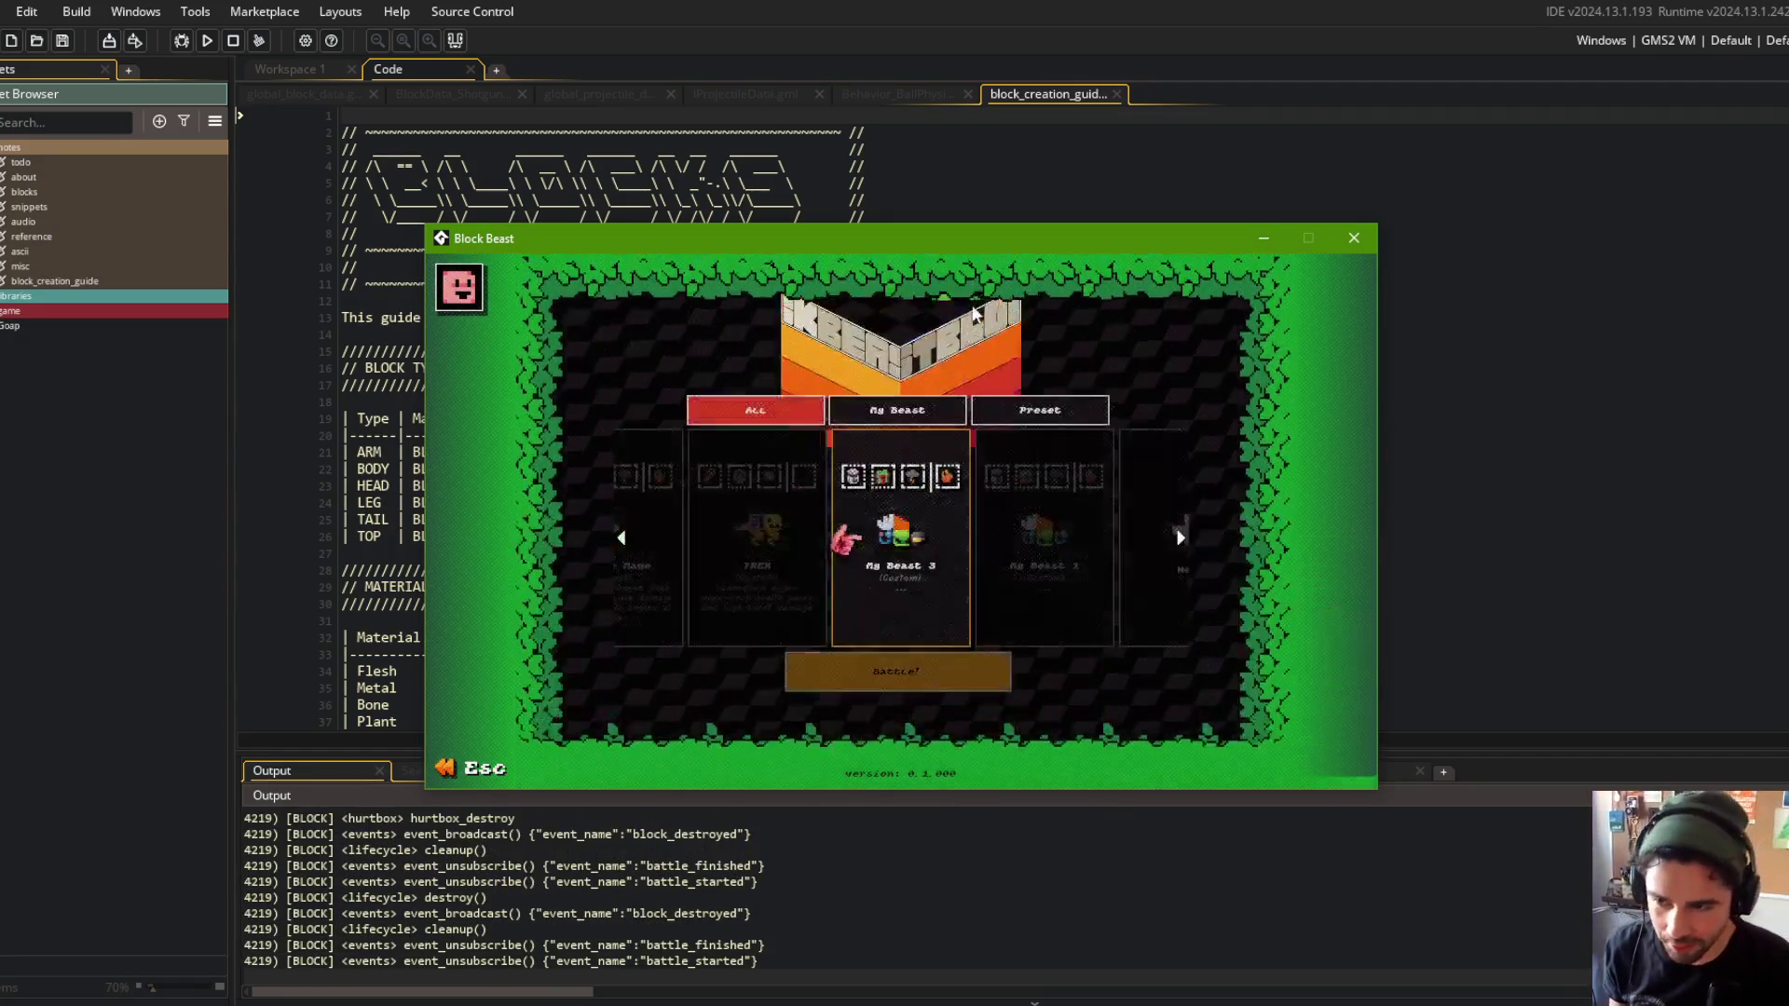
{"action": "key", "text": "Return"}
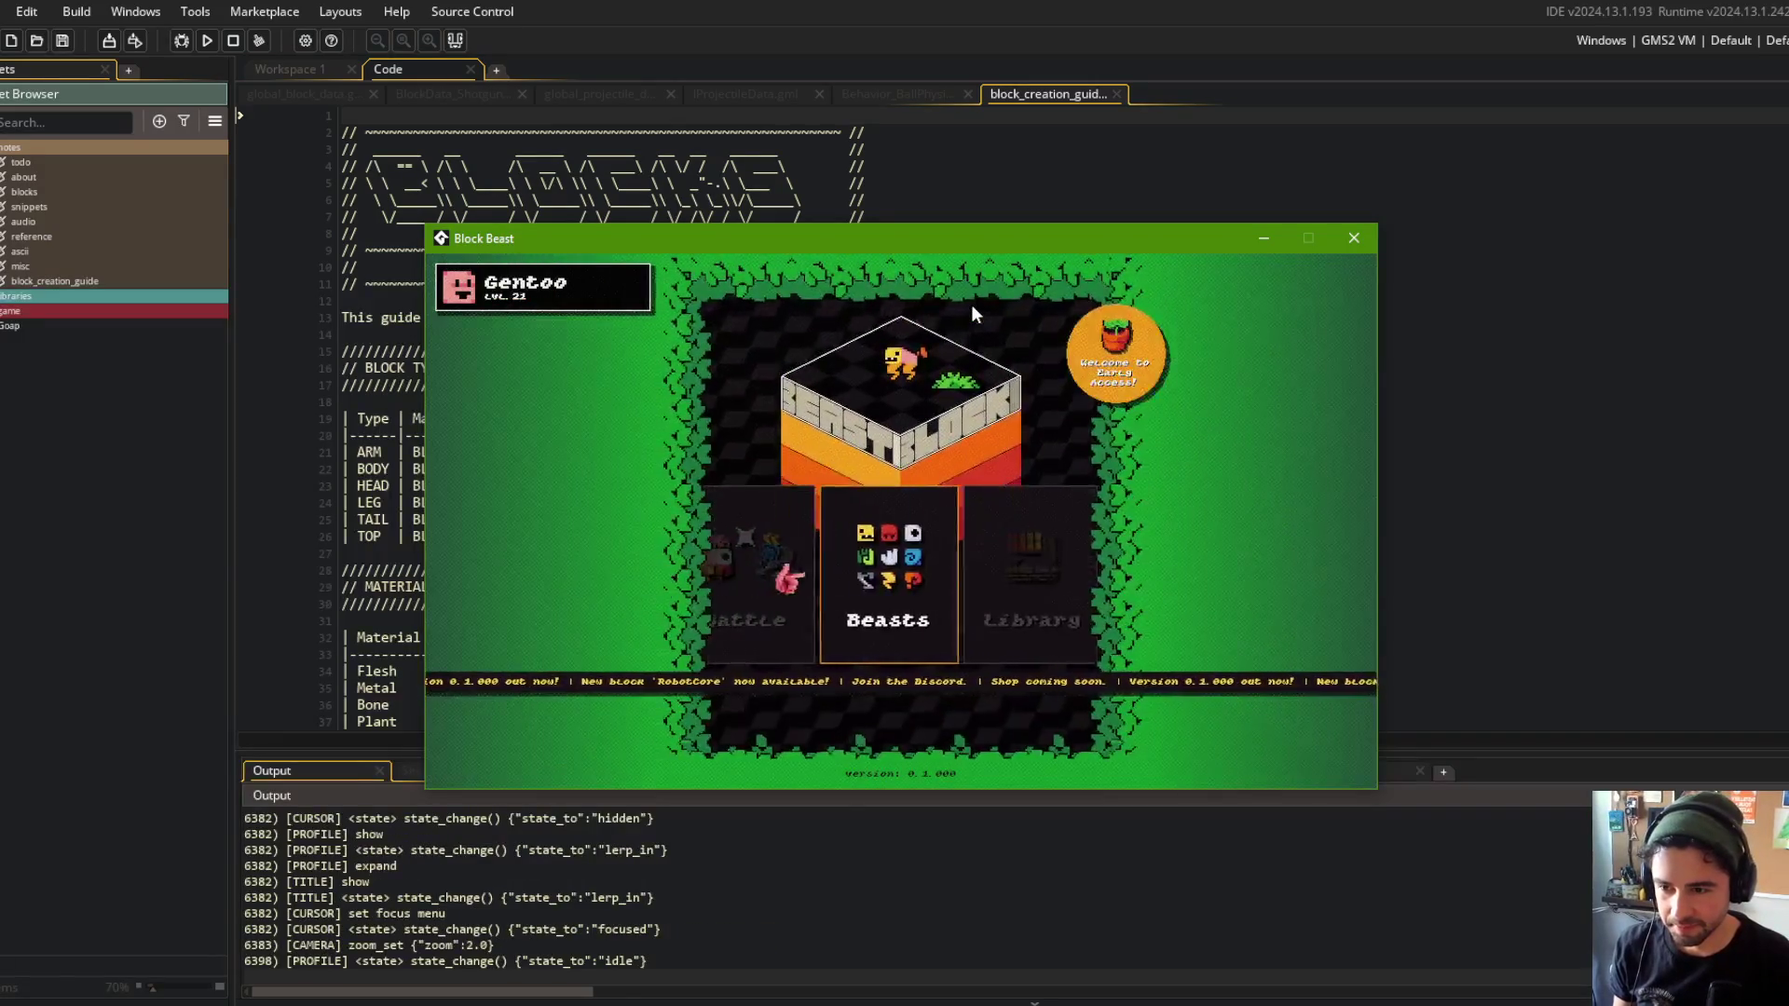
{"action": "key", "text": "Return"}
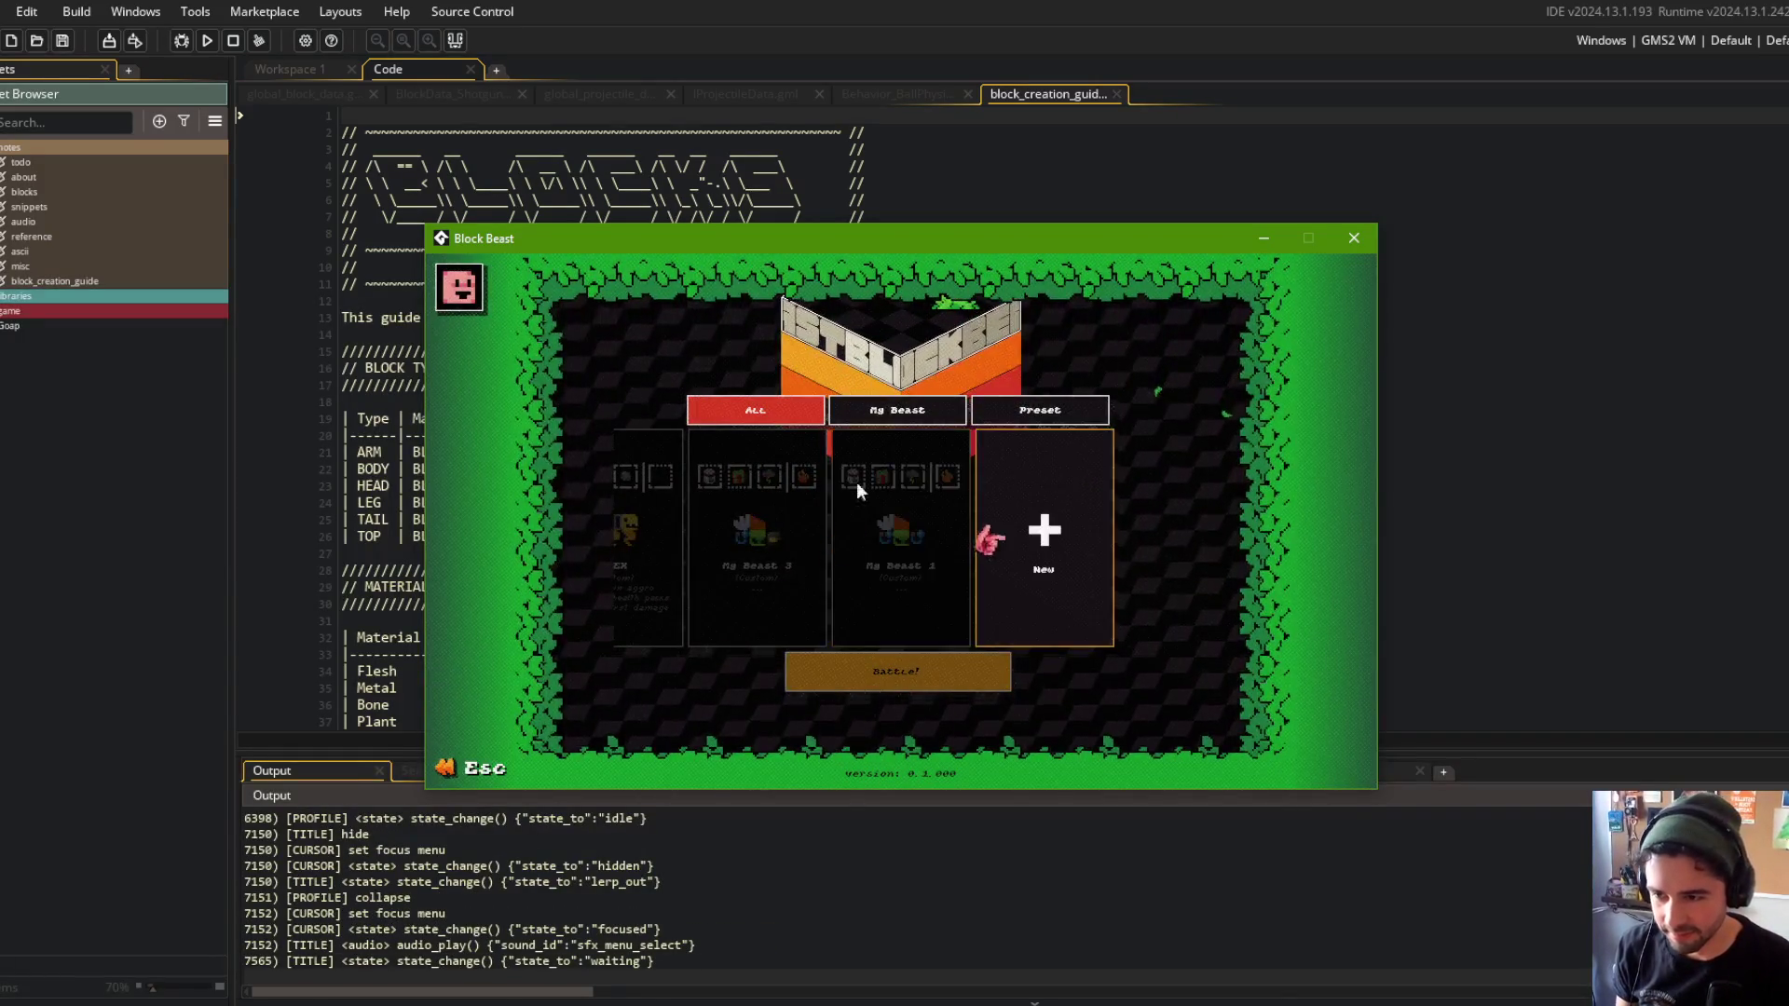
{"action": "key", "text": "Return"}
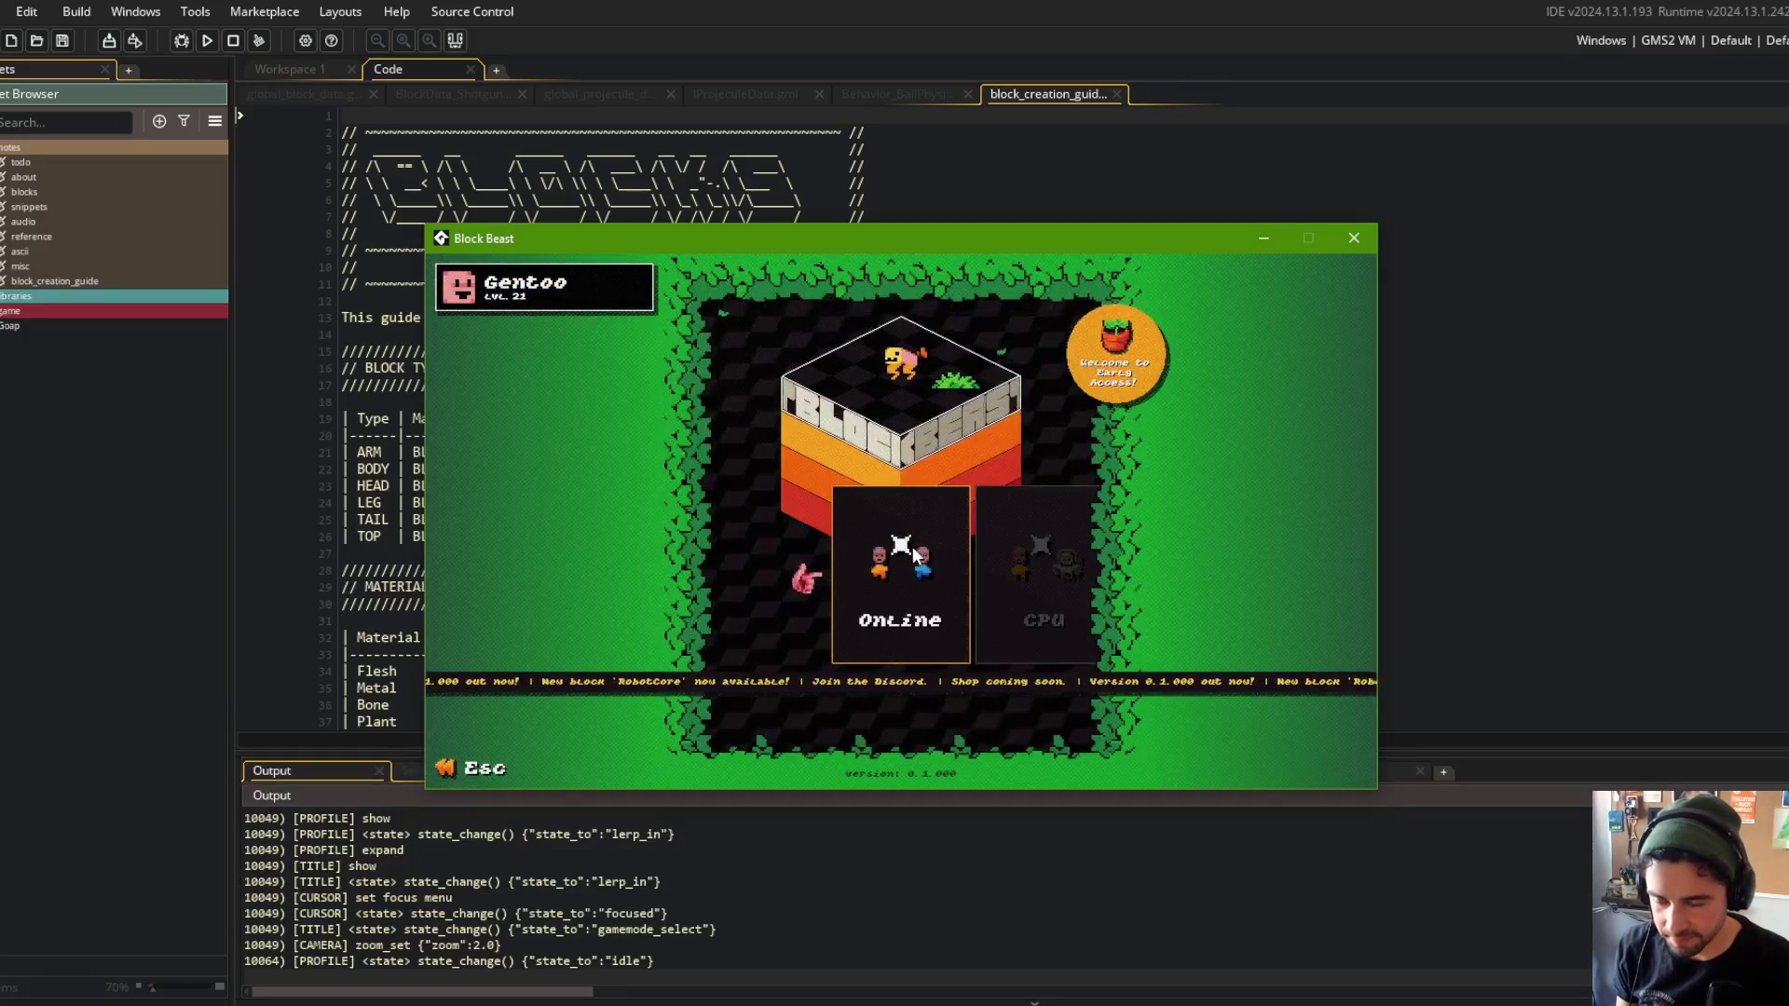
{"action": "key", "text": "Escape"}
{"action": "key", "text": "Right"}
{"action": "key", "text": "Right"}
{"action": "key", "text": "Left"}
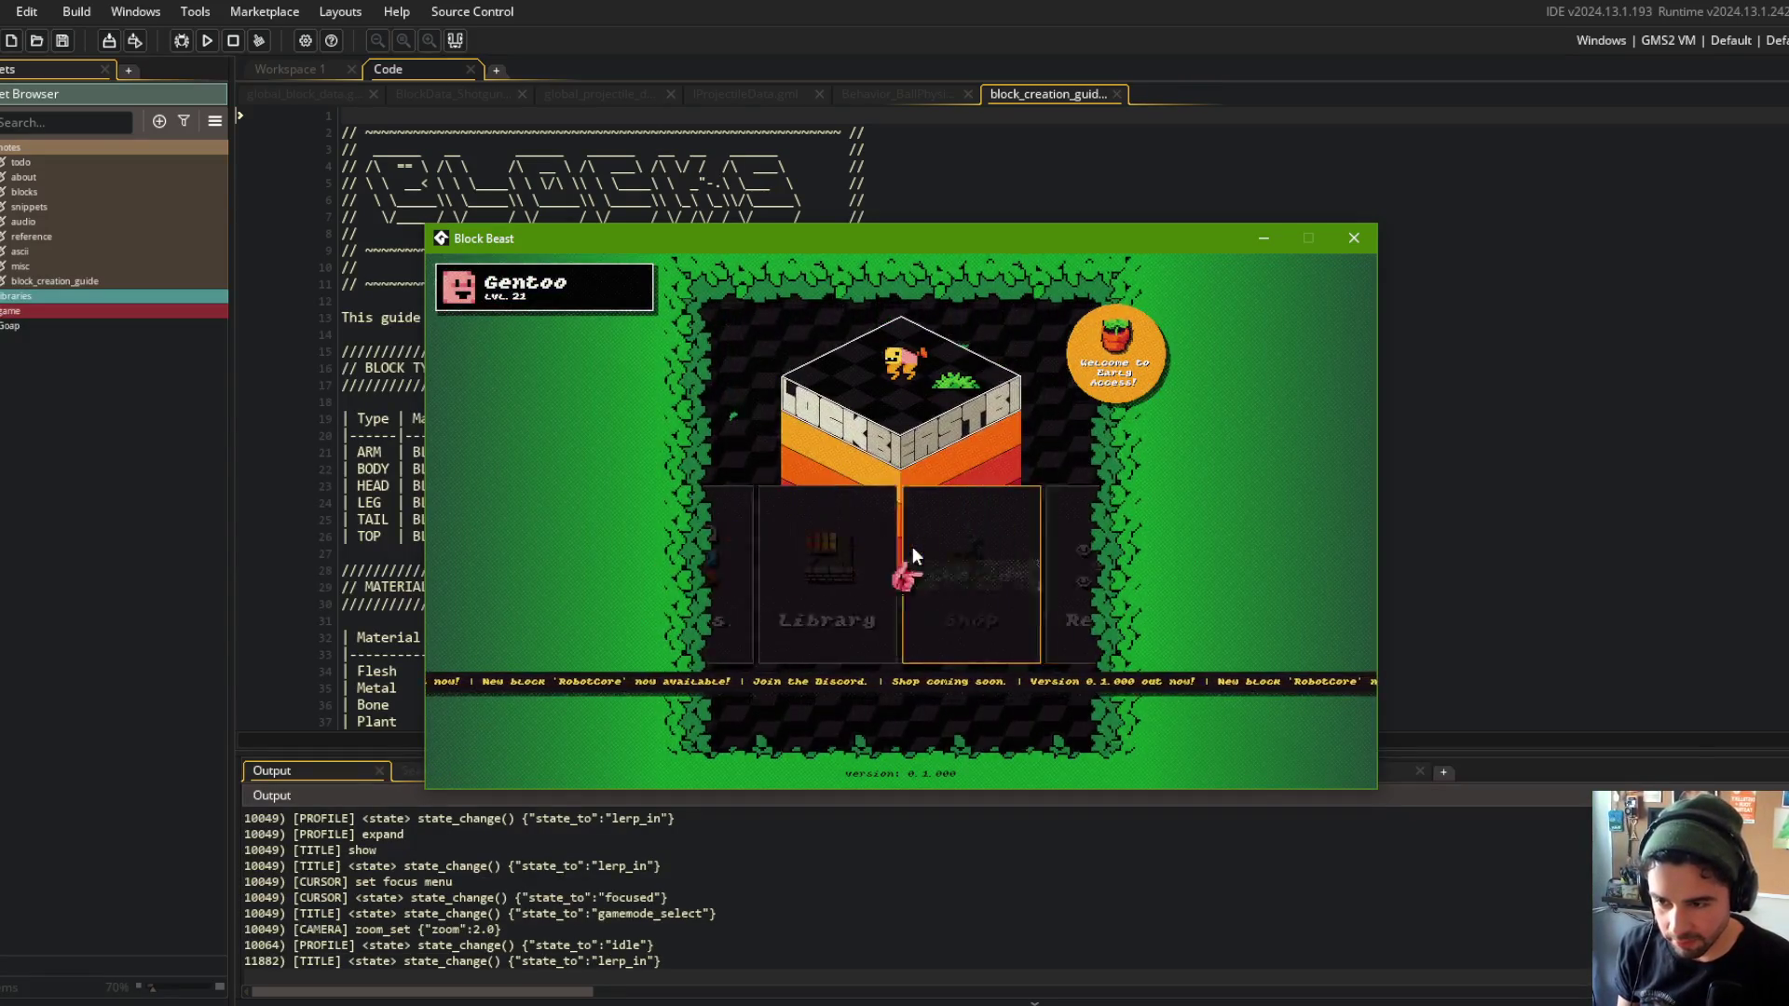
{"action": "key", "text": "Return"}
{"action": "key", "text": "Left"}
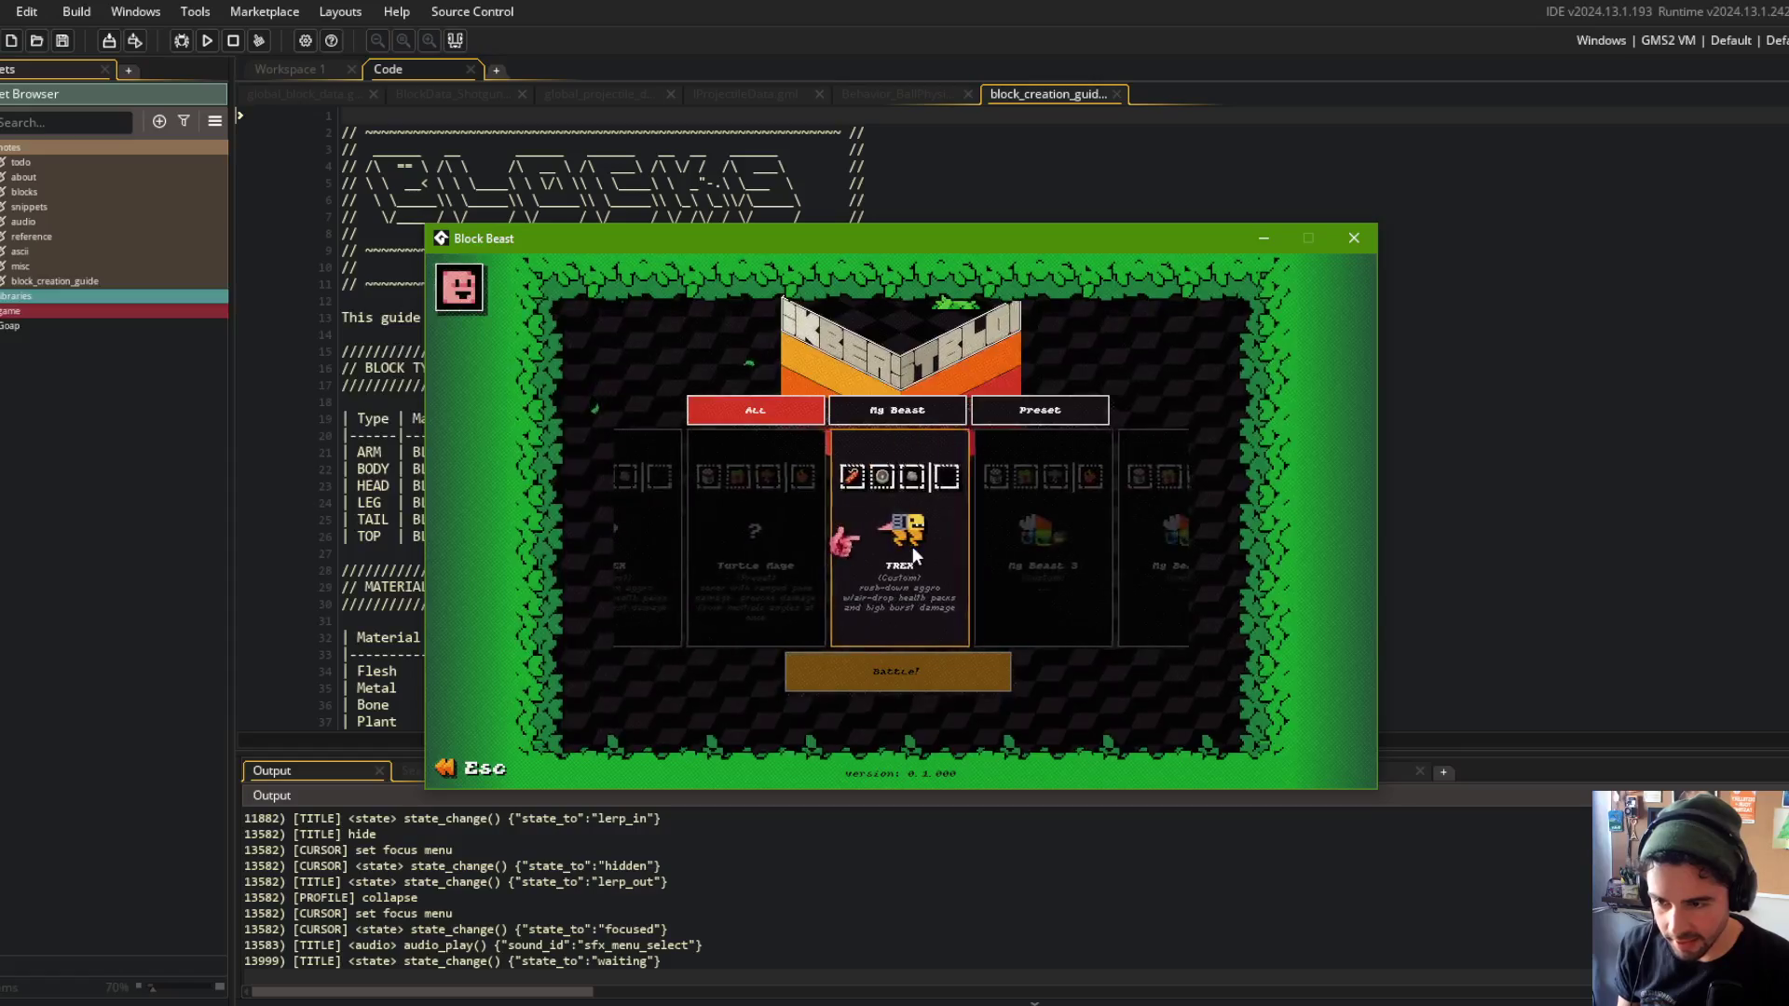
{"action": "key", "text": "Return"}
{"action": "key", "text": "Up"}
{"action": "key", "text": "Return"}
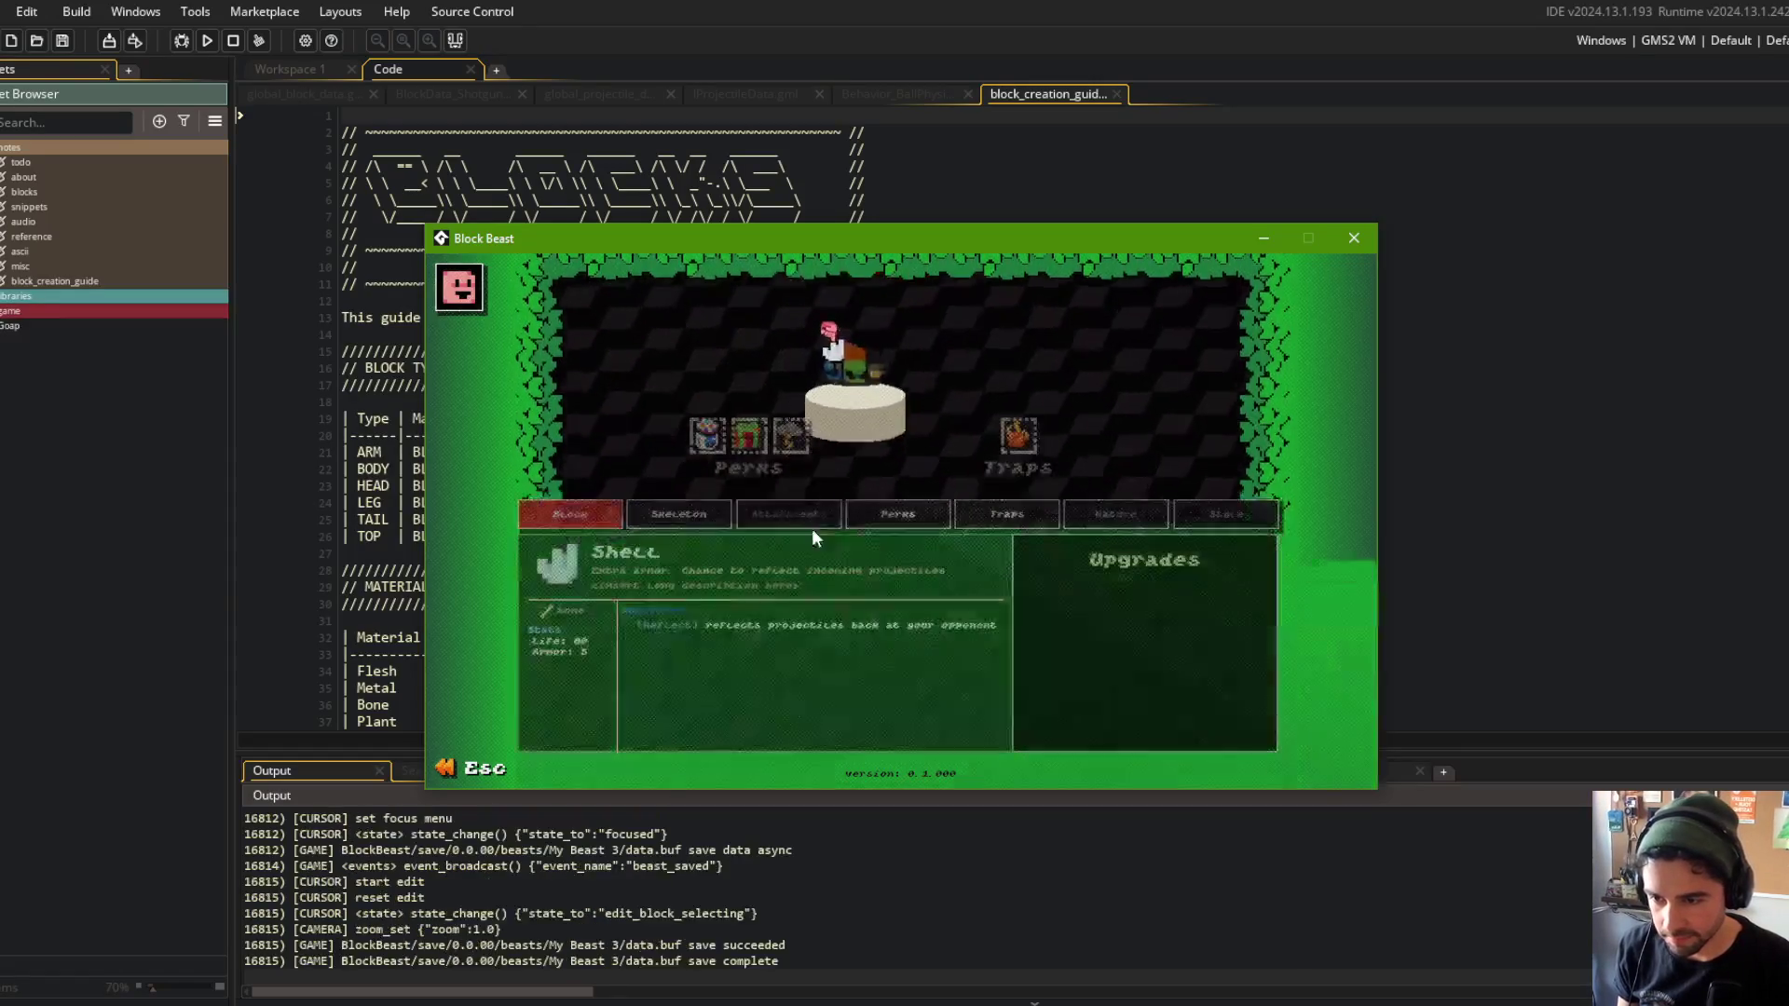
Replace My Beast 3's Wand block with the Shotgun block and save the beast.
{"action": "key", "text": "Return"}
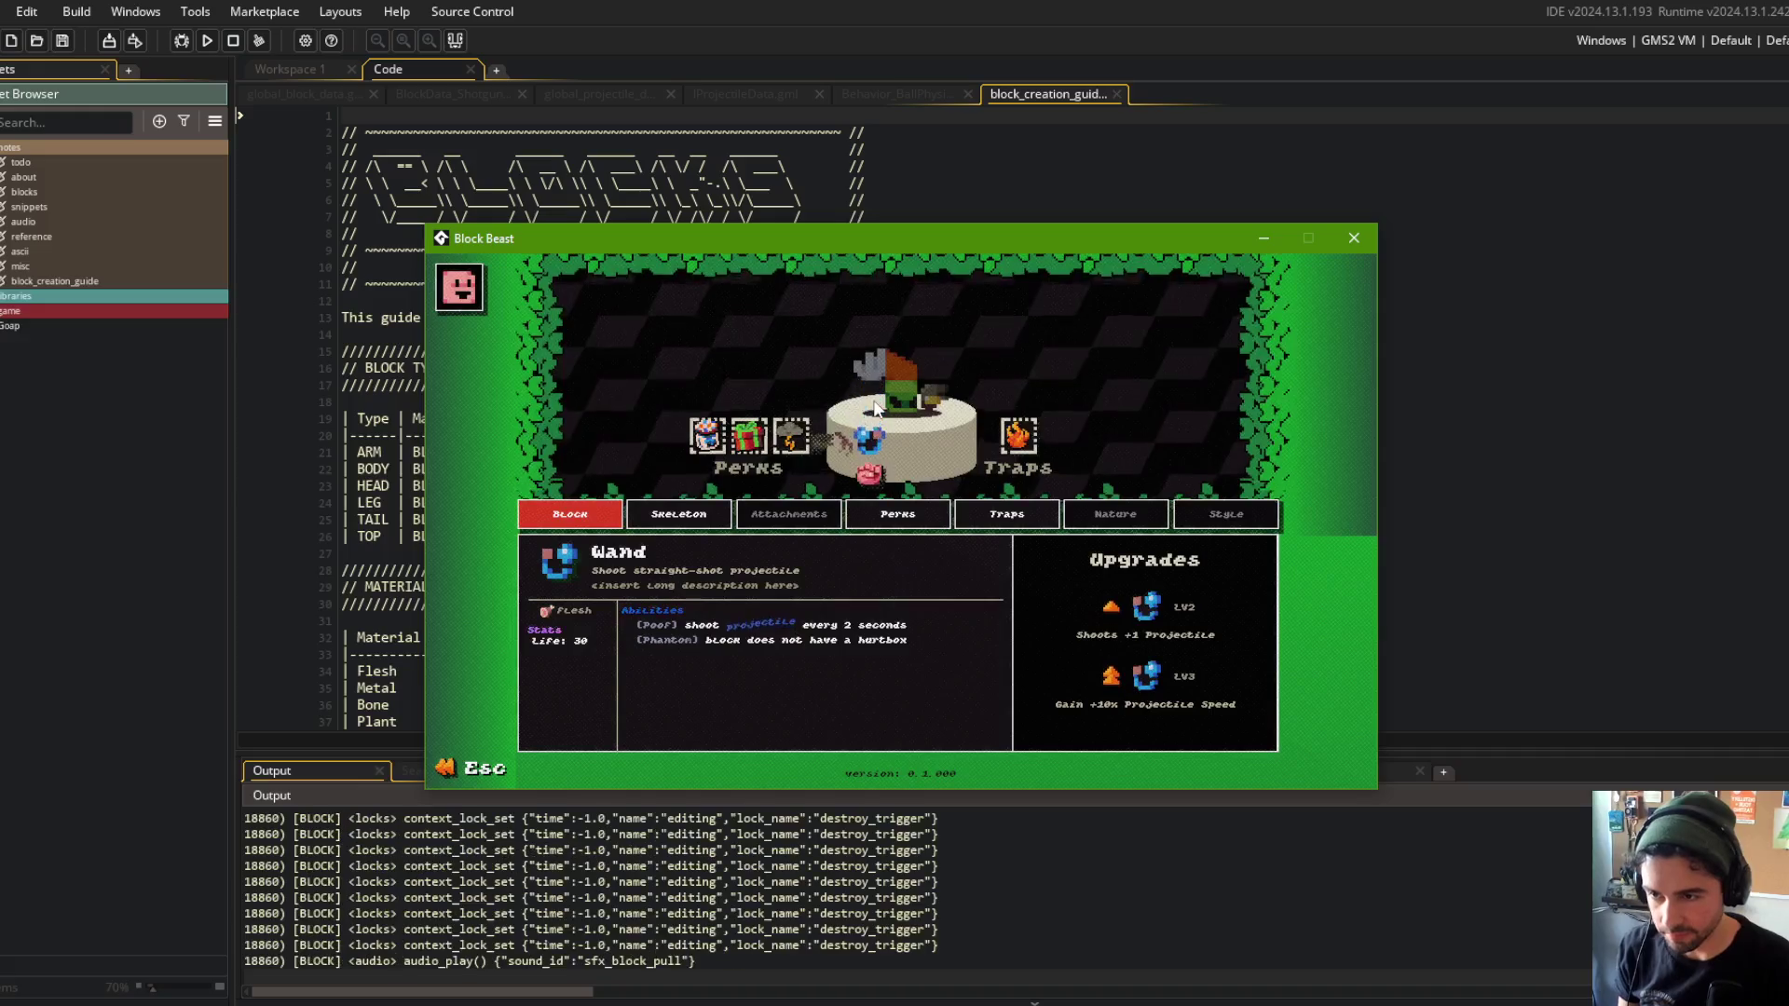
{"action": "key", "text": "Left"}
{"action": "key", "text": "Left"}
{"action": "key", "text": "Left"}
{"action": "key", "text": "Right"}
{"action": "key", "text": "Right"}
{"action": "key", "text": "Right"}
{"action": "key", "text": "Right"}
{"action": "key", "text": "Left"}
{"action": "key", "text": "Right"}
{"action": "key", "text": "Right"}
{"action": "key", "text": "Left"}
{"action": "key", "text": "Left"}
{"action": "key", "text": "Left"}
{"action": "key", "text": "Left"}
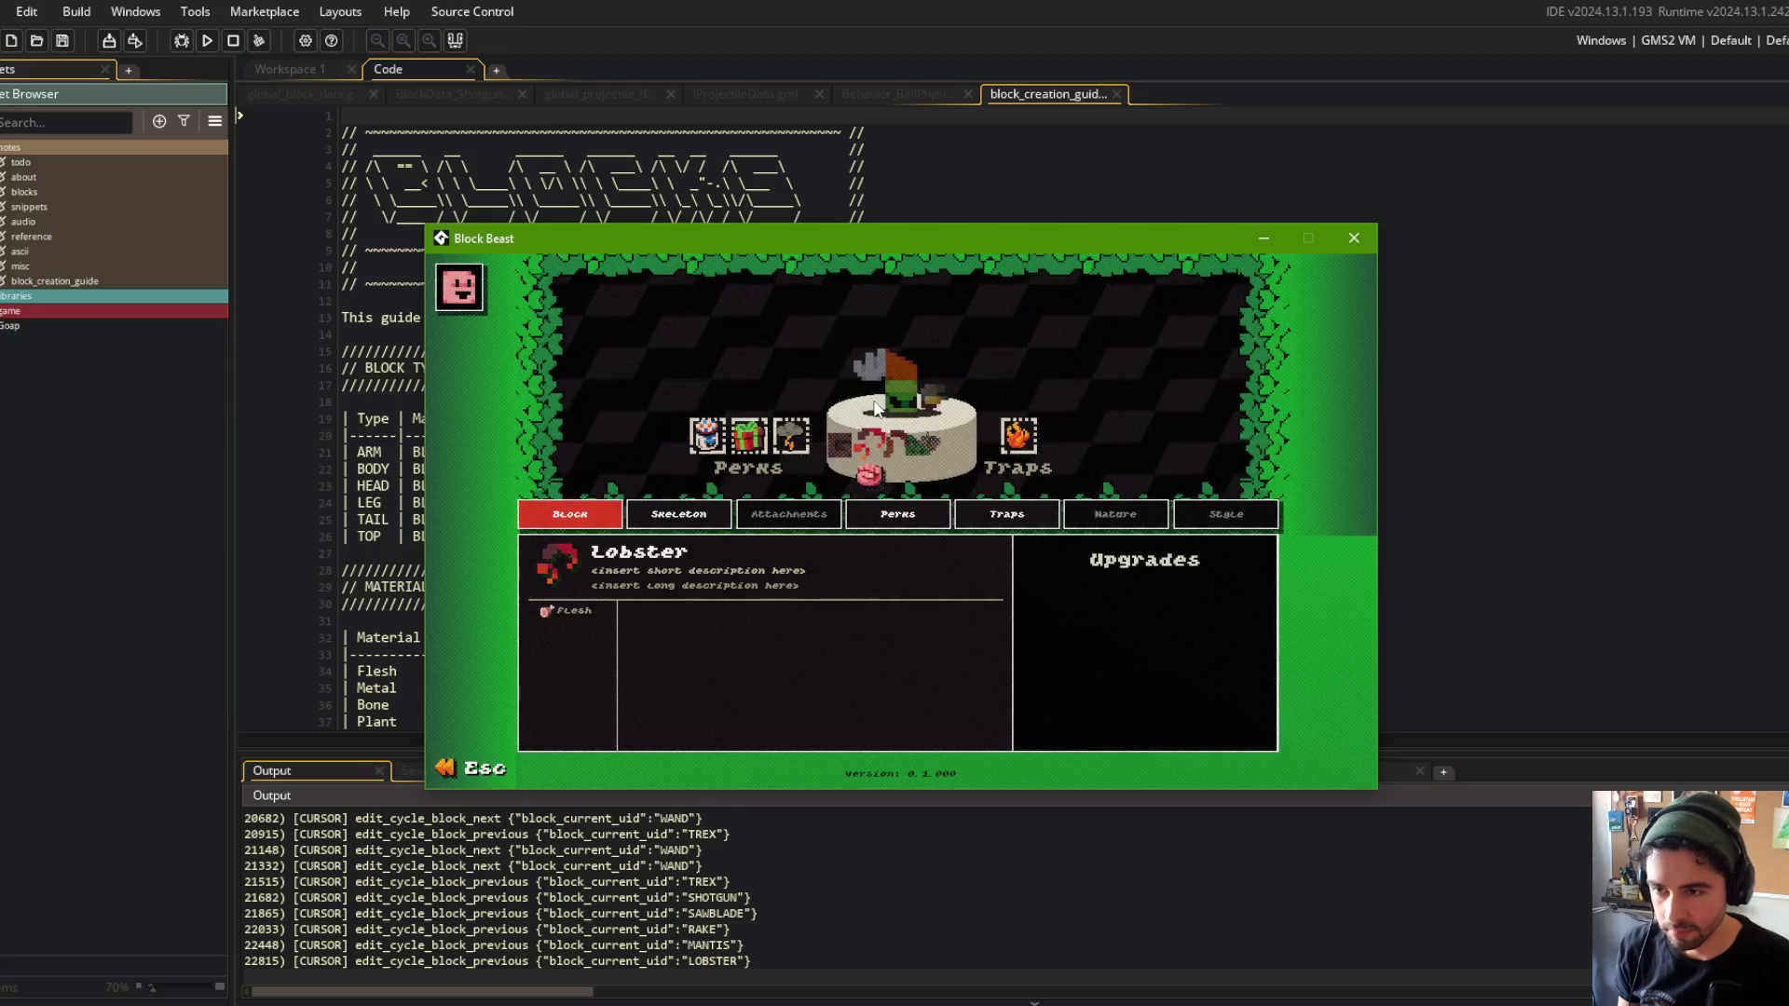
{"action": "key", "text": "Left"}
{"action": "key", "text": "Return"}
{"action": "key", "text": "Right"}
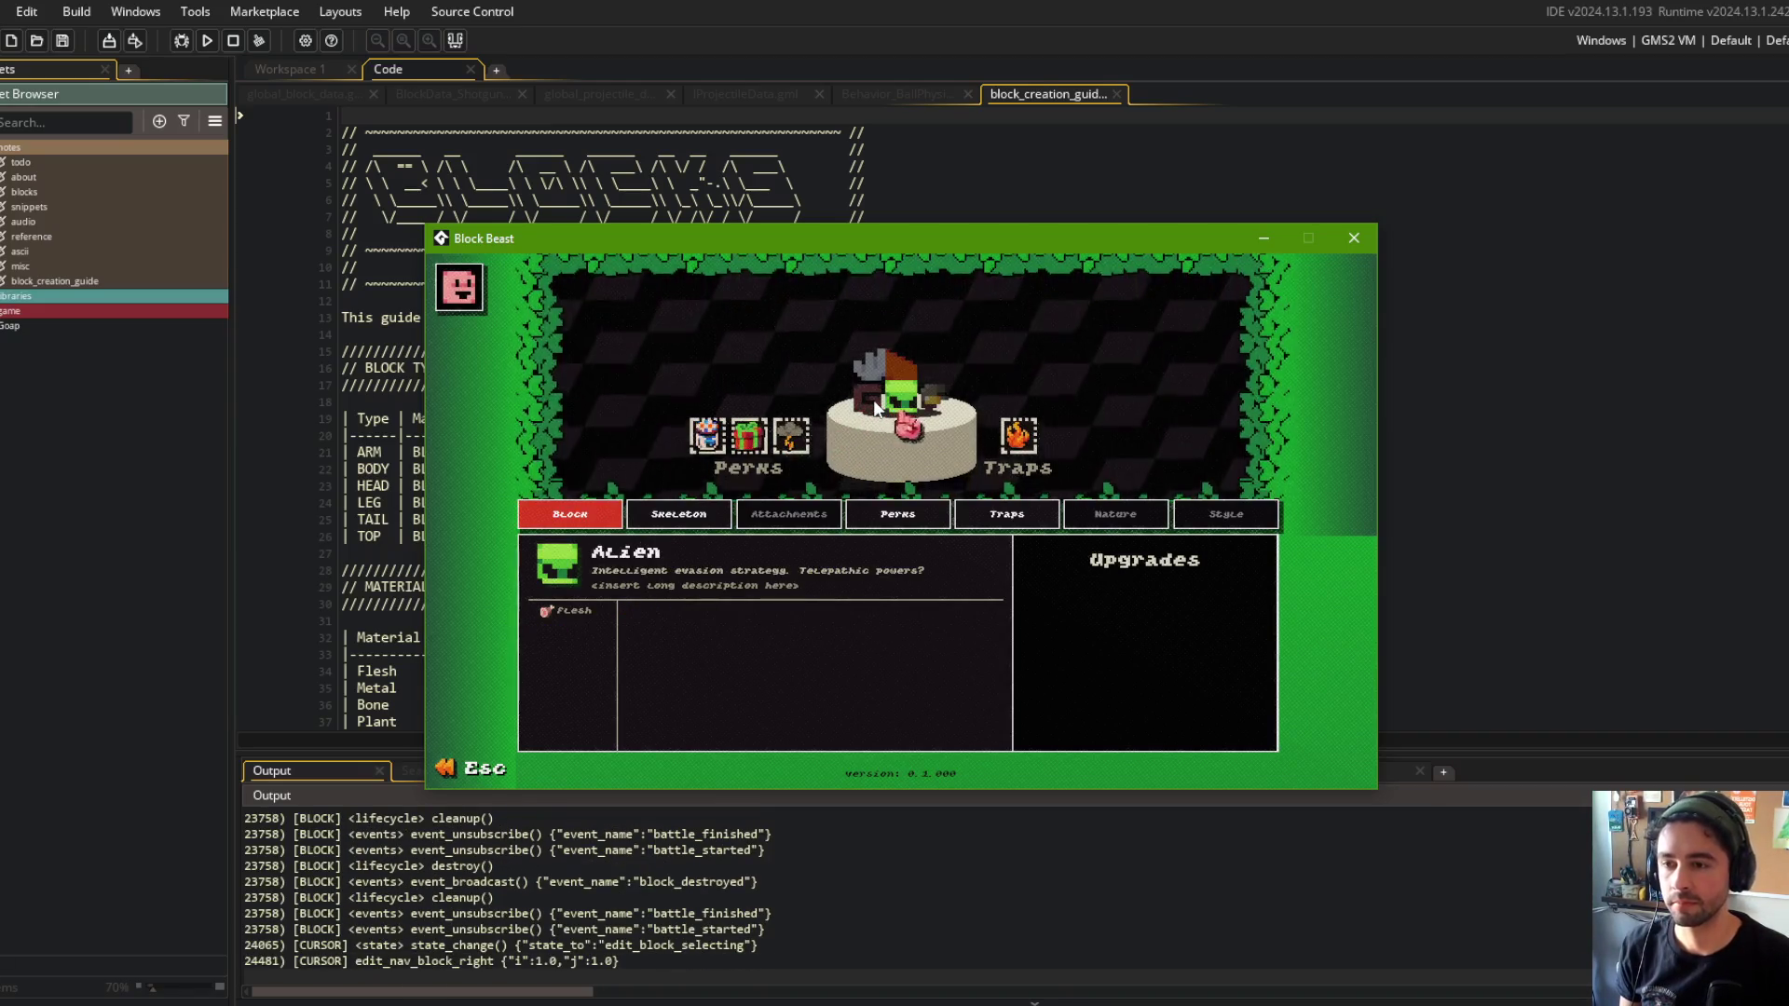
{"action": "key", "text": "Left"}
{"action": "key", "text": "Return"}
{"action": "key", "text": "Right"}
{"action": "key", "text": "Right"}
{"action": "key", "text": "Right"}
{"action": "key", "text": "Right"}
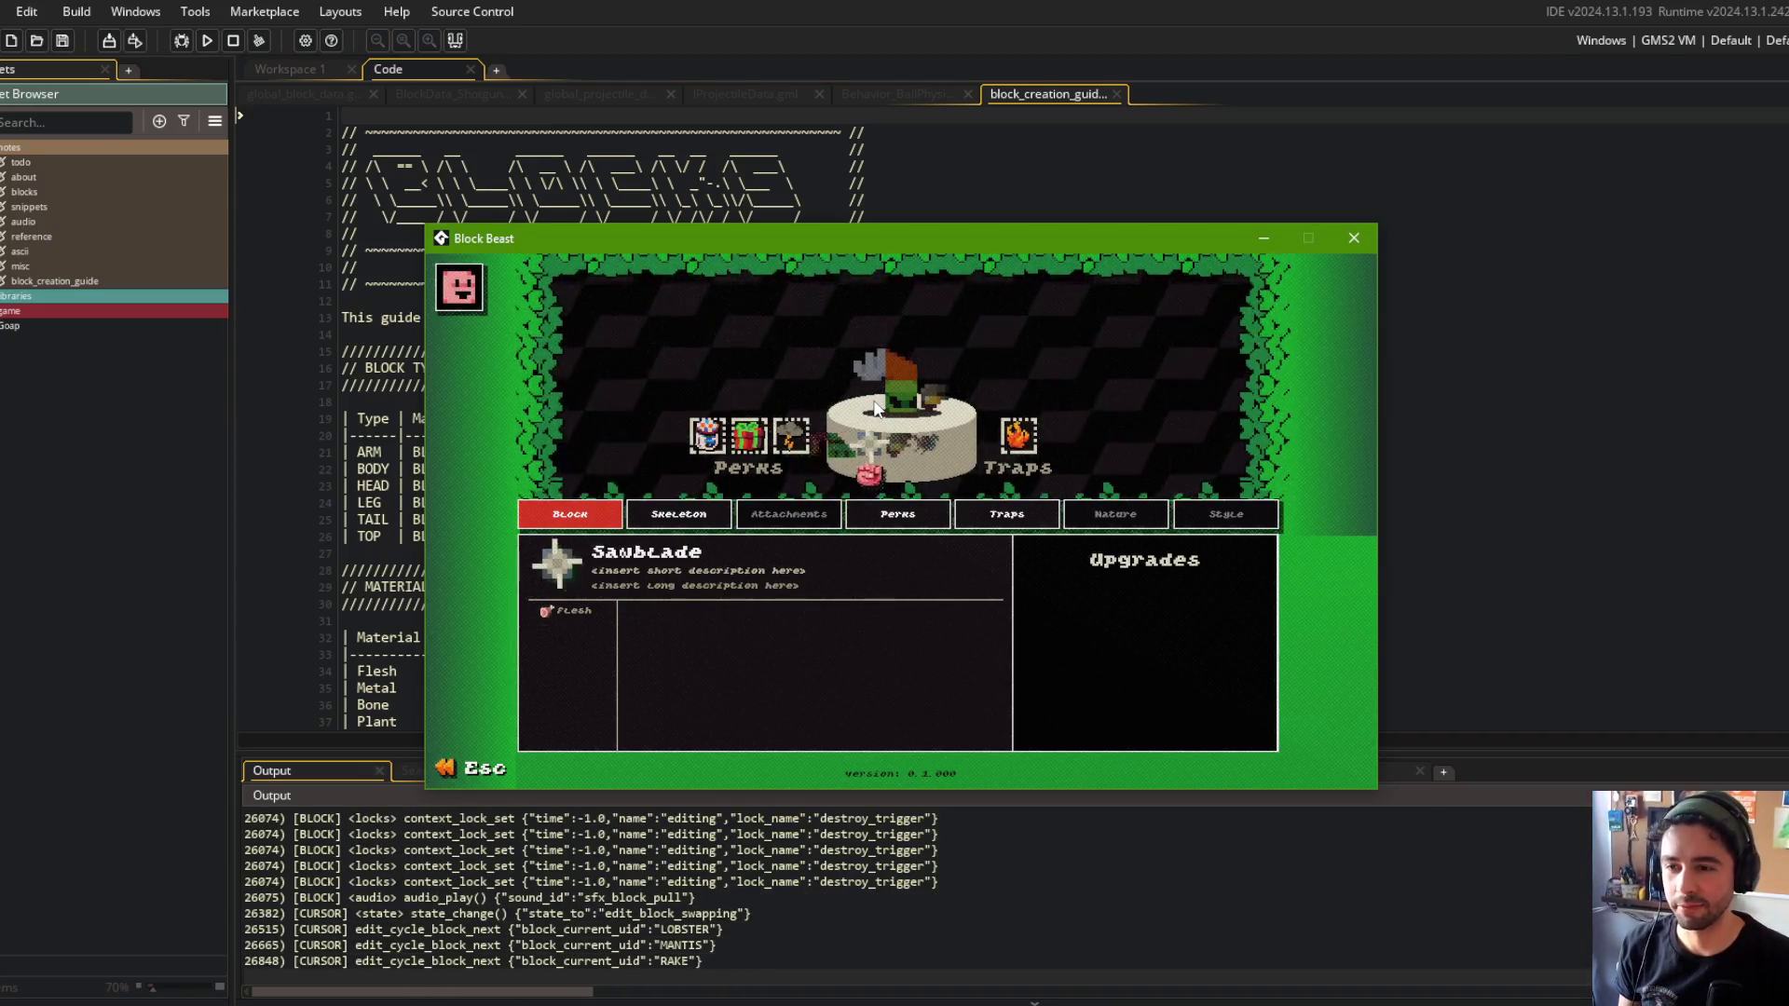
{"action": "key", "text": "Return"}
{"action": "key", "text": "Right"}
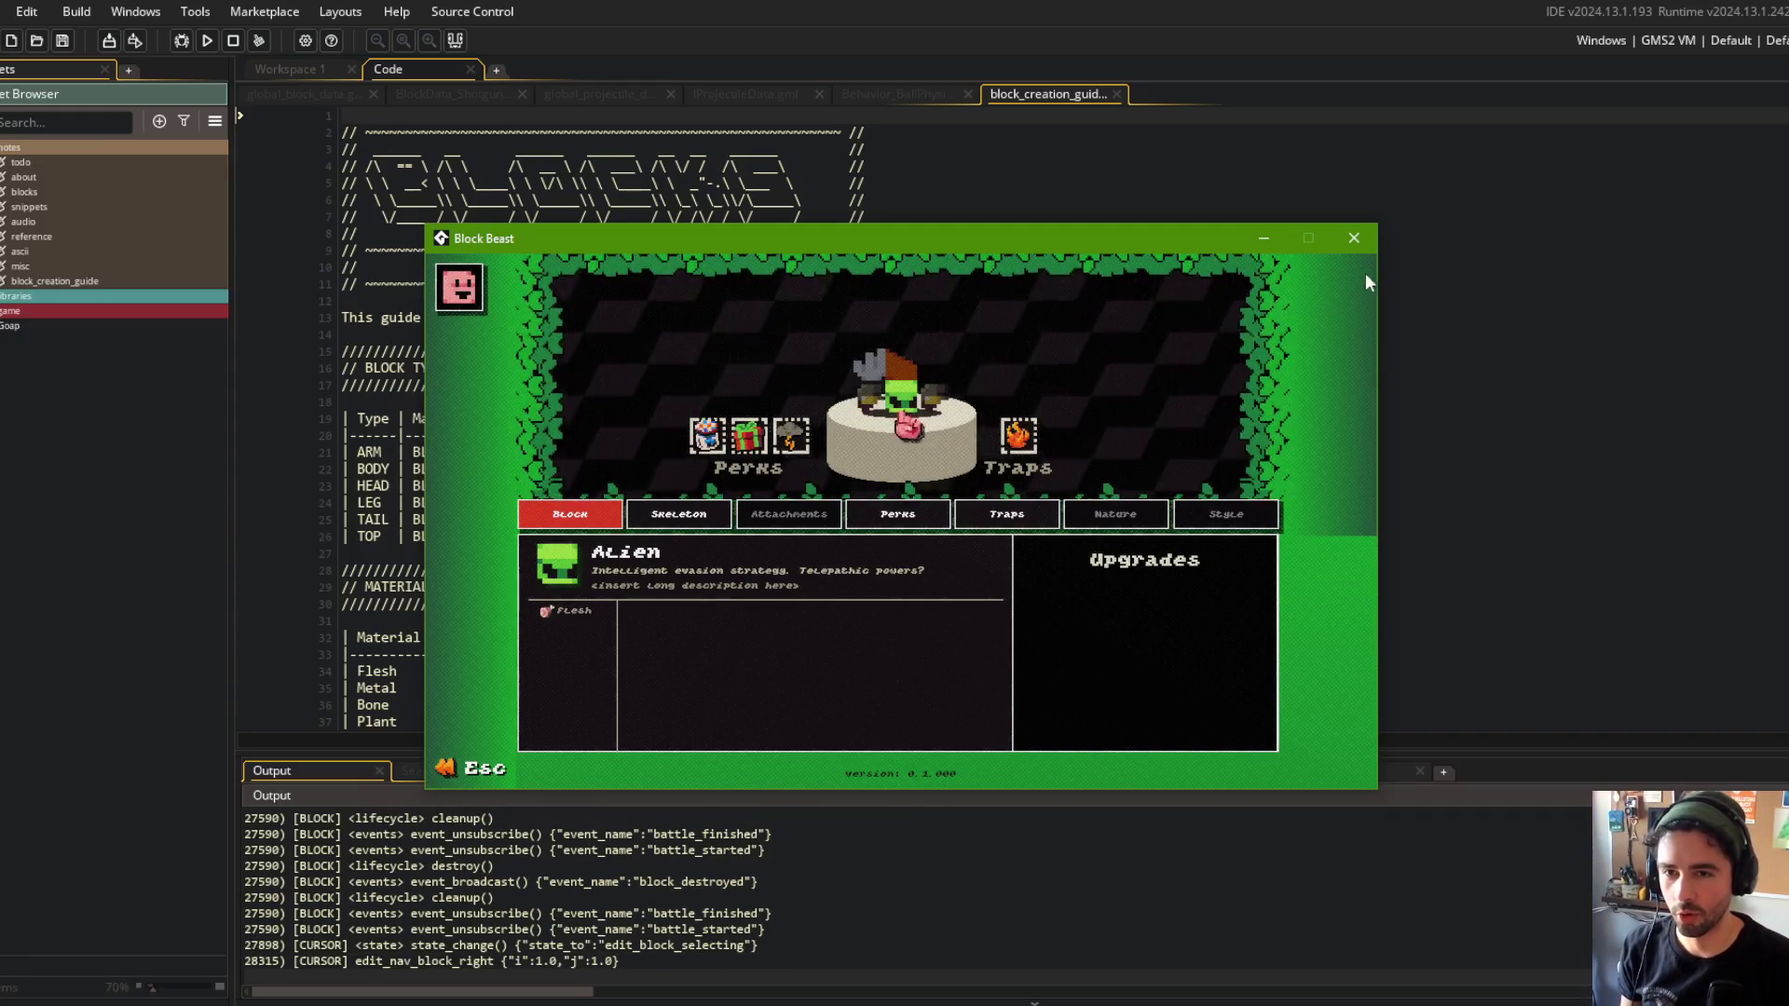
{"action": "key", "text": "Escape"}
{"action": "key", "text": "Escape"}
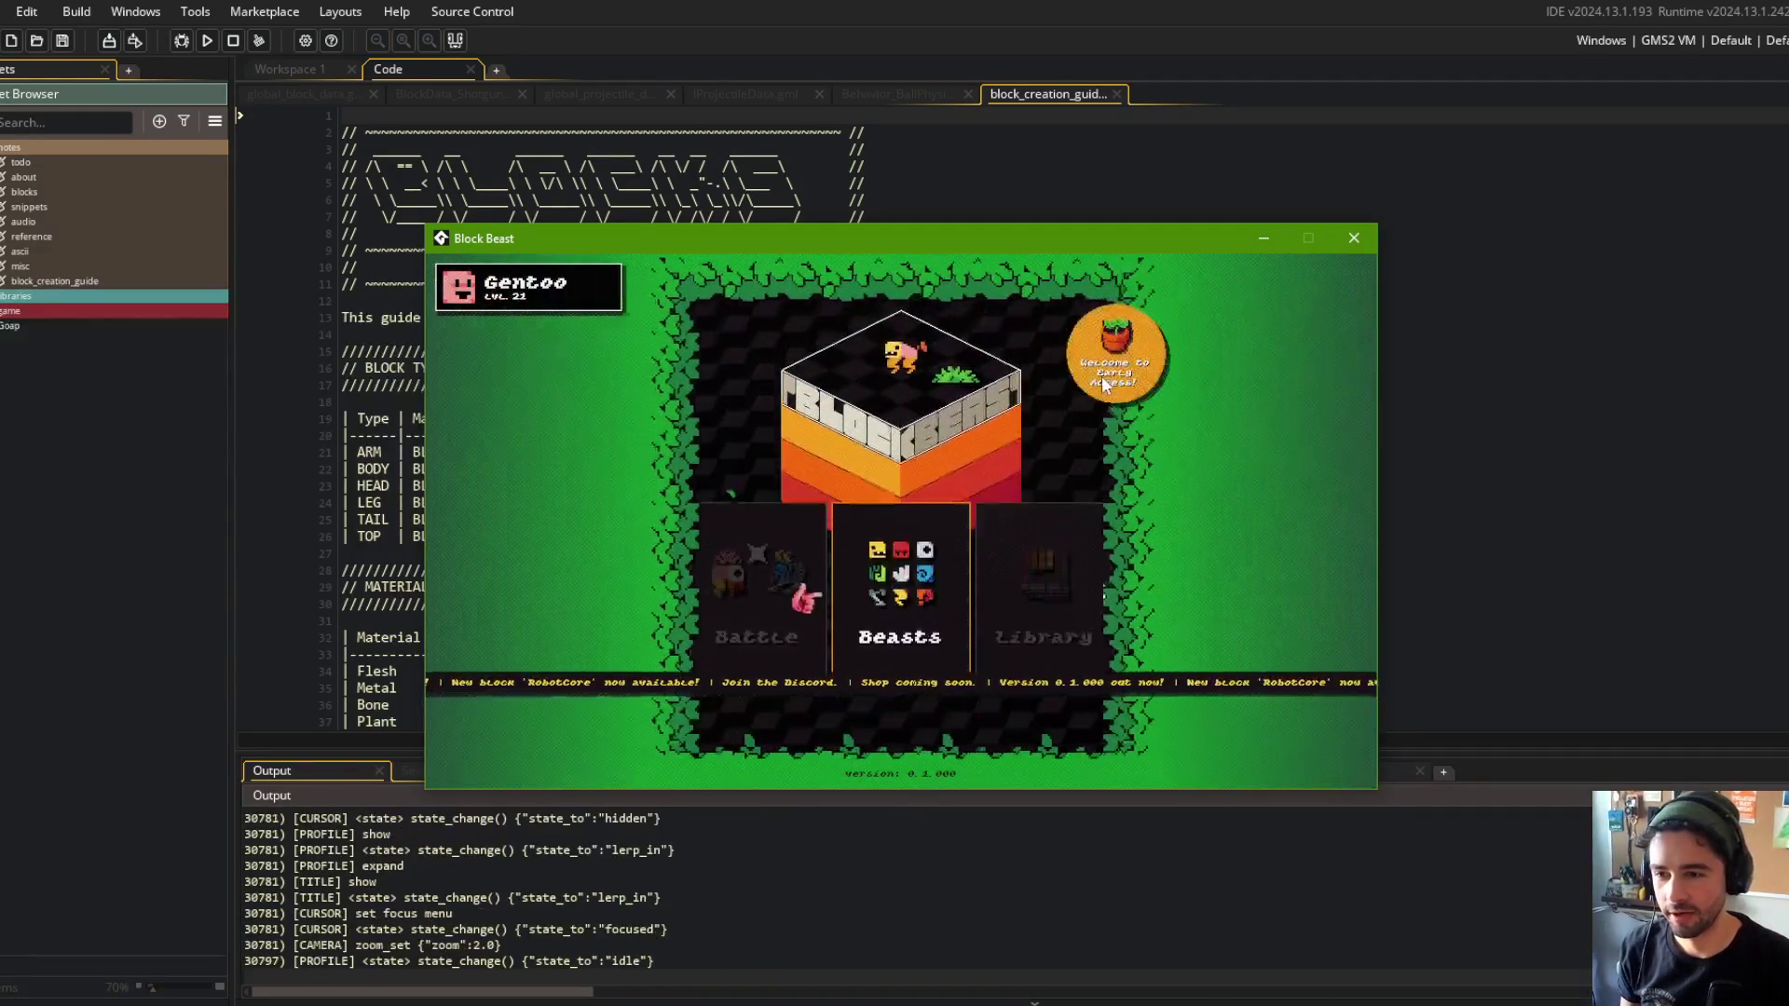
Start a battle with the edited beast, which crashes with the projectile blackboard error.
{"action": "key", "text": "Left"}
{"action": "key", "text": "Return"}
{"action": "key", "text": "Return"}
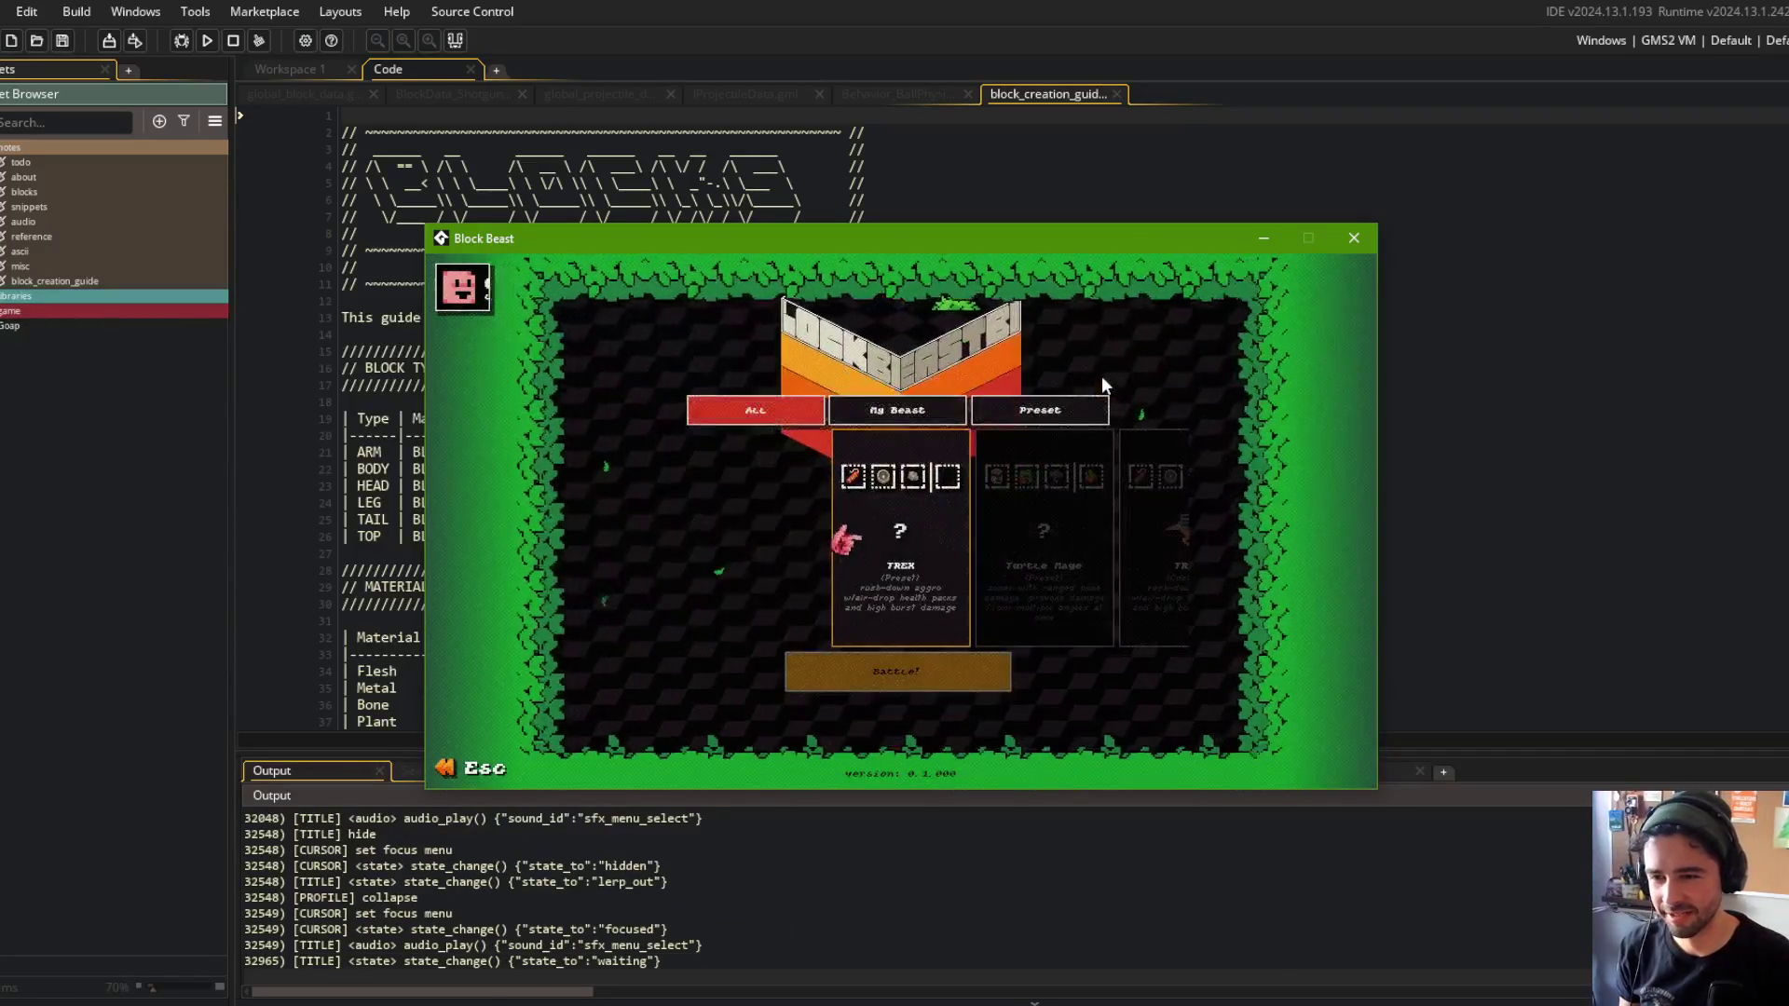
{"action": "left_click", "coordinate": [919, 675]}
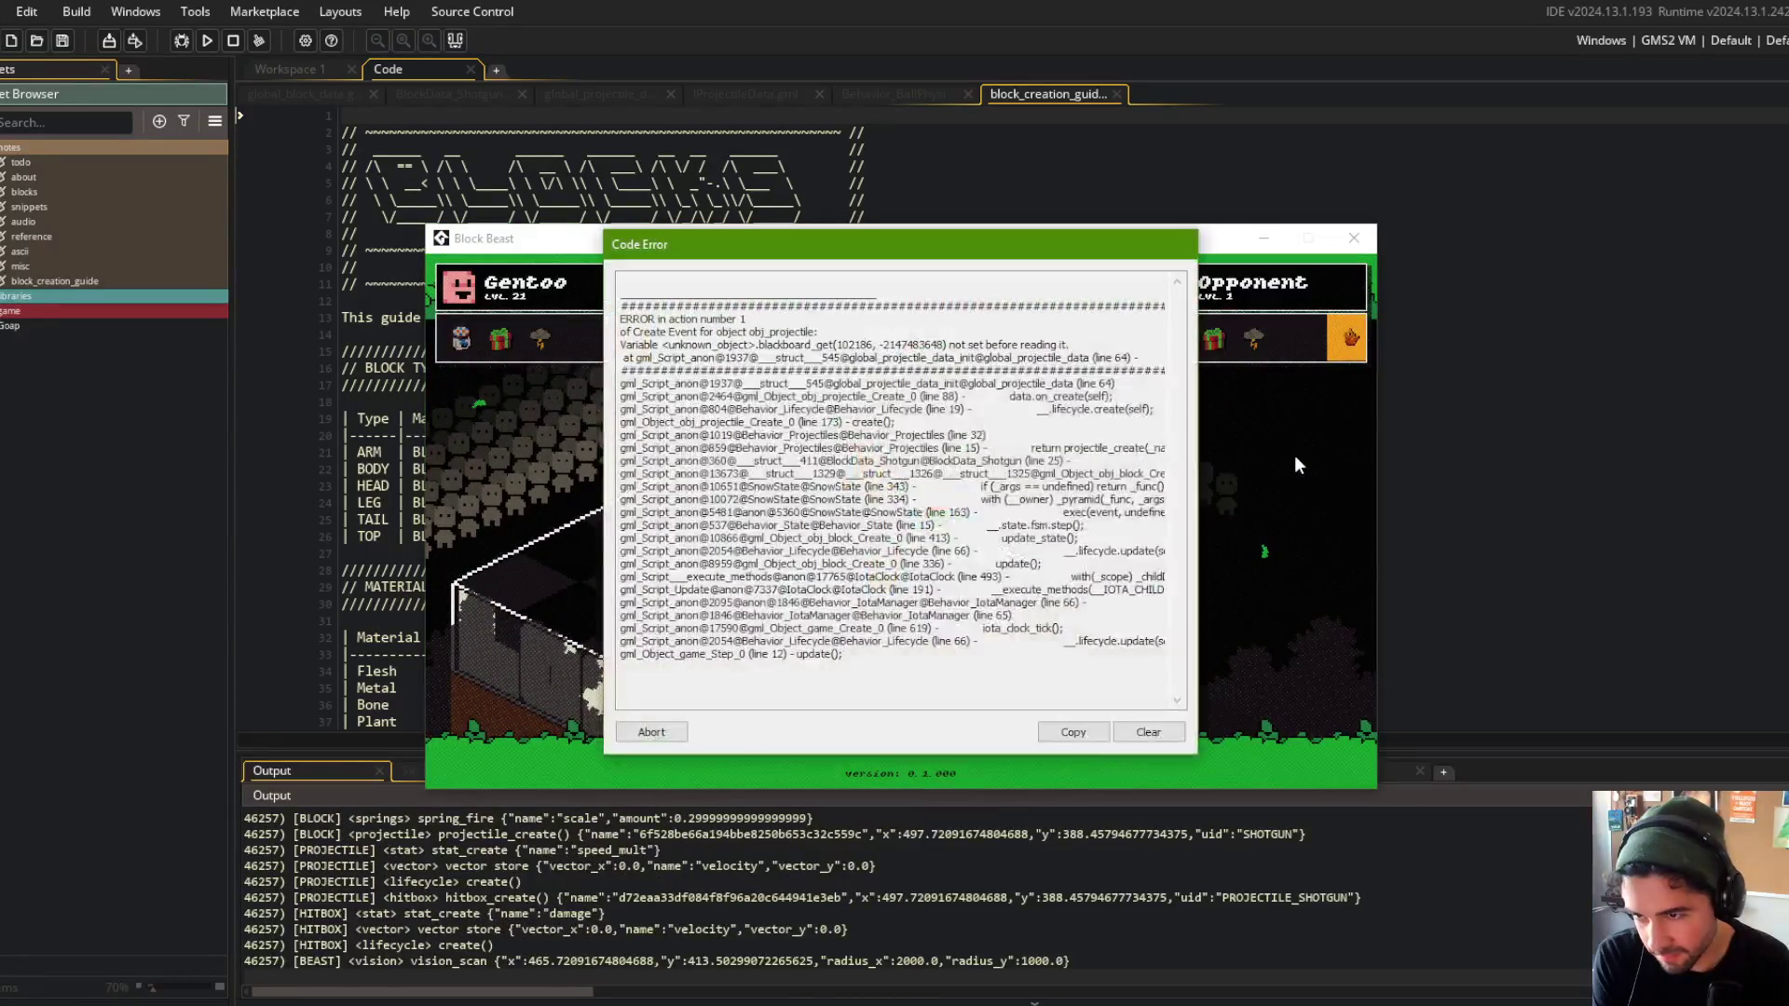
{"action": "left_click", "coordinate": [653, 733]}
Abort the crashed run and close the guide, ball physics and IProjectileData script tabs.
{"action": "left_click", "coordinate": [887, 251]}
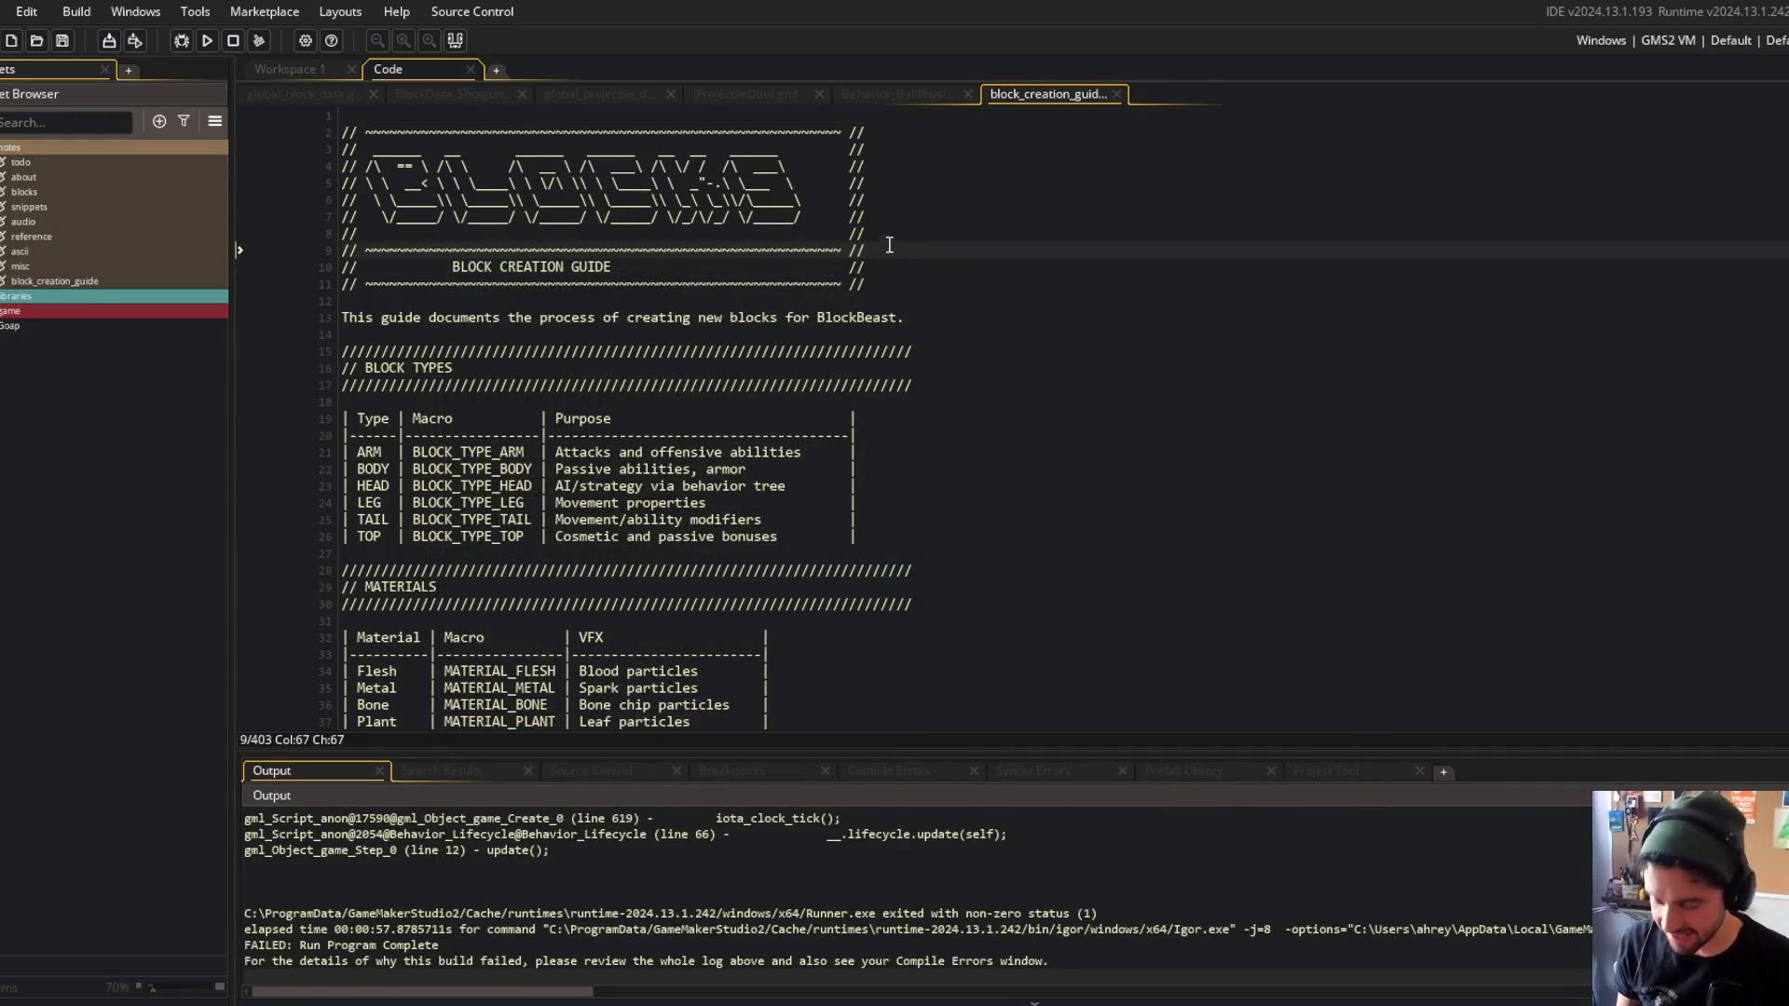
{"action": "middle_click", "coordinate": [1048, 93]}
{"action": "middle_click", "coordinate": [887, 93]}
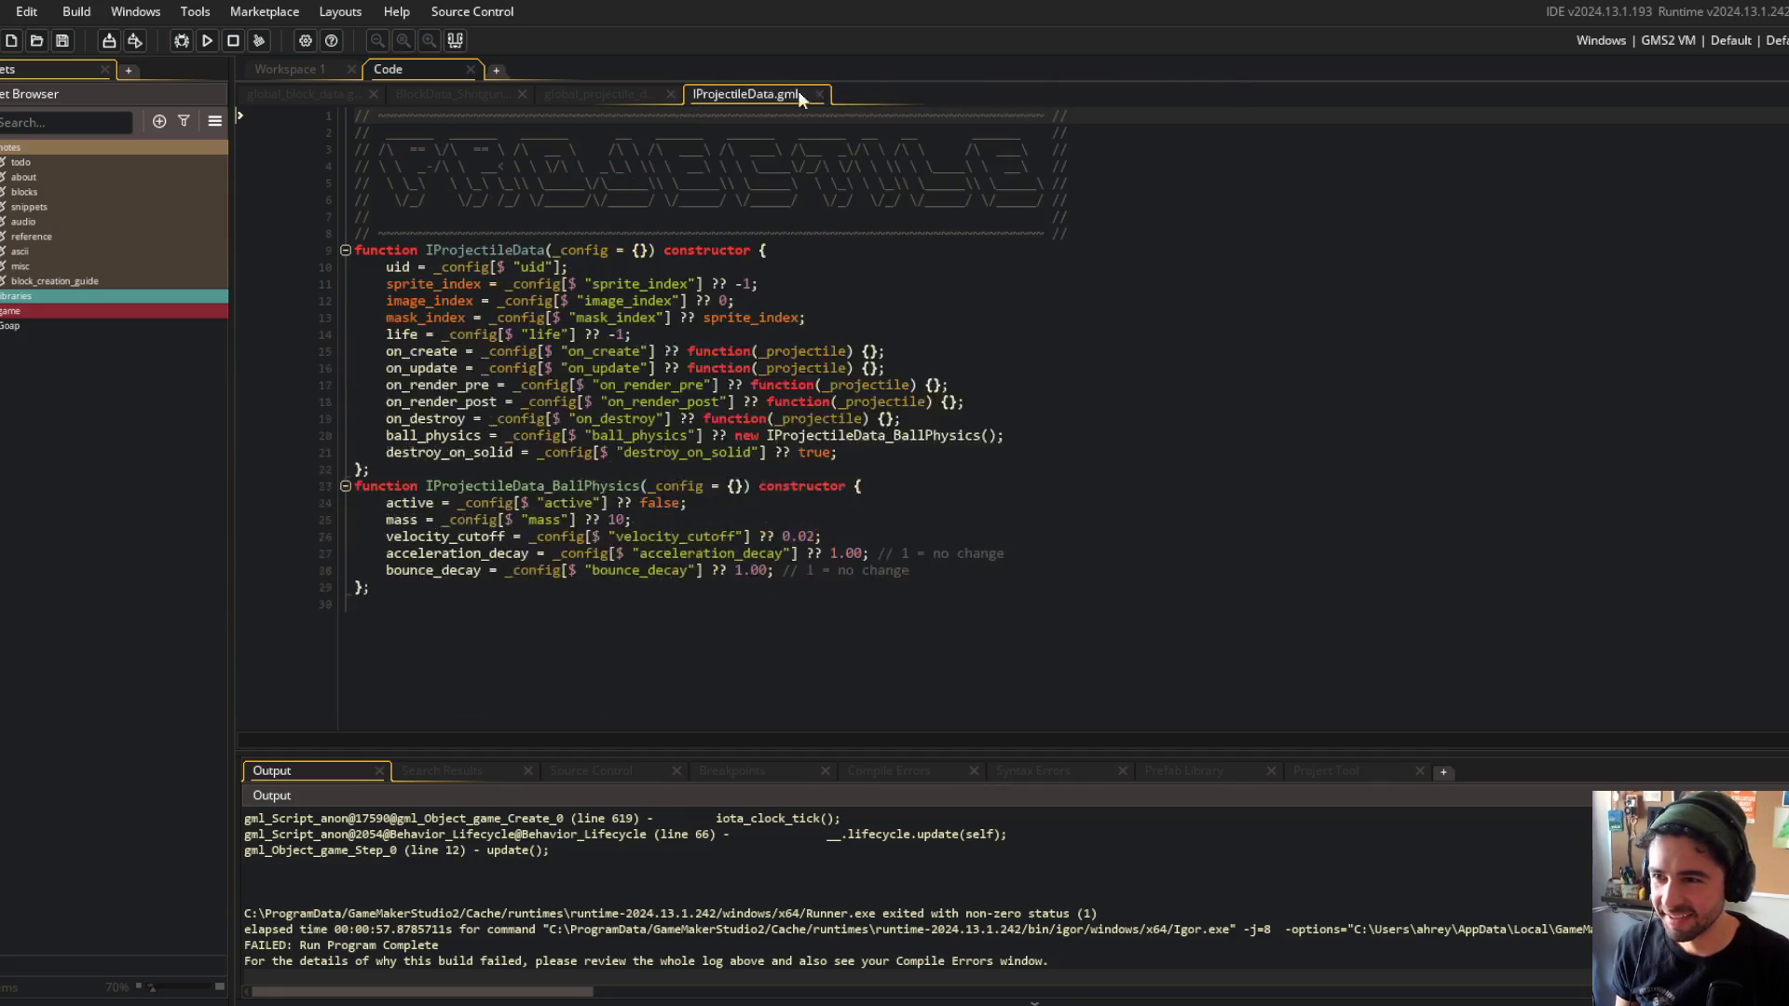
{"action": "middle_click", "coordinate": [756, 97]}
Maximize the code editor and go to the SHOTGUN bounce_decay setting.
{"action": "scroll", "coordinate": [634, 331], "scroll_direction": "down", "scroll_amount": 4}
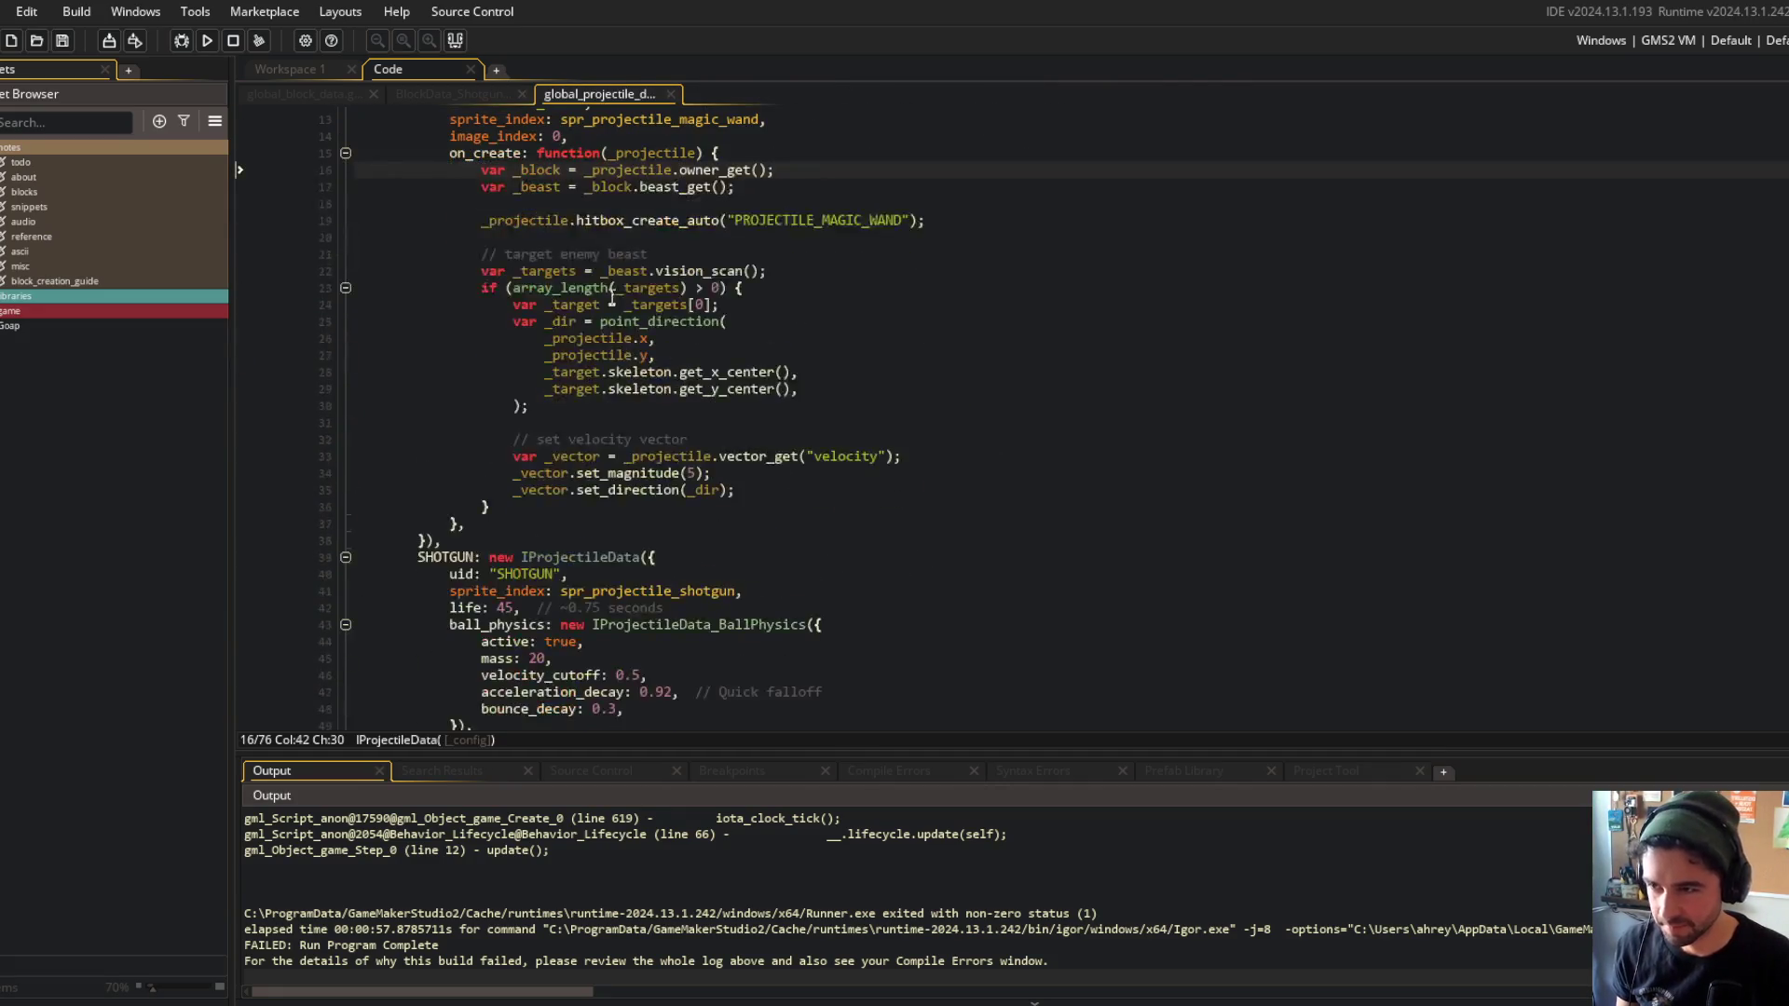
{"action": "left_click", "coordinate": [455, 42]}
{"action": "scroll", "coordinate": [389, 204], "scroll_direction": "down", "scroll_amount": 9}
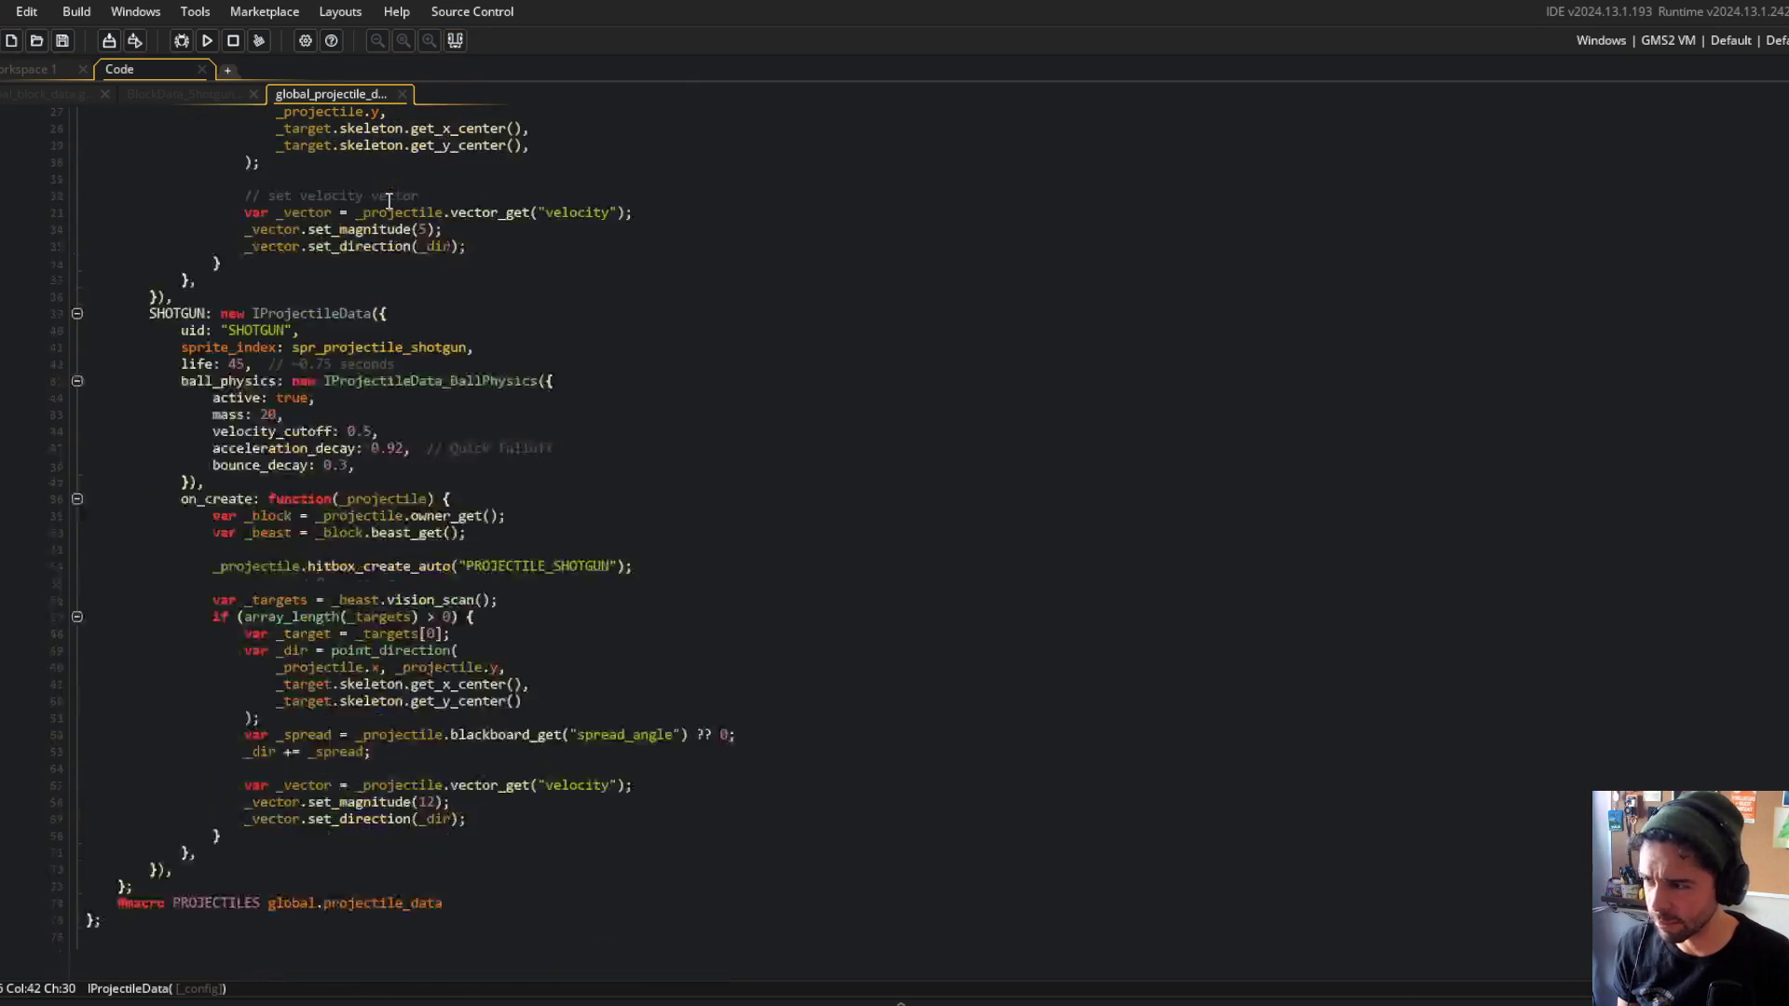
{"action": "left_click", "coordinate": [480, 735]}
{"action": "left_click", "coordinate": [406, 722]}
{"action": "left_click", "coordinate": [539, 619]}
{"action": "left_click", "coordinate": [687, 473]}
Find obj_projectile through asset search and open its Create event code.
{"action": "key", "text": "ctrl+t"}
{"action": "type", "text": "obj_projectile"}
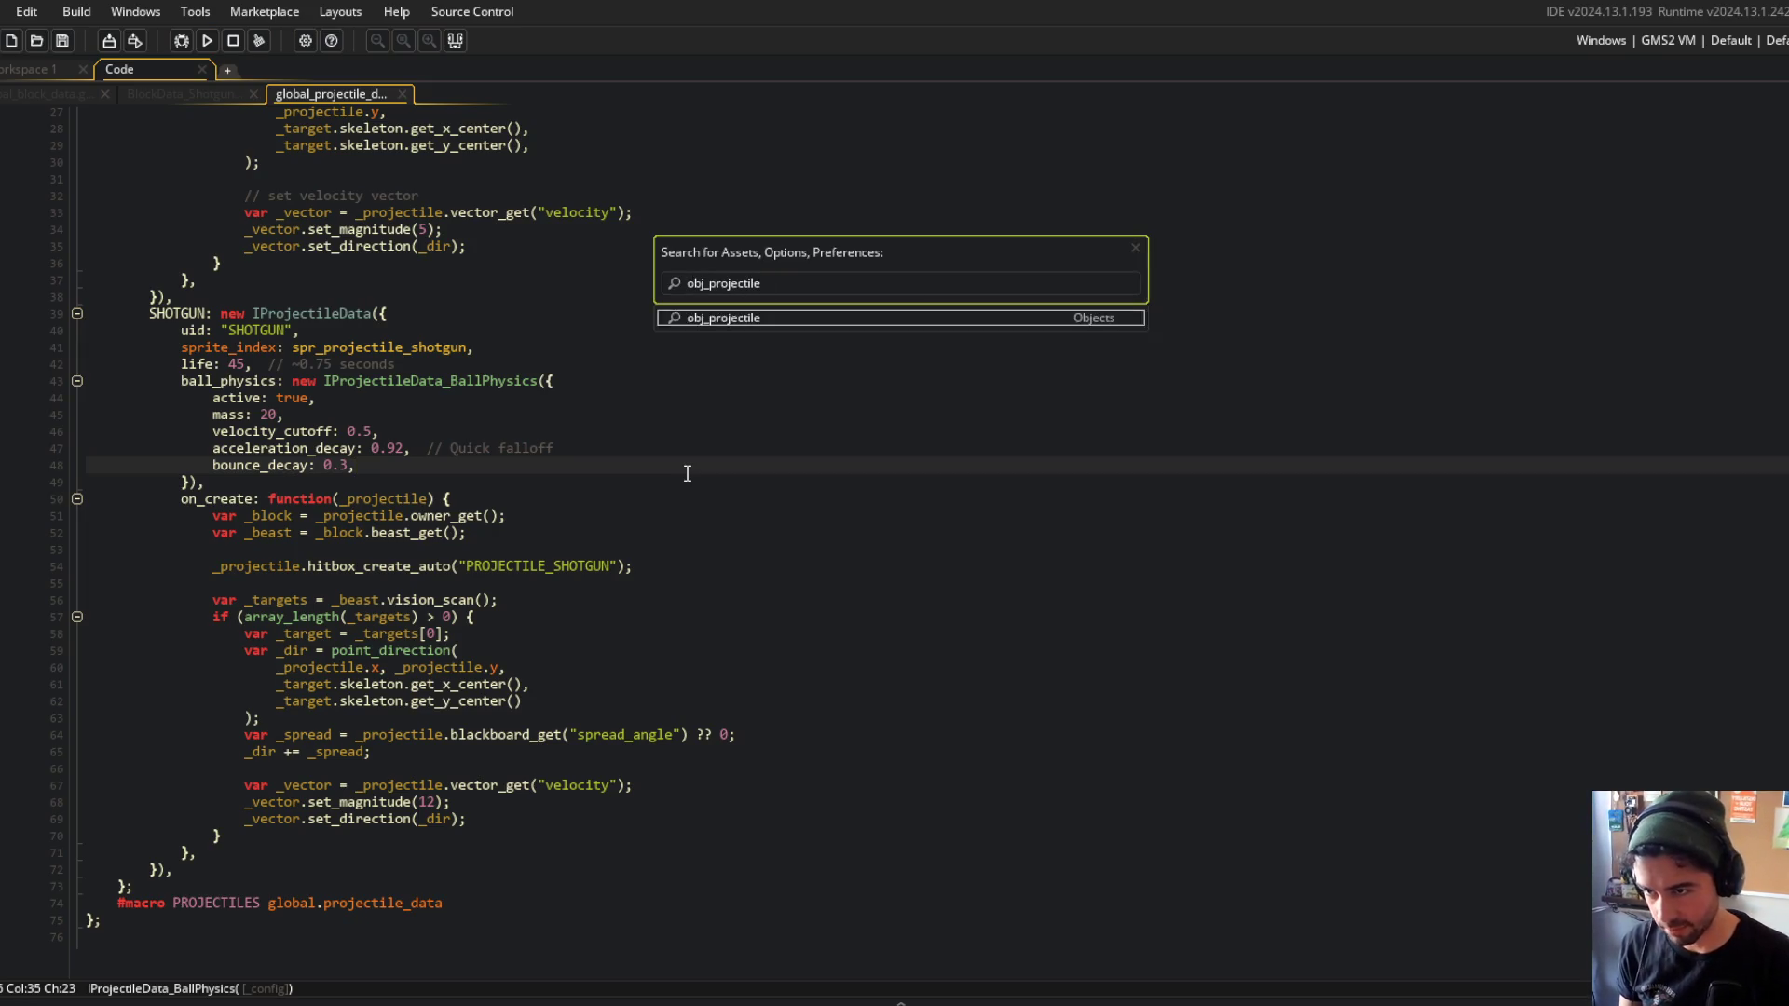
{"action": "key", "text": "Return"}
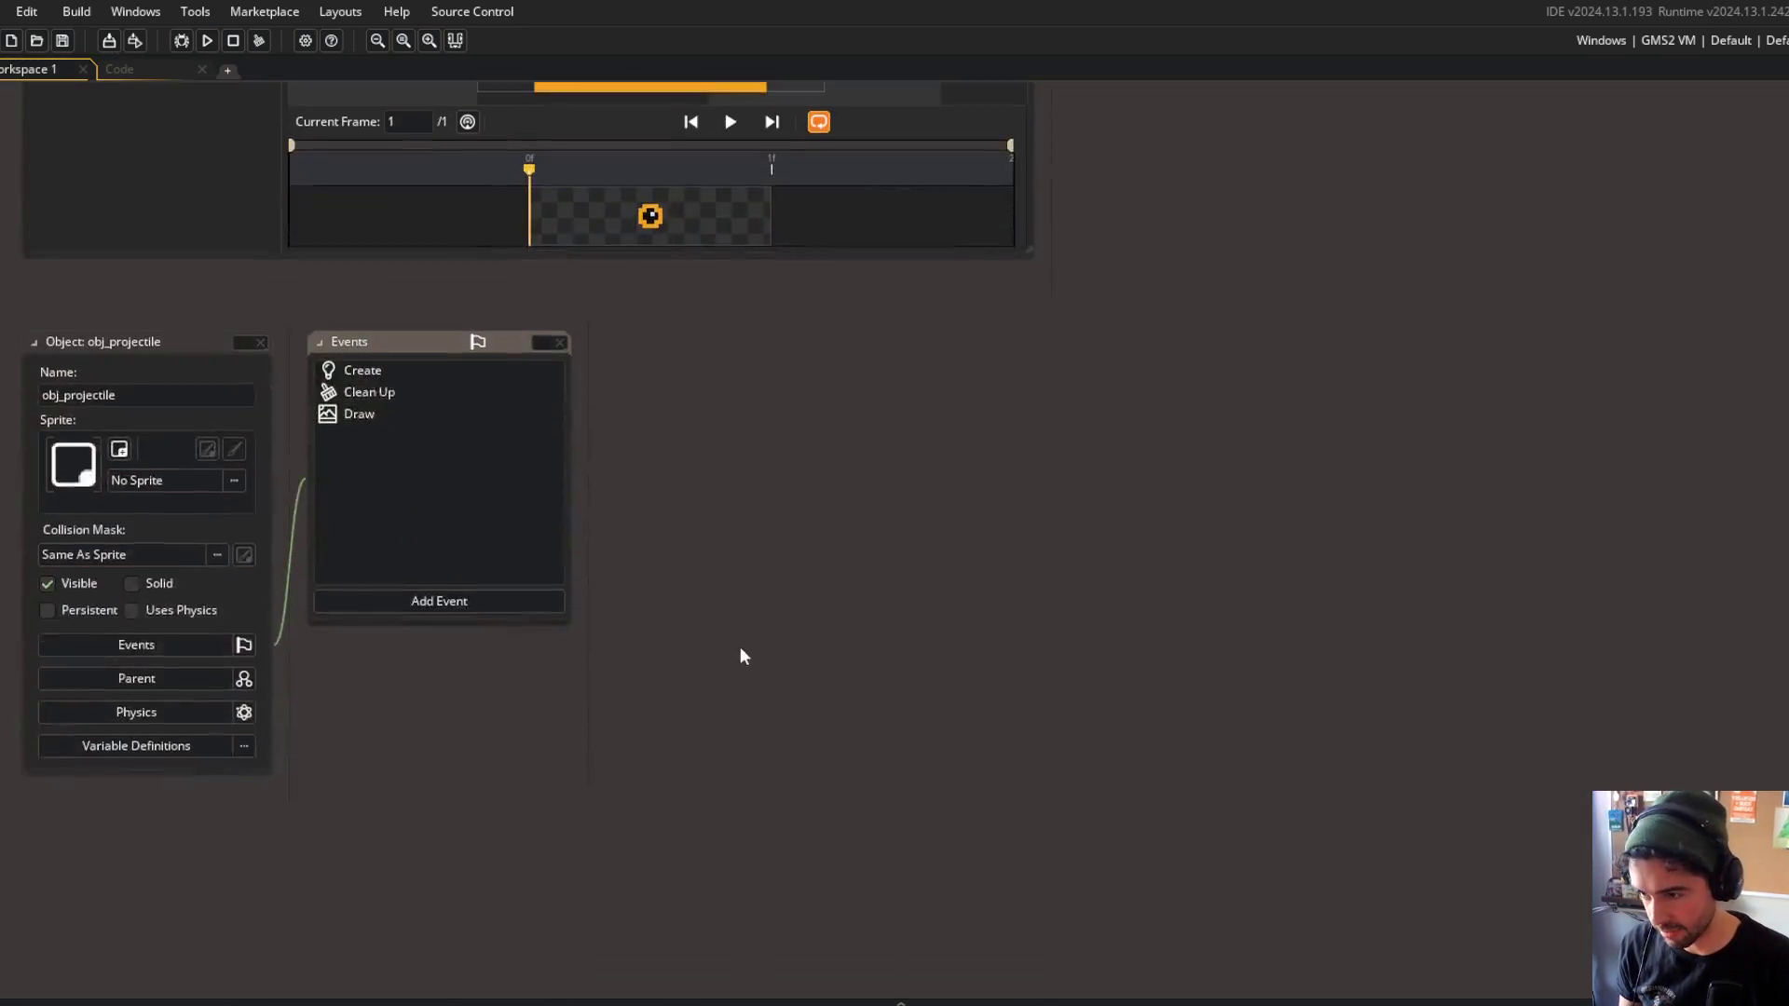
{"action": "left_click", "coordinate": [352, 350]}
{"action": "scroll", "coordinate": [1019, 524], "scroll_direction": "down", "scroll_amount": 2}
{"action": "left_click", "coordinate": [911, 471]}
Add Behavior_Blackboard(); after Behavior_BallPhysics, rebuild, and return to SHOTGUN's acceleration_decay line.
{"action": "key", "text": "Down"}
{"action": "key", "text": "End"}
{"action": "key", "text": "Return"}
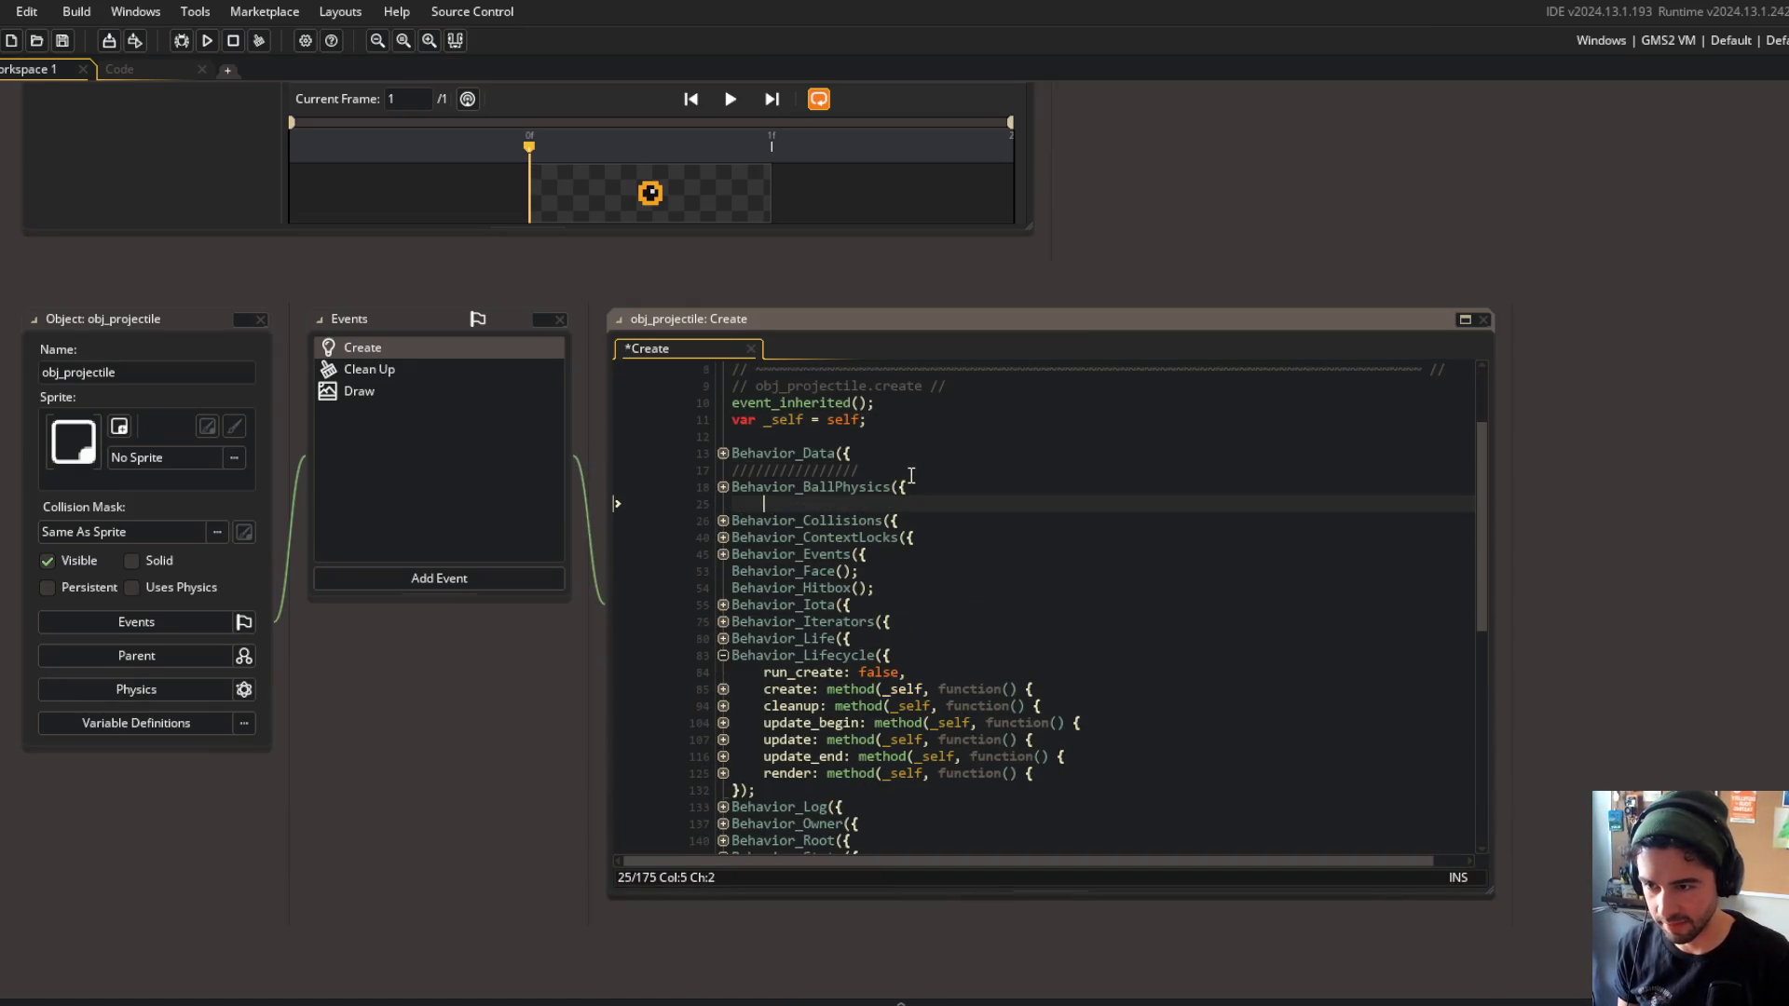
{"action": "key", "text": "ctrl+BackSpace"}
{"action": "type", "text": "Behavuior"}
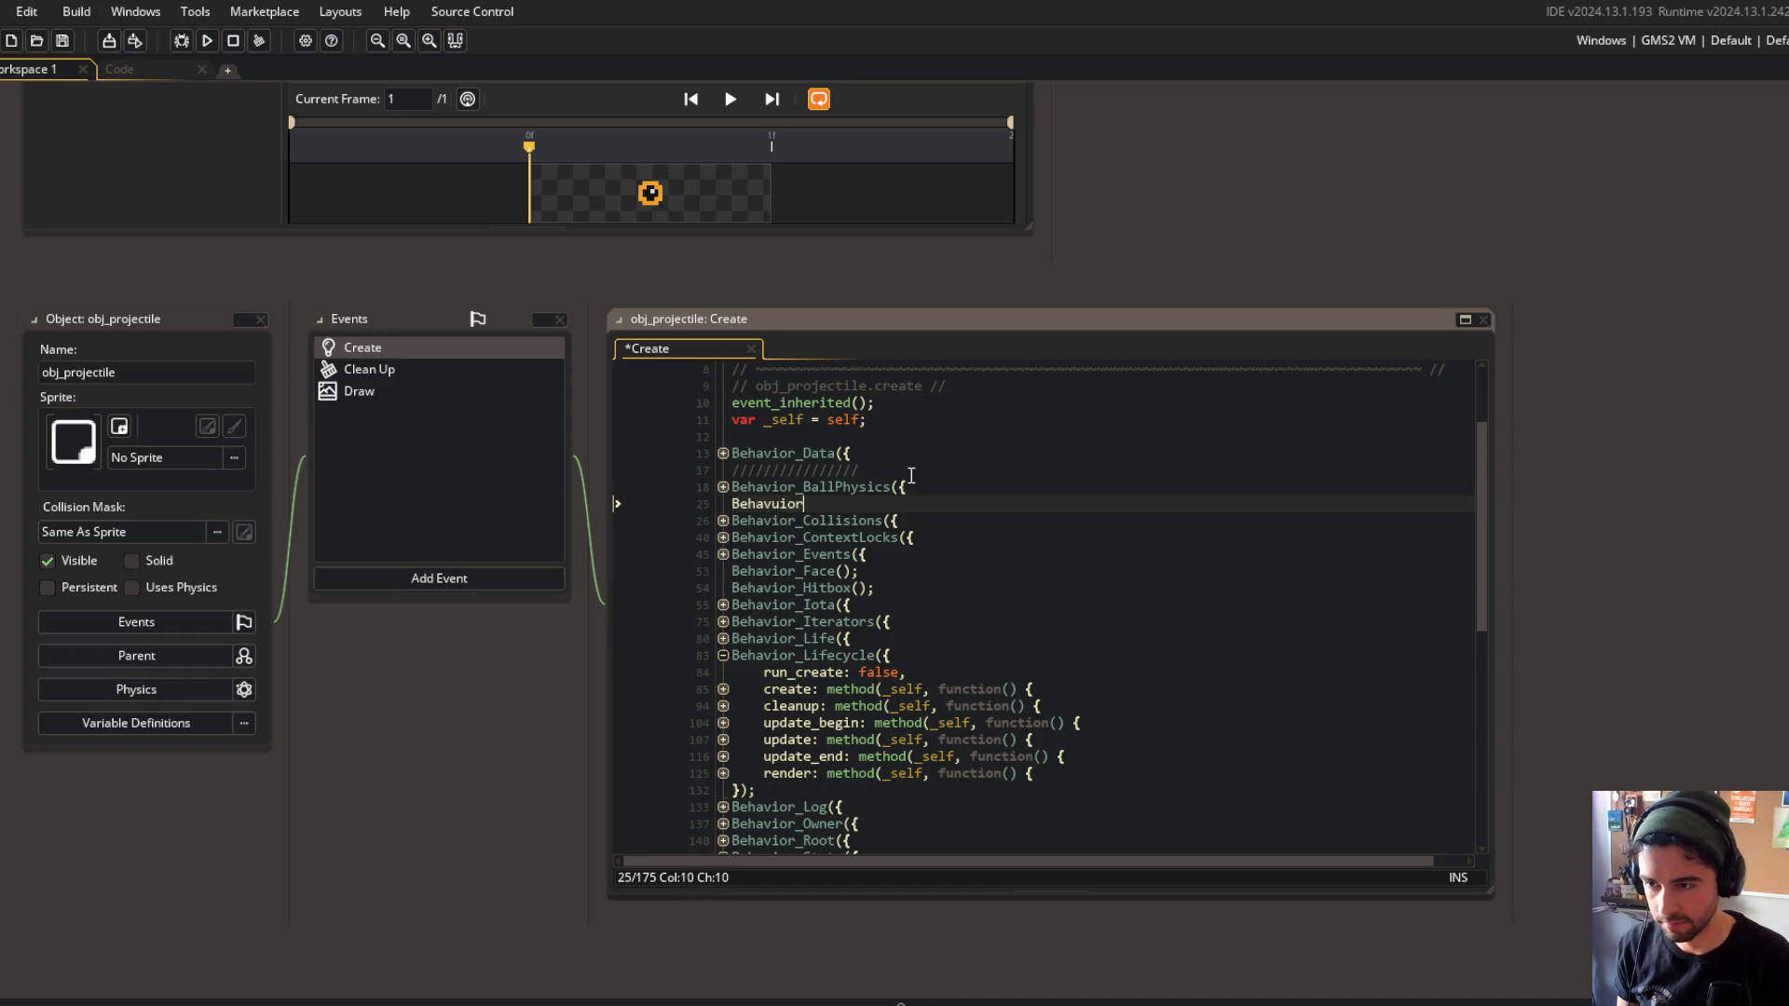
{"action": "key", "text": "ctrl+BackSpace"}
{"action": "type", "text": "Be"}
{"action": "type", "text": "_Bl"}
{"action": "key", "text": "Return"}
{"action": "type", "text": ";"}
{"action": "key", "text": "F5"}
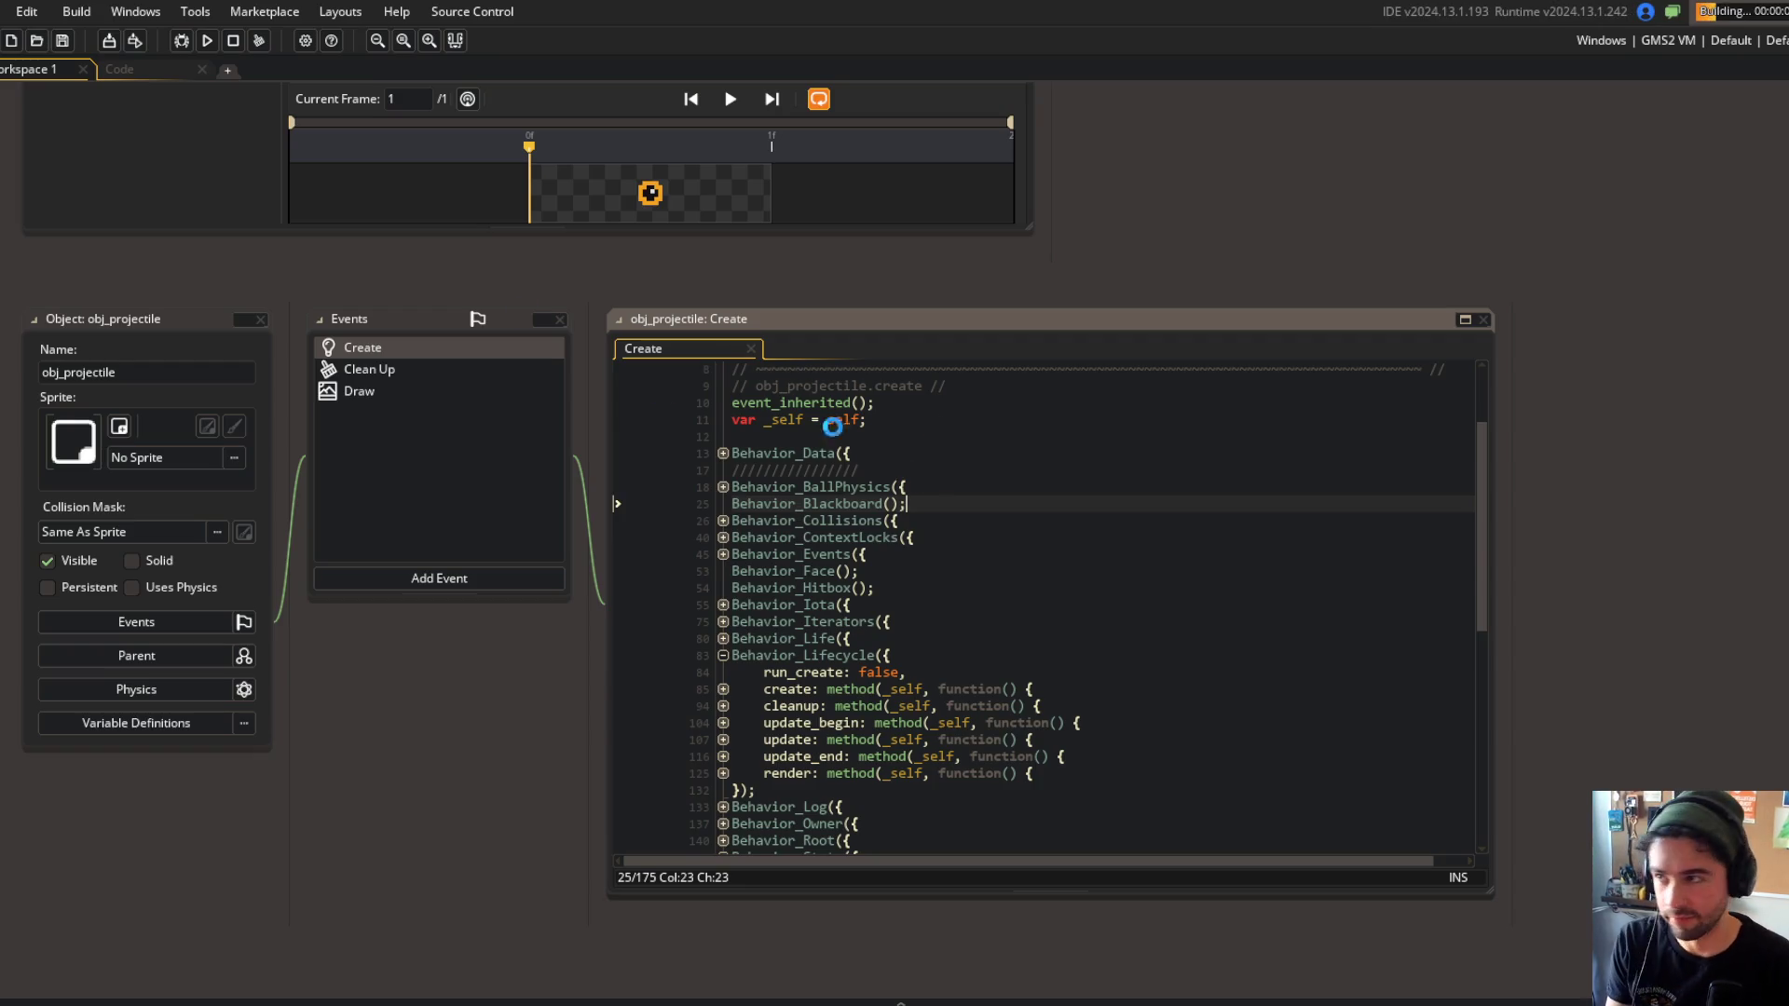
{"action": "left_click", "coordinate": [131, 70]}
{"action": "left_click", "coordinate": [859, 442]}
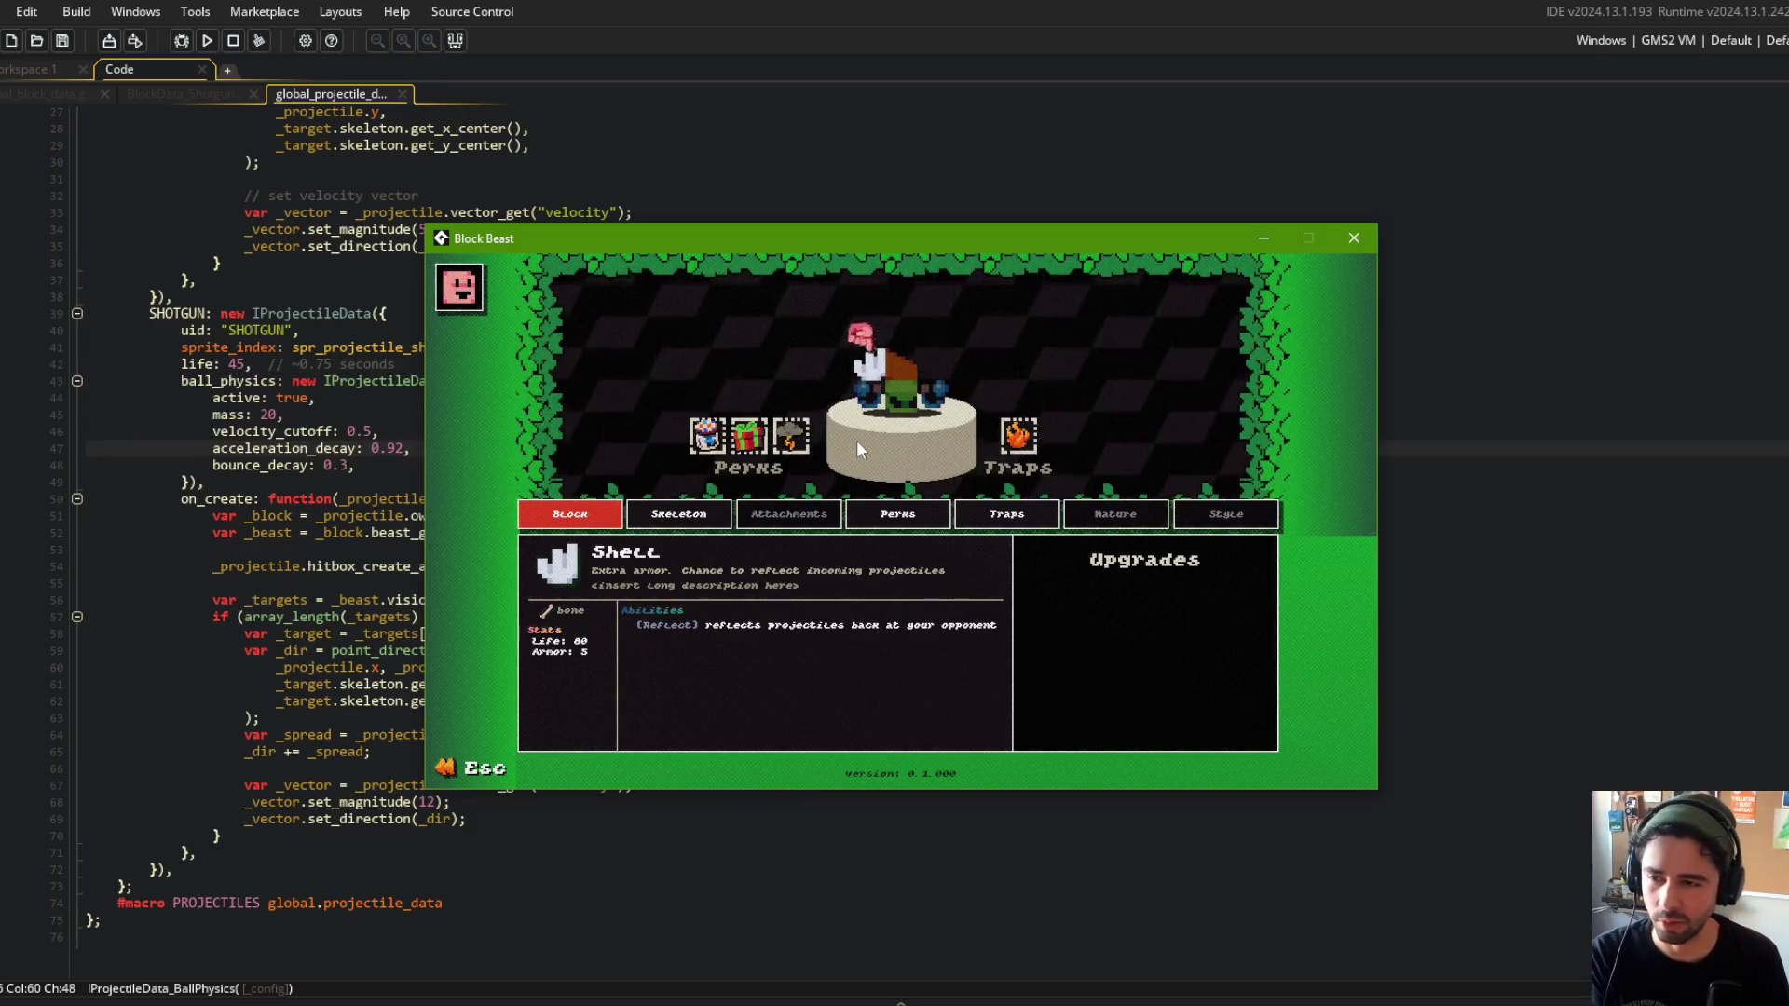
Launch a battle with My Beast 3 and highlight the failing Shell hitbox owner line.
{"action": "key", "text": "Escape"}
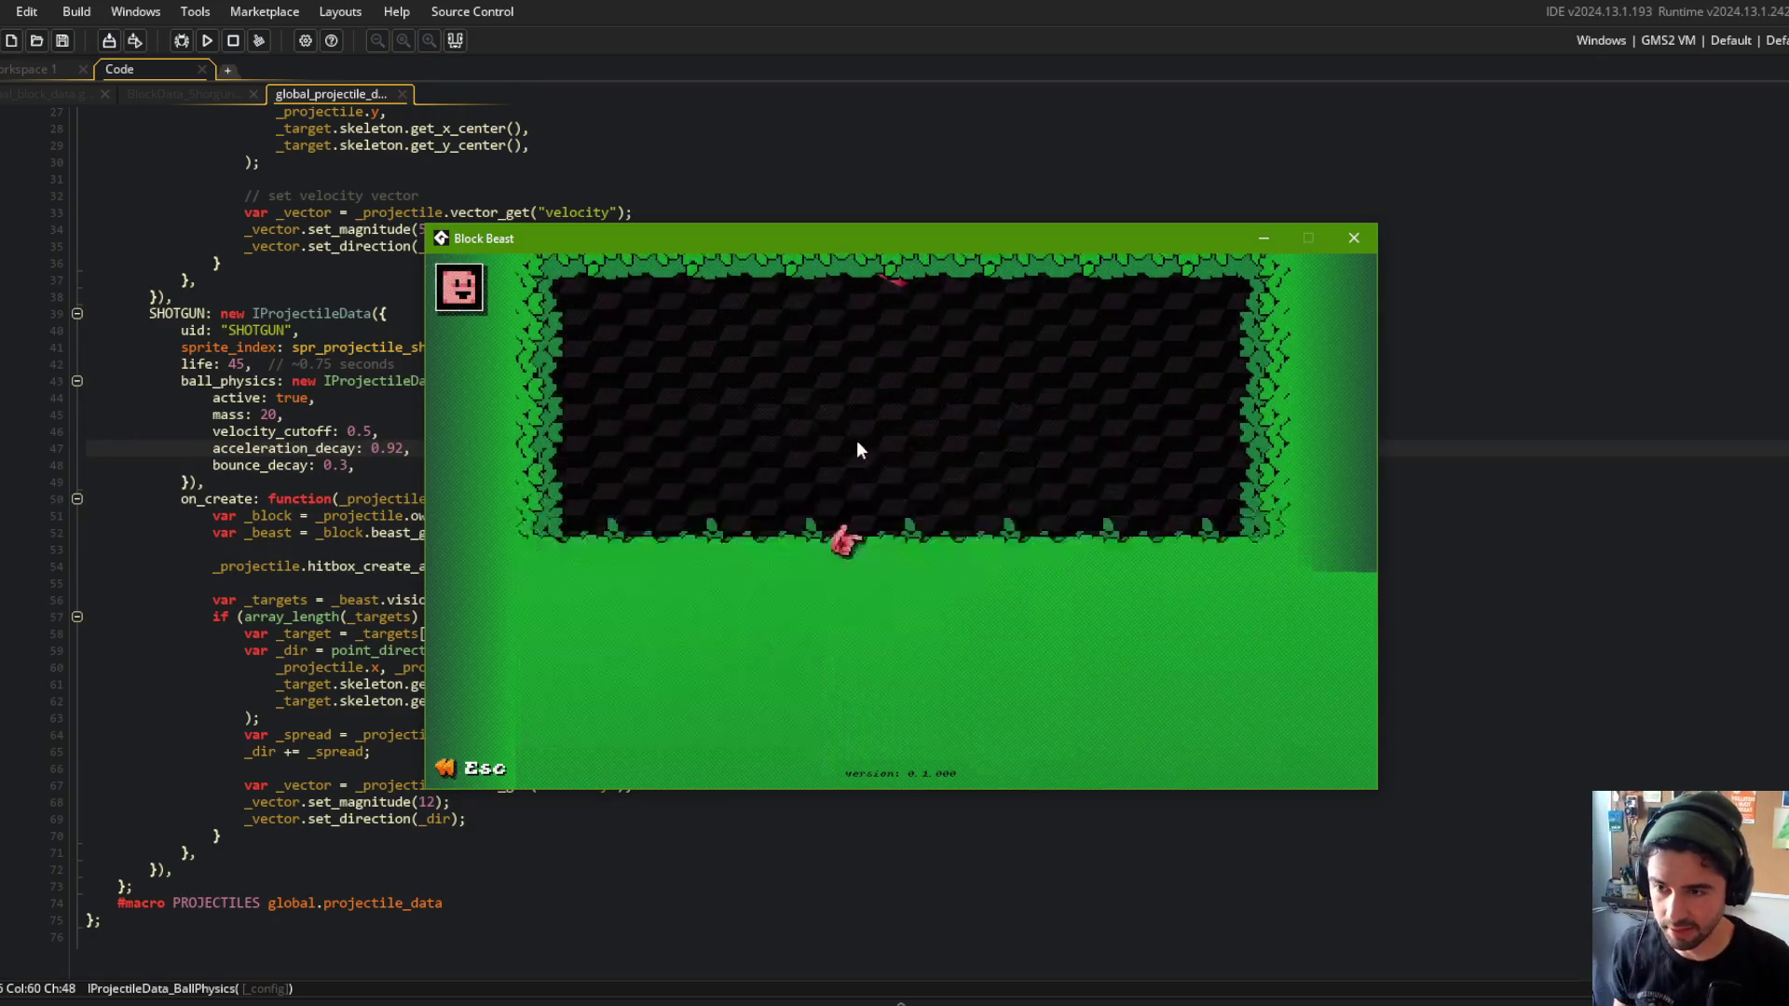
{"action": "key", "text": "Escape"}
{"action": "left_click", "coordinate": [858, 559]}
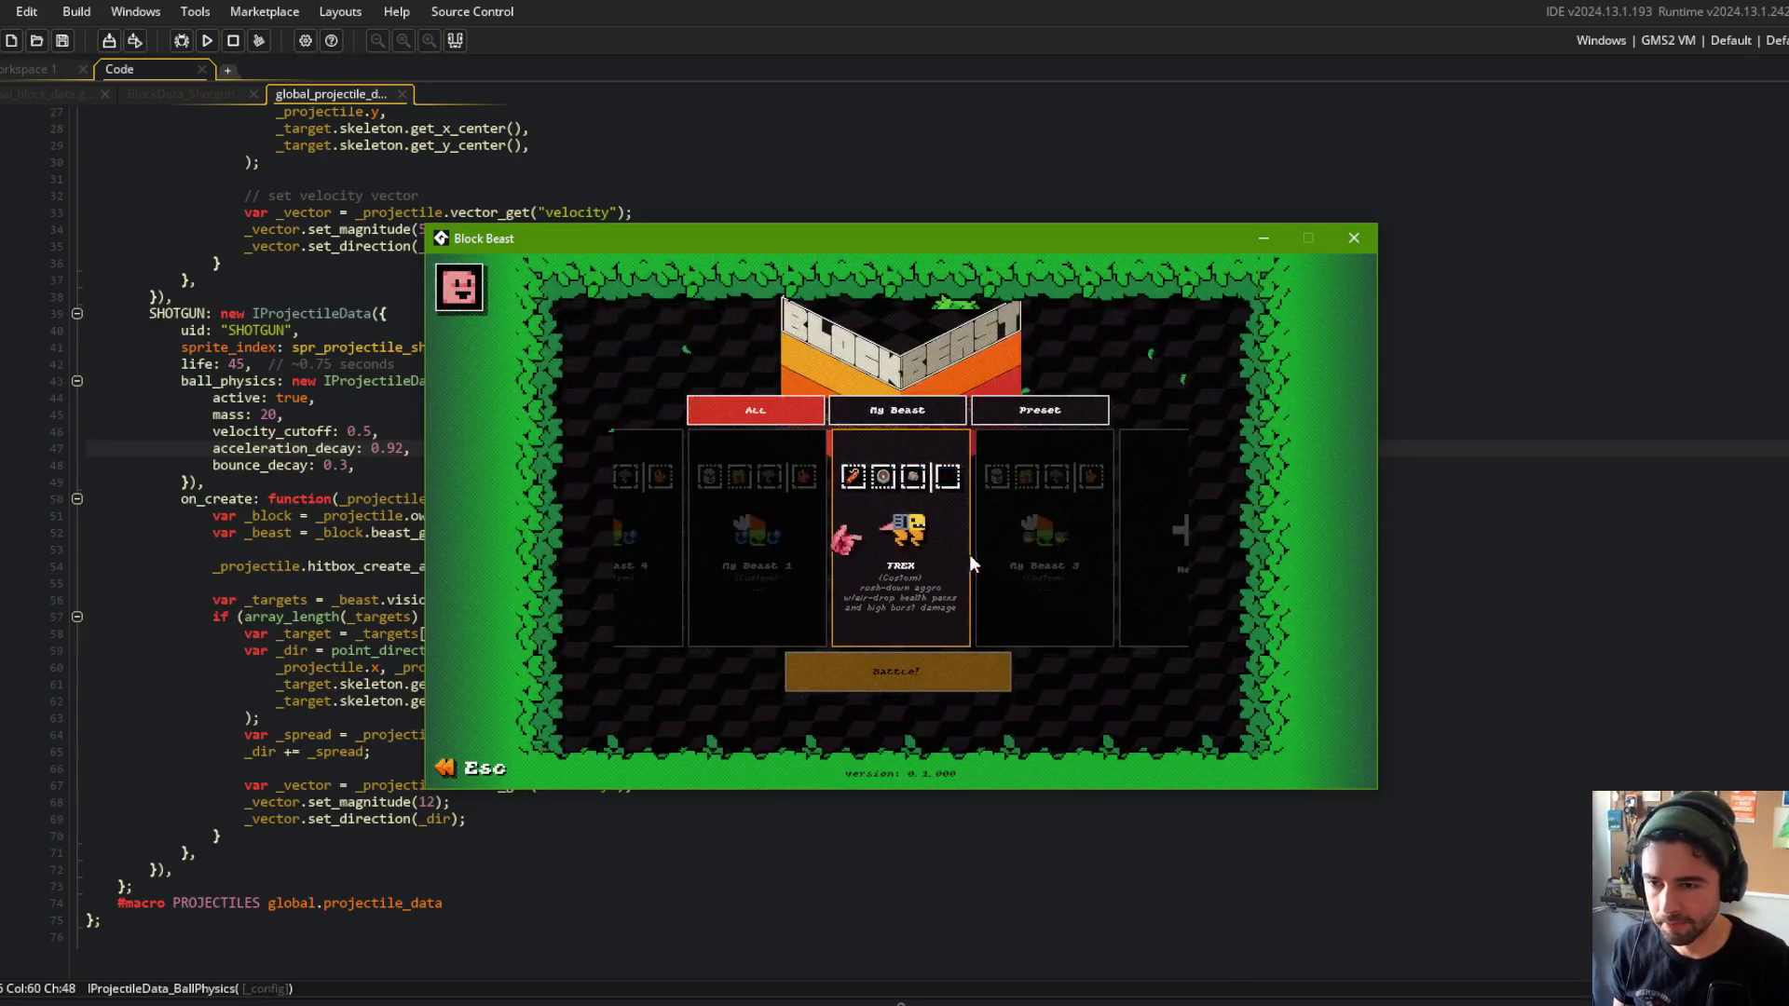
{"action": "left_click", "coordinate": [1034, 550]}
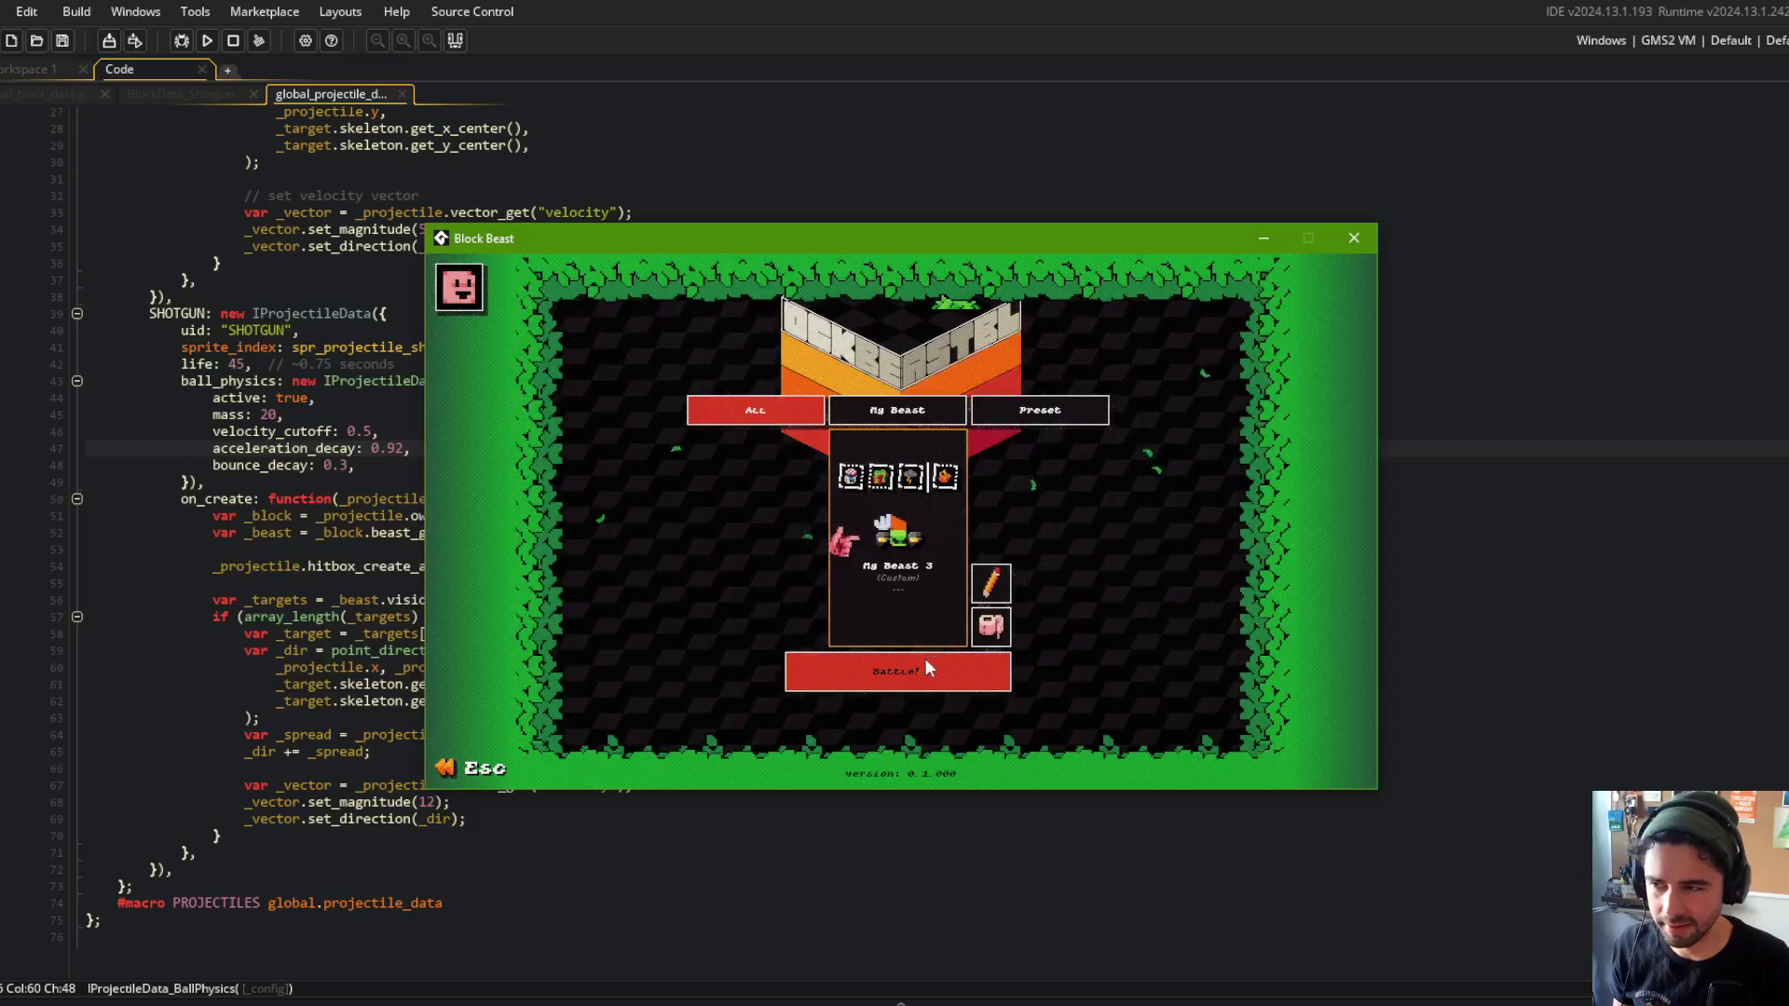
{"action": "left_click", "coordinate": [904, 677]}
{"action": "left_click", "coordinate": [905, 681]}
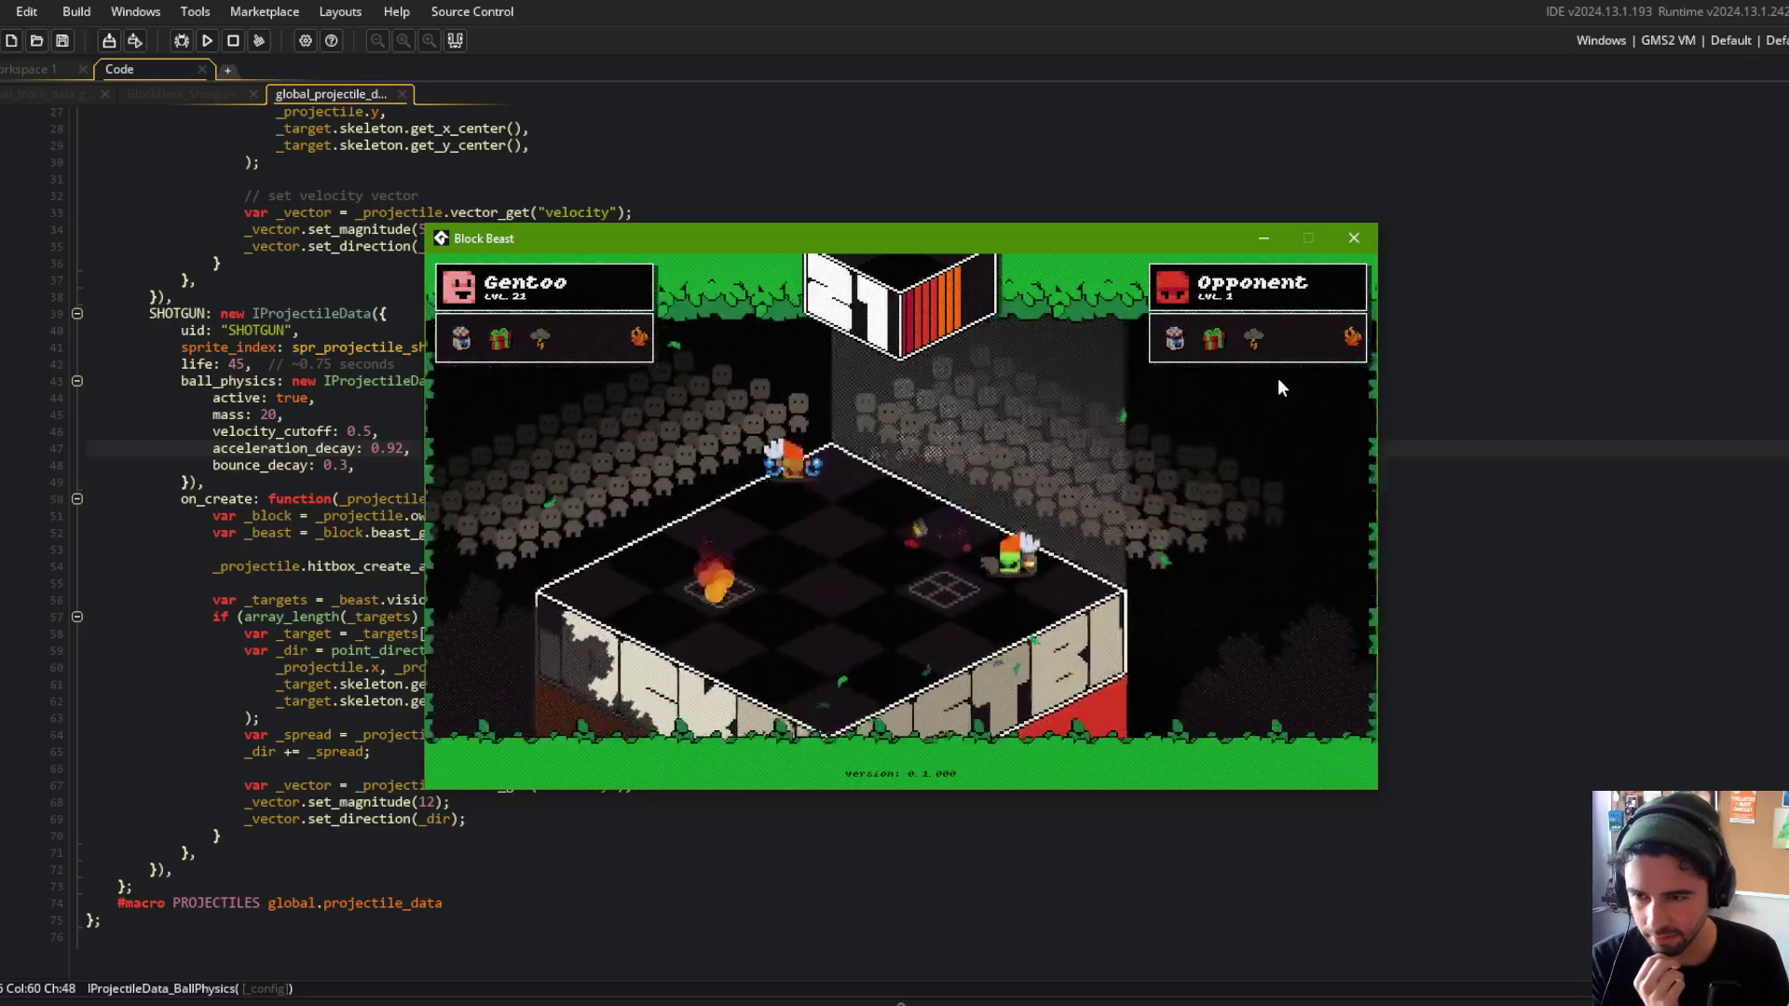
{"action": "left_click_drag", "start_coordinate": [1118, 358], "coordinate": [1202, 360]}
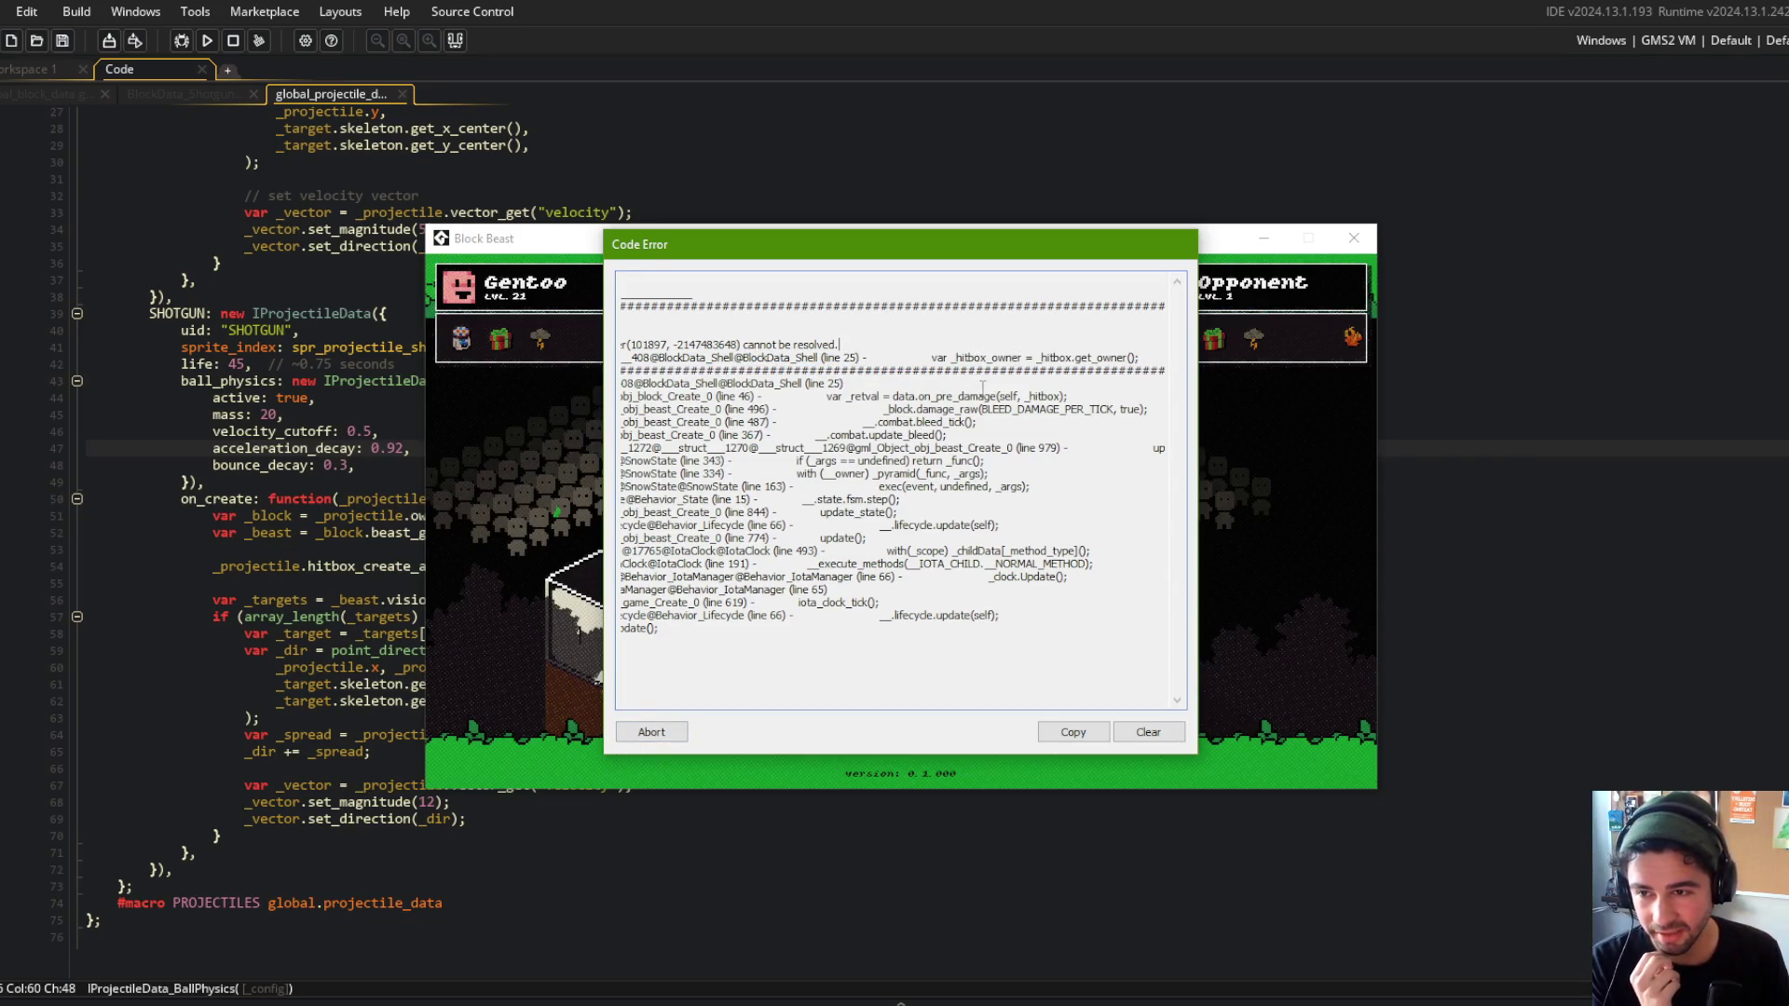
Clear the error selection, abort the crashed game, and inspect the run target Config list.
{"action": "left_click_drag", "start_coordinate": [1026, 364], "coordinate": [652, 326]}
{"action": "left_click", "coordinate": [757, 357]}
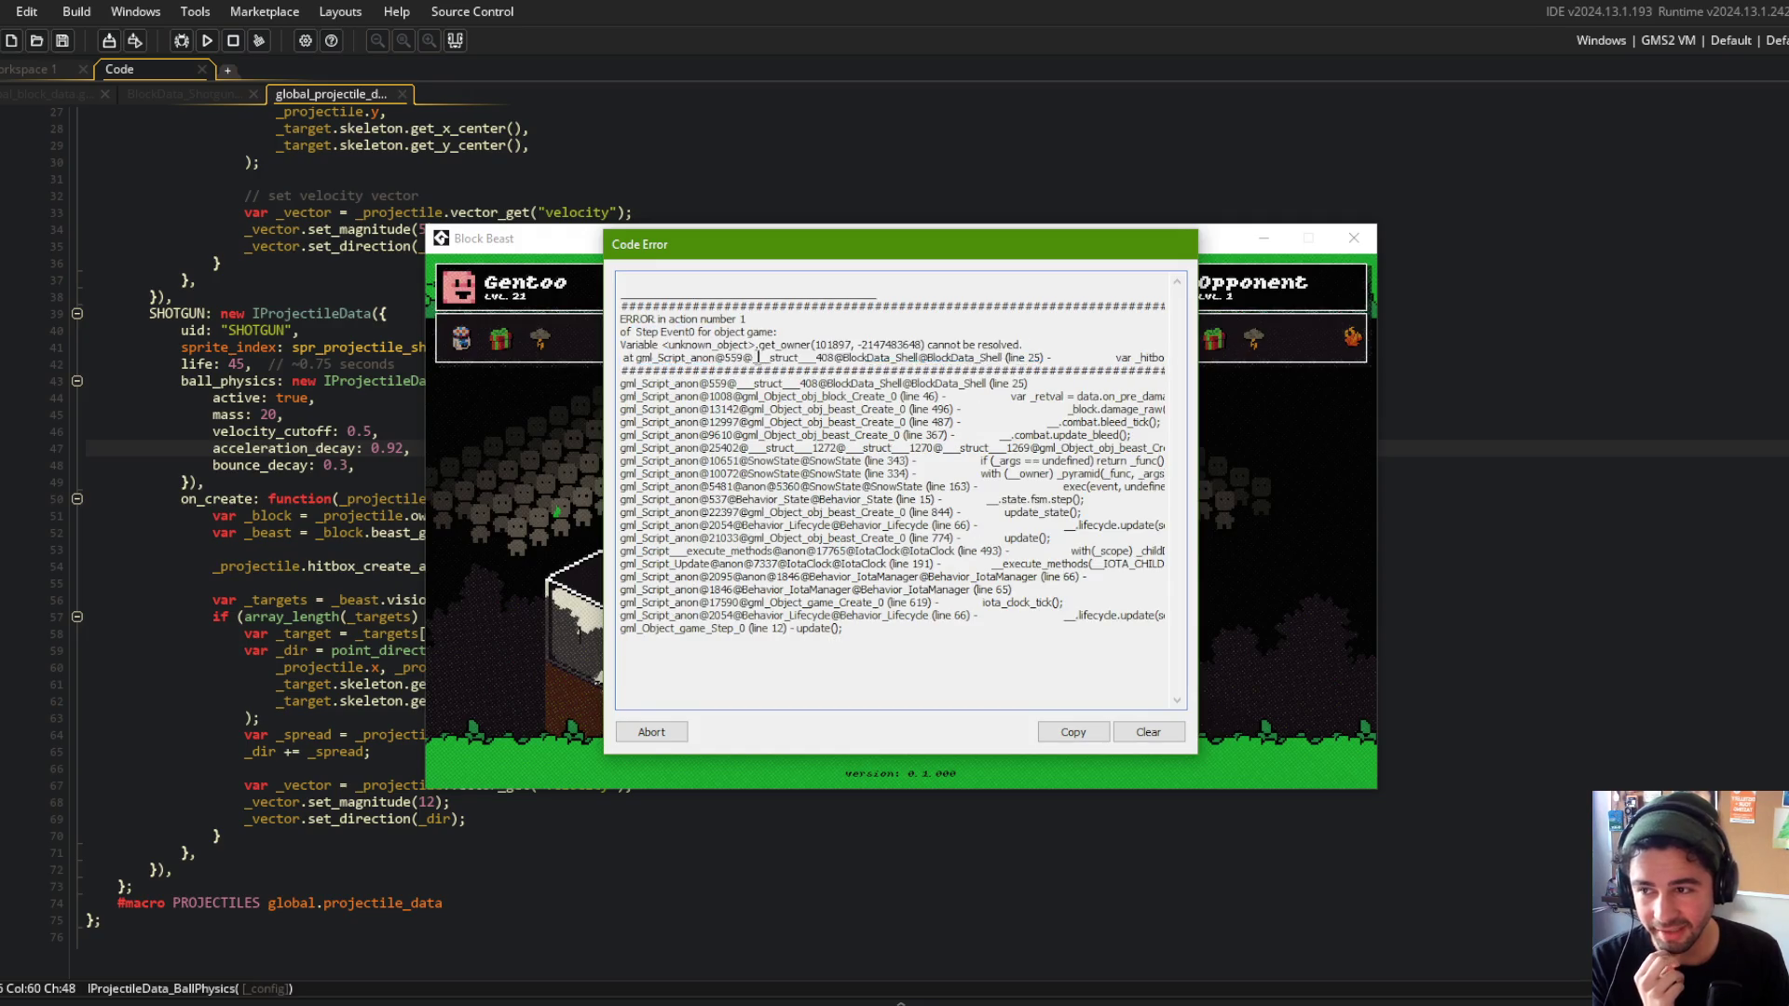
{"action": "left_click", "coordinate": [652, 733]}
{"action": "left_click", "coordinate": [1668, 40]}
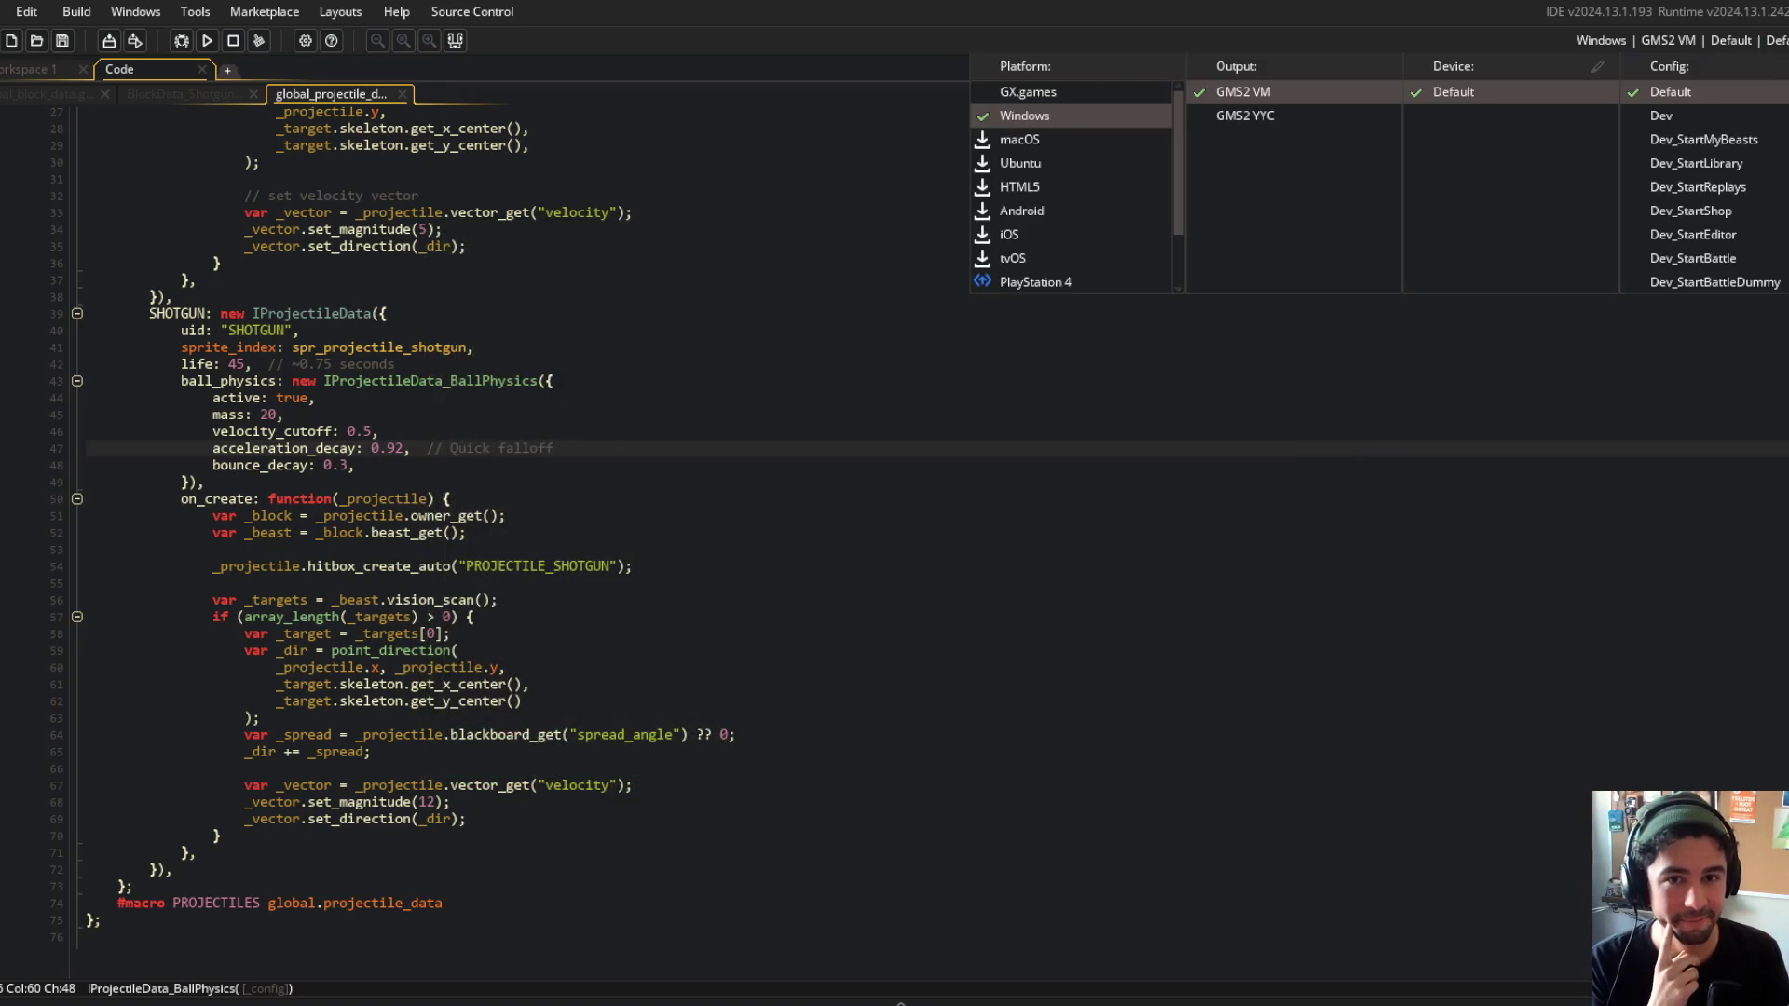
{"action": "left_click", "coordinate": [392, 271]}
{"action": "key", "text": "ctrl+t"}
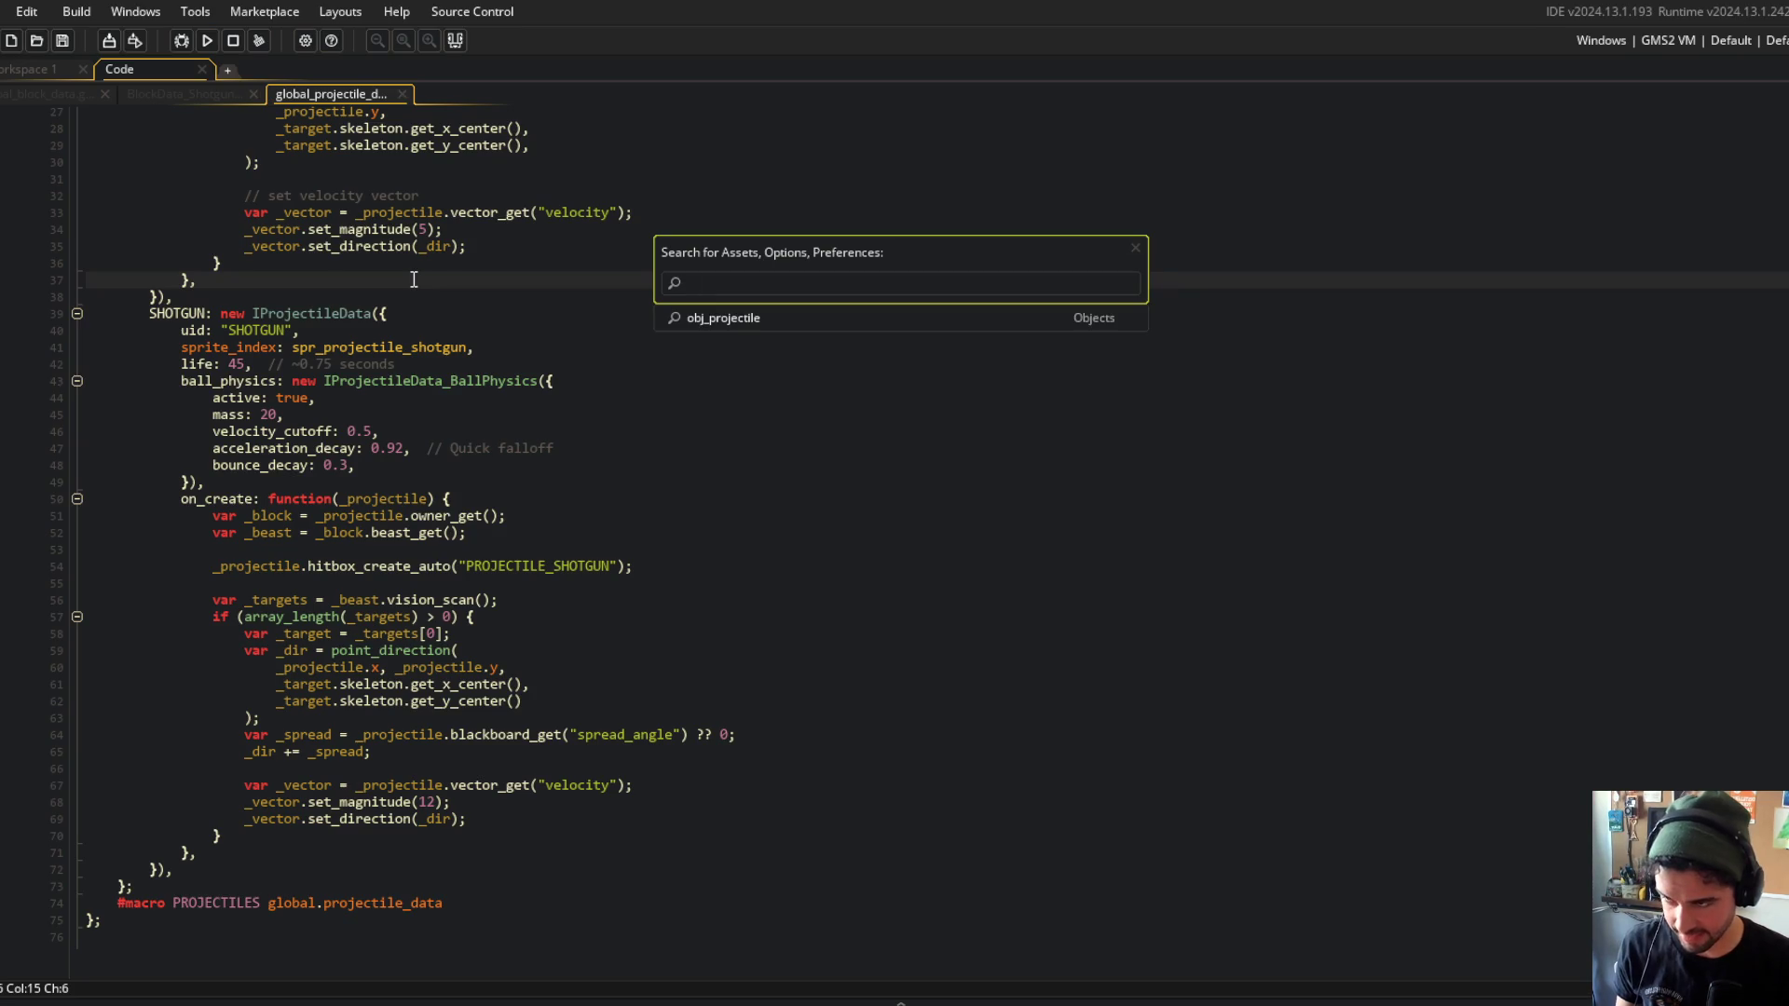
{"action": "left_click", "coordinate": [472, 228]}
{"action": "left_click", "coordinate": [1778, 41]}
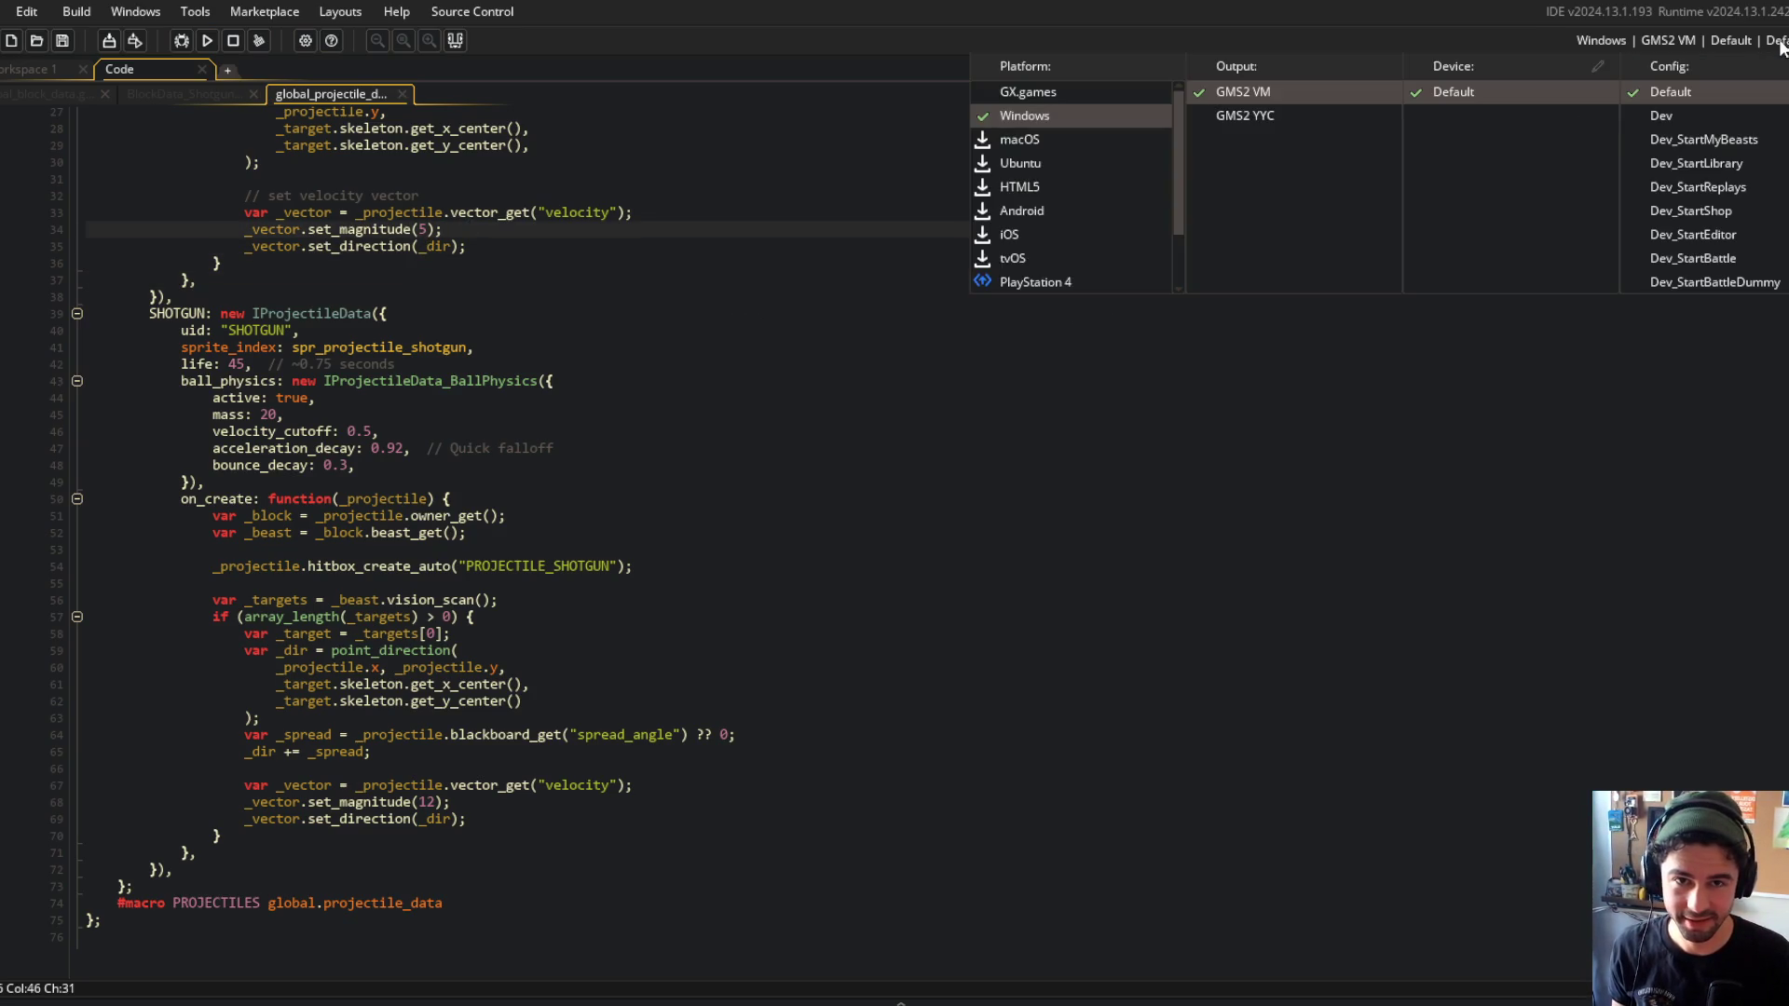
{"action": "left_click", "coordinate": [355, 465]}
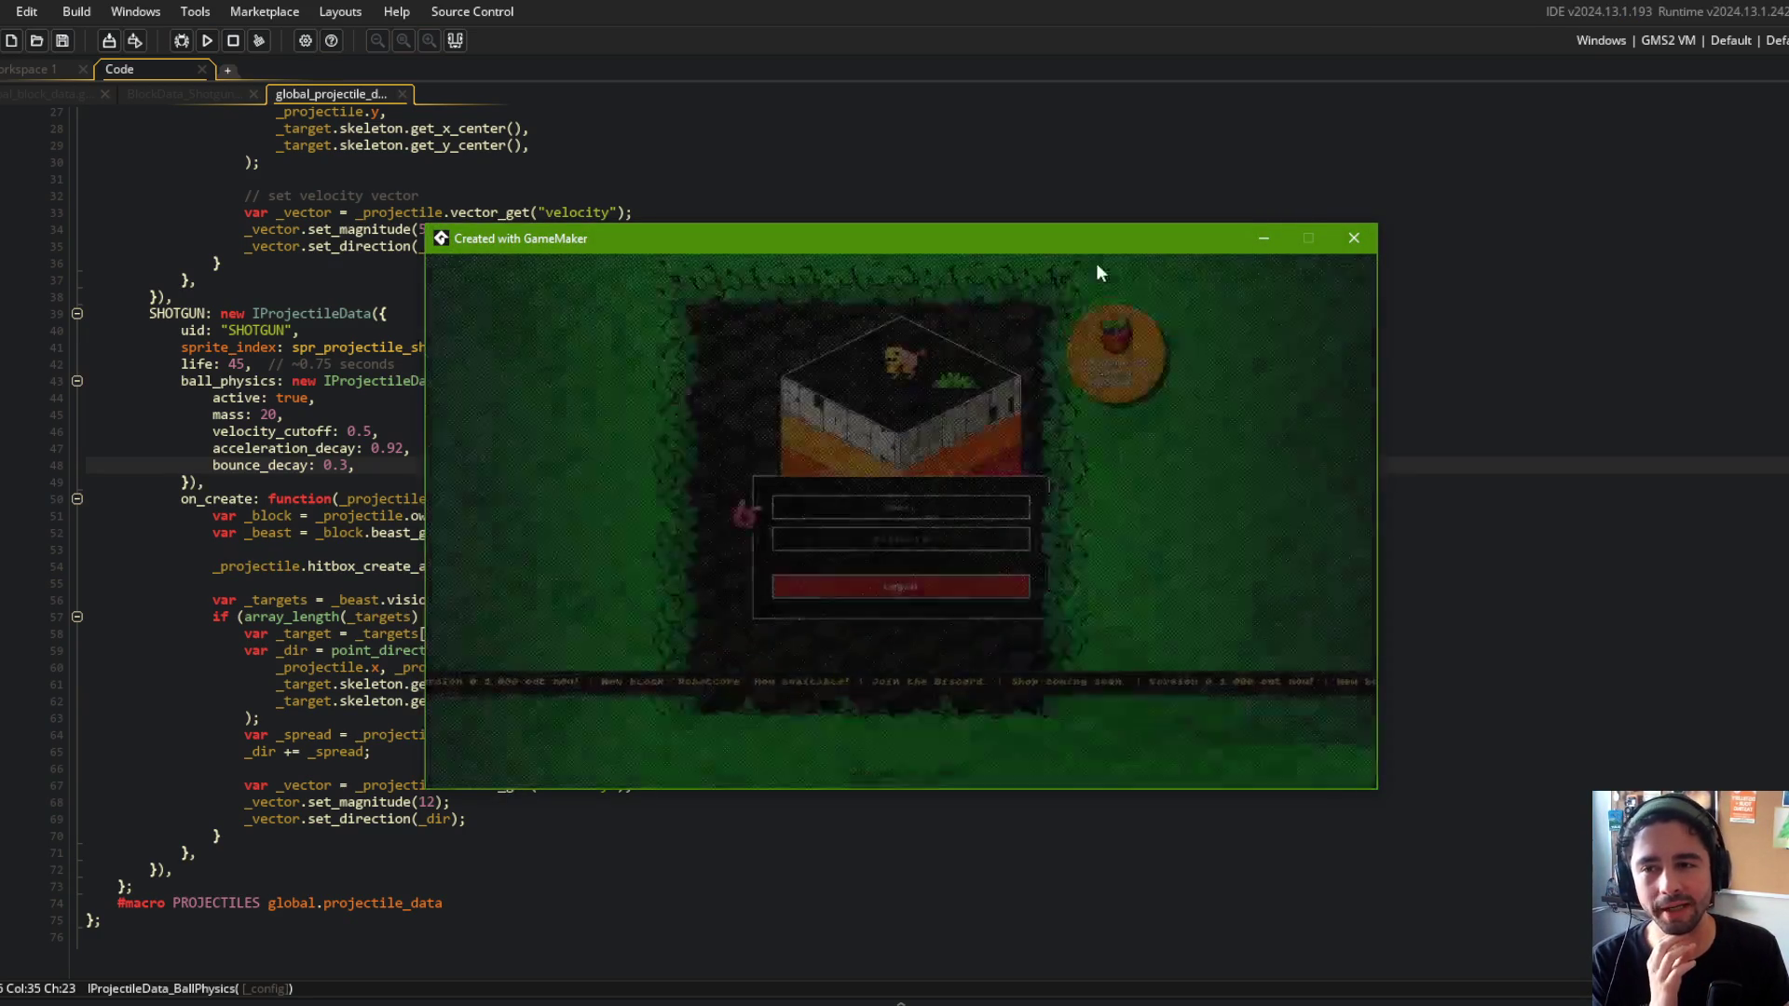
Get past login, start a Train battle with My Beast 3, and pause it.
{"action": "left_click", "coordinate": [1005, 570]}
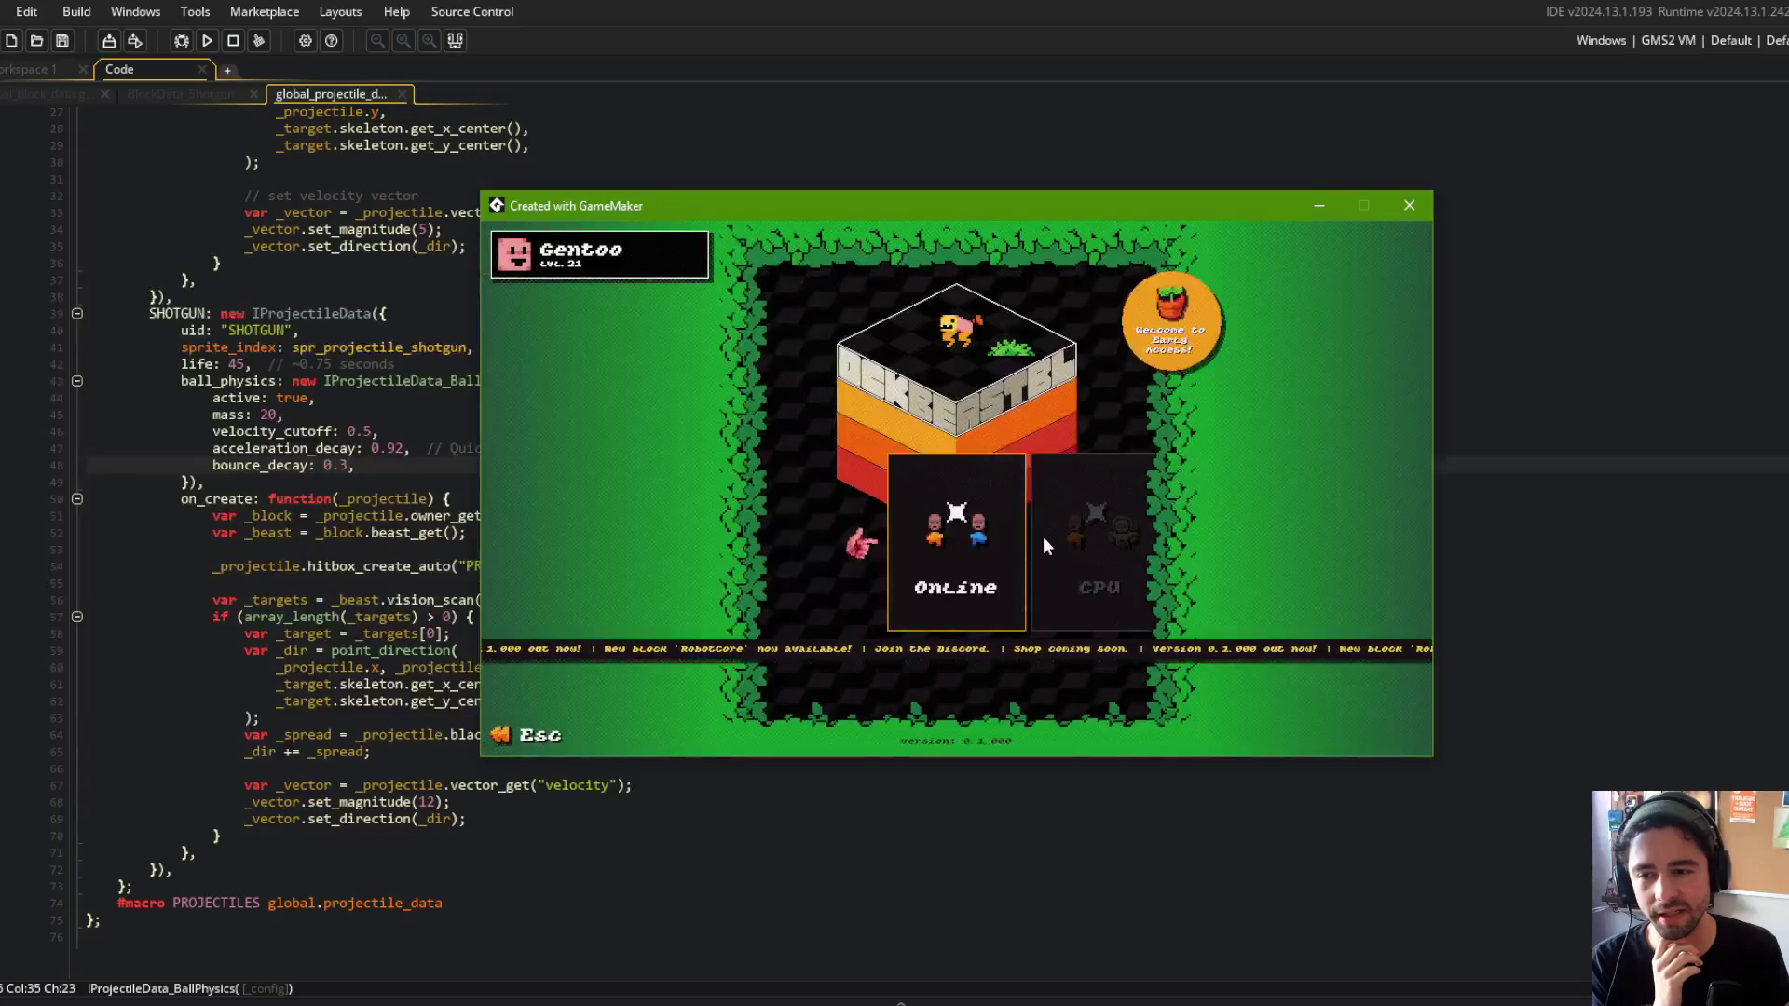
{"action": "left_click", "coordinate": [954, 539]}
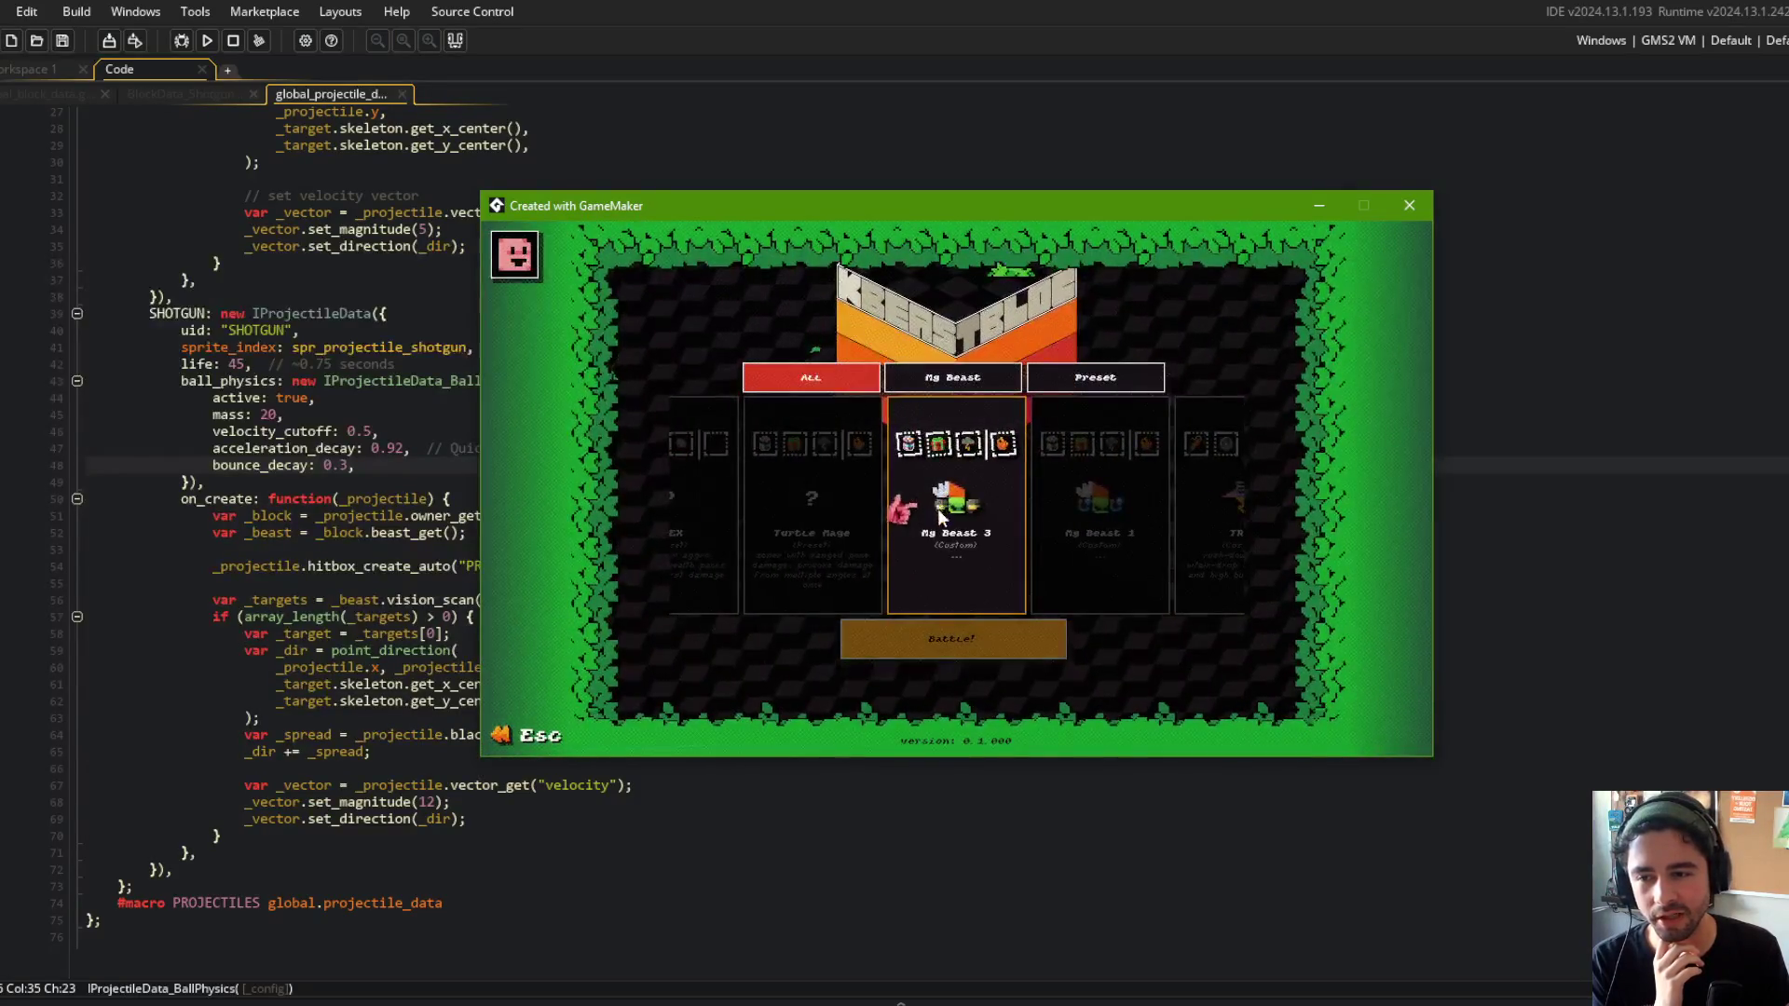
{"action": "left_click", "coordinate": [936, 636]}
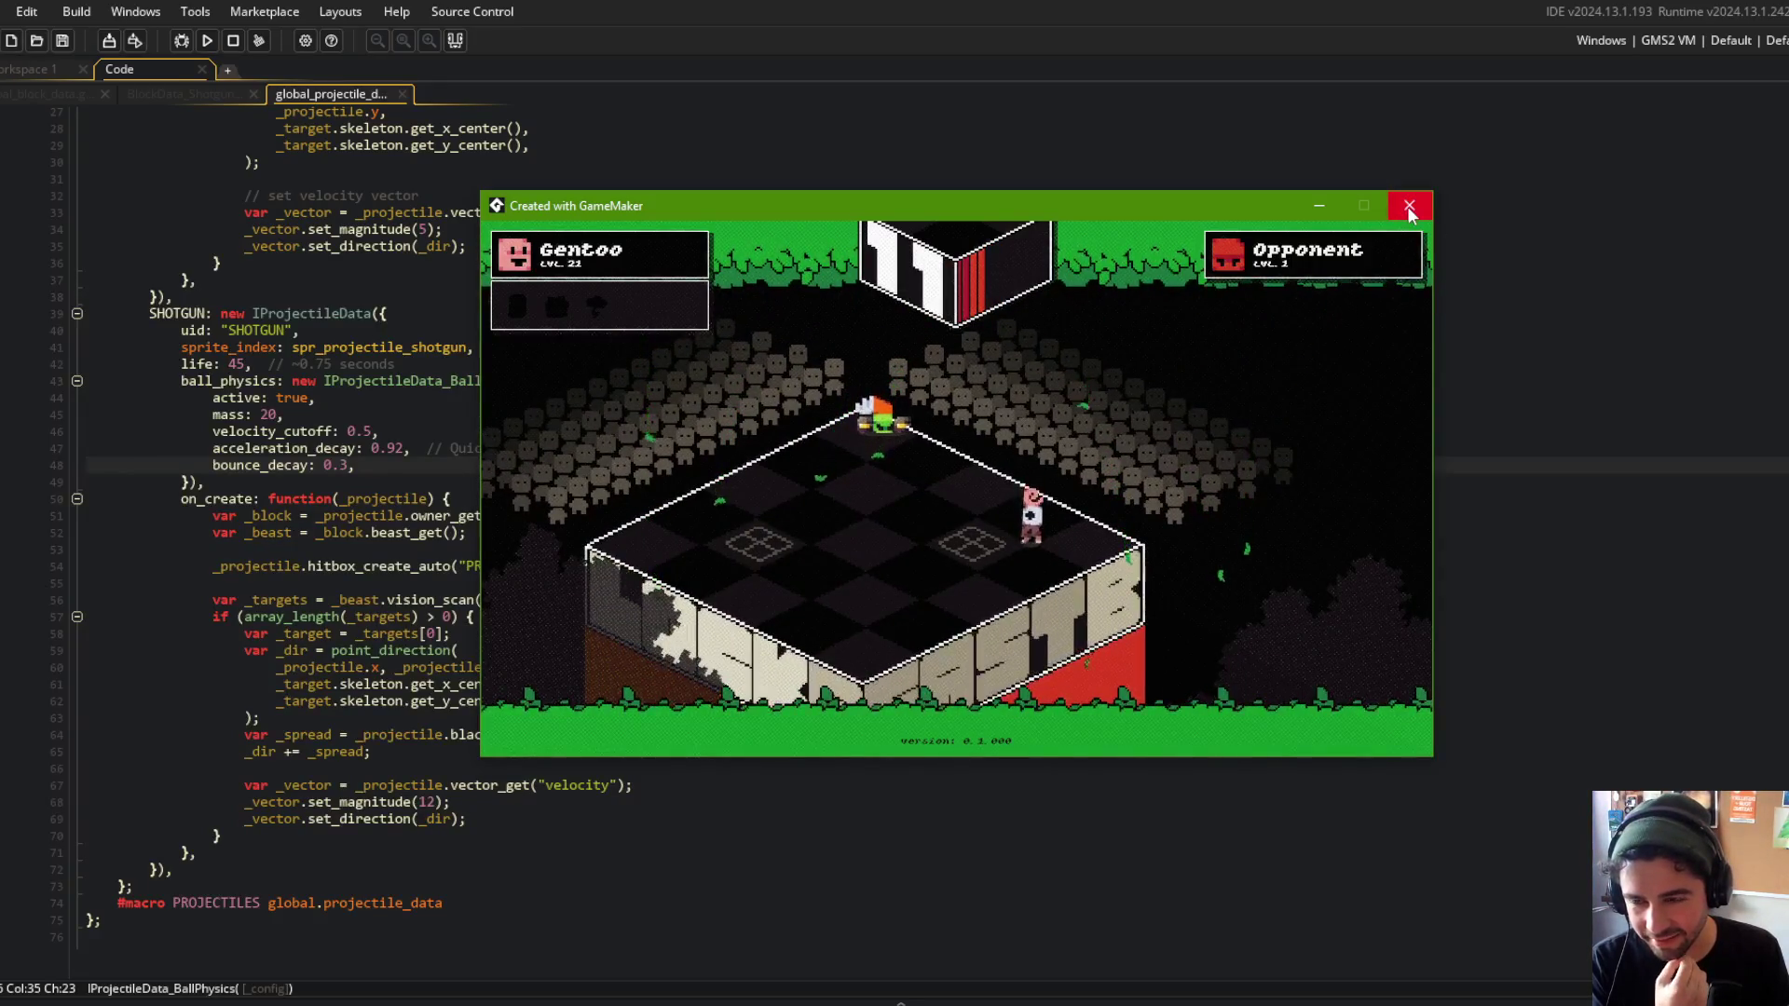
{"action": "key", "text": "Escape"}
{"action": "key", "text": "Right"}
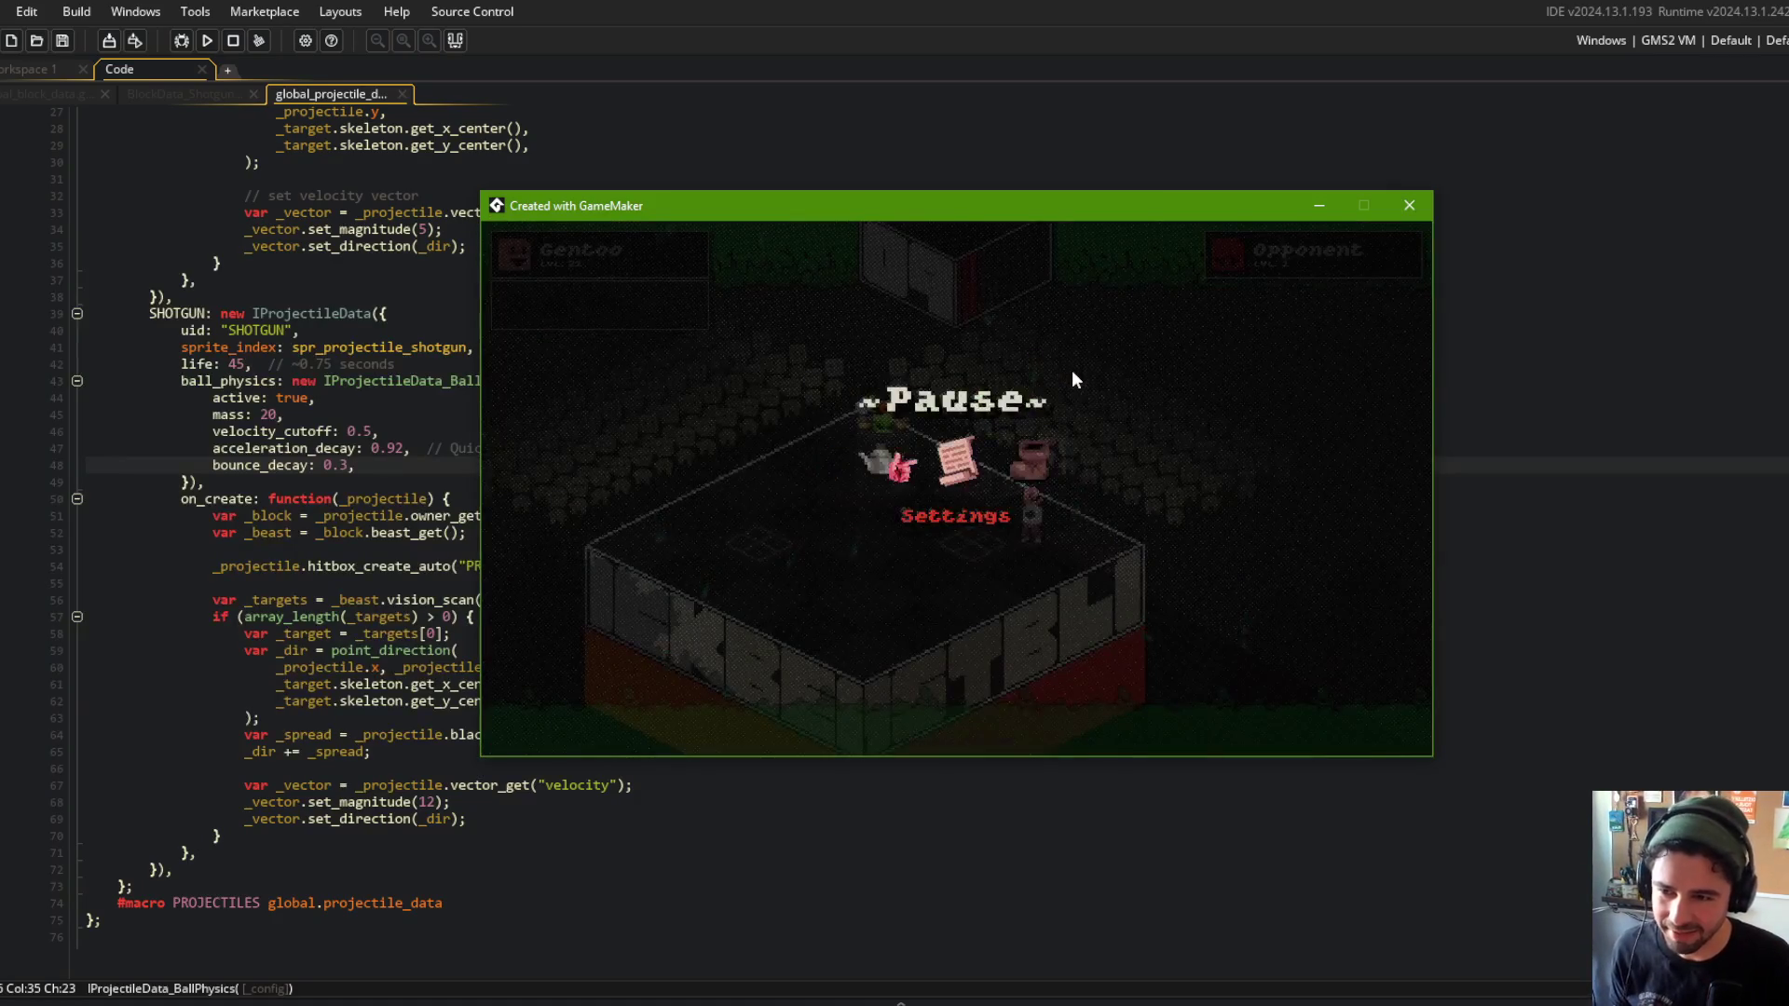
Leave the paused battle and browse the Library's beast cards into the beast editor.
{"action": "key", "text": "Return"}
{"action": "key", "text": "Right"}
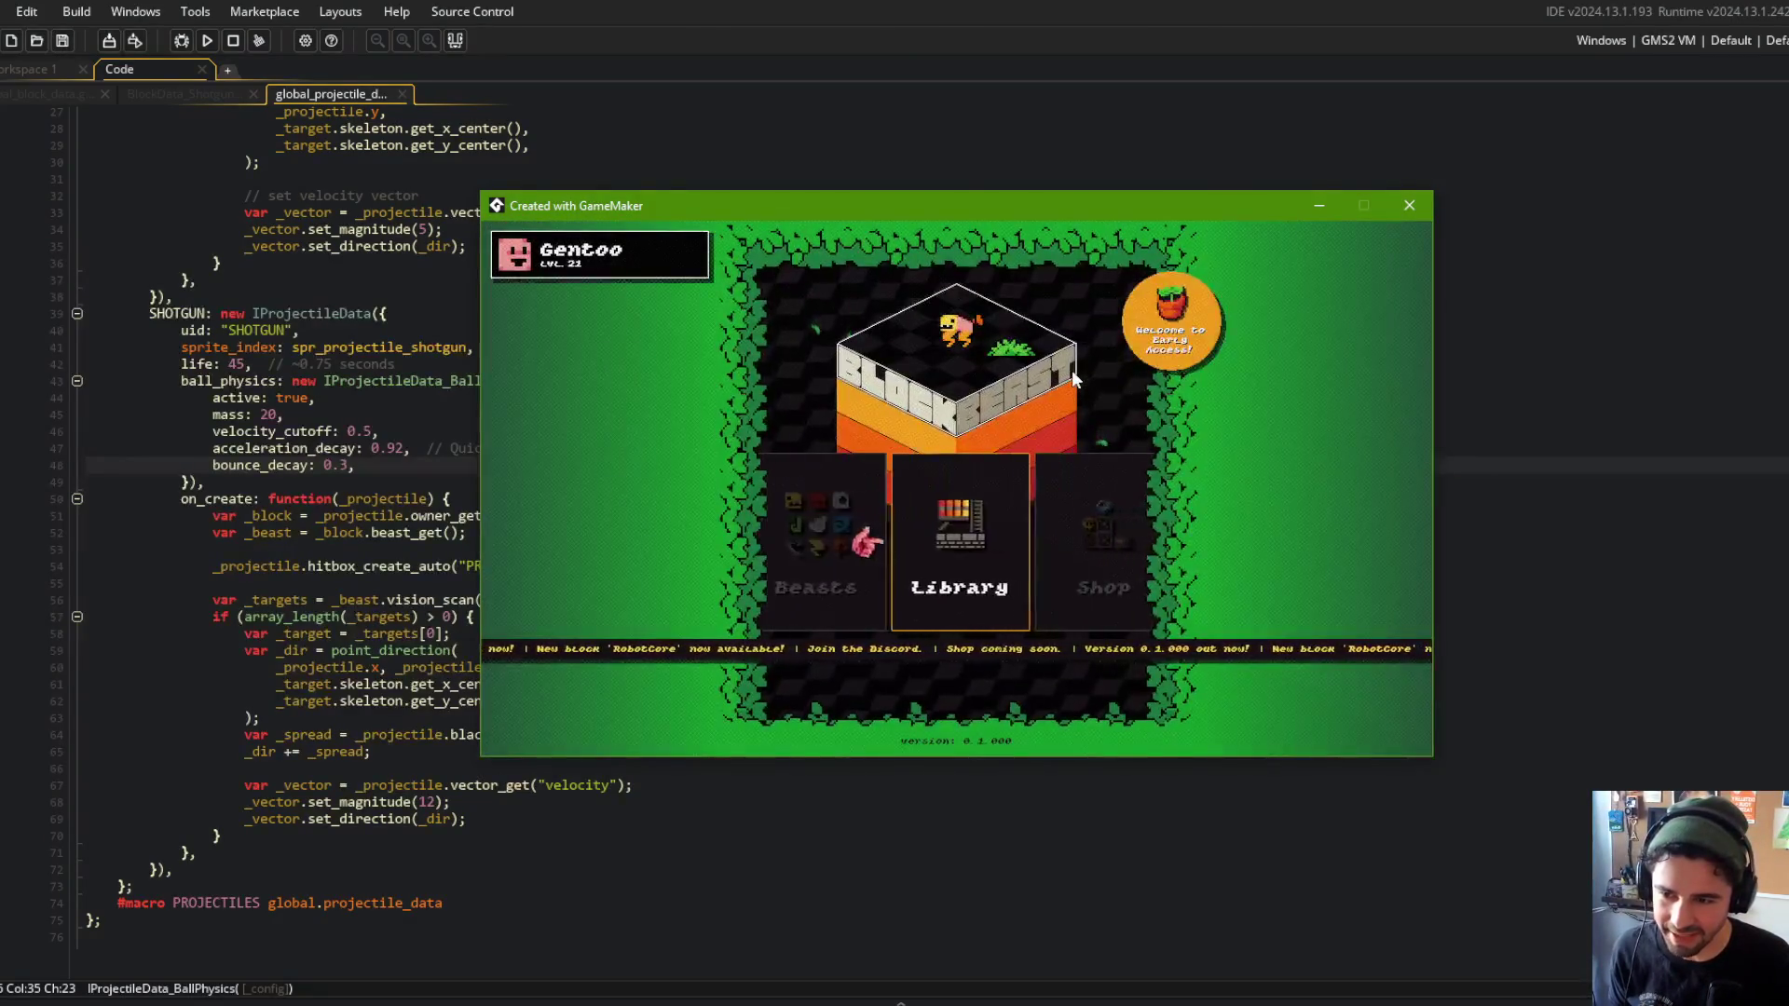
{"action": "key", "text": "Return"}
{"action": "key", "text": "Left"}
{"action": "key", "text": "Right"}
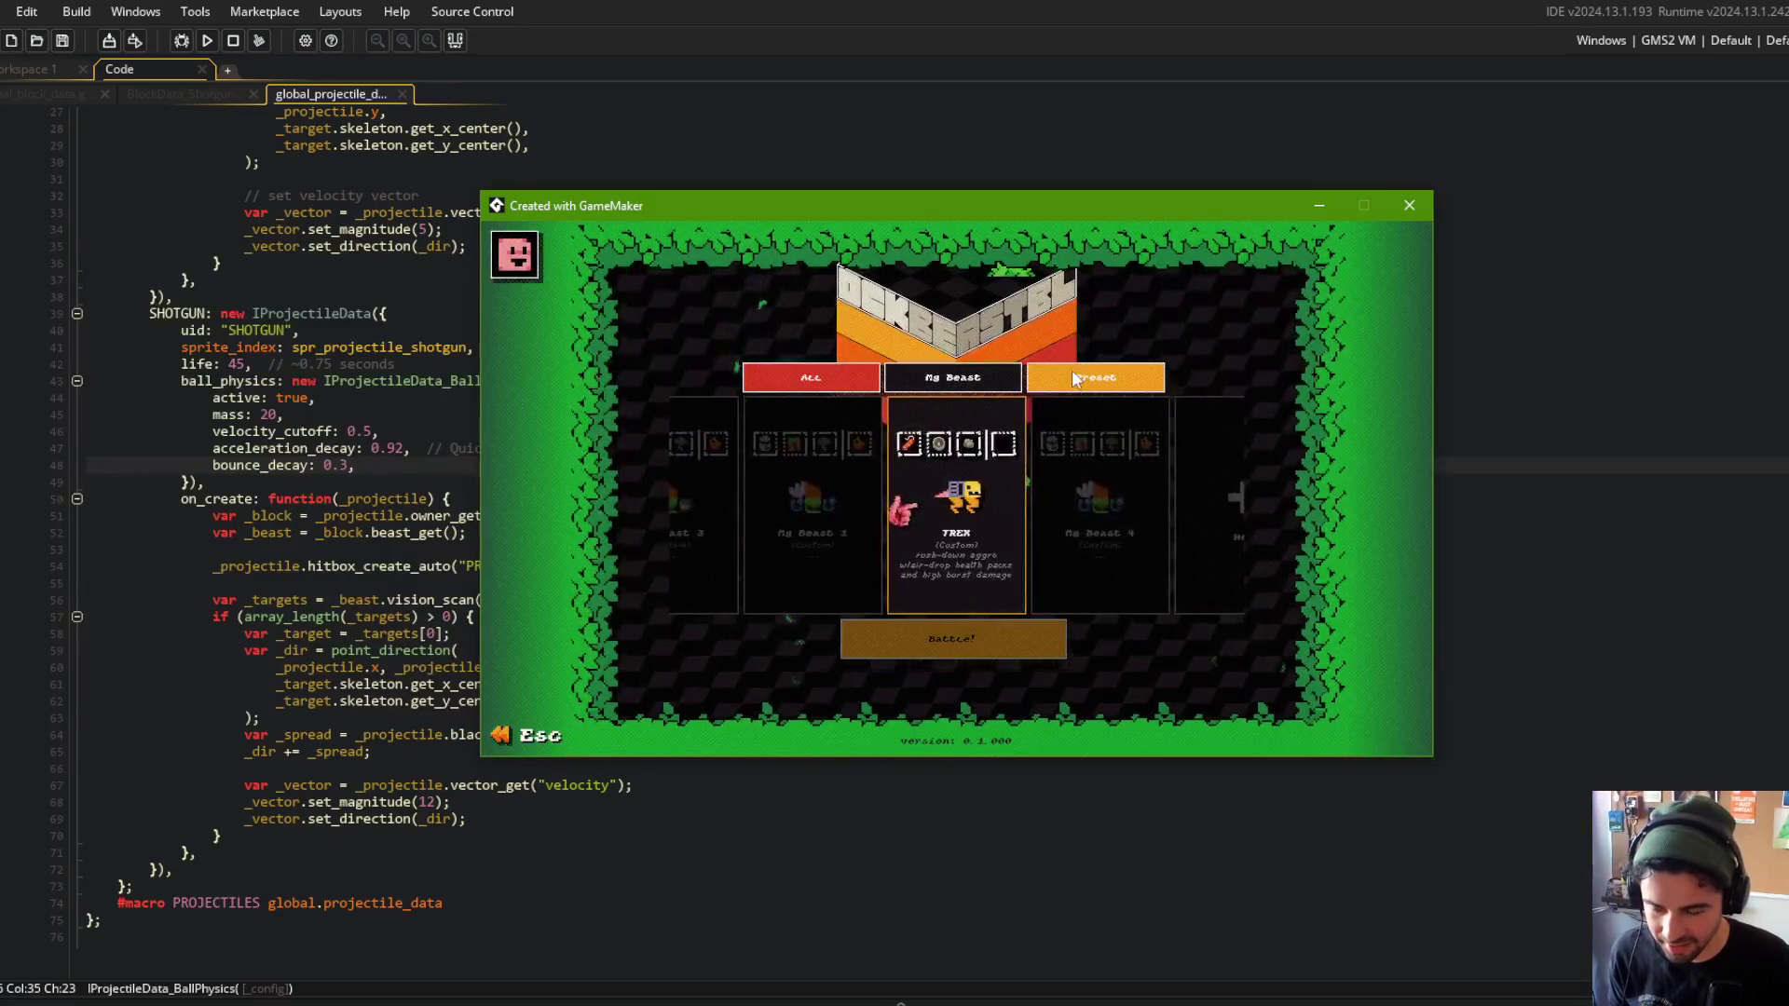
{"action": "key", "text": "Right"}
{"action": "key", "text": "Right"}
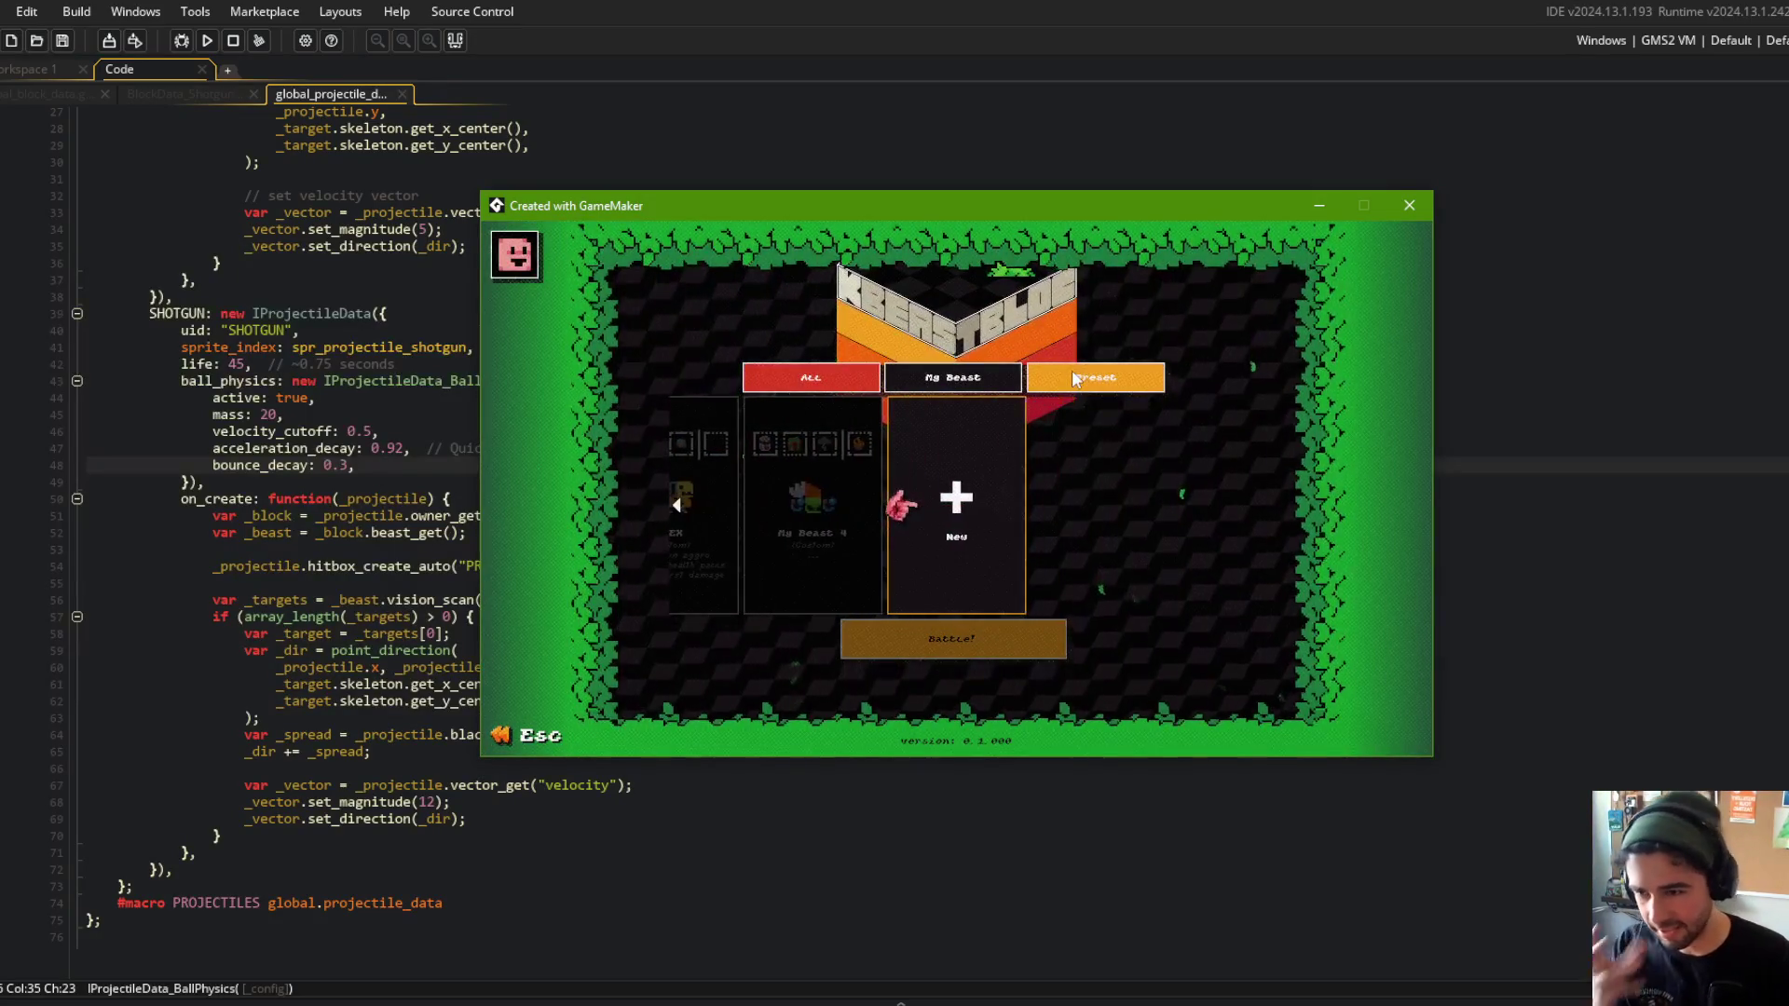
{"action": "key", "text": "Left"}
{"action": "key", "text": "Left"}
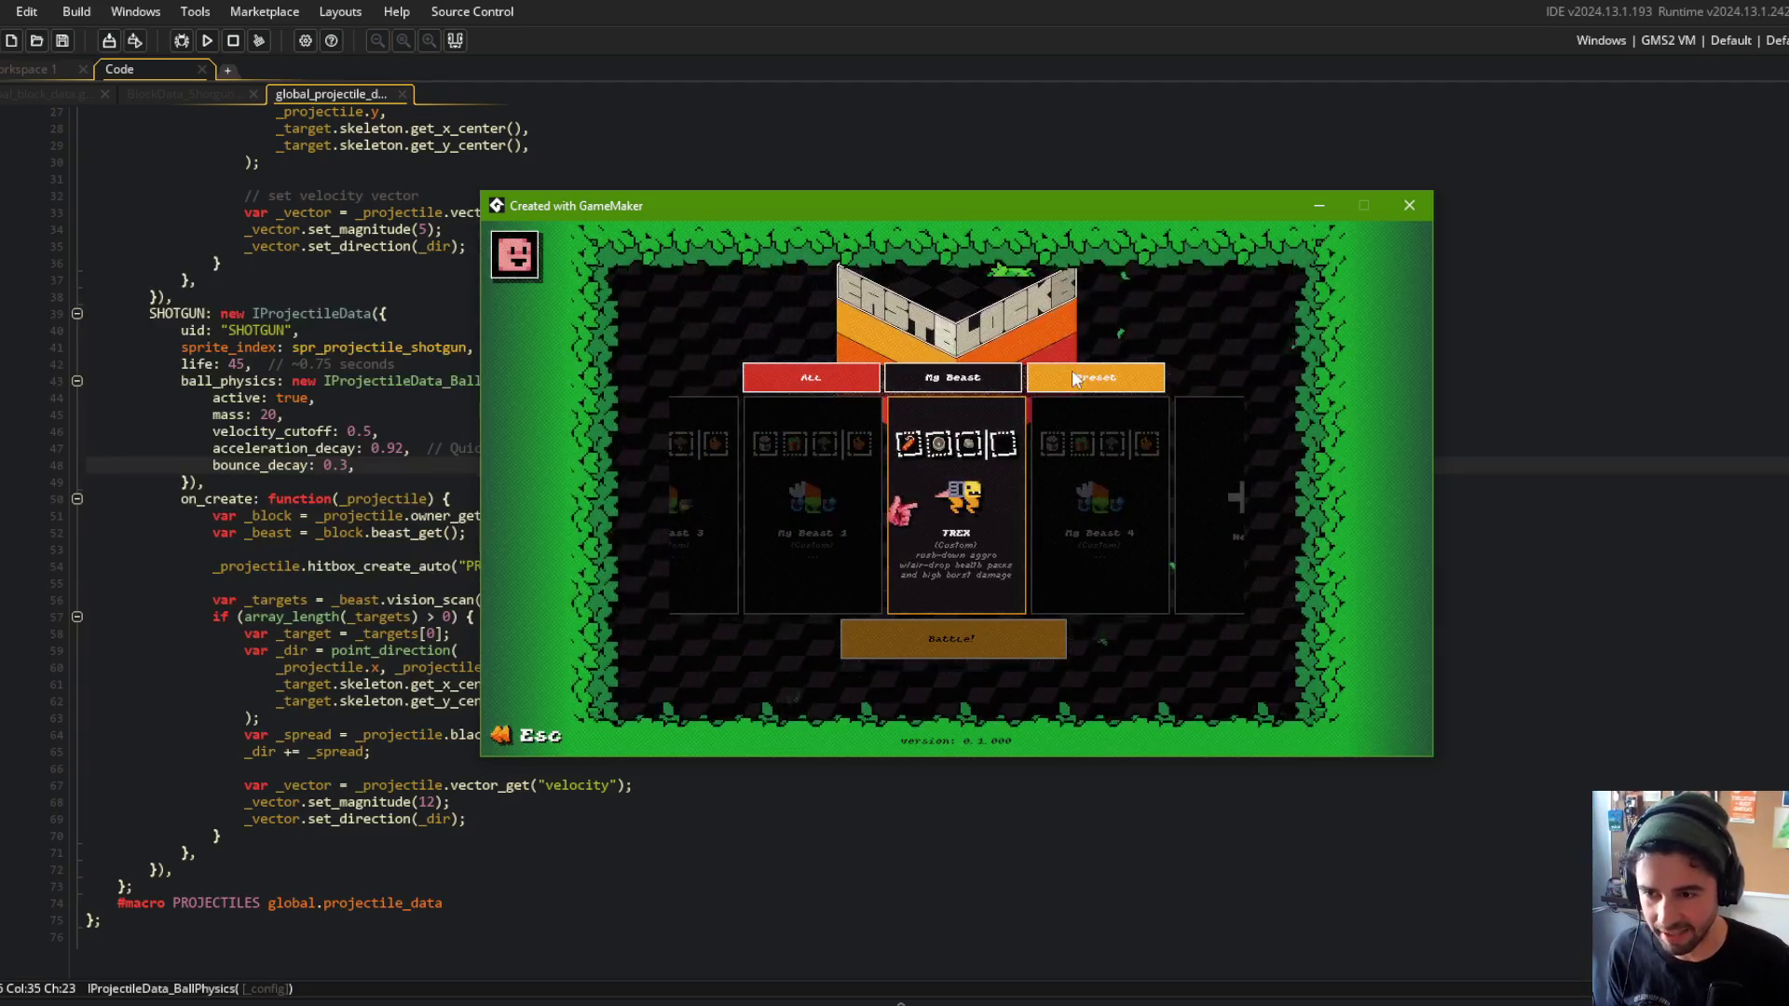
{"action": "left_click", "coordinate": [1100, 503]}
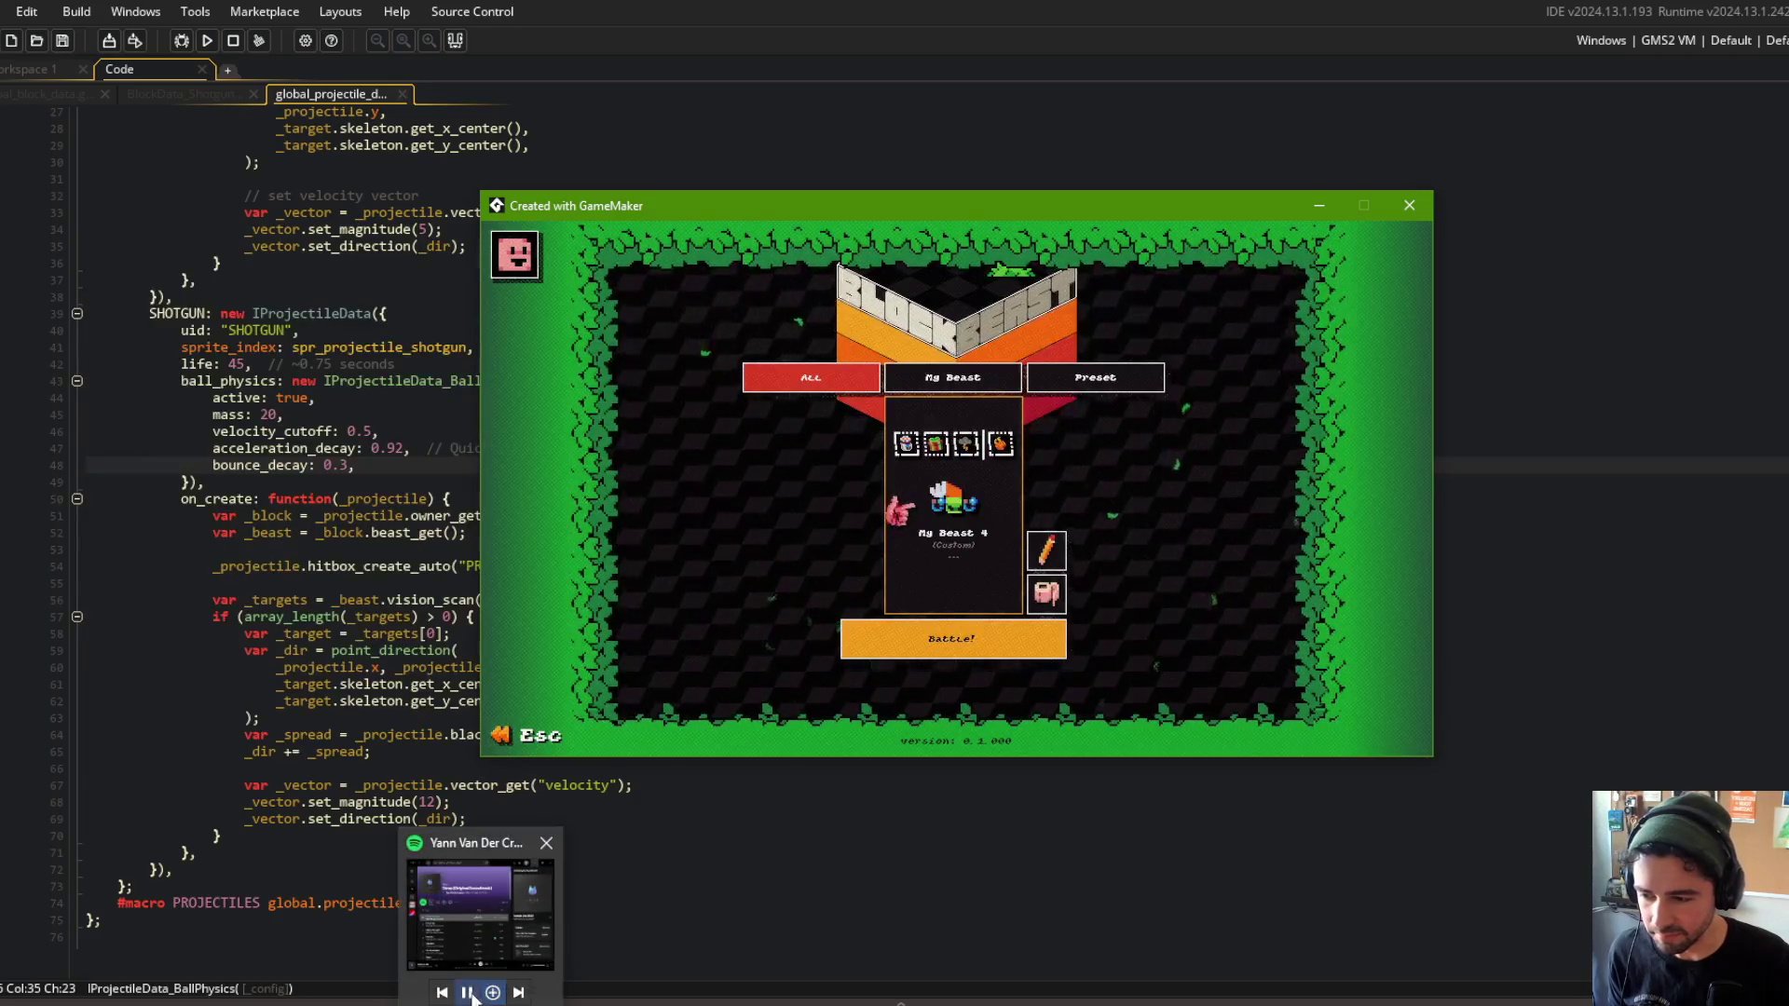
{"action": "left_click", "coordinate": [1149, 554]}
{"action": "left_click", "coordinate": [1127, 523]}
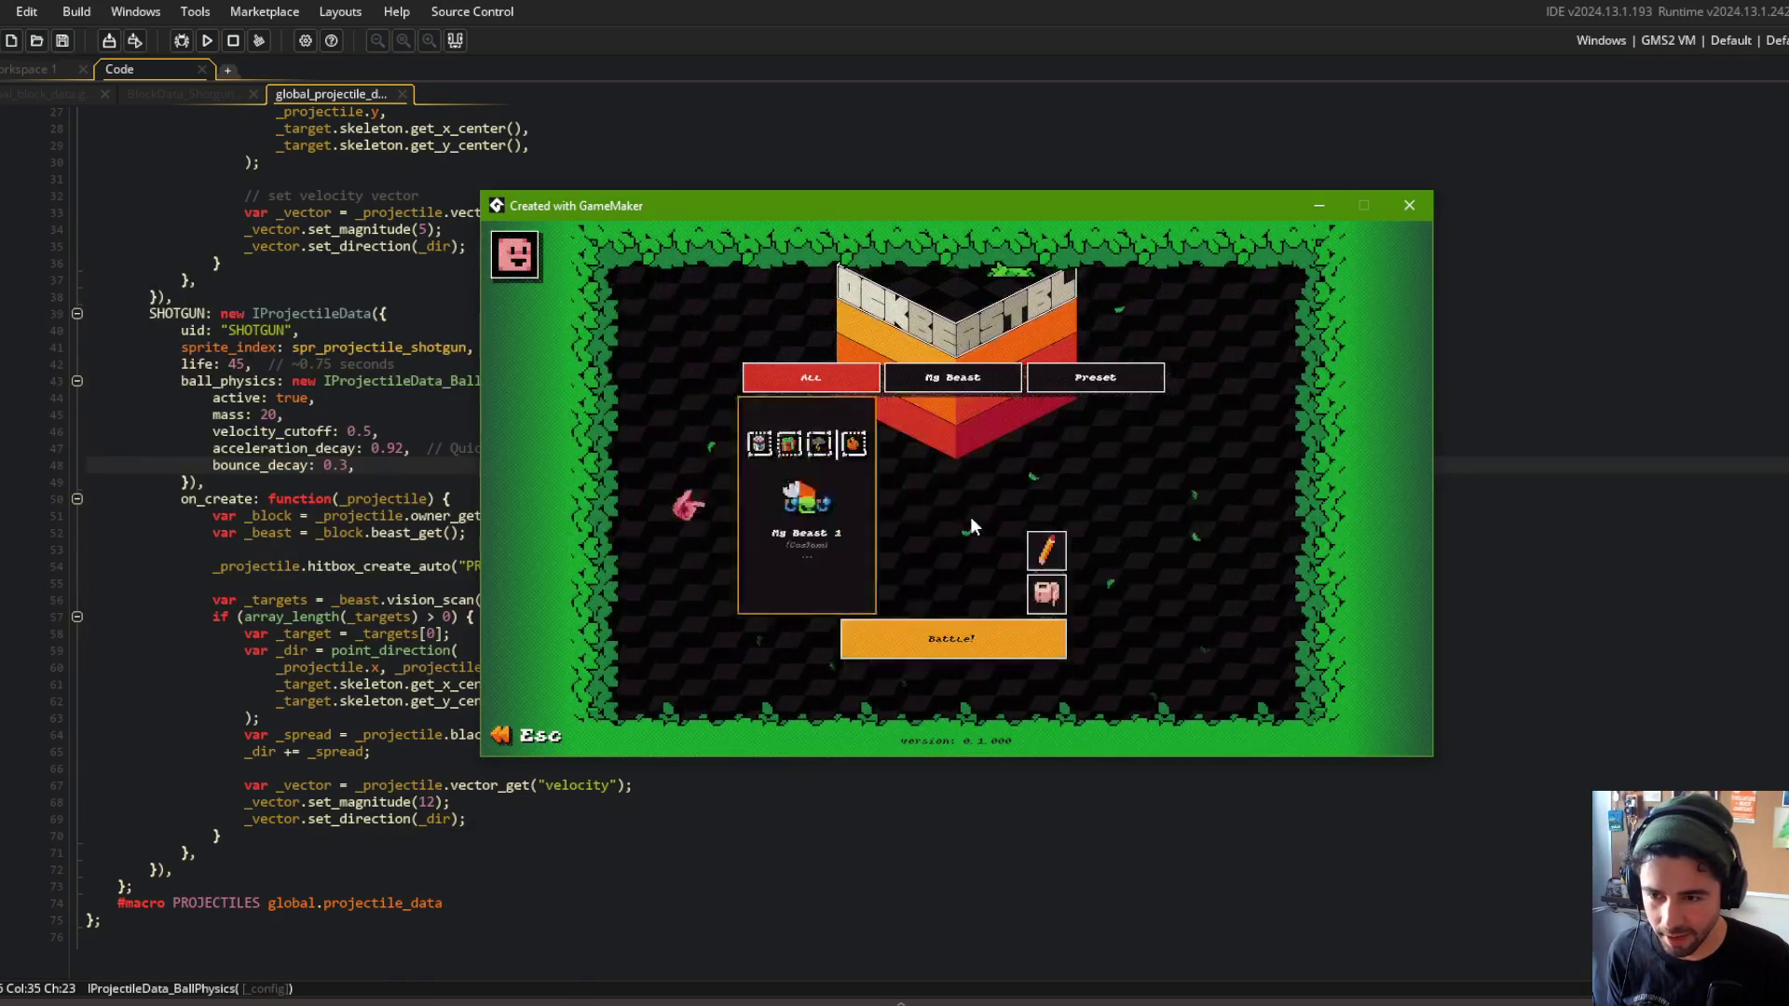
{"action": "left_click", "coordinate": [969, 517]}
{"action": "left_click", "coordinate": [999, 535]}
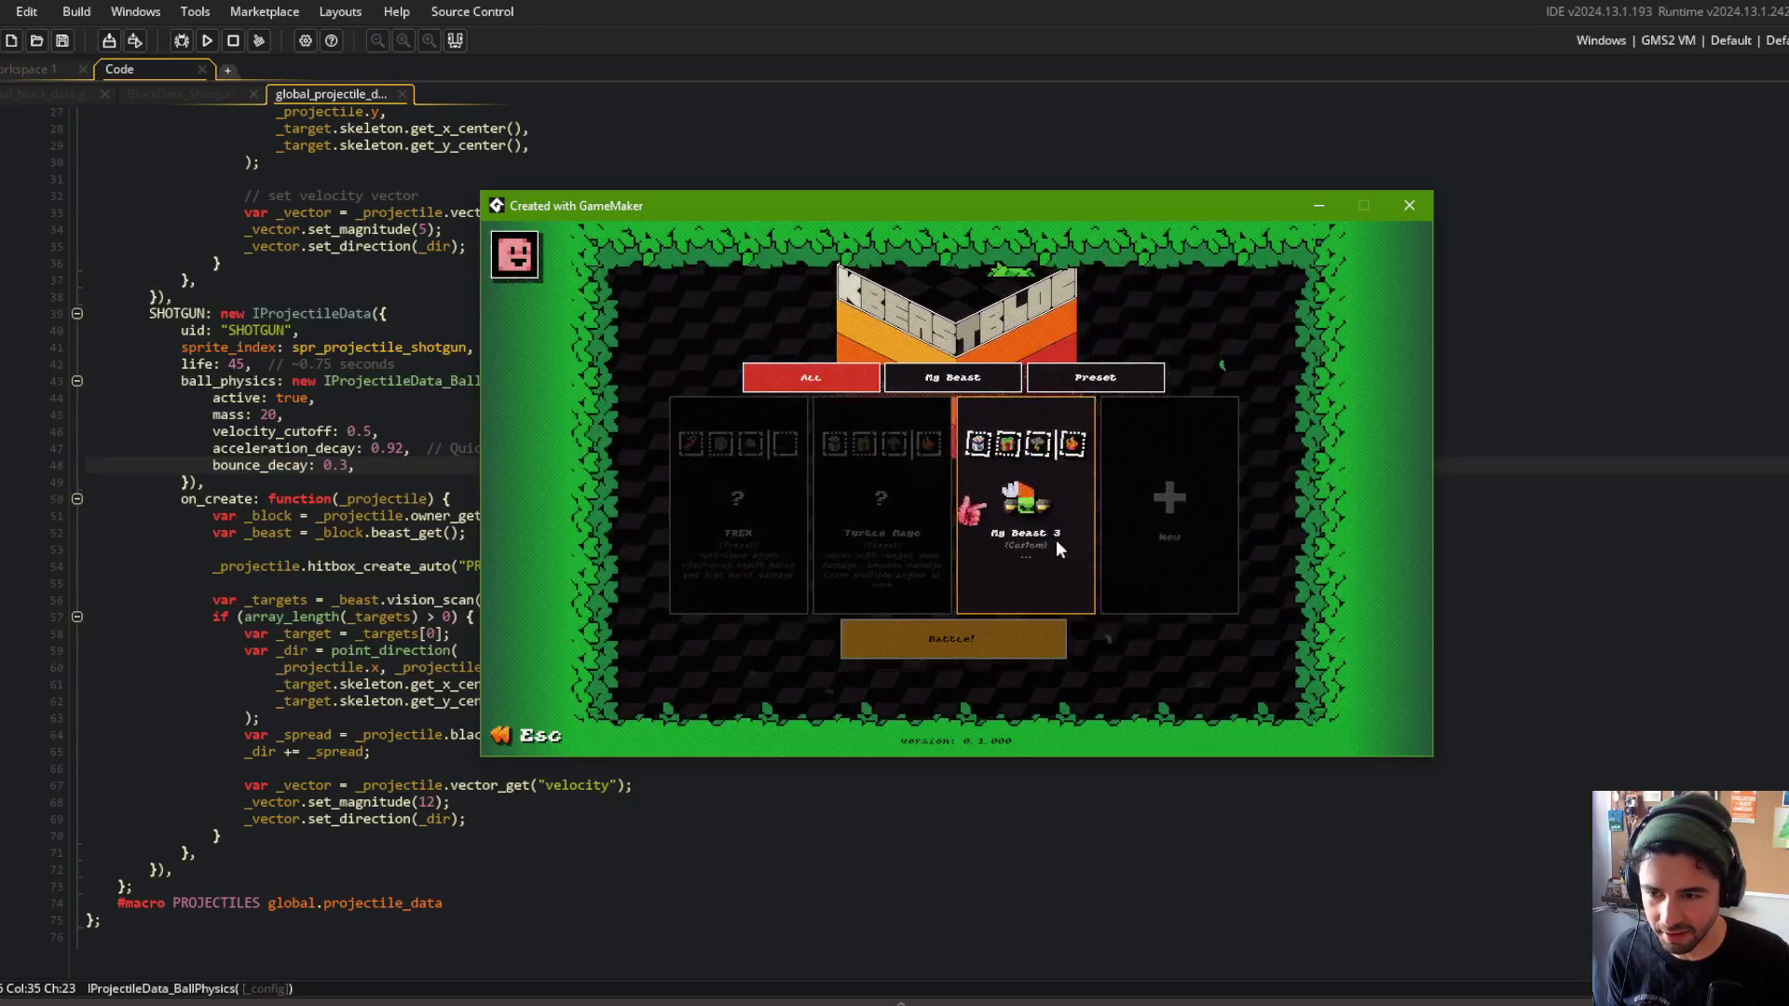
{"action": "left_click", "coordinate": [1042, 546]}
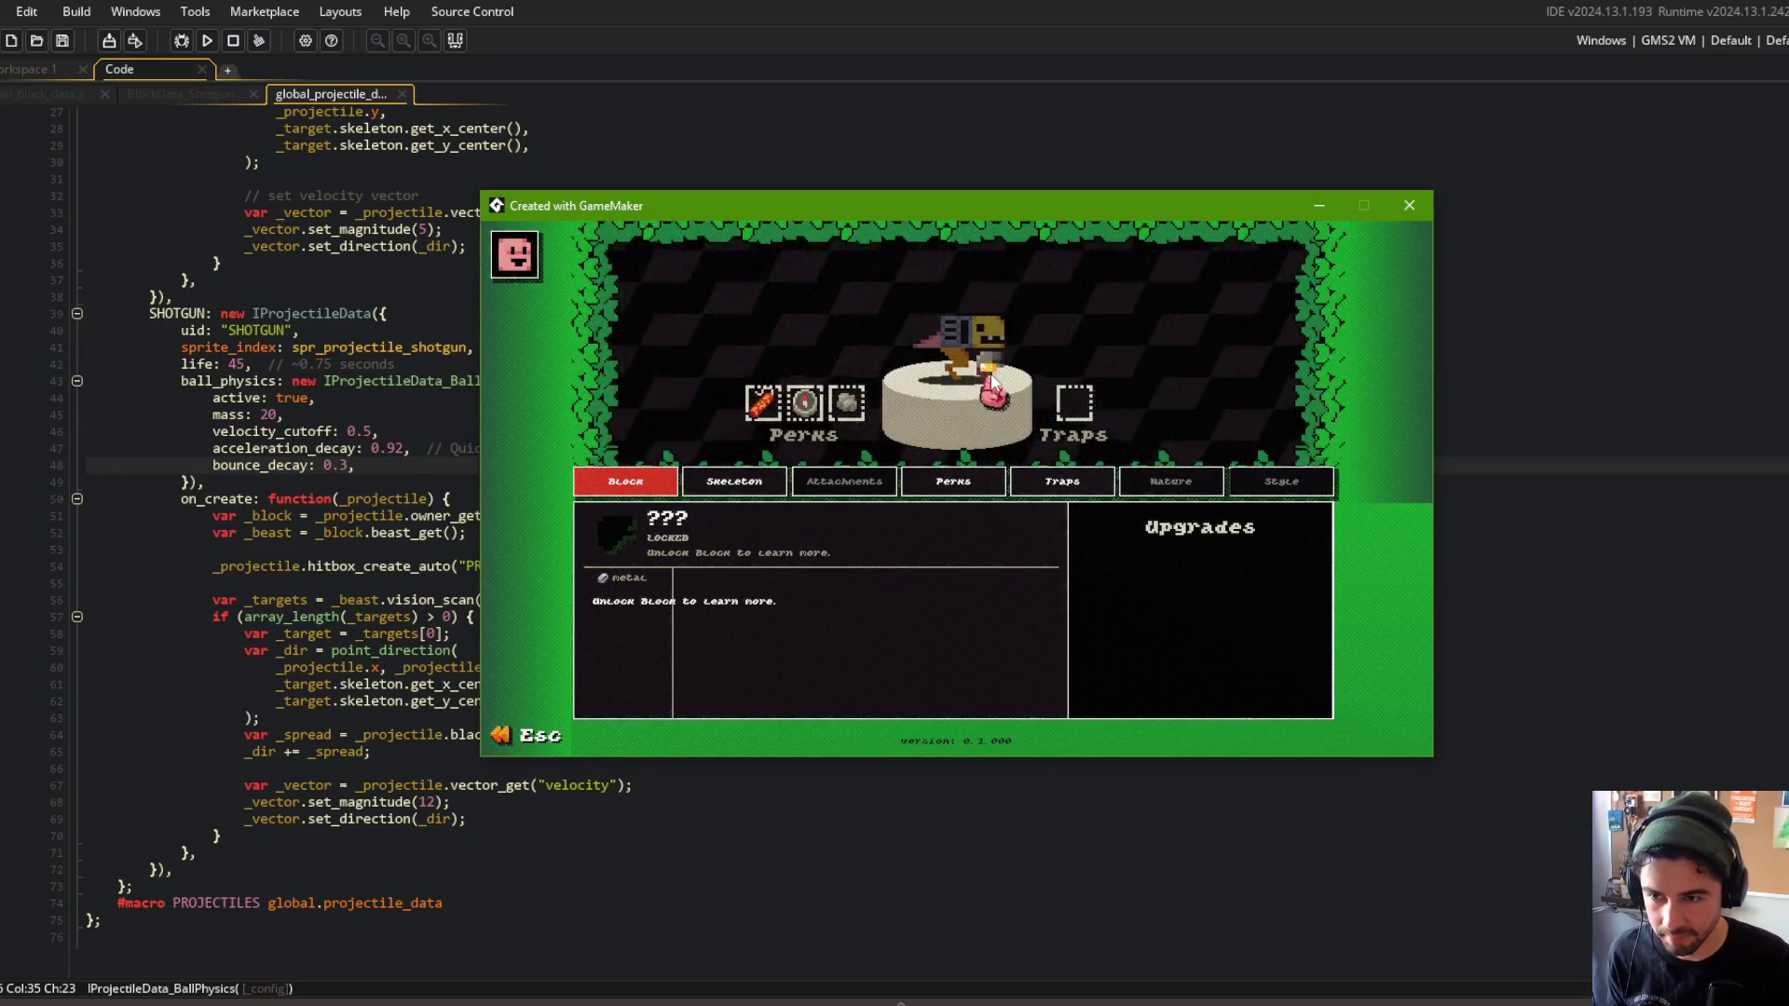
Return to the main menu and start a training battle with My Beast 1.
{"action": "key", "text": "Escape"}
{"action": "key", "text": "Escape"}
{"action": "key", "text": "Left"}
{"action": "left_click", "coordinate": [955, 529]}
{"action": "left_click", "coordinate": [925, 521]}
{"action": "left_click", "coordinate": [1062, 518]}
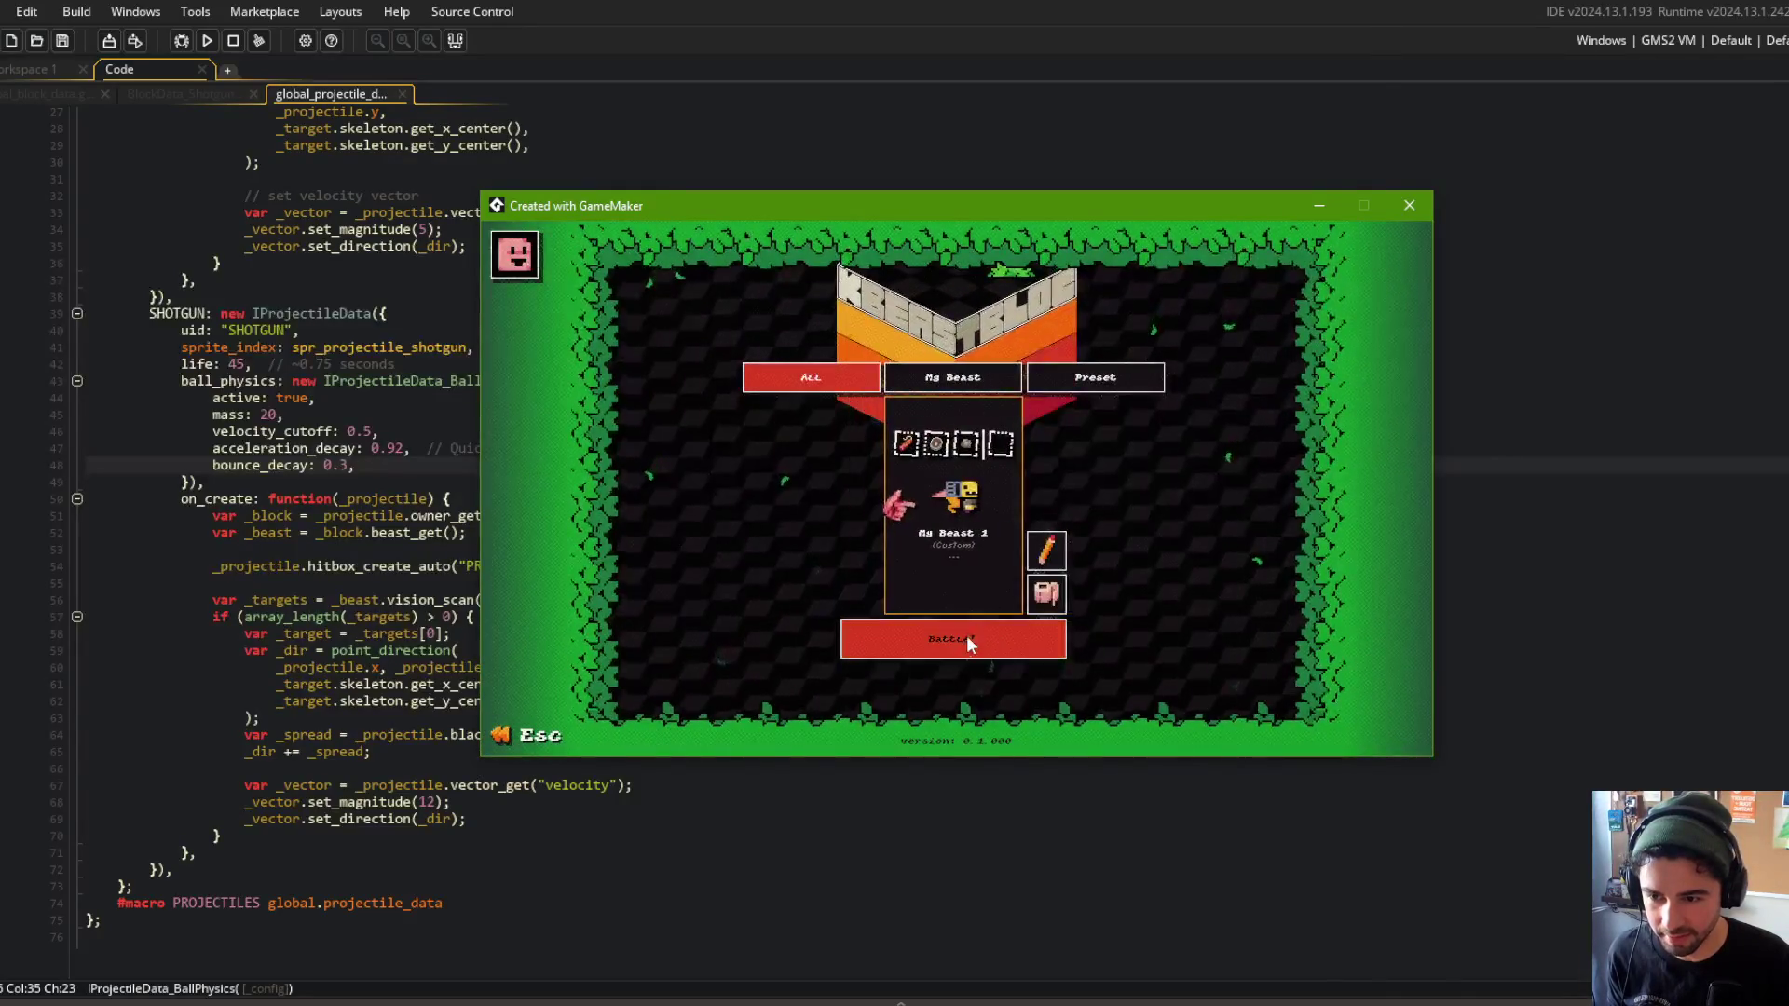
{"action": "left_click", "coordinate": [965, 637]}
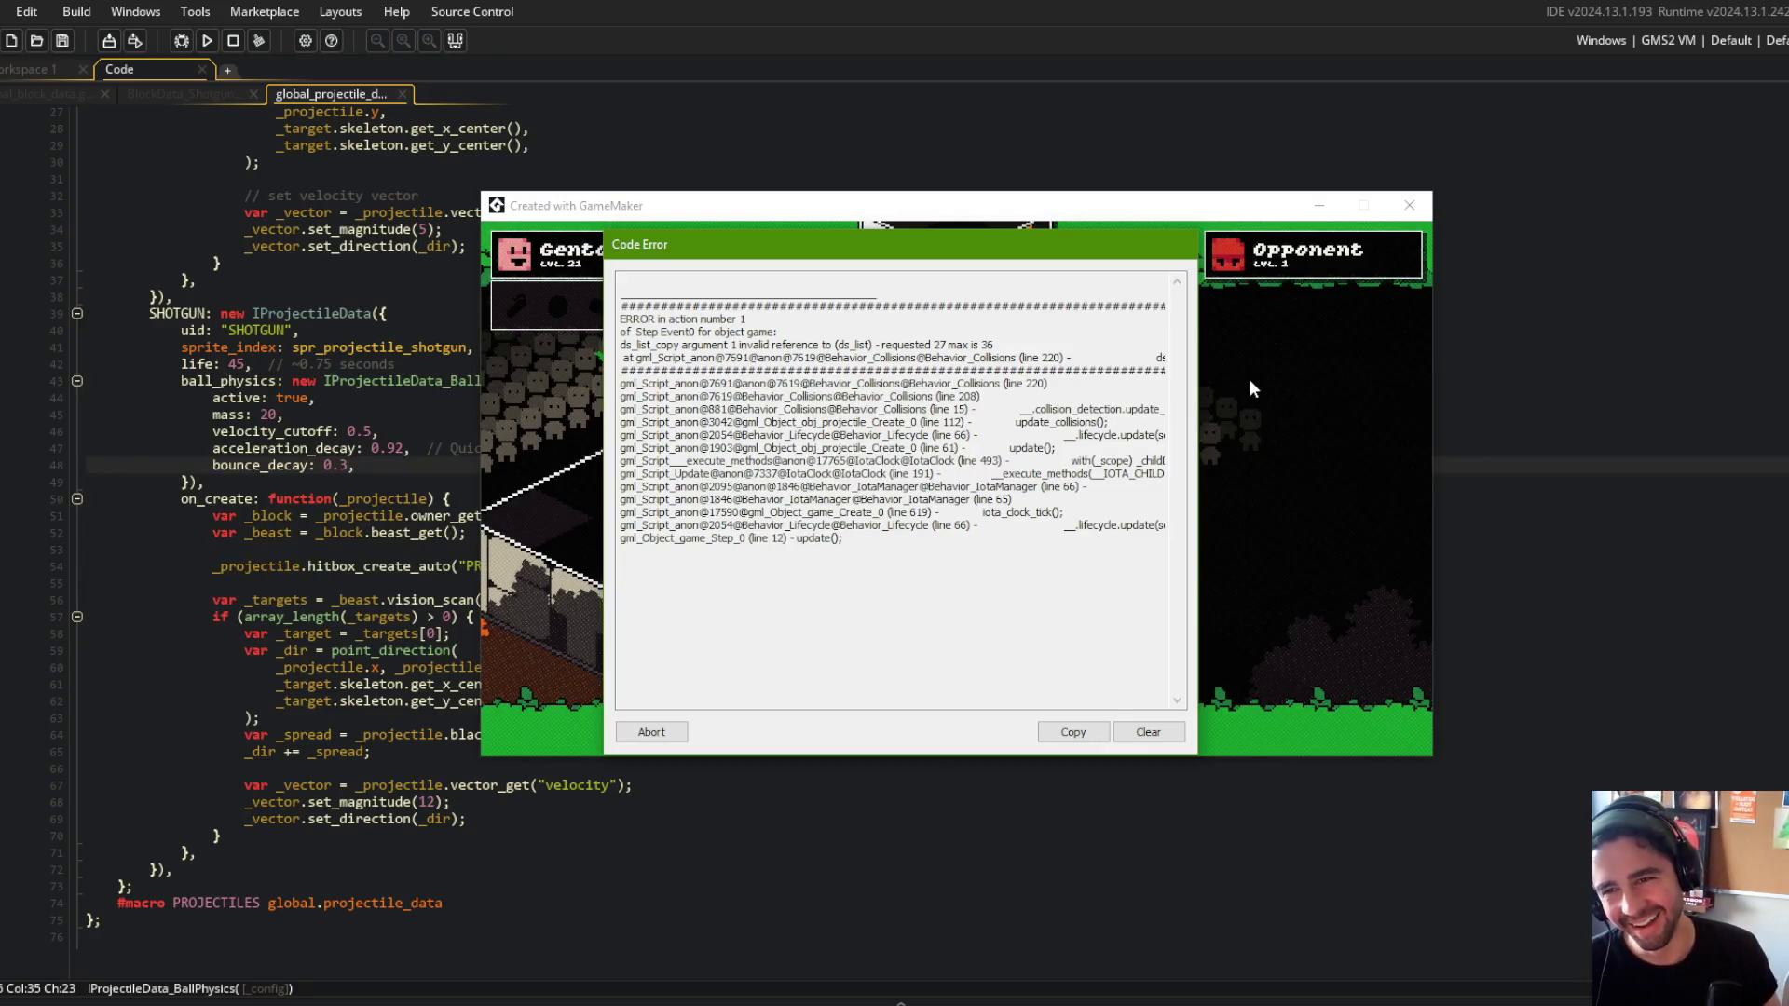
Abort the crashed game and open spr_projectile_shotgun from game > entities in the asset browser.
{"action": "left_click", "coordinate": [639, 734]}
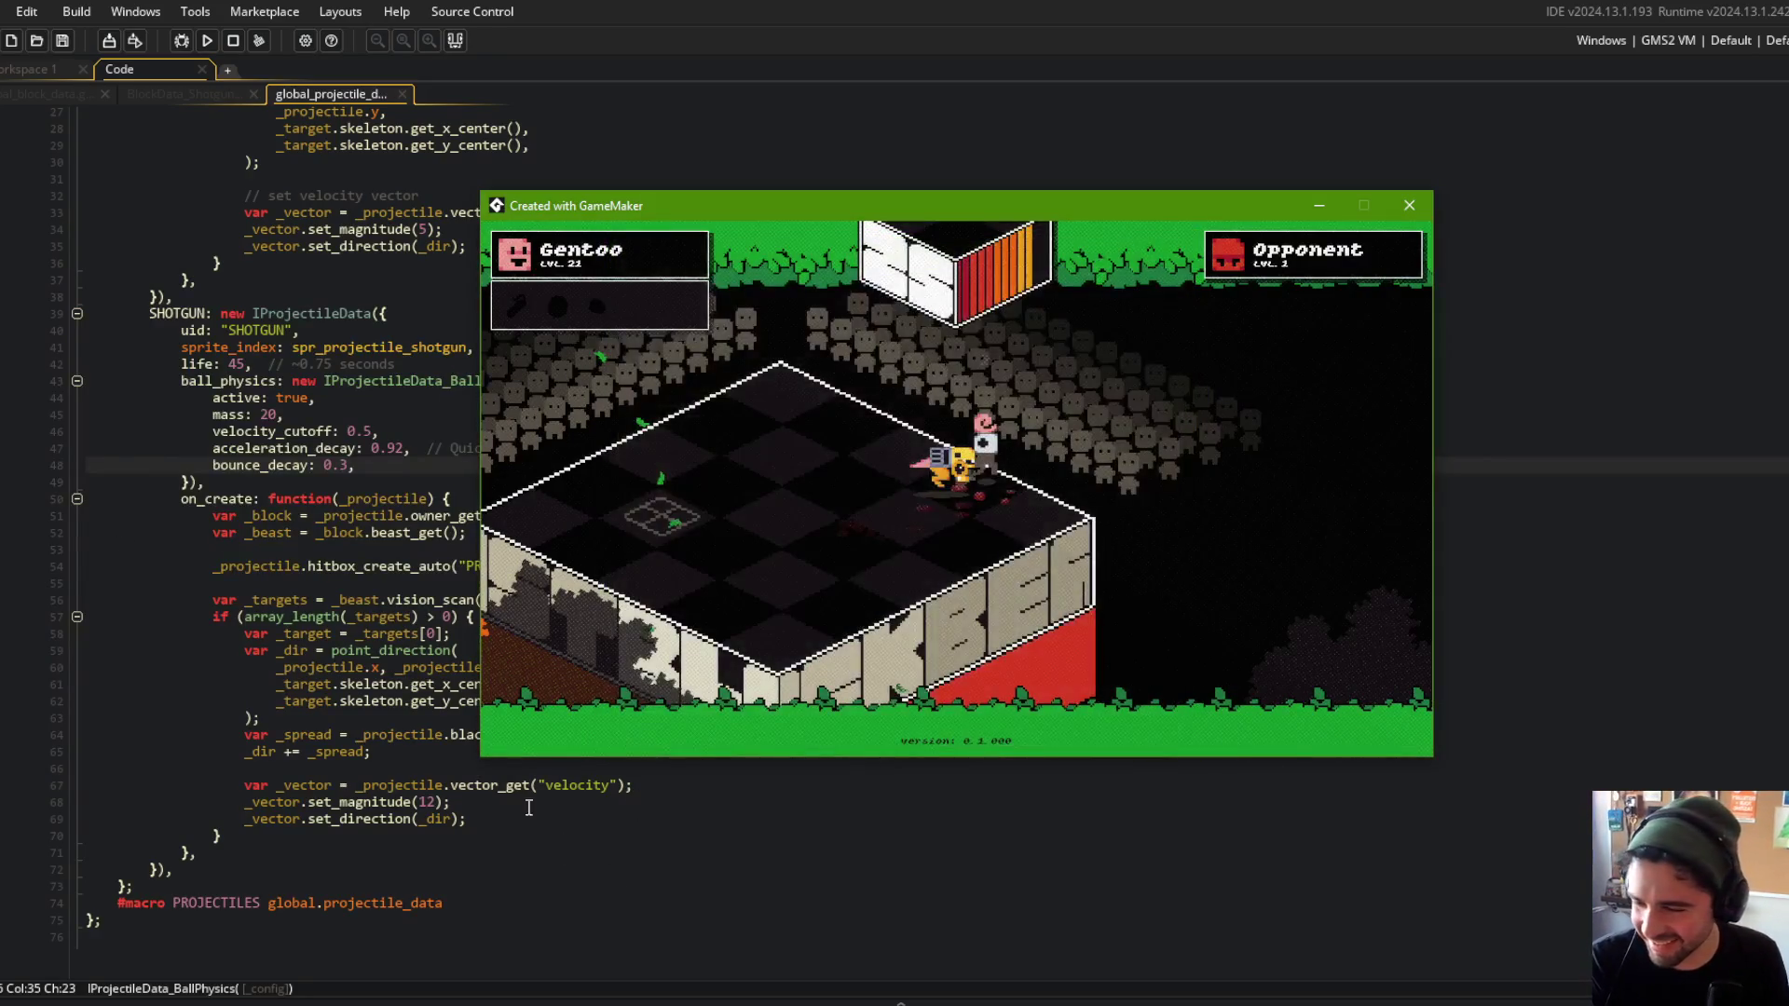
{"action": "left_click", "coordinate": [4, 464]}
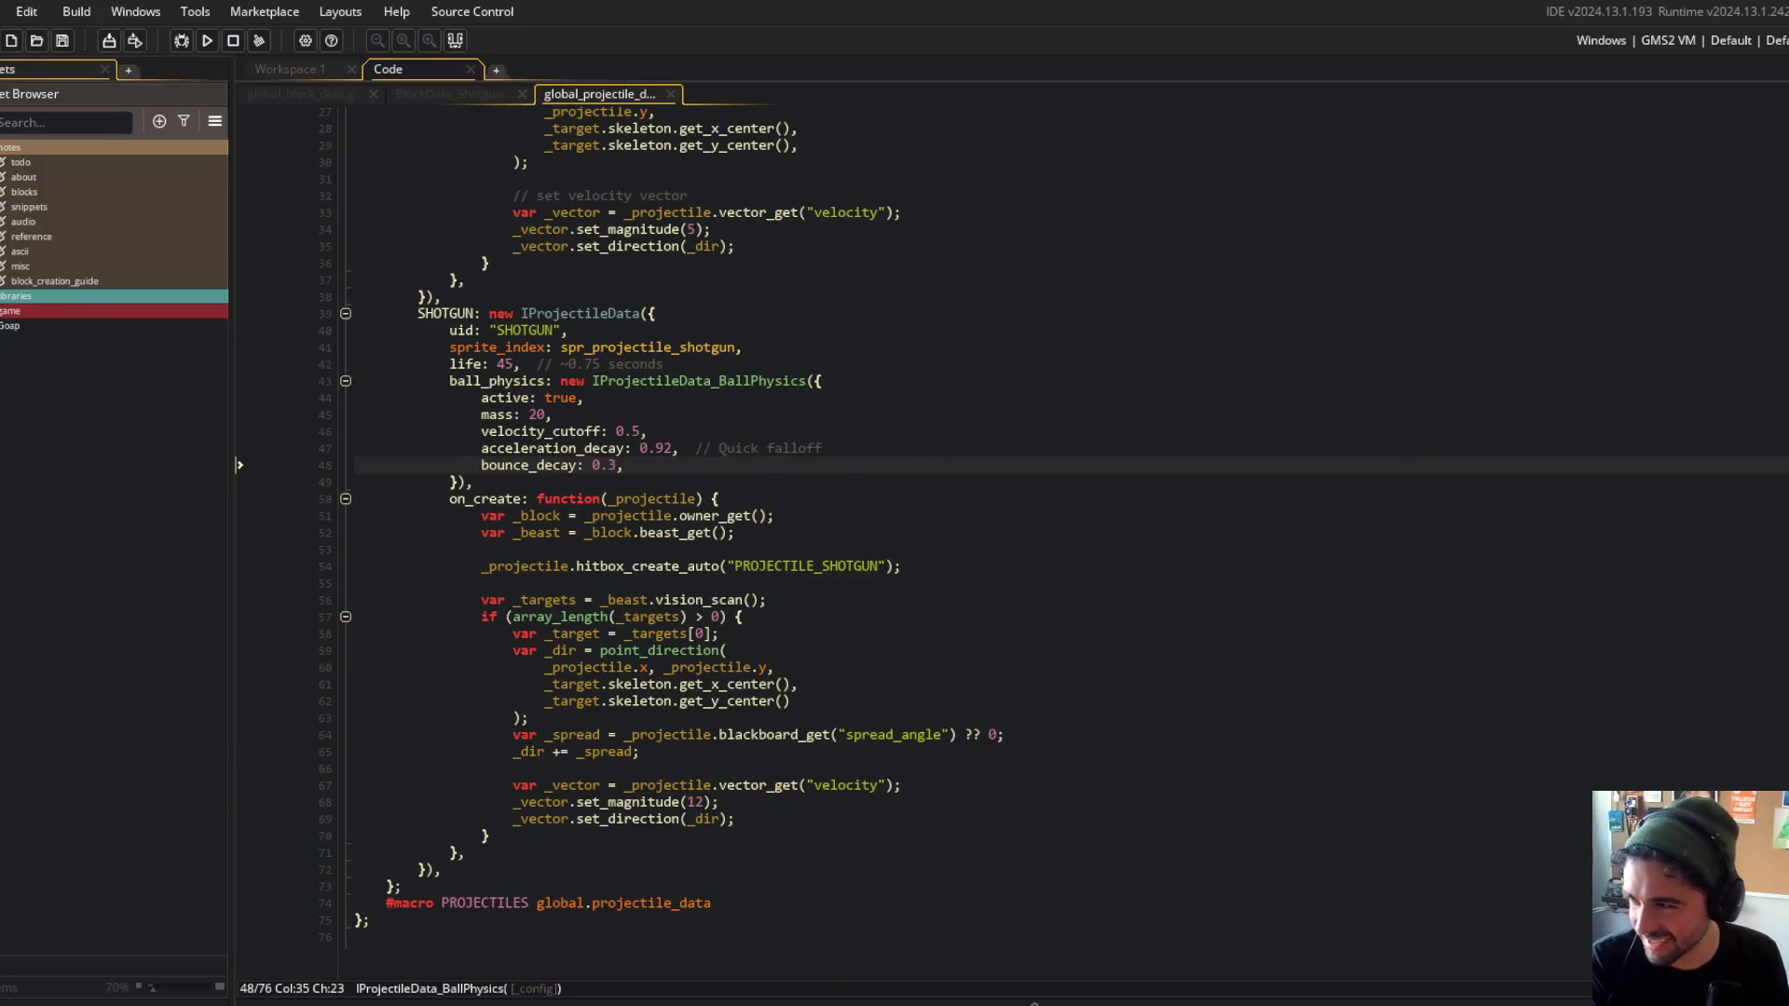
{"action": "left_click", "coordinate": [10, 146]}
{"action": "left_click", "coordinate": [10, 177]}
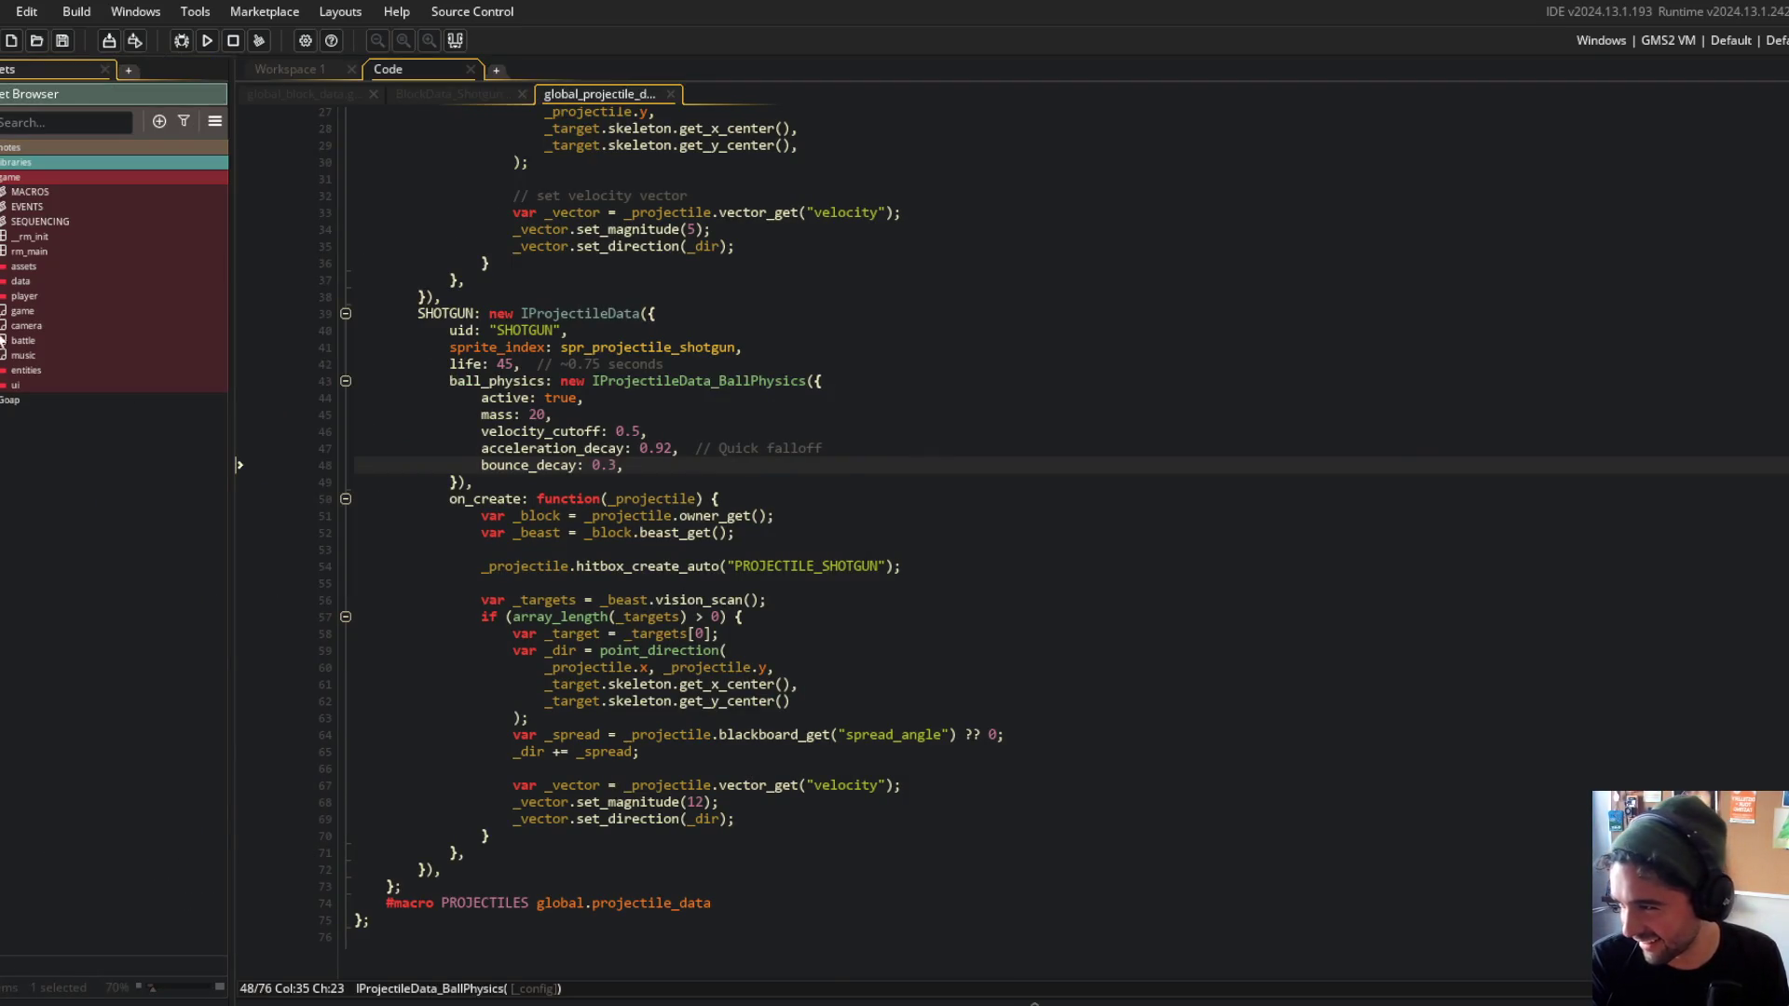
{"action": "left_click", "coordinate": [3, 370]}
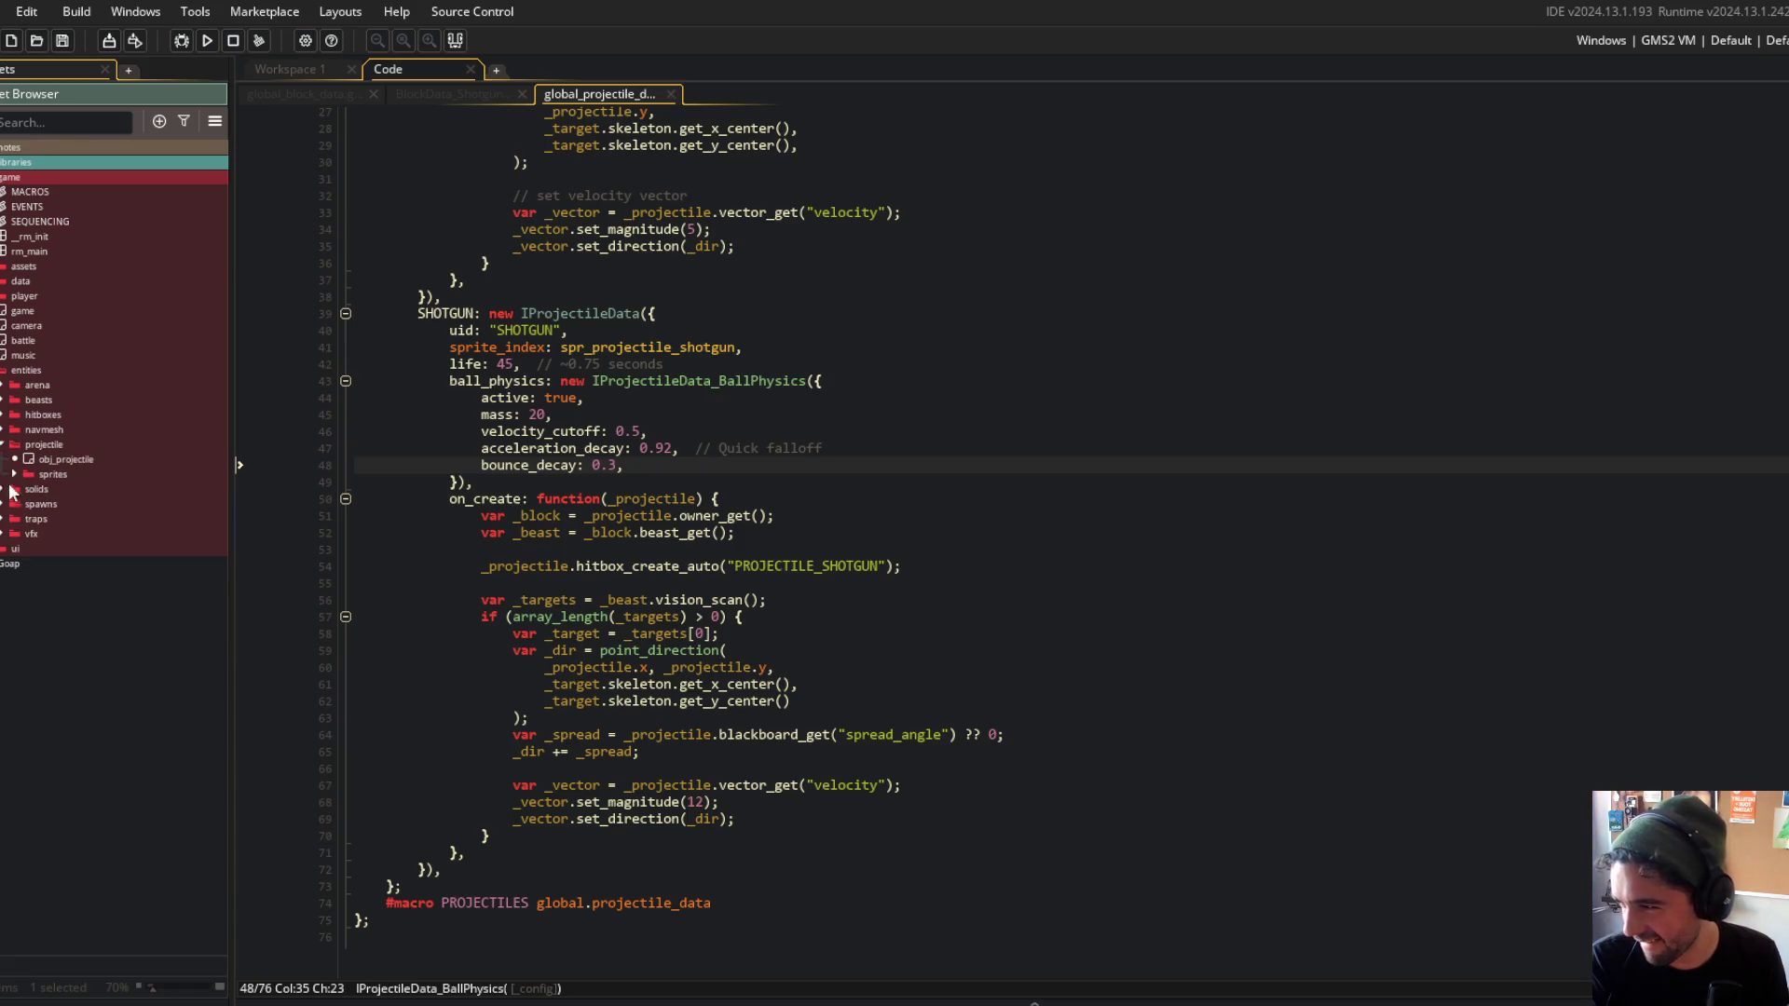
{"action": "double_click", "coordinate": [76, 501]}
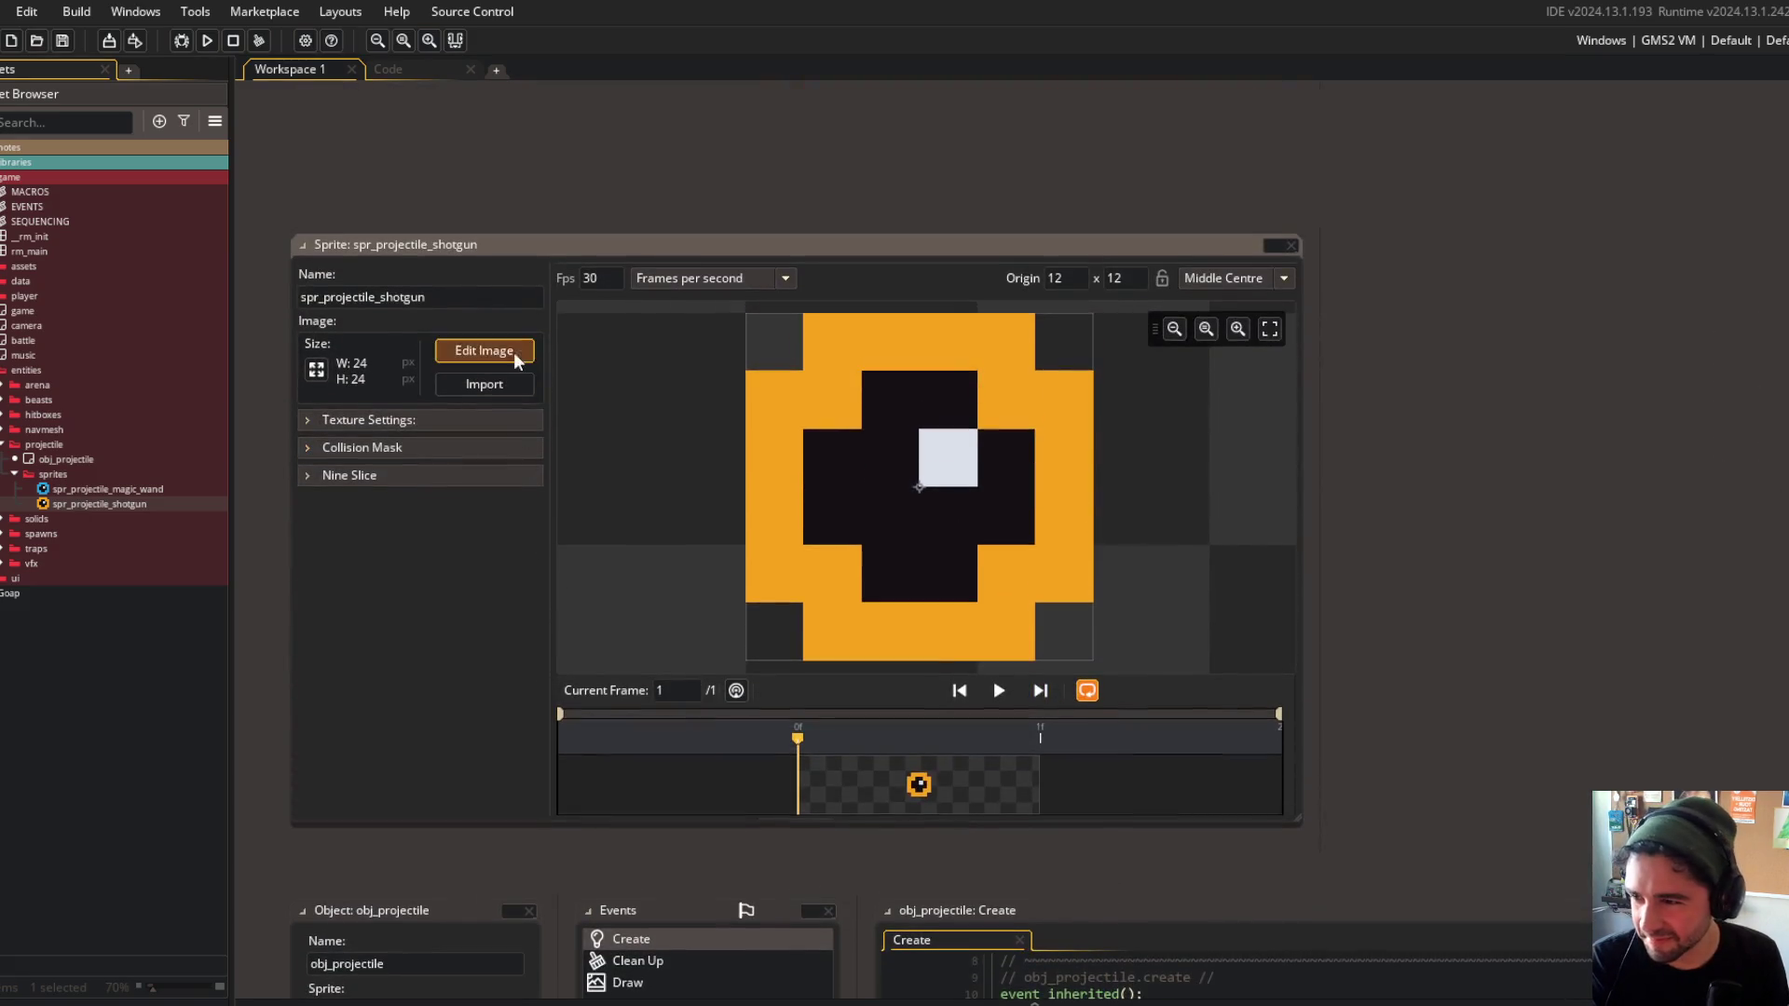
Bucket-fill the sprite's black and white areas orange, then return to the projectile data code.
{"action": "left_click", "coordinate": [516, 355]}
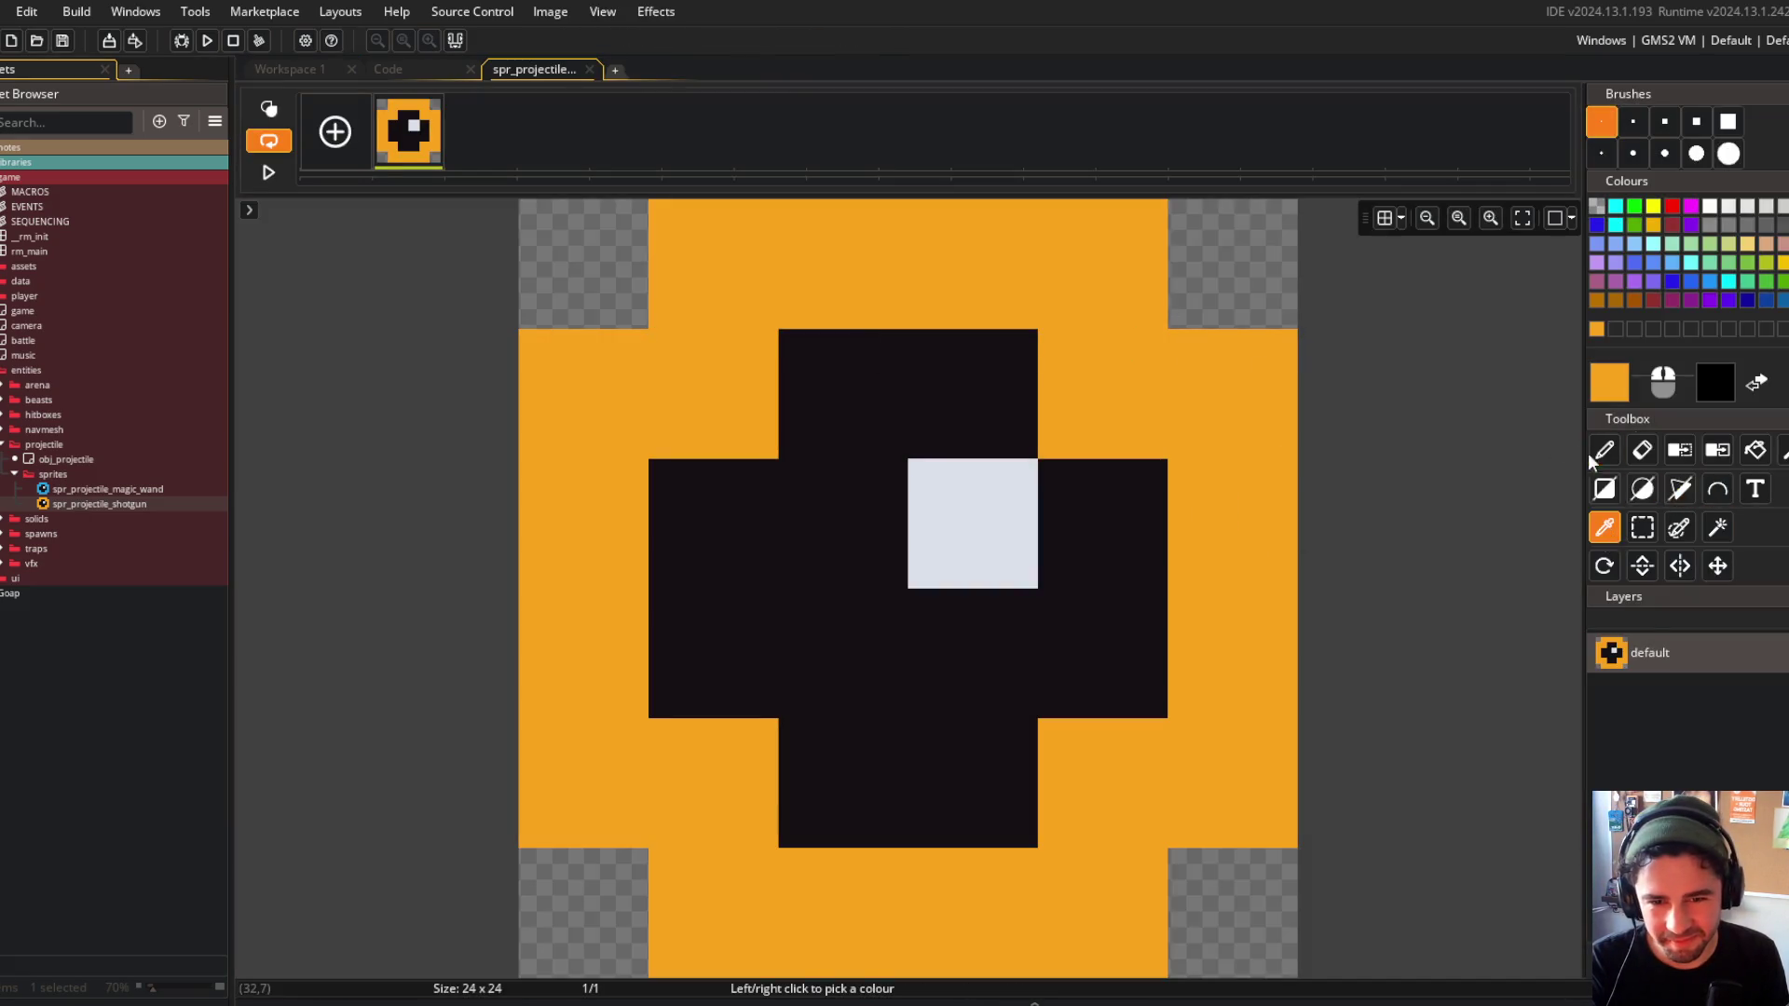
{"action": "left_click", "coordinate": [1131, 529]}
{"action": "left_click", "coordinate": [973, 474]}
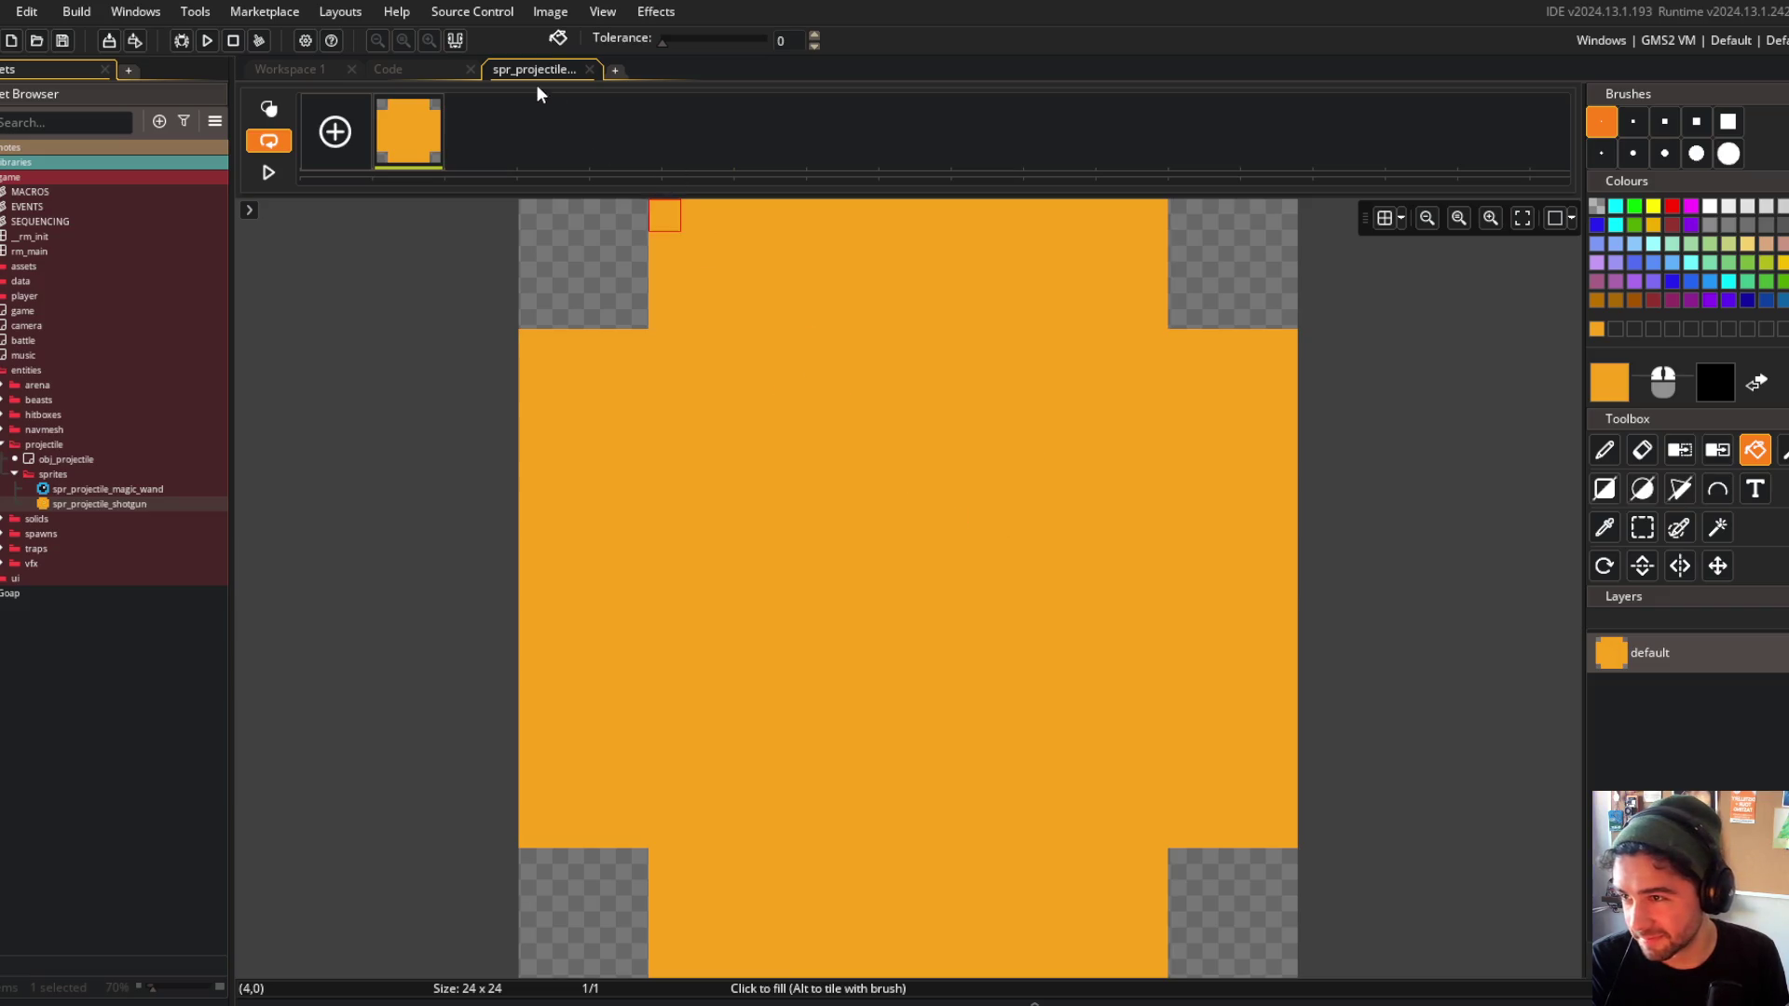
{"action": "left_click", "coordinate": [589, 69]}
{"action": "left_click", "coordinate": [399, 66]}
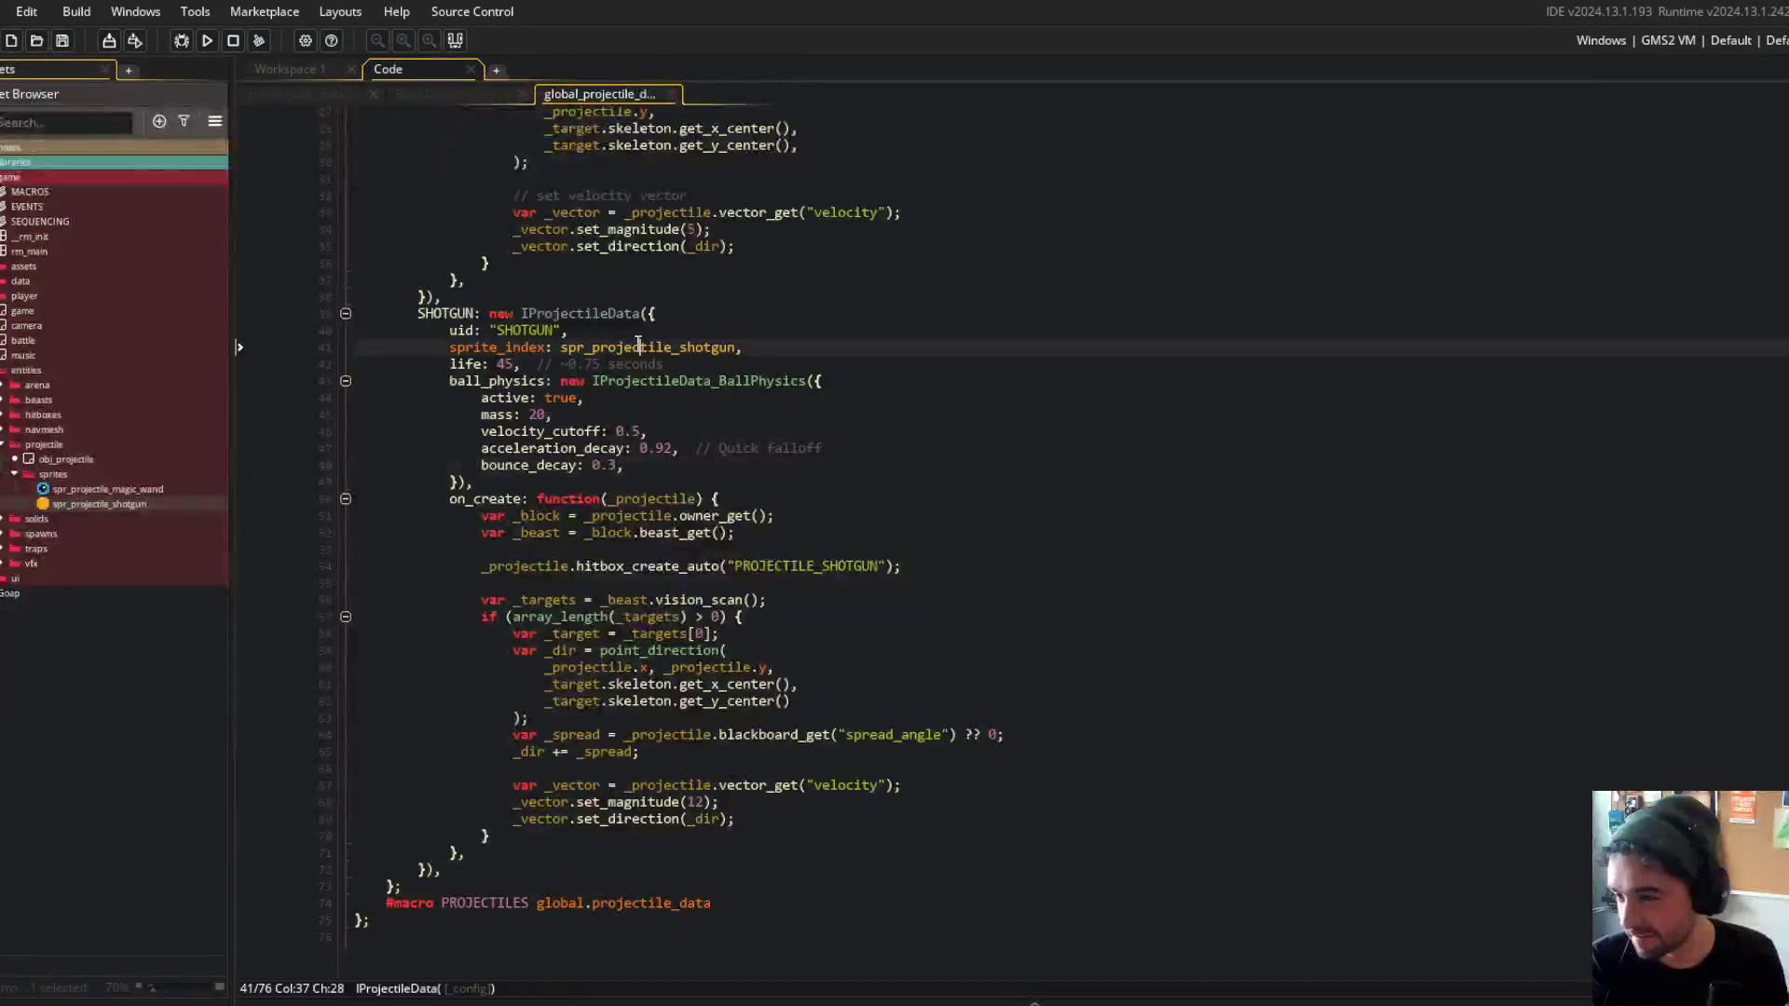
Open the Output log and locate the Behavior_Collisions line 220 ds_list_copy error.
{"action": "scroll", "coordinate": [623, 275], "scroll_direction": "up", "scroll_amount": 4}
{"action": "scroll", "coordinate": [623, 275], "scroll_direction": "down", "scroll_amount": 5}
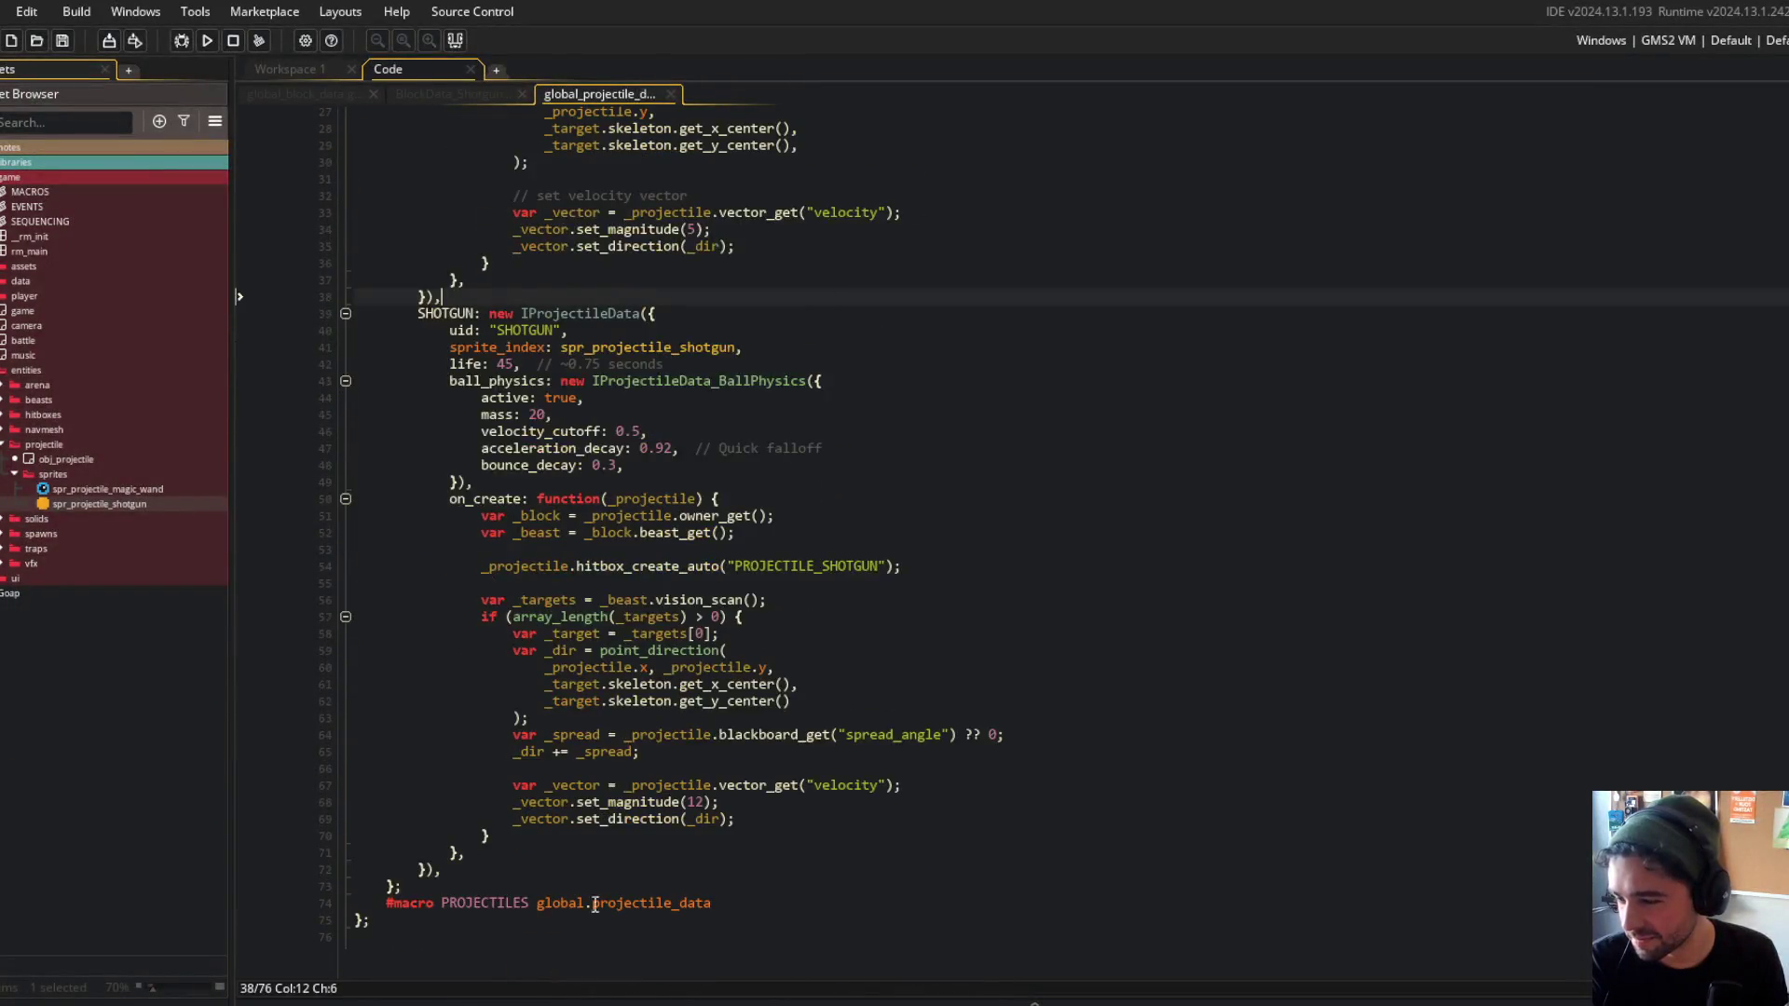
{"action": "left_click", "coordinate": [538, 1004]}
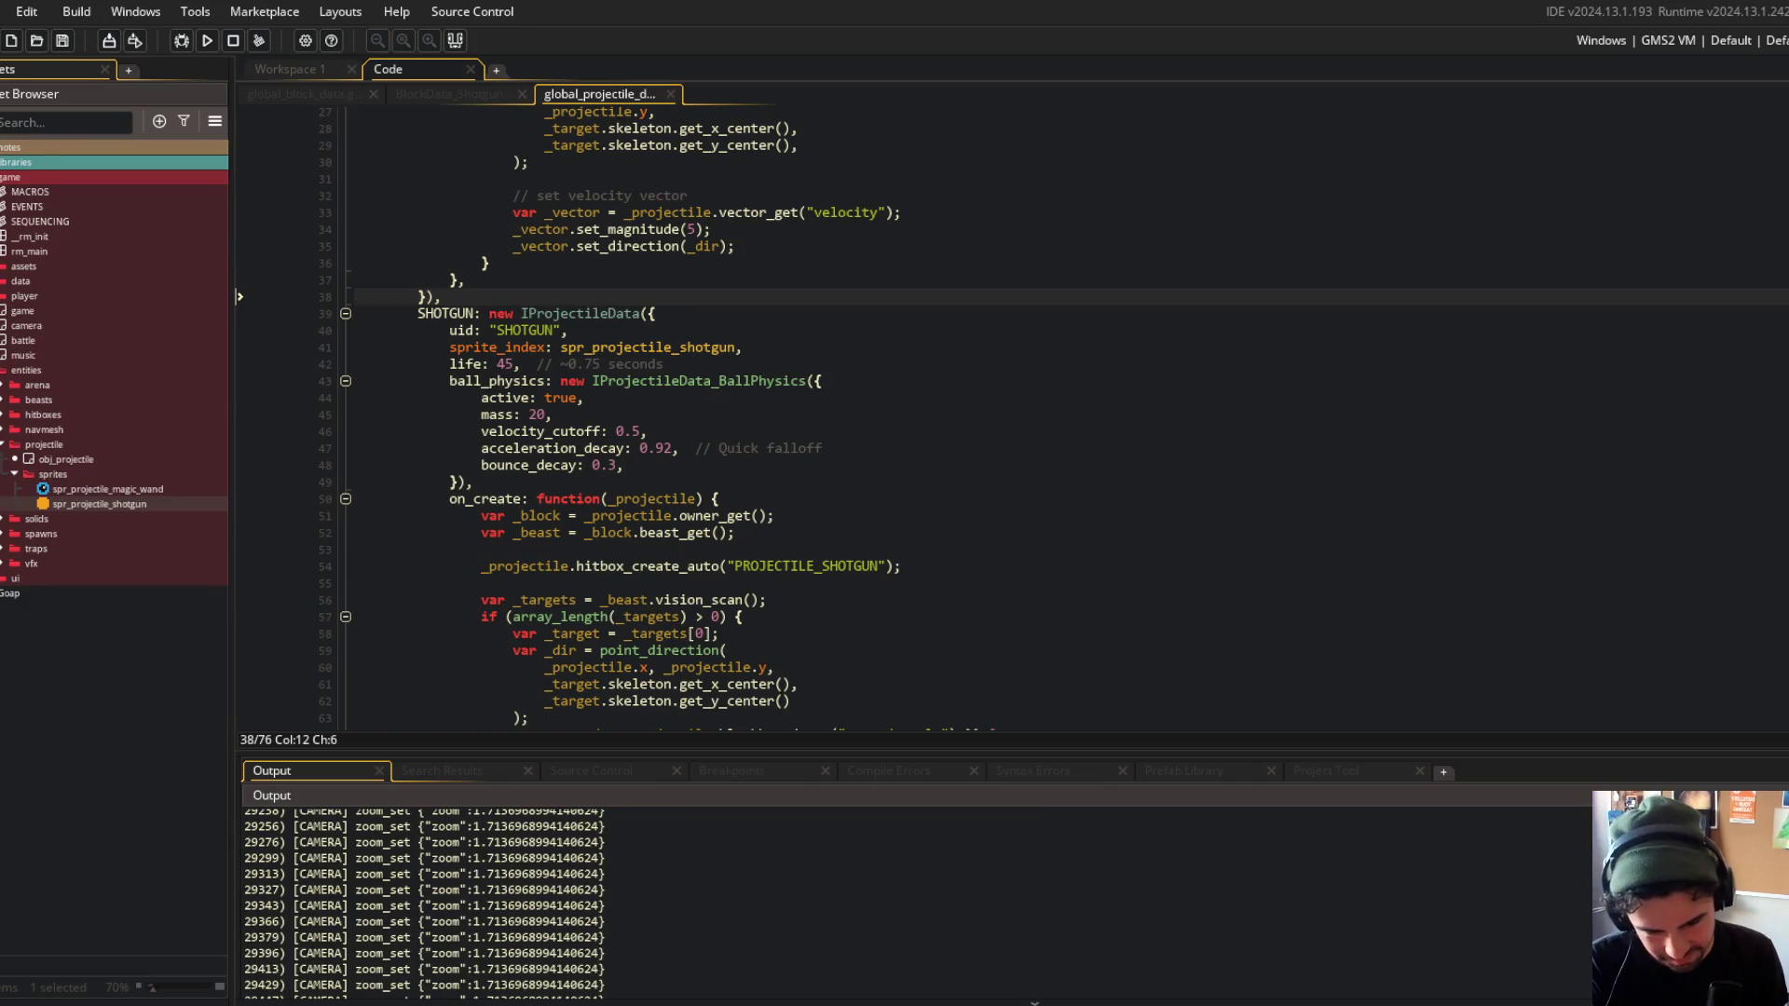
{"action": "scroll", "coordinate": [1159, 874], "scroll_direction": "up", "scroll_amount": 10}
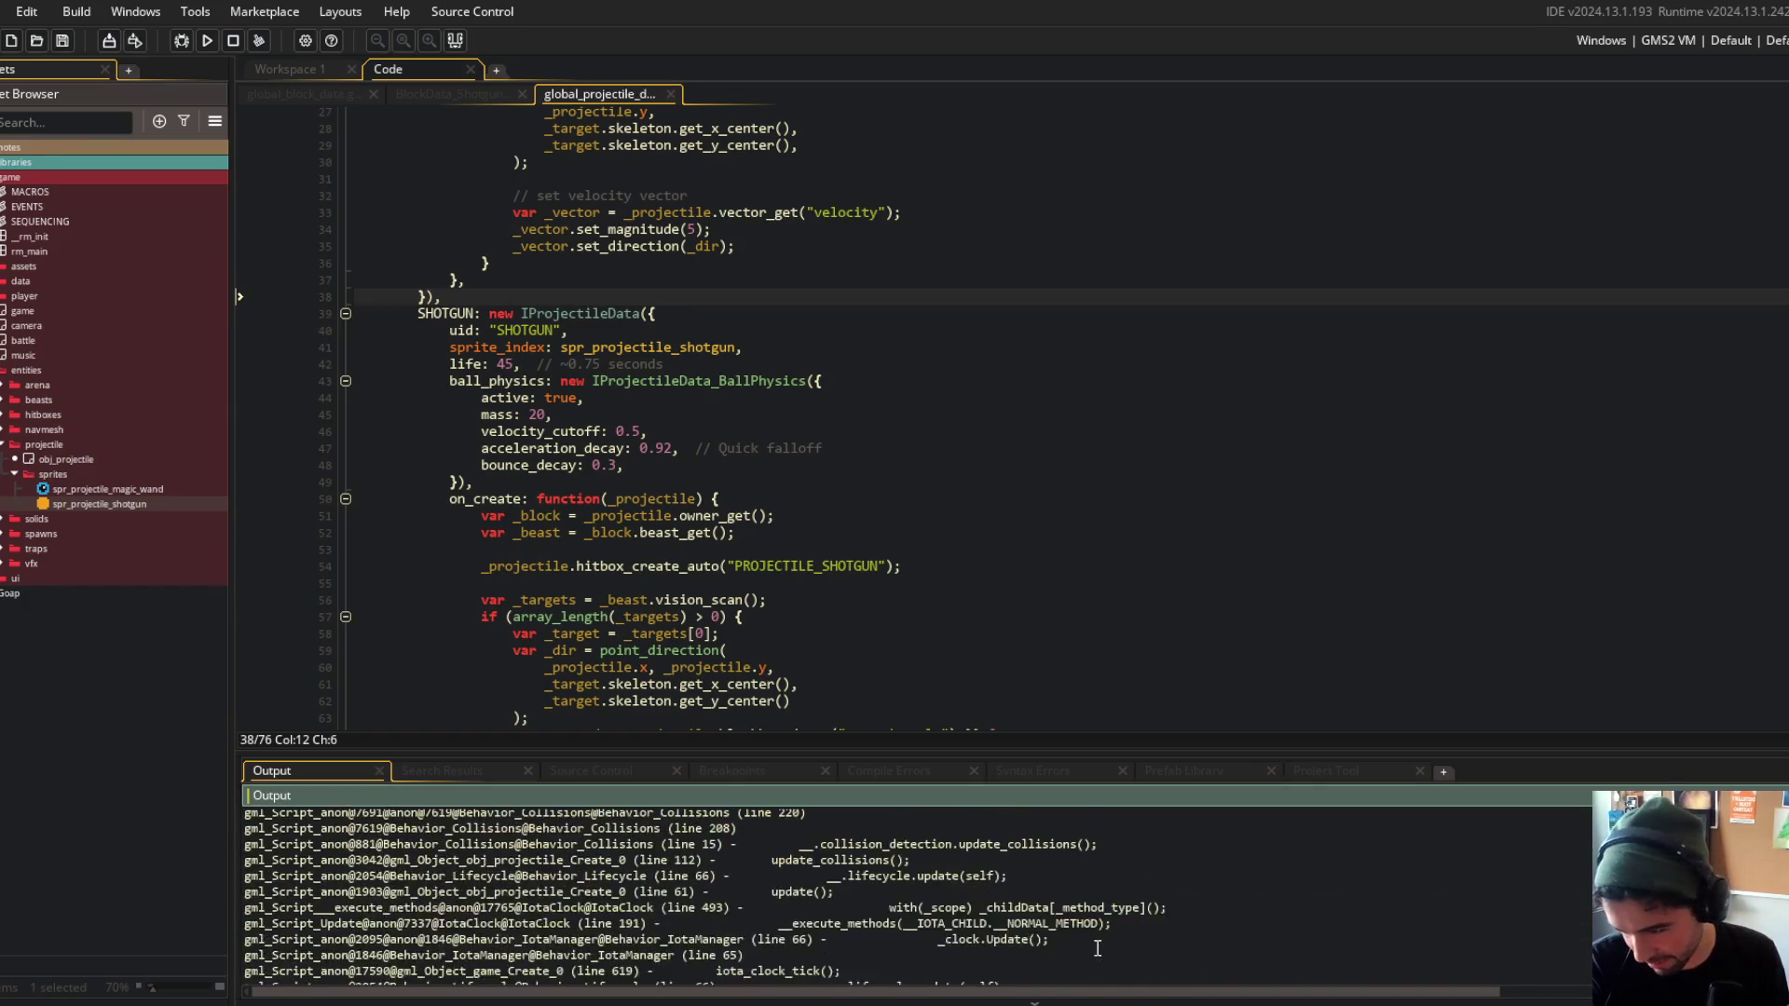
{"action": "scroll", "coordinate": [1093, 944], "scroll_direction": "up", "scroll_amount": 4}
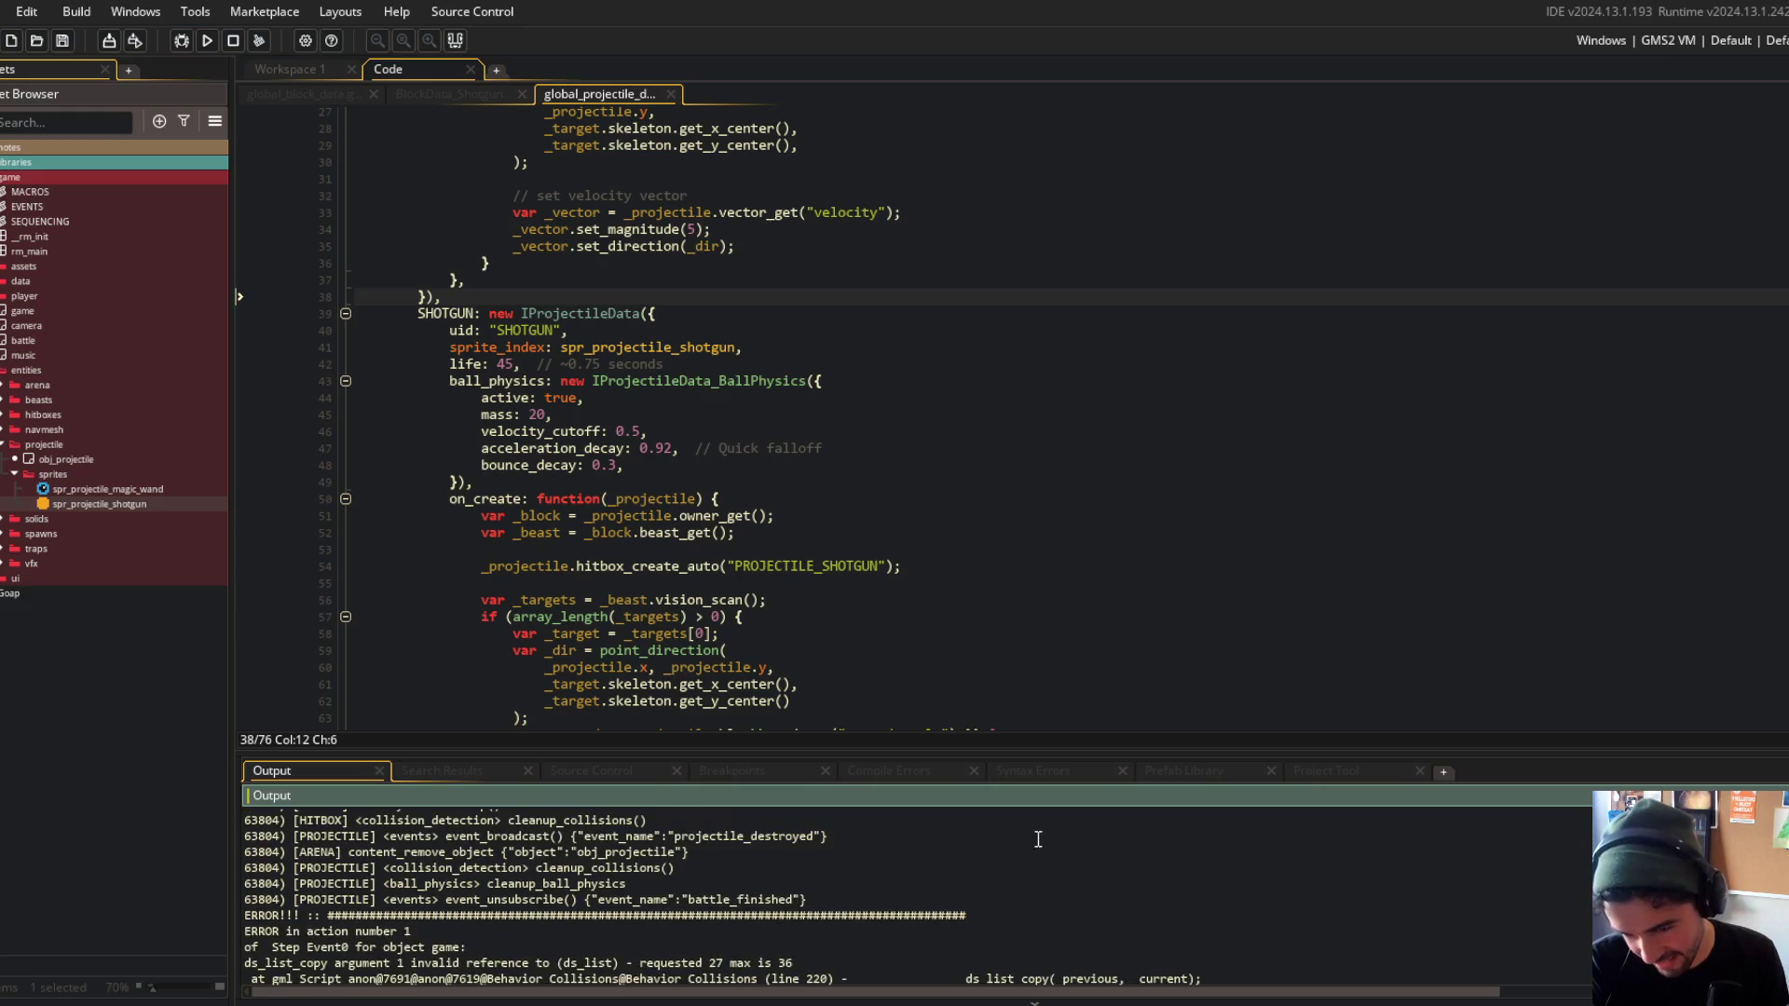
{"action": "left_click_drag", "start_coordinate": [1036, 747], "coordinate": [1037, 583]}
{"action": "scroll", "coordinate": [1138, 789], "scroll_direction": "up", "scroll_amount": 8}
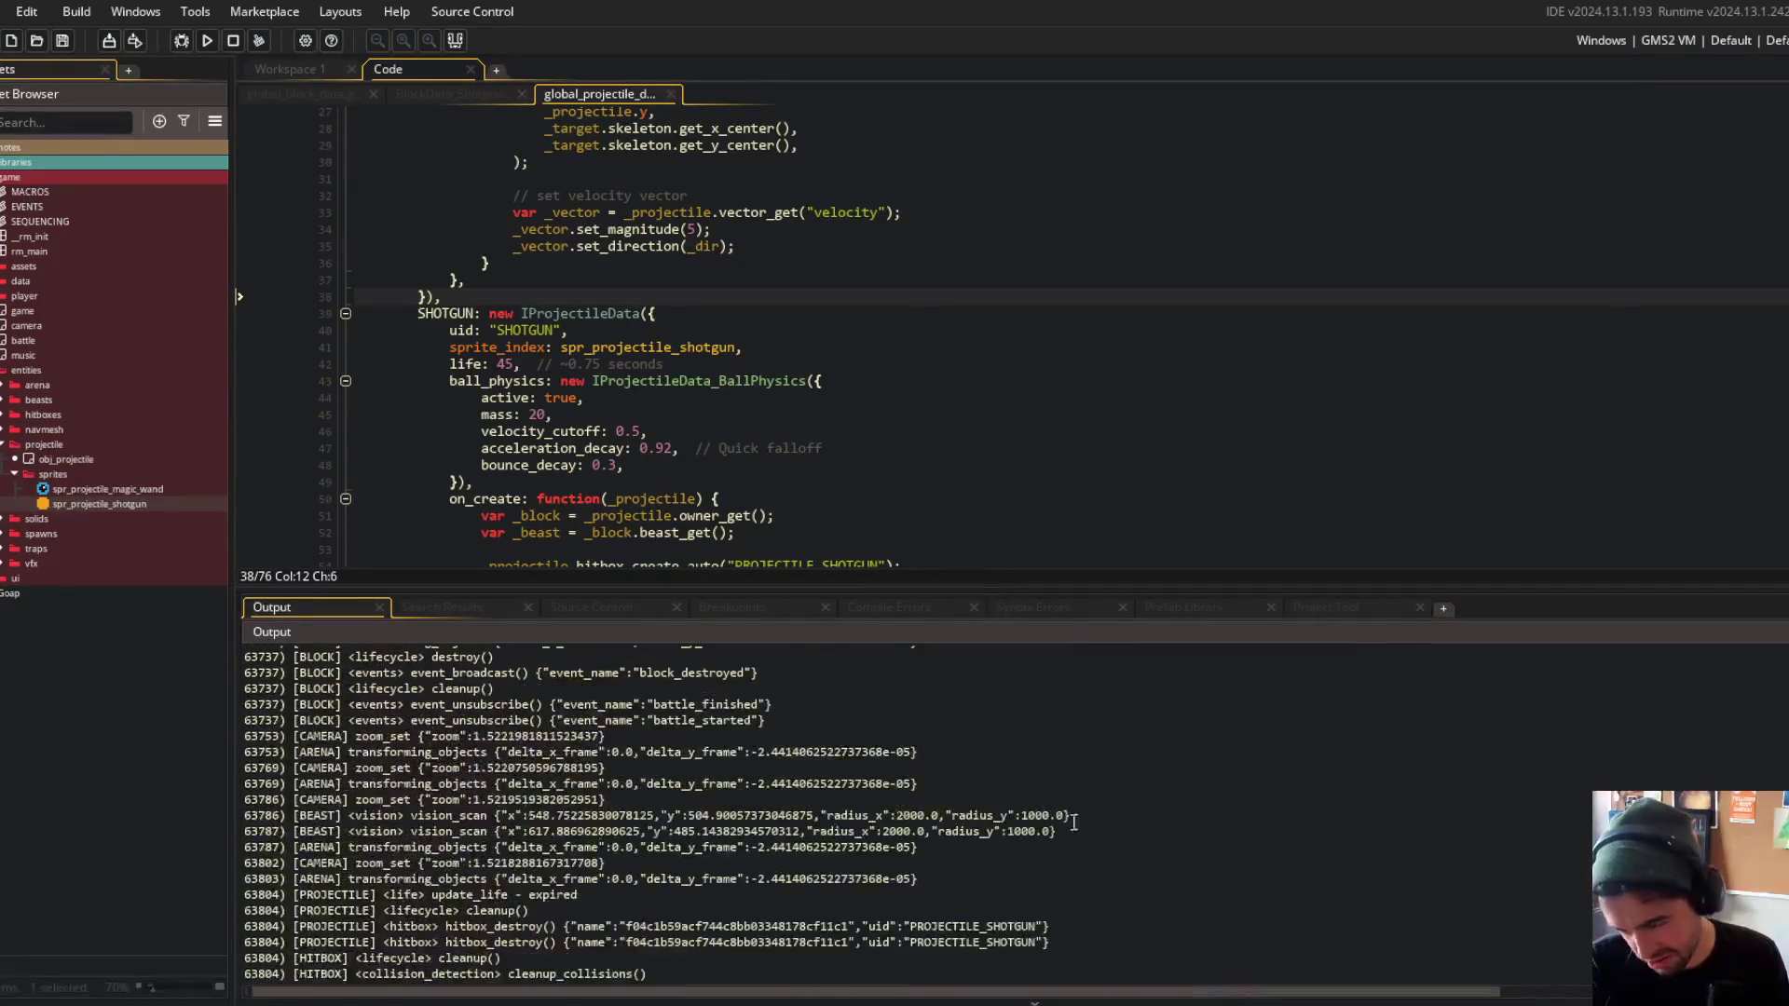
{"action": "scroll", "coordinate": [1138, 790], "scroll_direction": "down", "scroll_amount": 10}
{"action": "scroll", "coordinate": [1138, 789], "scroll_direction": "up", "scroll_amount": 3}
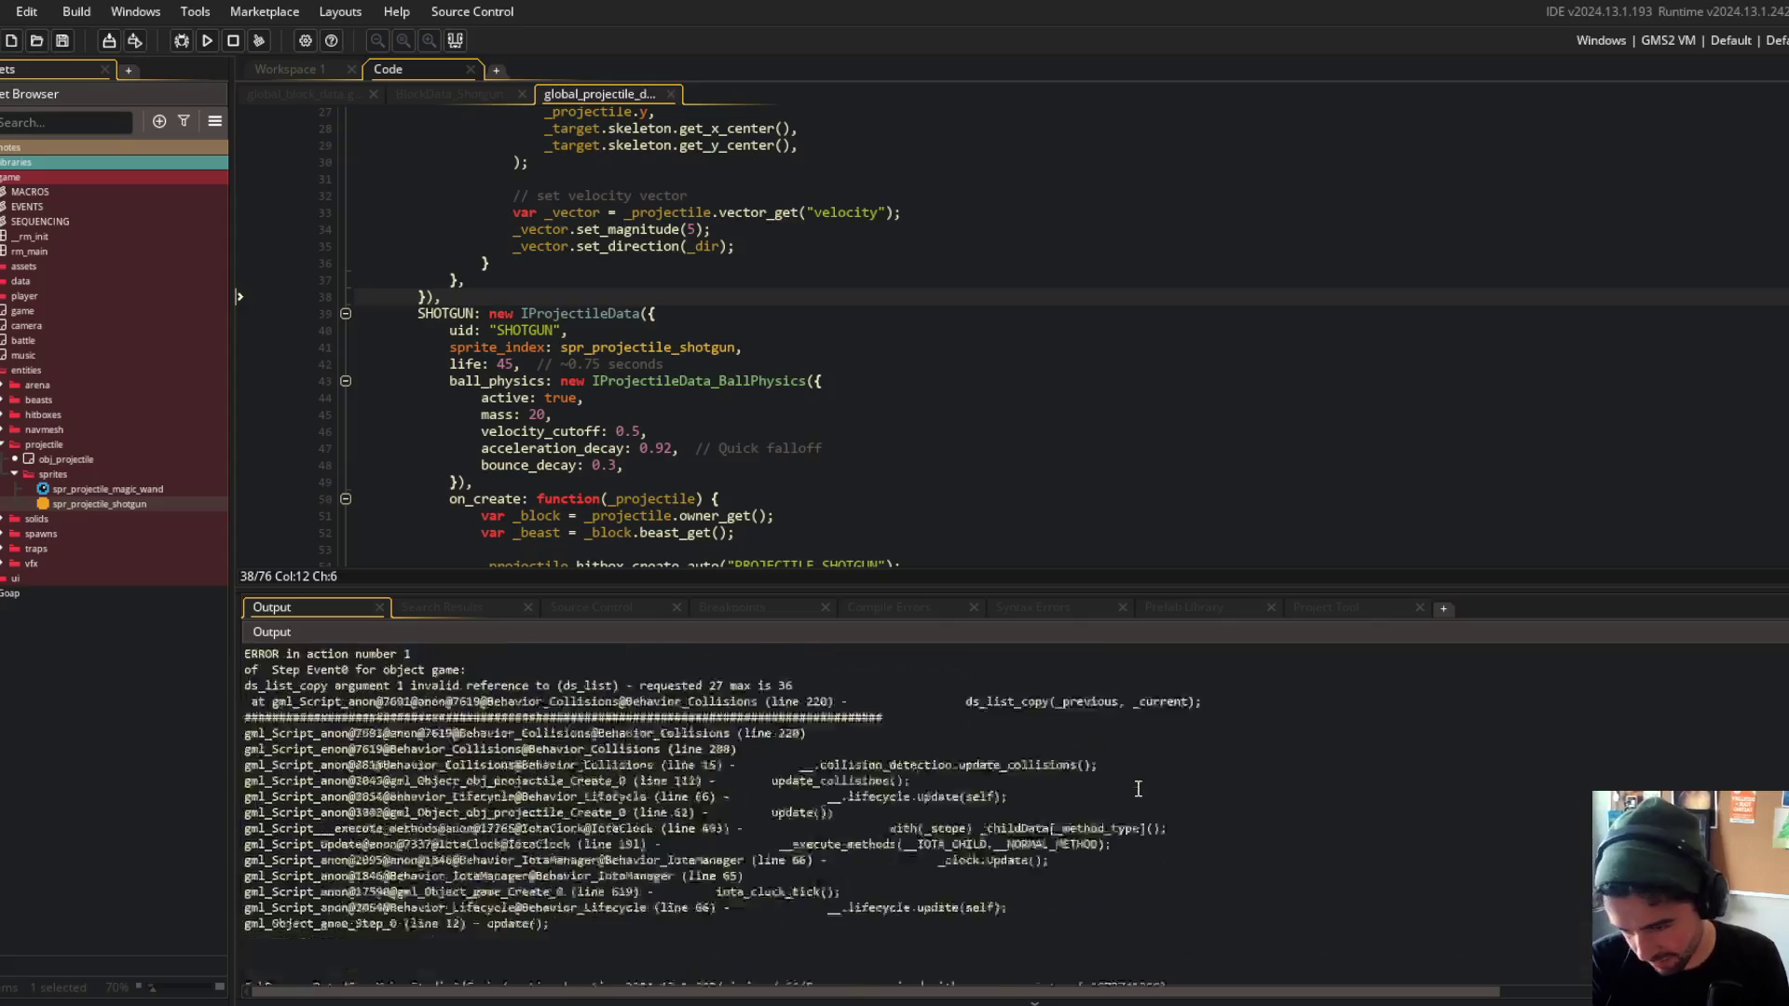
{"action": "left_click", "coordinate": [783, 742]}
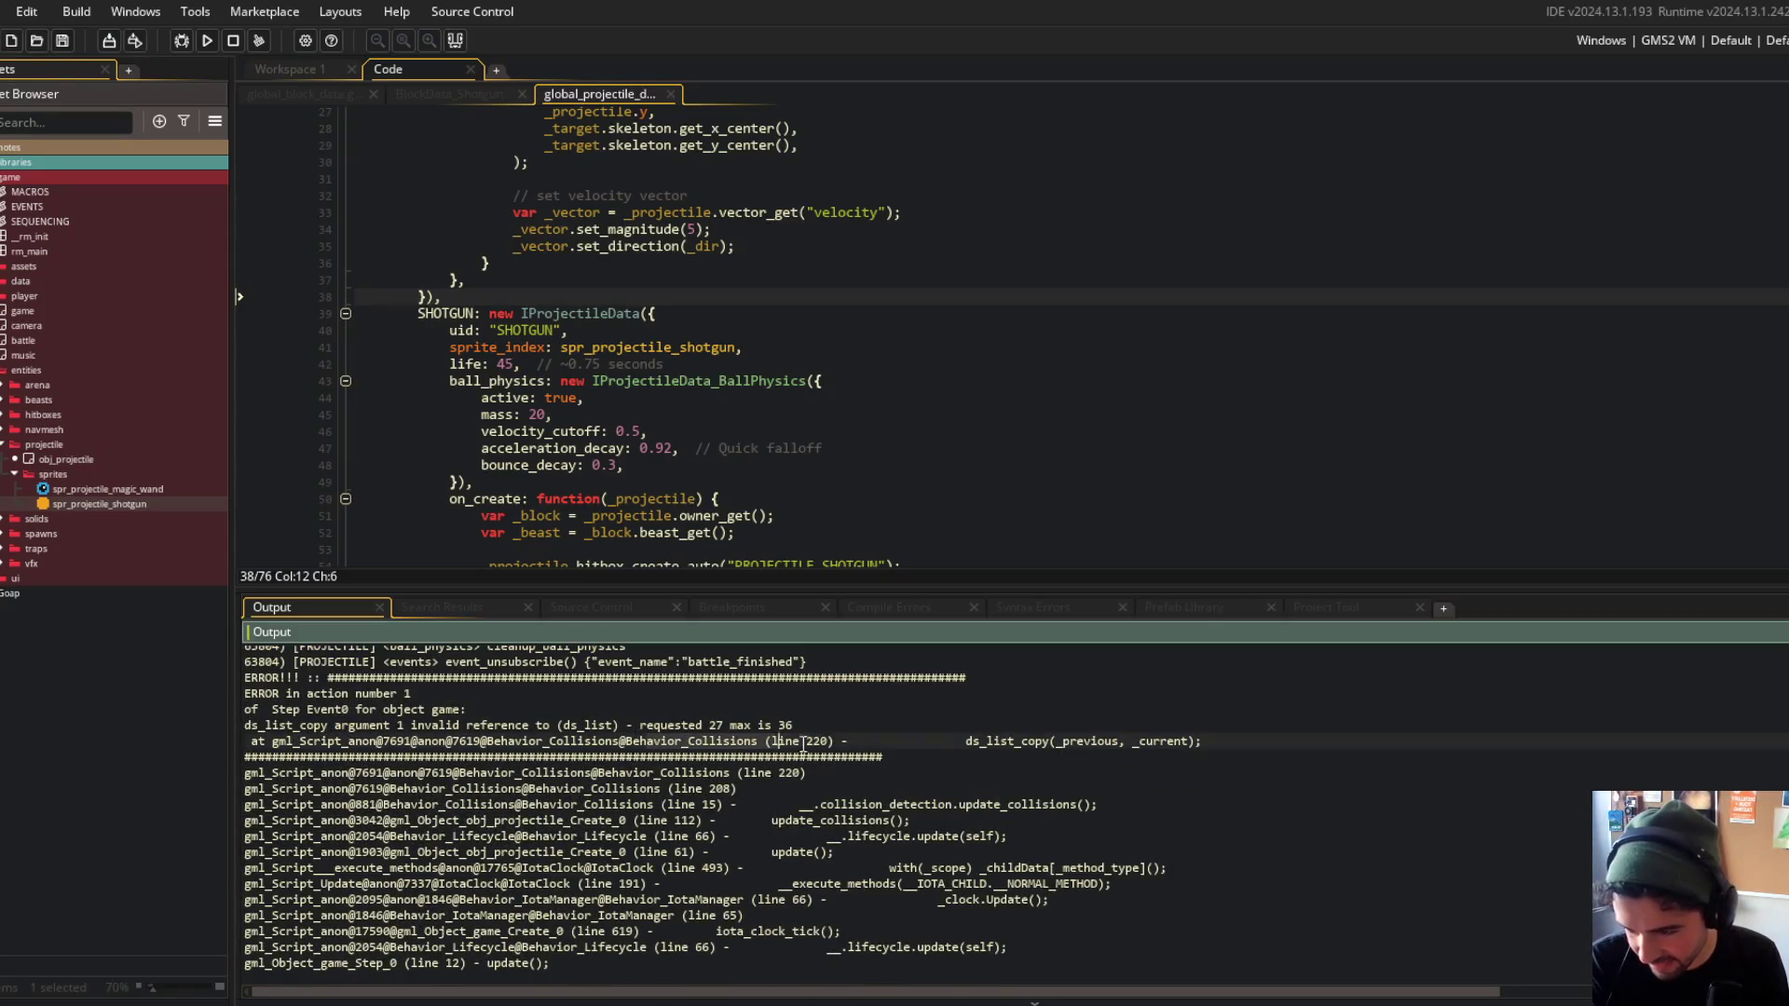
Return to the SHOTGUN projectile definition and run the game again.
{"action": "left_click", "coordinate": [482, 742]}
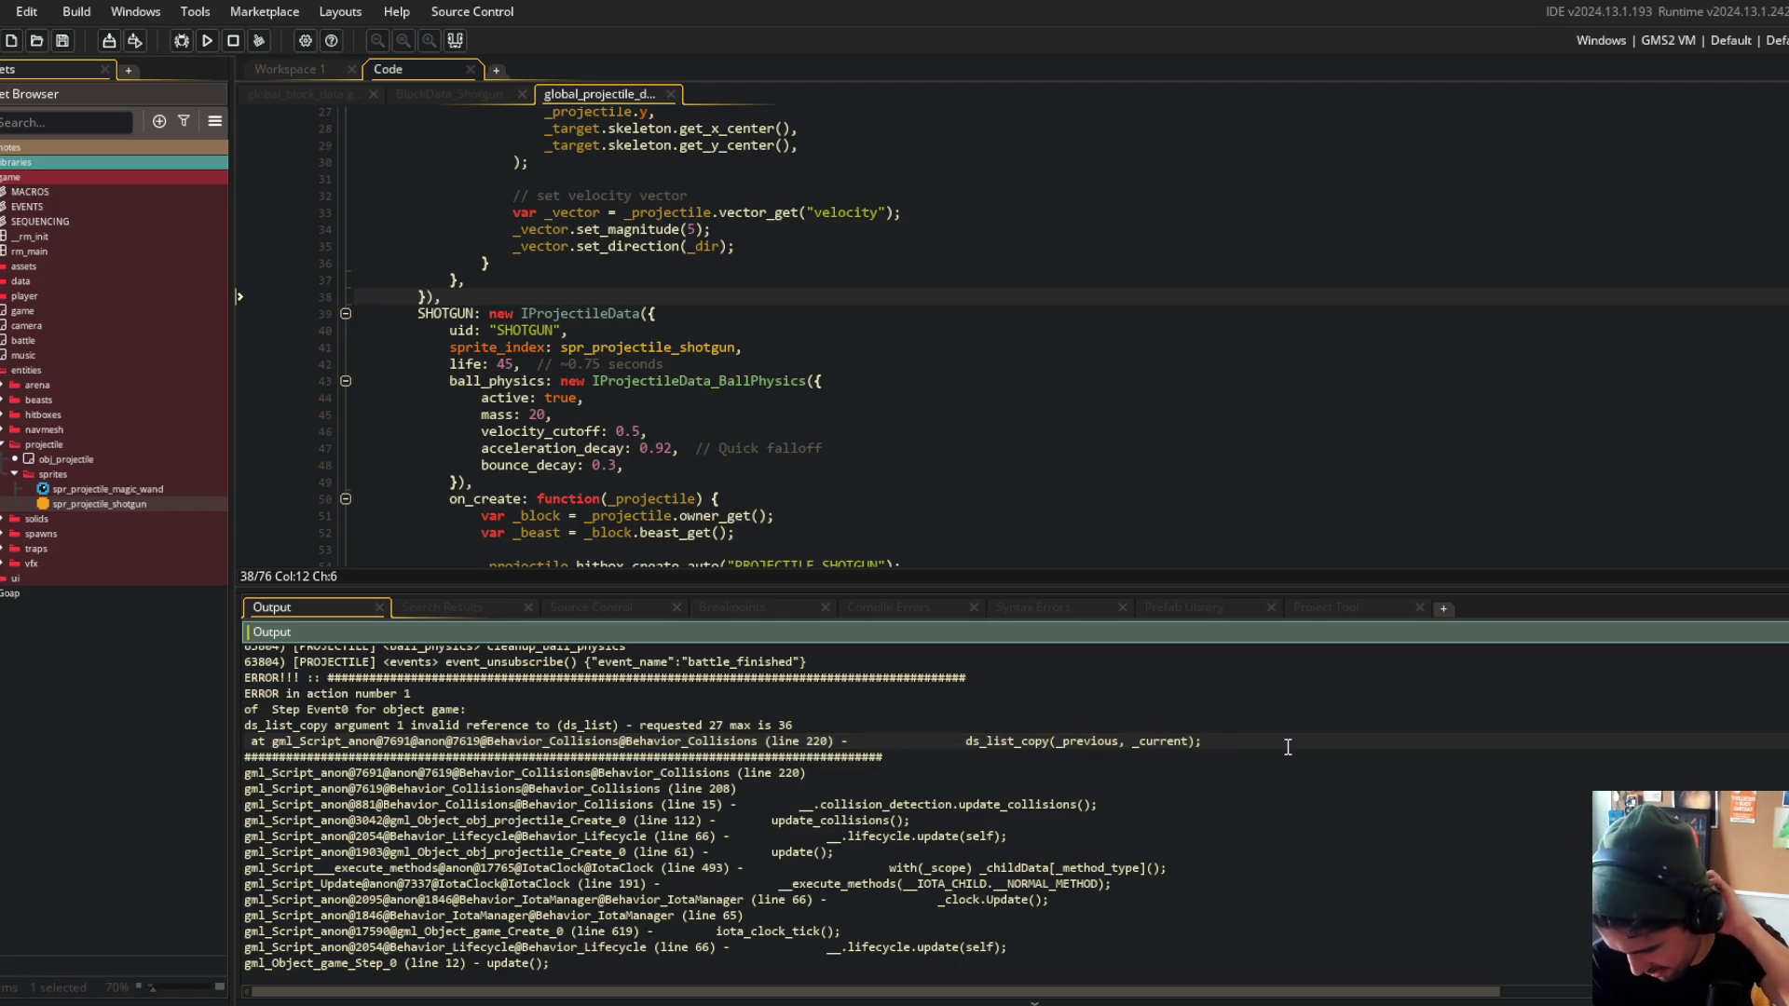
{"action": "left_click", "coordinate": [657, 315]}
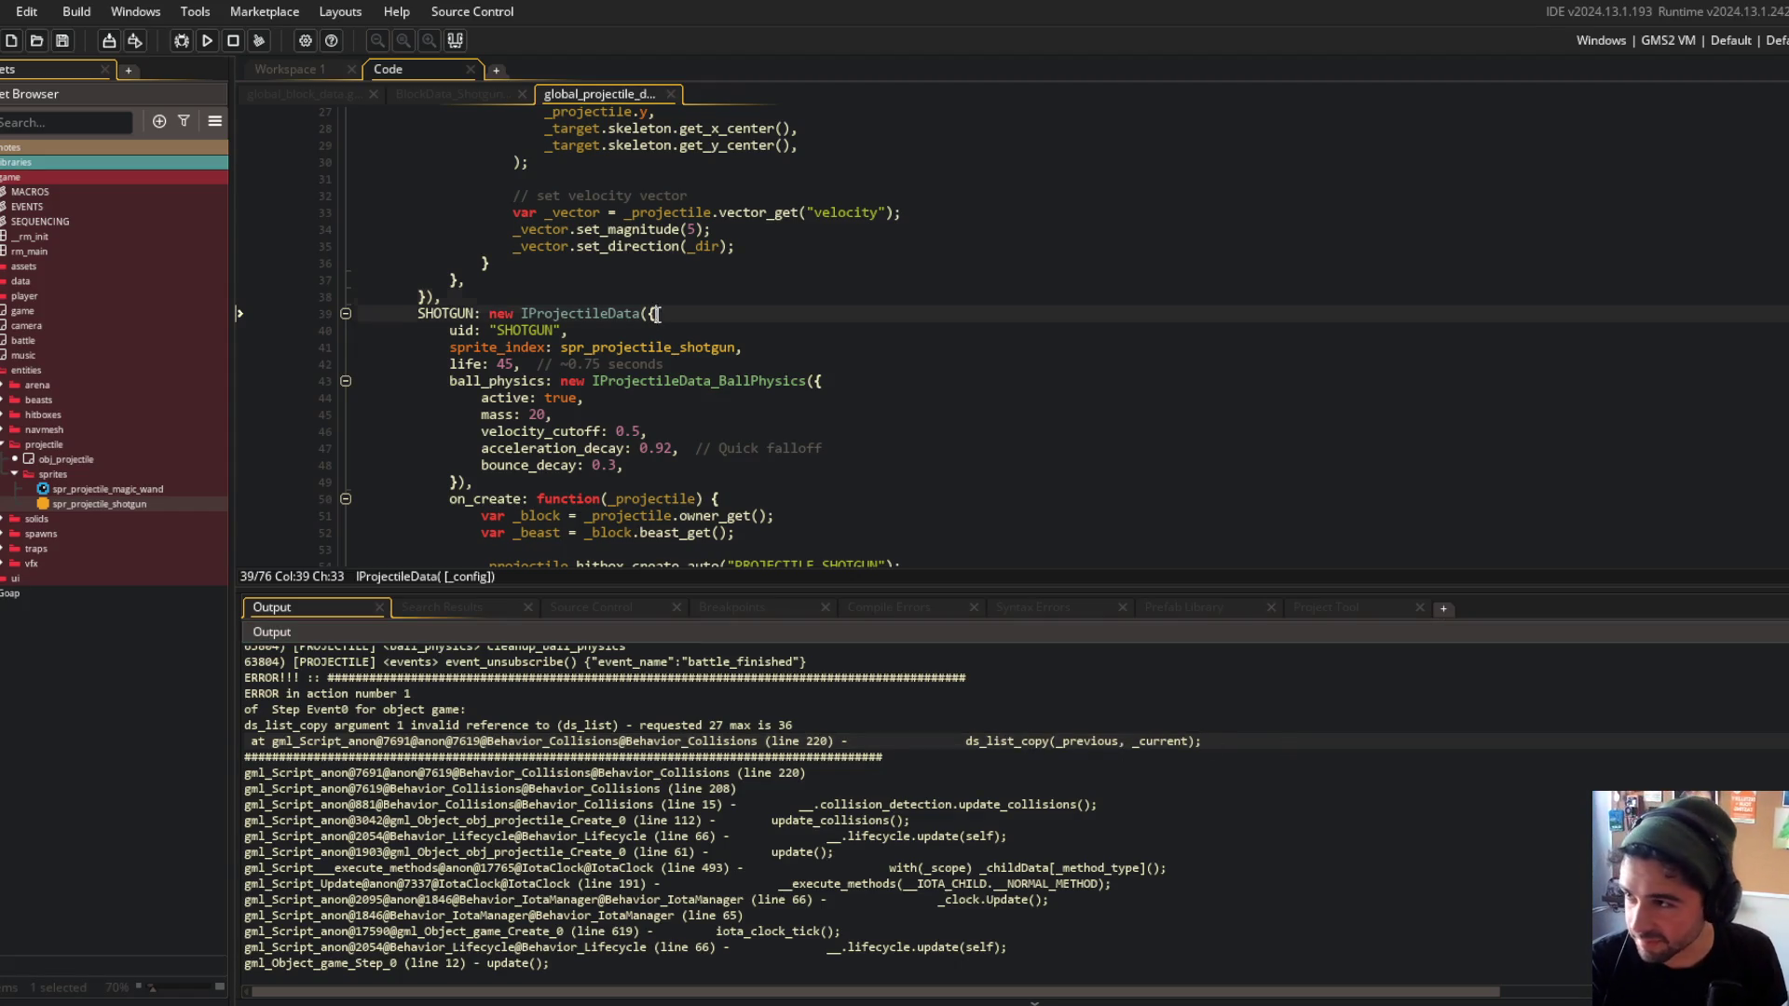
{"action": "left_click", "coordinate": [207, 42]}
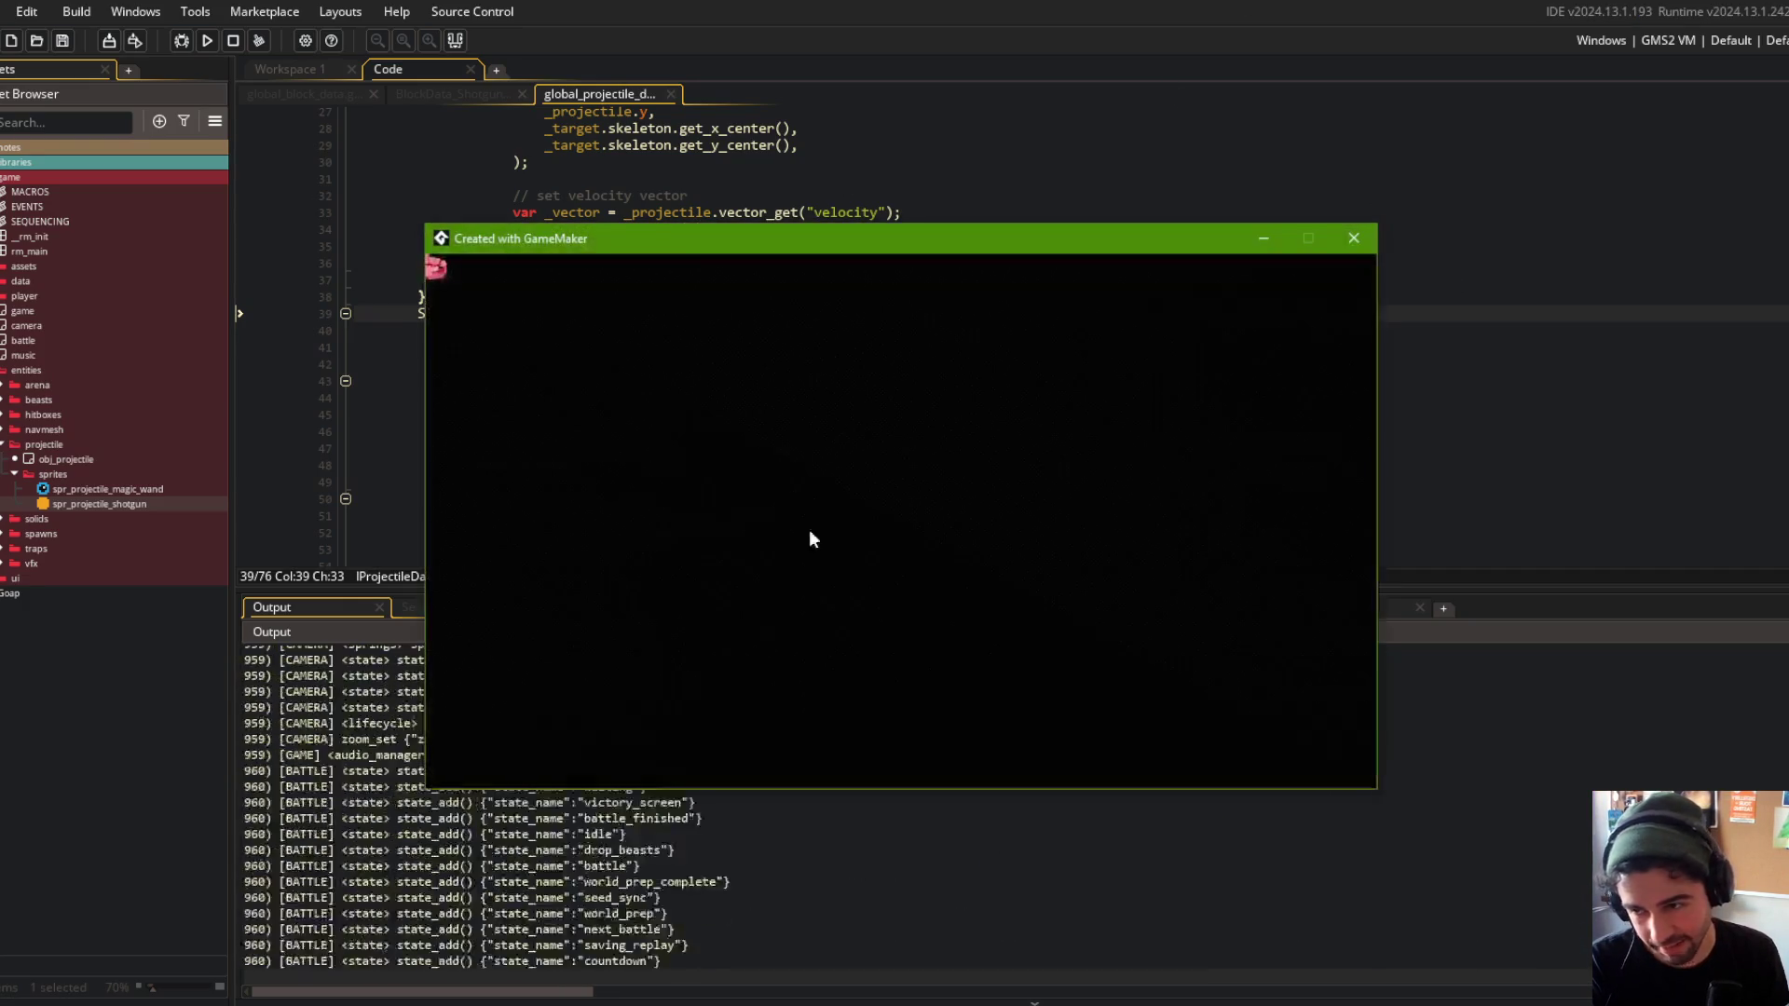
Go through the title and mode screens into a CPU battle, then abort the ds_list_copy crash.
{"action": "left_click", "coordinate": [923, 625]}
{"action": "left_click", "coordinate": [908, 663]}
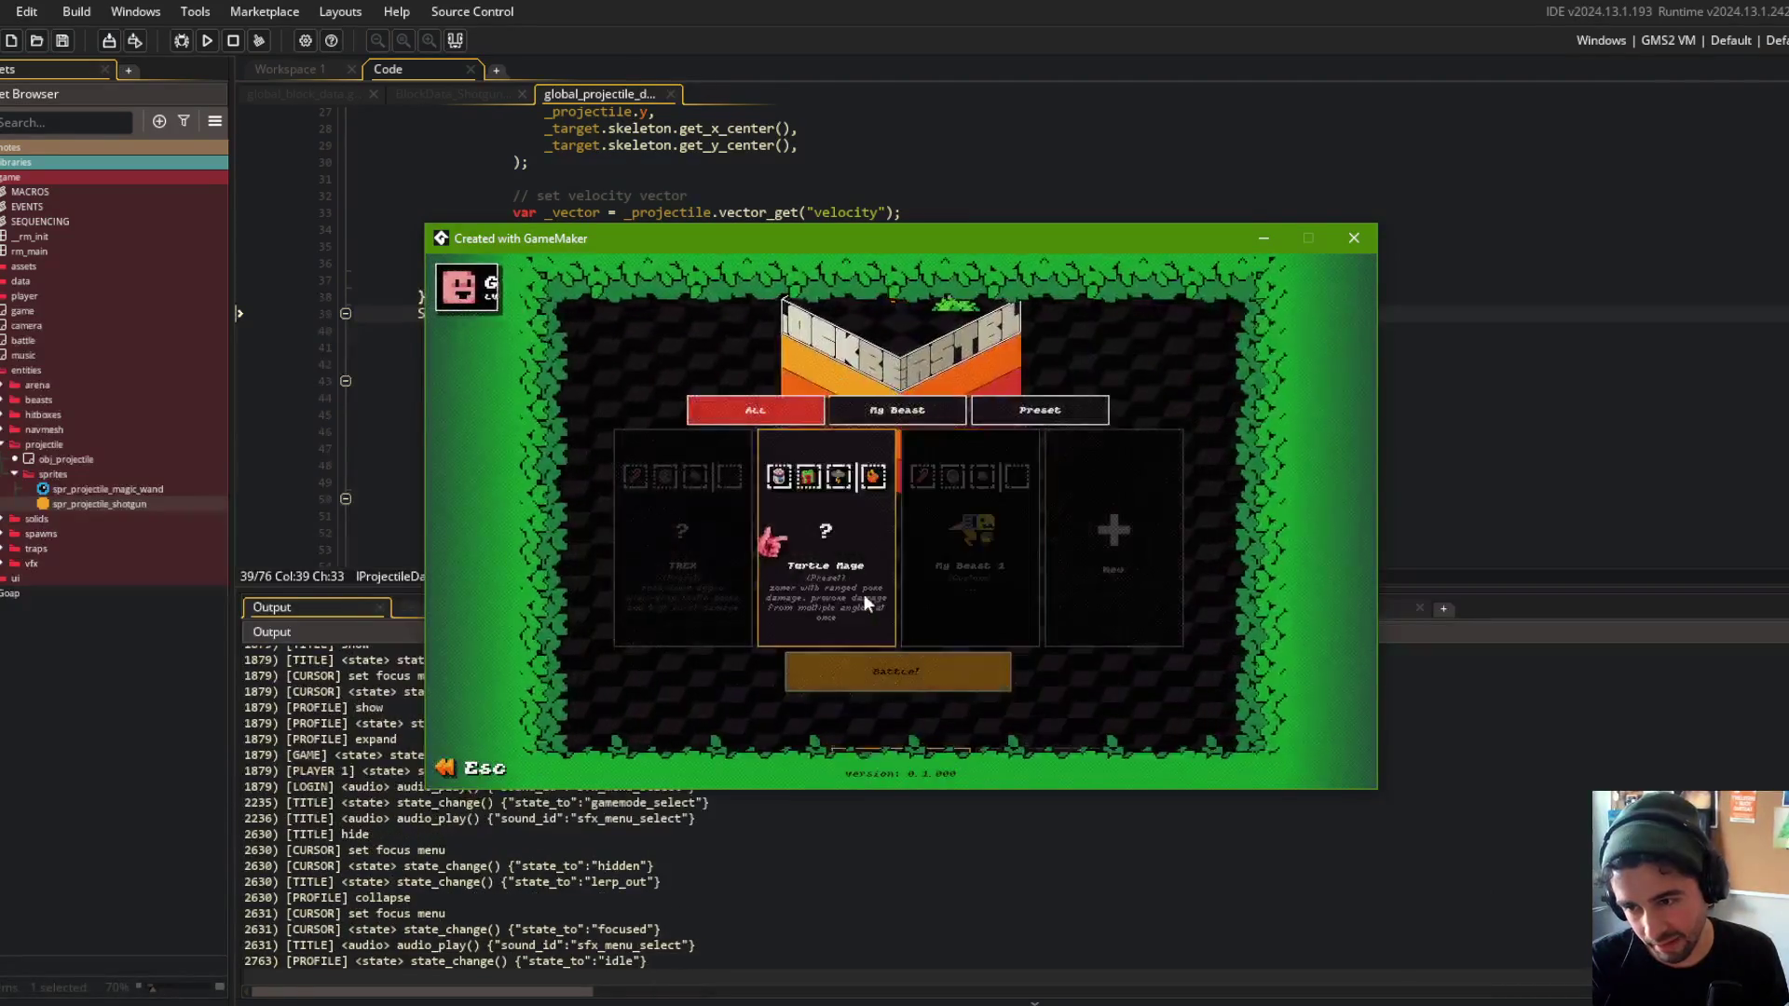
{"action": "key", "text": "Escape"}
{"action": "key", "text": "Escape"}
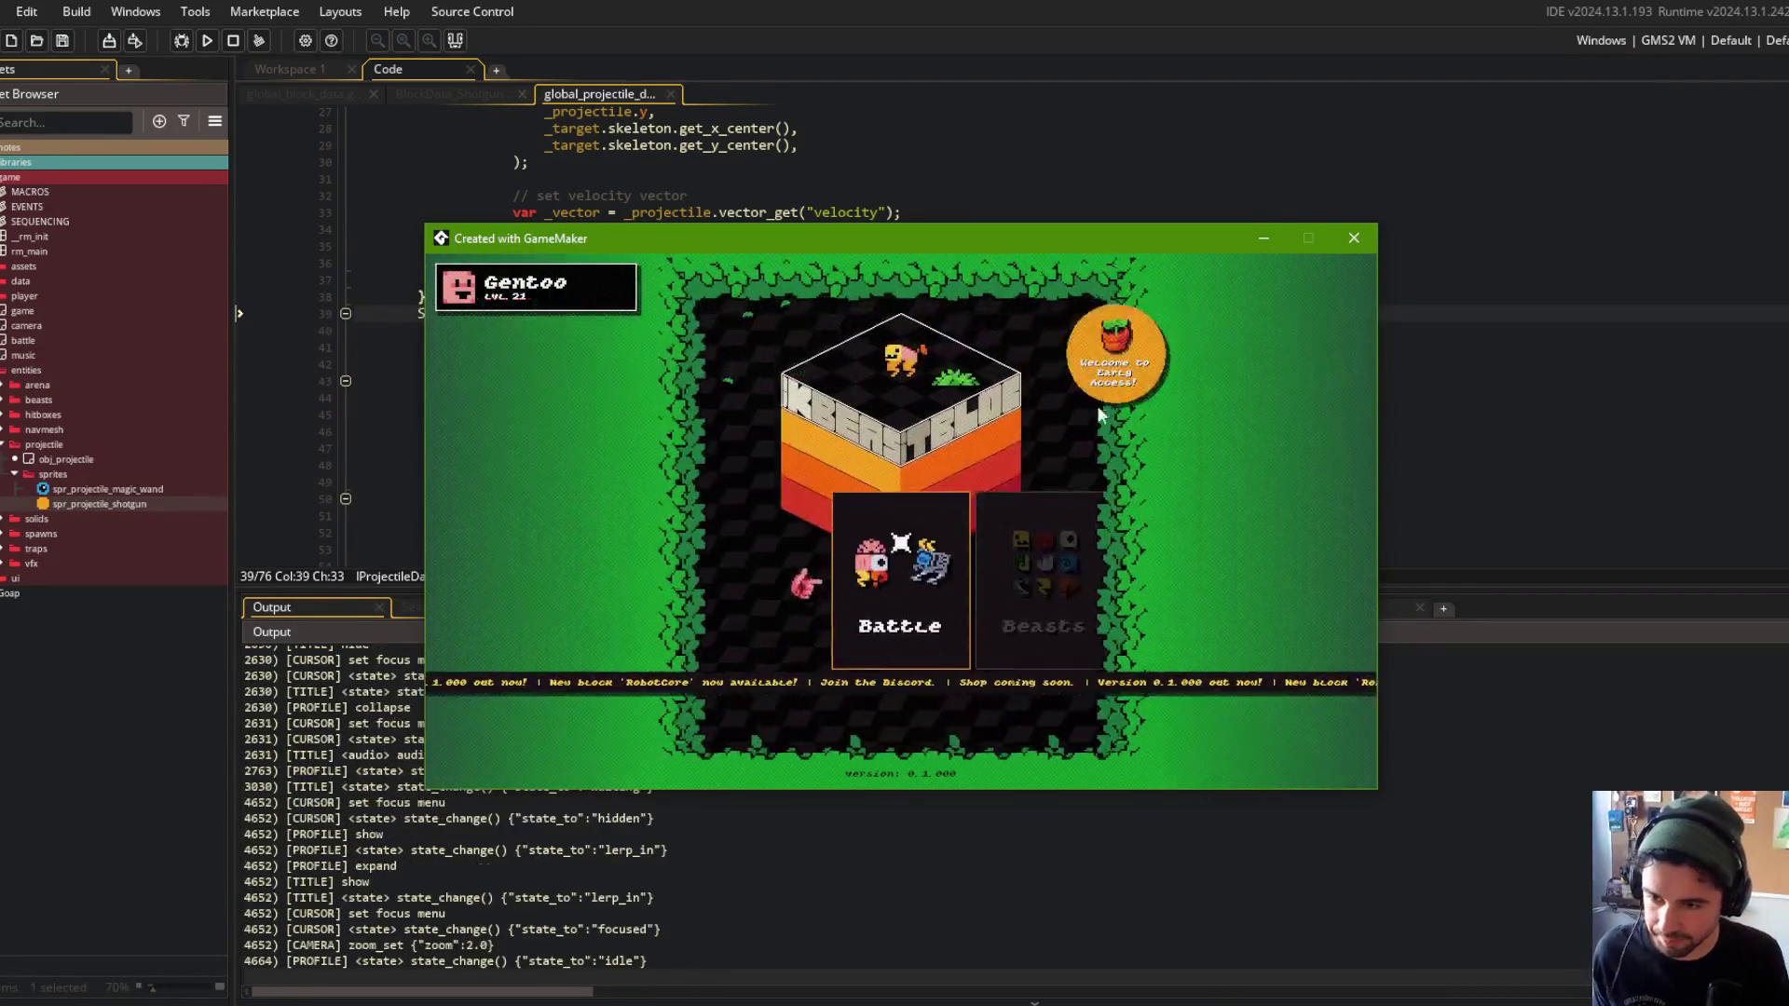
{"action": "left_click", "coordinate": [891, 606]}
{"action": "left_click", "coordinate": [891, 610]}
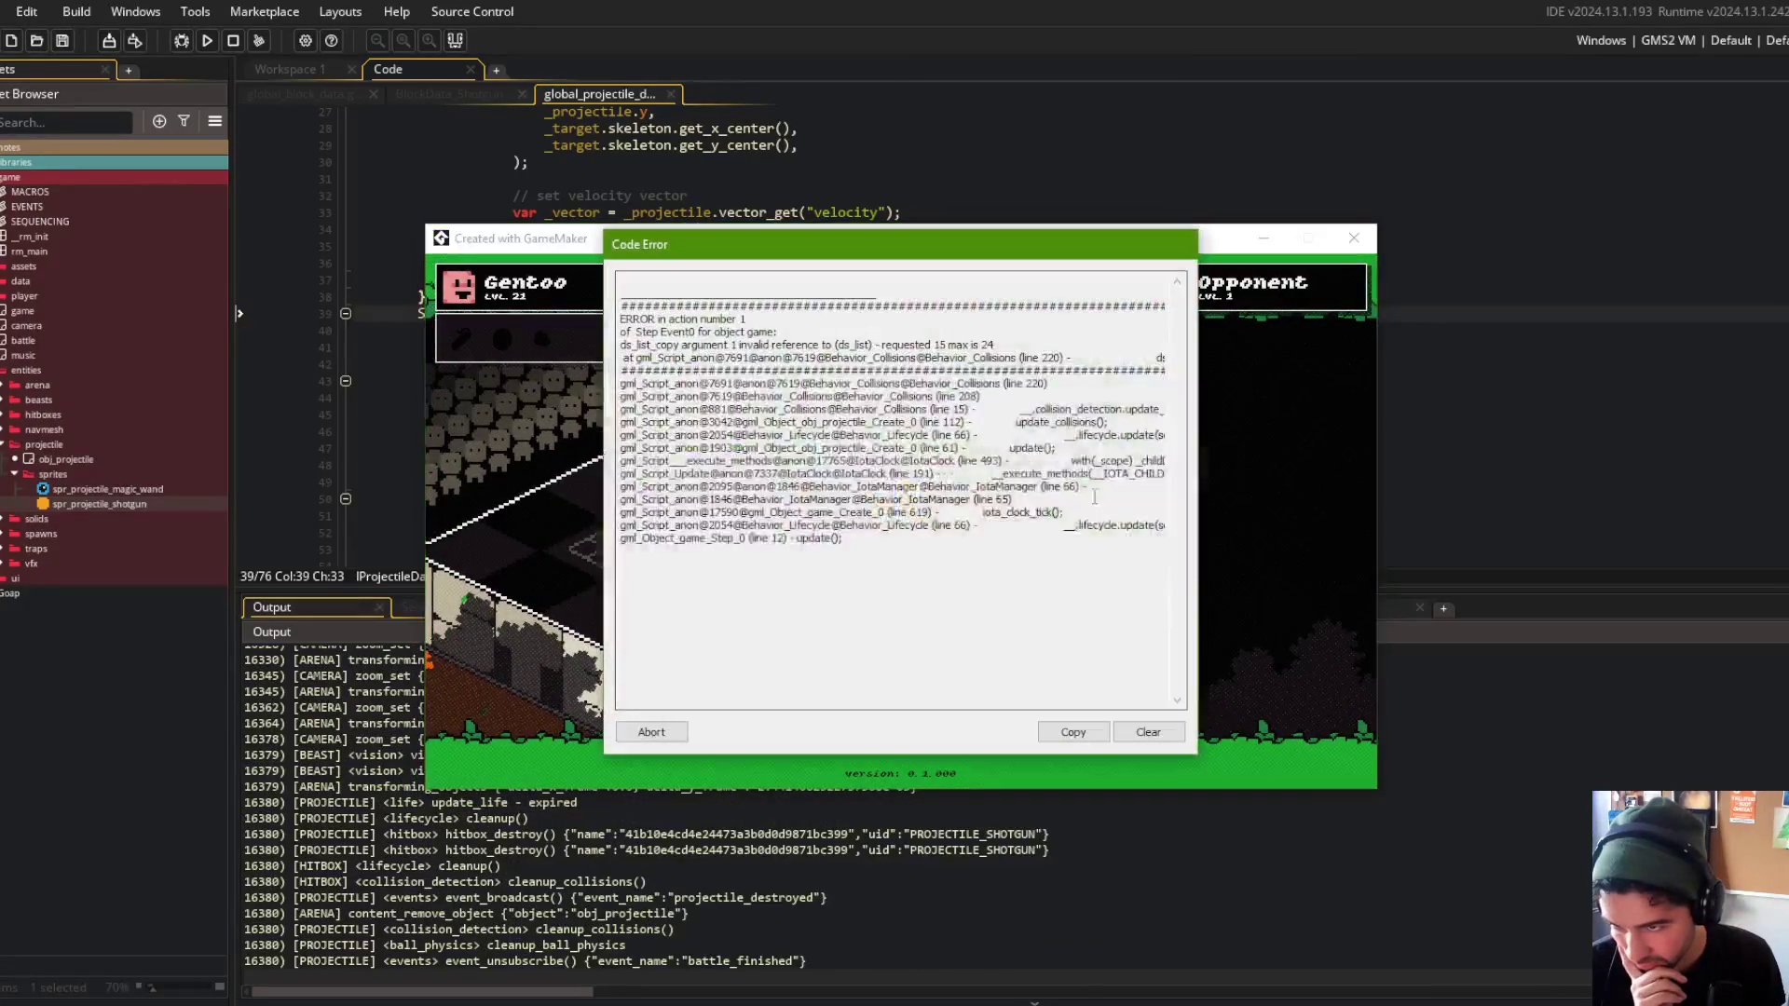
{"action": "left_click", "coordinate": [663, 733]}
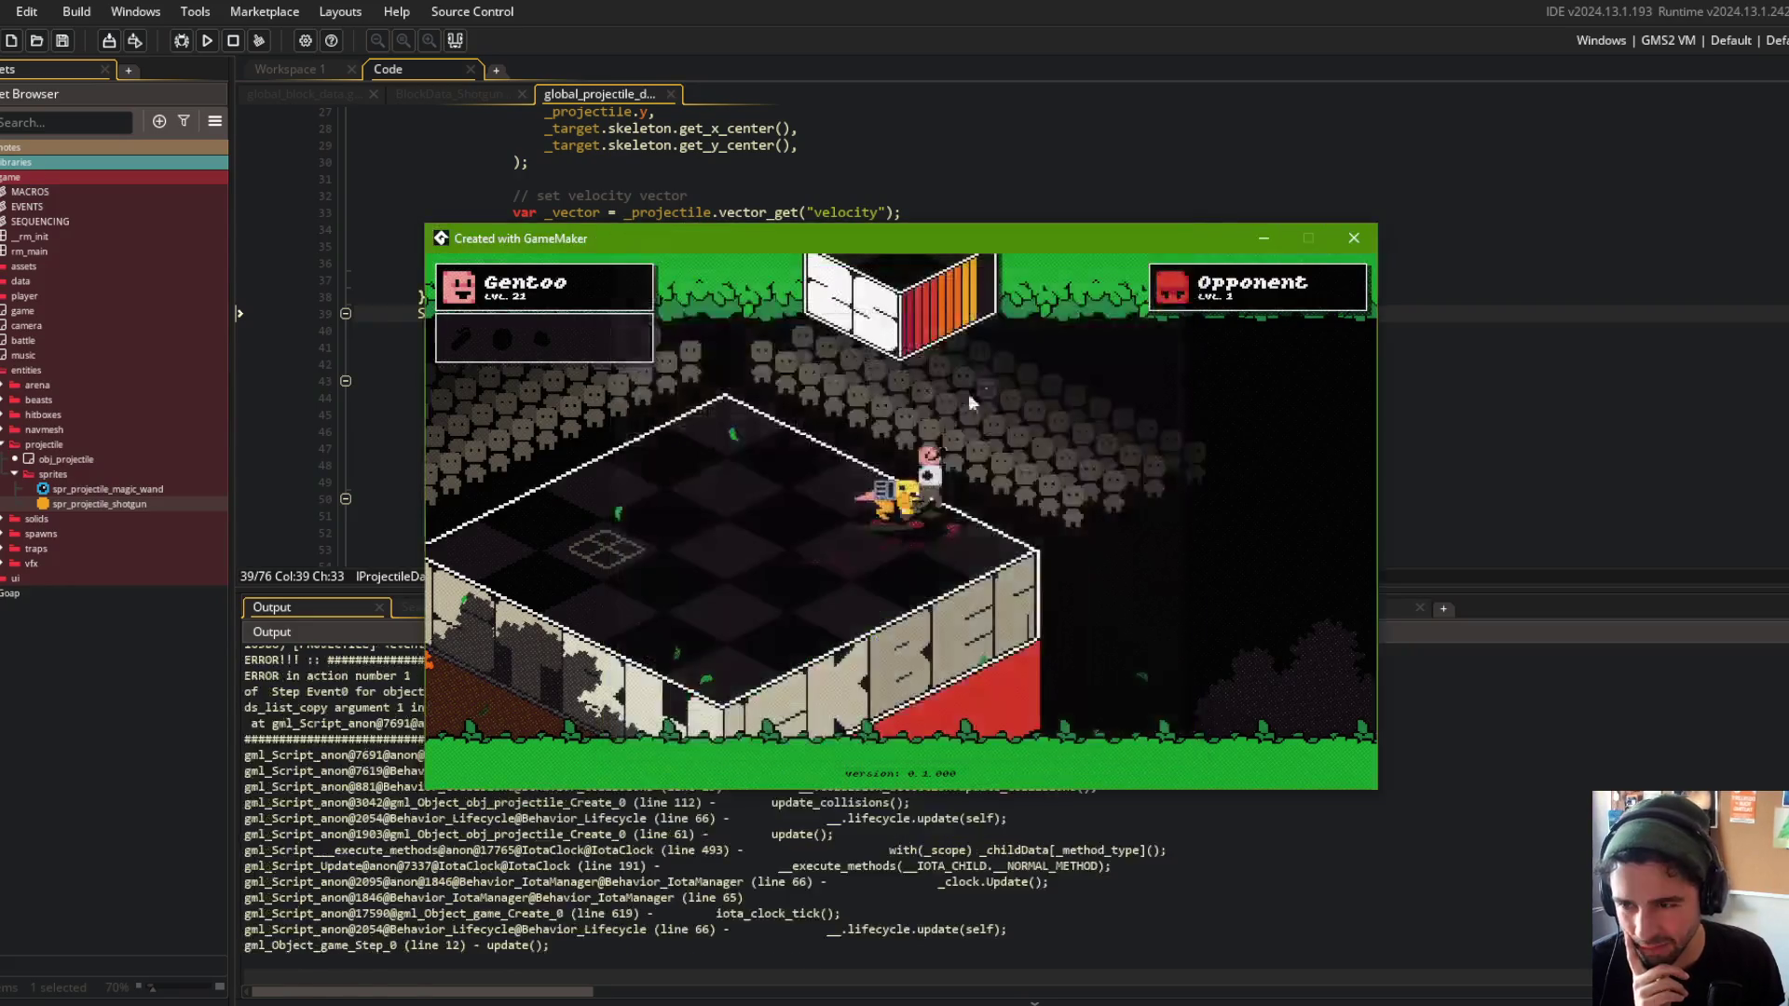
Maximize the code editor, place the caret in the SHOTGUN entry, and switch to Claude Code.
{"action": "scroll", "coordinate": [930, 293], "scroll_direction": "down", "scroll_amount": 2}
{"action": "scroll", "coordinate": [930, 294], "scroll_direction": "up", "scroll_amount": 2}
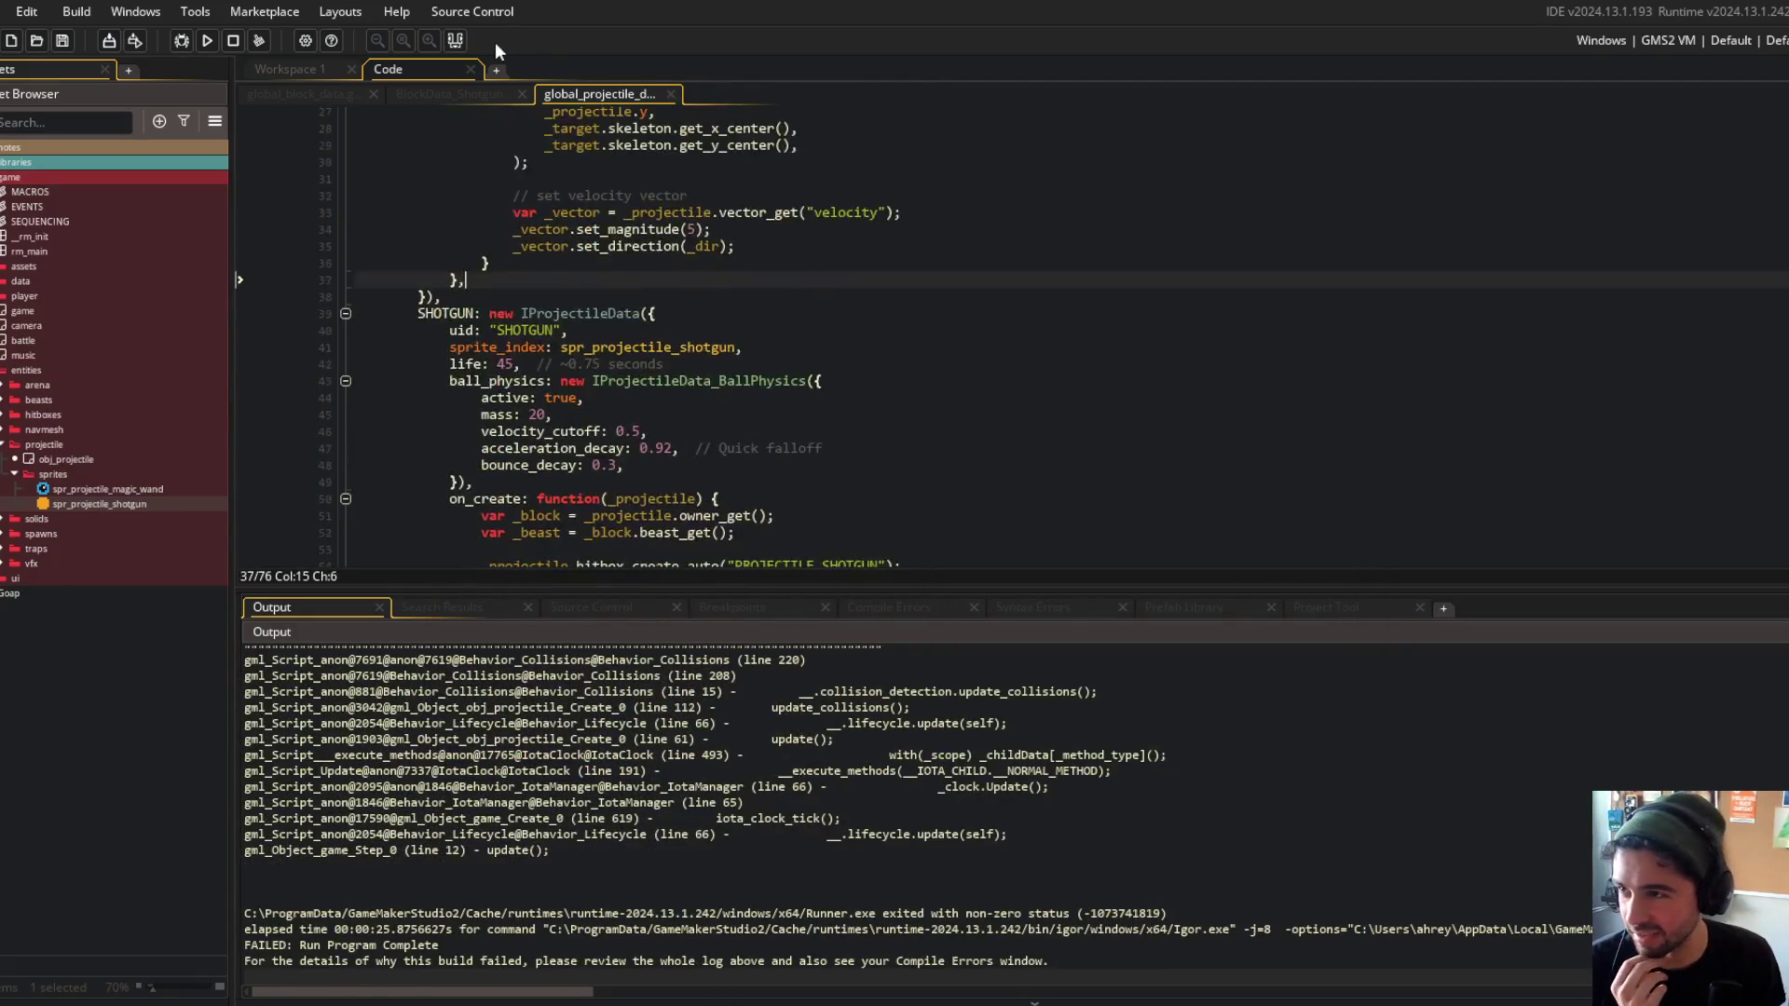
{"action": "left_click", "coordinate": [461, 47]}
{"action": "scroll", "coordinate": [632, 463], "scroll_direction": "up", "scroll_amount": 8}
{"action": "scroll", "coordinate": [631, 463], "scroll_direction": "down", "scroll_amount": 5}
{"action": "left_click", "coordinate": [655, 816]}
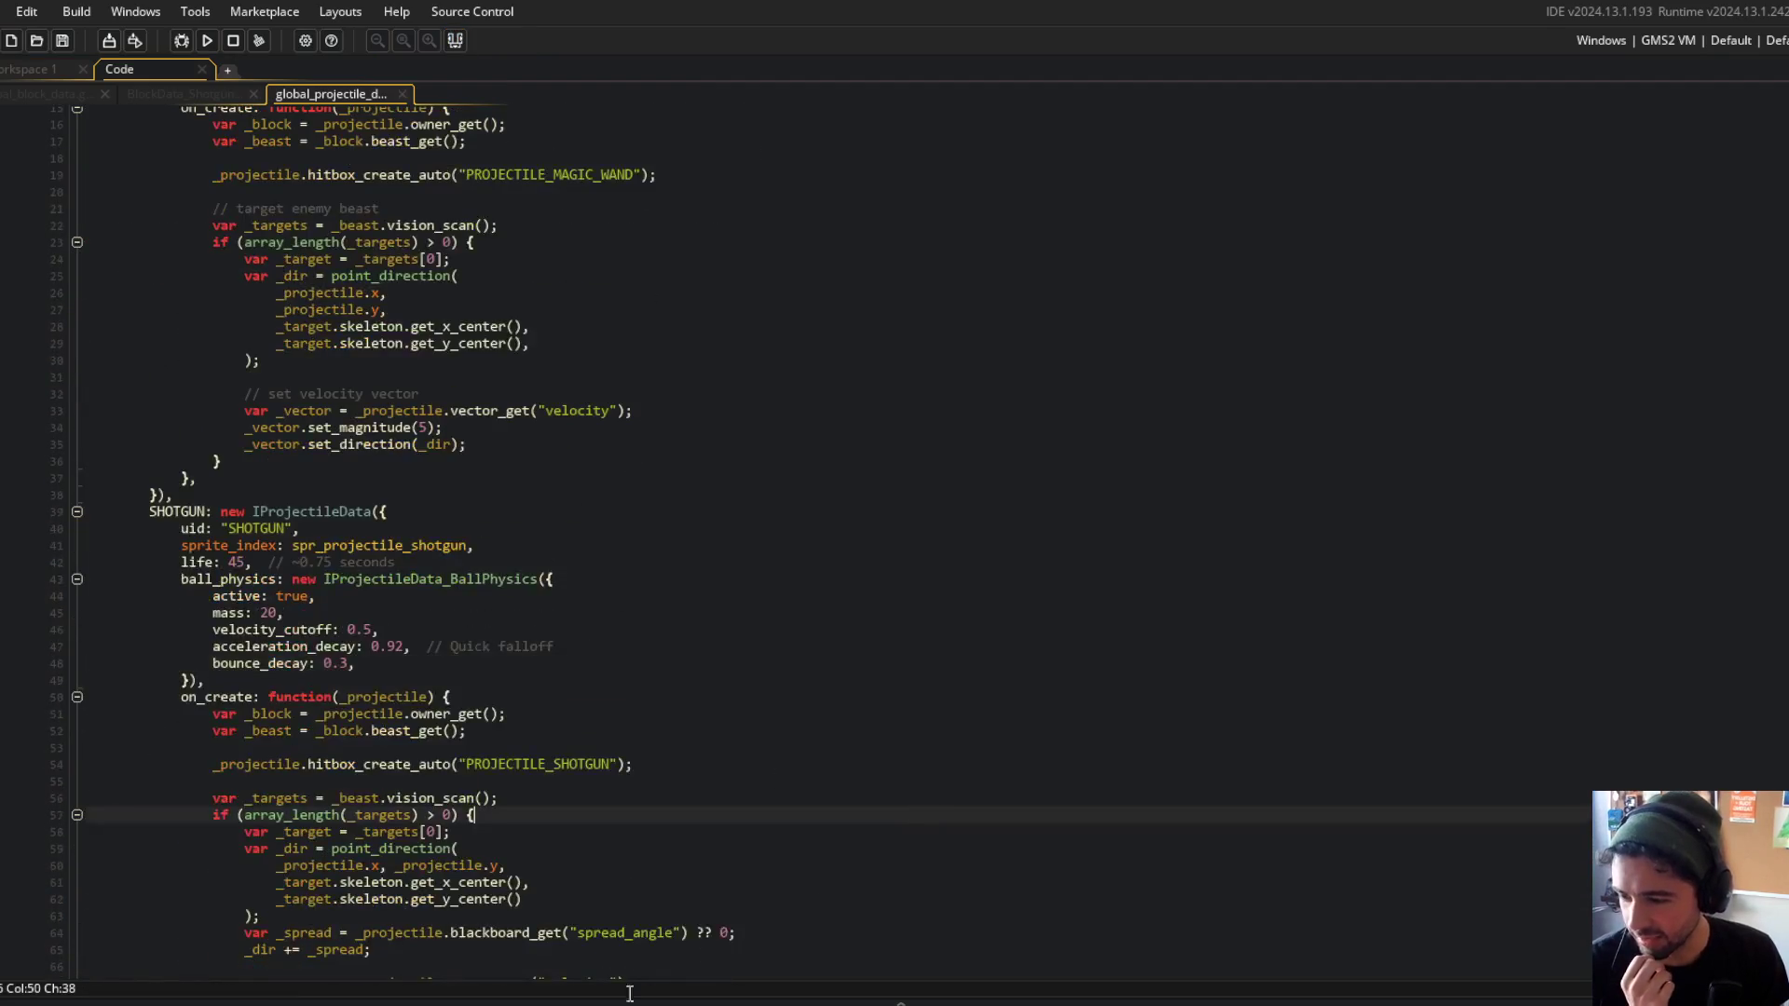
{"action": "left_click", "coordinate": [445, 998]}
{"action": "type", "text": "reimplement the shotgun projectiles velocity fallo"}
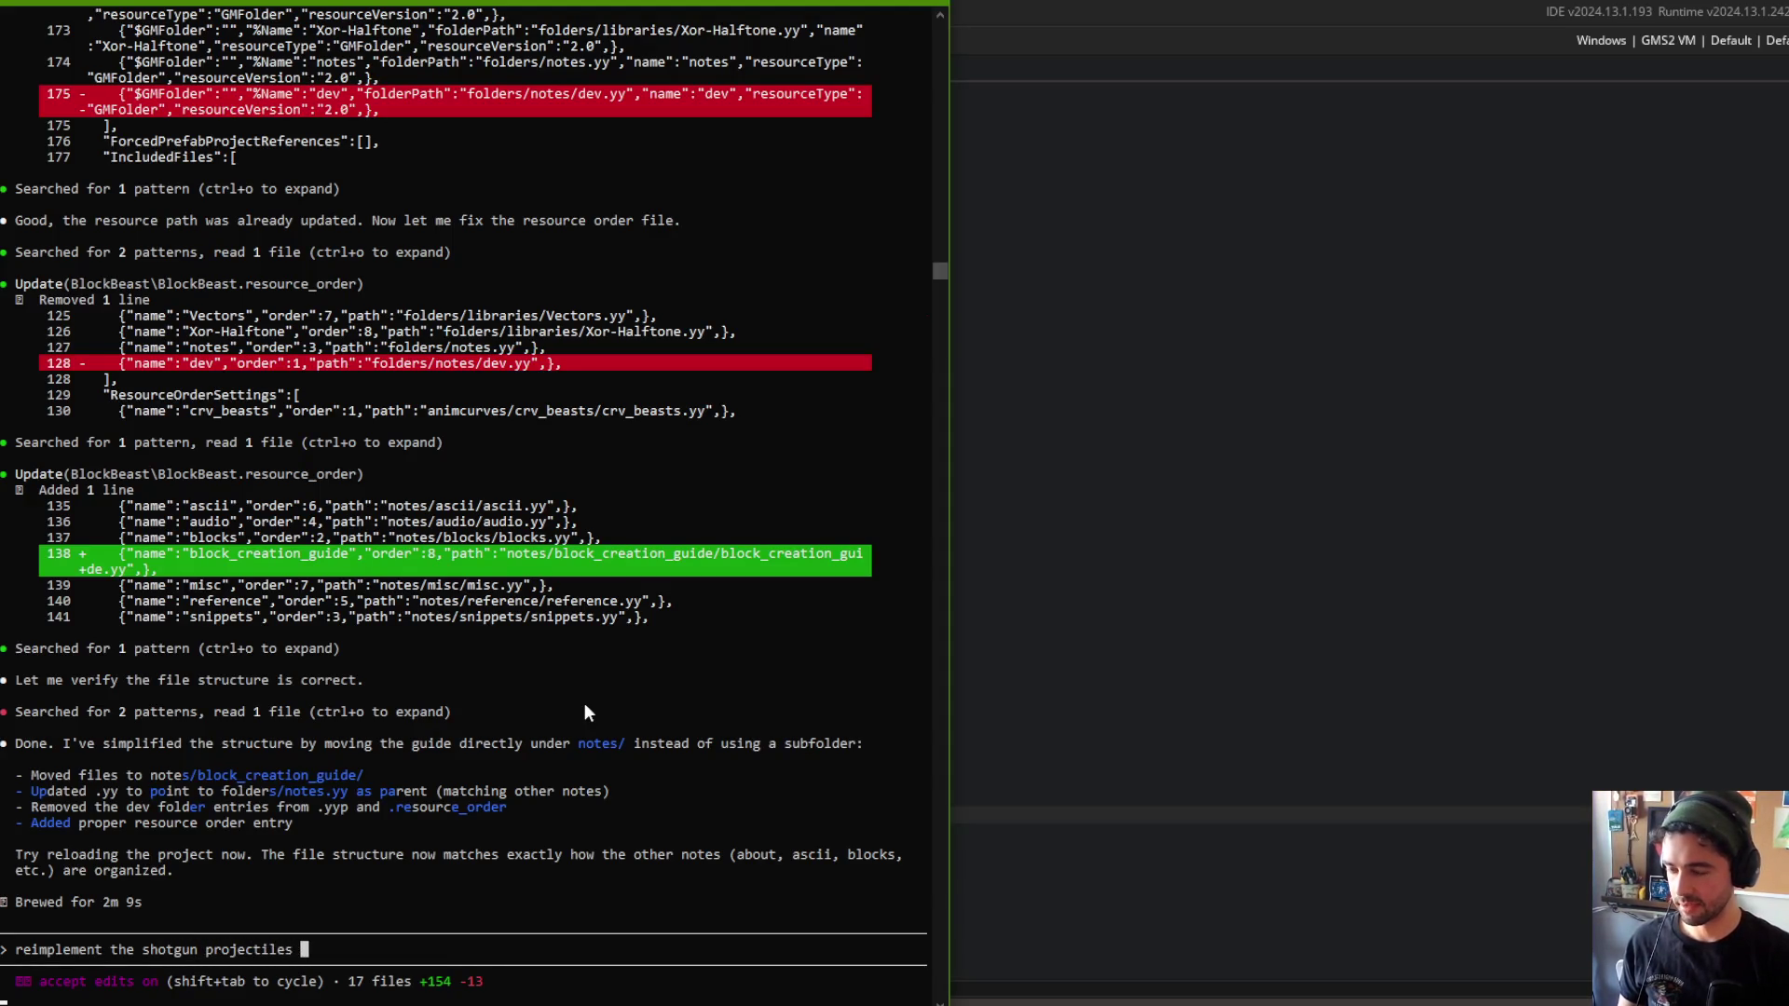
Ask Claude to redo the shotgun falloff in on_update, scaling velocity each frame instead of ball physics.
{"action": "type", "text": "ff, but OD"}
{"action": "key", "text": "BackSpace"}
{"action": "key", "text": "BackSpace"}
{"action": "type", "text": "DONT use the ball physics behavior, instead use"}
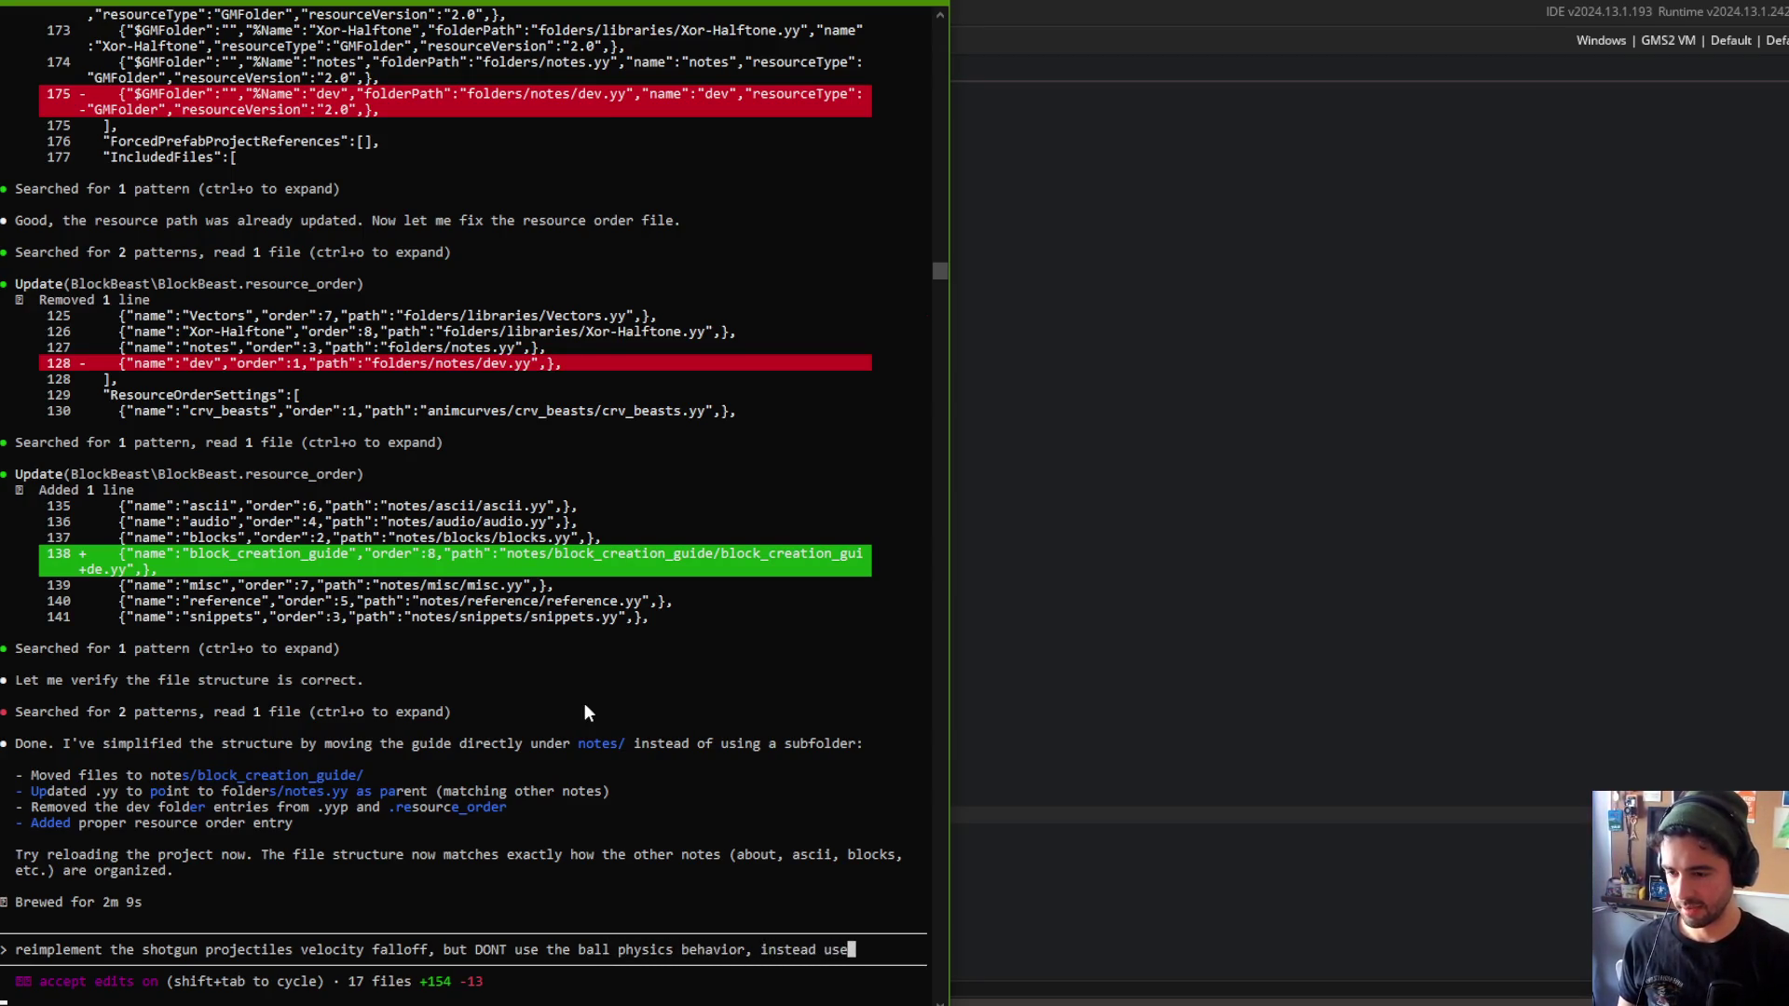
{"action": "key", "text": "alt+Tab"}
{"action": "scroll", "coordinate": [497, 410], "scroll_direction": "up", "scroll_amount": 7}
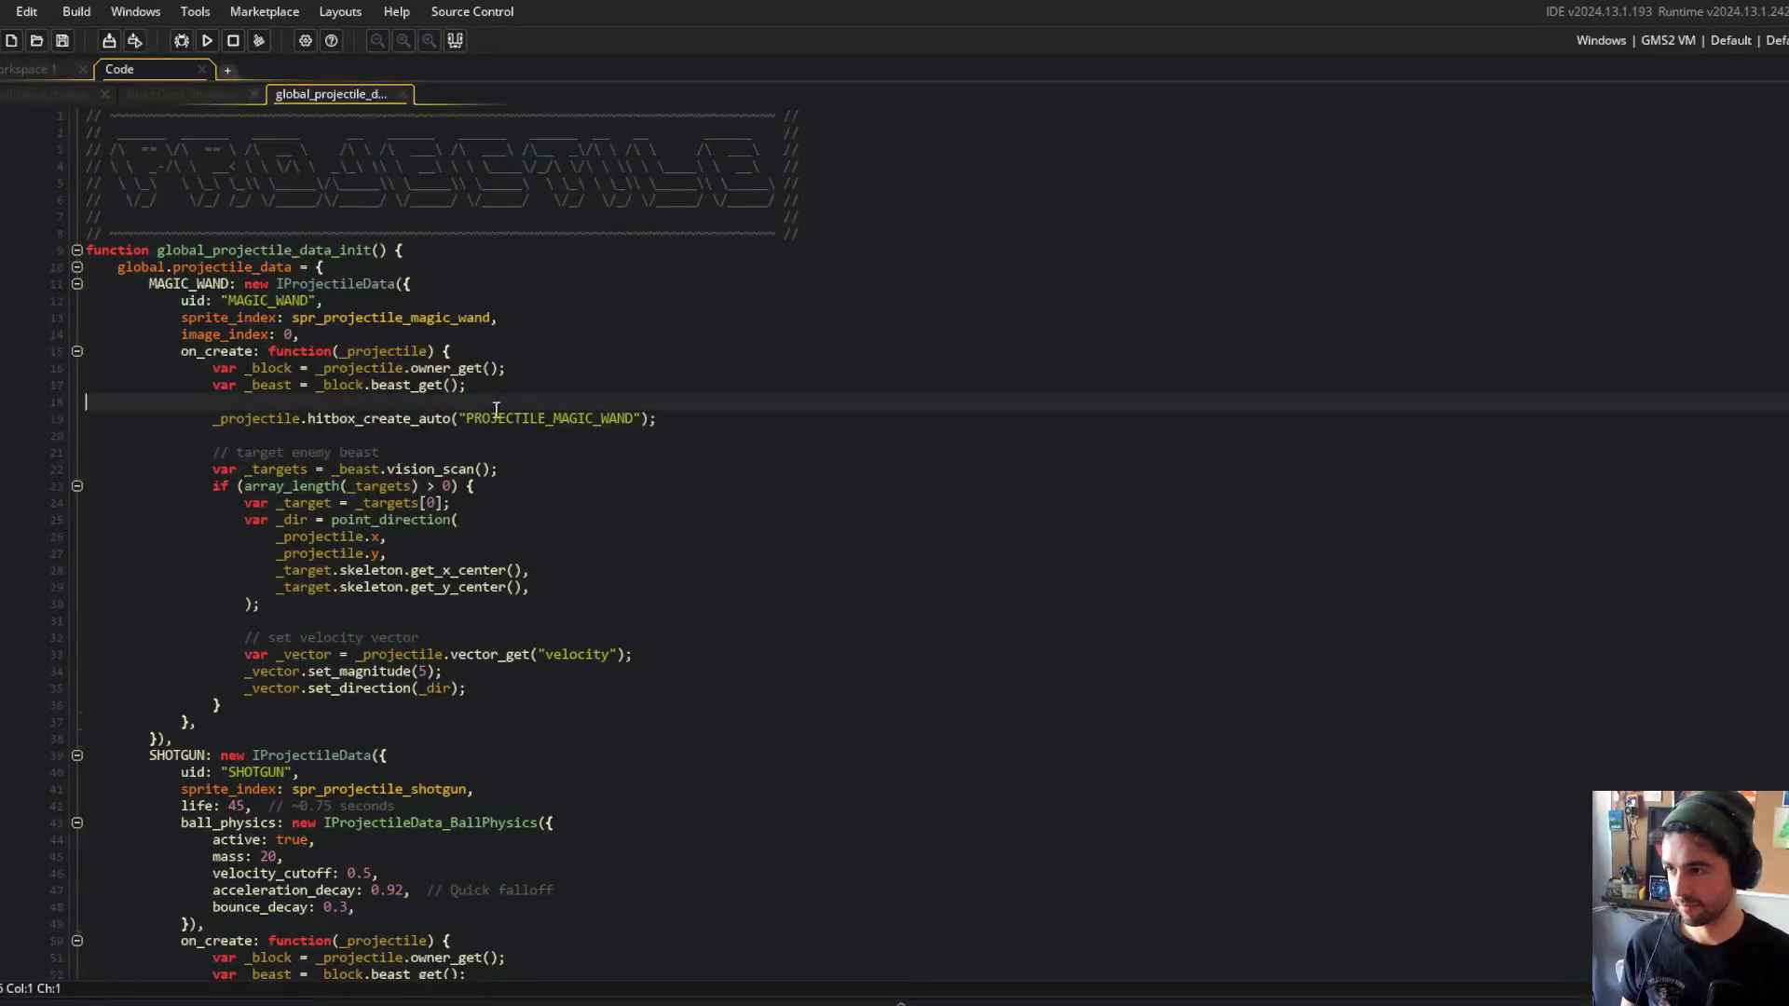
{"action": "scroll", "coordinate": [496, 410], "scroll_direction": "down", "scroll_amount": 2}
{"action": "key", "text": "alt+Tab"}
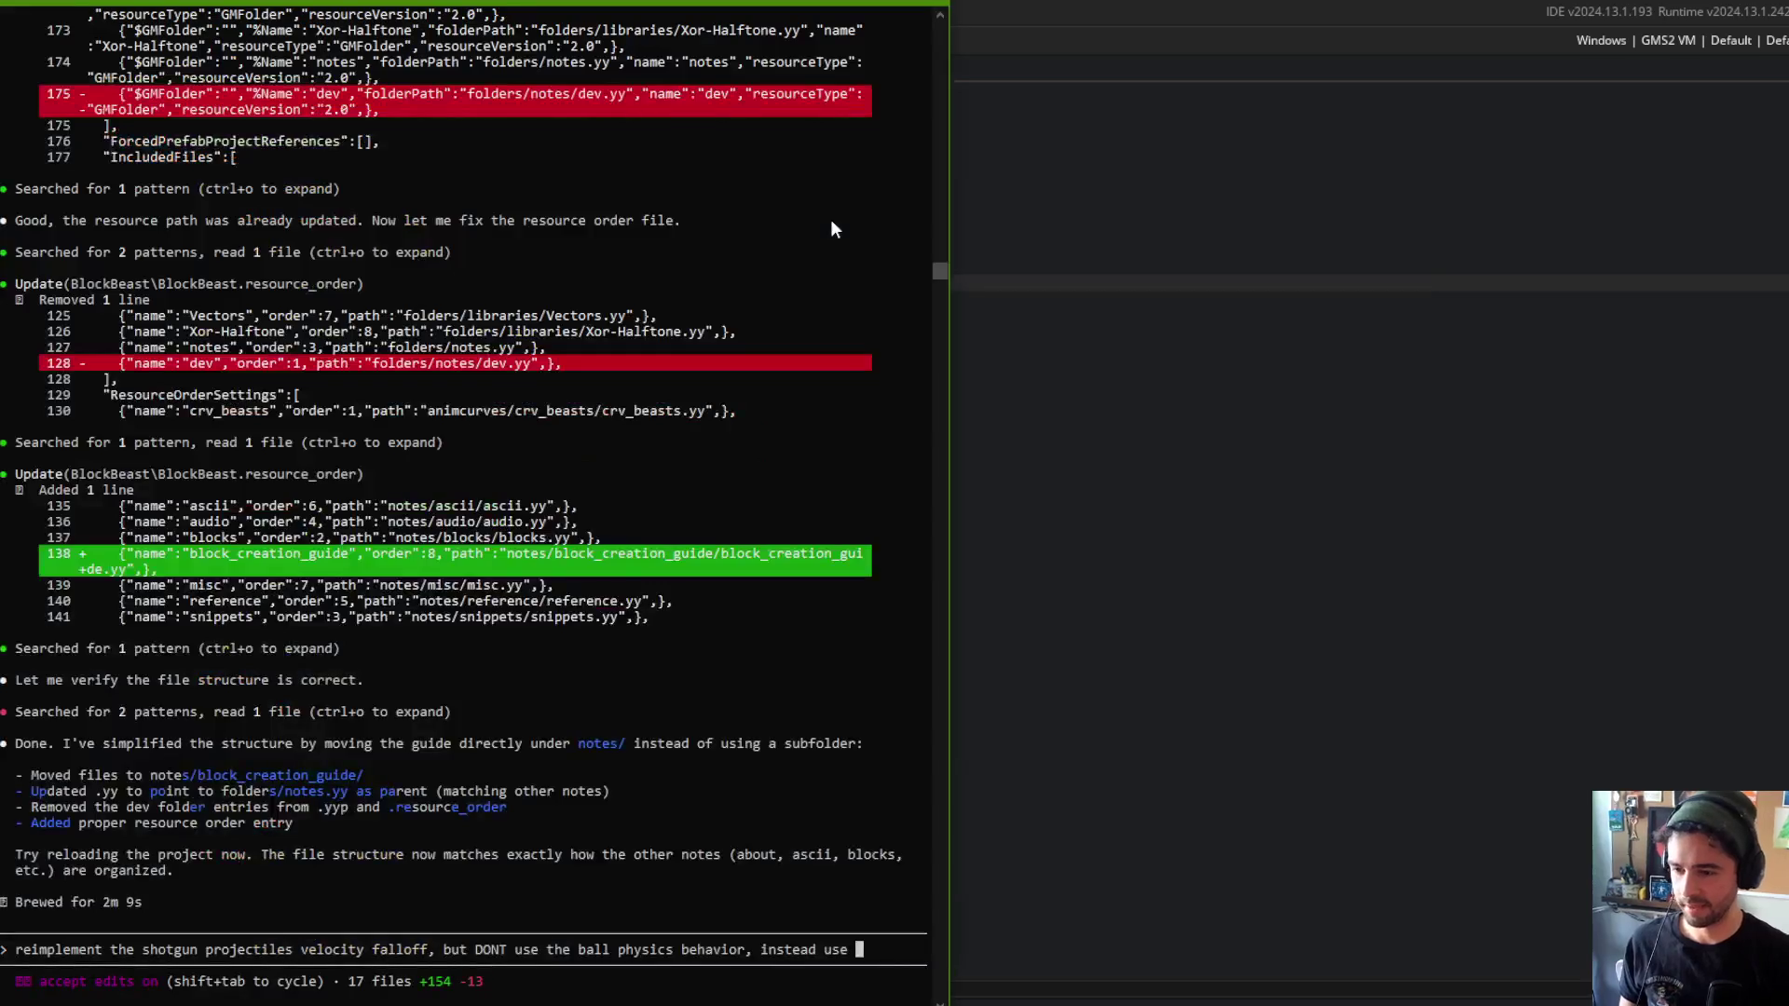
{"action": "type", "text": "y the velocity in the on_update hook"}
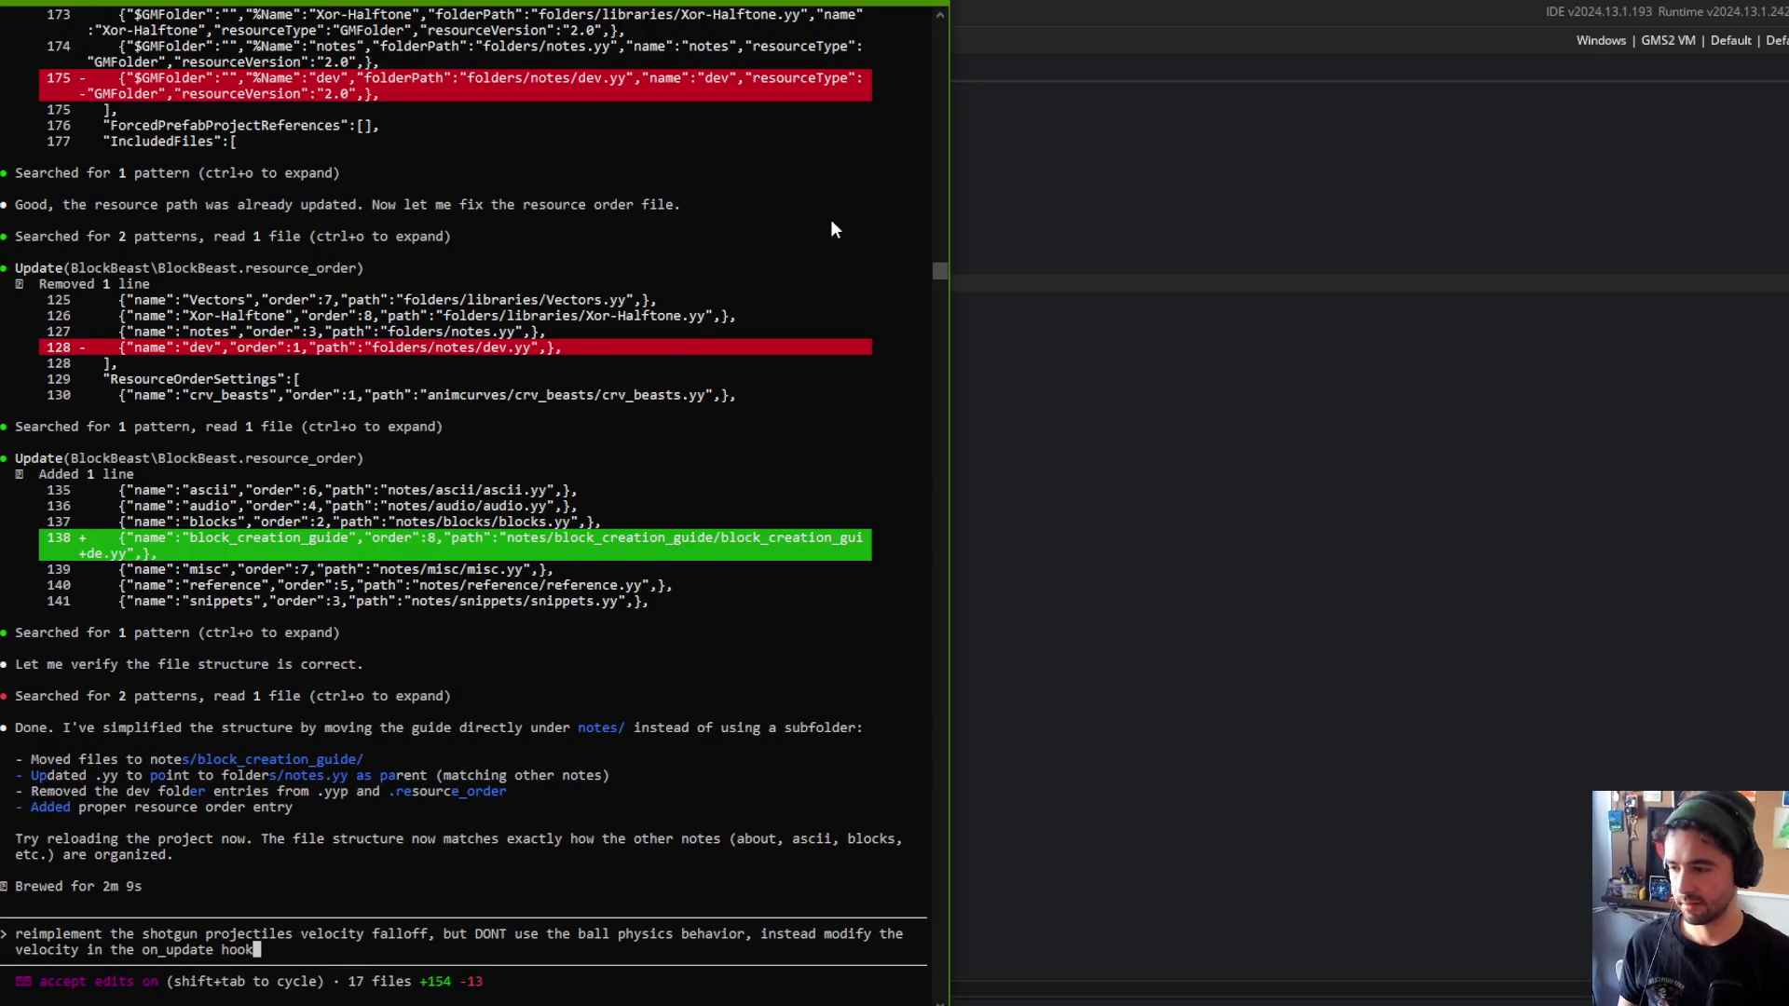
{"action": "key", "text": "Return"}
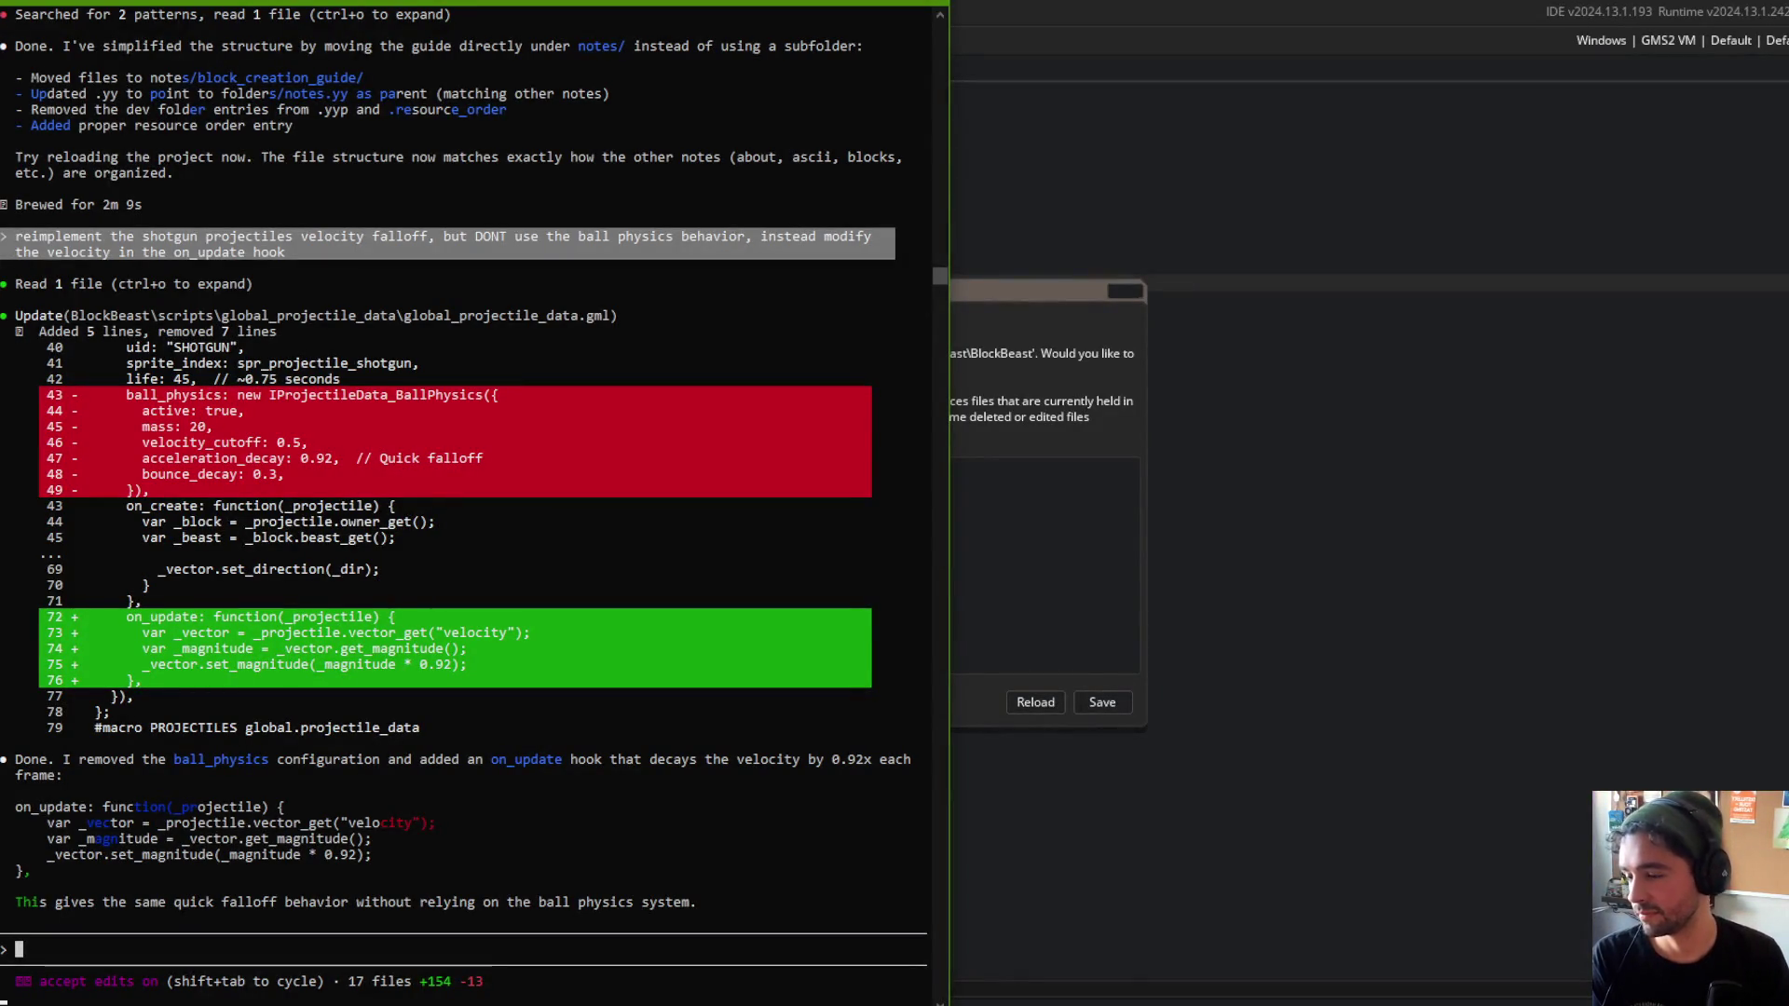
Reload the externally modified project files in GameMaker and launch a build with F5.
{"action": "left_click", "coordinate": [952, 360]}
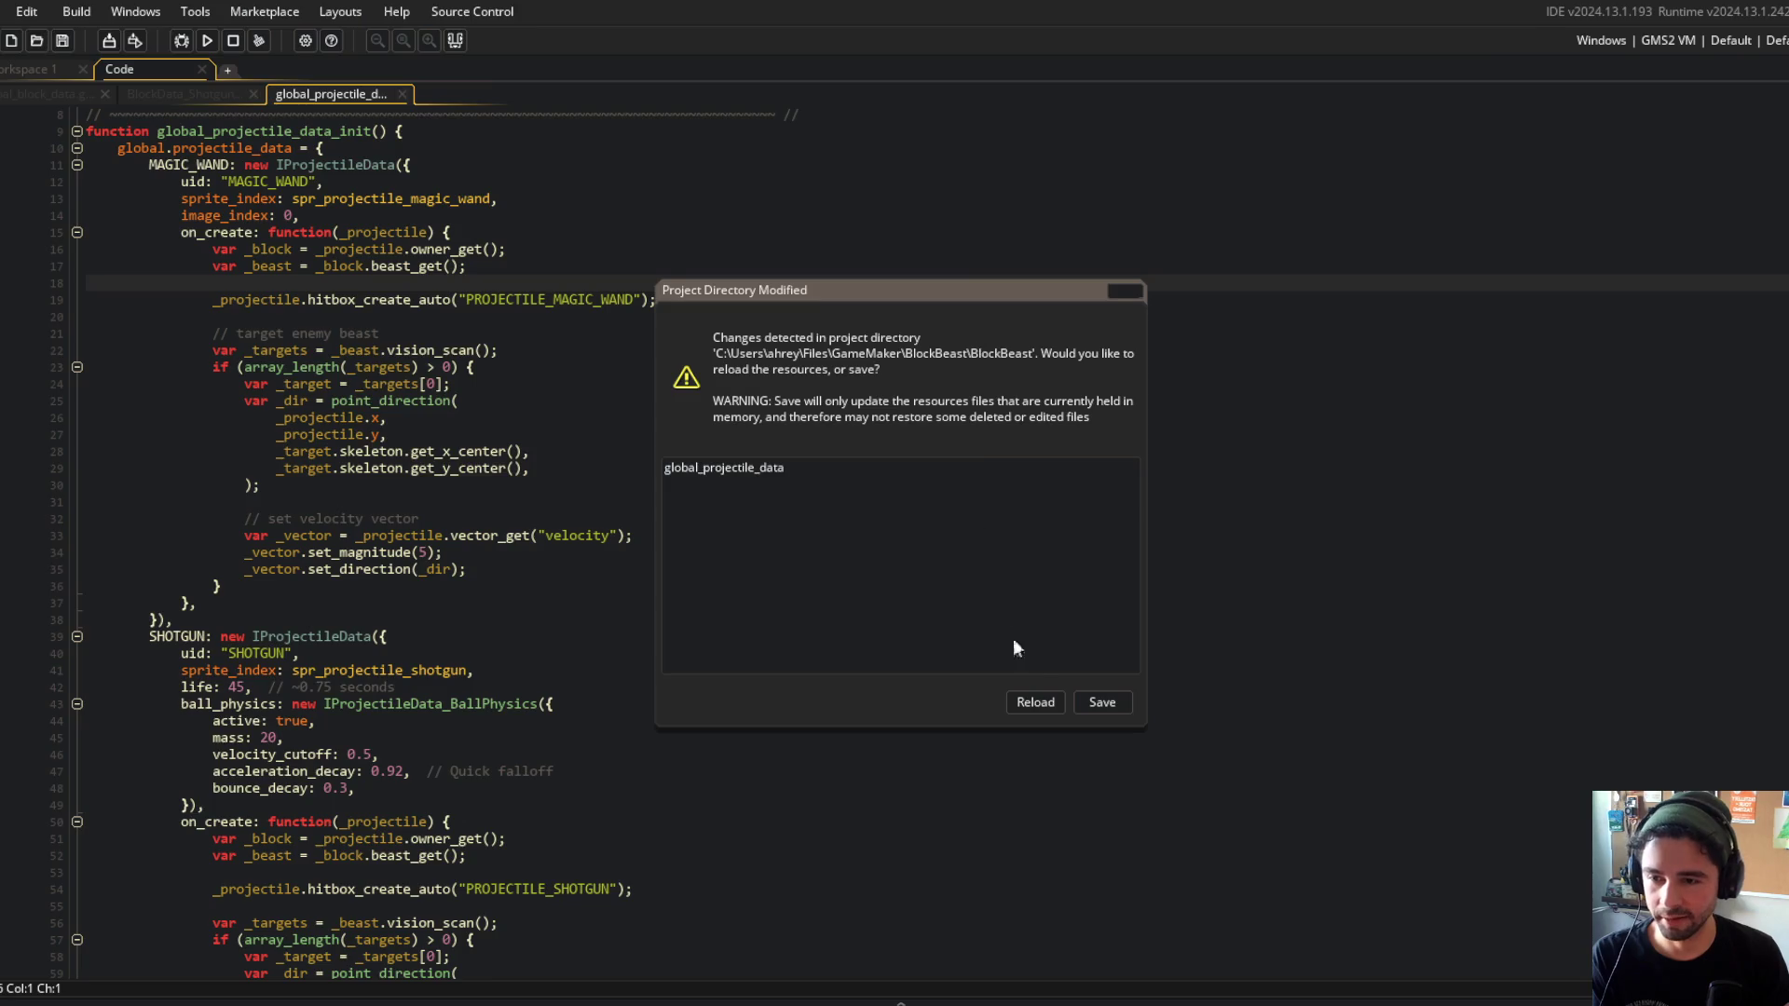
{"action": "left_click", "coordinate": [1042, 704]}
{"action": "left_click", "coordinate": [529, 588]}
{"action": "scroll", "coordinate": [529, 588], "scroll_direction": "down", "scroll_amount": 6}
{"action": "key", "text": "F5"}
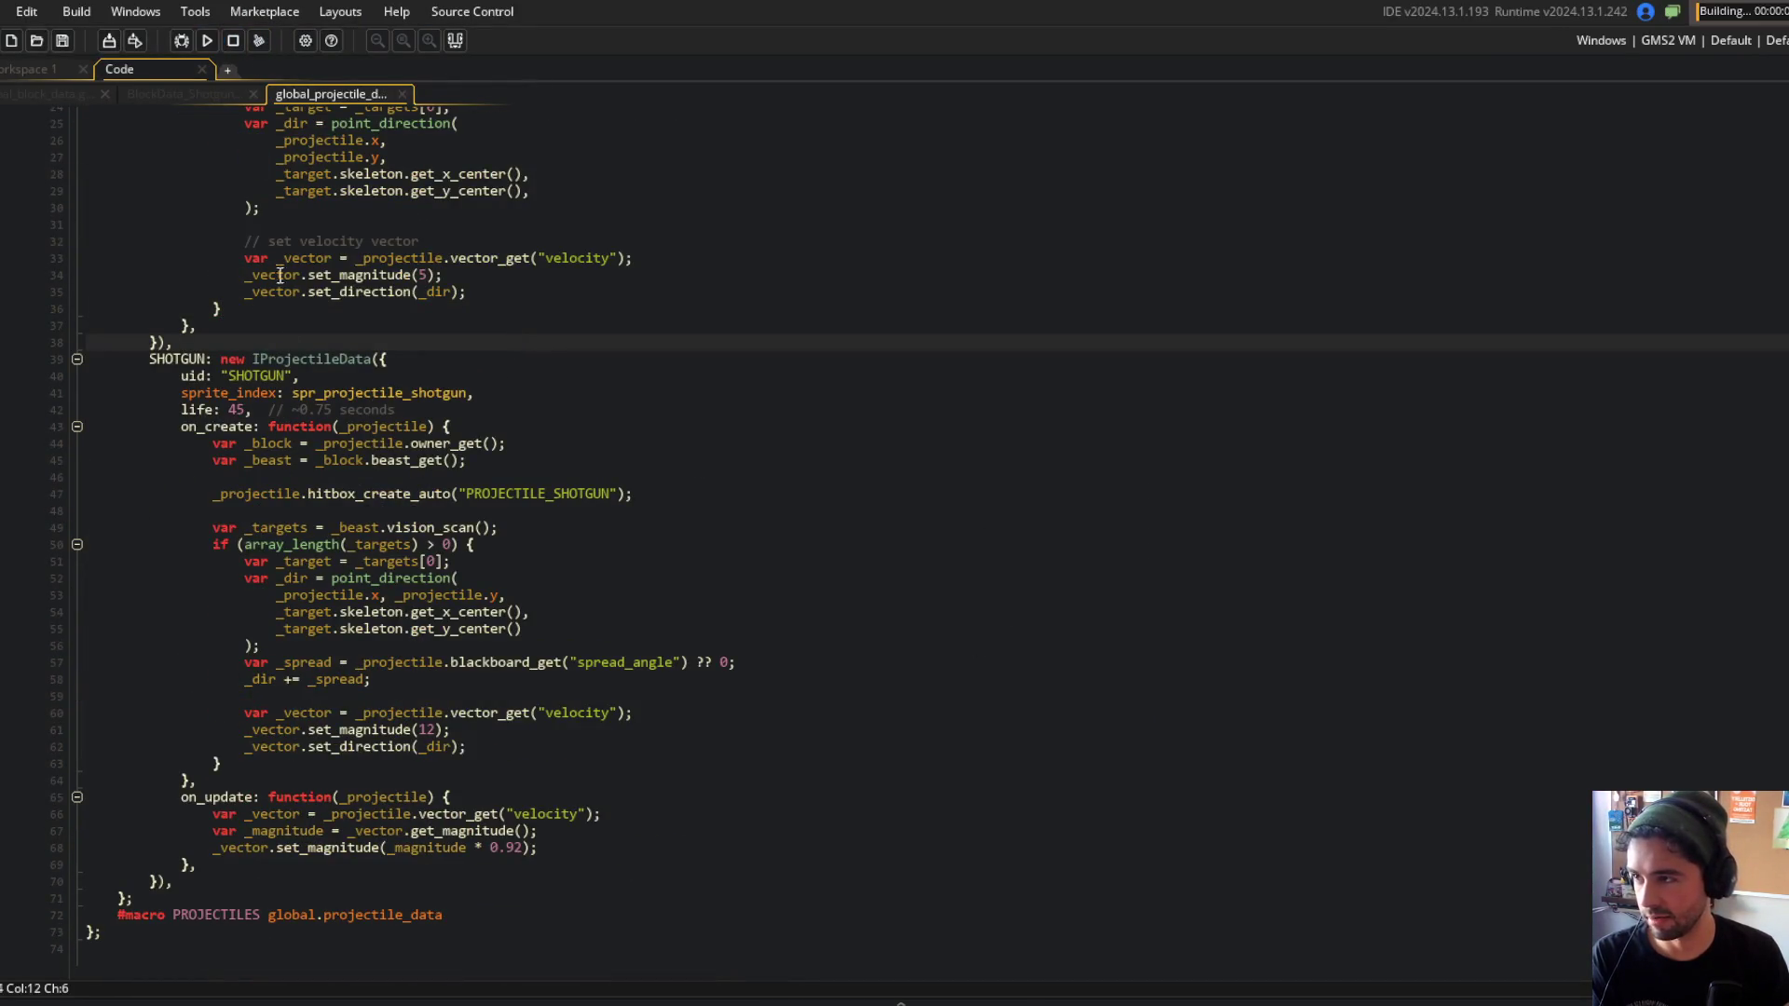
Review the SHOTGUN's new on_update hook and its 0.92 velocity decay line.
{"action": "left_click", "coordinate": [841, 495]}
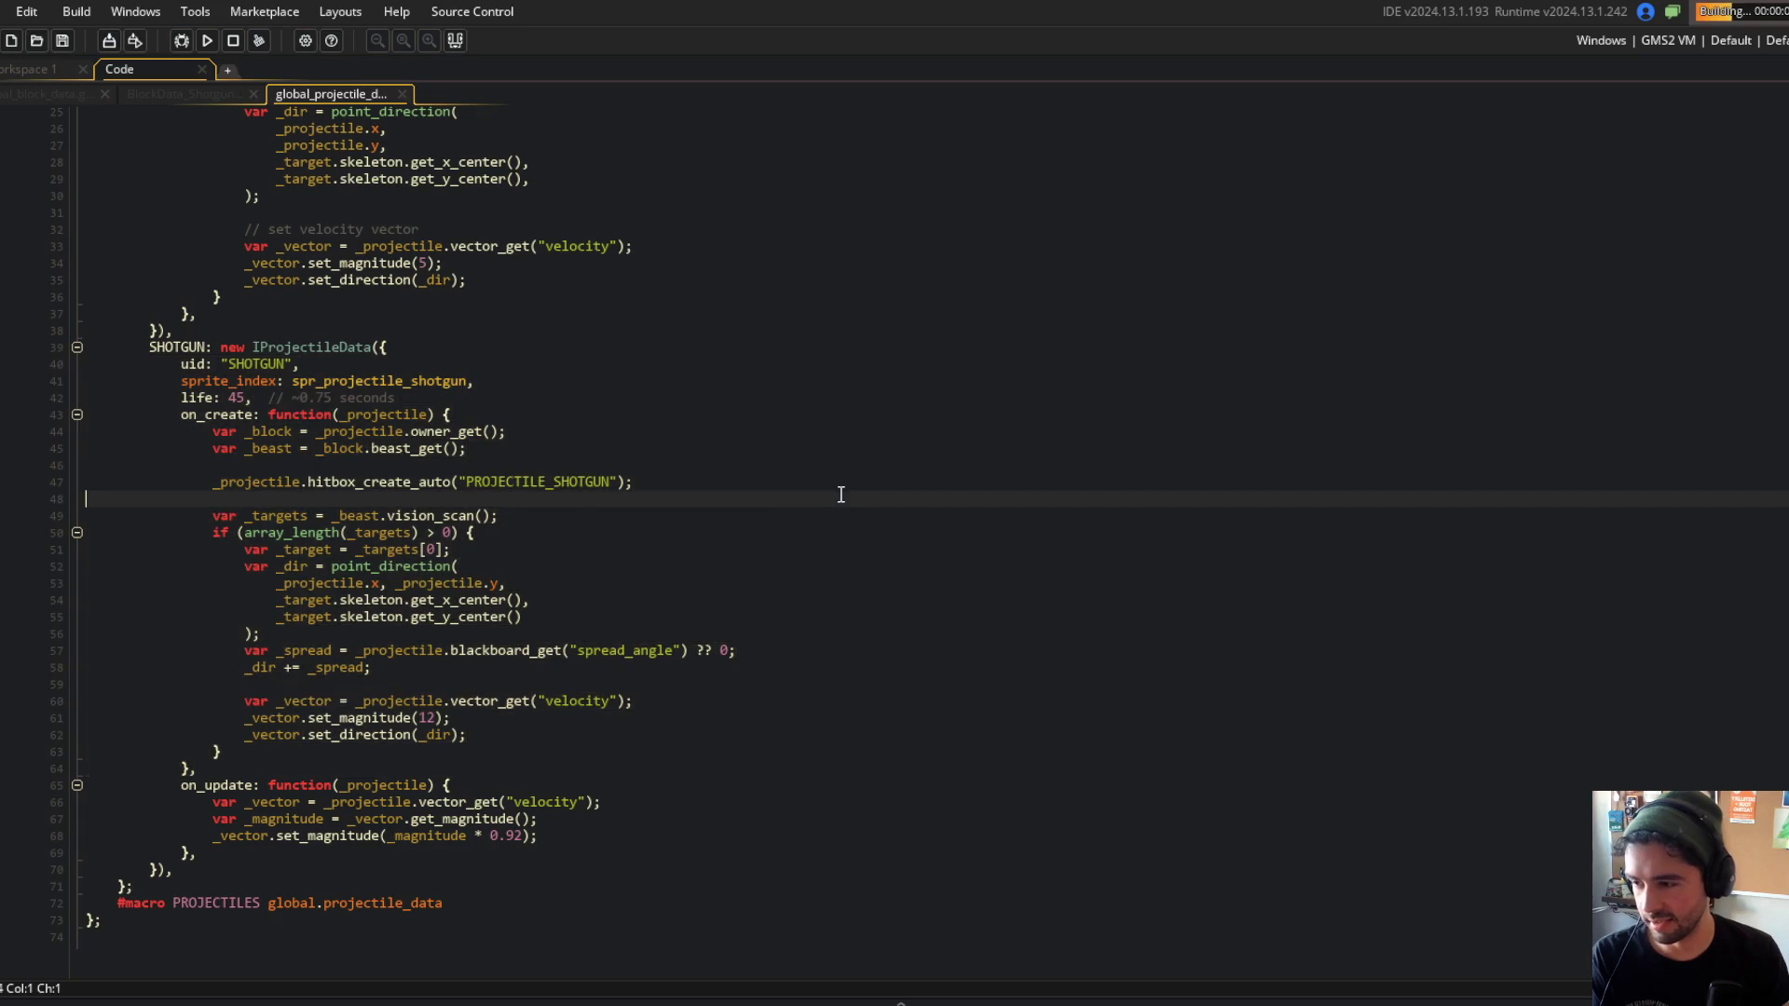
{"action": "left_click", "coordinate": [179, 791]}
{"action": "left_click", "coordinate": [584, 784]}
{"action": "left_click", "coordinate": [311, 836]}
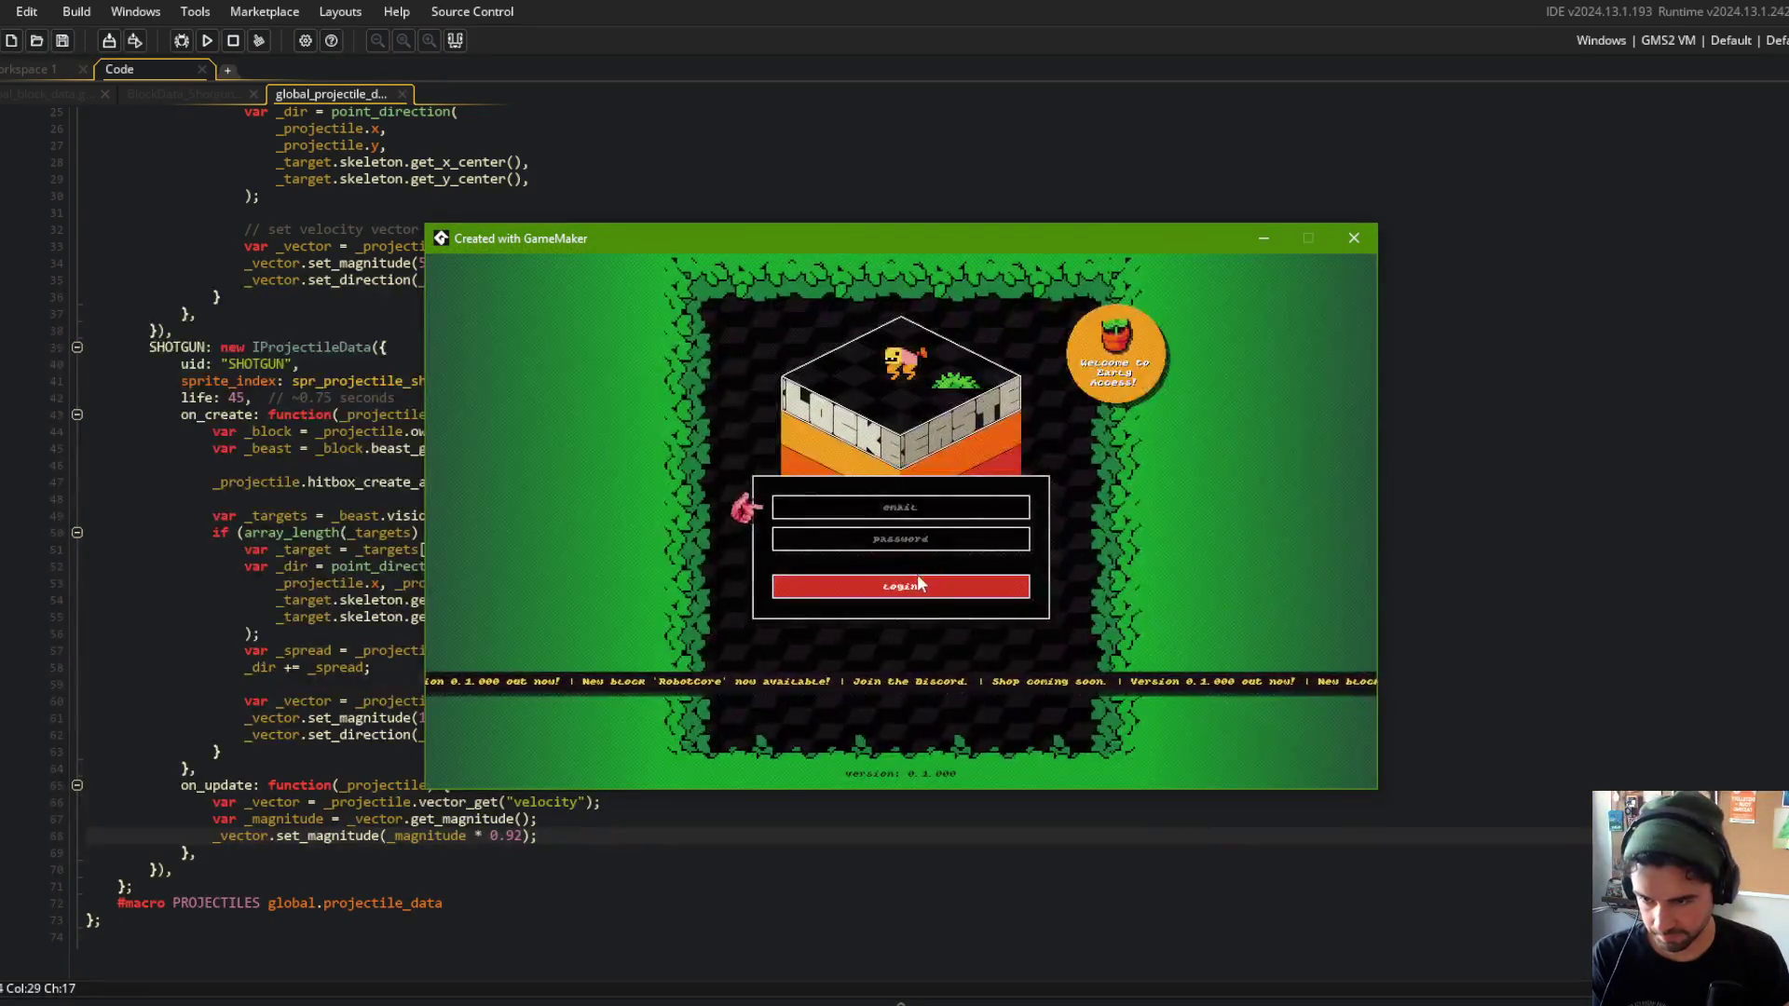
Log in, fight a CPU battle with a chosen beast, pause and resume, then show build targets.
{"action": "left_click", "coordinate": [919, 572]}
{"action": "left_click", "coordinate": [956, 552]}
{"action": "left_click", "coordinate": [965, 543]}
{"action": "left_click", "coordinate": [912, 665]}
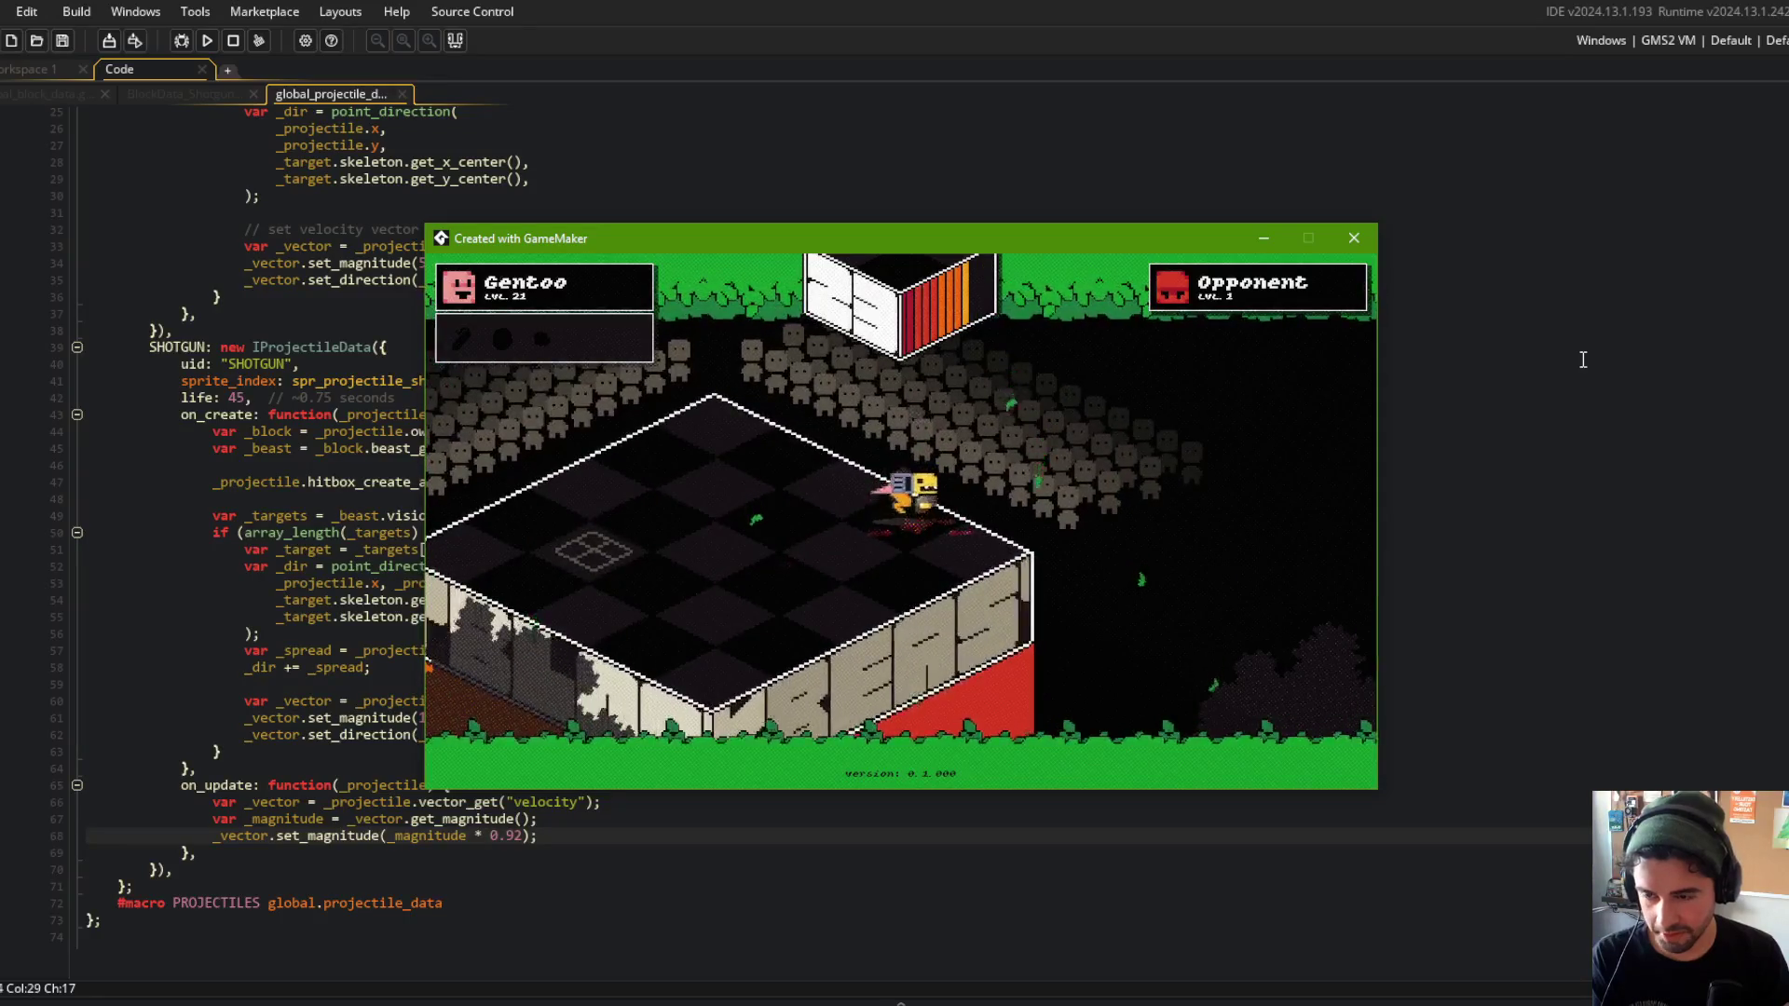
{"action": "key", "text": "Escape"}
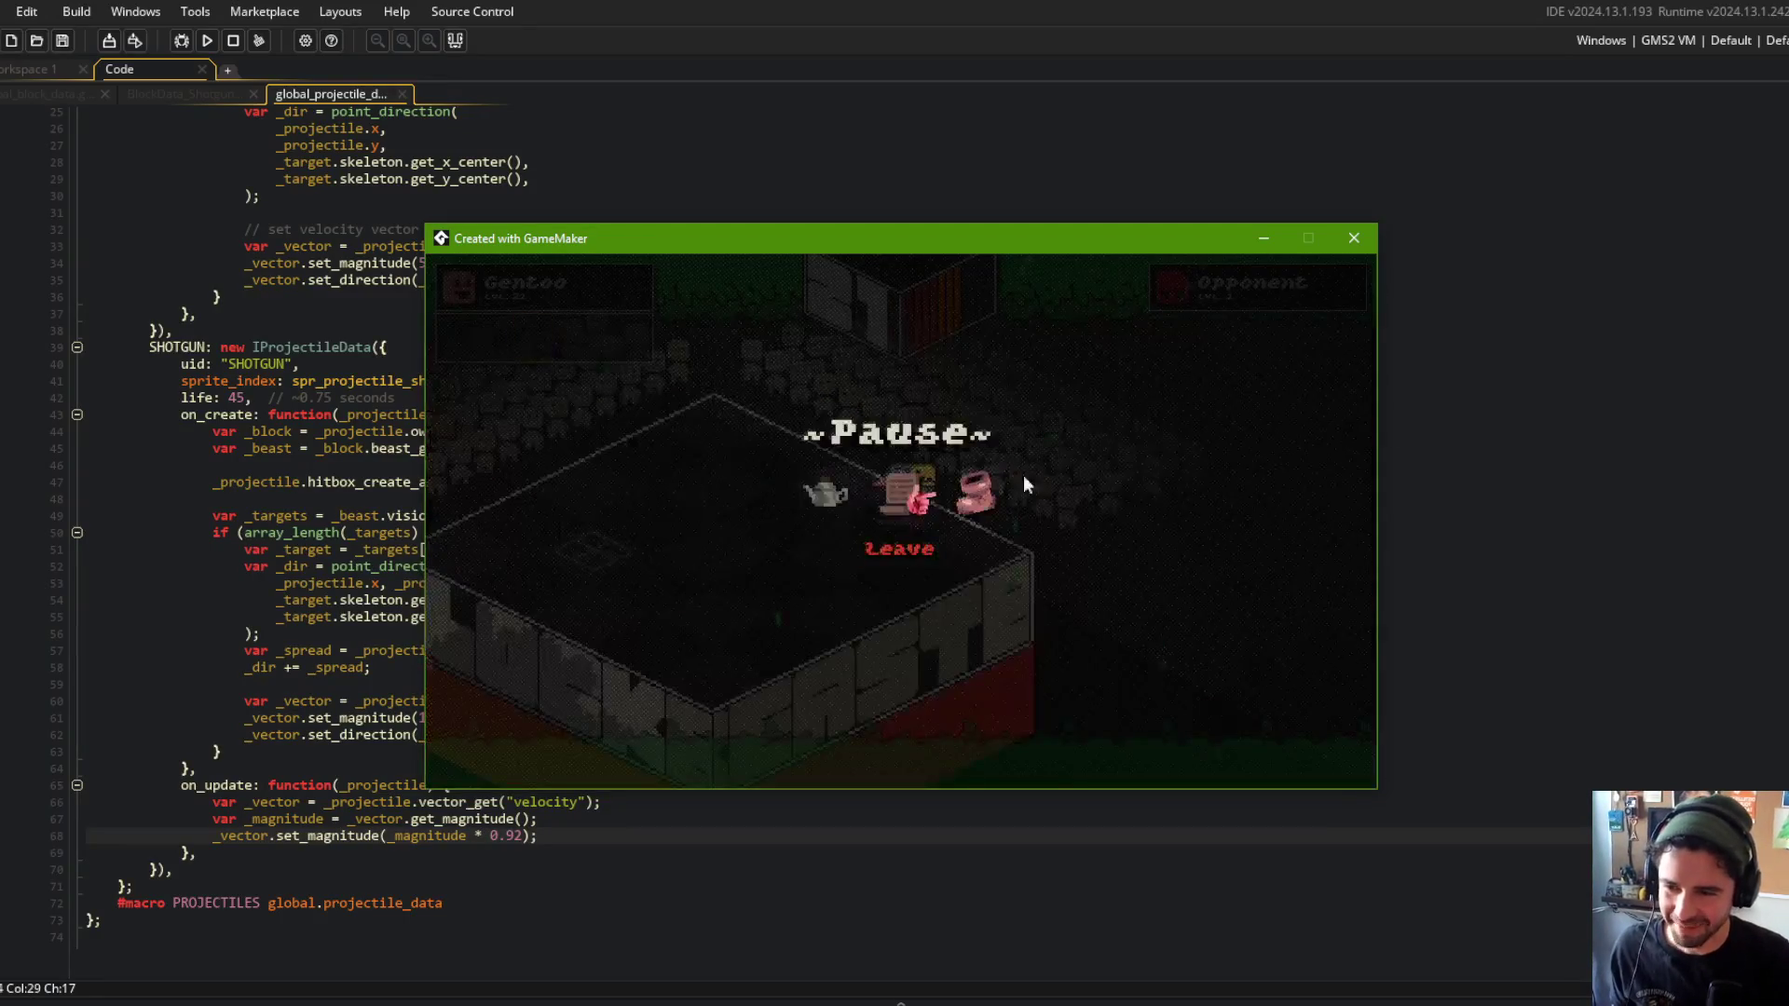
{"action": "left_click", "coordinate": [820, 500]}
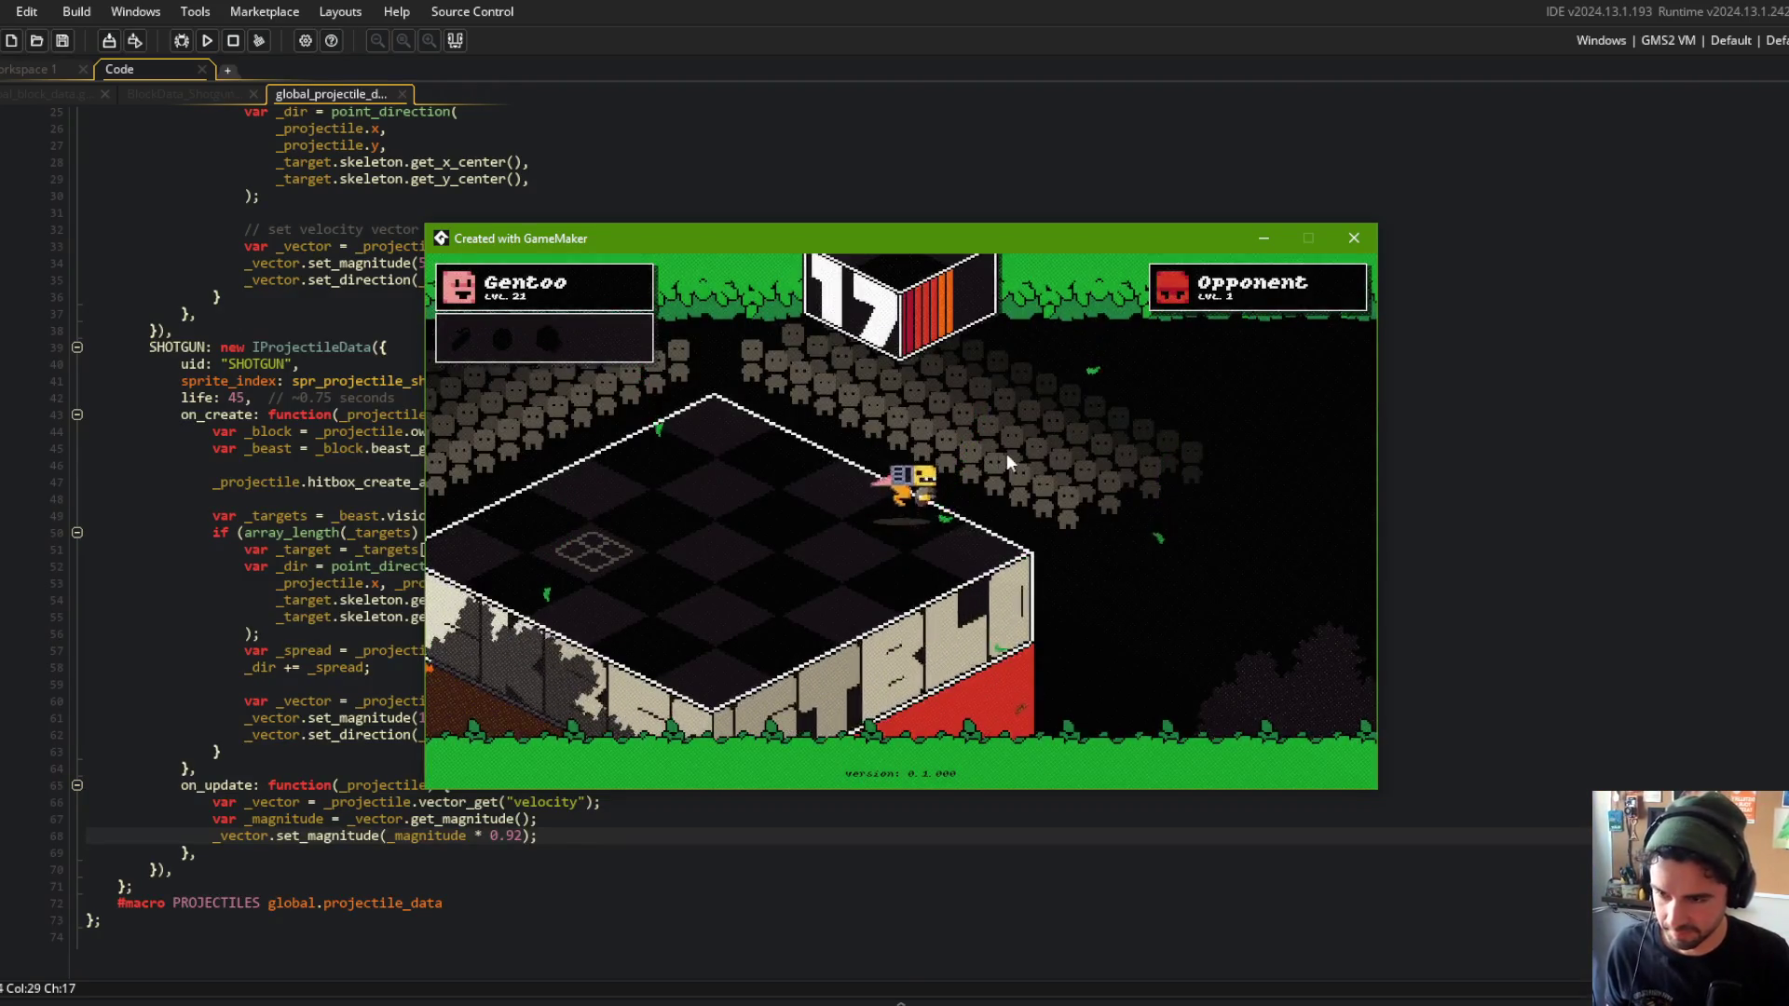
{"action": "left_click", "coordinate": [1621, 40]}
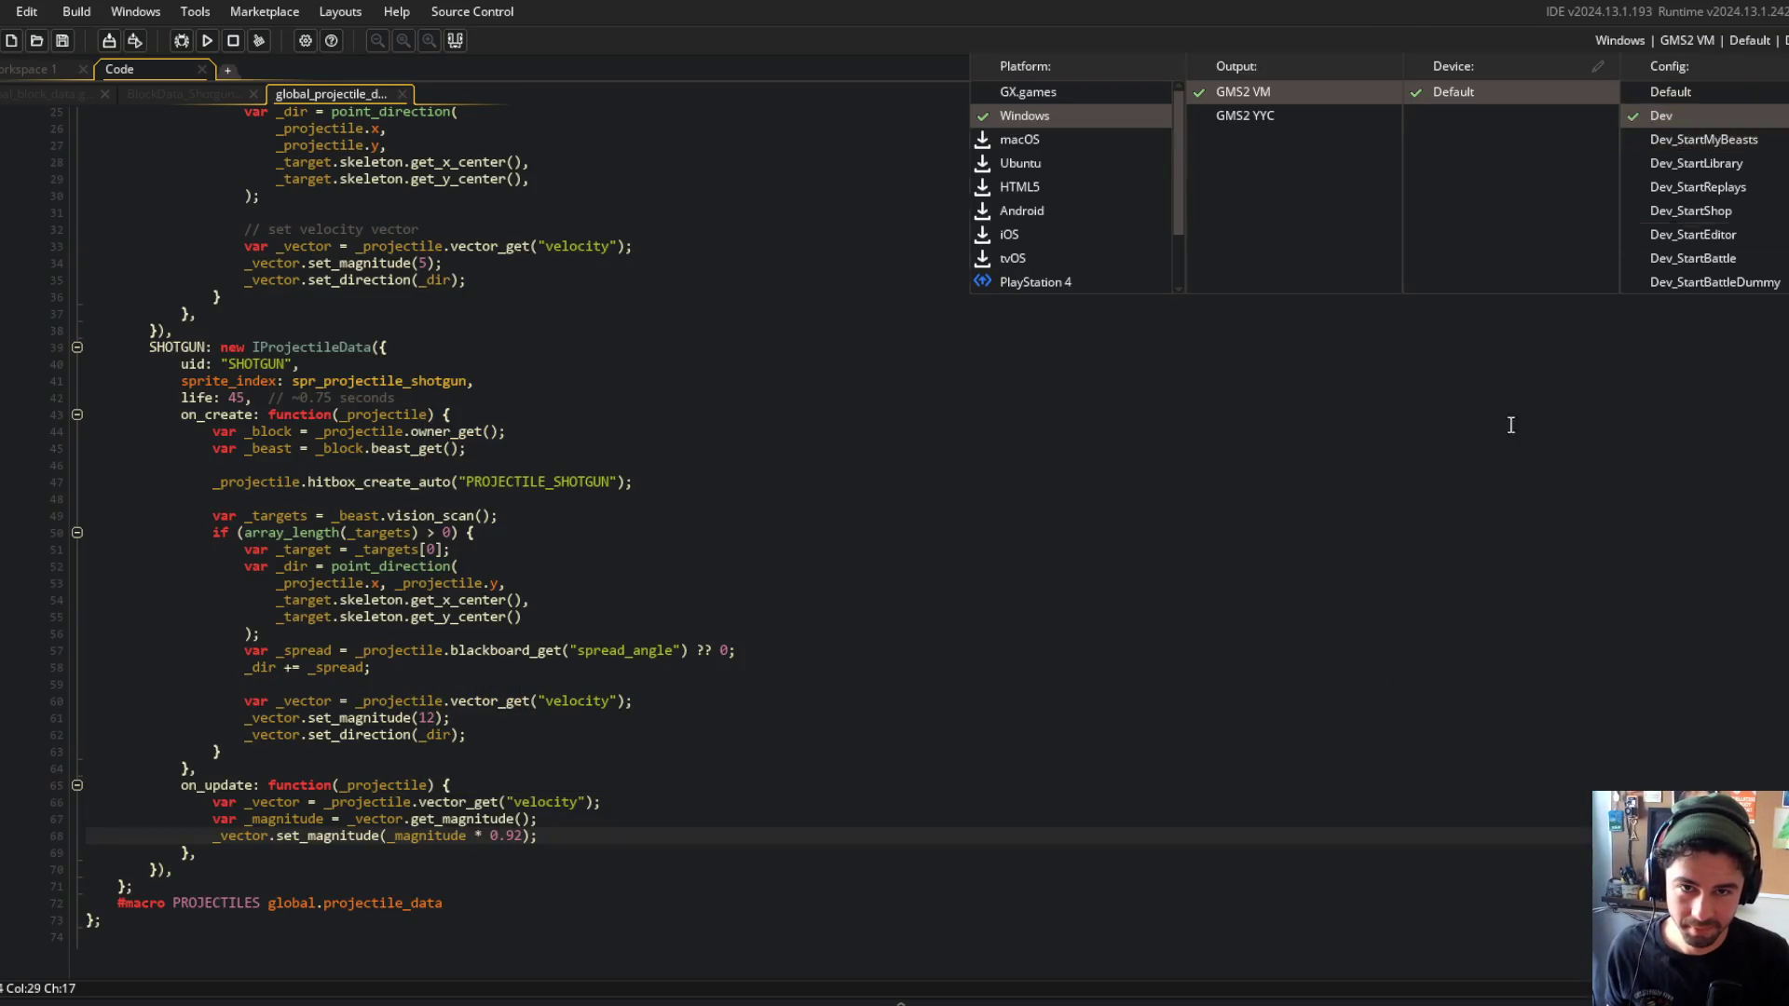
Dismiss the target list, rerun the game, and look over the SHOTGUN uid code.
{"action": "left_click", "coordinate": [529, 600]}
{"action": "left_click", "coordinate": [209, 39]}
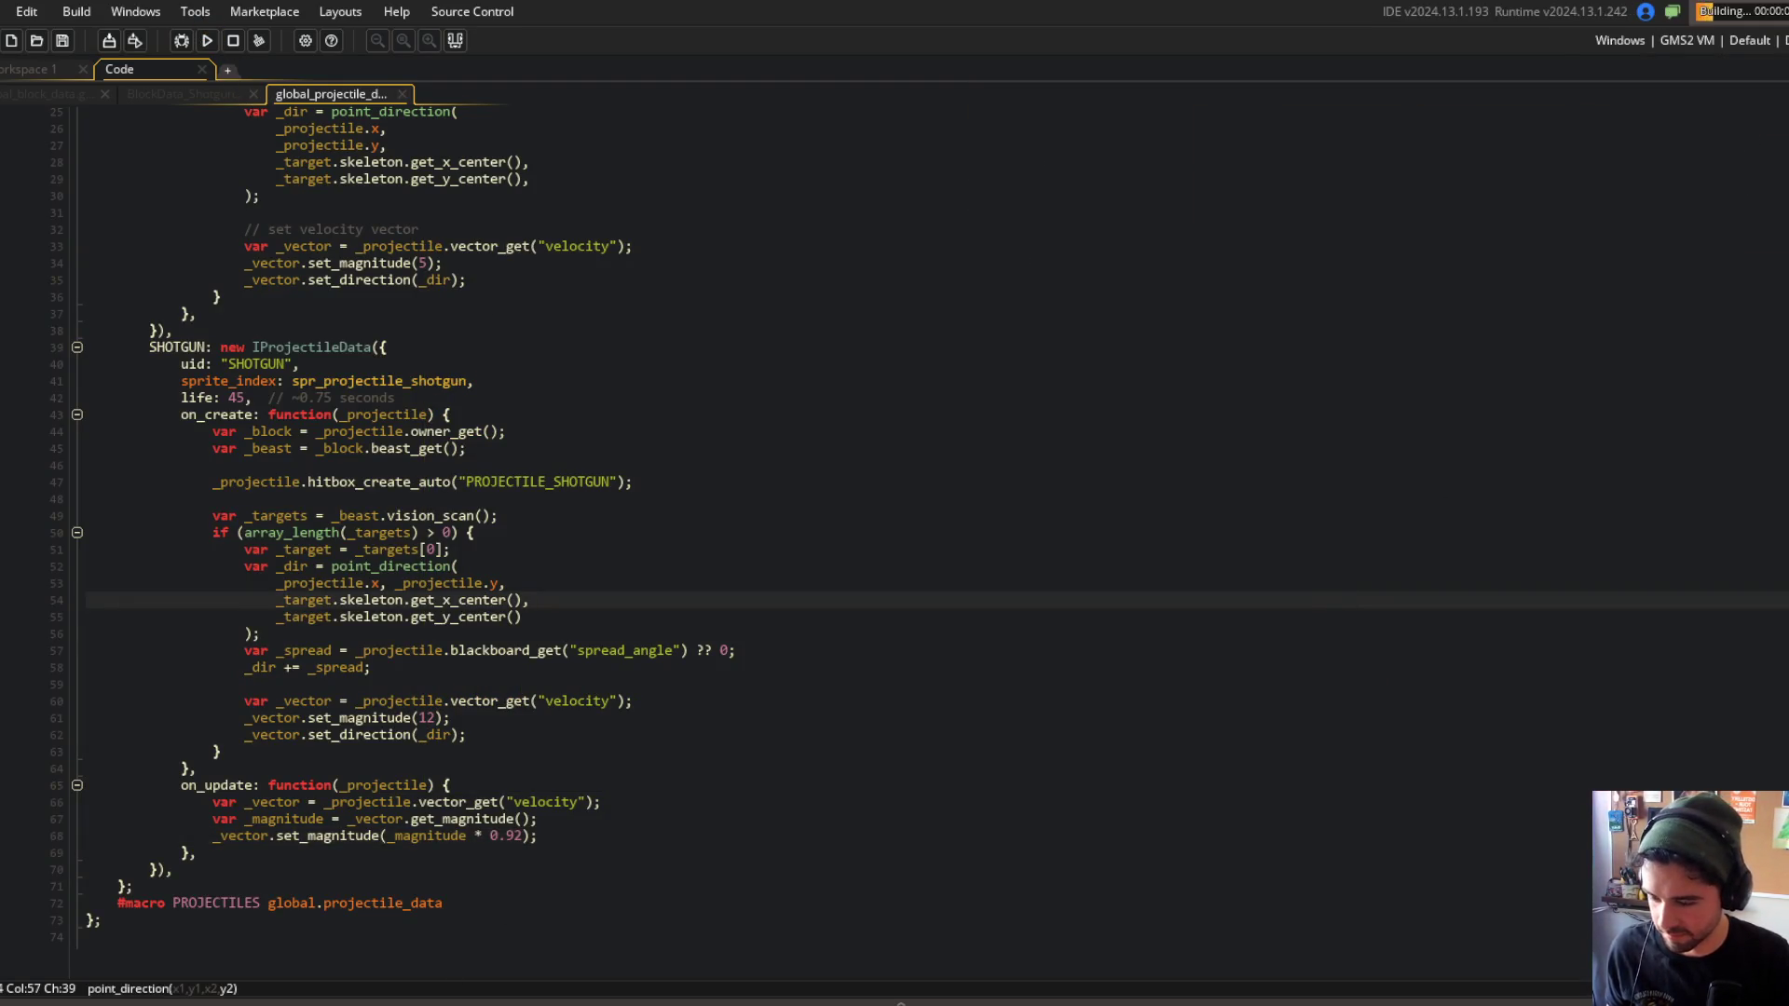
{"action": "mouse_move", "coordinate": [488, 1002]}
{"action": "left_click", "coordinate": [659, 531]}
{"action": "left_click", "coordinate": [1081, 367]}
{"action": "scroll", "coordinate": [613, 510], "scroll_direction": "up", "scroll_amount": 2}
{"action": "scroll", "coordinate": [512, 402], "scroll_direction": "down", "scroll_amount": 2}
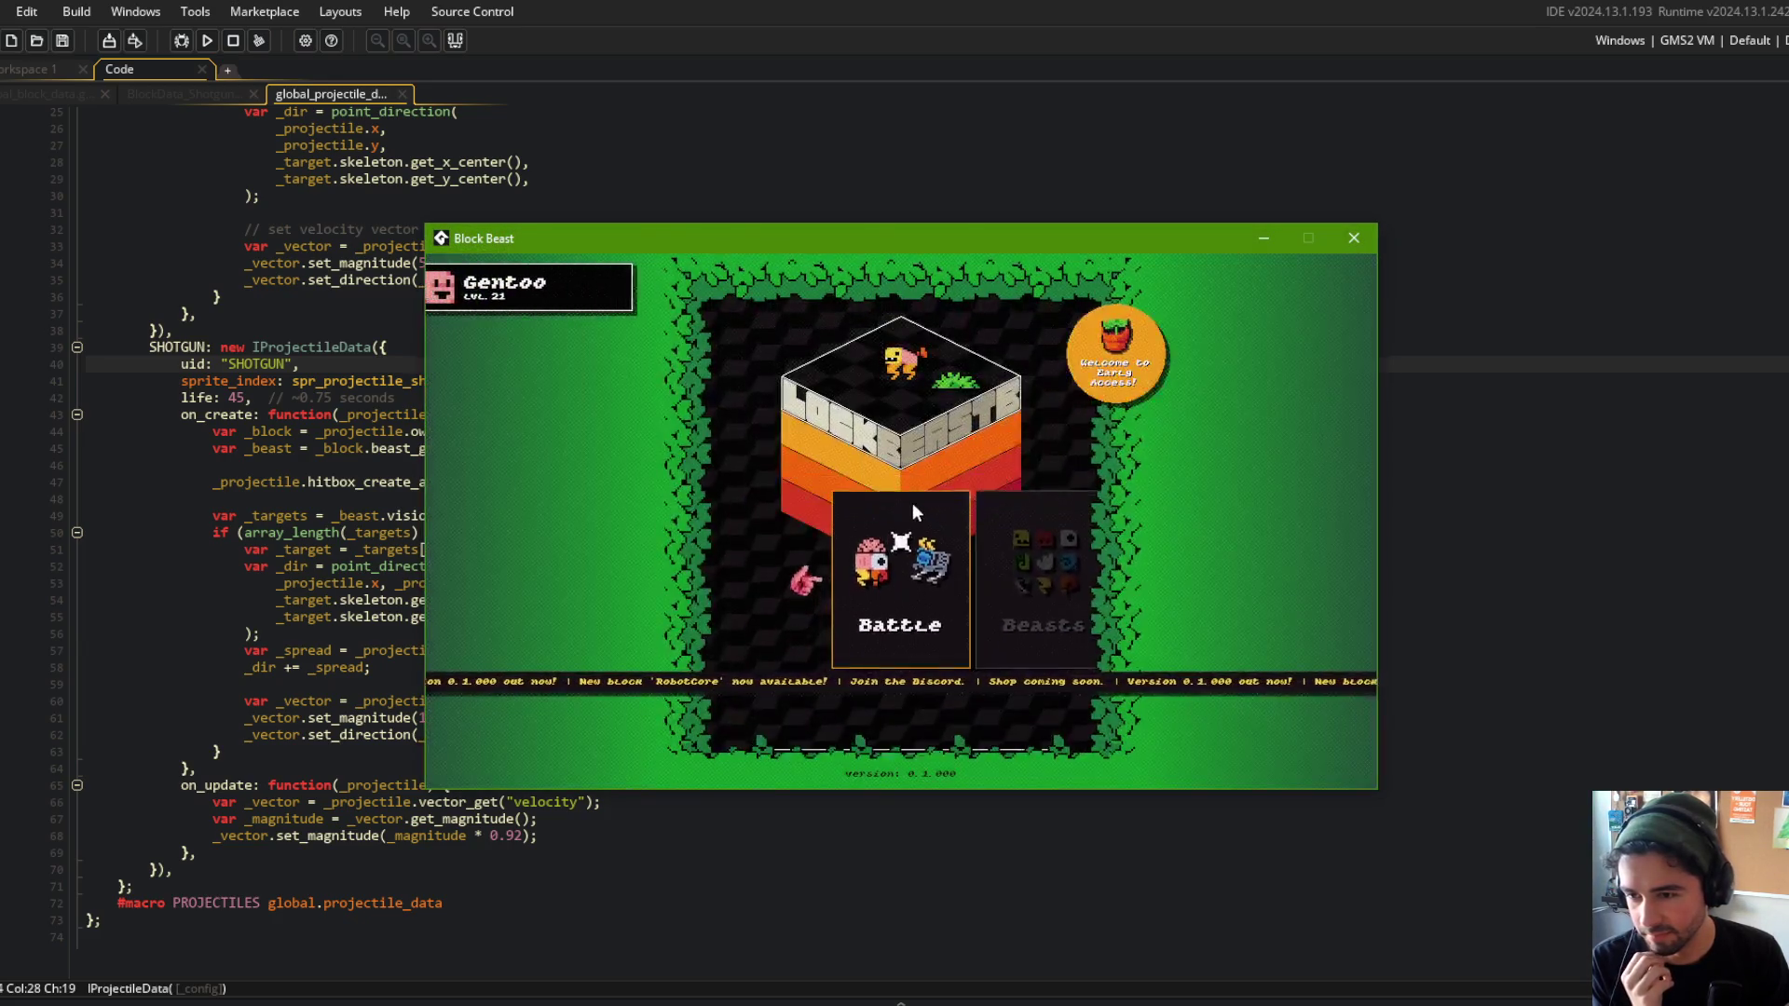
Back out of the online lobby, switch to Train, and start a training battle with the beast.
{"action": "left_click", "coordinate": [911, 522]}
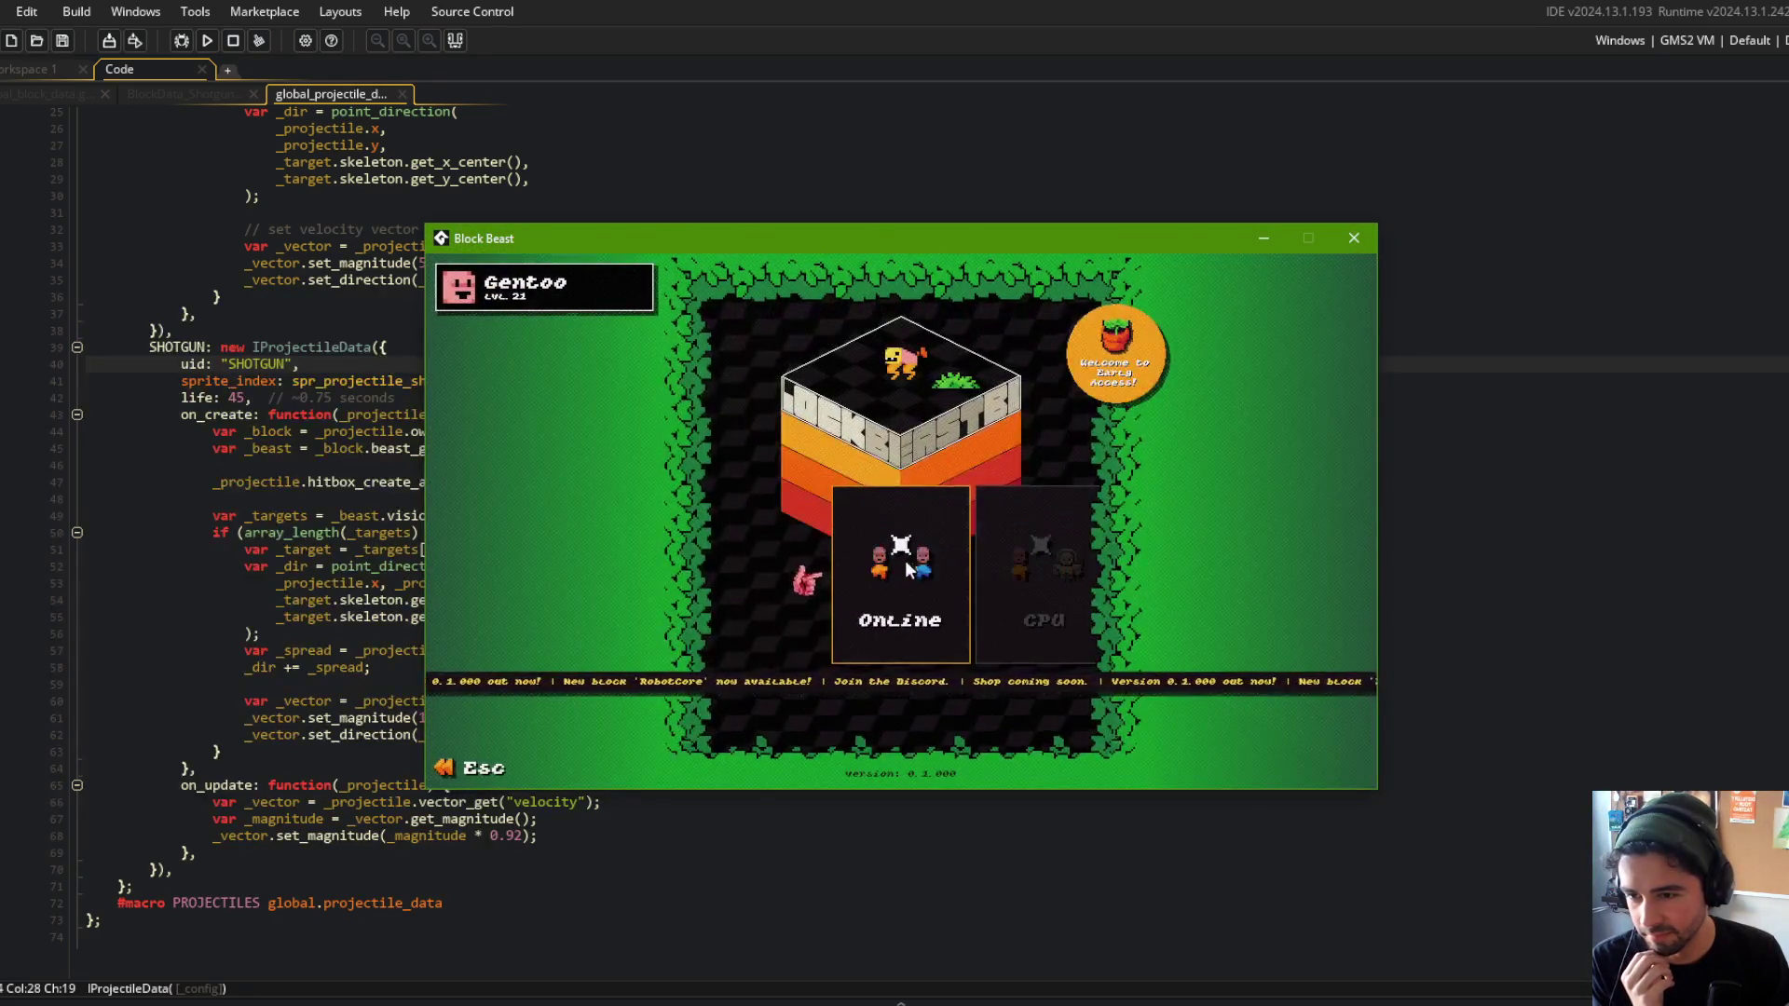
{"action": "left_click", "coordinate": [908, 558]}
{"action": "key", "text": "Escape"}
{"action": "key", "text": "Right"}
{"action": "key", "text": "Left"}
{"action": "key", "text": "Right"}
{"action": "key", "text": "Right"}
{"action": "left_click", "coordinate": [859, 567]}
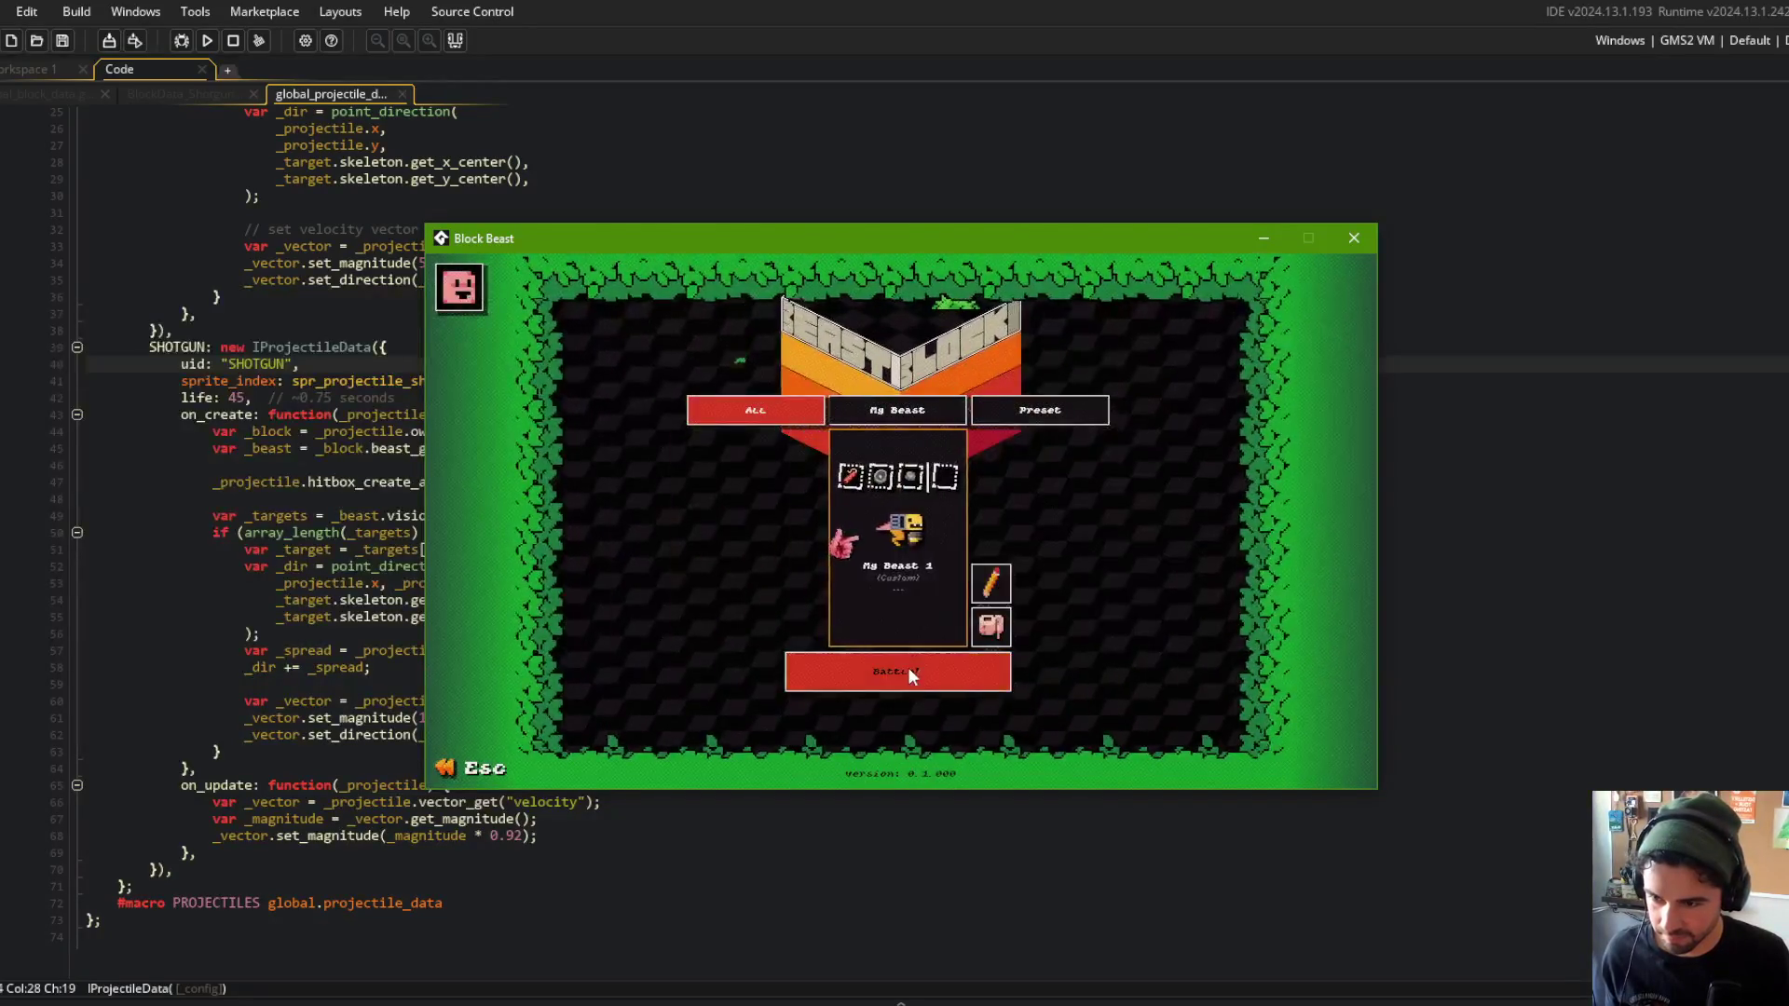
{"action": "left_click", "coordinate": [910, 671]}
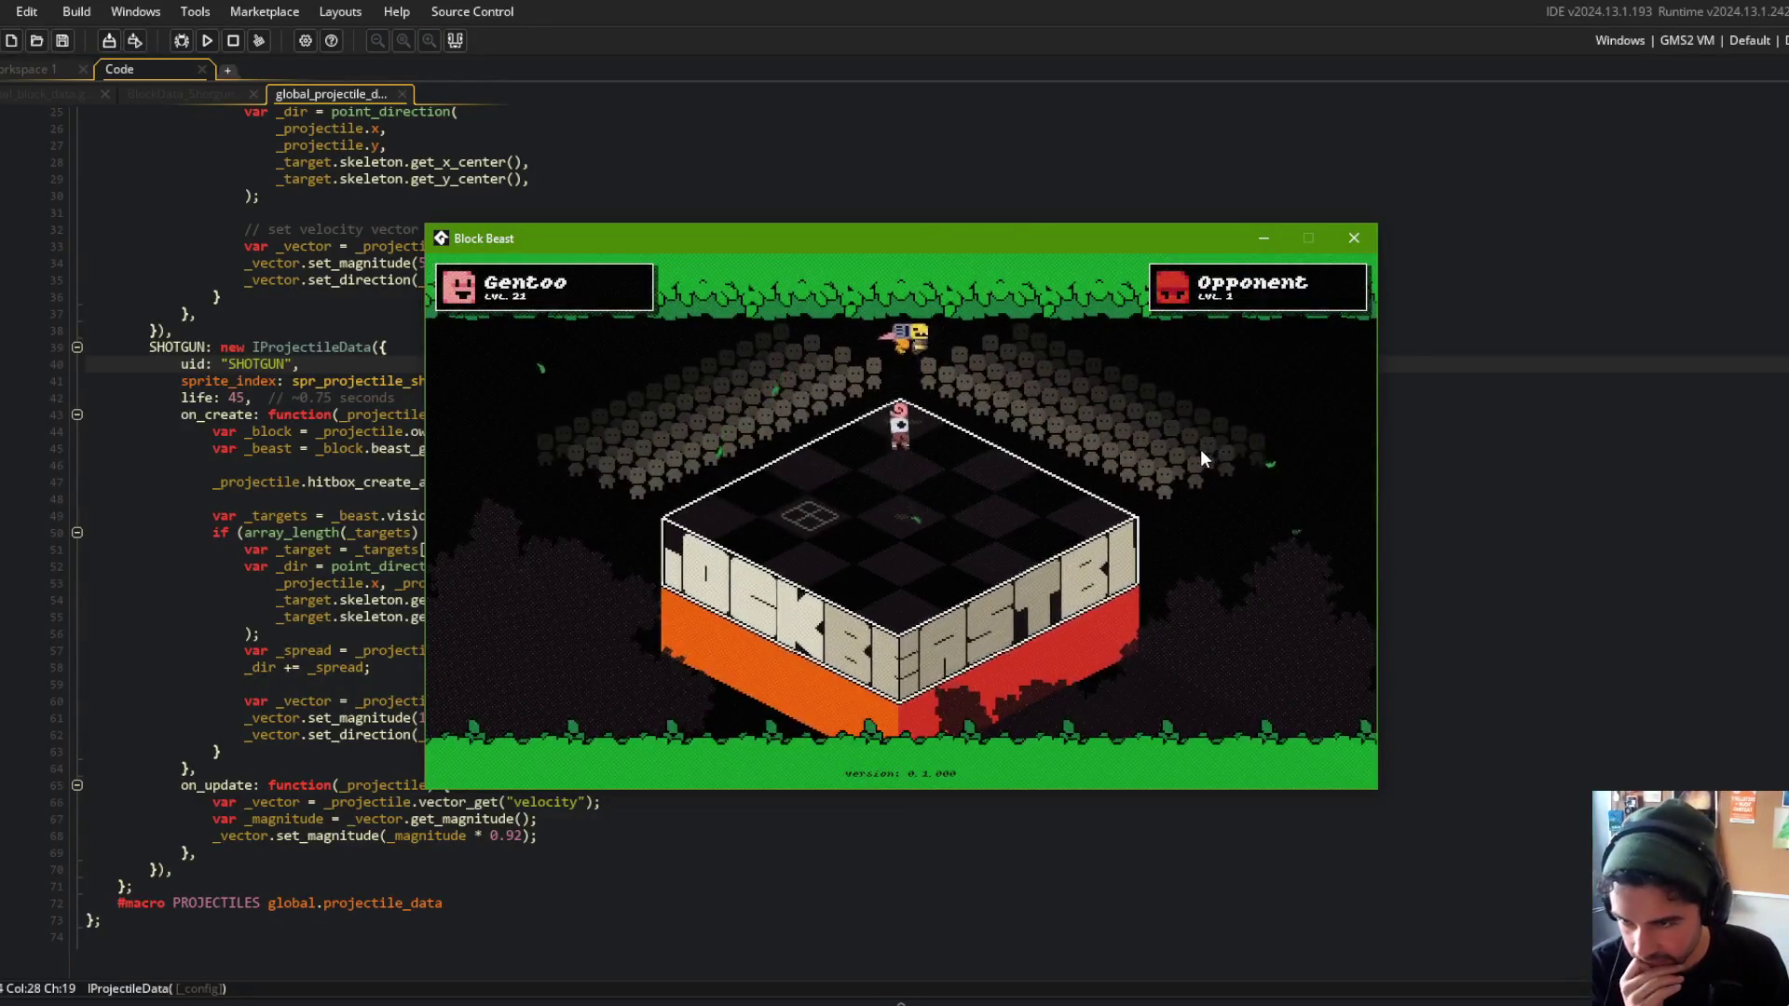
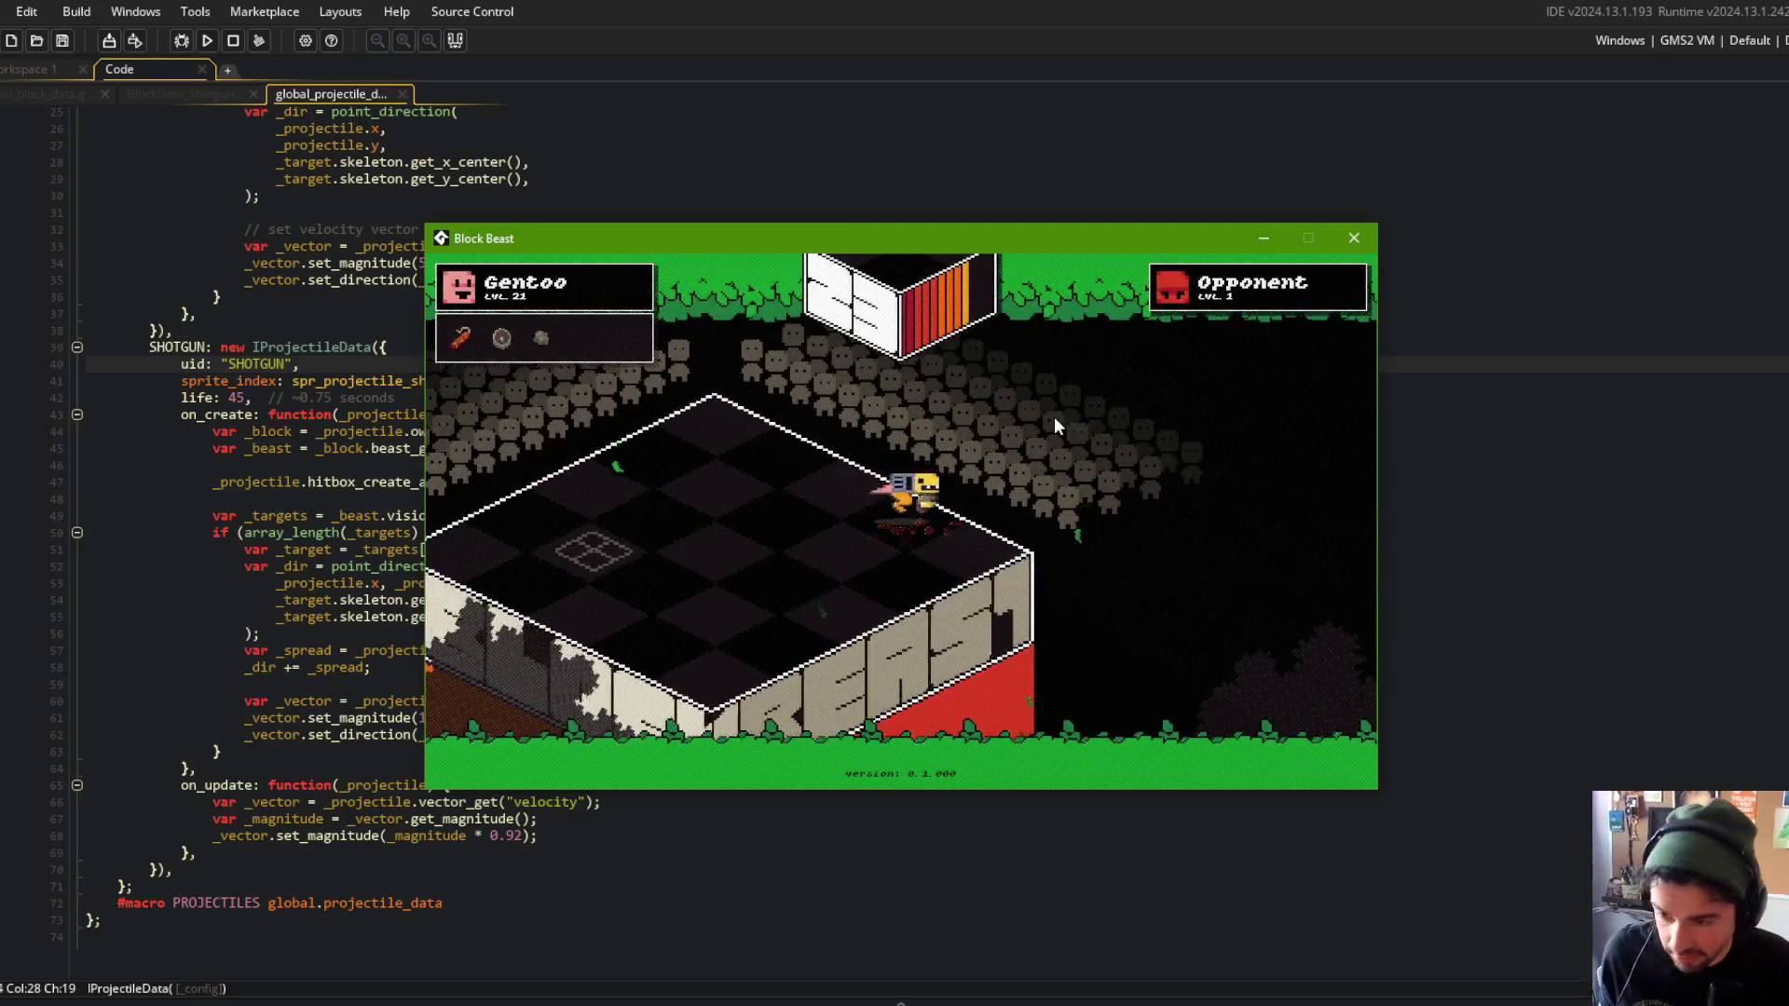
Quit the current match to the main menu, pick a mode and beast, and start a new battle.
{"action": "key", "text": "Escape"}
{"action": "left_click", "coordinate": [858, 487]}
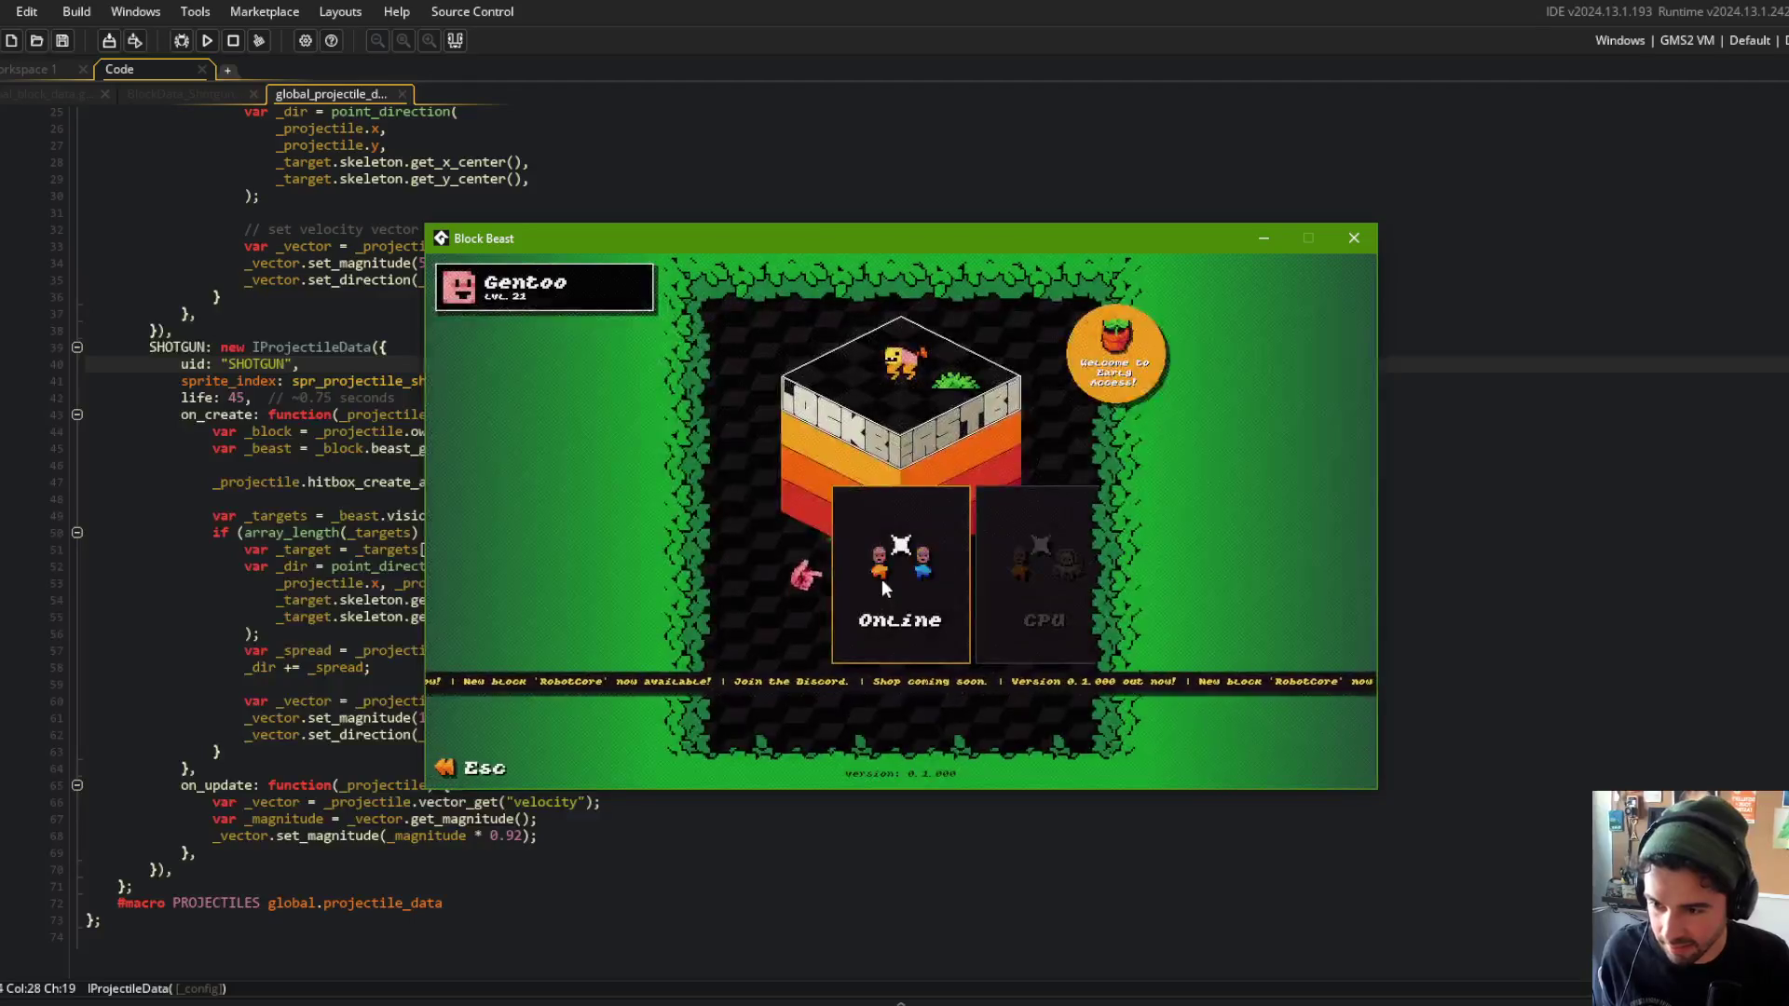
{"action": "left_click", "coordinate": [1025, 583]}
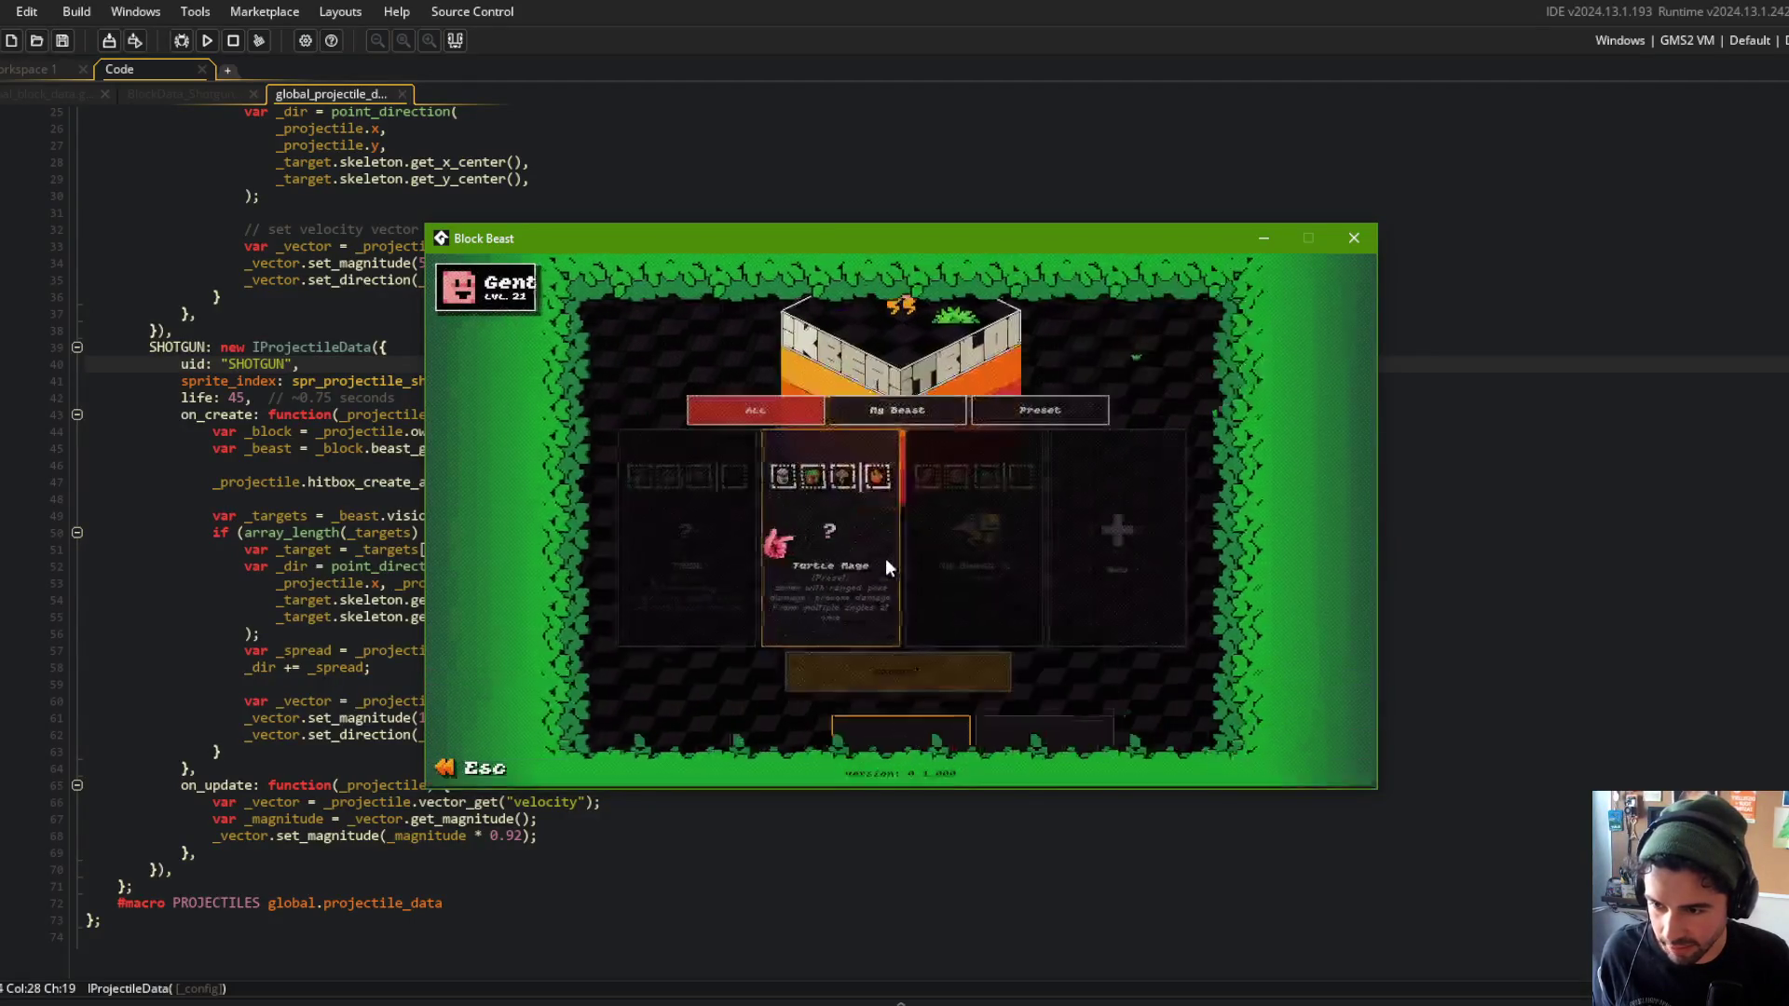
{"action": "left_click", "coordinate": [898, 671]}
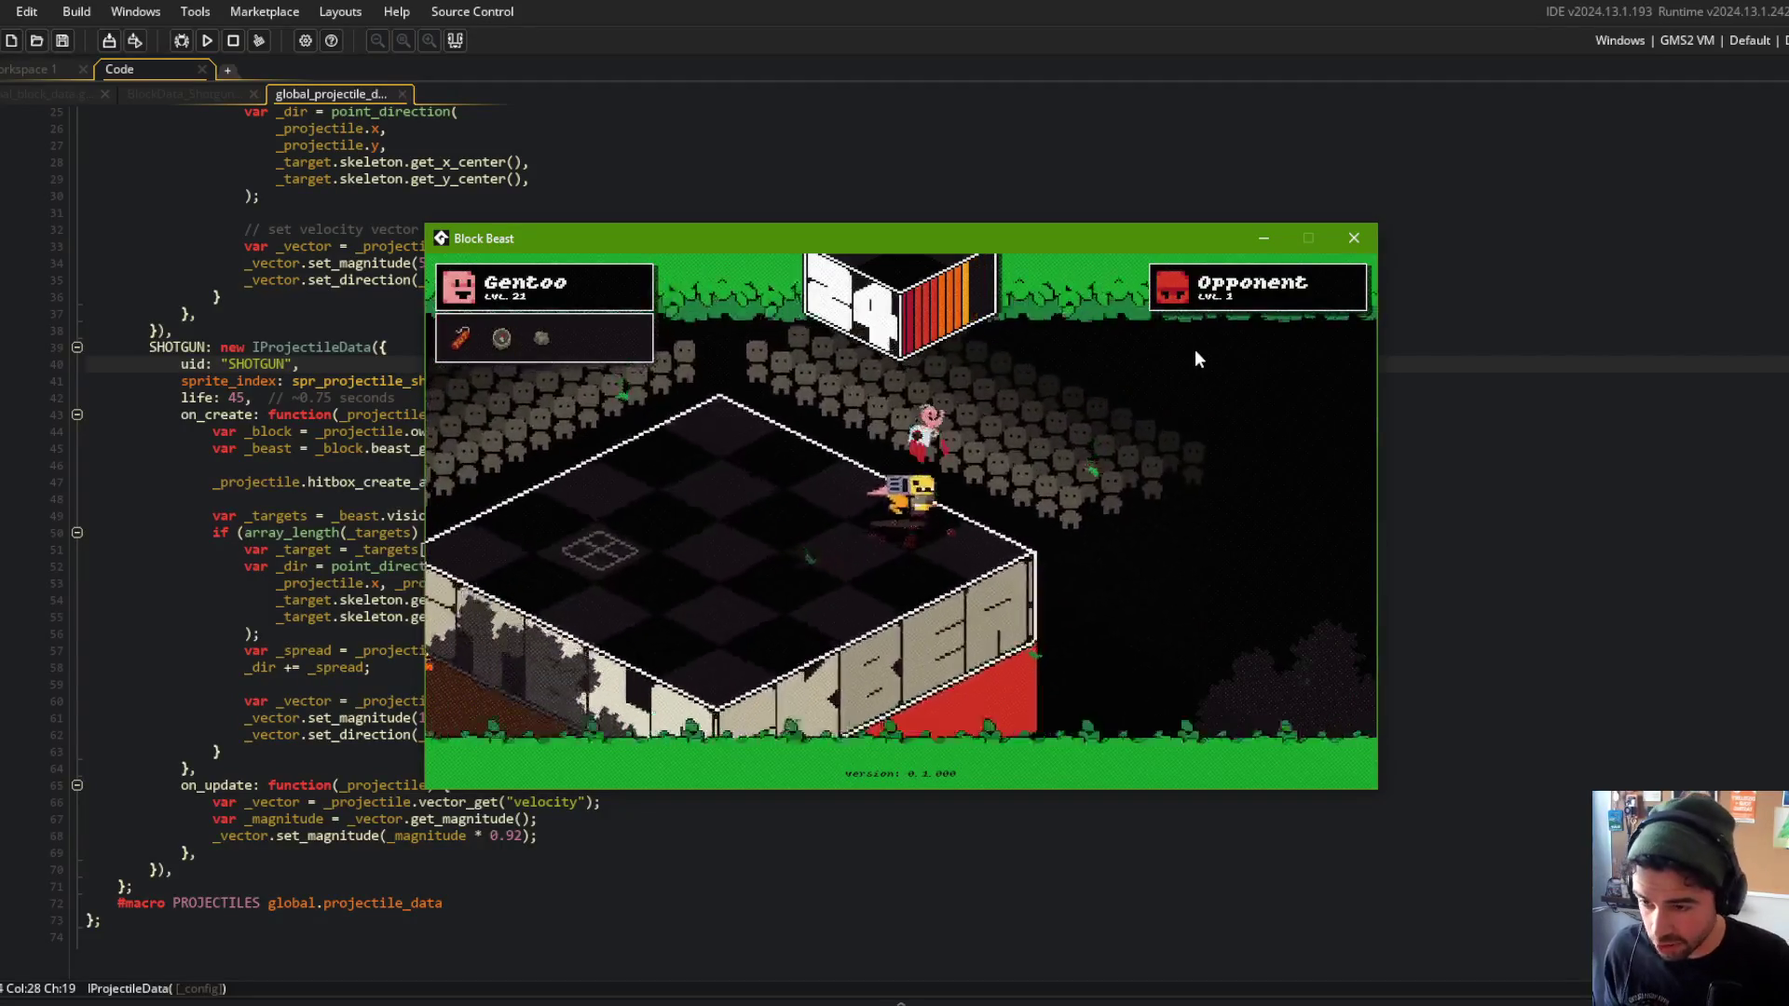
Open obj_block's Create event and expand its beast/skeleton code region.
{"action": "left_click", "coordinate": [1086, 127]}
{"action": "key", "text": "ctrl+t"}
{"action": "type", "text": "_block"}
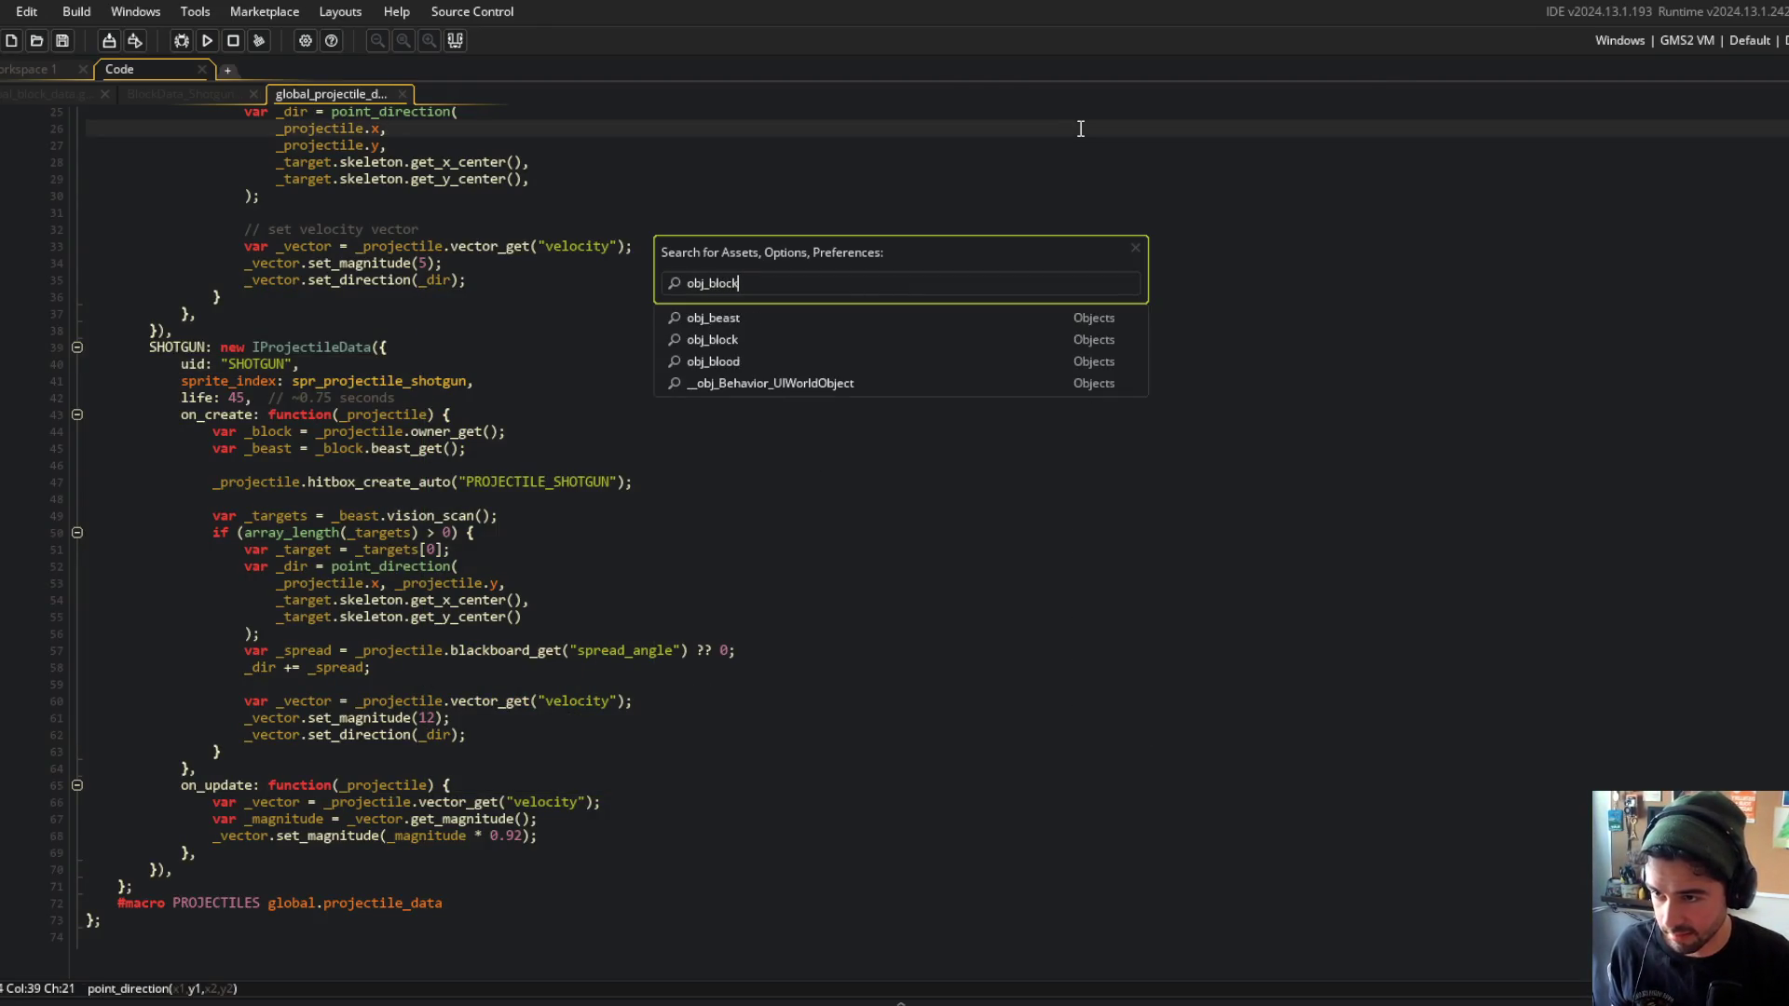
{"action": "key", "text": "Return"}
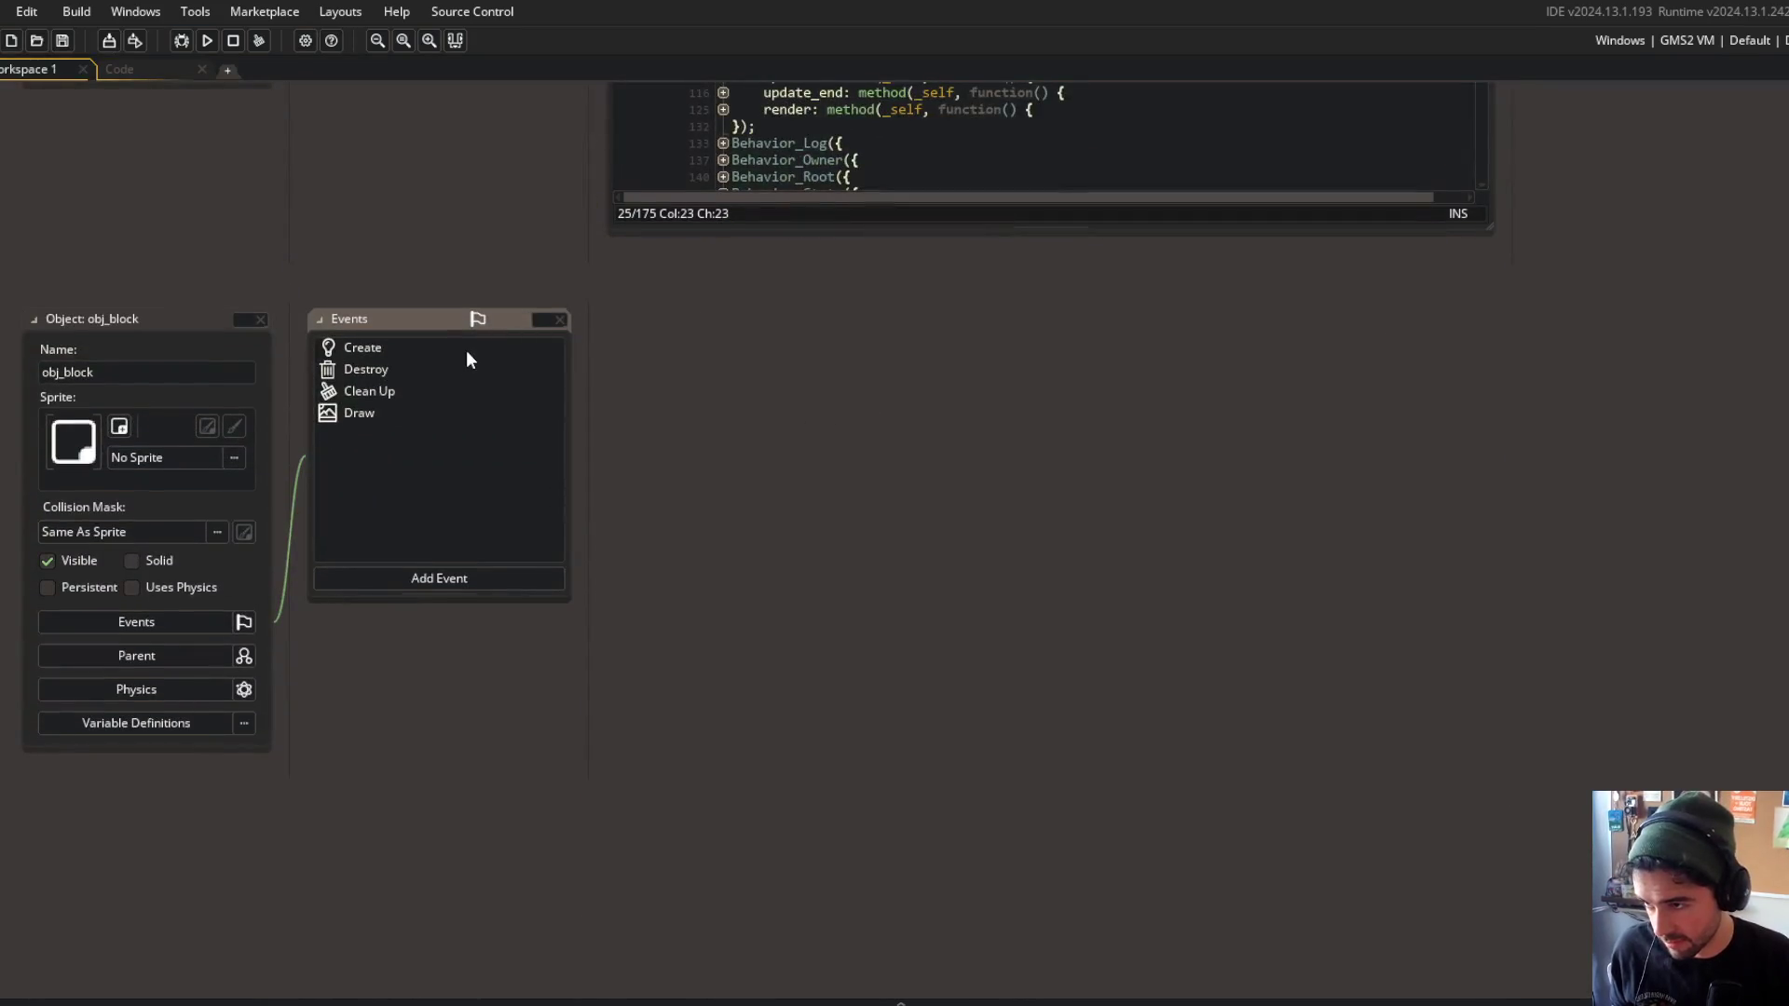
{"action": "double_click", "coordinate": [466, 351]}
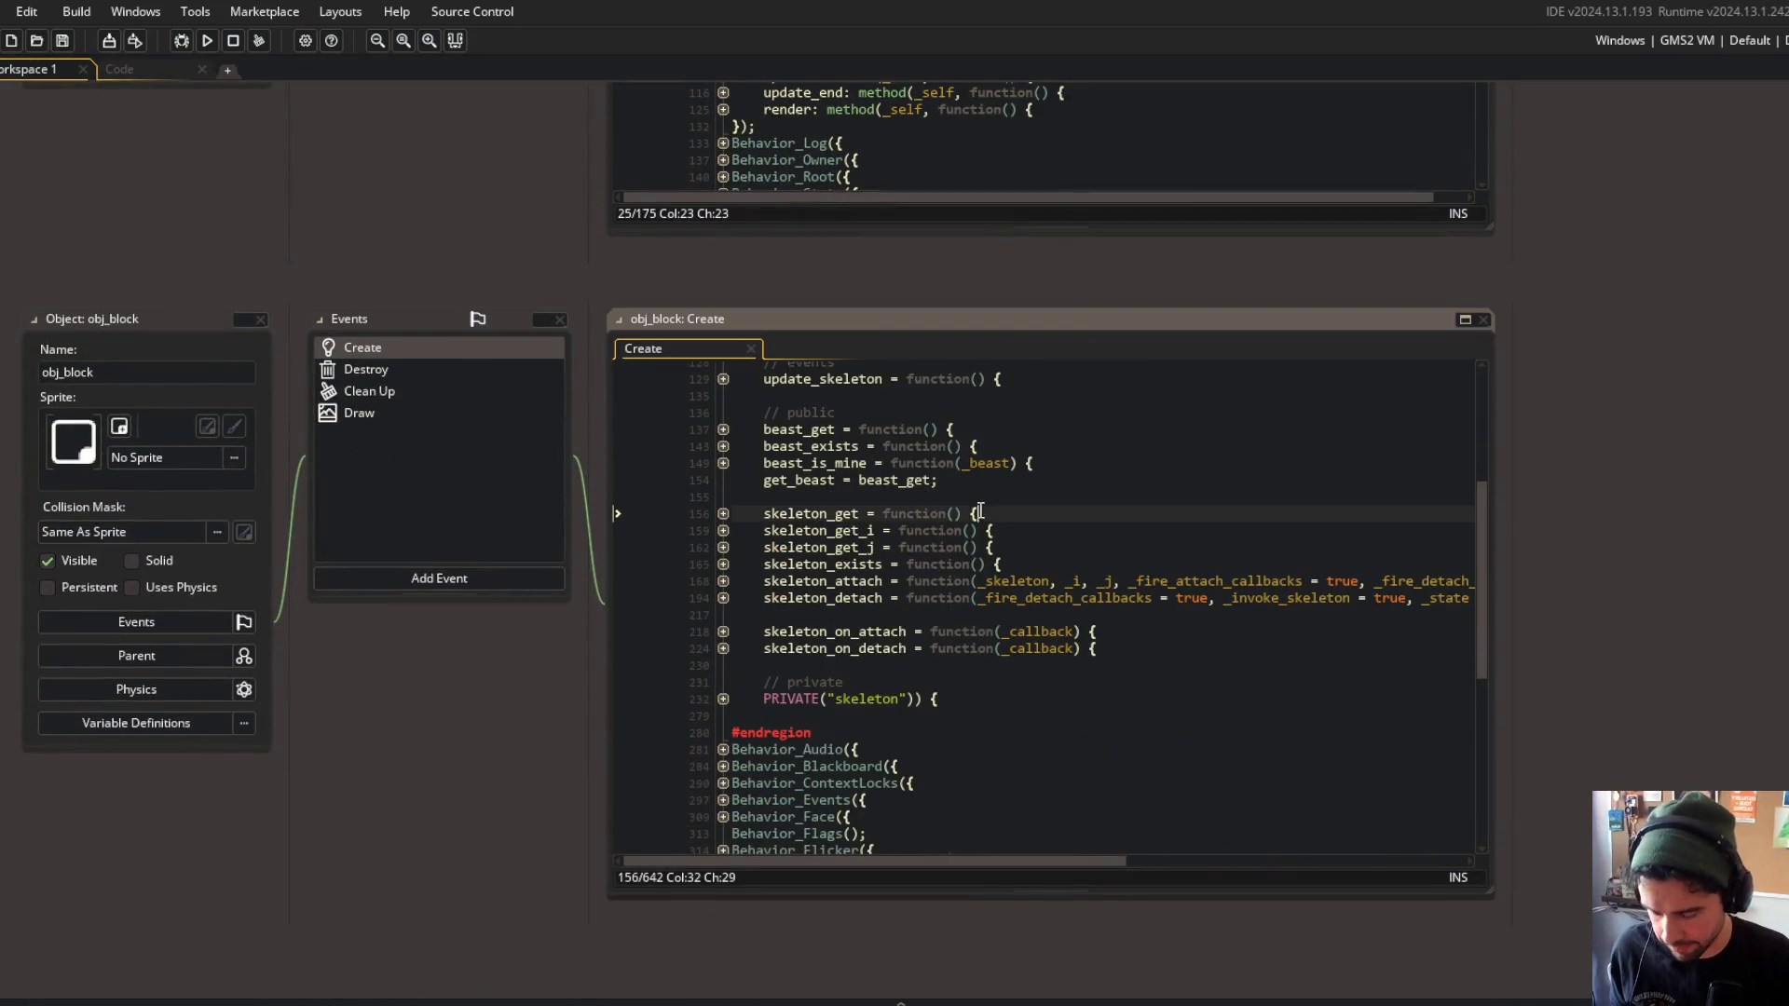
{"action": "scroll", "coordinate": [980, 510], "scroll_direction": "up", "scroll_amount": 5}
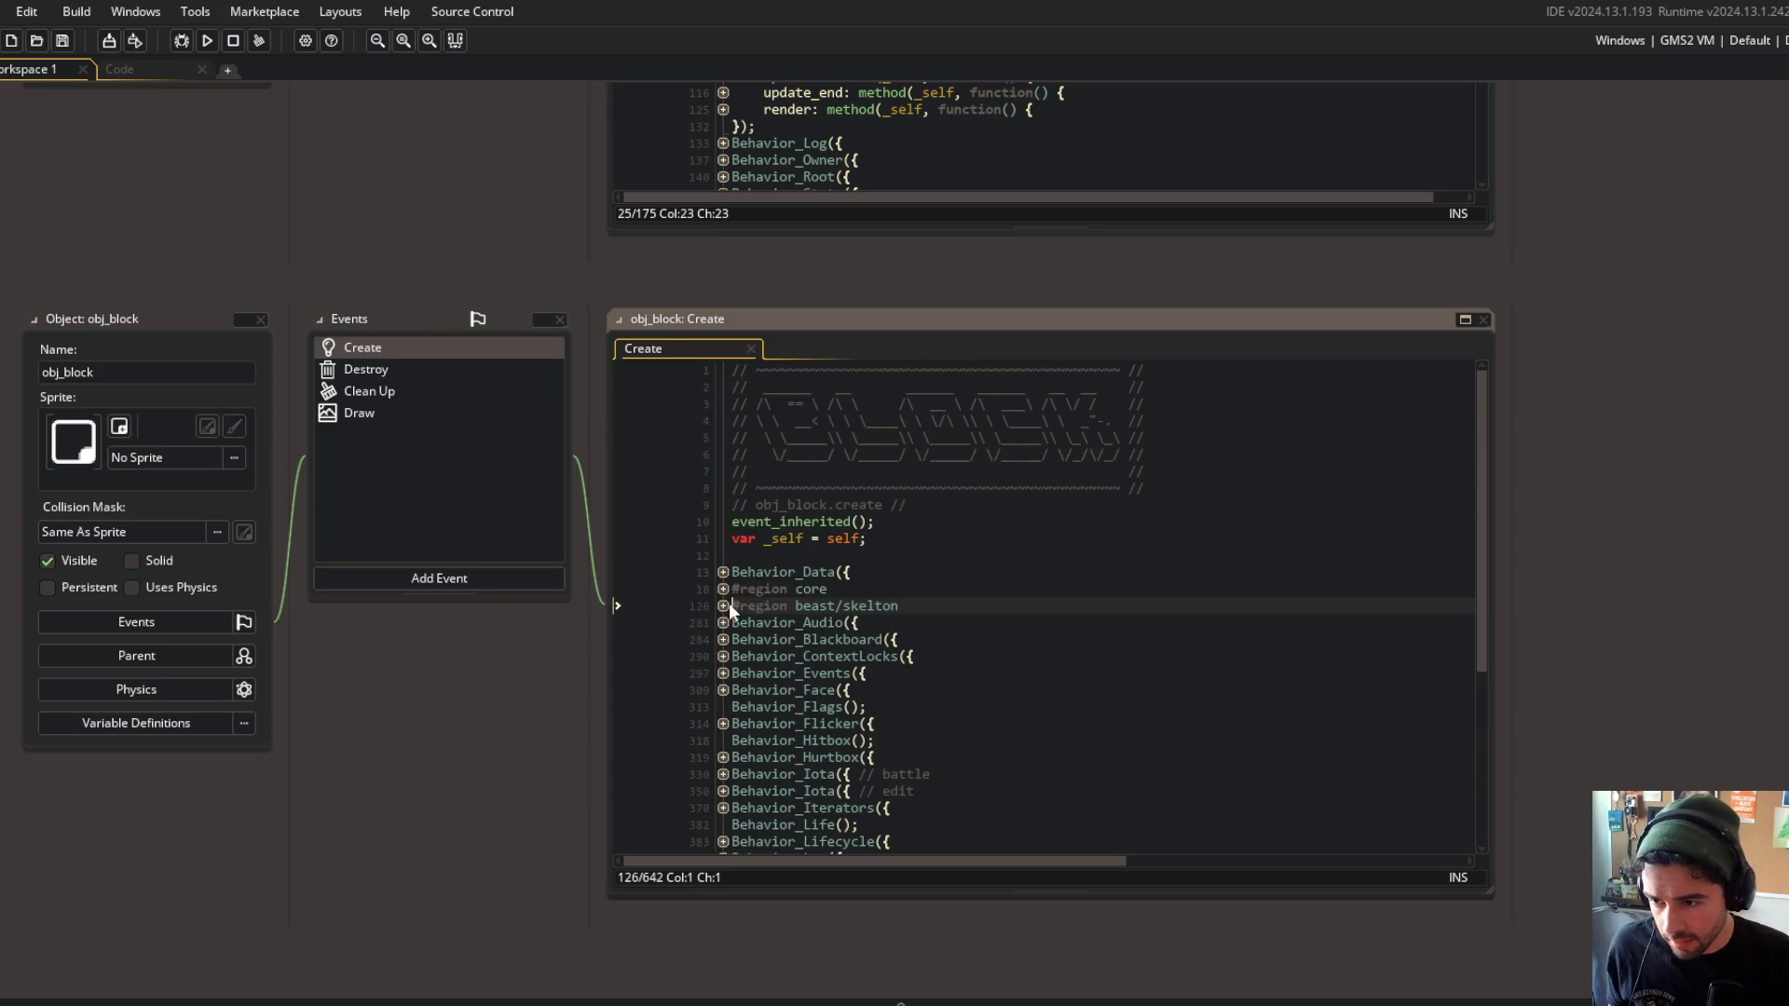
{"action": "left_click", "coordinate": [723, 606]}
{"action": "scroll", "coordinate": [727, 605], "scroll_direction": "down", "scroll_amount": 7}
{"action": "scroll", "coordinate": [727, 606], "scroll_direction": "up", "scroll_amount": 3}
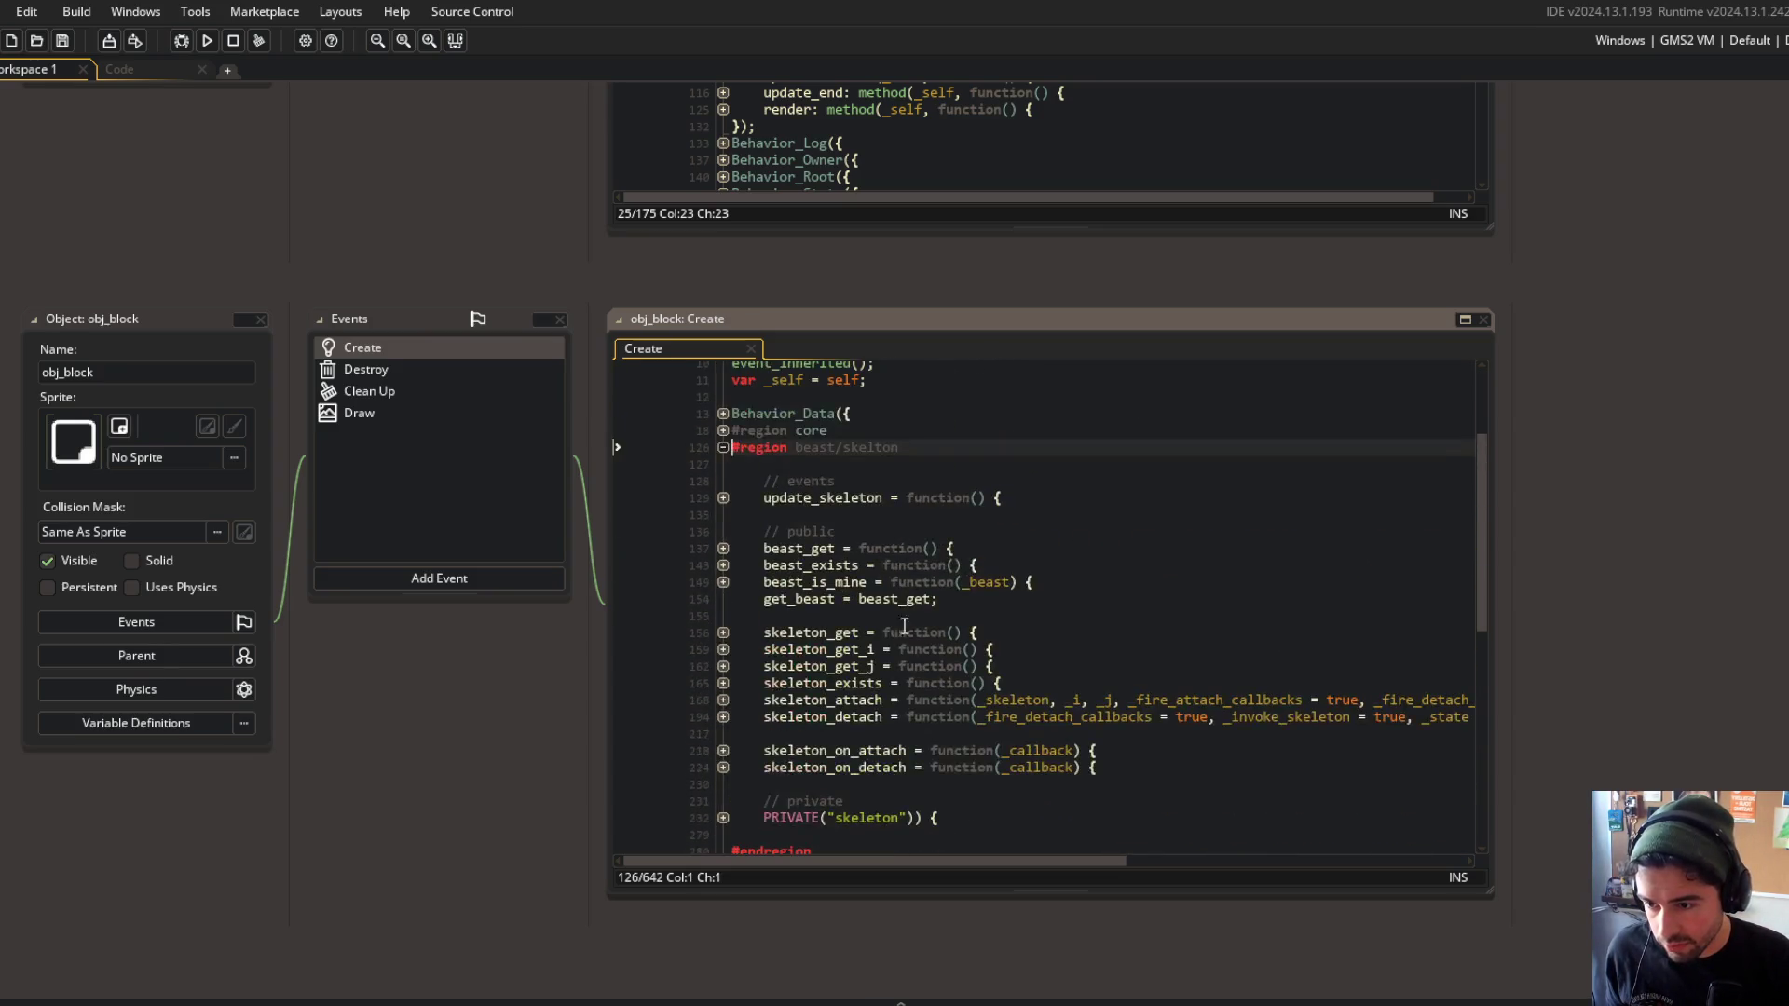
{"action": "scroll", "coordinate": [555, 352], "scroll_direction": "up", "scroll_amount": 2}
{"action": "scroll", "coordinate": [511, 494], "scroll_direction": "up", "scroll_amount": 3}
Open obj_beast's Create event, fold all regions and expand only skeleton/blocks.
{"action": "key", "text": "ctrl+t"}
{"action": "type", "text": "ob"}
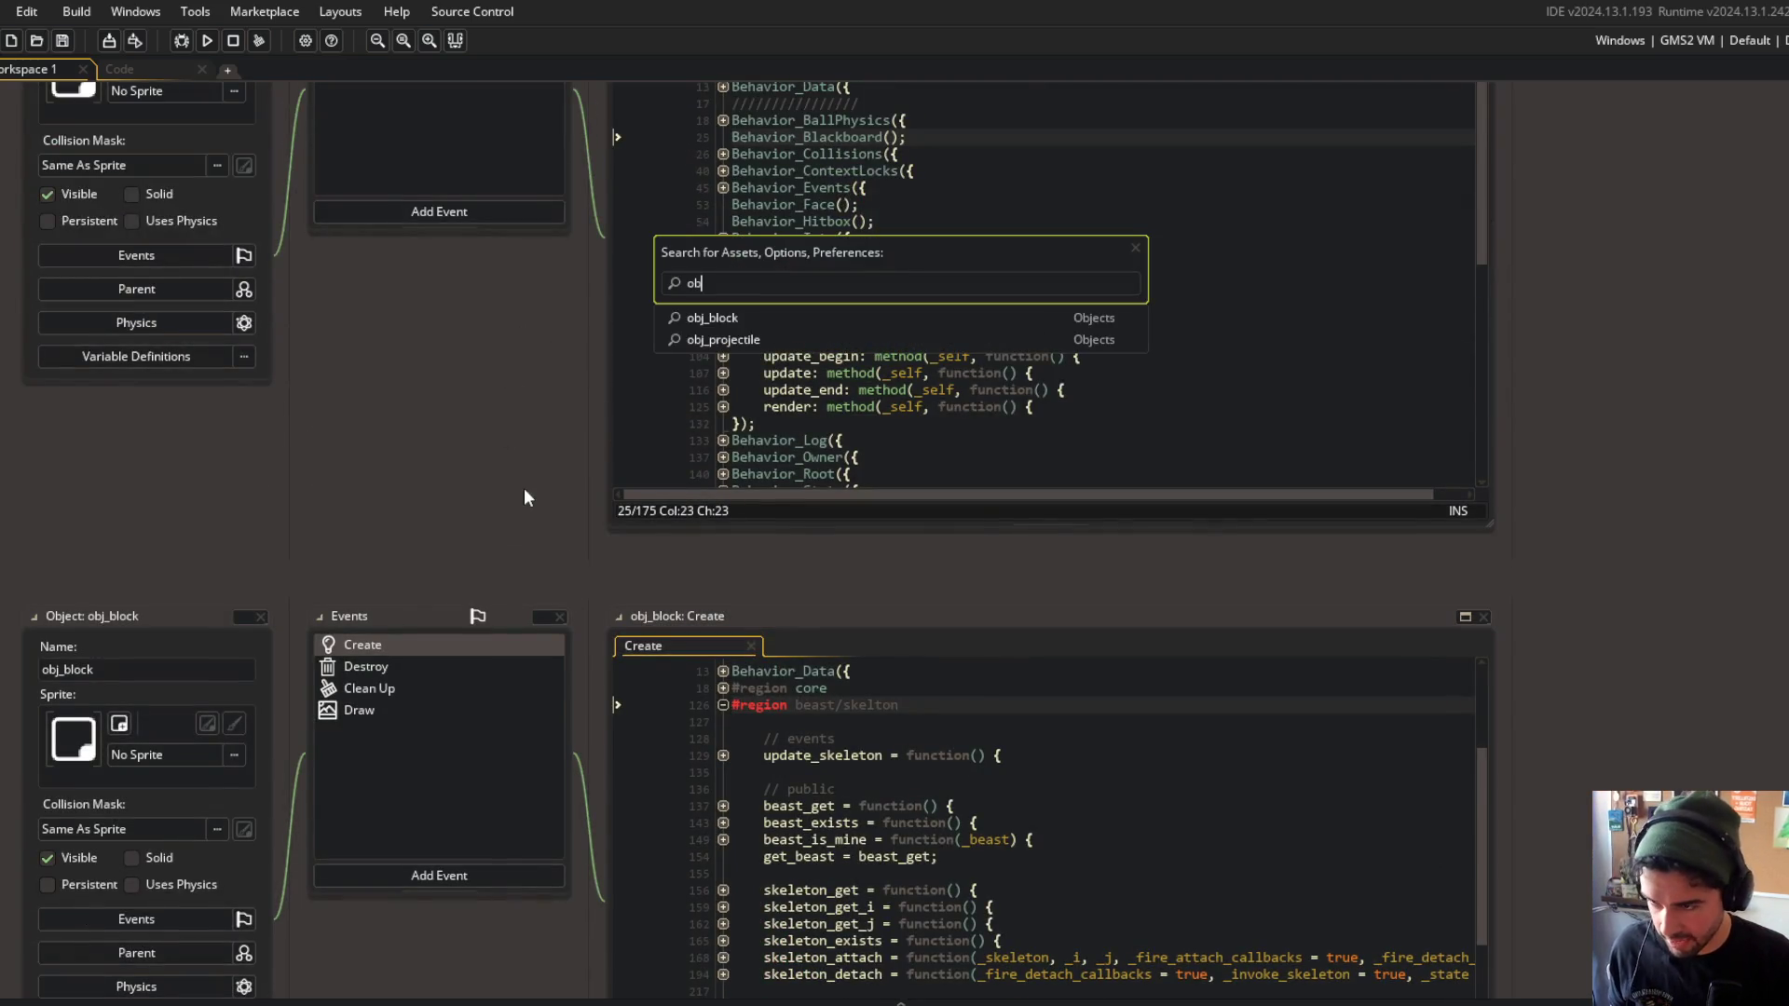
{"action": "type", "text": "j_be"}
{"action": "key", "text": "Return"}
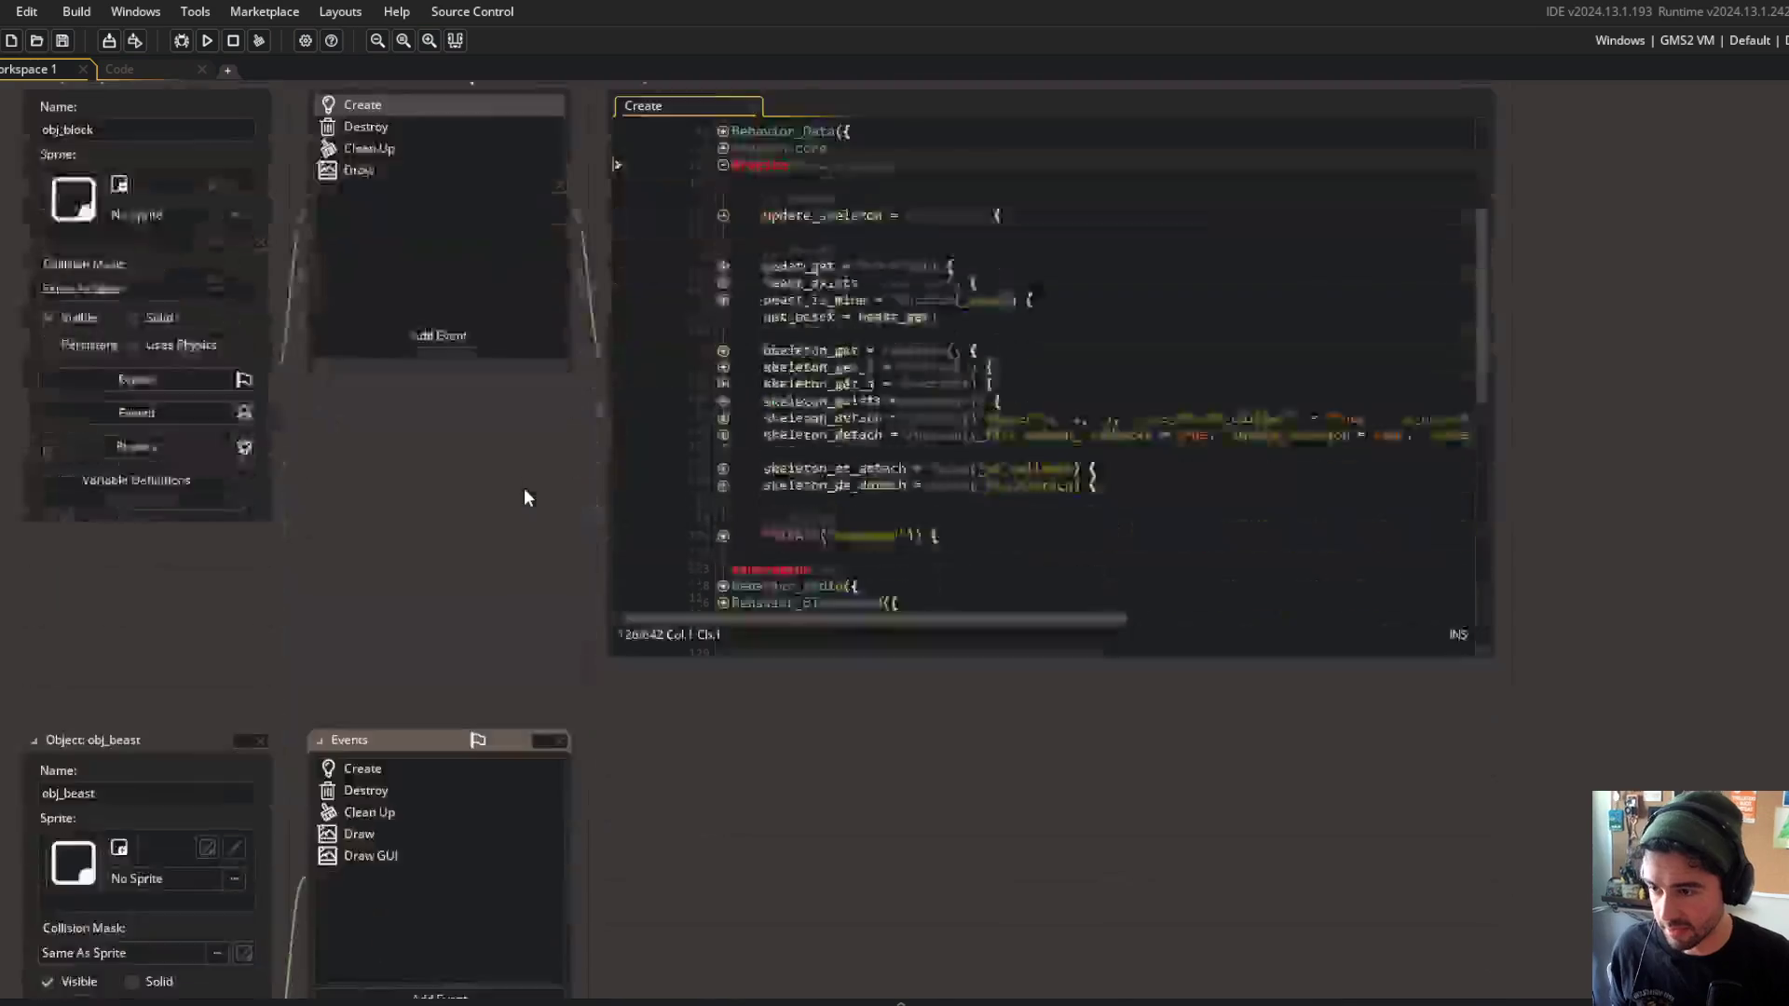
{"action": "left_click", "coordinate": [371, 354]}
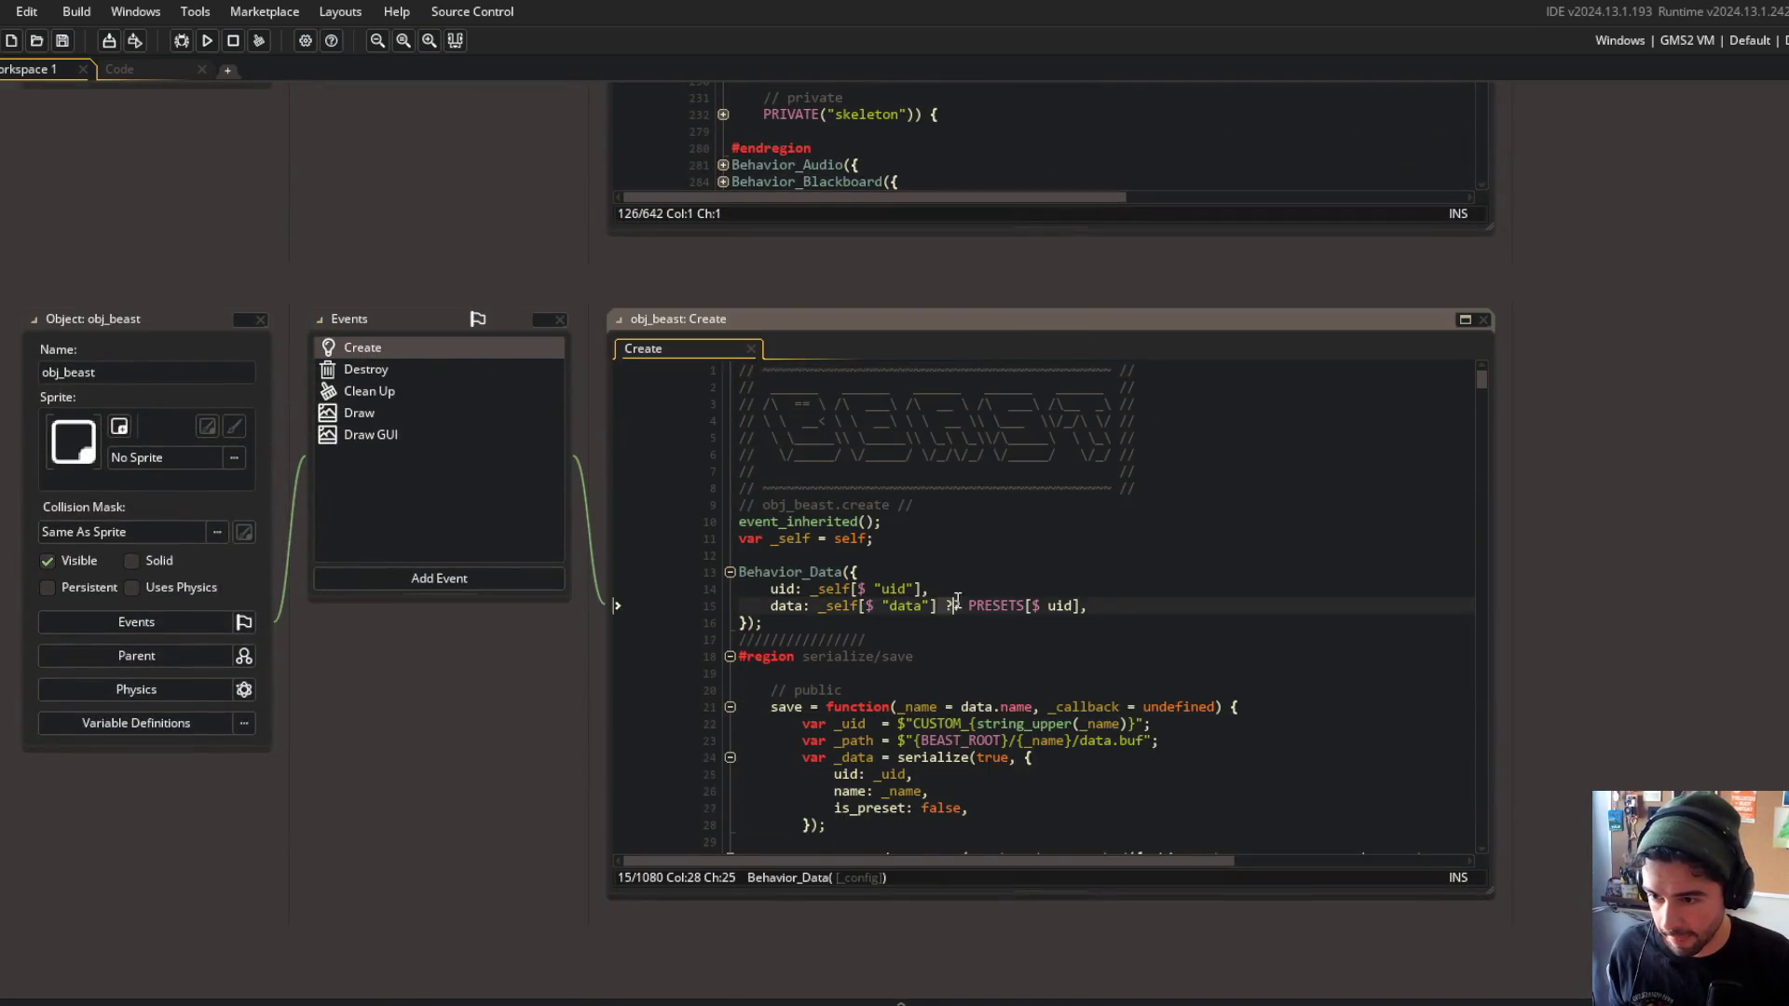
{"action": "key", "text": "ctrl+m"}
{"action": "key", "text": "Down"}
{"action": "key", "text": "Down"}
{"action": "key", "text": "Down"}
{"action": "key", "text": "Up"}
{"action": "key", "text": "Up"}
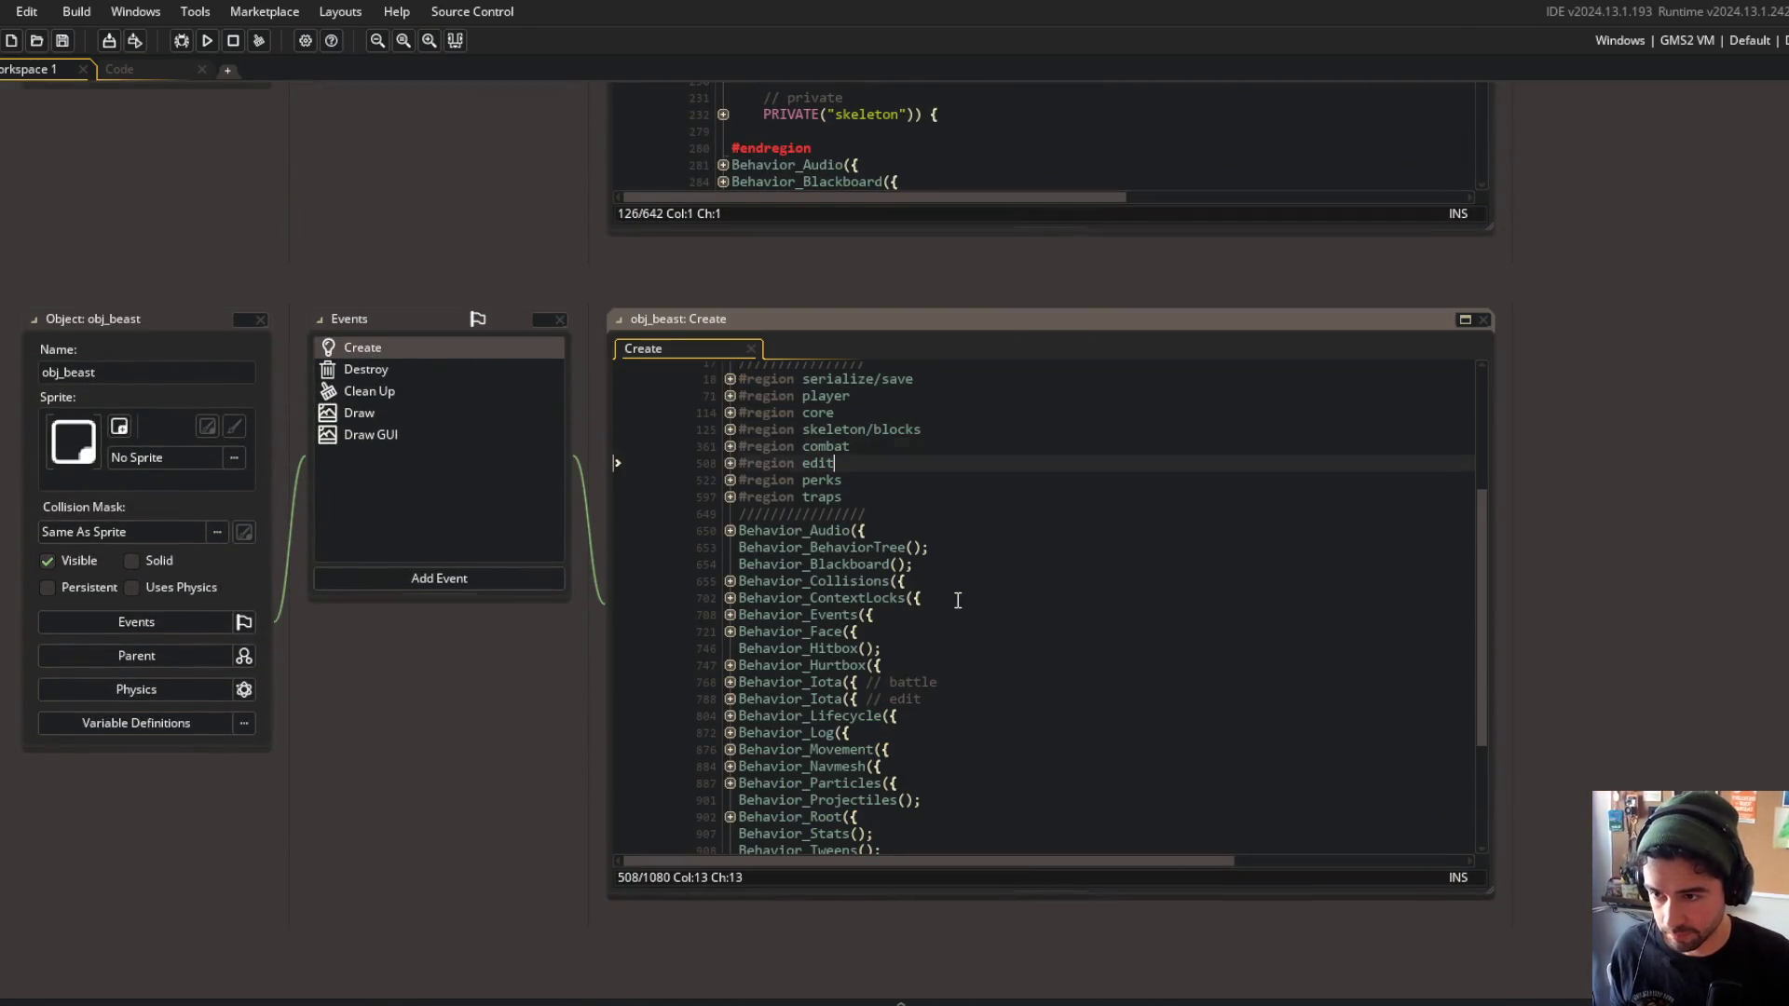
{"action": "key", "text": "ctrl+m"}
{"action": "key", "text": "Down"}
{"action": "key", "text": "Down"}
{"action": "key", "text": "alt+Tab"}
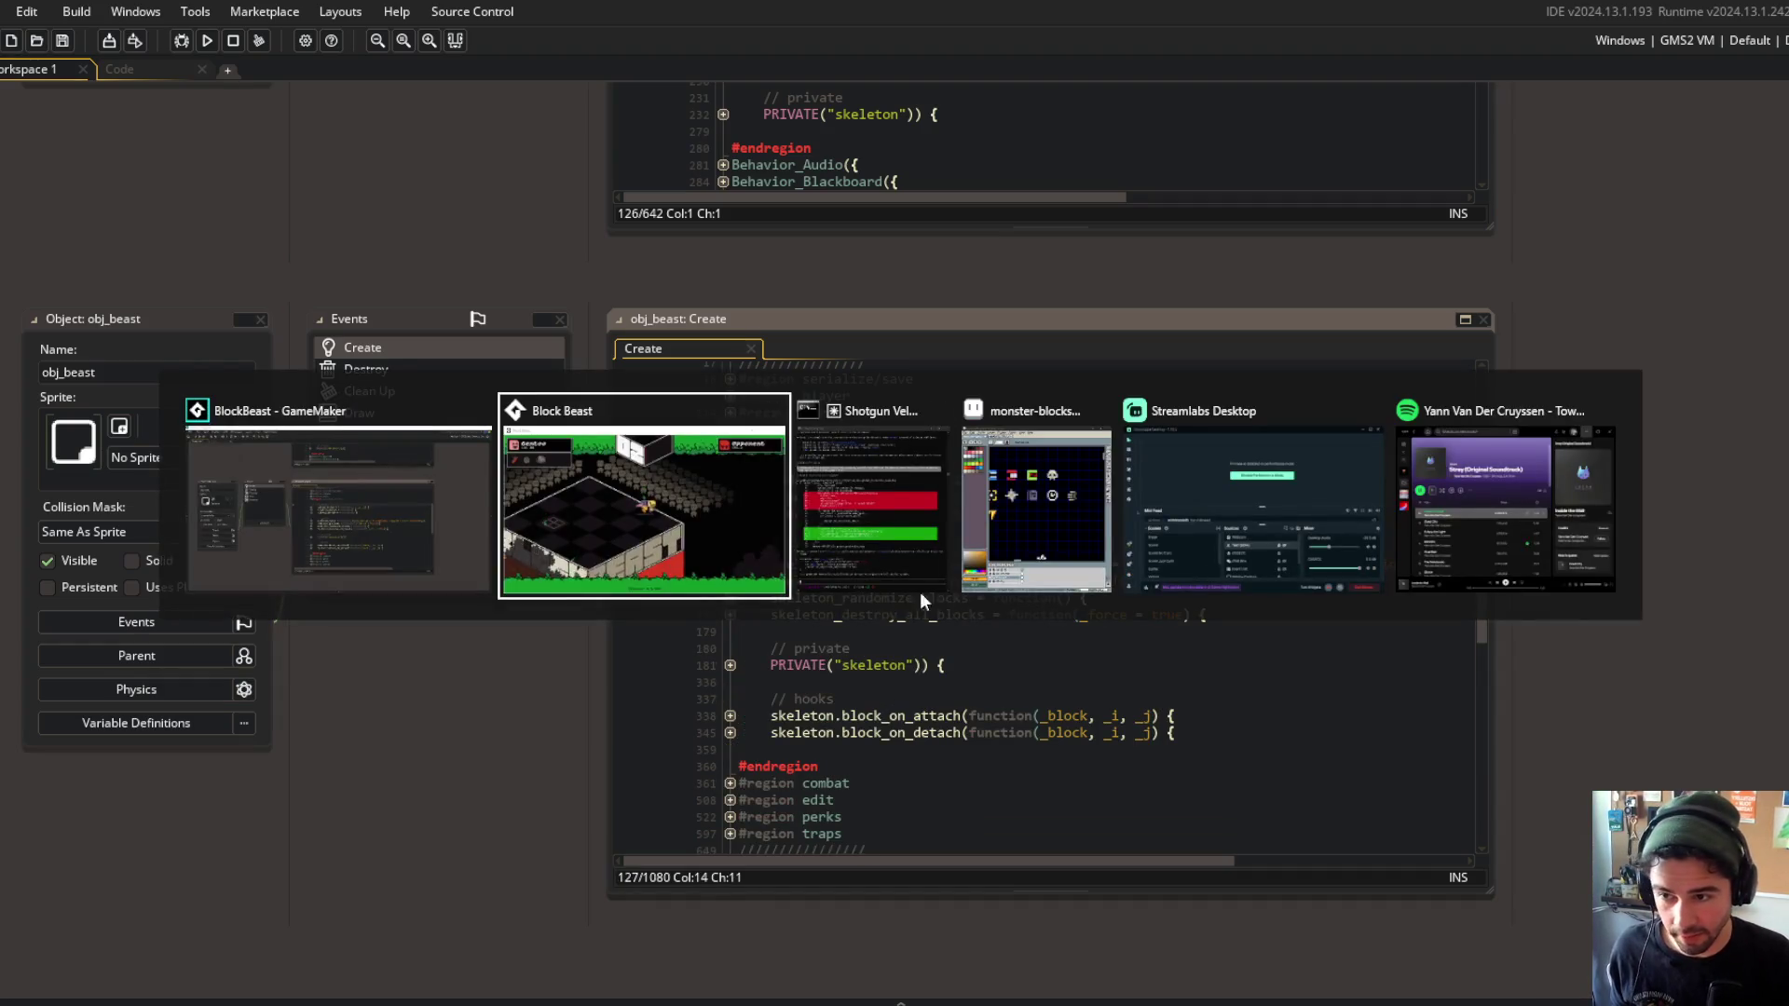
{"action": "key", "text": "alt+Tab"}
{"action": "key", "text": "alt+Tab"}
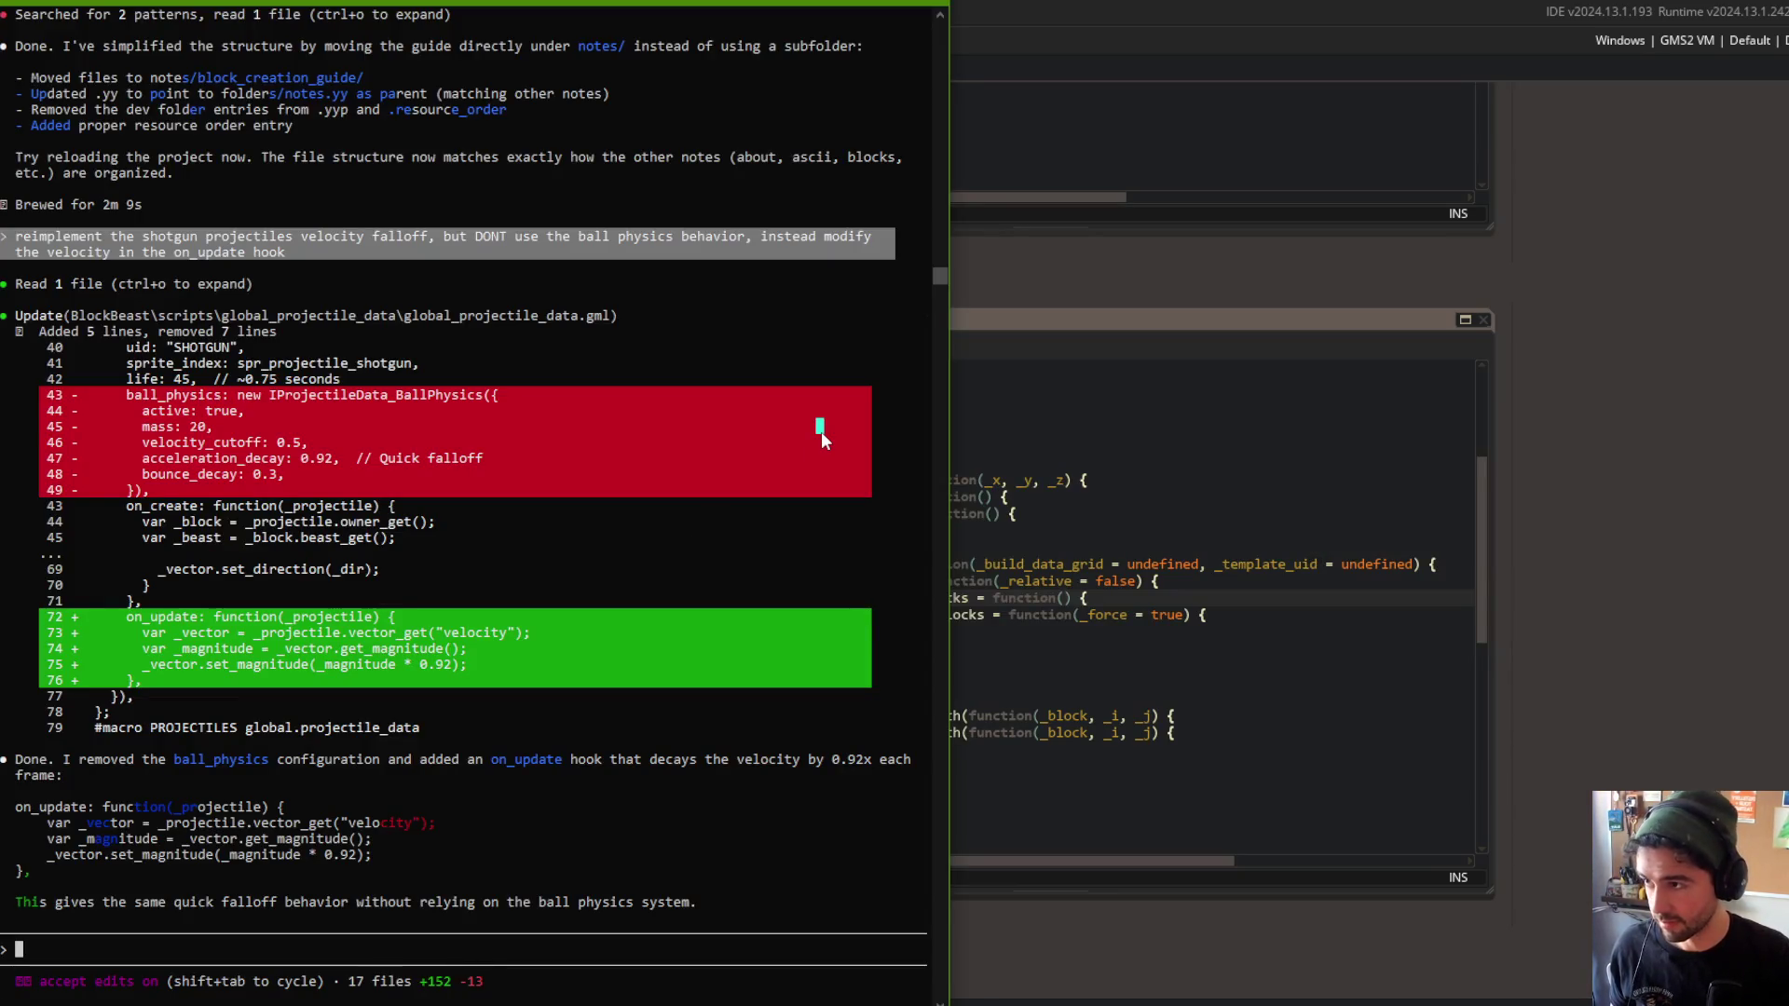
Open a new Command Prompt and navigate into the GameMaker BlockBeast project folder.
{"action": "right_click", "coordinate": [362, 965]}
{"action": "left_click", "coordinate": [438, 932]}
{"action": "left_click_drag", "start_coordinate": [657, 180], "coordinate": [920, 175]}
{"action": "type", "text": "cd Favorites"}
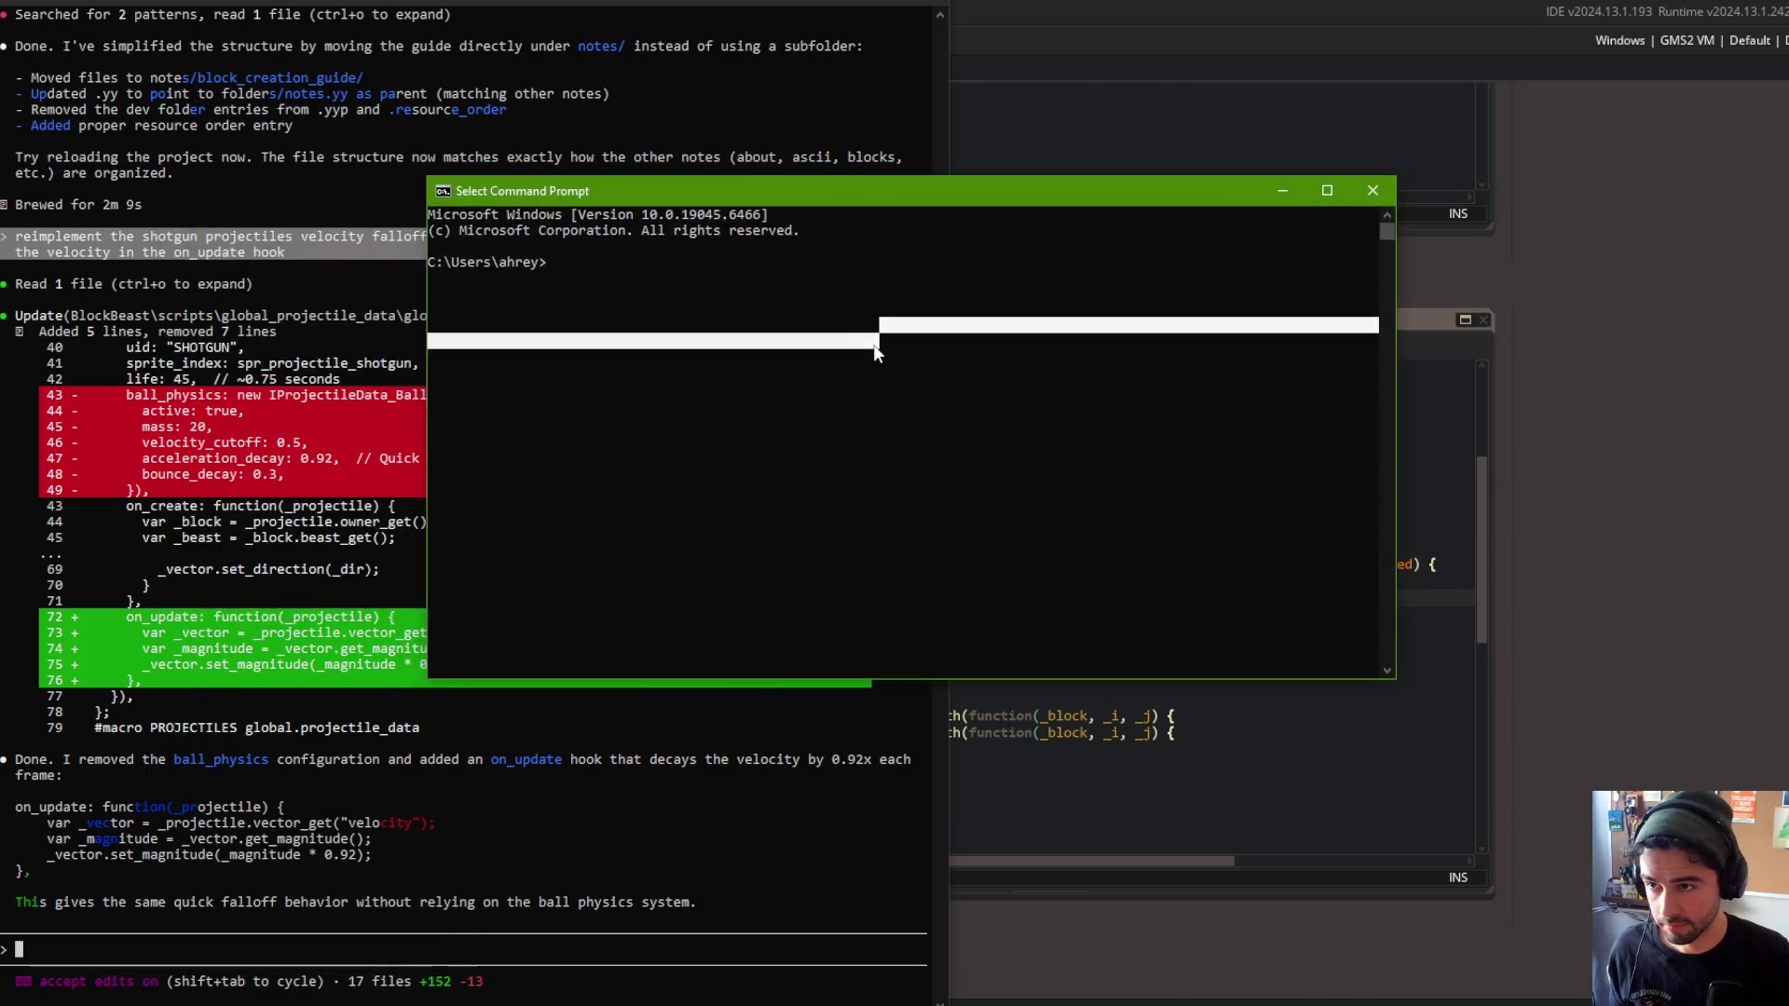
{"action": "key", "text": "Return"}
{"action": "type", "text": "cd .."}
{"action": "key", "text": "Return"}
{"action": "type", "text": "cd Files"}
{"action": "key", "text": "Return"}
{"action": "type", "text": "cd GameMaker"}
{"action": "key", "text": "Return"}
{"action": "type", "text": "cd BlockBeast"}
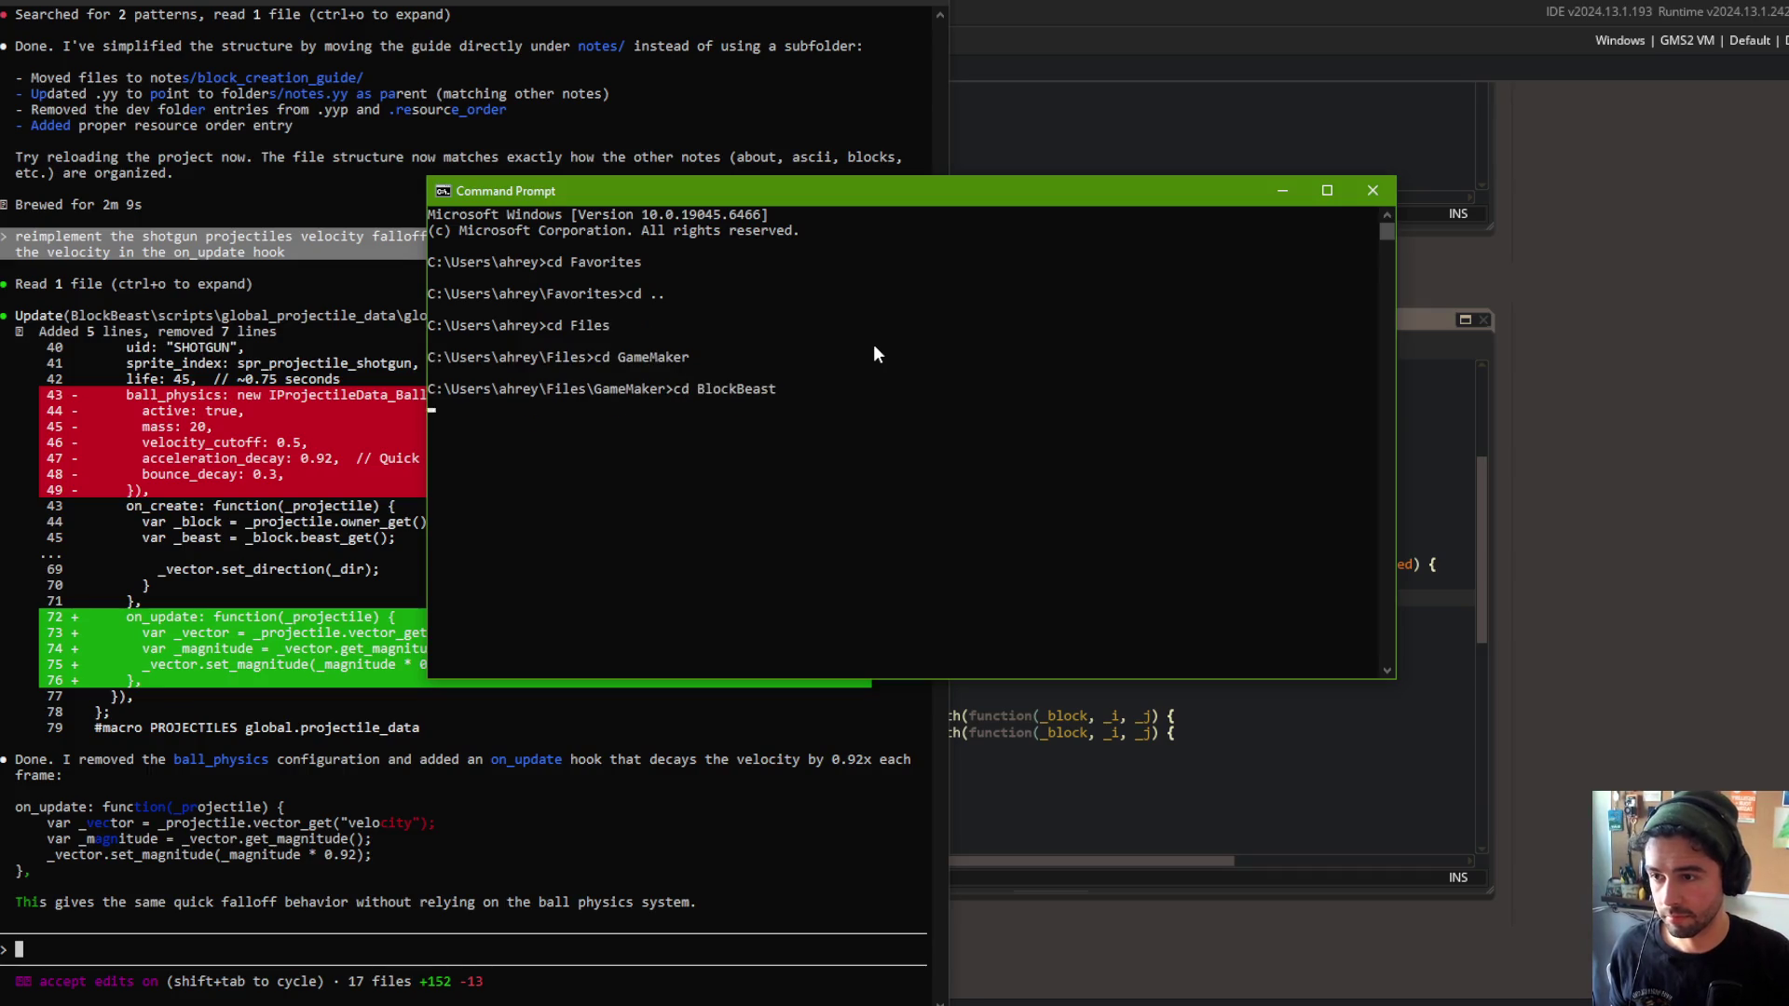
{"action": "key", "text": "Return"}
Stage all changes, commit as 'claude created new Shotgun block', and git push.
{"action": "type", "text": "git add ."}
{"action": "key", "text": "Return"}
{"action": "type", "text": "git commit -m \"claude"}
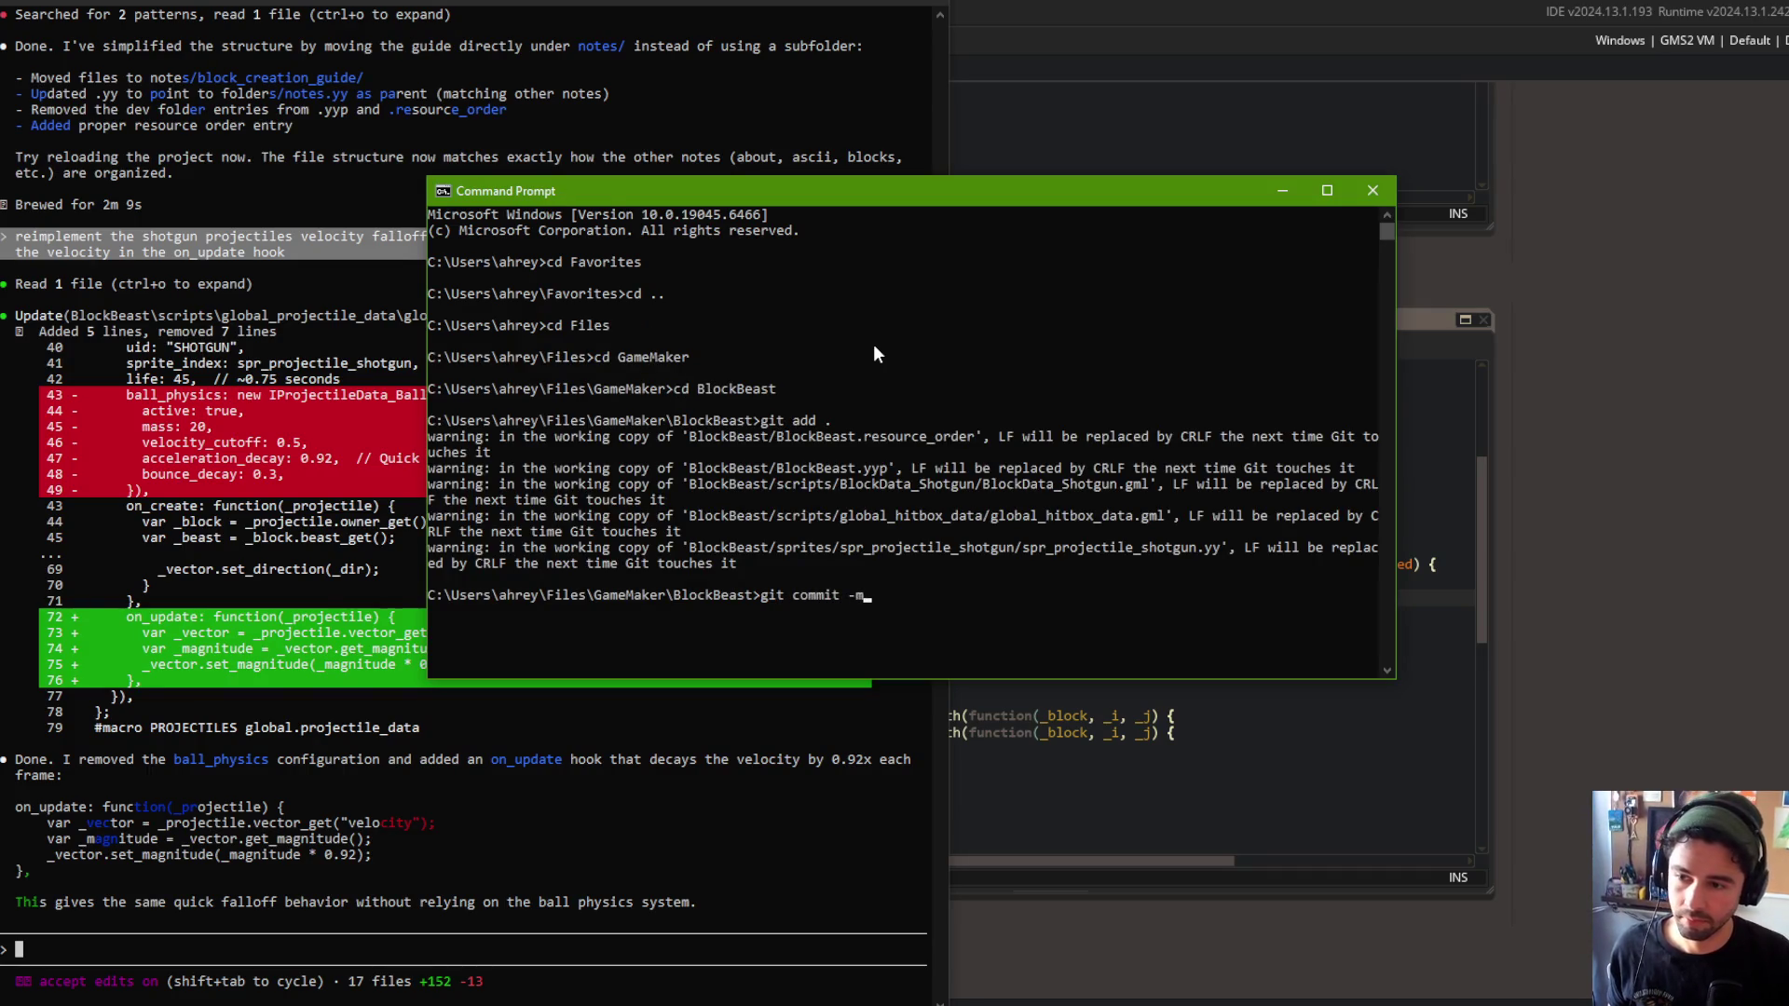
{"action": "type", "text": " created "}
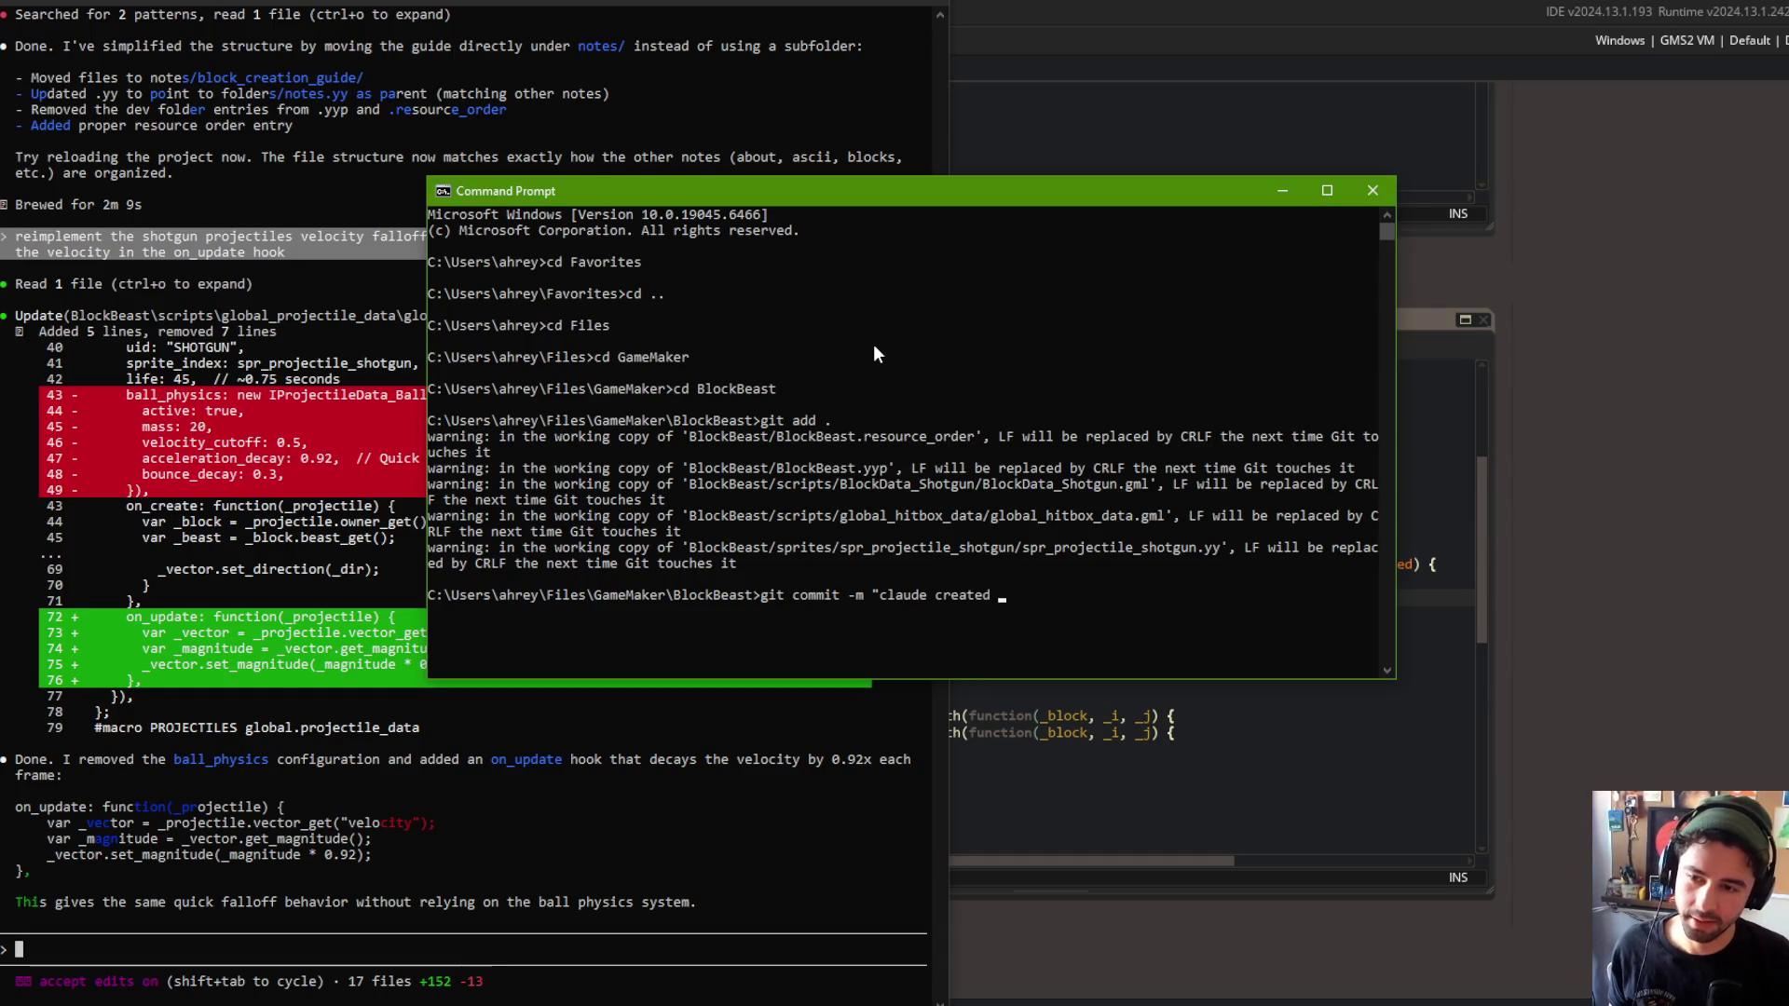
{"action": "type", "text": "newSh"}
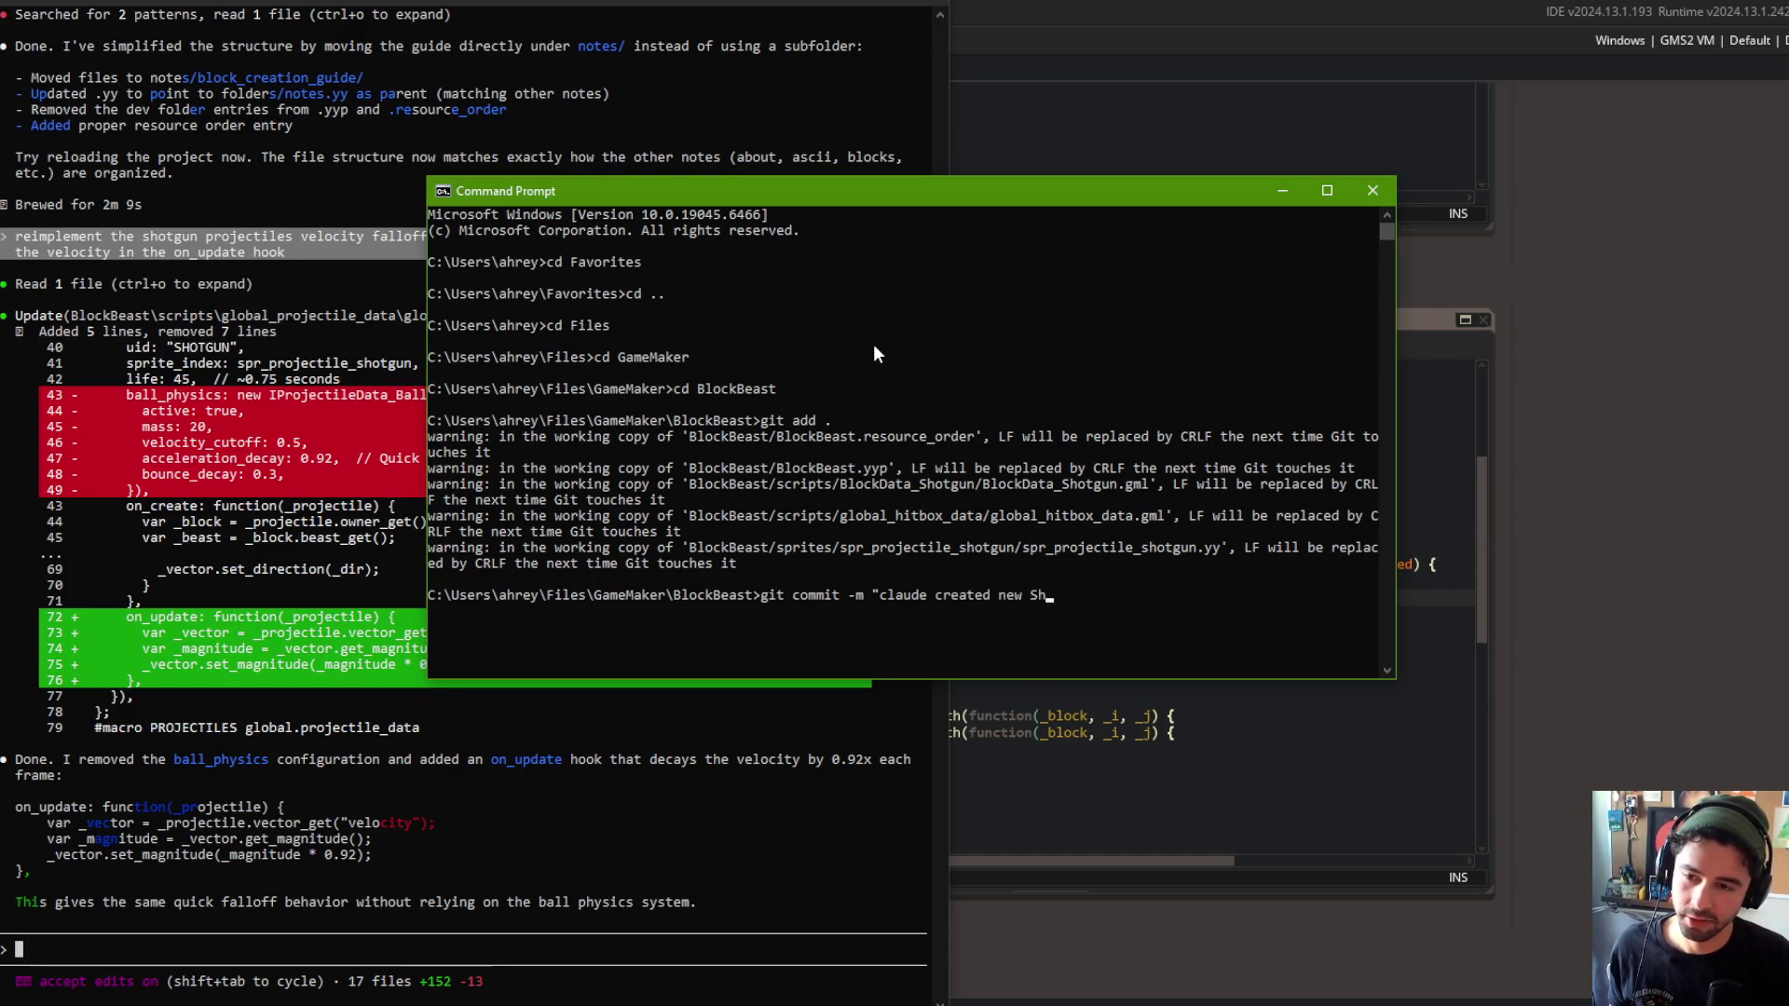
{"action": "type", "text": "otuggun b"}
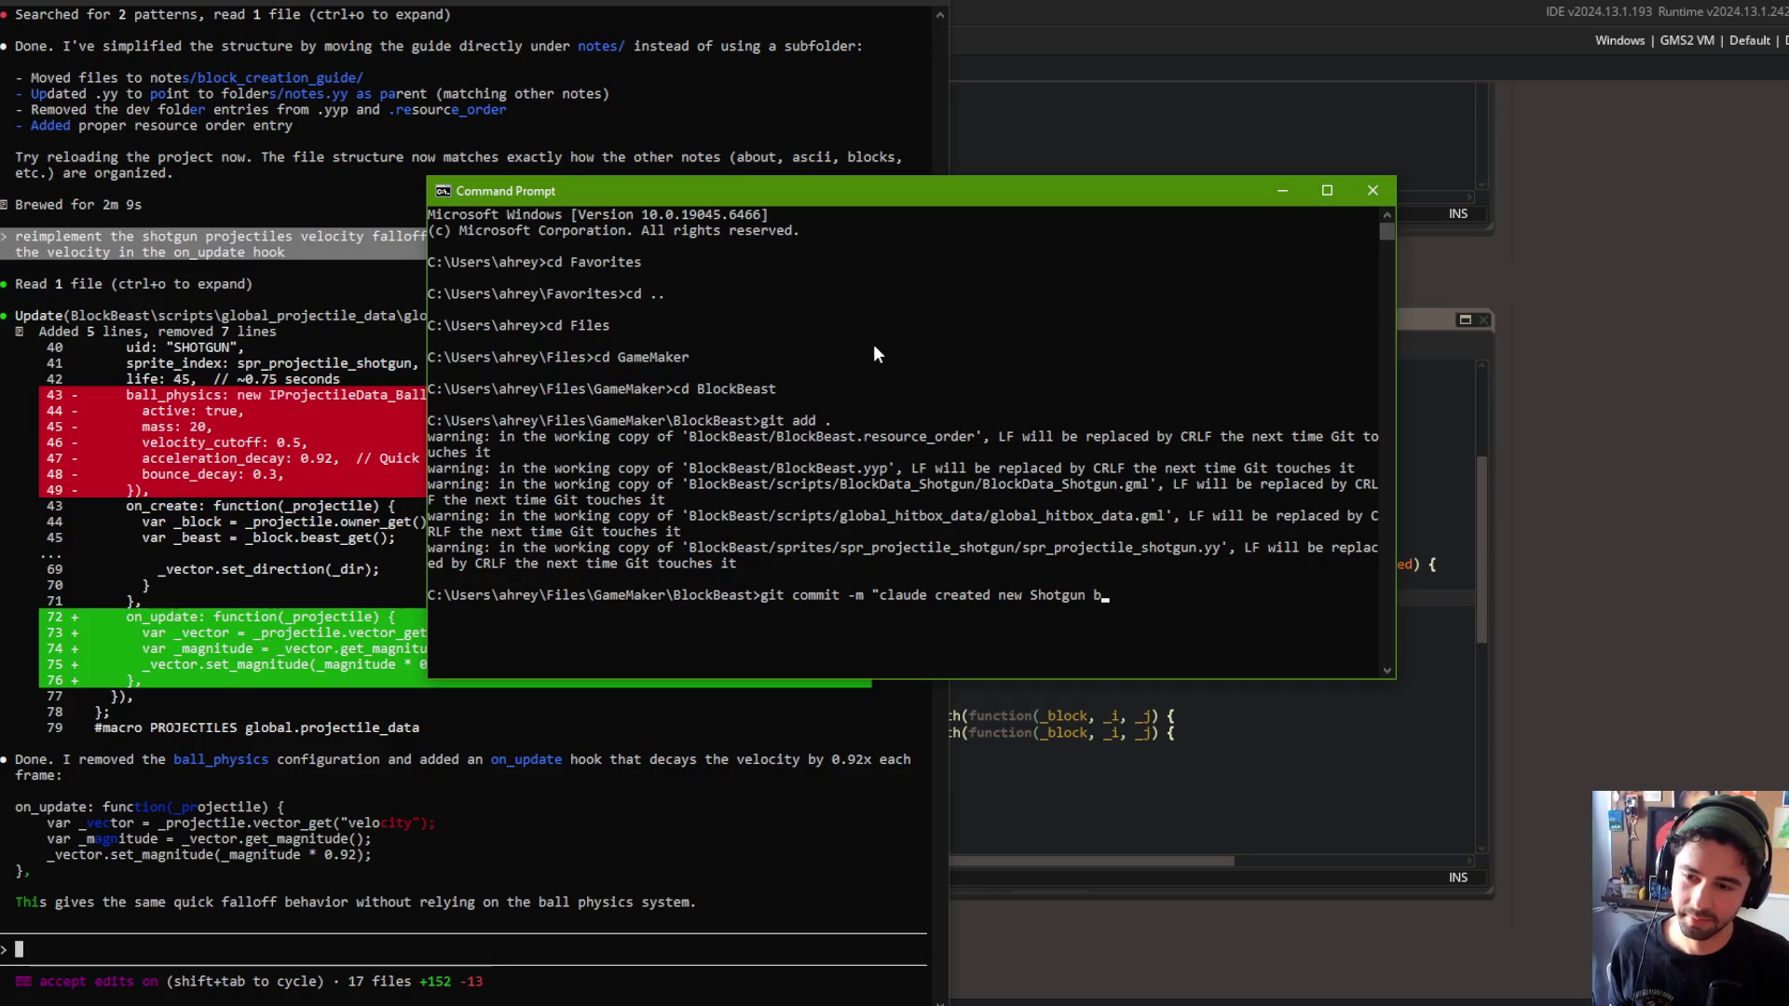
{"action": "type", "text": "\""}
{"action": "key", "text": "Return"}
{"action": "type", "text": "git push"}
{"action": "key", "text": "Return"}
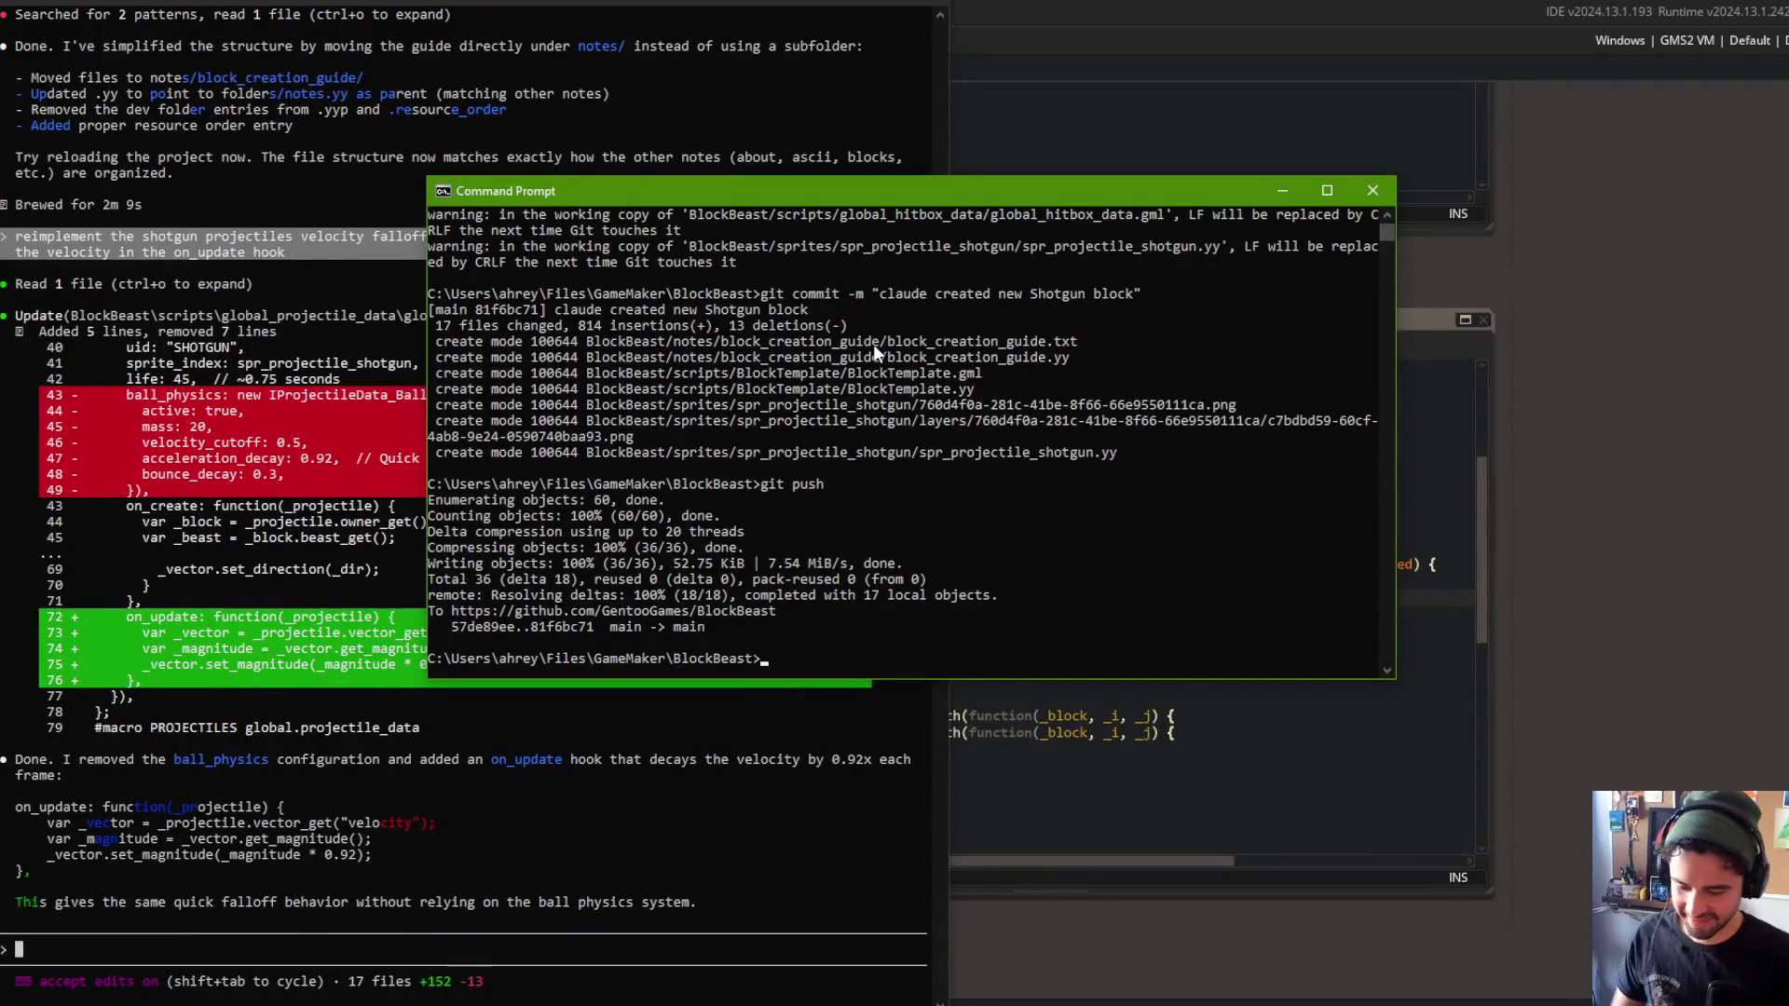
{"action": "left_click", "coordinate": [1156, 3]}
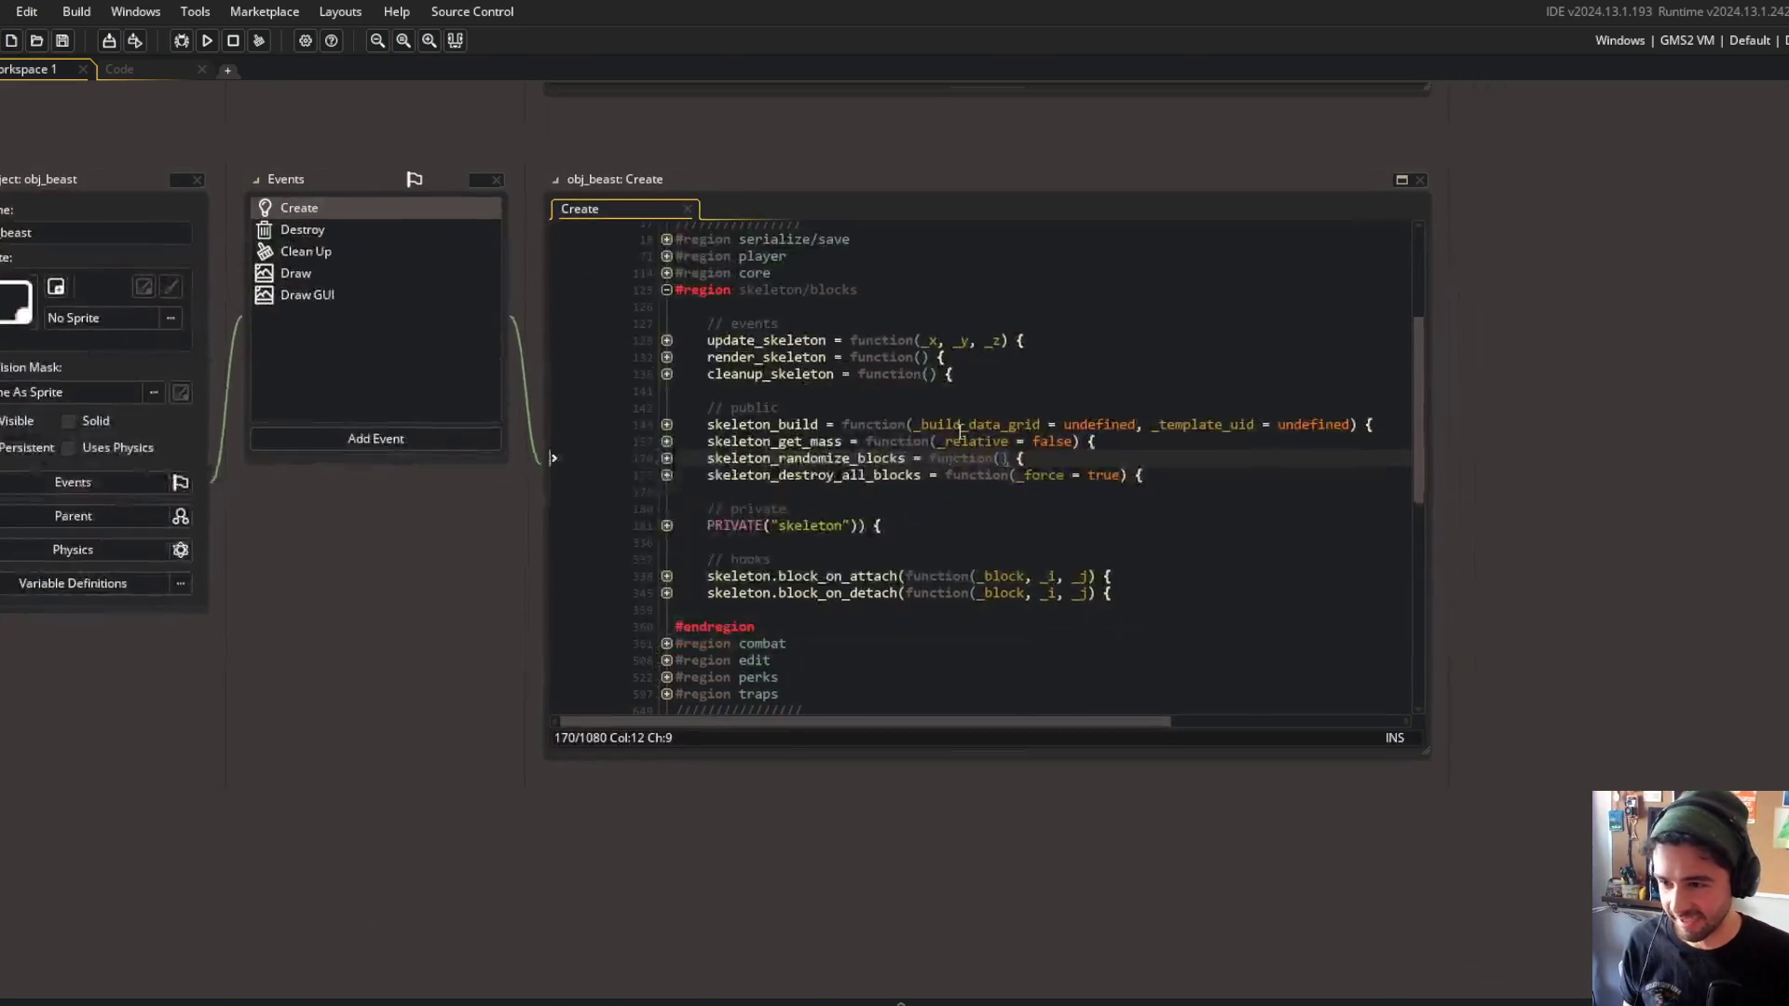
Expand the block_on_detach hook in obj_beast's Create code and inspect the death-check block.
{"action": "scroll", "coordinate": [839, 447], "scroll_direction": "down", "scroll_amount": 4}
{"action": "left_click", "coordinate": [666, 396]}
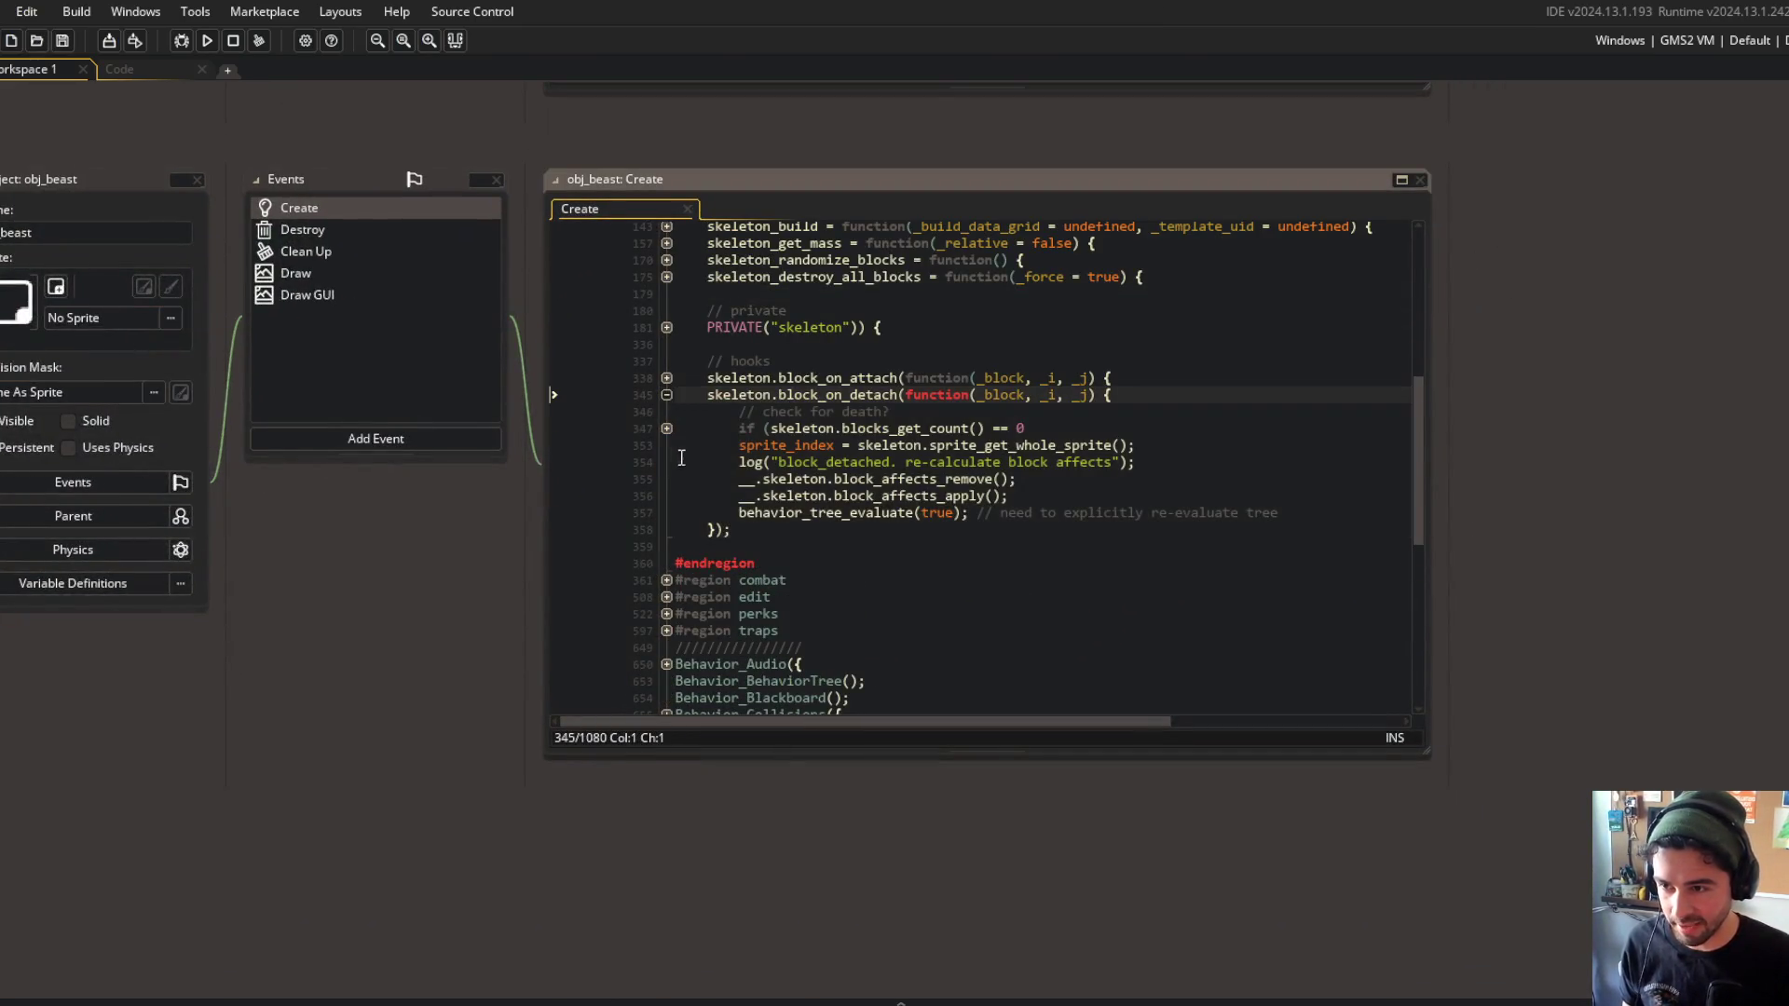
{"action": "left_click", "coordinate": [667, 429]}
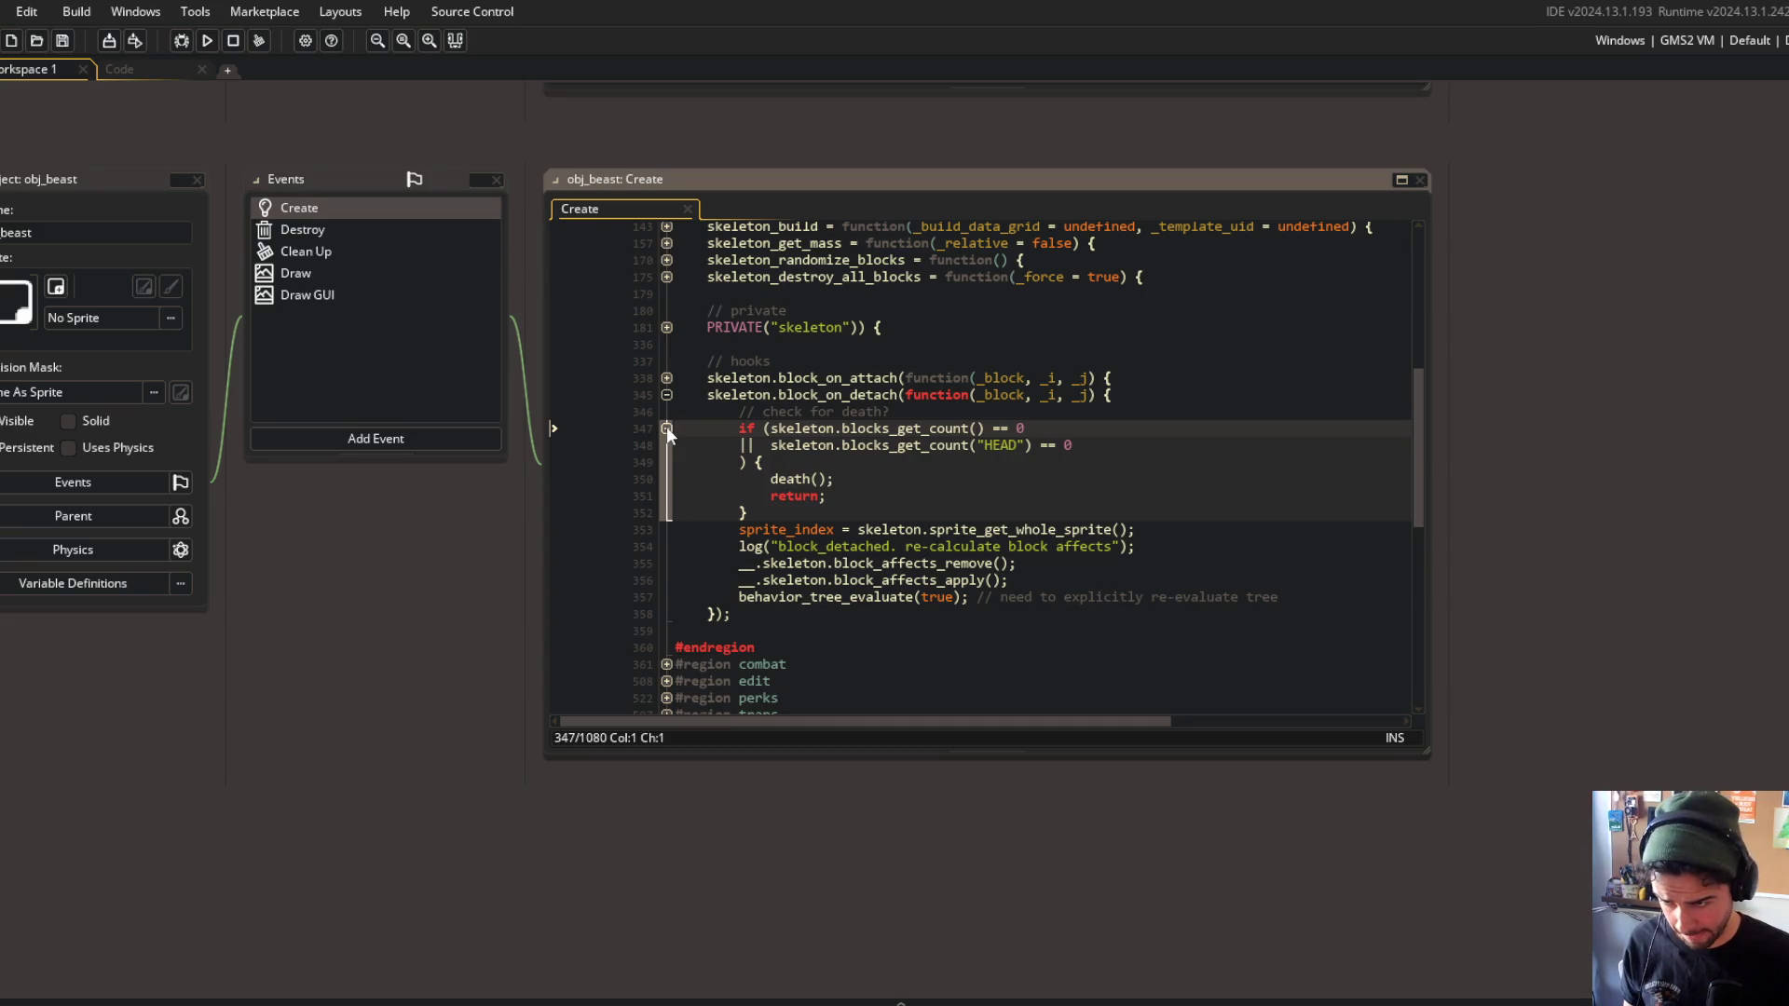
{"action": "left_click", "coordinate": [667, 428]}
{"action": "left_click", "coordinate": [1336, 499]}
{"action": "key", "text": "Down"}
{"action": "key", "text": "Up"}
{"action": "key", "text": "Up"}
Add a BROADCAST call after instance_destroy() in the death function and save.
{"action": "scroll", "coordinate": [675, 389], "scroll_direction": "up", "scroll_amount": 6}
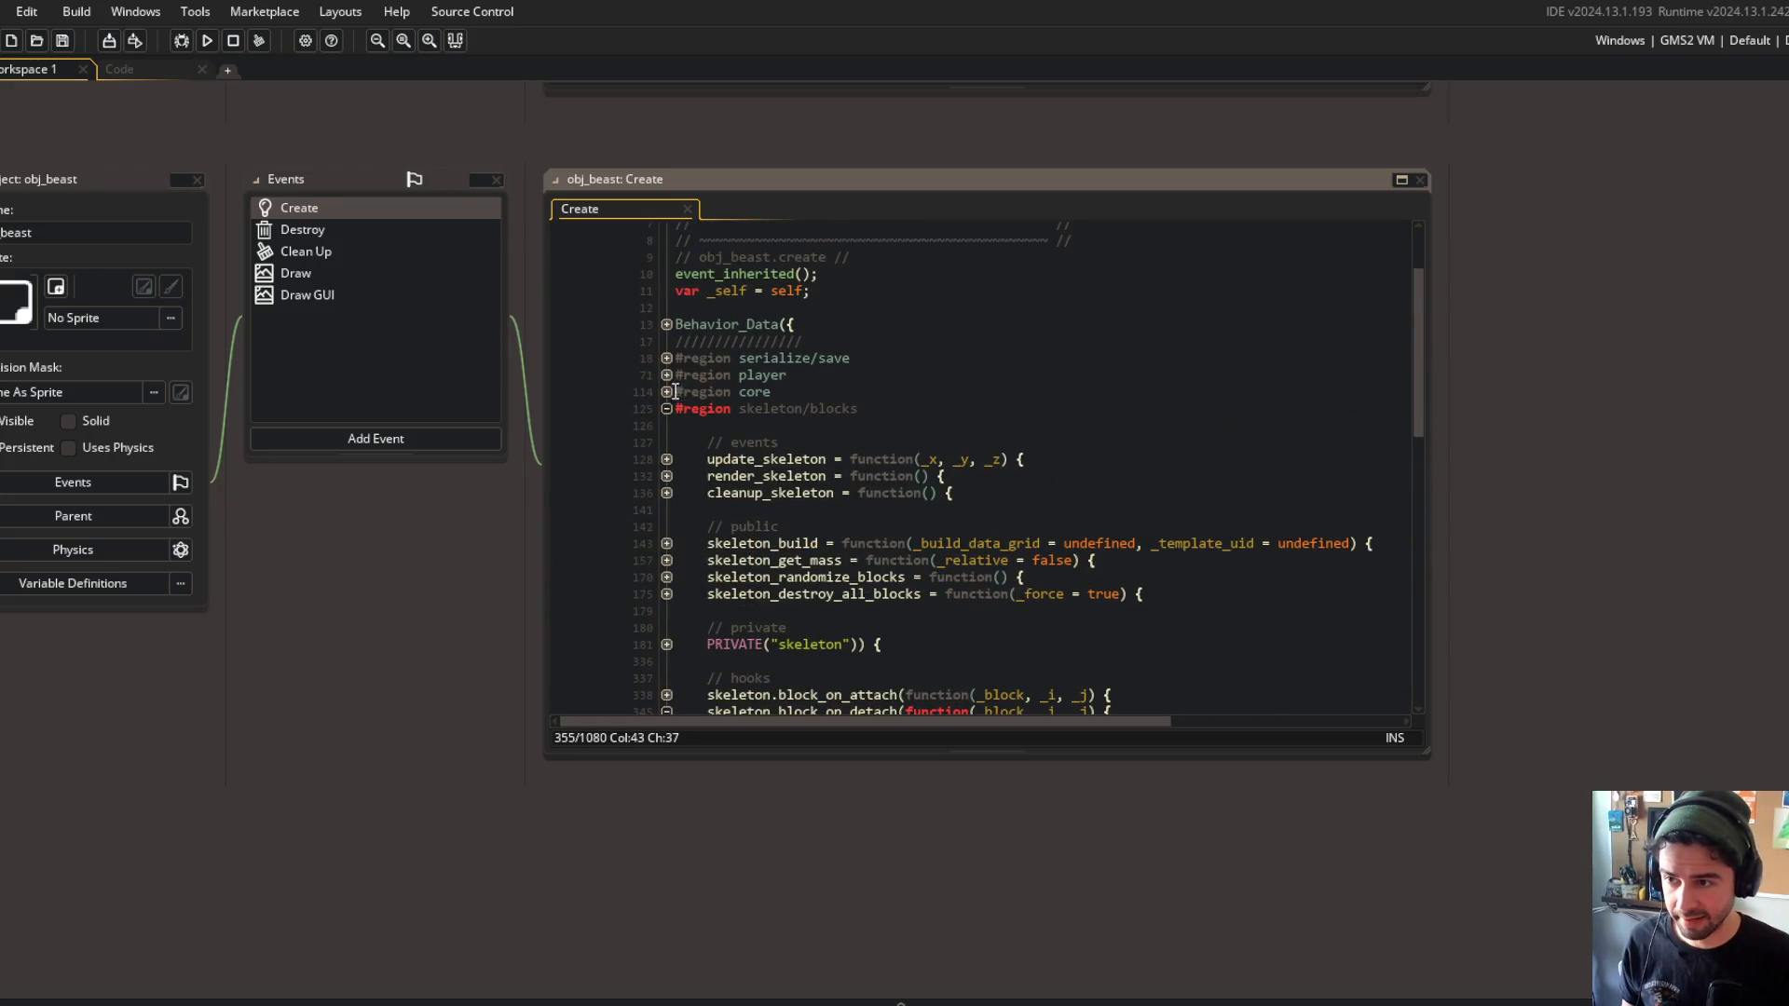
{"action": "left_click", "coordinate": [666, 392]}
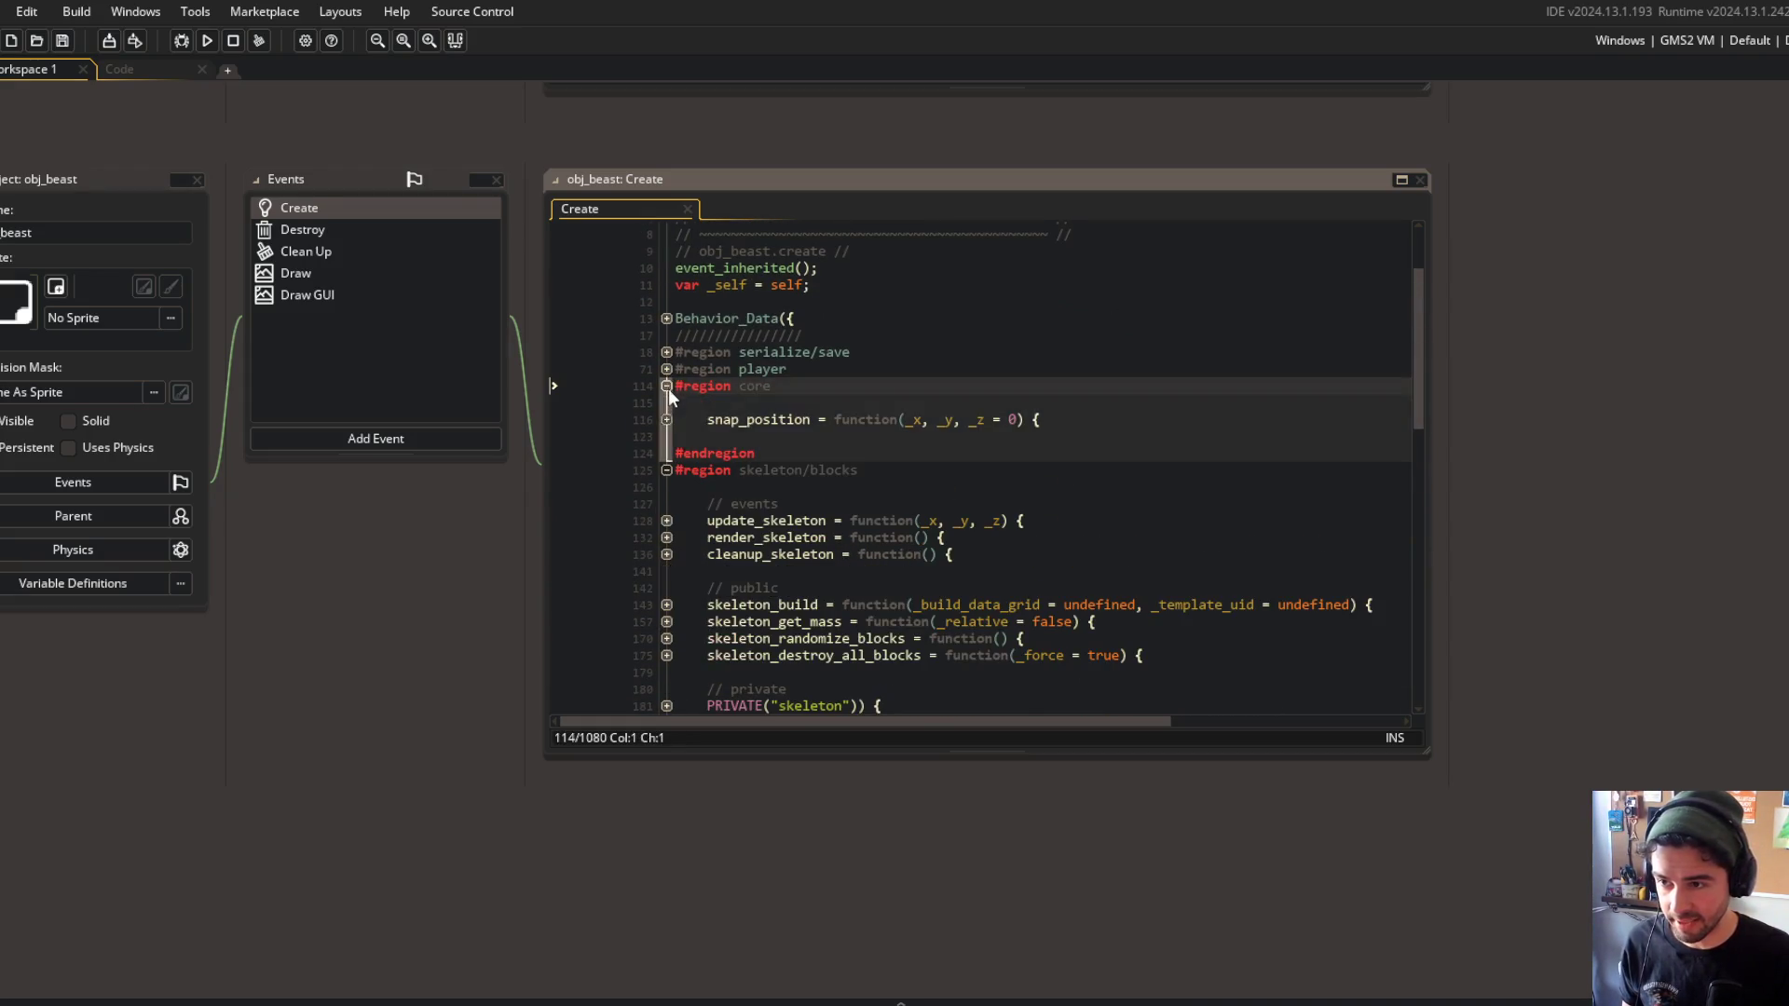
{"action": "scroll", "coordinate": [675, 466], "scroll_direction": "down", "scroll_amount": 5}
{"action": "left_click", "coordinate": [666, 494]}
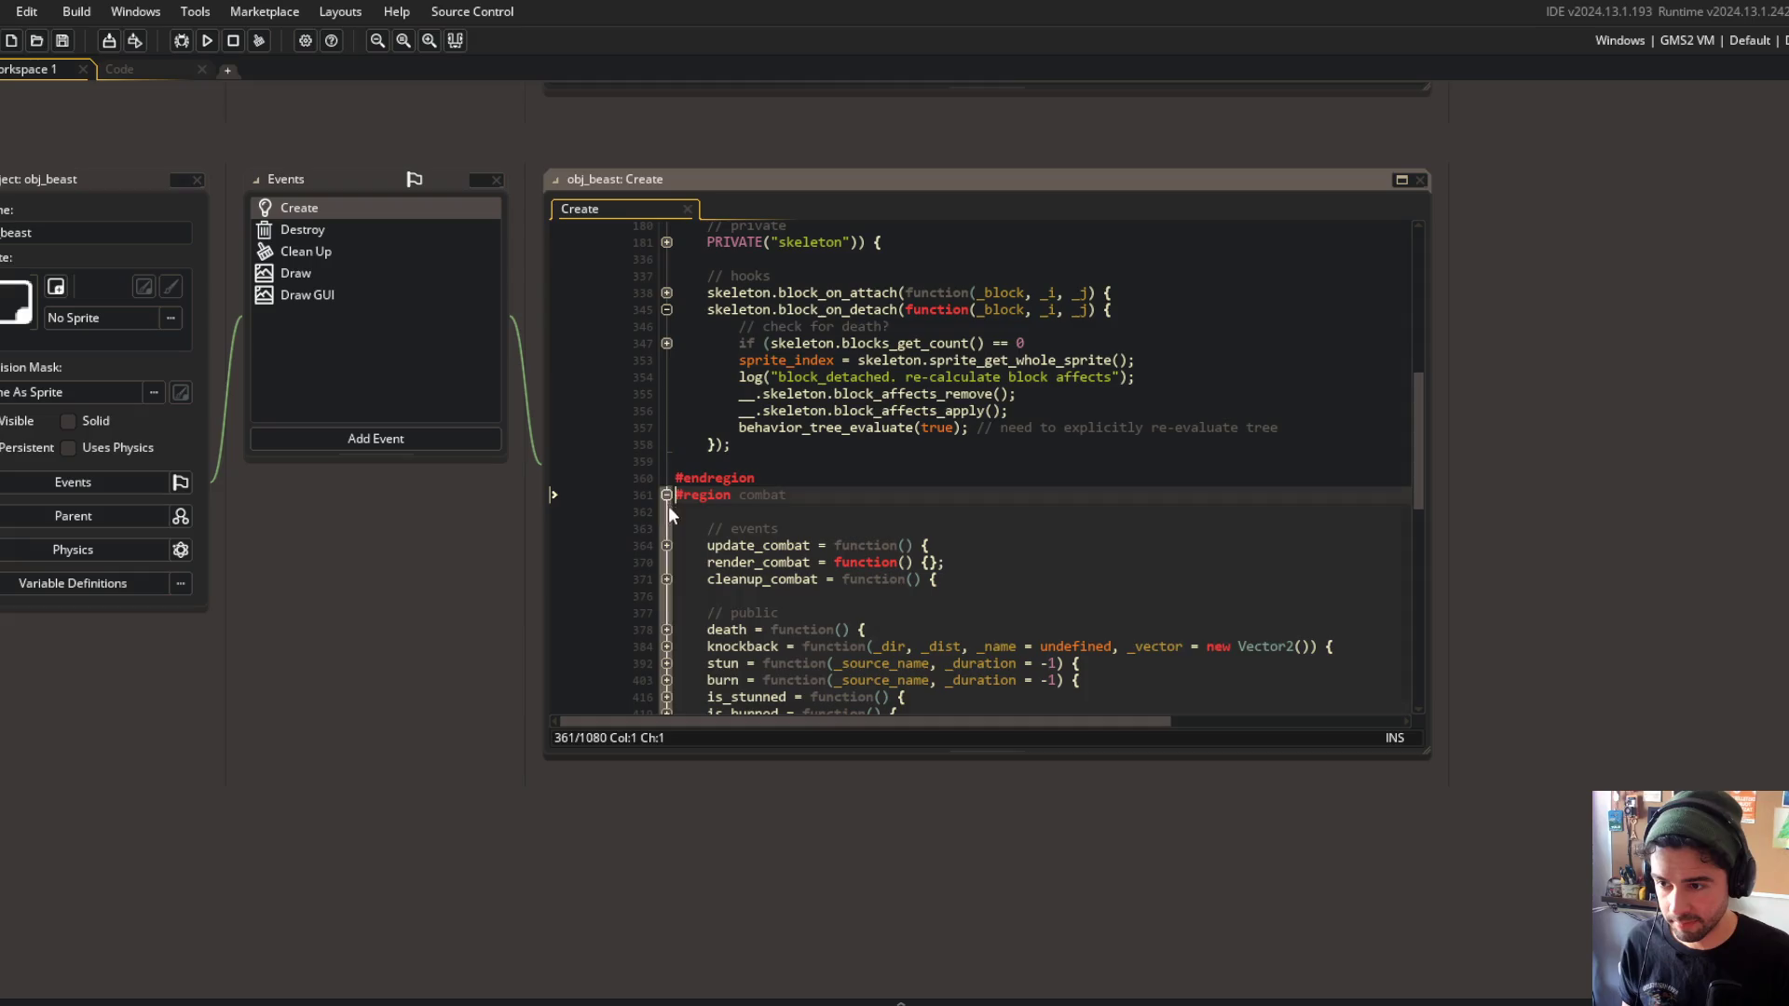
{"action": "left_click", "coordinate": [668, 628]}
{"action": "scroll", "coordinate": [958, 557], "scroll_direction": "down", "scroll_amount": 3}
{"action": "left_click", "coordinate": [970, 524]}
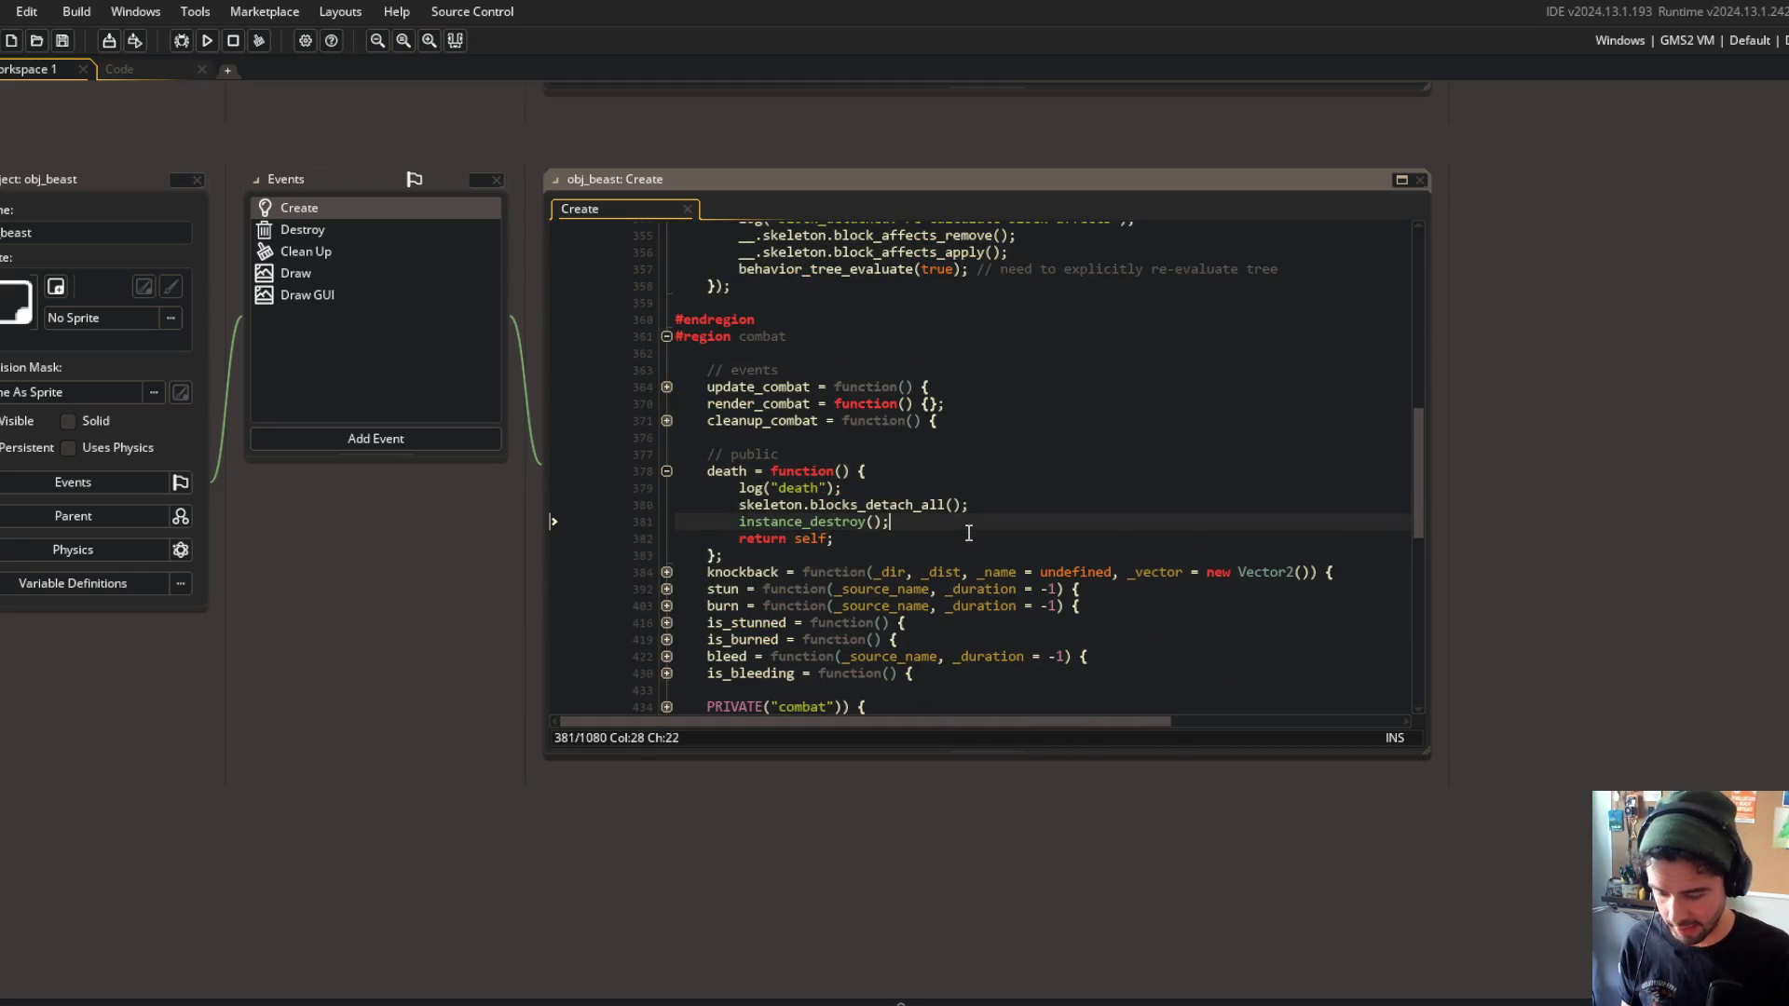
{"action": "key", "text": "Return"}
{"action": "type", "text": "BROA"}
{"action": "key", "text": "Return"}
{"action": "type", "text": "()"}
{"action": "type", "text": "ing"}
{"action": "type", "text": "ve"}
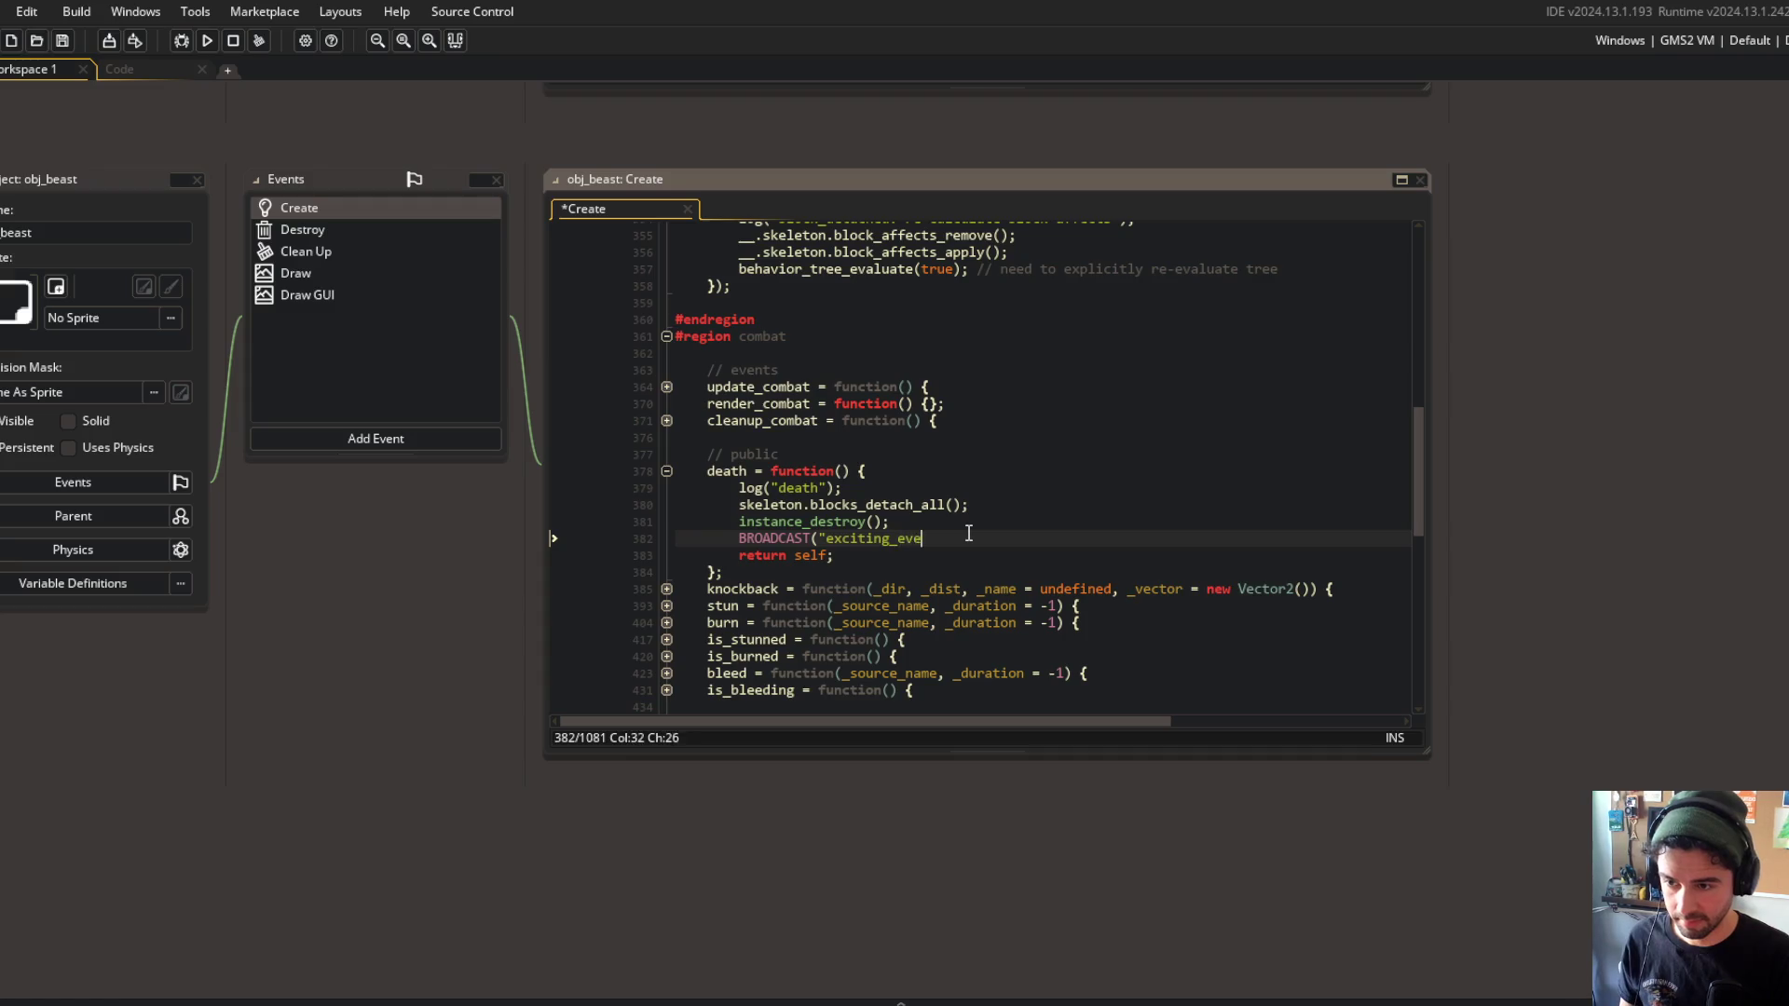
{"action": "type", "text": ");"}
{"action": "key", "text": "ctrl+s"}
Copy exciting_moment from the EVENTS script and replace exciting_event in the death broadcast.
{"action": "key", "text": "ctrl+t"}
{"action": "type", "text": "events"}
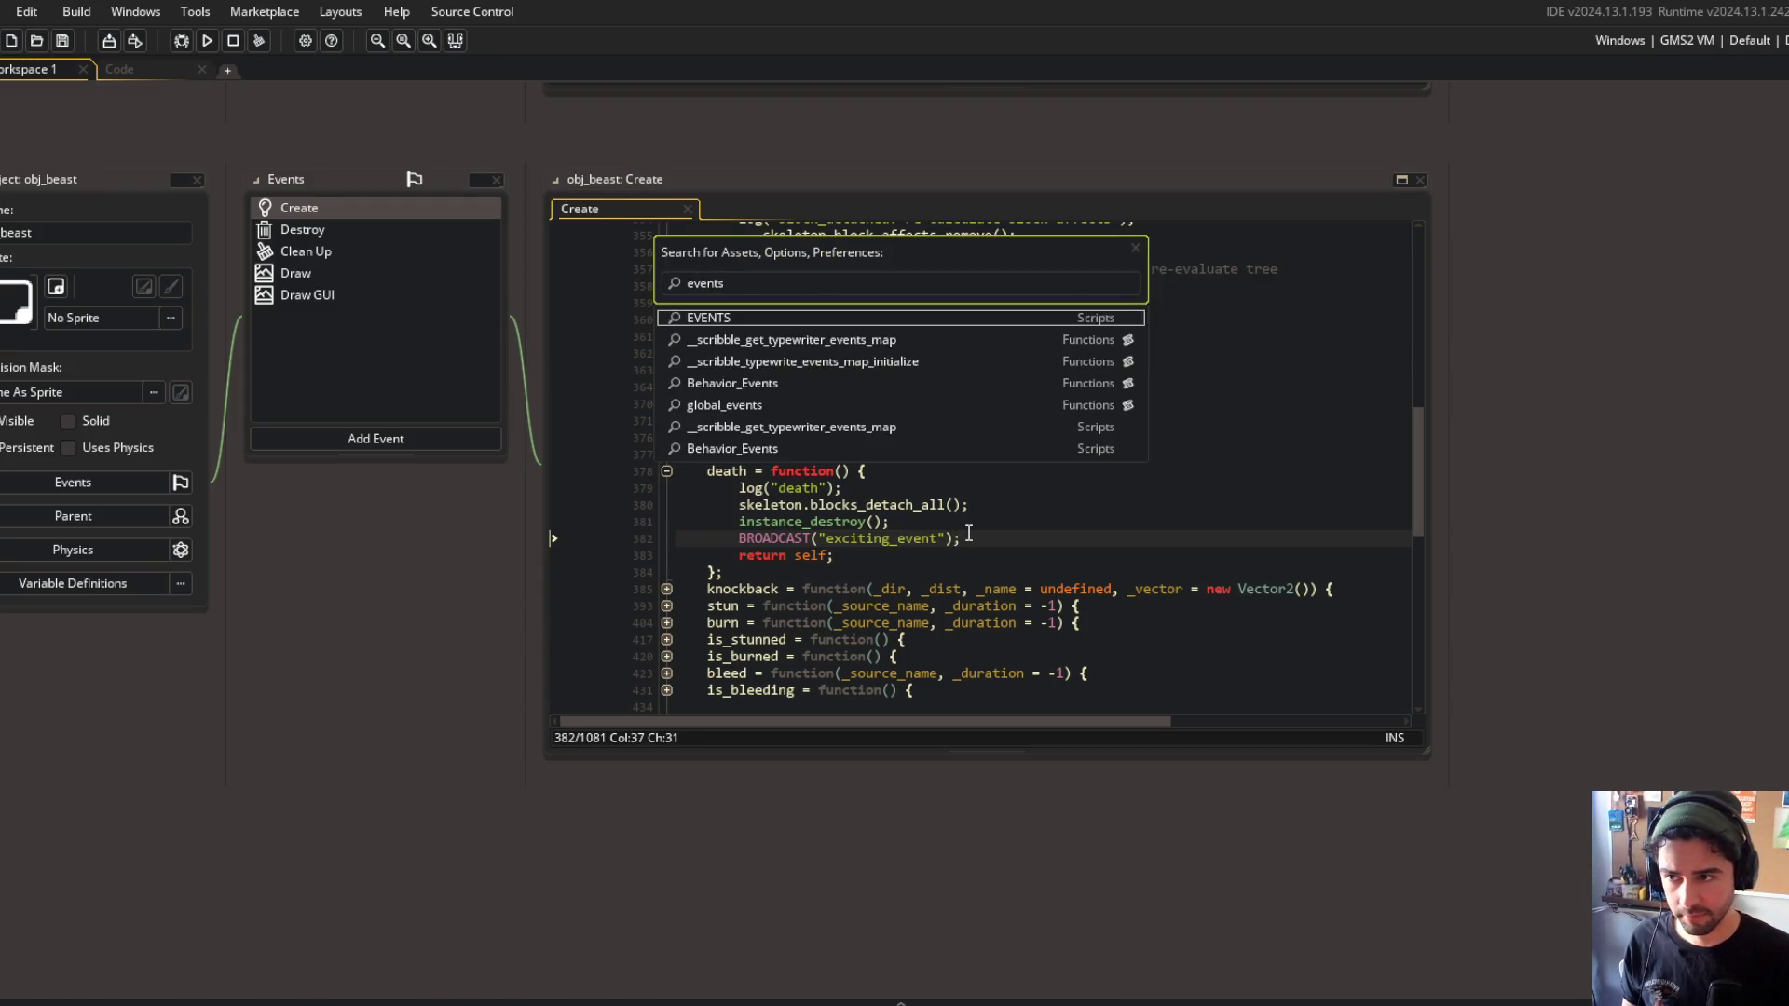
{"action": "key", "text": "Return"}
{"action": "scroll", "coordinate": [965, 532], "scroll_direction": "down", "scroll_amount": 6}
{"action": "left_click", "coordinate": [341, 716]}
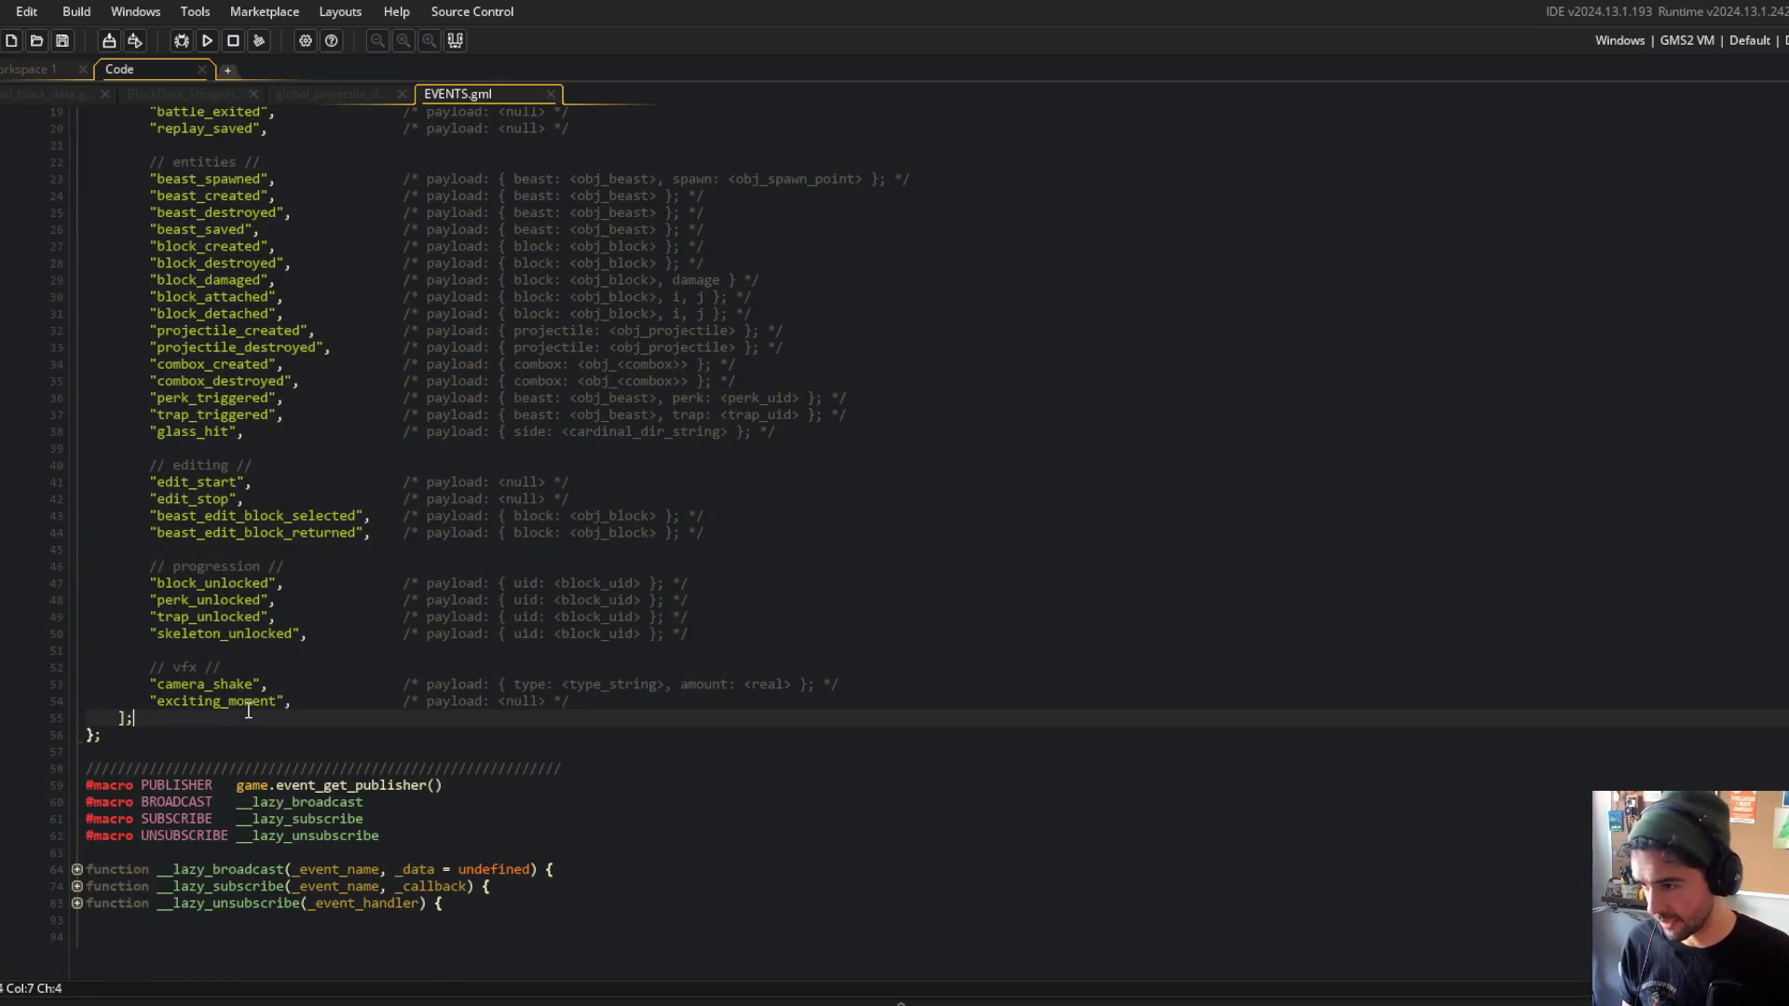
{"action": "left_click", "coordinate": [224, 700]}
{"action": "double_click", "coordinate": [224, 701]}
{"action": "key", "text": "ctrl+c"}
{"action": "key", "text": "ctrl+Tab"}
{"action": "left_click", "coordinate": [897, 541]}
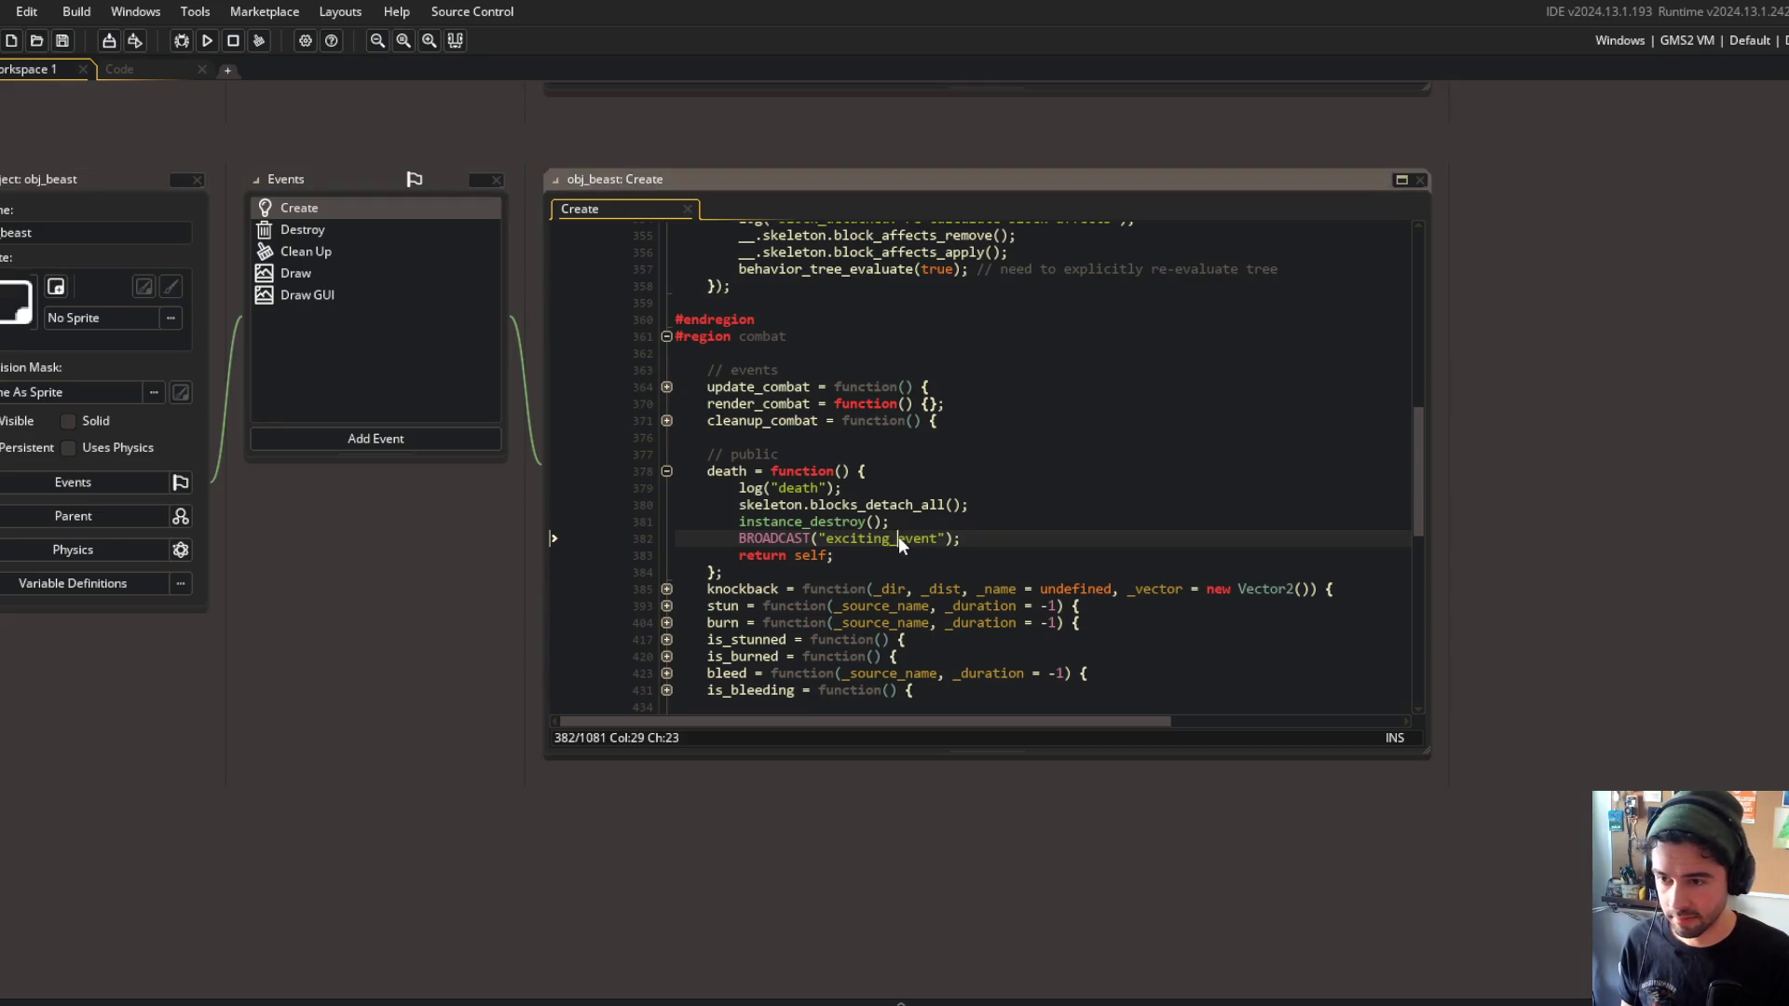
{"action": "double_click", "coordinate": [900, 540]}
{"action": "key", "text": "ctrl+v"}
{"action": "key", "text": "Home"}
Paste an exciting_moment broadcast line into the block-detach hook.
{"action": "scroll", "coordinate": [1027, 549], "scroll_direction": "up", "scroll_amount": 2}
{"action": "left_click", "coordinate": [820, 447]}
{"action": "scroll", "coordinate": [1069, 652], "scroll_direction": "up", "scroll_amount": 3}
{"action": "scroll", "coordinate": [1070, 652], "scroll_direction": "down", "scroll_amount": 5}
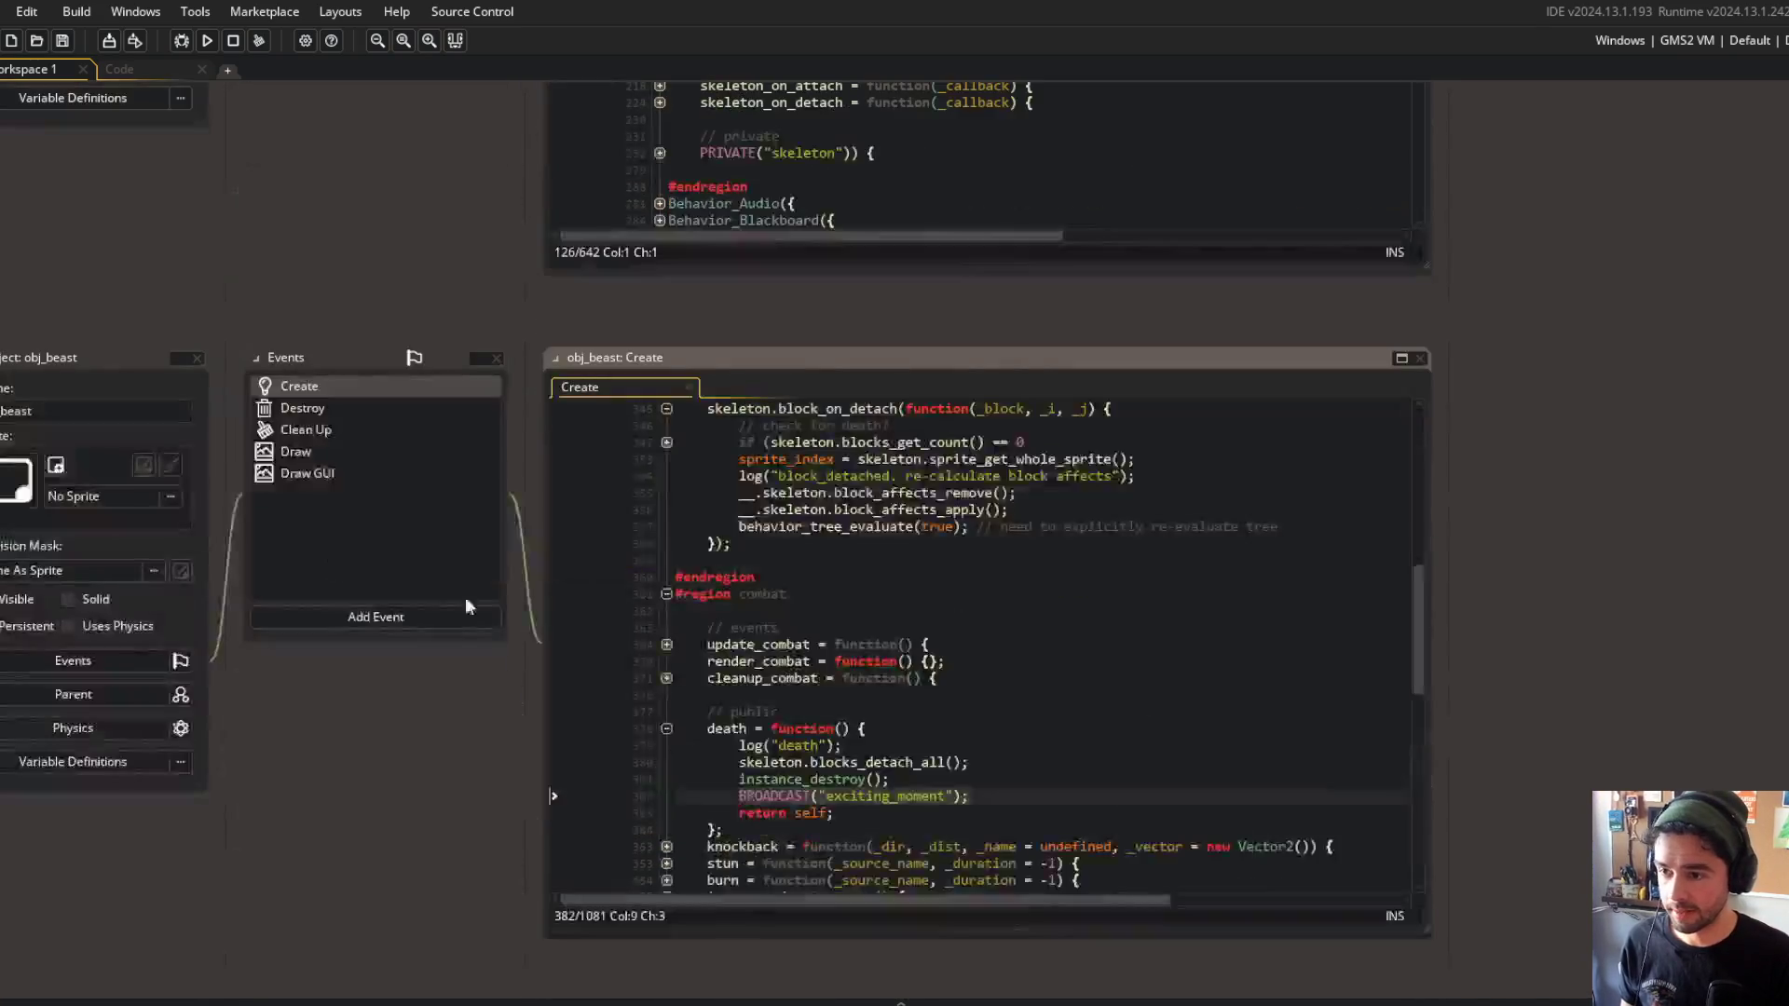
{"action": "scroll", "coordinate": [1070, 652], "scroll_direction": "down", "scroll_amount": 3}
{"action": "scroll", "coordinate": [981, 530], "scroll_direction": "up", "scroll_amount": 3}
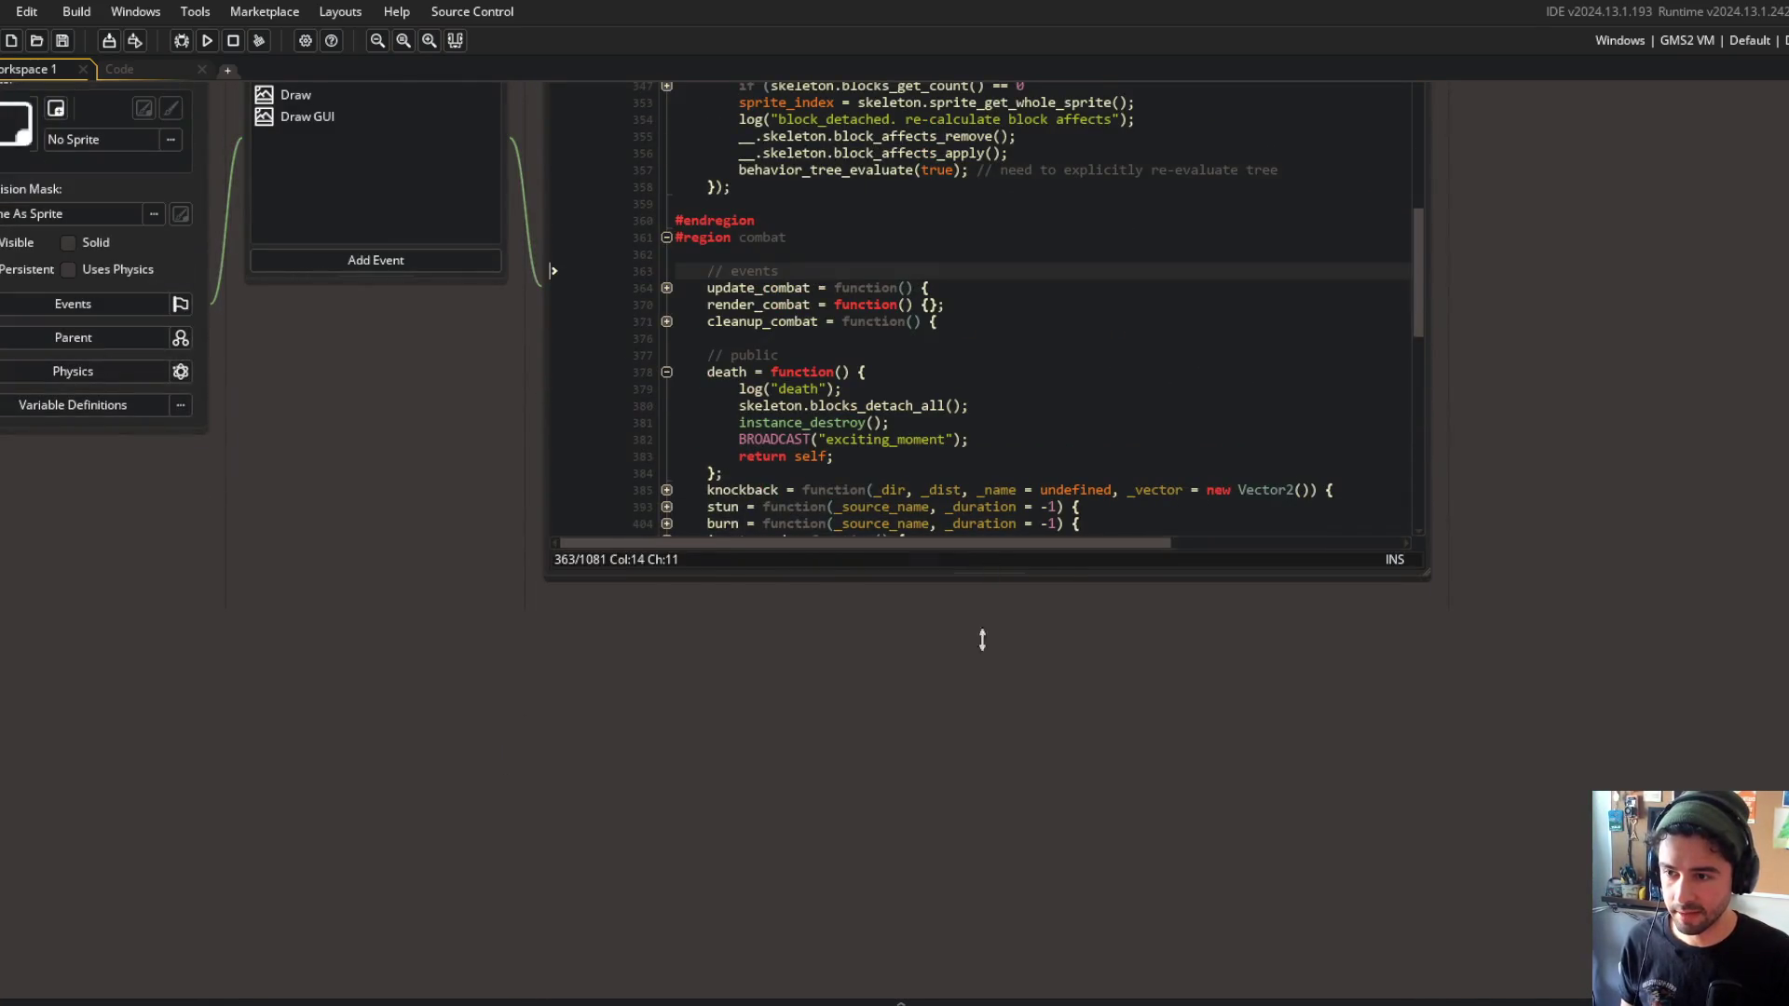
{"action": "left_click_drag", "start_coordinate": [991, 585], "coordinate": [991, 906]}
{"action": "left_click", "coordinate": [991, 511]}
{"action": "scroll", "coordinate": [990, 512], "scroll_direction": "up", "scroll_amount": 7}
{"action": "left_click", "coordinate": [1283, 508]}
{"action": "key", "text": "Down"}
{"action": "key", "text": "End"}
{"action": "key", "text": "Return"}
{"action": "type", "text": "BROADCAST(\"exciting_moment\");"}
Start a test build of the game with F5.
{"action": "key", "text": "F5"}
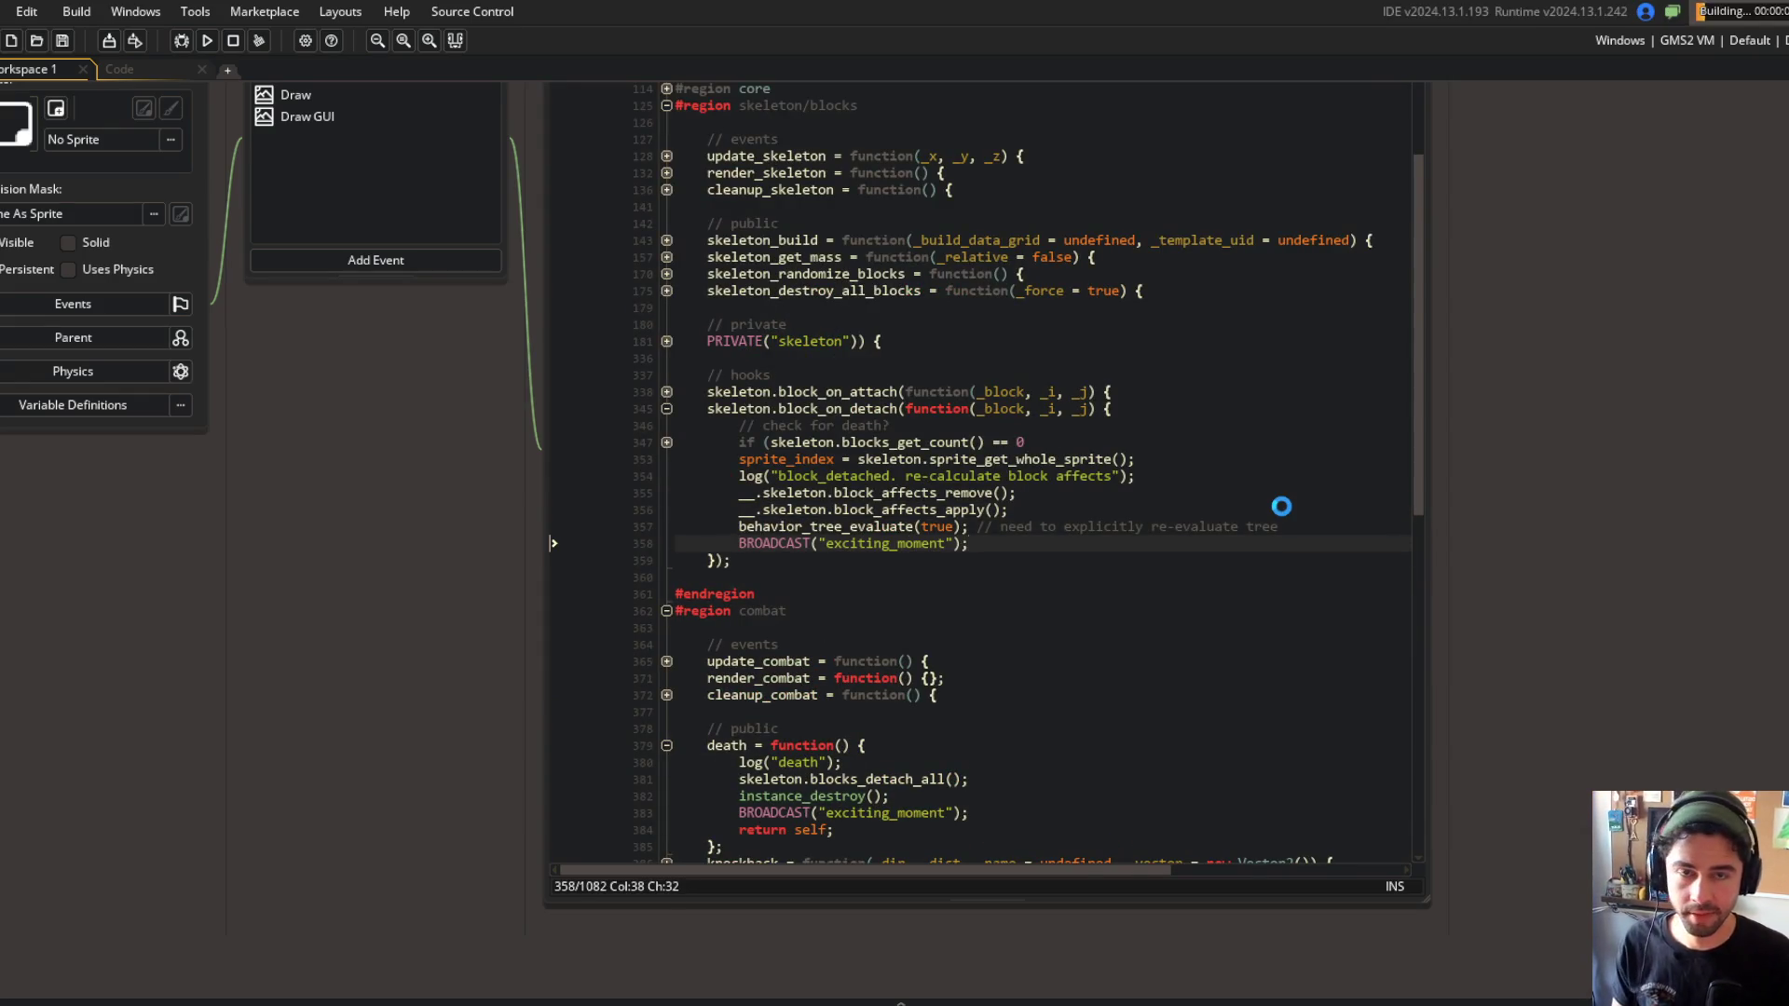
{"action": "scroll", "coordinate": [347, 679], "scroll_direction": "up", "scroll_amount": 2}
{"action": "left_click", "coordinate": [146, 73]}
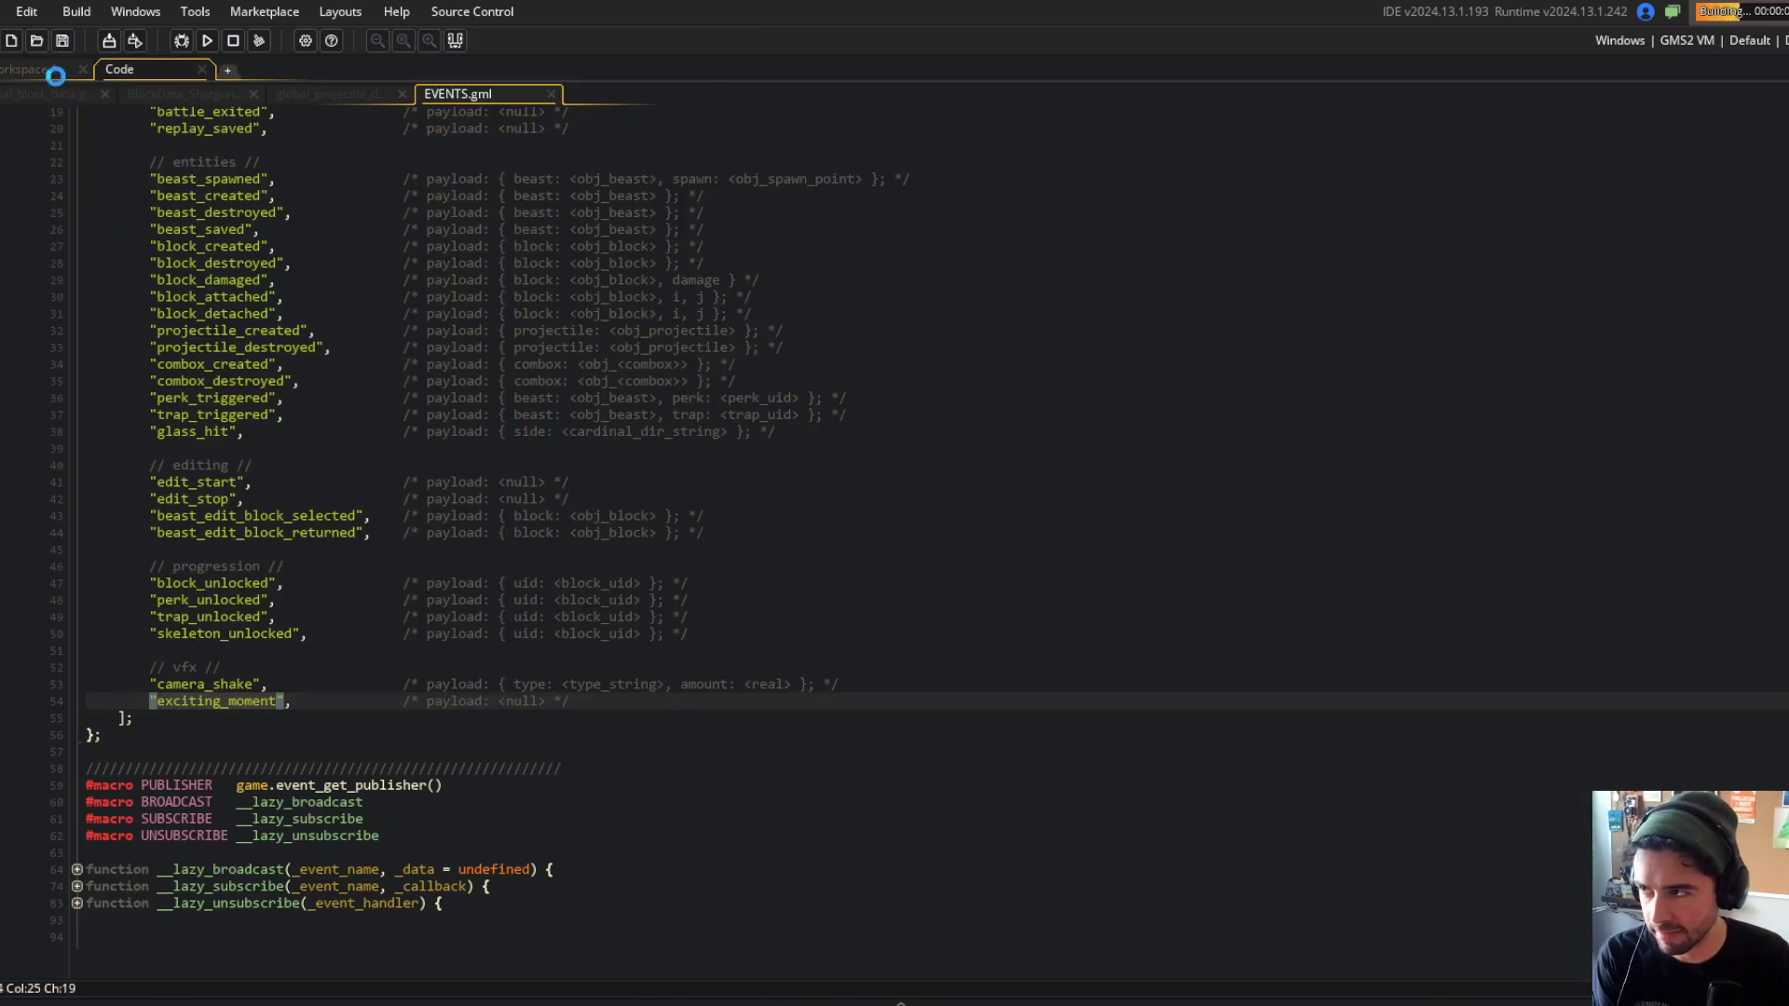
Close the EVENTS tab, log in, choose Online > Battle, and start a fight with the beast.
{"action": "middle_click", "coordinate": [489, 94]}
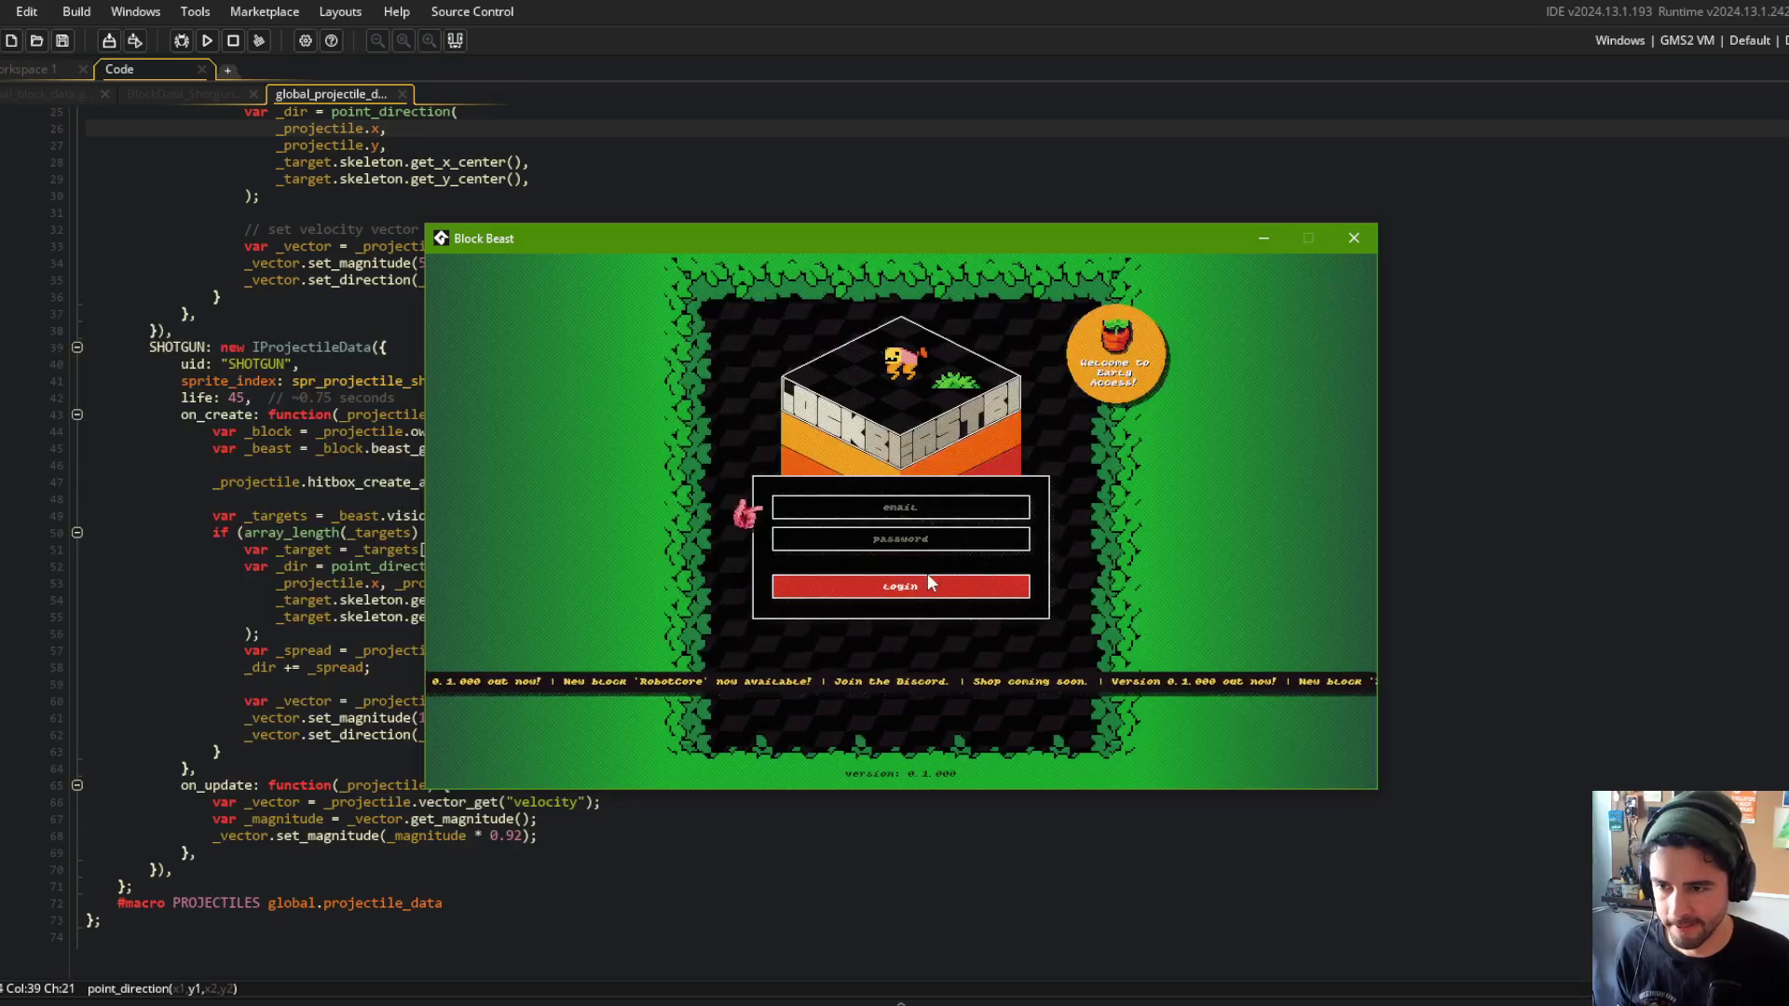
{"action": "left_click", "coordinate": [931, 583]}
{"action": "left_click", "coordinate": [920, 572]}
{"action": "left_click", "coordinate": [931, 578]}
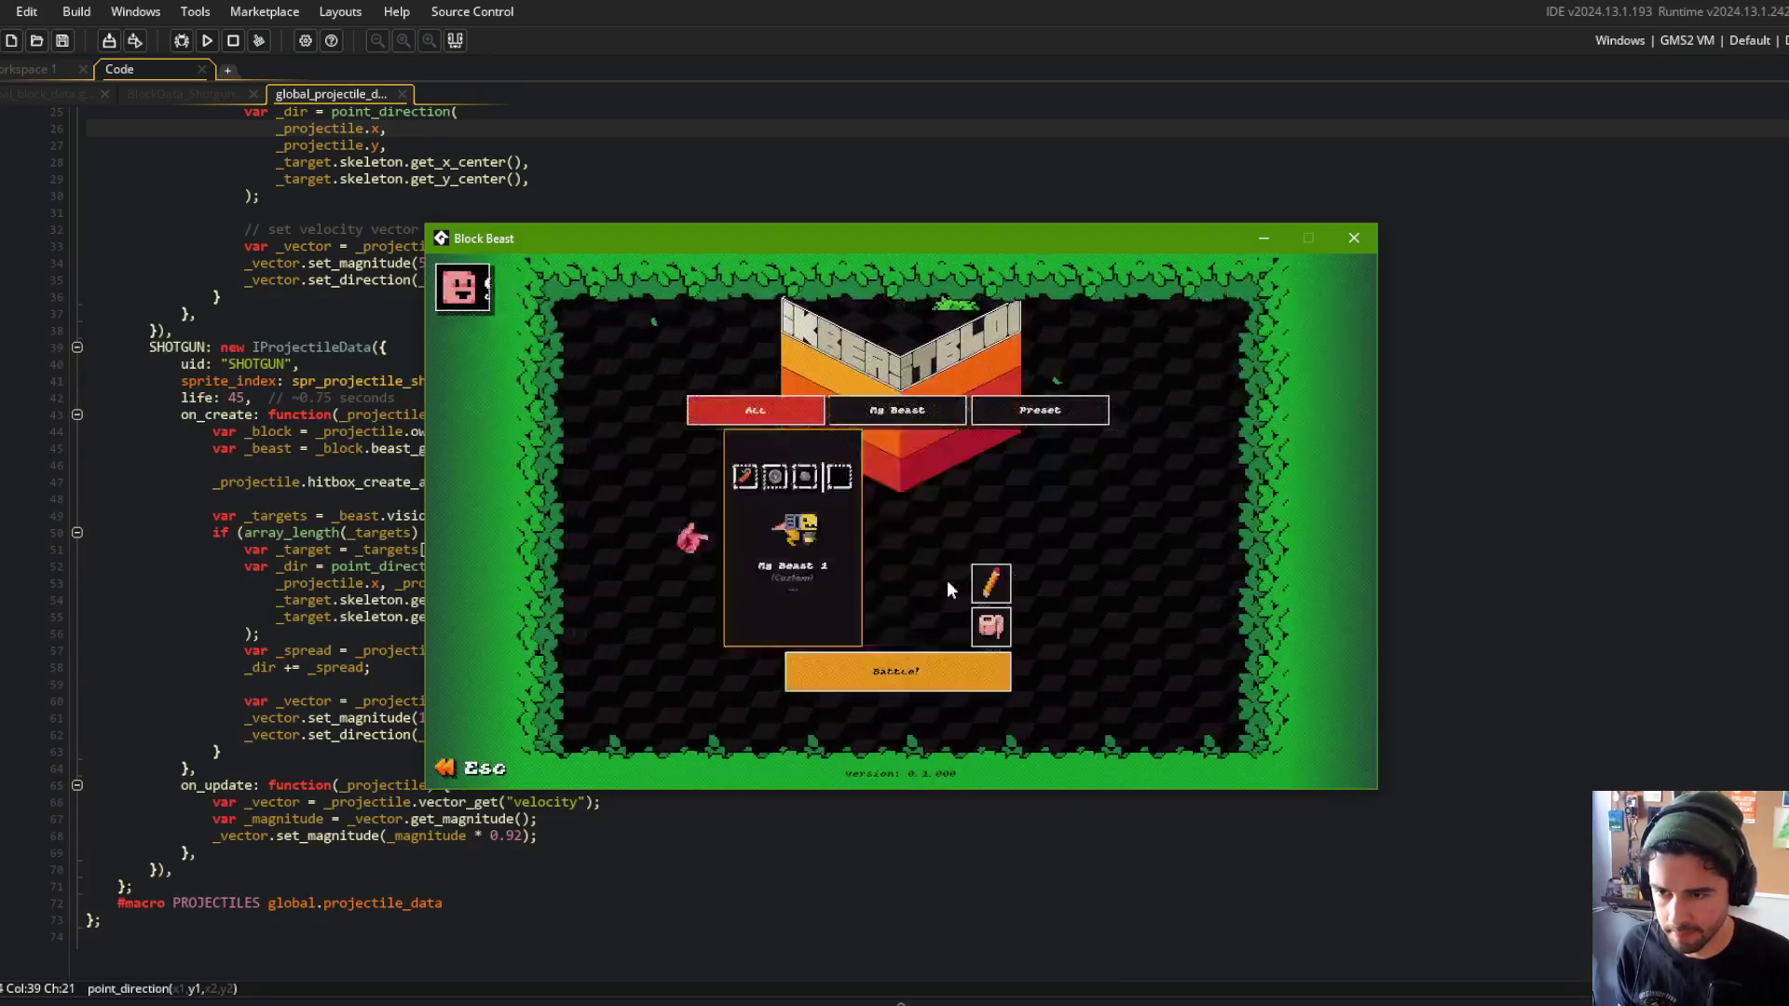
{"action": "left_click", "coordinate": [926, 667]}
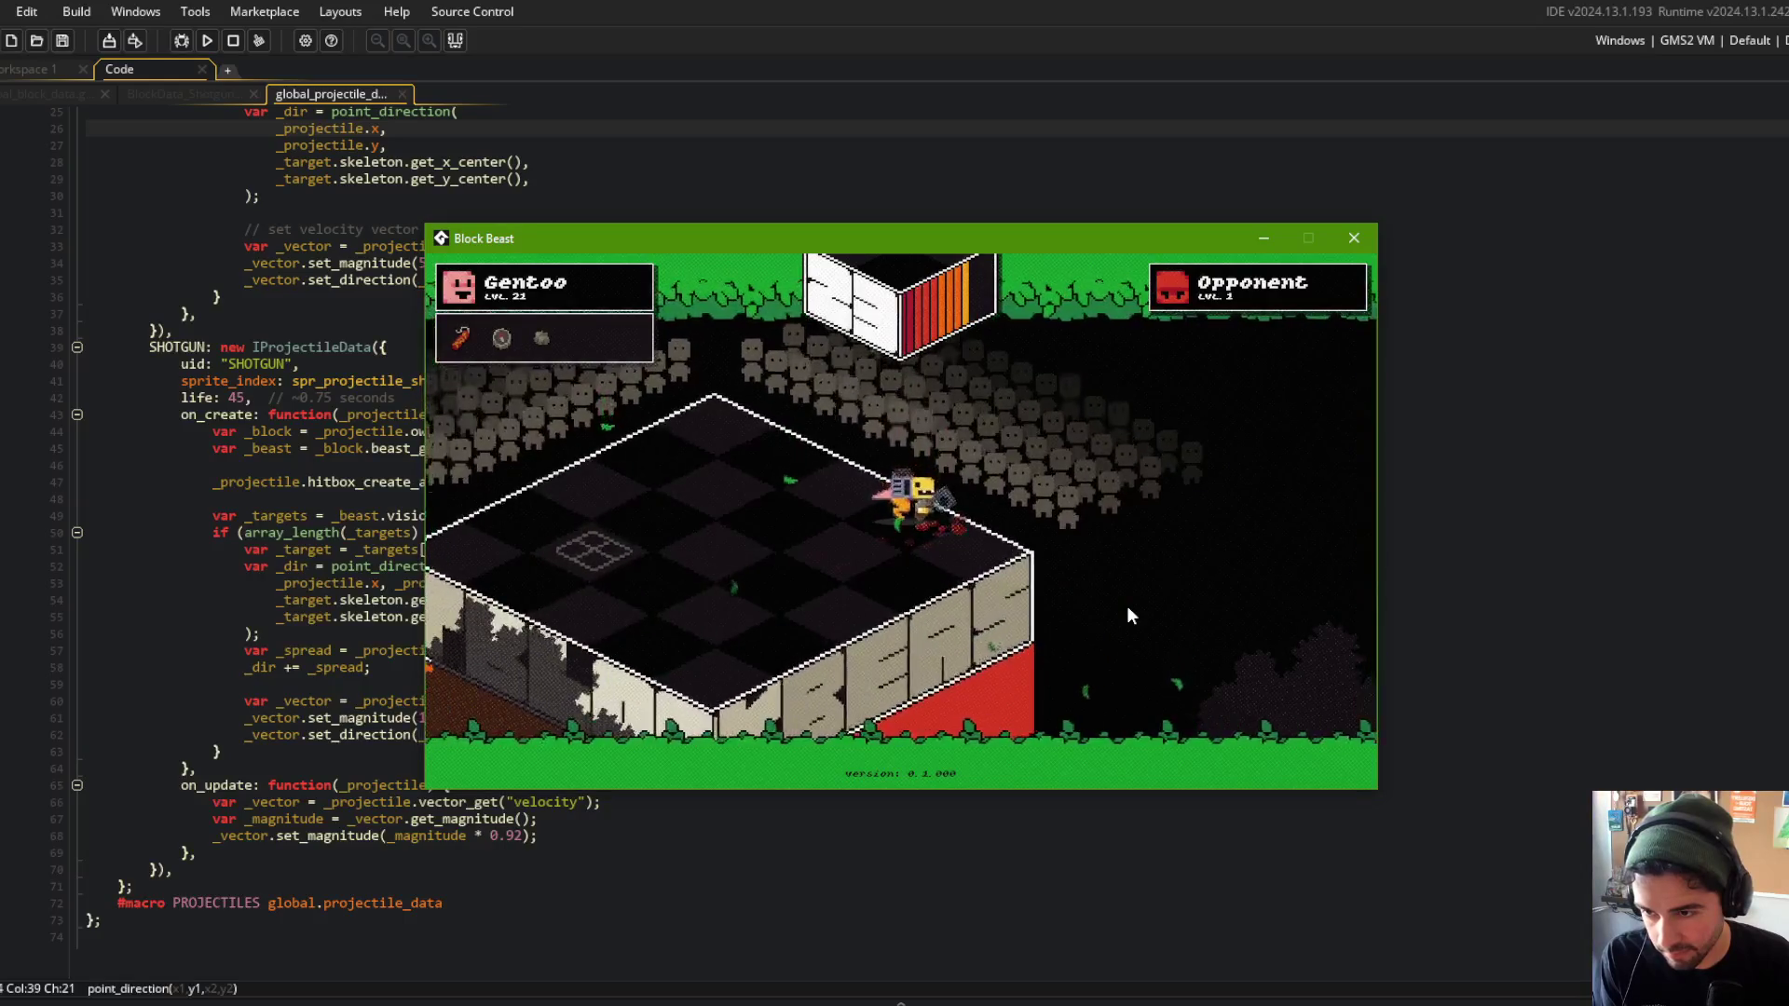
Close the game and stage all project changes in Command Prompt.
{"action": "left_click", "coordinate": [1355, 238]}
{"action": "left_click", "coordinate": [708, 470]}
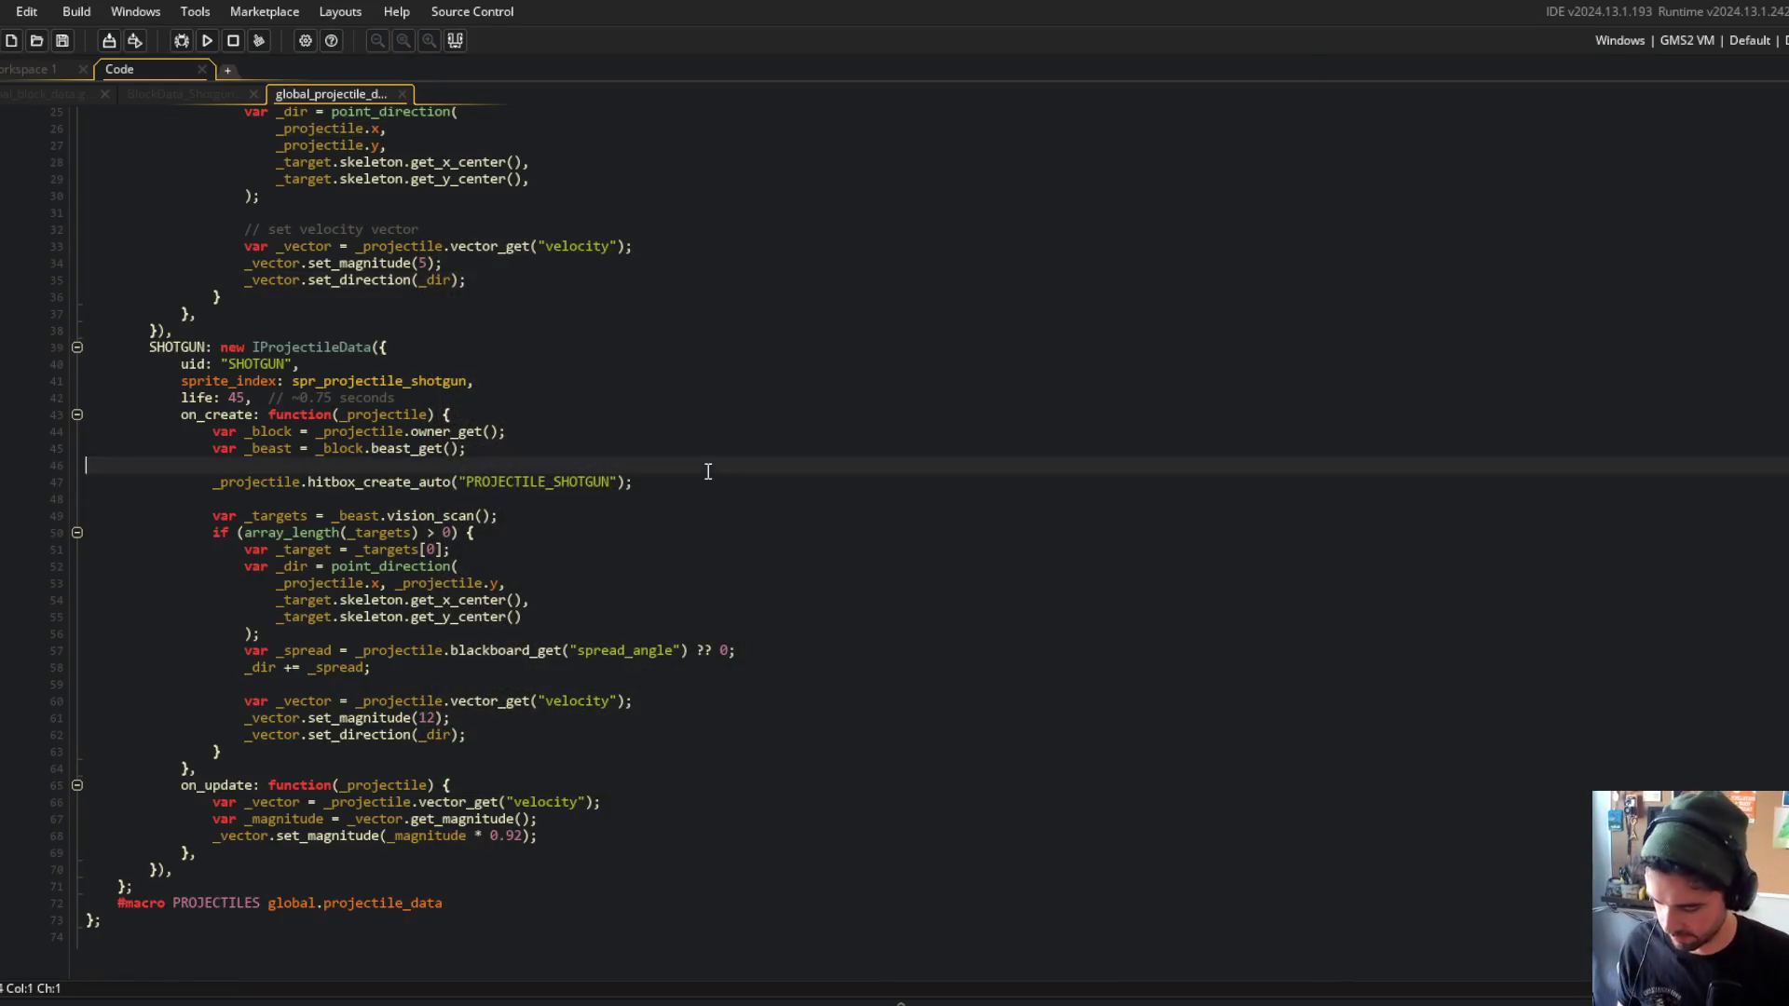
{"action": "key", "text": "alt+Tab"}
{"action": "type", "text": "add ."}
{"action": "key", "text": "Return"}
Commit as 'beast death and block-detach trigger exiciting_moment' and push to the remote.
{"action": "type", "text": "git commit -m \"bnea"}
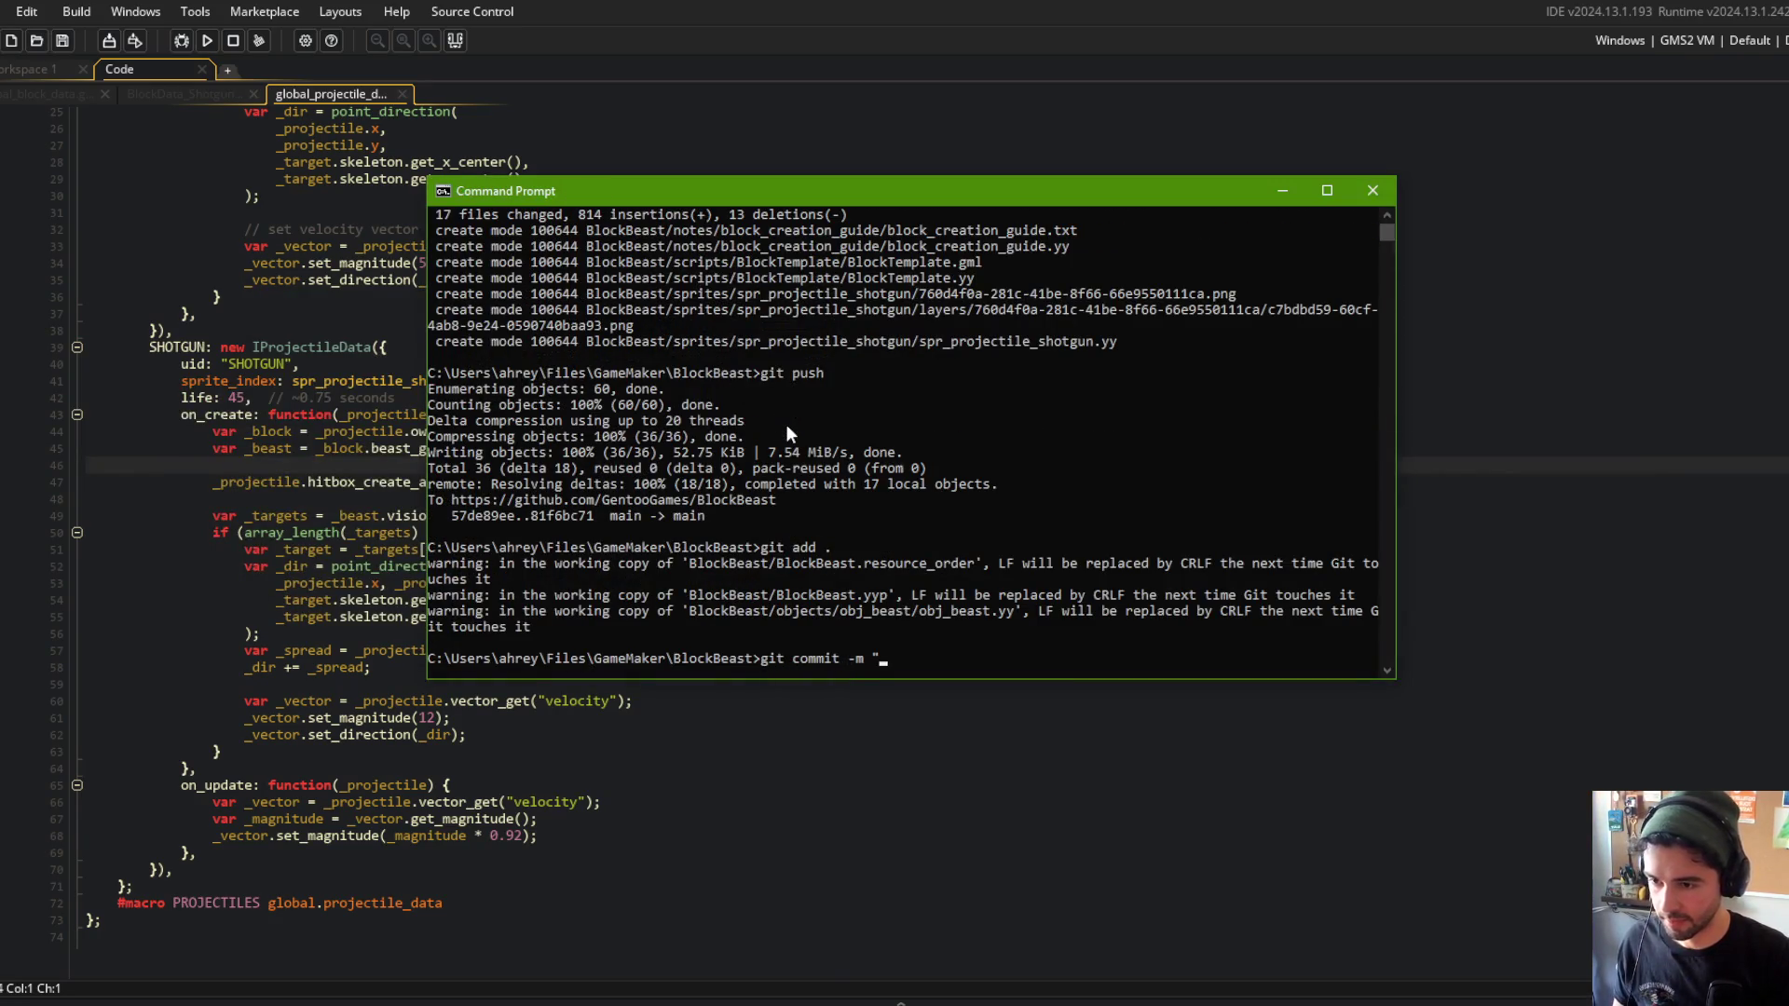
{"action": "key", "text": "BackSpace"}
{"action": "key", "text": "BackSpace"}
{"action": "key", "text": "BackSpace"}
{"action": "type", "text": "east death"}
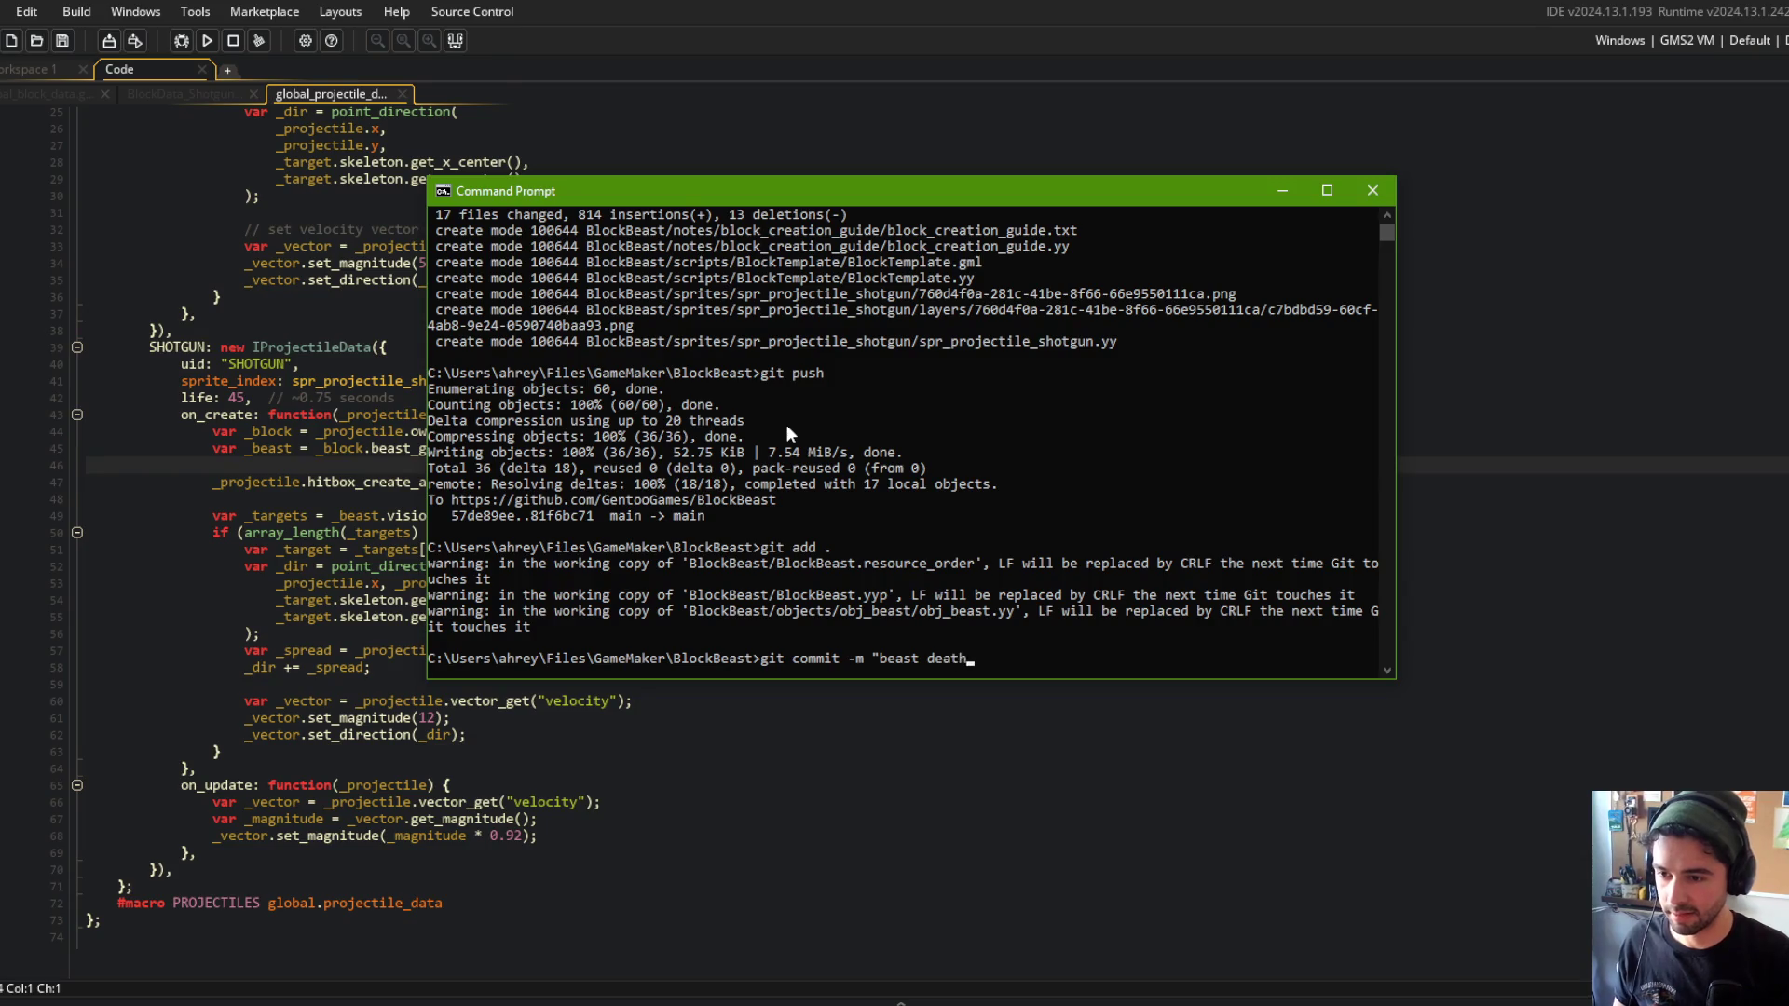
{"action": "type", "text": " and block-detach trigger exicint"}
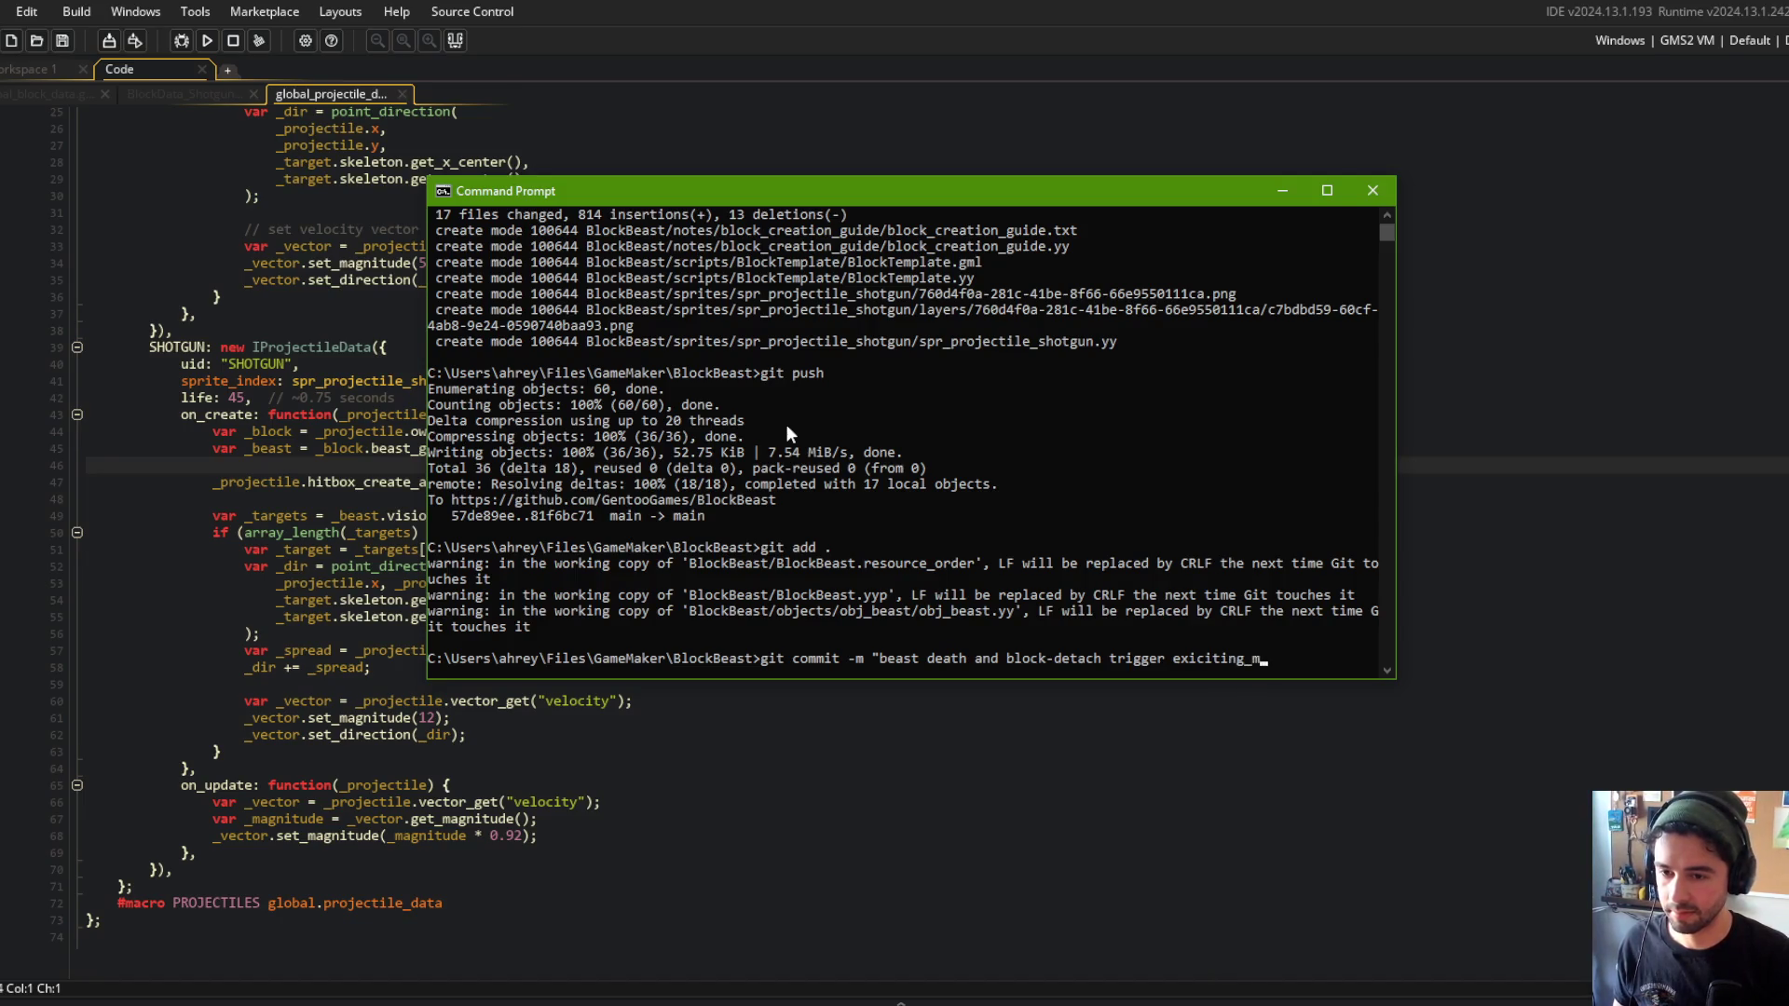
{"action": "type", "text": "t\""}
{"action": "key", "text": "Return"}
{"action": "type", "text": "git push"}
{"action": "key", "text": "Return"}
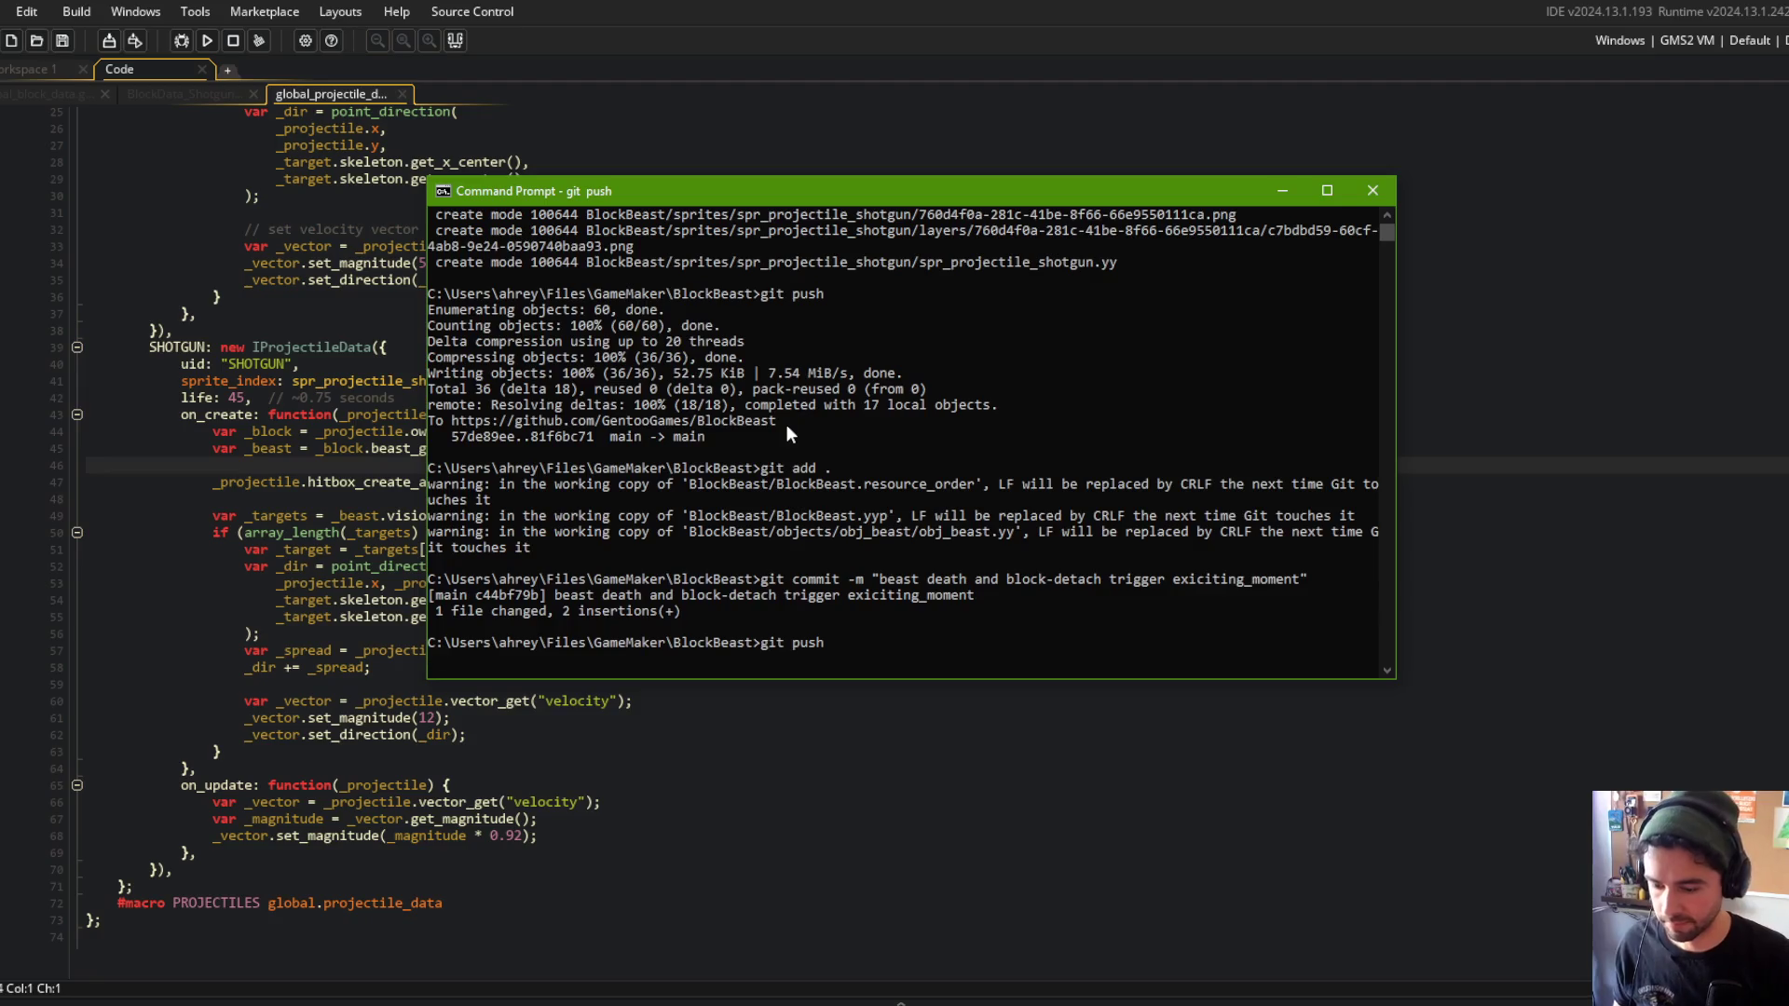
{"action": "left_click", "coordinate": [373, 196]}
{"action": "scroll", "coordinate": [731, 430], "scroll_direction": "up", "scroll_amount": 8}
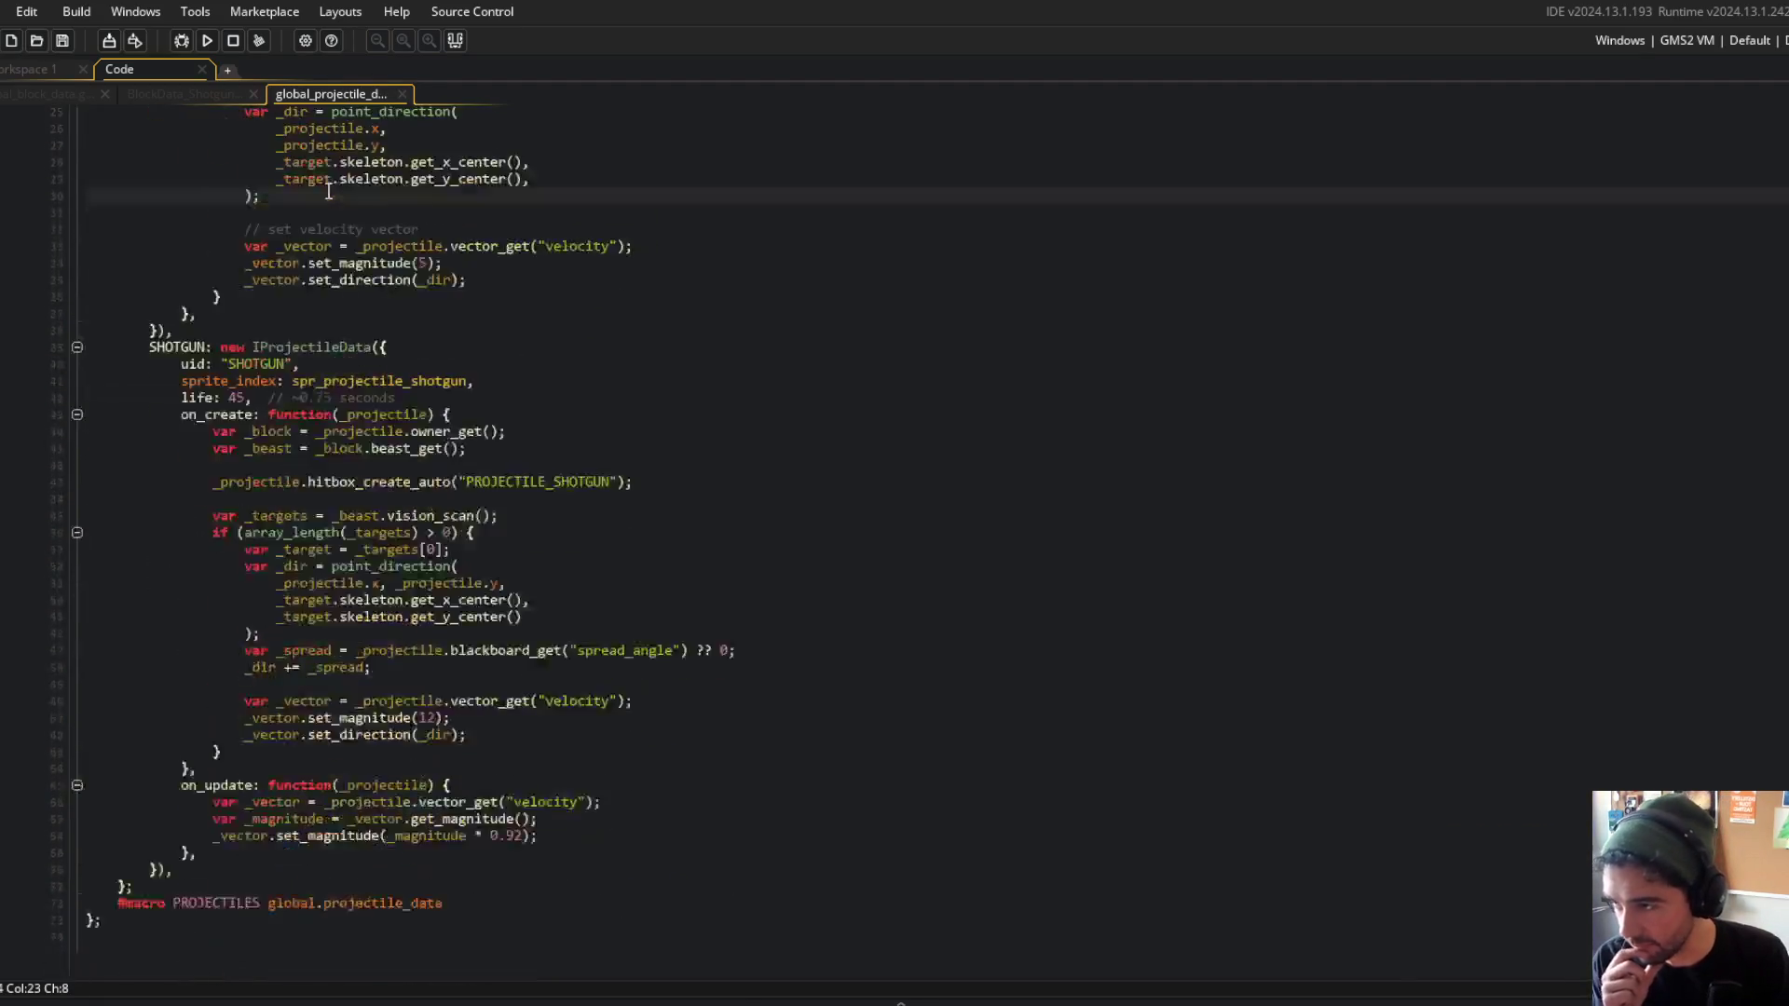
Review the shotgun projectile code and the BlockData_Shotgun script.
{"action": "scroll", "coordinate": [876, 427], "scroll_direction": "down", "scroll_amount": 8}
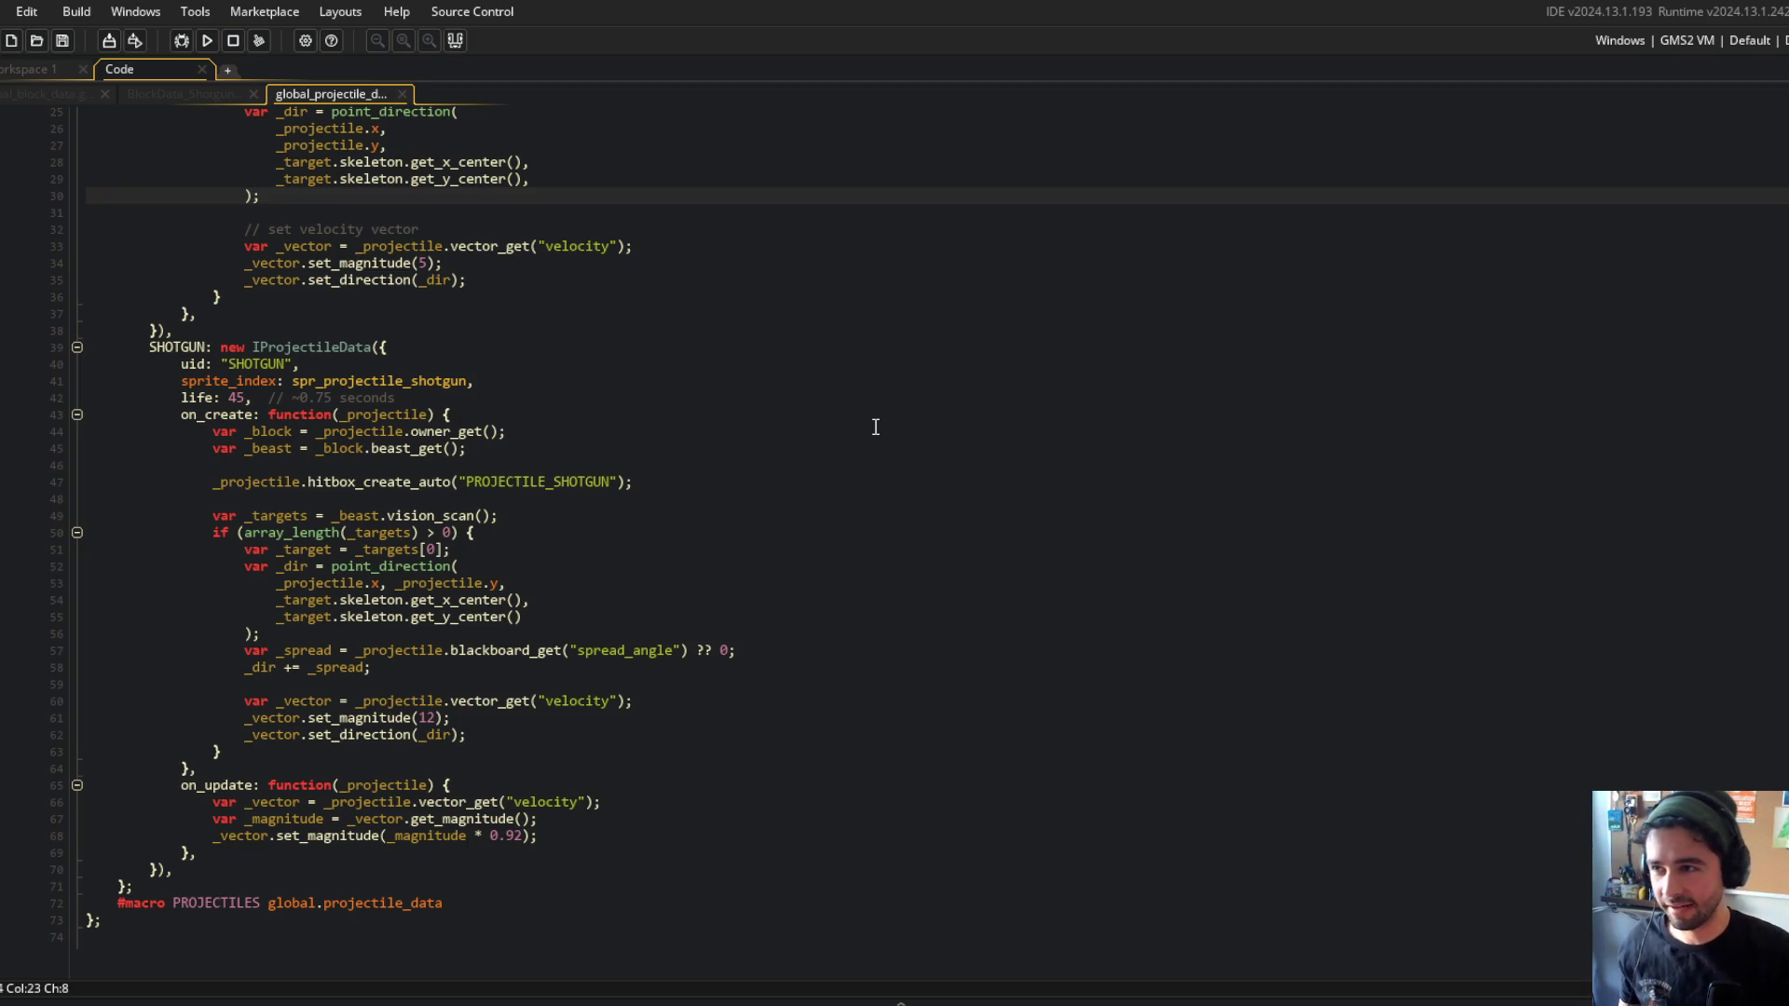
{"action": "left_click", "coordinate": [876, 427]}
{"action": "scroll", "coordinate": [876, 427], "scroll_direction": "up", "scroll_amount": 8}
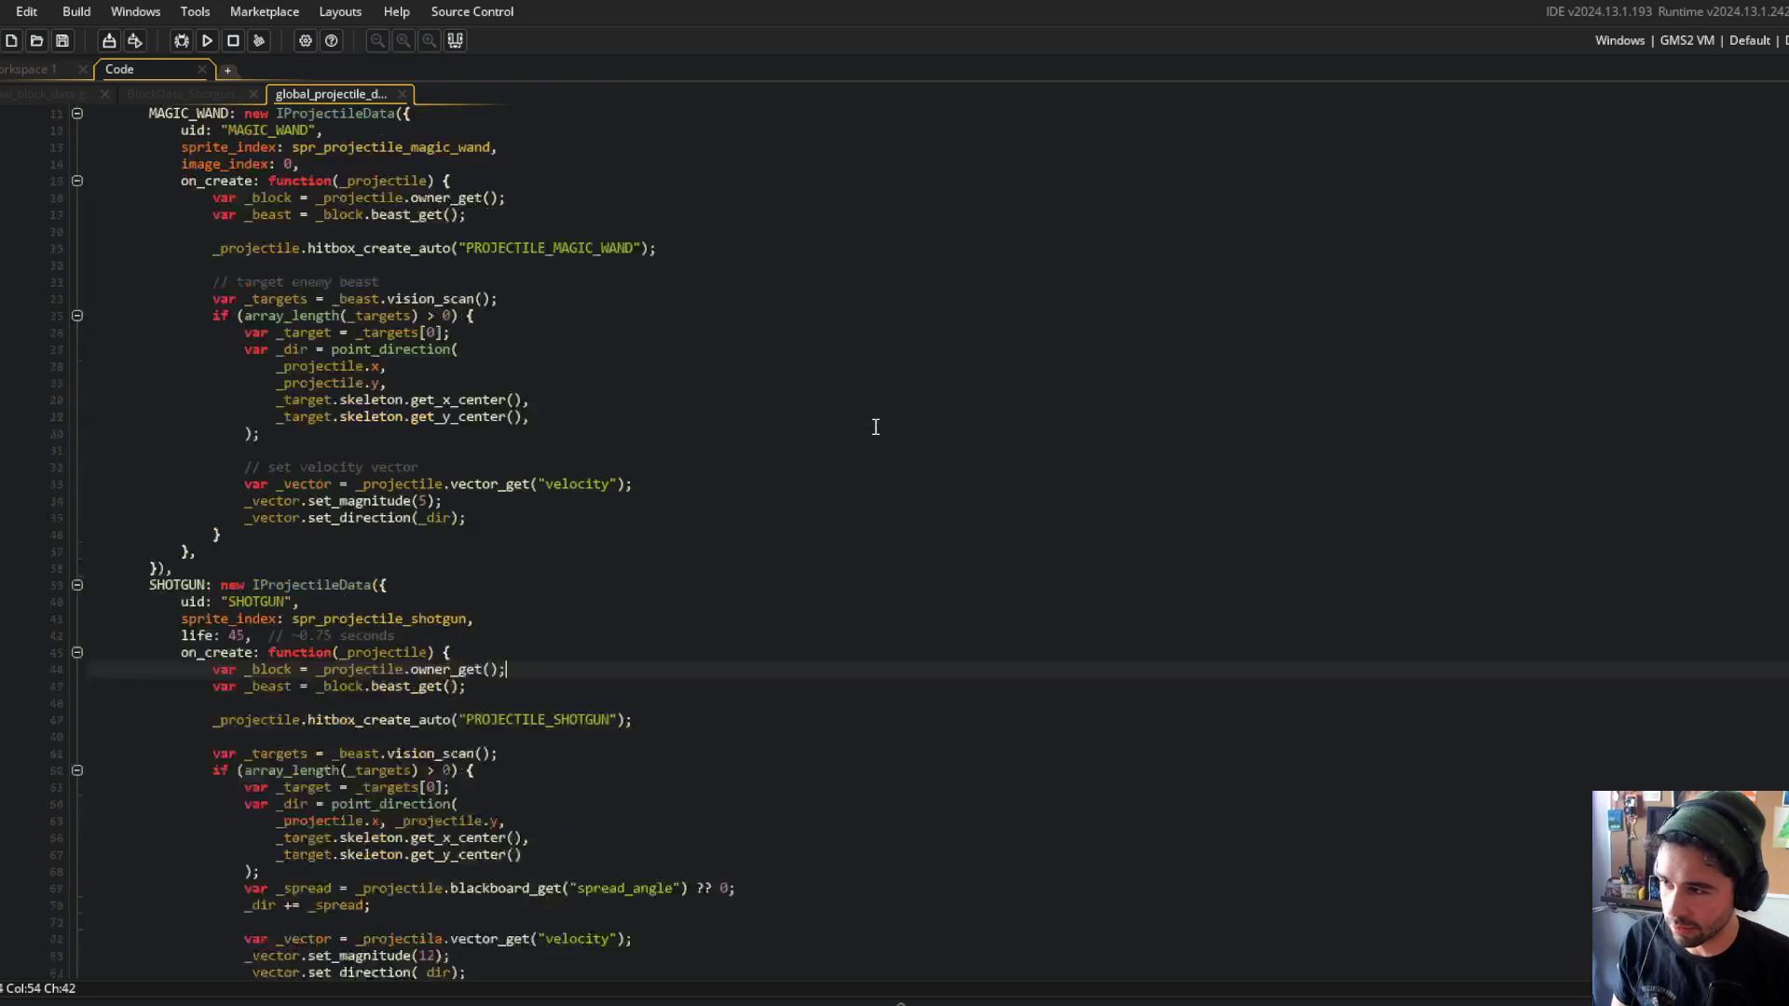
{"action": "left_click", "coordinate": [211, 94]}
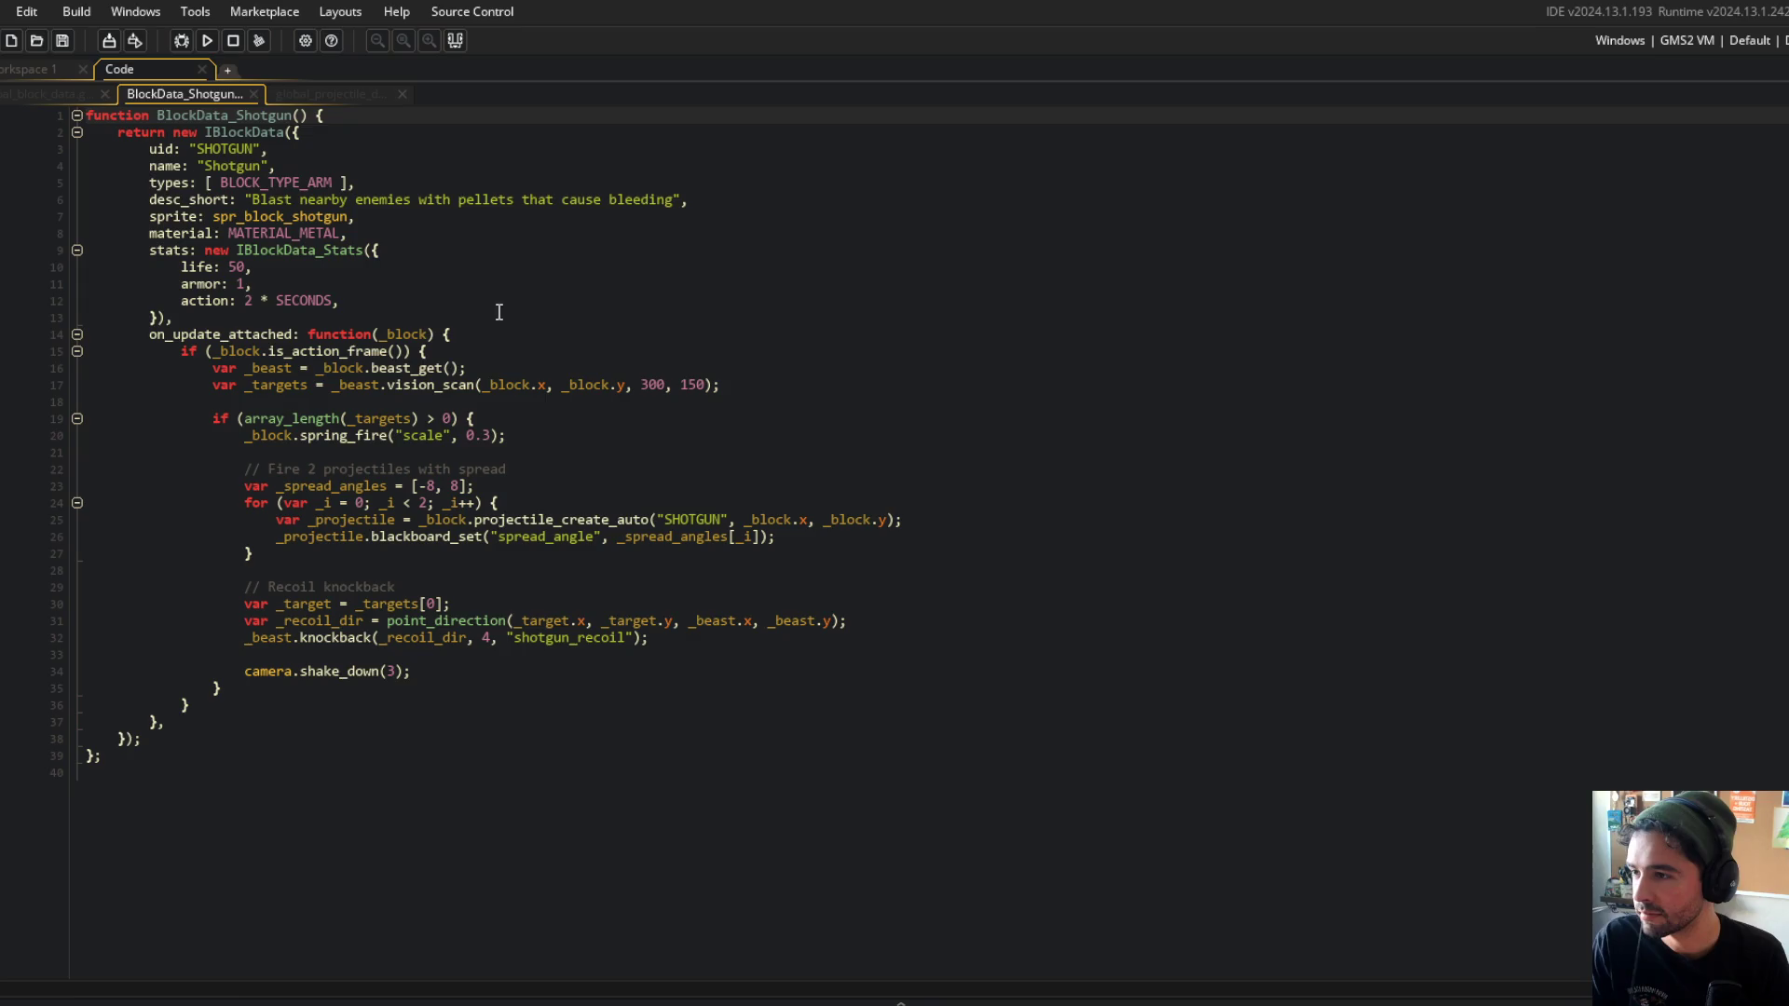
{"action": "left_click", "coordinate": [332, 94]}
{"action": "scroll", "coordinate": [496, 306], "scroll_direction": "down", "scroll_amount": 8}
{"action": "left_click", "coordinate": [594, 564]}
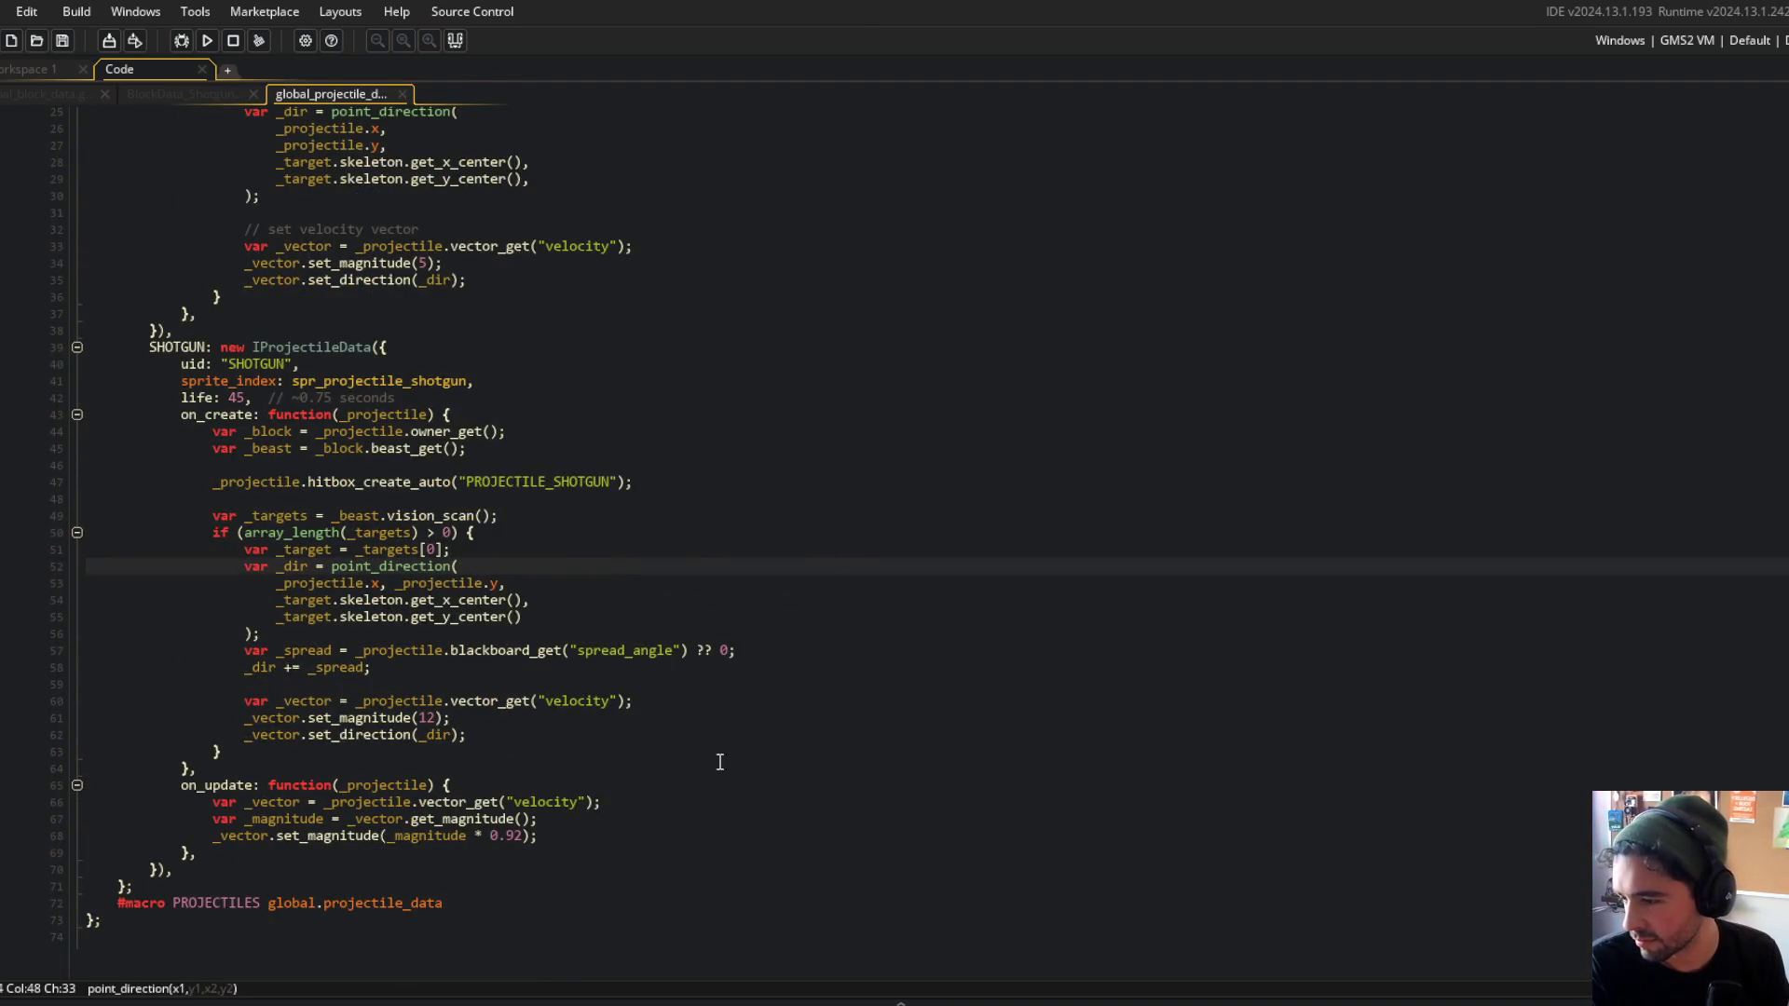
{"action": "left_click", "coordinate": [923, 736]}
{"action": "left_click", "coordinate": [689, 788]}
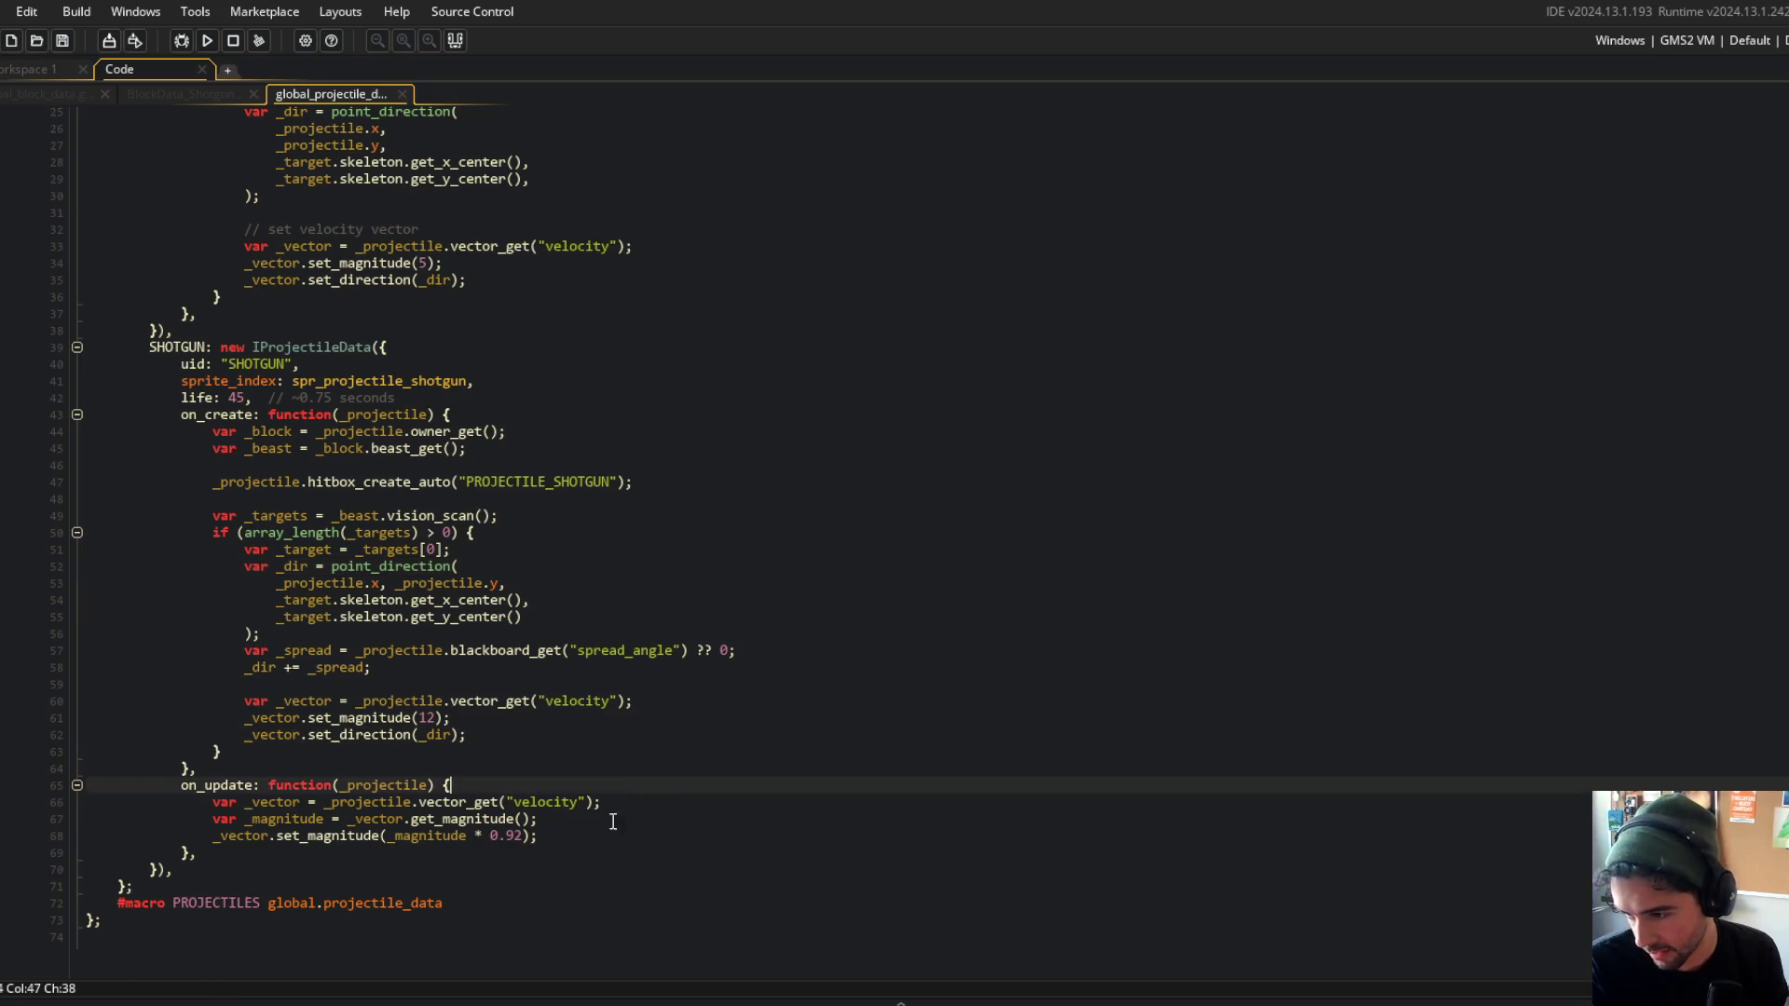
Change the shotgun pellet's on_update speed multiplier from 0.92 to 0.65.
{"action": "left_click", "coordinate": [503, 838]}
{"action": "left_click", "coordinate": [521, 836]}
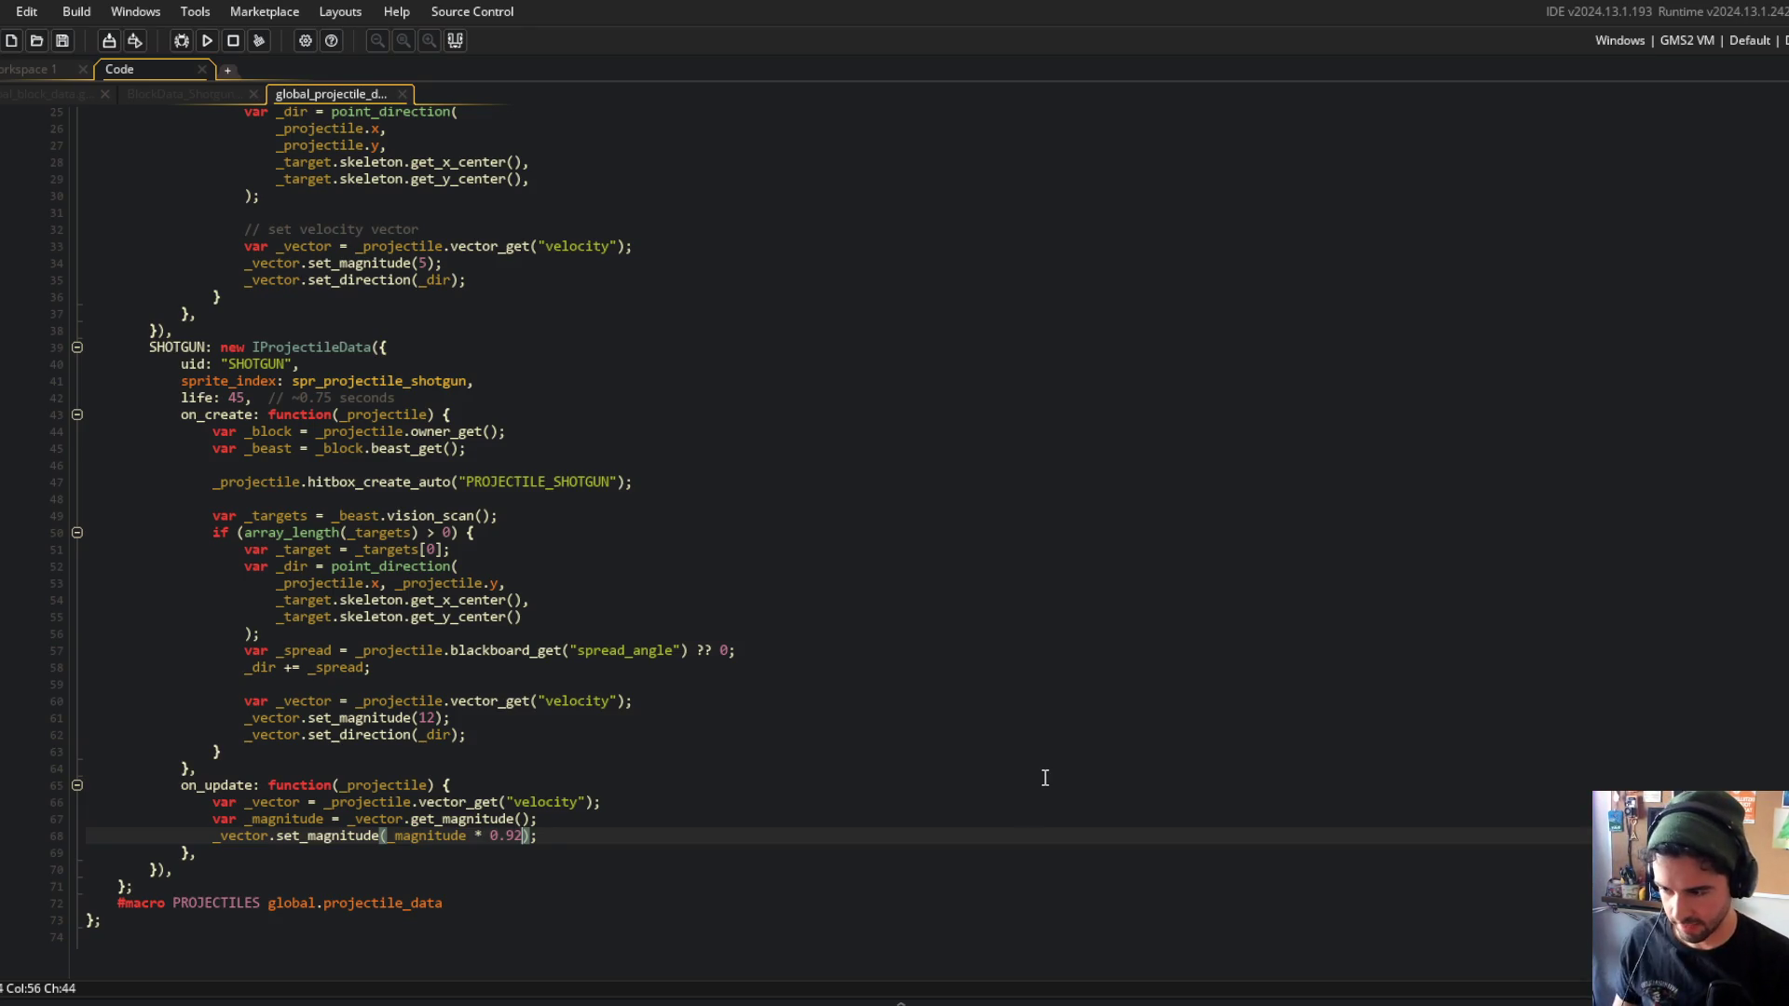
{"action": "key", "text": "BackSpace"}
{"action": "key", "text": "BackSpace"}
{"action": "type", "text": "65"}
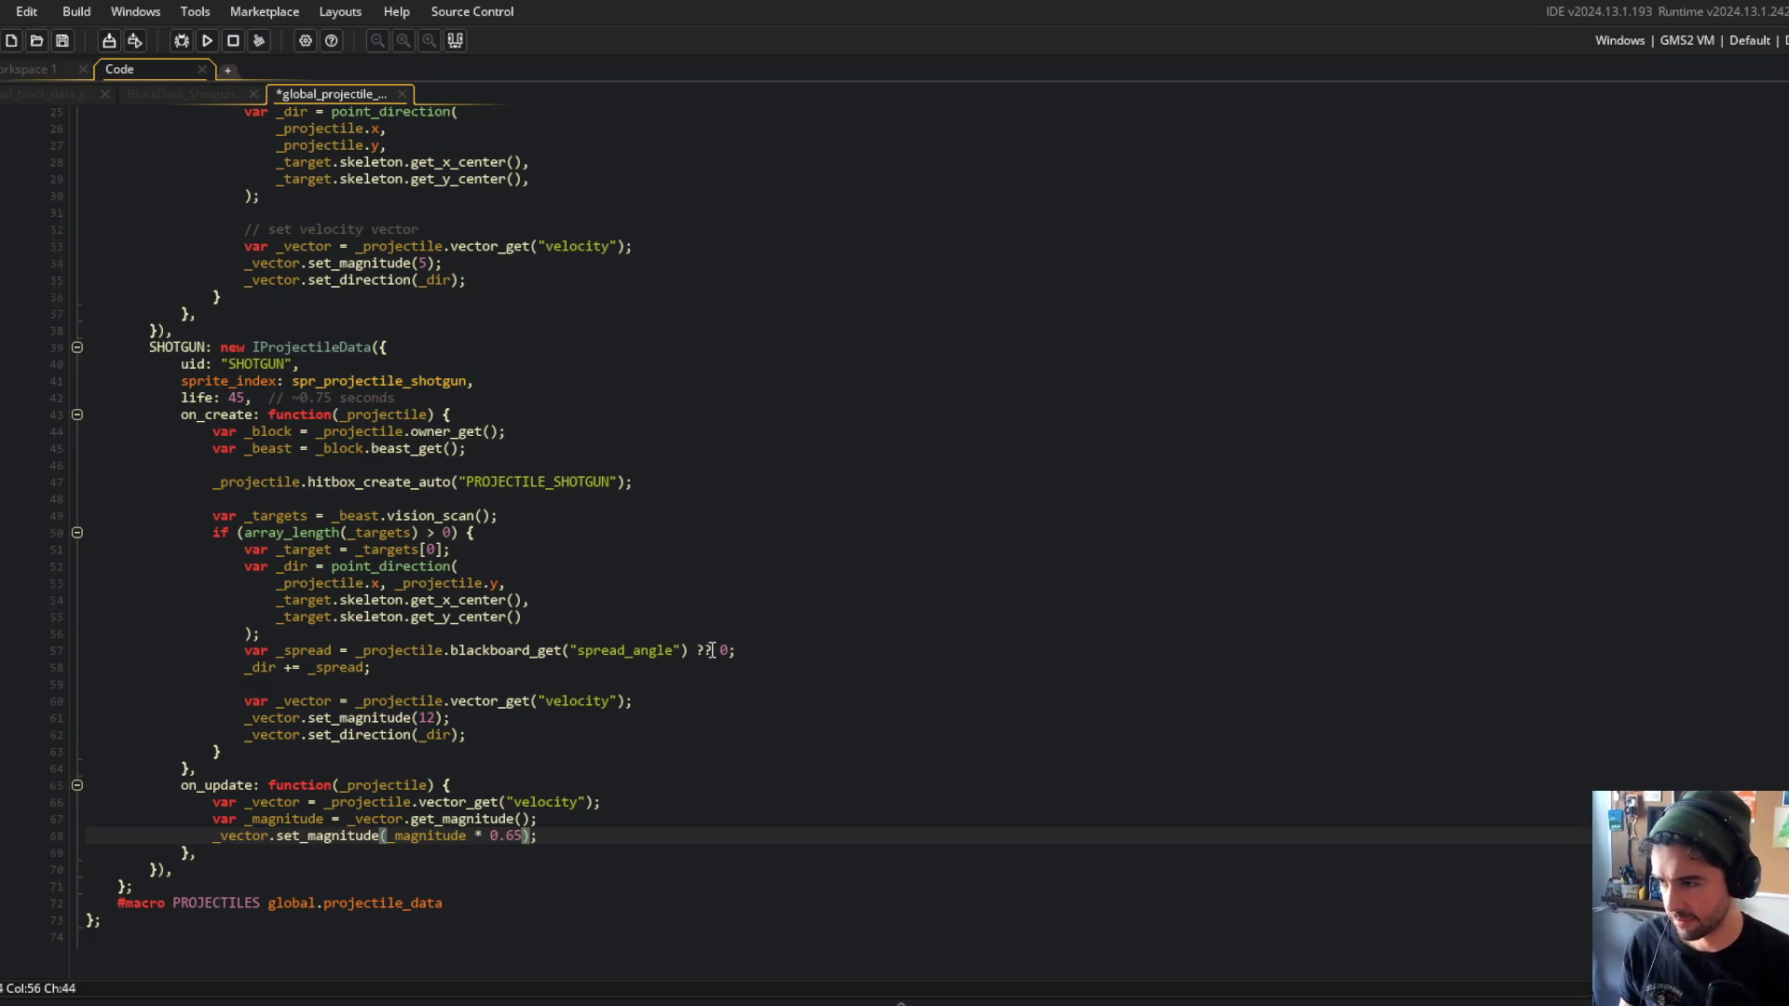
{"action": "scroll", "coordinate": [732, 662], "scroll_direction": "up", "scroll_amount": 4}
Check the shotgun block's vision scan range of 300 in BlockData_Shotgun.
{"action": "left_click", "coordinate": [168, 92]}
{"action": "left_click", "coordinate": [553, 403]}
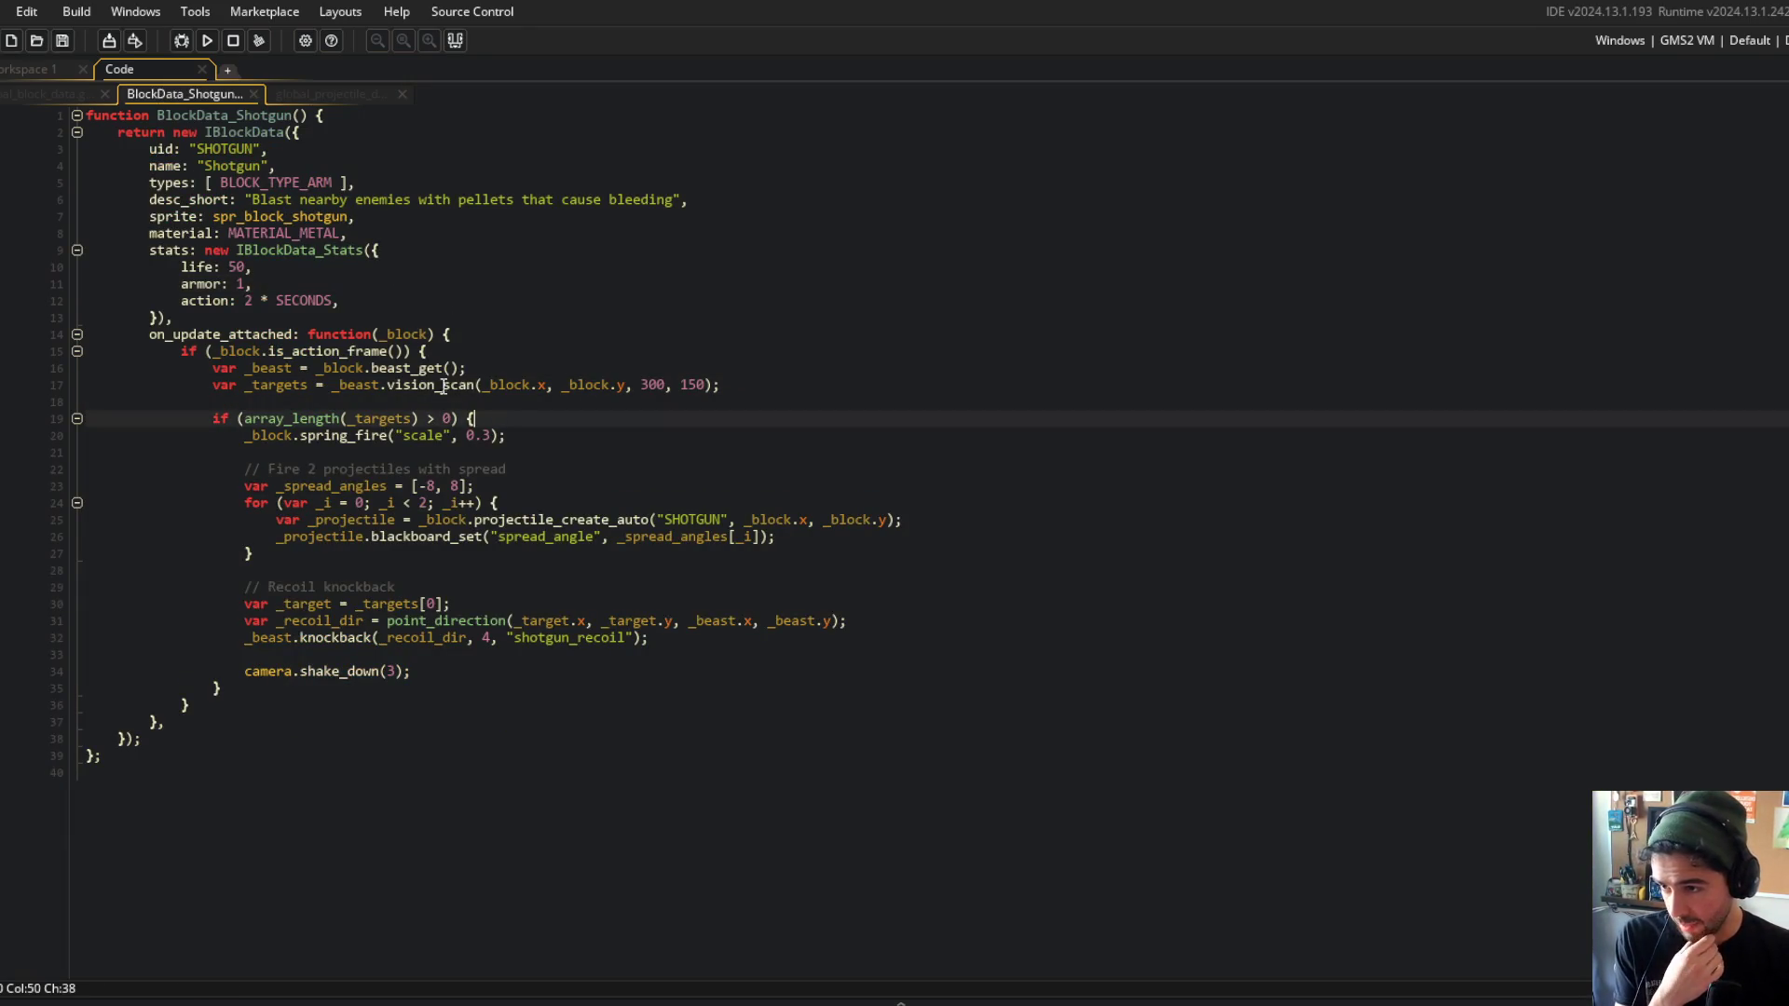
{"action": "left_click", "coordinate": [665, 385]}
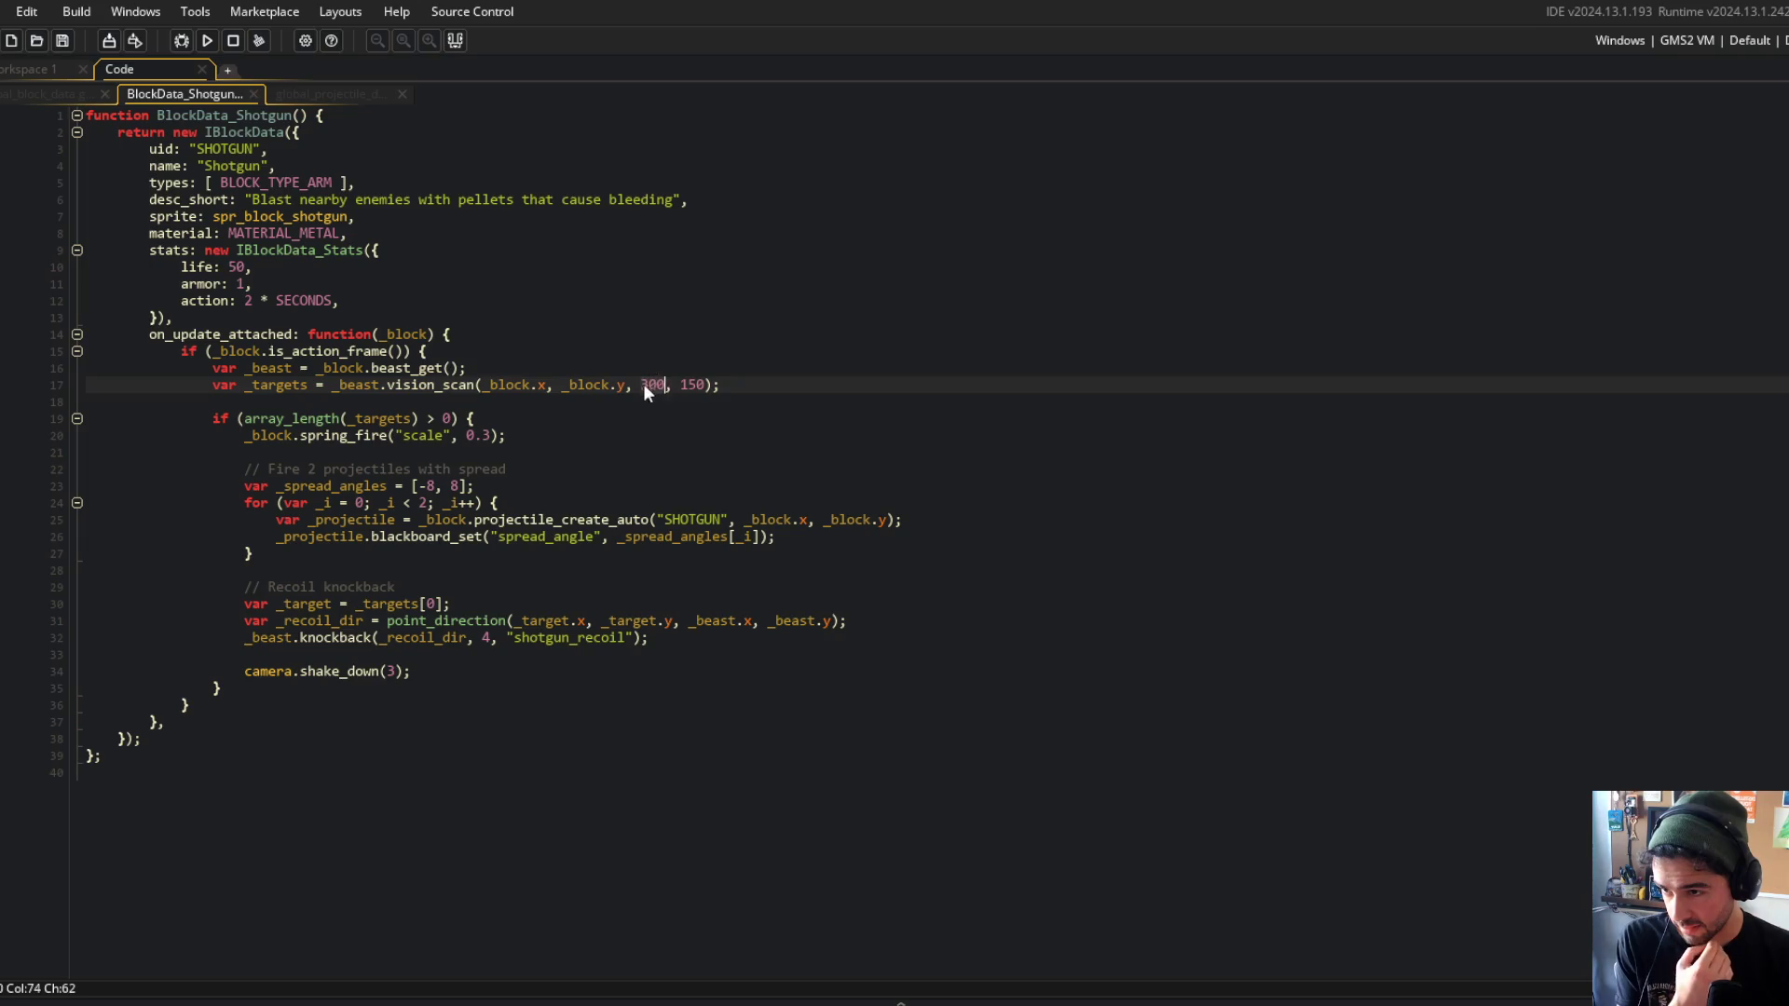
{"action": "left_click", "coordinate": [630, 358]}
Search the assets for 'vision' and open the Vision script.
{"action": "key", "text": "ctrl+t"}
{"action": "type", "text": "v"}
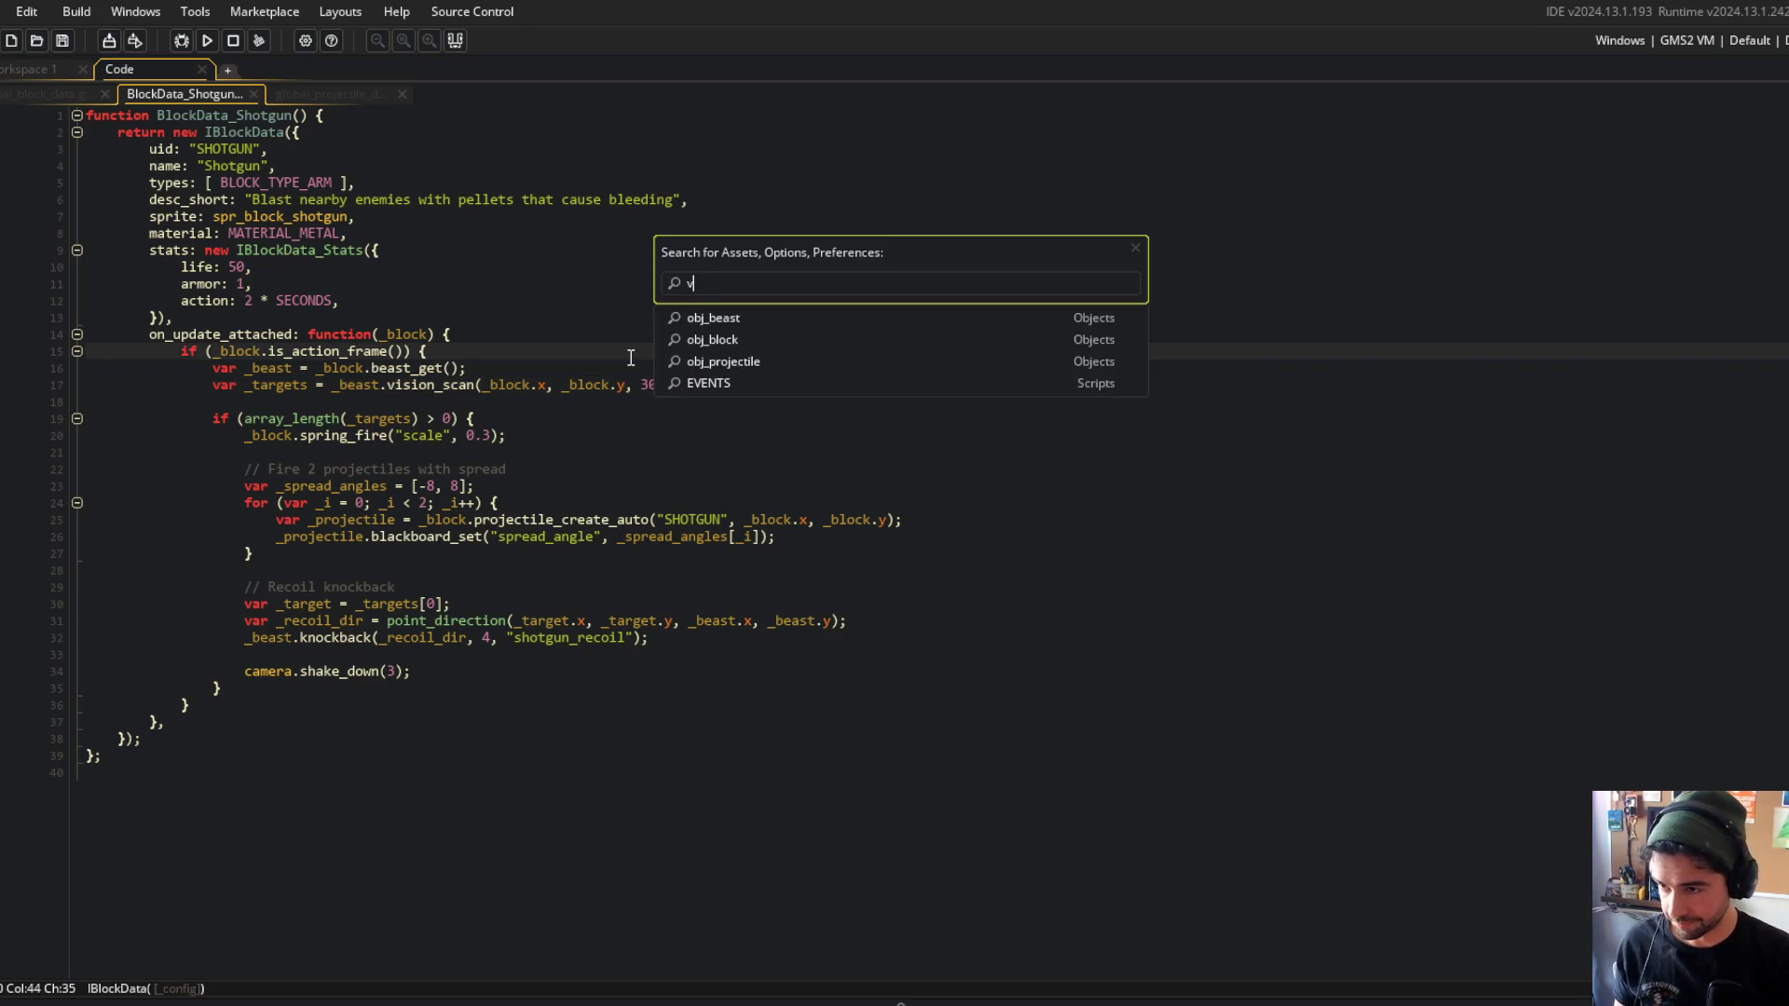
{"action": "type", "text": "ision_"}
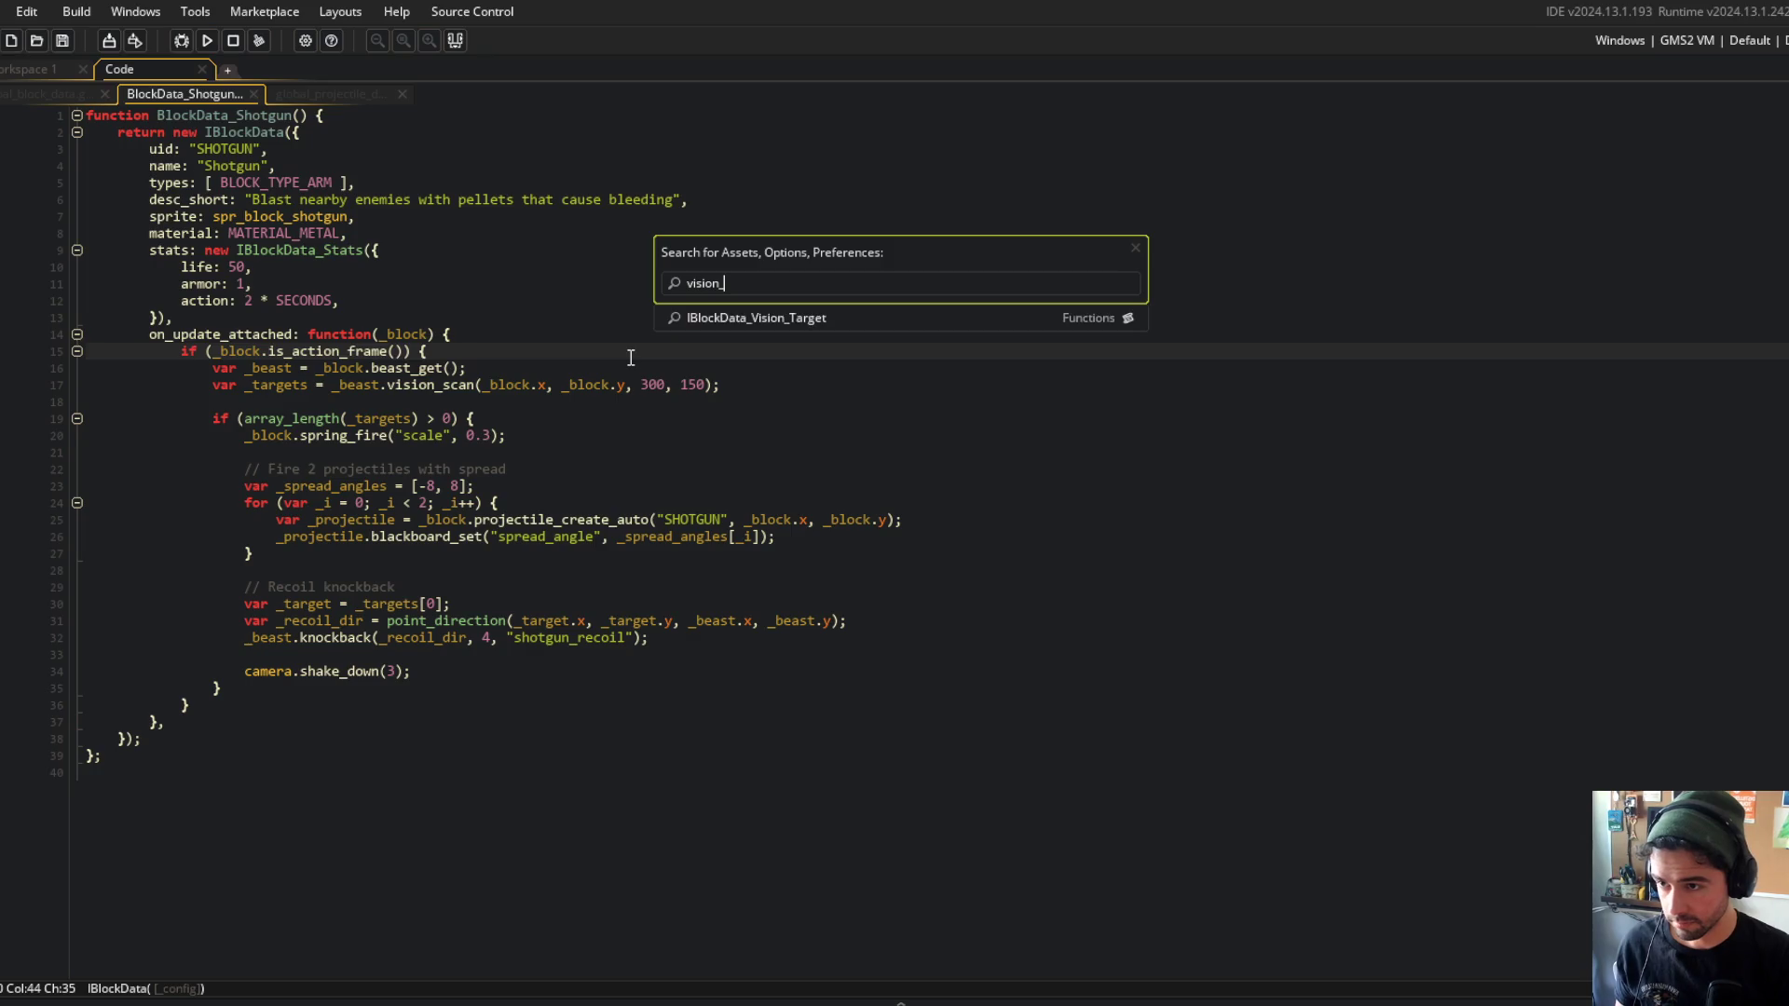
{"action": "key", "text": "Return"}
{"action": "left_click", "coordinate": [544, 415]}
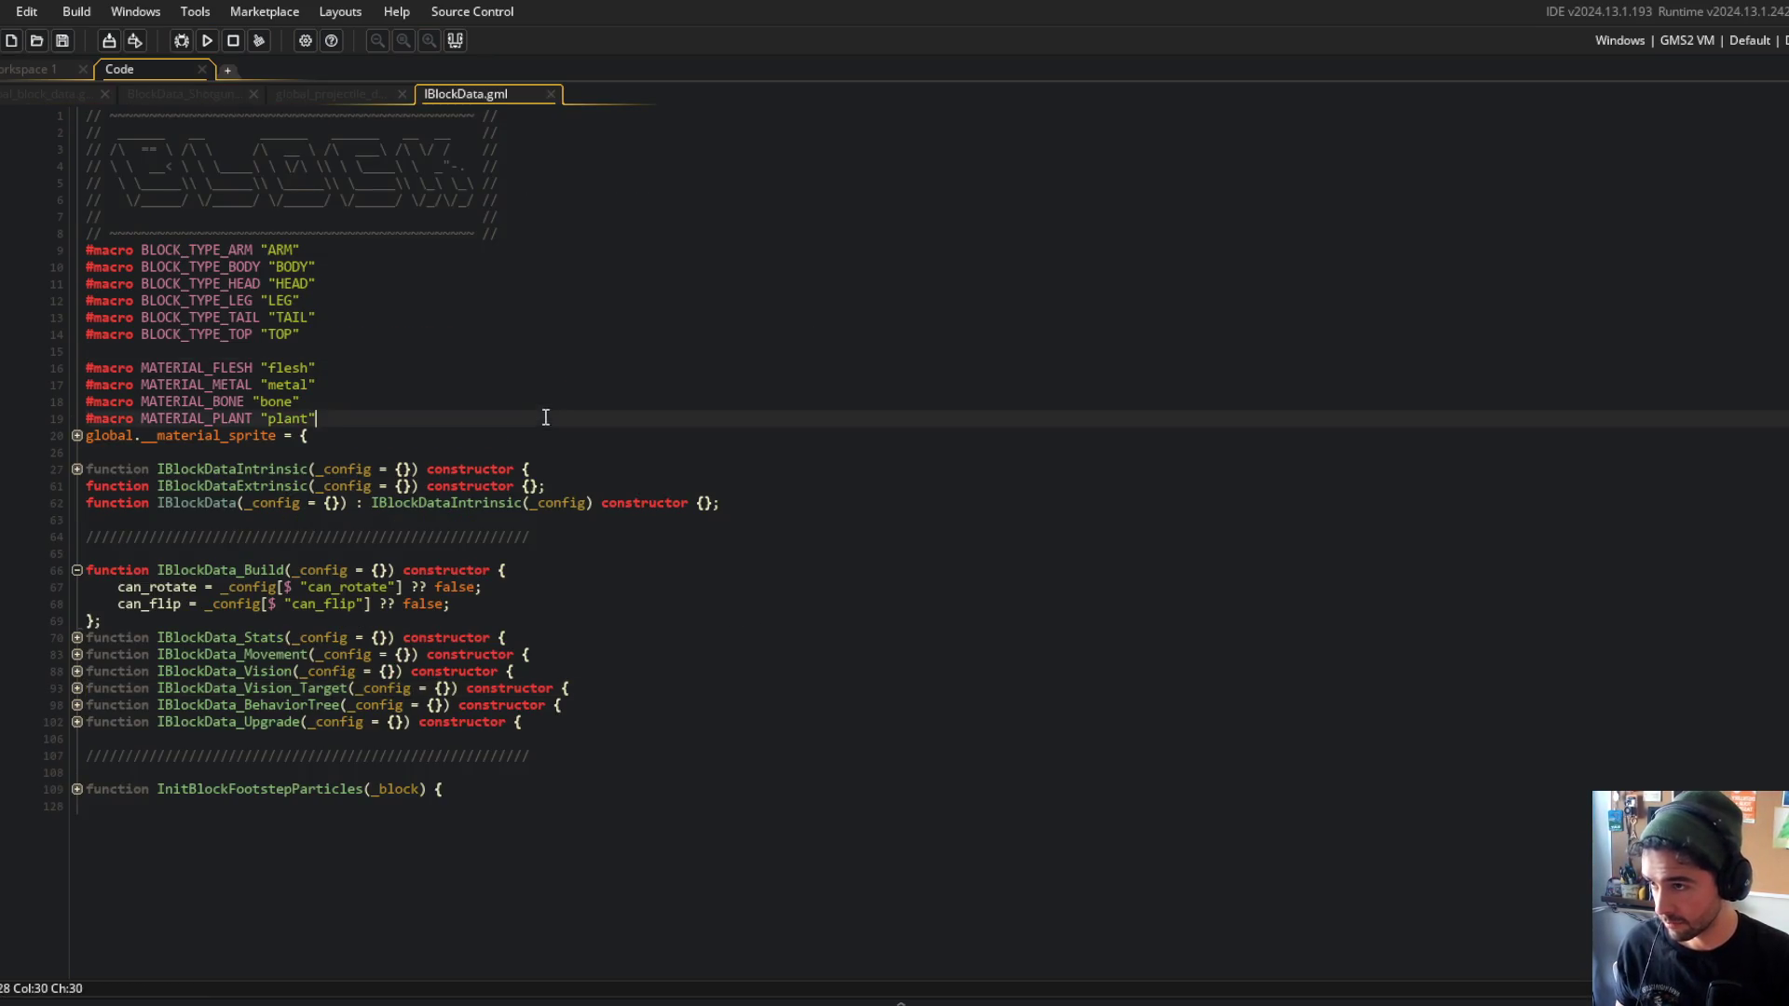
{"action": "key", "text": "ctrl+t"}
{"action": "type", "text": "vision"}
{"action": "key", "text": "Return"}
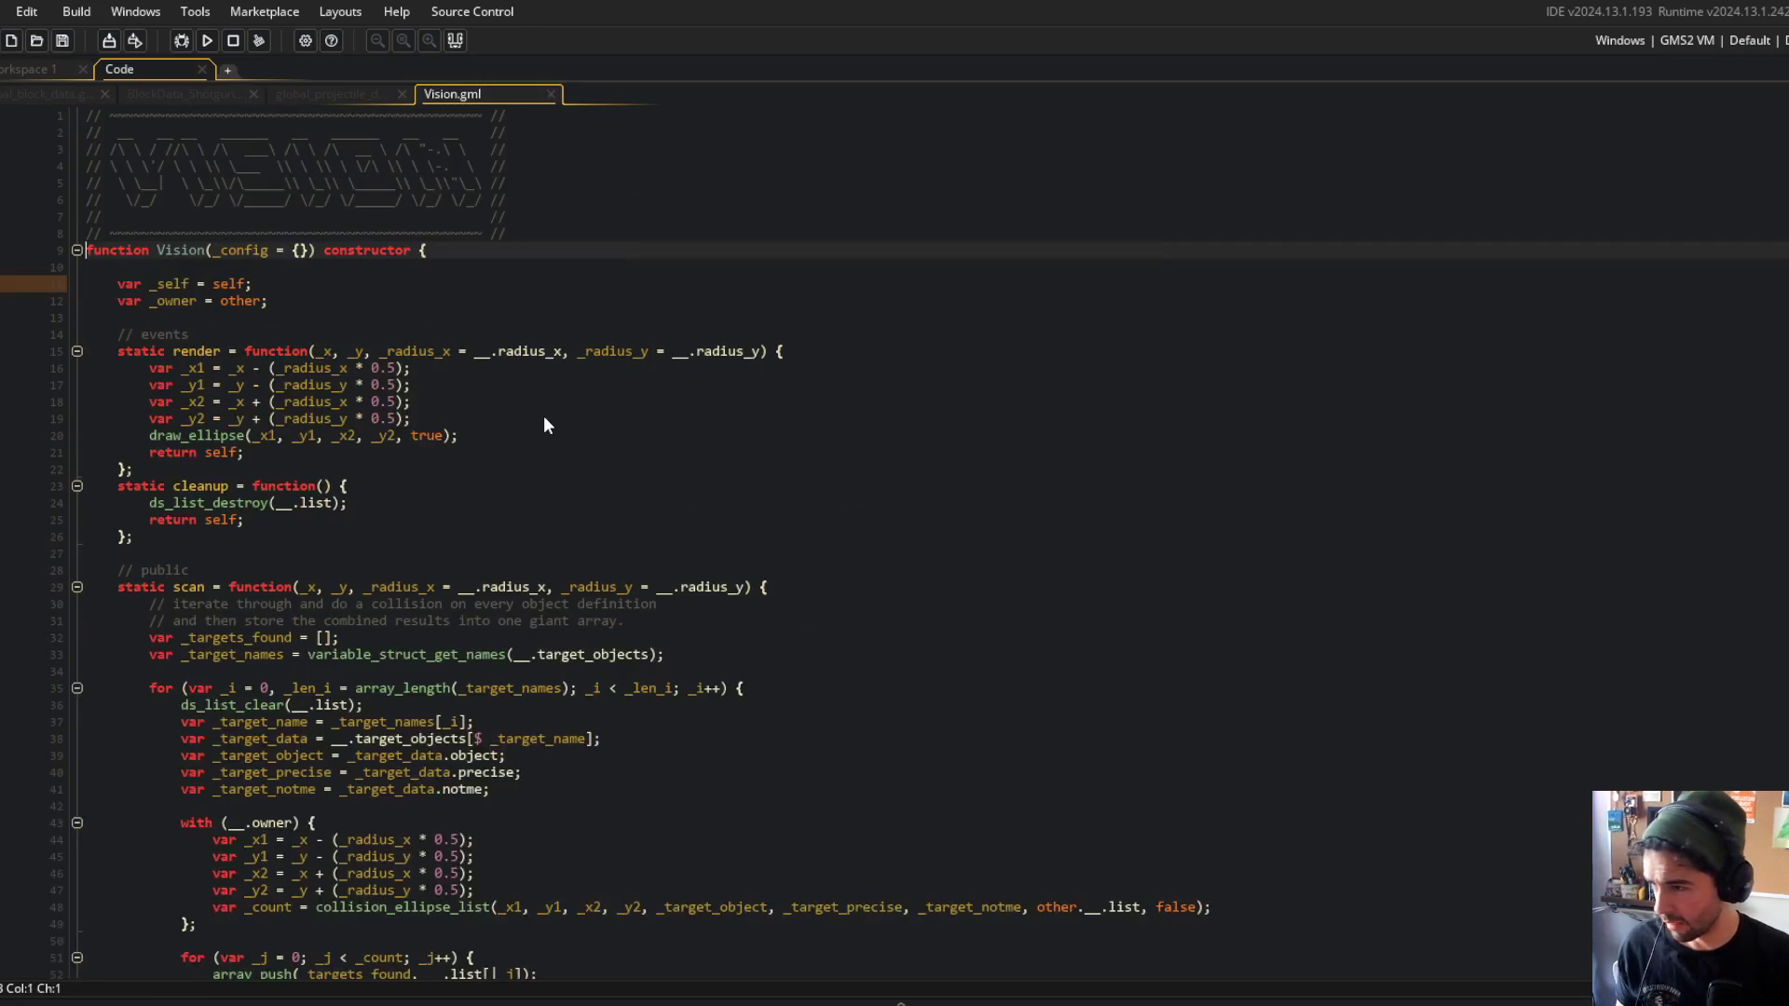
{"action": "scroll", "coordinate": [495, 415], "scroll_direction": "down", "scroll_amount": 5}
{"action": "key", "text": "ctrl+w"}
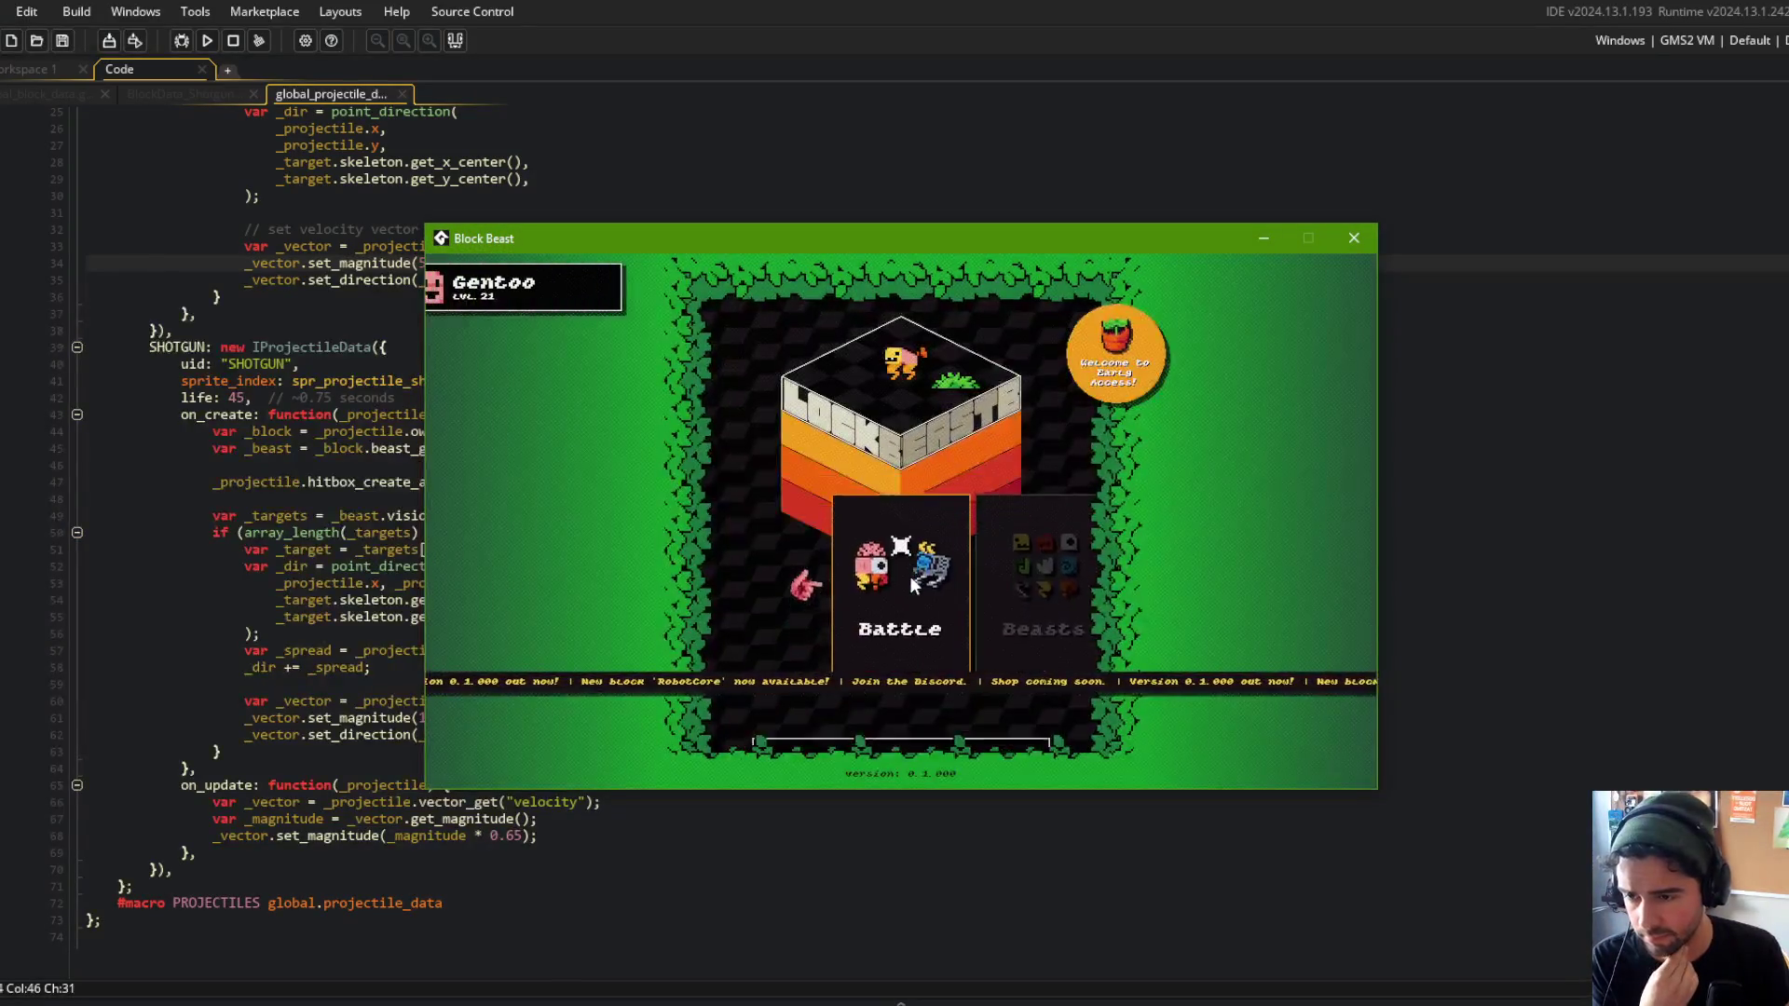
Enter training beast selection, highlight the ds_list_copy line in the error report, and abort the game.
{"action": "left_click", "coordinate": [854, 580]}
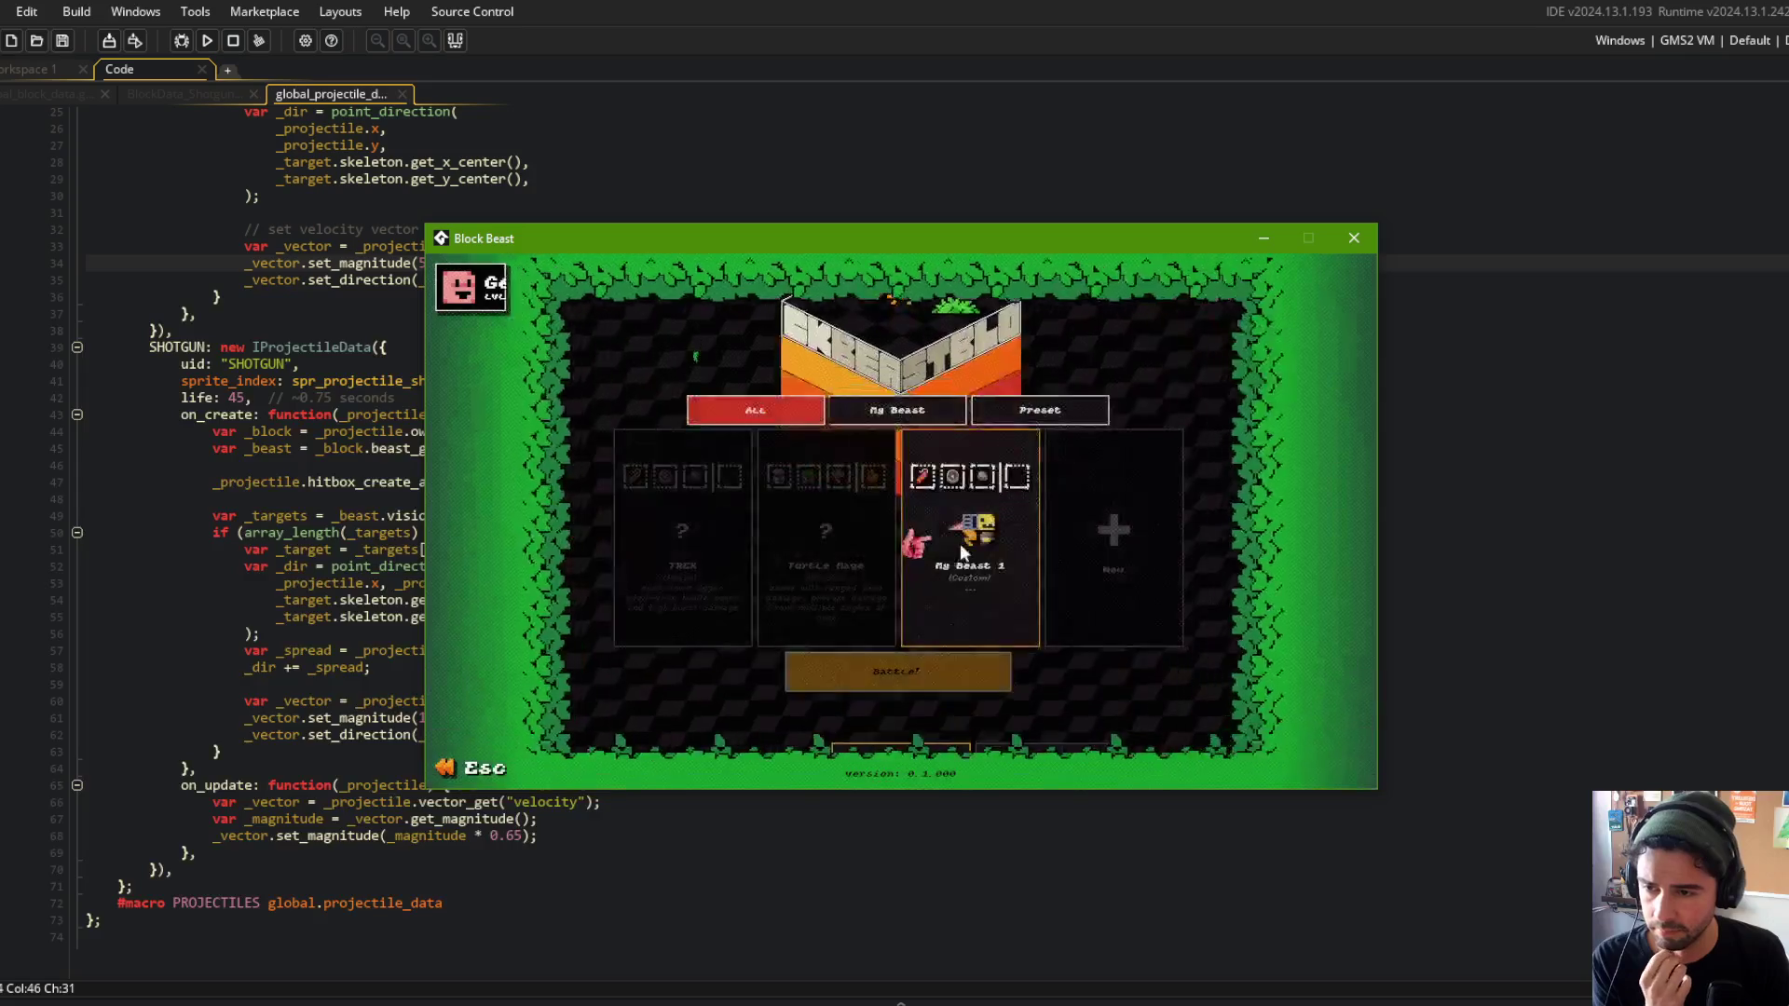
{"action": "left_click", "coordinate": [953, 628]}
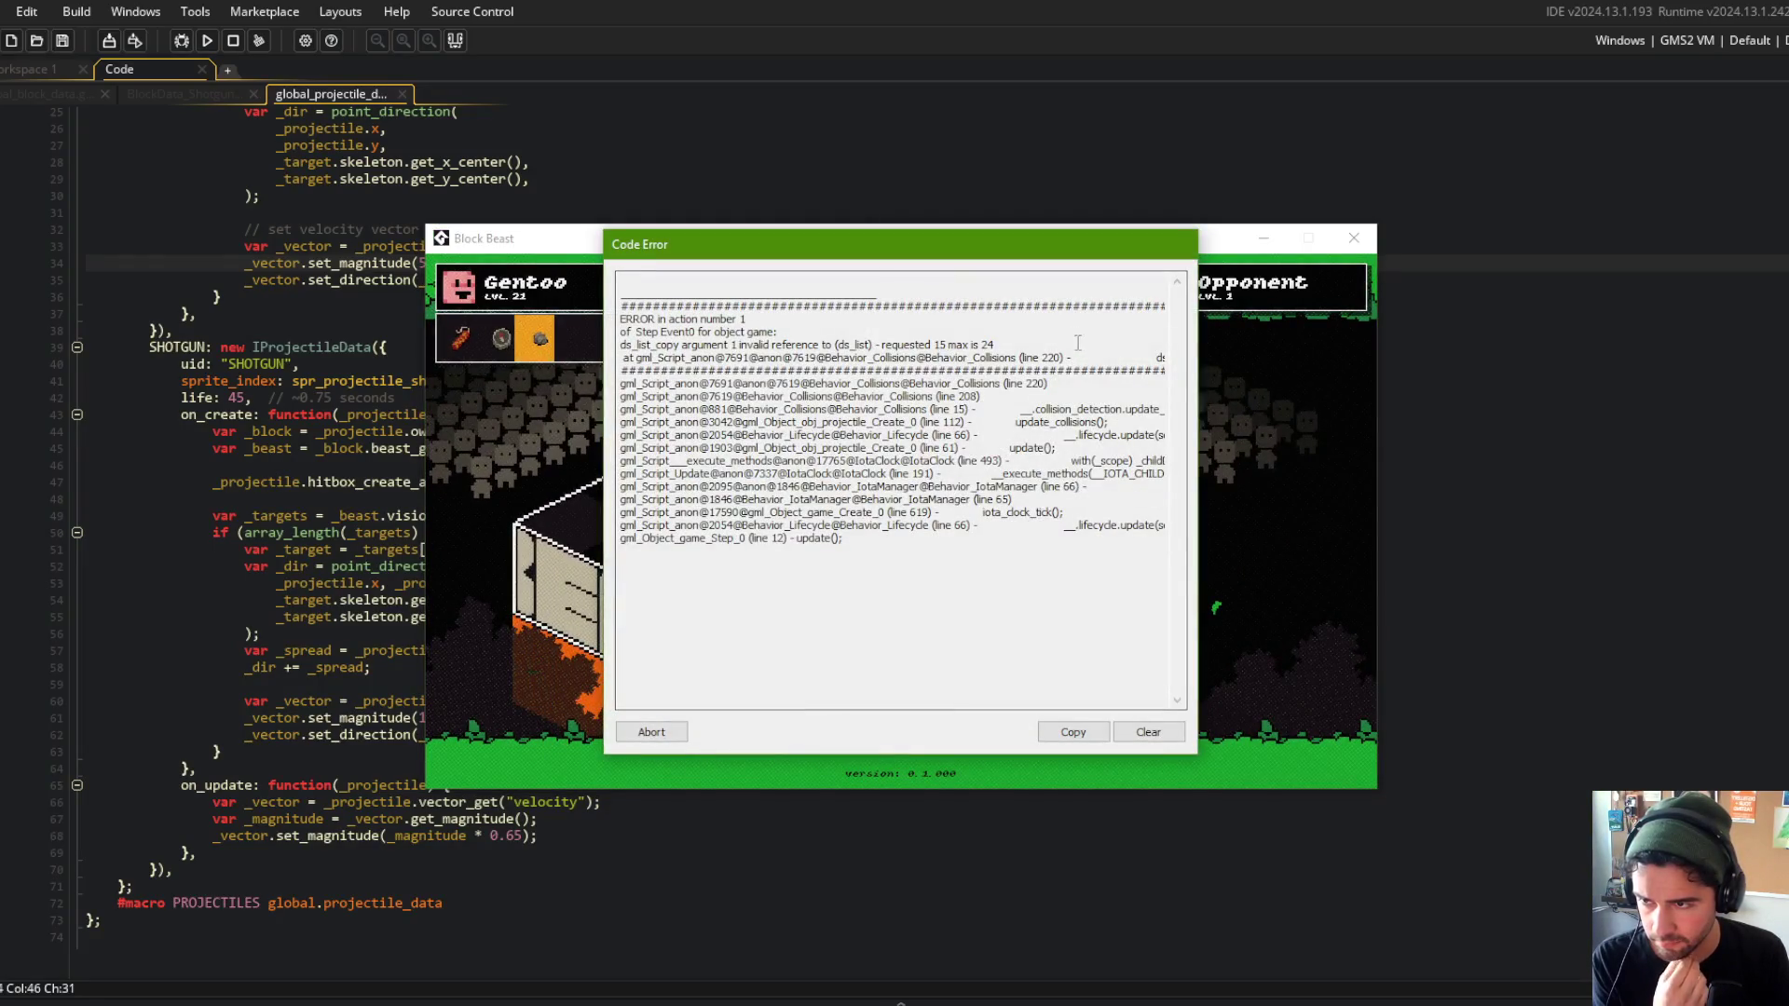
{"action": "left_click_drag", "start_coordinate": [1145, 357], "coordinate": [1190, 352]}
{"action": "left_click", "coordinate": [651, 731]}
Rerun Block Beast into a Battle > Train match, then abort at the repeated ds_list_copy error.
{"action": "left_click", "coordinate": [207, 41]}
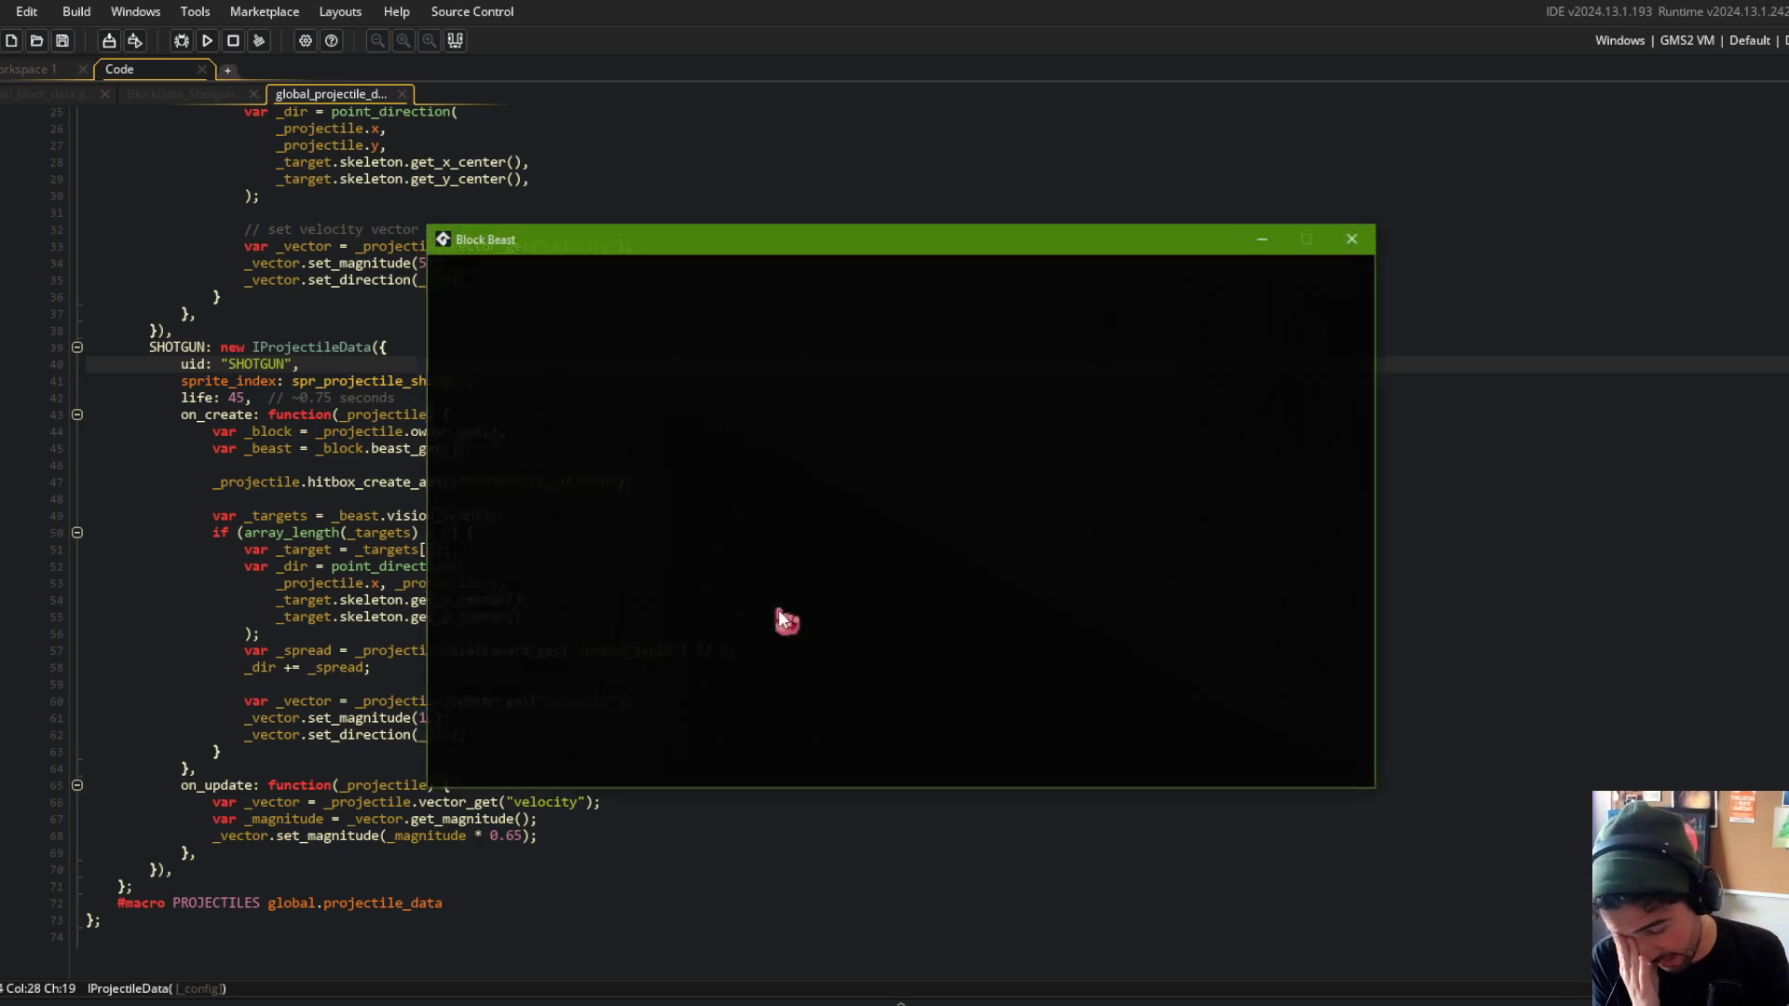
{"action": "left_click", "coordinate": [874, 591]}
{"action": "left_click", "coordinate": [891, 563]}
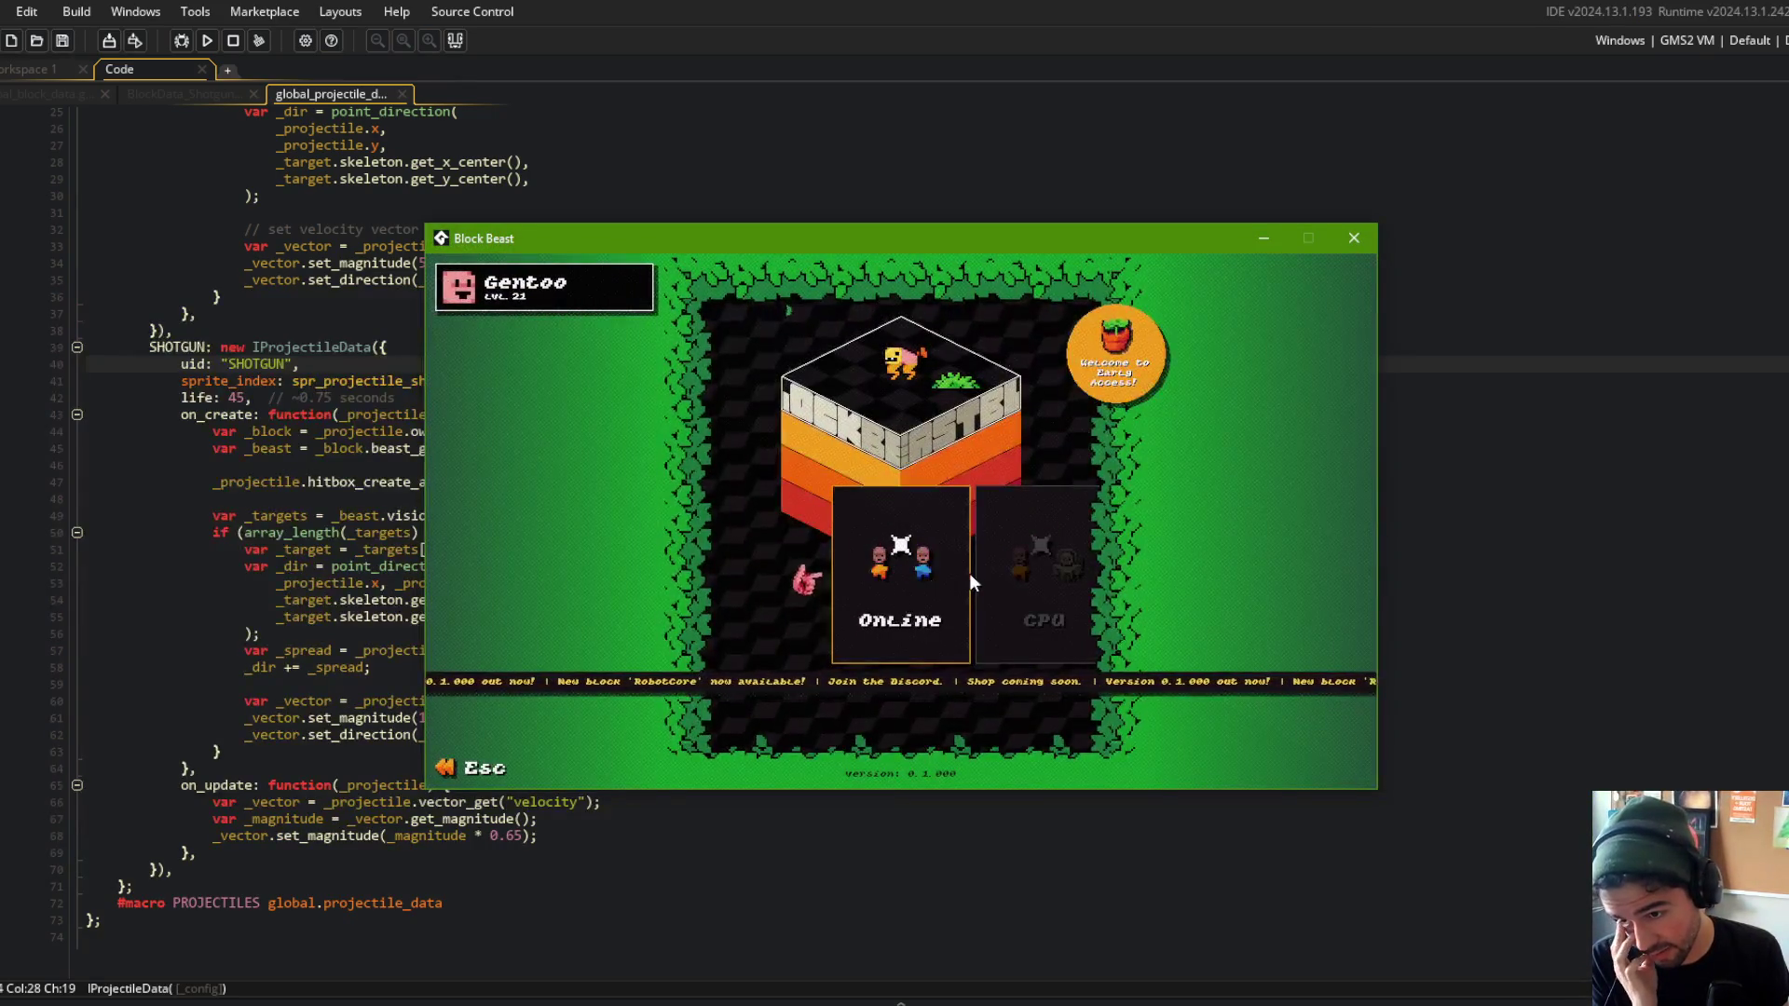
{"action": "left_click", "coordinate": [951, 567]}
{"action": "left_click", "coordinate": [880, 673]}
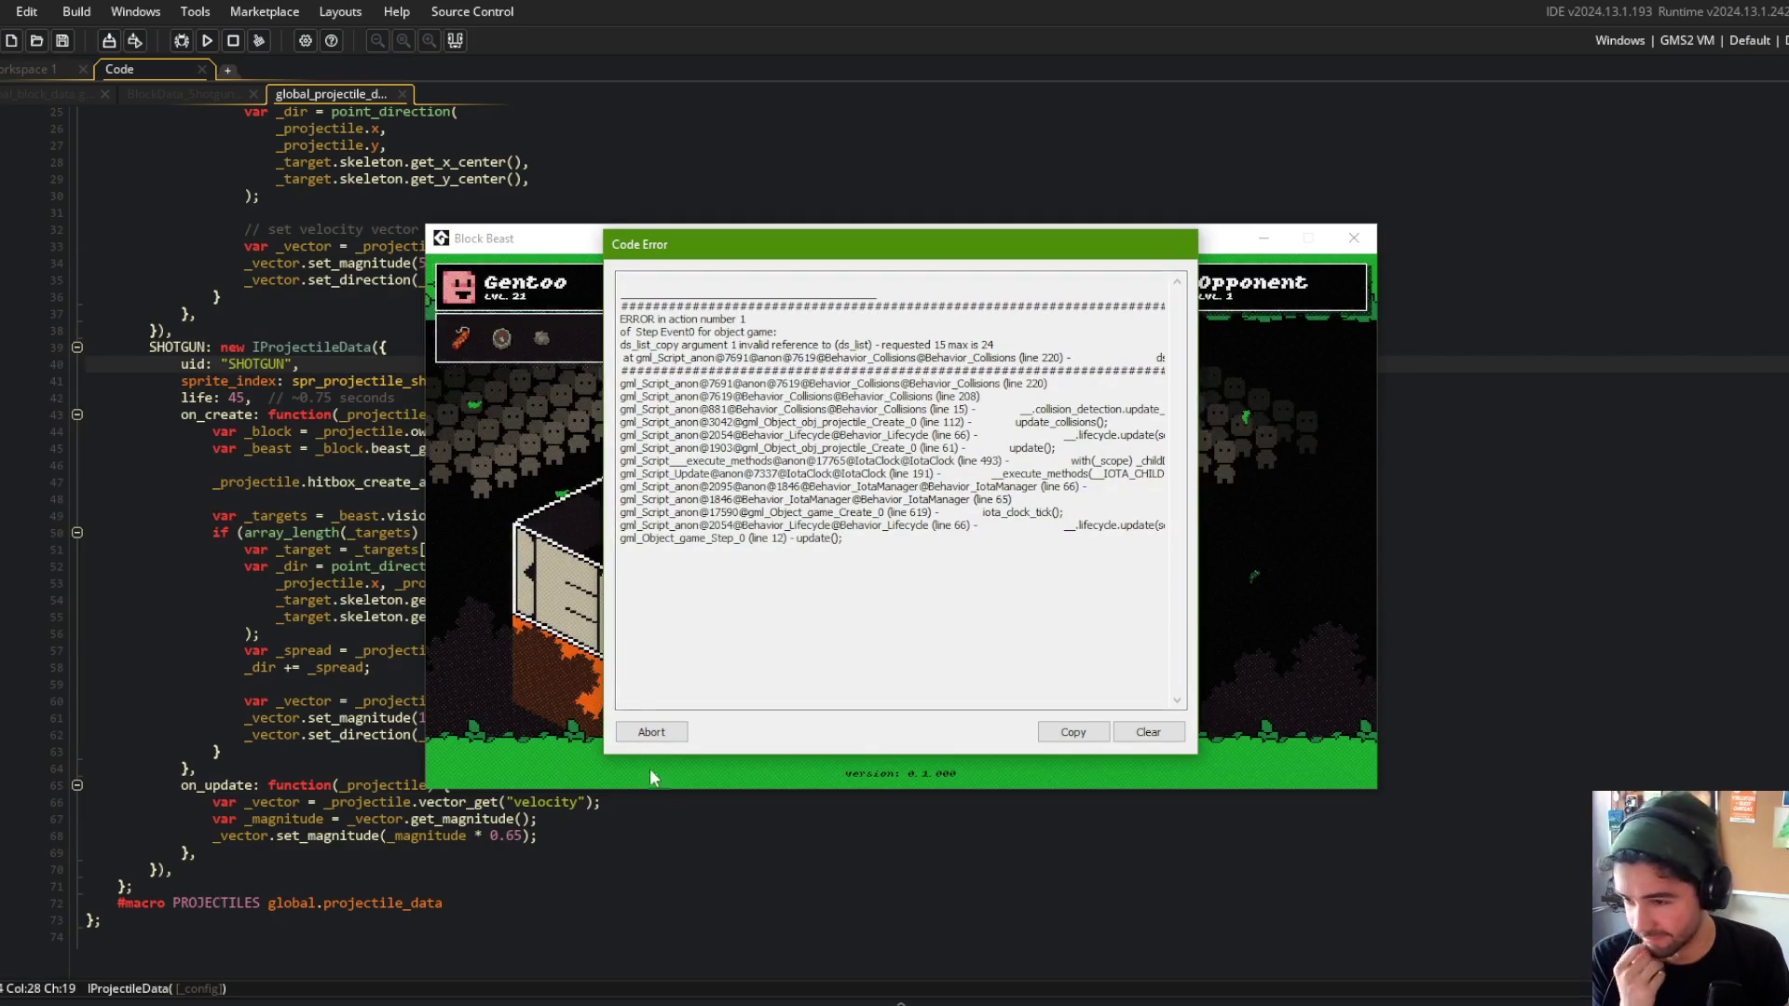
{"action": "left_click", "coordinate": [651, 732]}
{"action": "left_click", "coordinate": [613, 131]}
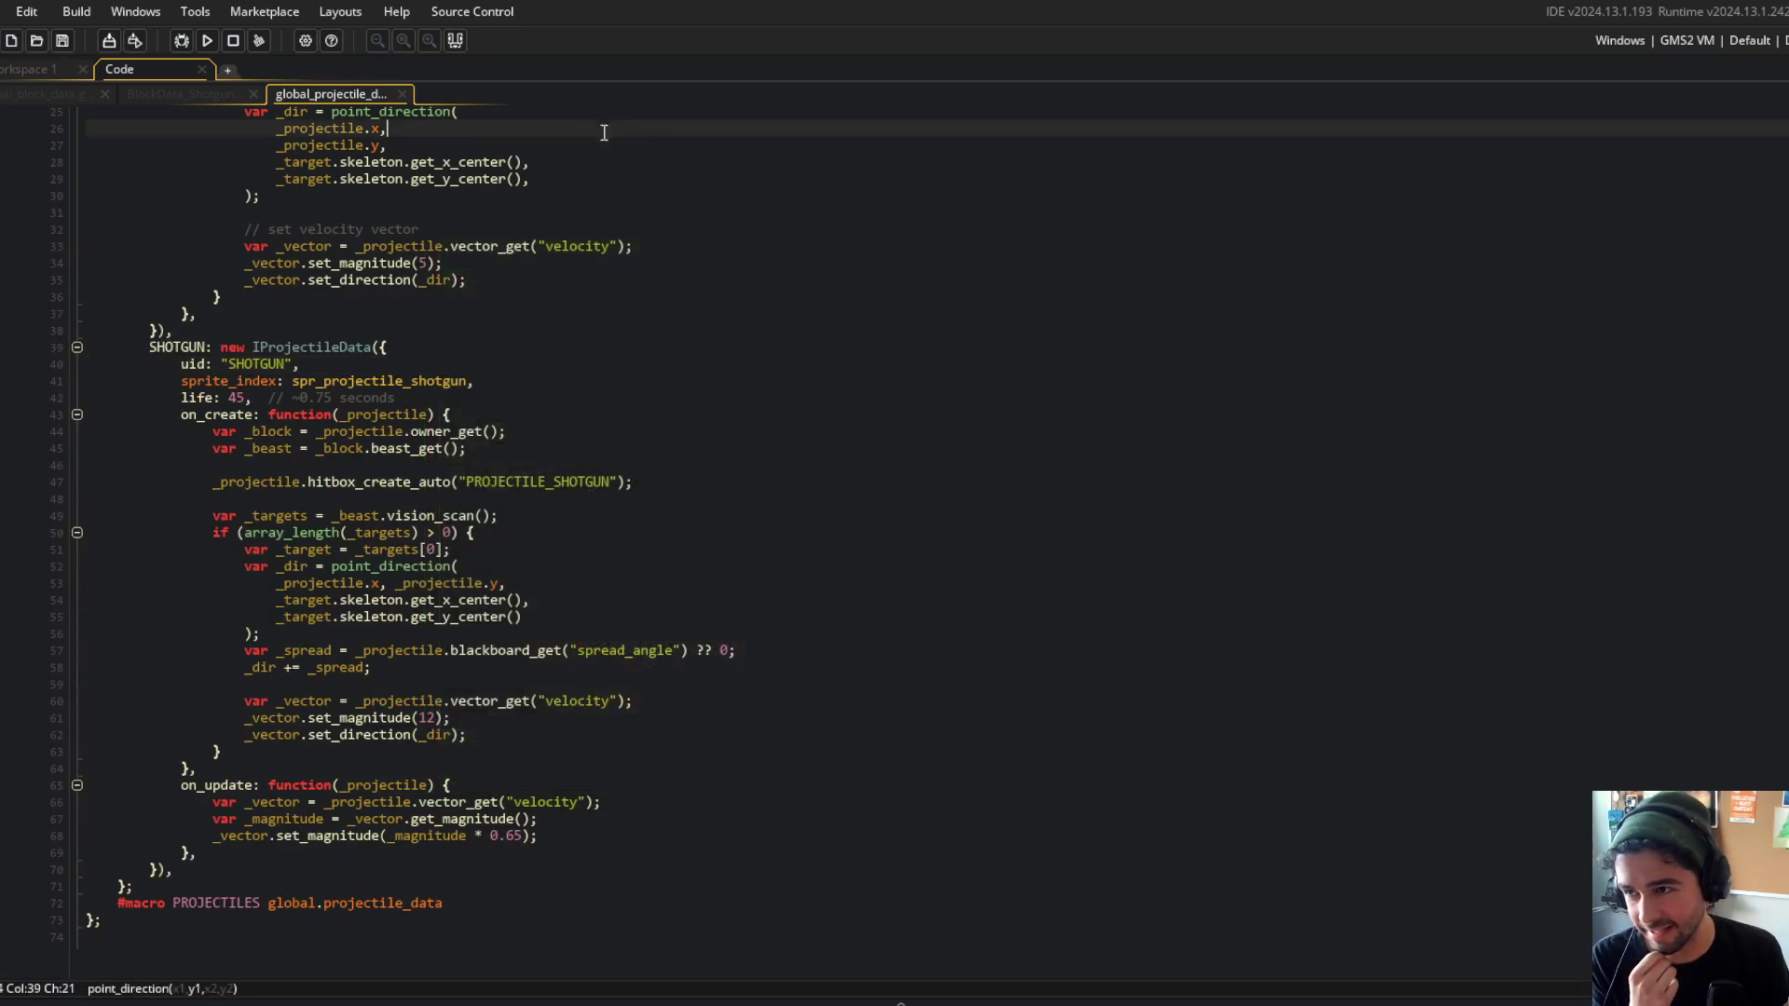
Enlarge the code area above the output log and move down to the SHOTGUN pellet code.
{"action": "left_click", "coordinate": [515, 501]}
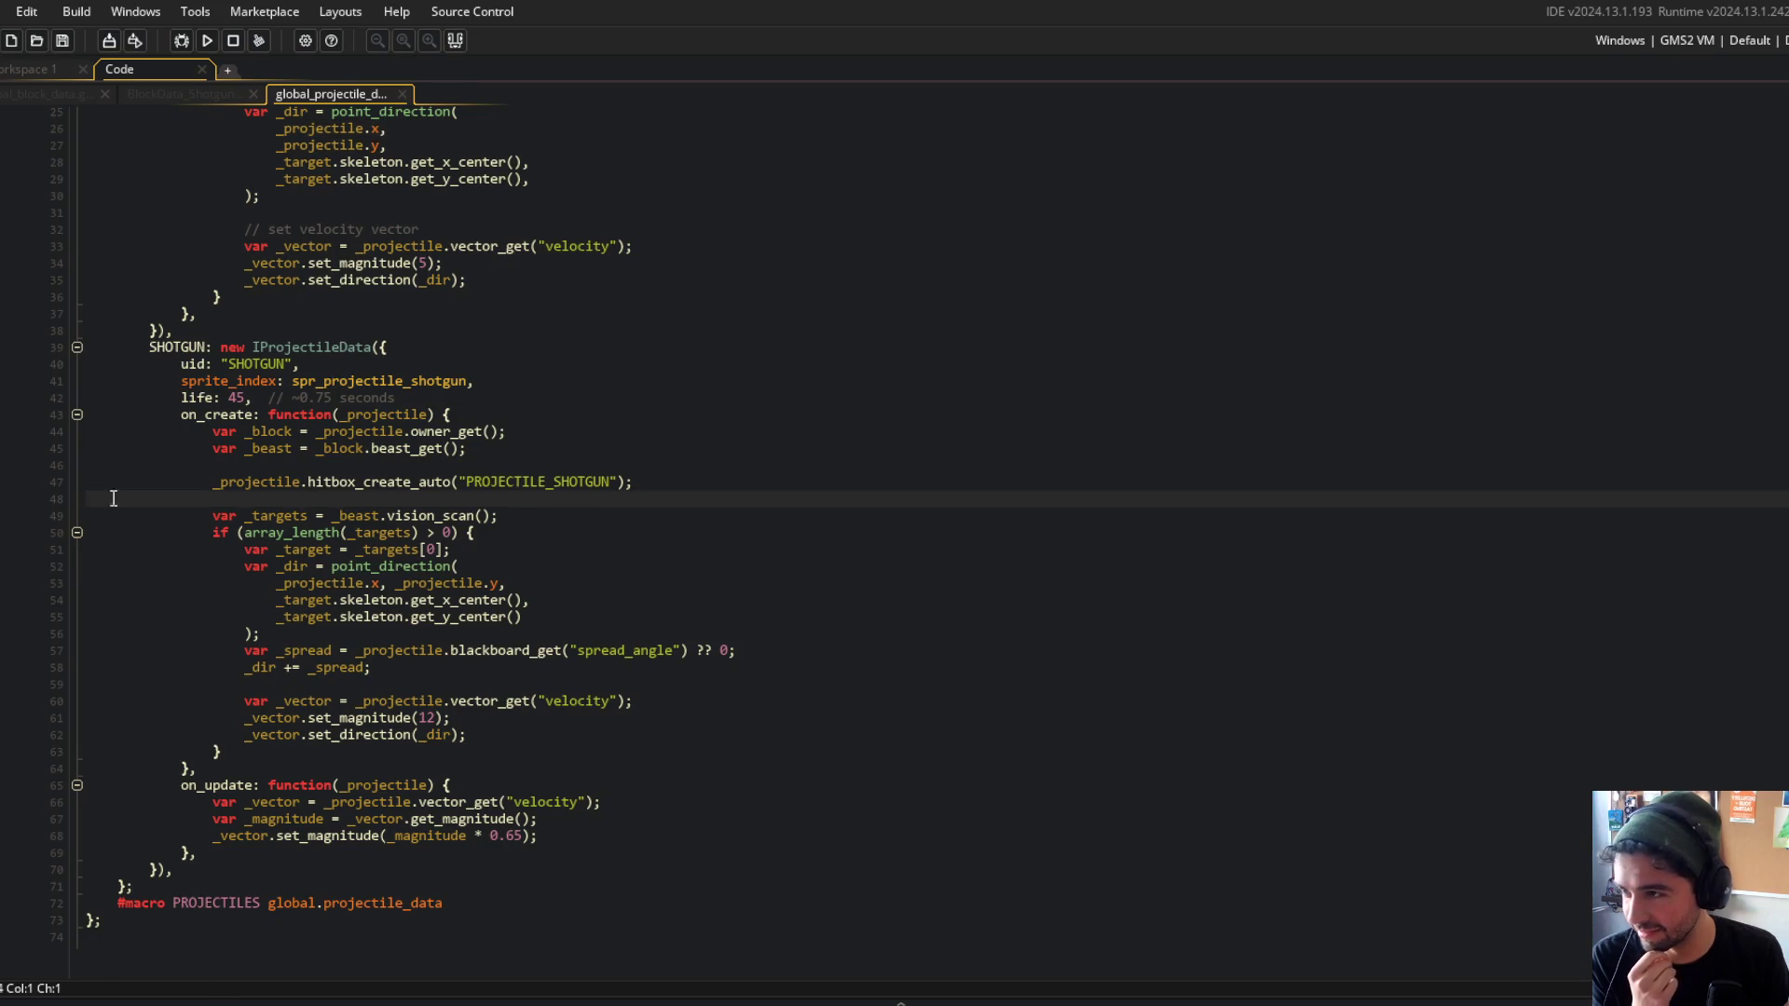
{"action": "scroll", "coordinate": [301, 755], "scroll_direction": "up", "scroll_amount": 5}
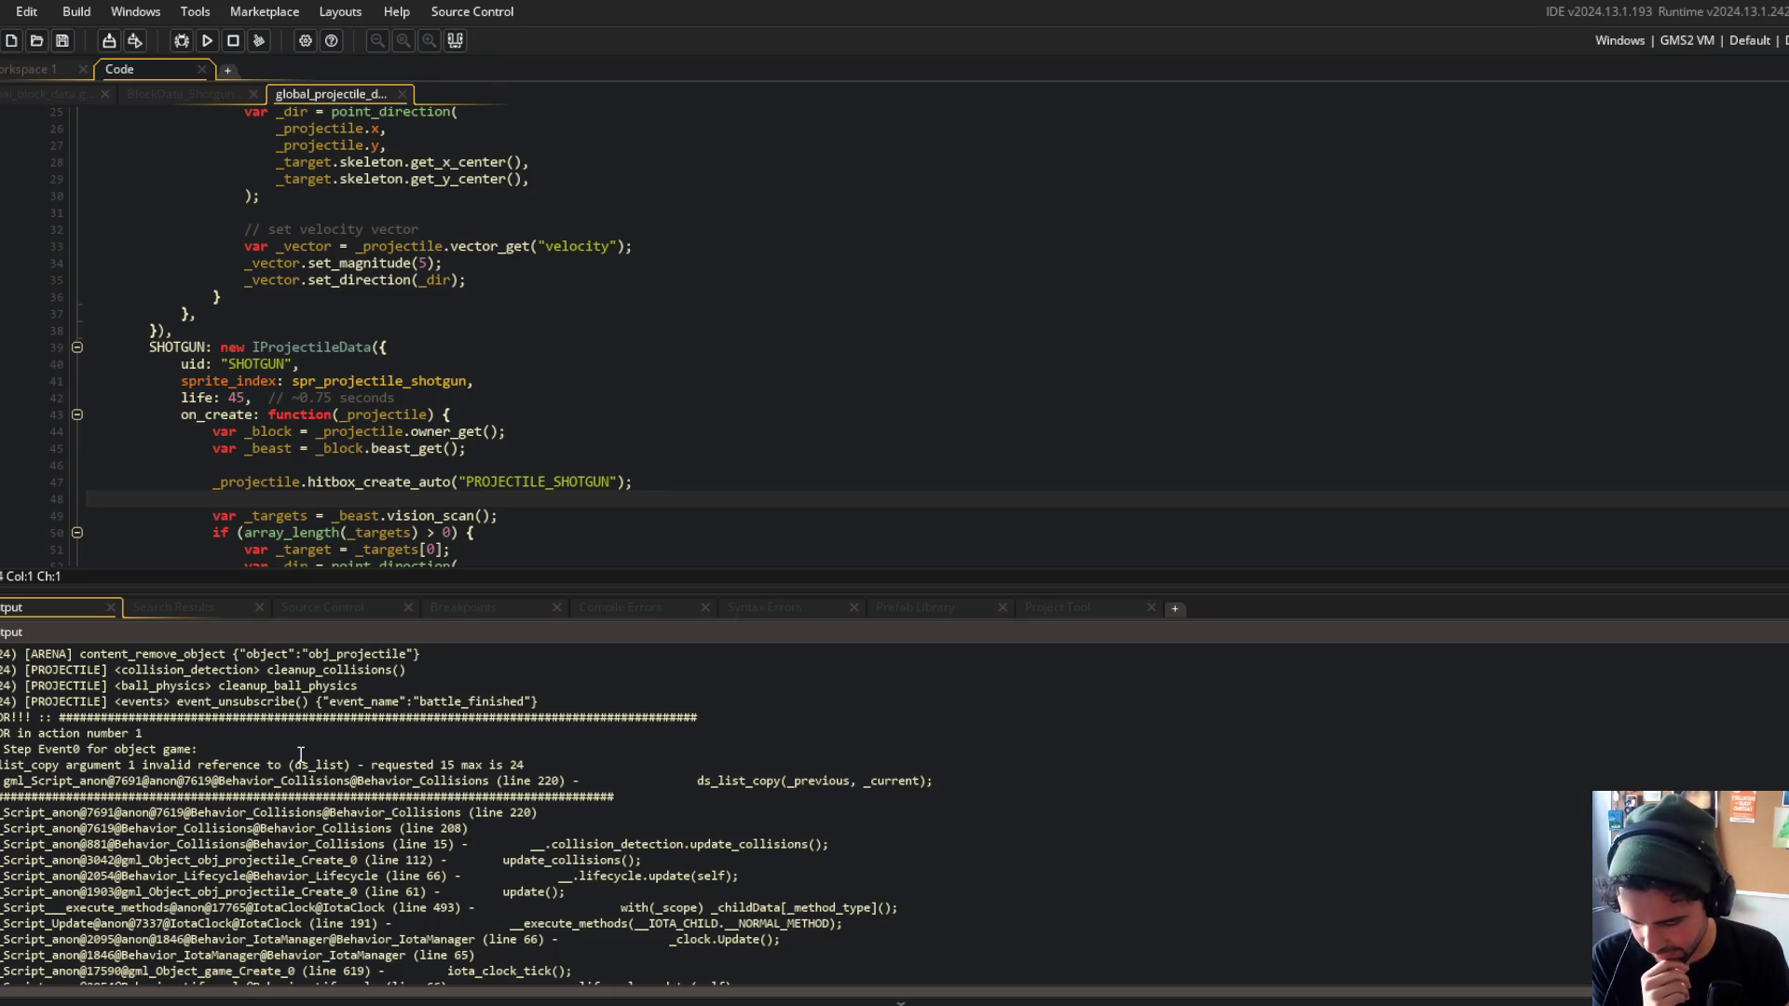
{"action": "scroll", "coordinate": [786, 279], "scroll_direction": "down", "scroll_amount": 5}
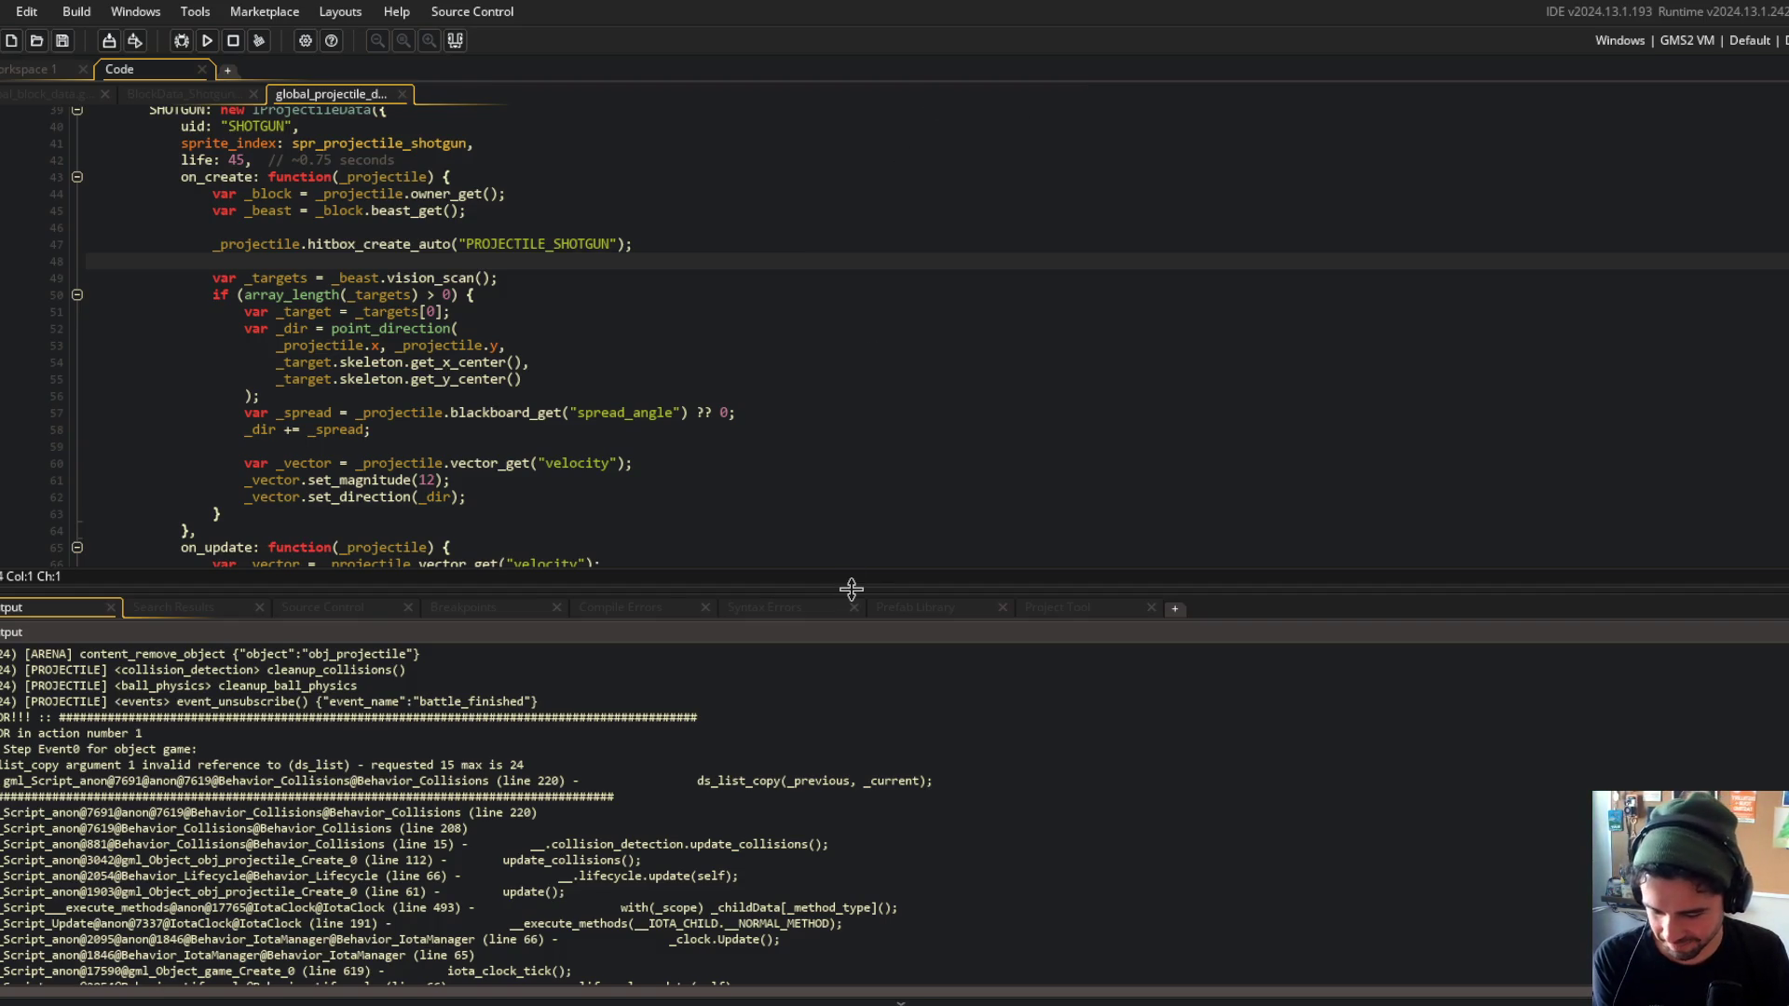
{"action": "left_click_drag", "start_coordinate": [851, 590], "coordinate": [851, 663]}
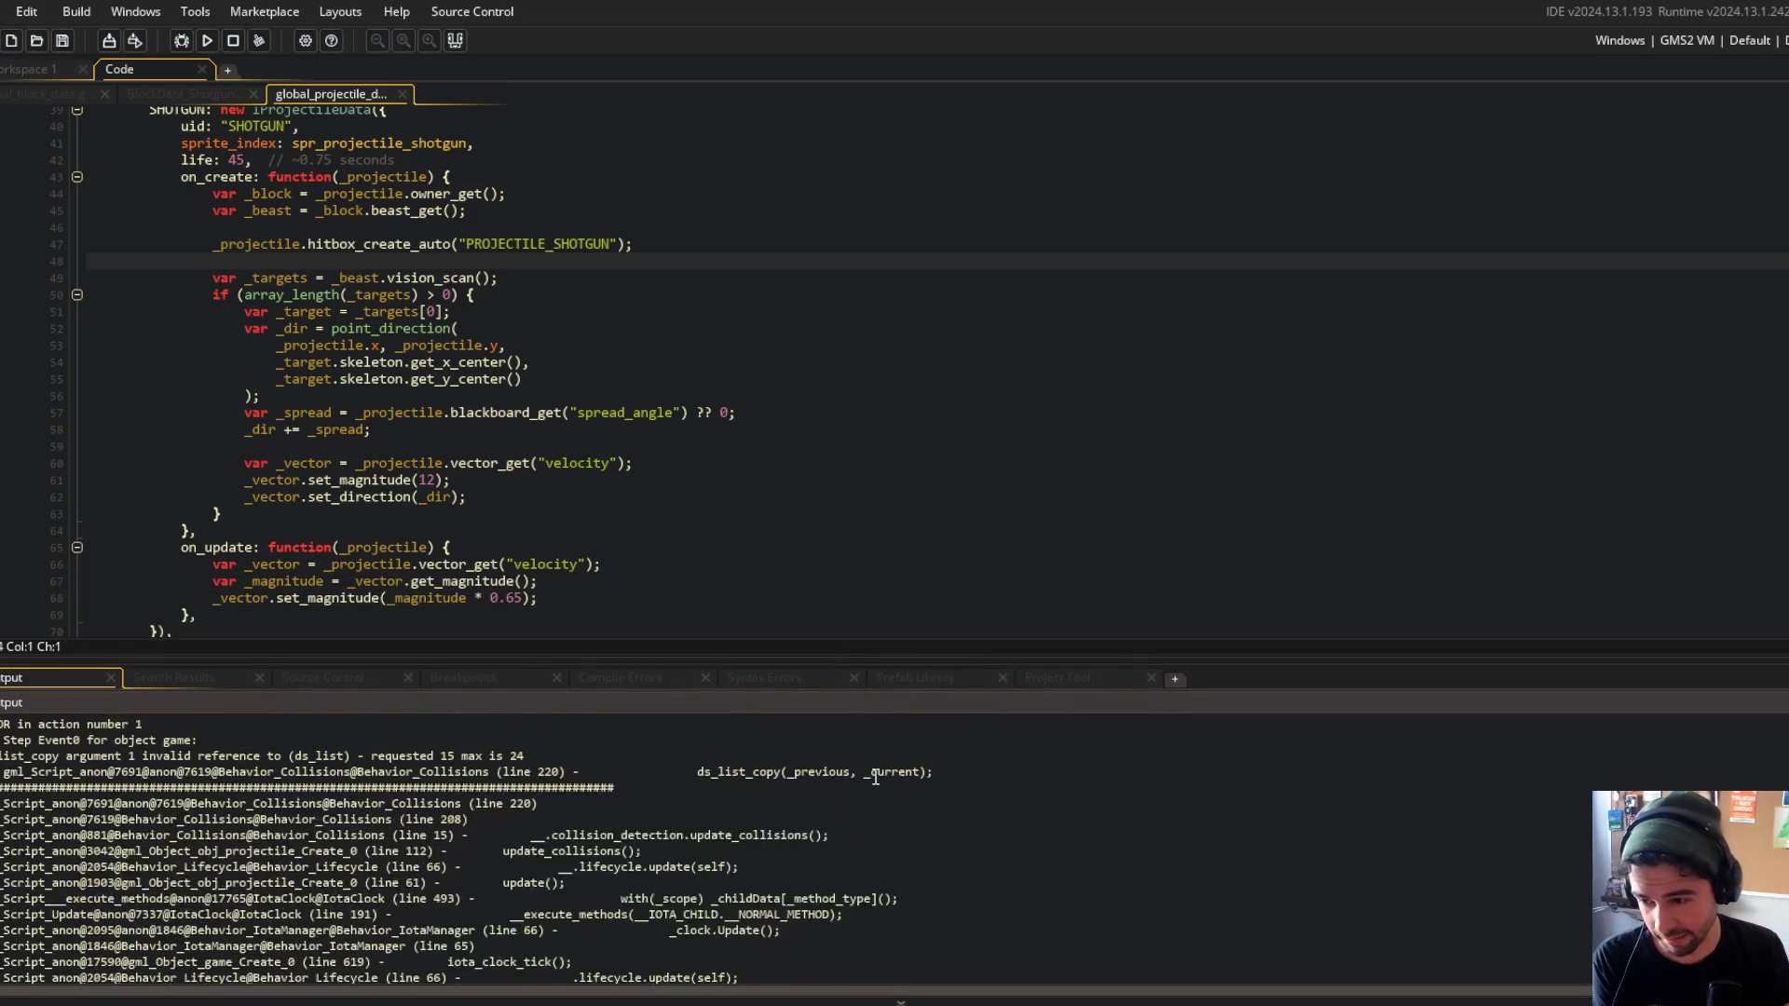
{"action": "left_click", "coordinate": [920, 369]}
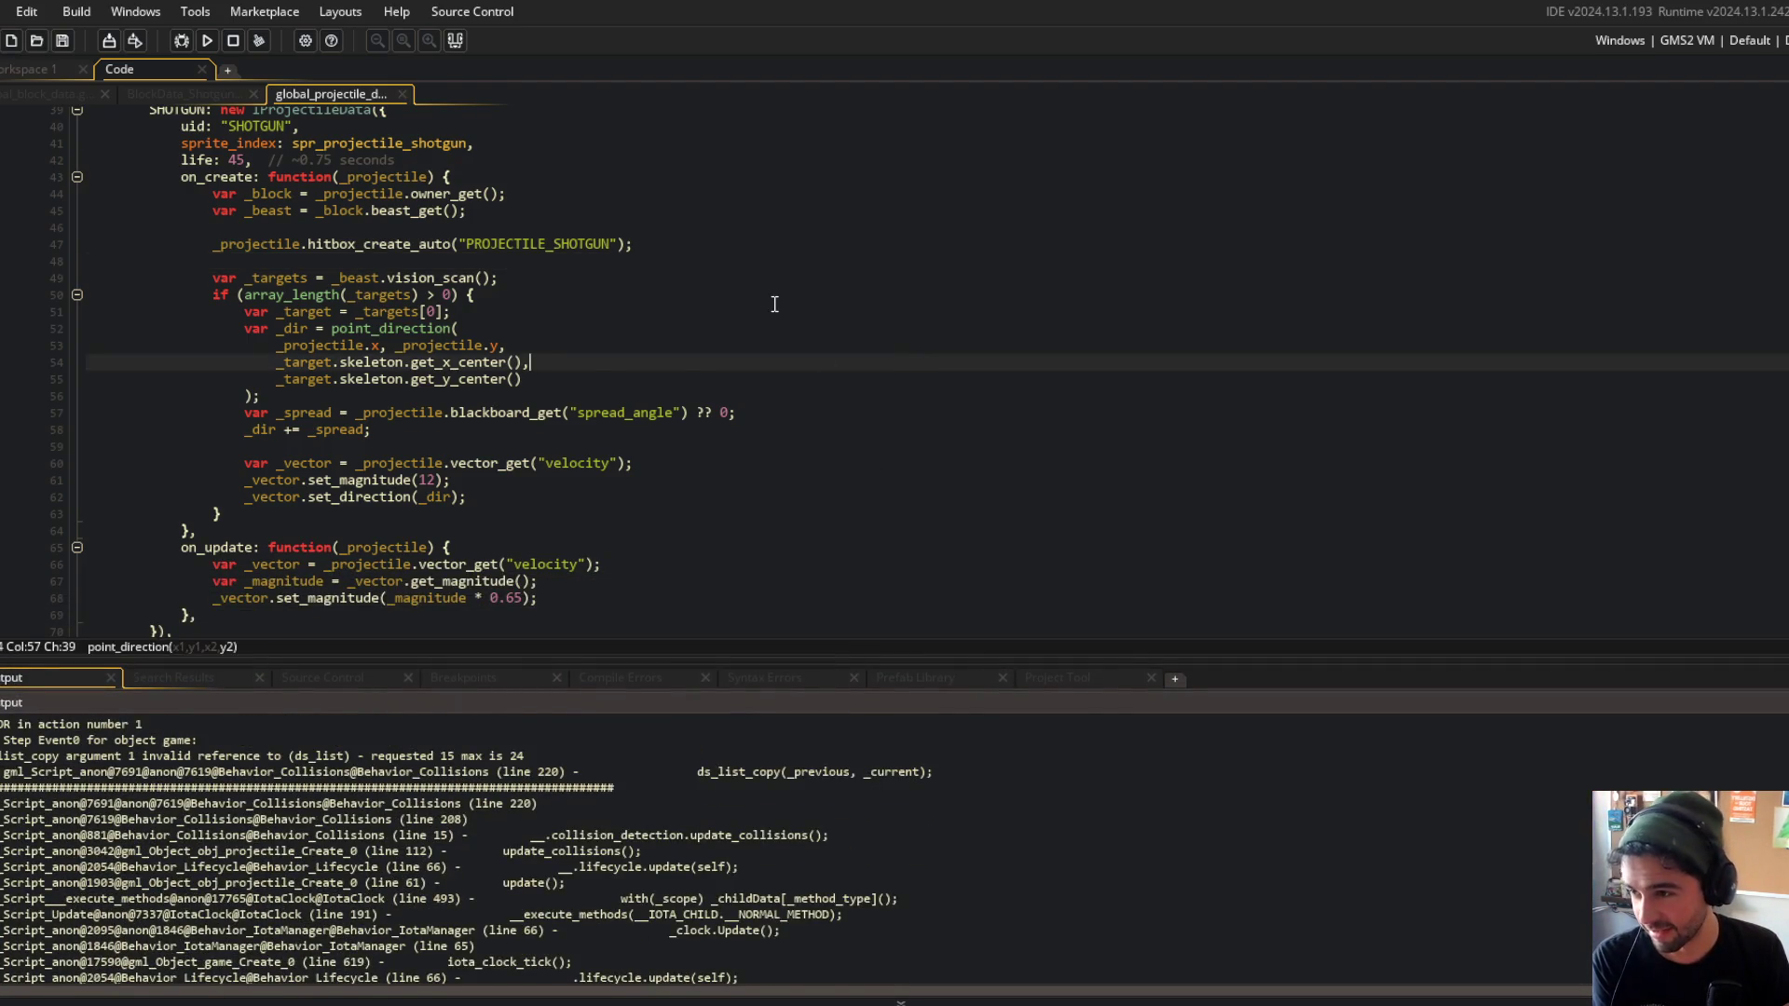
{"action": "scroll", "coordinate": [775, 304], "scroll_direction": "down", "scroll_amount": 1}
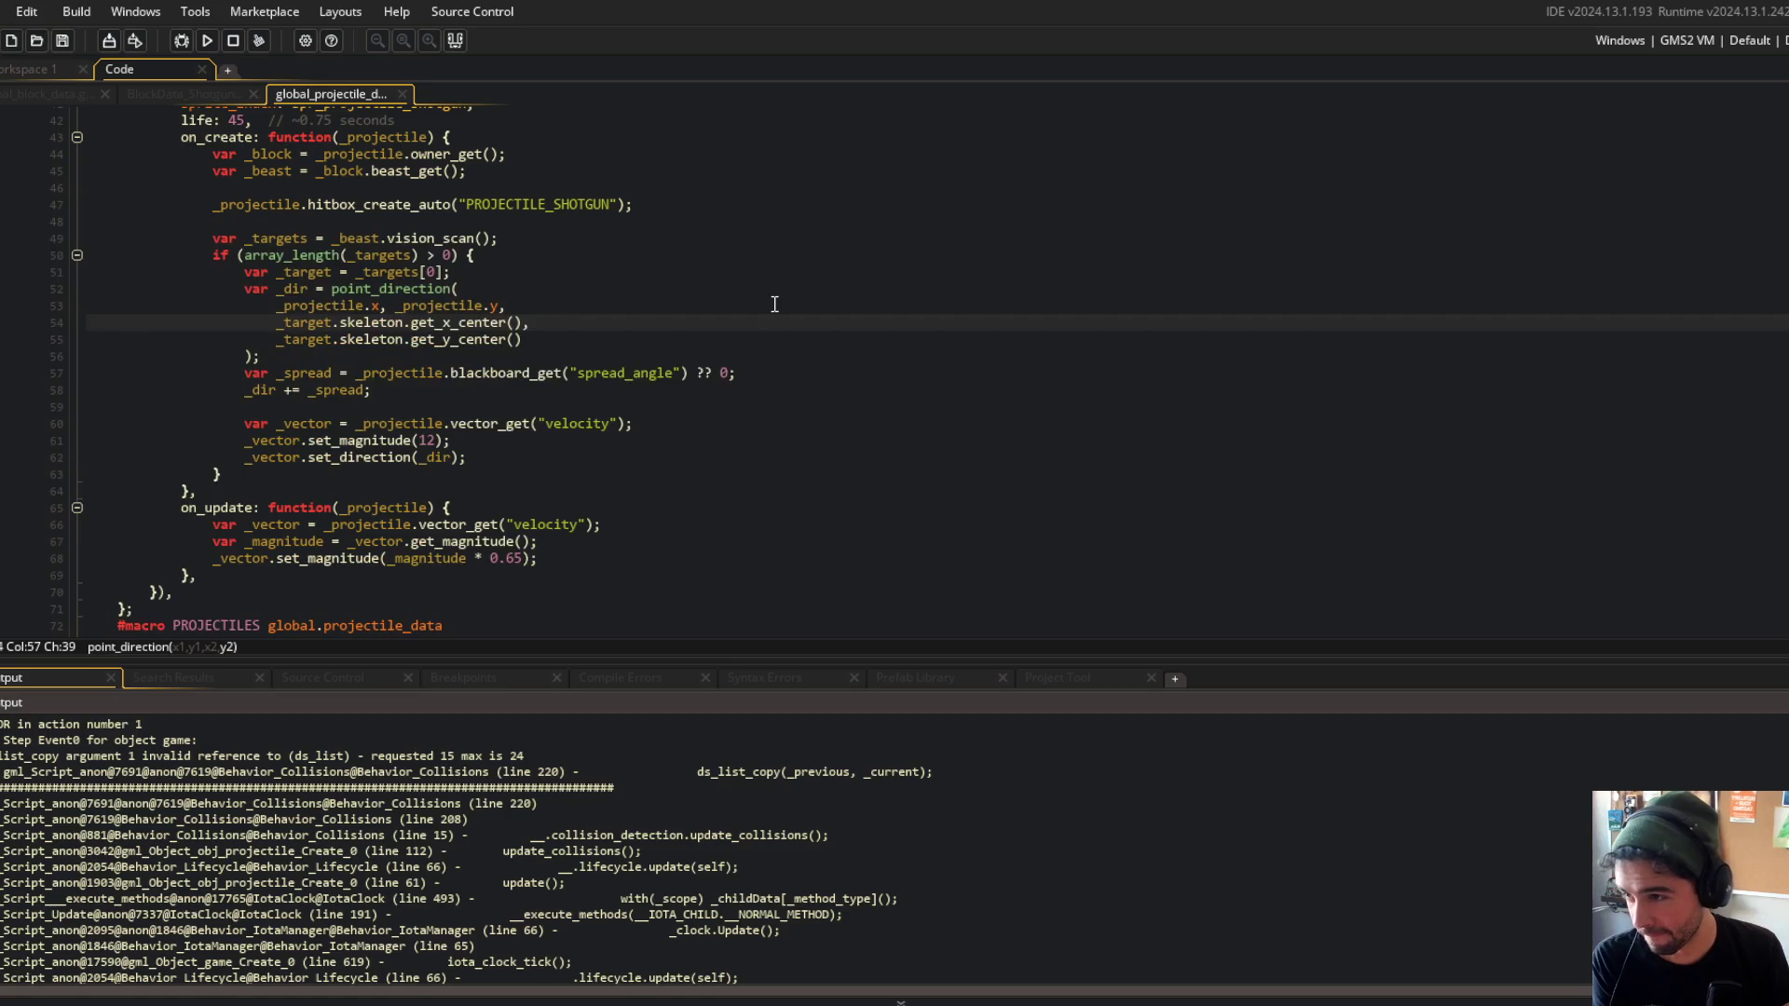
{"action": "left_click", "coordinate": [773, 429]}
Open Behavior_Collisions in a second, wider editor column and fold all its function blocks.
{"action": "key", "text": "ctrl+t"}
{"action": "type", "text": "Behavior_Collisio"}
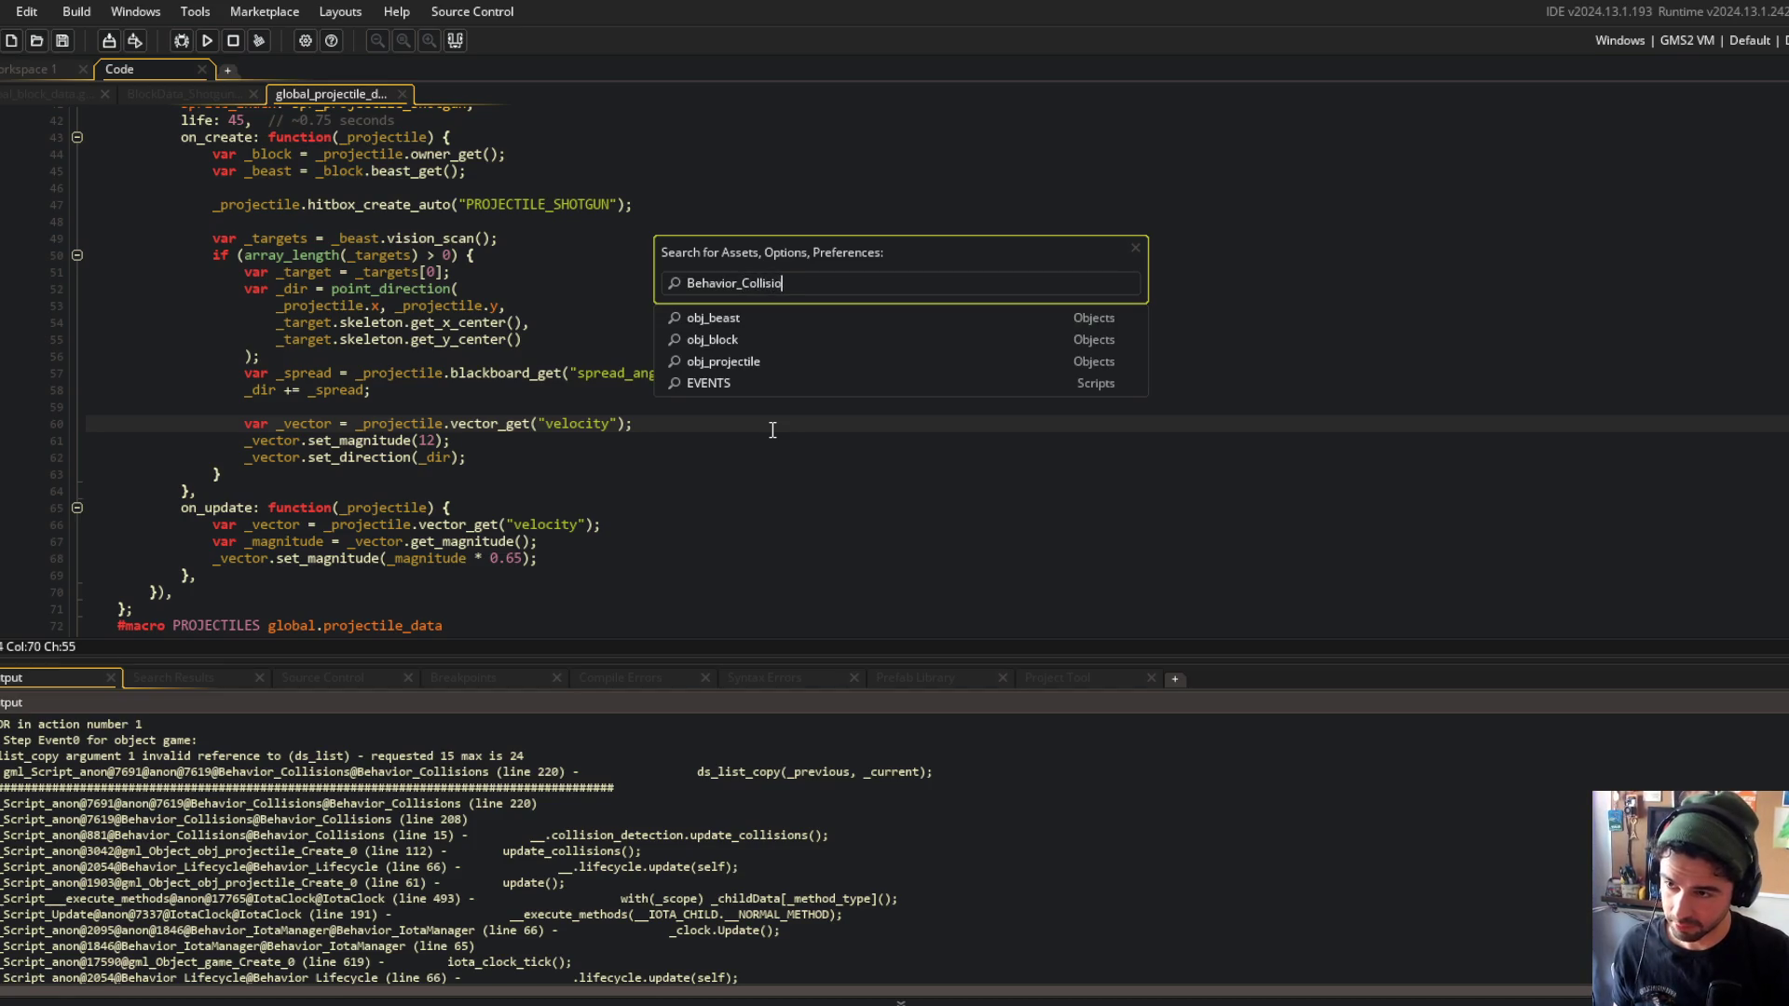
{"action": "type", "text": "n"}
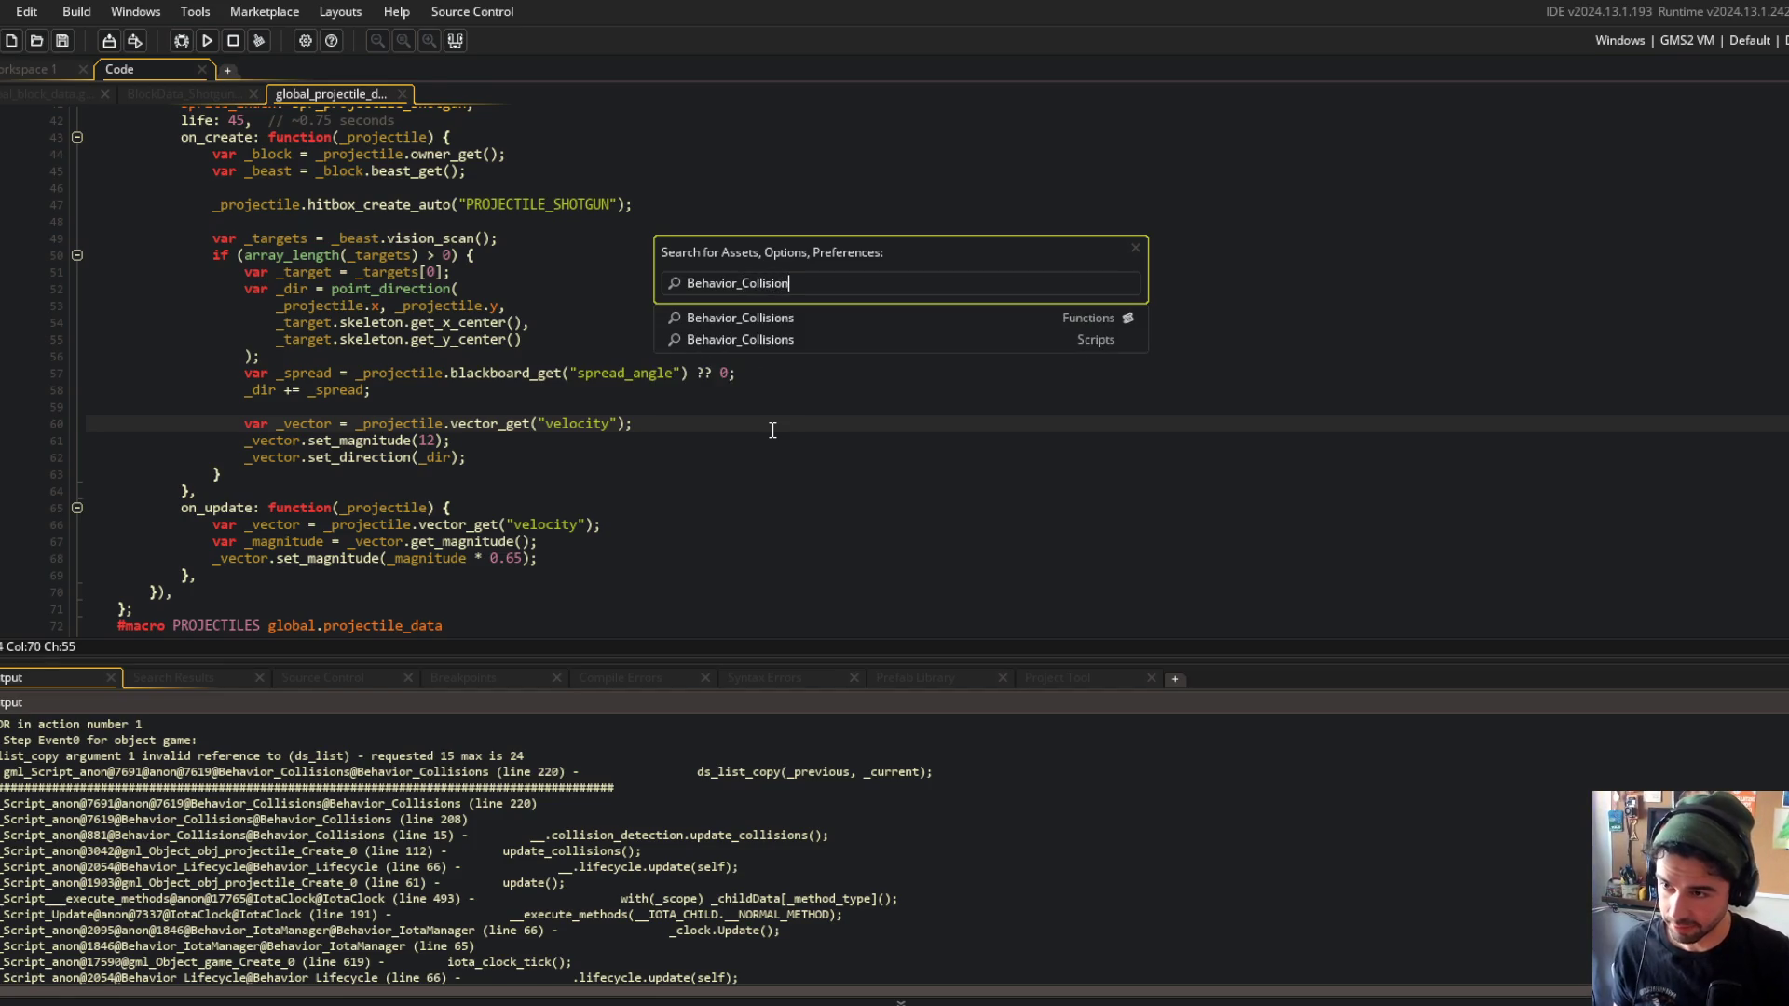
{"action": "key", "text": "Return"}
{"action": "right_click", "coordinate": [664, 416]}
{"action": "left_click", "coordinate": [716, 729]}
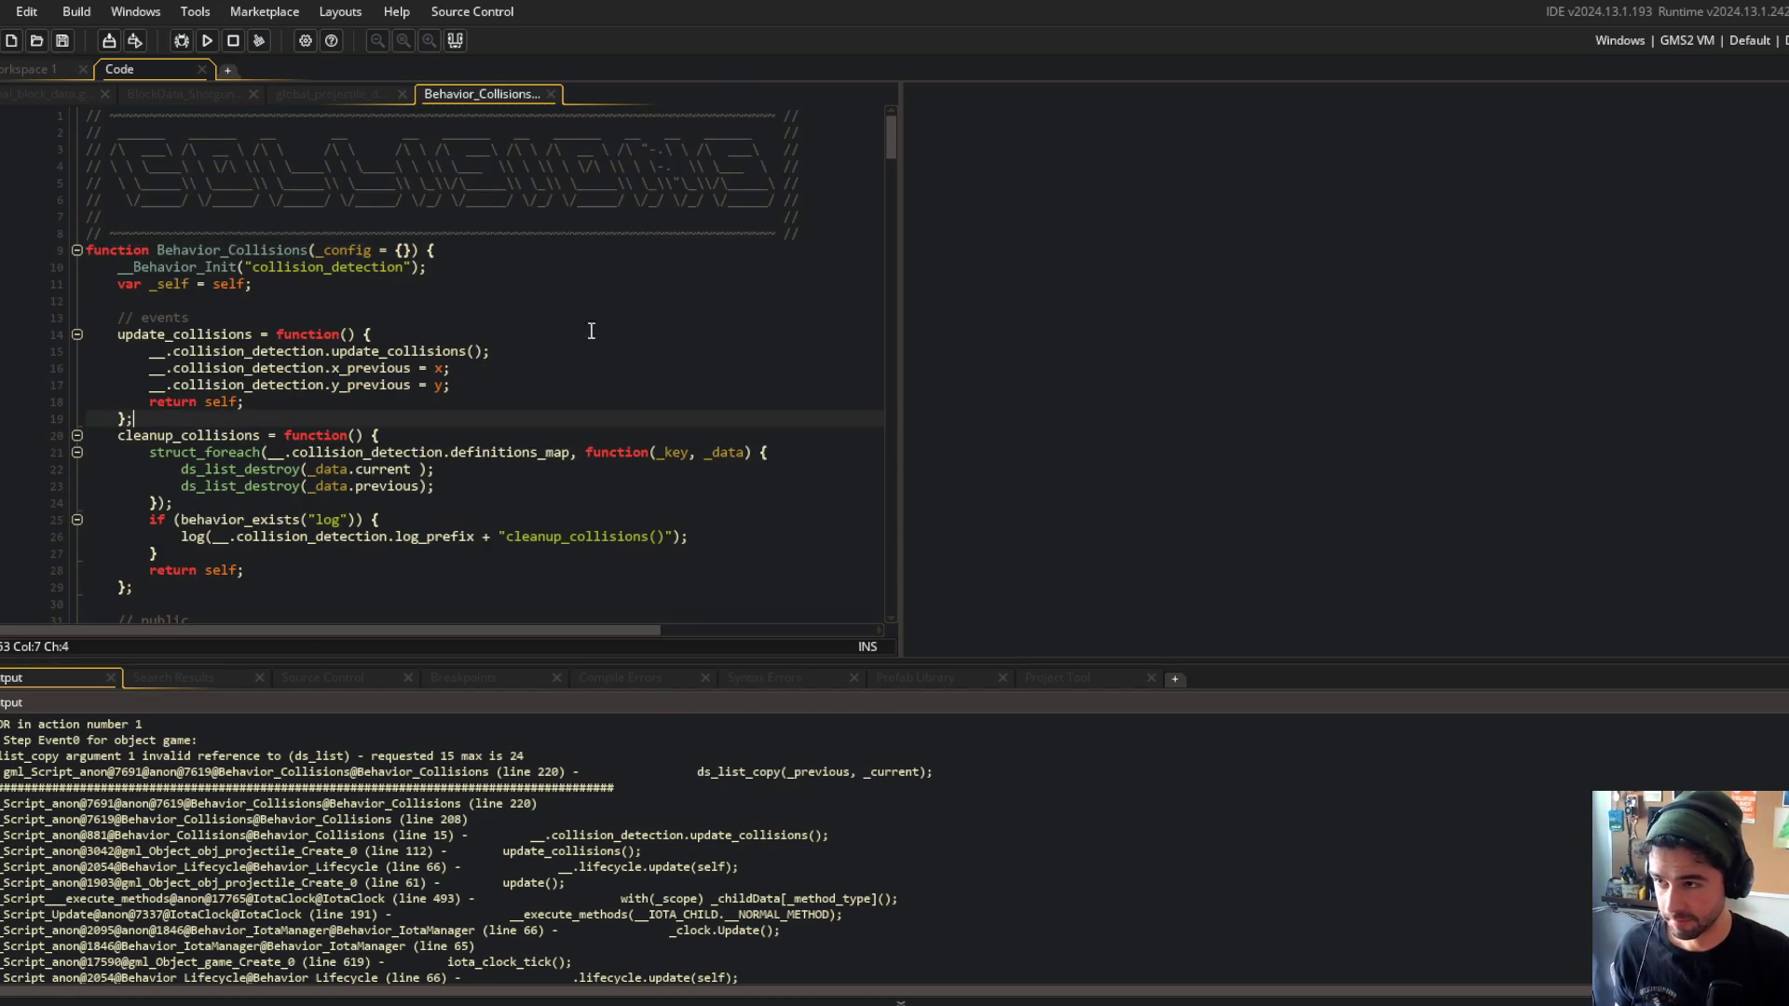
{"action": "mouse_move", "coordinate": [484, 92]}
{"action": "left_mouse_down"}
{"action": "mouse_move", "coordinate": [984, 142]}
{"action": "mouse_move", "coordinate": [698, 130]}
{"action": "left_mouse_up"}
{"action": "left_click", "coordinate": [1182, 369]}
{"action": "key", "text": "ctrl+m"}
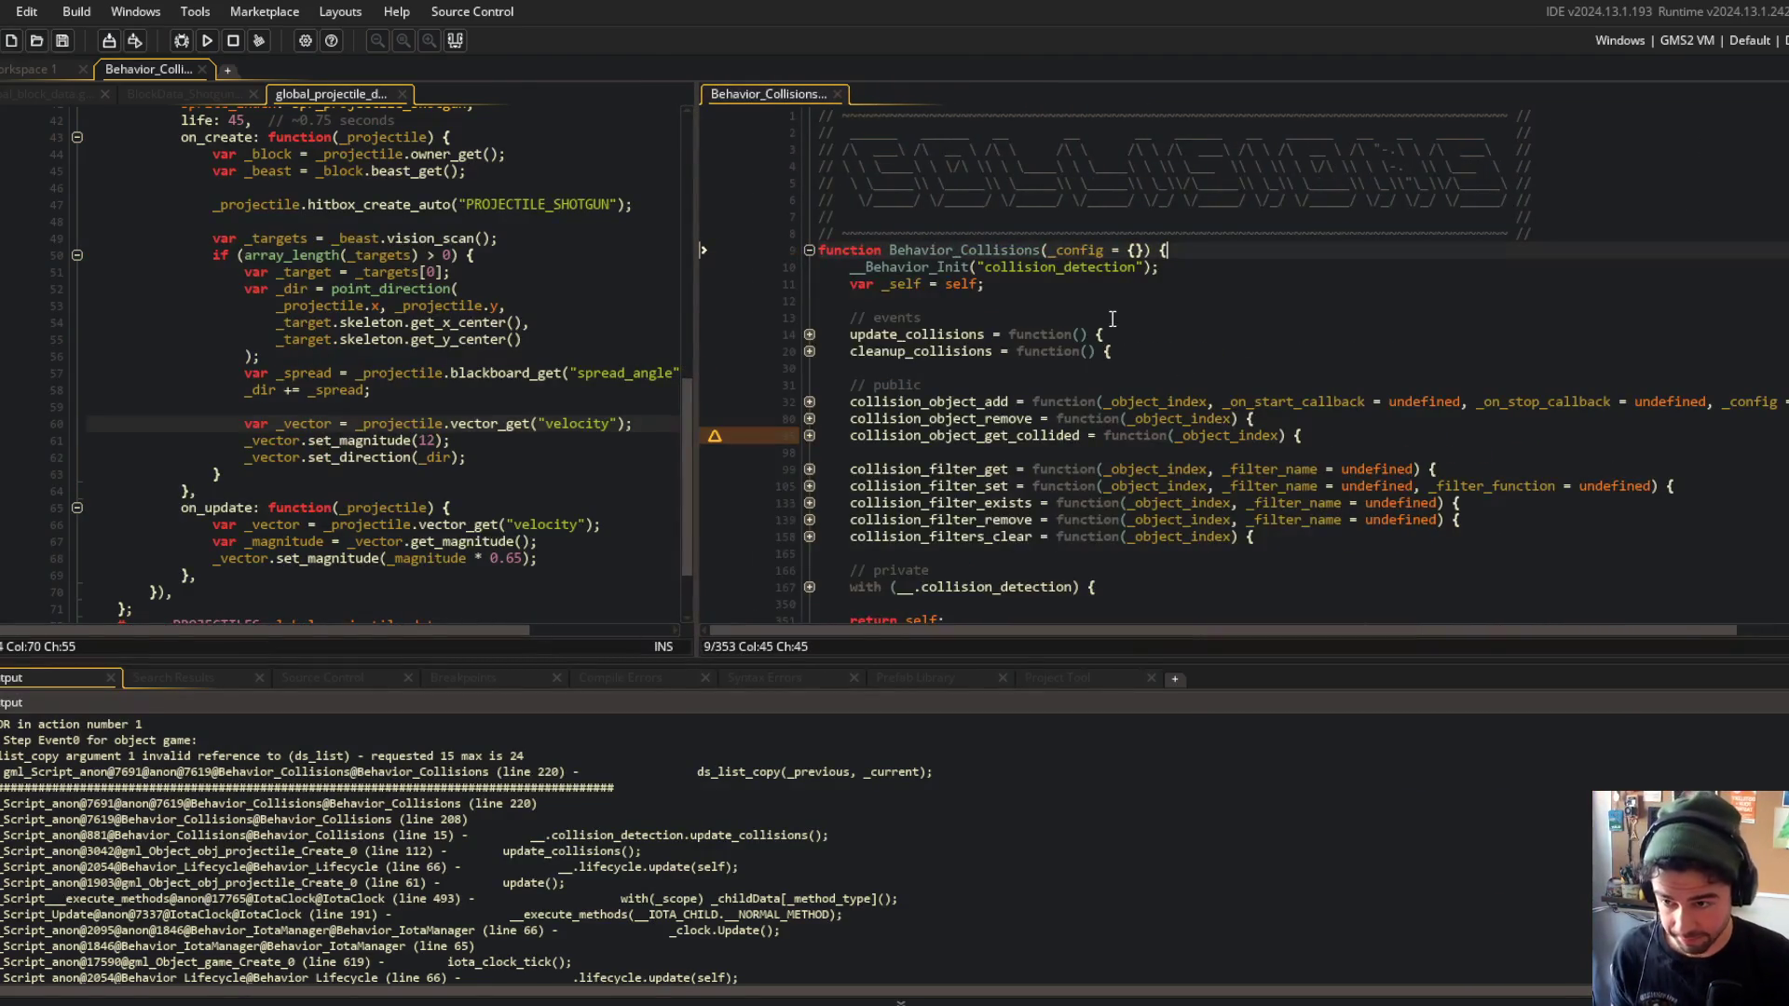
Go to line 214 and inspect the ds_list_copy call on line 220 and _current on line 210.
{"action": "scroll", "coordinate": [1047, 427], "scroll_direction": "down", "scroll_amount": 3}
{"action": "left_click", "coordinate": [1141, 431]}
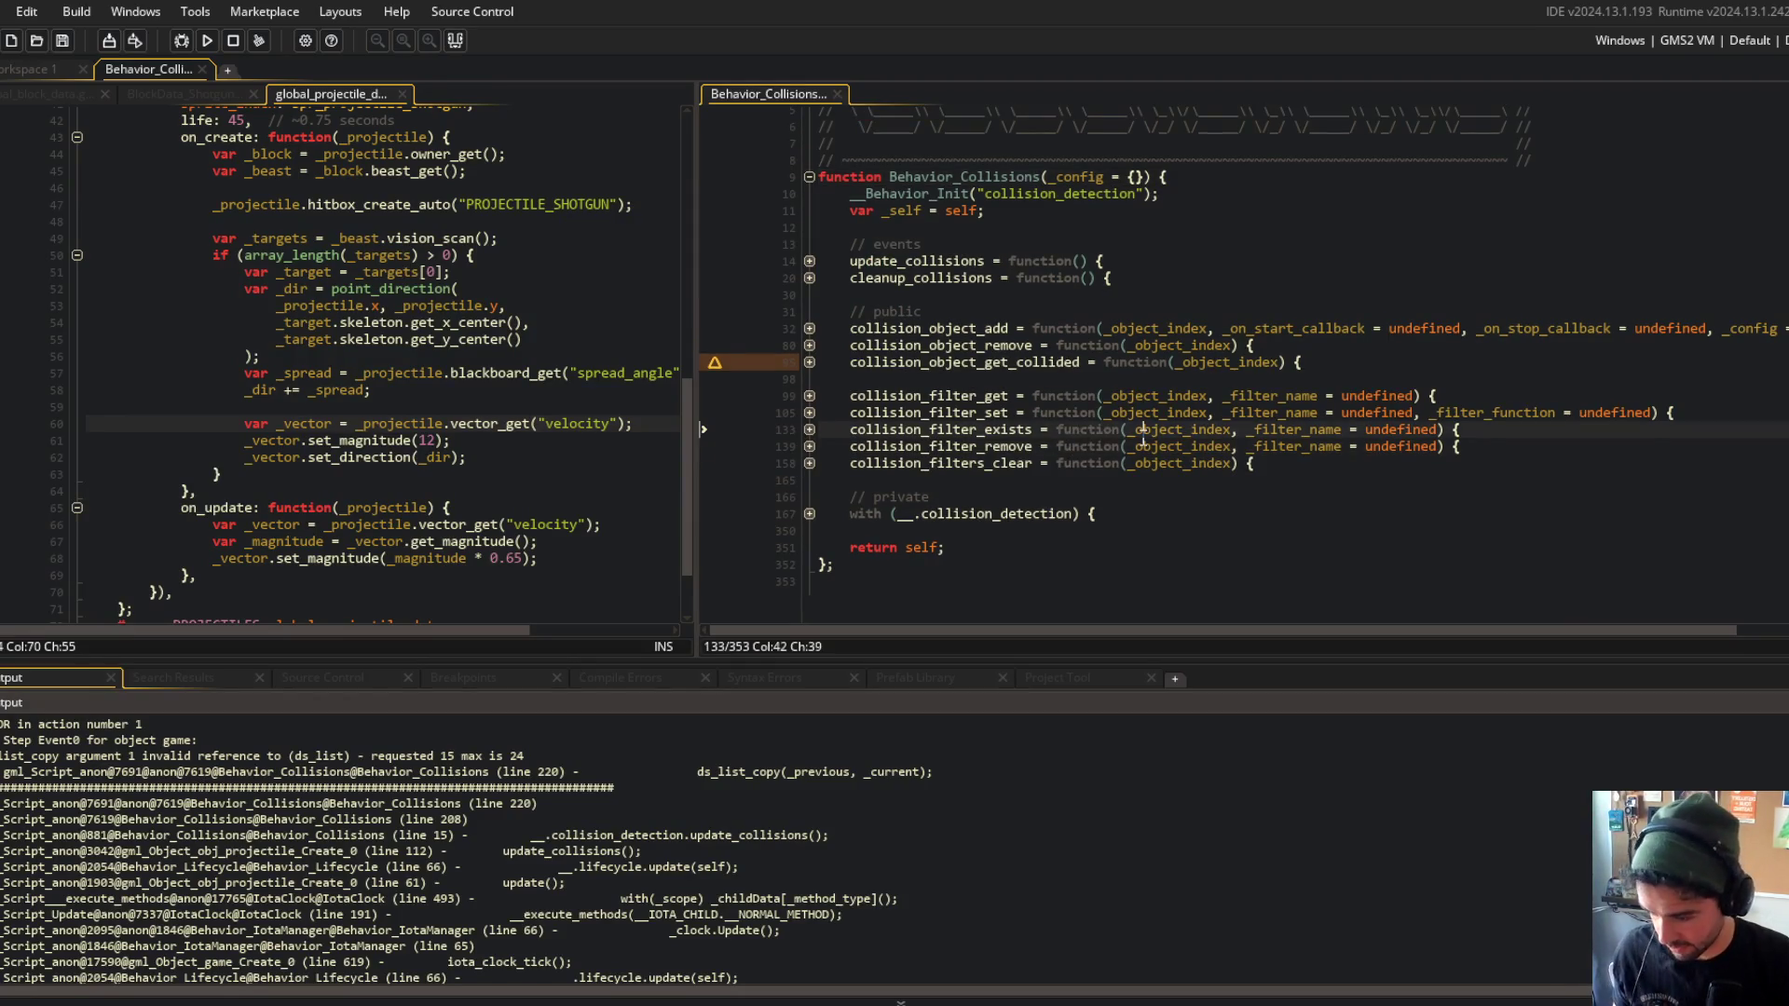
{"action": "key", "text": "ctrl+g"}
{"action": "type", "text": "214"}
{"action": "key", "text": "Return"}
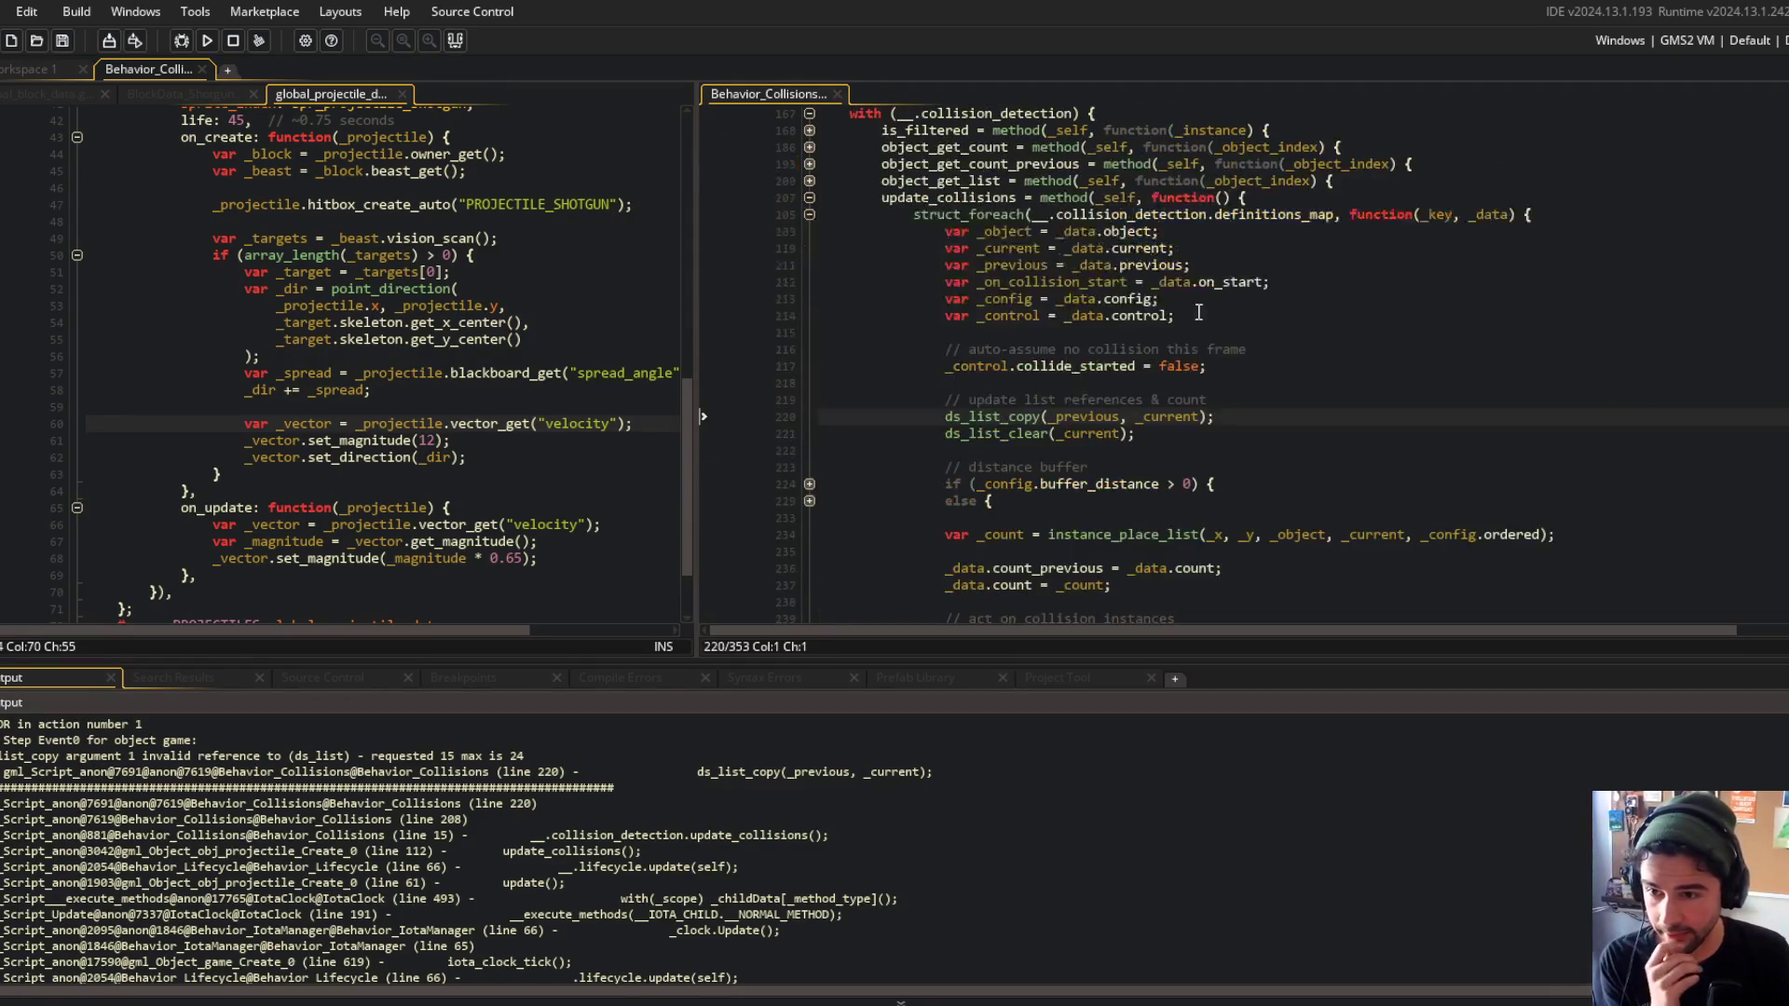
{"action": "left_click", "coordinate": [1119, 536]}
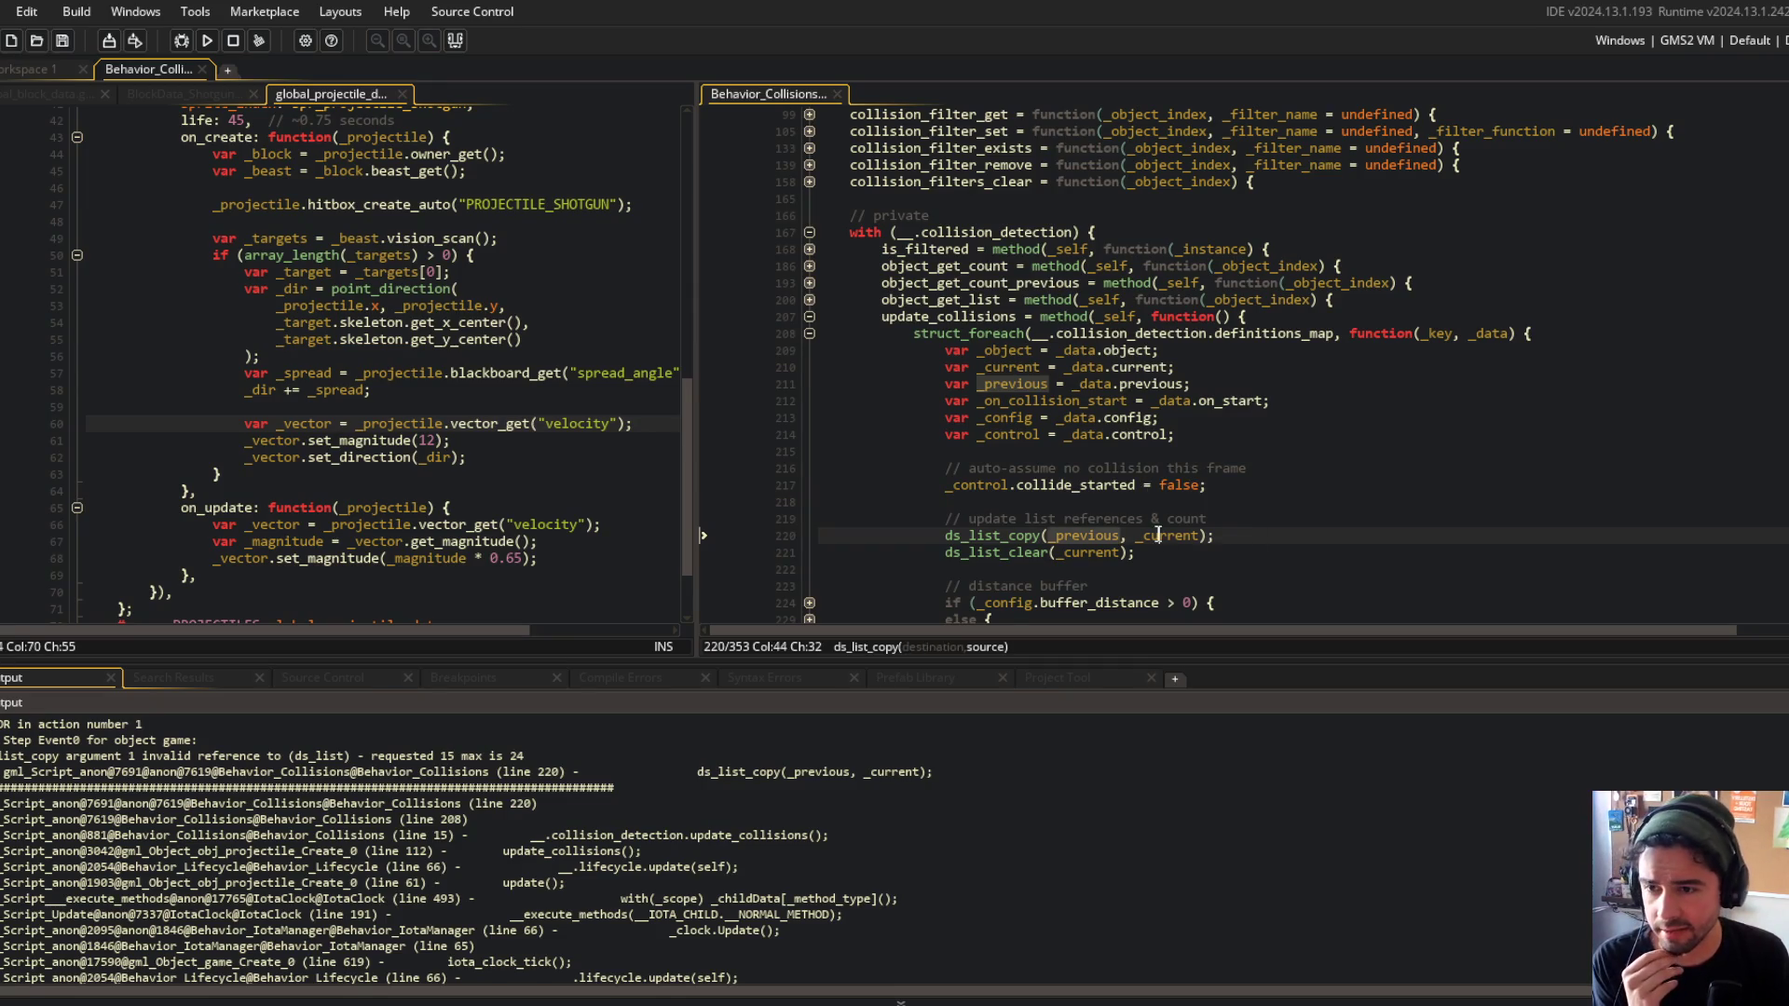
{"action": "left_click", "coordinate": [1040, 368]}
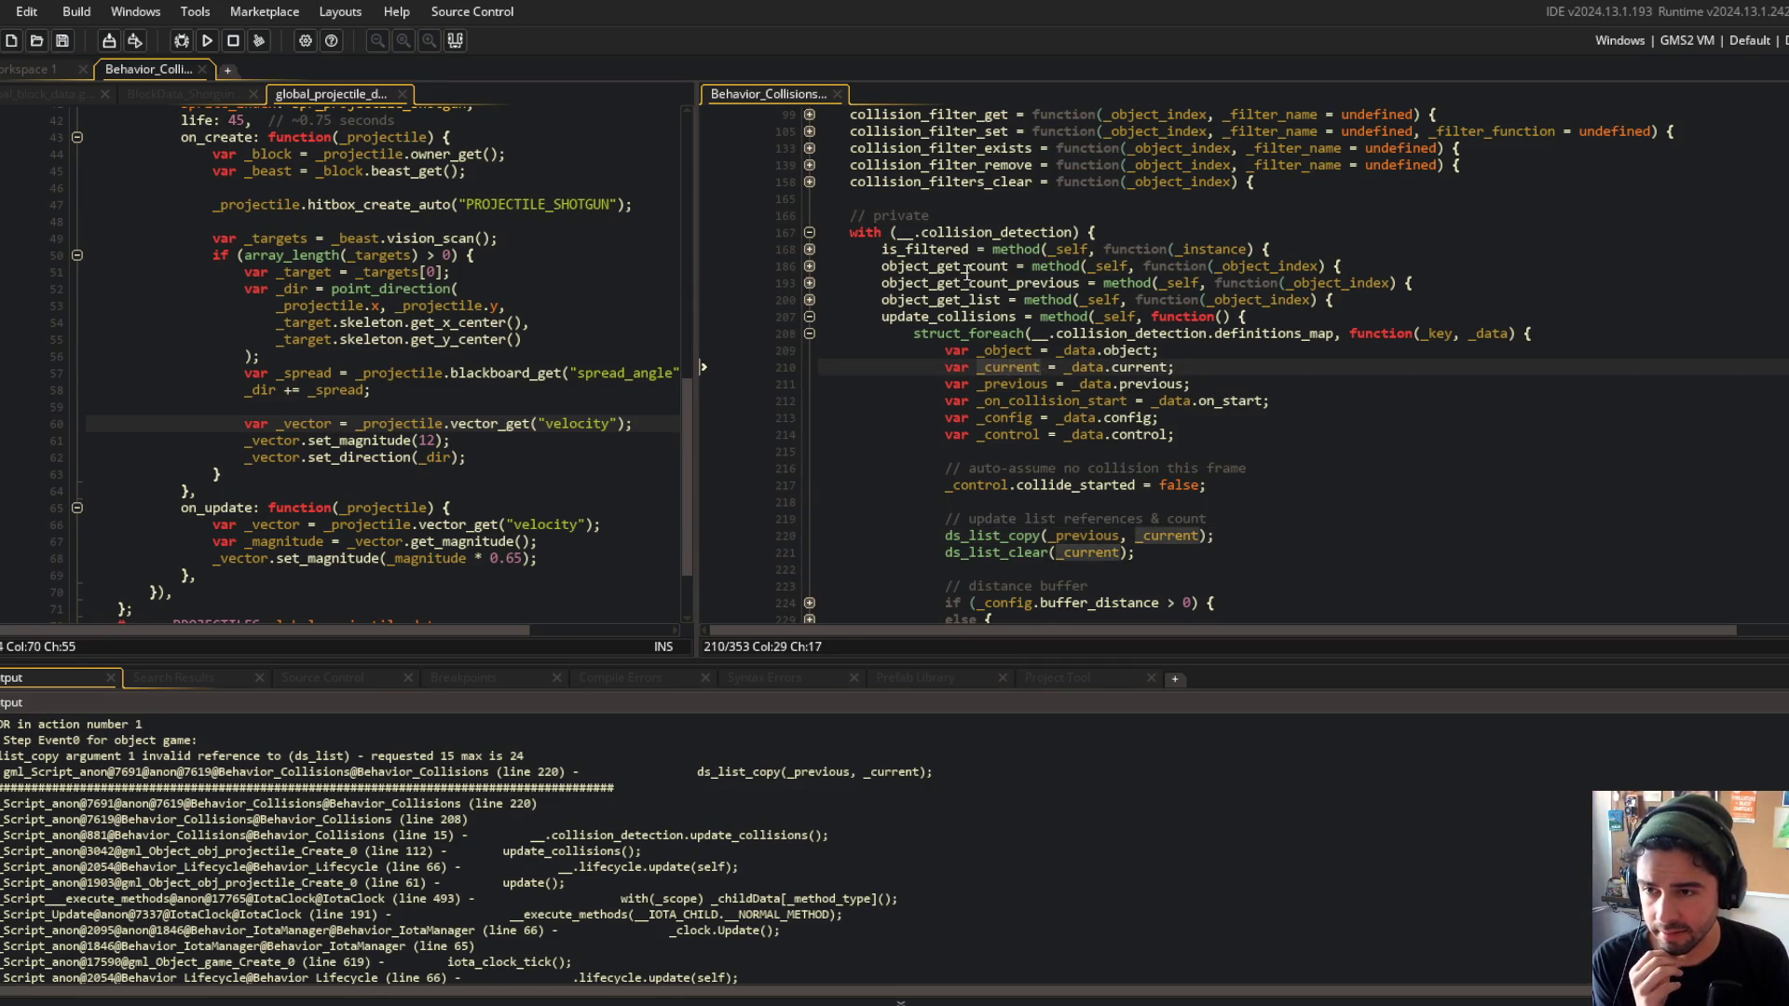
Review the surrounding update_collisions code, then return to the shotgun code and Workspace 1.
{"action": "scroll", "coordinate": [931, 373], "scroll_direction": "down", "scroll_amount": 1}
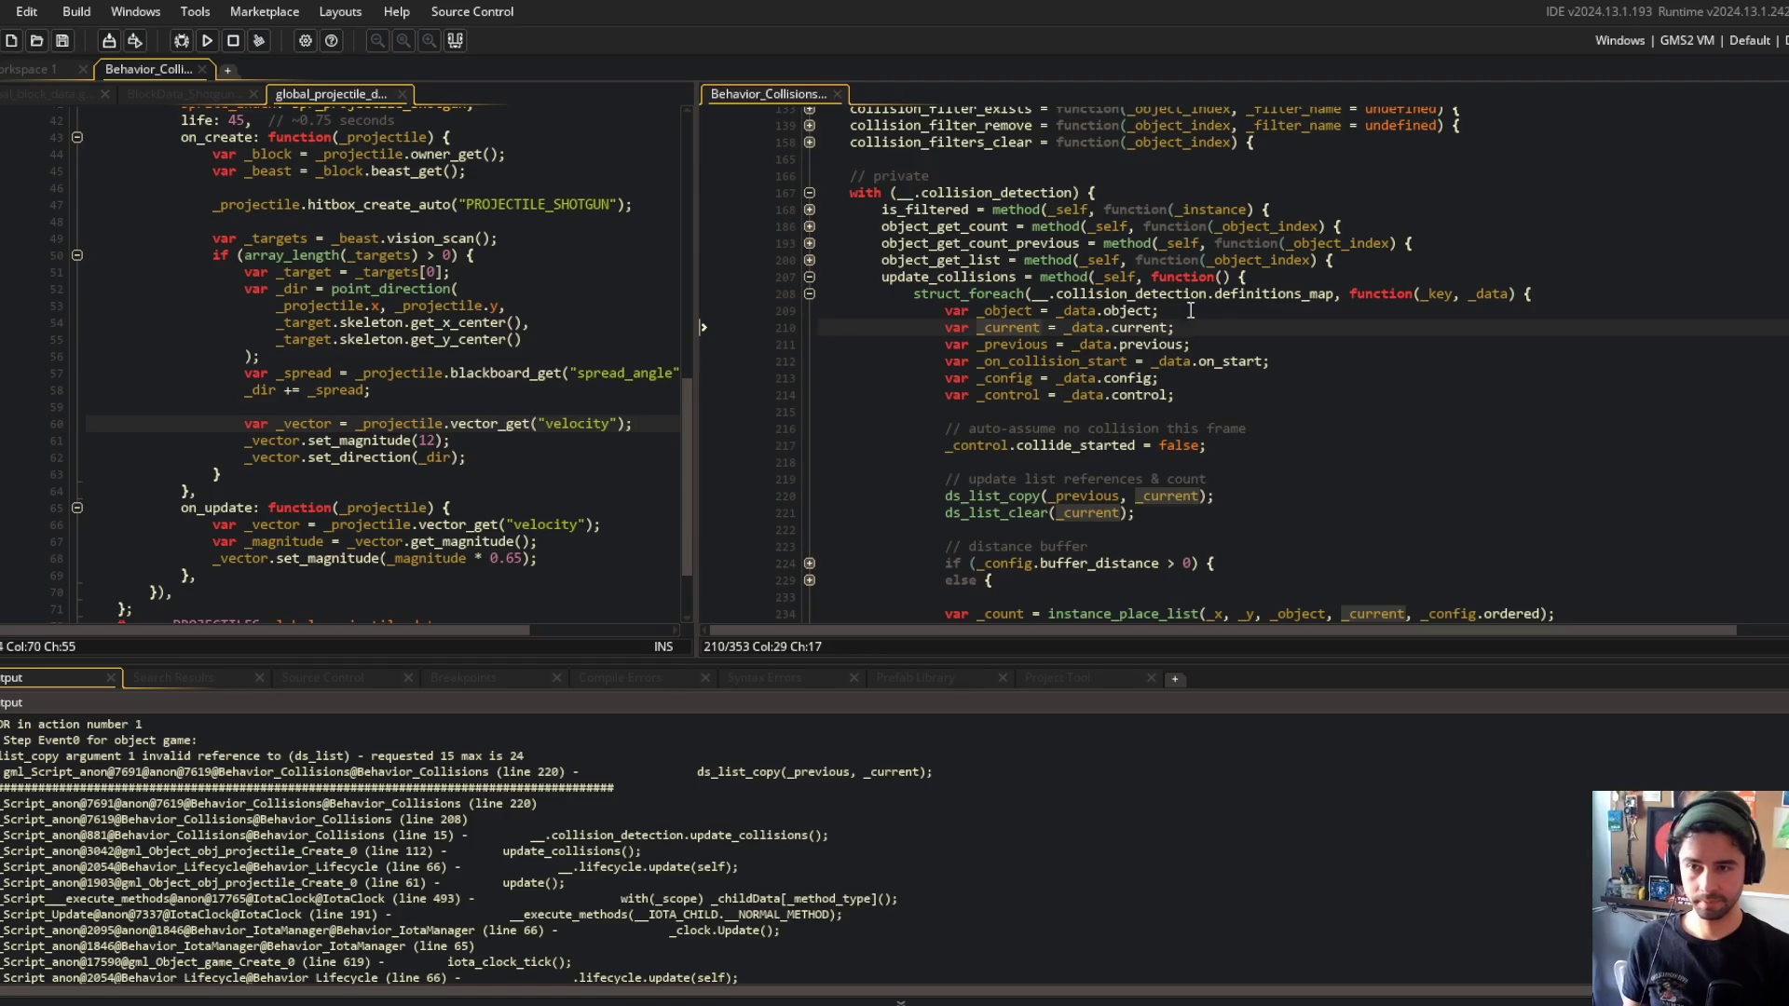
{"action": "scroll", "coordinate": [1381, 370], "scroll_direction": "down", "scroll_amount": 4}
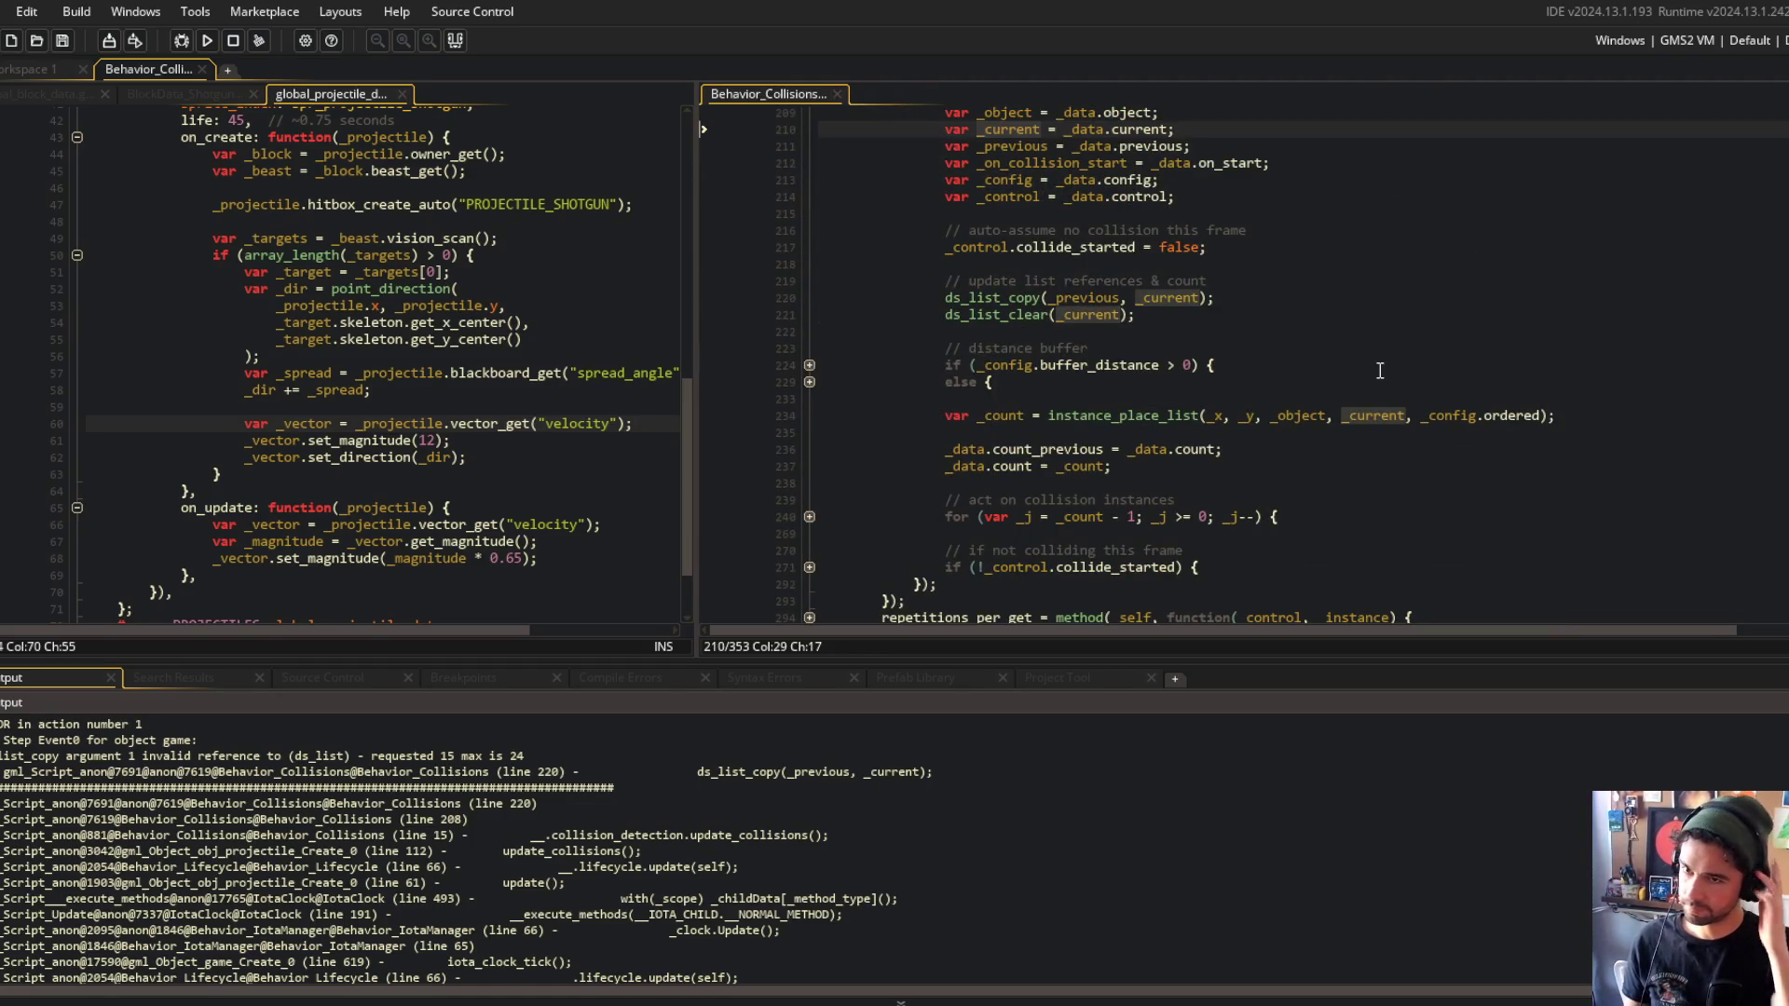
{"action": "scroll", "coordinate": [1381, 371], "scroll_direction": "up", "scroll_amount": 5}
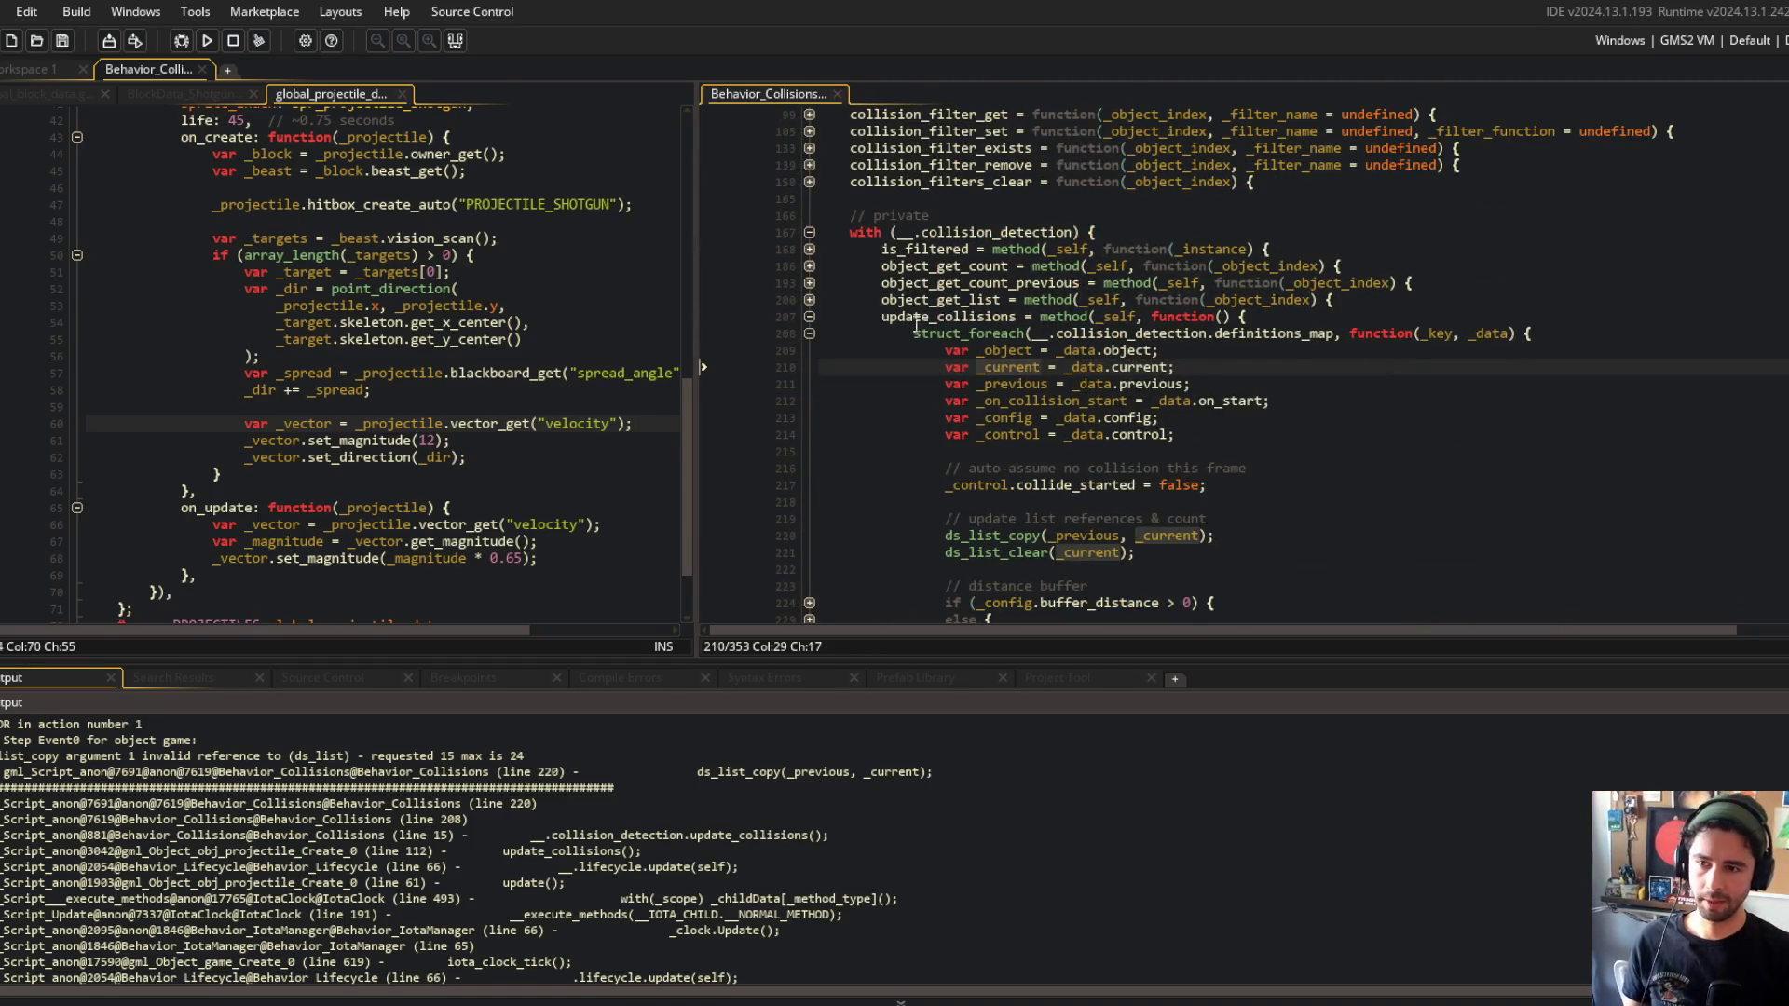
{"action": "scroll", "coordinate": [922, 323], "scroll_direction": "down", "scroll_amount": 9}
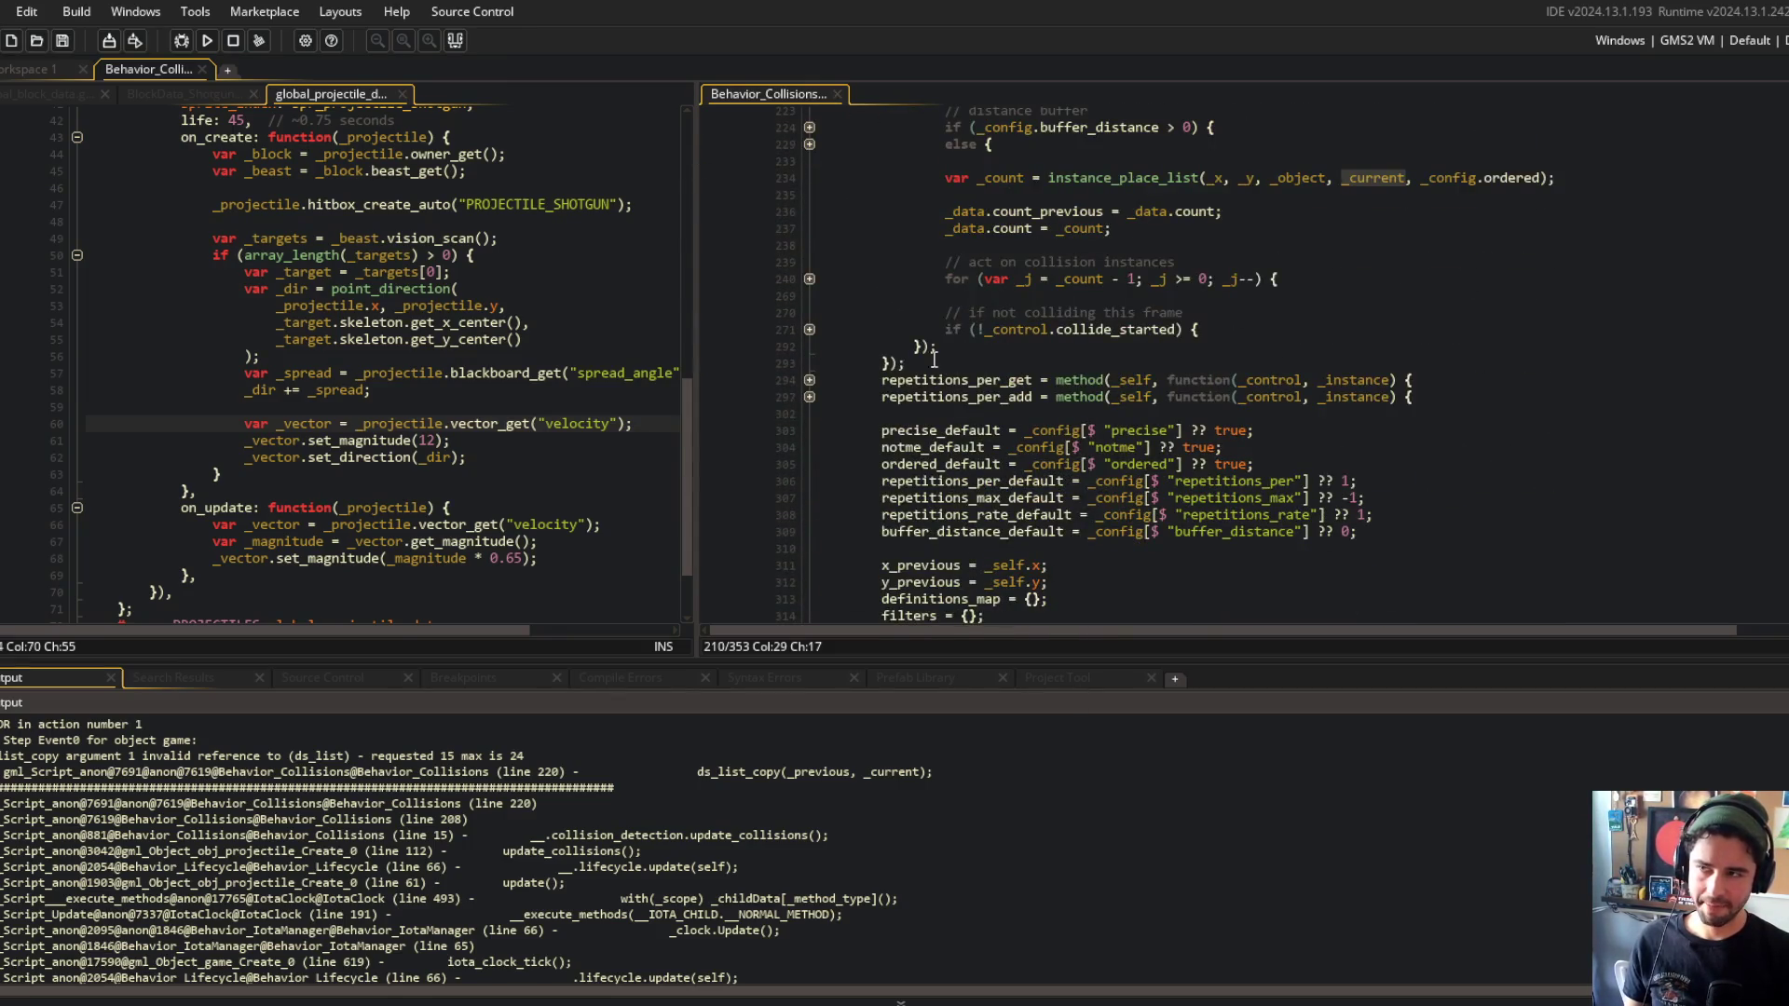
{"action": "scroll", "coordinate": [956, 363], "scroll_direction": "up", "scroll_amount": 8}
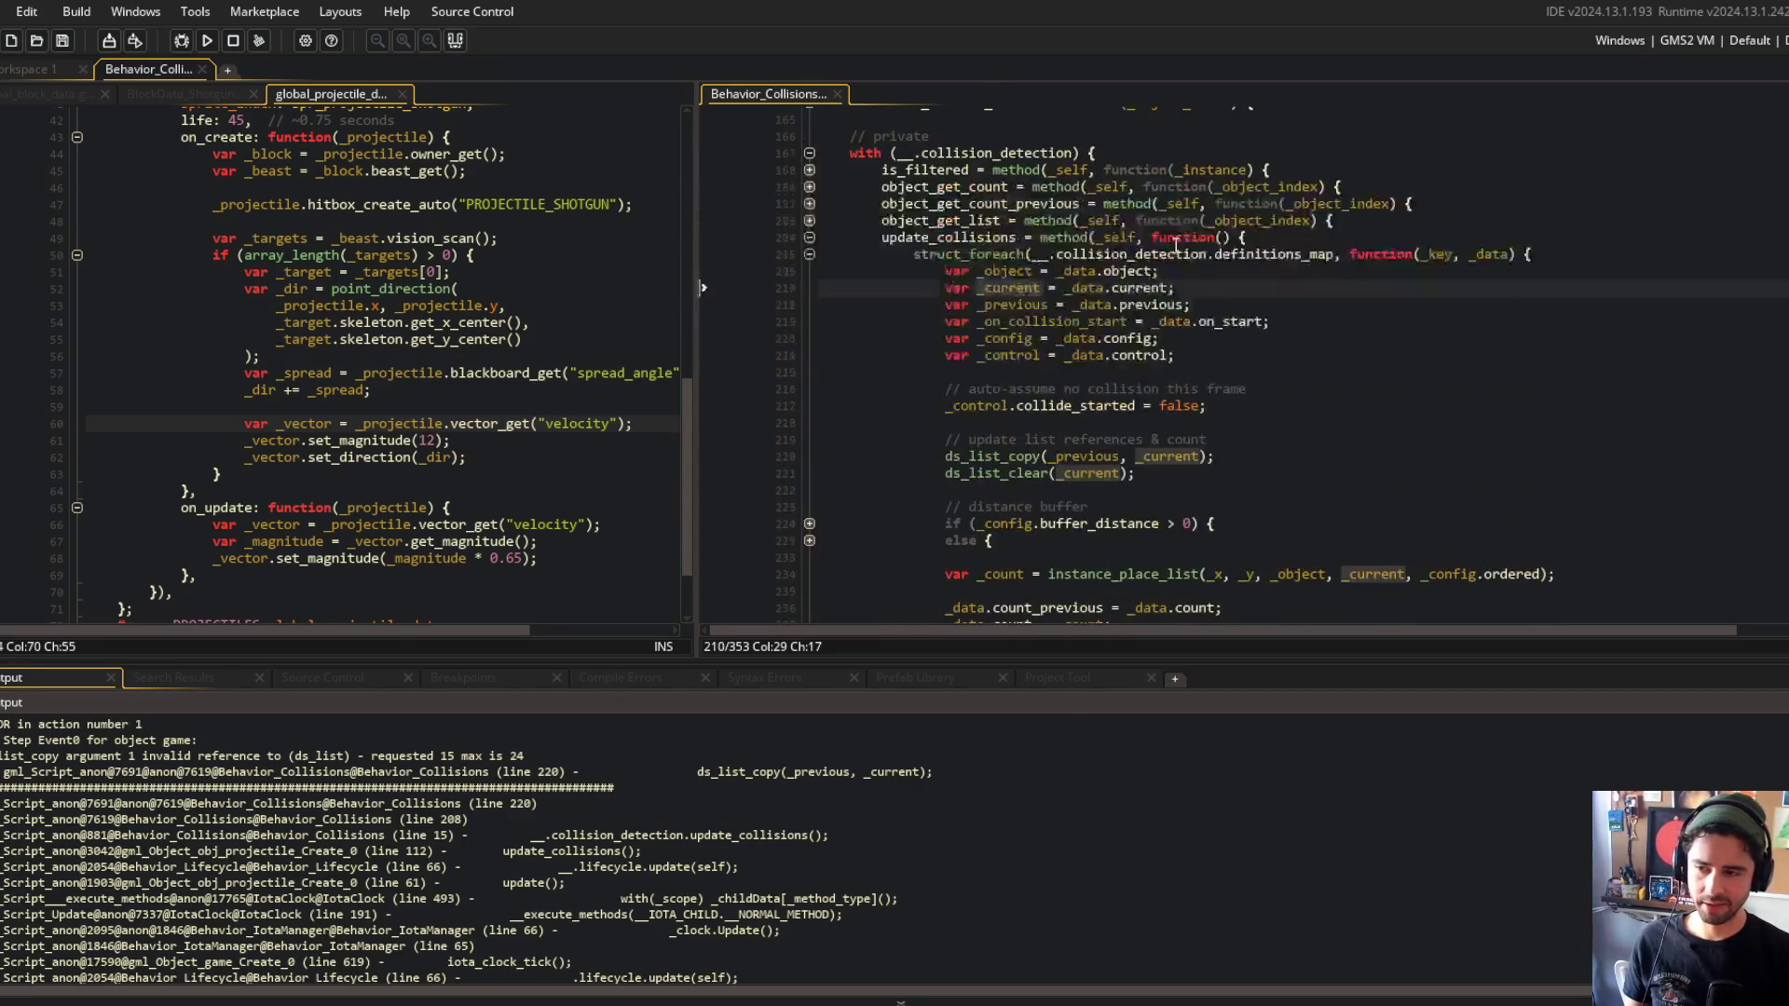
{"action": "scroll", "coordinate": [979, 358], "scroll_direction": "up", "scroll_amount": 5}
{"action": "scroll", "coordinate": [964, 276], "scroll_direction": "down", "scroll_amount": 5}
{"action": "scroll", "coordinate": [964, 276], "scroll_direction": "up", "scroll_amount": 6}
{"action": "left_click", "coordinate": [969, 274]}
{"action": "left_click", "coordinate": [421, 154]}
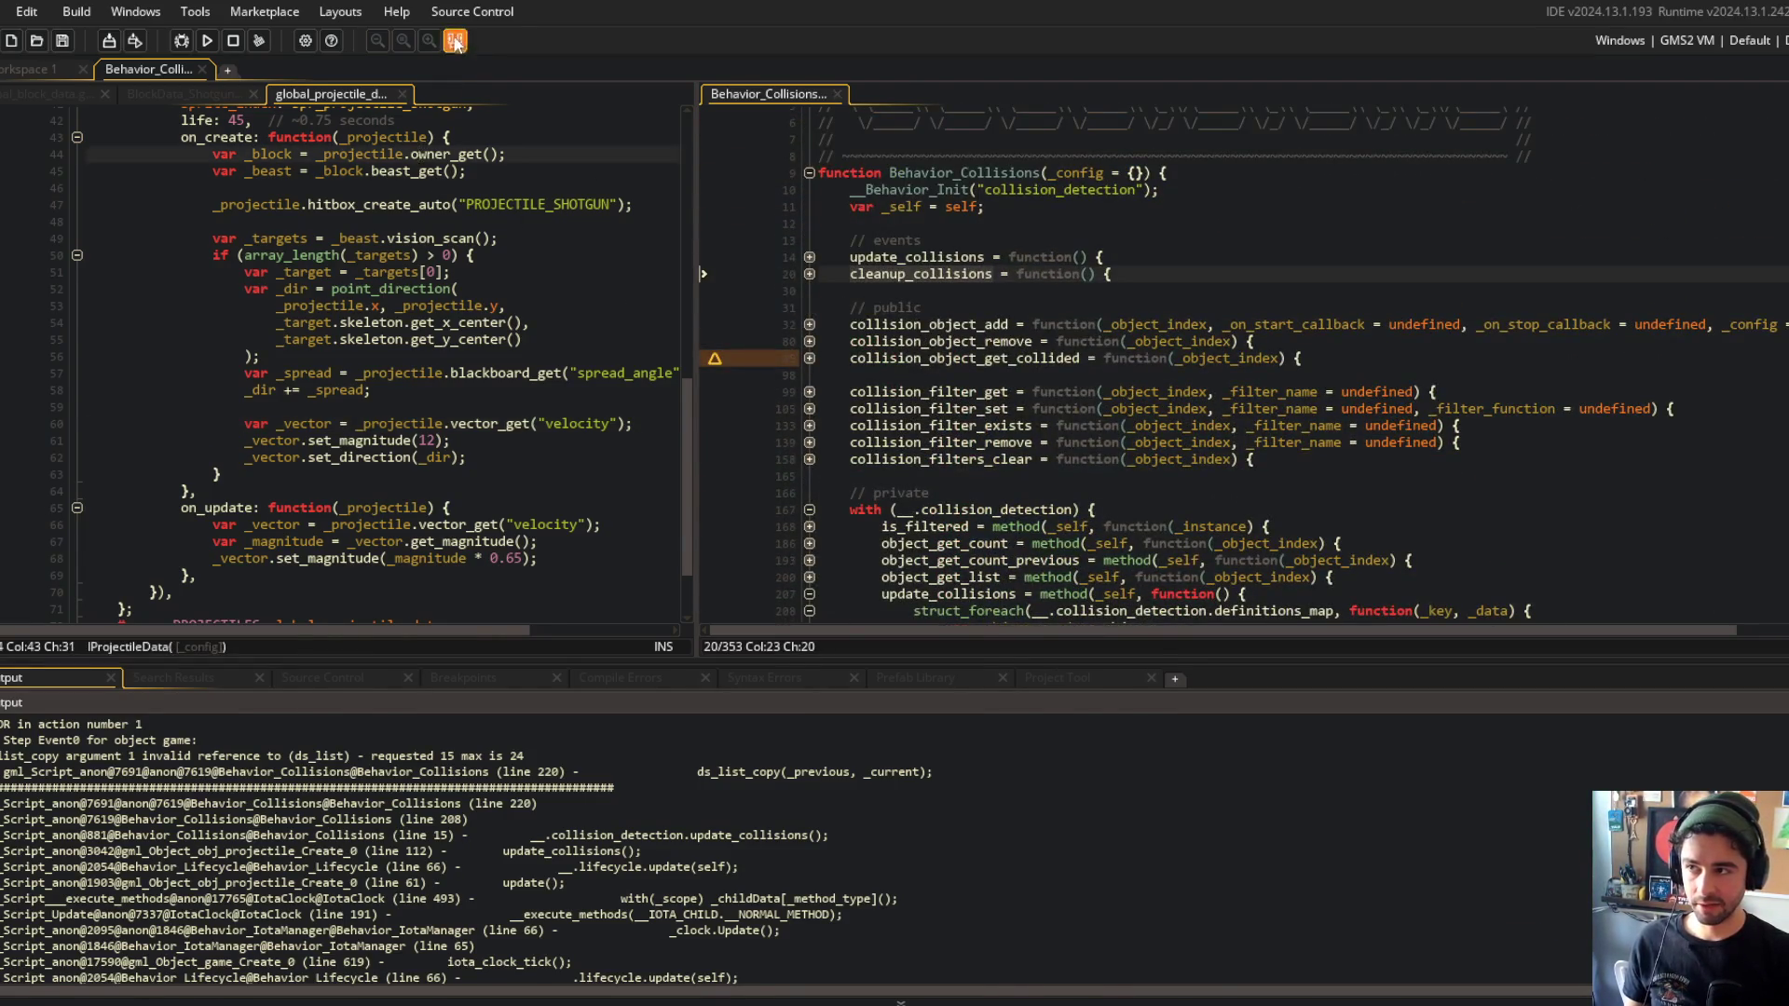
{"action": "left_click", "coordinate": [32, 72]}
{"action": "key", "text": "ctrl+t"}
{"action": "type", "text": "bl"}
{"action": "key", "text": "Return"}
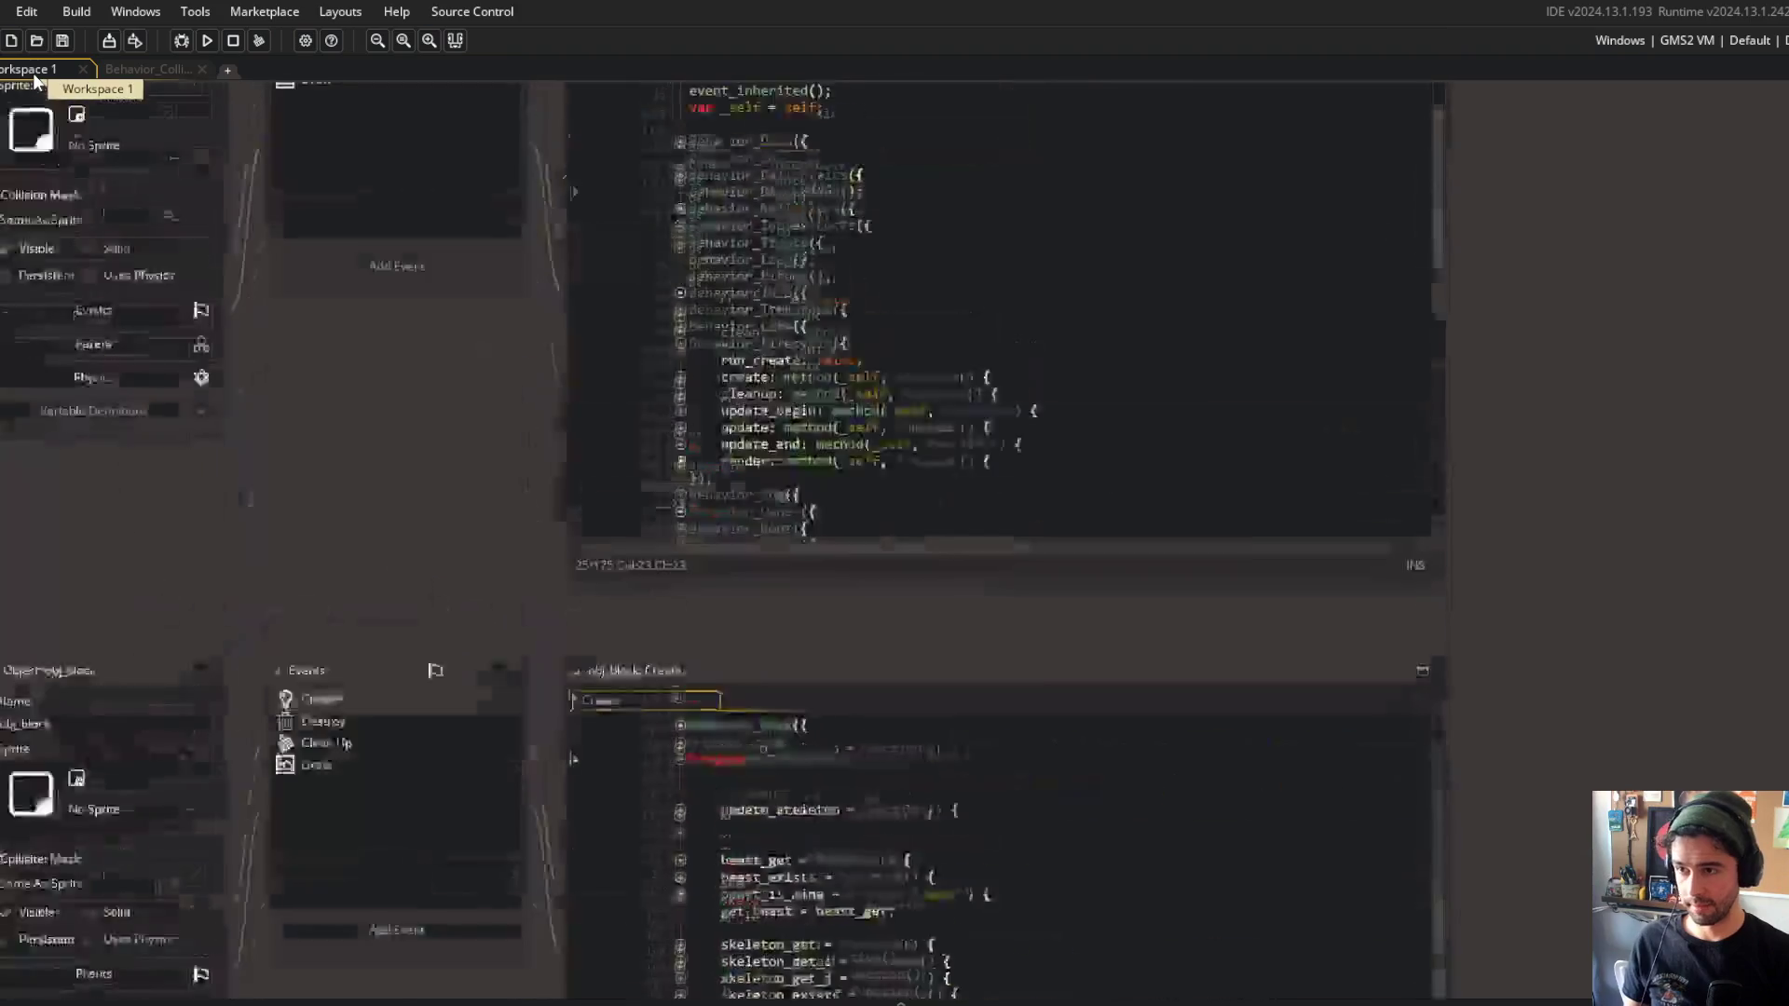
{"action": "left_click", "coordinate": [685, 515]}
{"action": "key", "text": "Down"}
{"action": "key", "text": "Down"}
{"action": "key", "text": "Down"}
{"action": "key", "text": "End"}
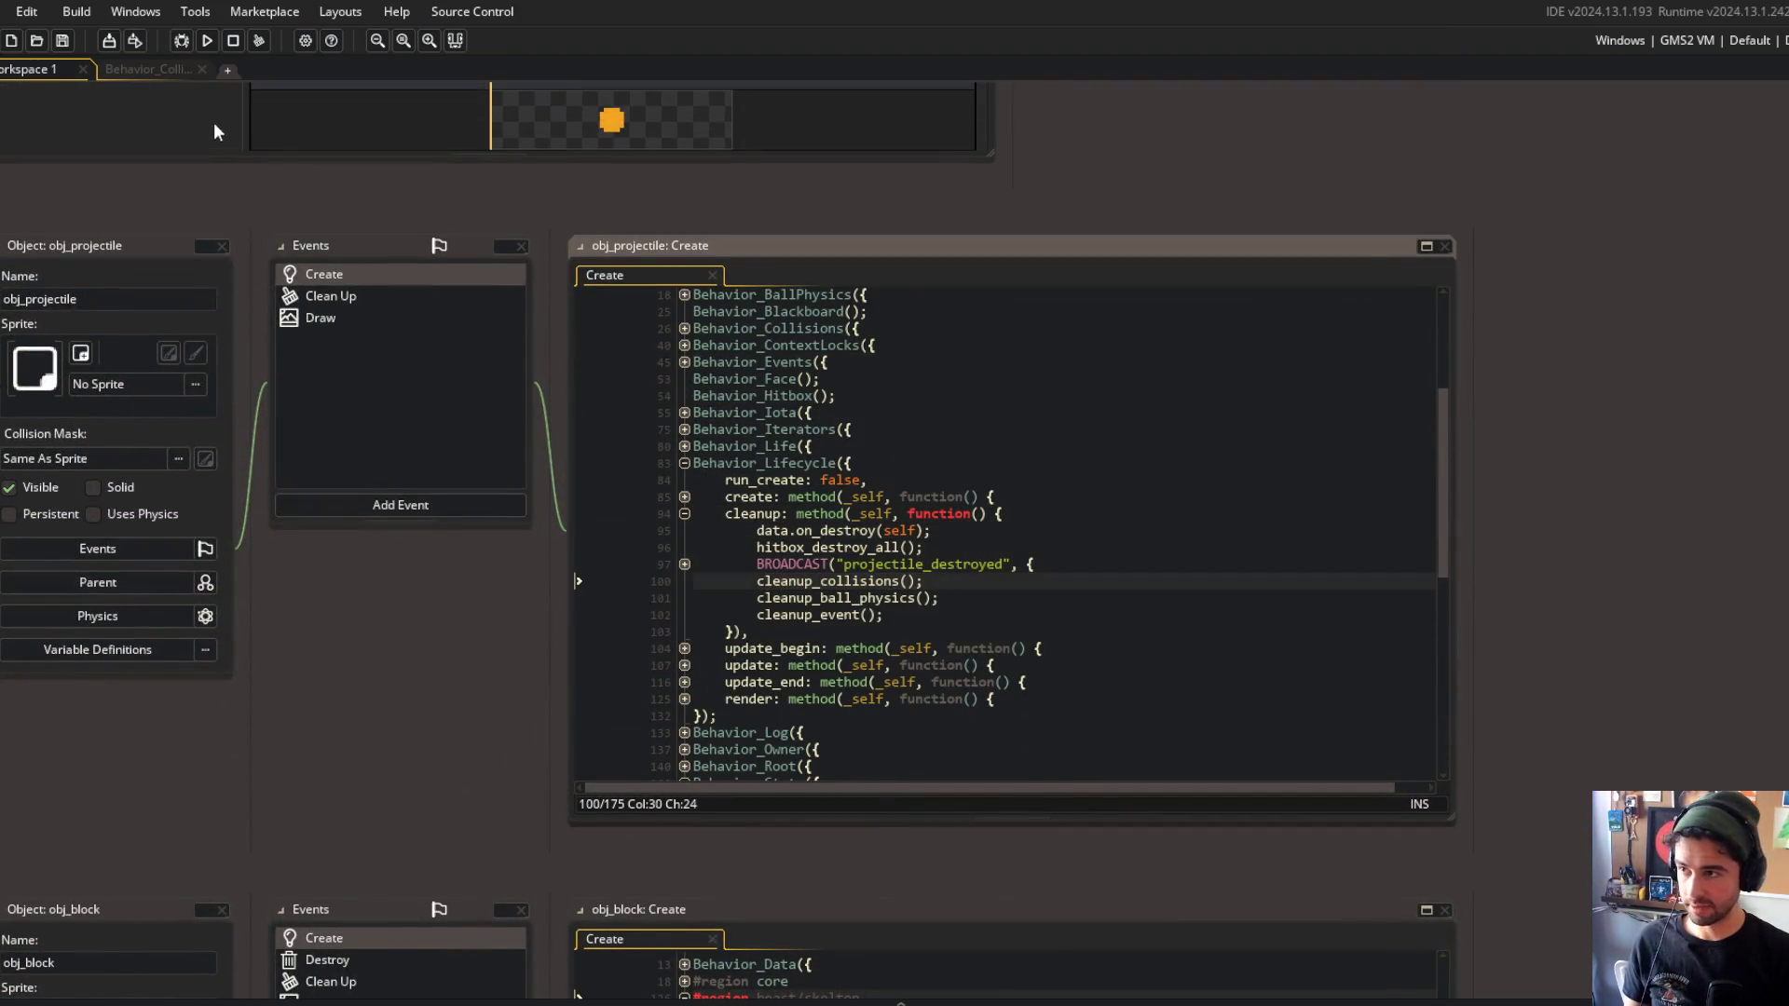
{"action": "left_click", "coordinate": [154, 75]}
{"action": "left_click", "coordinate": [75, 67]}
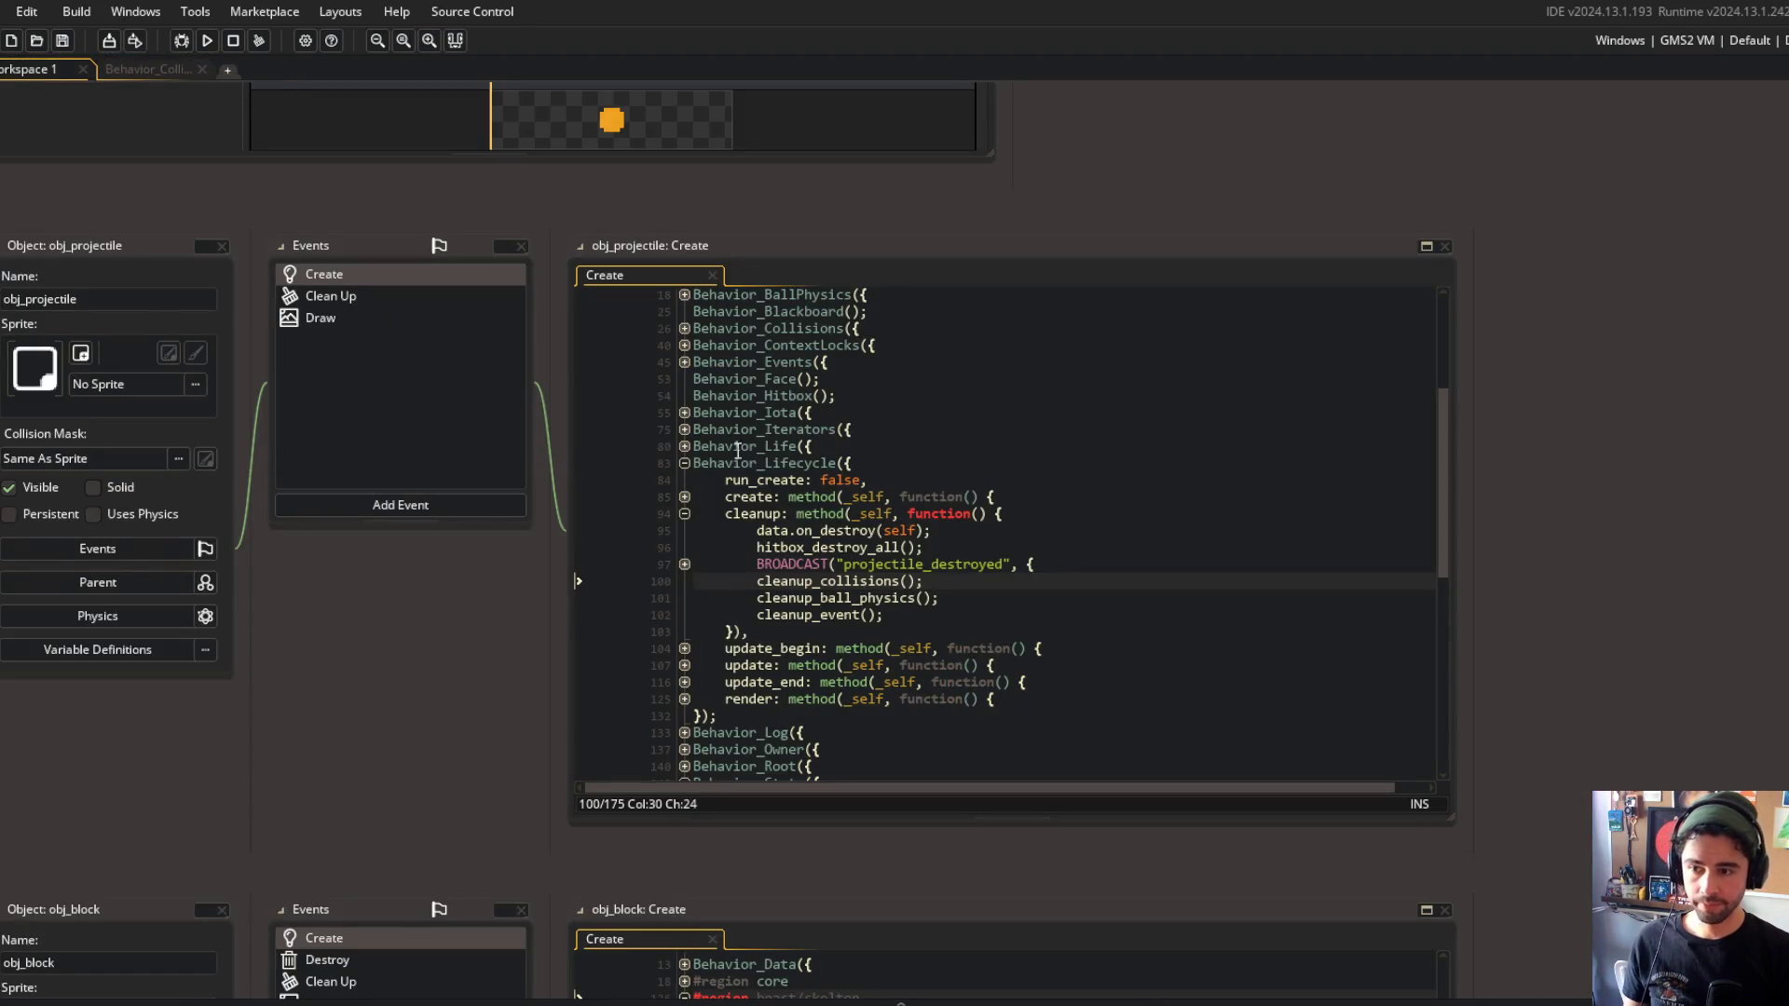
{"action": "key", "text": "Down"}
{"action": "key", "text": "End"}
{"action": "key", "text": "ctrl+Tab"}
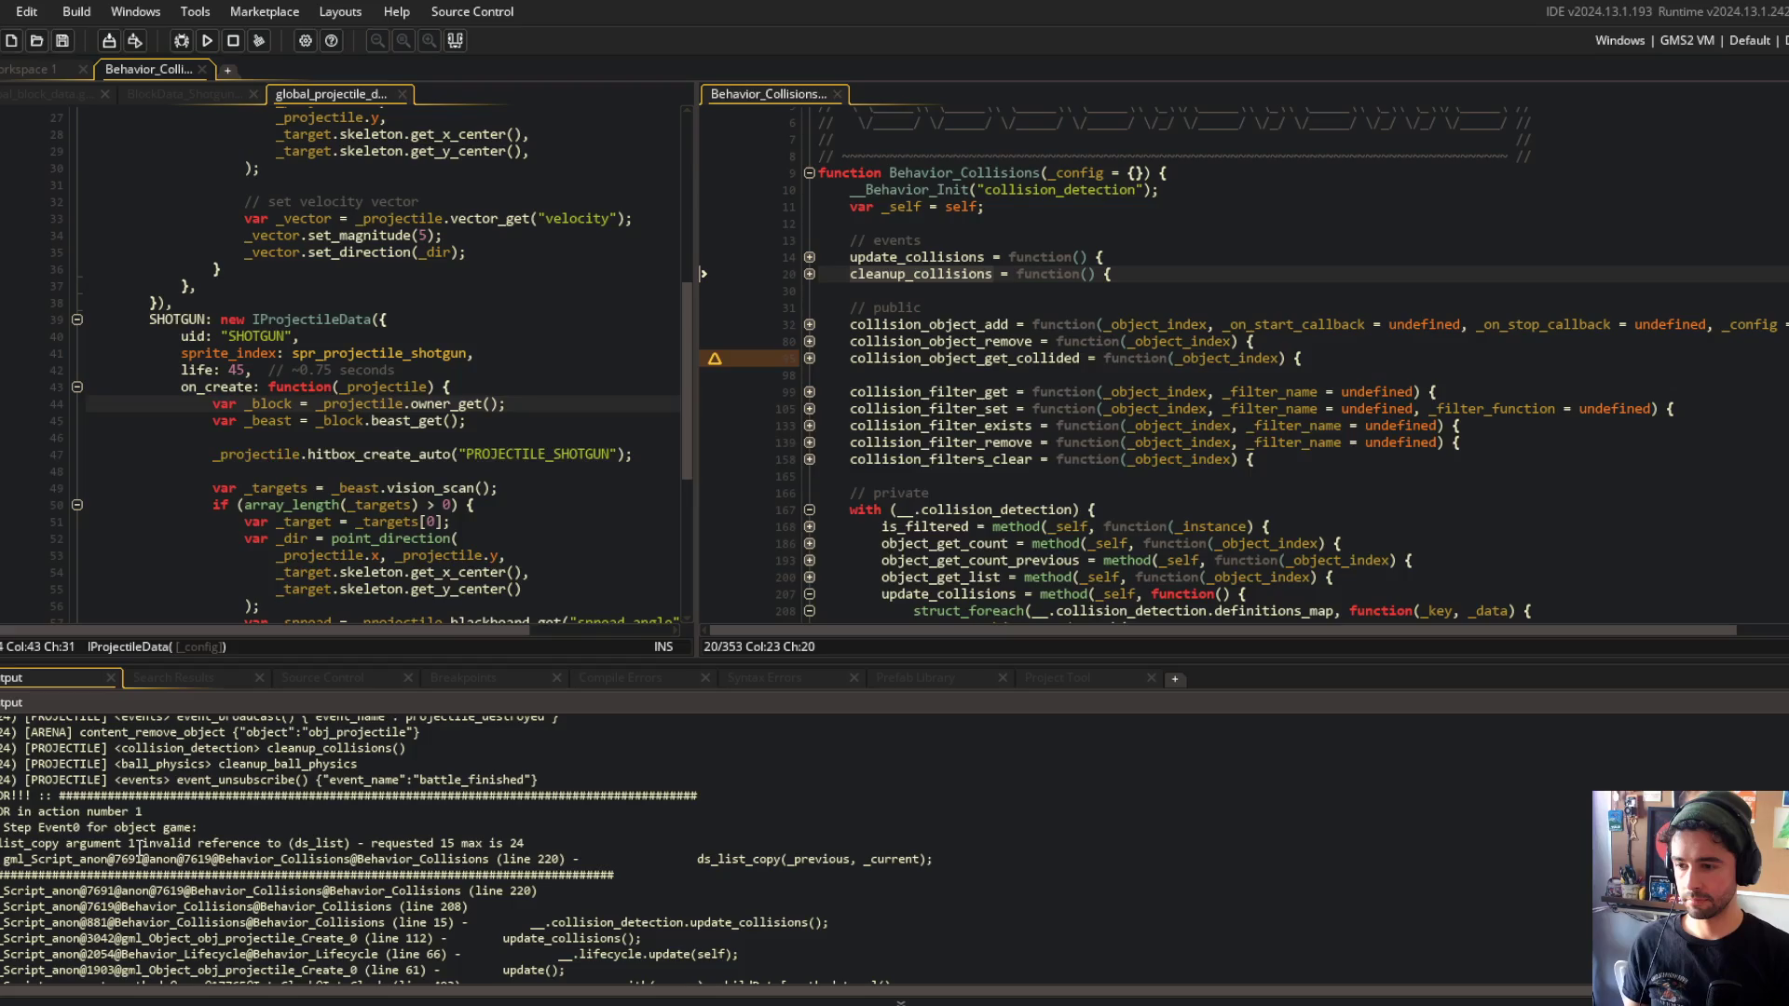
{"action": "left_click", "coordinate": [207, 40]}
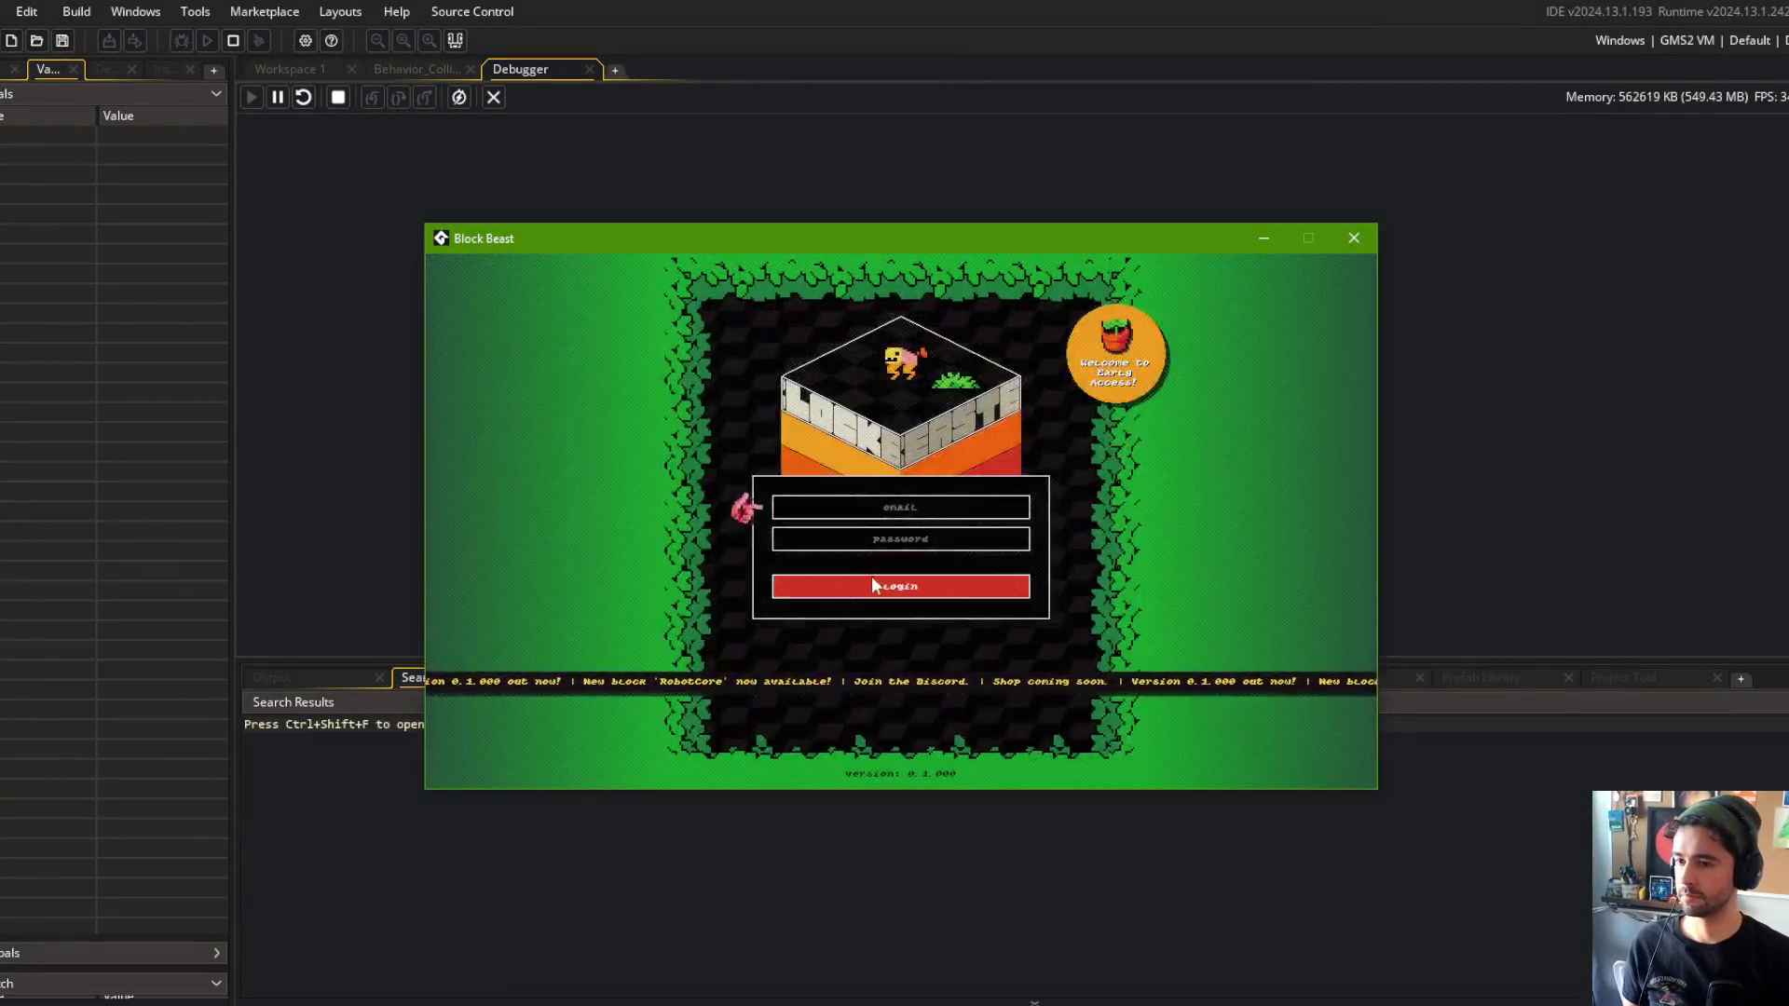
Start a Train match with My Beast 1 and dismiss the resulting code error.
{"action": "left_click", "coordinate": [870, 605]}
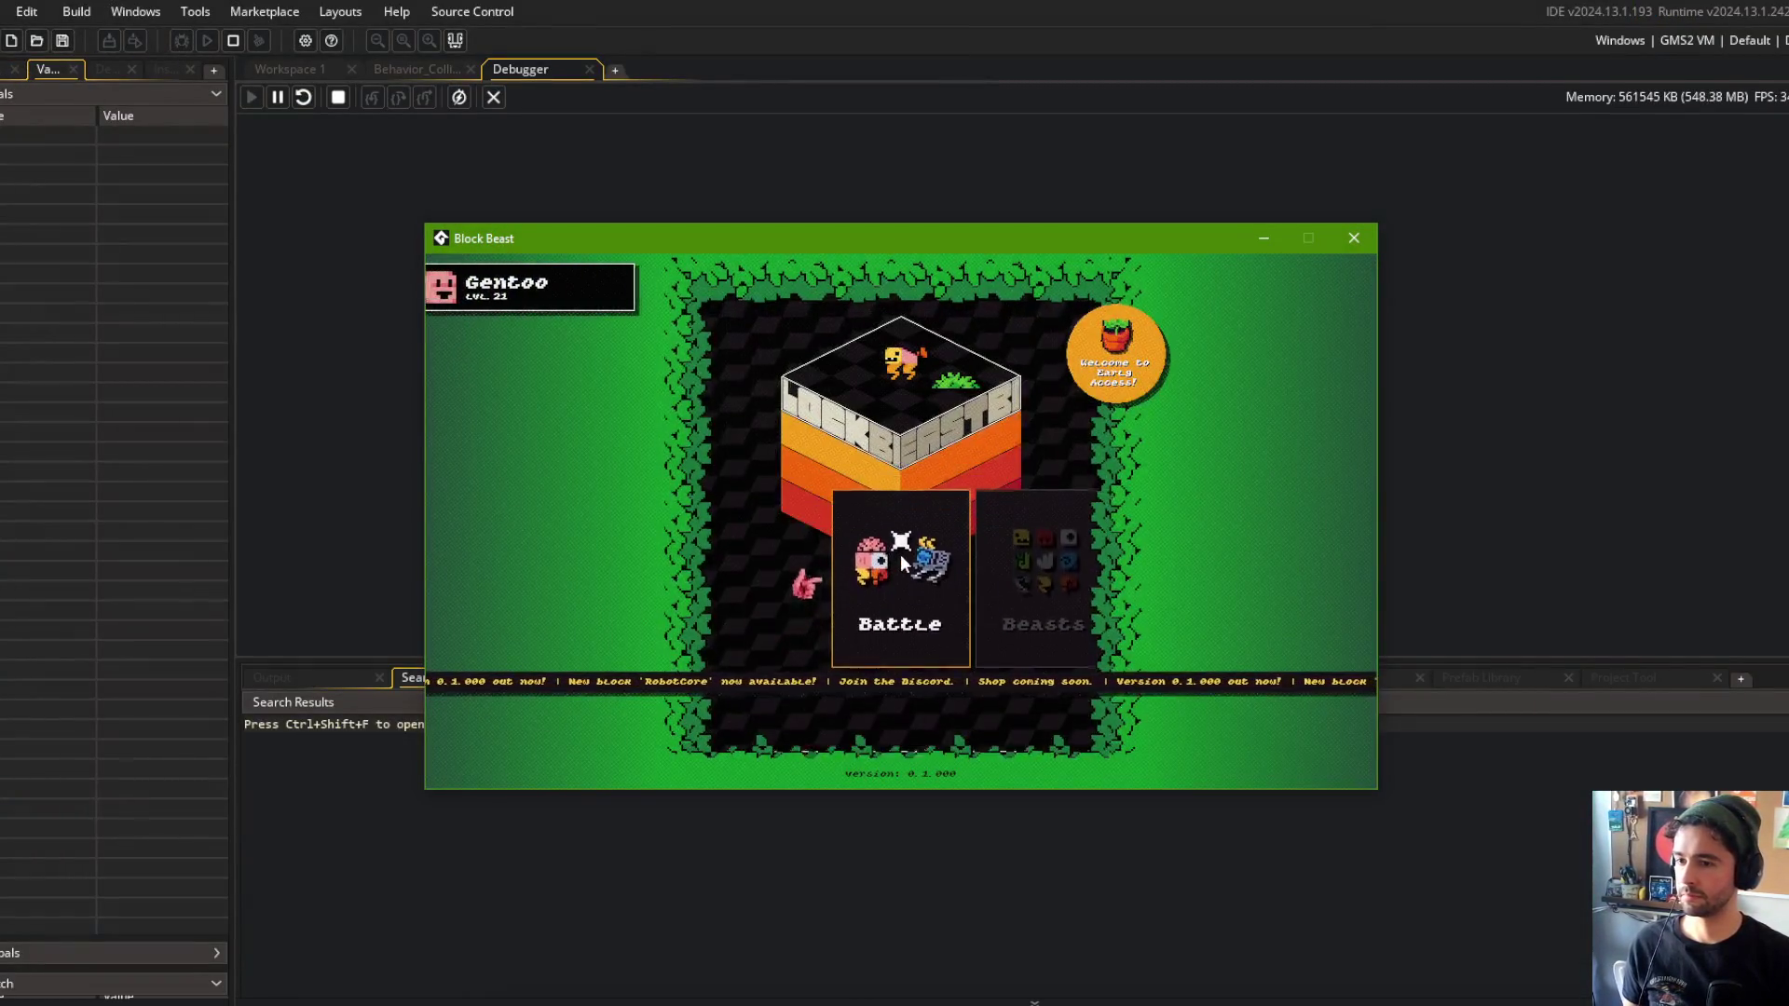
{"action": "scroll", "coordinate": [900, 555], "scroll_direction": "down", "scroll_amount": 2}
{"action": "left_click", "coordinate": [898, 554]}
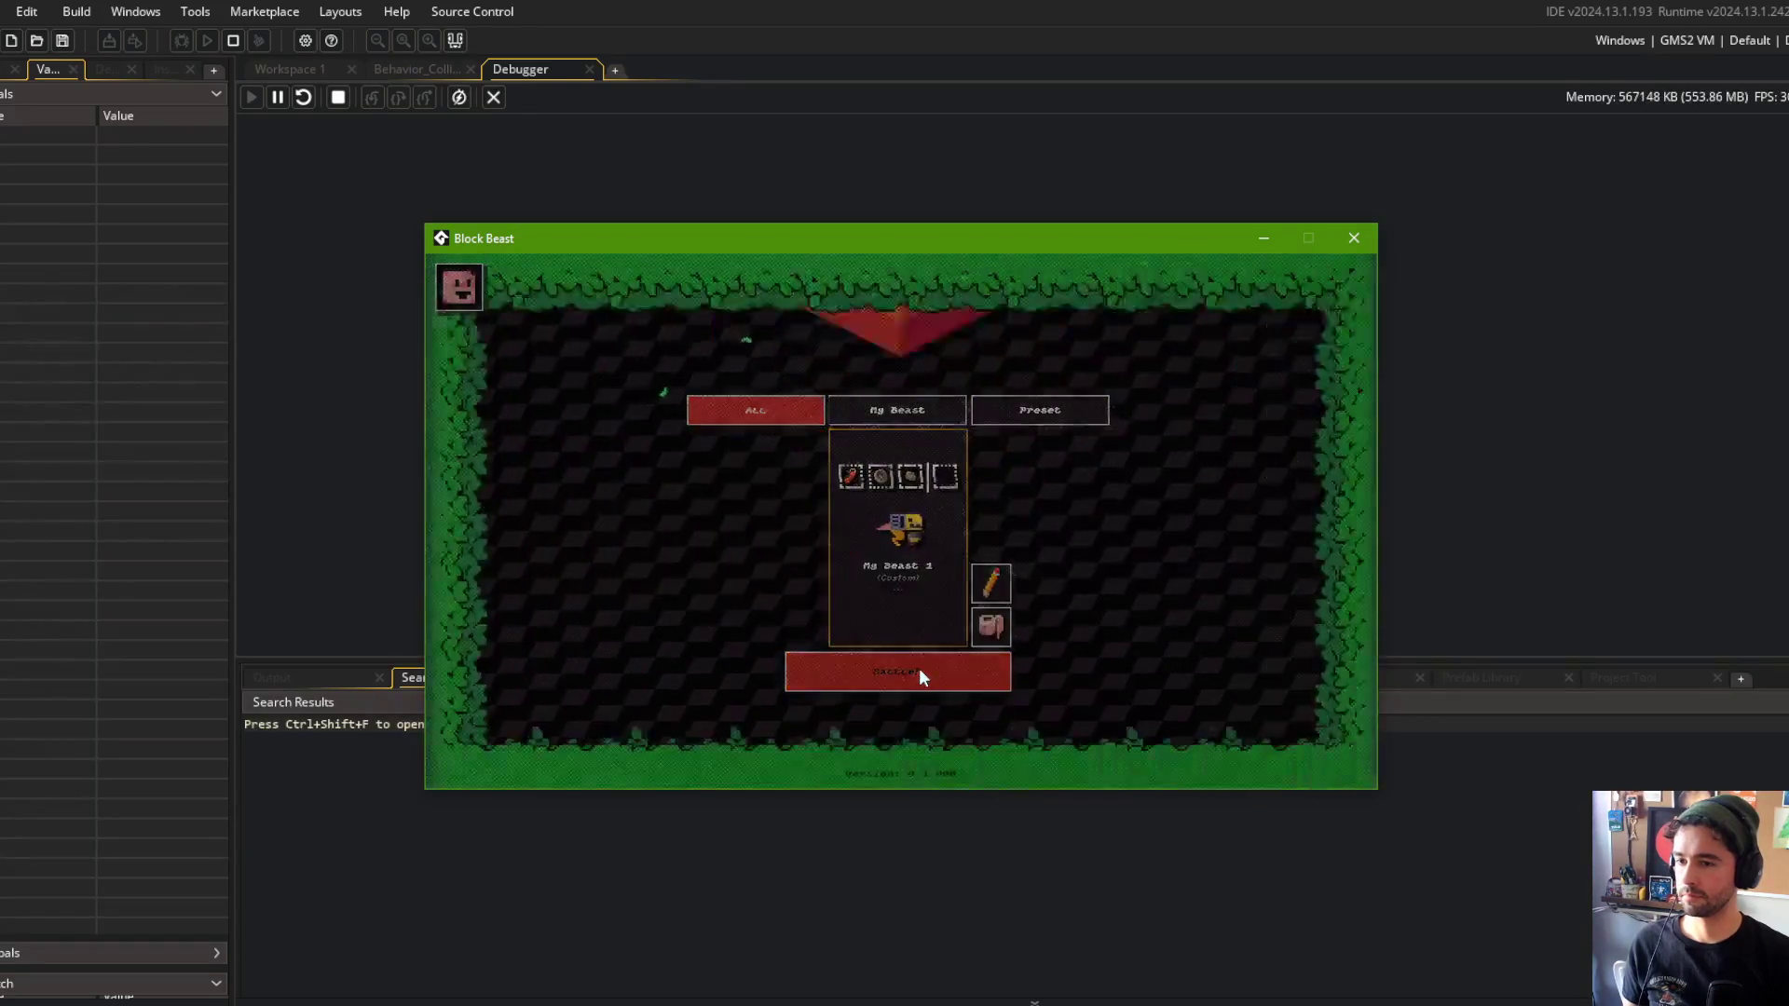
{"action": "left_click", "coordinate": [919, 668]}
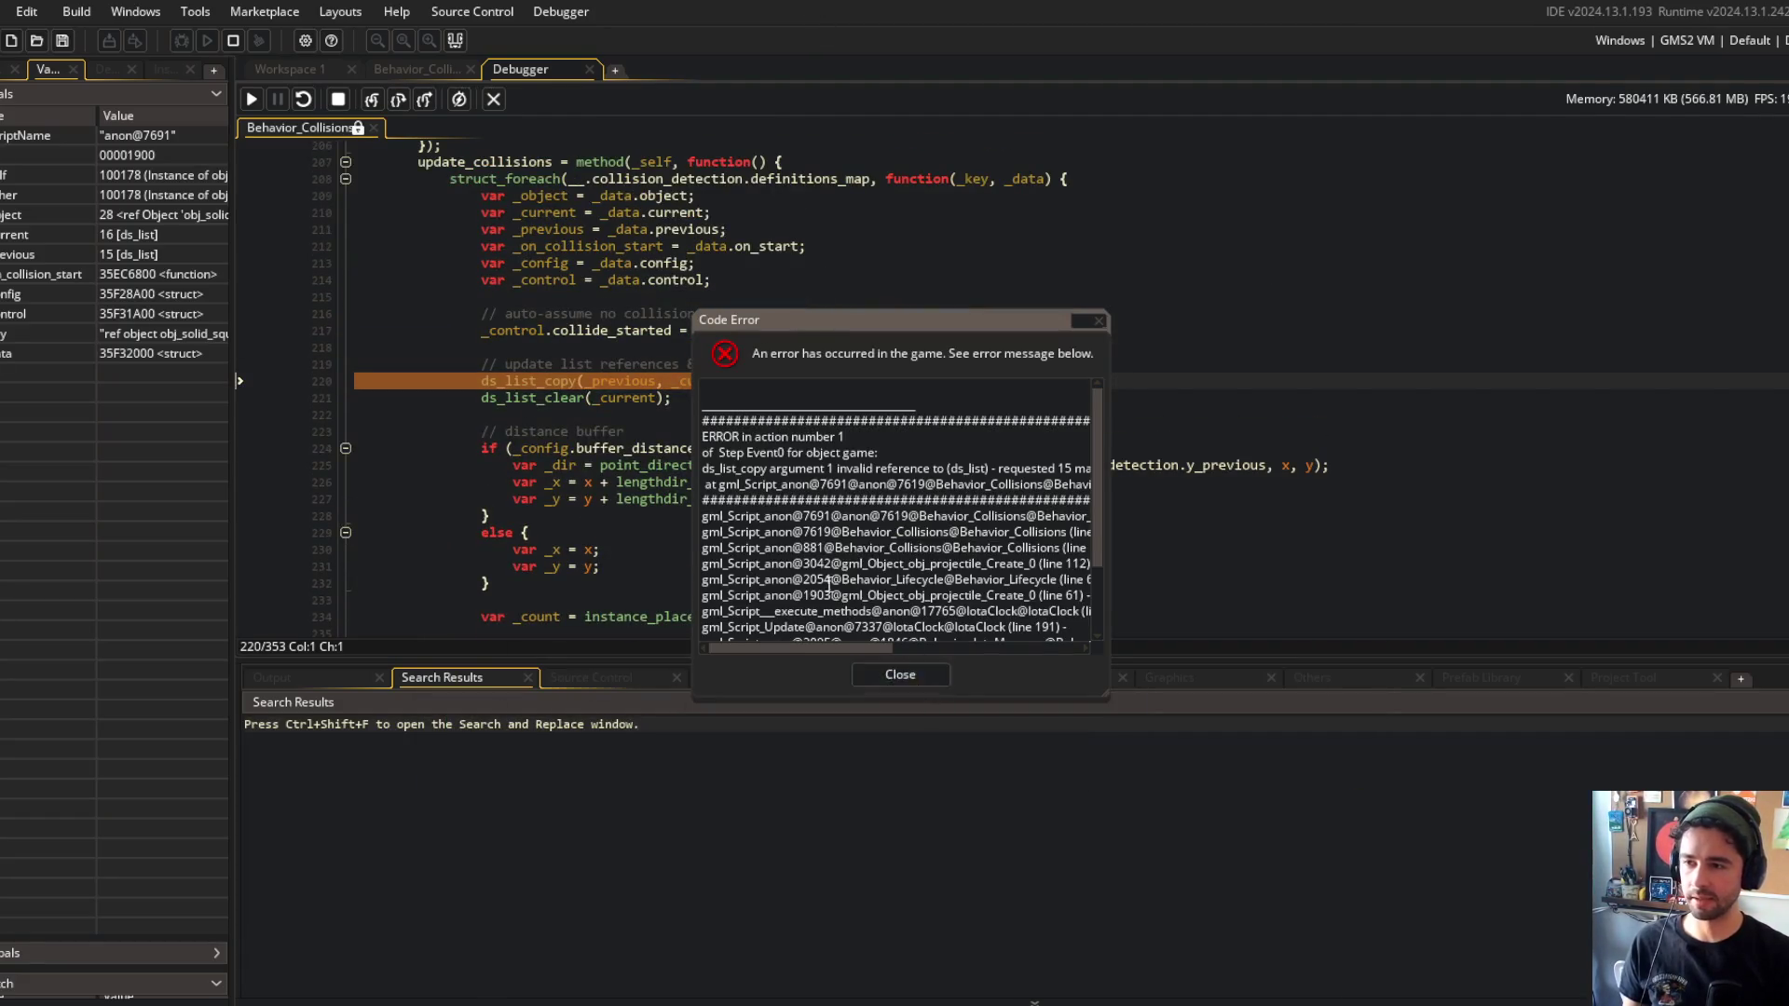
{"action": "key", "text": "Escape"}
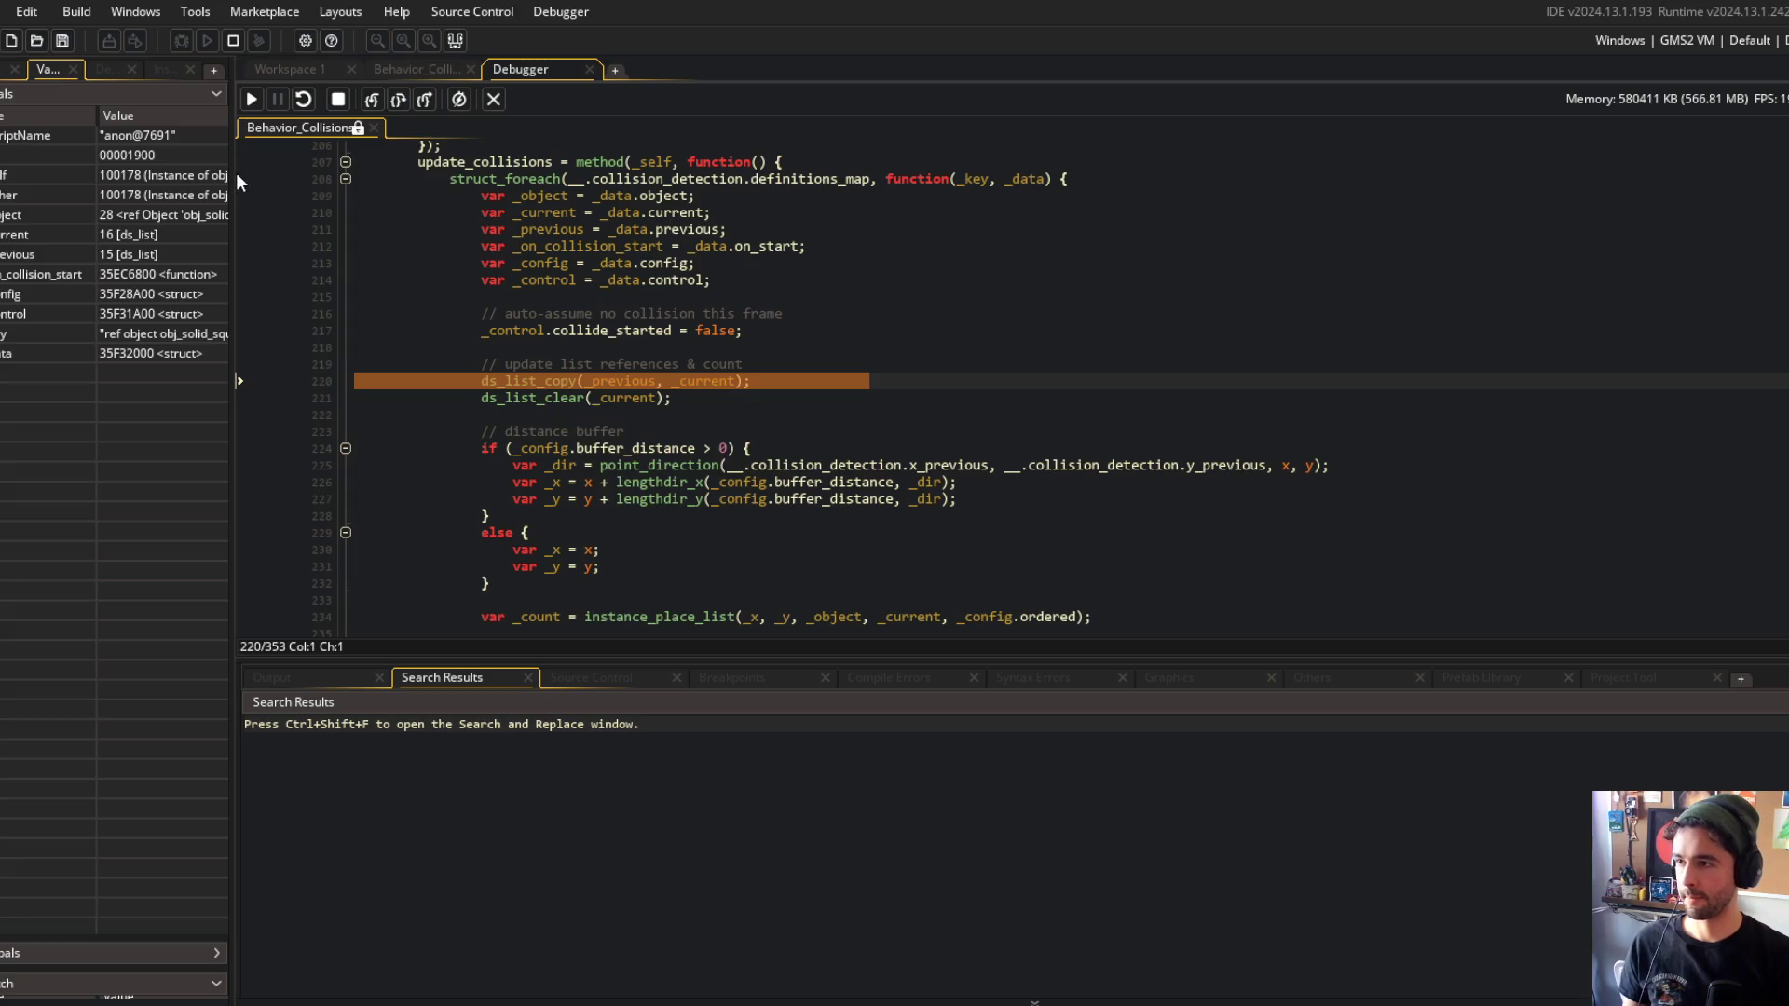
Widen the Variables panel and expand the _current and _previous list variables.
{"action": "left_click_drag", "start_coordinate": [232, 171], "coordinate": [466, 171]}
{"action": "left_click", "coordinate": [9, 235]}
{"action": "left_click", "coordinate": [9, 274]}
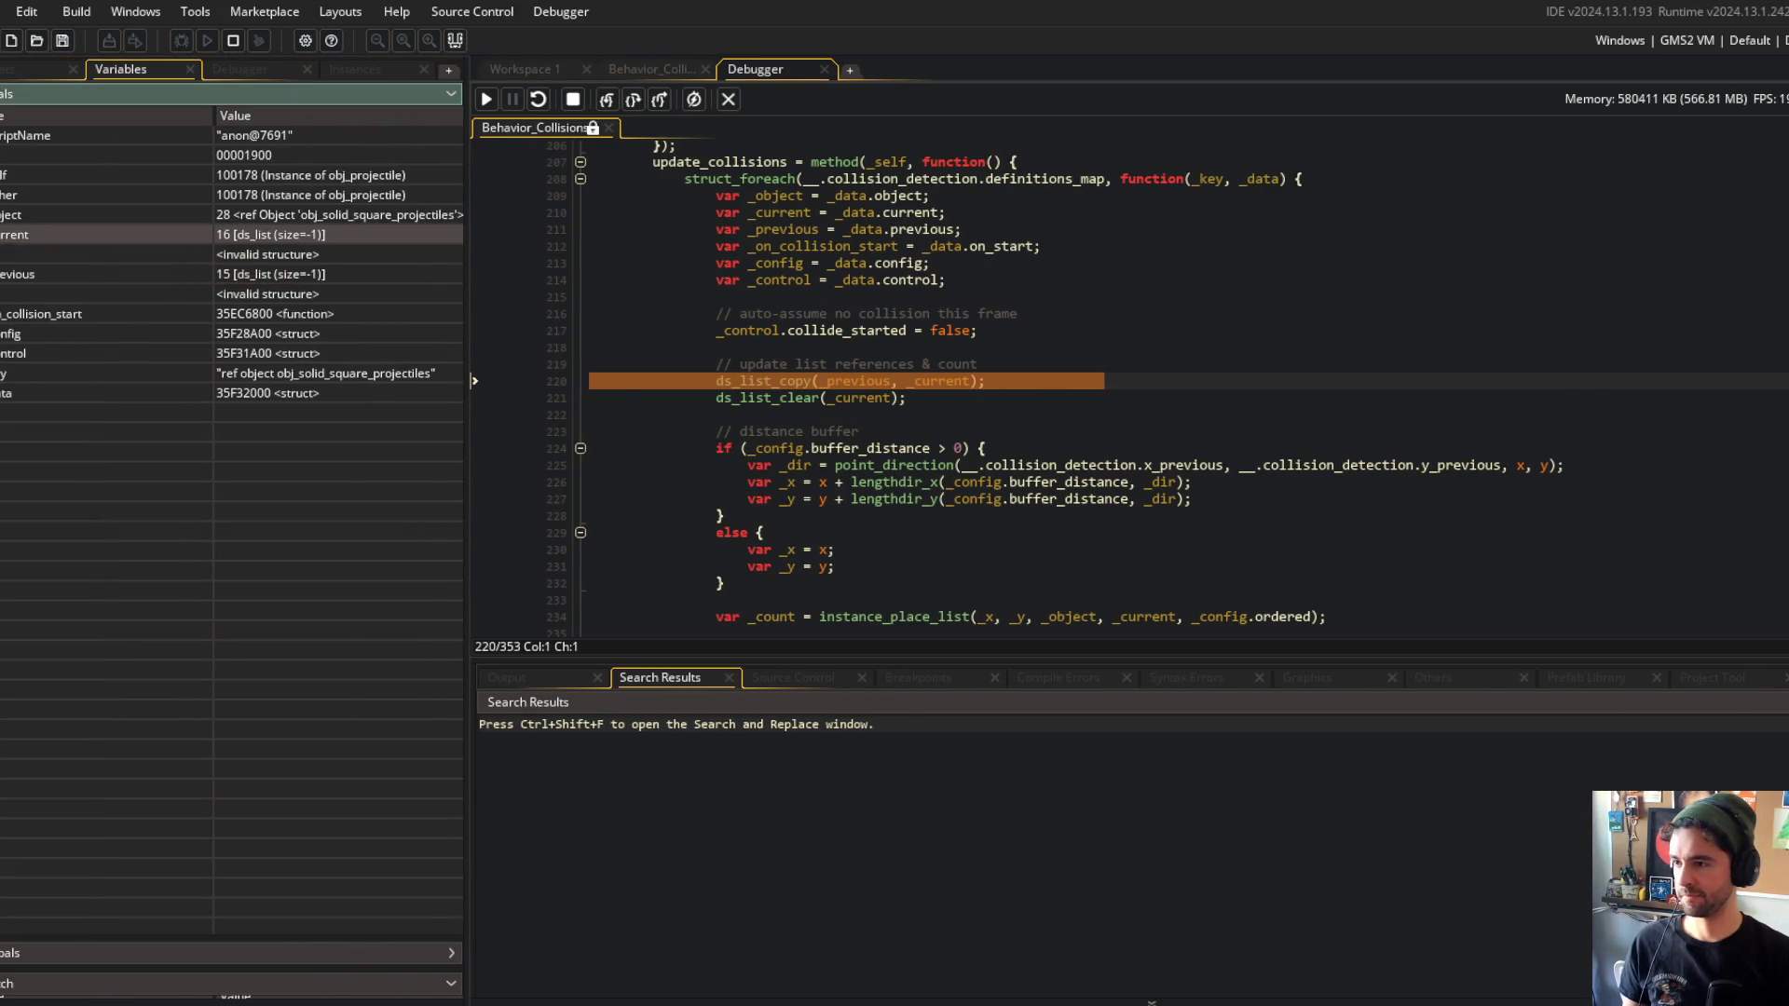
{"action": "scroll", "coordinate": [839, 373], "scroll_direction": "up", "scroll_amount": 2}
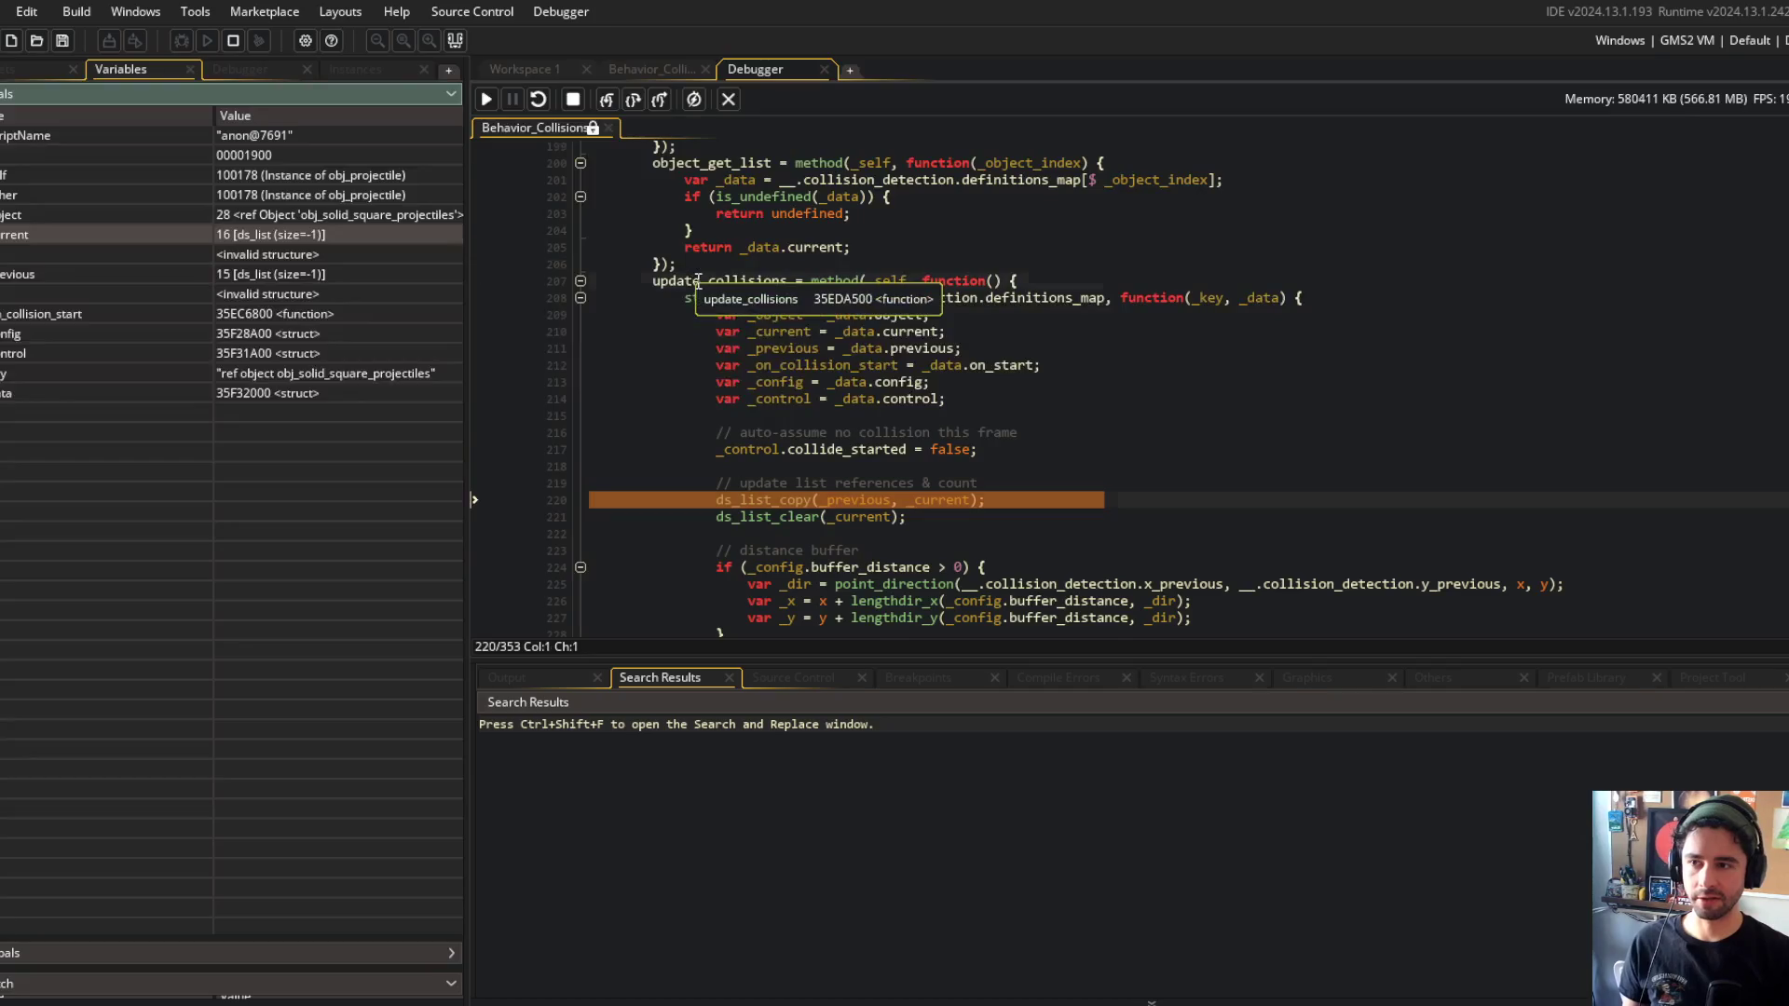
{"action": "left_click", "coordinate": [787, 281]}
Walk the call stack between the line 208 and line 15 frames and check _data on line 209.
{"action": "left_click", "coordinate": [224, 67]}
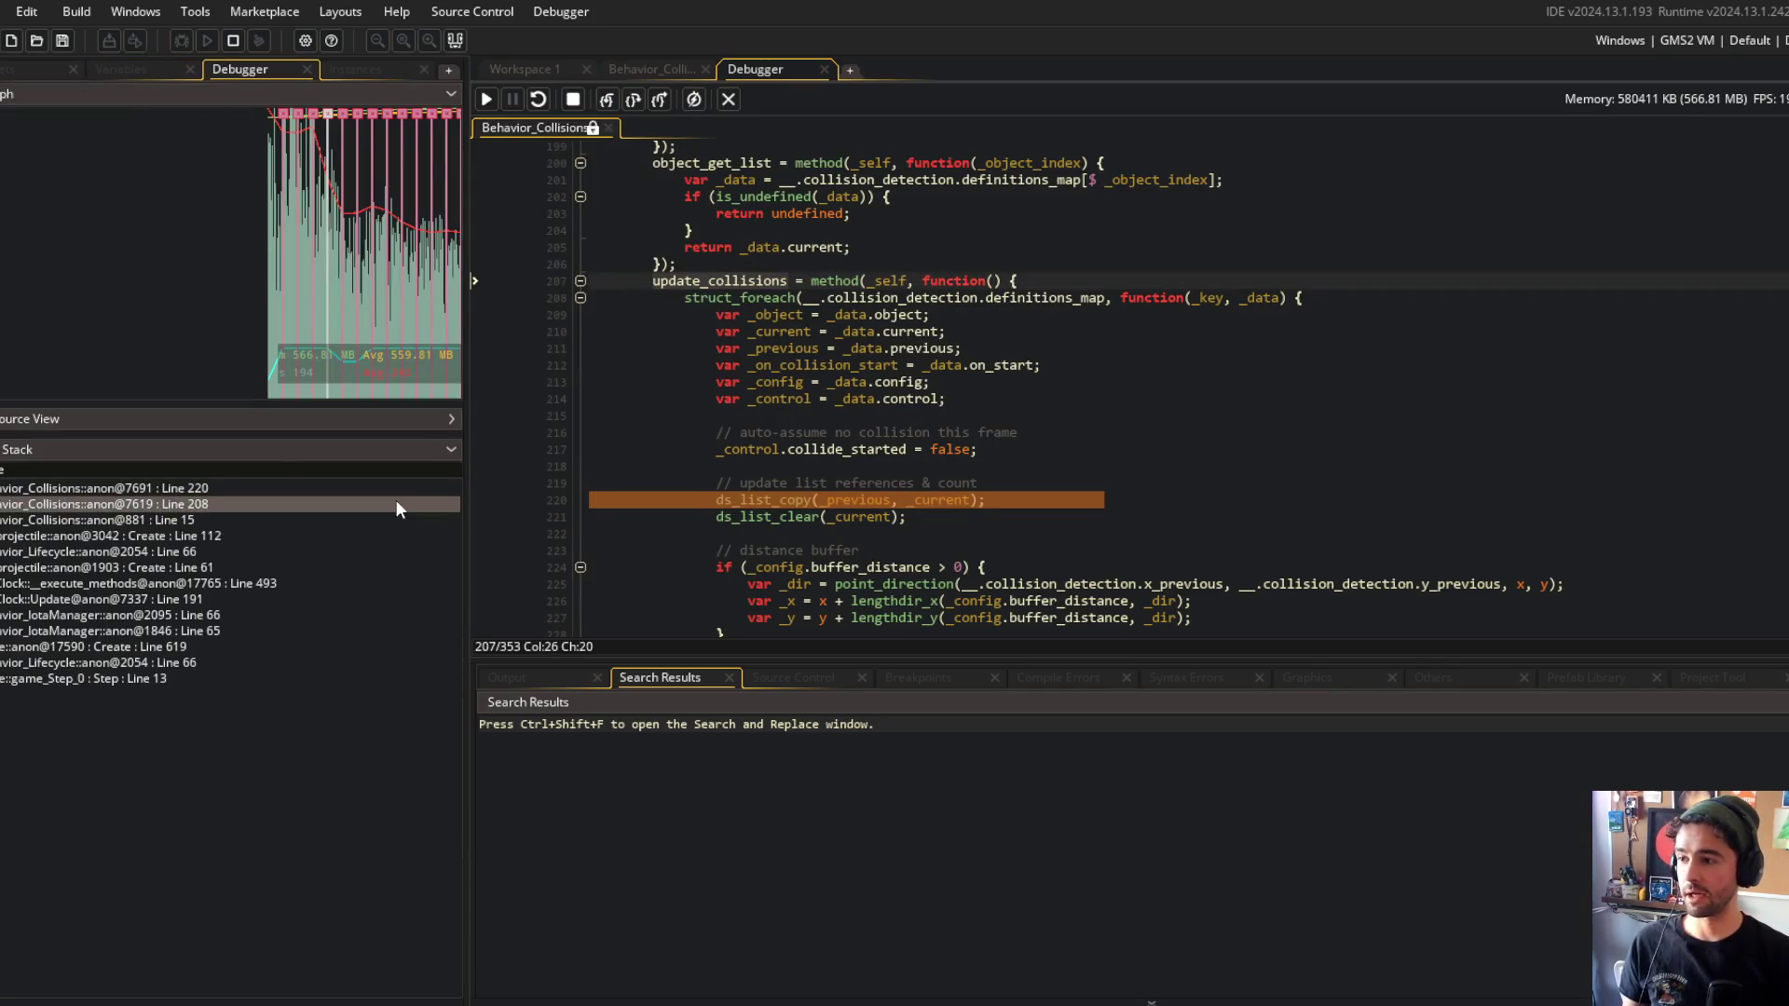
{"action": "left_click", "coordinate": [264, 503]}
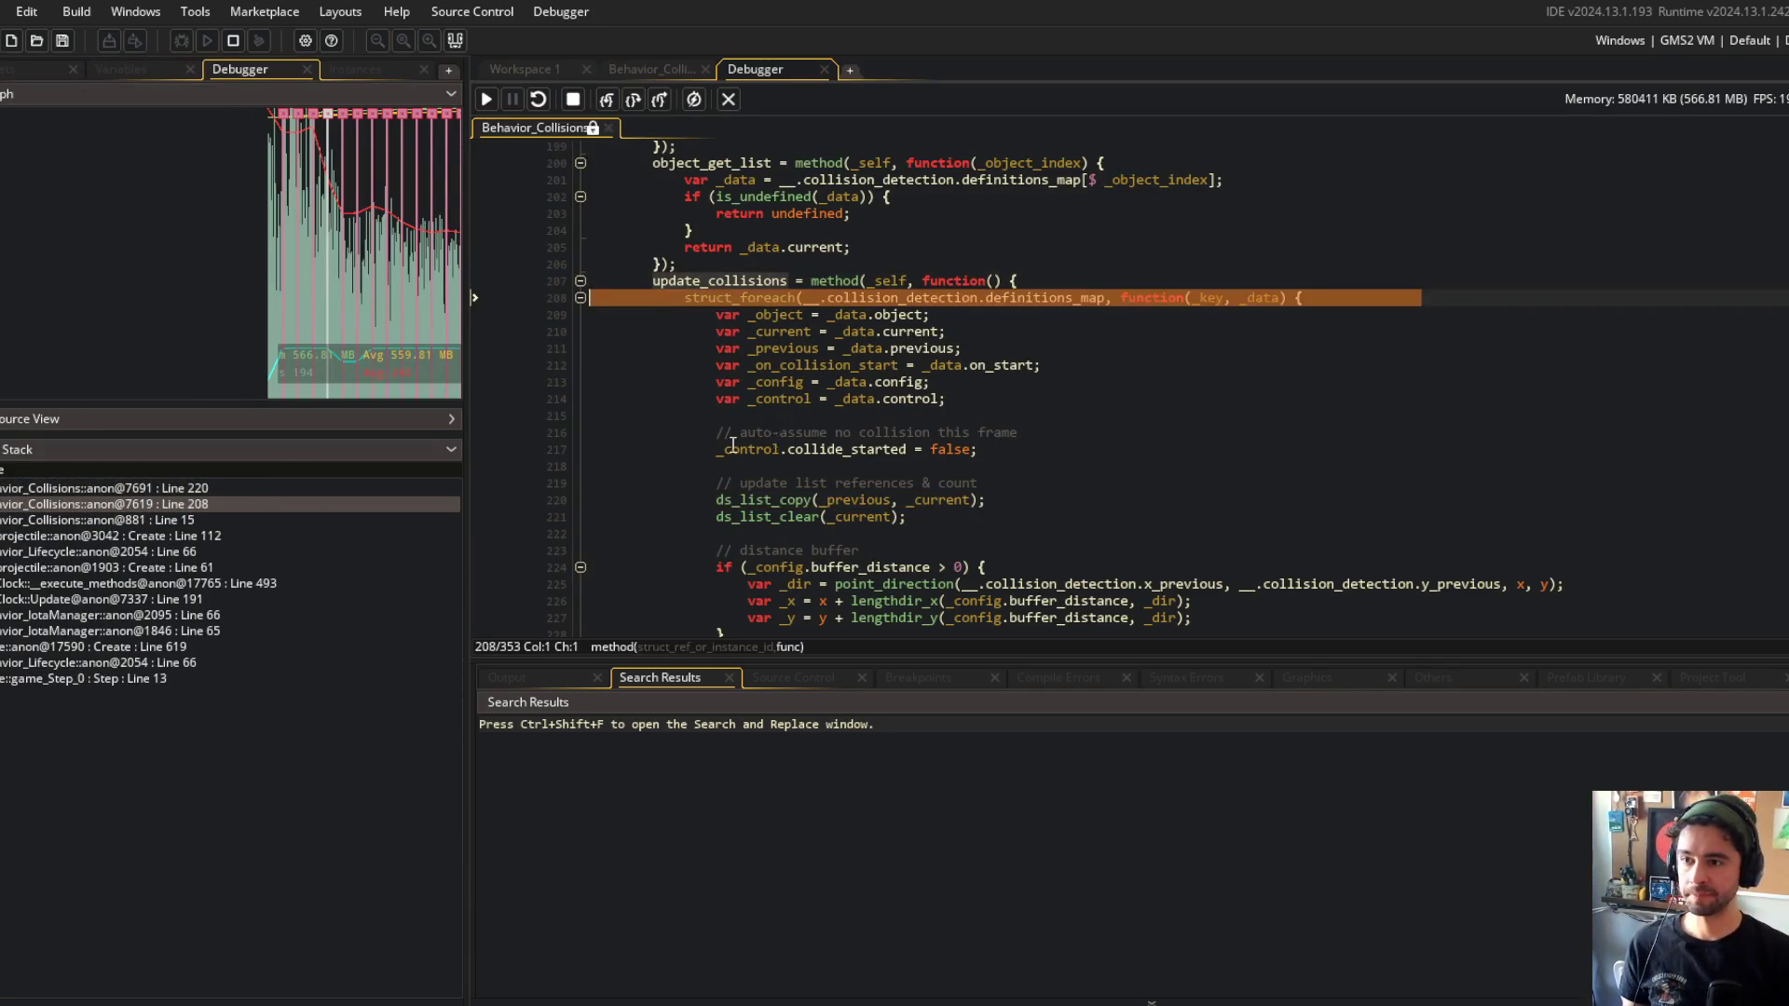
{"action": "left_click", "coordinate": [211, 516]}
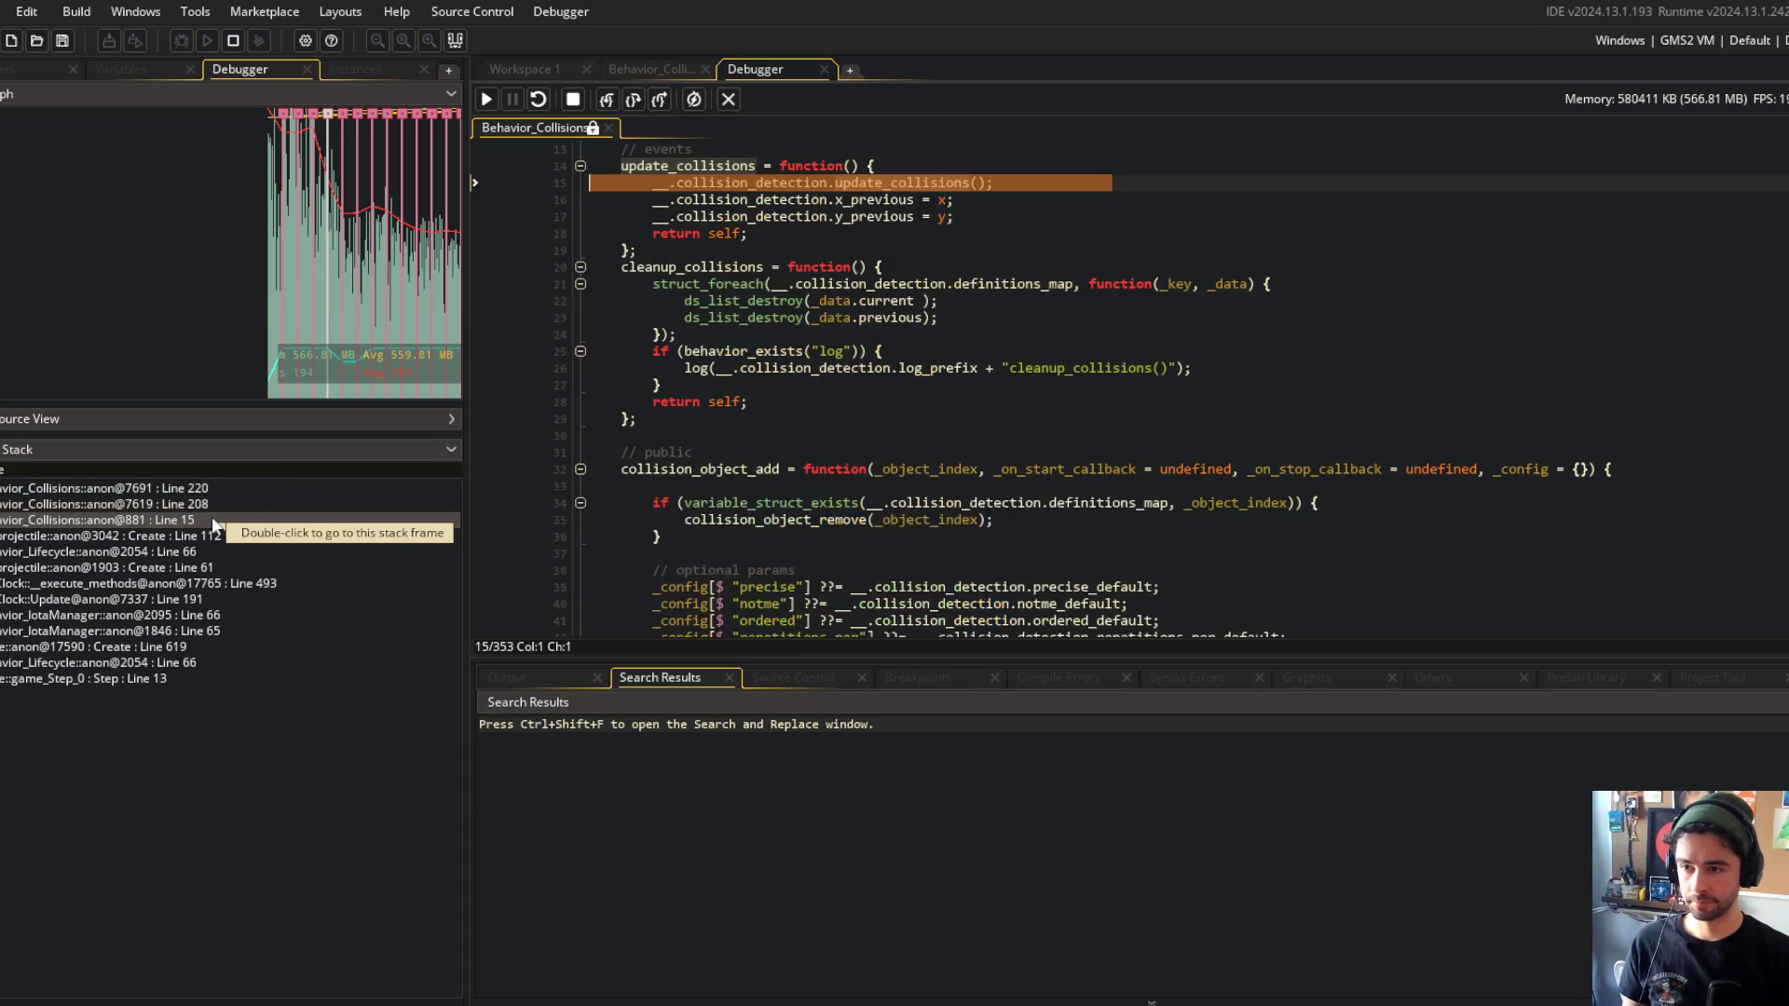
{"action": "left_click", "coordinate": [211, 505]}
{"action": "left_click", "coordinate": [1388, 197]}
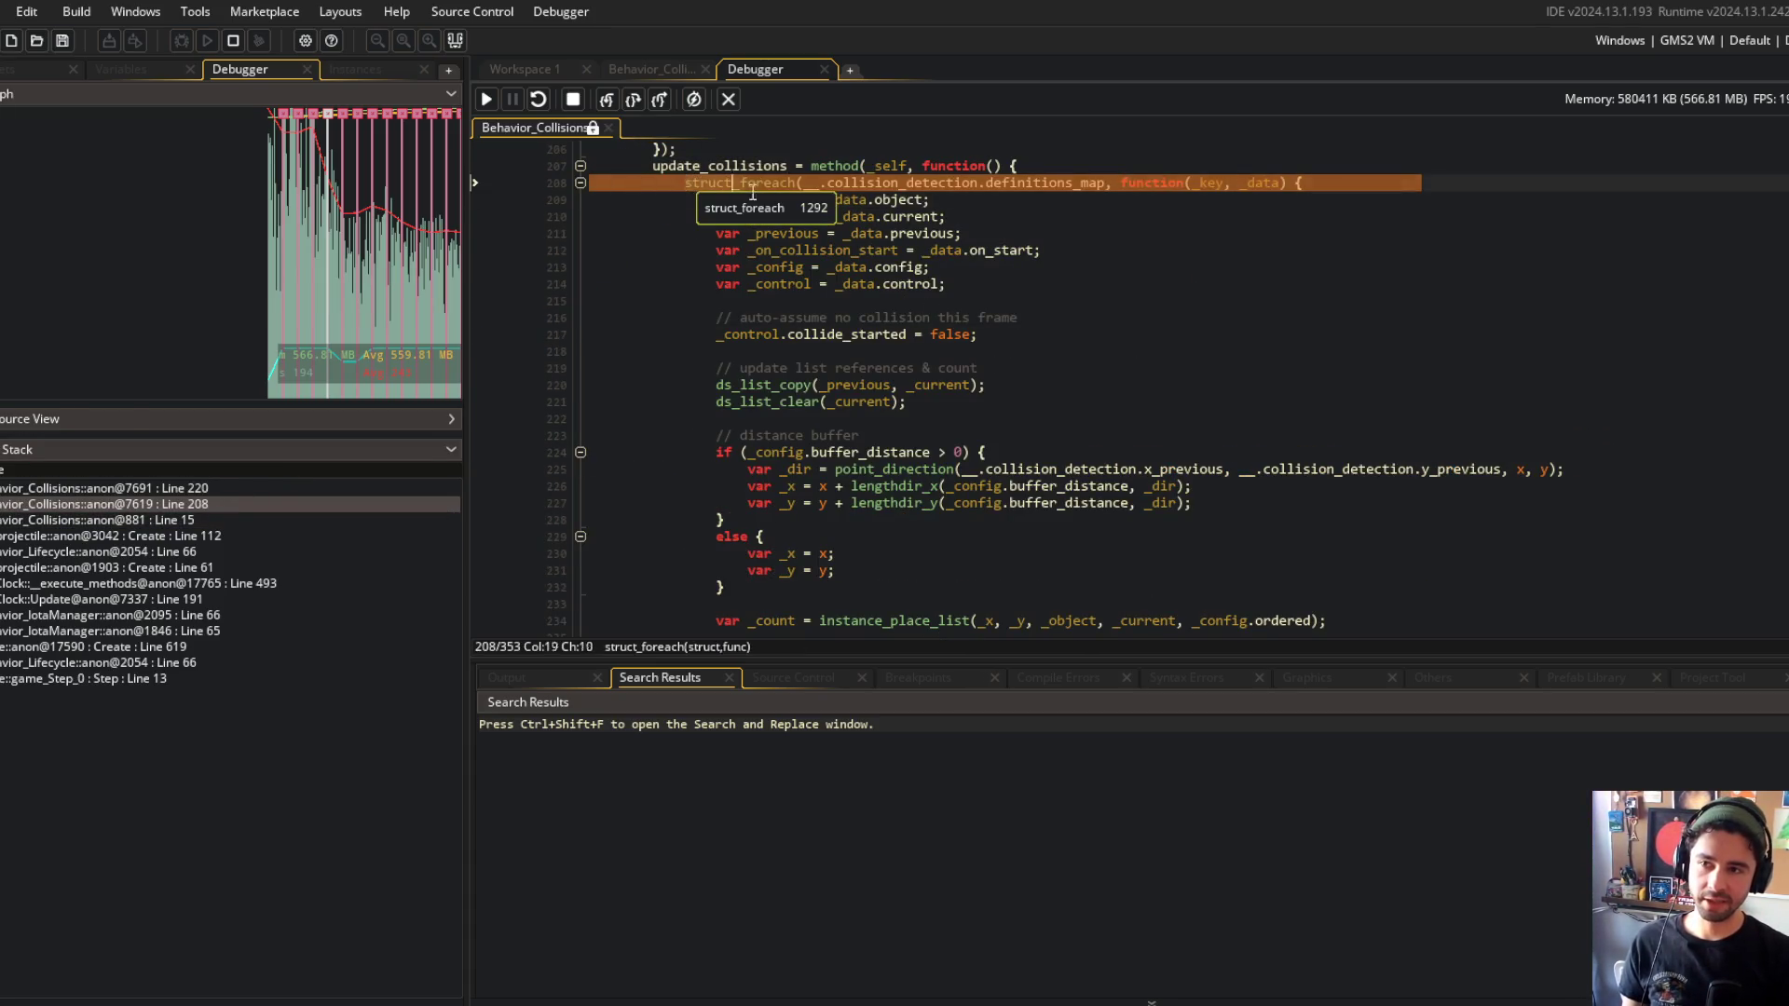
{"action": "scroll", "coordinate": [837, 304], "scroll_direction": "down", "scroll_amount": 4}
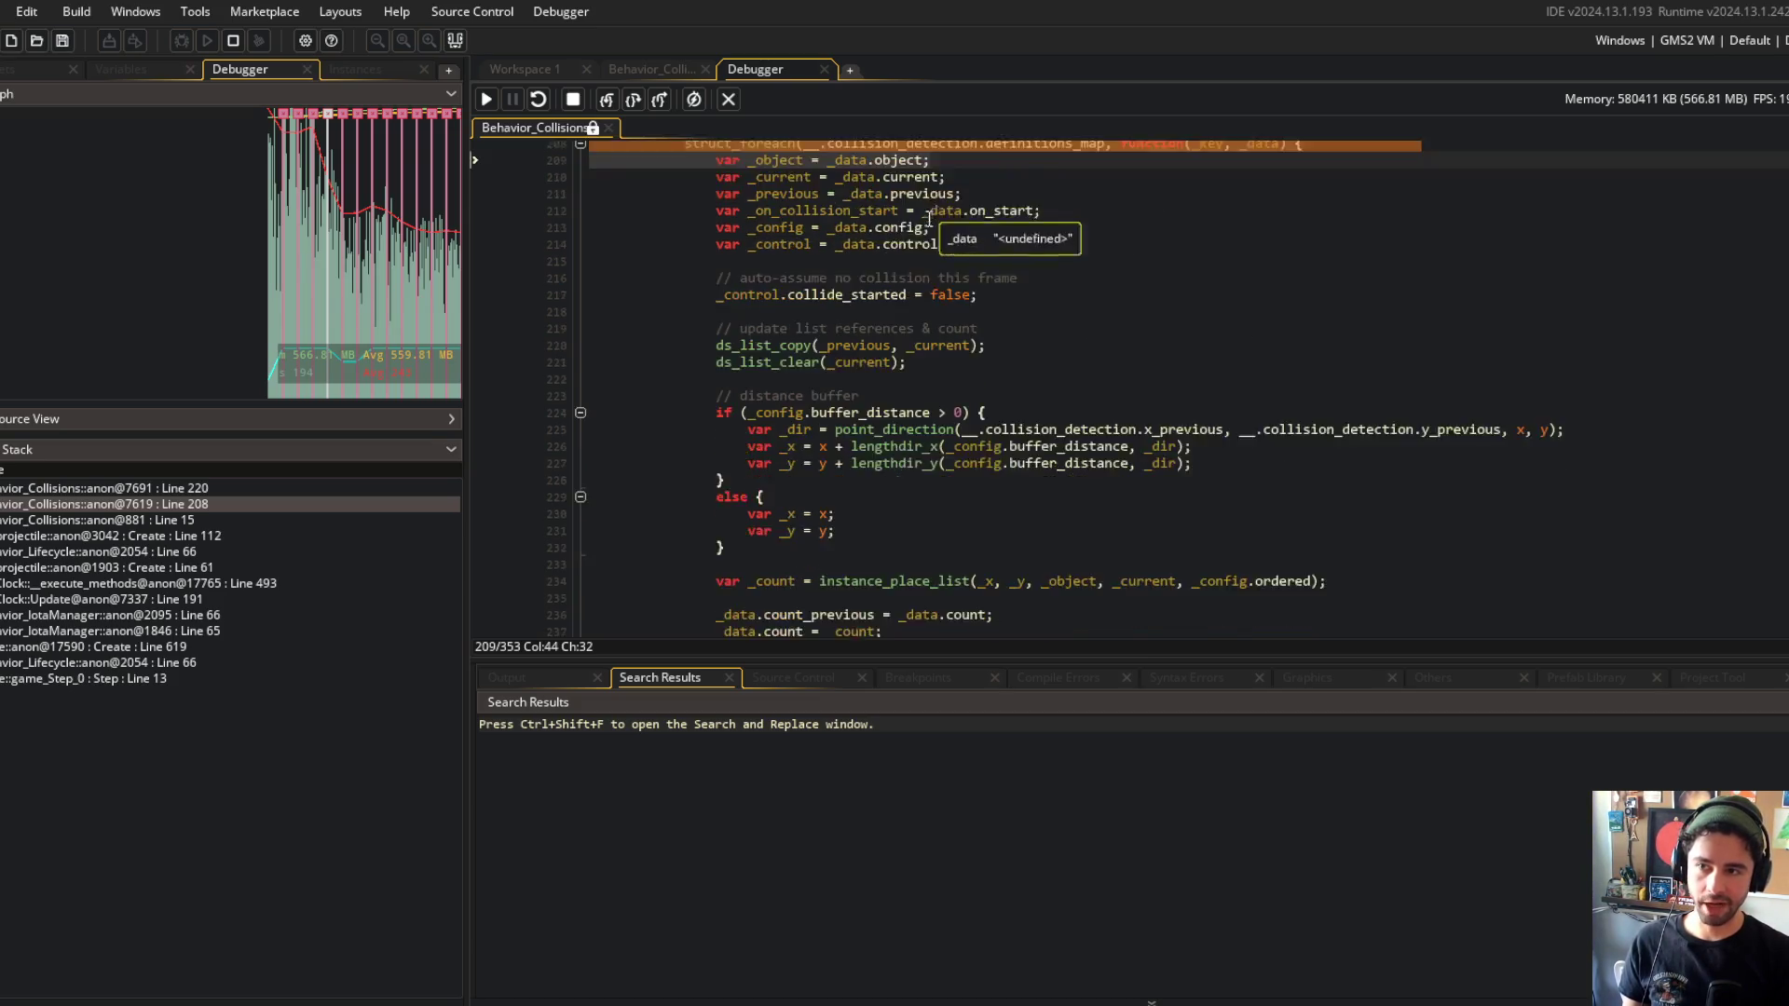
{"action": "scroll", "coordinate": [837, 304], "scroll_direction": "down", "scroll_amount": 6}
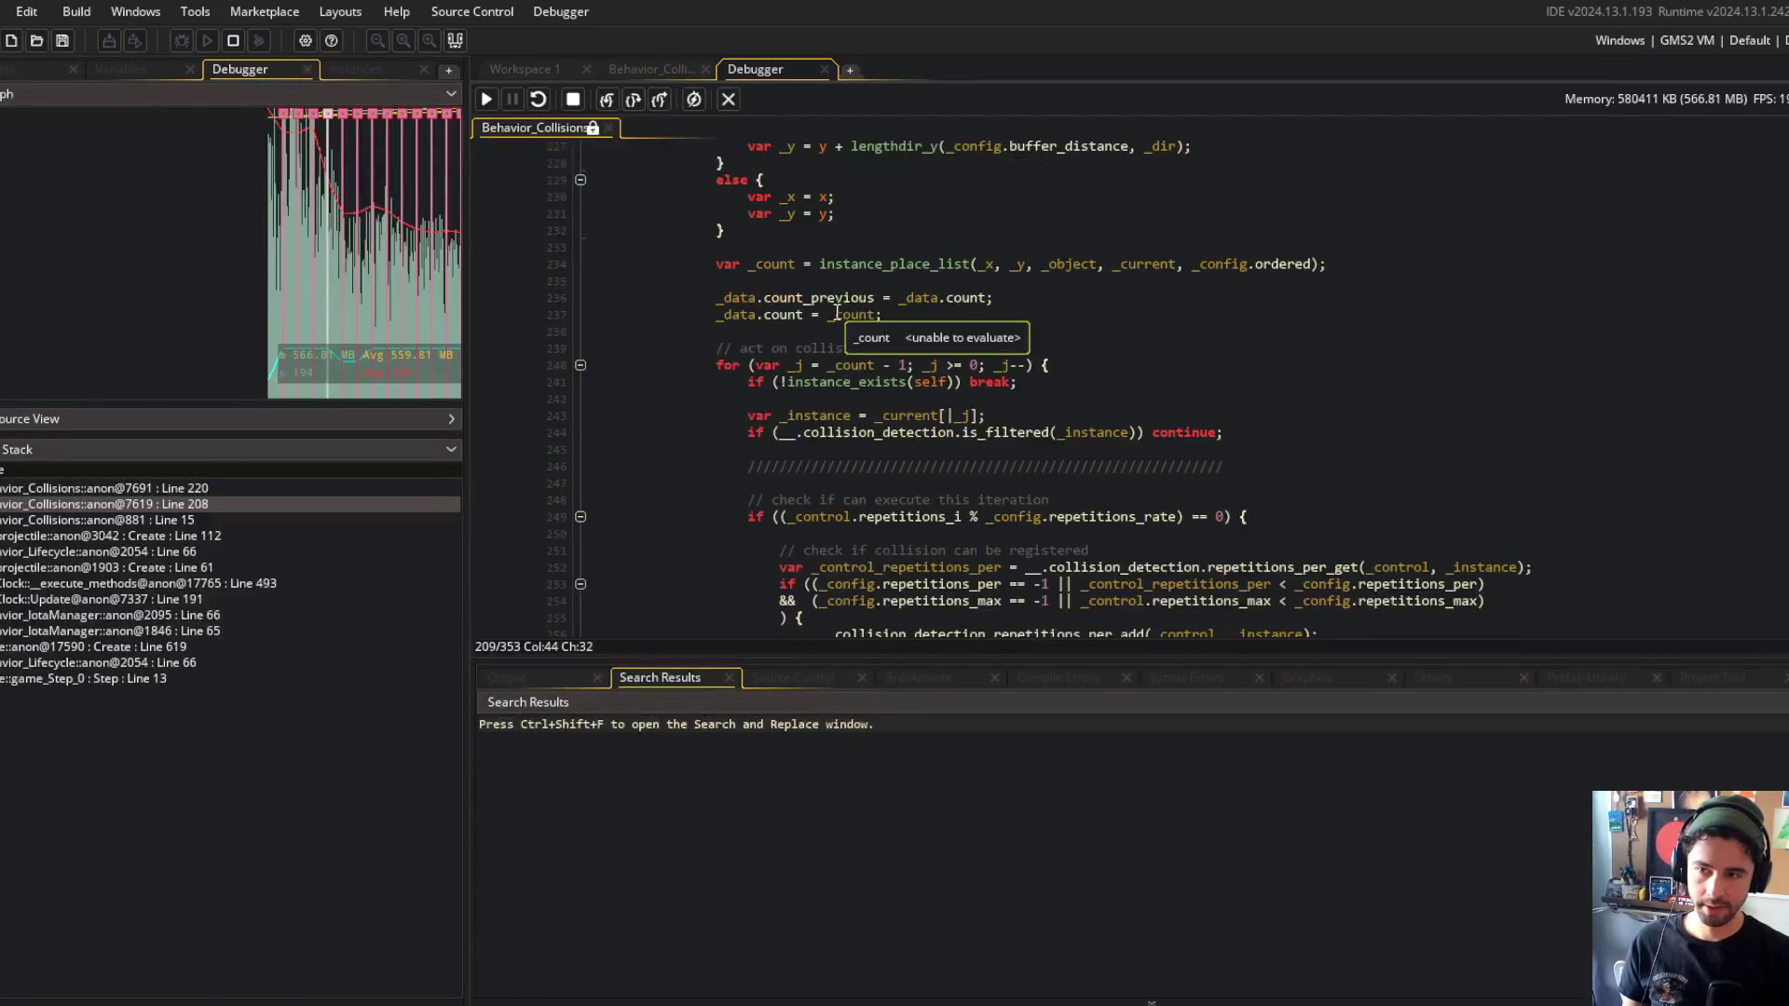
{"action": "scroll", "coordinate": [837, 311], "scroll_direction": "up", "scroll_amount": 4}
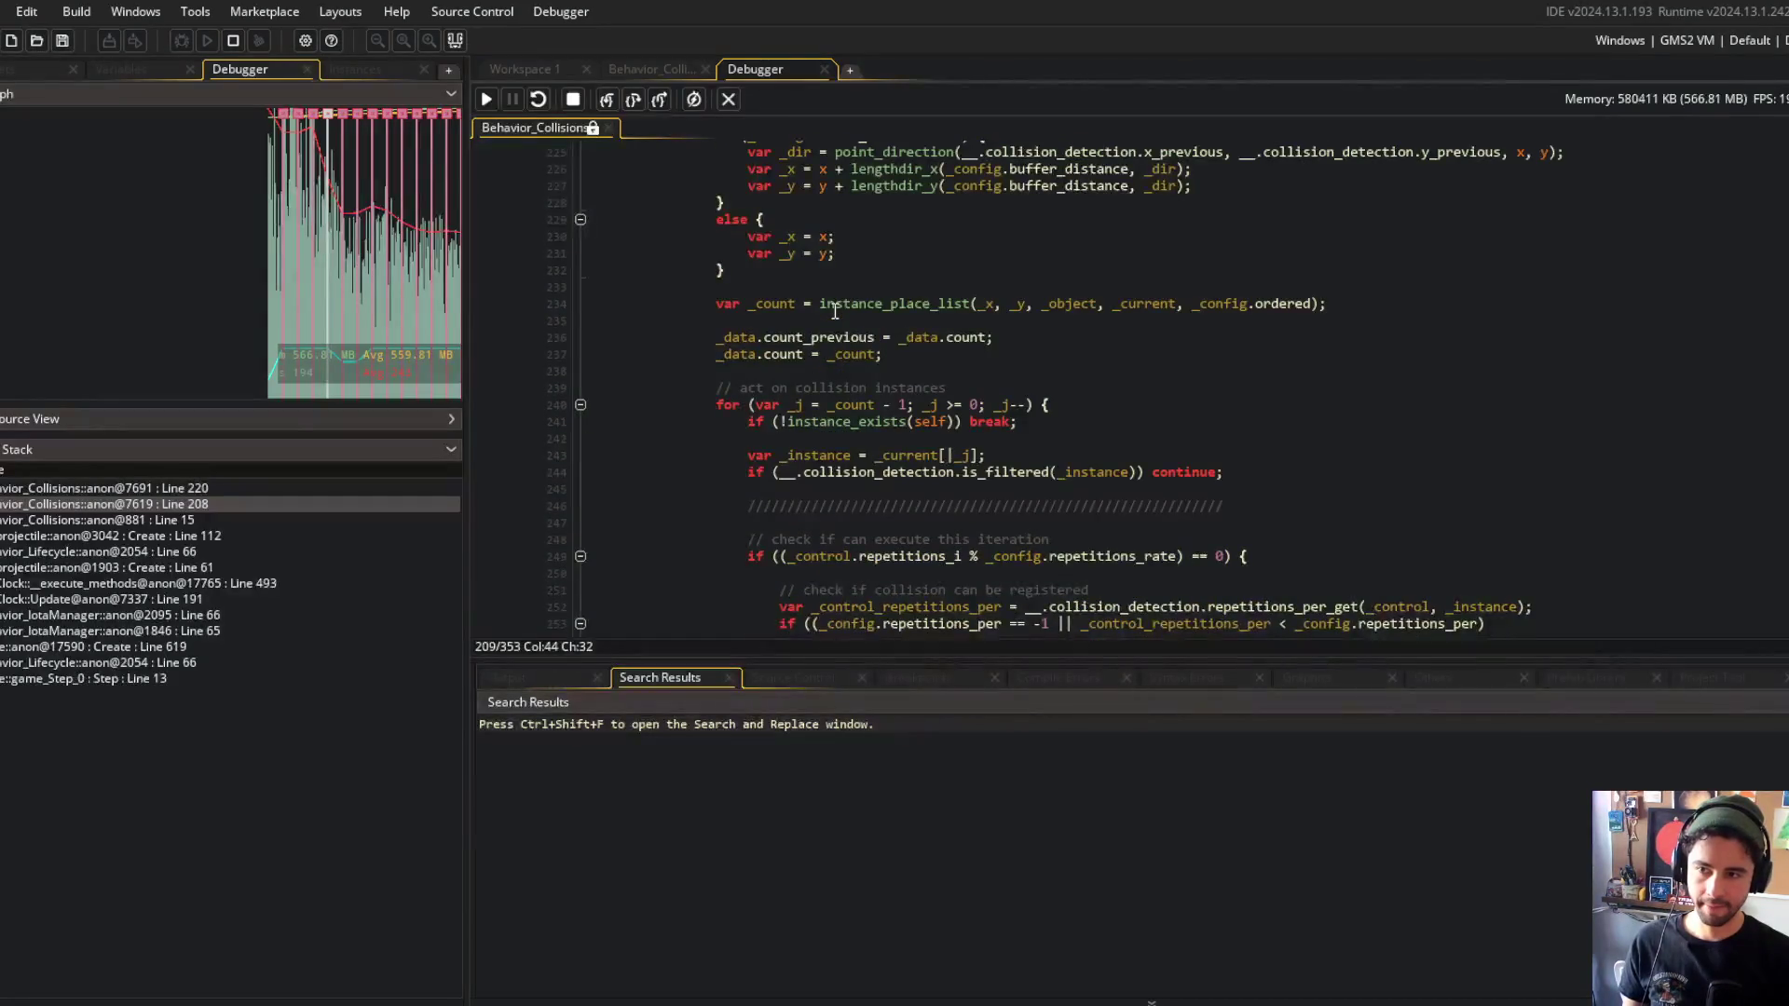
{"action": "scroll", "coordinate": [835, 311], "scroll_direction": "down", "scroll_amount": 2}
Inspect the collision loop on lines 240–241 and update_collisions on line 207, then stop debugging.
{"action": "left_click", "coordinate": [857, 302]}
{"action": "left_click", "coordinate": [1053, 287]}
{"action": "scroll", "coordinate": [1036, 235], "scroll_direction": "down", "scroll_amount": 5}
{"action": "scroll", "coordinate": [1037, 235], "scroll_direction": "down", "scroll_amount": 10}
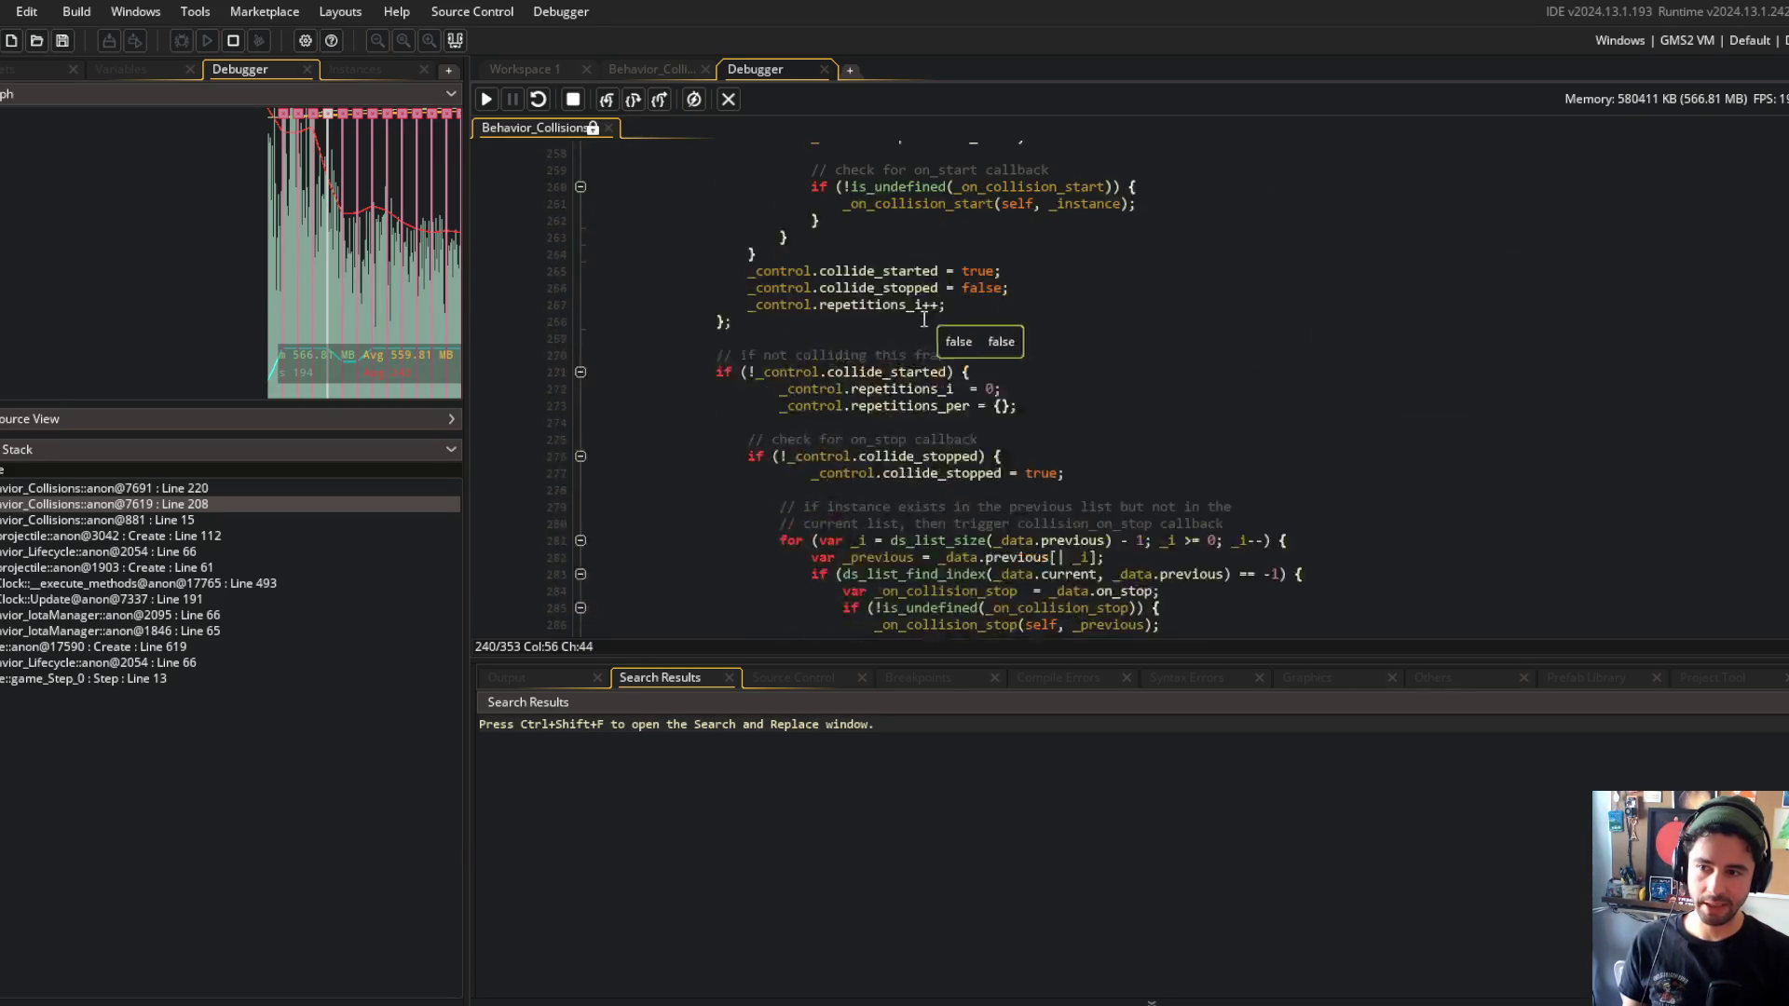
{"action": "scroll", "coordinate": [1005, 298], "scroll_direction": "up", "scroll_amount": 7}
{"action": "scroll", "coordinate": [1005, 298], "scroll_direction": "up", "scroll_amount": 10}
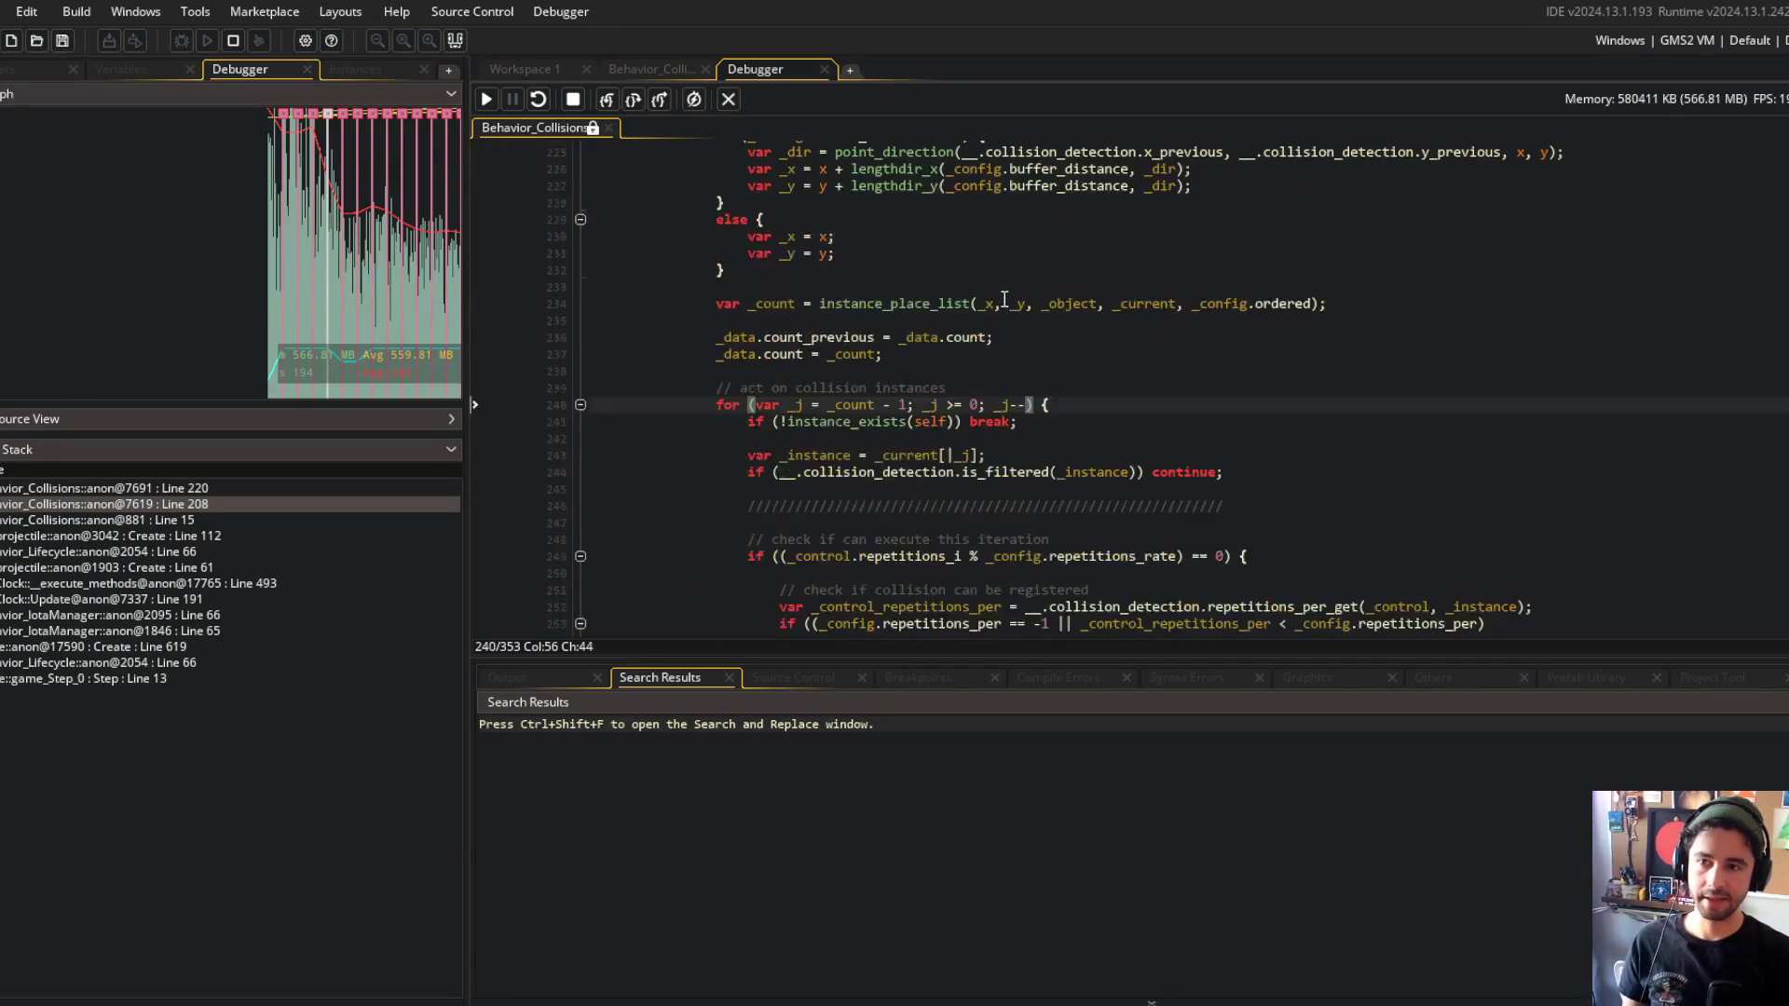
{"action": "scroll", "coordinate": [1004, 299], "scroll_direction": "up", "scroll_amount": 10}
{"action": "left_click", "coordinate": [1111, 365]}
{"action": "left_click", "coordinate": [729, 97]}
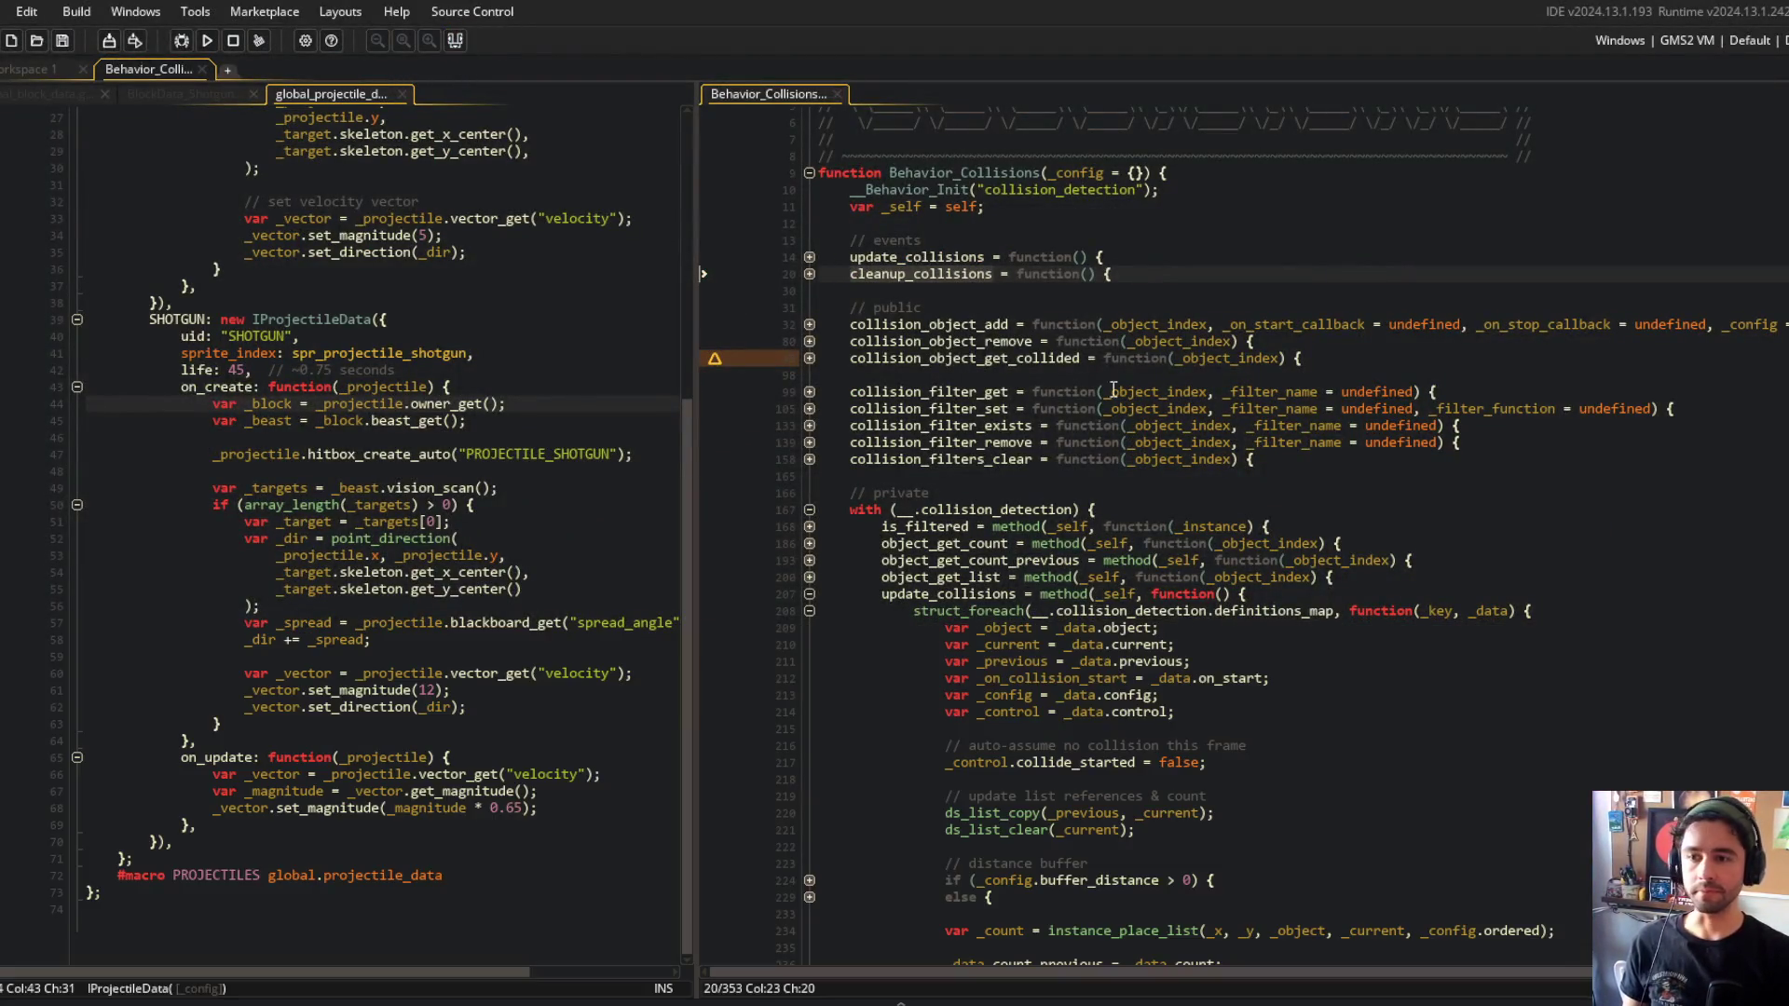
Collapse the output area and select lines 208 to 236 of update_collisions.
{"action": "left_click", "coordinate": [1155, 392]}
{"action": "scroll", "coordinate": [1119, 497], "scroll_direction": "down", "scroll_amount": 10}
{"action": "scroll", "coordinate": [1119, 497], "scroll_direction": "up", "scroll_amount": 6}
{"action": "left_click", "coordinate": [1584, 413]}
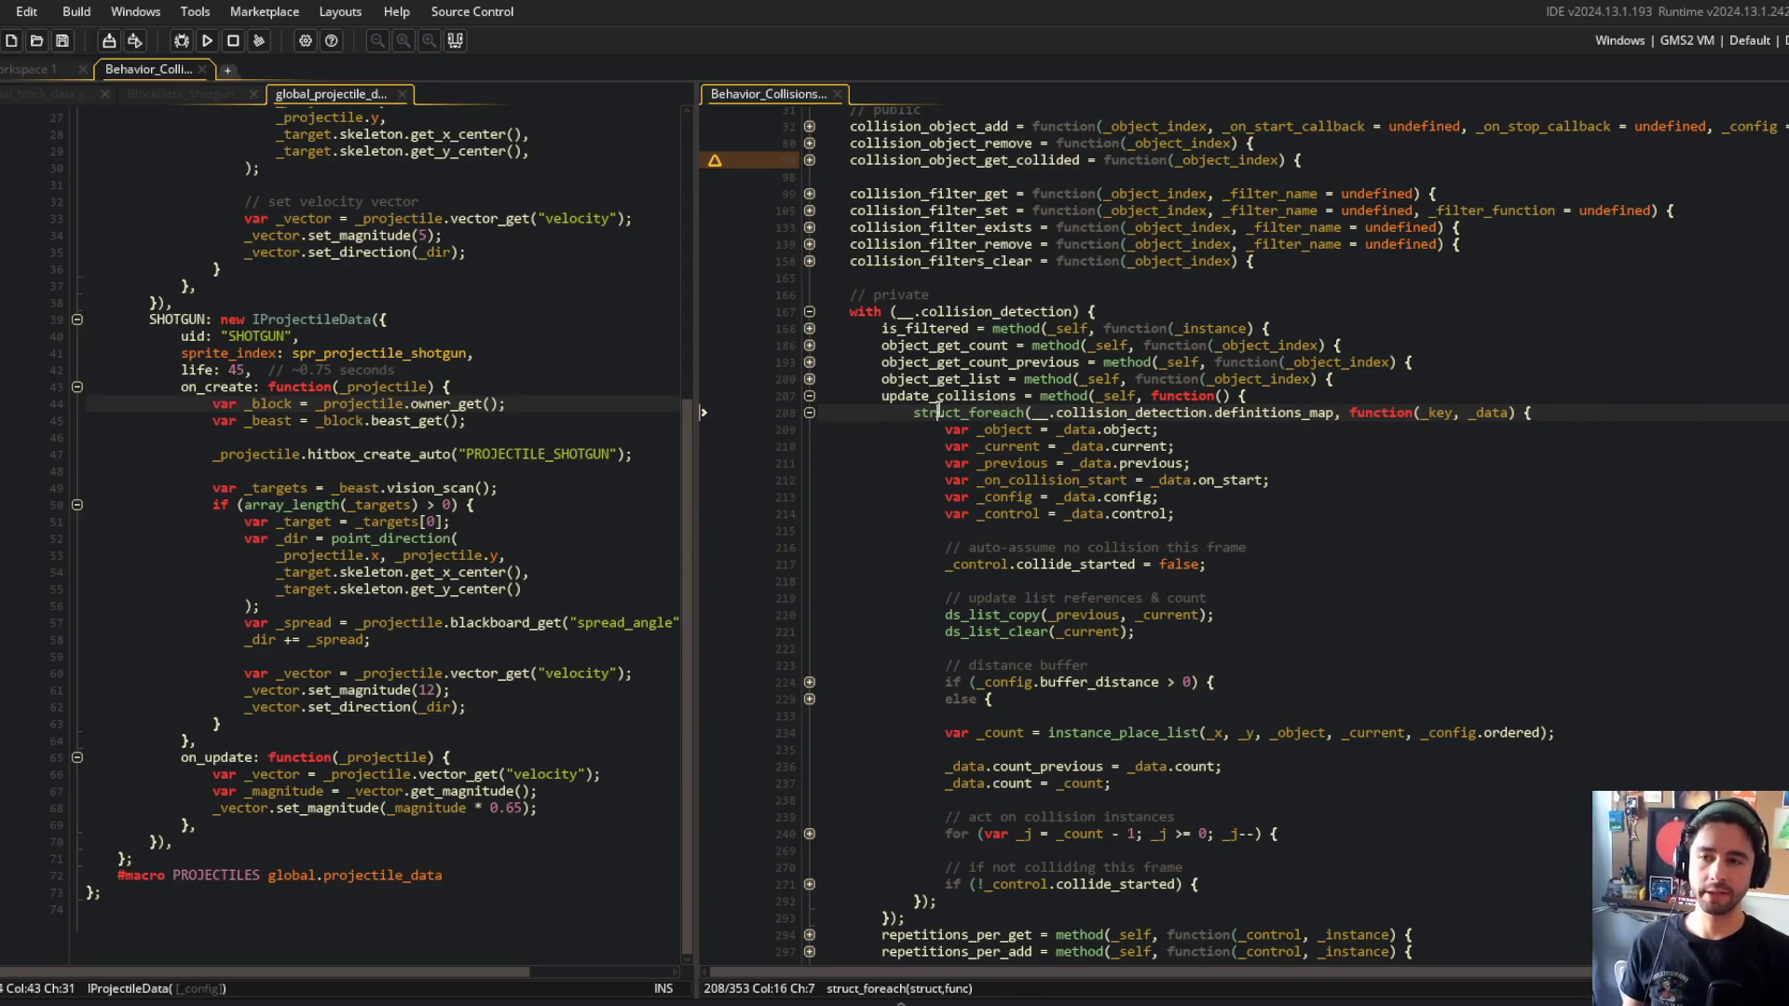
{"action": "left_click_drag", "start_coordinate": [922, 413], "coordinate": [1302, 792]}
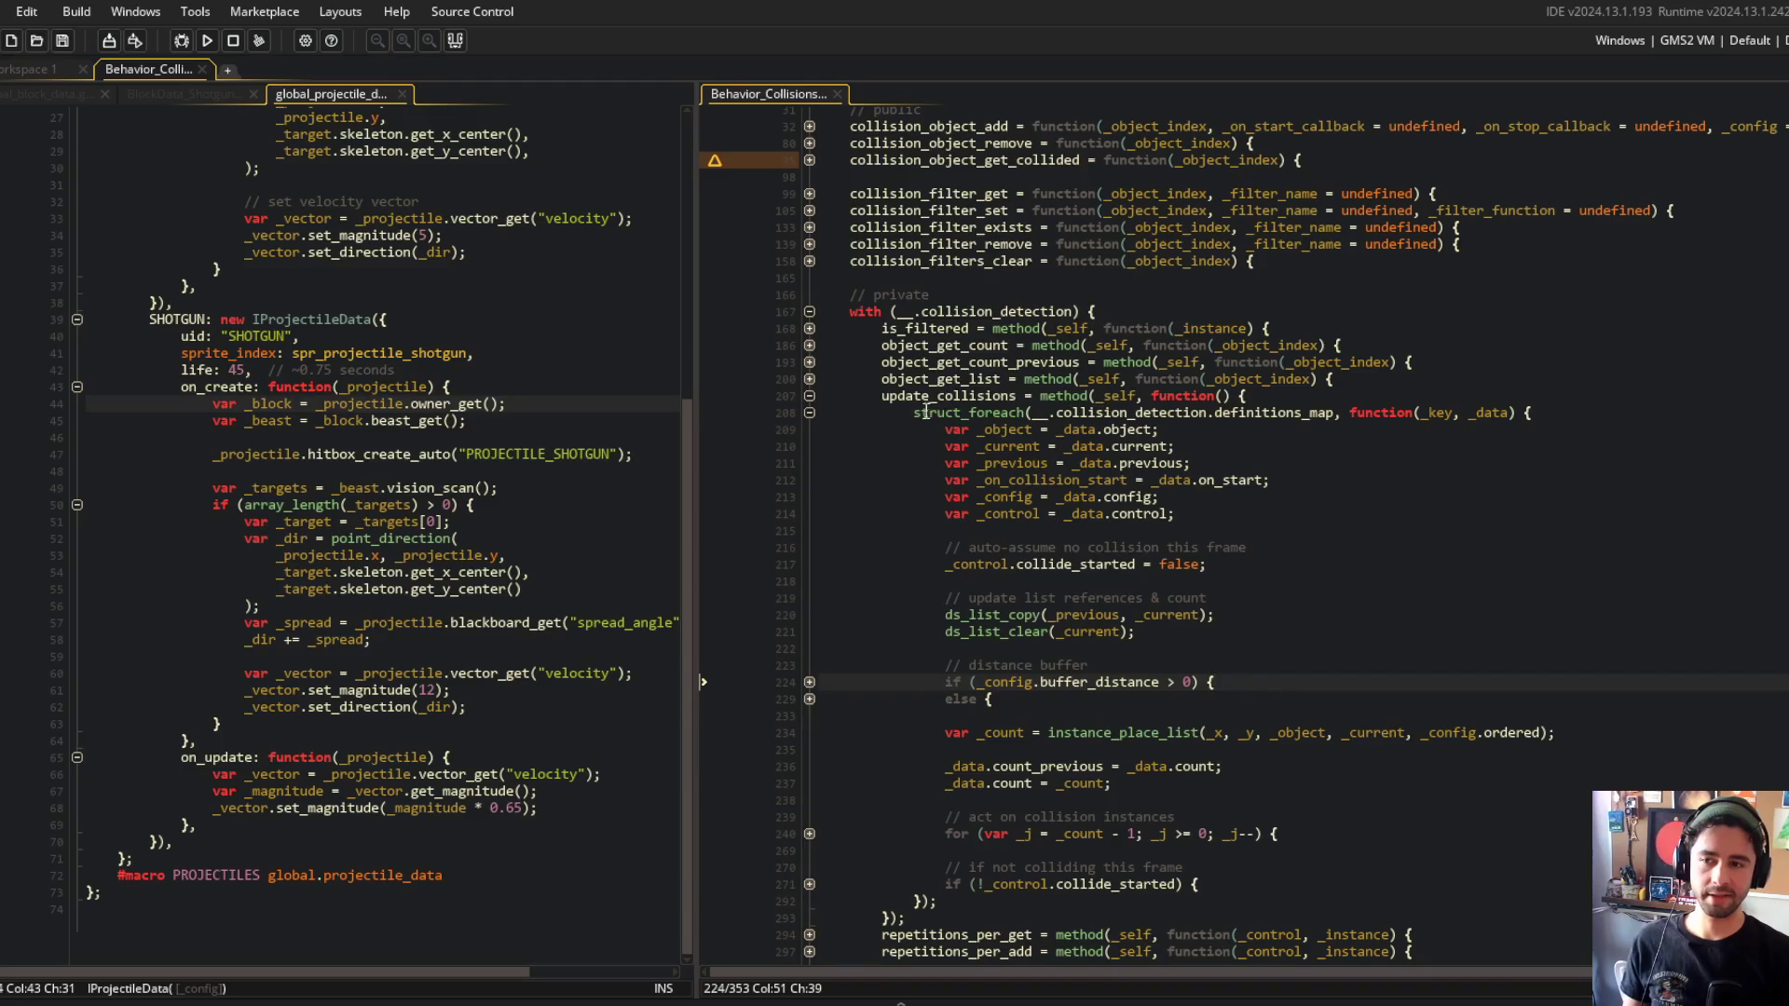
{"action": "left_click_drag", "start_coordinate": [923, 413], "coordinate": [1111, 766]}
Unfold the else, distance buffer, collision loop, repetitions, registration and on_start blocks.
{"action": "left_click", "coordinate": [808, 700]}
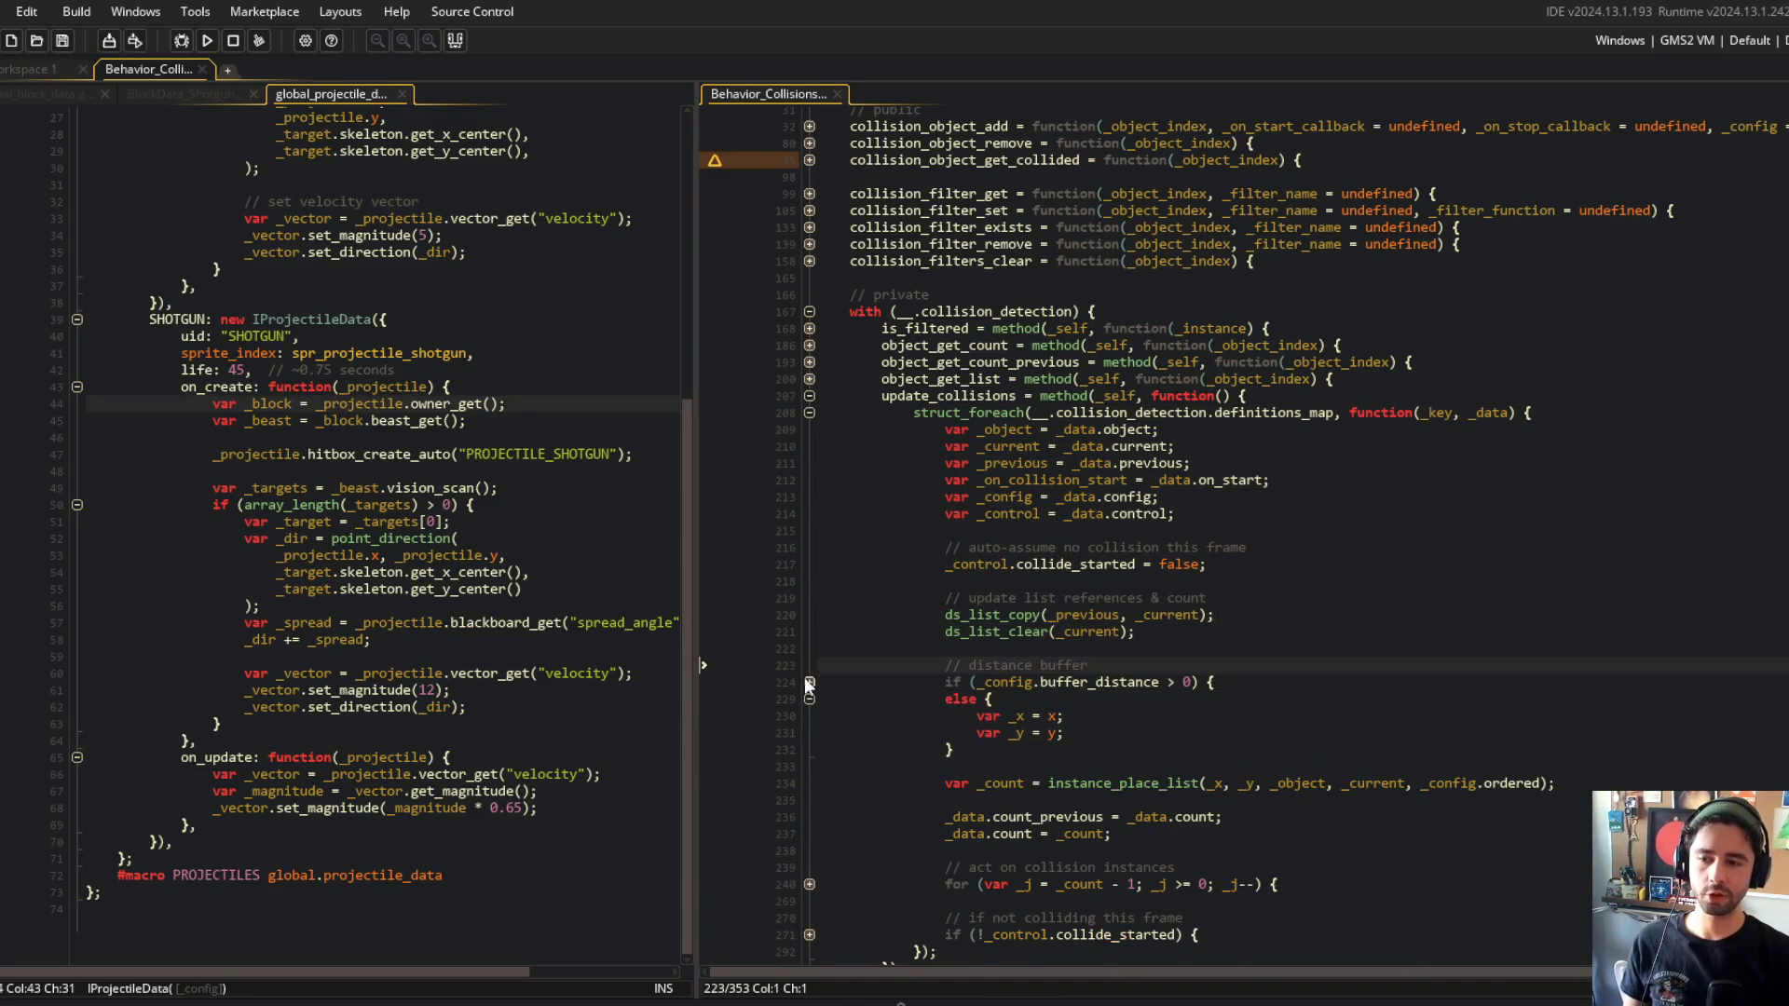
{"action": "left_click", "coordinate": [808, 683]}
{"action": "left_click_drag", "start_coordinate": [697, 411], "coordinate": [537, 411]}
{"action": "scroll", "coordinate": [1012, 475], "scroll_direction": "down", "scroll_amount": 9}
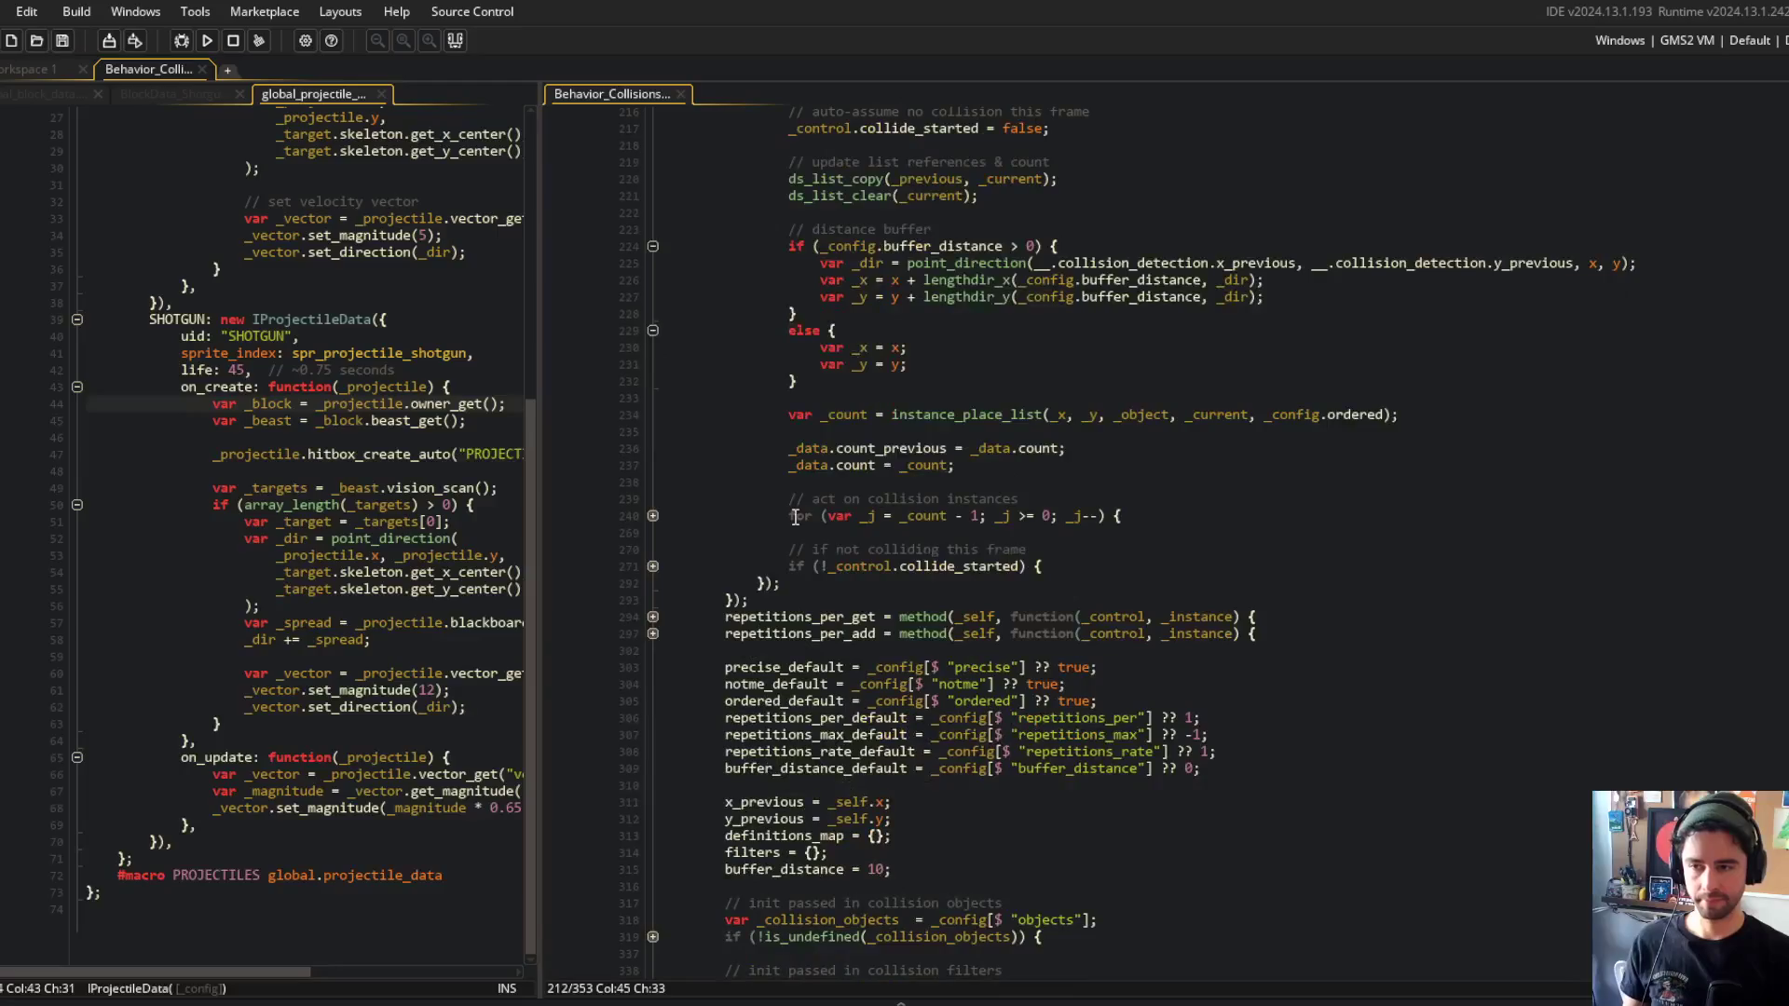
{"action": "left_click", "coordinate": [653, 516]}
{"action": "left_click", "coordinate": [654, 668]}
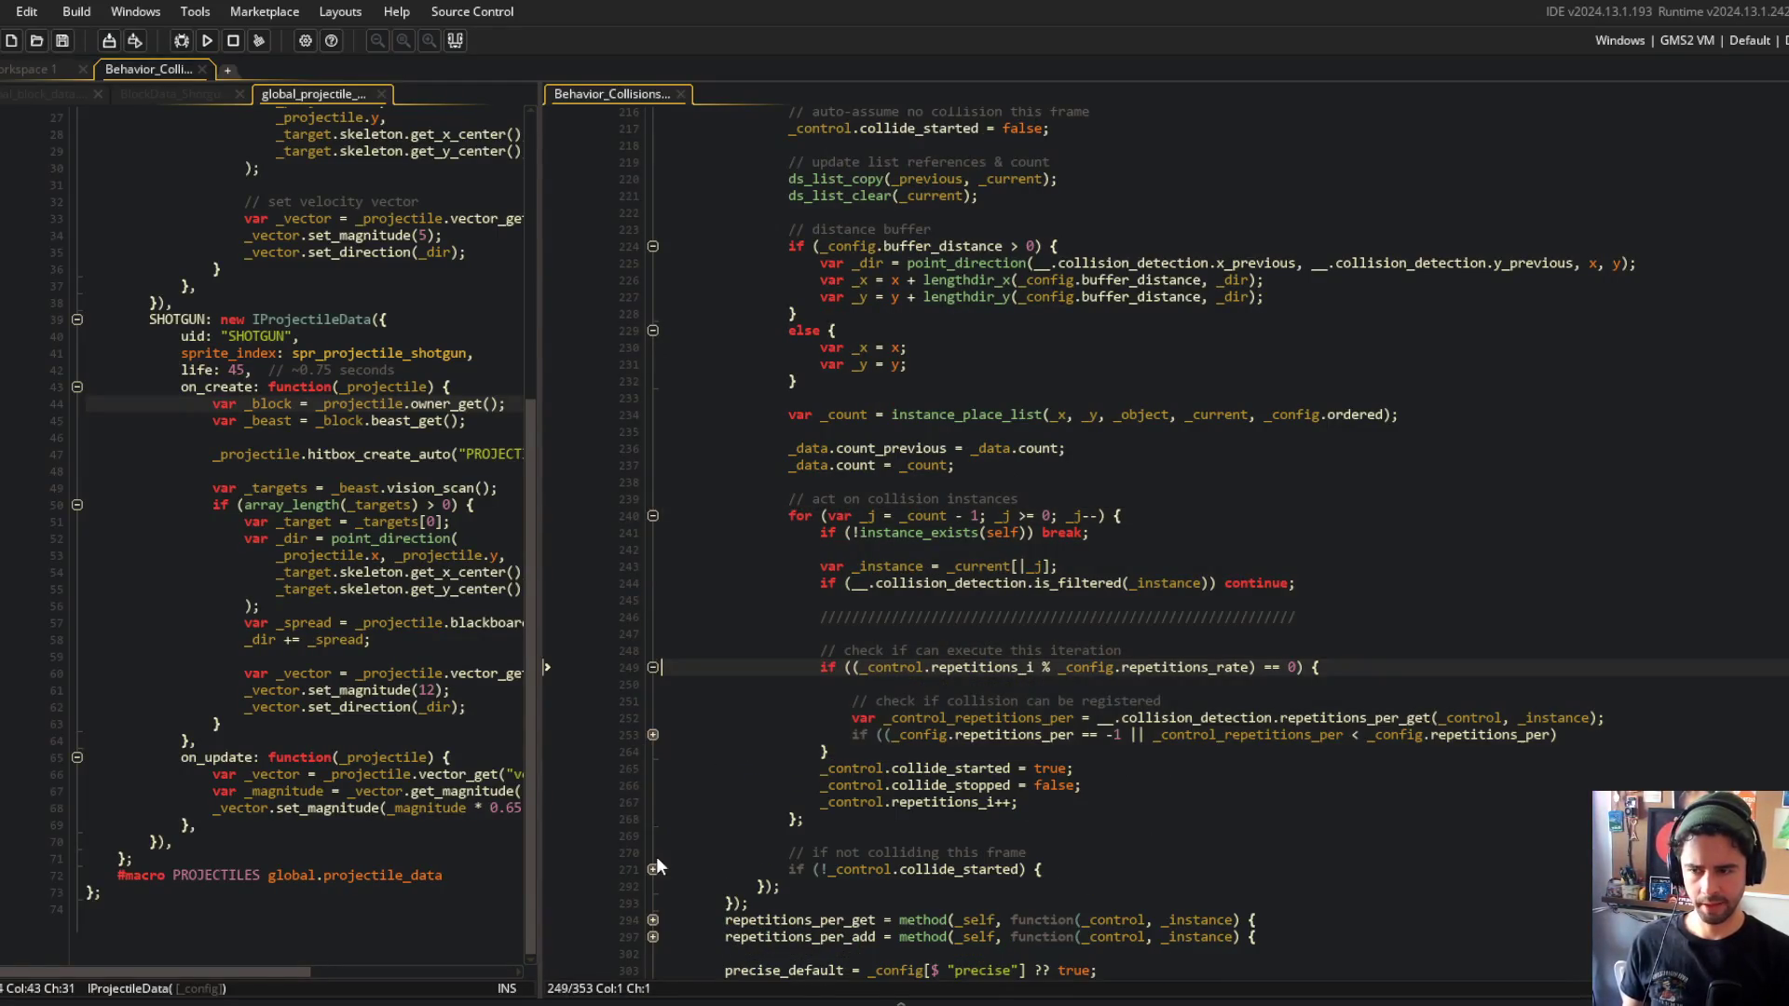
{"action": "left_click", "coordinate": [652, 735]}
{"action": "left_click", "coordinate": [653, 852]}
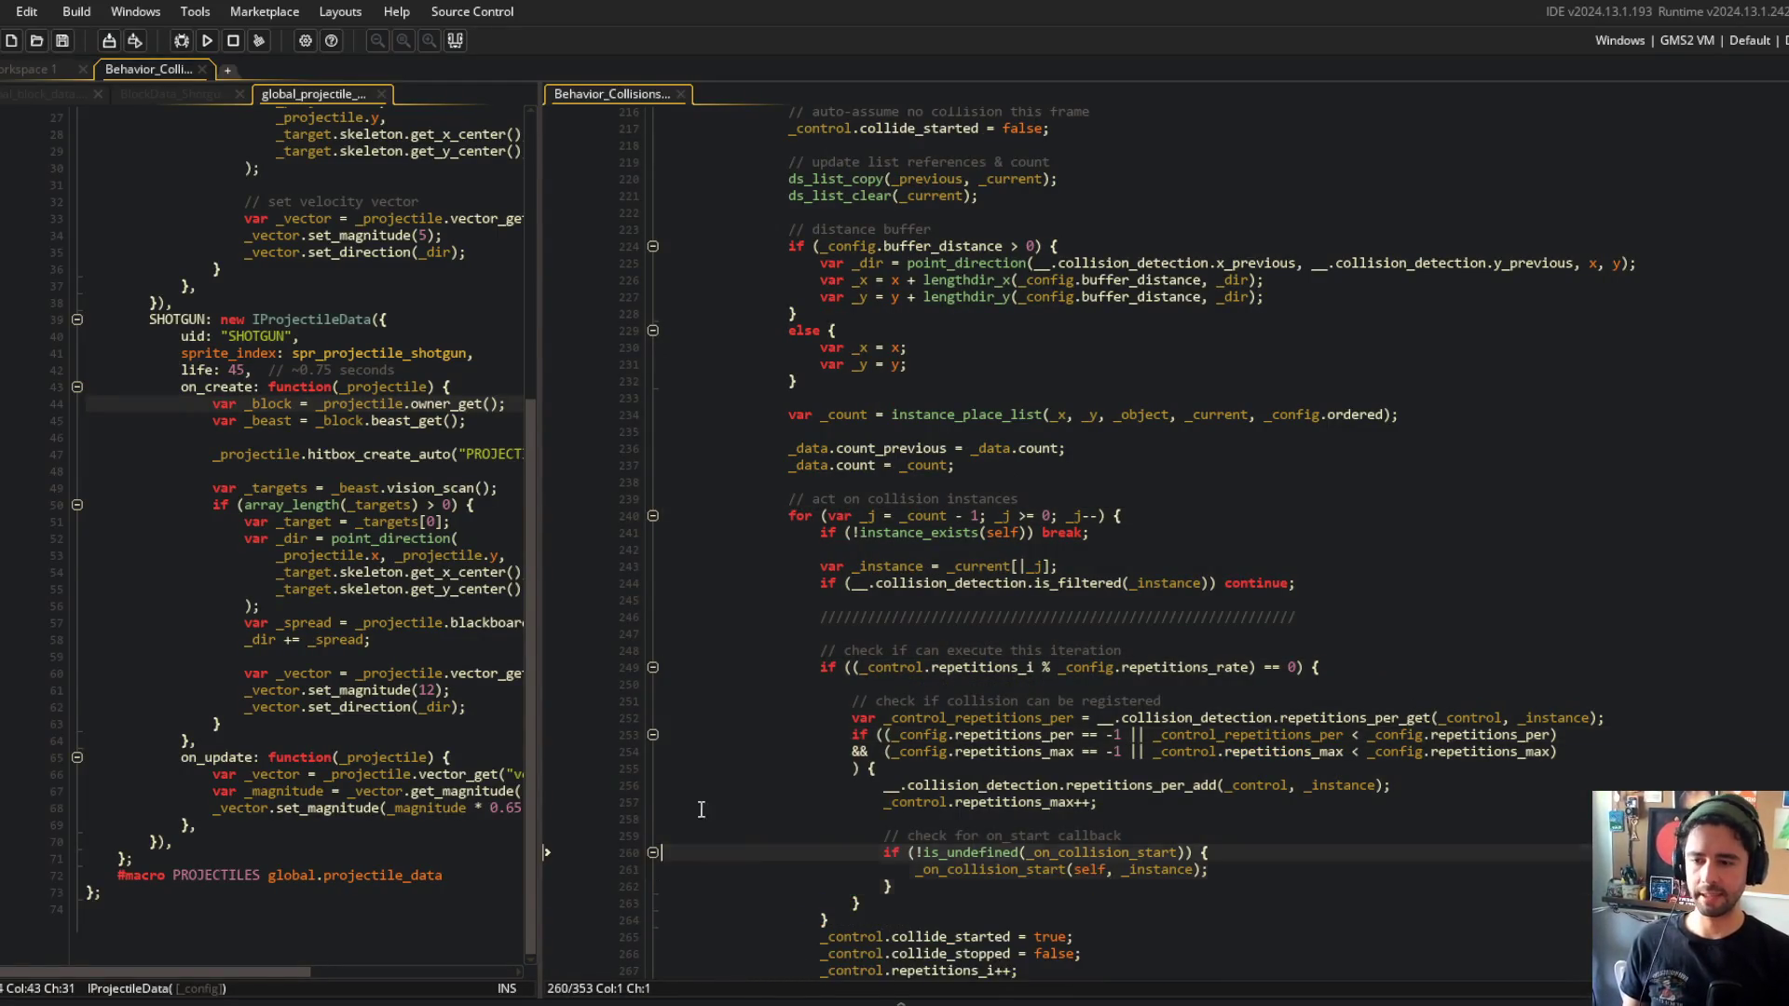
{"action": "scroll", "coordinate": [661, 834], "scroll_direction": "down", "scroll_amount": 5}
Unfold the not-colliding, on_stop, previous-list loop, nested lookup and on_collision_stop blocks.
{"action": "left_click", "coordinate": [654, 800]}
{"action": "left_click", "coordinate": [977, 699]}
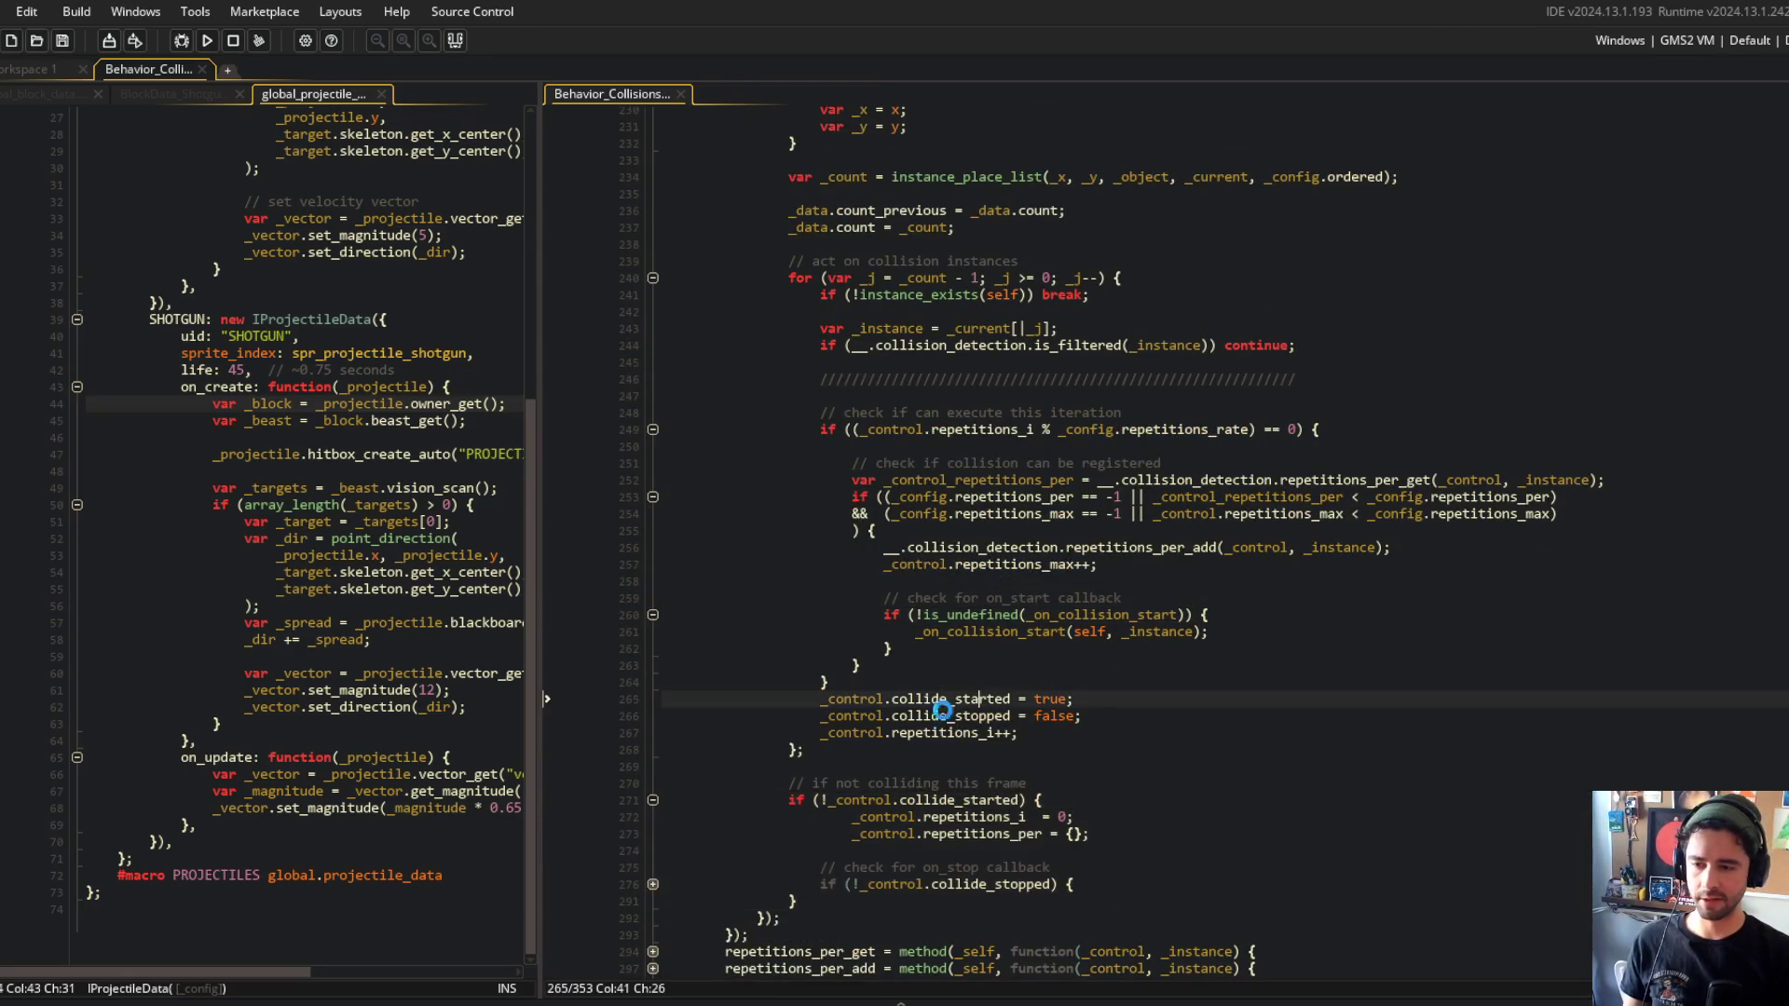
{"action": "left_click", "coordinate": [652, 885]}
{"action": "scroll", "coordinate": [667, 885], "scroll_direction": "down", "scroll_amount": 6}
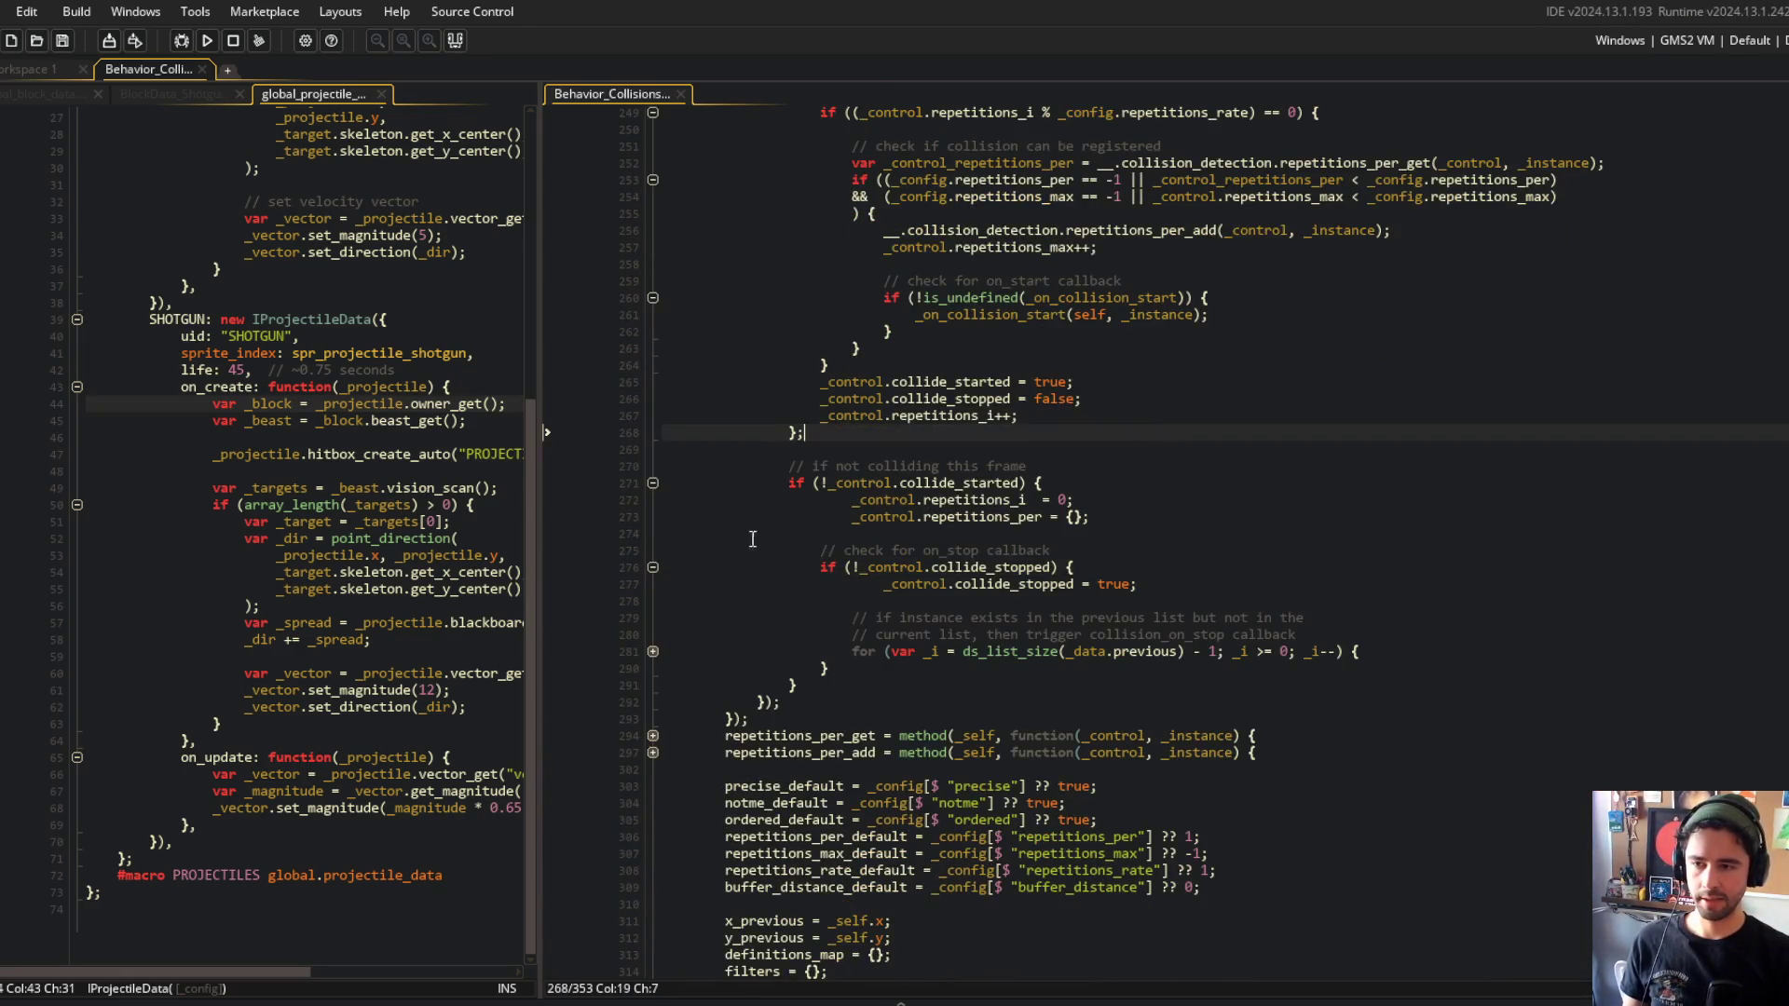
{"action": "left_click", "coordinate": [652, 651]}
{"action": "left_click", "coordinate": [652, 685]}
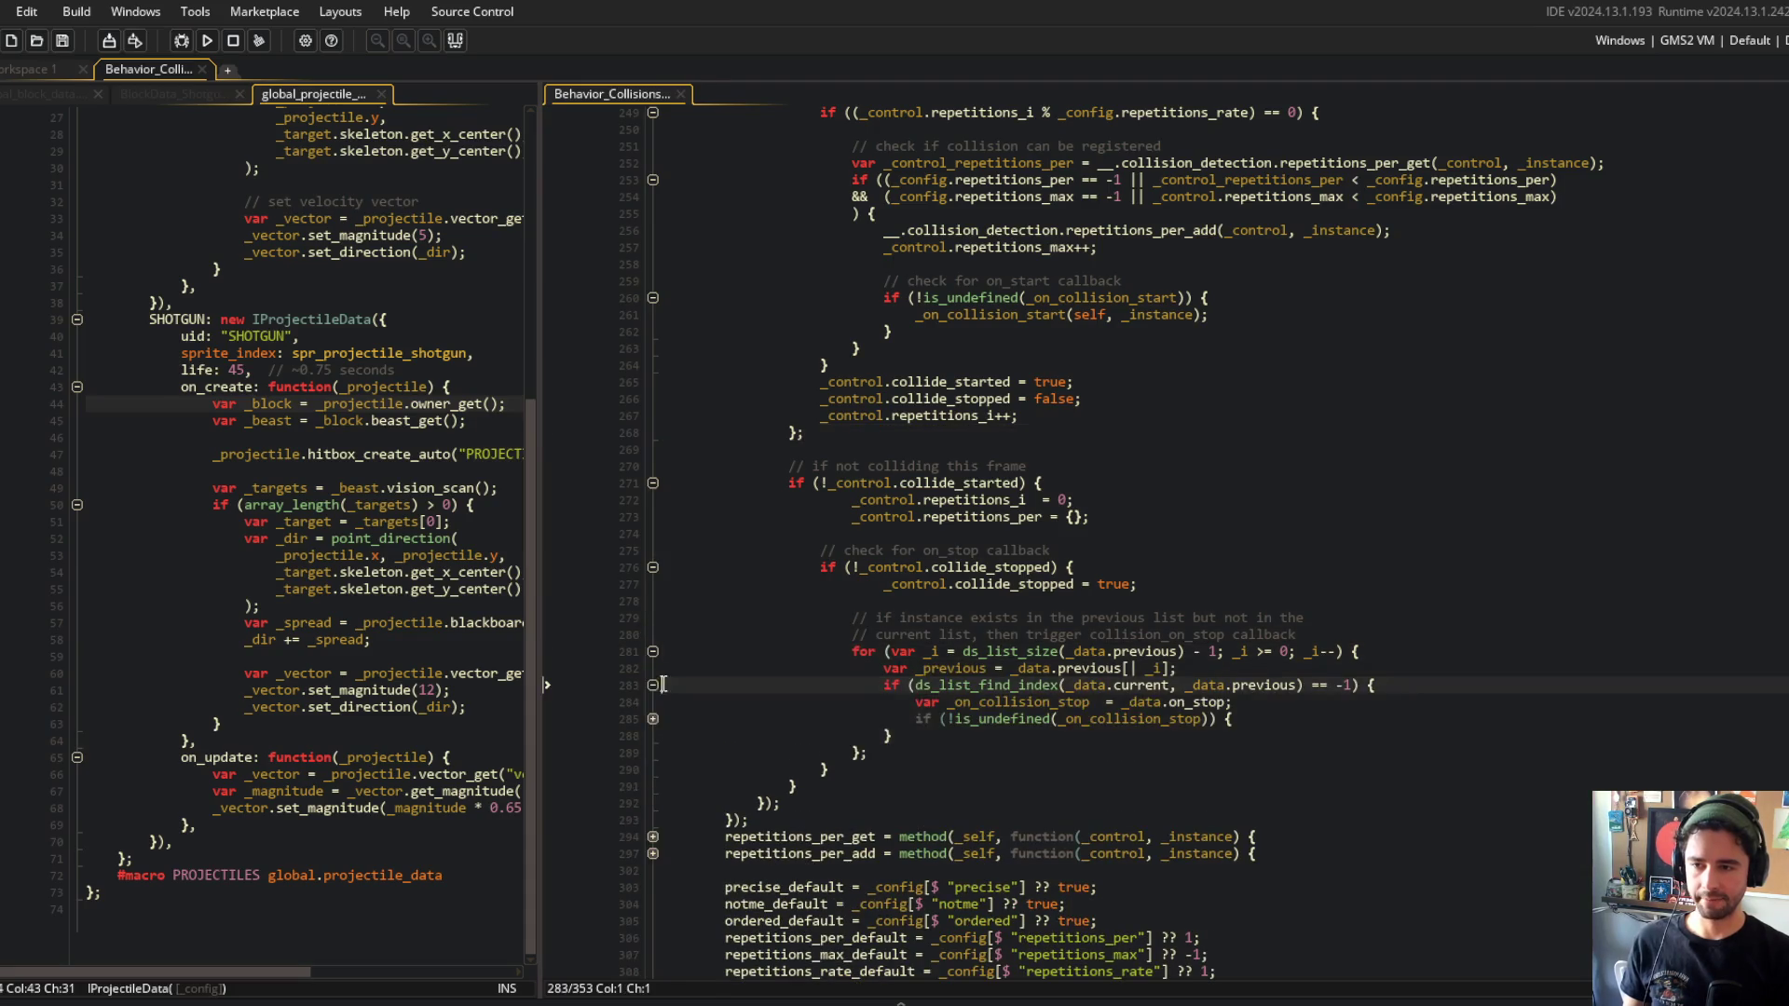
{"action": "left_click", "coordinate": [652, 721]}
Outdent misindented lines 272–273 and line 277 by one level.
{"action": "left_click", "coordinate": [1233, 501]}
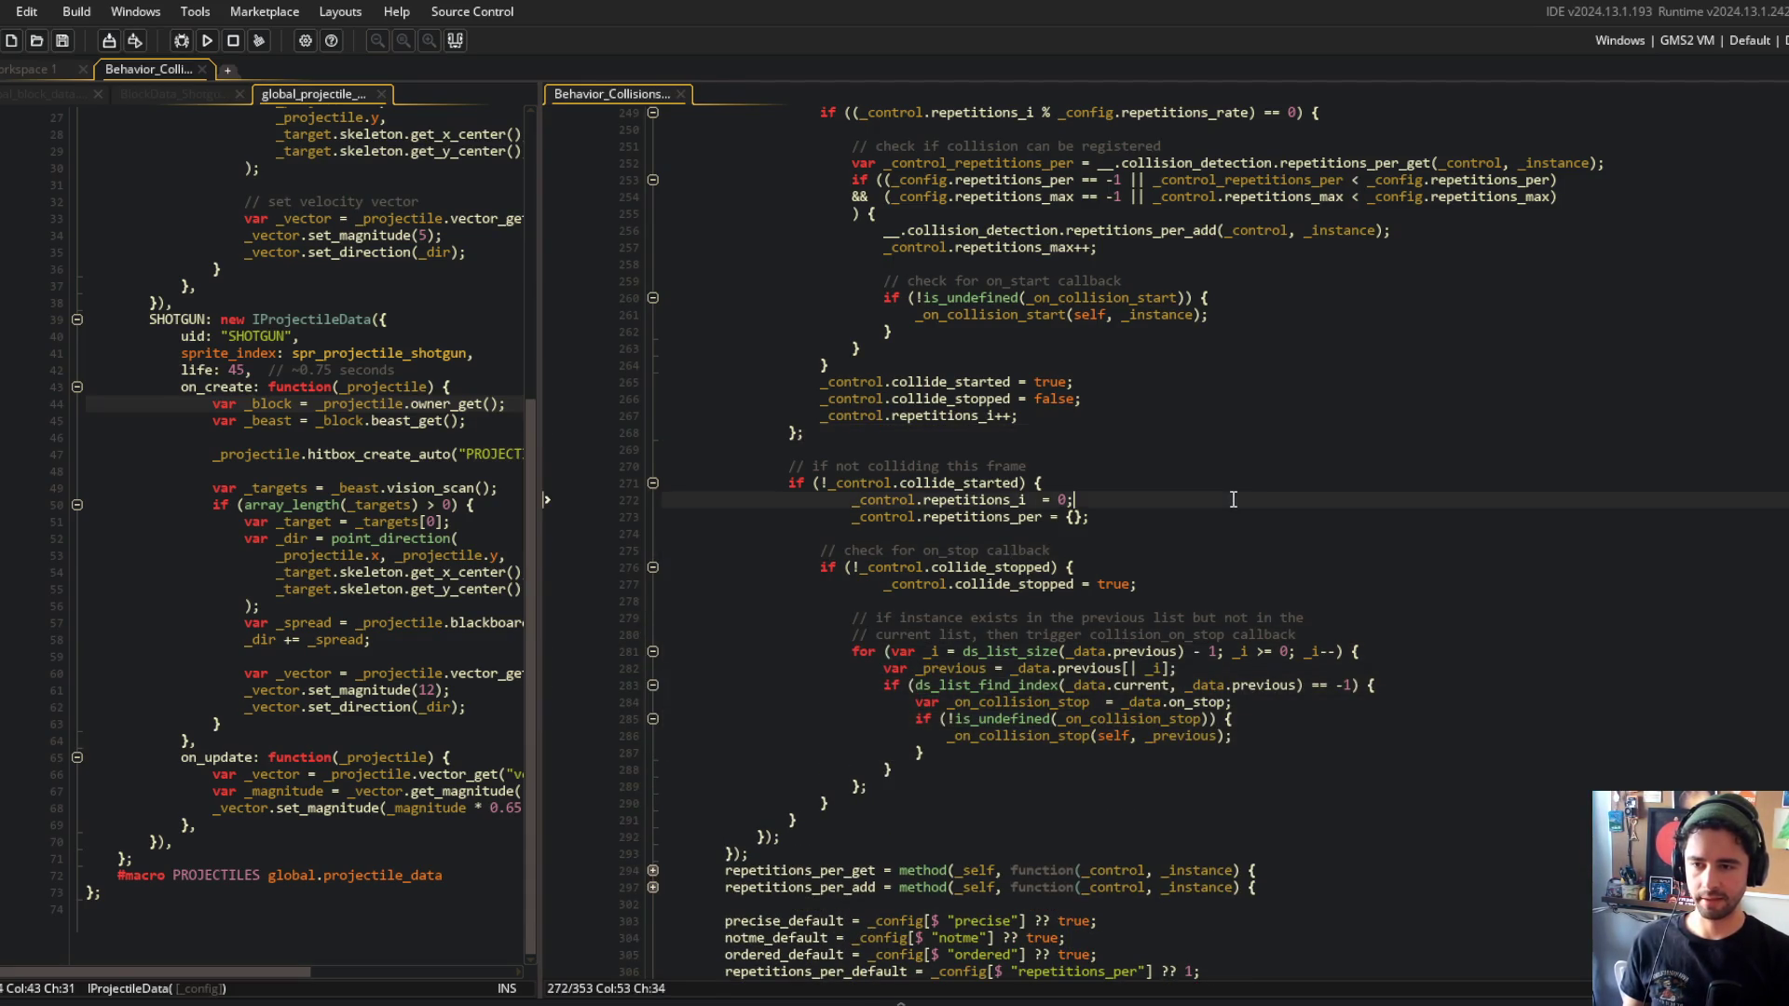
{"action": "key", "text": "shift+Down"}
{"action": "key", "text": "shift+Tab"}
{"action": "left_click", "coordinate": [1018, 502]}
{"action": "left_click", "coordinate": [1058, 451]}
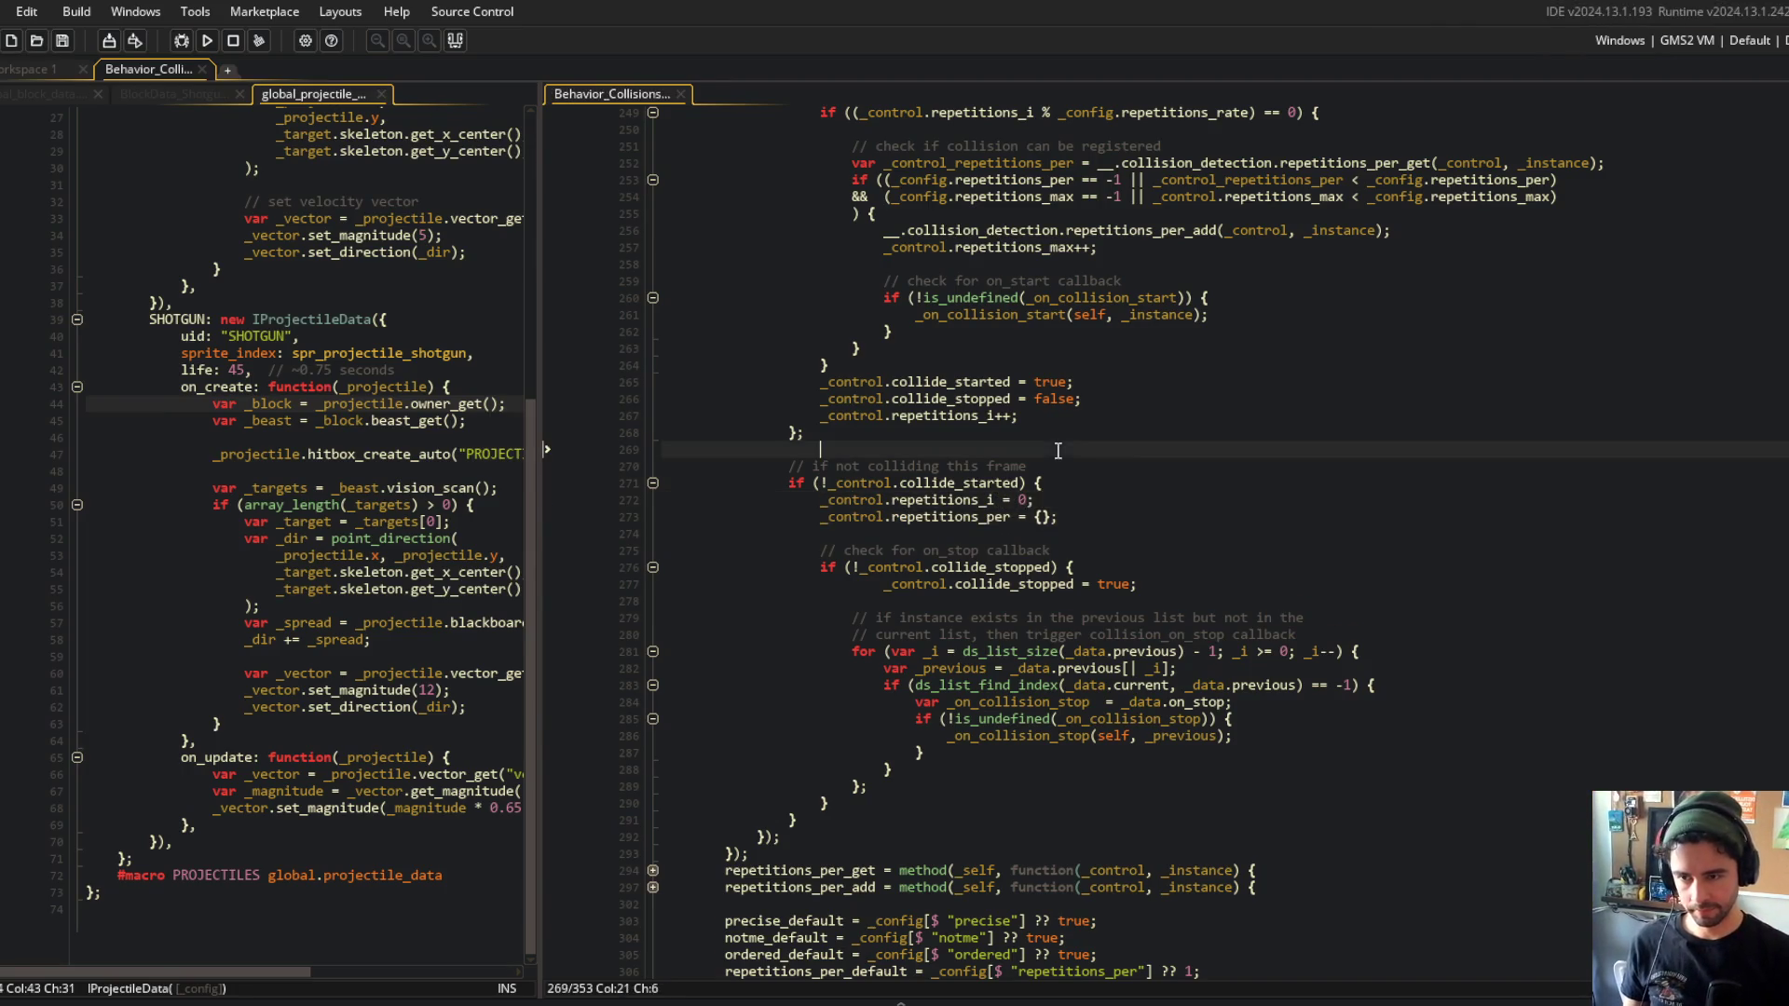
{"action": "left_click", "coordinate": [880, 584]}
{"action": "key", "text": "BackSpace"}
{"action": "key", "text": "Down"}
{"action": "key", "text": "Down"}
{"action": "key", "text": "Down"}
{"action": "left_click", "coordinate": [1108, 607]}
Review the collision for loop and instance_exists check around lines 240–242.
{"action": "scroll", "coordinate": [1108, 607], "scroll_direction": "down", "scroll_amount": 2}
{"action": "scroll", "coordinate": [1108, 607], "scroll_direction": "up", "scroll_amount": 5}
{"action": "scroll", "coordinate": [1108, 608], "scroll_direction": "up", "scroll_amount": 7}
{"action": "left_click", "coordinate": [946, 636]}
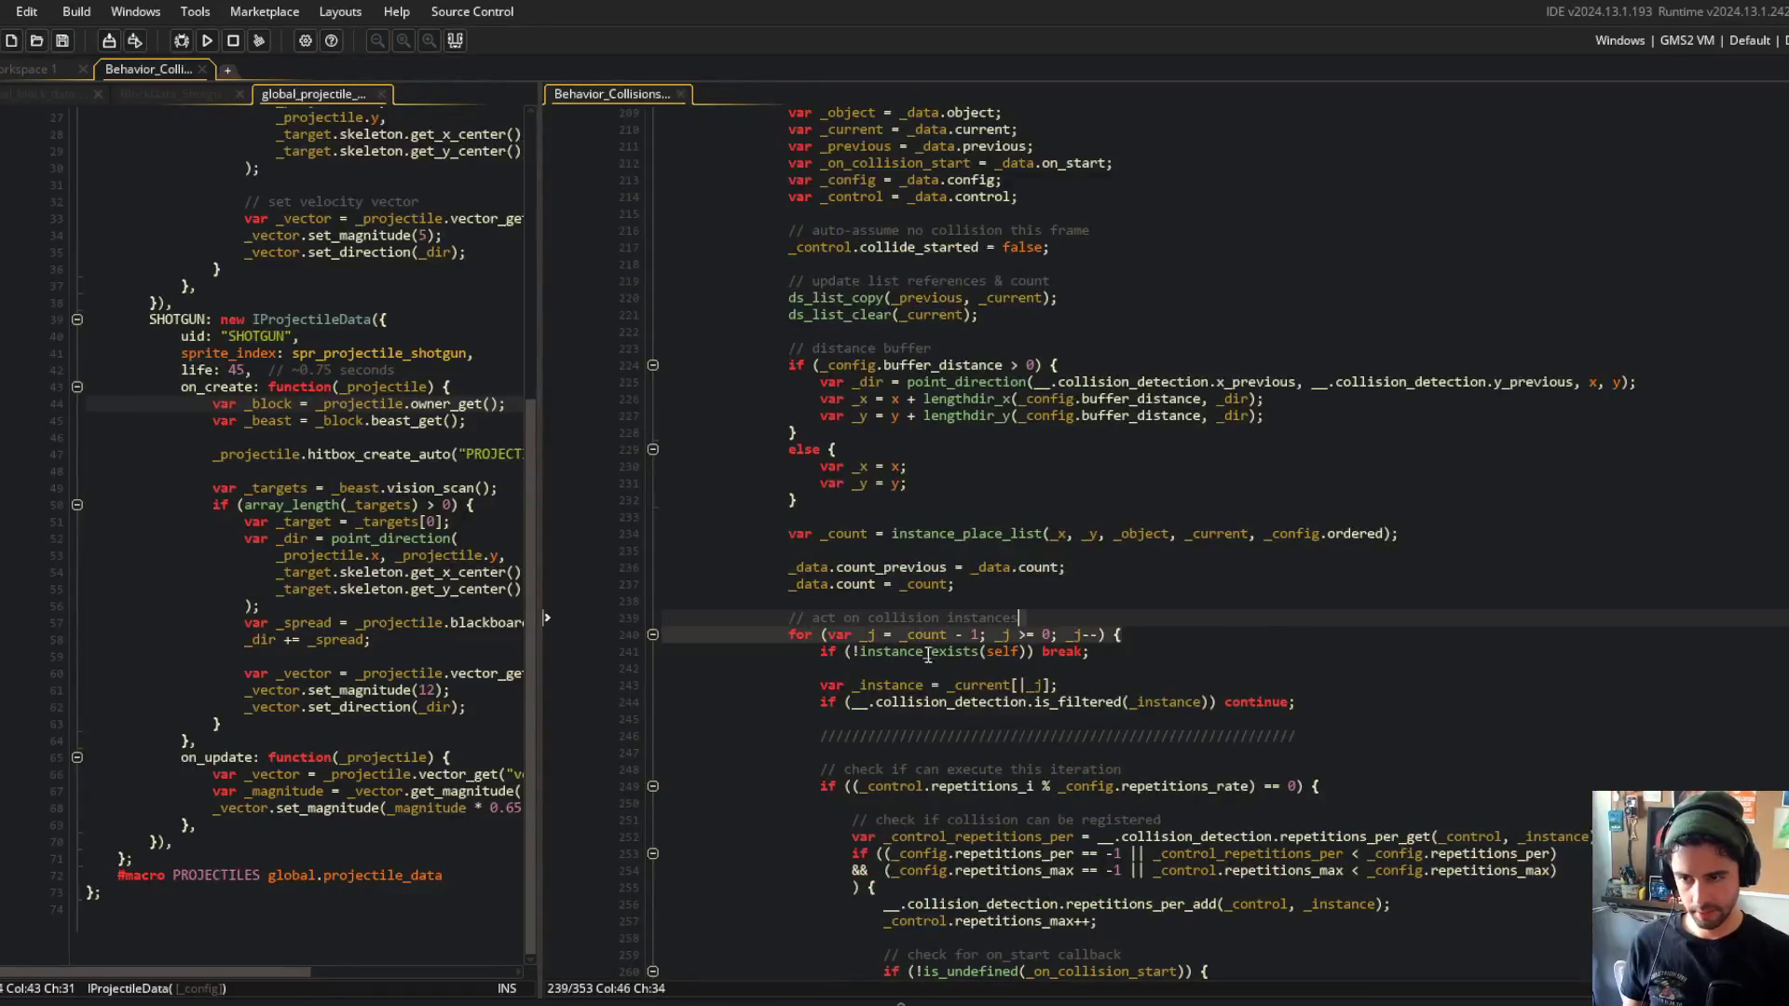
{"action": "left_click", "coordinate": [923, 668]}
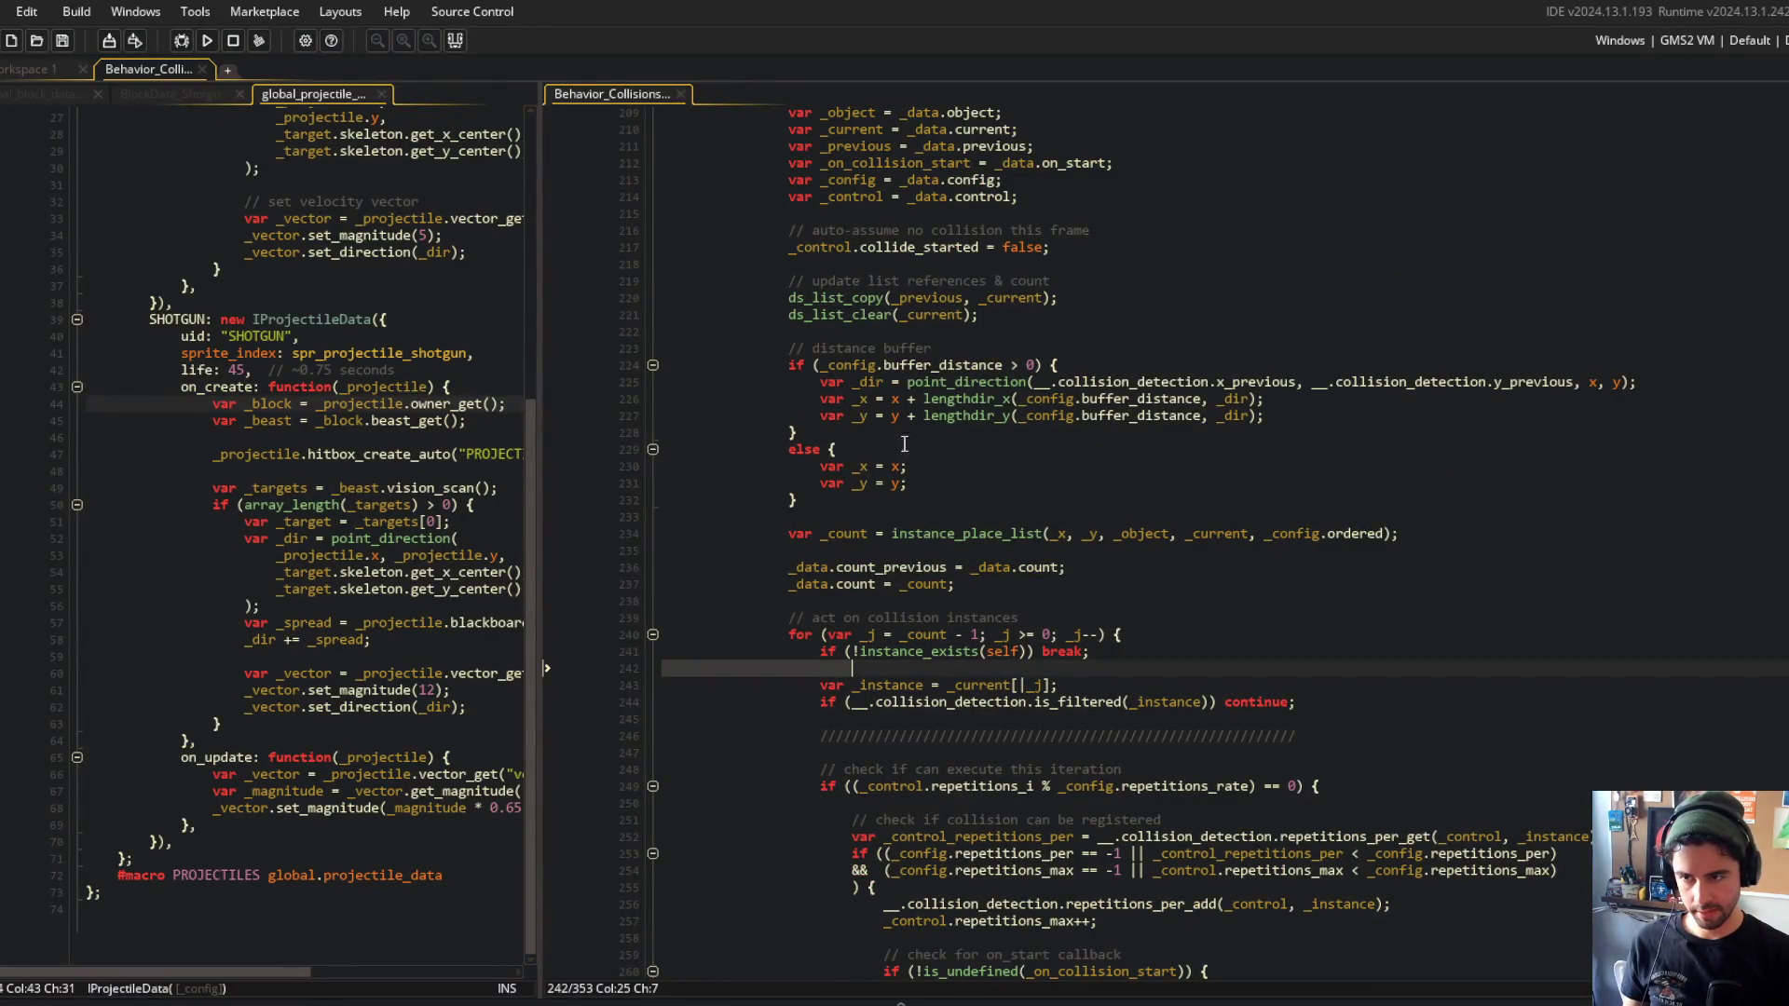
{"action": "scroll", "coordinate": [859, 323], "scroll_direction": "up", "scroll_amount": 2}
{"action": "scroll", "coordinate": [859, 323], "scroll_direction": "down", "scroll_amount": 3}
{"action": "left_click", "coordinate": [902, 611]}
{"action": "scroll", "coordinate": [901, 612], "scroll_direction": "down", "scroll_amount": 2}
{"action": "left_click", "coordinate": [931, 496]}
{"action": "left_click", "coordinate": [768, 511]}
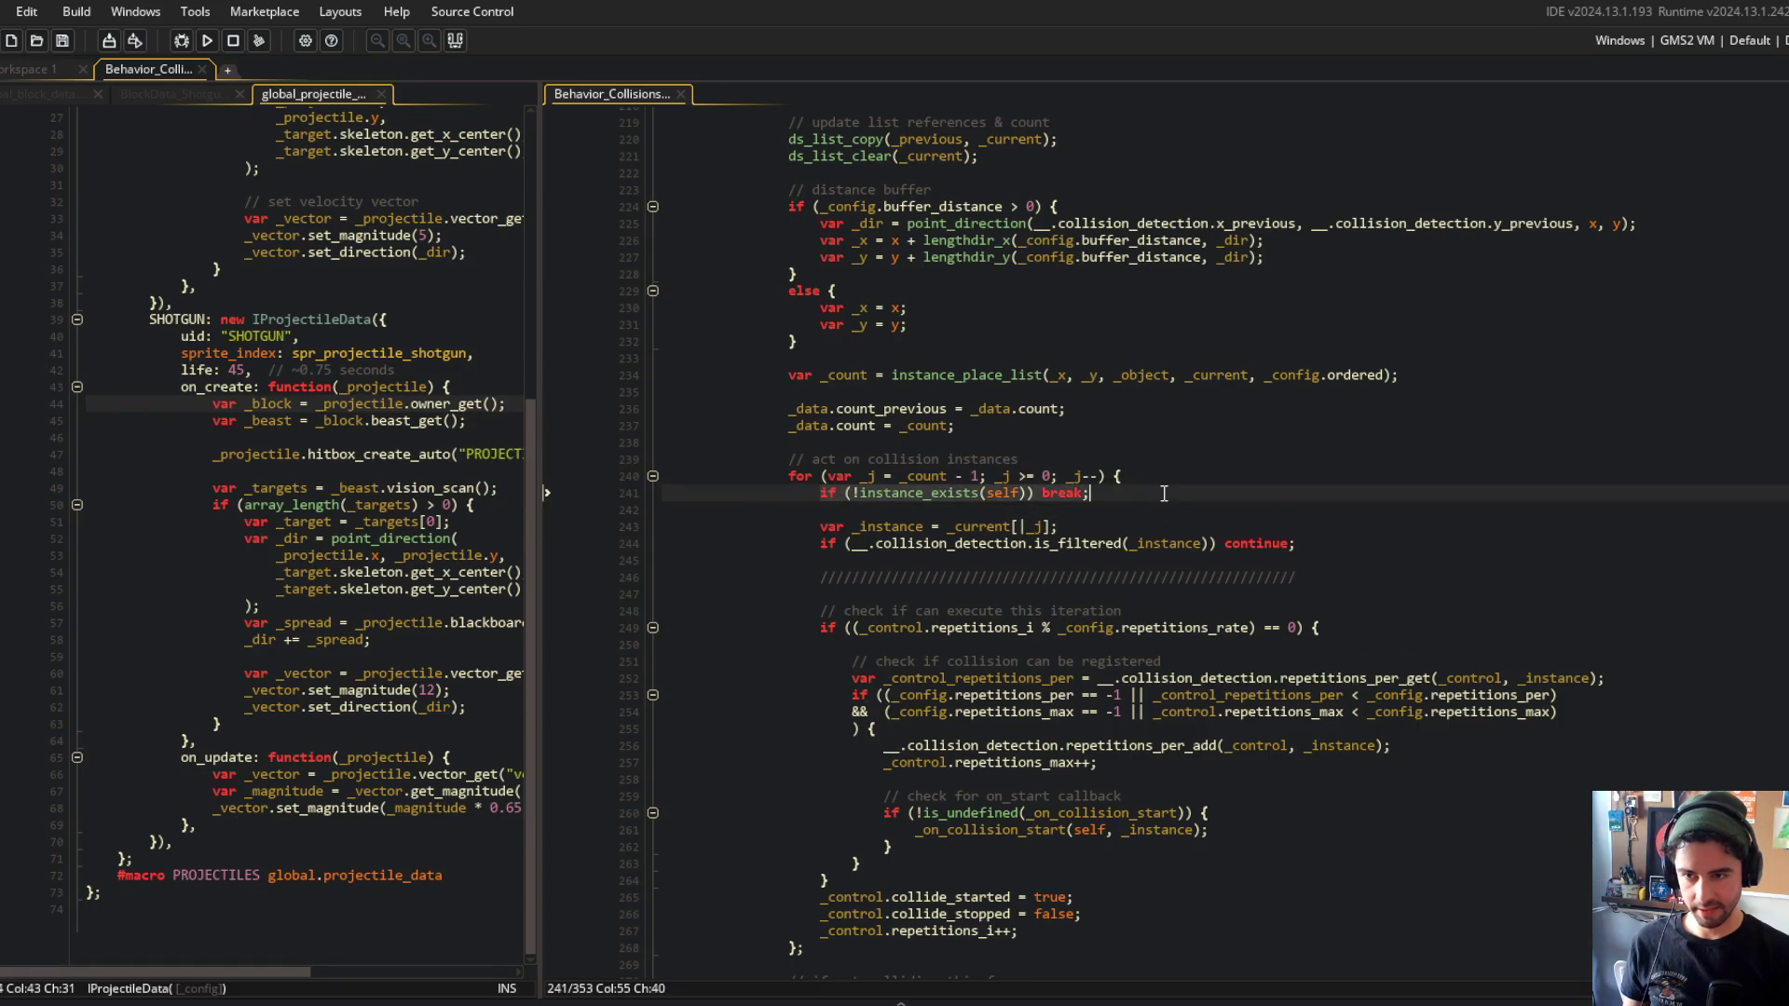
Select the _on_collision_start call line in the collision-registered block.
{"action": "scroll", "coordinate": [867, 560], "scroll_direction": "down", "scroll_amount": 3}
{"action": "left_click", "coordinate": [917, 621]}
{"action": "left_click", "coordinate": [933, 653]}
{"action": "left_click_drag", "start_coordinate": [918, 672], "coordinate": [1211, 672]}
{"action": "left_click", "coordinate": [420, 201]}
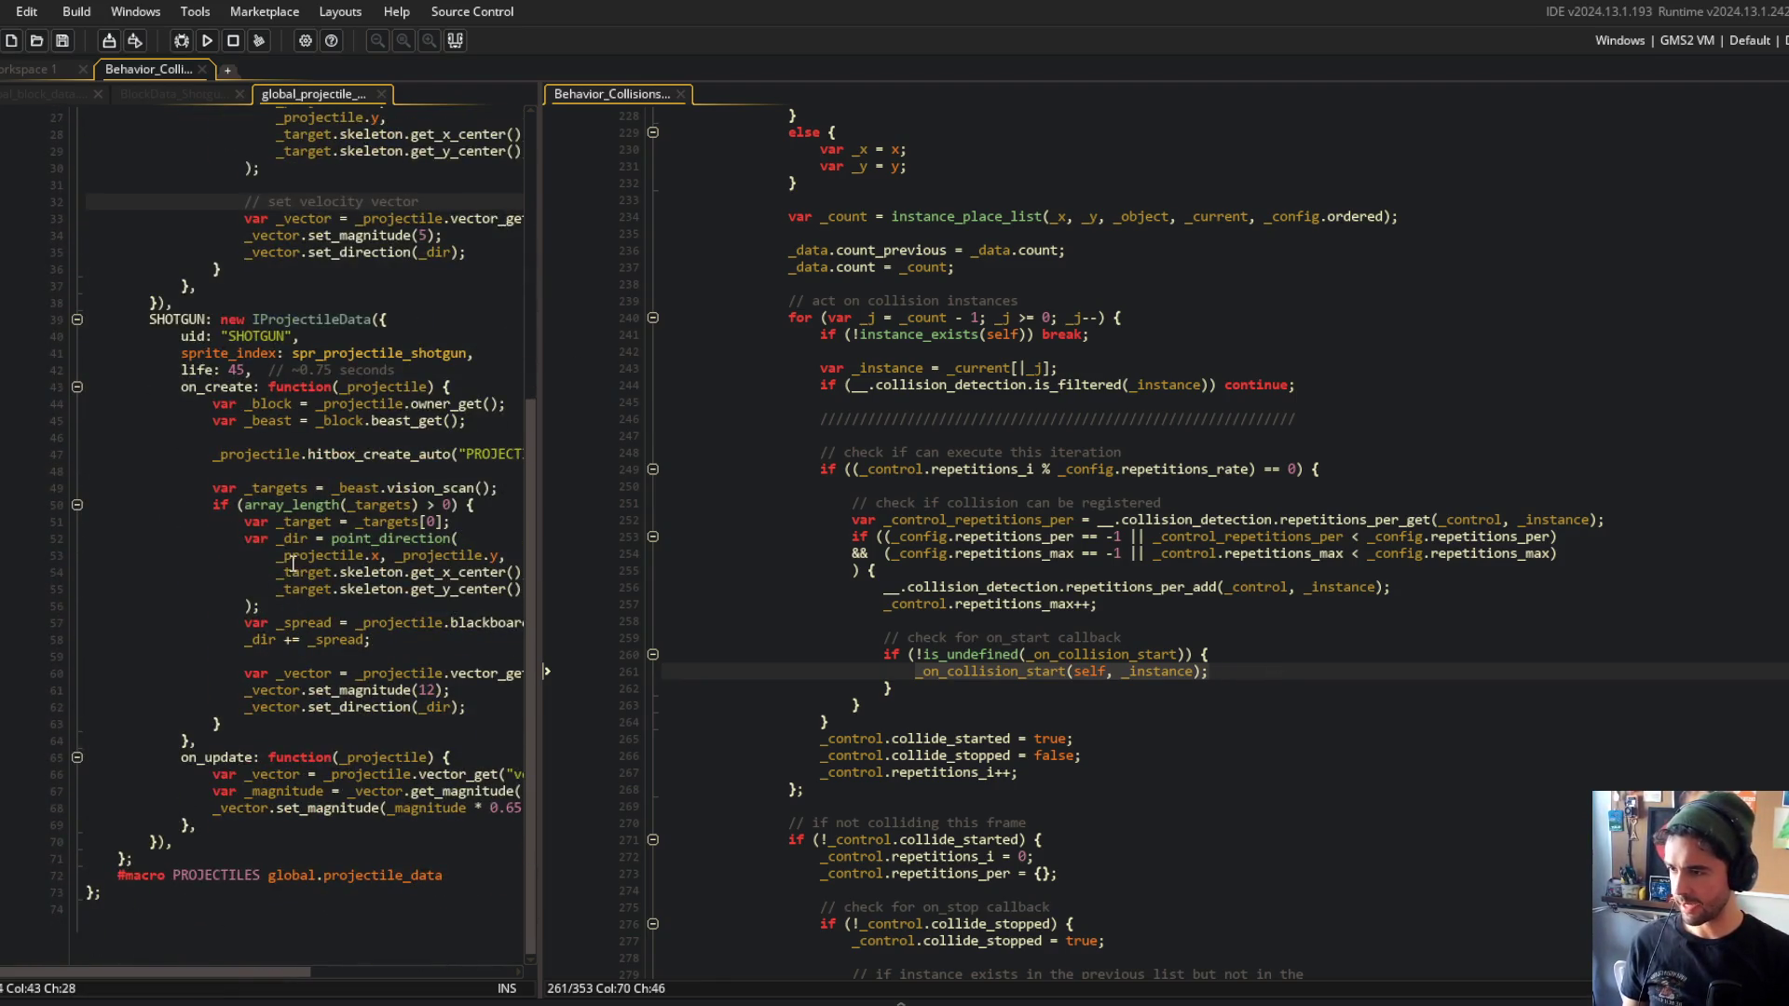
Check the on_start callback, widen the left editor, and return to Workspace 1's object editors.
{"action": "scroll", "coordinate": [318, 590], "scroll_direction": "down", "scroll_amount": 2}
{"action": "scroll", "coordinate": [308, 634], "scroll_direction": "up", "scroll_amount": 10}
{"action": "scroll", "coordinate": [296, 687], "scroll_direction": "down", "scroll_amount": 8}
{"action": "scroll", "coordinate": [1286, 494], "scroll_direction": "down", "scroll_amount": 3}
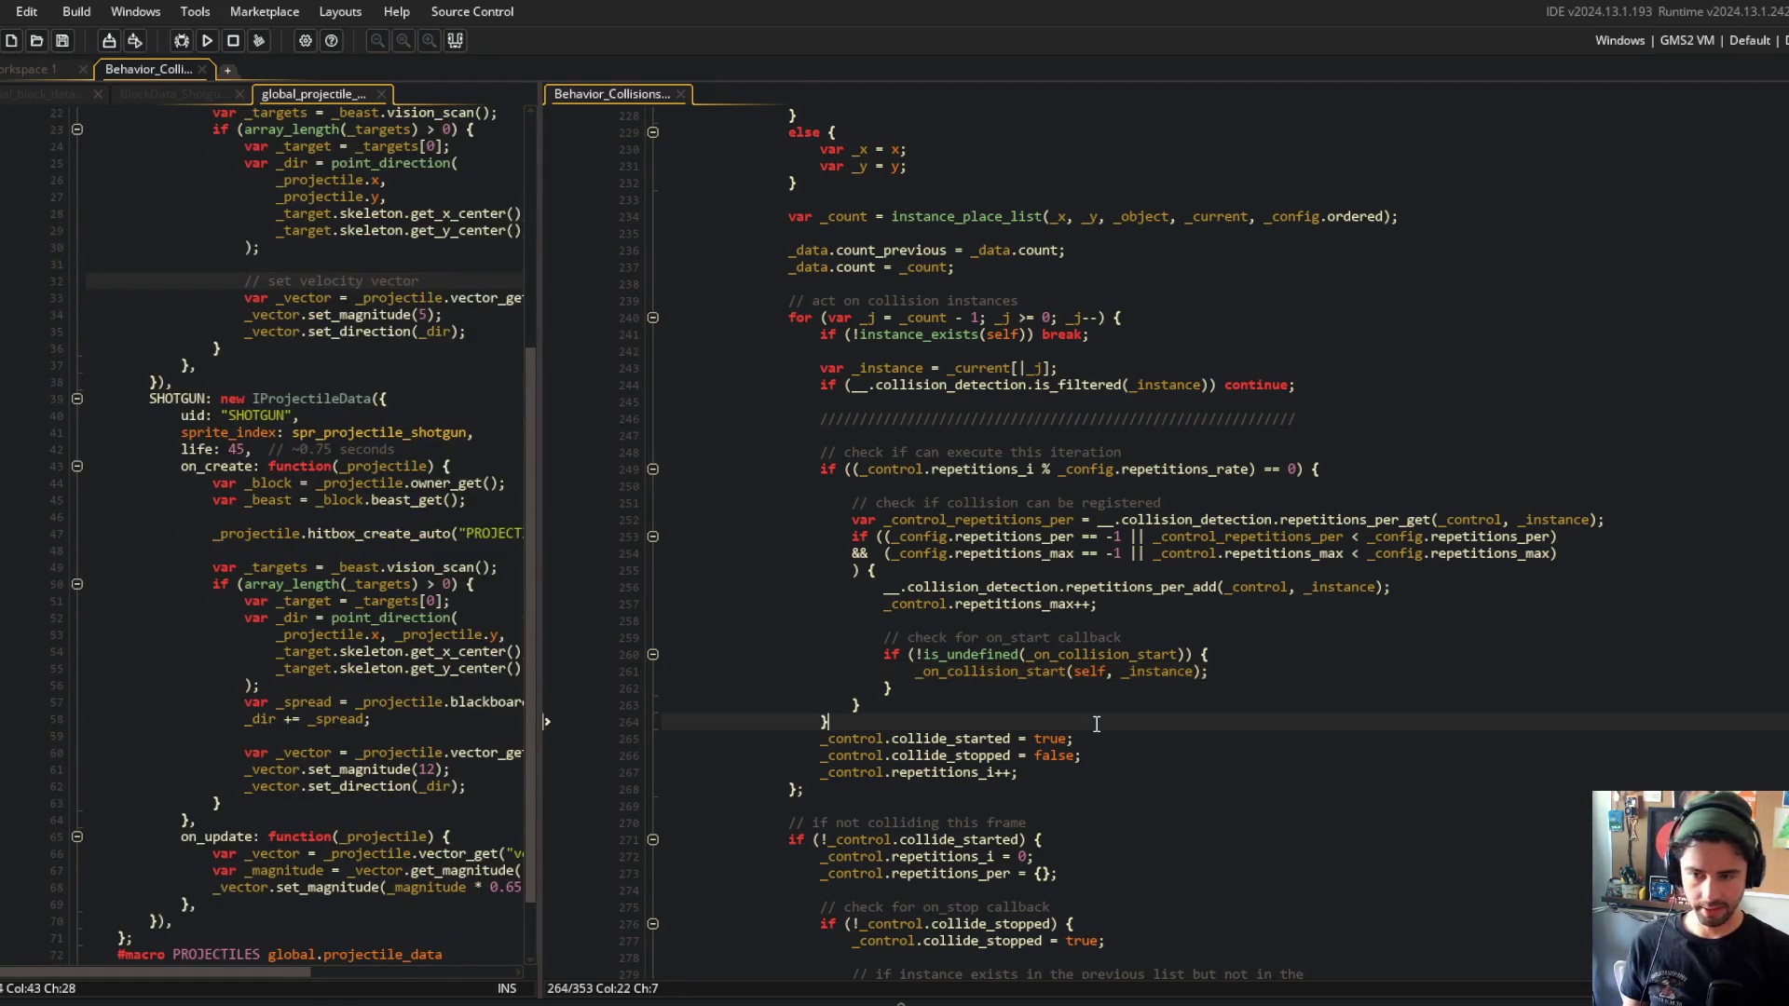
{"action": "left_click", "coordinate": [1289, 482]}
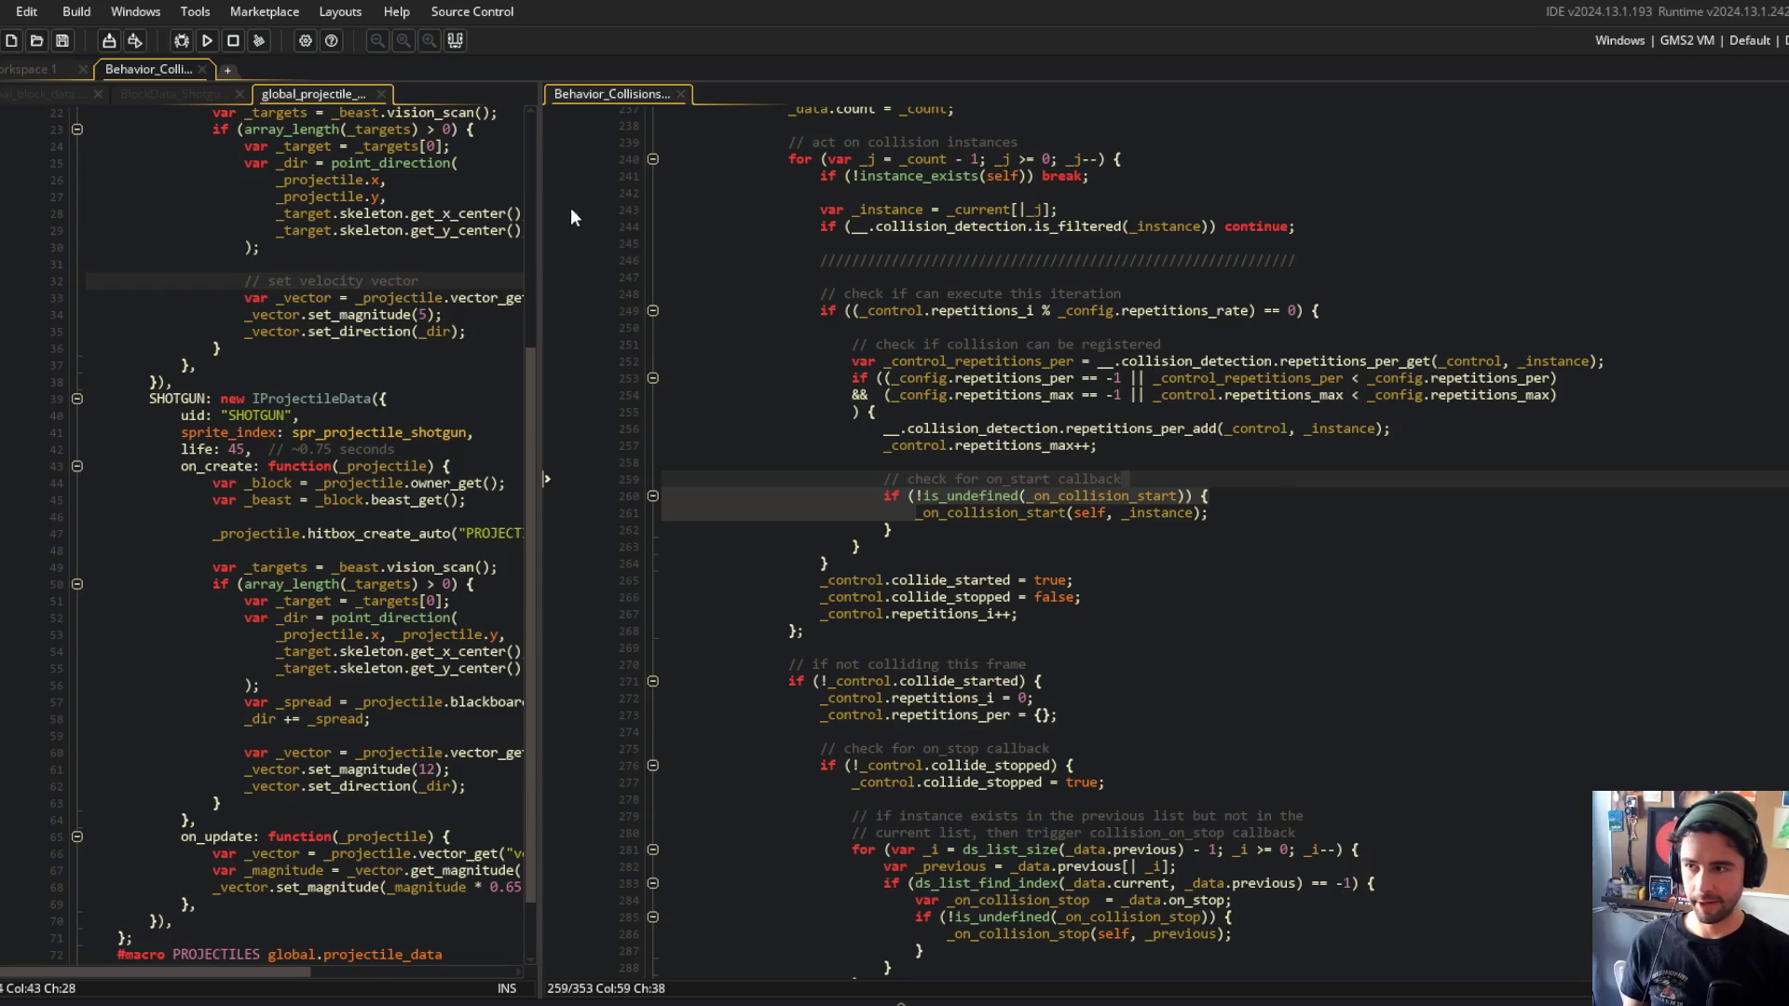
{"action": "left_click_drag", "start_coordinate": [543, 191], "coordinate": [738, 191]}
{"action": "left_click", "coordinate": [36, 75]}
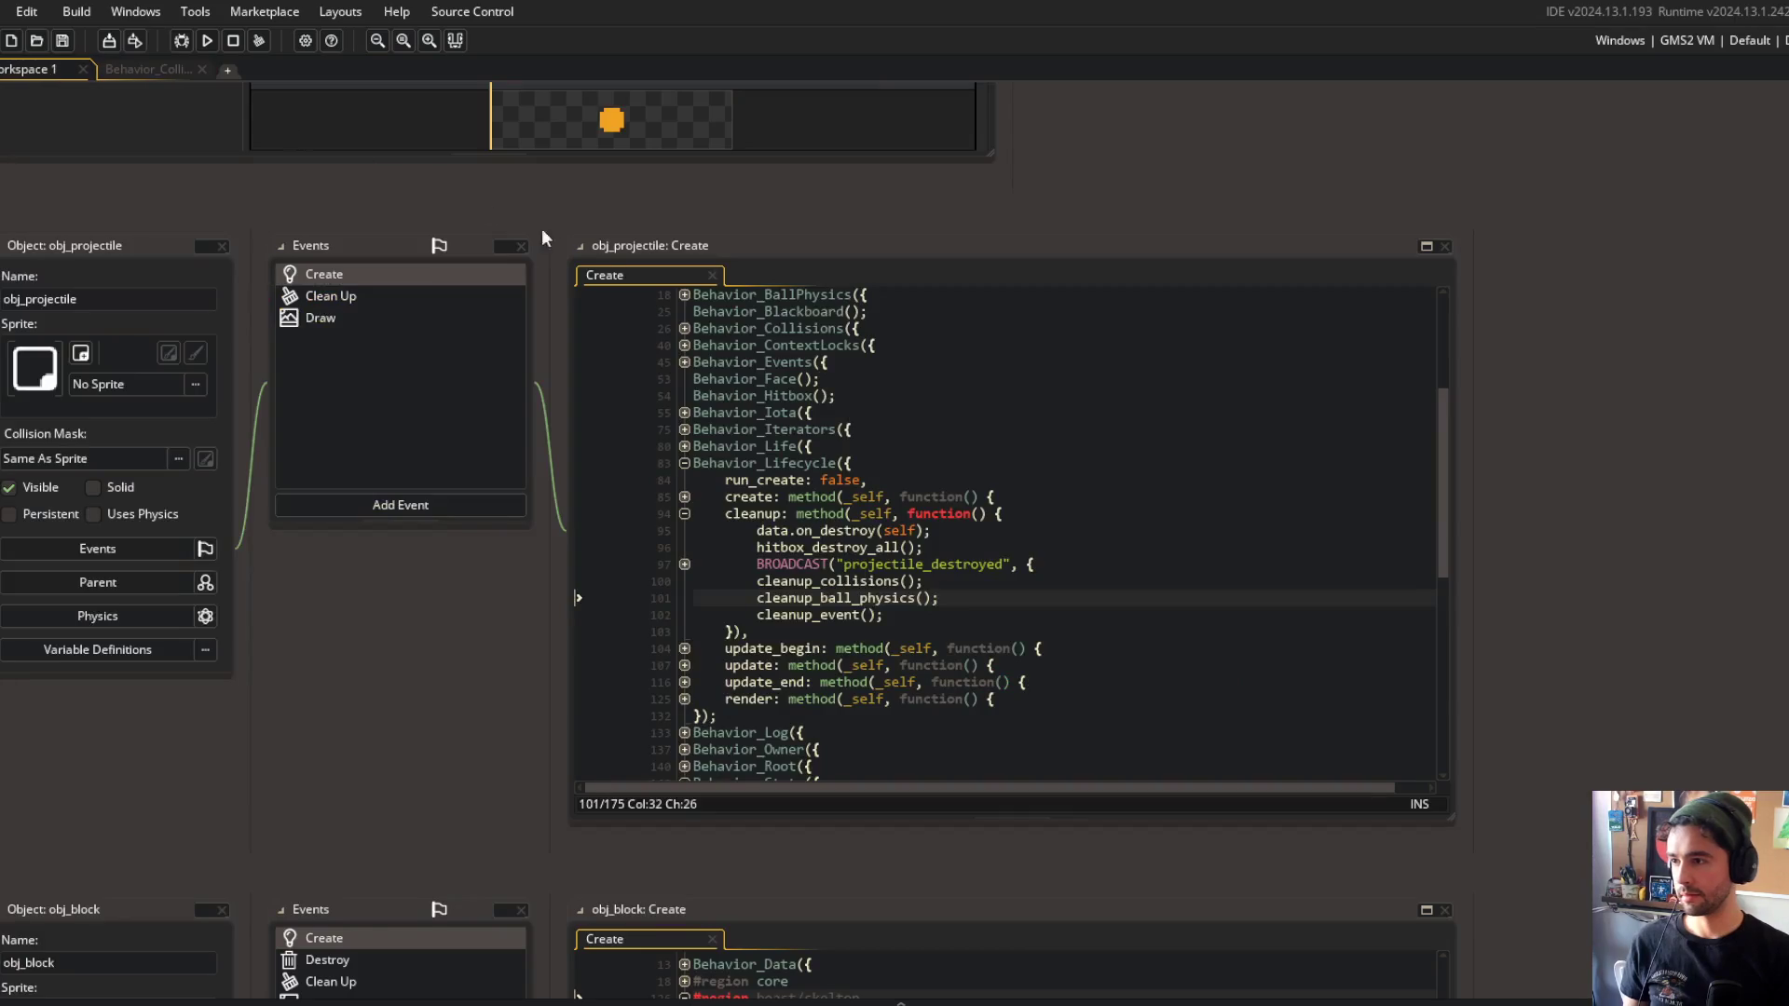
Open obj_projectile's Create code in the Code workspace and fold Behavior_Lifecycle, Behavior_Vectors and Behavior_Stats.
{"action": "left_click", "coordinate": [149, 68]}
{"action": "left_click", "coordinate": [145, 93]}
{"action": "left_click", "coordinate": [285, 383]}
{"action": "left_click", "coordinate": [78, 281]}
{"action": "scroll", "coordinate": [83, 419], "scroll_direction": "up", "scroll_amount": 3}
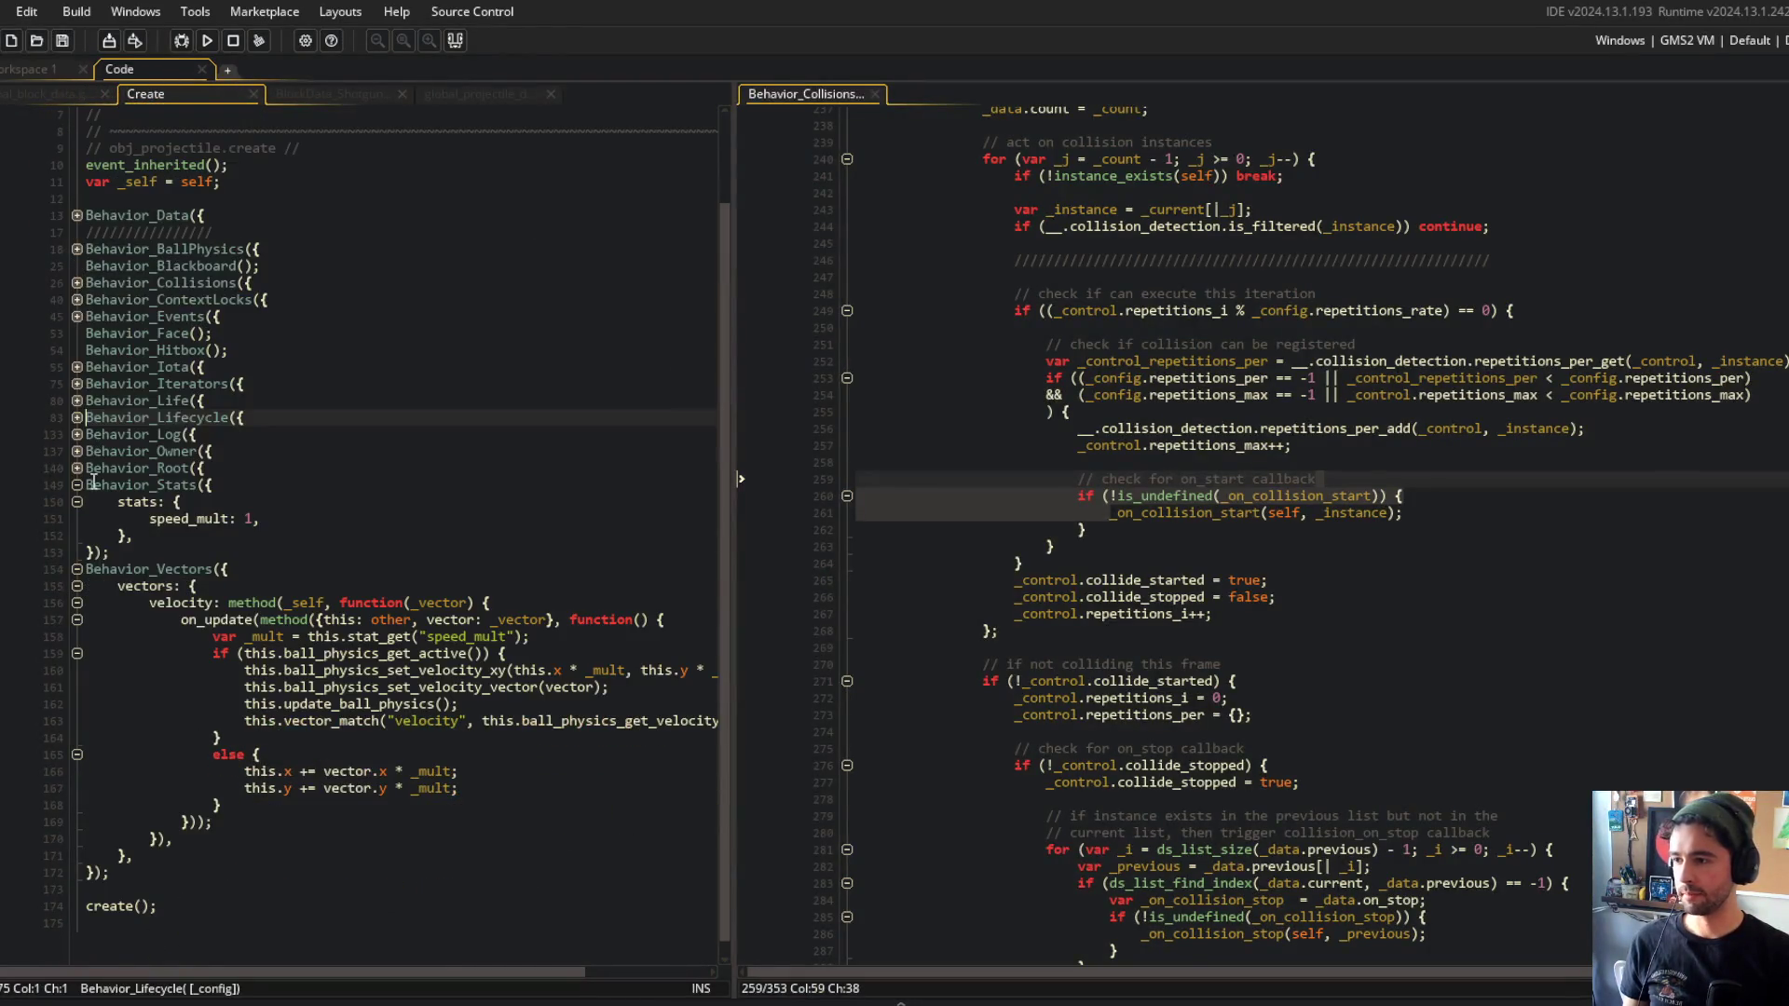
{"action": "left_click", "coordinate": [77, 568]}
{"action": "scroll", "coordinate": [84, 559], "scroll_direction": "up", "scroll_amount": 2}
{"action": "left_click", "coordinate": [78, 587]}
Unfold Behavior_Collisions through ICollisions_Object and on_start down to the destroy_on_solid check.
{"action": "left_click", "coordinate": [77, 384]}
{"action": "left_click", "coordinate": [77, 384]}
{"action": "left_click", "coordinate": [77, 604]}
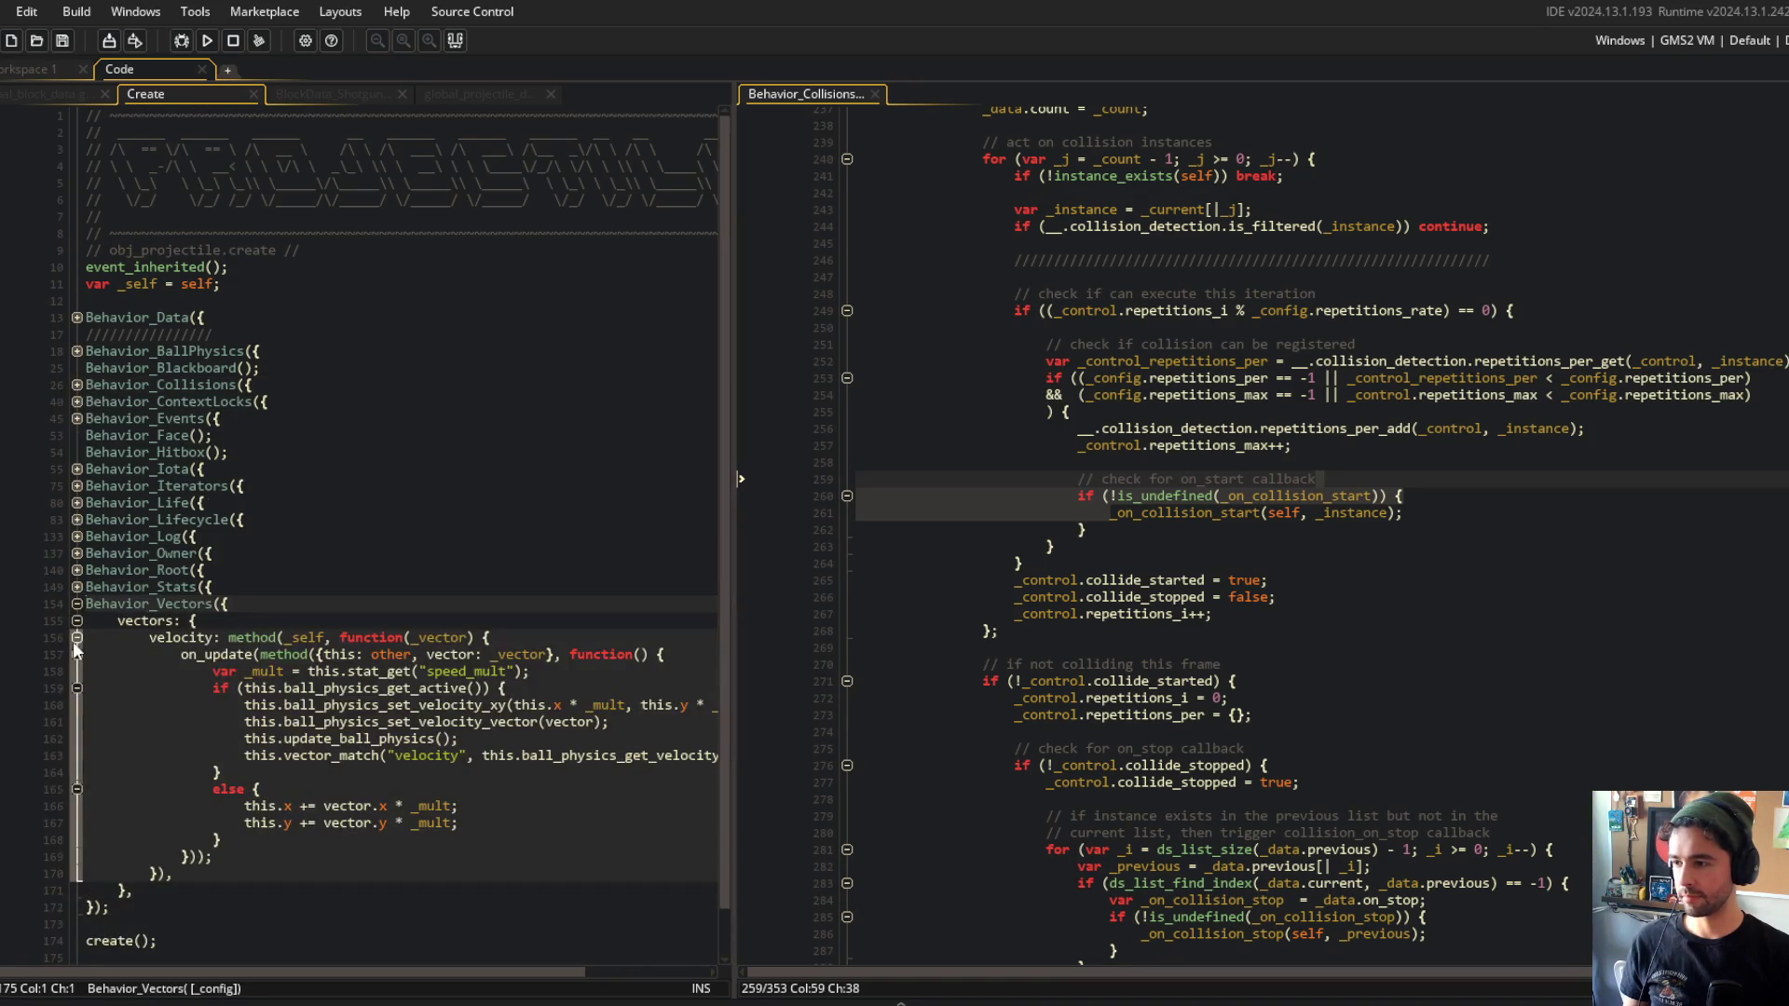
{"action": "left_click", "coordinate": [77, 621]}
{"action": "left_click", "coordinate": [77, 604]}
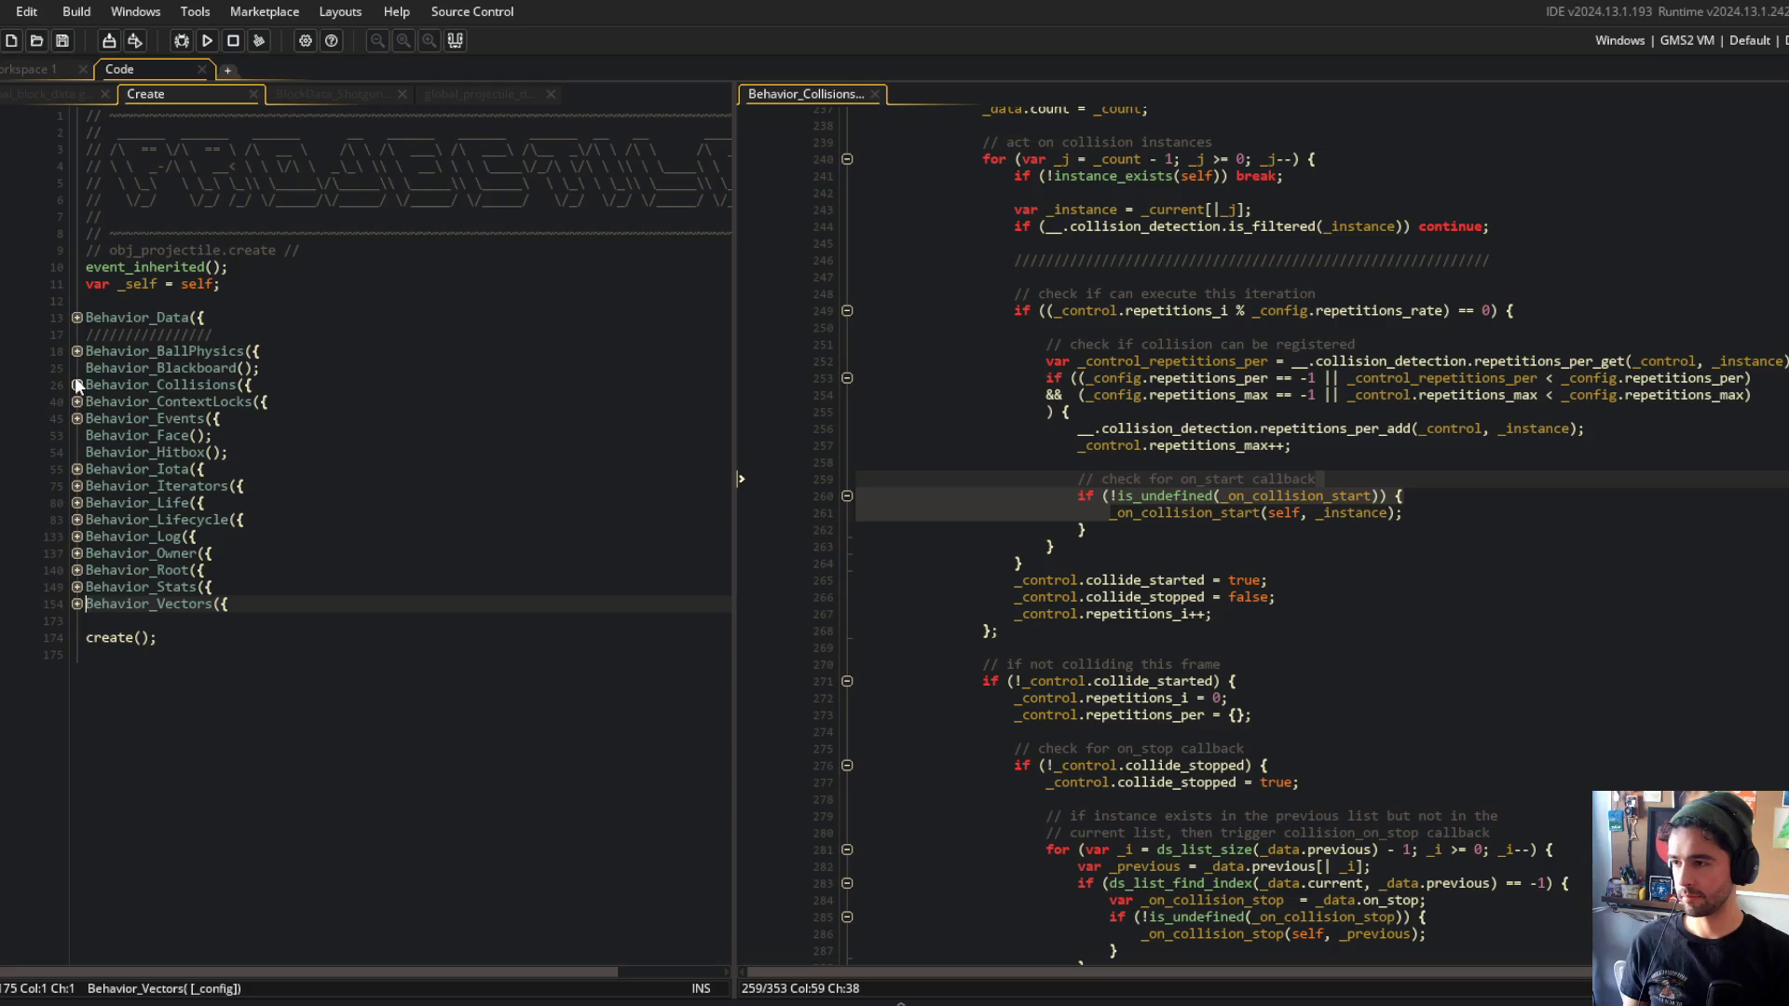
{"action": "left_click", "coordinate": [77, 384]}
{"action": "left_click", "coordinate": [77, 418]}
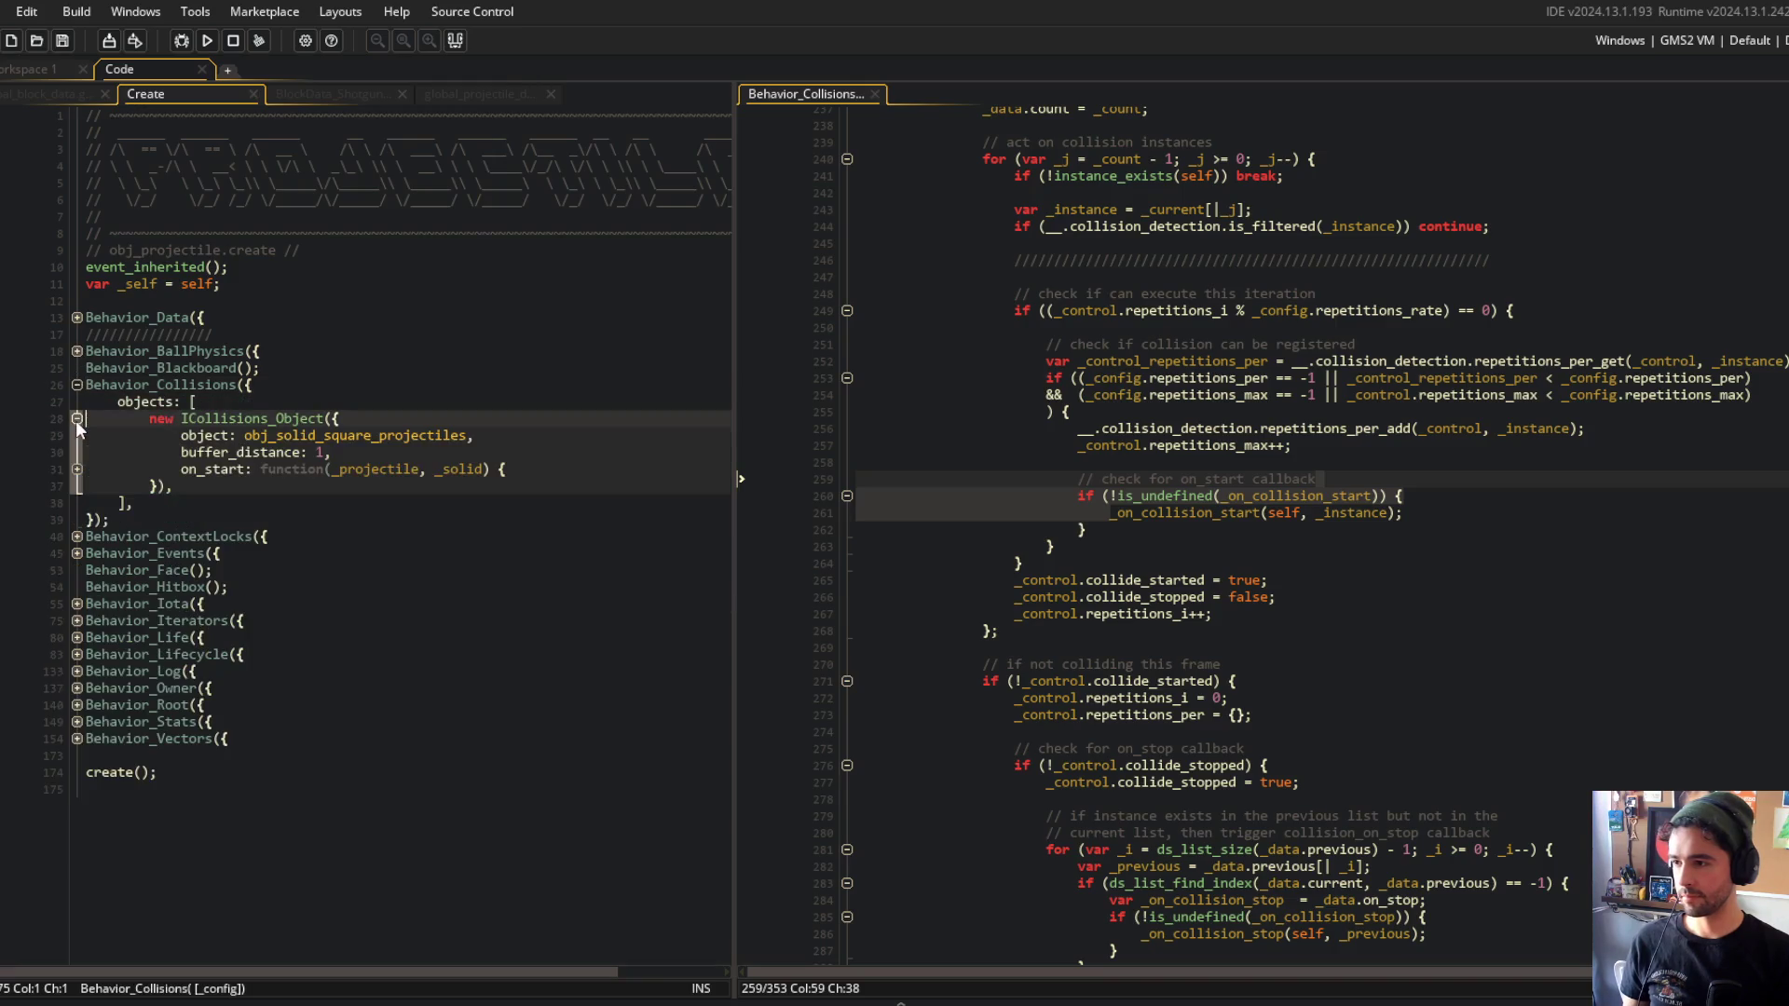
{"action": "left_click", "coordinate": [77, 469]}
{"action": "left_click", "coordinate": [77, 485]}
Read the instance_destroy call, the set_alpha line and the Behavior_Collisions header.
{"action": "left_click", "coordinate": [379, 503]}
{"action": "key", "text": "Left"}
{"action": "key", "text": "Left"}
{"action": "key", "text": "Left"}
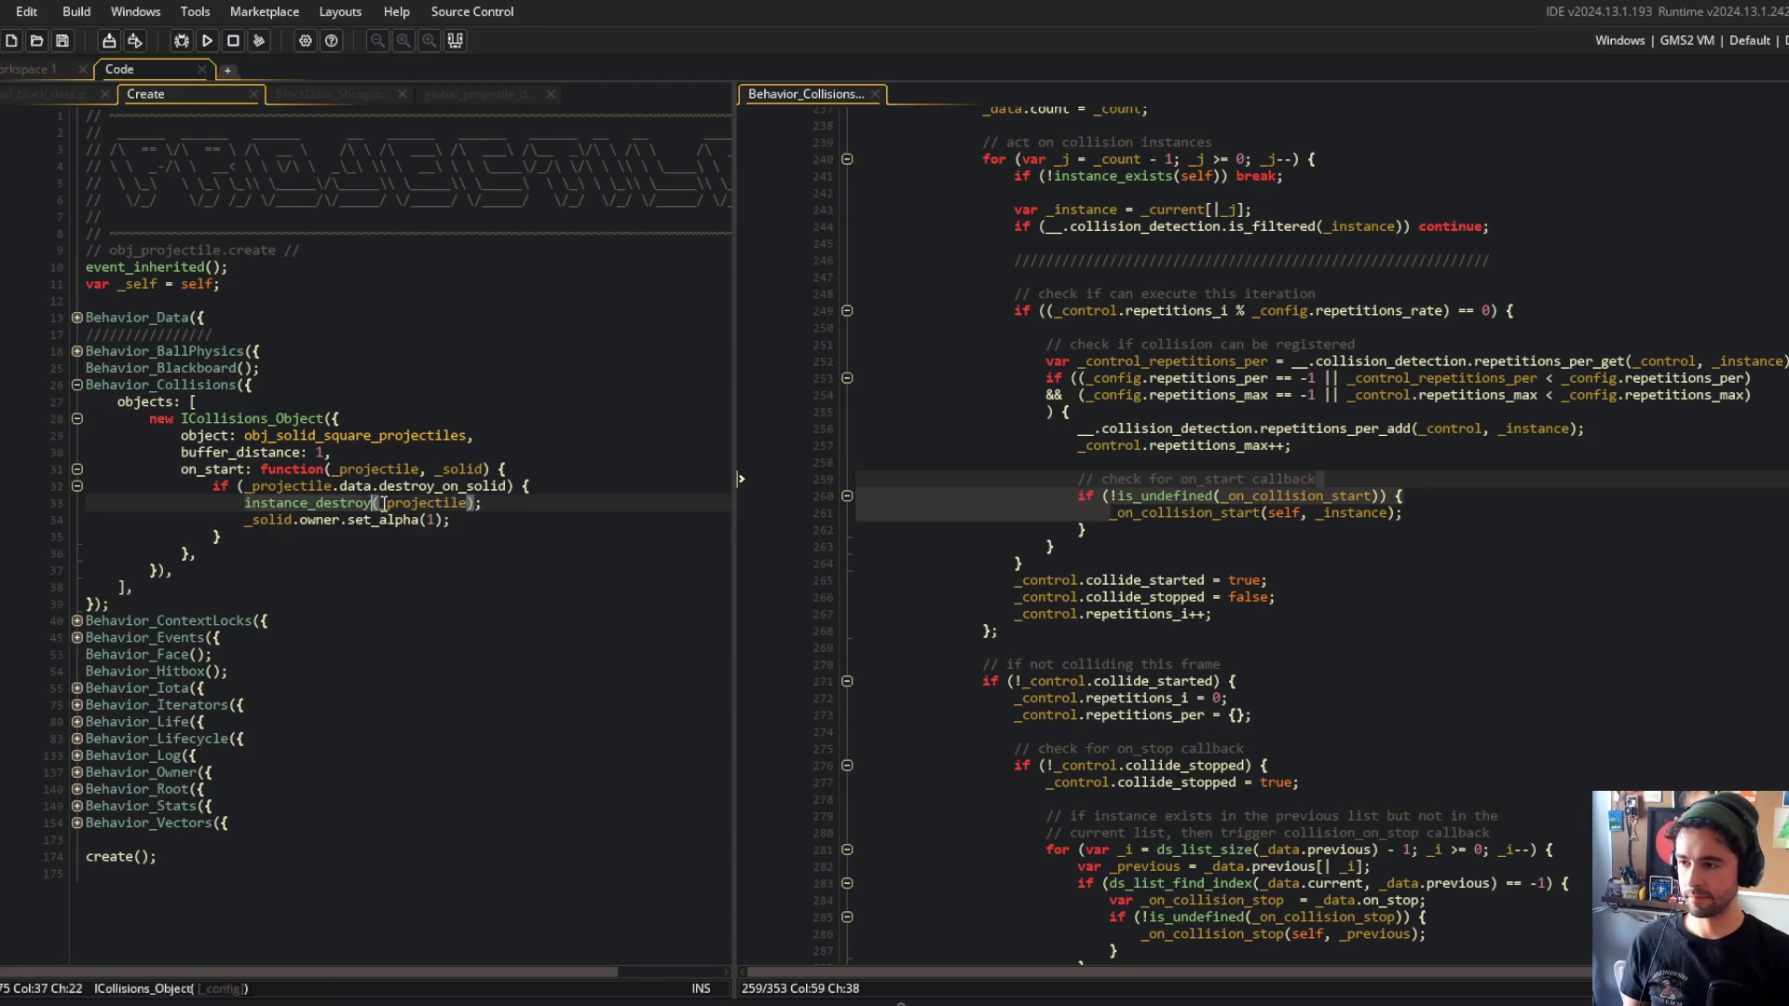
{"action": "left_click", "coordinate": [501, 517]}
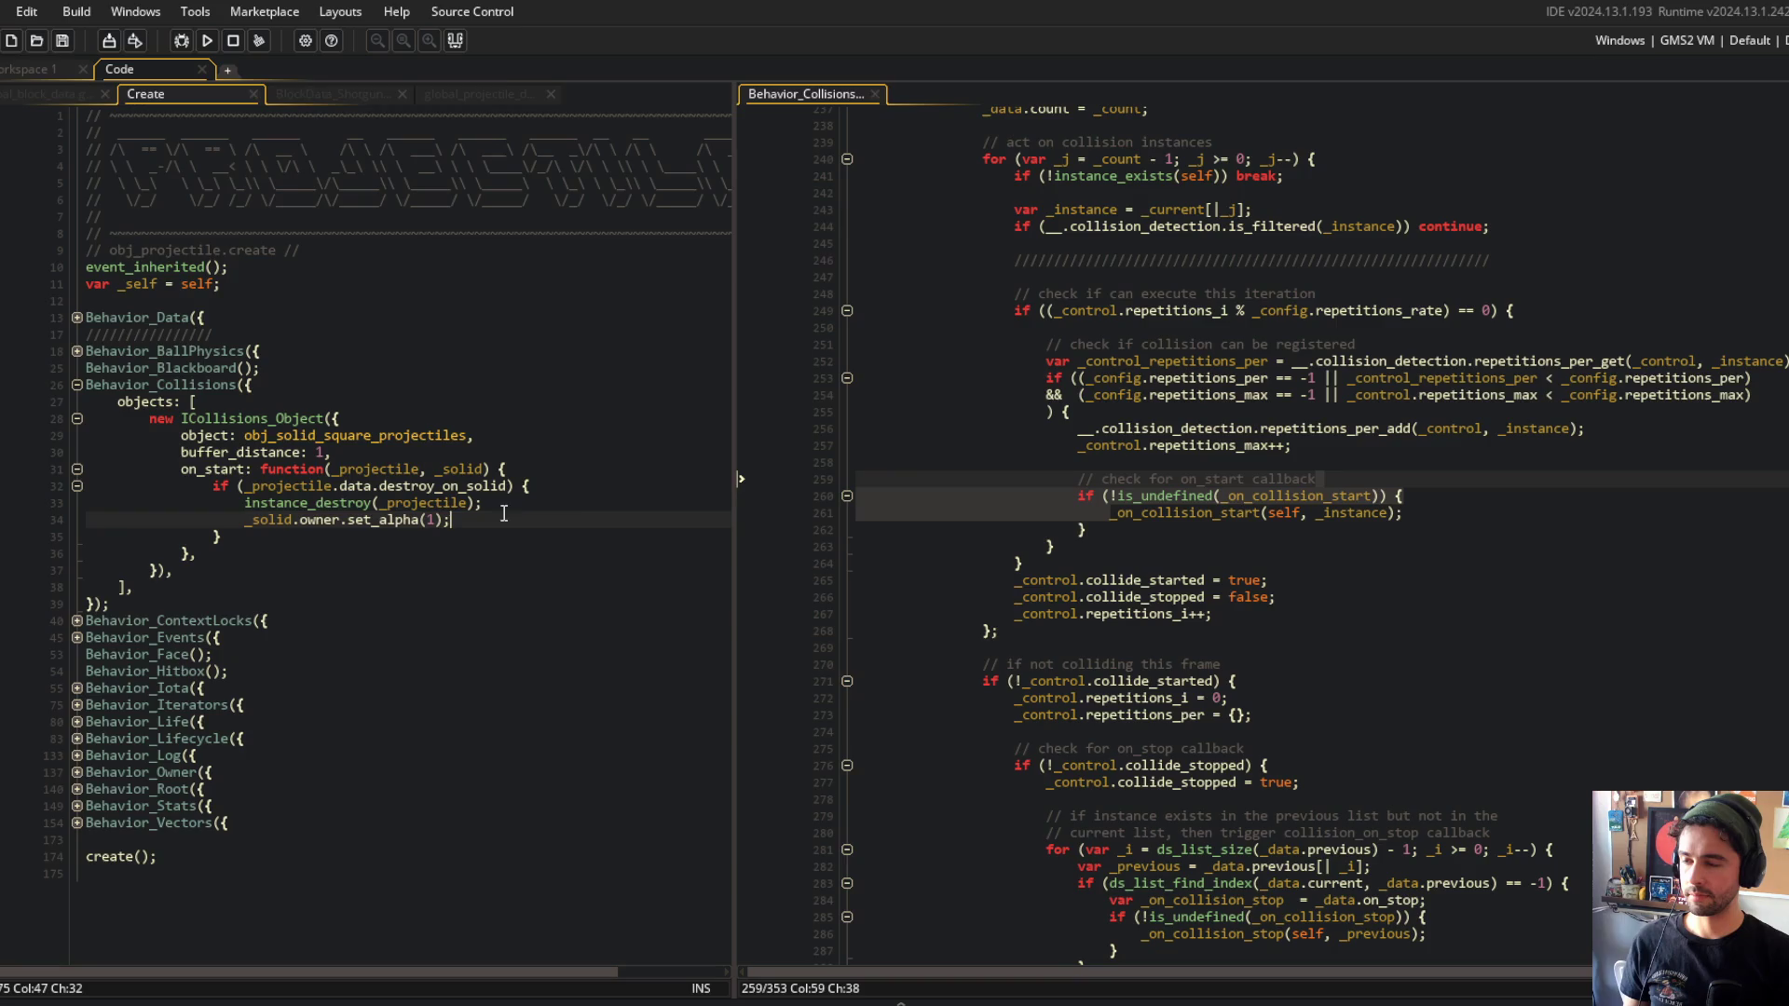
{"action": "left_click", "coordinate": [390, 416]}
{"action": "key", "text": "Up"}
{"action": "key", "text": "Up"}
{"action": "key", "text": "Up"}
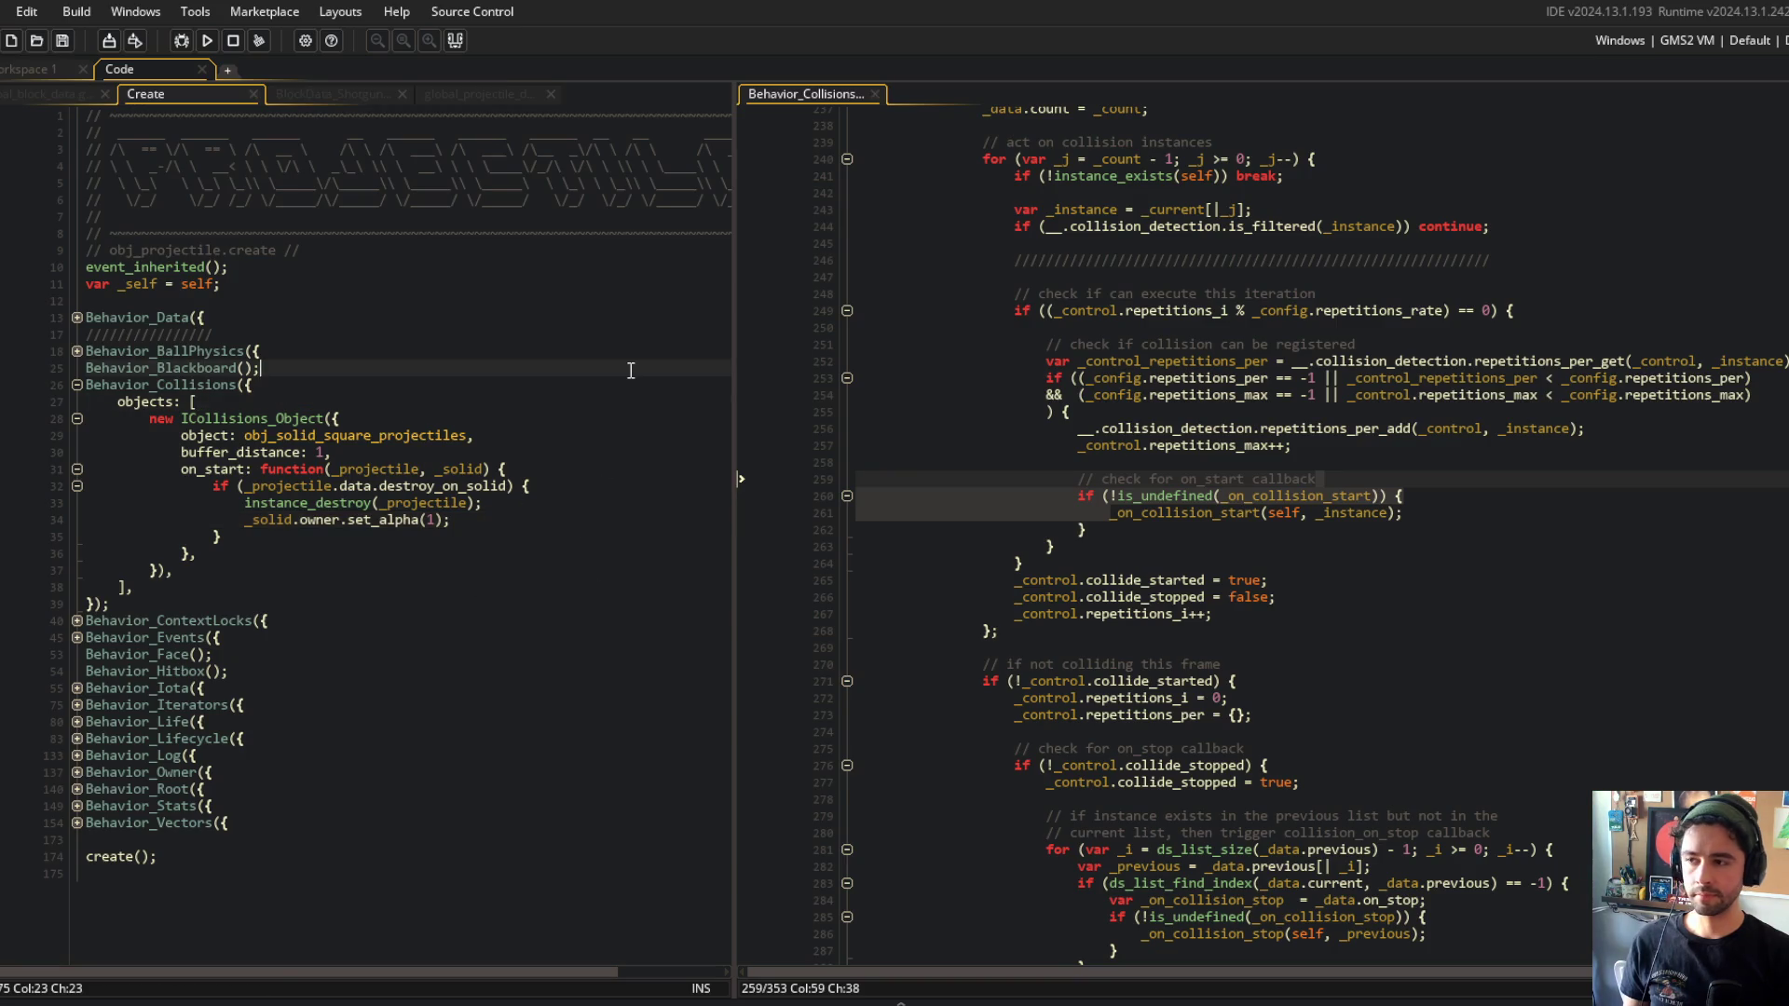
{"action": "key", "text": "Down"}
Check the obj_solid_square_projectiles line, the self variable area and the ICollisions_Object line.
{"action": "left_click", "coordinate": [392, 437]}
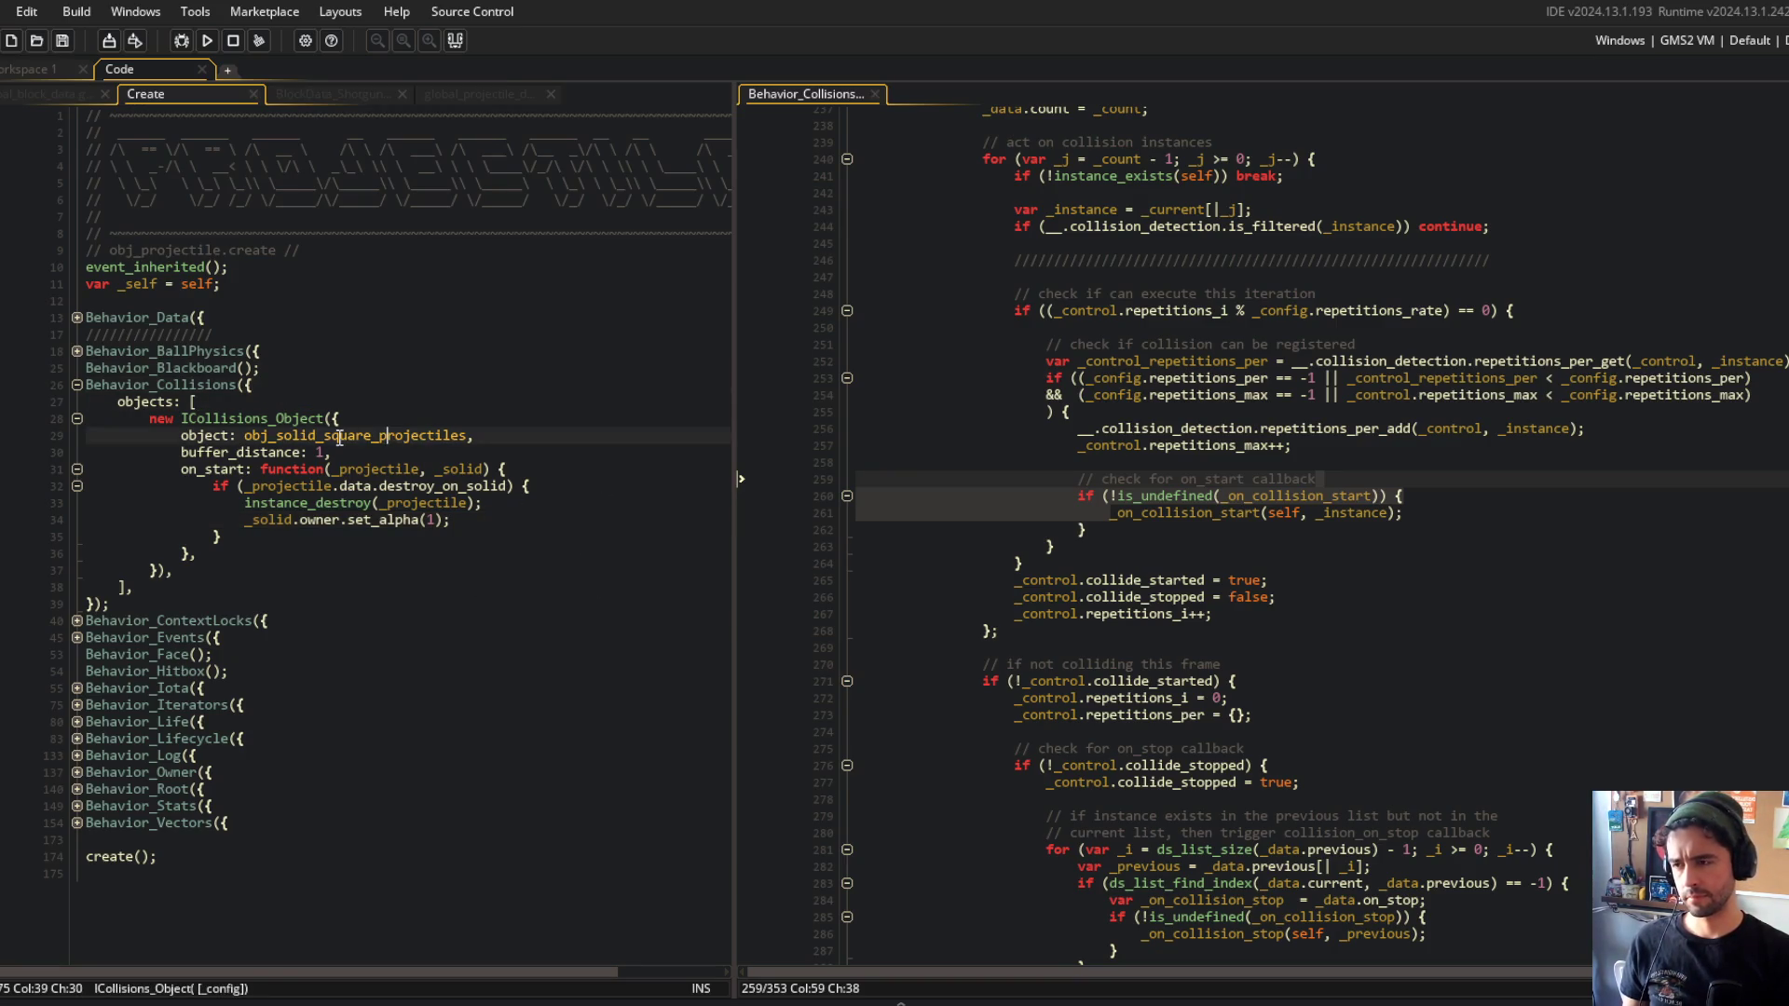
{"action": "left_click", "coordinate": [500, 433]}
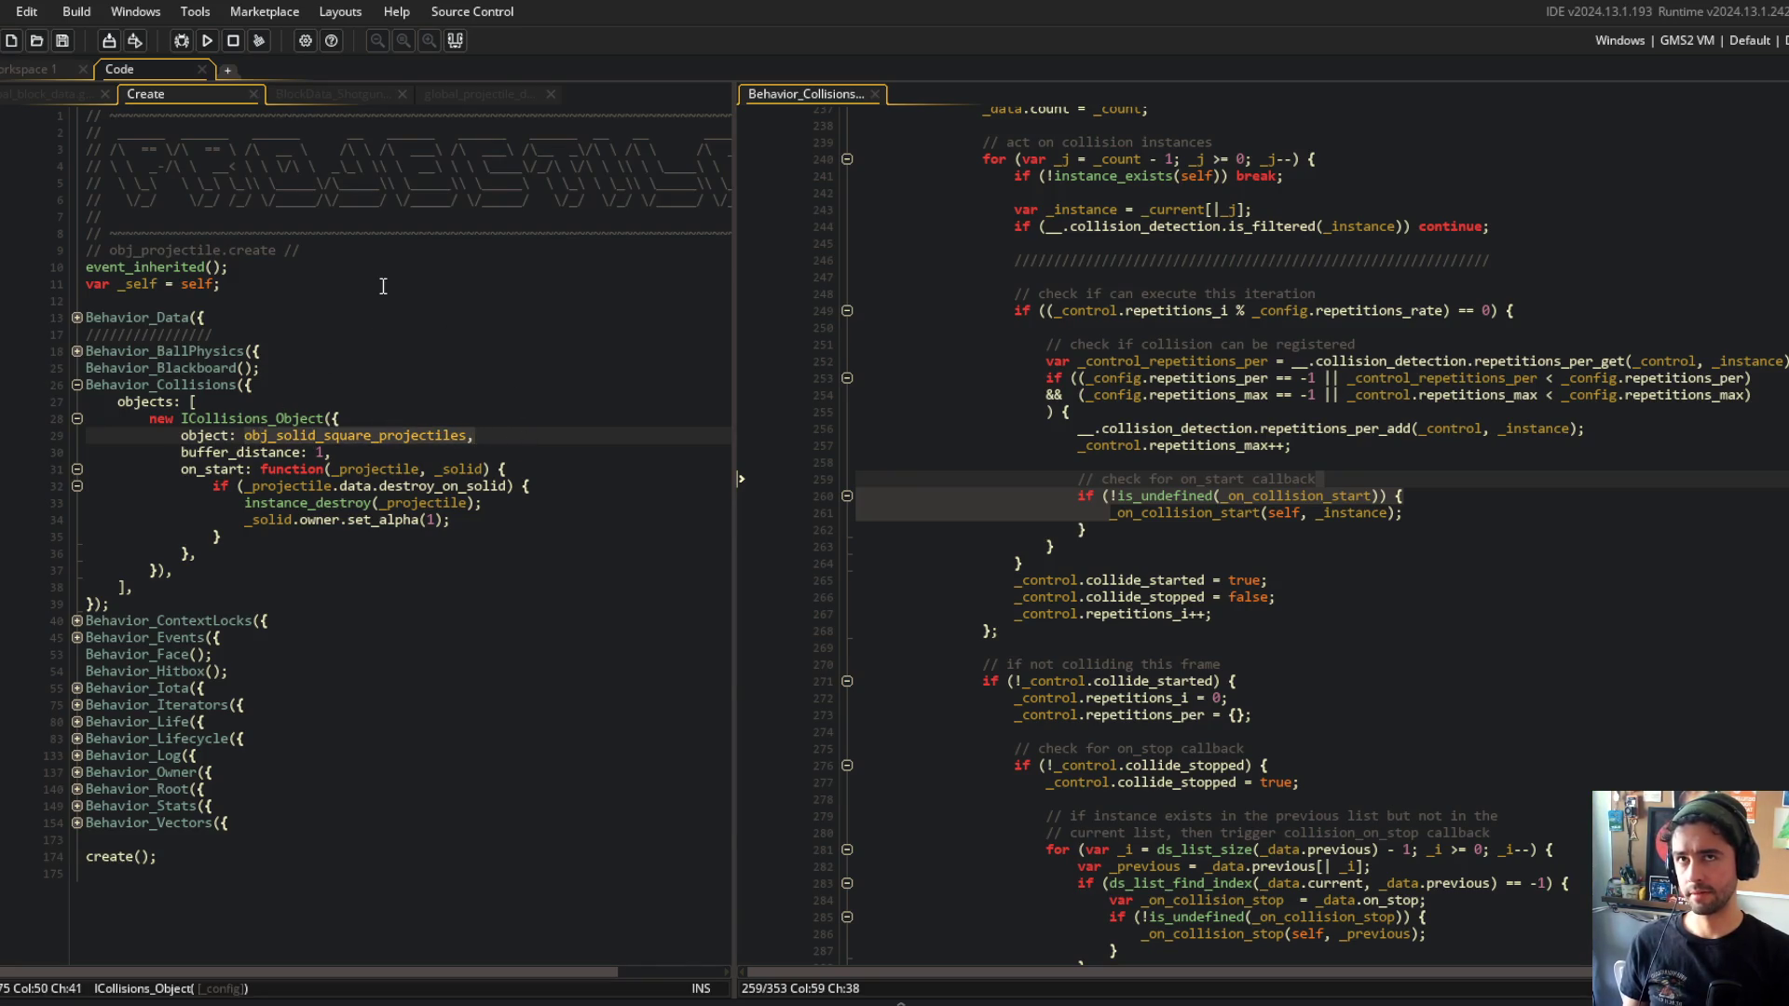
{"action": "left_click", "coordinate": [410, 303]}
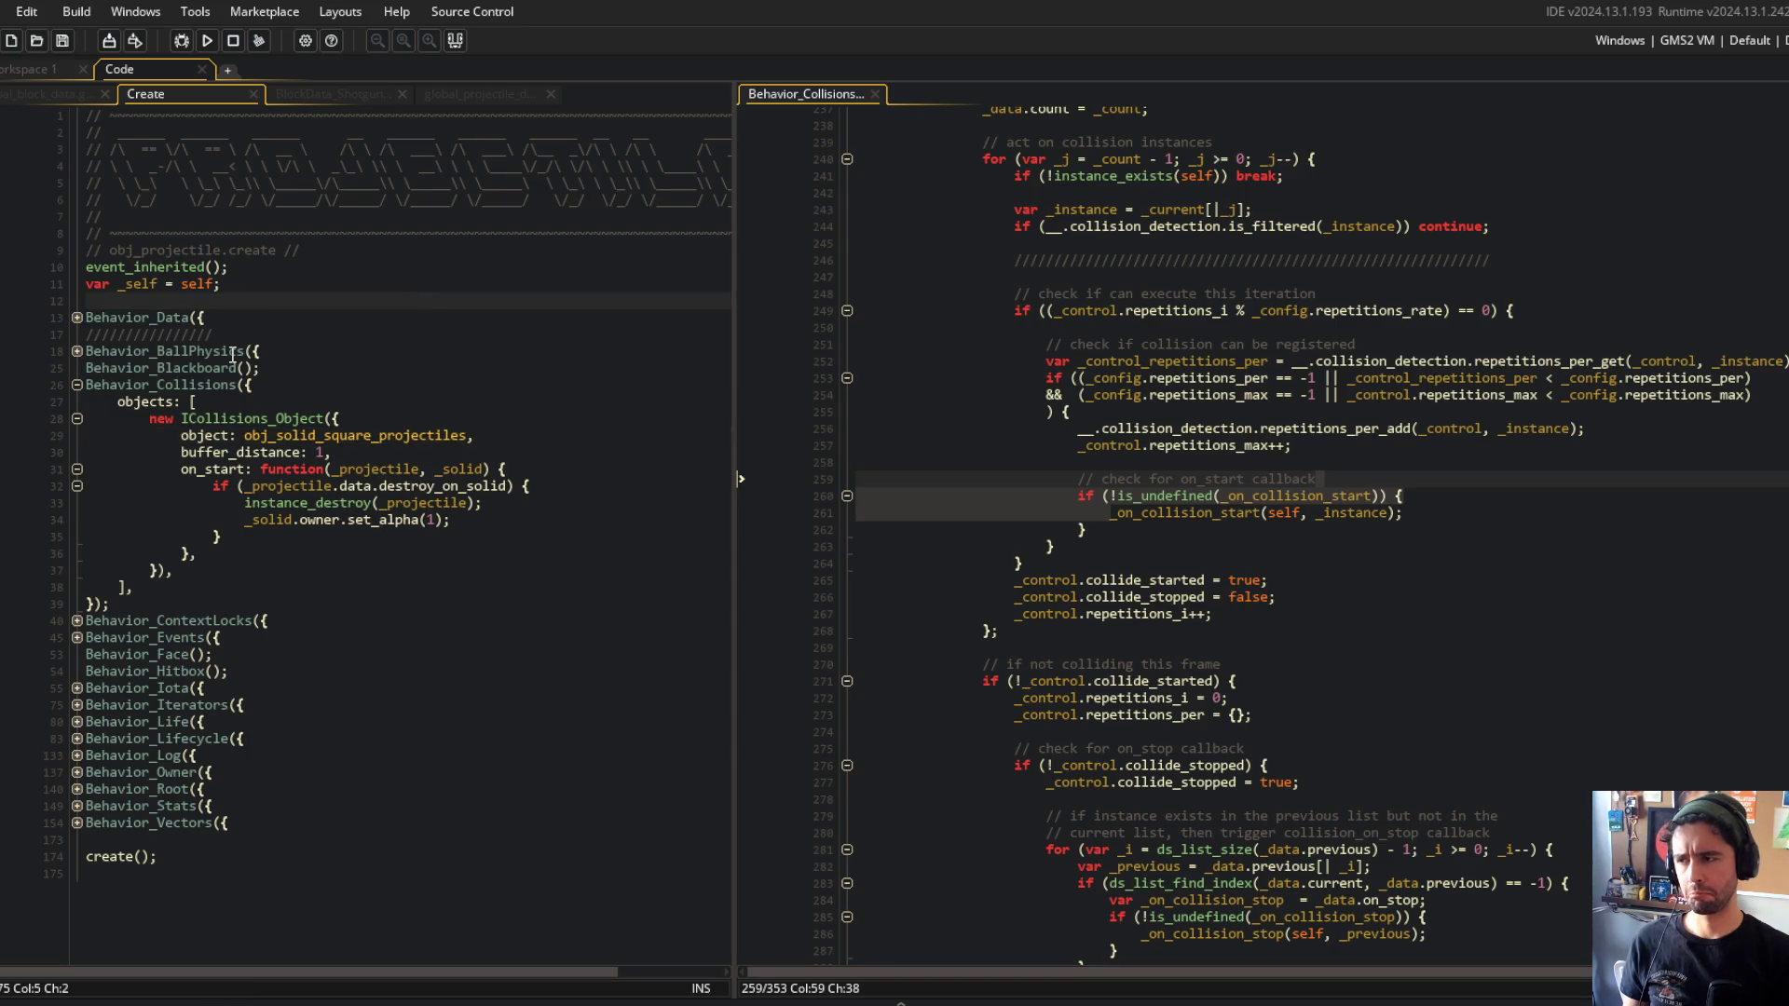
{"action": "left_click", "coordinate": [80, 390]}
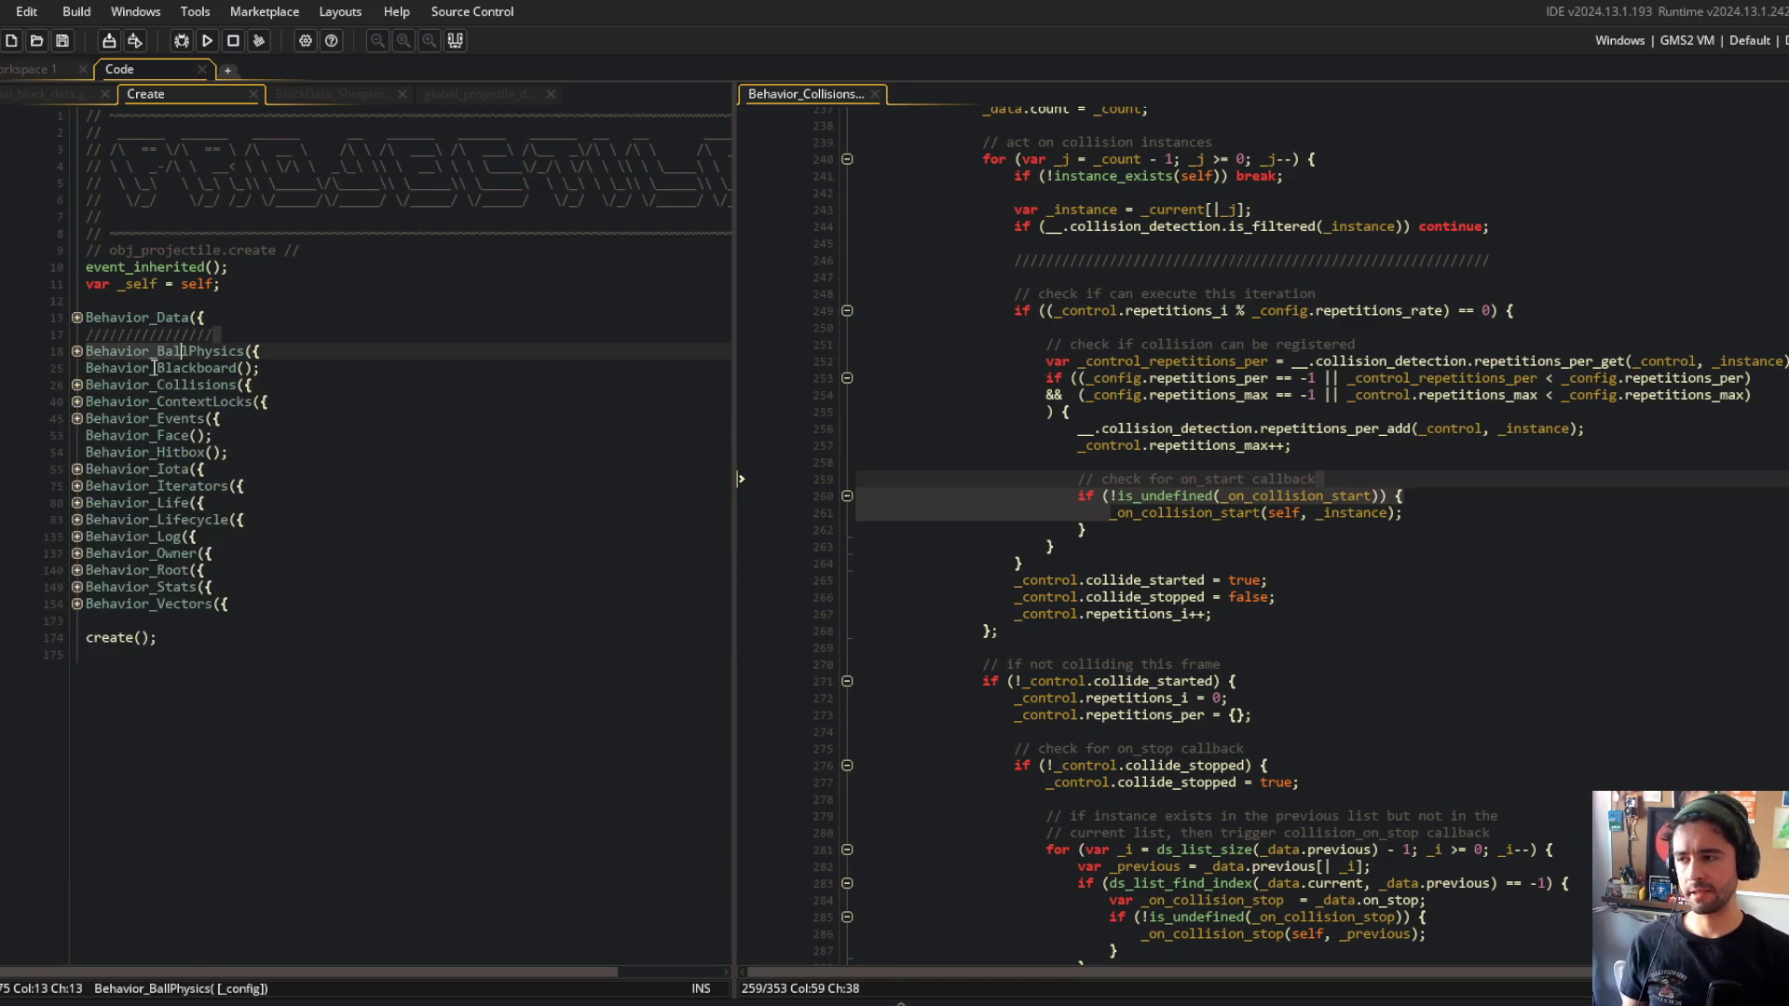
{"action": "left_click", "coordinate": [79, 392]}
{"action": "left_click", "coordinate": [122, 419]}
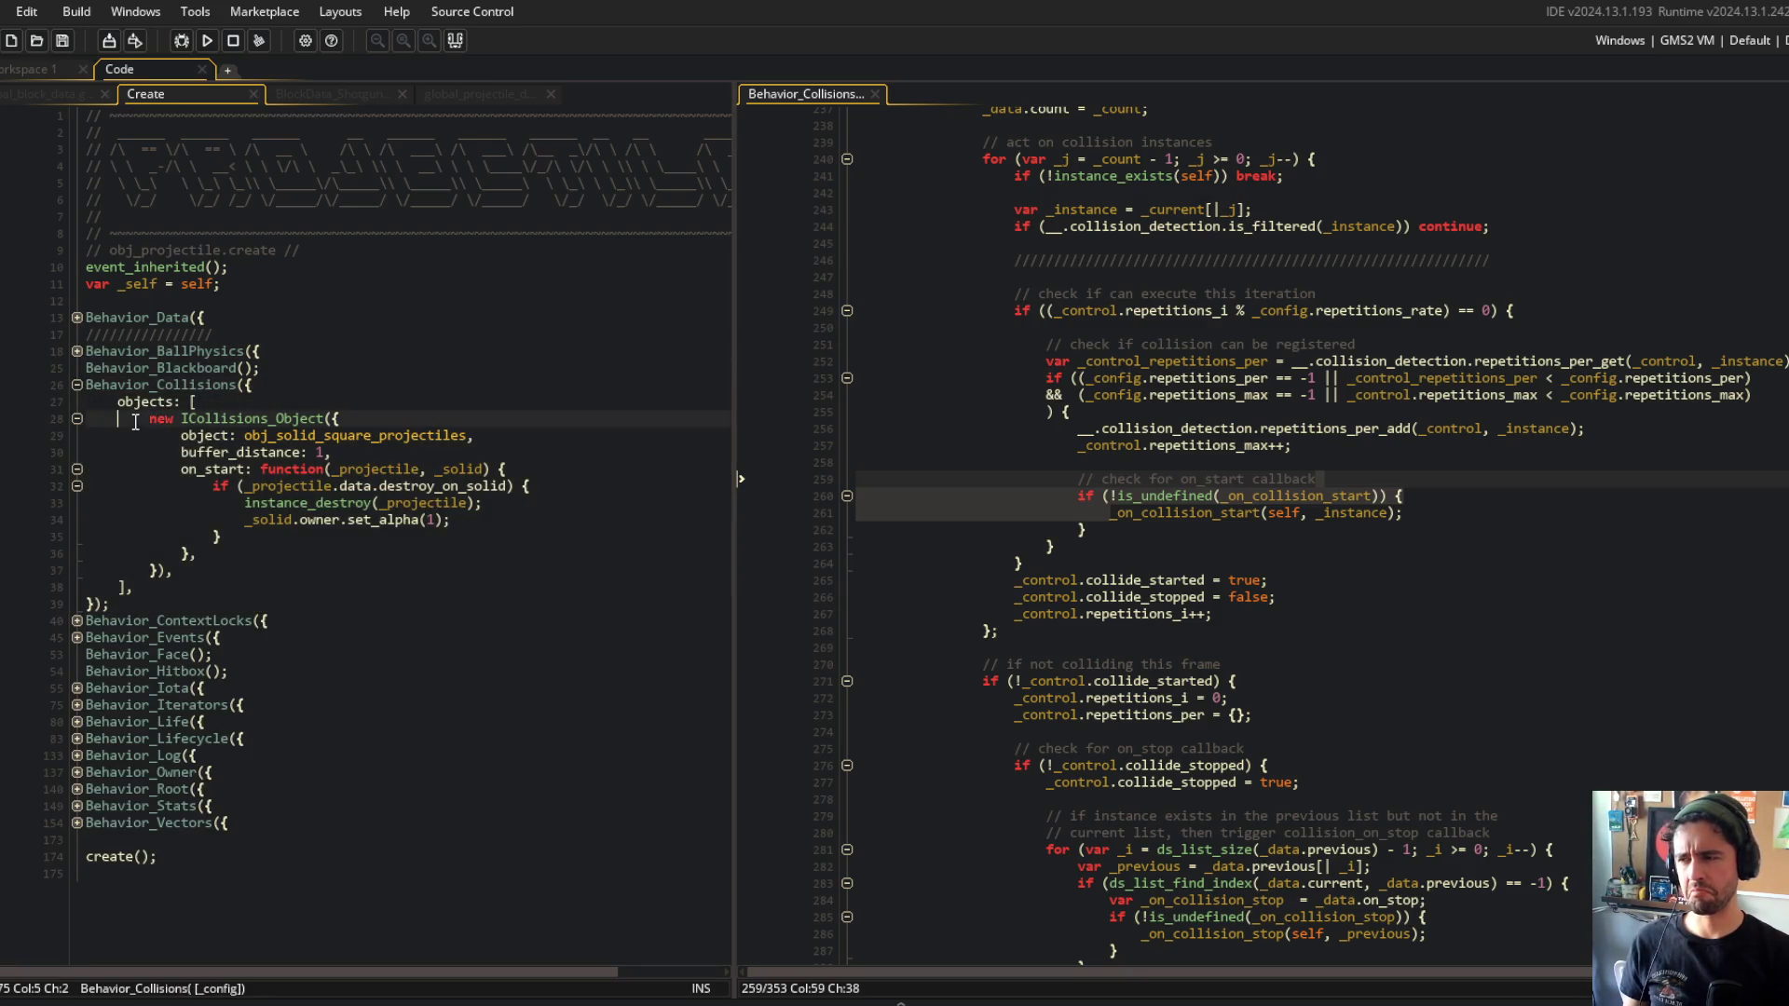
Select the ICollisions_Object entry and look up the update_collisions method in the collision script.
{"action": "mouse_move", "coordinate": [120, 418]}
{"action": "left_mouse_down"}
{"action": "mouse_move", "coordinate": [149, 508]}
{"action": "mouse_move", "coordinate": [135, 587]}
{"action": "left_mouse_up"}
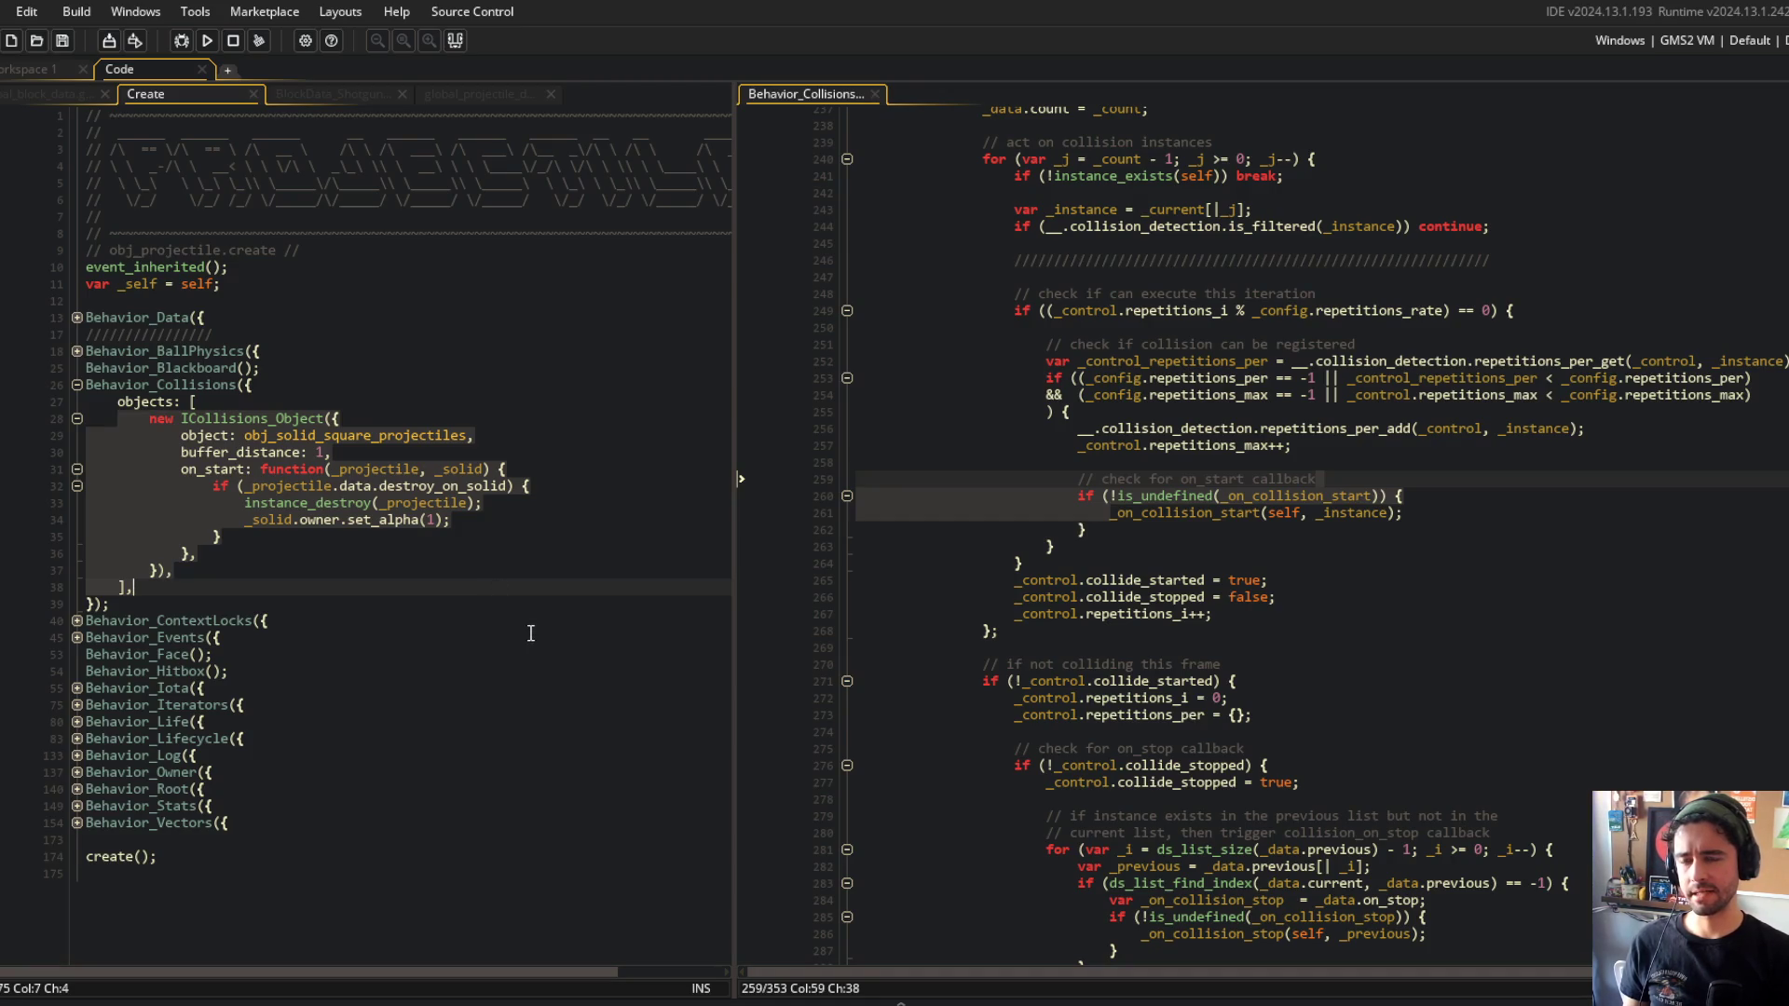
{"action": "scroll", "coordinate": [930, 527], "scroll_direction": "up", "scroll_amount": 6}
{"action": "scroll", "coordinate": [930, 527], "scroll_direction": "up", "scroll_amount": 7}
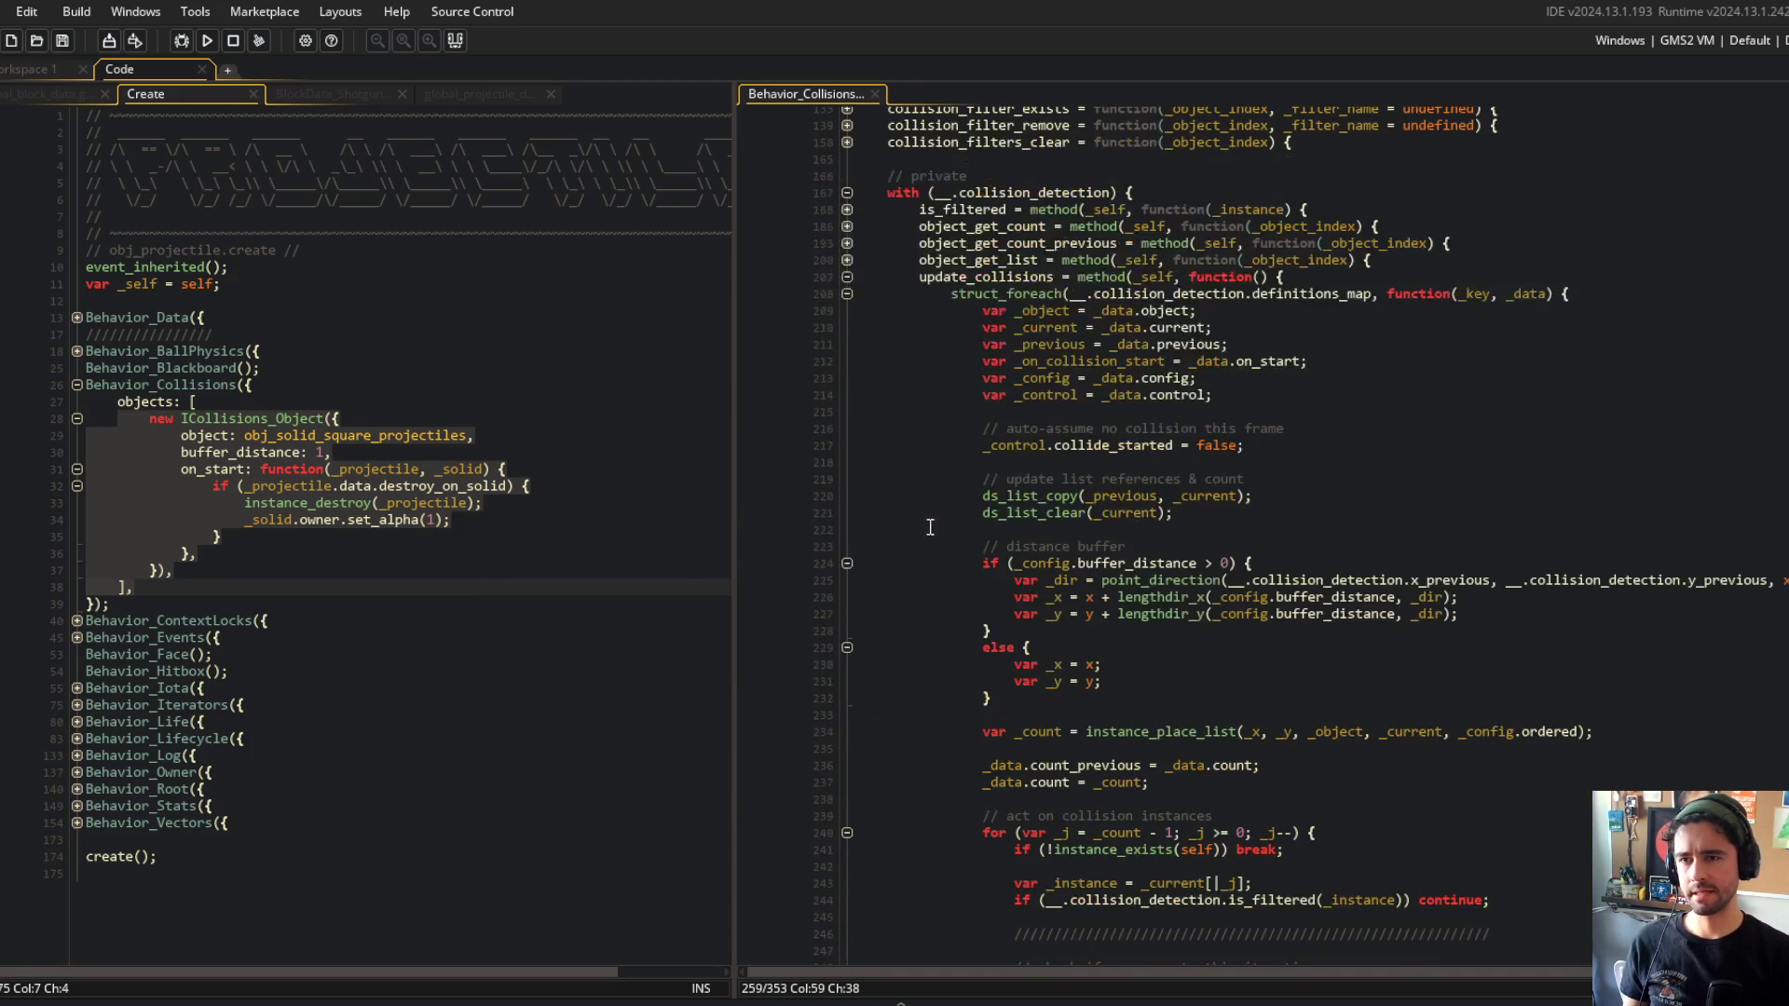
{"action": "double_click", "coordinate": [979, 276]}
{"action": "left_click", "coordinate": [691, 350]}
Unfold Behavior_Lifecycle with its update and update_begin methods.
{"action": "left_click", "coordinate": [75, 739]}
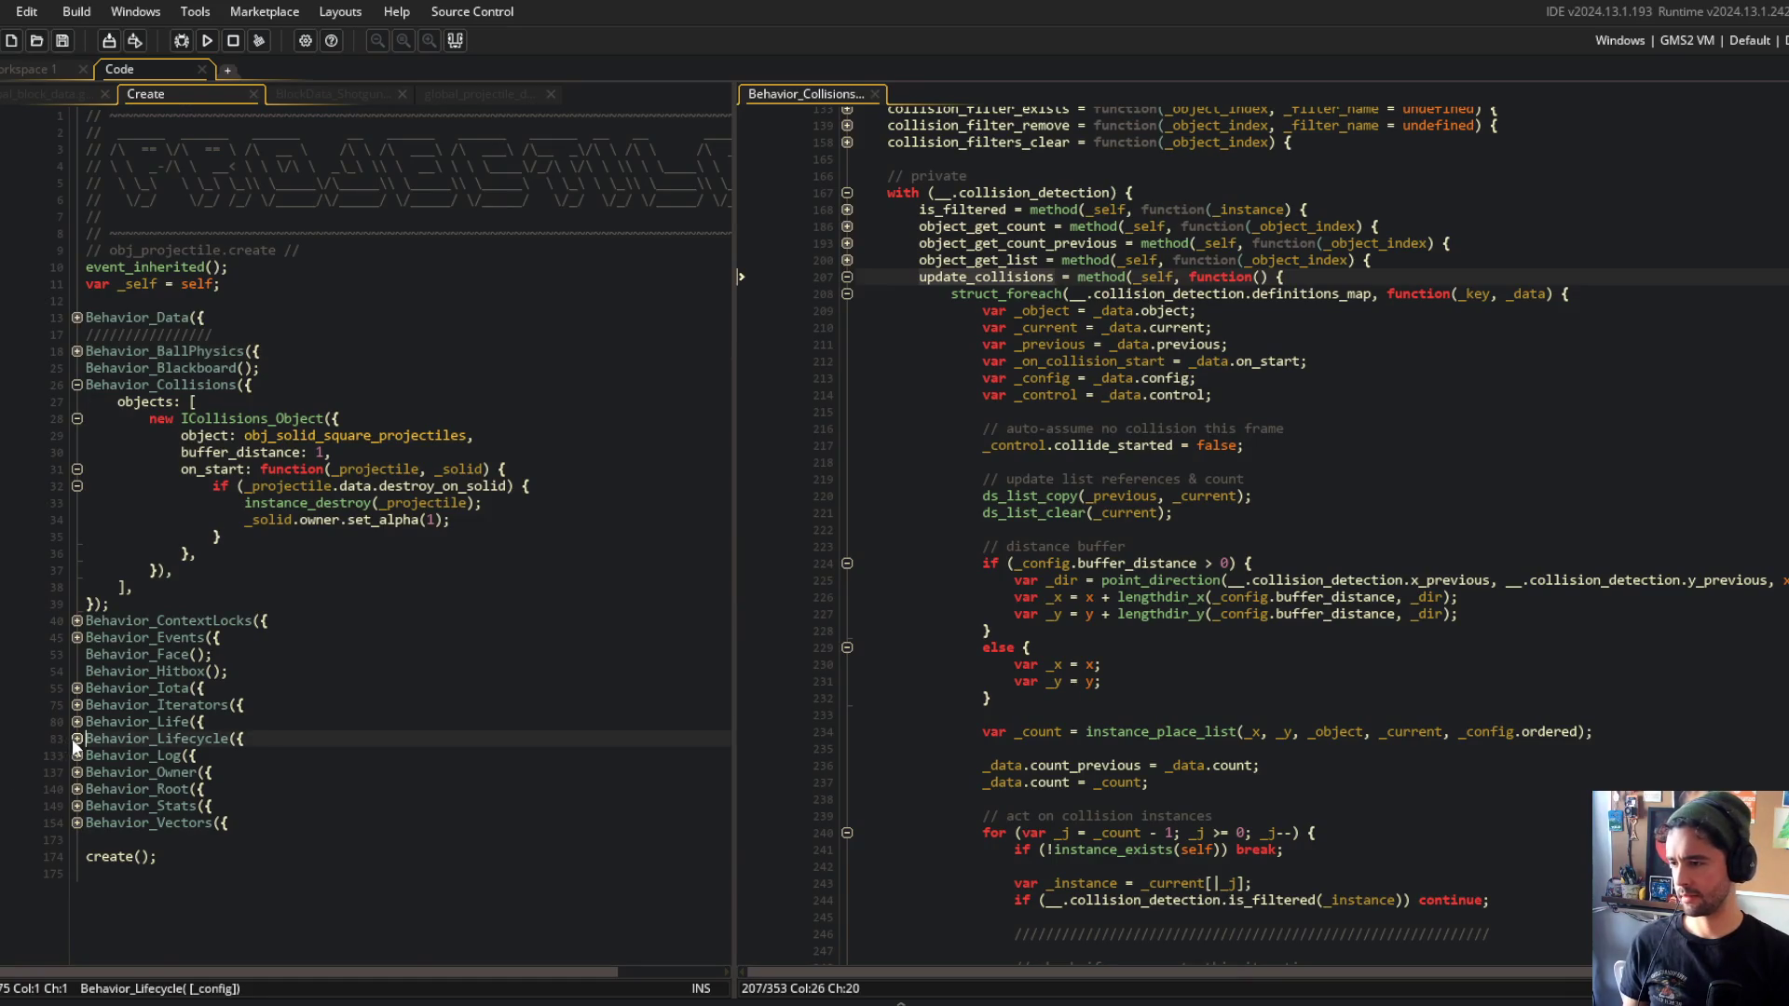
{"action": "scroll", "coordinate": [84, 727], "scroll_direction": "down", "scroll_amount": 4}
{"action": "left_click", "coordinate": [76, 724]}
{"action": "left_click", "coordinate": [77, 708]}
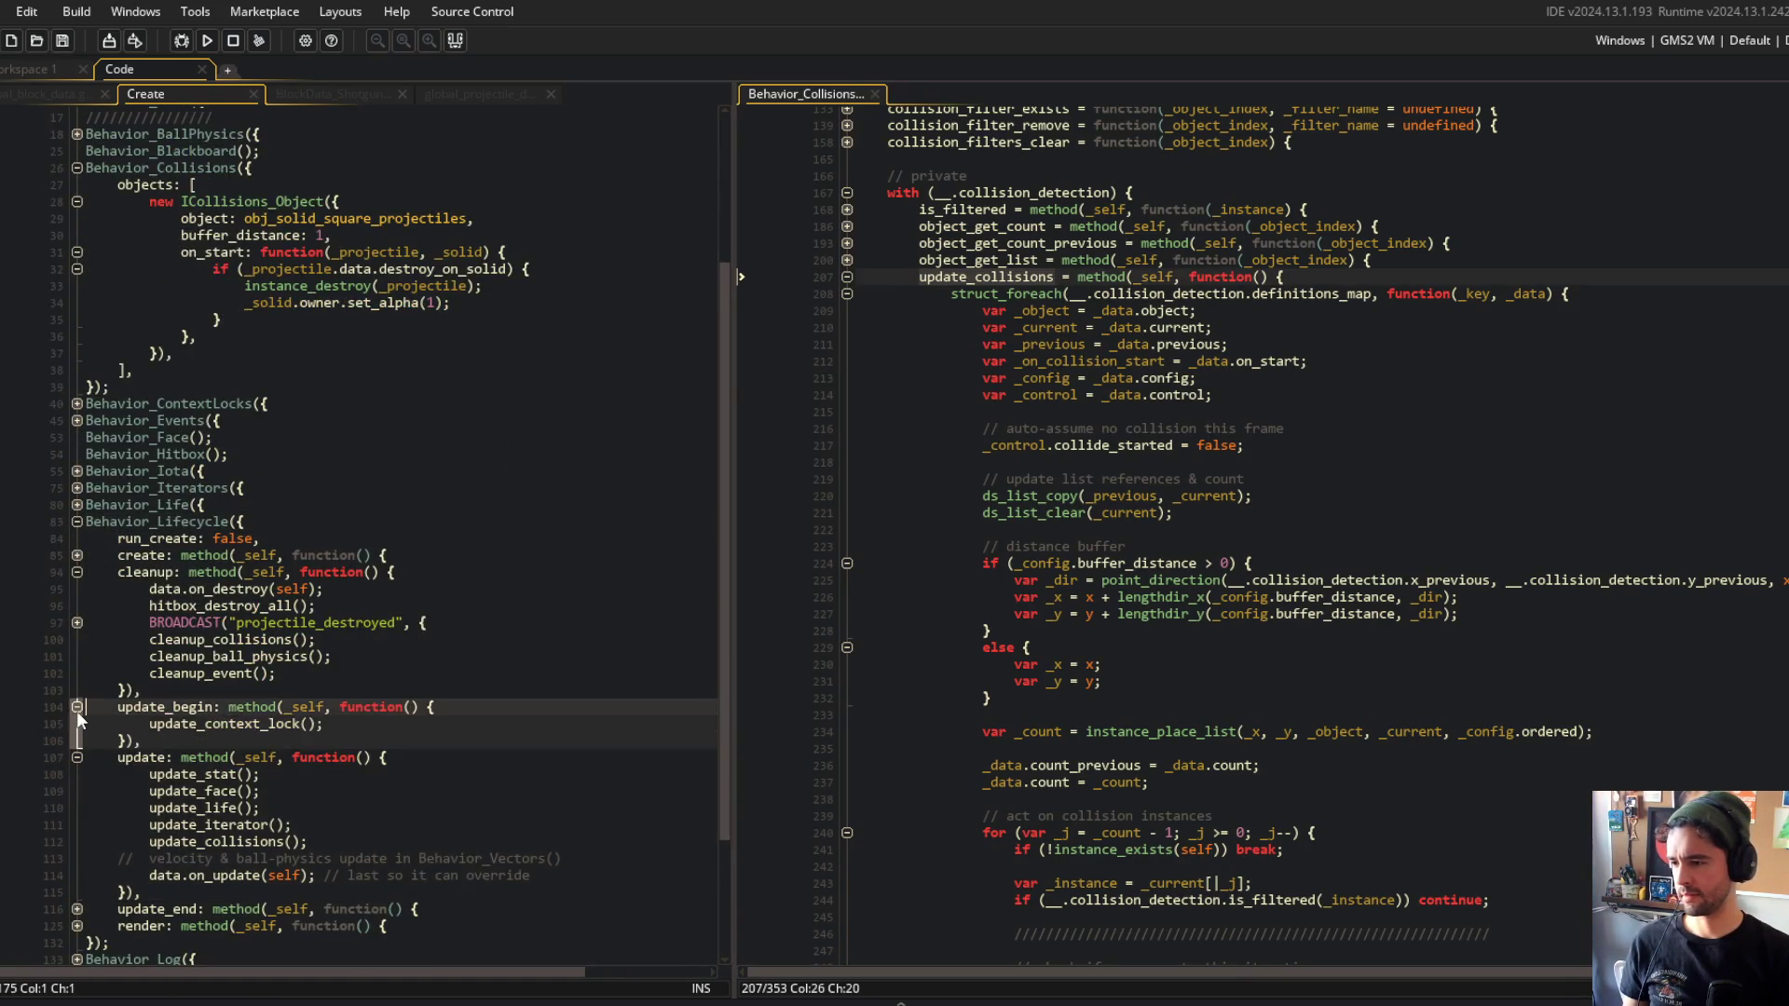
{"action": "scroll", "coordinate": [186, 652], "scroll_direction": "down", "scroll_amount": 3}
Inspect the update_life and update_collisions calls inside update_begin.
{"action": "left_click", "coordinate": [212, 653]}
{"action": "key", "text": "Right"}
{"action": "key", "text": "Right"}
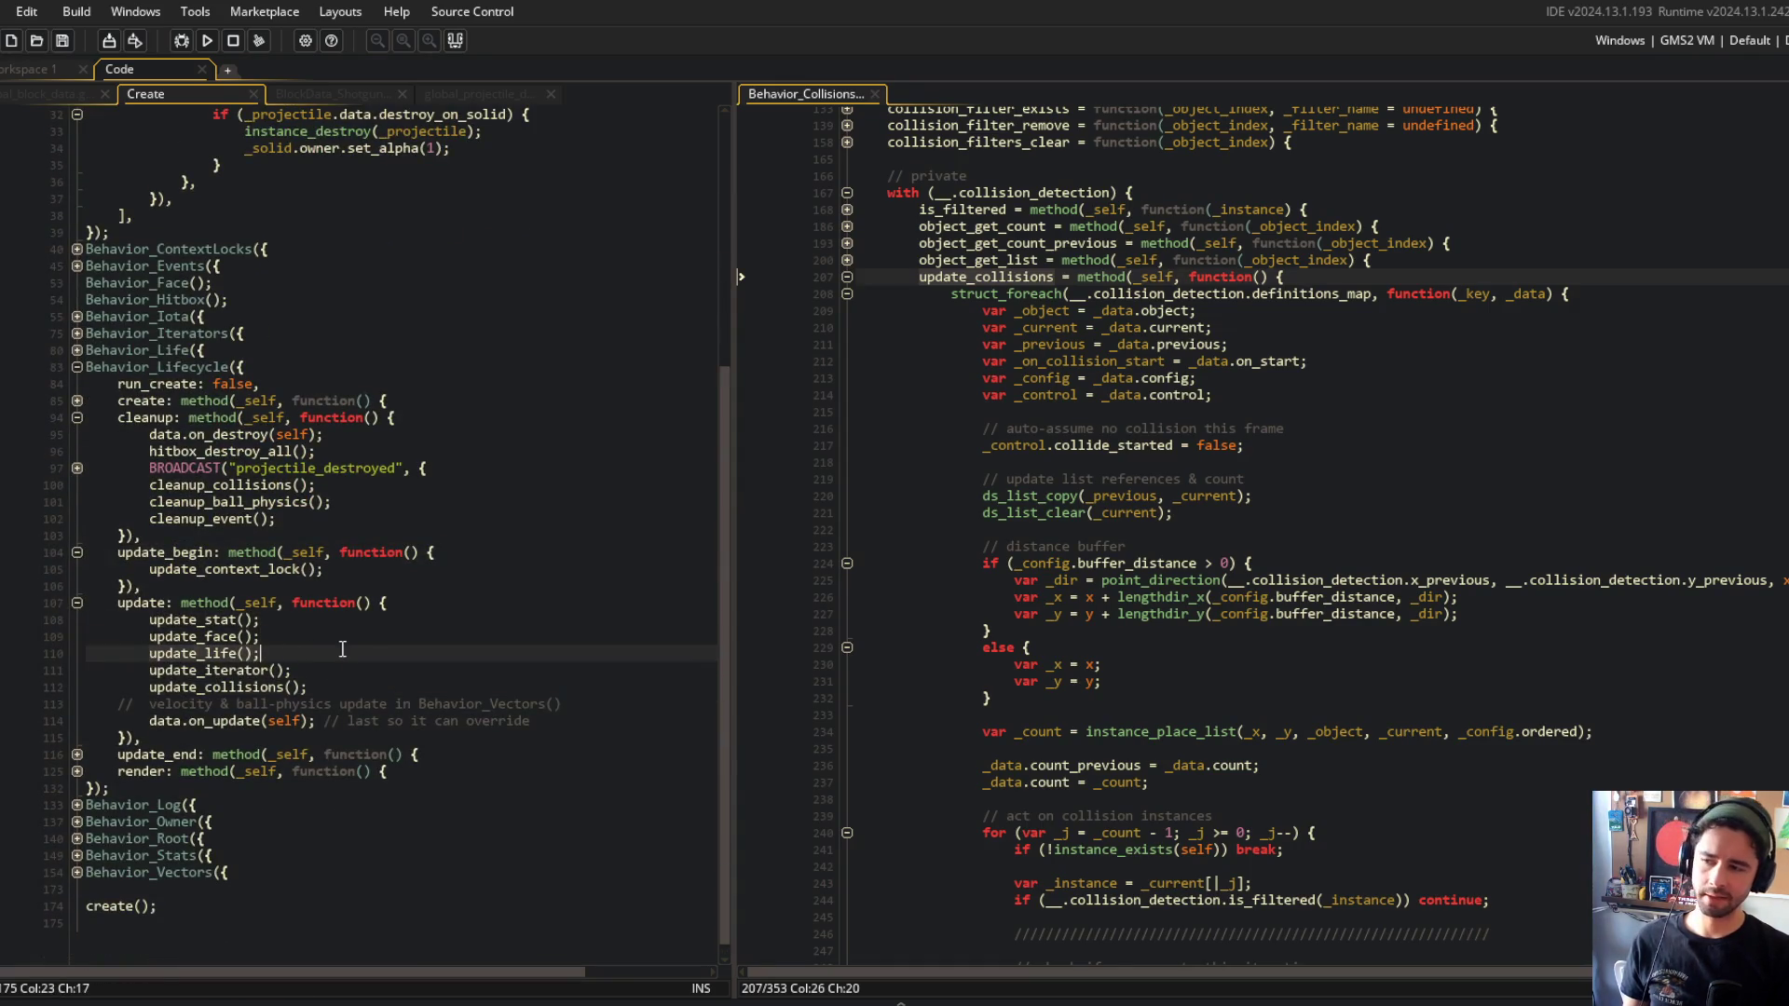
{"action": "left_click", "coordinate": [293, 650]}
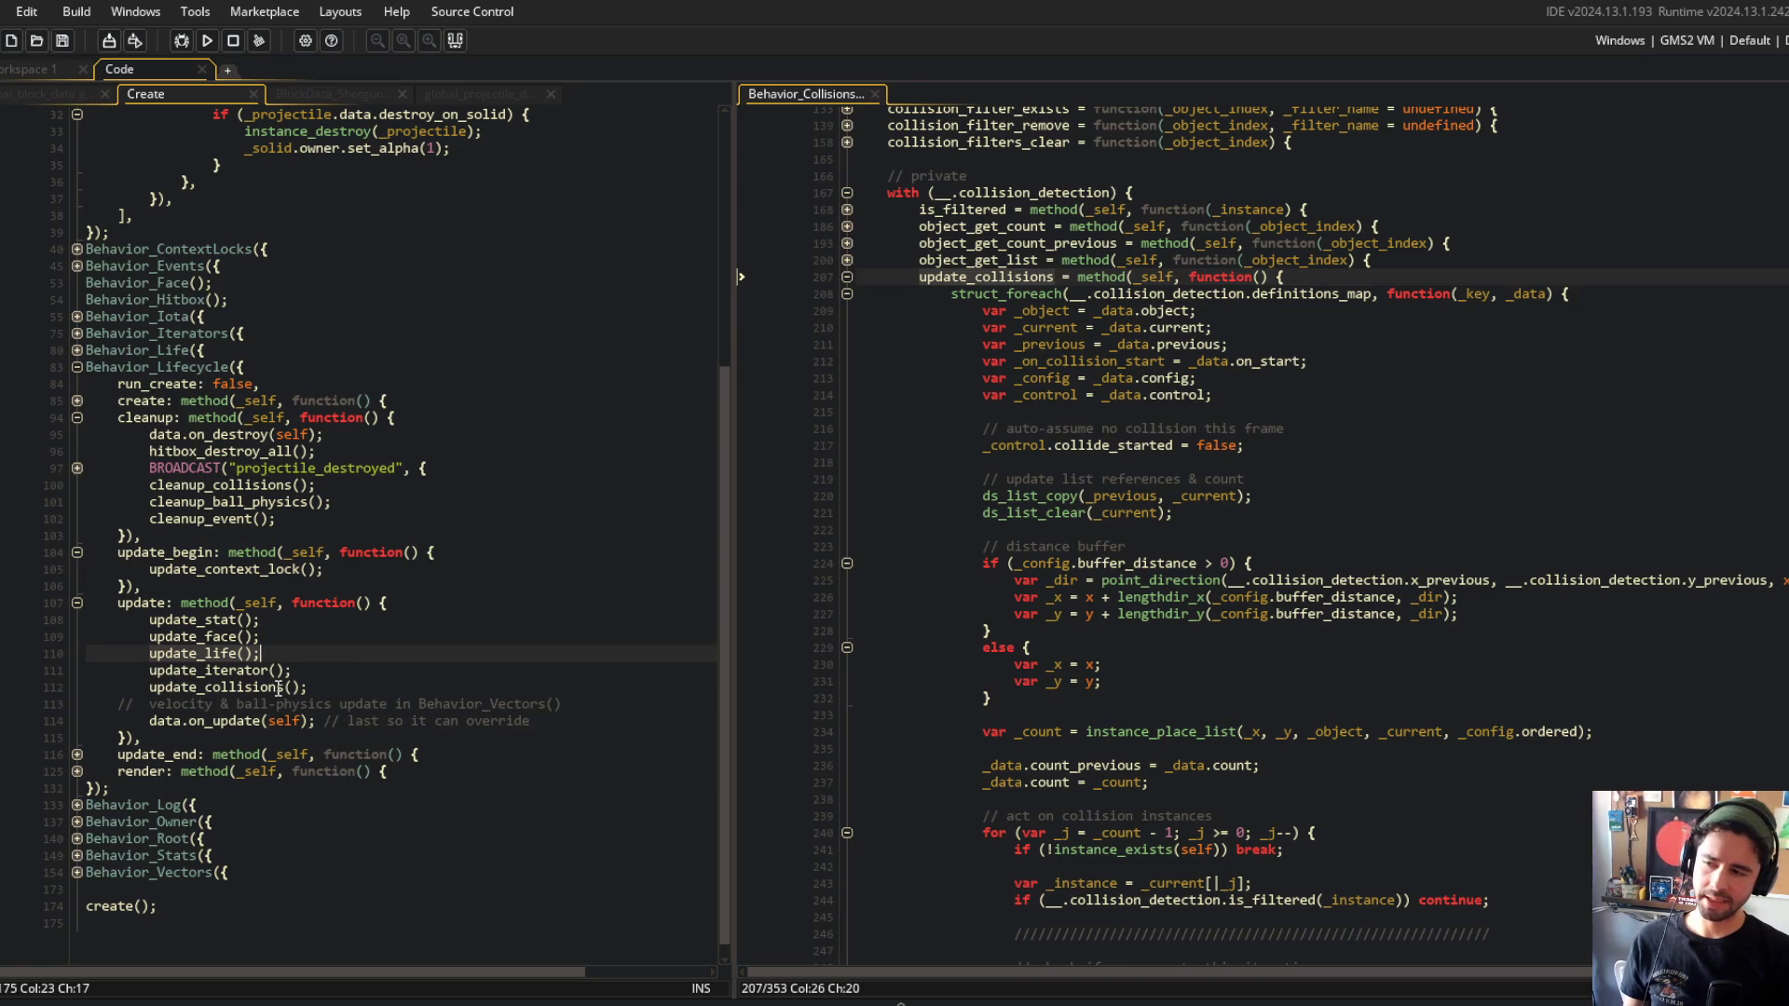
{"action": "left_click", "coordinate": [326, 690]}
{"action": "left_click", "coordinate": [307, 649]}
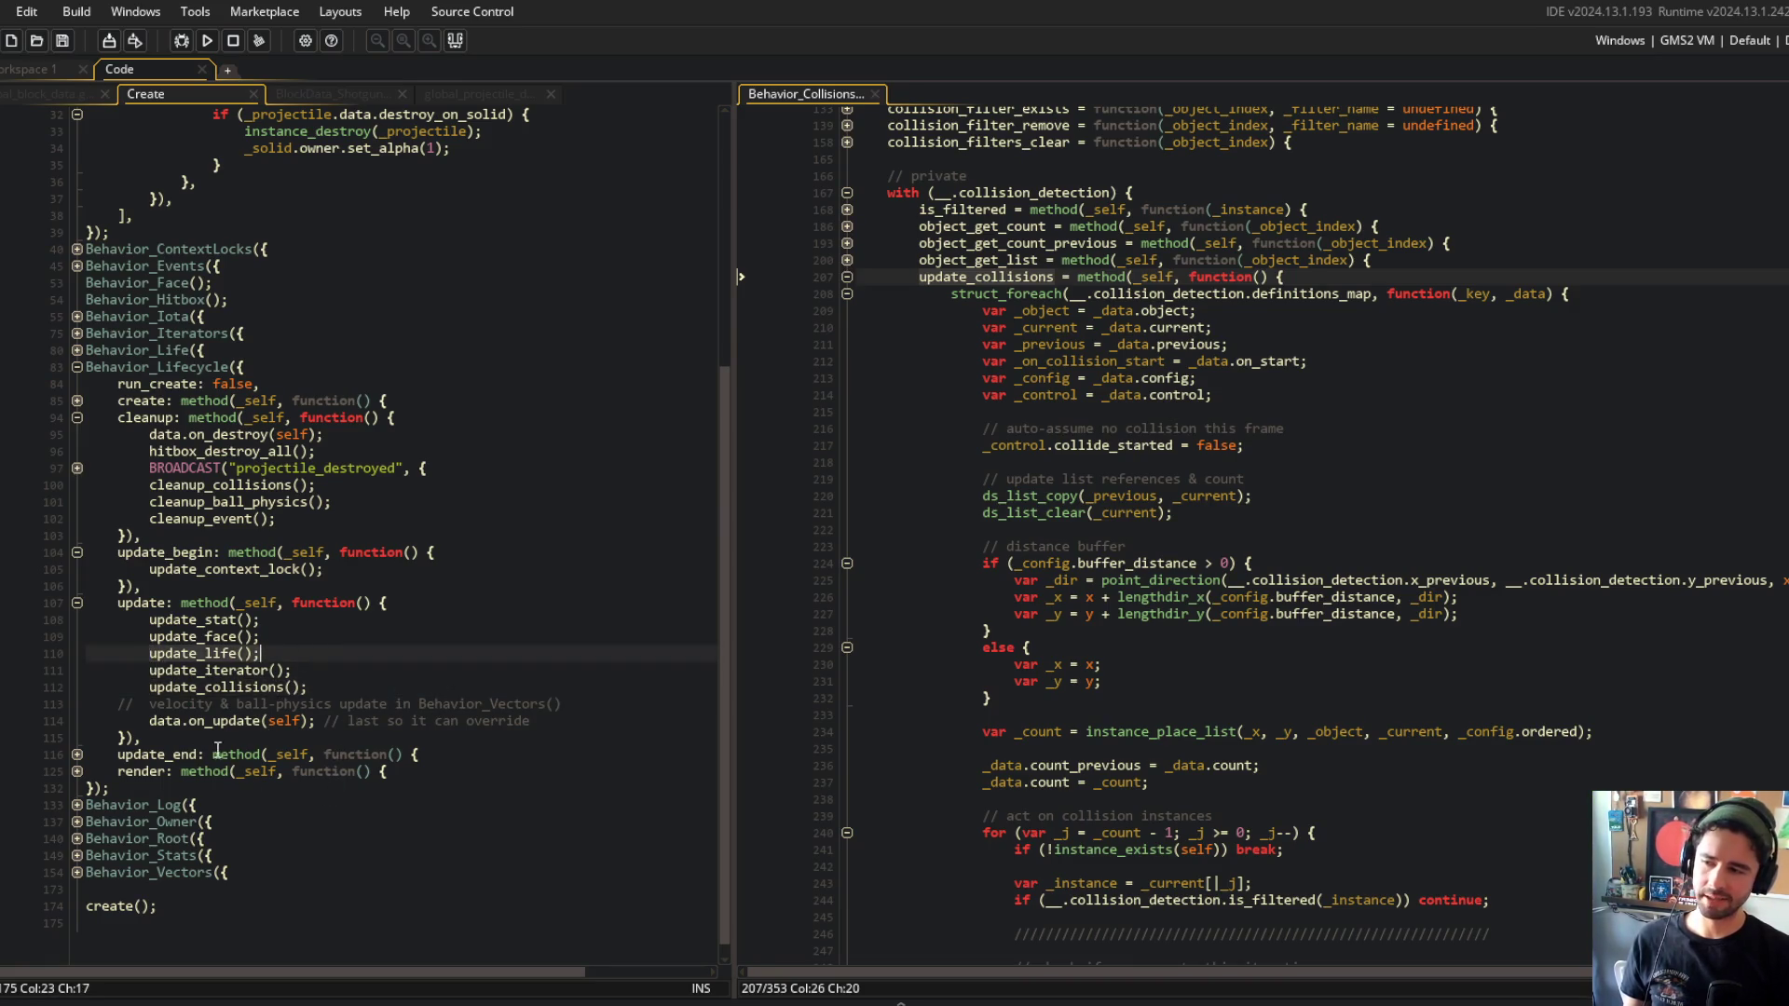
{"action": "key", "text": "Down"}
{"action": "key", "text": "Down"}
{"action": "left_click", "coordinate": [314, 650]}
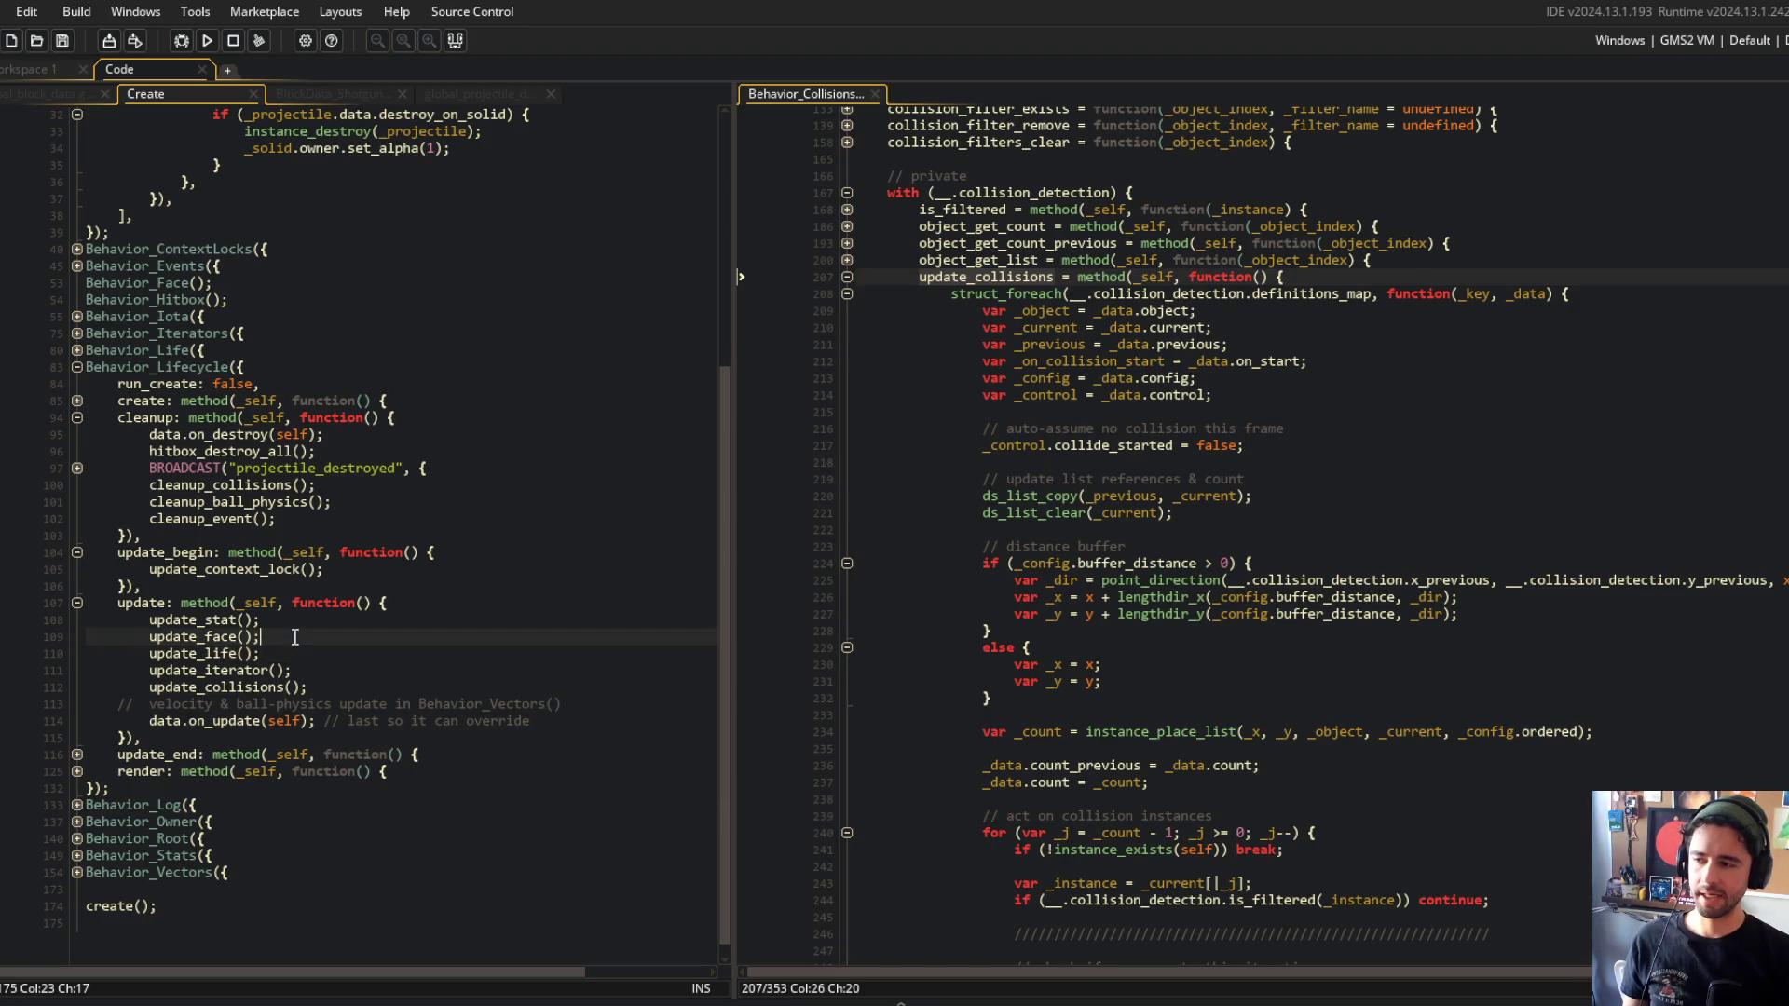
{"action": "scroll", "coordinate": [284, 697], "scroll_direction": "up", "scroll_amount": 4}
{"action": "mouse_move", "coordinate": [181, 245]}
{"action": "left_mouse_down"}
{"action": "mouse_move", "coordinate": [440, 371]}
{"action": "mouse_move", "coordinate": [447, 402]}
{"action": "left_mouse_up"}
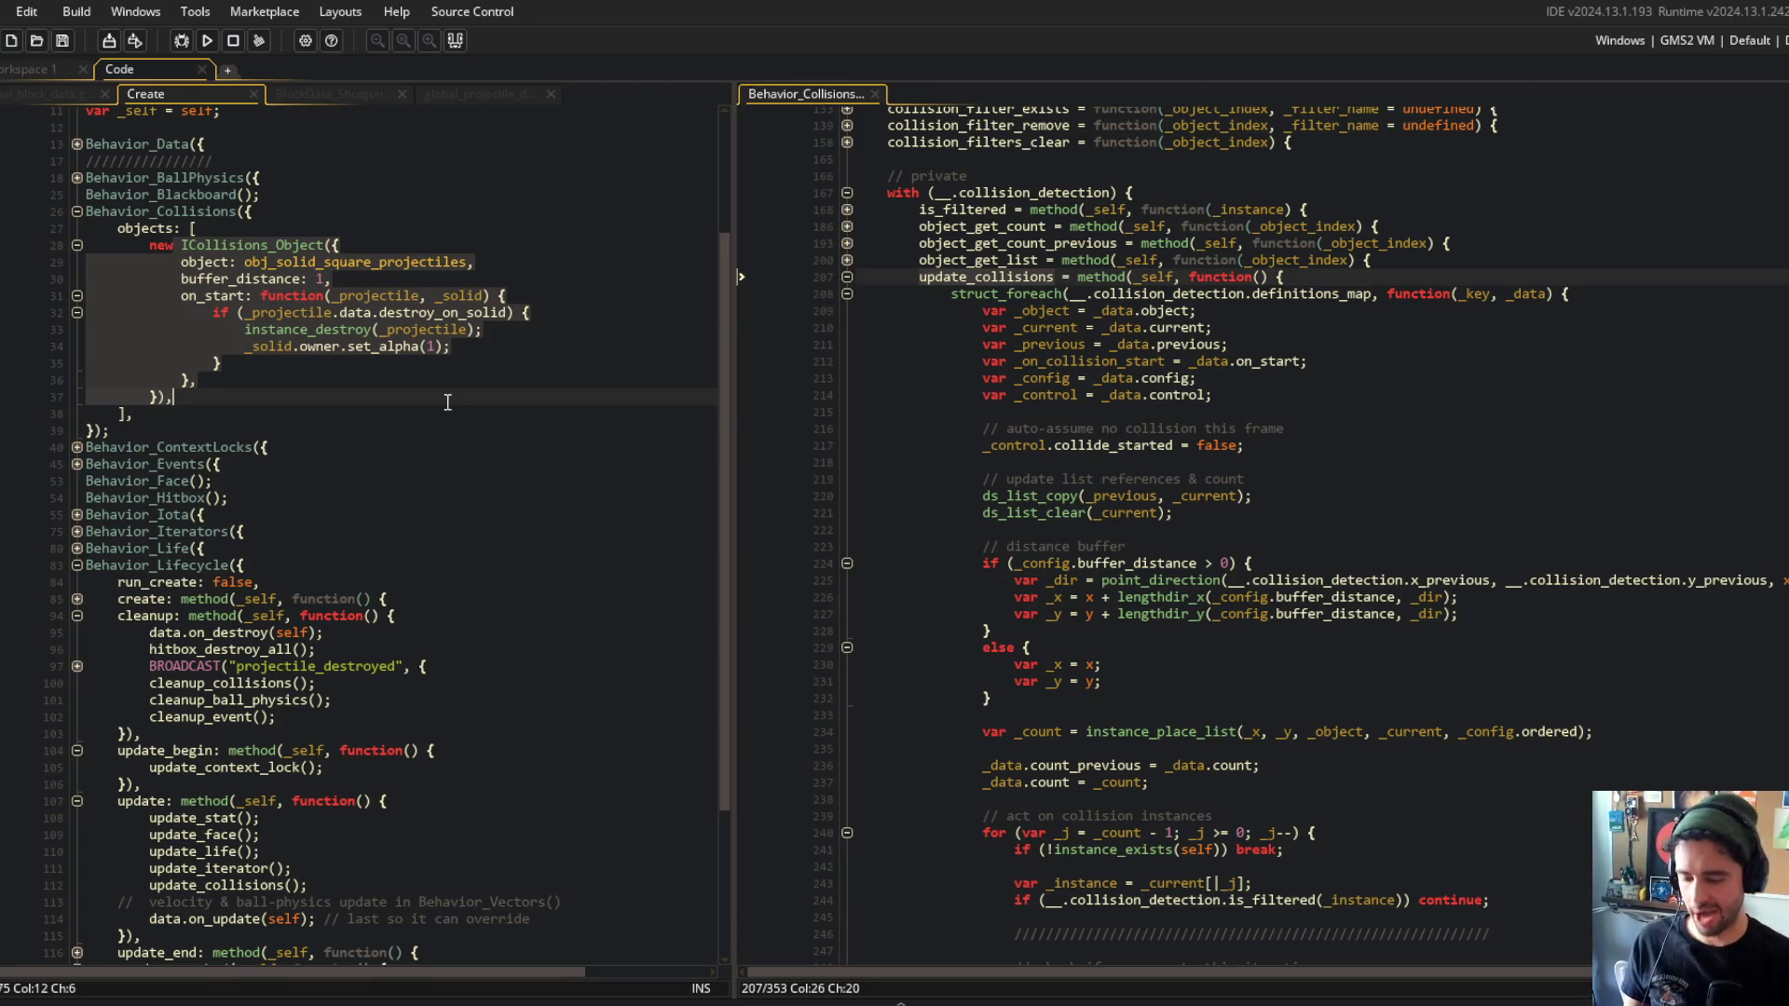
{"action": "scroll", "coordinate": [447, 402], "scroll_direction": "down", "scroll_amount": 3}
Review the update_life, update_iterator and update_collisions calls and the update_end method body.
{"action": "left_click", "coordinate": [272, 690]}
{"action": "key", "text": "End"}
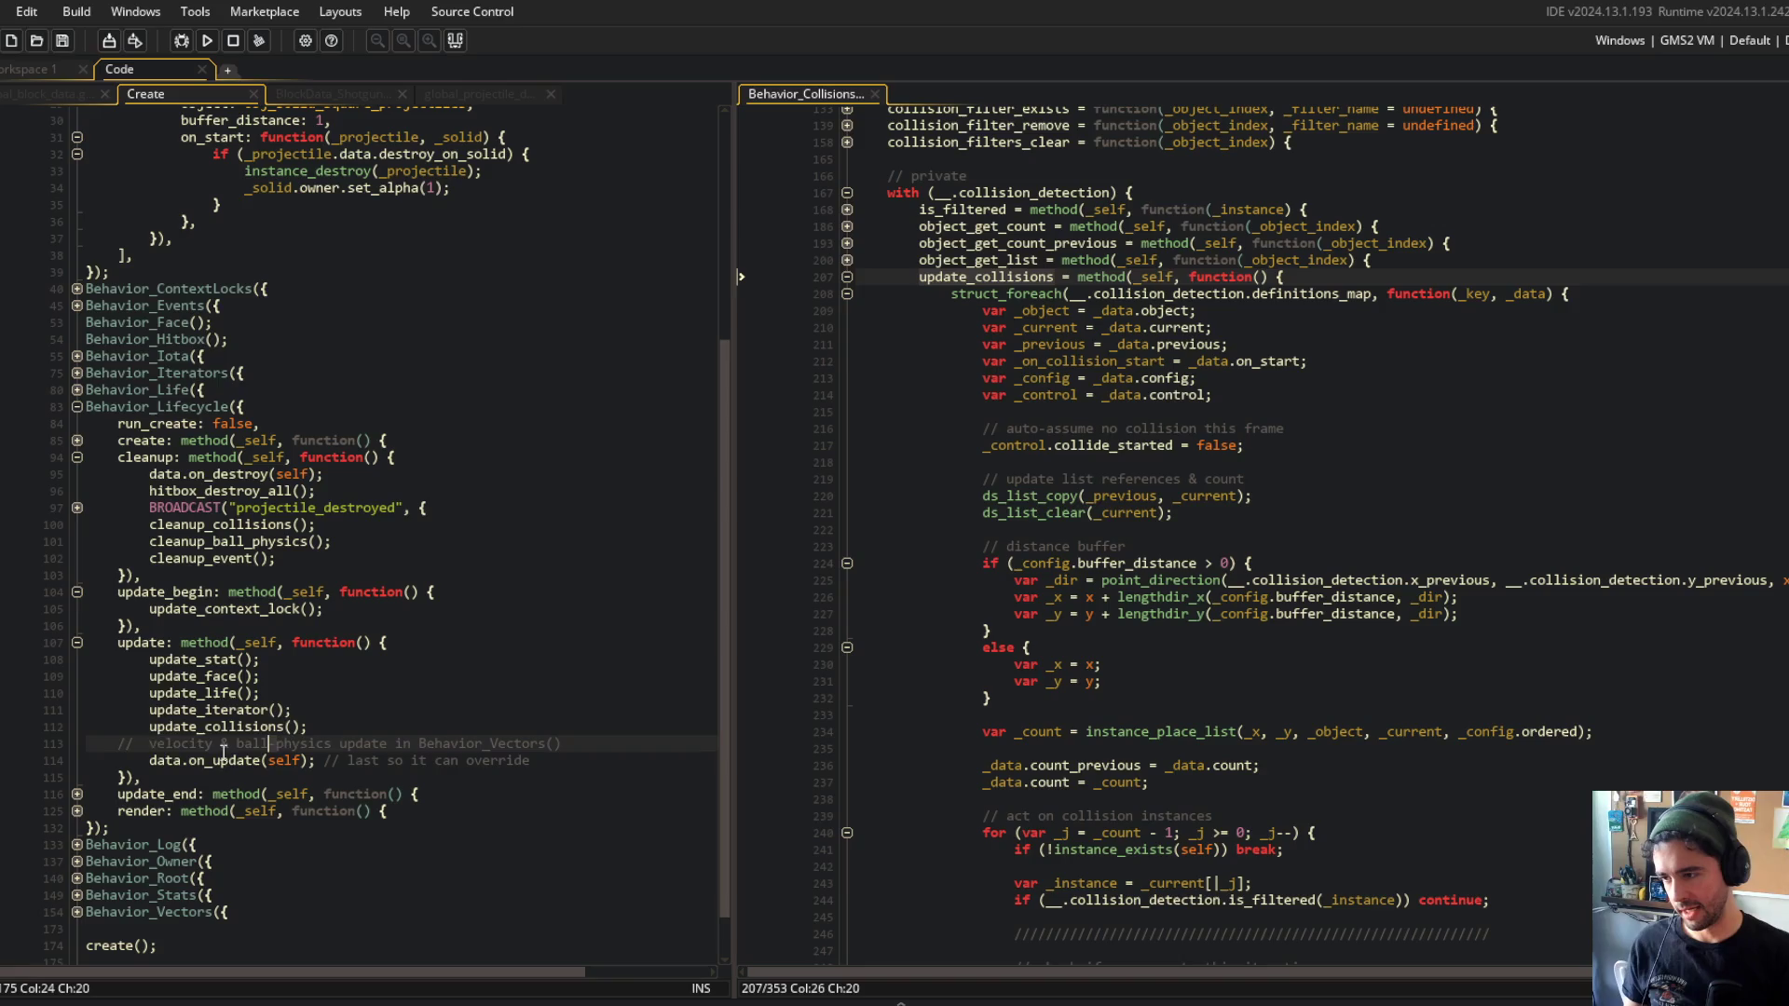
{"action": "left_click", "coordinate": [402, 713]}
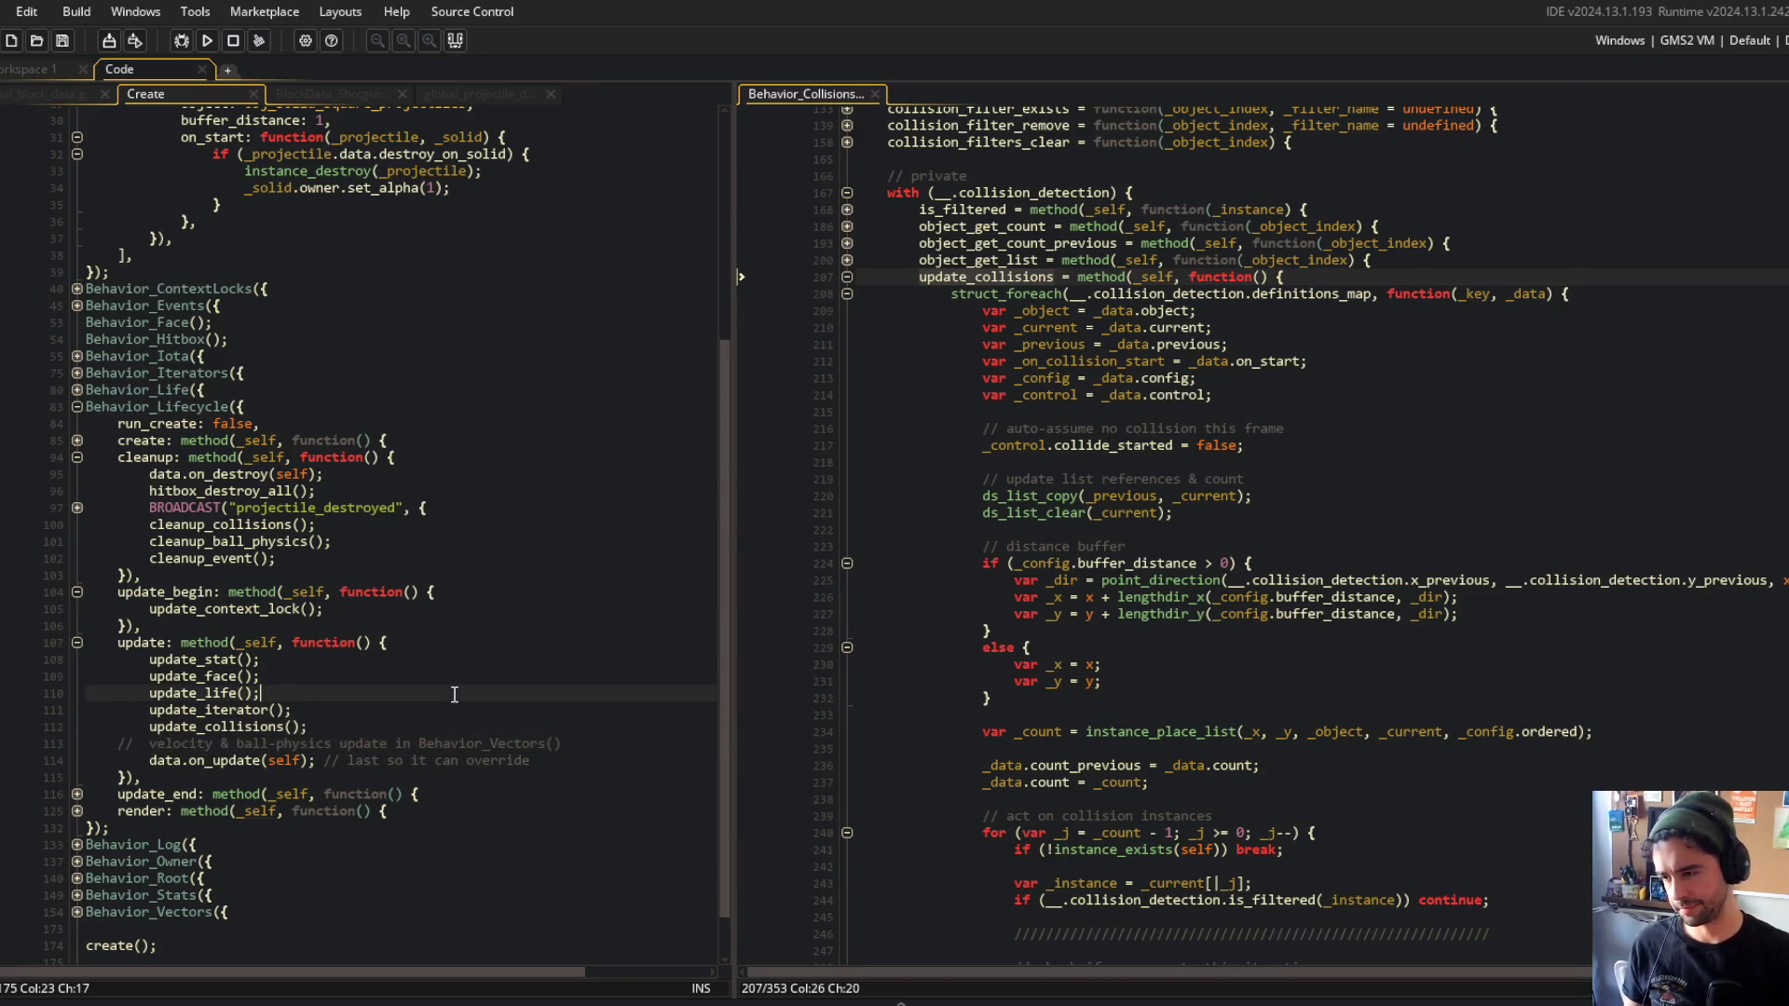
{"action": "left_click", "coordinate": [446, 734]}
{"action": "key", "text": "Down"}
{"action": "key", "text": "Down"}
{"action": "key", "text": "Down"}
{"action": "key", "text": "Up"}
{"action": "key", "text": "Up"}
{"action": "key", "text": "Up"}
{"action": "key", "text": "Up"}
{"action": "key", "text": "Up"}
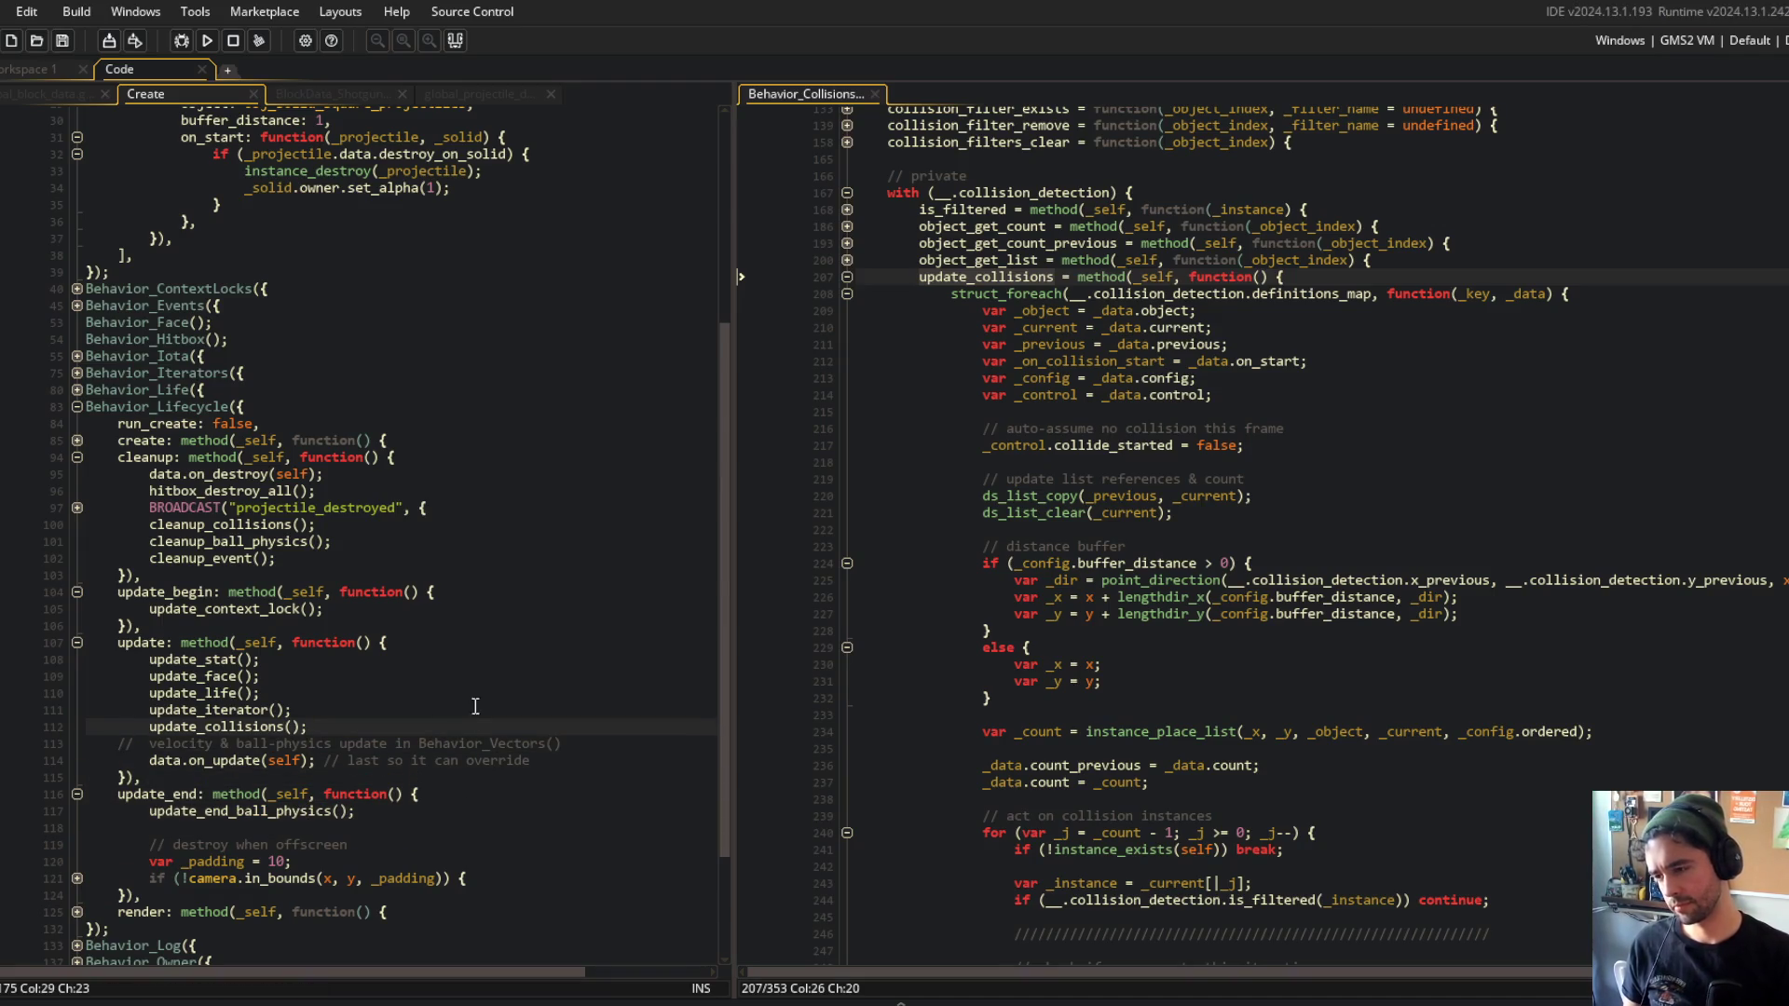
{"action": "scroll", "coordinate": [473, 691], "scroll_direction": "down", "scroll_amount": 3}
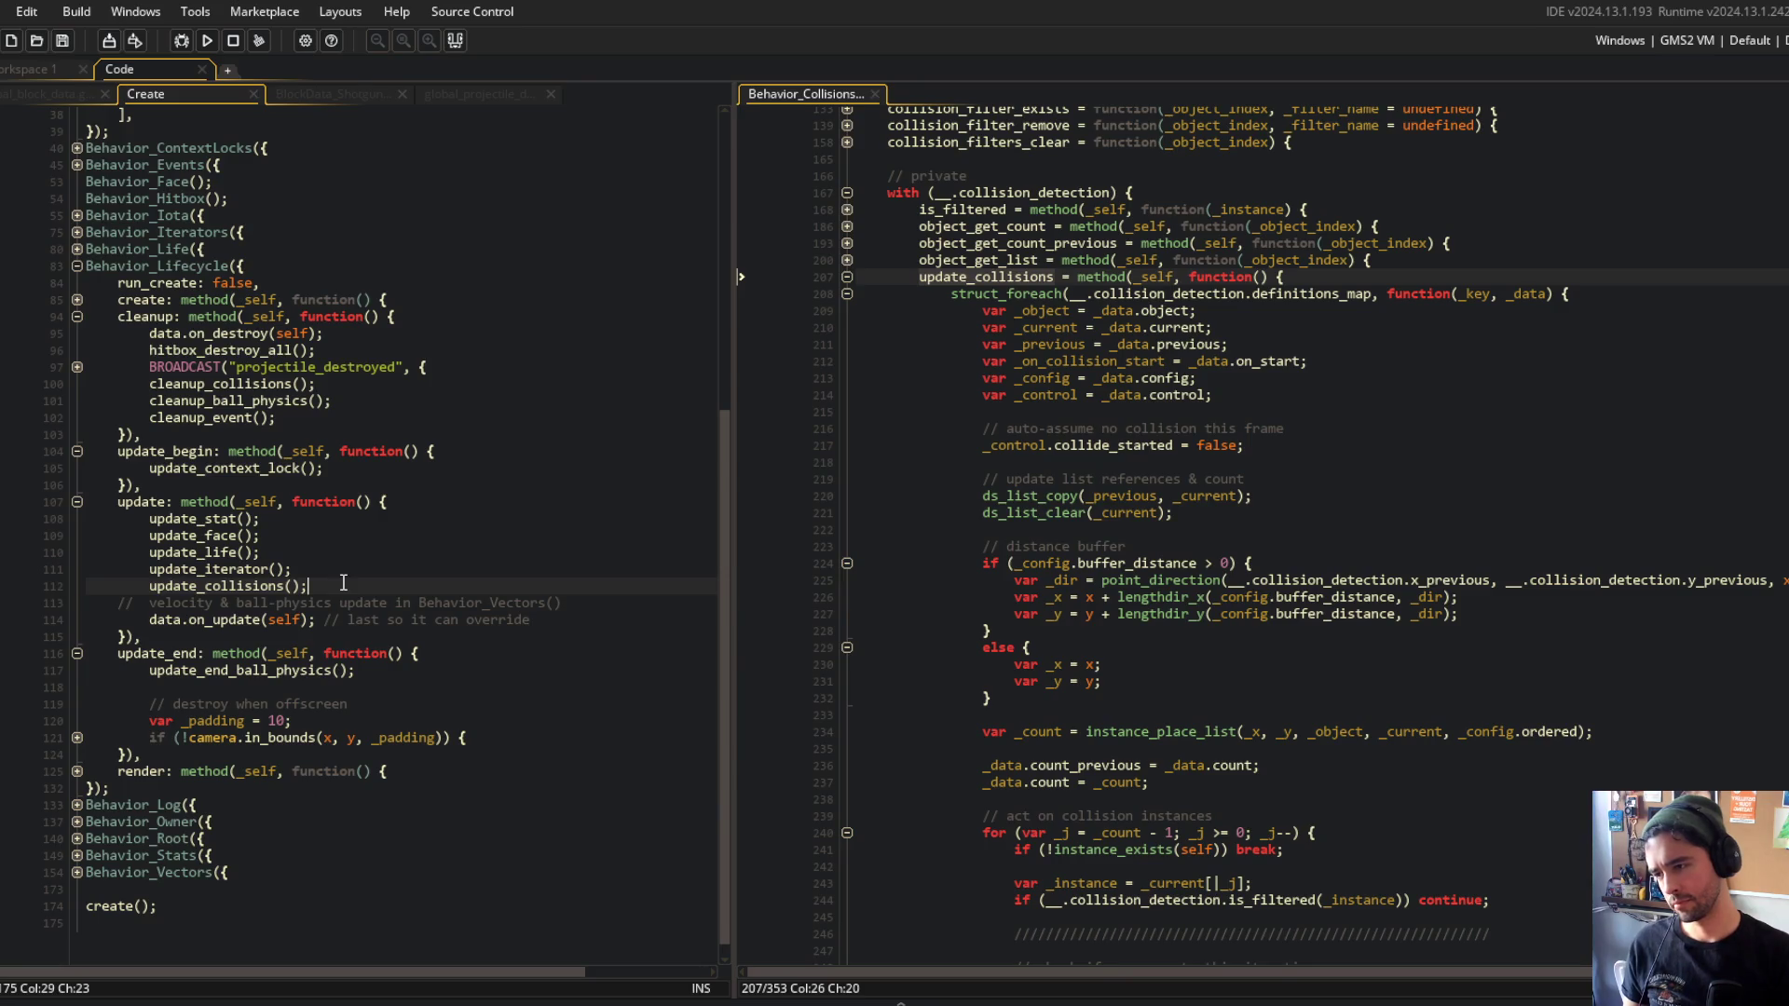
Open the Behavior_Life script from the update_life call and dock it beside the projectile code.
{"action": "key", "text": "Up"}
{"action": "key", "text": "Up"}
{"action": "key", "text": "Home"}
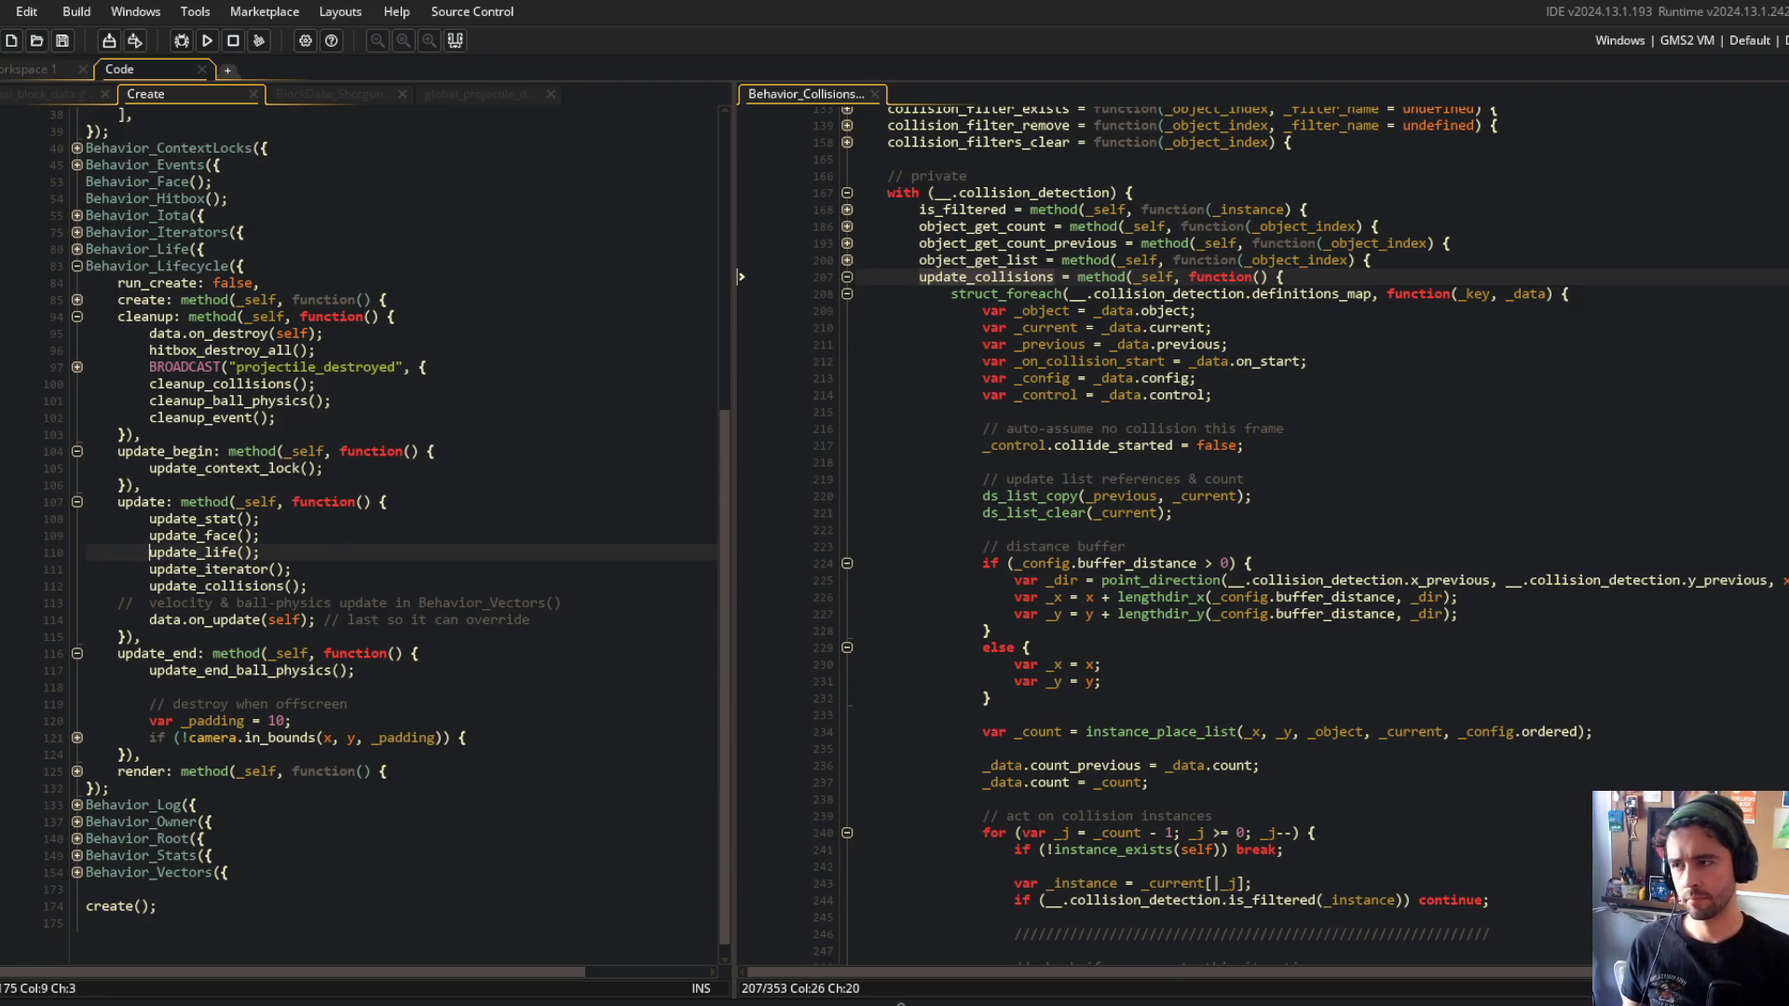
{"action": "middle_click", "coordinate": [127, 243]}
{"action": "left_click_drag", "start_coordinate": [531, 95], "coordinate": [946, 94]}
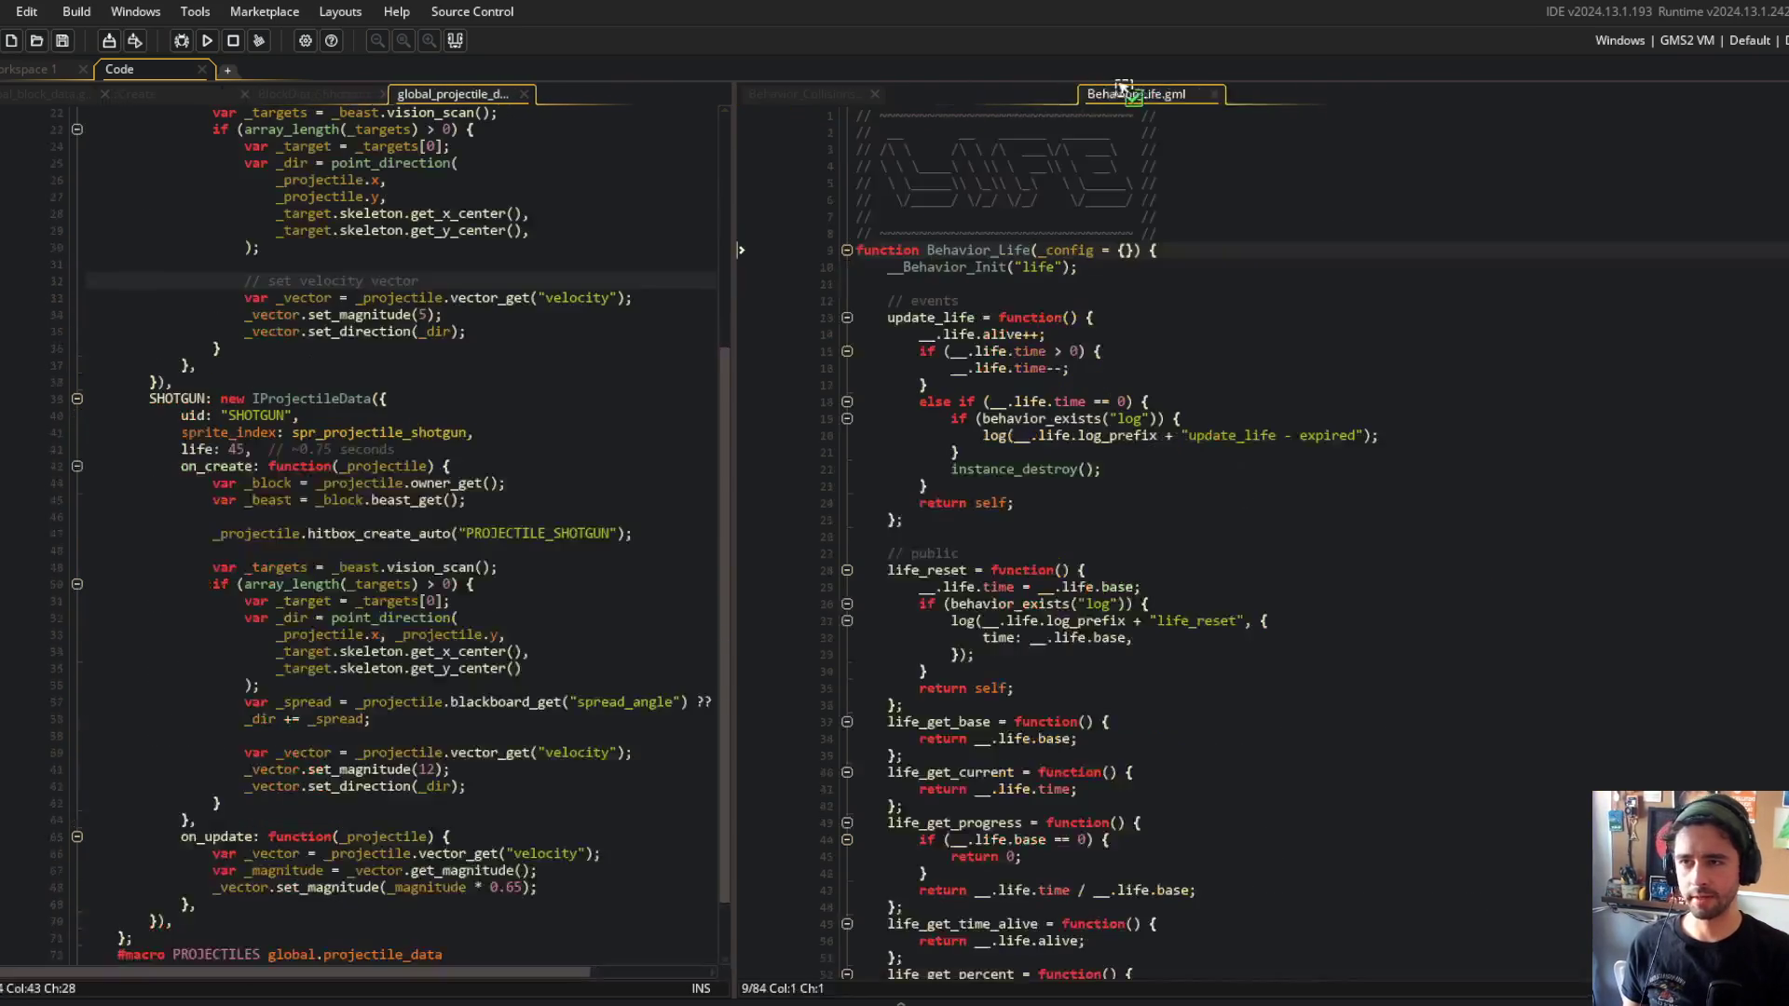
Close the global projectile data tab and fold Behavior_Life down to its function headers.
{"action": "left_click", "coordinate": [251, 298]}
{"action": "middle_click", "coordinate": [482, 94]}
{"action": "left_click", "coordinate": [322, 299]}
{"action": "left_click", "coordinate": [1191, 276]}
{"action": "key", "text": "ctrl+shift+minus"}
{"action": "key", "text": "alt+Tab"}
{"action": "key", "text": "alt+Tab"}
{"action": "key", "text": "alt+Tab"}
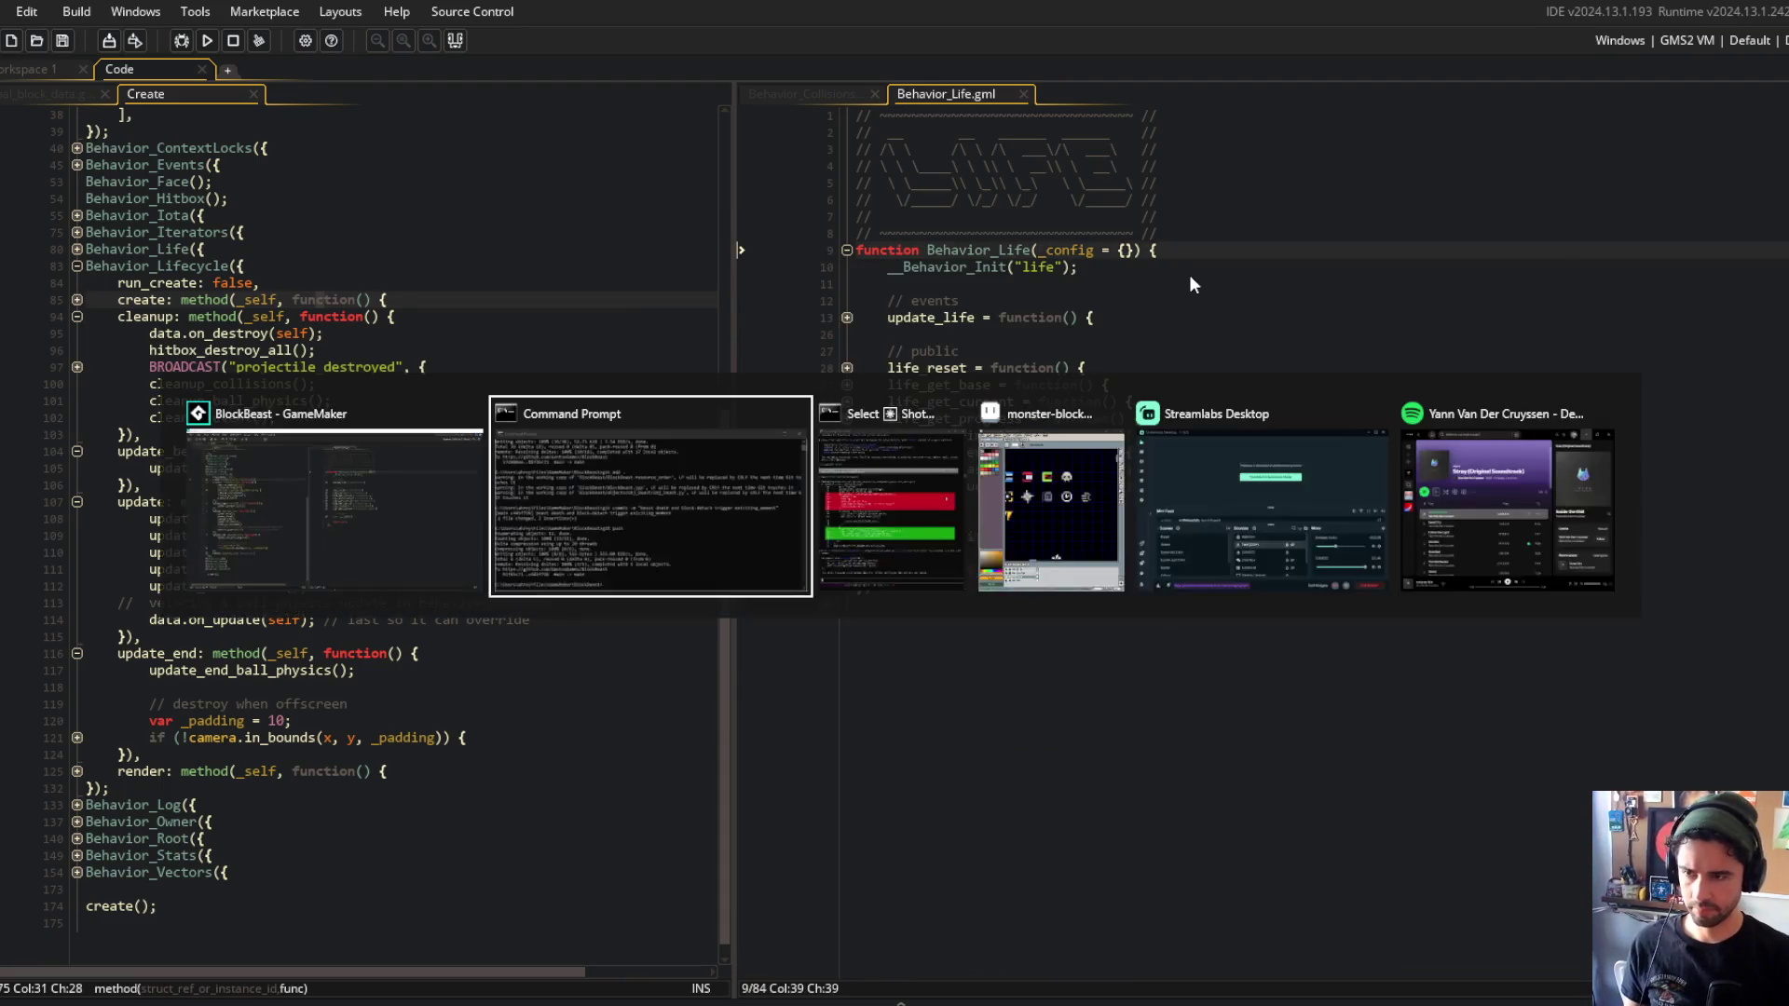
{"action": "key", "text": "alt+Tab"}
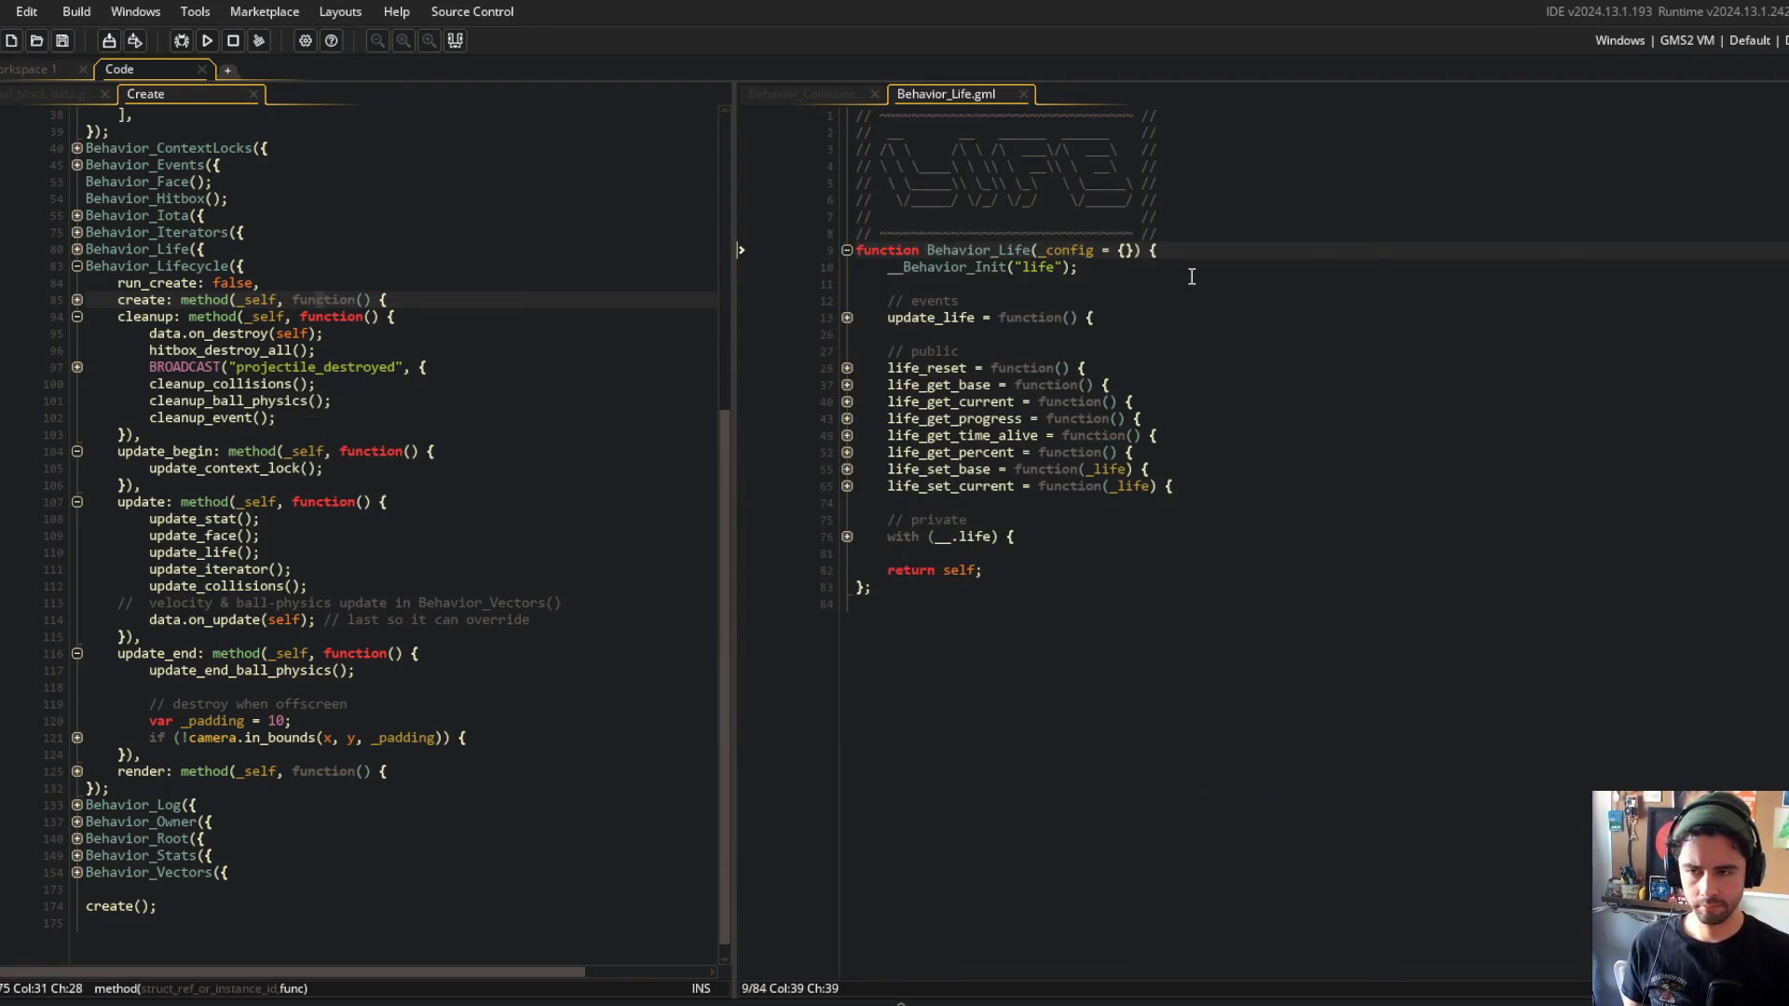
Unfold update_life's body, its time-remaining check and the expiry else-if block.
{"action": "left_click", "coordinate": [846, 317]}
{"action": "left_click", "coordinate": [846, 351]}
{"action": "left_click", "coordinate": [845, 402]}
{"action": "key", "text": "End"}
{"action": "left_click", "coordinate": [1375, 587]}
In the Output log, trace the update_life expired line through lifecycle cleanup and hitbox_destroy entries.
{"action": "left_click", "coordinate": [268, 1003]}
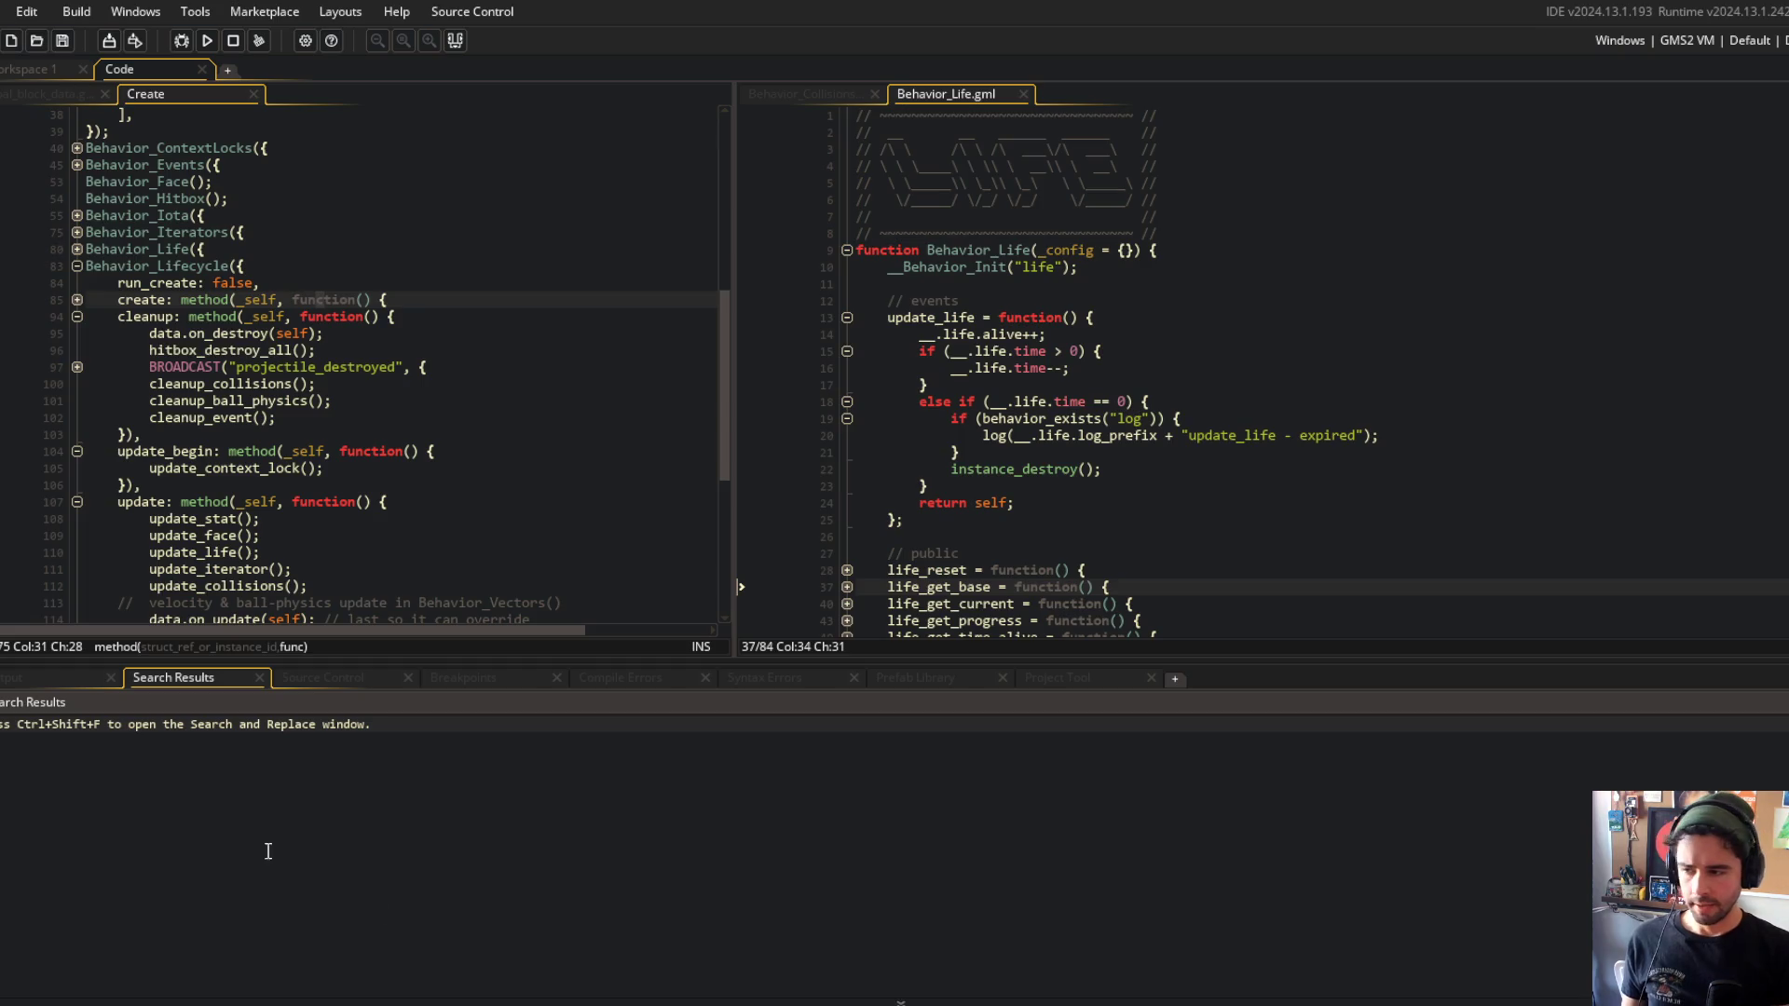
{"action": "left_click", "coordinate": [56, 678]}
{"action": "scroll", "coordinate": [129, 835], "scroll_direction": "up", "scroll_amount": 3}
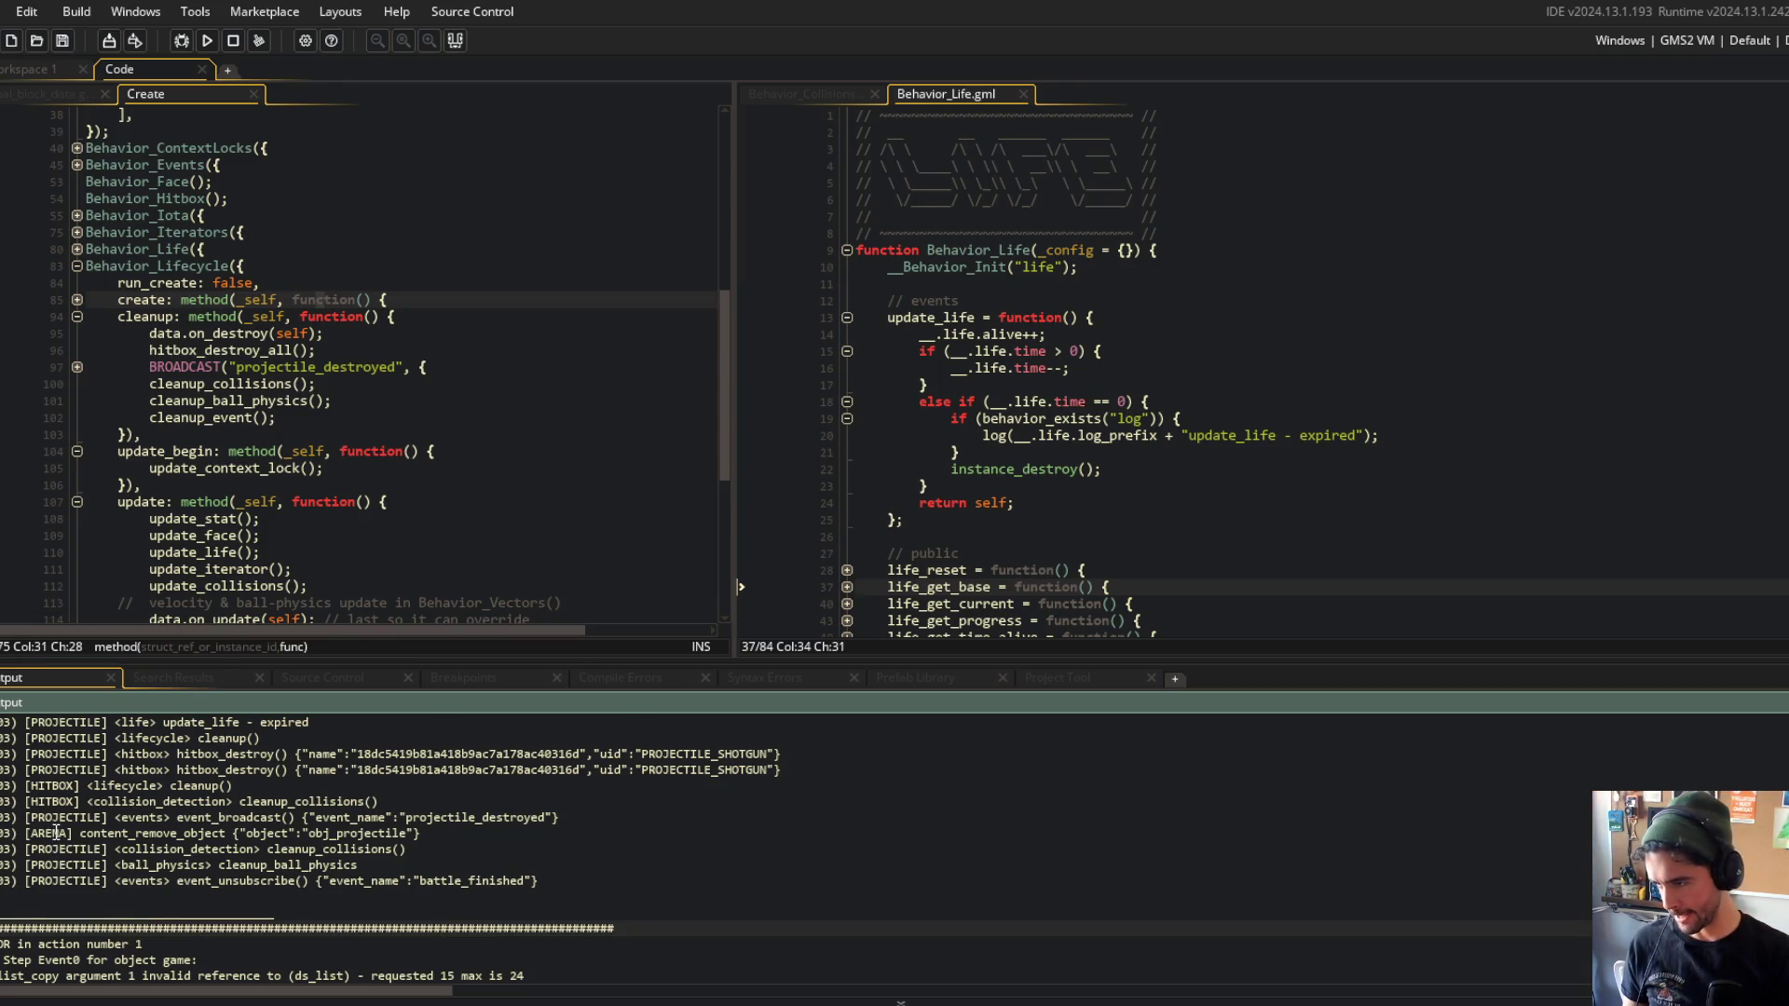
{"action": "scroll", "coordinate": [57, 832], "scroll_direction": "up", "scroll_amount": 2}
{"action": "left_click", "coordinate": [116, 801]}
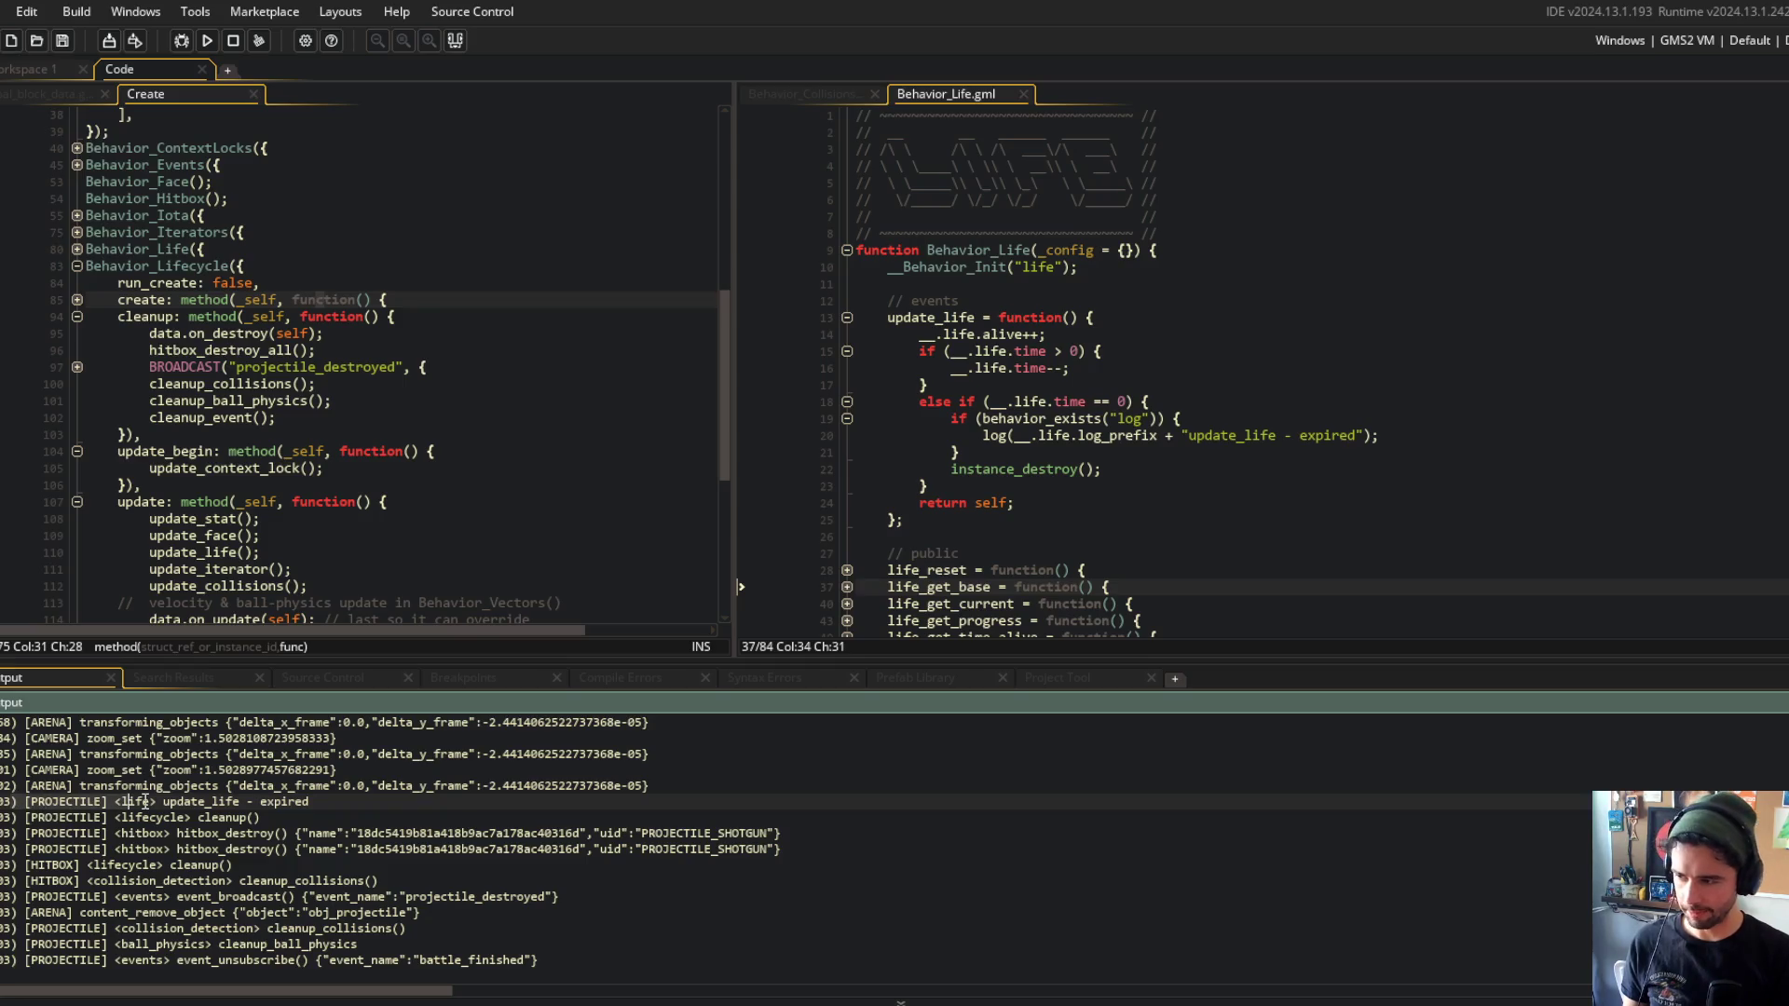
{"action": "left_click", "coordinate": [362, 833]}
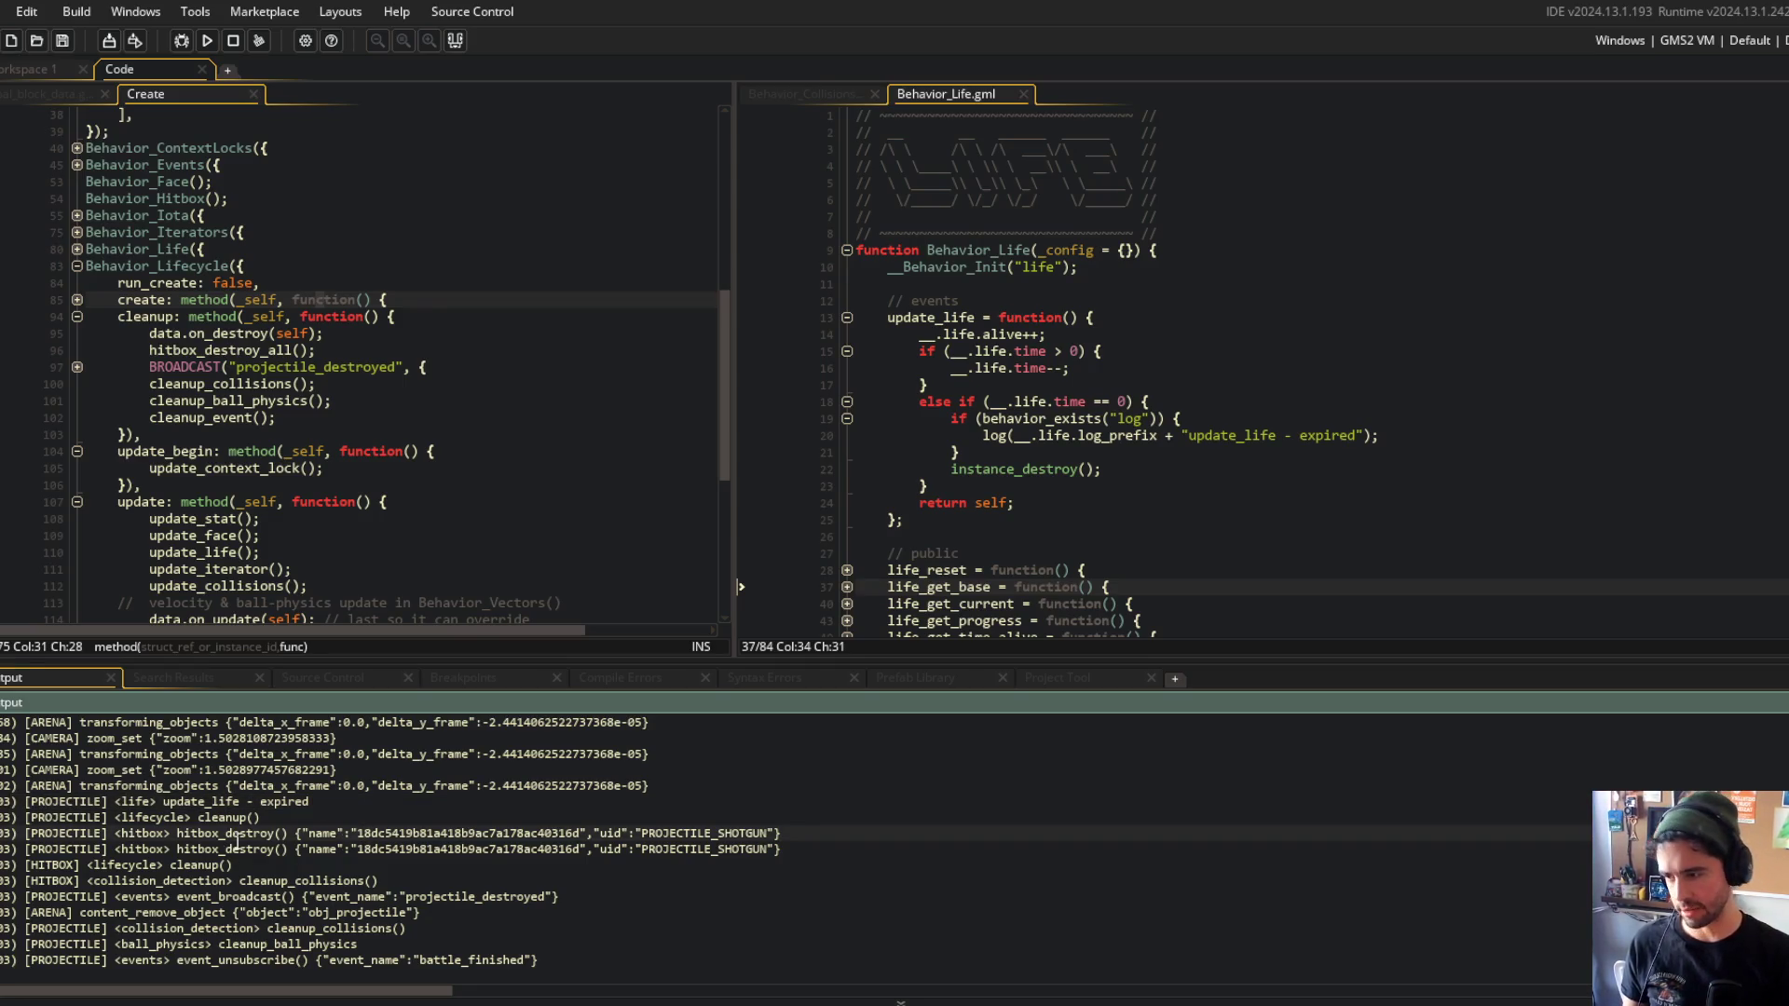
{"action": "left_click", "coordinate": [43, 819]}
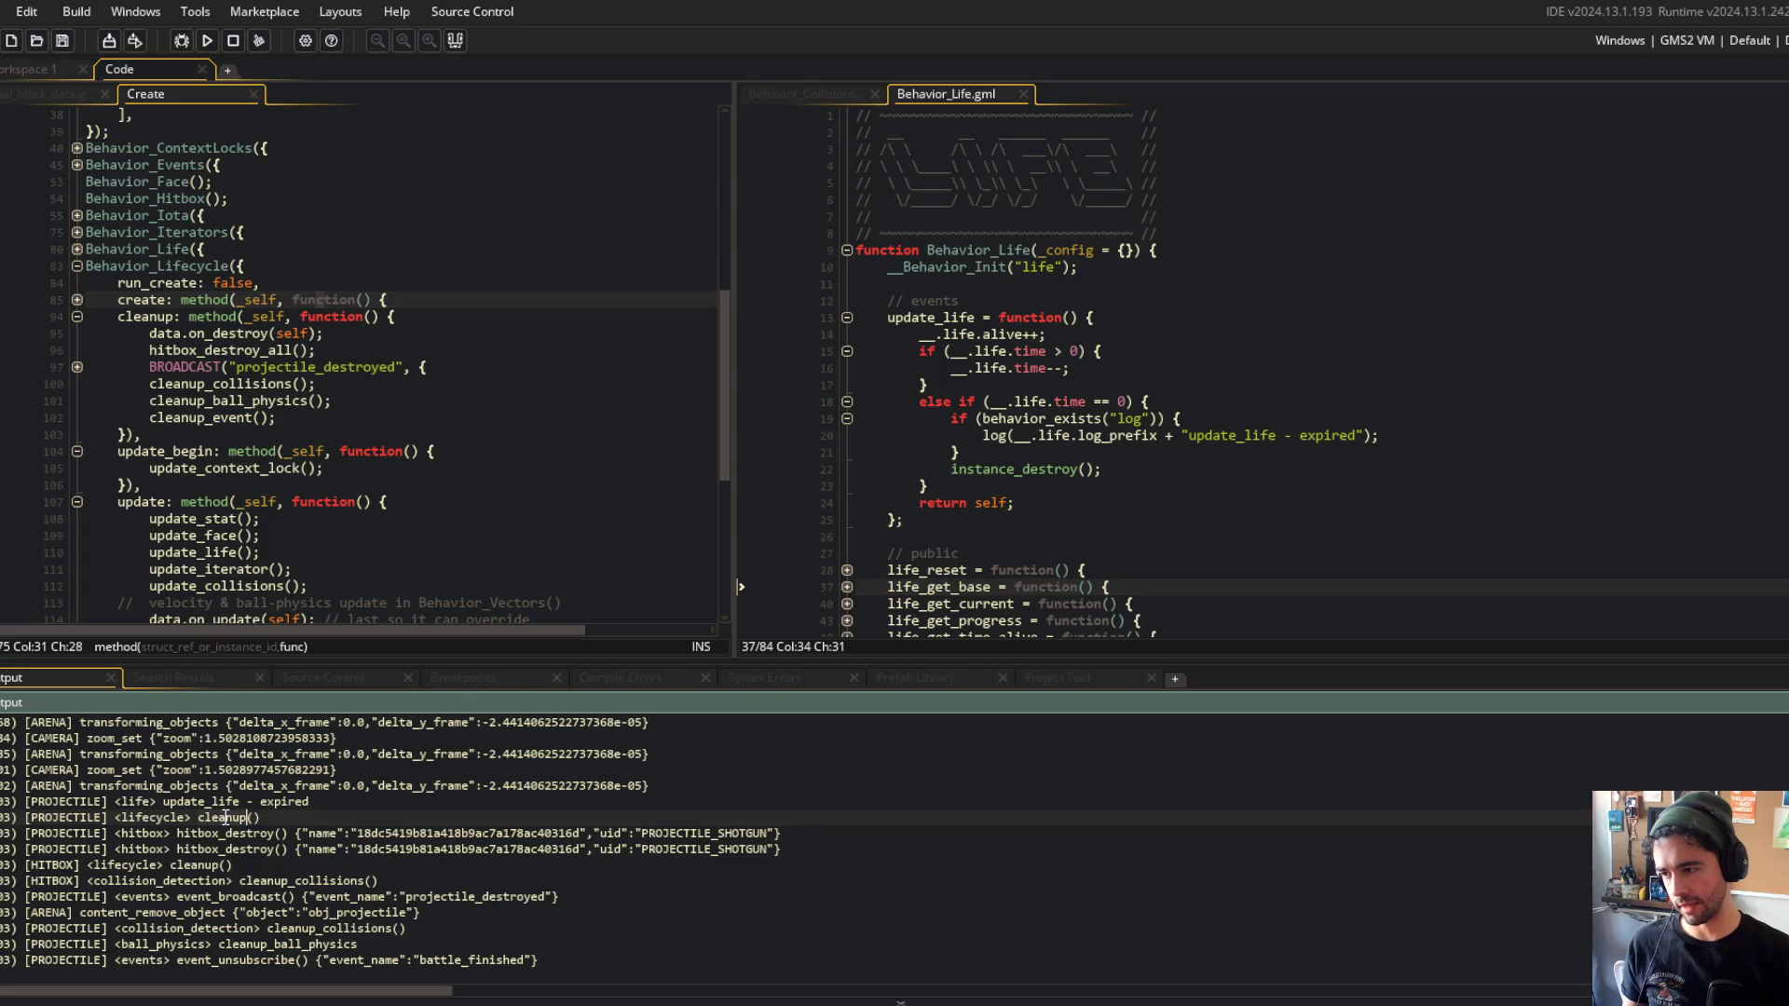
{"action": "left_click", "coordinate": [141, 833]}
{"action": "left_click", "coordinate": [140, 849]}
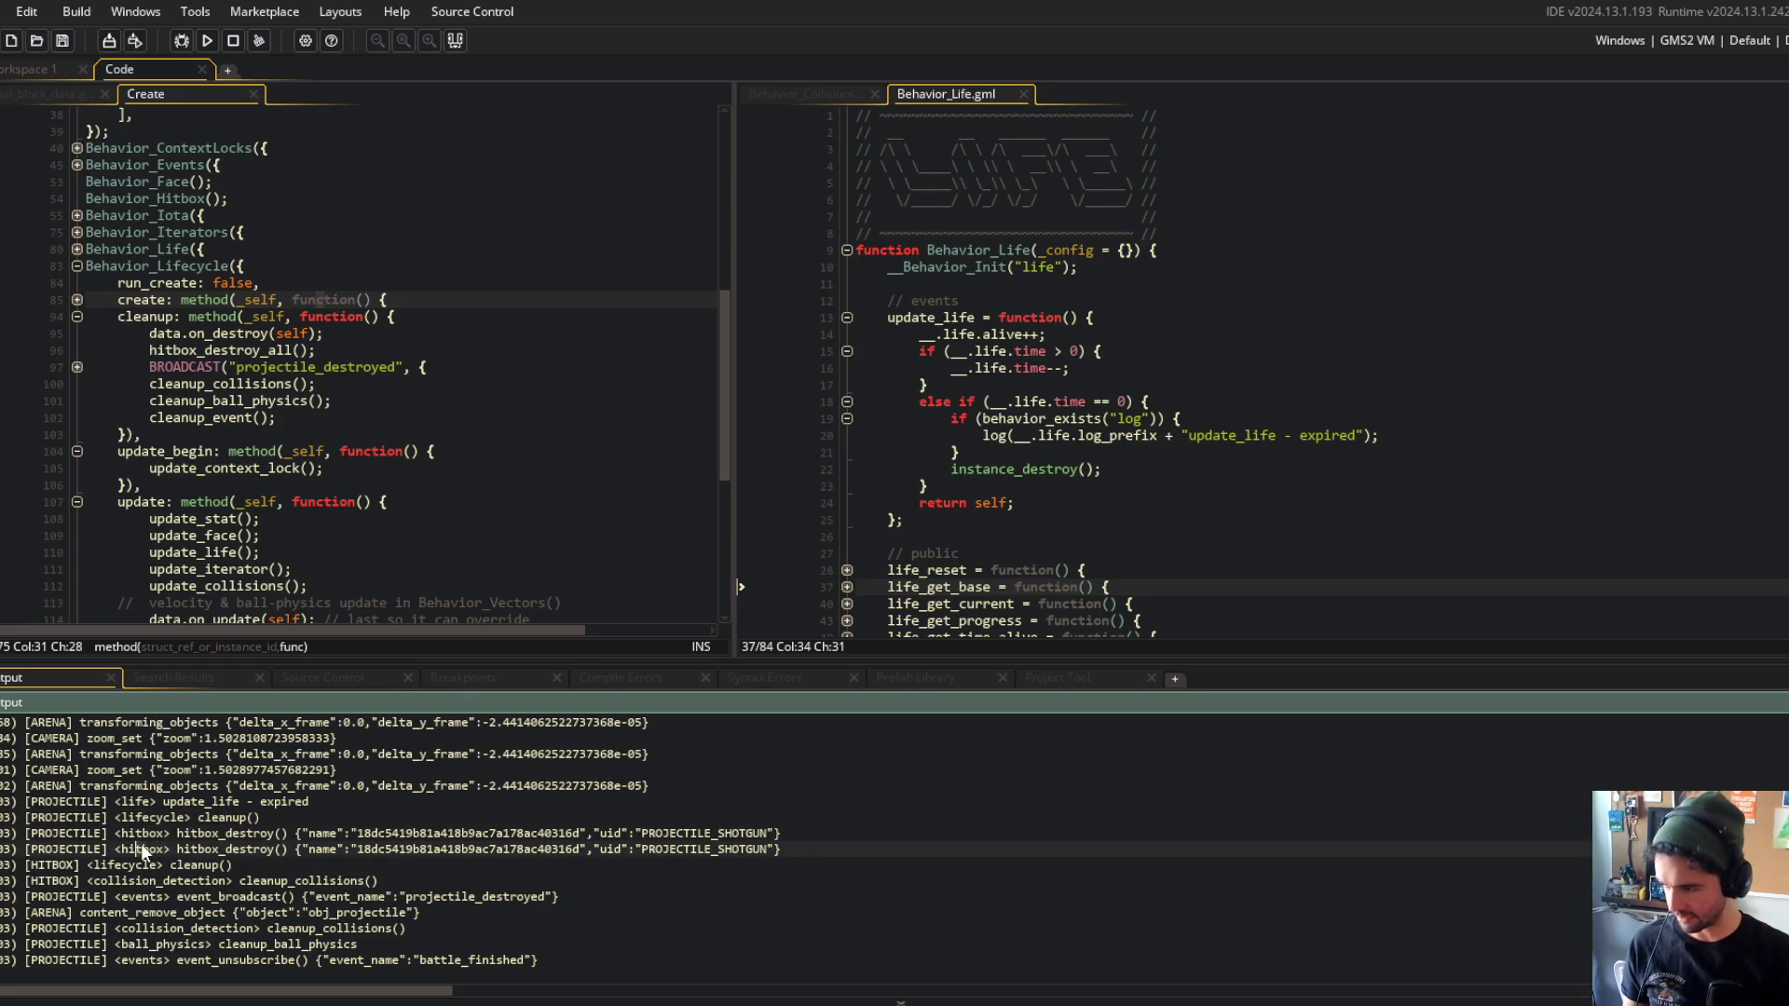
Highlight the events, collision_detection and cleanup_collisions log entries, then read the error trace.
{"action": "scroll", "coordinate": [137, 851], "scroll_direction": "down", "scroll_amount": 1}
{"action": "double_click", "coordinate": [138, 857]}
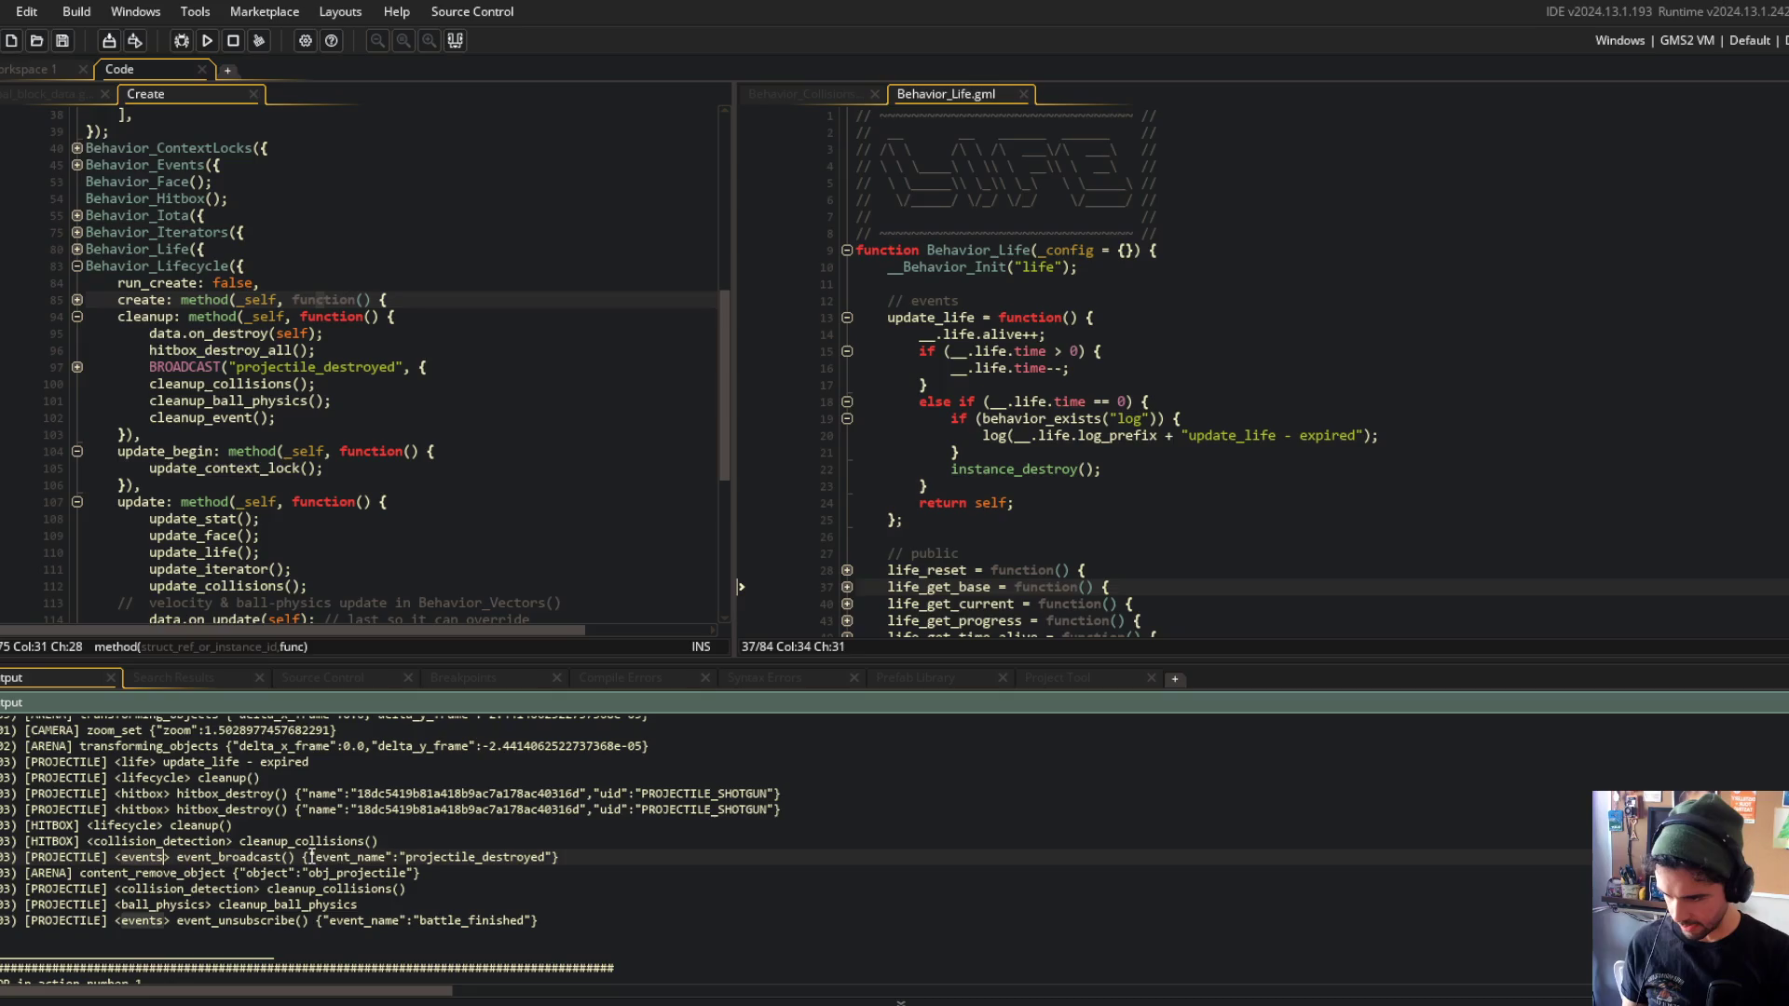
{"action": "double_click", "coordinate": [202, 890]}
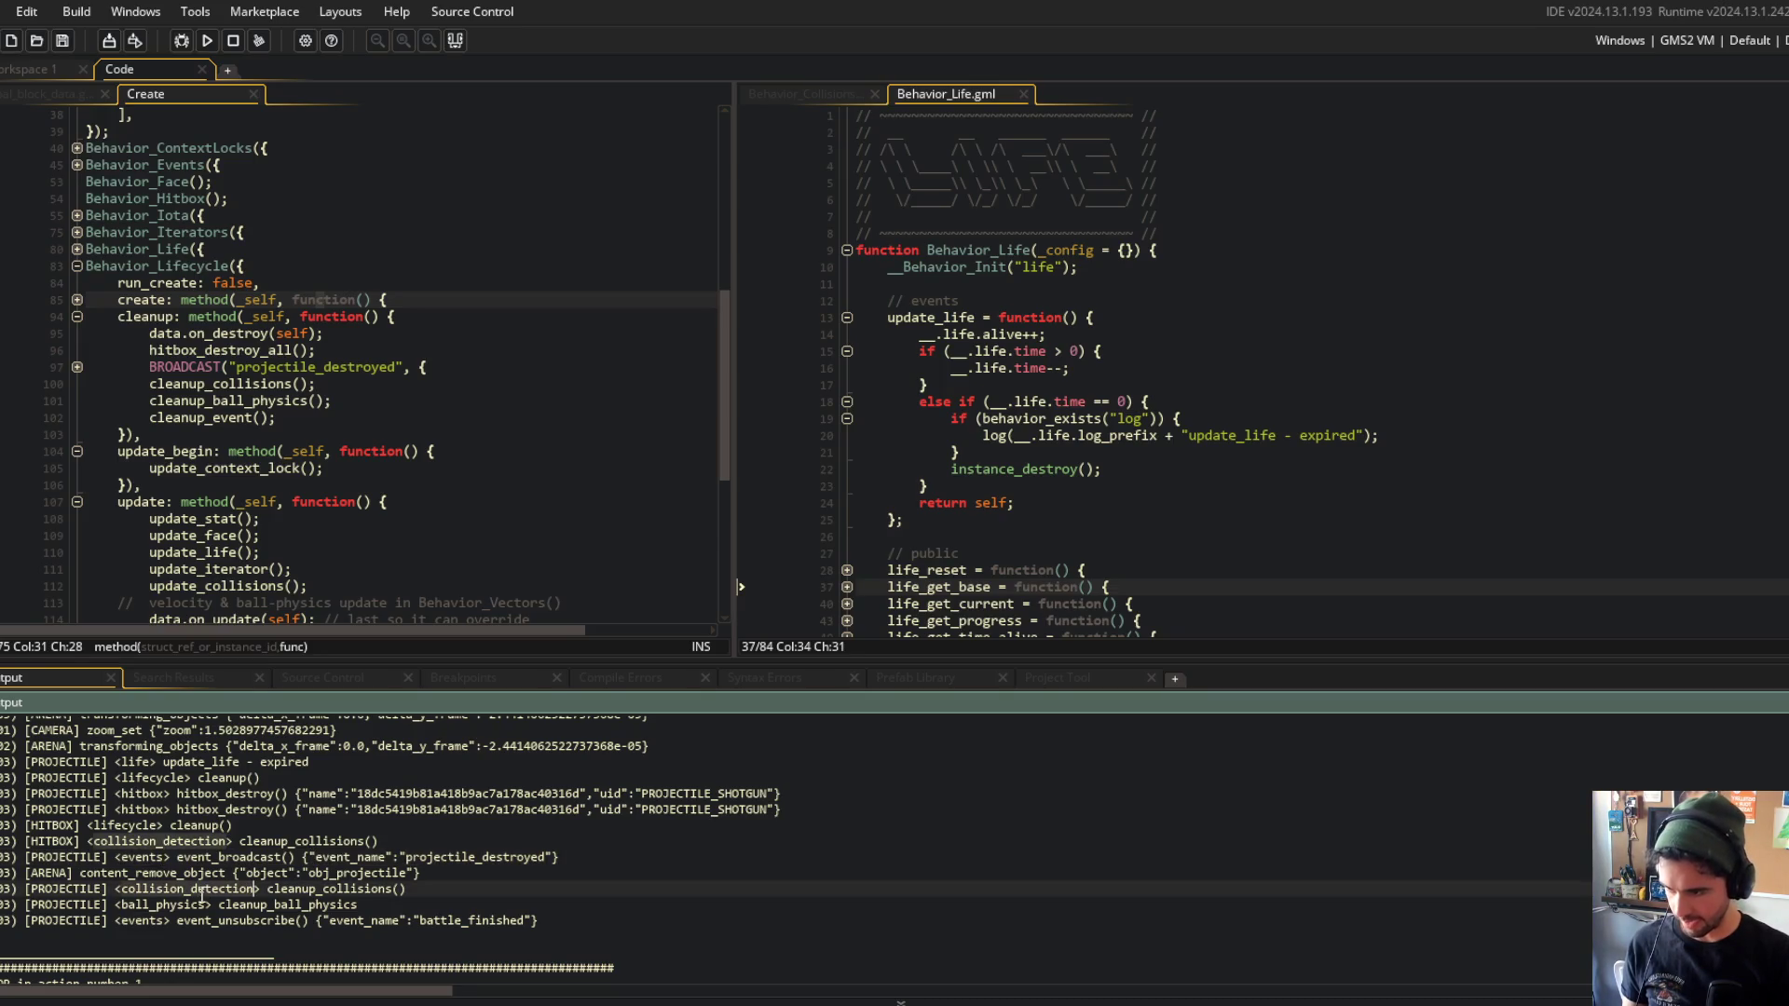
{"action": "left_click", "coordinate": [278, 893]}
{"action": "double_click", "coordinate": [331, 890]}
{"action": "left_click", "coordinate": [326, 890]}
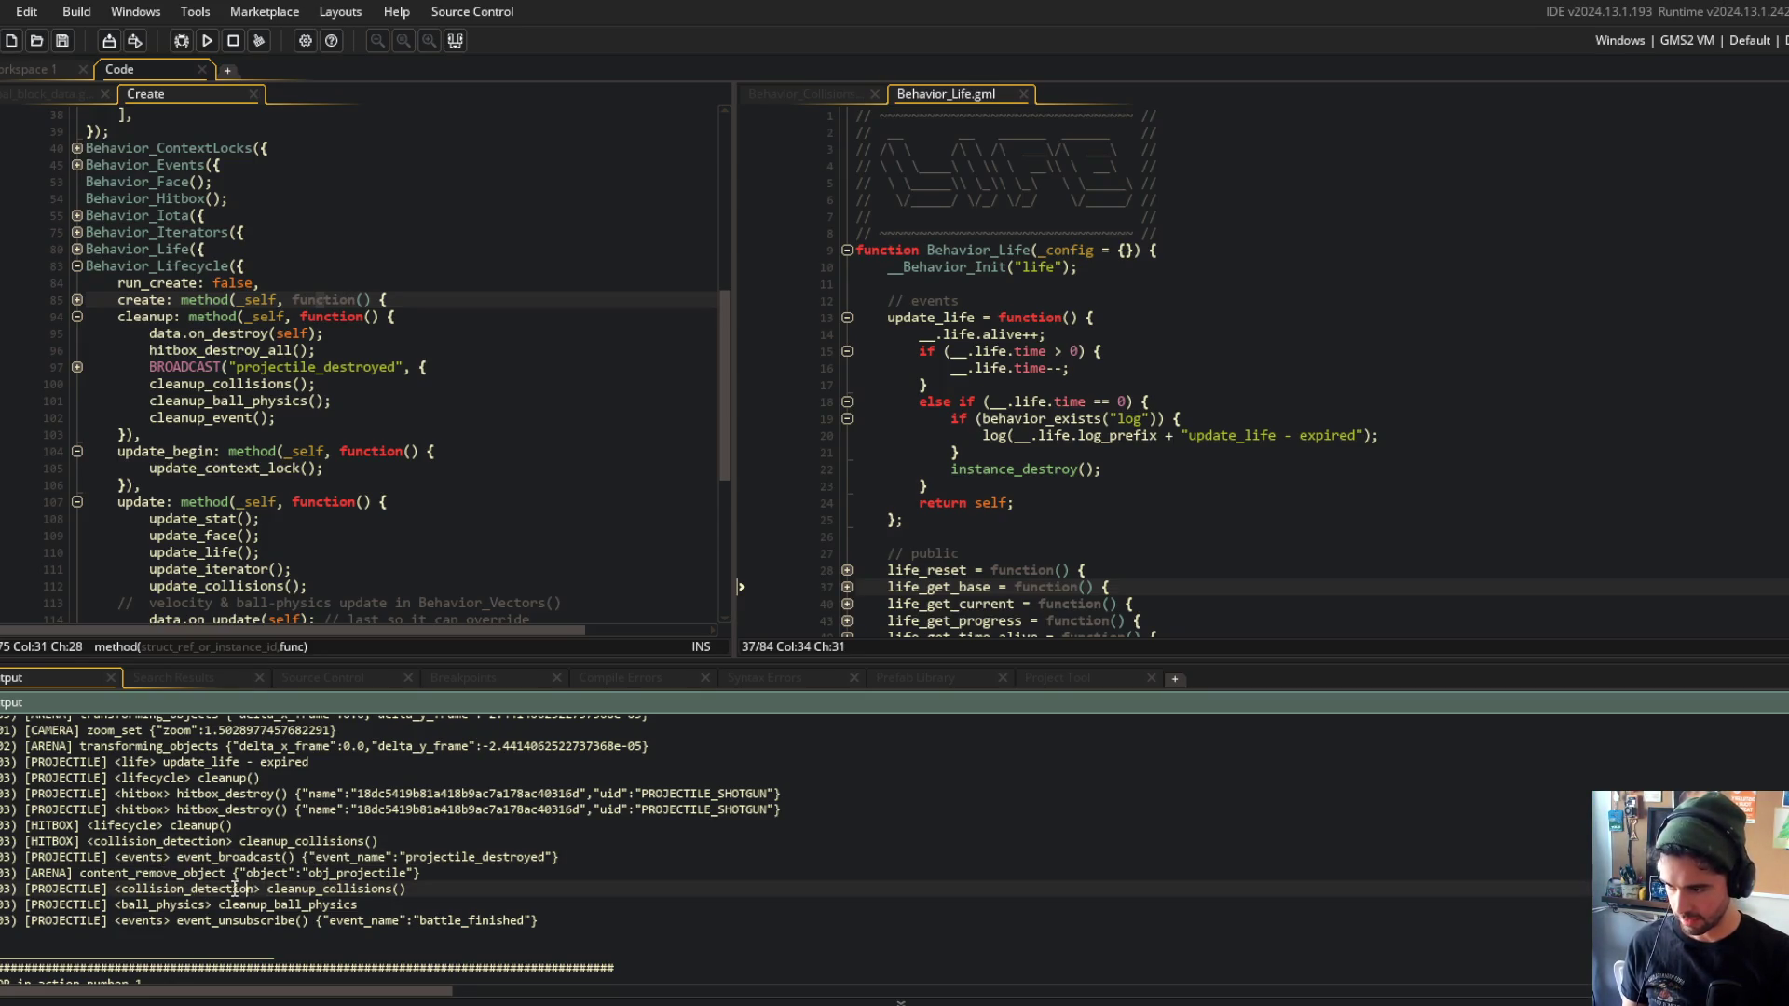
{"action": "left_click", "coordinate": [410, 890]}
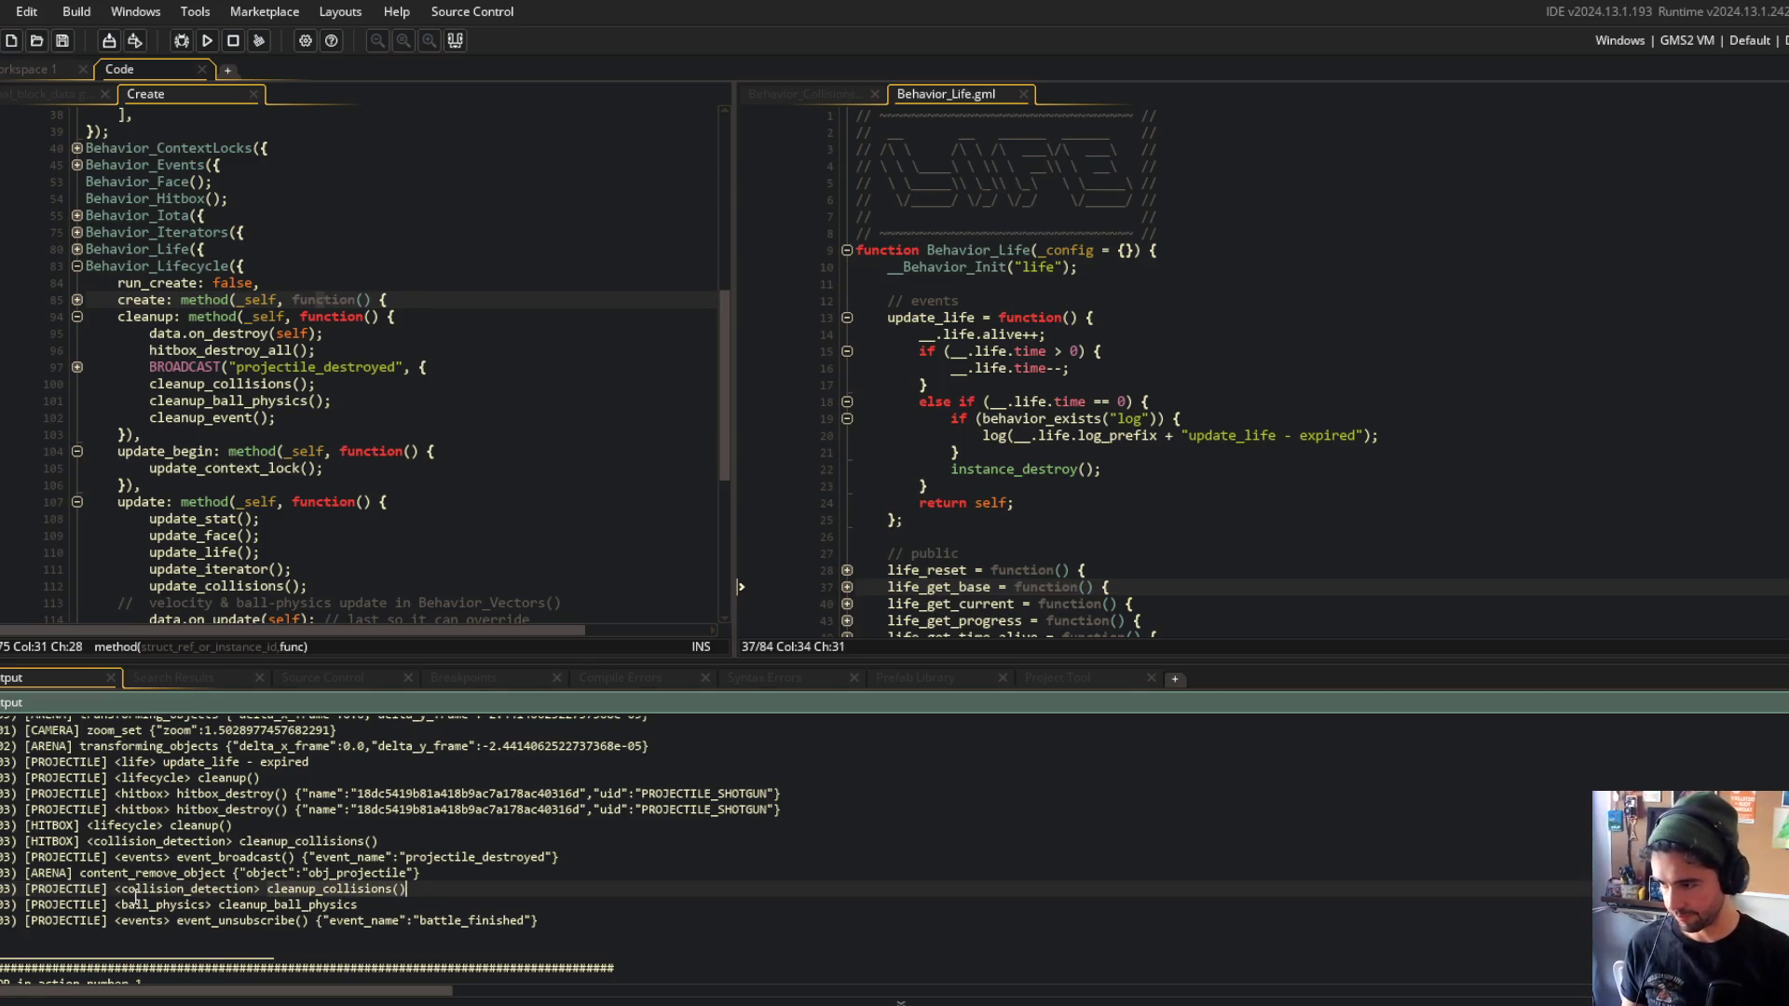
{"action": "left_click_drag", "start_coordinate": [115, 906], "coordinate": [392, 900]}
{"action": "scroll", "coordinate": [392, 900], "scroll_direction": "down", "scroll_amount": 2}
{"action": "left_click", "coordinate": [392, 792]}
Note the battle_finished line, recheck the projectile update and update_begin code, and hide the output log.
{"action": "left_click", "coordinate": [61, 795]}
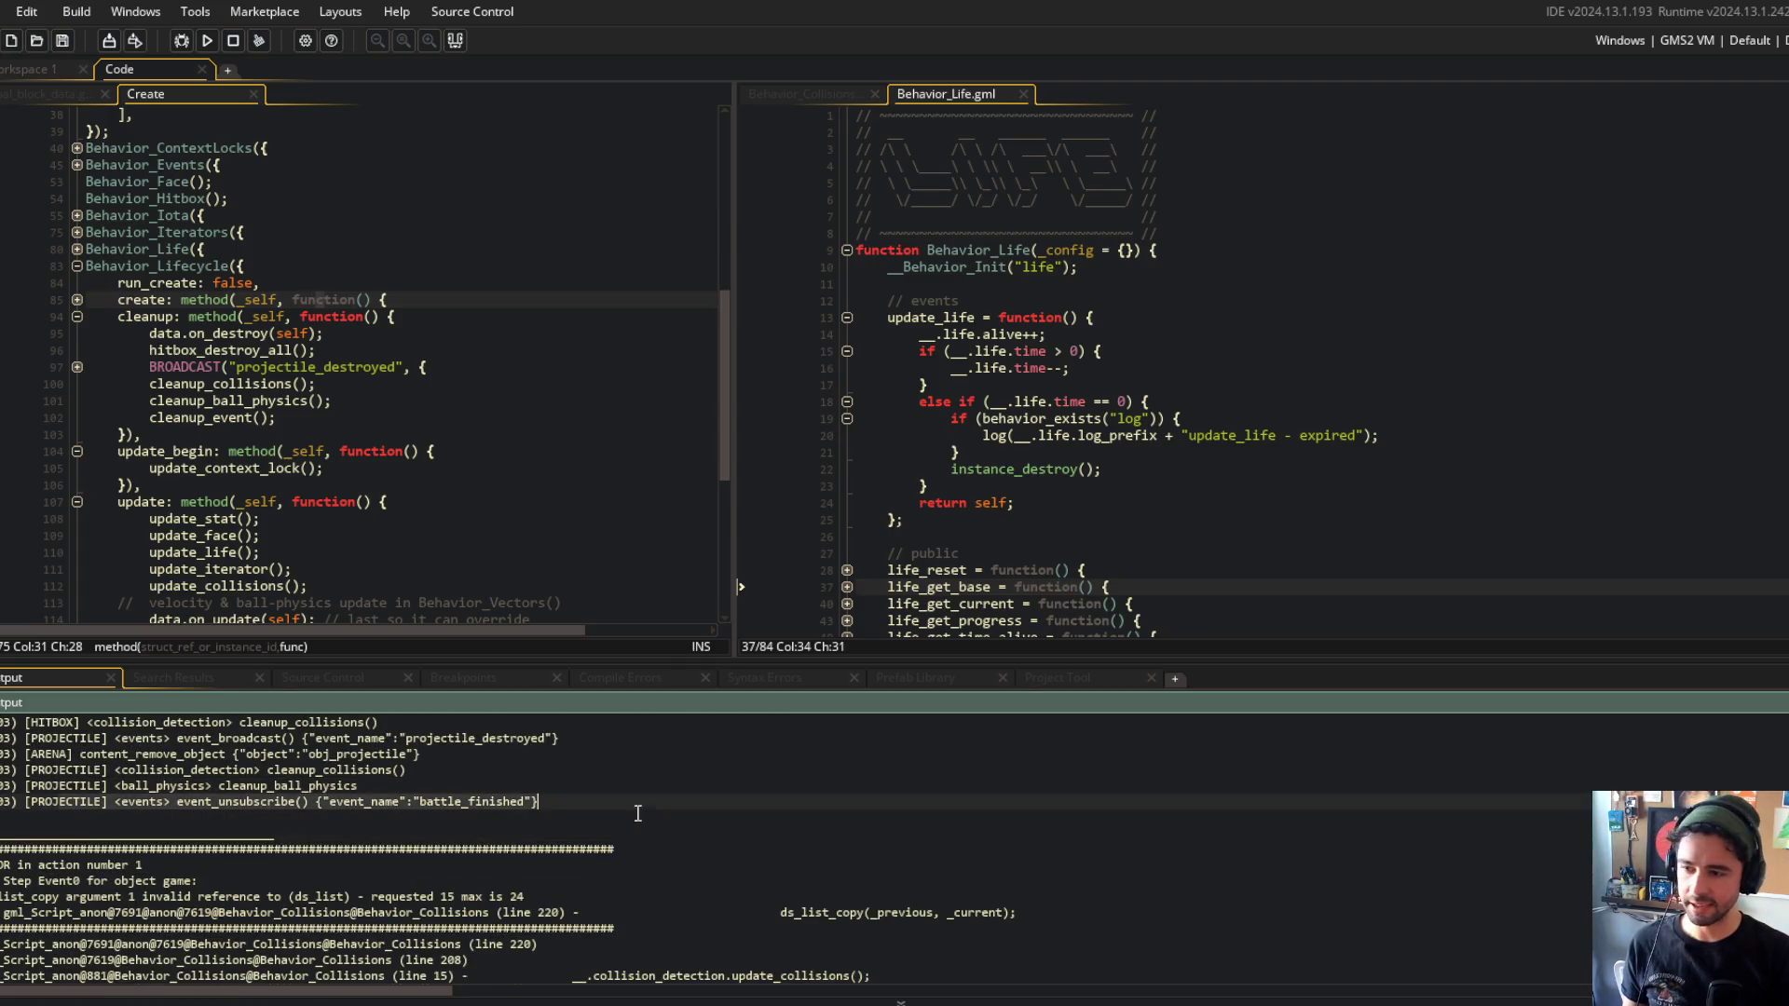
{"action": "scroll", "coordinate": [61, 795], "scroll_direction": "up", "scroll_amount": 2}
{"action": "scroll", "coordinate": [406, 391], "scroll_direction": "down", "scroll_amount": 2}
{"action": "left_click", "coordinate": [405, 392]}
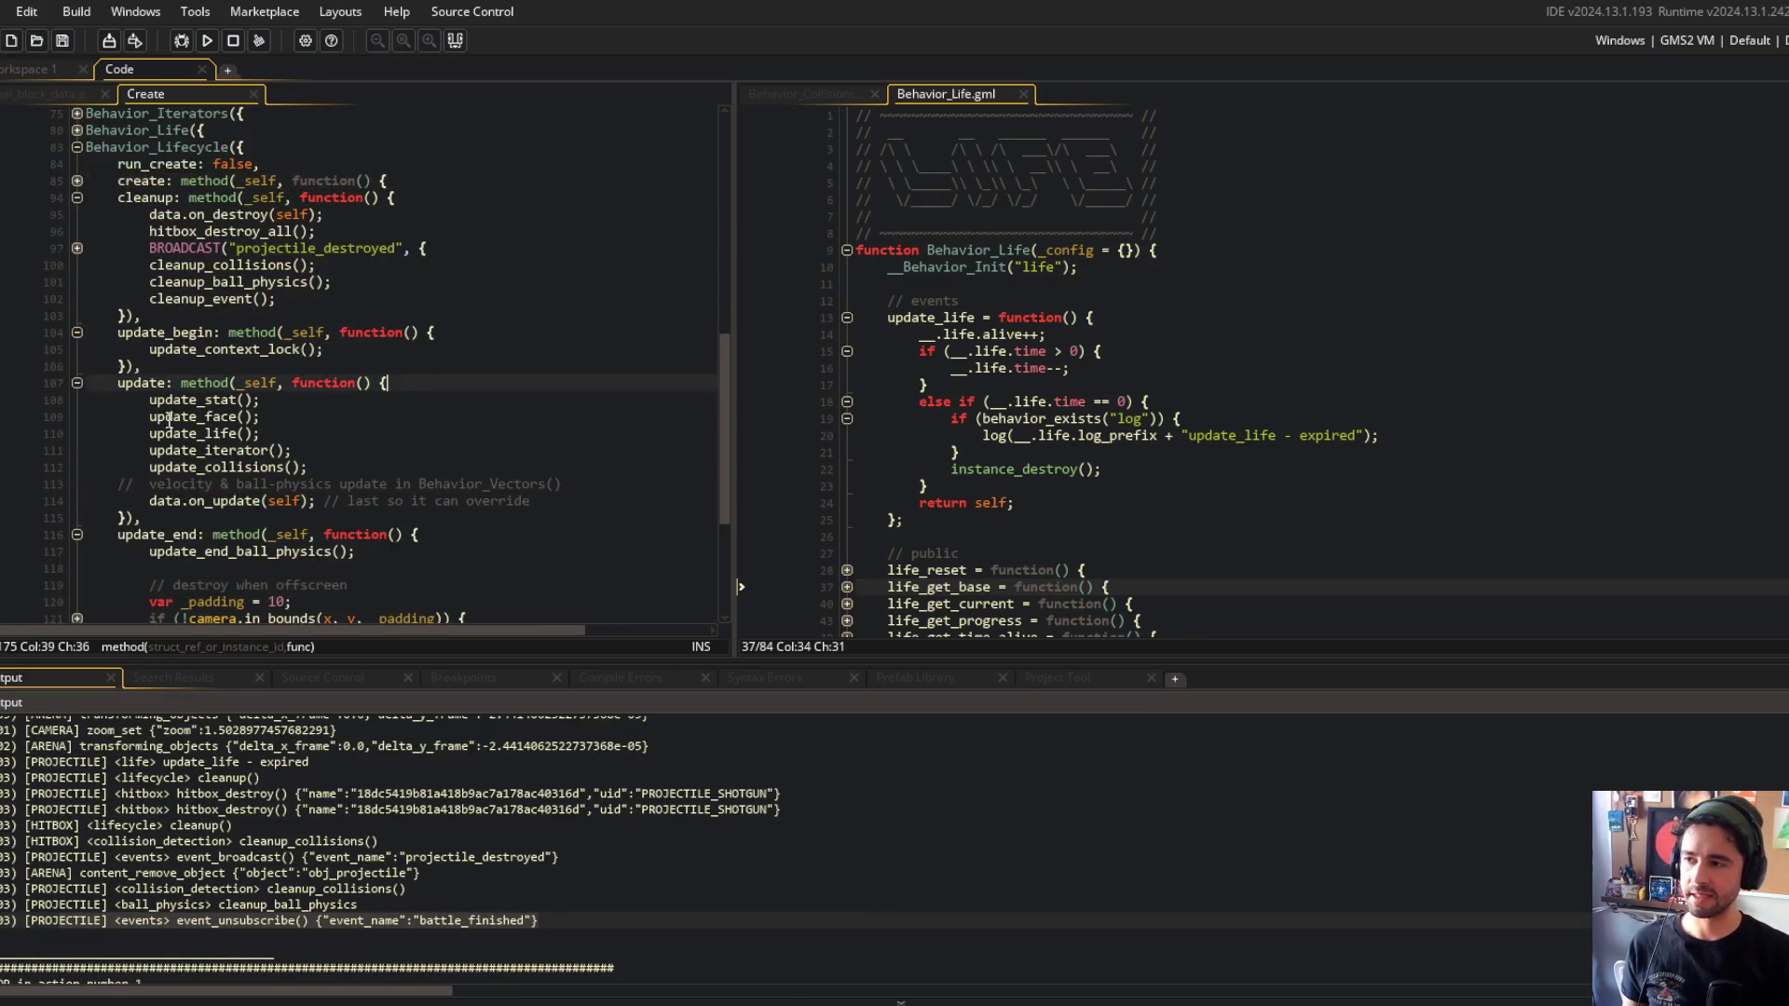
{"action": "scroll", "coordinate": [438, 732], "scroll_direction": "down", "scroll_amount": 2}
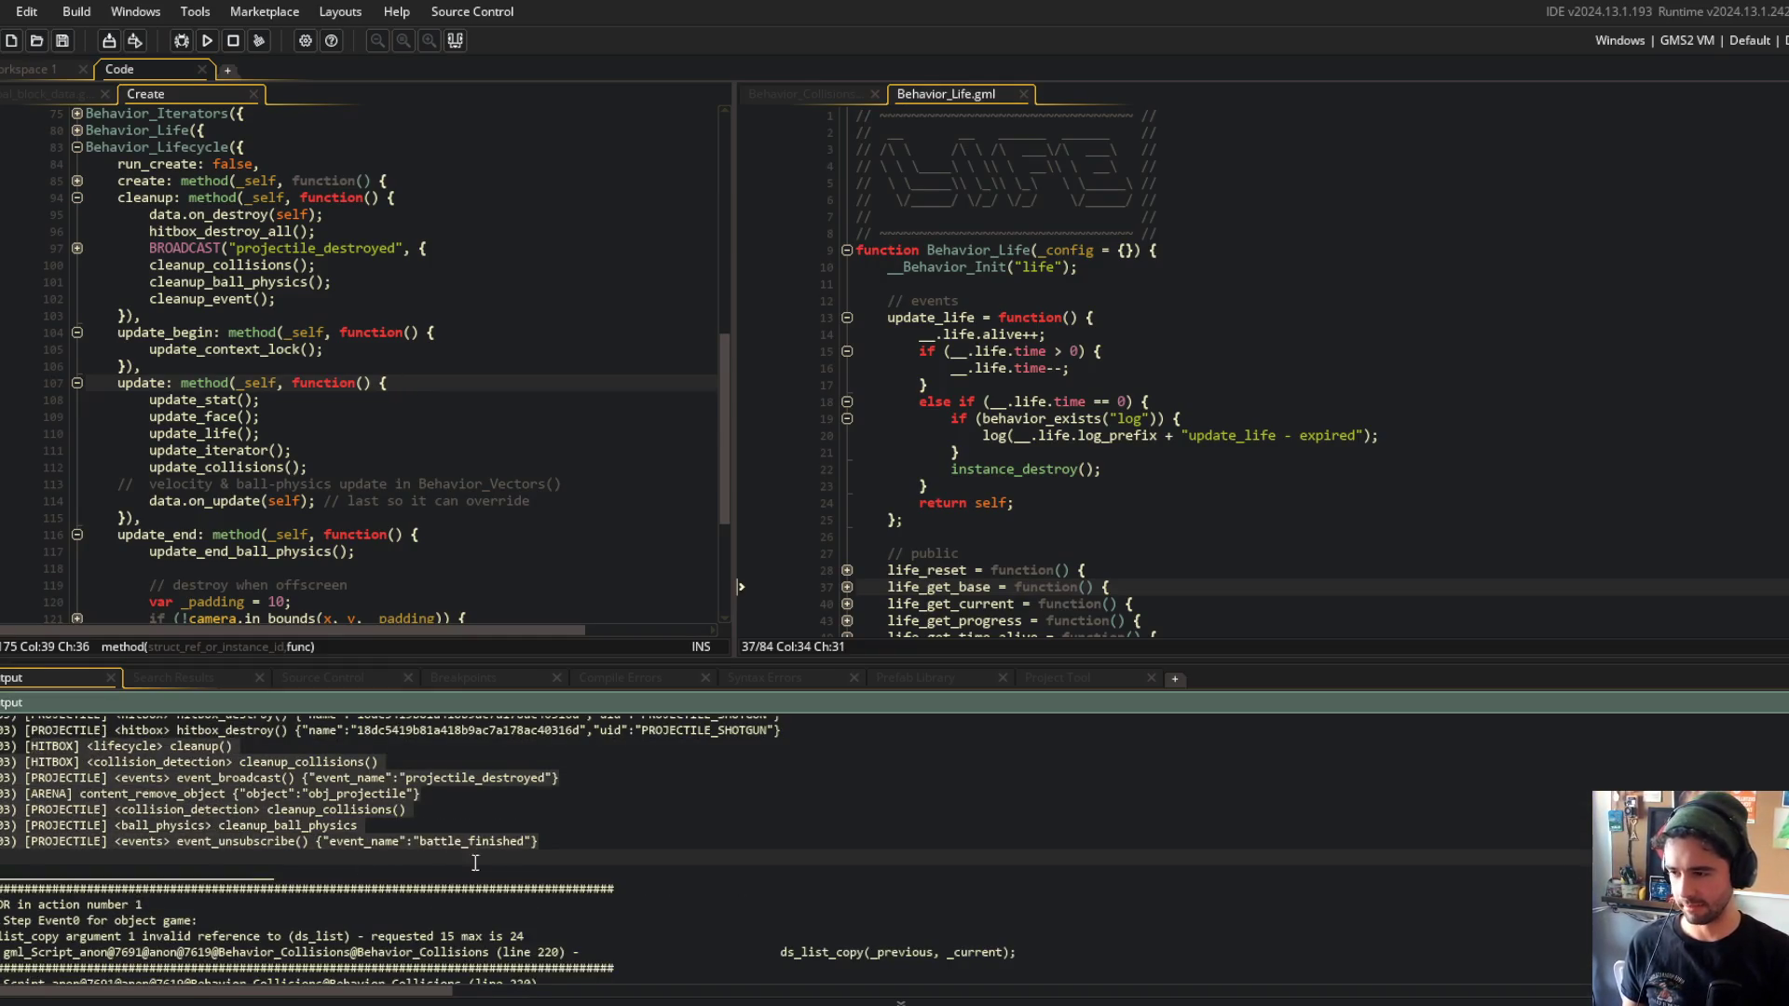
{"action": "left_click", "coordinate": [216, 367]}
{"action": "scroll", "coordinate": [217, 416], "scroll_direction": "down", "scroll_amount": 2}
{"action": "scroll", "coordinate": [216, 416], "scroll_direction": "up", "scroll_amount": 1}
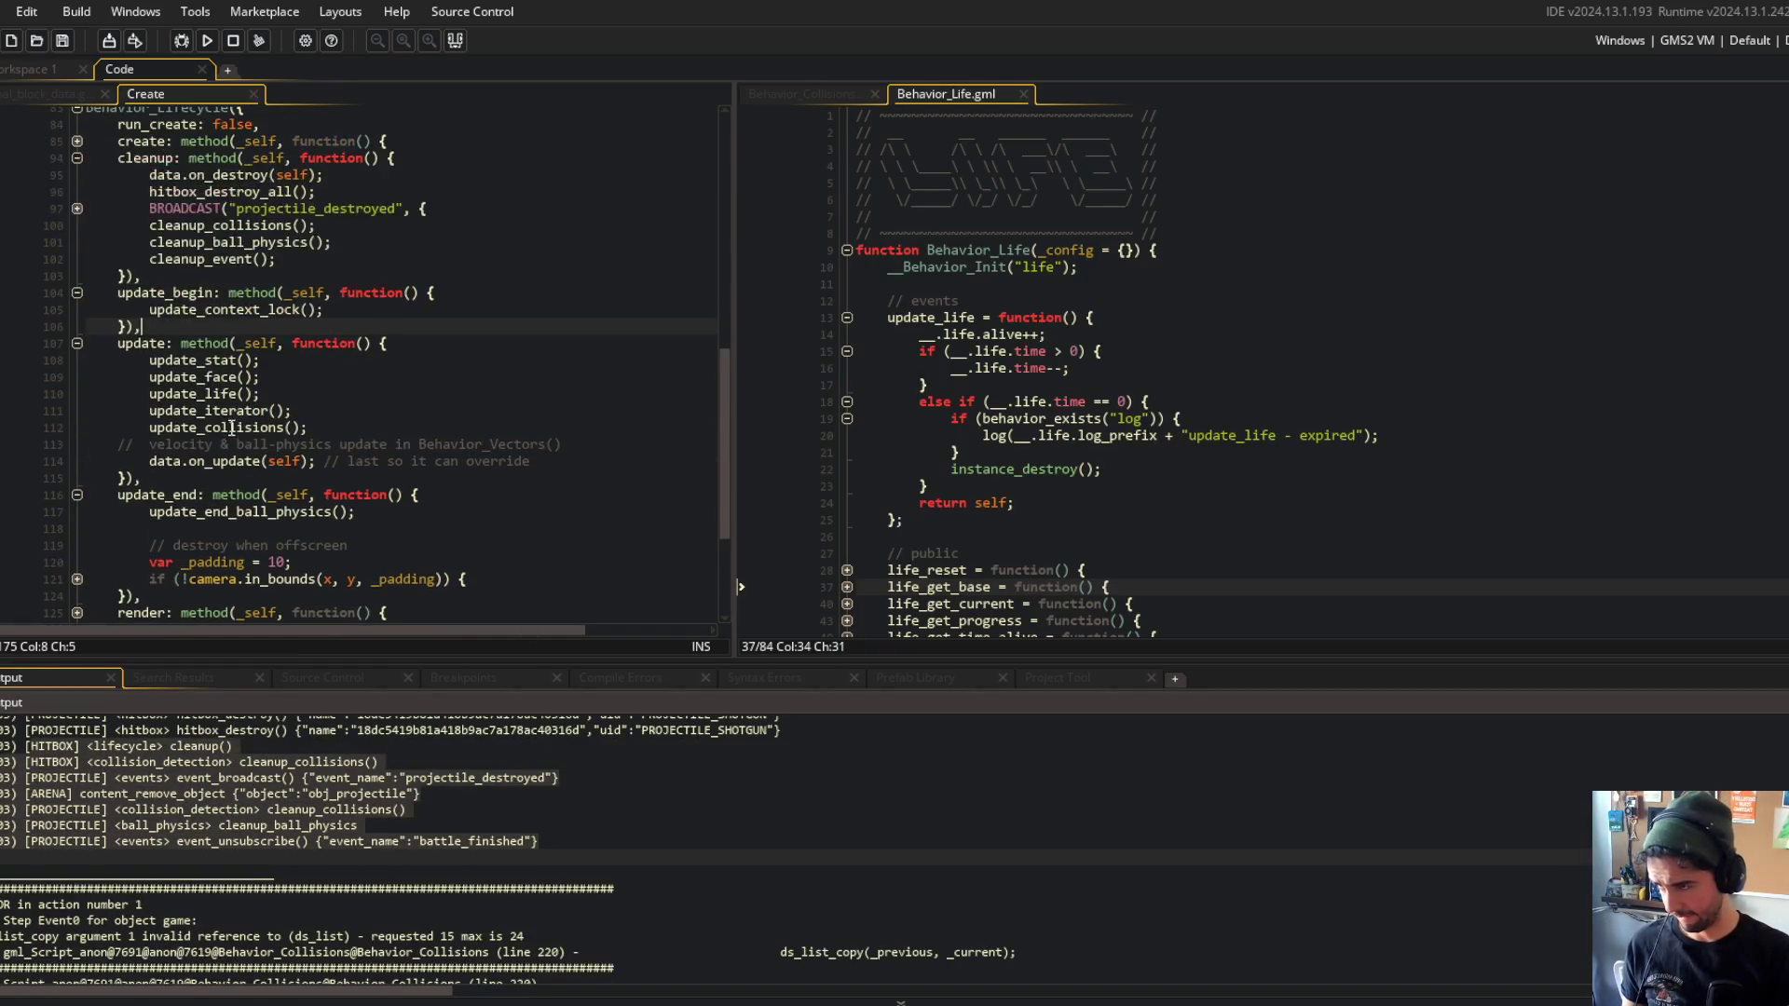
{"action": "left_click", "coordinate": [454, 40]}
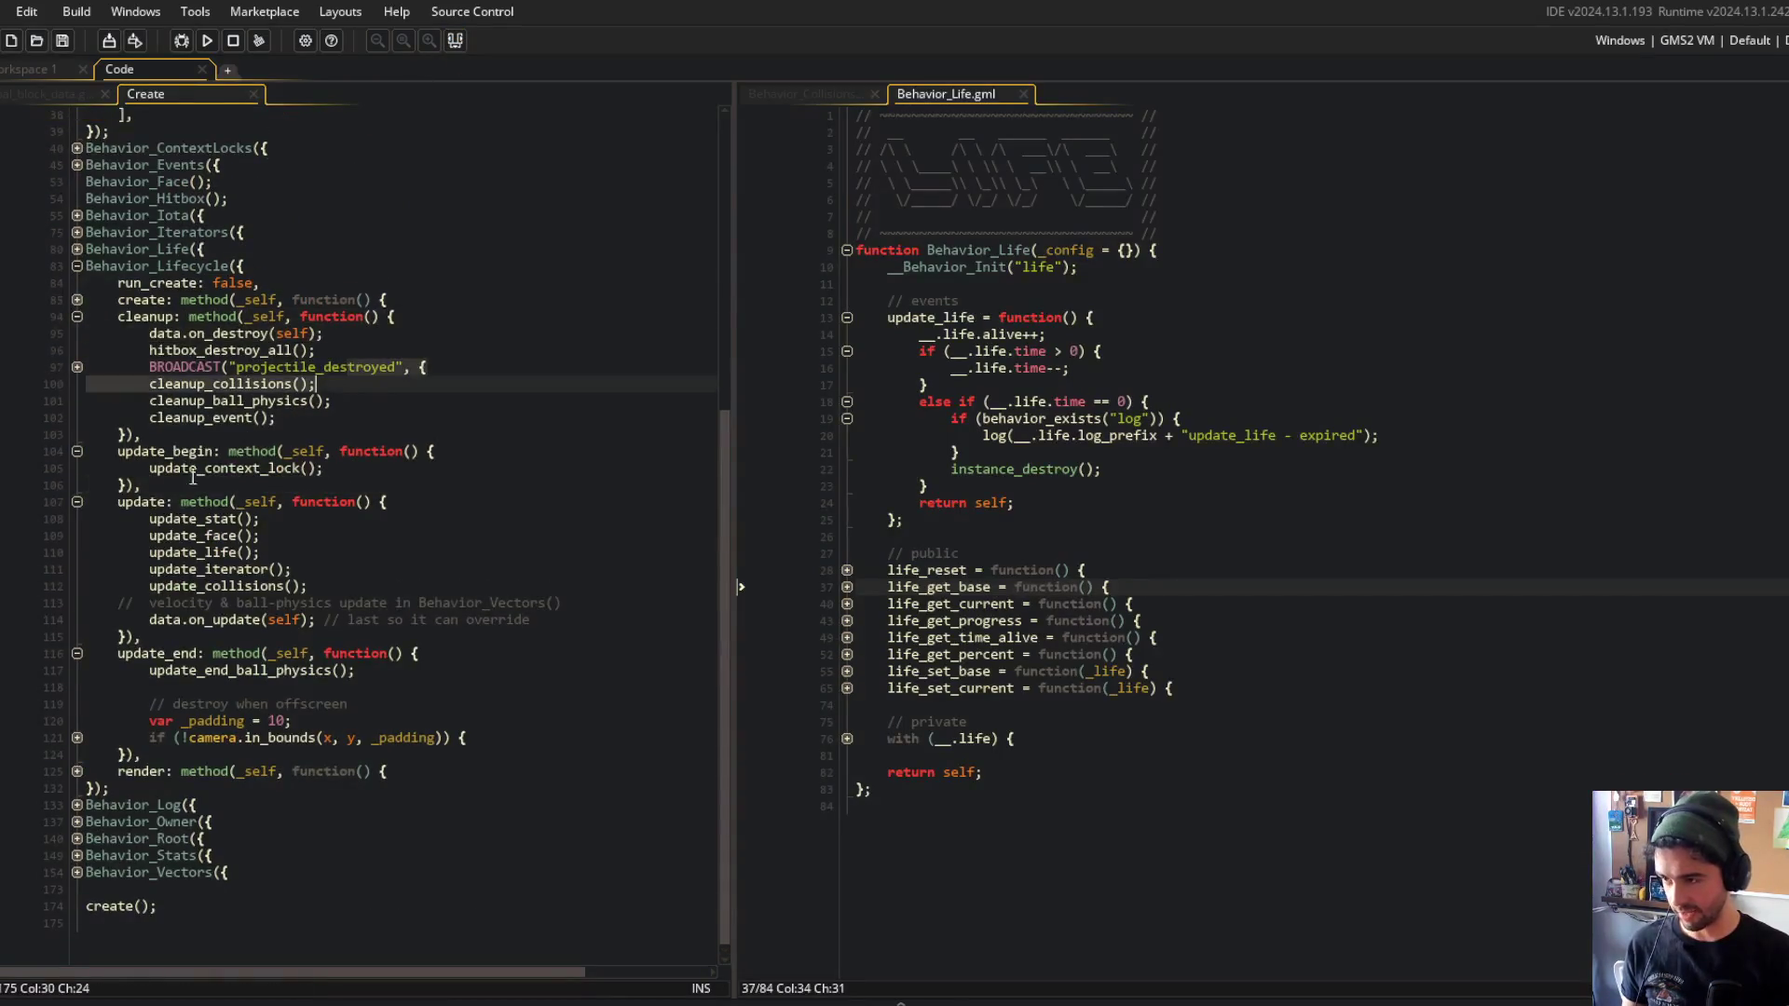
Review the projectile's update calls and the offscreen destroy check with its padding of 10.
{"action": "left_click", "coordinate": [151, 552]}
{"action": "key", "text": "Up"}
{"action": "key", "text": "End"}
{"action": "key", "text": "shift+Up"}
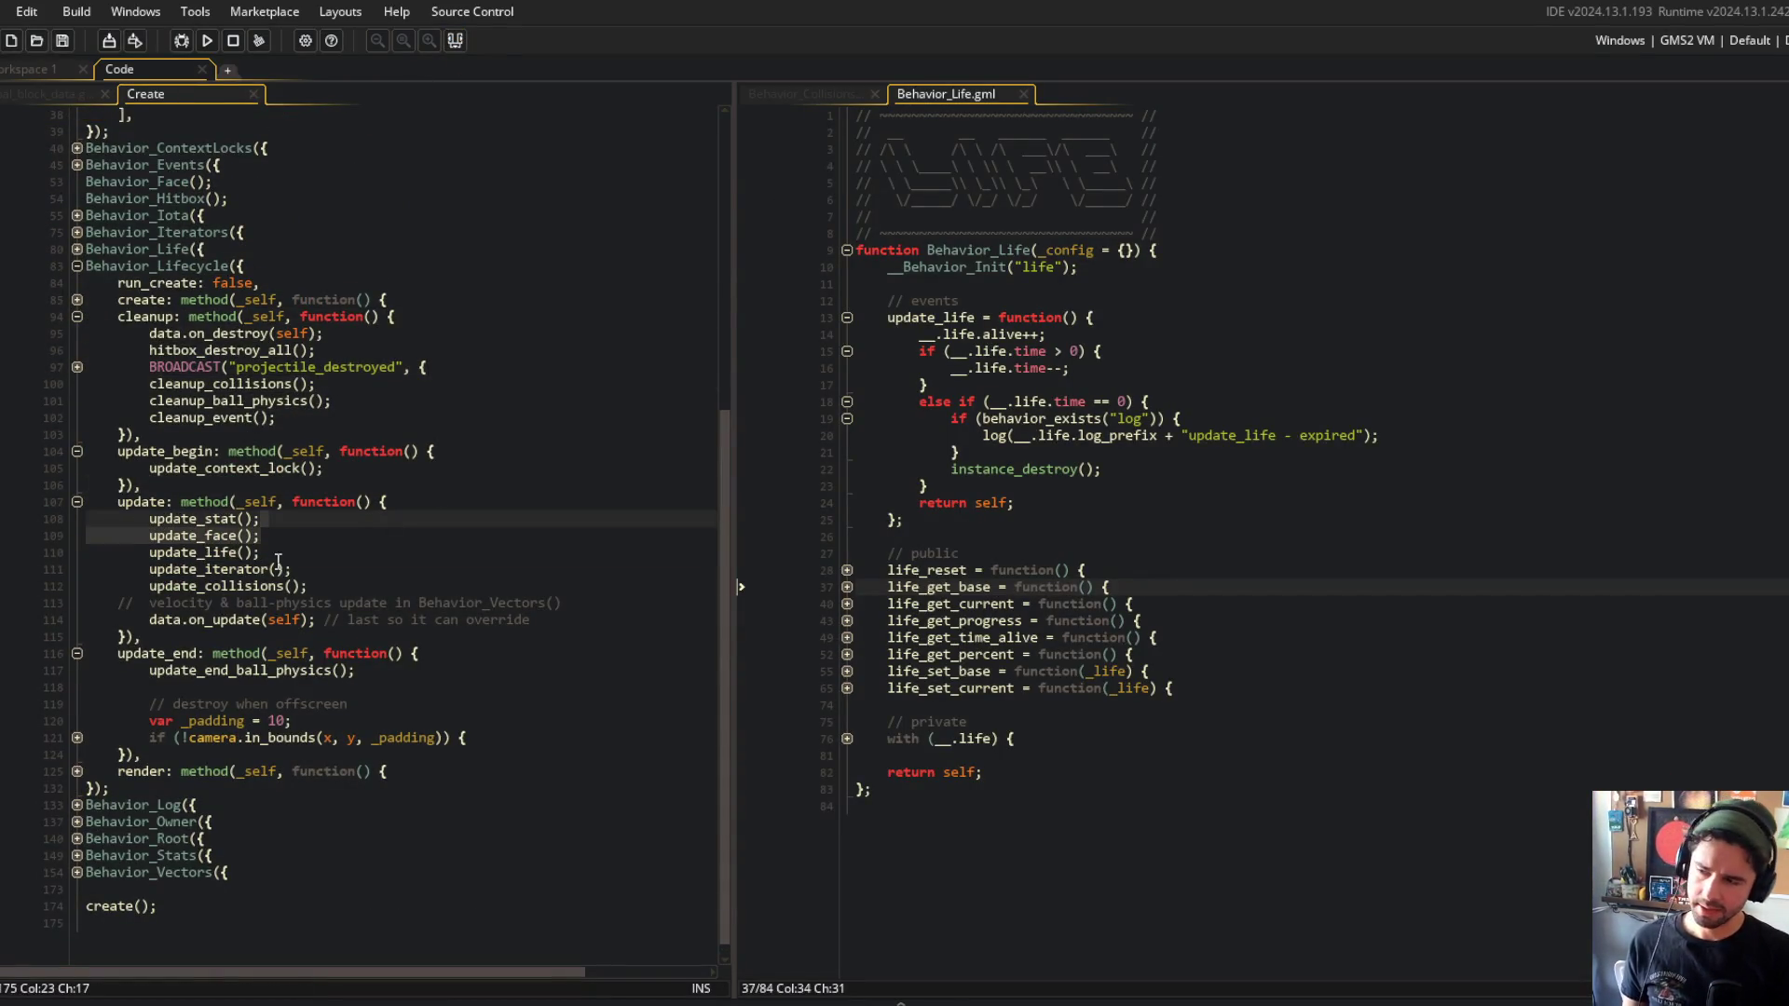
{"action": "left_click", "coordinate": [152, 620]}
{"action": "left_click", "coordinate": [150, 586]}
{"action": "left_click", "coordinate": [212, 671]}
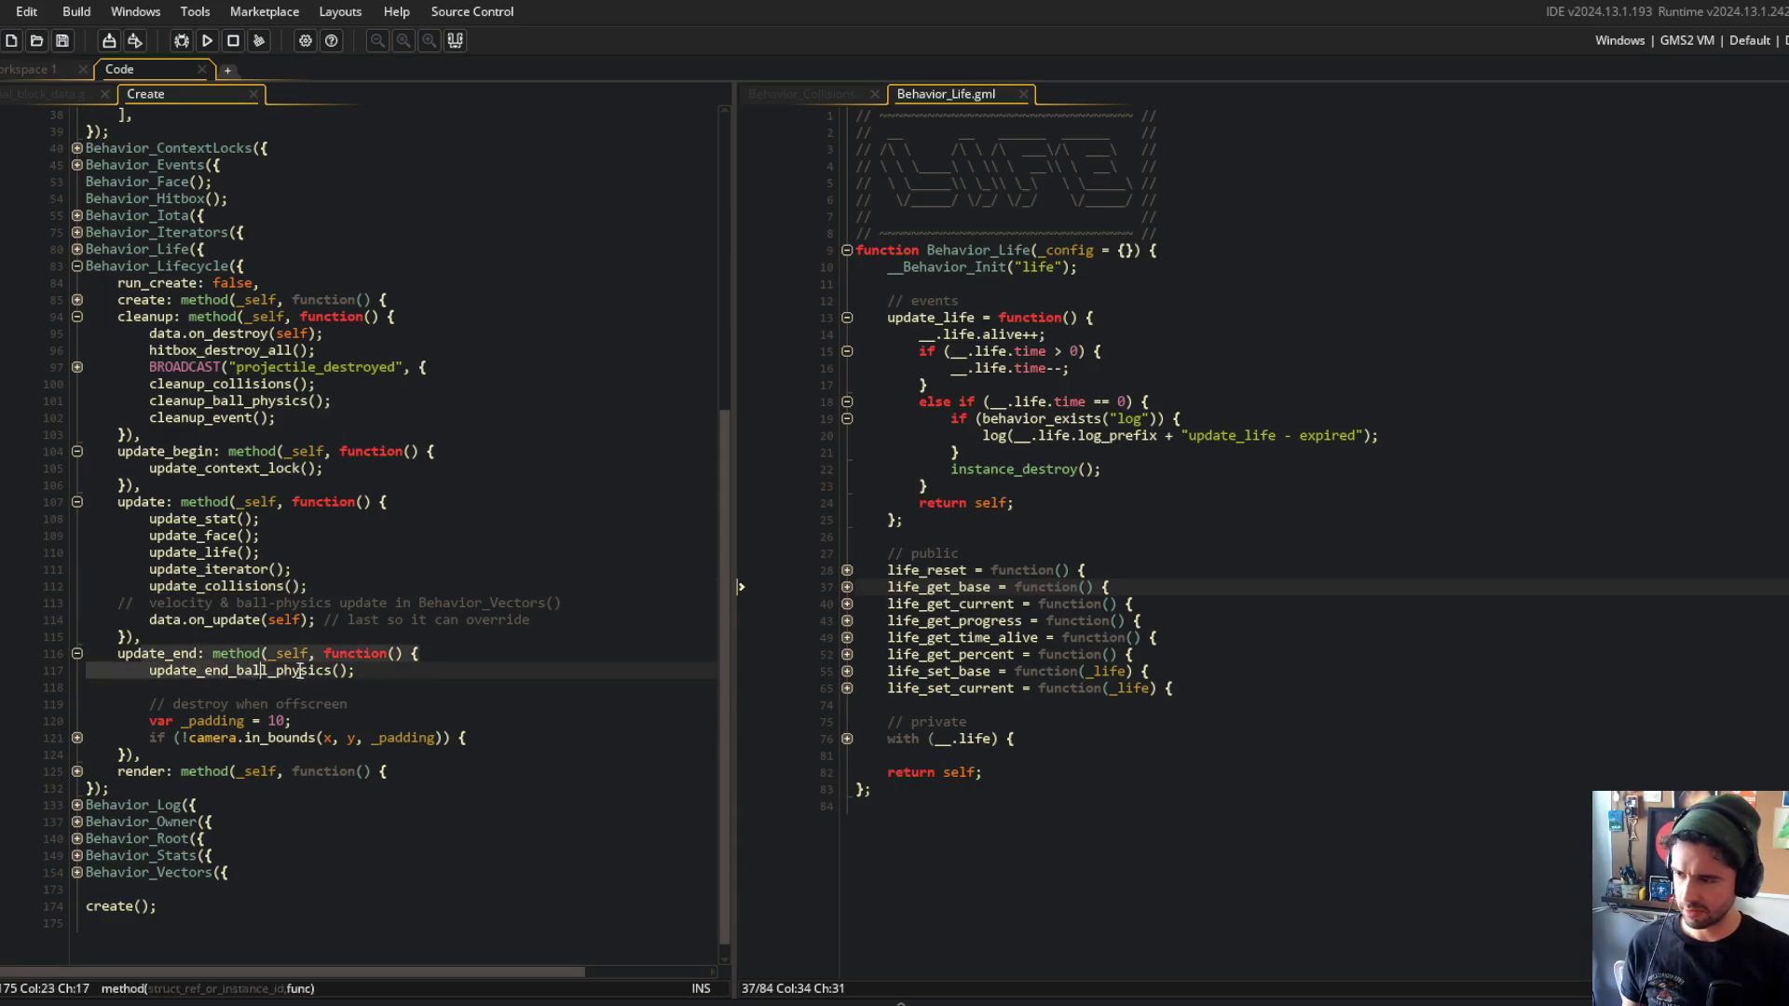
{"action": "key", "text": "Home"}
{"action": "key", "text": "shift+Down"}
{"action": "key", "text": "shift+Down"}
{"action": "key", "text": "shift+Down"}
{"action": "key", "text": "shift+End"}
{"action": "left_click", "coordinate": [82, 736]}
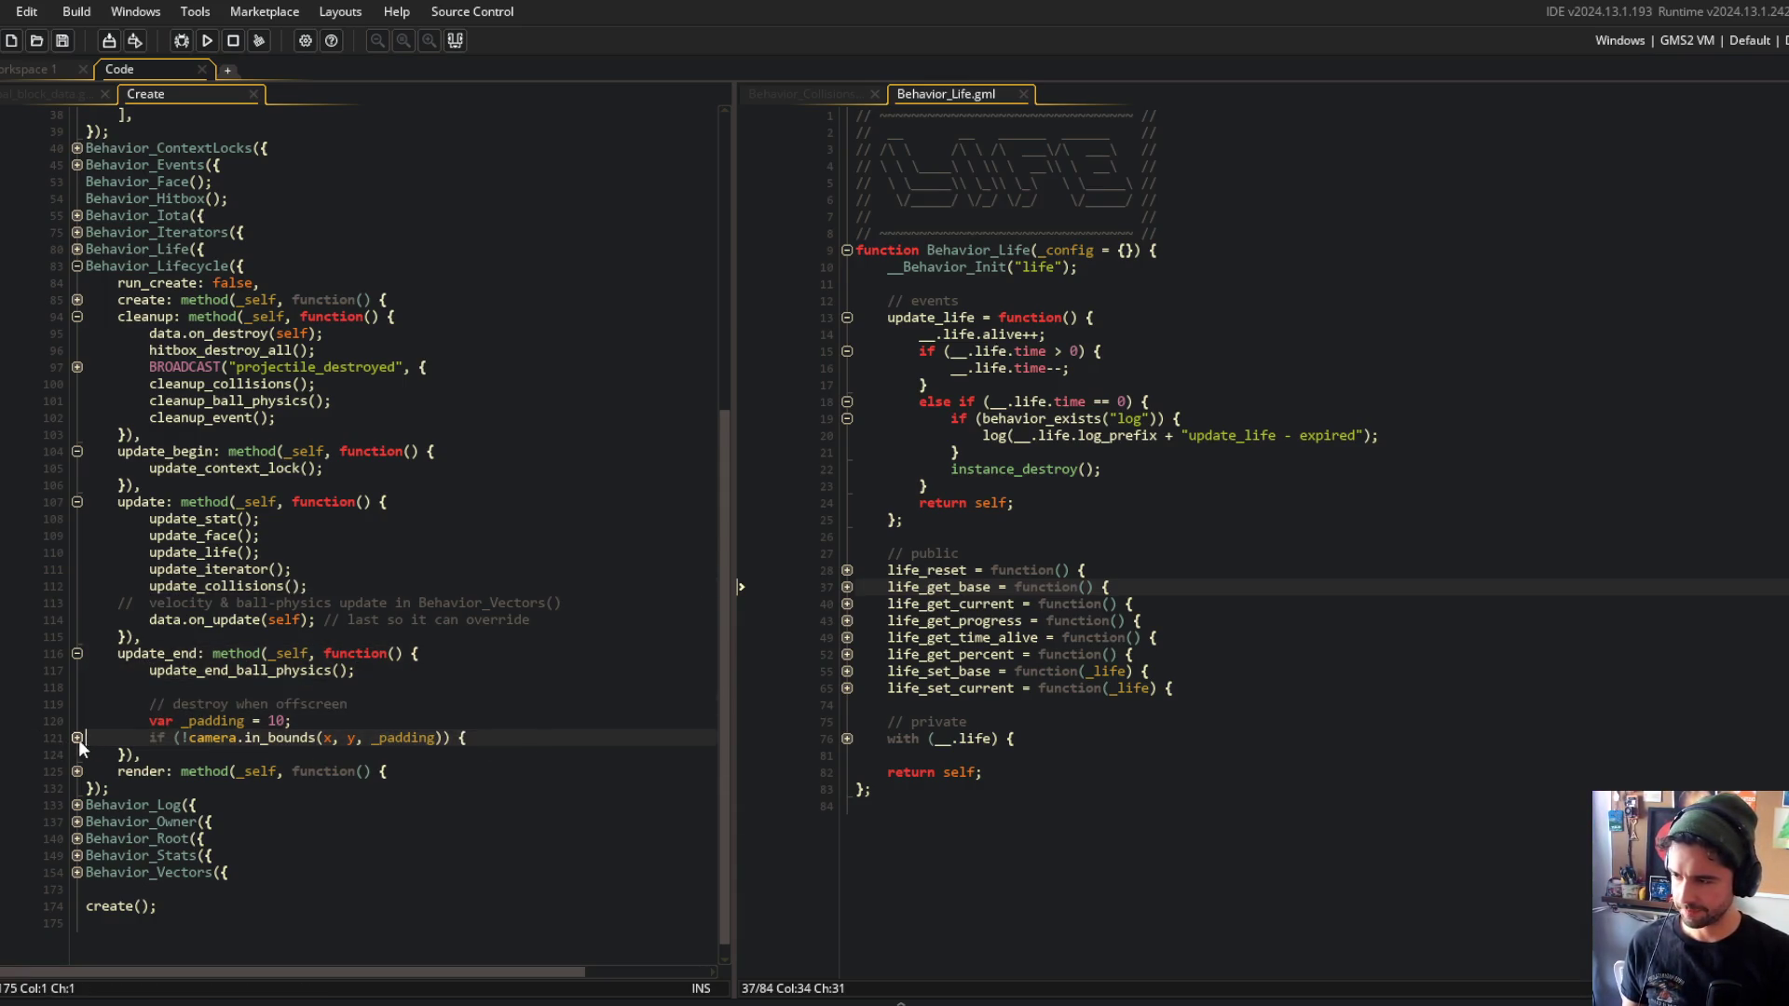
{"action": "left_click", "coordinate": [79, 739]}
{"action": "left_click", "coordinate": [270, 721]}
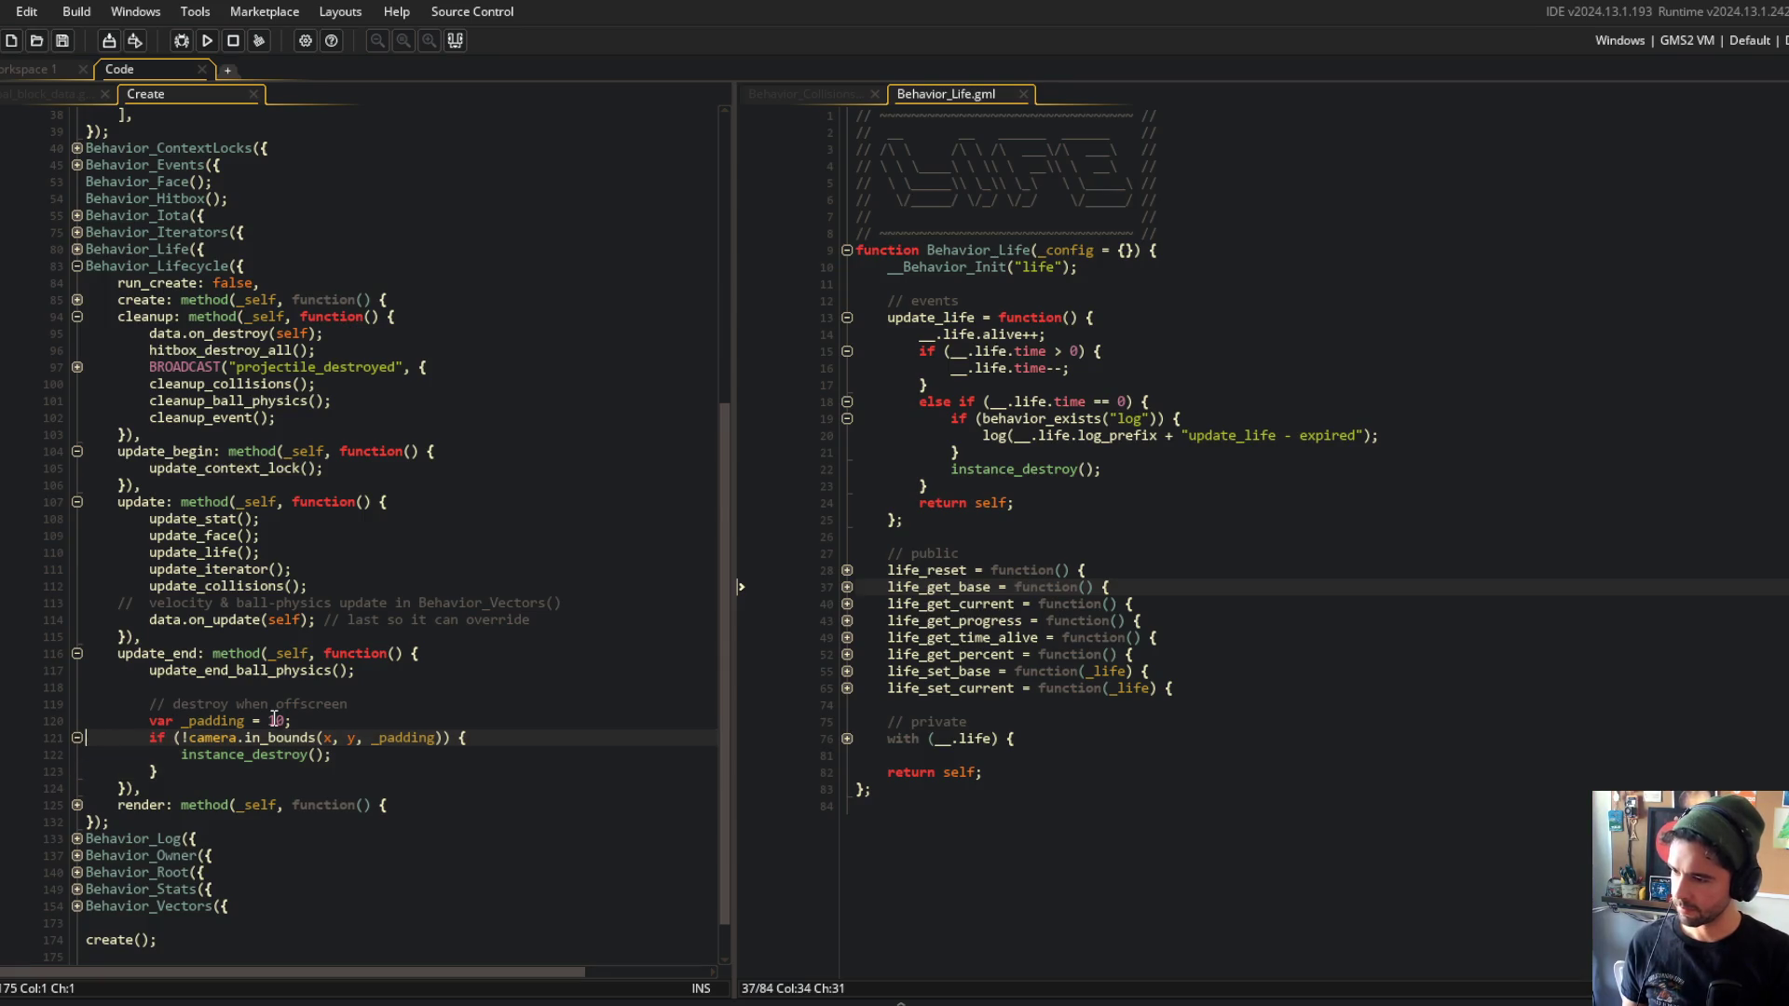
{"action": "left_click", "coordinate": [78, 738]}
Put the caret inside the projectile's update_life call in the update method.
{"action": "left_click", "coordinate": [198, 520]}
{"action": "key", "text": "Down"}
{"action": "key", "text": "Down"}
{"action": "key", "text": "Down"}
{"action": "key", "text": "End"}
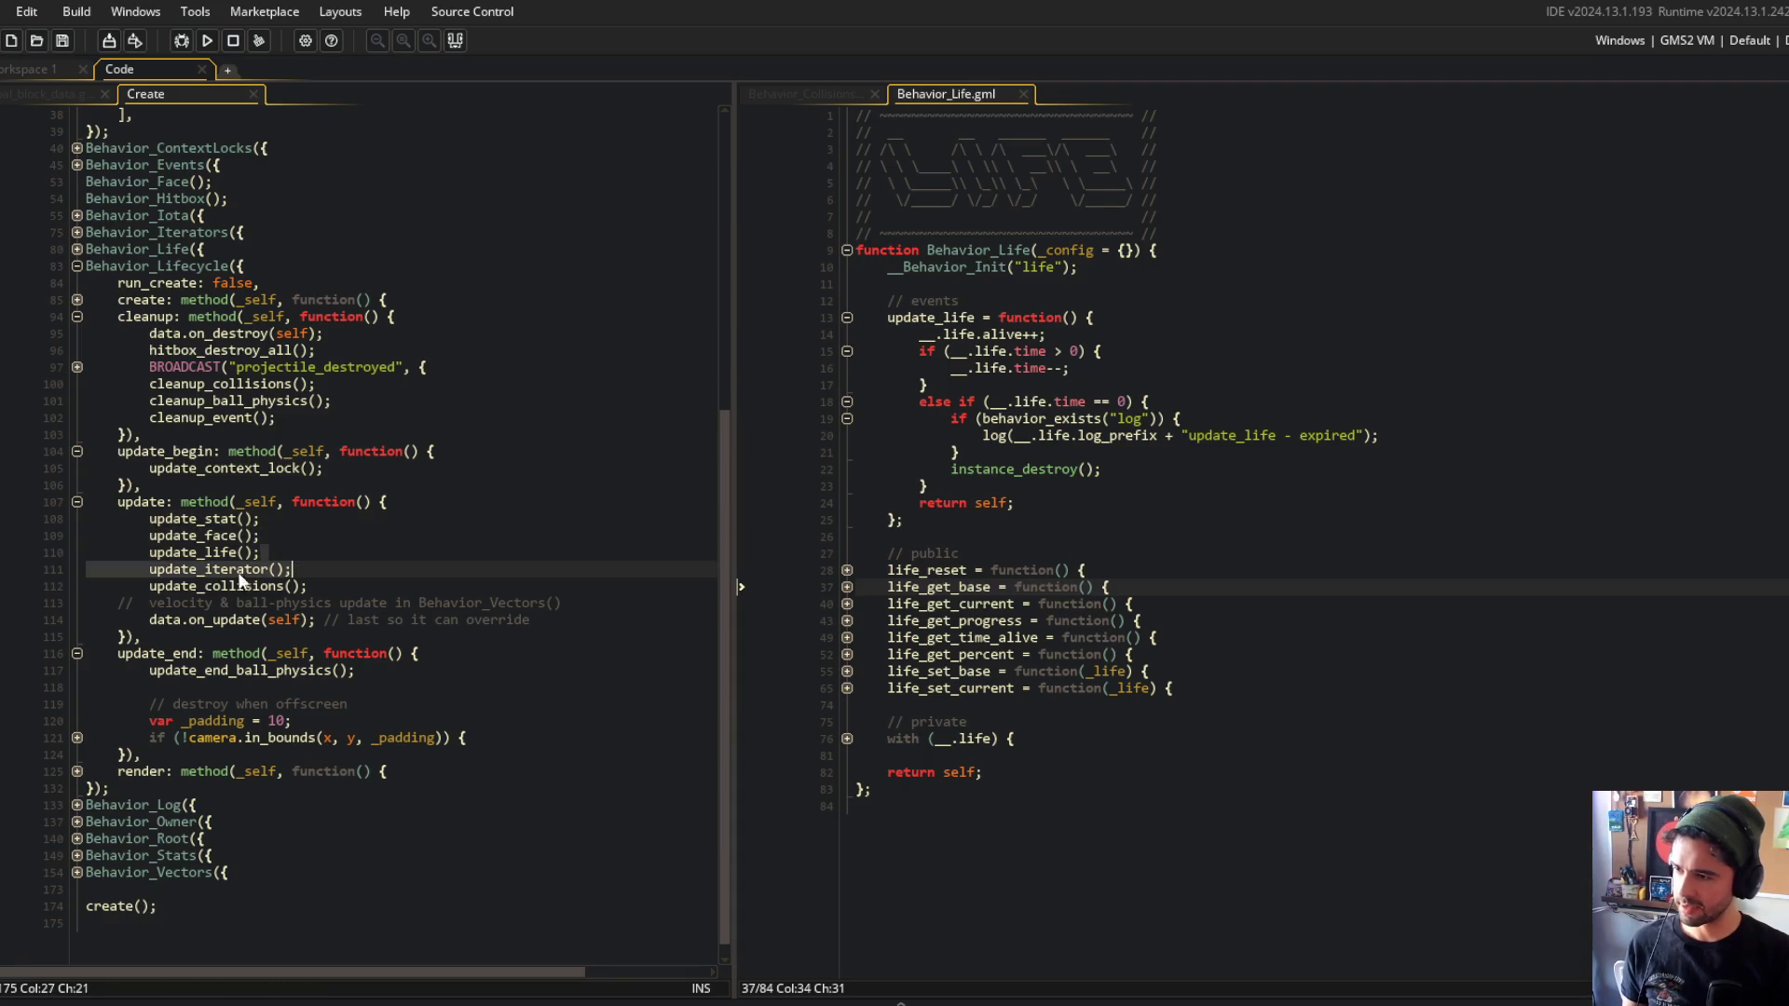
{"action": "key", "text": "Up"}
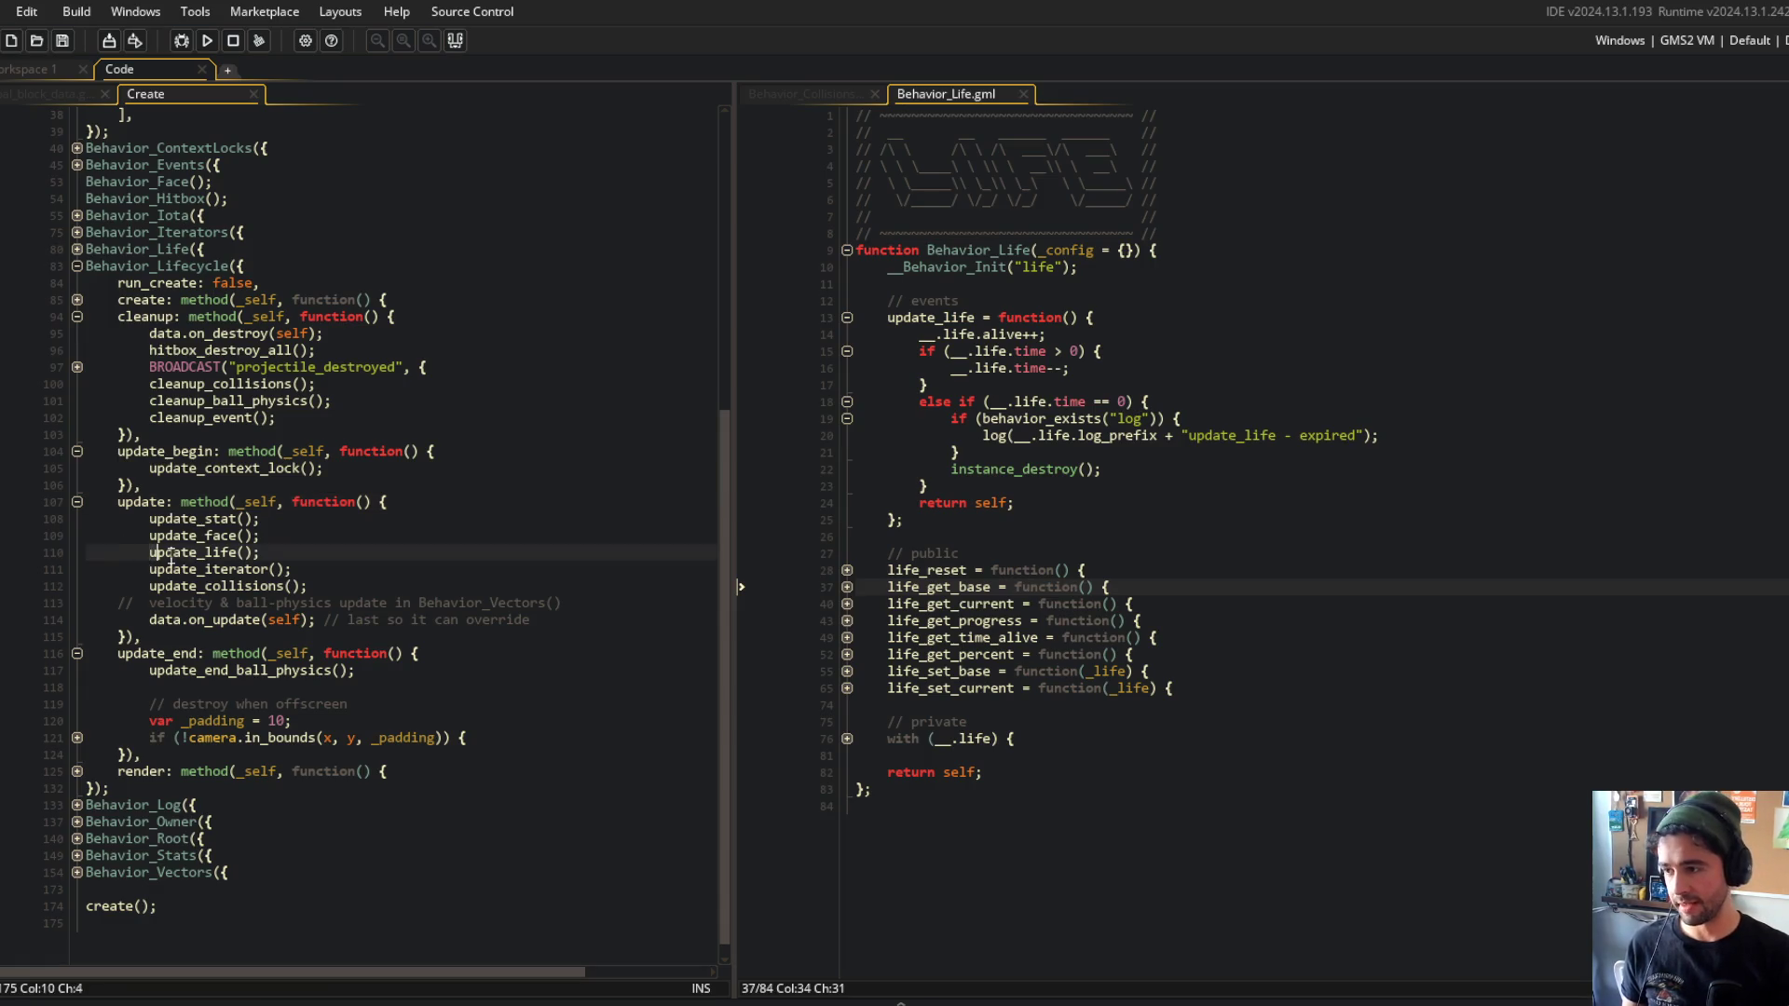
{"action": "left_click", "coordinate": [196, 552]}
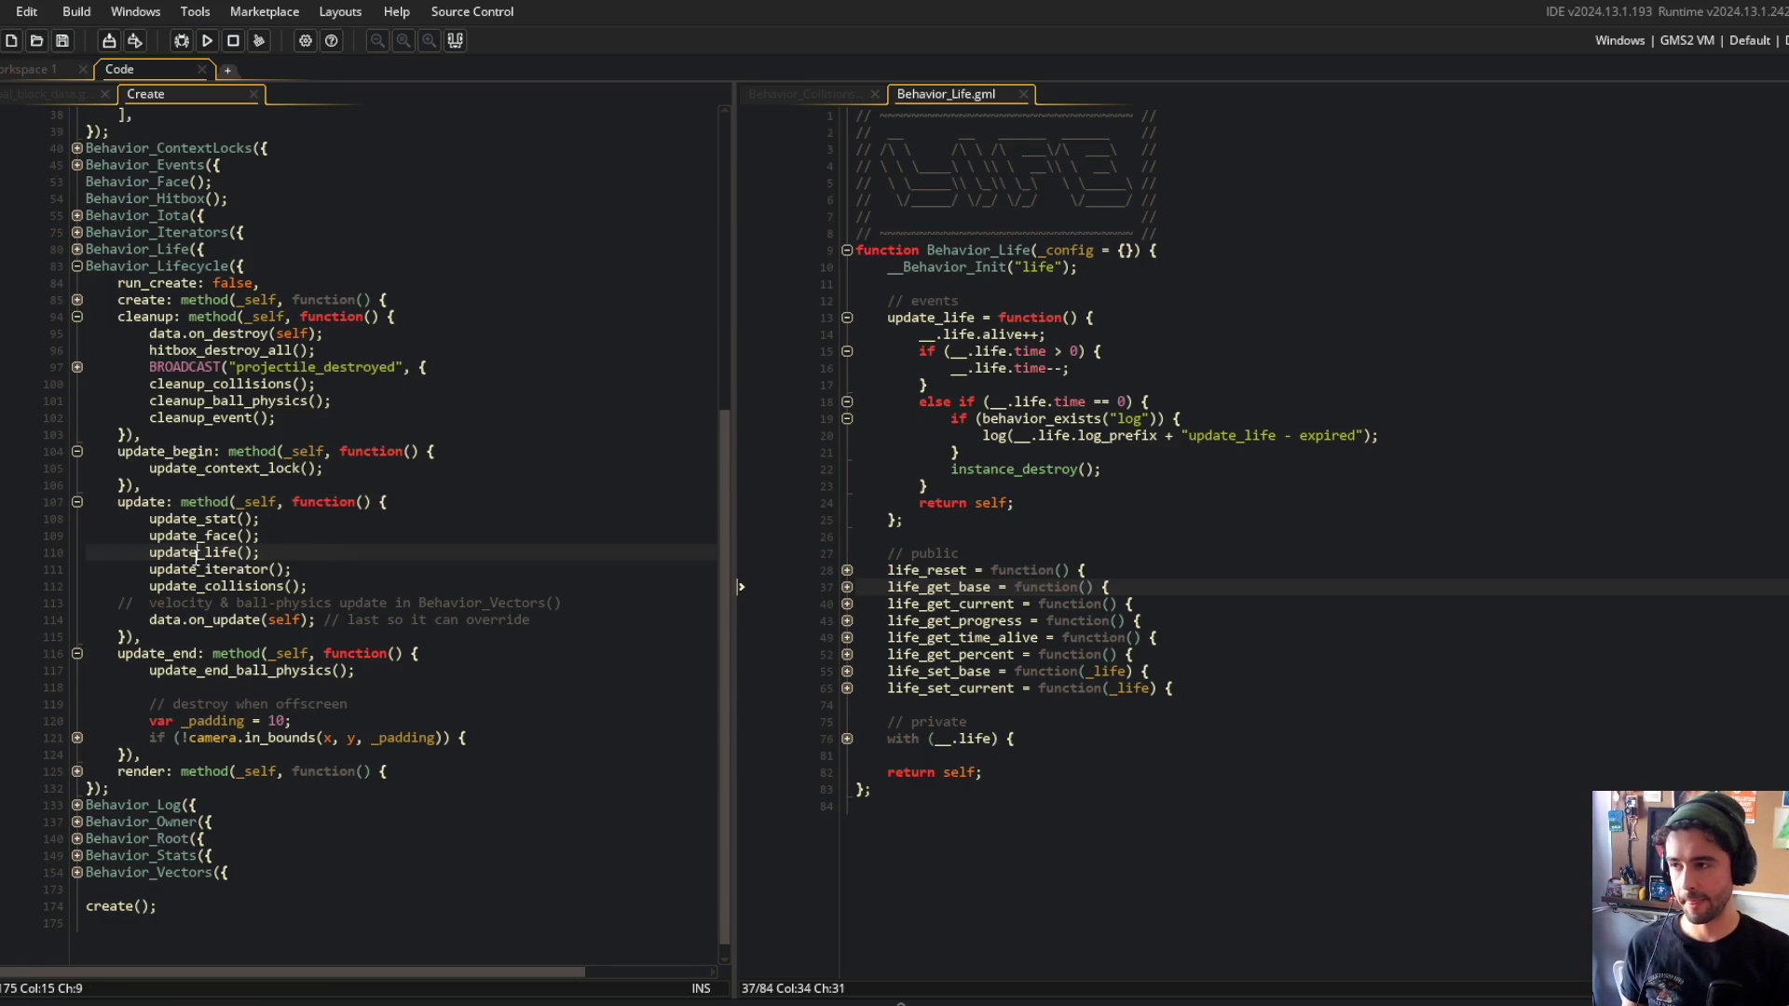
{"action": "scroll", "coordinate": [305, 504], "scroll_direction": "up", "scroll_amount": 5}
{"action": "scroll", "coordinate": [344, 463], "scroll_direction": "up", "scroll_amount": 4}
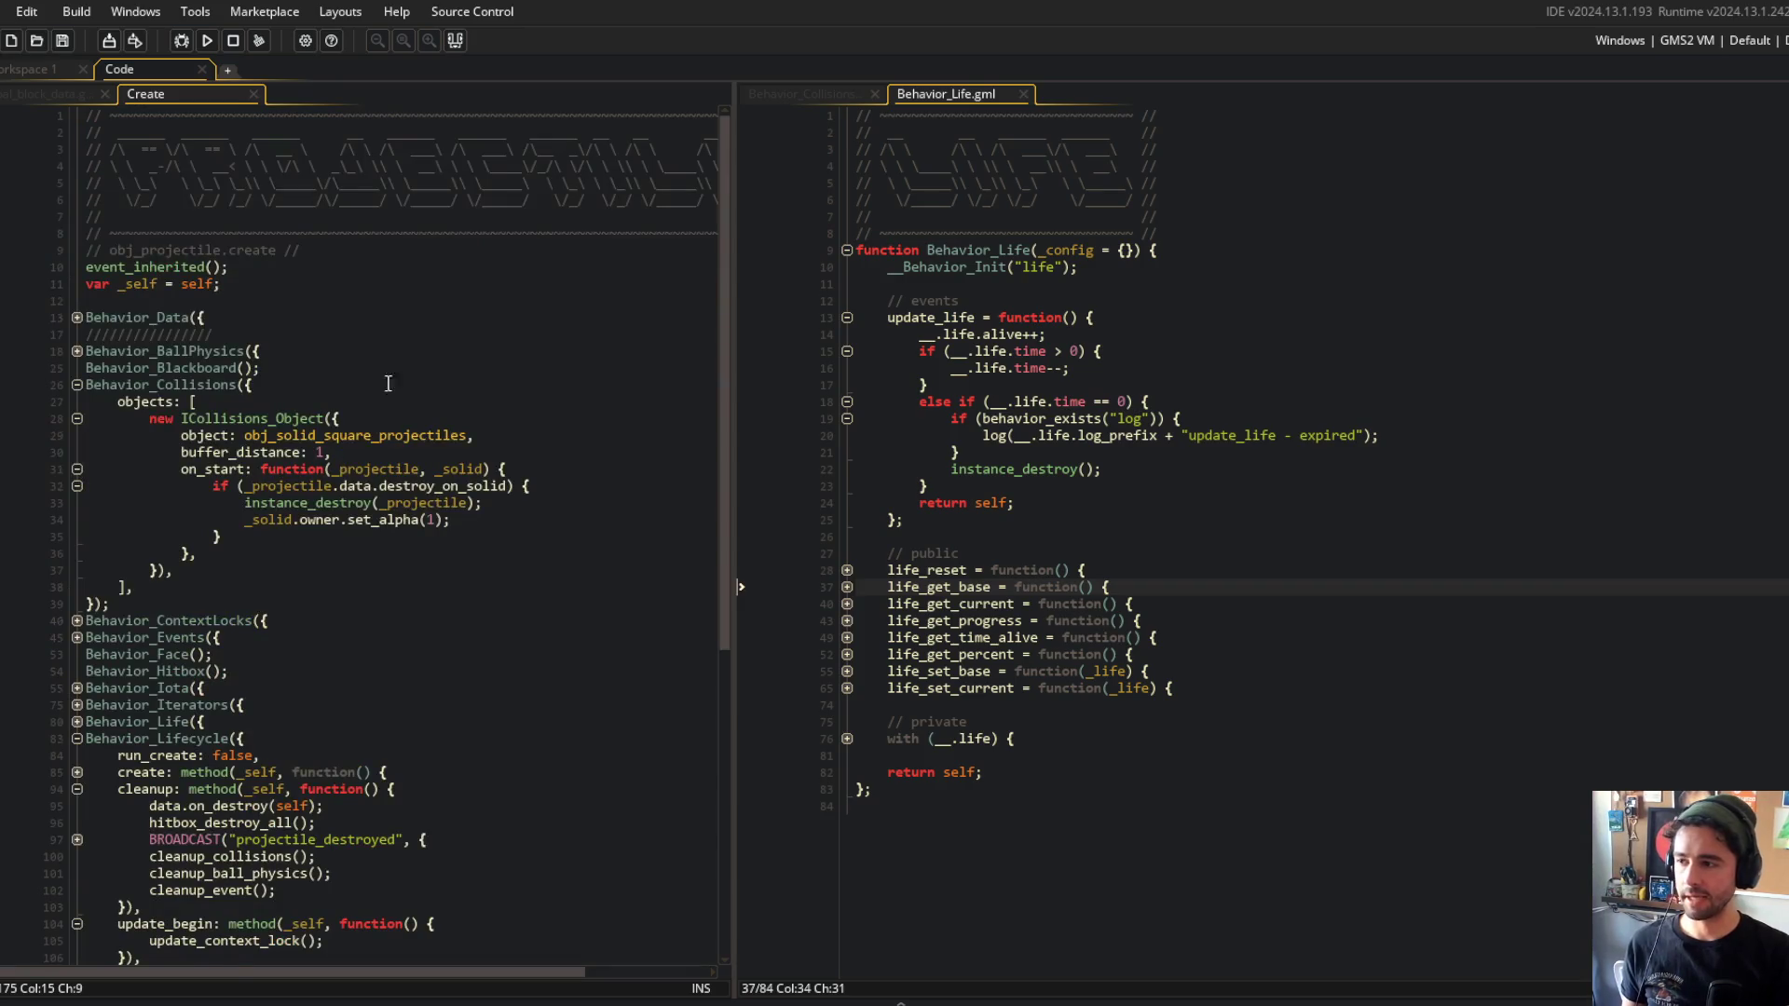
{"action": "scroll", "coordinate": [297, 447], "scroll_direction": "down", "scroll_amount": 3}
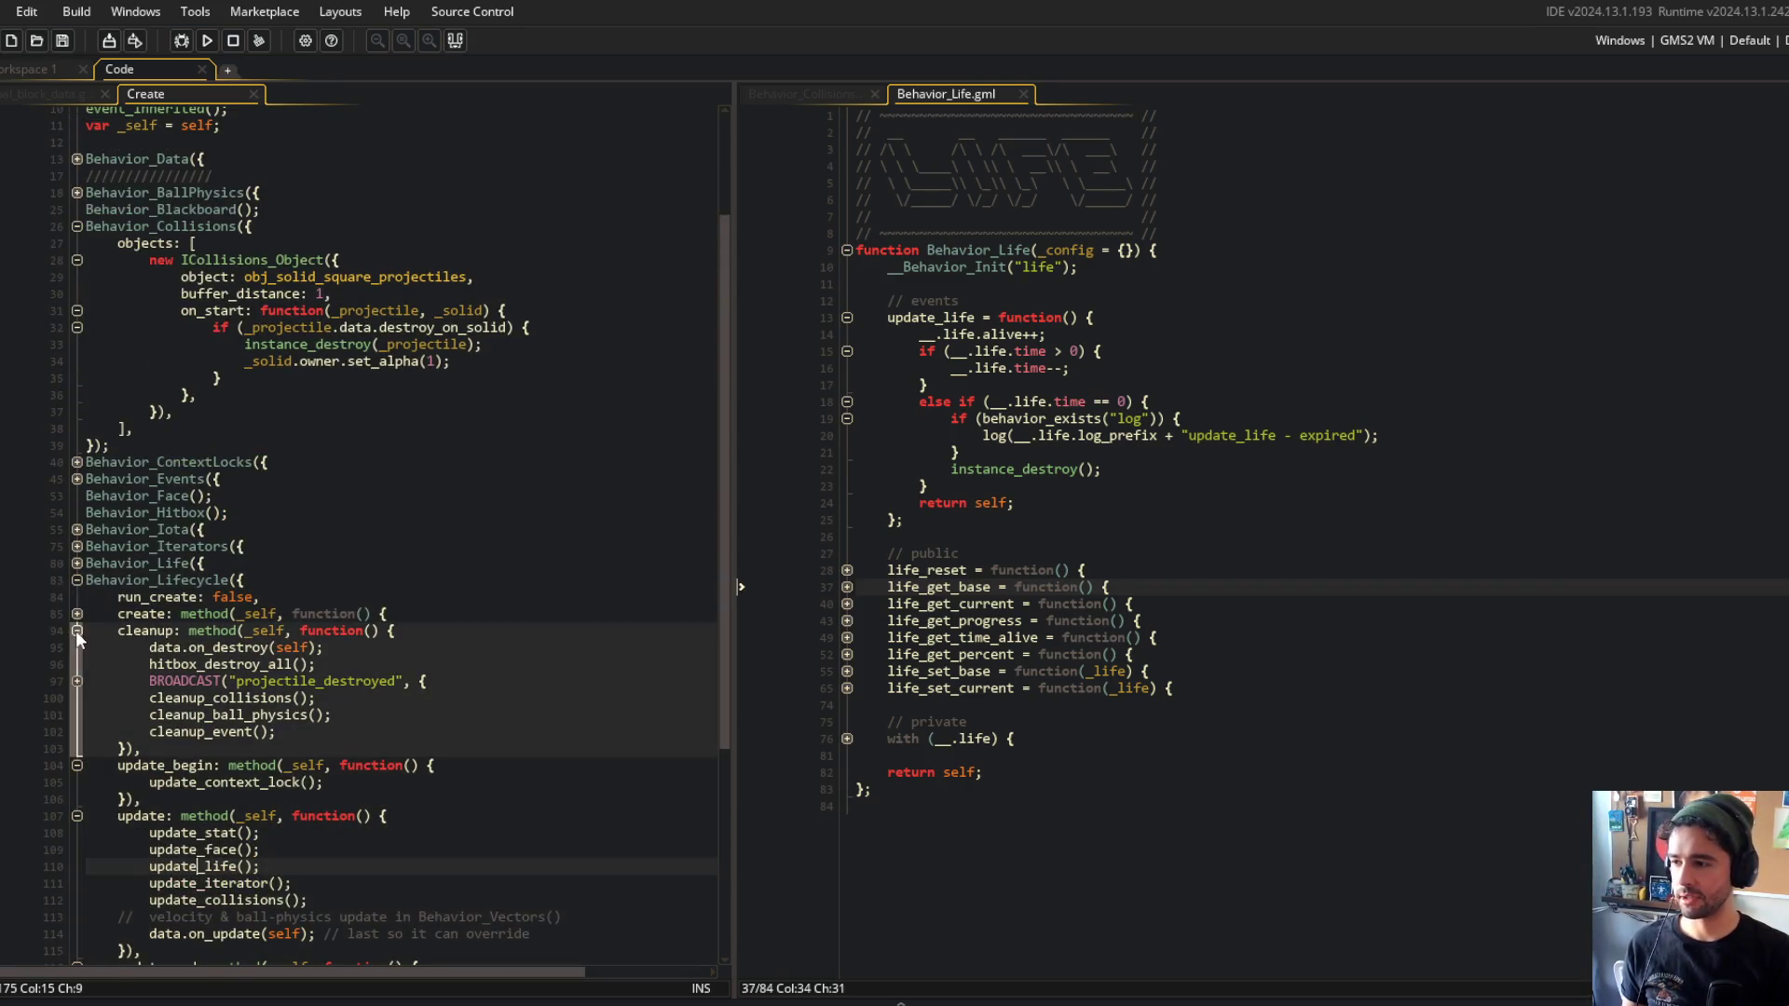
Look over the Behavior_Lifecycle cleanup and destroy code where cleanedup is set true.
{"action": "middle_click", "coordinate": [213, 582]}
{"action": "scroll", "coordinate": [214, 583], "scroll_direction": "down", "scroll_amount": 7}
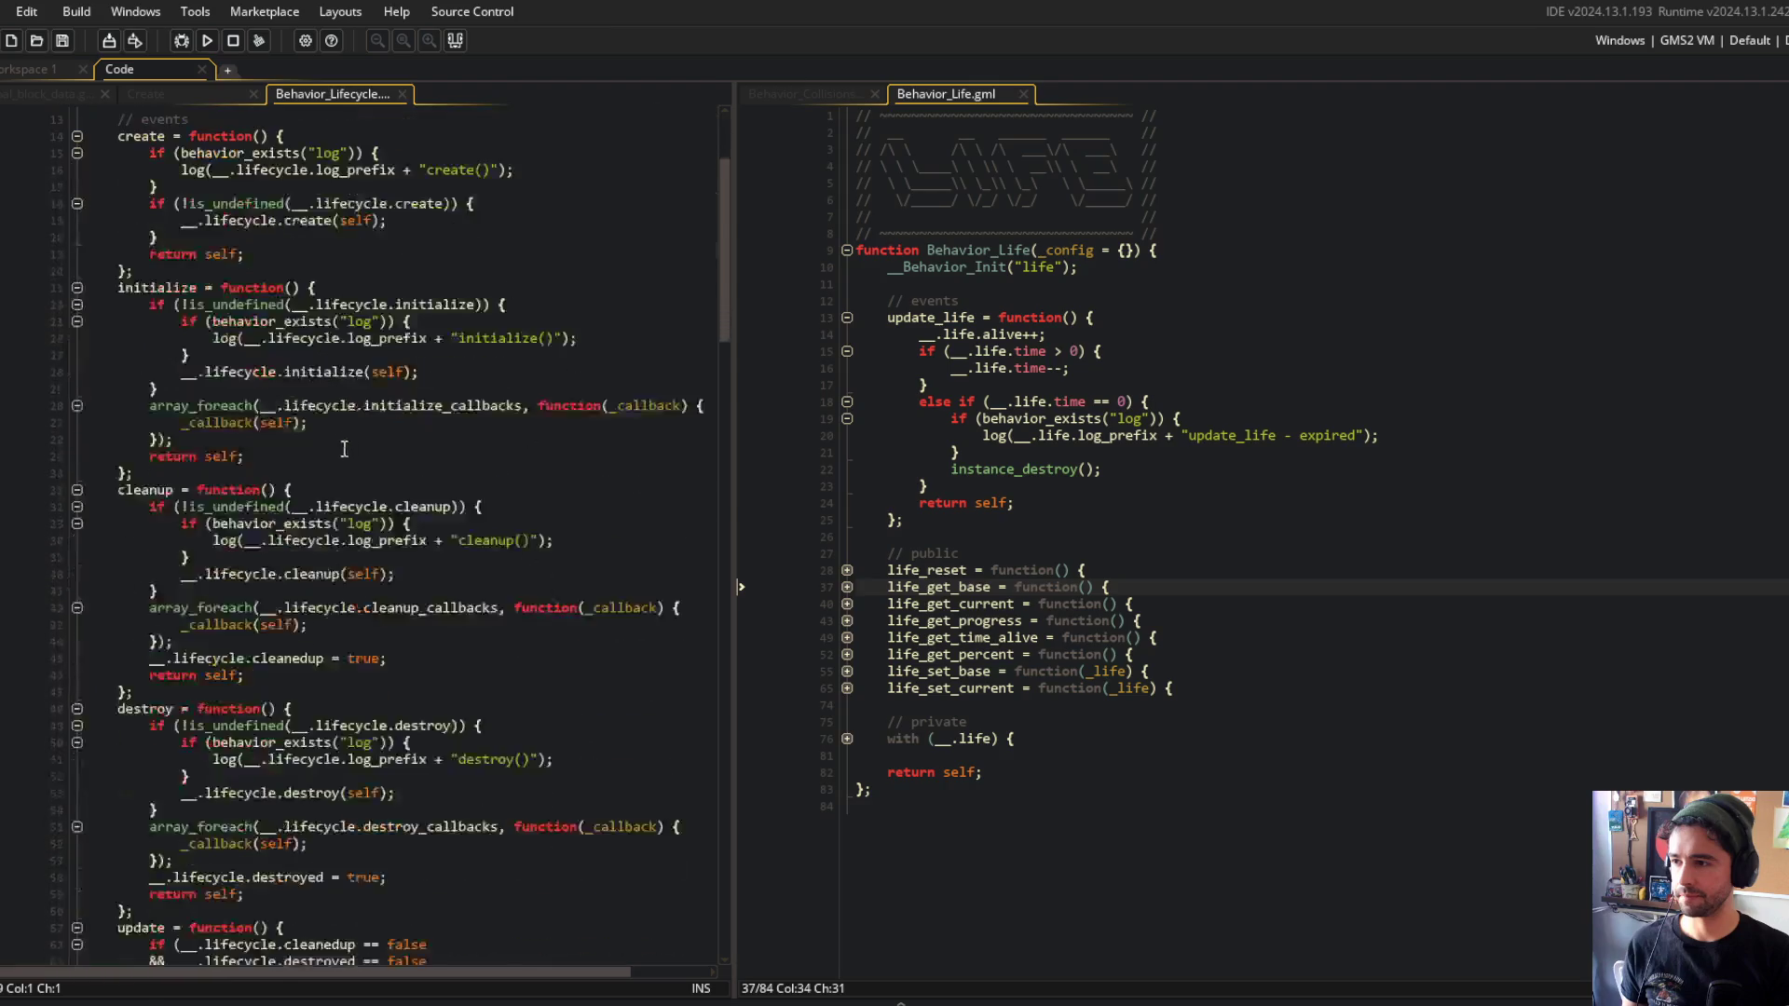
{"action": "left_click", "coordinate": [268, 382]}
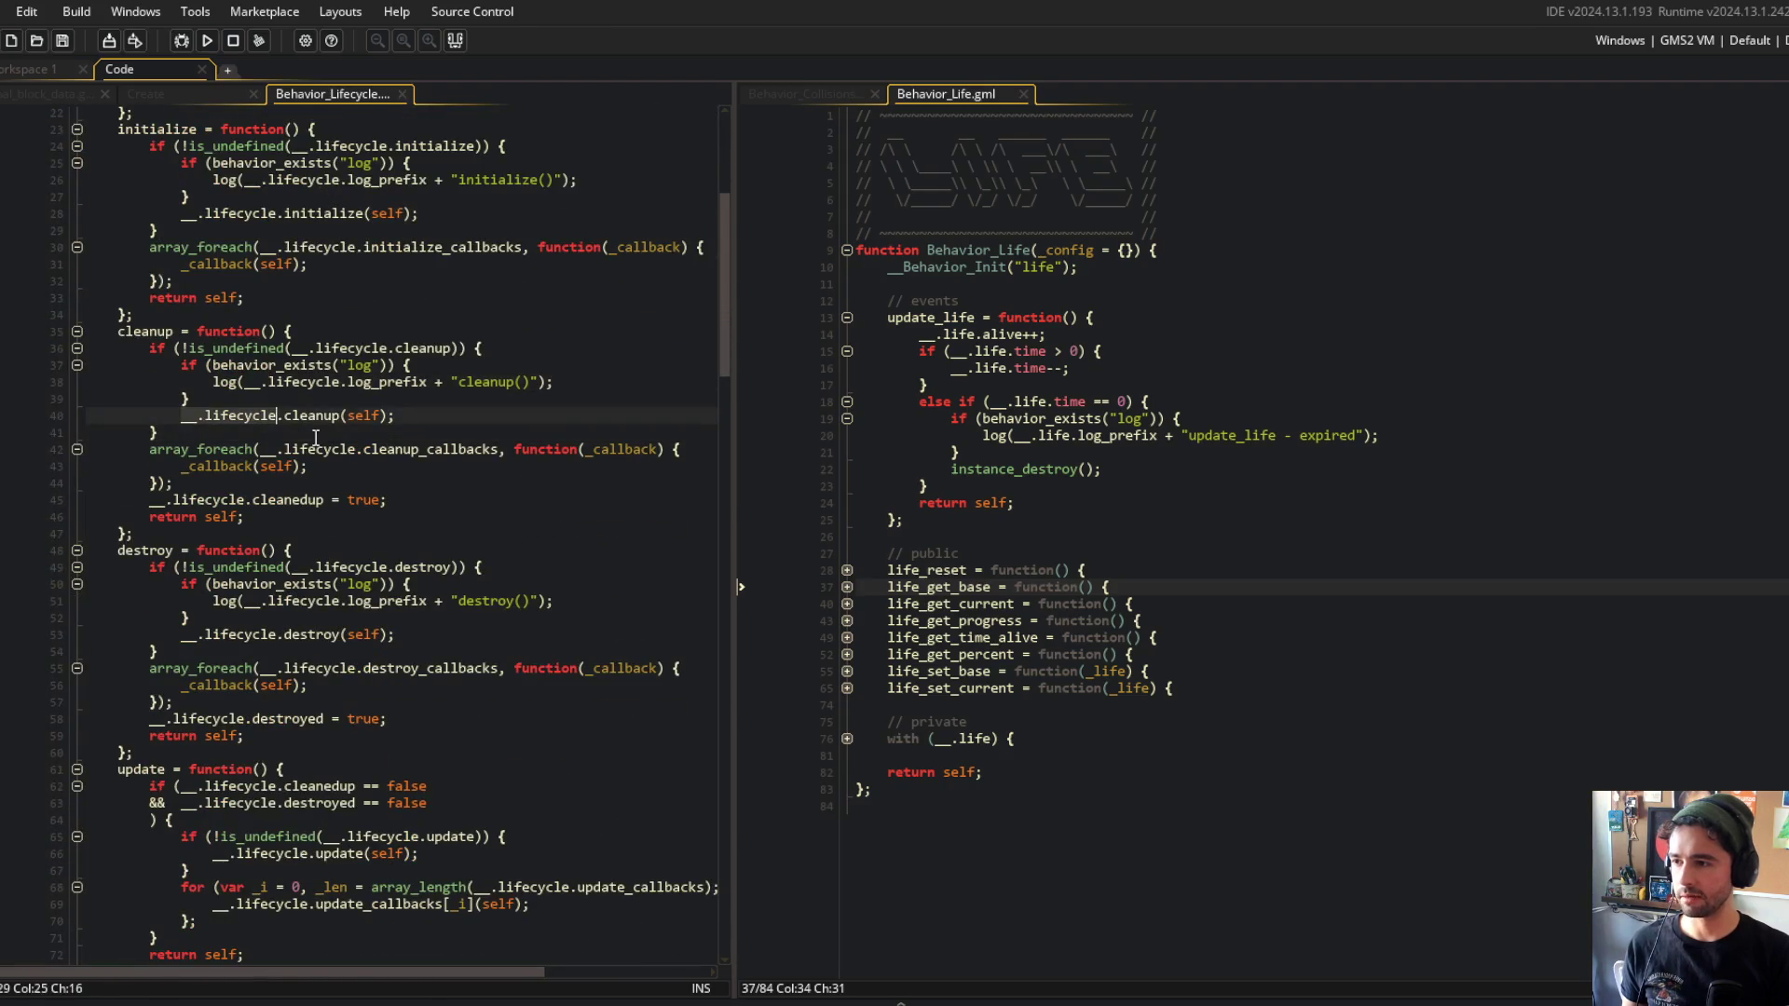
{"action": "left_click", "coordinate": [447, 503]}
{"action": "scroll", "coordinate": [450, 511], "scroll_direction": "down", "scroll_amount": 3}
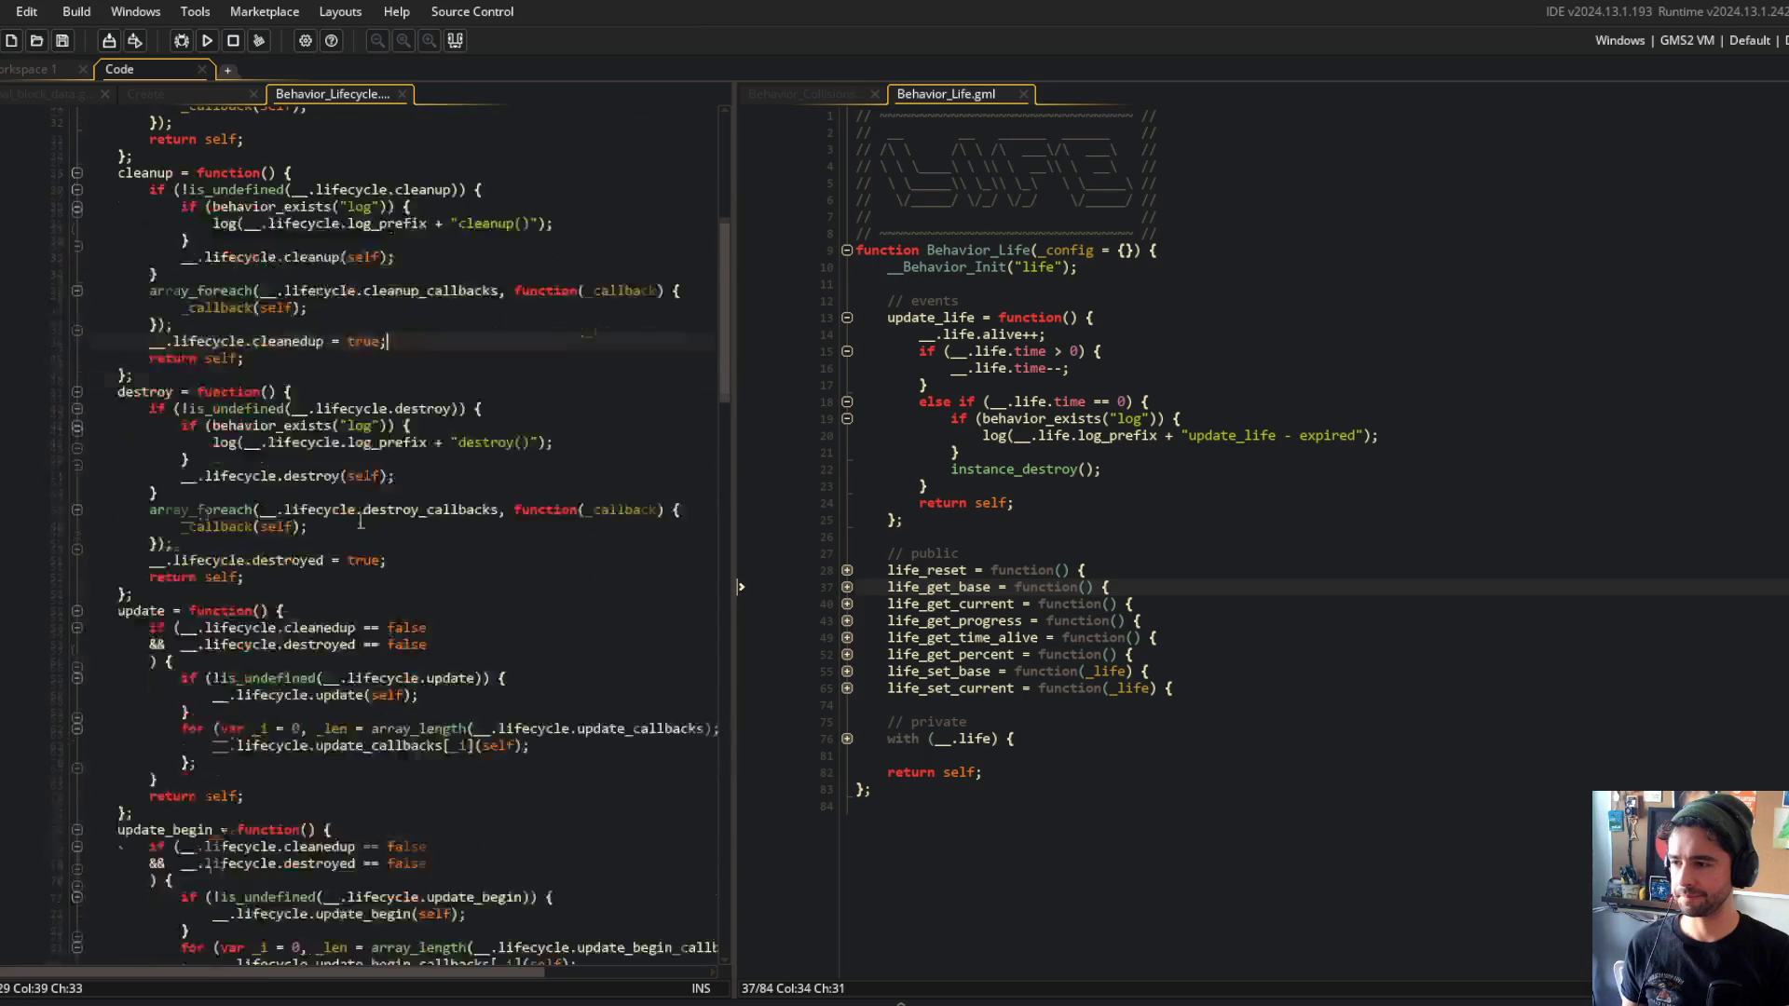
{"action": "left_click", "coordinate": [467, 560]}
Back in the projectile's Create code, review its cleanup, update_begin and update_end methods.
{"action": "key", "text": "ctrl+Tab"}
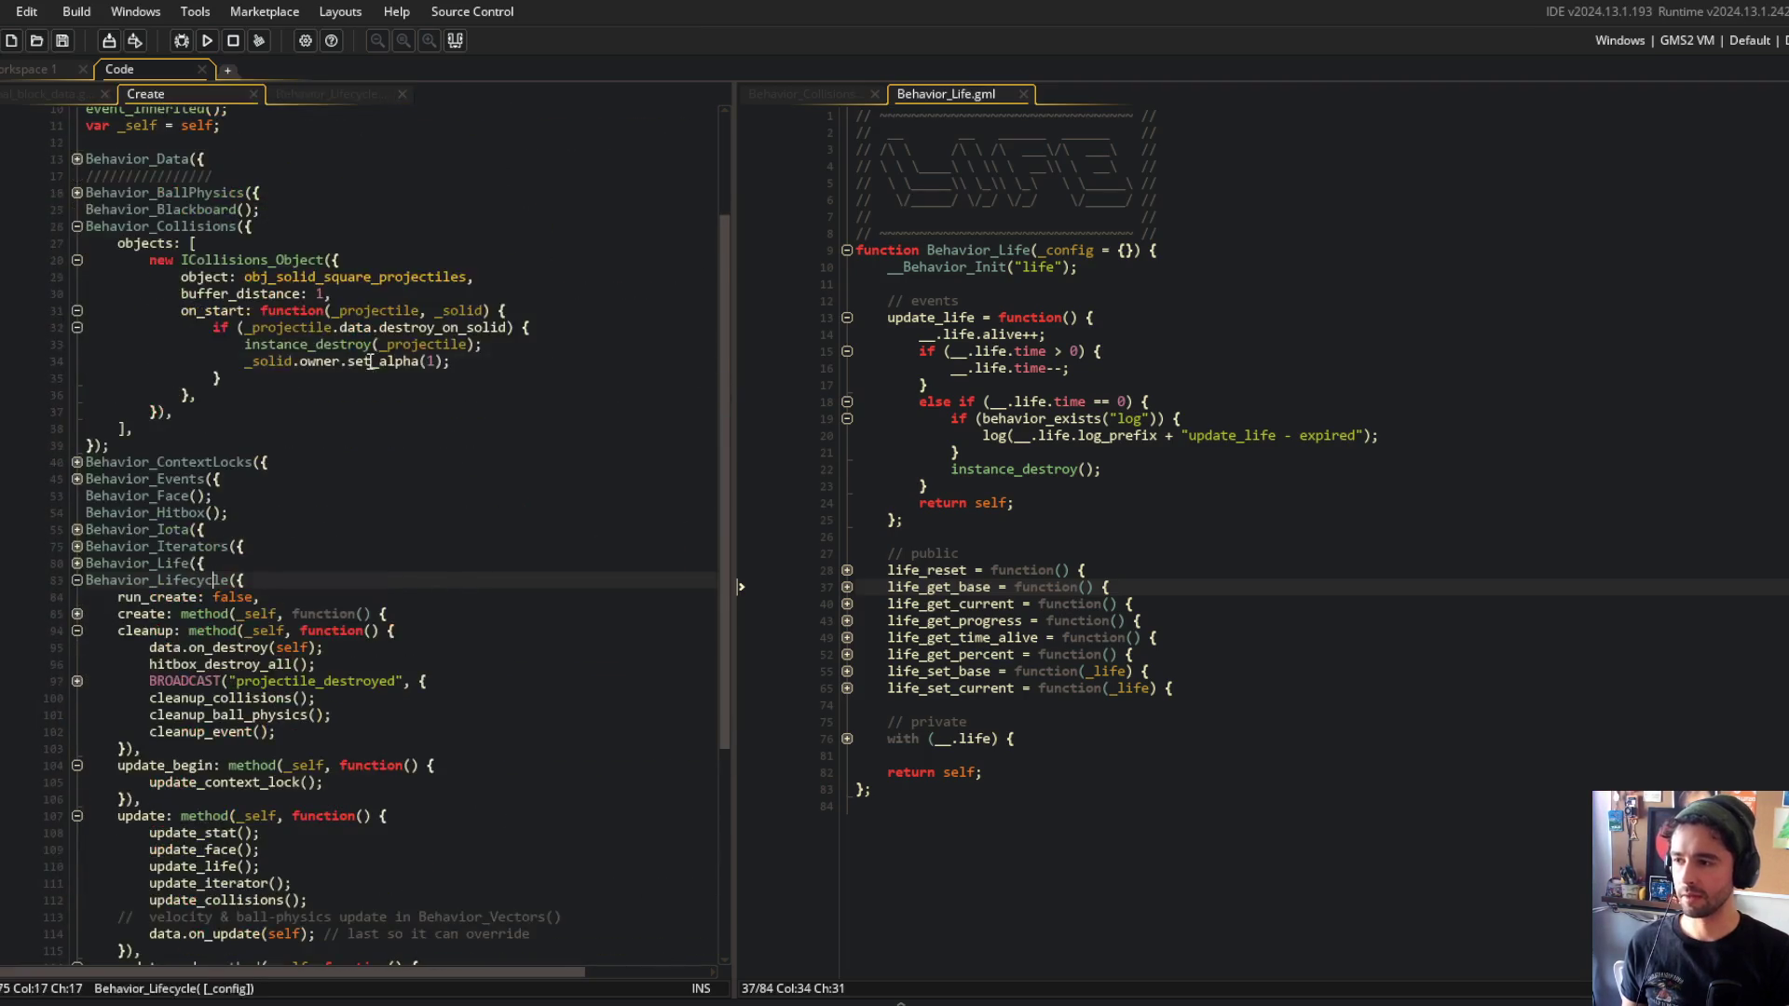
{"action": "left_click_drag", "start_coordinate": [118, 640], "coordinate": [439, 748]}
{"action": "scroll", "coordinate": [439, 748], "scroll_direction": "down", "scroll_amount": 6}
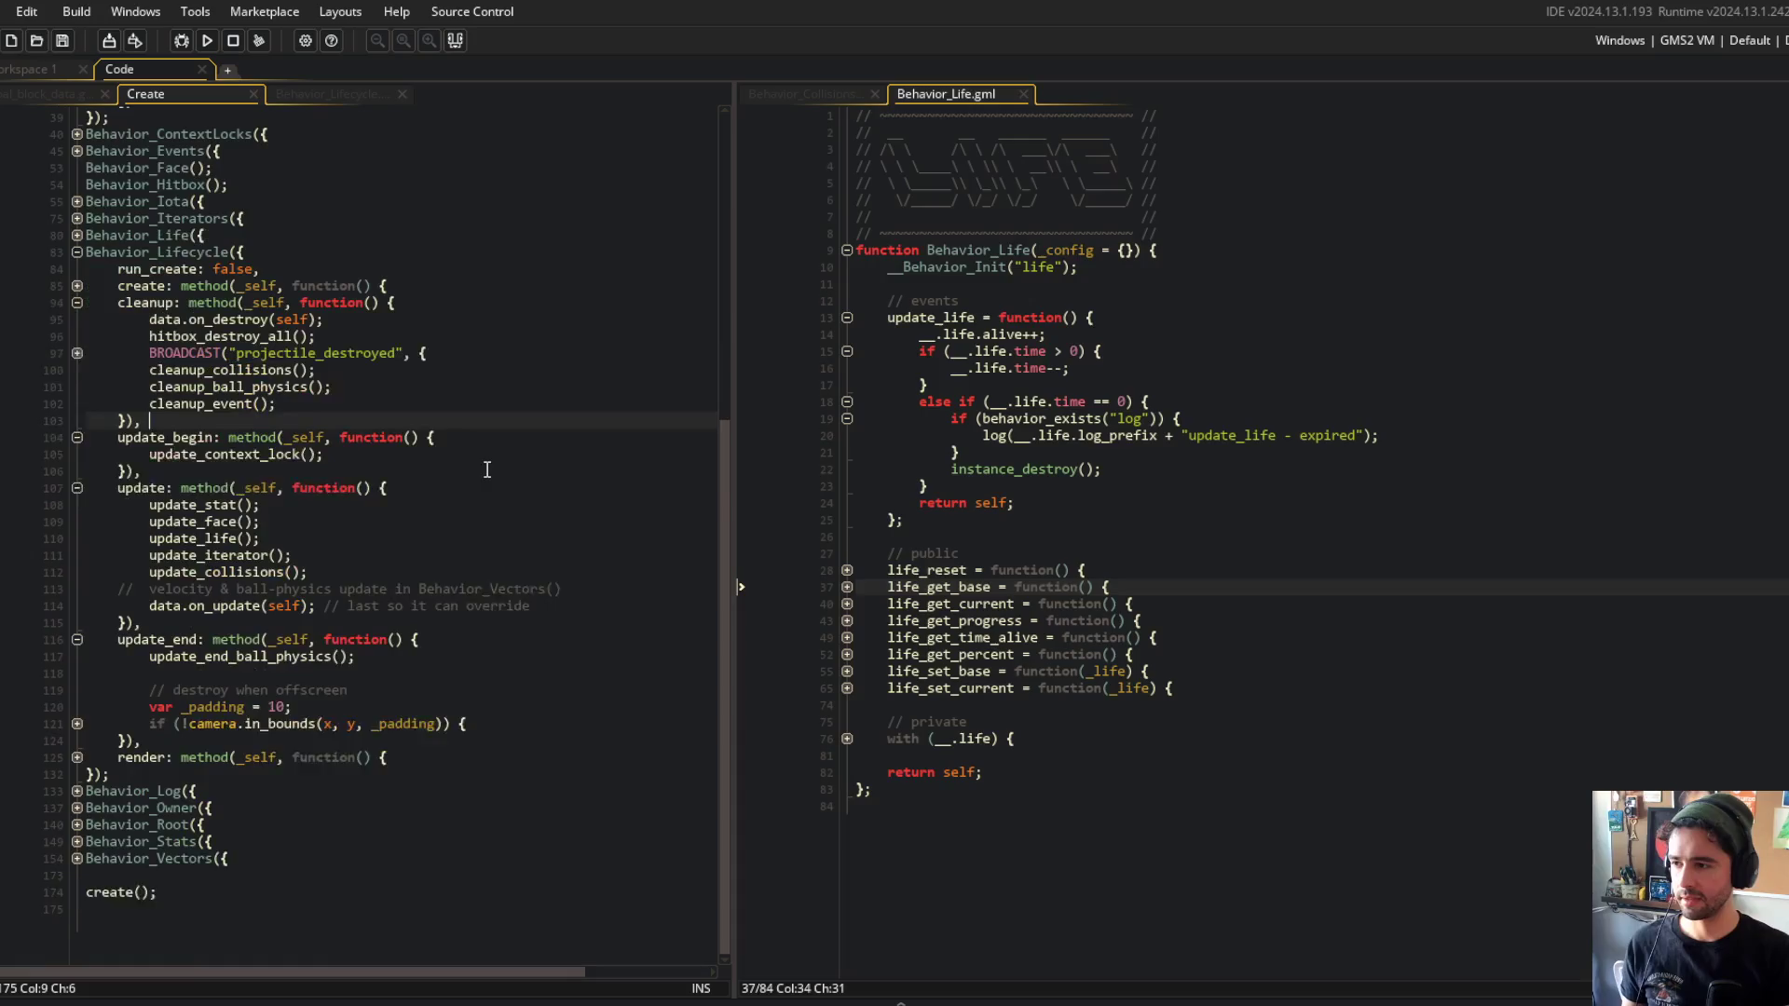
{"action": "mouse_move", "coordinate": [117, 519]}
{"action": "left_mouse_down"}
{"action": "mouse_move", "coordinate": [435, 603]}
{"action": "mouse_move", "coordinate": [504, 653]}
{"action": "left_mouse_up"}
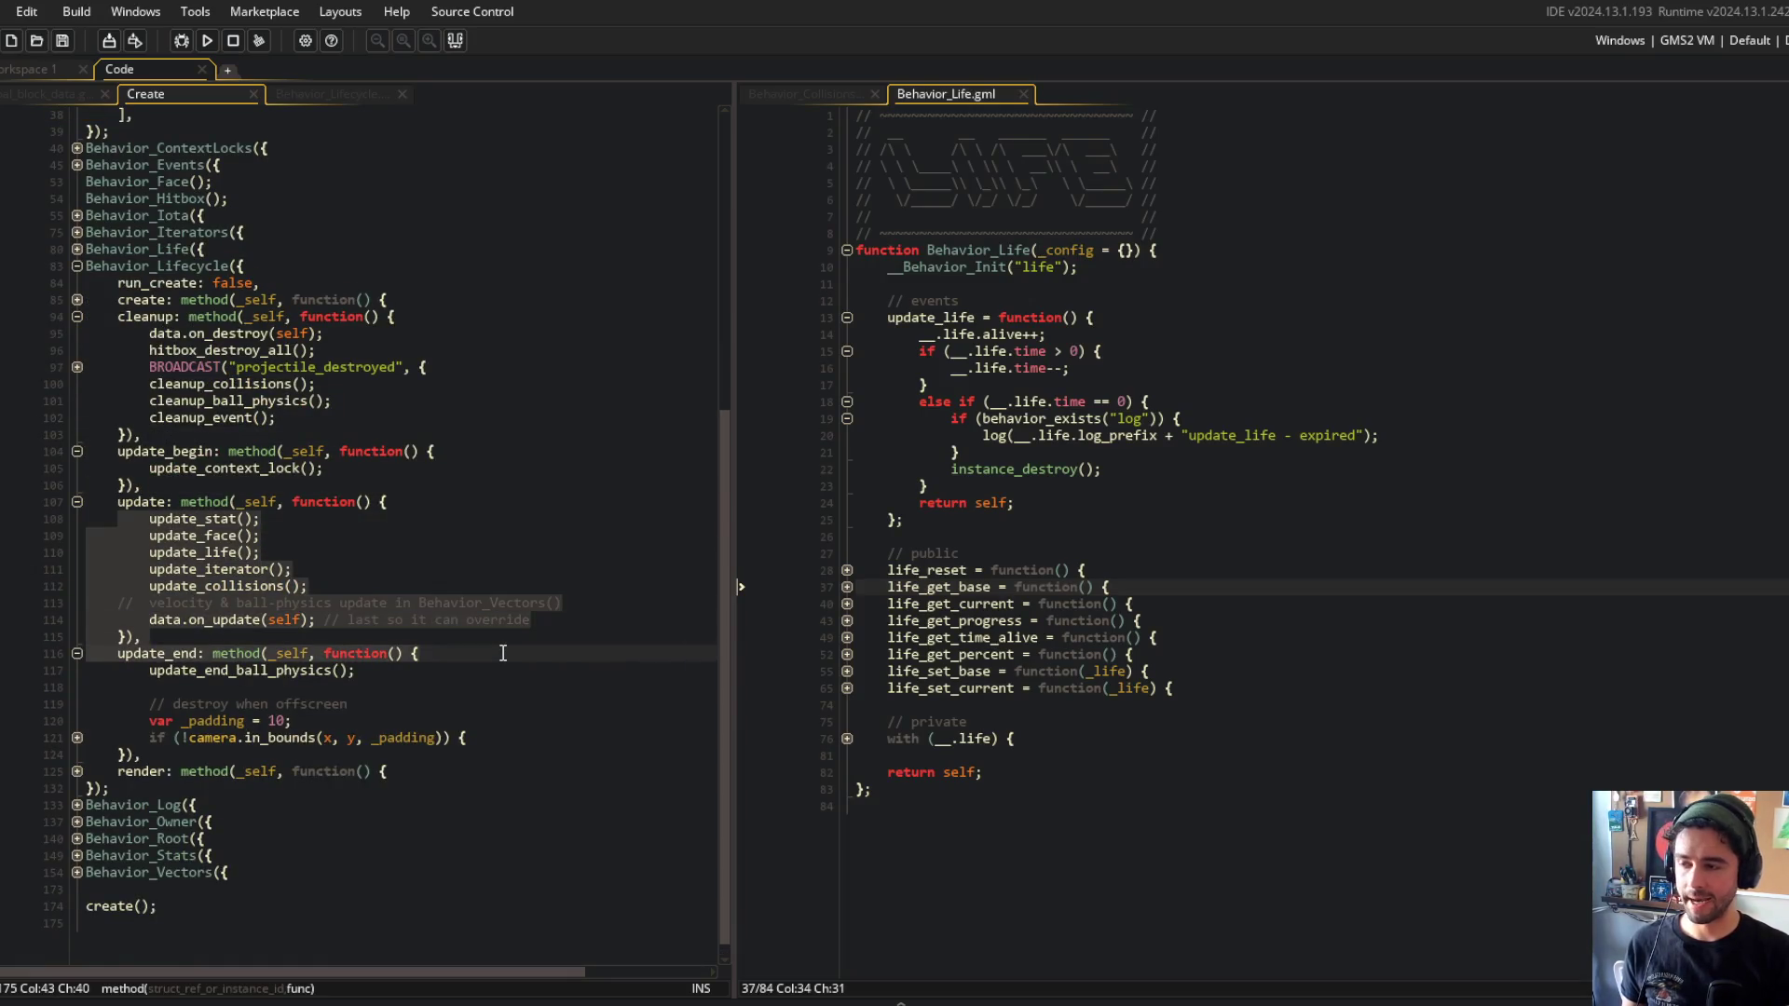
{"action": "left_click", "coordinate": [206, 573]}
{"action": "left_click", "coordinate": [467, 415]}
{"action": "left_click", "coordinate": [447, 463]}
{"action": "scroll", "coordinate": [119, 477], "scroll_direction": "down", "scroll_amount": 1}
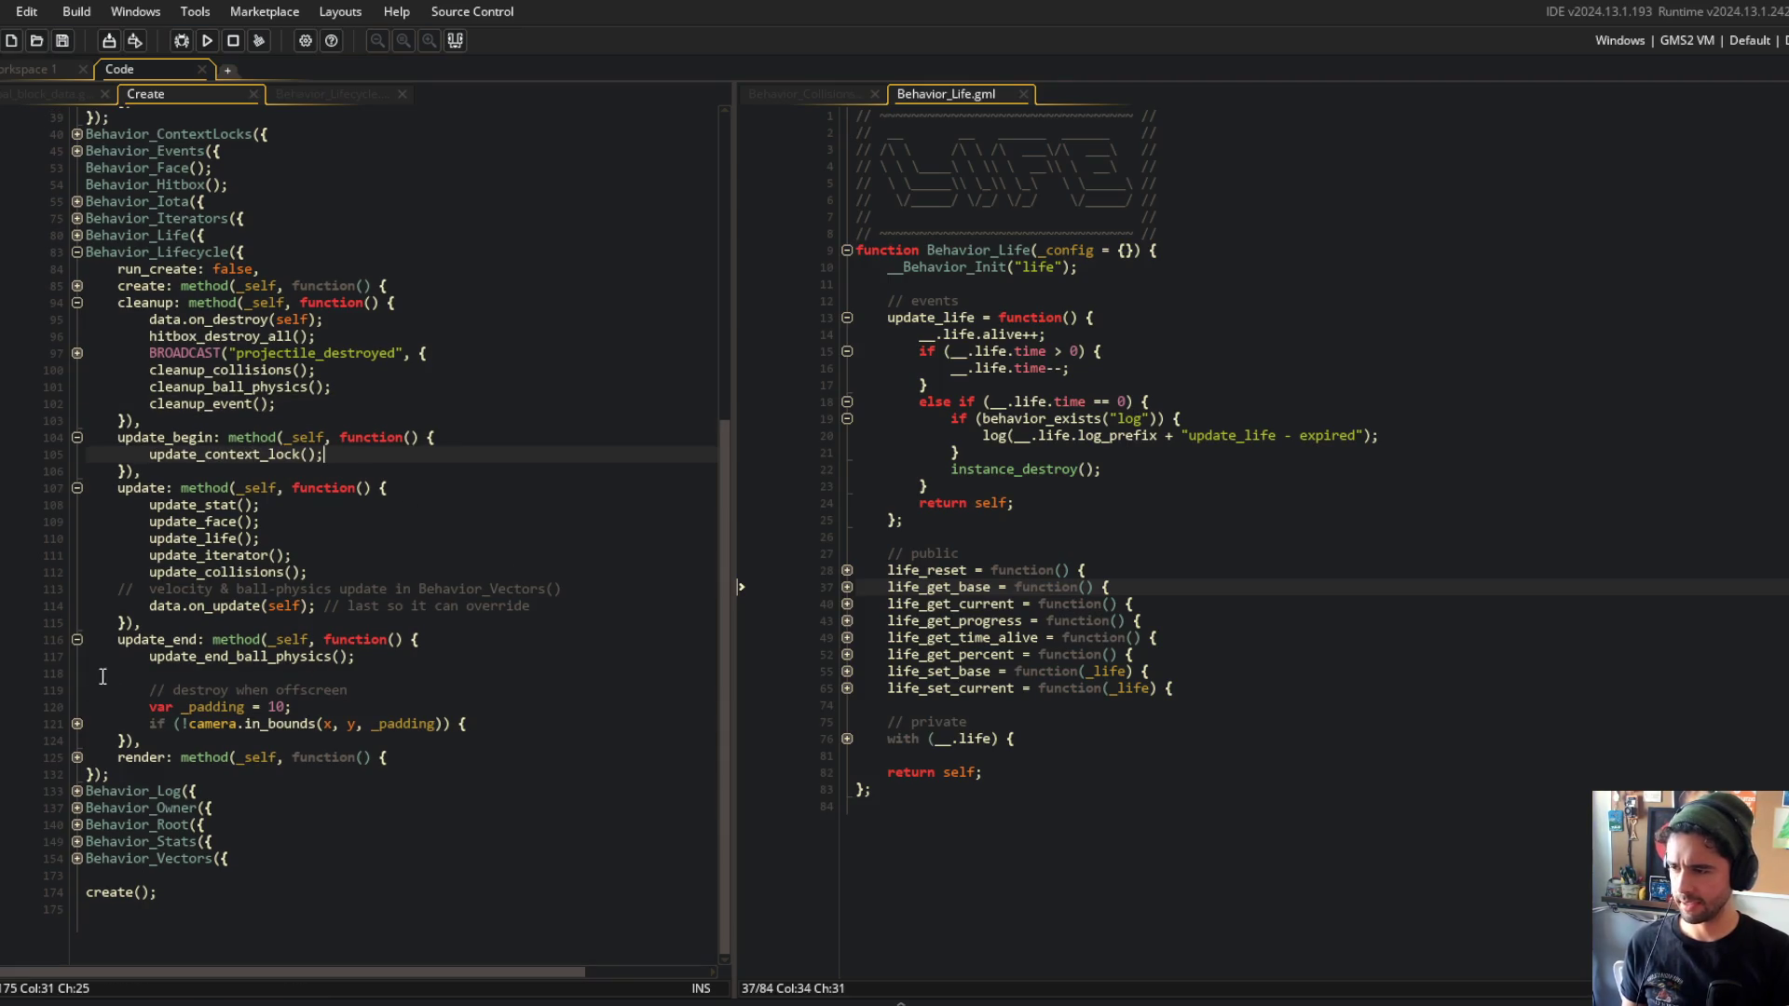
{"action": "left_click", "coordinate": [71, 723]}
{"action": "scroll", "coordinate": [75, 708], "scroll_direction": "up", "scroll_amount": 1}
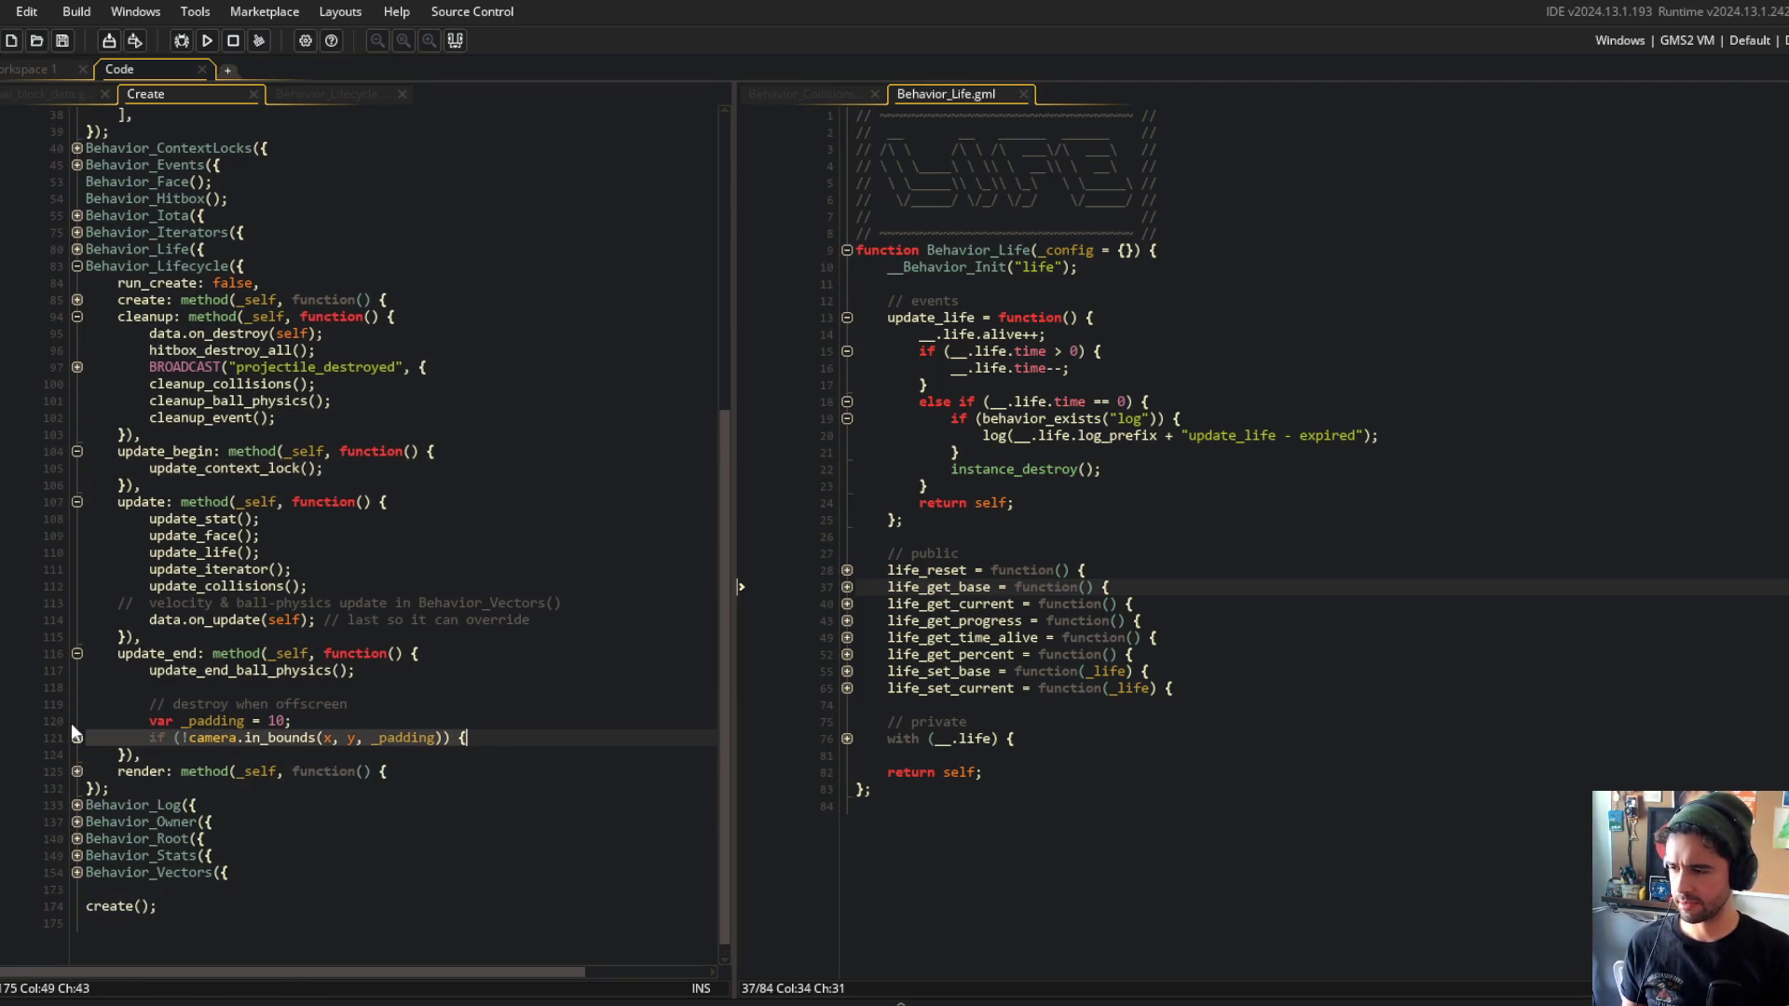
{"action": "left_click", "coordinate": [76, 653]}
{"action": "left_click", "coordinate": [522, 601]}
{"action": "left_click", "coordinate": [259, 670]}
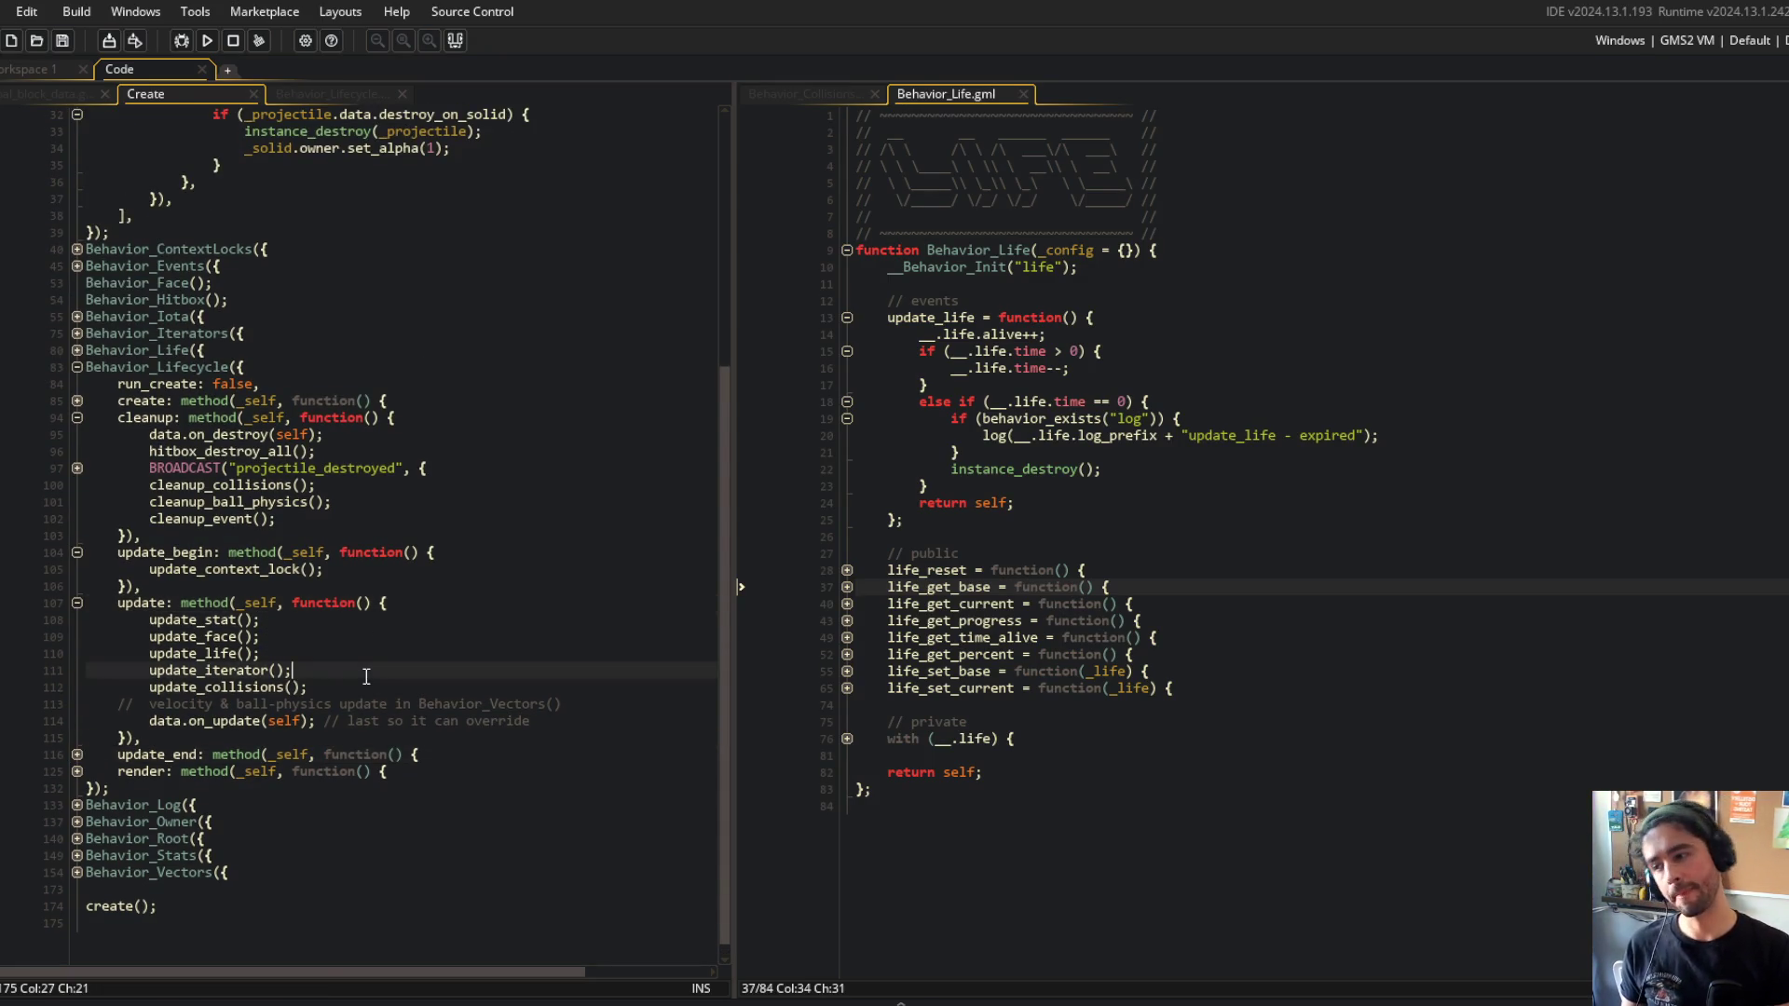
Fold and unfold update_life in Behavior_Life, then select the whole function.
{"action": "left_click", "coordinate": [1048, 436]}
{"action": "left_click", "coordinate": [846, 317]}
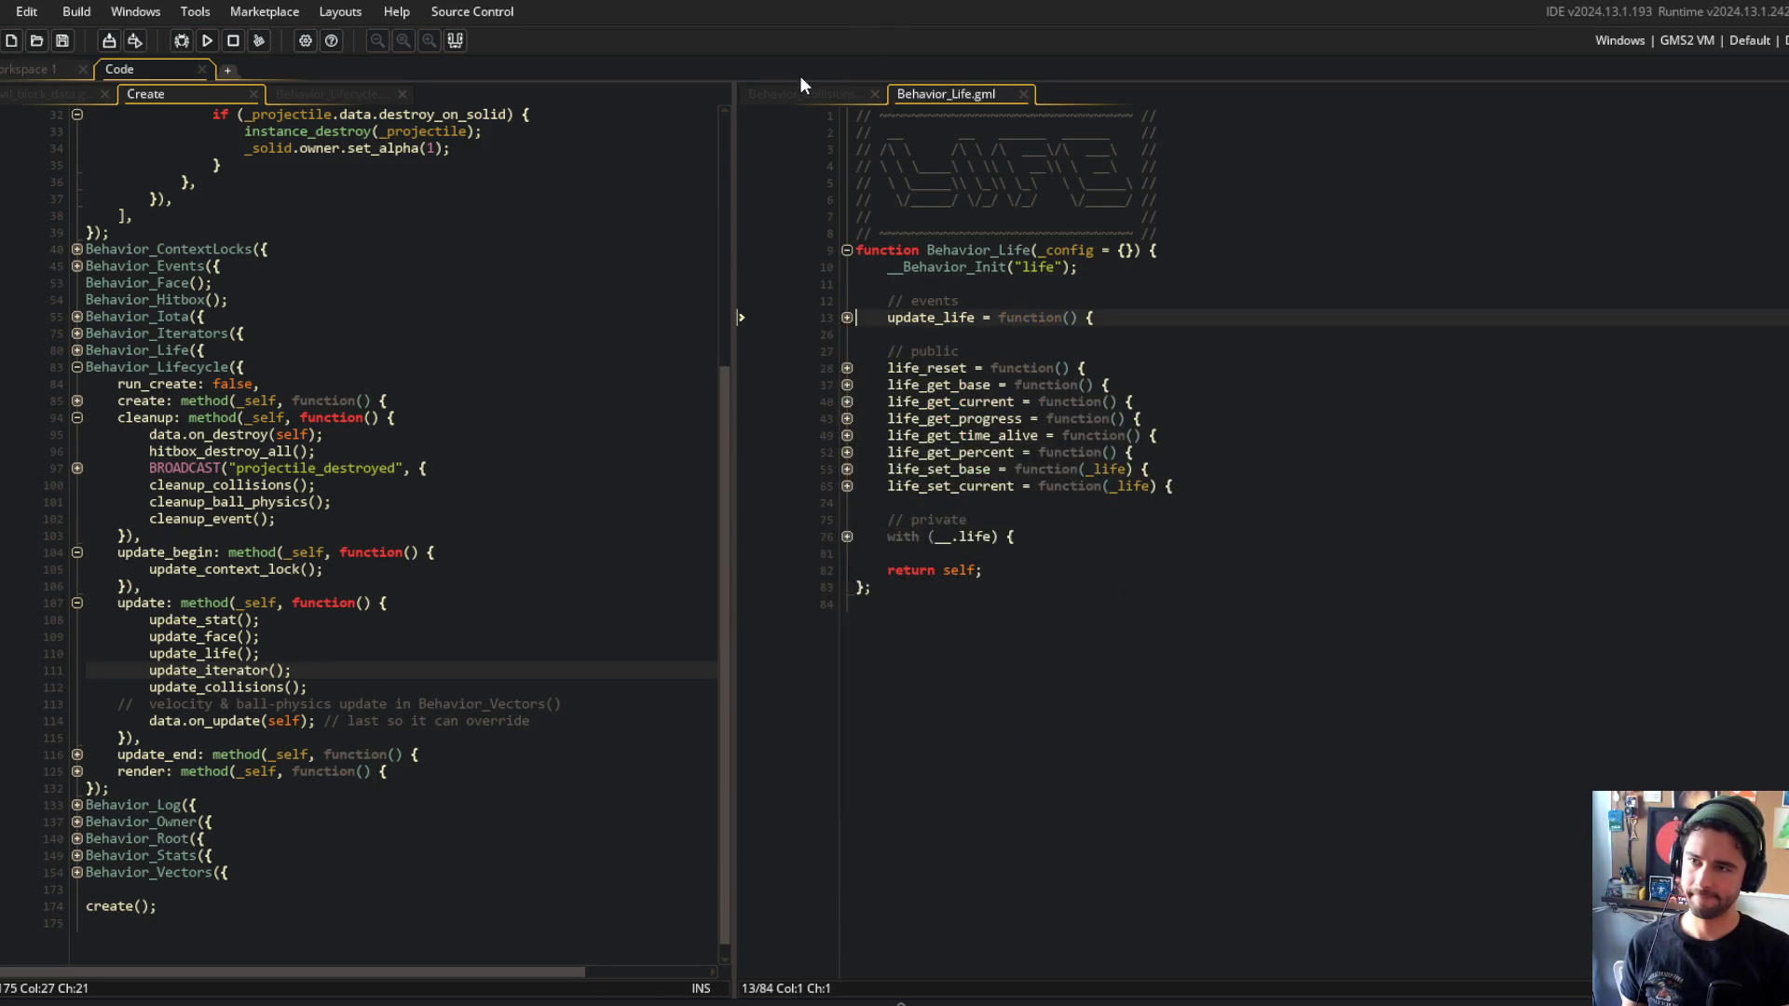
{"action": "left_click", "coordinate": [847, 317]}
{"action": "left_click", "coordinate": [1011, 436]}
{"action": "left_click", "coordinate": [991, 401]}
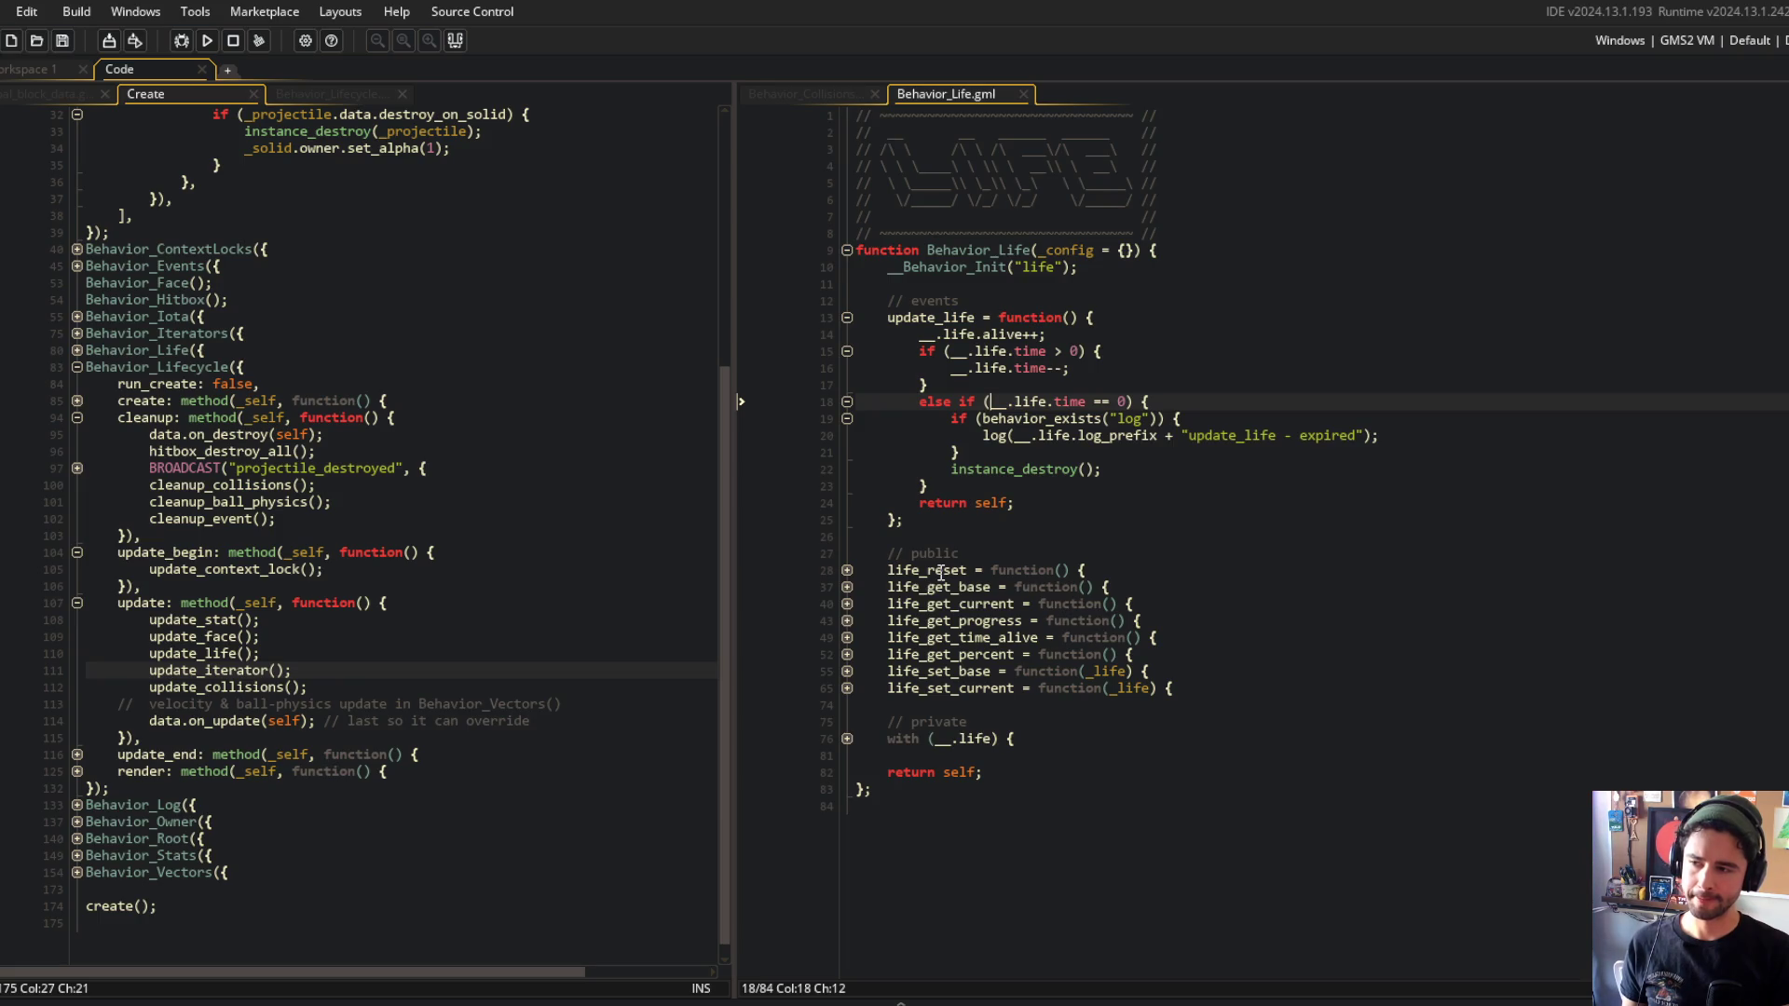
{"action": "left_click", "coordinate": [1011, 505]}
{"action": "left_click", "coordinate": [1055, 289]}
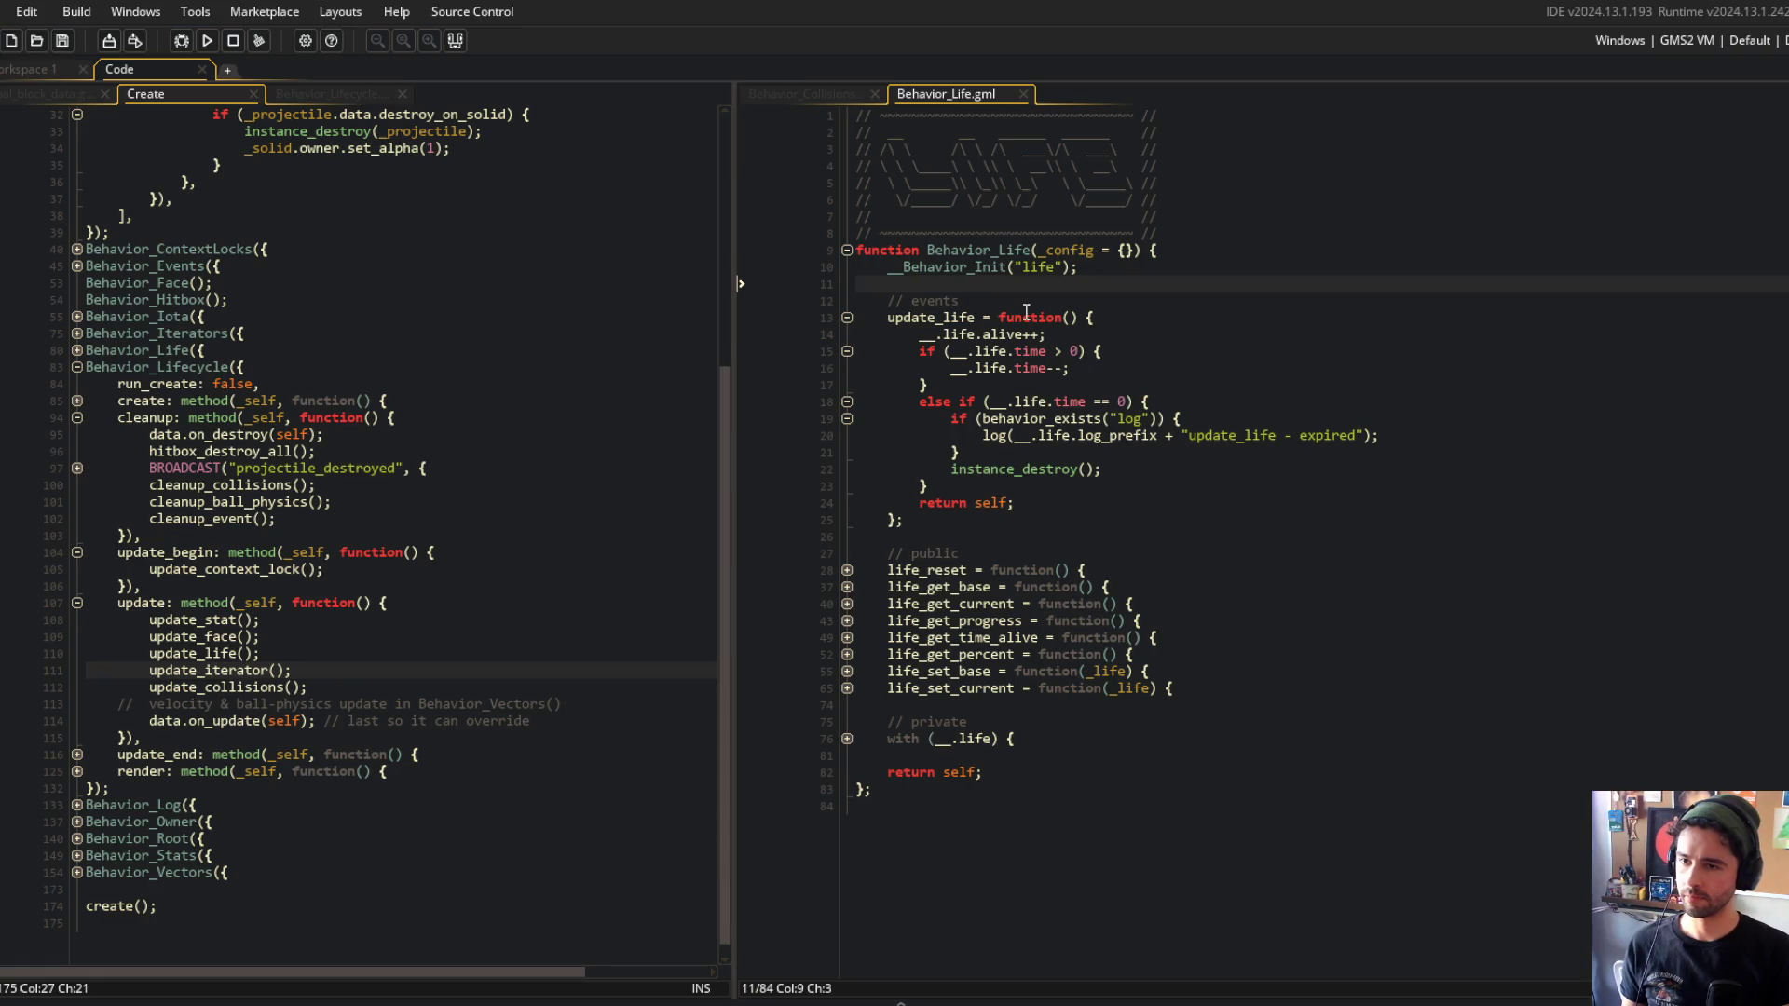
{"action": "left_click", "coordinate": [877, 318]}
{"action": "left_click_drag", "start_coordinate": [877, 318], "coordinate": [904, 522]}
Give update_life a _still_alive_callback = undefined parameter, called when is_method, and save.
{"action": "left_click", "coordinate": [1127, 387]}
{"action": "left_click", "coordinate": [1069, 317]}
{"action": "type", "text": "still_ali"}
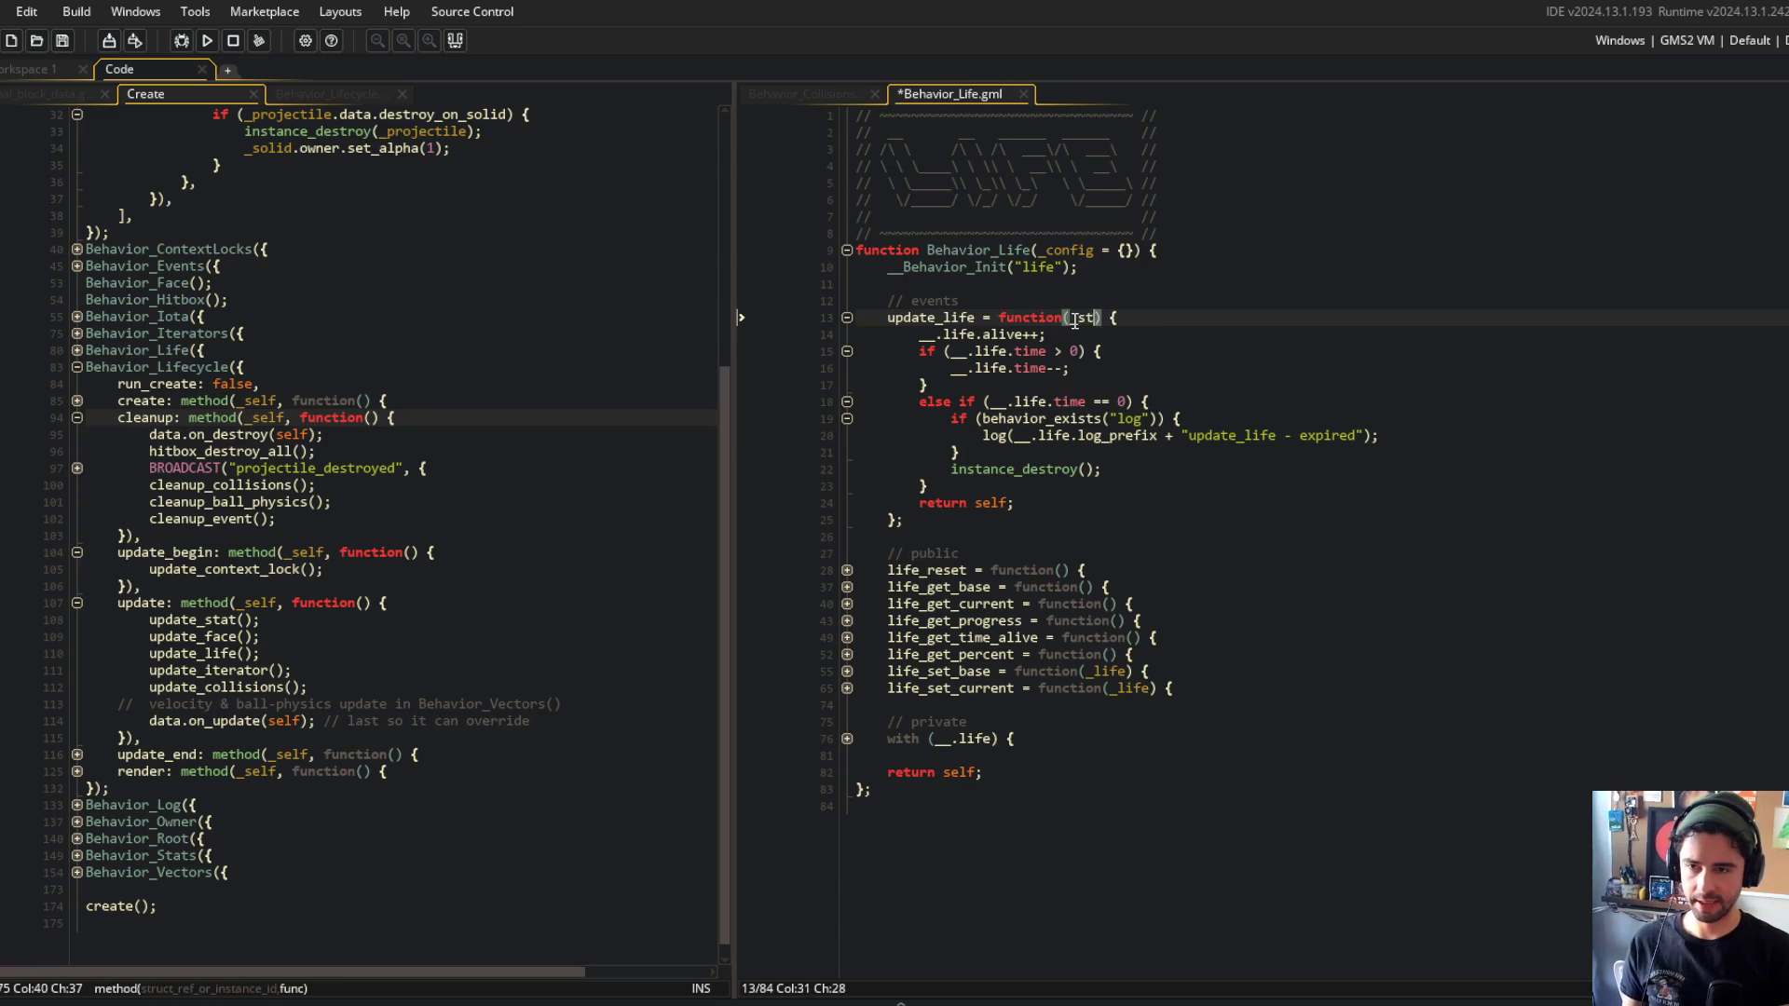
{"action": "type", "text": "ve_a"}
{"action": "type", "text": "allback = "}
{"action": "type", "text": "undefined"}
{"action": "key", "text": "Down"}
{"action": "key", "text": "Down"}
{"action": "key", "text": "Down"}
{"action": "key", "text": "Return"}
{"action": "type", "text": "if ("}
{"action": "key", "text": "BackSpace"}
{"action": "key", "text": "BackSpace"}
{"action": "key", "text": "BackSpace"}
{"action": "type", "text": "is_"}
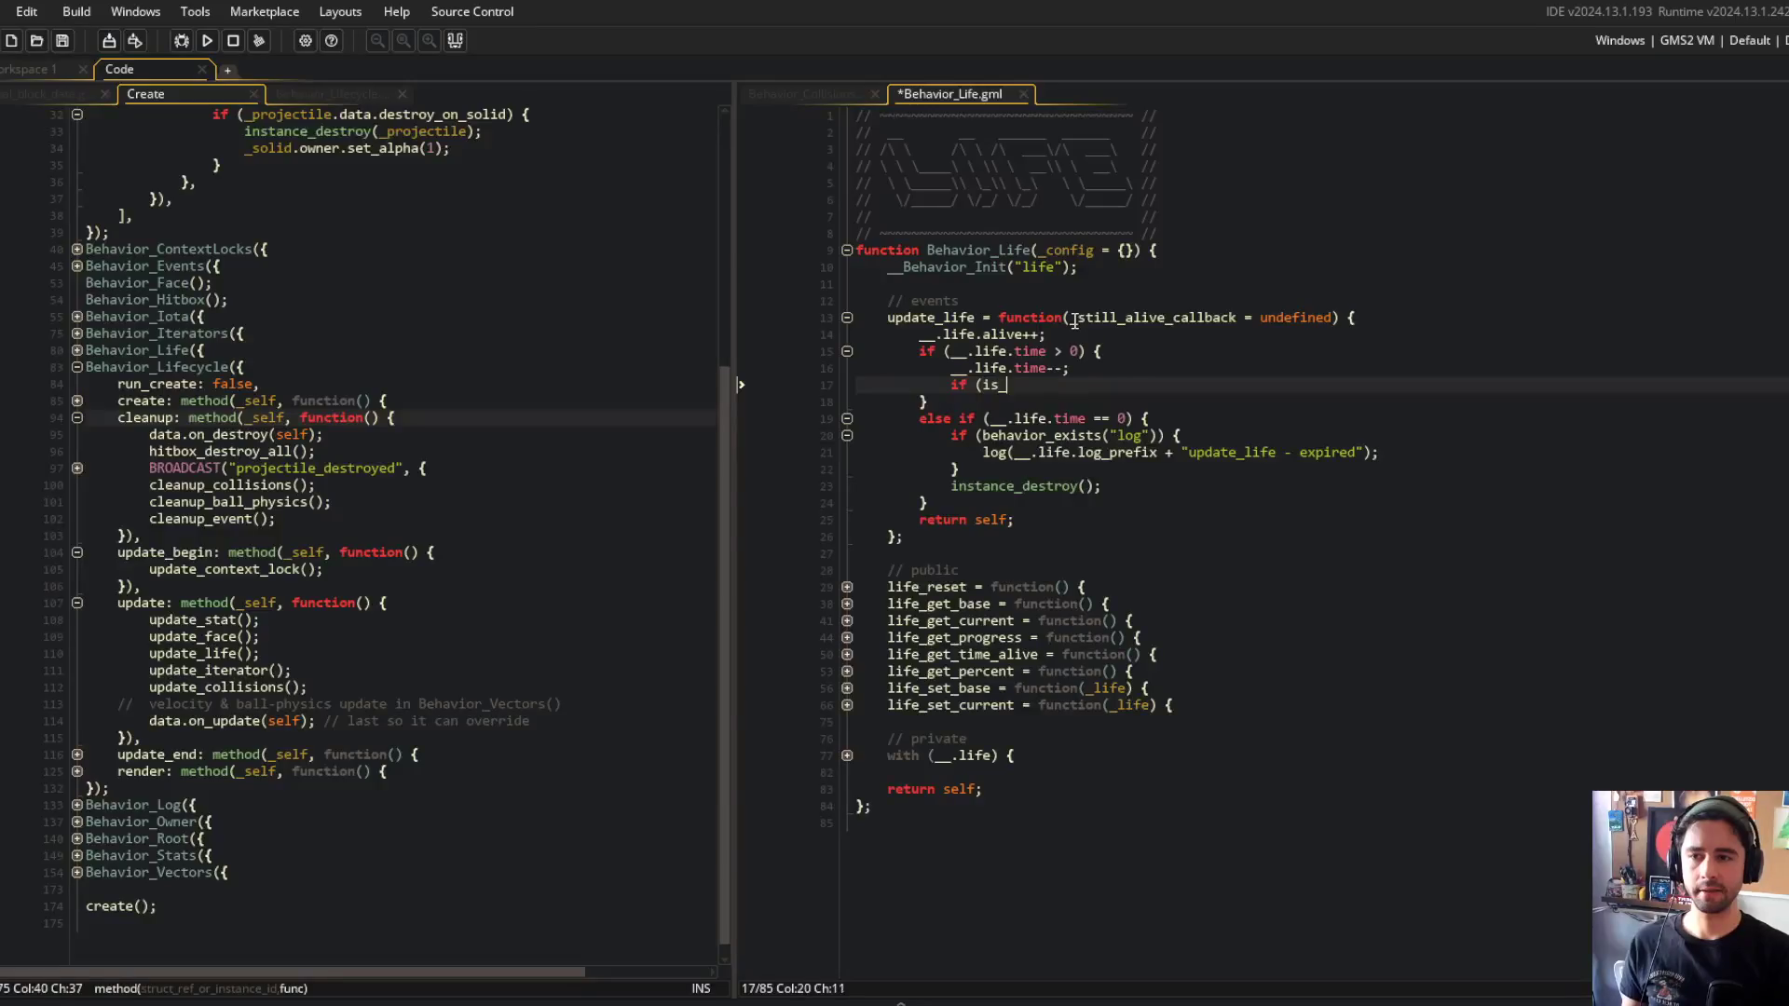
{"action": "type", "text": "method(_still_alive"}
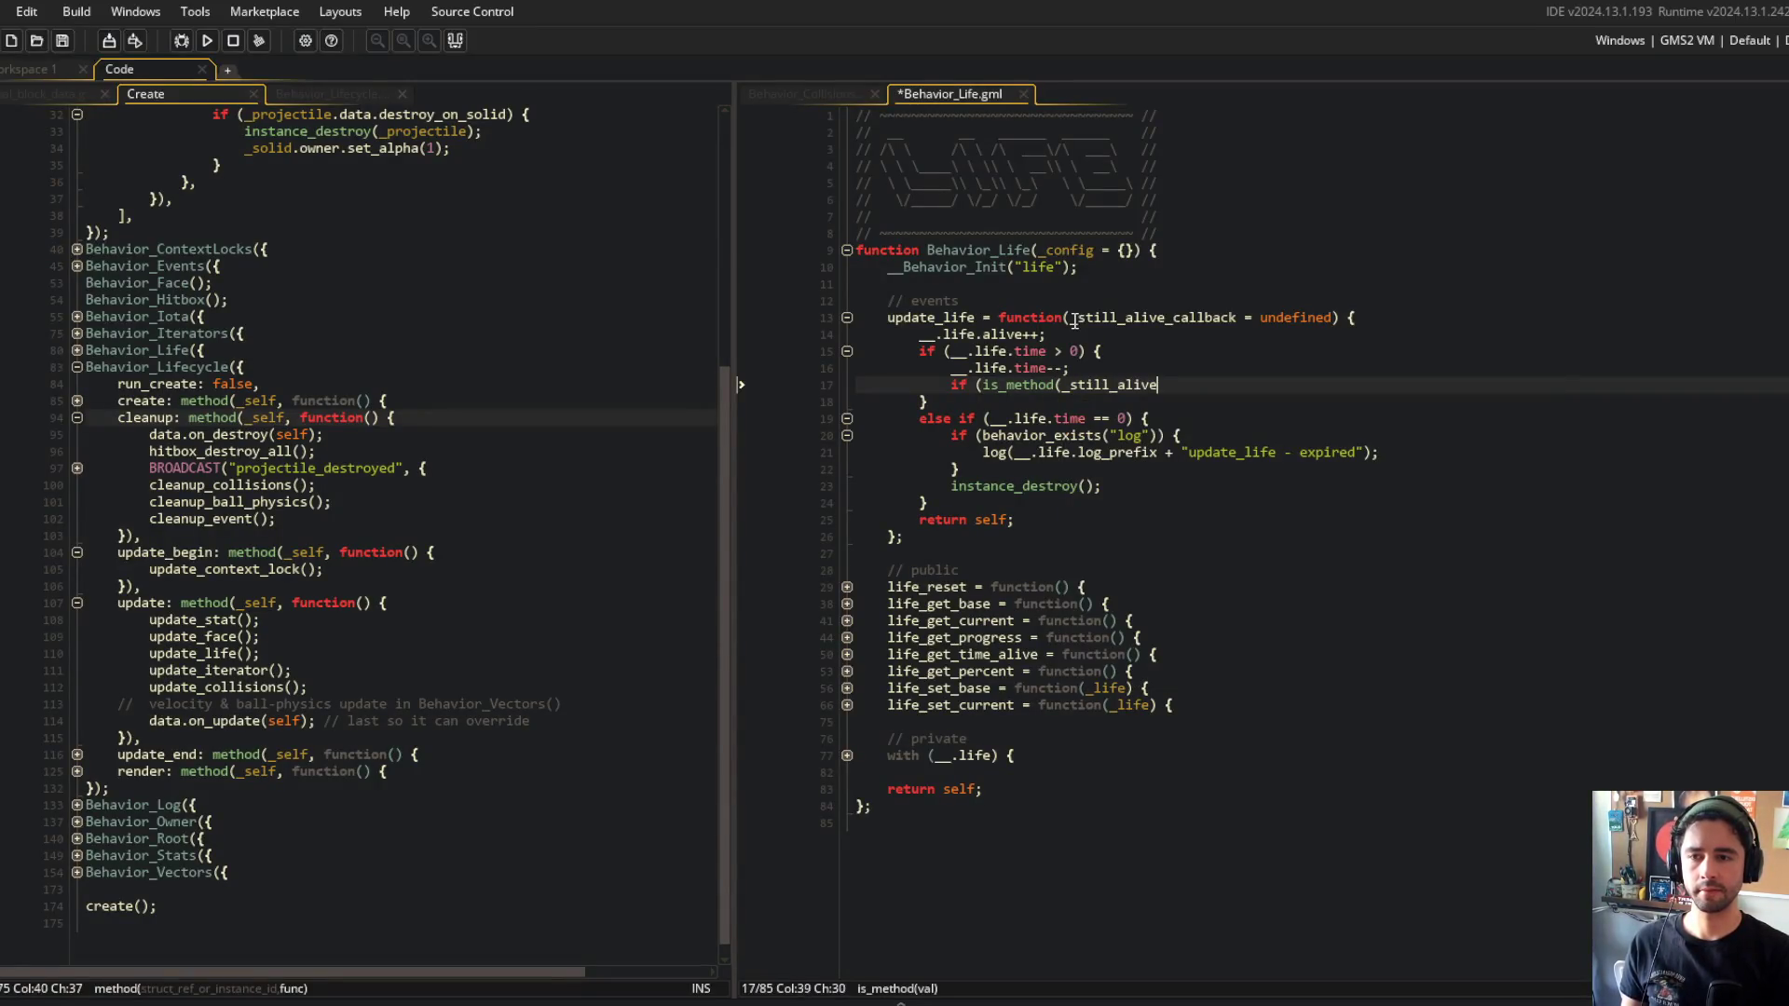
{"action": "type", "text": "_callback)) {"}
{"action": "key", "text": "Return"}
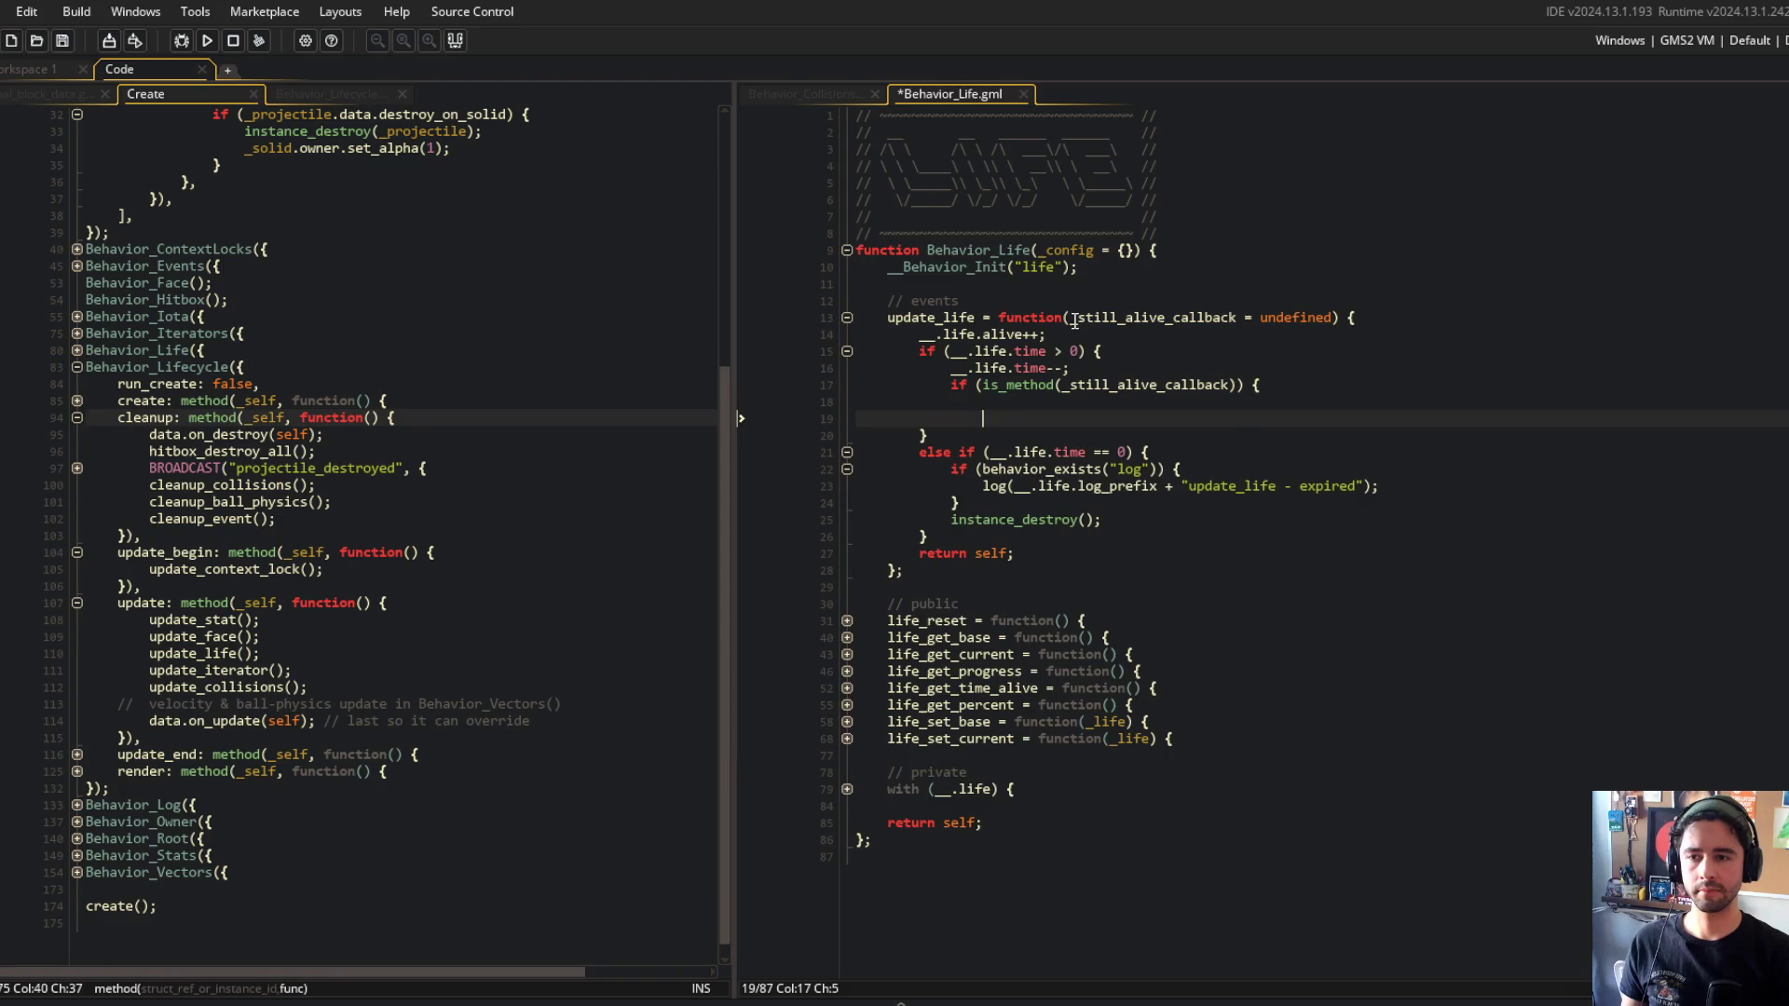
{"action": "type", "text": "_still_alive_c"}
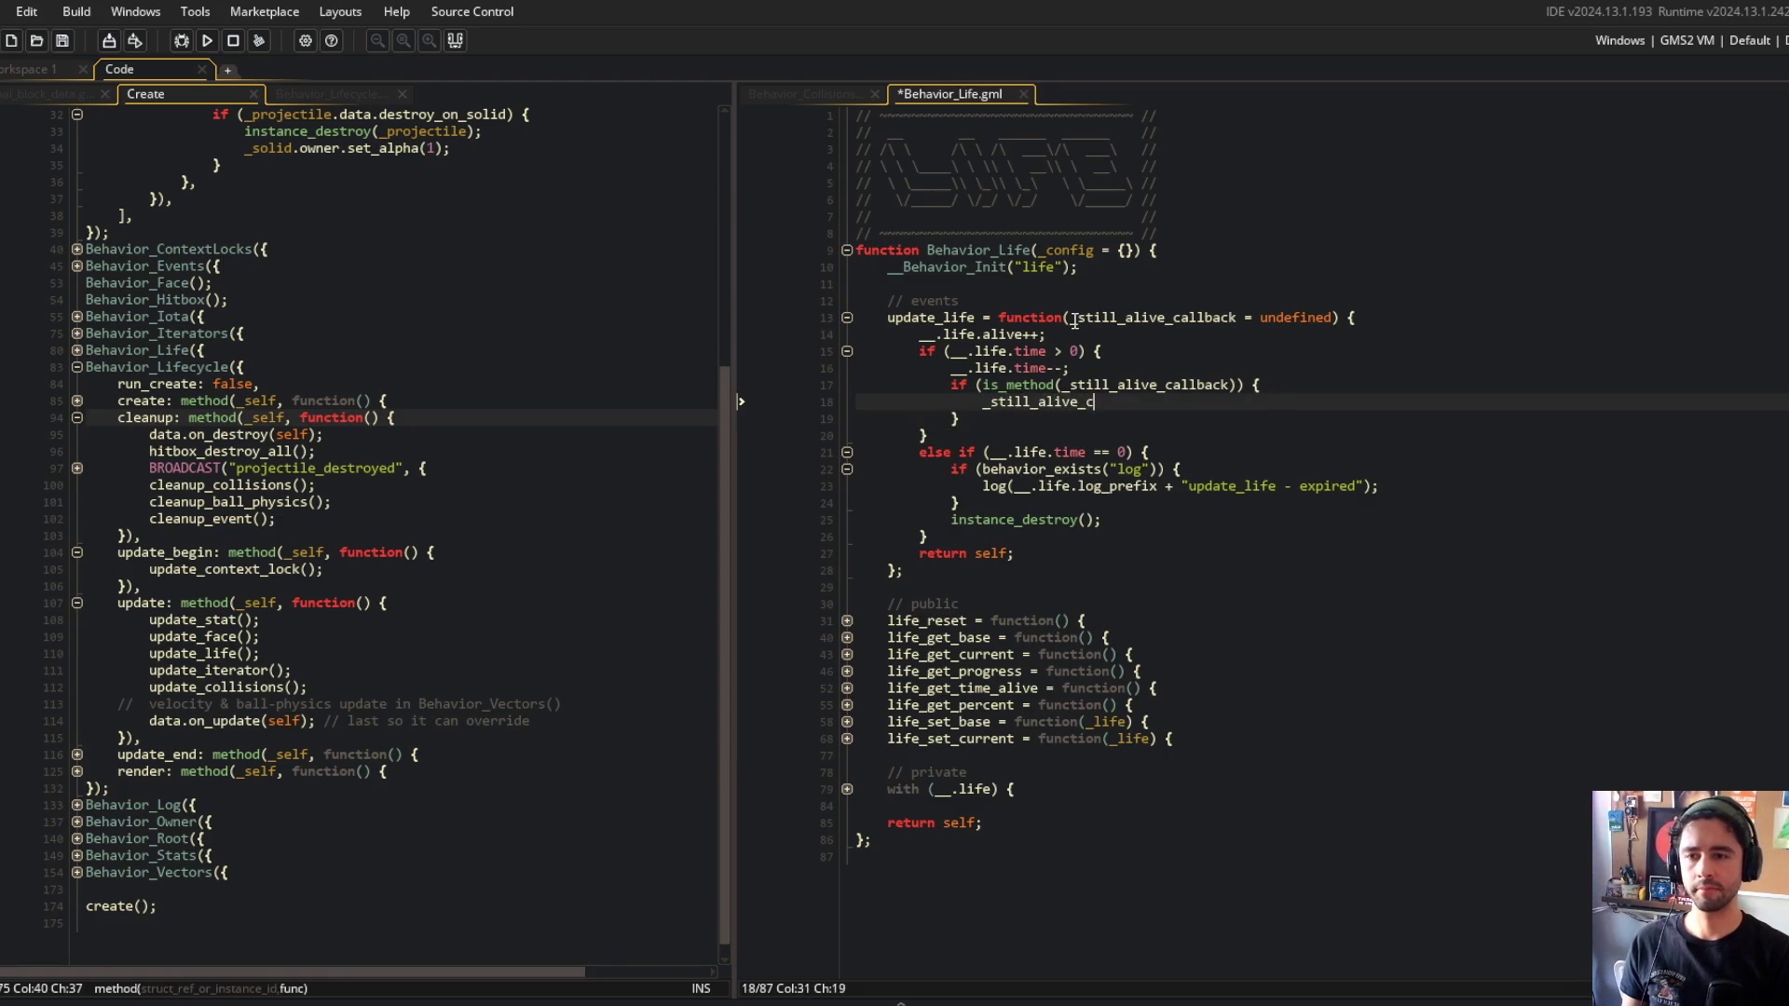
{"action": "type", "text": "allback();"}
{"action": "key", "text": "ctrl+s"}
Move the projectile's update_life() call to the top of update, above update_stat.
{"action": "left_click", "coordinate": [804, 485]}
{"action": "left_click", "coordinate": [425, 650]}
{"action": "key", "text": "shift+Home"}
{"action": "key", "text": "ctrl+x"}
{"action": "key", "text": "Up"}
{"action": "key", "text": "Up"}
{"action": "key", "text": "ctrl+v"}
{"action": "key", "text": "Return"}
{"action": "key", "text": "Up"}
{"action": "key", "text": "End"}
{"action": "key", "text": "Left"}
{"action": "key", "text": "Left"}
Wrap update_stat through data.on_update in a function() callback passed to update_life, indented and saved.
{"action": "type", "text": "function"}
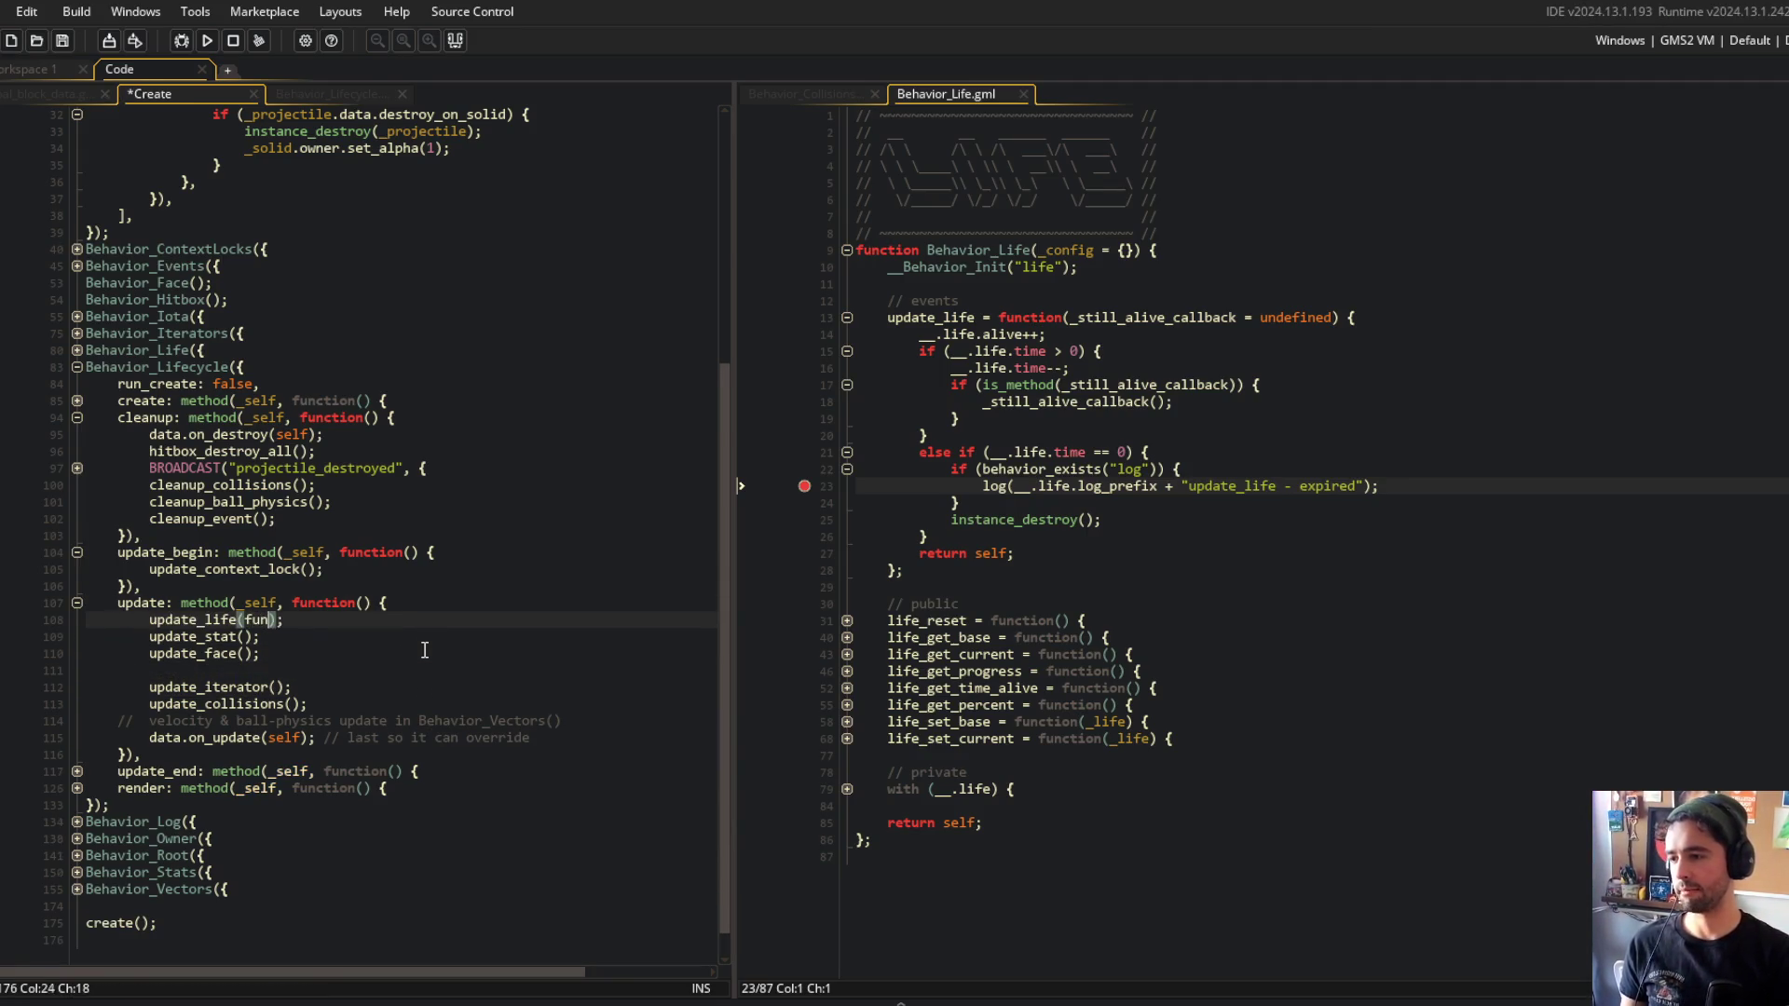
{"action": "type", "text": "() {"}
{"action": "key", "text": "Return"}
{"action": "key", "text": "Down"}
{"action": "key", "text": "Down"}
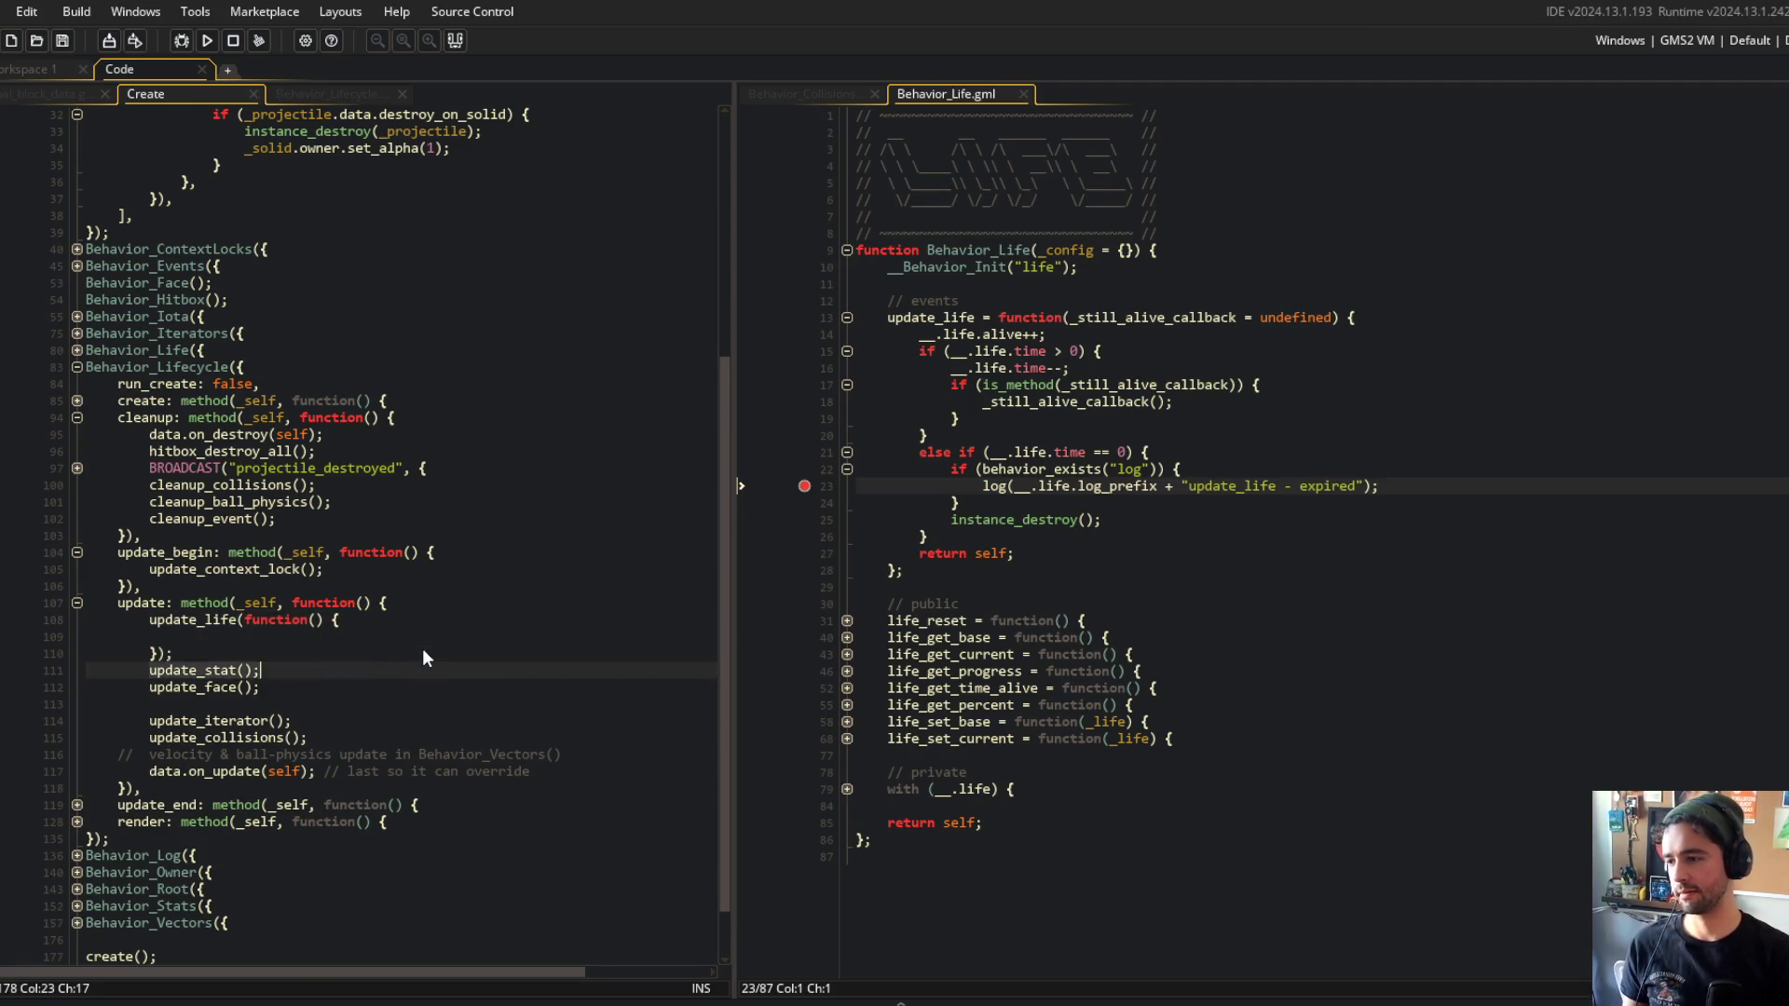
{"action": "key", "text": "shift+Down"}
{"action": "key", "text": "shift+Down"}
{"action": "key", "text": "shift+Down"}
{"action": "key", "text": "shift+Down"}
{"action": "key", "text": "shift+Down"}
{"action": "key", "text": "shift+Down"}
{"action": "key", "text": "ctrl+x"}
{"action": "key", "text": "Up"}
{"action": "key", "text": "Up"}
{"action": "key", "text": "ctrl+v"}
{"action": "key", "text": "Tab"}
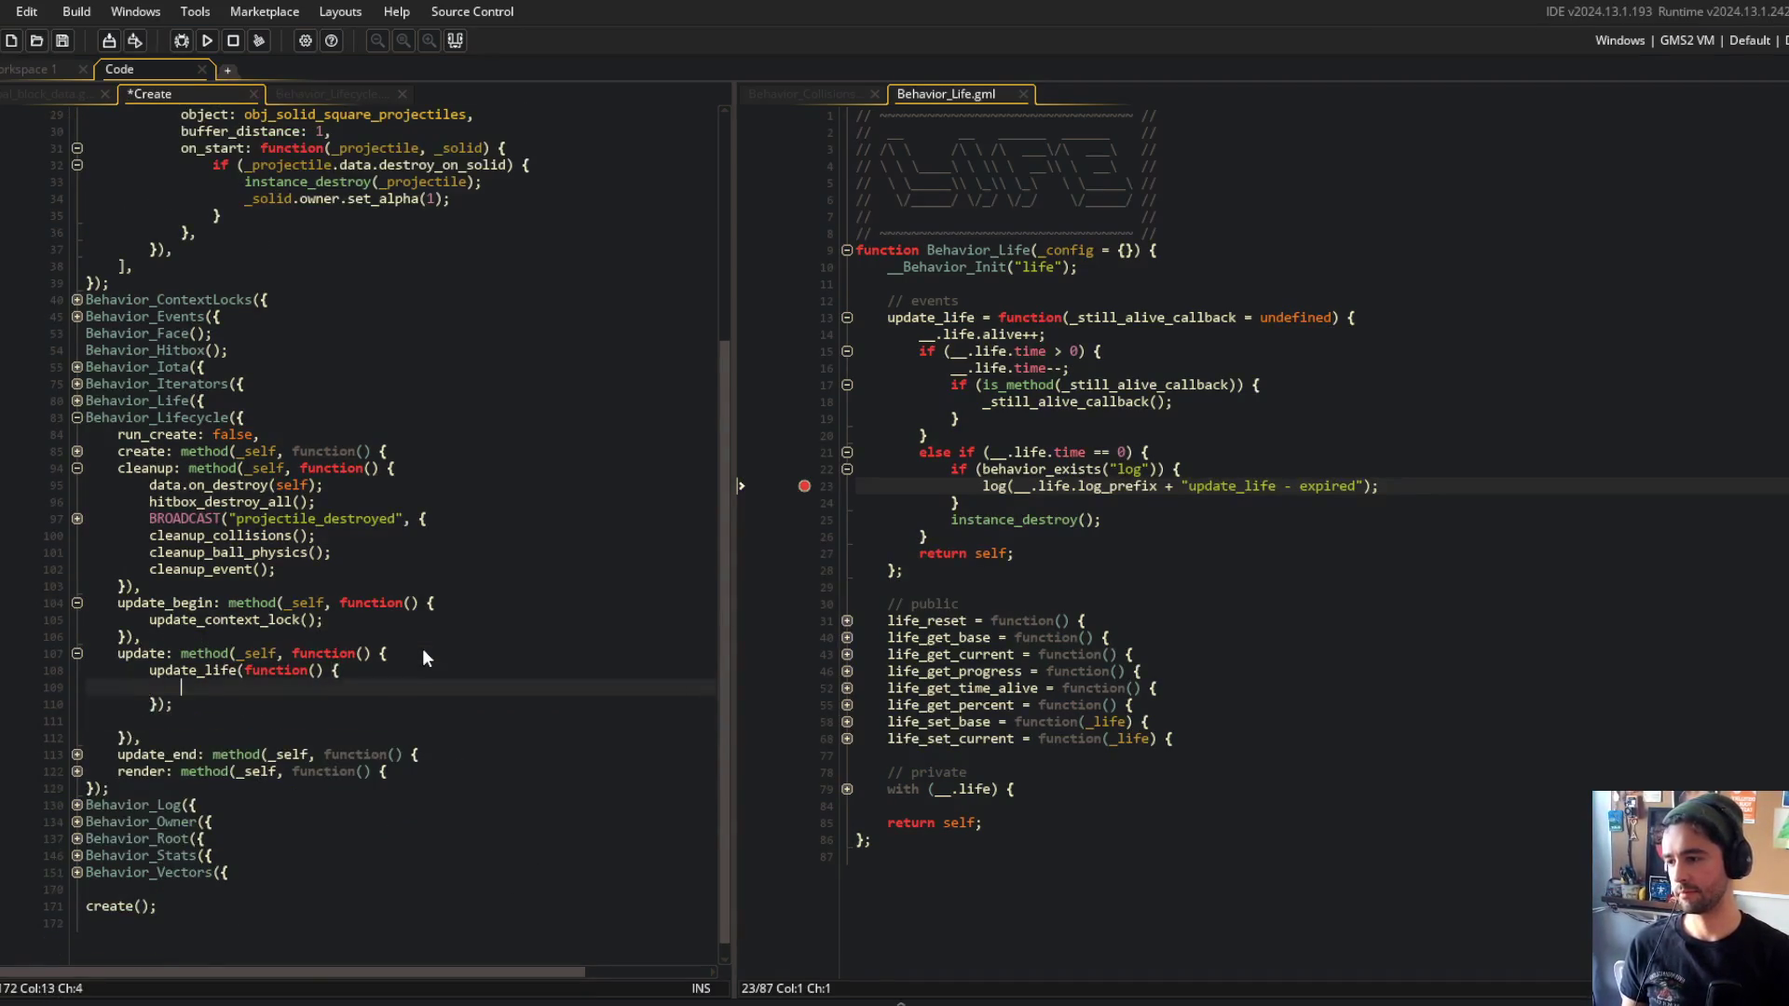
{"action": "key", "text": "shift+Down"}
{"action": "key", "text": "shift+Down"}
{"action": "key", "text": "shift+Up"}
{"action": "key", "text": "shift+Up"}
{"action": "key", "text": "Tab"}
{"action": "key", "text": "ctrl+s"}
{"action": "key", "text": "Down"}
{"action": "key", "text": "Down"}
{"action": "key", "text": "End"}
{"action": "key", "text": "Delete"}
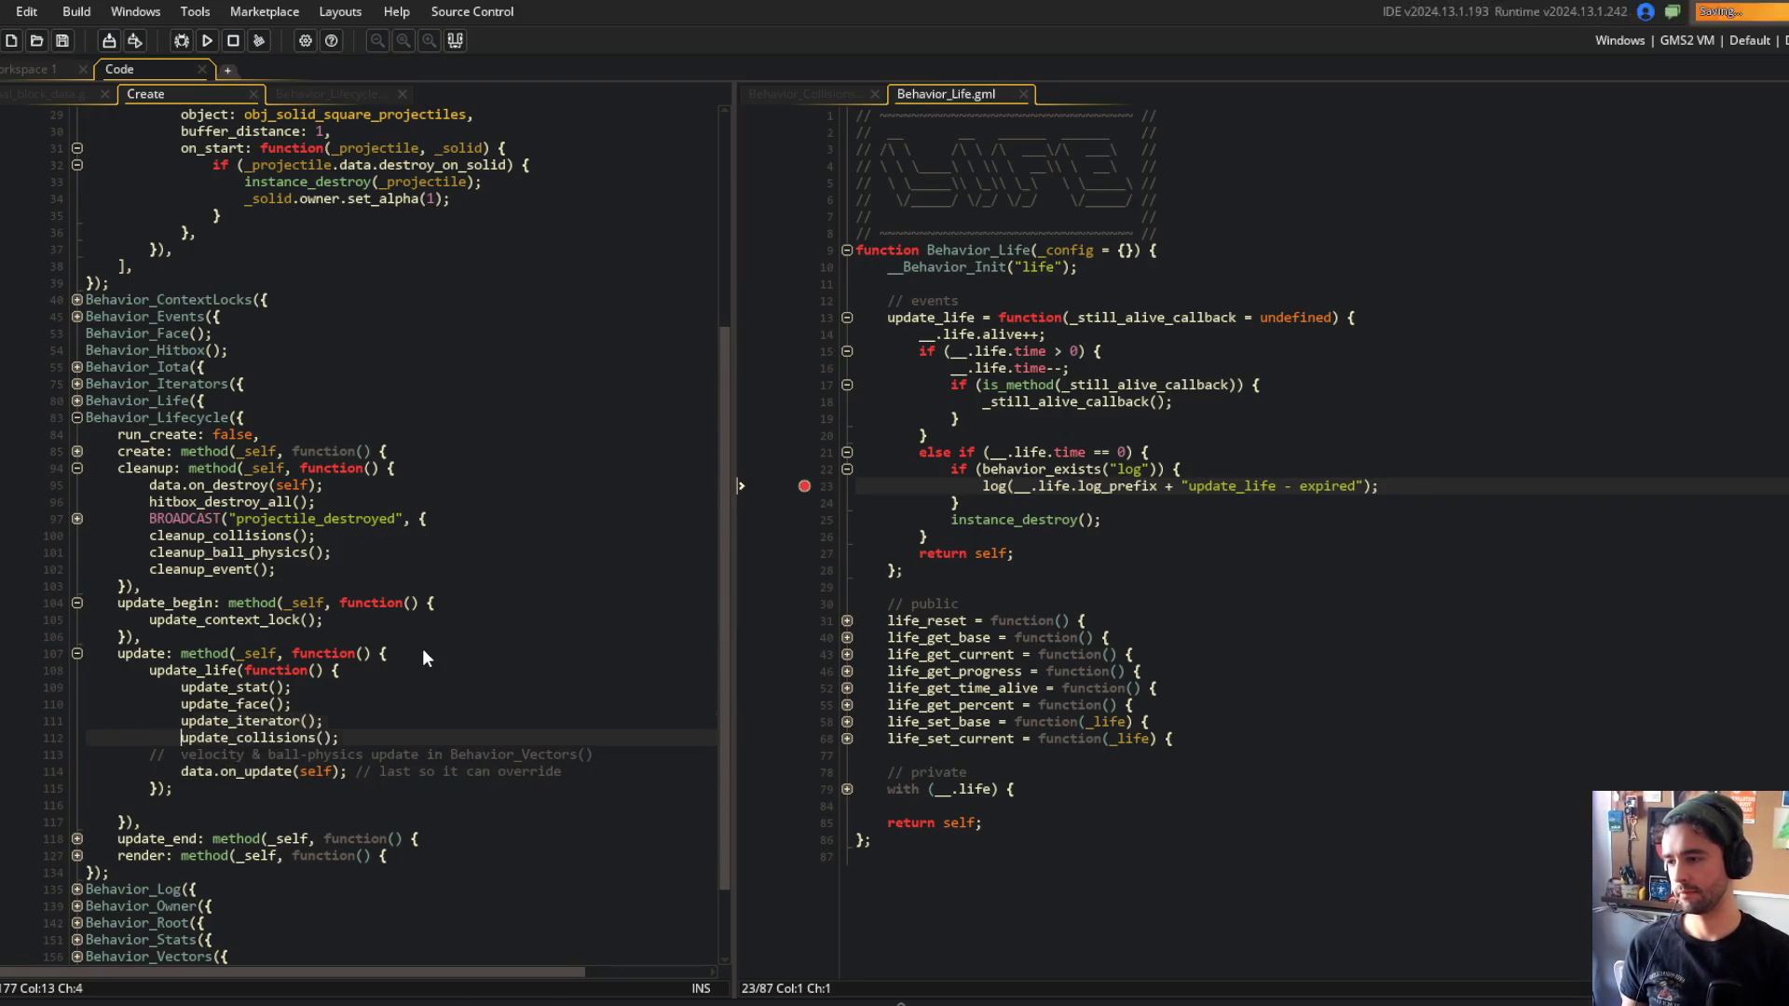
{"action": "key", "text": "Delete"}
Check the run_create and update_life lines, then start a project search for update_life(.
{"action": "left_click", "coordinate": [422, 649]}
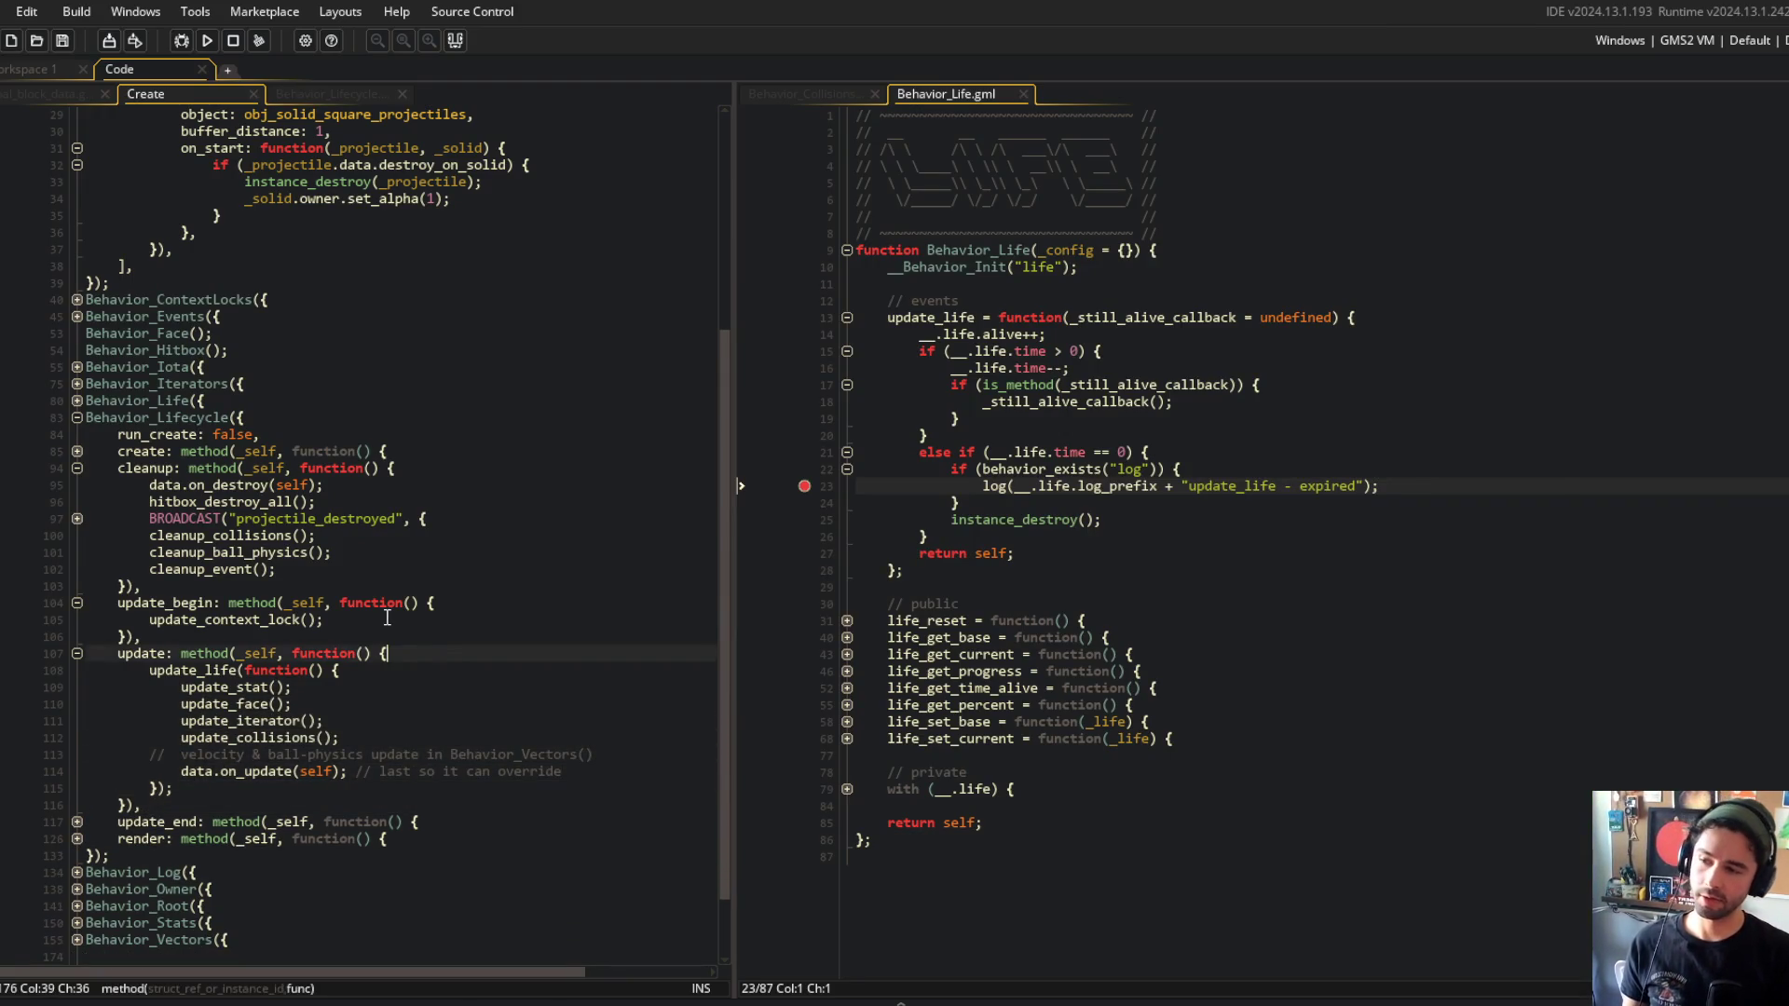
{"action": "scroll", "coordinate": [448, 373], "scroll_direction": "down", "scroll_amount": 2}
{"action": "scroll", "coordinate": [449, 373], "scroll_direction": "up", "scroll_amount": 1}
{"action": "left_click", "coordinate": [448, 384]}
{"action": "left_click", "coordinate": [475, 553]}
{"action": "left_click", "coordinate": [70, 604]}
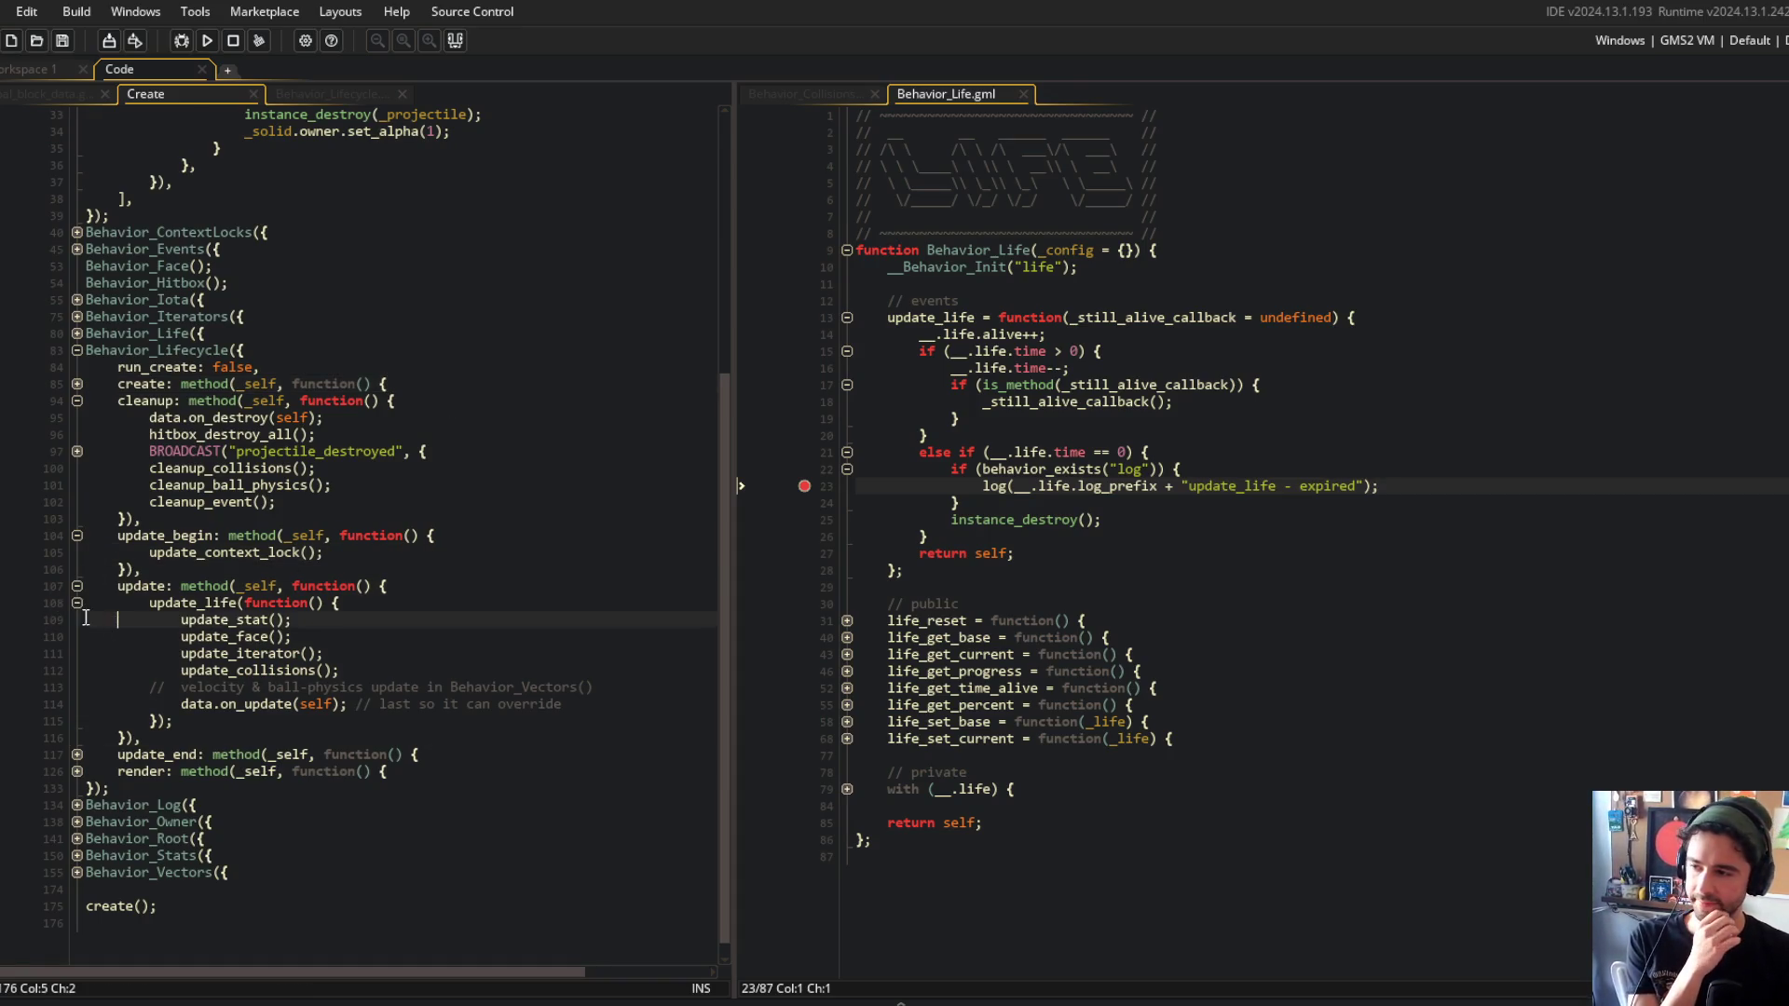
{"action": "scroll", "coordinate": [70, 607], "scroll_direction": "up", "scroll_amount": 3}
{"action": "left_click", "coordinate": [354, 570]}
{"action": "scroll", "coordinate": [354, 559], "scroll_direction": "down", "scroll_amount": 3}
{"action": "left_click", "coordinate": [261, 350]}
{"action": "scroll", "coordinate": [354, 610], "scroll_direction": "up", "scroll_amount": 1}
{"action": "left_click", "coordinate": [237, 603]}
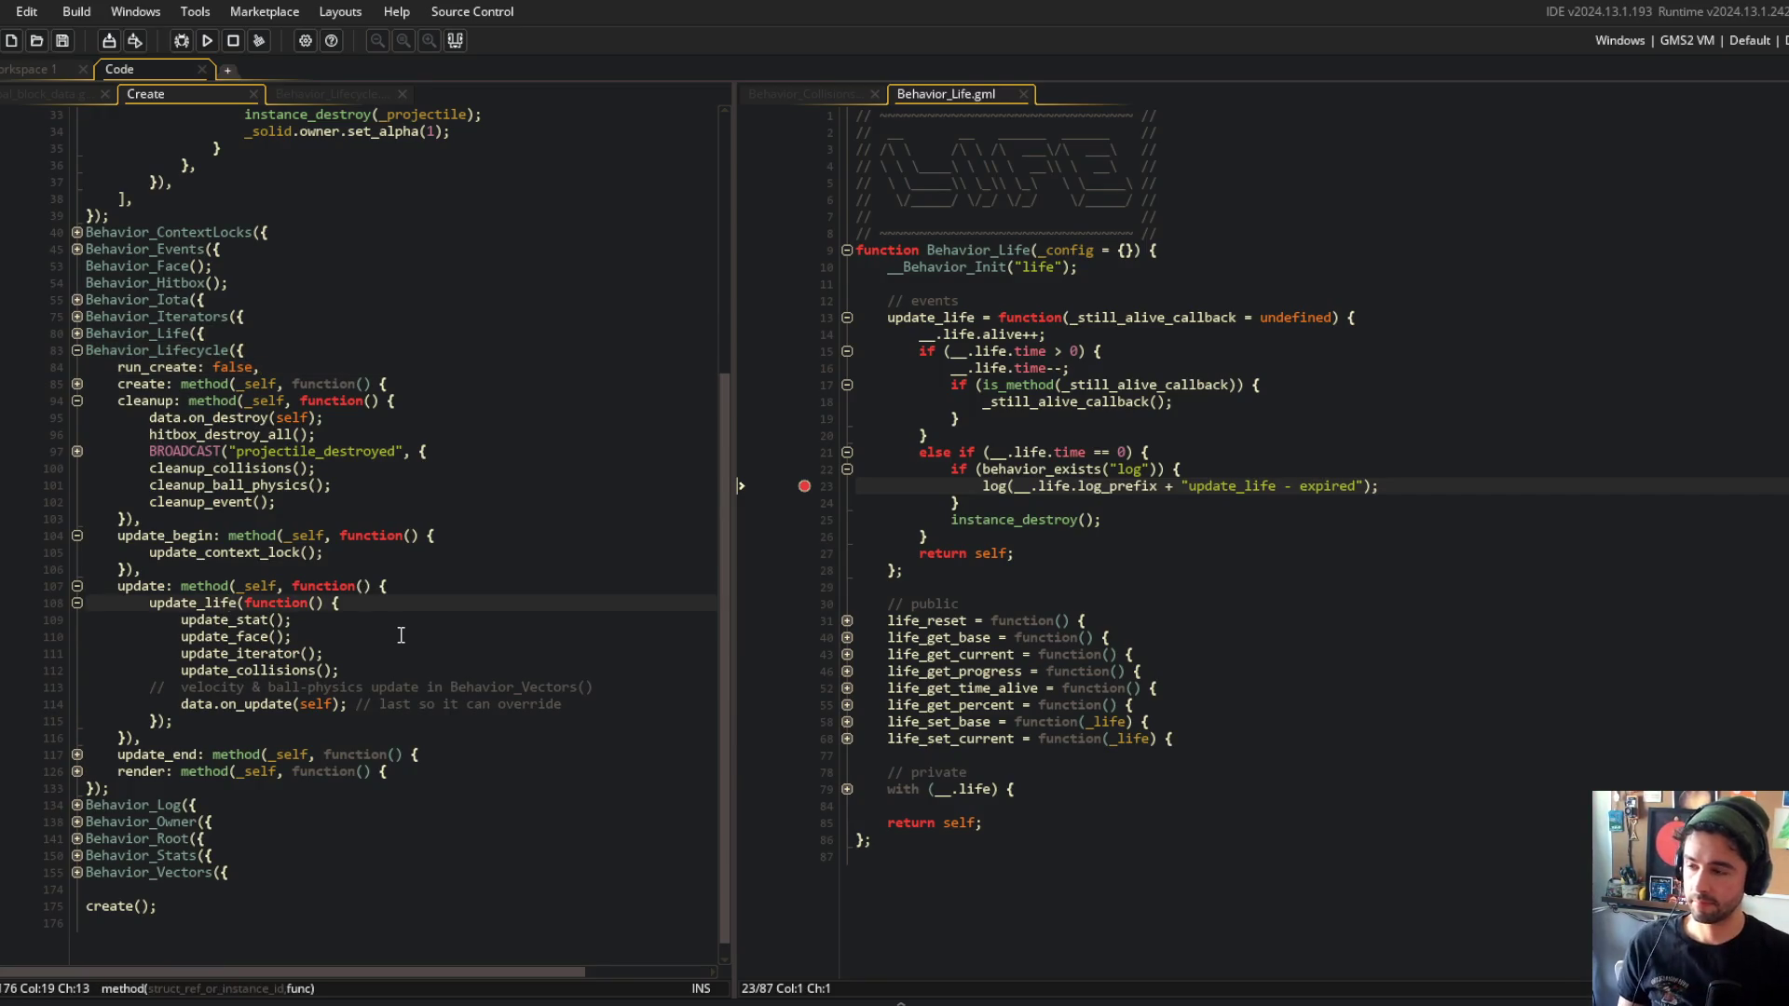
{"action": "key", "text": "shift+Home"}
{"action": "key", "text": "ctrl+f"}
List all update_life() calls and move obj_block's update_life() call above face_set.
{"action": "type", "text": ")"}
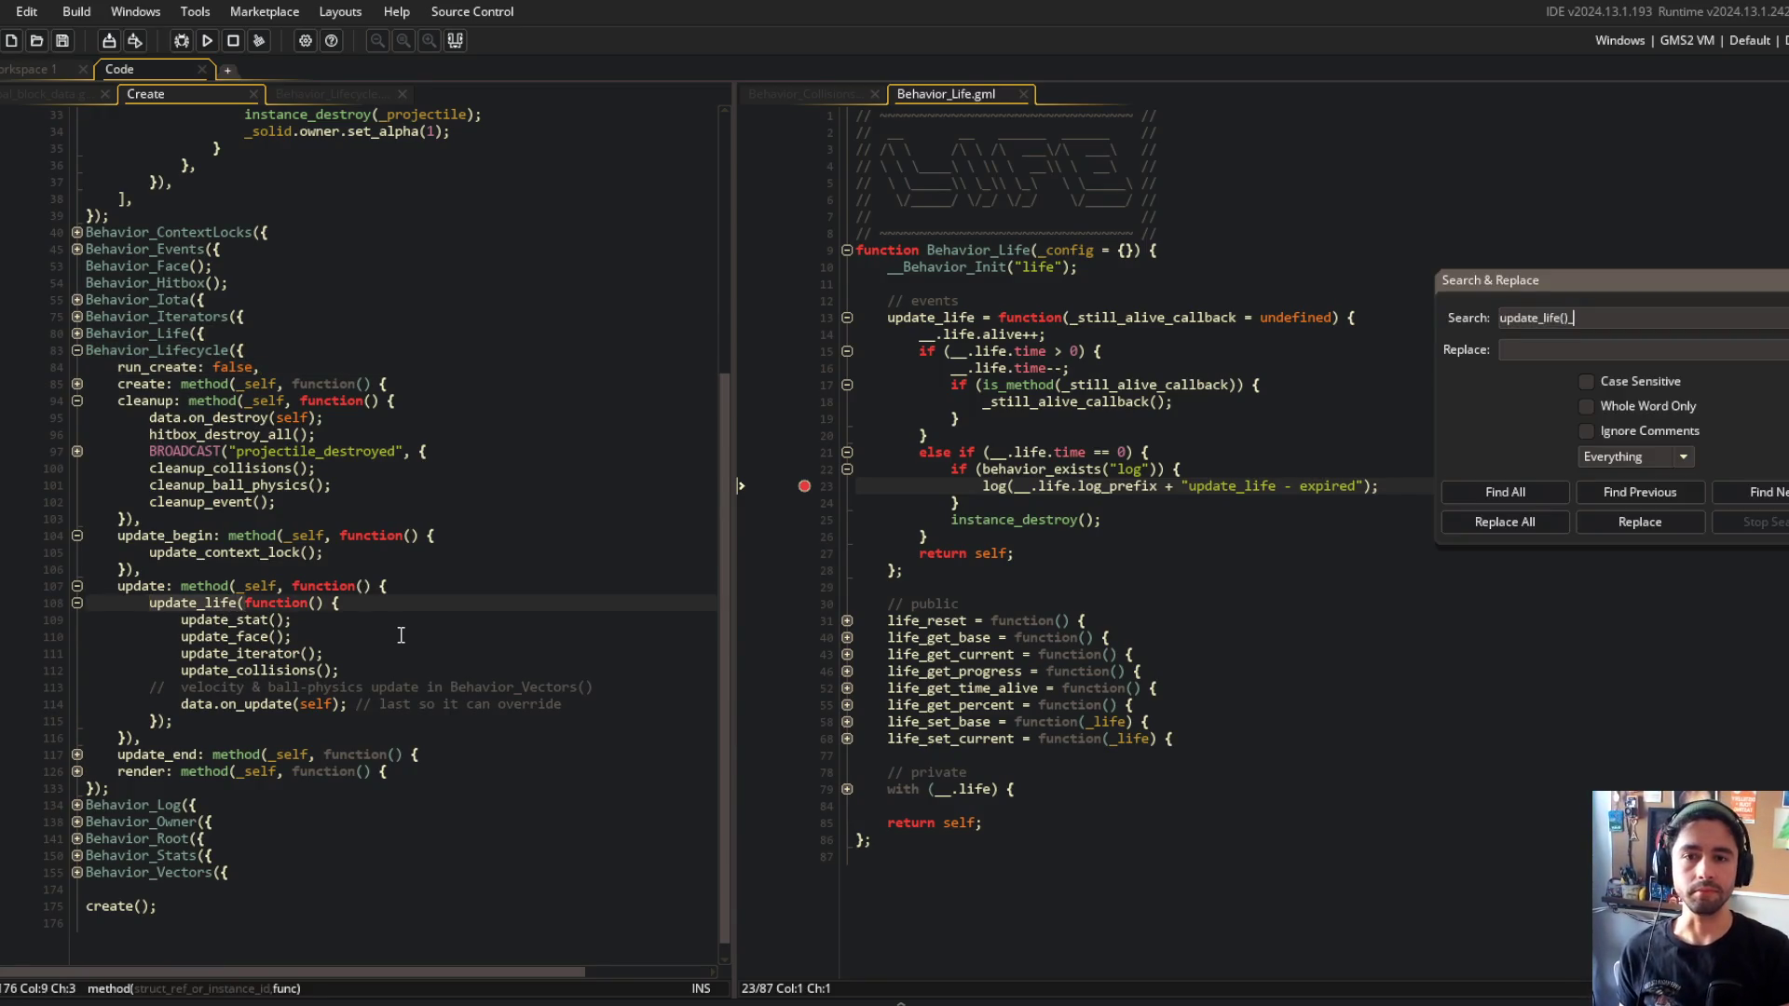
{"action": "key", "text": "Return"}
{"action": "double_click", "coordinate": [89, 740]}
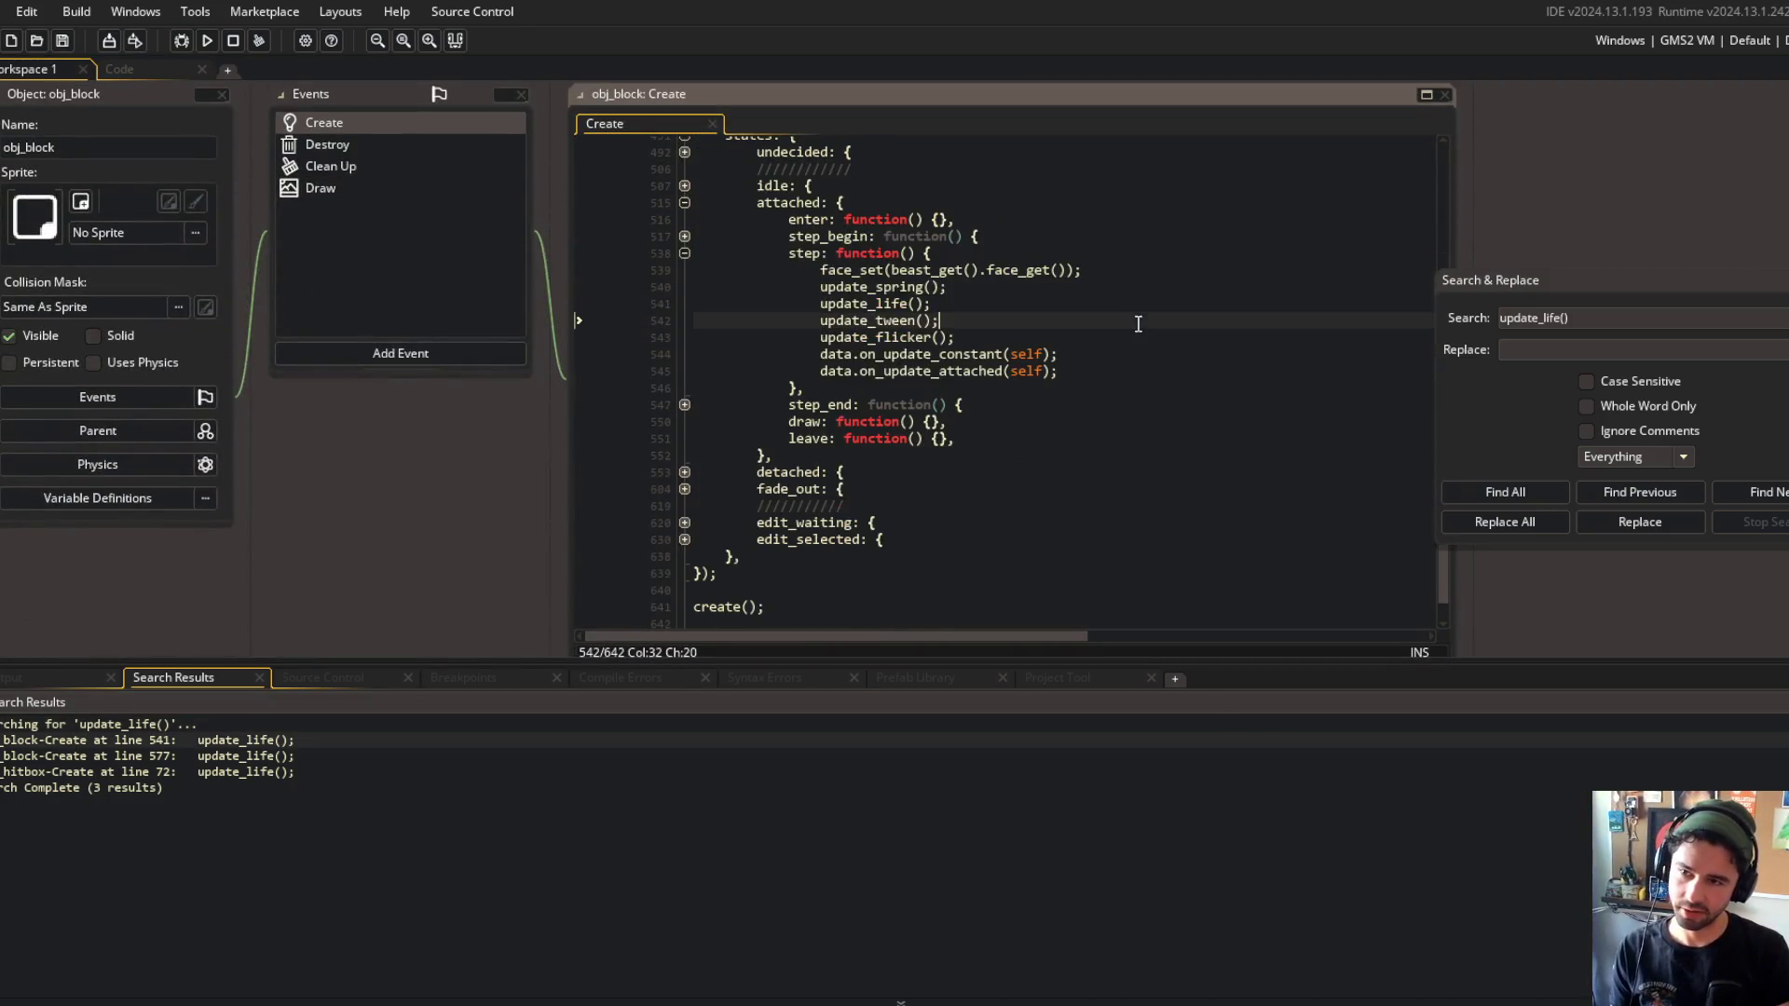
{"action": "left_click", "coordinate": [1133, 297]}
{"action": "key", "text": "shift+Home"}
{"action": "key", "text": "ctrl+x"}
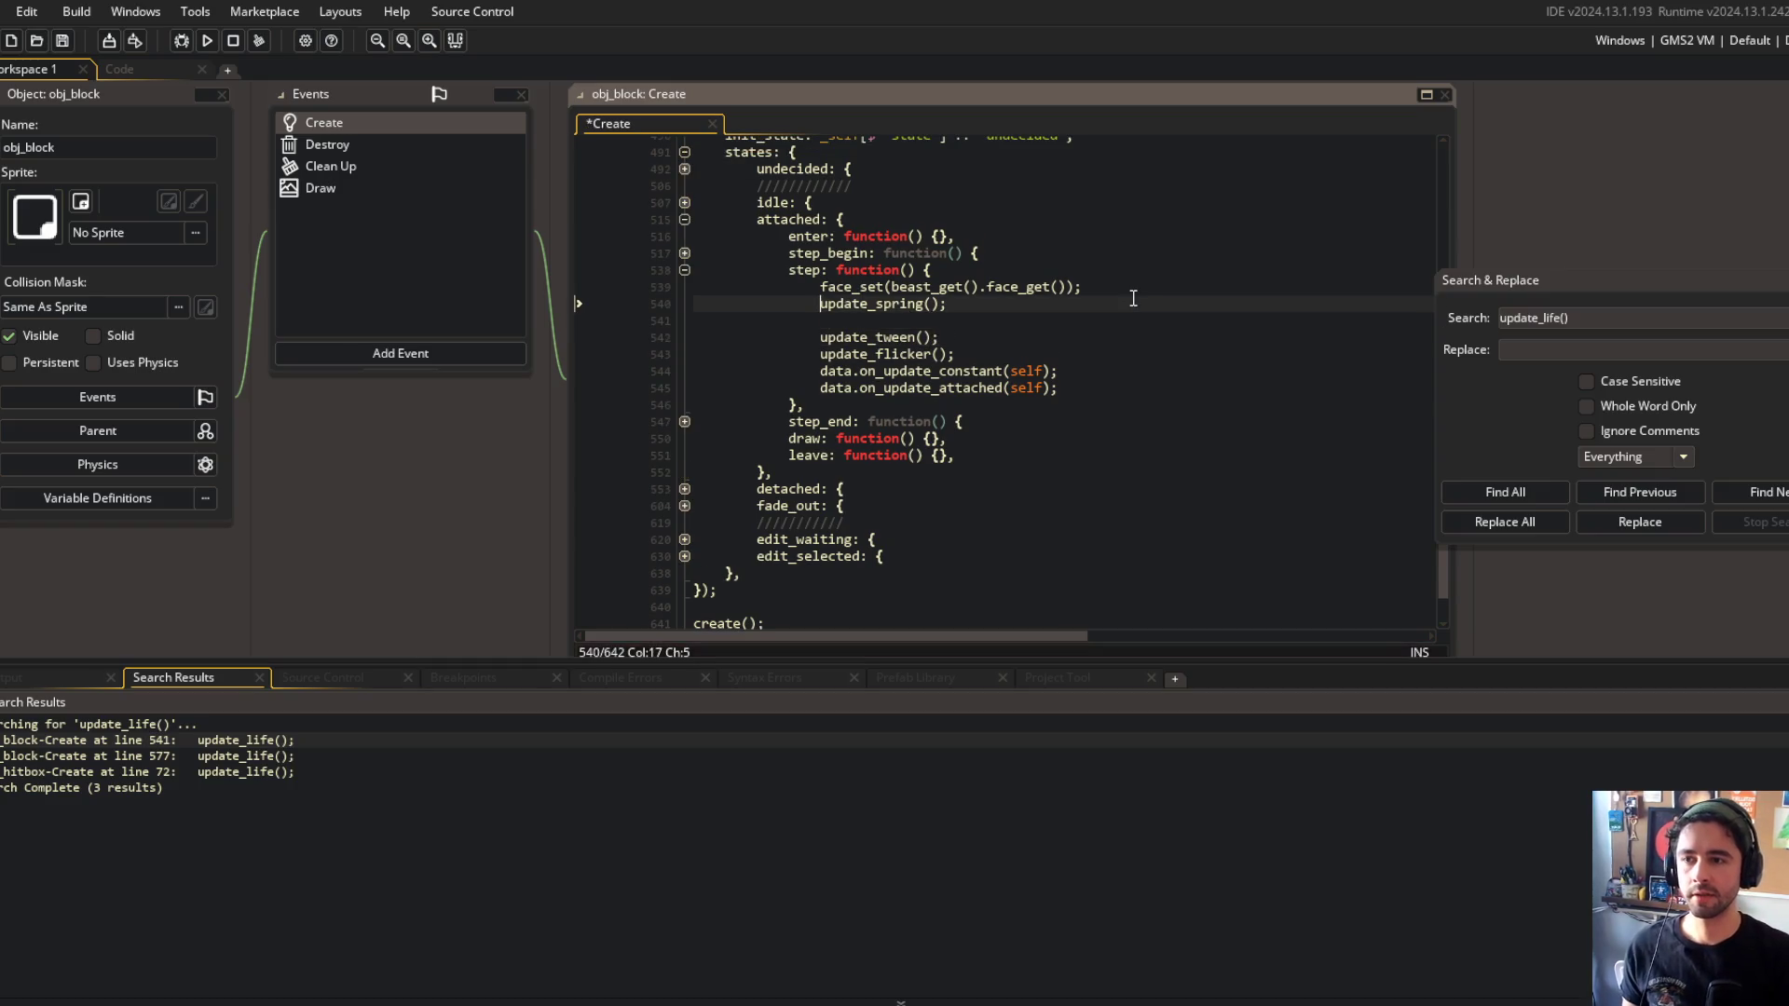
{"action": "key", "text": "Up"}
{"action": "key", "text": "Up"}
{"action": "key", "text": "ctrl+v"}
{"action": "key", "text": "Return"}
{"action": "key", "text": "Down"}
{"action": "key", "text": "Down"}
{"action": "key", "text": "Down"}
{"action": "key", "text": "BackSpace"}
{"action": "key", "text": "Up"}
{"action": "key", "text": "Up"}
{"action": "key", "text": "Up"}
{"action": "key", "text": "Left"}
{"action": "key", "text": "Left"}
Wrap face_set, update_spring, update_tween, update_flicker and the data updates in update_life's callback.
{"action": "type", "text": "function() {"}
{"action": "key", "text": "Return"}
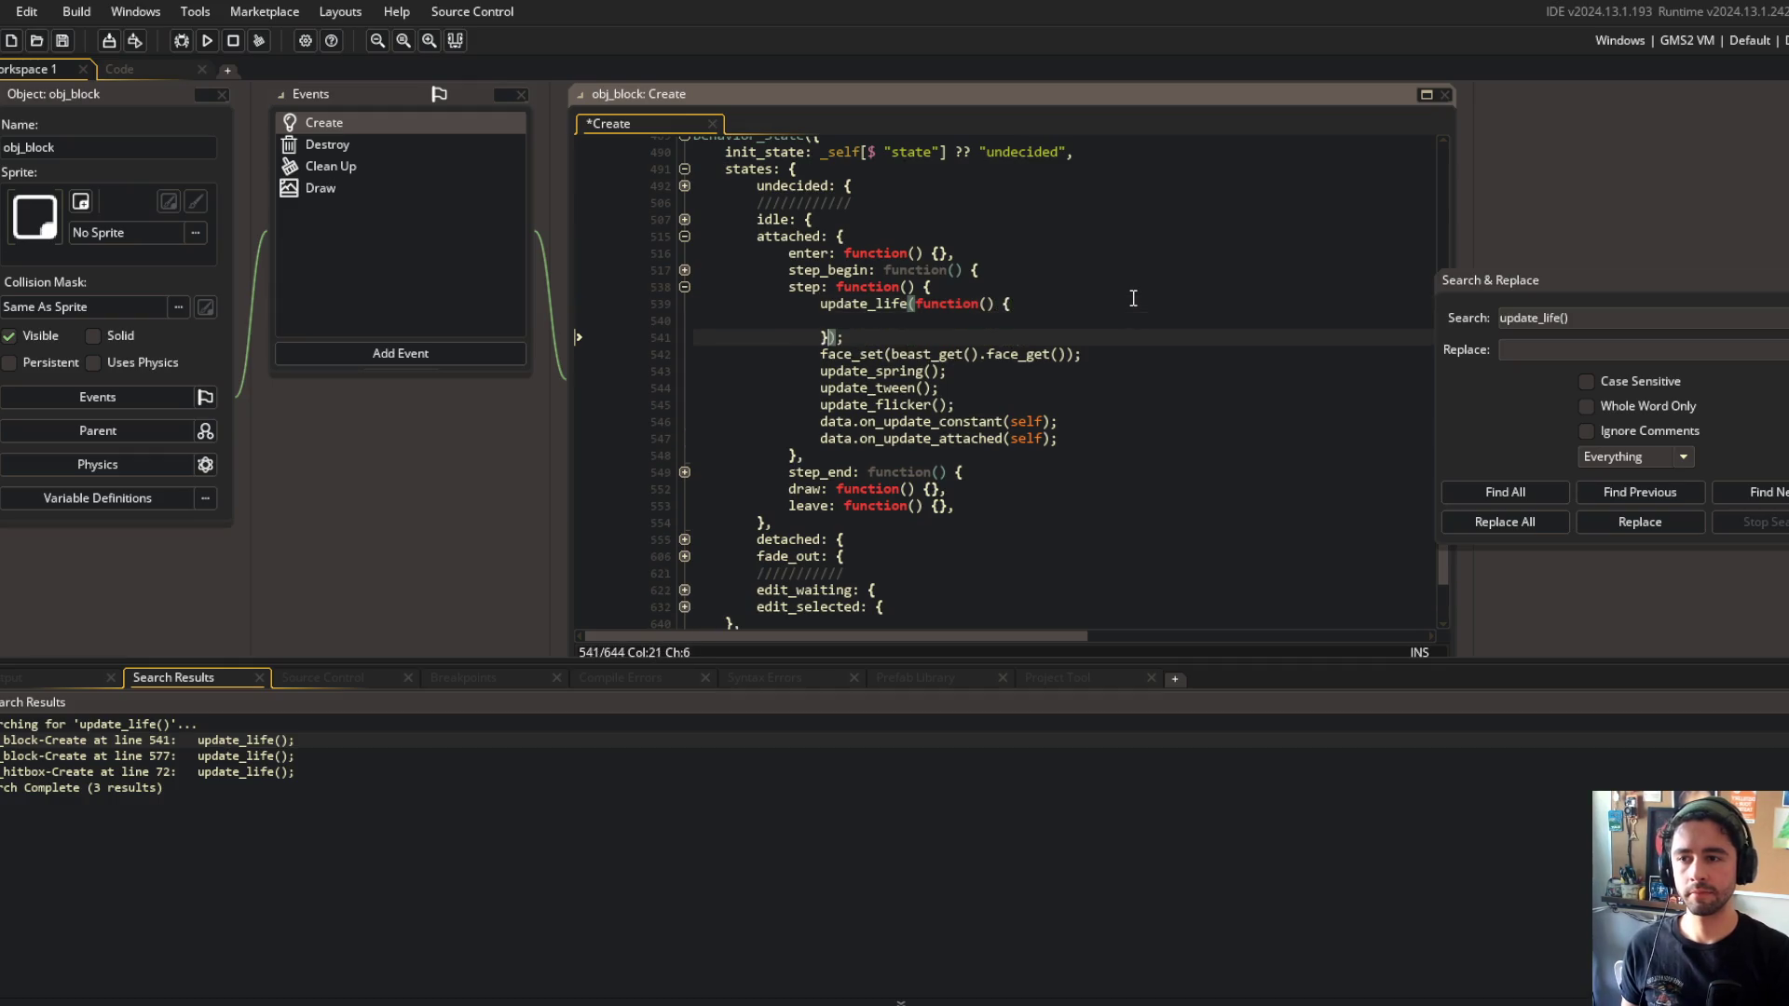
{"action": "key", "text": "Down"}
{"action": "key", "text": "Down"}
{"action": "key", "text": "Home"}
{"action": "key", "text": "shift+Down"}
{"action": "key", "text": "shift+Down"}
{"action": "key", "text": "shift+Down"}
{"action": "key", "text": "shift+End"}
{"action": "key", "text": "ctrl+x"}
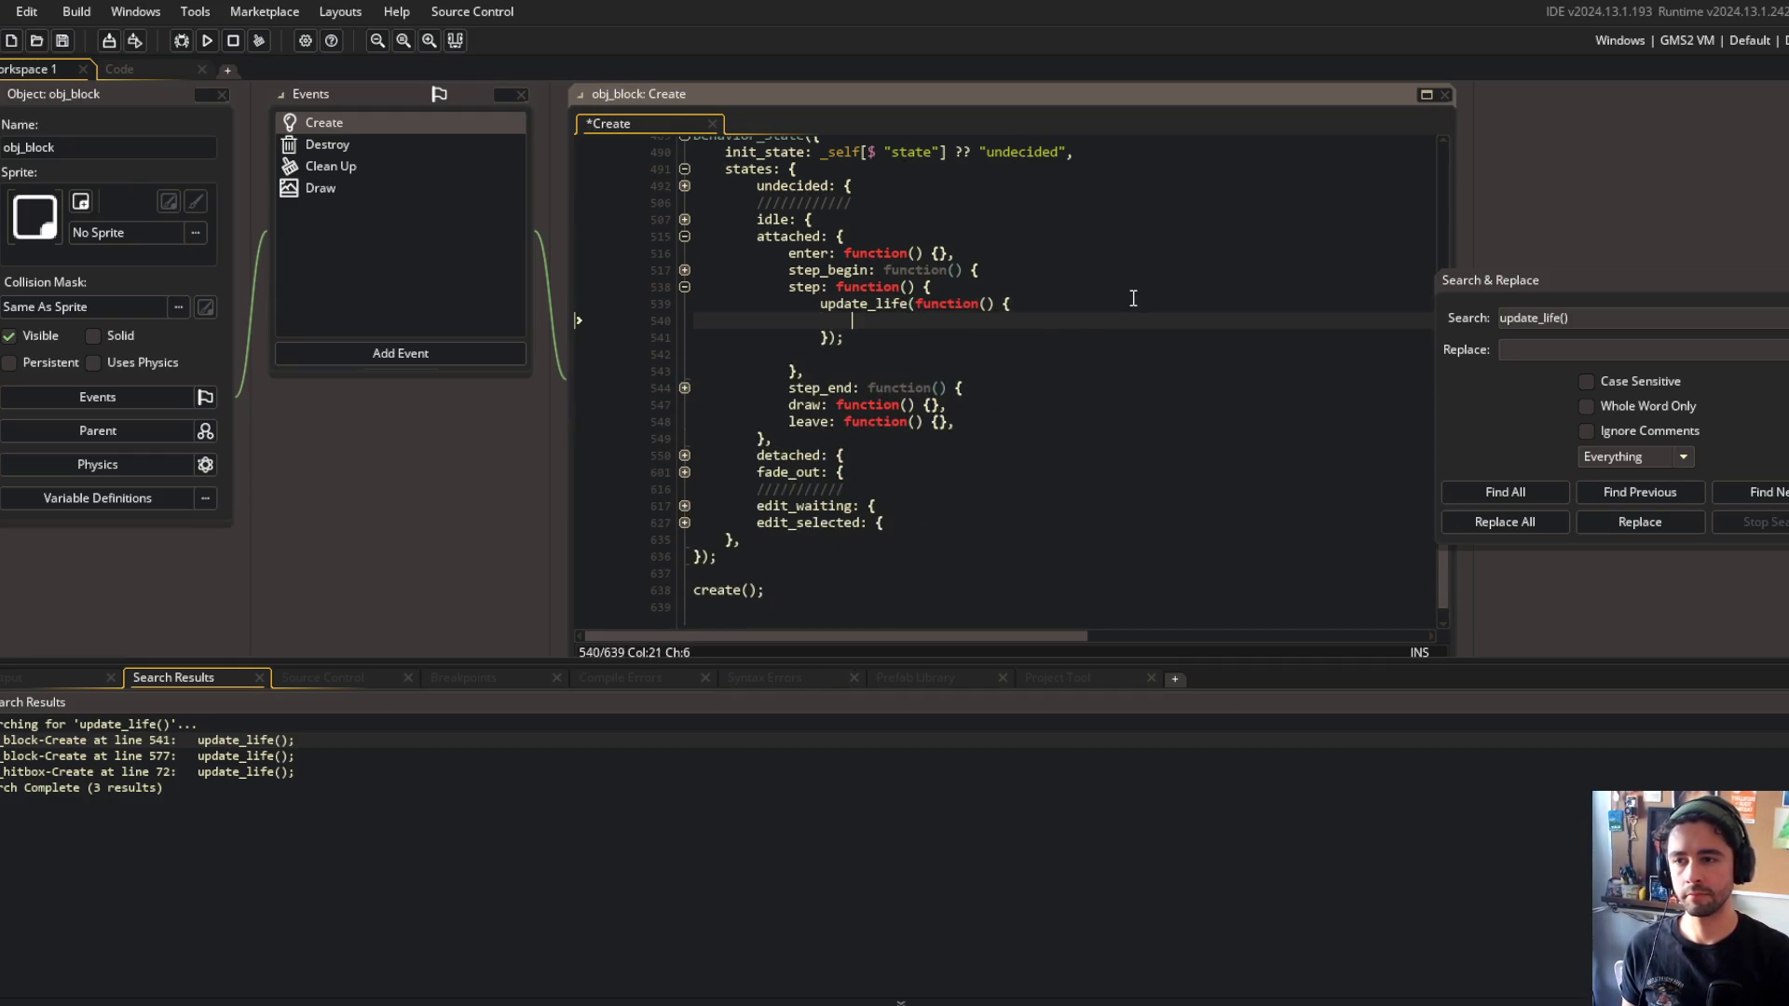
{"action": "key", "text": "Up"}
{"action": "key", "text": "Up"}
{"action": "key", "text": "ctrl+v"}
{"action": "key", "text": "Tab"}
{"action": "key", "text": "Down"}
{"action": "key", "text": "Down"}
{"action": "key", "text": "Down"}
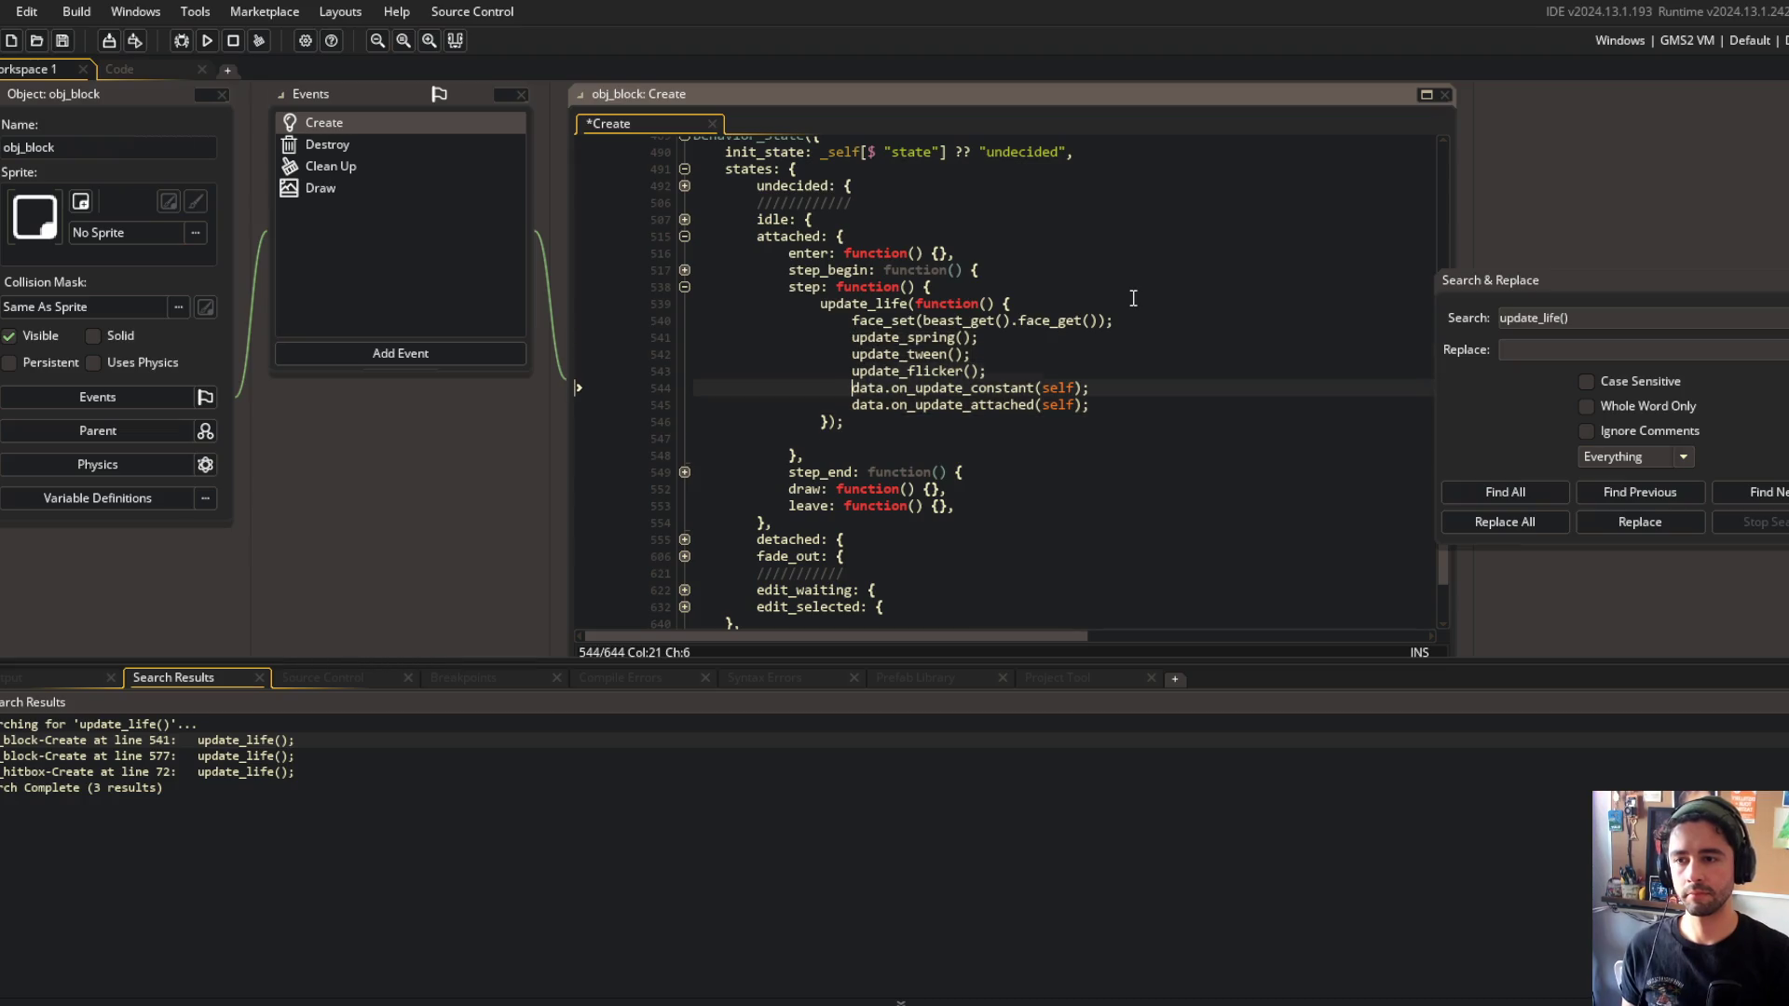
{"action": "key", "text": "Delete"}
{"action": "key", "text": "End"}
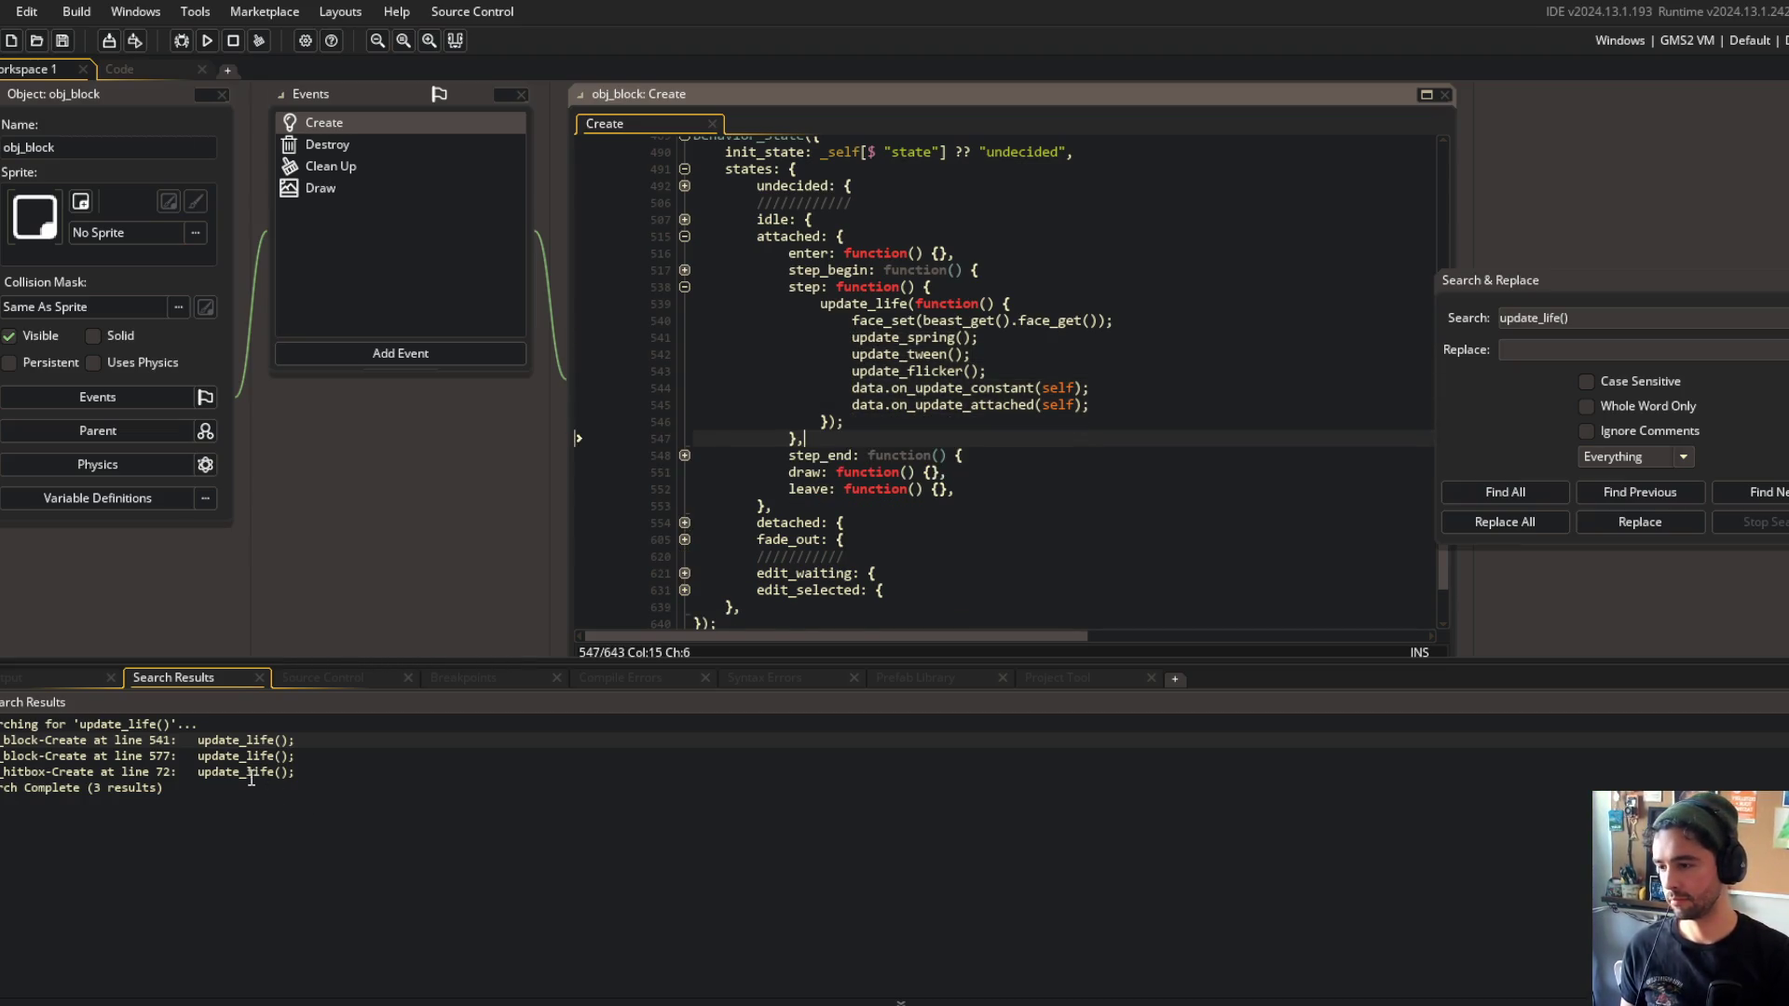
Refresh the search results and open the next remaining update_life() call in obj_block.
{"action": "double_click", "coordinate": [247, 756]}
{"action": "left_click", "coordinate": [1213, 435]}
{"action": "left_click", "coordinate": [1541, 489]}
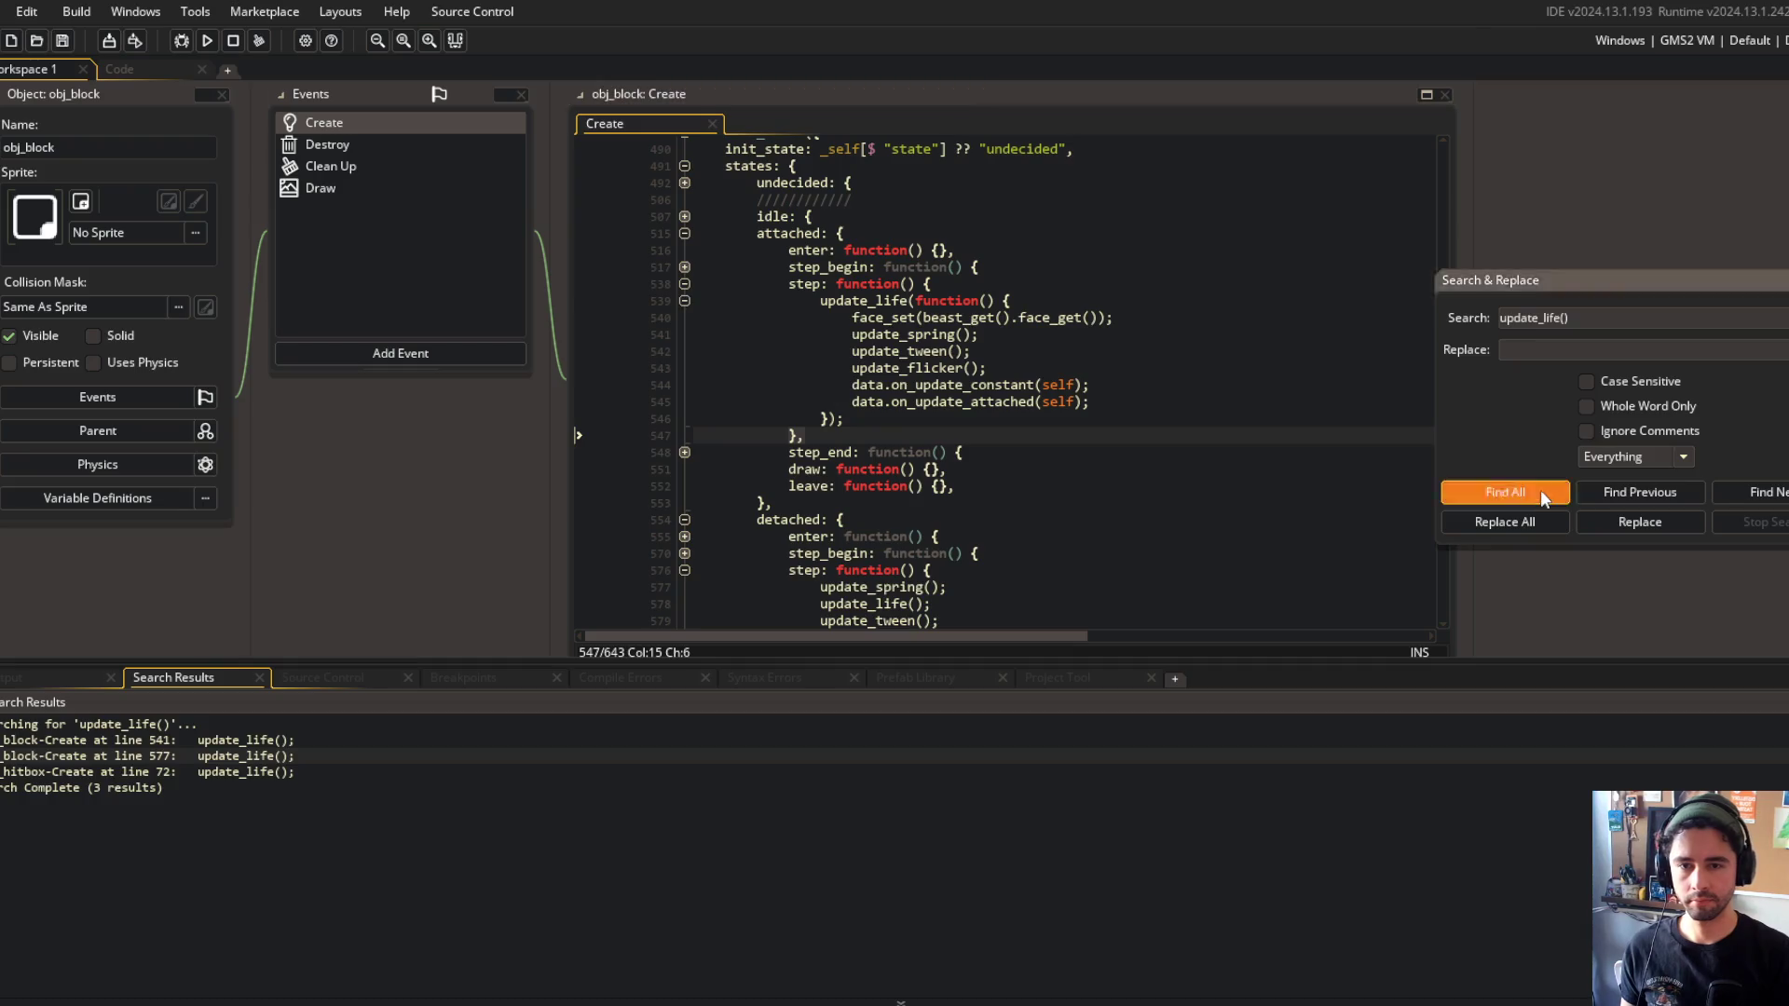
{"action": "double_click", "coordinate": [263, 740]}
{"action": "left_click", "coordinate": [975, 444]}
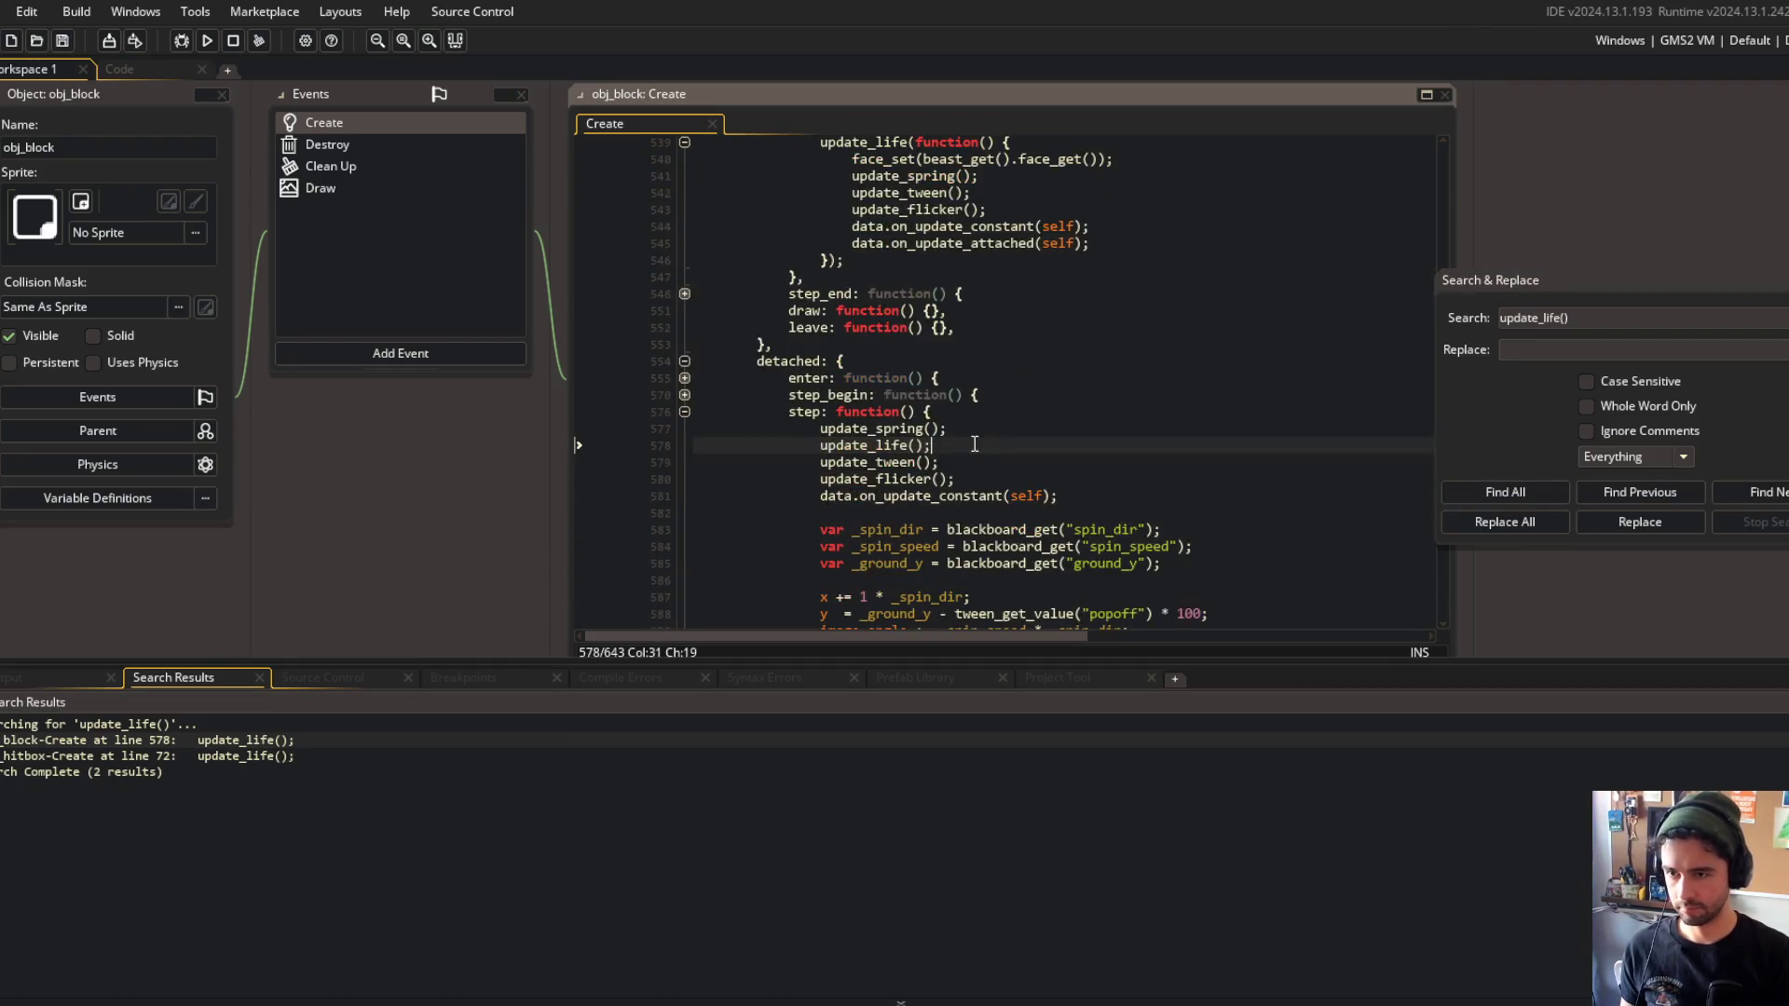
Move update_life() above update_spring() and turn it into update_life(function() { }) with an empty body.
{"action": "key", "text": "shift+Home"}
{"action": "key", "text": "ctrl+x"}
{"action": "key", "text": "Up"}
{"action": "key", "text": "Up"}
{"action": "key", "text": "End"}
{"action": "key", "text": "Return"}
{"action": "key", "text": "ctrl+v"}
{"action": "key", "text": "Left"}
{"action": "key", "text": "Left"}
{"action": "type", "text": "function() {"}
{"action": "key", "text": "Return"}
{"action": "key", "text": "Down"}
{"action": "key", "text": "Down"}
{"action": "key", "text": "End"}
{"action": "key", "text": "Delete"}
Put the step code from update_spring() through the if block inside the callback, indented one level.
{"action": "scroll", "coordinate": [971, 441], "scroll_direction": "down", "scroll_amount": 3}
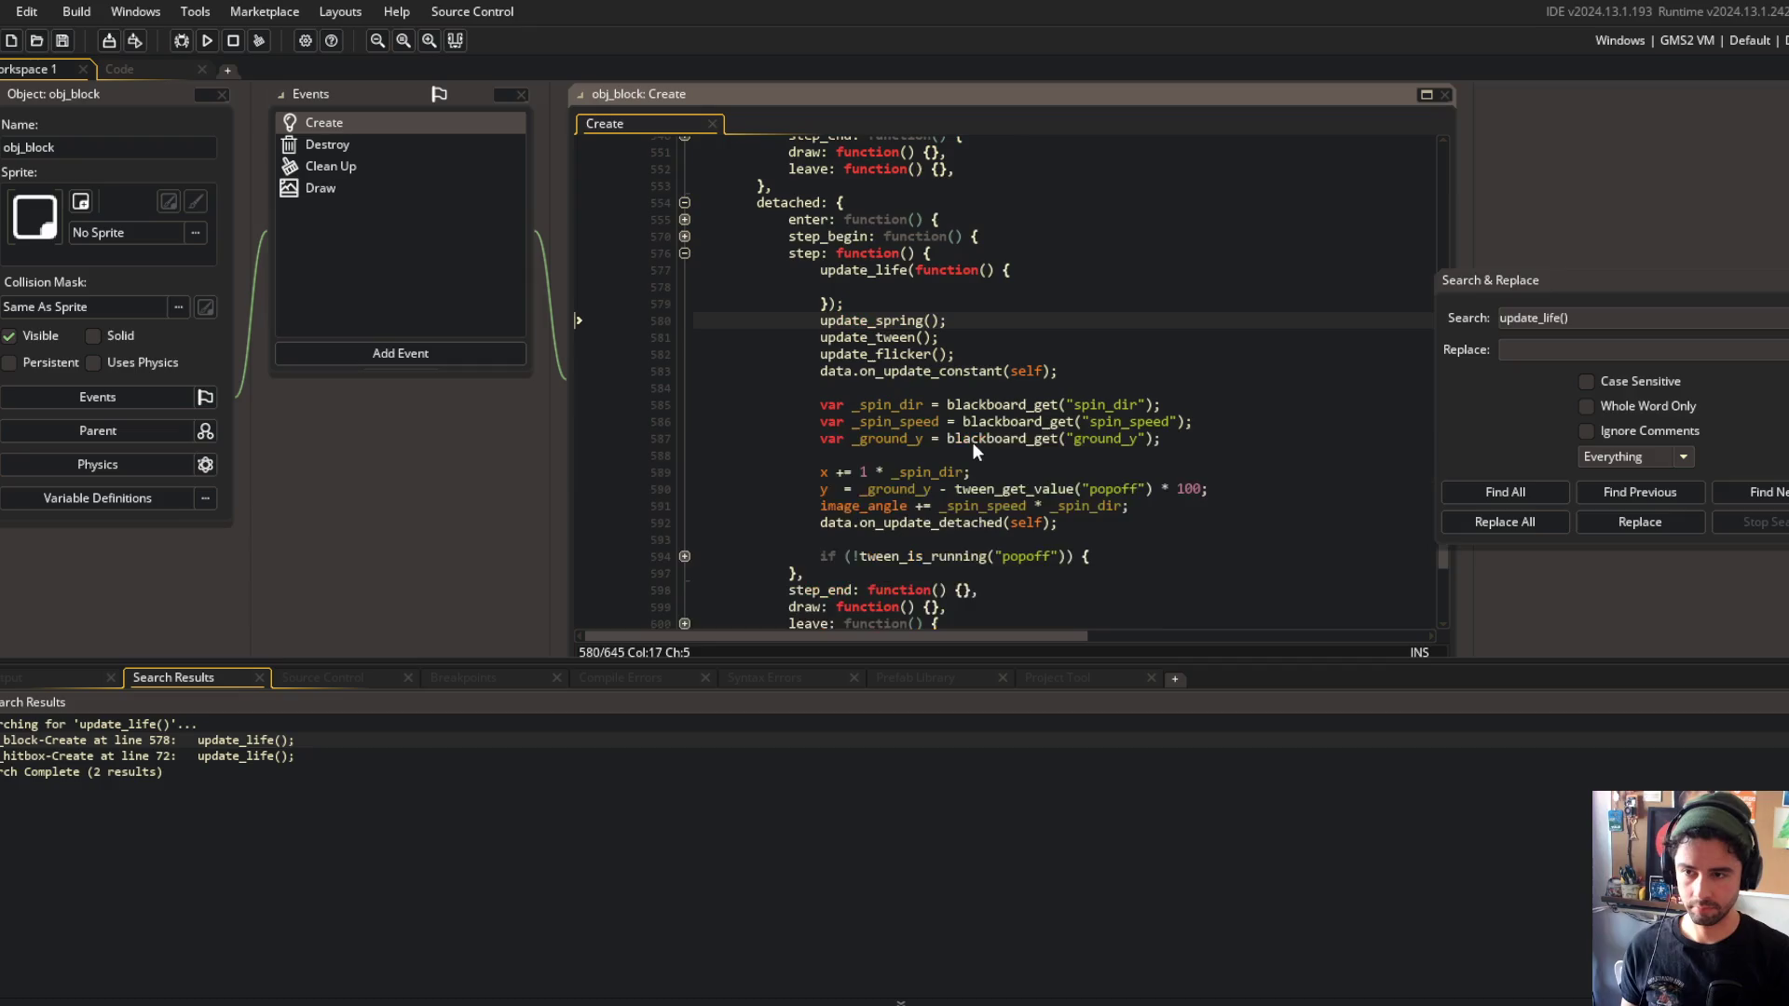
{"action": "key", "text": "shift+Home"}
{"action": "key", "text": "shift+Down"}
{"action": "key", "text": "shift+Down"}
{"action": "key", "text": "shift+Down"}
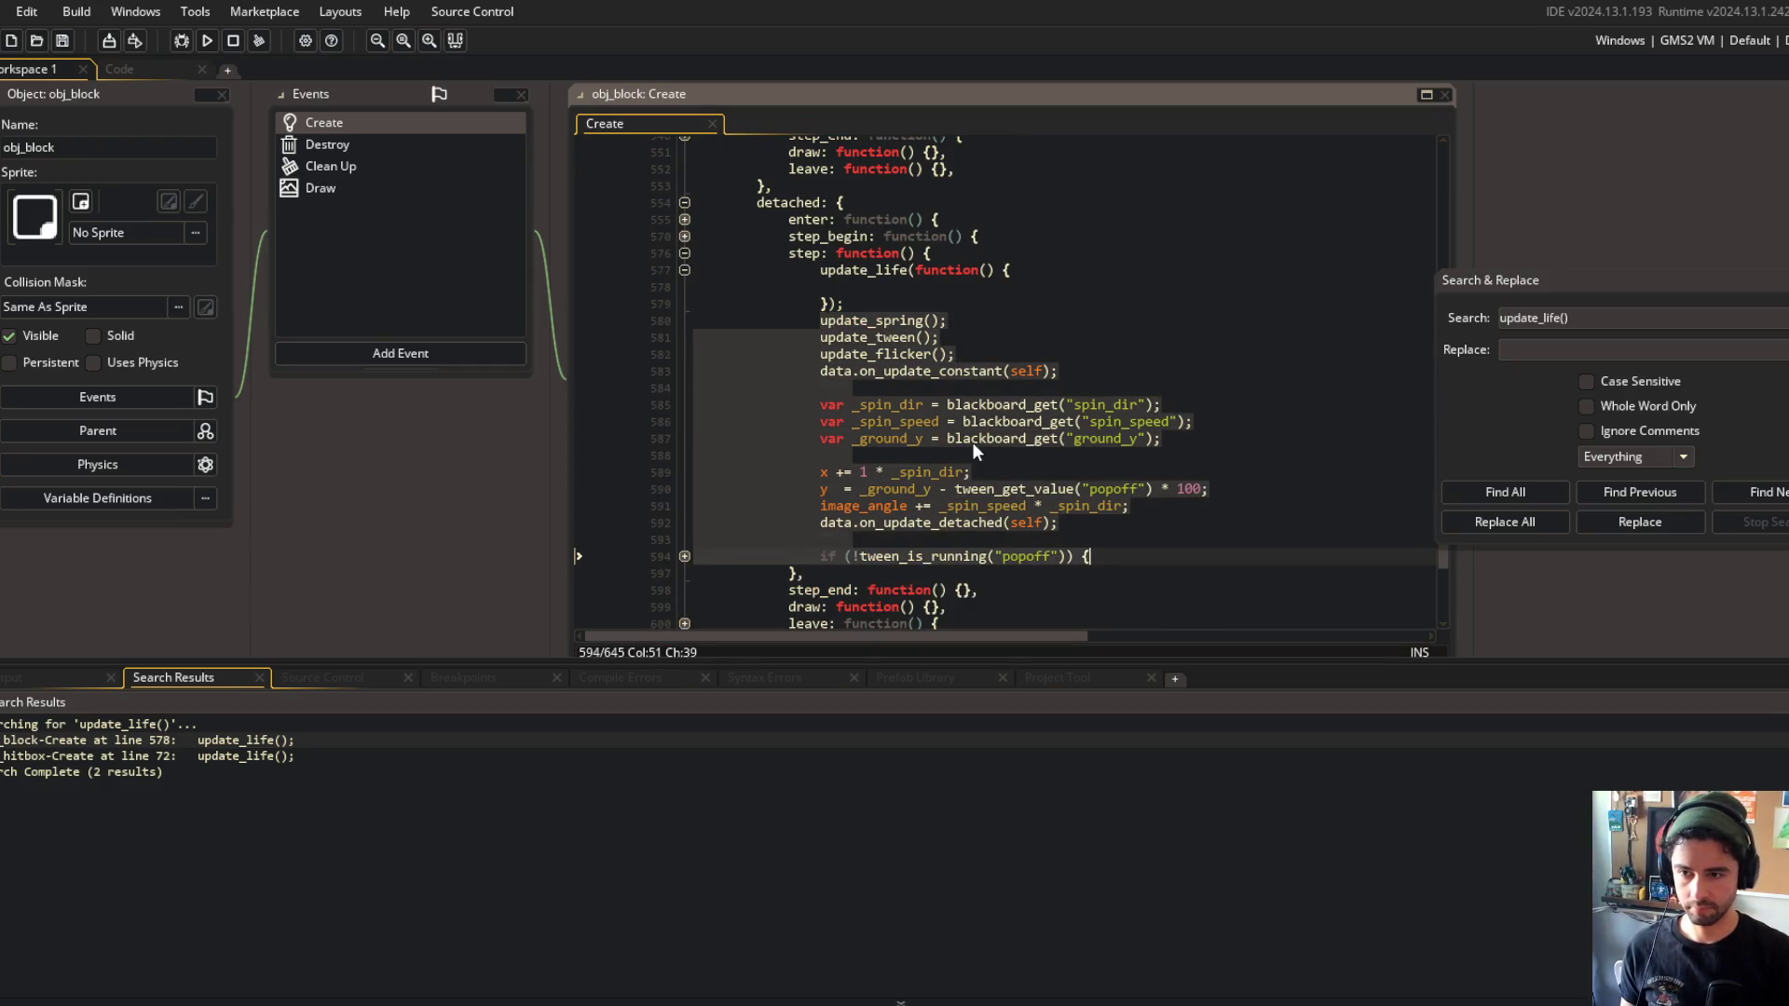
{"action": "key", "text": "Delete"}
{"action": "key", "text": "ctrl+z"}
{"action": "key", "text": "ctrl+z"}
{"action": "key", "text": "ctrl+z"}
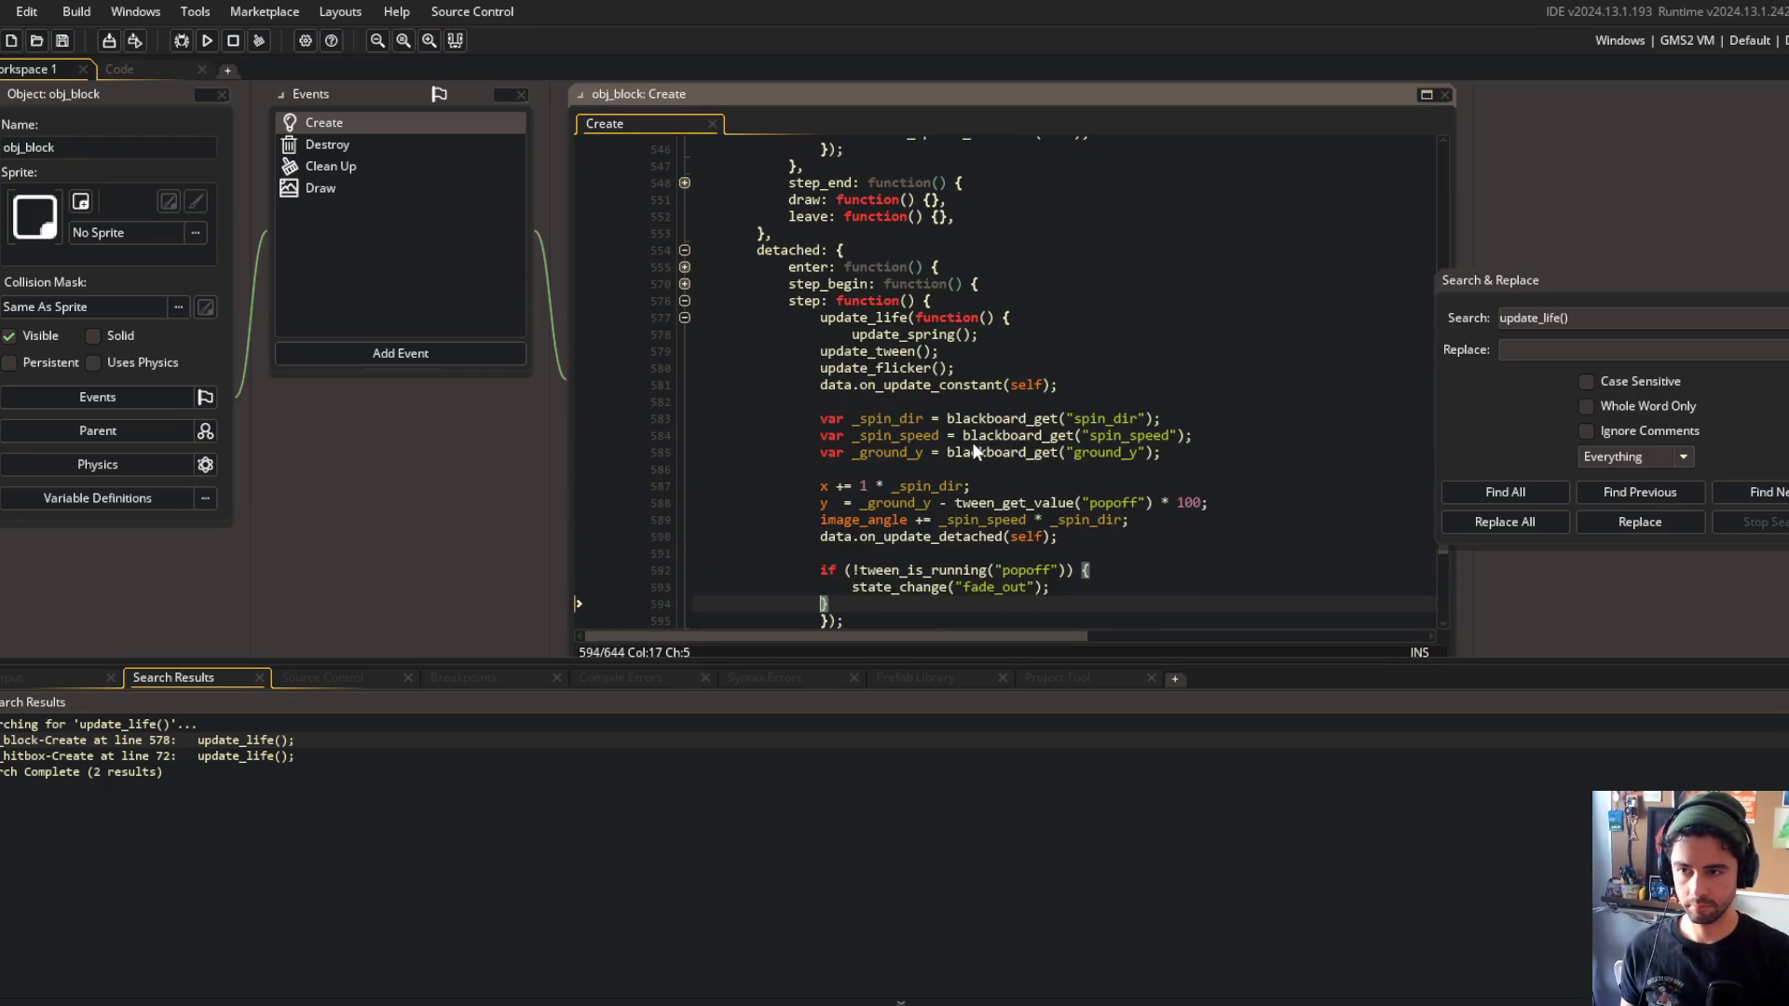
{"action": "key", "text": "Down"}
{"action": "key", "text": "Down"}
{"action": "key", "text": "shift+Up"}
{"action": "key", "text": "shift+Up"}
{"action": "key", "text": "shift+Up"}
{"action": "key", "text": "Tab"}
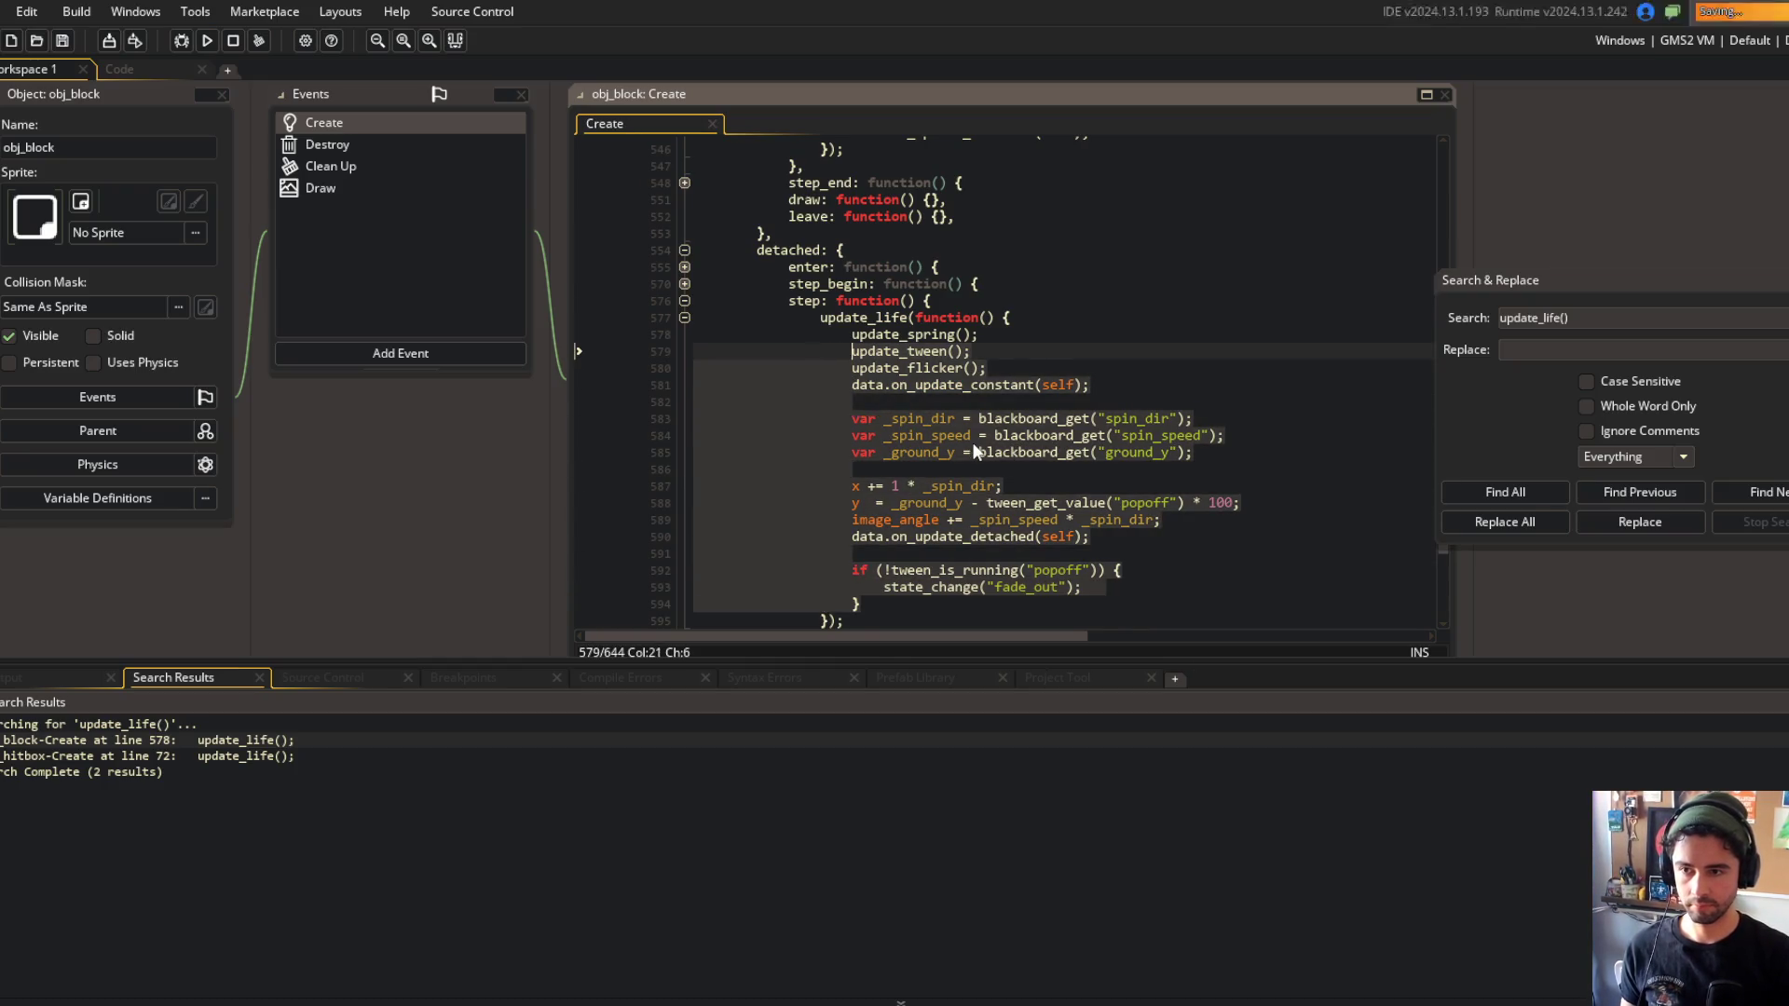
Move the blank line below the image_angle line and add a '// spin' comment above the spin variables.
{"action": "scroll", "coordinate": [984, 350], "scroll_direction": "down", "scroll_amount": 1}
{"action": "left_click", "coordinate": [1001, 329]}
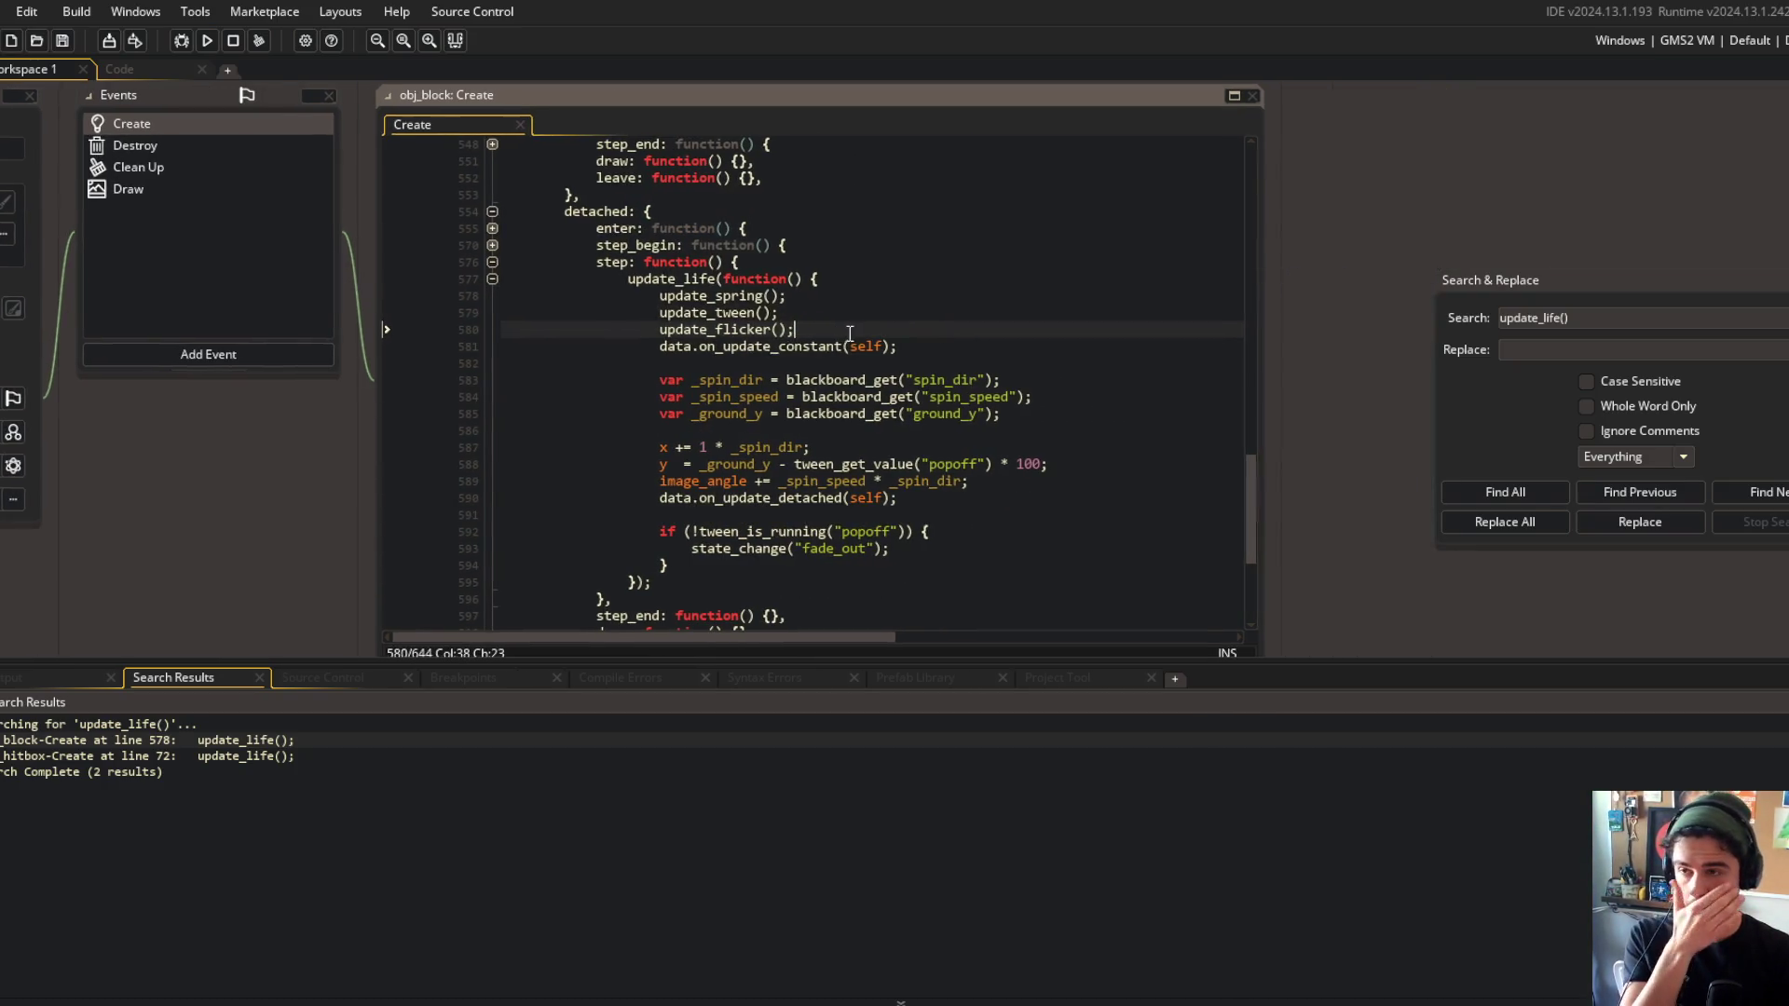
{"action": "scroll", "coordinate": [824, 346], "scroll_direction": "down", "scroll_amount": 2}
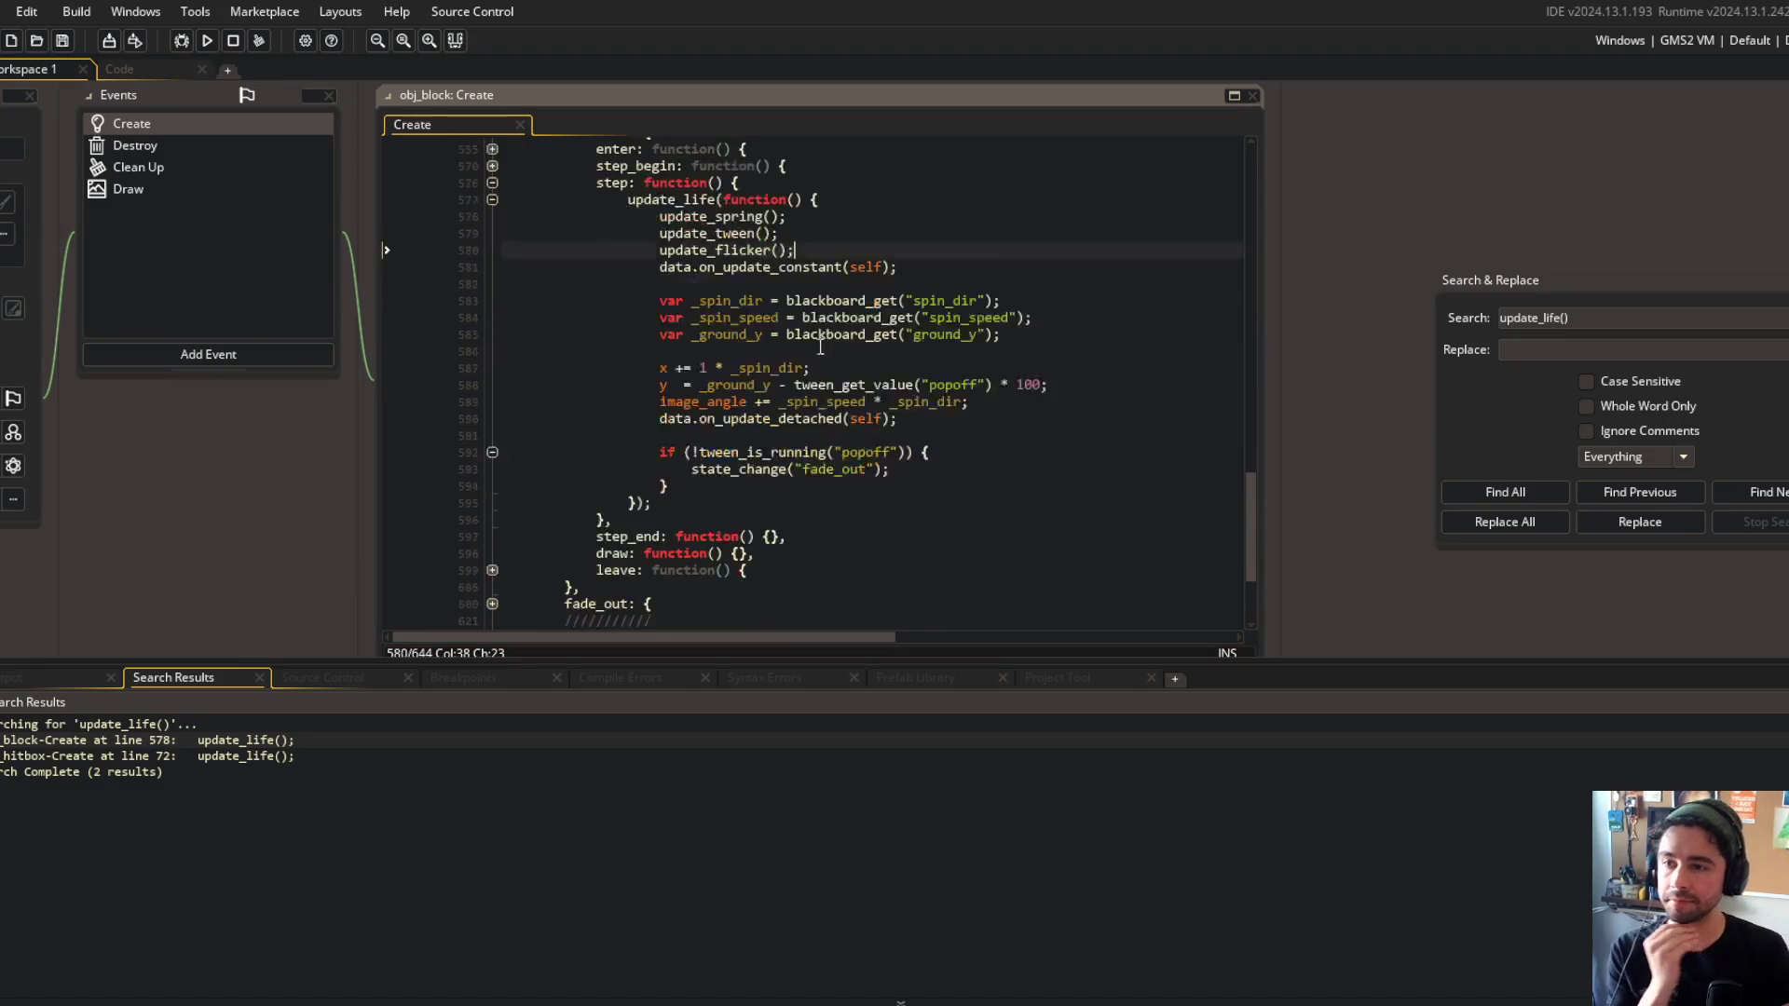
{"action": "double_click", "coordinate": [710, 300]}
{"action": "left_click", "coordinate": [774, 353]}
{"action": "key", "text": "alt+Down"}
{"action": "key", "text": "alt+Down"}
{"action": "key", "text": "alt+Down"}
{"action": "key", "text": "Up"}
{"action": "key", "text": "Up"}
Move data.on_update_detached(self) under on_update_constant and delete the blank lines above the if block.
{"action": "key", "text": "Up"}
{"action": "key", "text": "Up"}
{"action": "key", "text": "Up"}
{"action": "key", "text": "Return"}
{"action": "type", "text": "// spi"}
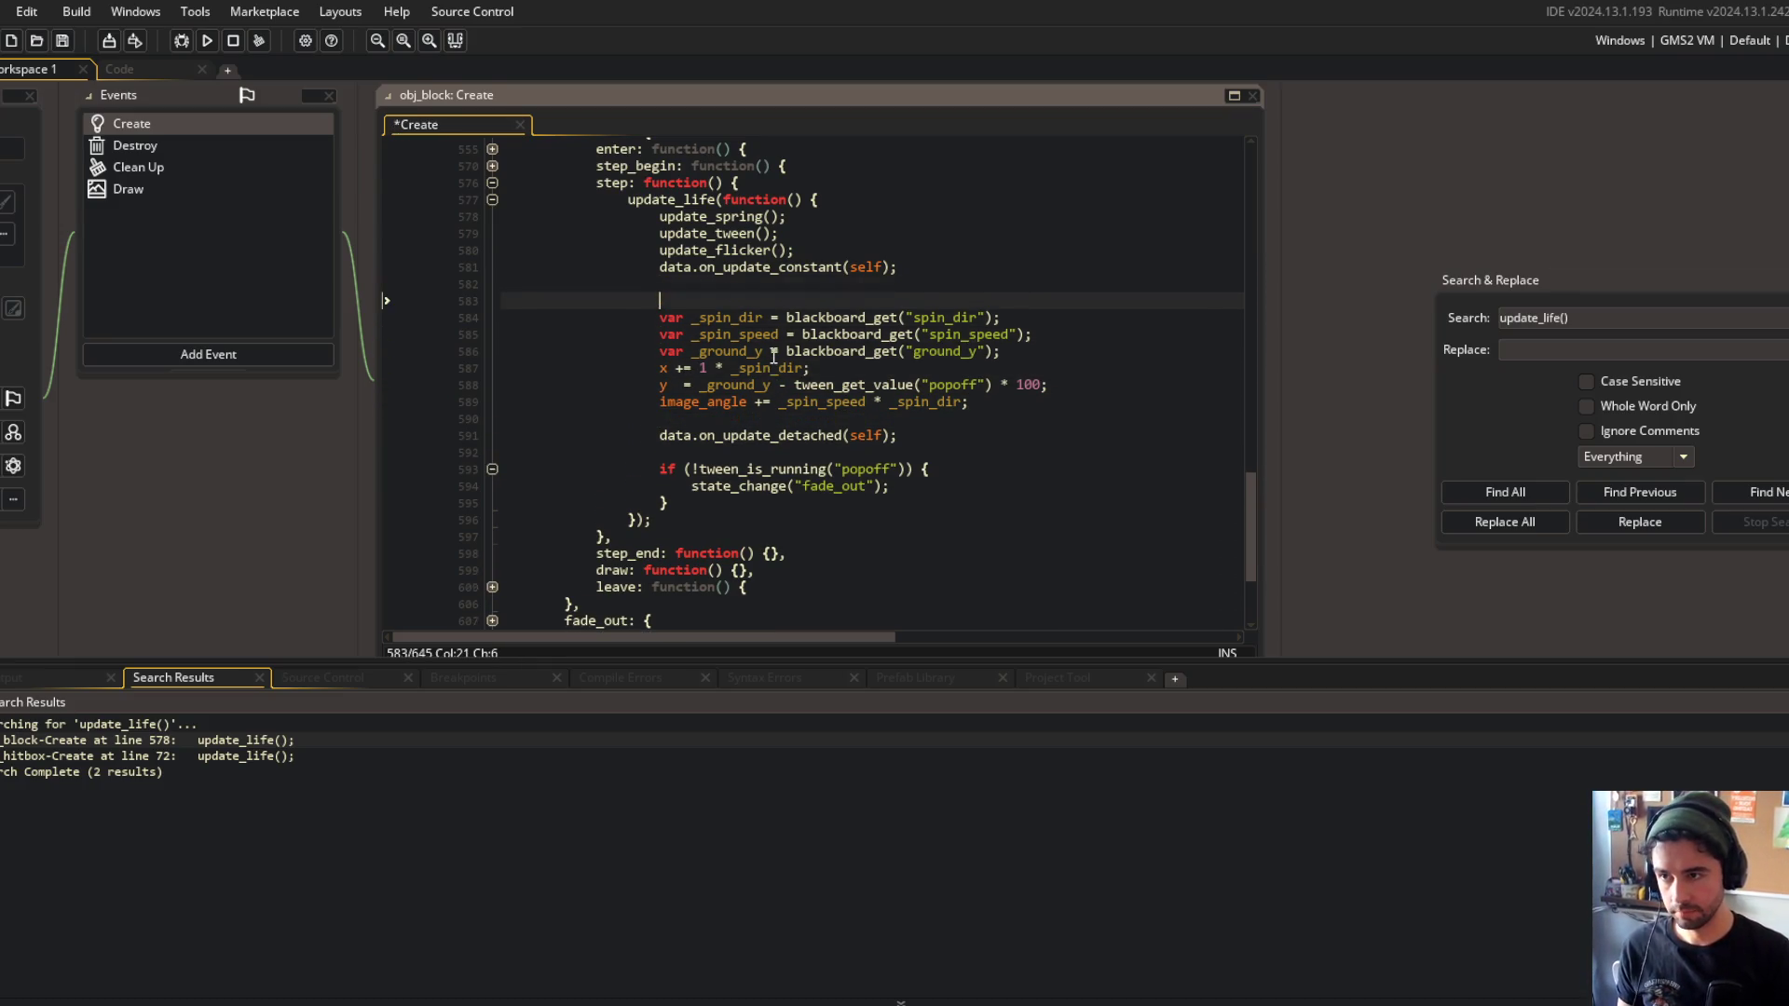
{"action": "type", "text": "n"}
{"action": "key", "text": "Down"}
{"action": "key", "text": "Down"}
{"action": "key", "text": "Down"}
{"action": "key", "text": "shift+End"}
{"action": "key", "text": "ctrl+x"}
{"action": "key", "text": "Up"}
{"action": "key", "text": "Up"}
{"action": "key", "text": "Up"}
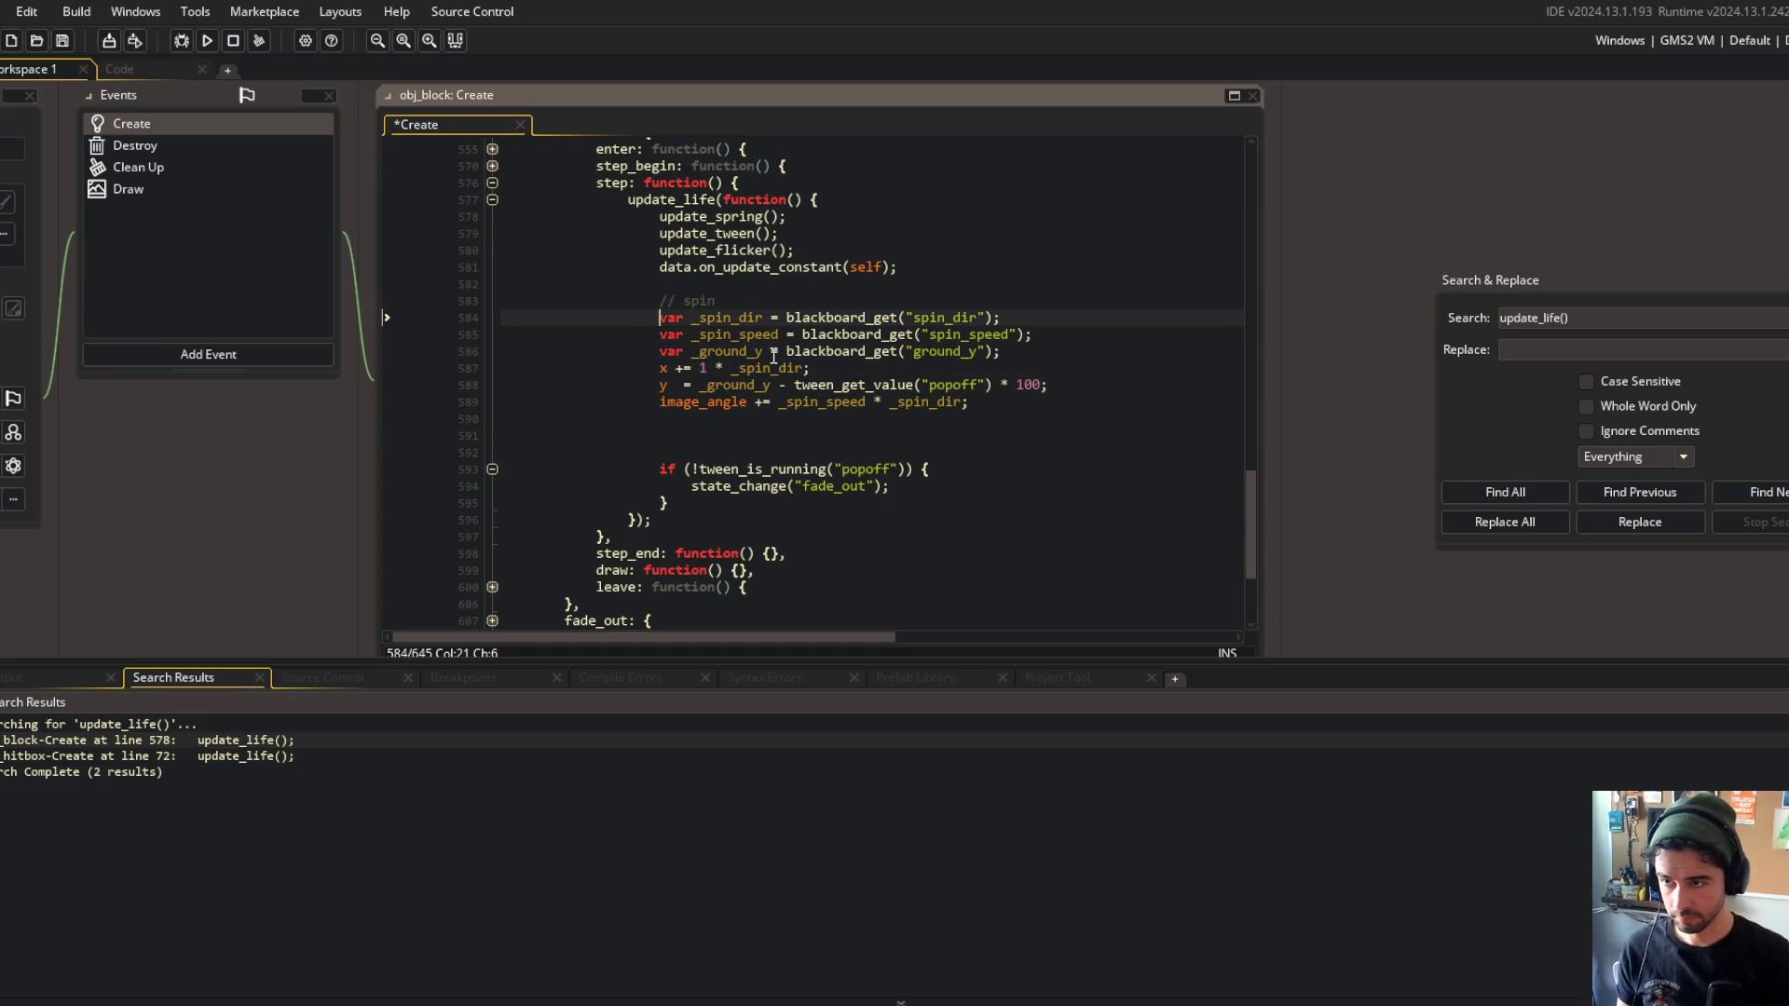
{"action": "key", "text": "ctrl+v"}
{"action": "key", "text": "Return"}
{"action": "key", "text": "Down"}
{"action": "key", "text": "Down"}
{"action": "key", "text": "Down"}
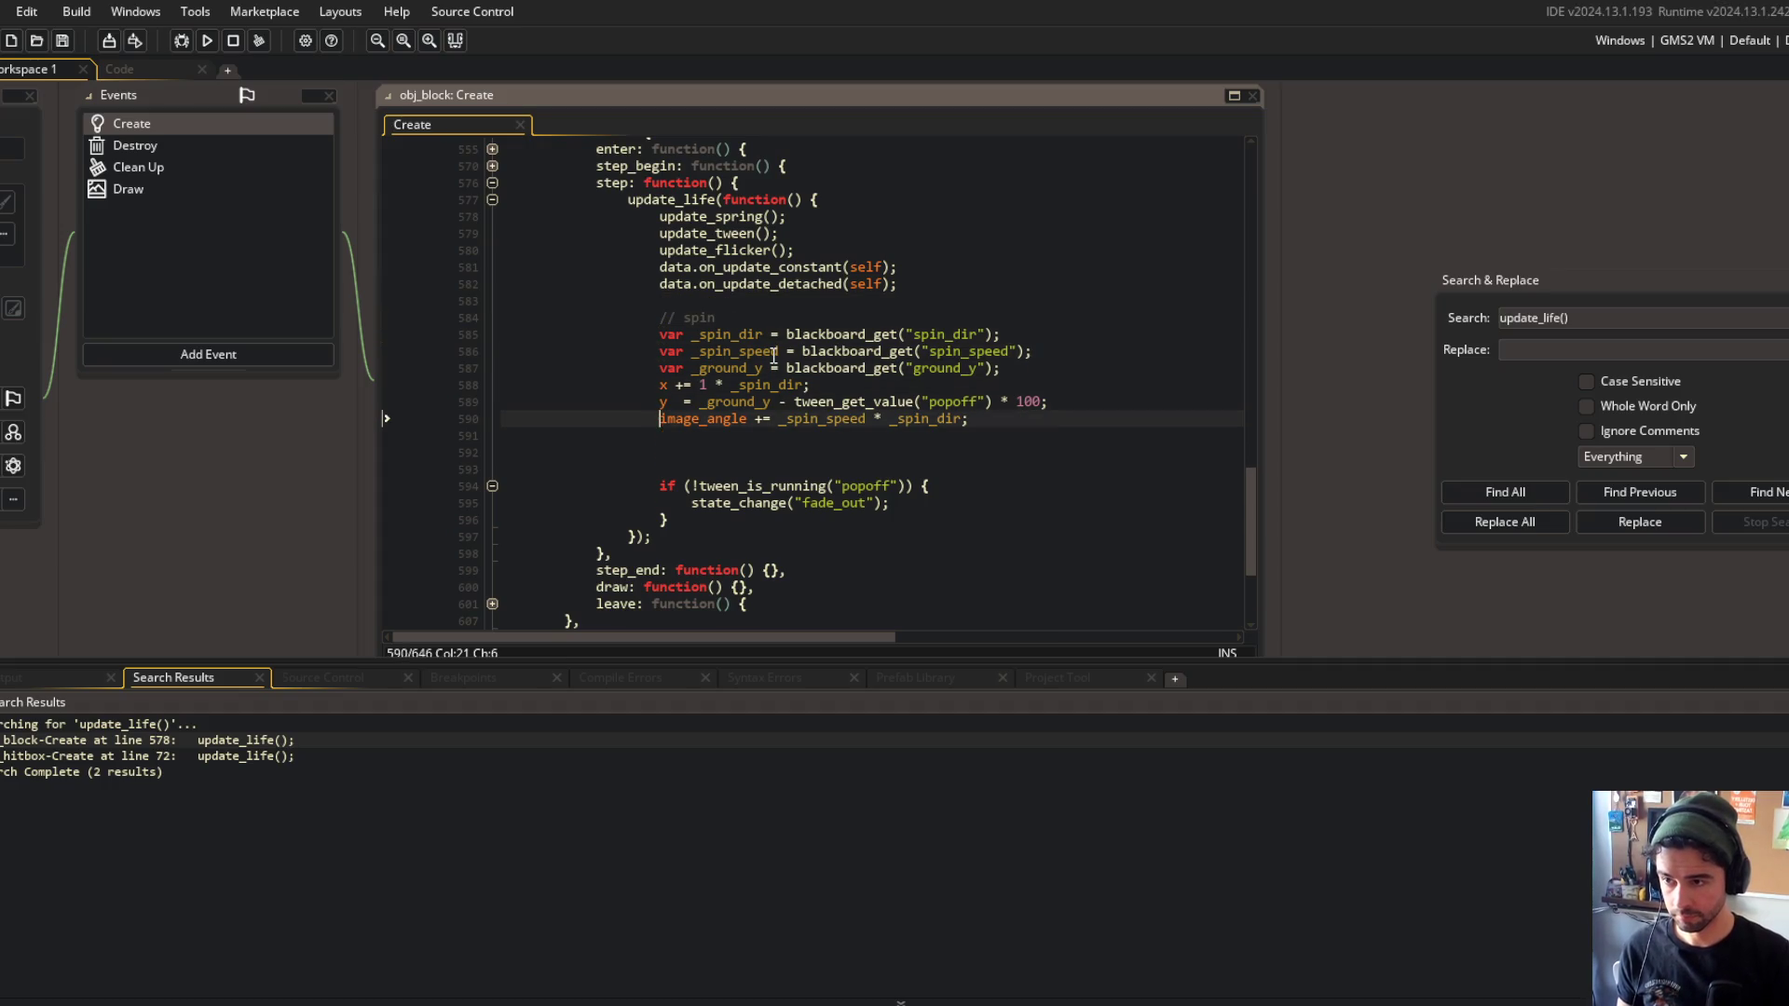
{"action": "key", "text": "Delete"}
{"action": "key", "text": "Delete"}
Collapse the popoff if block into a single line.
{"action": "key", "text": "Delete"}
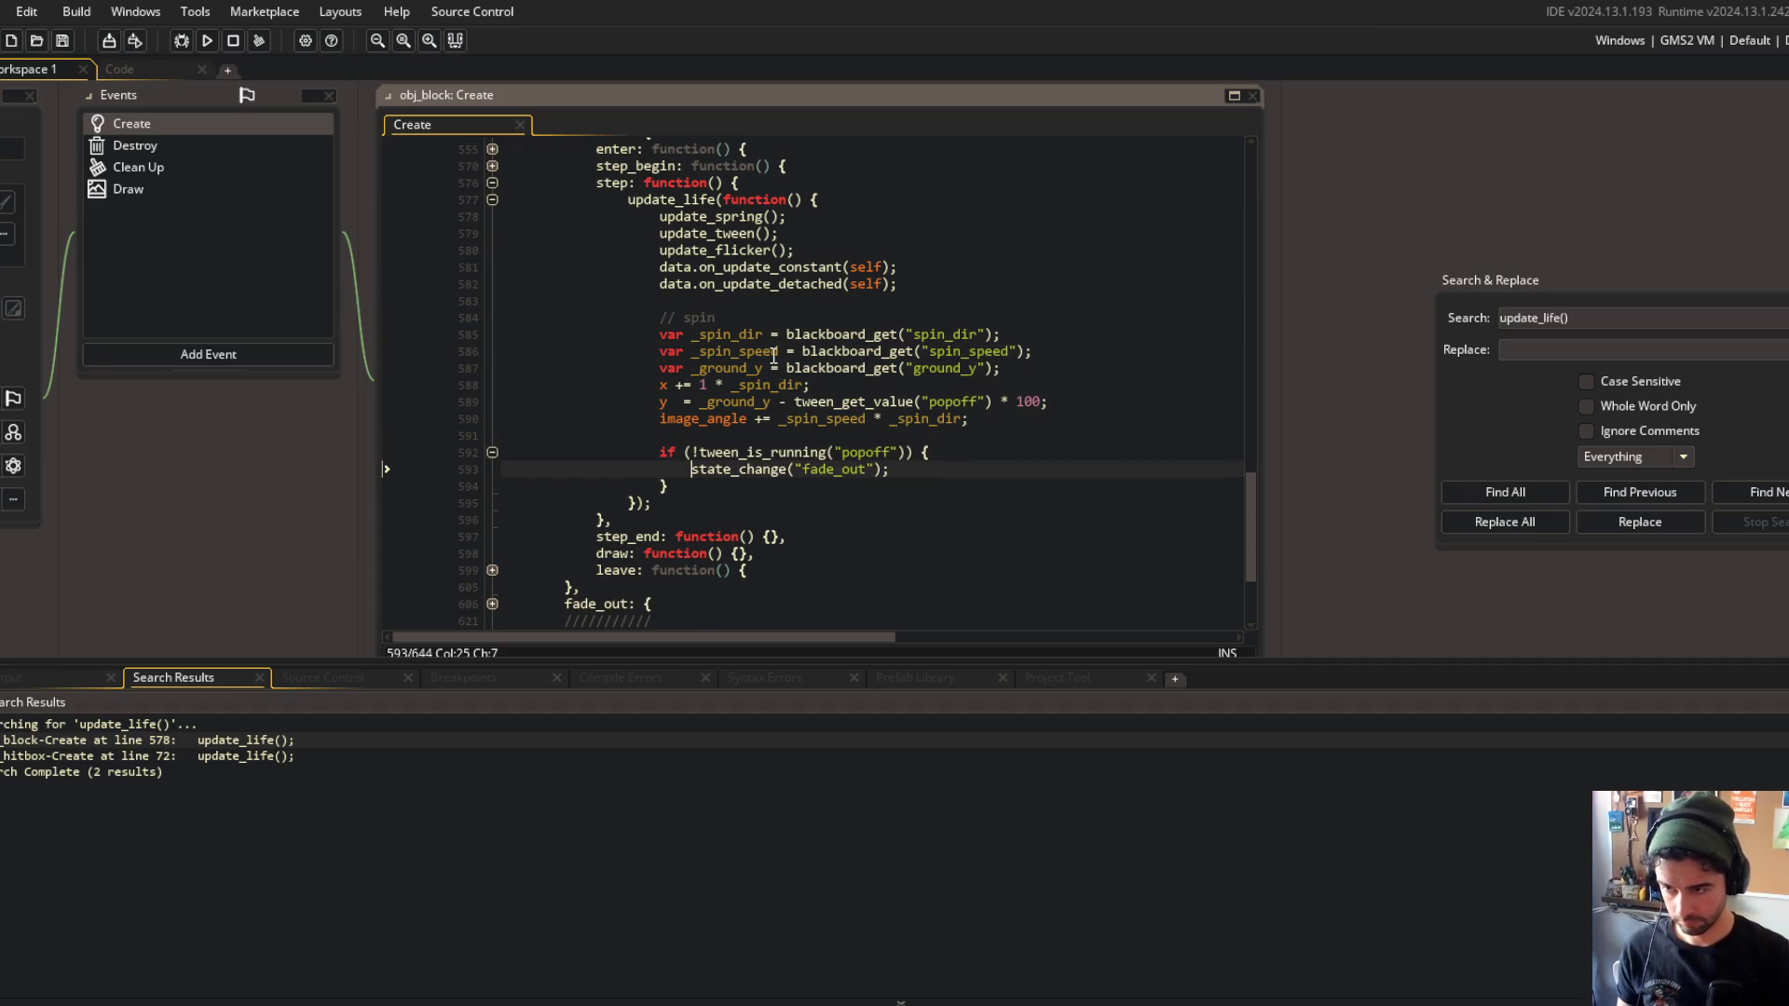
{"action": "key", "text": "End"}
{"action": "key", "text": "Delete"}
{"action": "key", "text": "ctrl+Delete"}
{"action": "key", "text": "BackSpace"}
{"action": "key", "text": "Down"}
{"action": "key", "text": "shift+Up"}
{"action": "key", "text": "Delete"}
Reword the comment to '// popoff + spin' and save the obj_block Create code.
{"action": "key", "text": "Up"}
{"action": "key", "text": "Up"}
{"action": "key", "text": "Up"}
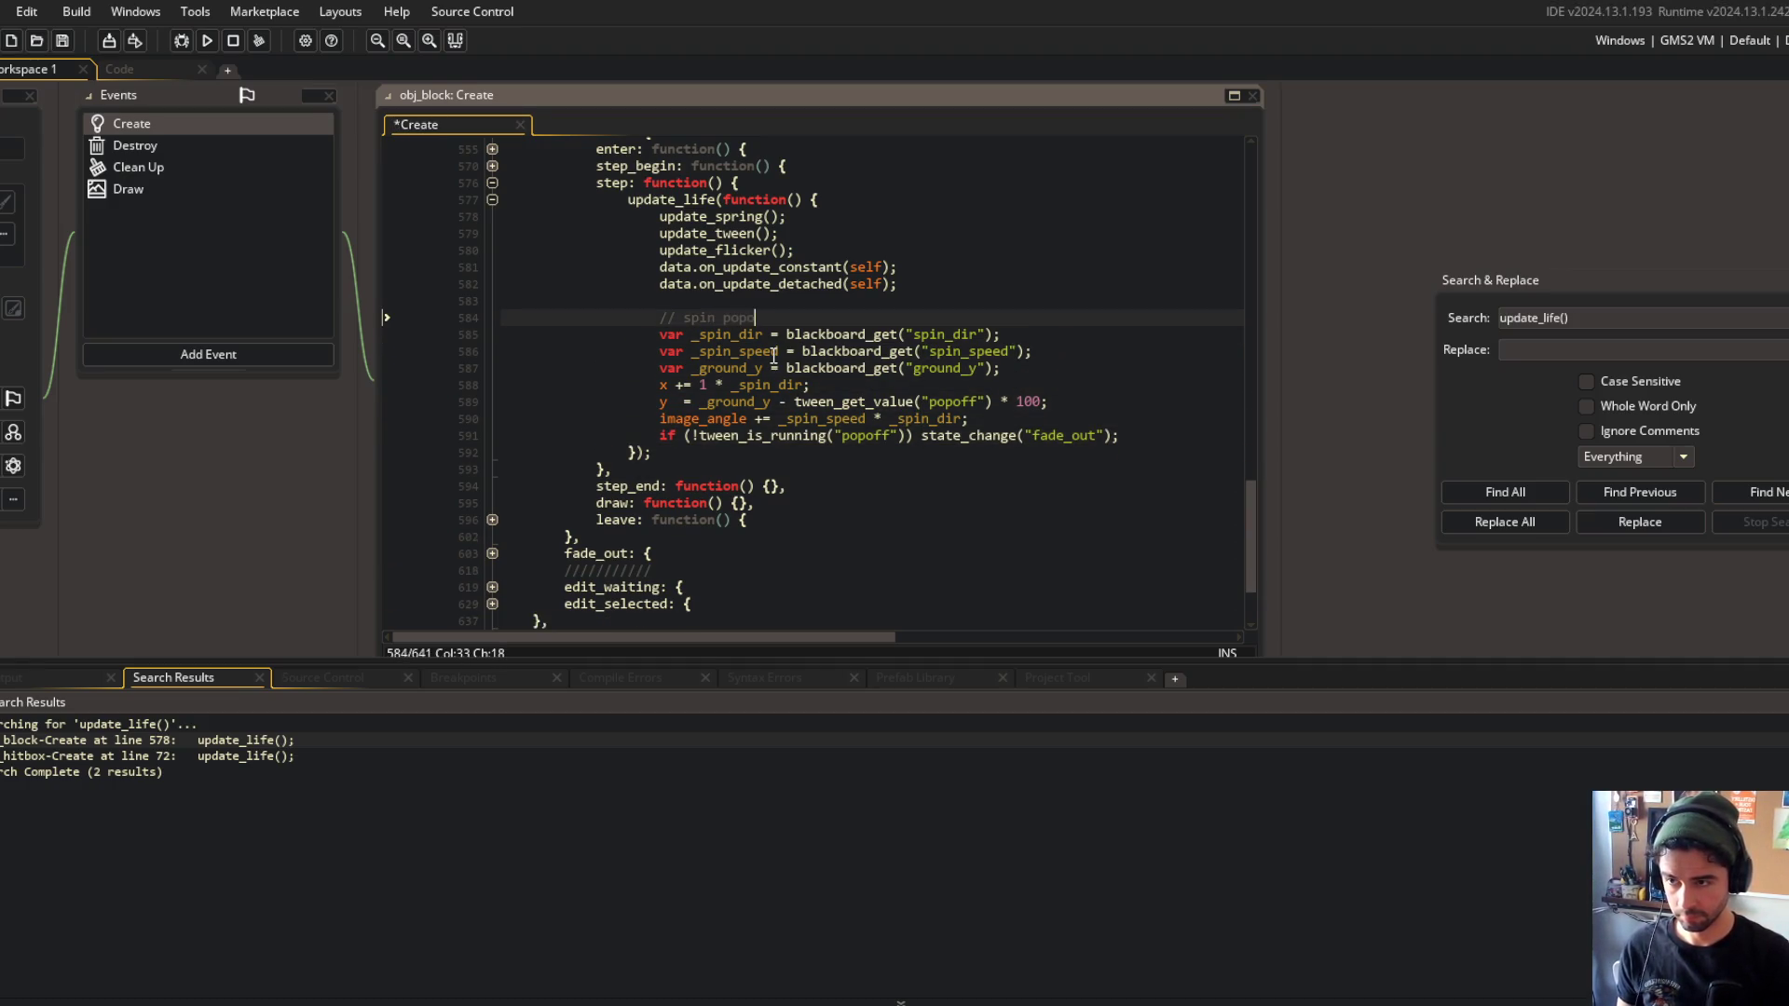
{"action": "key", "text": "ctrl+BackSpace"}
{"action": "key", "text": "End"}
{"action": "type", "text": "pin"}
{"action": "key", "text": "ctrl+s"}
Add a line after the one-line popoff if and return to the update_flicker() line.
{"action": "left_click", "coordinate": [1143, 436]}
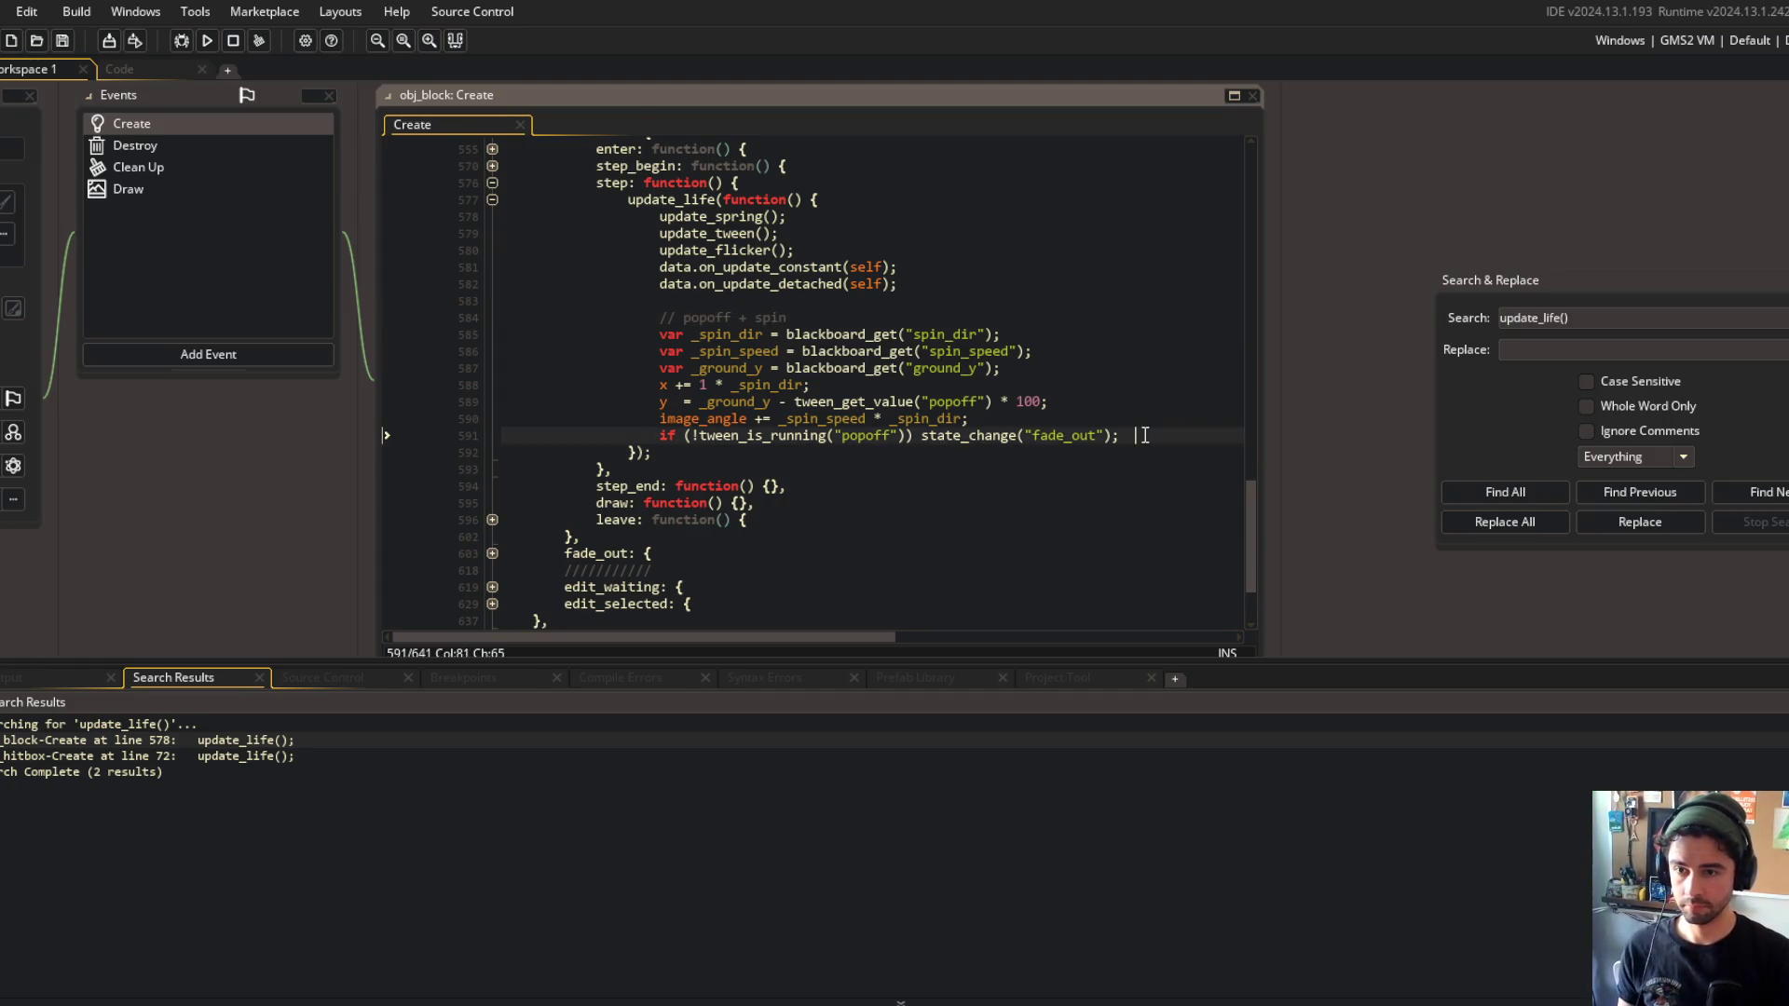
{"action": "key", "text": "Return"}
{"action": "left_click", "coordinate": [1144, 419]}
{"action": "key", "text": "Left"}
{"action": "scroll", "coordinate": [1145, 419], "scroll_direction": "up", "scroll_amount": 3}
{"action": "left_click", "coordinate": [1124, 415]}
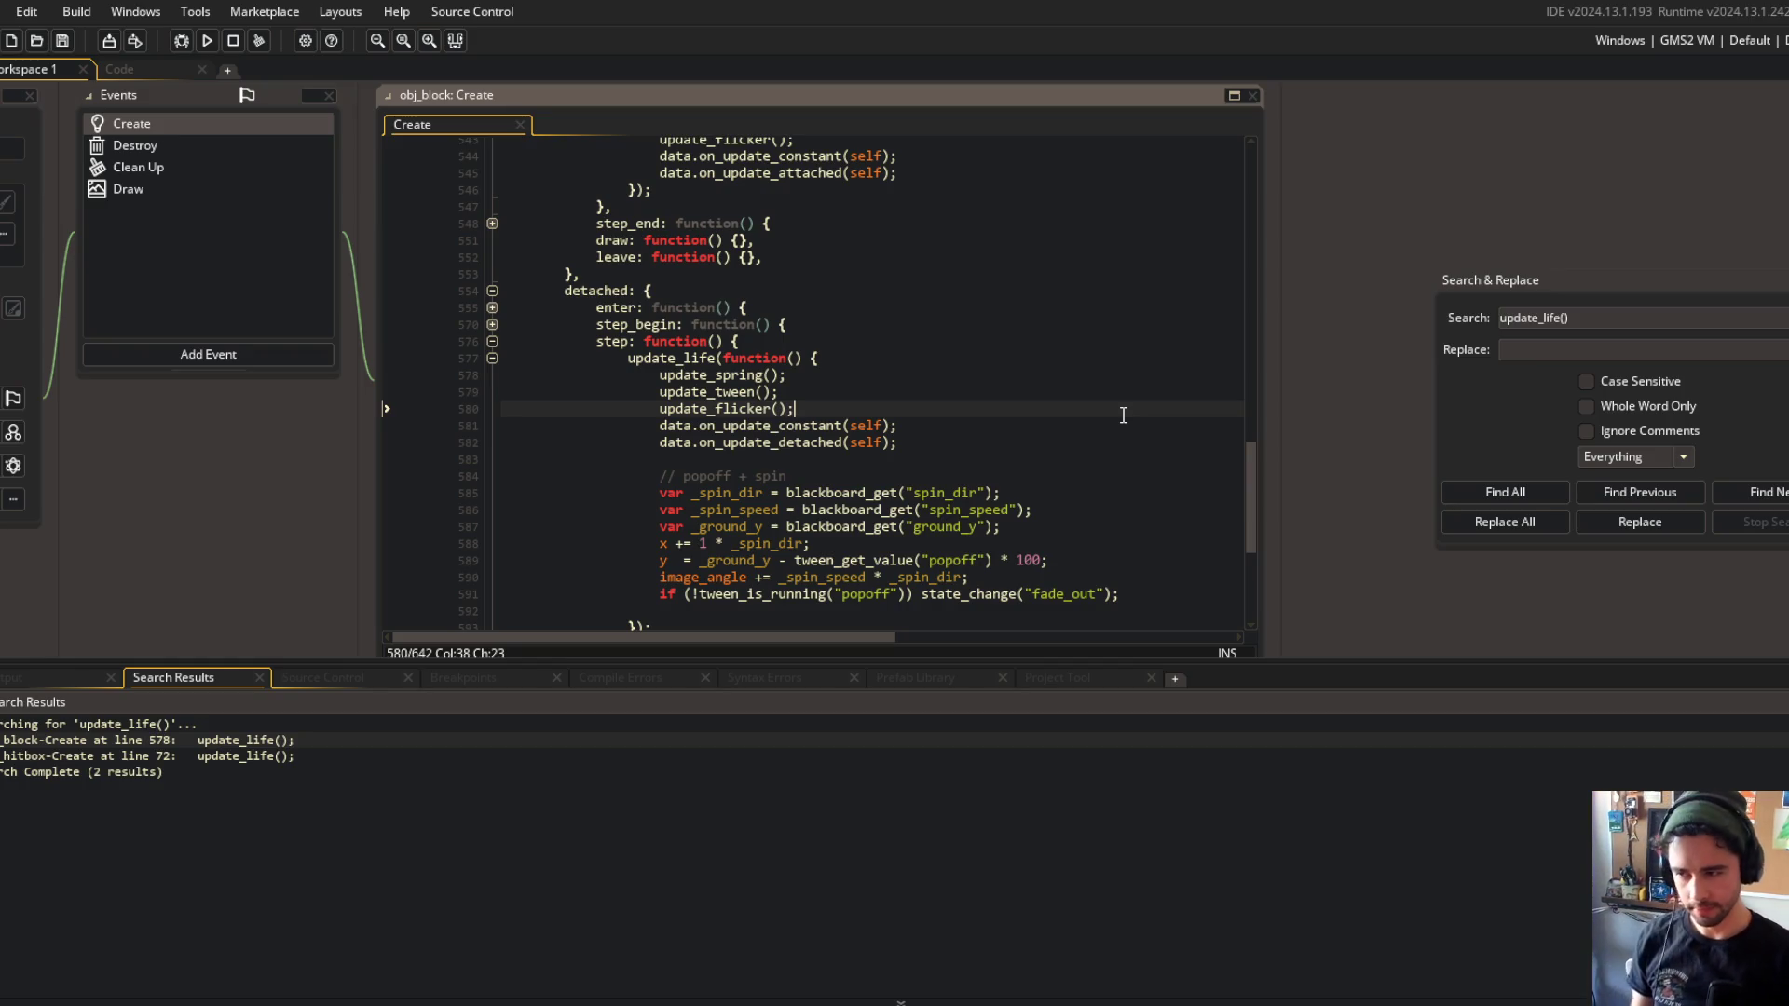
Open obj_hitbox's update_life() call from Find All results and move it beneath the update method.
{"action": "left_click", "coordinate": [1502, 493]}
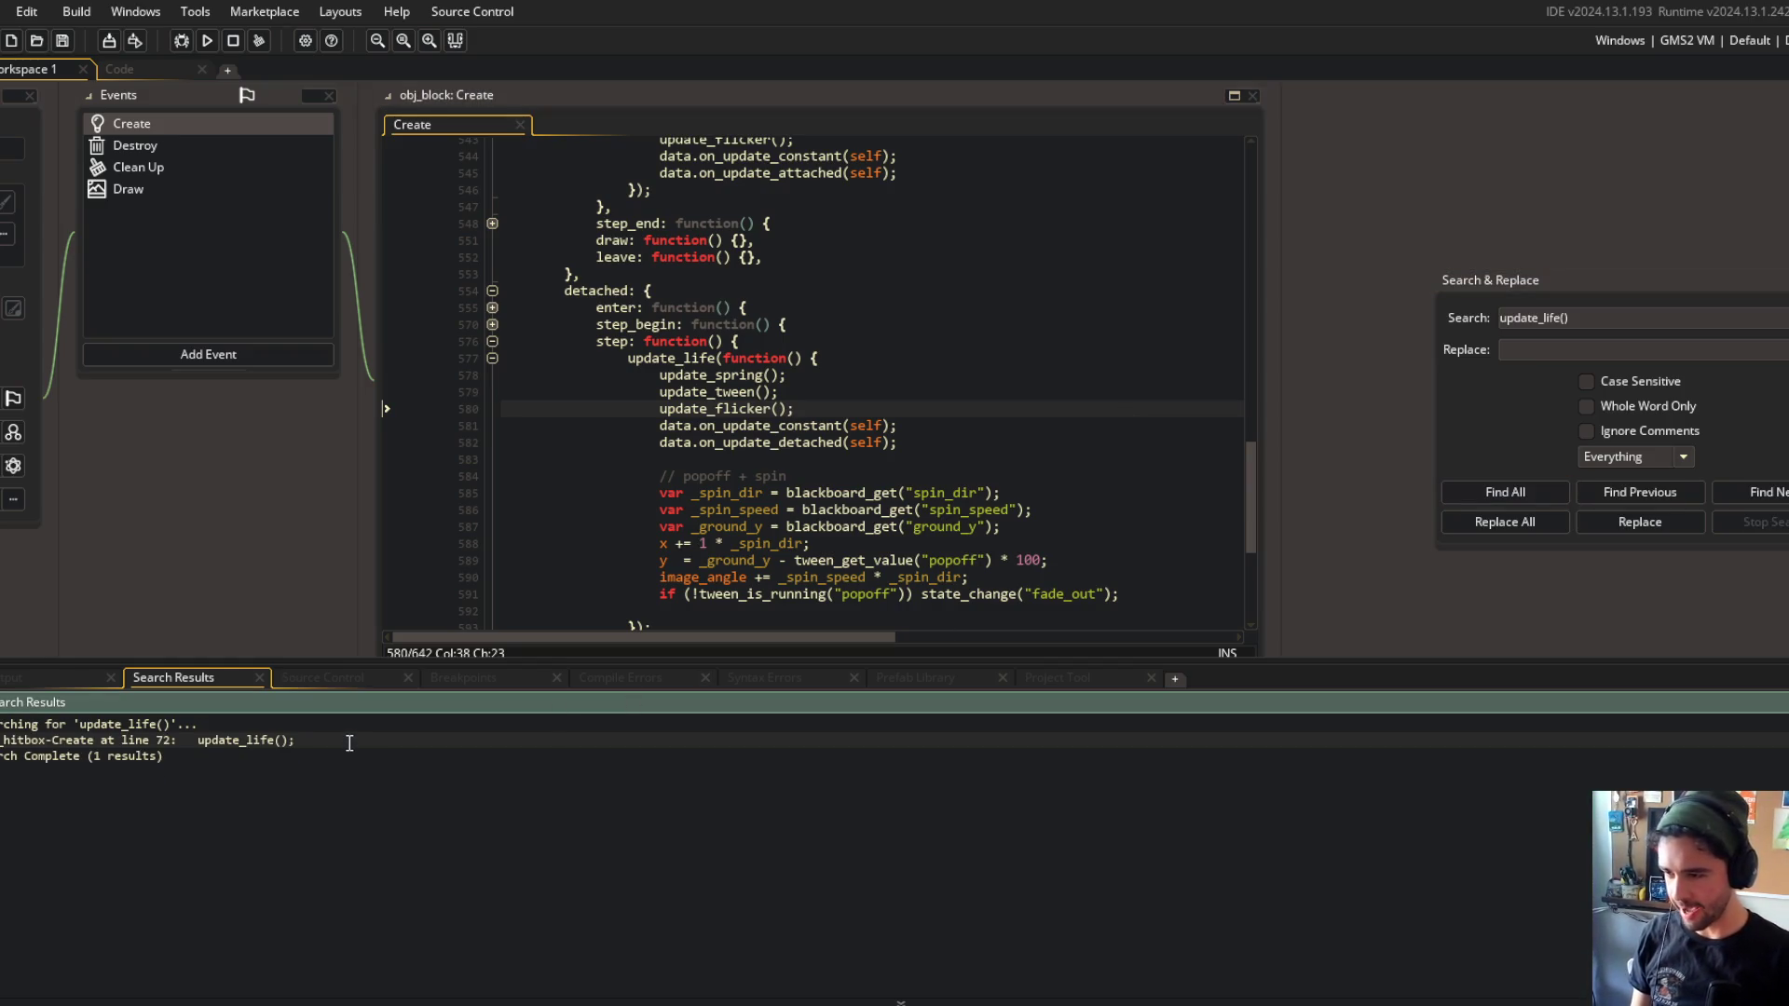
{"action": "double_click", "coordinate": [350, 746]}
{"action": "left_click", "coordinate": [1065, 308]}
{"action": "key", "text": "Down"}
{"action": "key", "text": "shift+Home"}
{"action": "key", "text": "ctrl+x"}
{"action": "key", "text": "Up"}
{"action": "key", "text": "Up"}
{"action": "key", "text": "Up"}
{"action": "key", "text": "End"}
{"action": "key", "text": "Return"}
{"action": "key", "text": "ctrl+v"}
Turn update_life() into a function() callback and move the velocity-matching if/else block inside it.
{"action": "key", "text": "Left"}
{"action": "key", "text": "Left"}
{"action": "type", "text": "function() {"}
{"action": "key", "text": "Return"}
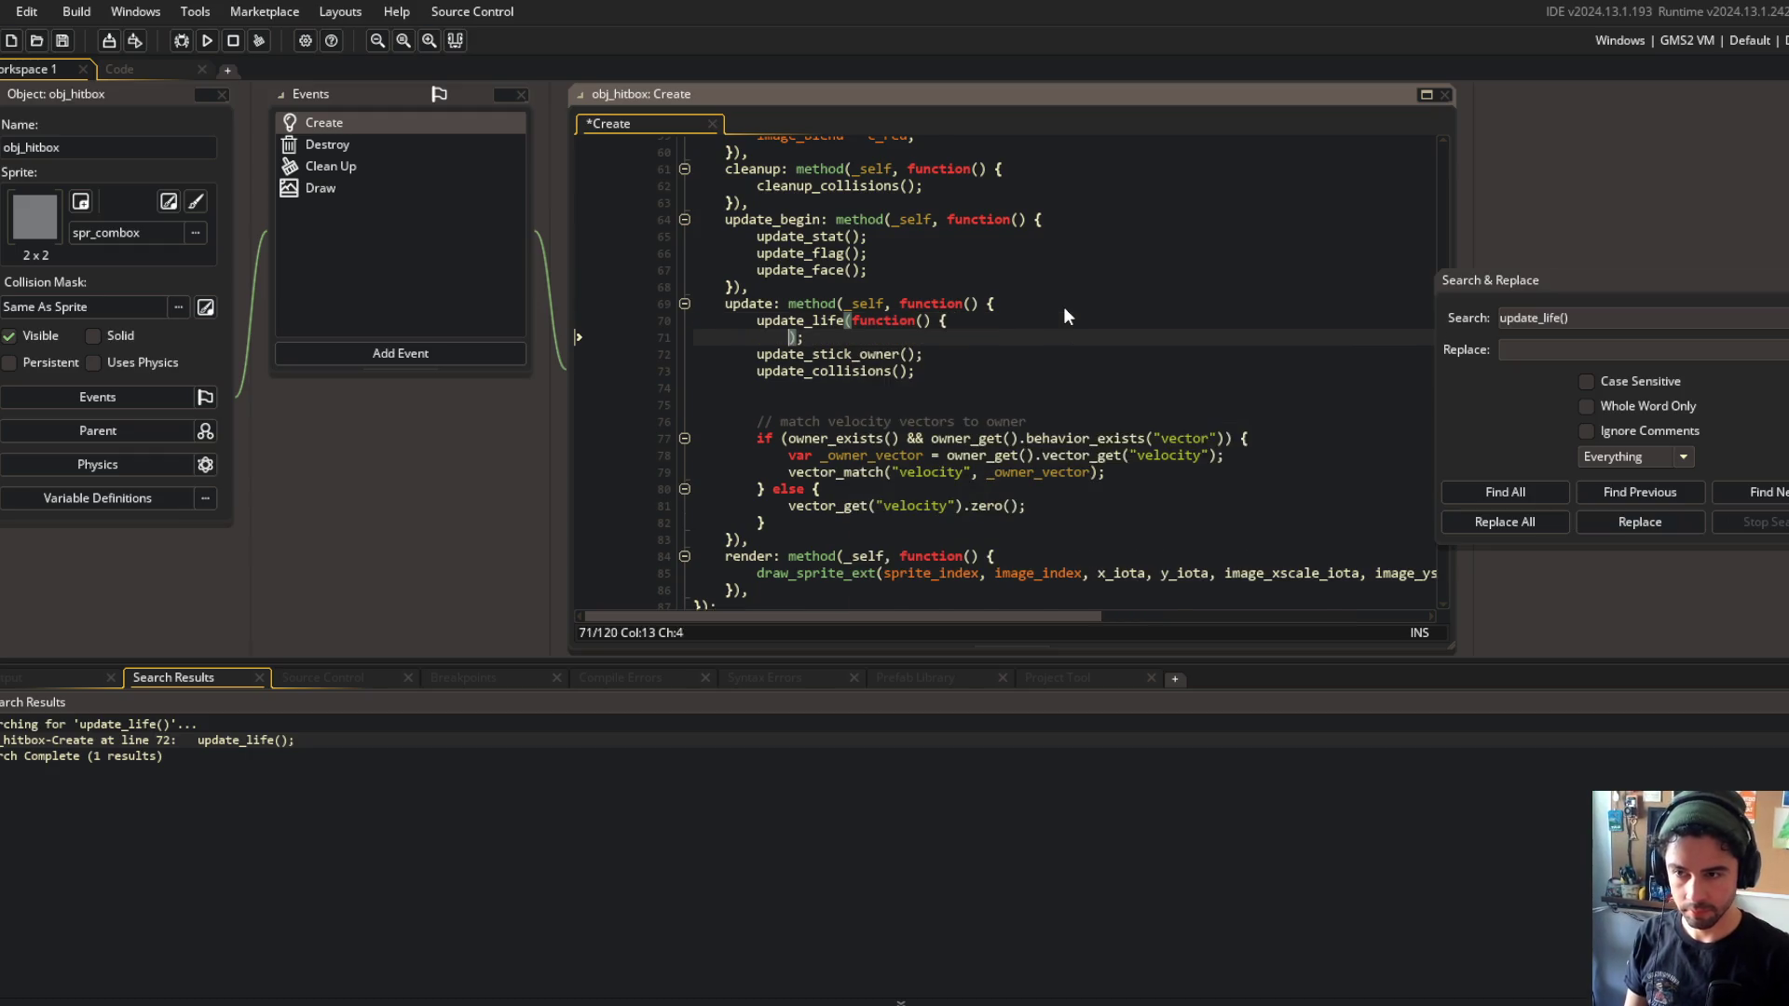
{"action": "key", "text": "Return"}
{"action": "key", "text": "ctrl+s"}
{"action": "key", "text": "Down"}
{"action": "key", "text": "shift+Down"}
{"action": "key", "text": "shift+Down"}
{"action": "key", "text": "shift+Down"}
{"action": "key", "text": "shift+Down"}
{"action": "key", "text": "shift+Down"}
{"action": "key", "text": "shift+Down"}
{"action": "key", "text": "ctrl+x"}
{"action": "key", "text": "Up"}
{"action": "key", "text": "Up"}
{"action": "key", "text": "ctrl+v"}
Indent the callback body one level, remove the extra blank line, and save obj_hitbox's Create code.
{"action": "key", "text": "shift+Up"}
{"action": "key", "text": "shift+Up"}
{"action": "key", "text": "shift+Up"}
{"action": "key", "text": "Tab"}
{"action": "key", "text": "Up"}
{"action": "key", "text": "Tab"}
{"action": "key", "text": "Down"}
{"action": "key", "text": "Delete"}
{"action": "key", "text": "ctrl+s"}
{"action": "key", "text": "Down"}
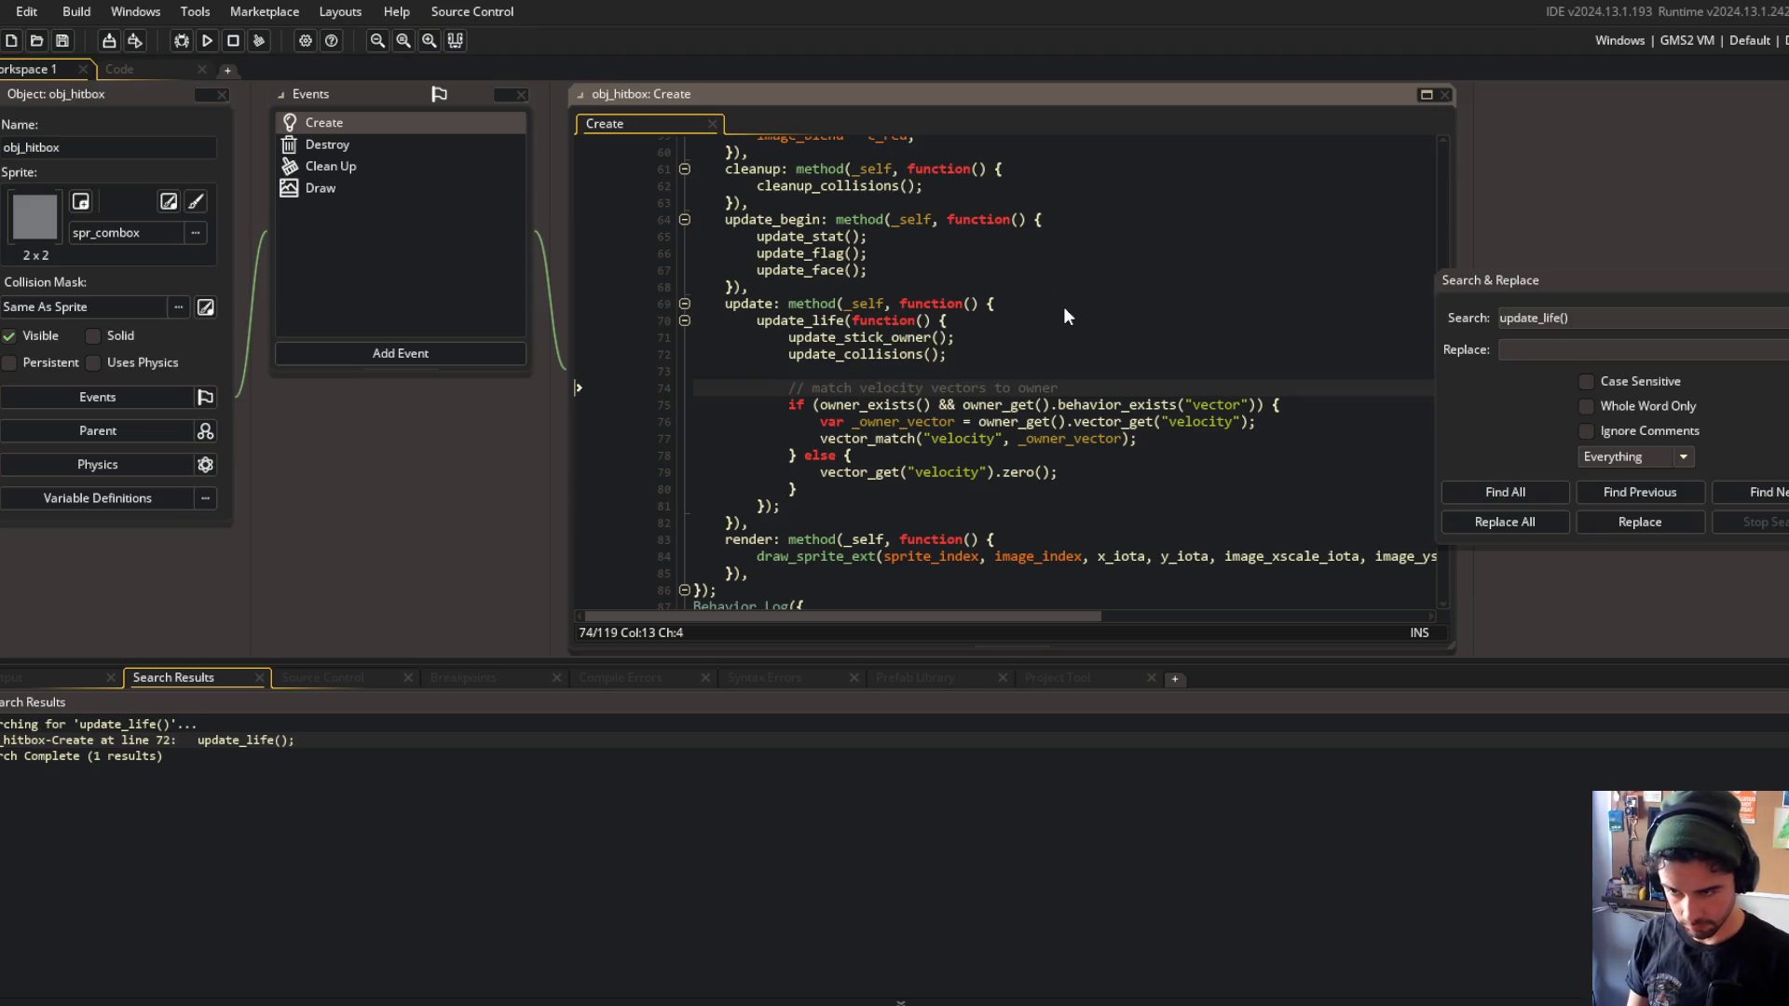
Check the update method's braces by folding and unfolding the update_life block.
{"action": "left_click", "coordinate": [1064, 306]}
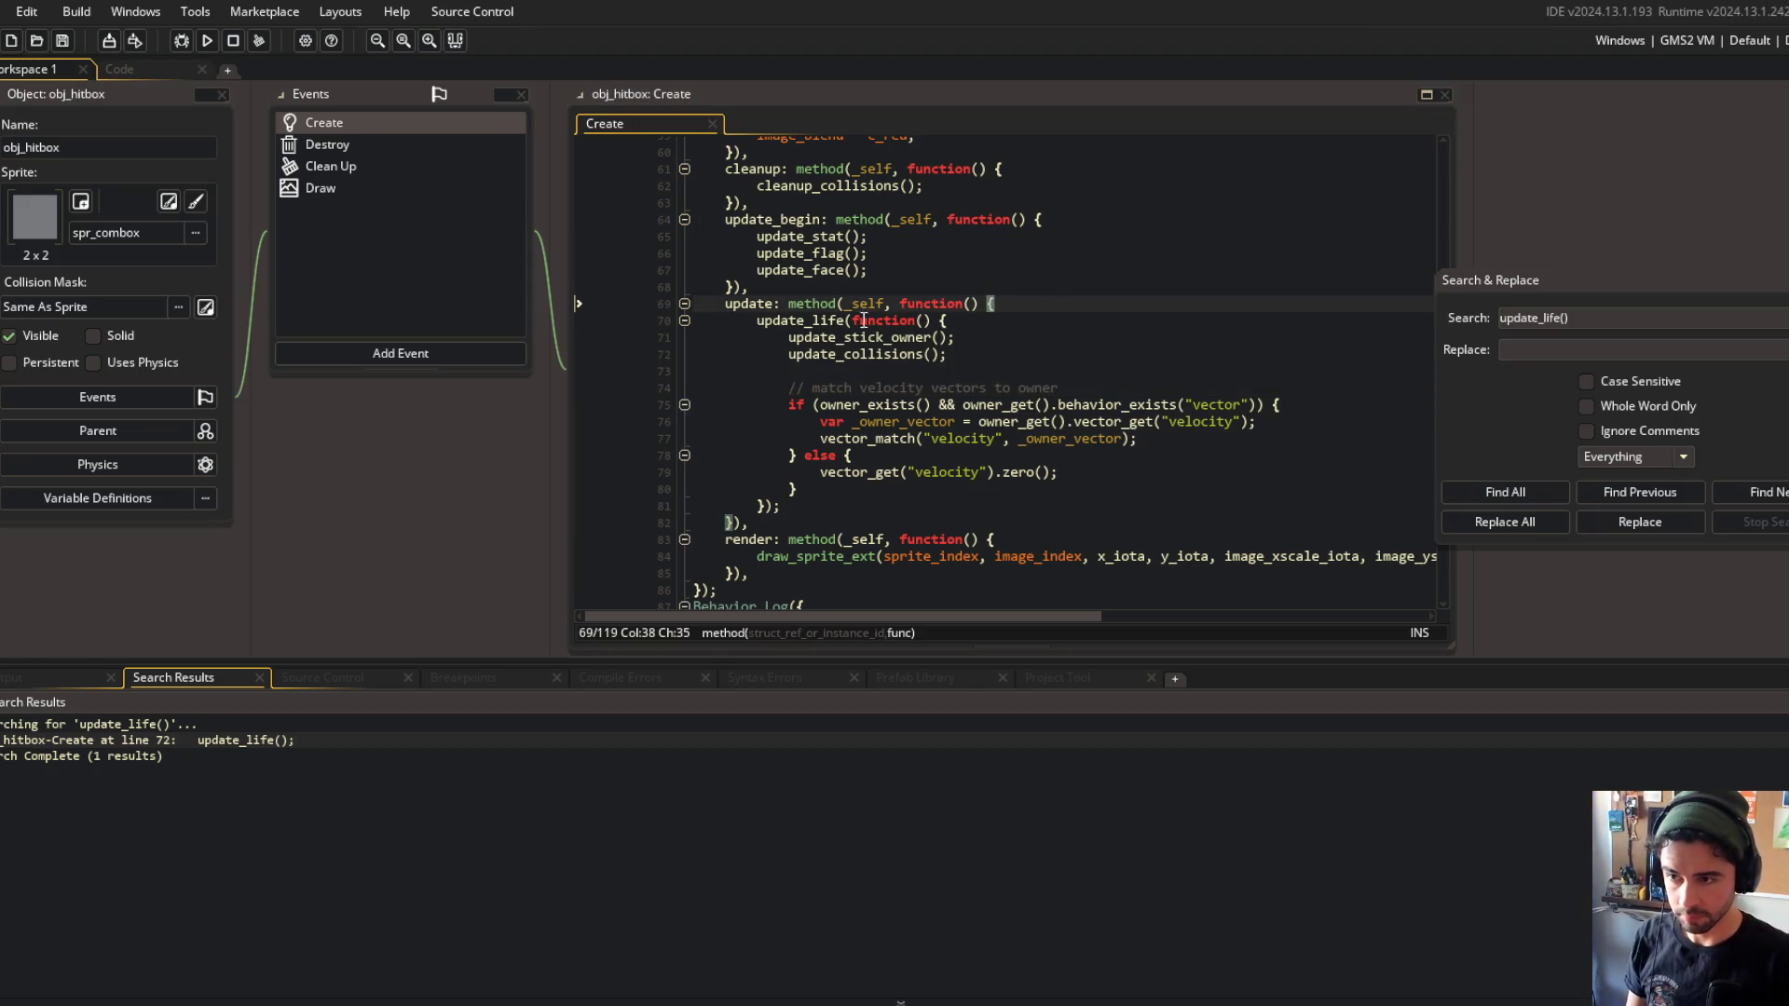
{"action": "left_click", "coordinate": [684, 320]}
{"action": "left_click", "coordinate": [684, 321]}
{"action": "left_click", "coordinate": [946, 371]}
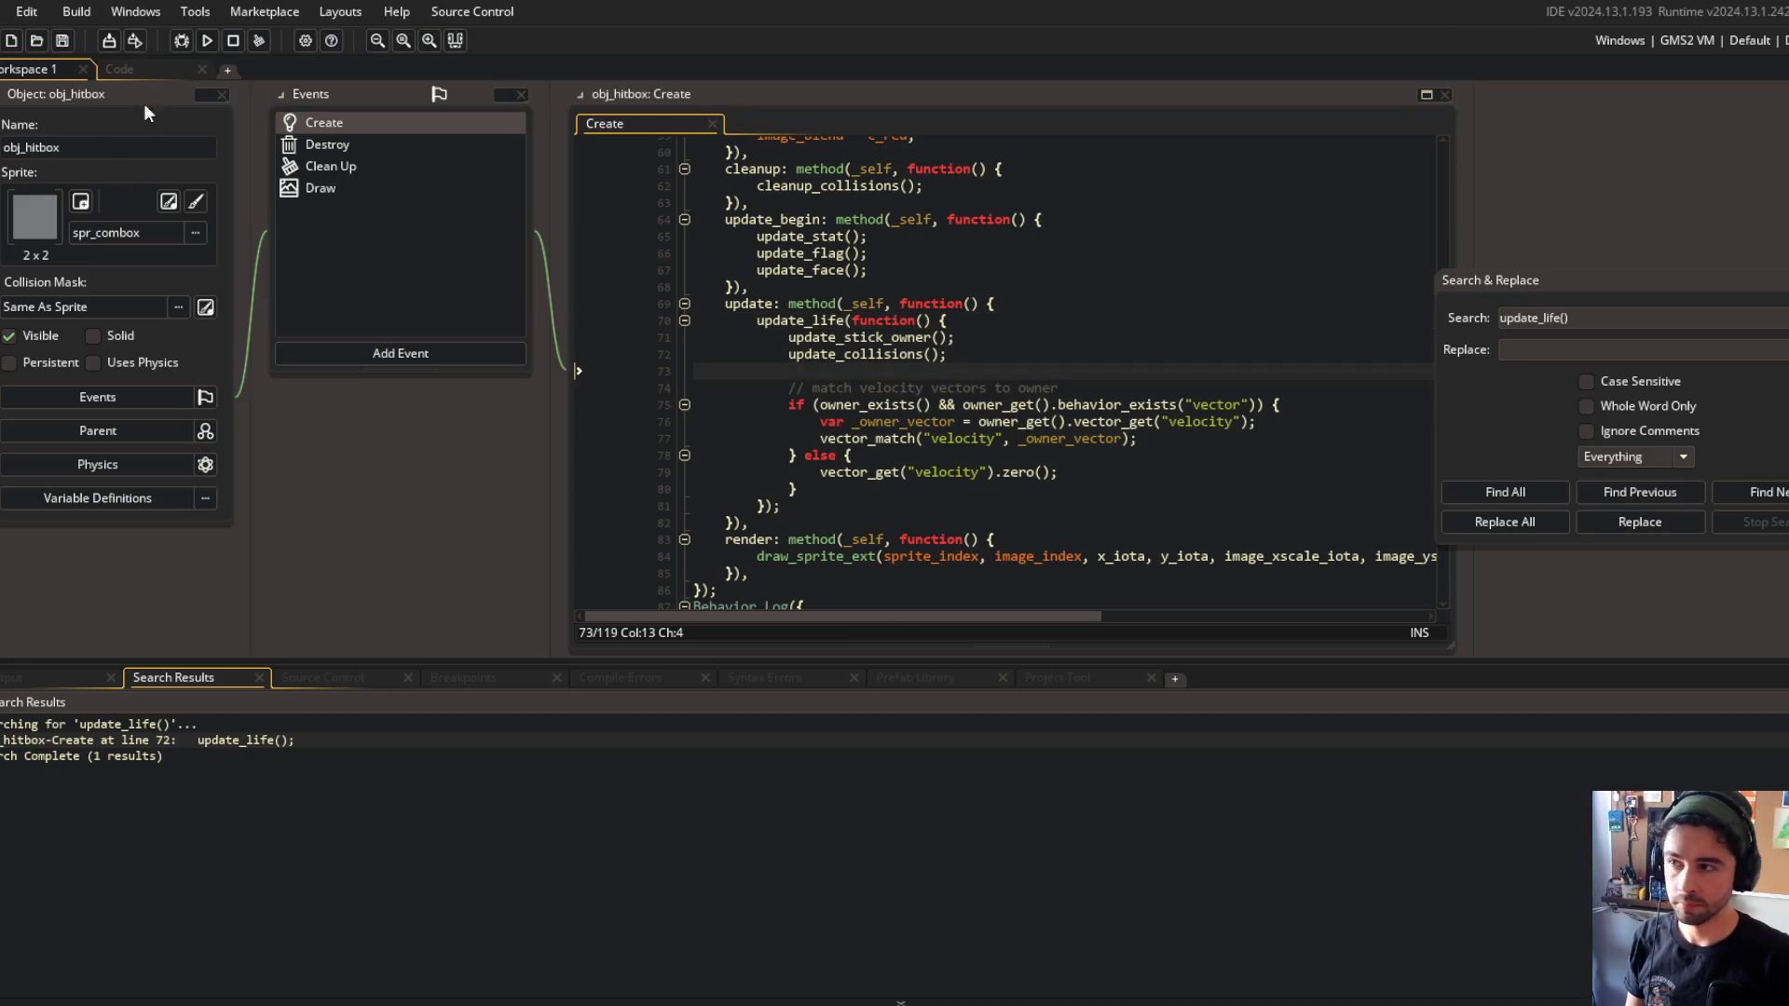
Bring up the Behavior_Life script and look at its still-alive callback handling.
{"action": "left_click", "coordinate": [177, 69]}
{"action": "scroll", "coordinate": [1130, 303], "scroll_direction": "down", "scroll_amount": 2}
{"action": "left_click", "coordinate": [1130, 305]}
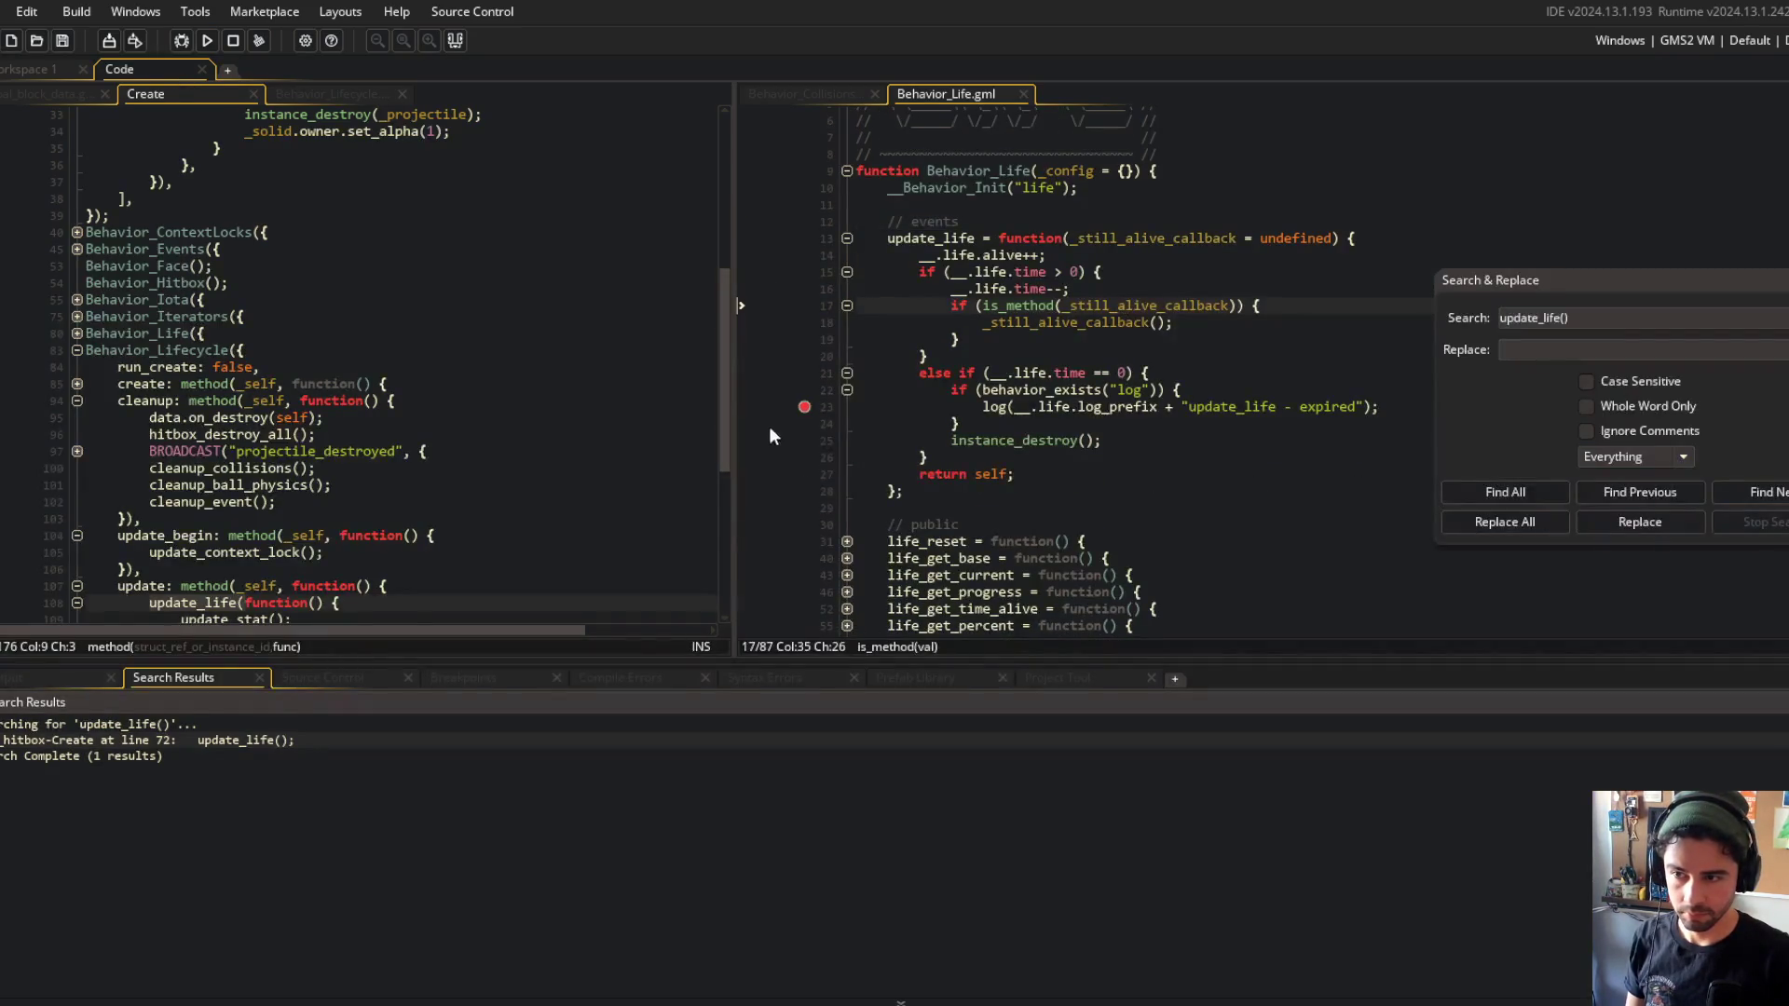
Build and run Block Beast, hiding the dock panels and closing Search & Replace.
{"action": "key", "text": "Up"}
{"action": "left_click", "coordinate": [1205, 324]}
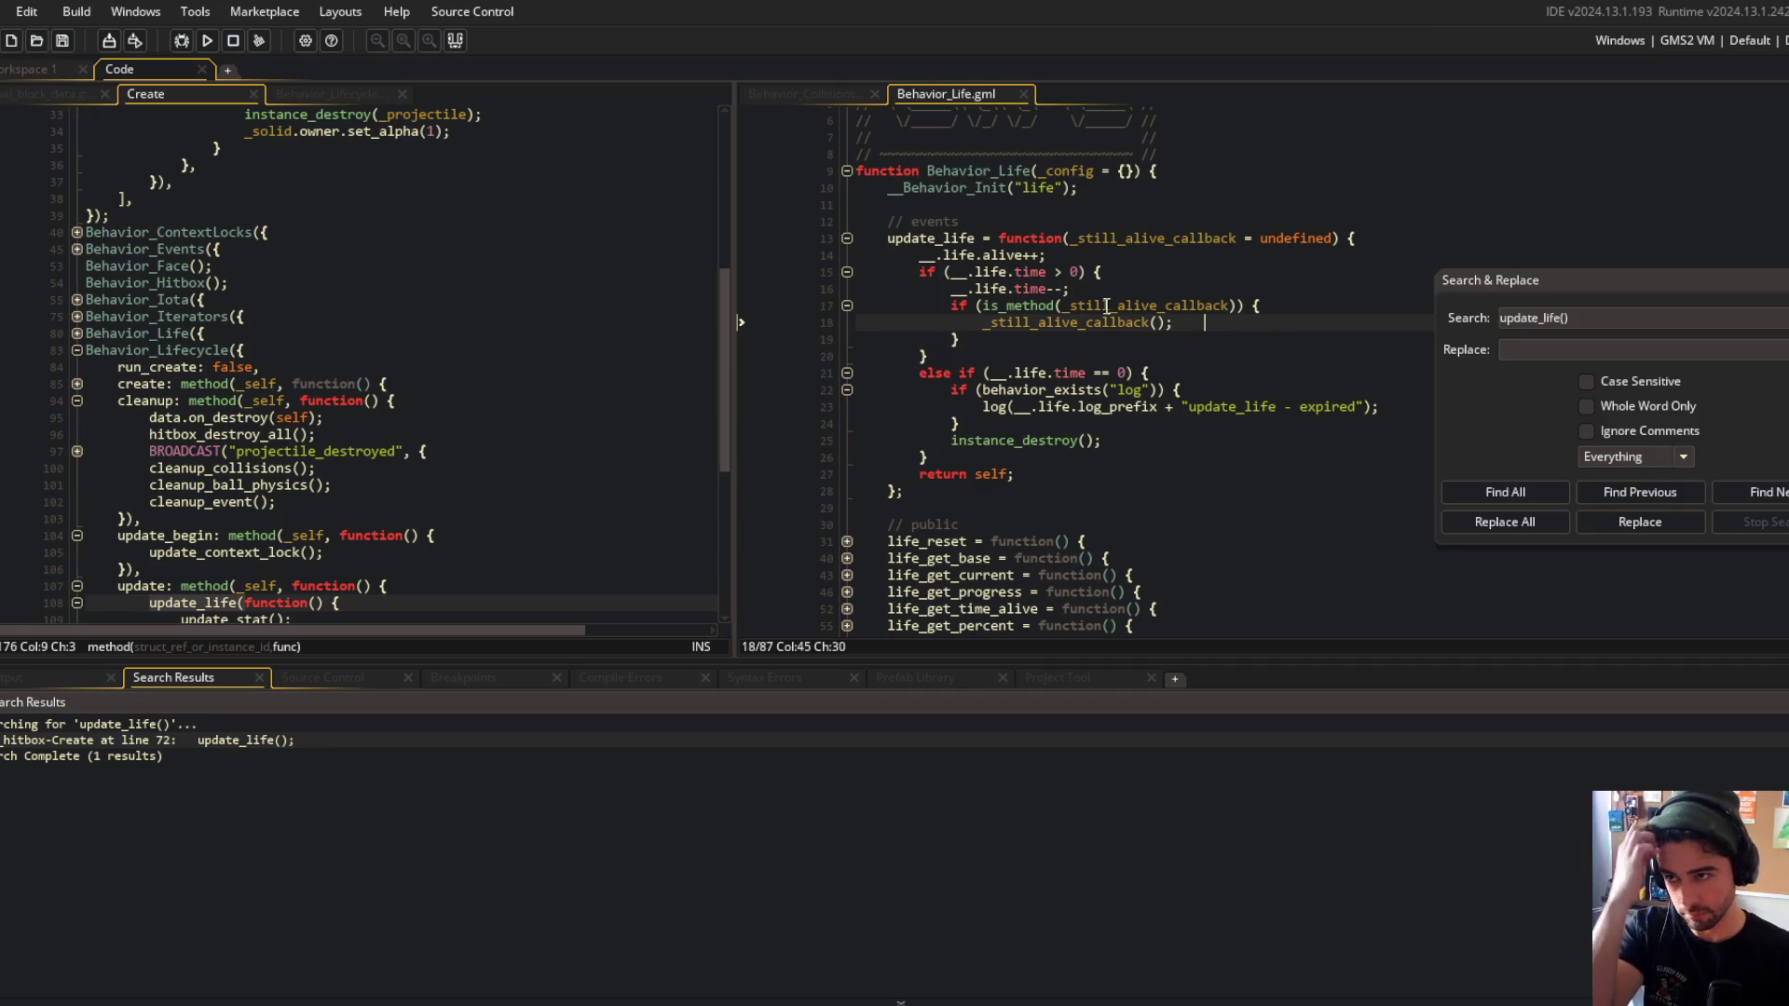
{"action": "left_click", "coordinate": [206, 40]}
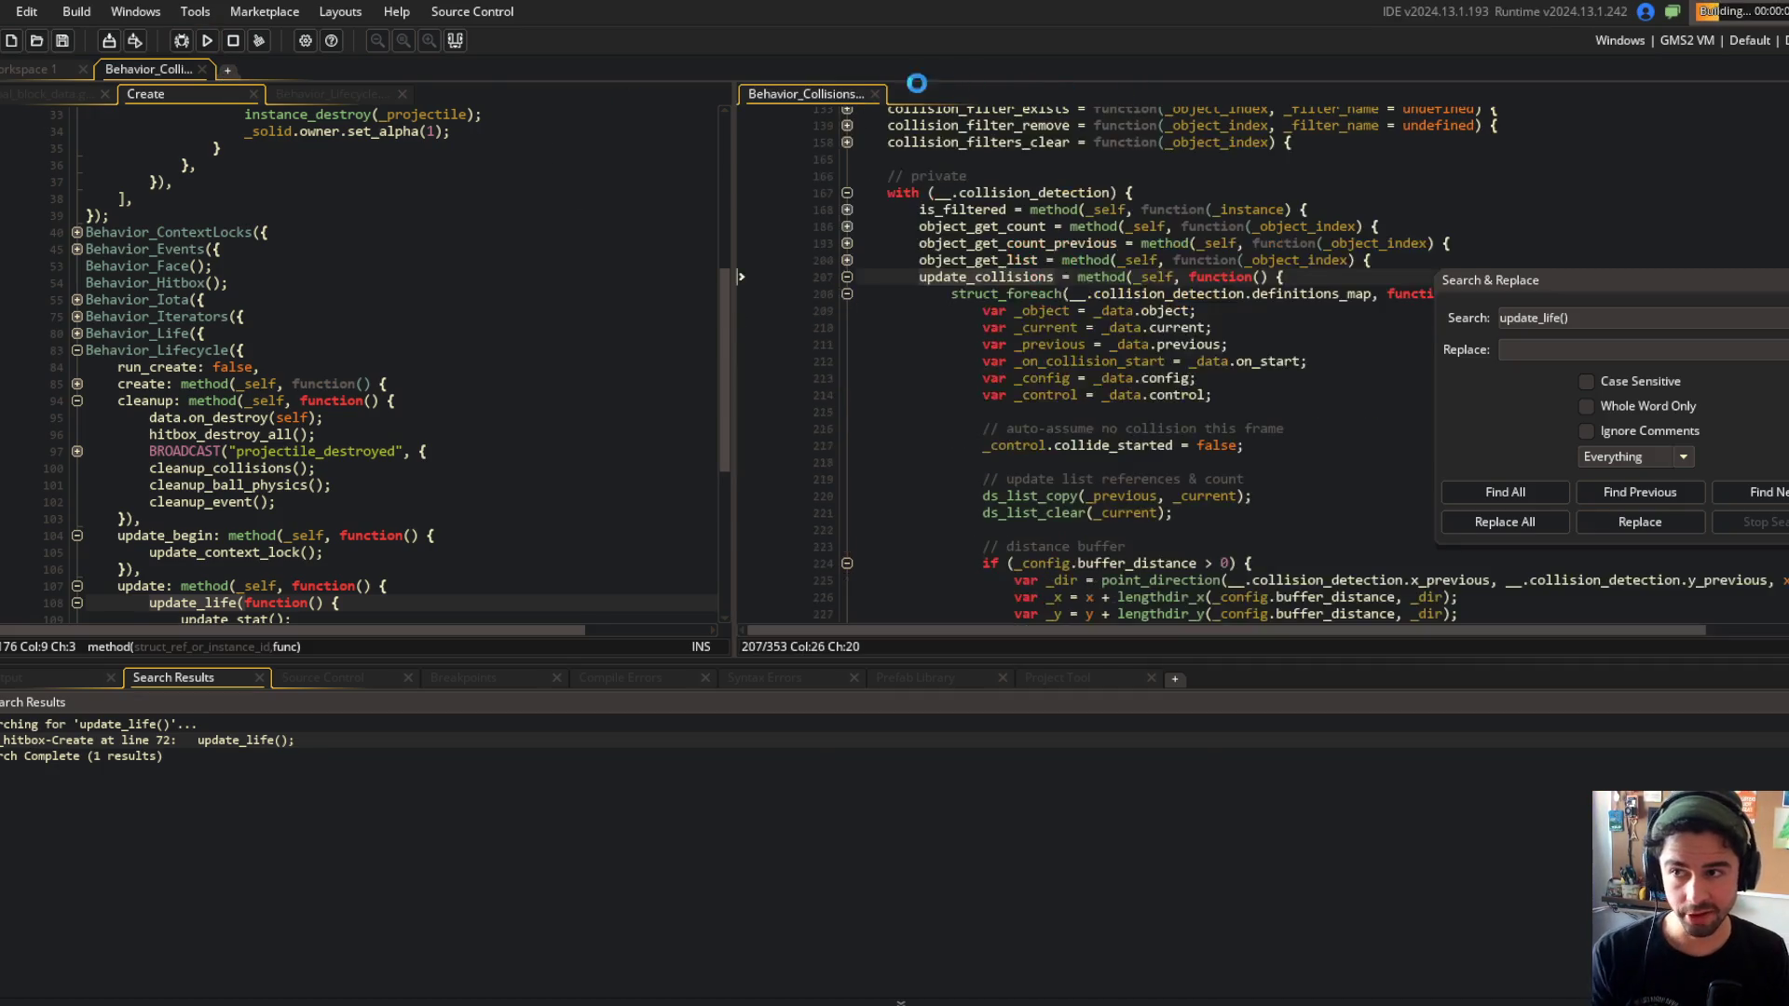
{"action": "left_click", "coordinate": [452, 37]}
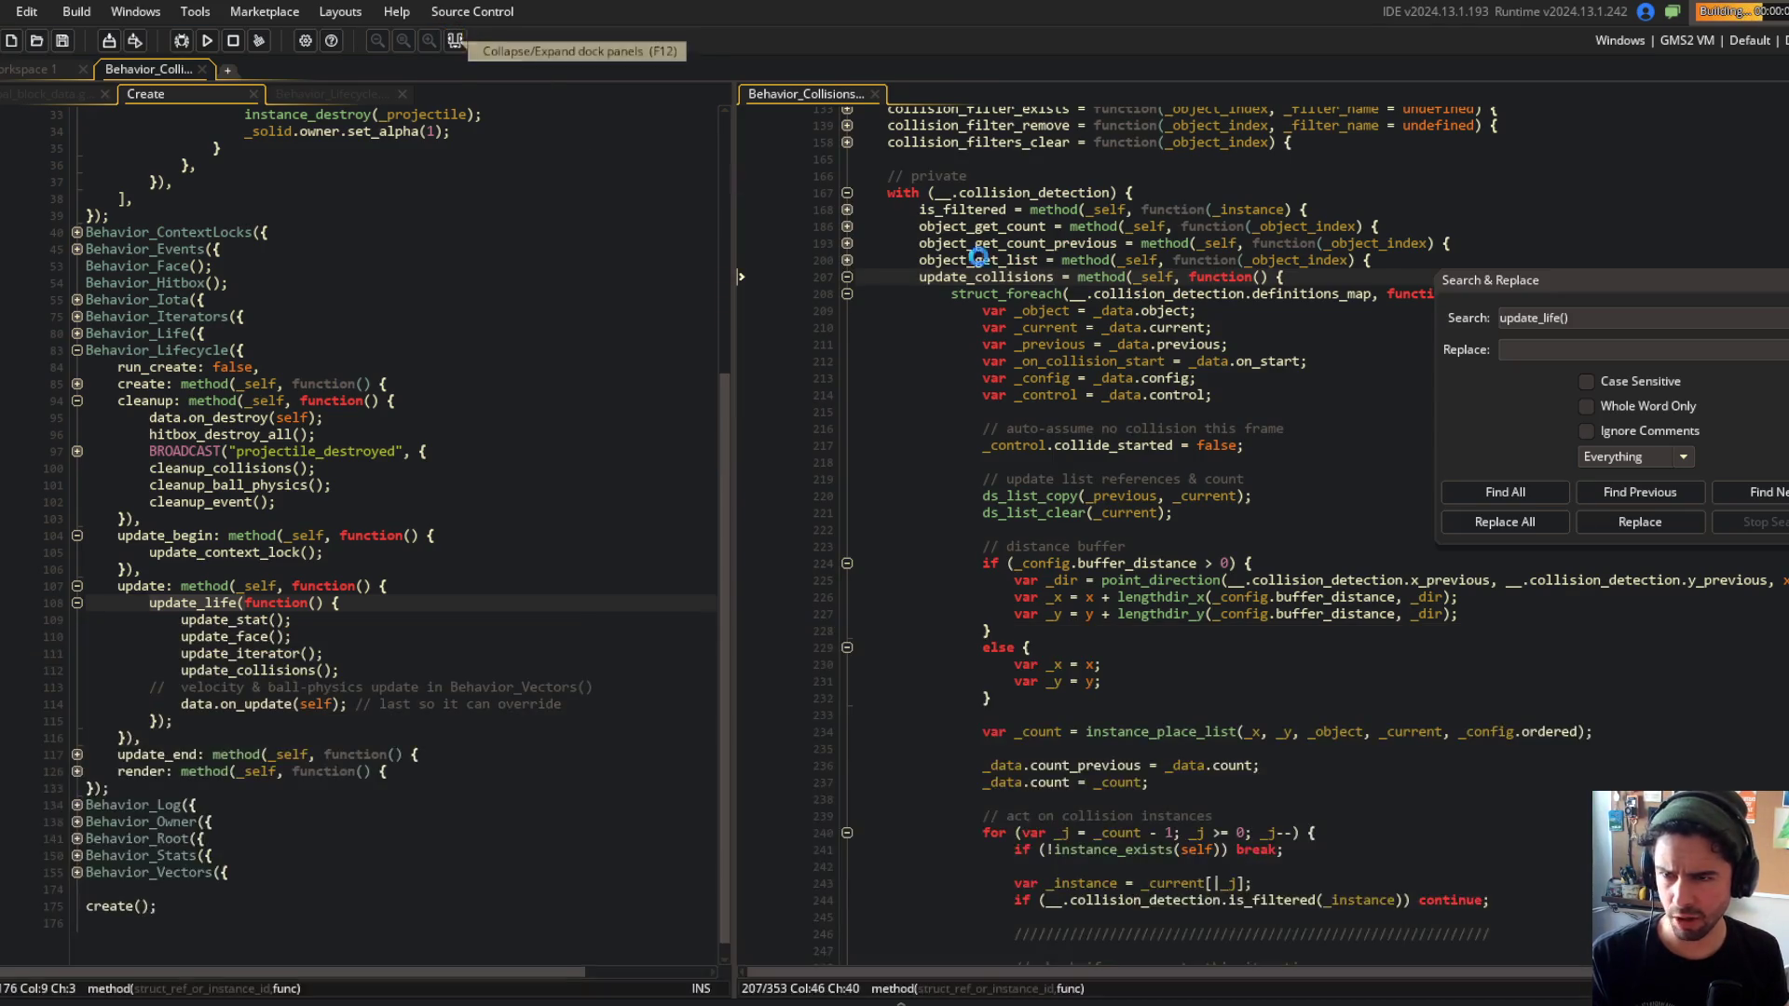
{"action": "left_click_drag", "start_coordinate": [1596, 296], "coordinate": [1582, 341]}
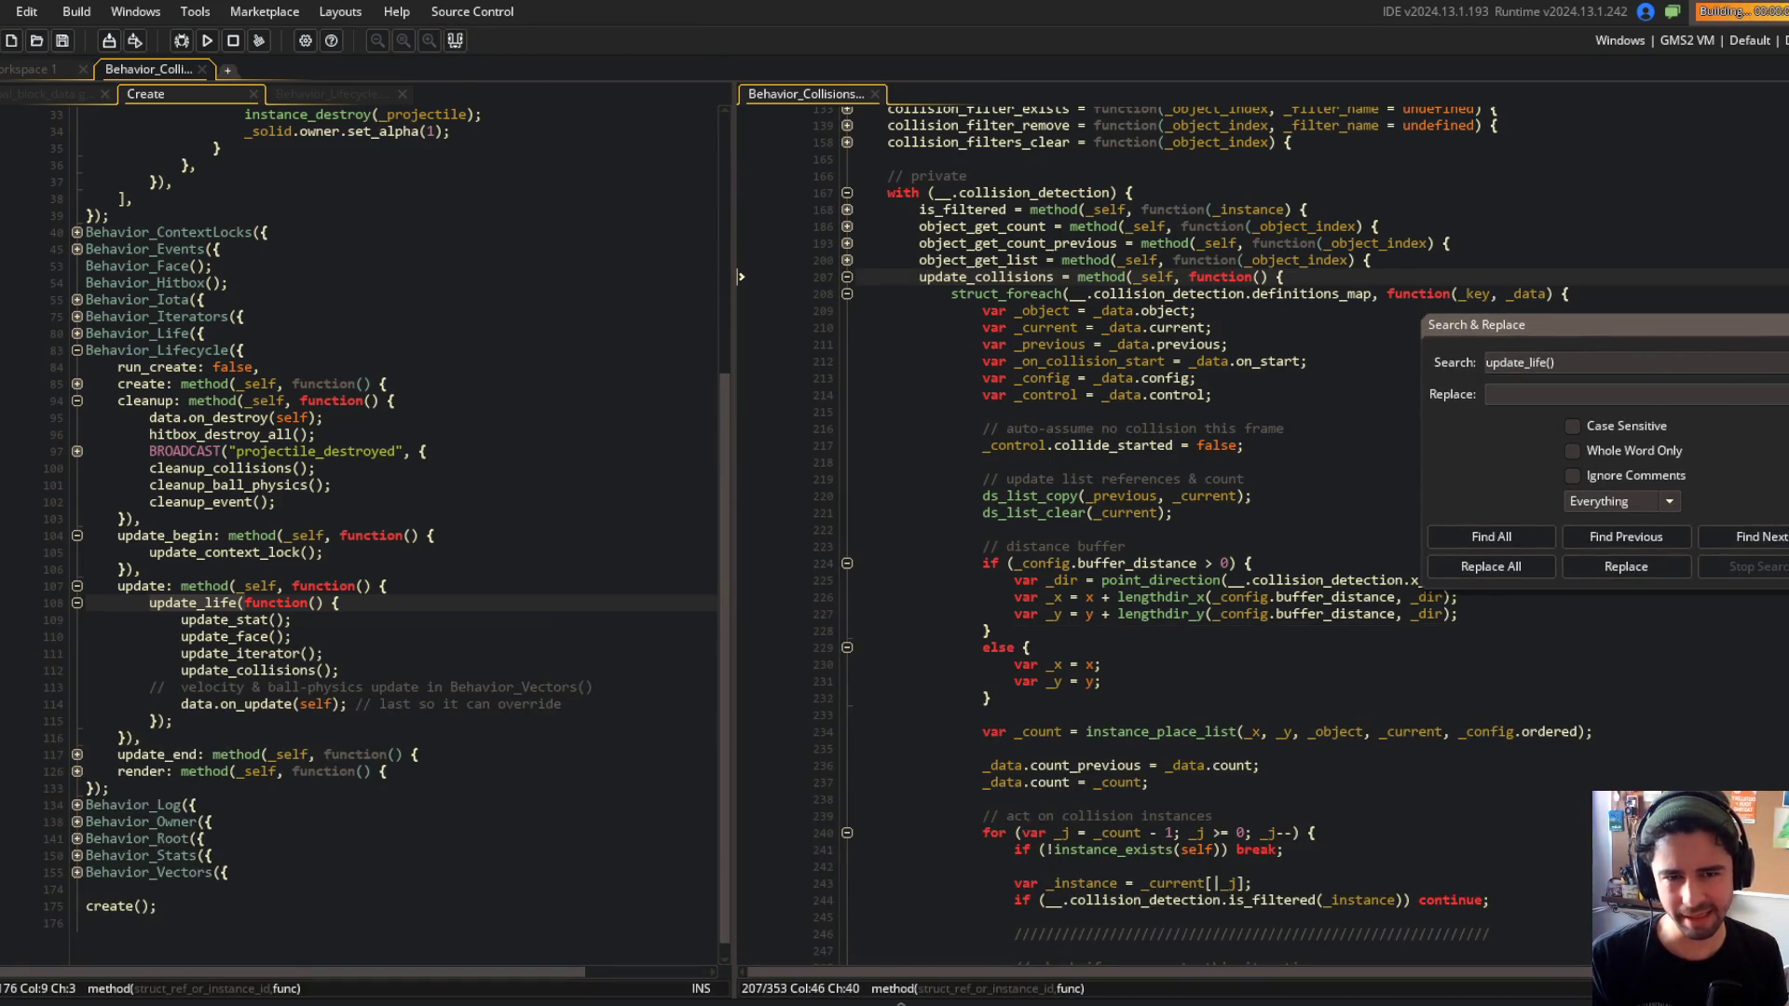
{"action": "key", "text": "Escape"}
{"action": "left_click", "coordinate": [1503, 276]}
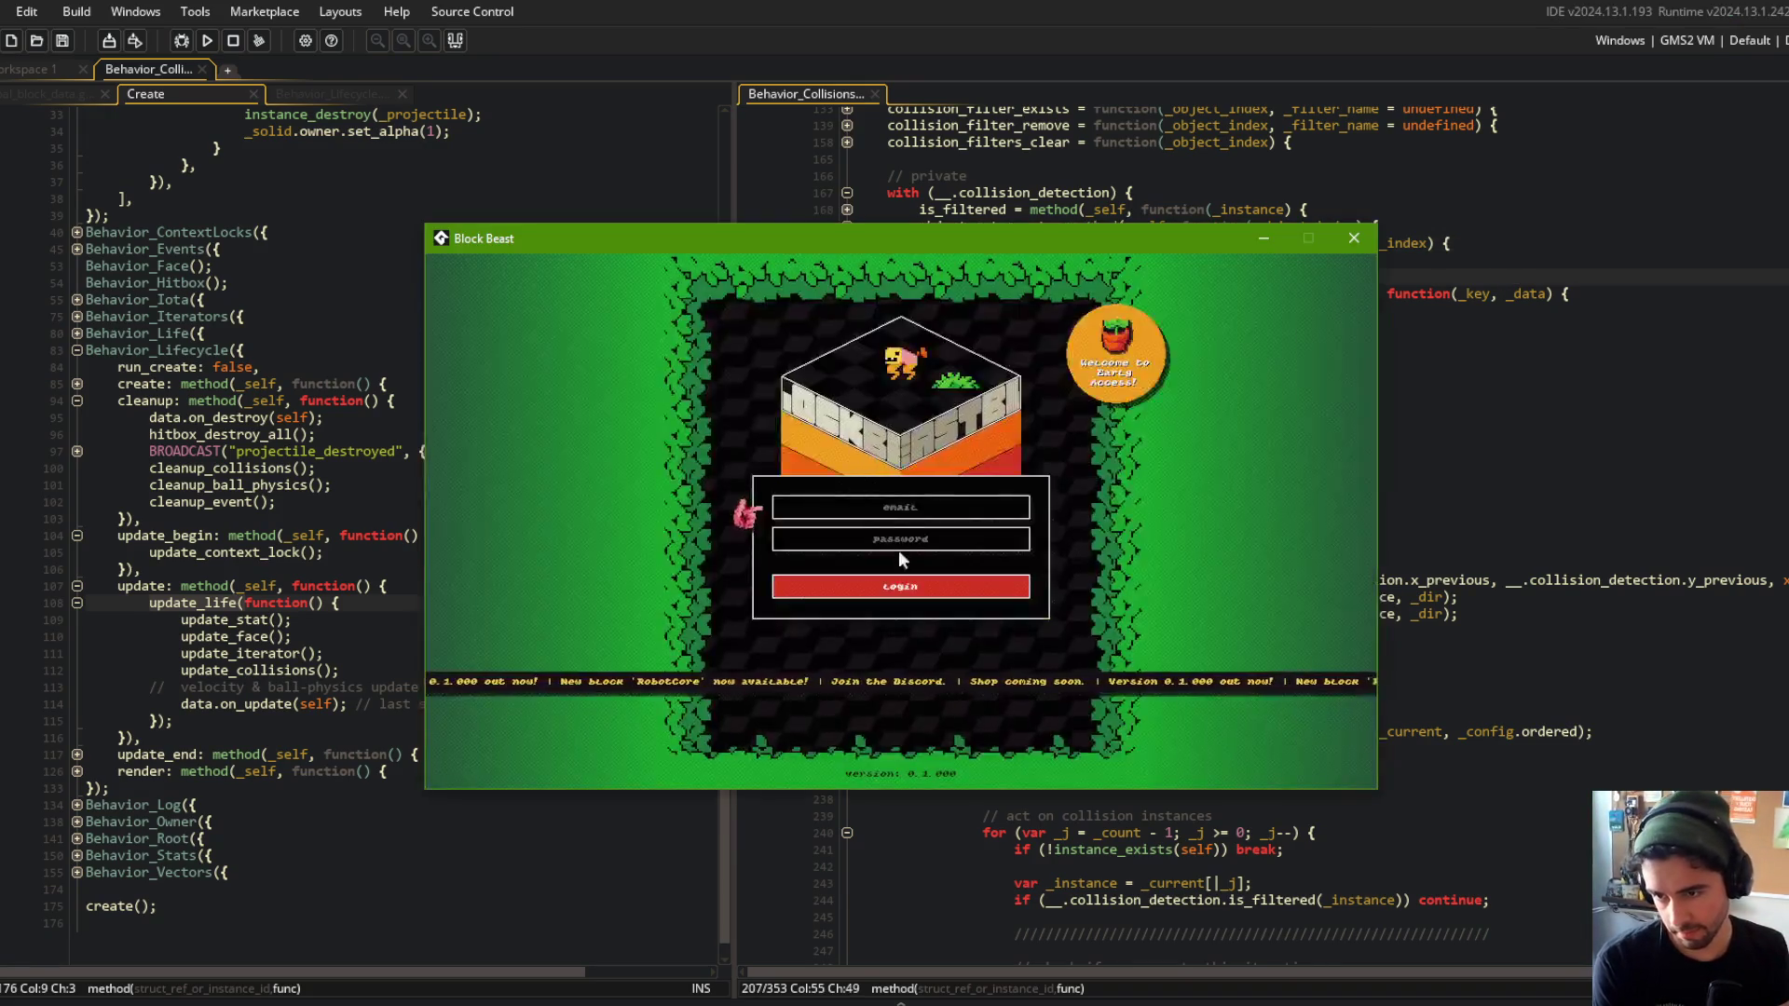
In the game, choose Train and start a Battle.
{"action": "left_click", "coordinate": [891, 579]}
{"action": "left_click", "coordinate": [871, 573]}
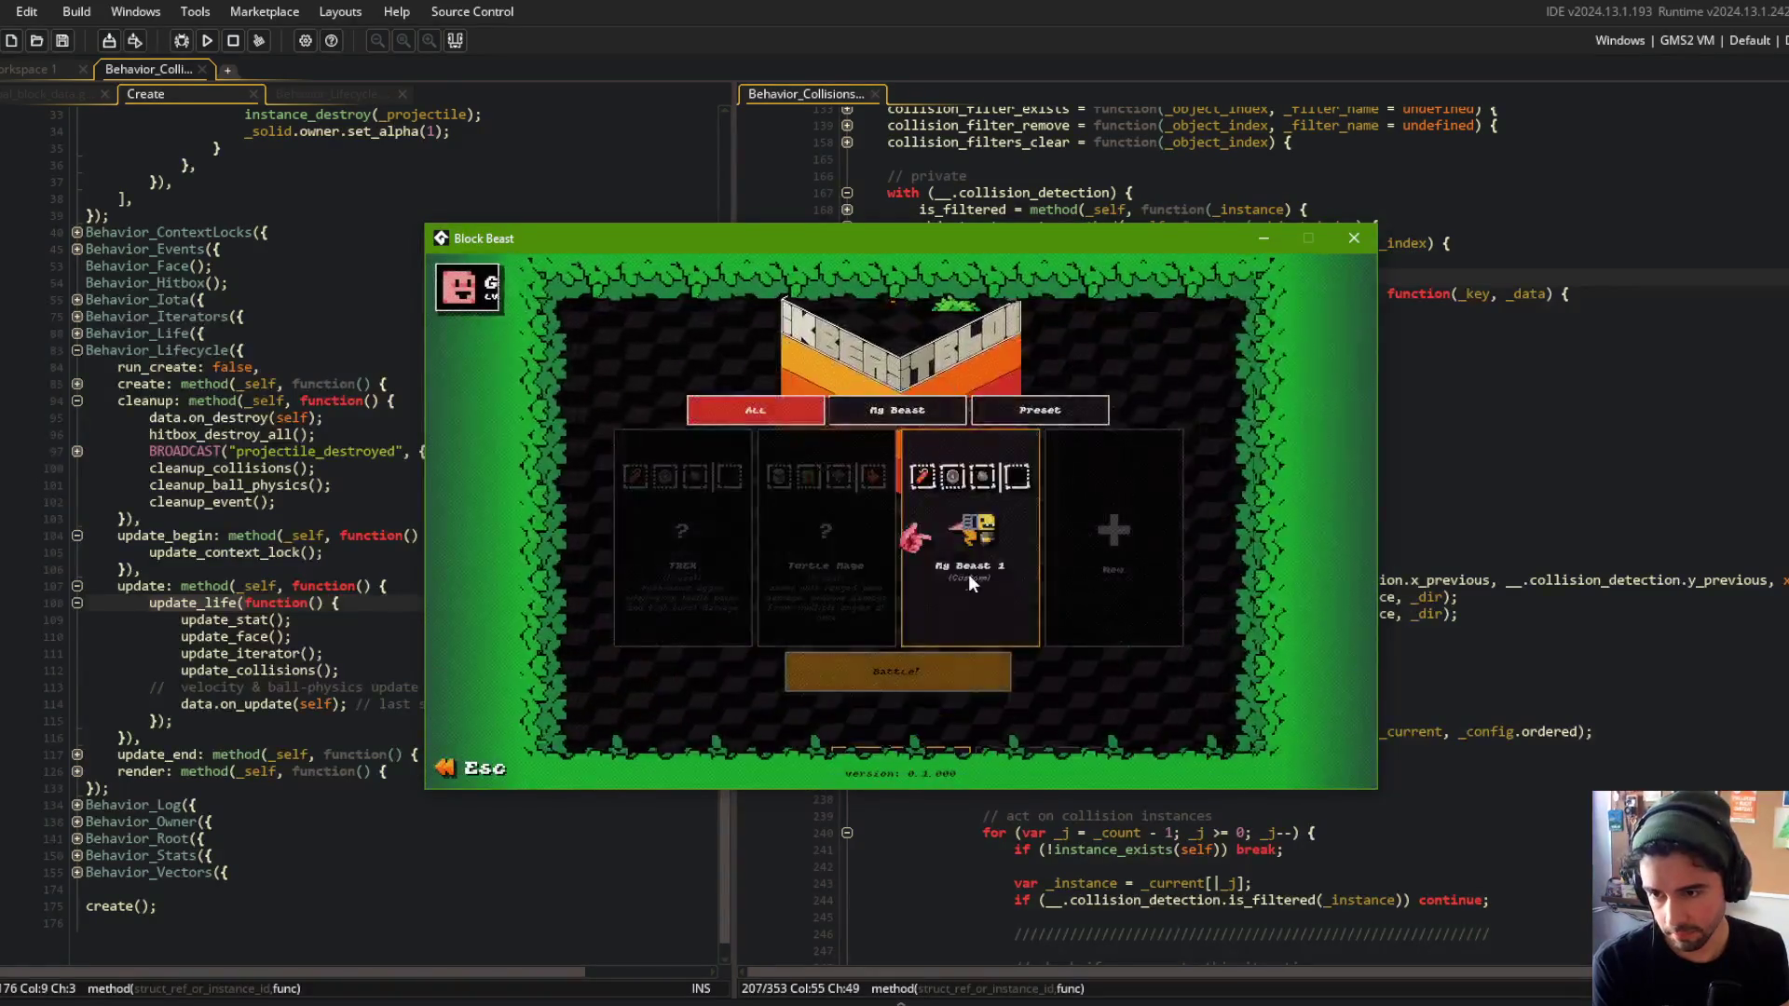
{"action": "left_click", "coordinate": [918, 681]}
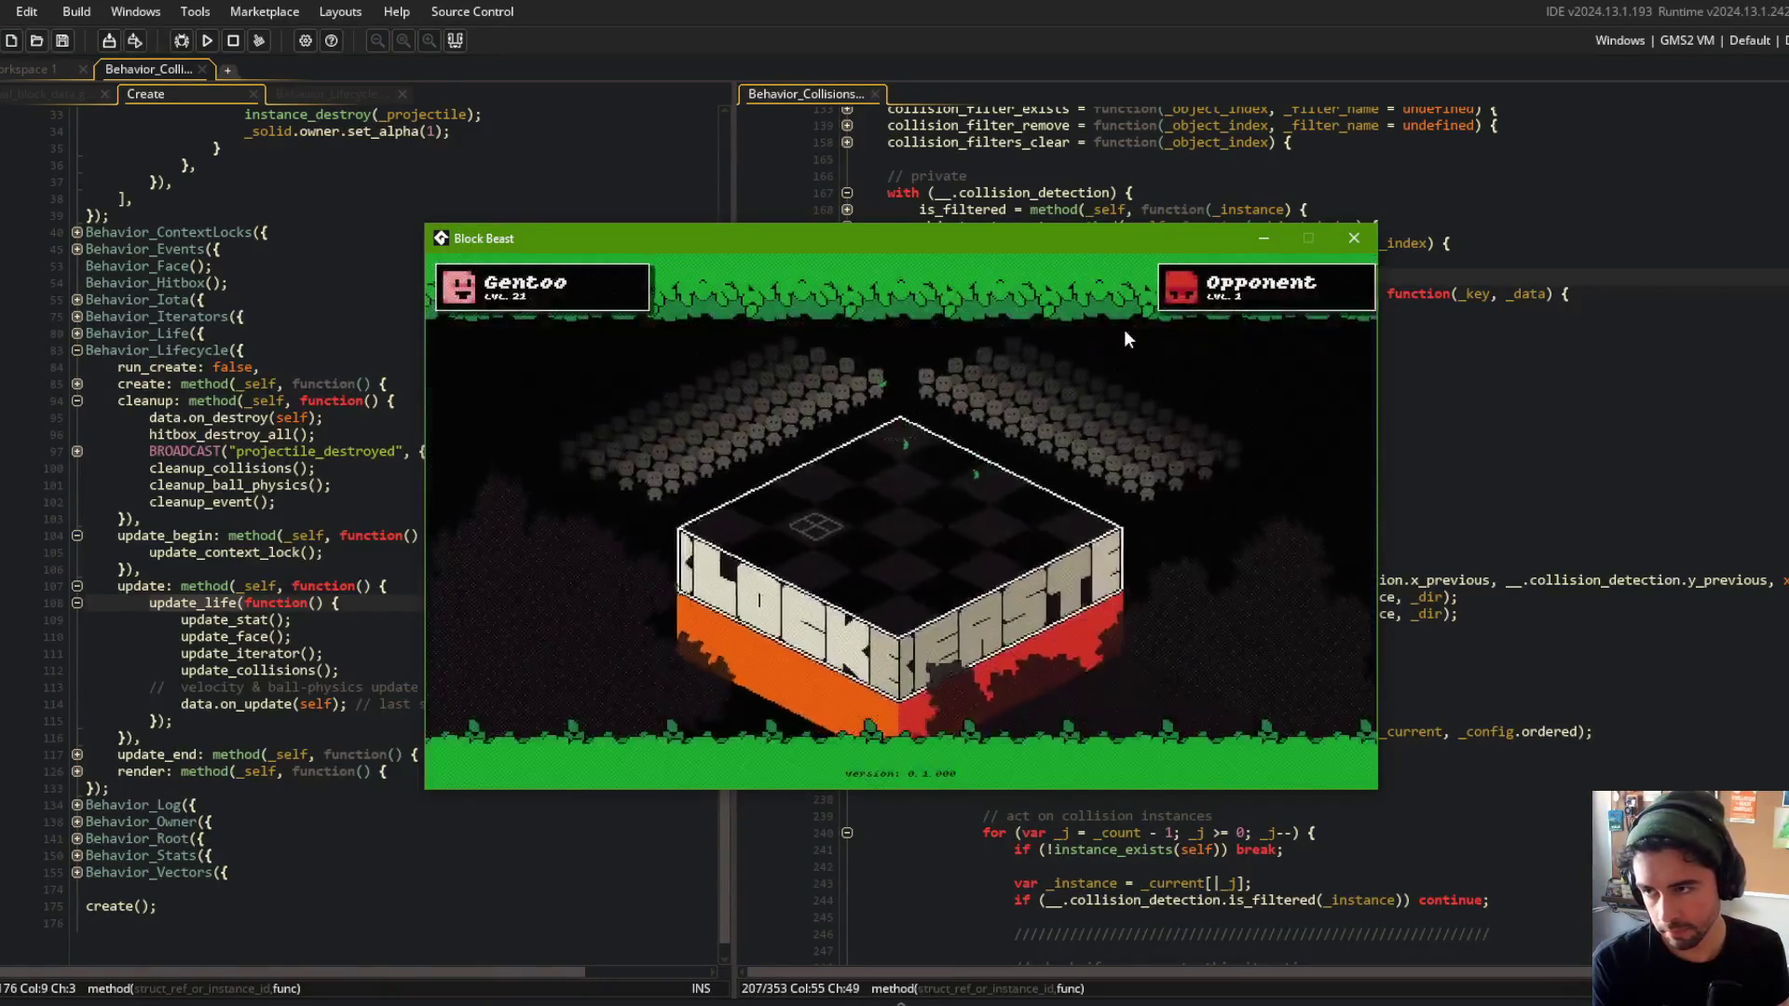
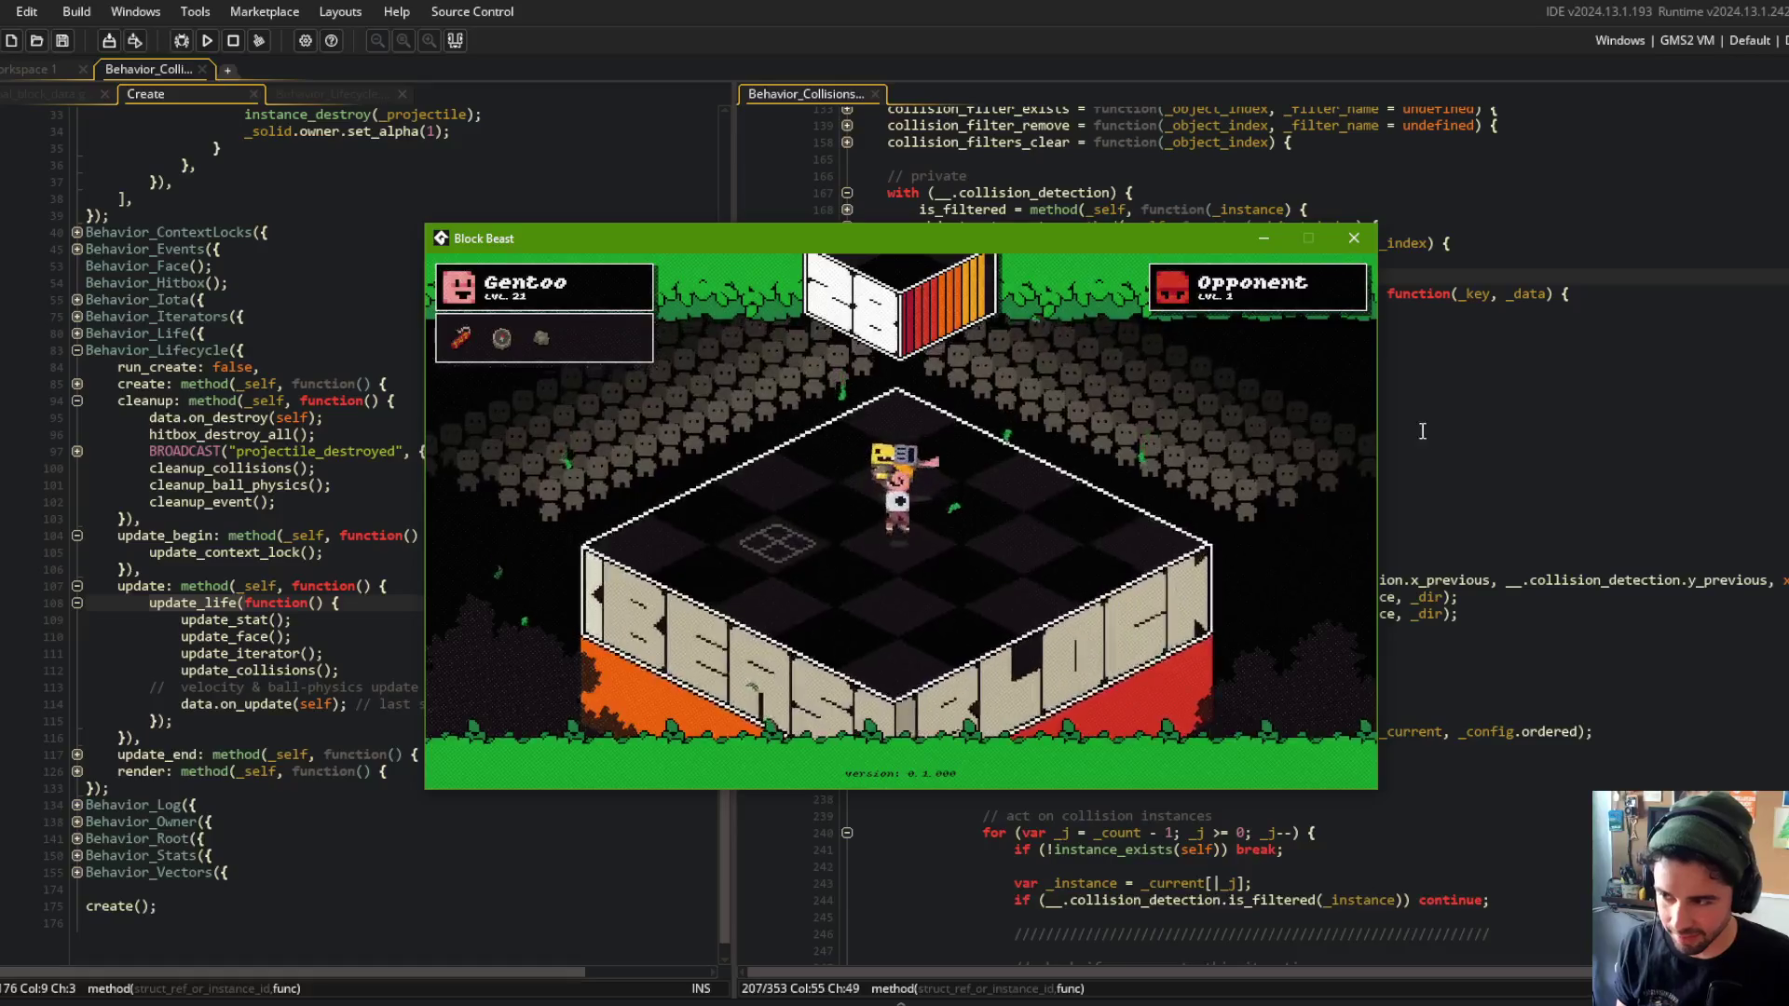
Close the running game, review the update calls, and open the Behavior_Life script.
{"action": "left_click", "coordinate": [363, 235]}
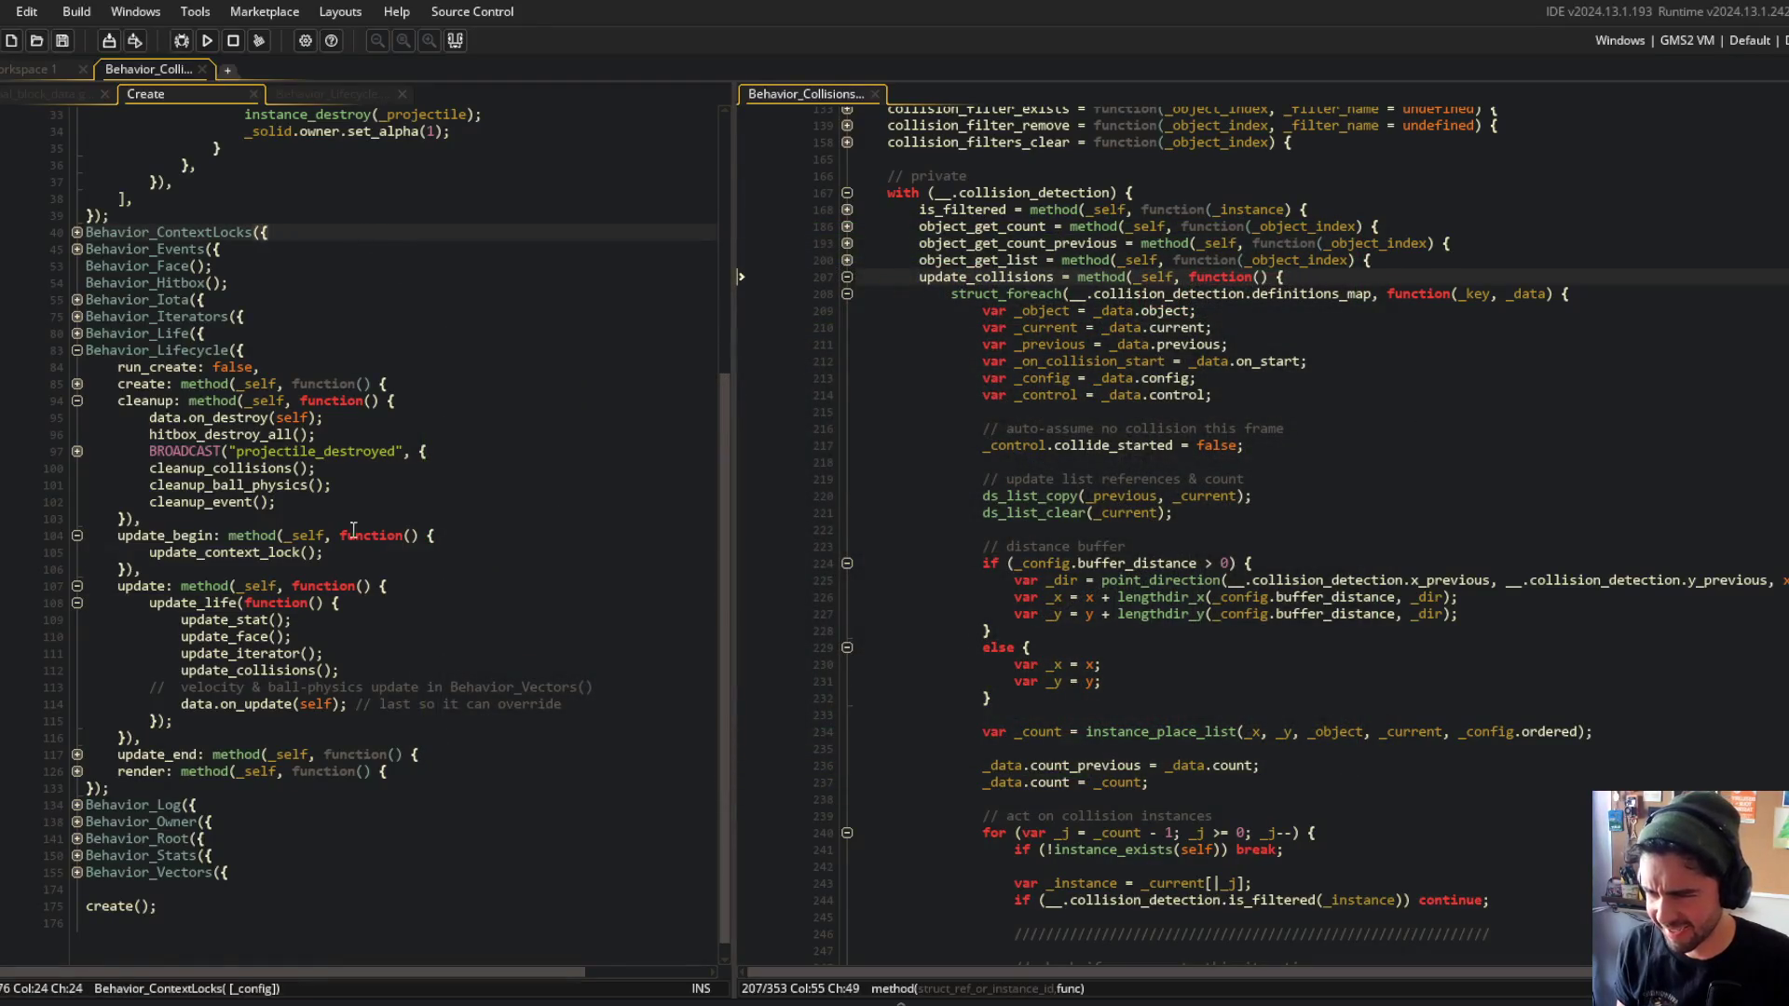
{"action": "left_click", "coordinate": [177, 636]}
{"action": "left_click", "coordinate": [212, 602]}
{"action": "left_click", "coordinate": [390, 535]}
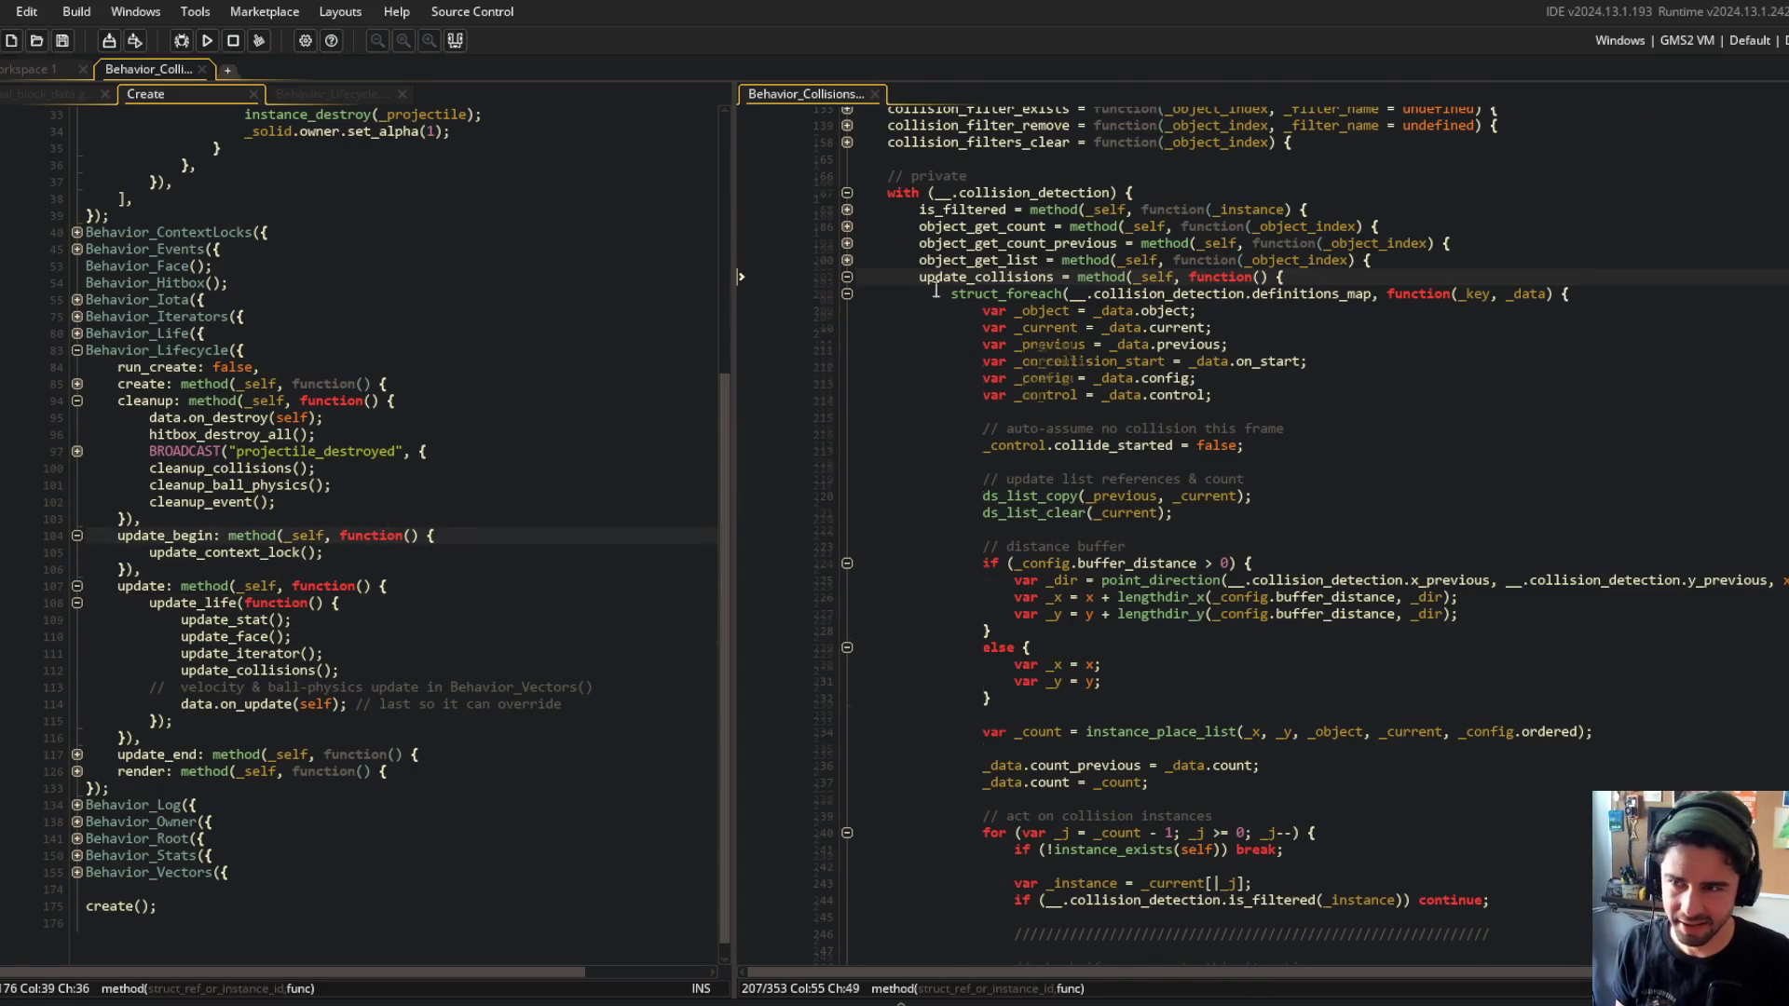
{"action": "scroll", "coordinate": [938, 300], "scroll_direction": "up", "scroll_amount": 6}
{"action": "left_click", "coordinate": [1078, 391]}
{"action": "key", "text": "ctrl+t"}
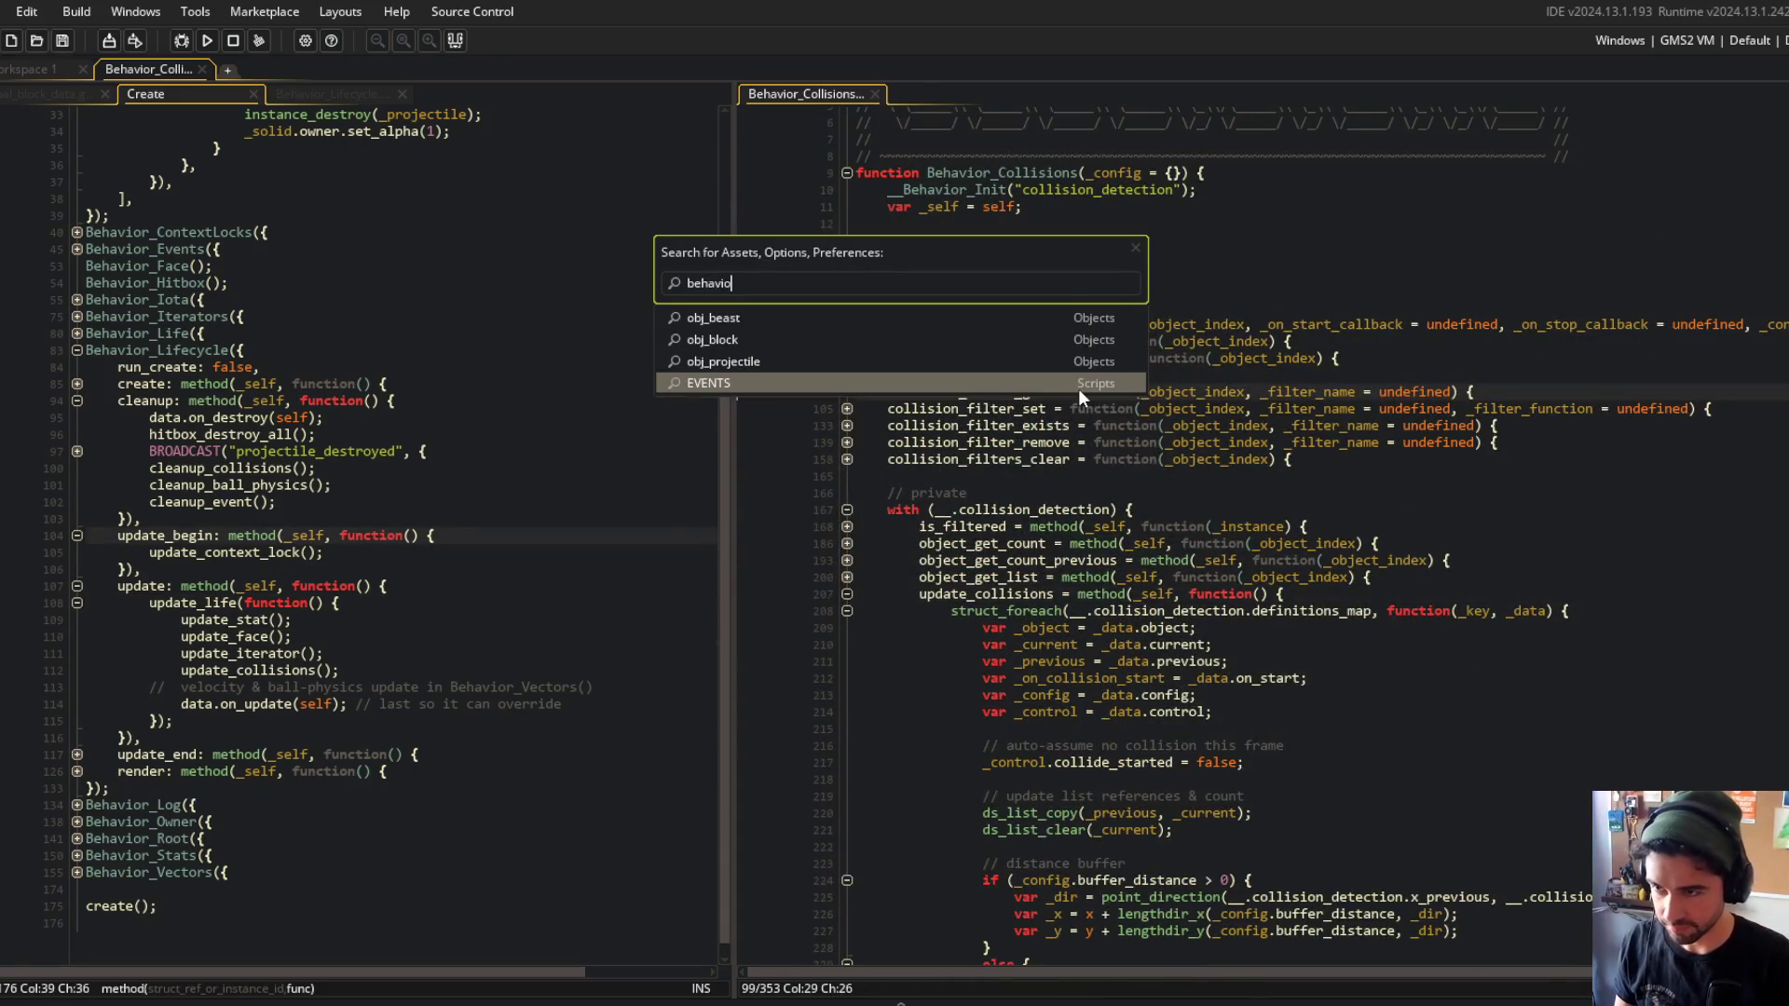
{"action": "type", "text": "r_life"}
{"action": "key", "text": "Return"}
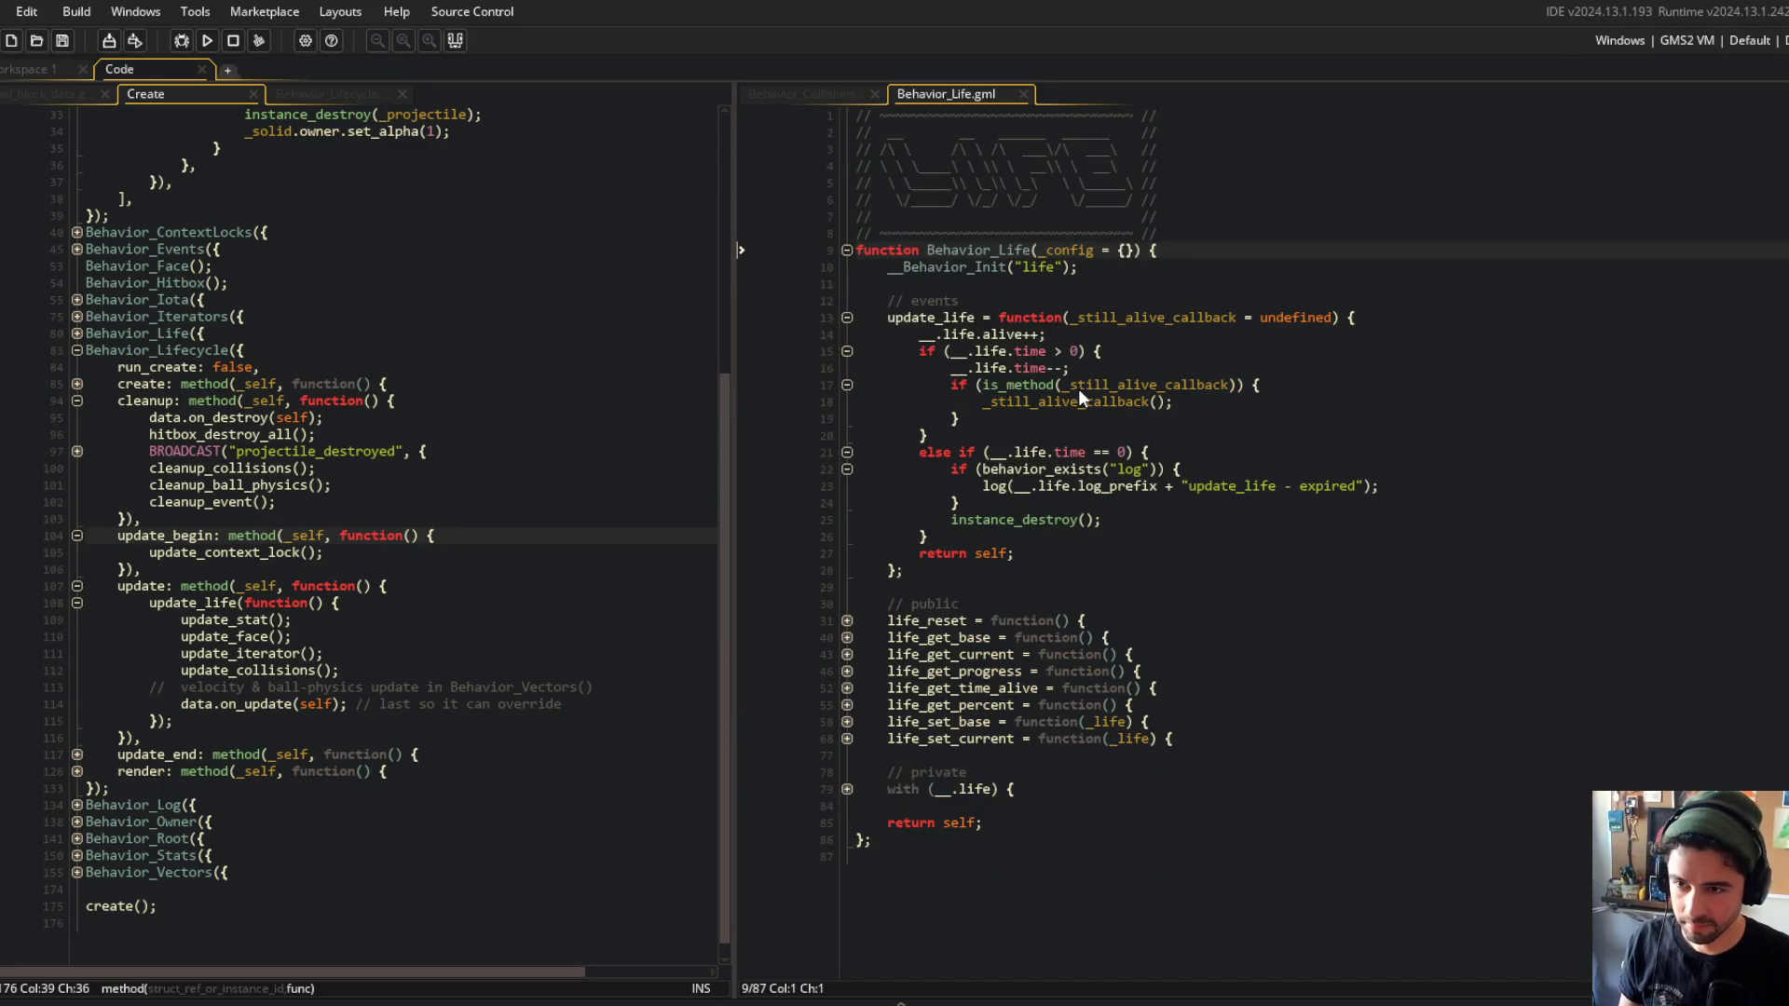
Move the _still_alive_callback check into a new else block after the time == 0 check, then run the game.
{"action": "left_click", "coordinate": [976, 335]}
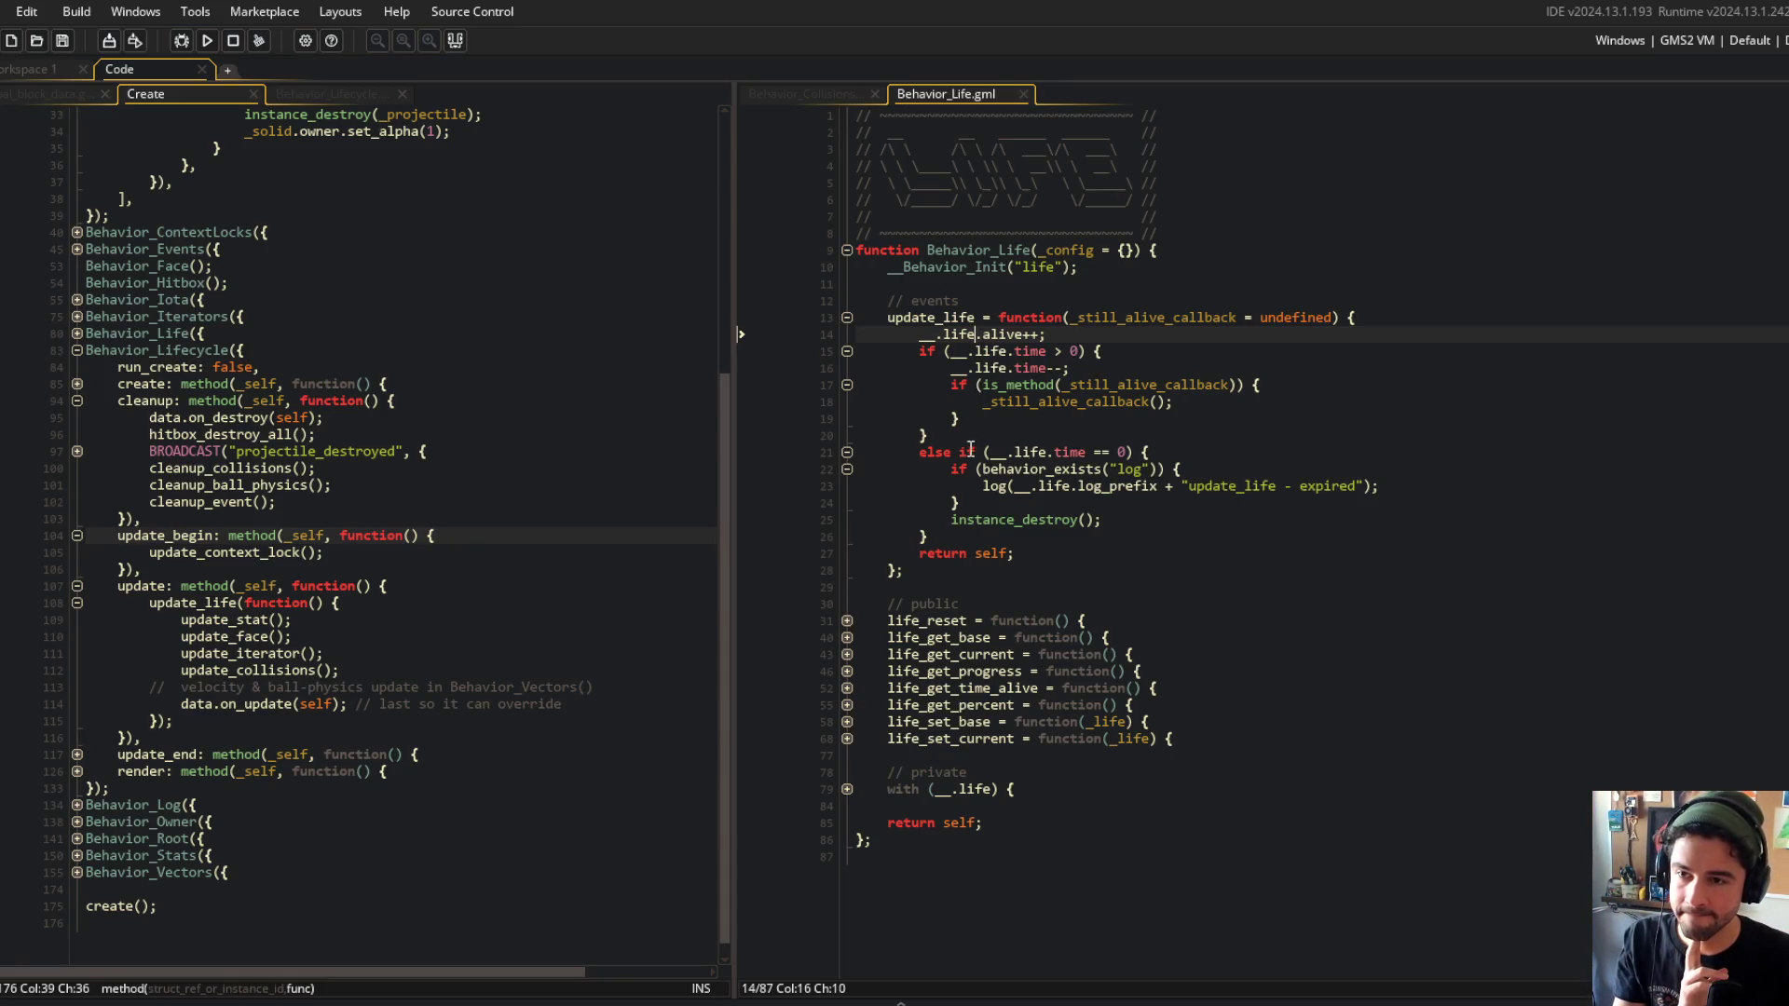
{"action": "left_click", "coordinate": [1134, 385]}
{"action": "key", "text": "Home"}
{"action": "key", "text": "shift+Down"}
{"action": "key", "text": "shift+Down"}
{"action": "key", "text": "shift+Down"}
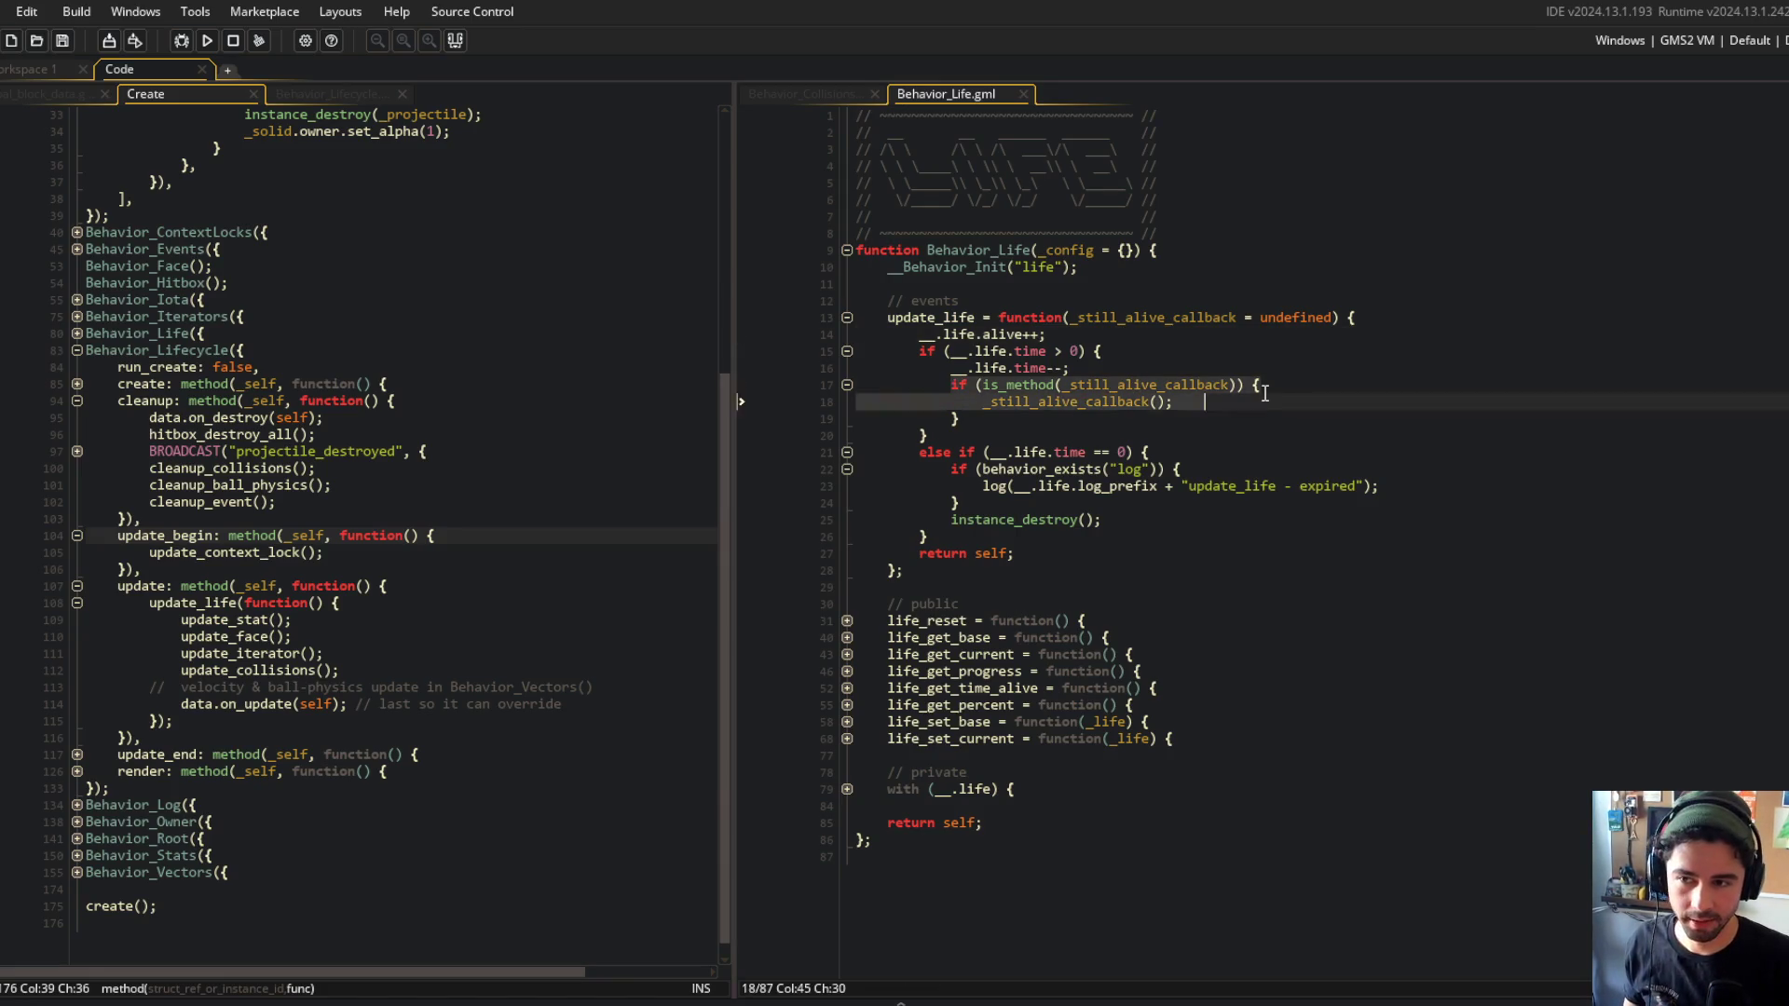
{"action": "key", "text": "Delete"}
{"action": "key", "text": "BackSpace"}
{"action": "key", "text": "BackSpace"}
{"action": "key", "text": "BackSpace"}
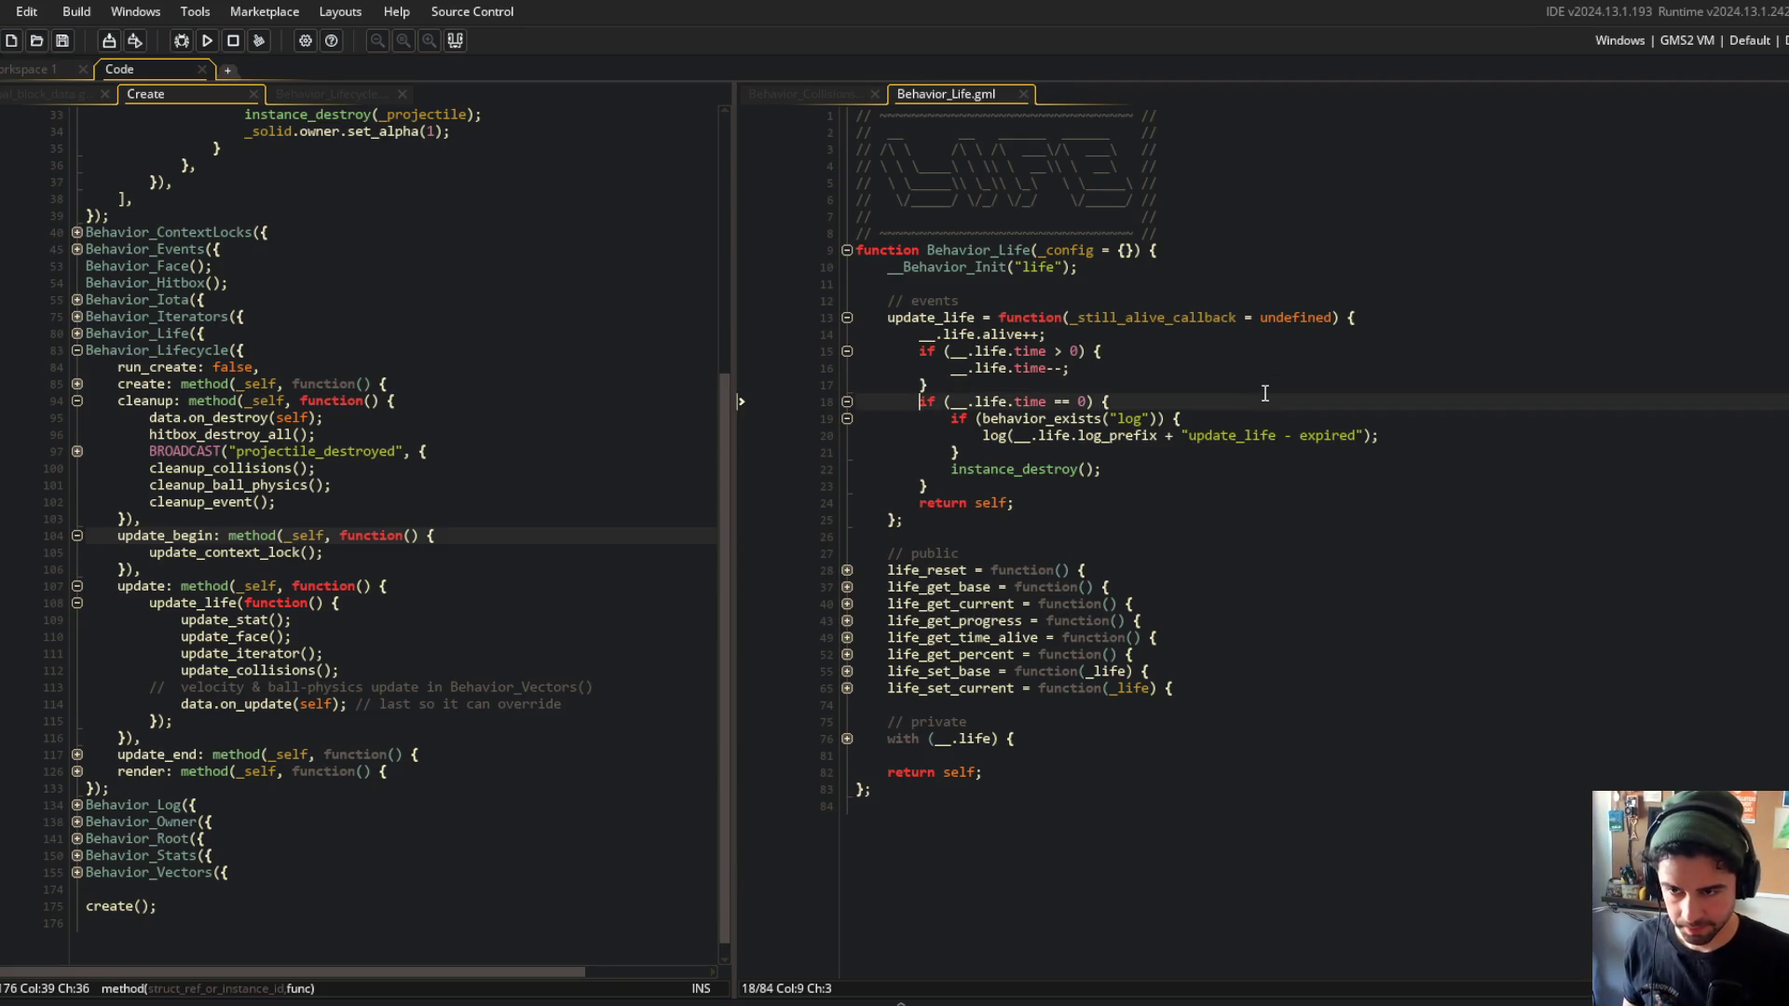
{"action": "key", "text": "Up"}
{"action": "key", "text": "Down"}
{"action": "key", "text": "Down"}
{"action": "key", "text": "Down"}
{"action": "key", "text": "Return"}
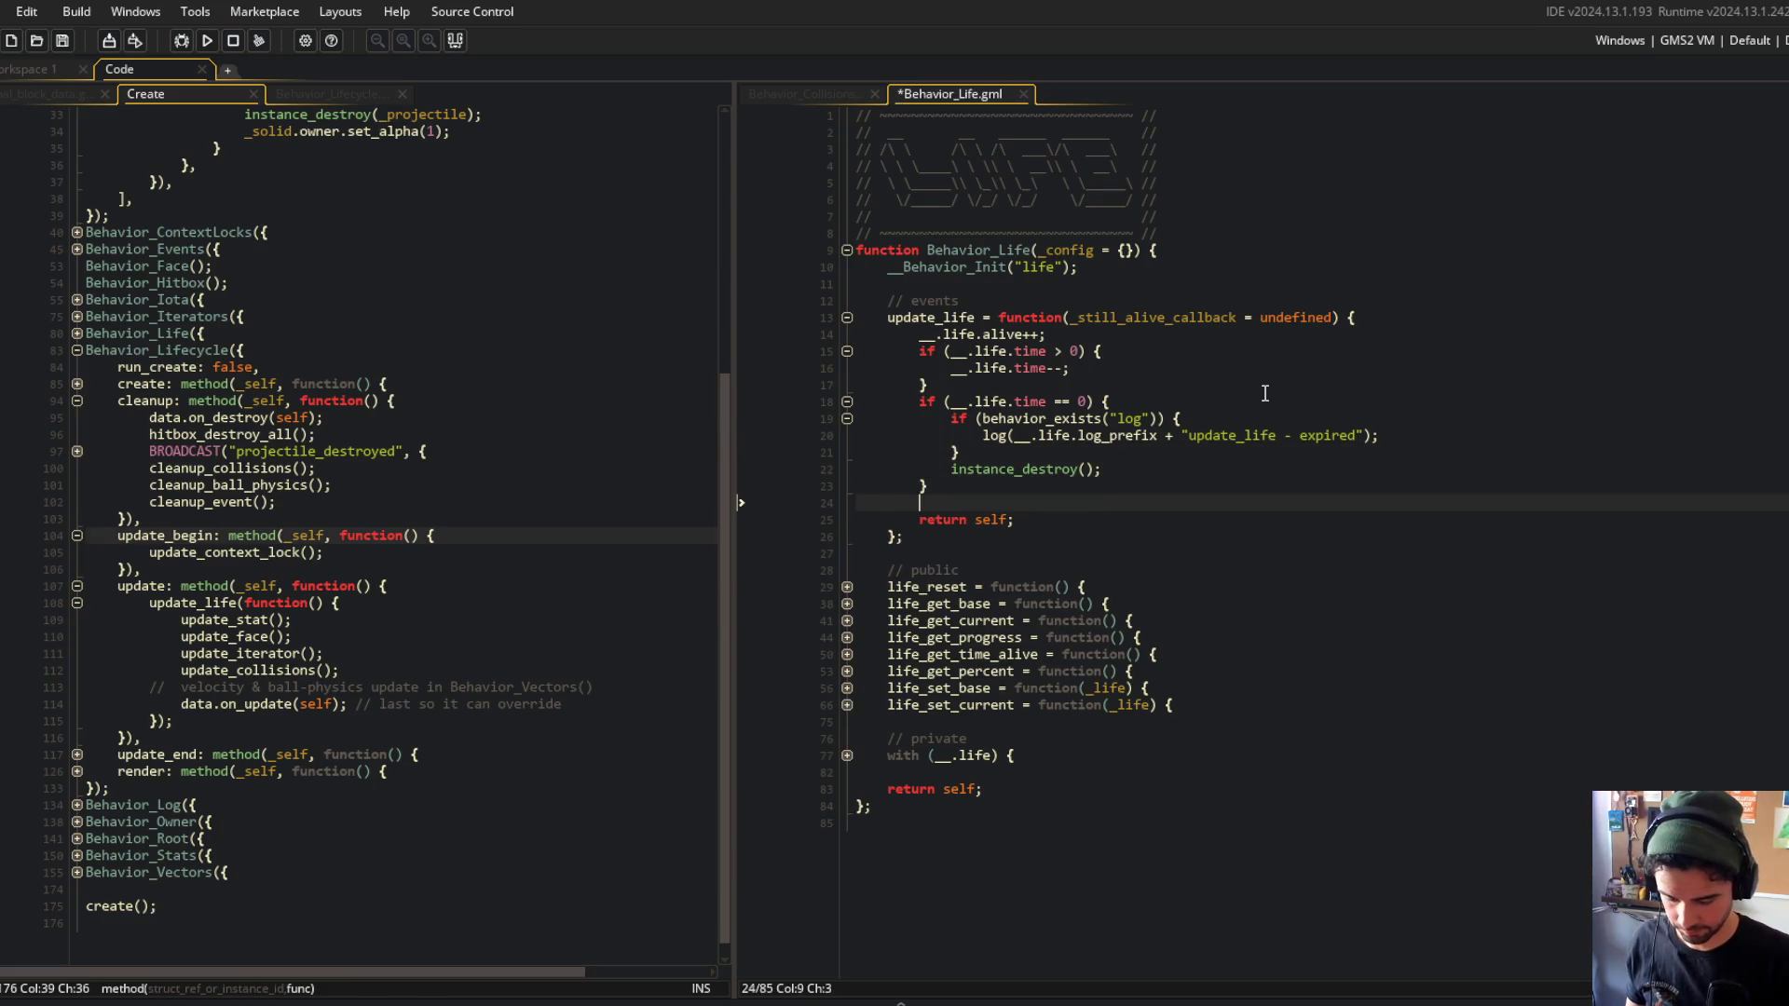
{"action": "type", "text": "{ if (is_method(_still_alive_callback)) { _still_alive_callback(); } }"}
{"action": "key", "text": "F5"}
{"action": "left_click", "coordinate": [1170, 306]}
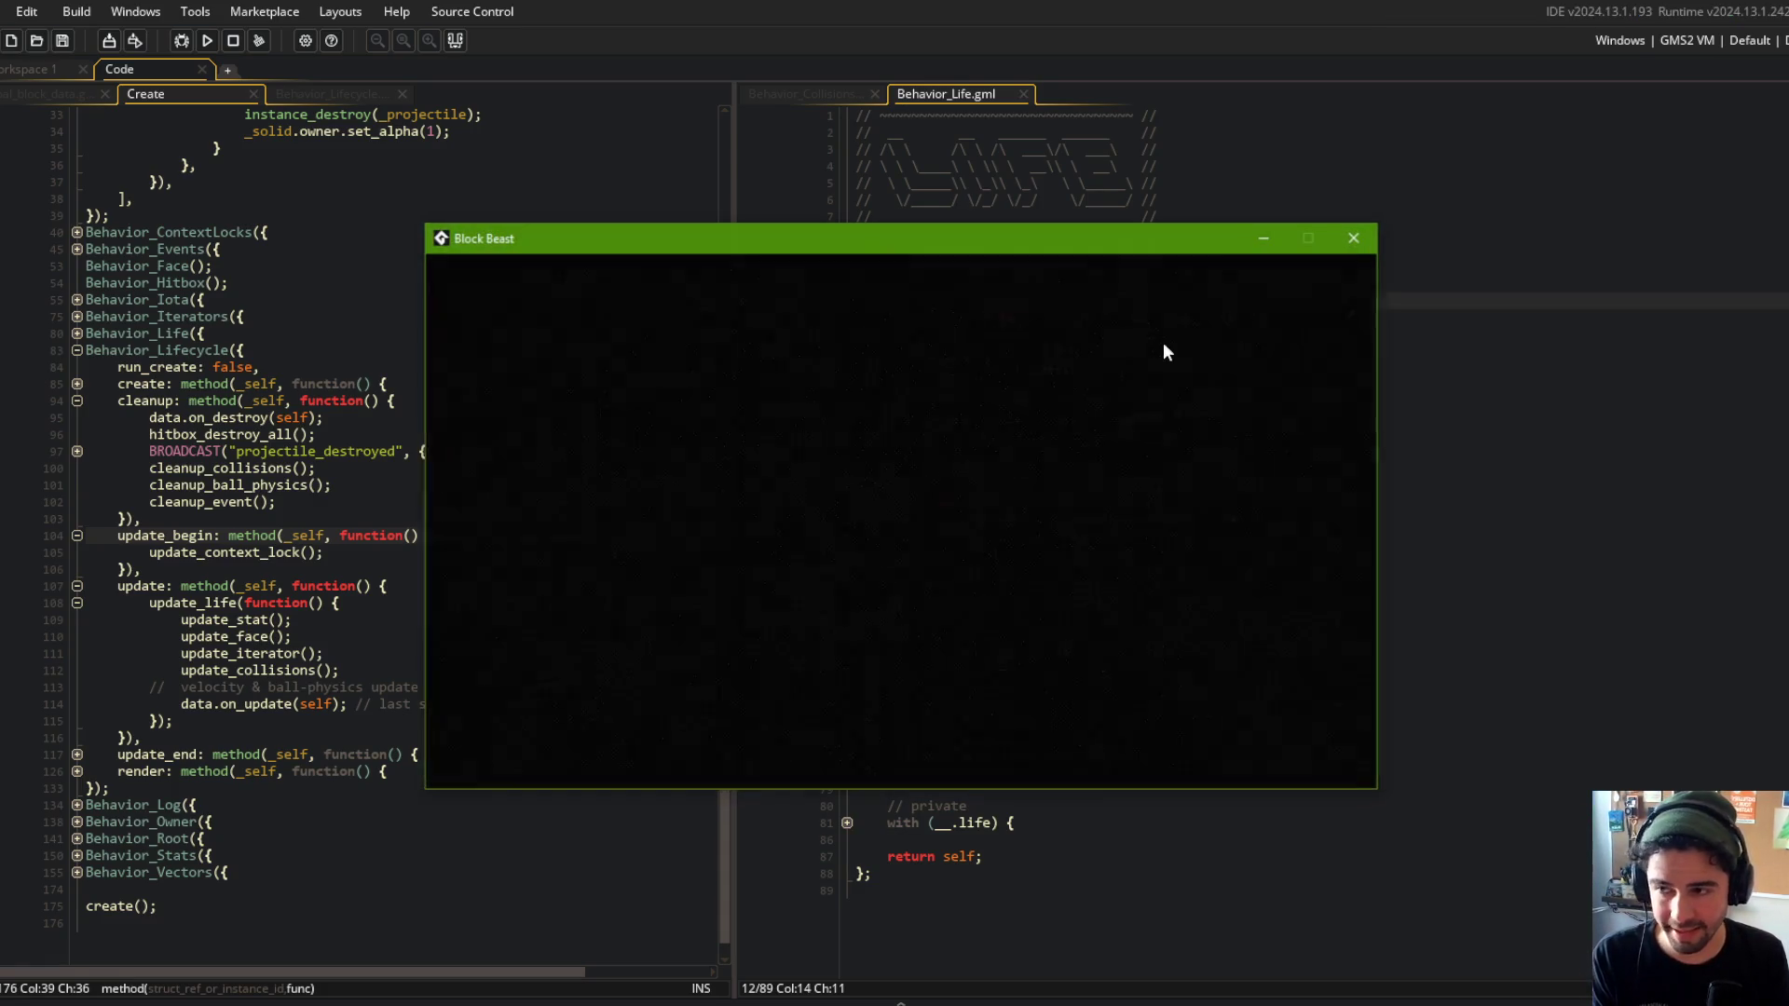
Go from the login panel to Battle, pick the My Beast 1 loadout, and start a battle.
{"action": "left_click", "coordinate": [982, 583]}
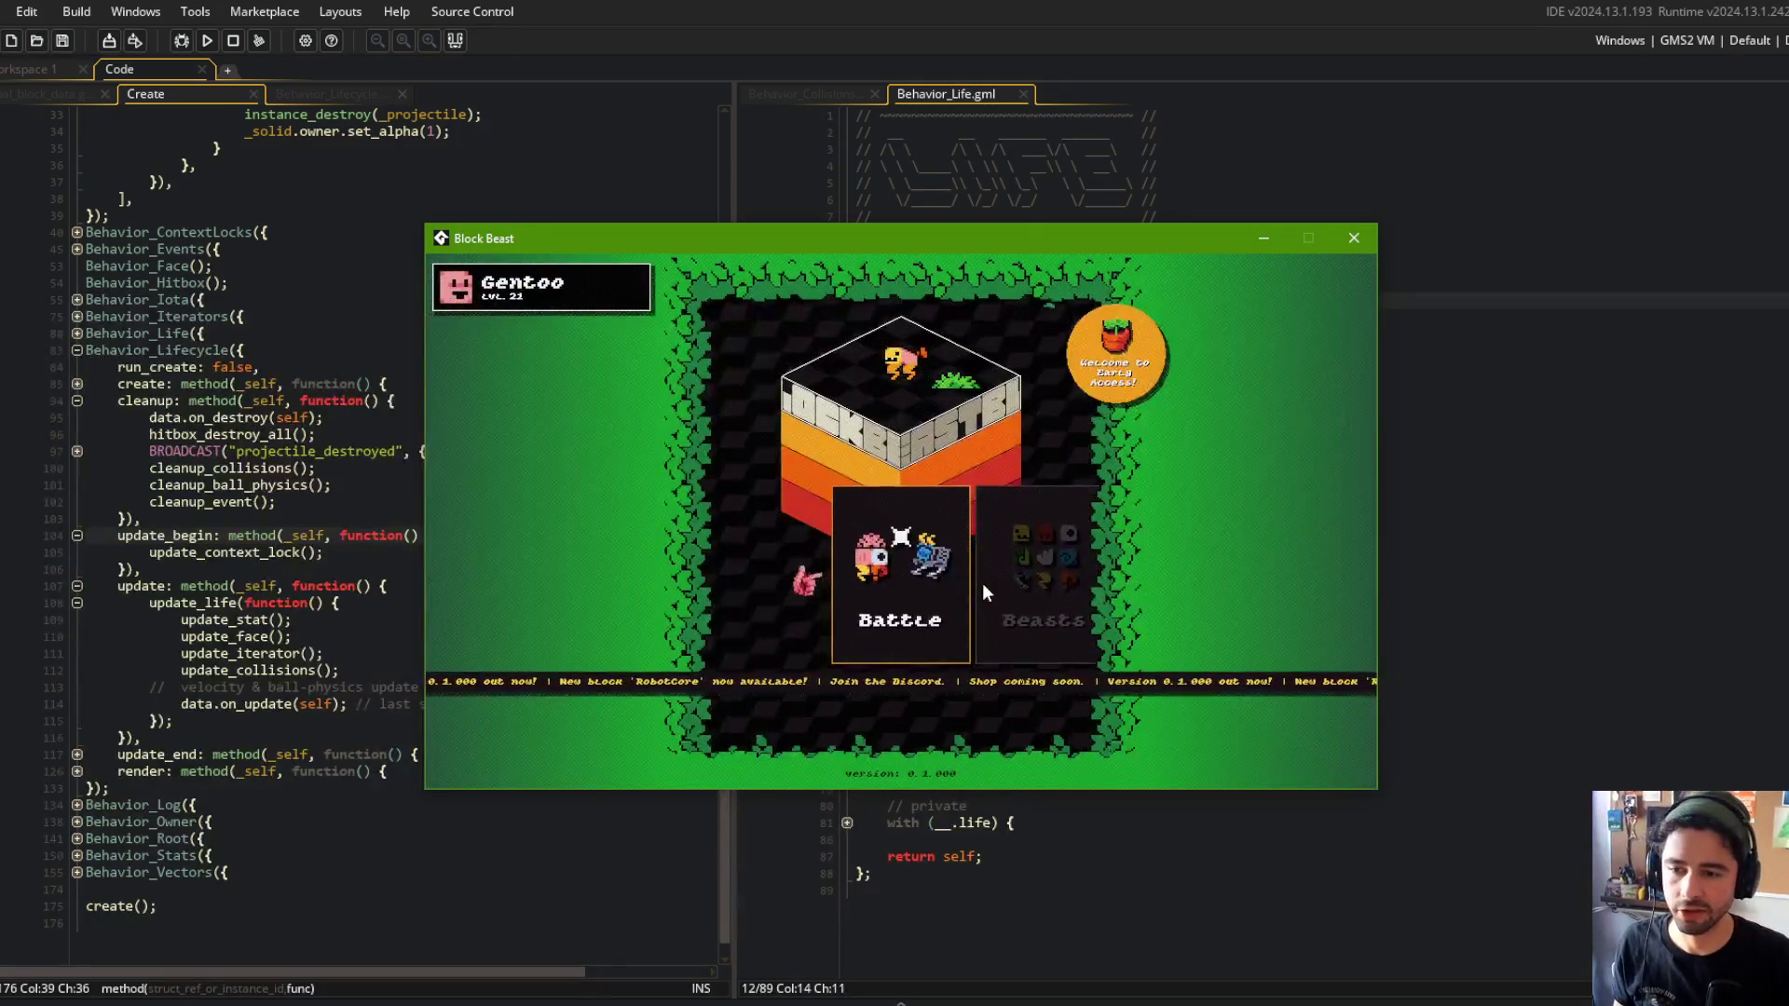
{"action": "key", "text": "Return"}
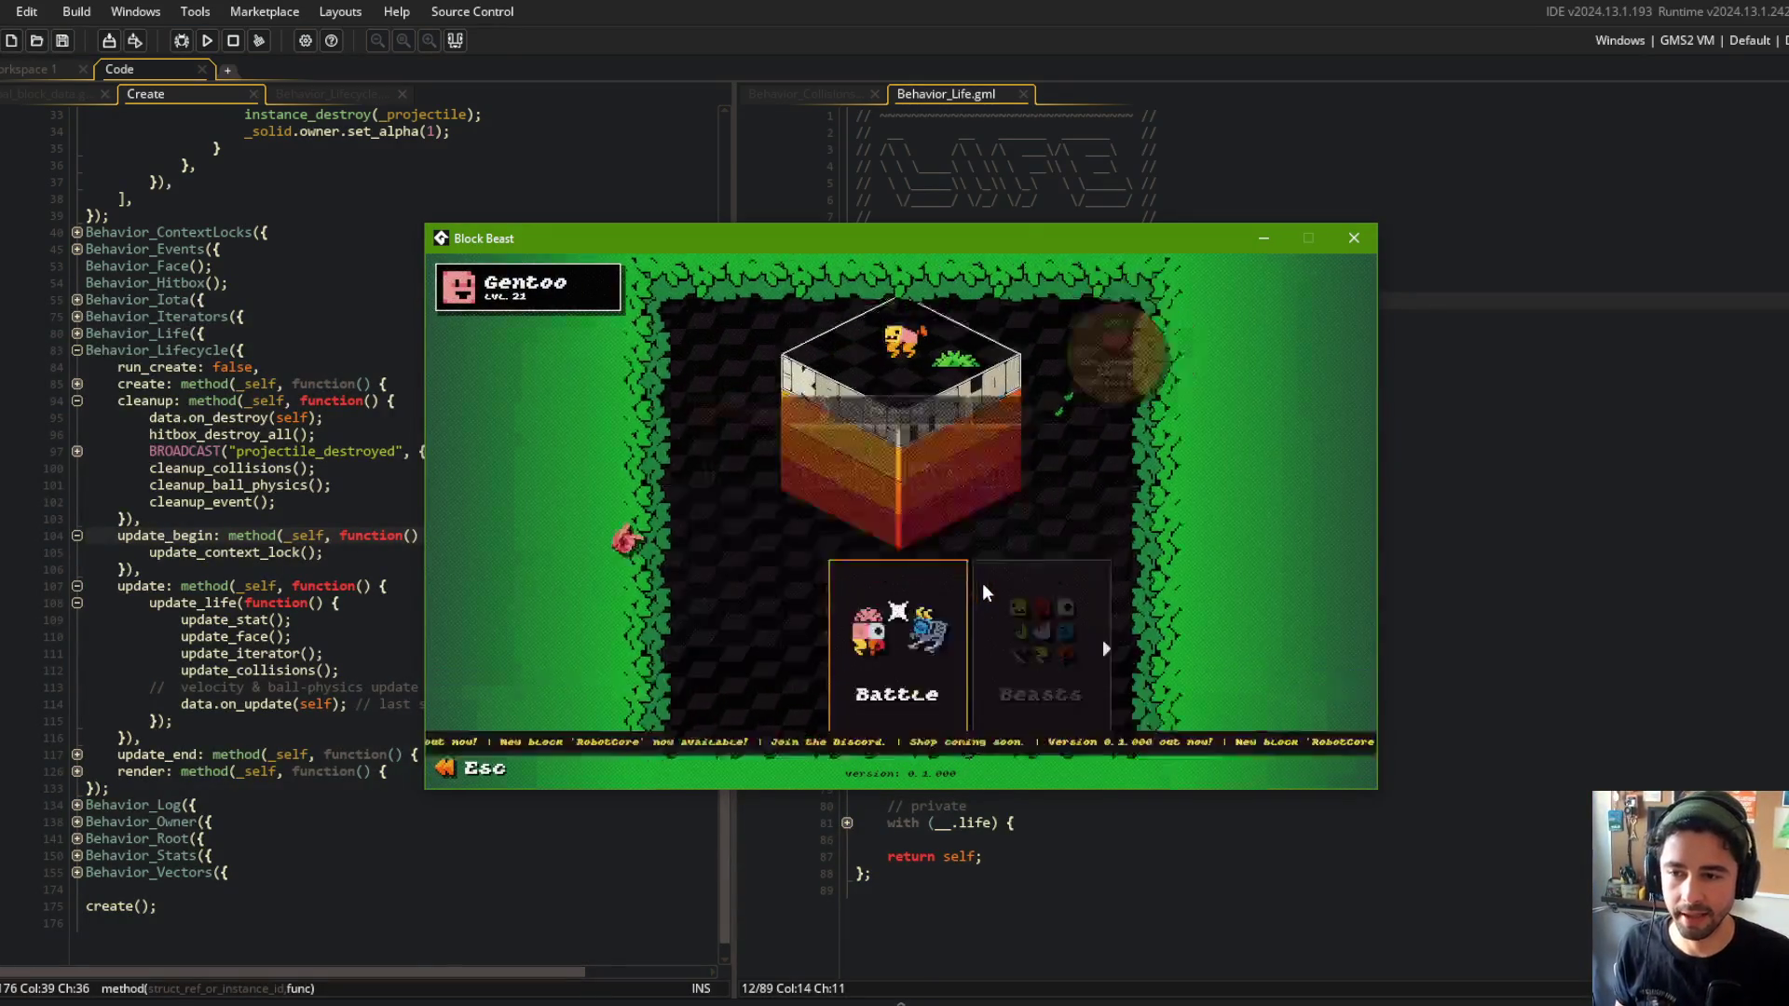
{"action": "key", "text": "Escape"}
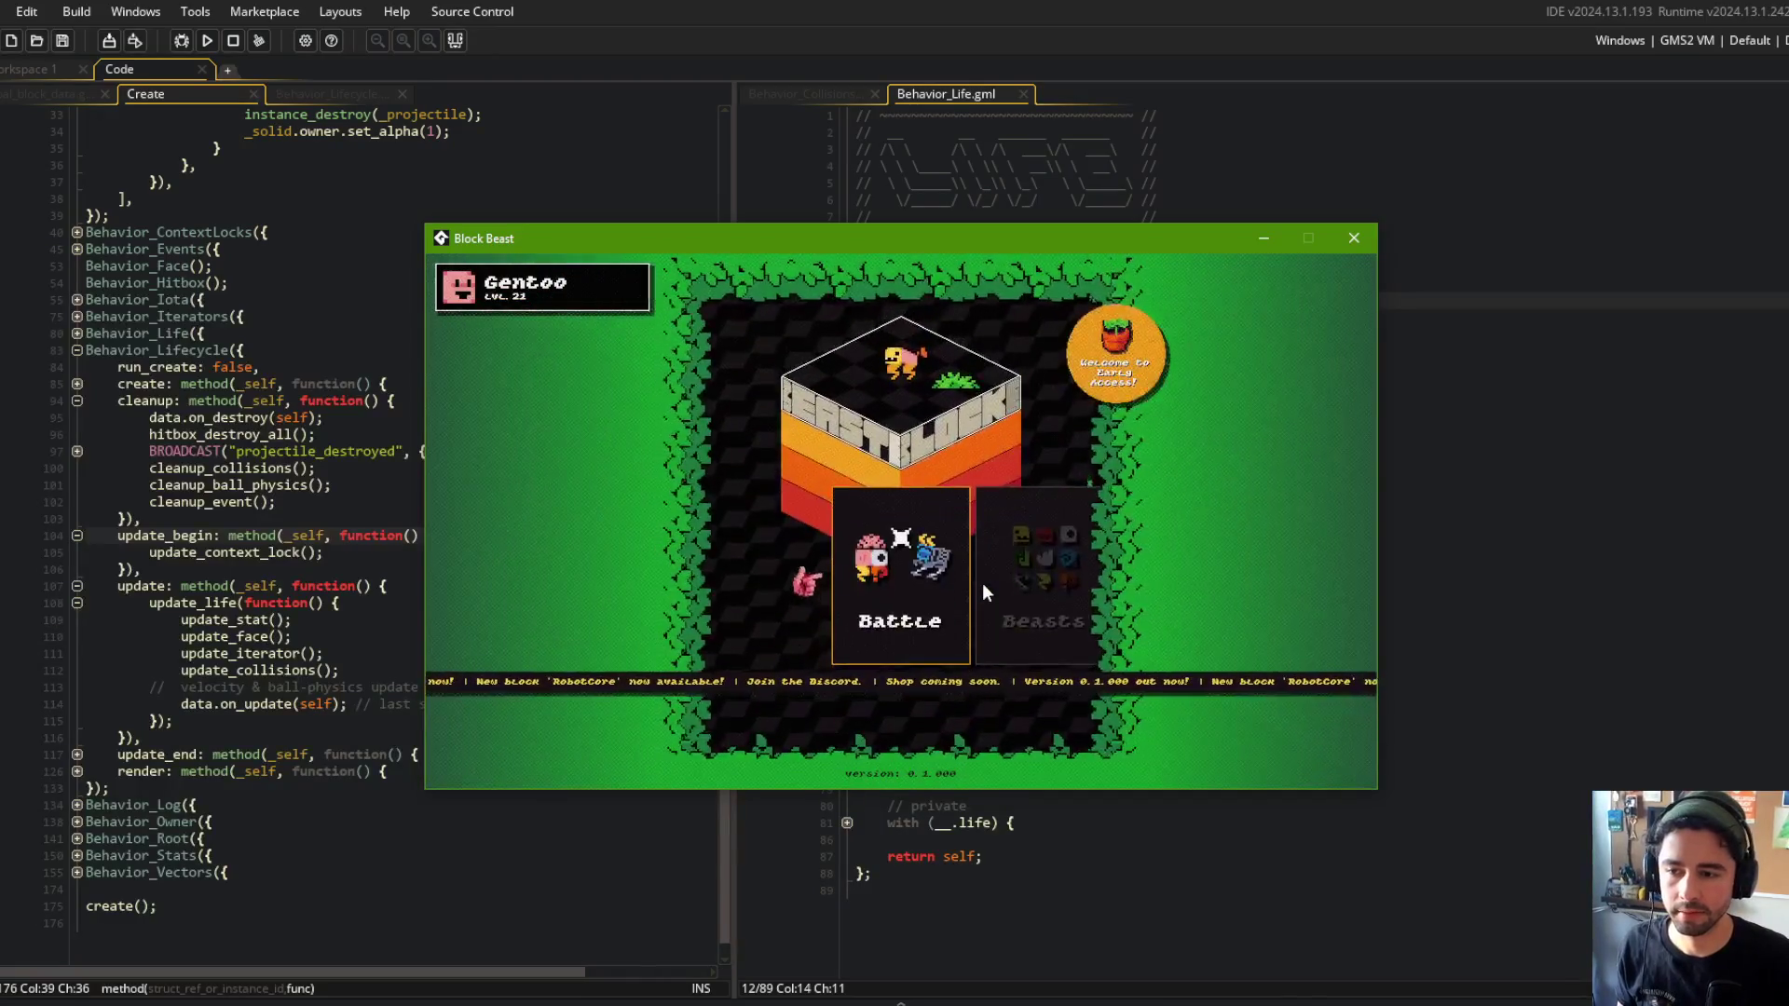
{"action": "key", "text": "Return"}
{"action": "left_click", "coordinate": [983, 584]}
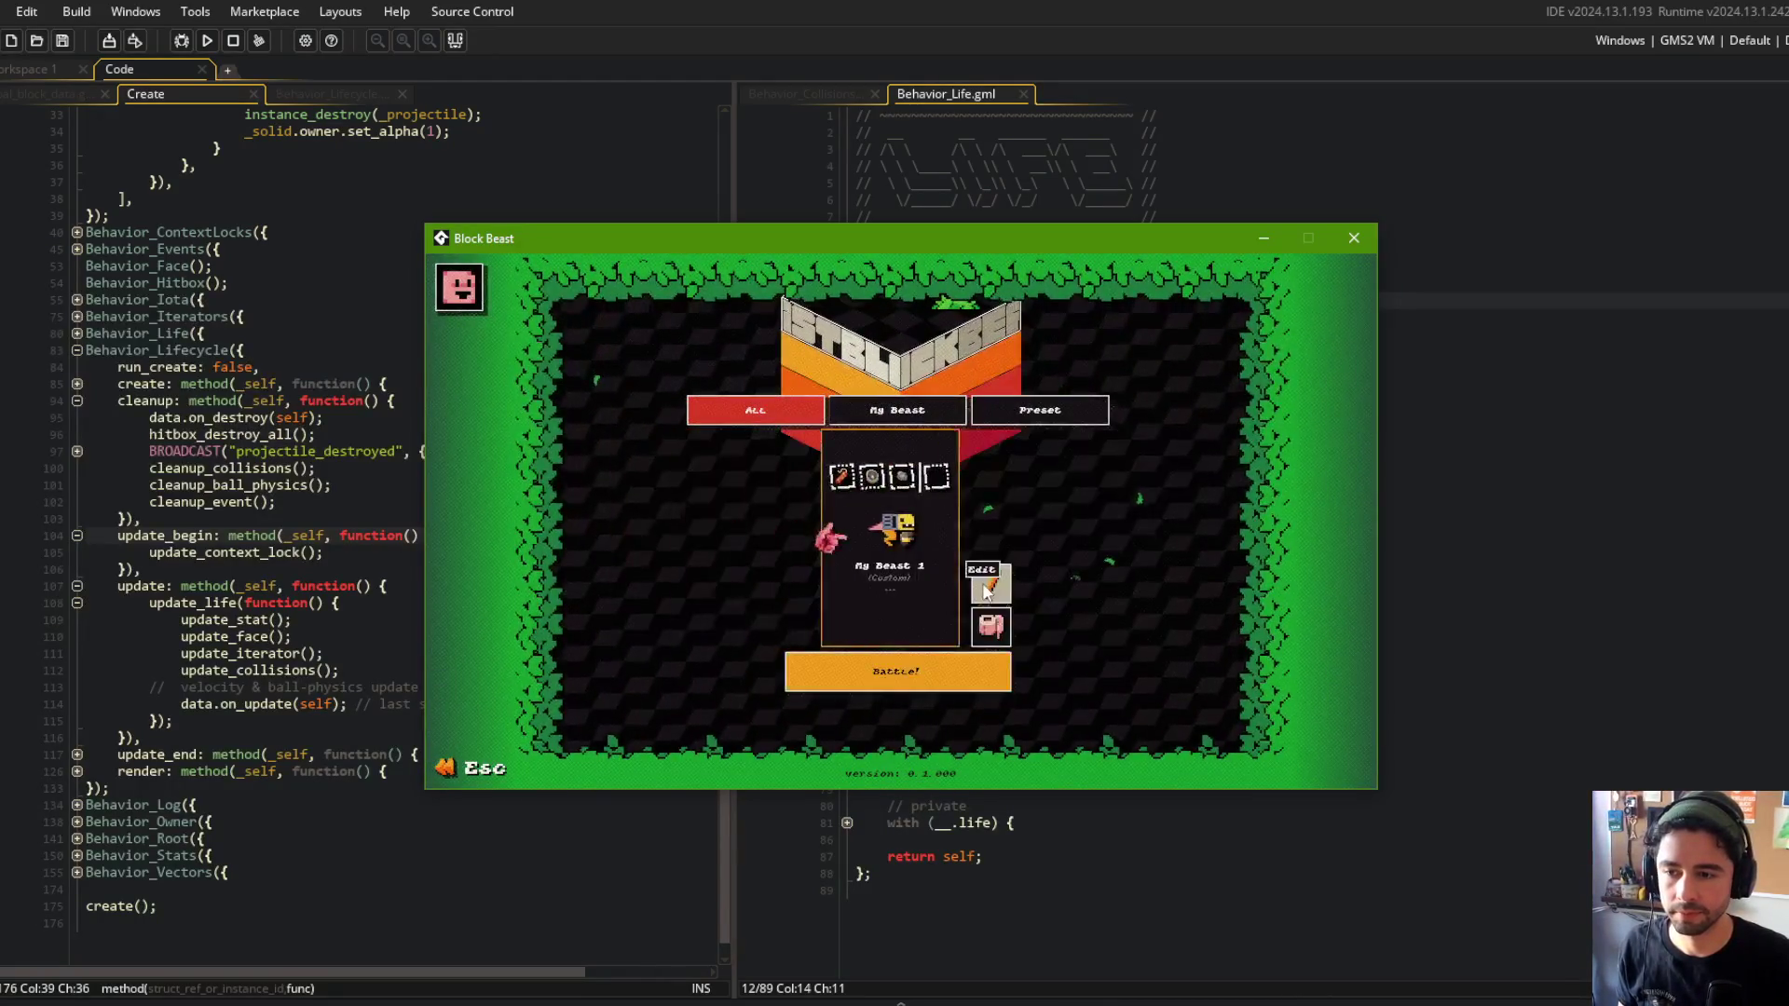
{"action": "key", "text": "Return"}
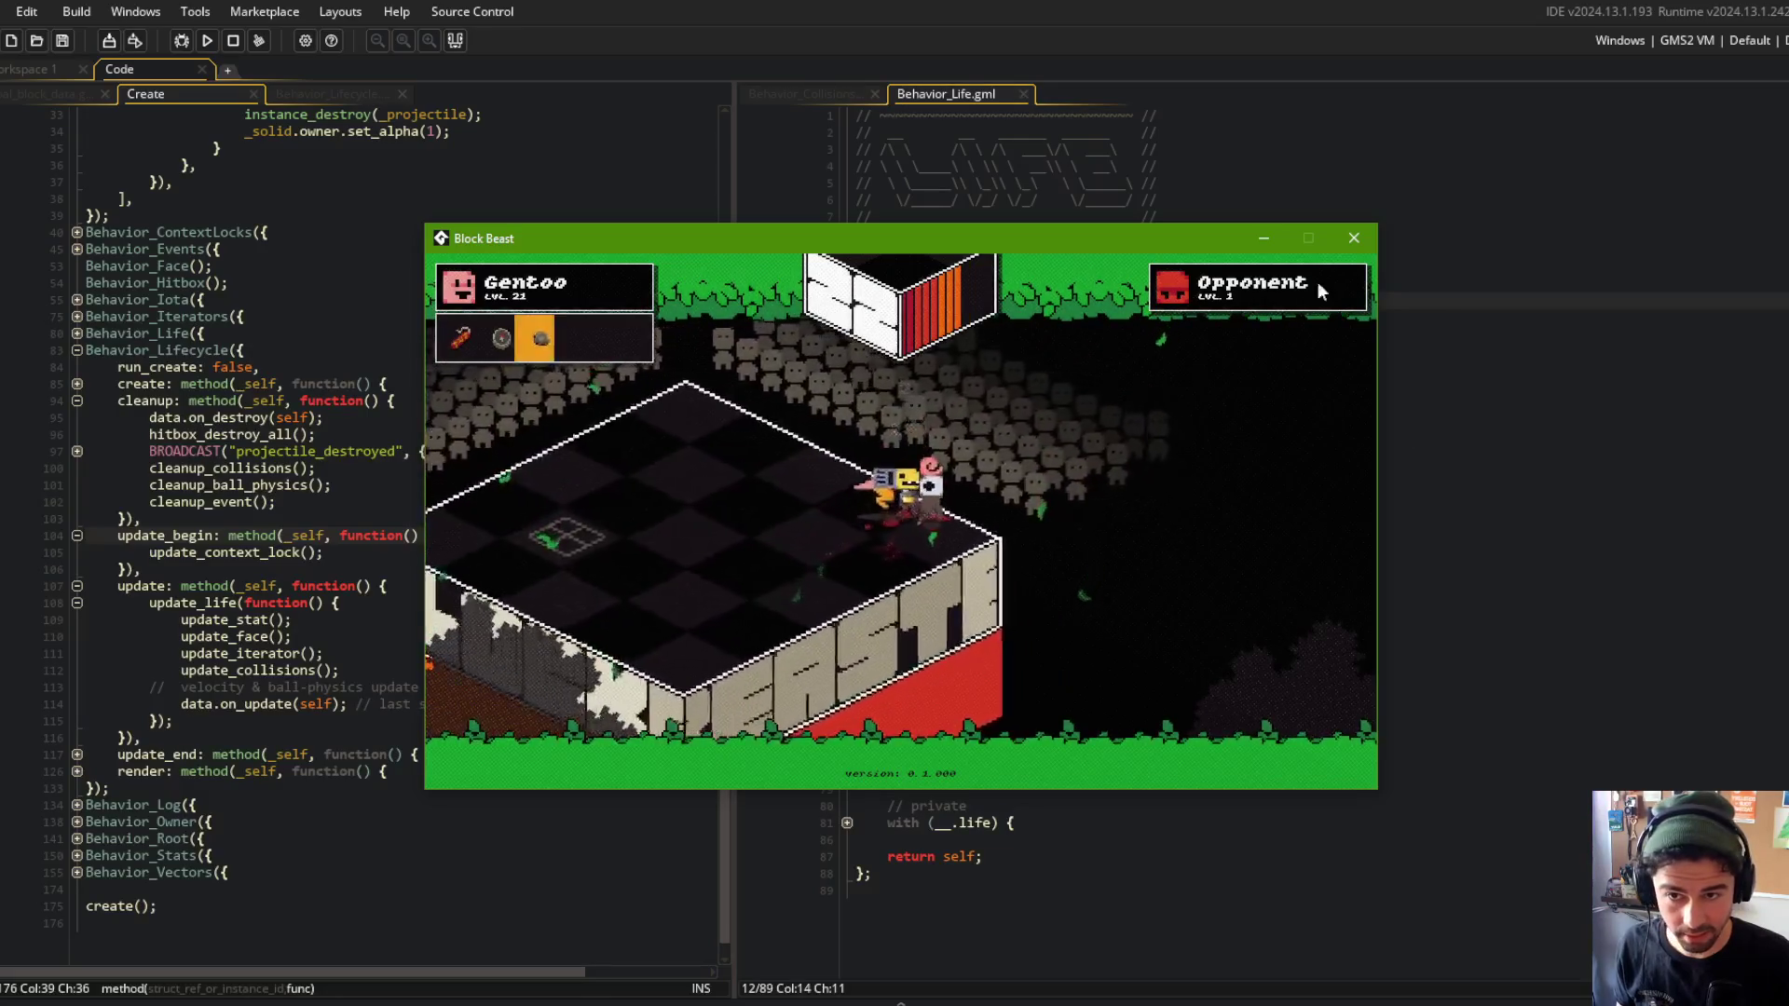
Close the game window and switch back to GameMaker's Behavior_Life script.
{"action": "left_click", "coordinate": [1354, 238]}
{"action": "left_click", "coordinate": [1321, 451]}
{"action": "key", "text": "alt+Tab"}
{"action": "left_click", "coordinate": [412, 492]}
{"action": "key", "text": "alt+Tab"}
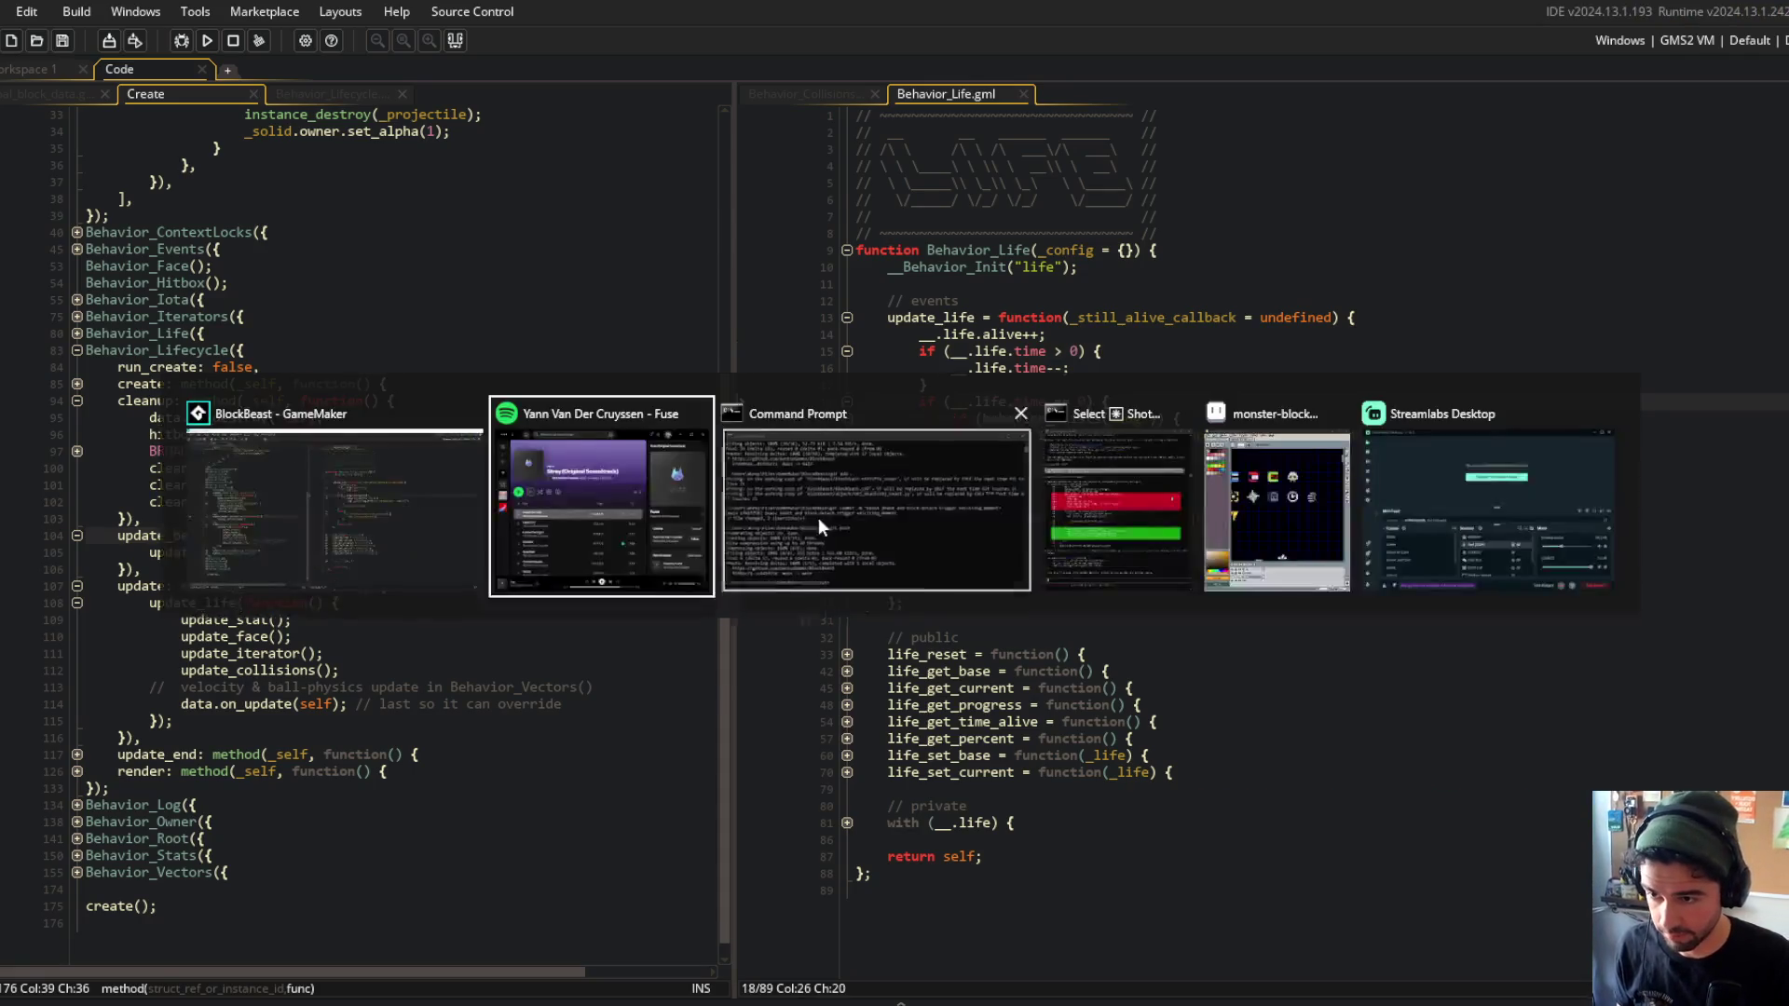
Run git add ., commit as "fixed life update crash", and git push to main.
{"action": "left_click", "coordinate": [819, 517]}
{"action": "type", "text": "add ."}
{"action": "key", "text": "Return"}
{"action": "type", "text": "git c"}
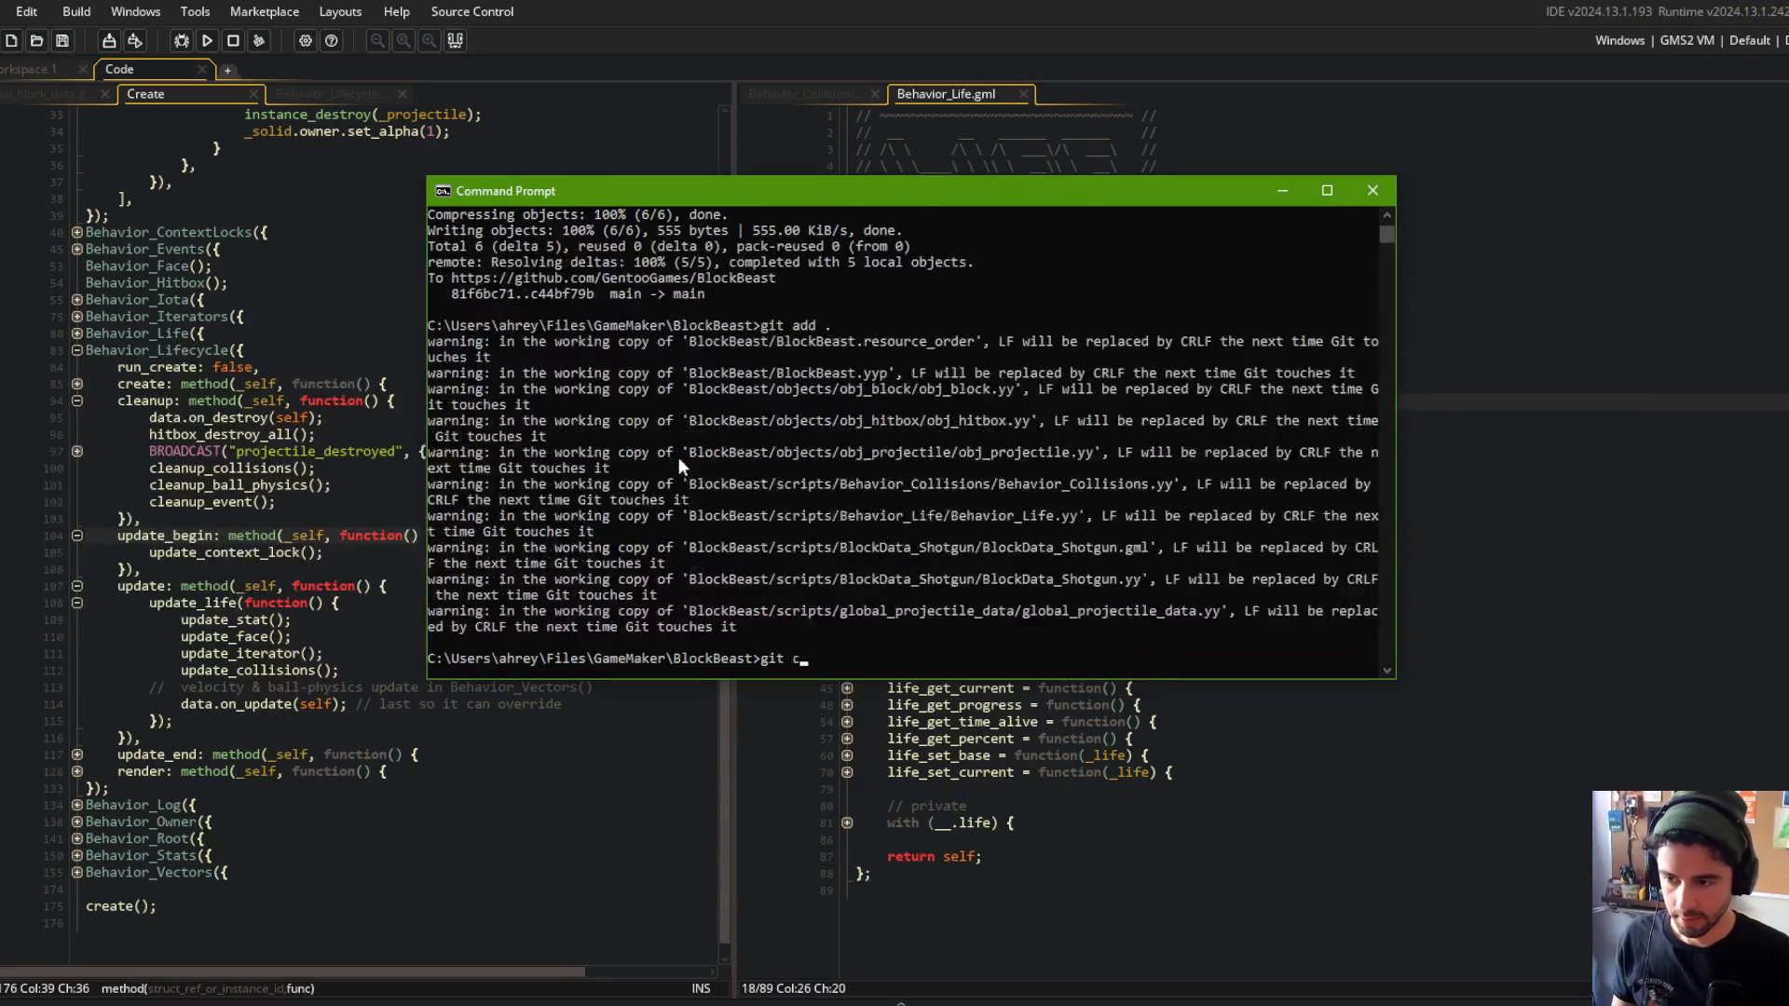
{"action": "type", "text": "ommit -m \"fixed life"}
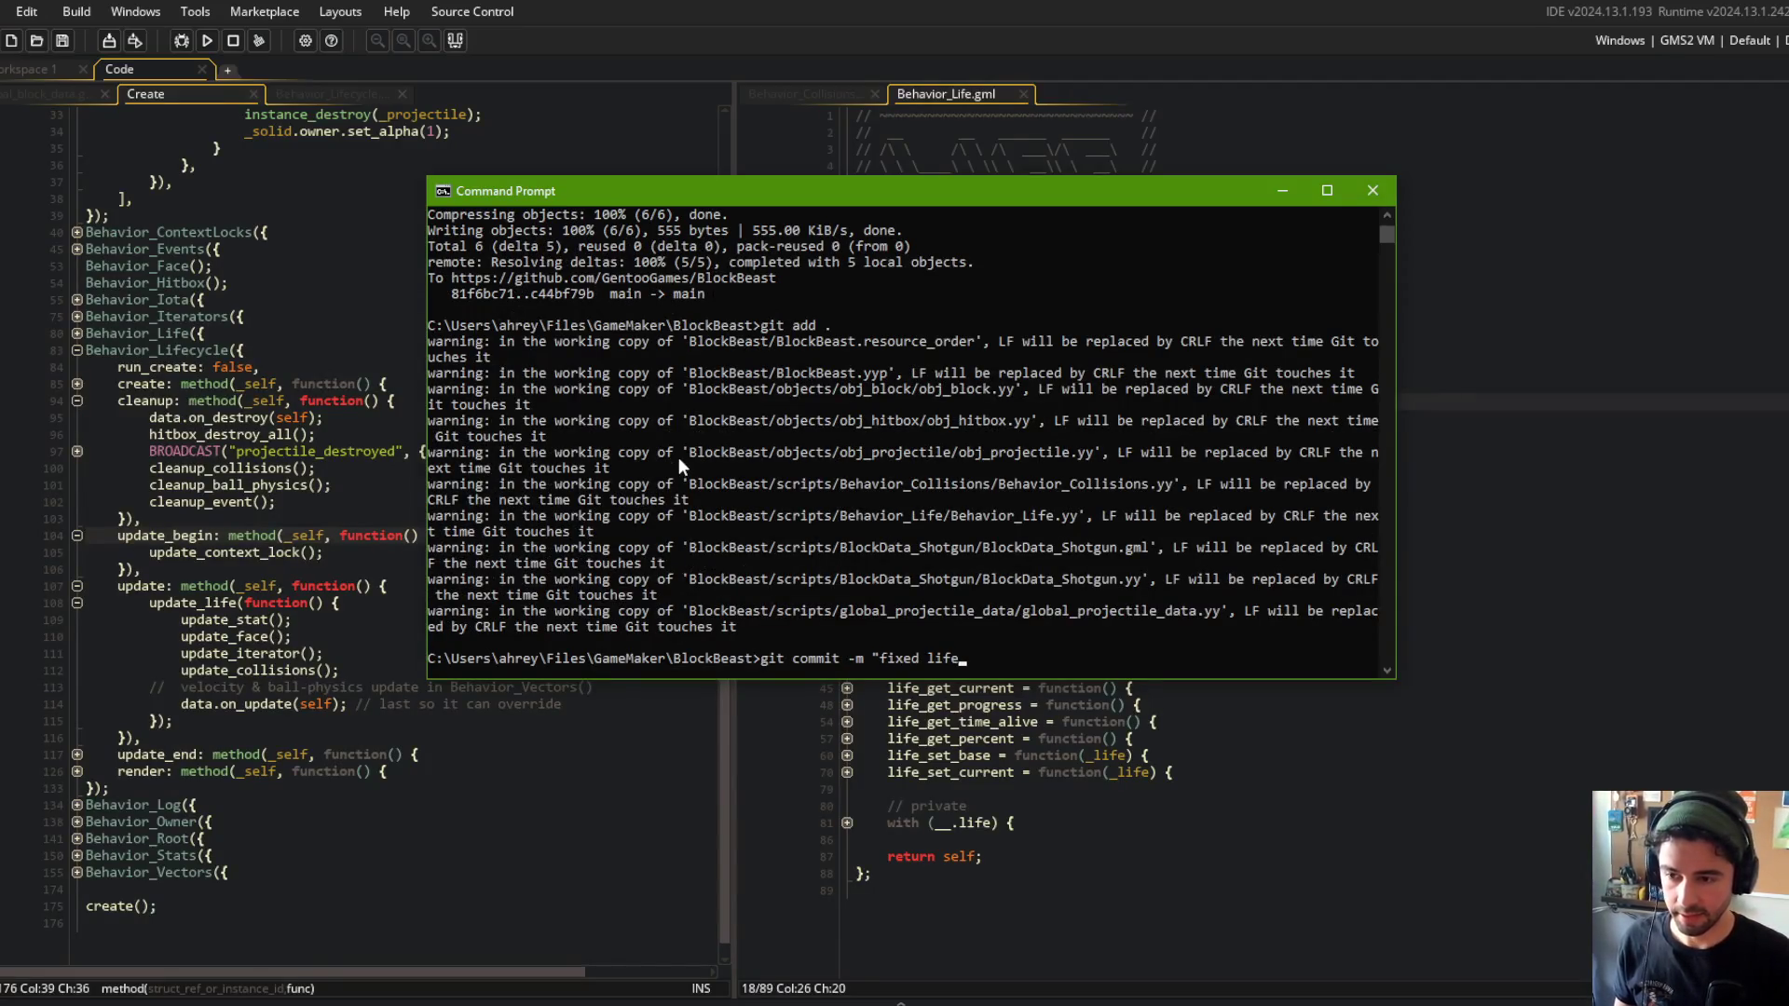
{"action": "type", "text": " update crash\""}
{"action": "key", "text": "Return"}
{"action": "type", "text": "git push"}
{"action": "key", "text": "Return"}
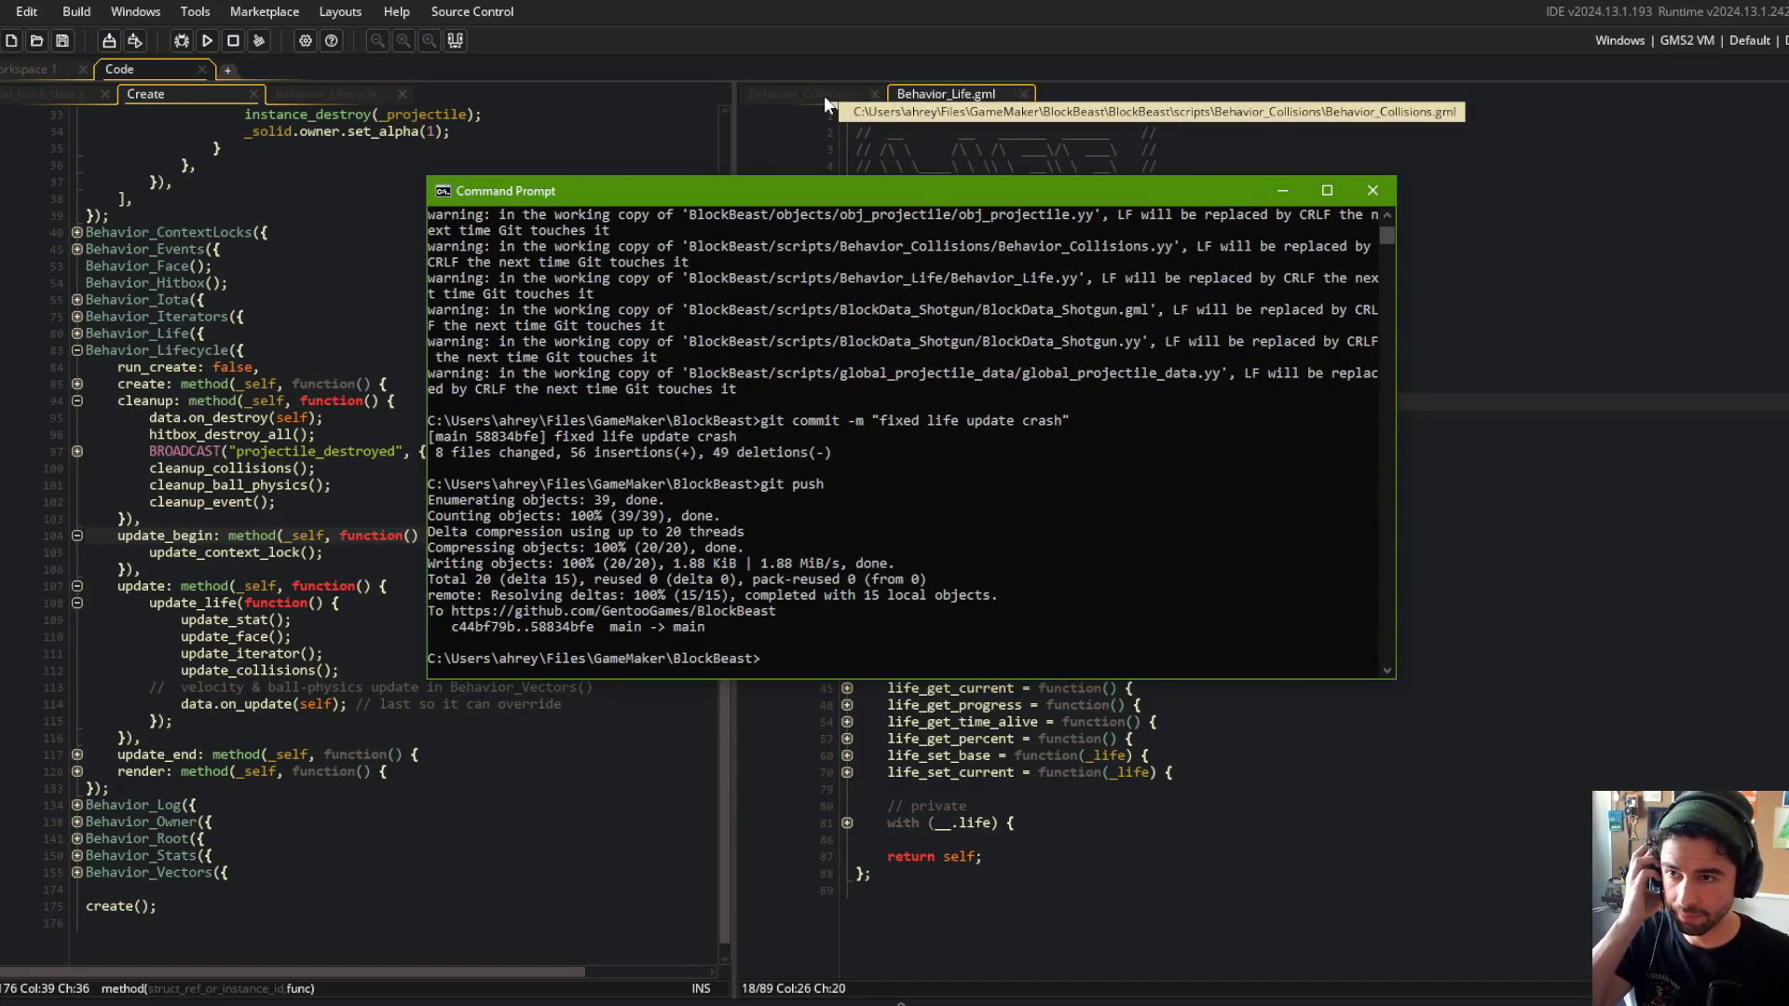
{"action": "left_click", "coordinate": [824, 95]}
Widen the Behavior_Collisions pane and review the update_collisions loop around lines 235–248.
{"action": "mouse_move", "coordinate": [1054, 412]}
{"action": "left_mouse_down"}
{"action": "mouse_move", "coordinate": [998, 438]}
{"action": "mouse_move", "coordinate": [988, 653]}
{"action": "left_mouse_up"}
{"action": "scroll", "coordinate": [1118, 560], "scroll_direction": "down", "scroll_amount": 8}
{"action": "left_click", "coordinate": [1205, 691]}
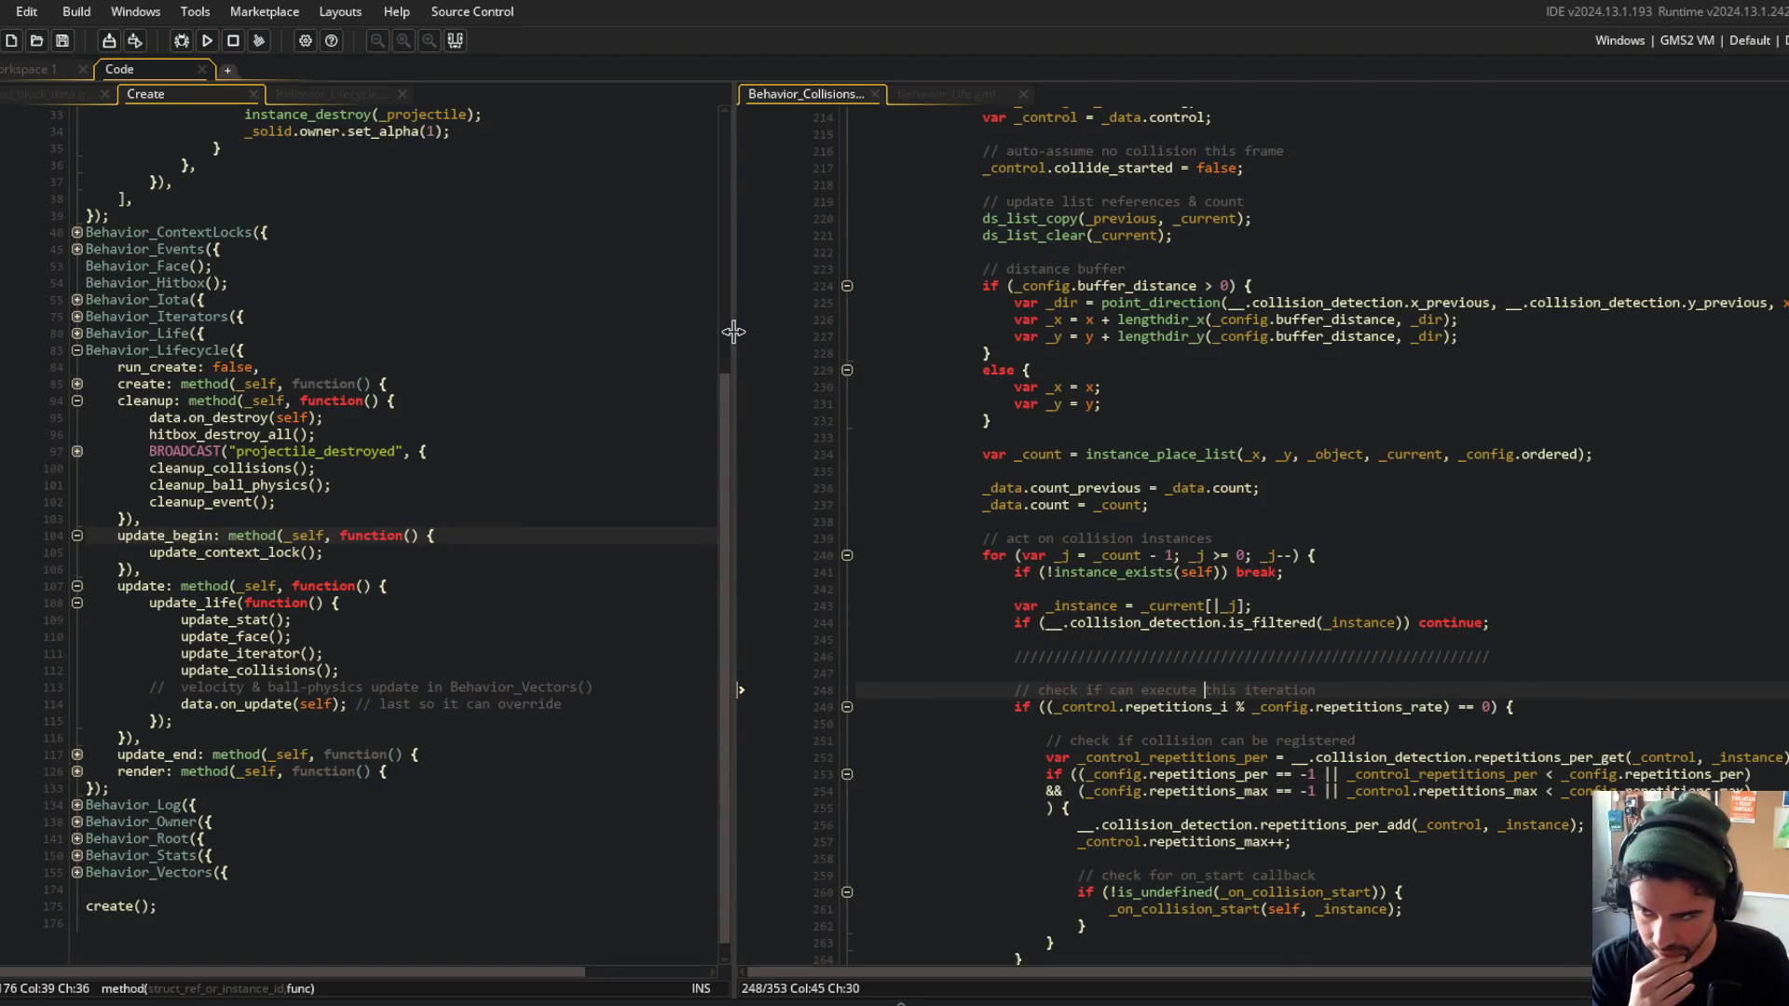
{"action": "left_click_drag", "start_coordinate": [733, 331], "coordinate": [559, 332]}
{"action": "left_click", "coordinate": [955, 471]}
{"action": "scroll", "coordinate": [955, 559], "scroll_direction": "up", "scroll_amount": 3}
{"action": "scroll", "coordinate": [956, 601], "scroll_direction": "down", "scroll_amount": 4}
{"action": "left_click", "coordinate": [888, 634]}
{"action": "left_click_drag", "start_coordinate": [826, 525], "coordinate": [1099, 531]}
{"action": "left_click", "coordinate": [1033, 525]}
{"action": "mouse_move", "coordinate": [871, 532]}
{"action": "left_mouse_down"}
{"action": "mouse_move", "coordinate": [998, 535]}
{"action": "mouse_move", "coordinate": [839, 550]}
{"action": "mouse_move", "coordinate": [834, 532]}
{"action": "left_mouse_up"}
{"action": "left_click", "coordinate": [1094, 524]}
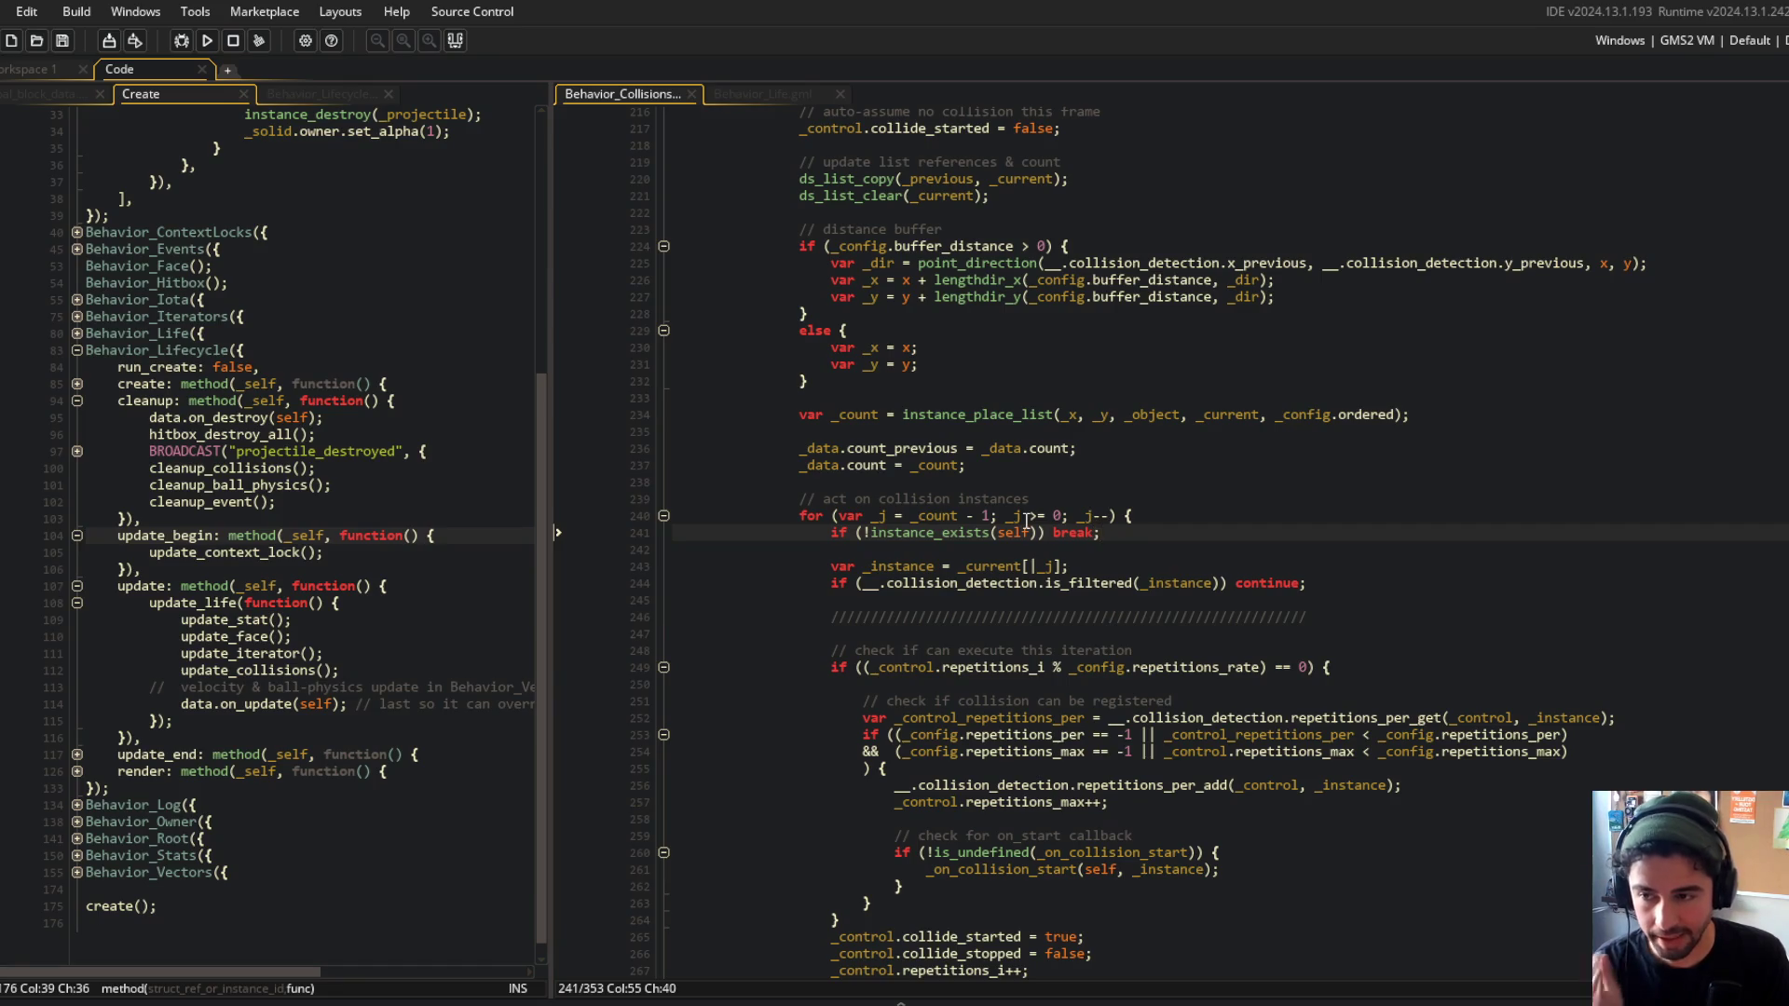
{"action": "scroll", "coordinate": [1011, 527], "scroll_direction": "up", "scroll_amount": 3}
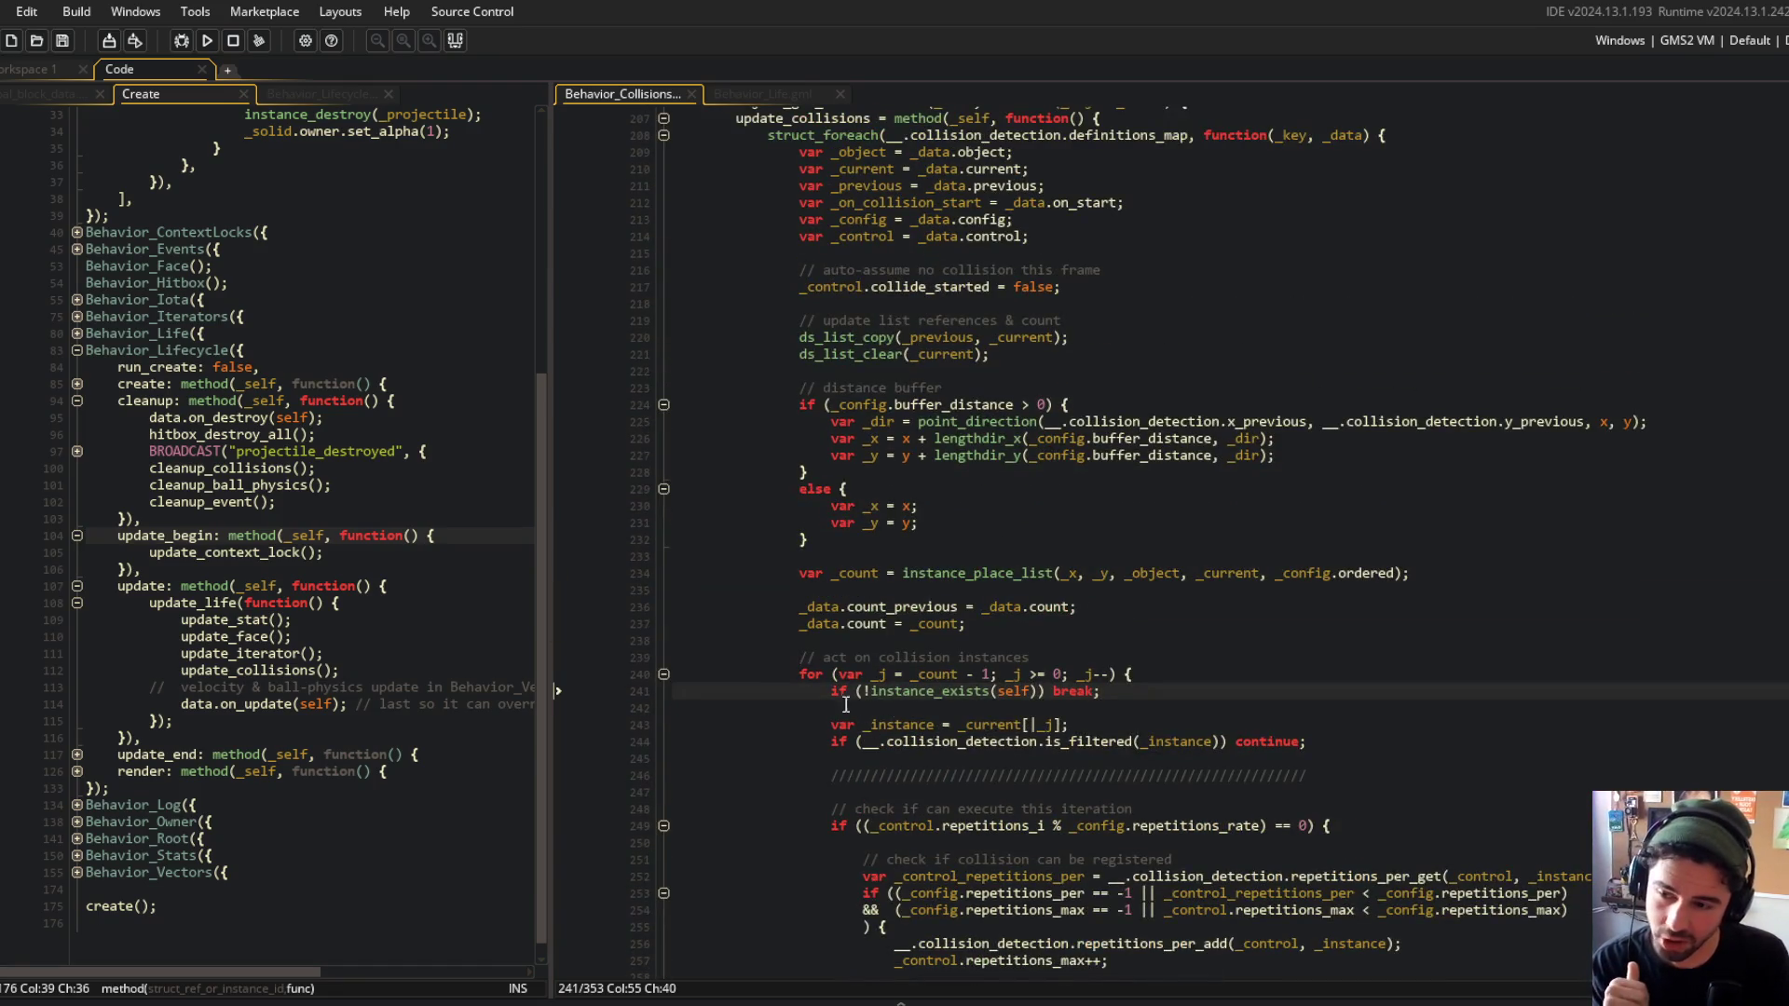
{"action": "scroll", "coordinate": [931, 396], "scroll_direction": "up", "scroll_amount": 2}
Copy the instance_exists break check from line 241 into the struct_foreach loop after line 208.
{"action": "left_click", "coordinate": [1423, 212]}
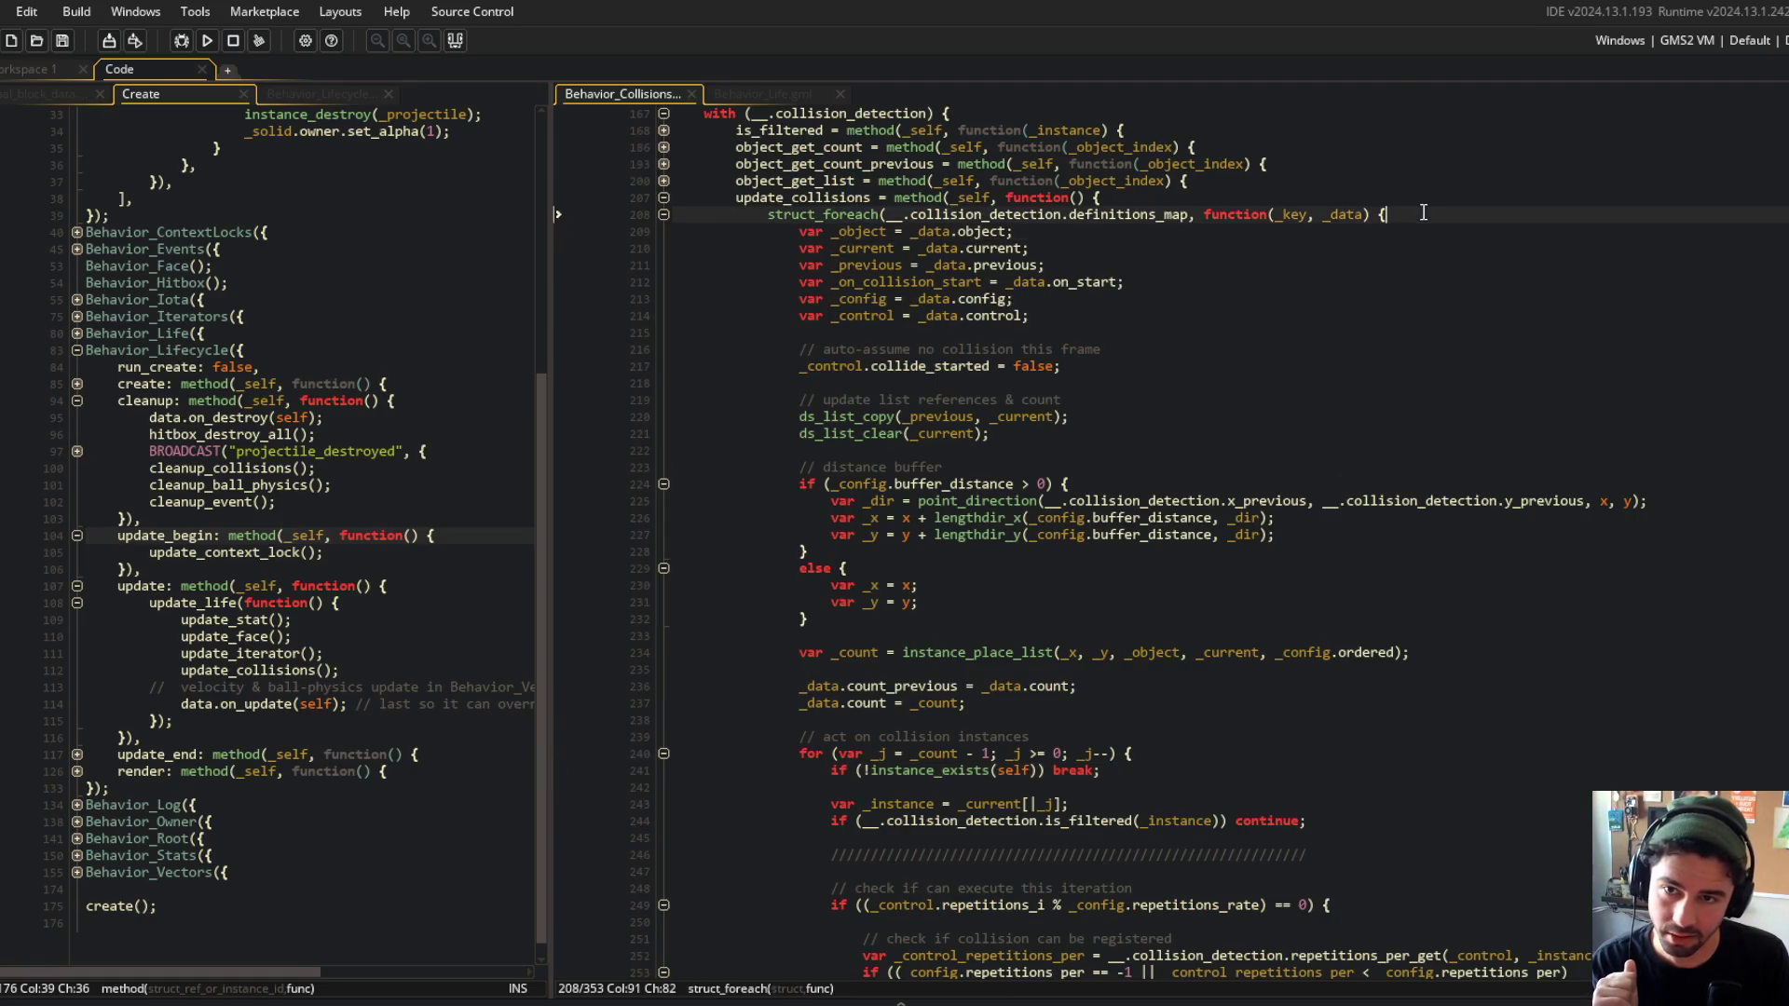
{"action": "left_click", "coordinate": [894, 774]}
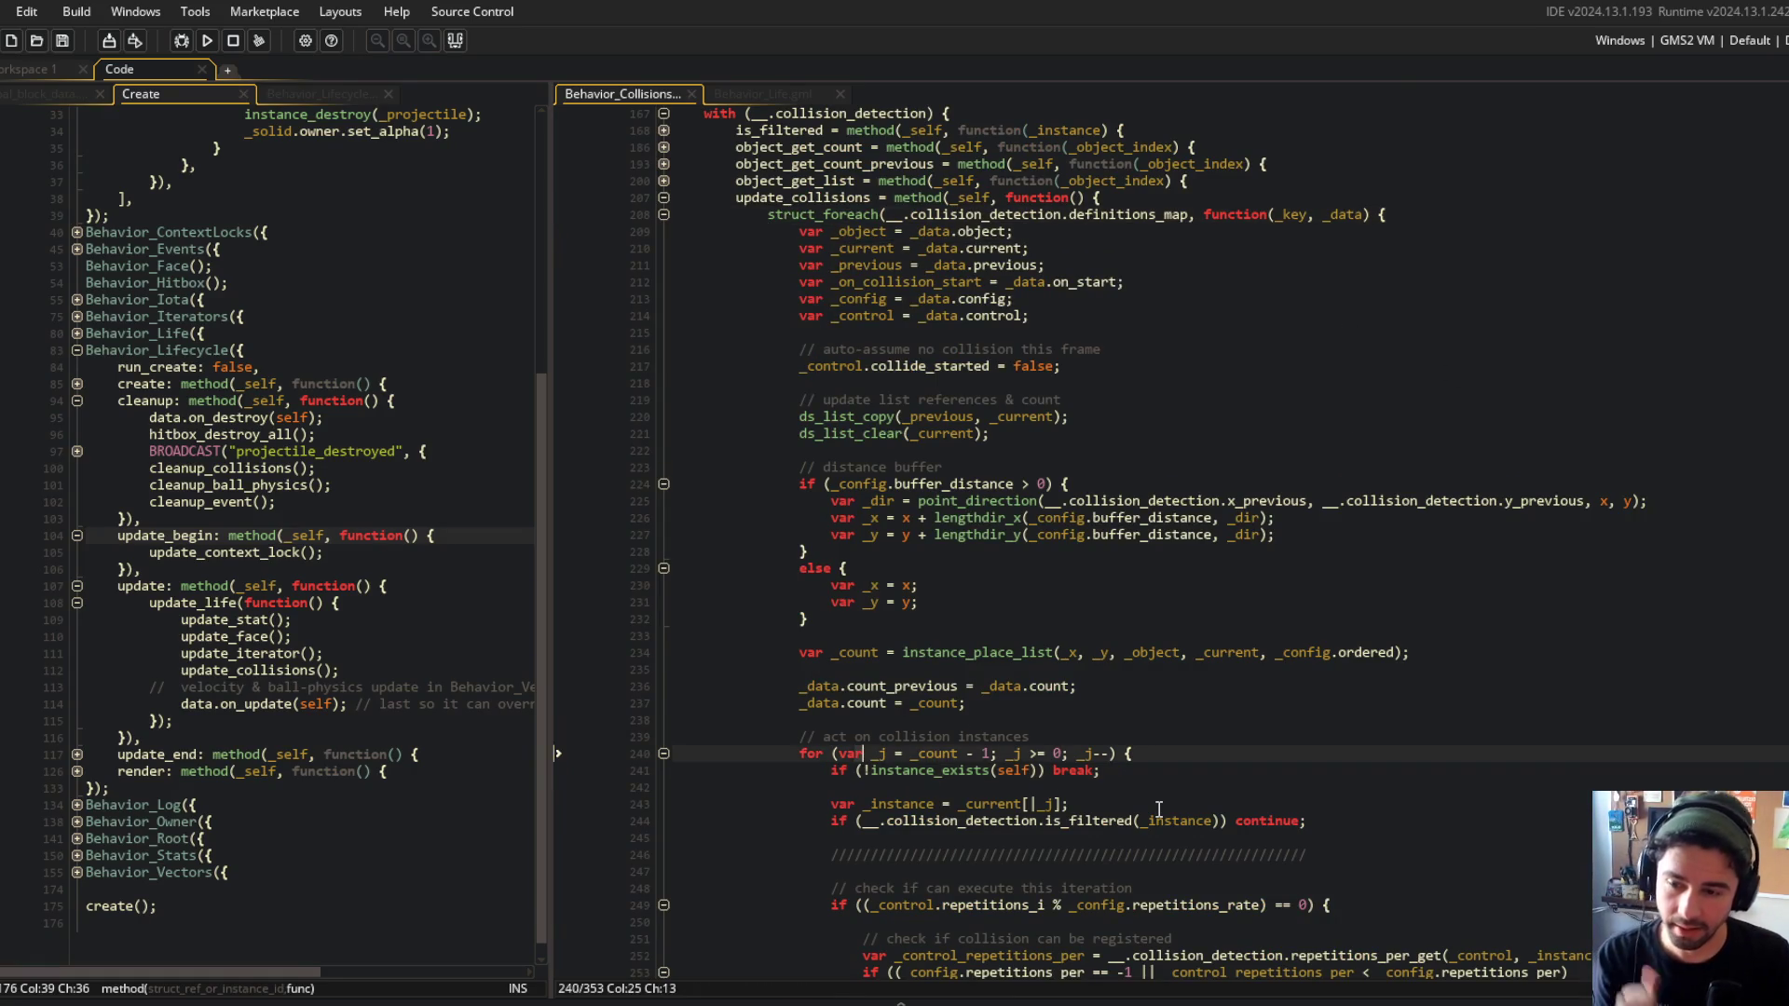
{"action": "key", "text": "End"}
{"action": "key", "text": "shift+Home"}
{"action": "key", "text": "ctrl+c"}
{"action": "left_click", "coordinate": [1471, 223]}
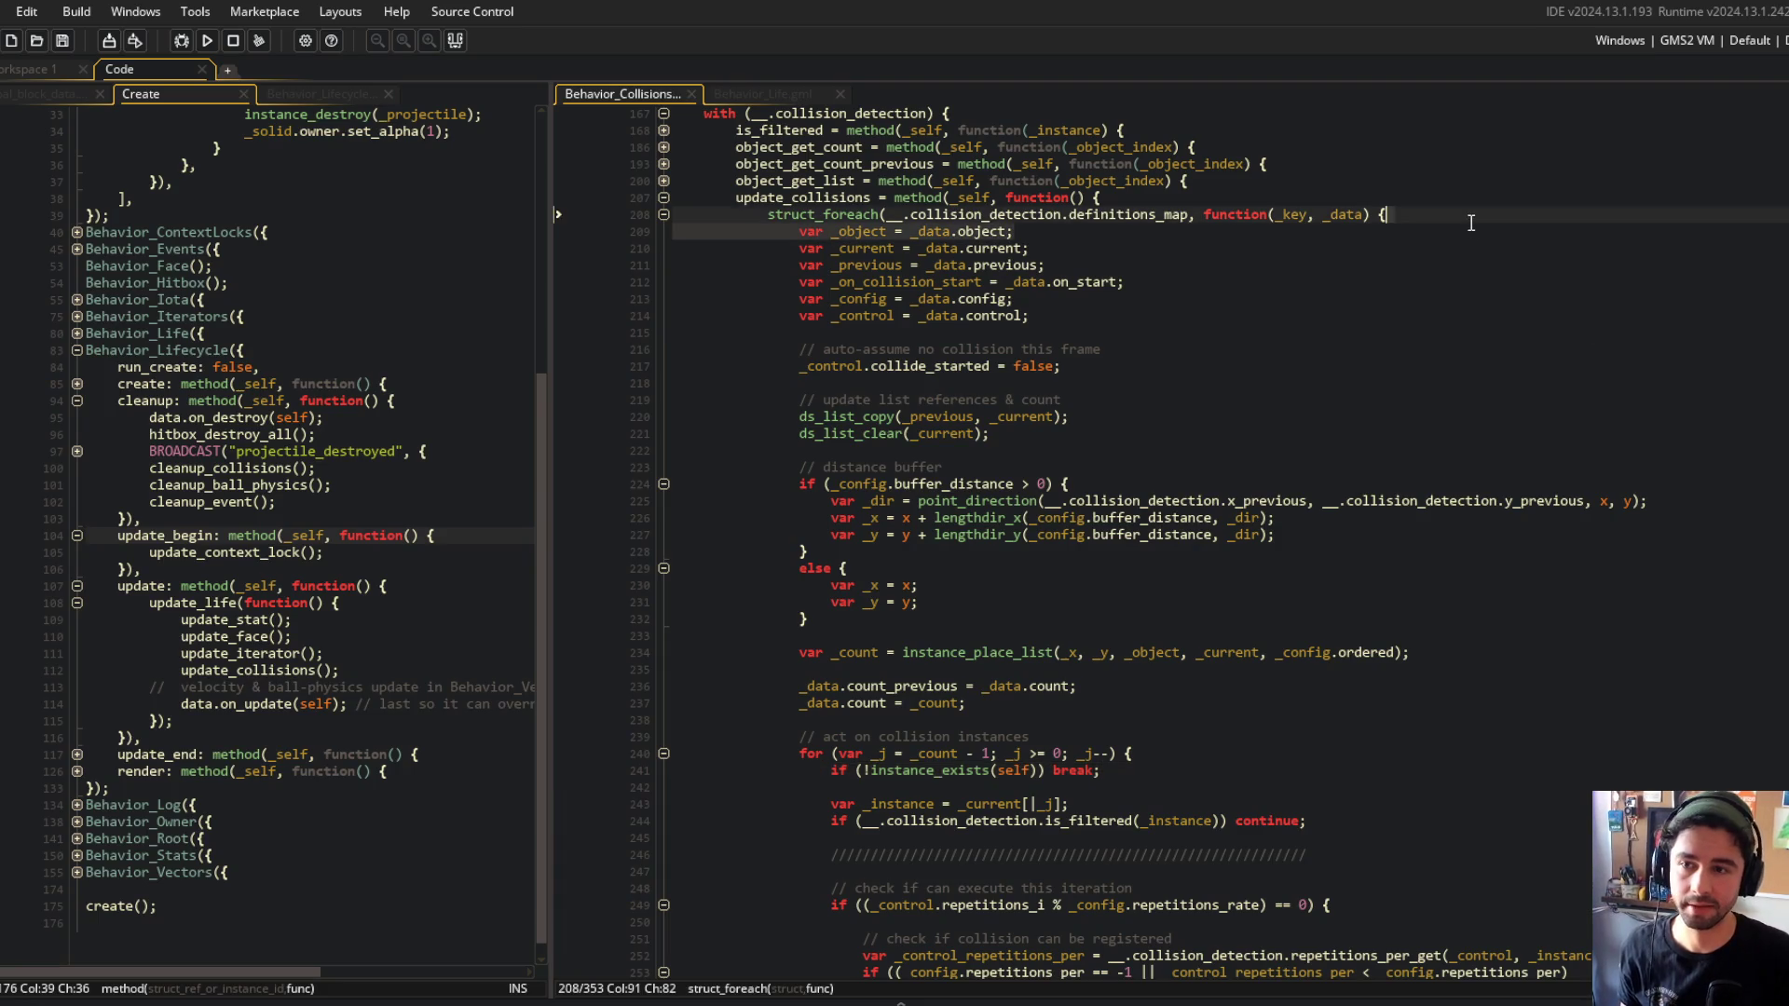
{"action": "key", "text": "Return"}
{"action": "key", "text": "ctrl+v"}
{"action": "key", "text": "Return"}
Review the edits by folding and unfolding the collision for loop, then run the game.
{"action": "left_click", "coordinate": [1267, 333]}
{"action": "scroll", "coordinate": [1125, 278], "scroll_direction": "down", "scroll_amount": 2}
{"action": "scroll", "coordinate": [1125, 278], "scroll_direction": "up", "scroll_amount": 4}
{"action": "left_click", "coordinate": [1143, 310]}
{"action": "scroll", "coordinate": [1143, 311], "scroll_direction": "down", "scroll_amount": 2}
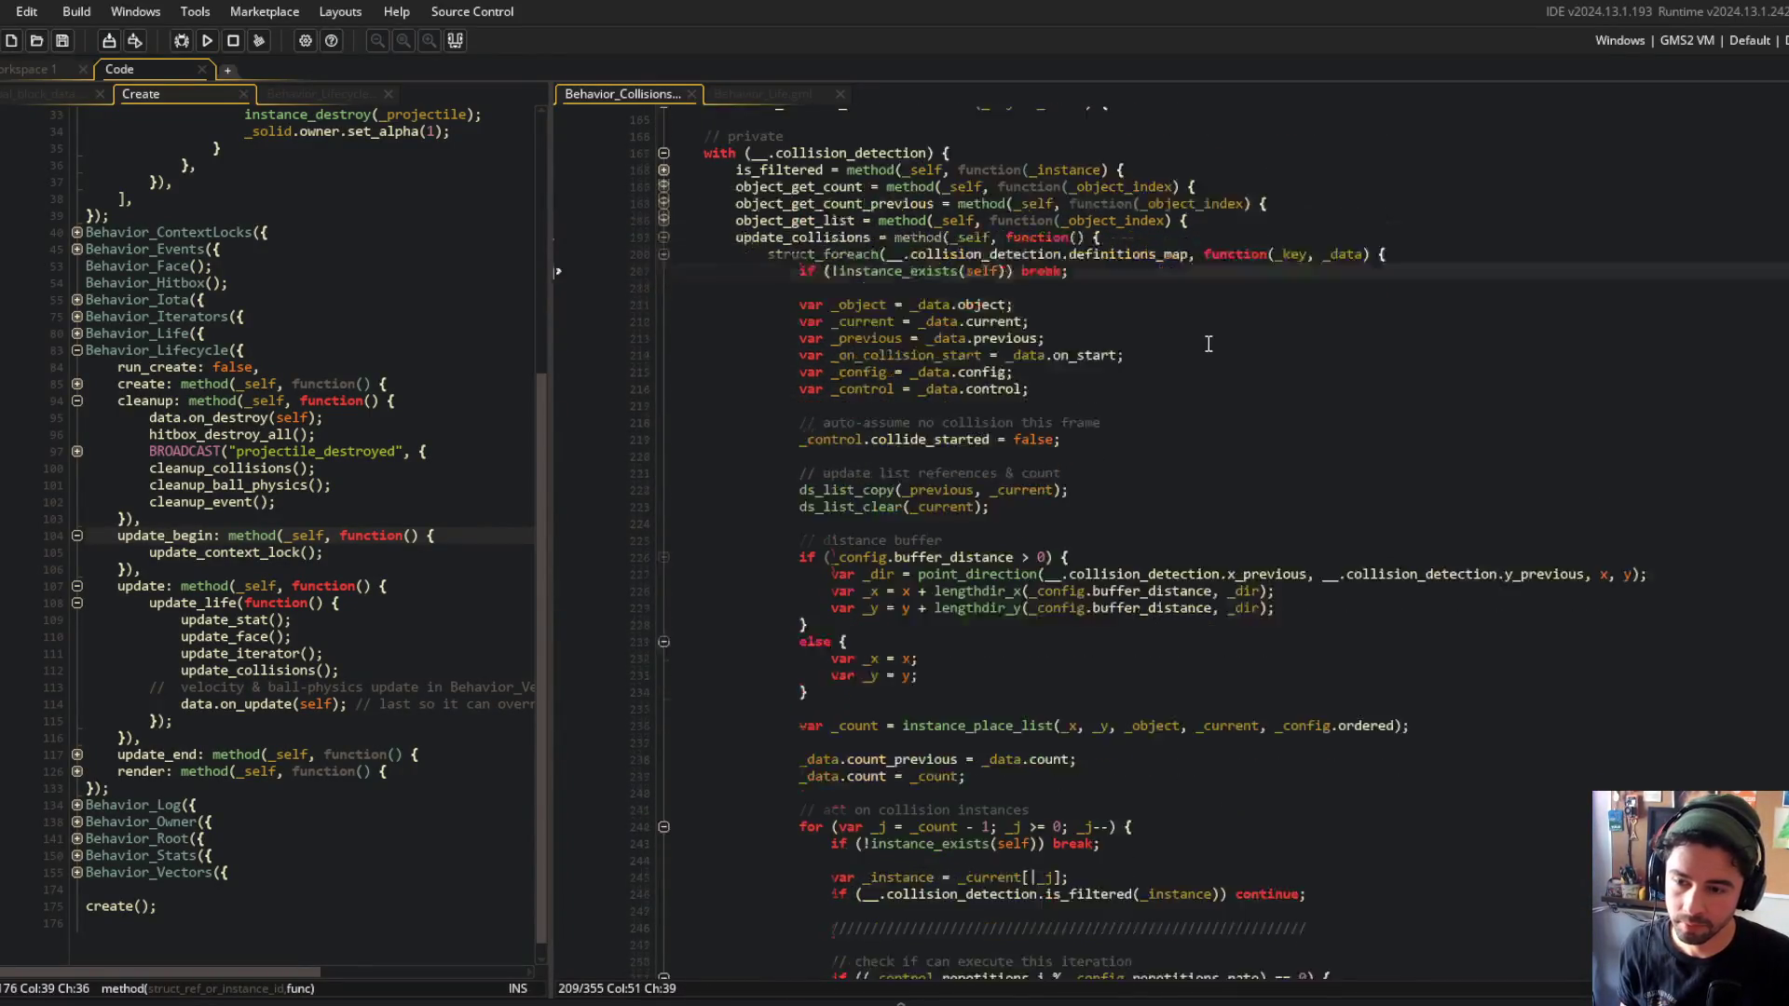
{"action": "left_click", "coordinate": [1199, 419]}
{"action": "scroll", "coordinate": [1177, 419], "scroll_direction": "down", "scroll_amount": 9}
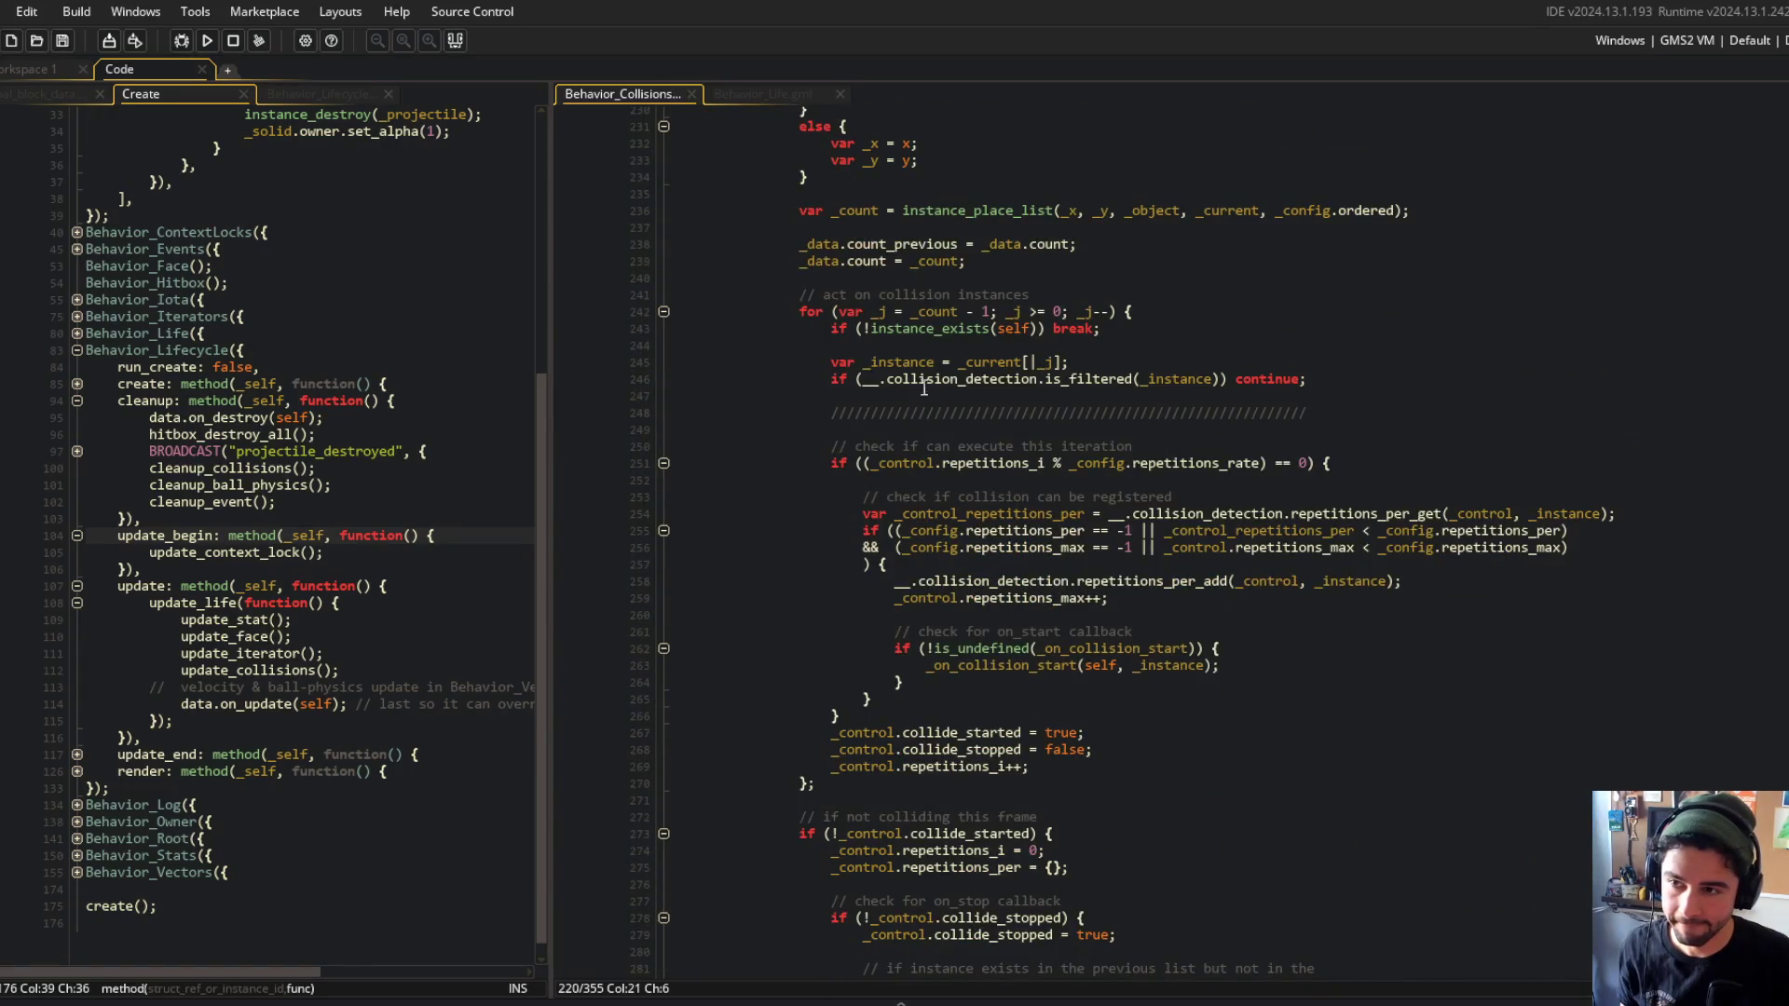
{"action": "left_click", "coordinate": [664, 311]}
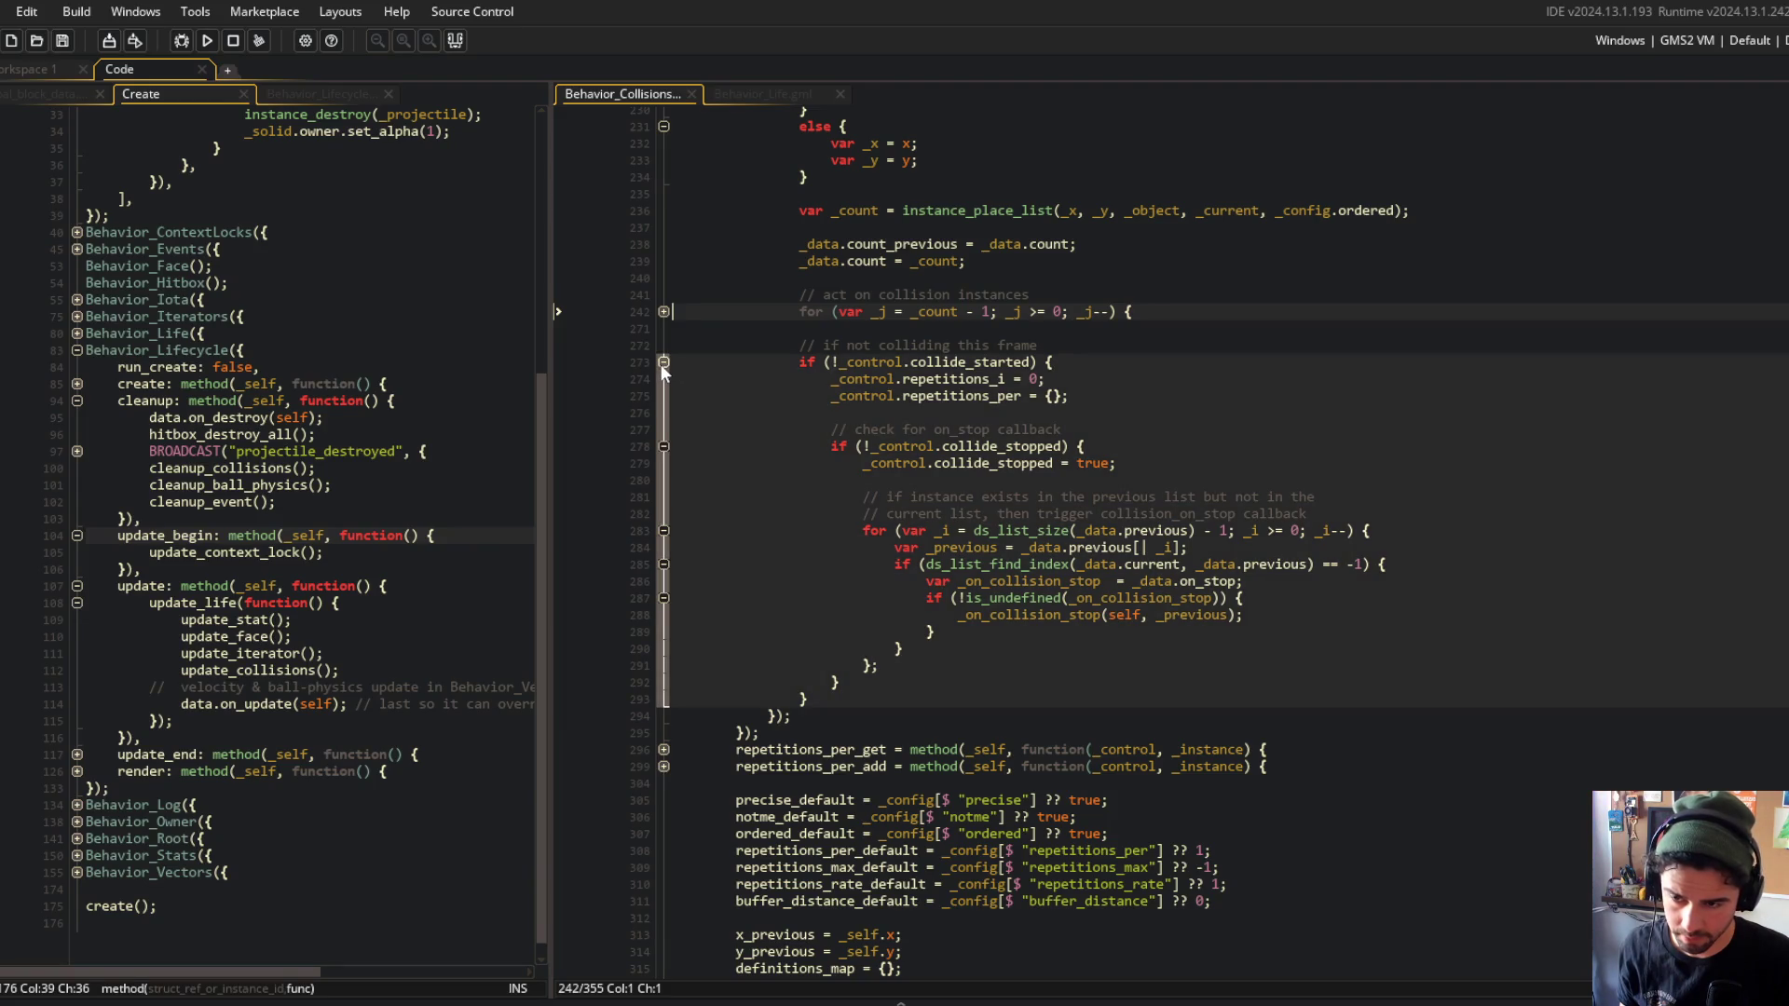
{"action": "left_click", "coordinate": [663, 311]}
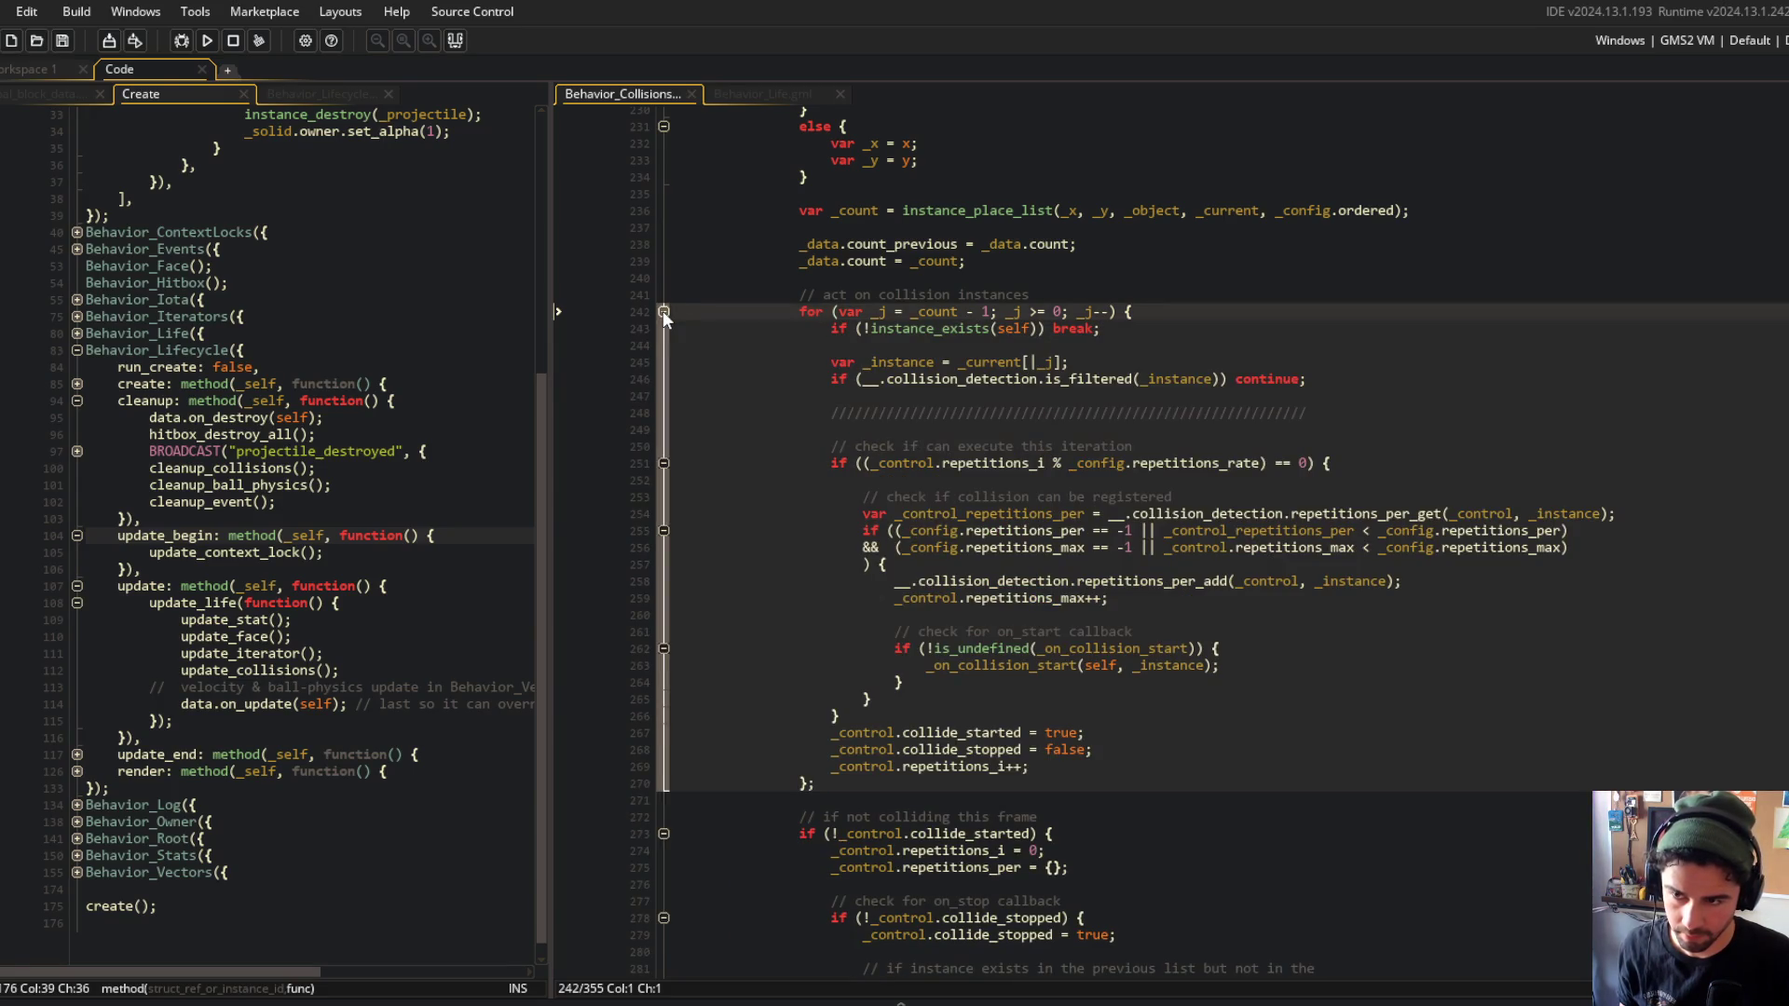
{"action": "left_click", "coordinate": [663, 311]}
{"action": "scroll", "coordinate": [711, 315], "scroll_direction": "up", "scroll_amount": 9}
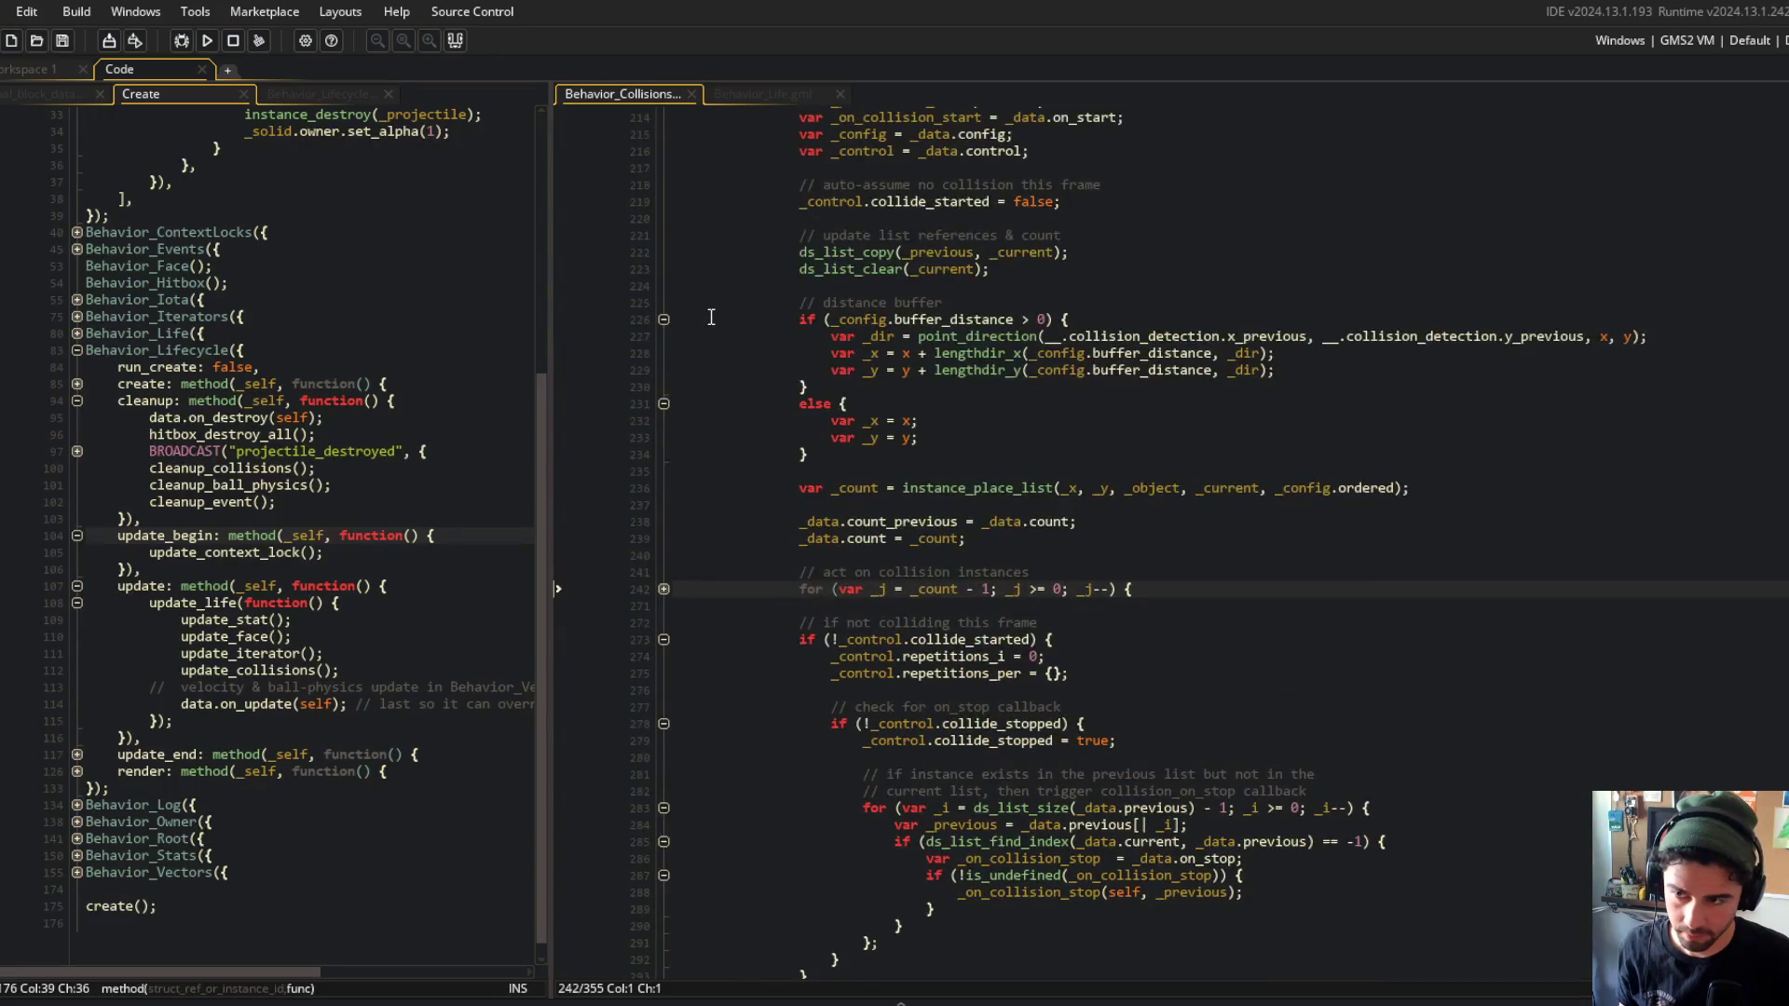
{"action": "left_click", "coordinate": [1145, 380]}
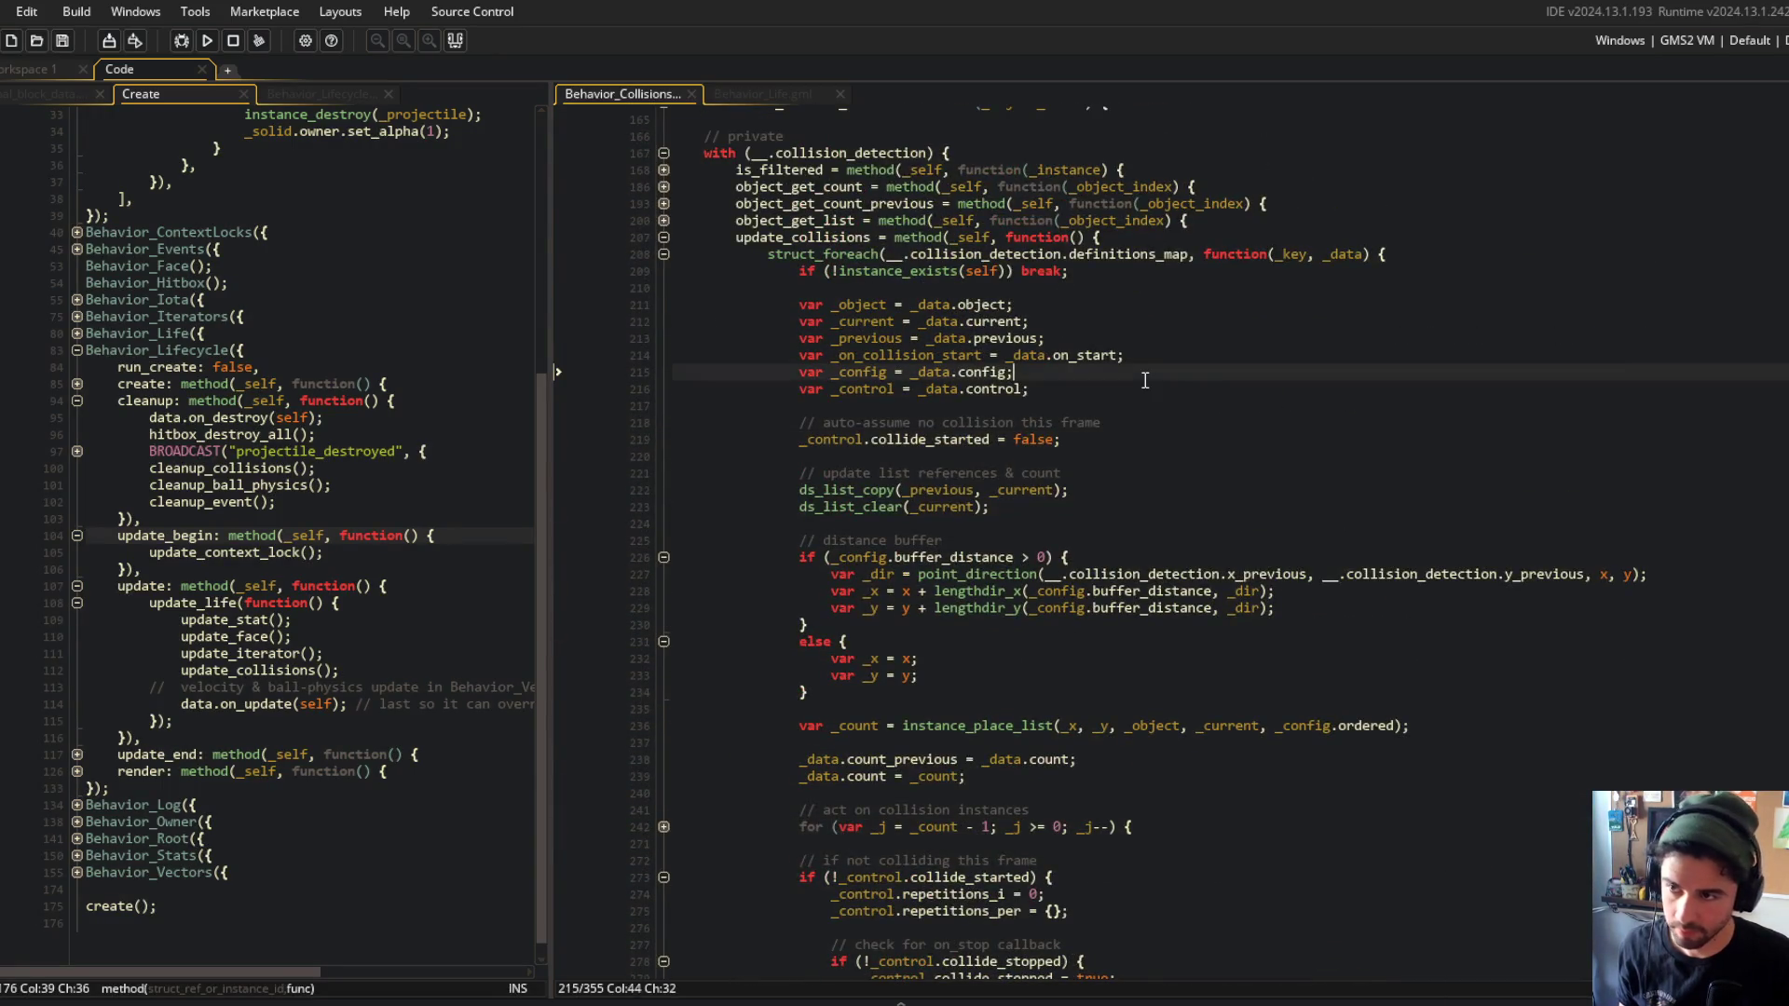
{"action": "left_click", "coordinate": [217, 44]}
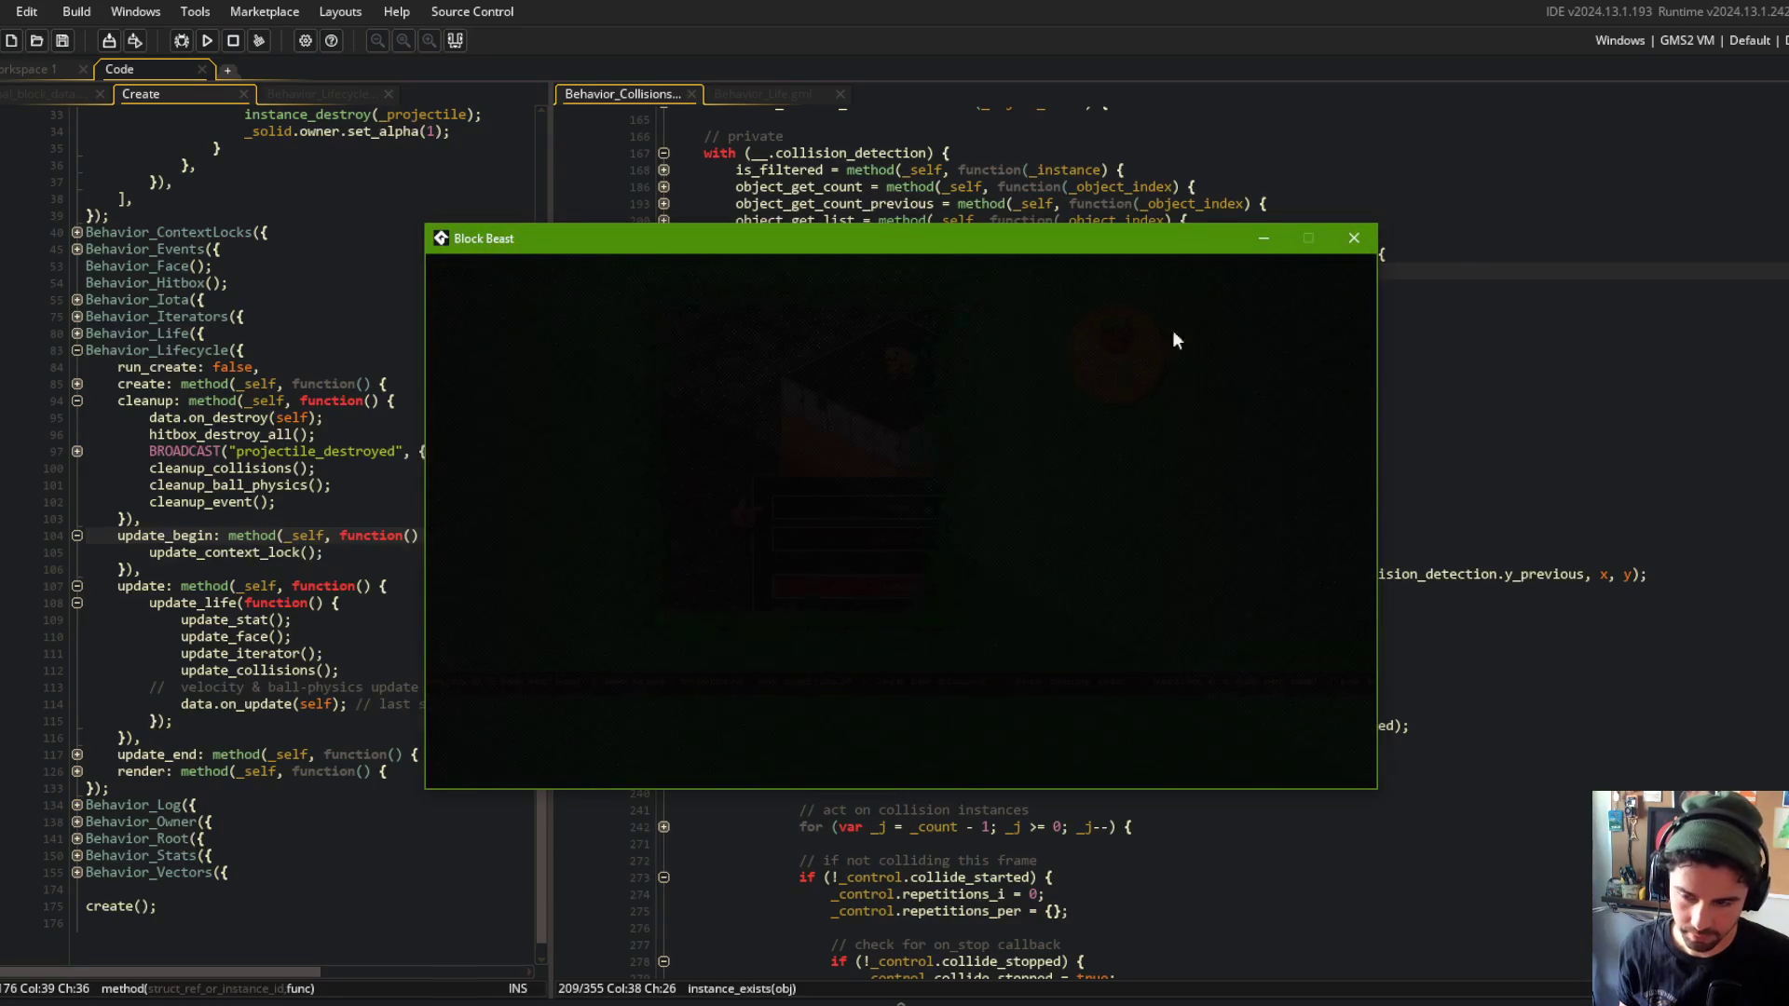
Browse the beast selection screen and choose the TREX beast.
{"action": "key", "text": "Right"}
{"action": "key", "text": "Right"}
{"action": "key", "text": "Left"}
{"action": "key", "text": "Return"}
{"action": "key", "text": "Left"}
{"action": "key", "text": "Right"}
{"action": "key", "text": "Left"}
{"action": "key", "text": "Left"}
{"action": "key", "text": "Escape"}
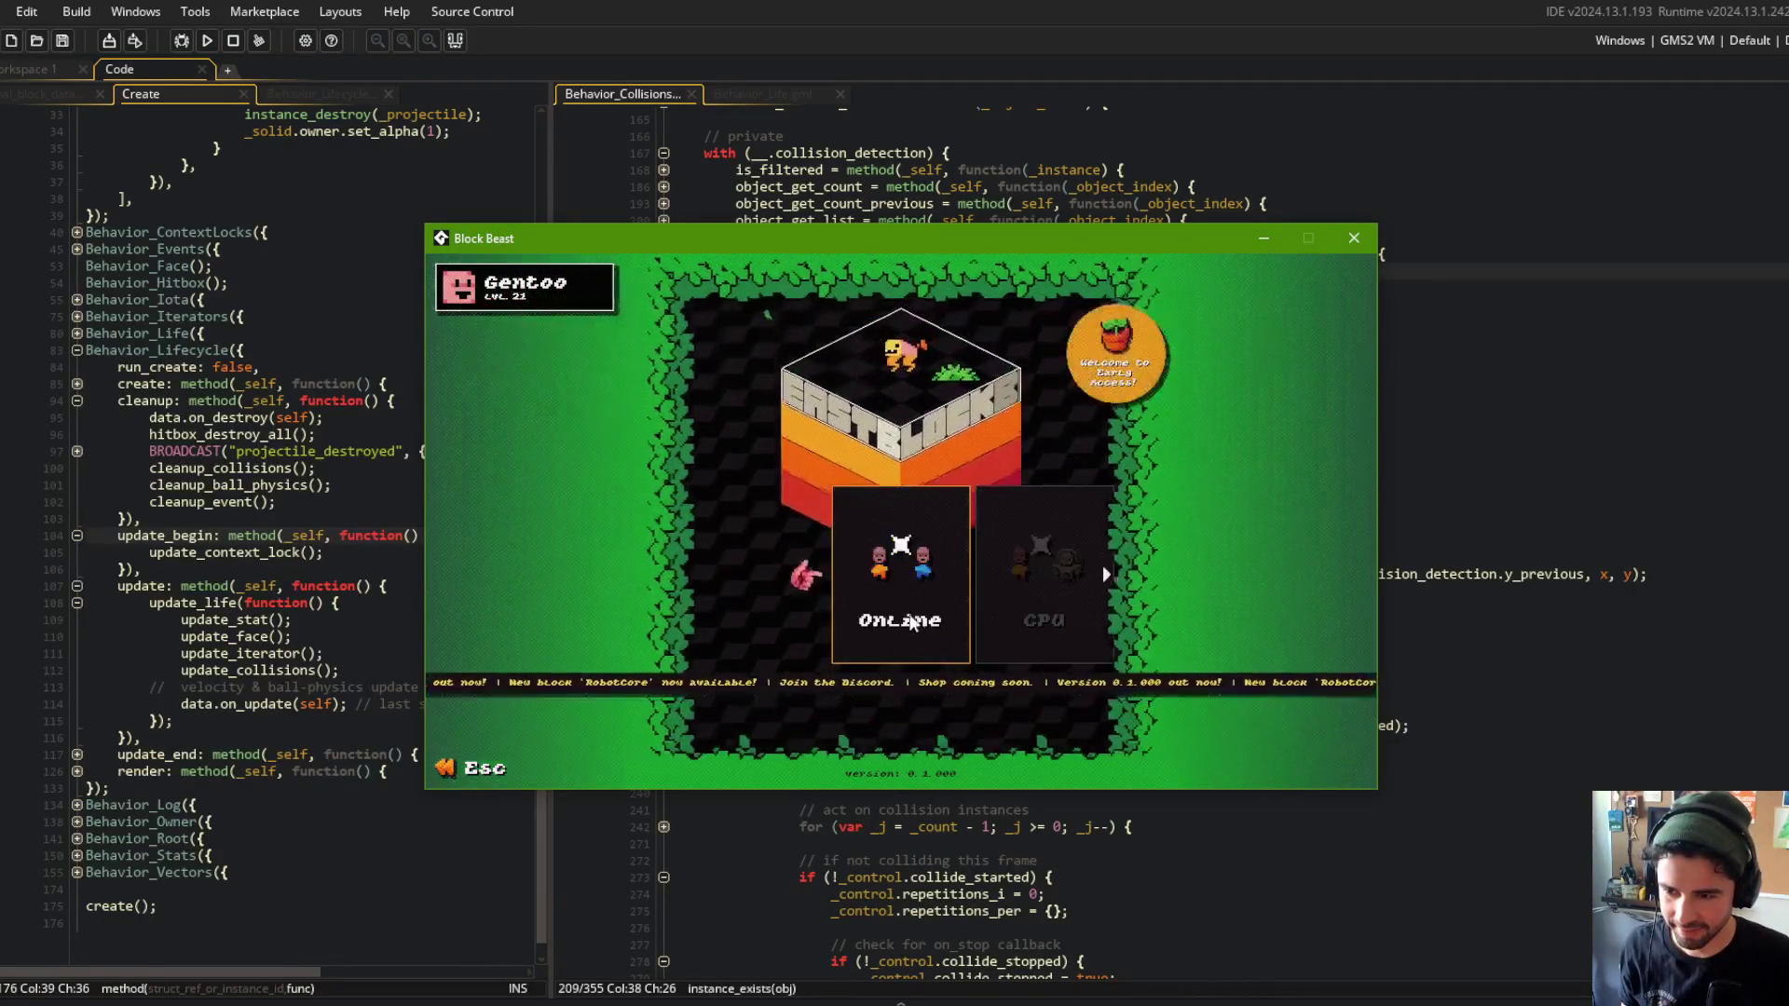
Start a Train battle, walk the fighter across the arena, then close the game.
{"action": "key", "text": "Left"}
{"action": "key", "text": "Left"}
{"action": "key", "text": "Return"}
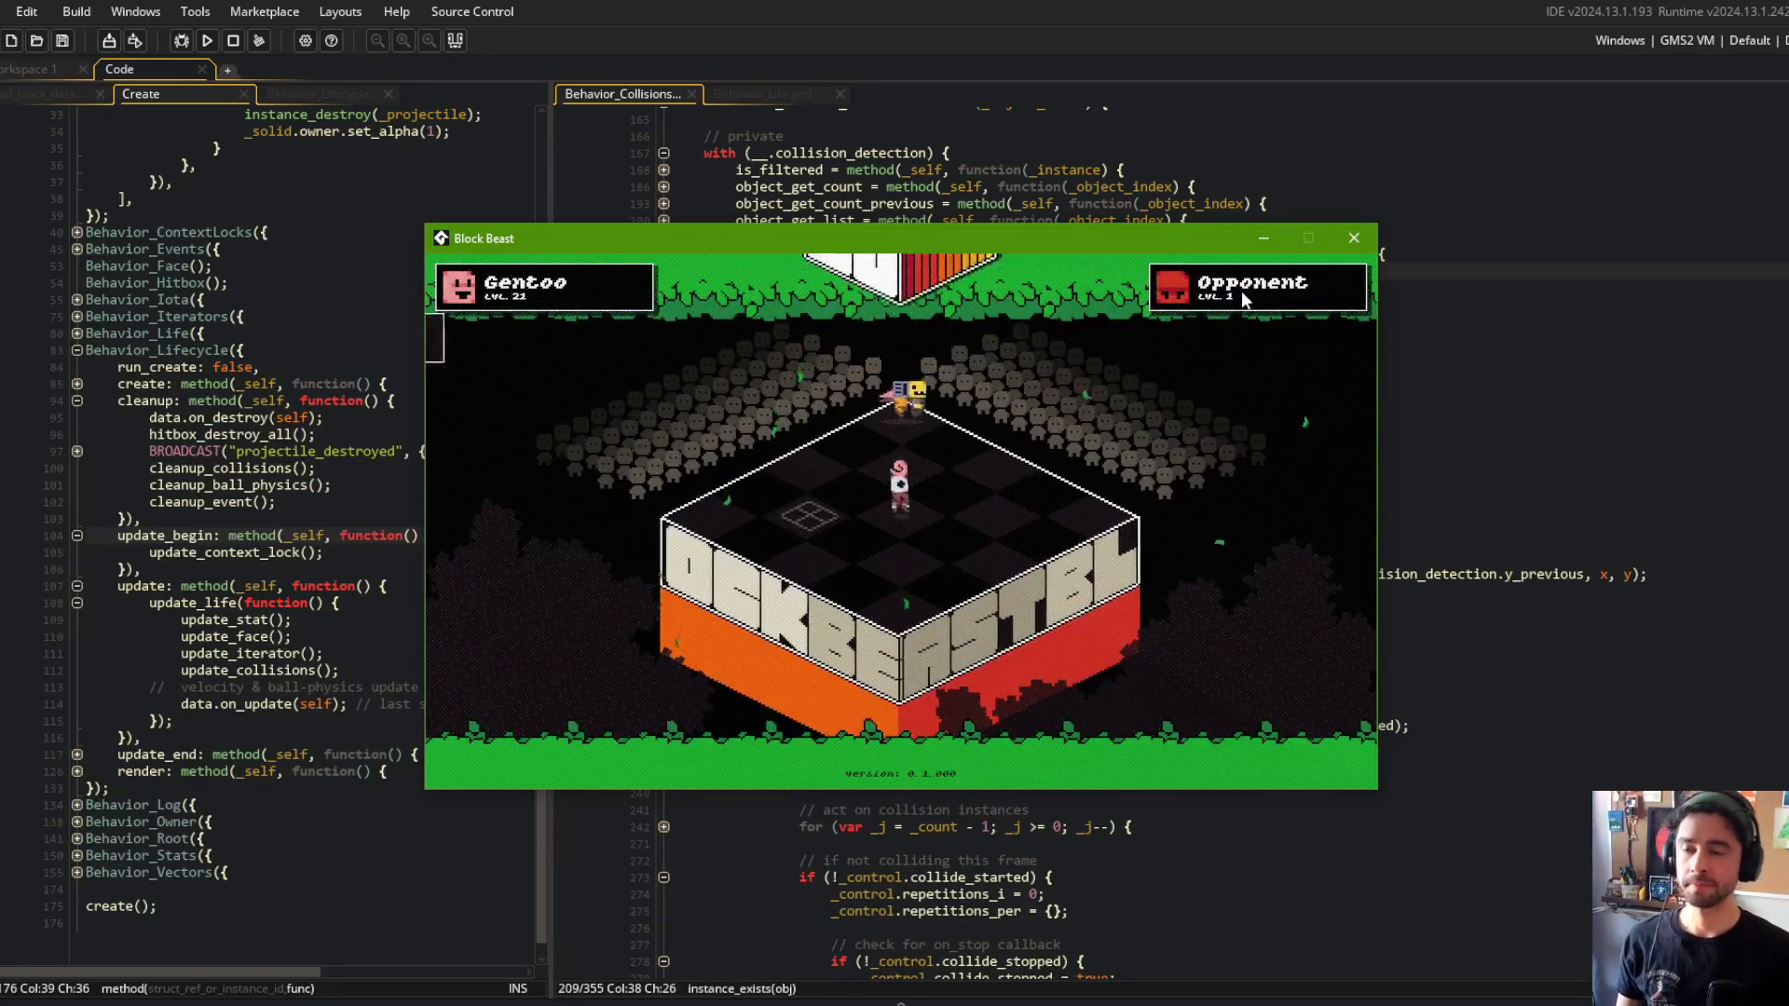
{"action": "key", "text": "Right"}
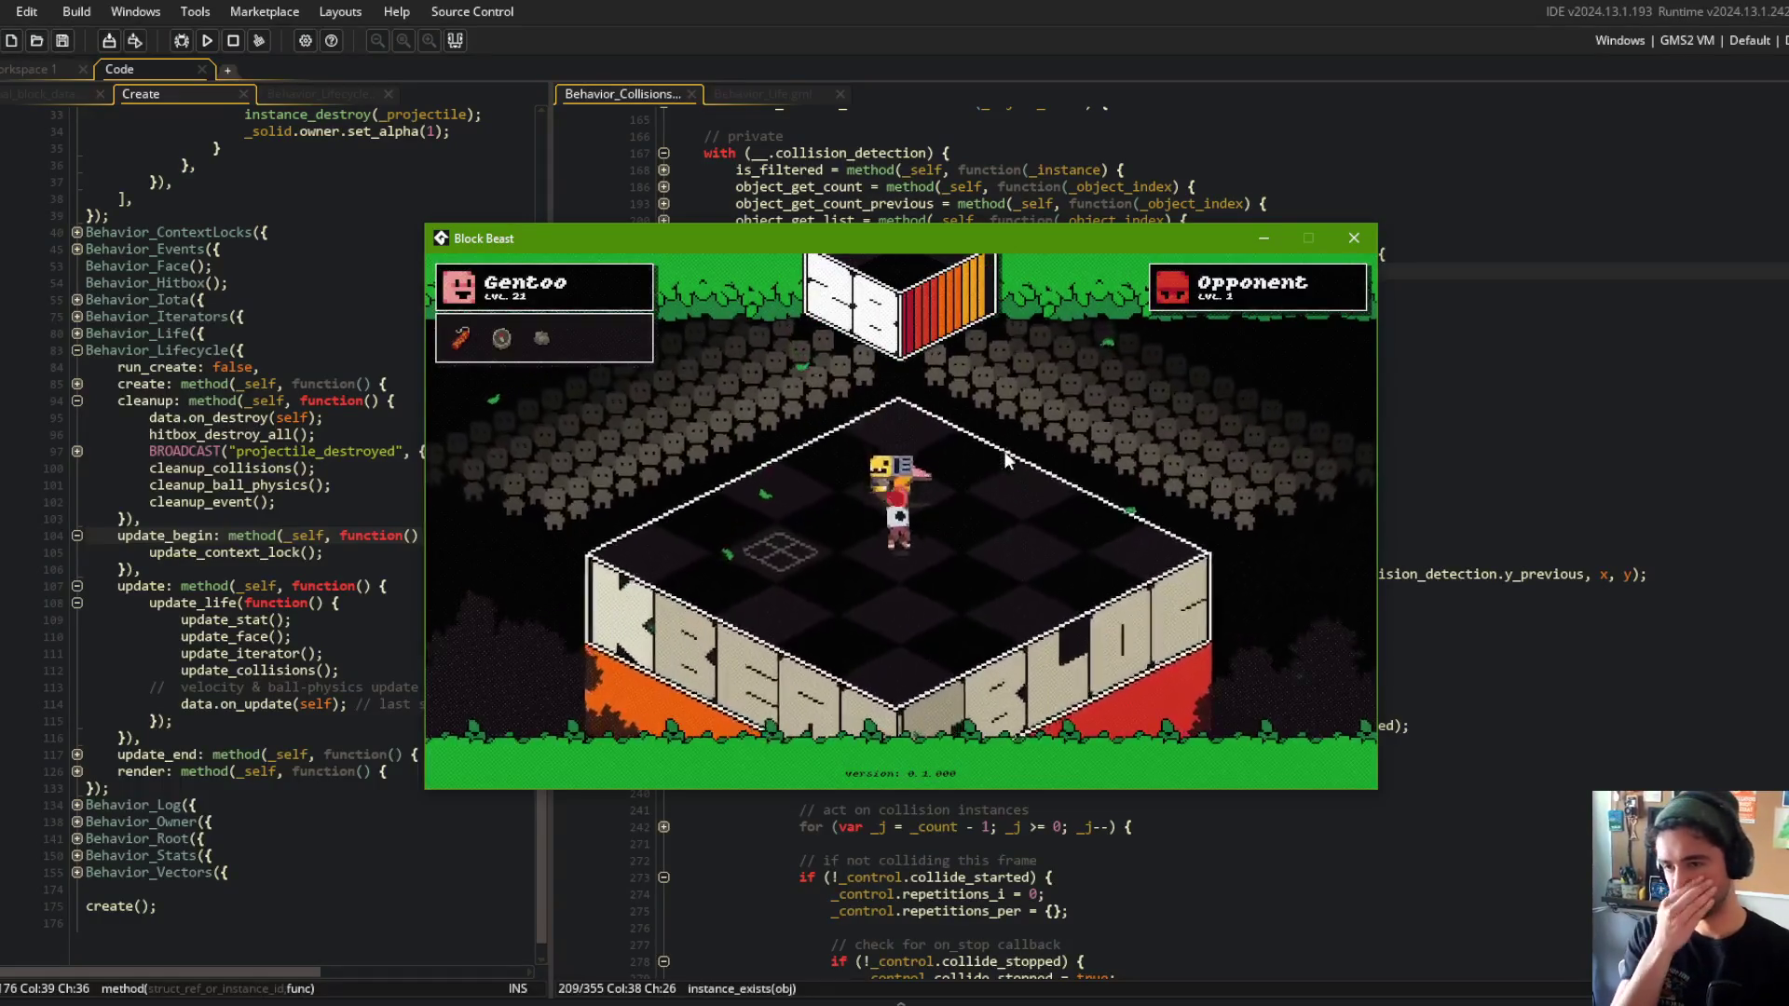
{"action": "key", "text": "Right"}
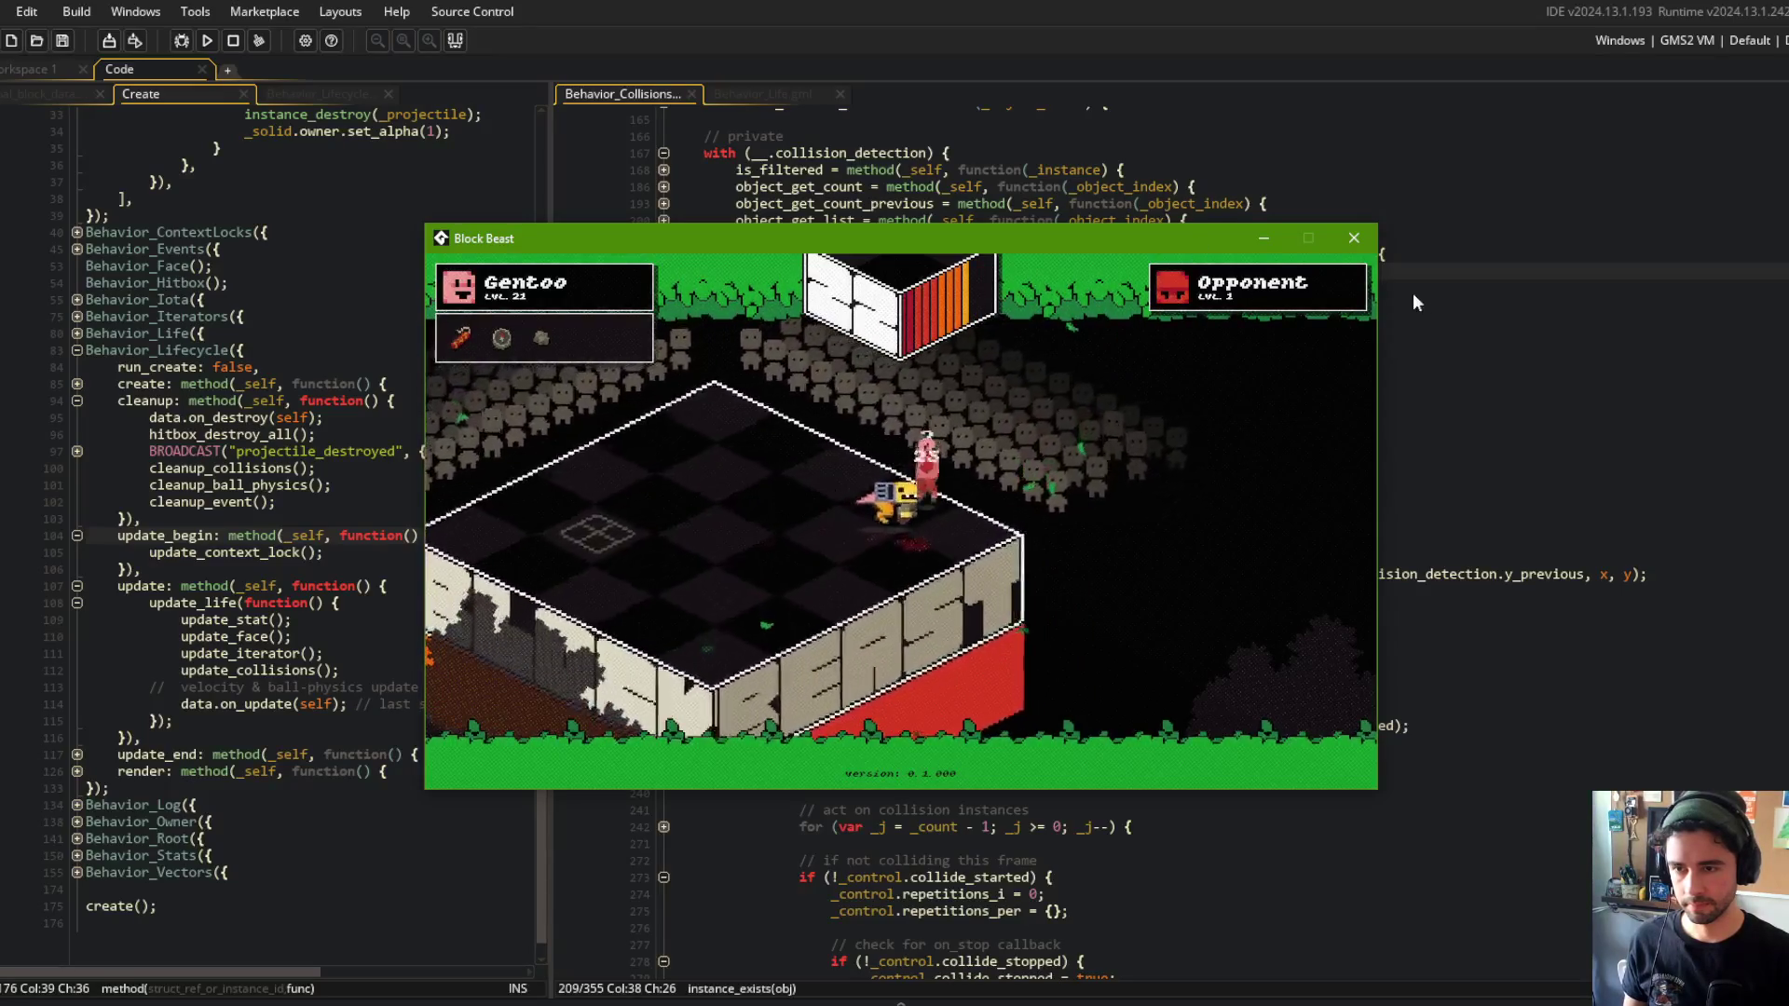
{"action": "left_click", "coordinate": [1354, 238]}
Commit all changes as "Behavior_Collisions checks for self.exists before continuing through loop iteration" and push.
{"action": "key", "text": "alt+Tab"}
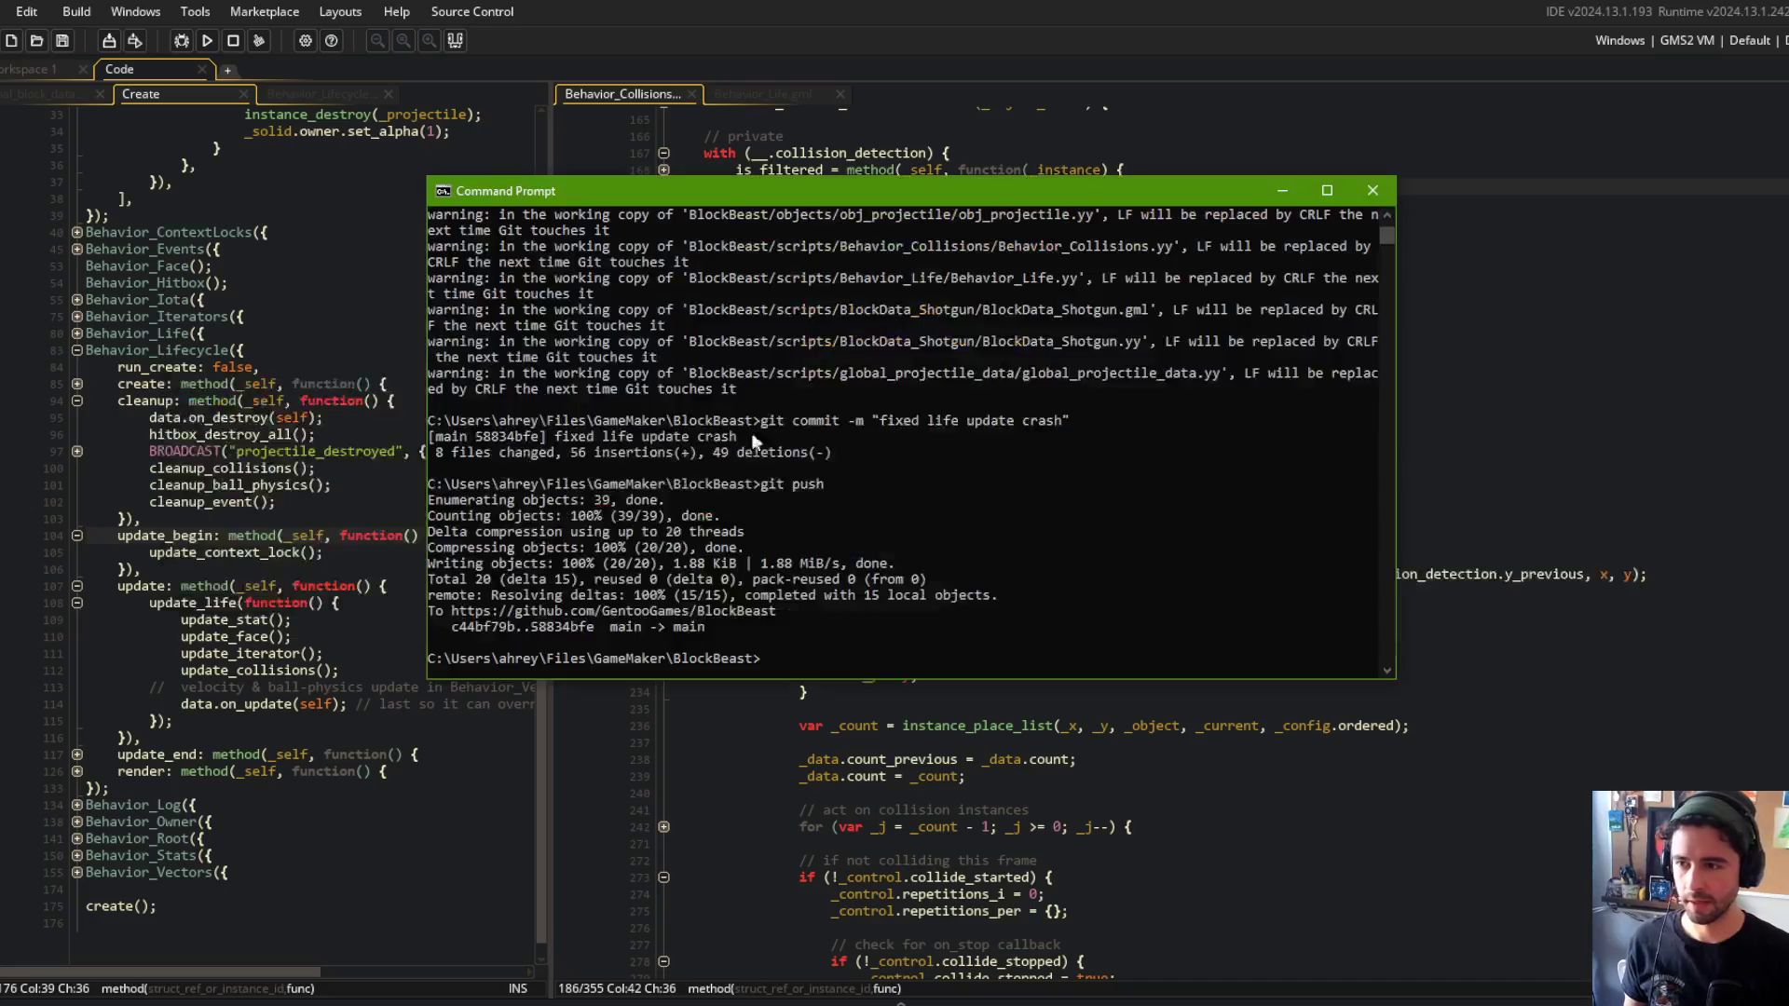
{"action": "type", "text": "git add ."}
{"action": "key", "text": "Return"}
{"action": "type", "text": "git com"}
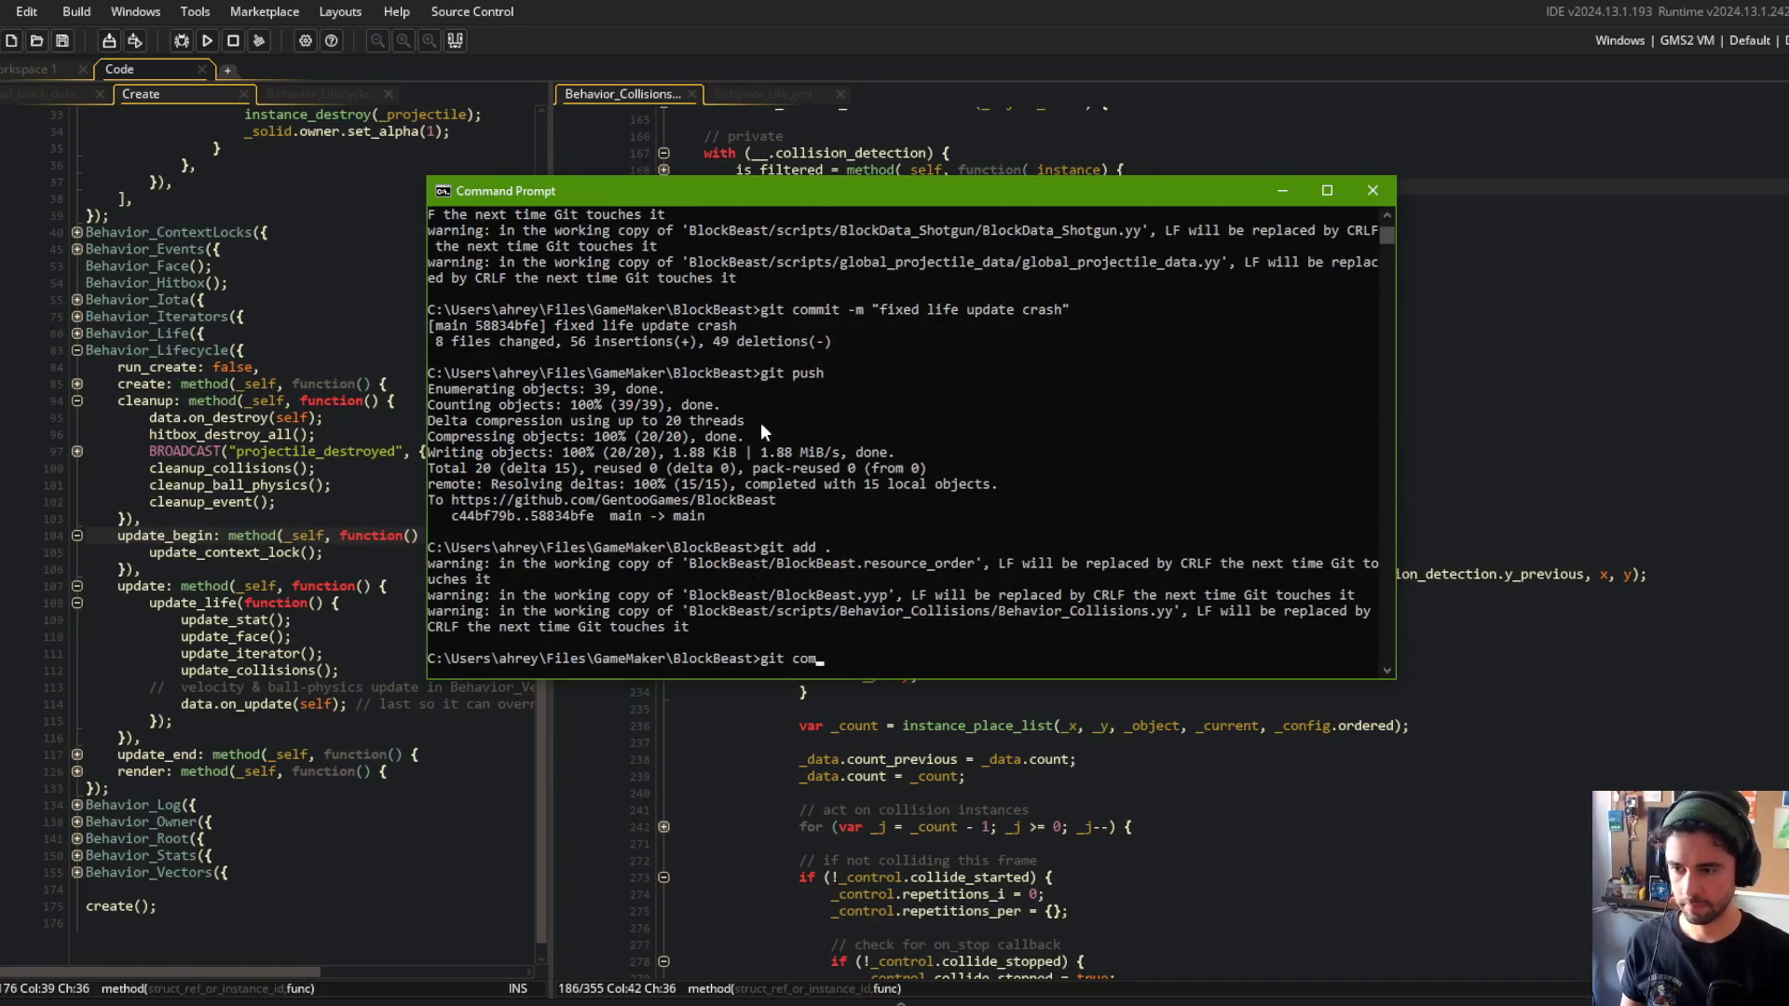
{"action": "type", "text": "mit -m \"Behavior_Collisions checks for self.exists bef"}
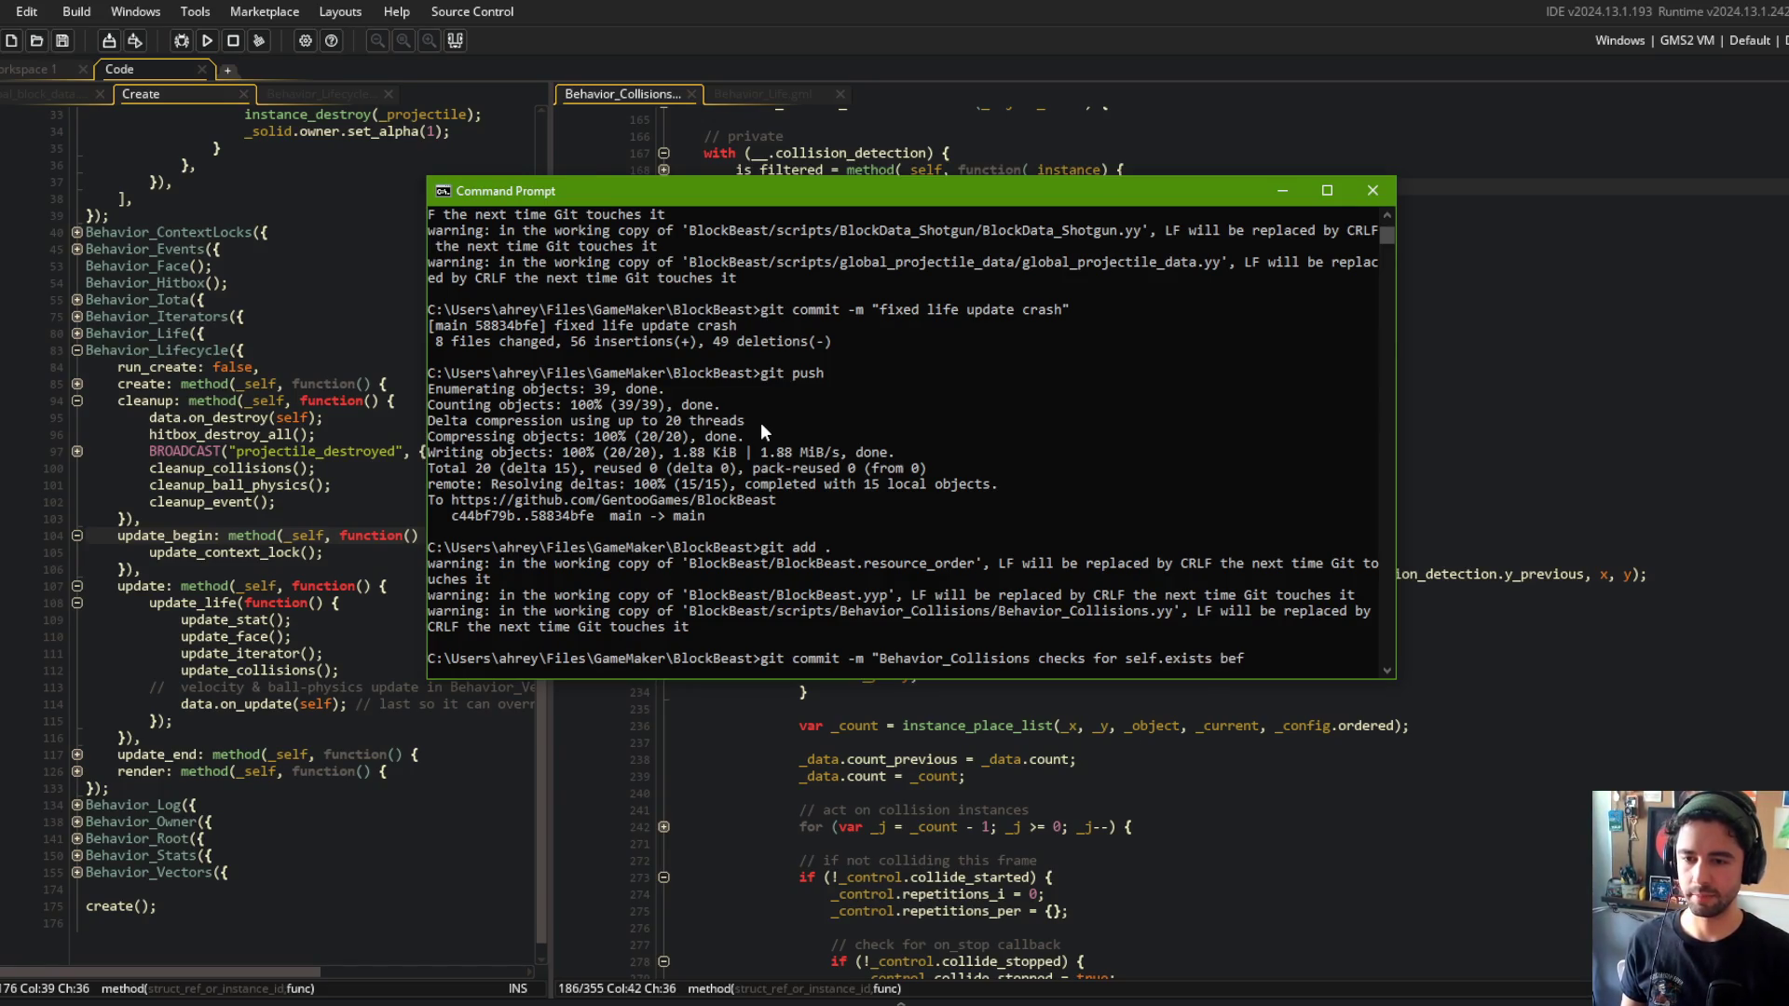
{"action": "type", "text": "through loop iteratio"}
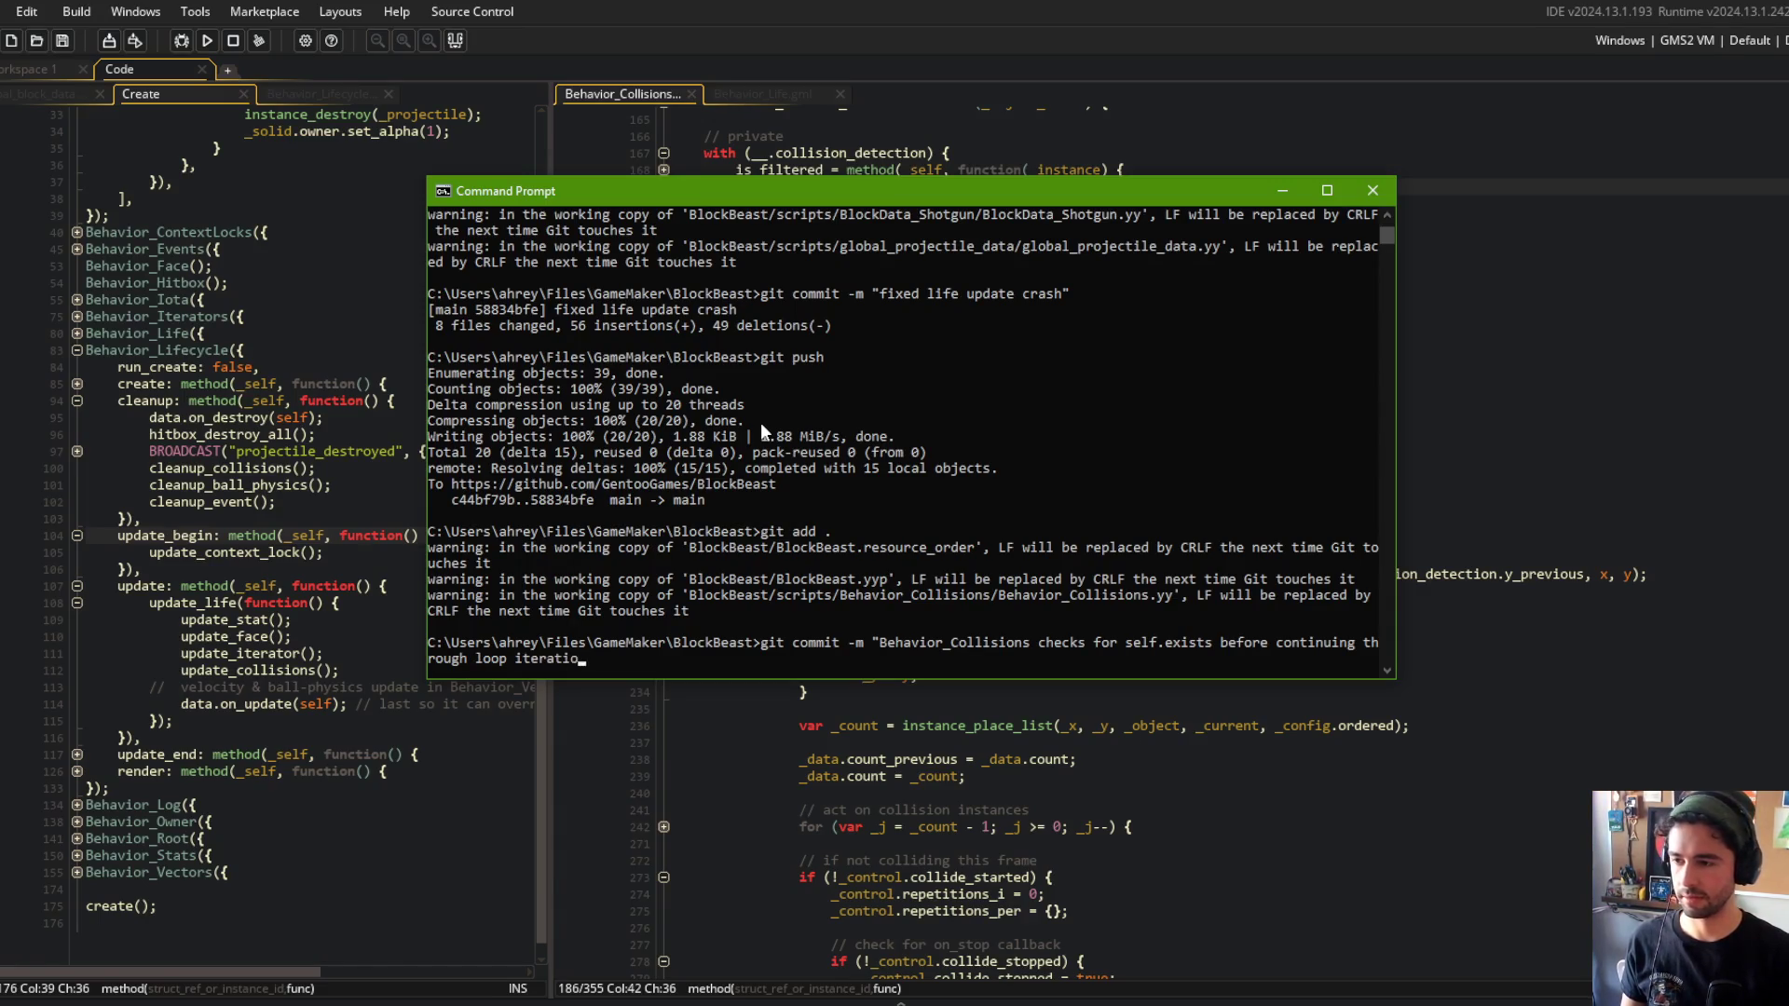
{"action": "type", "text": "n\""}
{"action": "key", "text": "Return"}
{"action": "type", "text": "git push"}
{"action": "key", "text": "Return"}
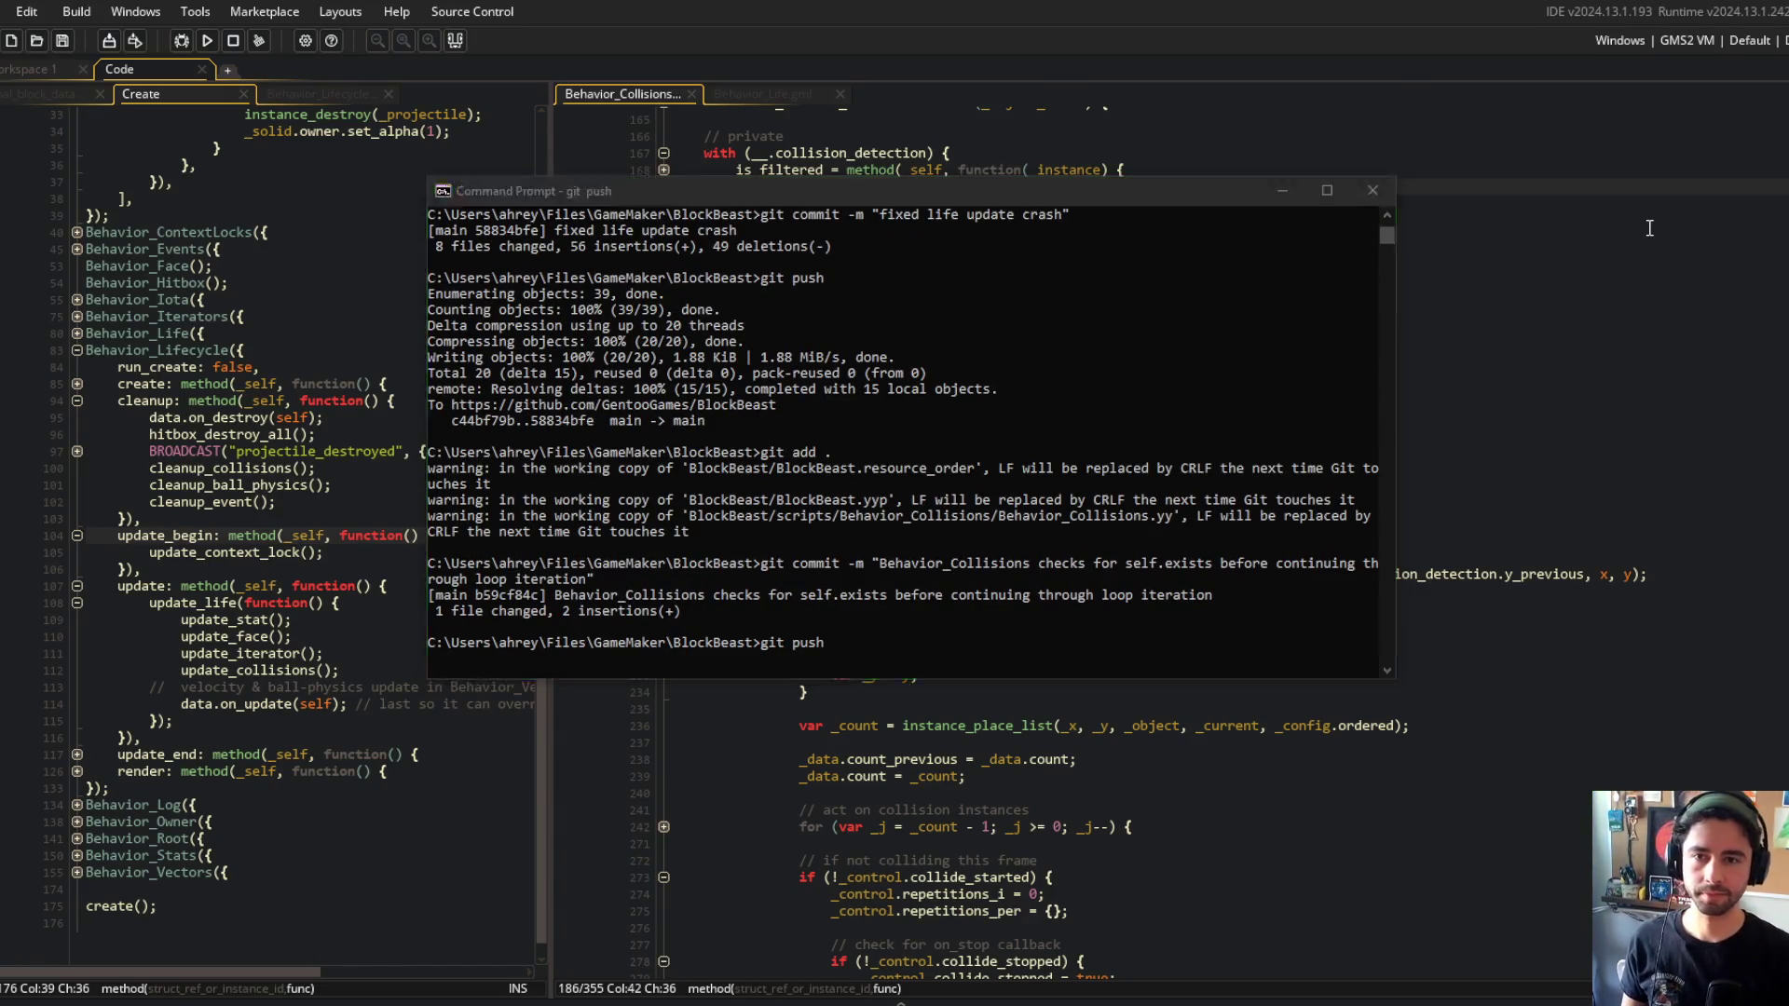
Return to GameMaker and close the Behavior_Collisions and Behavior_Lifecycle script tabs.
{"action": "left_click", "coordinate": [1650, 228]}
{"action": "left_click", "coordinate": [690, 93]}
{"action": "left_click", "coordinate": [338, 93]}
{"action": "middle_click", "coordinate": [339, 93]}
Open global_projectile_data_init docked in the right pane, closing the BlockData_Shotgun script.
{"action": "key", "text": "ctrl+t"}
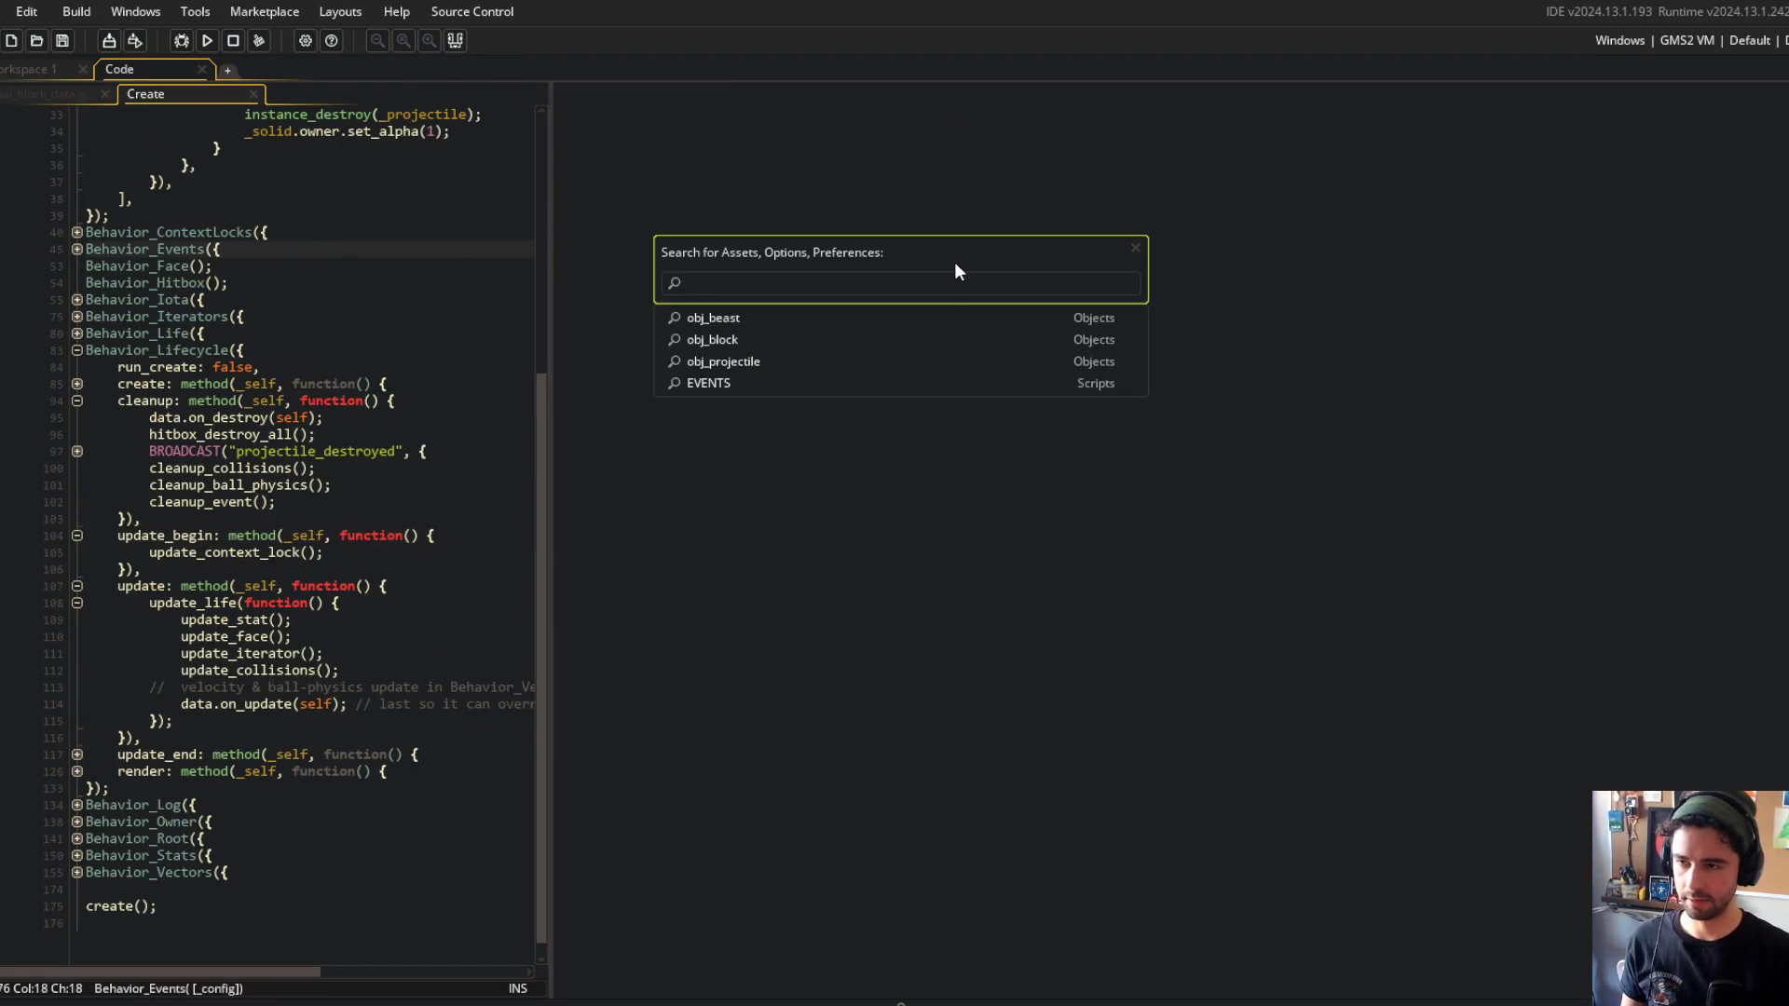
{"action": "type", "text": "shotgun"}
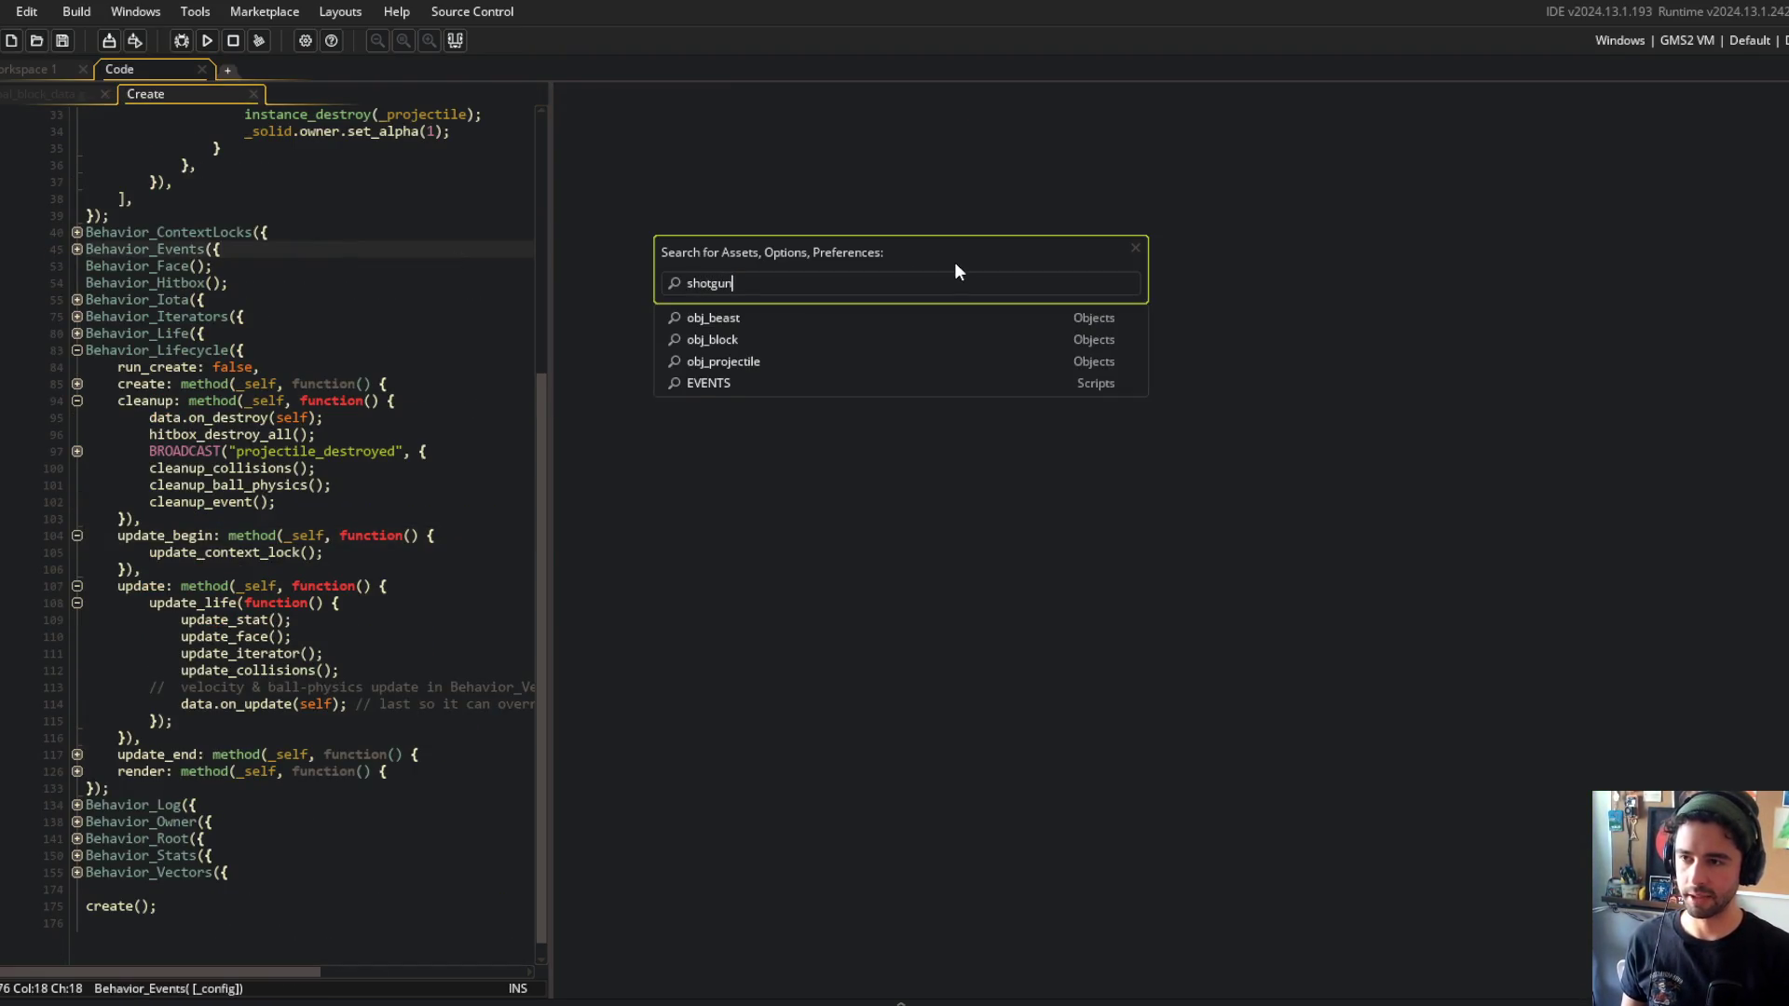
{"action": "key", "text": "Down"}
{"action": "key", "text": "Down"}
{"action": "key", "text": "Down"}
{"action": "key", "text": "Up"}
{"action": "key", "text": "Up"}
{"action": "key", "text": "Down"}
{"action": "key", "text": "Down"}
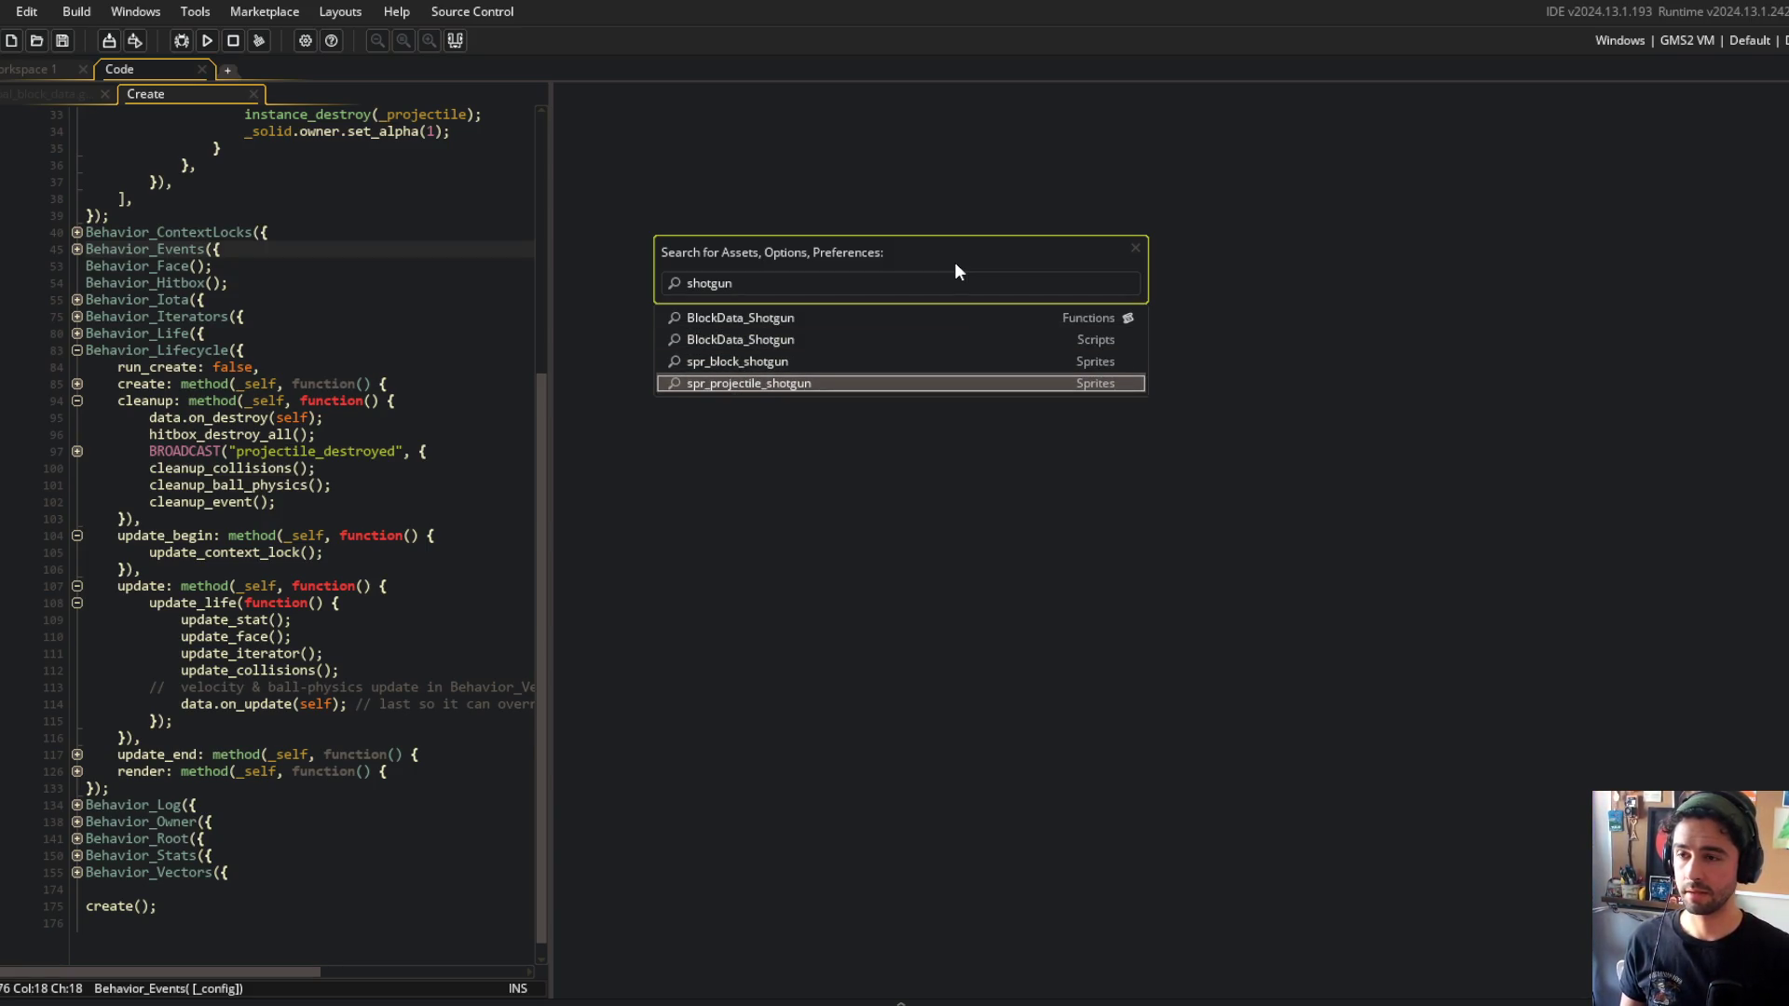
{"action": "left_click", "coordinate": [821, 341]}
{"action": "key", "text": "ctrl+t"}
{"action": "type", "text": "projectile_data"}
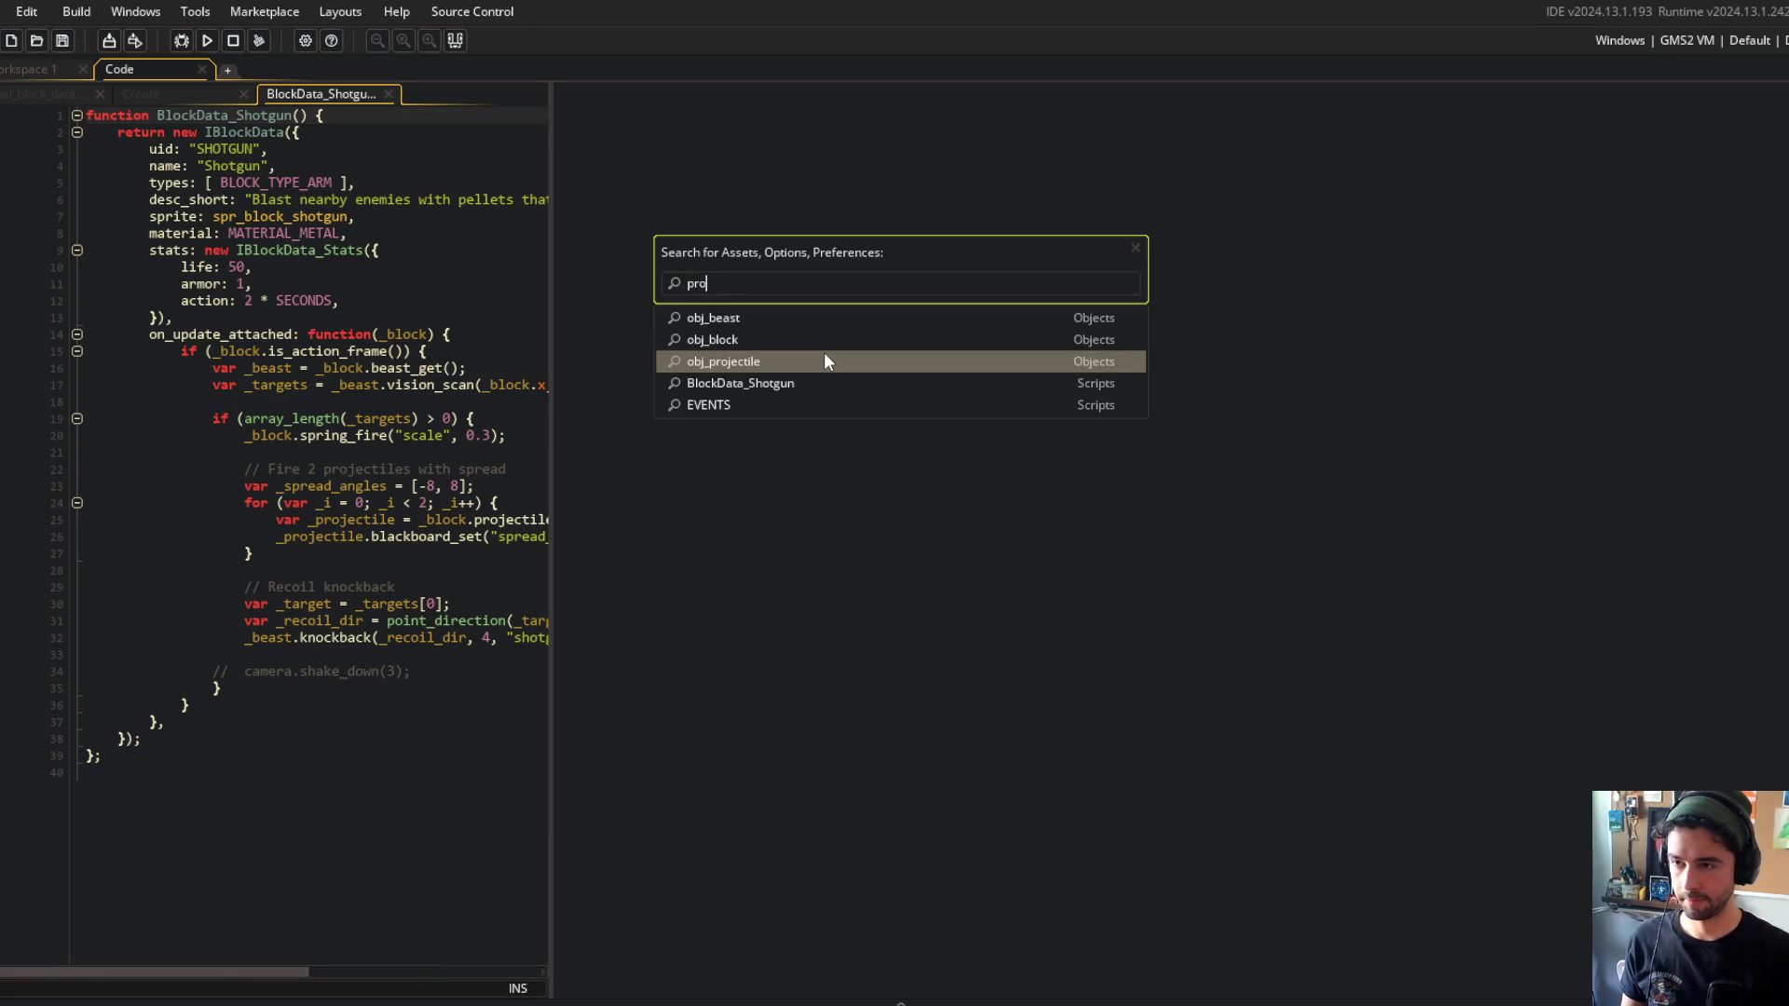
{"action": "key", "text": "Return"}
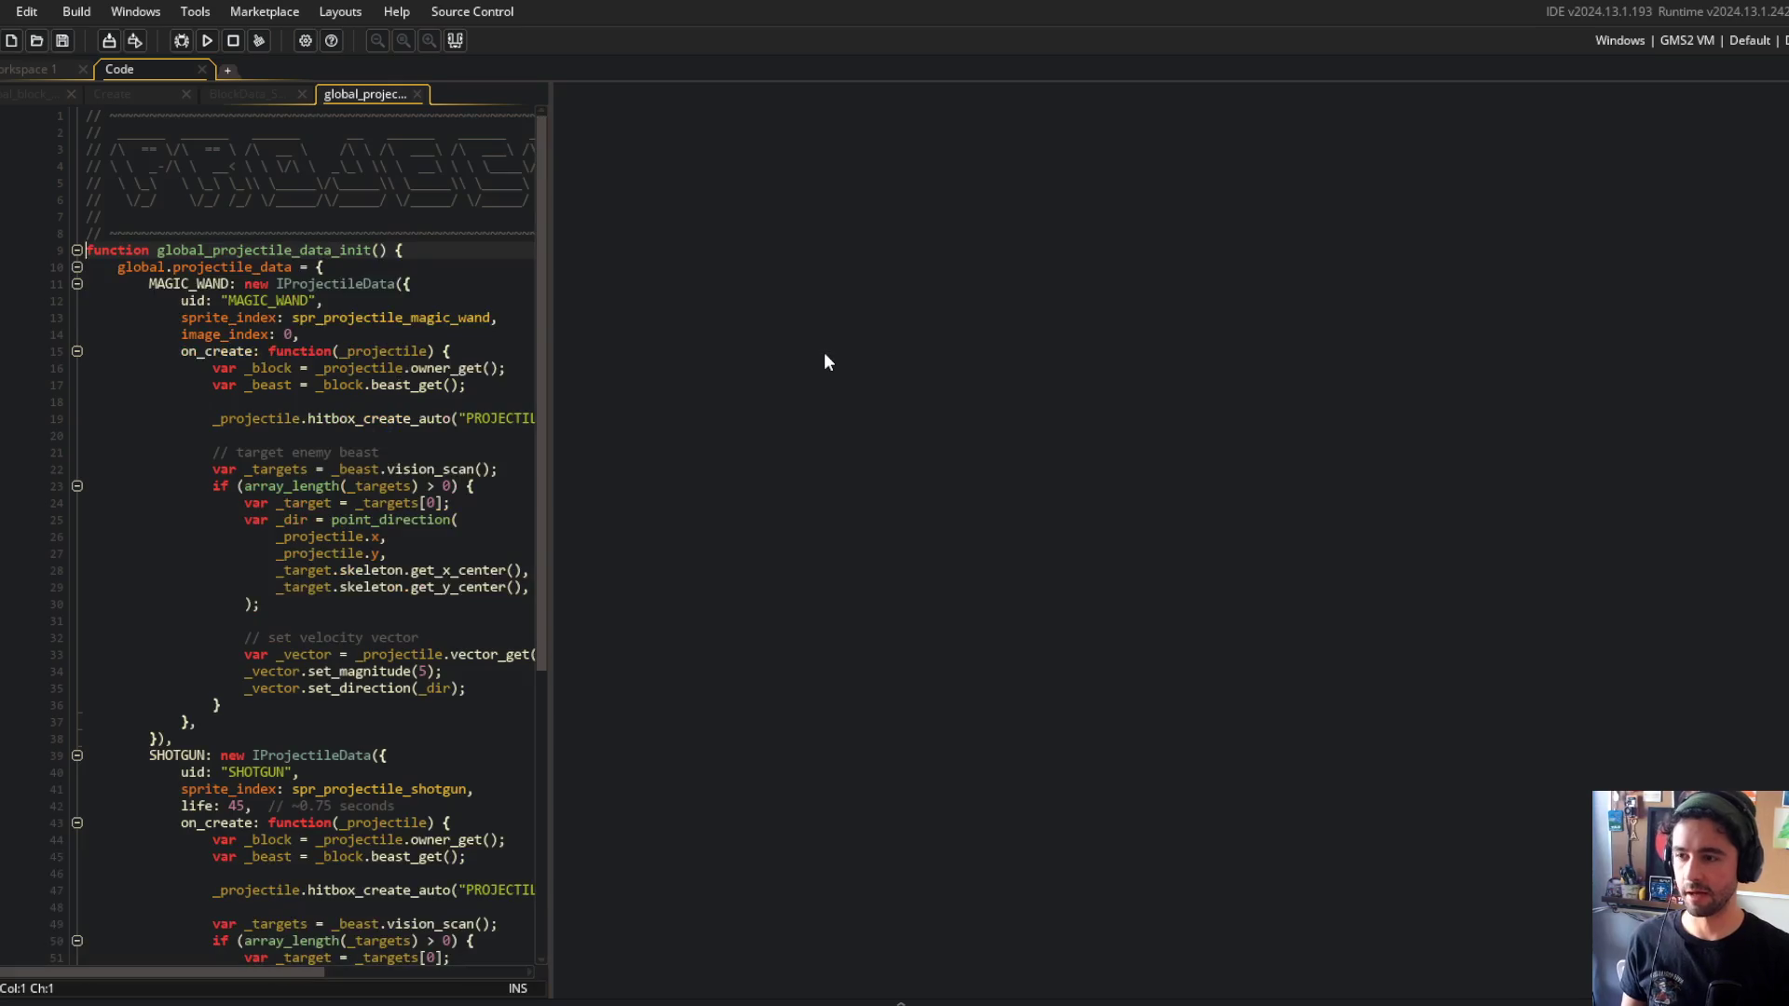
{"action": "left_click_drag", "start_coordinate": [368, 93], "coordinate": [911, 159]}
{"action": "middle_click", "coordinate": [308, 88]}
Change the SHOTGUN speed multiplier from 0.65 to 0.99 and save the script.
{"action": "scroll", "coordinate": [1309, 946], "scroll_direction": "down", "scroll_amount": 8}
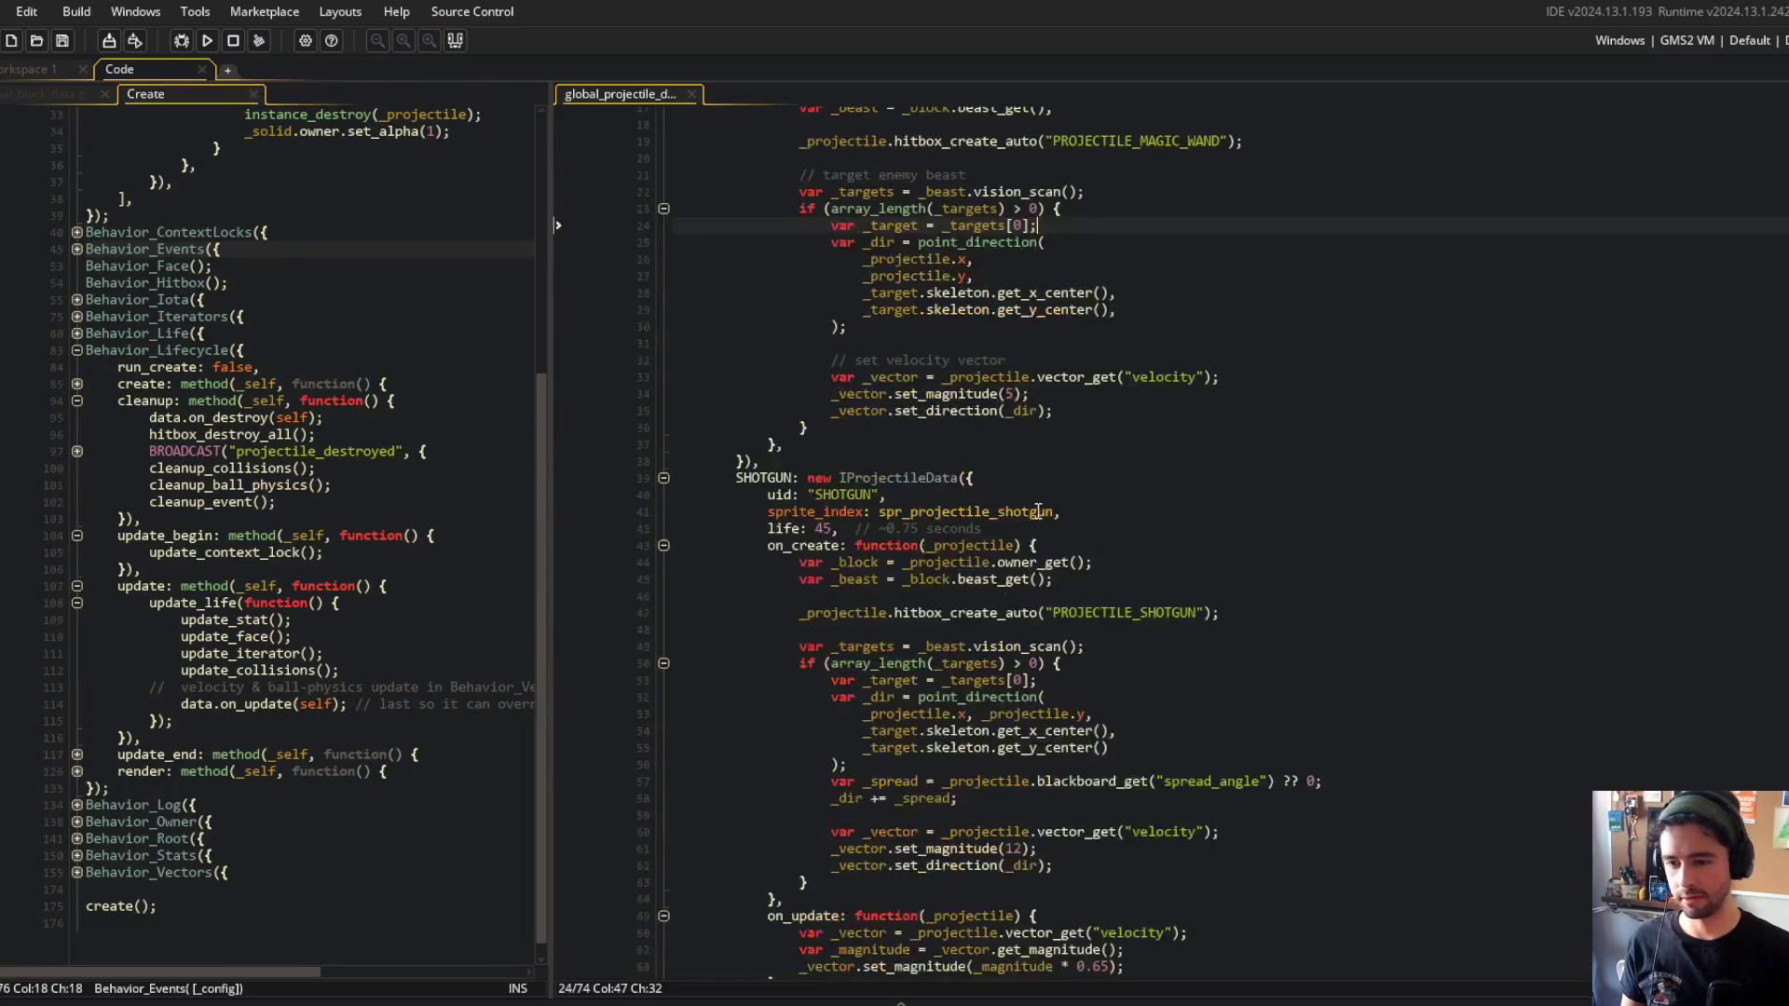
{"action": "left_click", "coordinate": [1309, 946]}
{"action": "left_click", "coordinate": [1203, 856]}
{"action": "key", "text": "BackSpace"}
{"action": "key", "text": "BackSpace"}
{"action": "type", "text": "9"}
{"action": "type", "text": "9"}
{"action": "key", "text": "ctrl+s"}
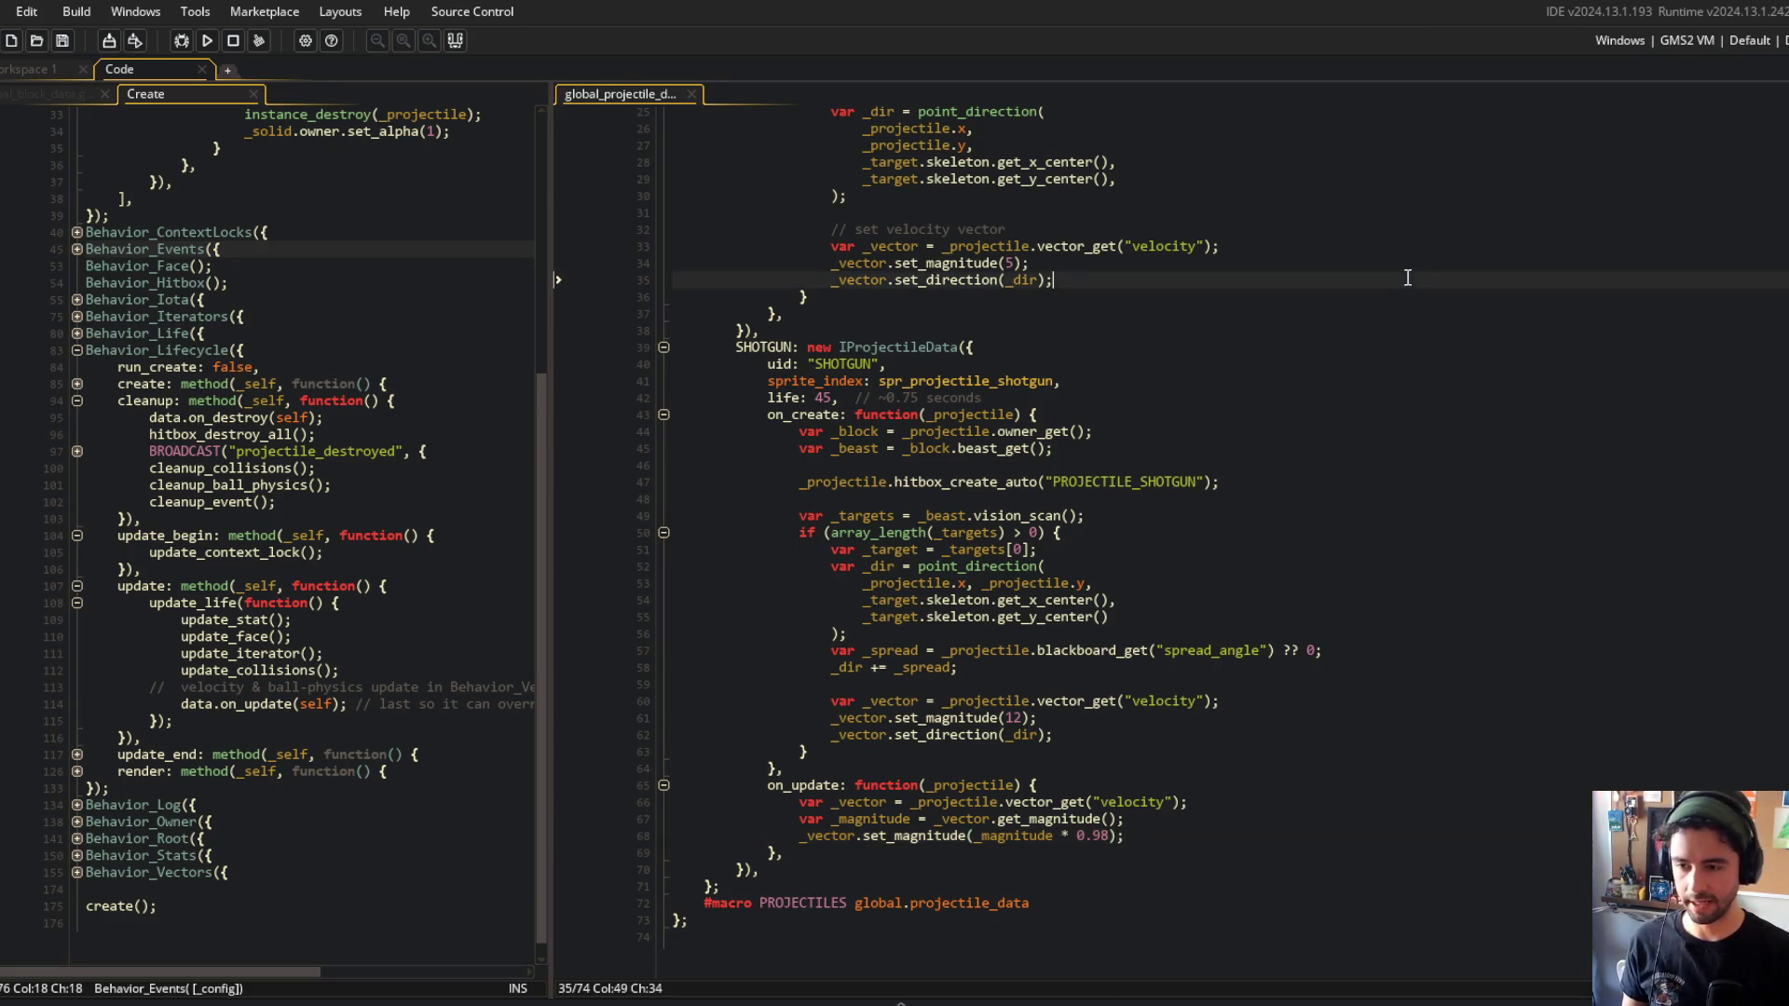
Look over the shotgun on_create code near life 45 and rebuild the game with F5.
{"action": "left_click", "coordinate": [1407, 278]}
{"action": "scroll", "coordinate": [1211, 466], "scroll_direction": "up", "scroll_amount": 3}
{"action": "left_click", "coordinate": [1045, 618]}
{"action": "scroll", "coordinate": [1046, 618], "scroll_direction": "down", "scroll_amount": 3}
{"action": "left_click", "coordinate": [837, 397]}
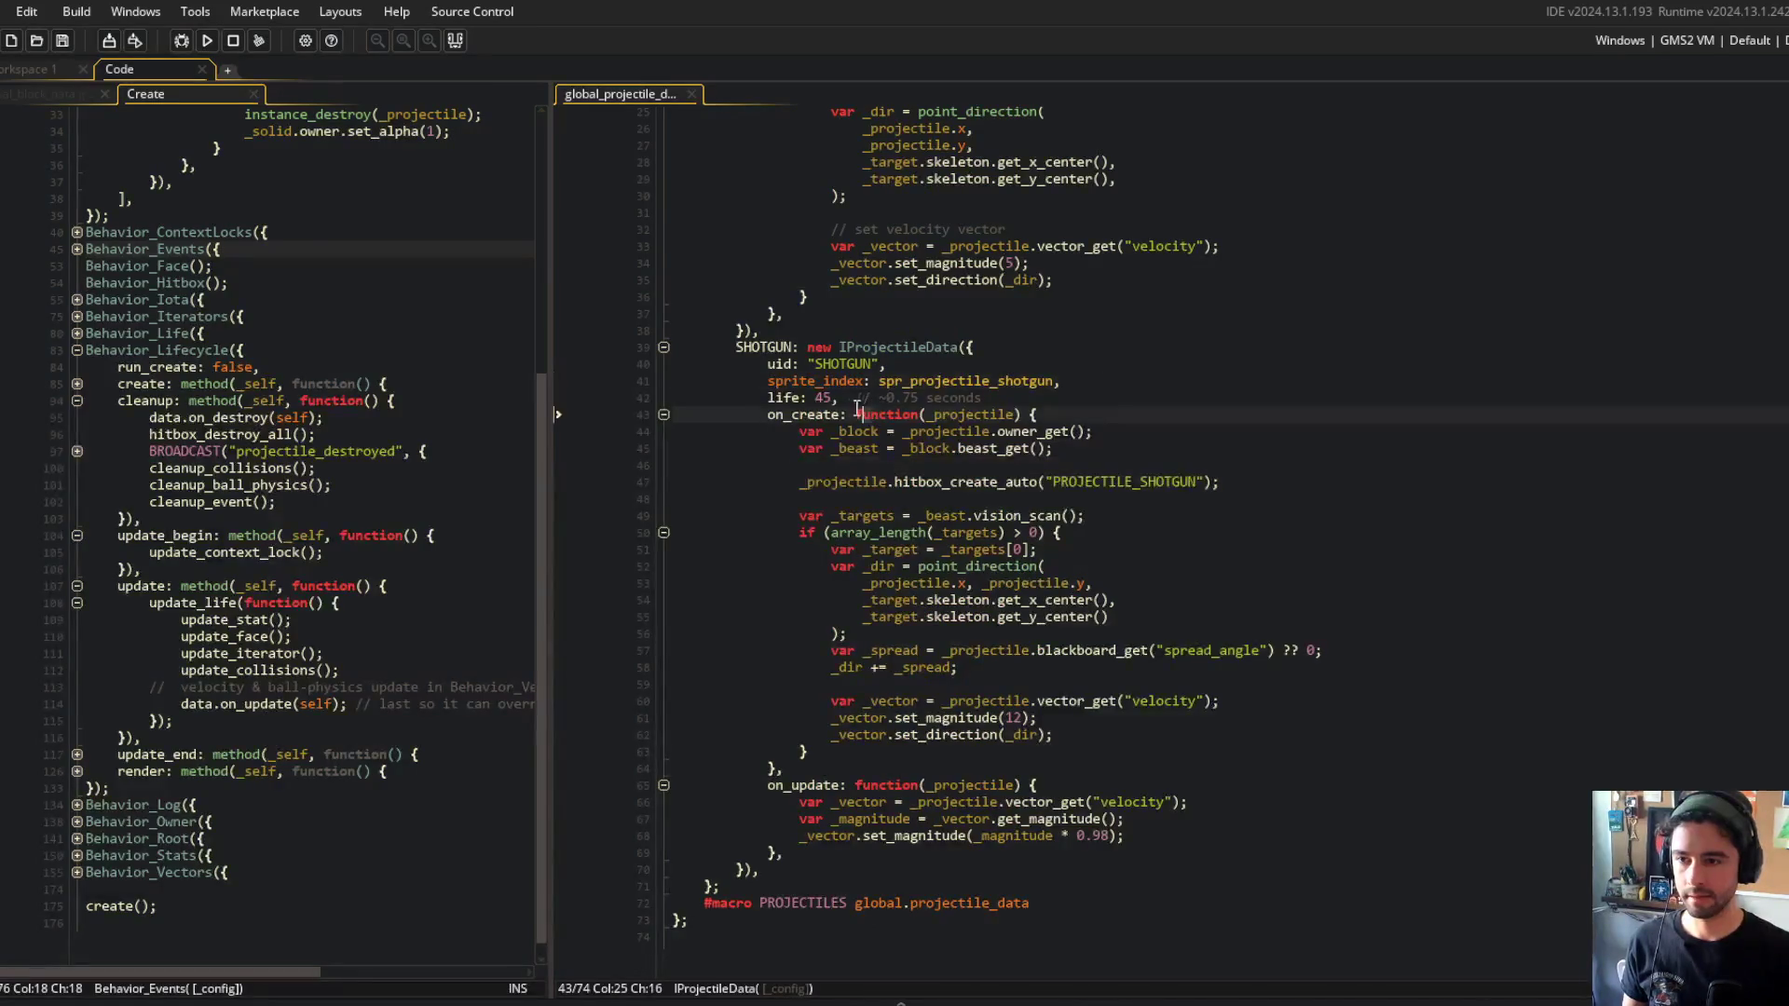
{"action": "key", "text": "Left"}
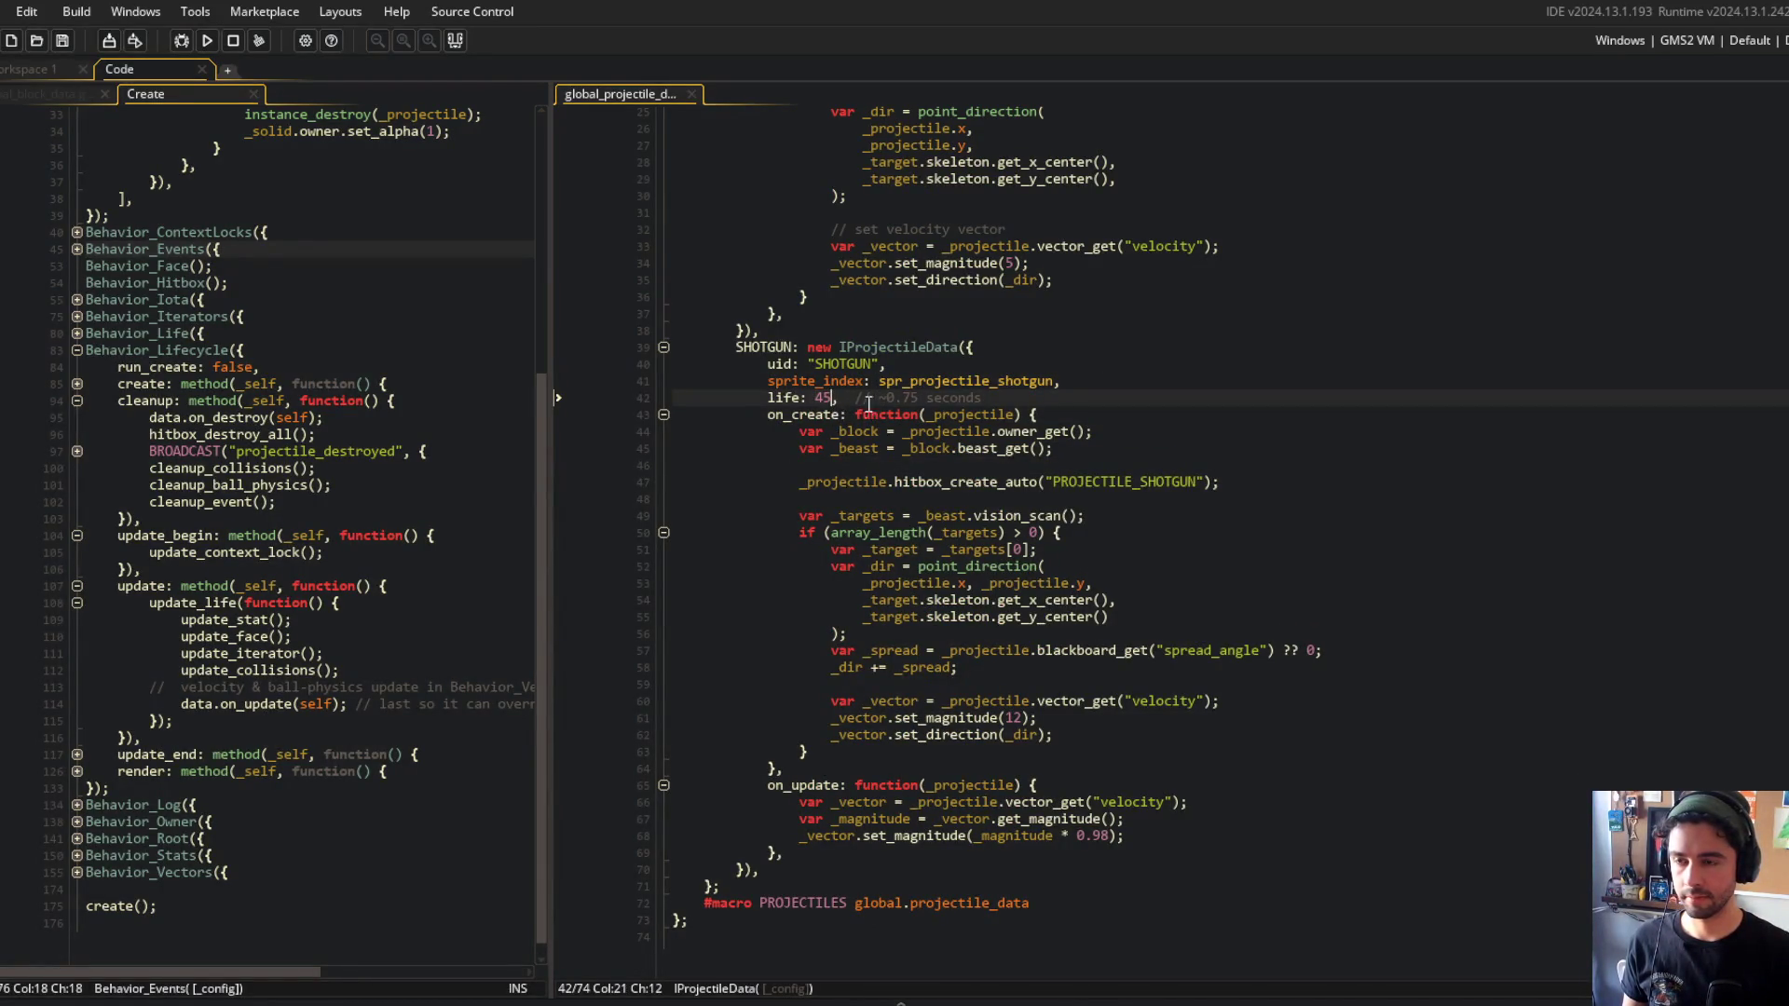
{"action": "key", "text": "F5"}
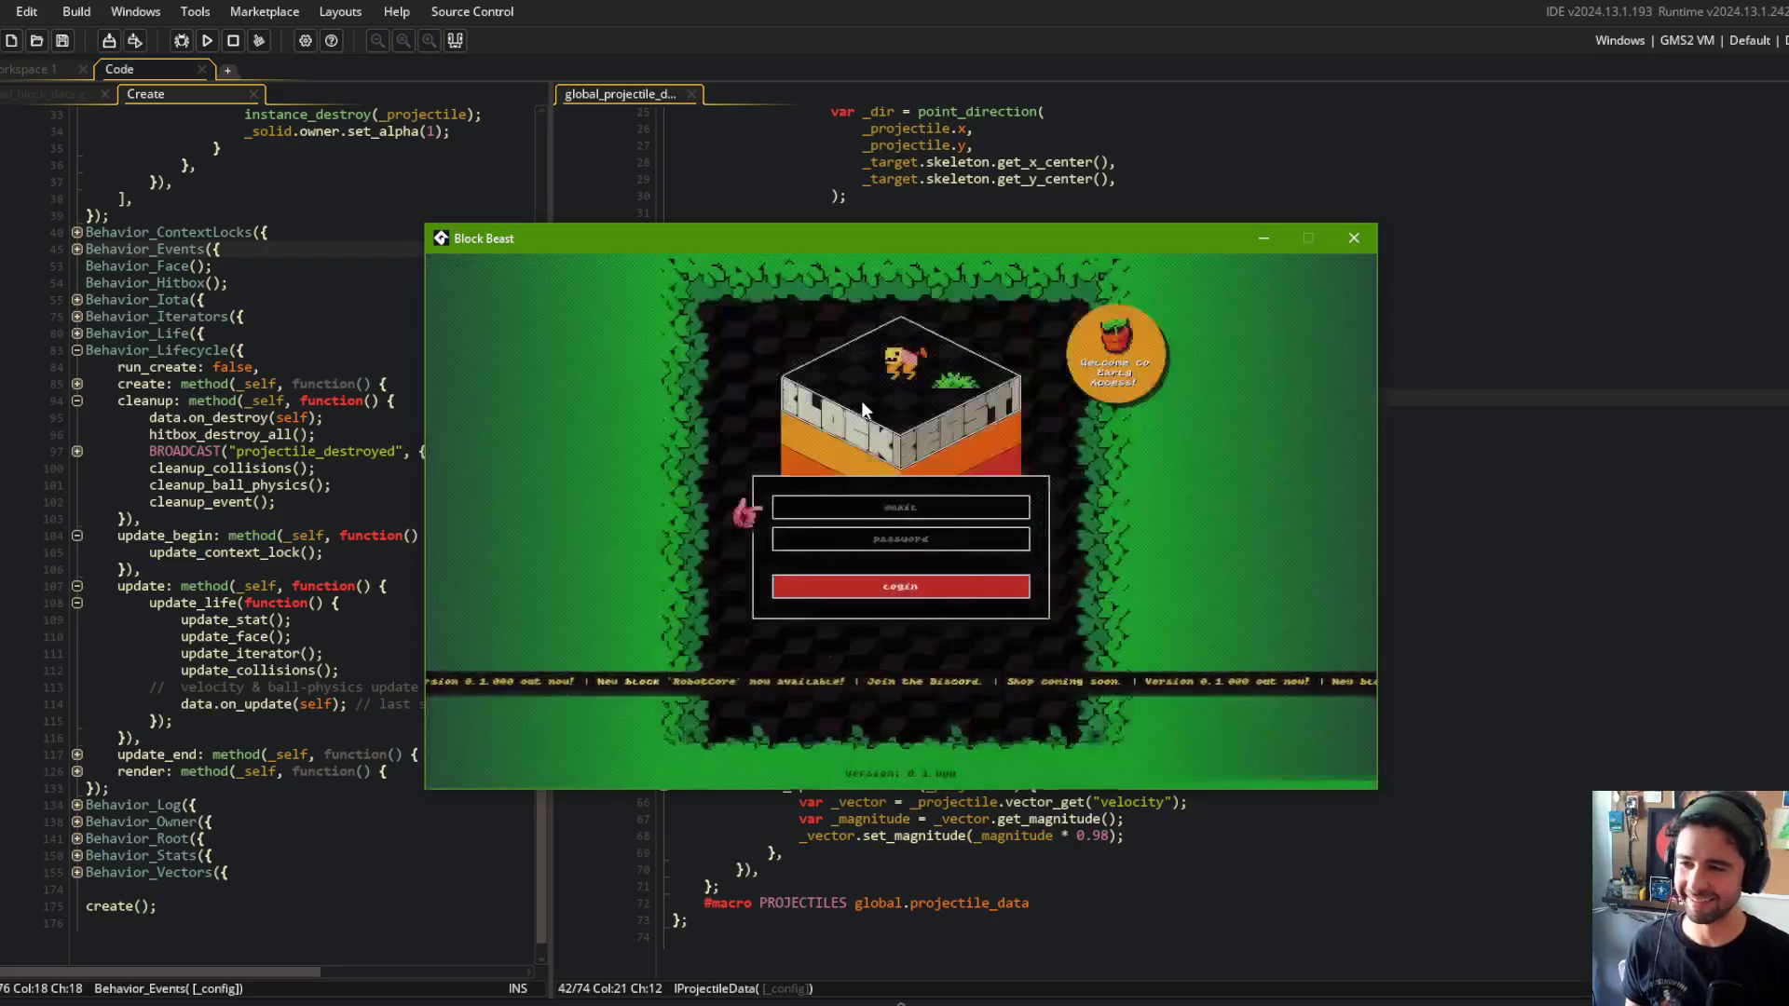
Log in, play a Train battle to test the shotgun, then close the game.
{"action": "left_click", "coordinate": [820, 578]}
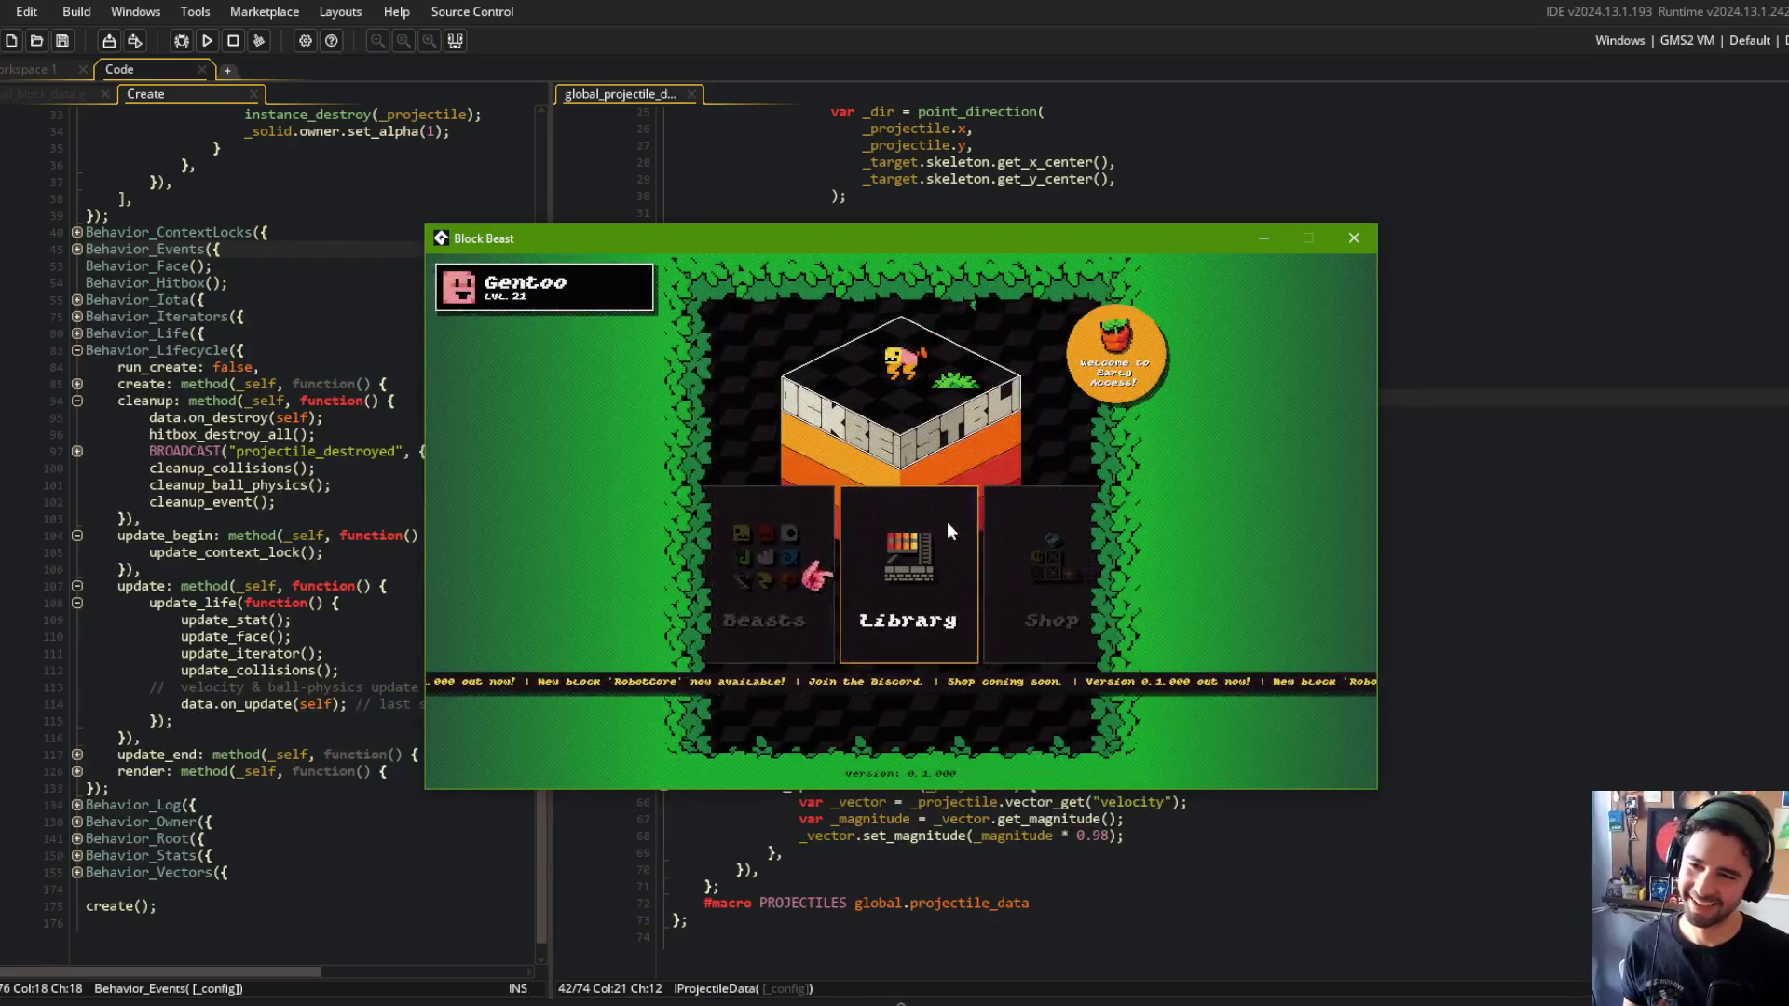
{"action": "key", "text": "Left"}
{"action": "key", "text": "Left"}
{"action": "left_click", "coordinate": [897, 568]}
{"action": "key", "text": "Right"}
{"action": "key", "text": "Right"}
{"action": "left_click", "coordinate": [900, 561]}
{"action": "left_click", "coordinate": [882, 674]}
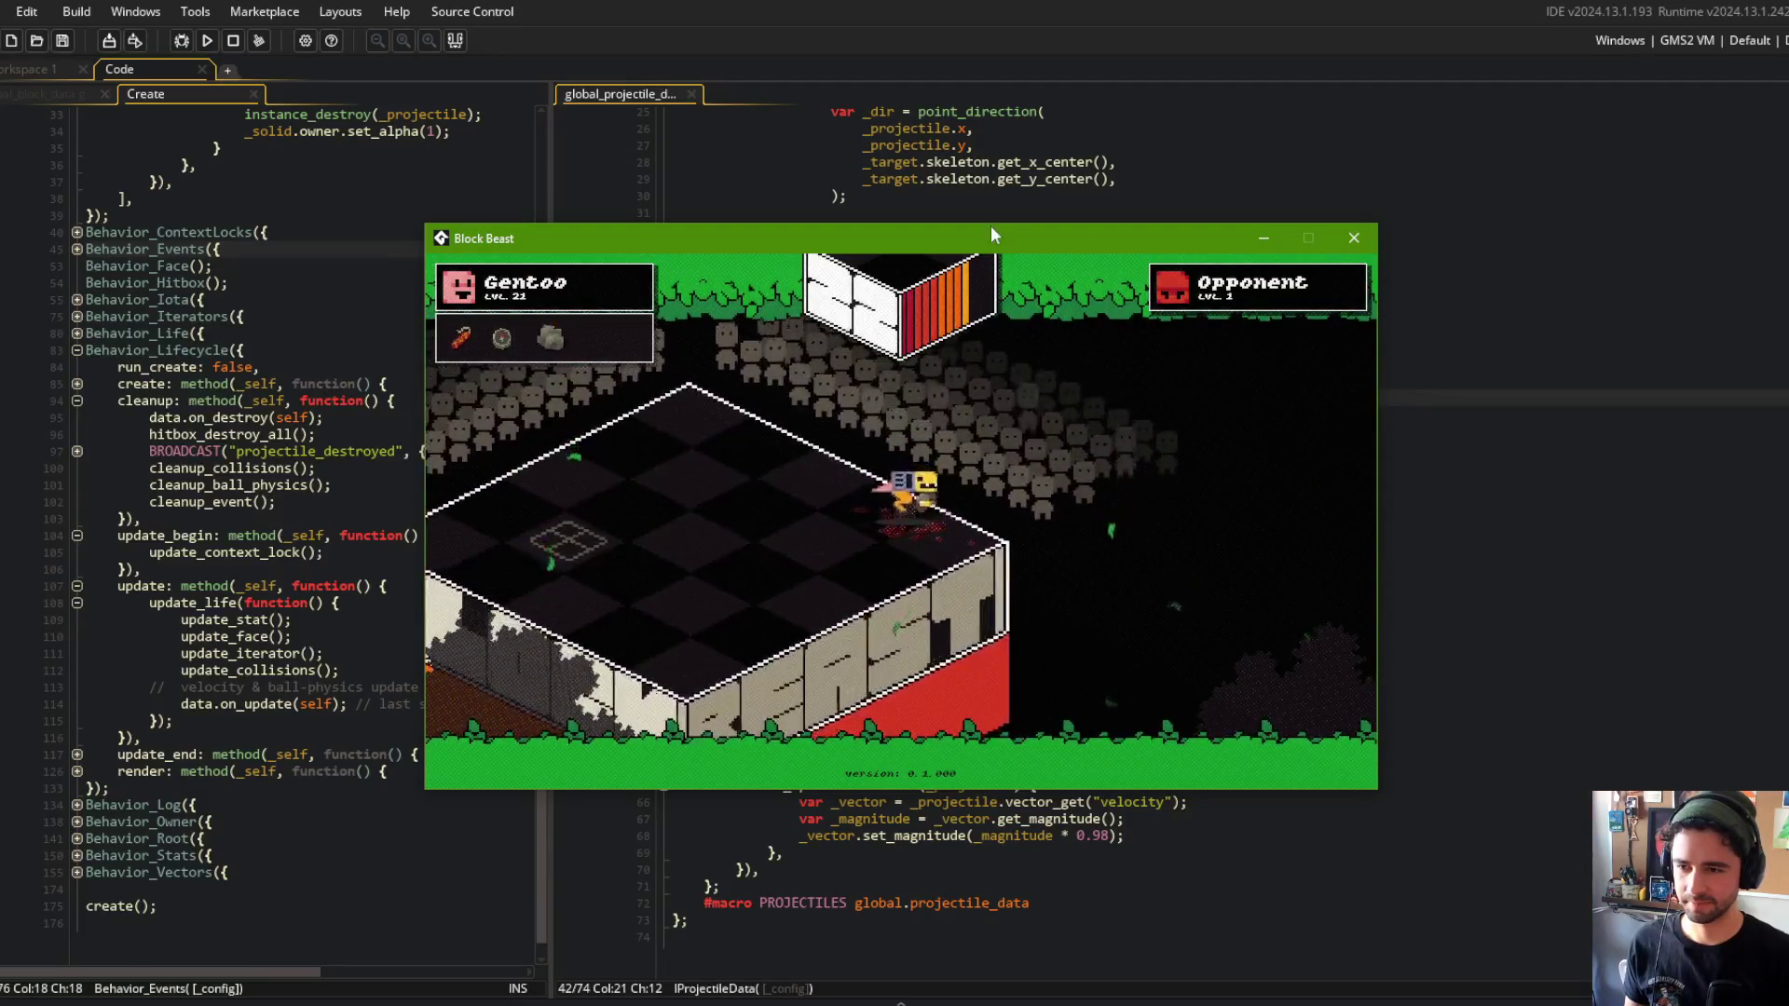
{"action": "left_click", "coordinate": [1354, 238]}
Change the shotgun falloff multiplier from 0.98 to 0.95, rebuild, and play another Train battle.
{"action": "left_click", "coordinate": [1173, 841]}
{"action": "key", "text": "BackSpace"}
{"action": "type", "text": "5"}
{"action": "key", "text": "F5"}
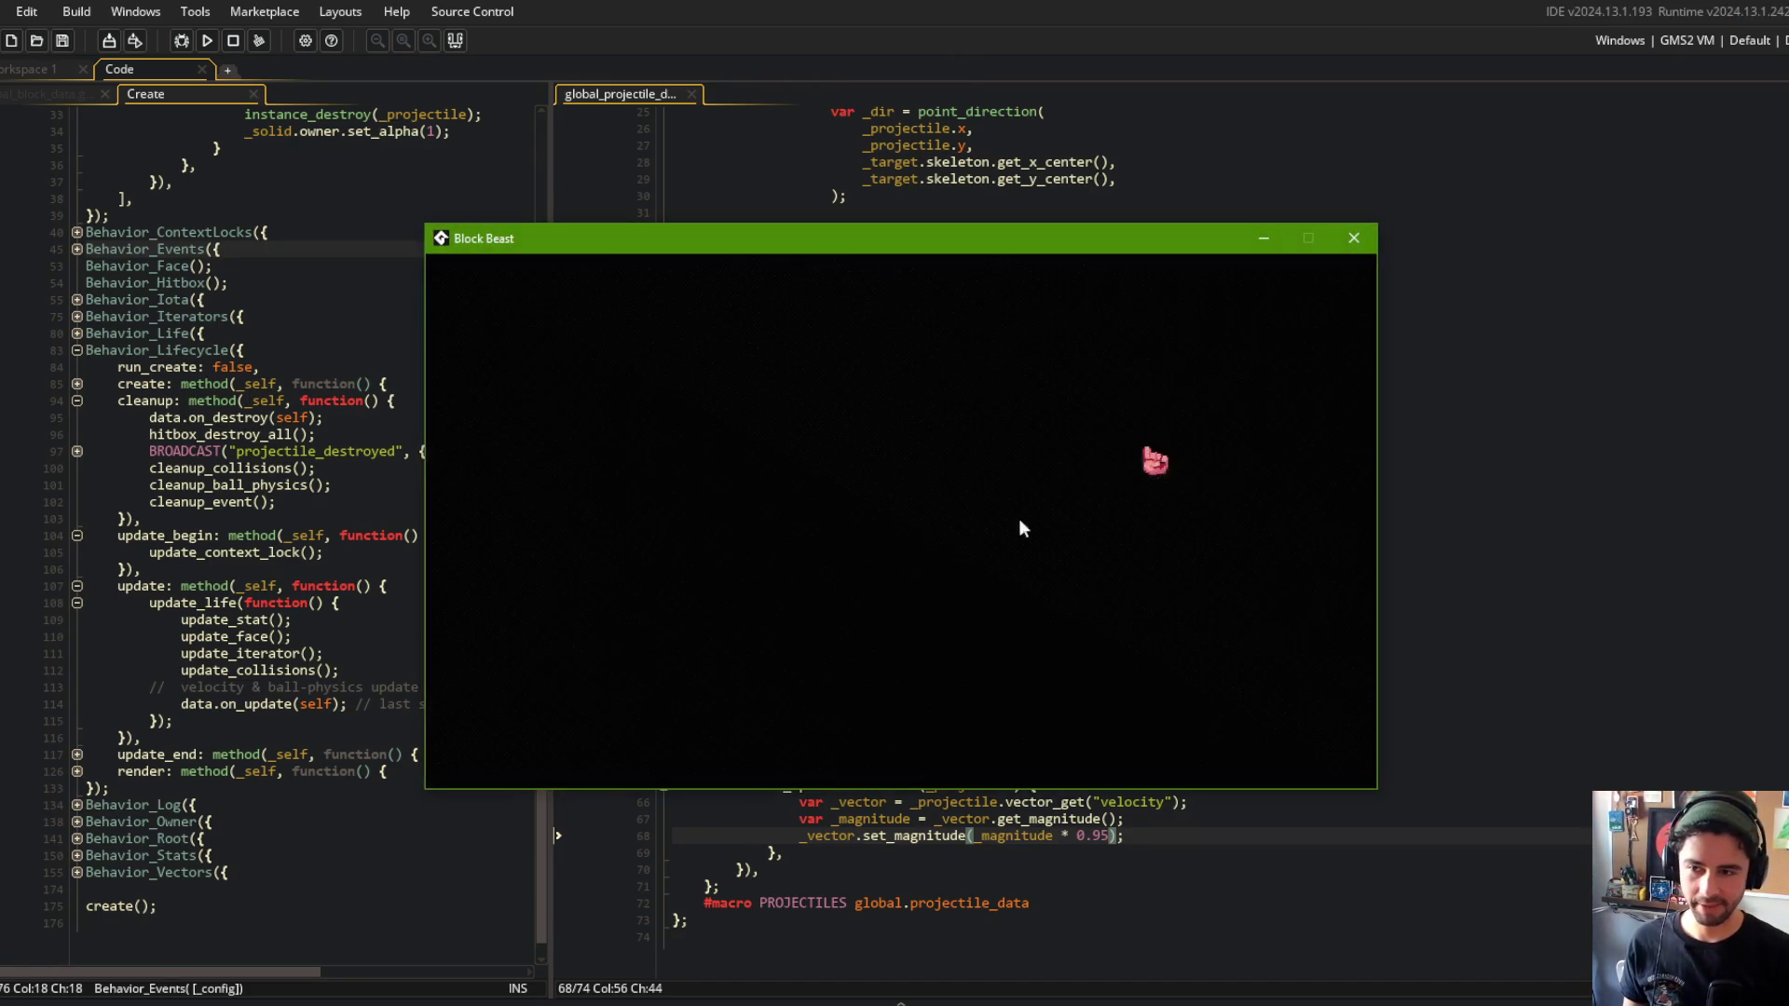
{"action": "left_click", "coordinate": [962, 557]}
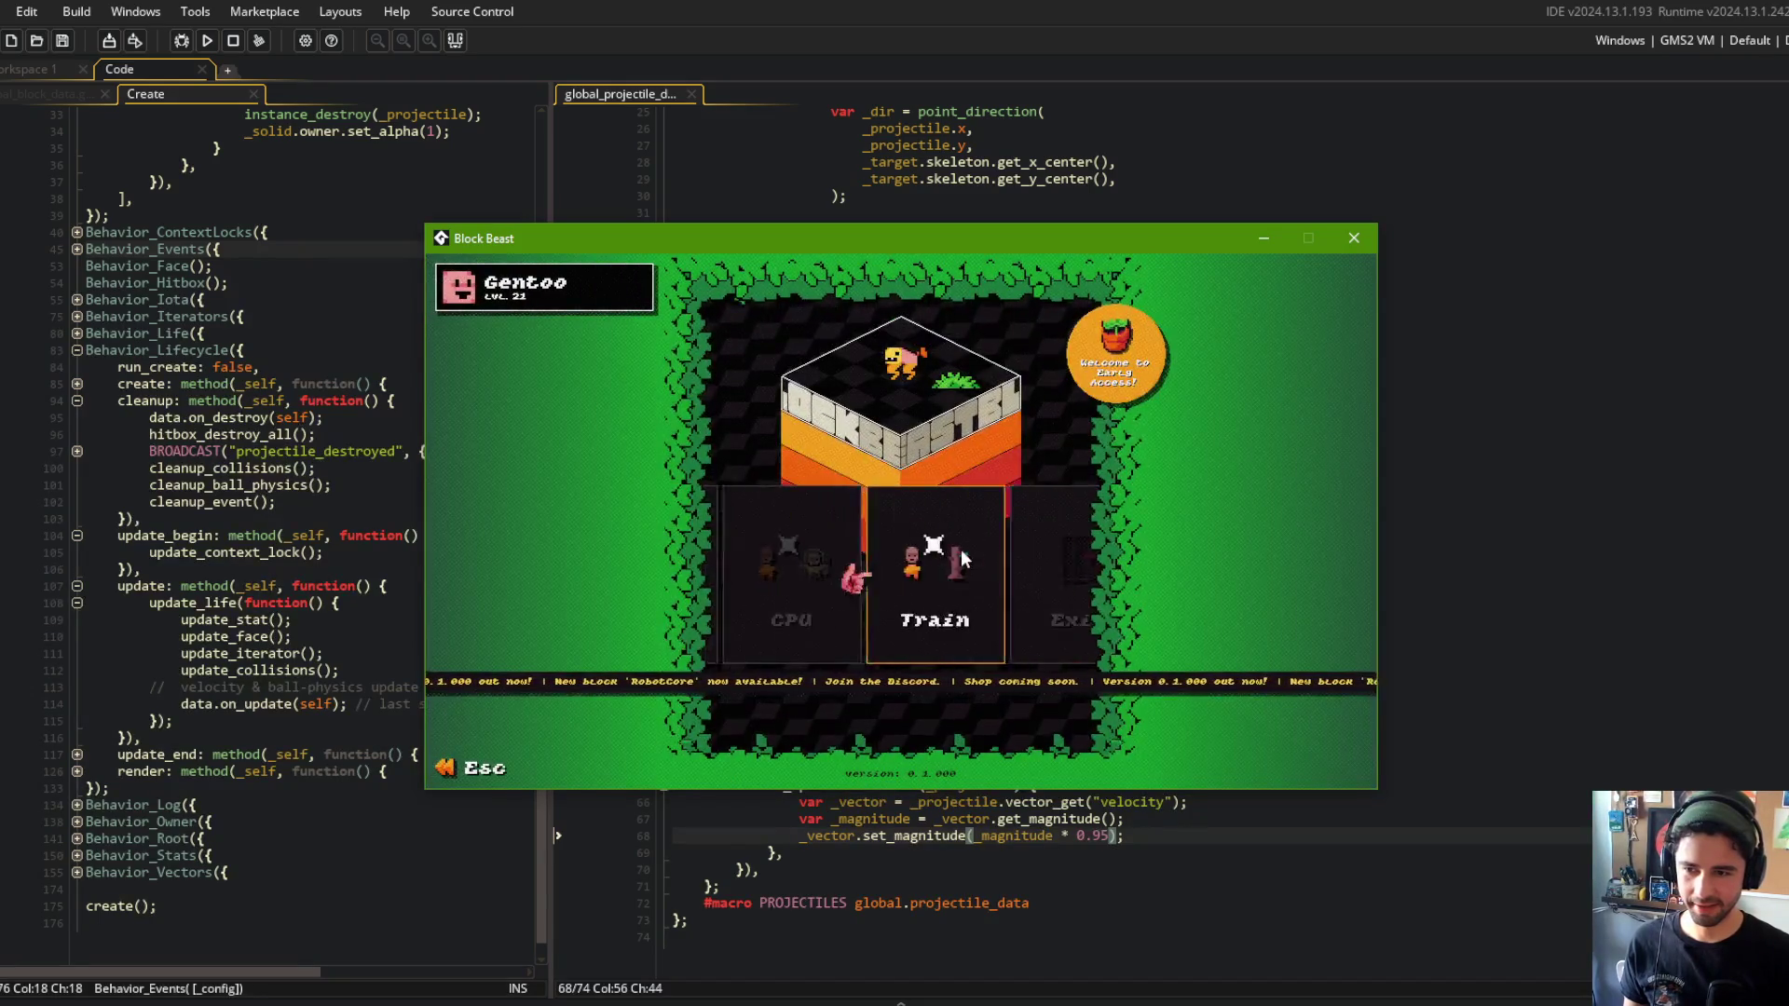
{"action": "left_click", "coordinate": [960, 557]}
{"action": "left_click", "coordinate": [947, 664]}
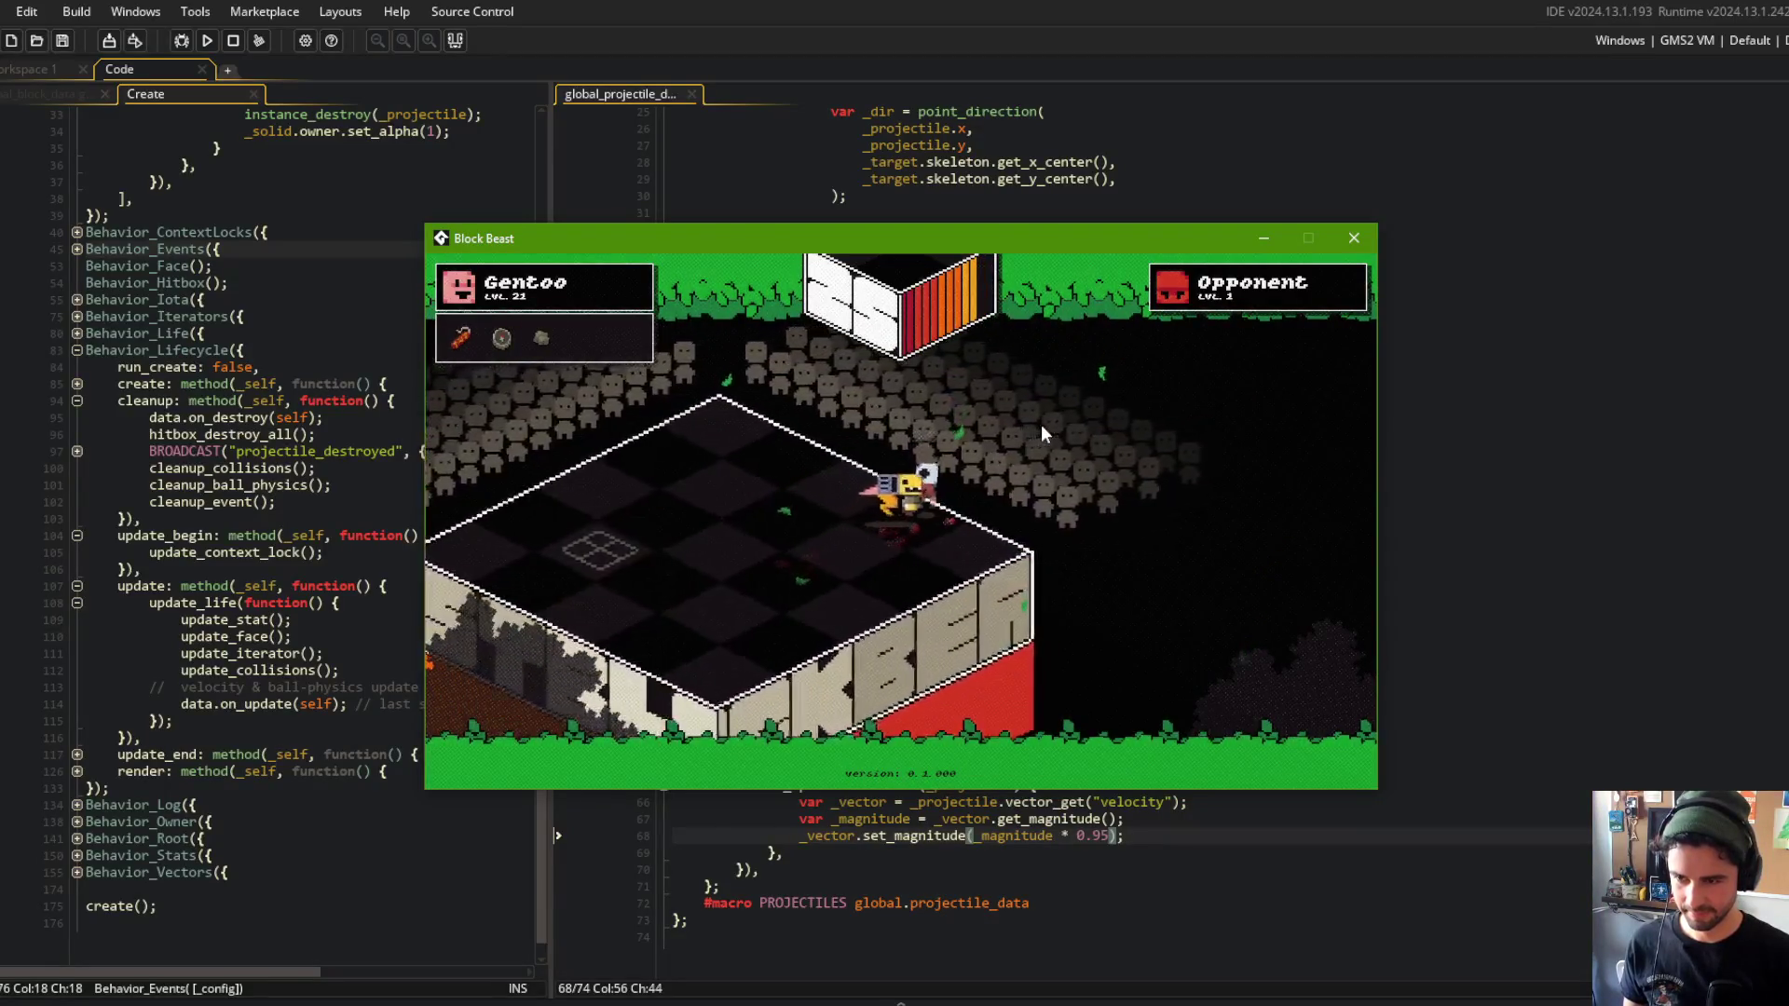
{"action": "left_click", "coordinate": [1354, 238]}
Stage all changes with git add . and commit them as "decreased shotgun velocity falloff".
{"action": "left_click", "coordinate": [1175, 688]}
{"action": "key", "text": "alt+Tab"}
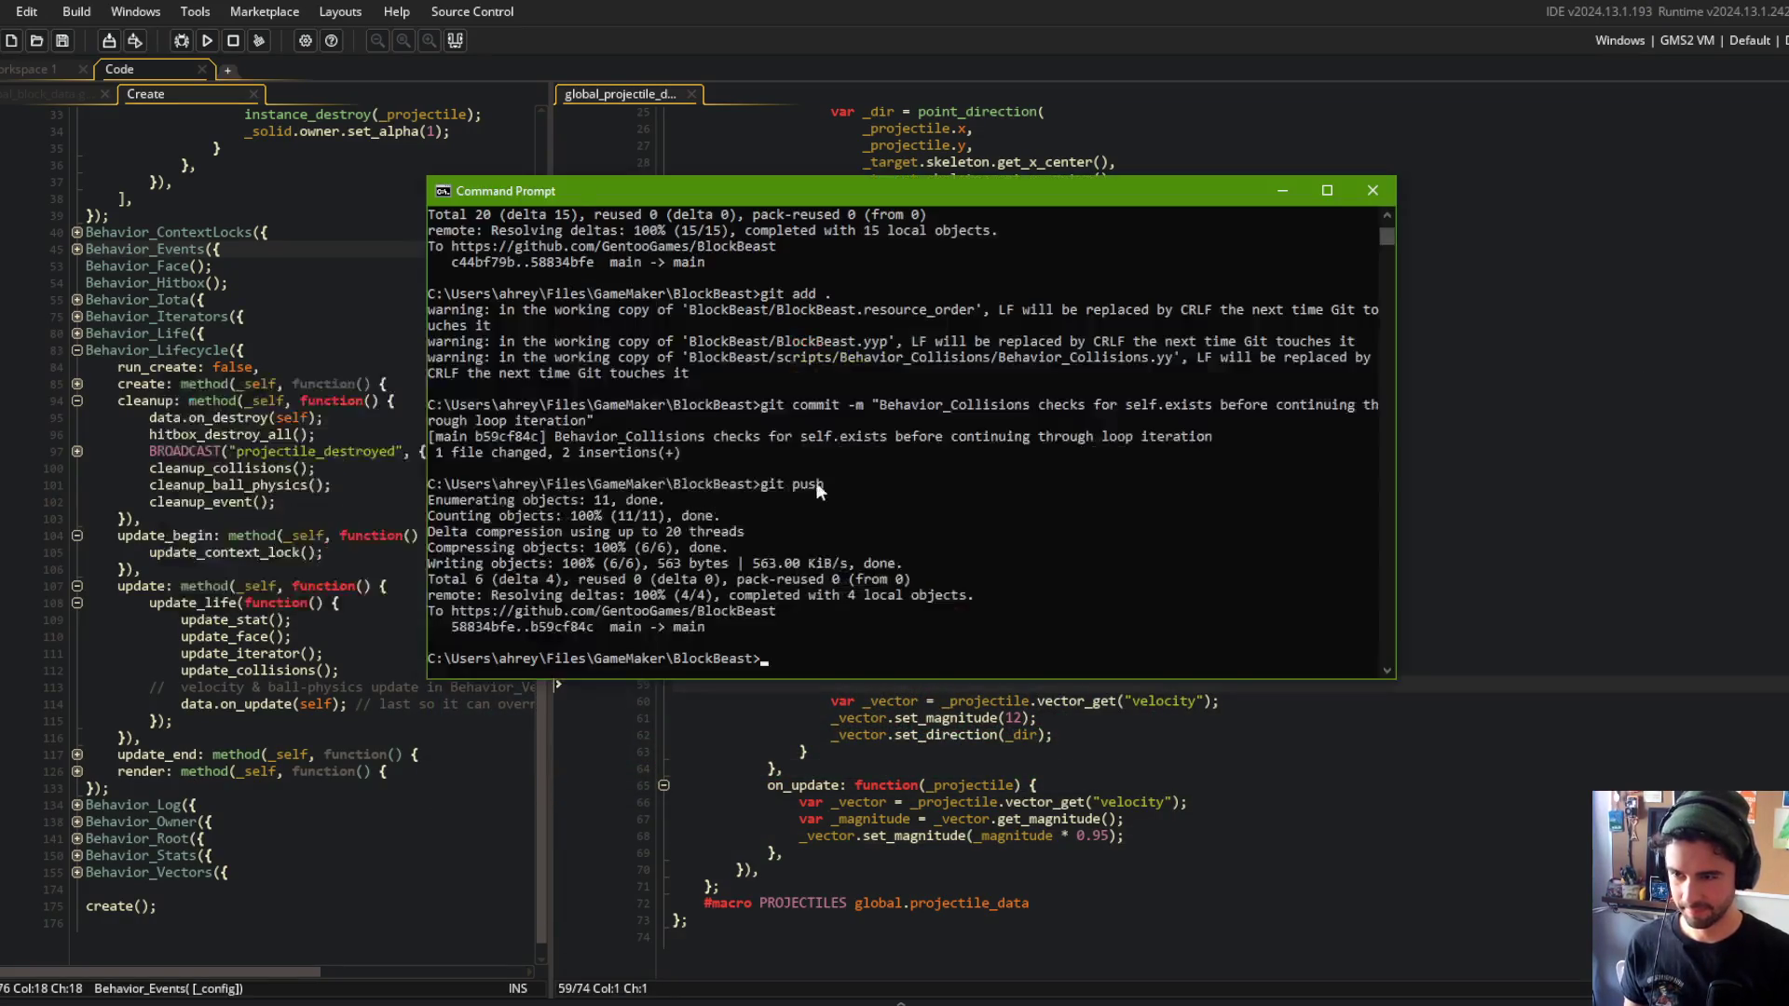
{"action": "type", "text": "git add"}
{"action": "key", "text": "Return"}
{"action": "type", "text": "git add ."}
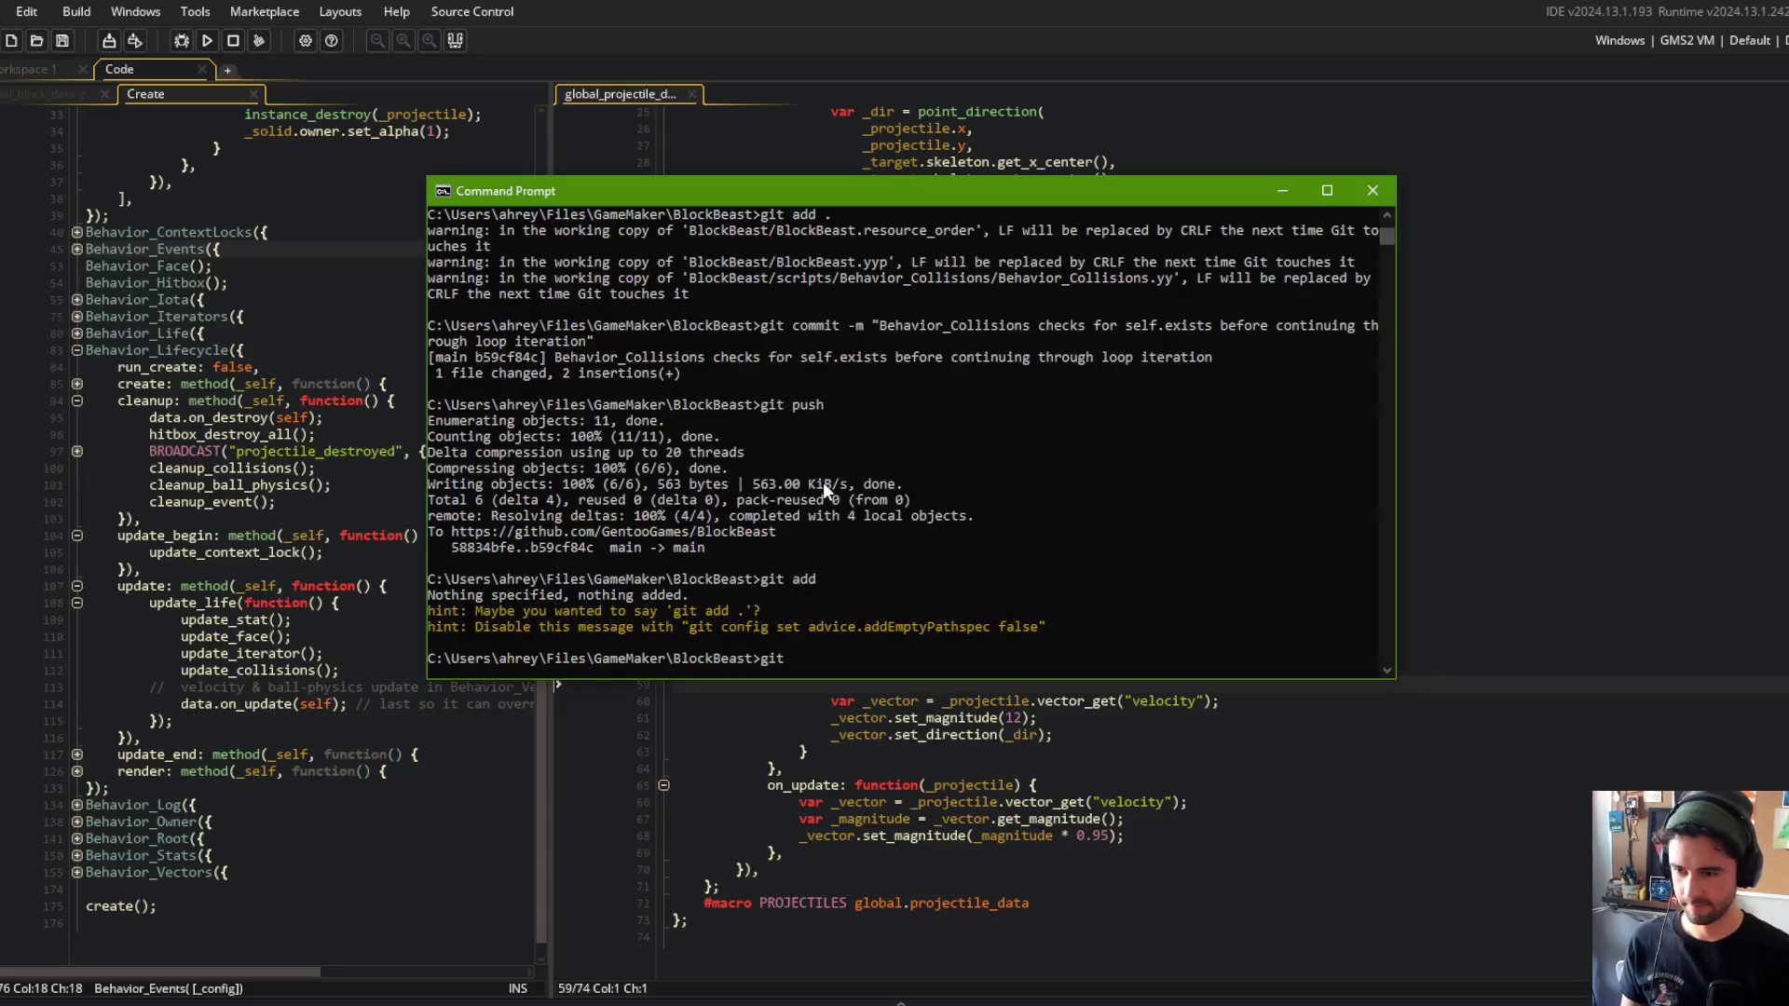
{"action": "key", "text": "Return"}
{"action": "type", "text": "git commit -m \"decreased shotf"}
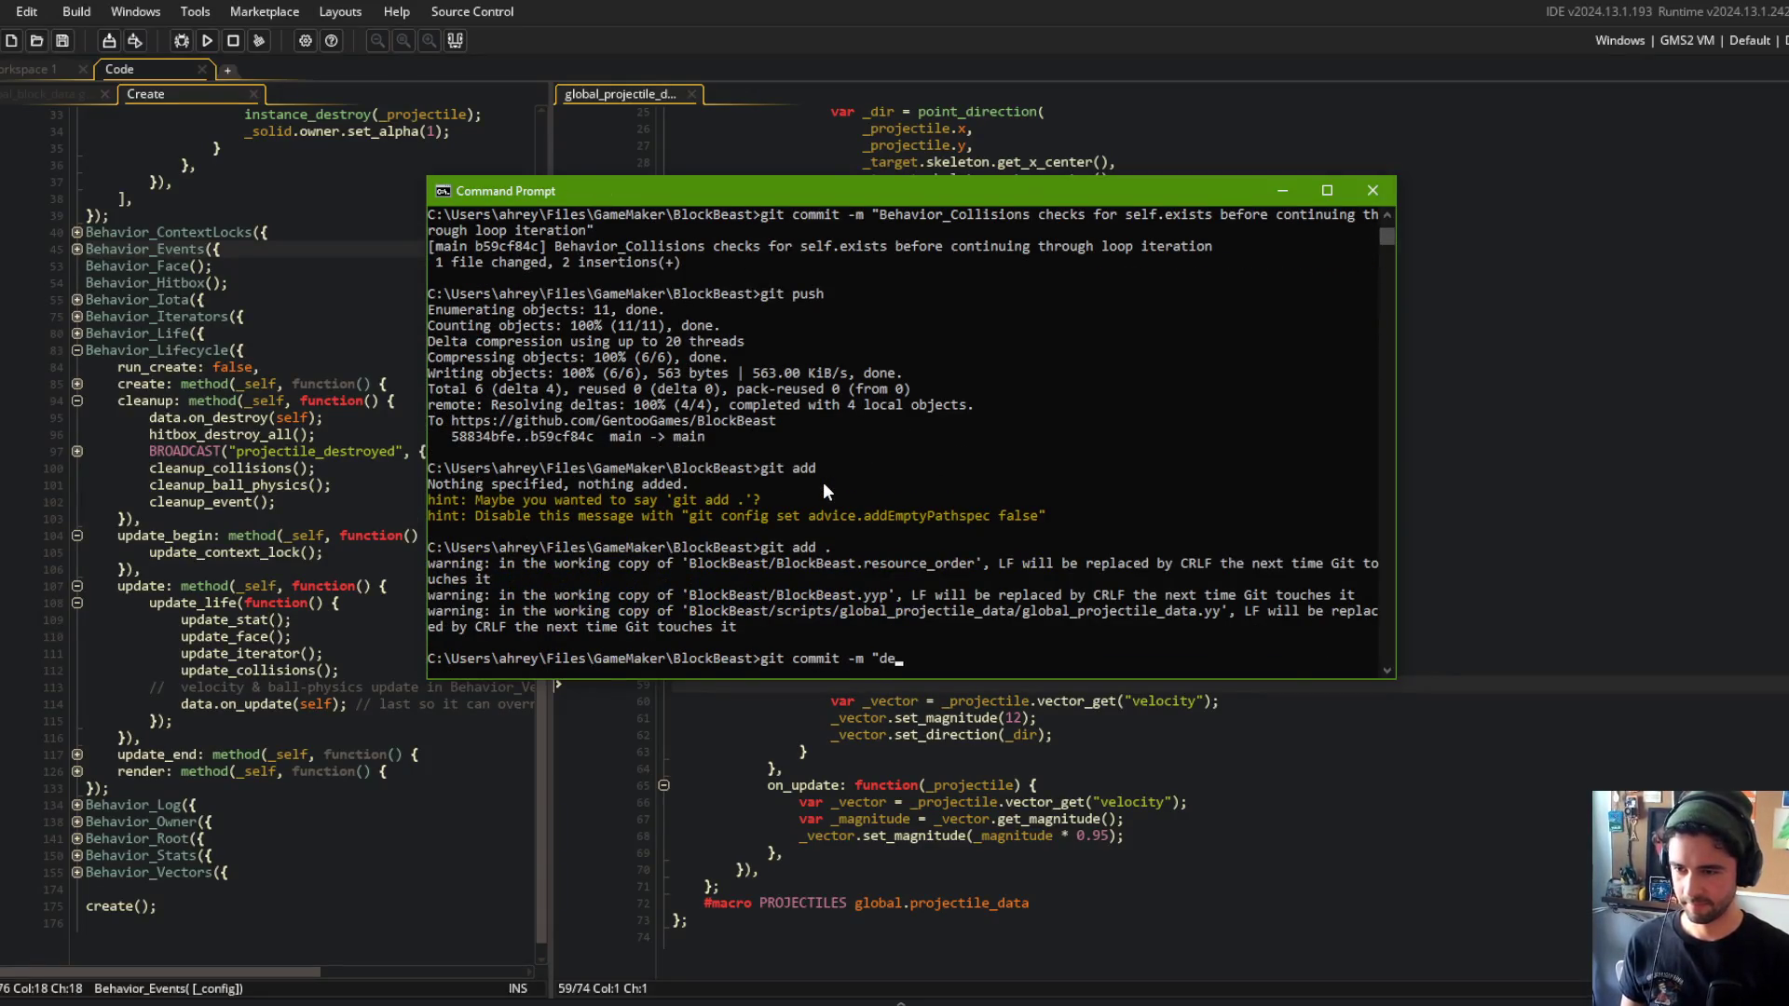
{"action": "key", "text": "BackSpace"}
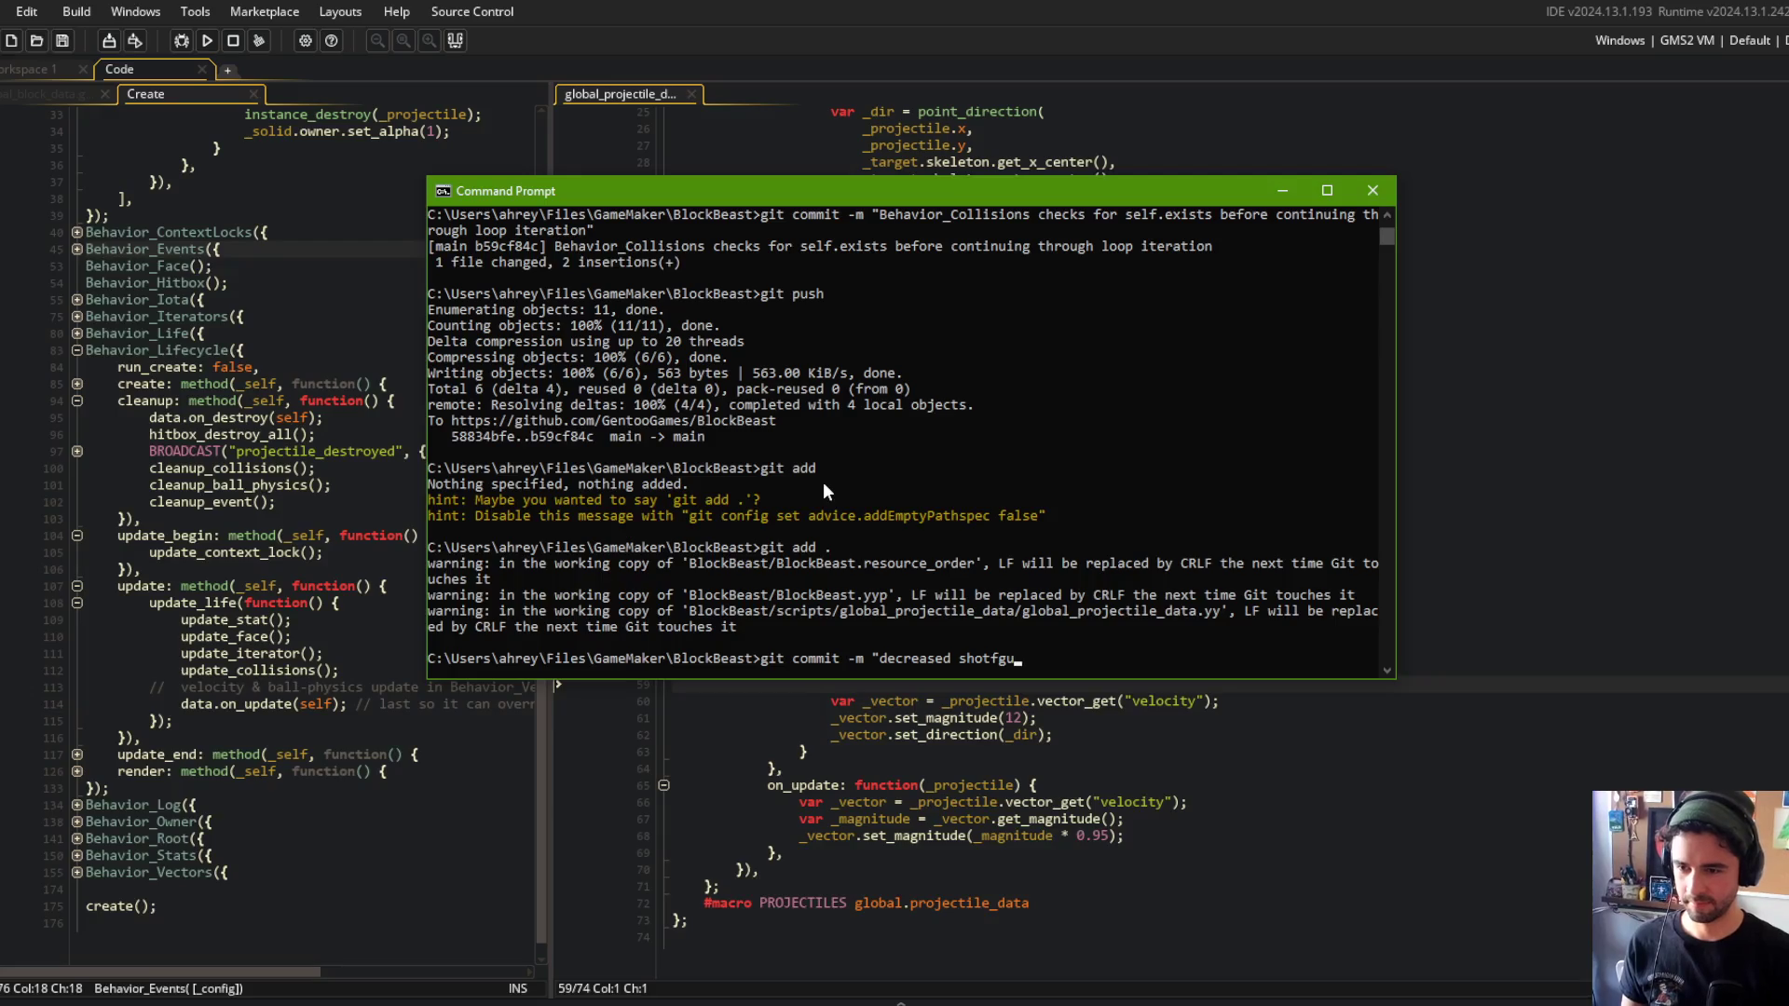
{"action": "type", "text": "gun"}
{"action": "type", "text": " velocity f"}
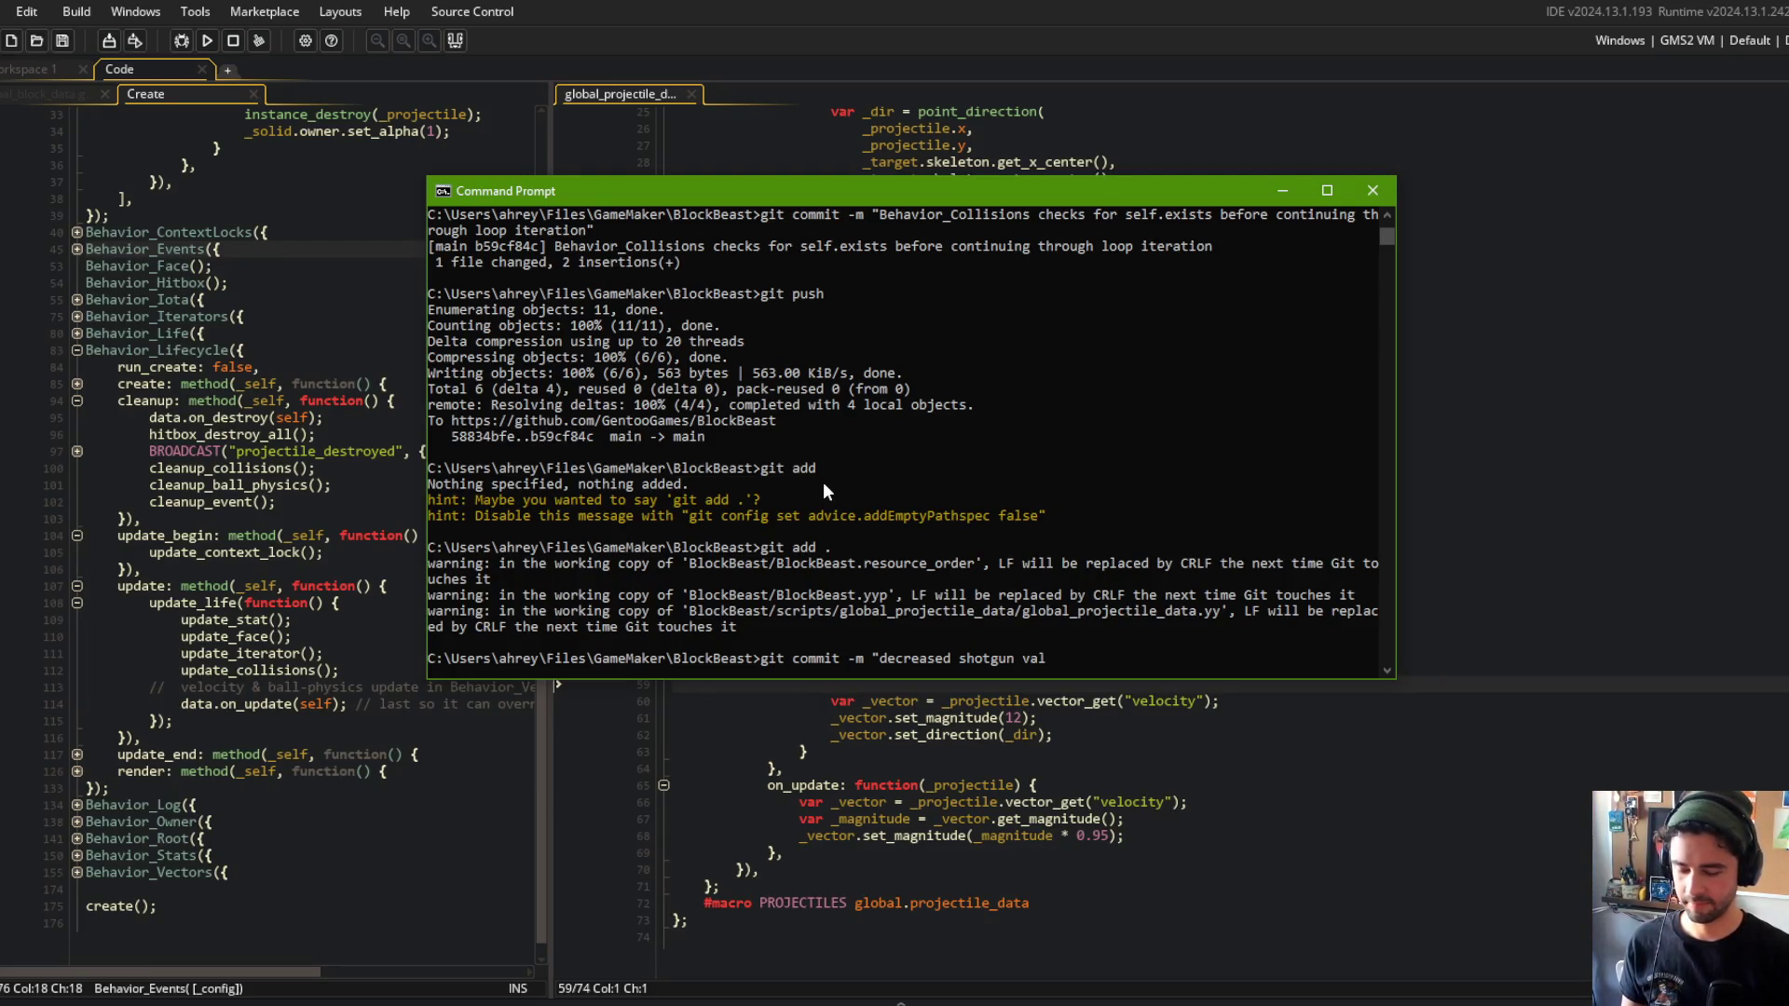
{"action": "type", "text": "alloff\""}
{"action": "key", "text": "Return"}
Push the commit to the GitHub repository with git push.
{"action": "type", "text": "git push"}
{"action": "key", "text": "Return"}
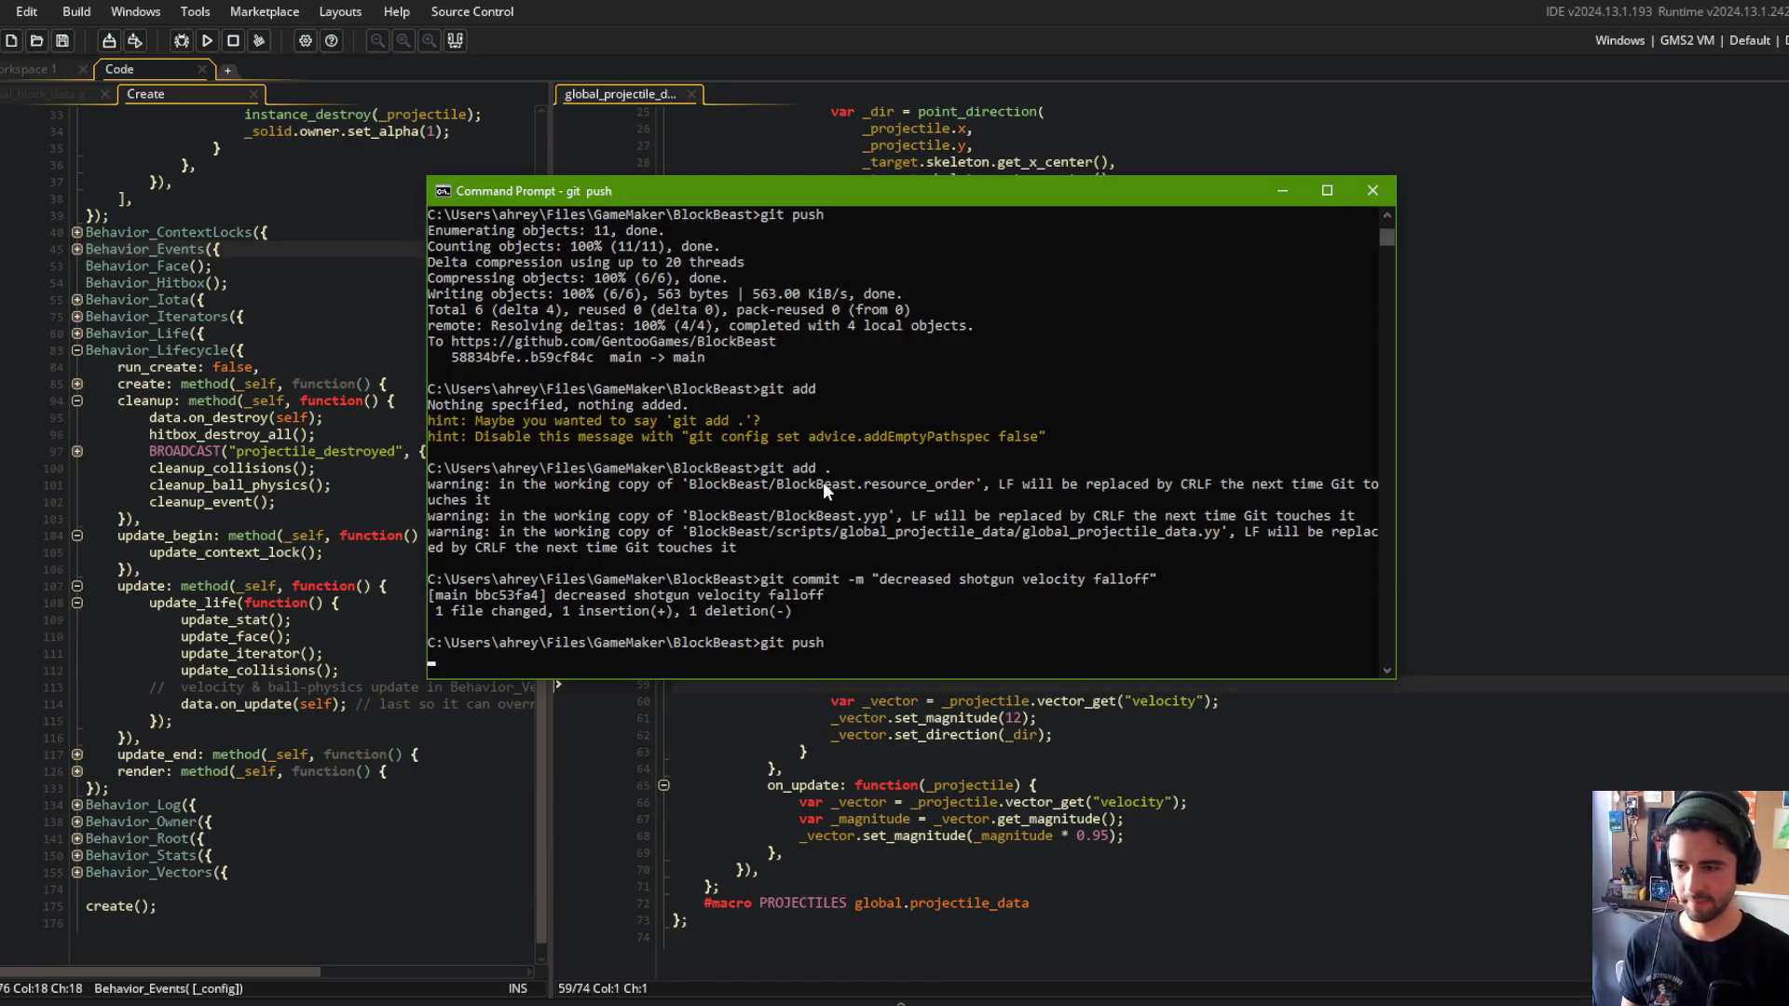
{"action": "left_click", "coordinate": [1403, 448]}
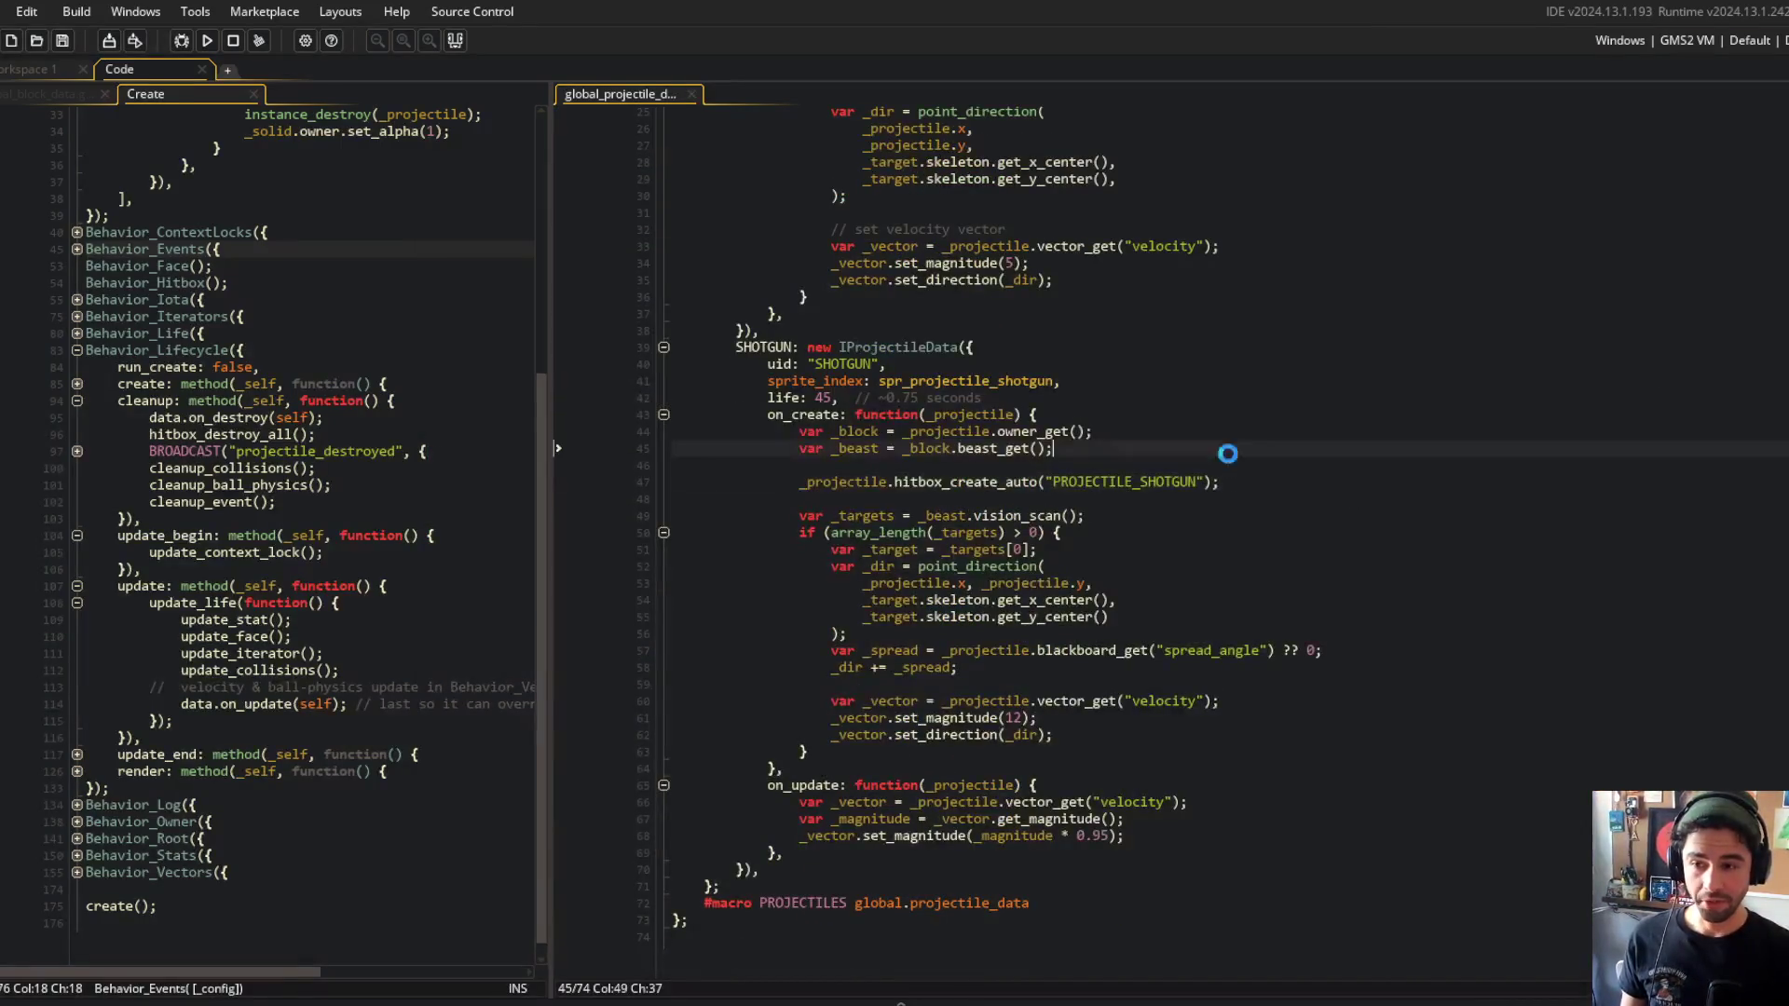
Delete the "~0.75 seconds" comment after life: 45 in the SHOTGUN entry.
{"action": "left_click", "coordinate": [926, 398]}
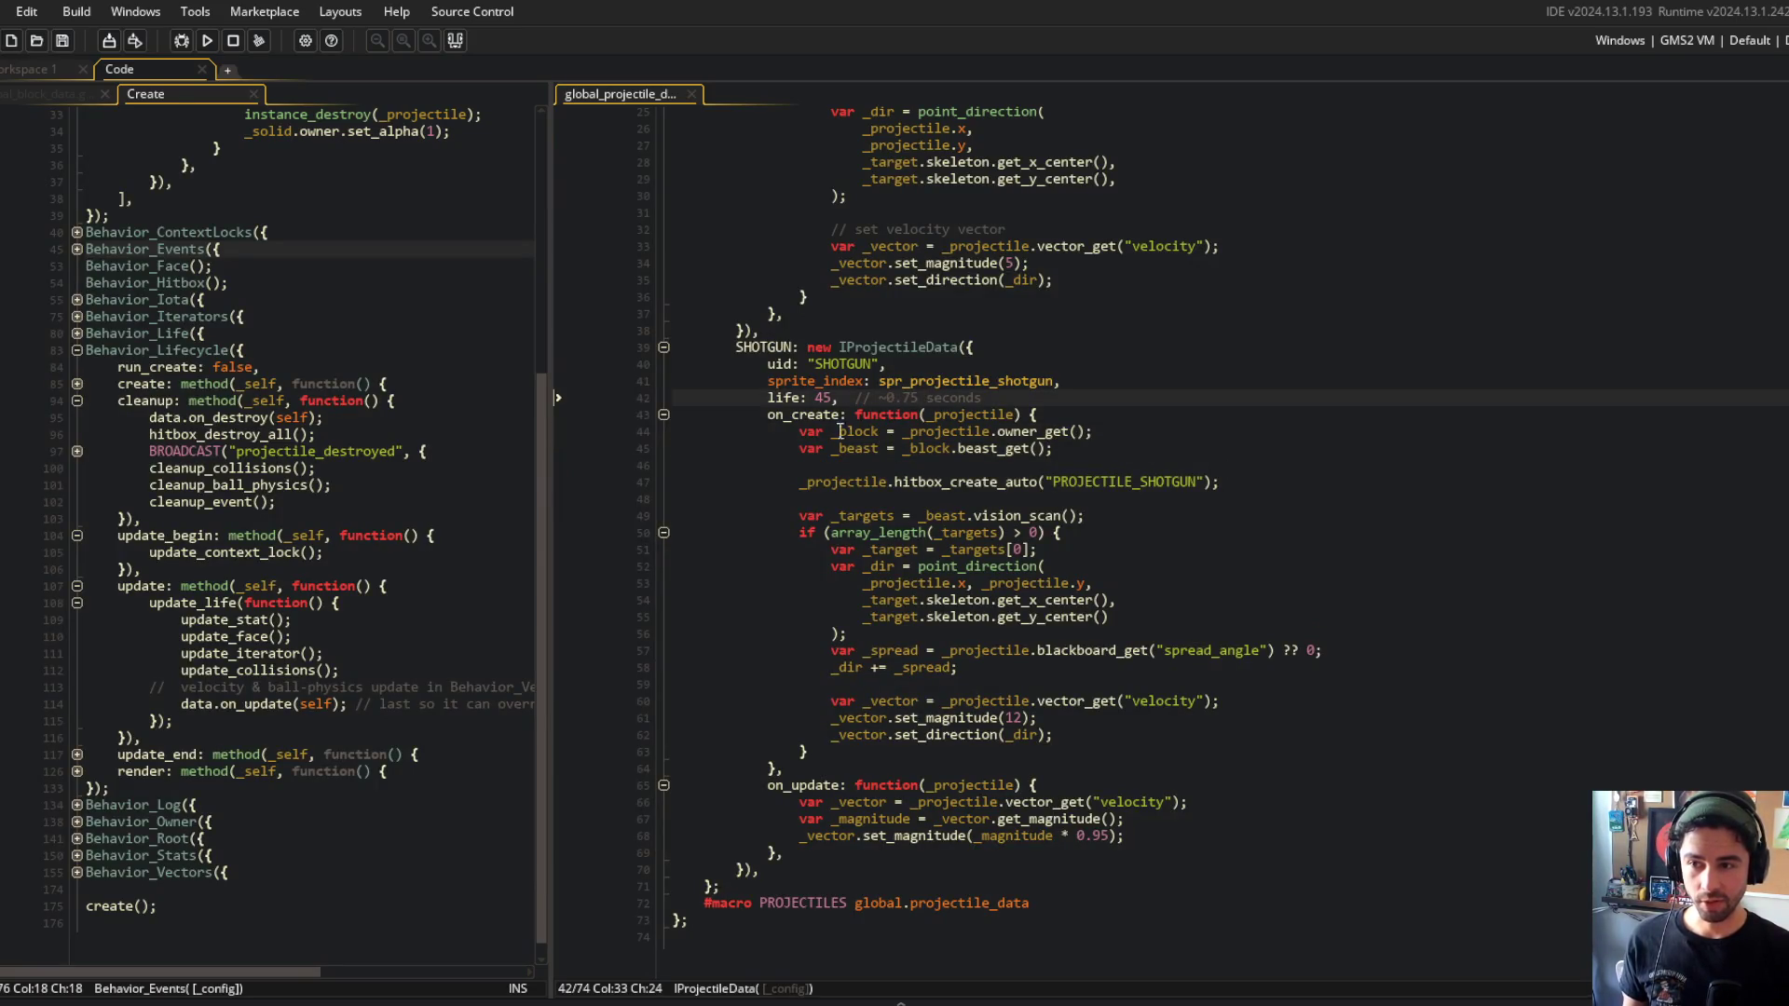
{"action": "key", "text": "shift+End"}
{"action": "key", "text": "BackSpace"}
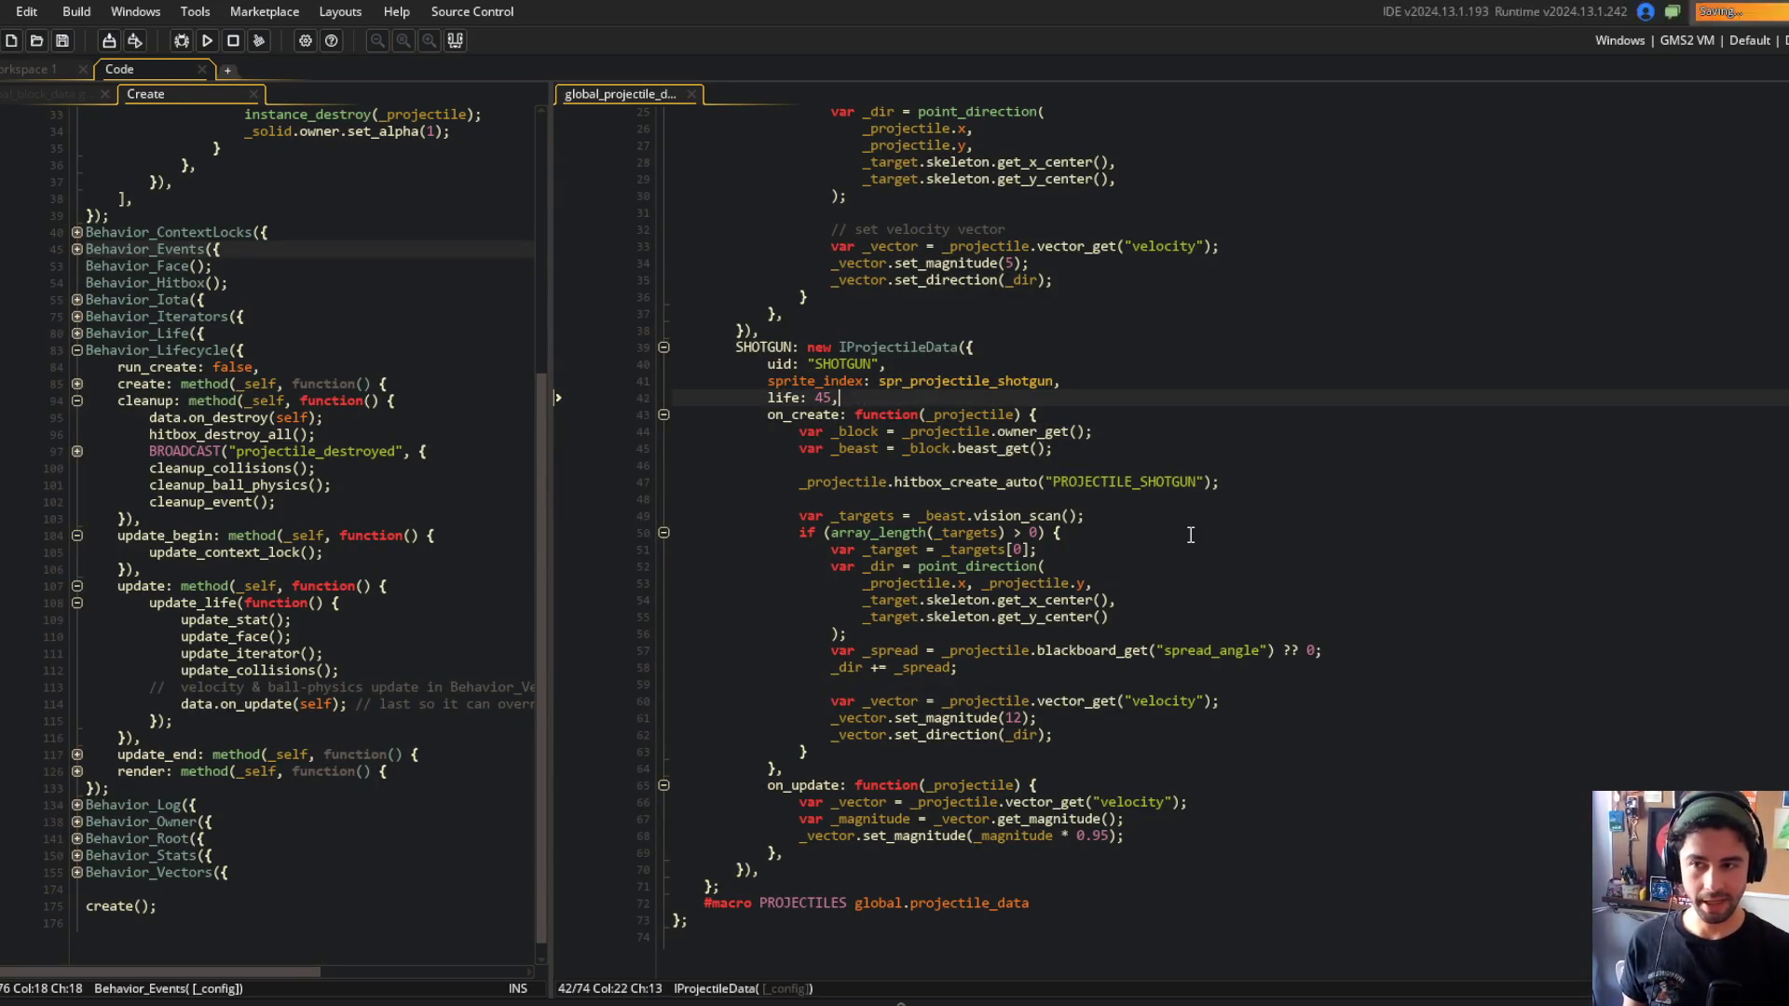
{"action": "left_click", "coordinate": [1190, 535]}
{"action": "scroll", "coordinate": [1081, 555], "scroll_direction": "up", "scroll_amount": 4}
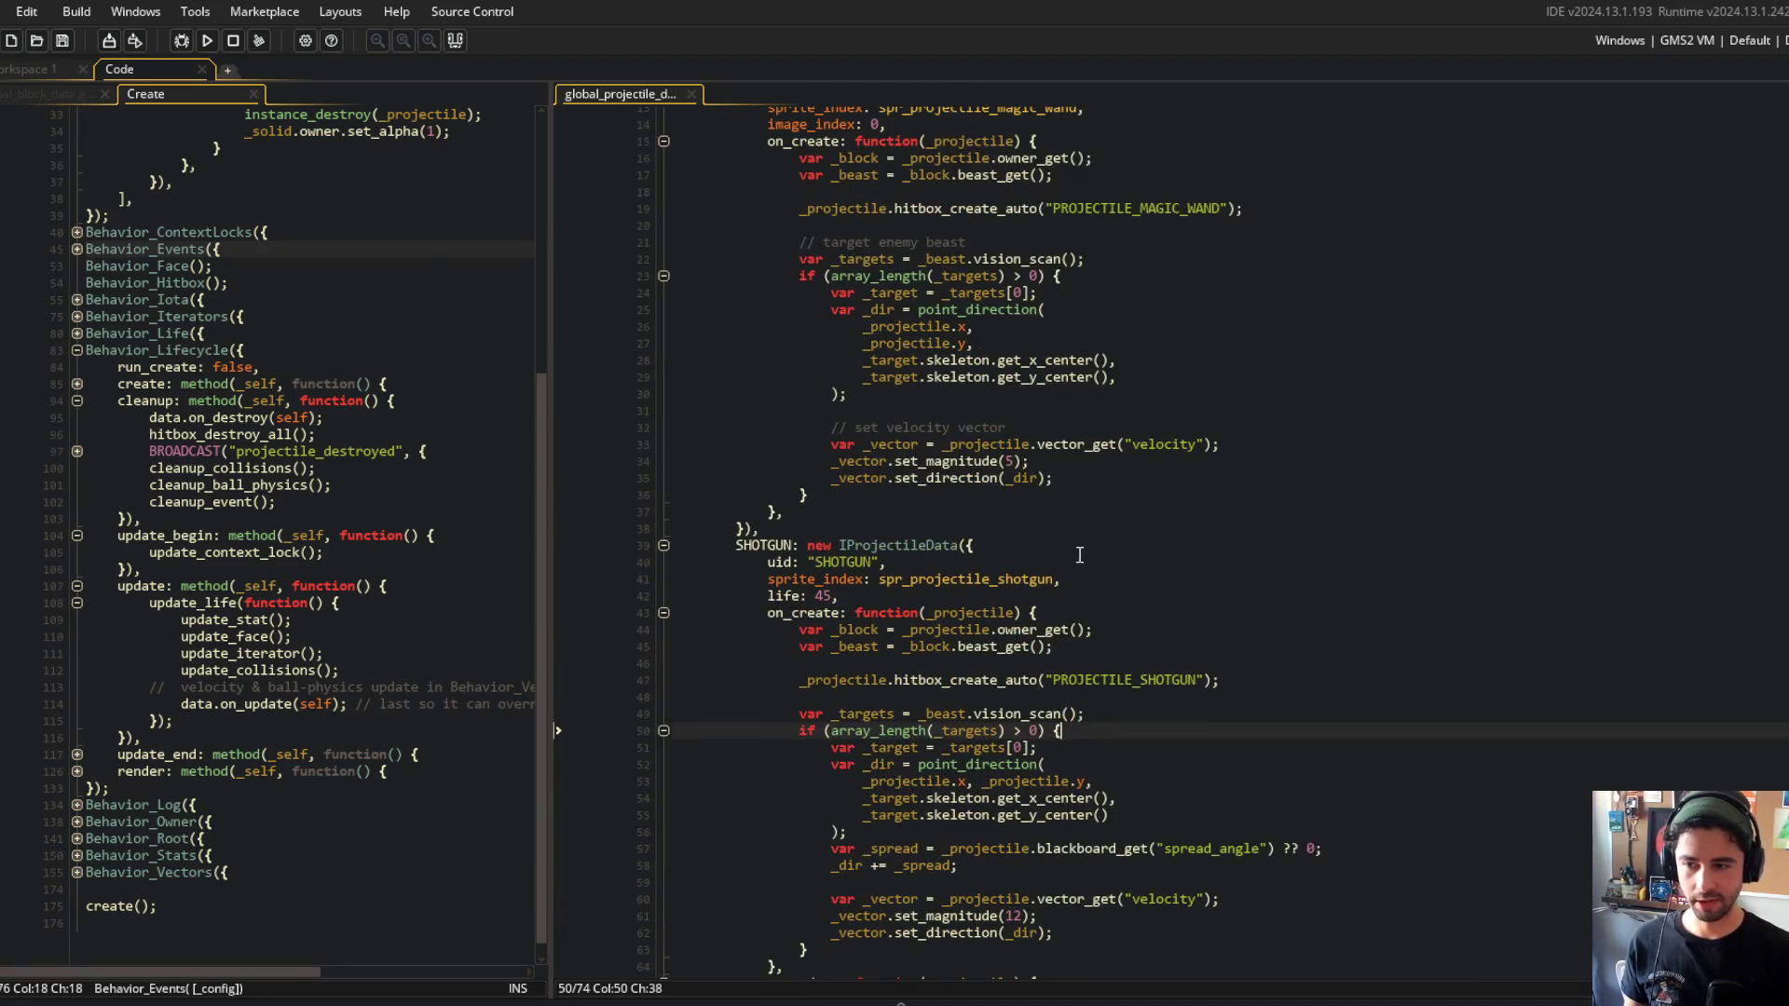
{"action": "scroll", "coordinate": [1100, 522], "scroll_direction": "down", "scroll_amount": 2}
{"action": "left_click", "coordinate": [1142, 444]}
{"action": "scroll", "coordinate": [1142, 450], "scroll_direction": "up", "scroll_amount": 5}
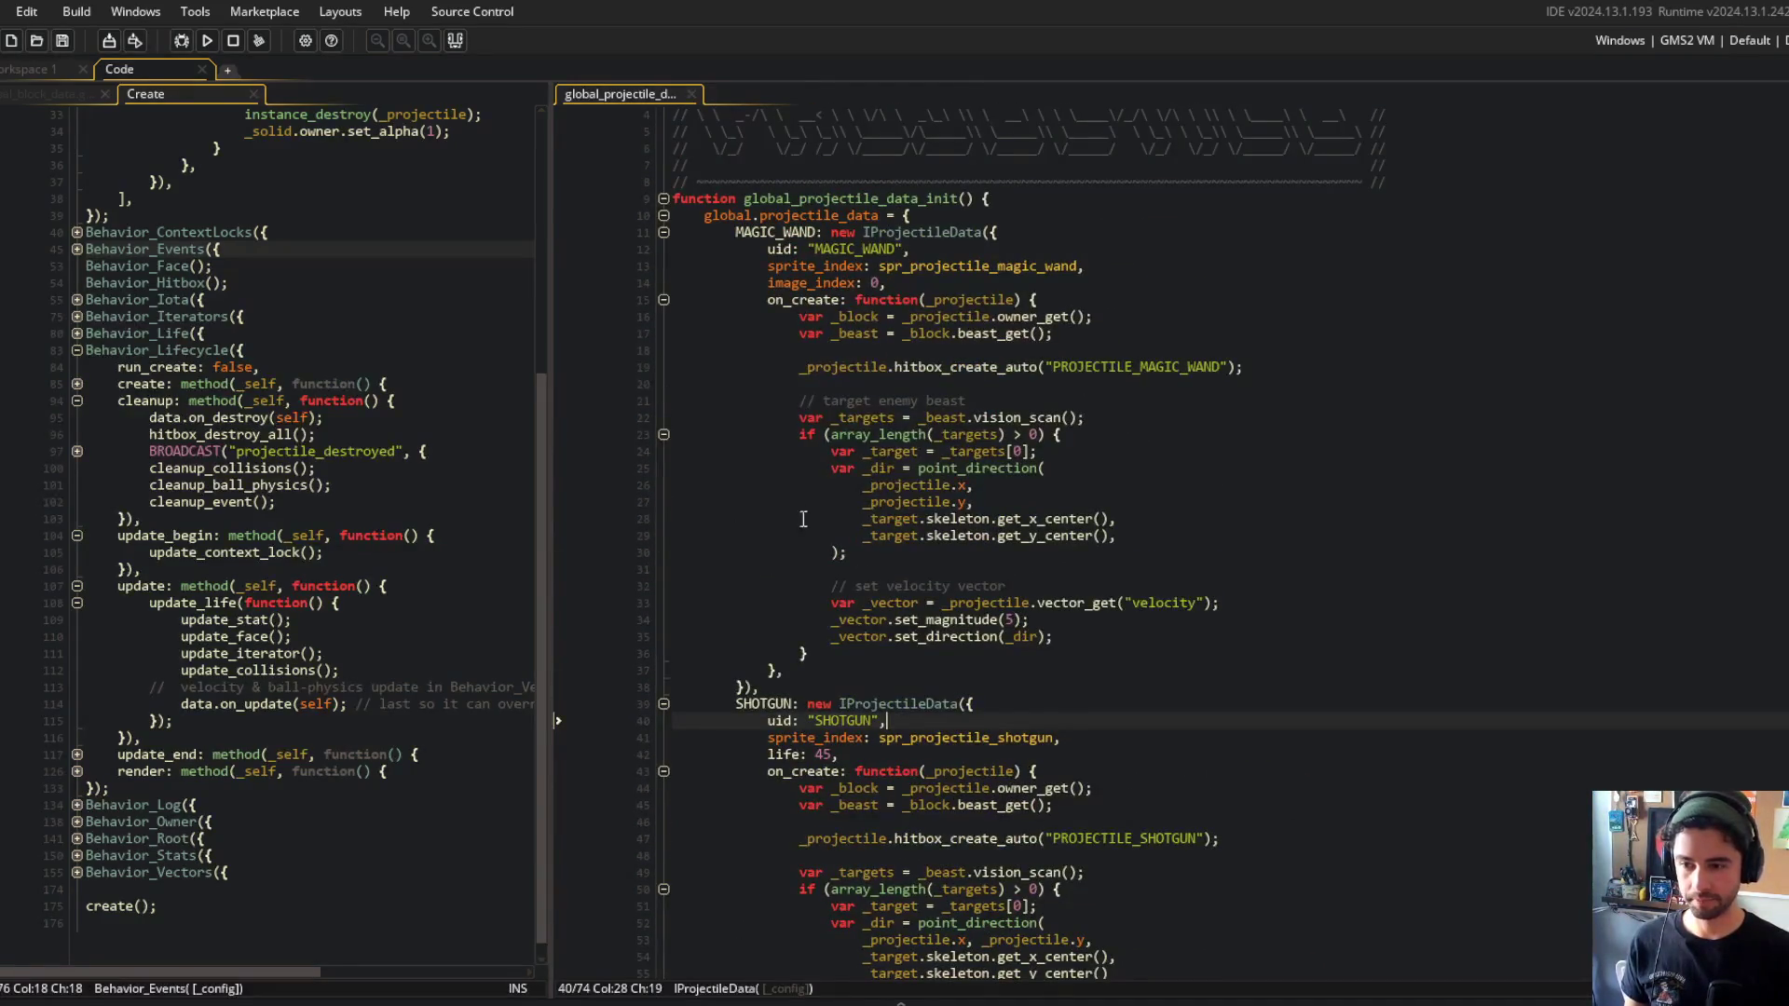
Move global_block_data into the right pane and fold all code regions in the left pane.
{"action": "left_click_drag", "start_coordinate": [1006, 586], "coordinate": [673, 570]}
{"action": "left_click_drag", "start_coordinate": [46, 94], "coordinate": [622, 94]}
{"action": "scroll", "coordinate": [953, 299], "scroll_direction": "down", "scroll_amount": 8}
{"action": "scroll", "coordinate": [954, 298], "scroll_direction": "down", "scroll_amount": 2}
{"action": "left_click", "coordinate": [1276, 452]}
{"action": "left_click", "coordinate": [258, 211]}
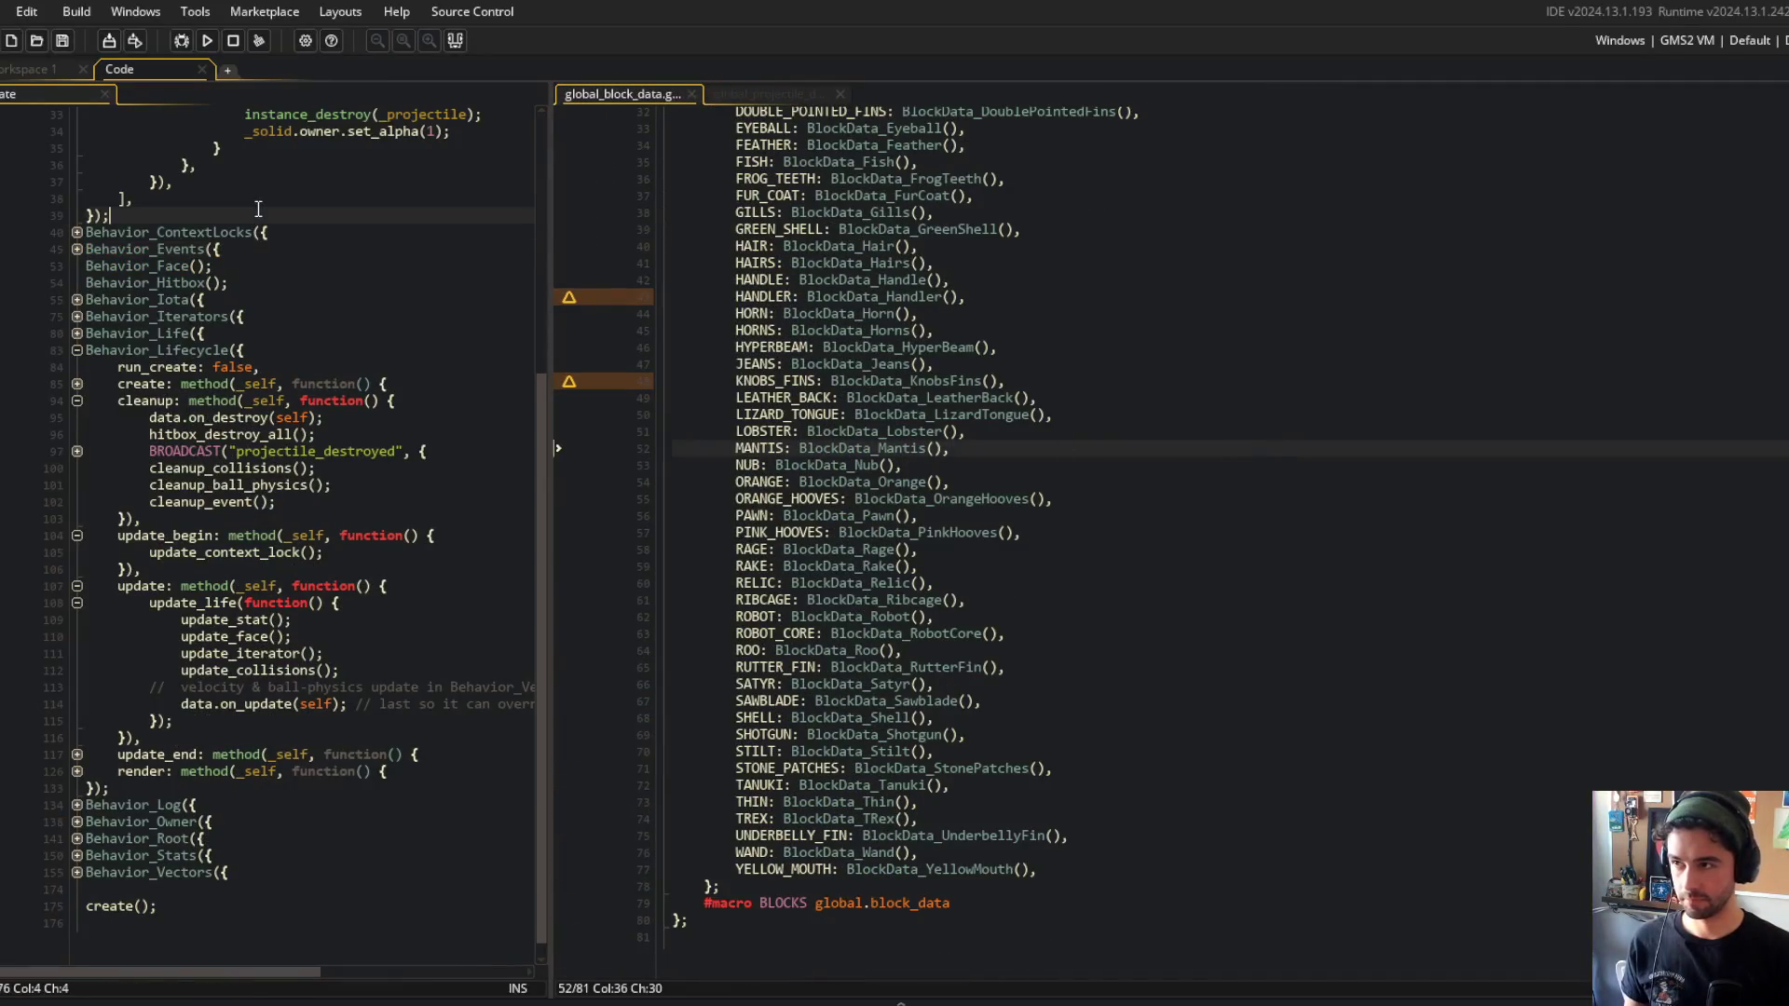
{"action": "key", "text": "ctrl+m"}
{"action": "left_click", "coordinate": [1041, 437]}
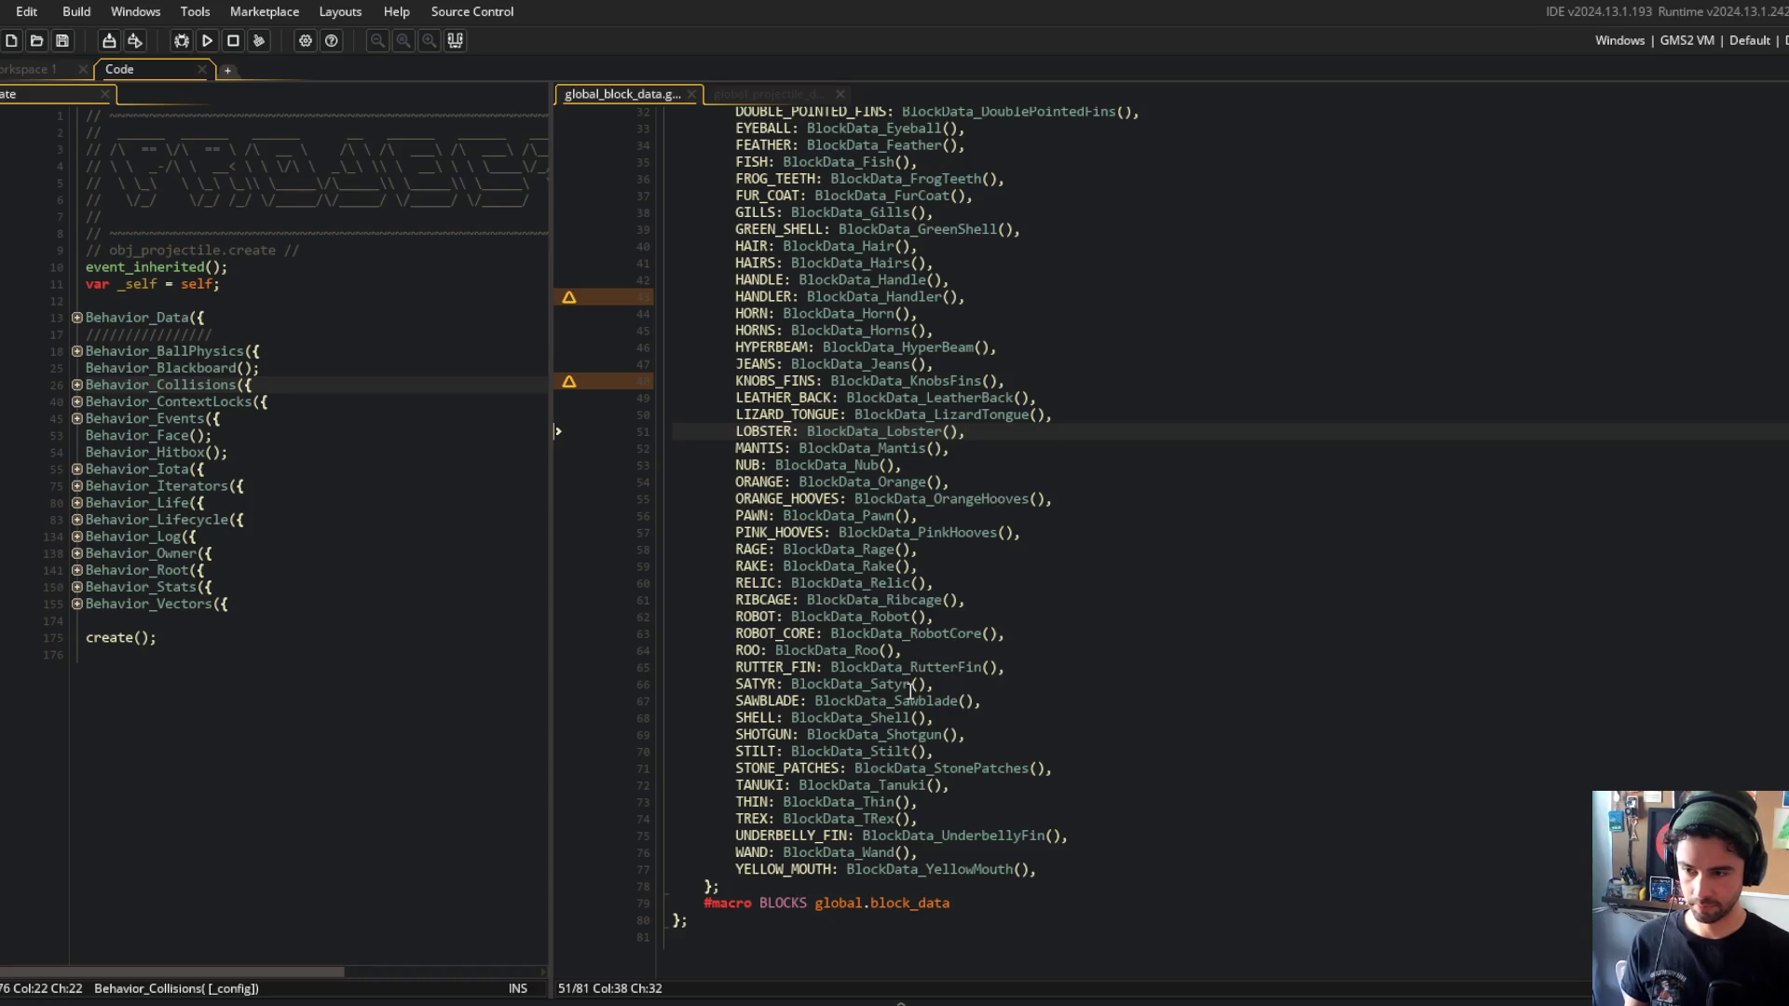
Open the BlockData_Shotgun definition and find the firing loop's fixed count of 2.
{"action": "middle_click", "coordinate": [874, 739]}
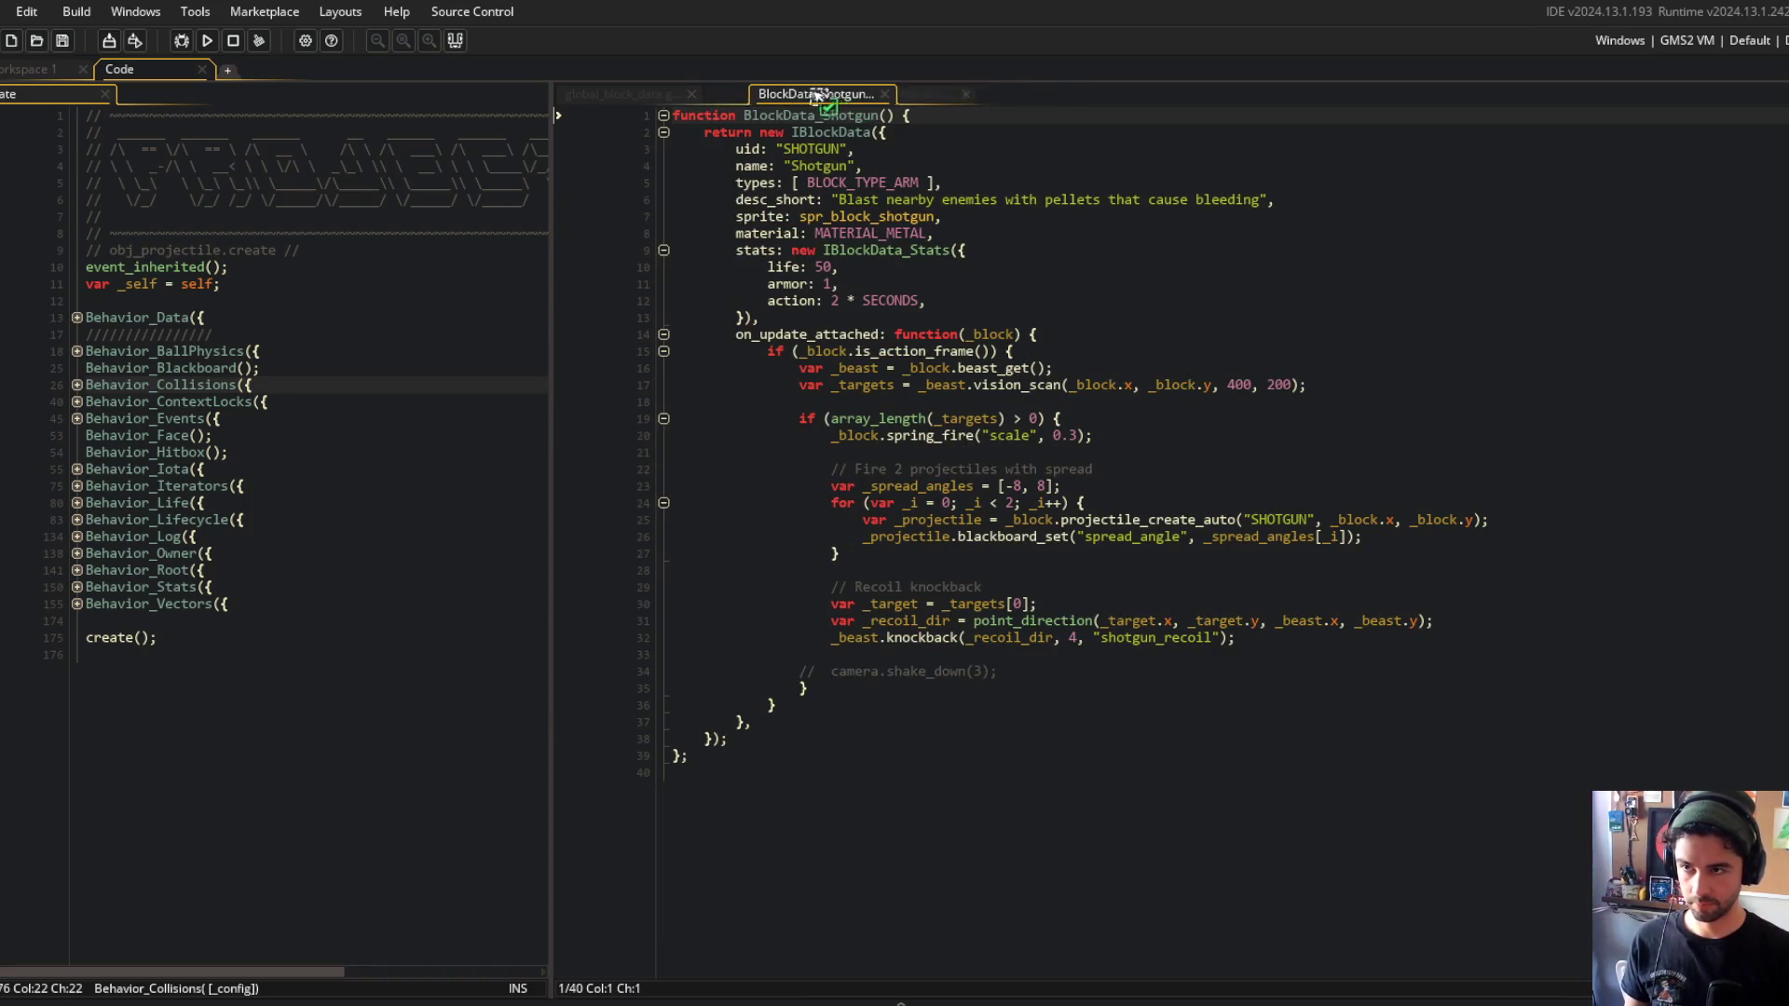
{"action": "left_click", "coordinate": [876, 334]}
{"action": "left_click", "coordinate": [843, 232]}
{"action": "left_click", "coordinate": [1059, 281]}
{"action": "left_click", "coordinate": [945, 435]}
{"action": "key", "text": "Down"}
{"action": "key", "text": "Down"}
{"action": "key", "text": "Down"}
{"action": "left_click", "coordinate": [902, 503]}
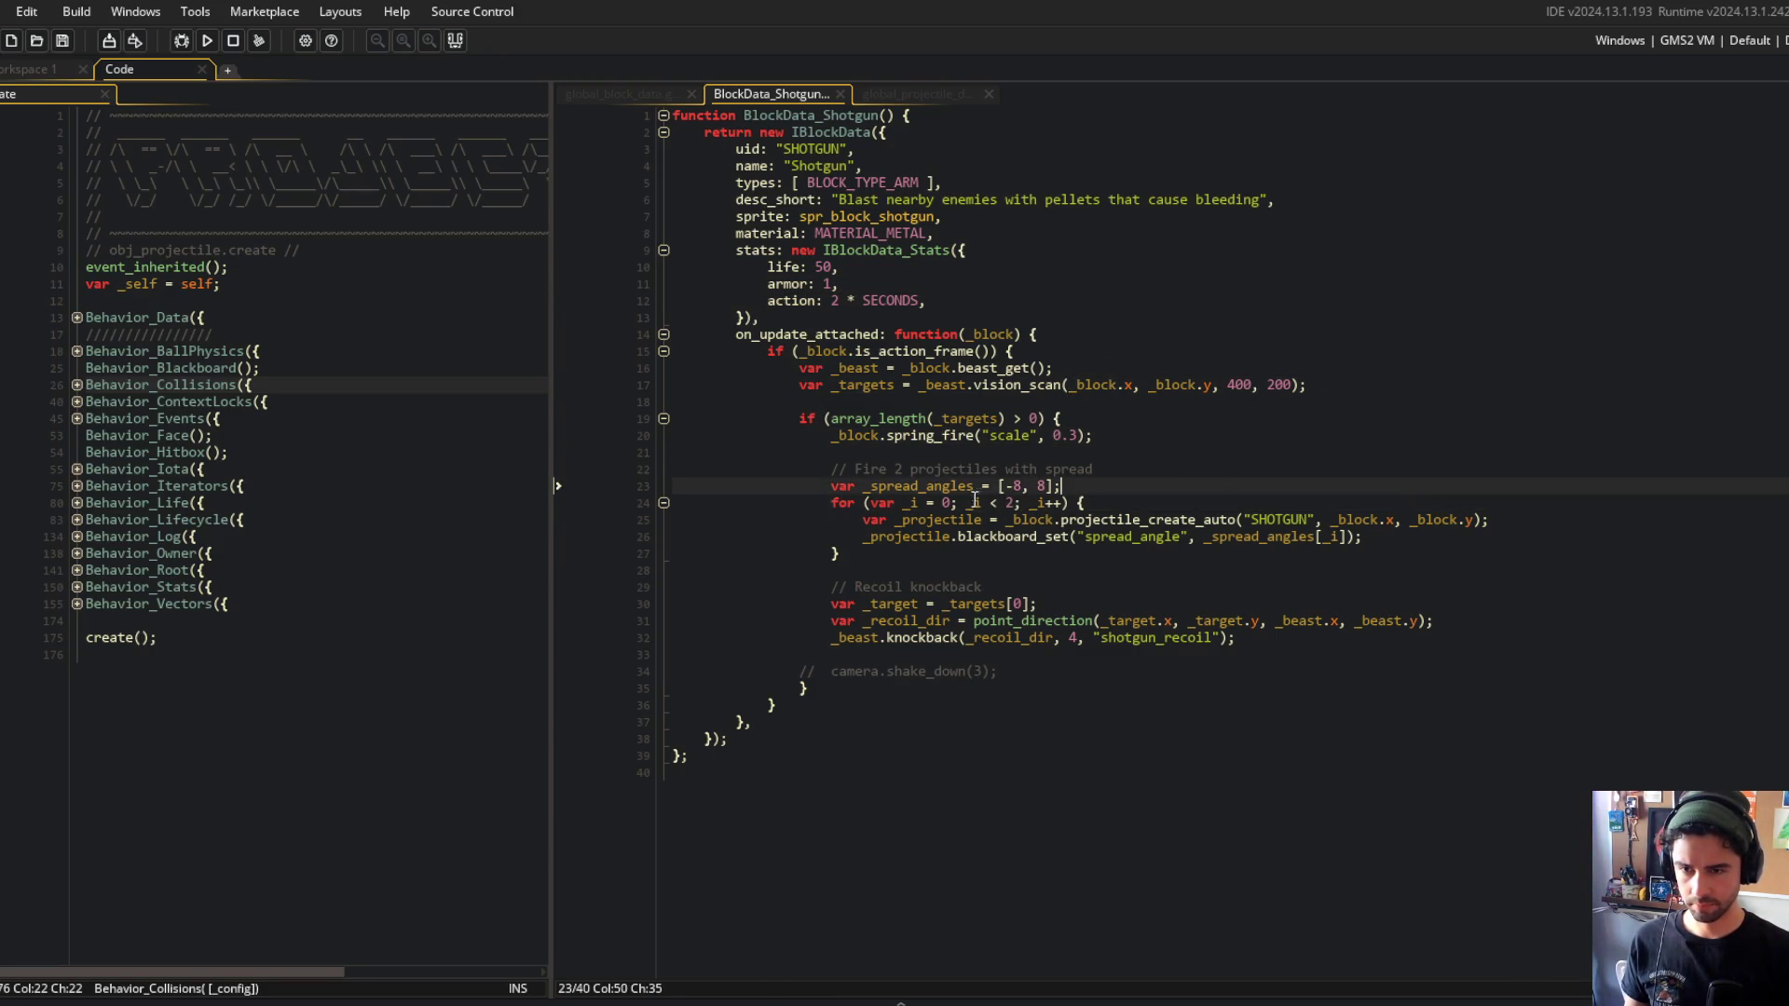
Add "projectile_count: 2," after the action stat and save the file.
{"action": "left_click", "coordinate": [975, 303]}
{"action": "key", "text": "Return"}
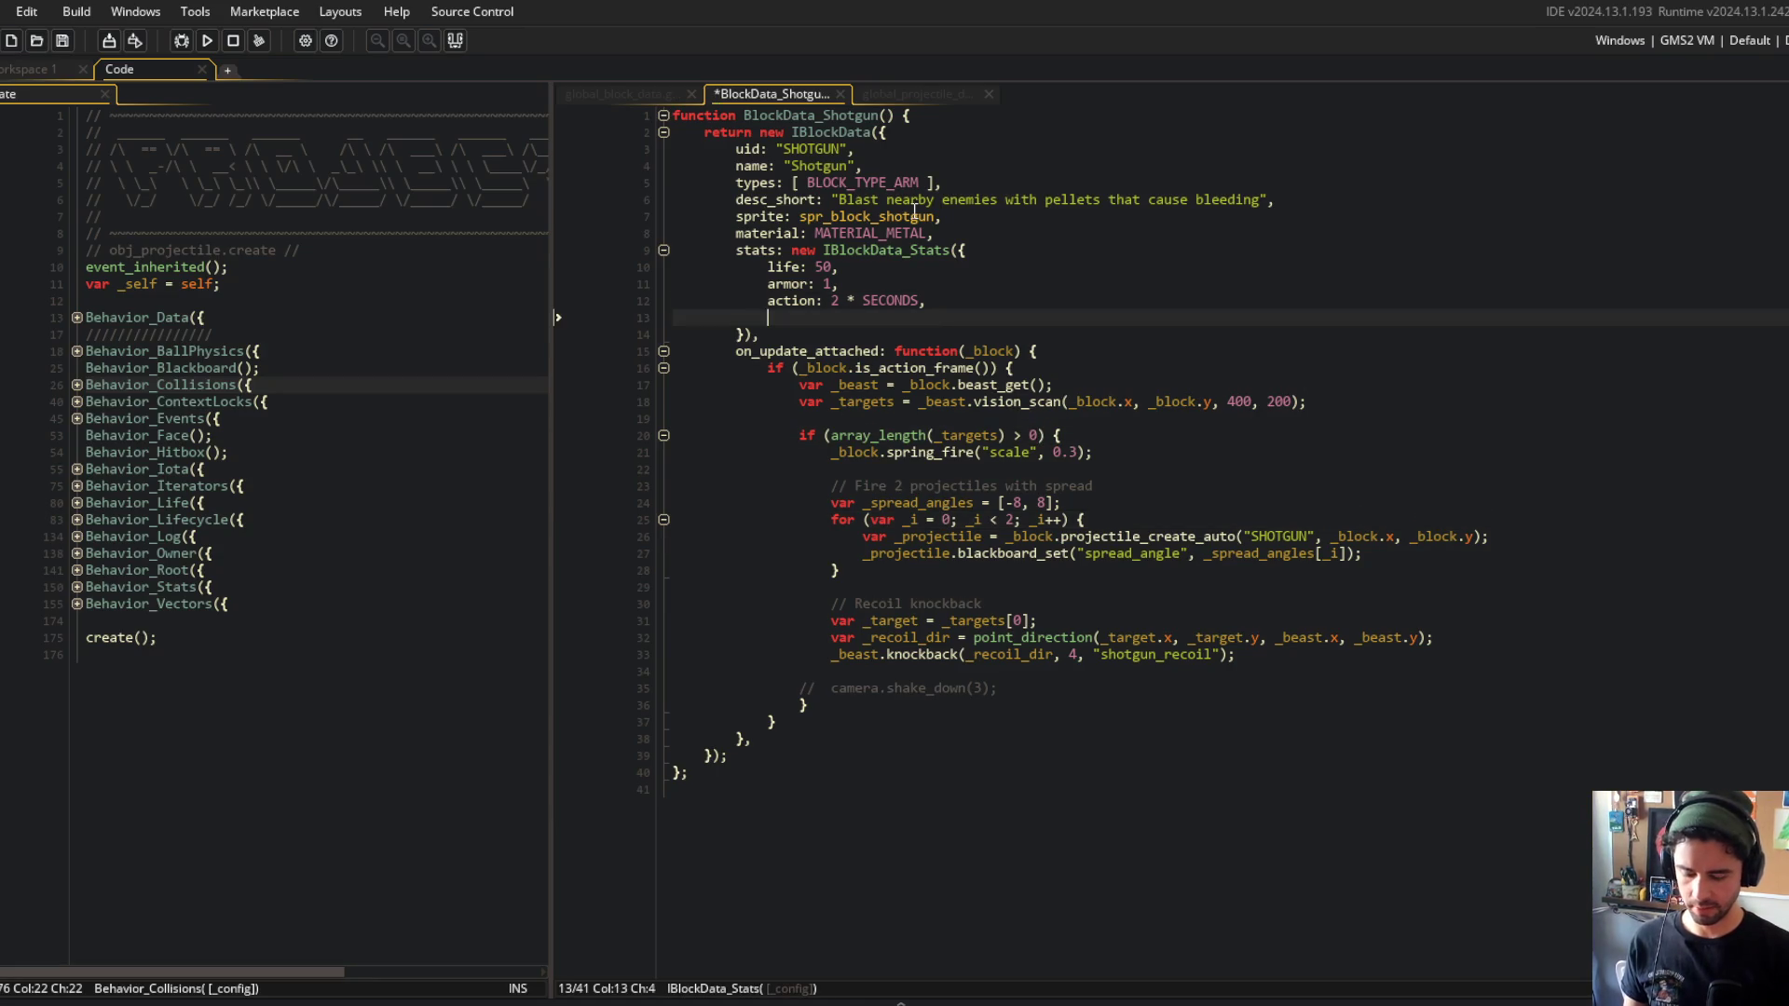
{"action": "type", "text": "projectile_count: "}
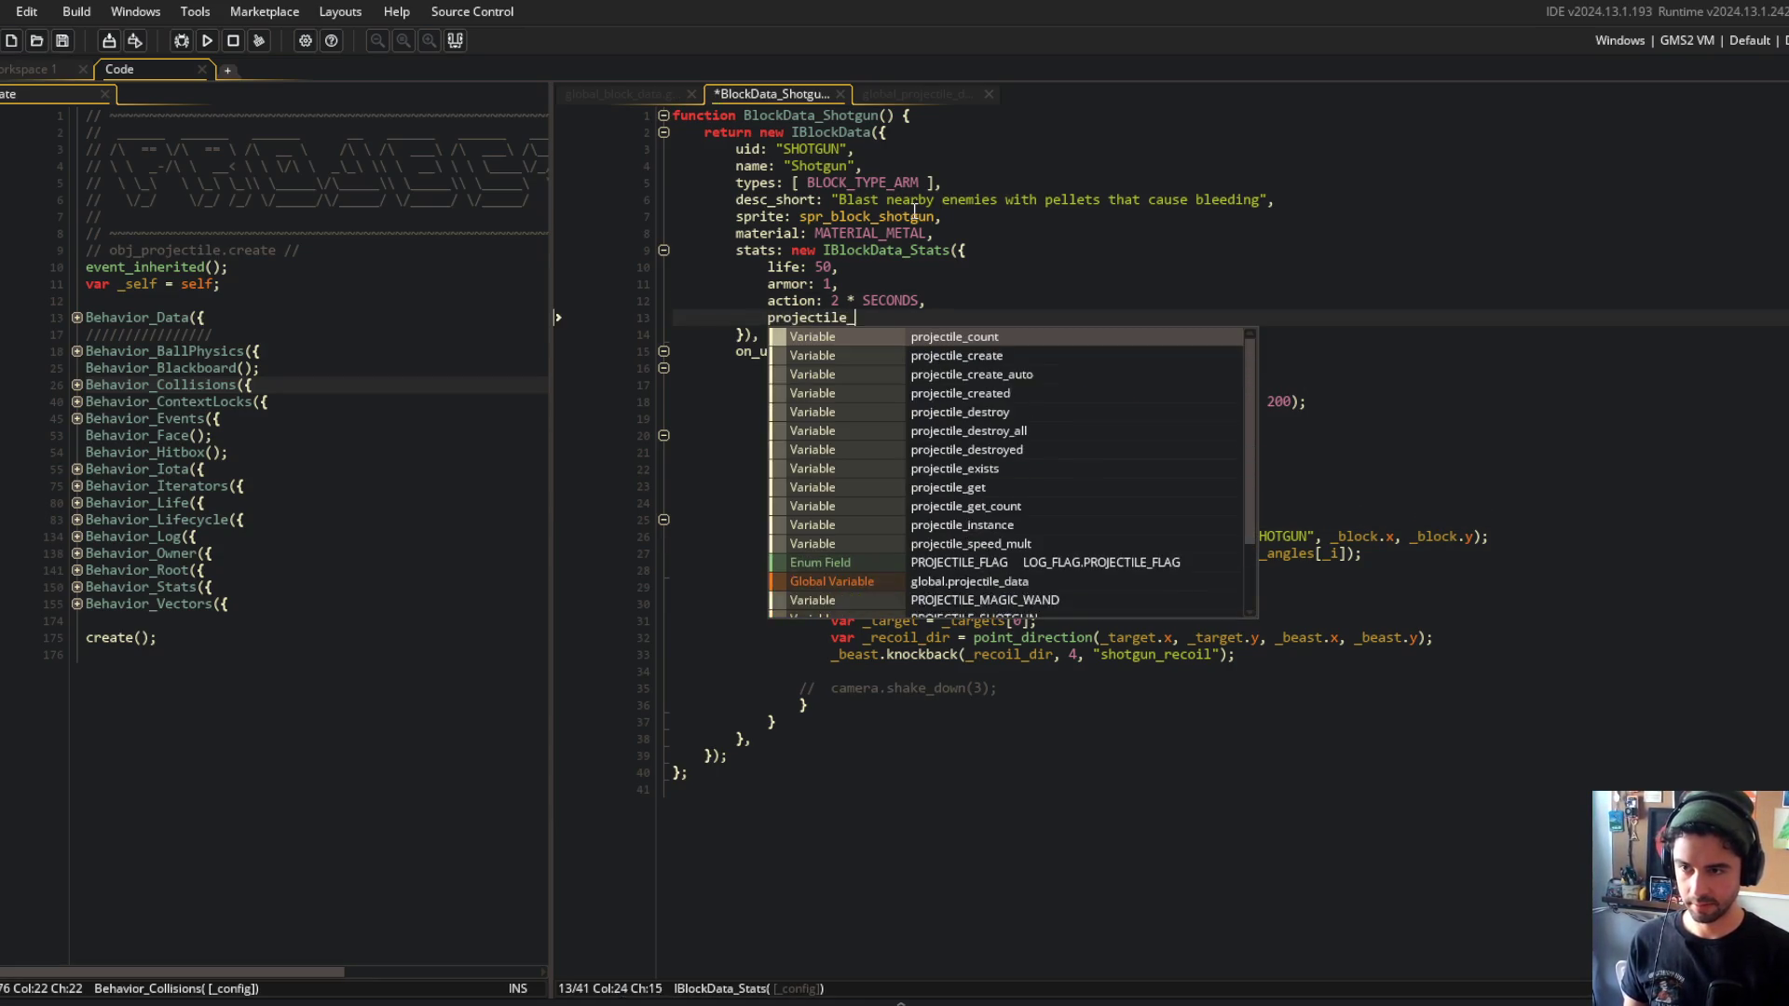
{"action": "type", "text": "2,"}
{"action": "key", "text": "ctrl+s"}
{"action": "left_click", "coordinate": [1040, 384]}
{"action": "left_click", "coordinate": [976, 322]}
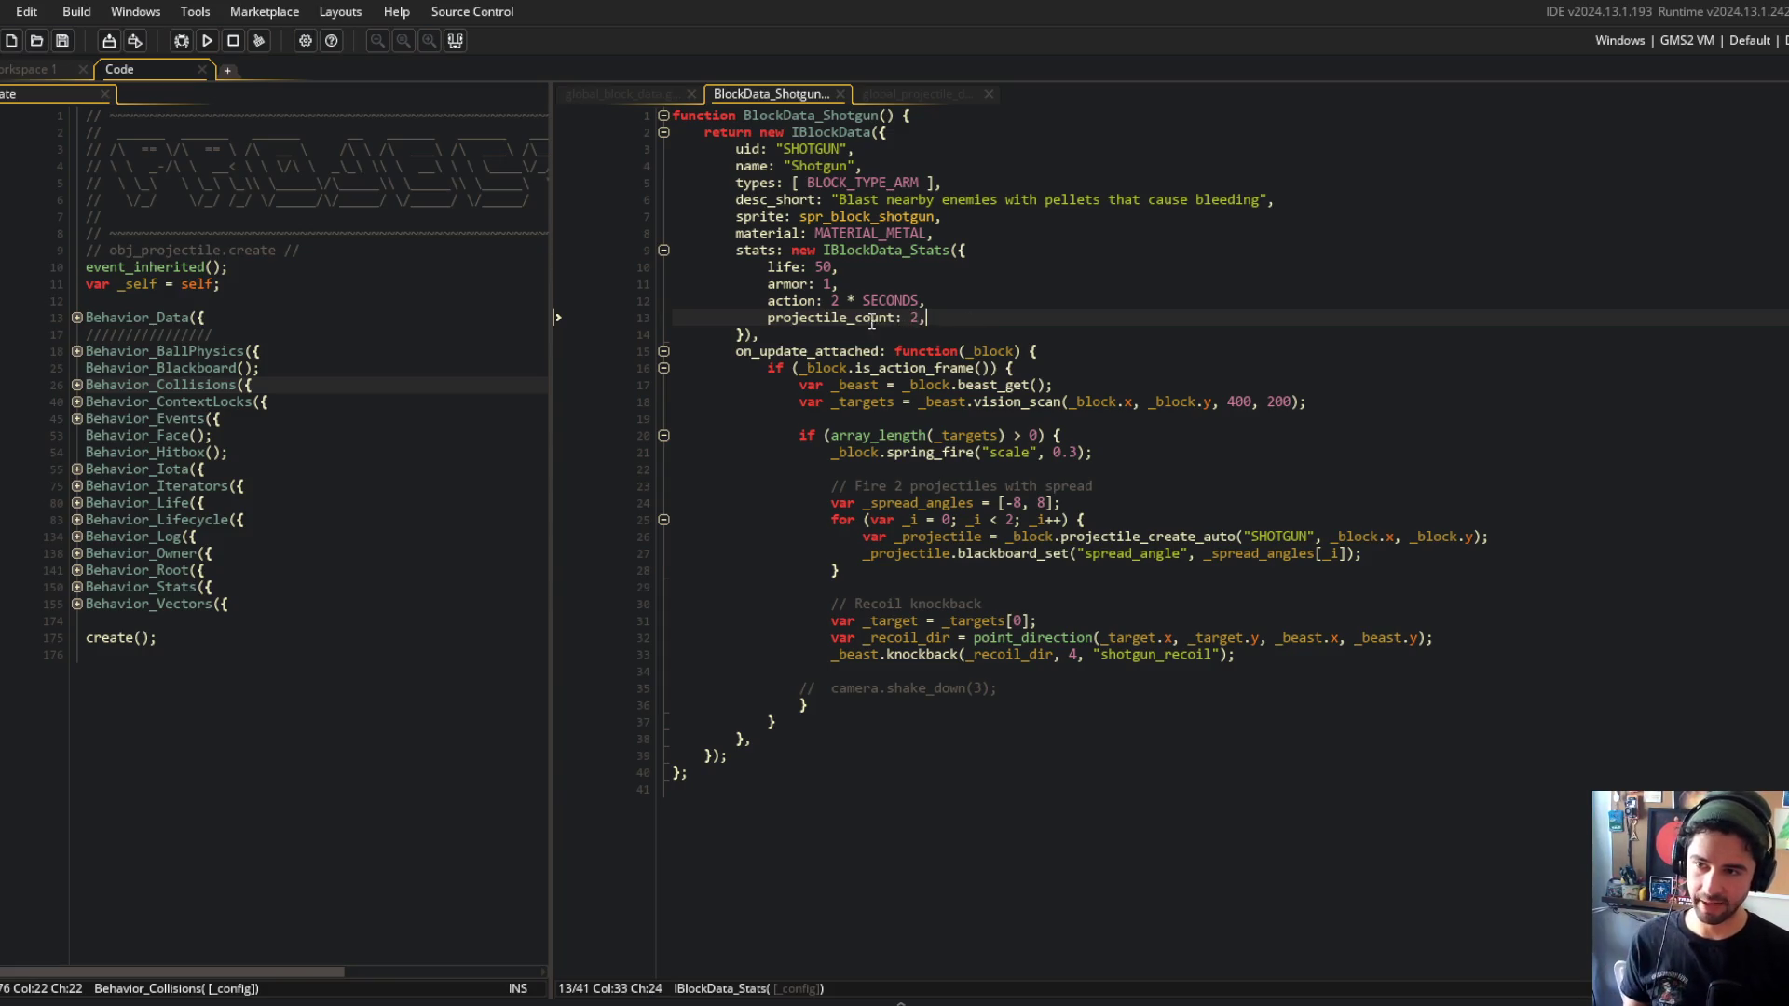
{"action": "left_click", "coordinate": [977, 318]}
{"action": "key", "text": "ctrl+t"}
In todo.txt, note that the block stats display should read the stats constructor automatically.
{"action": "type", "text": "todo"}
{"action": "key", "text": "Return"}
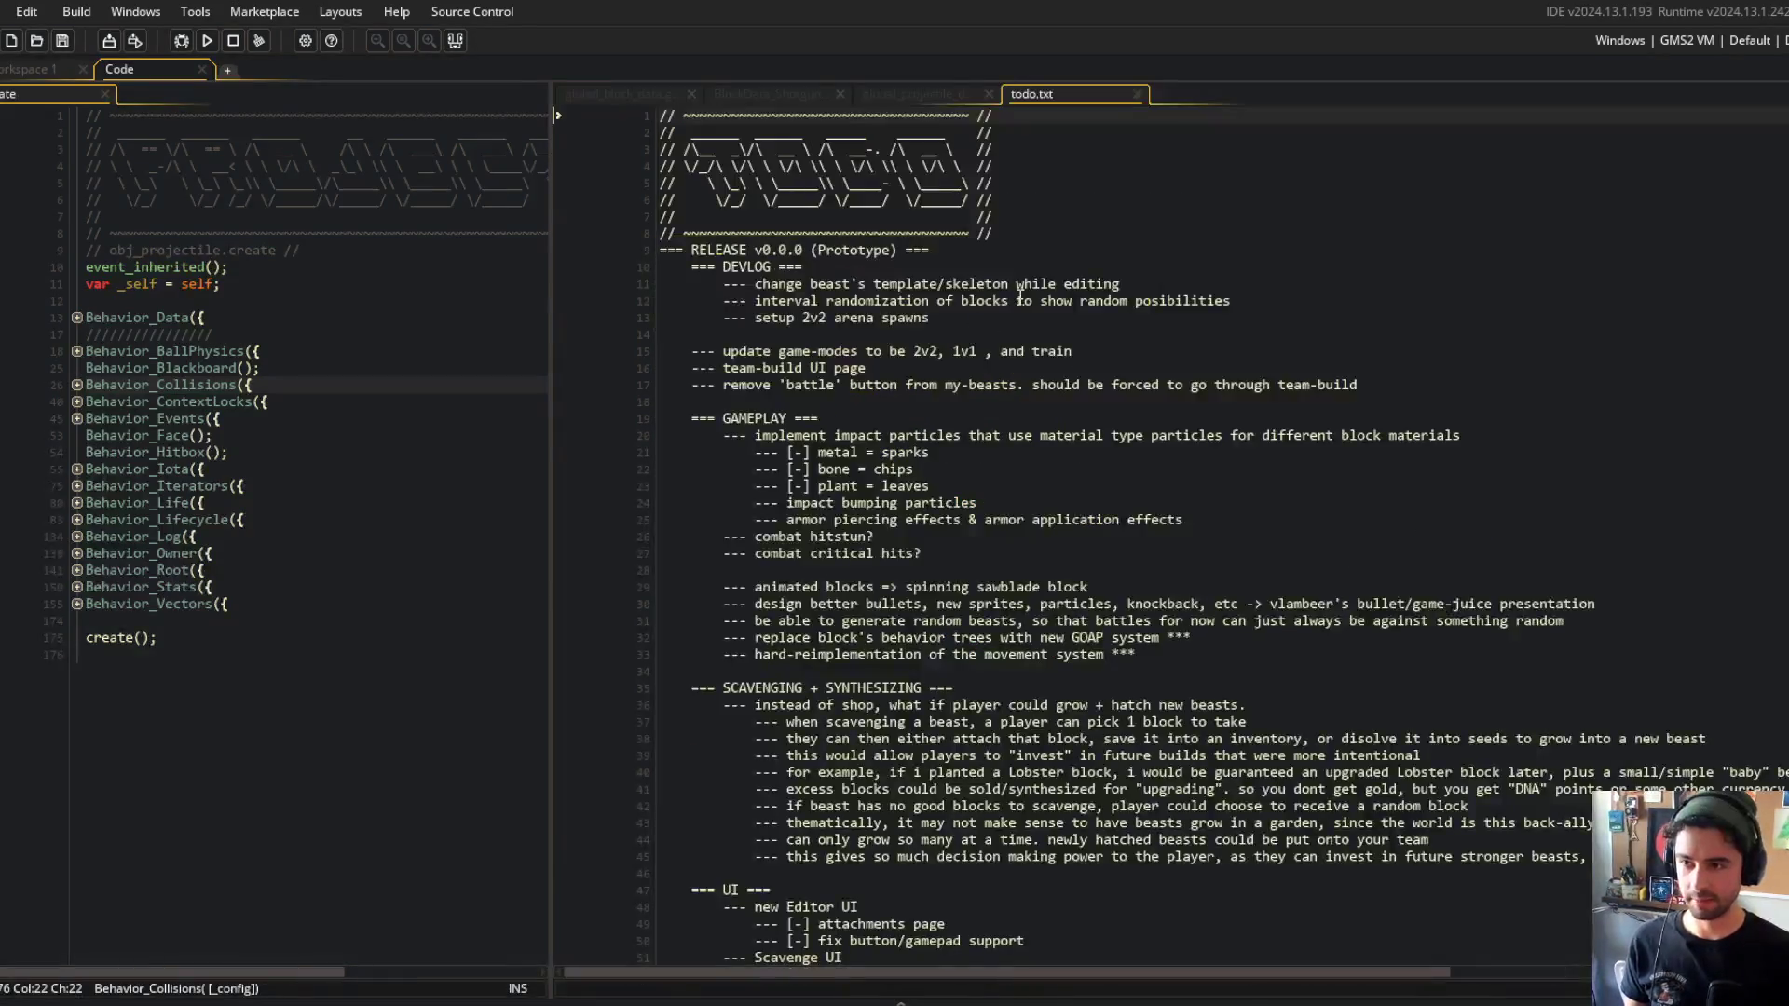
{"action": "key", "text": "Down"}
{"action": "key", "text": "Down"}
{"action": "key", "text": "Return"}
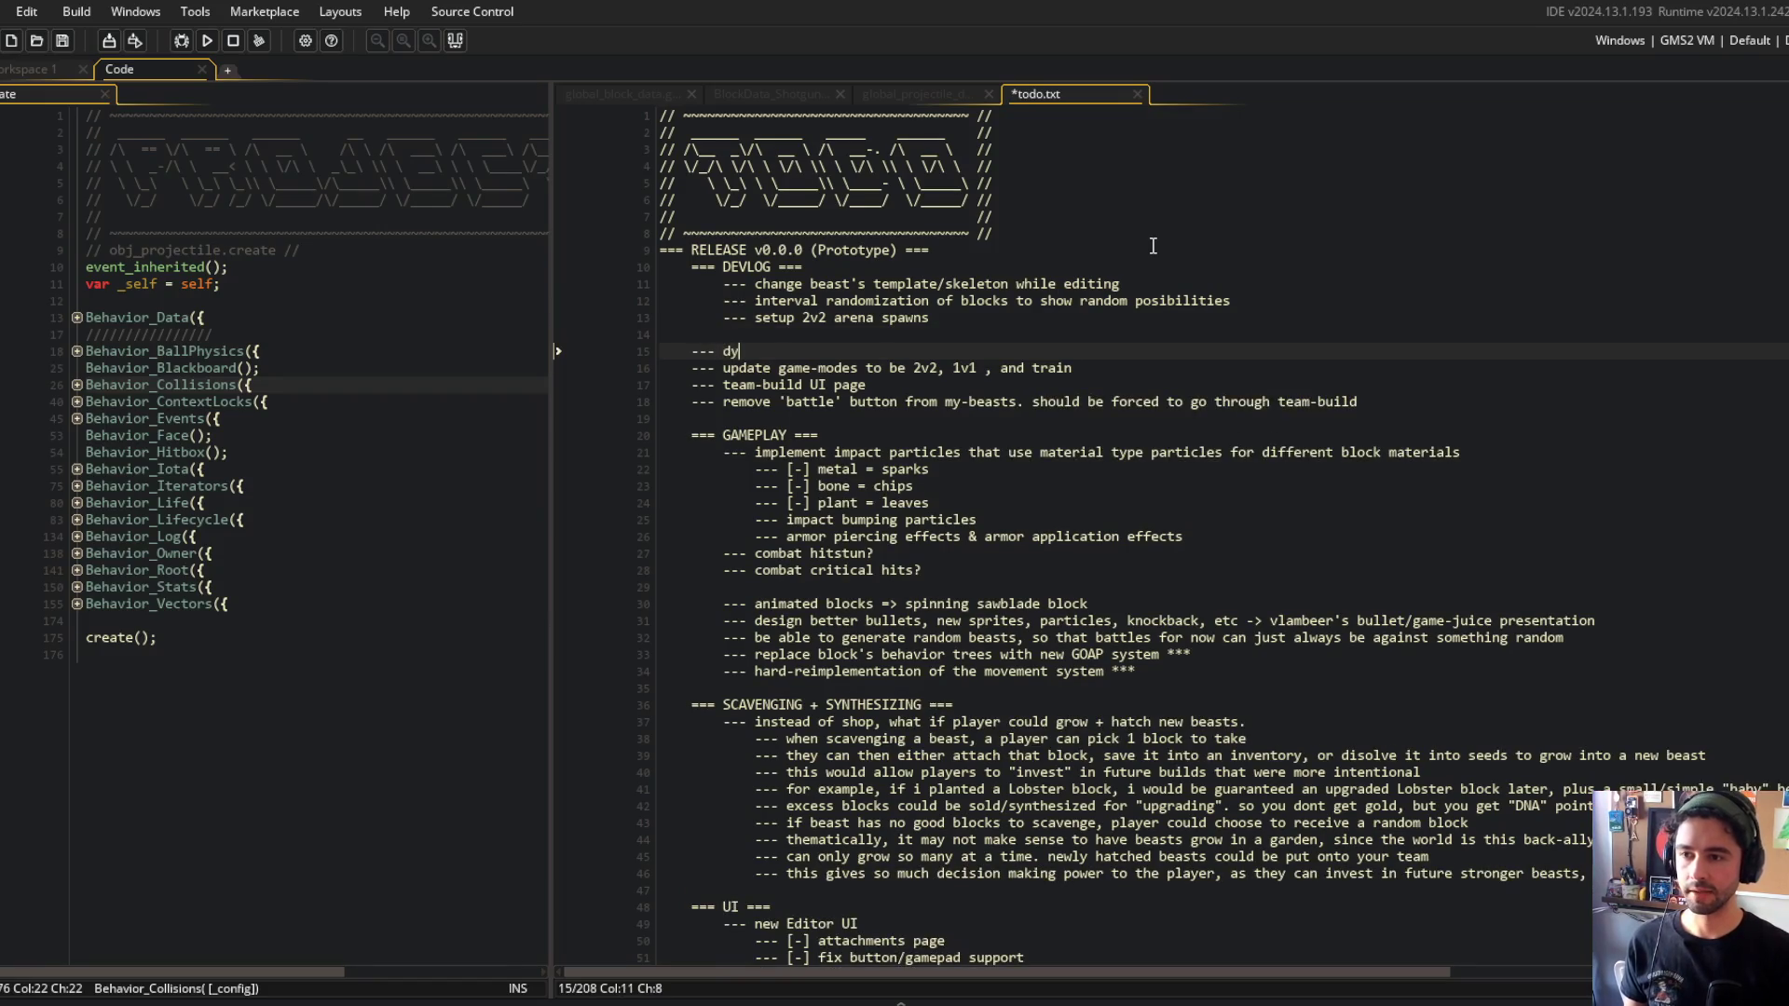
{"action": "key", "text": "ctrl+BackSpace"}
{"action": "type", "text": "update block stats dis"}
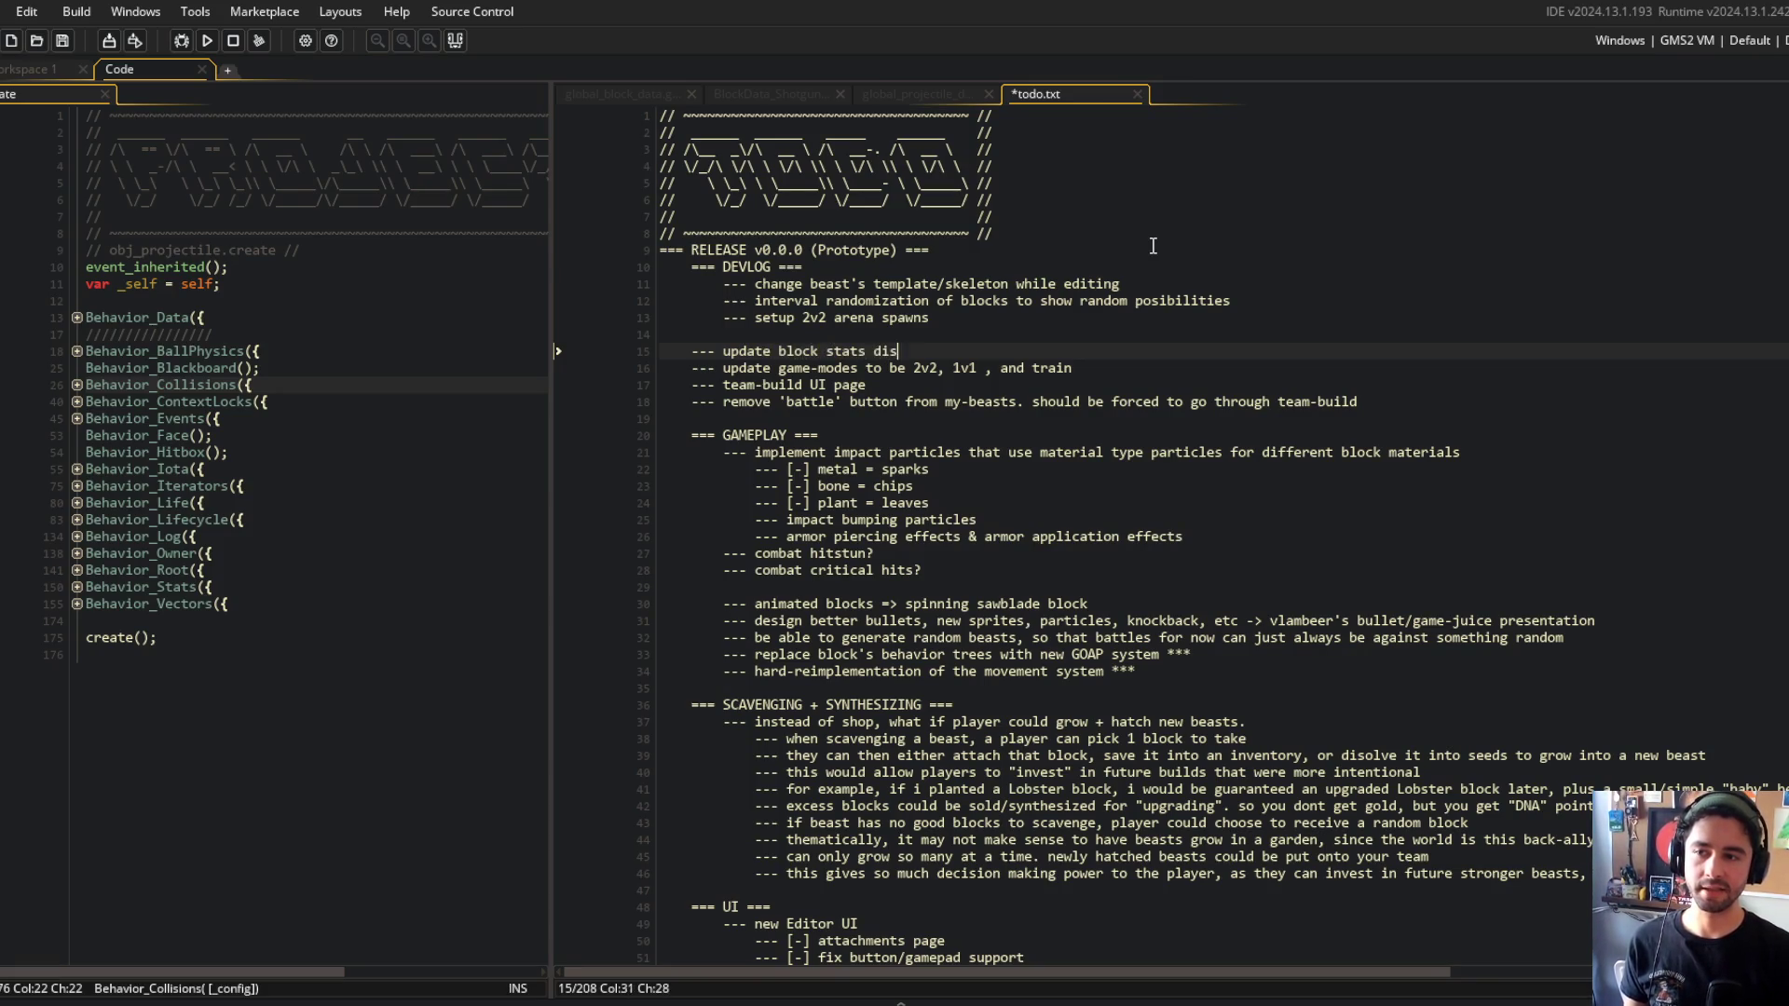
{"action": "type", "text": "play to re"}
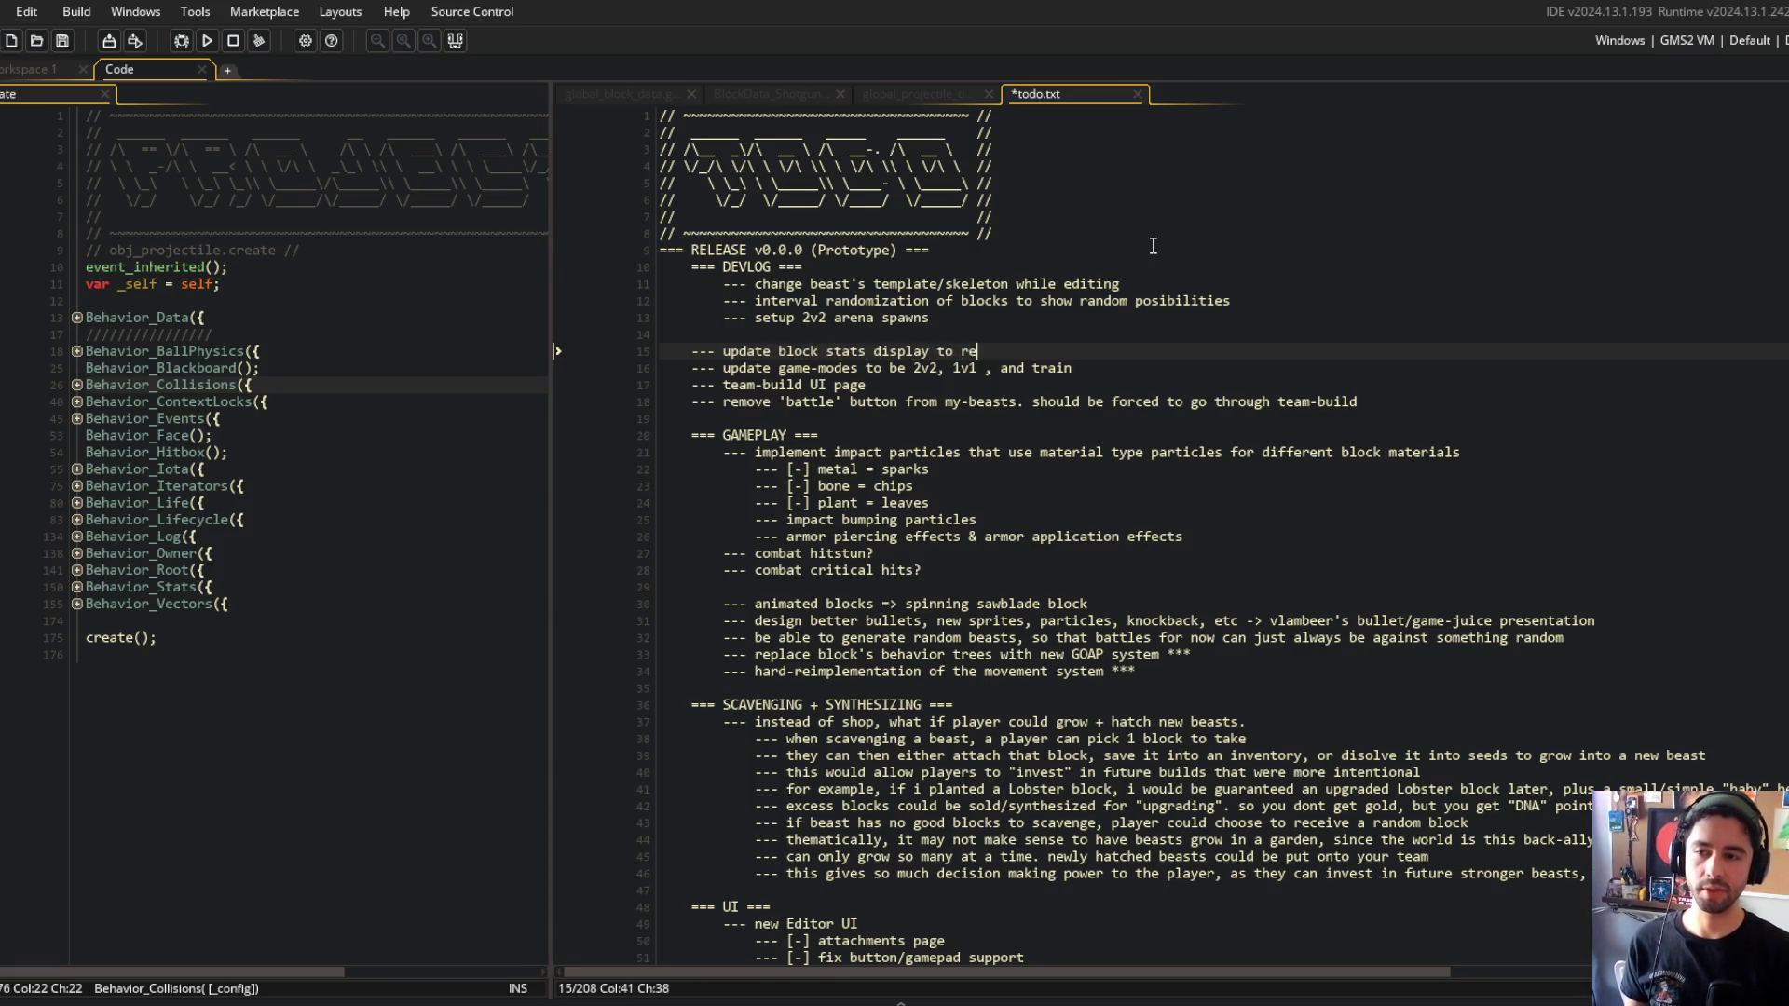
{"action": "type", "text": "tats"}
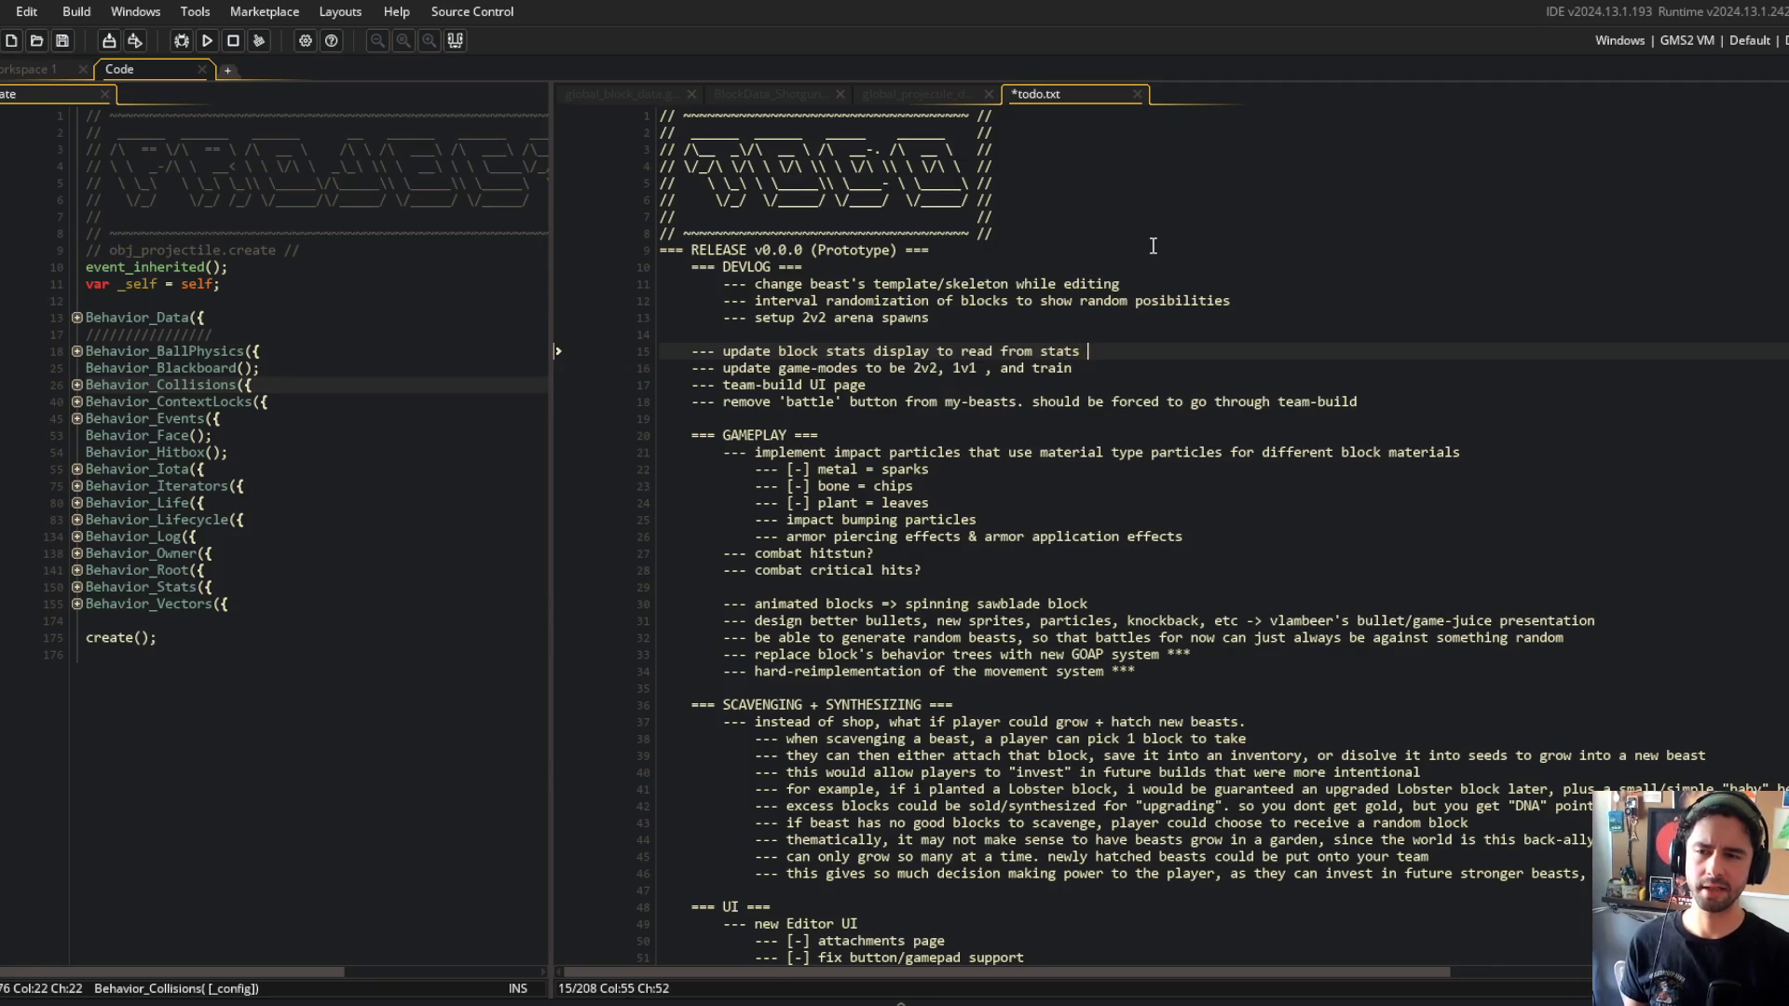
{"action": "type", "text": "definition automatical"}
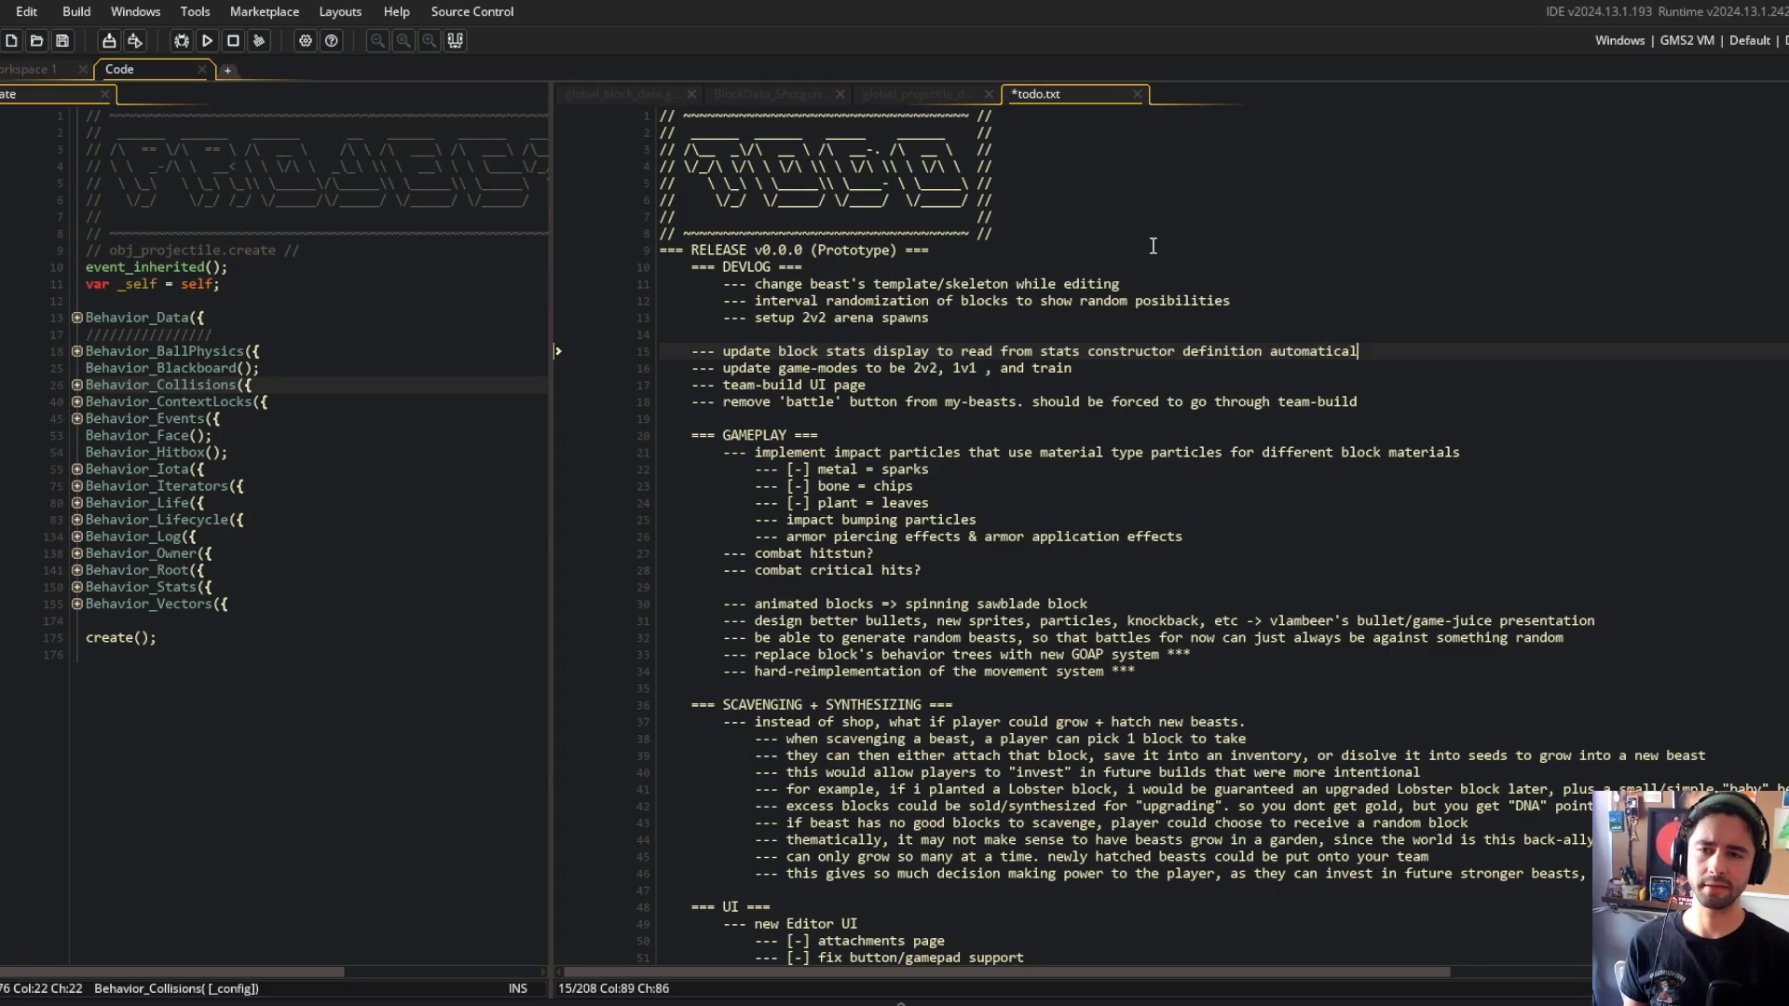
{"action": "type", "text": "nuall"}
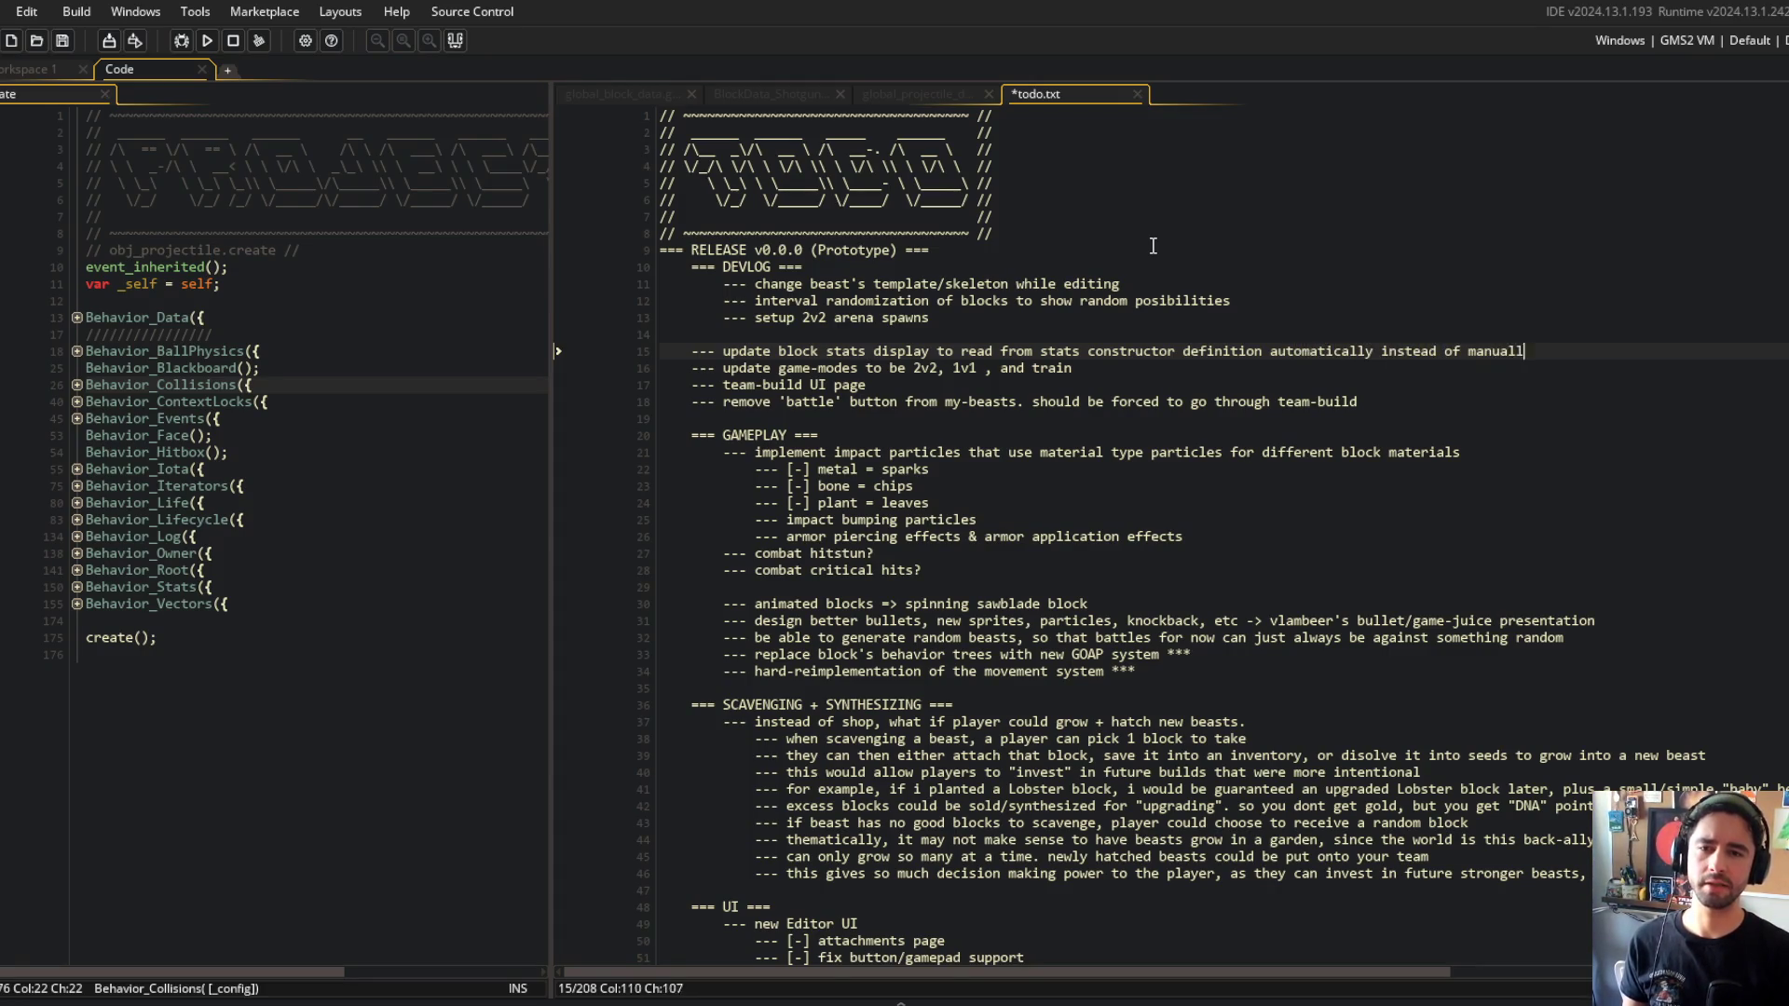
{"action": "type", "text": "uty each stat text"}
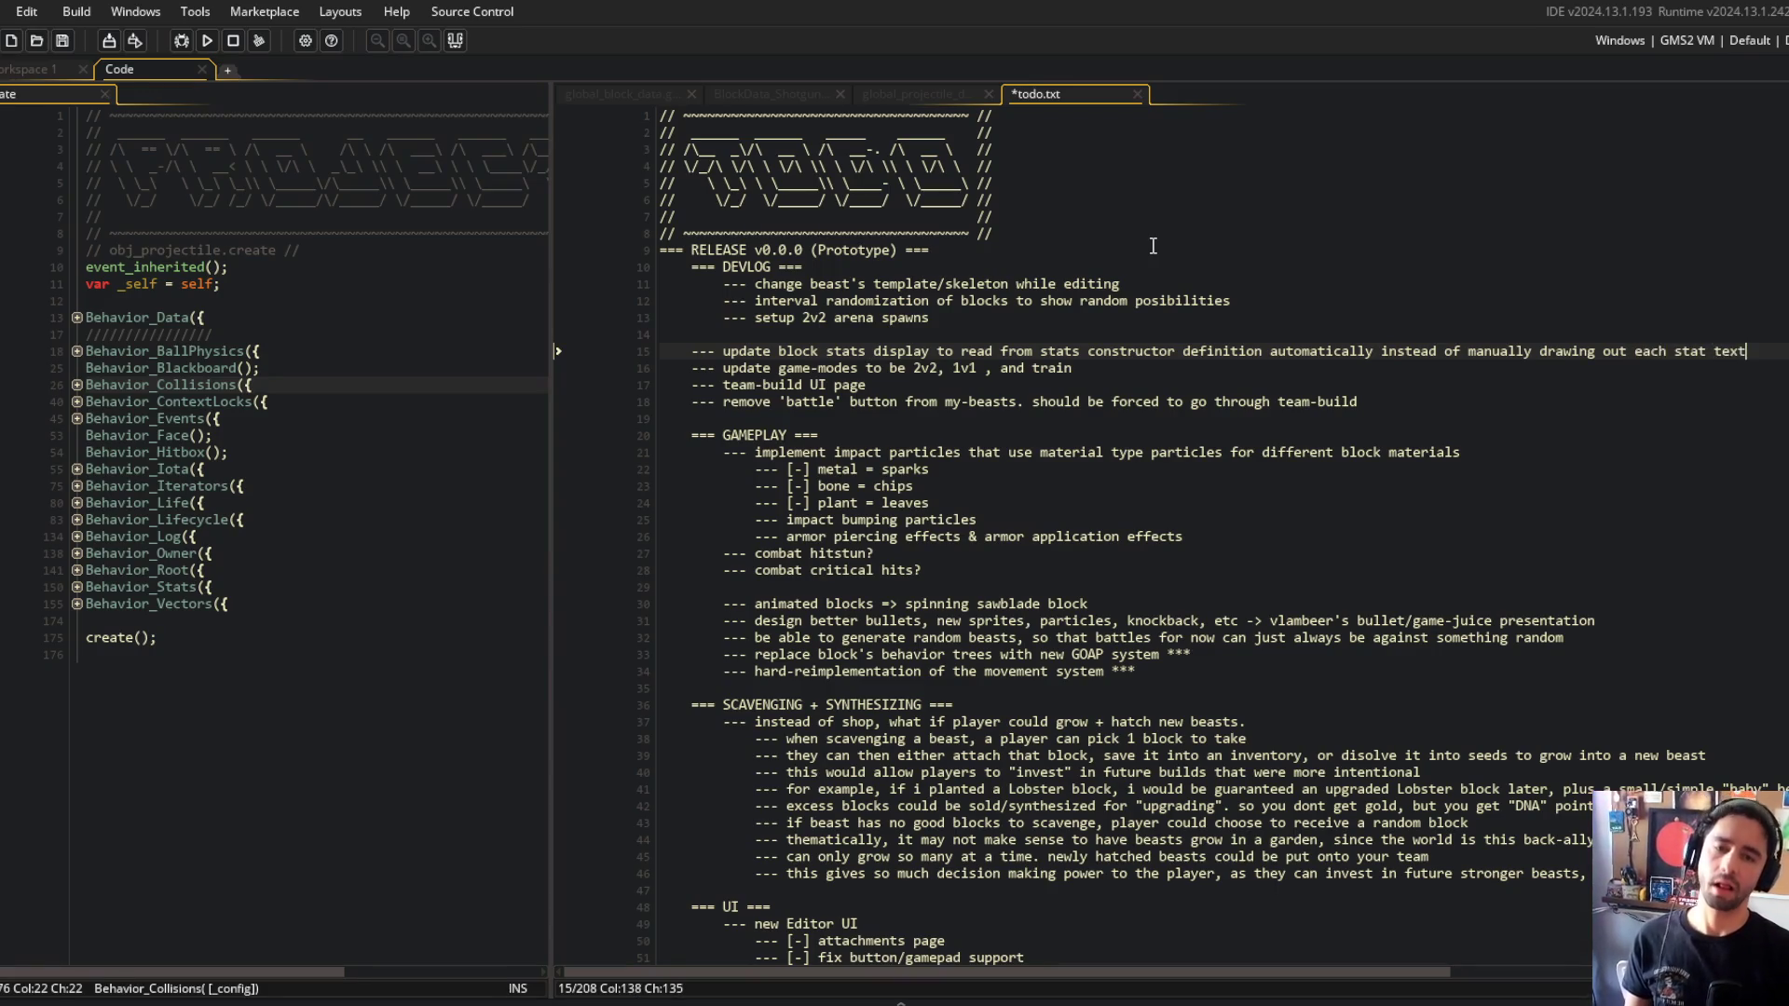
{"action": "key", "text": "ctrl+w"}
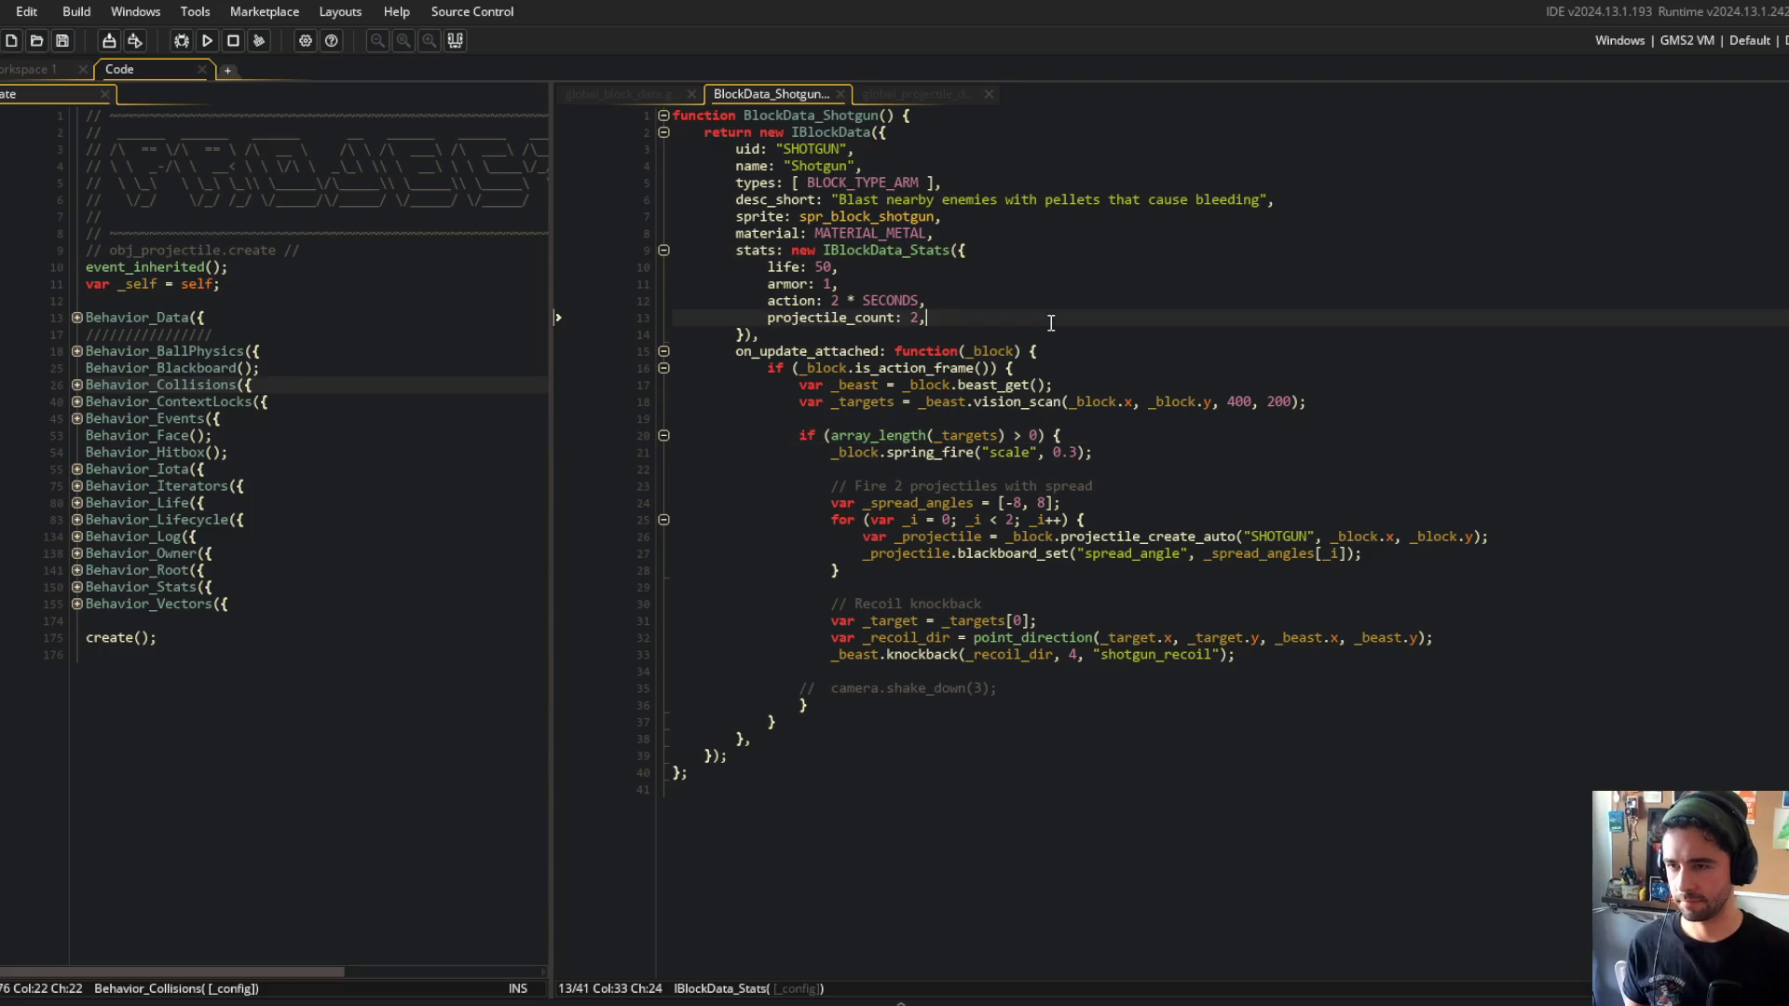
Add var _projectile_count = _block.state_get("projectile_count"); below the spread angles and save.
{"action": "left_click", "coordinate": [1078, 452]}
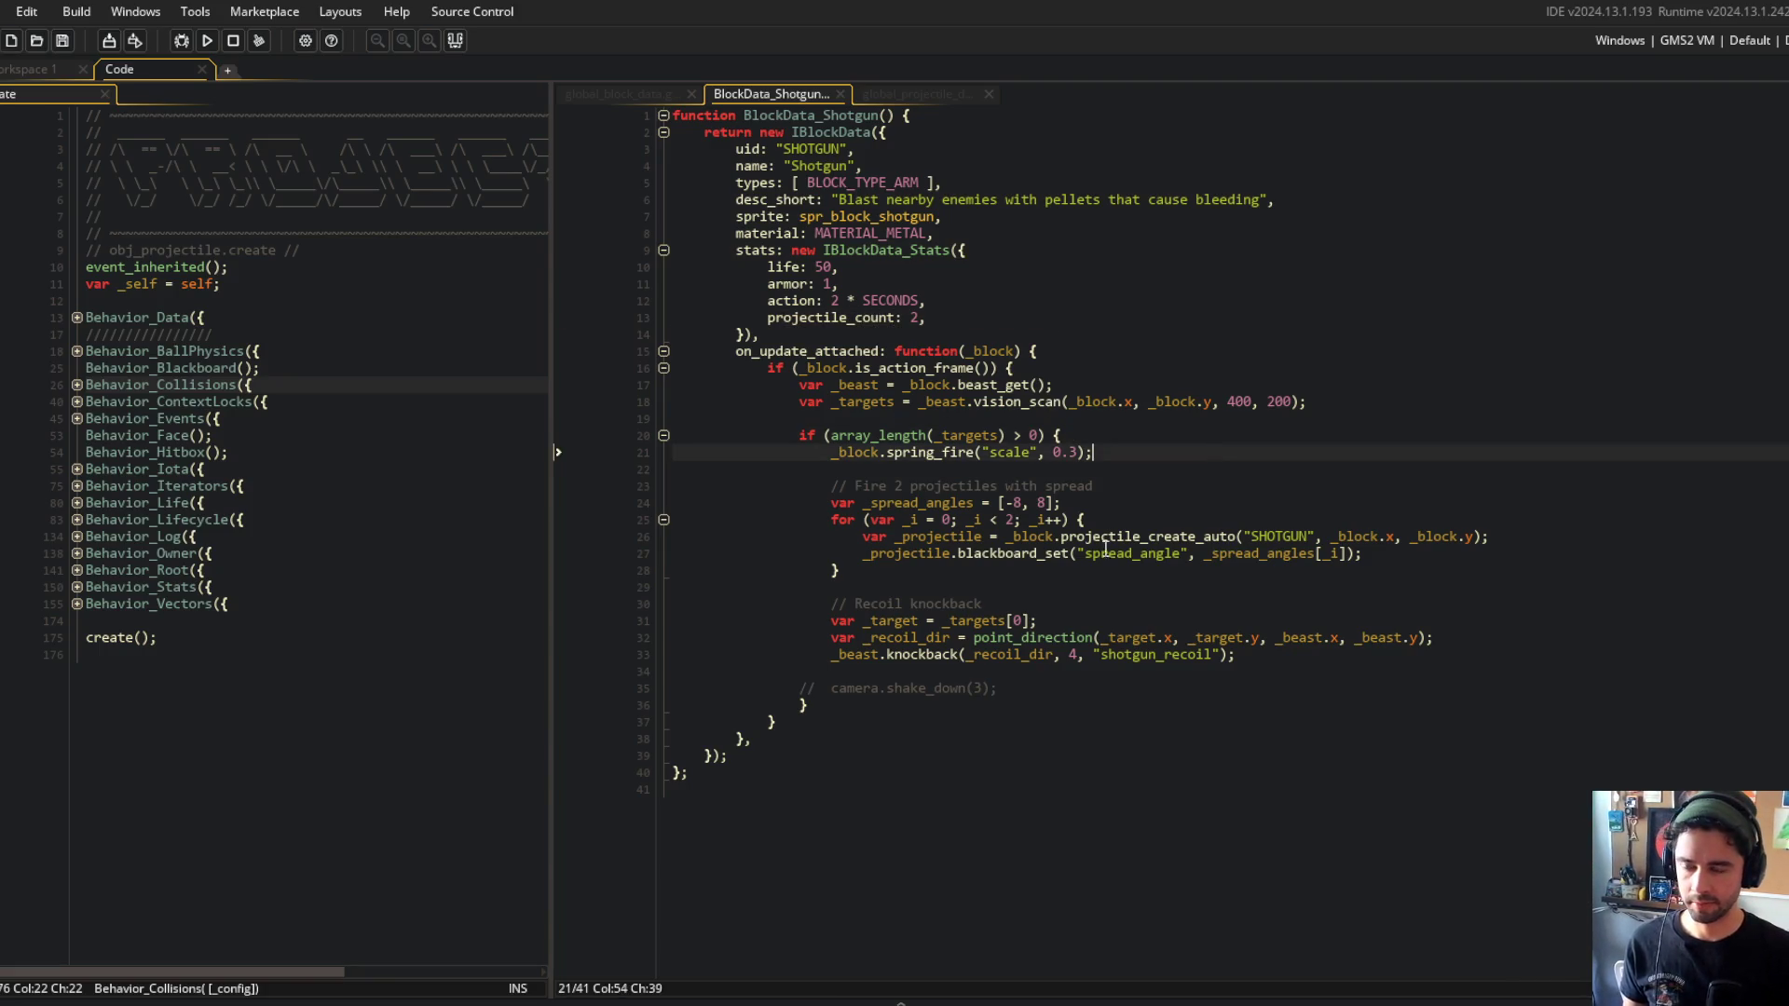
{"action": "left_click", "coordinate": [1174, 478]}
{"action": "key", "text": "Down"}
{"action": "key", "text": "Return"}
{"action": "type", "text": "var _projectil"}
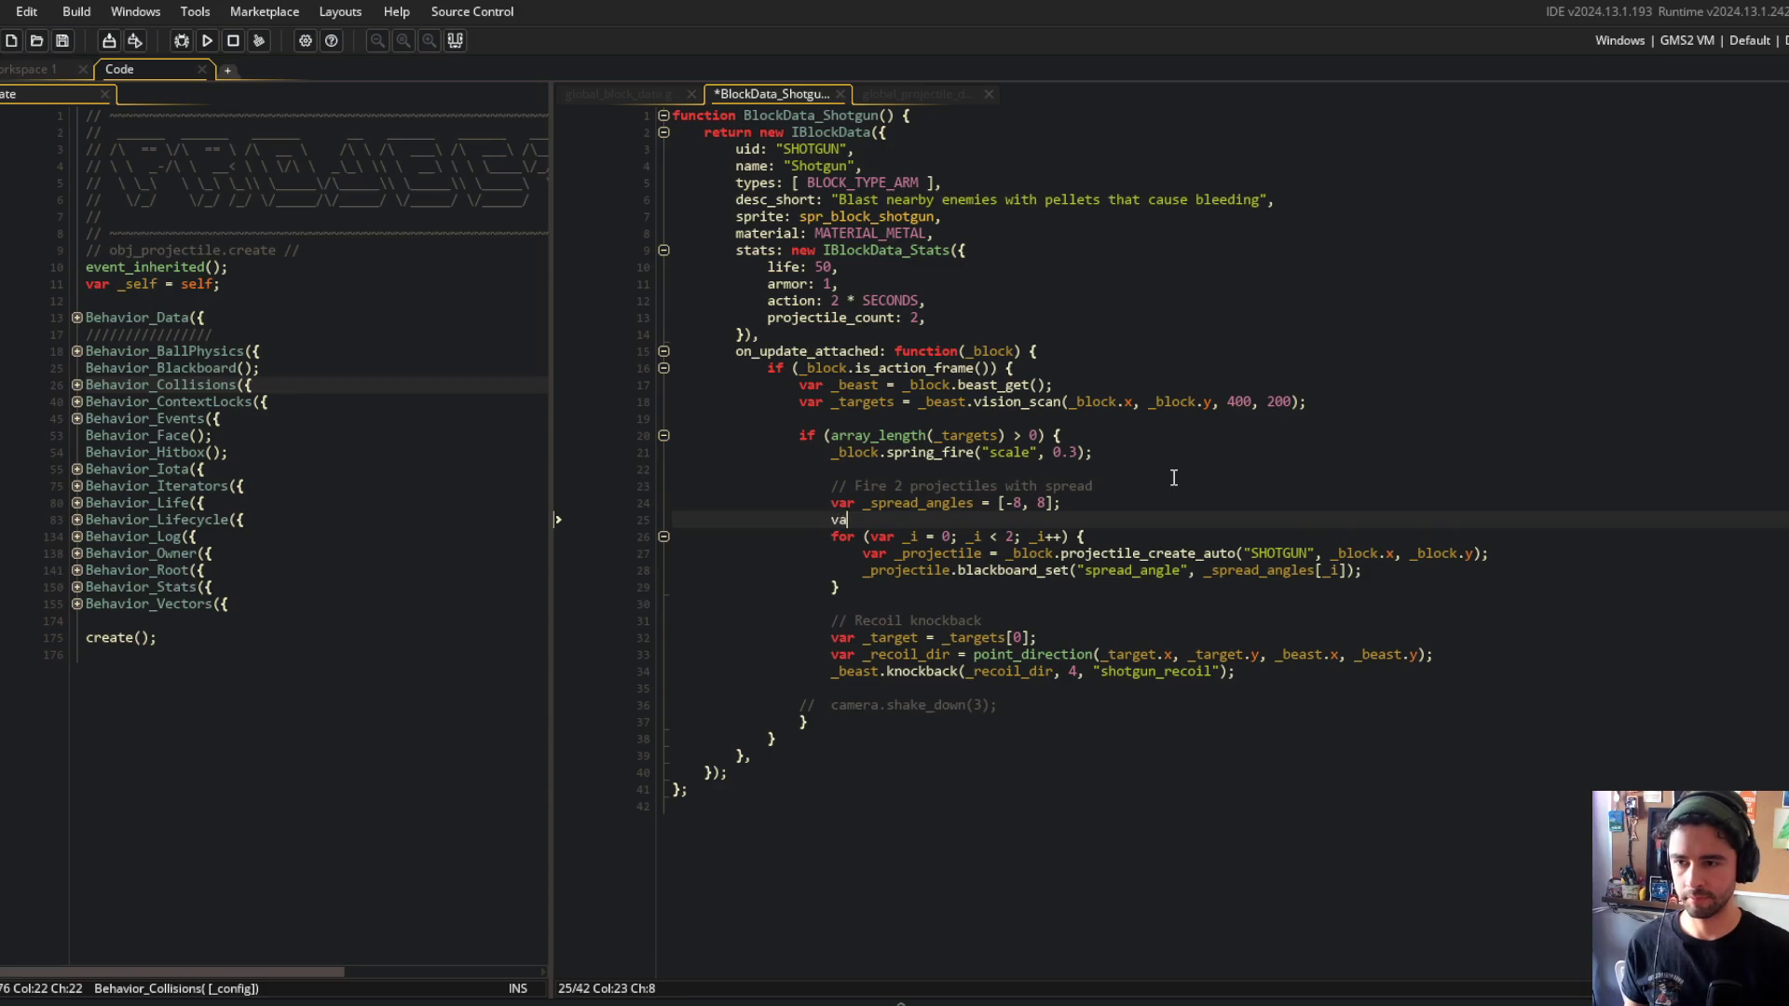
{"action": "type", "text": "e_"}
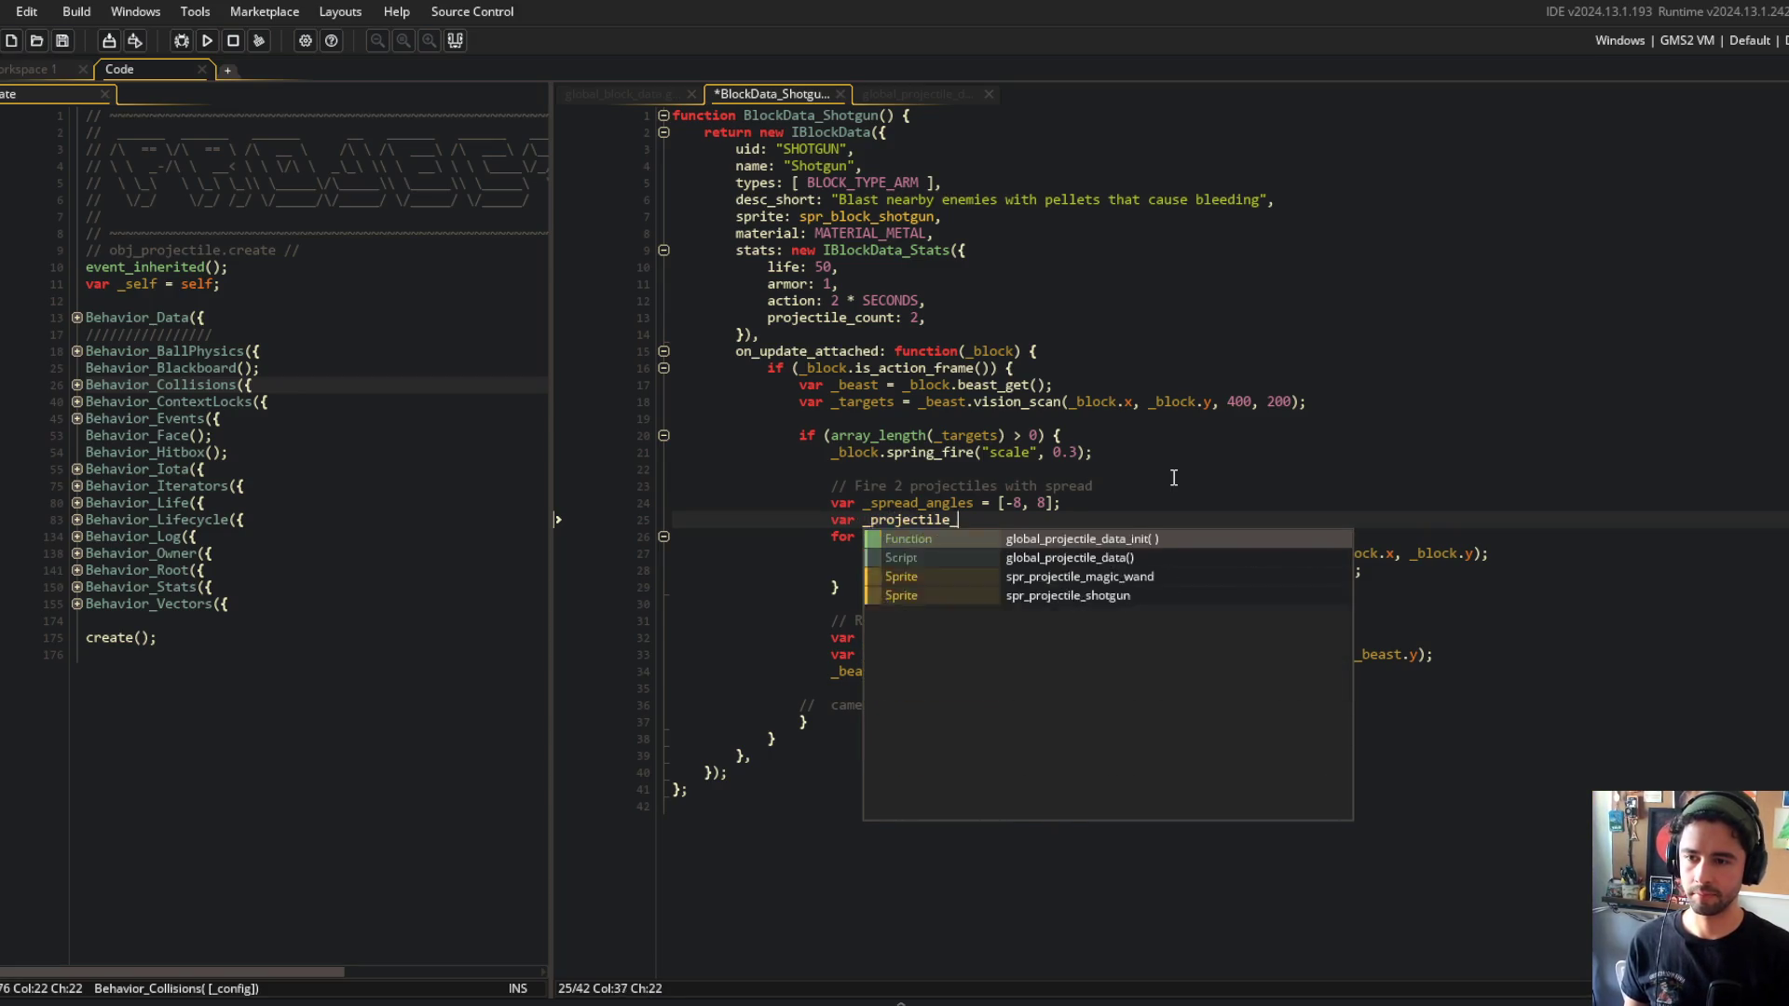
{"action": "type", "text": "count = _bl"}
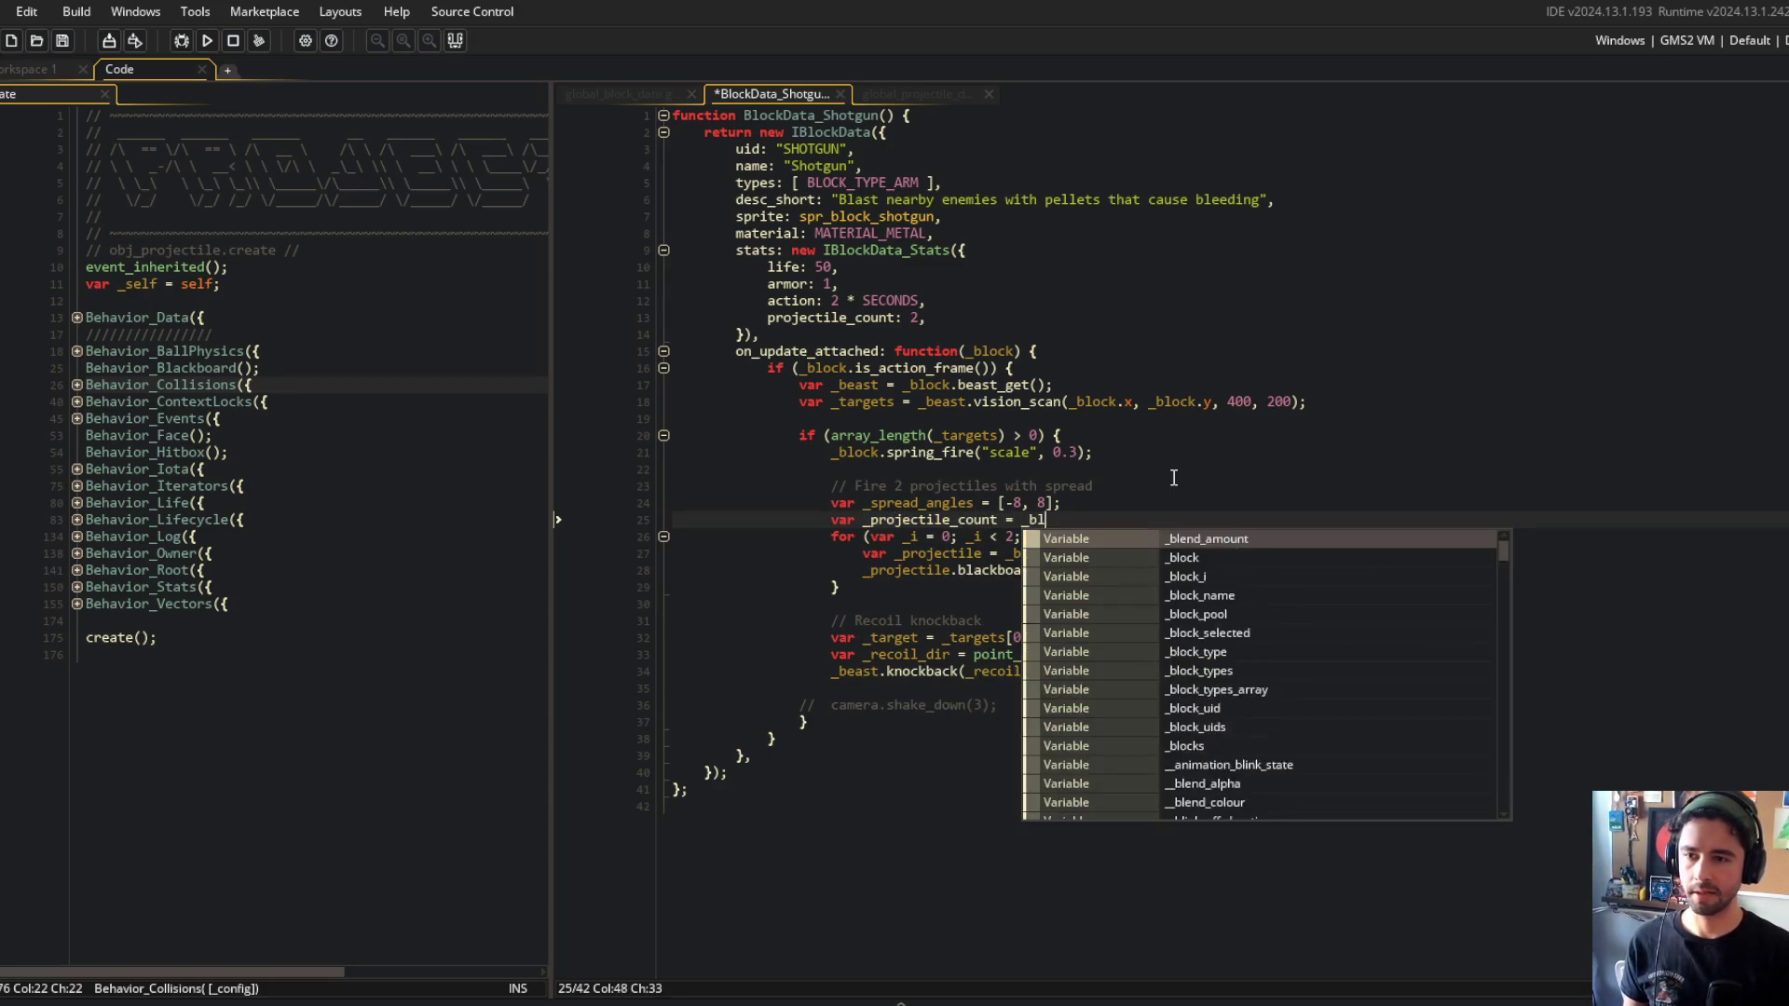
{"action": "type", "text": "ock.state_get(\"projectile_count"}
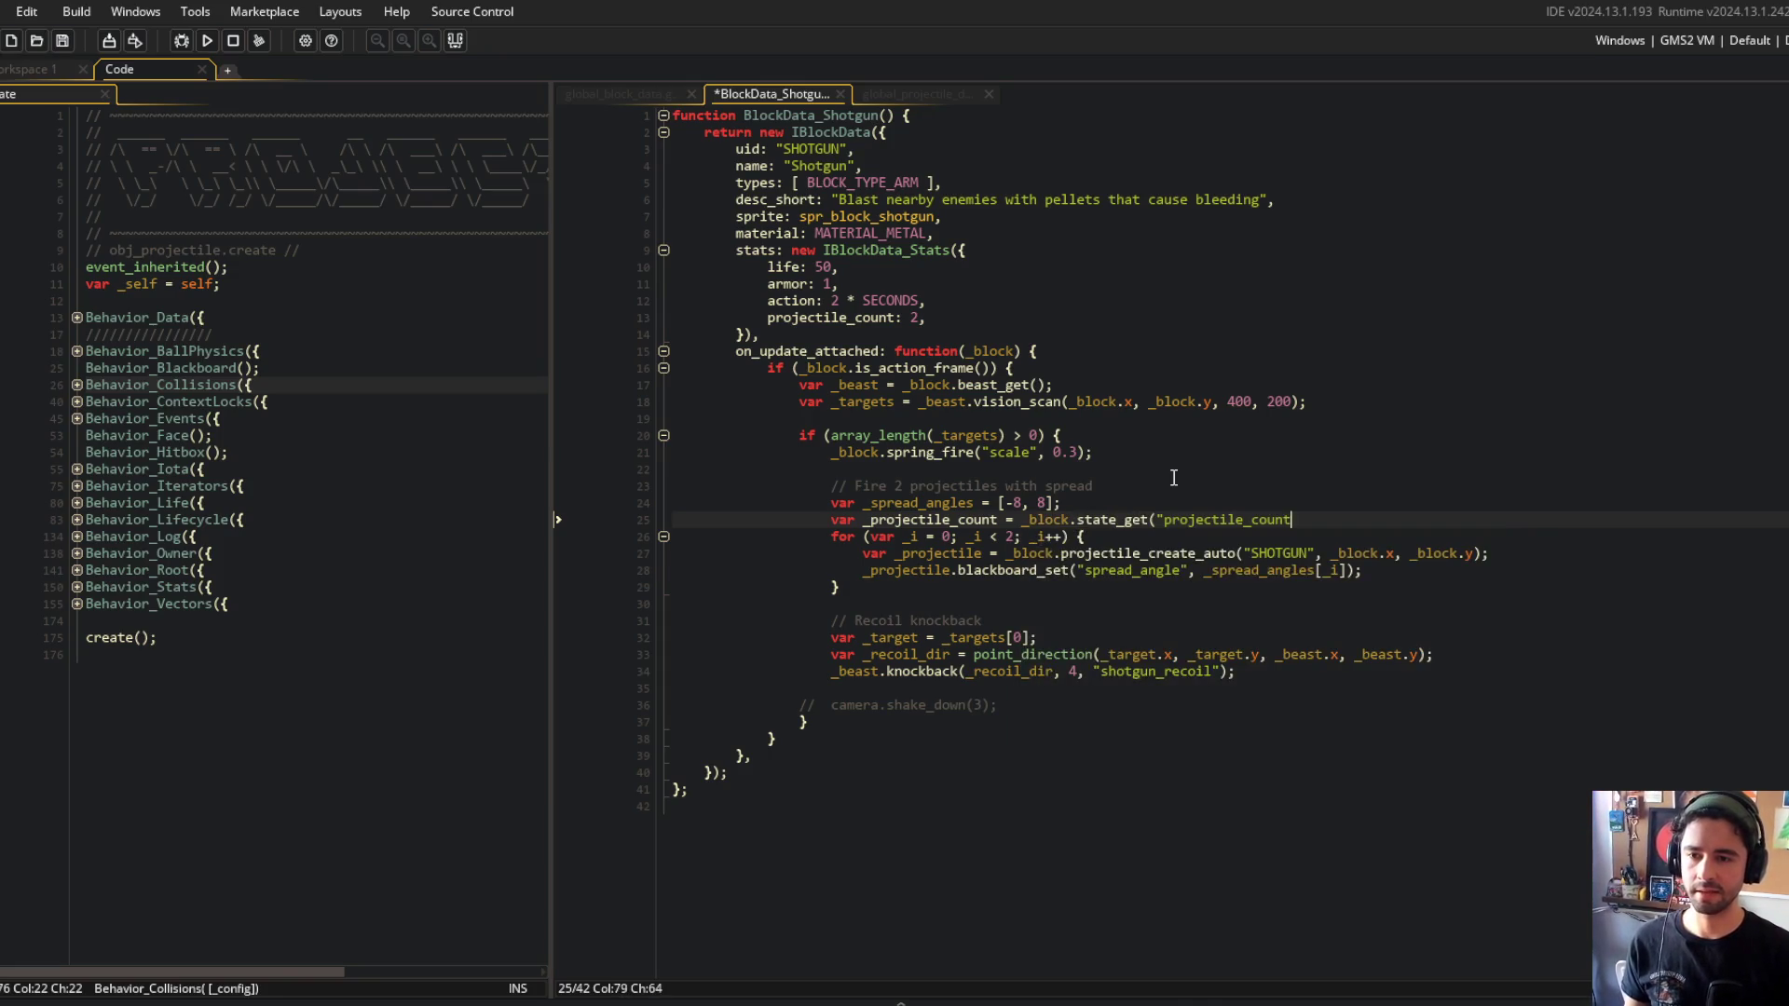
{"action": "type", "text": "\");"}
{"action": "key", "text": "ctrl+s"}
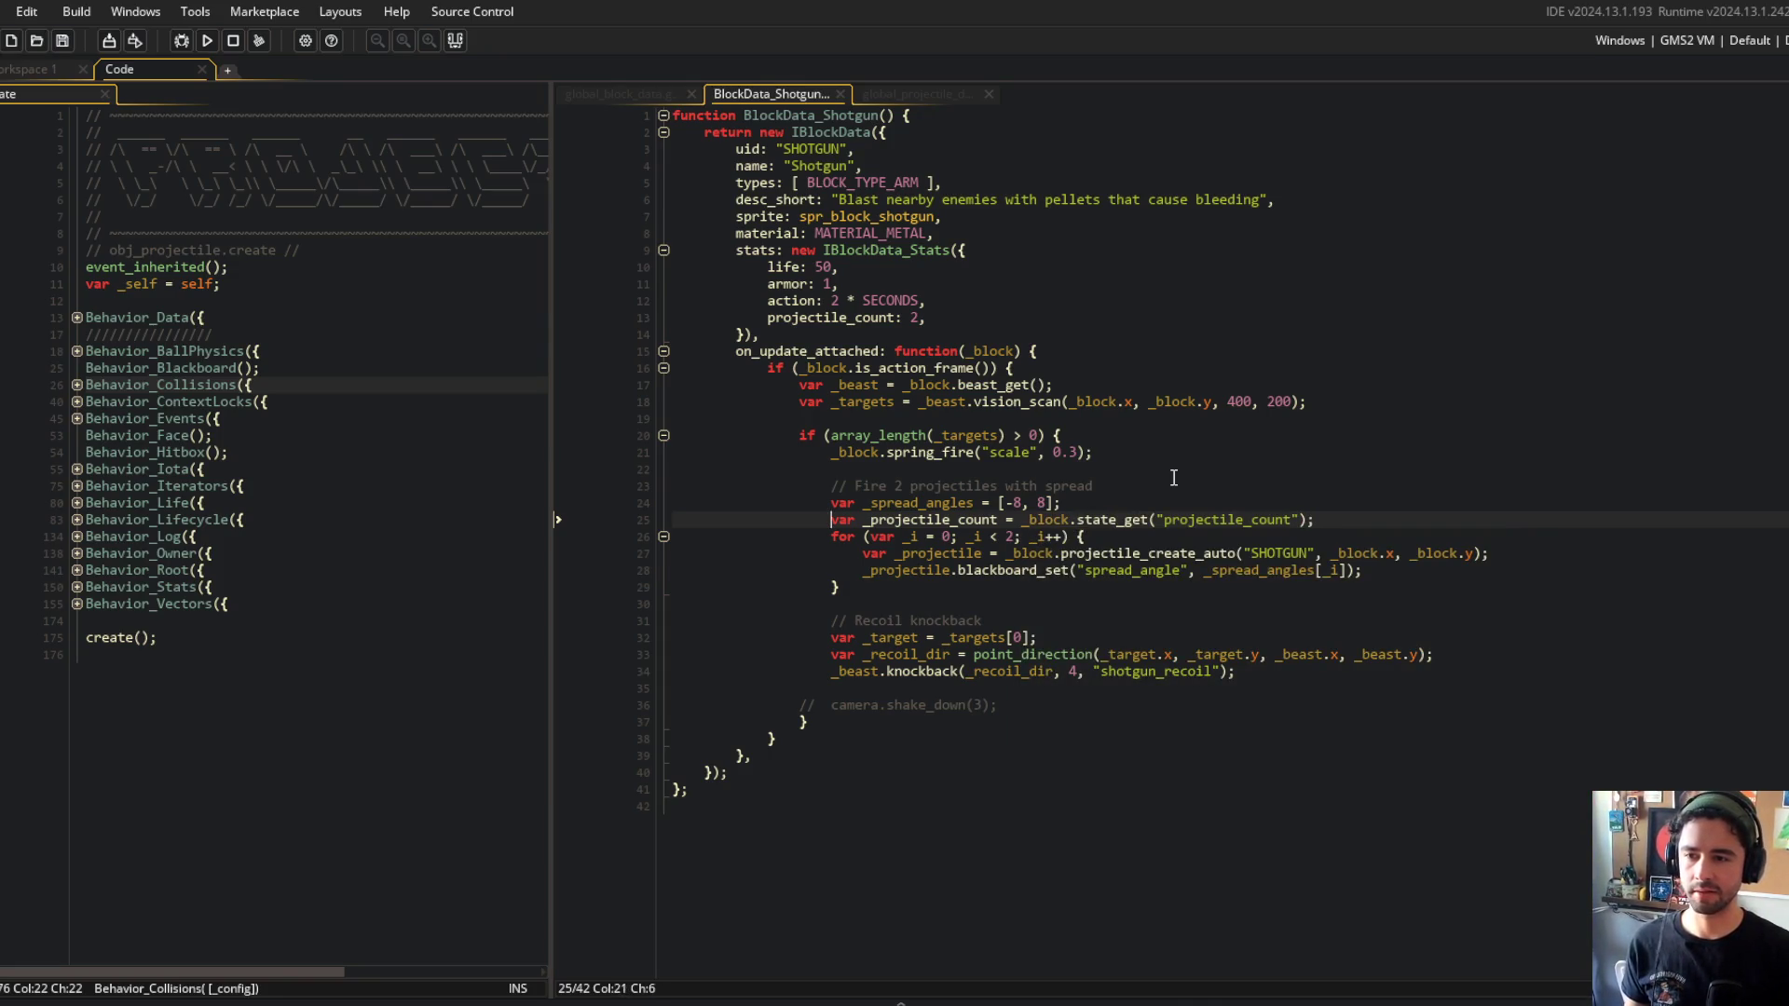
Replace the firing loop's hard-coded bound 2 with _projectile_count.
{"action": "key", "text": "ctrl+c"}
{"action": "key", "text": "Down"}
{"action": "key", "text": "Right"}
{"action": "key", "text": "shift+Right"}
{"action": "key", "text": "ctrl+v"}
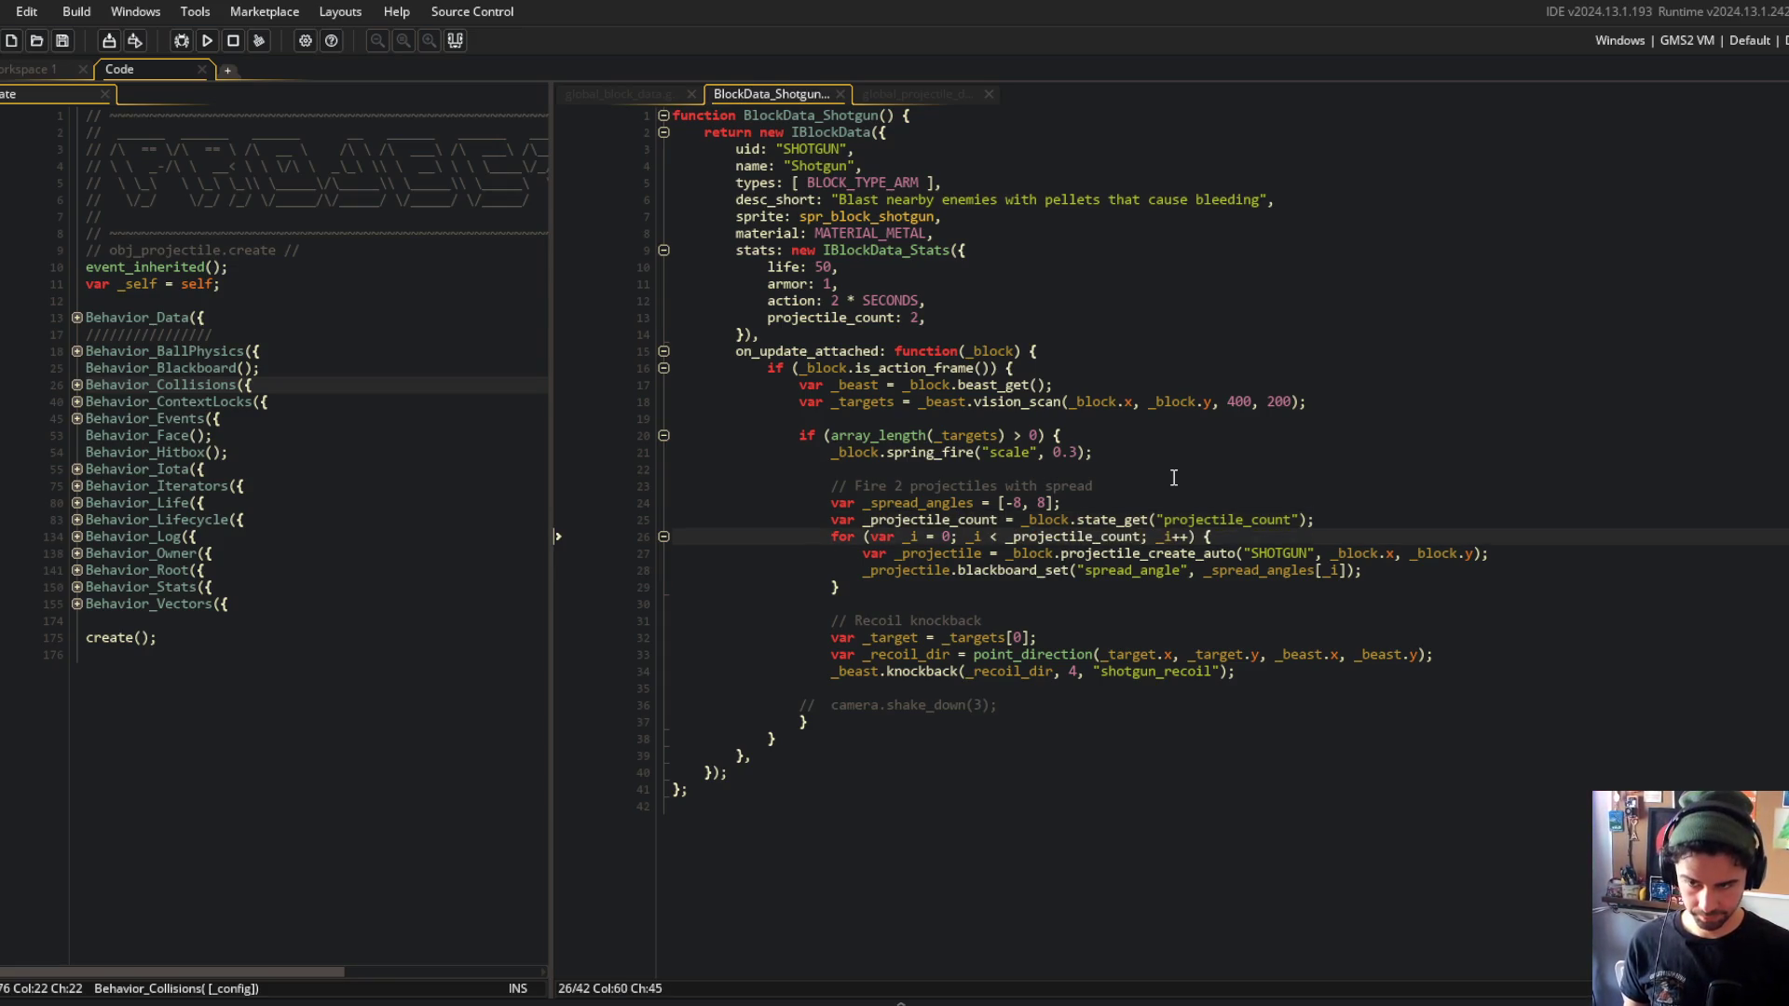
Copy the spread angles line and review the firing loop lines.
{"action": "key", "text": "Up"}
{"action": "key", "text": "Up"}
{"action": "key", "text": "Left"}
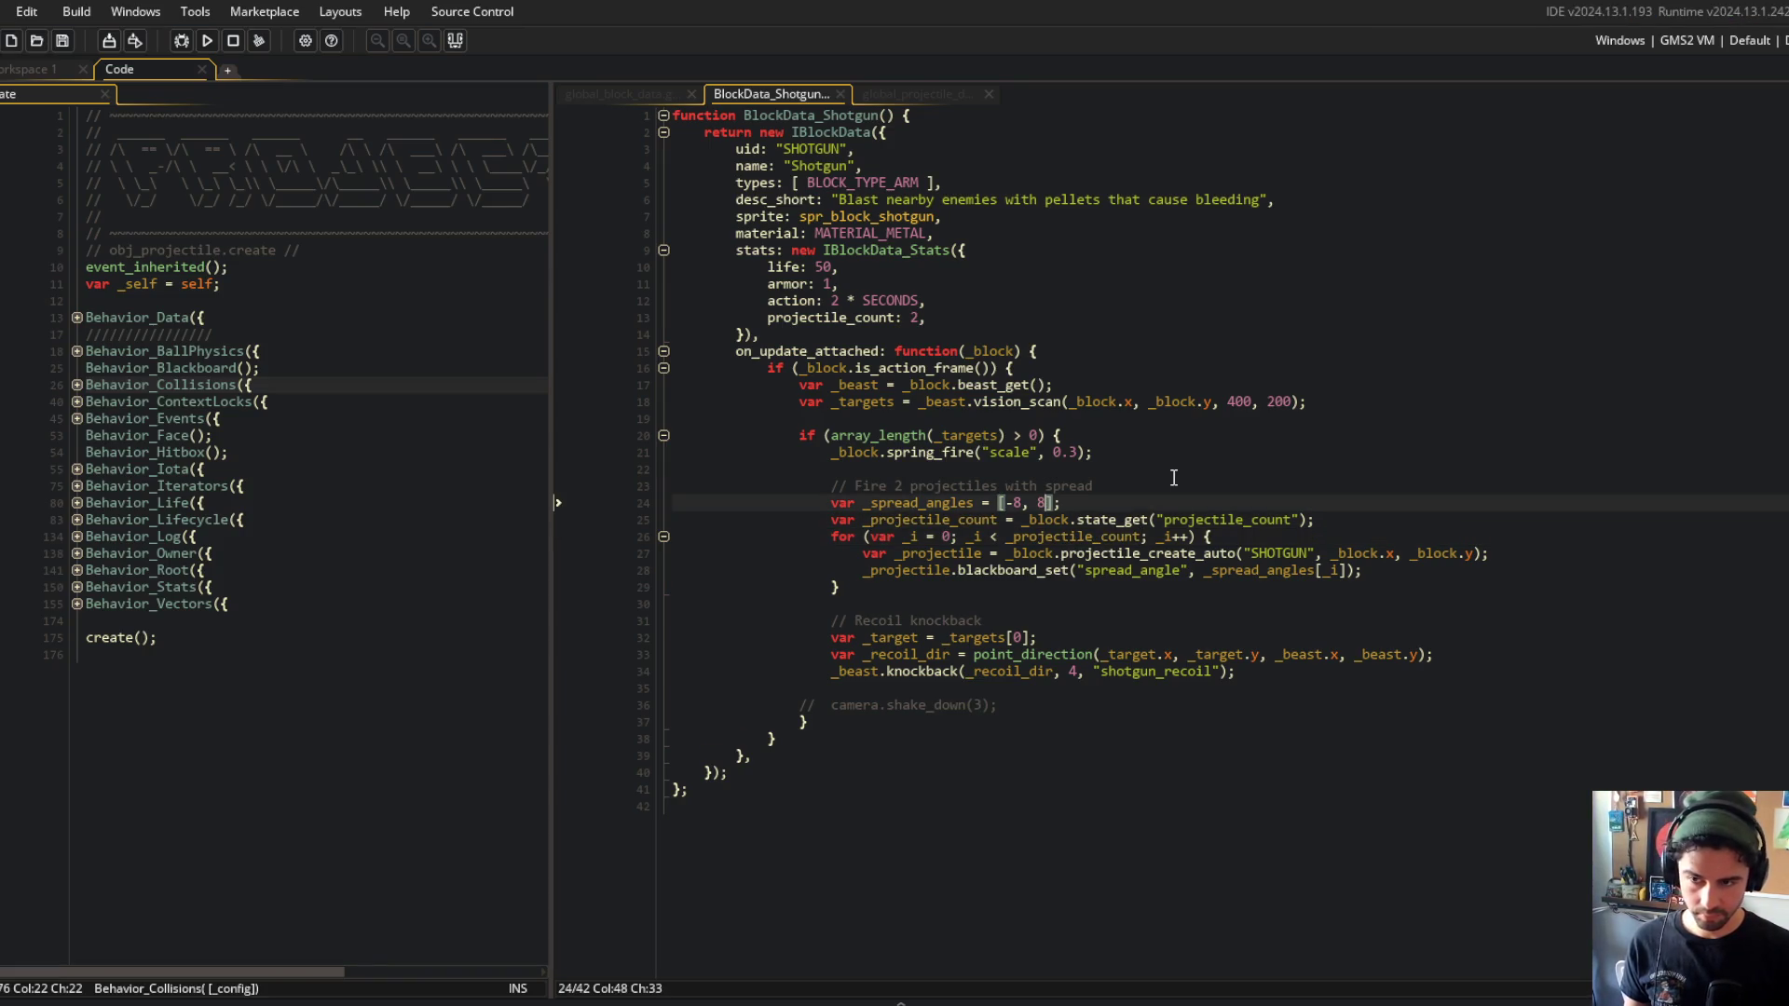
{"action": "key", "text": "End"}
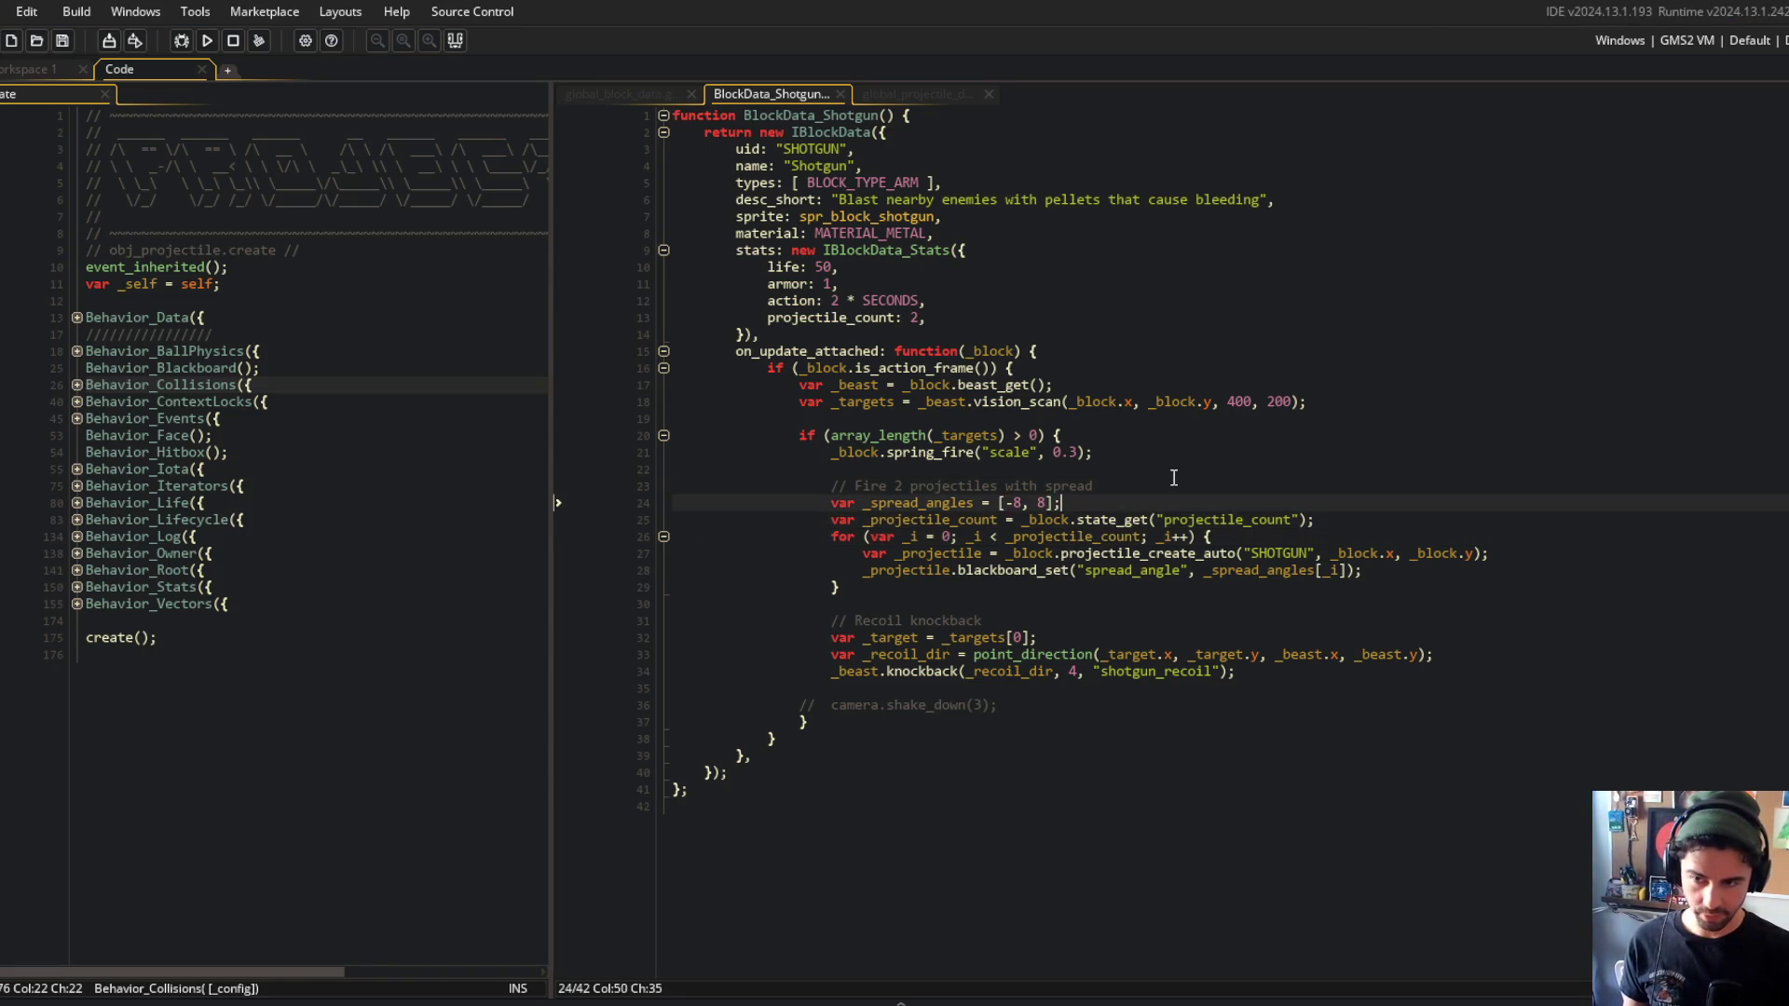
{"action": "key", "text": "shift+Home"}
{"action": "key", "text": "ctrl+c"}
{"action": "key", "text": "End"}
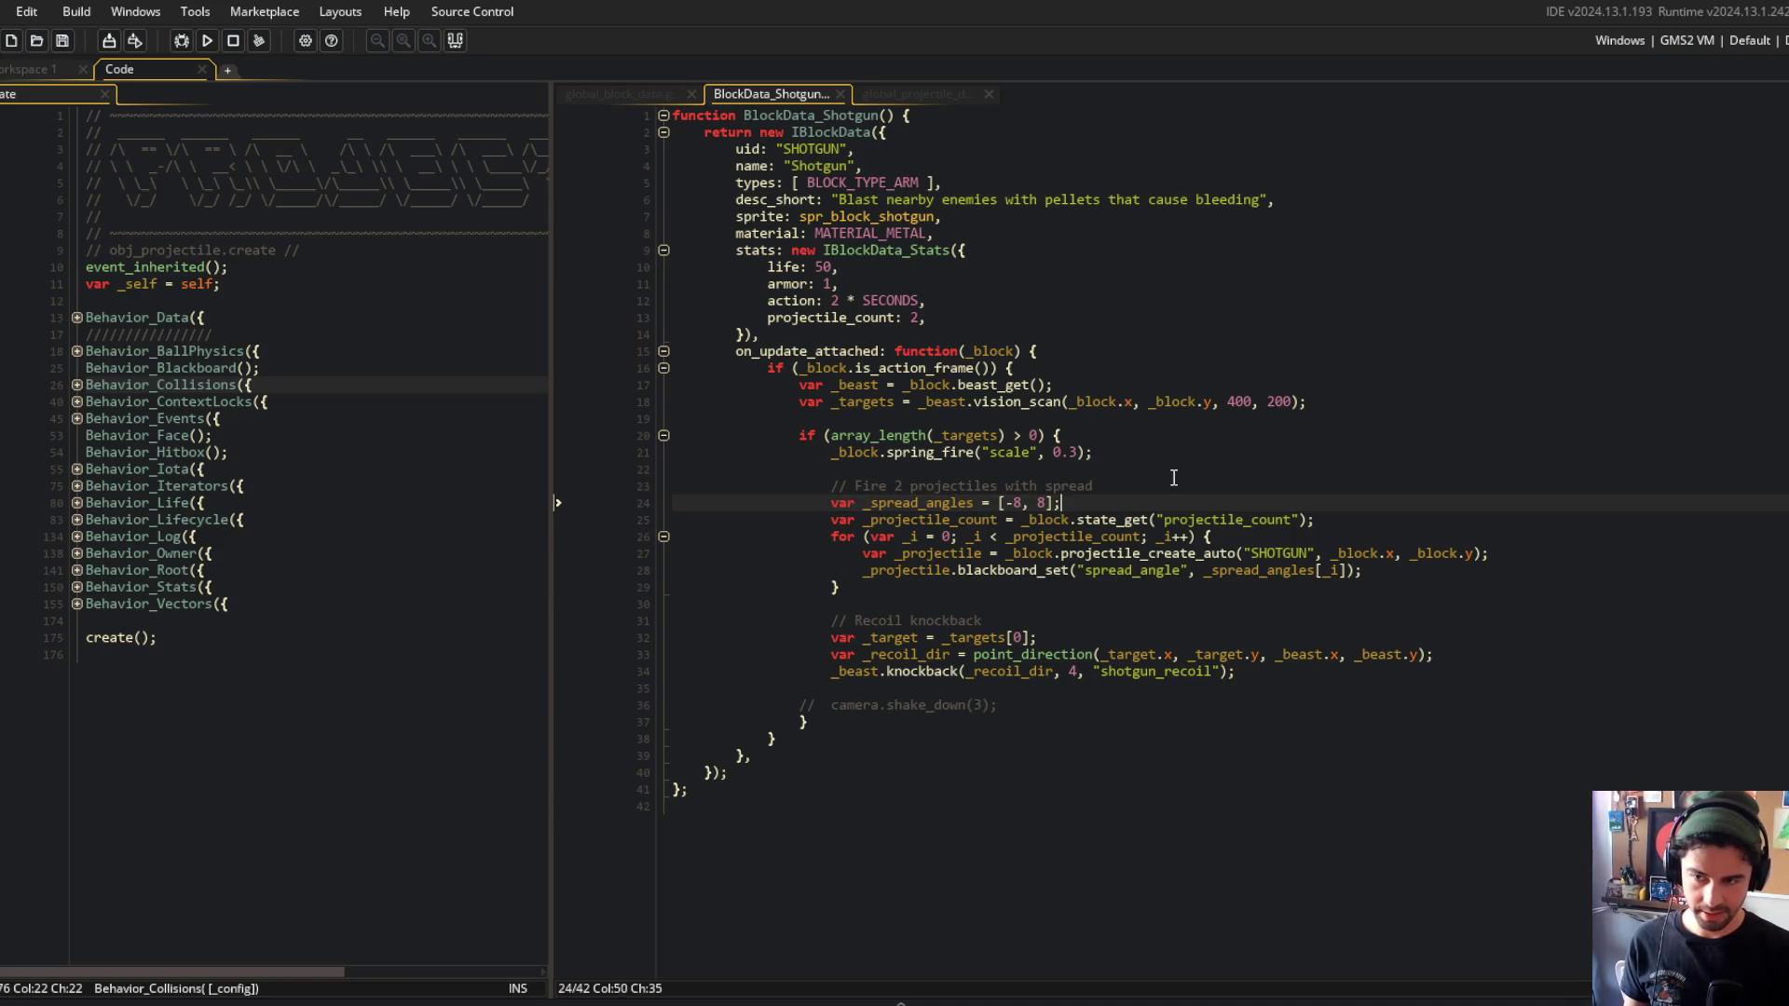
{"action": "key", "text": "shift+Home"}
{"action": "key", "text": "End"}
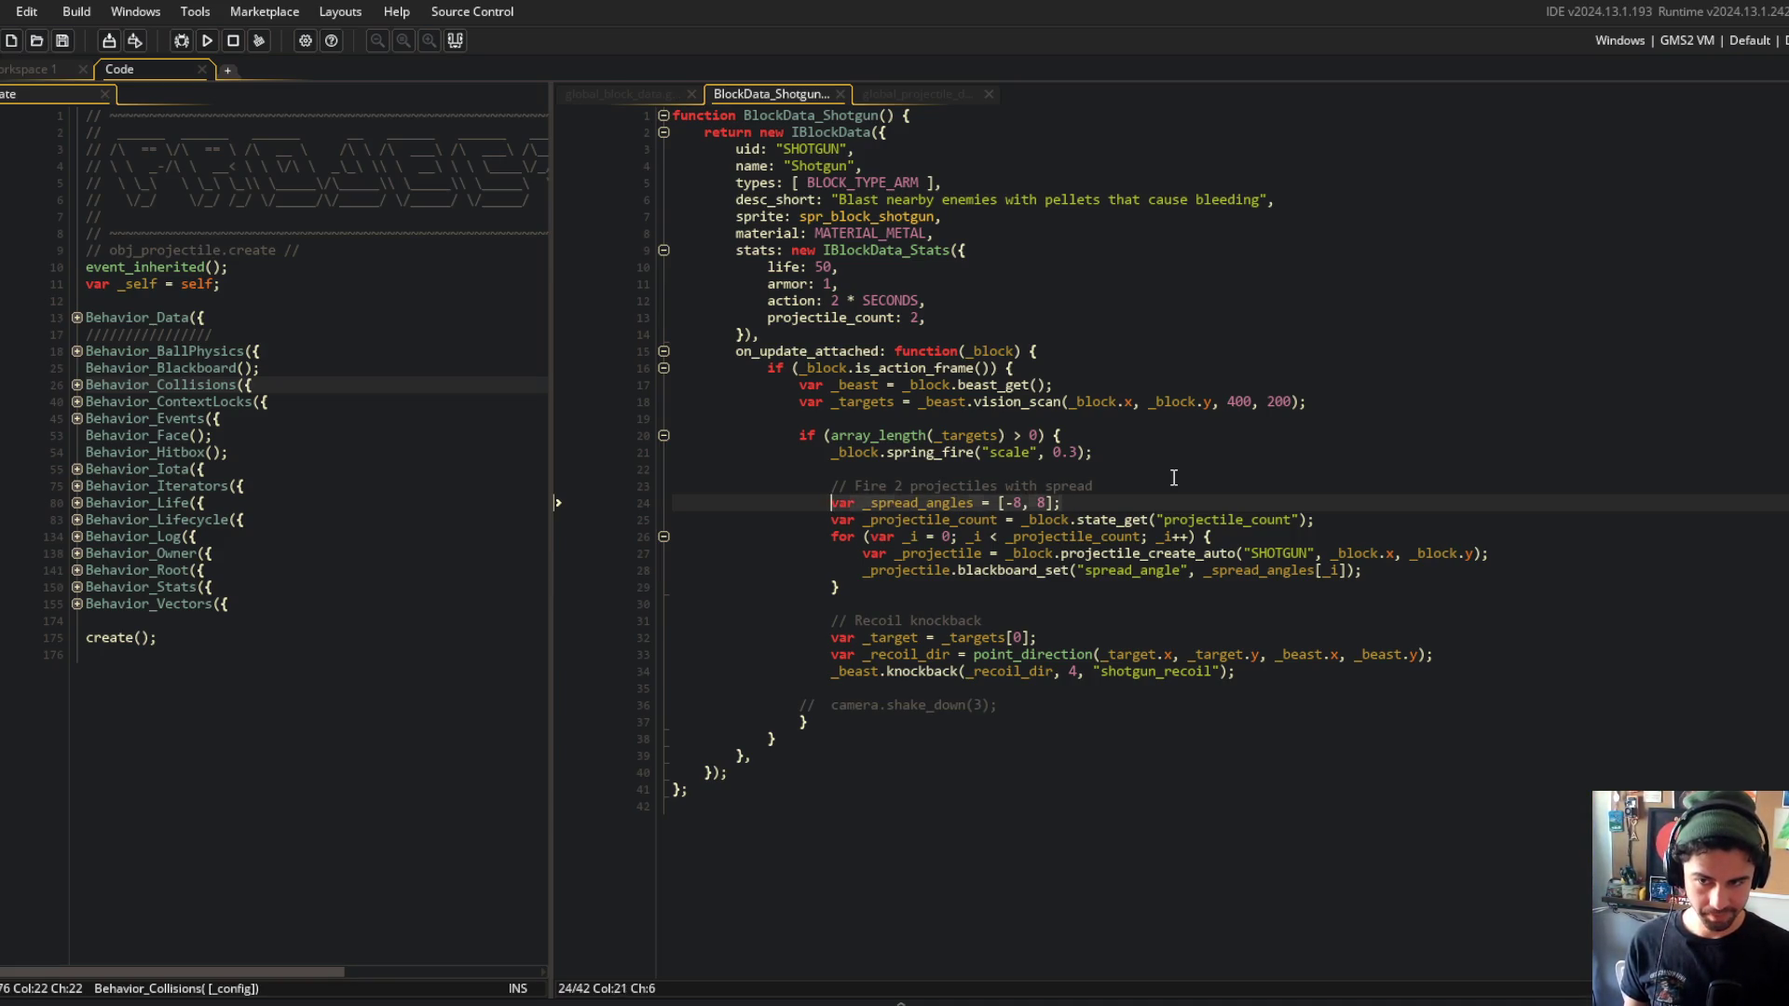
{"action": "key", "text": "Home"}
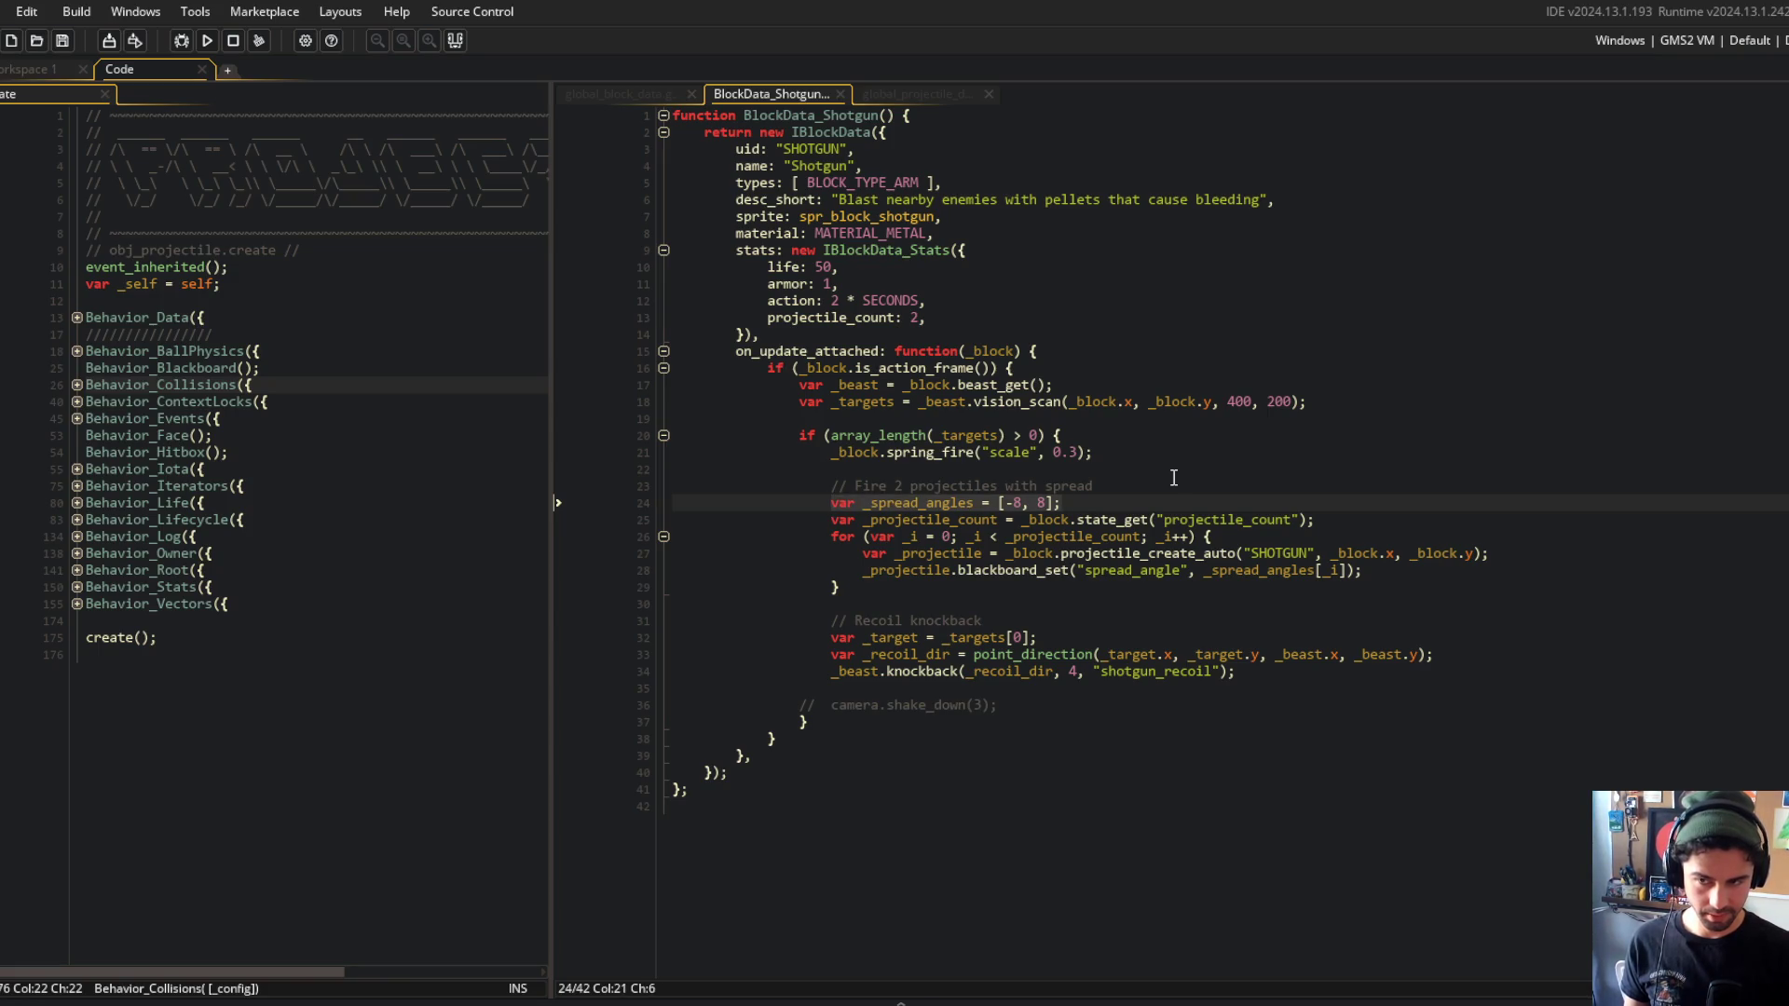
{"action": "key", "text": "Down"}
{"action": "key", "text": "shift+Home"}
{"action": "key", "text": "Up"}
{"action": "key", "text": "Down"}
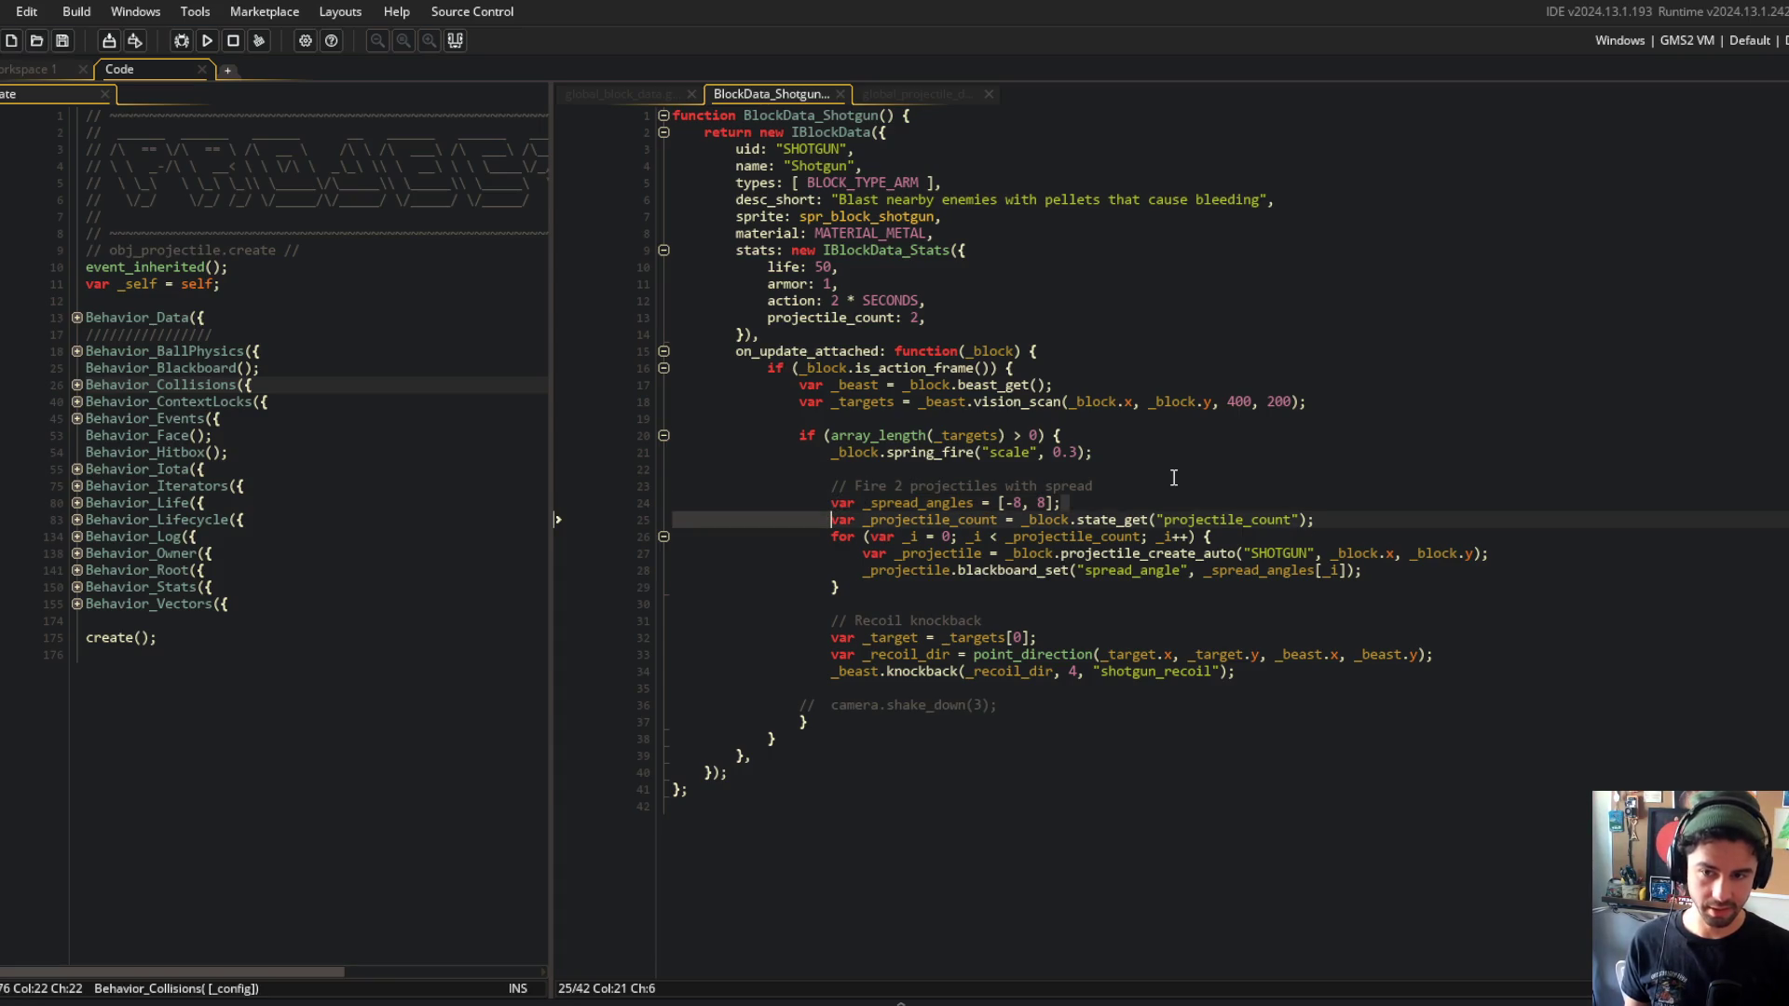
{"action": "key", "text": "shift+Down"}
{"action": "key", "text": "shift+Down"}
{"action": "key", "text": "shift+Down"}
{"action": "key", "text": "shift+Up"}
{"action": "key", "text": "shift+Up"}
{"action": "key", "text": "shift+Up"}
{"action": "key", "text": "Up"}
{"action": "key", "text": "End"}
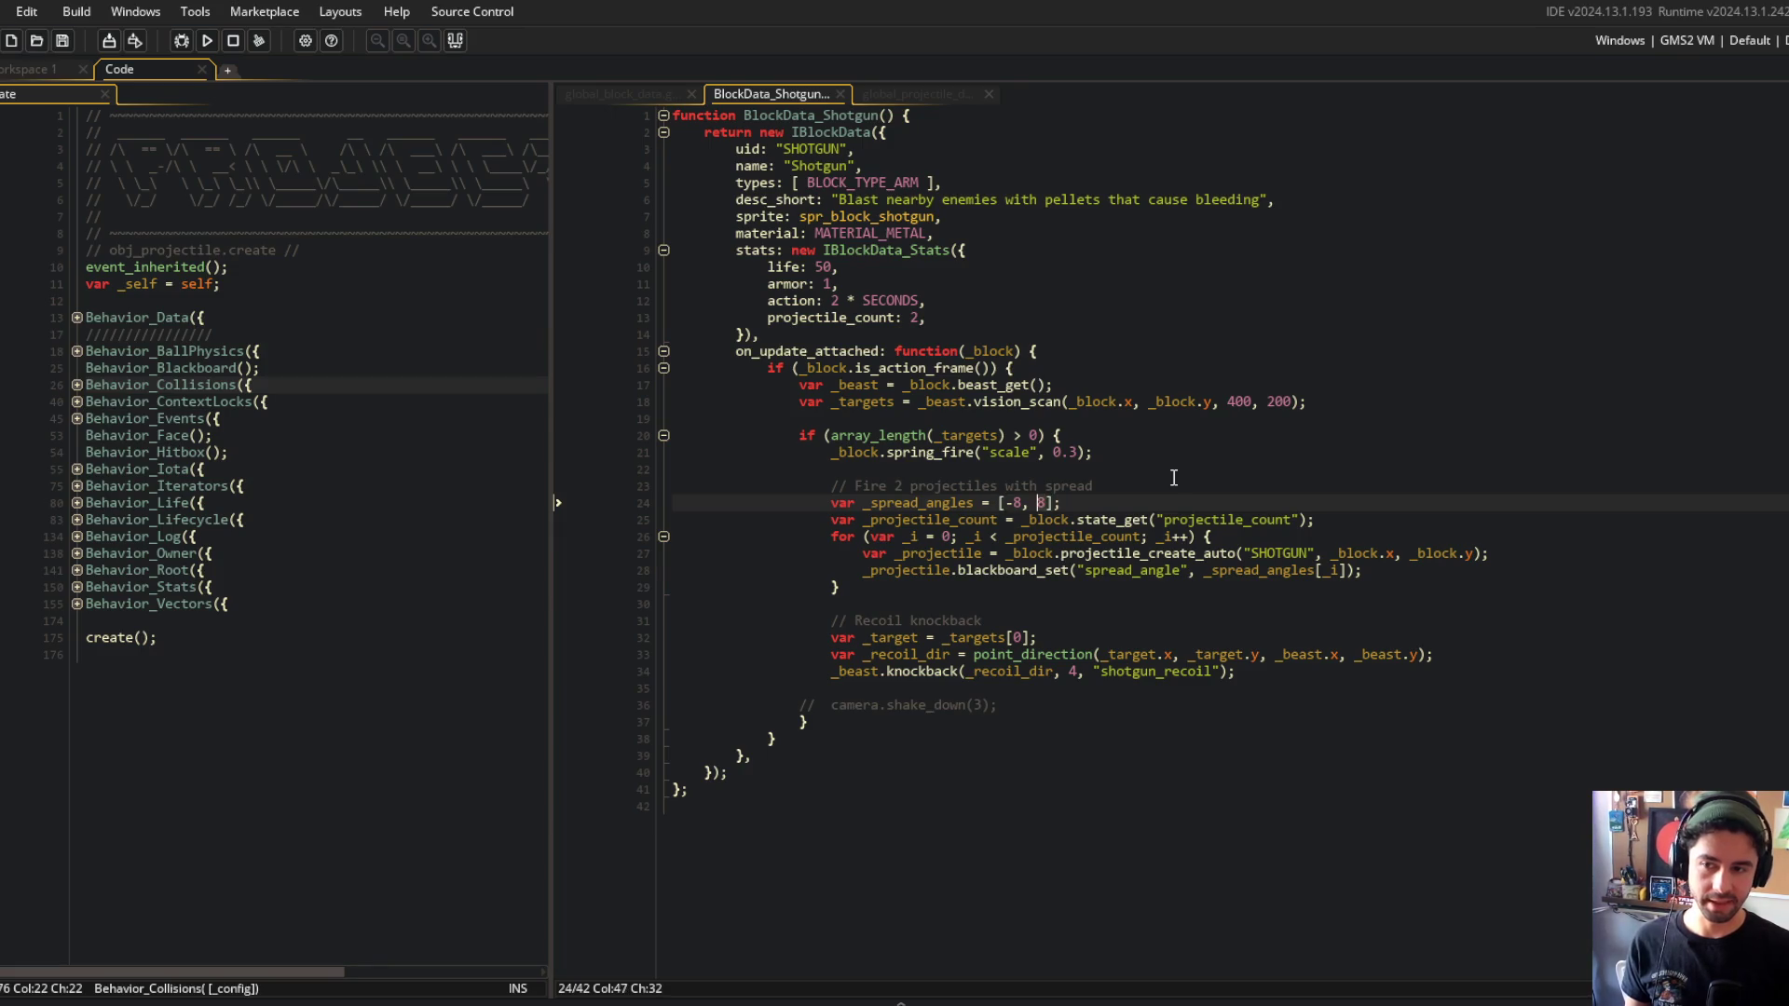
{"action": "key", "text": "Left"}
Add a _spread_index line using array_length(_spread_angles) at the loop body's top and save.
{"action": "key", "text": "Down"}
{"action": "key", "text": "Down"}
{"action": "key", "text": "Down"}
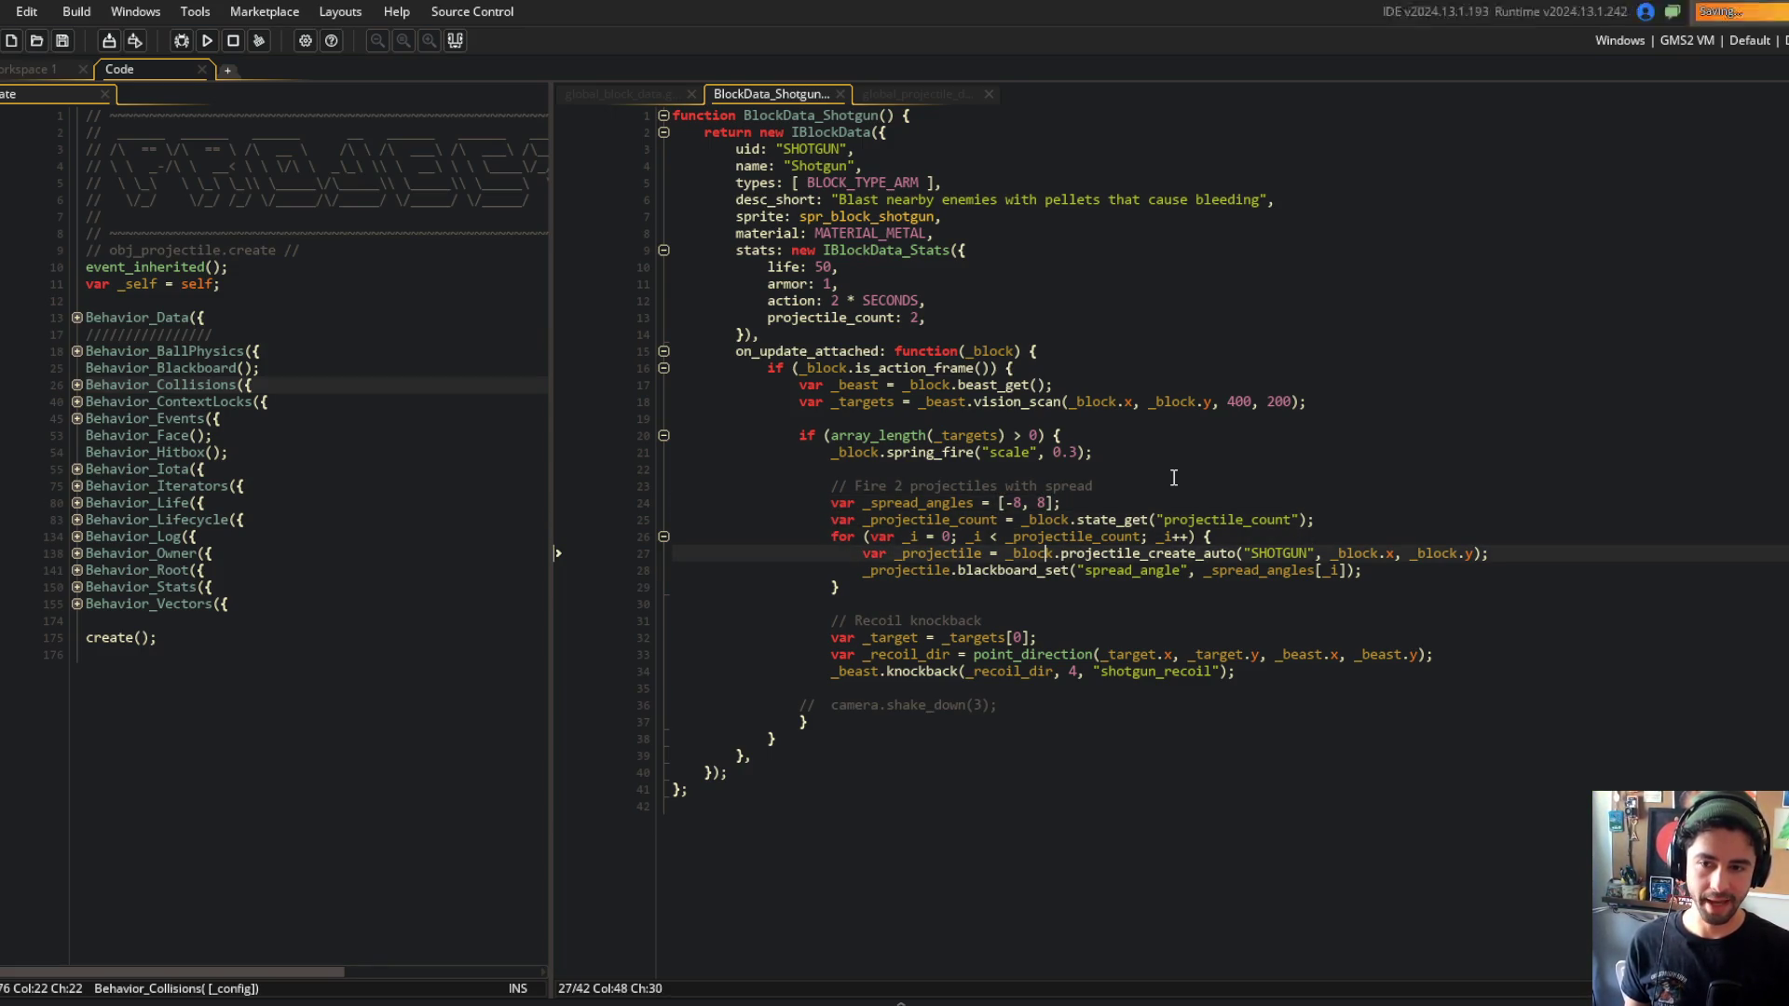
{"action": "key", "text": "End"}
{"action": "key", "text": "Return"}
{"action": "type", "text": "var _"}
{"action": "key", "text": "ctrl+z"}
{"action": "key", "text": "ctrl+z"}
{"action": "key", "text": "Up"}
{"action": "key", "text": "End"}
{"action": "key", "text": "Return"}
{"action": "type", "text": "var _spread_index"}
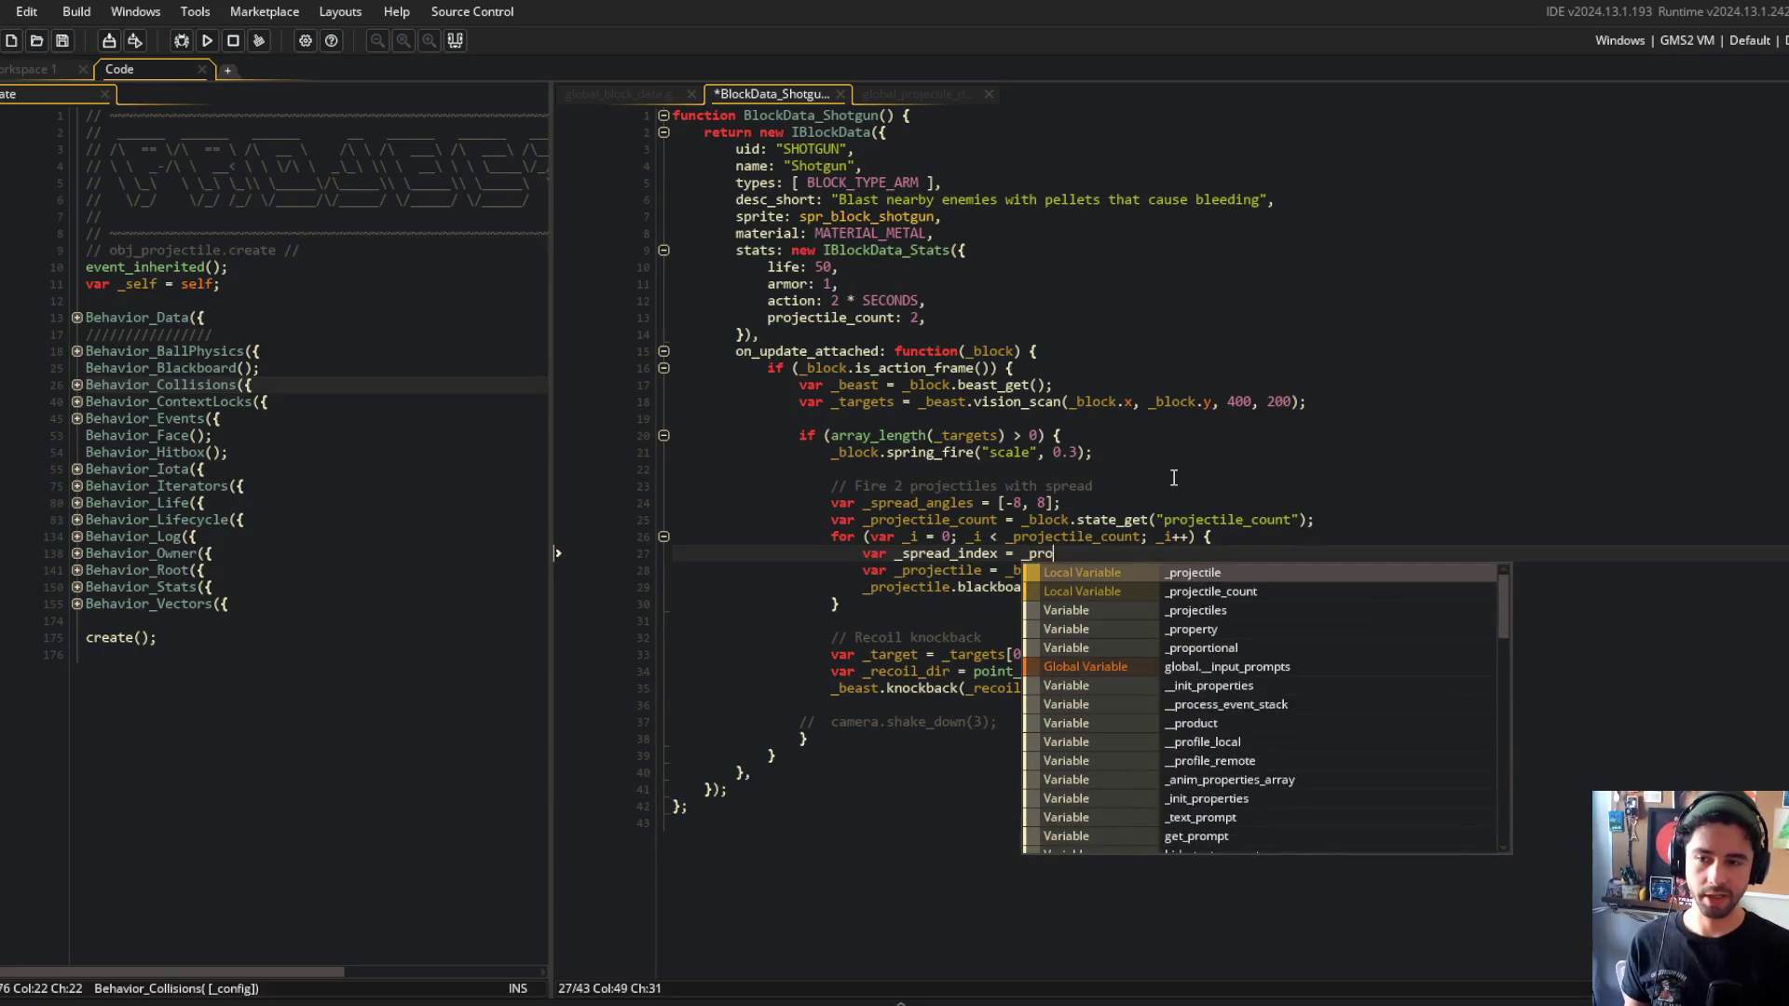
{"action": "key", "text": "Escape"}
{"action": "key", "text": "Escape"}
{"action": "type", "text": "ength"}
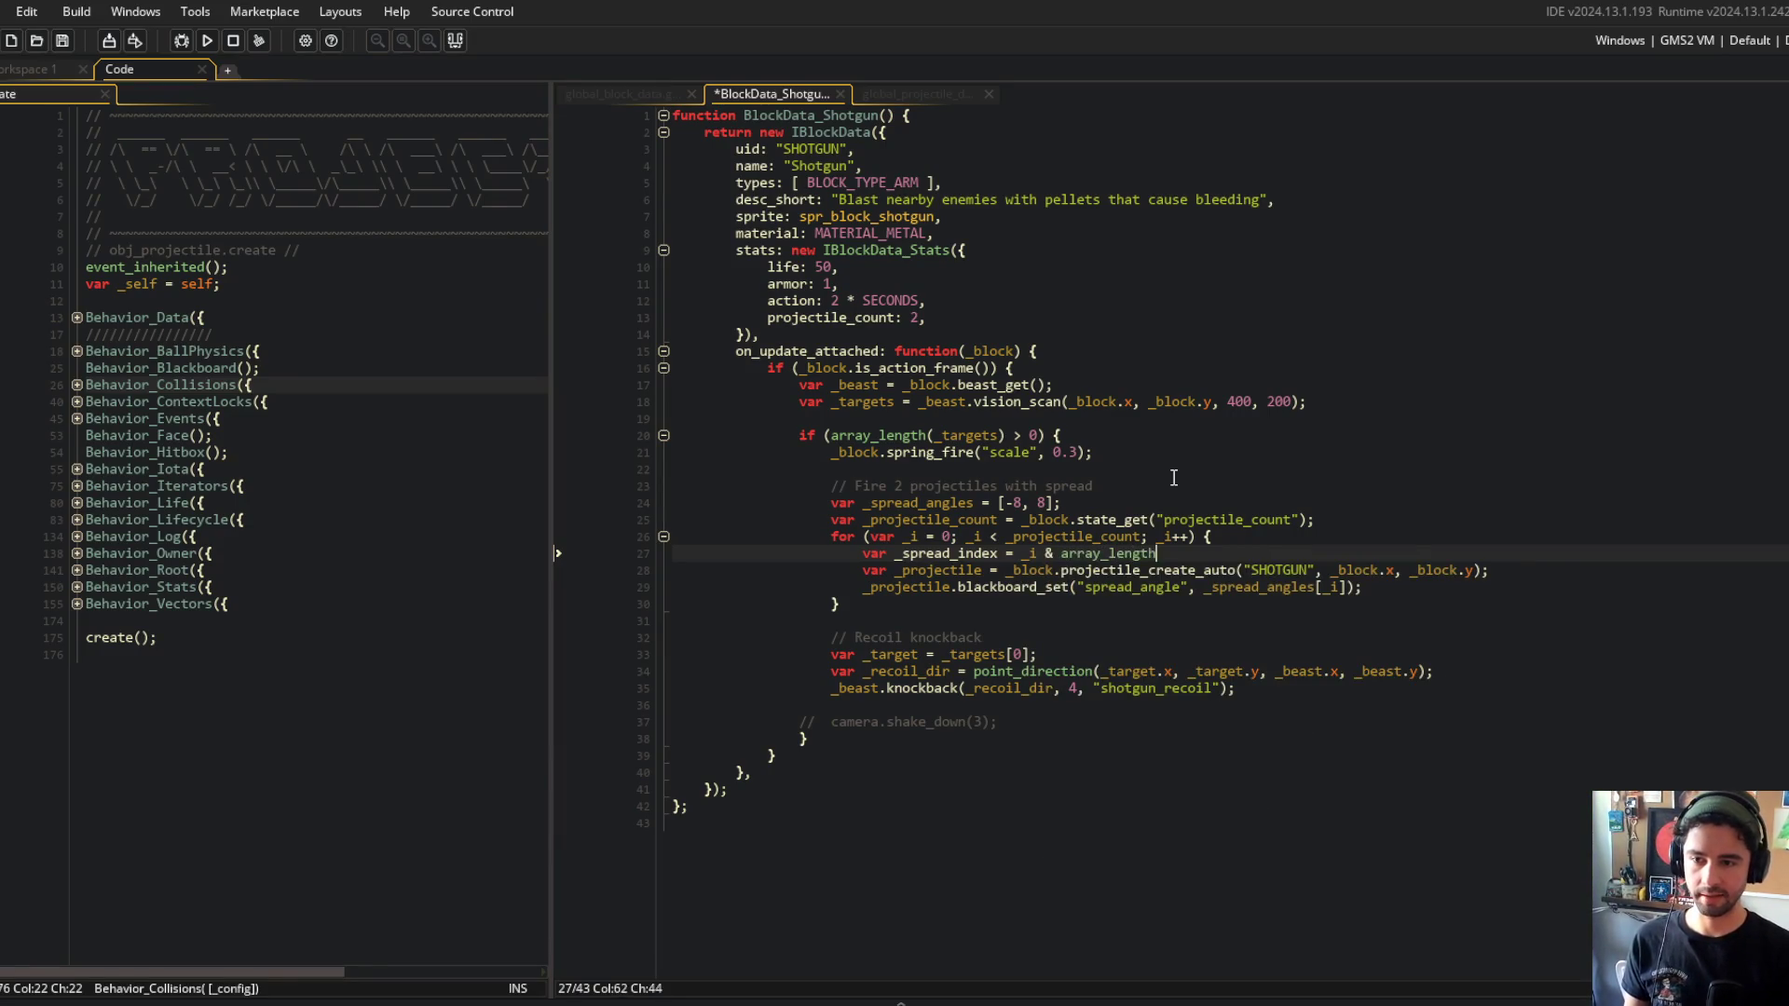
{"action": "type", "text": "(_spread_angles);"}
{"action": "key", "text": "ctrl+s"}
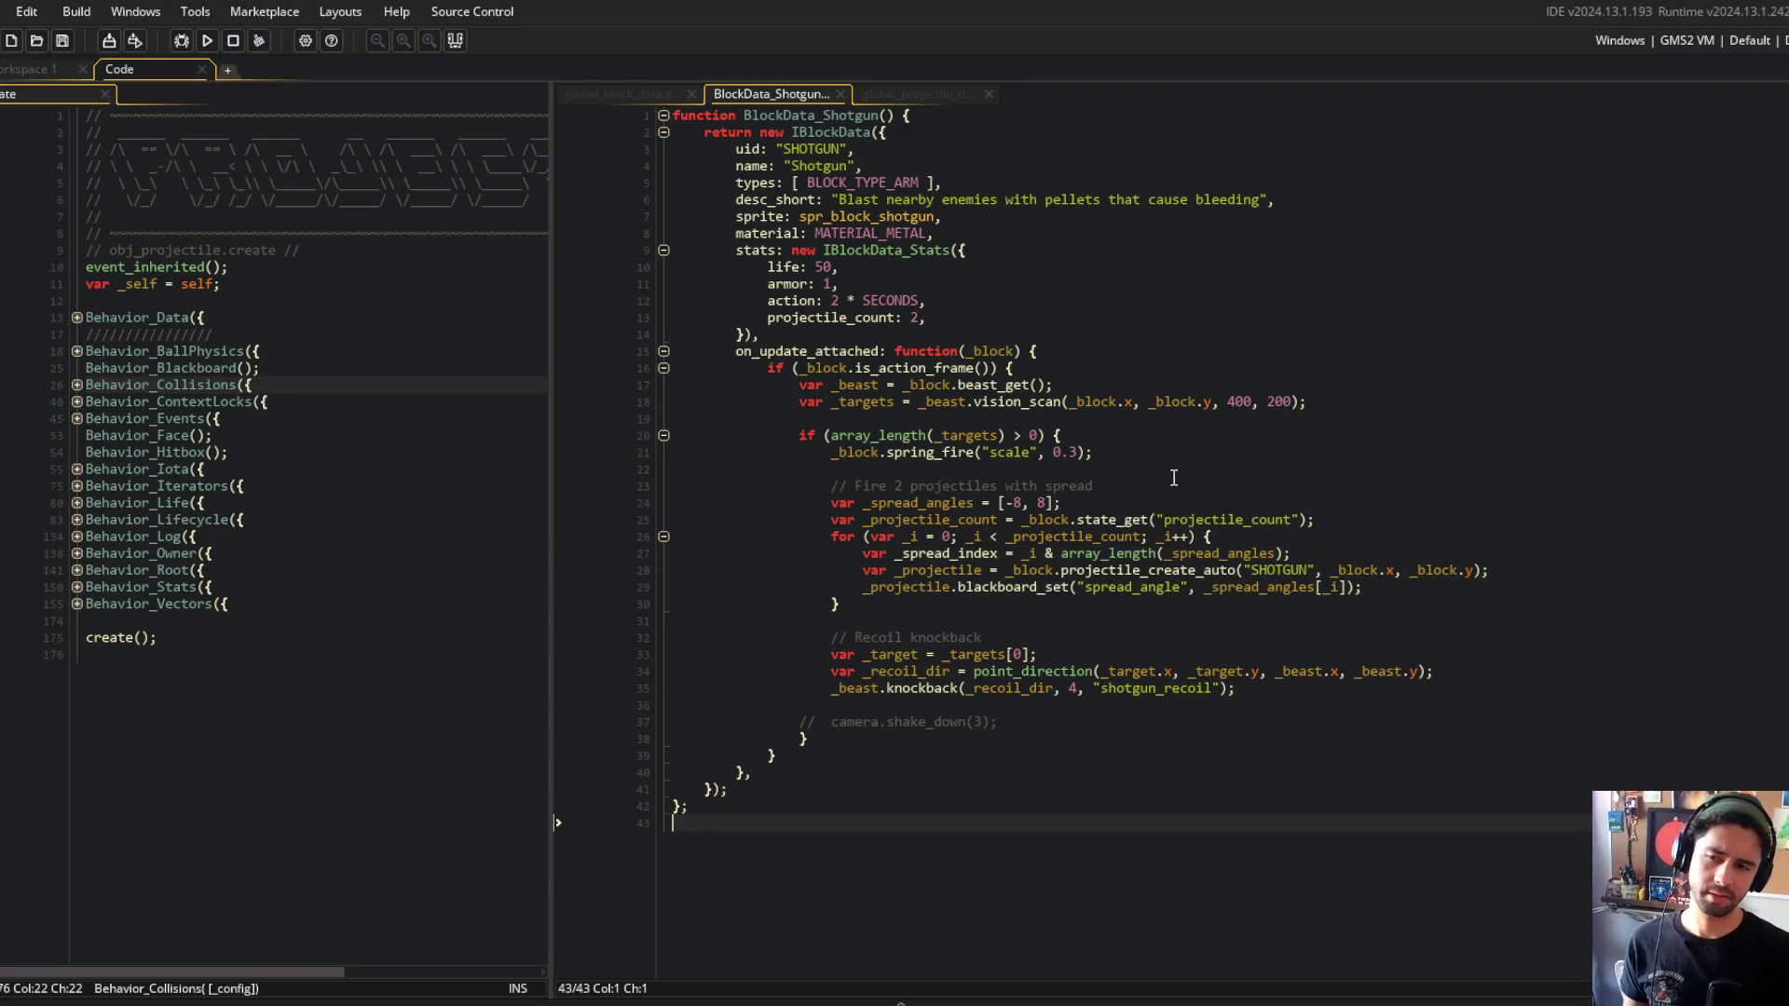
{"action": "left_click", "coordinate": [1142, 538]}
{"action": "key", "text": "Down"}
{"action": "key", "text": "ctrl+Left"}
{"action": "key", "text": "ctrl+Left"}
{"action": "key", "text": "ctrl+Left"}
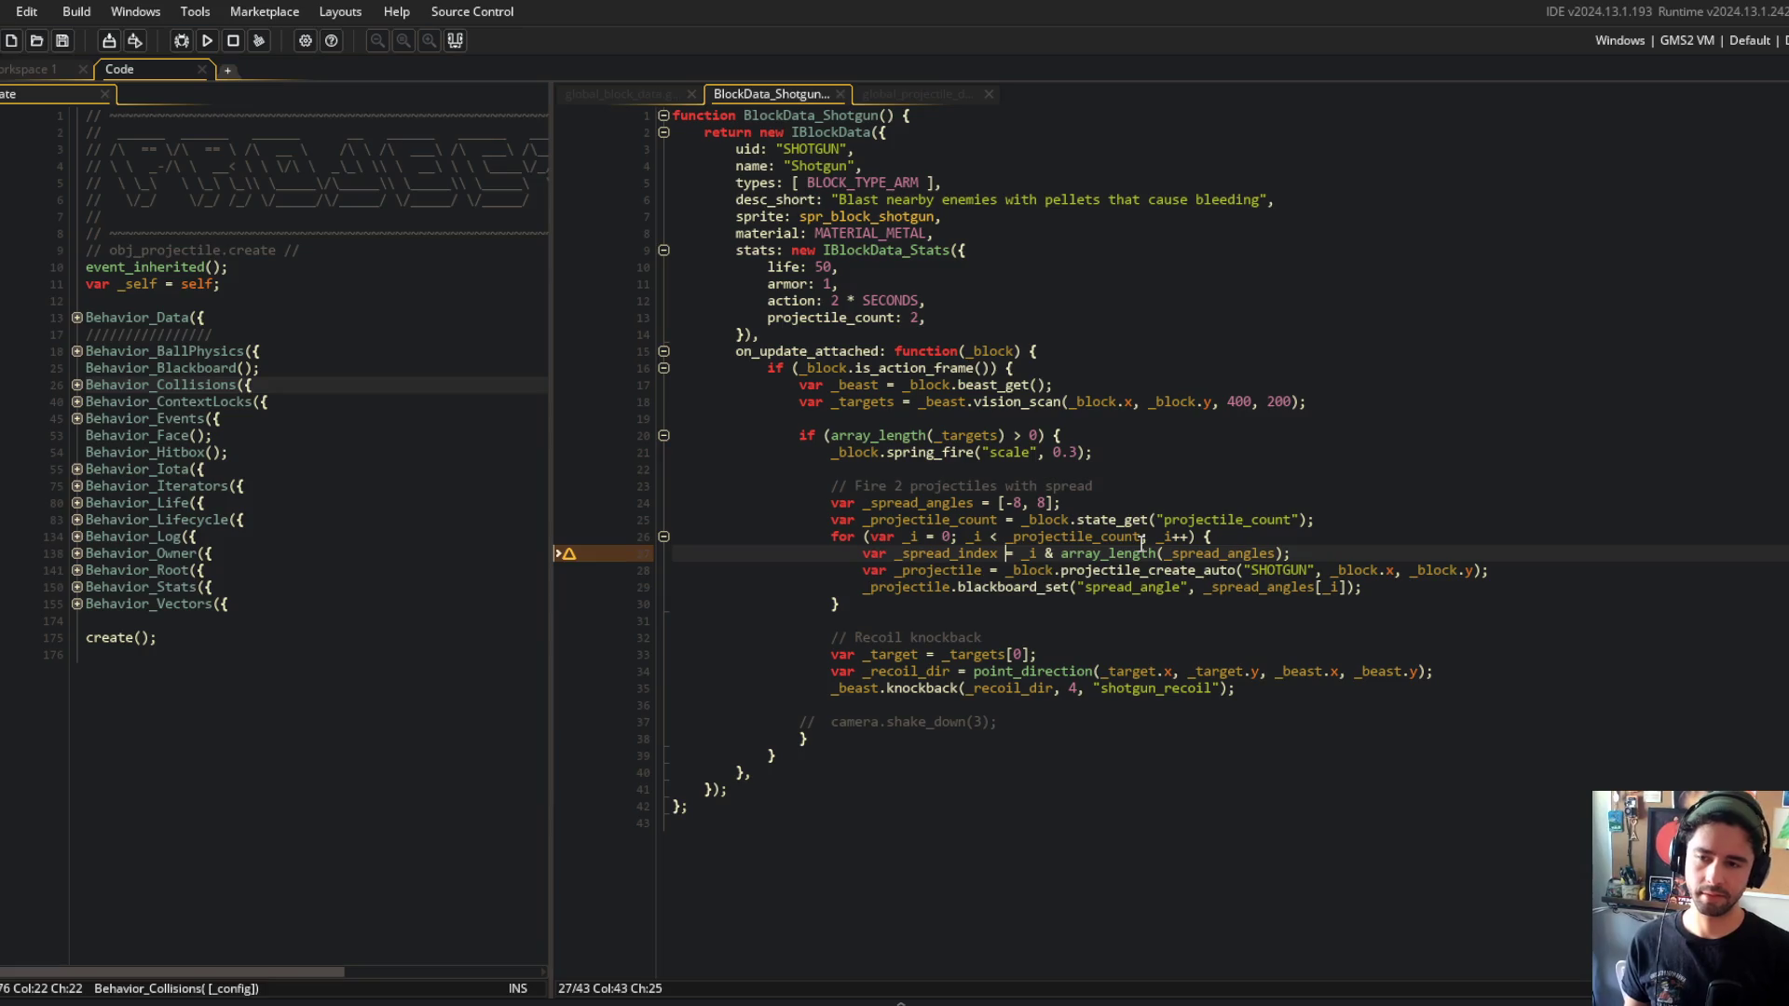